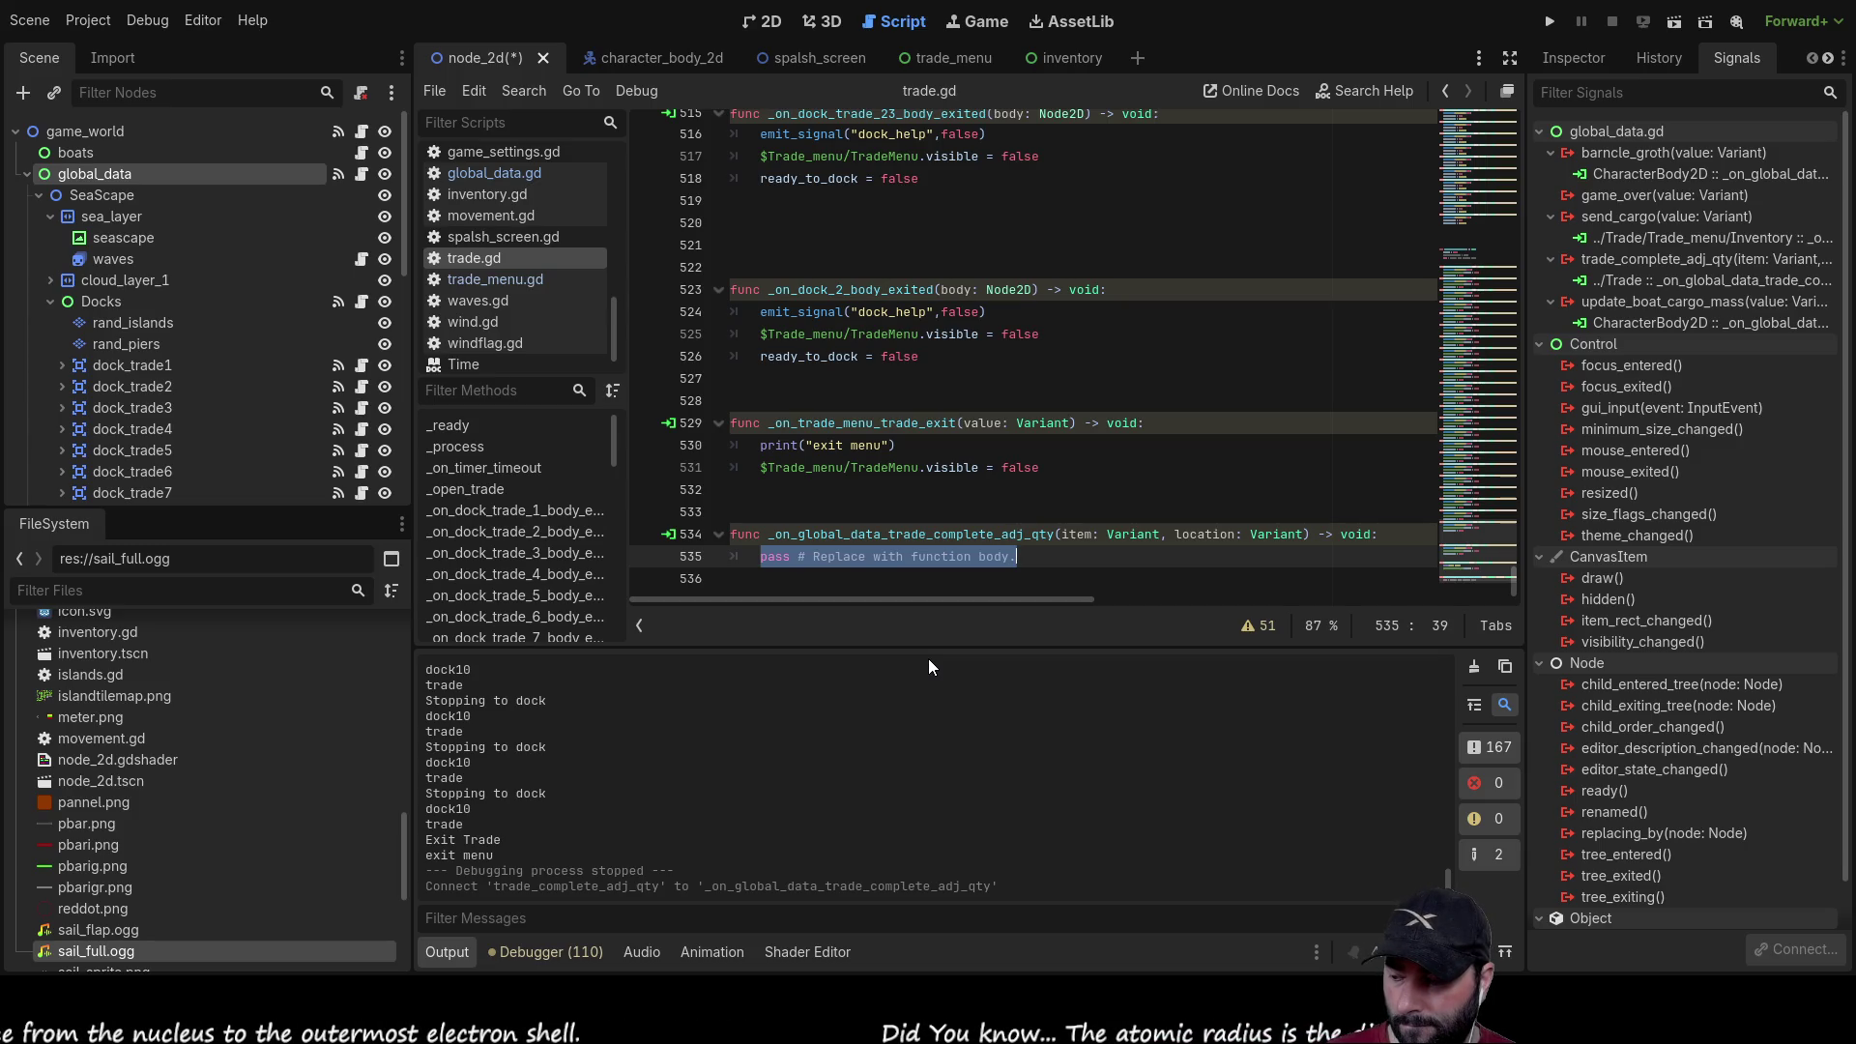
Step: Replace the handler's pass line with the condition if local == ""
{"action": "type", "text": "if"}
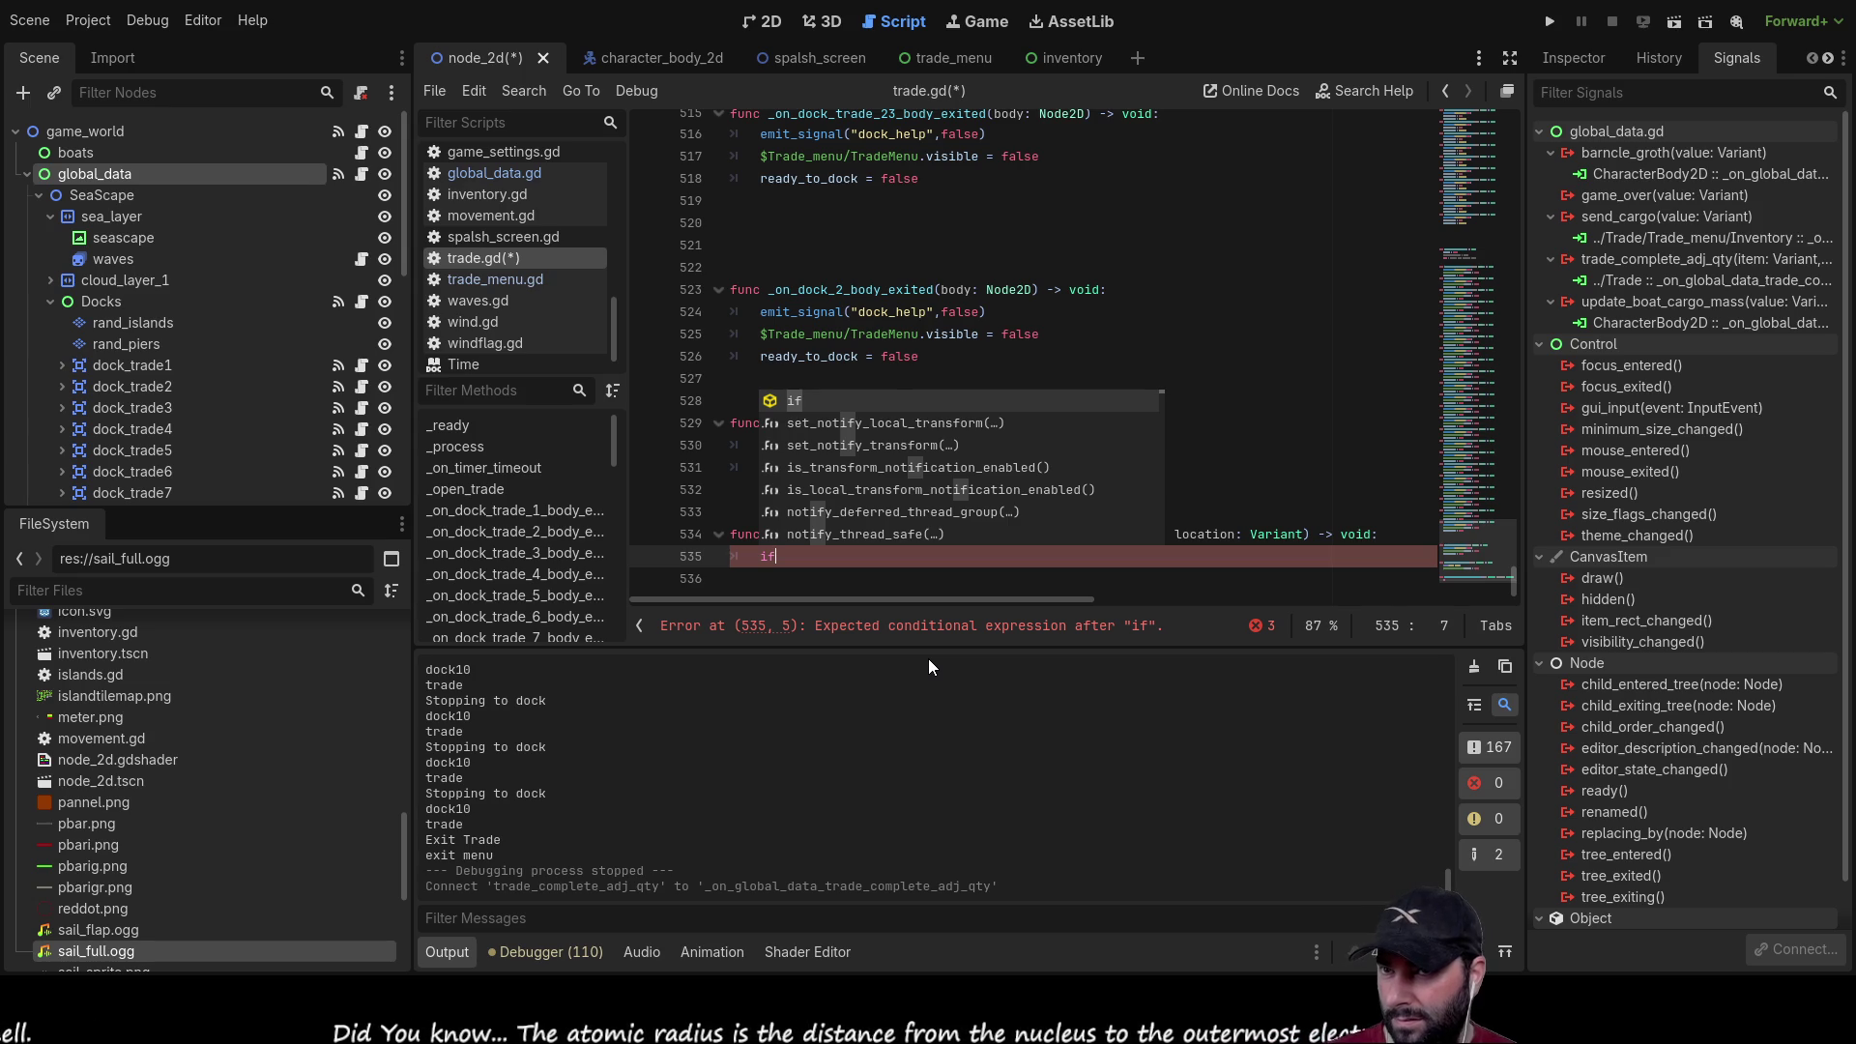
{"action": "type", "text": "local == "}
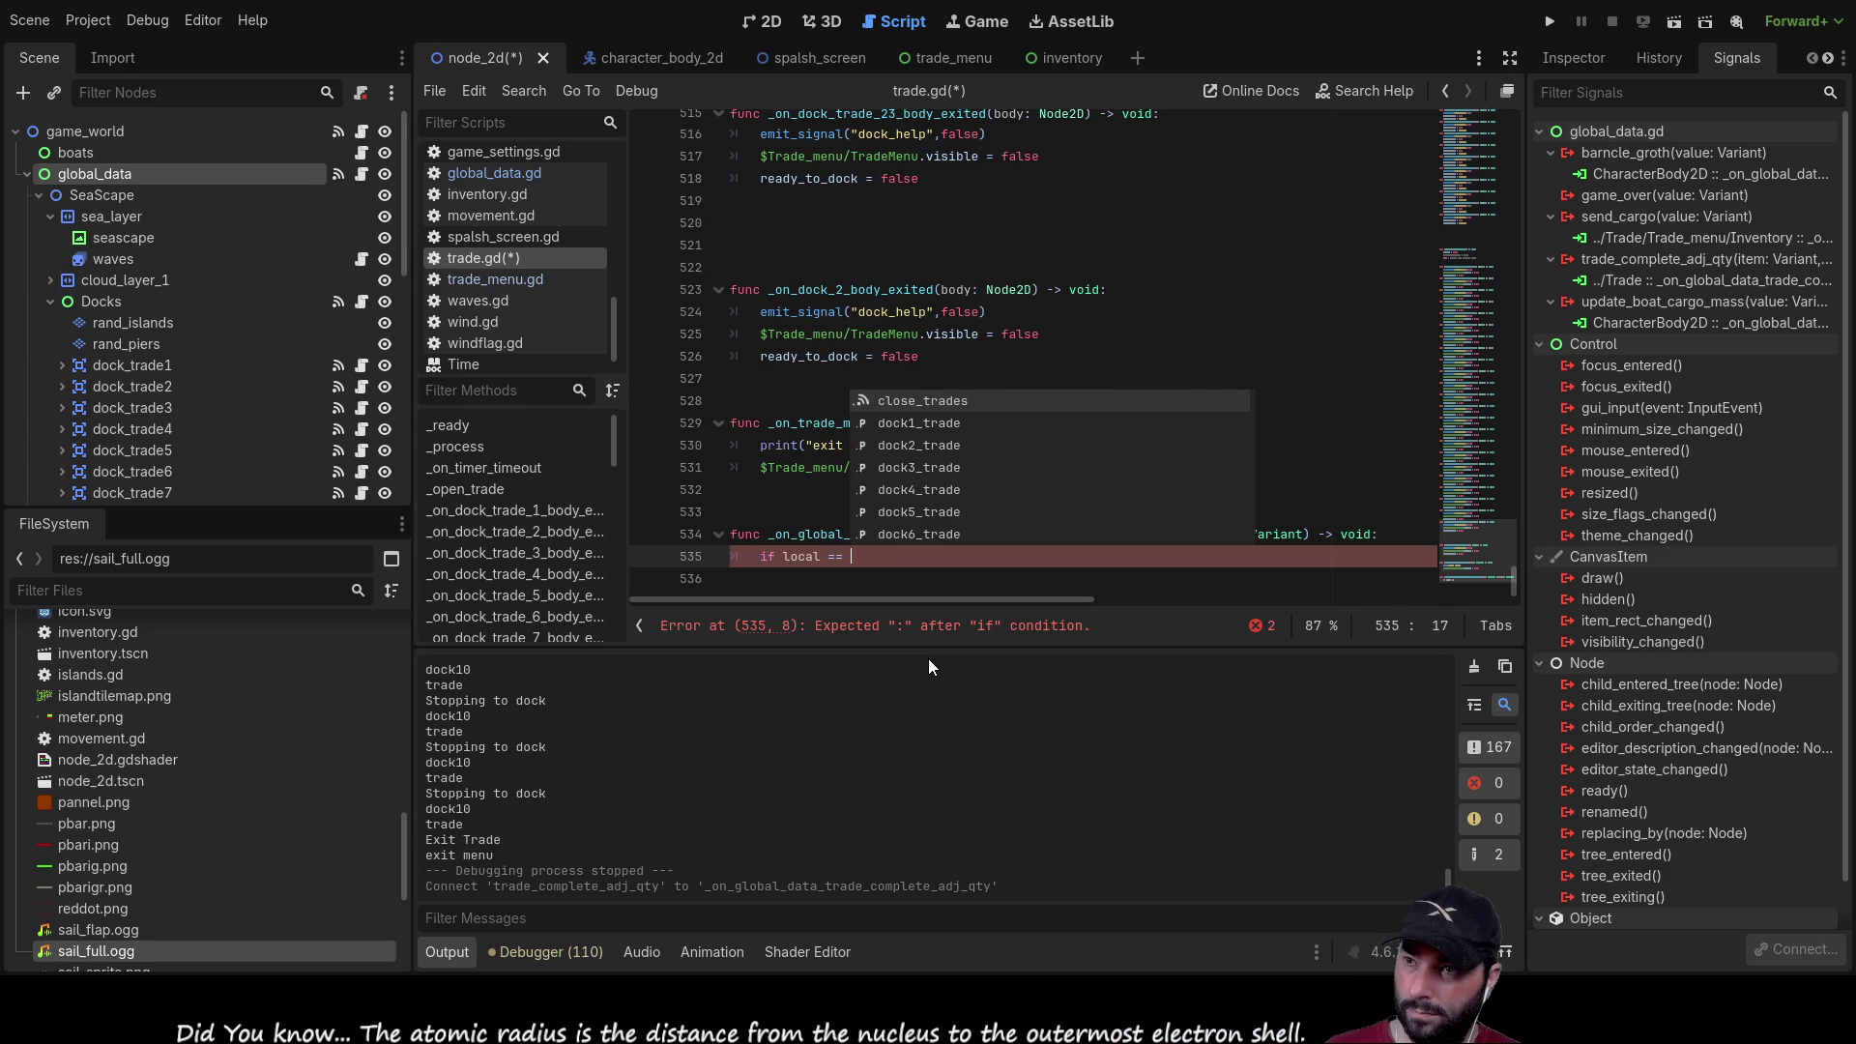
{"action": "type", "text": "\"\""}
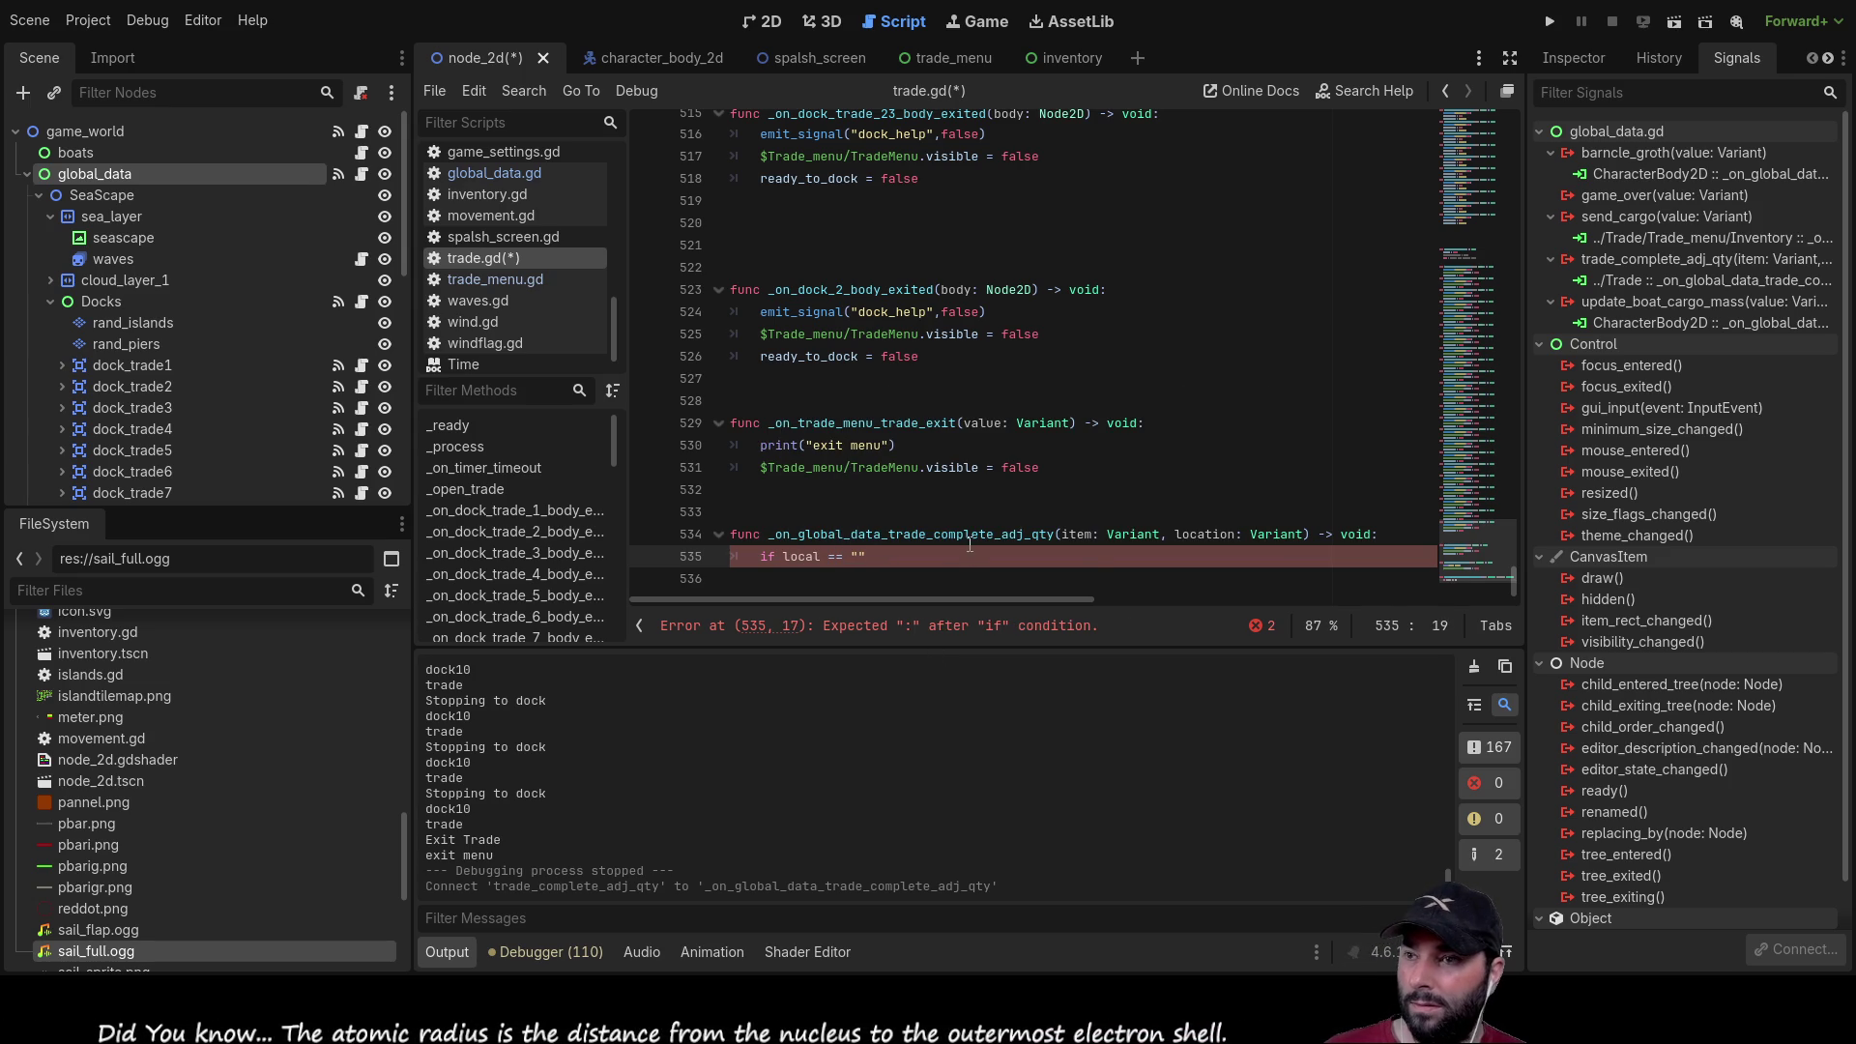
{"action": "scroll", "coordinate": [929, 507], "scroll_direction": "up", "scroll_amount": 20}
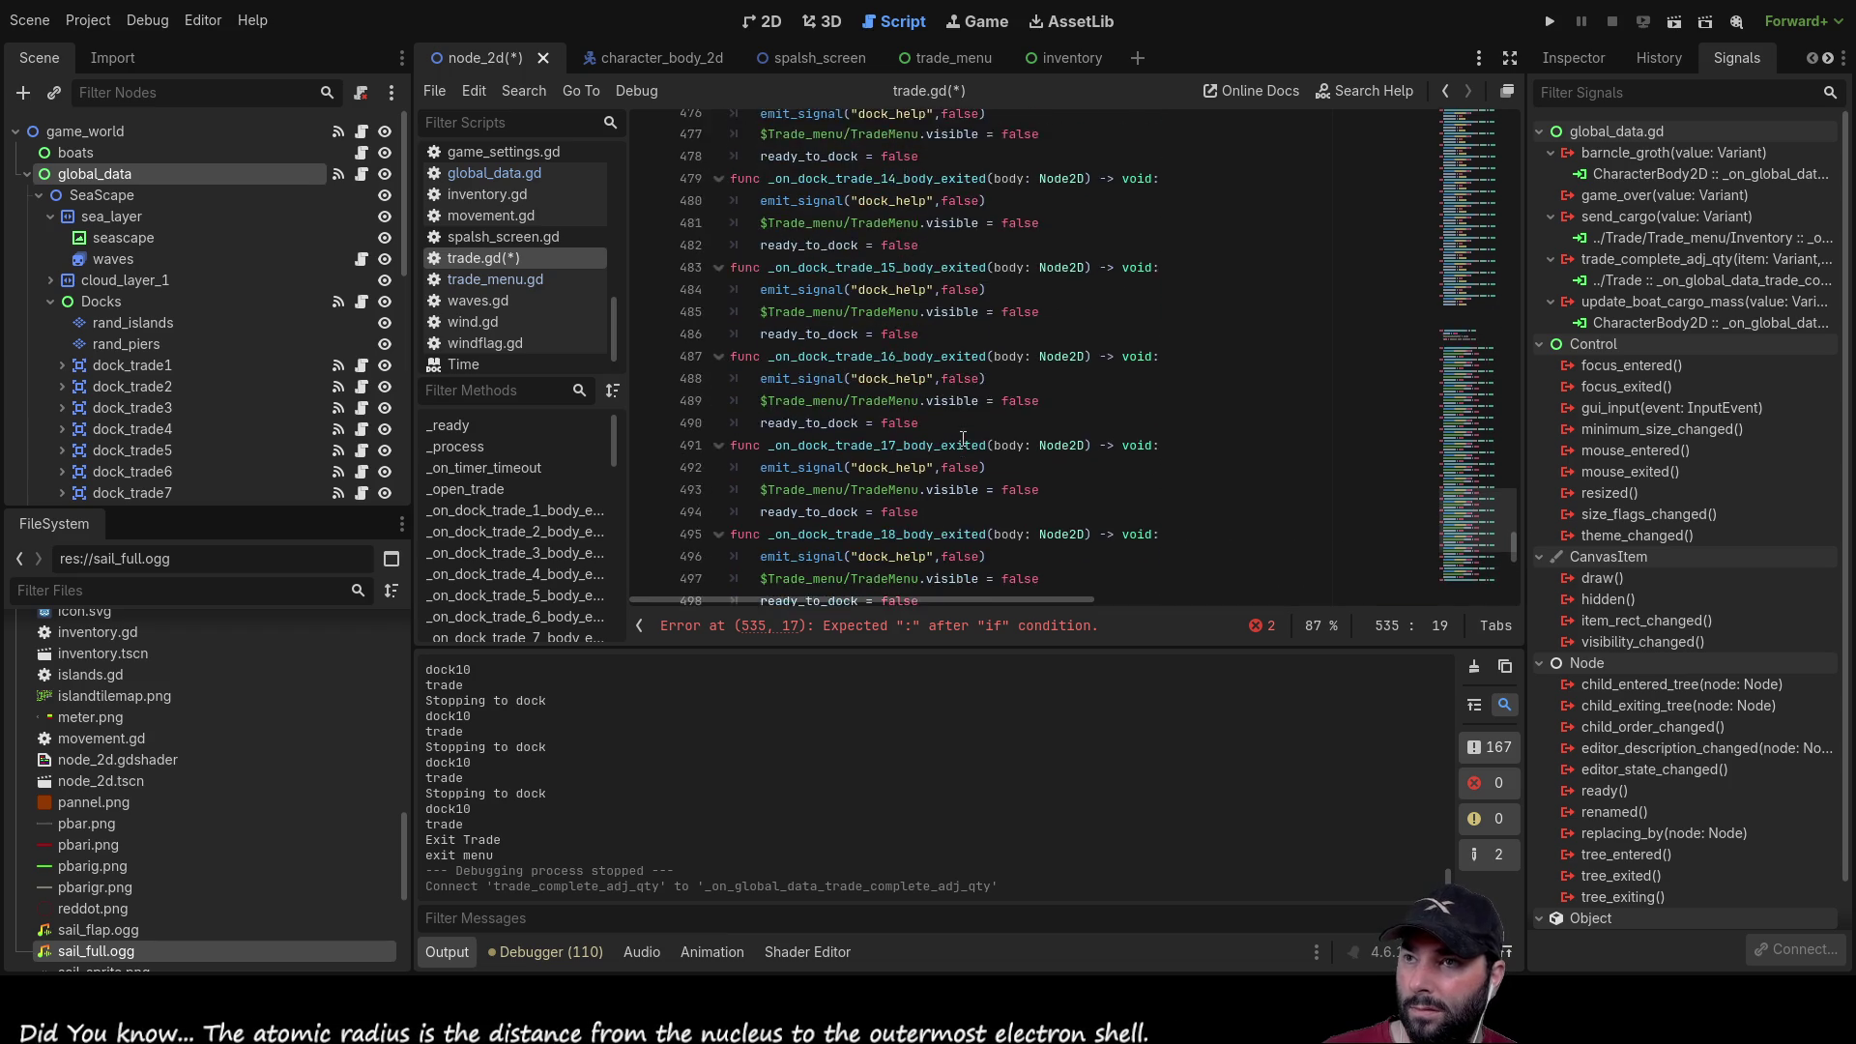
{"action": "scroll", "coordinate": [967, 404], "scroll_direction": "up", "scroll_amount": 20}
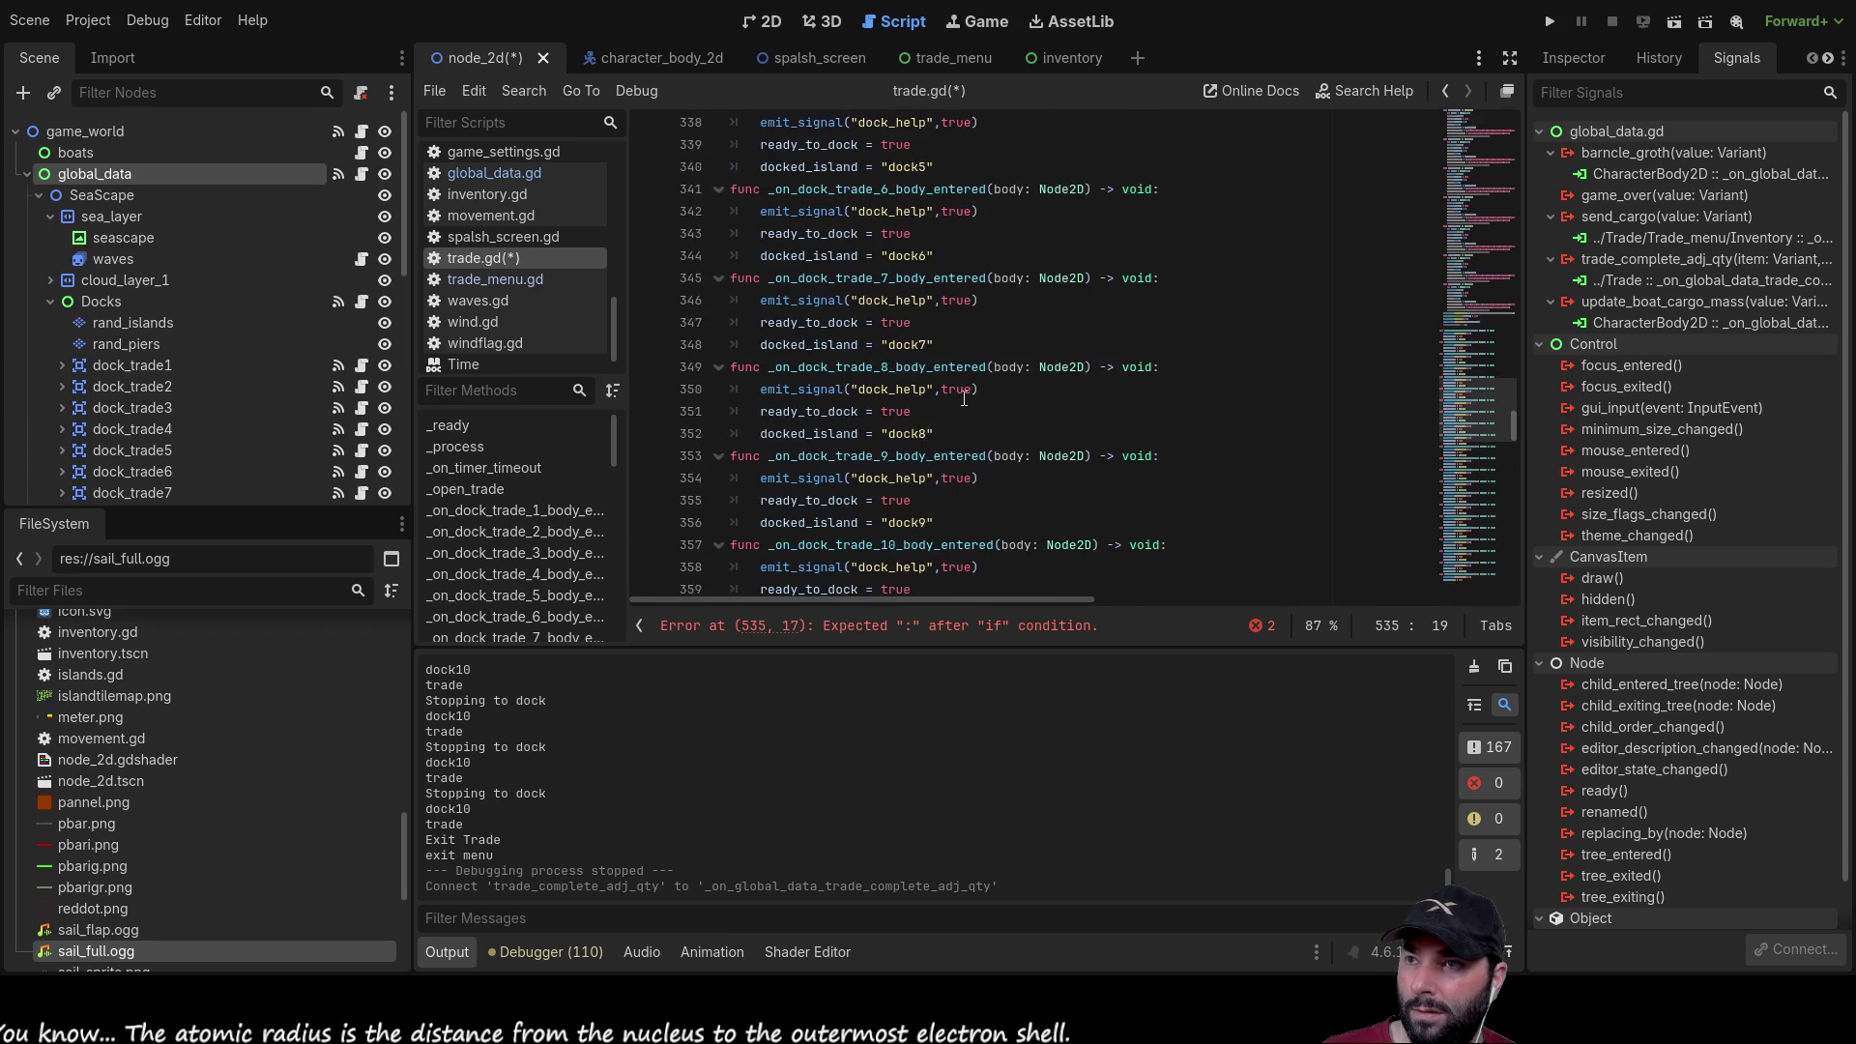
{"action": "scroll", "coordinate": [962, 392], "scroll_direction": "up", "scroll_amount": 20}
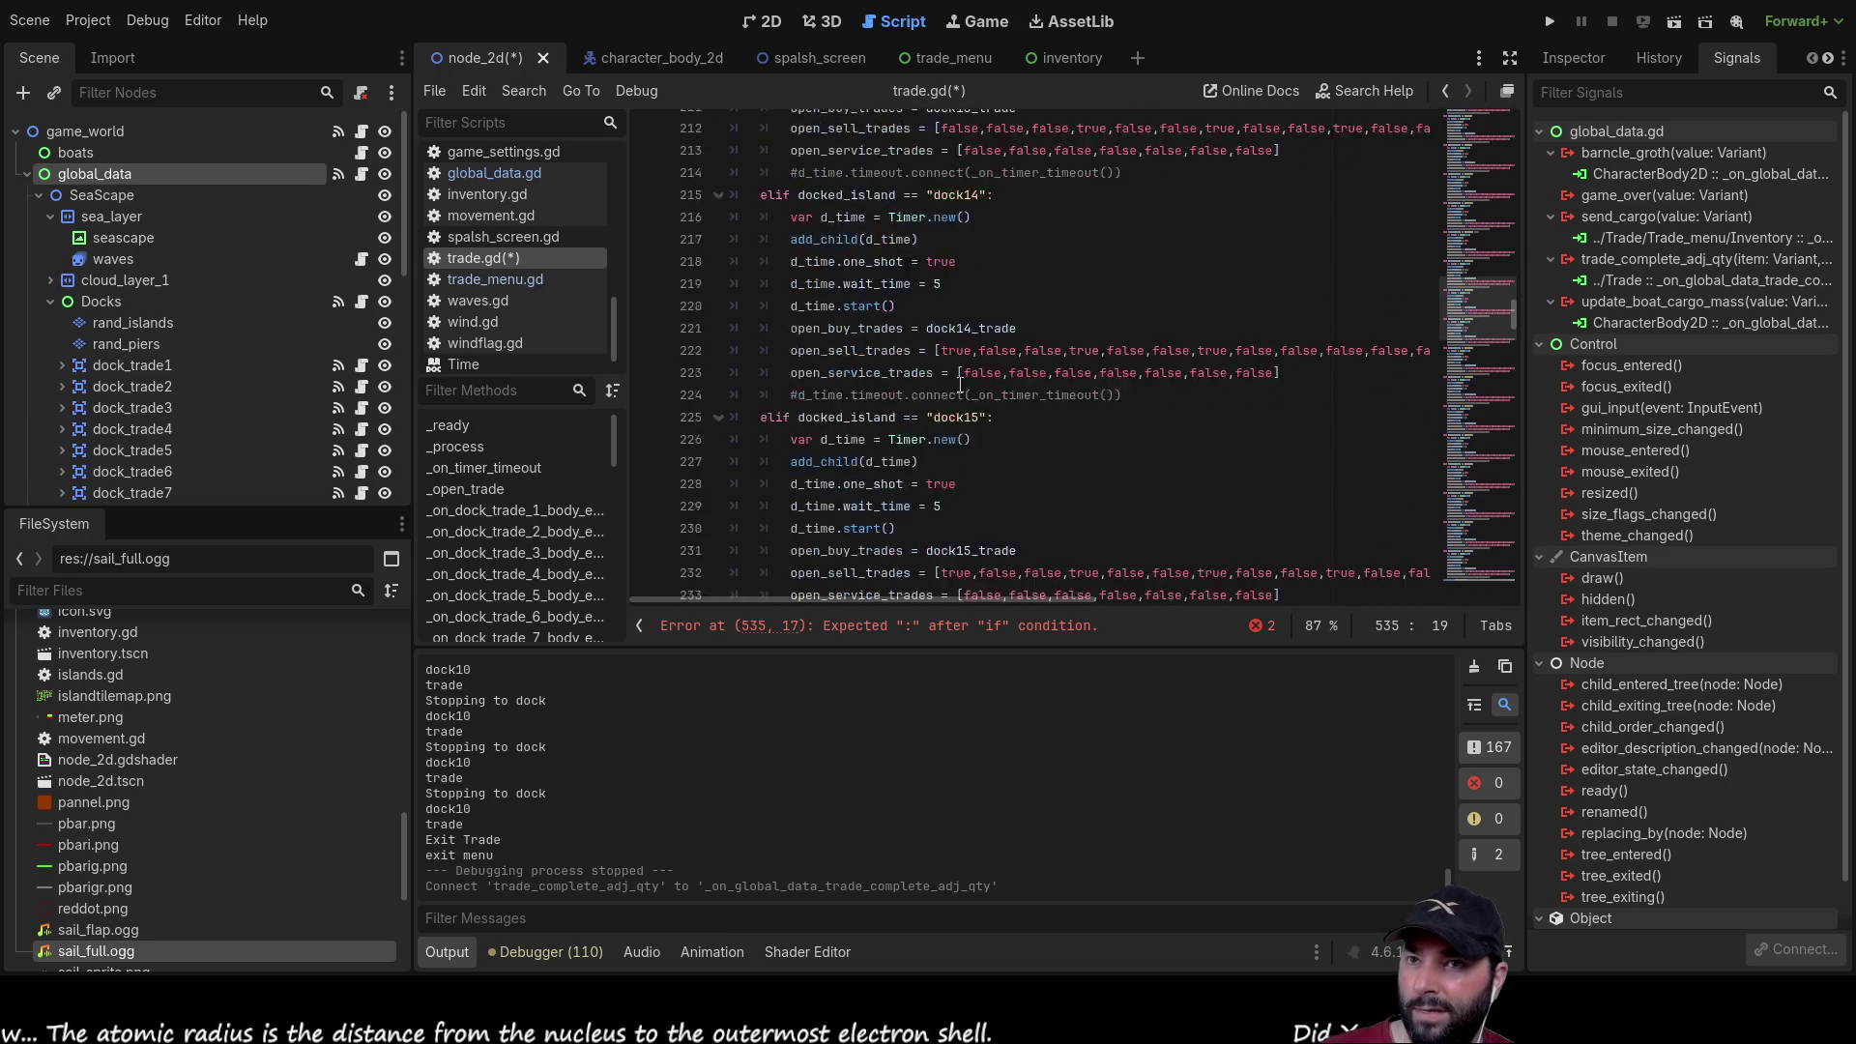
{"action": "scroll", "coordinate": [957, 385], "scroll_direction": "up", "scroll_amount": 20}
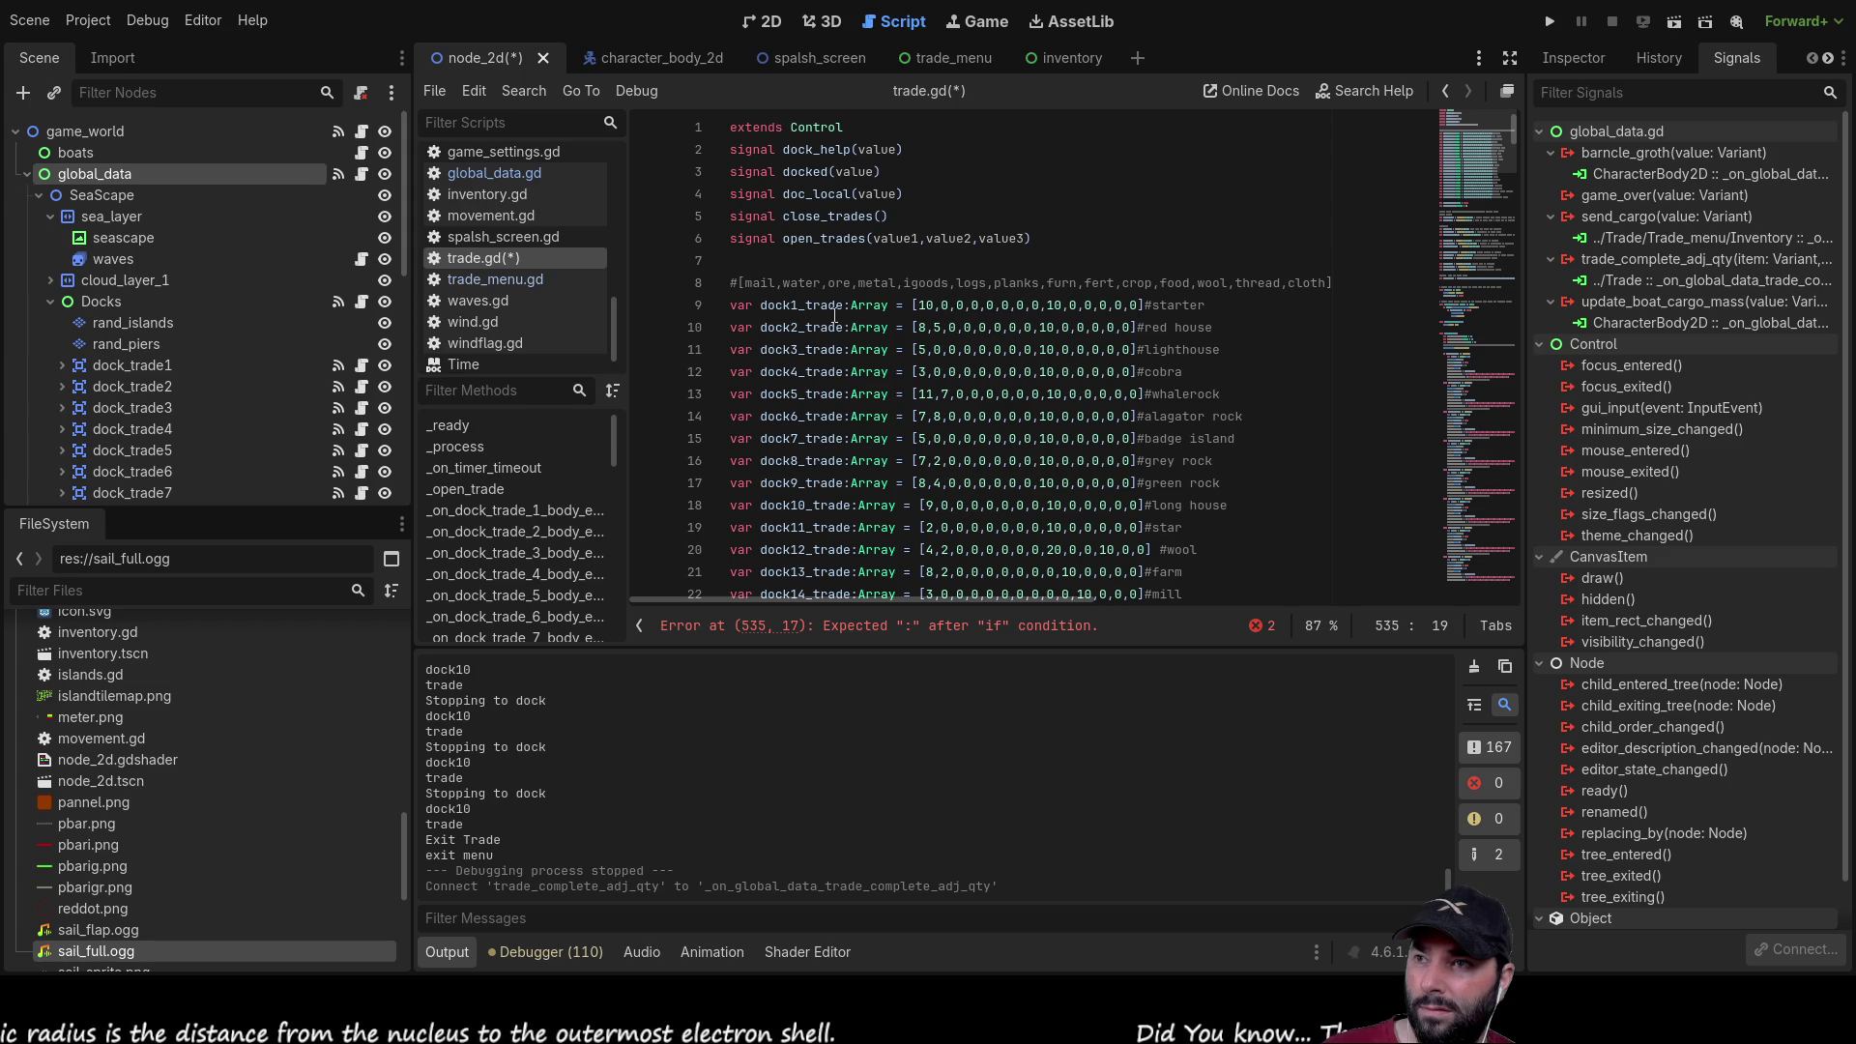
{"action": "double_click", "coordinate": [800, 306]}
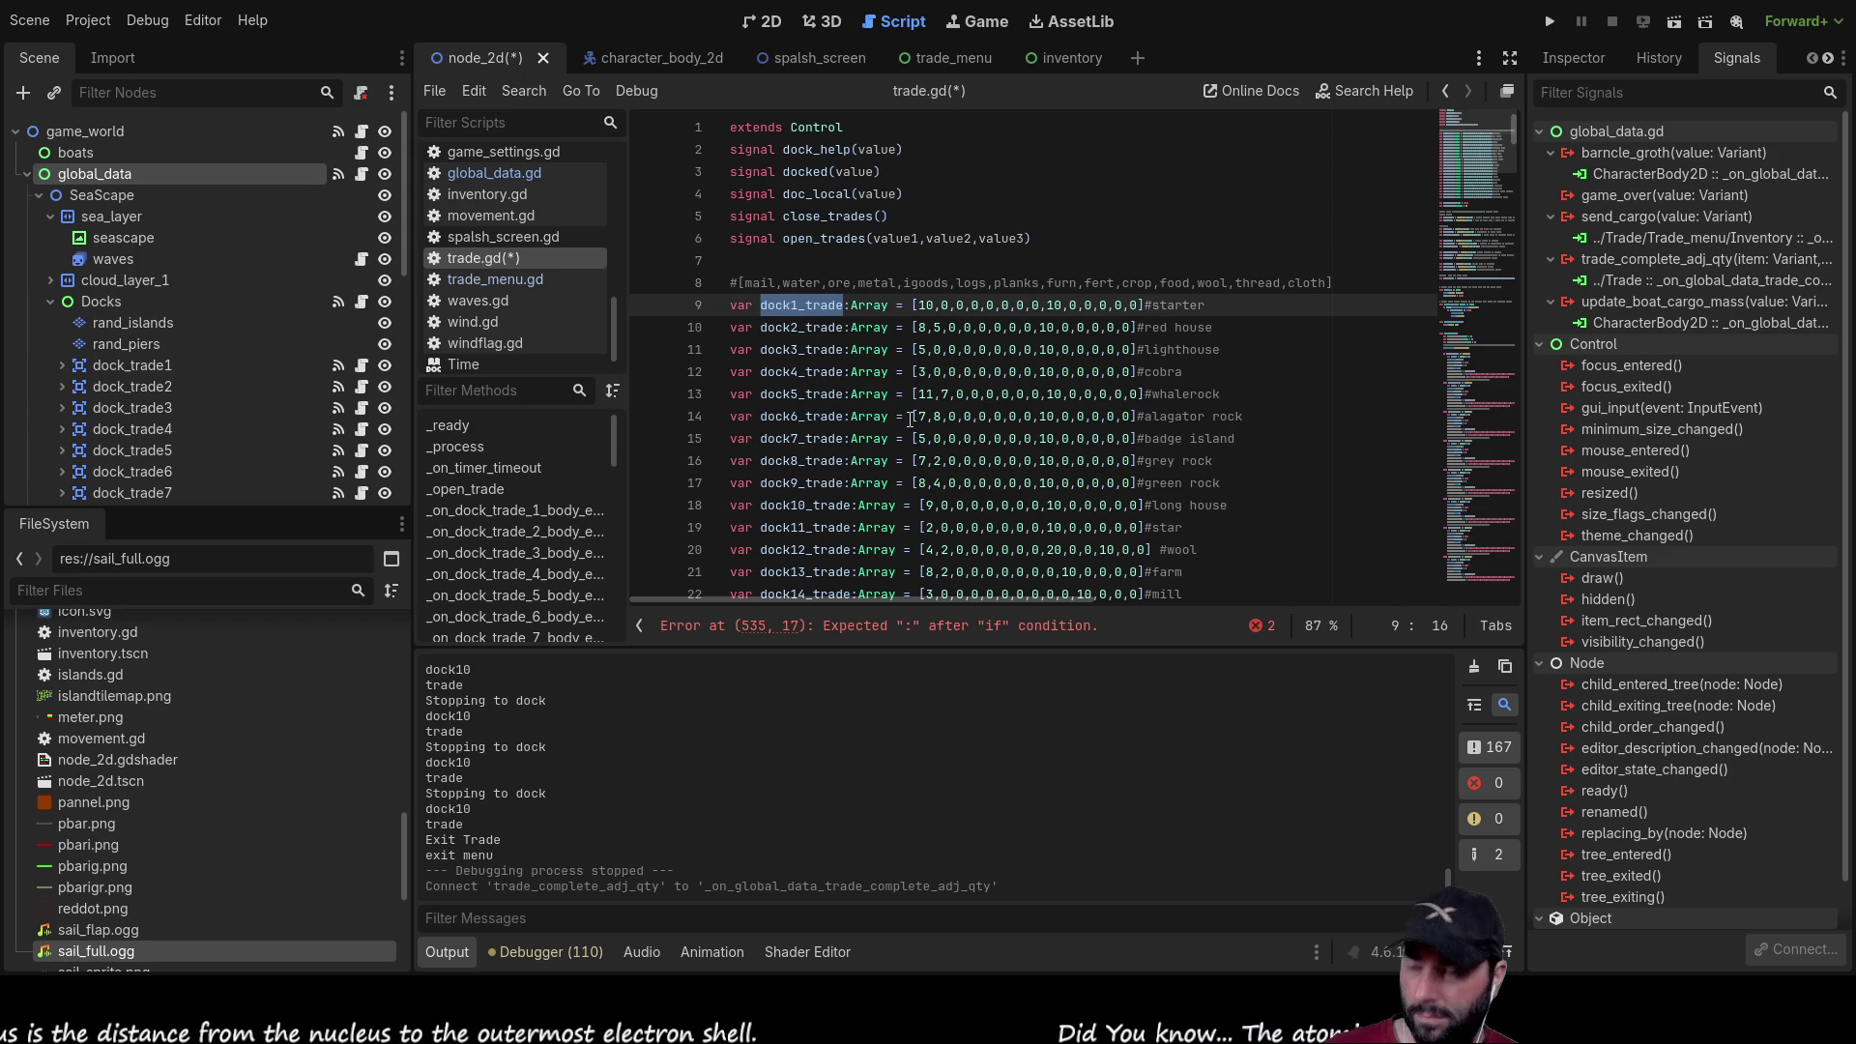
{"action": "scroll", "coordinate": [928, 395], "scroll_direction": "down", "scroll_amount": 20}
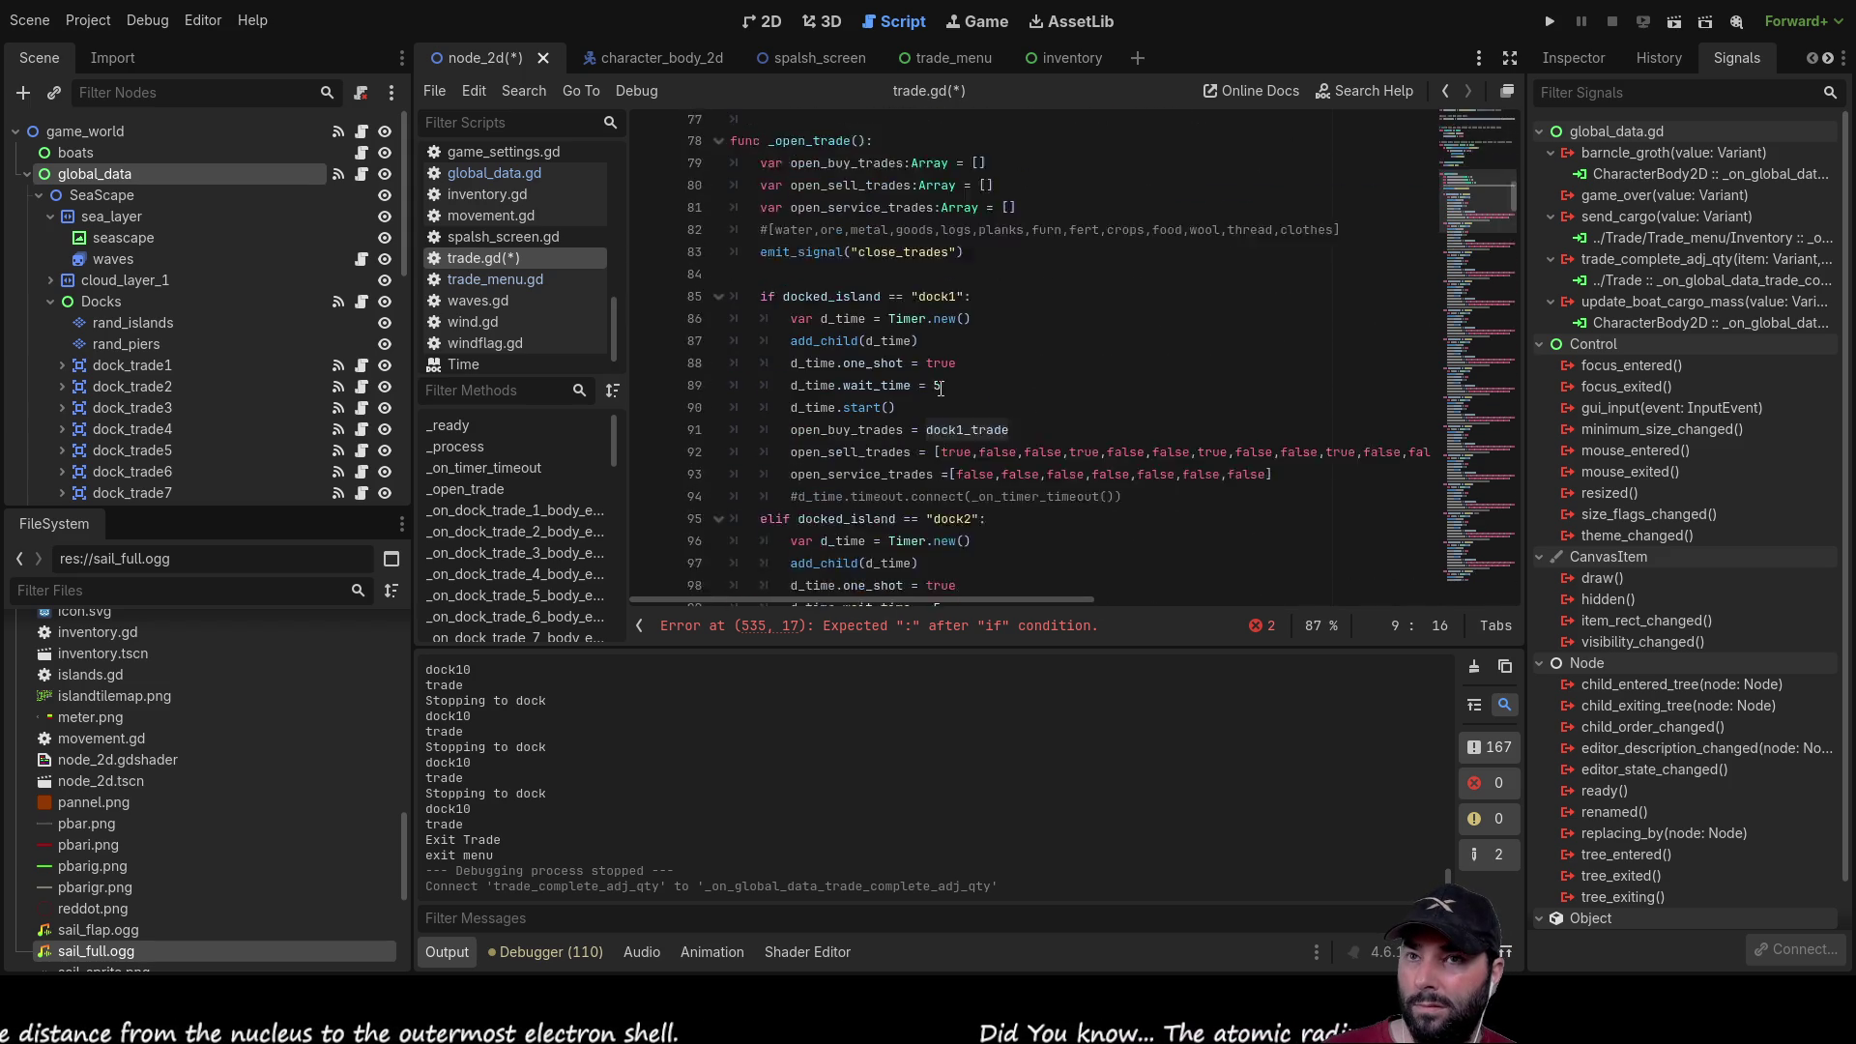
{"action": "scroll", "coordinate": [955, 395], "scroll_direction": "down", "scroll_amount": 20}
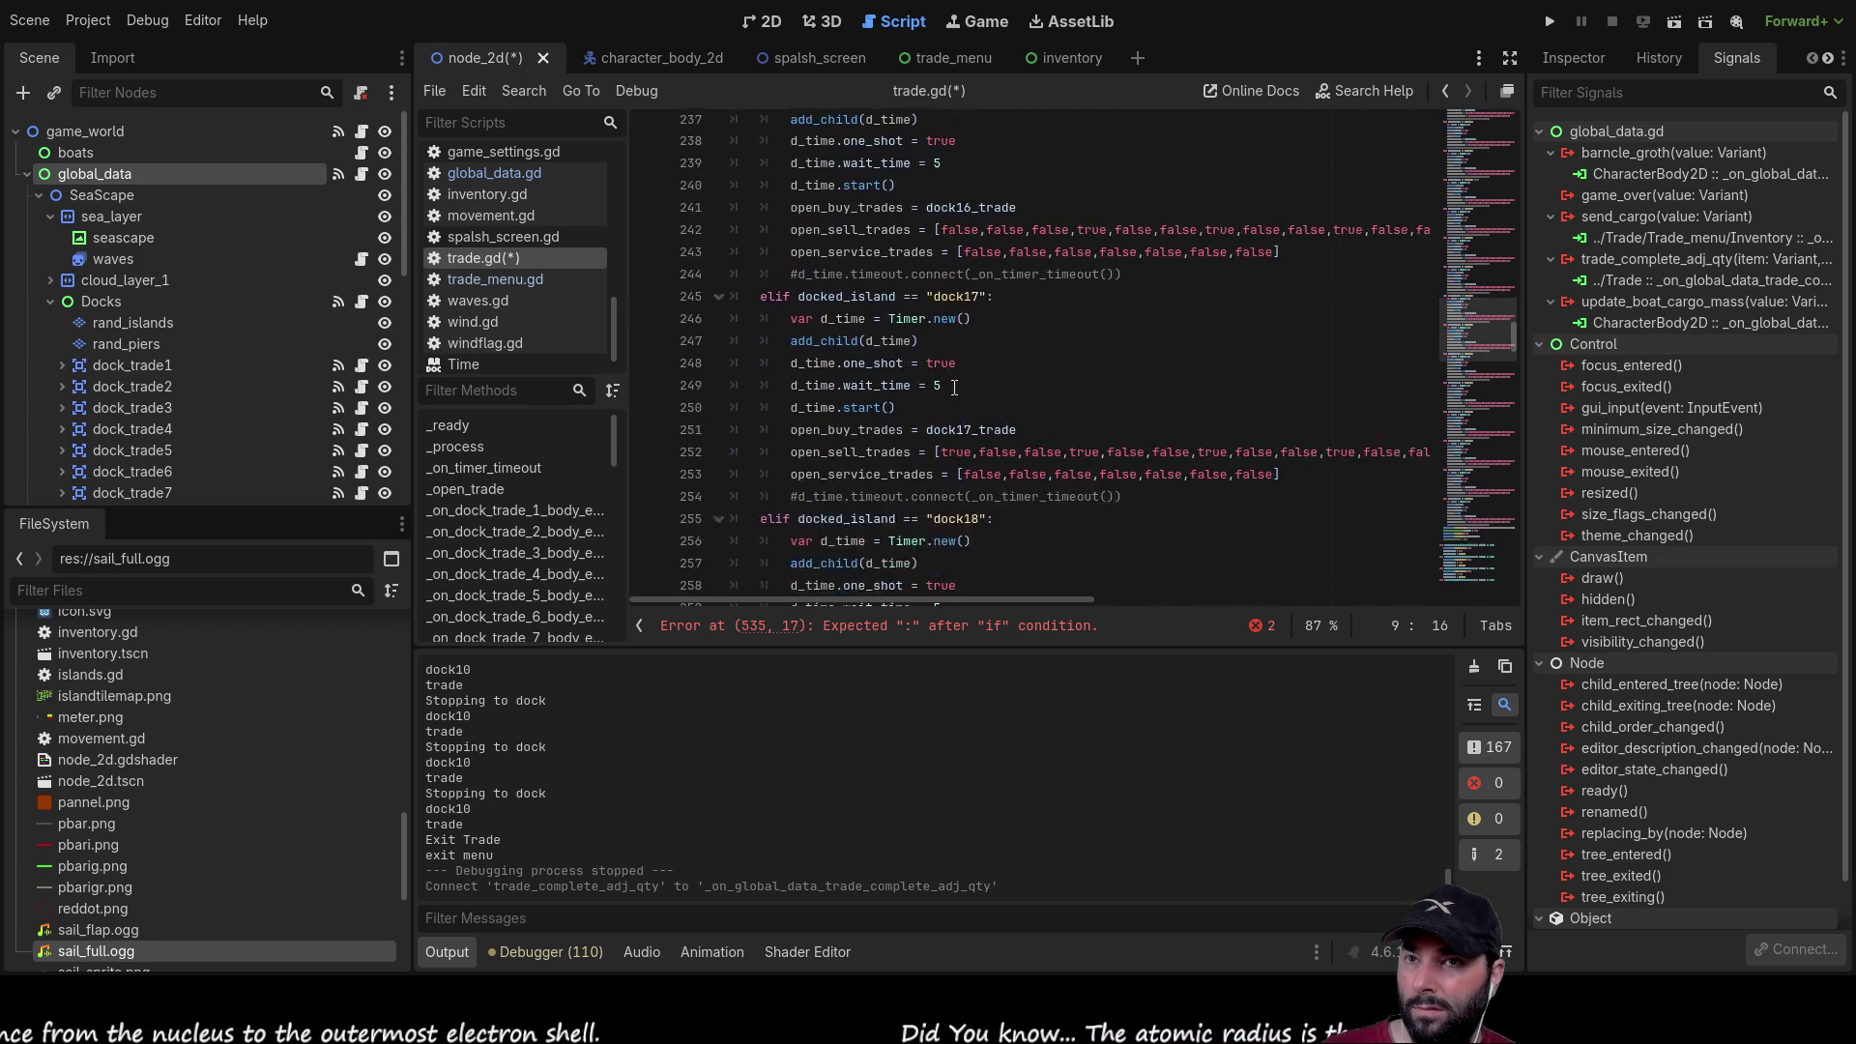
{"action": "scroll", "coordinate": [955, 380], "scroll_direction": "down", "scroll_amount": 20}
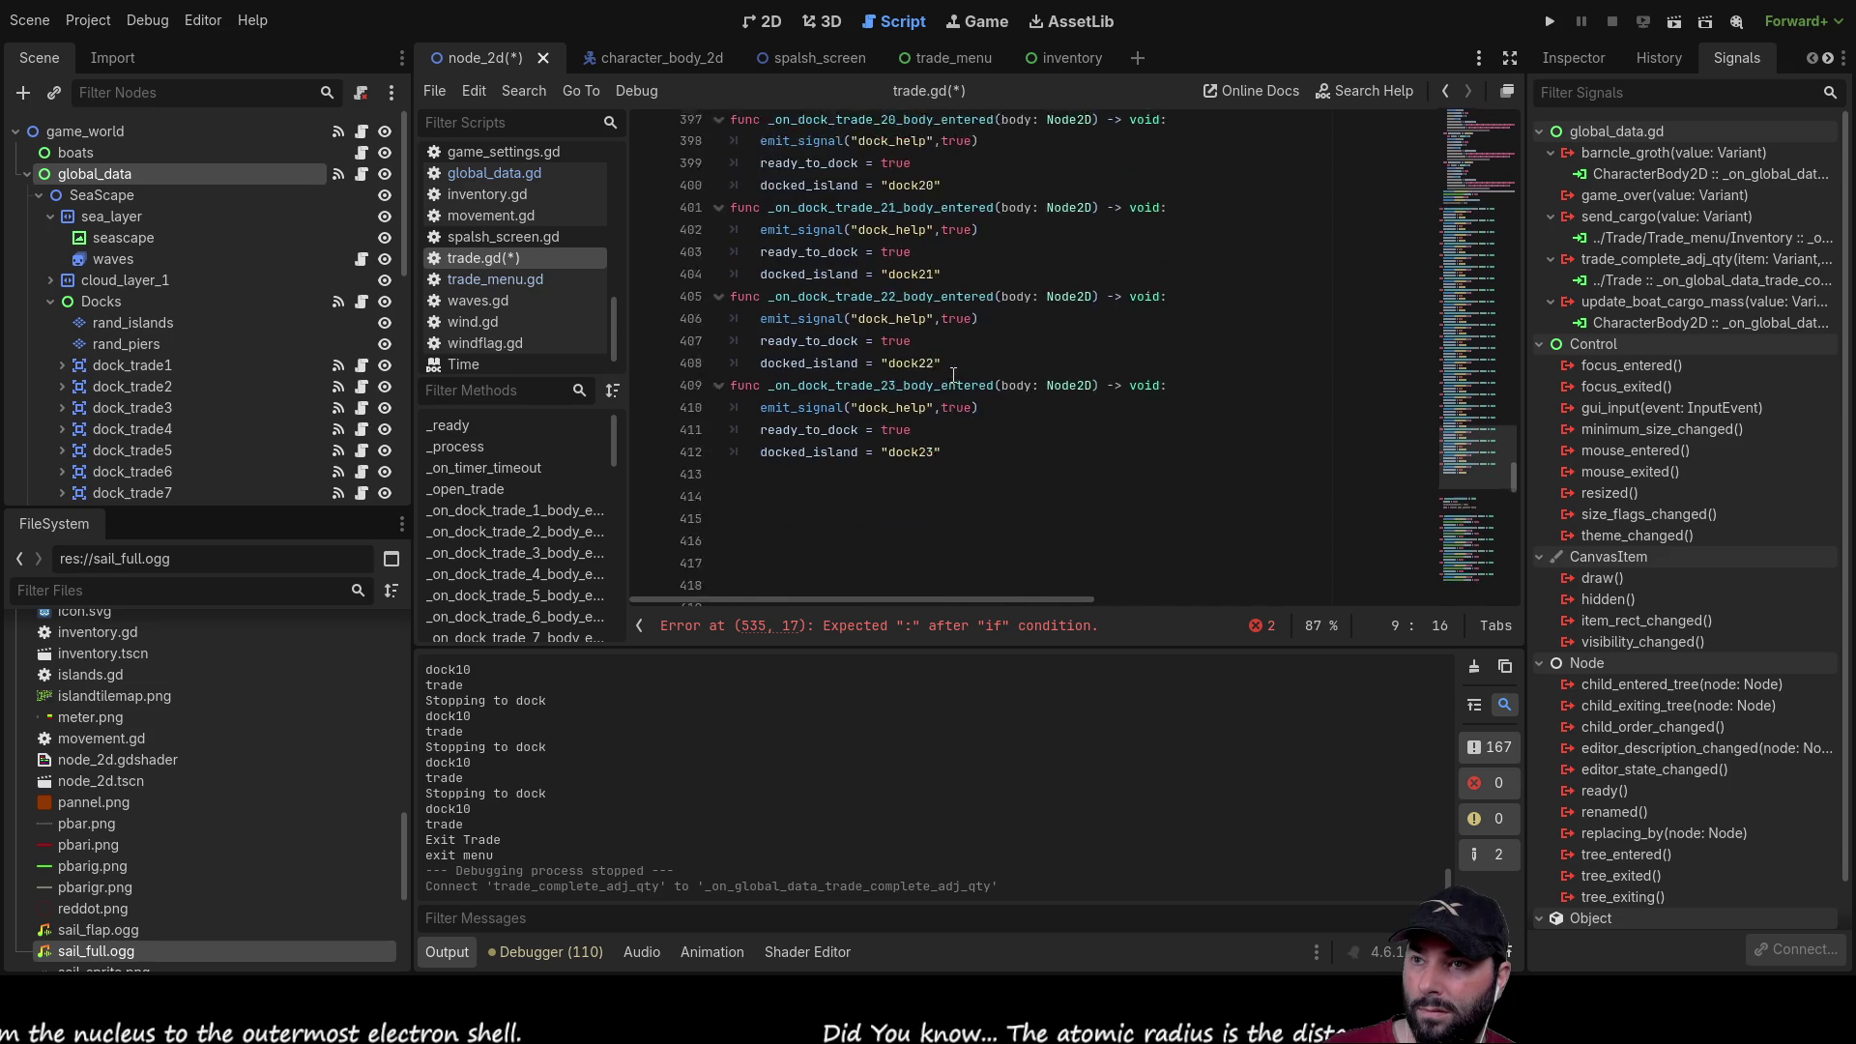
{"action": "scroll", "coordinate": [953, 376], "scroll_direction": "down", "scroll_amount": 10}
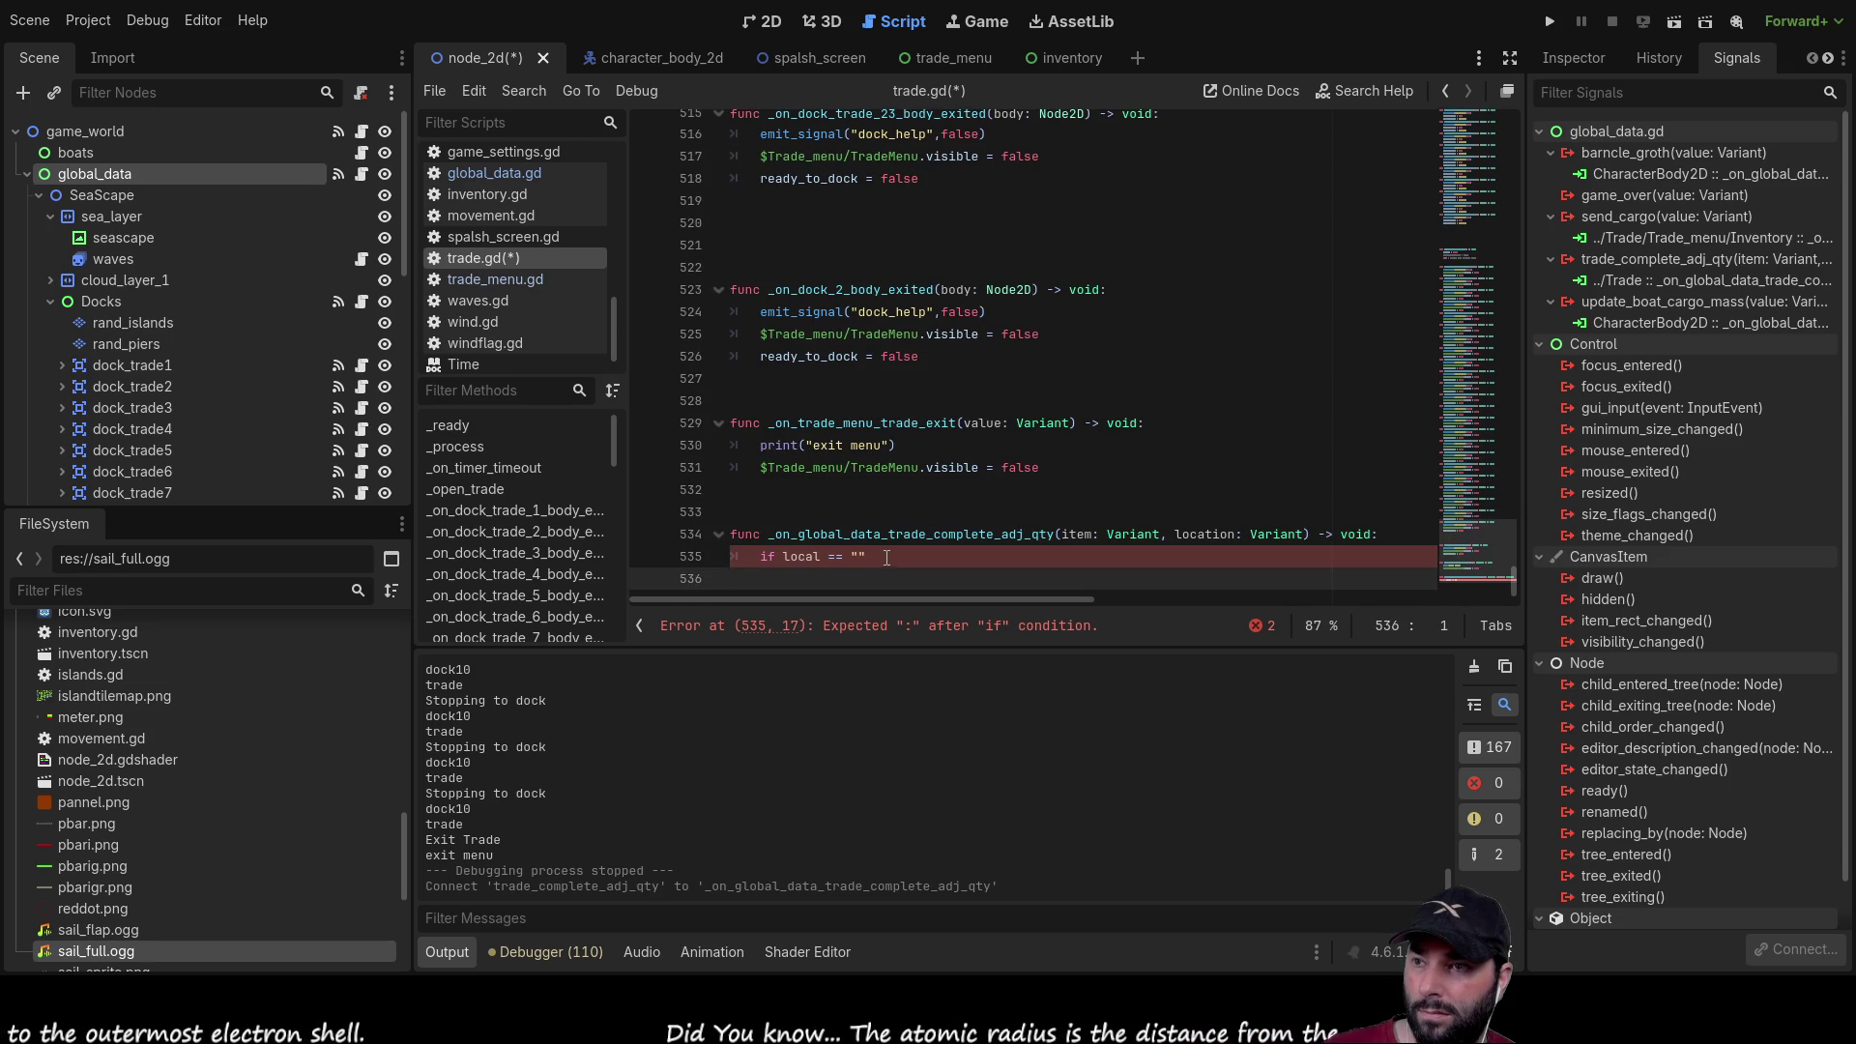
Step: Add update_array = dock1_trade on a new line inside the if block
{"action": "left_click", "coordinate": [886, 561]}
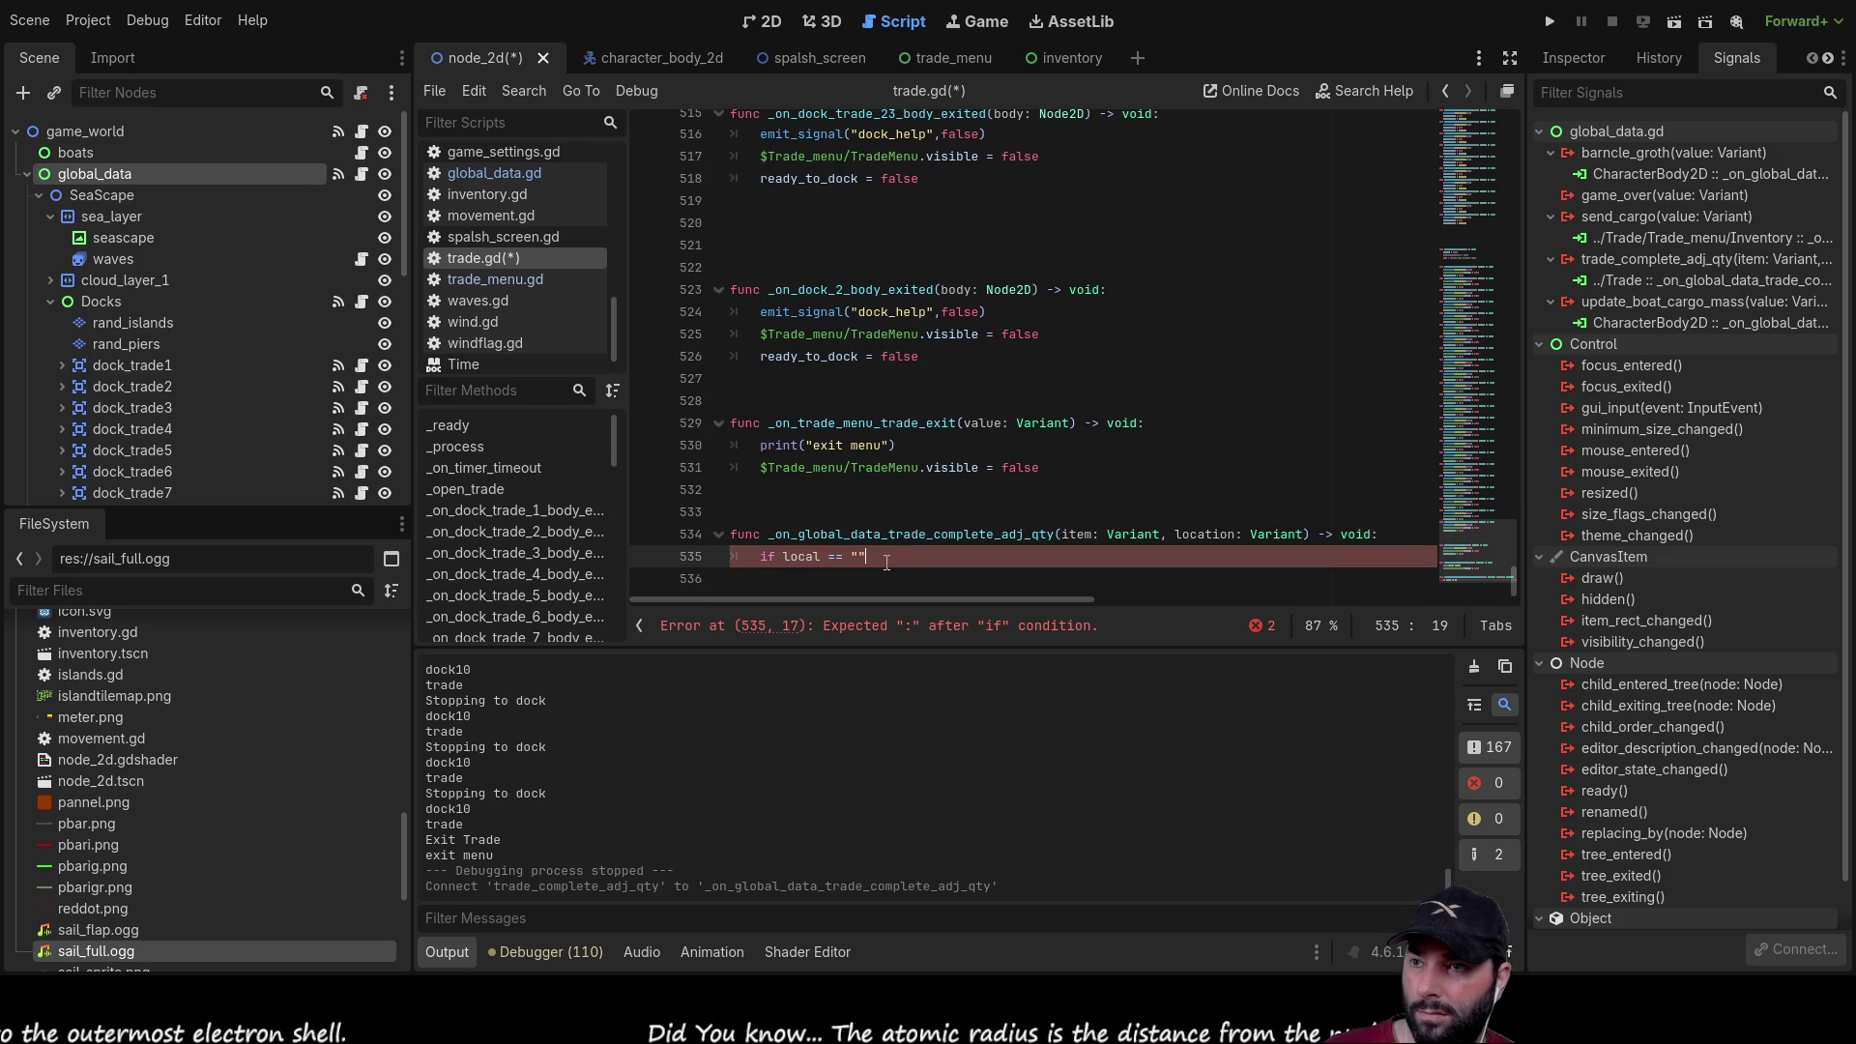
{"action": "type", "text": ":"}
{"action": "left_click", "coordinate": [970, 570]}
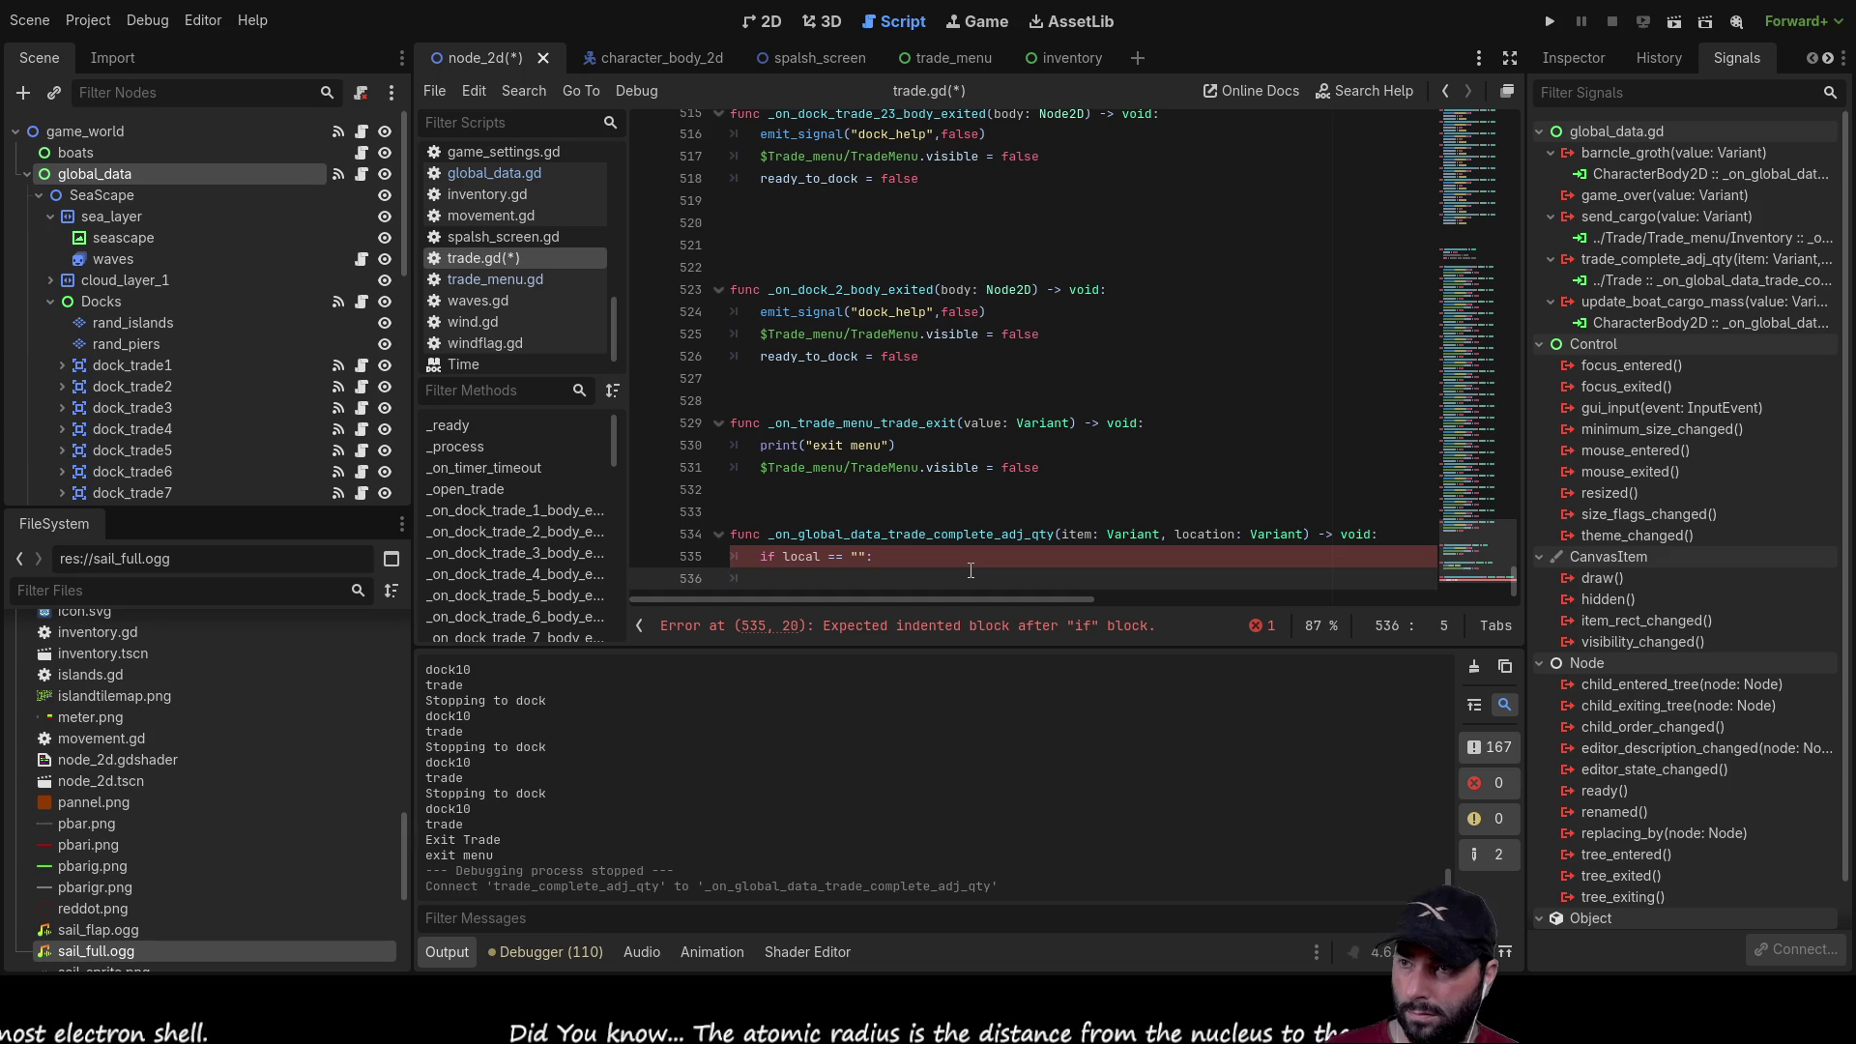
{"action": "type", "text": "up"}
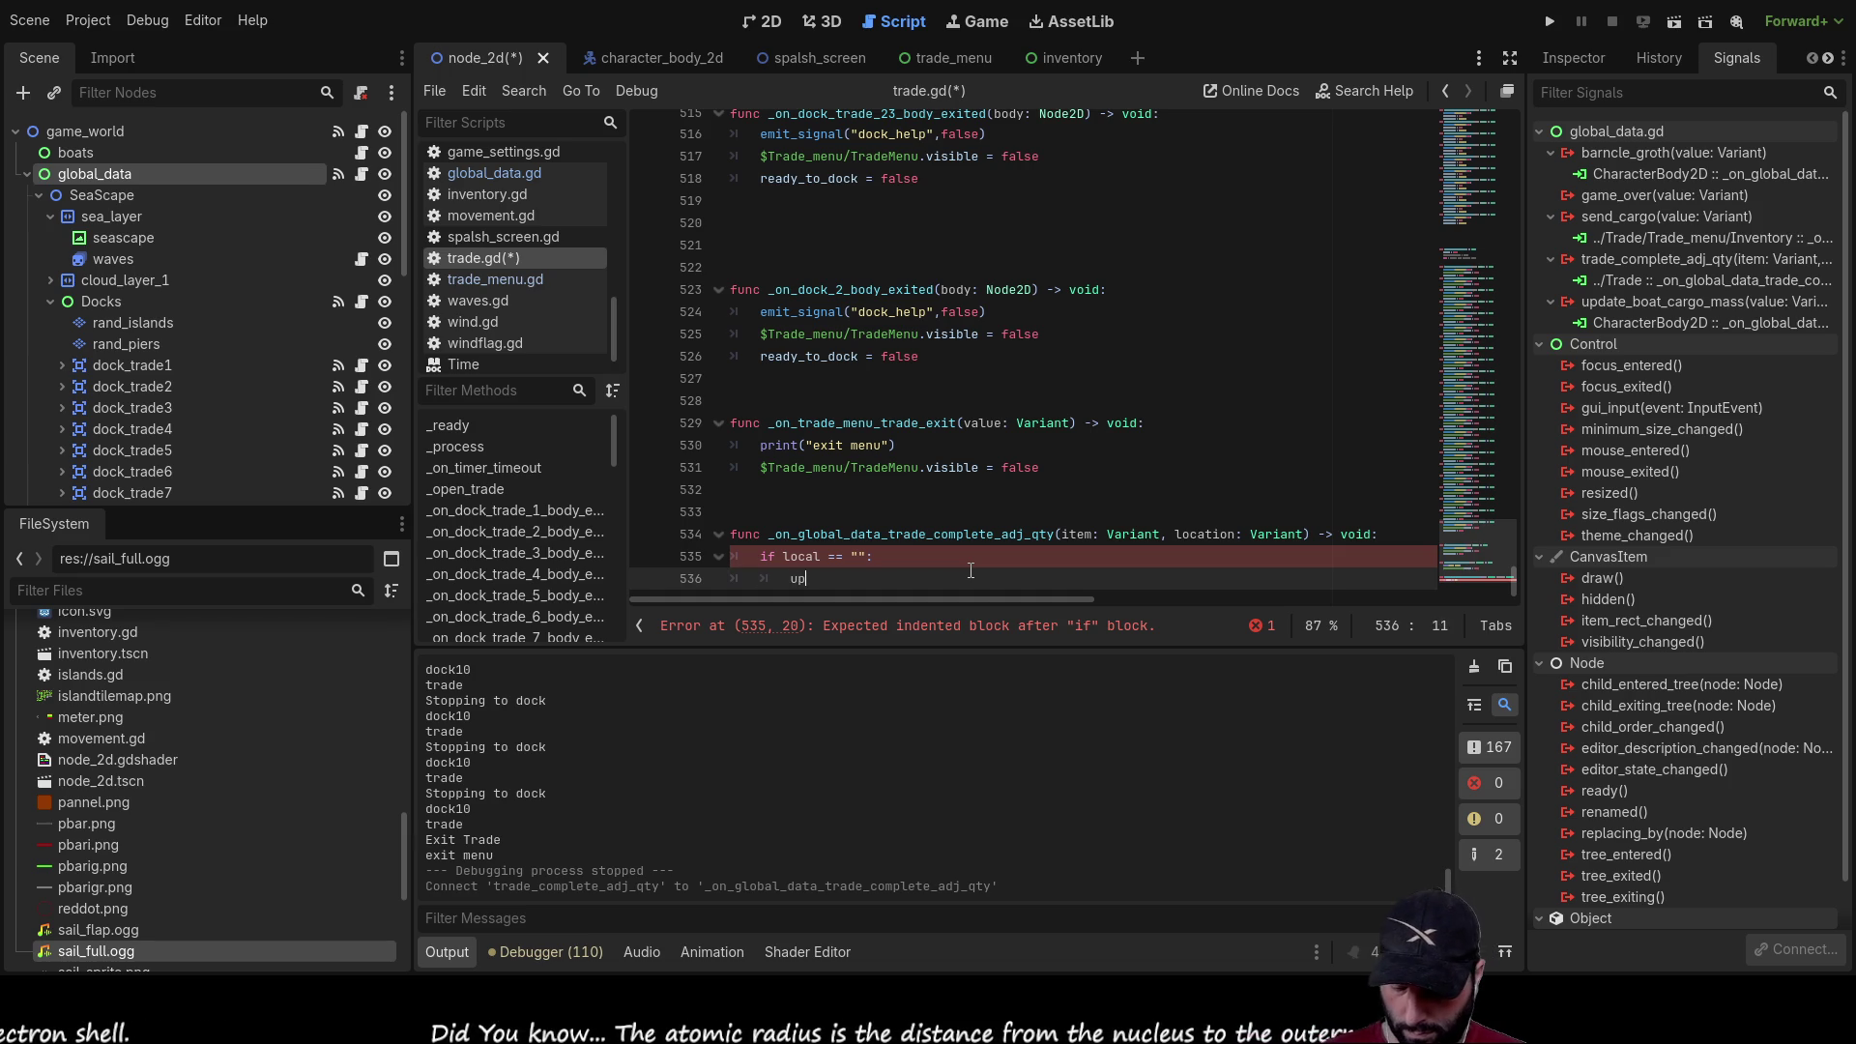
{"action": "type", "text": "date_arra"}
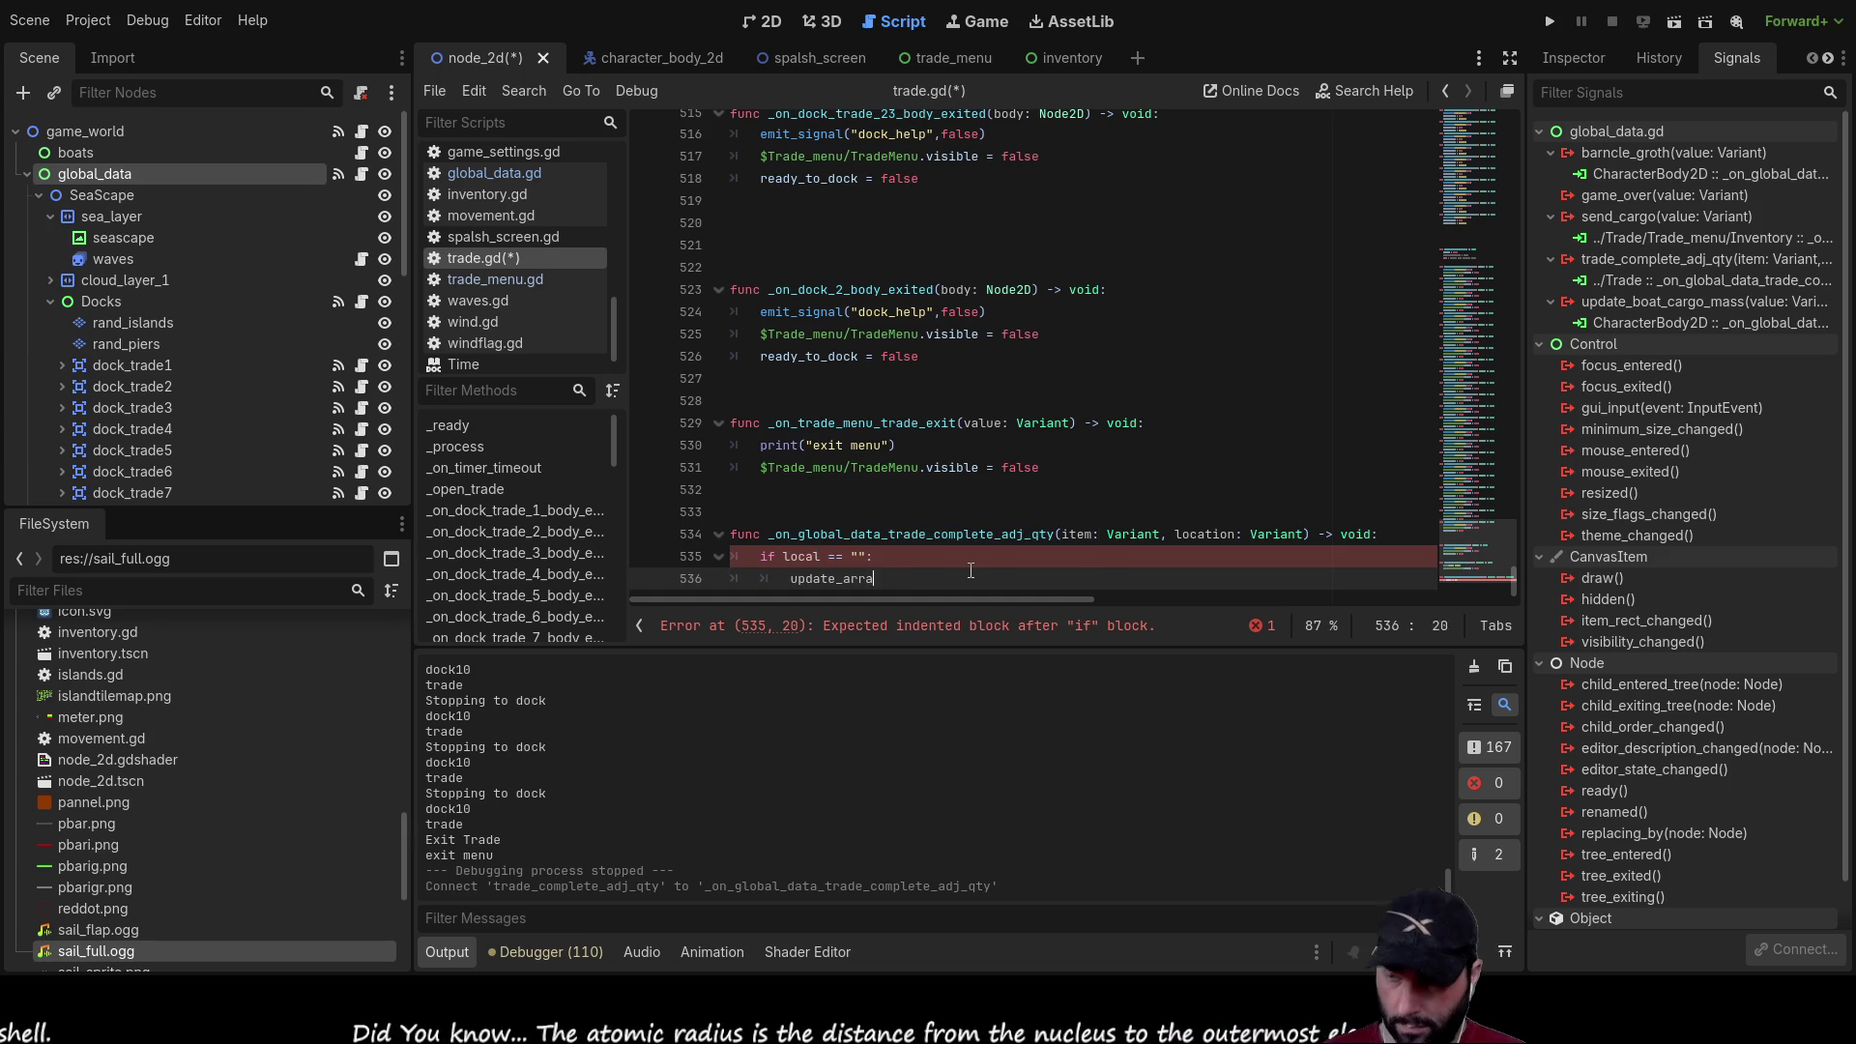
{"action": "type", "text": "y = dock1_trade"}
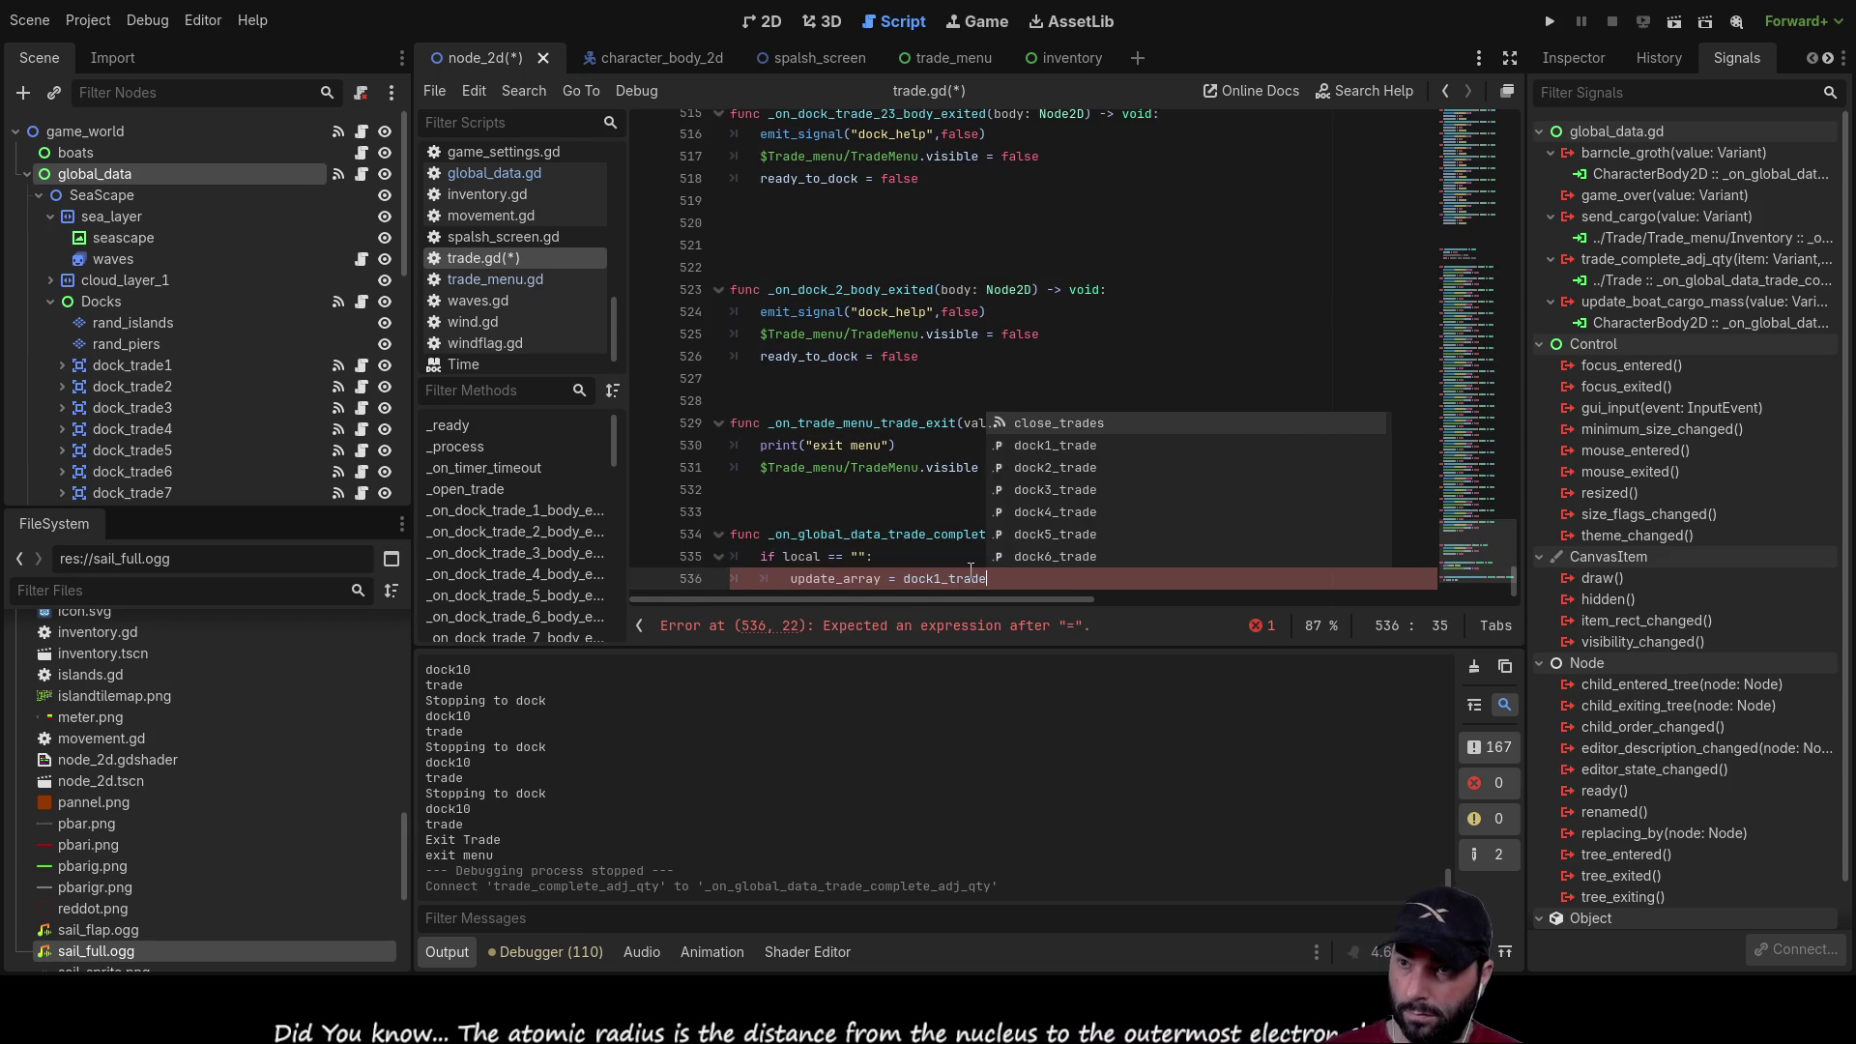
{"action": "key", "text": "Escape"}
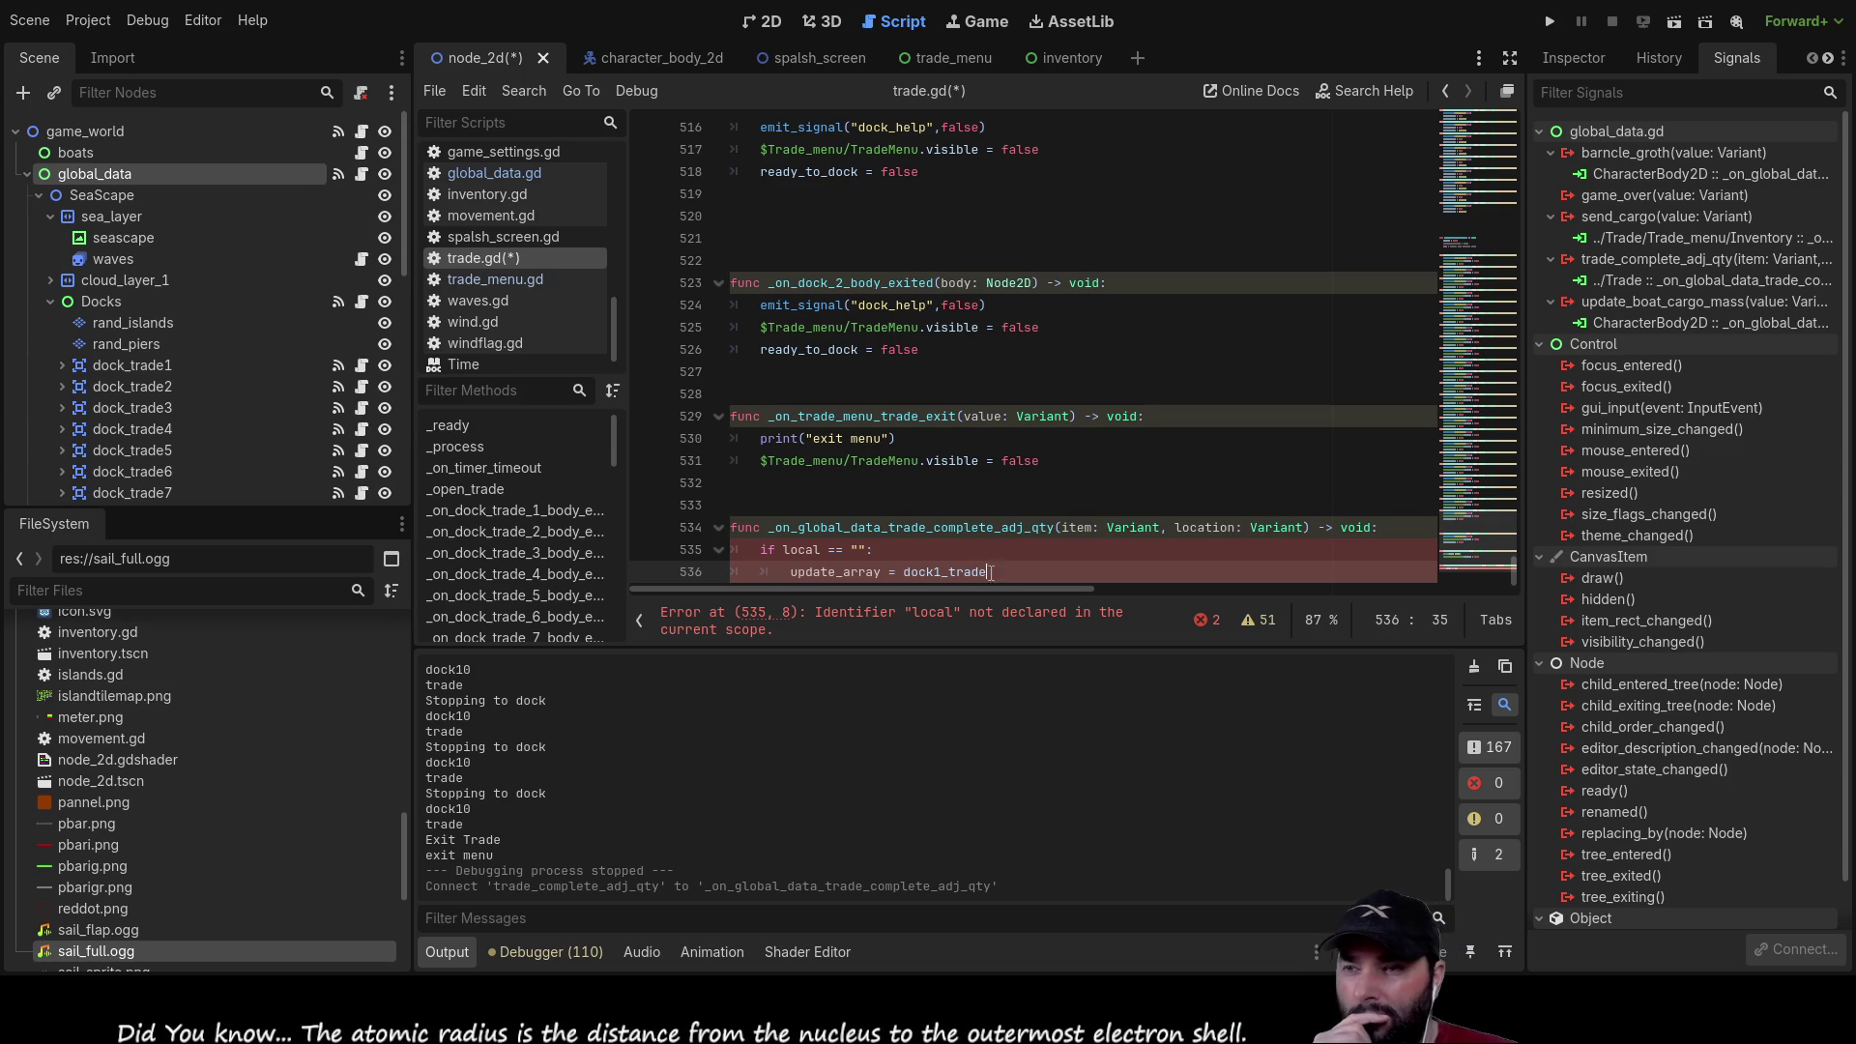
Step: Rename local to location in the if condition
{"action": "left_click", "coordinate": [862, 554]}
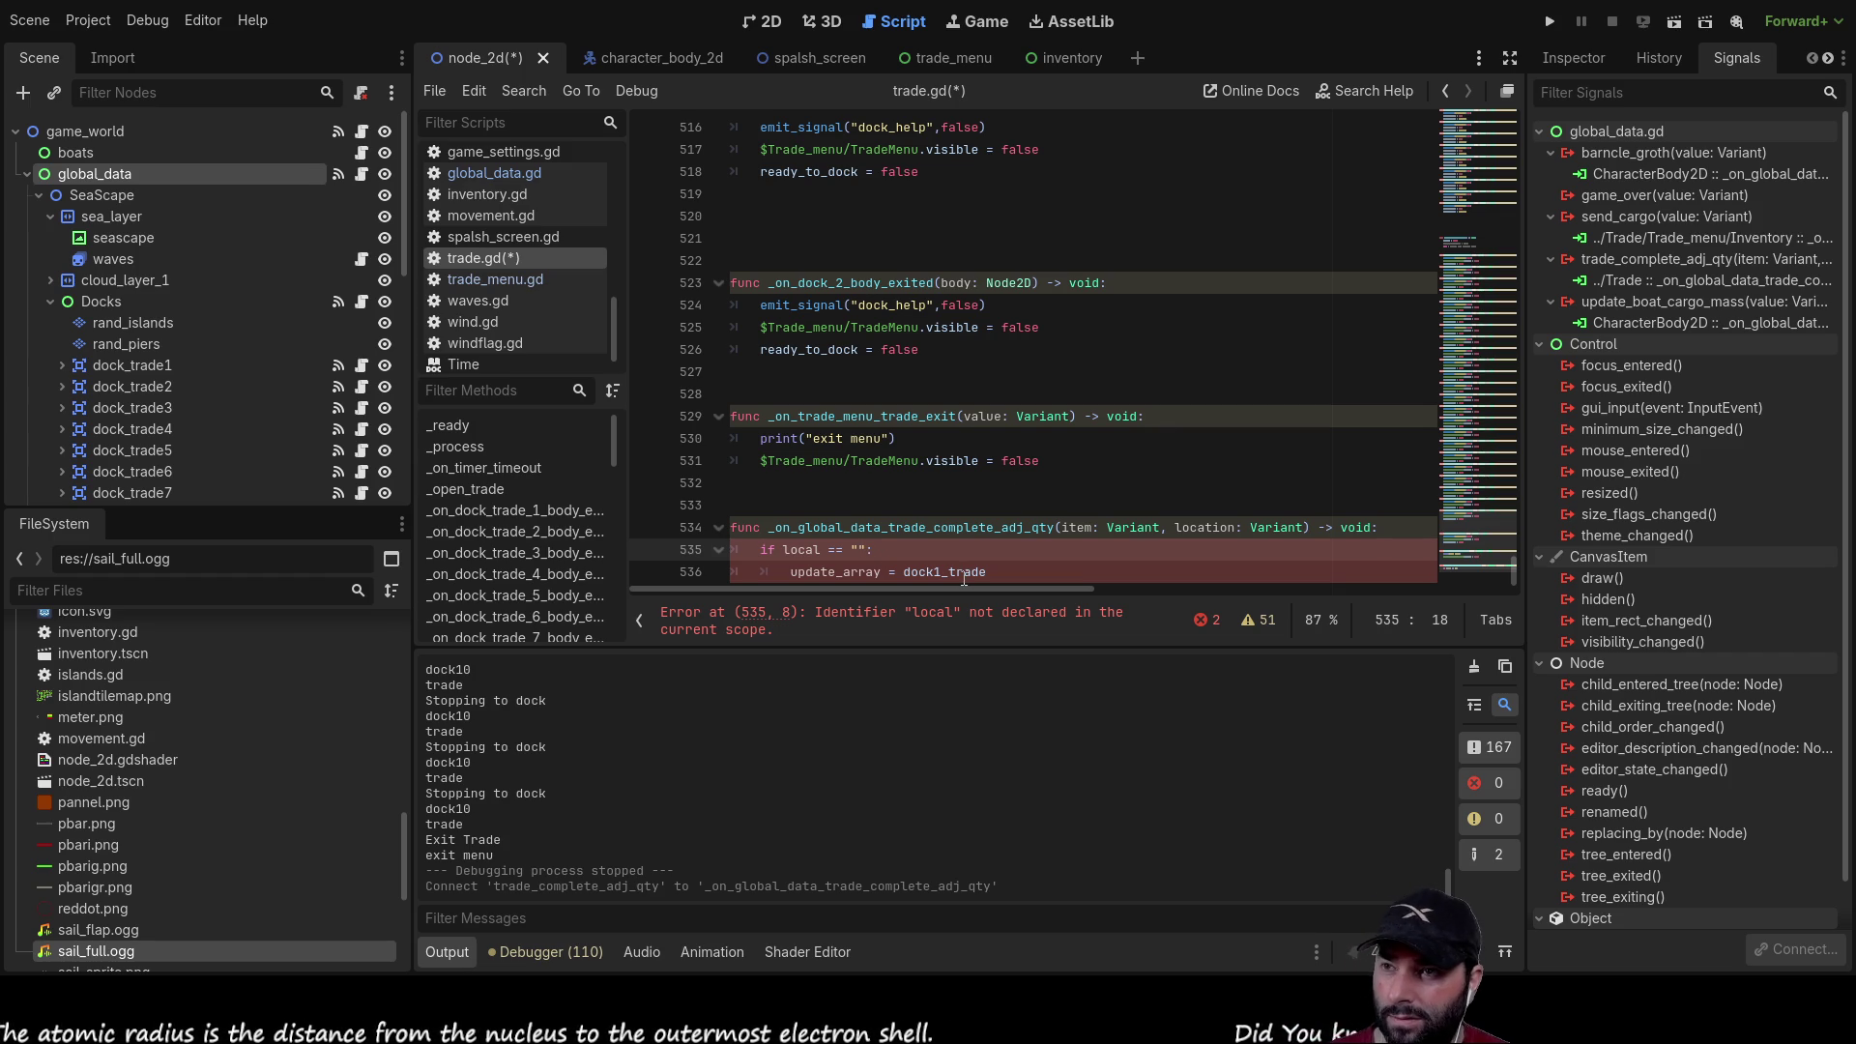
{"action": "type", "text": "1"}
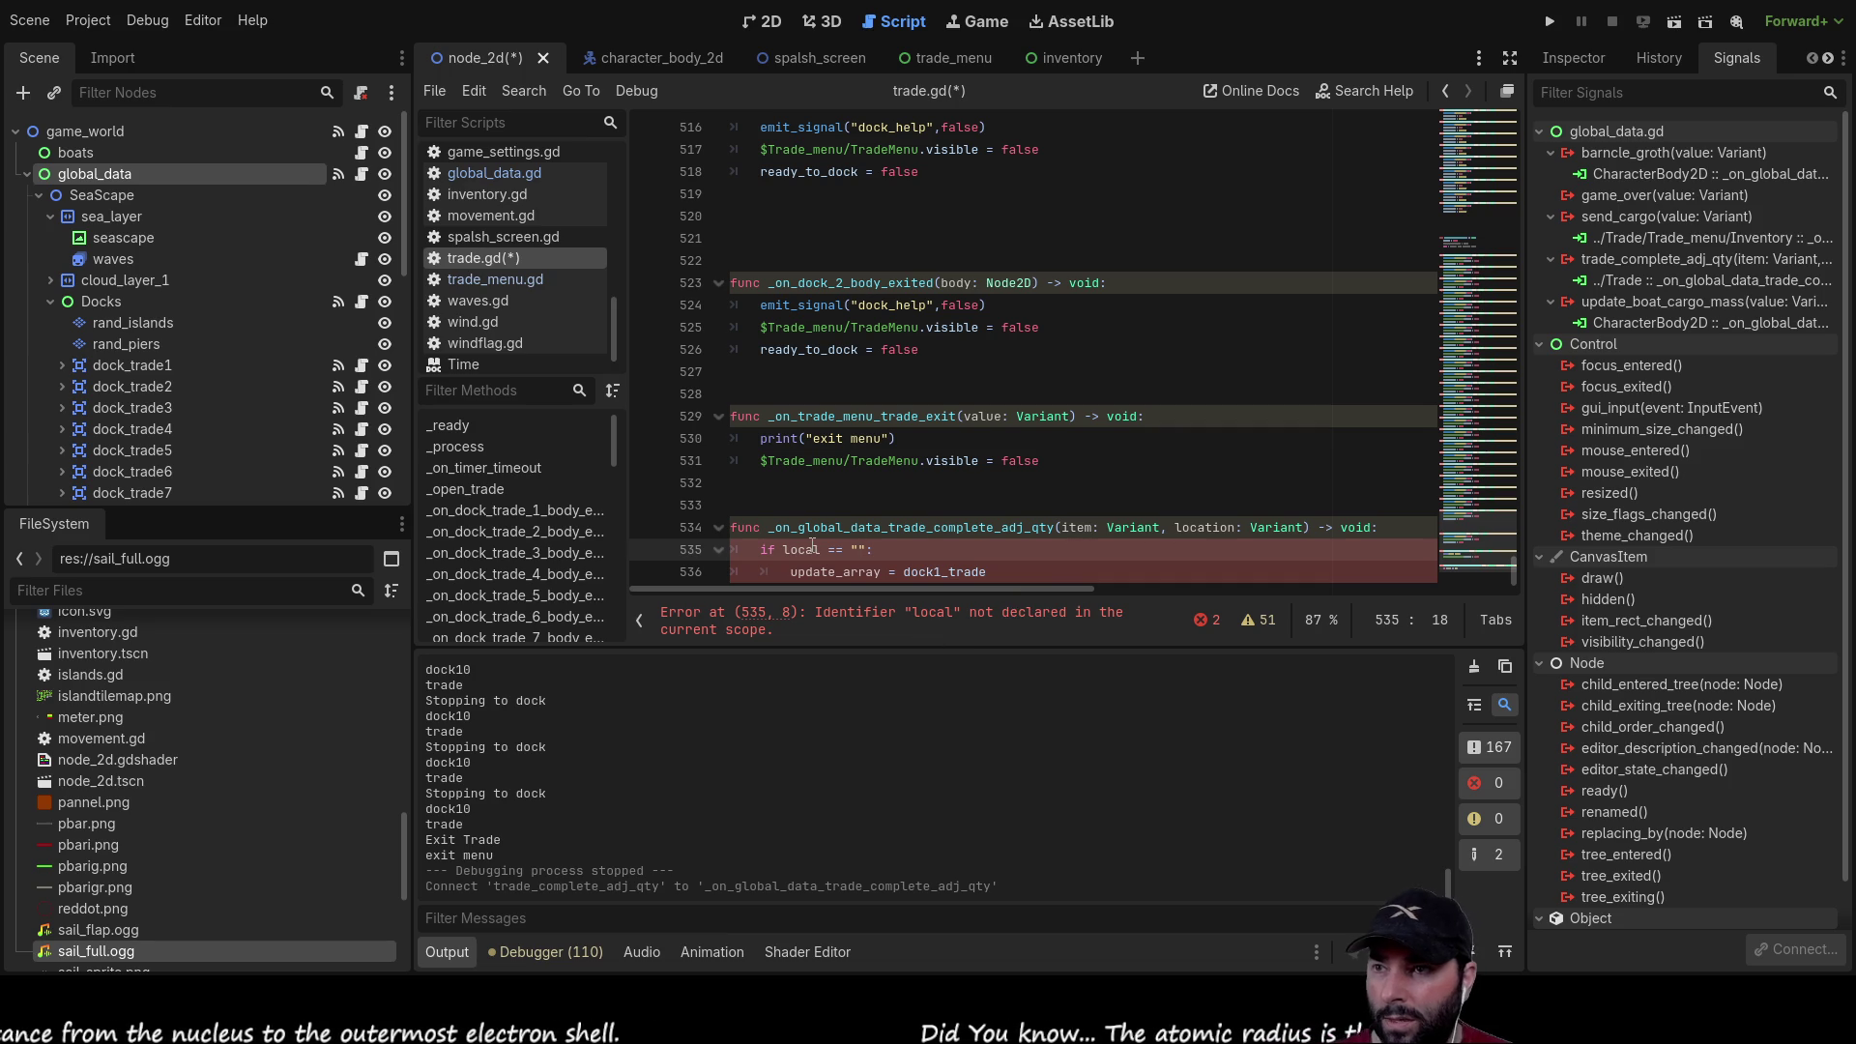
{"action": "type", "text": "tion"}
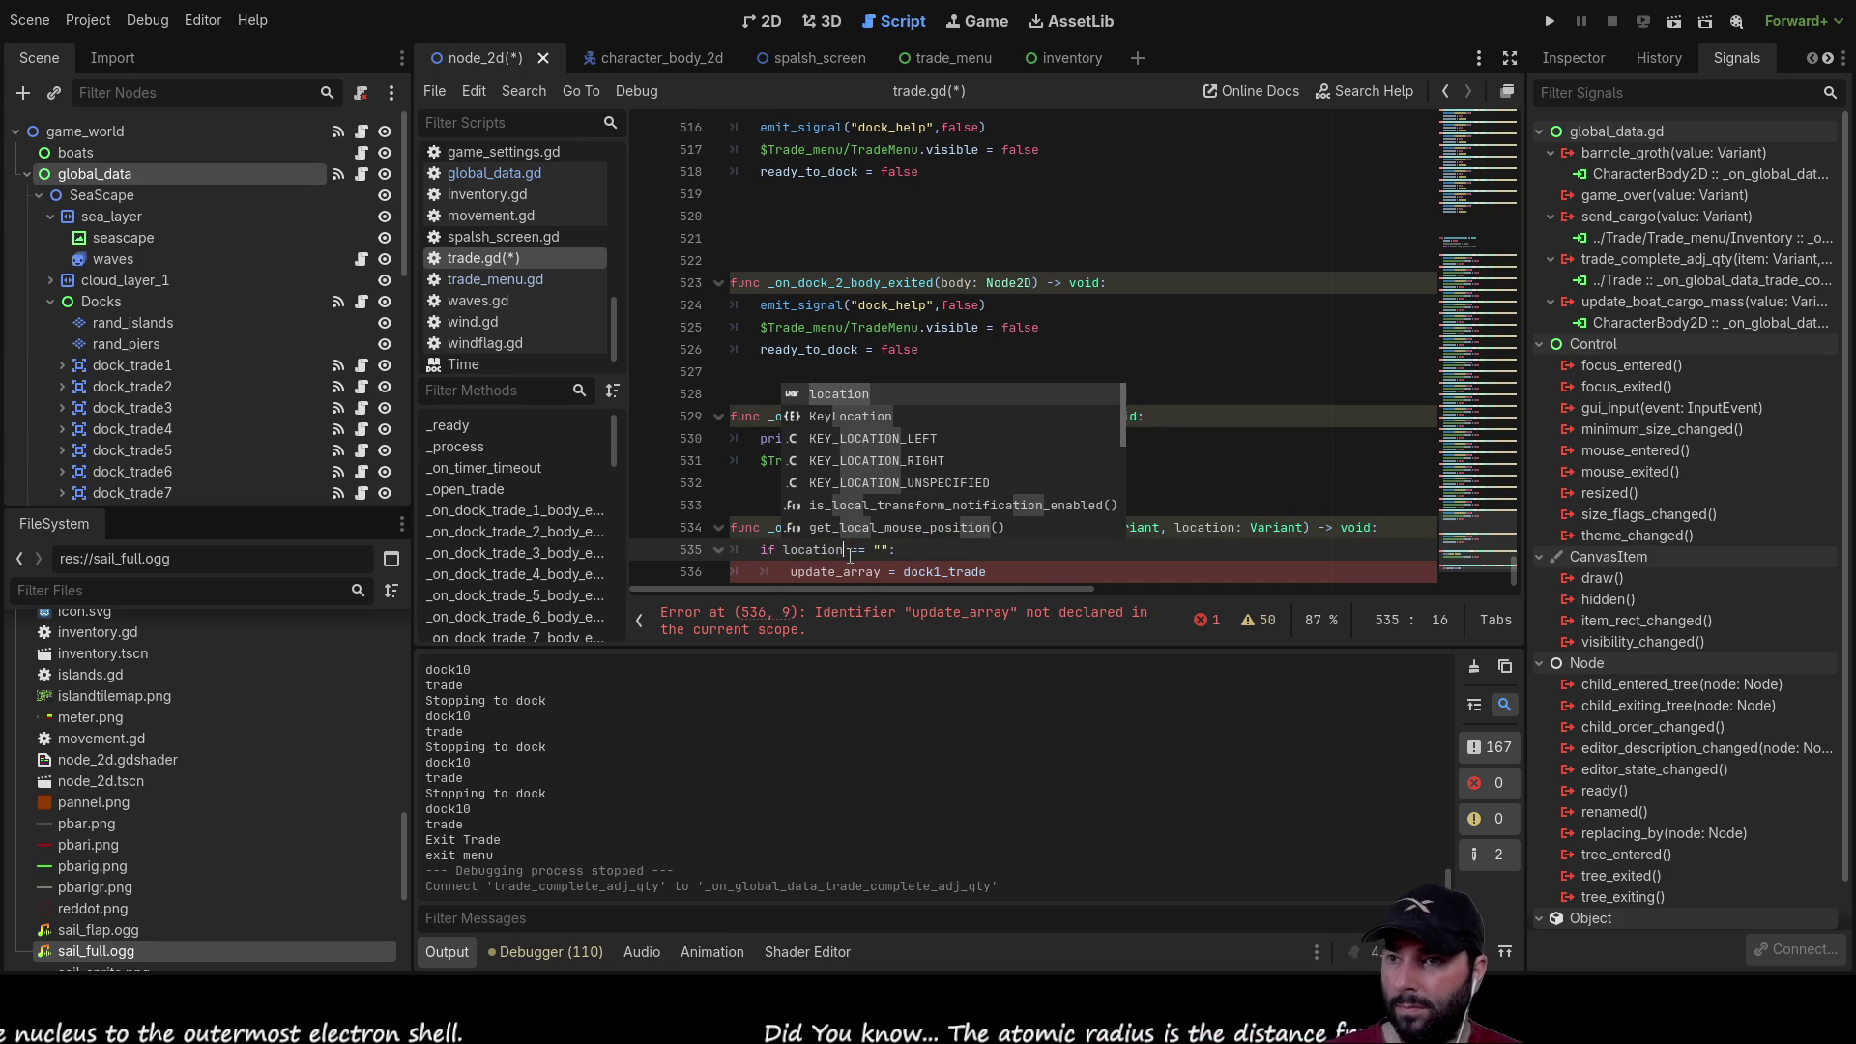
Step: Declare var update_array:Array = [] on a new line above the if
{"action": "left_click", "coordinate": [791, 570]}
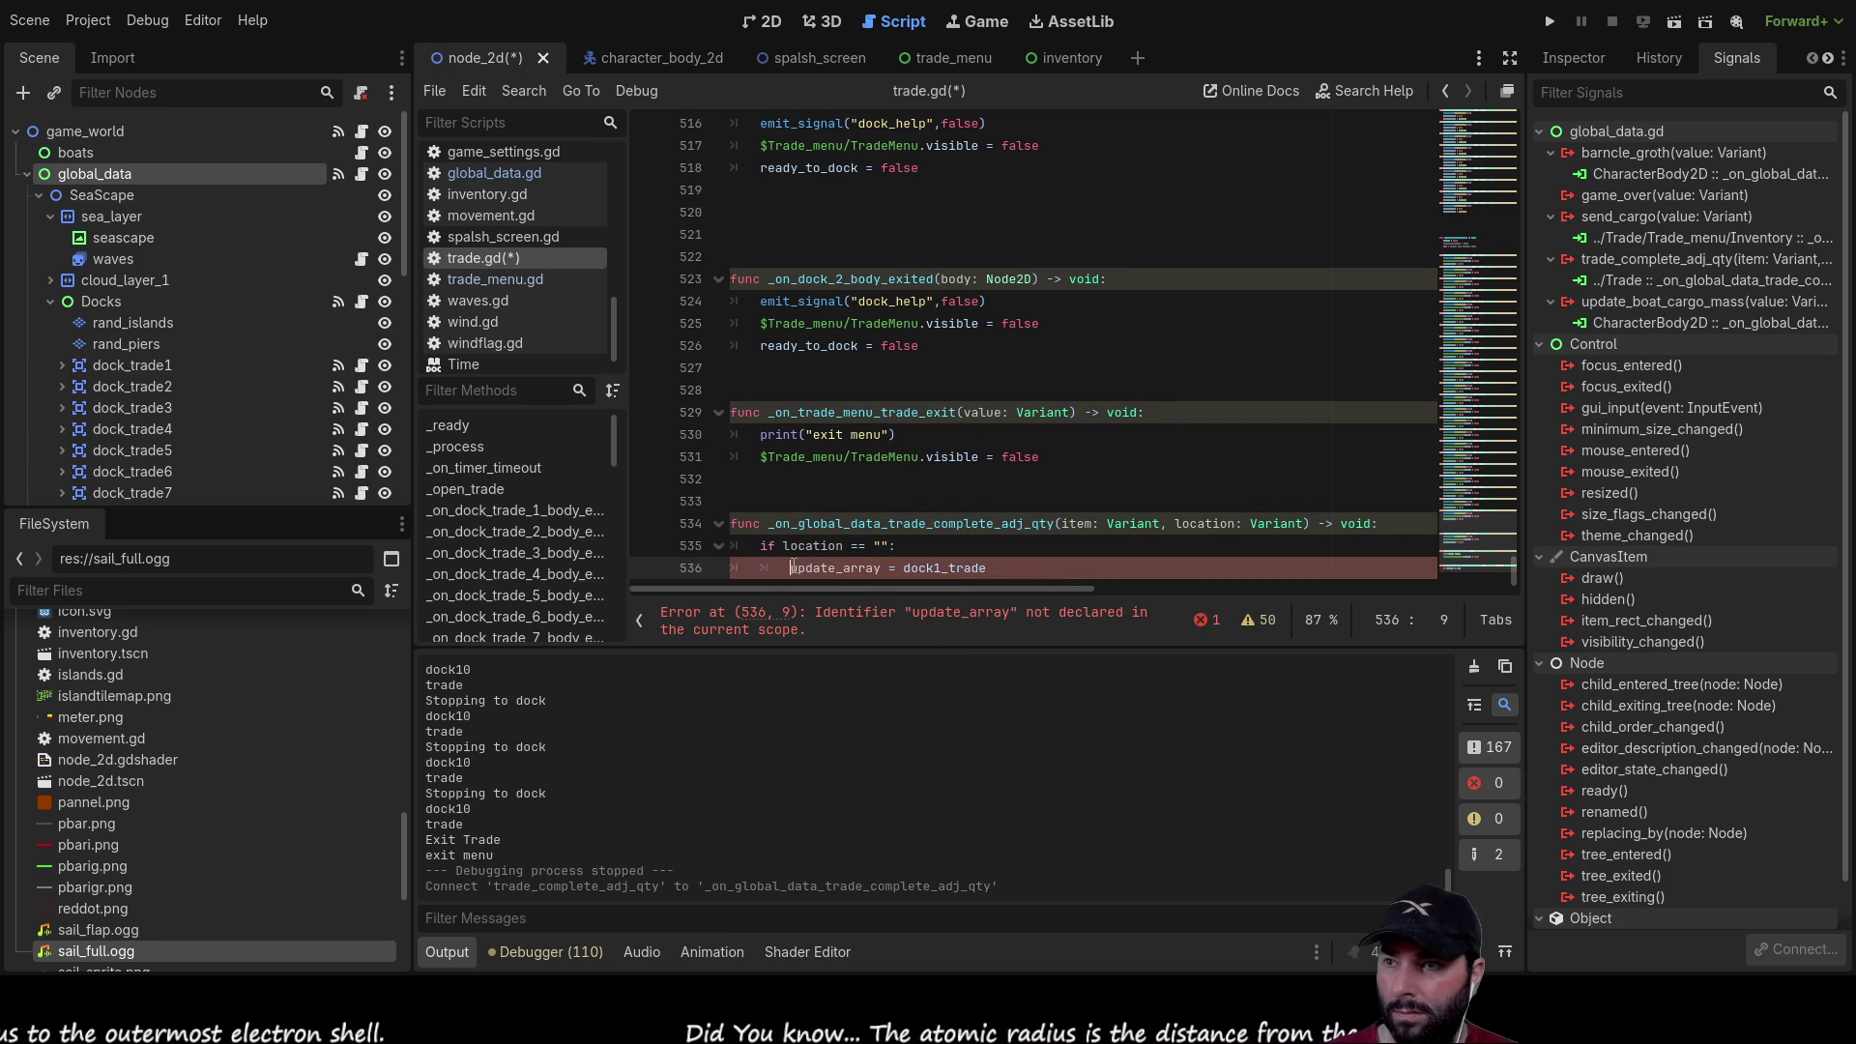
{"action": "left_click", "coordinate": [761, 546]}
{"action": "key", "text": "Return"}
{"action": "key", "text": "Up"}
{"action": "type", "text": "var"}
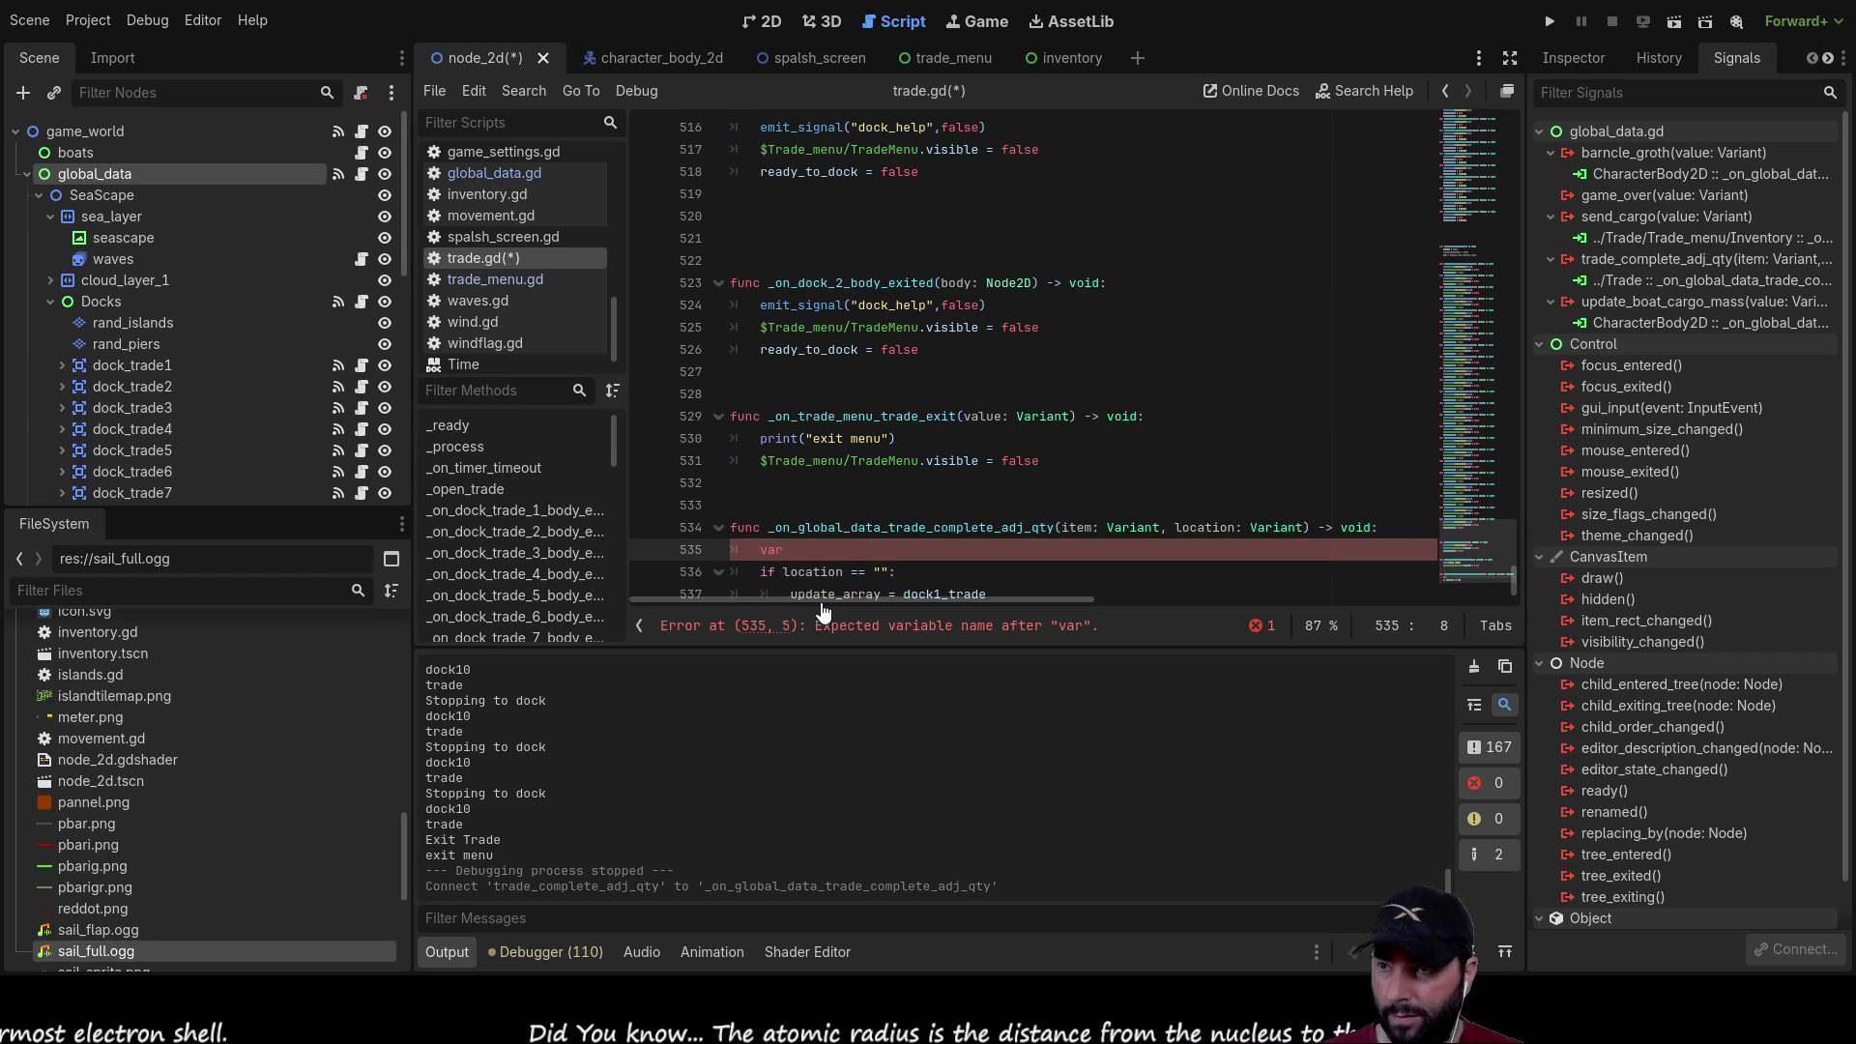
{"action": "type", "text": " upda"}
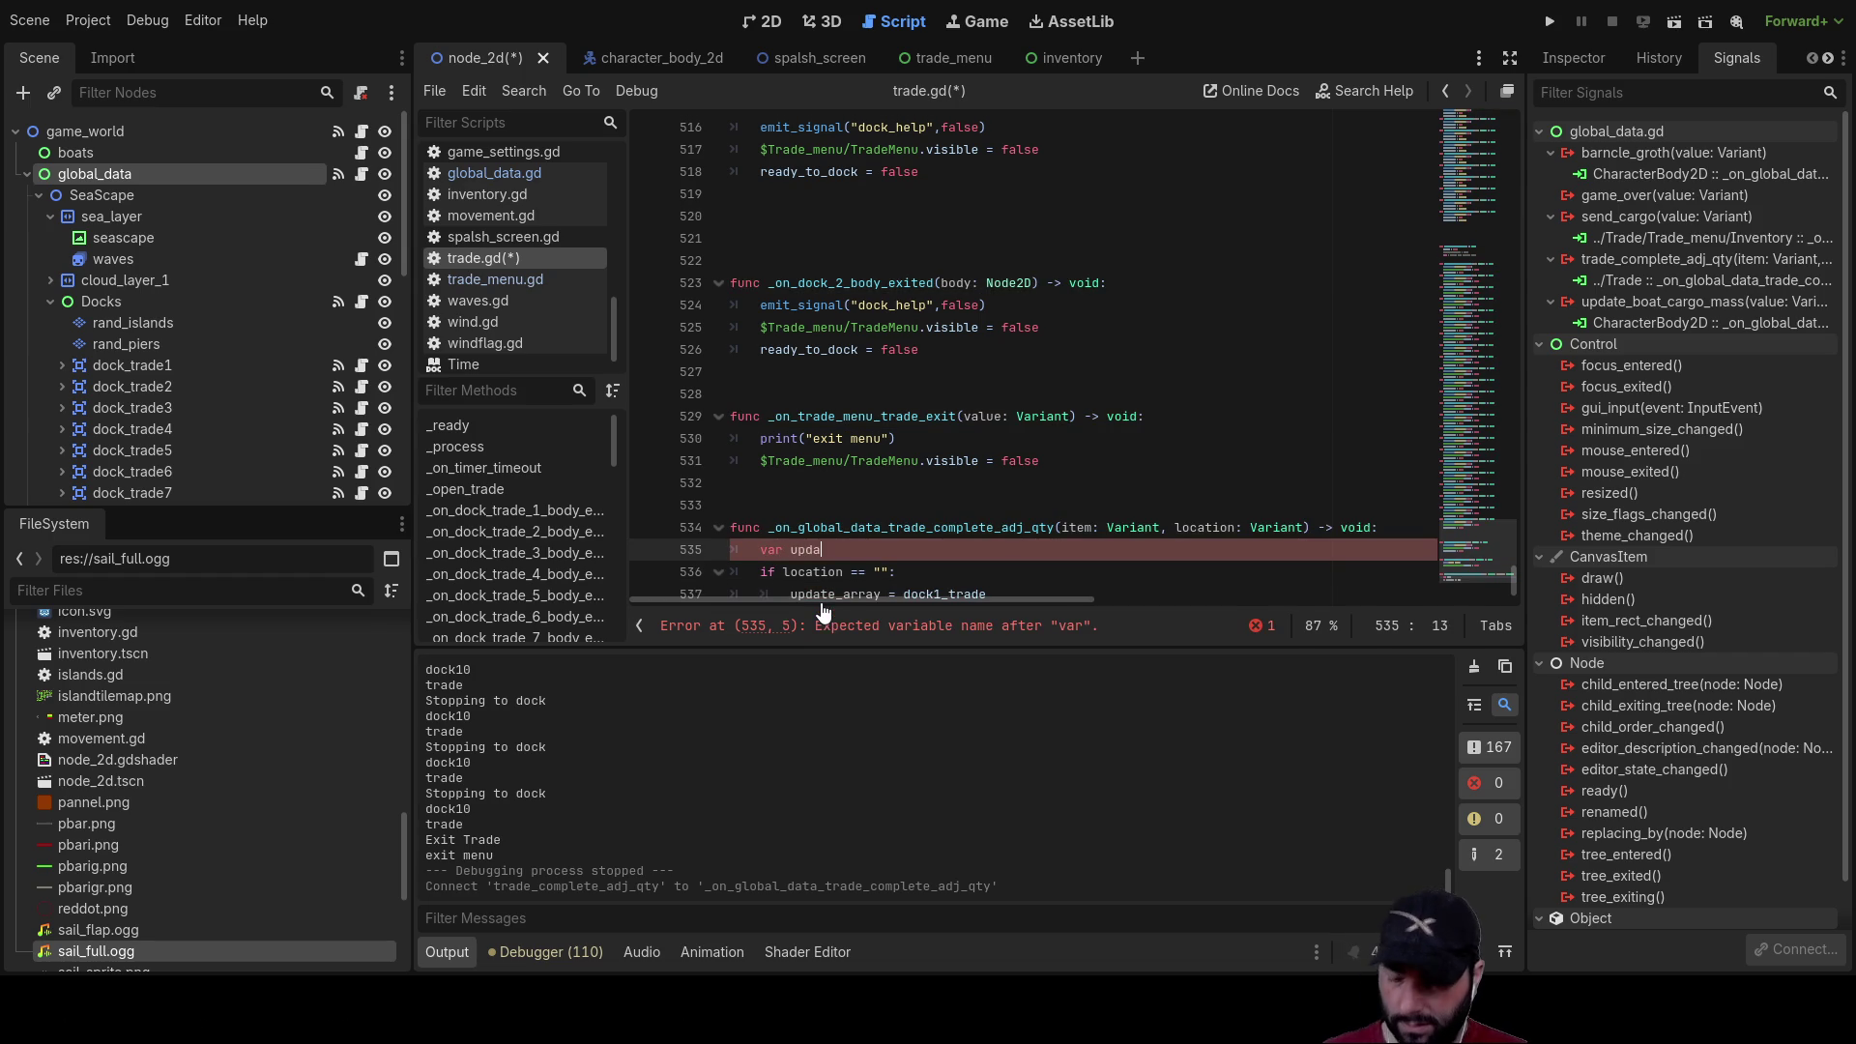
{"action": "type", "text": "te_array"}
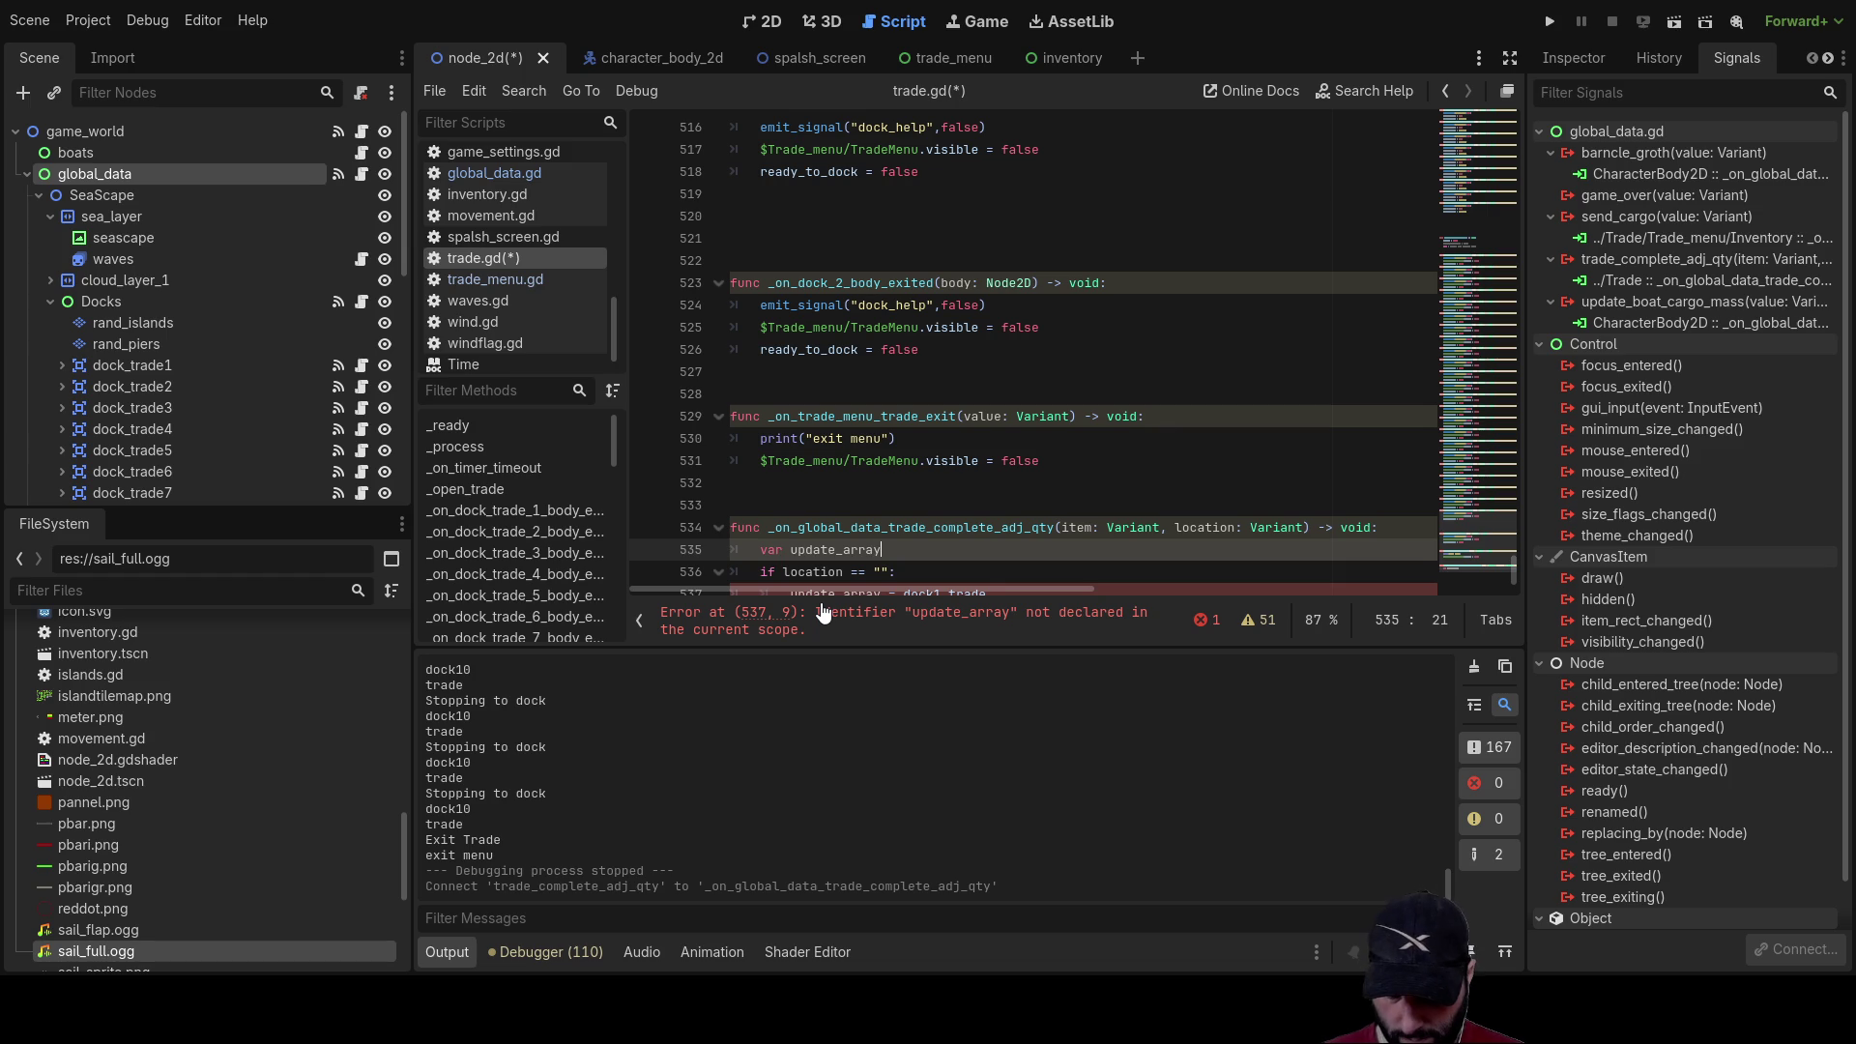
{"action": "type", "text": ":ar"}
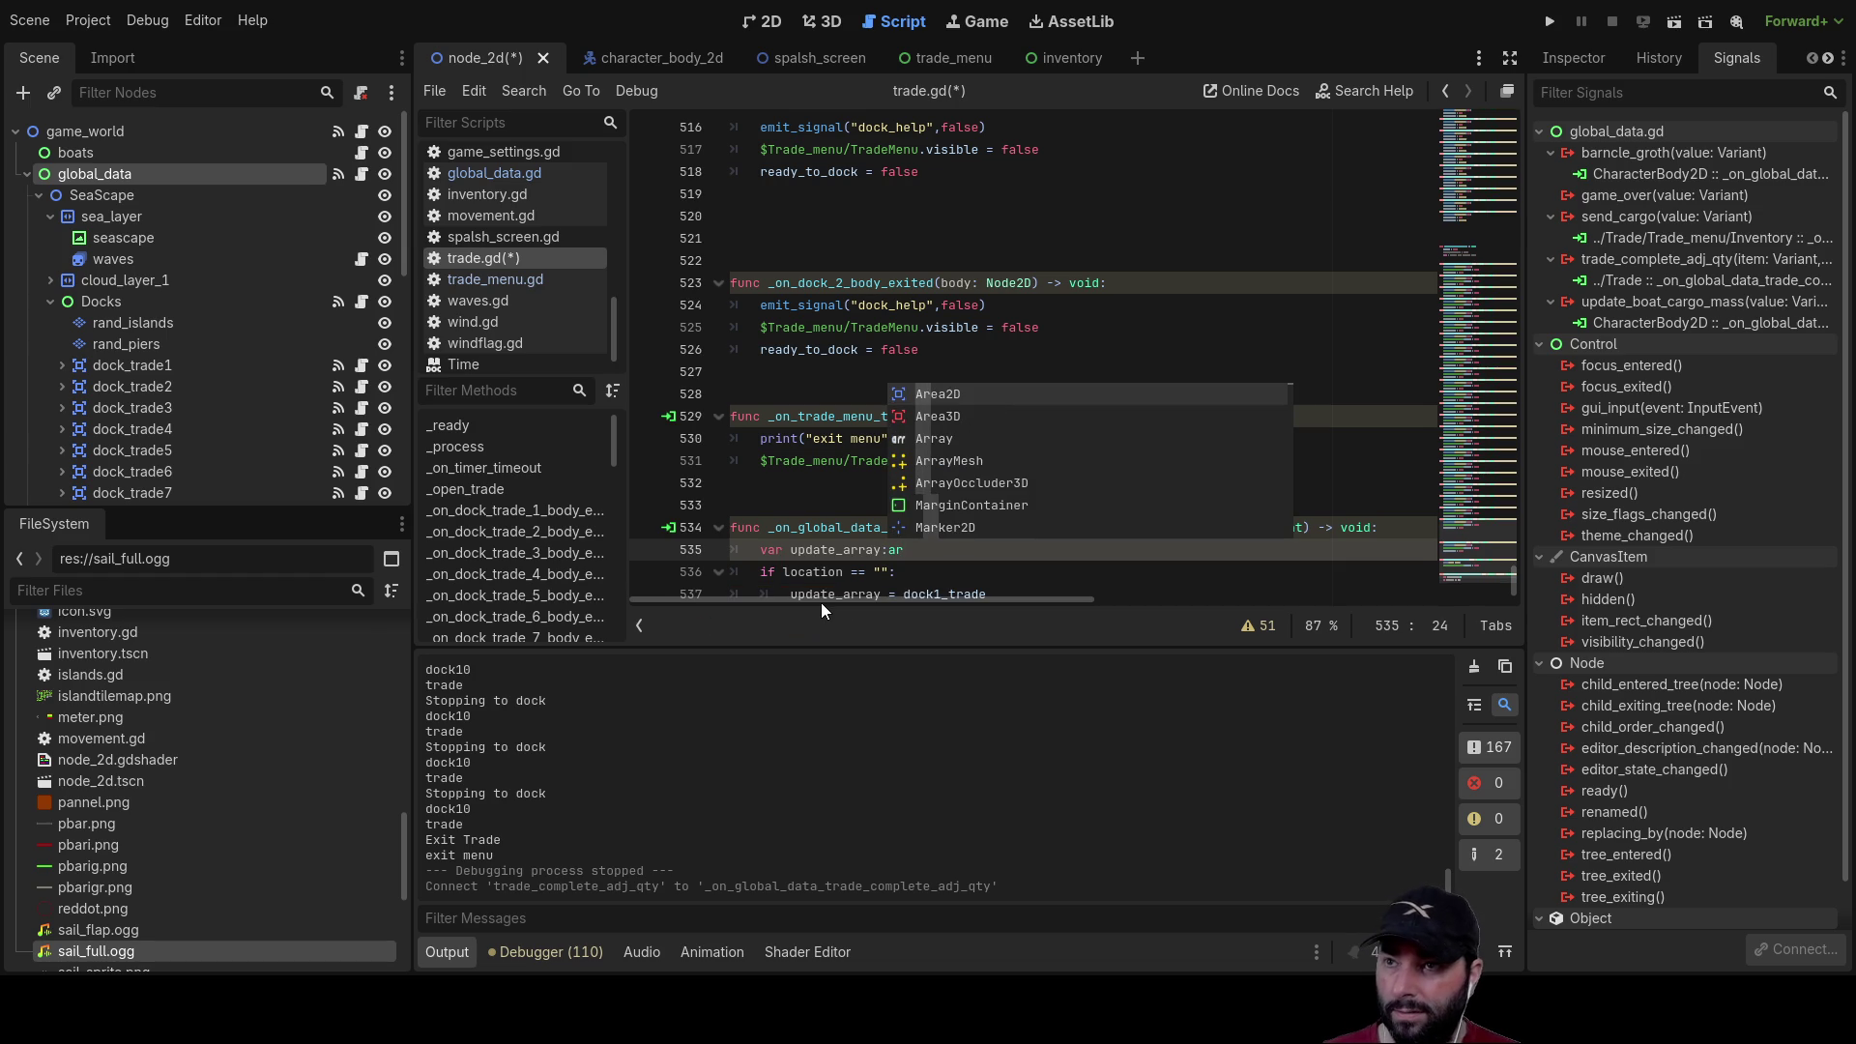
{"action": "key", "text": "Down"}
{"action": "key", "text": "Down"}
{"action": "key", "text": "Return"}
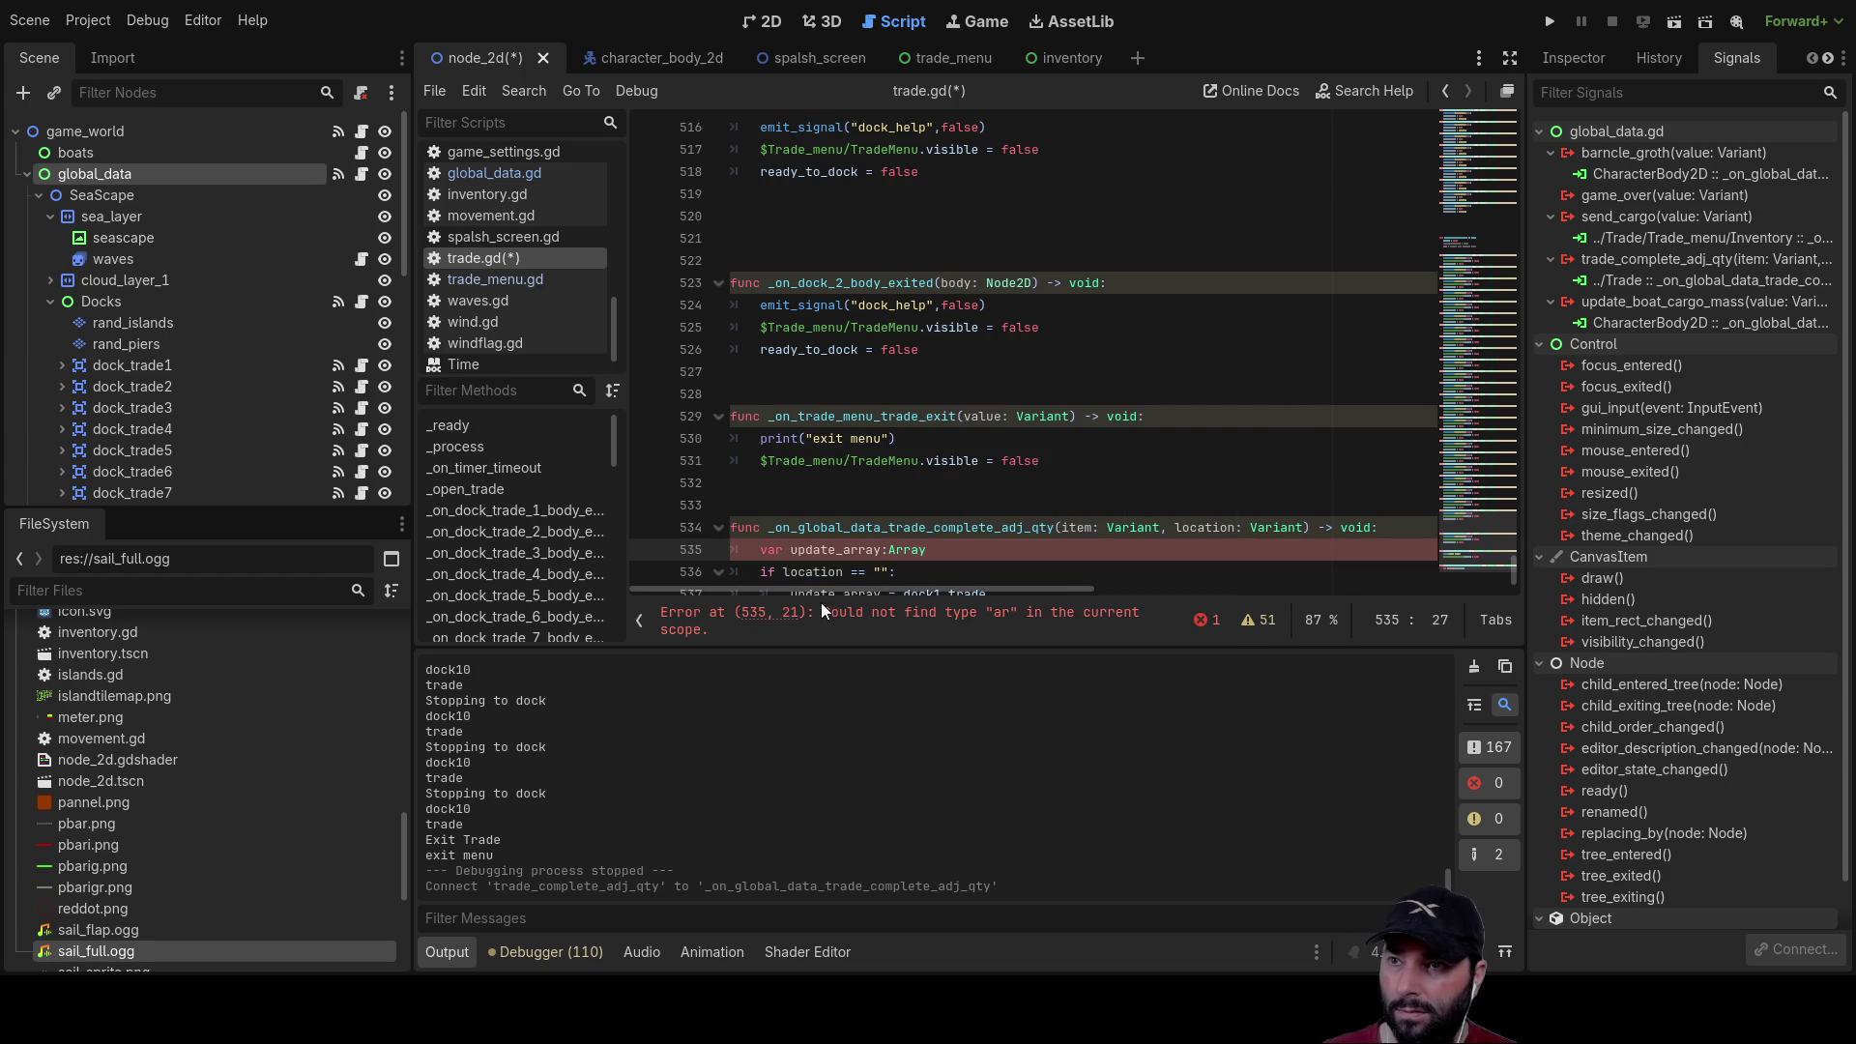
{"action": "type", "text": " = []"}
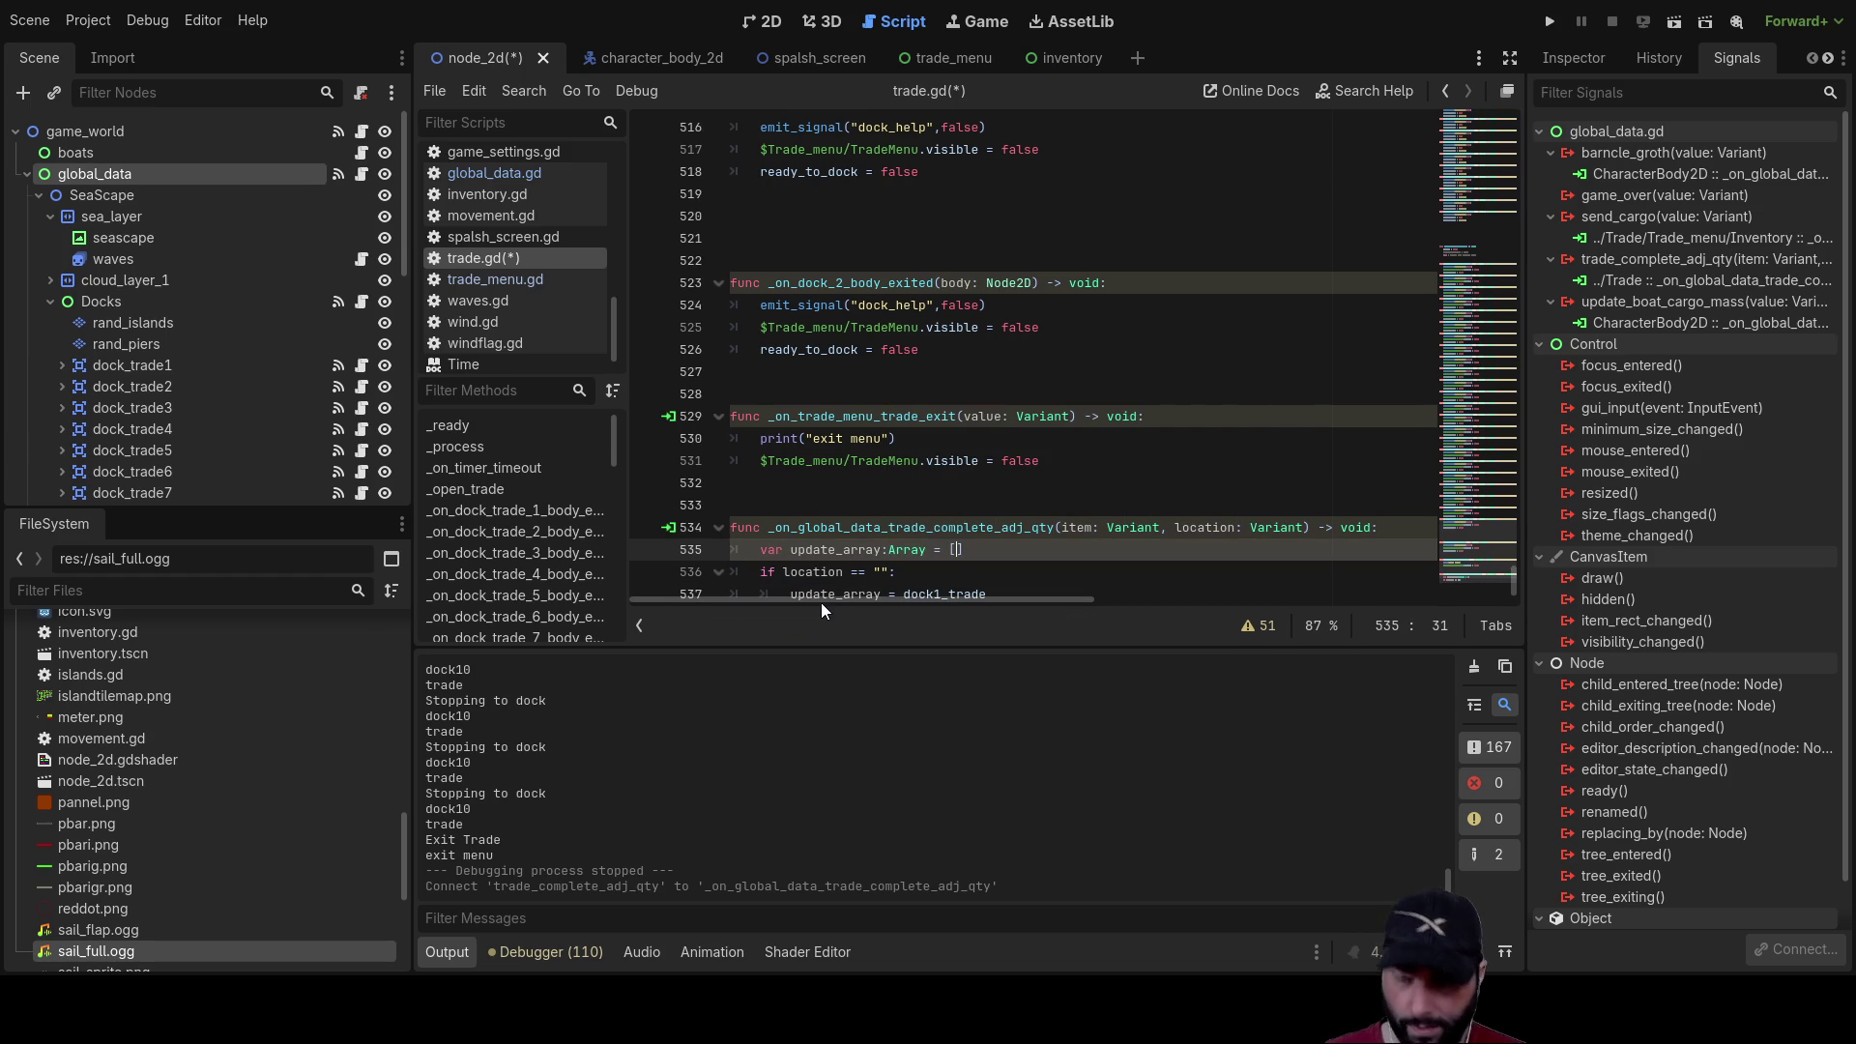
Step: Fill the empty quotes so the condition reads location == "dock1"
{"action": "key", "text": "Down"}
{"action": "key", "text": "Down"}
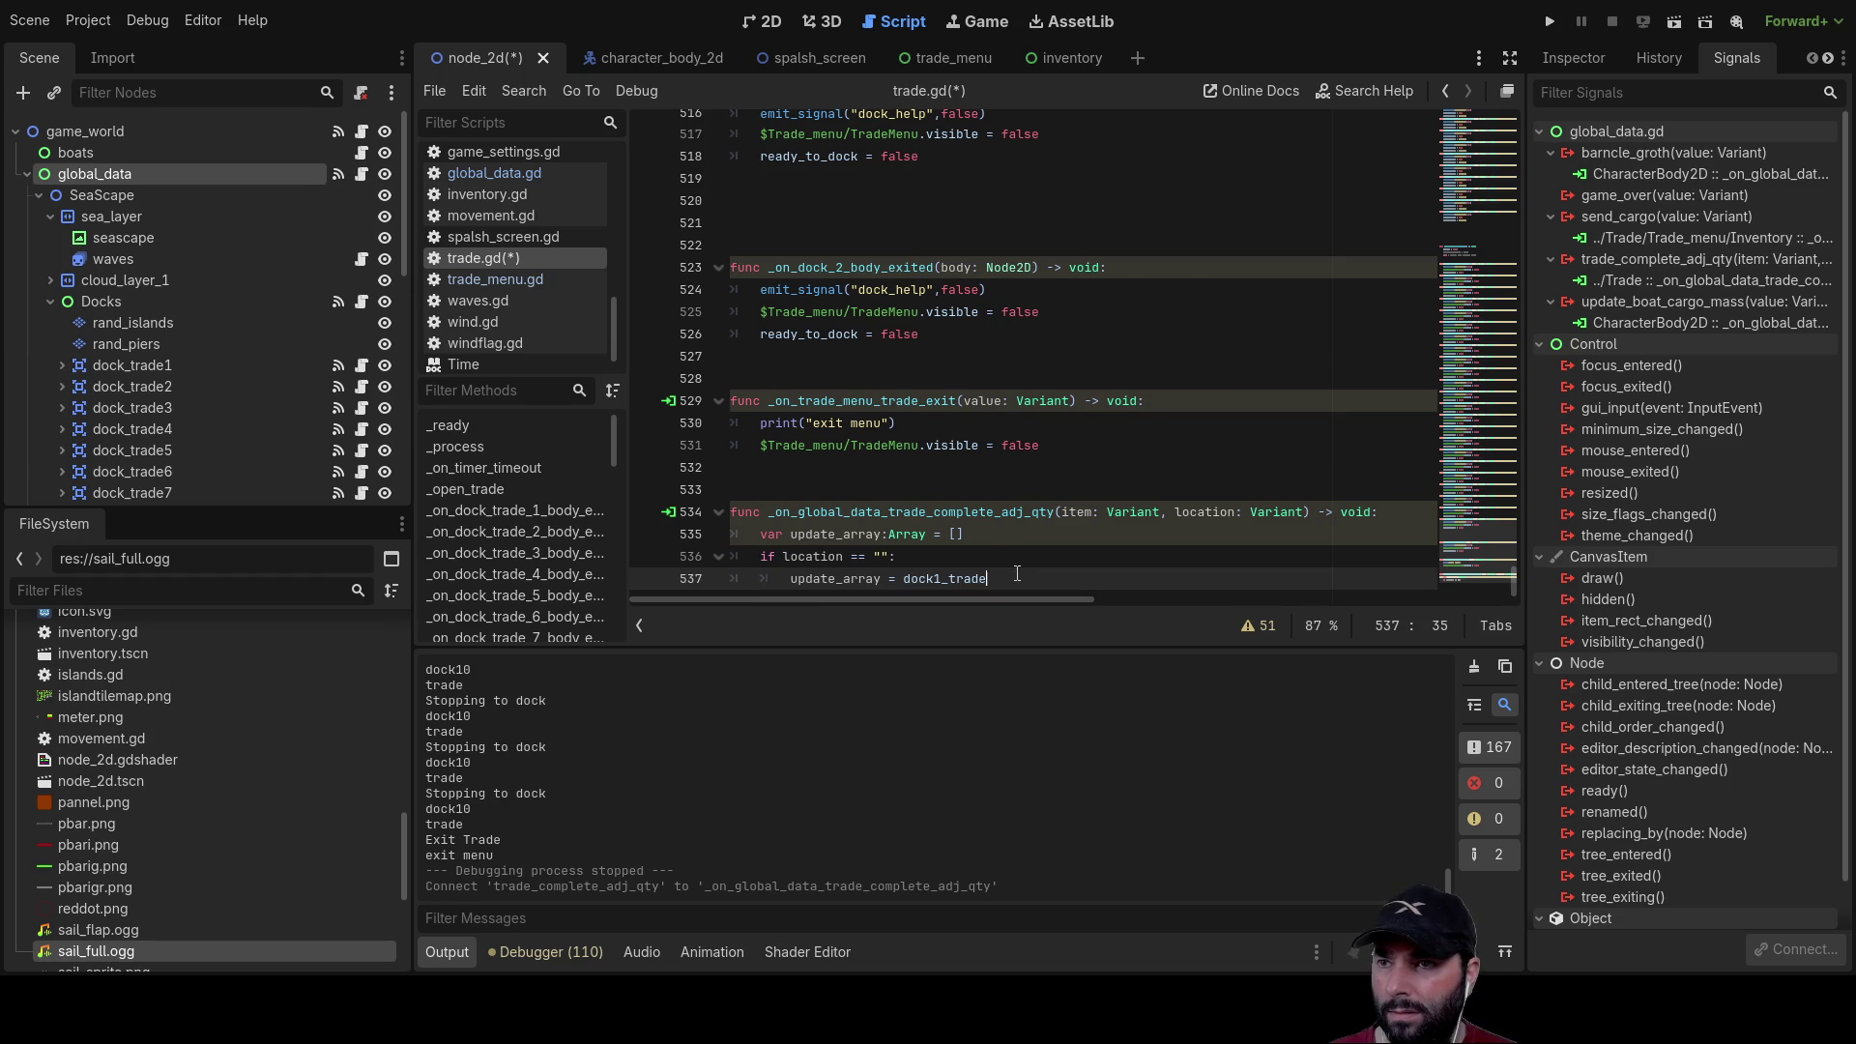
{"action": "left_click", "coordinate": [882, 557]}
{"action": "type", "text": "dock1"}
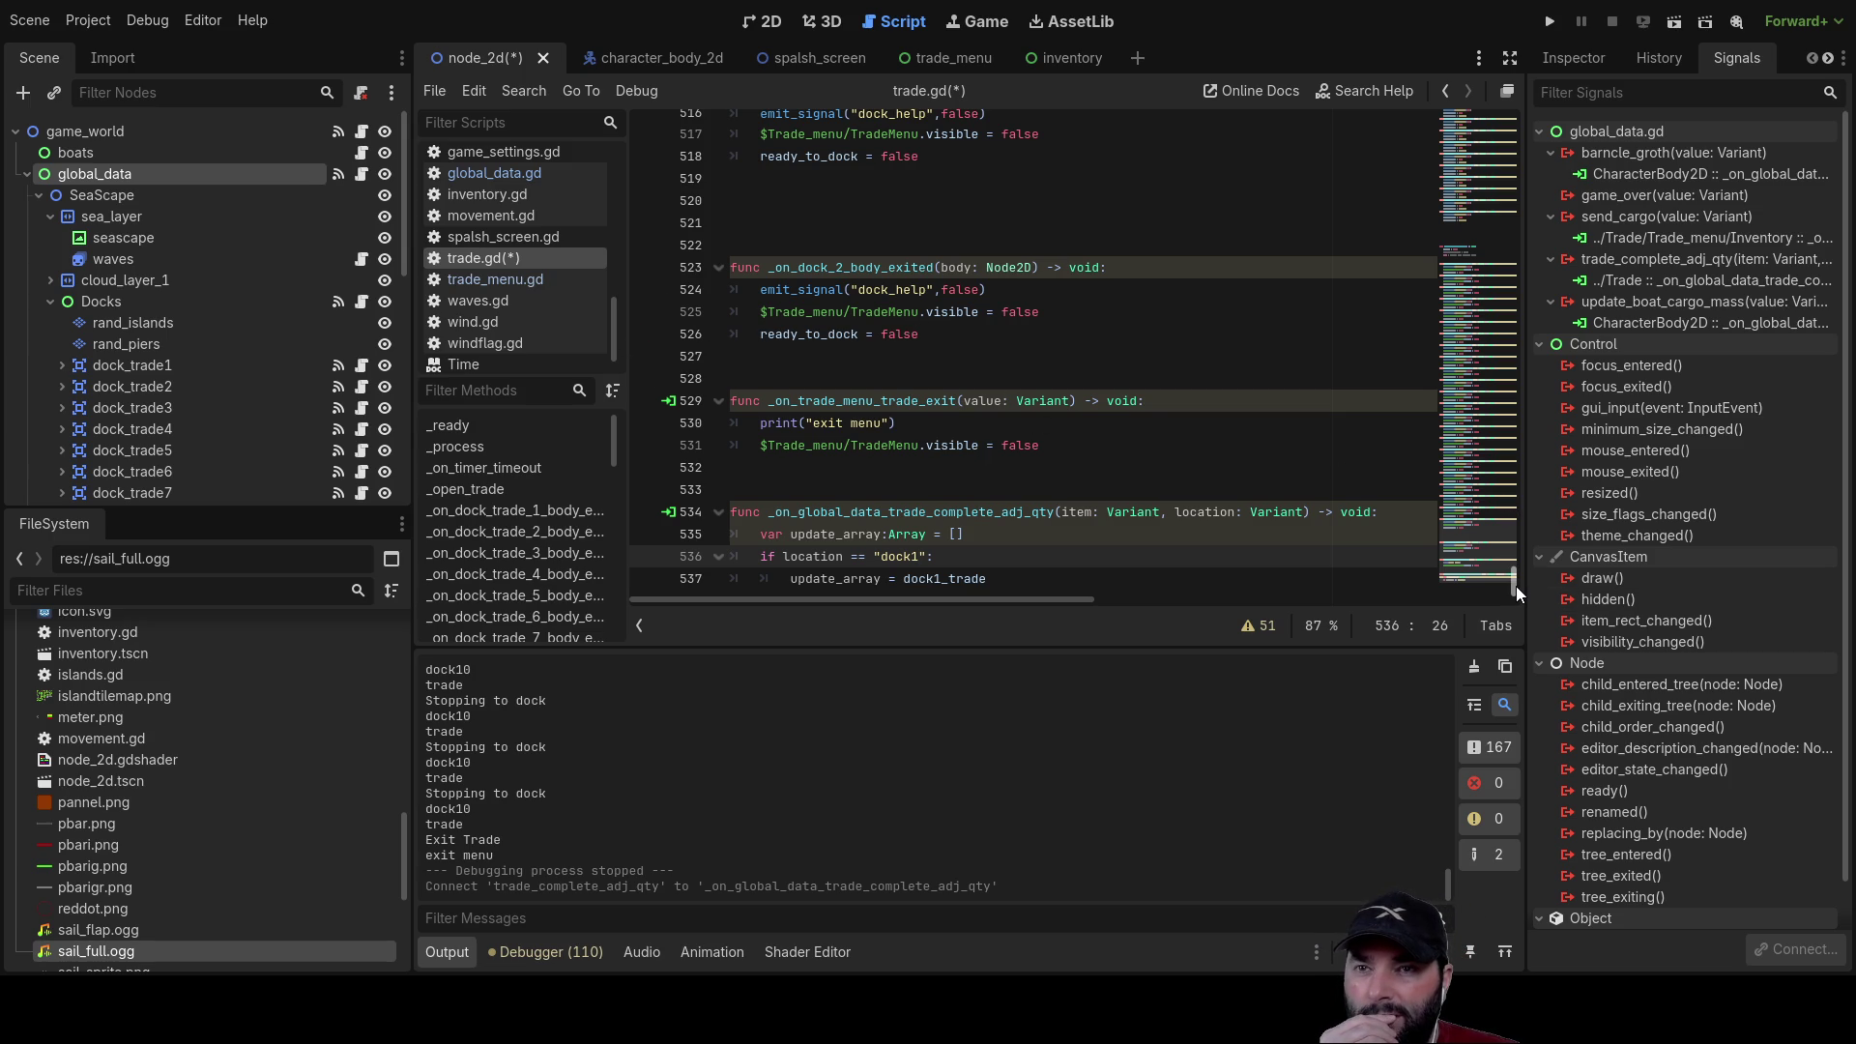
{"action": "left_click_drag", "start_coordinate": [1516, 586], "coordinate": [1496, 168]}
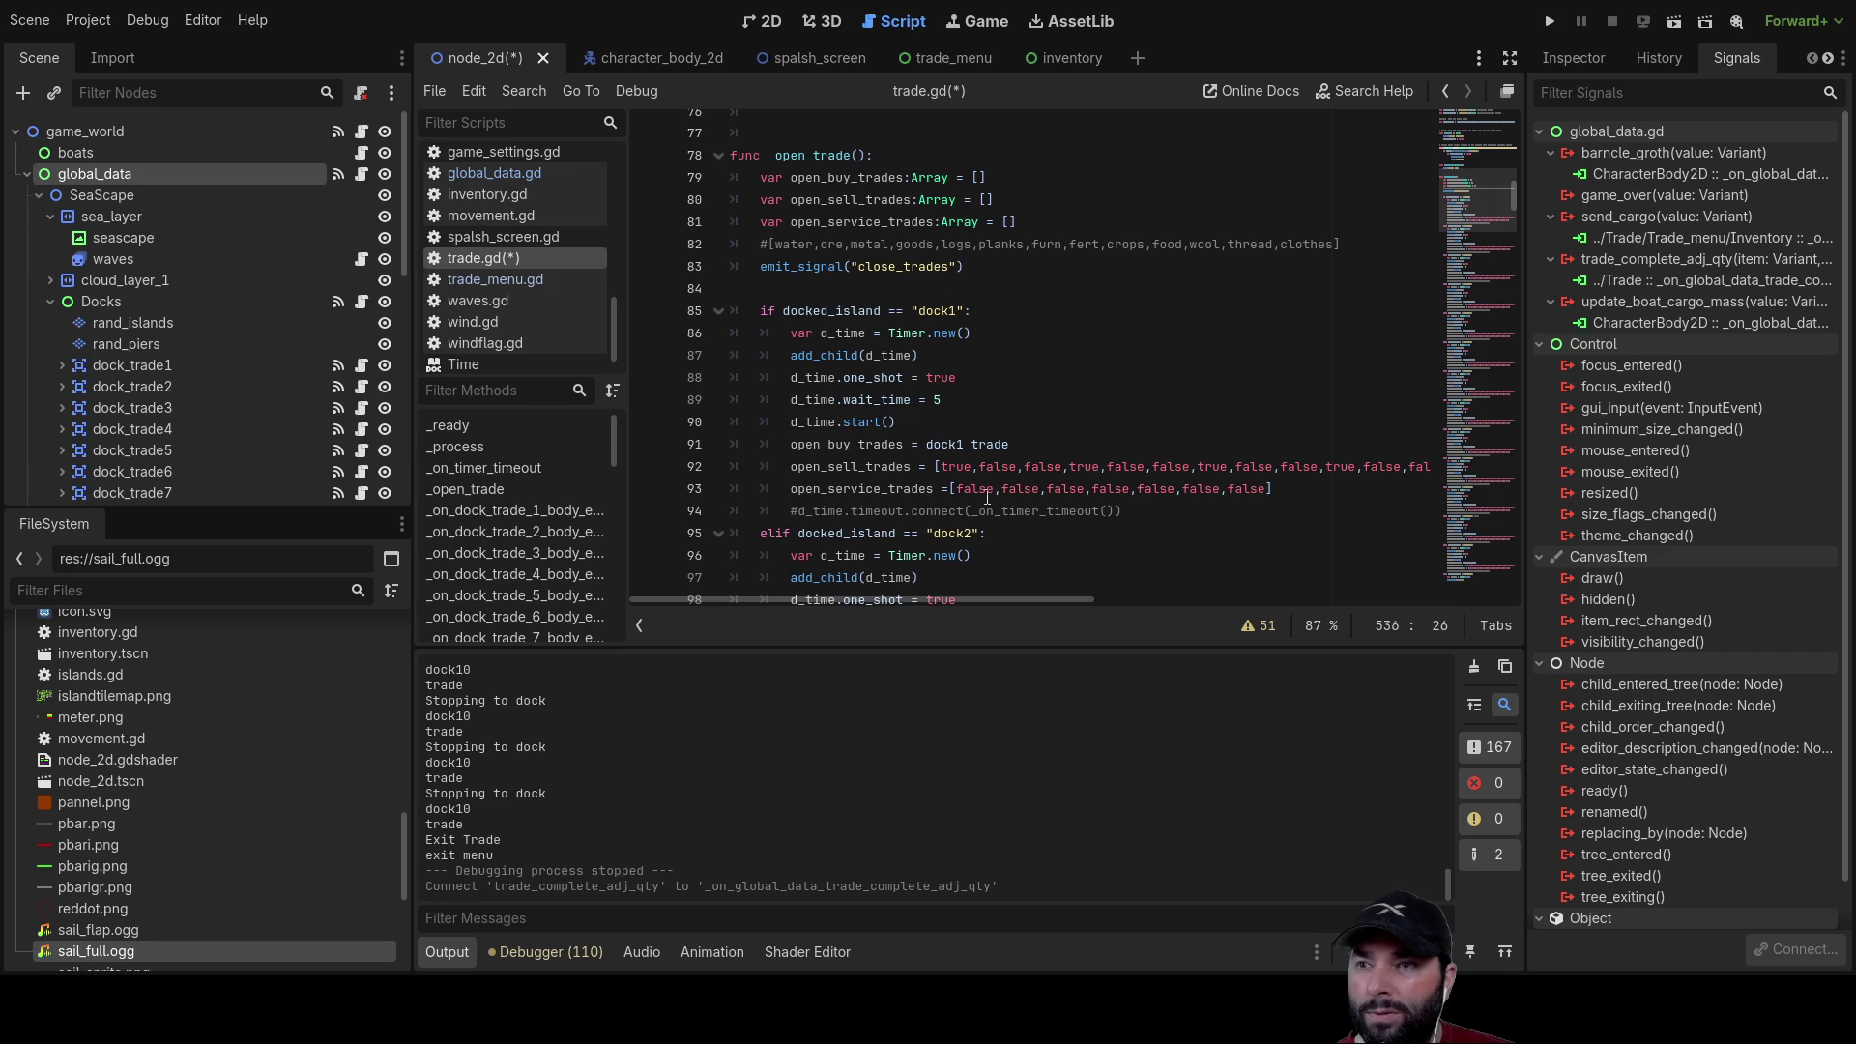
Step: Scroll down to _on_global_data_trade_complete_adj_qty and place the caret after the dock1 branch
{"action": "scroll", "coordinate": [1176, 432], "scroll_direction": "down", "scroll_amount": 4}
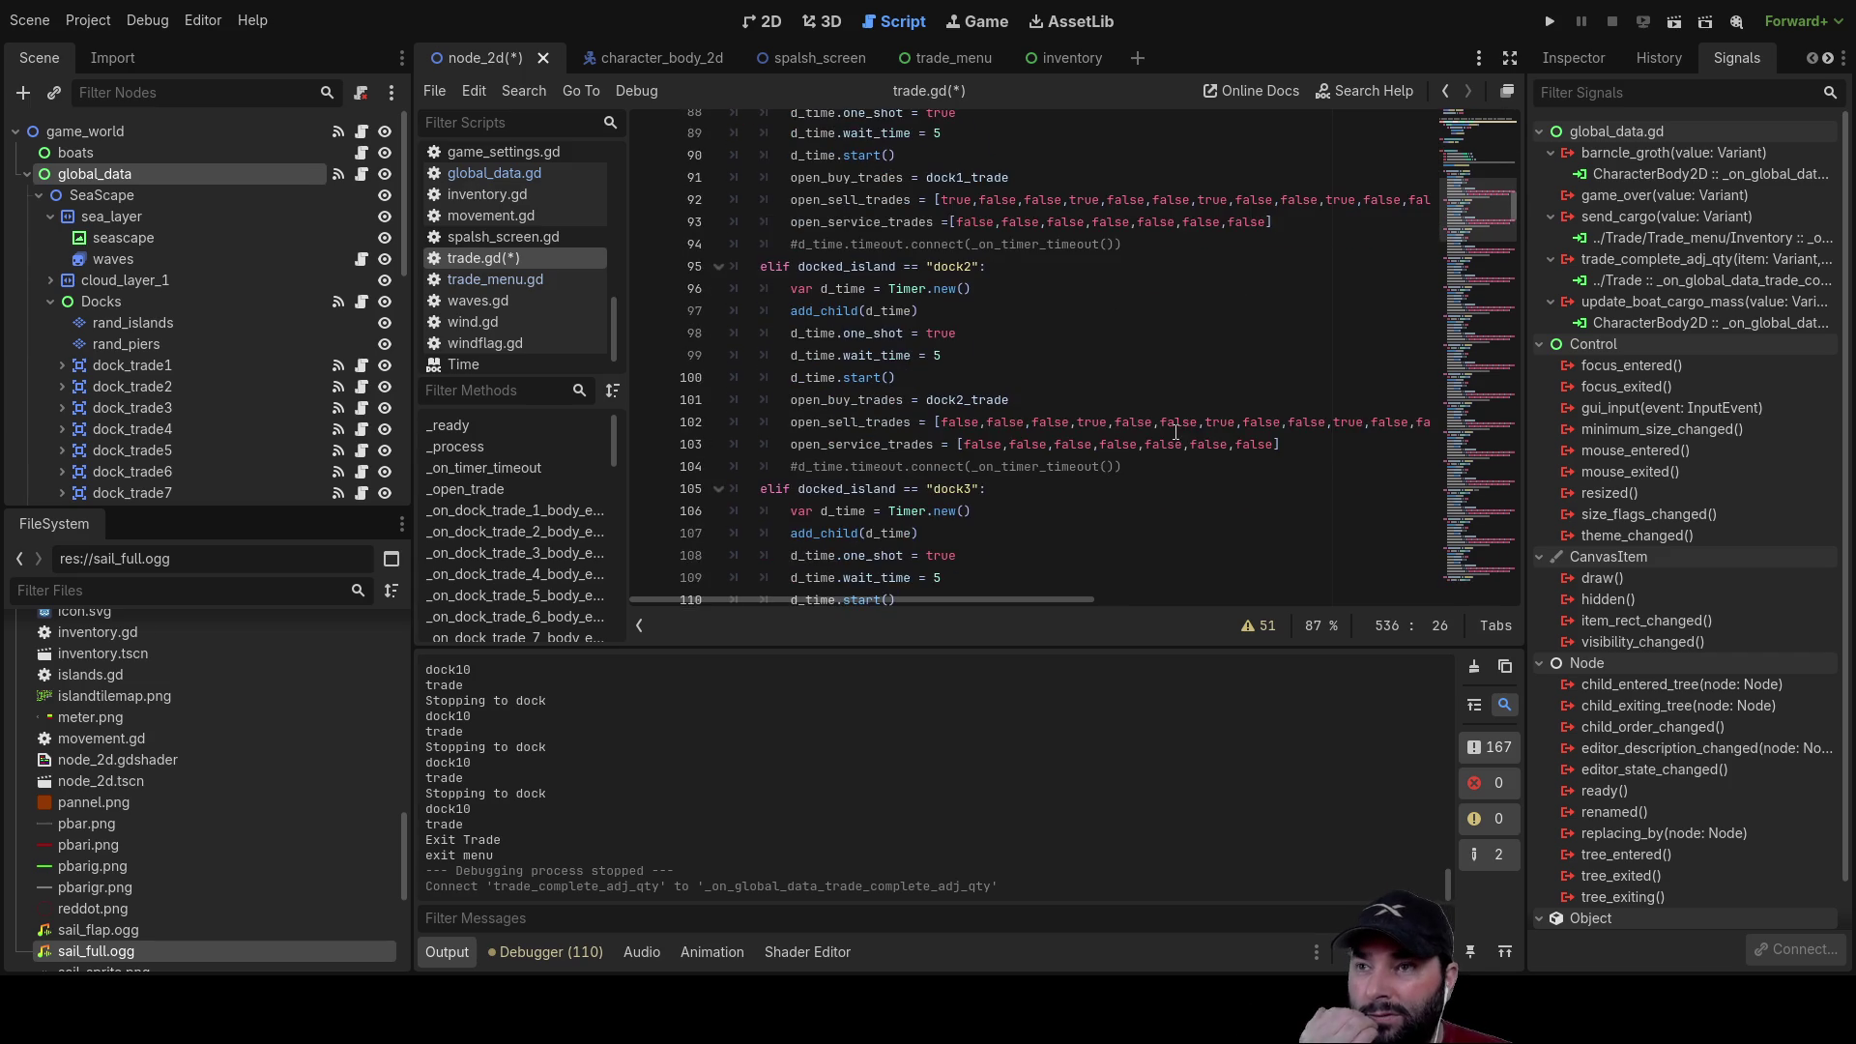
{"action": "scroll", "coordinate": [1095, 406], "scroll_direction": "down", "scroll_amount": 20}
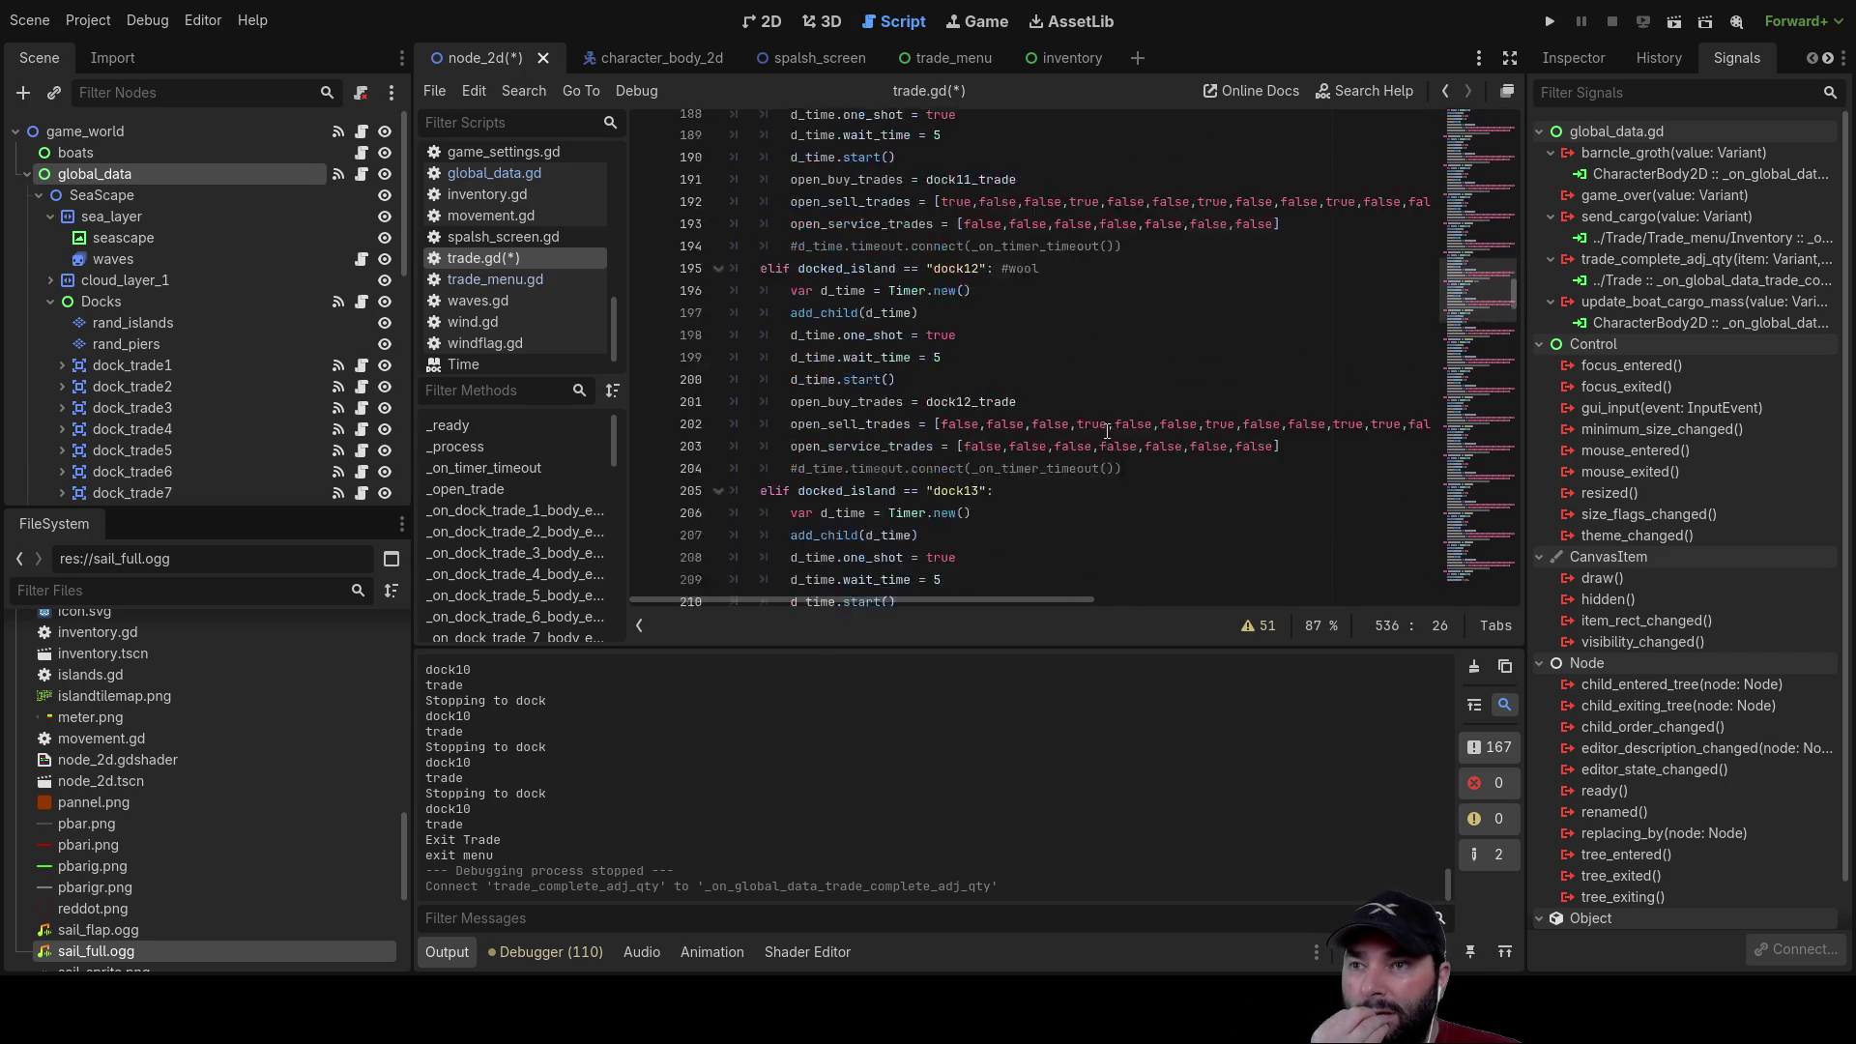
{"action": "scroll", "coordinate": [1107, 432], "scroll_direction": "down", "scroll_amount": 20}
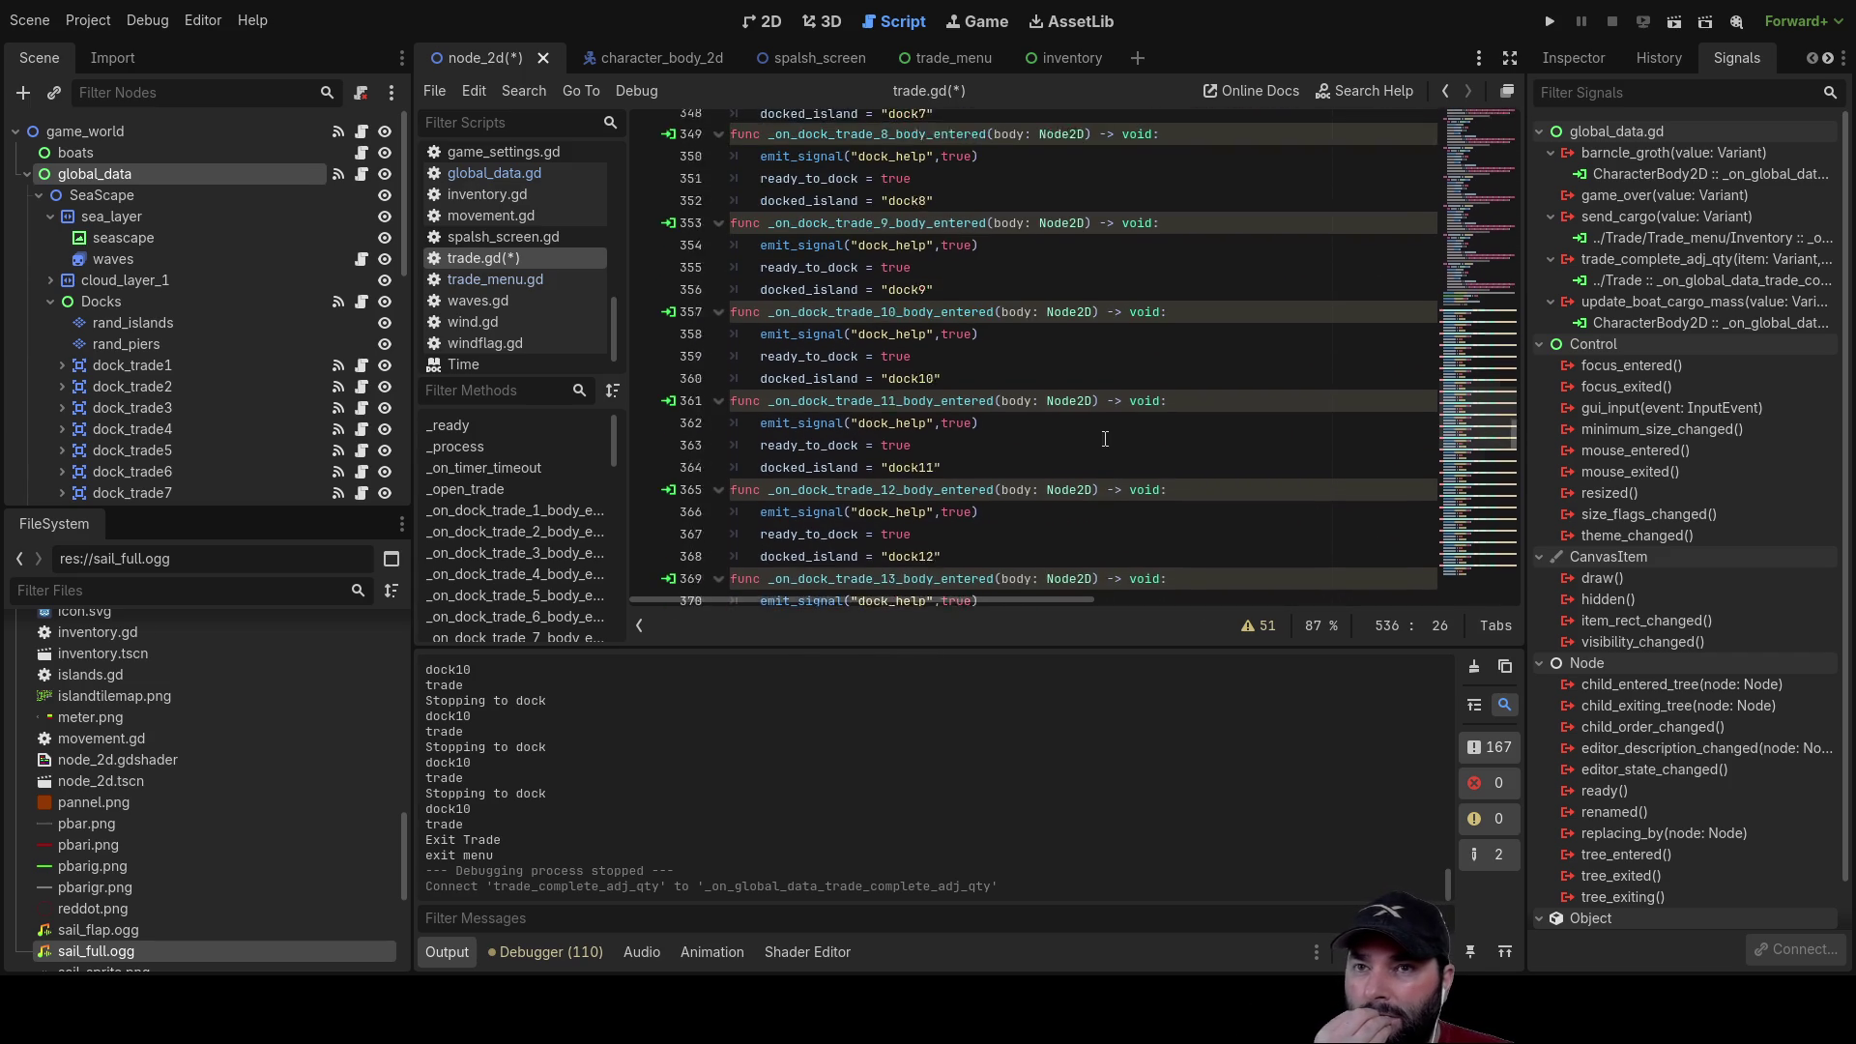
{"action": "scroll", "coordinate": [1105, 446], "scroll_direction": "down", "scroll_amount": 20}
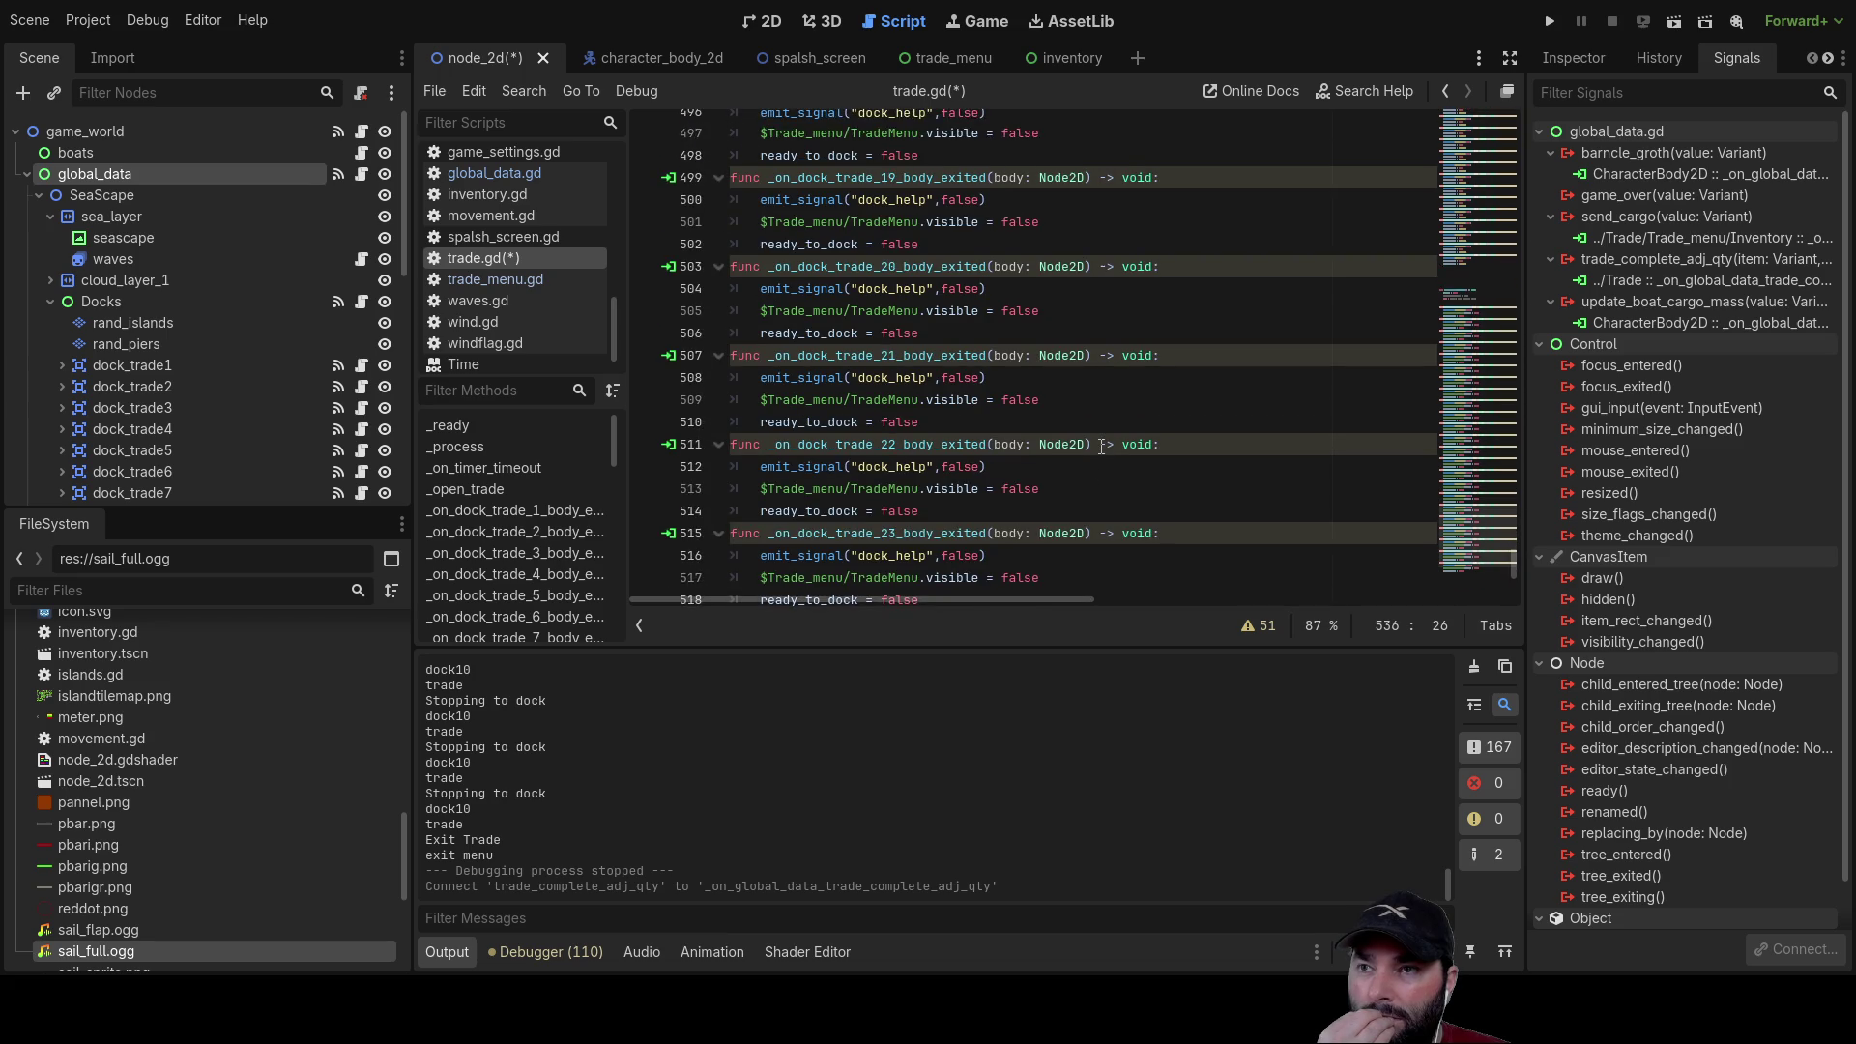
{"action": "scroll", "coordinate": [1101, 446], "scroll_direction": "down", "scroll_amount": 4}
{"action": "left_click", "coordinate": [1028, 581]}
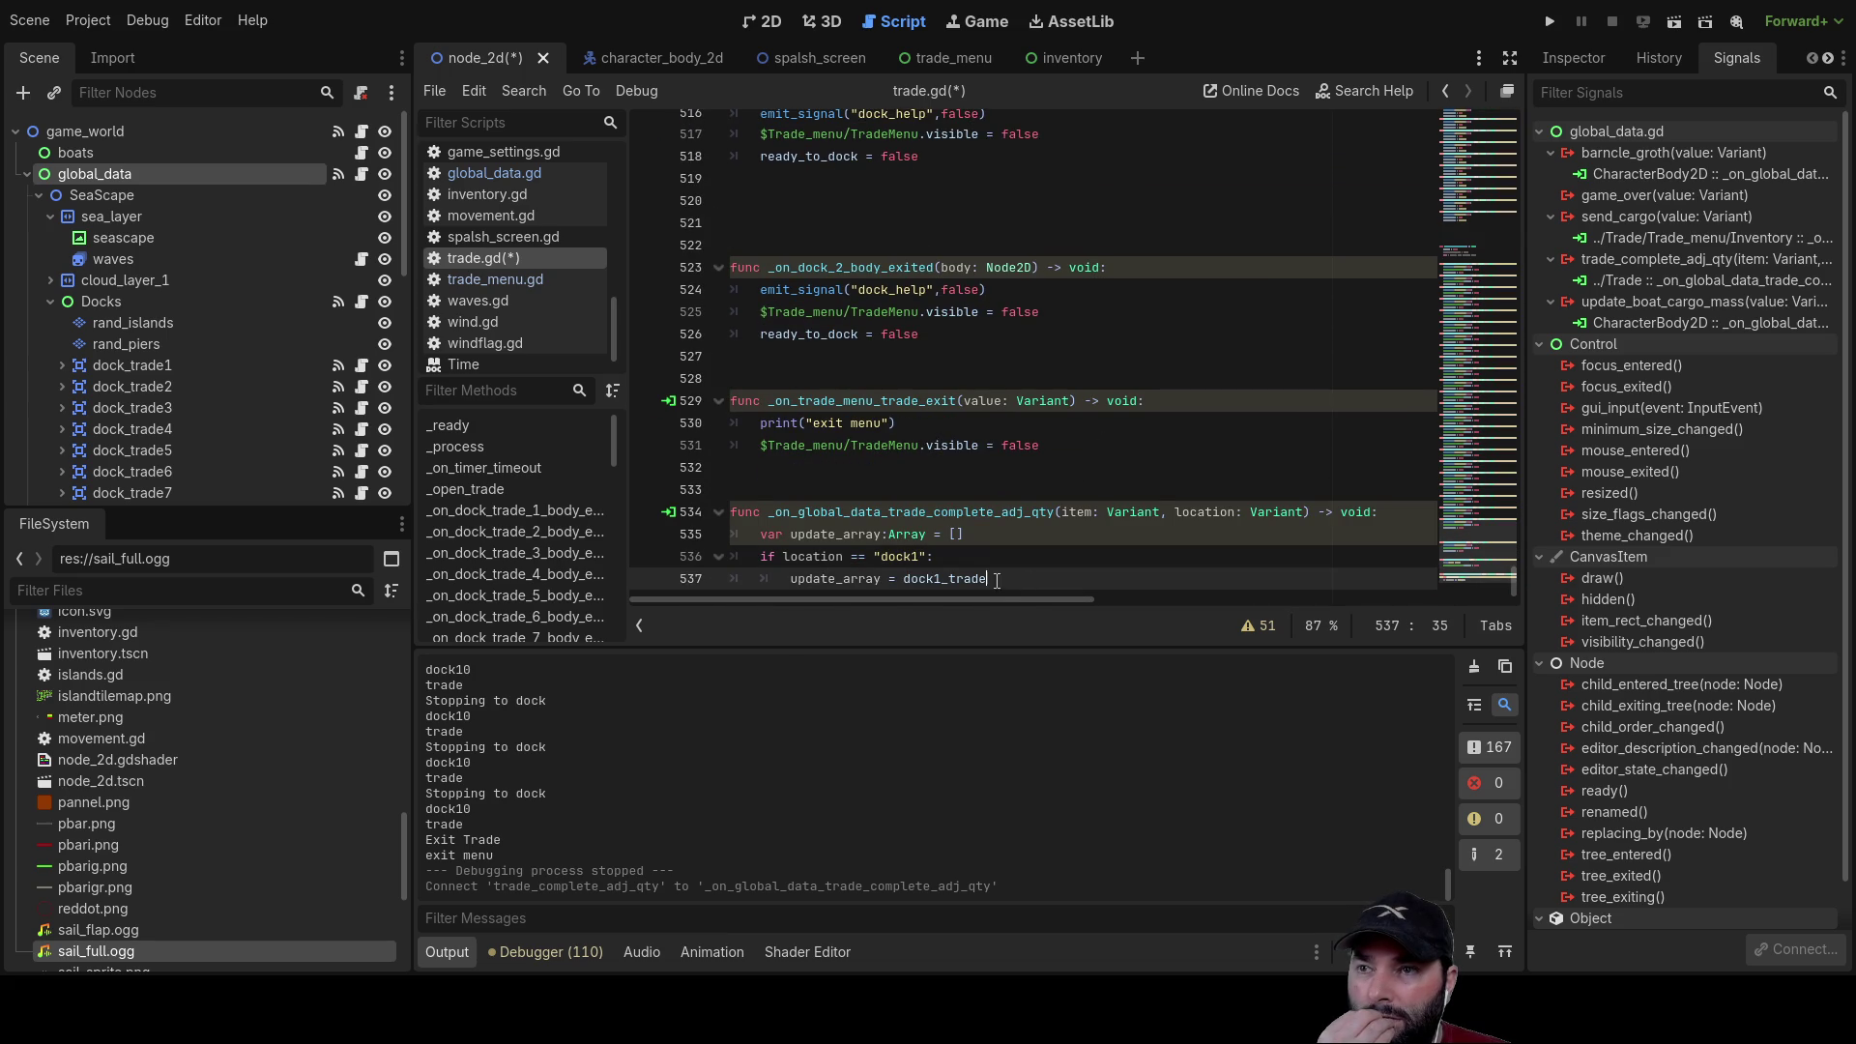
Step: Copy the dock1 branch and paste it below as an elif for "dock2" assigning dock2_trade
{"action": "left_click_drag", "start_coordinate": [760, 557], "coordinate": [989, 579]}
{"action": "key", "text": "ctrl+c"}
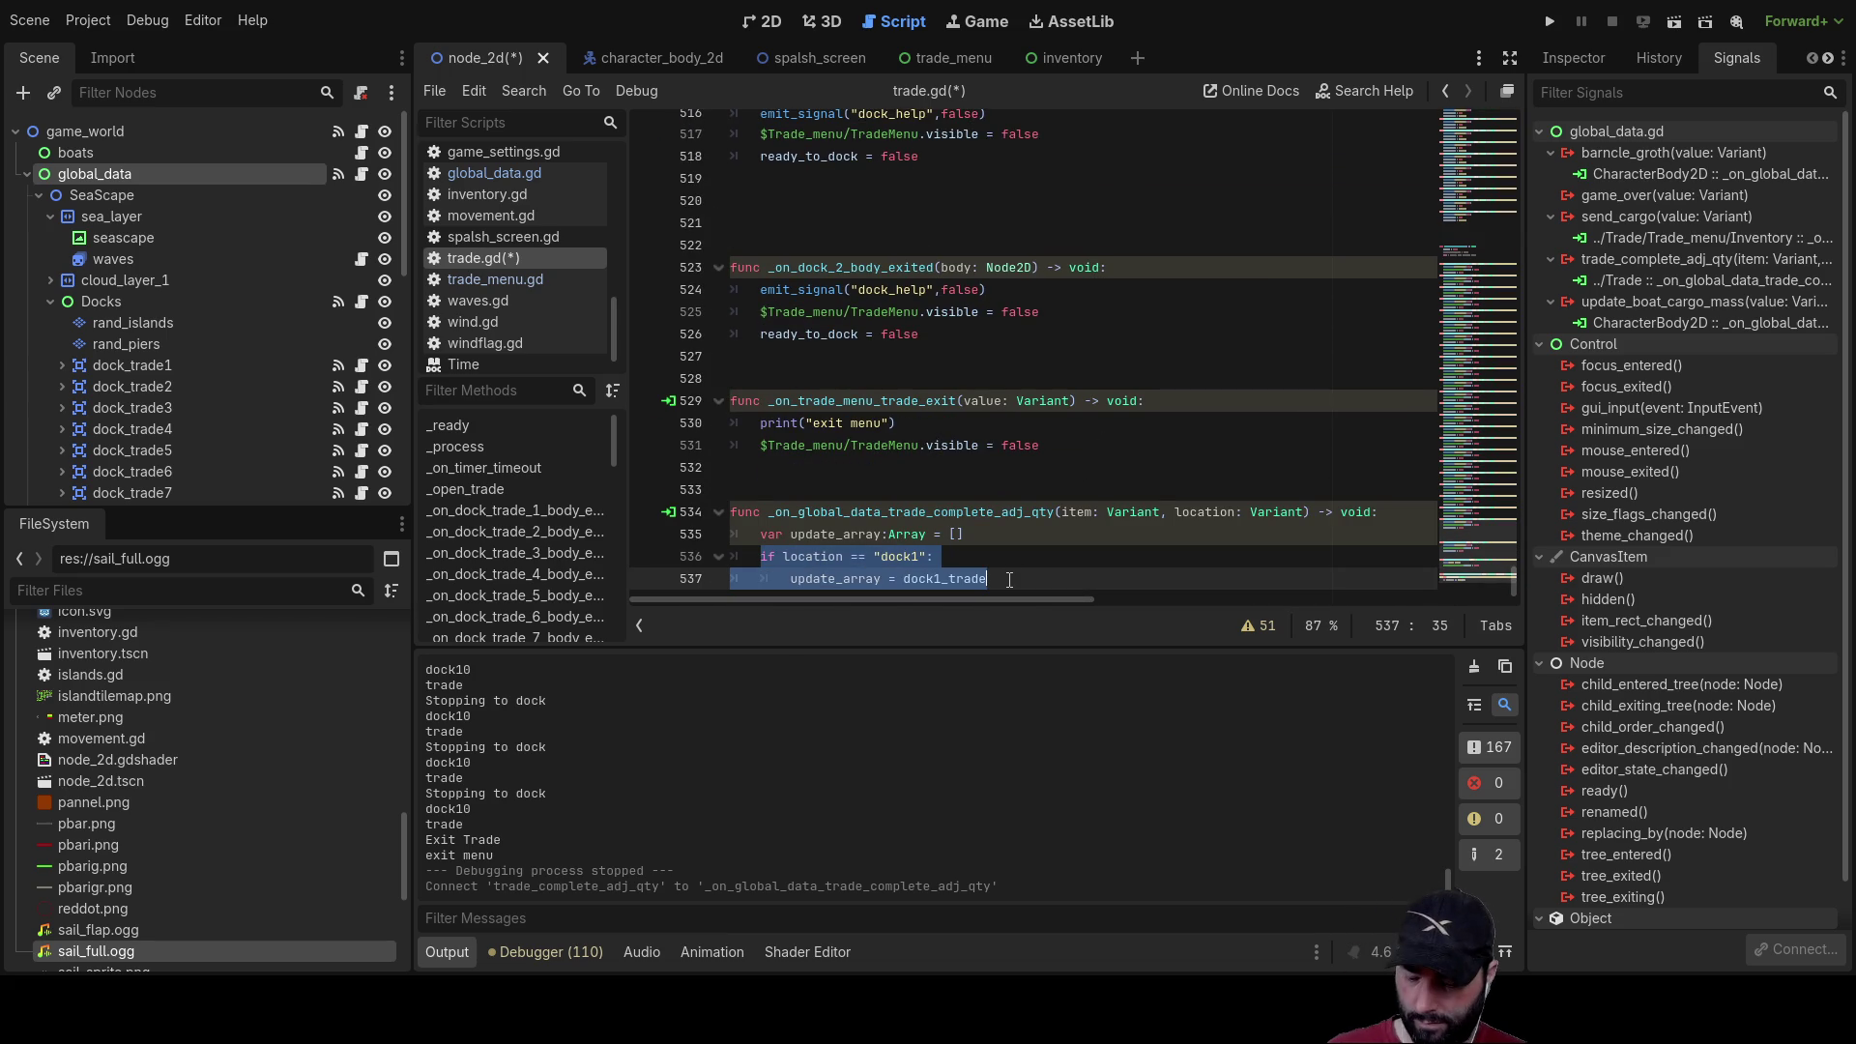
{"action": "left_click", "coordinate": [1016, 577]}
{"action": "key", "text": "Return"}
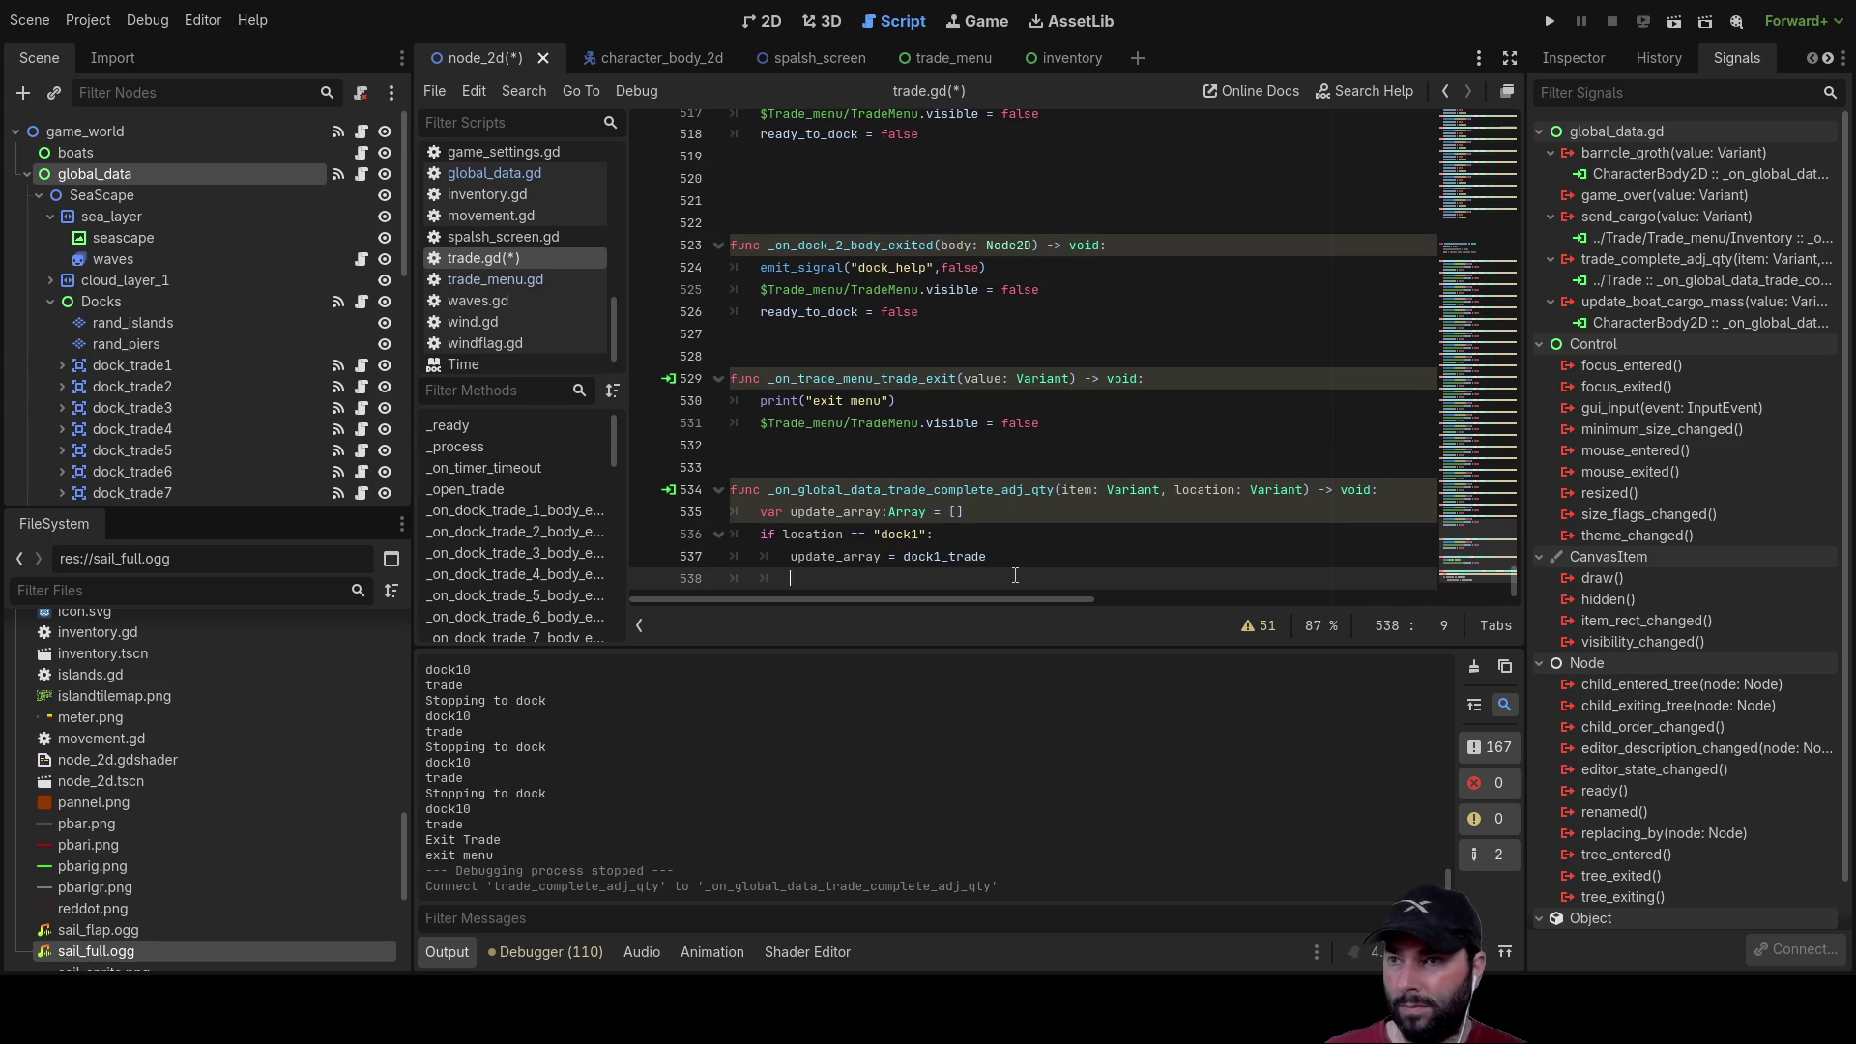
{"action": "key", "text": "ctrl+v"}
{"action": "key", "text": "Up"}
{"action": "key", "text": "Left"}
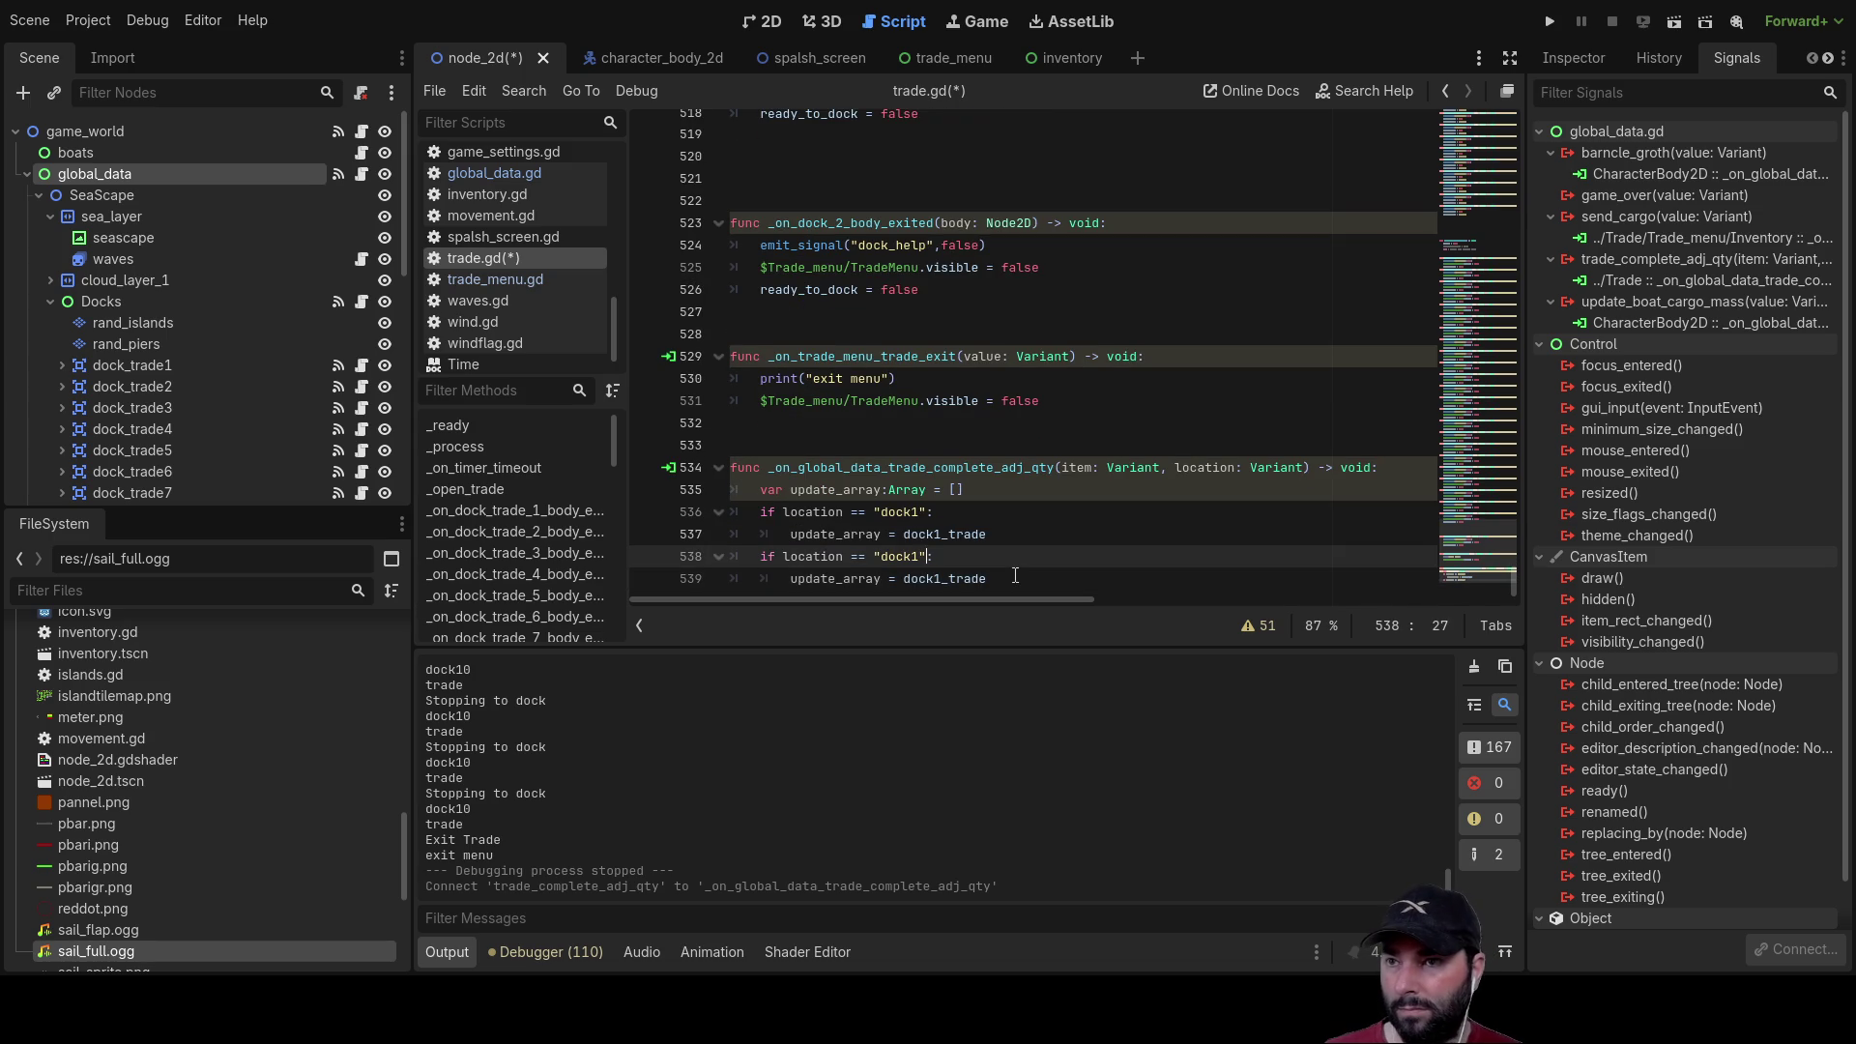
{"action": "key", "text": "Left"}
{"action": "key", "text": "Left"}
{"action": "key", "text": "Left"}
{"action": "type", "text": "el"}
{"action": "left_click", "coordinate": [1058, 572]}
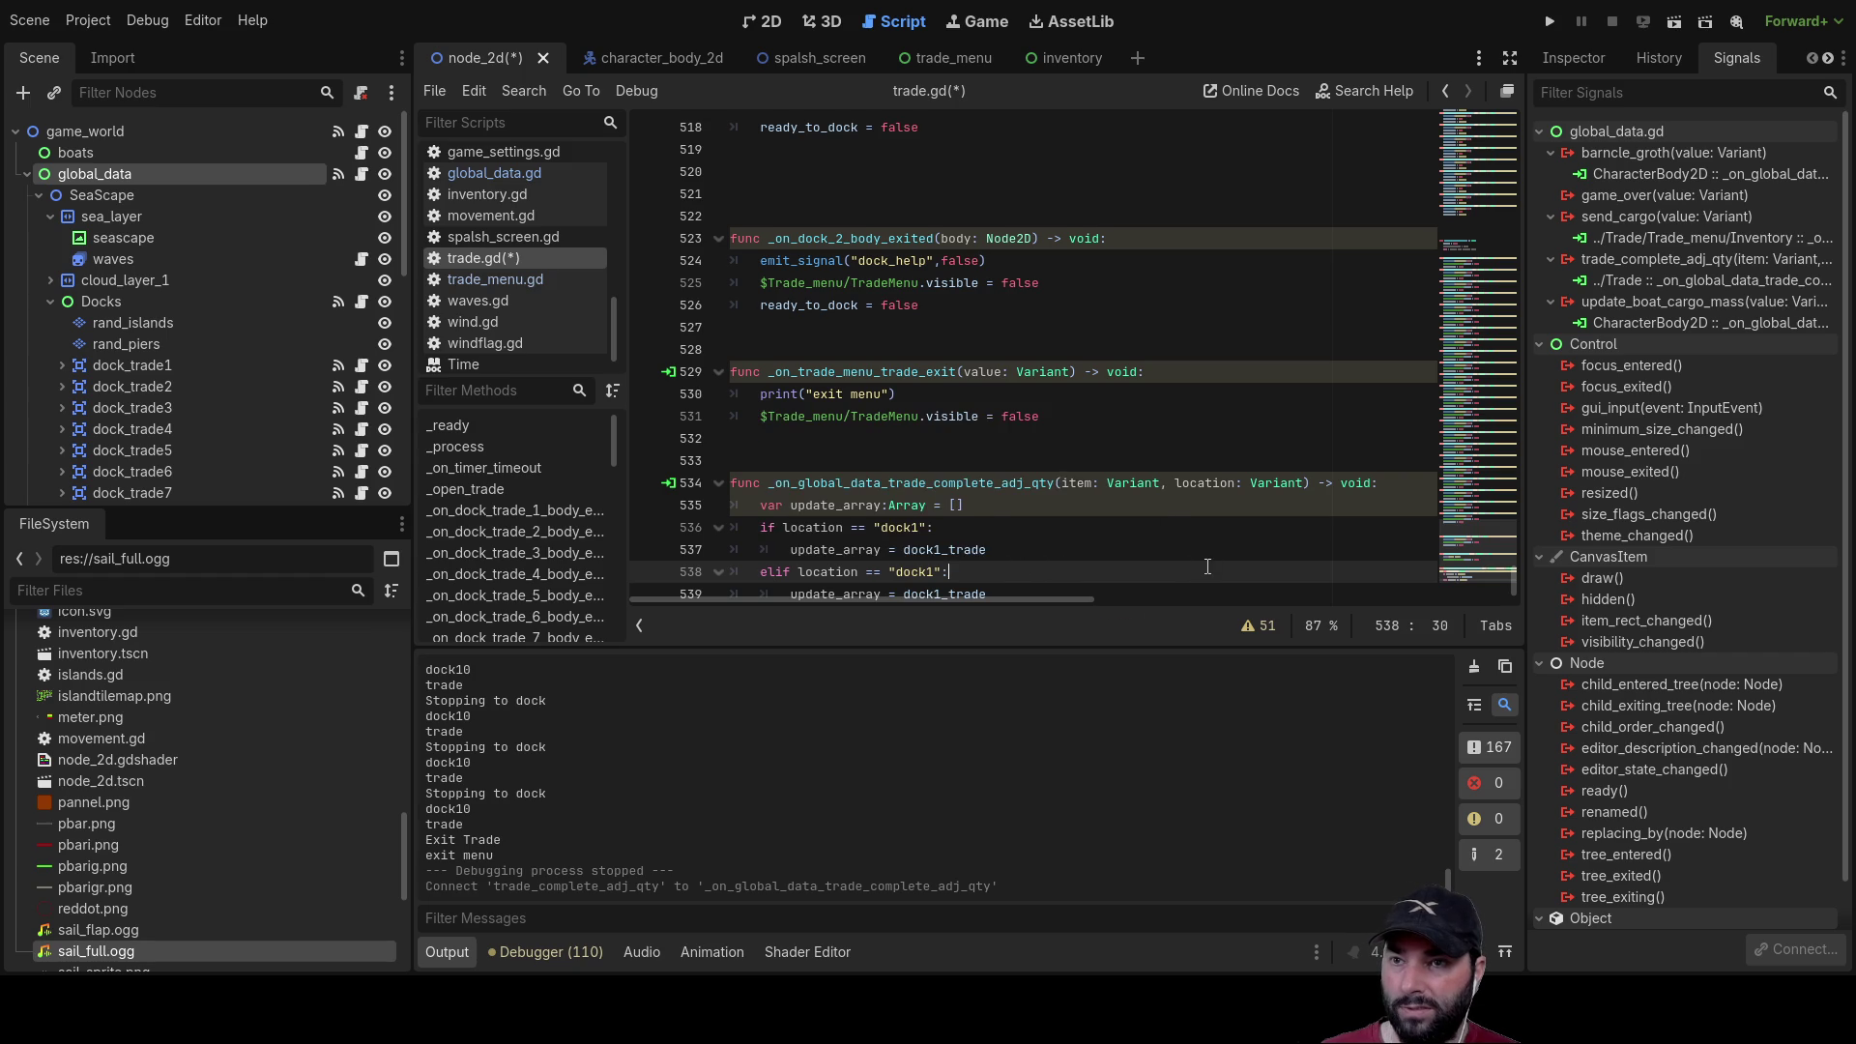
{"action": "key", "text": "Left"}
{"action": "key", "text": "Left"}
{"action": "key", "text": "Left"}
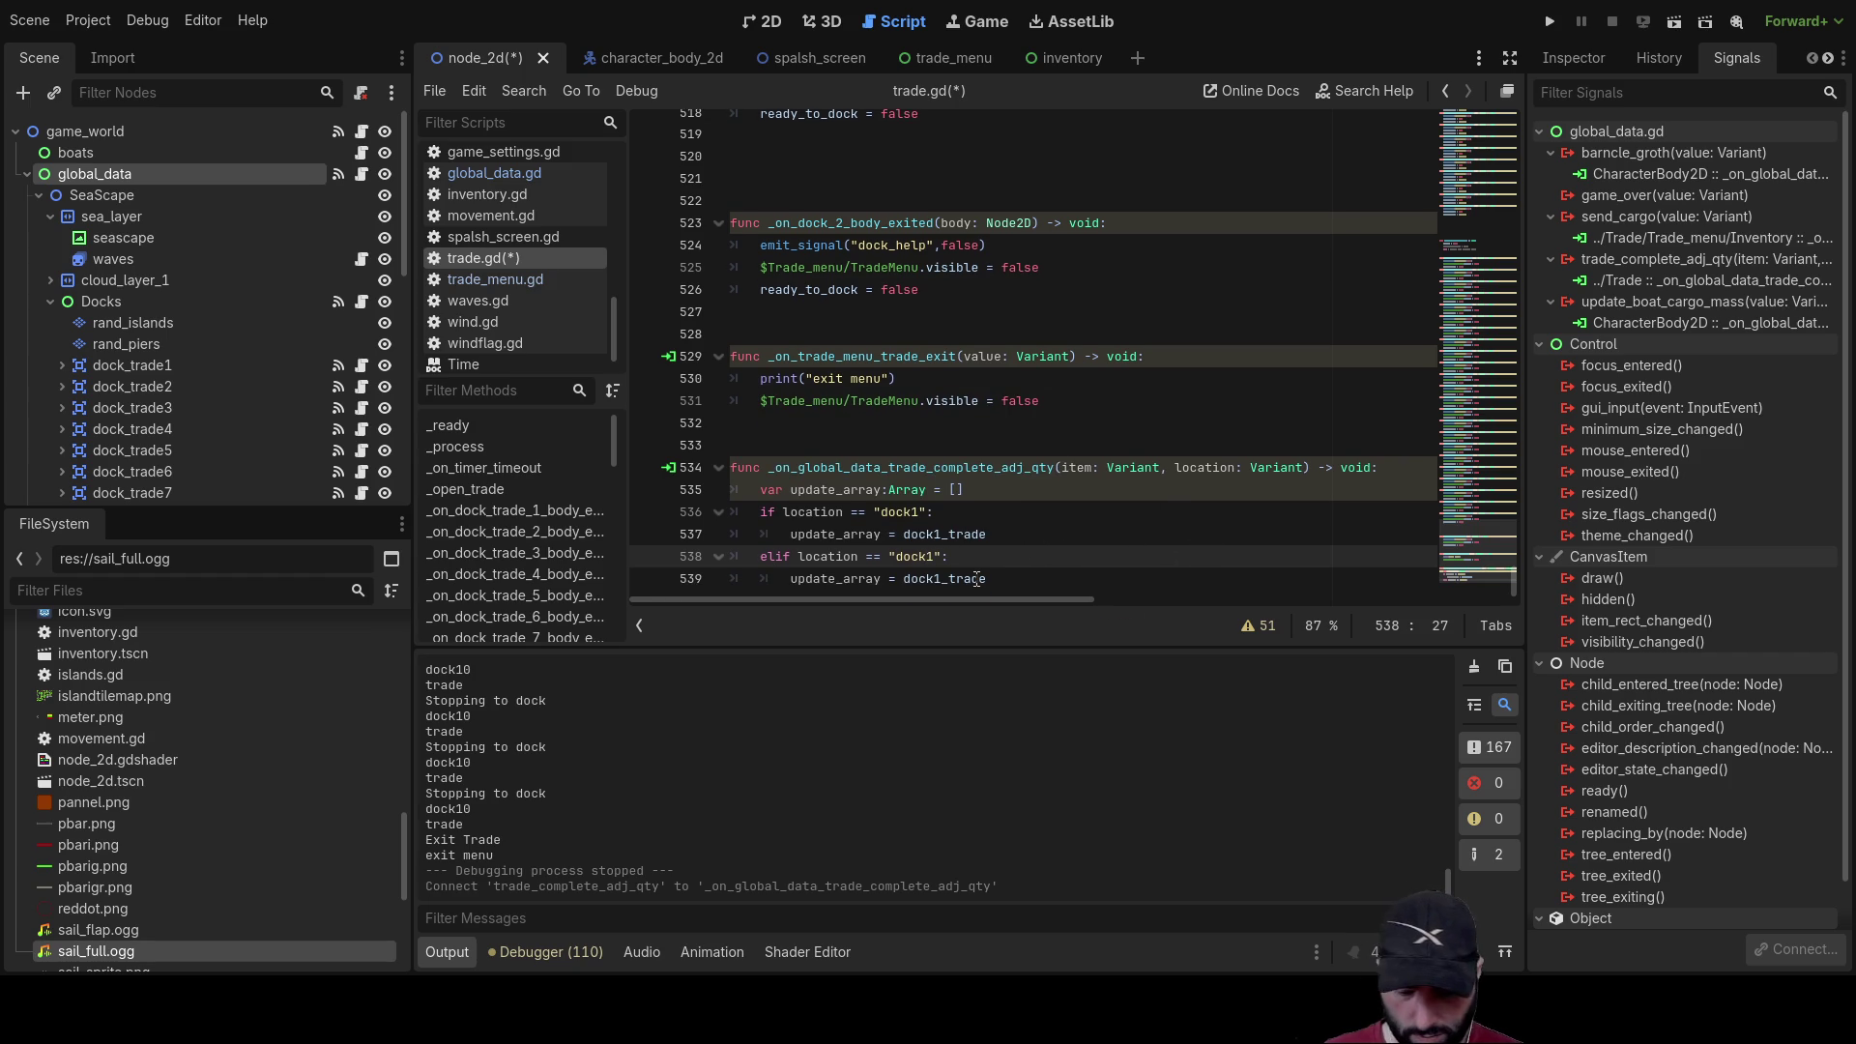
{"action": "key", "text": "Down"}
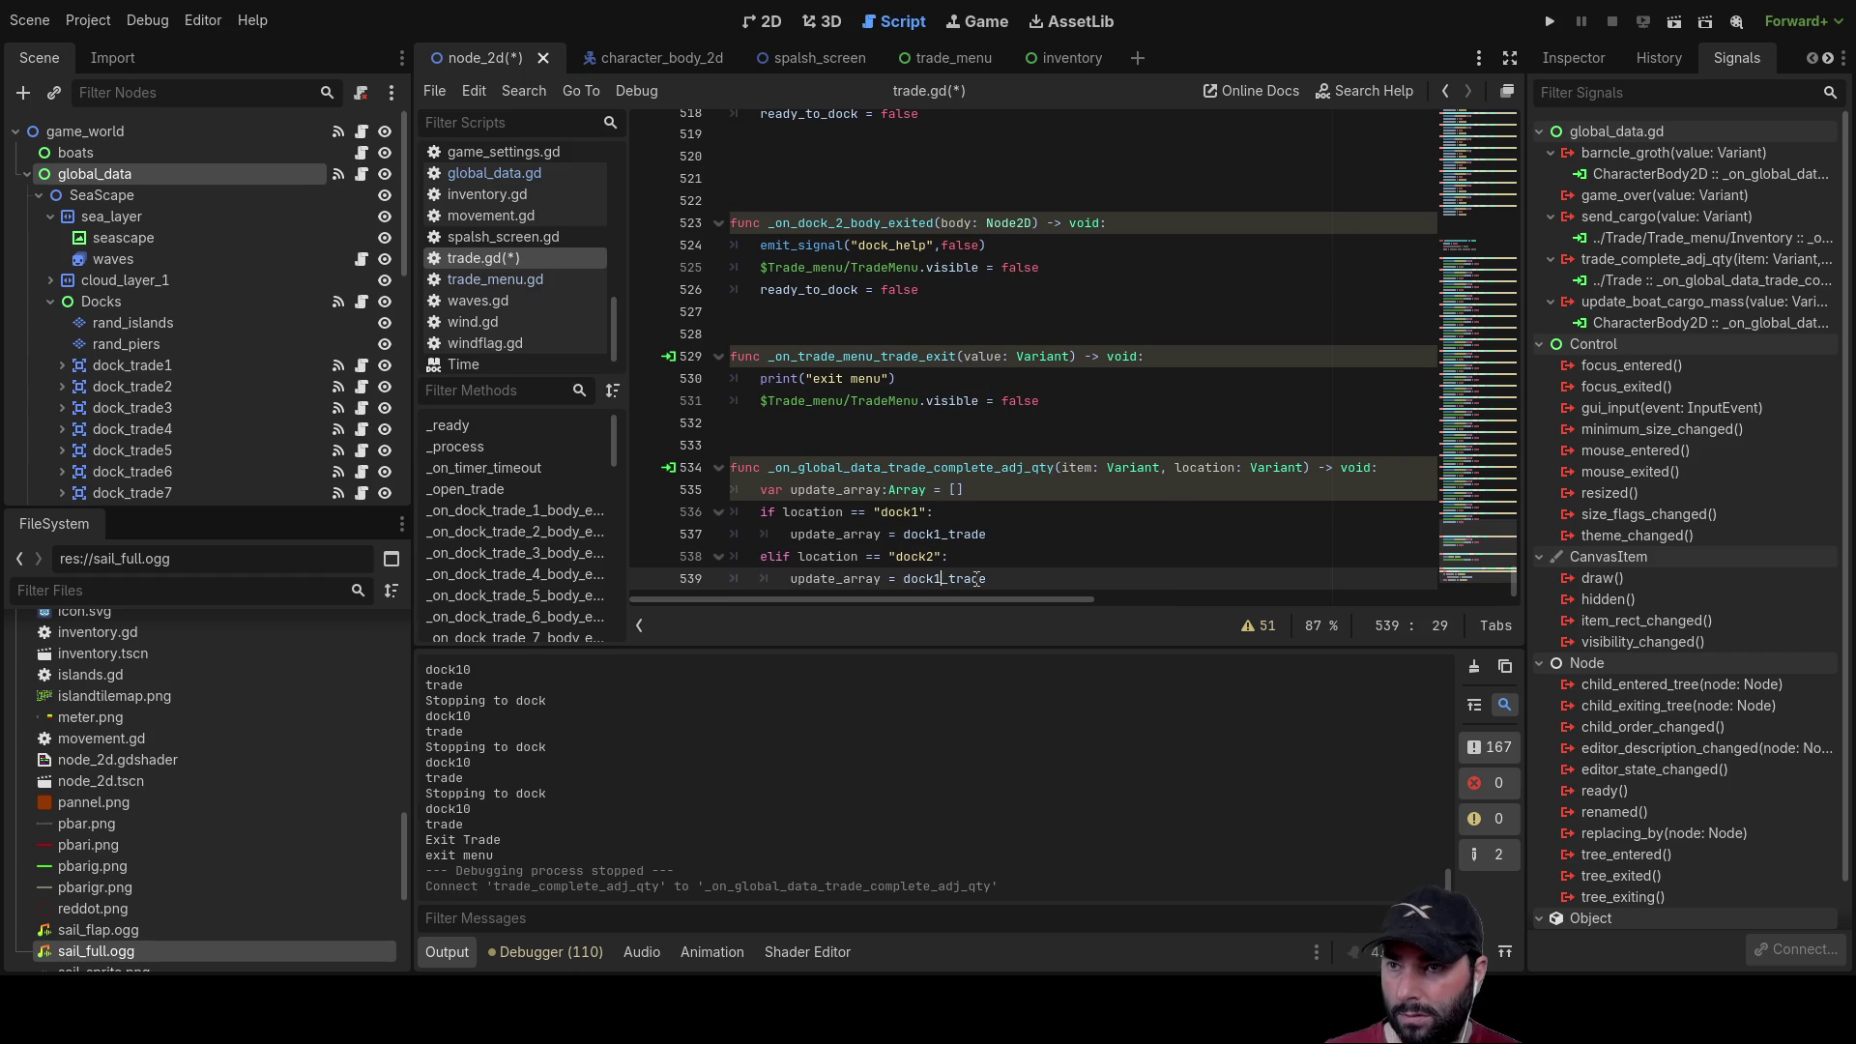
{"action": "key", "text": "BackSpace"}
{"action": "type", "text": "2"}
{"action": "left_click", "coordinate": [1256, 555]}
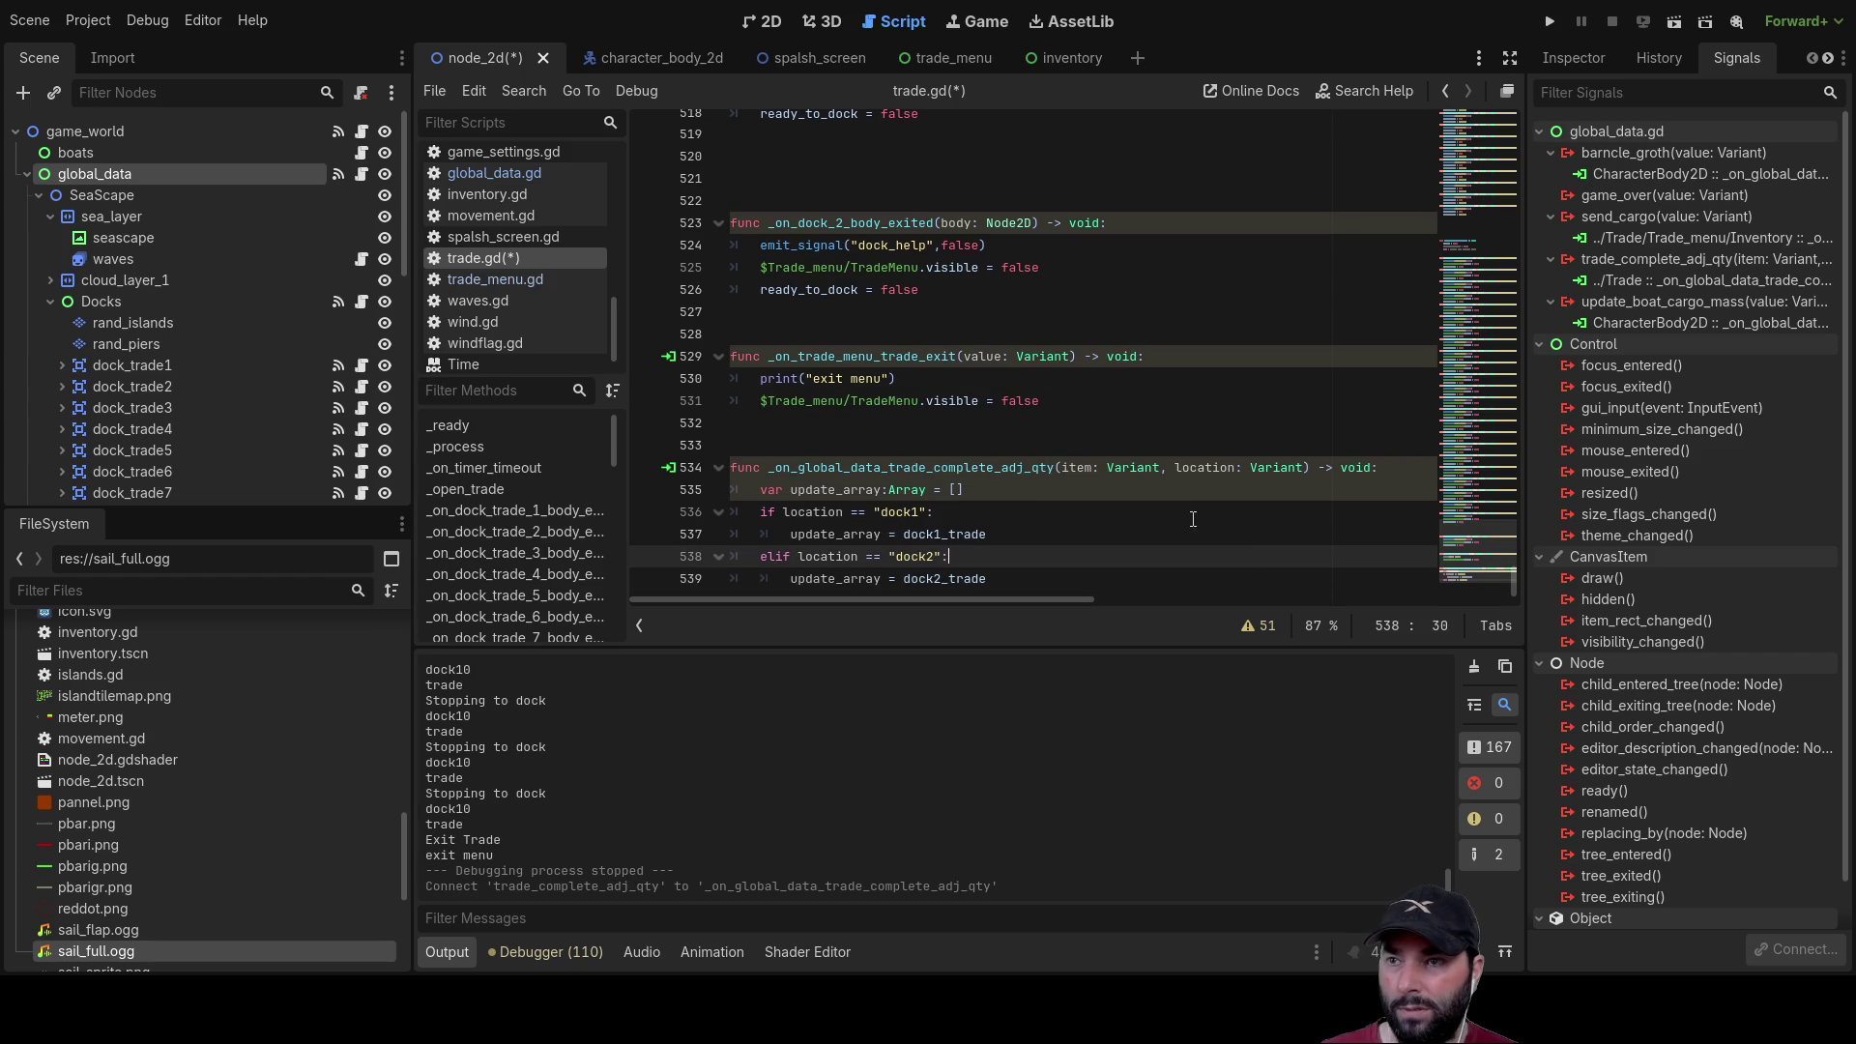
Step: Duplicate the dock2 elif branch, fix its indentation and tidy the blank lines
{"action": "left_click_drag", "start_coordinate": [1001, 580], "coordinate": [730, 557]}
{"action": "key", "text": "ctrl+c"}
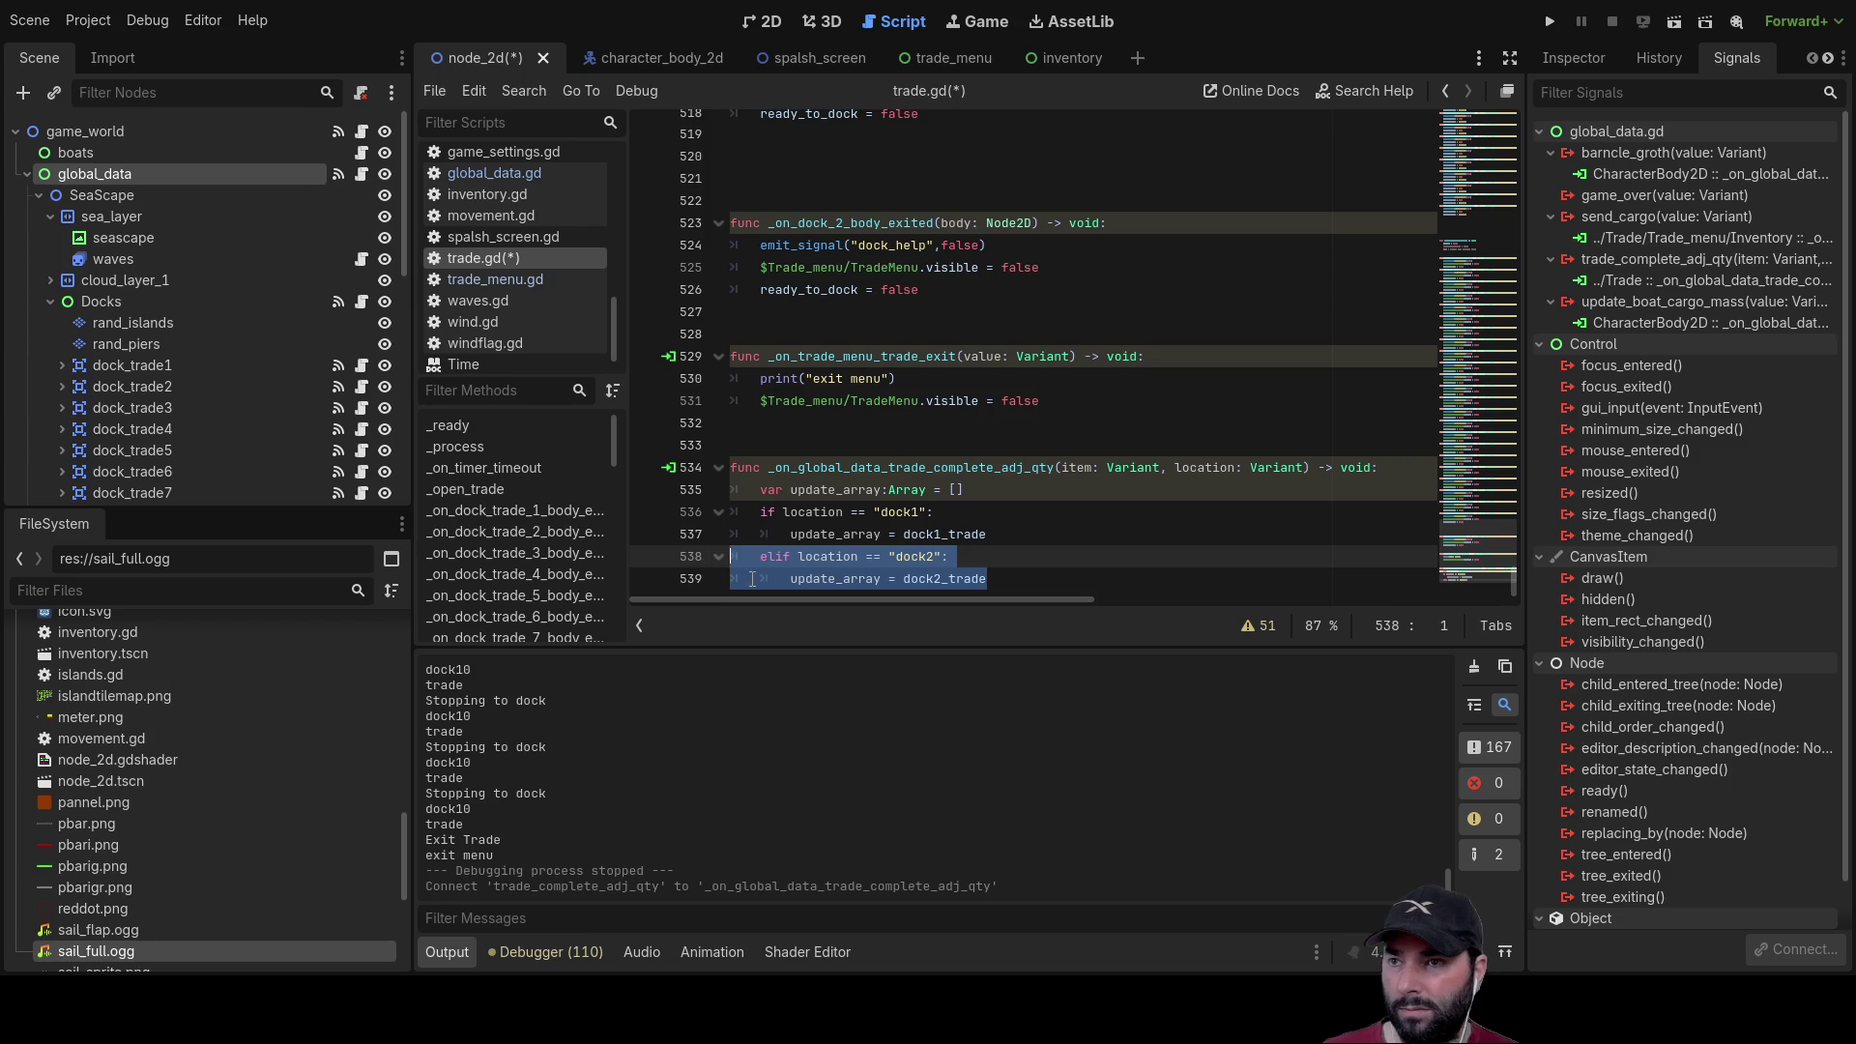
{"action": "left_click", "coordinate": [1021, 582]}
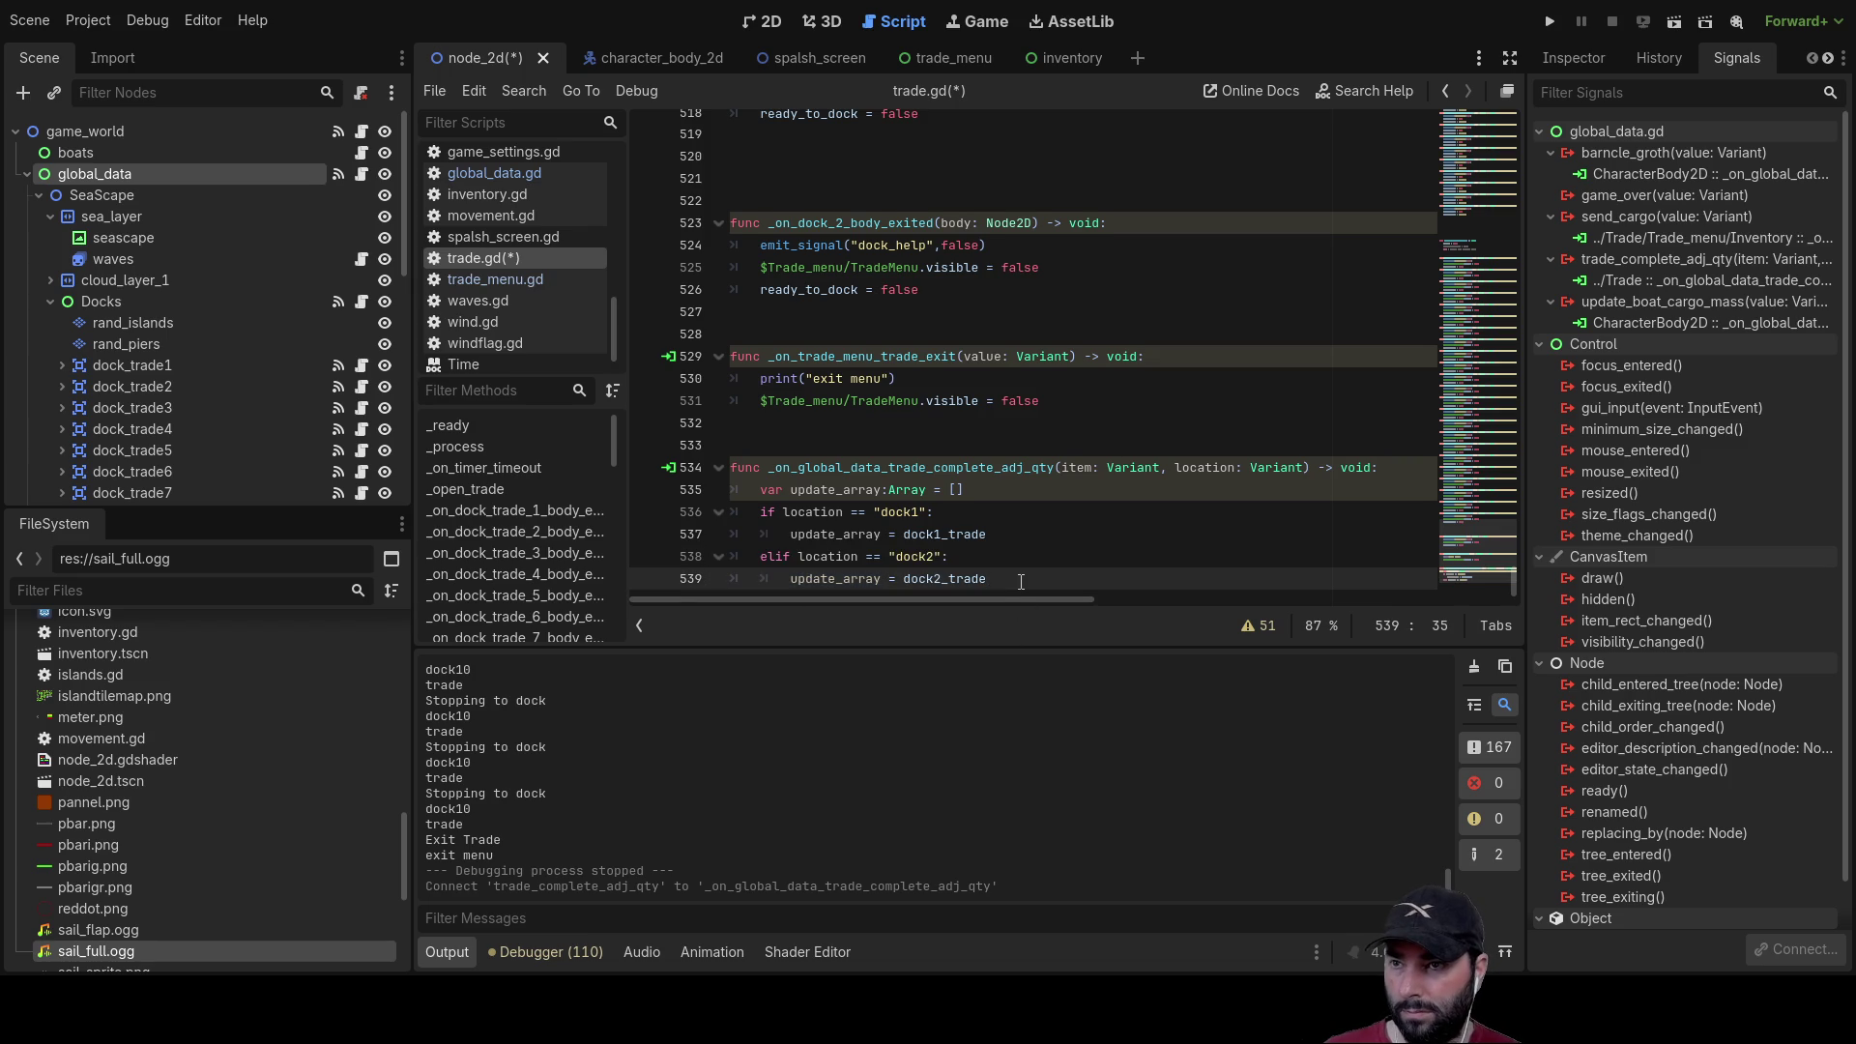
{"action": "key", "text": "Return"}
{"action": "key", "text": "ctrl+v"}
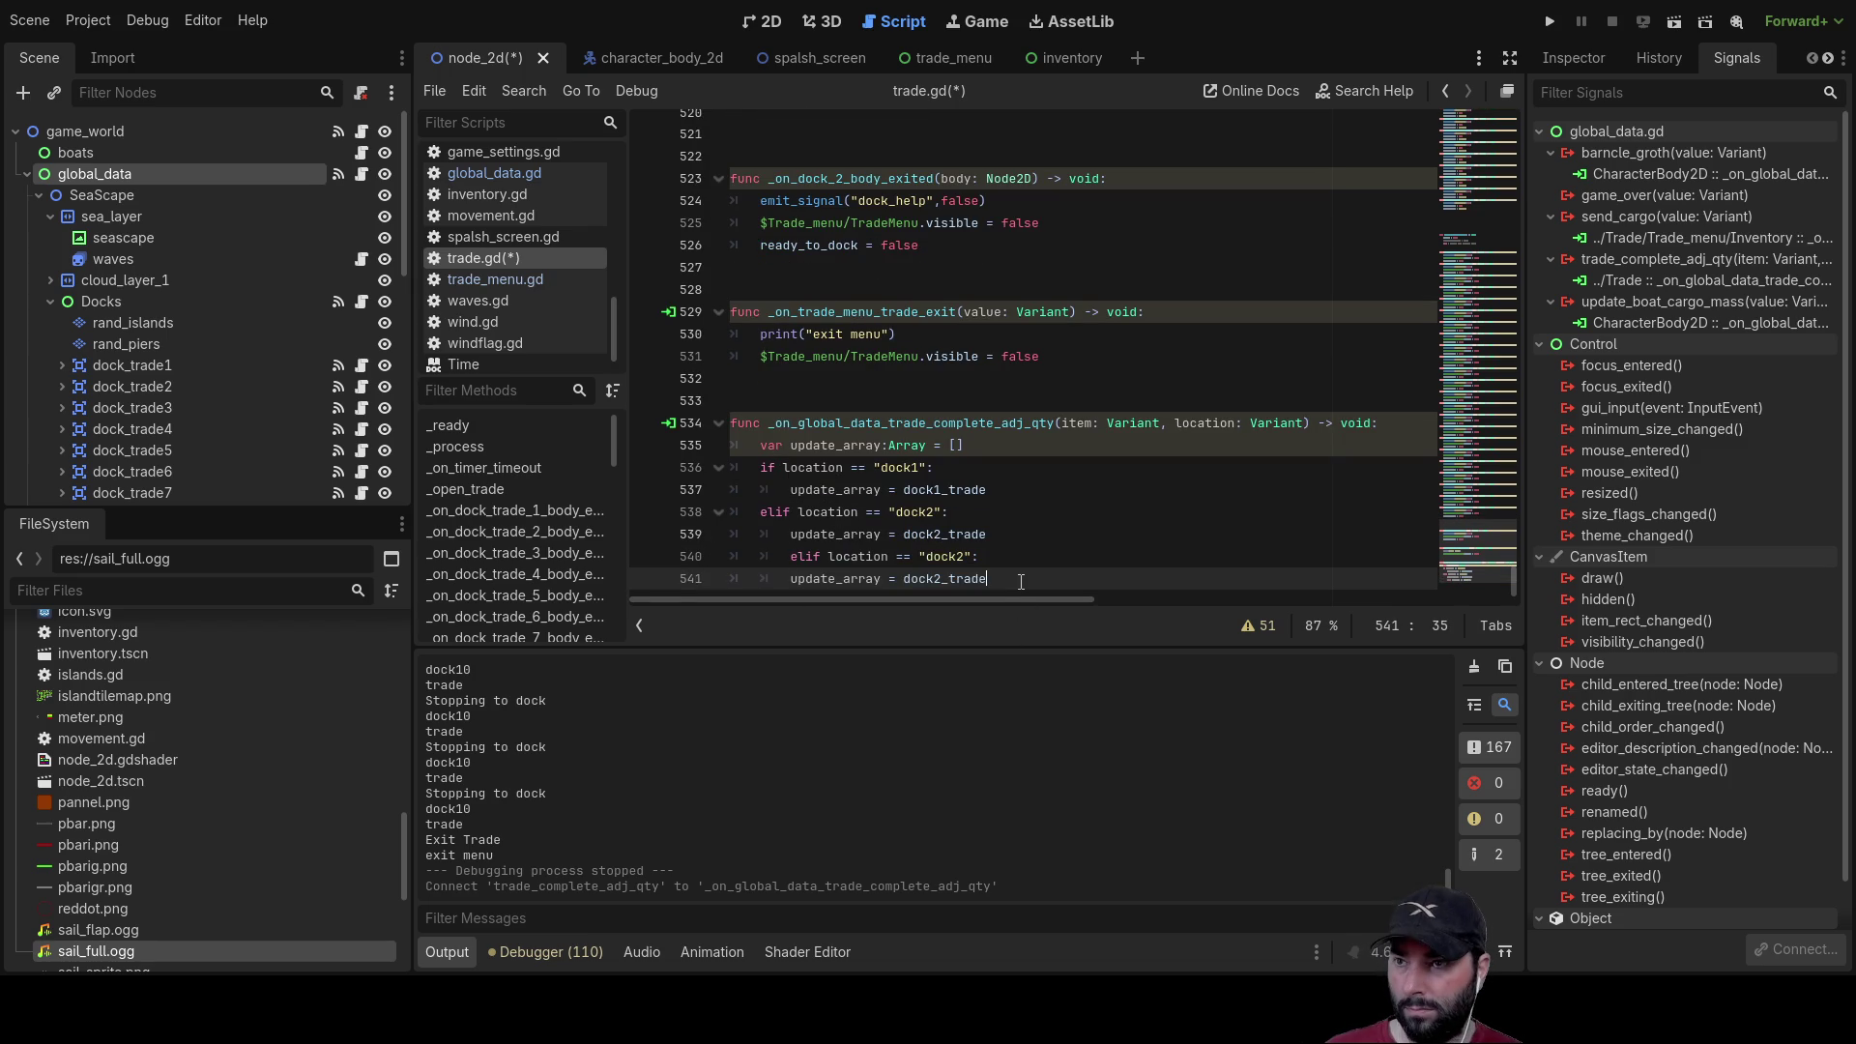
{"action": "left_click", "coordinate": [772, 551]}
{"action": "key", "text": "BackSpace"}
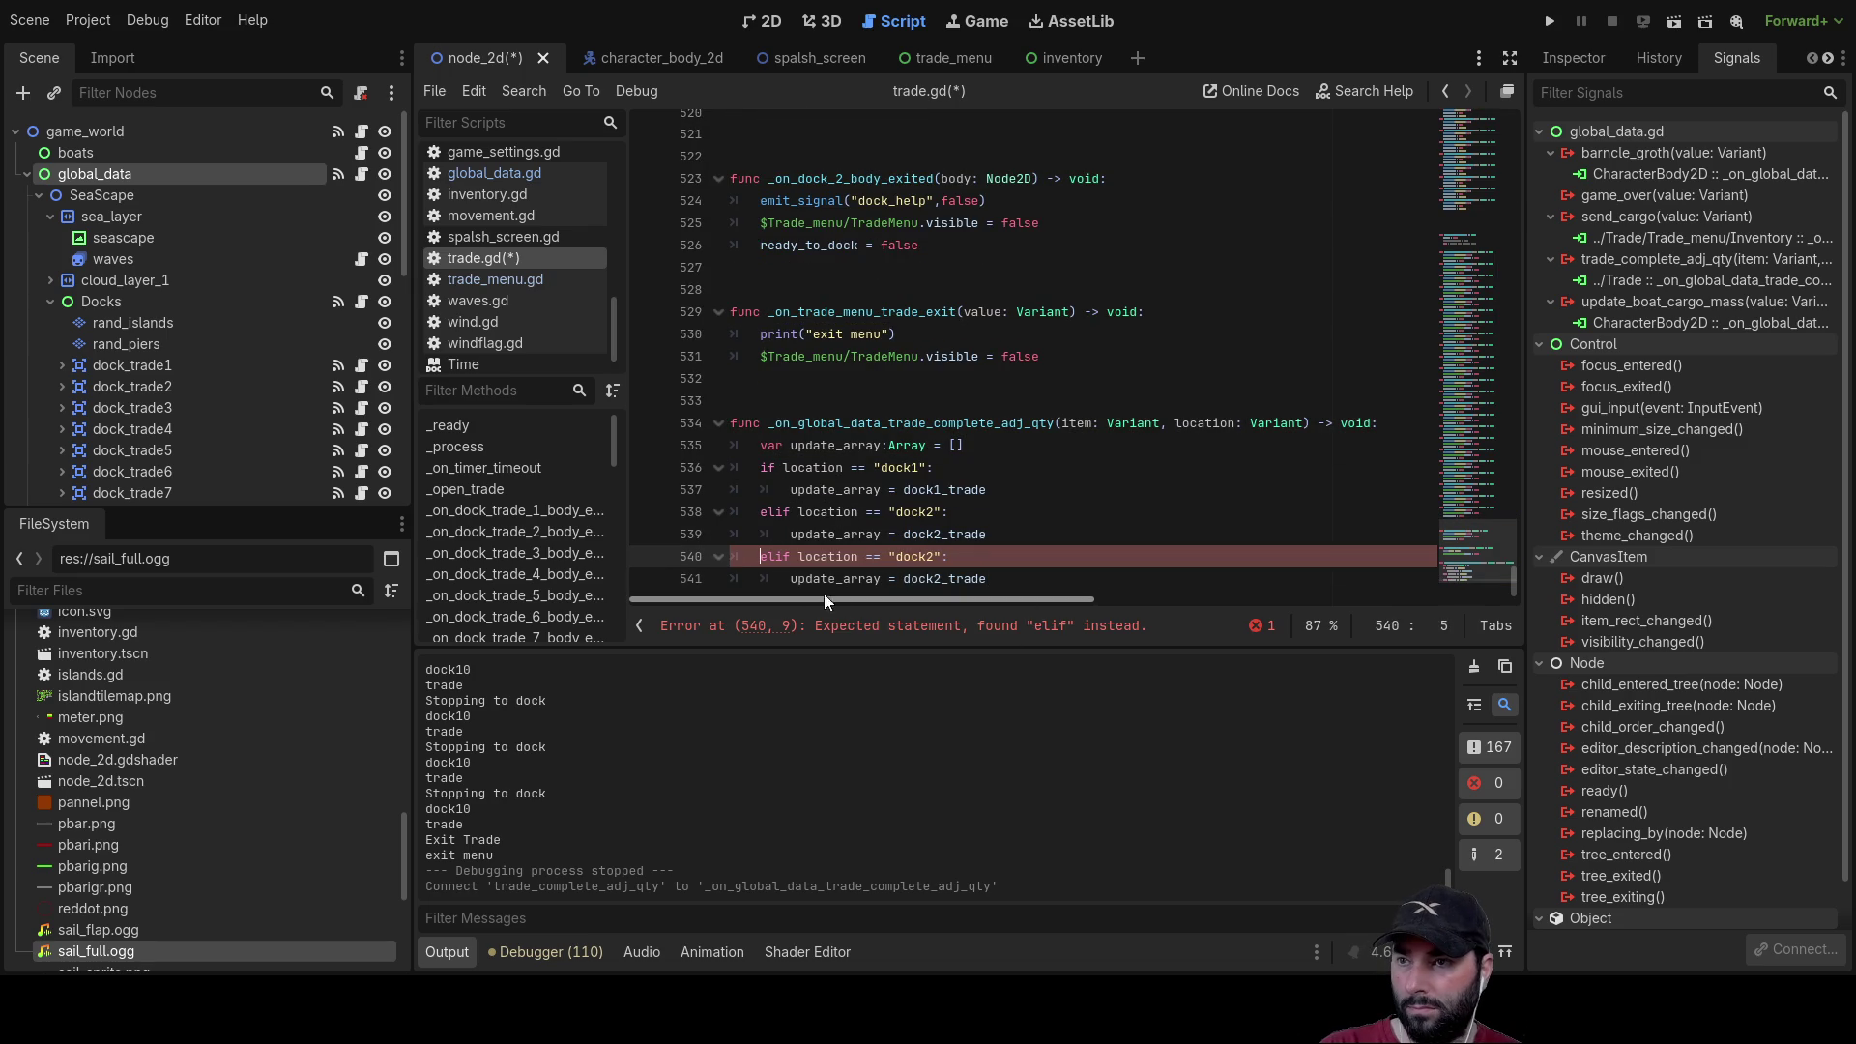
{"action": "left_click", "coordinate": [767, 578]}
{"action": "left_click", "coordinate": [997, 579]}
{"action": "key", "text": "Return"}
{"action": "key", "text": "Return"}
{"action": "key", "text": "Return"}
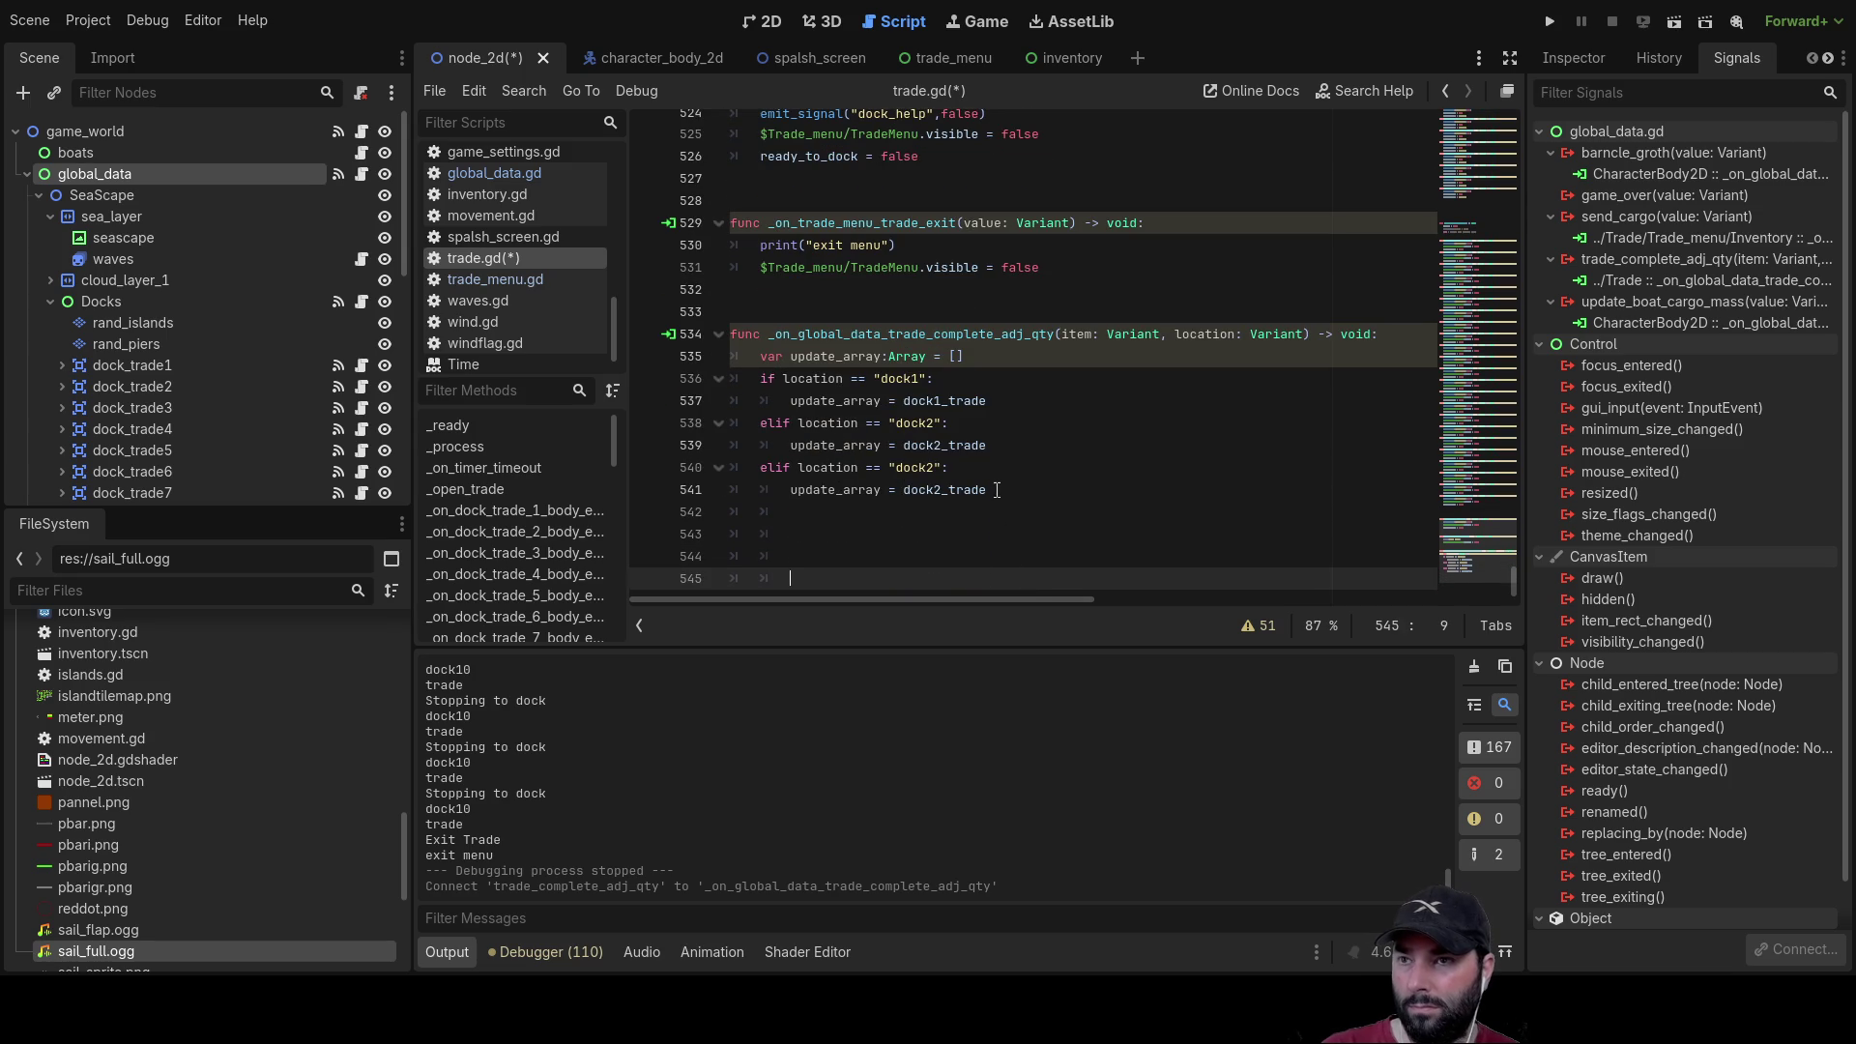
{"action": "left_click_drag", "start_coordinate": [997, 490], "coordinate": [745, 481]}
{"action": "left_click", "coordinate": [782, 512]}
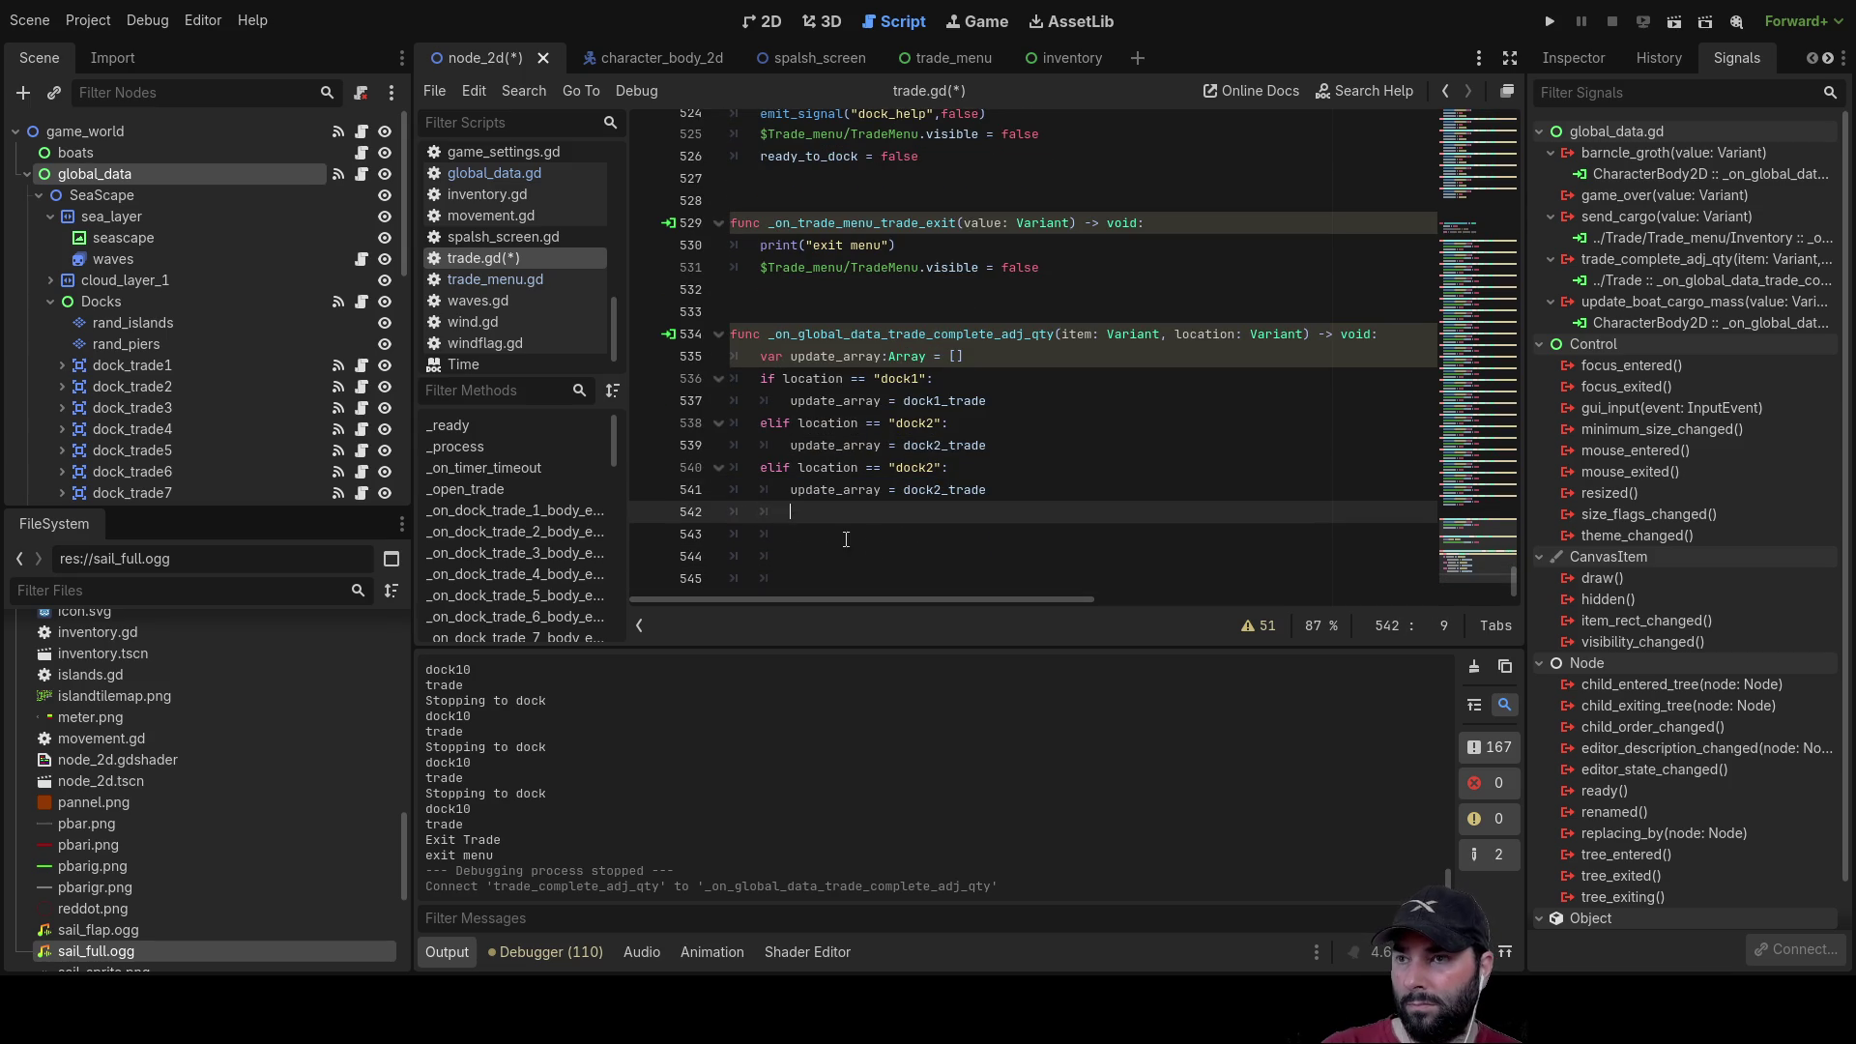
{"action": "key", "text": "BackSpace"}
{"action": "key", "text": "BackSpace"}
{"action": "key", "text": "BackSpace"}
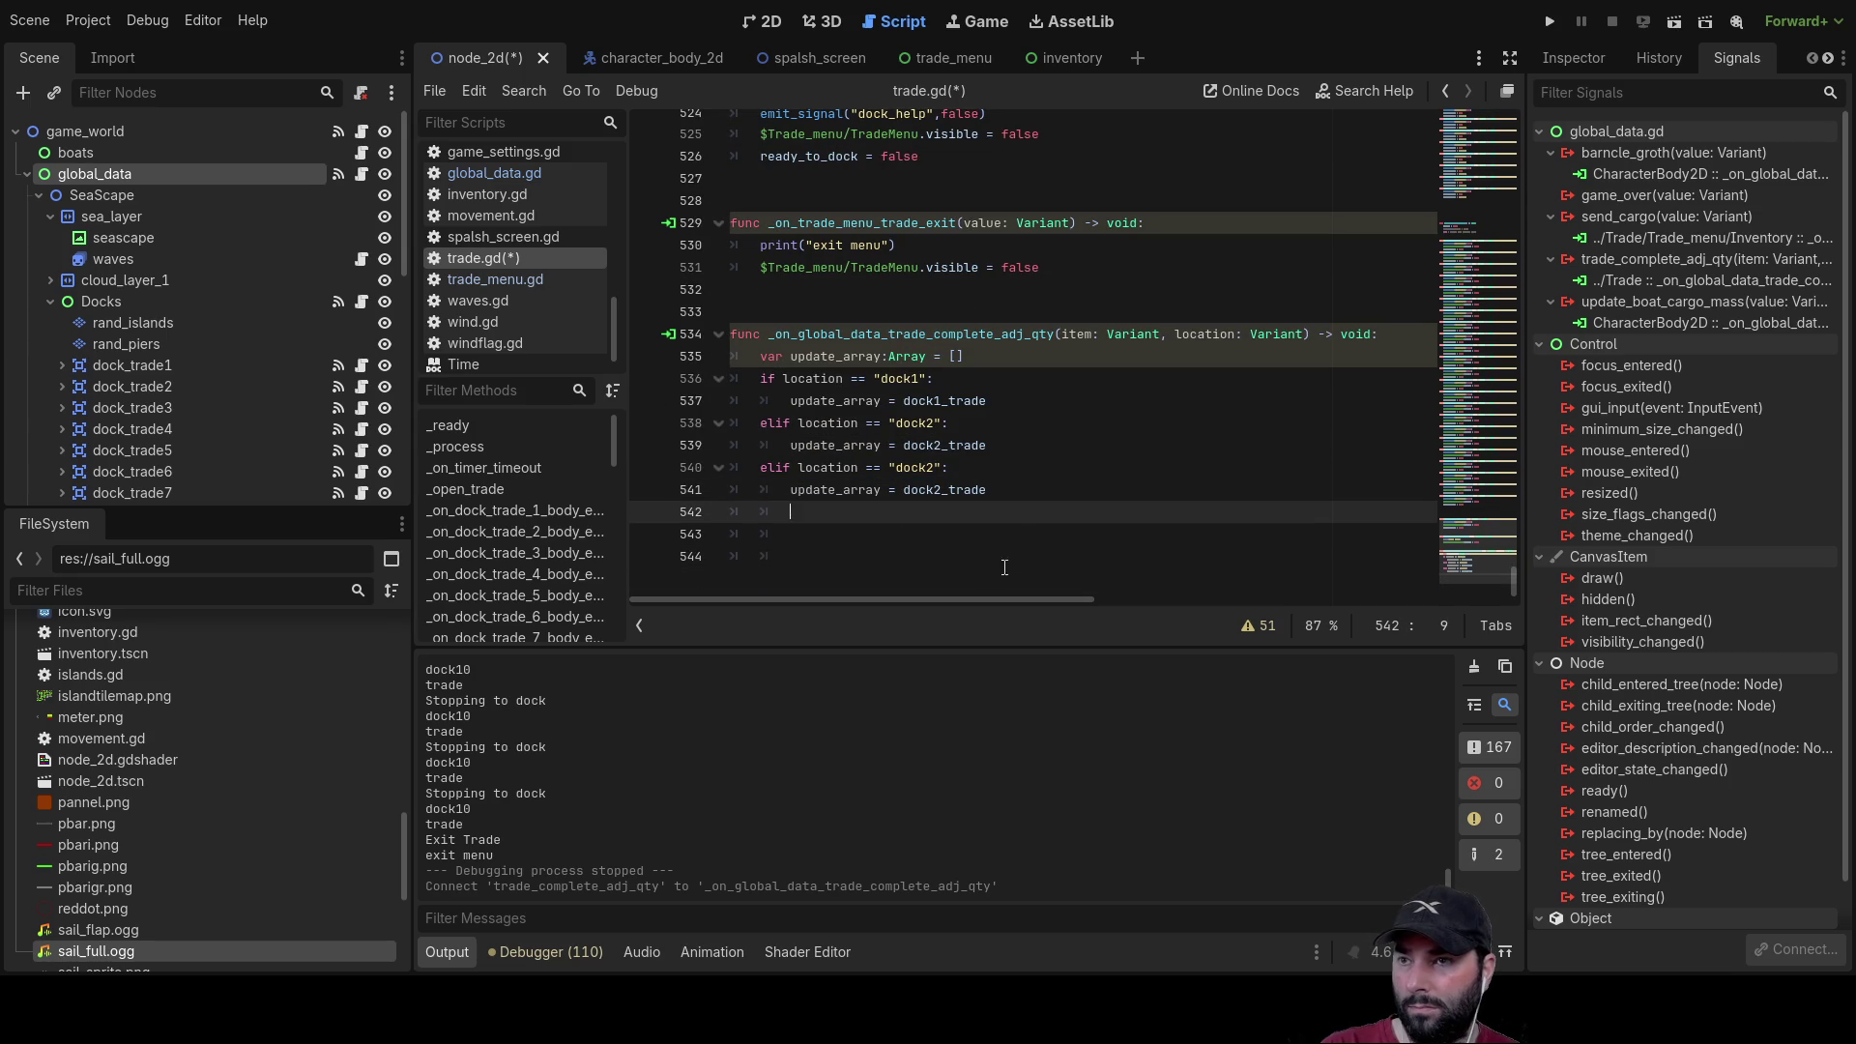
{"action": "key", "text": "Return"}
{"action": "key", "text": "BackSpace"}
{"action": "key", "text": "BackSpace"}
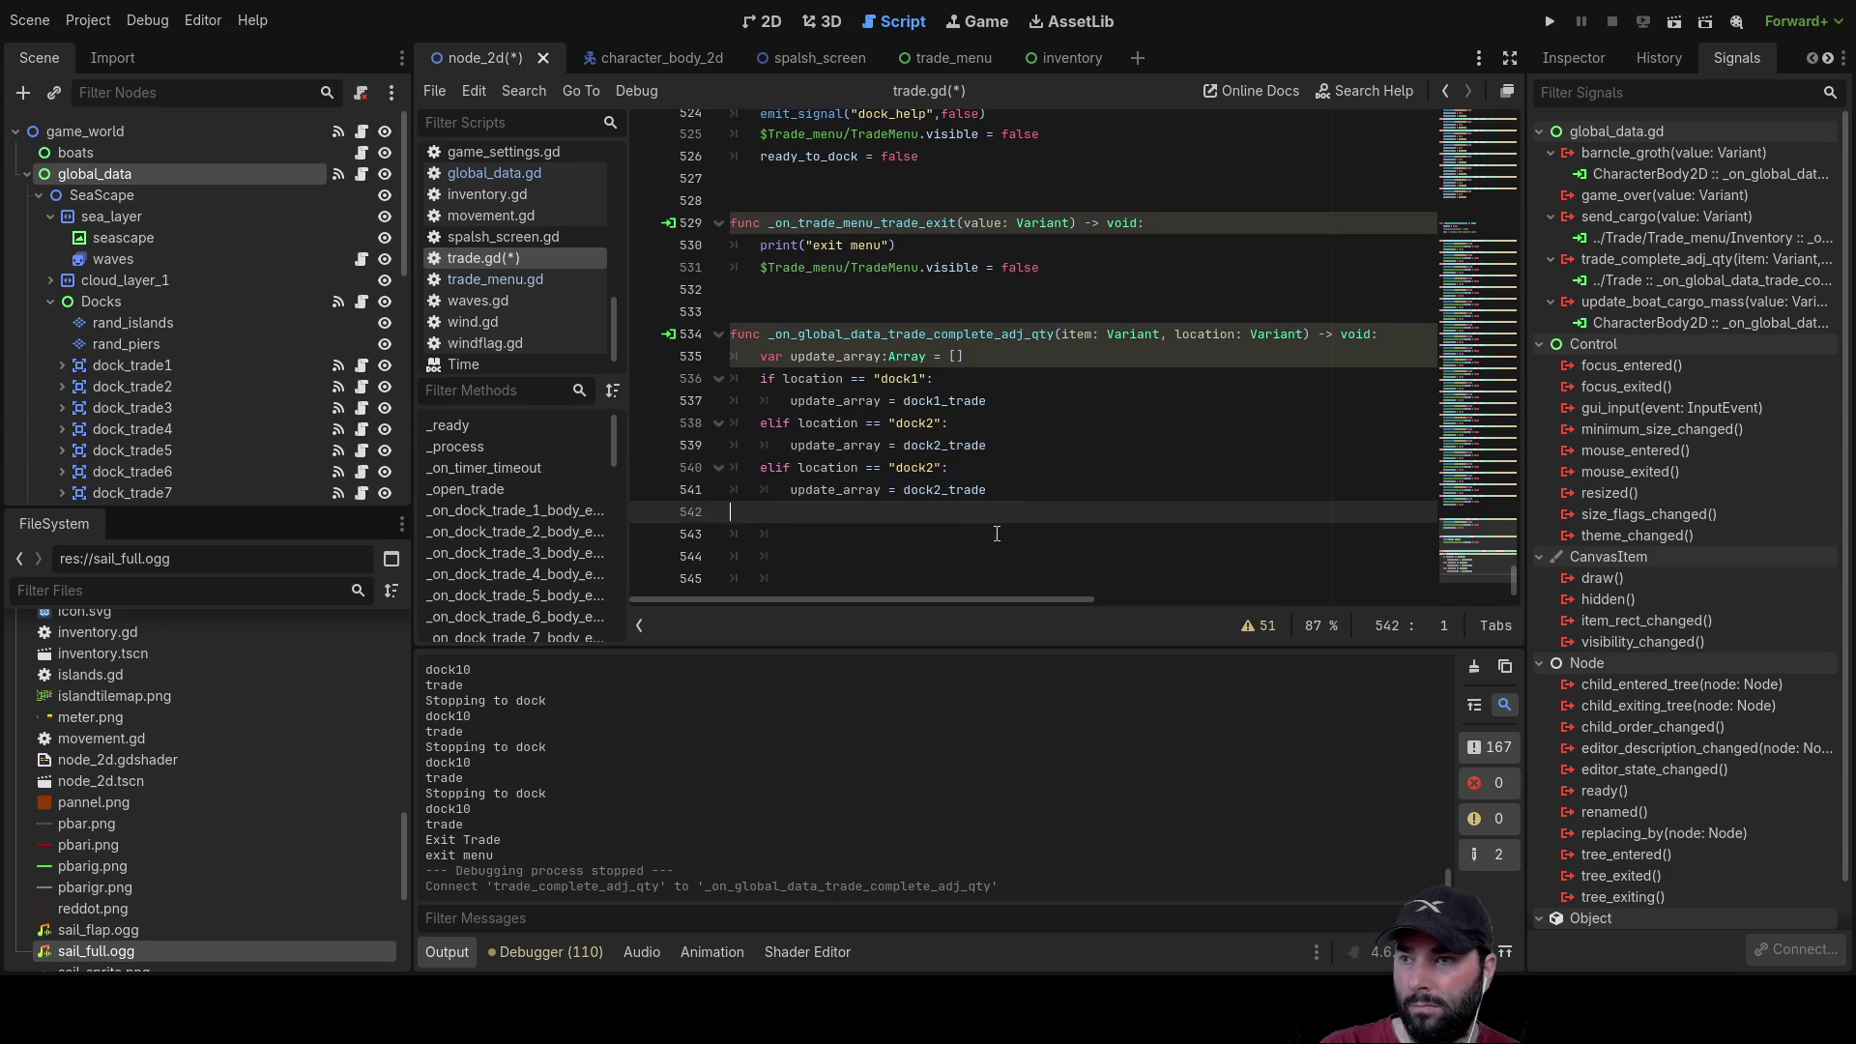
Step: Paste several more copies of the dock2 elif branch below the others
{"action": "left_click_drag", "start_coordinate": [730, 513], "coordinate": [731, 467]}
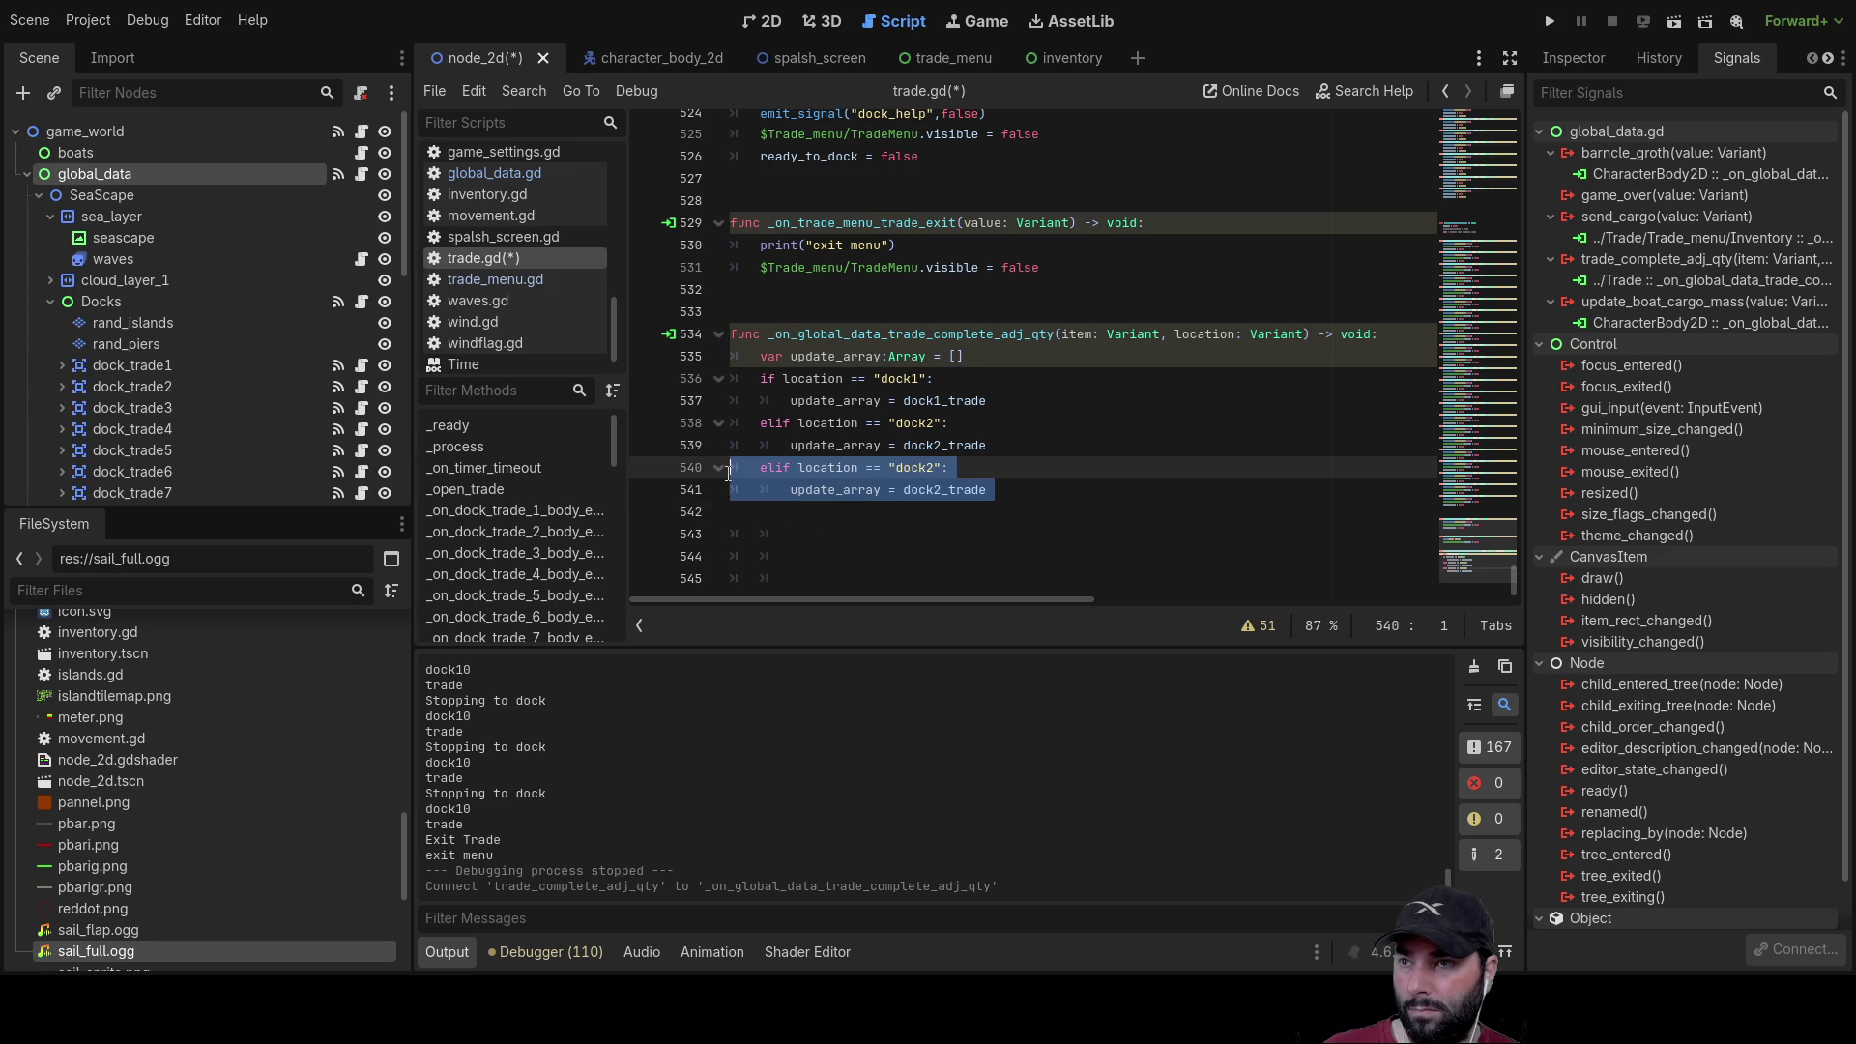
{"action": "left_click", "coordinate": [791, 518]}
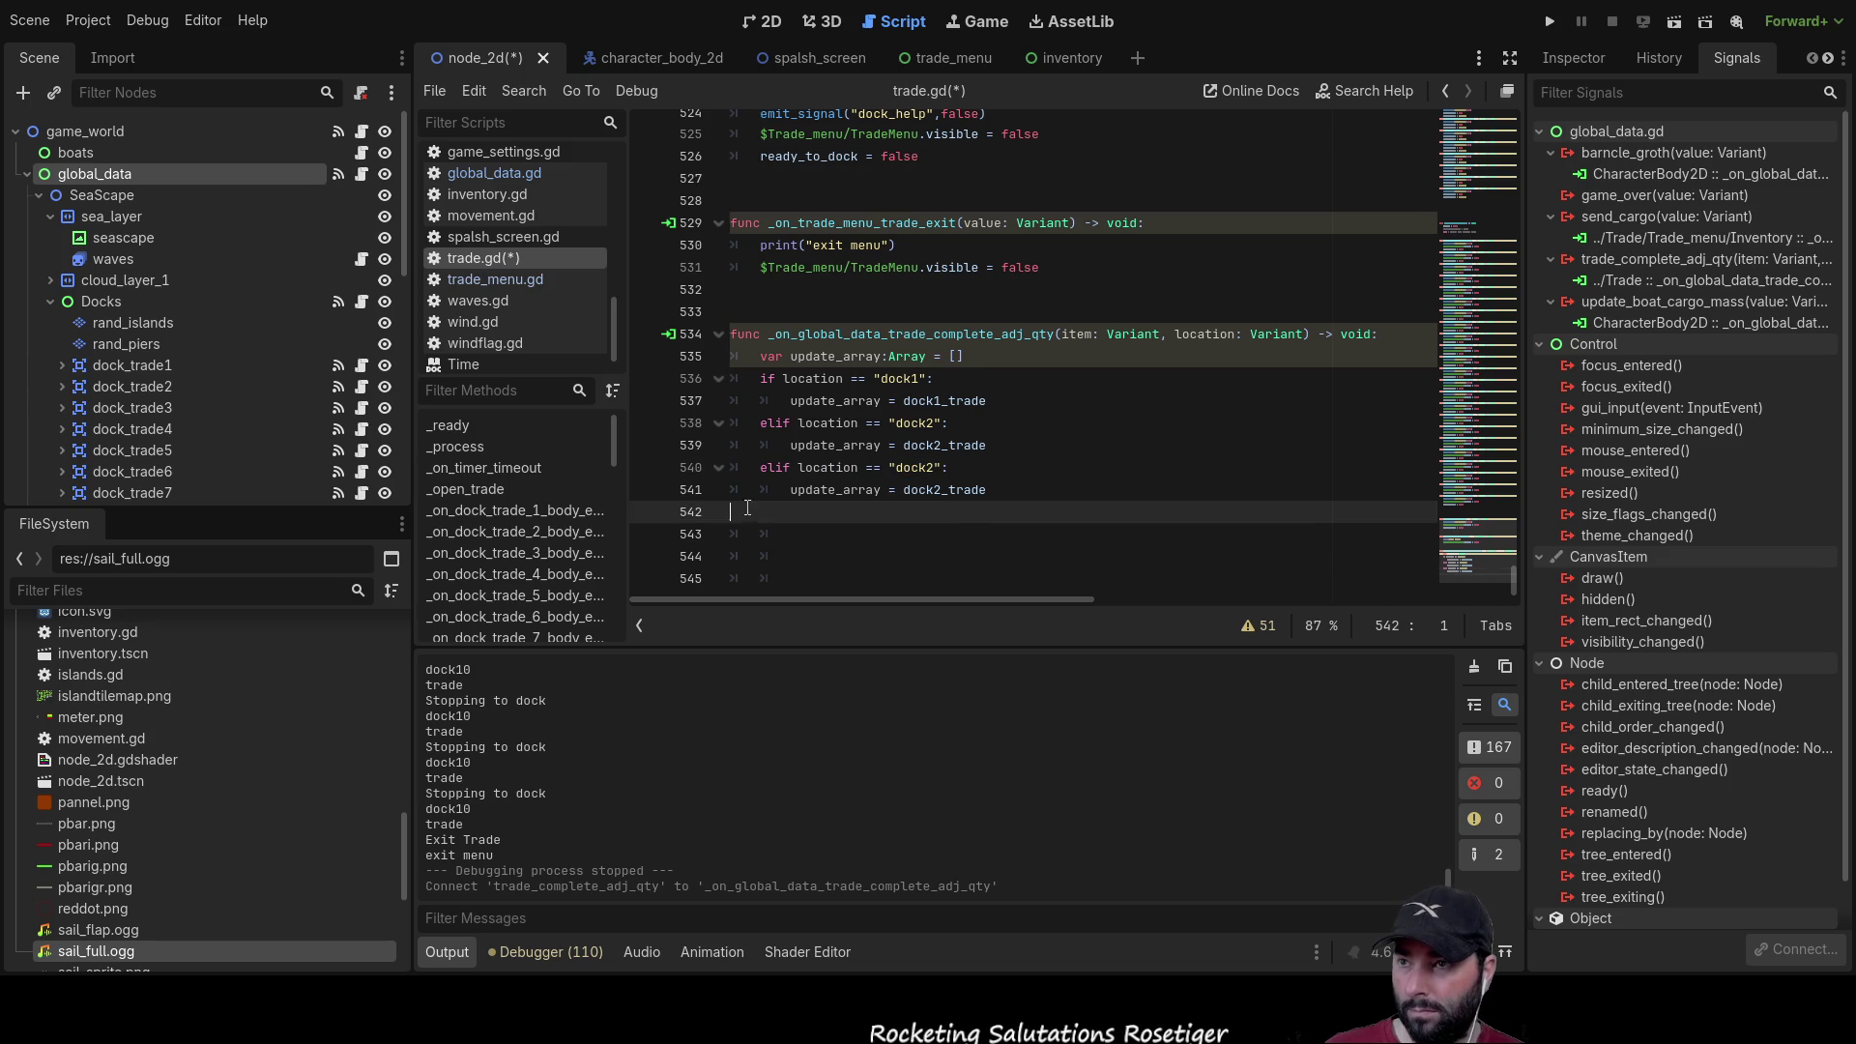
{"action": "key", "text": "ctrl+v"}
{"action": "key", "text": "ctrl+v"}
{"action": "key", "text": "ctrl+v"}
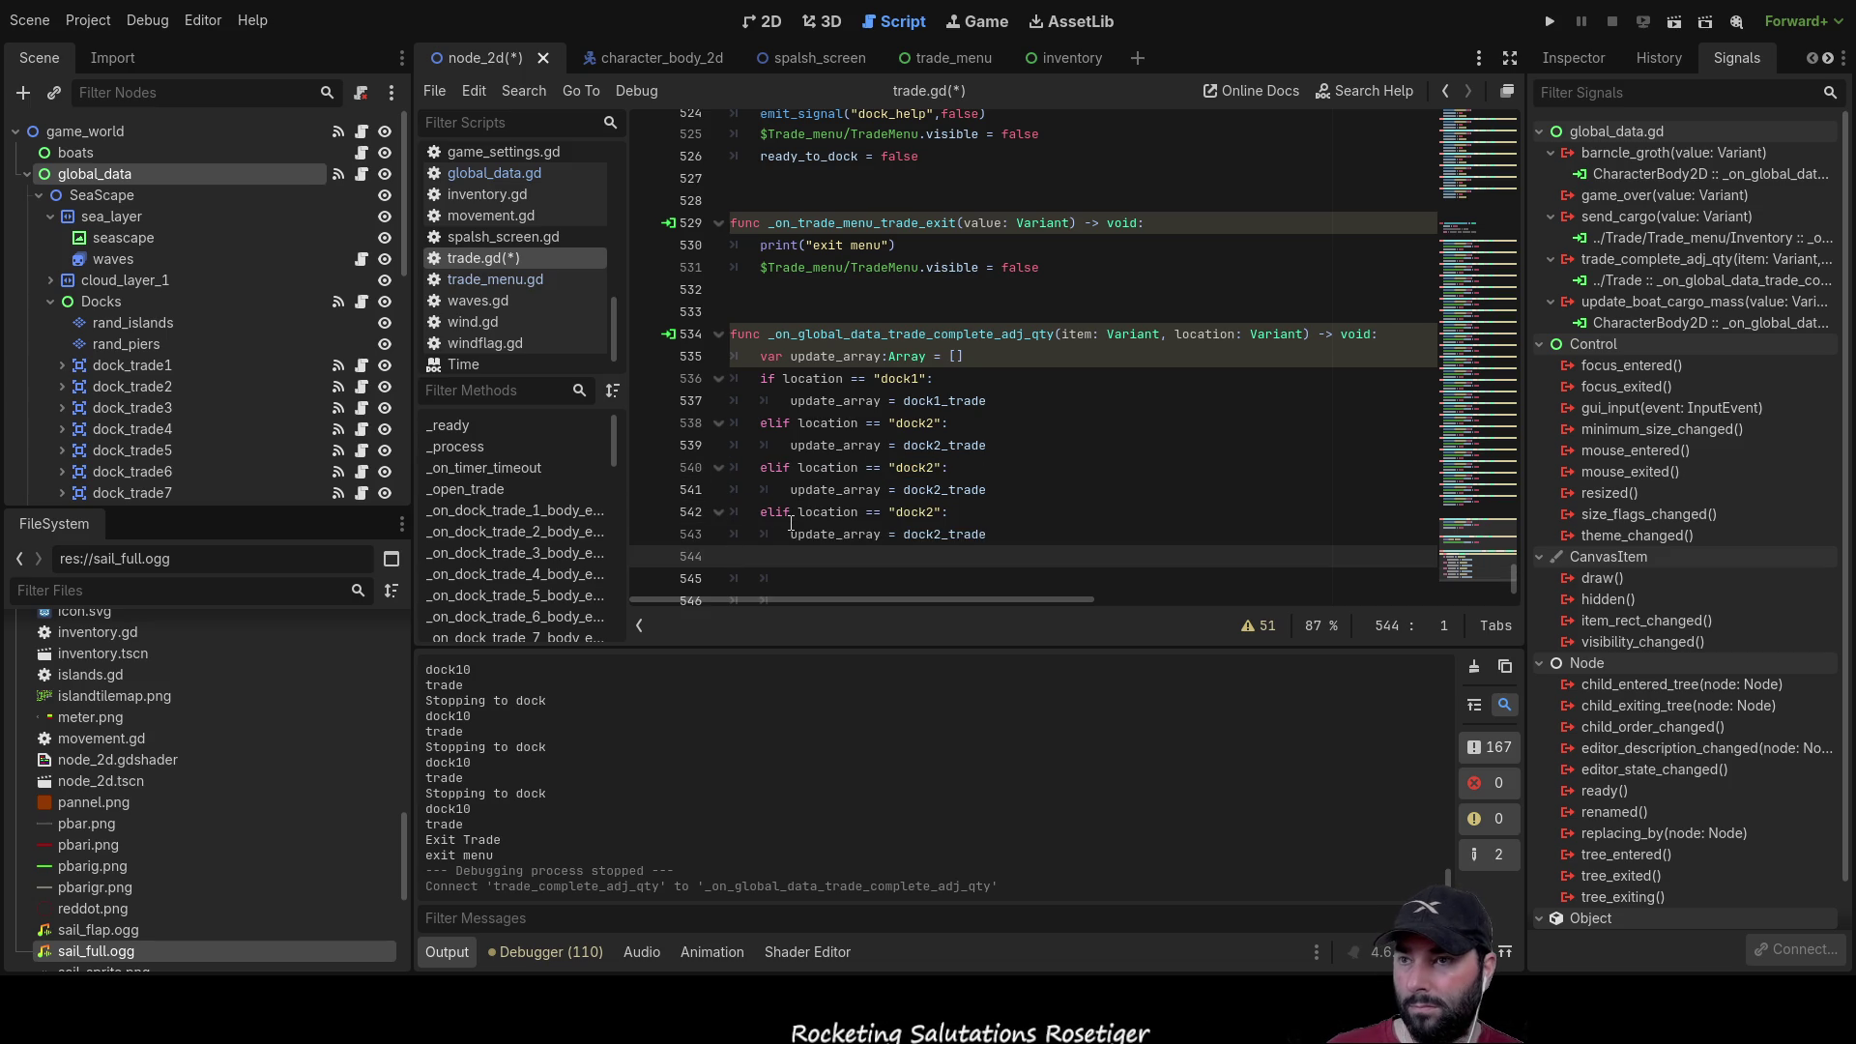
{"action": "key", "text": "ctrl+v"}
{"action": "key", "text": "ctrl+v"}
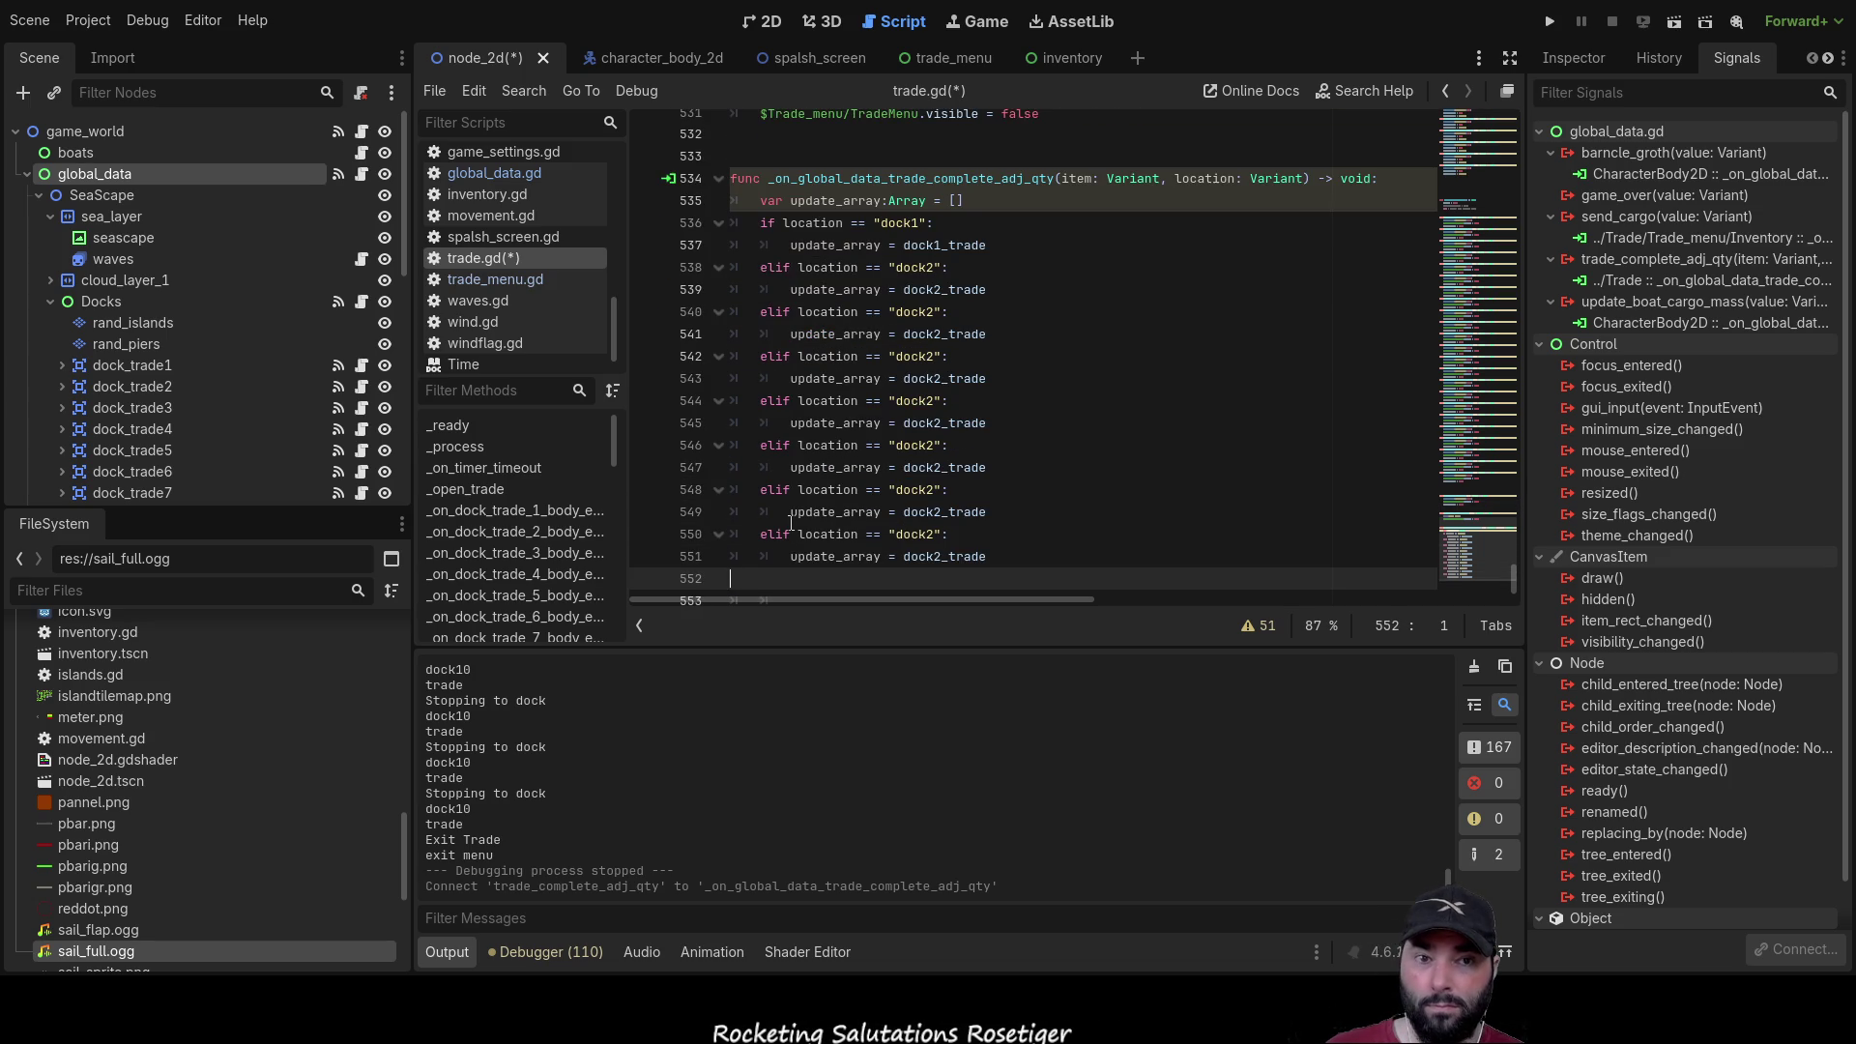
{"action": "key", "text": "ctrl+v"}
{"action": "key", "text": "ctrl+v"}
{"action": "key", "text": "ctrl+v"}
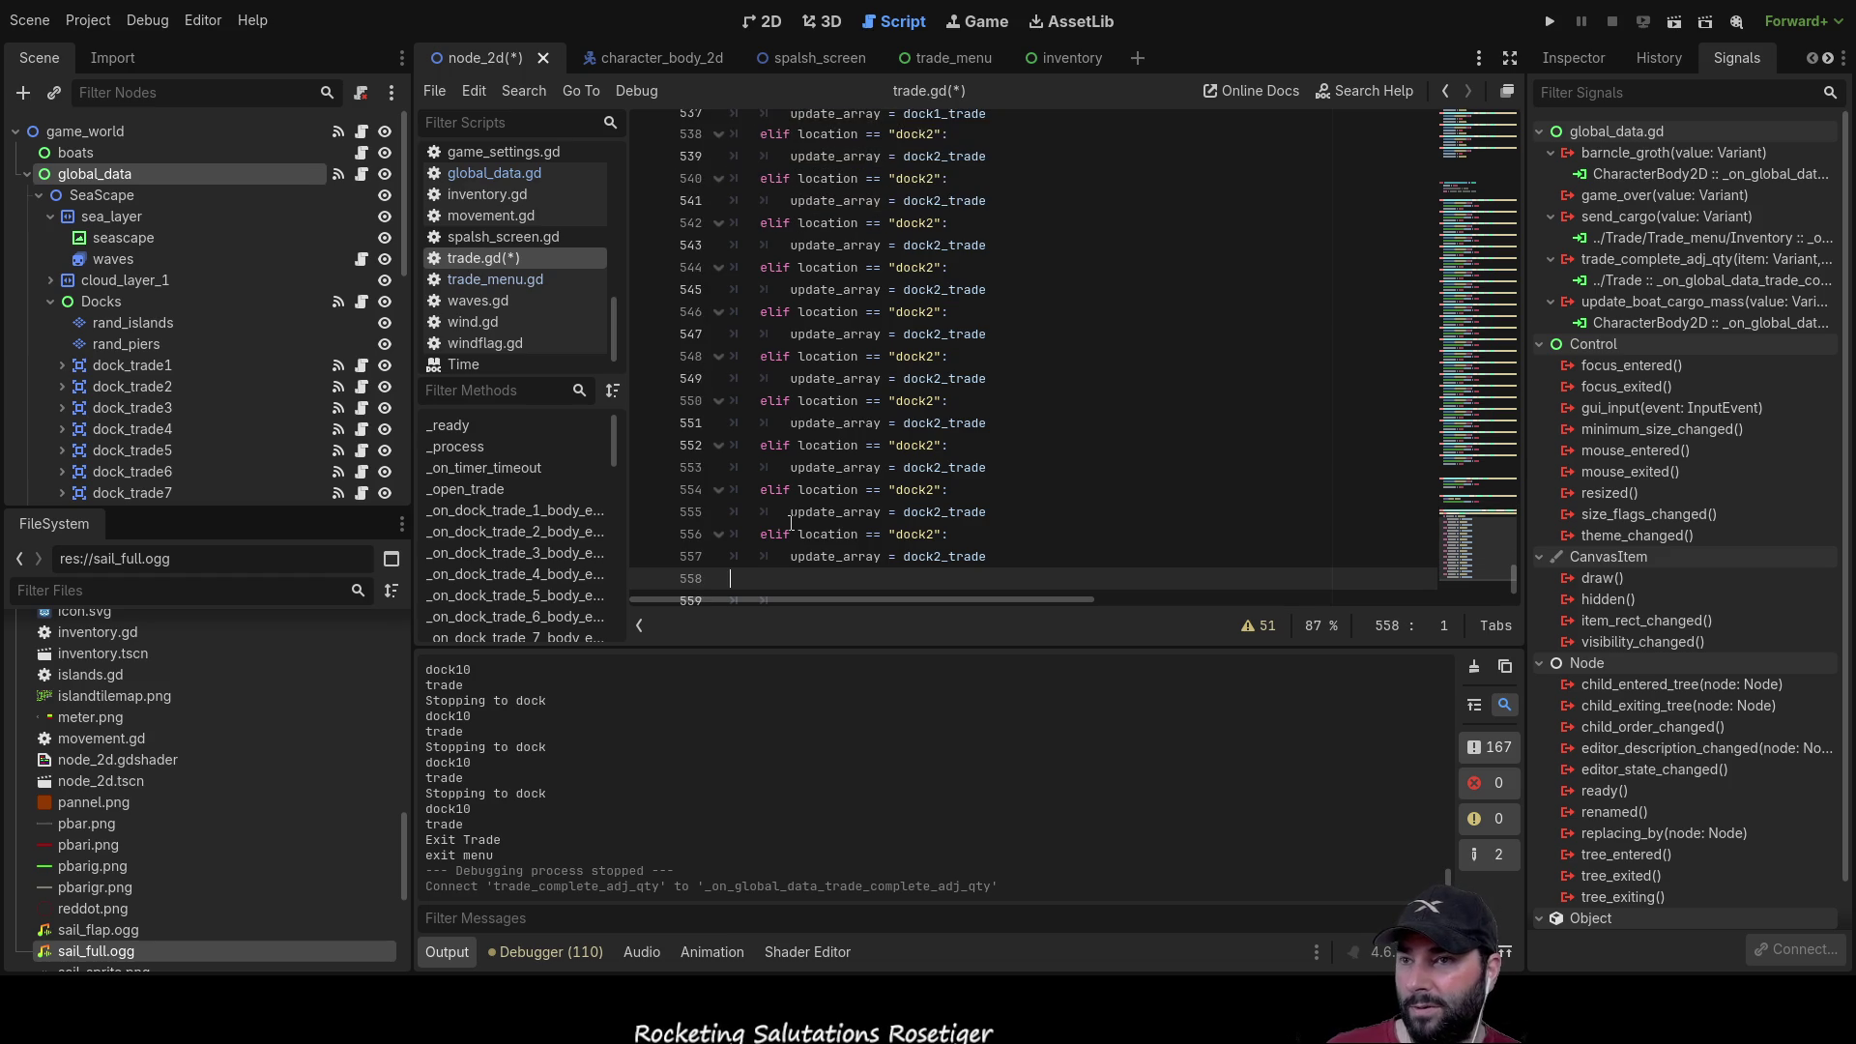
{"action": "scroll", "coordinate": [912, 407], "scroll_direction": "up", "scroll_amount": 3}
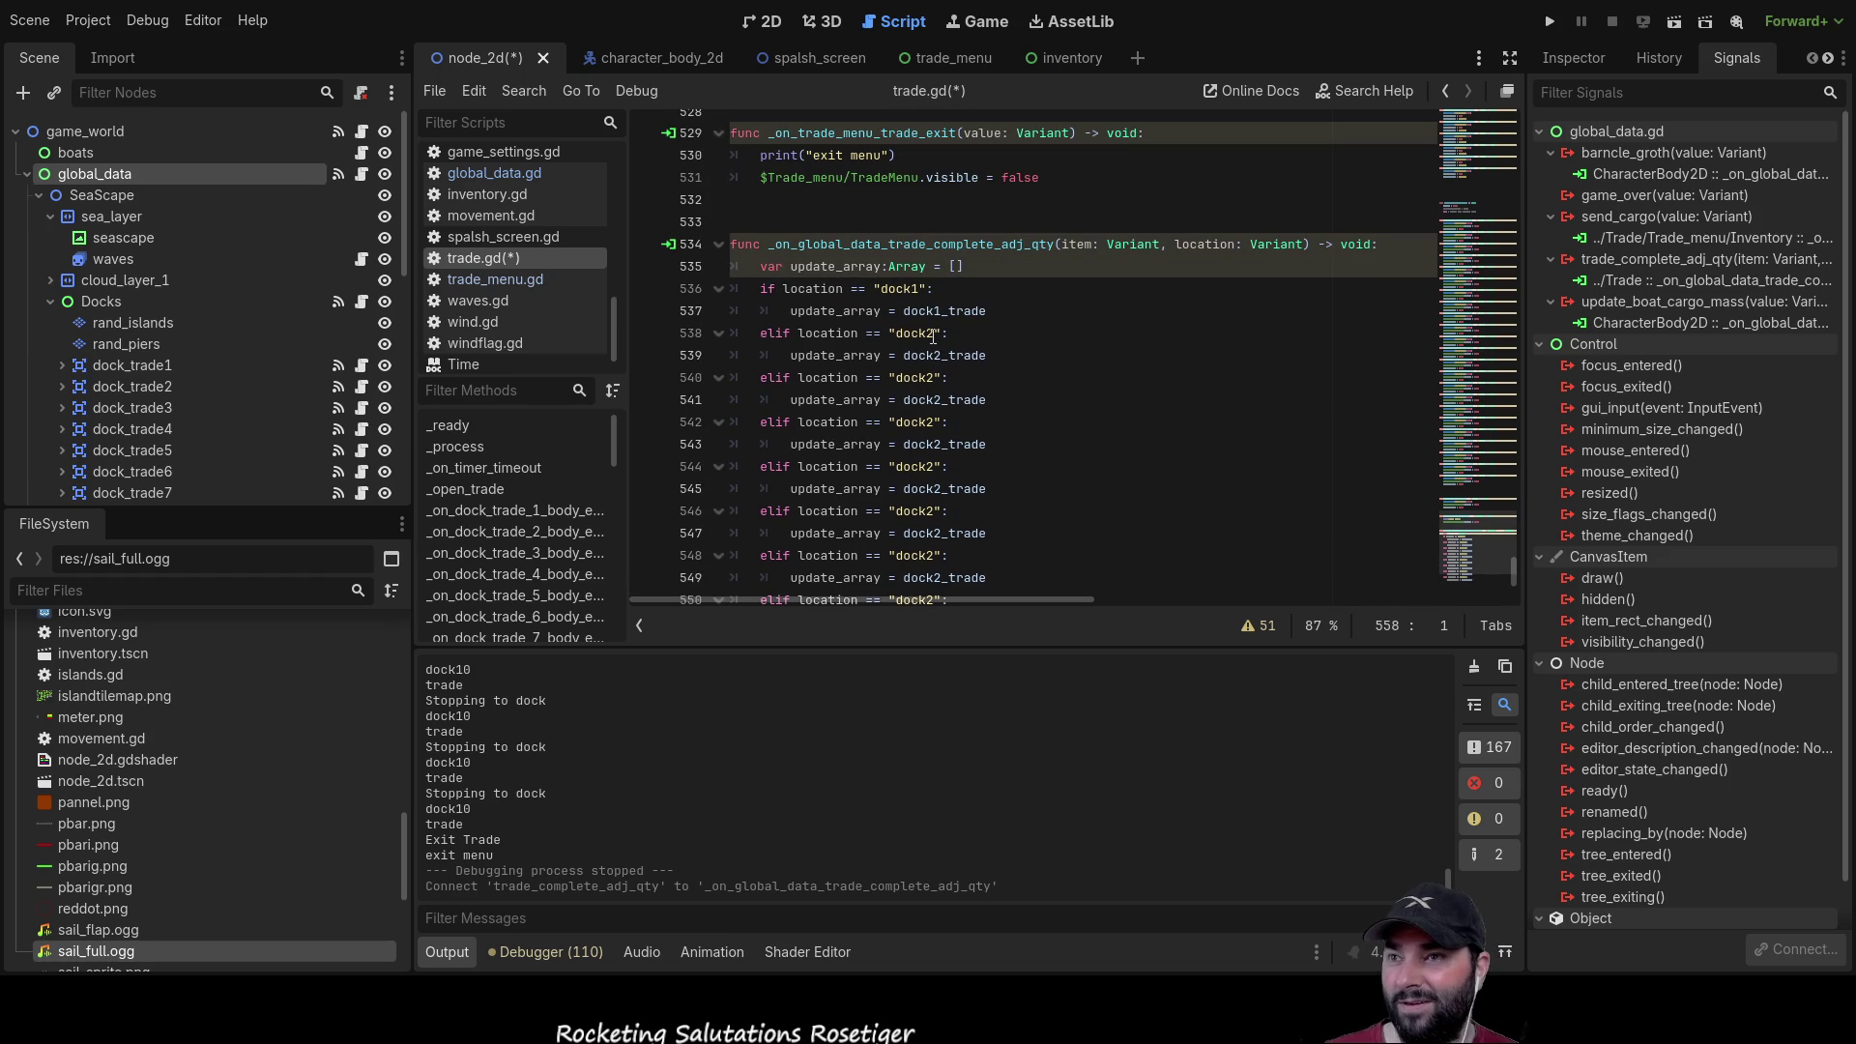
Step: Renumber the duplicated elif conditions to dock3 through dock11
{"action": "left_click", "coordinate": [943, 377]}
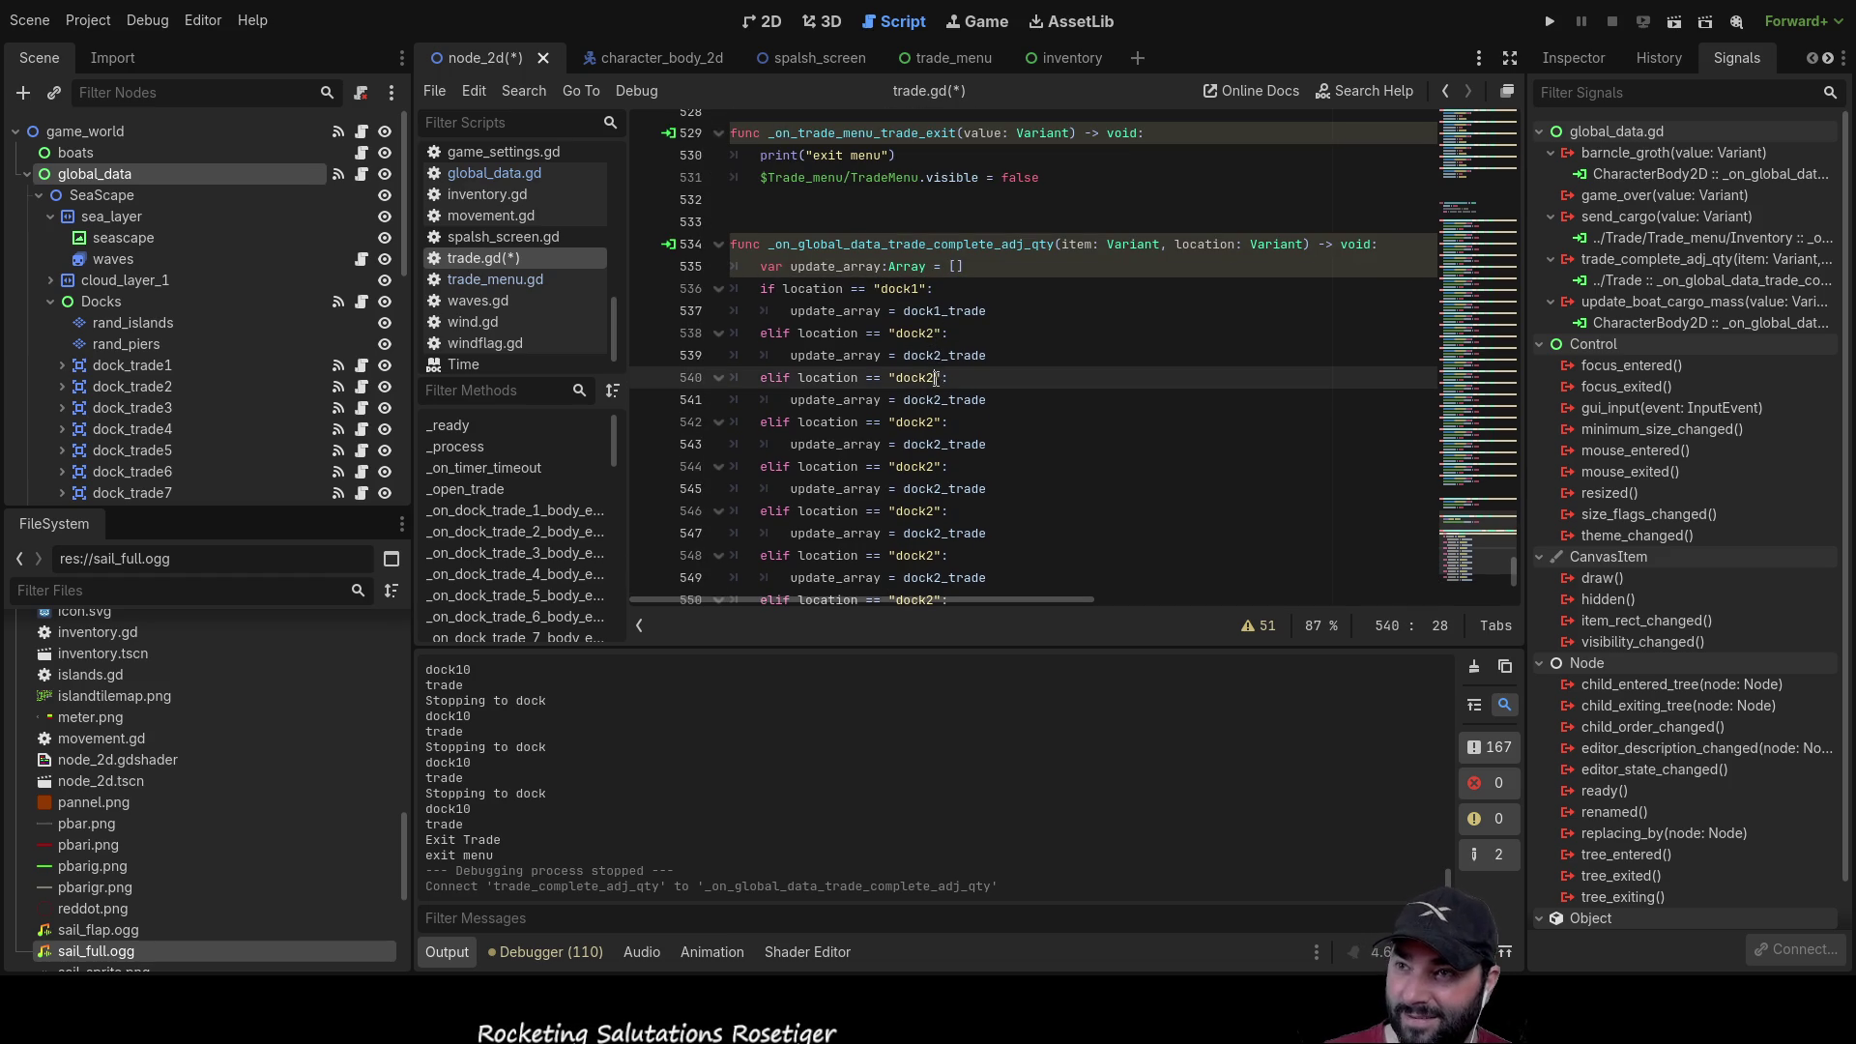
{"action": "key", "text": "Left"}
{"action": "key", "text": "Left"}
{"action": "key", "text": "BackSpace"}
{"action": "type", "text": "3"}
{"action": "key", "text": "End"}
{"action": "key", "text": "Down"}
{"action": "key", "text": "Down"}
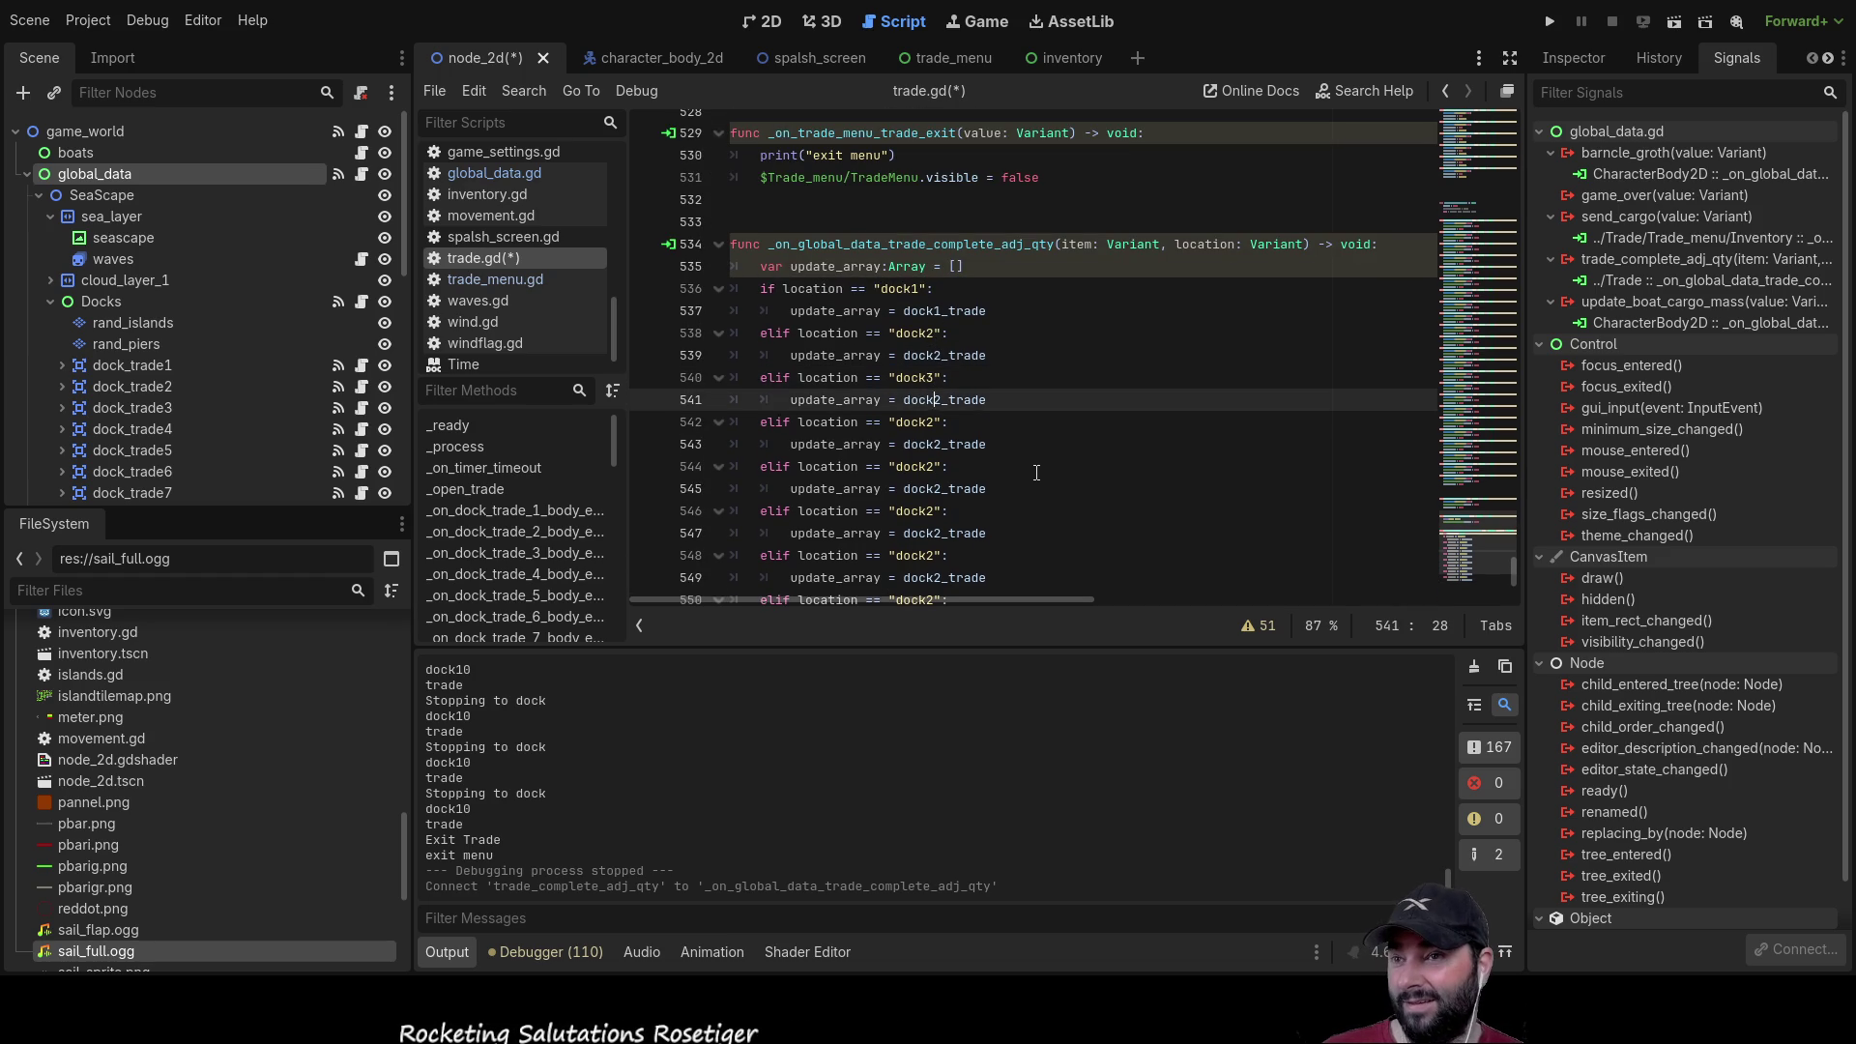
{"action": "key", "text": "Left"}
{"action": "key", "text": "Left"}
{"action": "key", "text": "BackSpace"}
{"action": "type", "text": "4"}
{"action": "key", "text": "End"}
{"action": "key", "text": "Down"}
{"action": "key", "text": "Down"}
{"action": "key", "text": "Left"}
{"action": "key", "text": "Left"}
{"action": "key", "text": "BackSpace"}
{"action": "type", "text": "5"}
{"action": "key", "text": "End"}
{"action": "key", "text": "Down"}
{"action": "key", "text": "Down"}
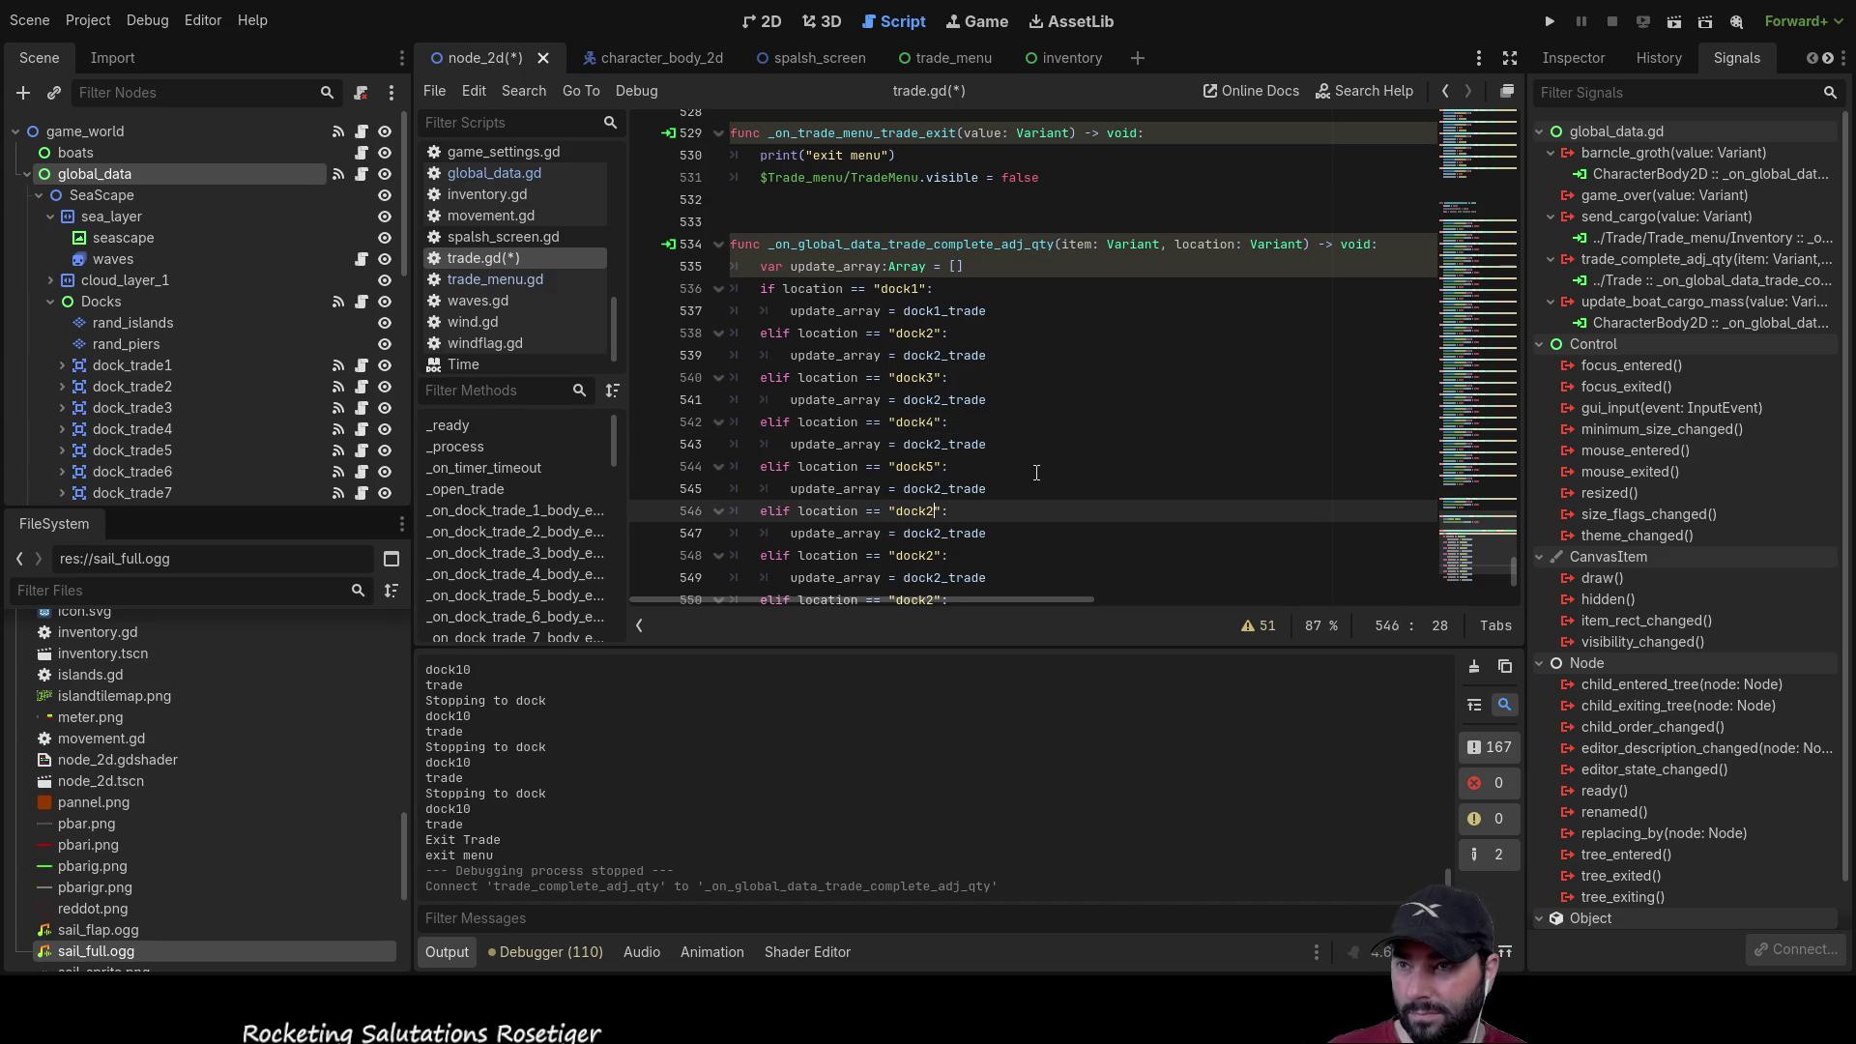
{"action": "key", "text": "Left"}
{"action": "key", "text": "Left"}
{"action": "key", "text": "BackSpace"}
{"action": "type", "text": "6"}
{"action": "key", "text": "End"}
{"action": "key", "text": "Down"}
{"action": "key", "text": "Down"}
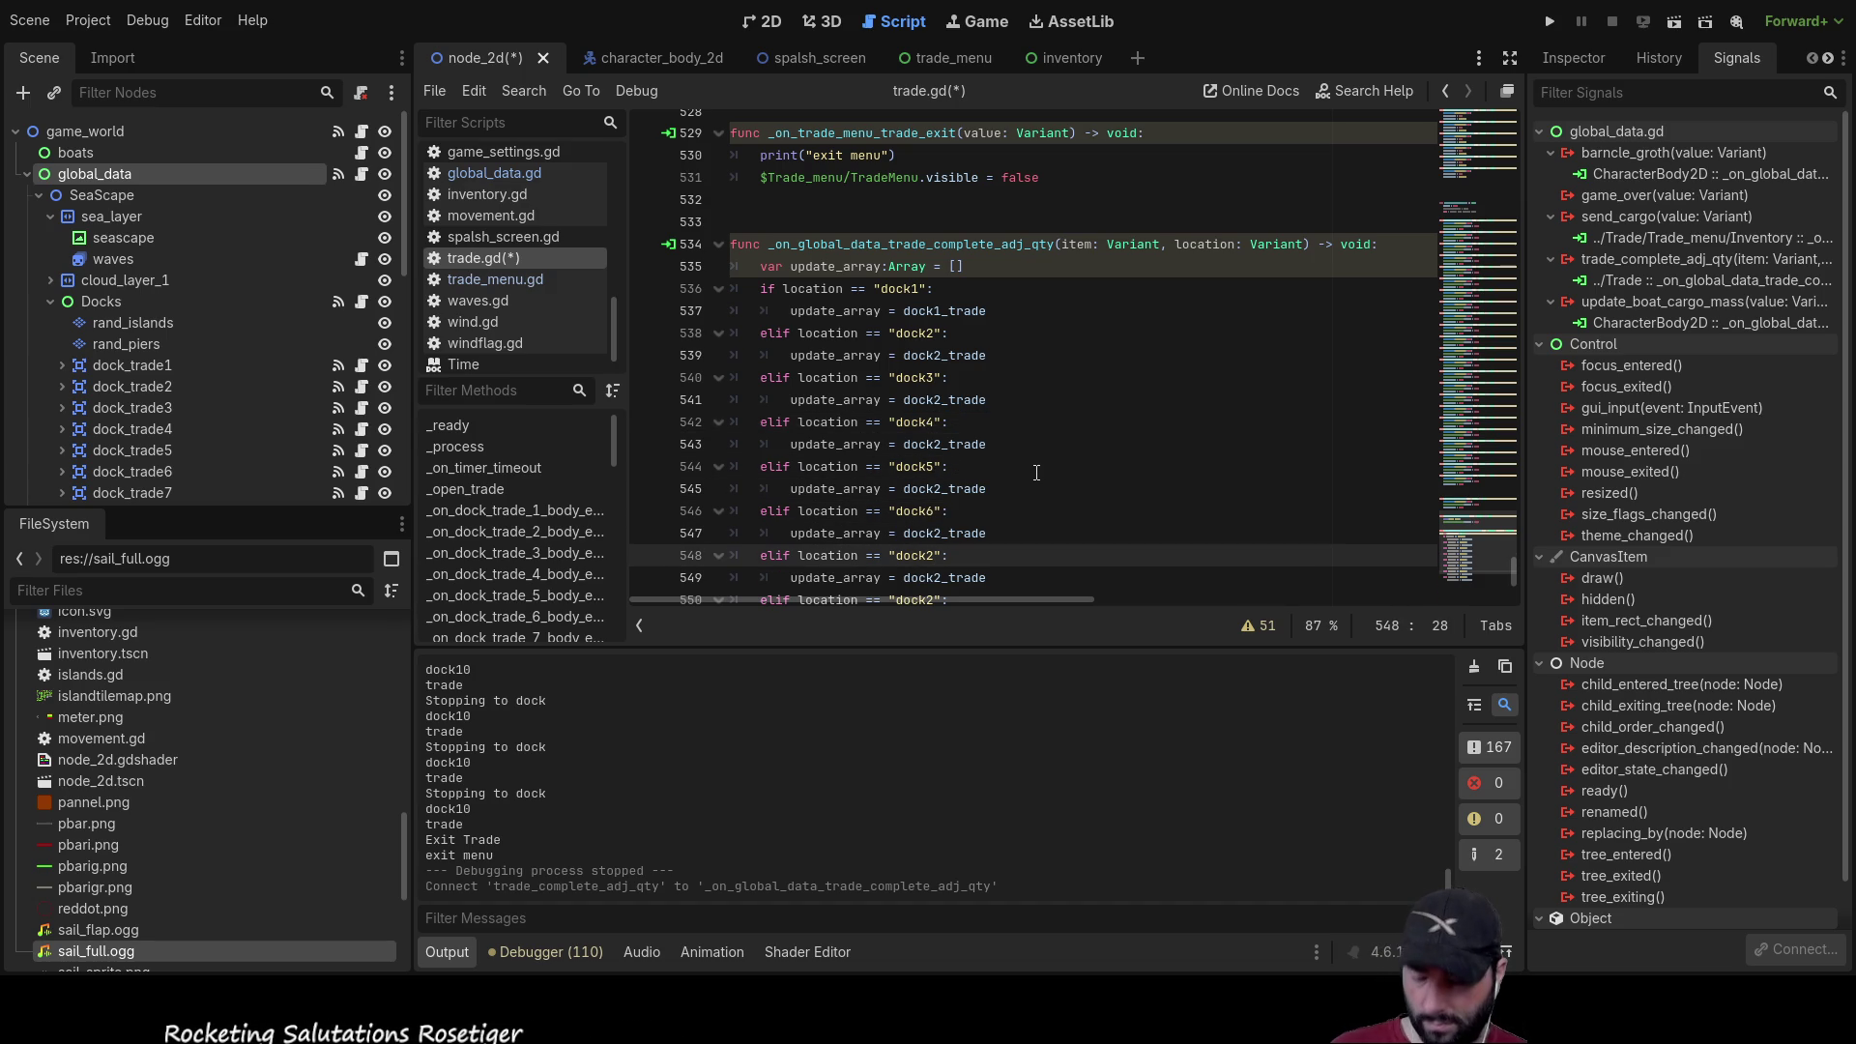
{"action": "key", "text": "Left"}
{"action": "key", "text": "Left"}
{"action": "key", "text": "BackSpace"}
{"action": "type", "text": "7"}
{"action": "key", "text": "End"}
{"action": "key", "text": "Down"}
{"action": "key", "text": "Down"}
{"action": "key", "text": "Left"}
{"action": "key", "text": "Left"}
{"action": "key", "text": "BackSpace"}
{"action": "type", "text": "8"}
{"action": "key", "text": "End"}
{"action": "key", "text": "Down"}
{"action": "key", "text": "Down"}
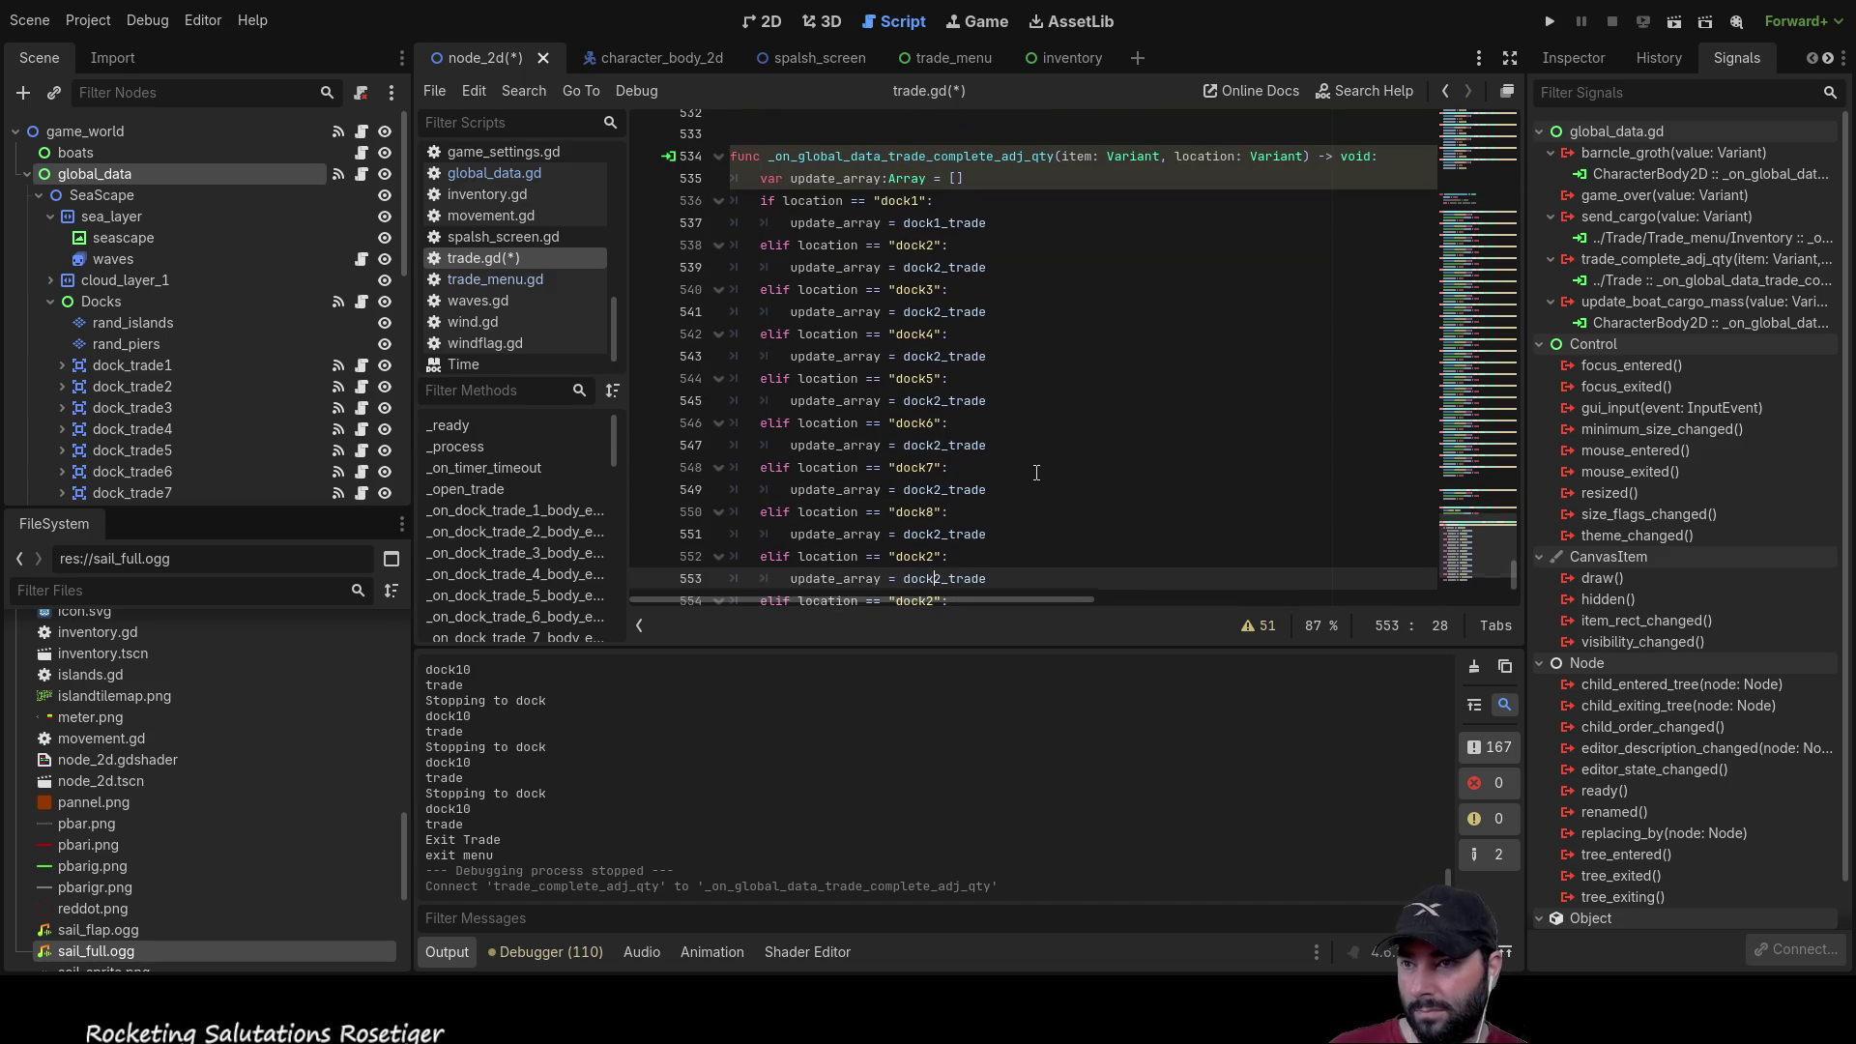
{"action": "key", "text": "Left"}
{"action": "key", "text": "Left"}
{"action": "key", "text": "BackSpace"}
{"action": "type", "text": "9"}
{"action": "key", "text": "End"}
{"action": "key", "text": "Down"}
{"action": "key", "text": "Down"}
{"action": "key", "text": "Left"}
{"action": "key", "text": "Left"}
{"action": "key", "text": "BackSpace"}
{"action": "type", "text": "10"}
{"action": "key", "text": "End"}
{"action": "key", "text": "Down"}
{"action": "key", "text": "Down"}
{"action": "key", "text": "Left"}
{"action": "key", "text": "Left"}
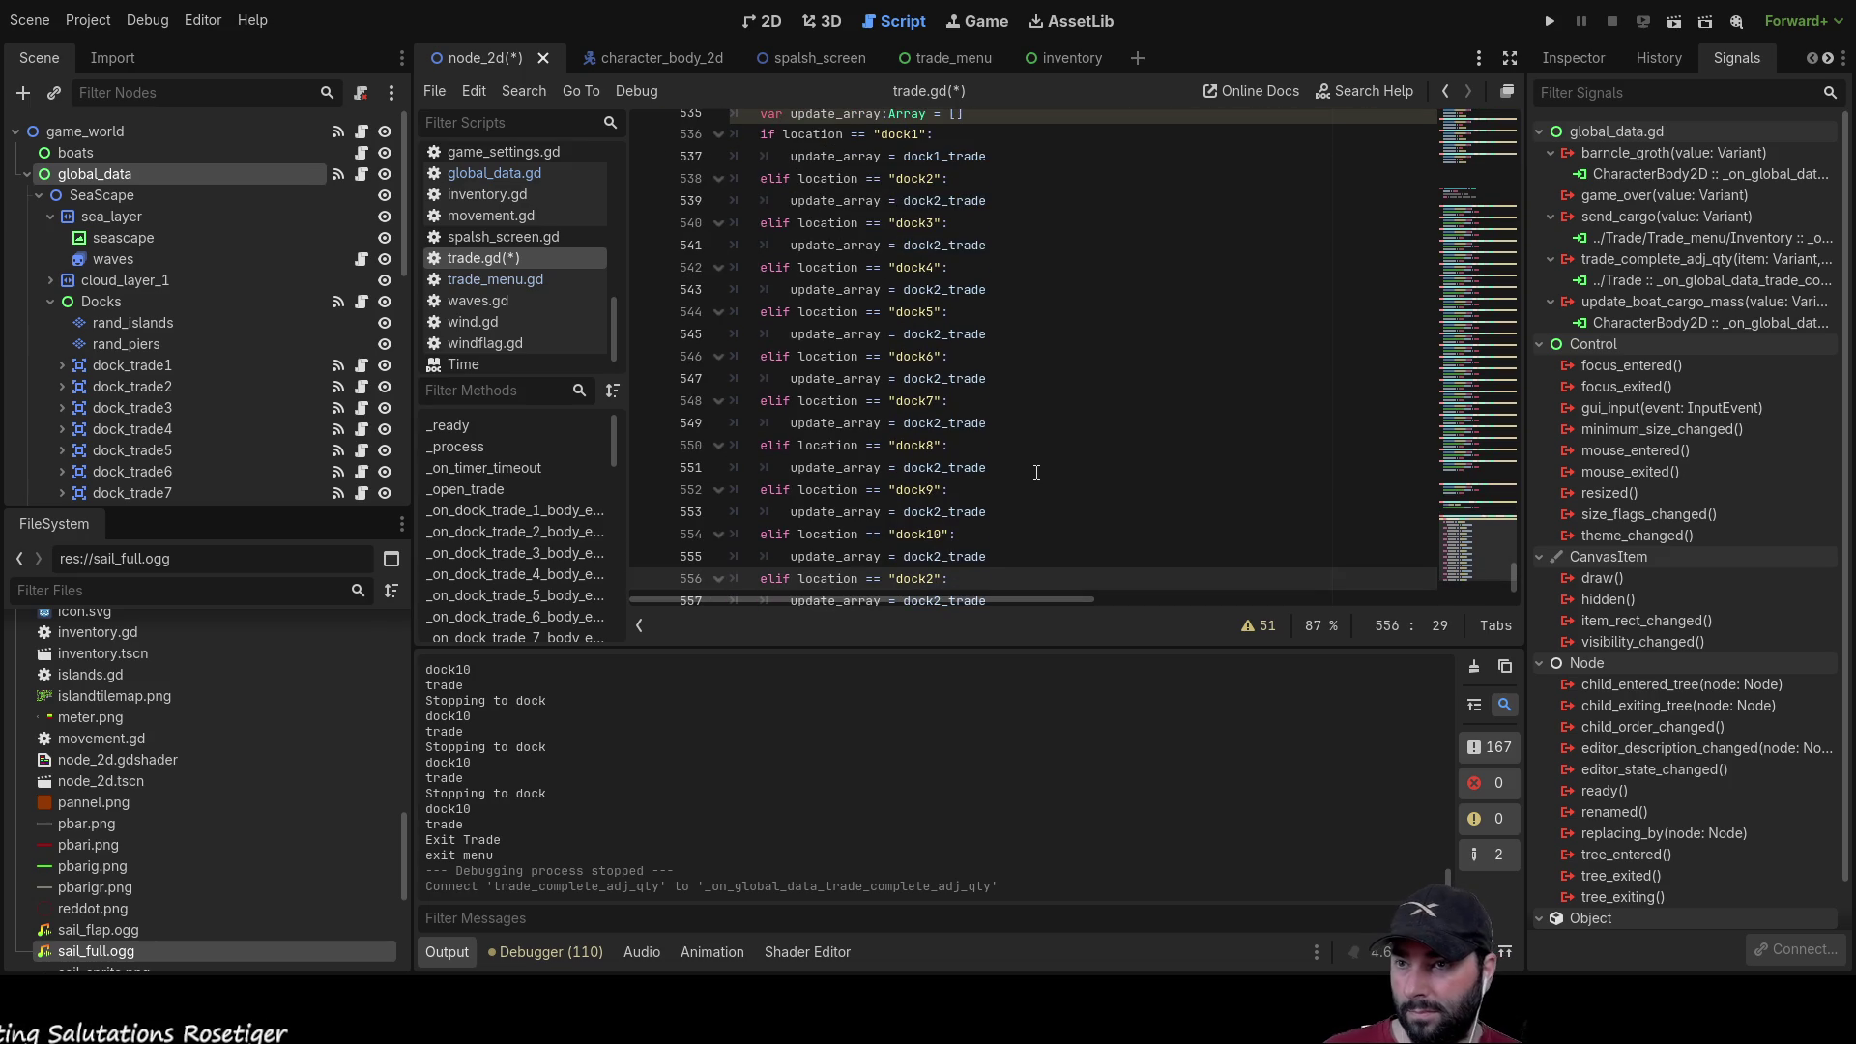
{"action": "key", "text": "BackSpace"}
{"action": "type", "text": "11"}
{"action": "key", "text": "End"}
{"action": "key", "text": "Down"}
{"action": "key", "text": "Down"}
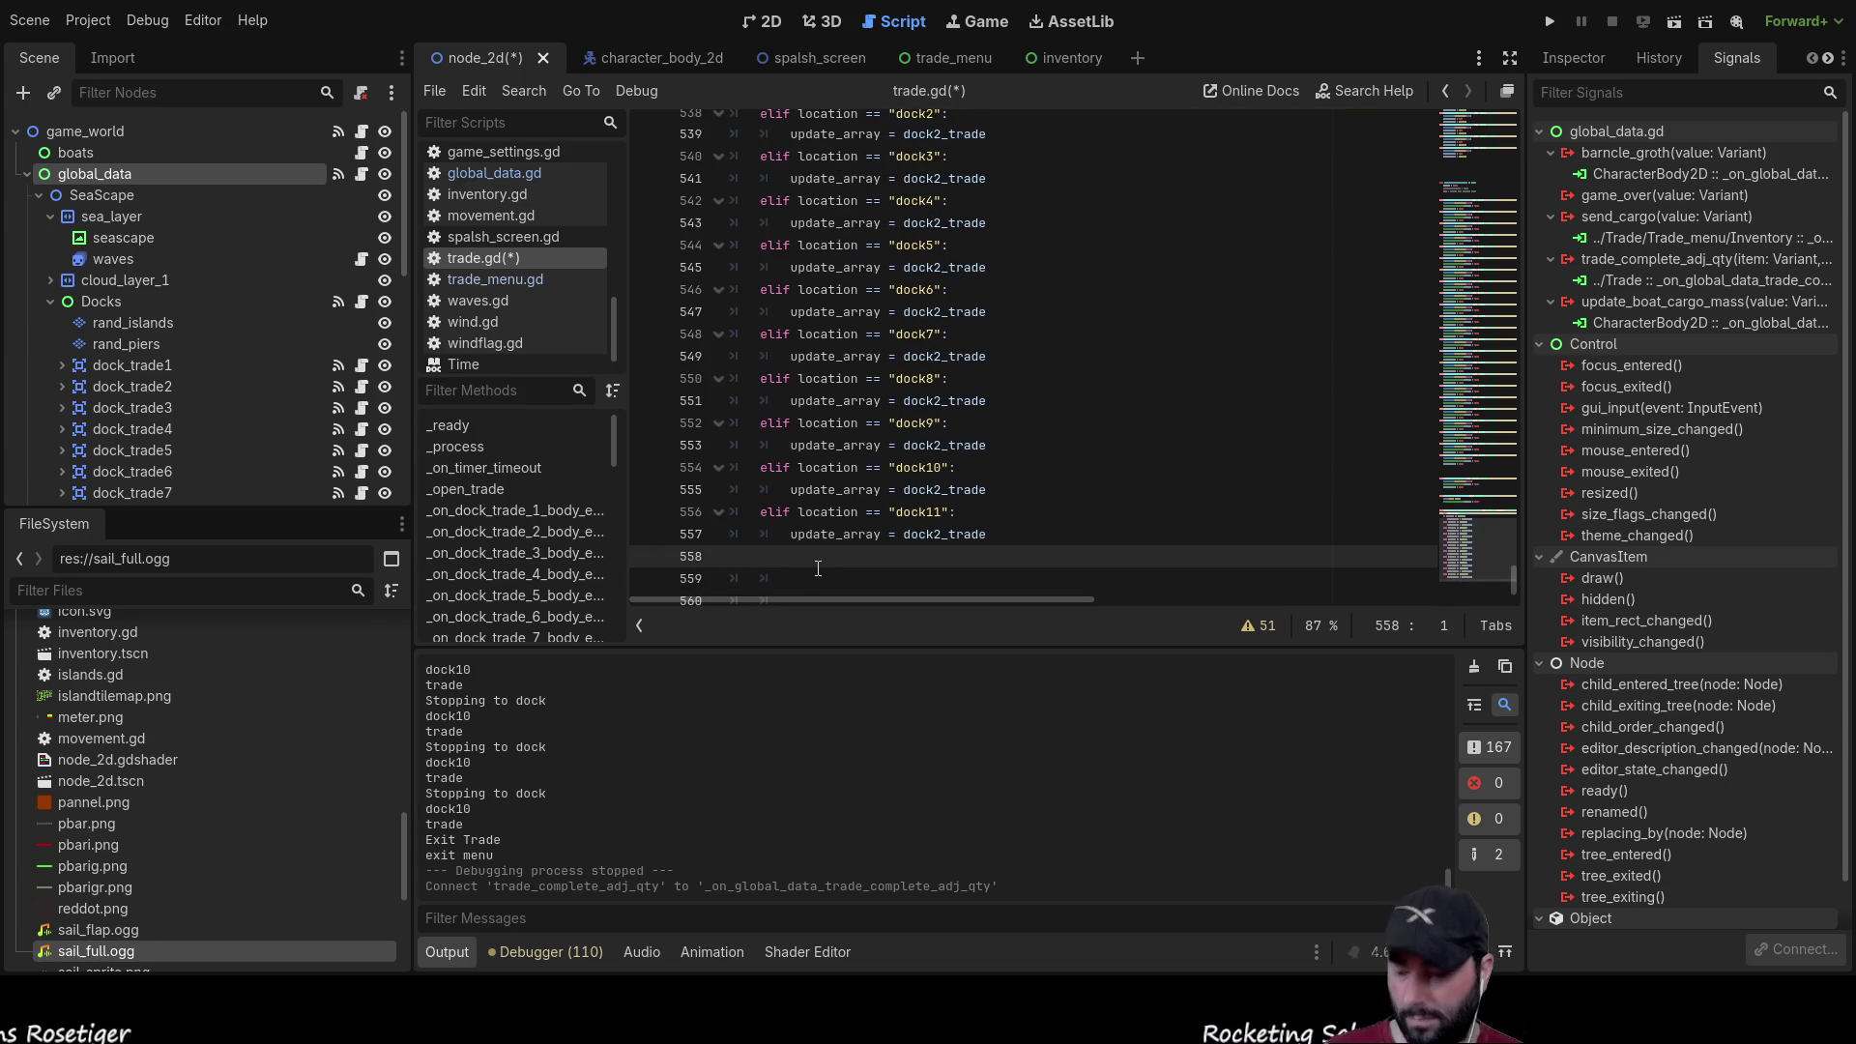
Step: Paste more elif copies and renumber them dock12 through dock17
{"action": "key", "text": "ctrl+v"}
{"action": "key", "text": "ctrl+v"}
{"action": "key", "text": "ctrl+v"}
{"action": "key", "text": "ctrl+v"}
{"action": "key", "text": "ctrl+v"}
{"action": "key", "text": "ctrl+v"}
{"action": "key", "text": "ctrl+v"}
{"action": "key", "text": "ctrl+v"}
{"action": "type", "text": "elif location == \"dock2\": \t\tupdate_array = dock2_trade"}
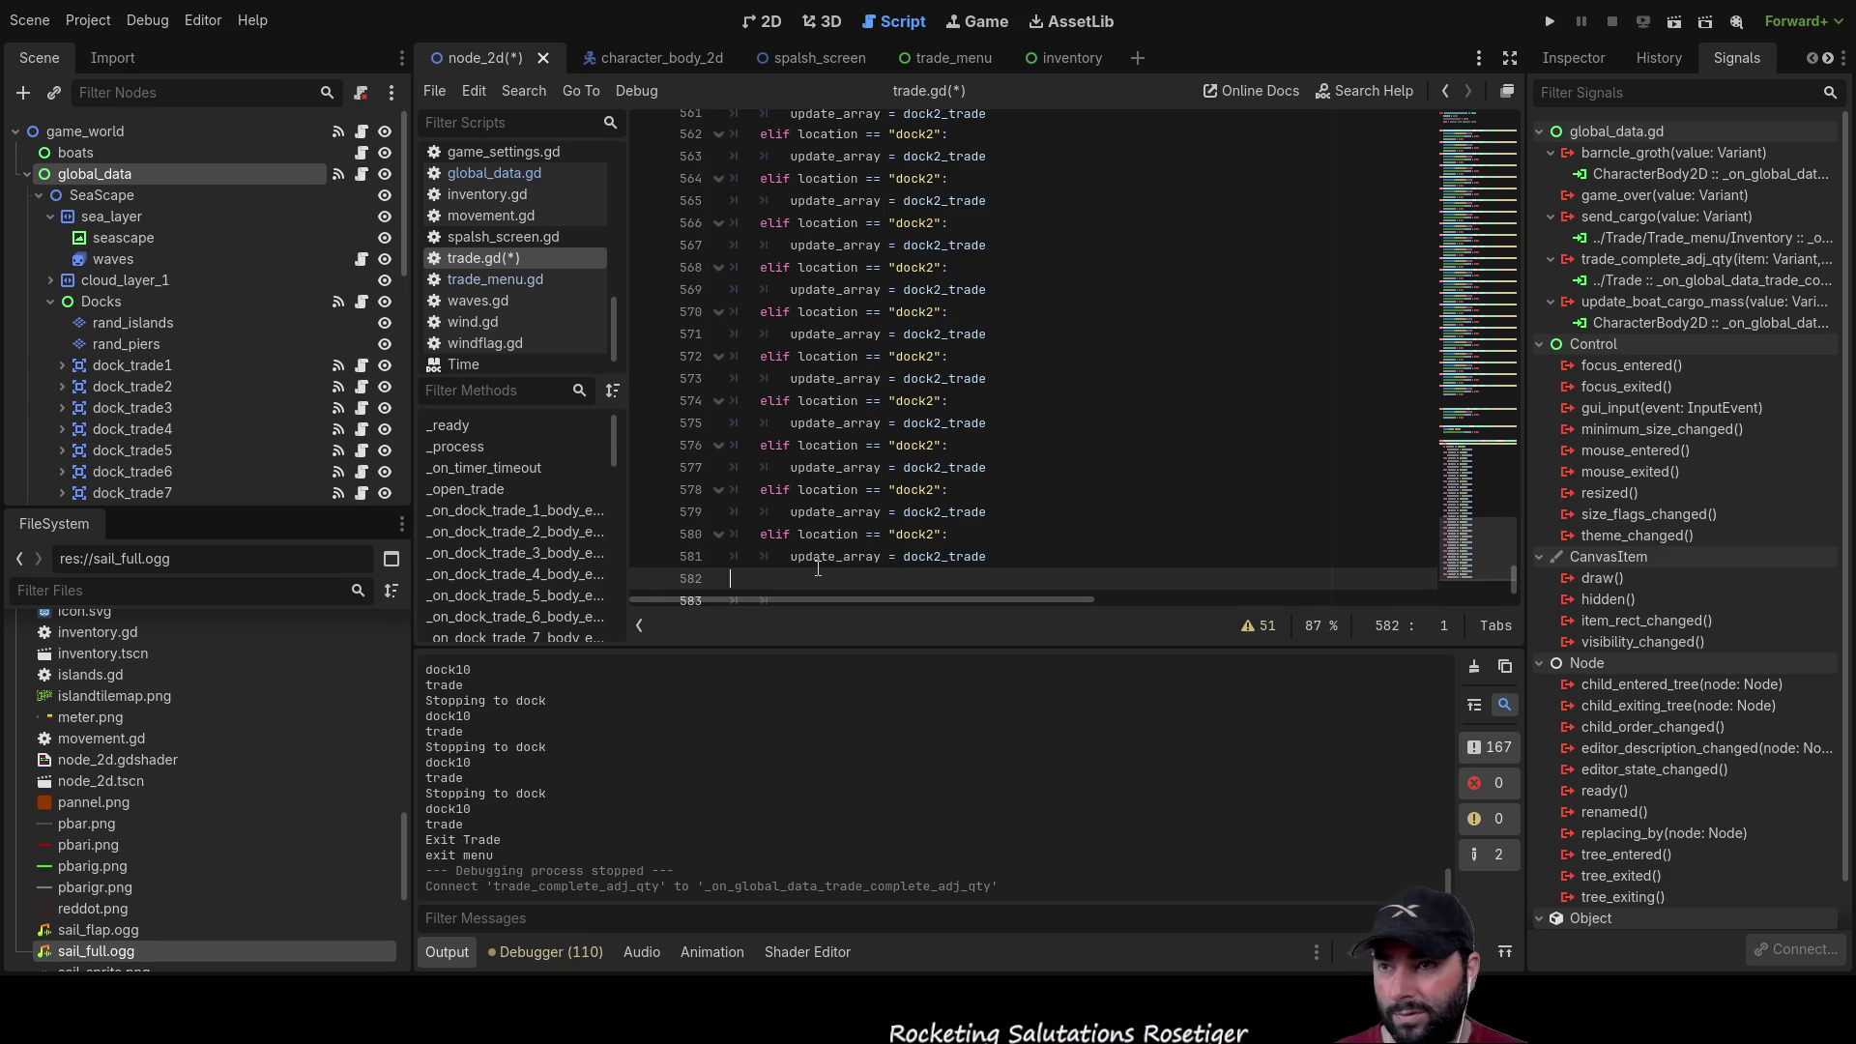
{"action": "scroll", "coordinate": [818, 568], "scroll_direction": "up", "scroll_amount": 5}
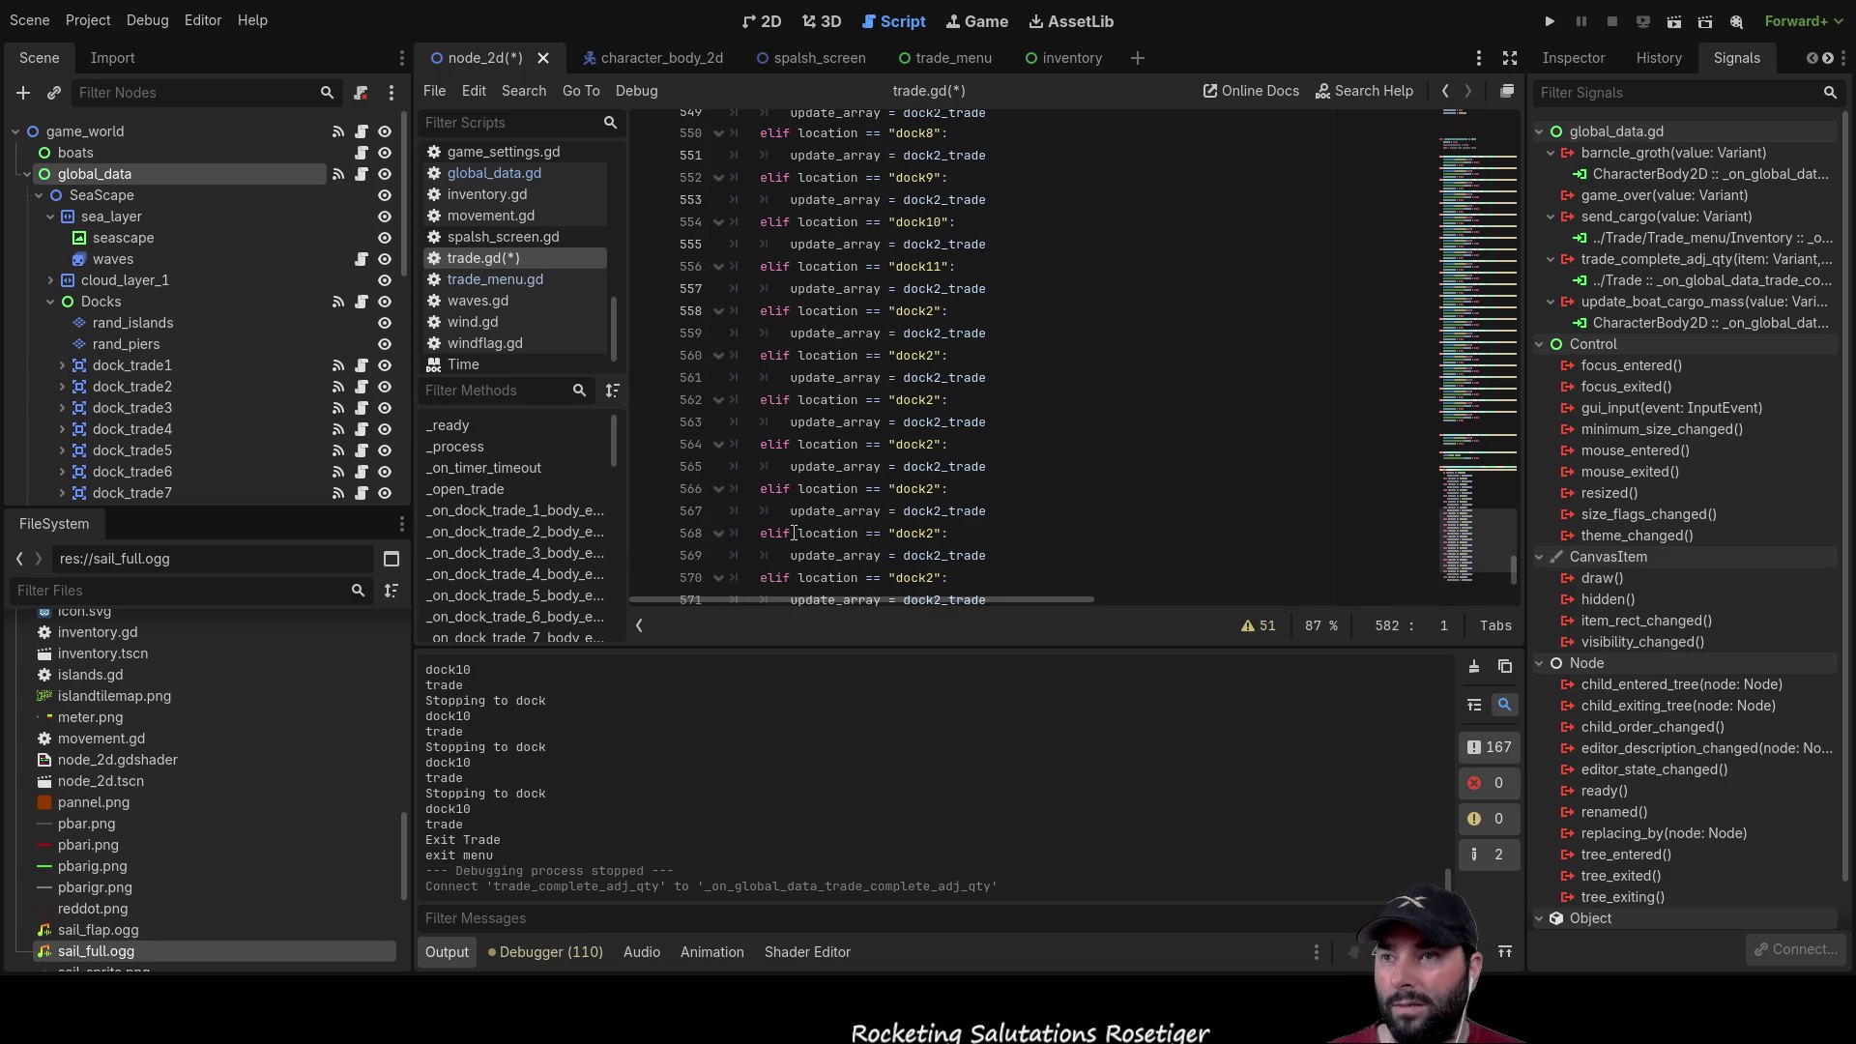
{"action": "left_click", "coordinate": [926, 377]}
{"action": "type", "text": "1"}
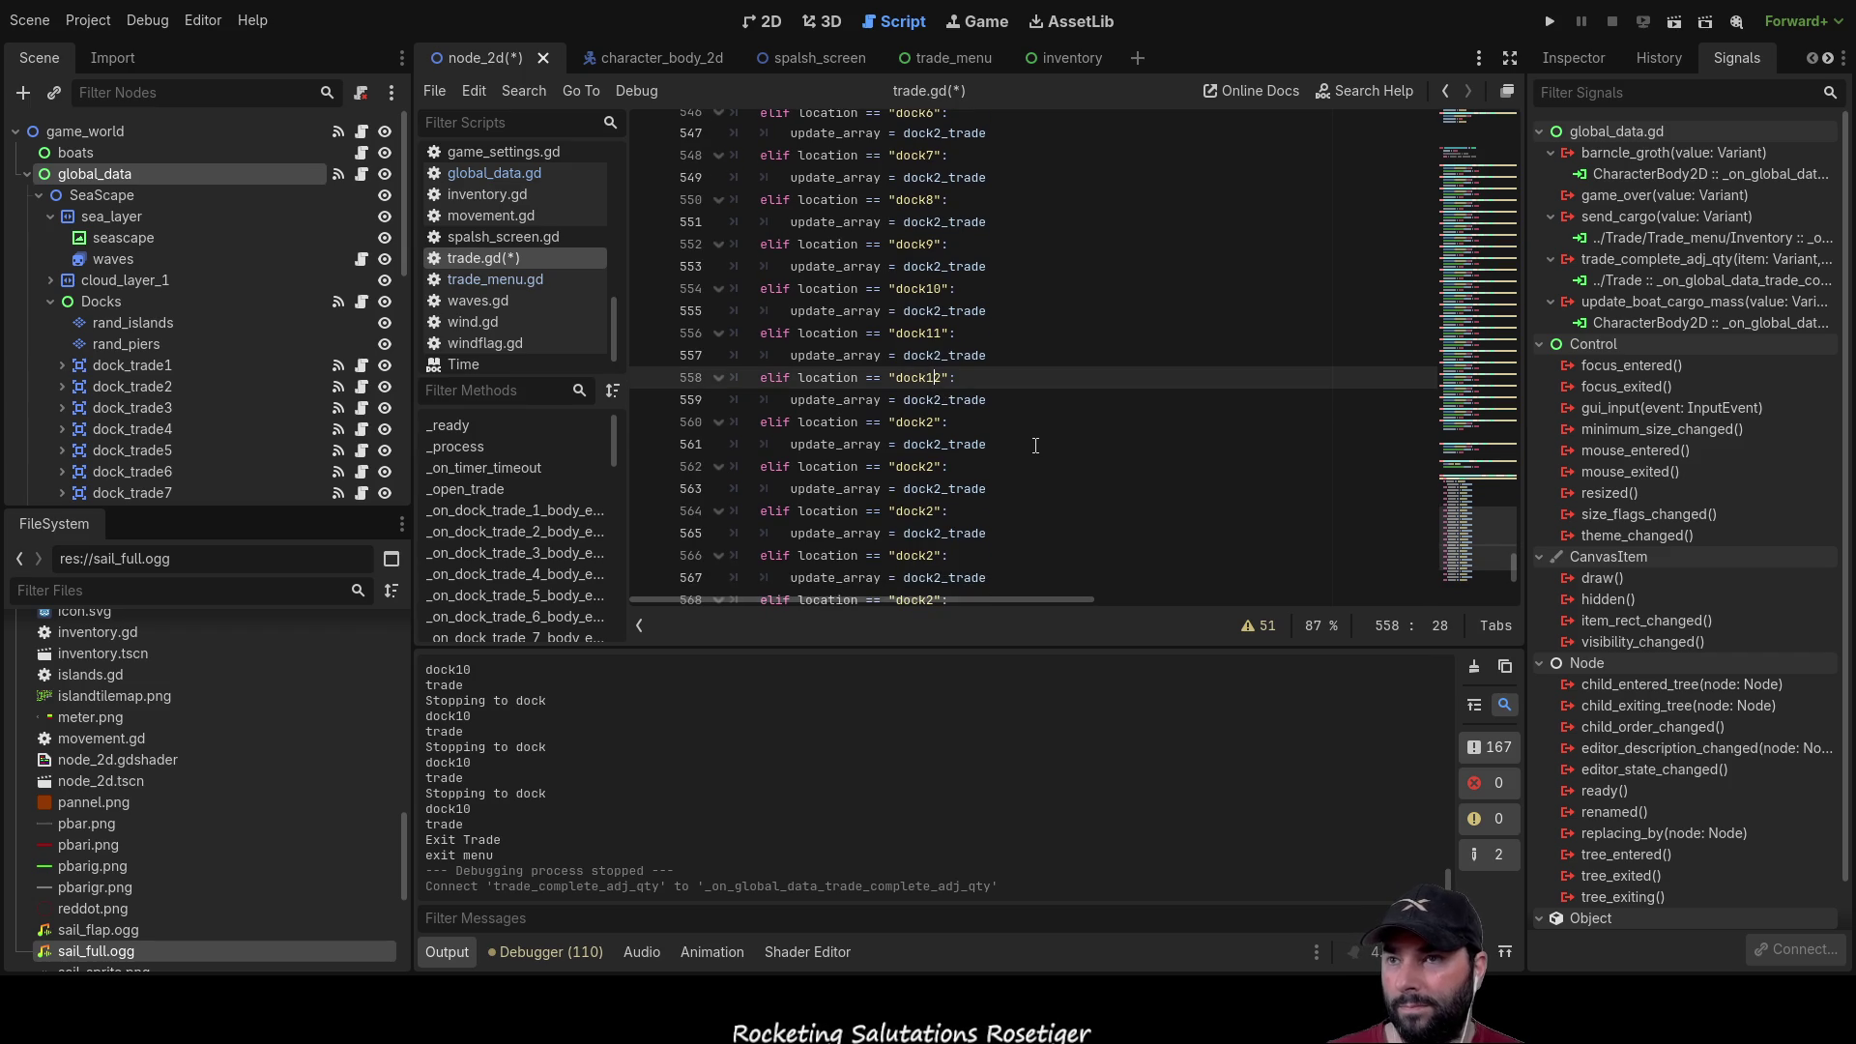
{"action": "left_click", "coordinate": [933, 421]}
{"action": "key", "text": "BackSpace"}
{"action": "type", "text": "13"}
{"action": "key", "text": "Down"}
{"action": "key", "text": "Down"}
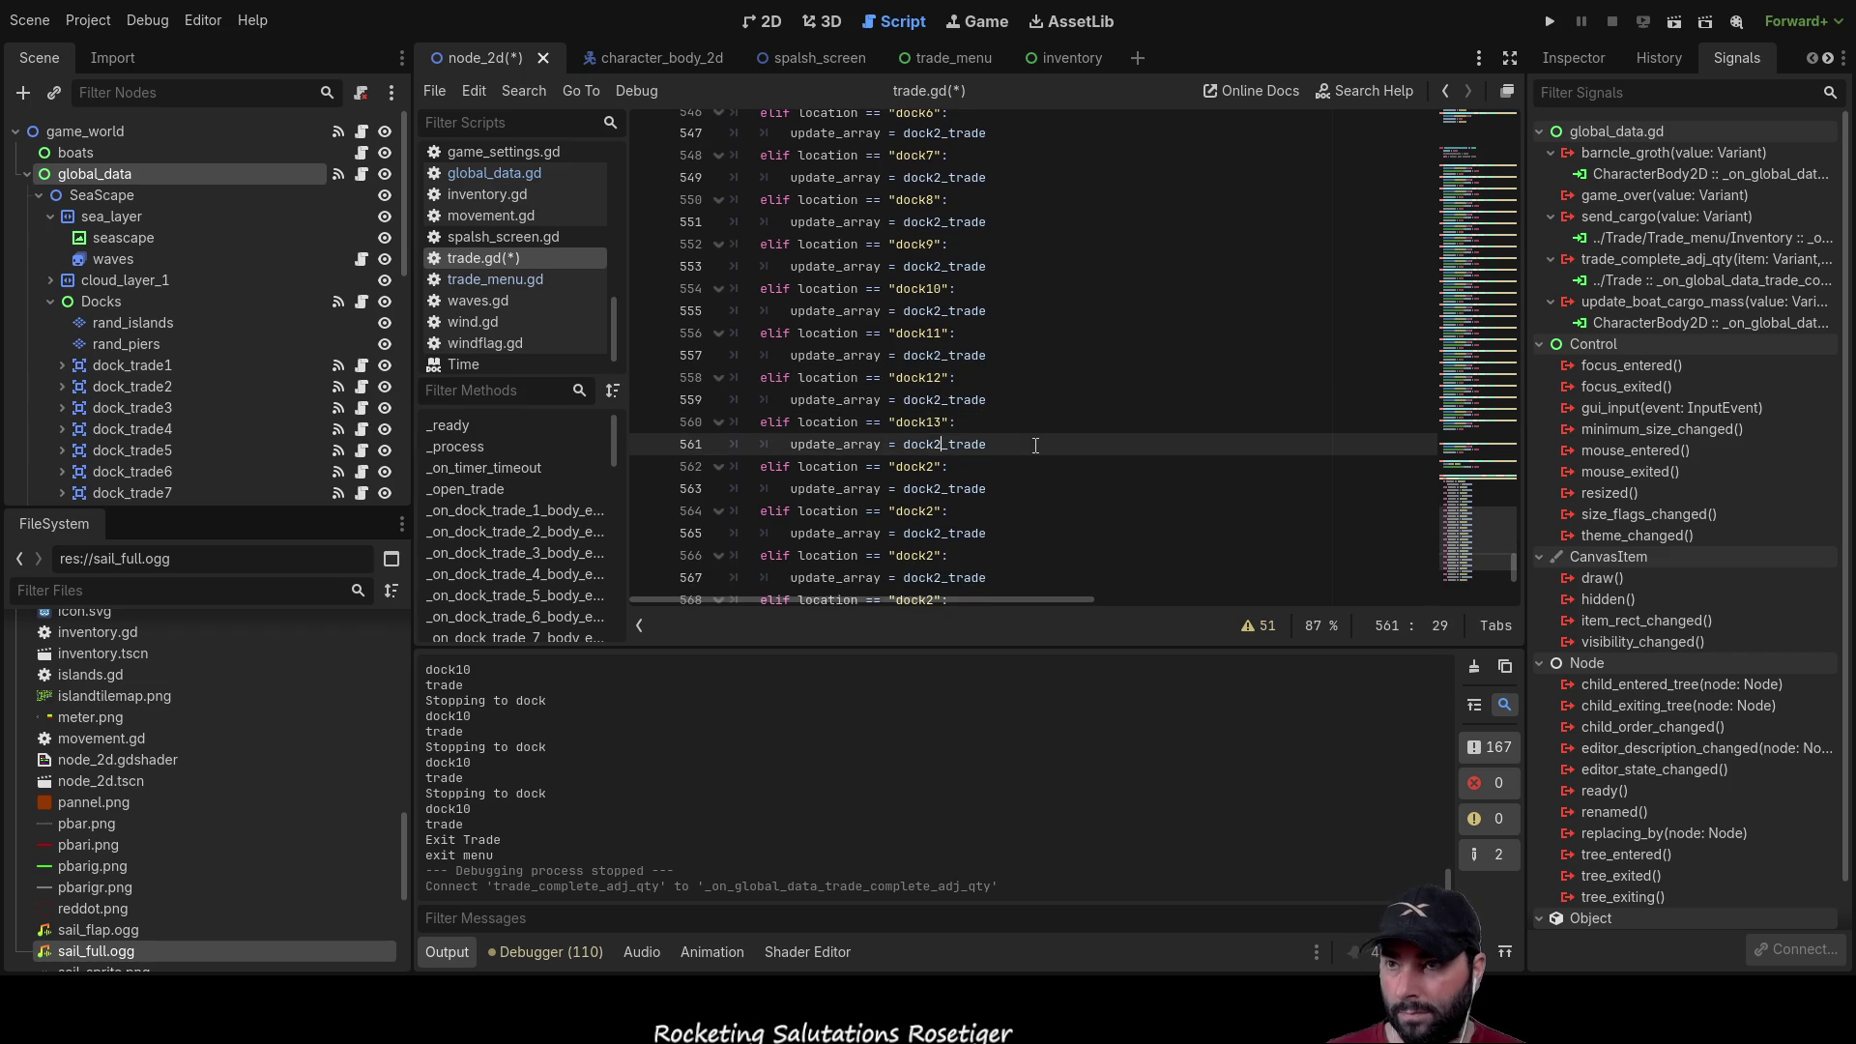
{"action": "key", "text": "BackSpace"}
{"action": "type", "text": "14"}
{"action": "key", "text": "Down"}
{"action": "key", "text": "Down"}
{"action": "key", "text": "BackSpace"}
{"action": "type", "text": "15"}
{"action": "key", "text": "Down"}
{"action": "key", "text": "Down"}
{"action": "key", "text": "BackSpace"}
{"action": "type", "text": "16"}
{"action": "key", "text": "Down"}
{"action": "key", "text": "Down"}
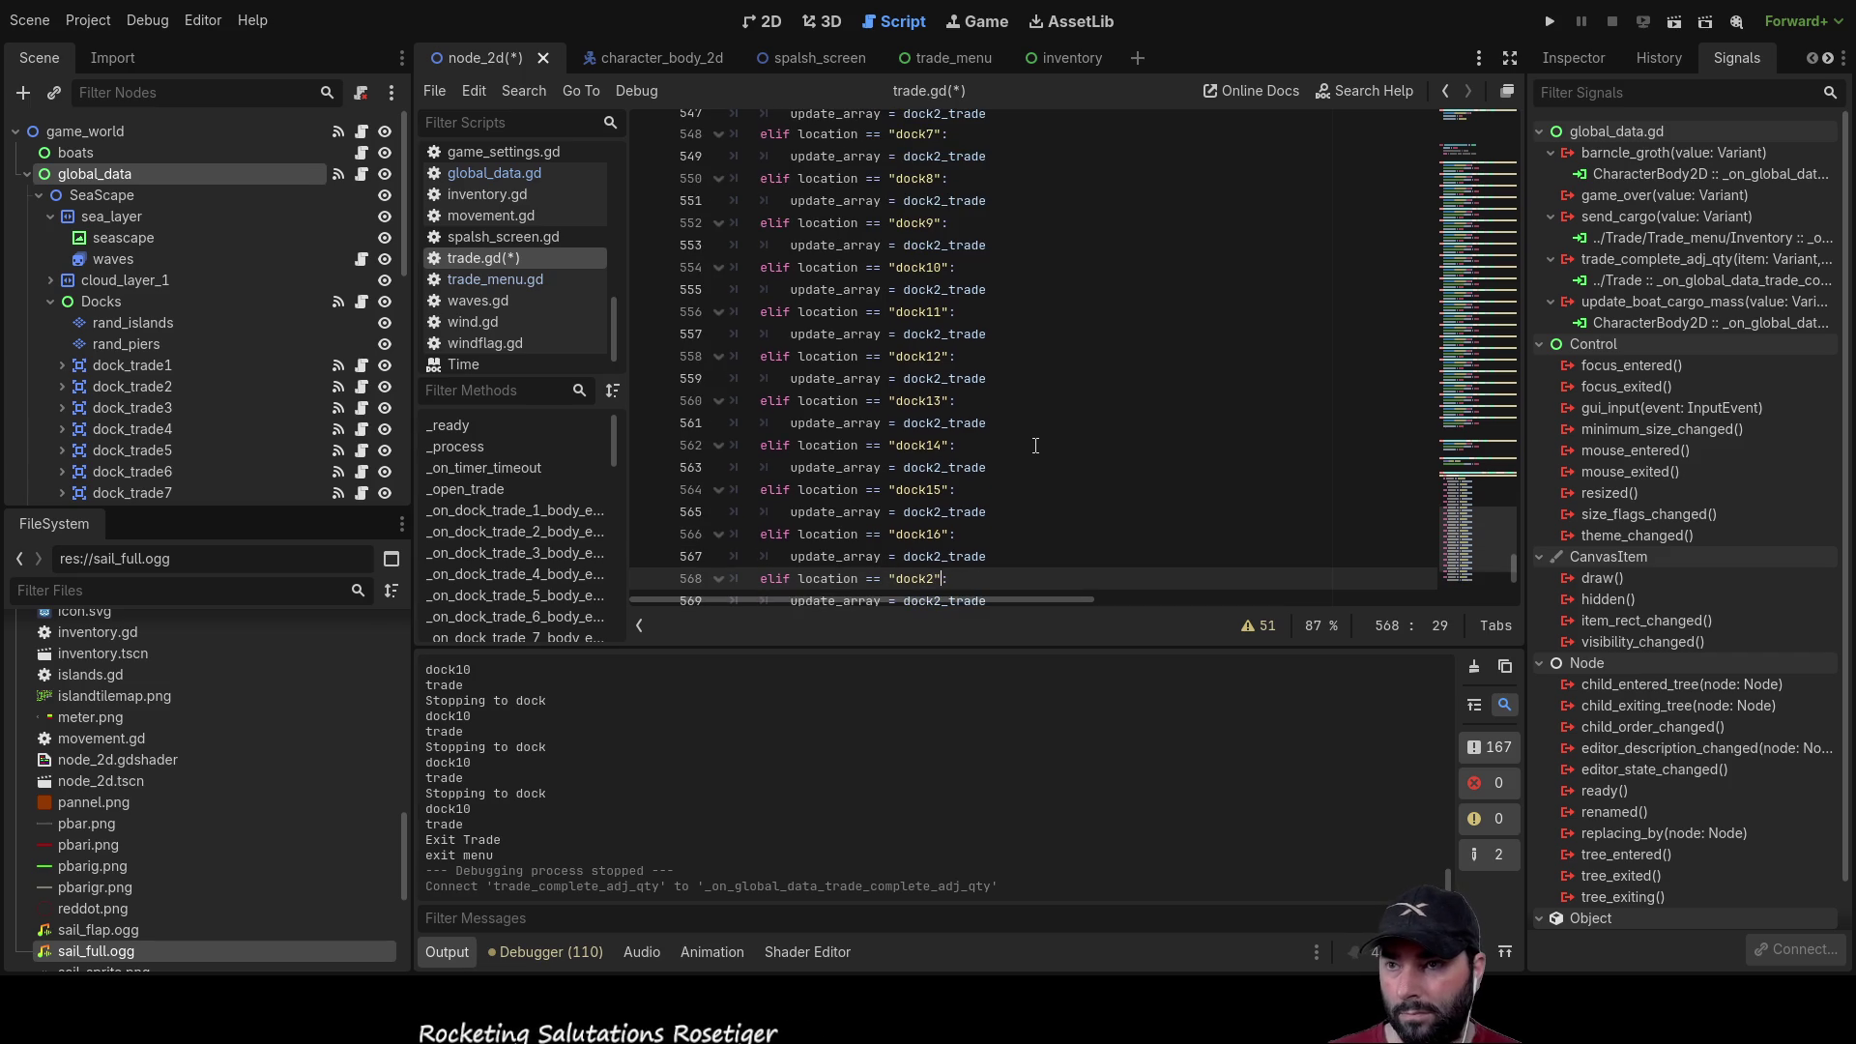
{"action": "key", "text": "BackSpace"}
{"action": "type", "text": "17"}
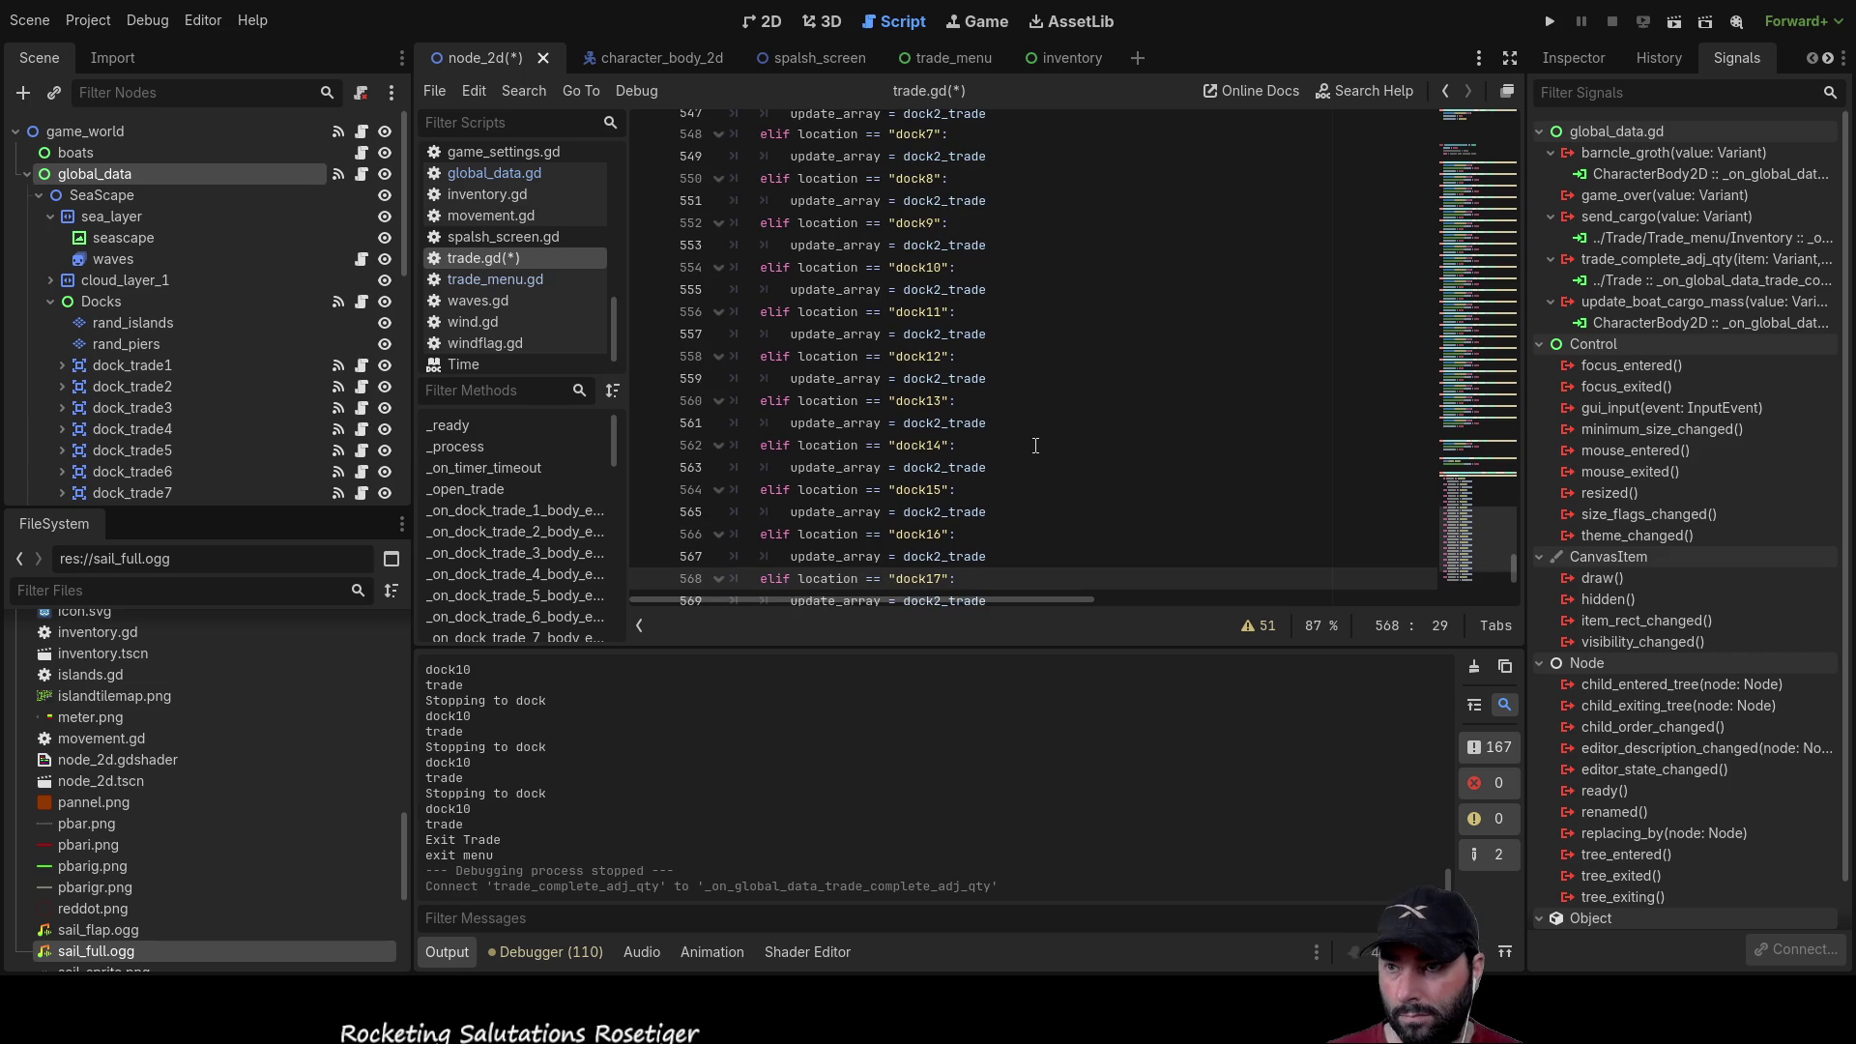
Step: Renumber the remaining branches dock18 through dock23 and add a new line after the last
{"action": "key", "text": "Down"}
{"action": "key", "text": "Down"}
{"action": "key", "text": "Left"}
{"action": "key", "text": "BackSpace"}
{"action": "type", "text": "18"}
{"action": "key", "text": "Down"}
{"action": "key", "text": "Down"}
{"action": "key", "text": "BackSpace"}
{"action": "type", "text": "19"}
{"action": "key", "text": "Down"}
{"action": "key", "text": "Down"}
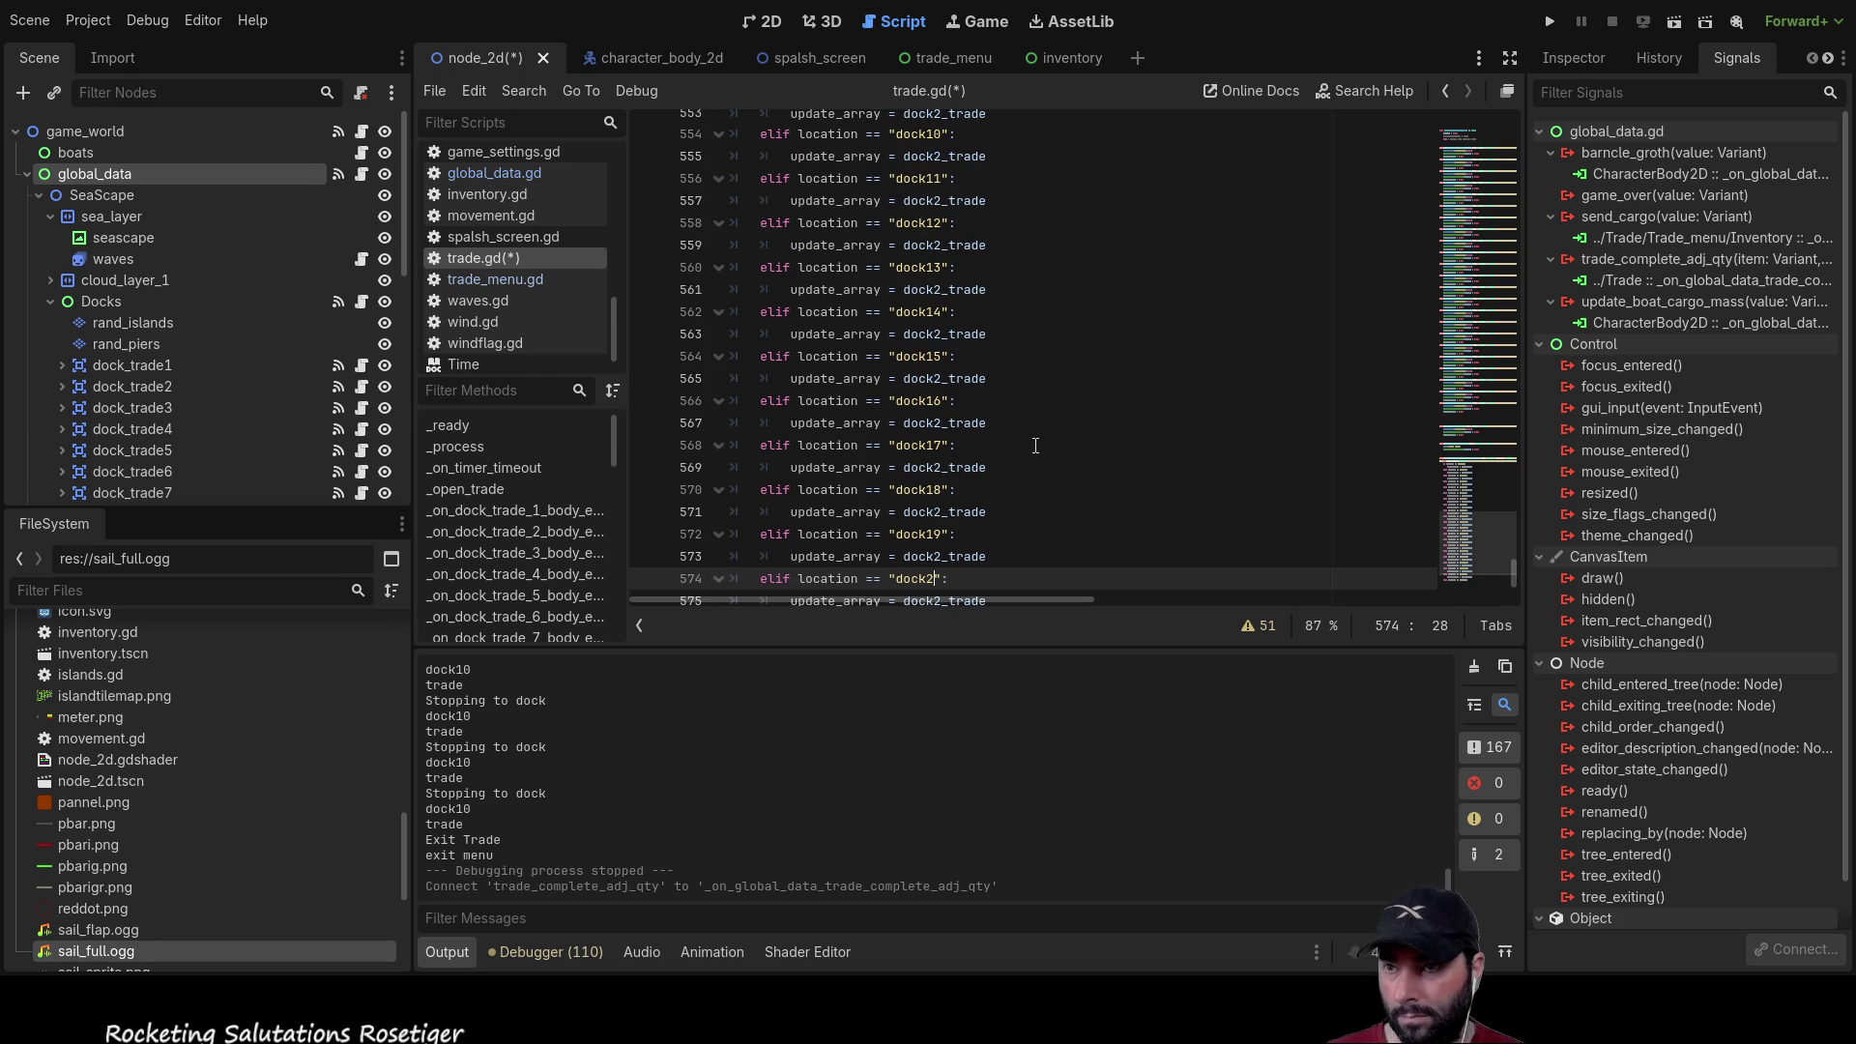
{"action": "type", "text": "0"}
{"action": "key", "text": "Down"}
{"action": "key", "text": "Down"}
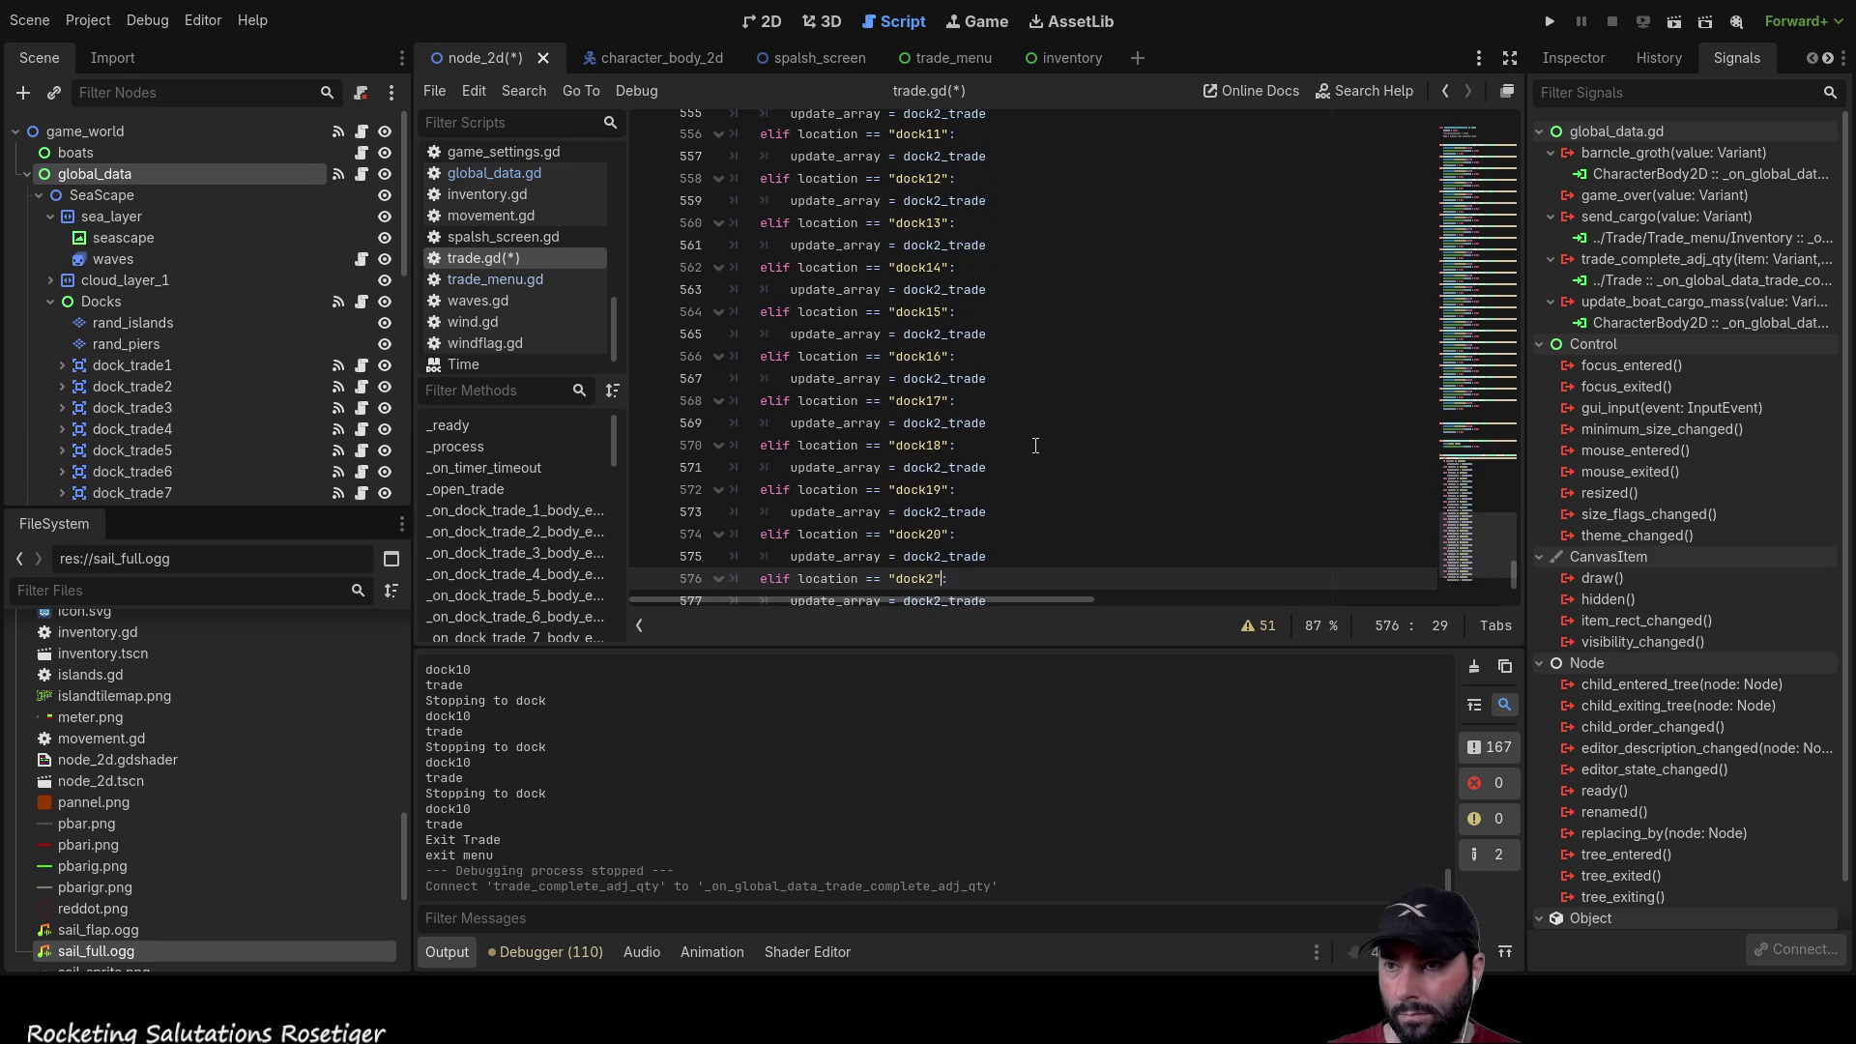
{"action": "key", "text": "Down"}
{"action": "key", "text": "Down"}
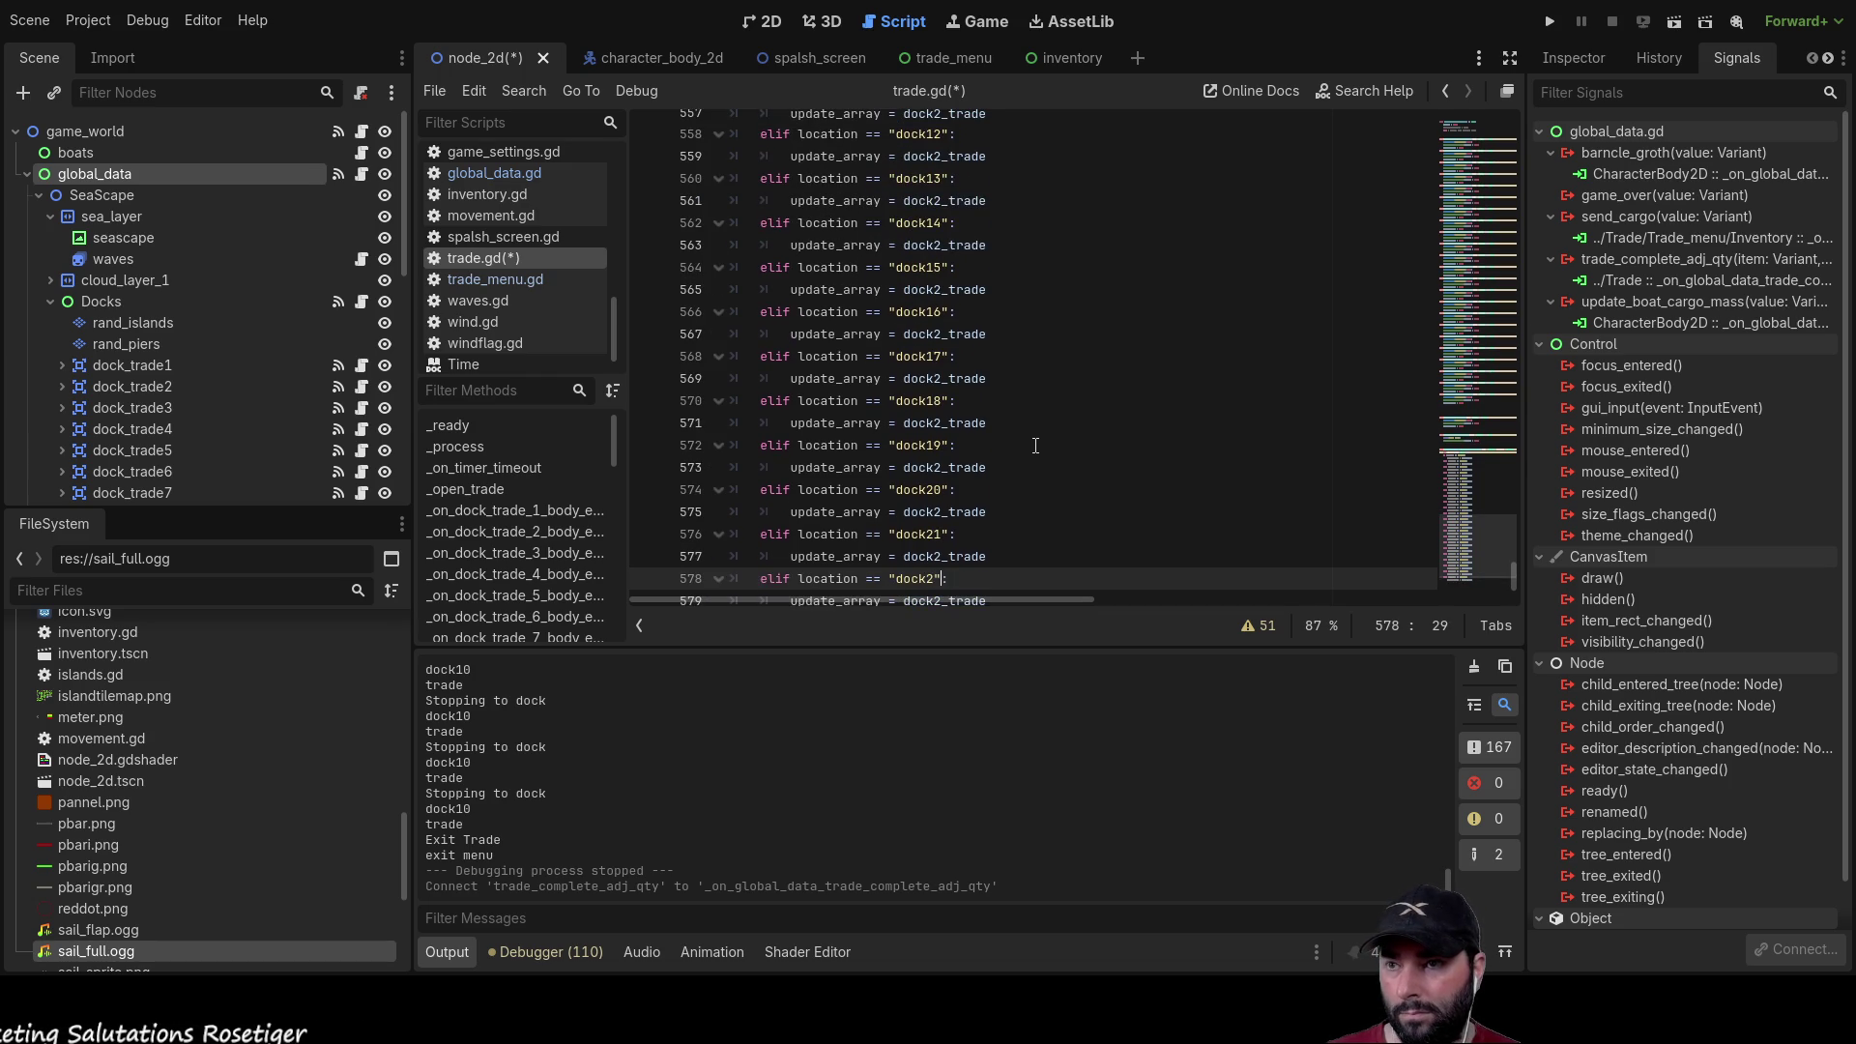
{"action": "key", "text": "Down"}
{"action": "key", "text": "Down"}
{"action": "key", "text": "Down"}
{"action": "key", "text": "End"}
{"action": "key", "text": "Return"}
{"action": "key", "text": "Return"}
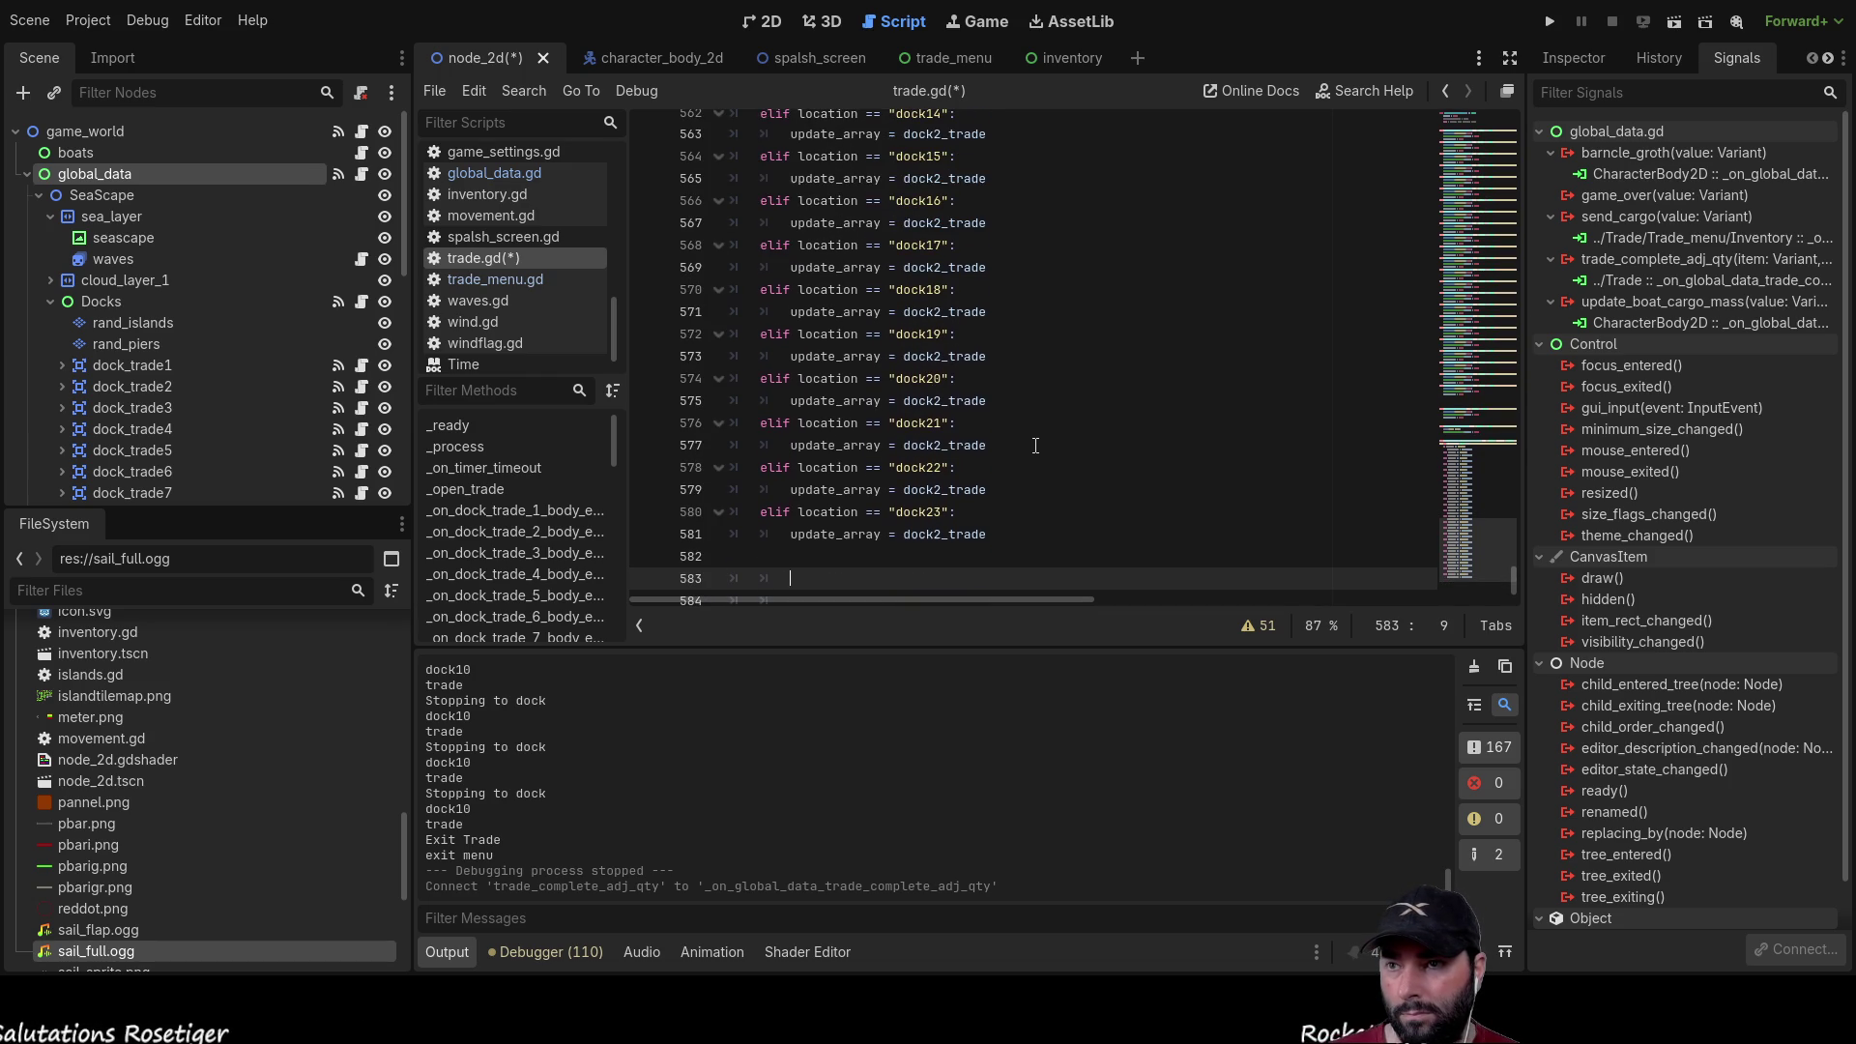
Step: Delete the empty lines 583–585 after the dock23 branch and re-indent line 583 with a Tab
{"action": "scroll", "coordinate": [1036, 446], "scroll_direction": "up", "scroll_amount": 14}
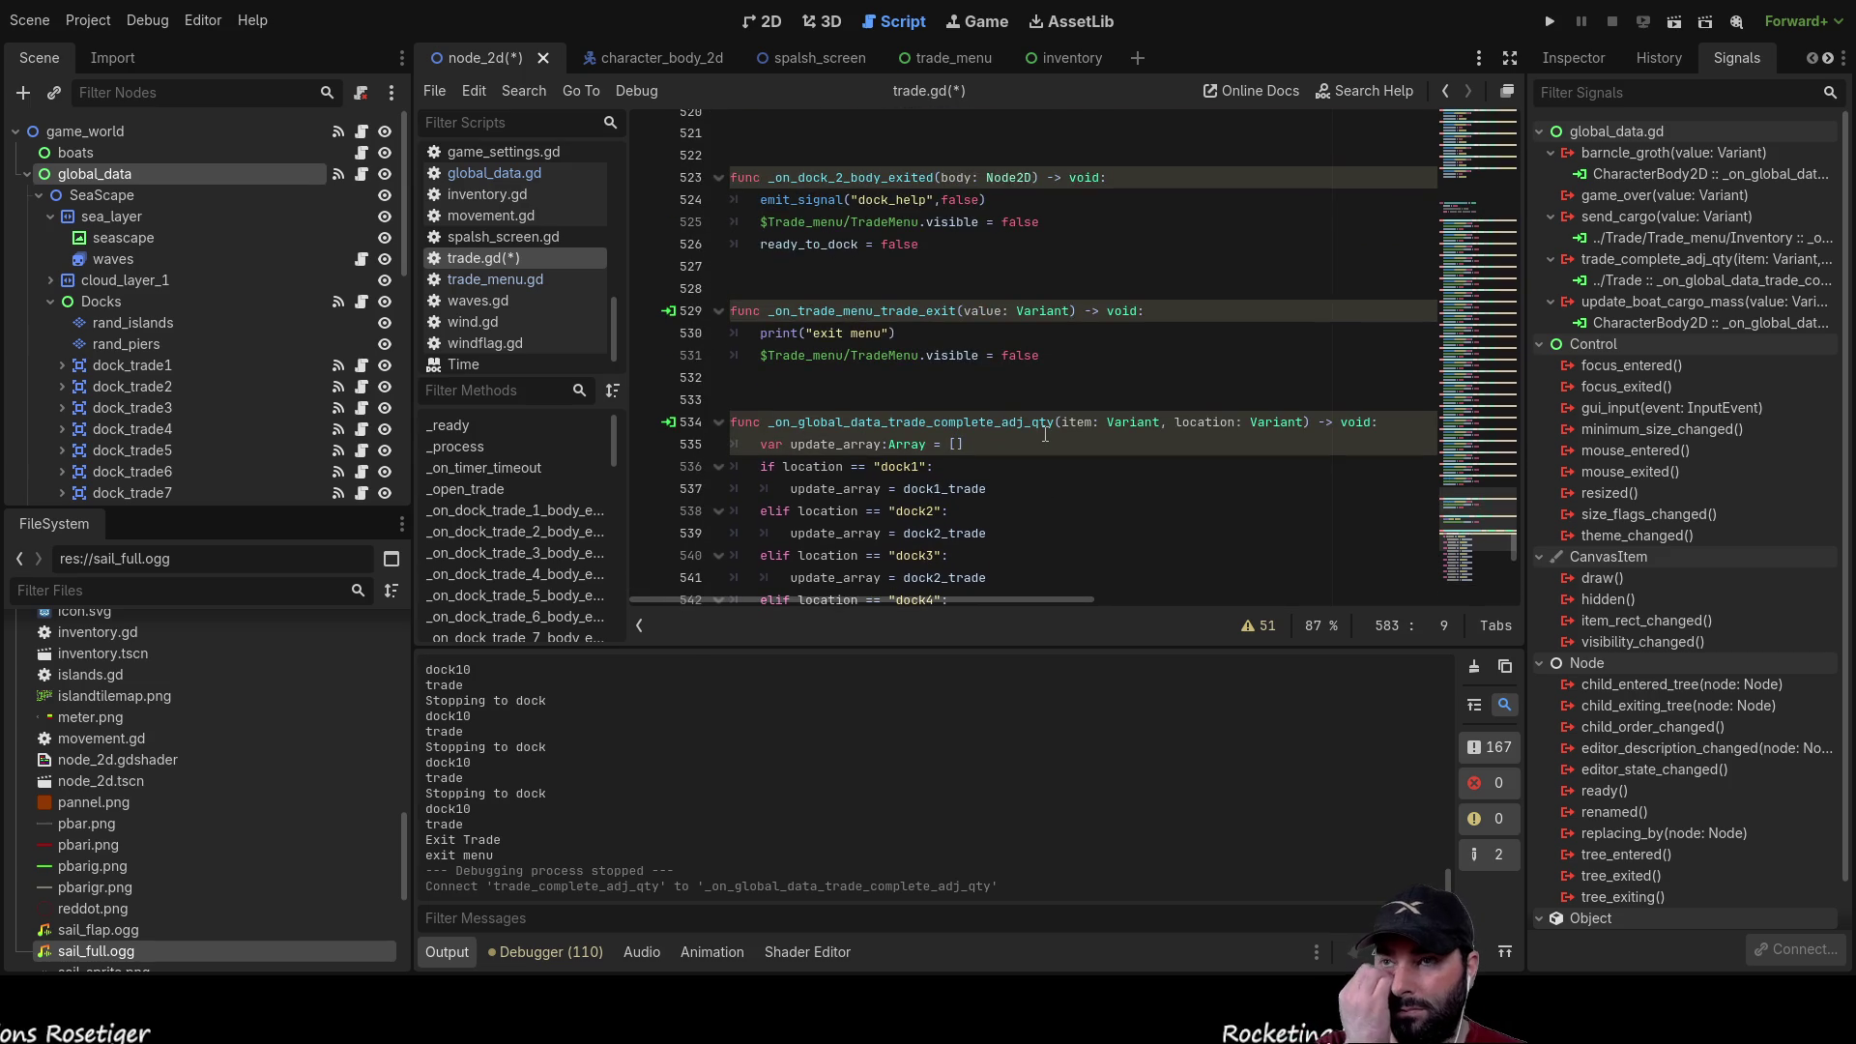
{"action": "scroll", "coordinate": [1045, 434], "scroll_direction": "down", "scroll_amount": 15}
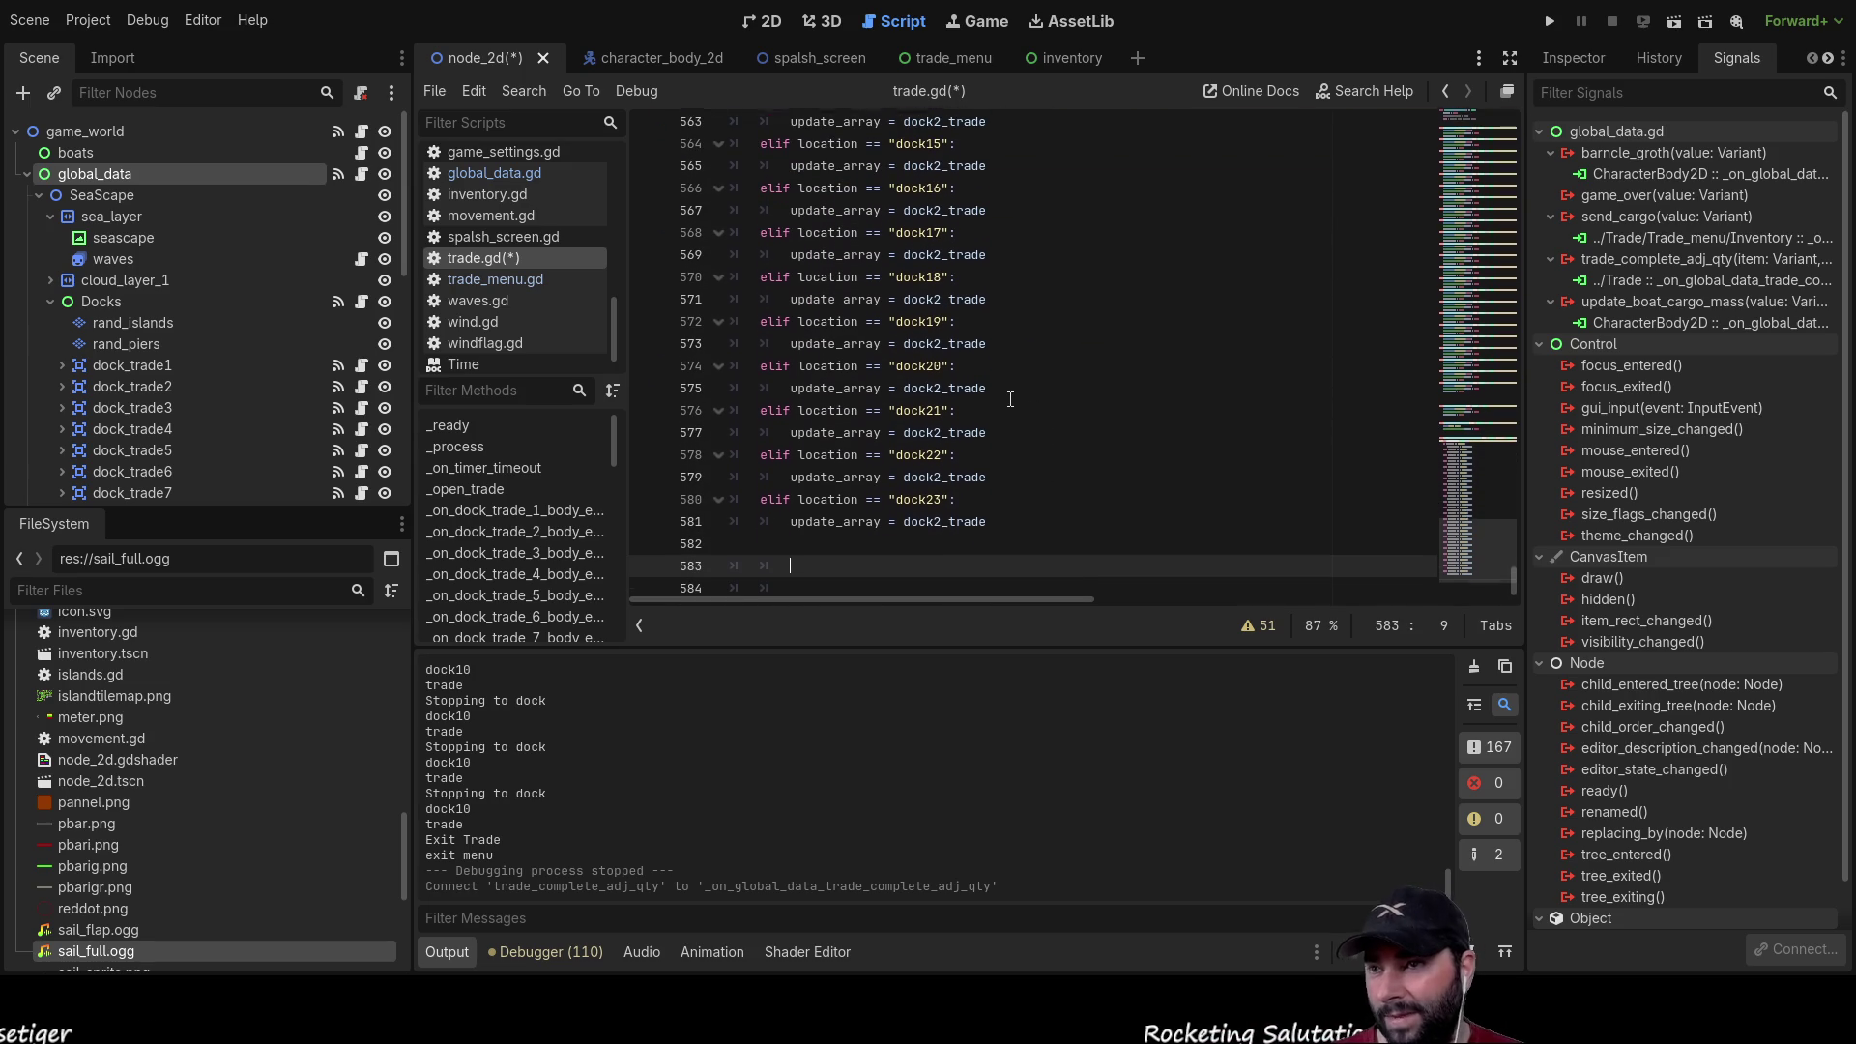
{"action": "left_click", "coordinate": [788, 509]}
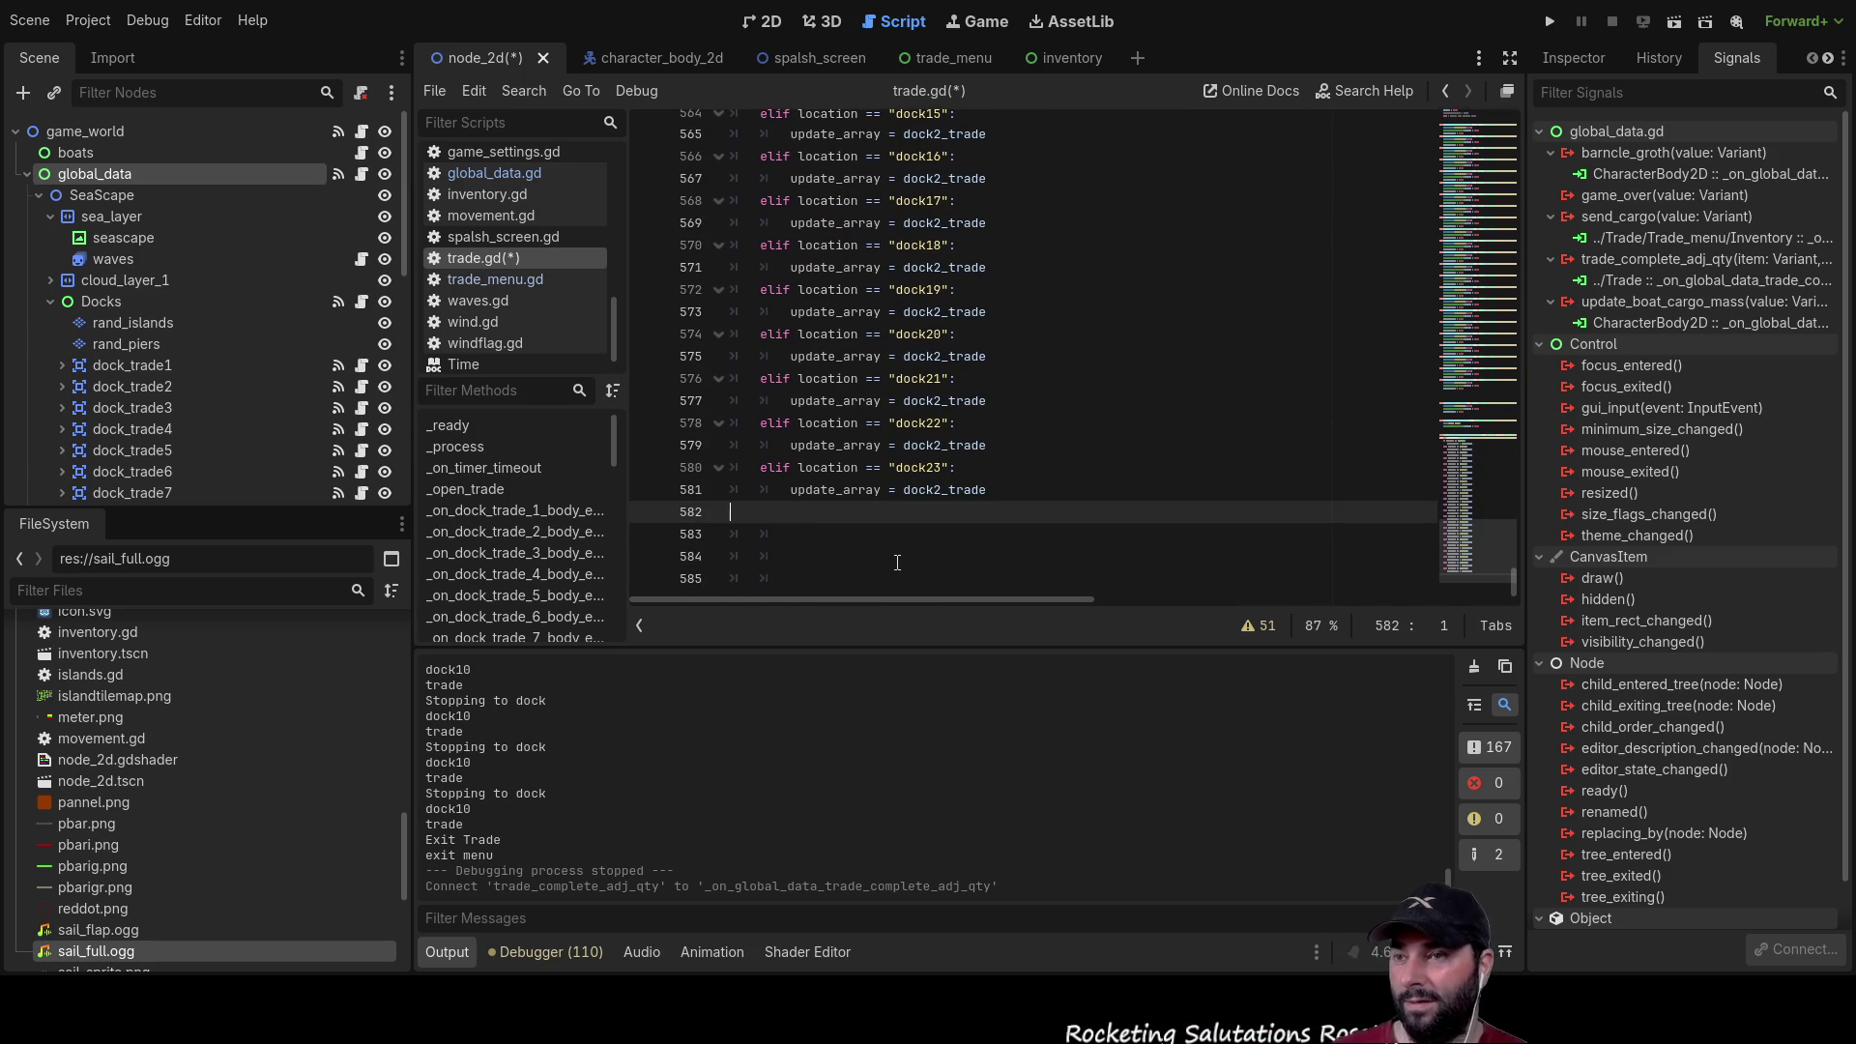
{"action": "left_click_drag", "start_coordinate": [803, 576], "coordinate": [703, 533]}
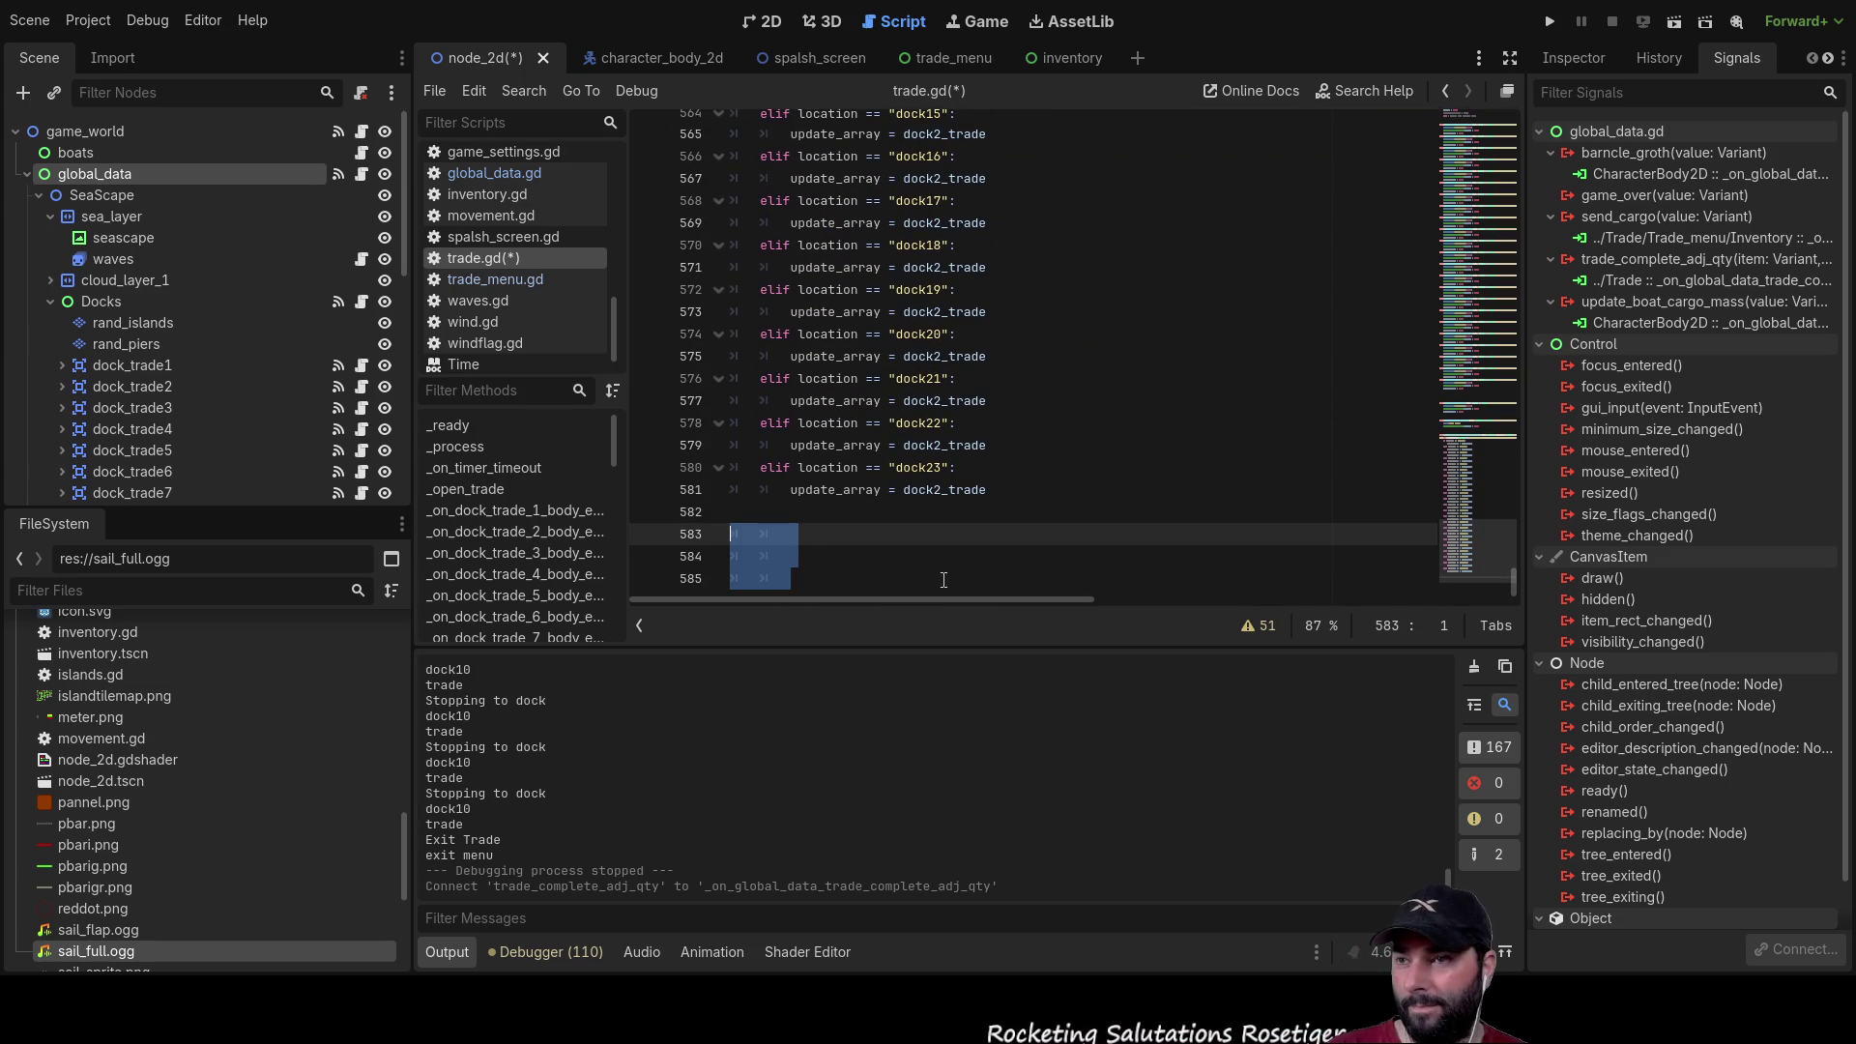
{"action": "key", "text": "BackSpace"}
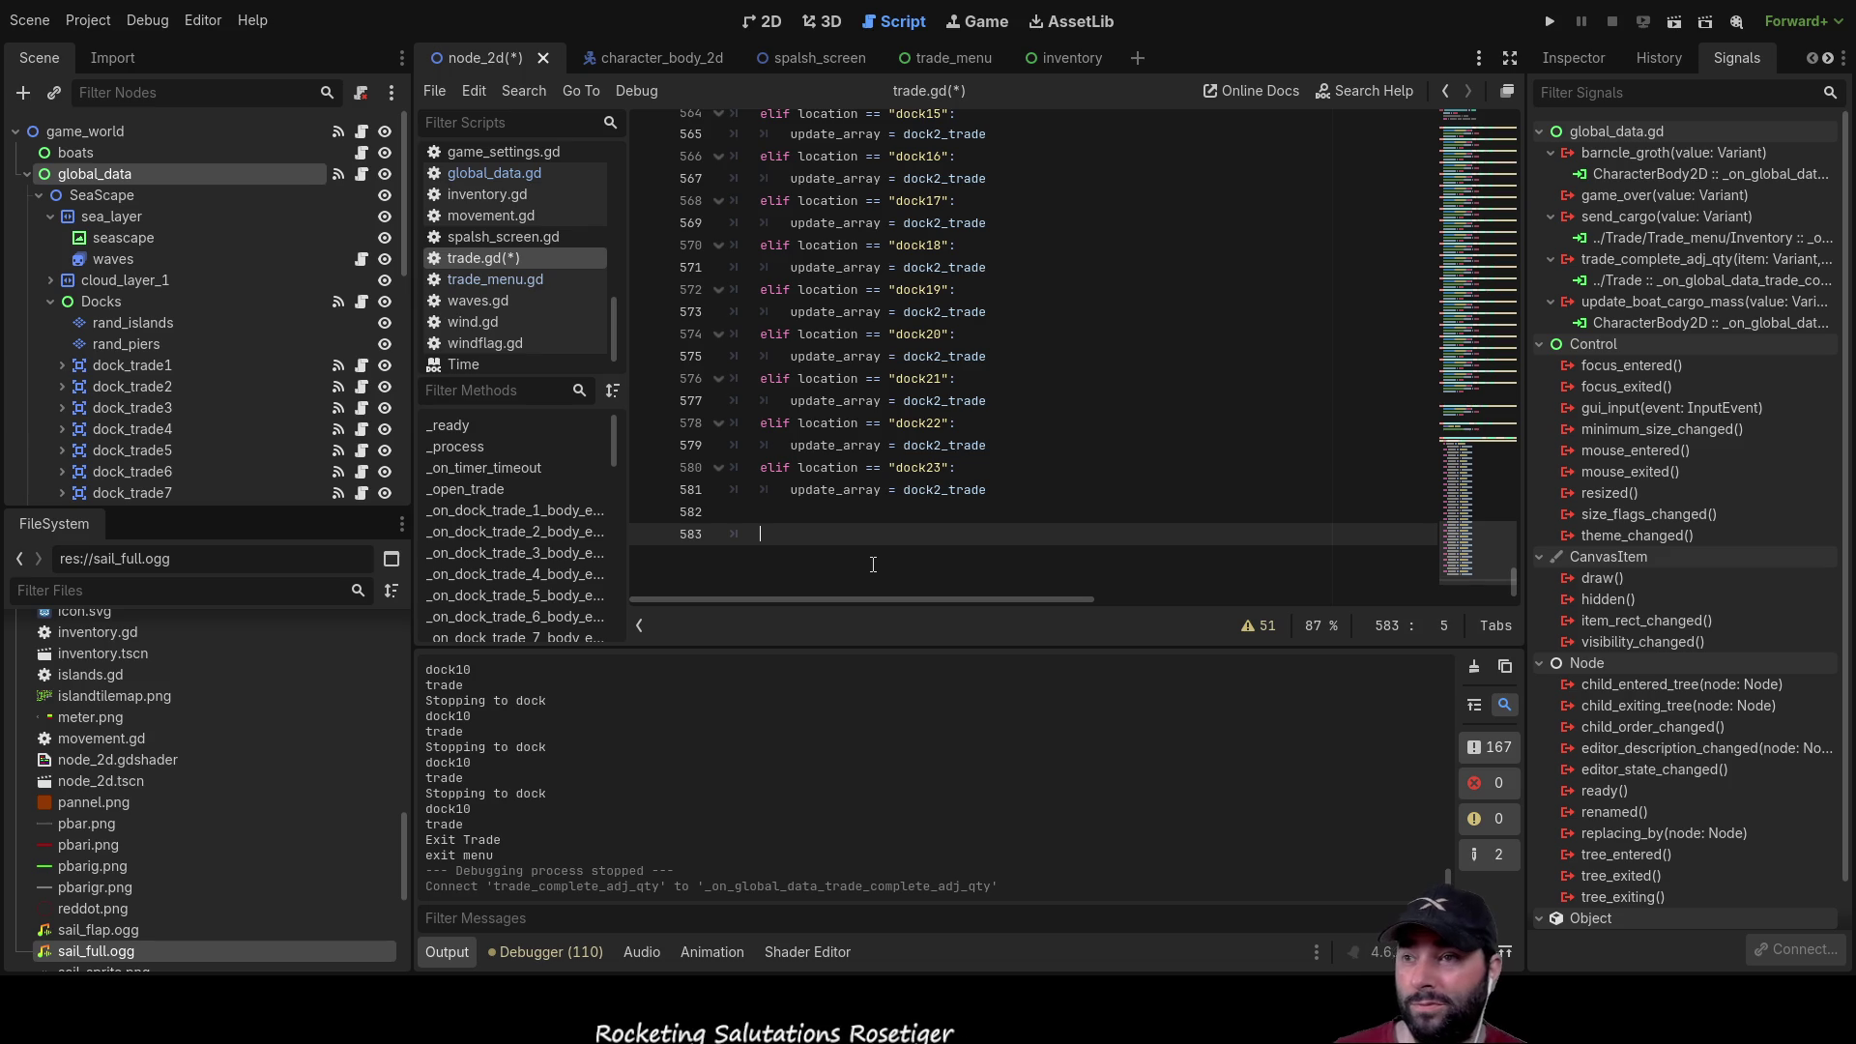
{"action": "key", "text": "BackSpace"}
{"action": "key", "text": "BackSpace"}
{"action": "key", "text": "Return"}
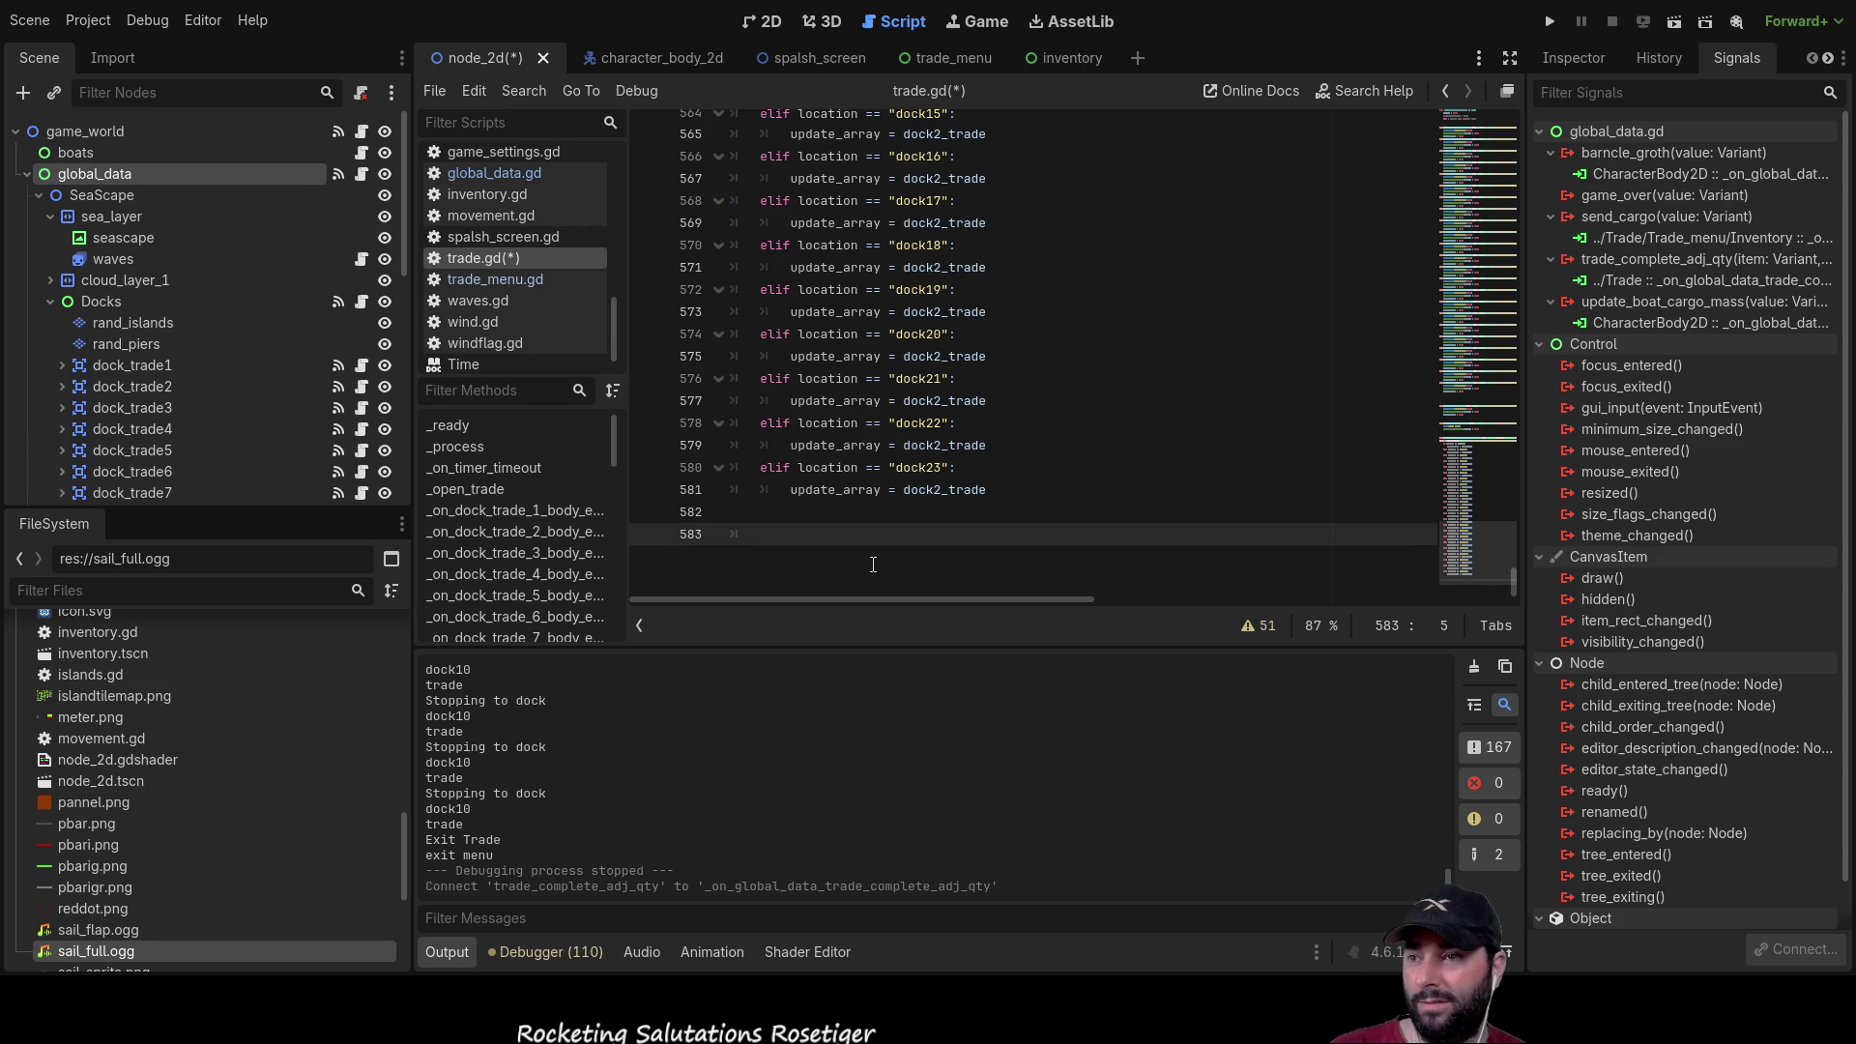
{"action": "key", "text": "BackSpace"}
{"action": "key", "text": "Return"}
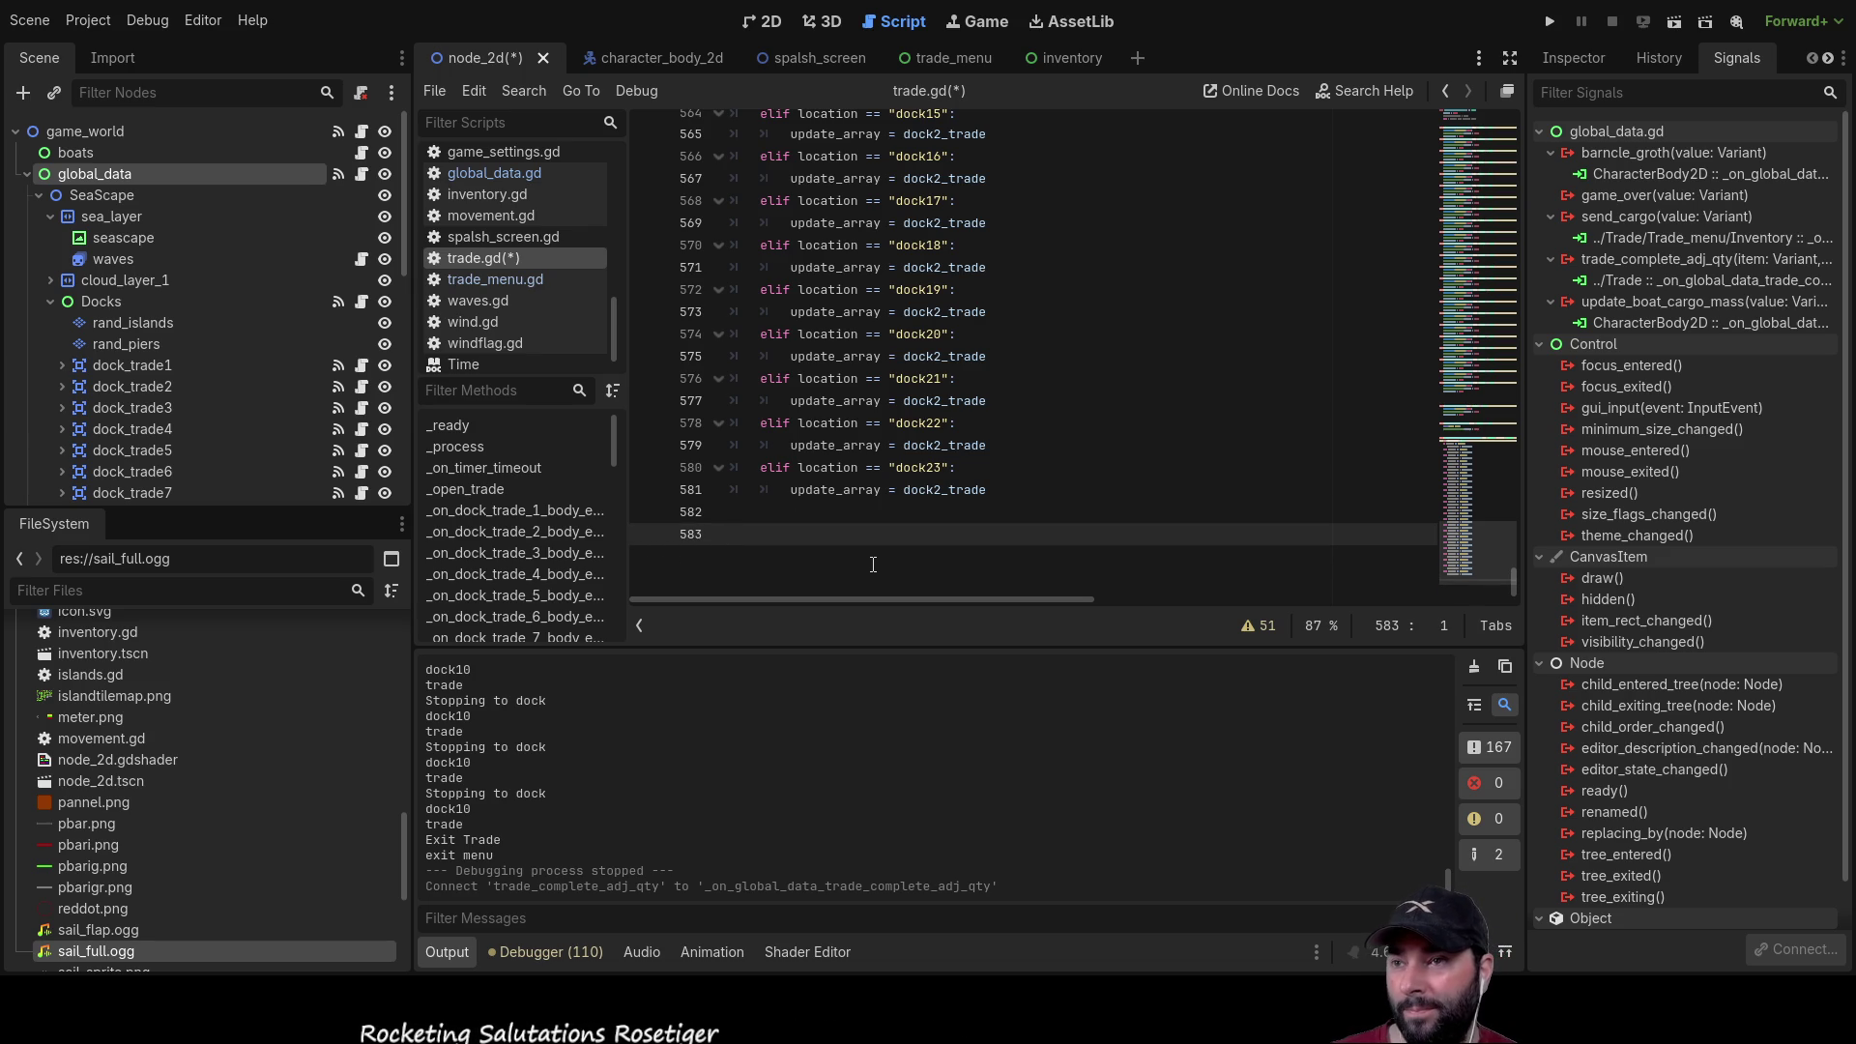
{"action": "key", "text": "Tab"}
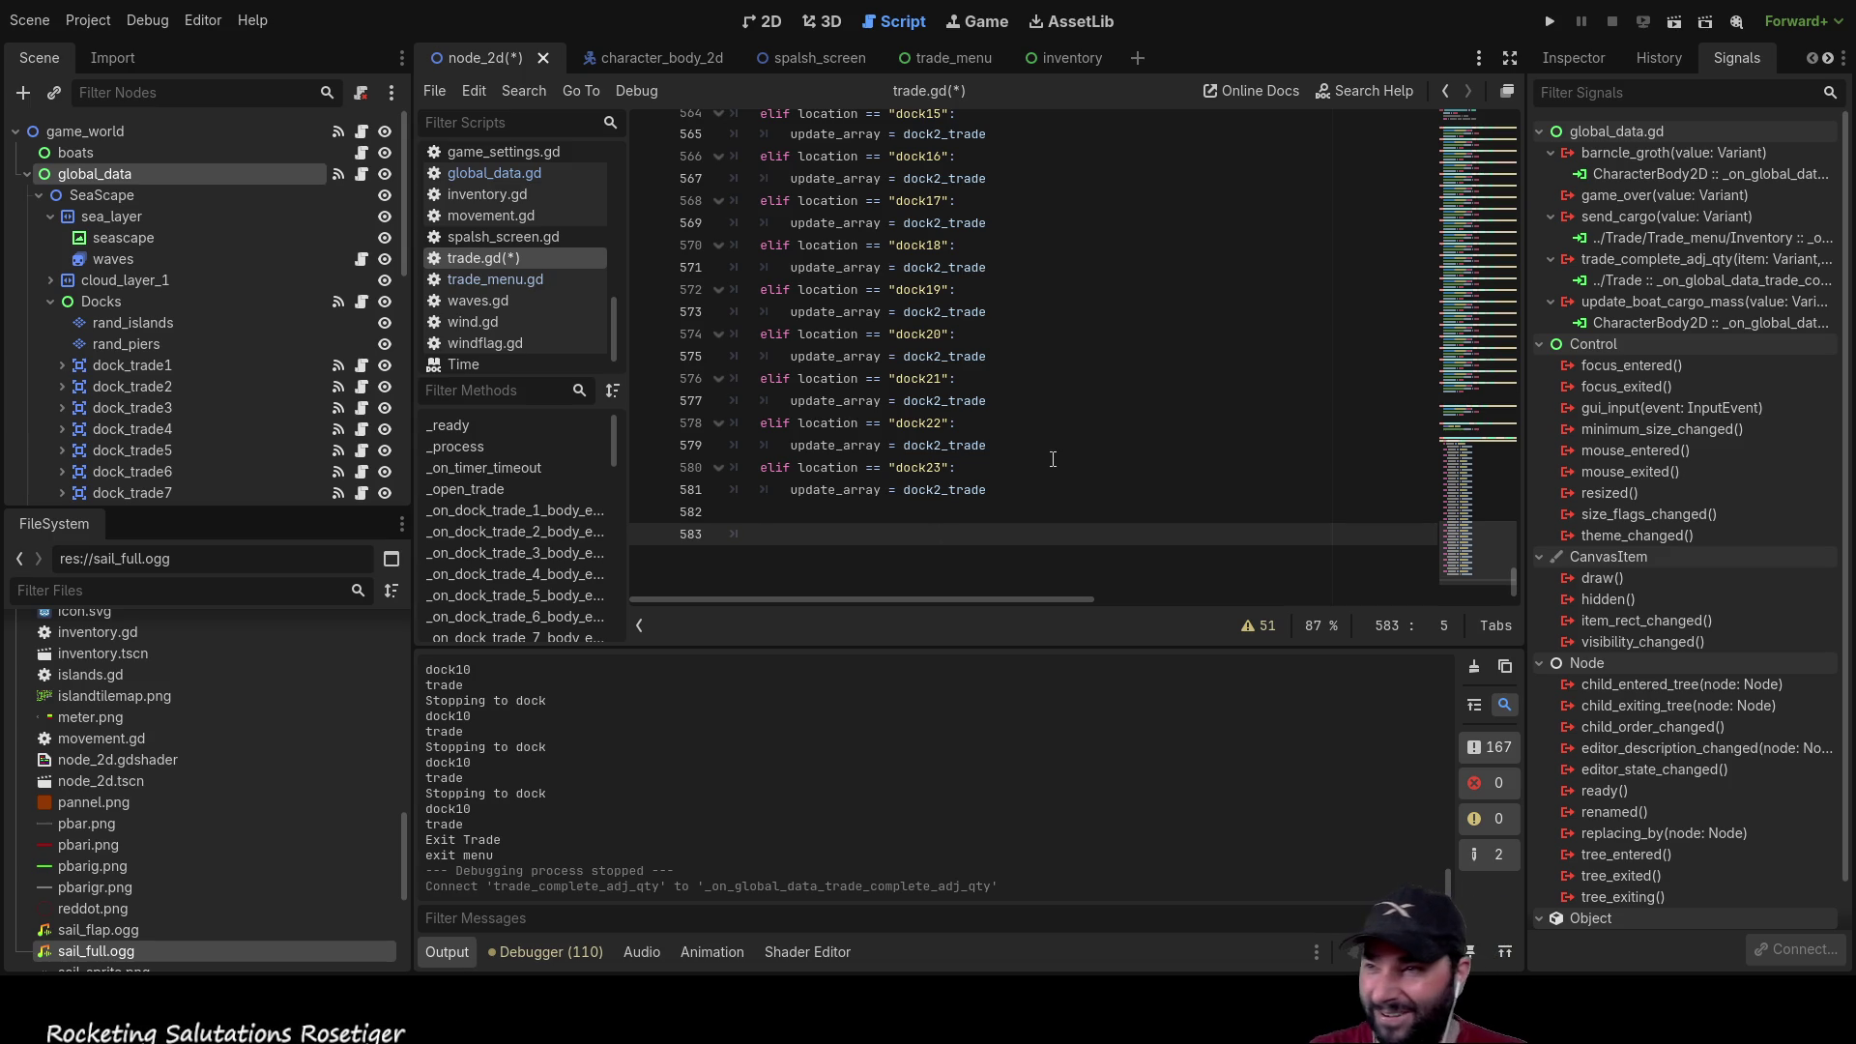
{"action": "scroll", "coordinate": [1063, 429], "scroll_direction": "up", "scroll_amount": 15}
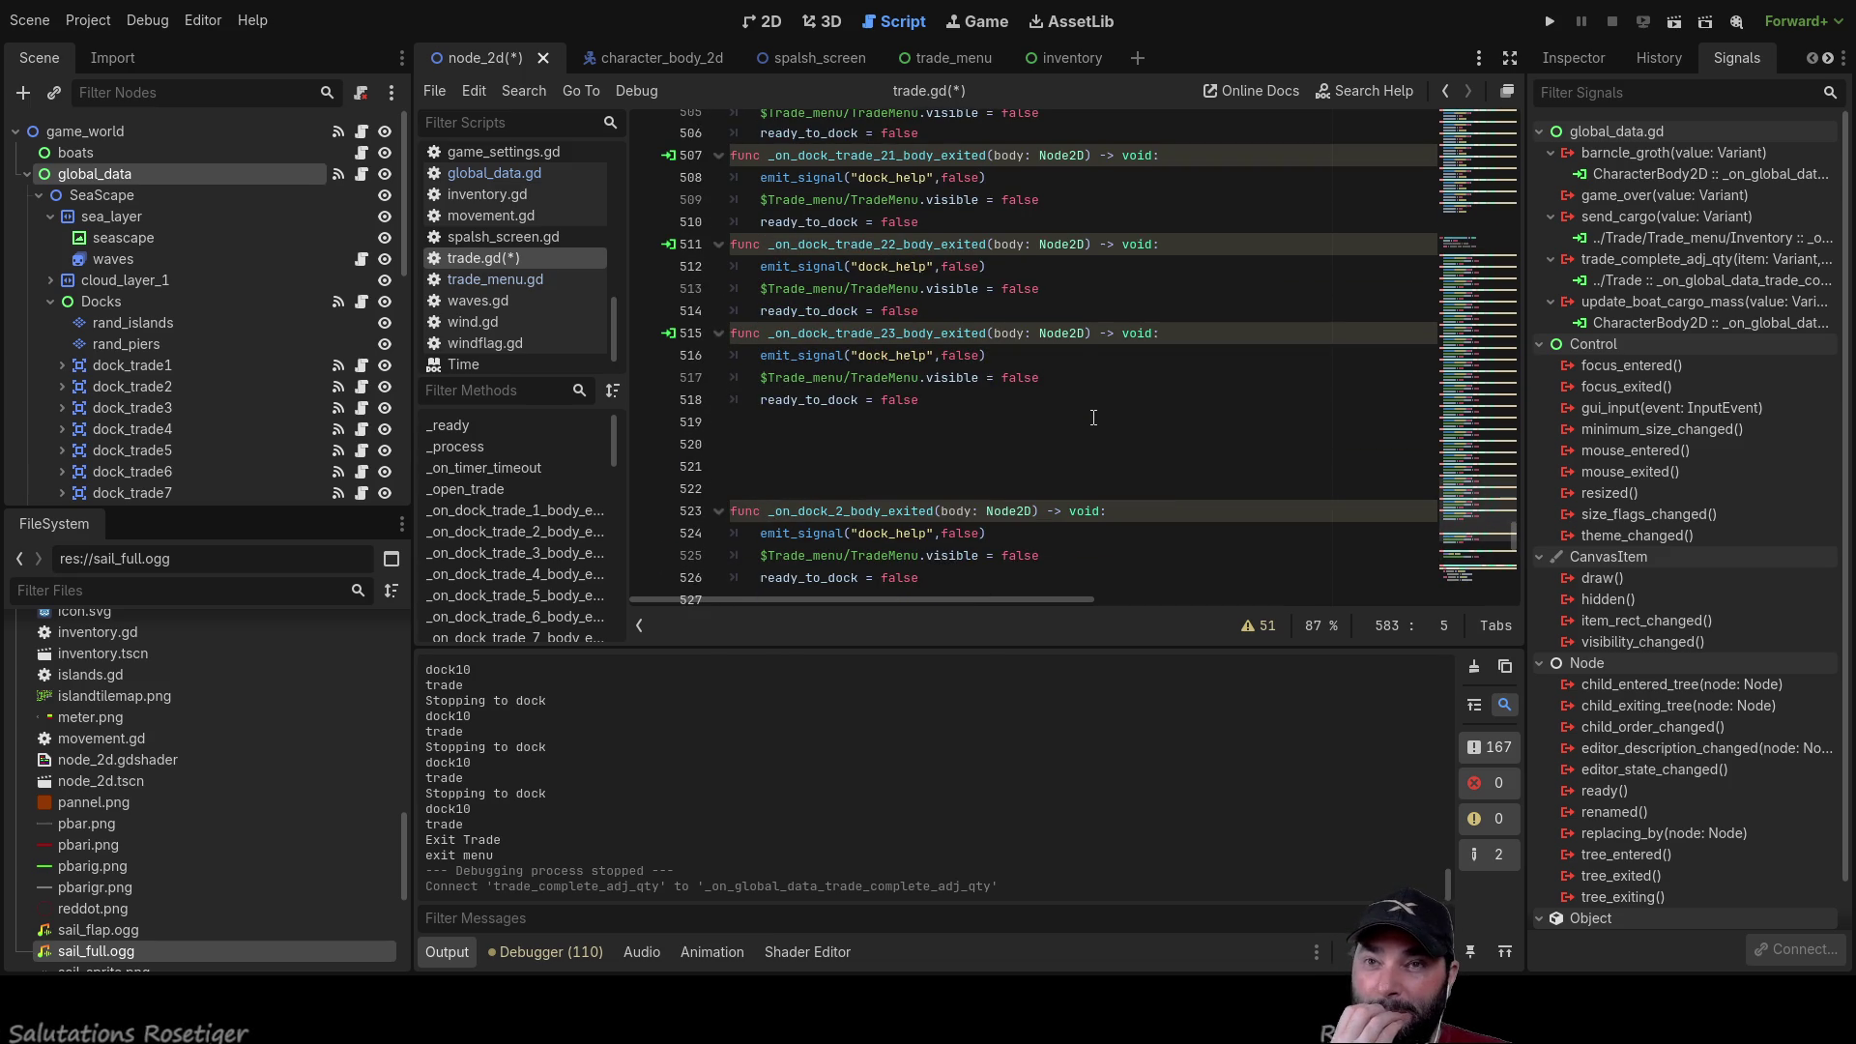
Step: Delete the extra blank line below line 520
{"action": "scroll", "coordinate": [1092, 421], "scroll_direction": "up", "scroll_amount": 1}
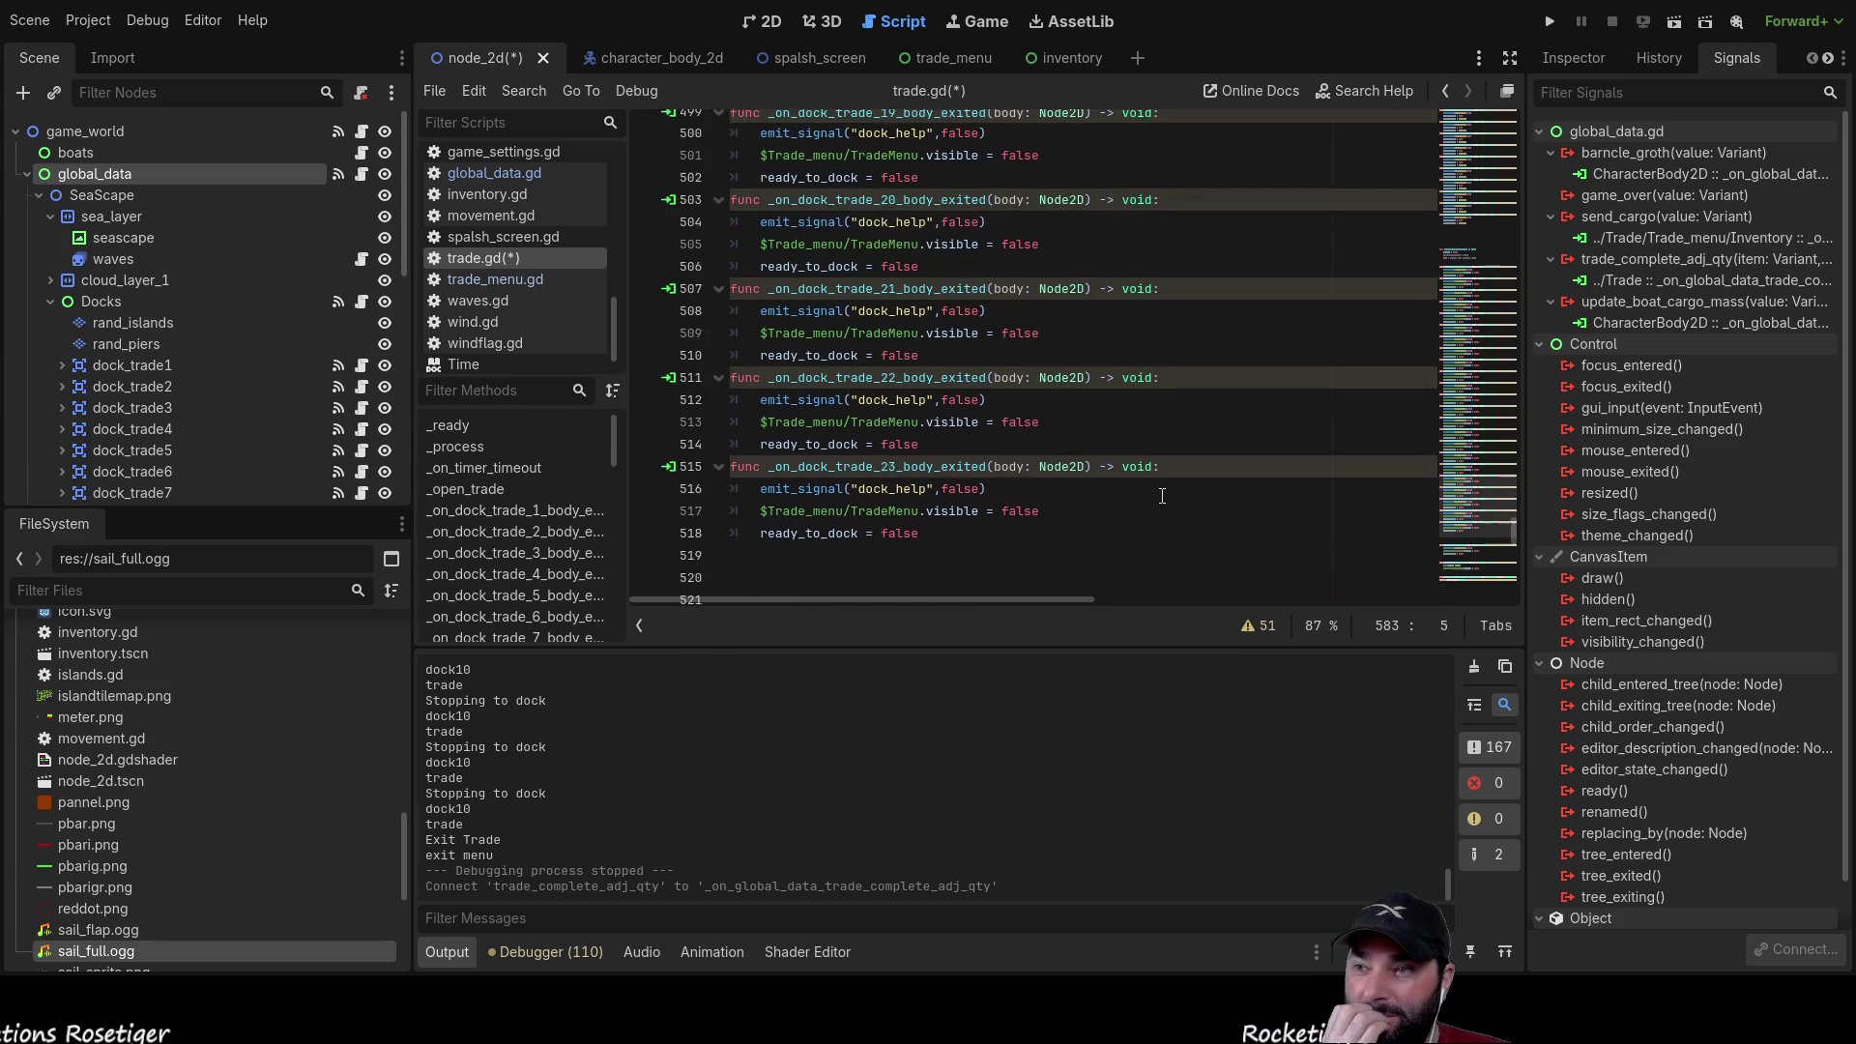
{"action": "left_click", "coordinate": [934, 521]}
{"action": "key", "text": "Delete"}
{"action": "key", "text": "Delete"}
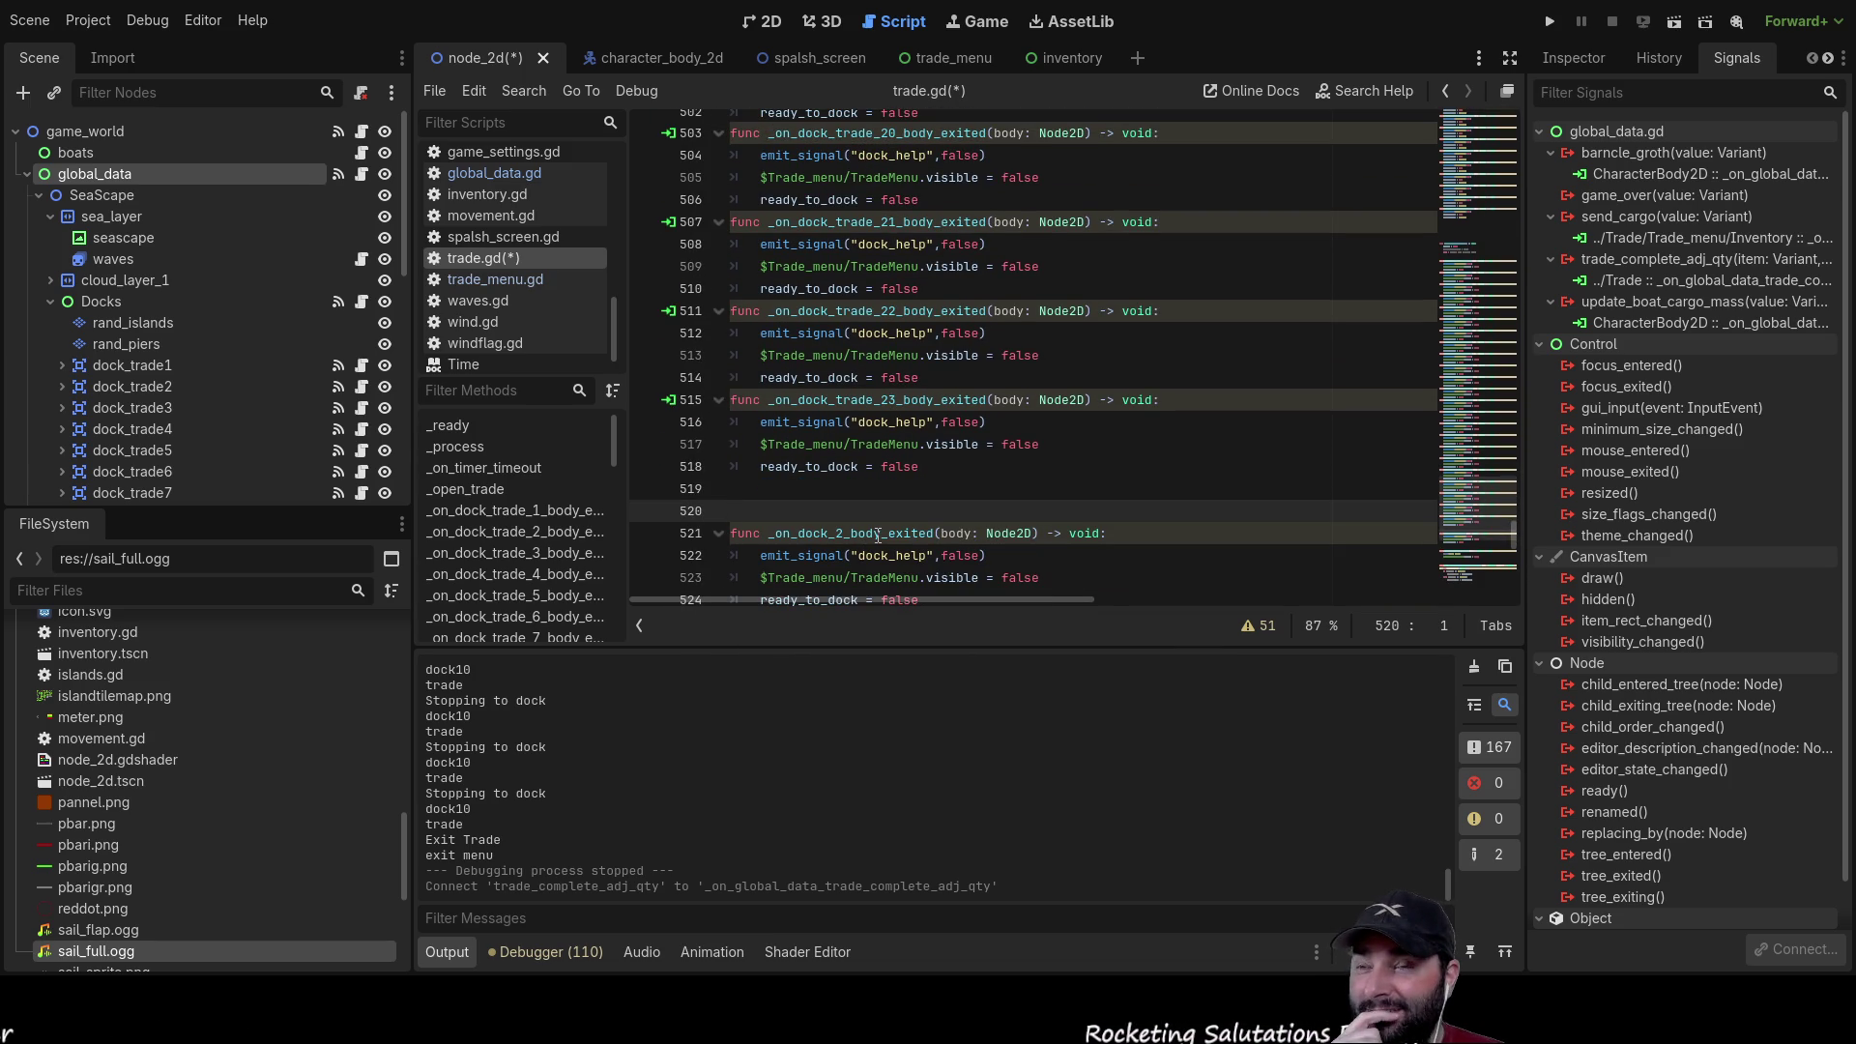
Step: Remove the surplus blank lines around _on_exit_trade_pressed so it starts at line 414
{"action": "scroll", "coordinate": [878, 535], "scroll_direction": "up", "scroll_amount": 20}
{"action": "scroll", "coordinate": [958, 462], "scroll_direction": "down", "scroll_amount": 1}
{"action": "left_click", "coordinate": [916, 266]}
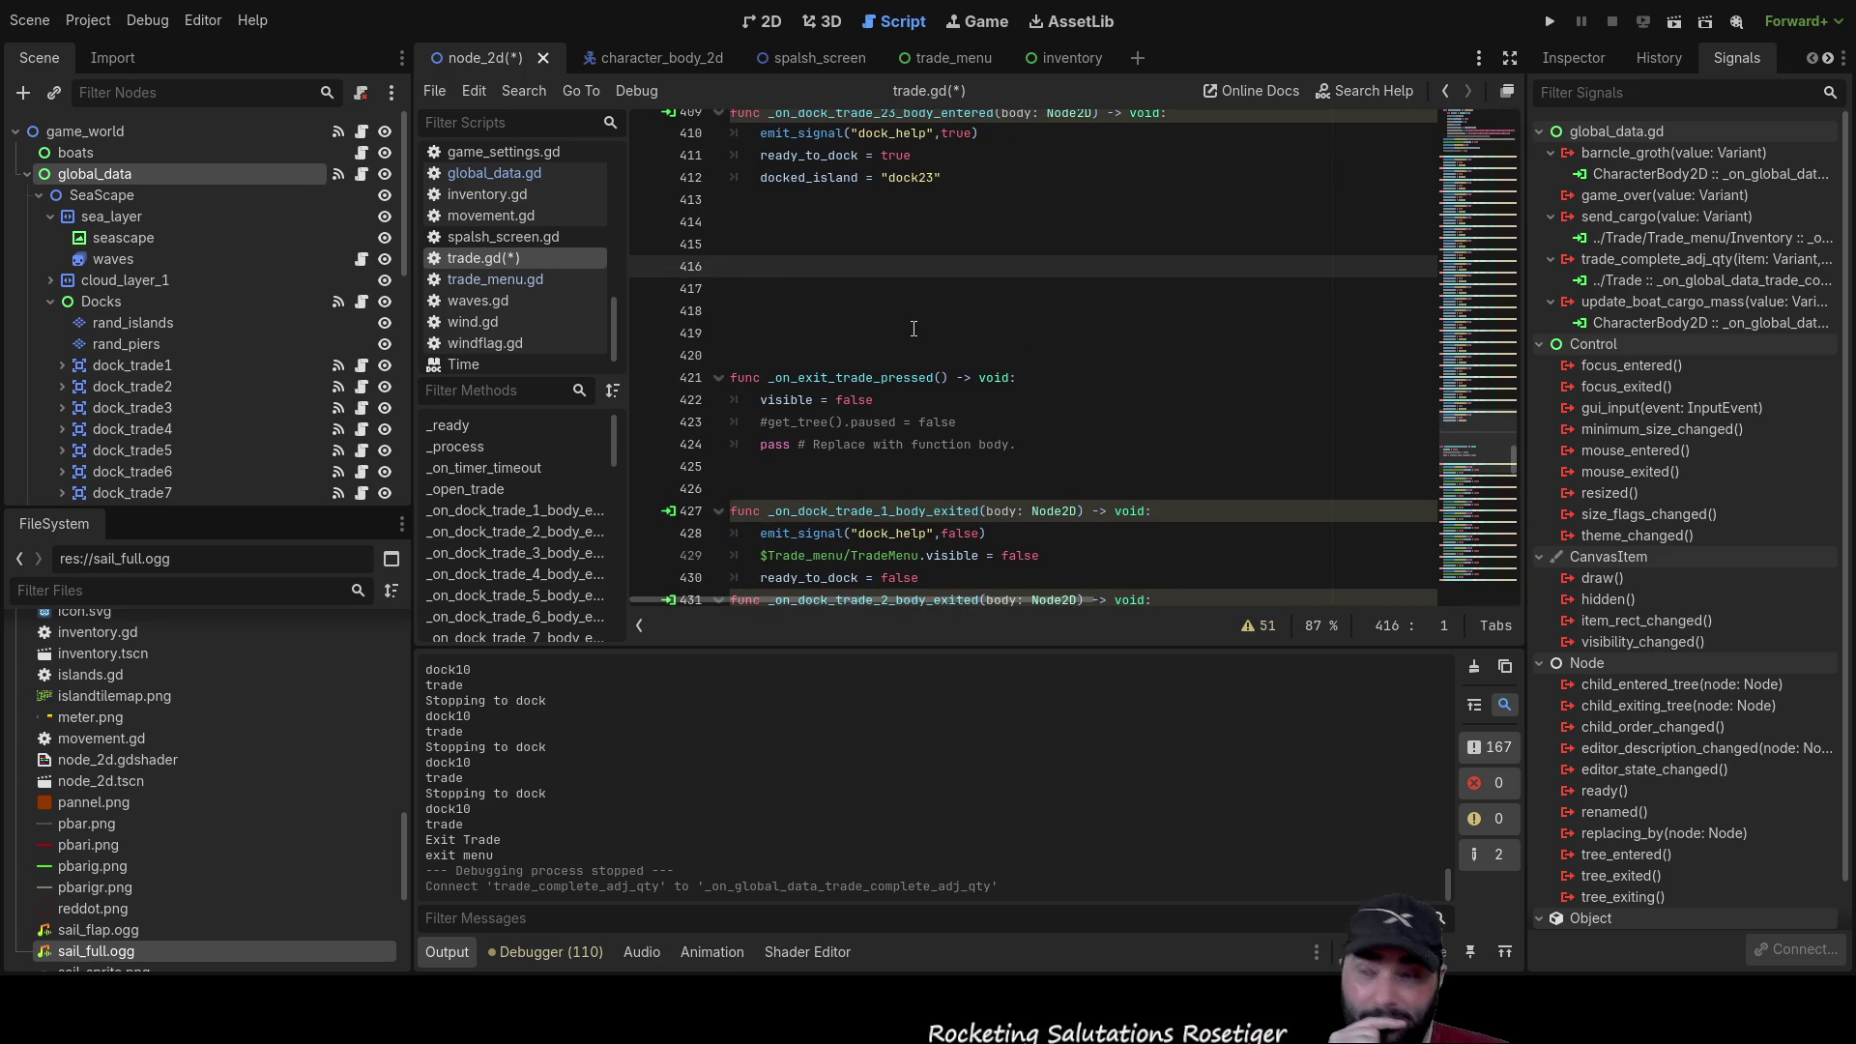
{"action": "key", "text": "Delete"}
{"action": "key", "text": "Delete"}
{"action": "key", "text": "Delete"}
{"action": "key", "text": "Up"}
{"action": "key", "text": "Up"}
{"action": "key", "text": "Delete"}
{"action": "key", "text": "Delete"}
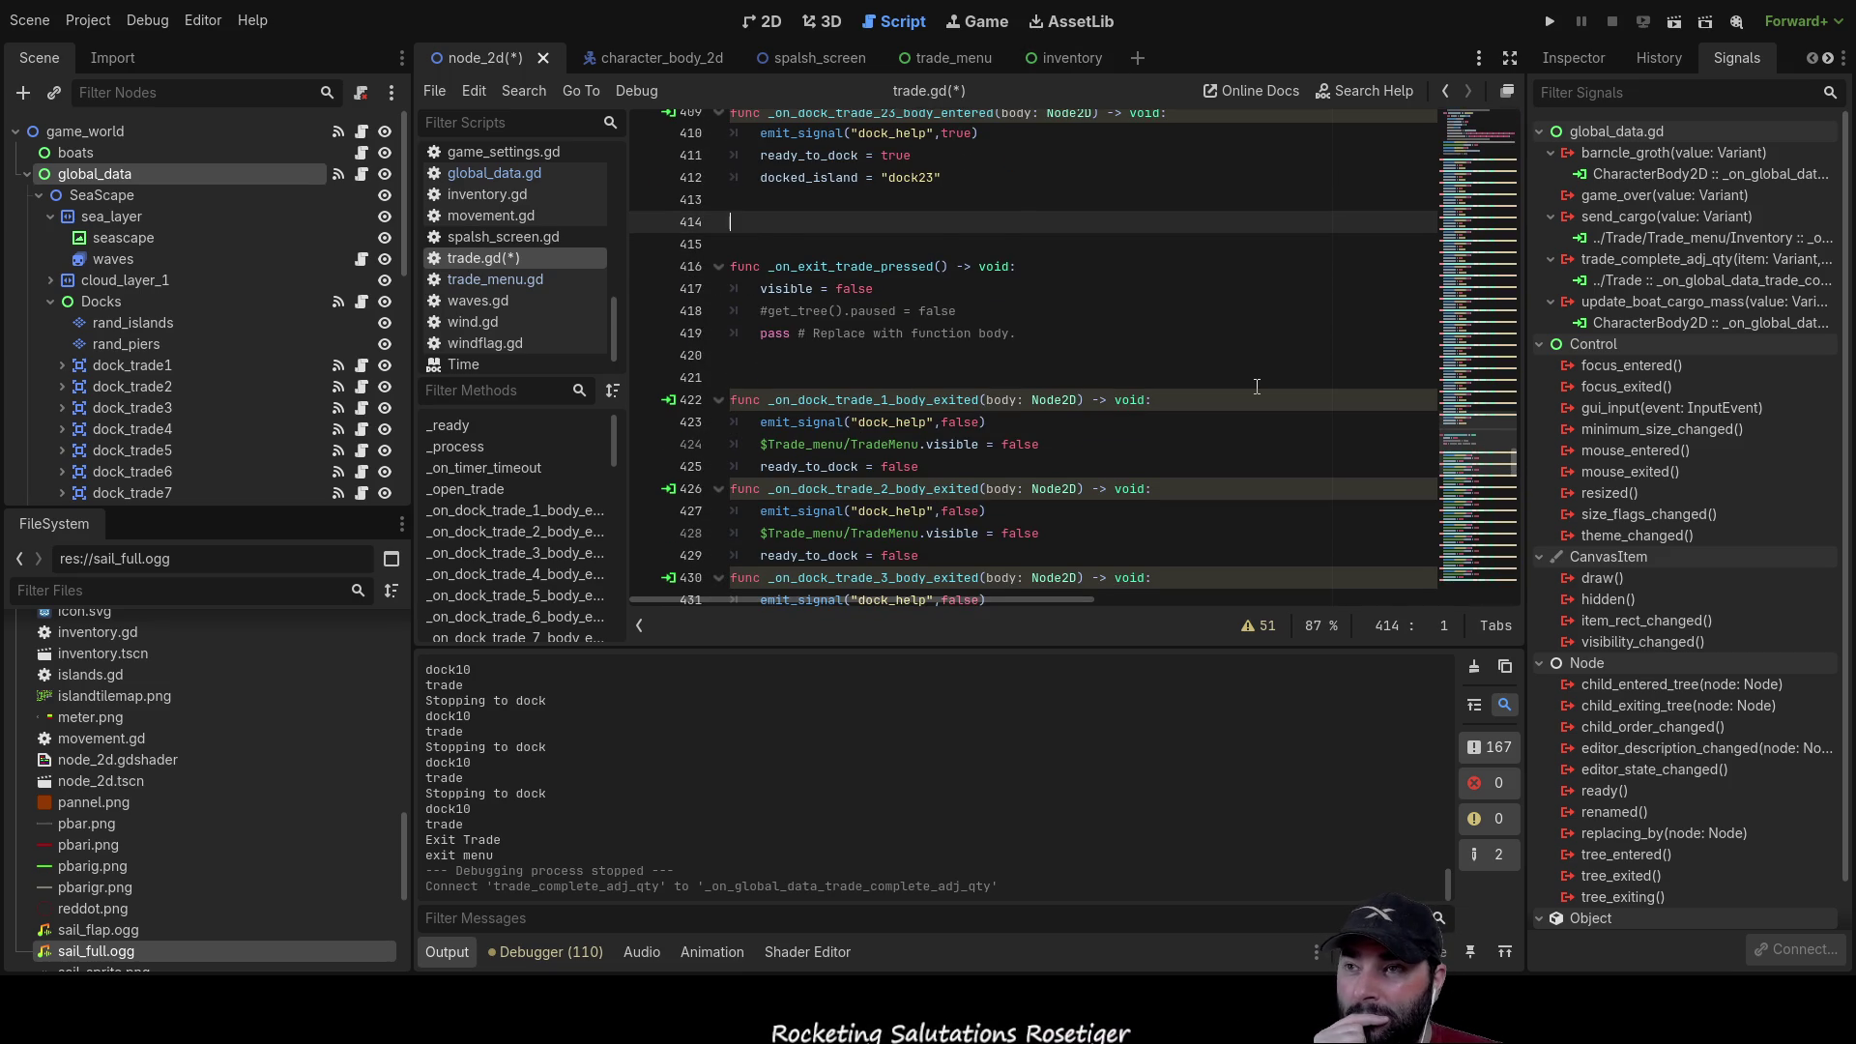
{"action": "key", "text": "Delete"}
{"action": "key", "text": "Up"}
{"action": "key", "text": "Delete"}
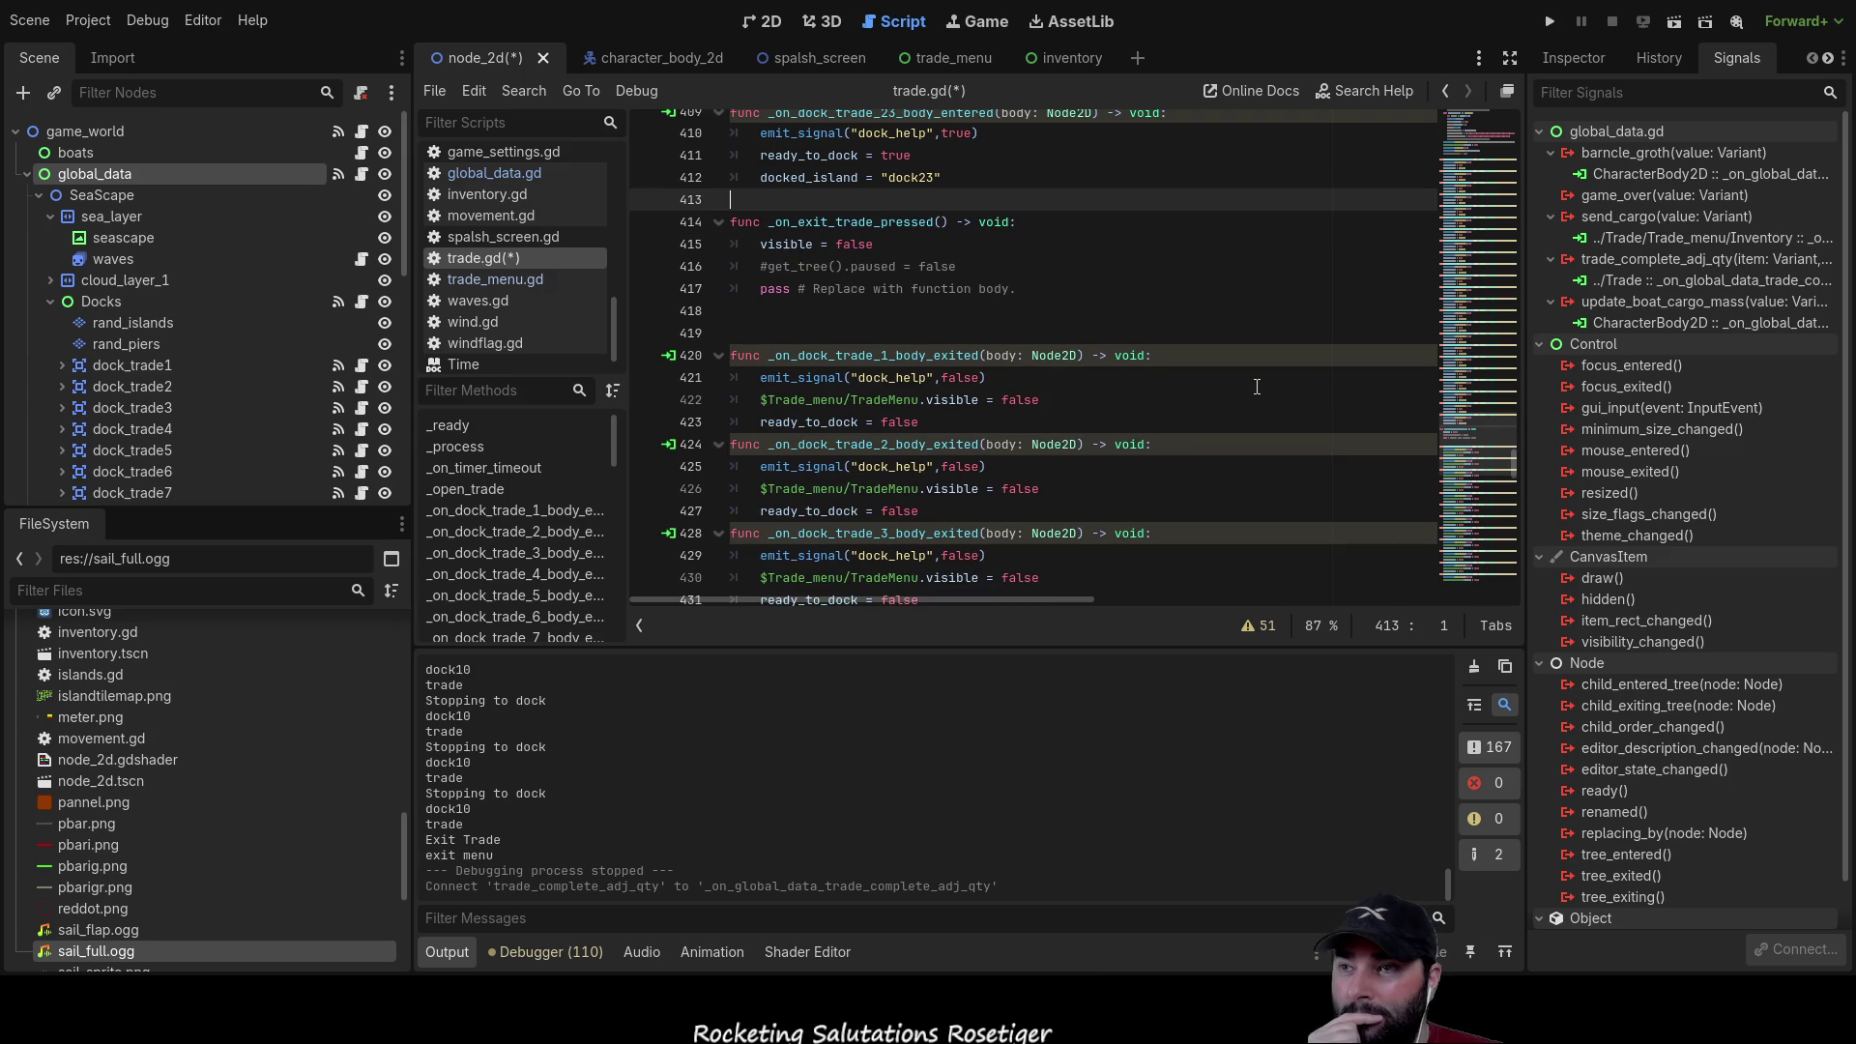
{"action": "left_click", "coordinate": [798, 321]}
{"action": "key", "text": "Delete"}
{"action": "scroll", "coordinate": [855, 319], "scroll_direction": "up", "scroll_amount": 1}
{"action": "scroll", "coordinate": [1057, 366], "scroll_direction": "up", "scroll_amount": 20}
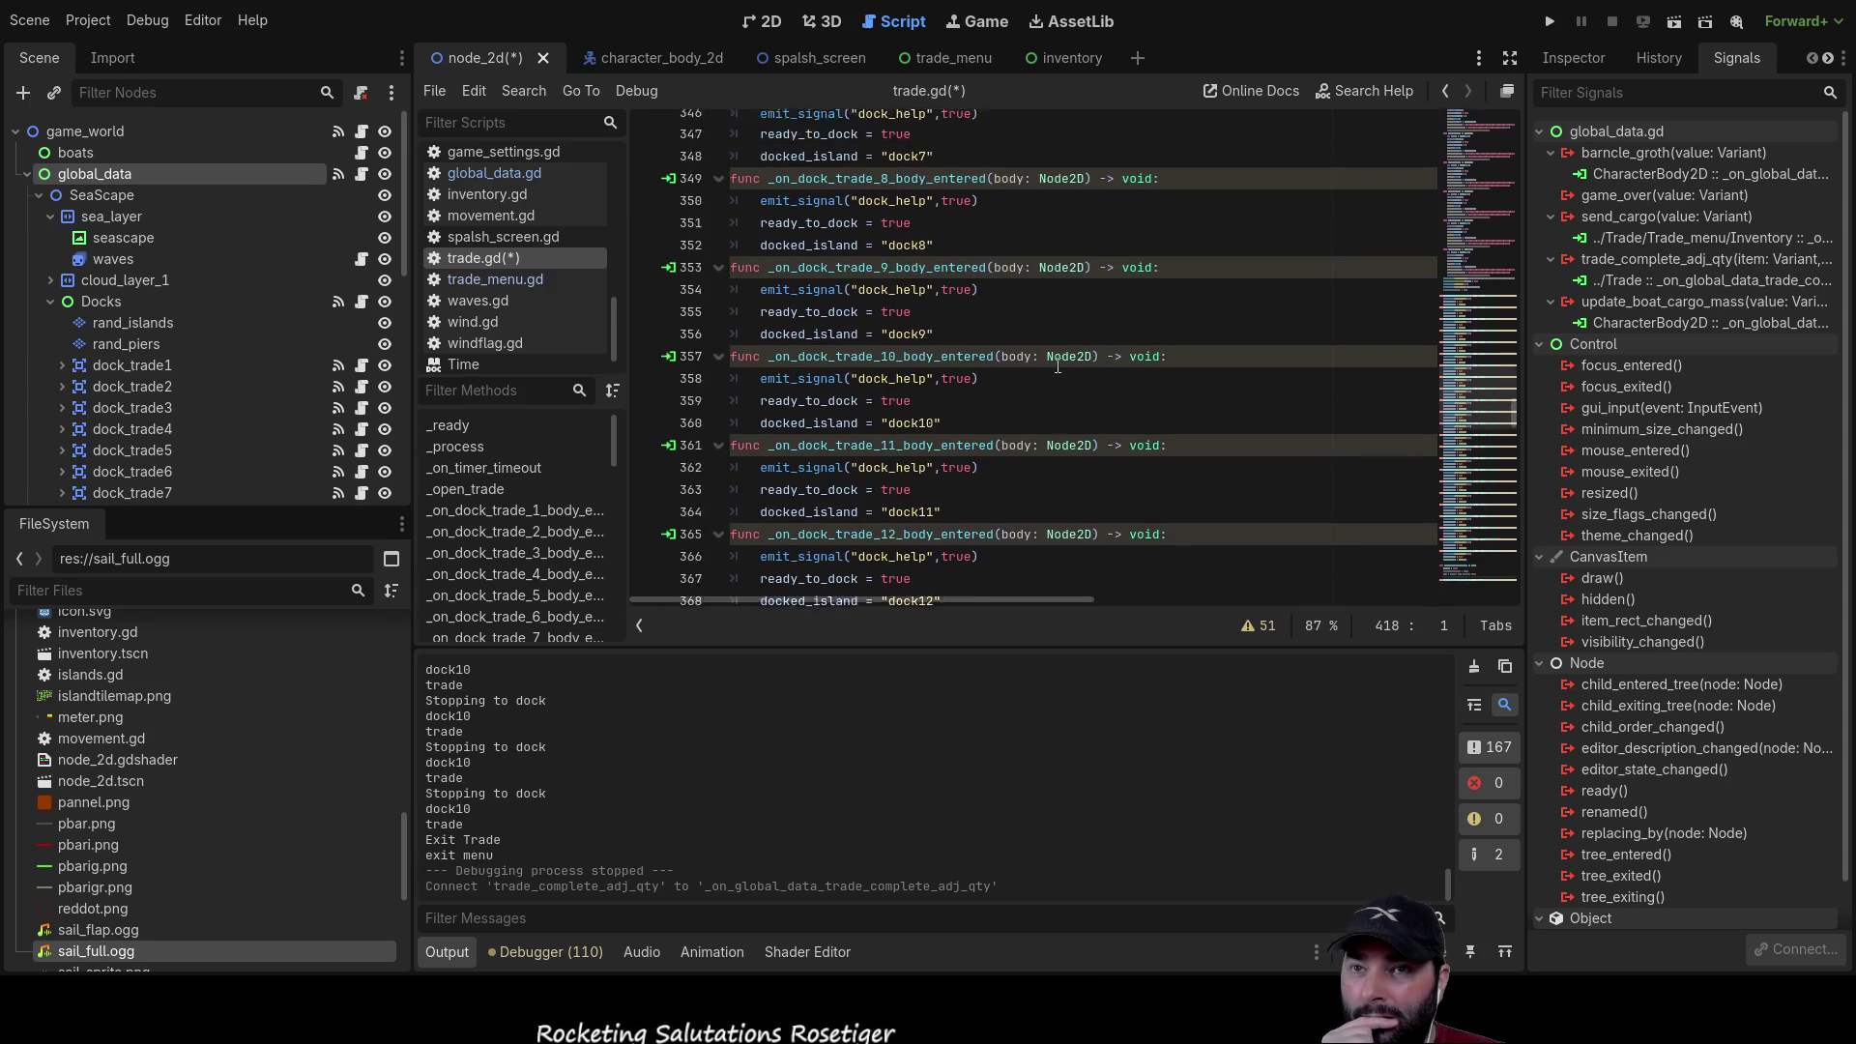
{"action": "scroll", "coordinate": [1058, 366], "scroll_direction": "up", "scroll_amount": 20}
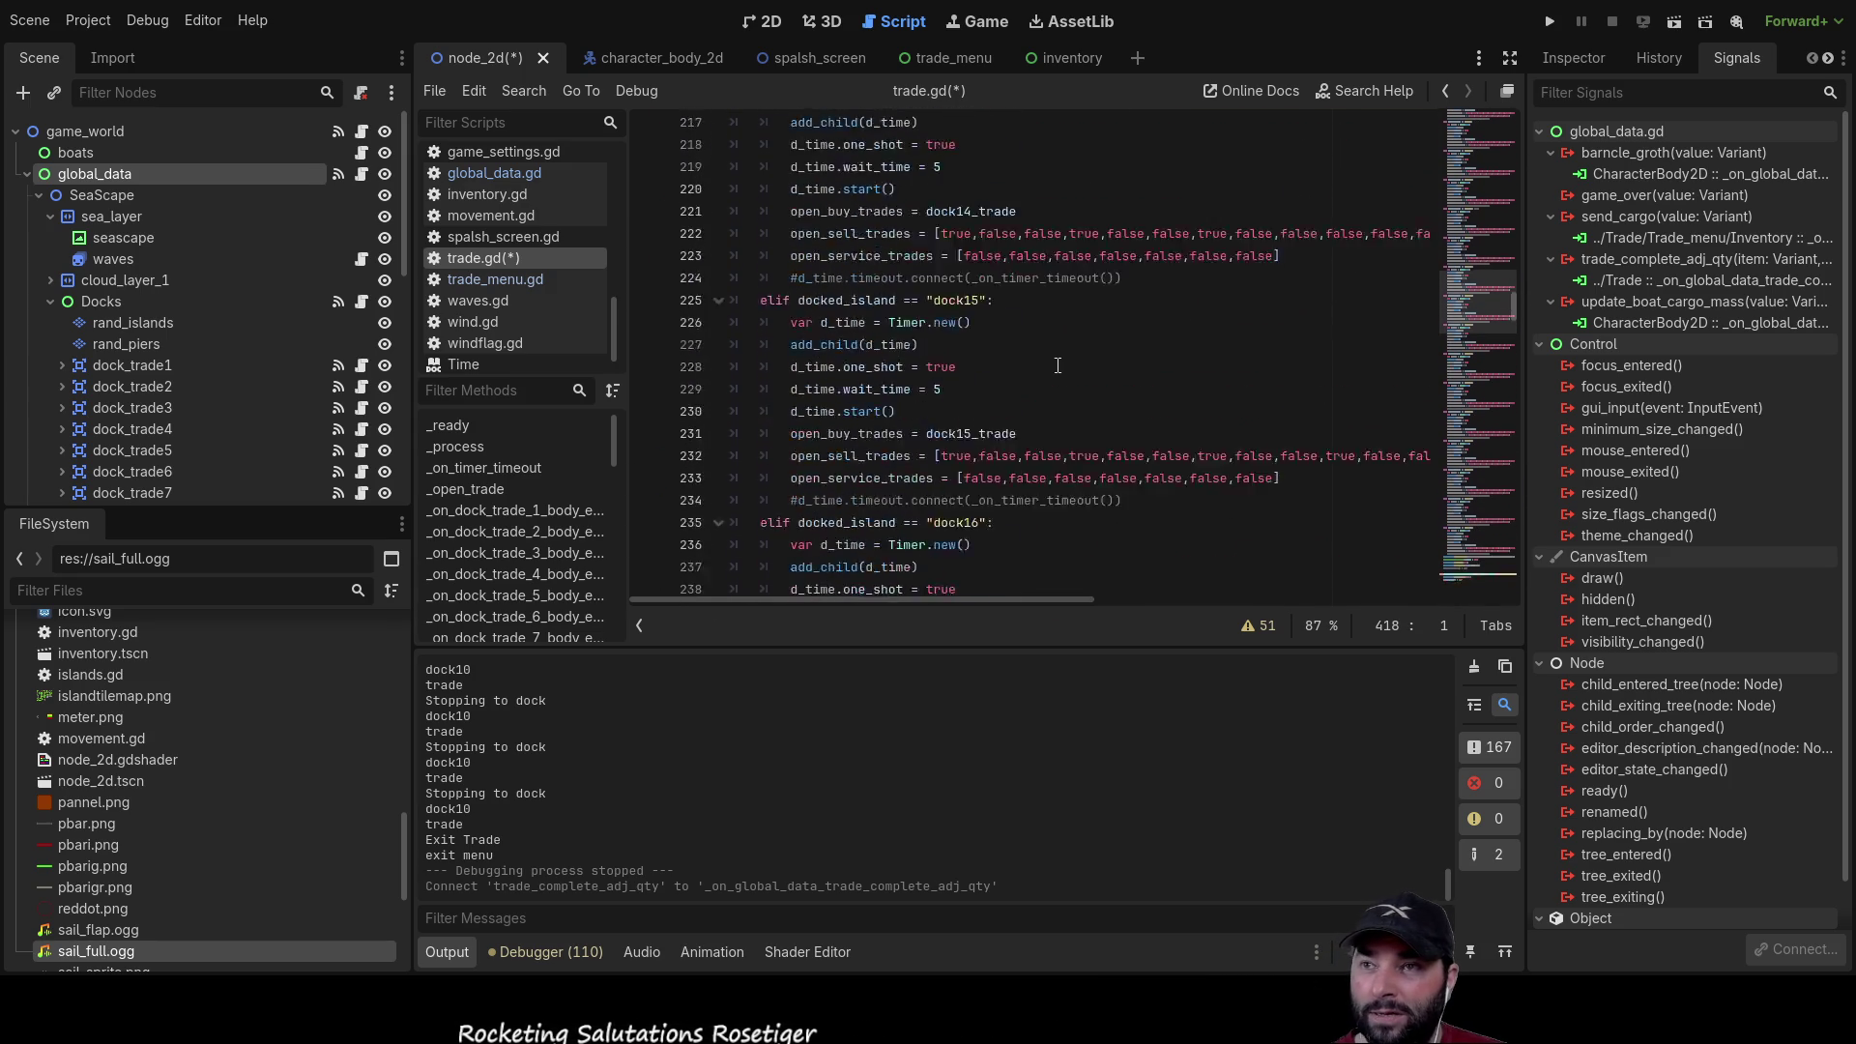
{"action": "scroll", "coordinate": [1058, 365], "scroll_direction": "up", "scroll_amount": 20}
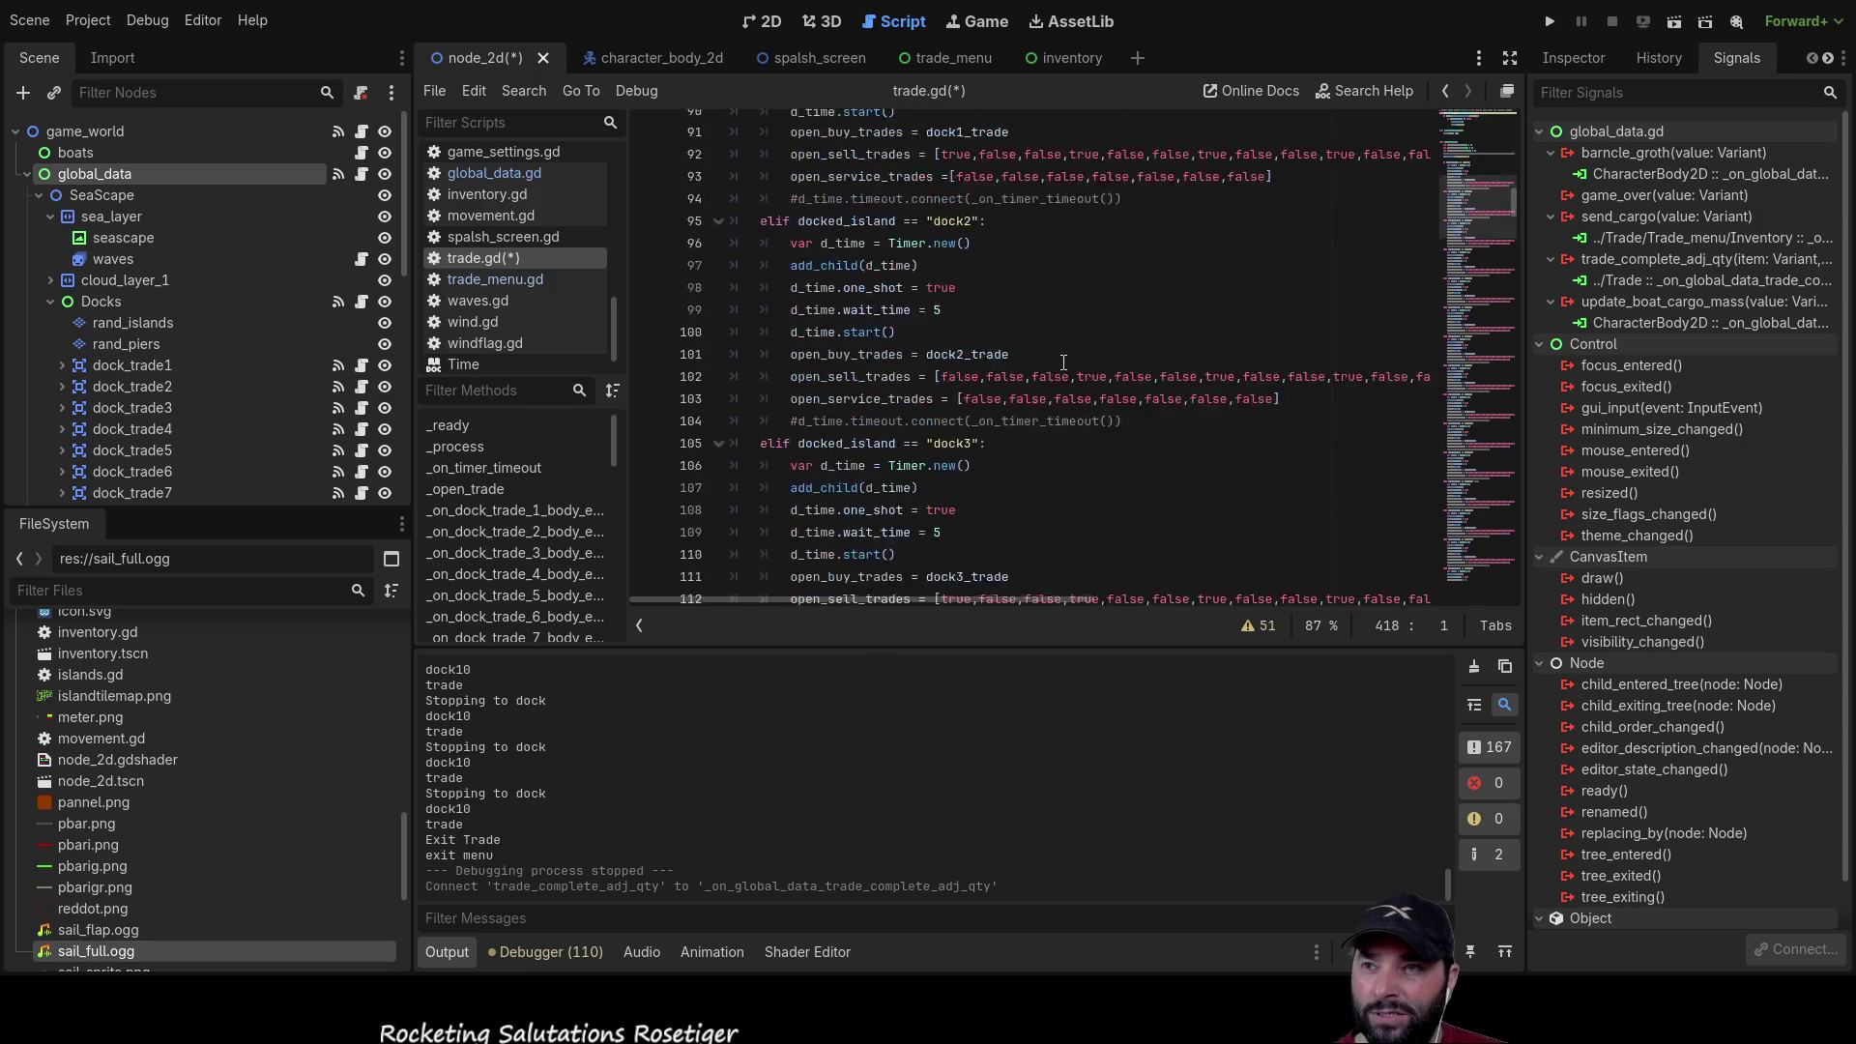
{"action": "scroll", "coordinate": [1064, 358], "scroll_direction": "up", "scroll_amount": 7}
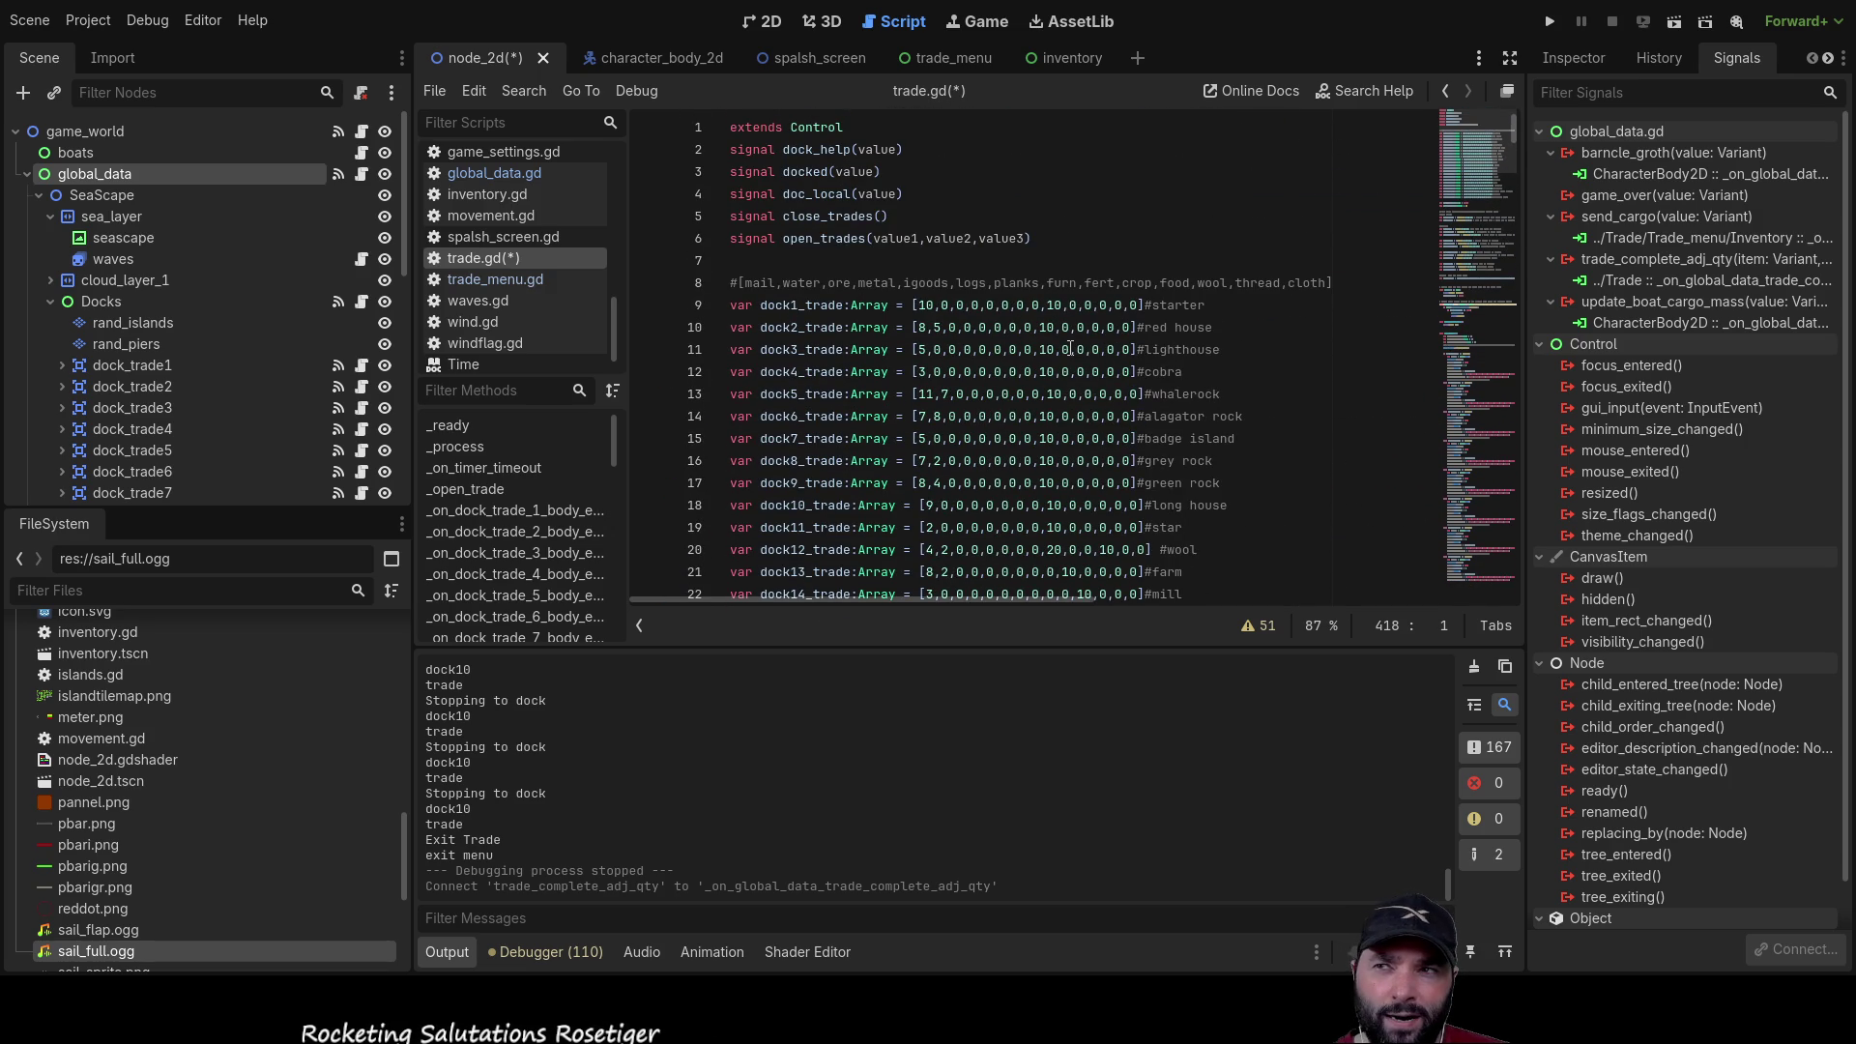
{"action": "left_click", "coordinate": [1306, 290]}
{"action": "left_click_drag", "start_coordinate": [1306, 290], "coordinate": [732, 295]}
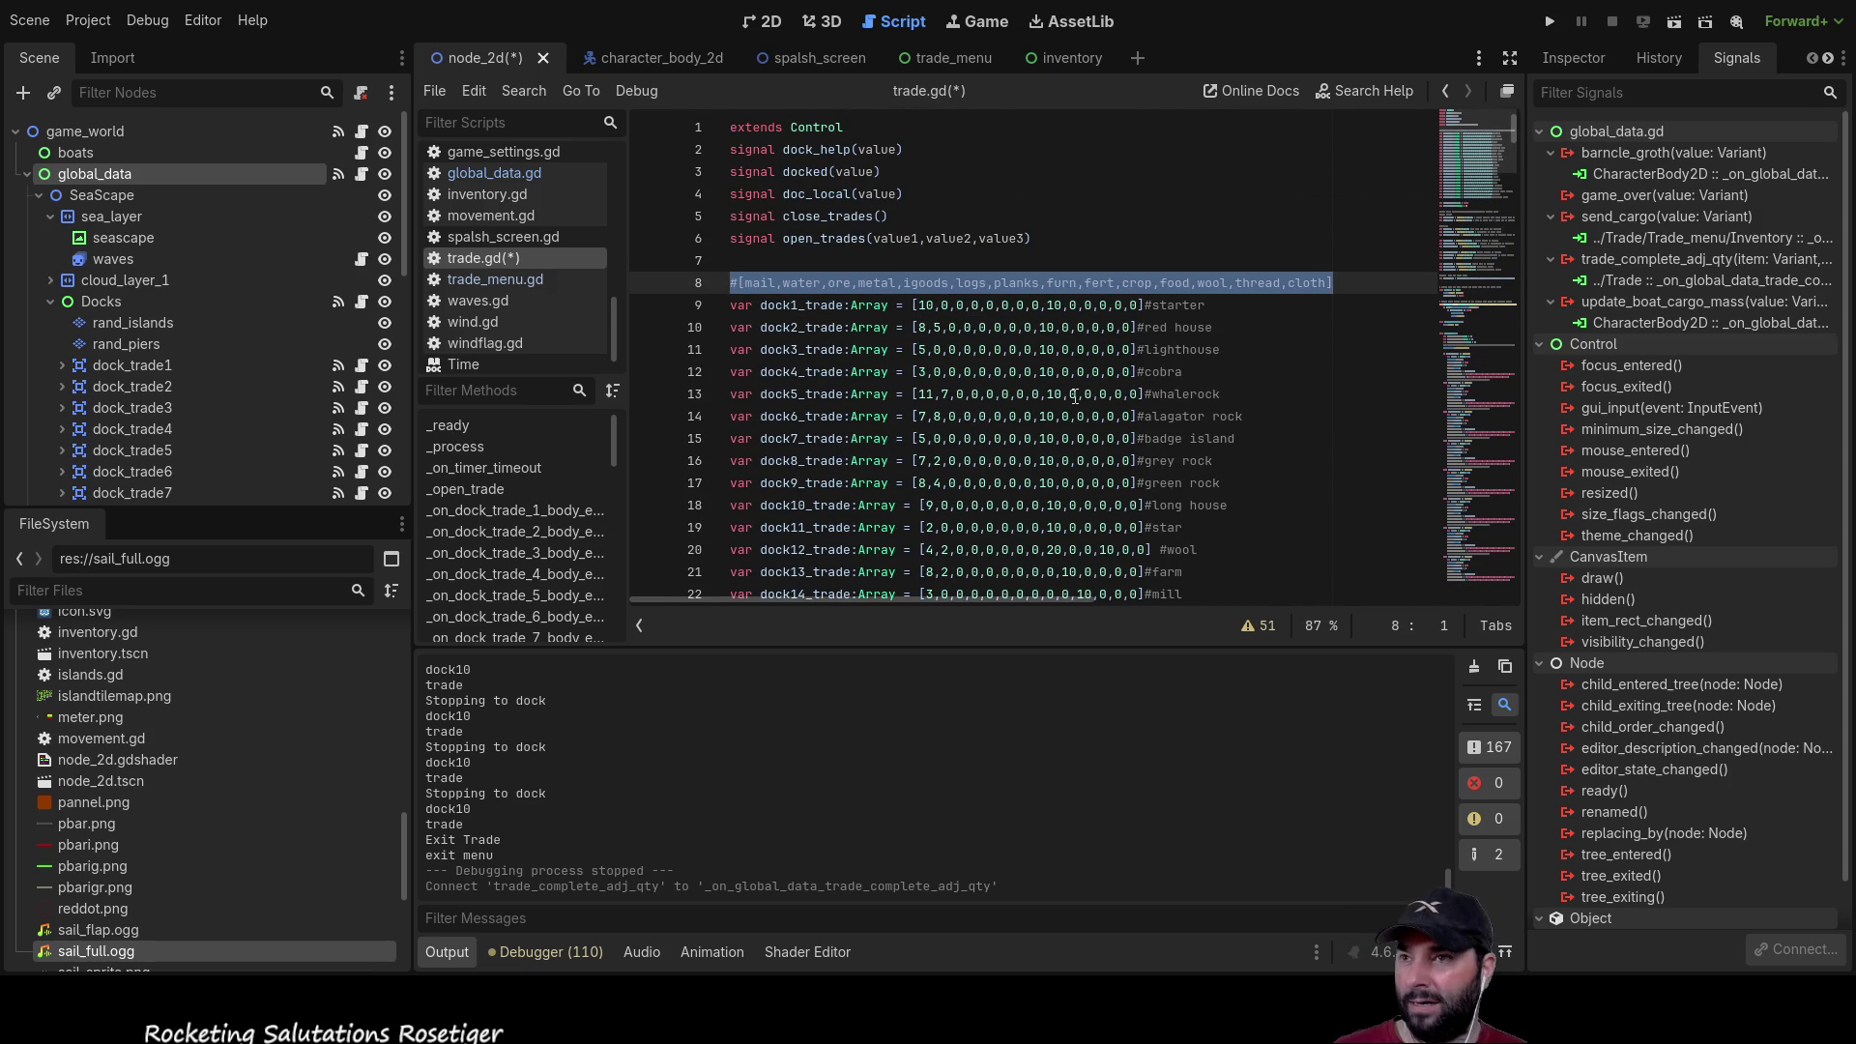
{"action": "scroll", "coordinate": [1059, 404], "scroll_direction": "down", "scroll_amount": 10}
{"action": "scroll", "coordinate": [1059, 403], "scroll_direction": "down", "scroll_amount": 20}
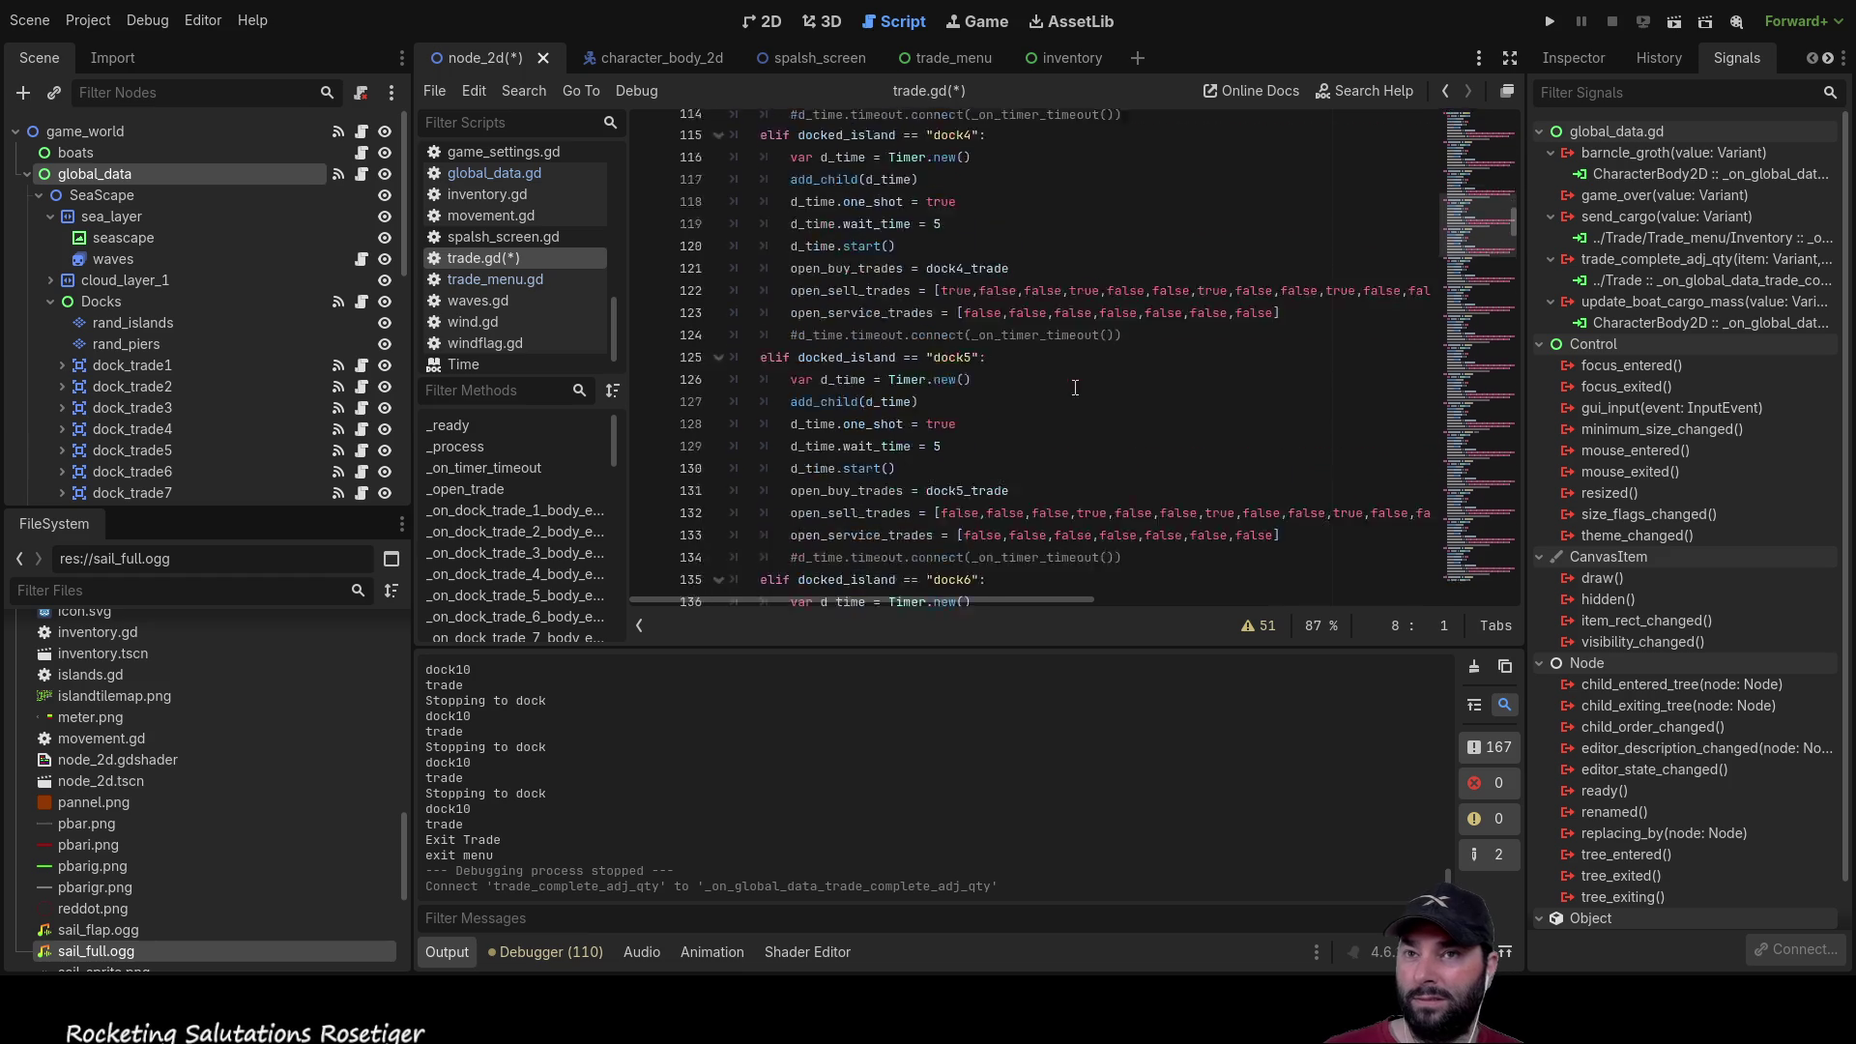
{"action": "scroll", "coordinate": [1067, 366], "scroll_direction": "down", "scroll_amount": 20}
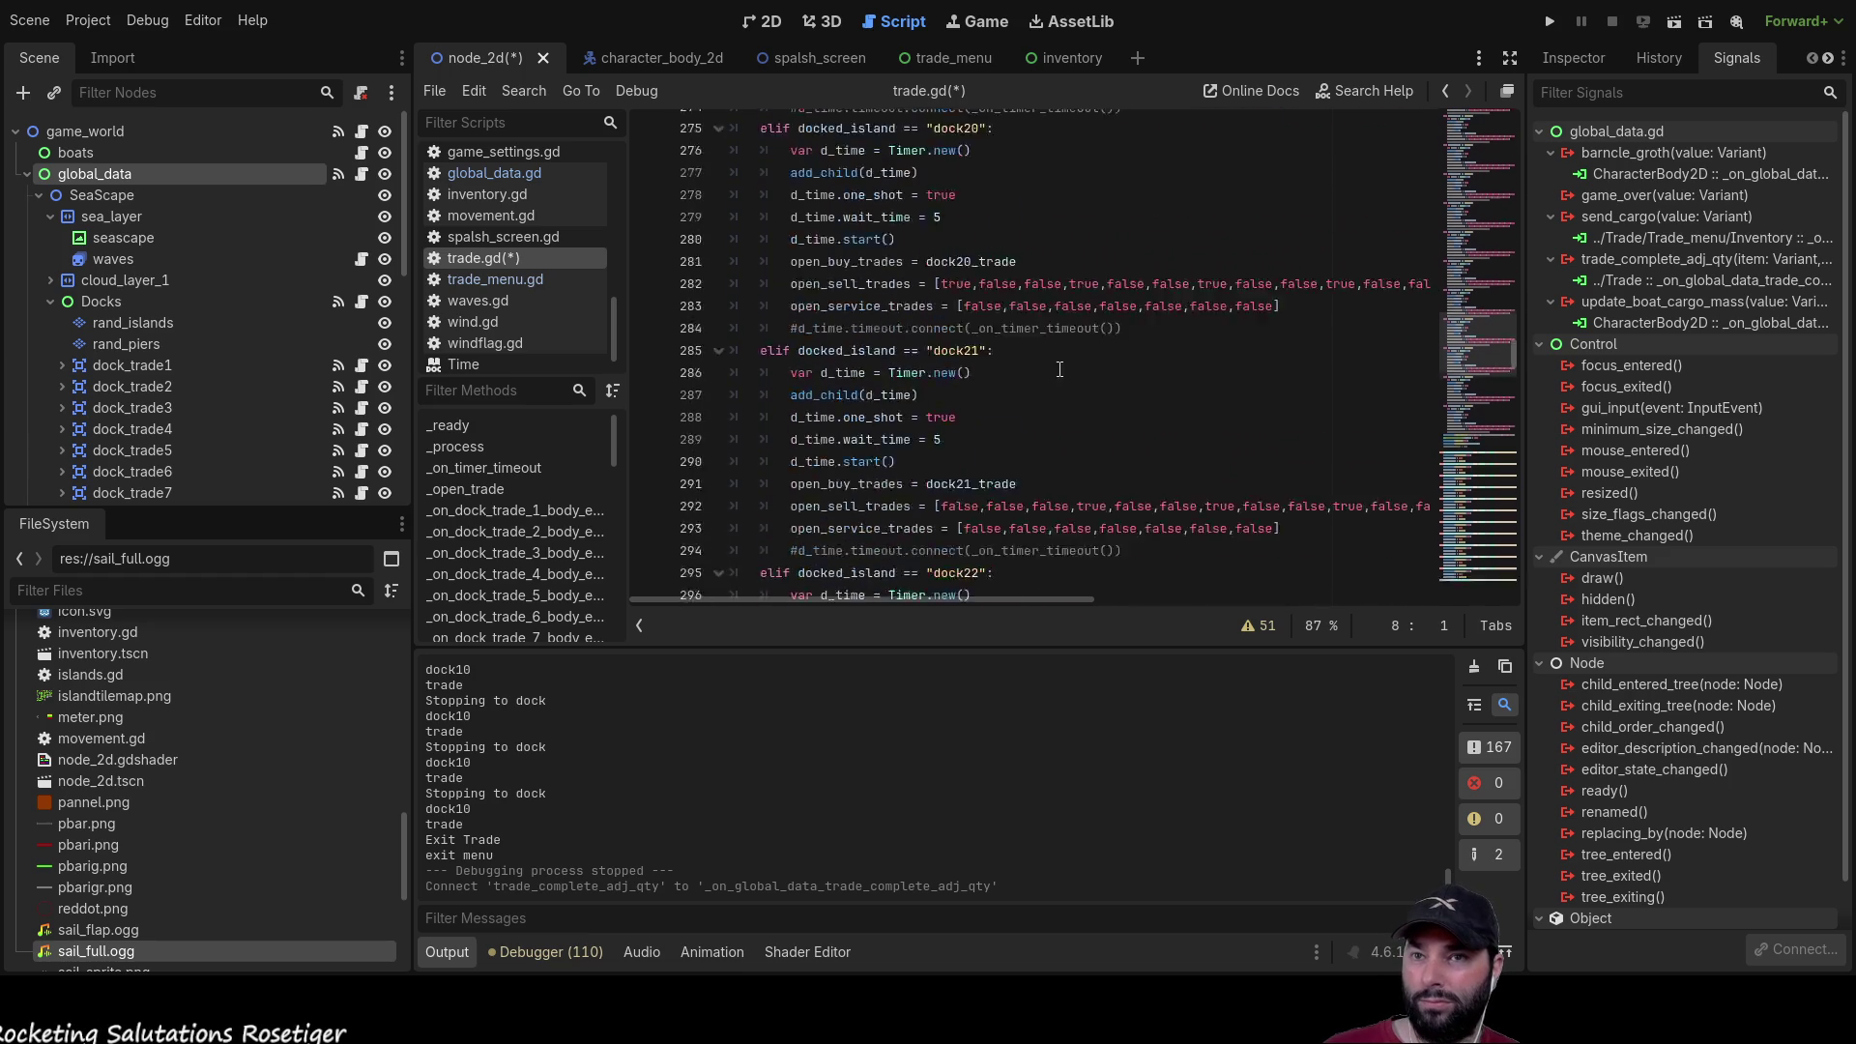
{"action": "scroll", "coordinate": [1062, 377], "scroll_direction": "down", "scroll_amount": 20}
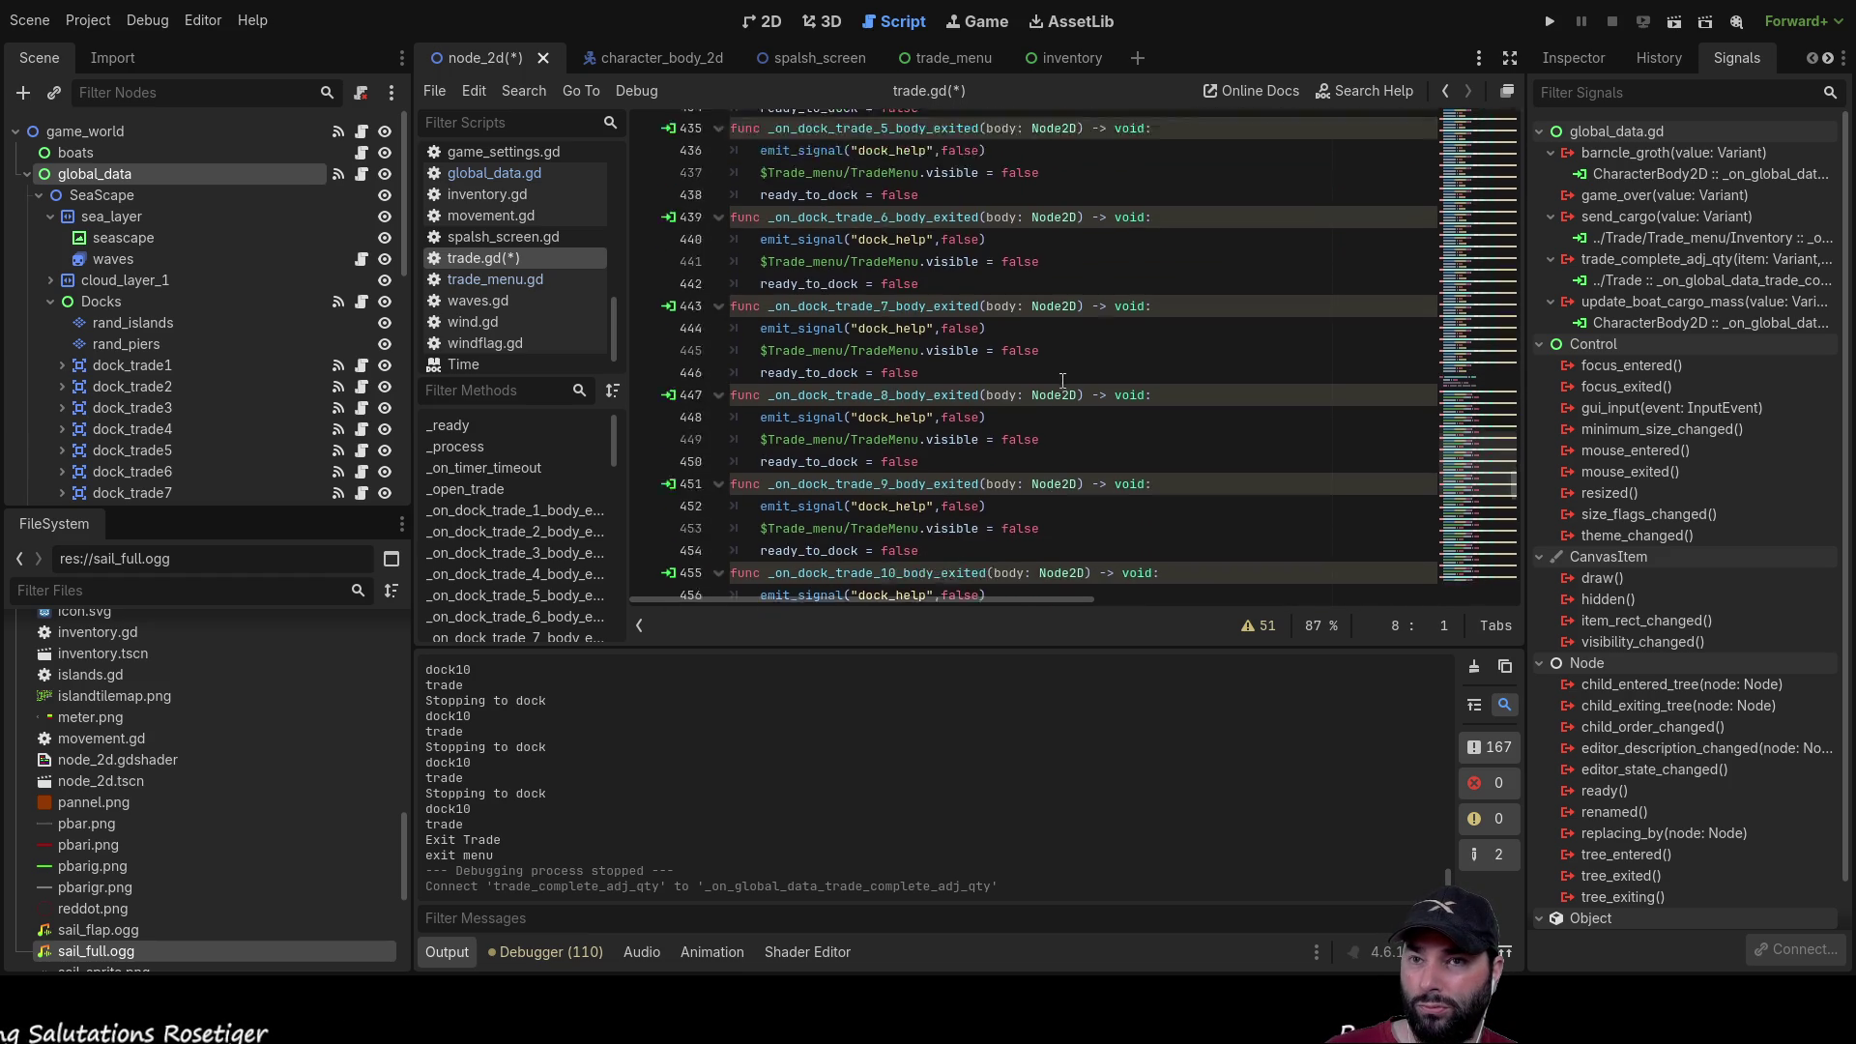
Step: Declare var update_position:int = 0 on the empty line after the dock checks
{"action": "scroll", "coordinate": [1062, 379], "scroll_direction": "down", "scroll_amount": 13}
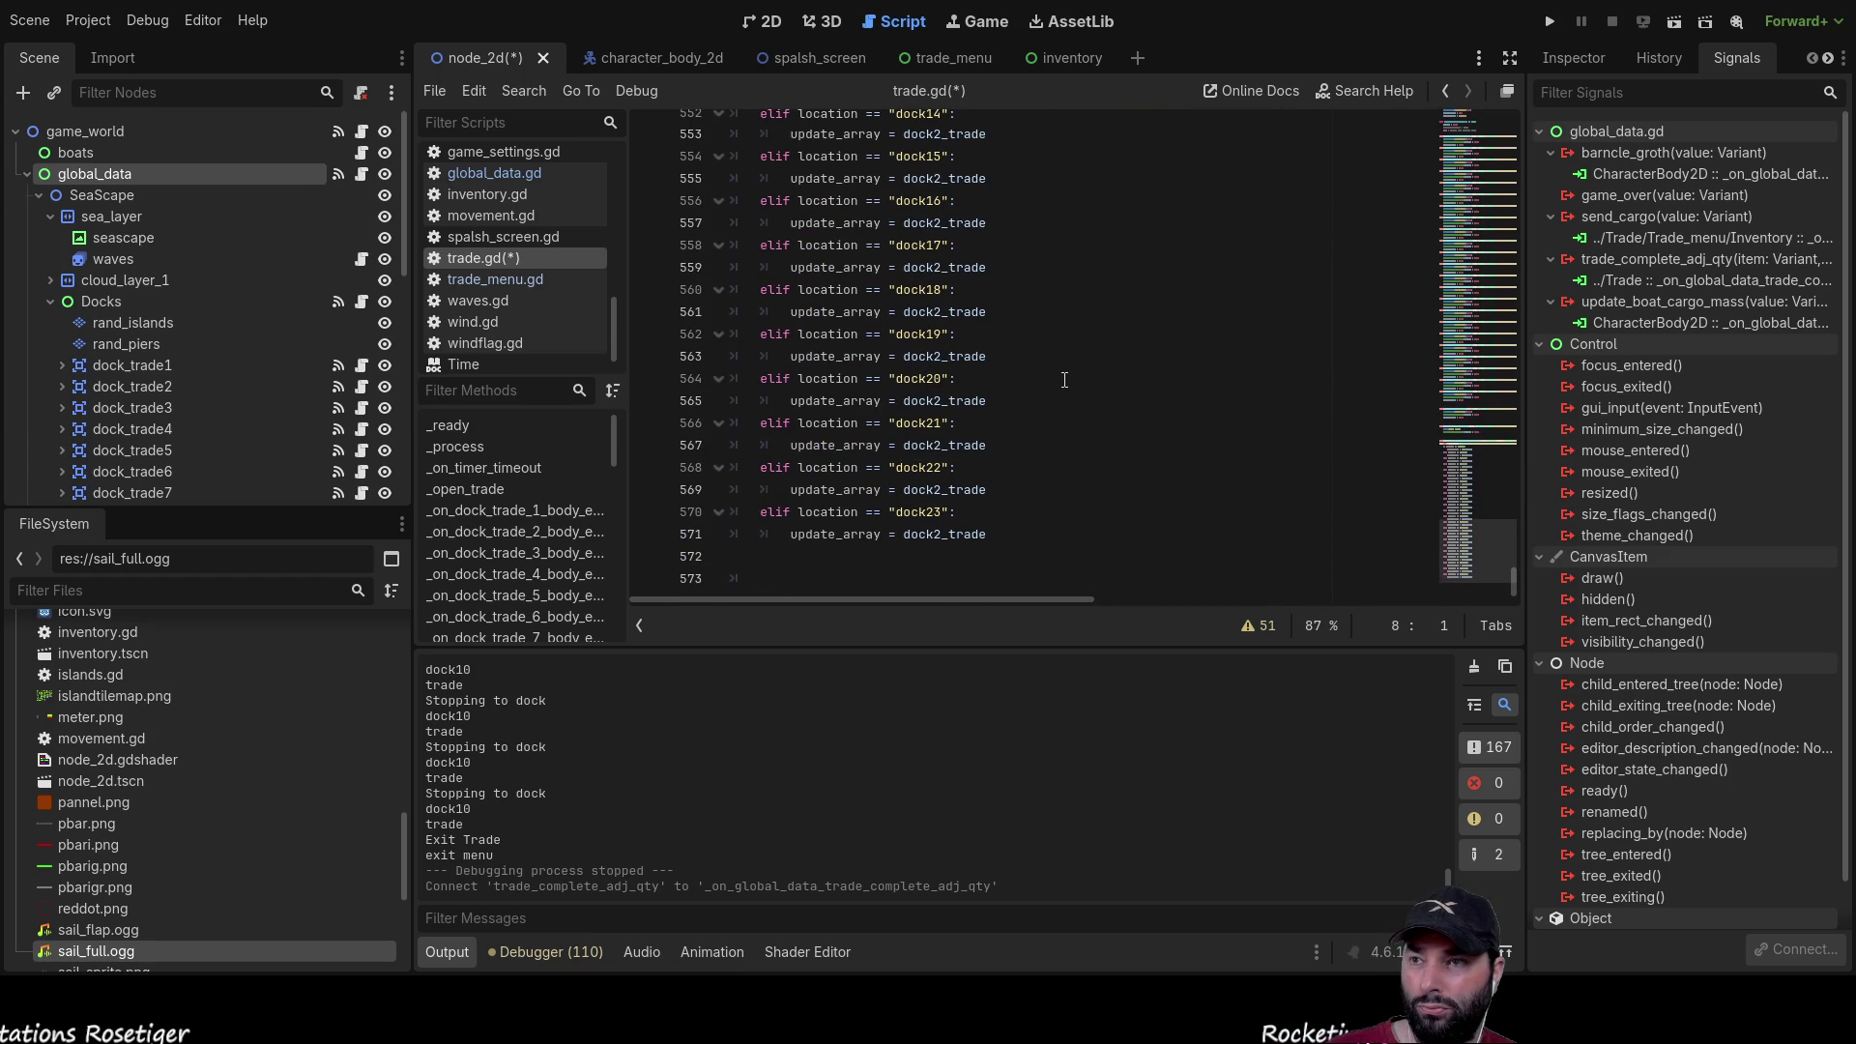
{"action": "left_click", "coordinate": [850, 564]}
{"action": "type", "text": "var update_pos"}
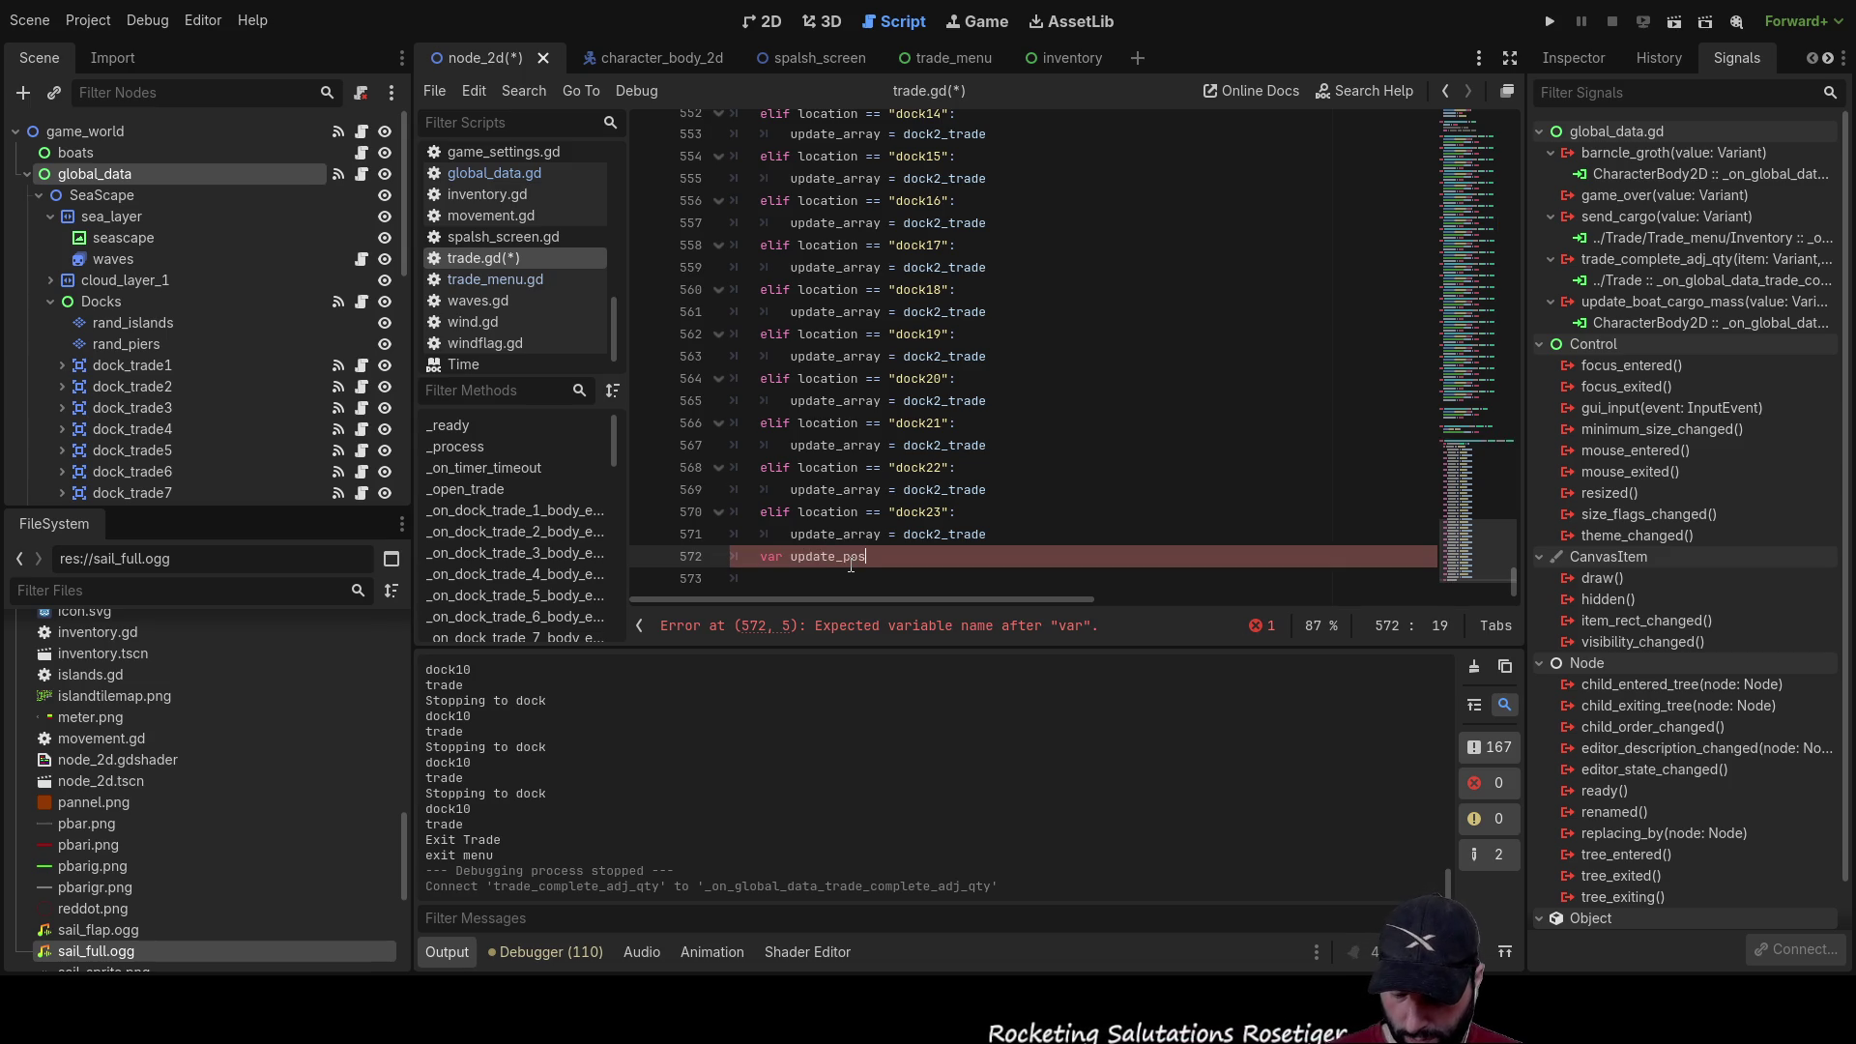
{"action": "type", "text": "ition"}
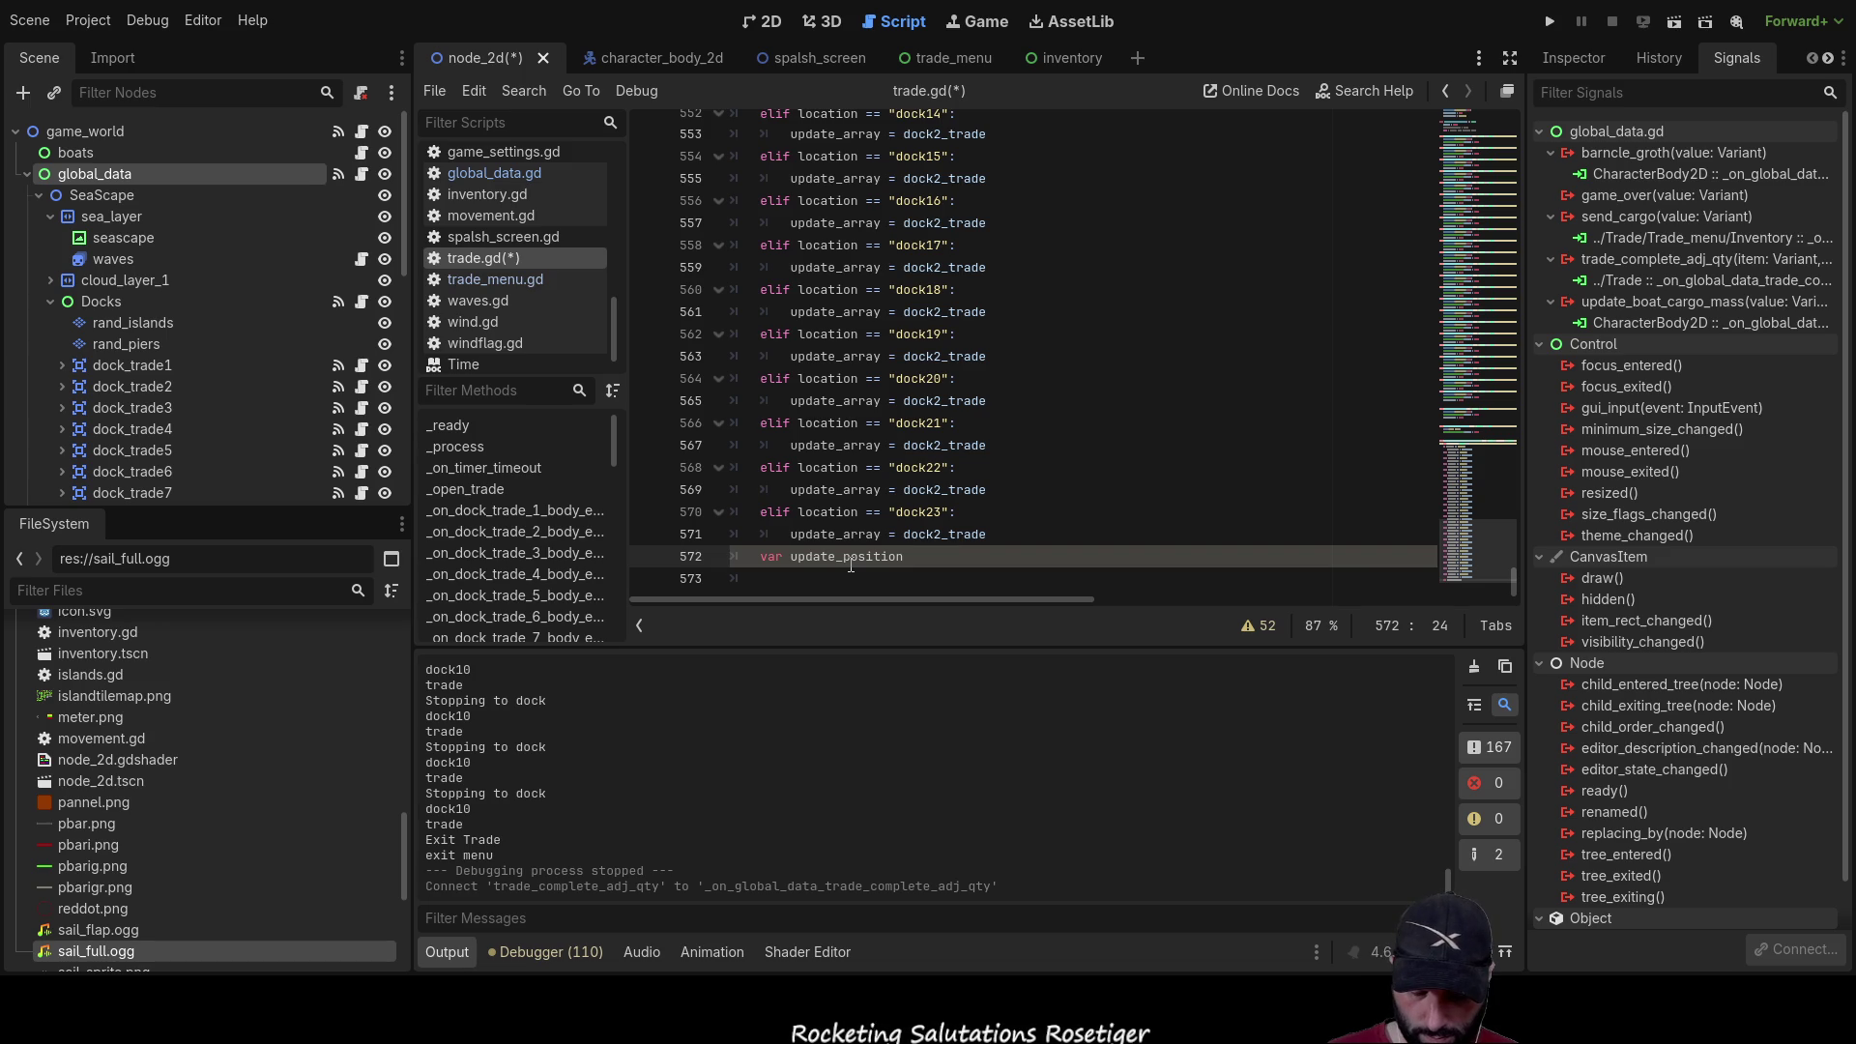
{"action": "type", "text": ":in"}
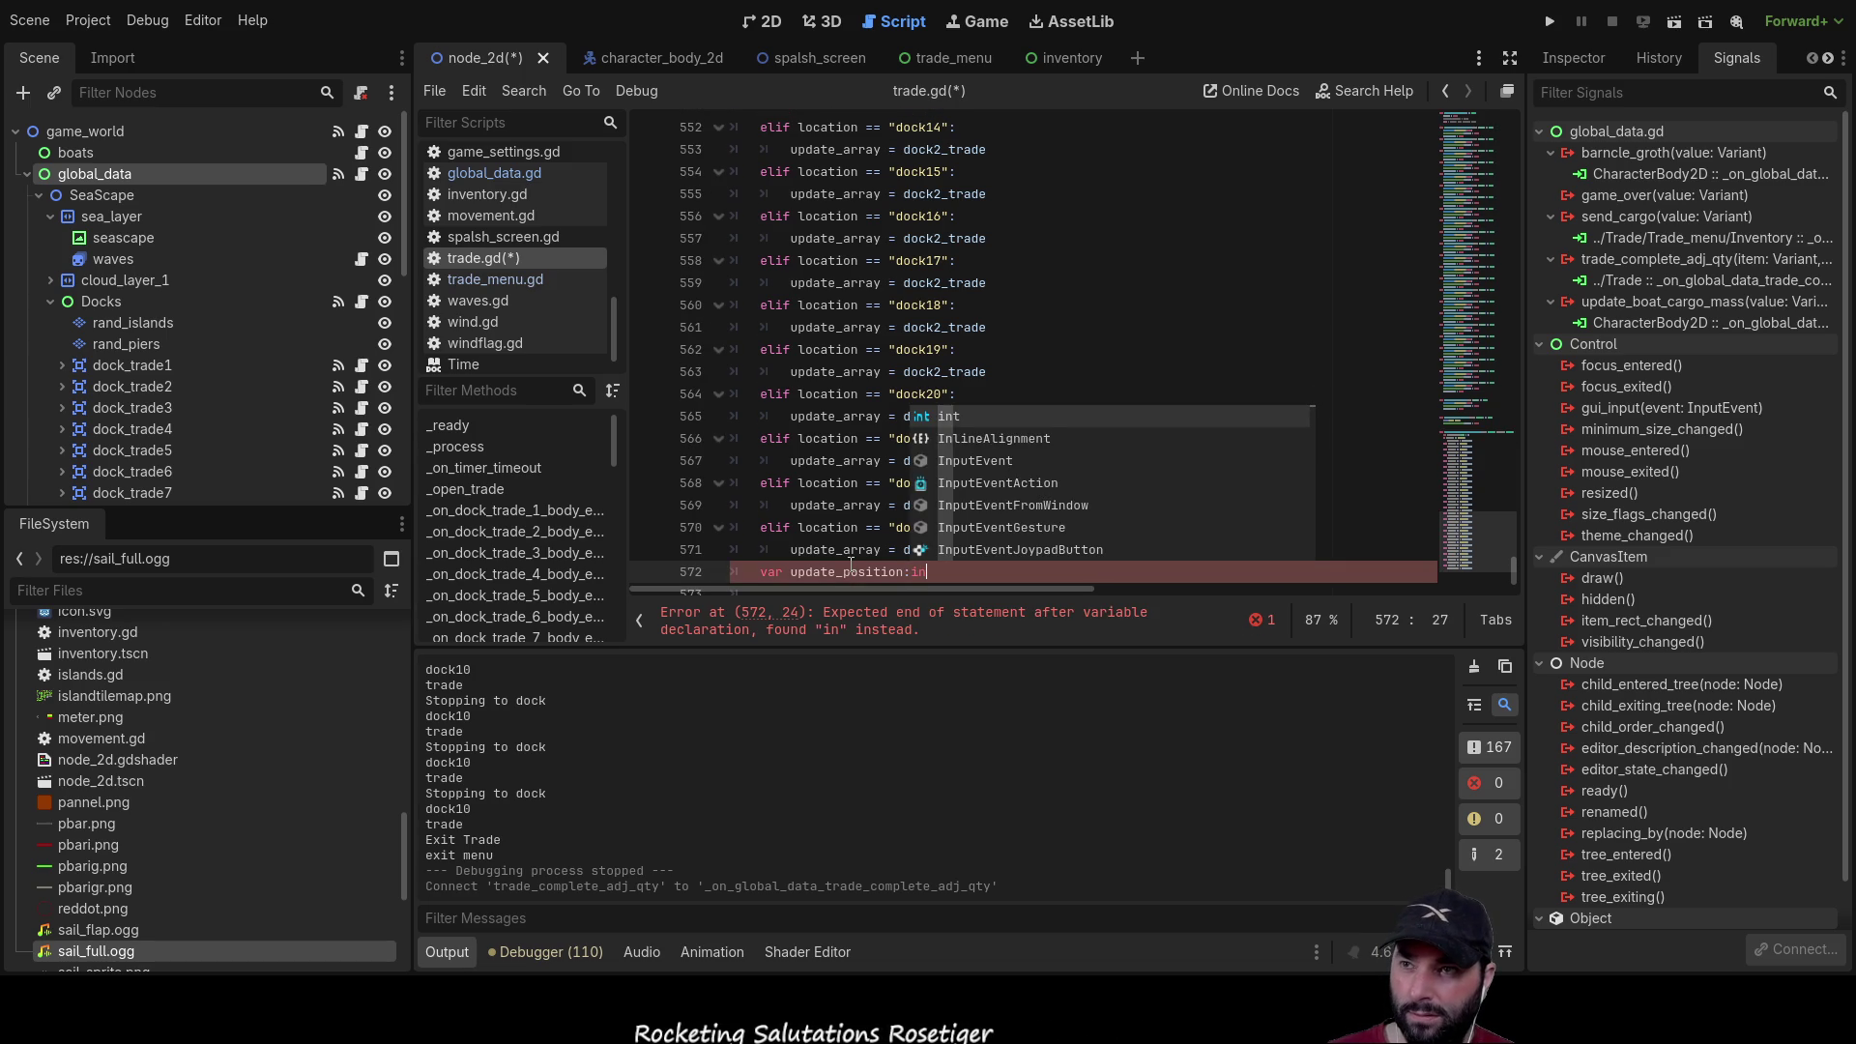
{"action": "key", "text": "Return"}
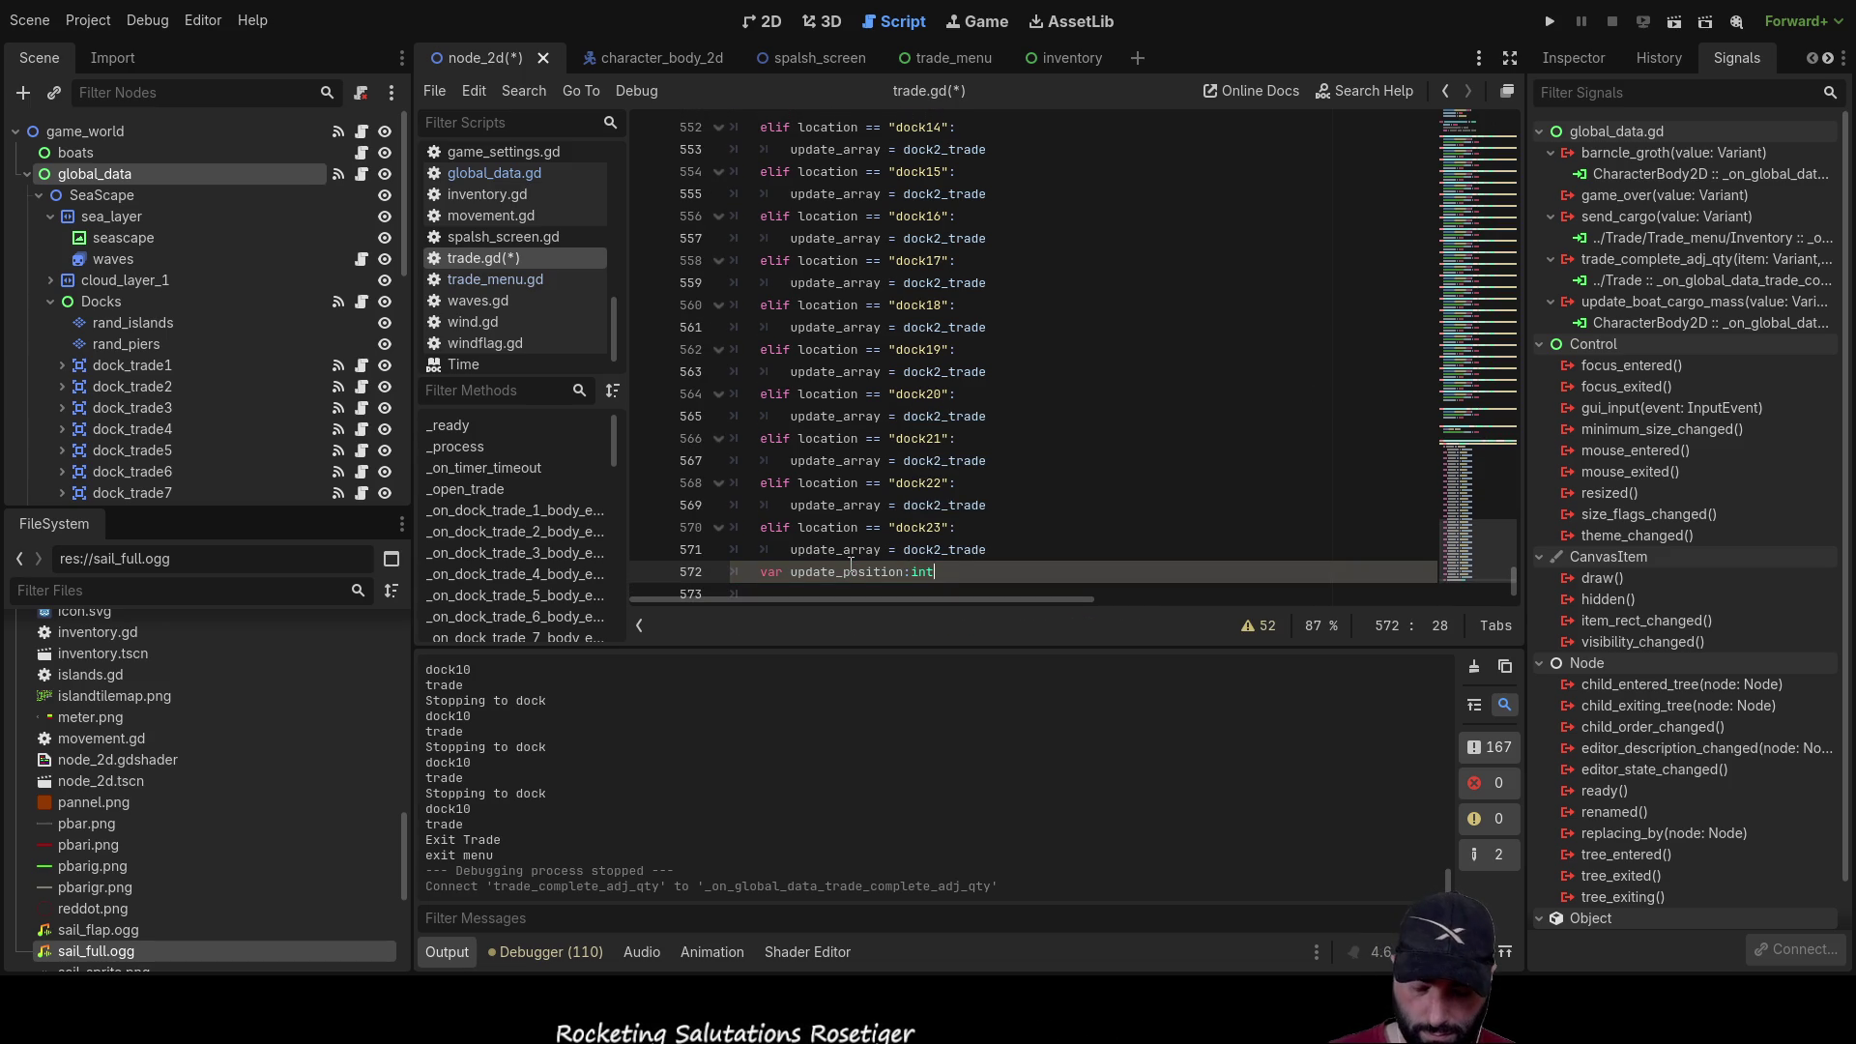
{"action": "type", "text": "= 0"}
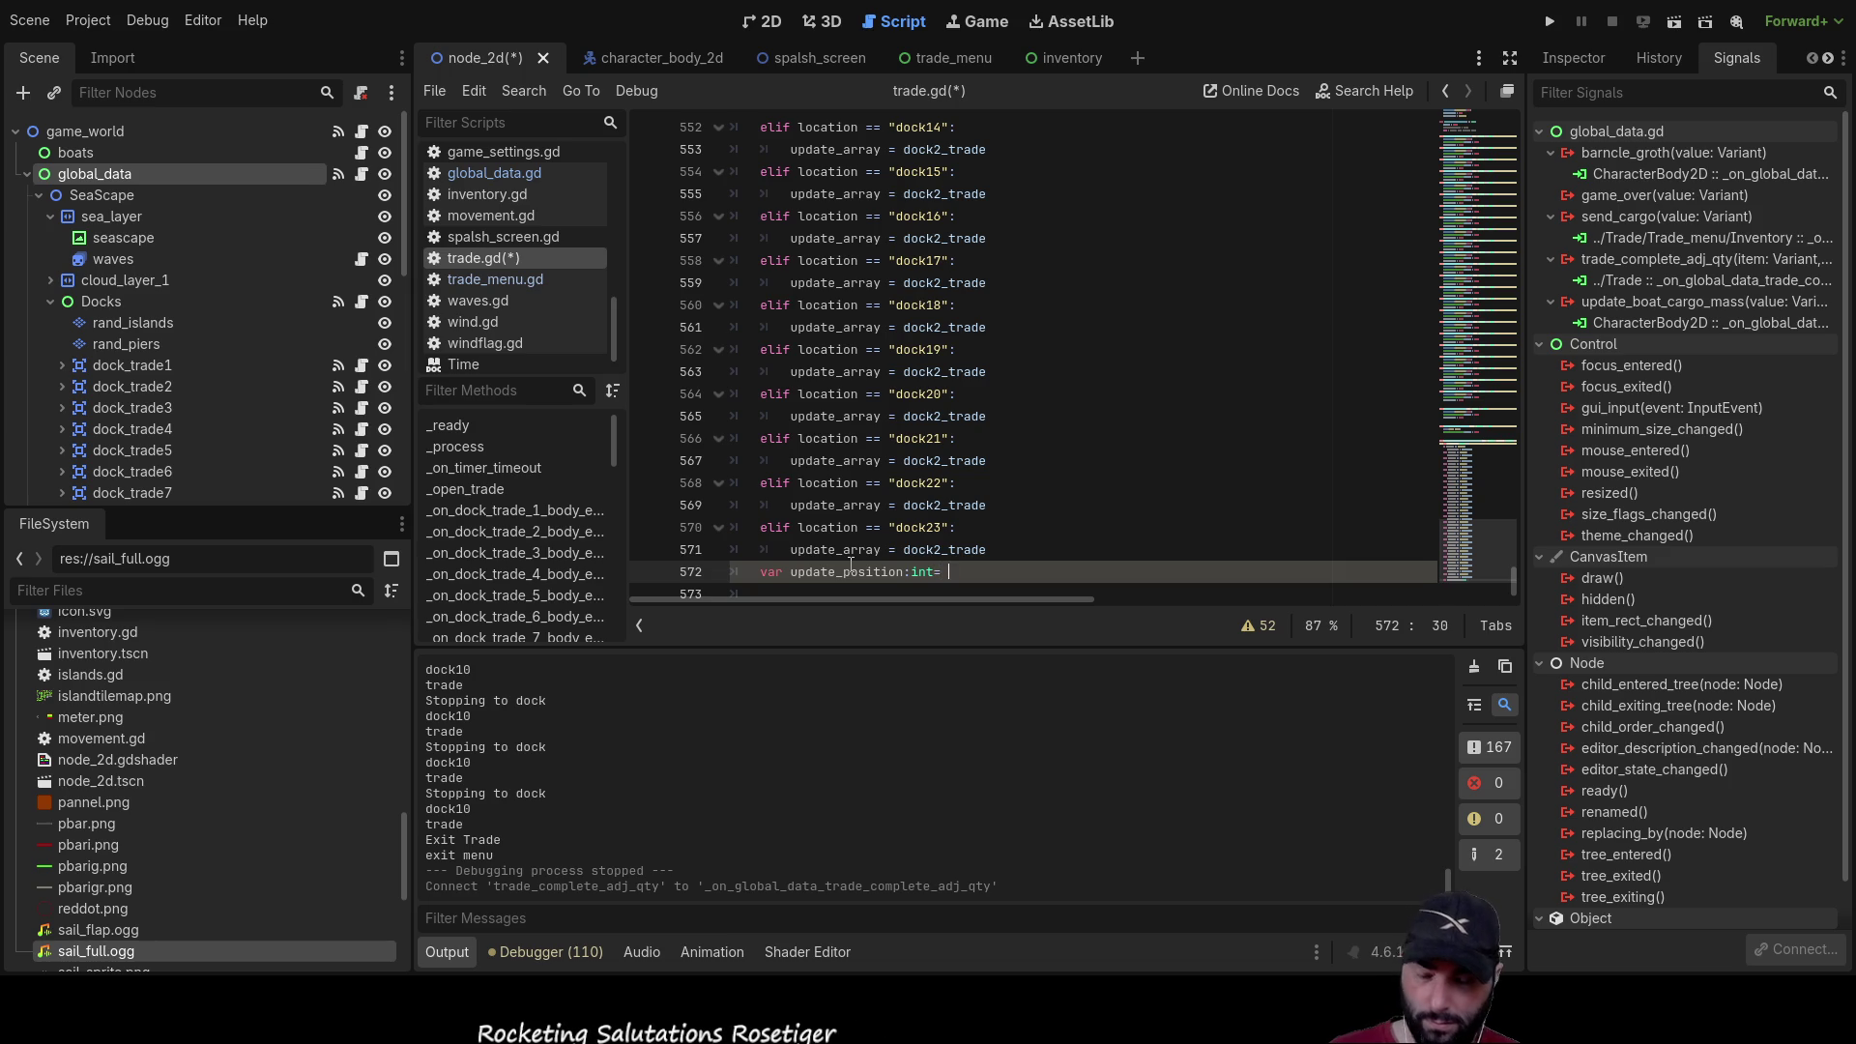
{"action": "key", "text": "Return"}
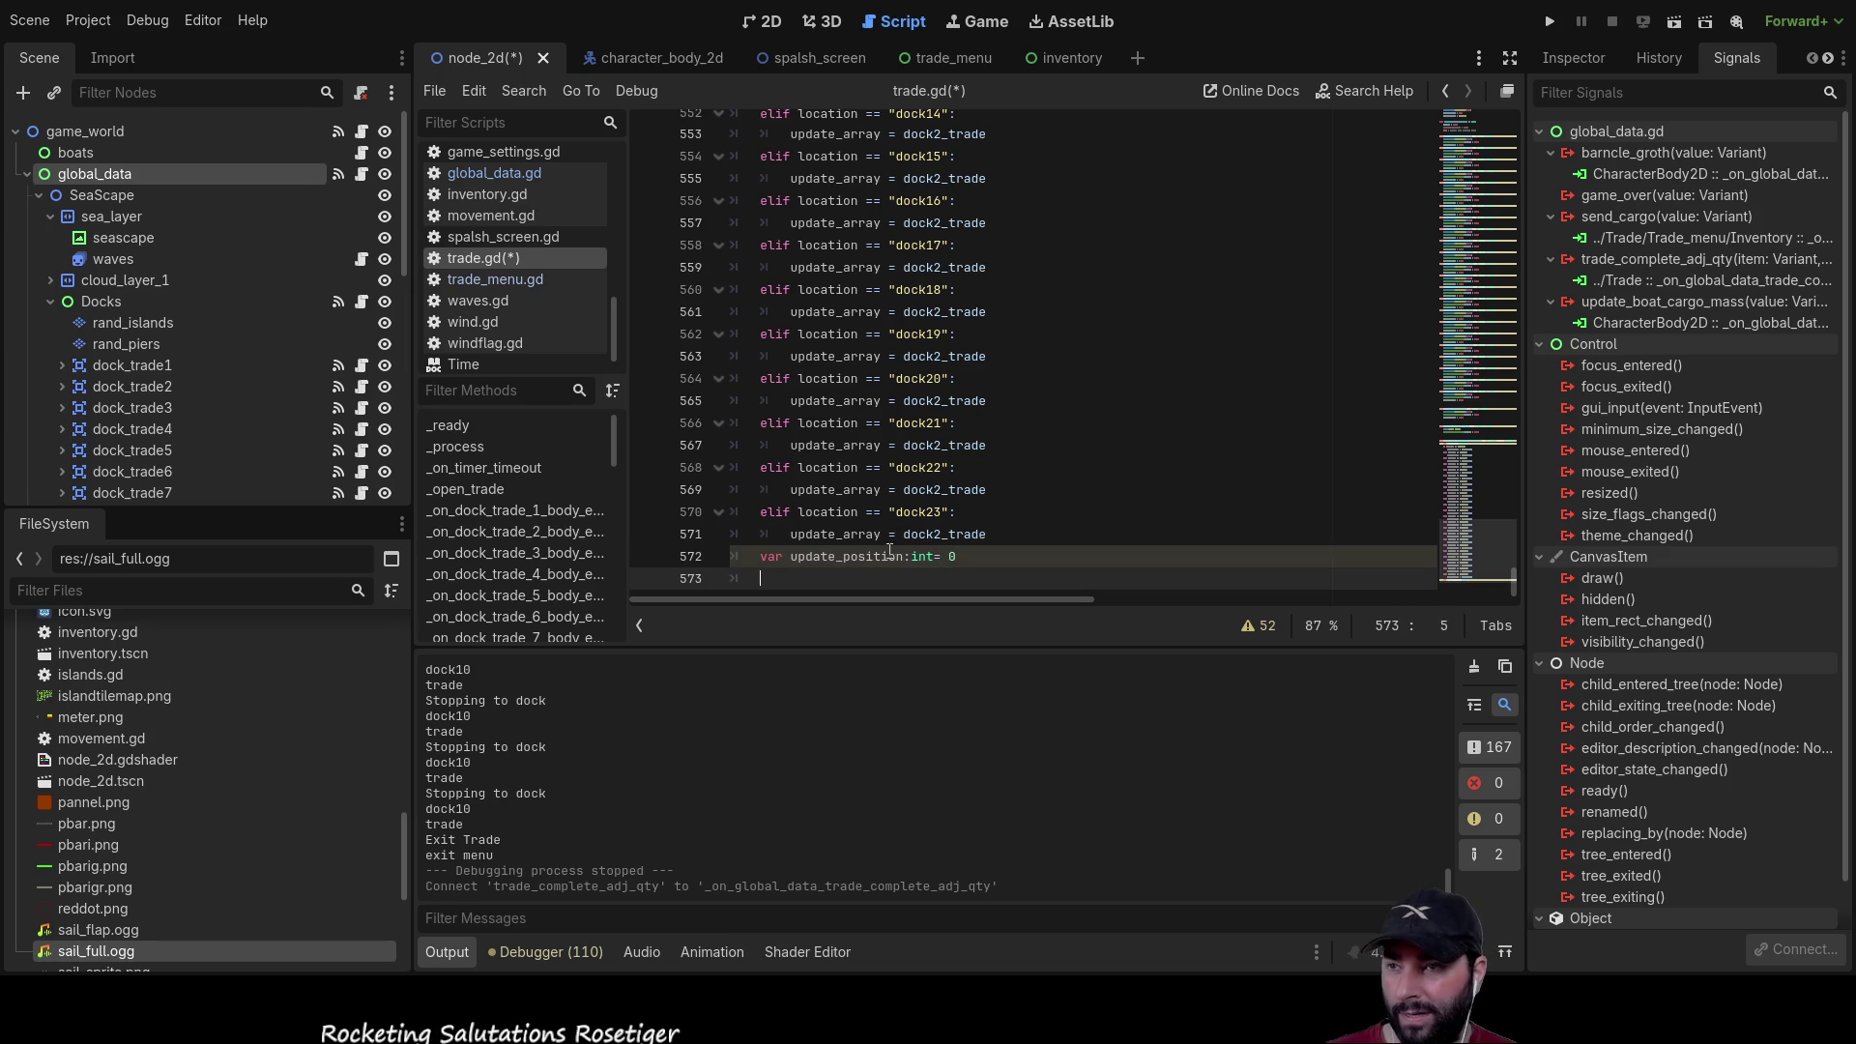
Step: Paste the commented trade-goods list and add the line if item = "mail":
{"action": "type", "text": "#[mail,water,ore,metal,igoods,logs,planks,furn,fert,crop,food,wool,thread,cloth]"}
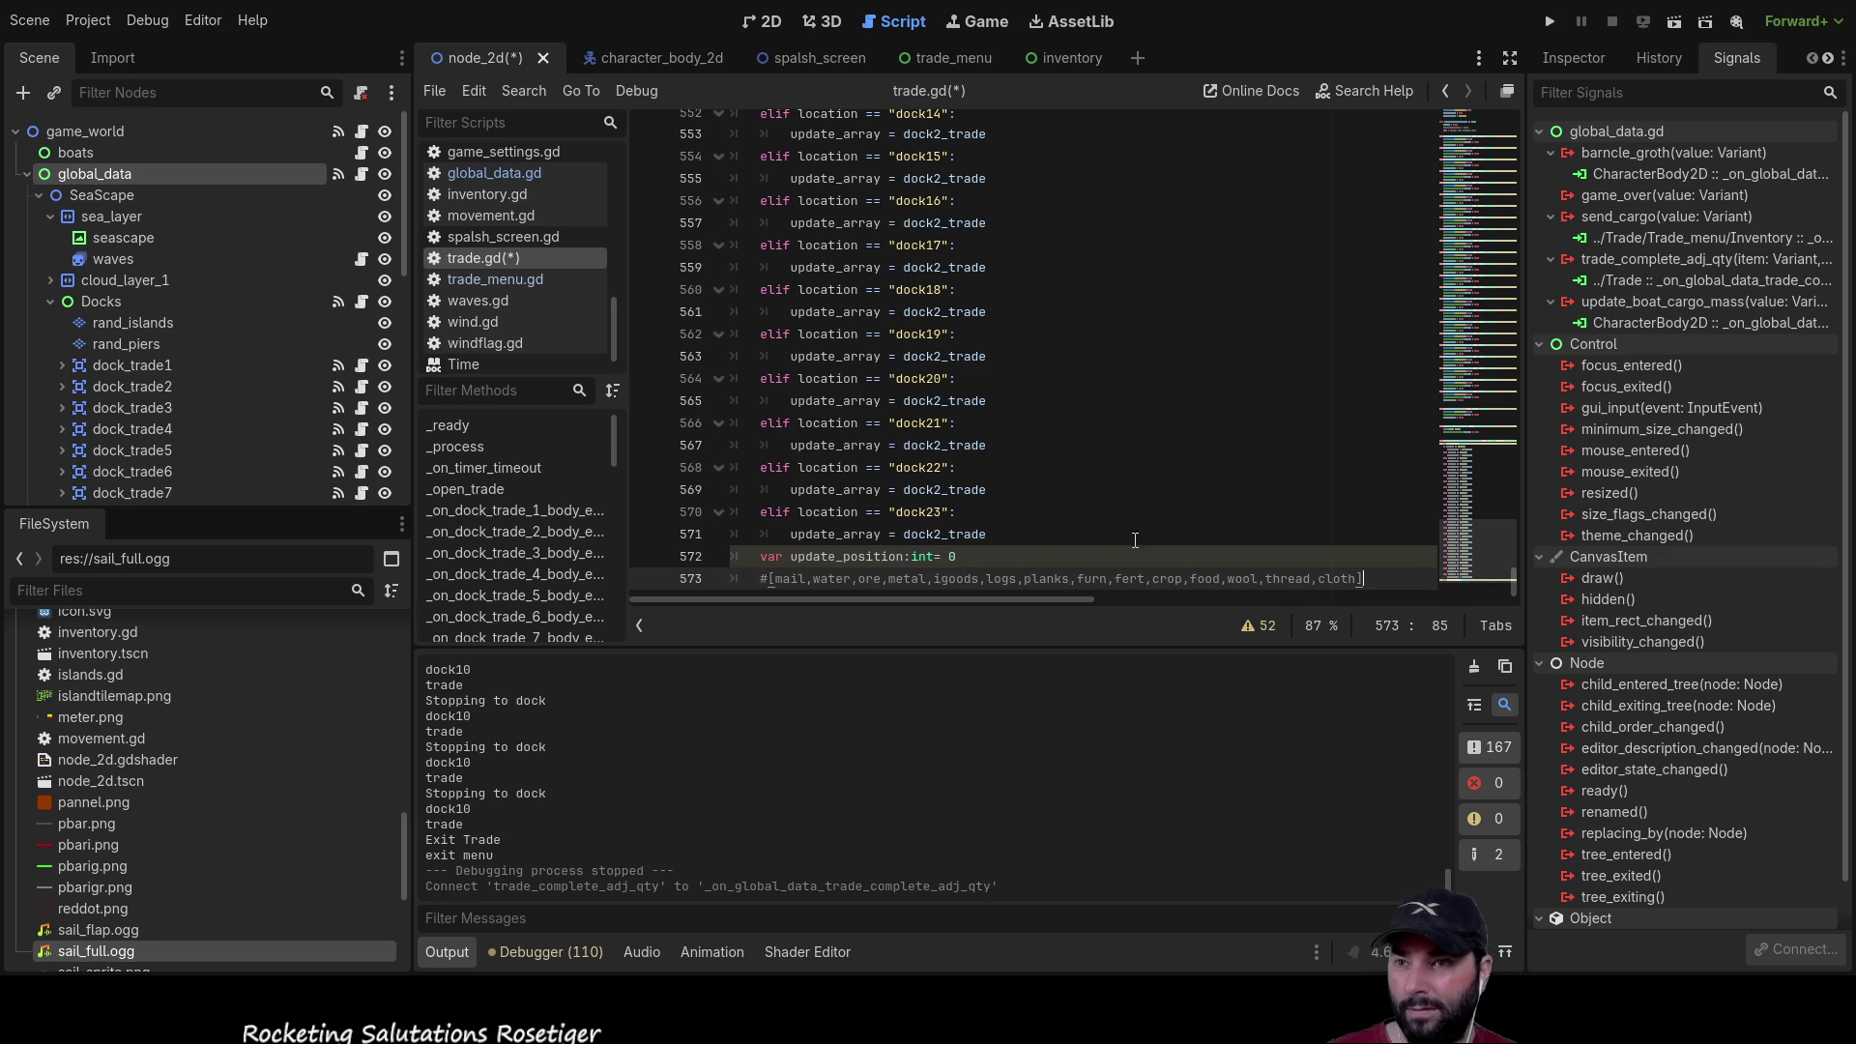
{"action": "key", "text": "Return"}
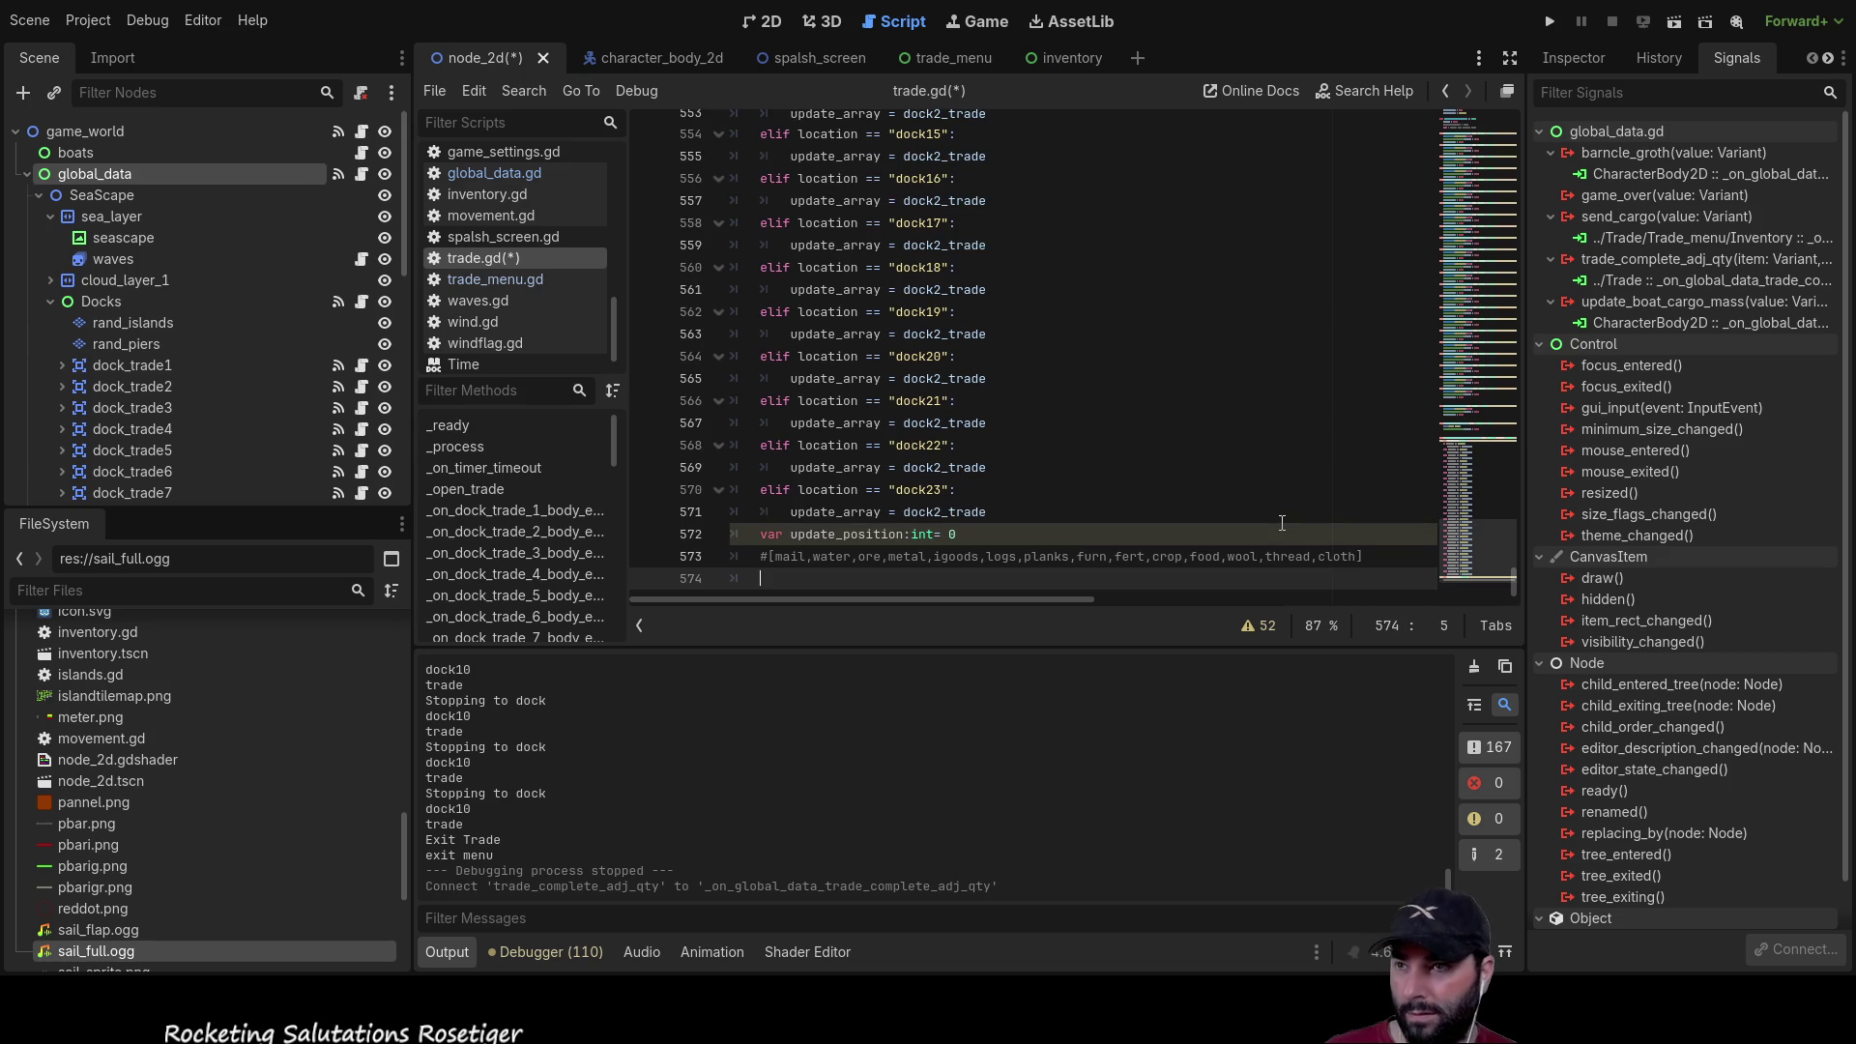
{"action": "type", "text": "if "}
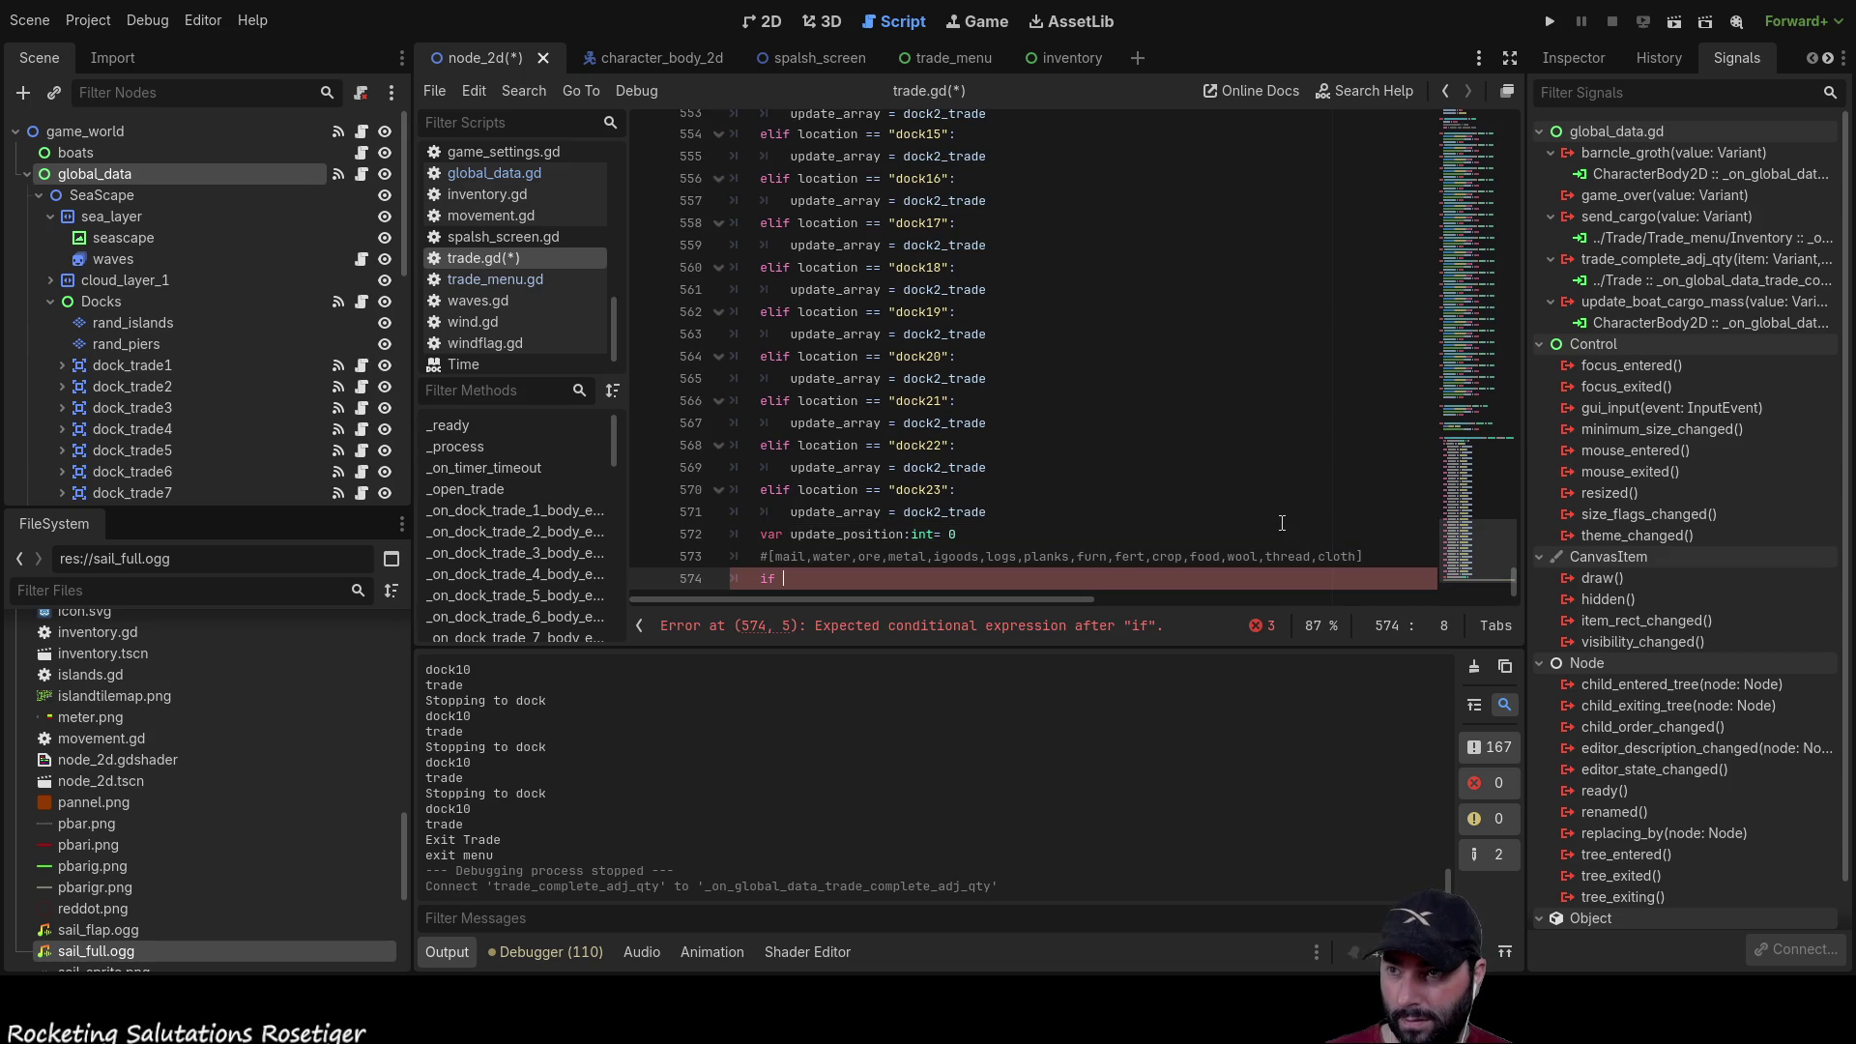
{"action": "type", "text": "item = "}
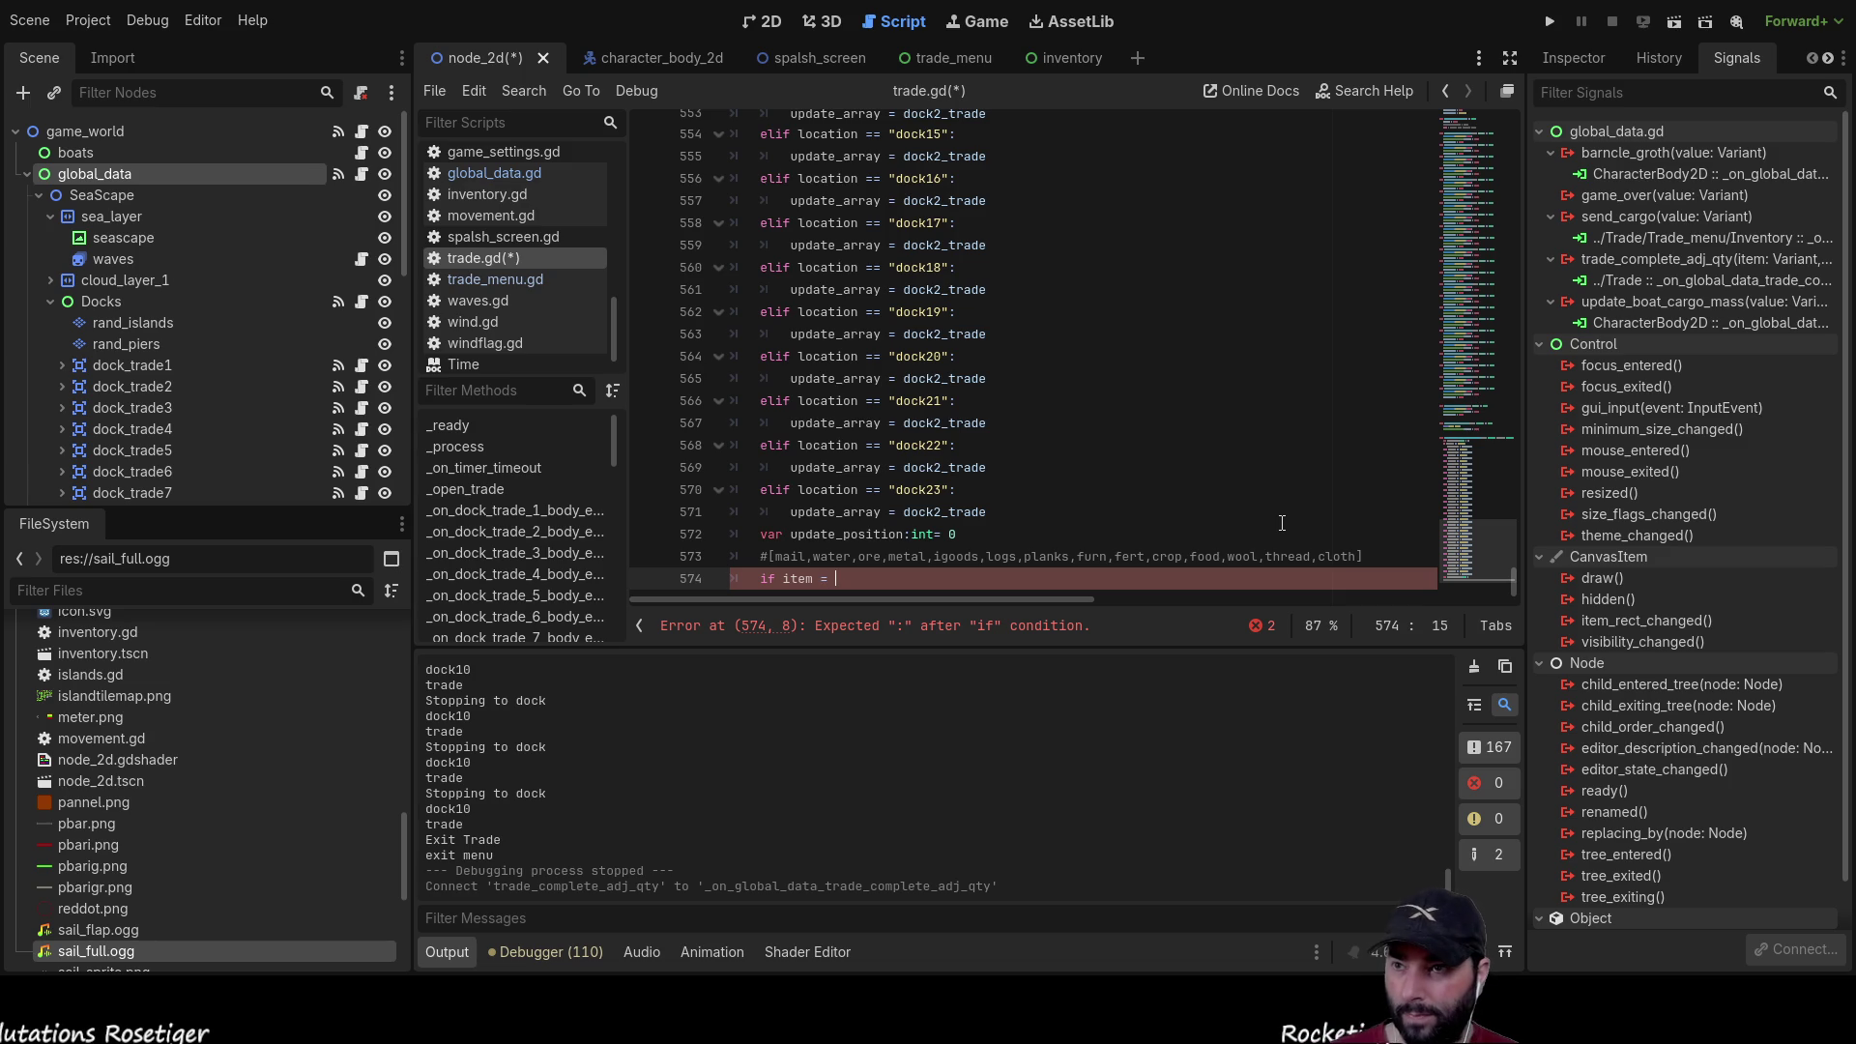
{"action": "type", "text": "mail"}
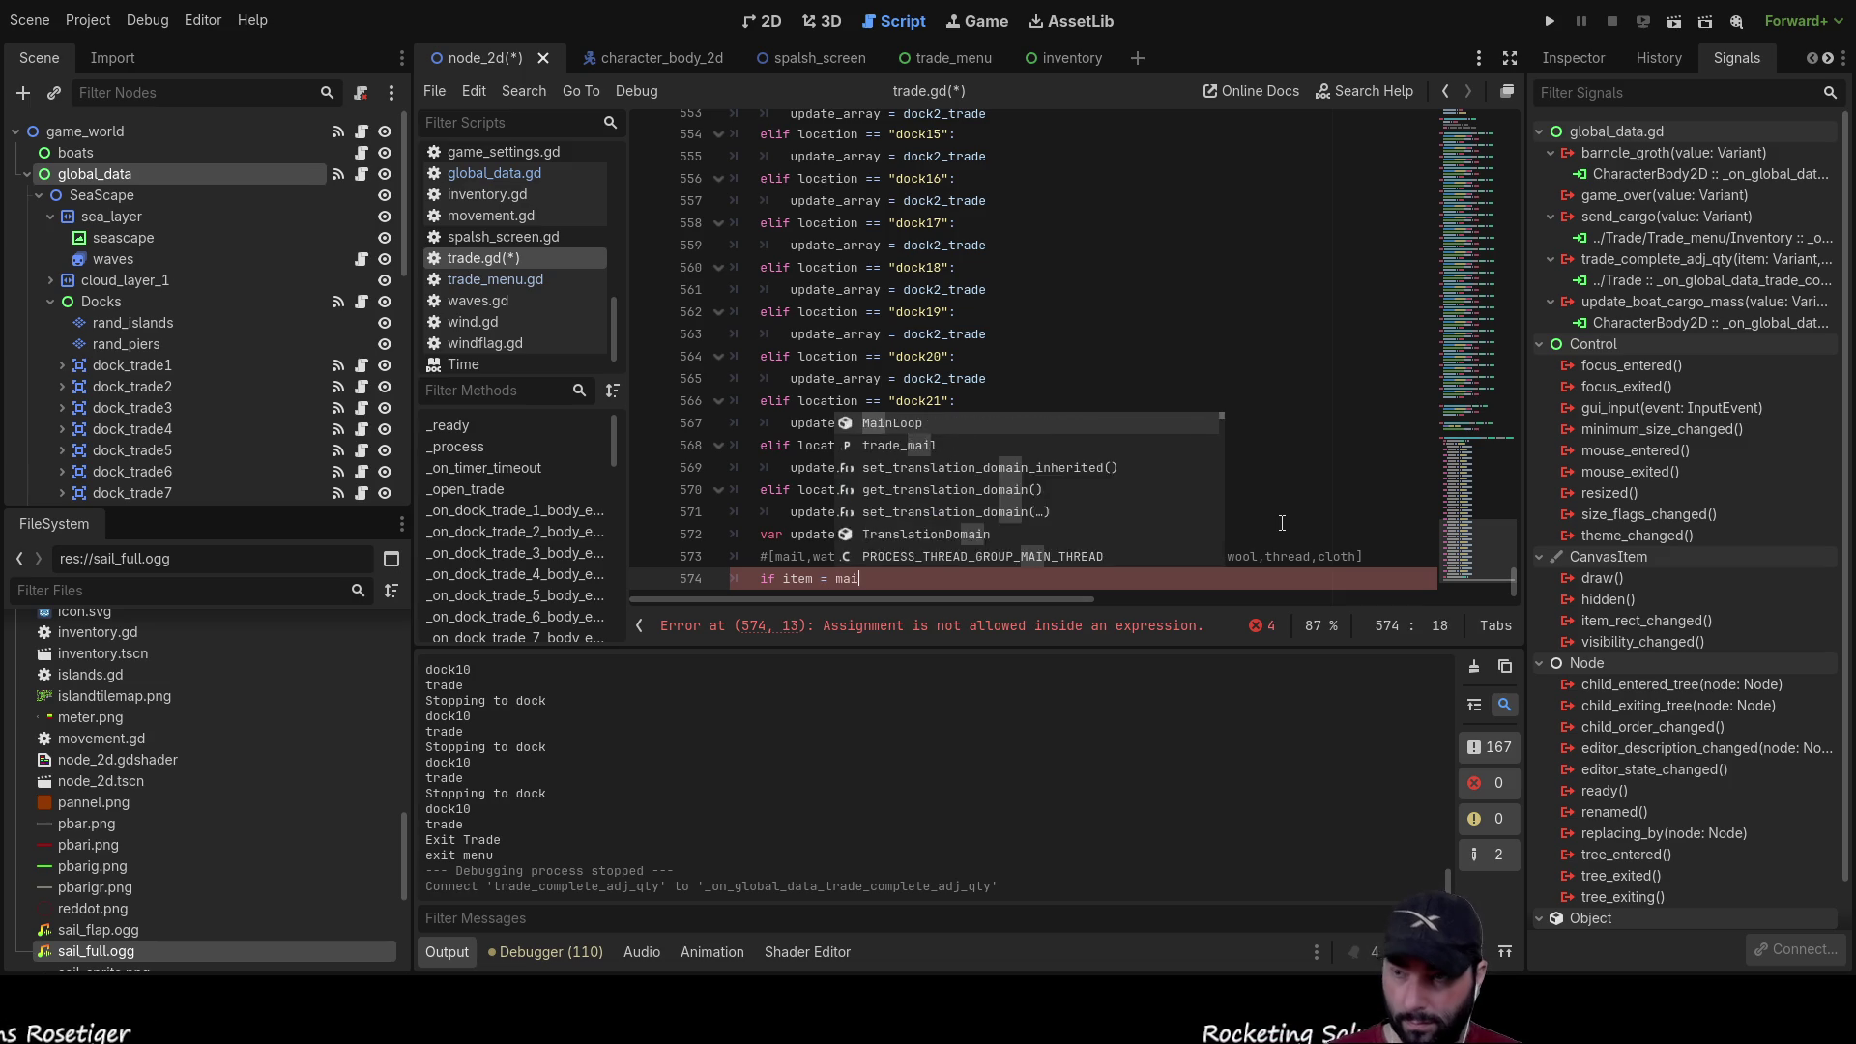
{"action": "key", "text": "Left"}
{"action": "key", "text": "Left"}
{"action": "key", "text": "Left"}
{"action": "type", "text": "\""}
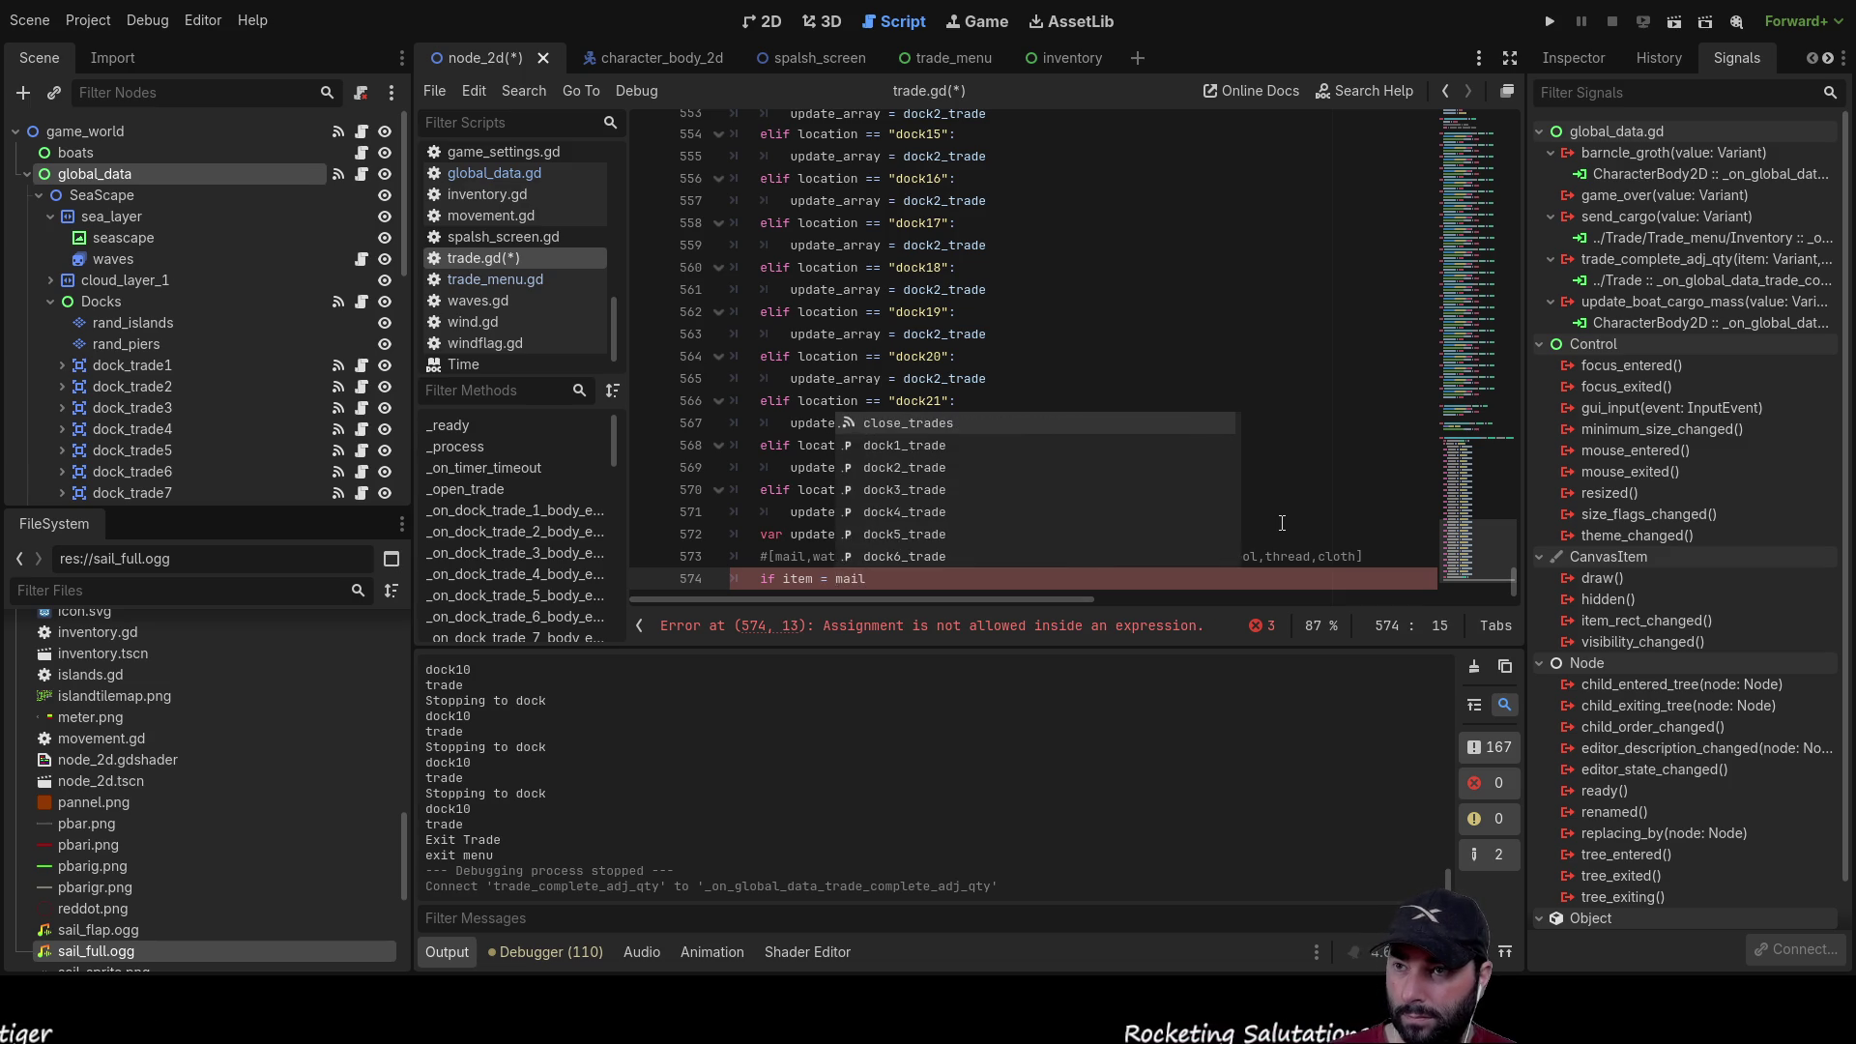
{"action": "key", "text": "Right"}
{"action": "key", "text": "Right"}
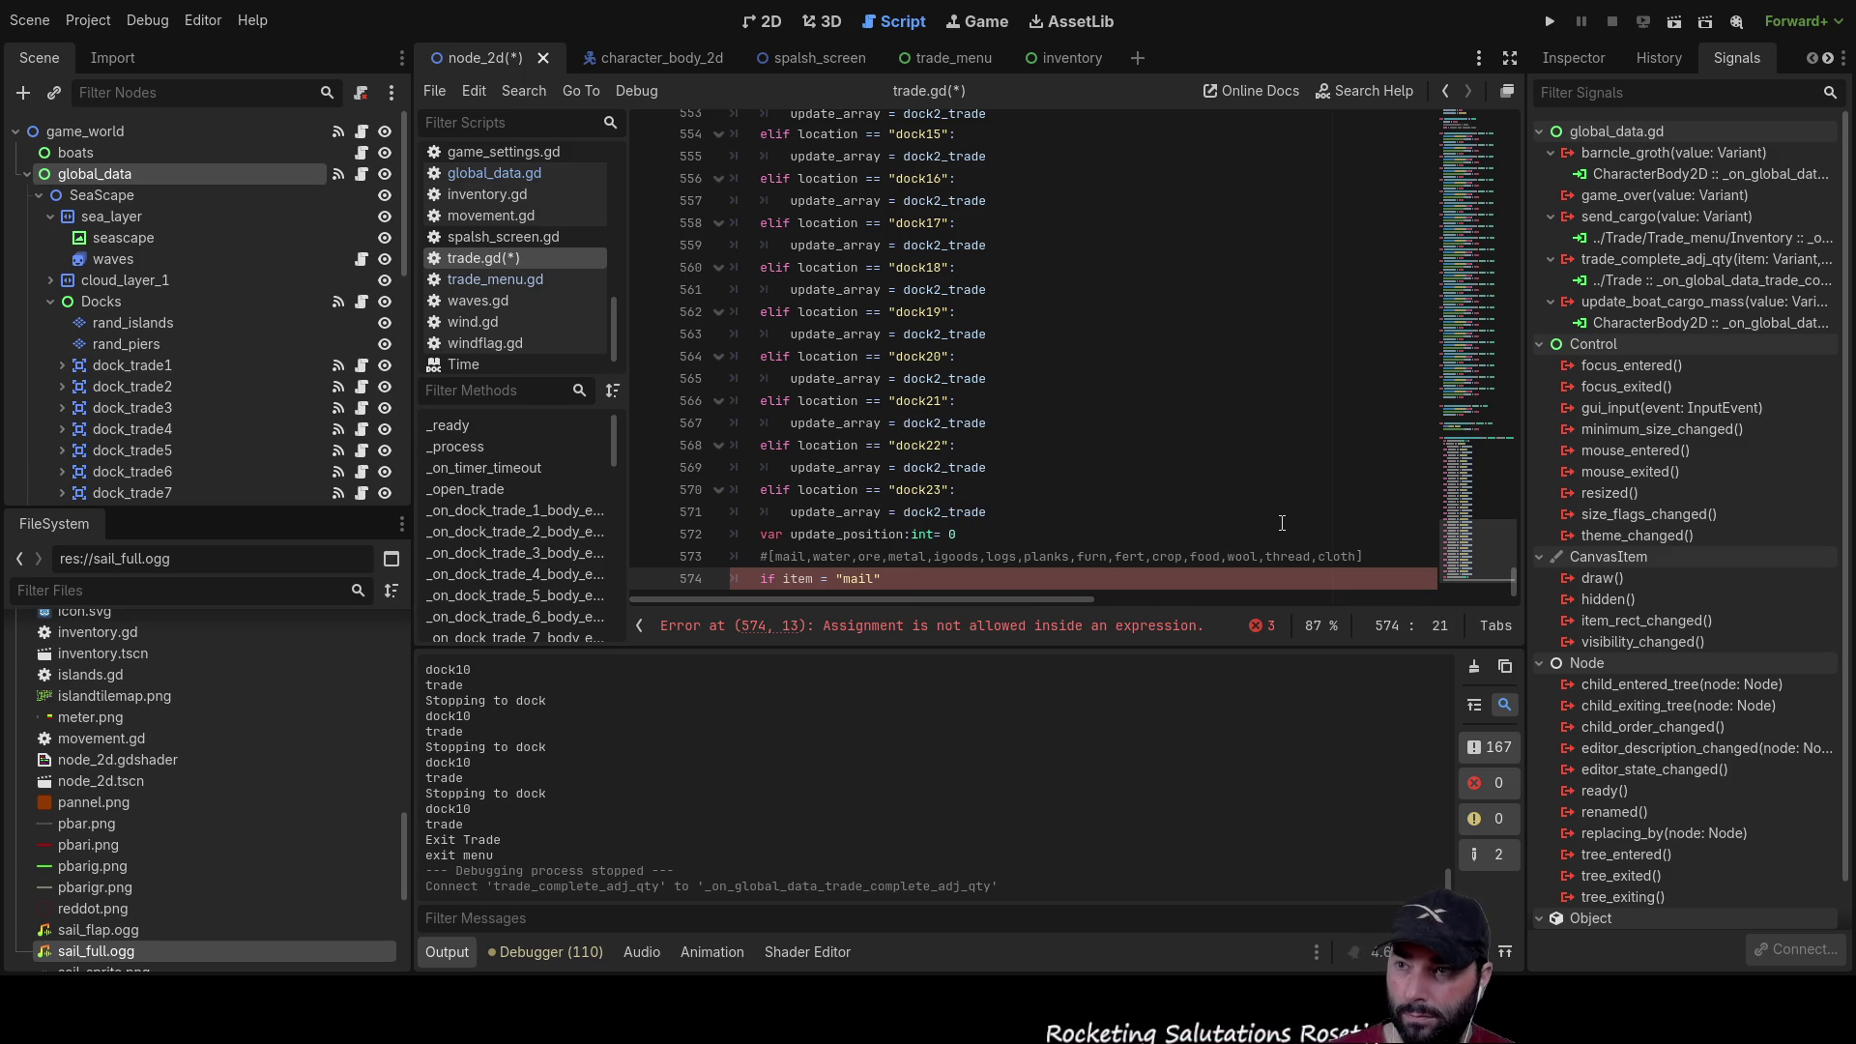
{"action": "key", "text": "Return"}
{"action": "key", "text": "Up"}
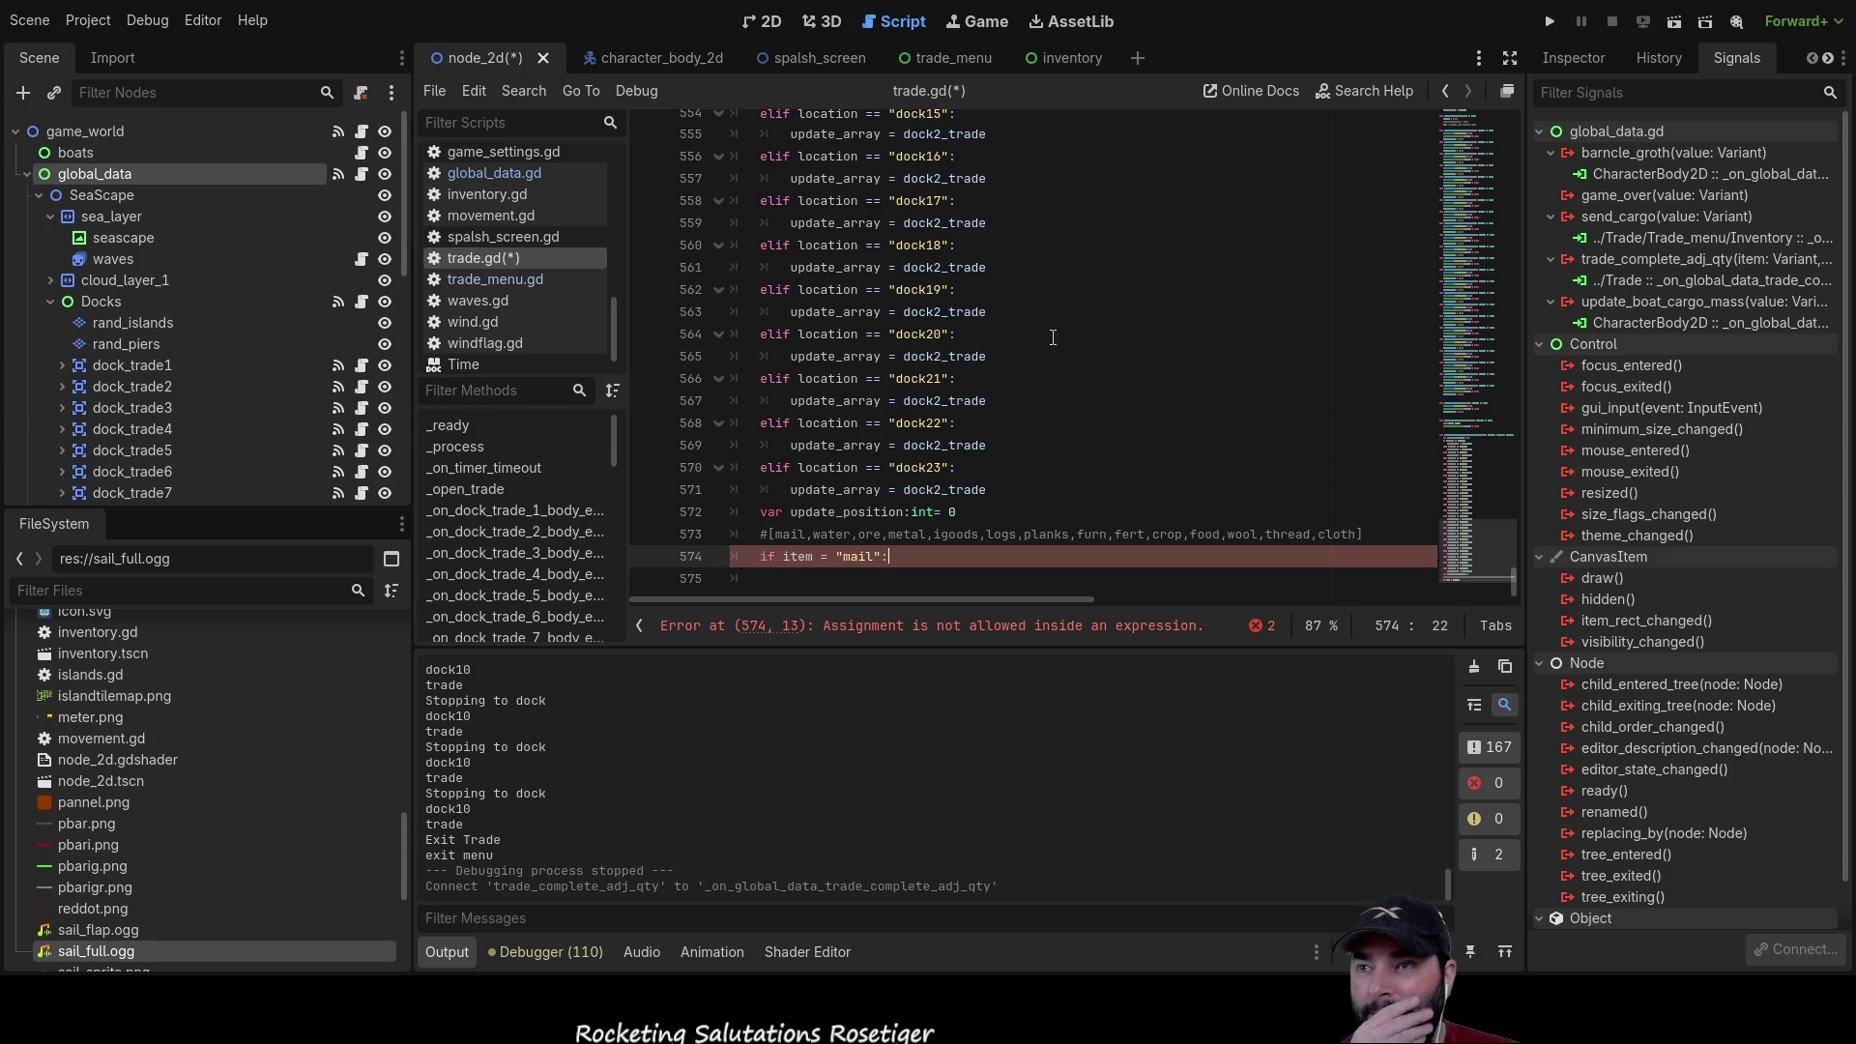
{"action": "scroll", "coordinate": [1087, 345], "scroll_direction": "up", "scroll_amount": 3}
{"action": "scroll", "coordinate": [1087, 346], "scroll_direction": "up", "scroll_amount": 20}
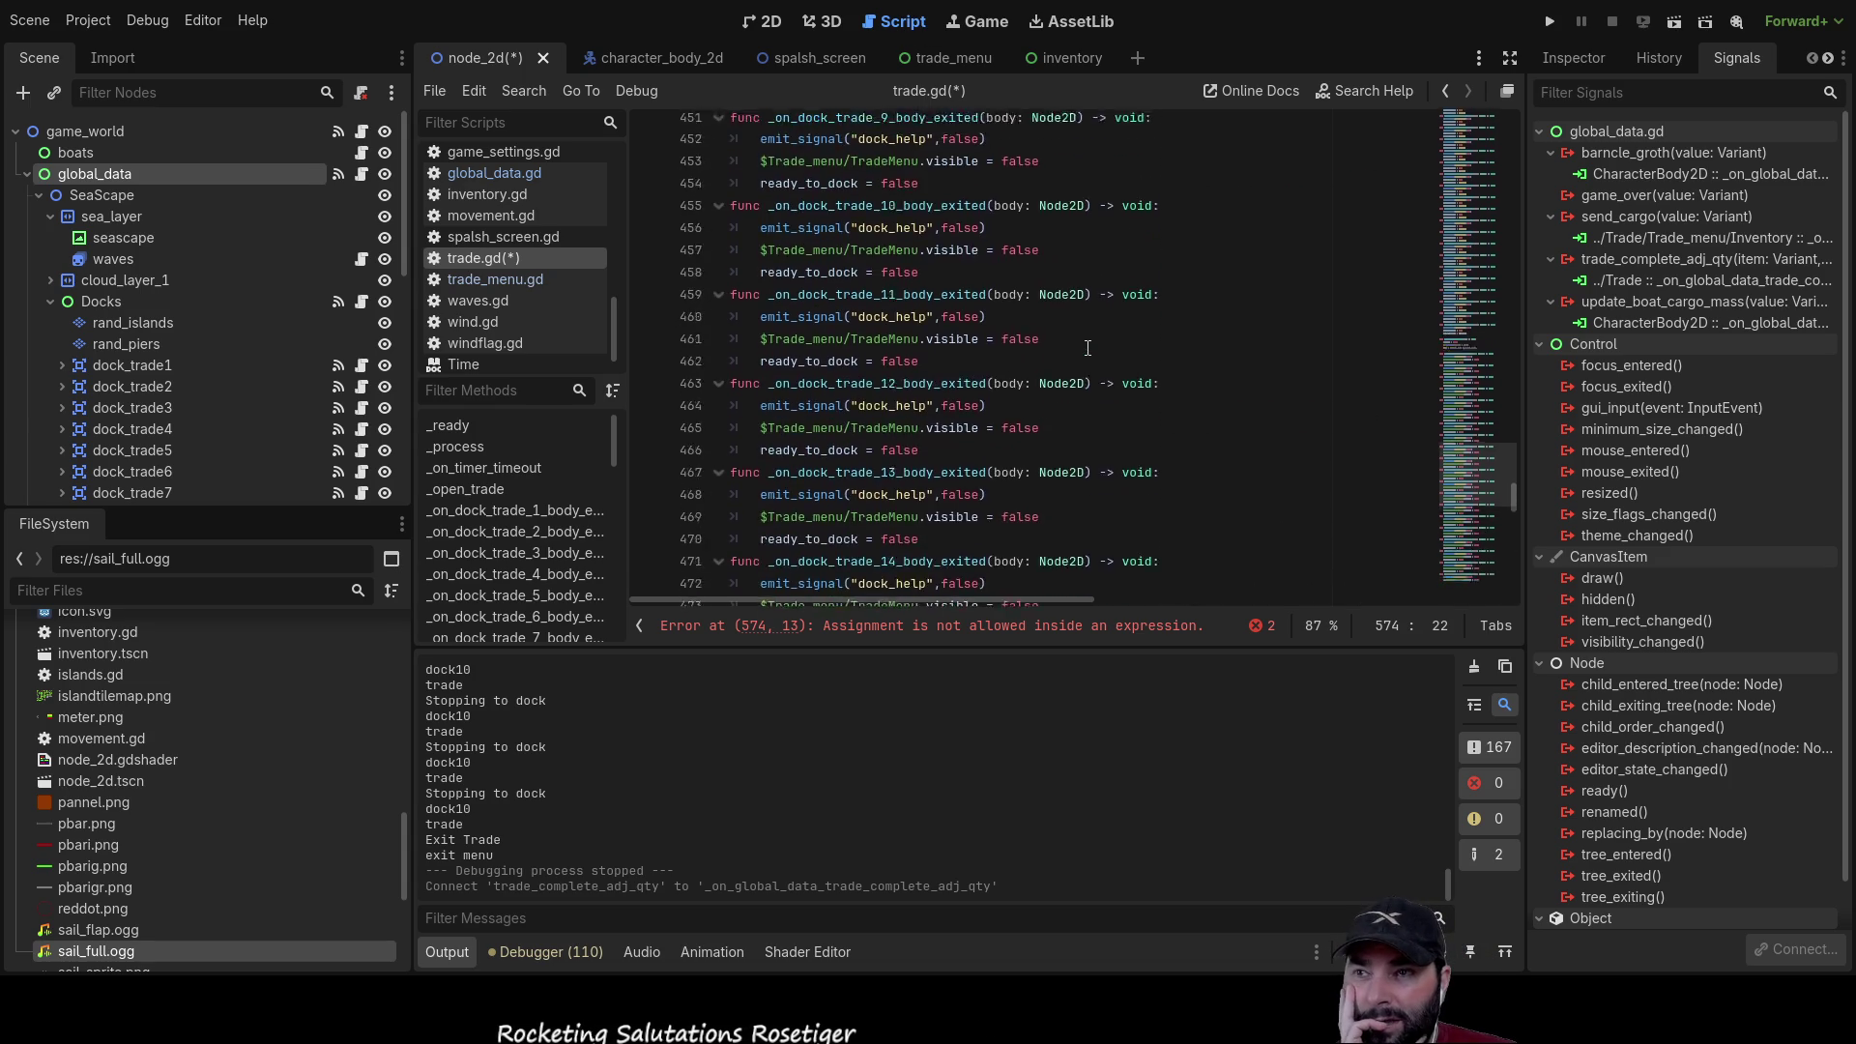
{"action": "scroll", "coordinate": [1096, 352], "scroll_direction": "up", "scroll_amount": 20}
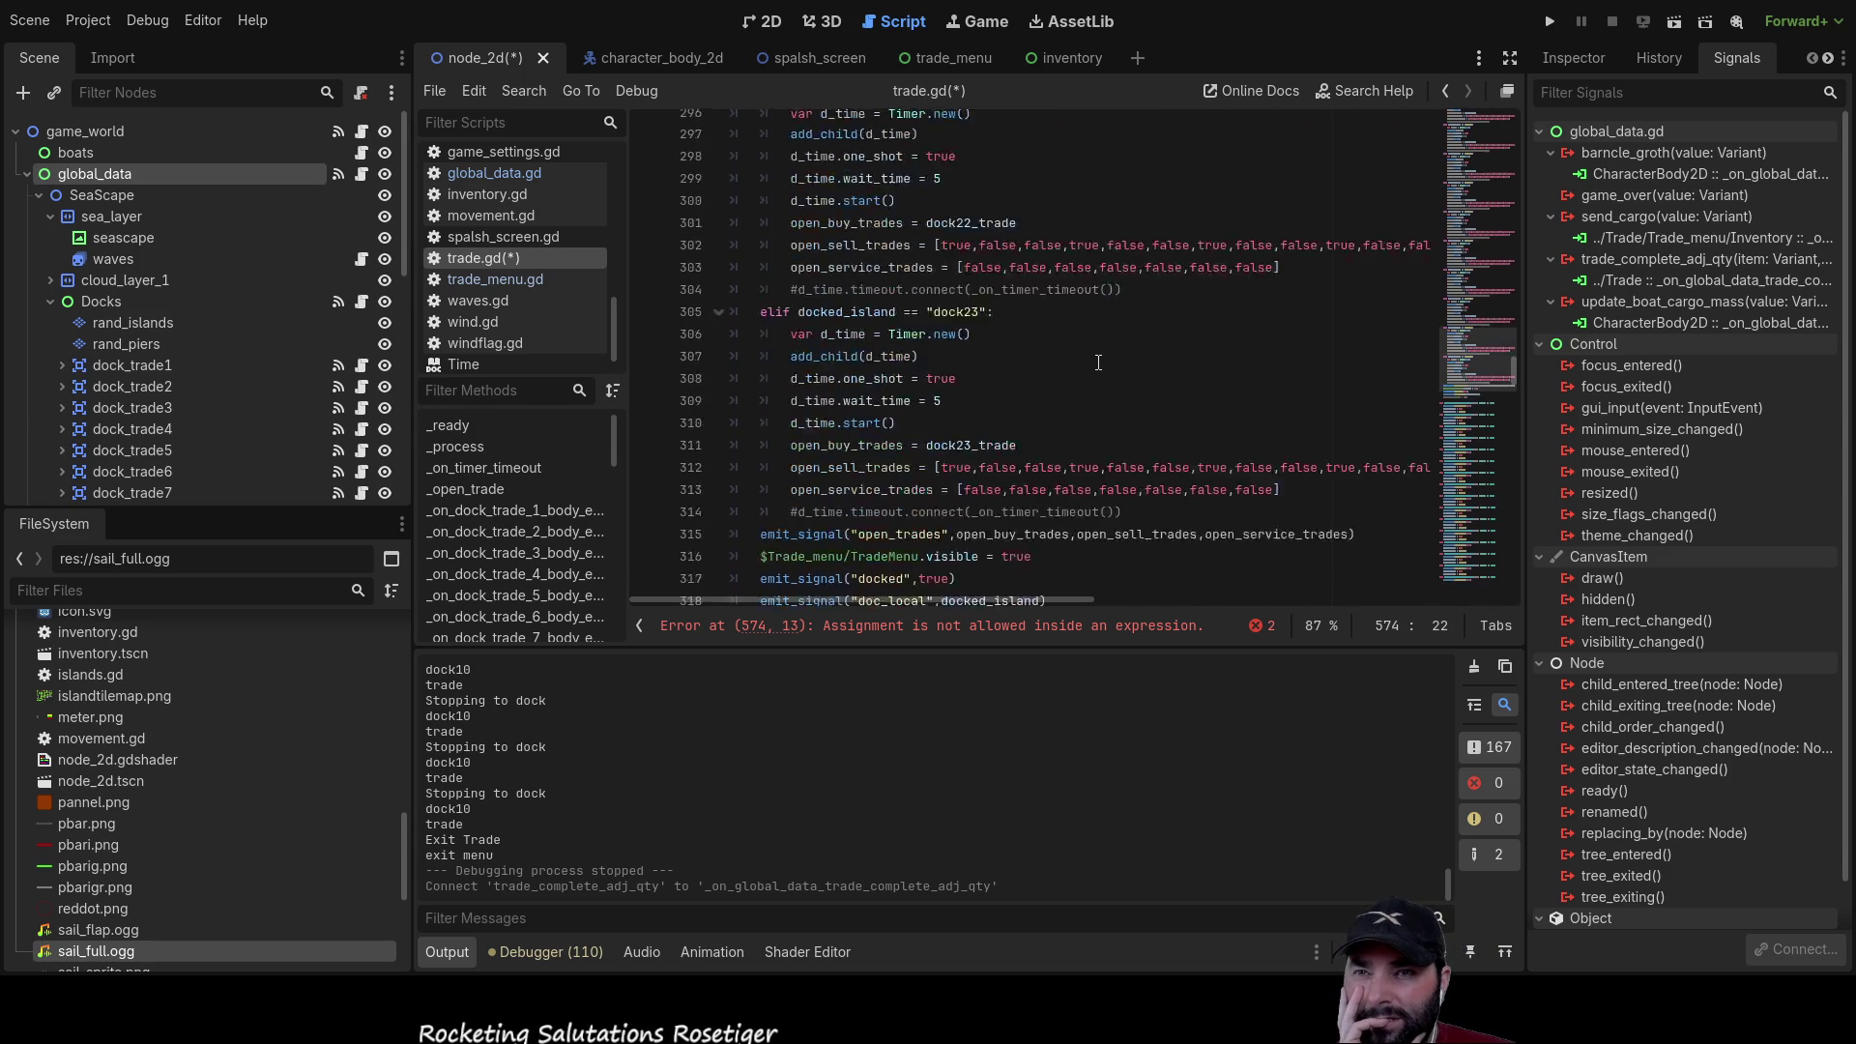
{"action": "scroll", "coordinate": [1092, 456], "scroll_direction": "up", "scroll_amount": 20}
{"action": "scroll", "coordinate": [1104, 441], "scroll_direction": "up", "scroll_amount": 3}
{"action": "scroll", "coordinate": [1098, 440], "scroll_direction": "up", "scroll_amount": 19}
{"action": "scroll", "coordinate": [1097, 439], "scroll_direction": "up", "scroll_amount": 20}
{"action": "scroll", "coordinate": [1092, 437], "scroll_direction": "up", "scroll_amount": 4}
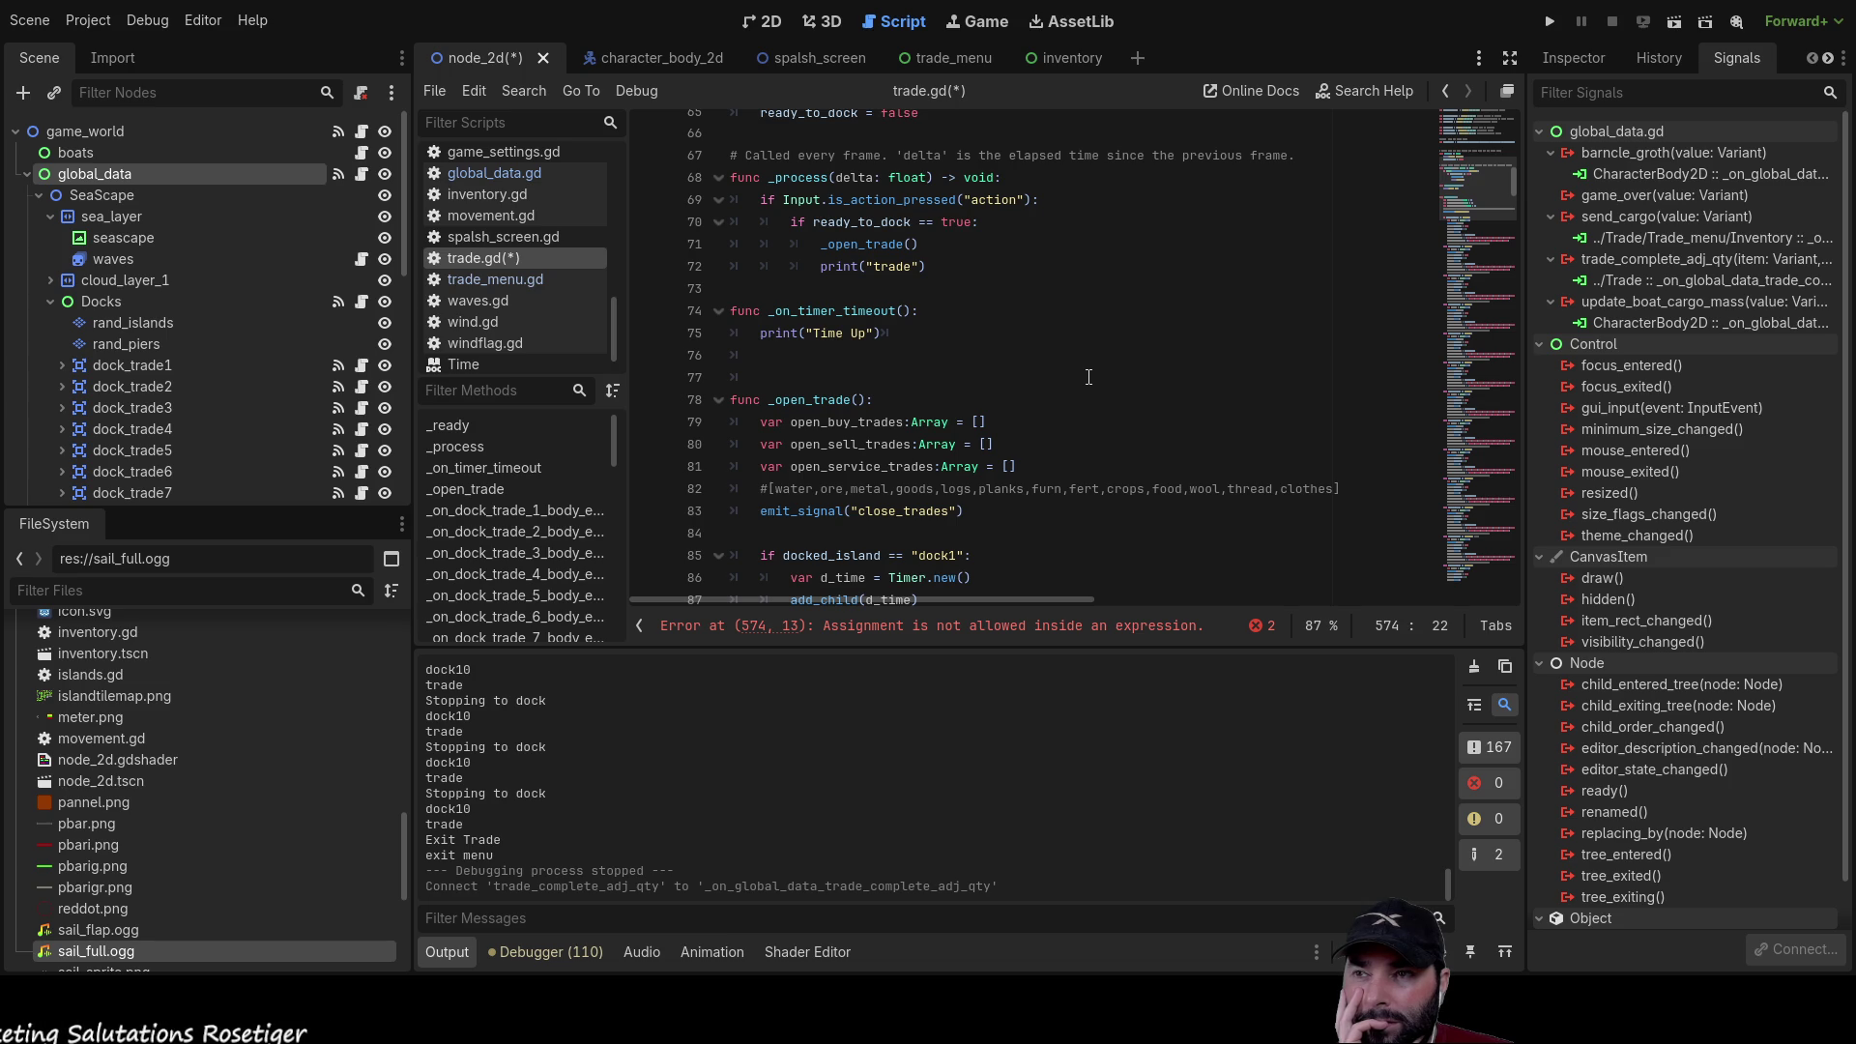
{"action": "scroll", "coordinate": [1089, 377], "scroll_direction": "up", "scroll_amount": 7}
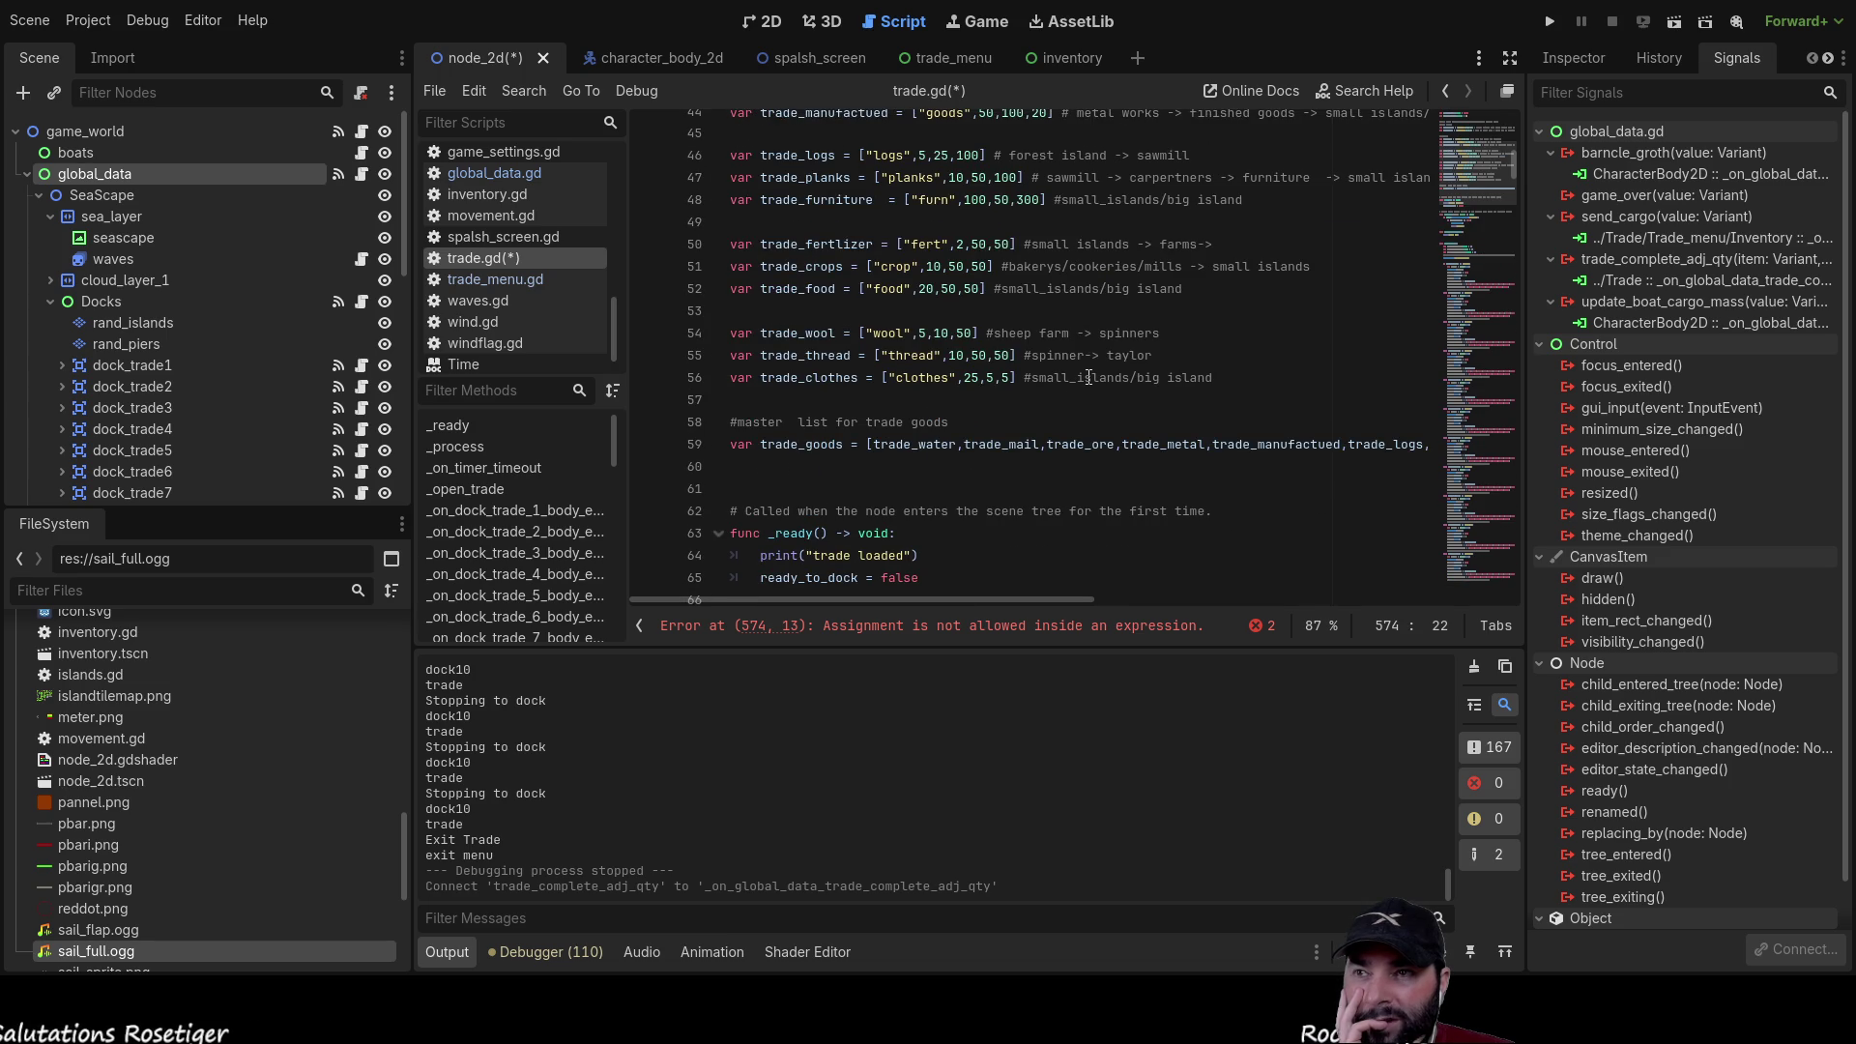
{"action": "scroll", "coordinate": [1089, 377], "scroll_direction": "up", "scroll_amount": 2}
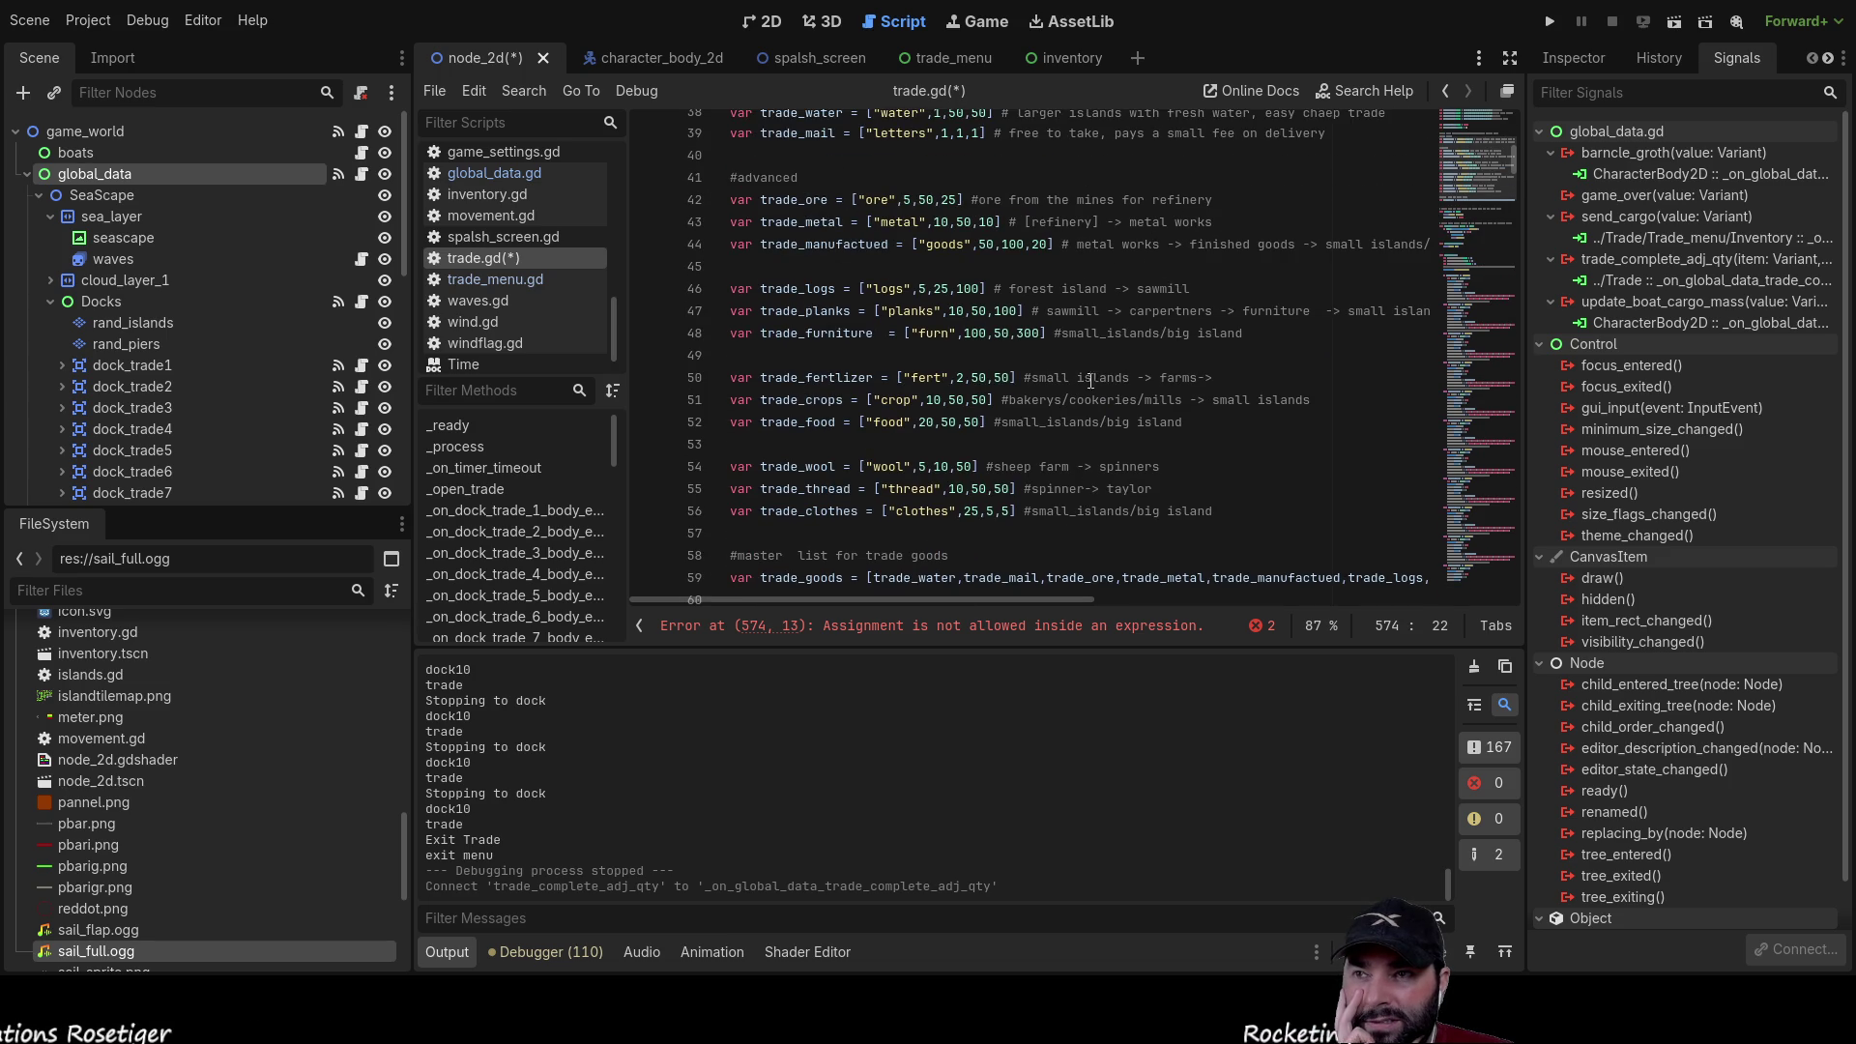
{"action": "double_click", "coordinate": [931, 377]}
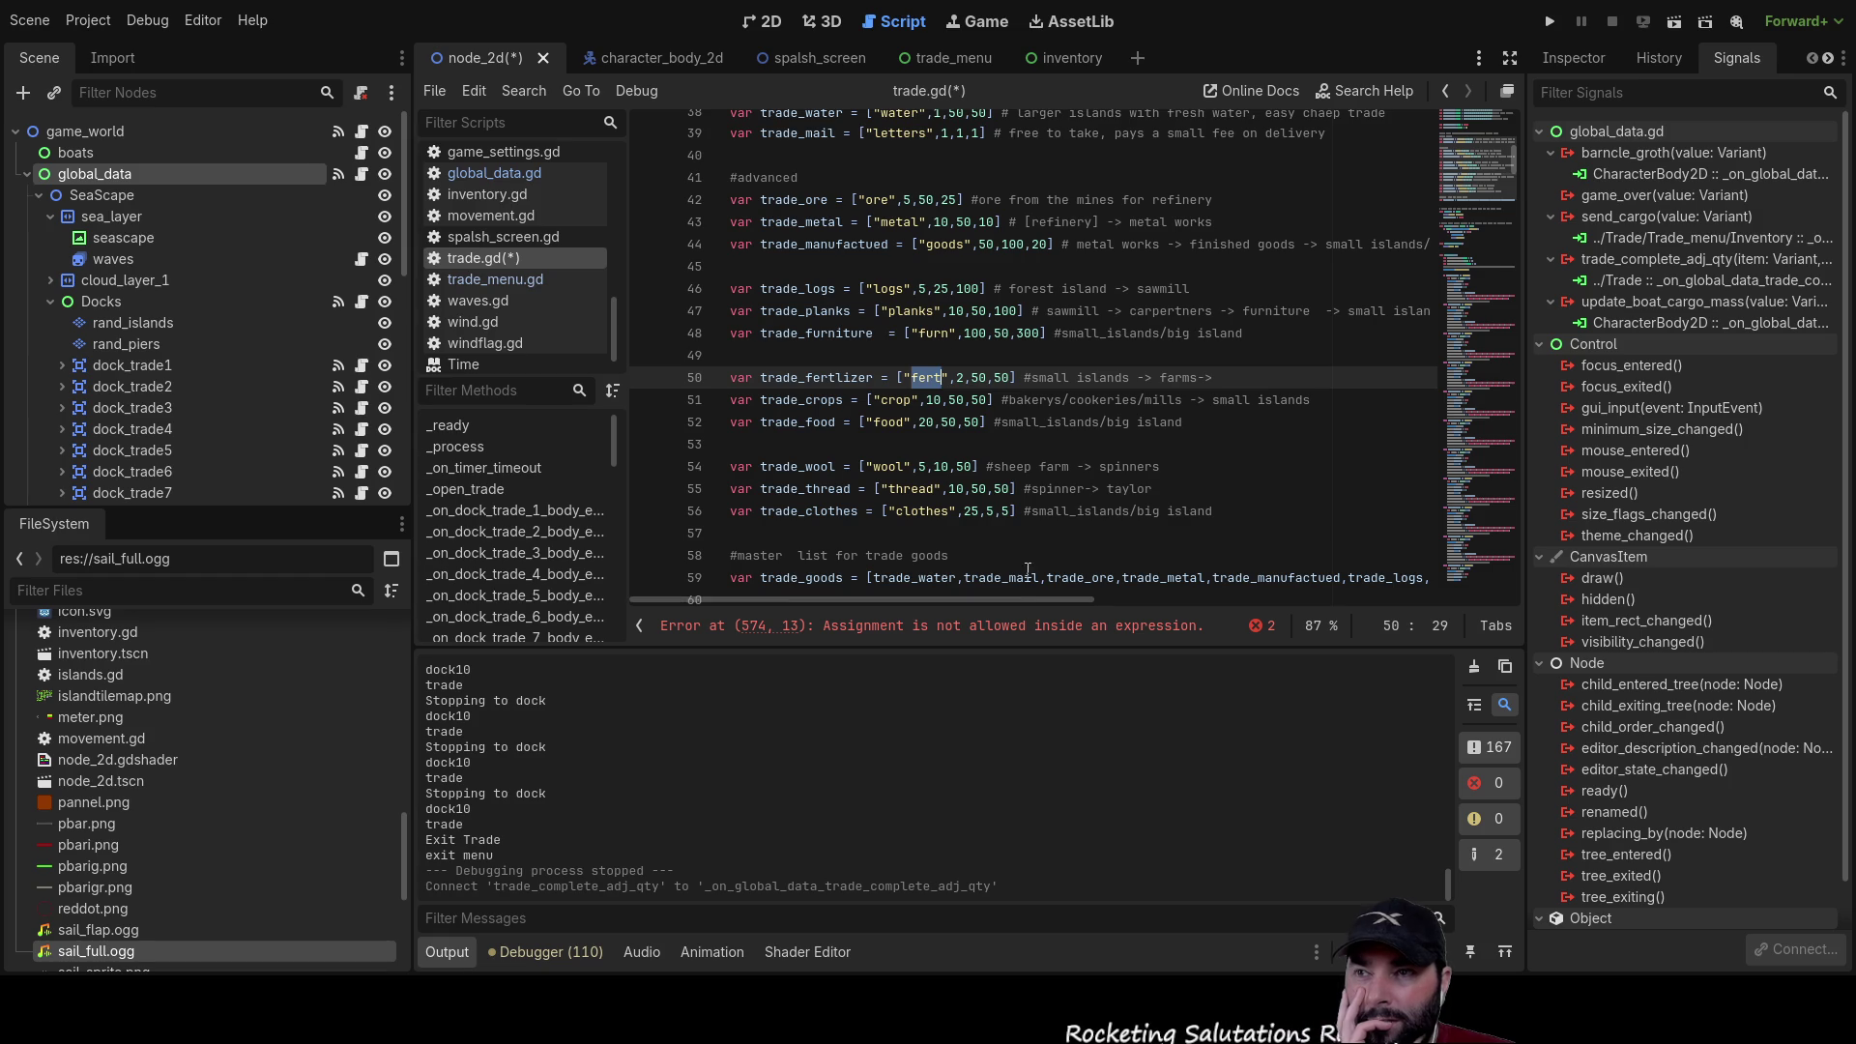
{"action": "scroll", "coordinate": [1030, 504], "scroll_direction": "up", "scroll_amount": 3}
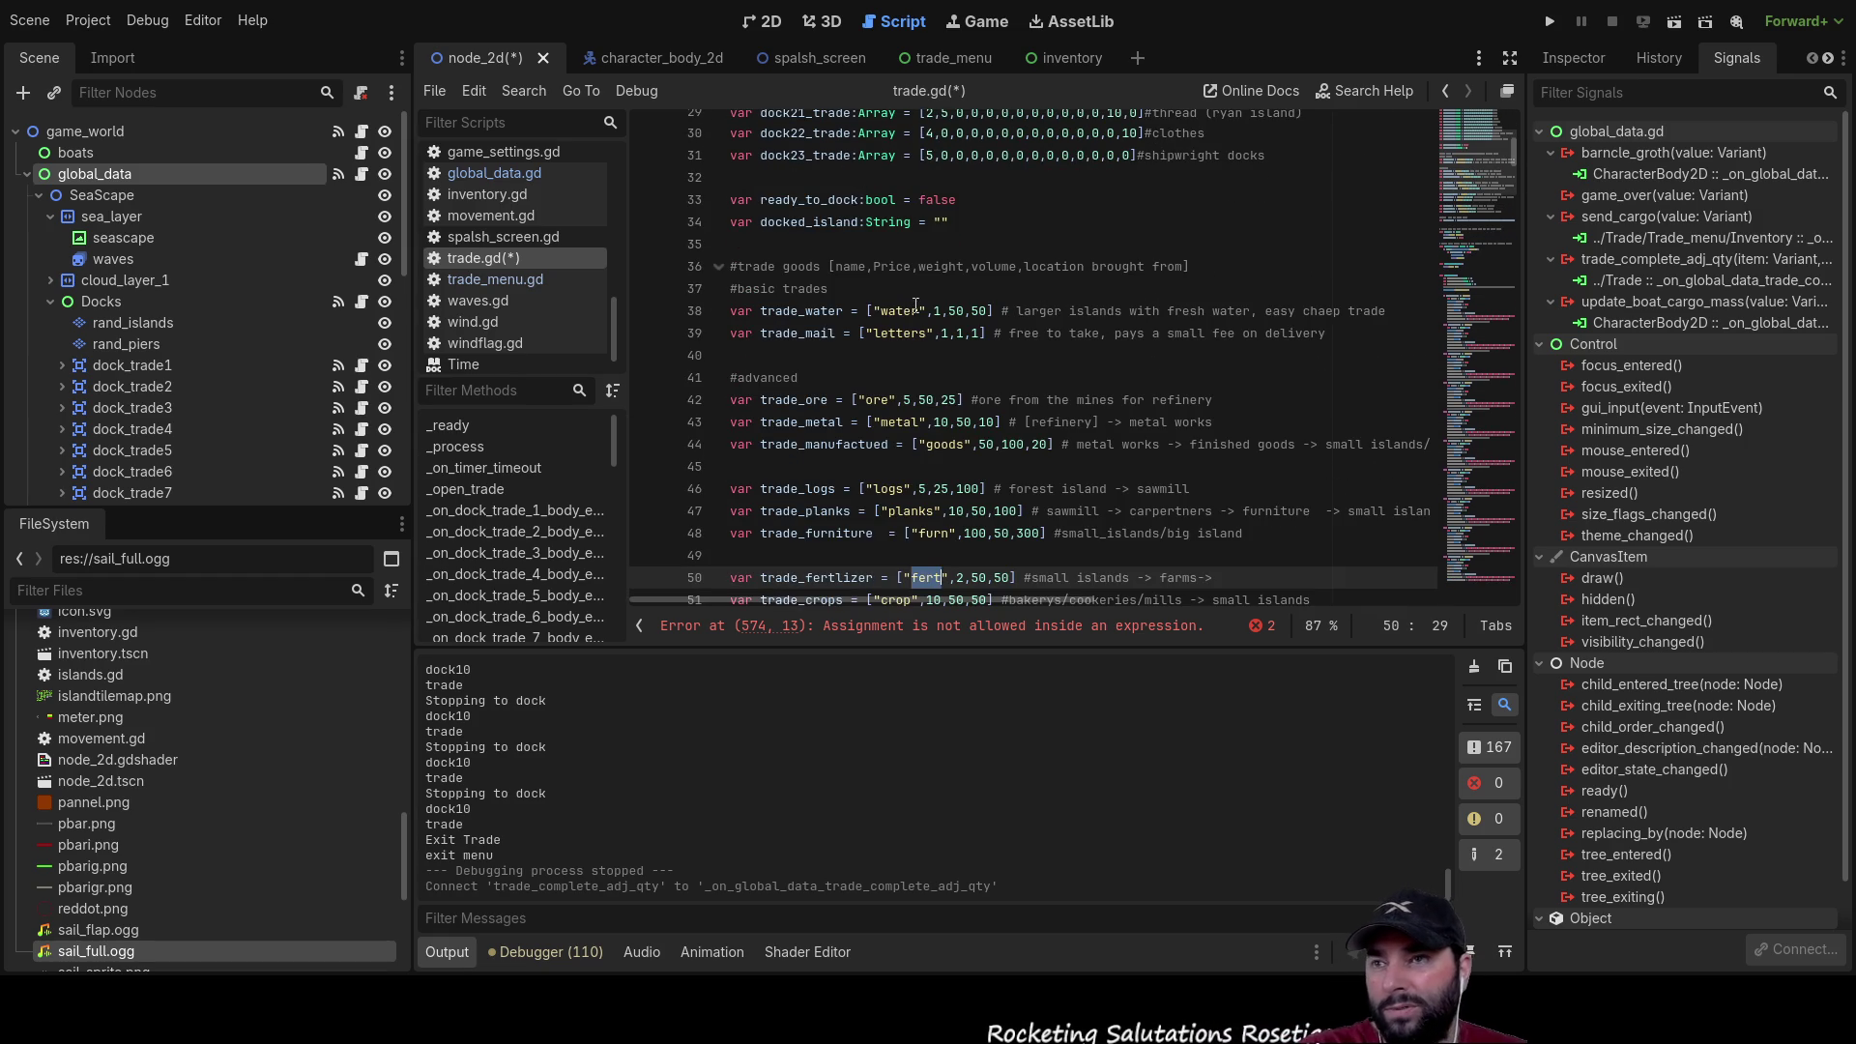
{"action": "double_click", "coordinate": [899, 333]}
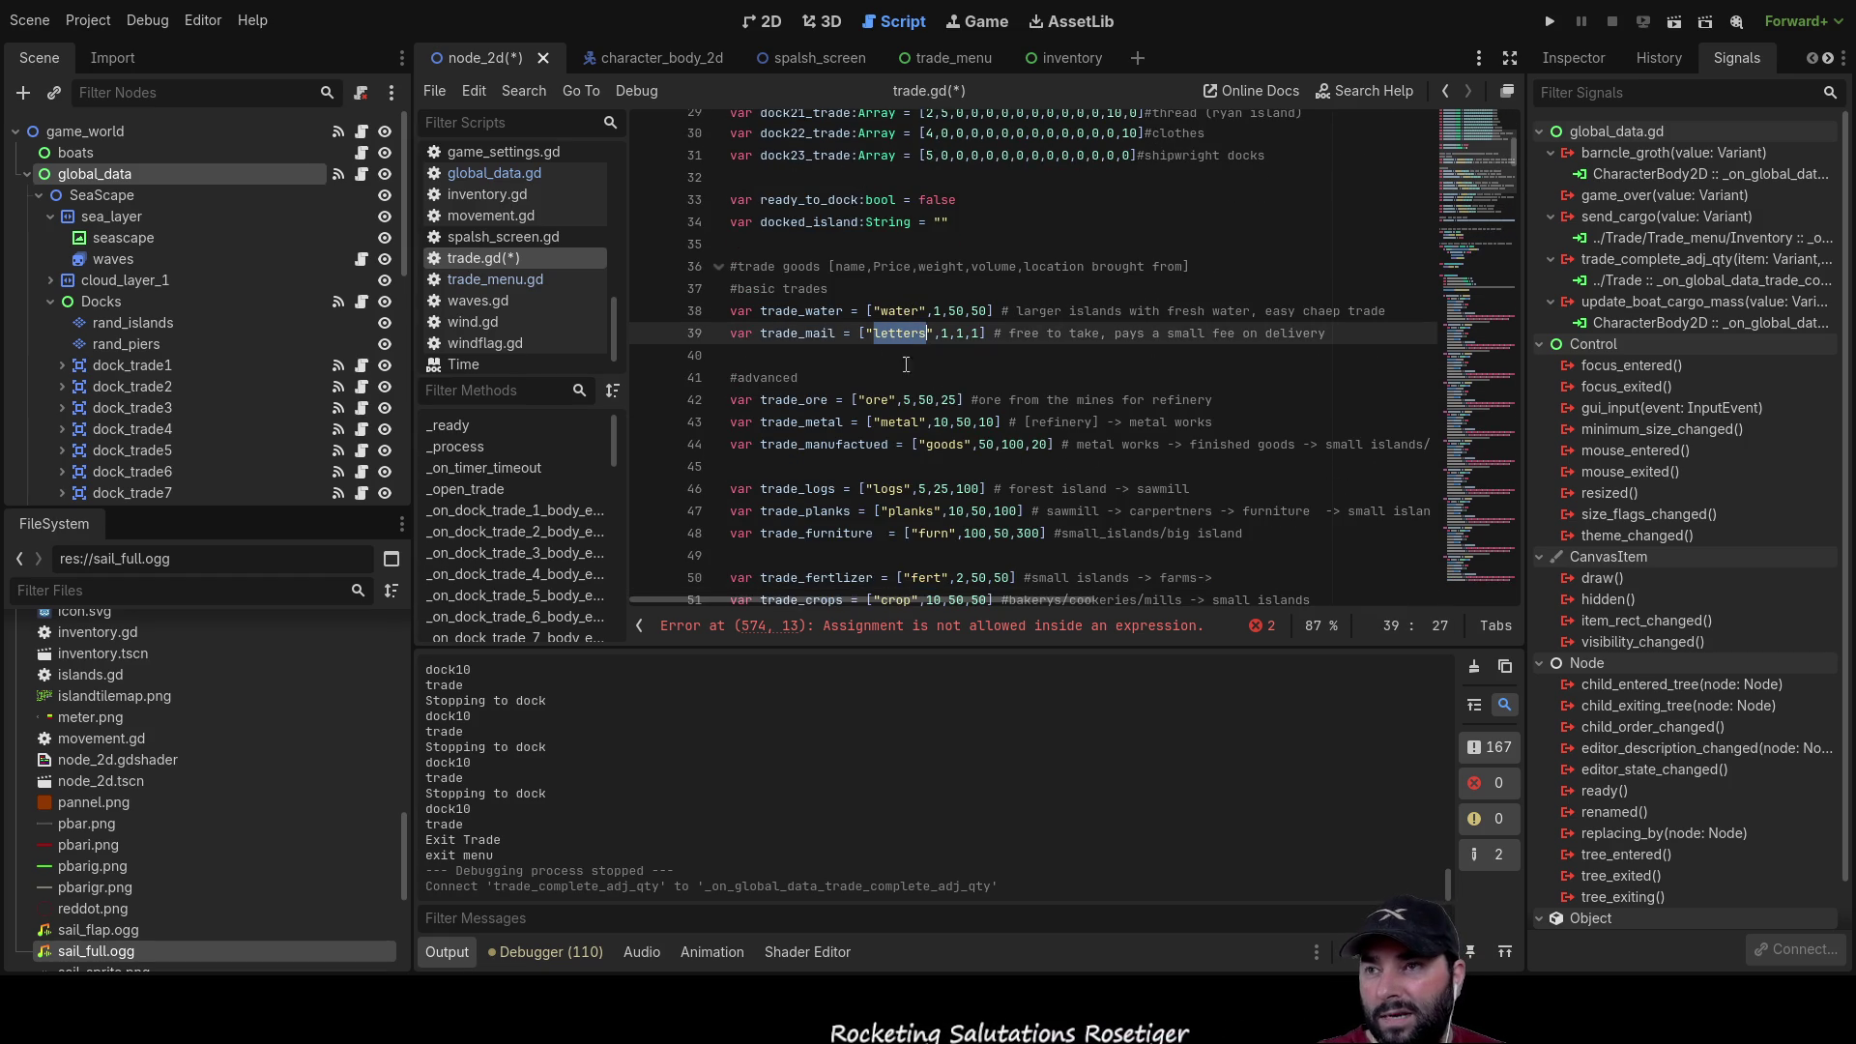
{"action": "left_click", "coordinate": [799, 330]}
{"action": "scroll", "coordinate": [1102, 483], "scroll_direction": "down", "scroll_amount": 20}
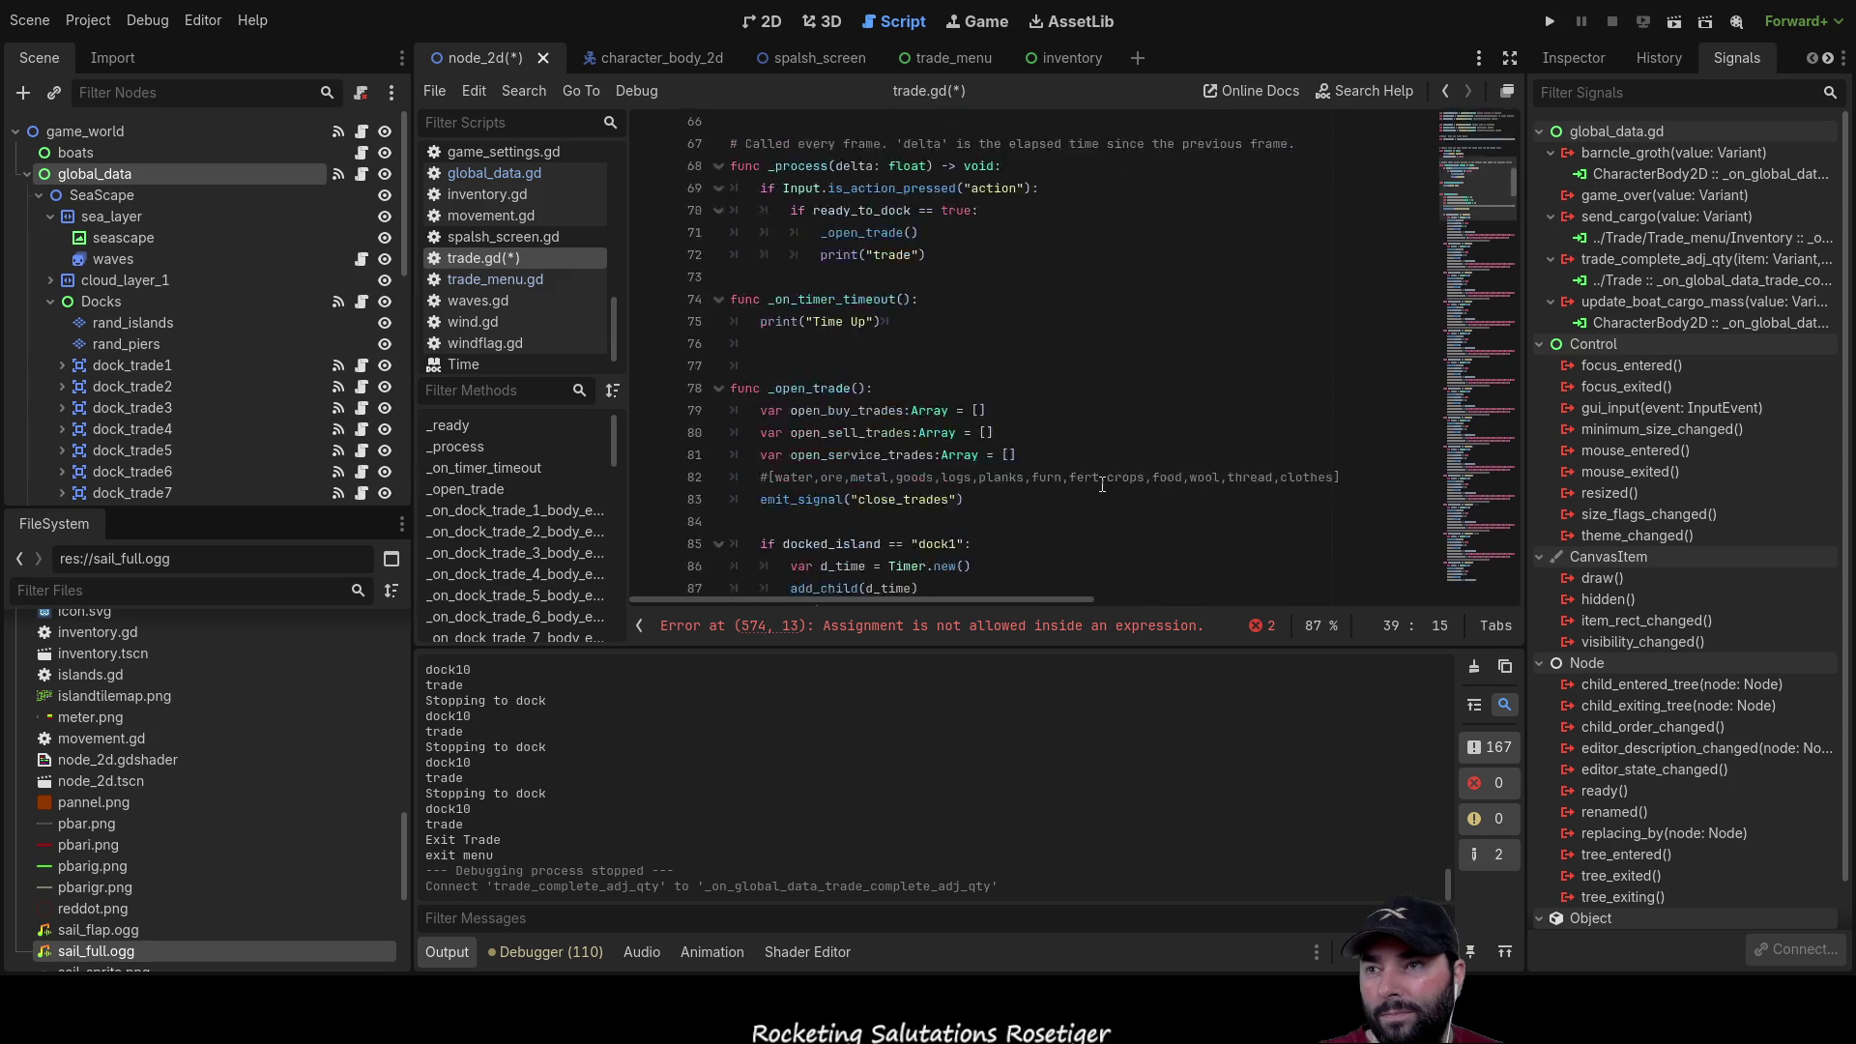
{"action": "scroll", "coordinate": [1102, 484], "scroll_direction": "down", "scroll_amount": 20}
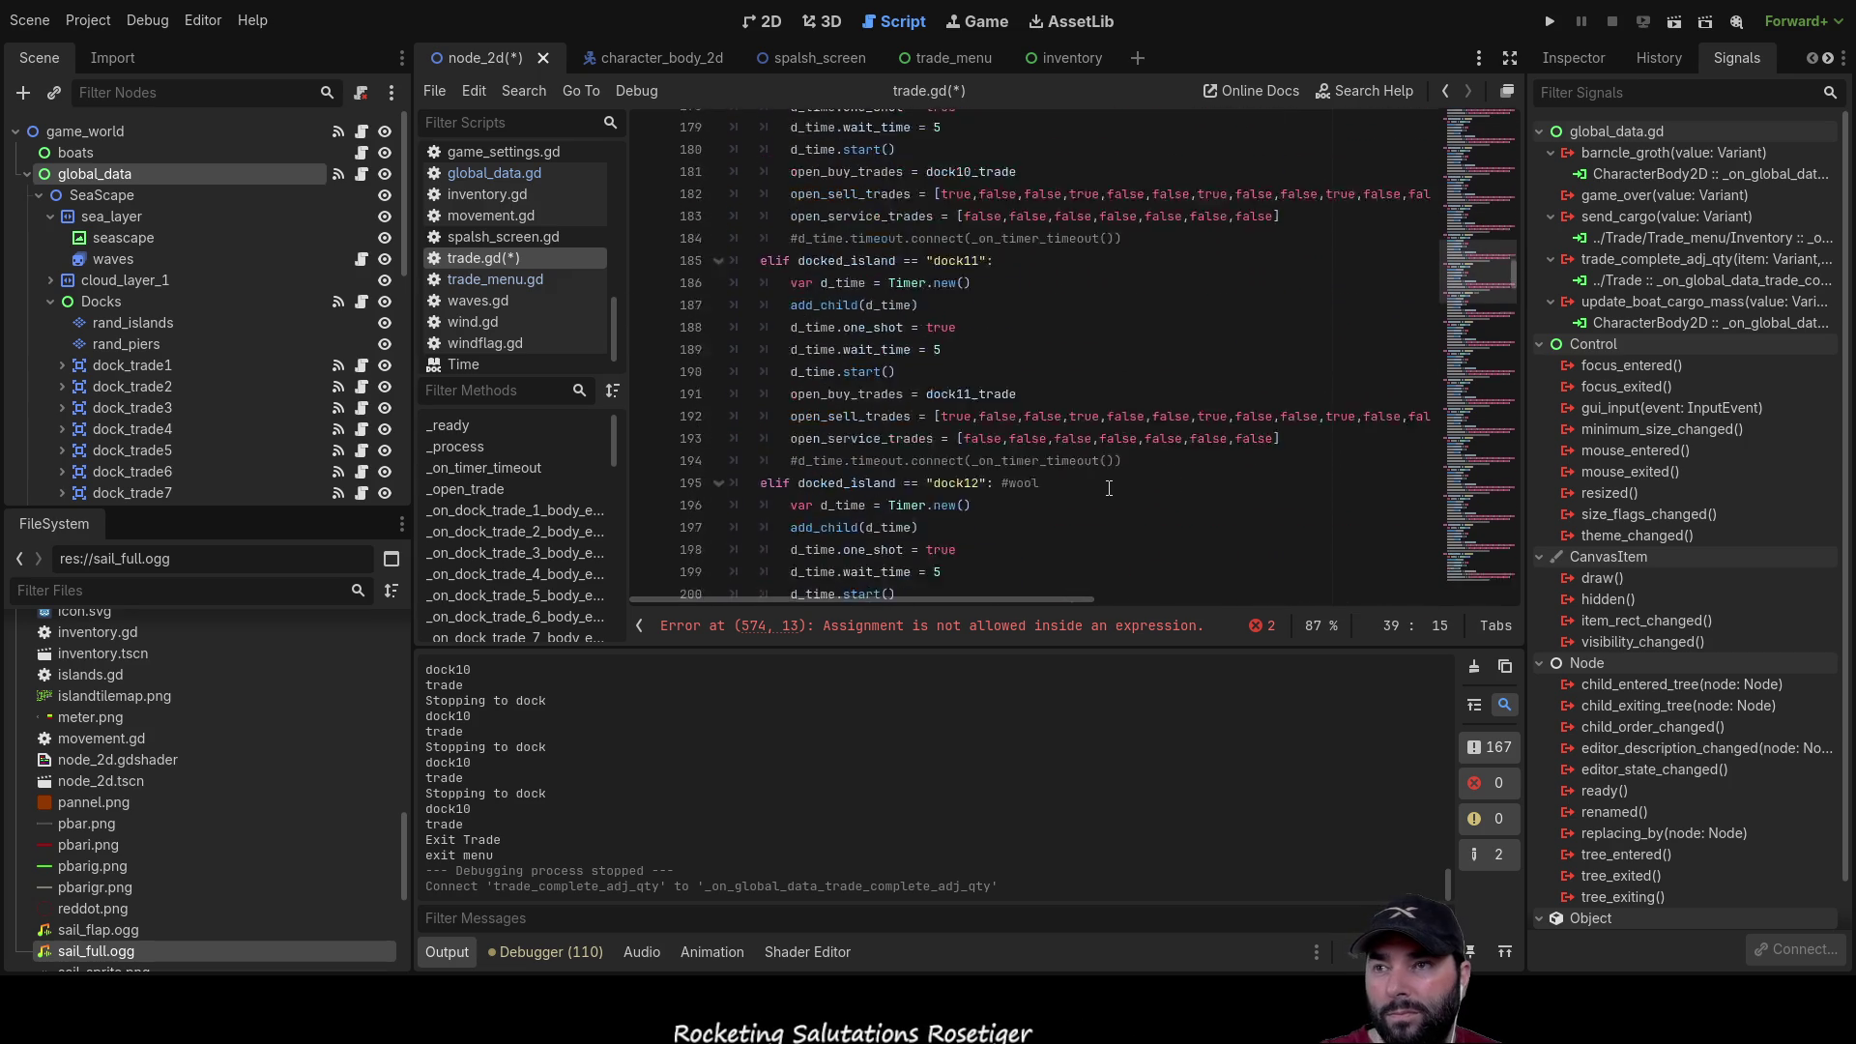
{"action": "scroll", "coordinate": [1115, 494], "scroll_direction": "down", "scroll_amount": 20}
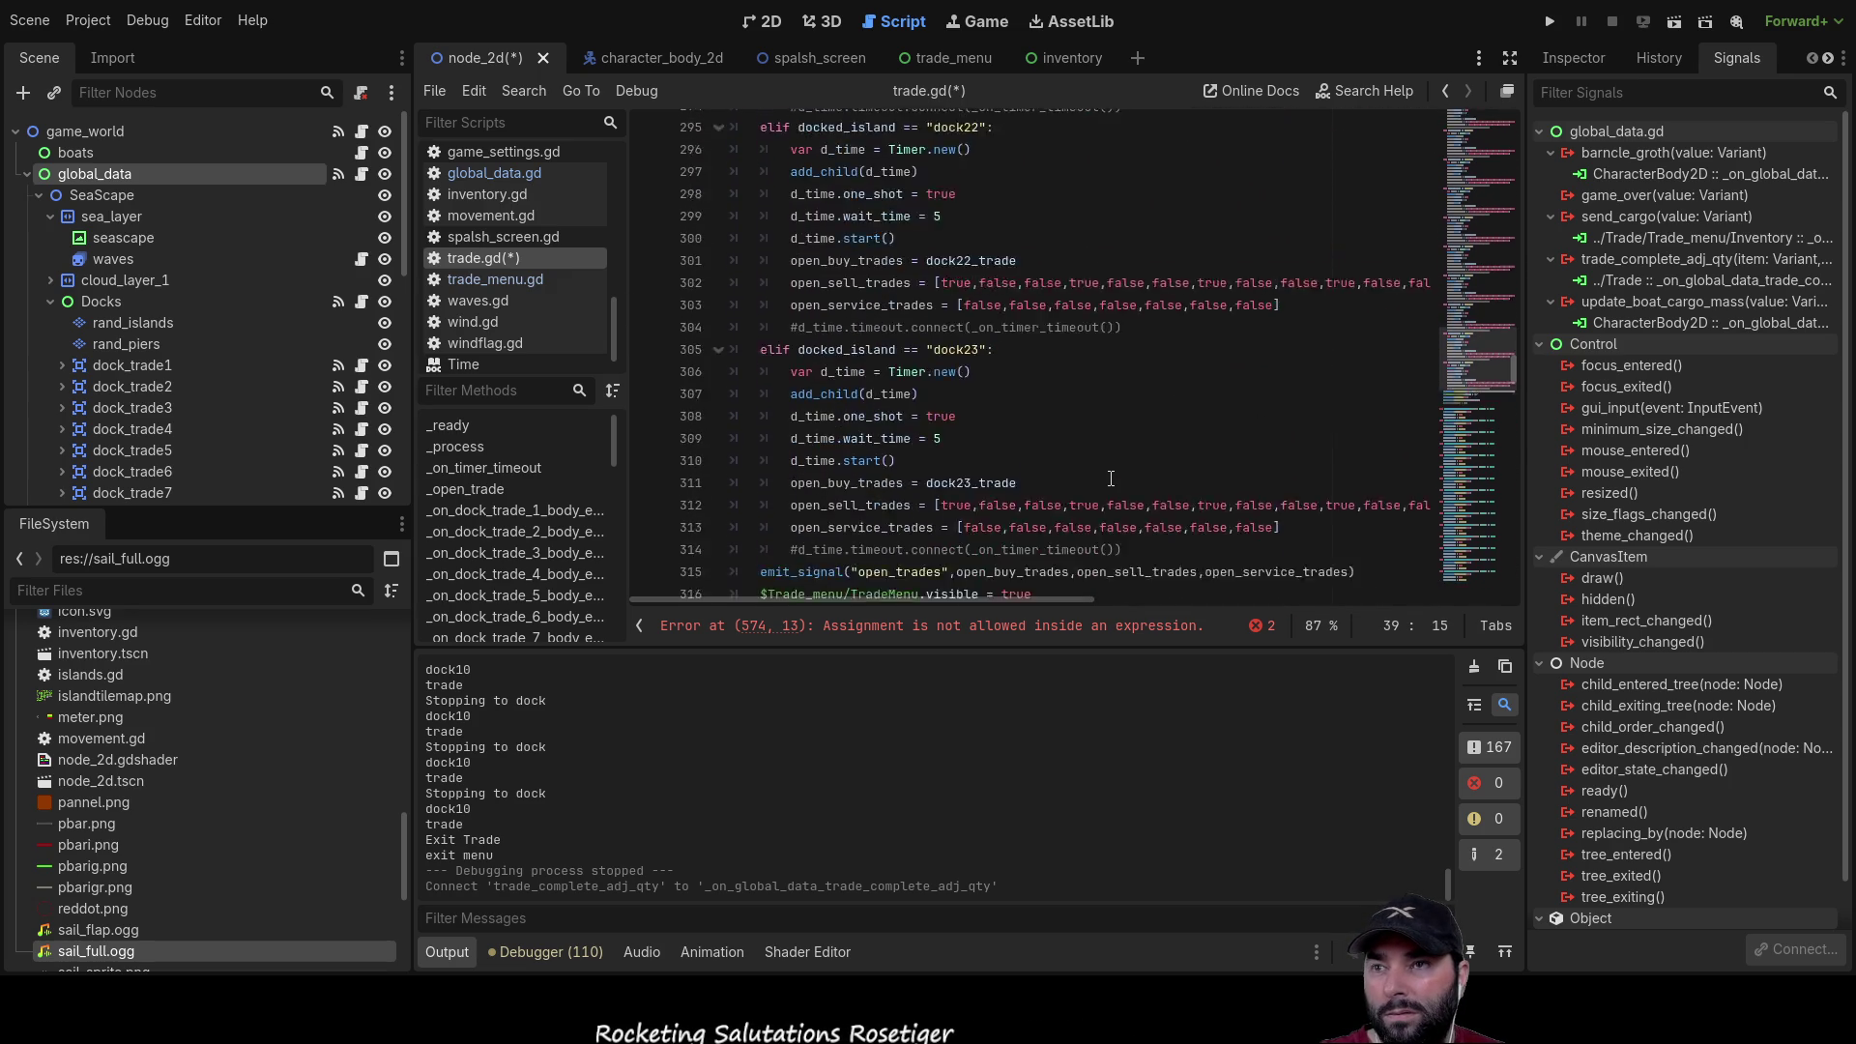
{"action": "left_click_drag", "start_coordinate": [1517, 414], "coordinate": [1518, 574]}
{"action": "mouse_move", "coordinate": [1518, 595]}
{"action": "left_mouse_down"}
{"action": "mouse_move", "coordinate": [1529, 130]}
{"action": "mouse_move", "coordinate": [1483, 602]}
{"action": "mouse_move", "coordinate": [1487, 527]}
{"action": "left_mouse_up"}
Step: Open trade_menu.gd and select the mail item name in its purchase signal
{"action": "left_click", "coordinate": [509, 280]}
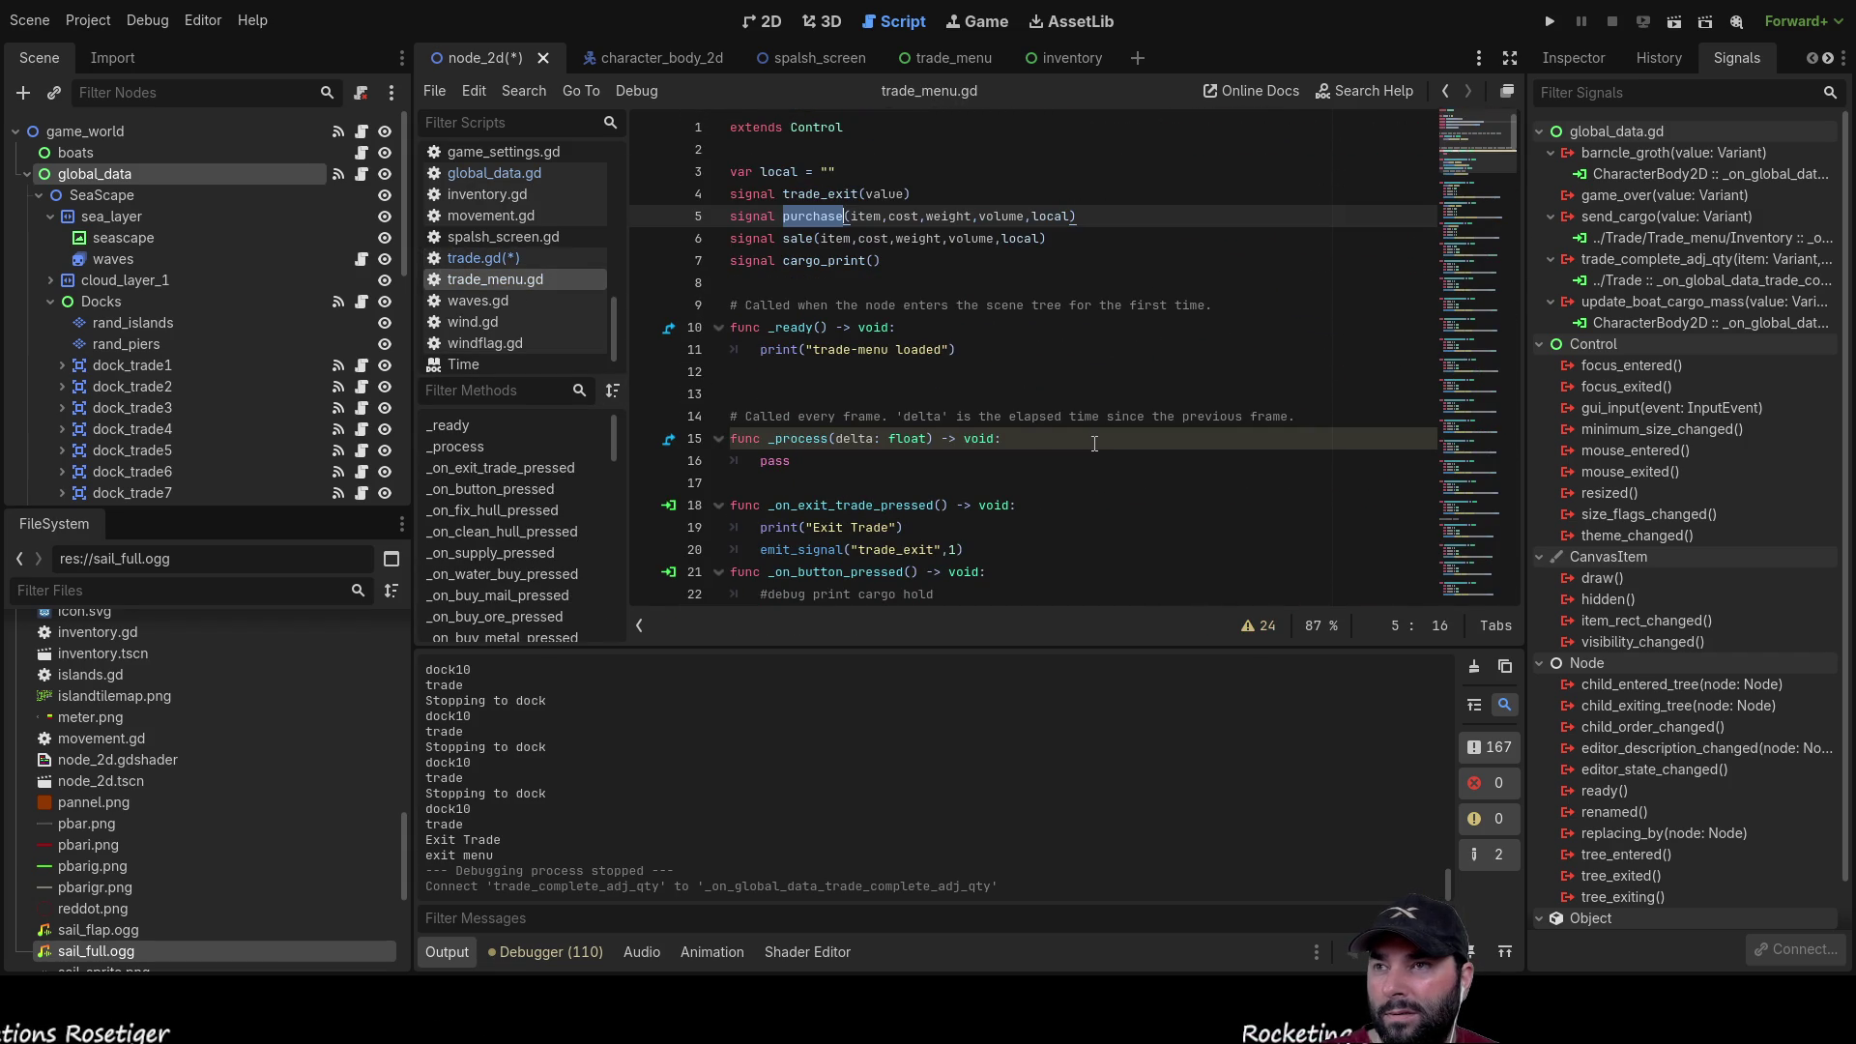
{"action": "scroll", "coordinate": [1083, 440], "scroll_direction": "down", "scroll_amount": 4}
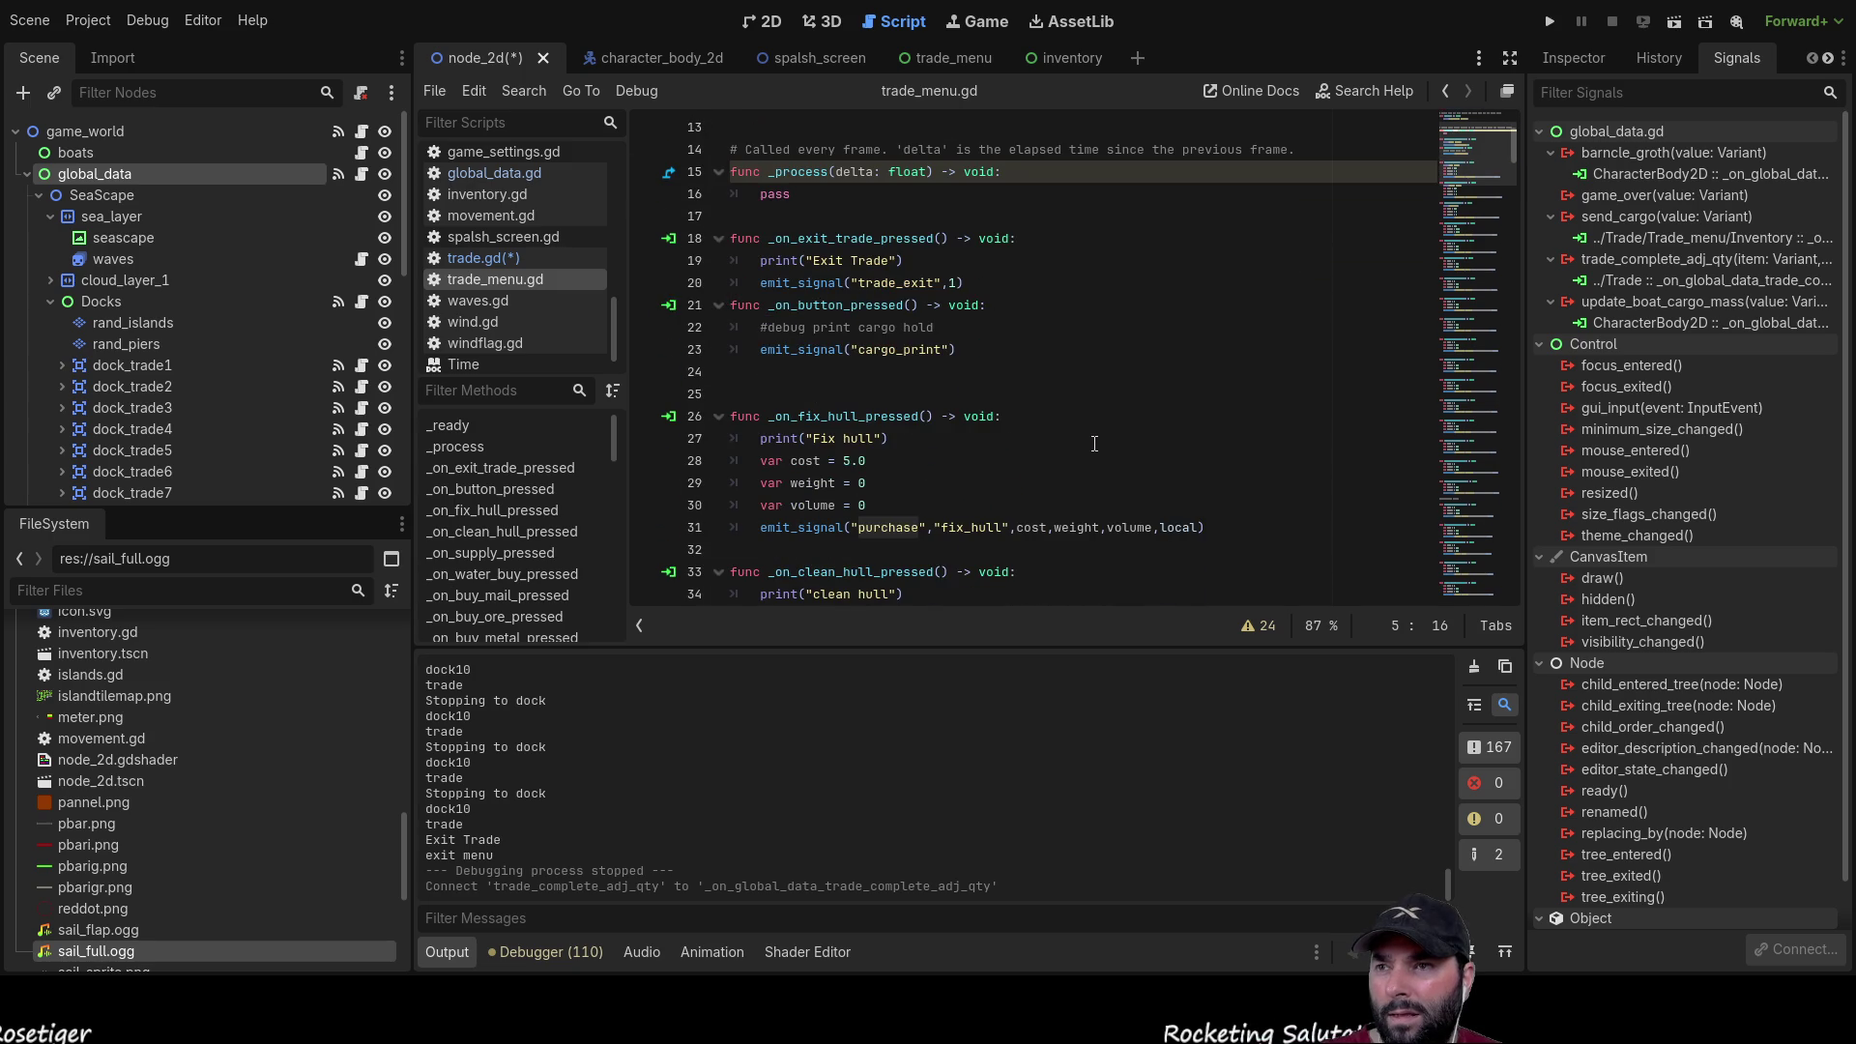
{"action": "scroll", "coordinate": [1093, 443], "scroll_direction": "down", "scroll_amount": 9}
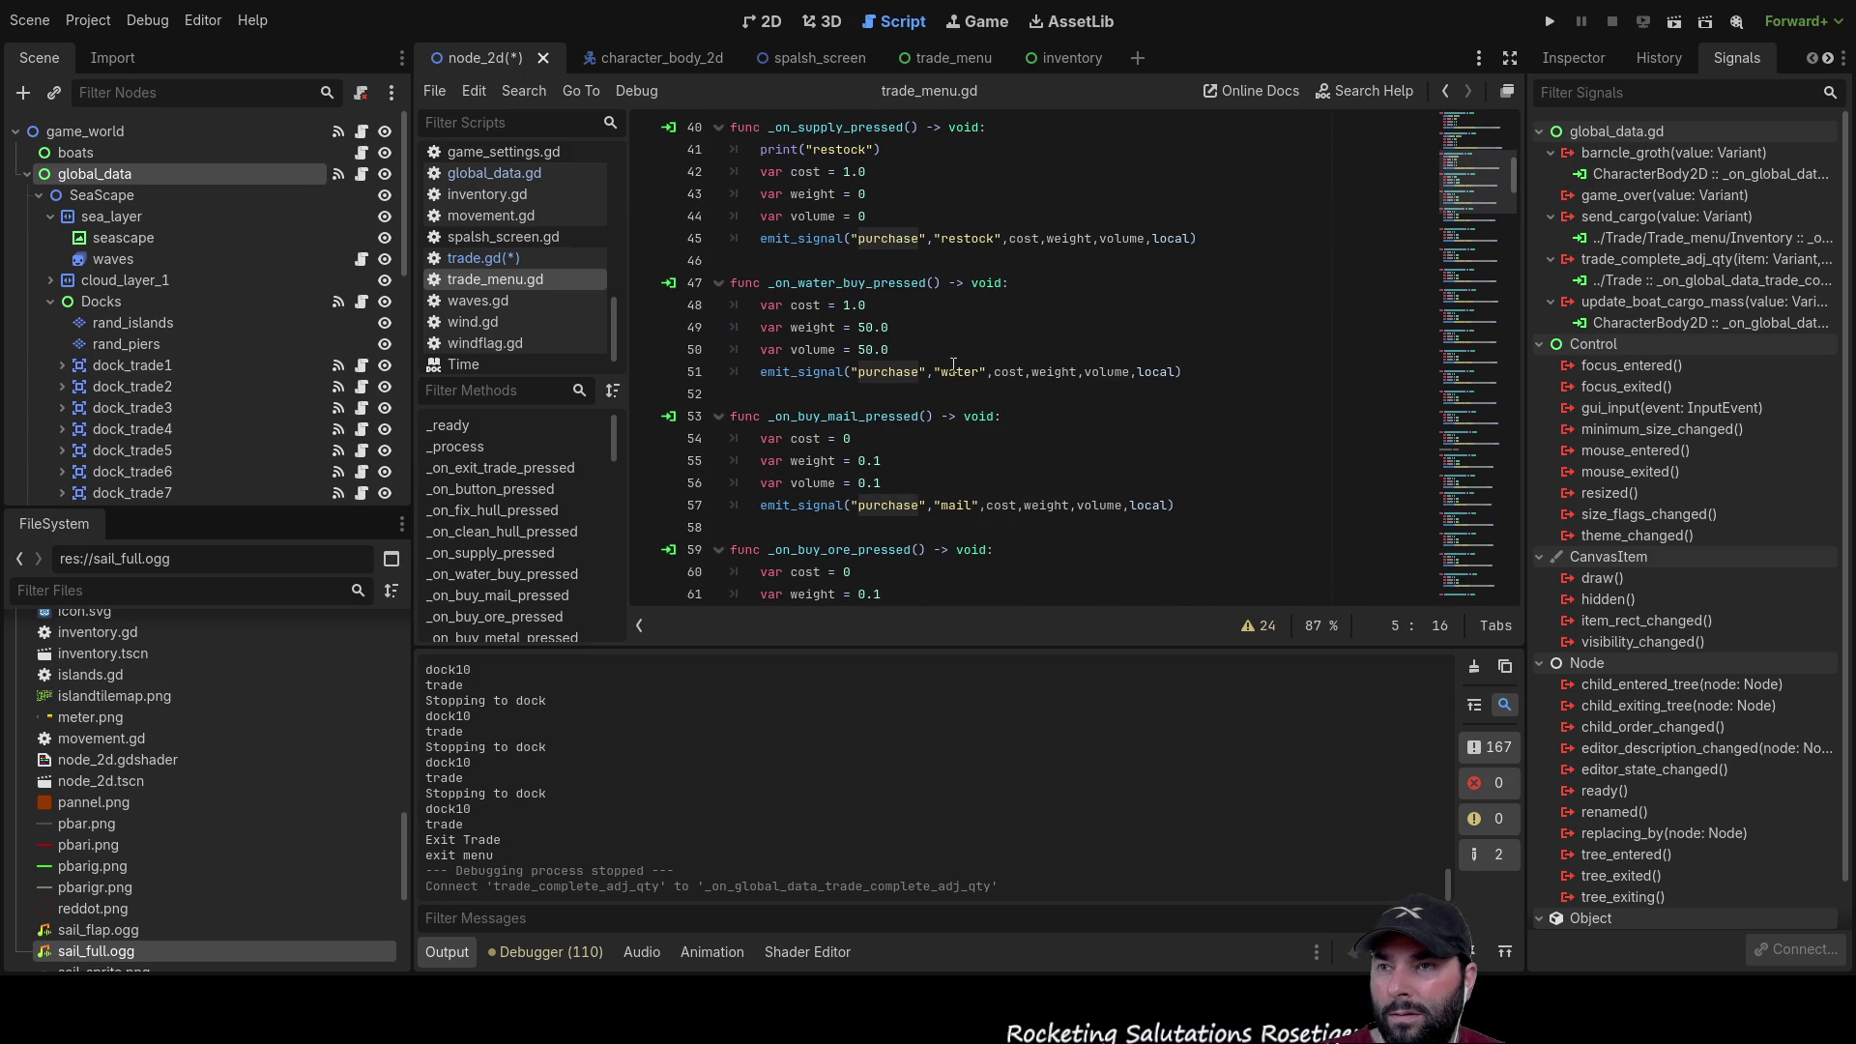
{"action": "left_click", "coordinate": [952, 509]}
{"action": "double_click", "coordinate": [952, 509]}
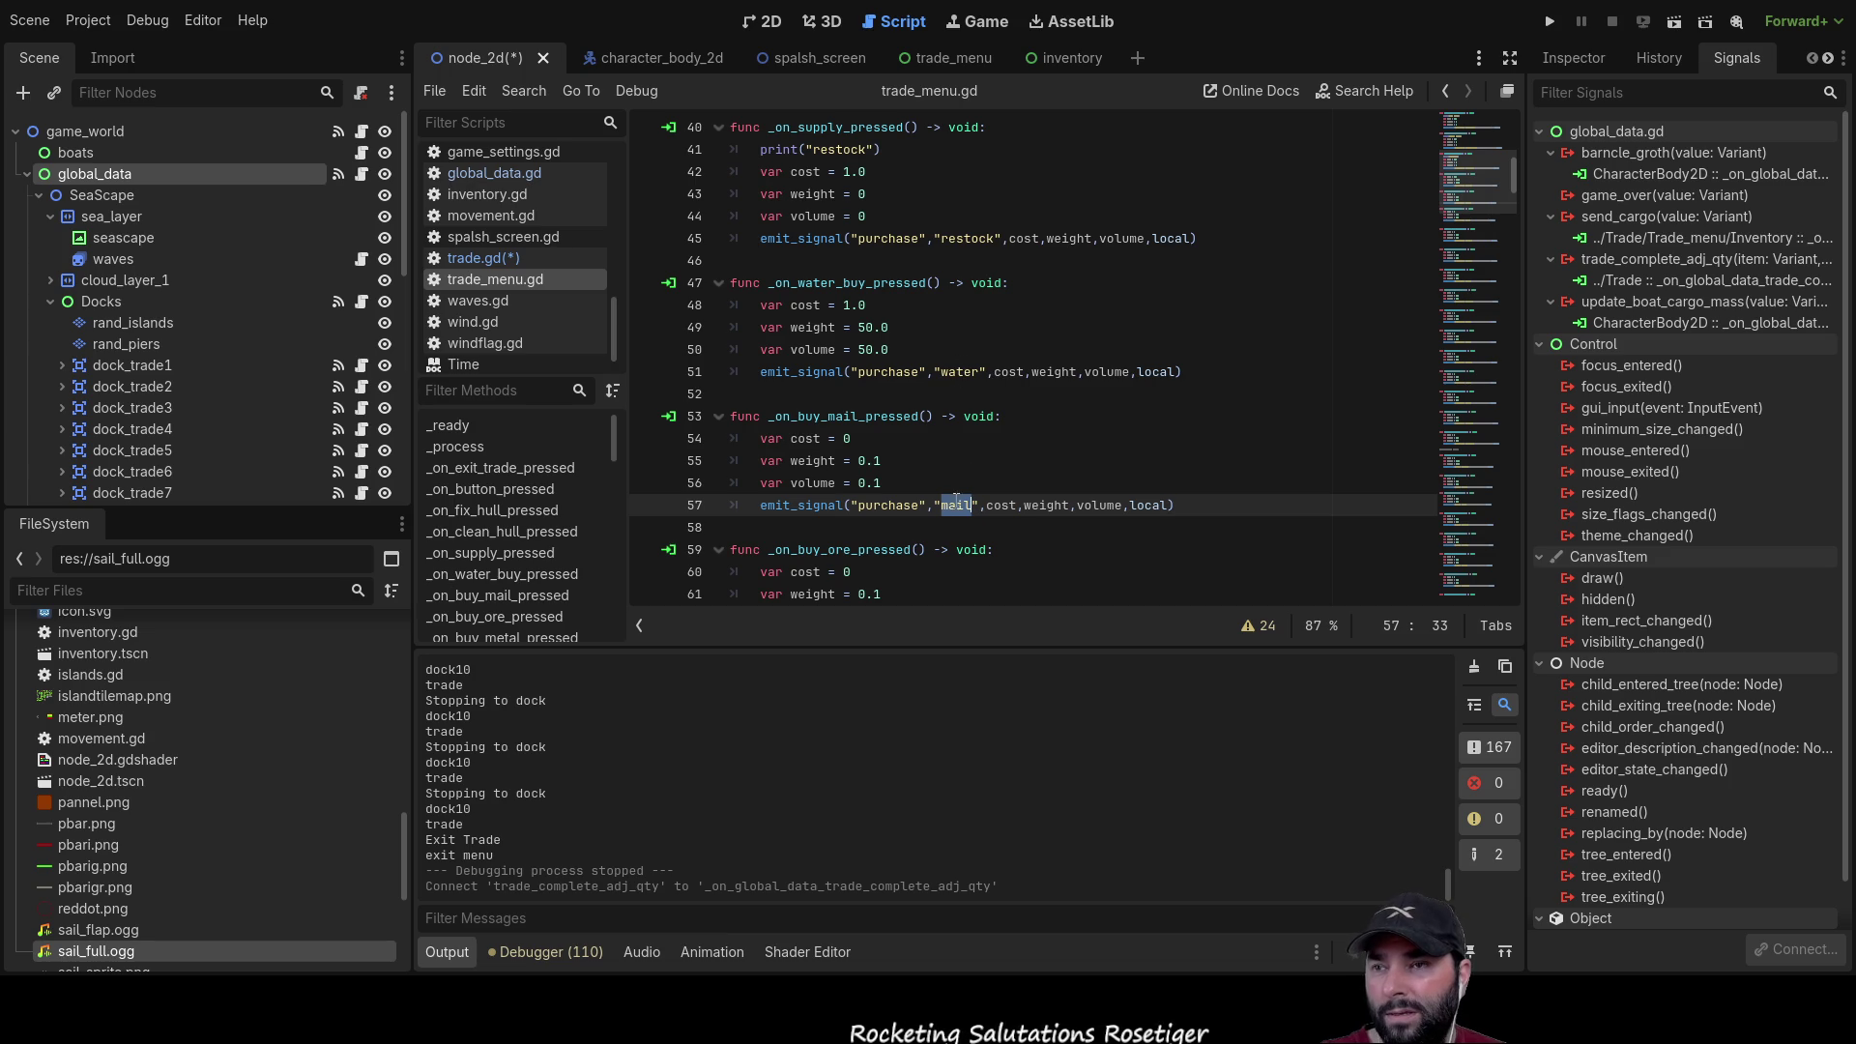
Step: Scroll through the _on_buy purchase handlers, then switch back to trade.gd
{"action": "scroll", "coordinate": [1203, 441], "scroll_direction": "down", "scroll_amount": 5}
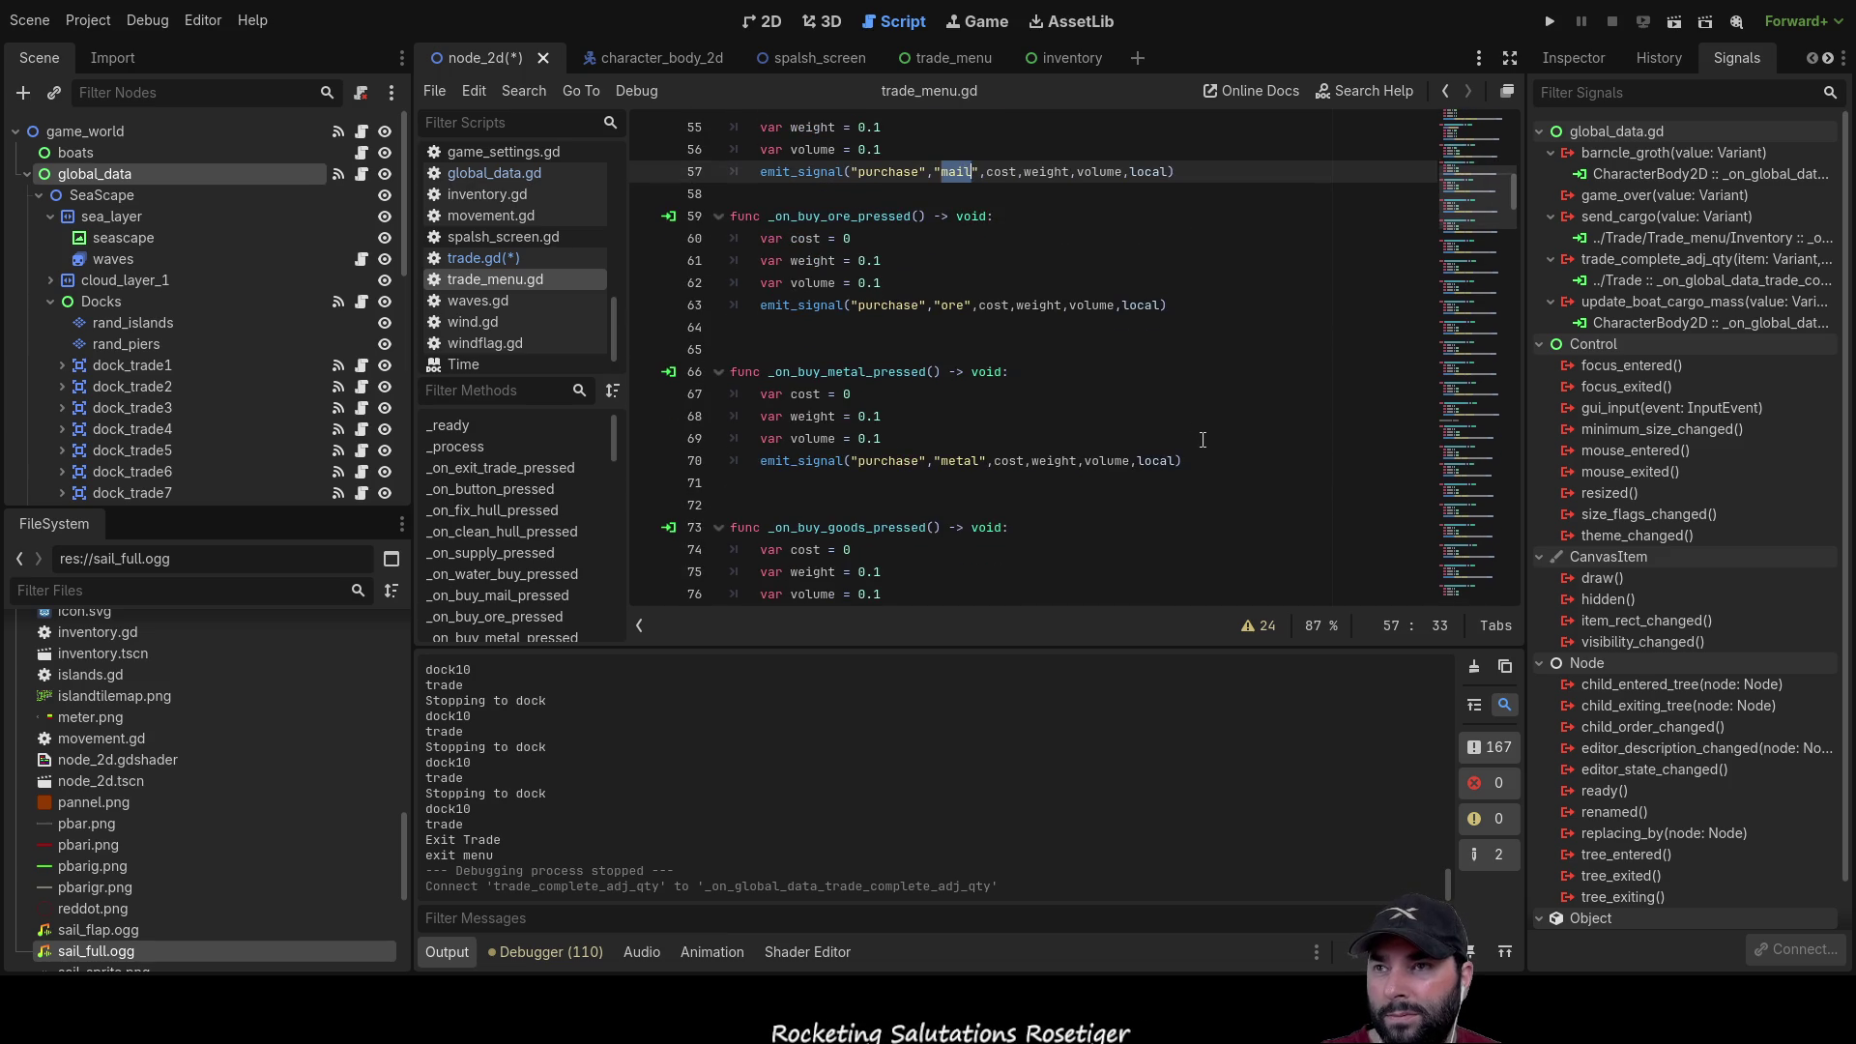
{"action": "scroll", "coordinate": [1009, 438], "scroll_direction": "down", "scroll_amount": 8}
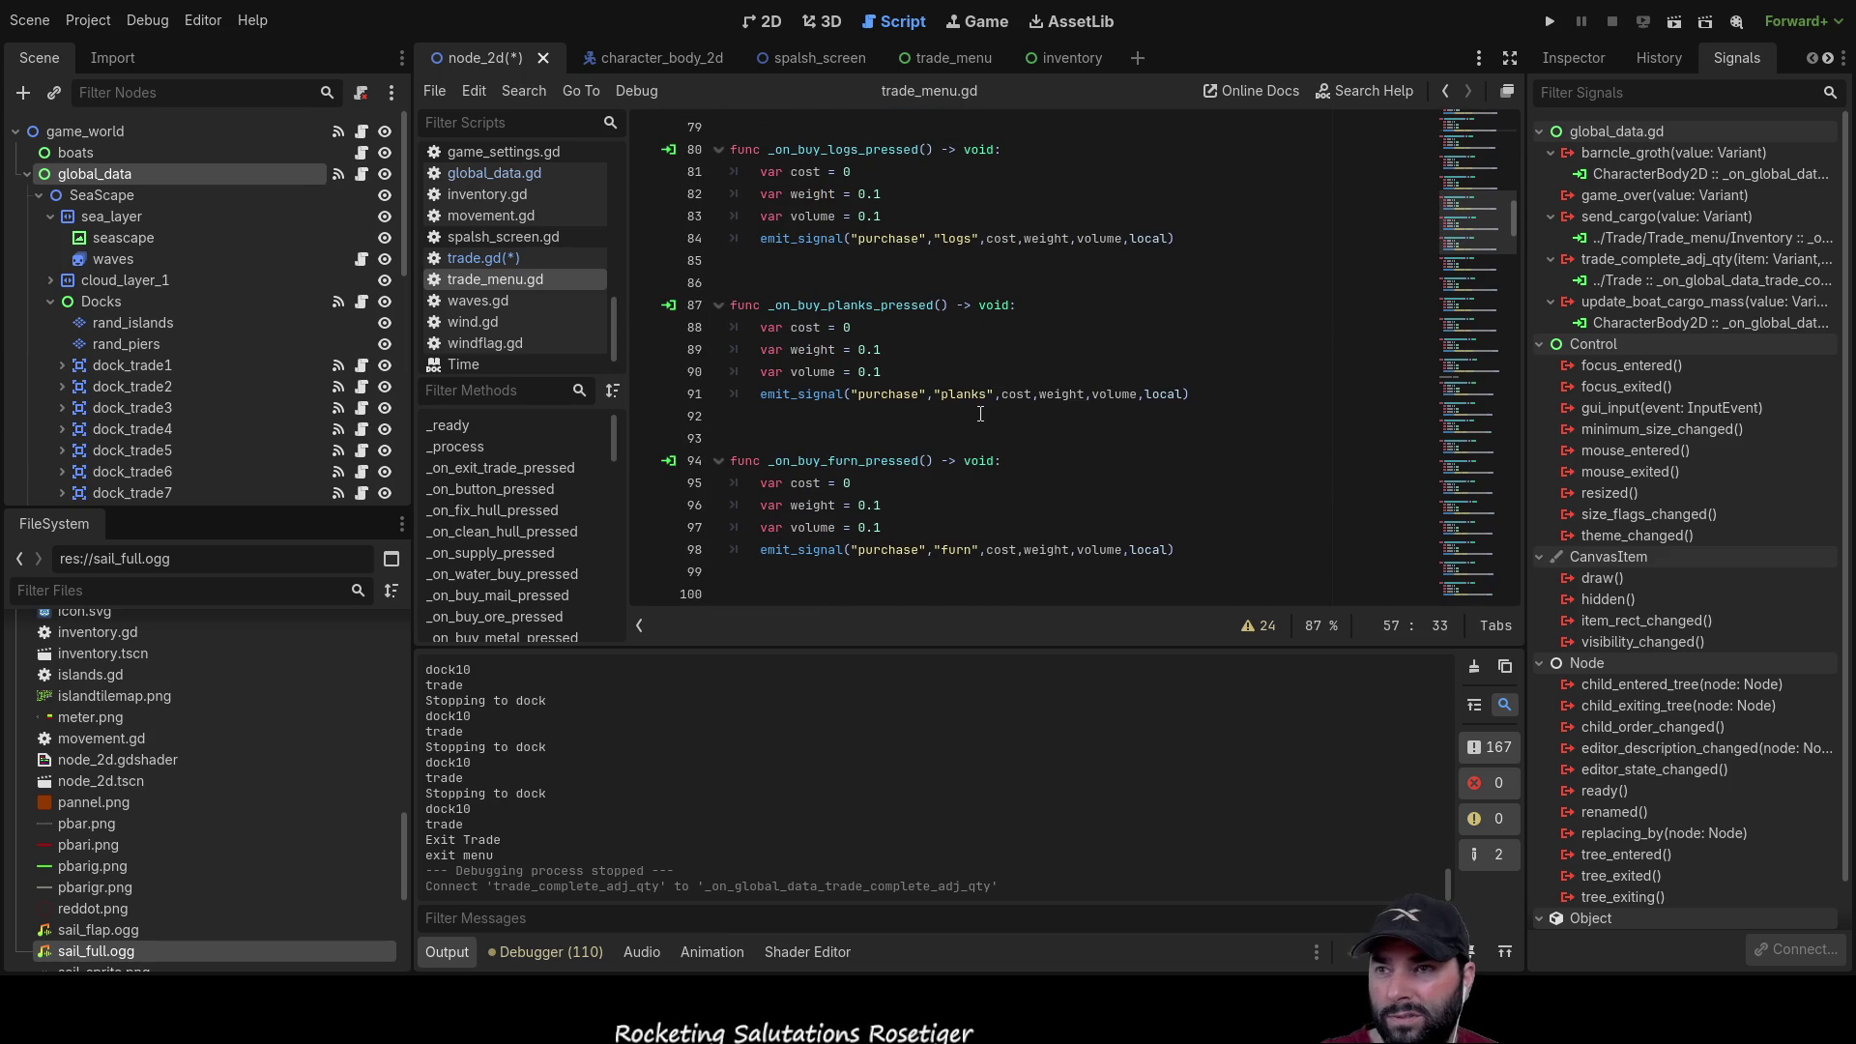
{"action": "scroll", "coordinate": [1184, 472], "scroll_direction": "down", "scroll_amount": 3}
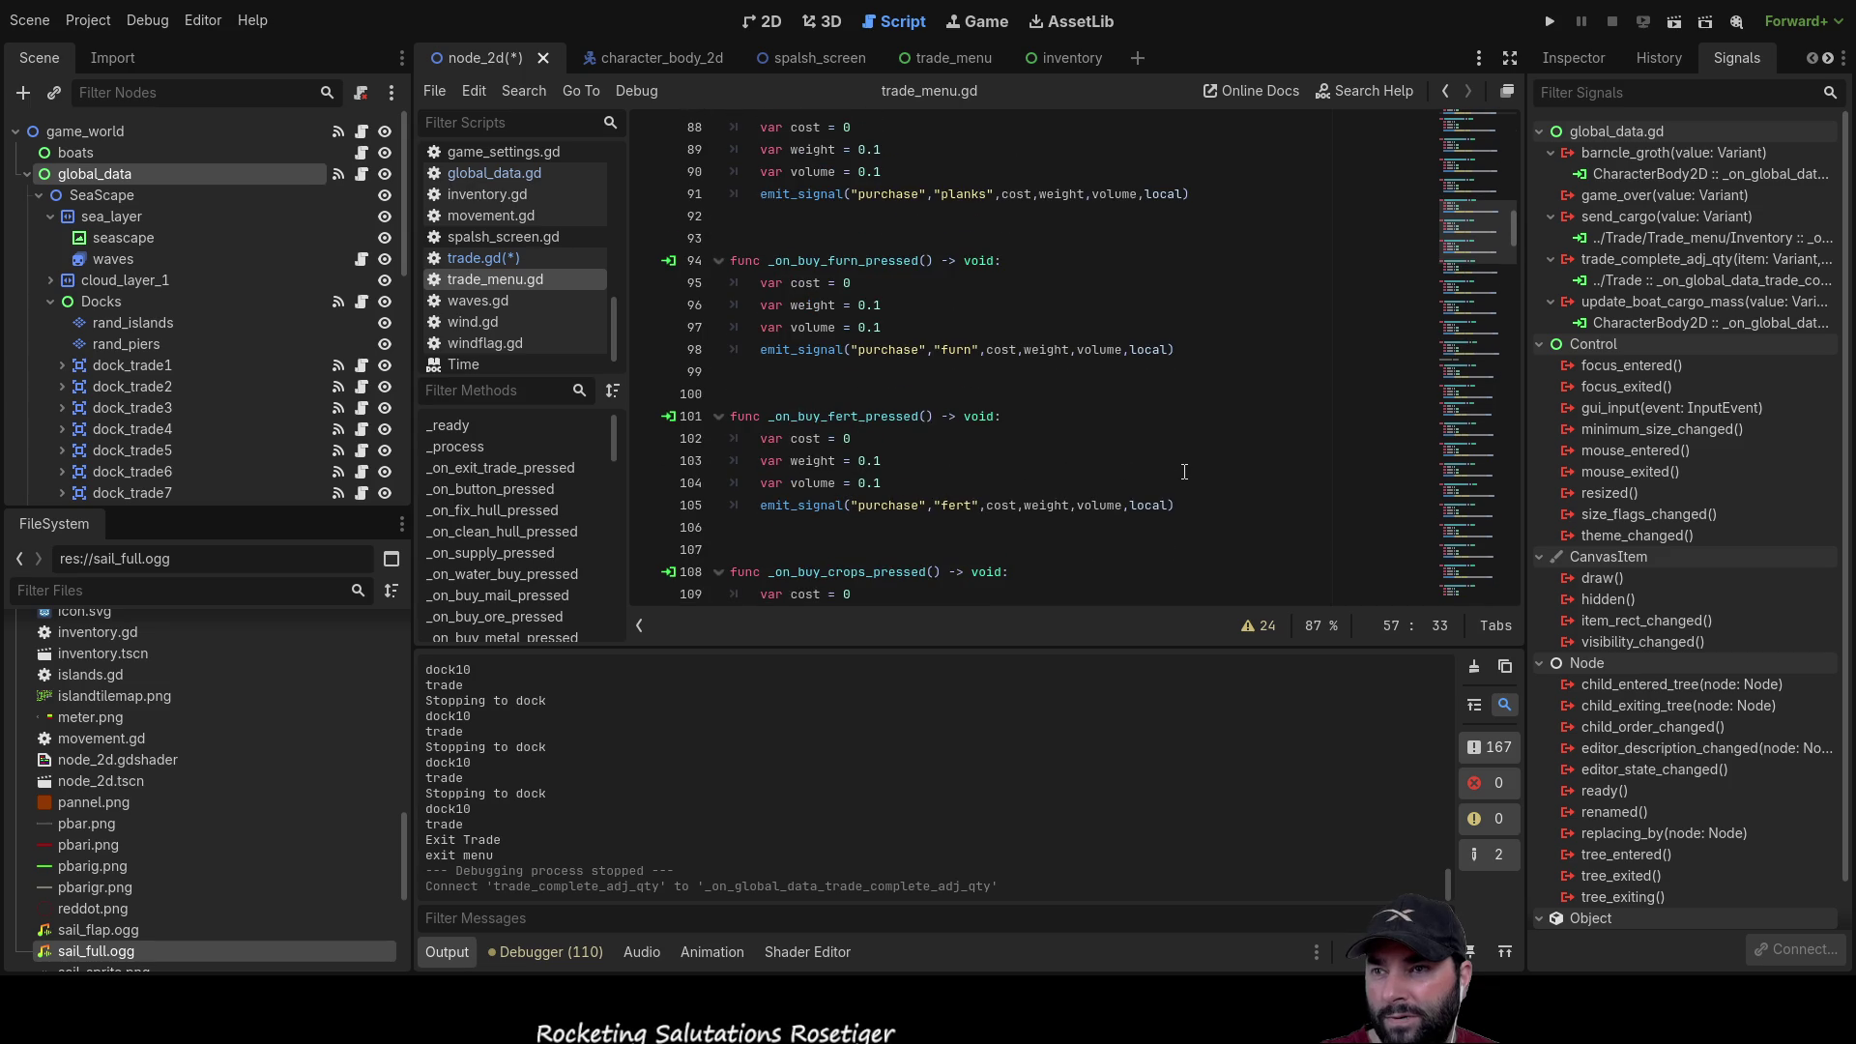
{"action": "scroll", "coordinate": [1185, 471], "scroll_direction": "down", "scroll_amount": 3}
{"action": "scroll", "coordinate": [1184, 475], "scroll_direction": "down", "scroll_amount": 1}
{"action": "scroll", "coordinate": [1184, 474], "scroll_direction": "down", "scroll_amount": 2}
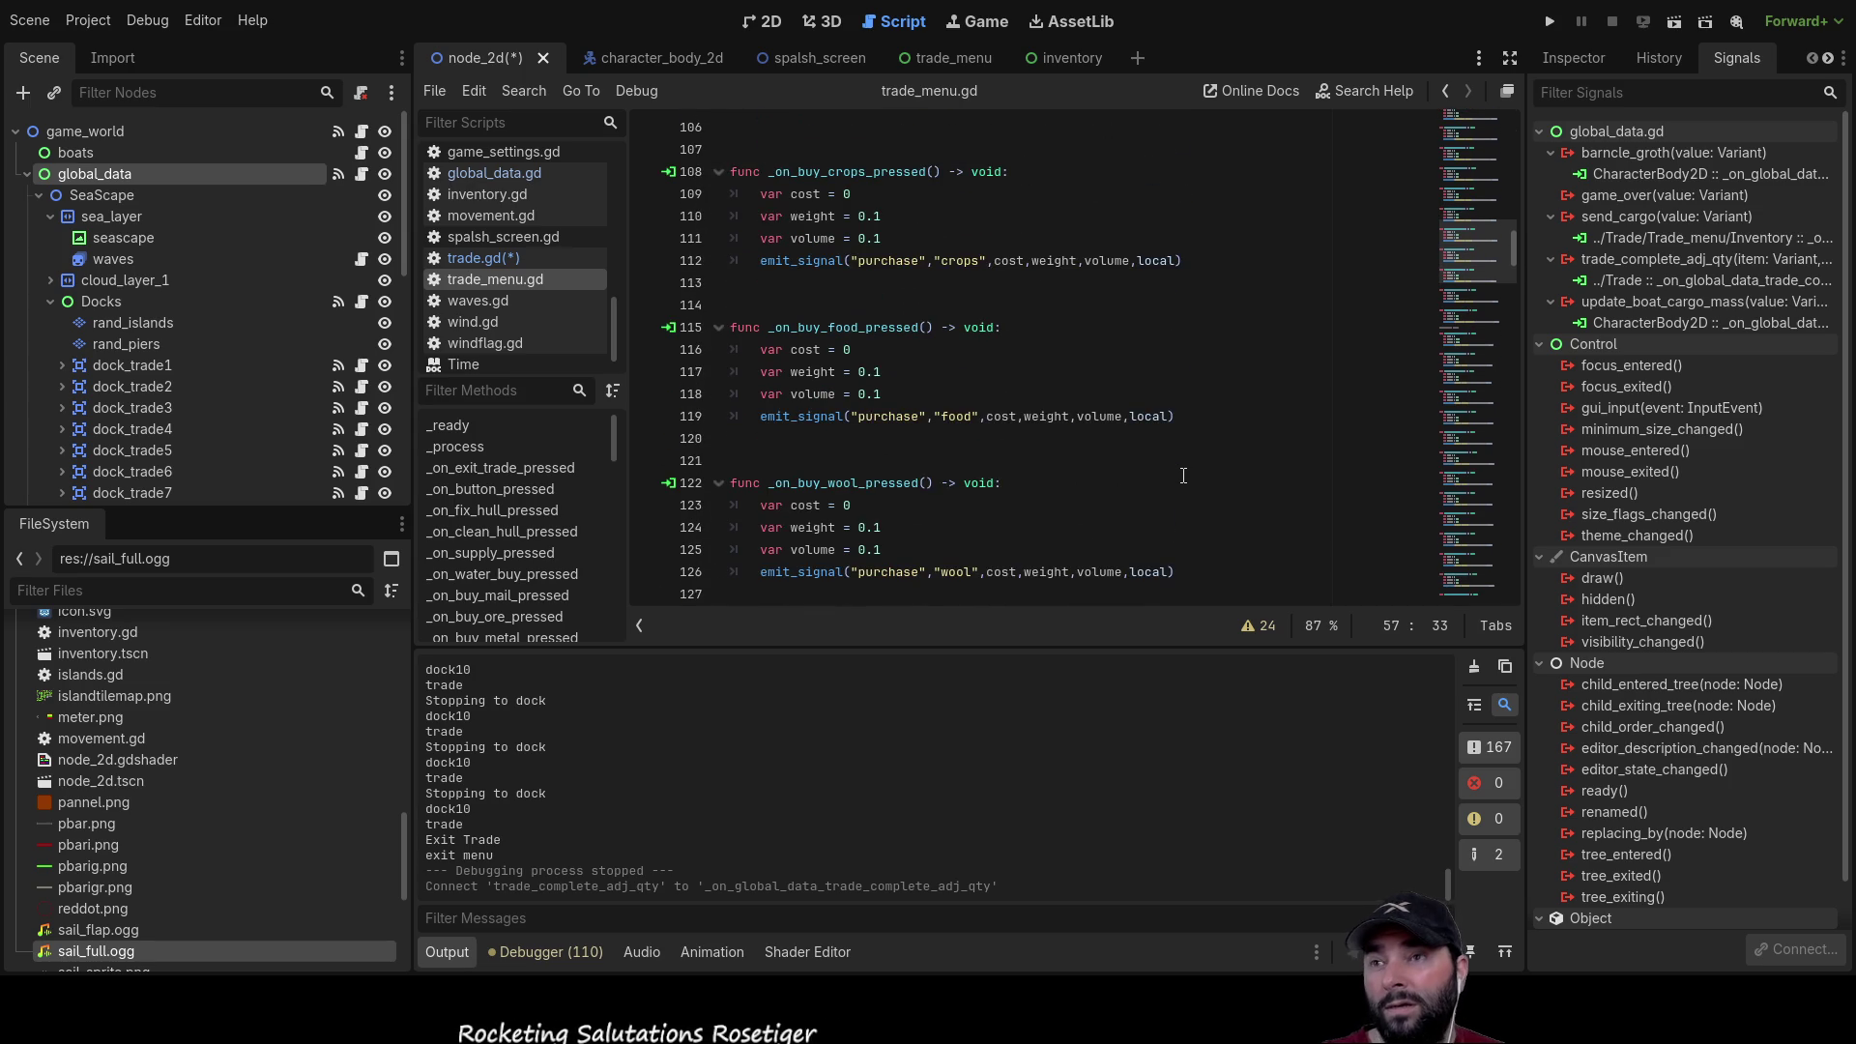
{"action": "scroll", "coordinate": [1183, 476], "scroll_direction": "down", "scroll_amount": 7}
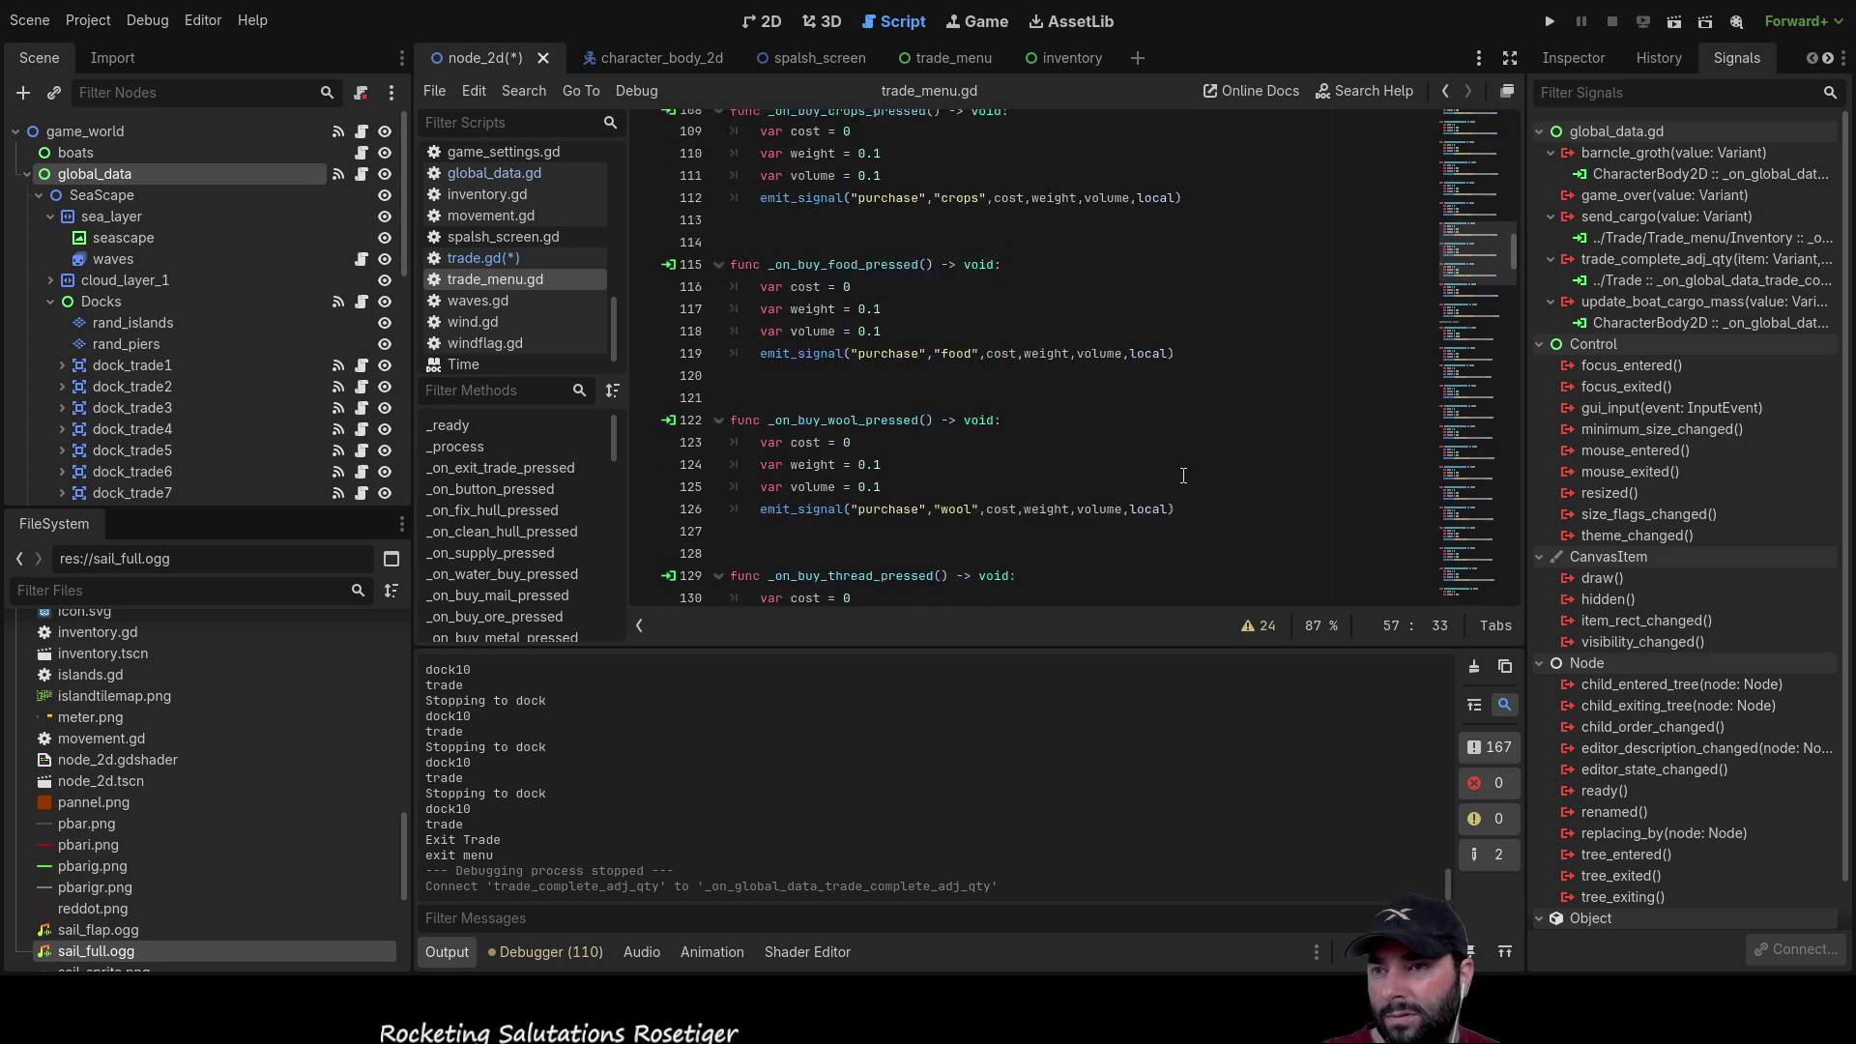
{"action": "scroll", "coordinate": [1183, 475], "scroll_direction": "down", "scroll_amount": 1}
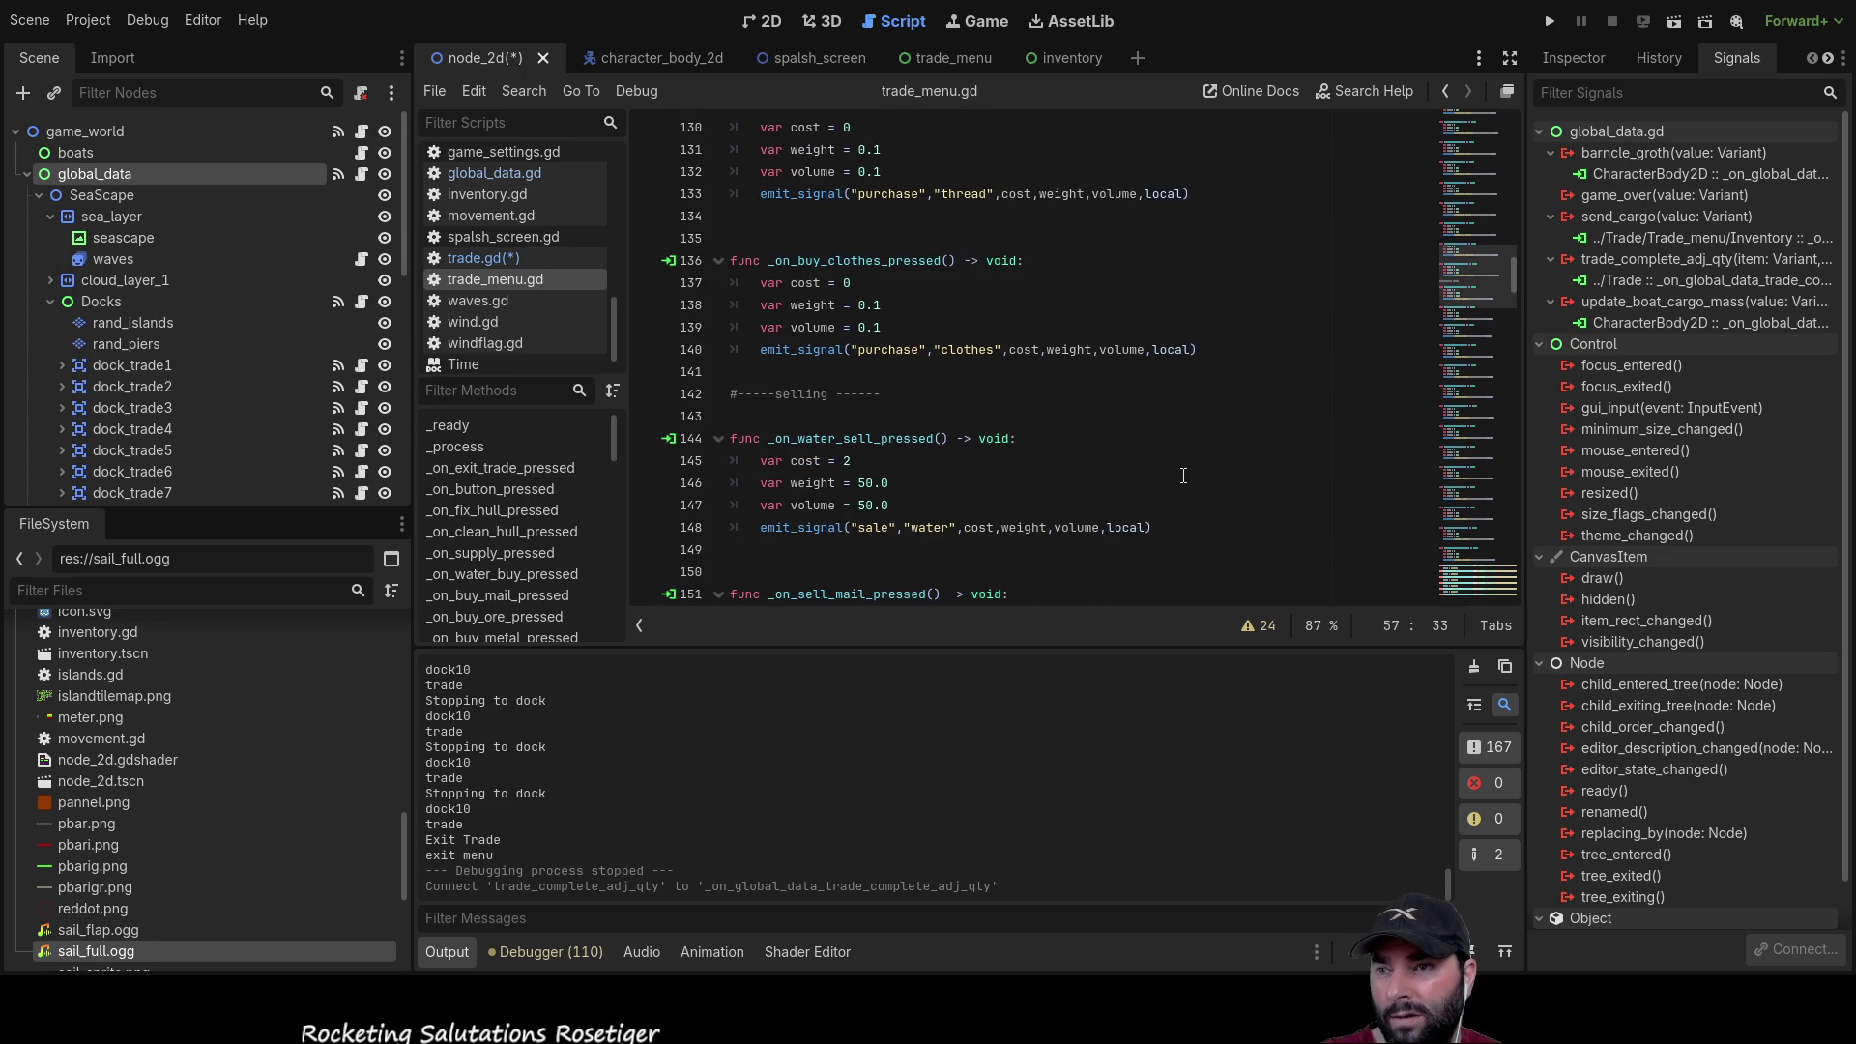
{"action": "scroll", "coordinate": [1183, 476], "scroll_direction": "down", "scroll_amount": 1}
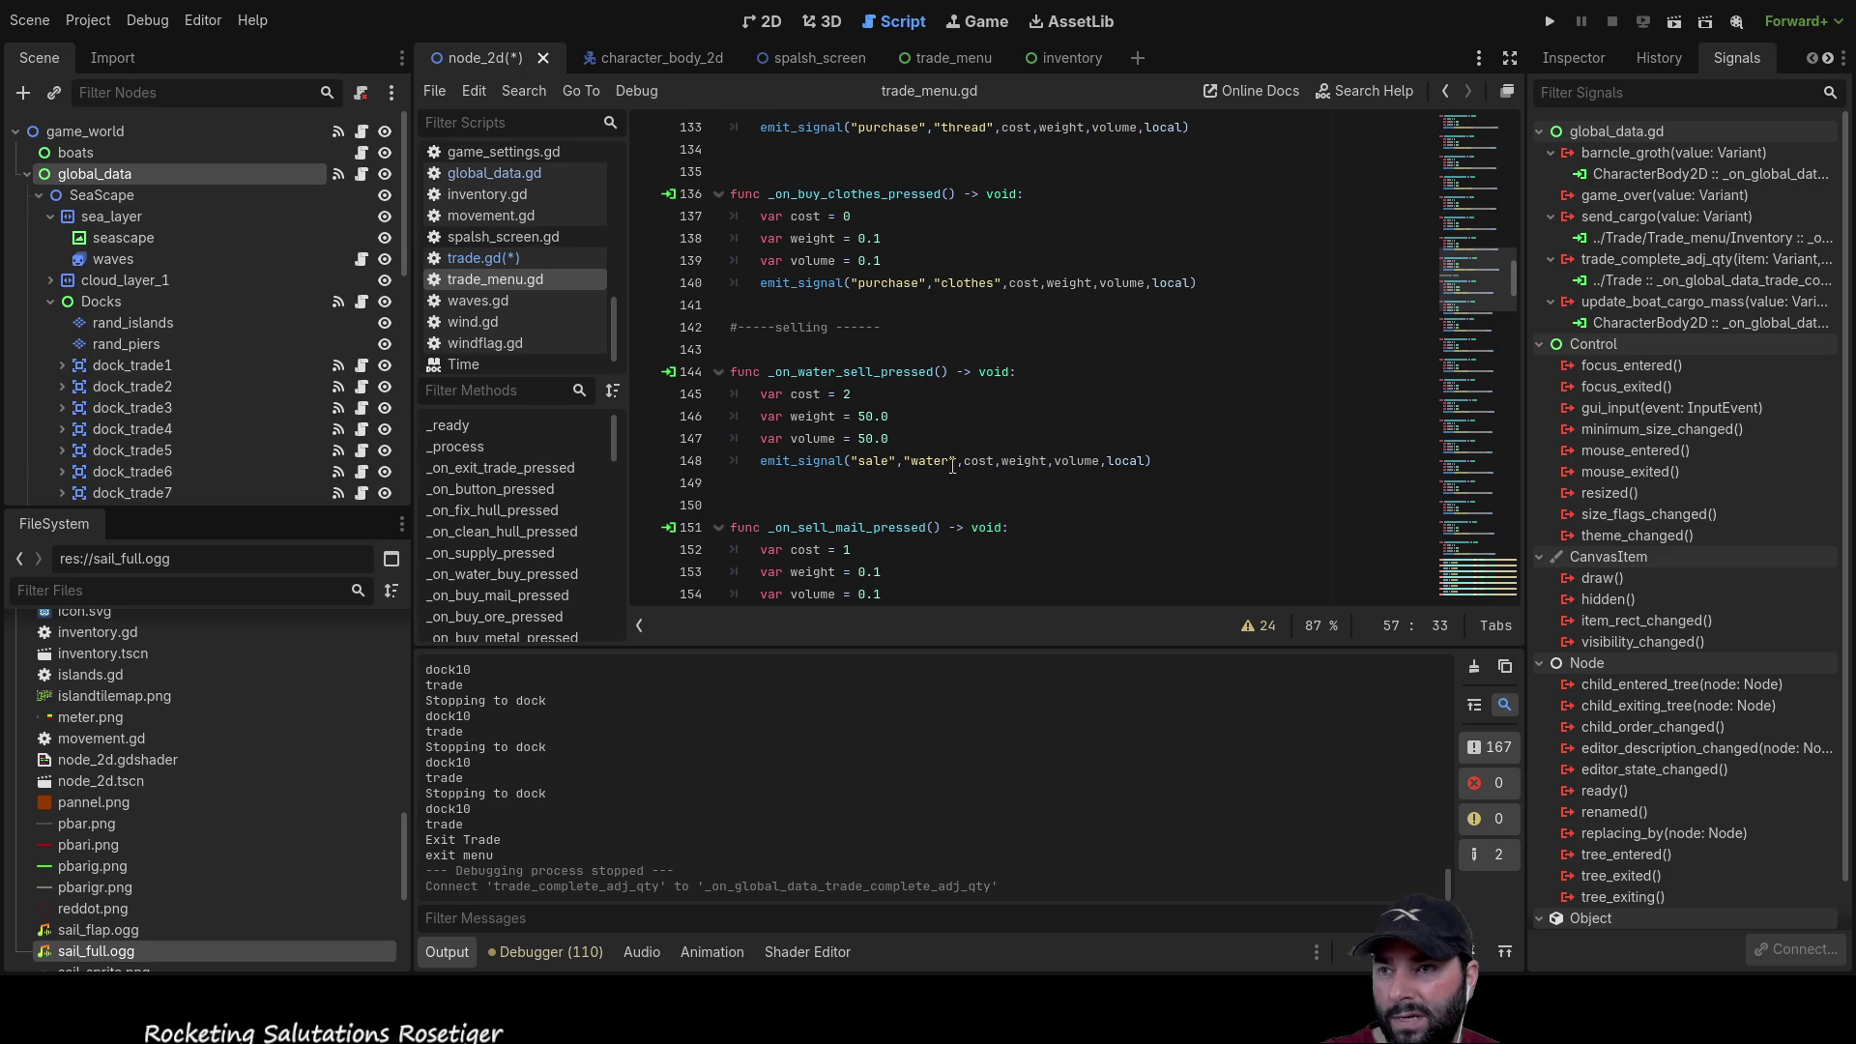
{"action": "scroll", "coordinate": [870, 367], "scroll_direction": "up", "scroll_amount": 4}
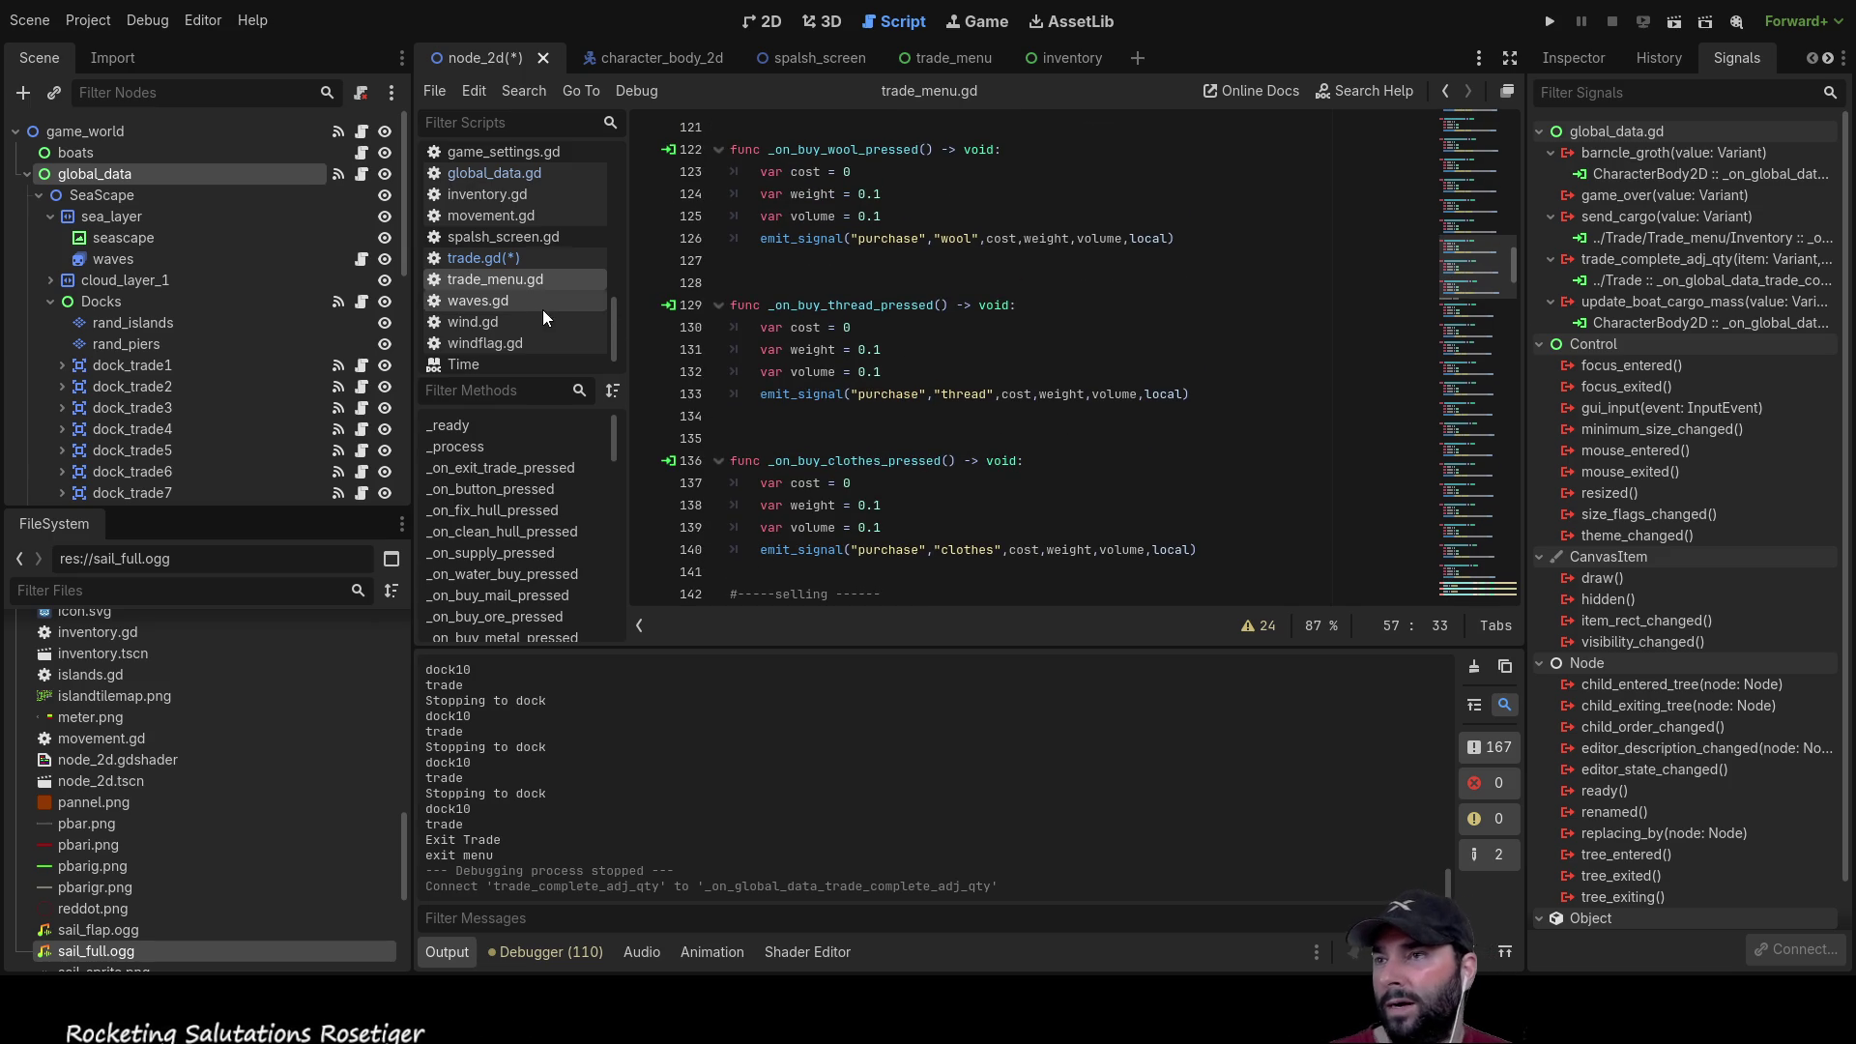
{"action": "left_click", "coordinate": [493, 259]}
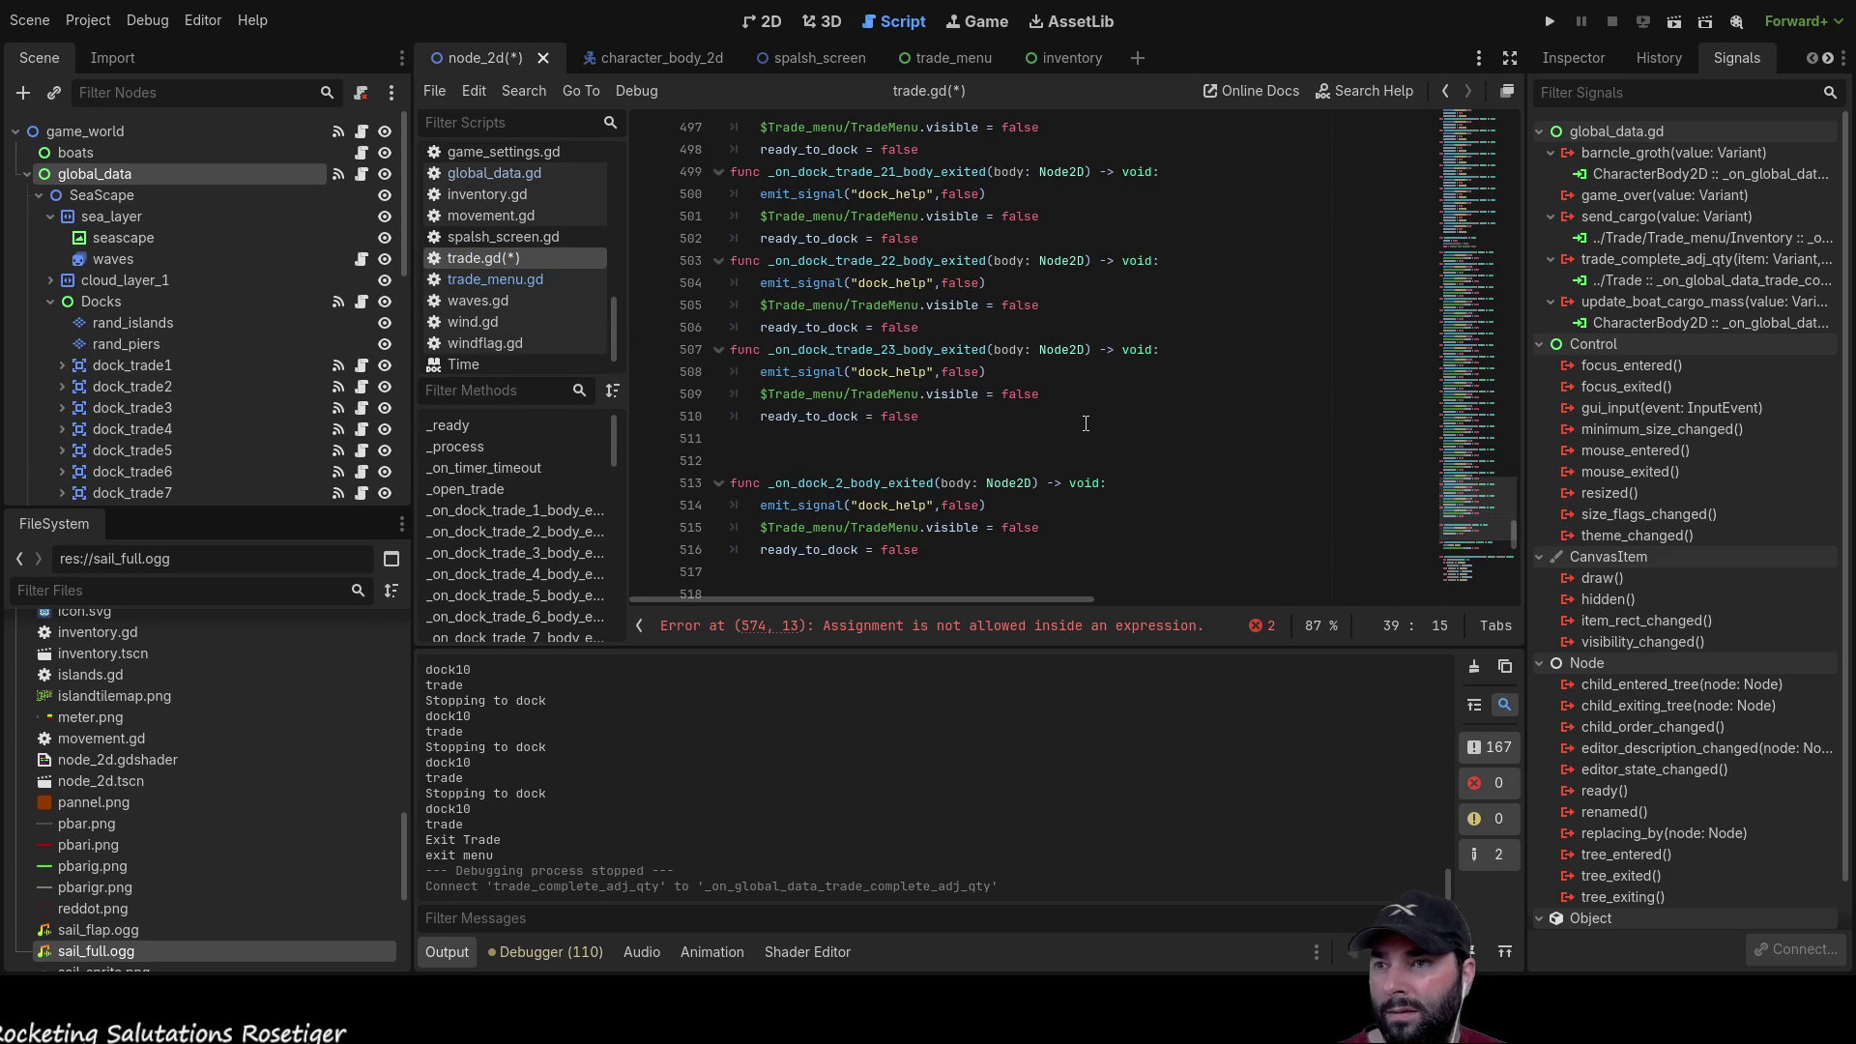
Step: Add update_position = 0 under the mail check and change its = to ==
{"action": "scroll", "coordinate": [1087, 425], "scroll_direction": "down", "scroll_amount": 19}
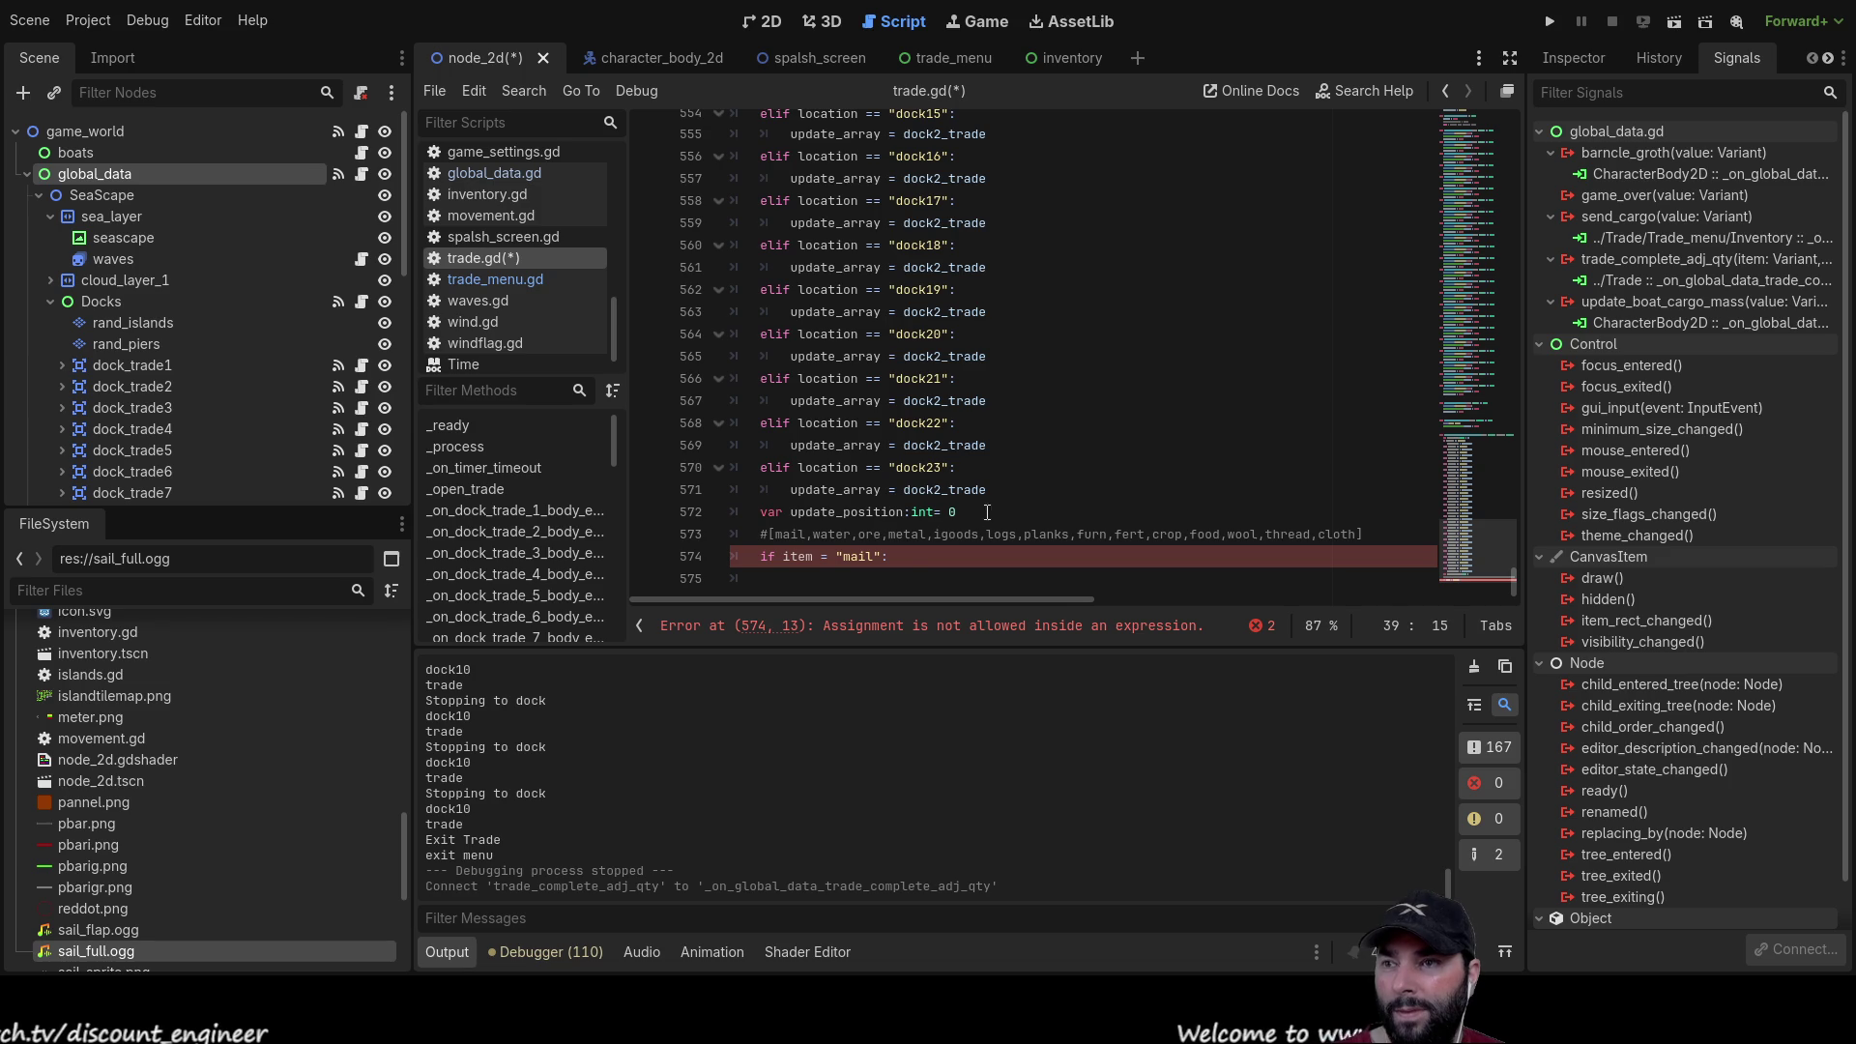
{"action": "left_click", "coordinate": [911, 559]}
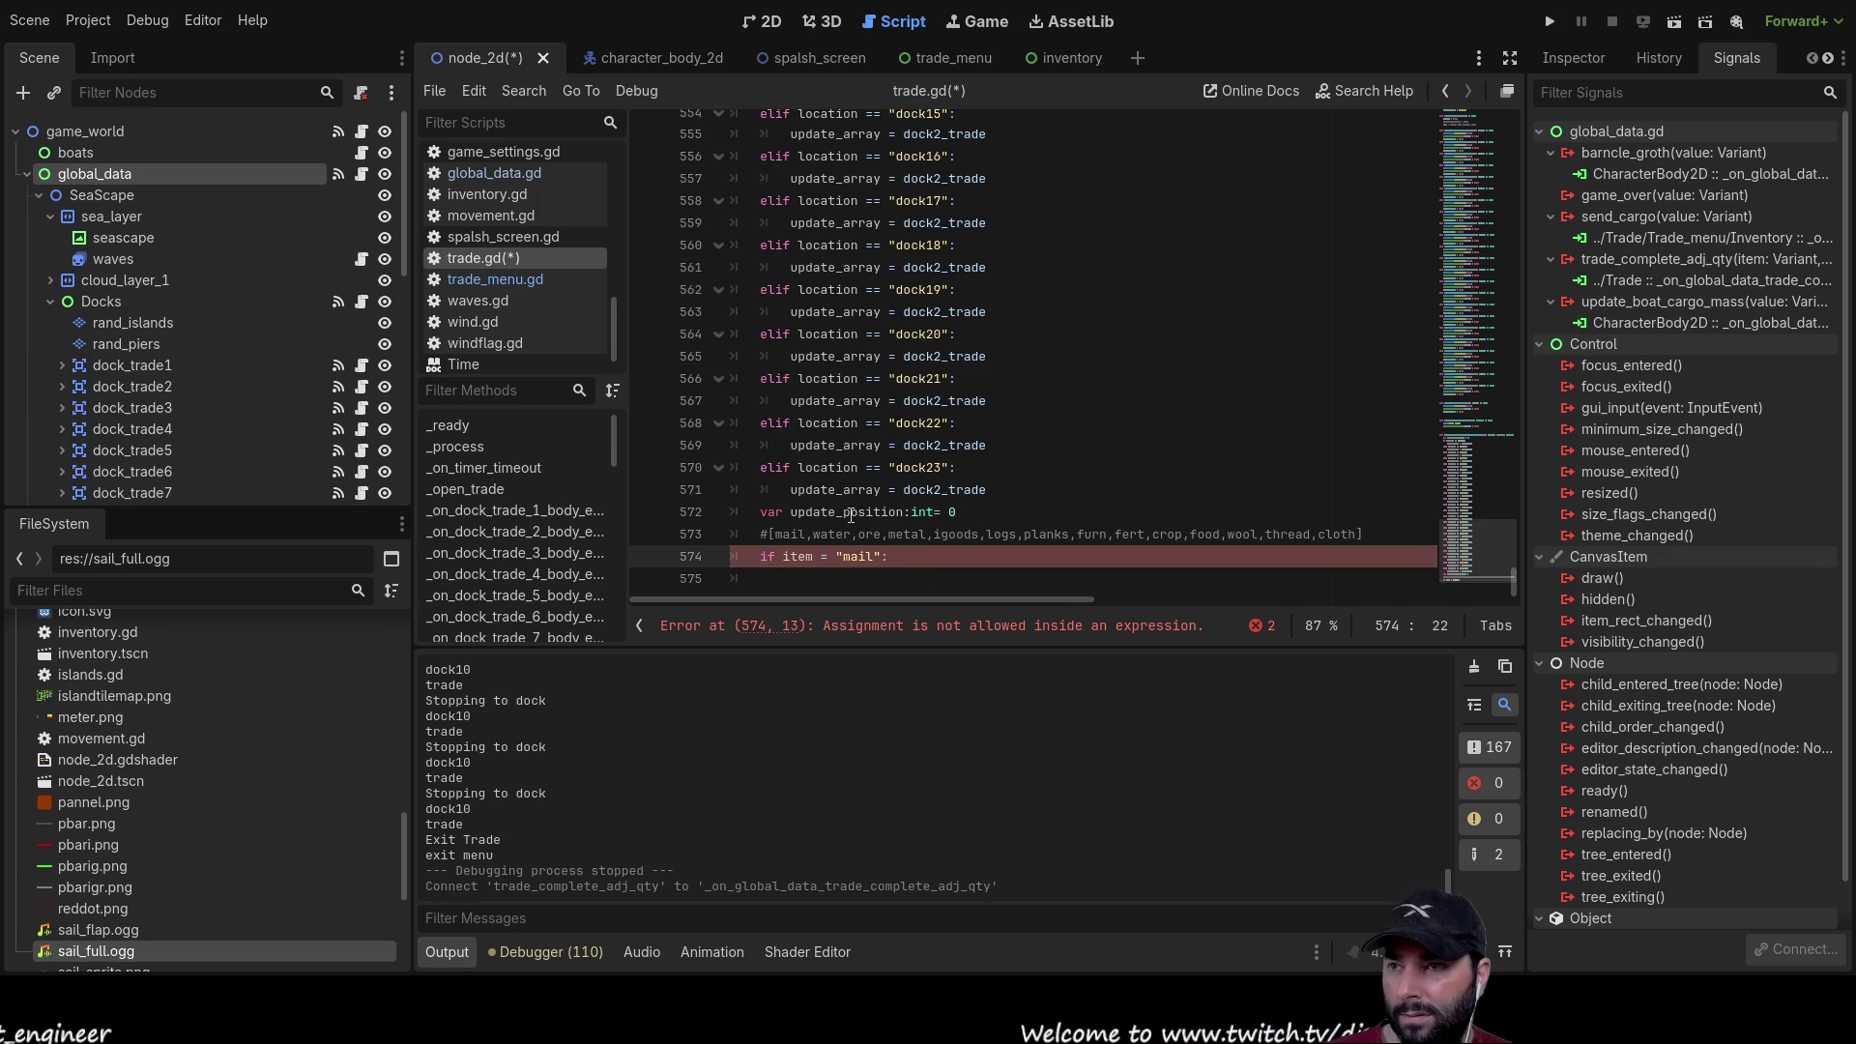
{"action": "left_click_drag", "start_coordinate": [791, 513], "coordinate": [909, 513]}
{"action": "key", "text": "ctrl+c"}
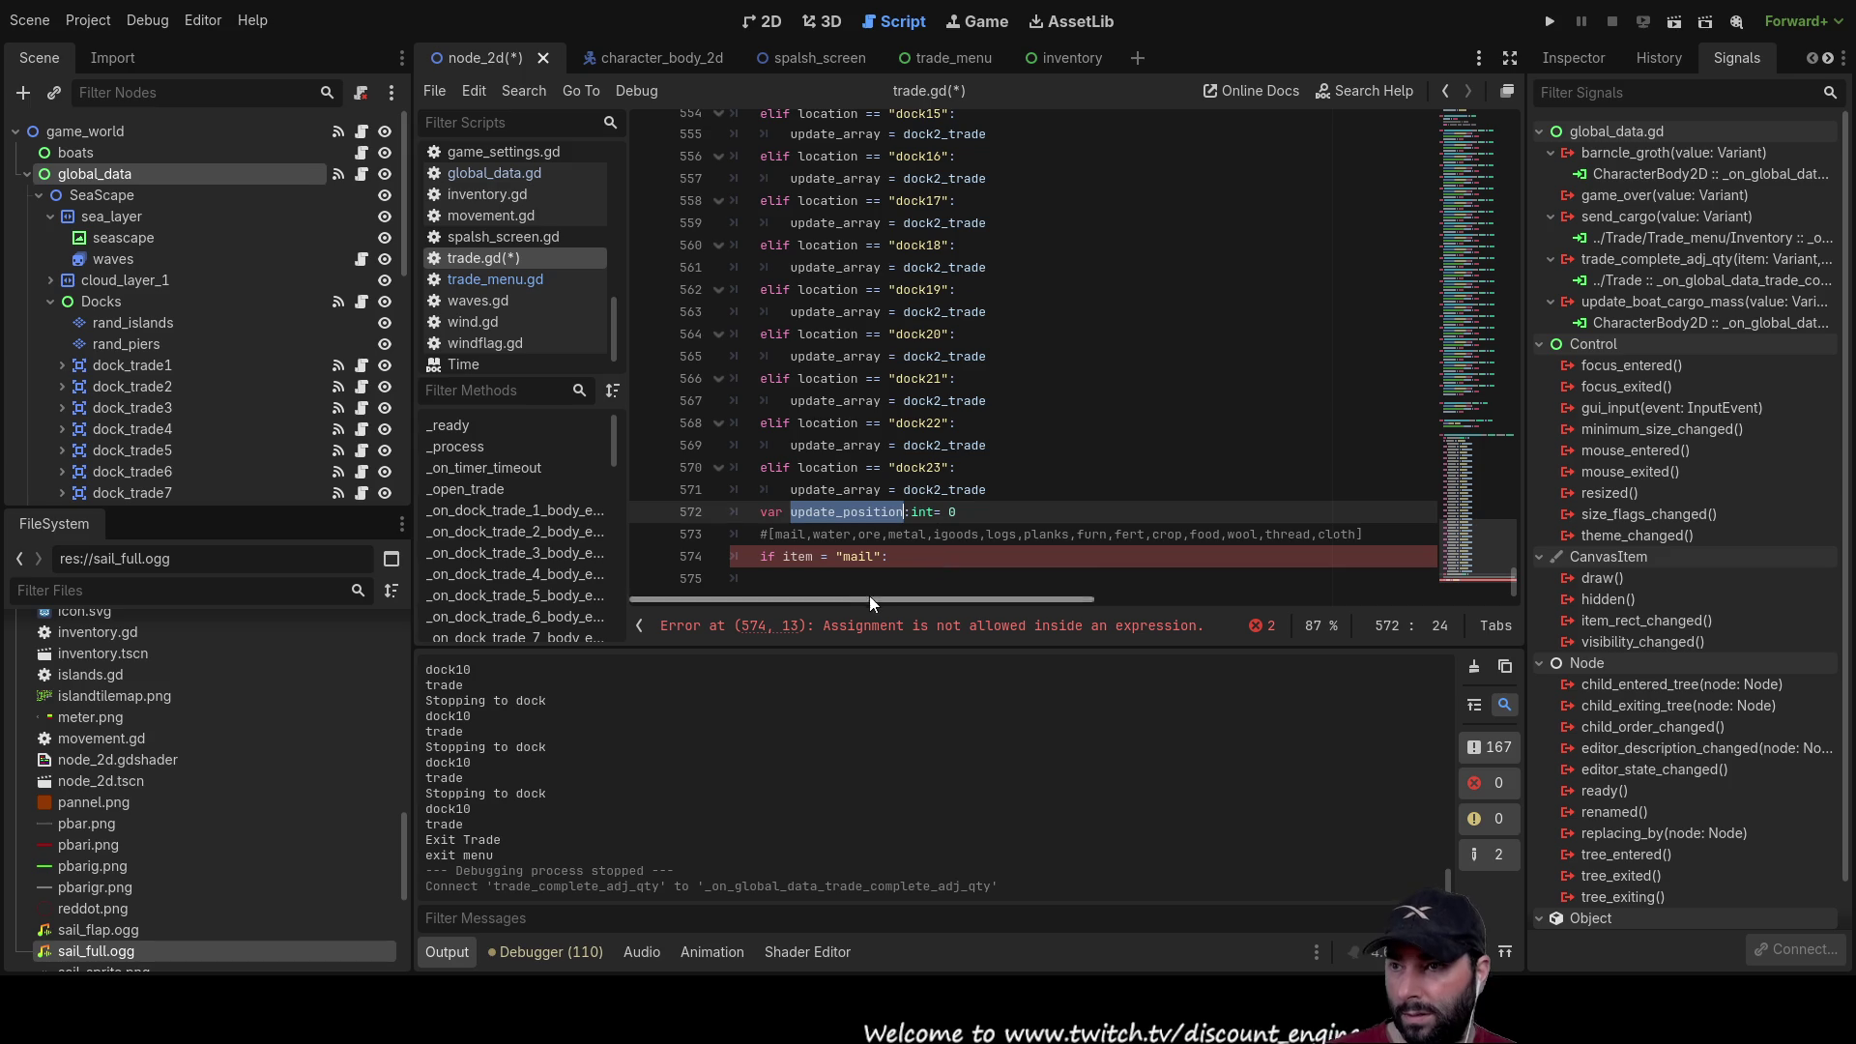
{"action": "left_click", "coordinate": [819, 574]}
{"action": "key", "text": "ctrl+v"}
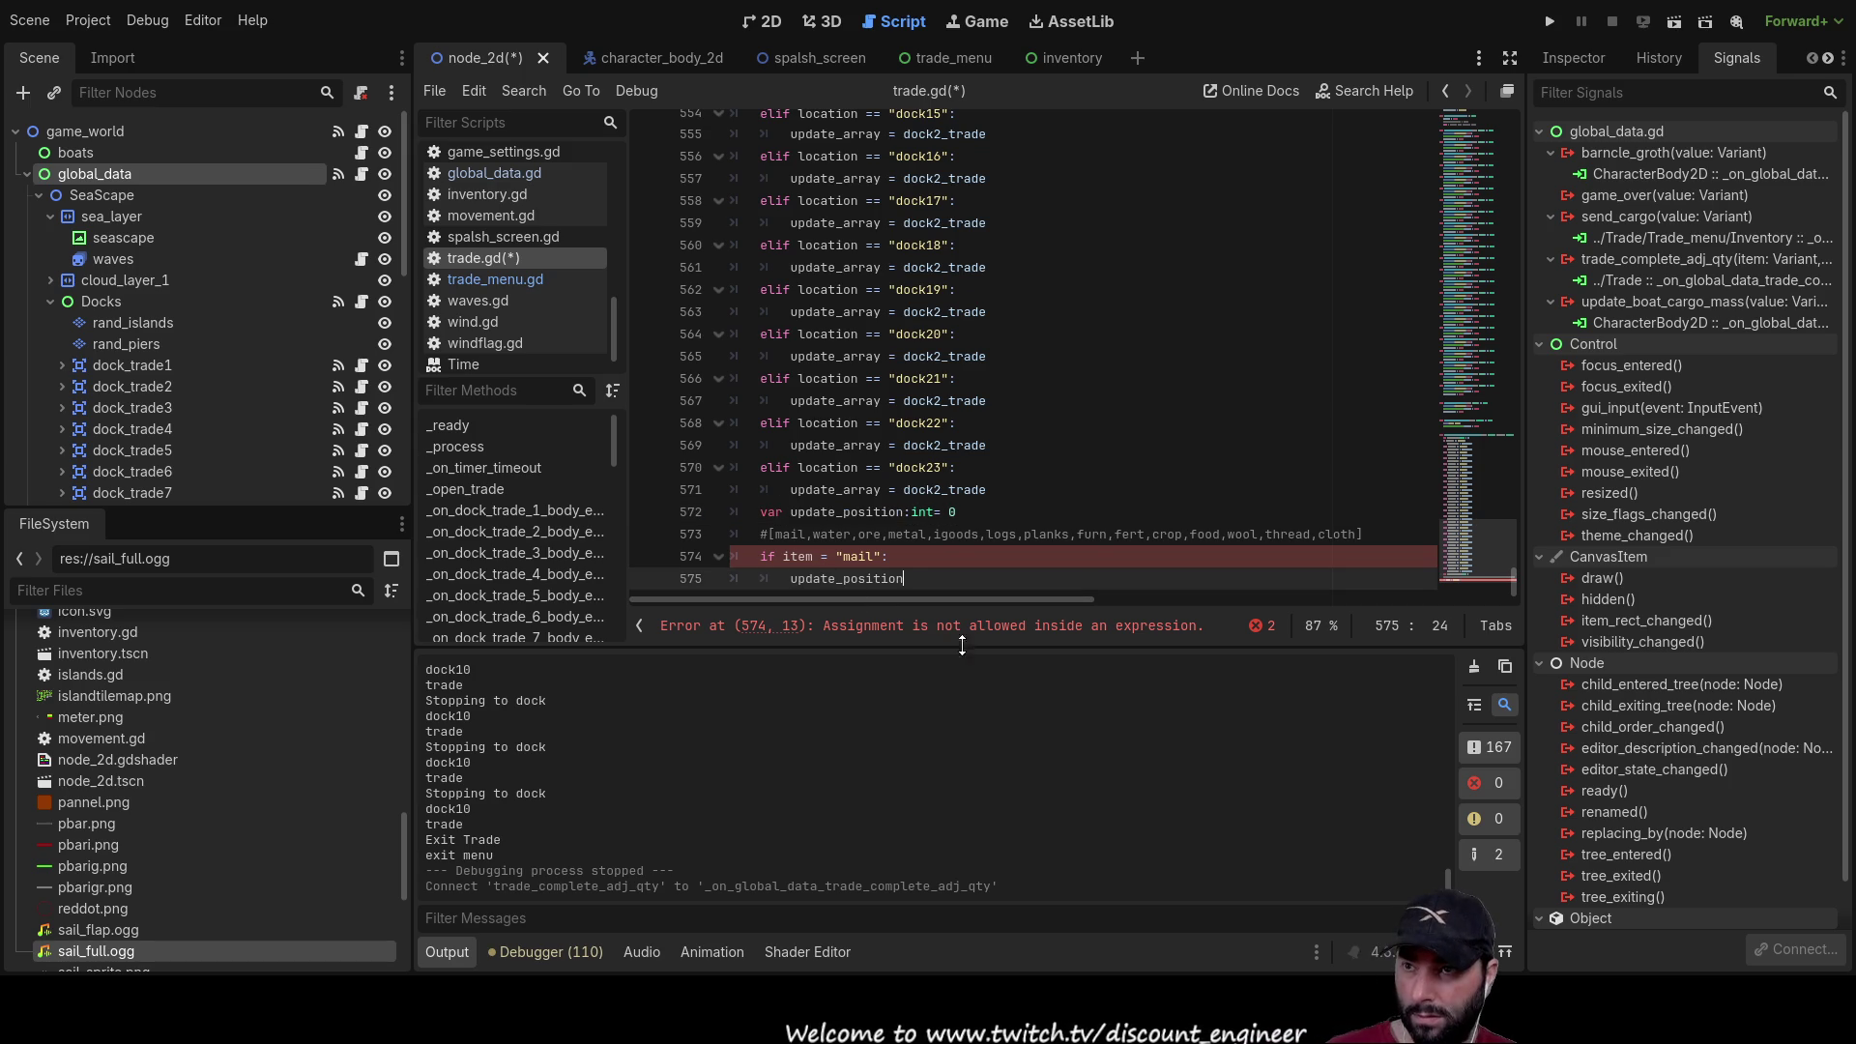
{"action": "type", "text": " = 0"}
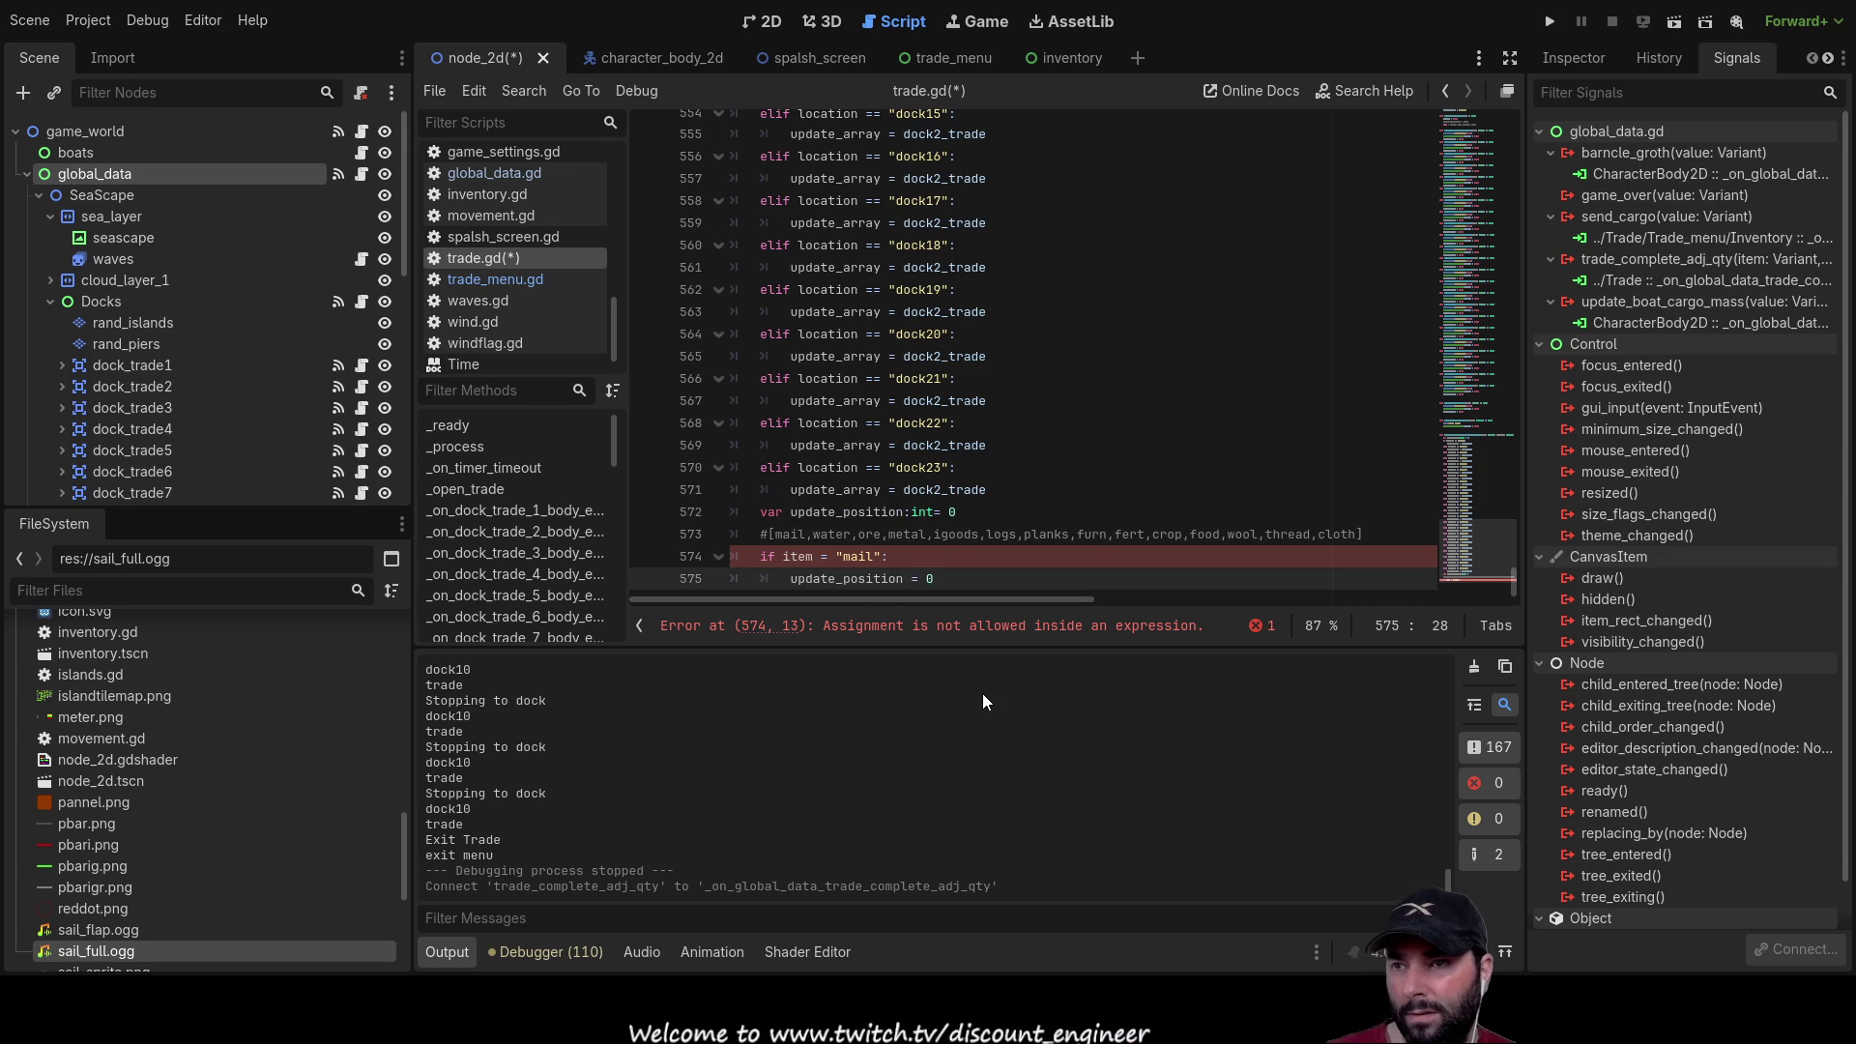
{"action": "key", "text": "Return"}
{"action": "key", "text": "Up"}
{"action": "key", "text": "Up"}
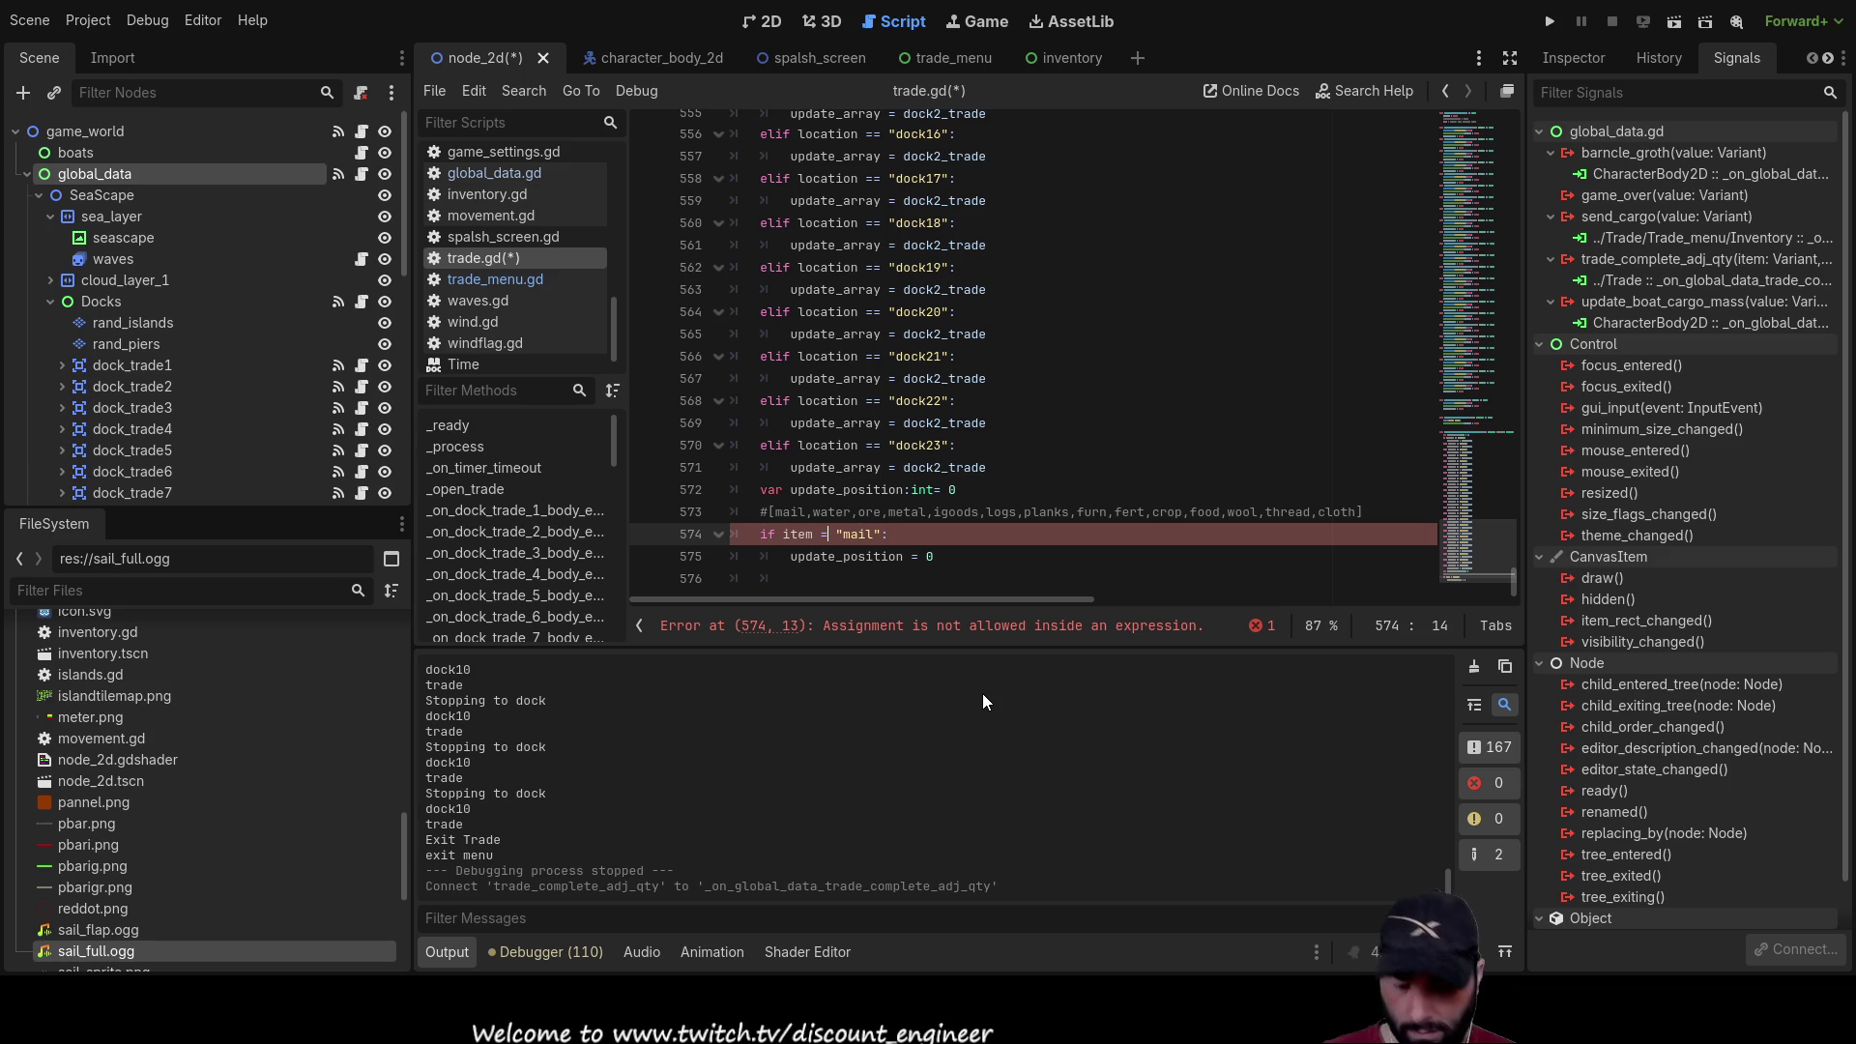
{"action": "type", "text": "="}
{"action": "key", "text": "Down"}
{"action": "key", "text": "Down"}
{"action": "key", "text": "Down"}
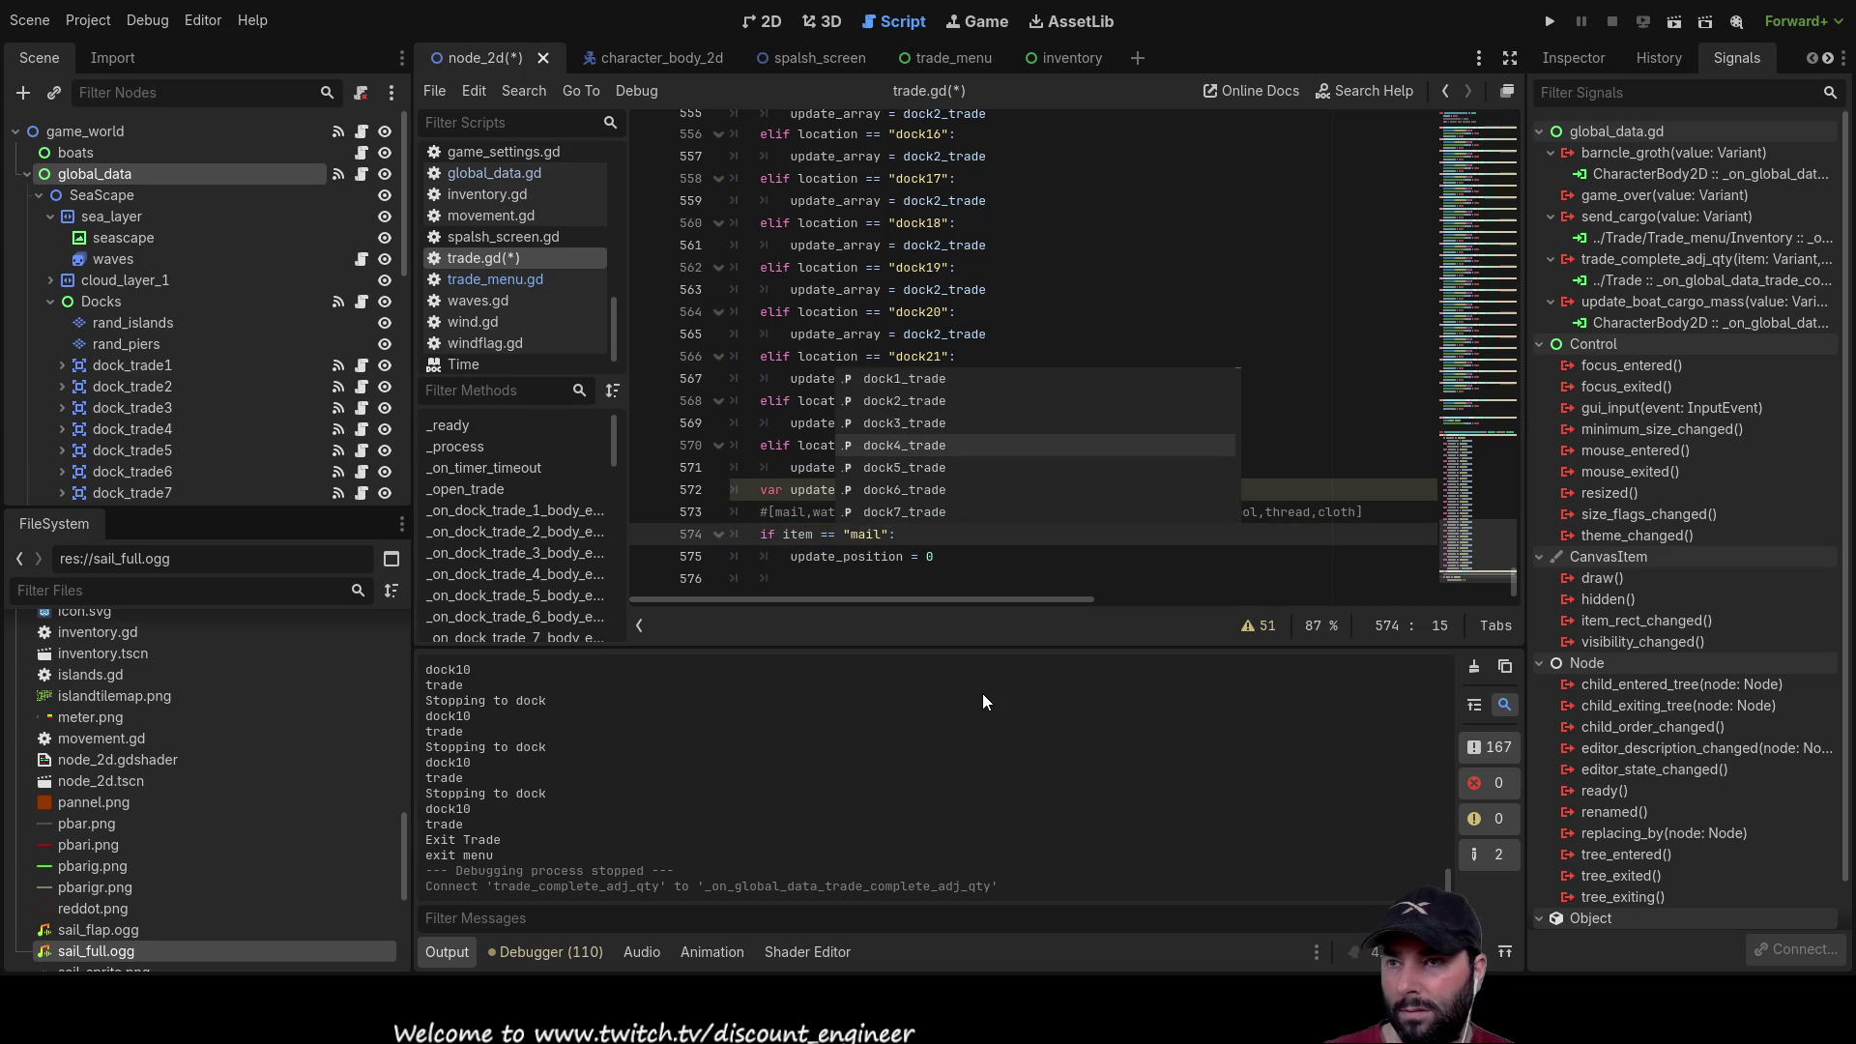
Step: Add a water branch below the mail check that sets update_position to 1
{"action": "left_click", "coordinate": [810, 578]}
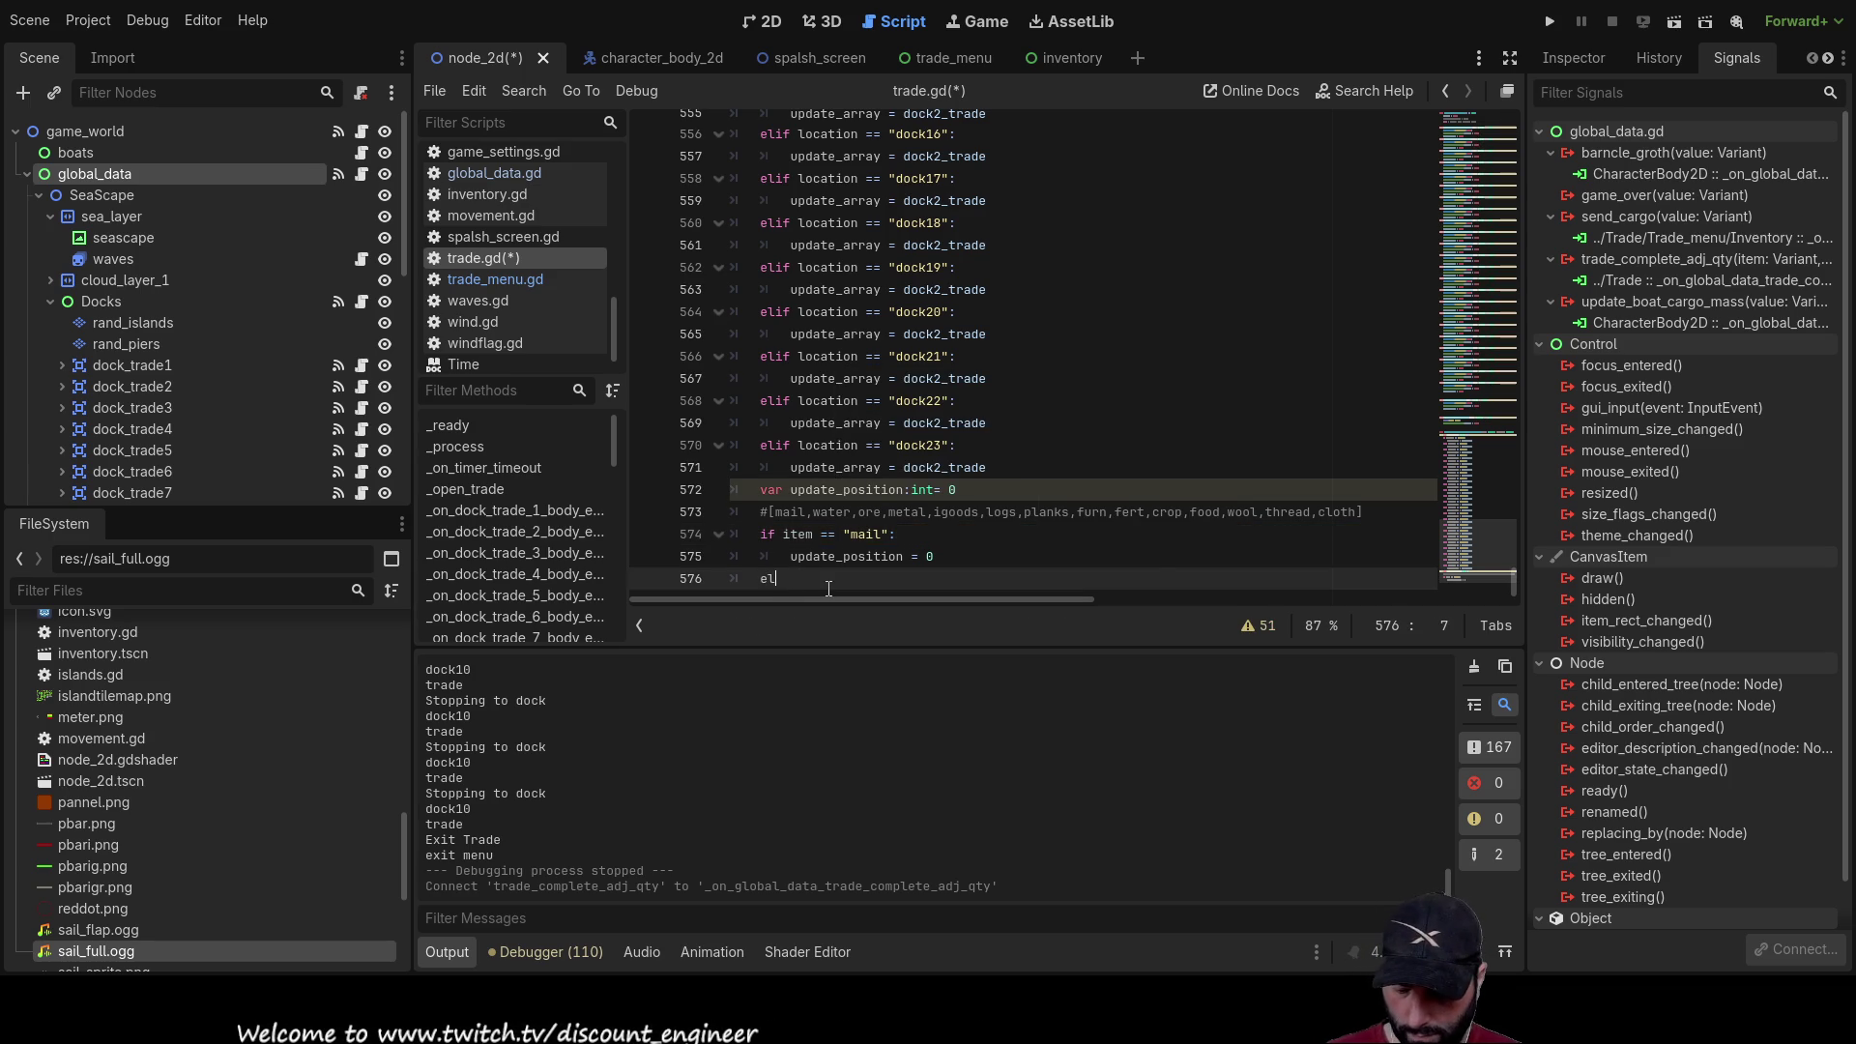
{"action": "type", "text": "if "}
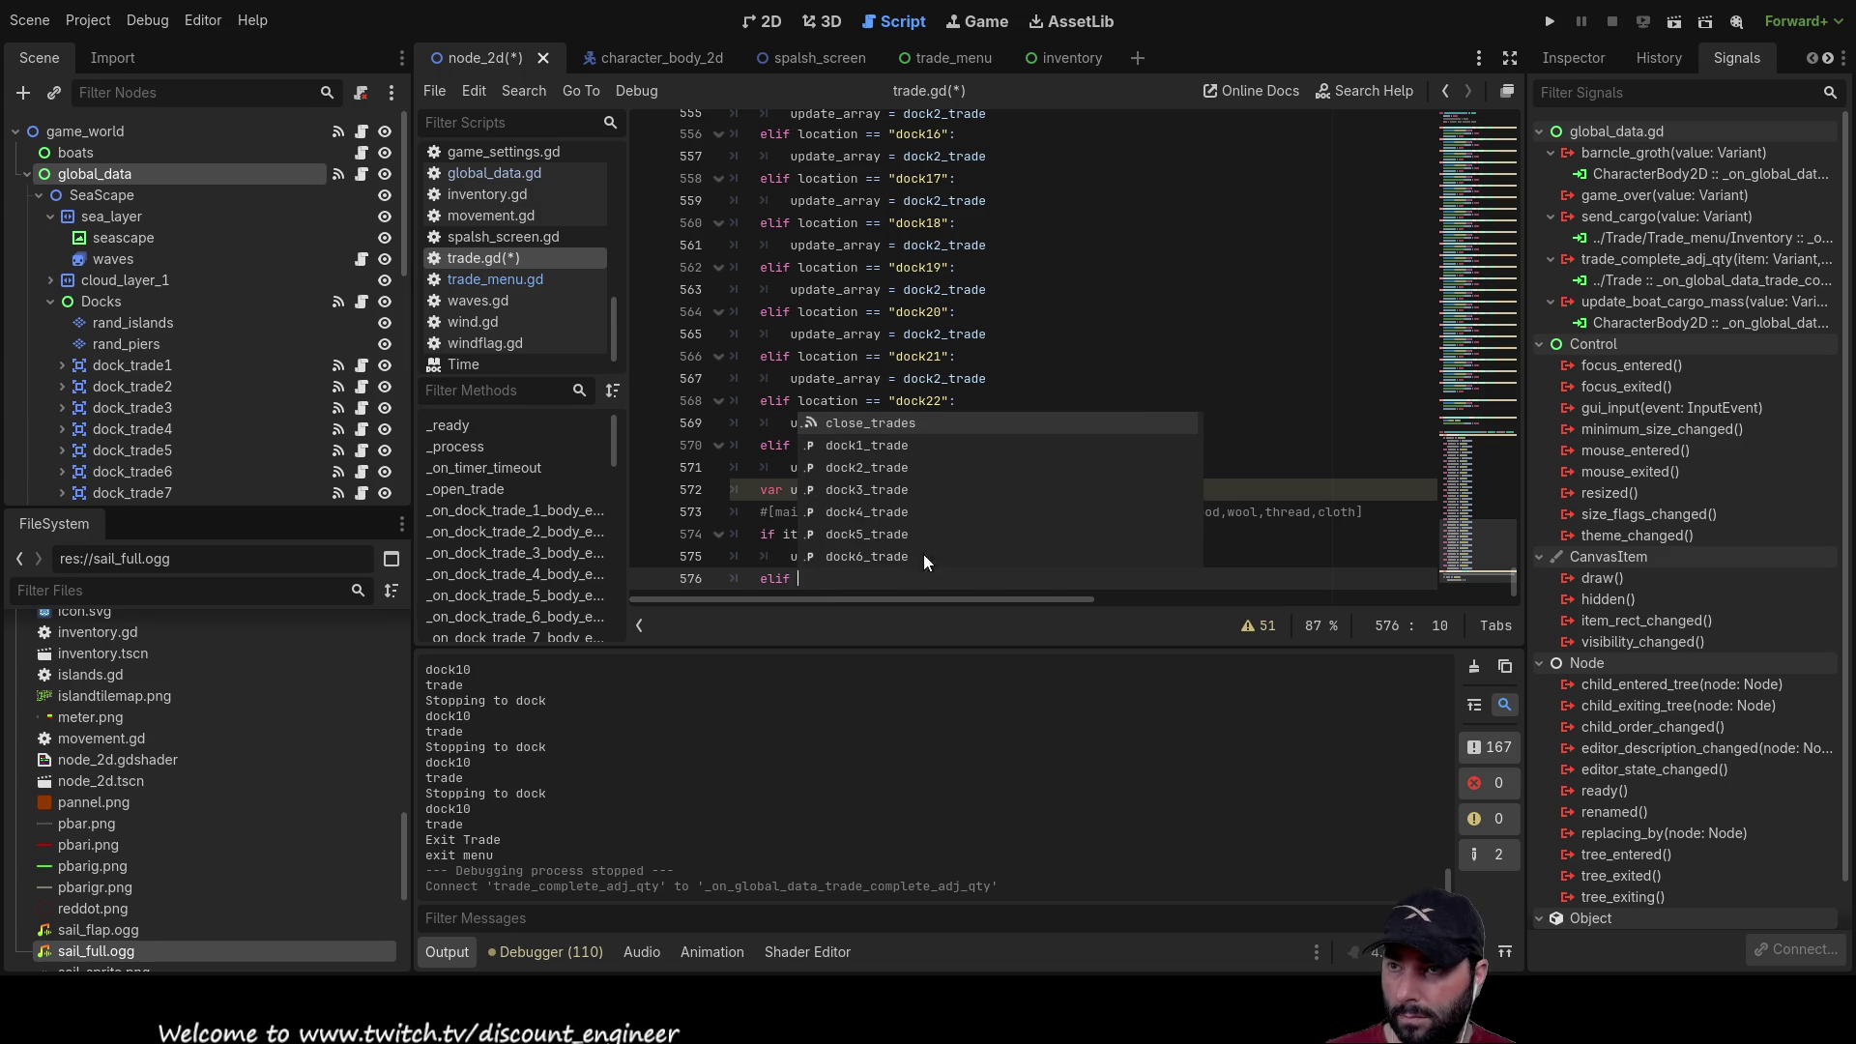
{"action": "type", "text": "item ="}
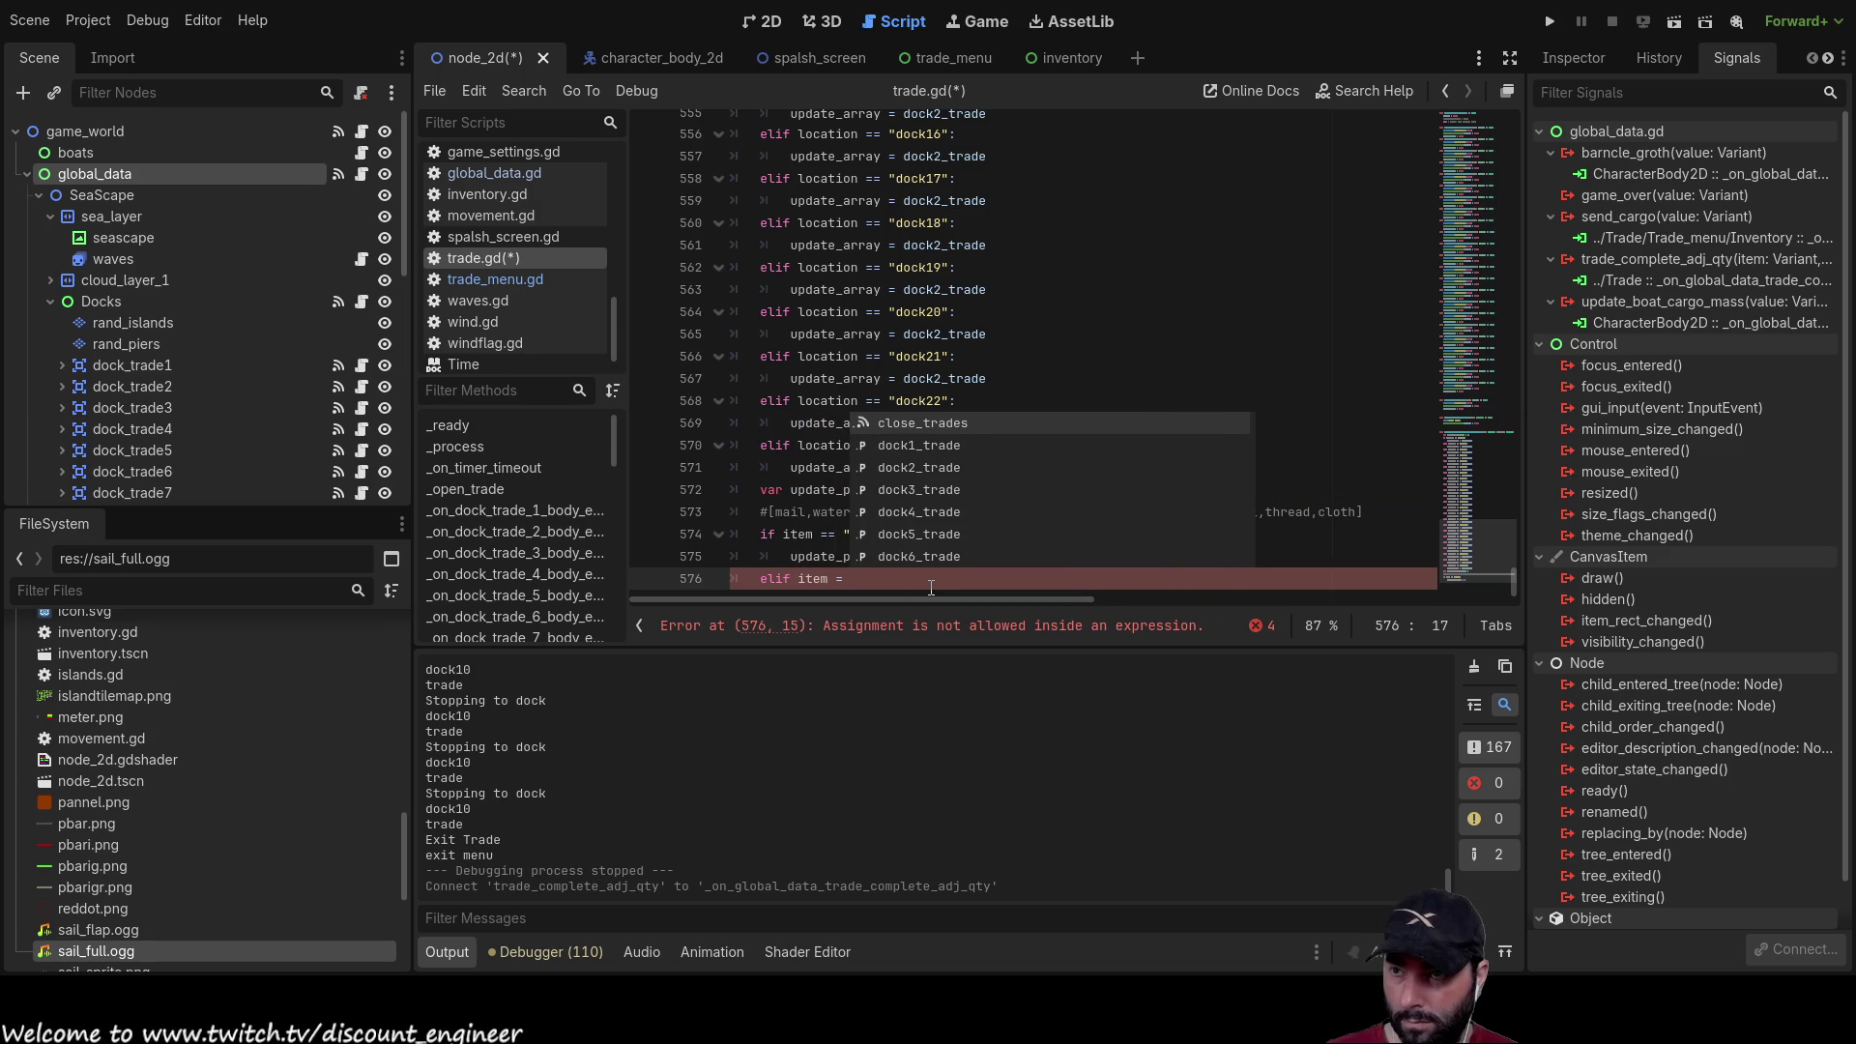
{"action": "key", "text": "BackSpace"}
{"action": "type", "text": "="}
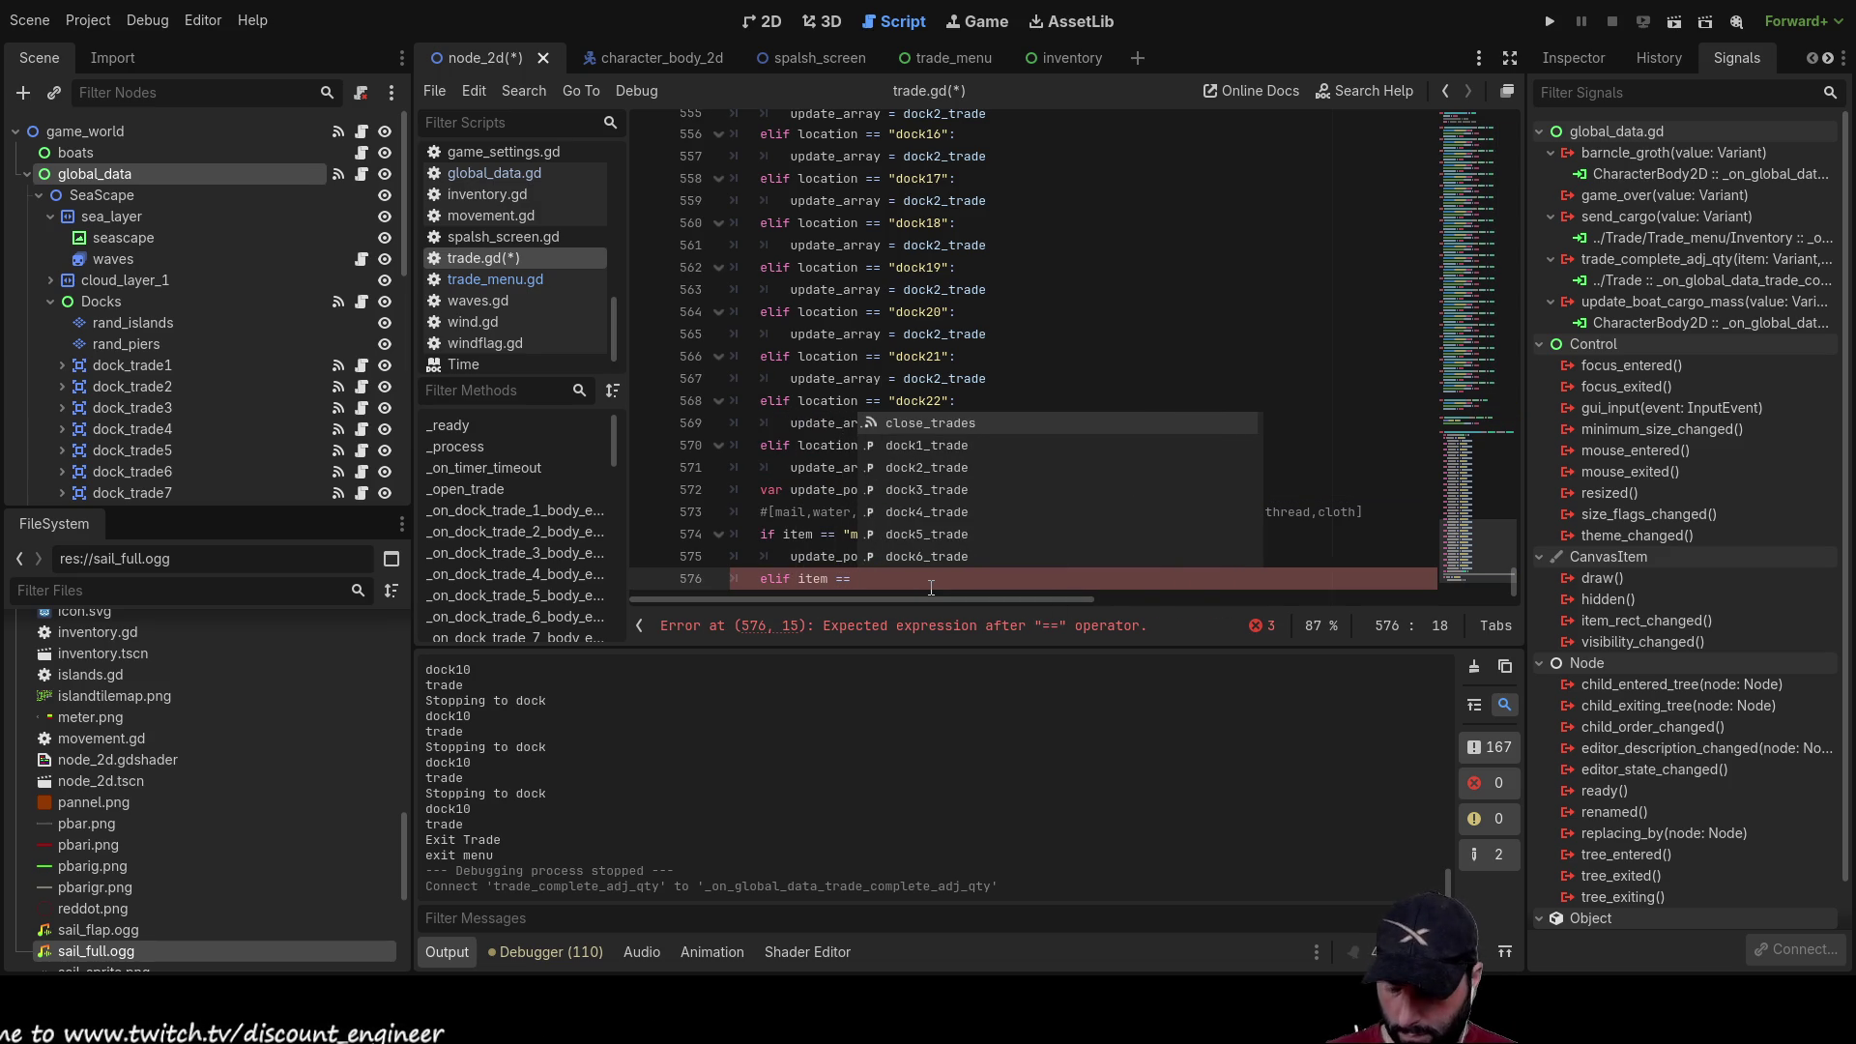
{"action": "type", "text": " \"water\":"}
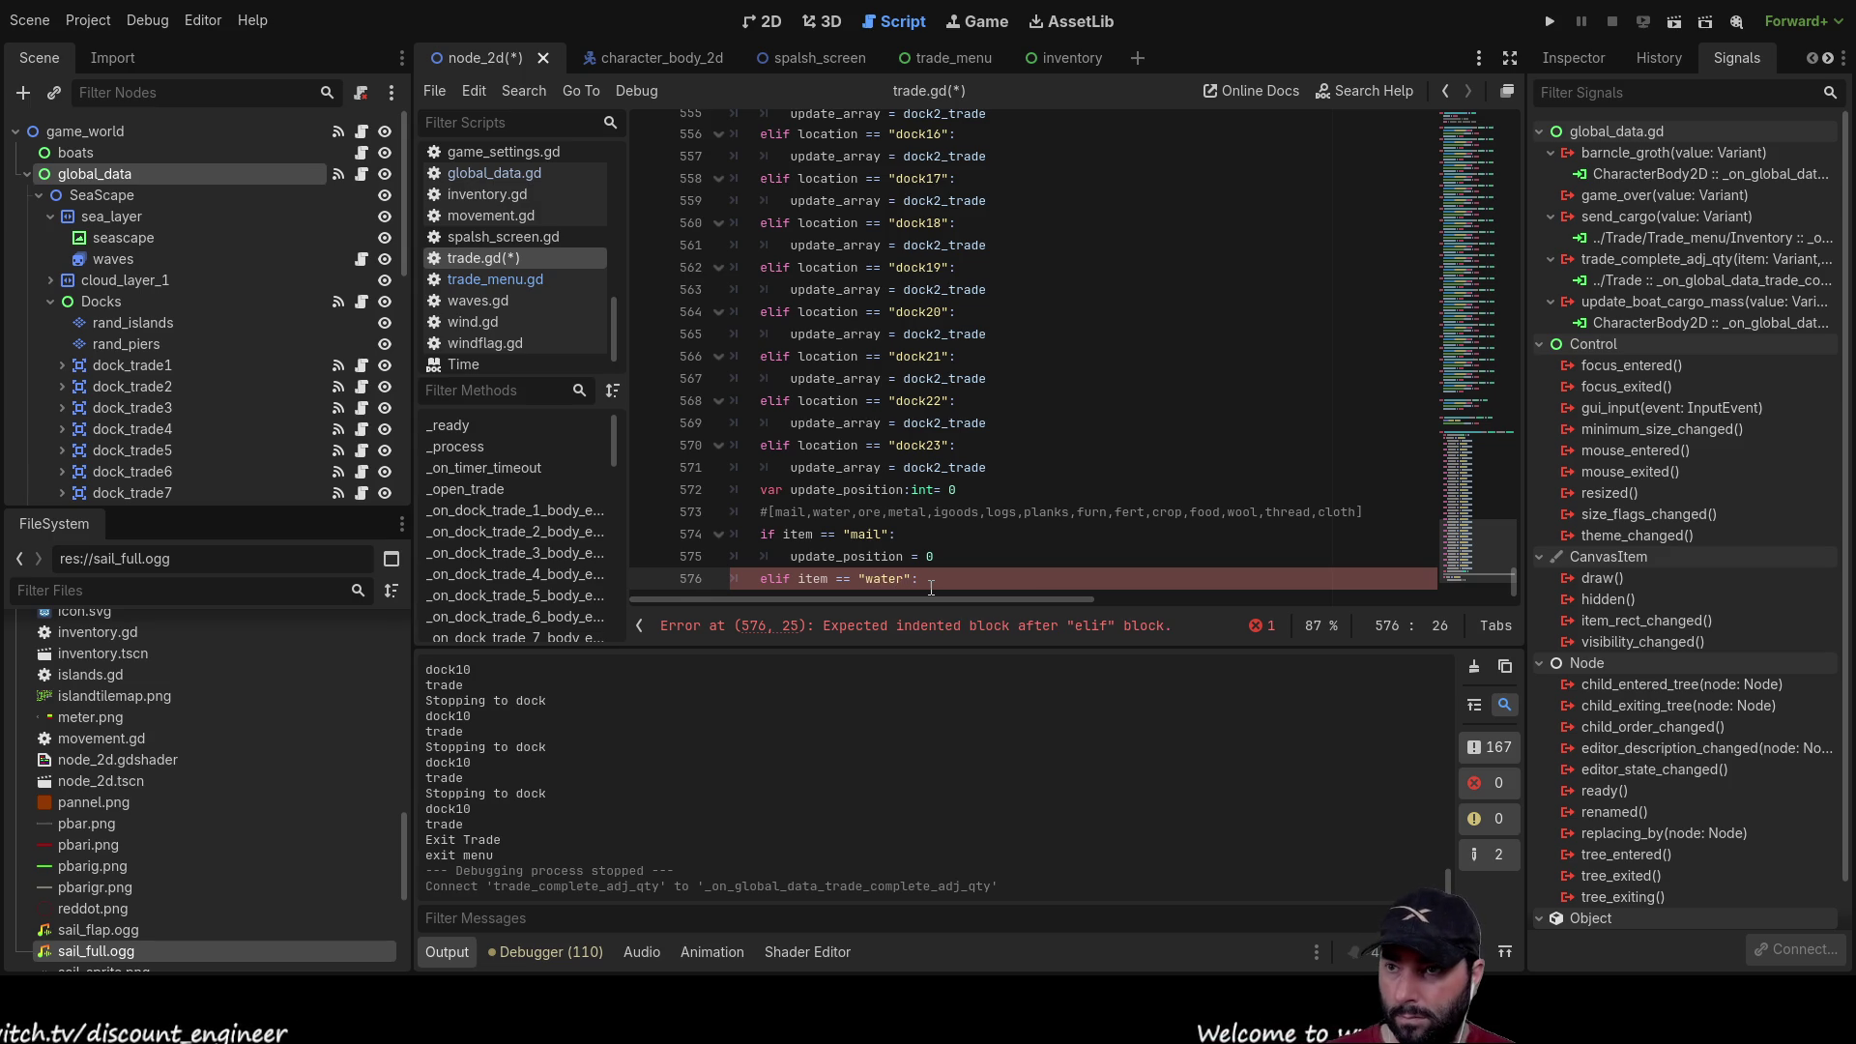
{"action": "key", "text": "Up"}
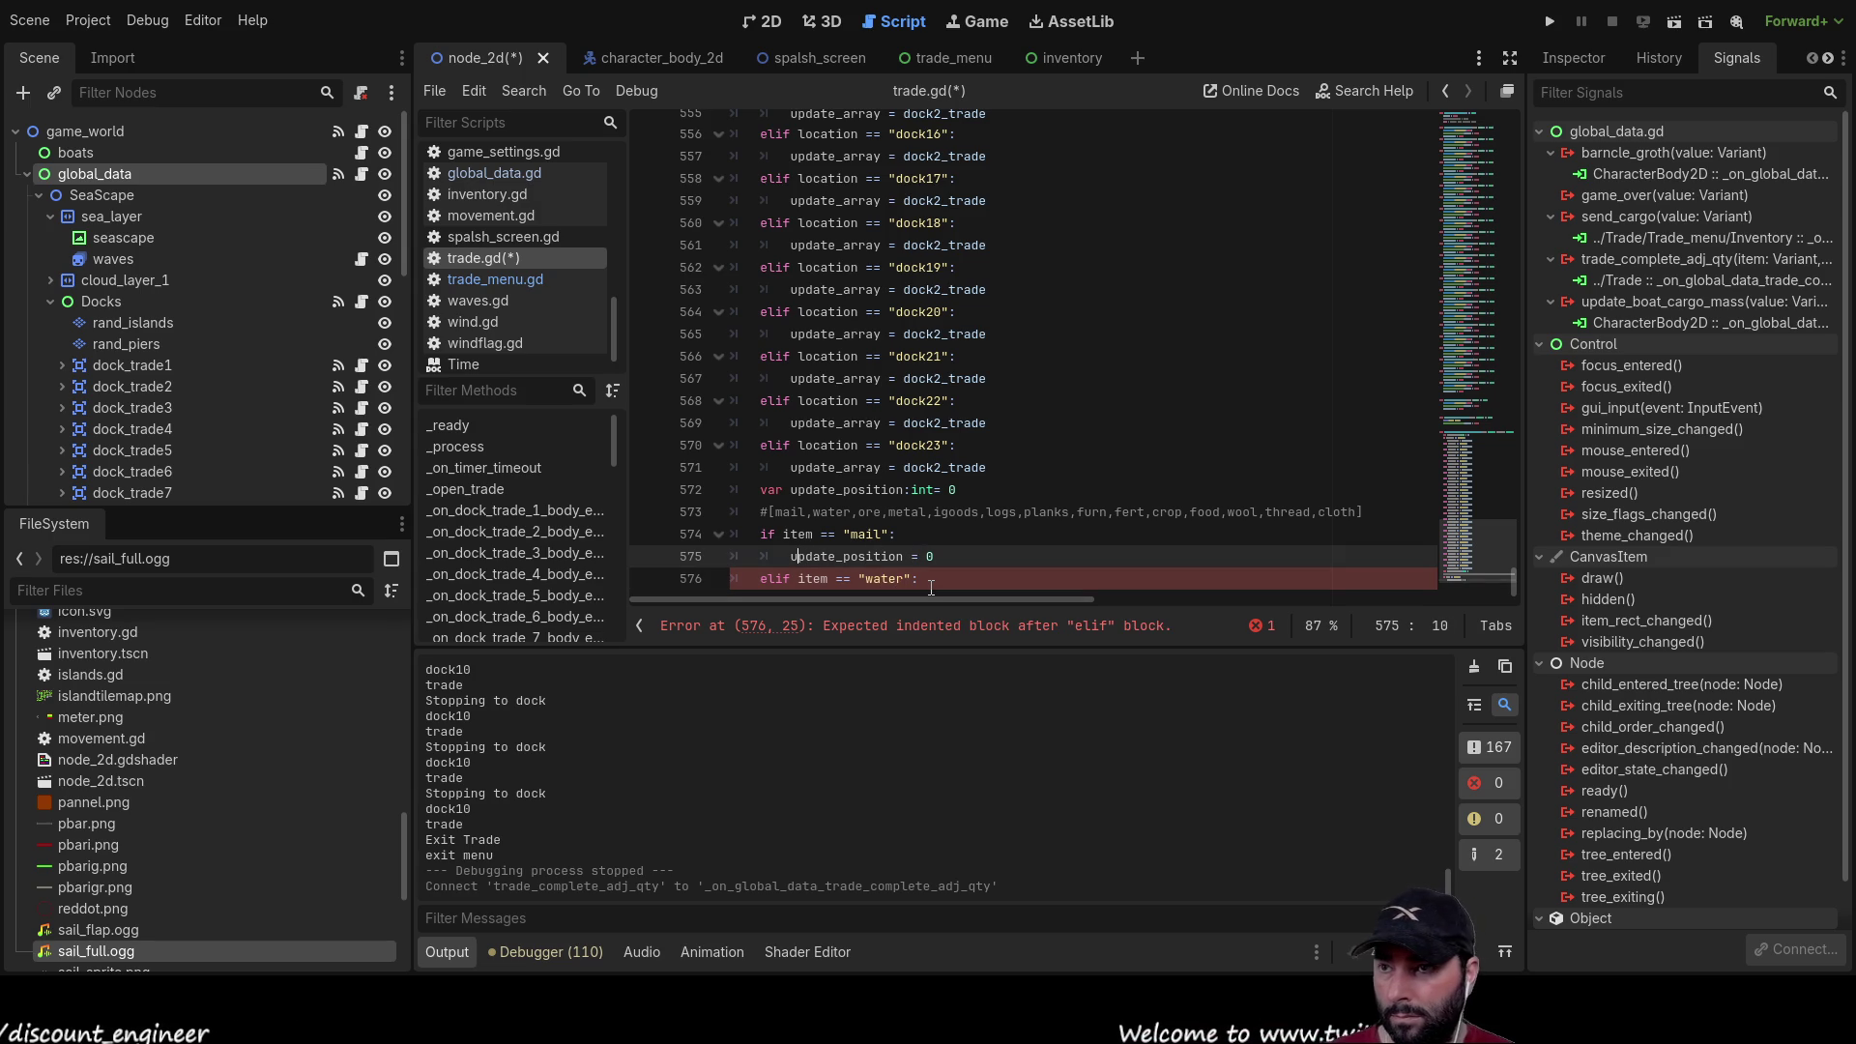
{"action": "key", "text": "shift+Right"}
{"action": "key", "text": "shift+Right"}
{"action": "key", "text": "shift+Right"}
{"action": "key", "text": "ctrl+c"}
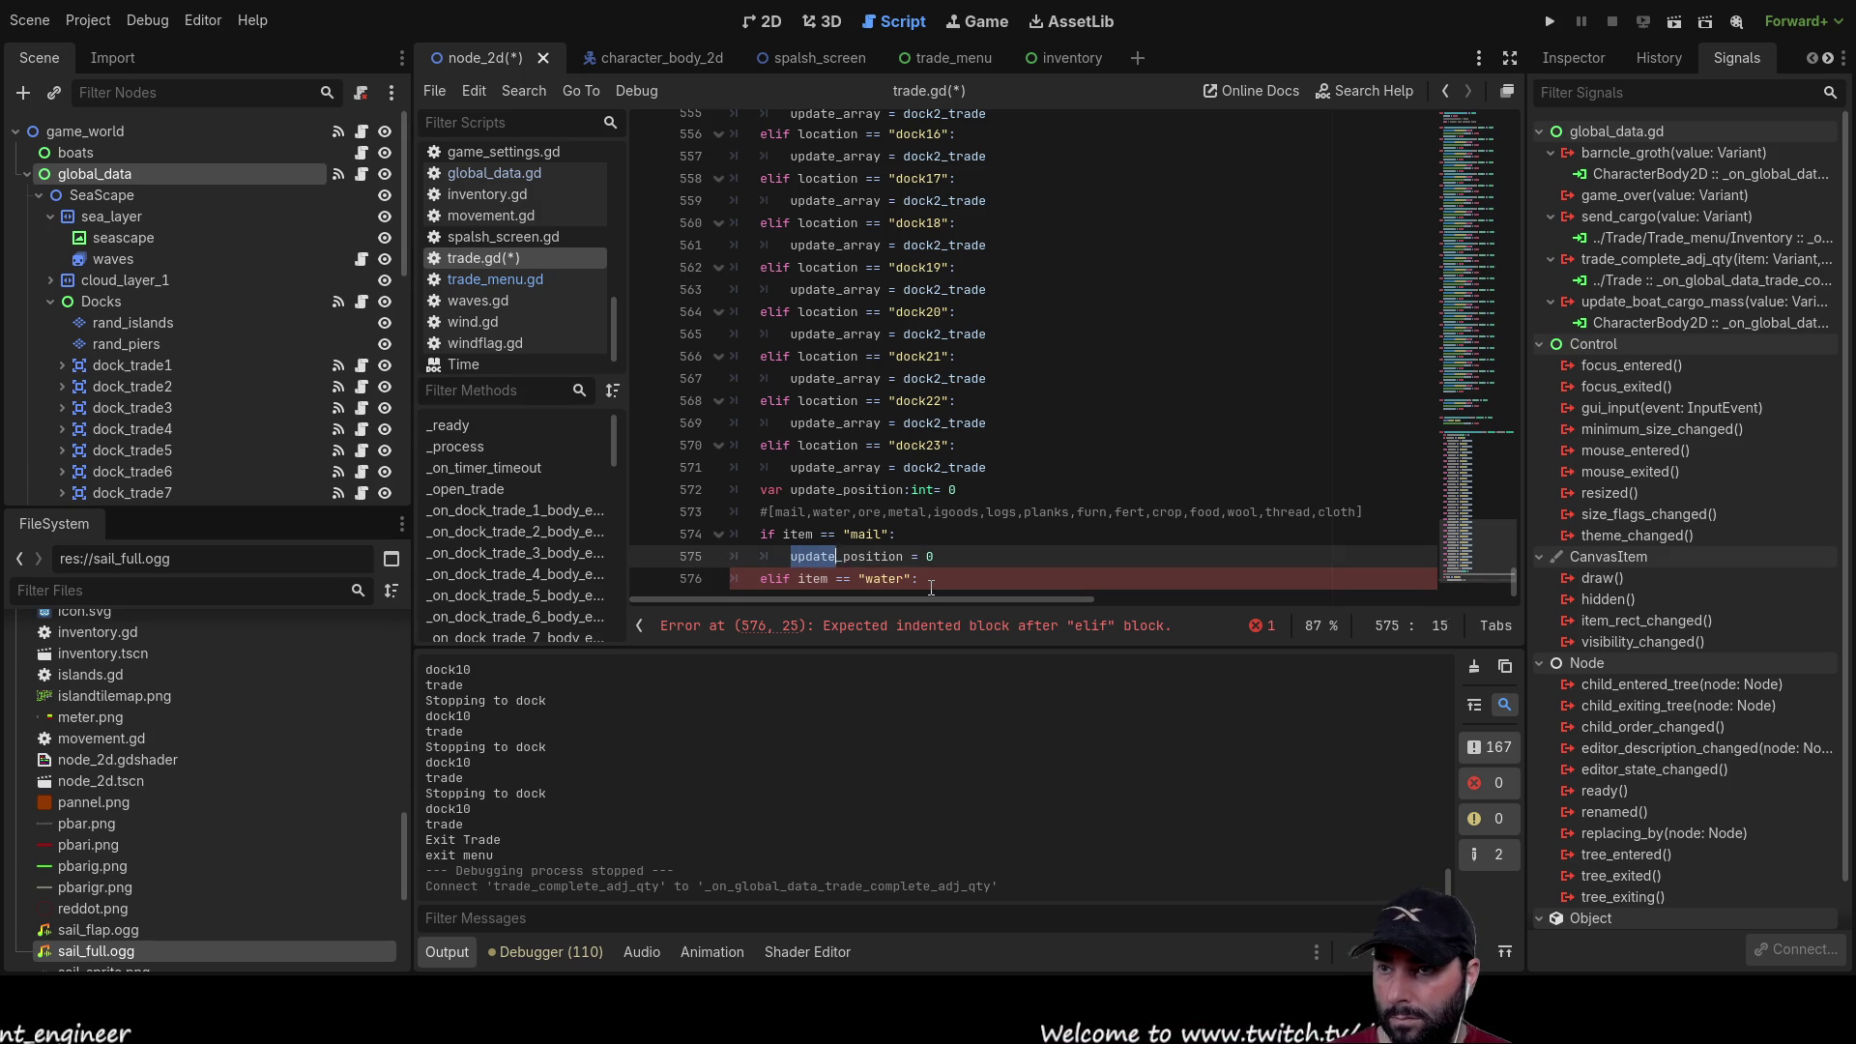
{"action": "key", "text": "Down"}
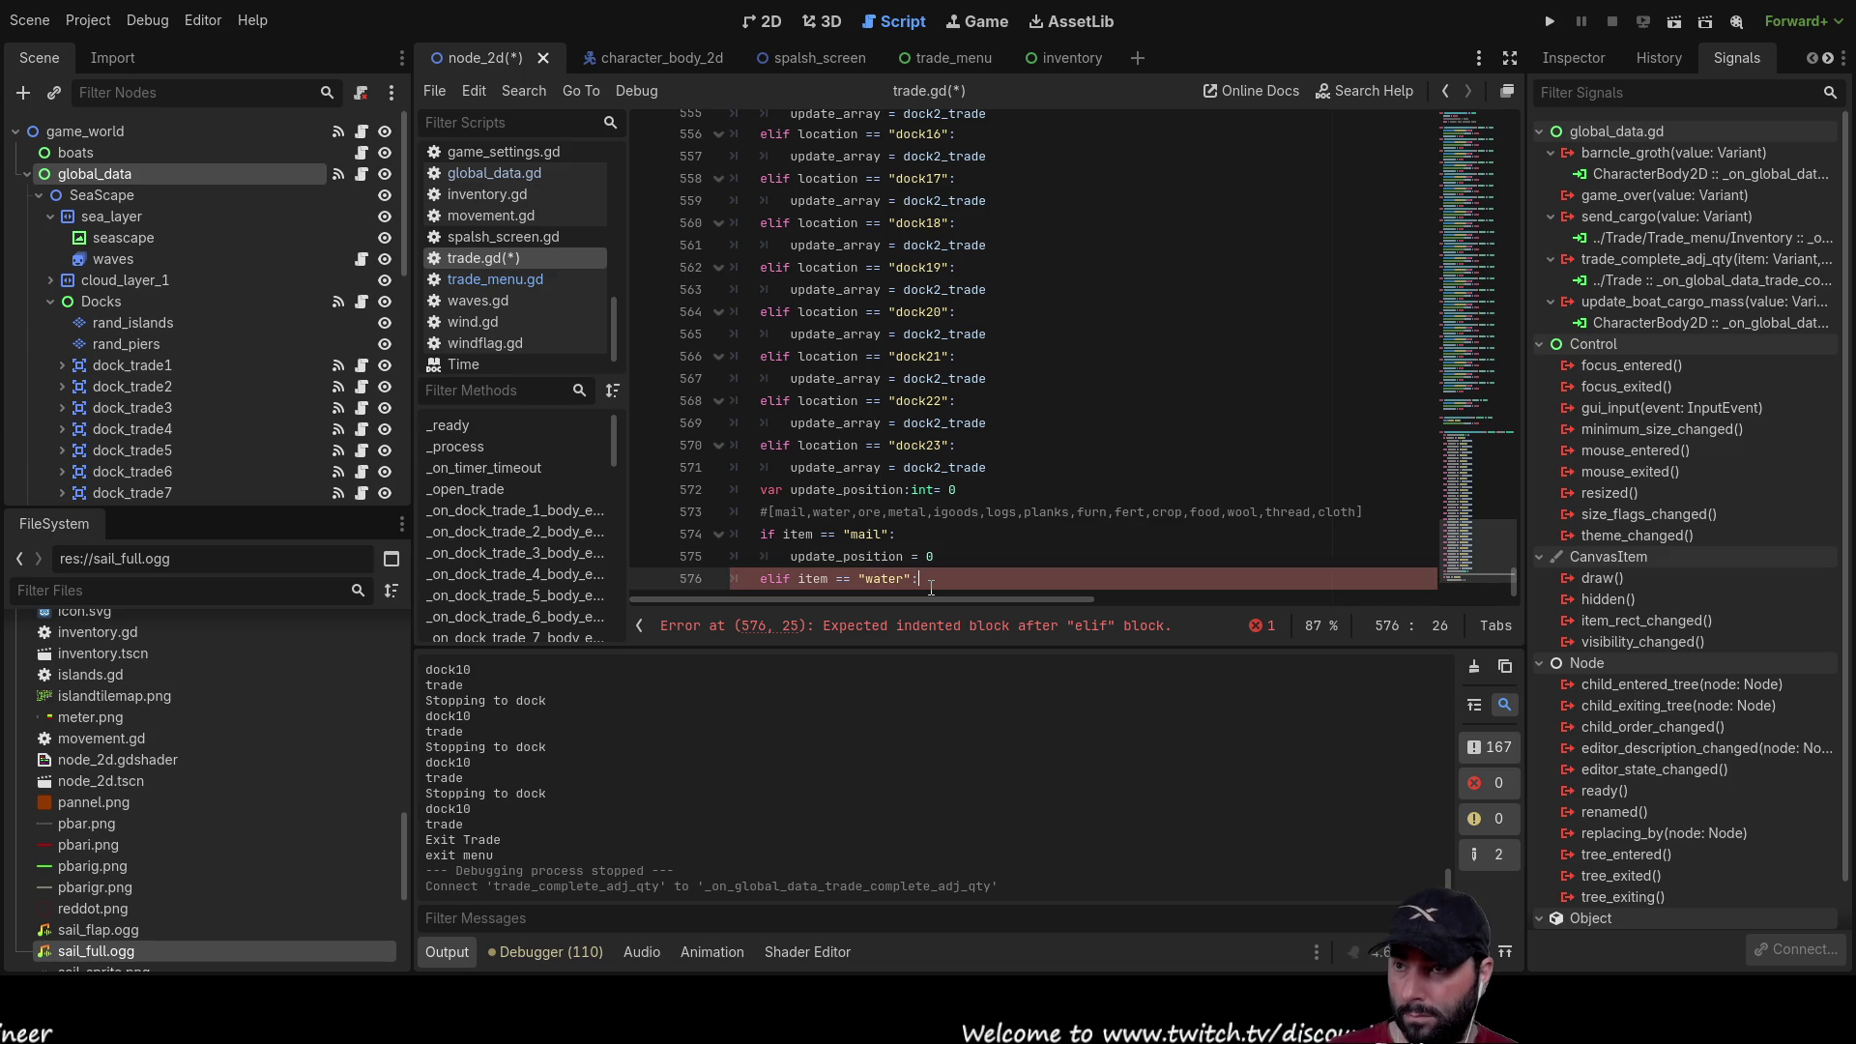
{"action": "key", "text": "Return"}
{"action": "key", "text": "ctrl+v"}
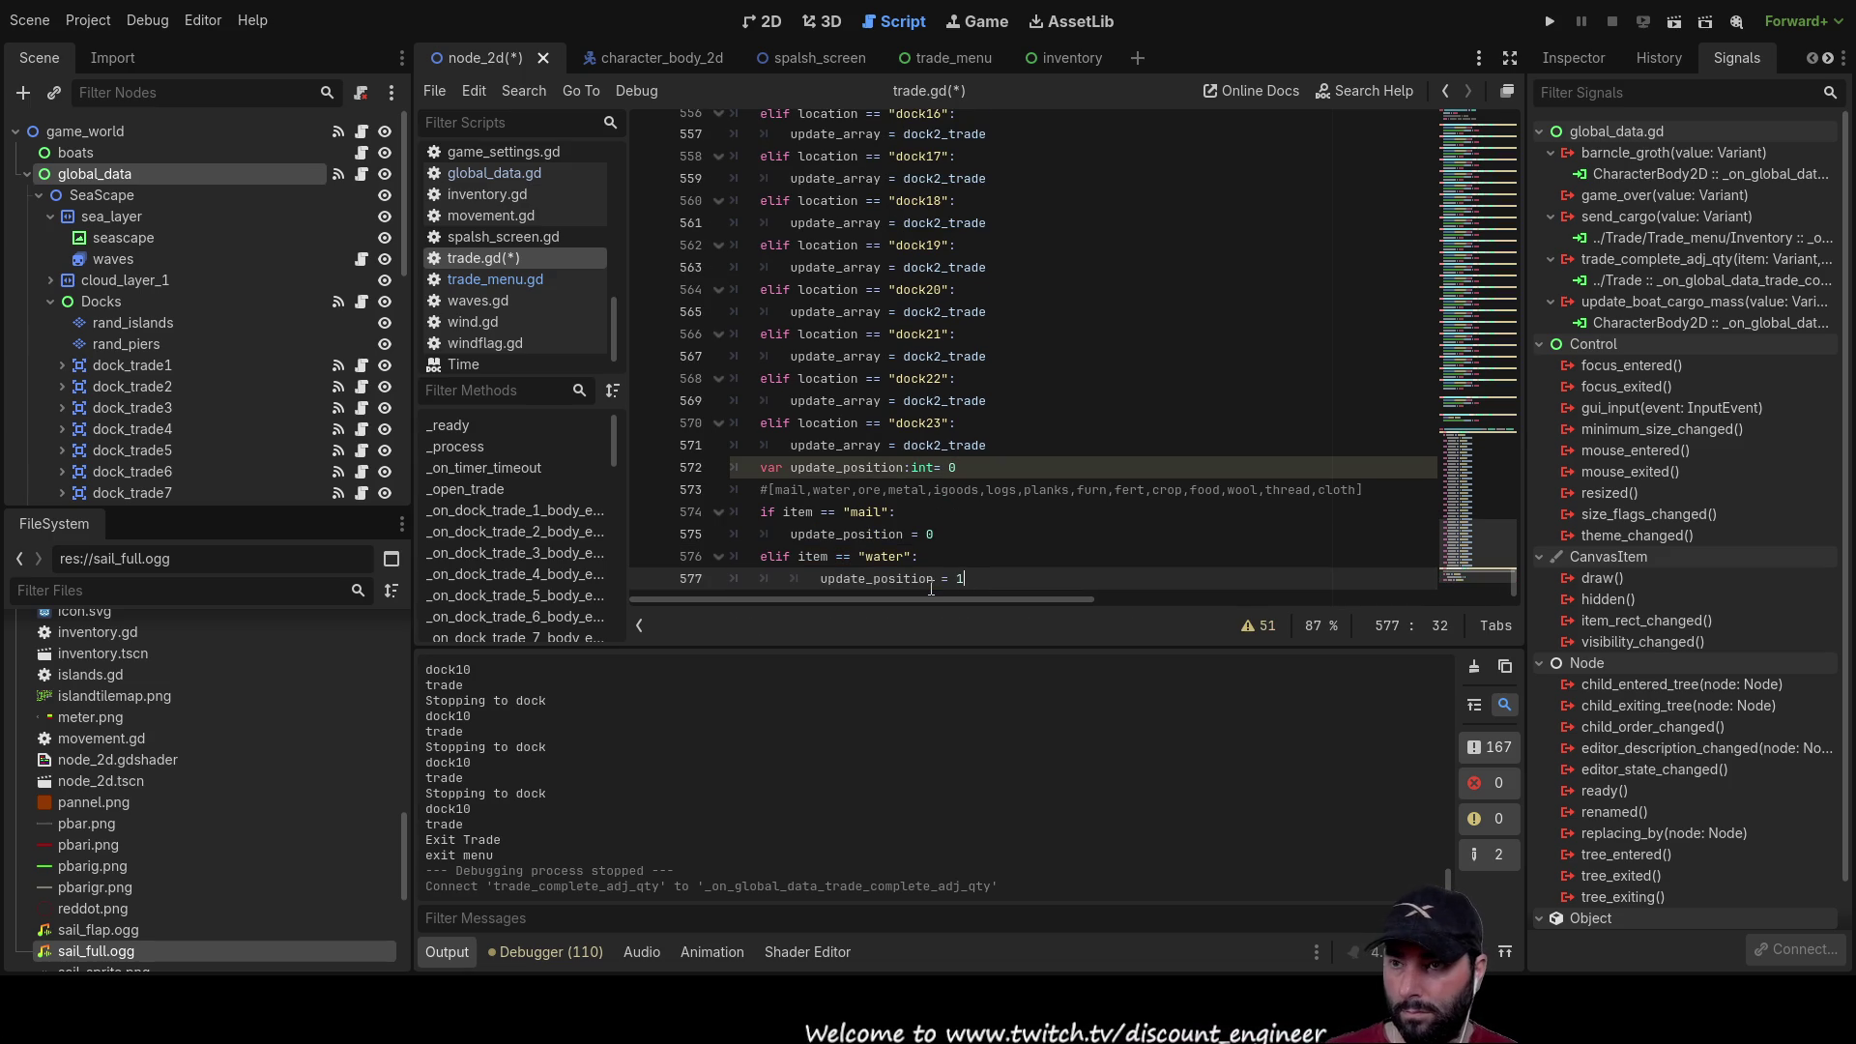
{"action": "left_click", "coordinate": [1058, 525]}
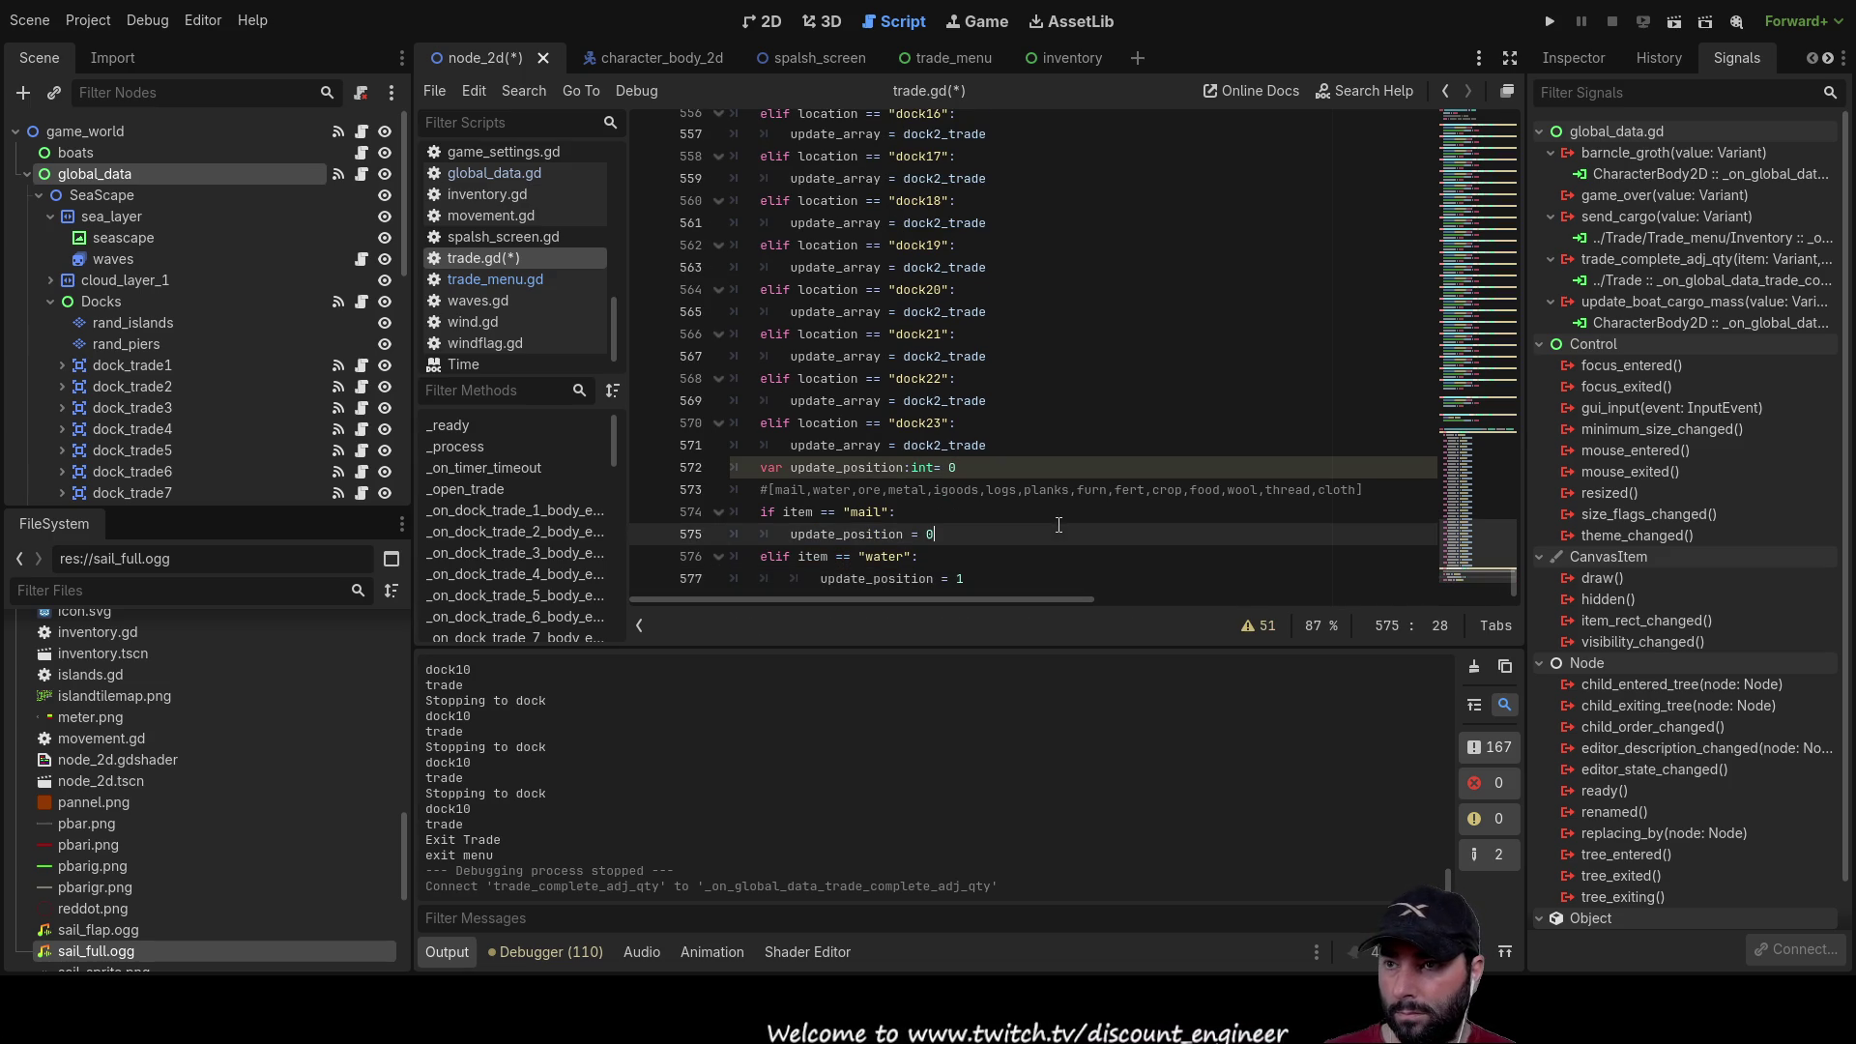
{"action": "left_click", "coordinate": [818, 578]}
{"action": "key", "text": "BackSpace"}
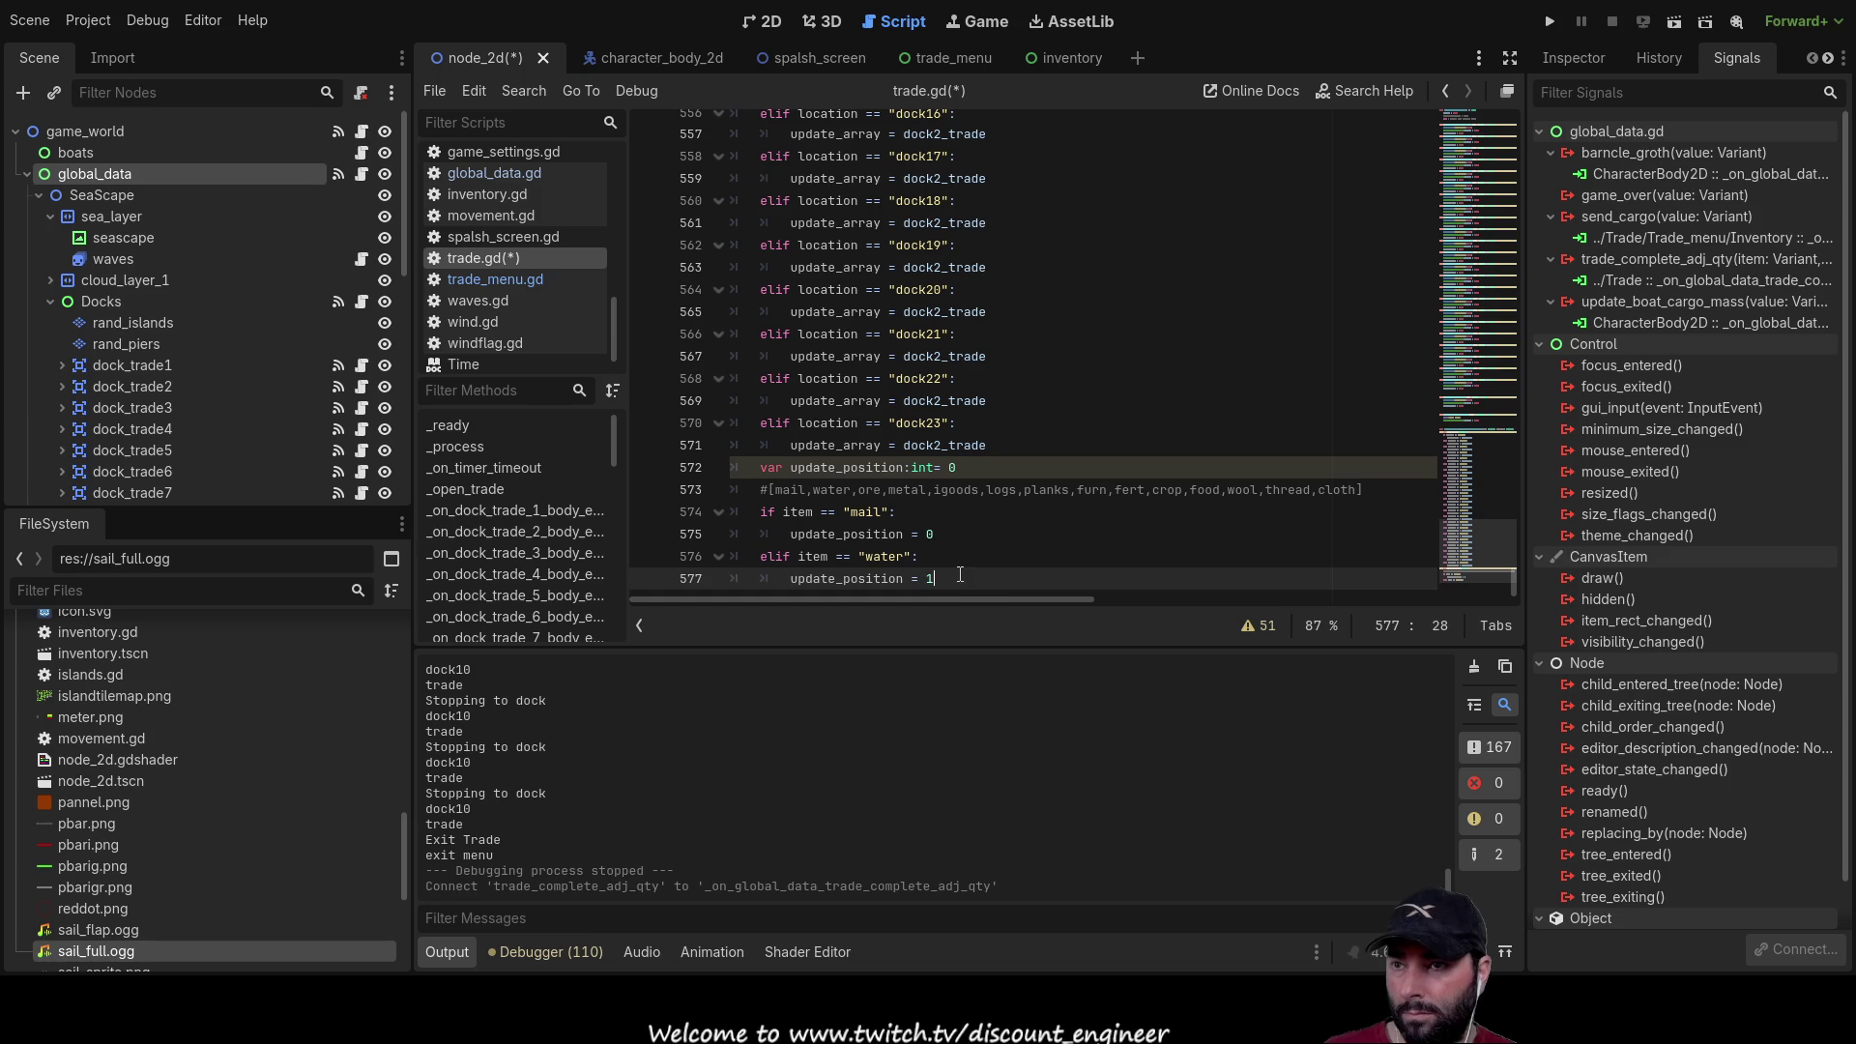
{"action": "key", "text": "Return"}
{"action": "key", "text": "Return"}
{"action": "key", "text": "Return"}
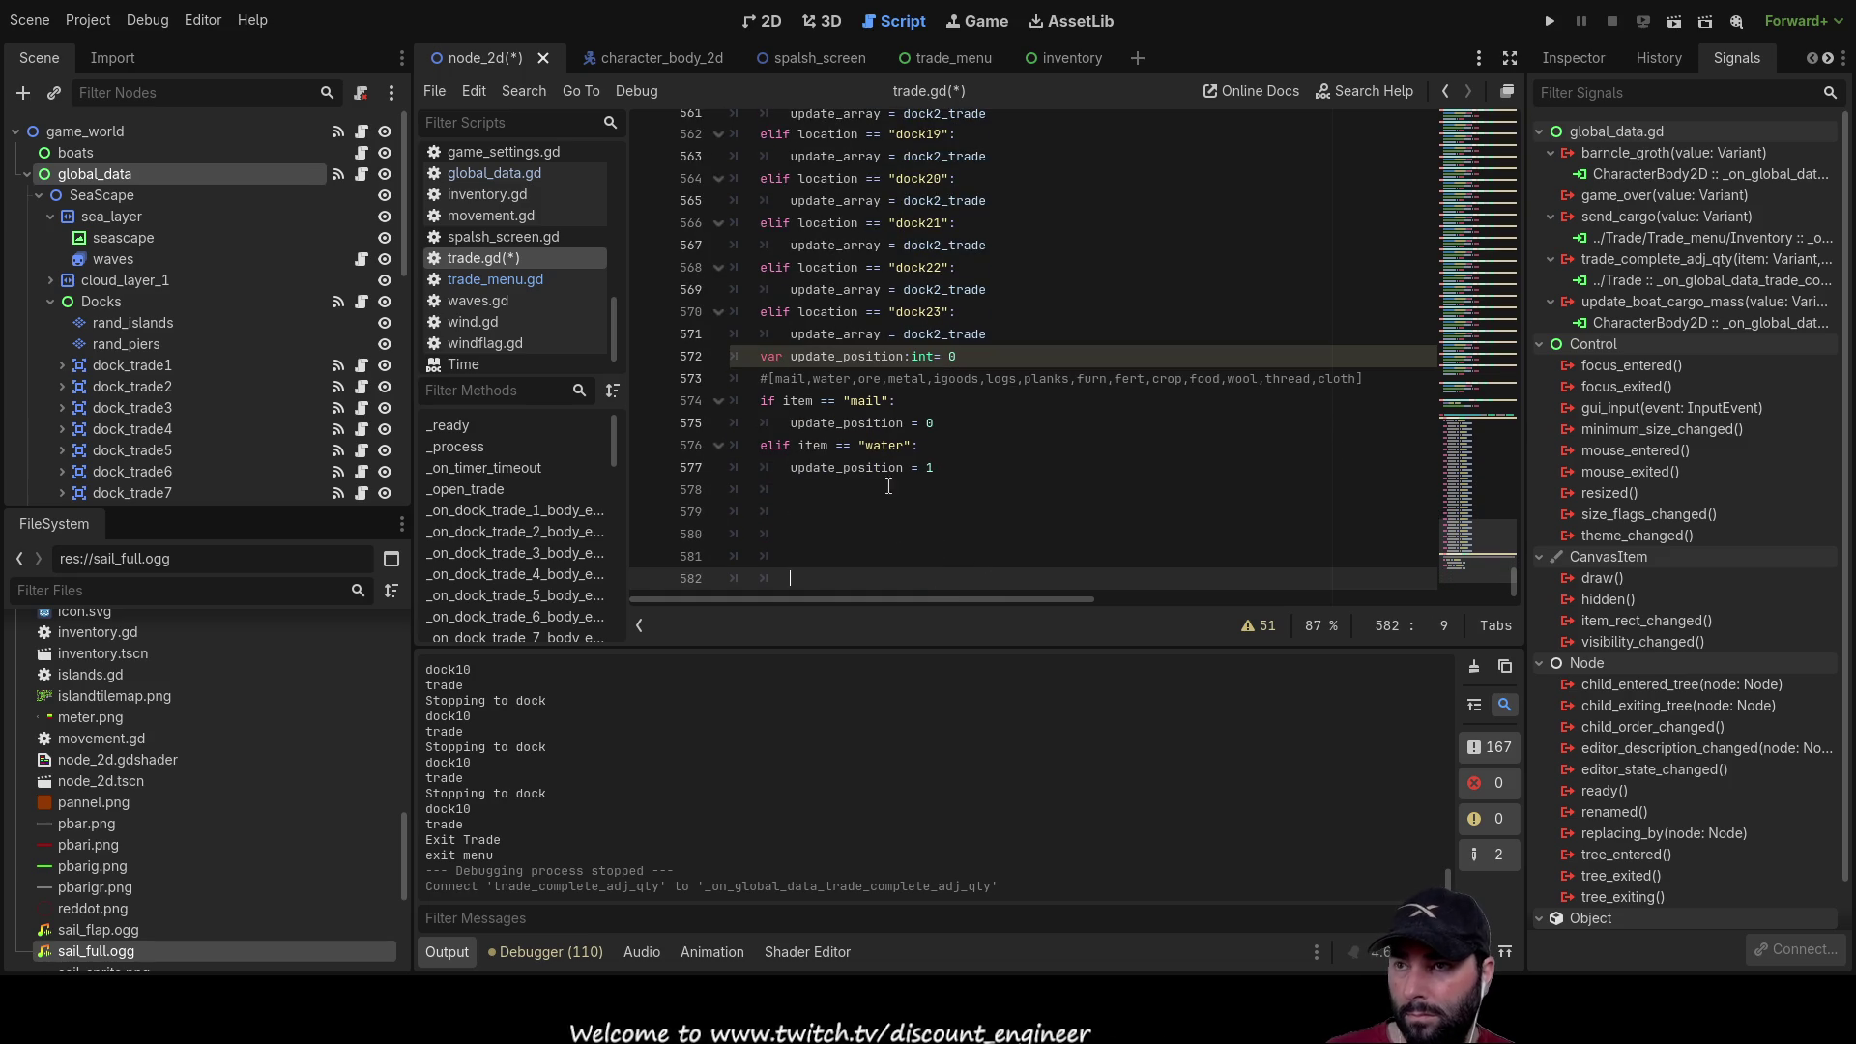
Step: Copy the elif item == "water" block and paste several copies below it
{"action": "left_click", "coordinate": [893, 488]}
{"action": "key", "text": "BackSpace"}
{"action": "key", "text": "BackSpace"}
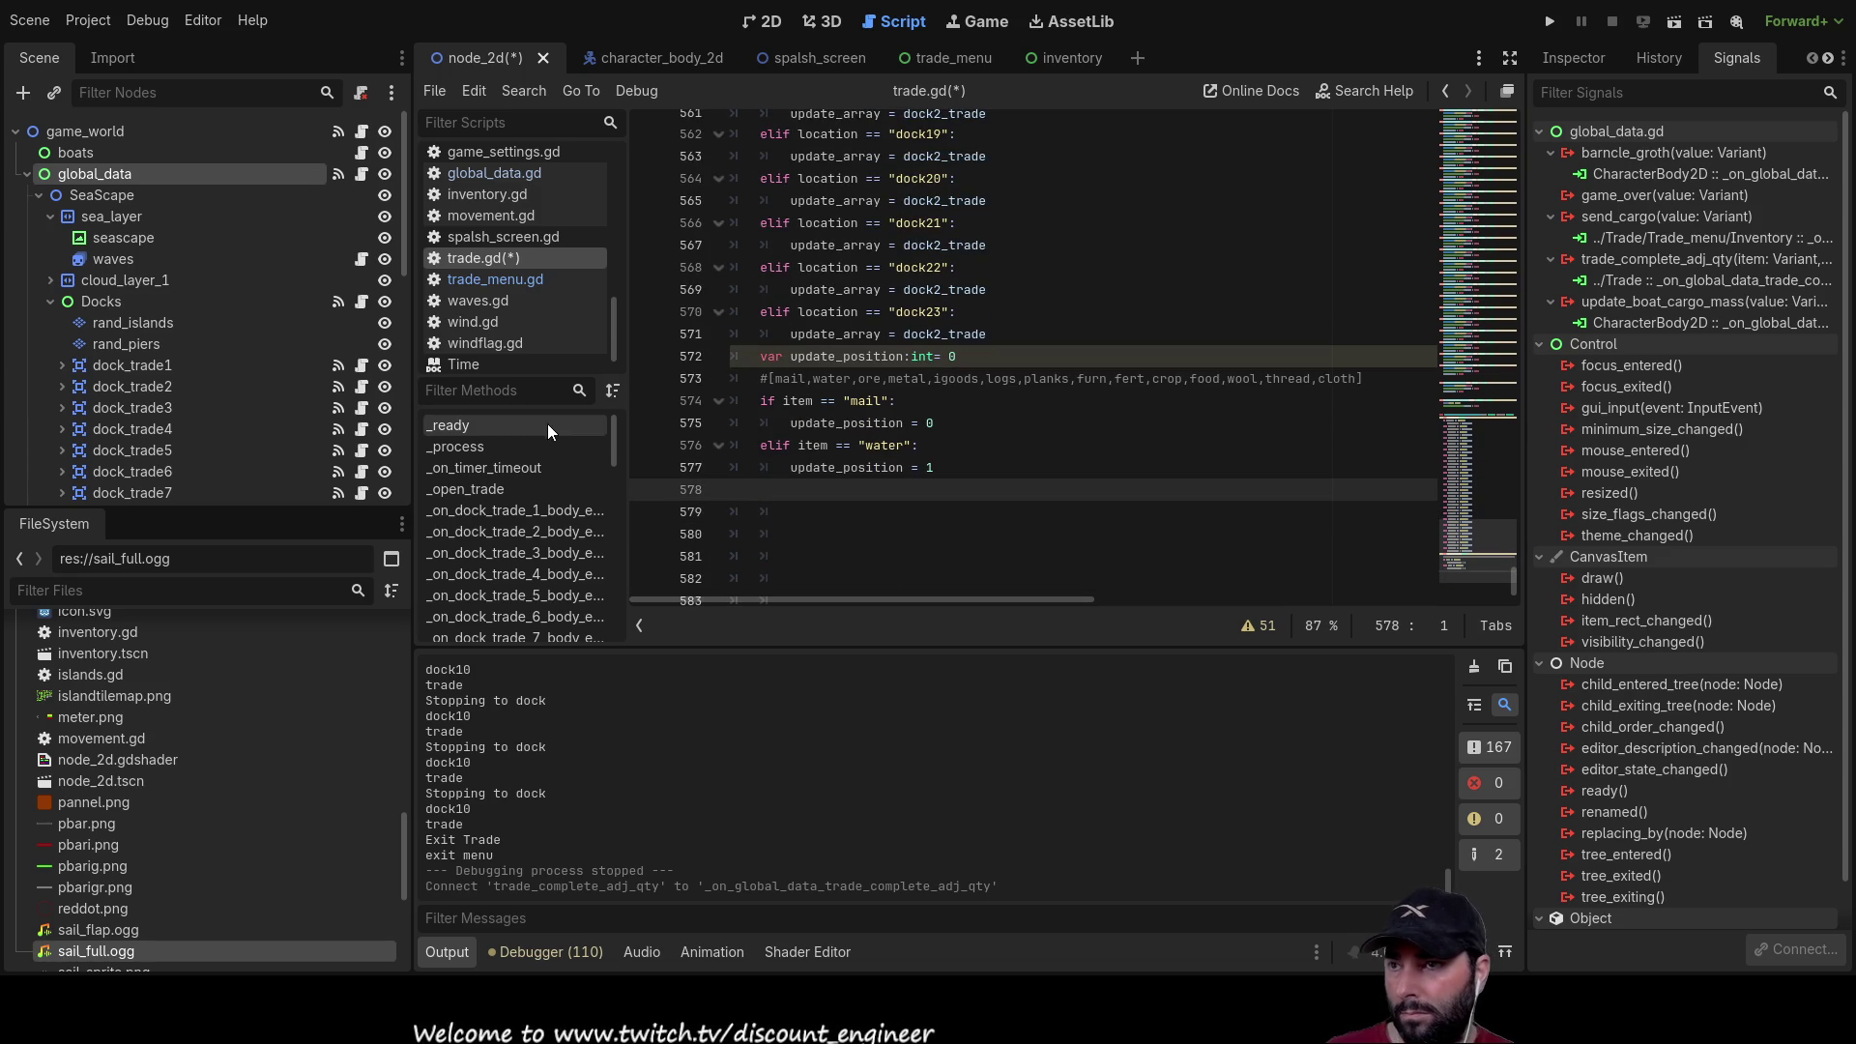
{"action": "left_click_drag", "start_coordinate": [706, 489], "coordinate": [706, 445]}
{"action": "key", "text": "ctrl+c"}
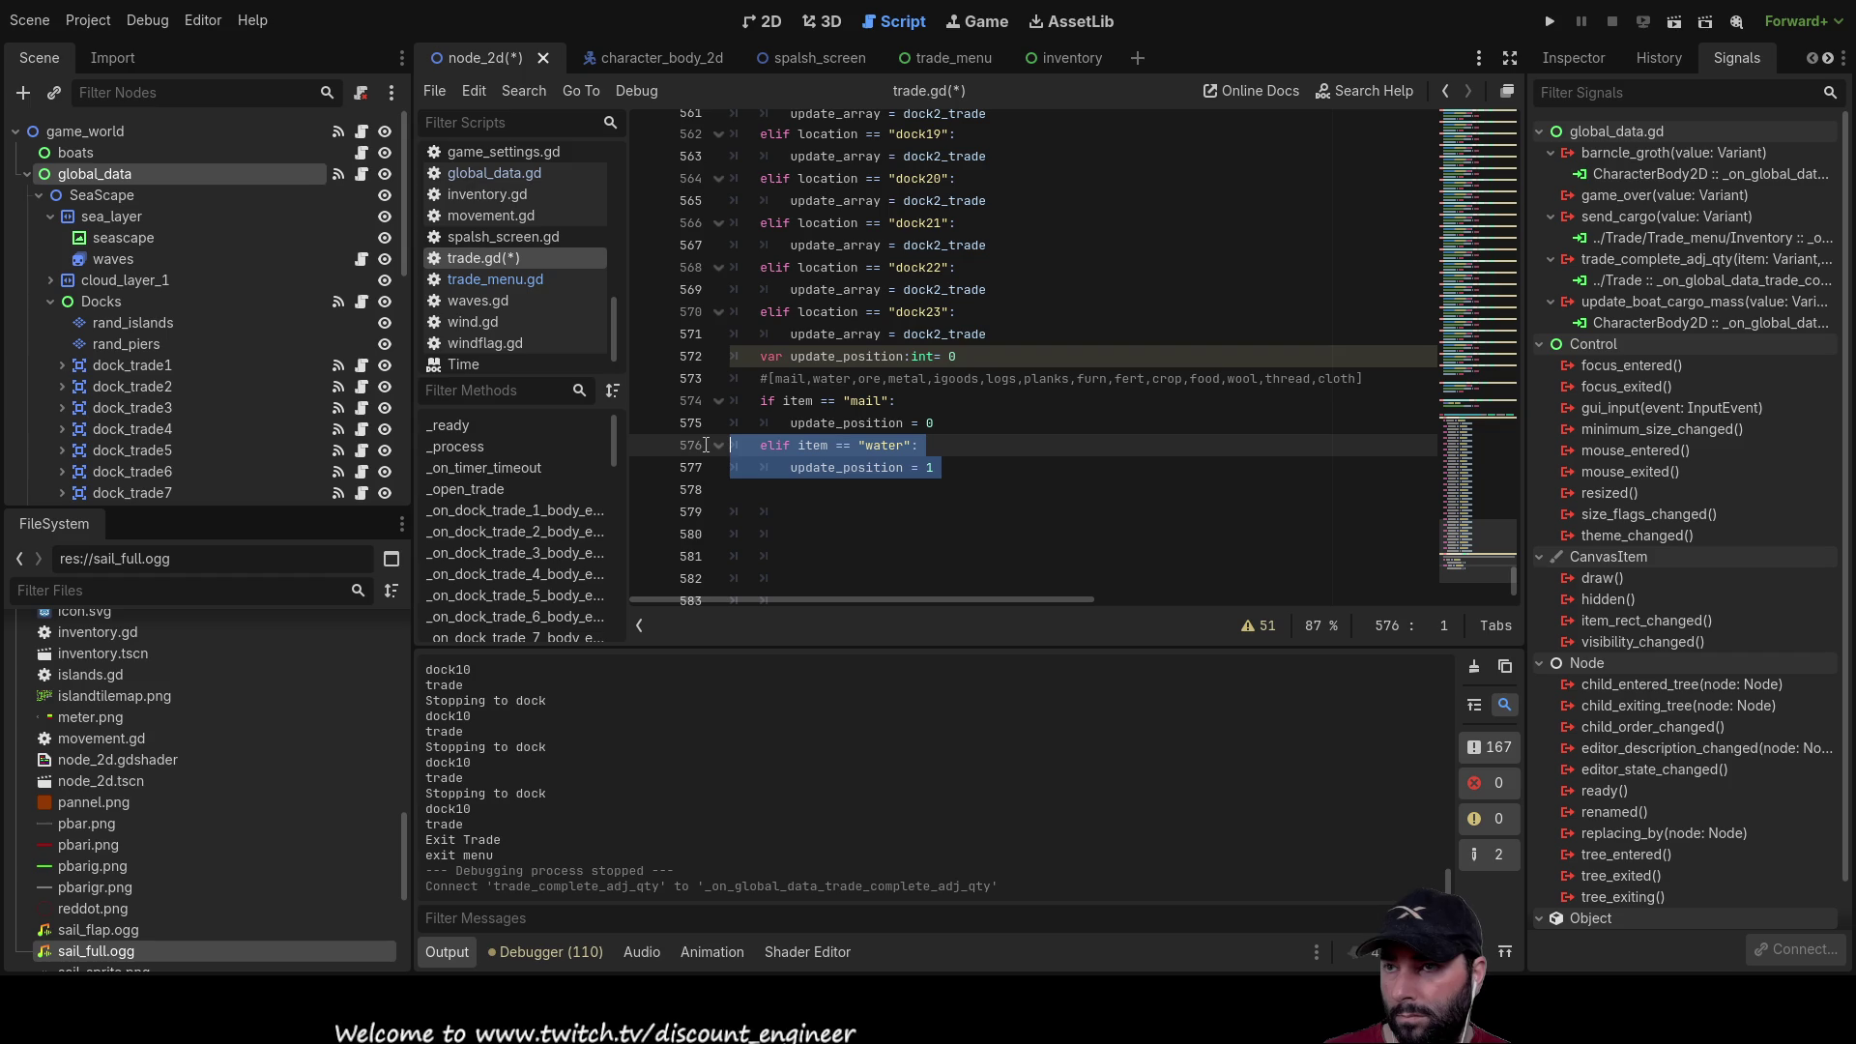
{"action": "left_click", "coordinate": [773, 489]}
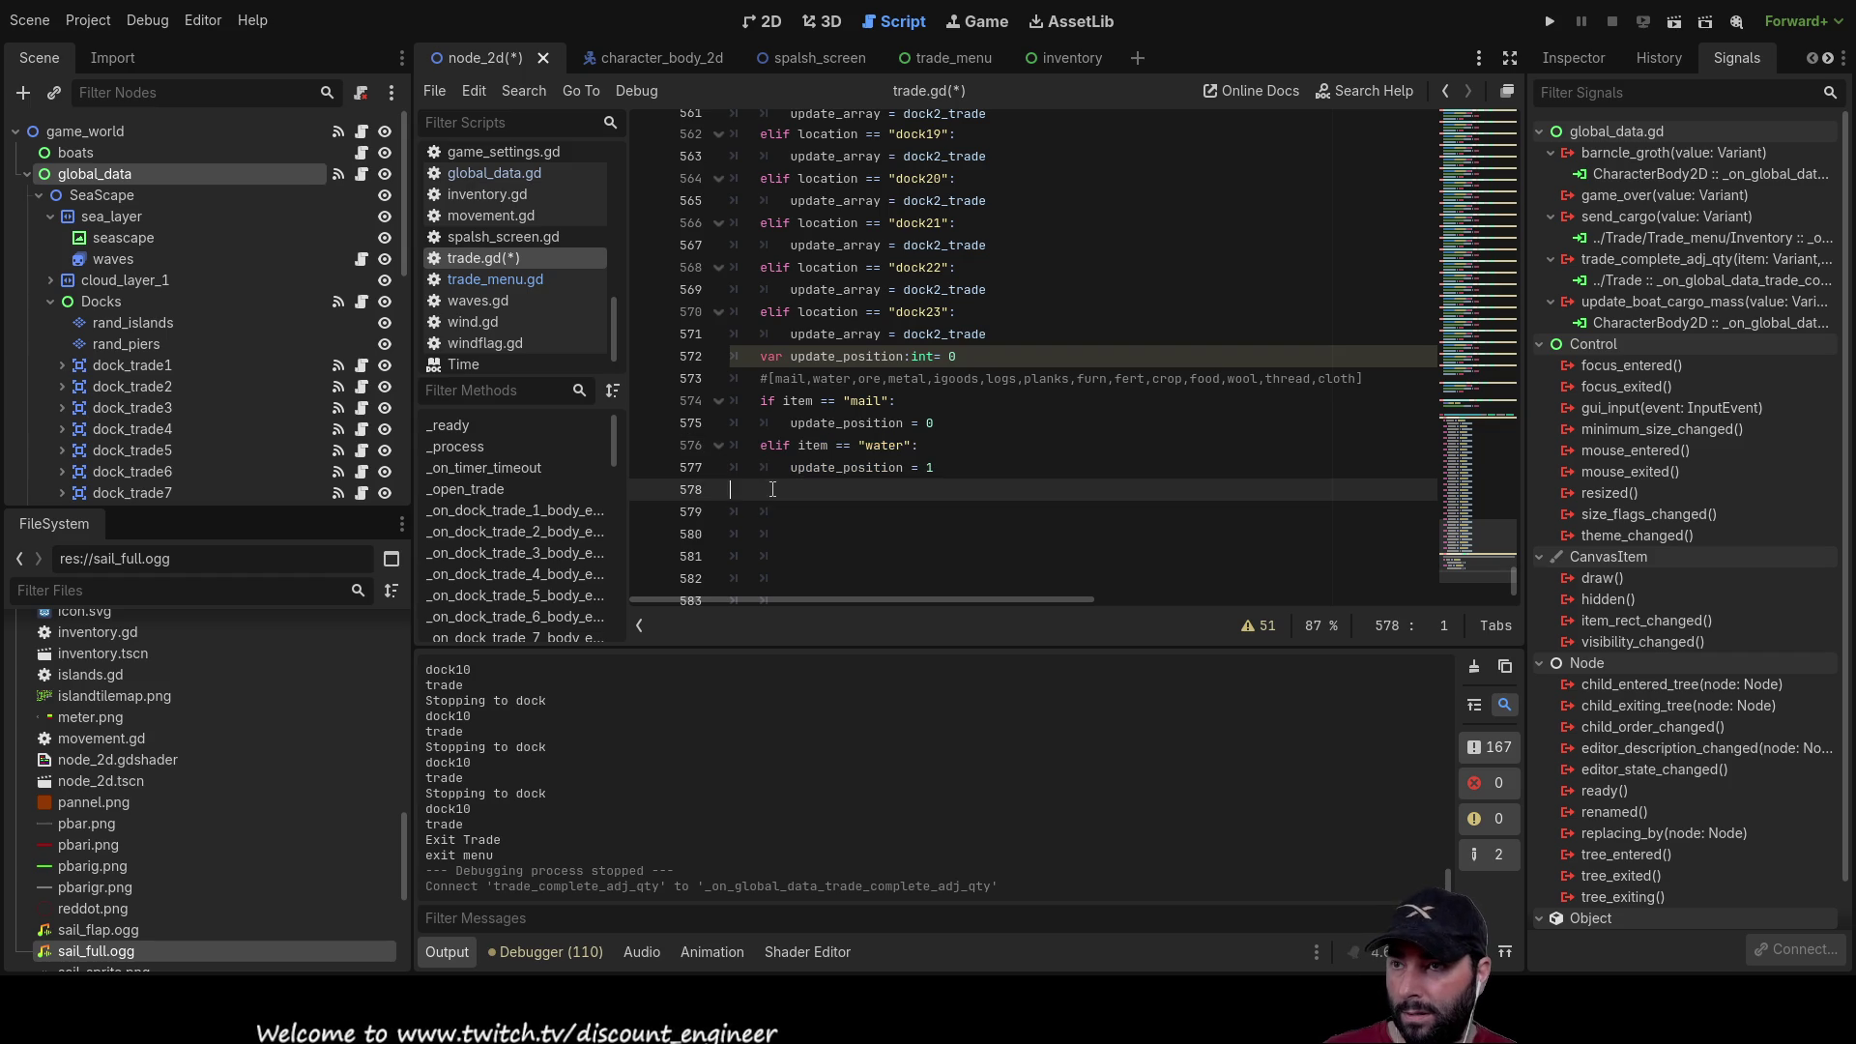
{"action": "key", "text": "ctrl+v"}
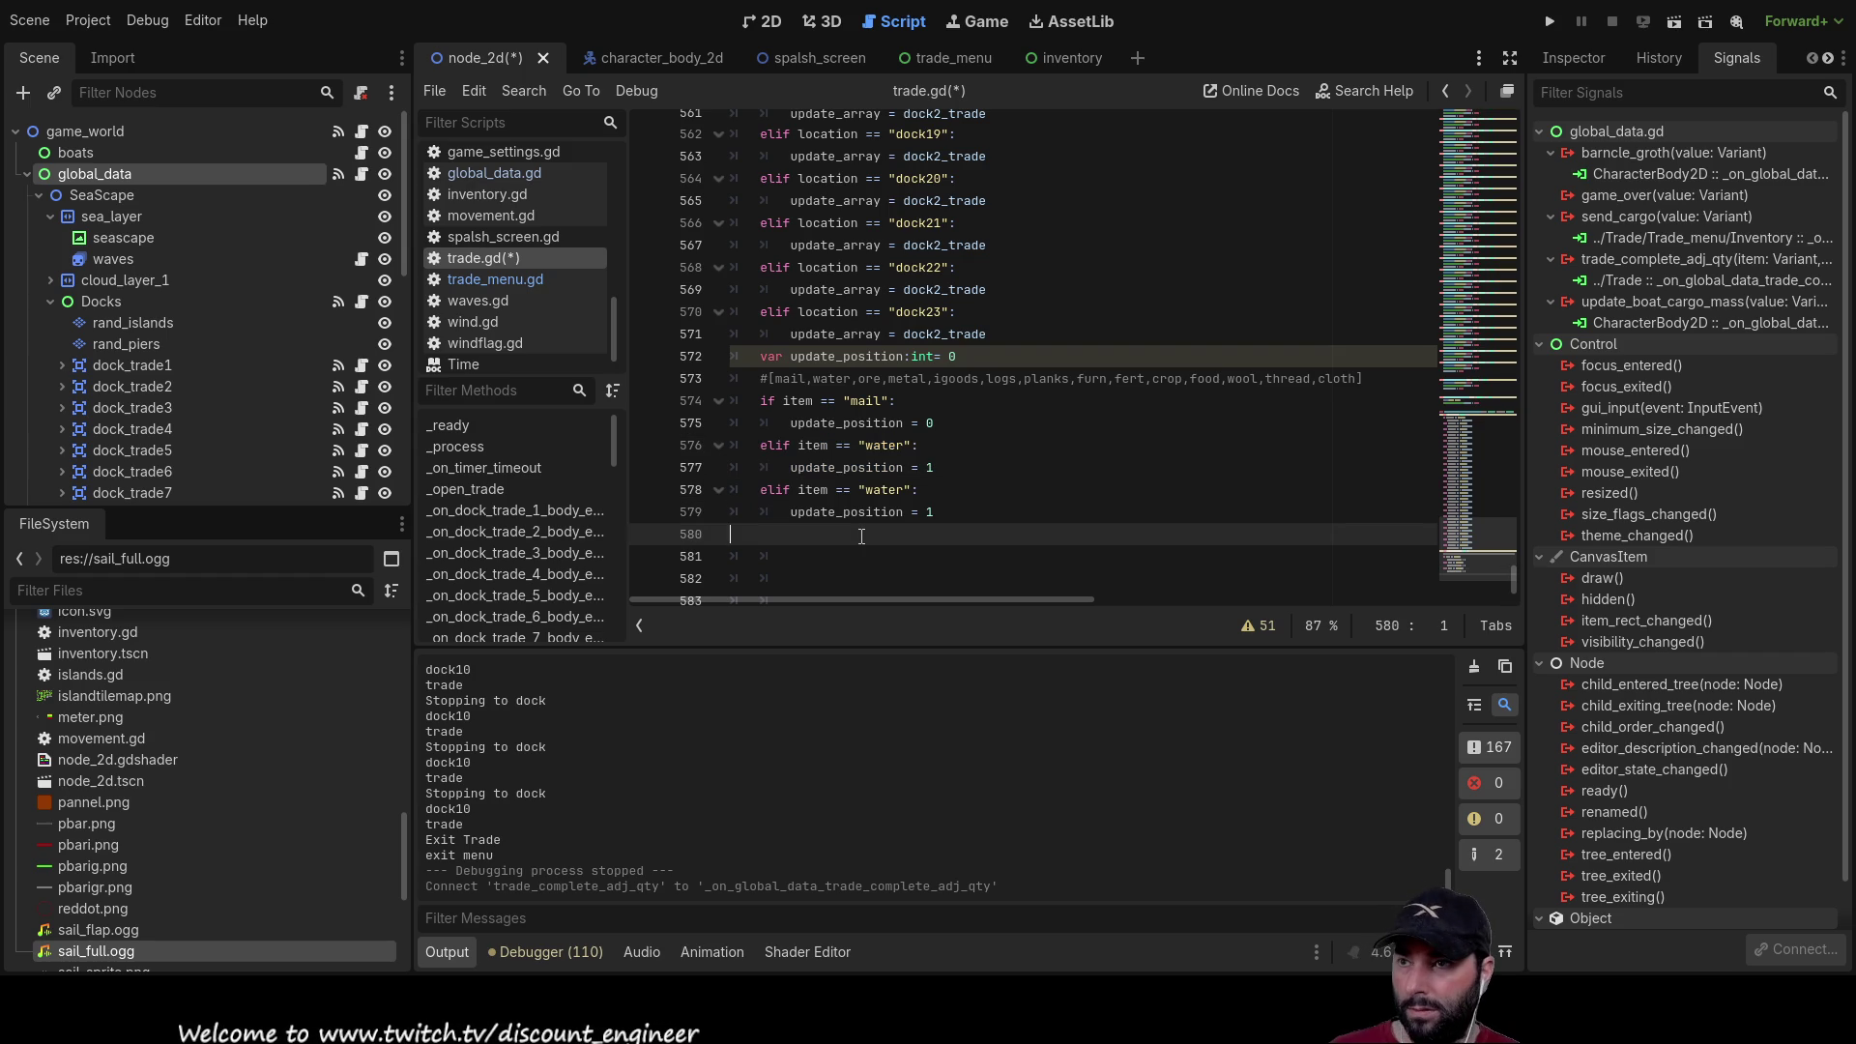
{"action": "key", "text": "ctrl+v"}
{"action": "key", "text": "ctrl+v"}
{"action": "key", "text": "ctrl+v"}
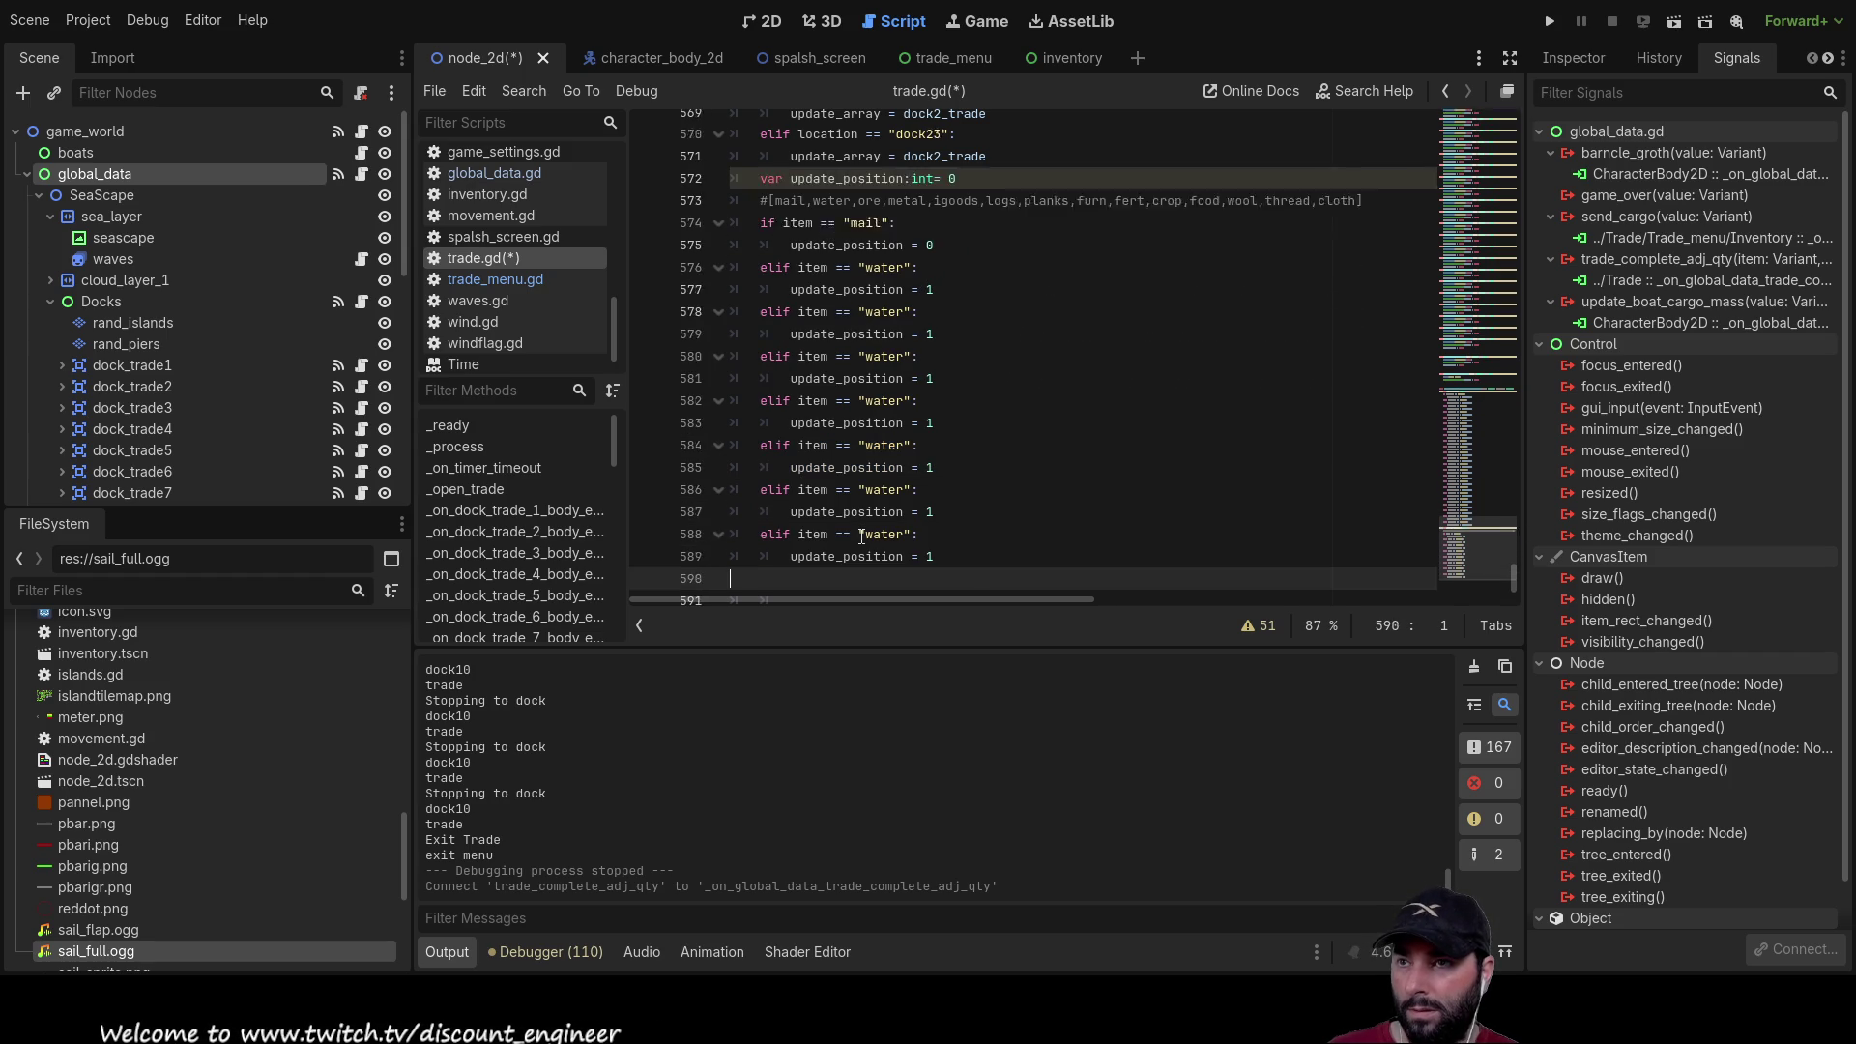
{"action": "key", "text": "ctrl+v"}
{"action": "key", "text": "ctrl+v"}
{"action": "scroll", "coordinate": [997, 434], "scroll_direction": "up", "scroll_amount": 5}
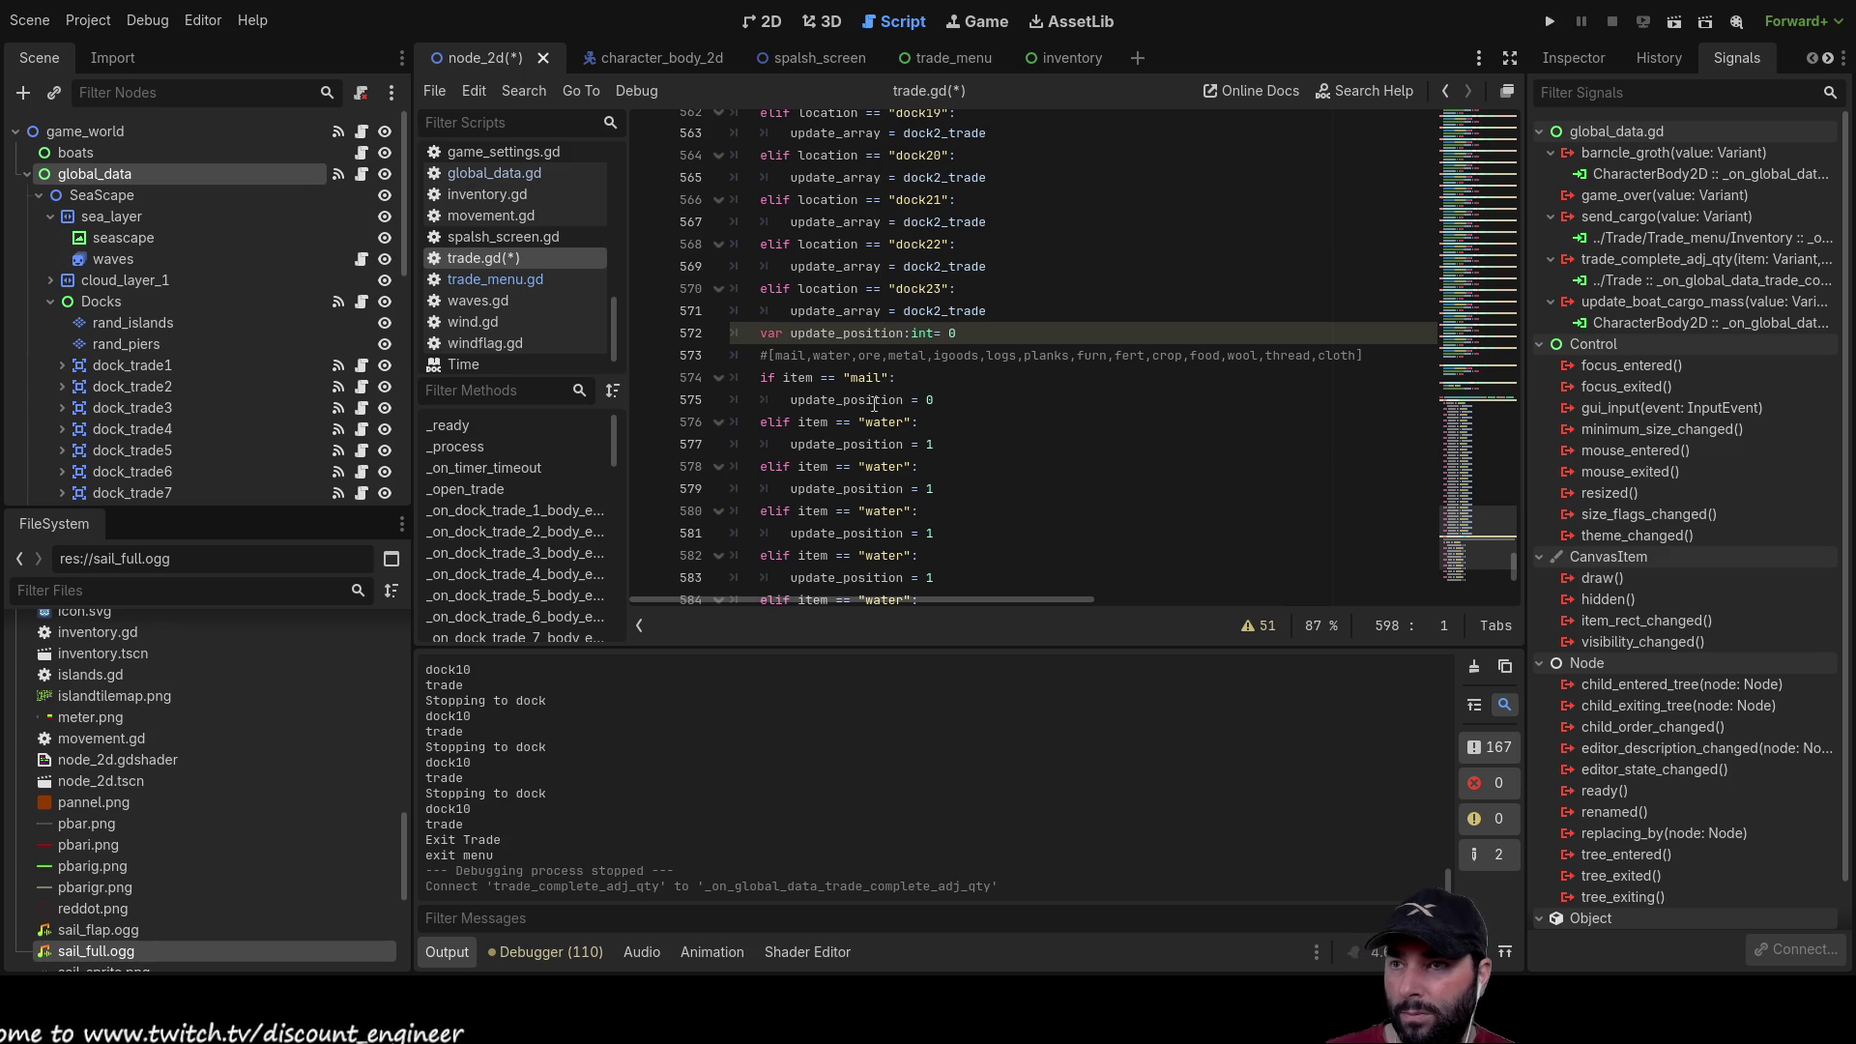
Step: Rename the first three copied water branches to ore, metal and goods
{"action": "double_click", "coordinate": [877, 466]}
{"action": "type", "text": "ore"}
{"action": "key", "text": "Down"}
{"action": "key", "text": "Down"}
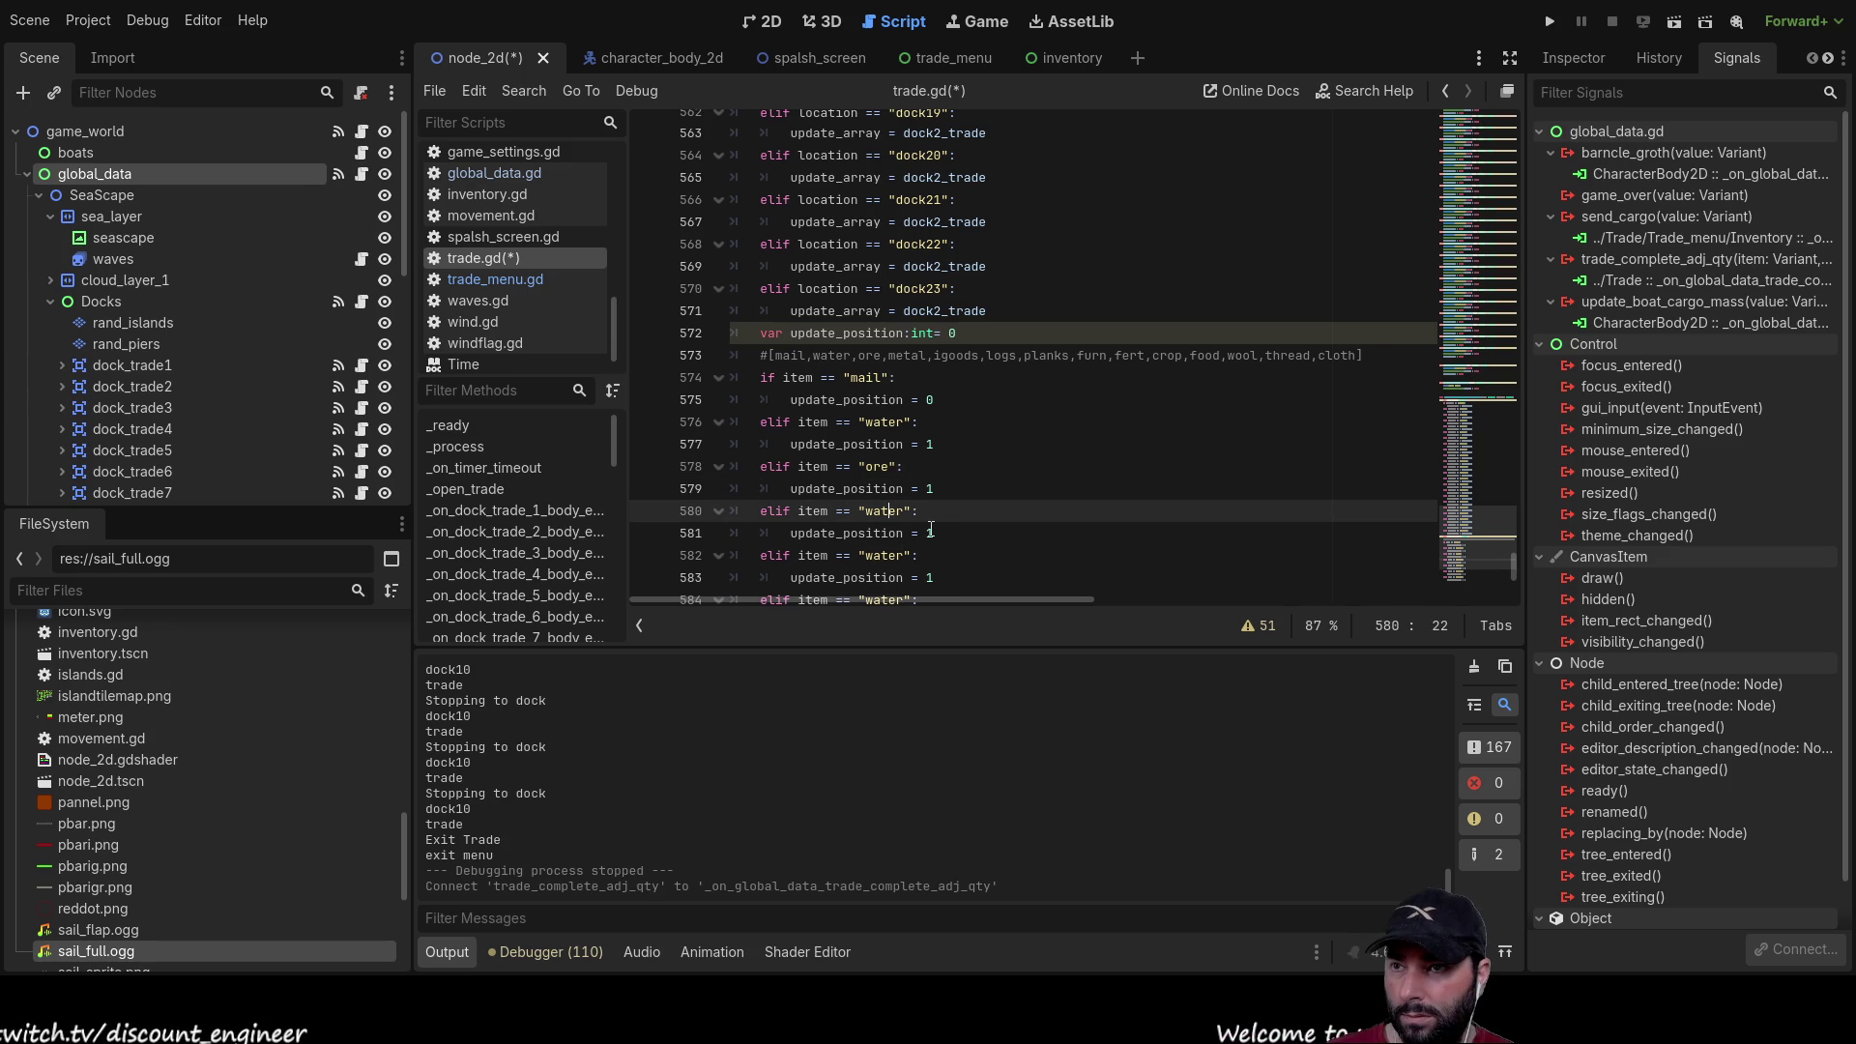
{"action": "key", "text": "BackSpace"}
{"action": "key", "text": "BackSpace"}
{"action": "key", "text": "BackSpace"}
{"action": "type", "text": "met"}
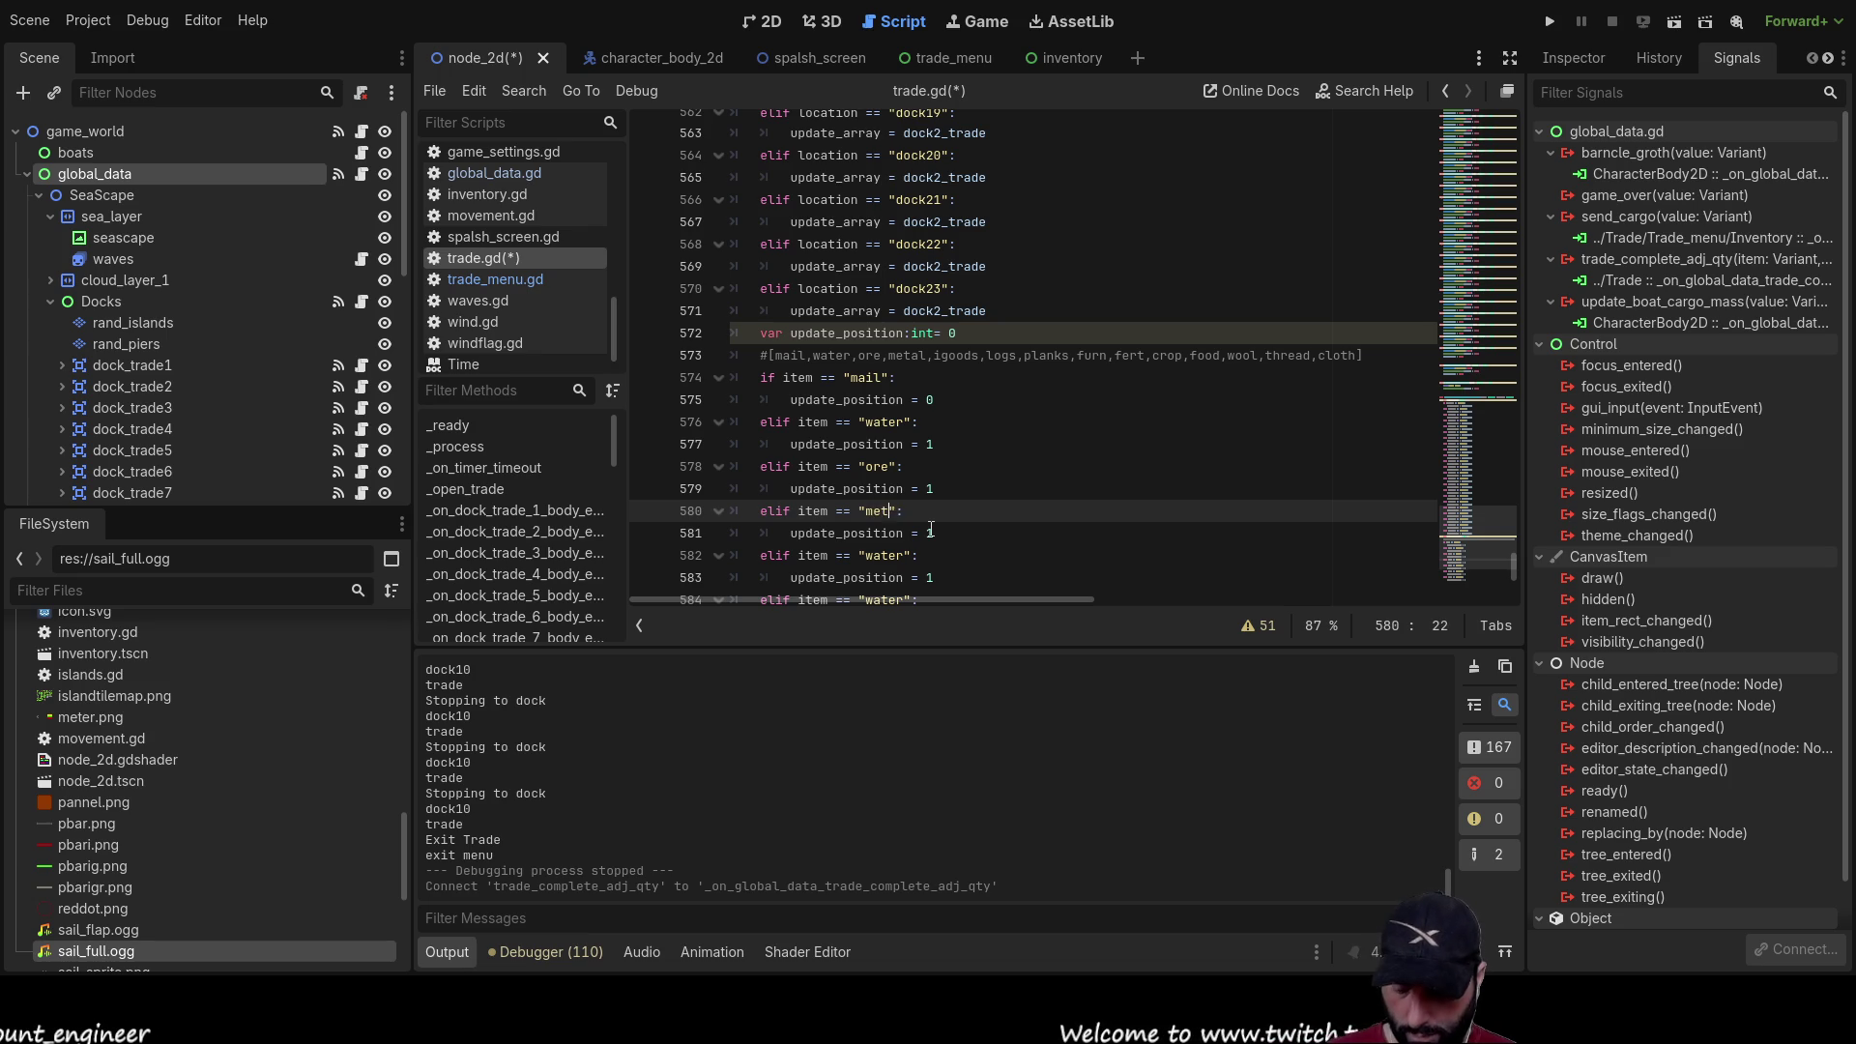
{"action": "type", "text": "al"}
{"action": "key", "text": "Down"}
{"action": "key", "text": "Down"}
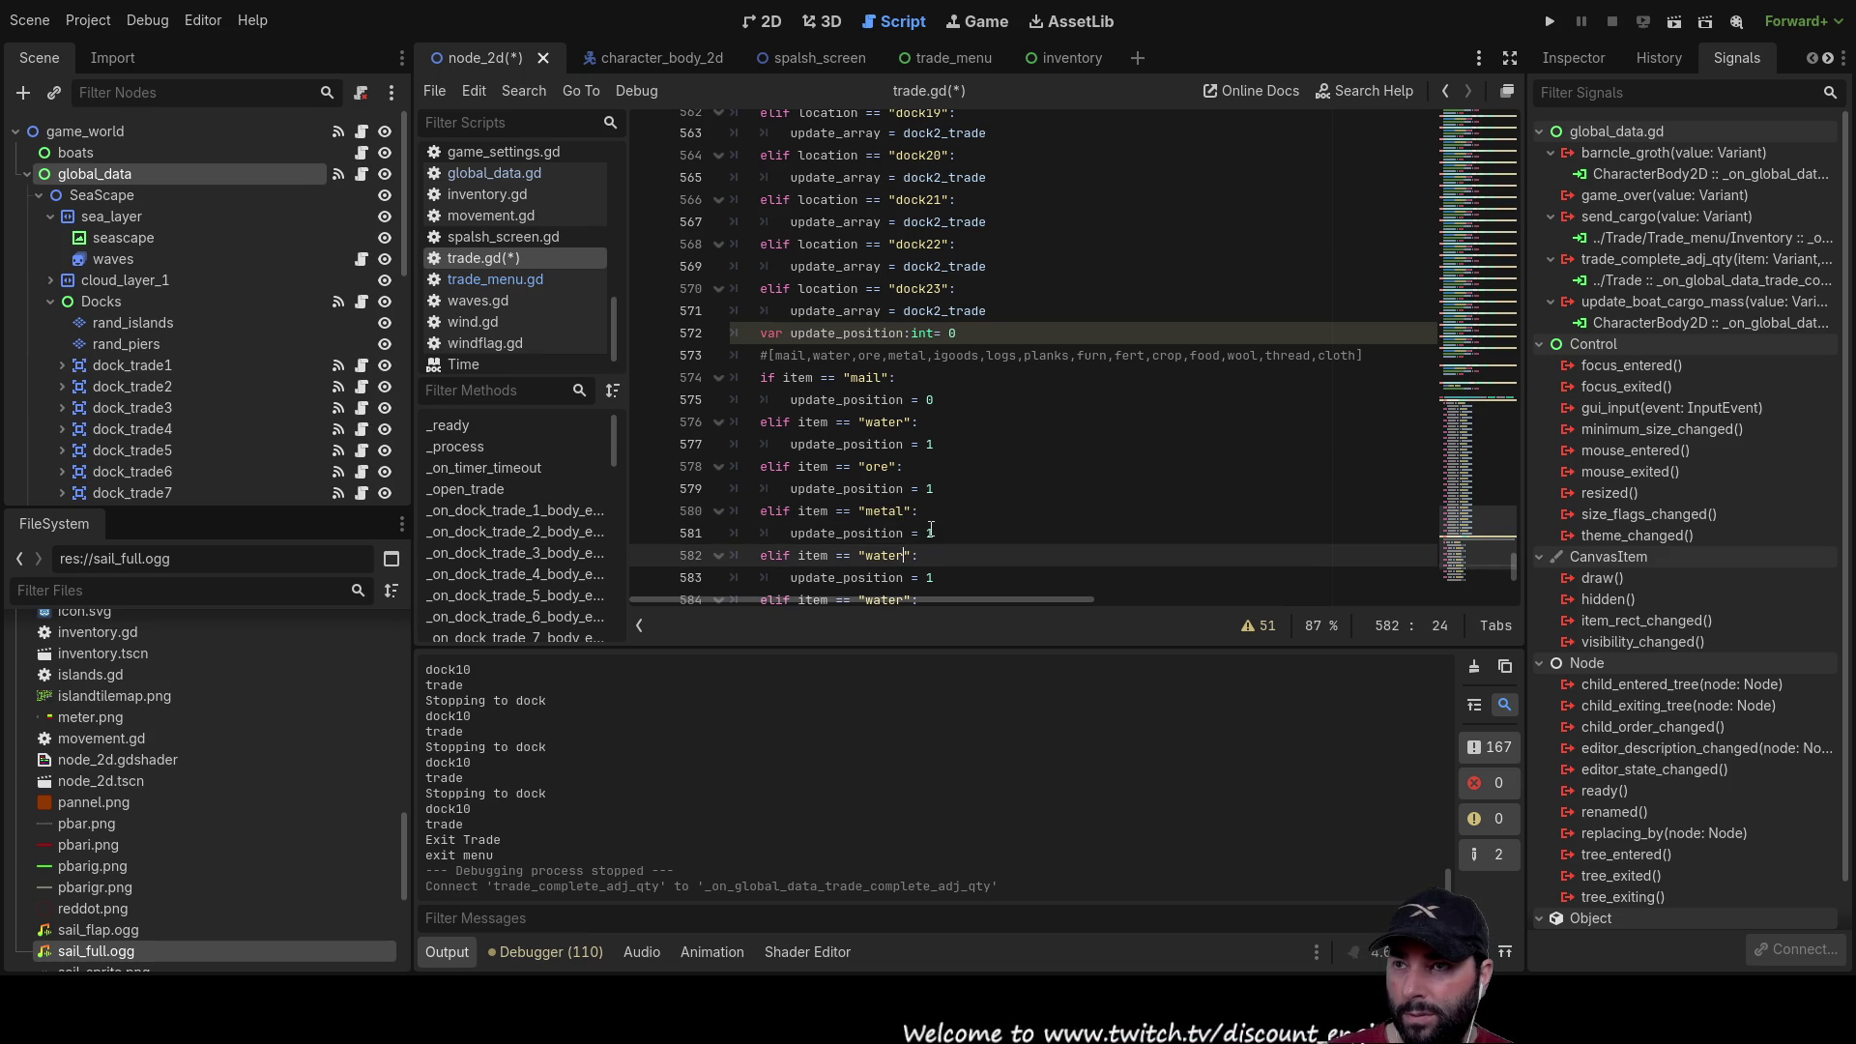
{"action": "key", "text": "BackSpace"}
{"action": "key", "text": "BackSpace"}
{"action": "key", "text": "BackSpace"}
{"action": "type", "text": "goods"}
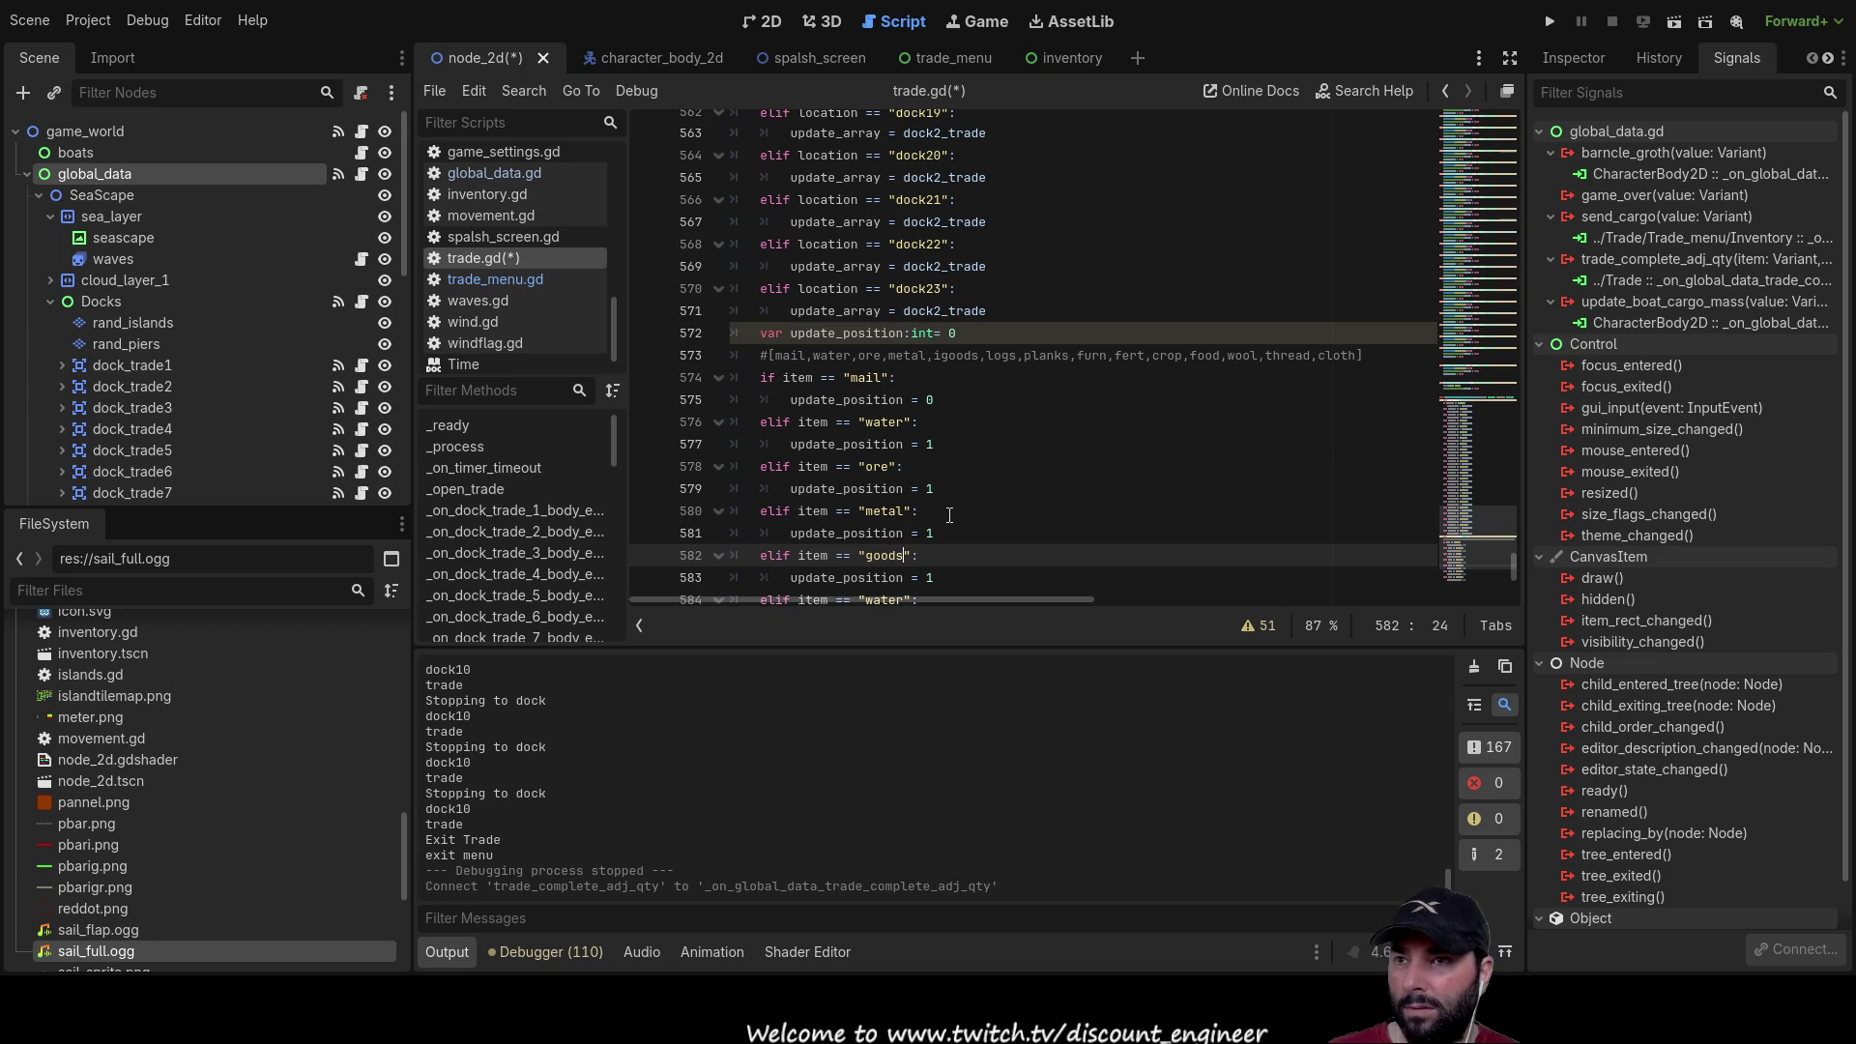
Step: Rename the next two water branches to logs and planks
{"action": "scroll", "coordinate": [944, 492], "scroll_direction": "down", "scroll_amount": 1}
{"action": "double_click", "coordinate": [879, 535]}
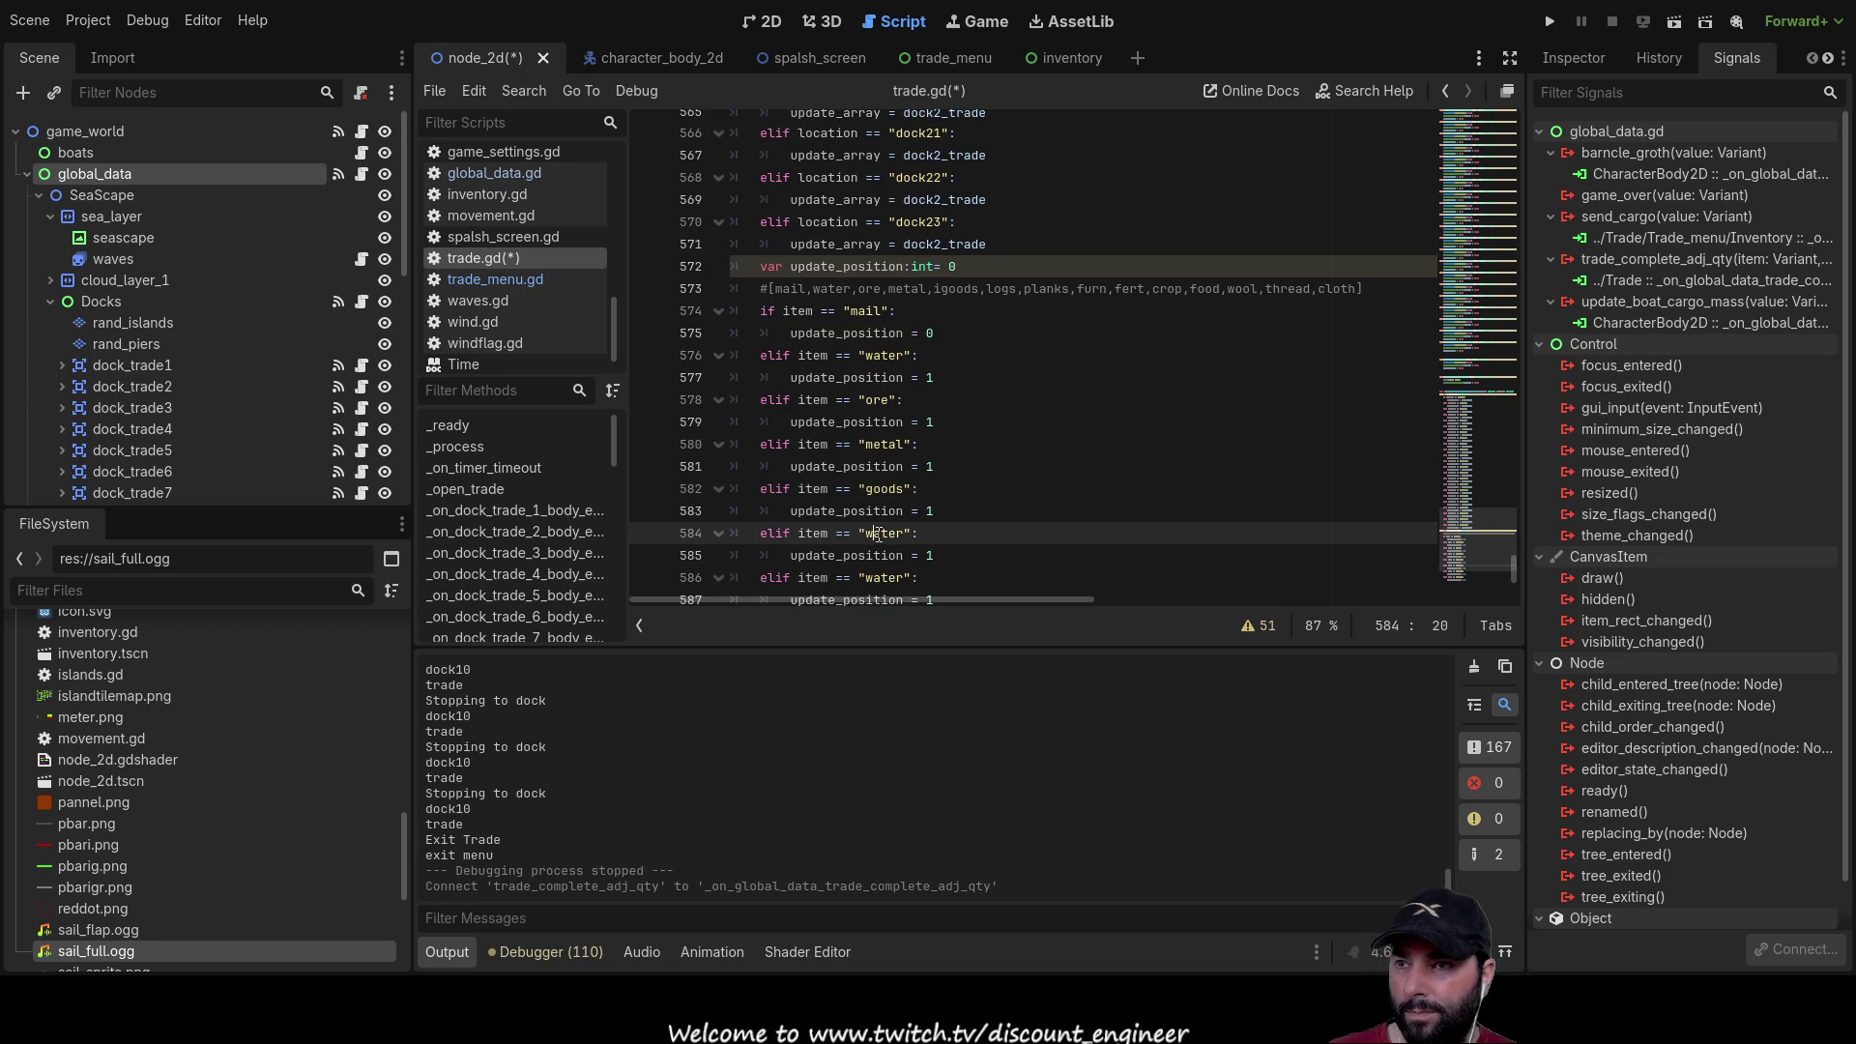
{"action": "type", "text": "logs"}
{"action": "key", "text": "Down"}
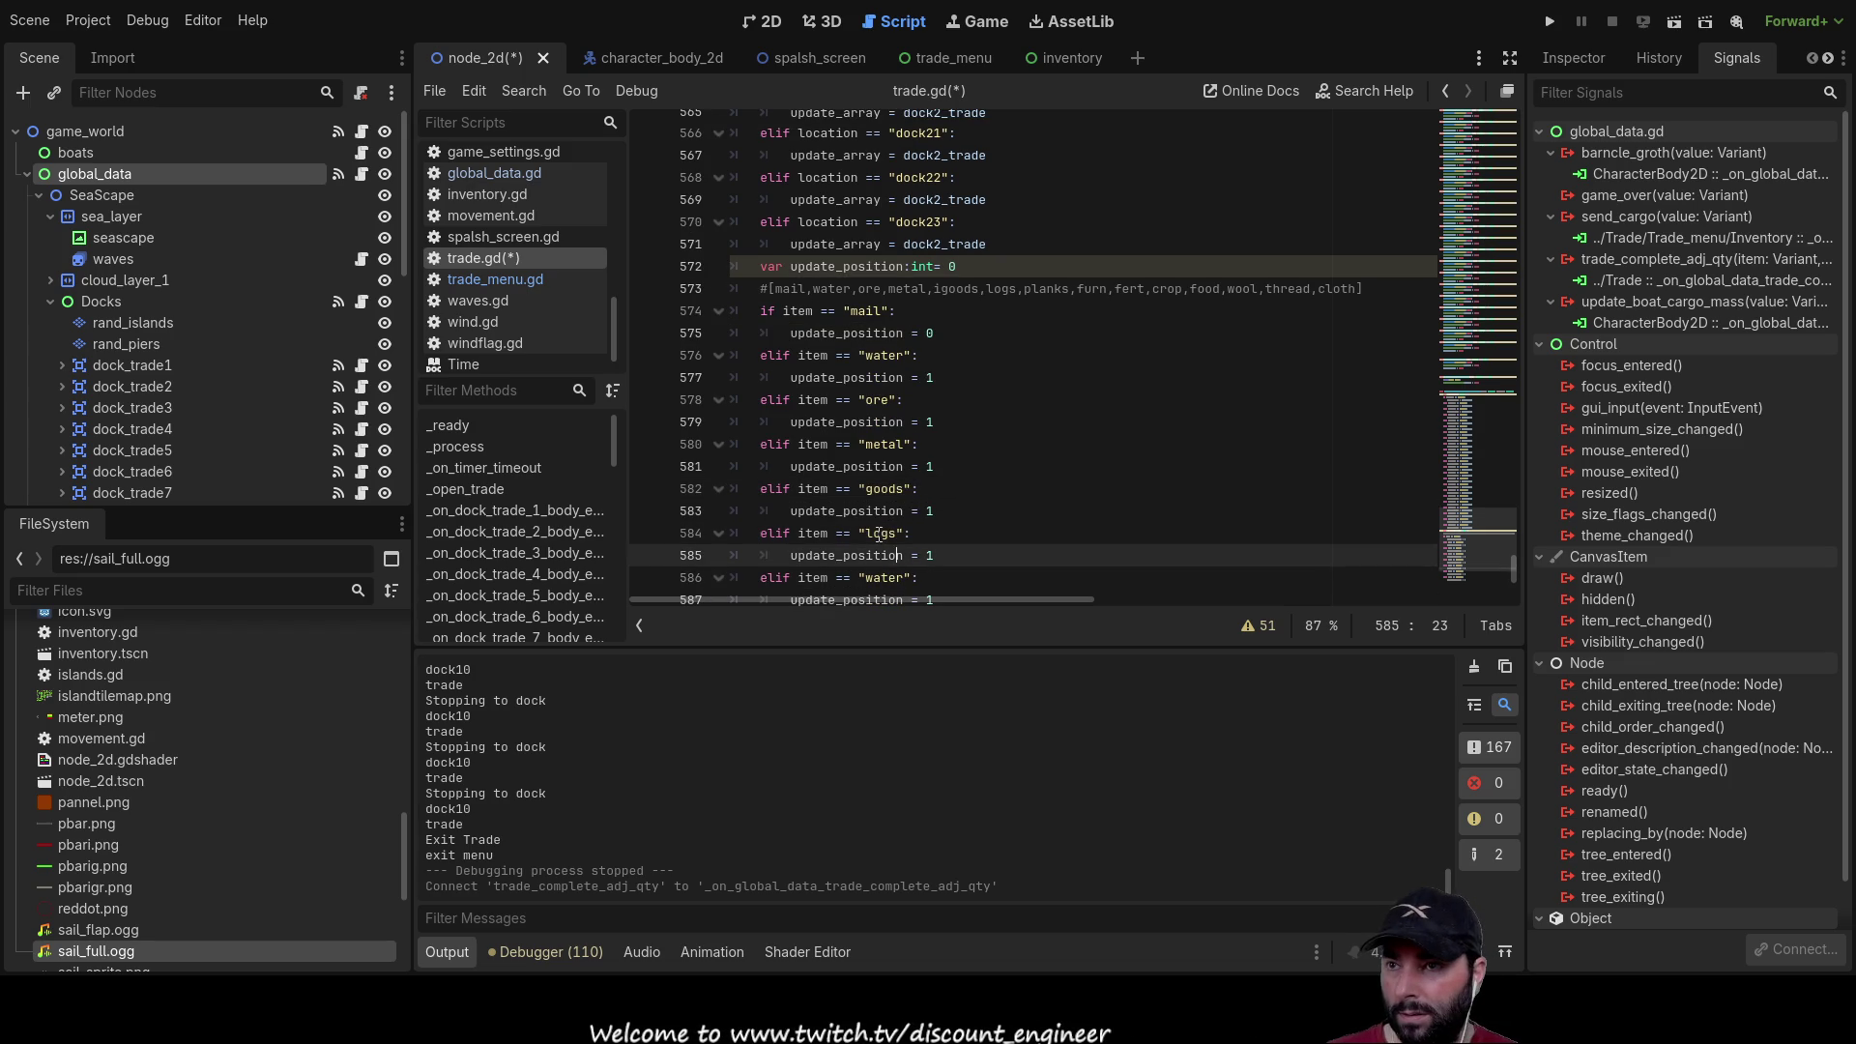
{"action": "key", "text": "Down"}
{"action": "key", "text": "BackSpace"}
{"action": "key", "text": "BackSpace"}
{"action": "key", "text": "BackSpace"}
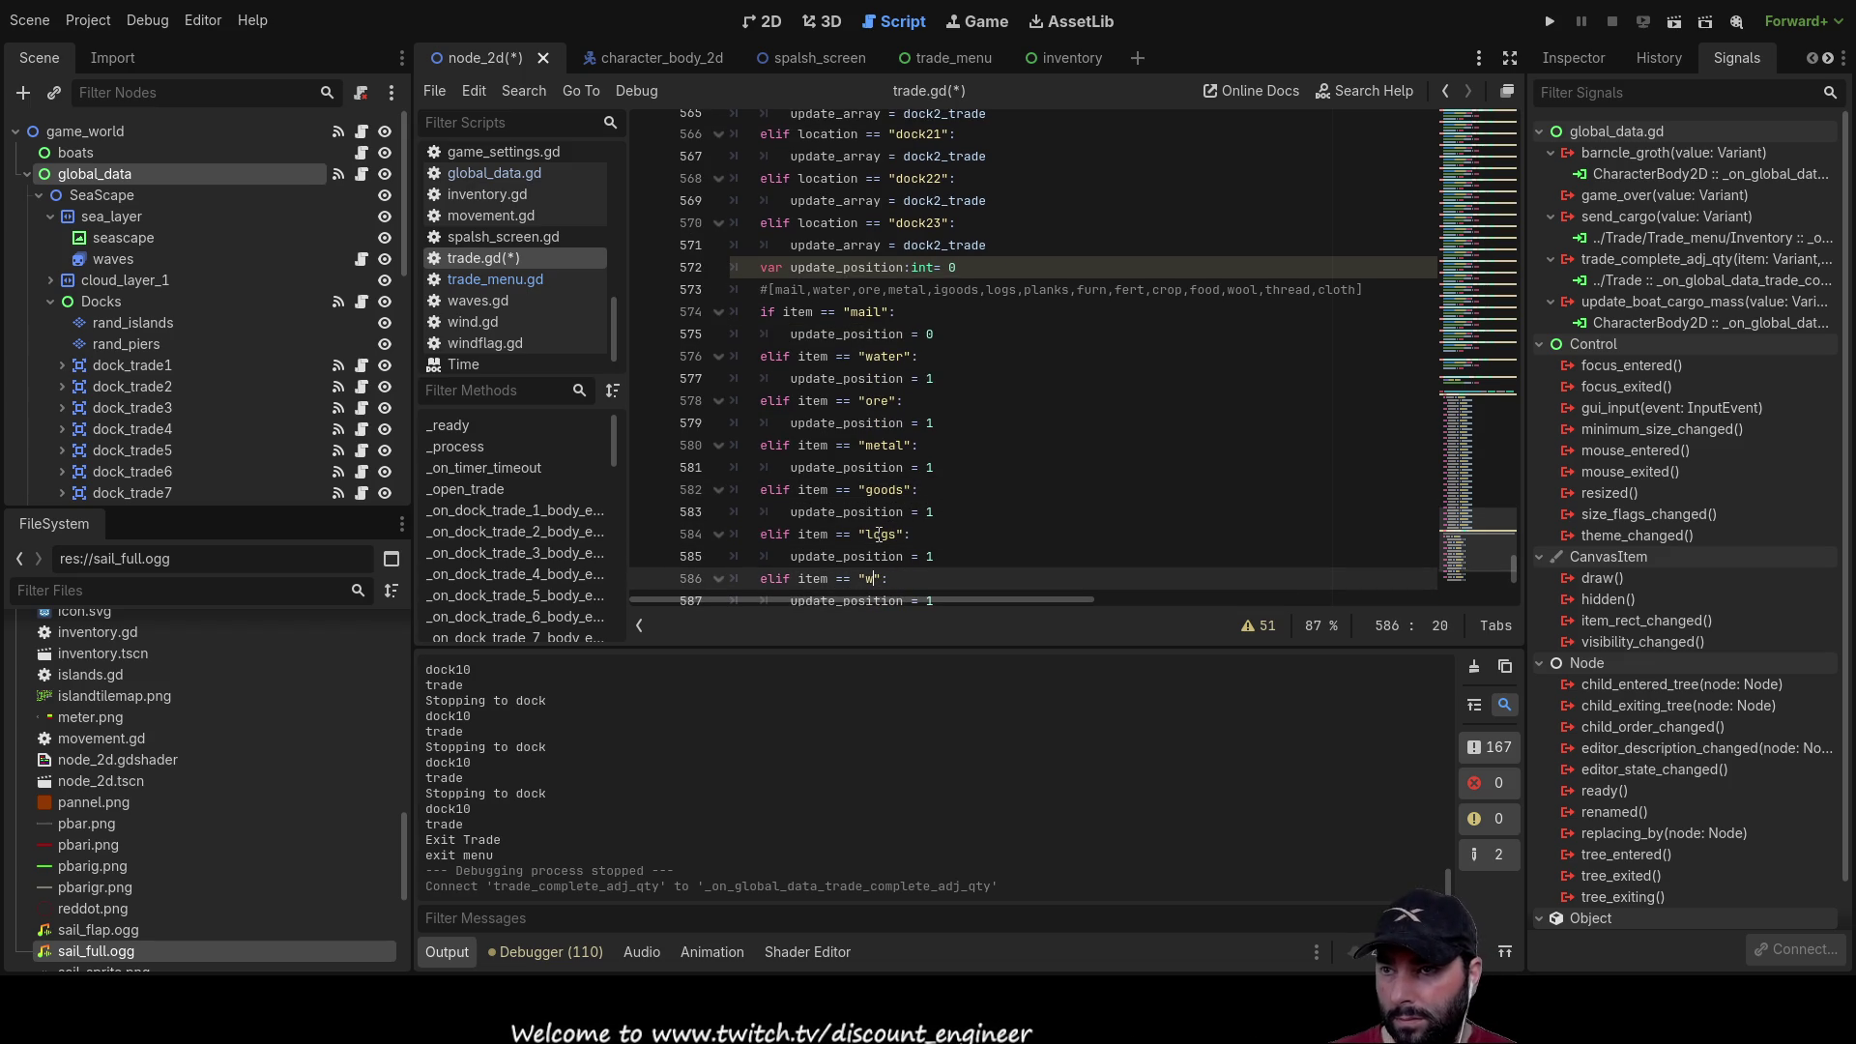
{"action": "type", "text": "planks"}
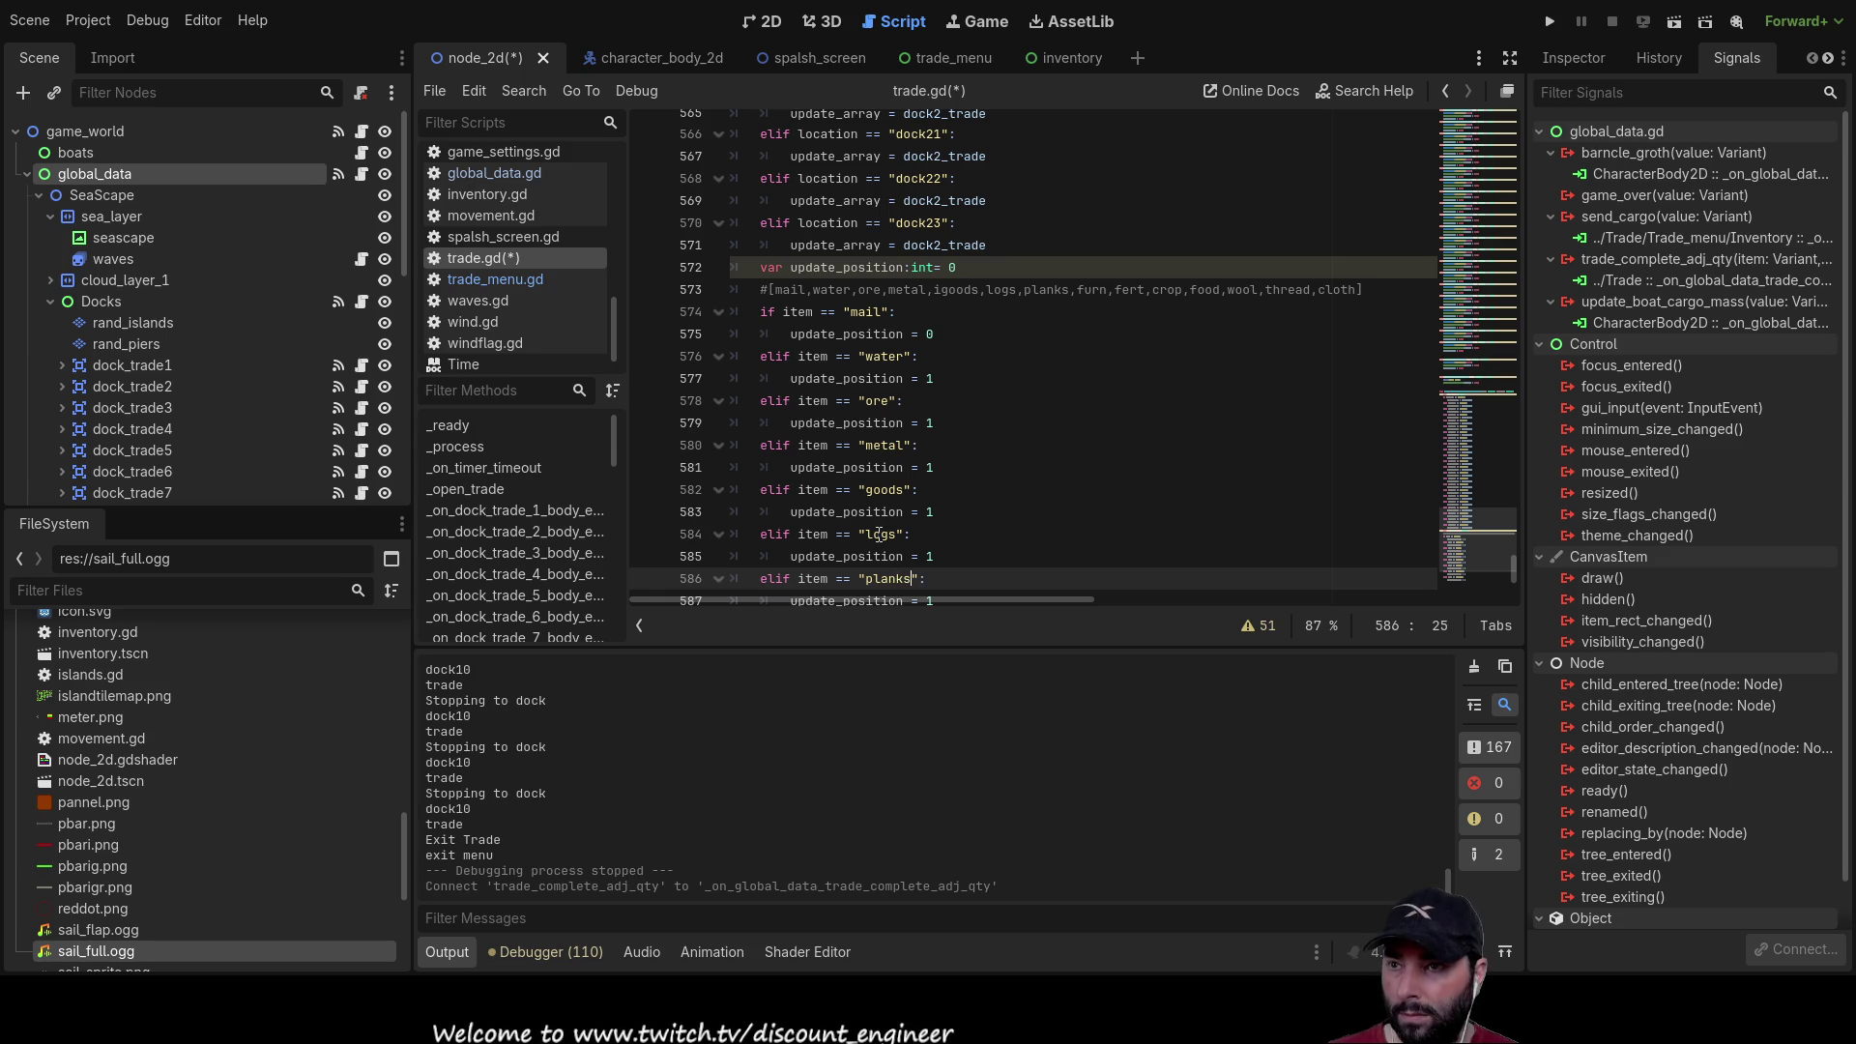
Step: Continue with furn and food, clearing the remaining water placeholders in between
{"action": "key", "text": "Down"}
{"action": "key", "text": "Down"}
{"action": "key", "text": "Left"}
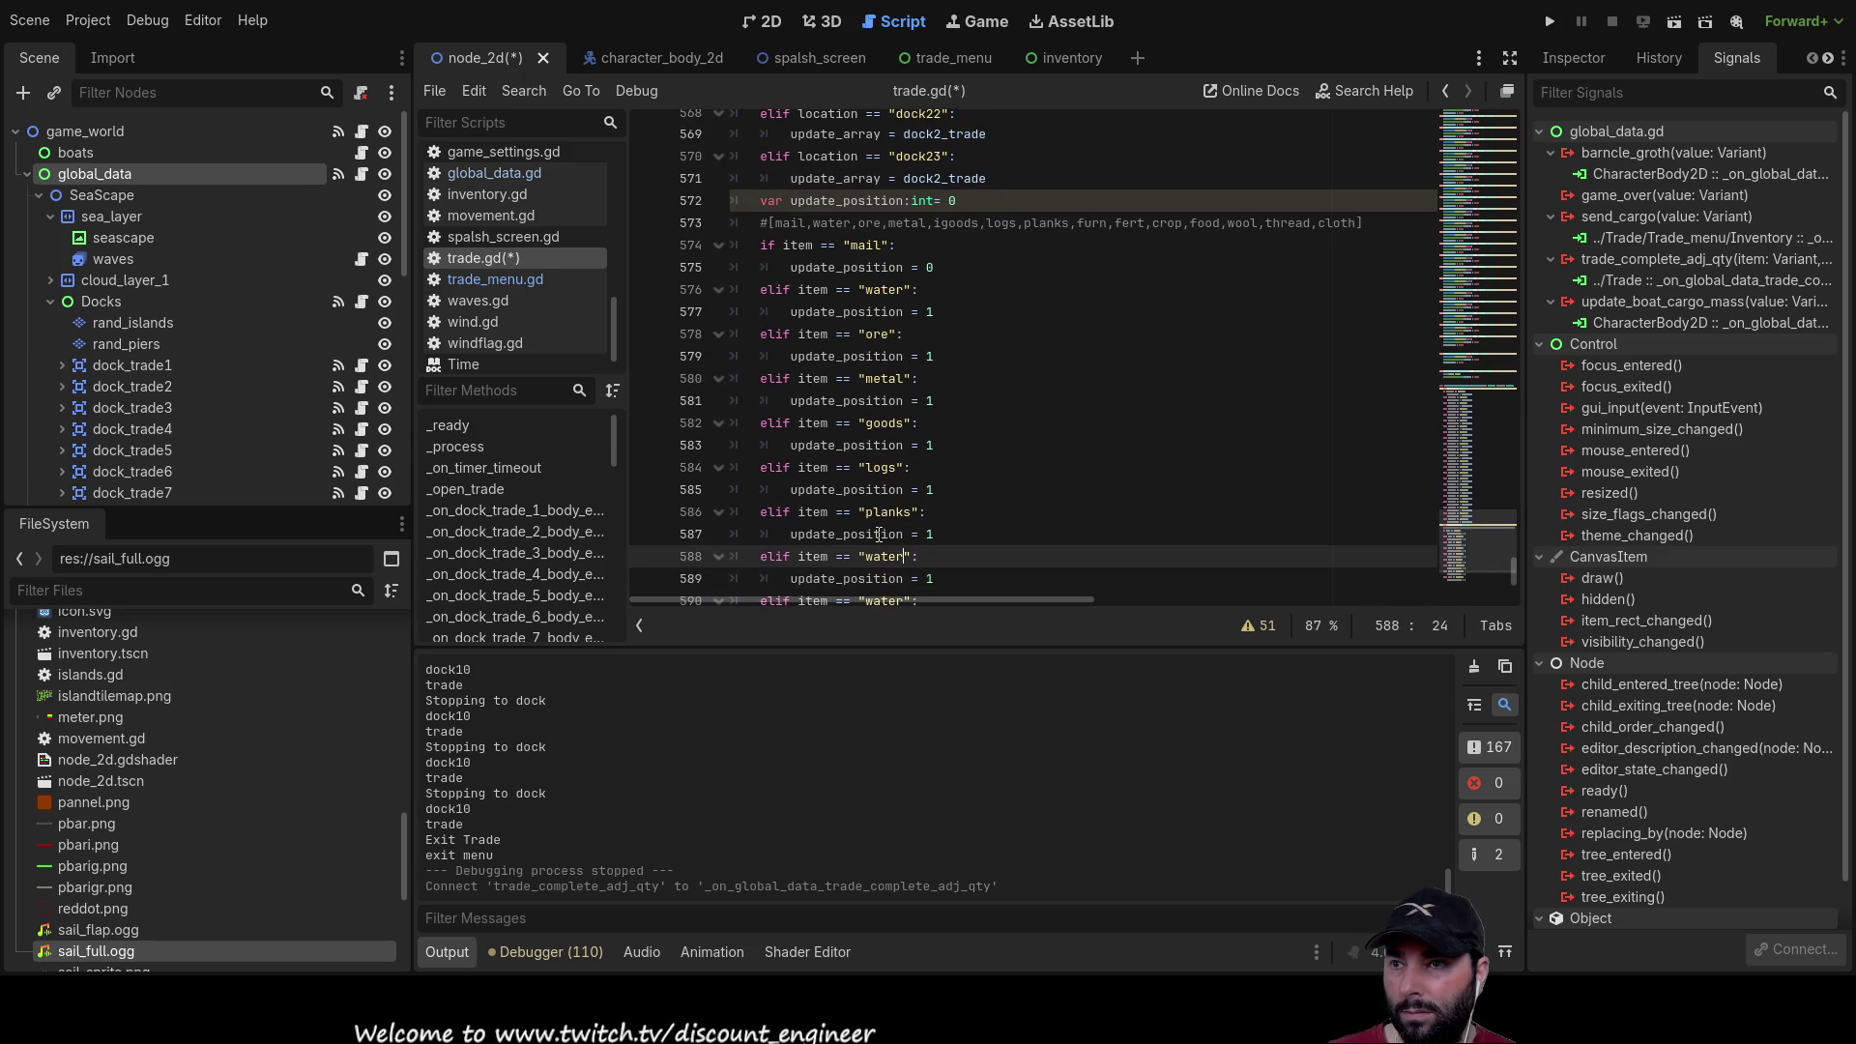
{"action": "key", "text": "BackSpace"}
{"action": "key", "text": "BackSpace"}
{"action": "key", "text": "BackSpace"}
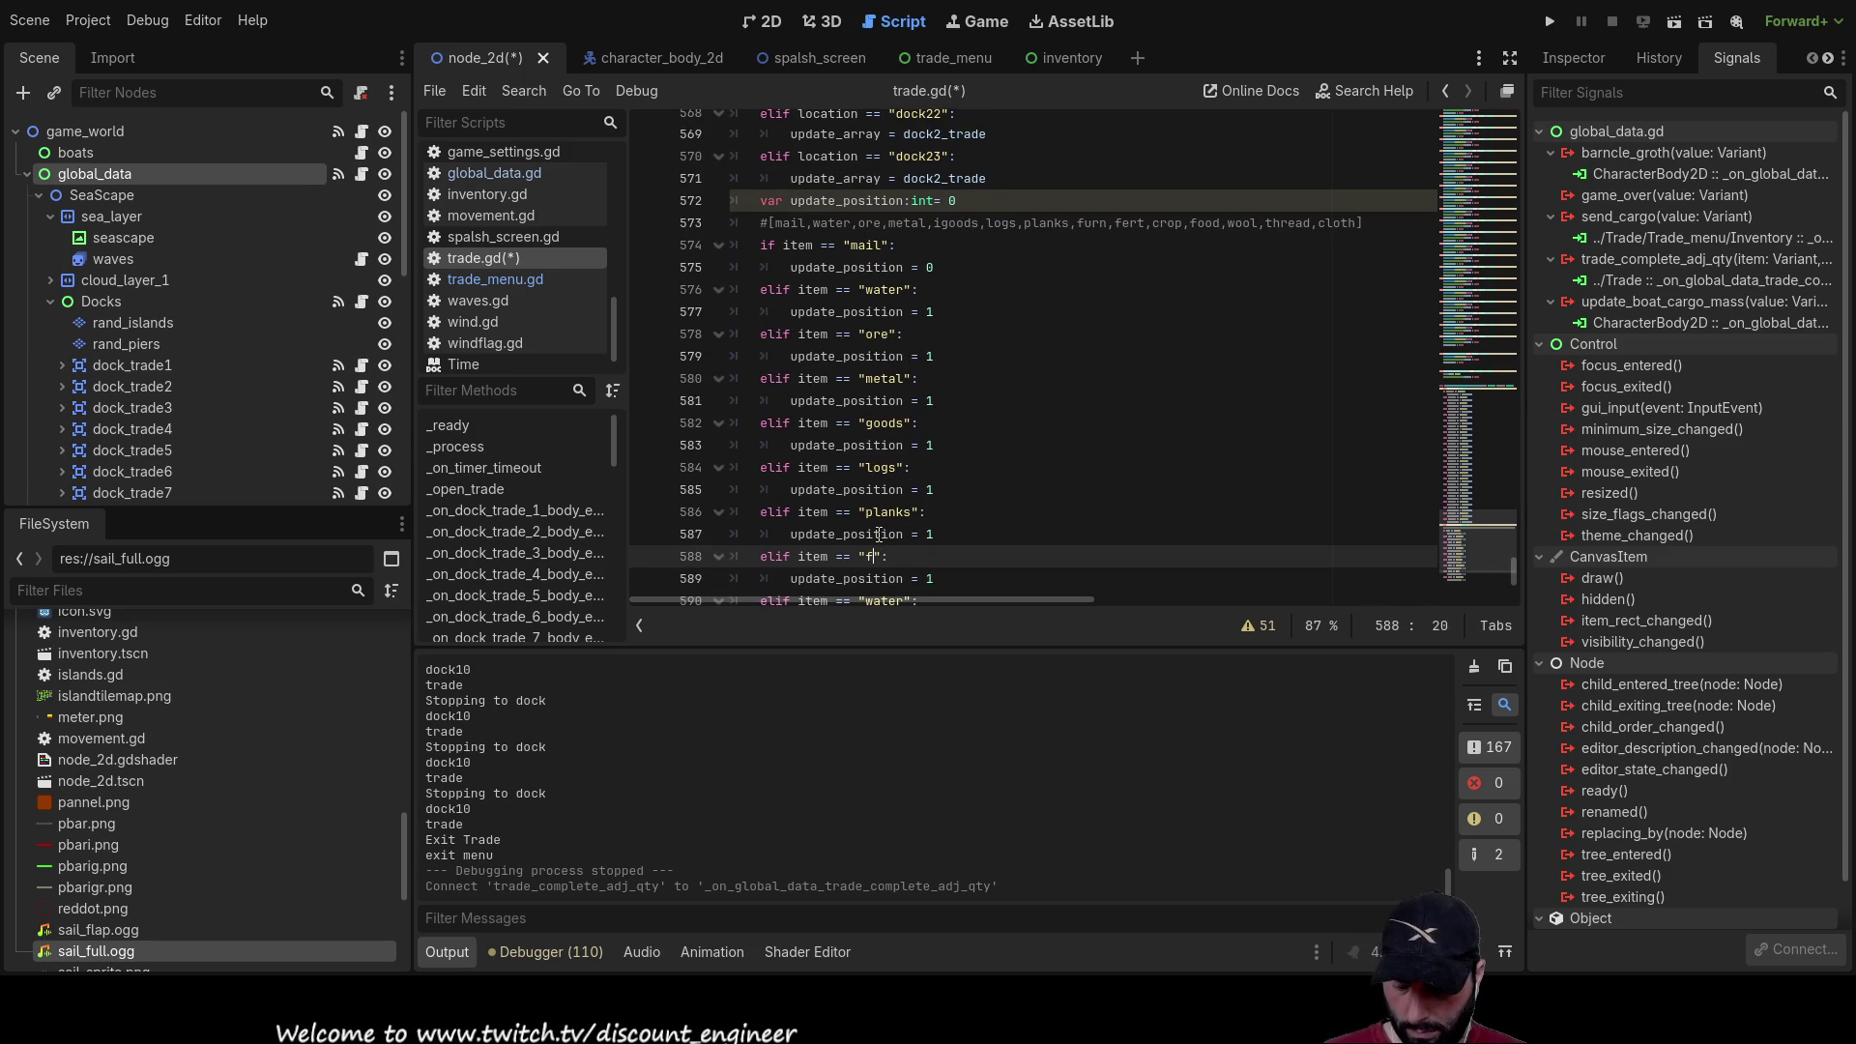
{"action": "type", "text": "urn"}
{"action": "key", "text": "Down"}
{"action": "key", "text": "Down"}
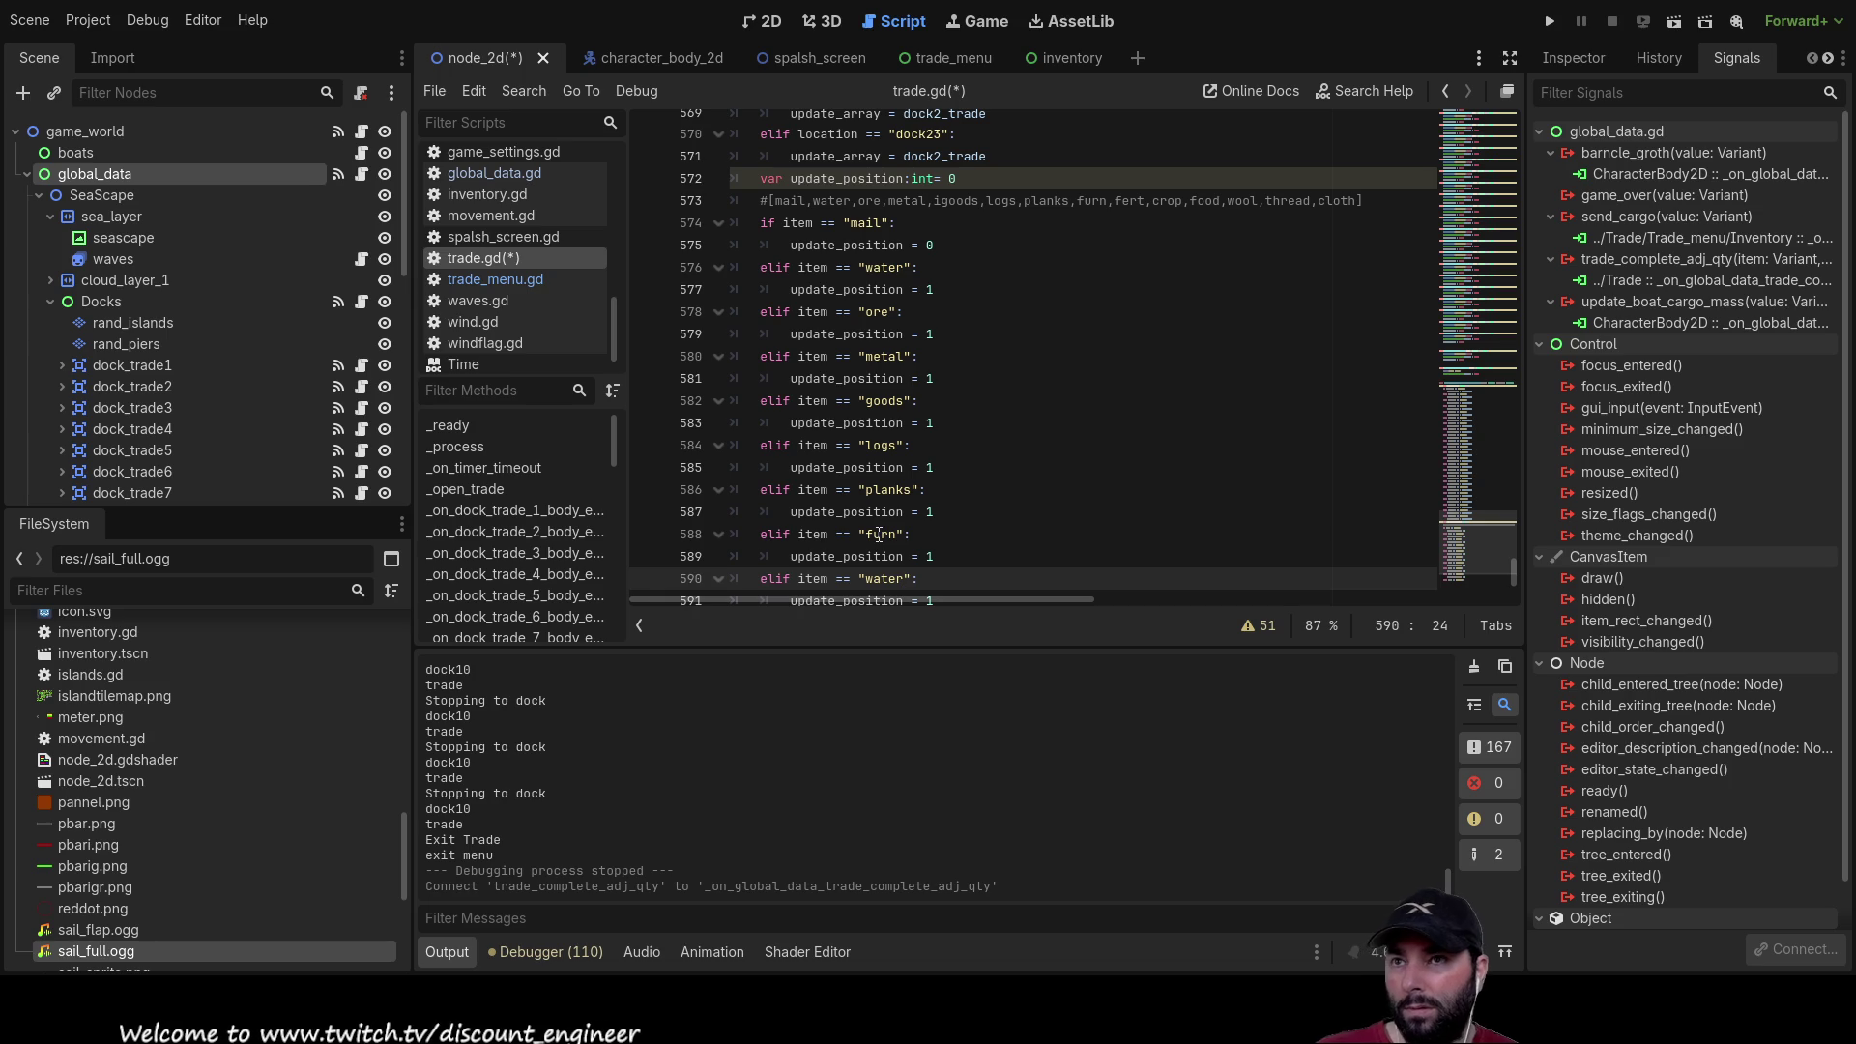
{"action": "key", "text": "BackSpace"}
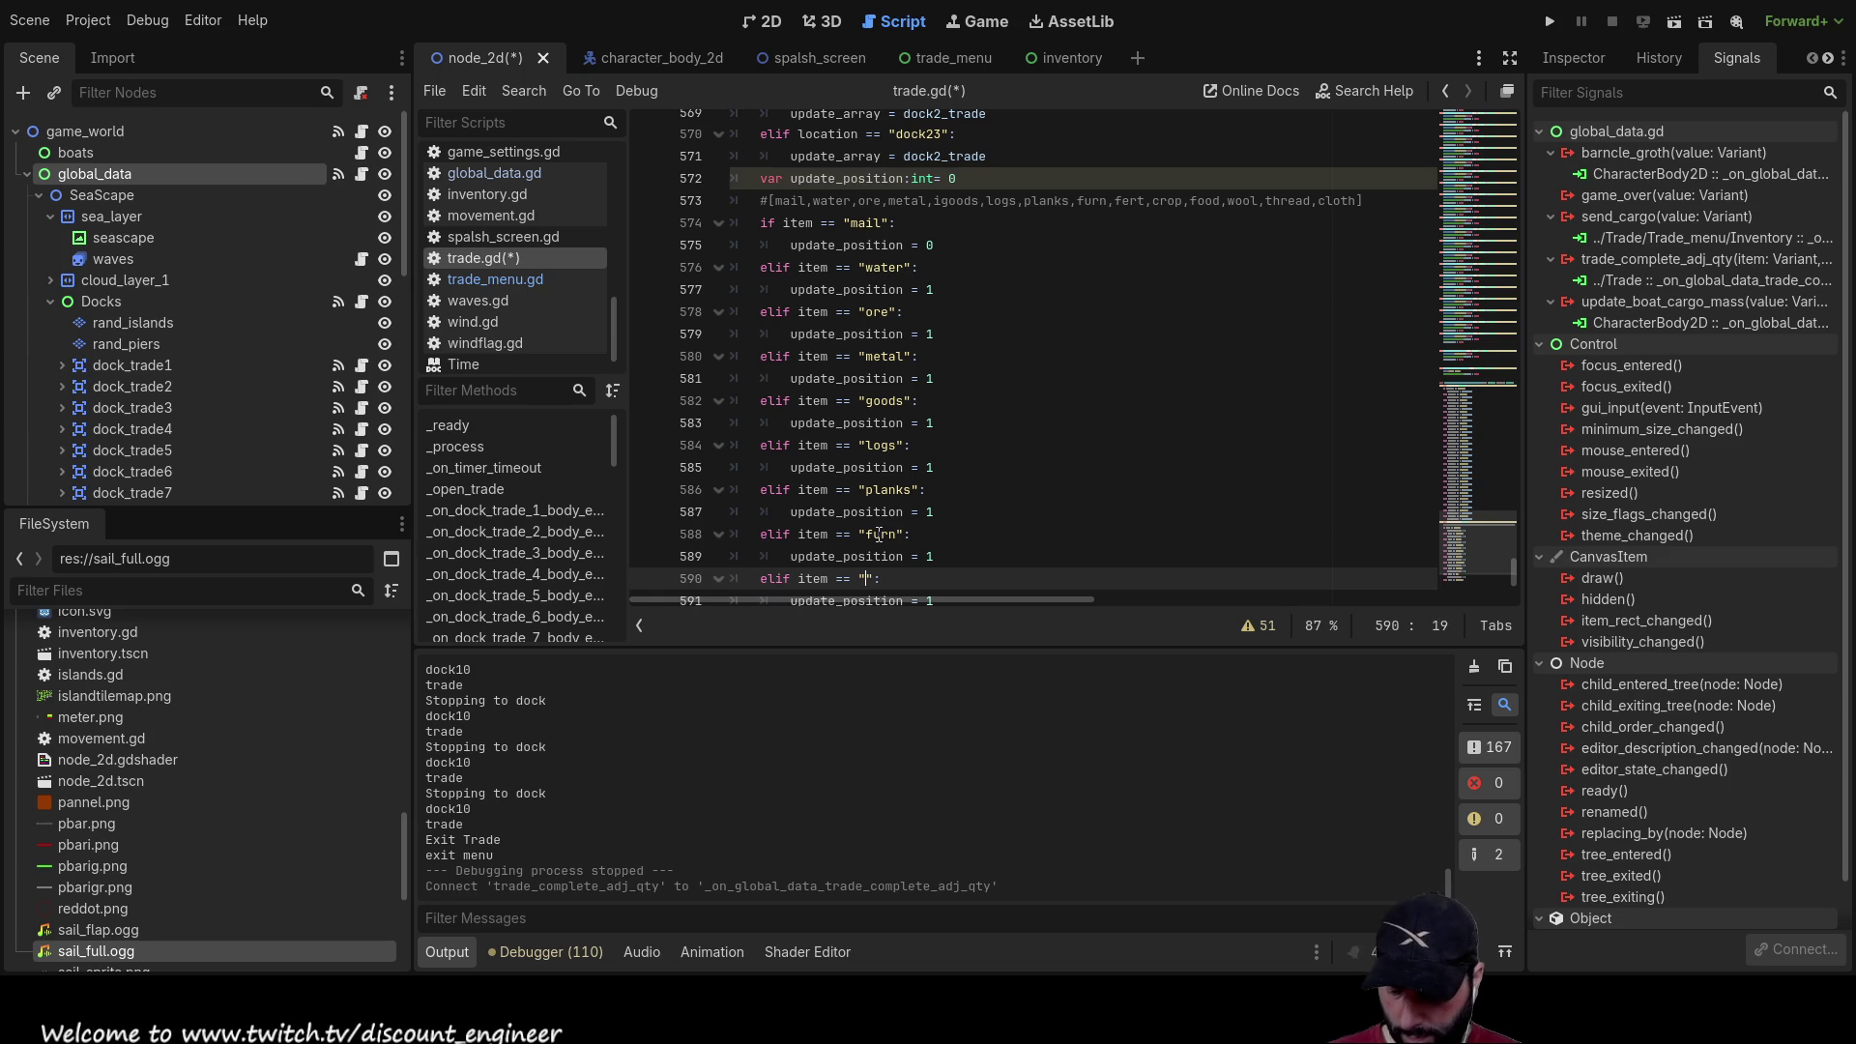
{"action": "type", "text": "fert"}
{"action": "key", "text": "Down"}
{"action": "key", "text": "Down"}
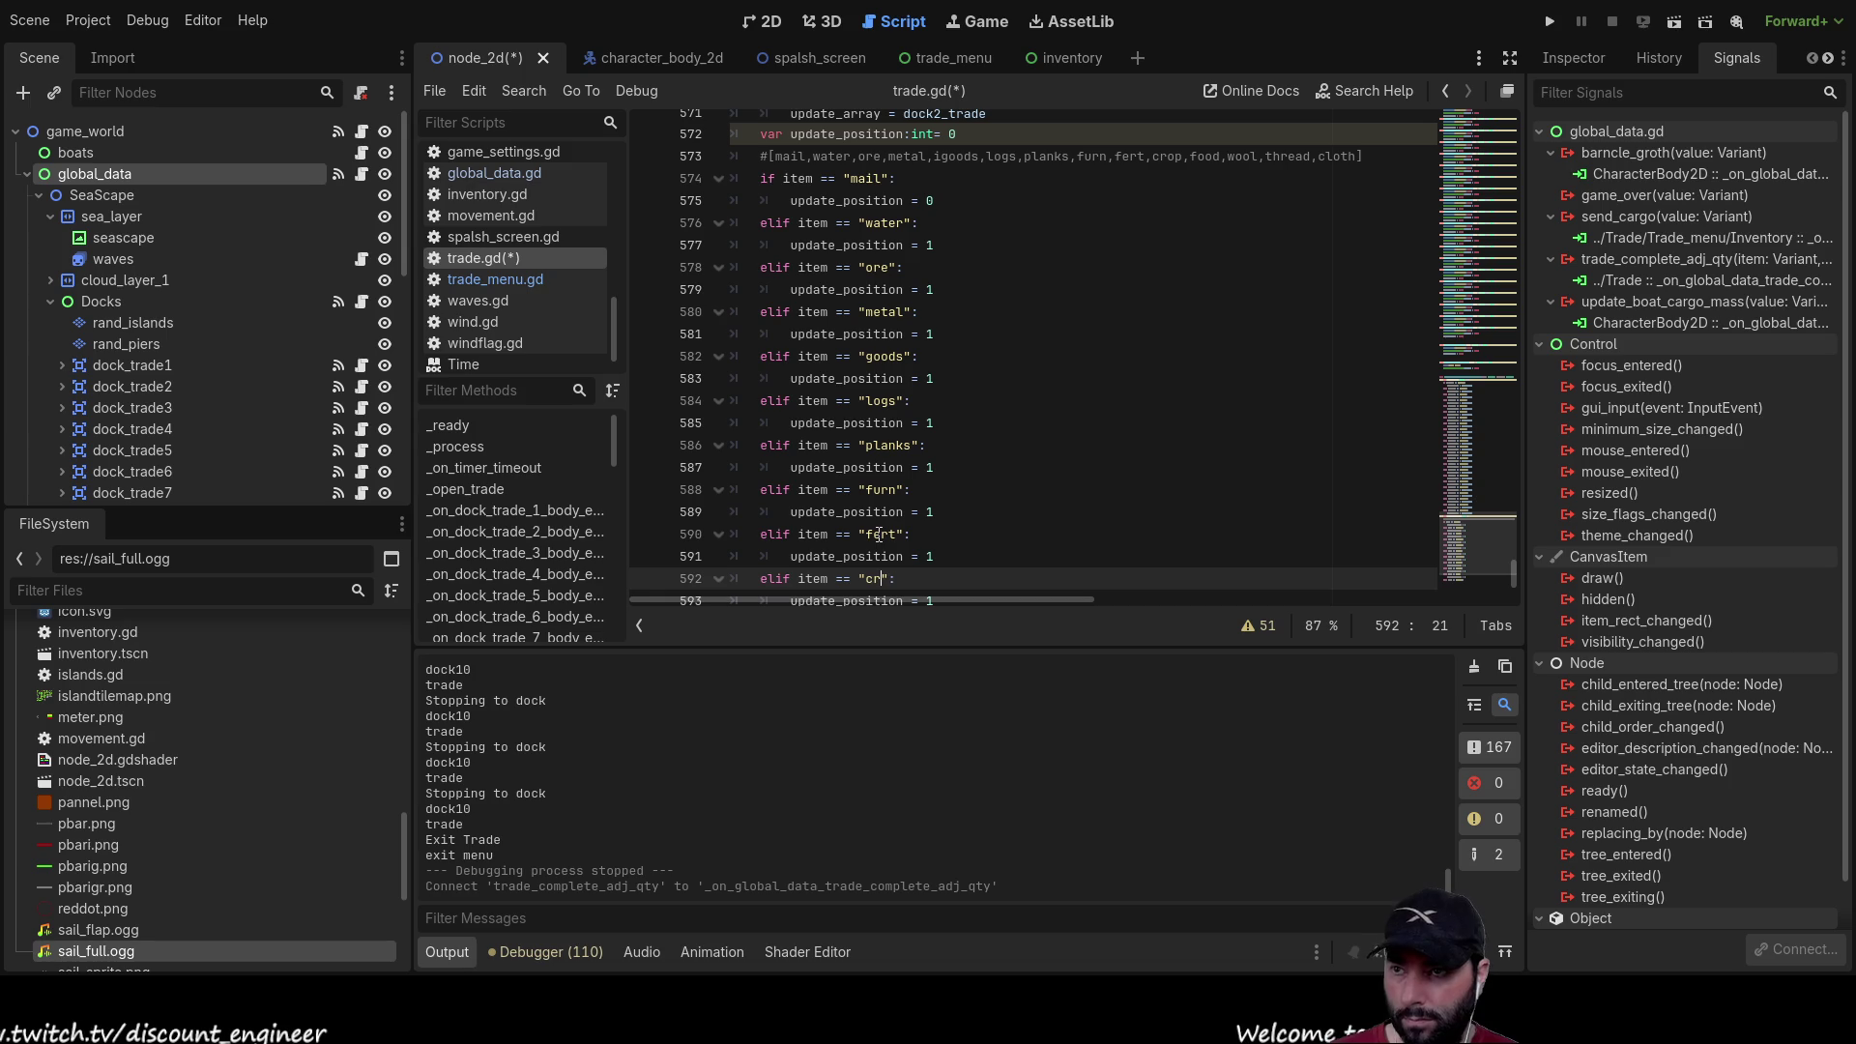
{"action": "key", "text": "Down"}
{"action": "key", "text": "Down"}
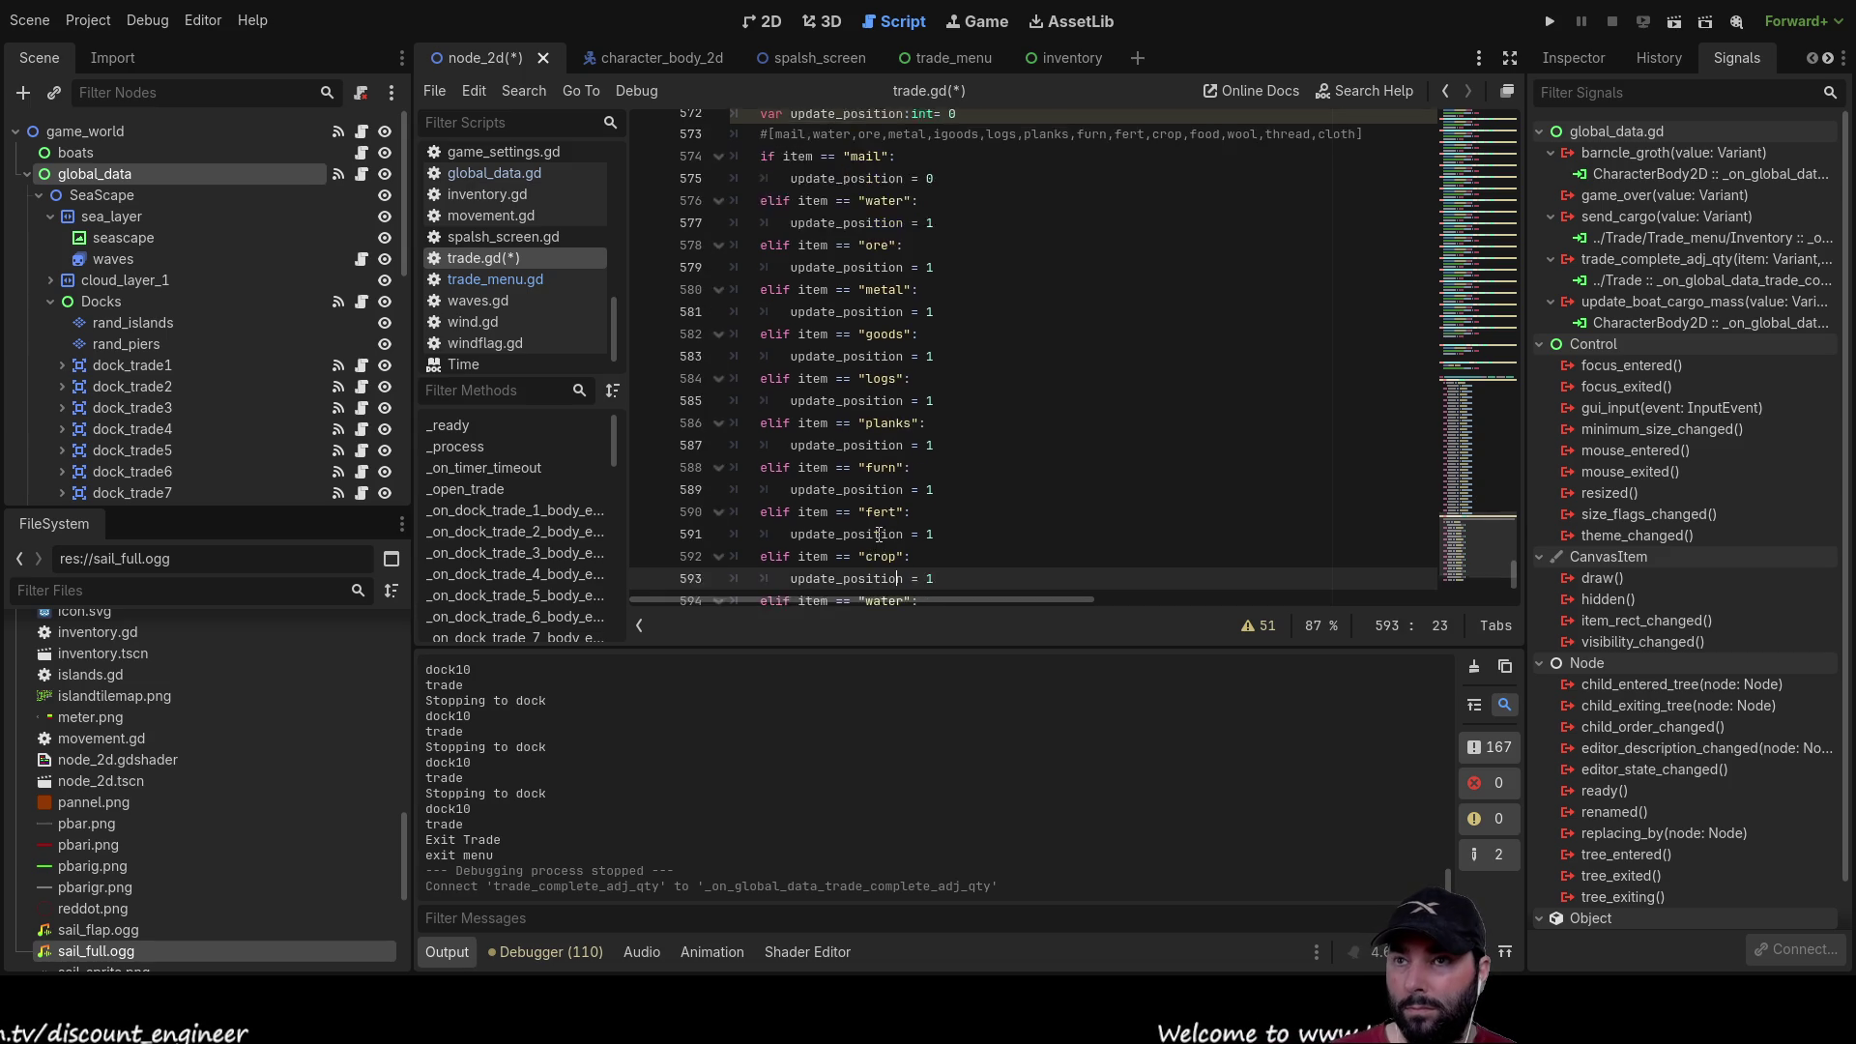
{"action": "key", "text": "BackSpace"}
{"action": "key", "text": "BackSpace"}
{"action": "key", "text": "BackSpace"}
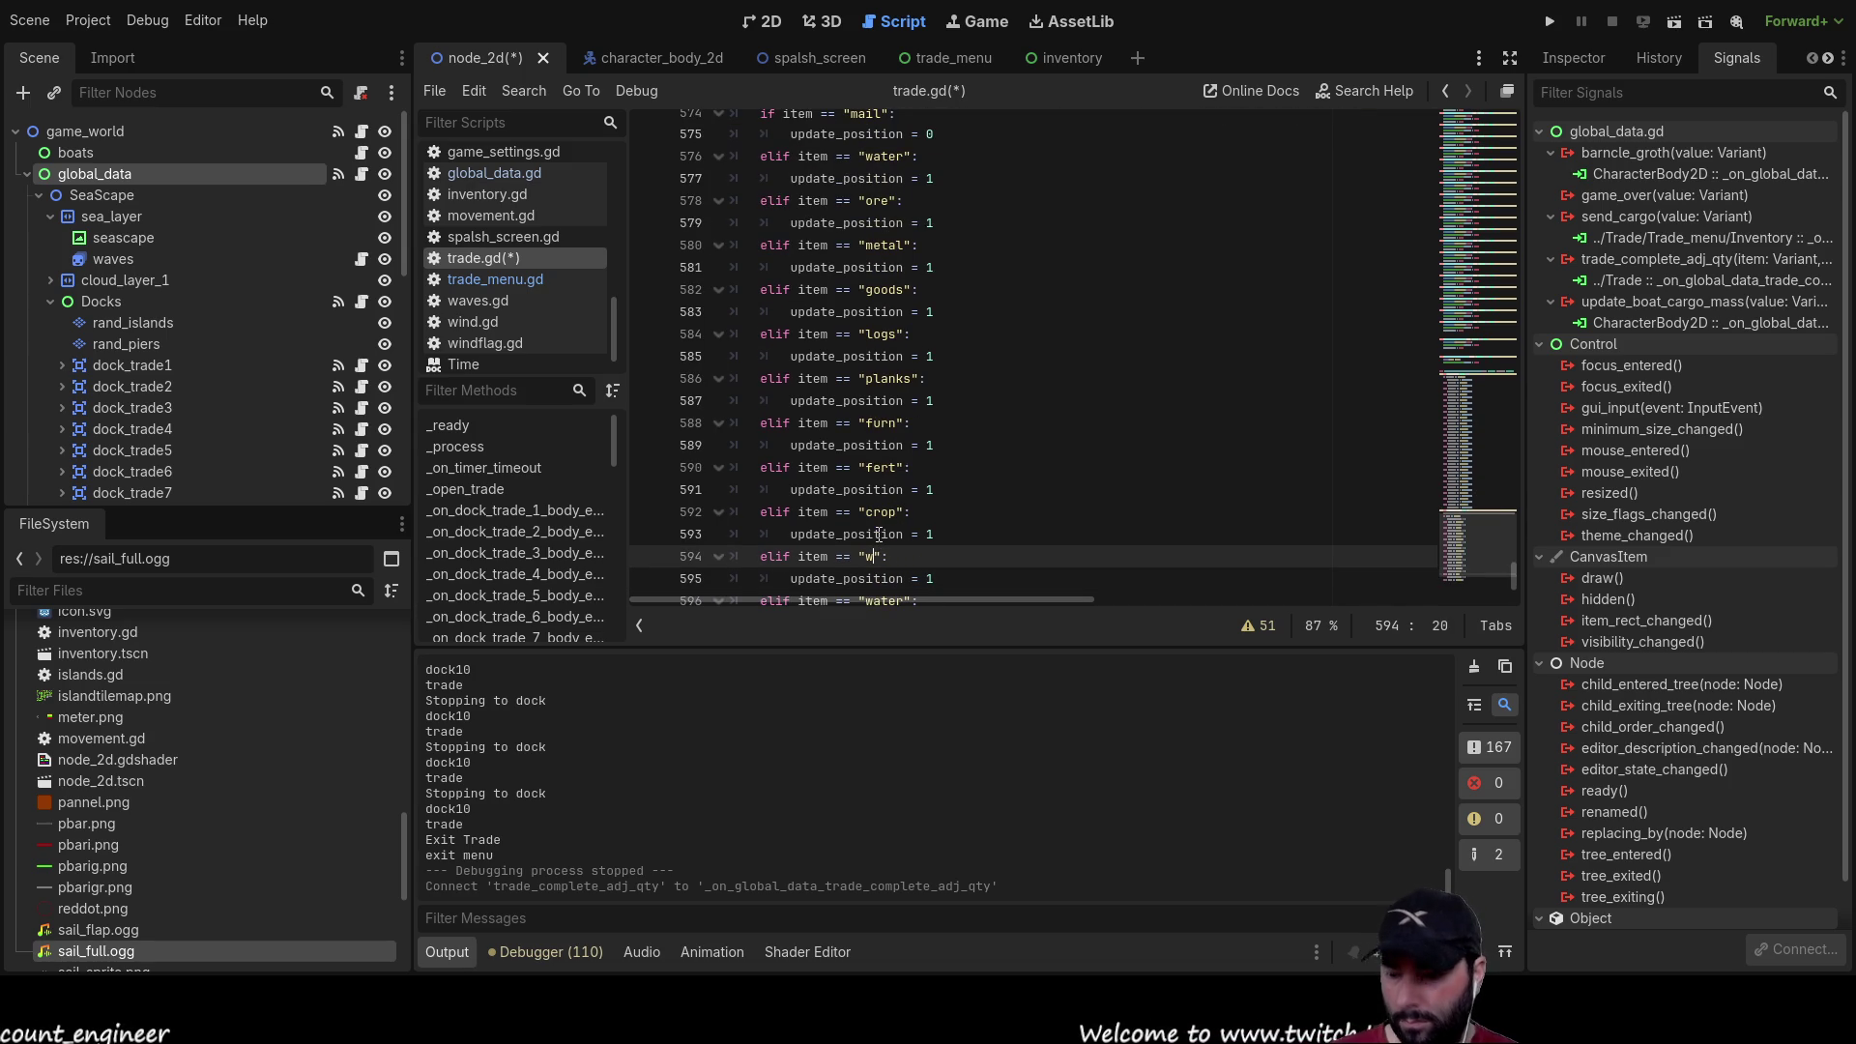
{"action": "type", "text": "food"}
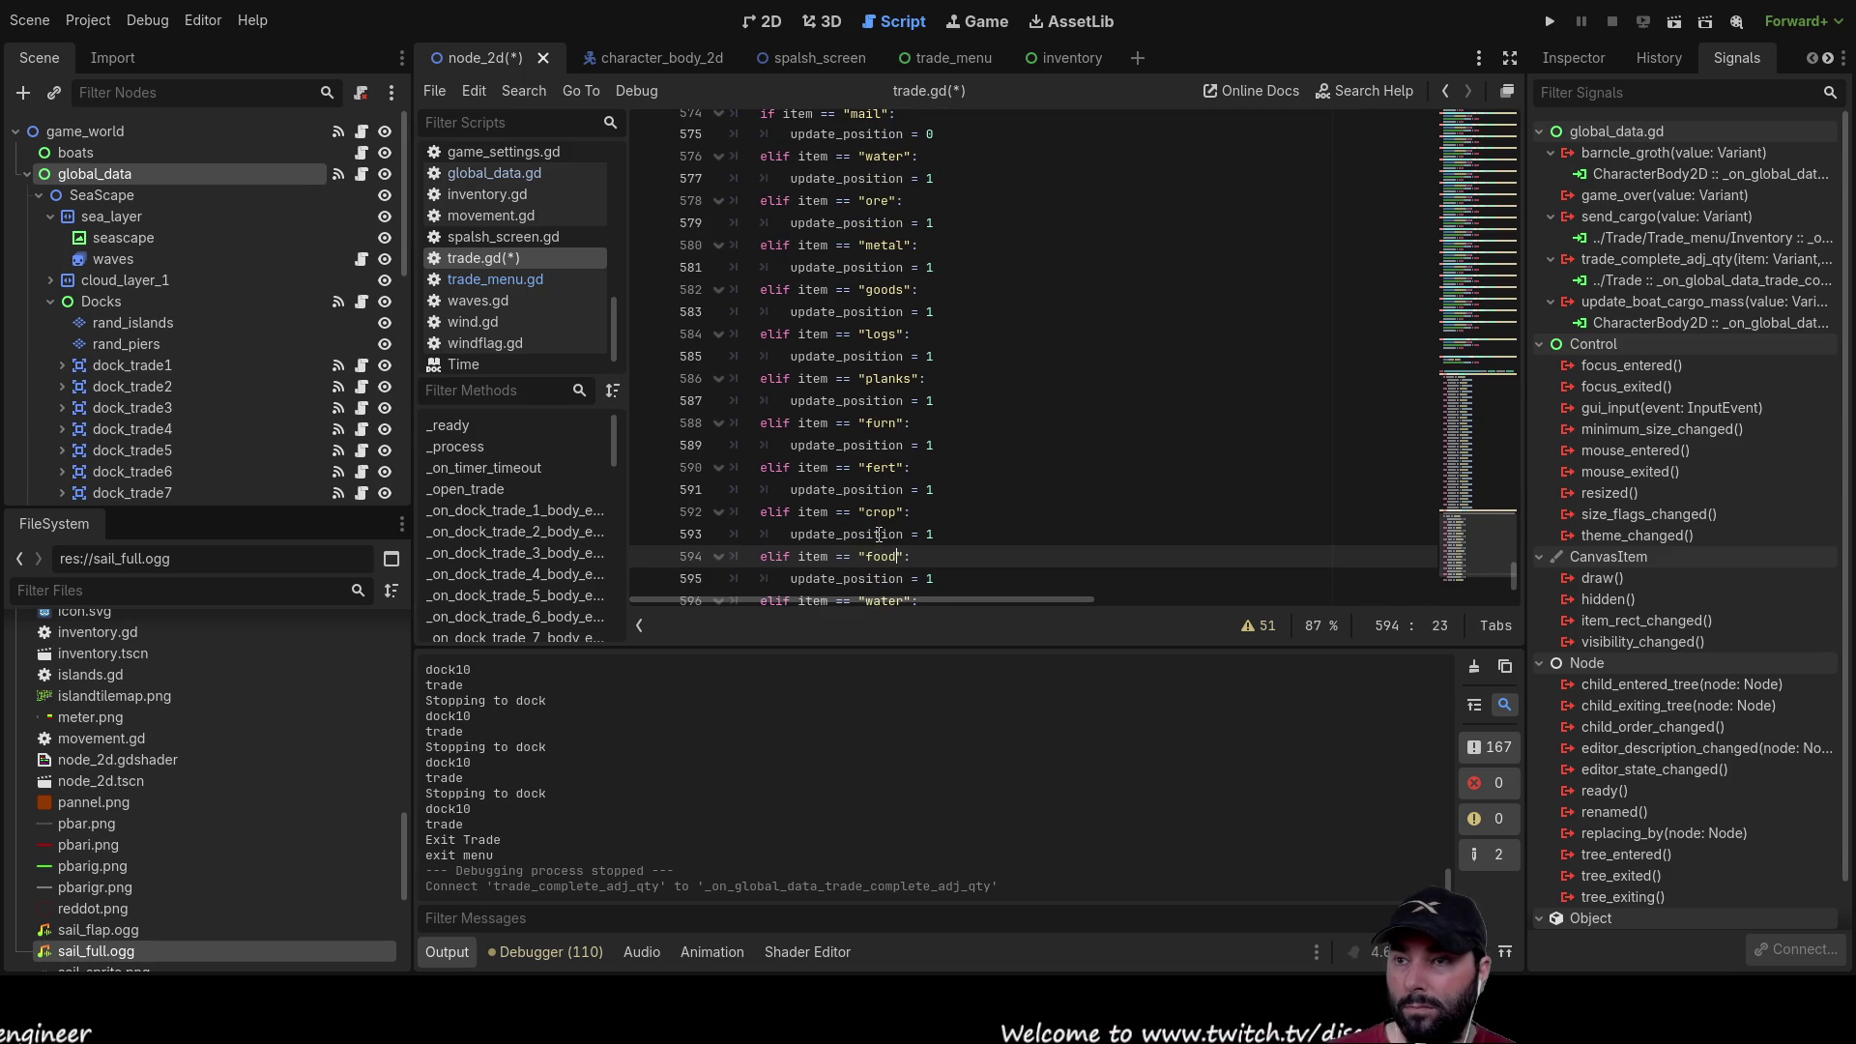
{"action": "scroll", "coordinate": [879, 535], "scroll_direction": "up", "scroll_amount": 3}
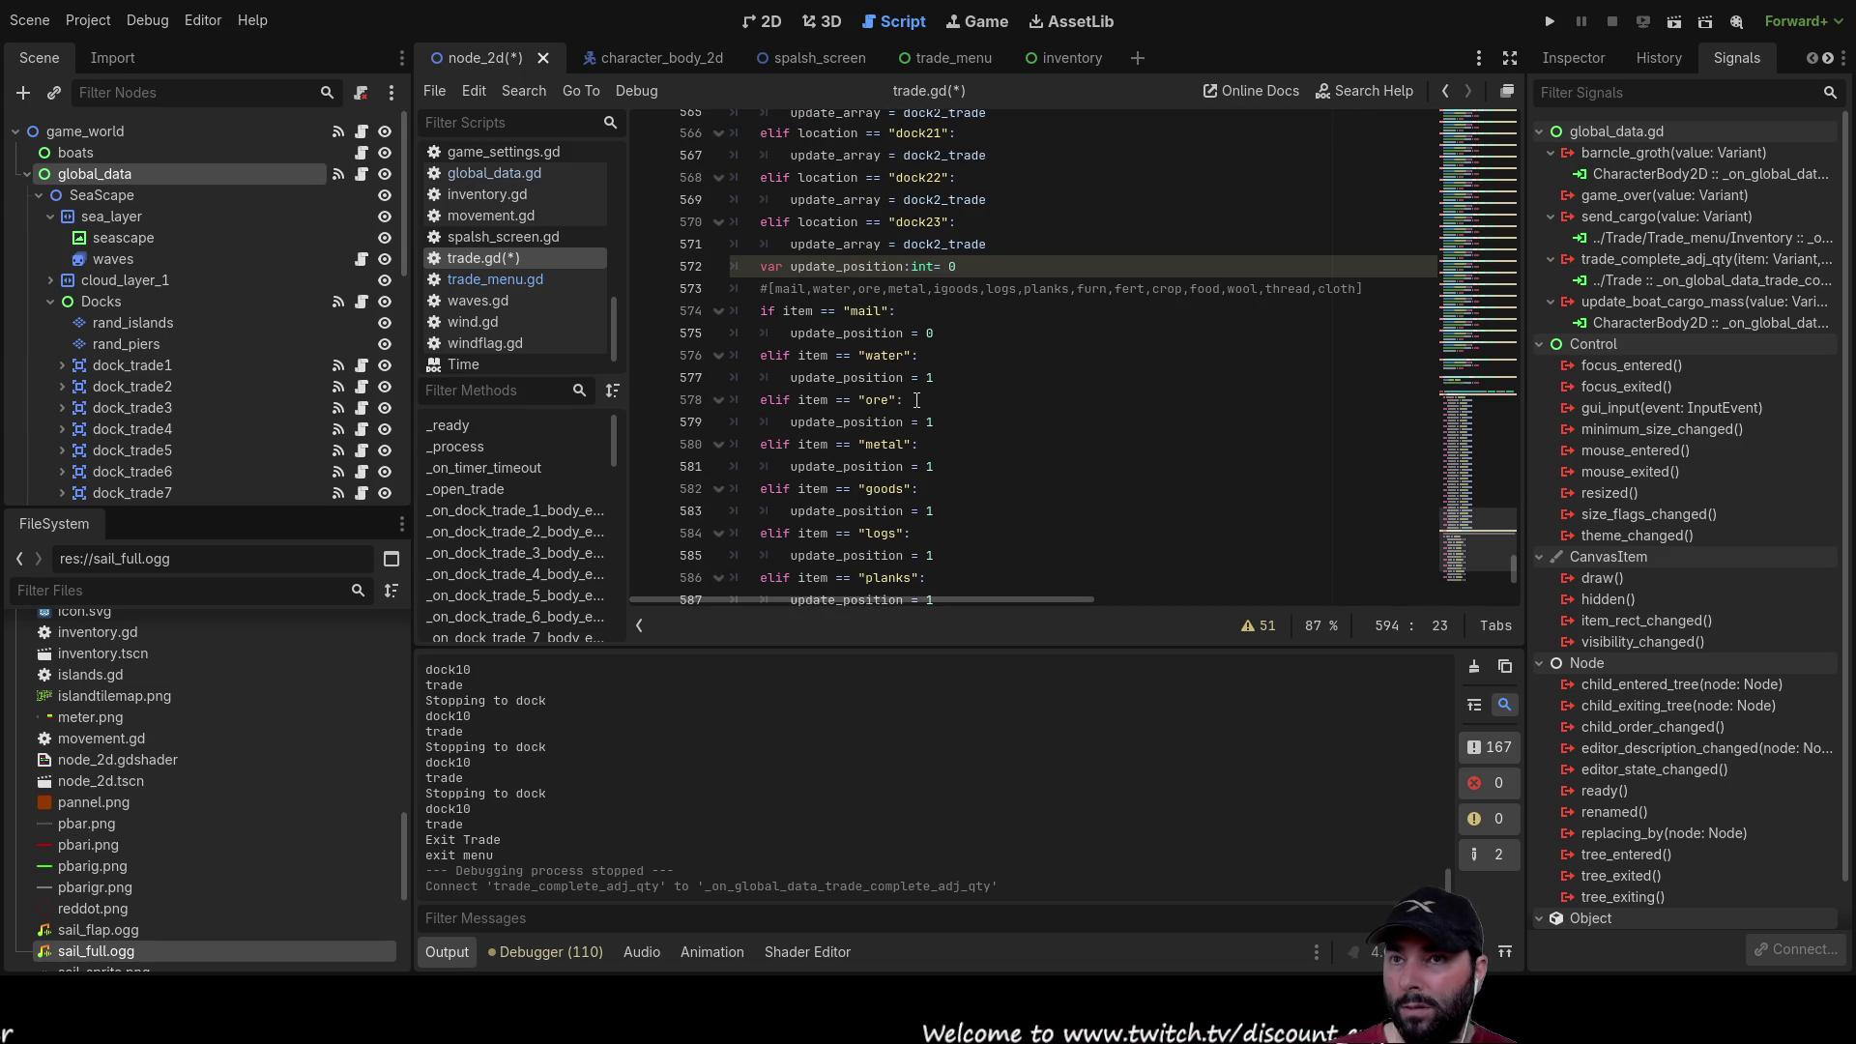
Step: Rename the last water branch on line 596 to wool
{"action": "scroll", "coordinate": [916, 400], "scroll_direction": "down", "scroll_amount": 4}
{"action": "double_click", "coordinate": [895, 533]}
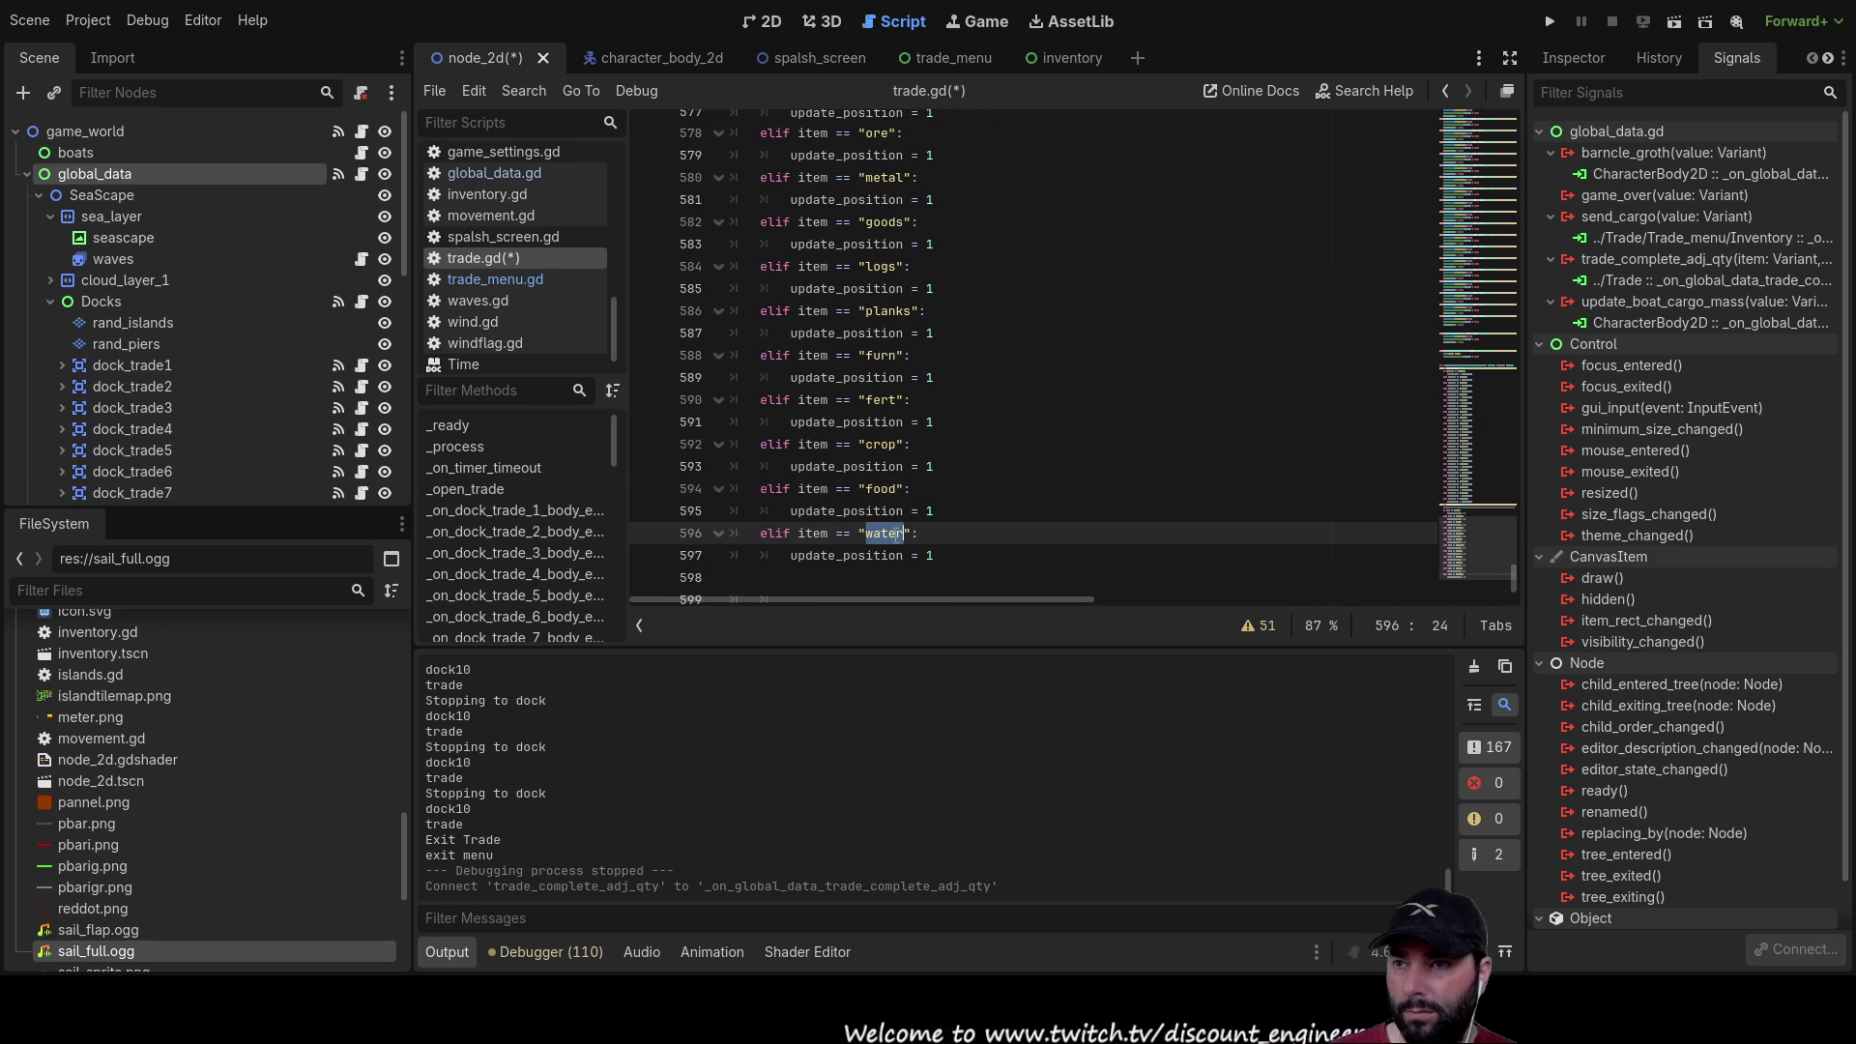
{"action": "type", "text": "wool"}
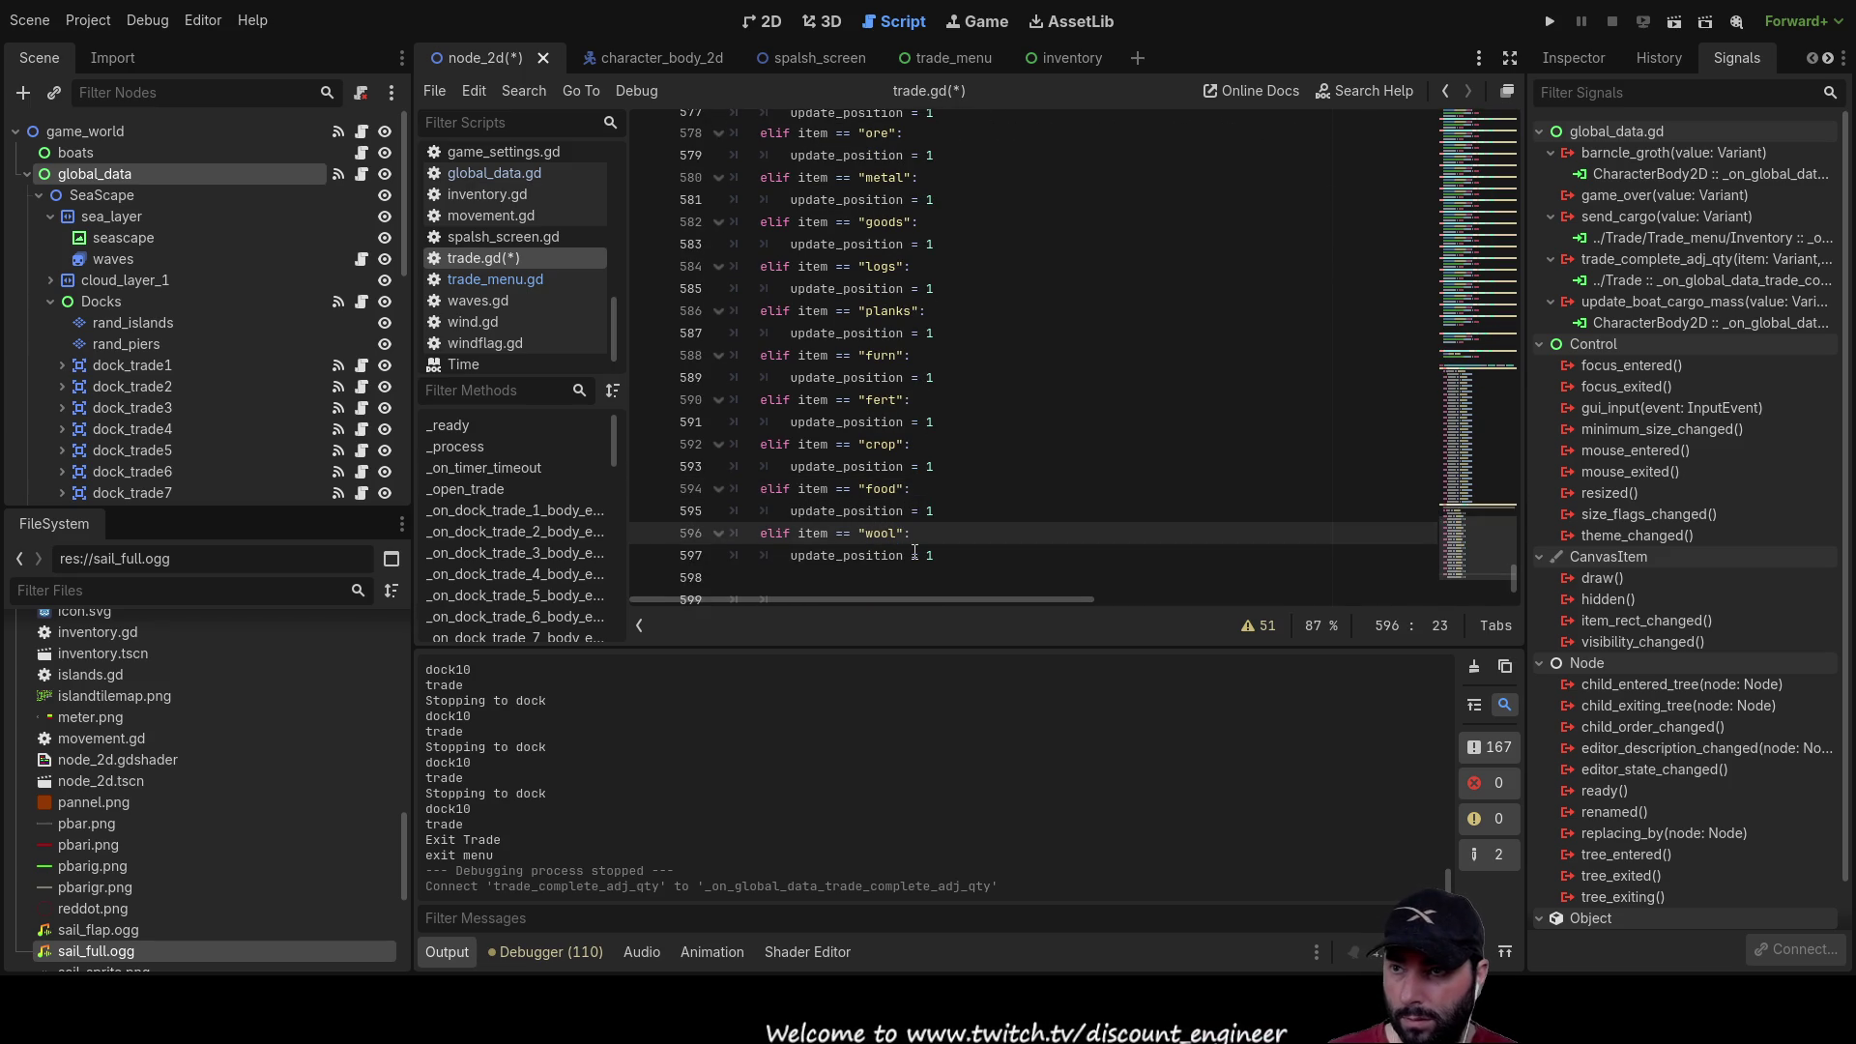
{"action": "key", "text": "Down"}
{"action": "key", "text": "Down"}
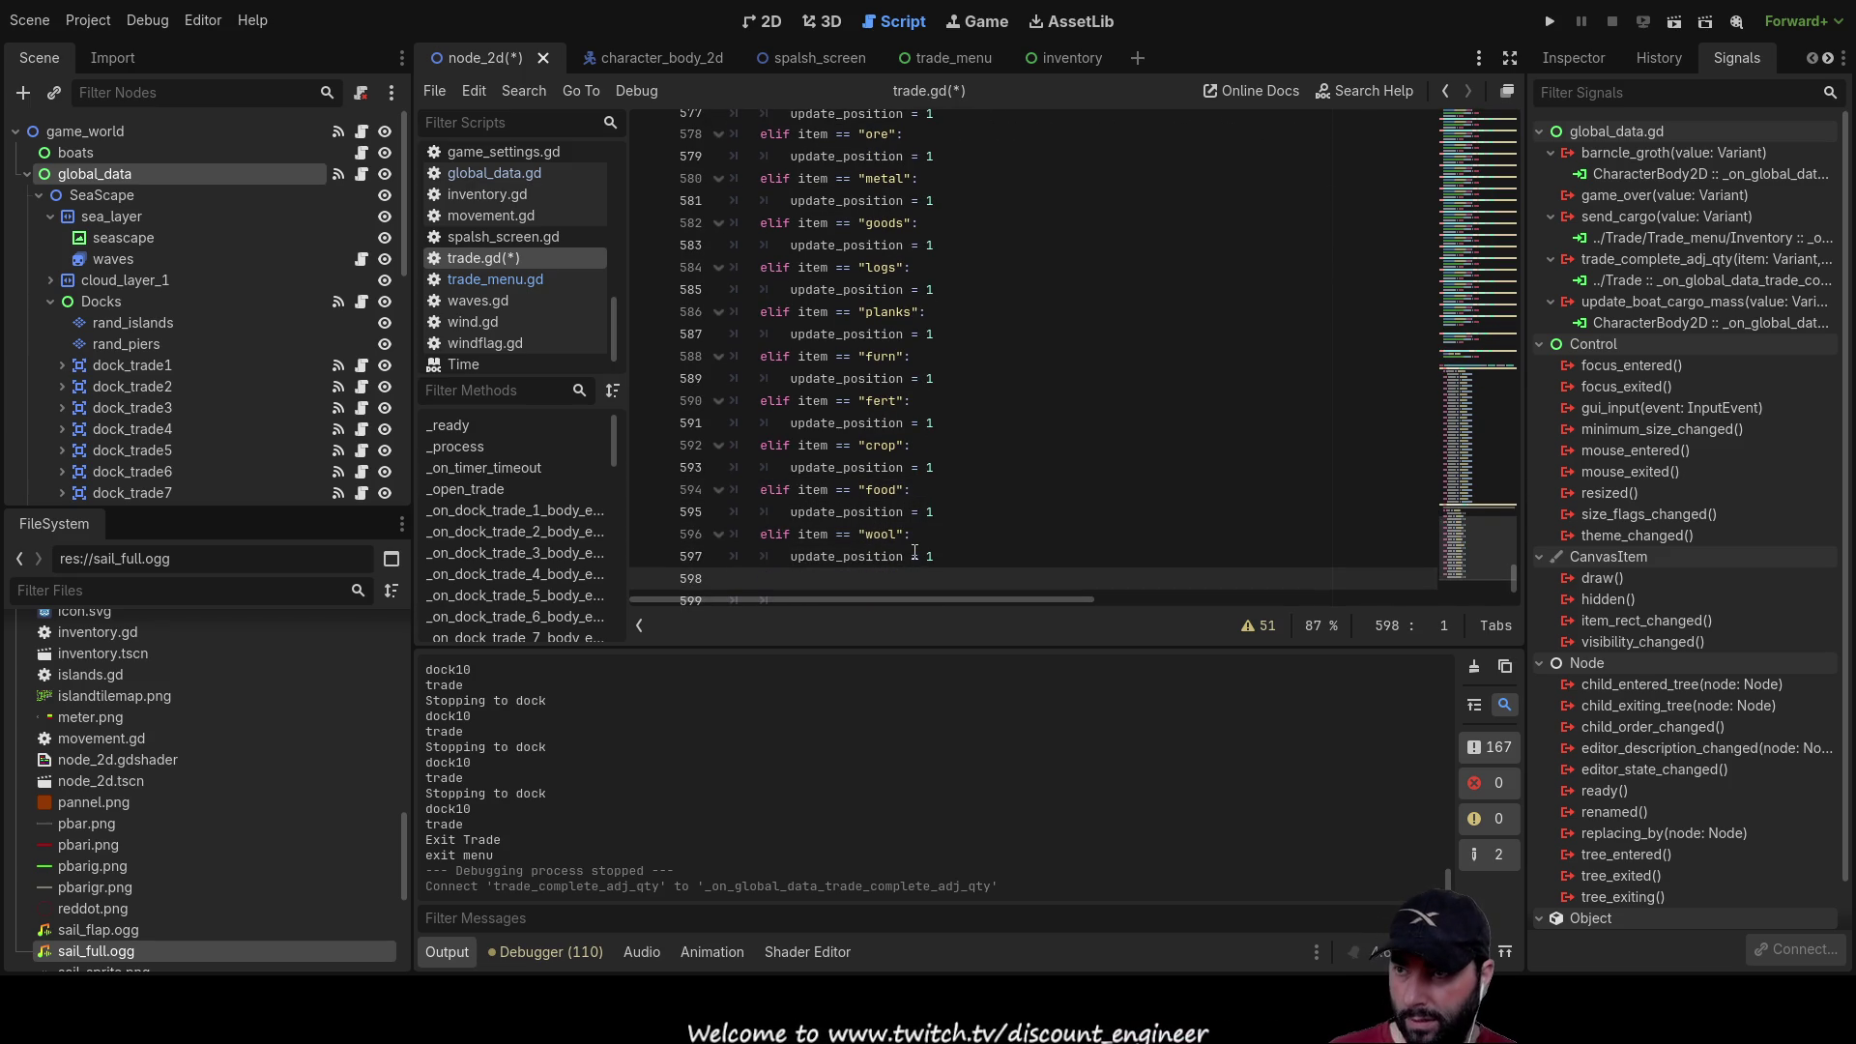
Step: Paste two more branches, name them thread and clothes, and copy the word clothes
{"action": "type", "text": "elif item == \"water\": \t\tupdate_position = 1"}
{"action": "type", "text": "elif item == \"water\": \t\tupdate_position = 1"}
{"action": "key", "text": "Up"}
{"action": "key", "text": "Up"}
{"action": "key", "text": "Up"}
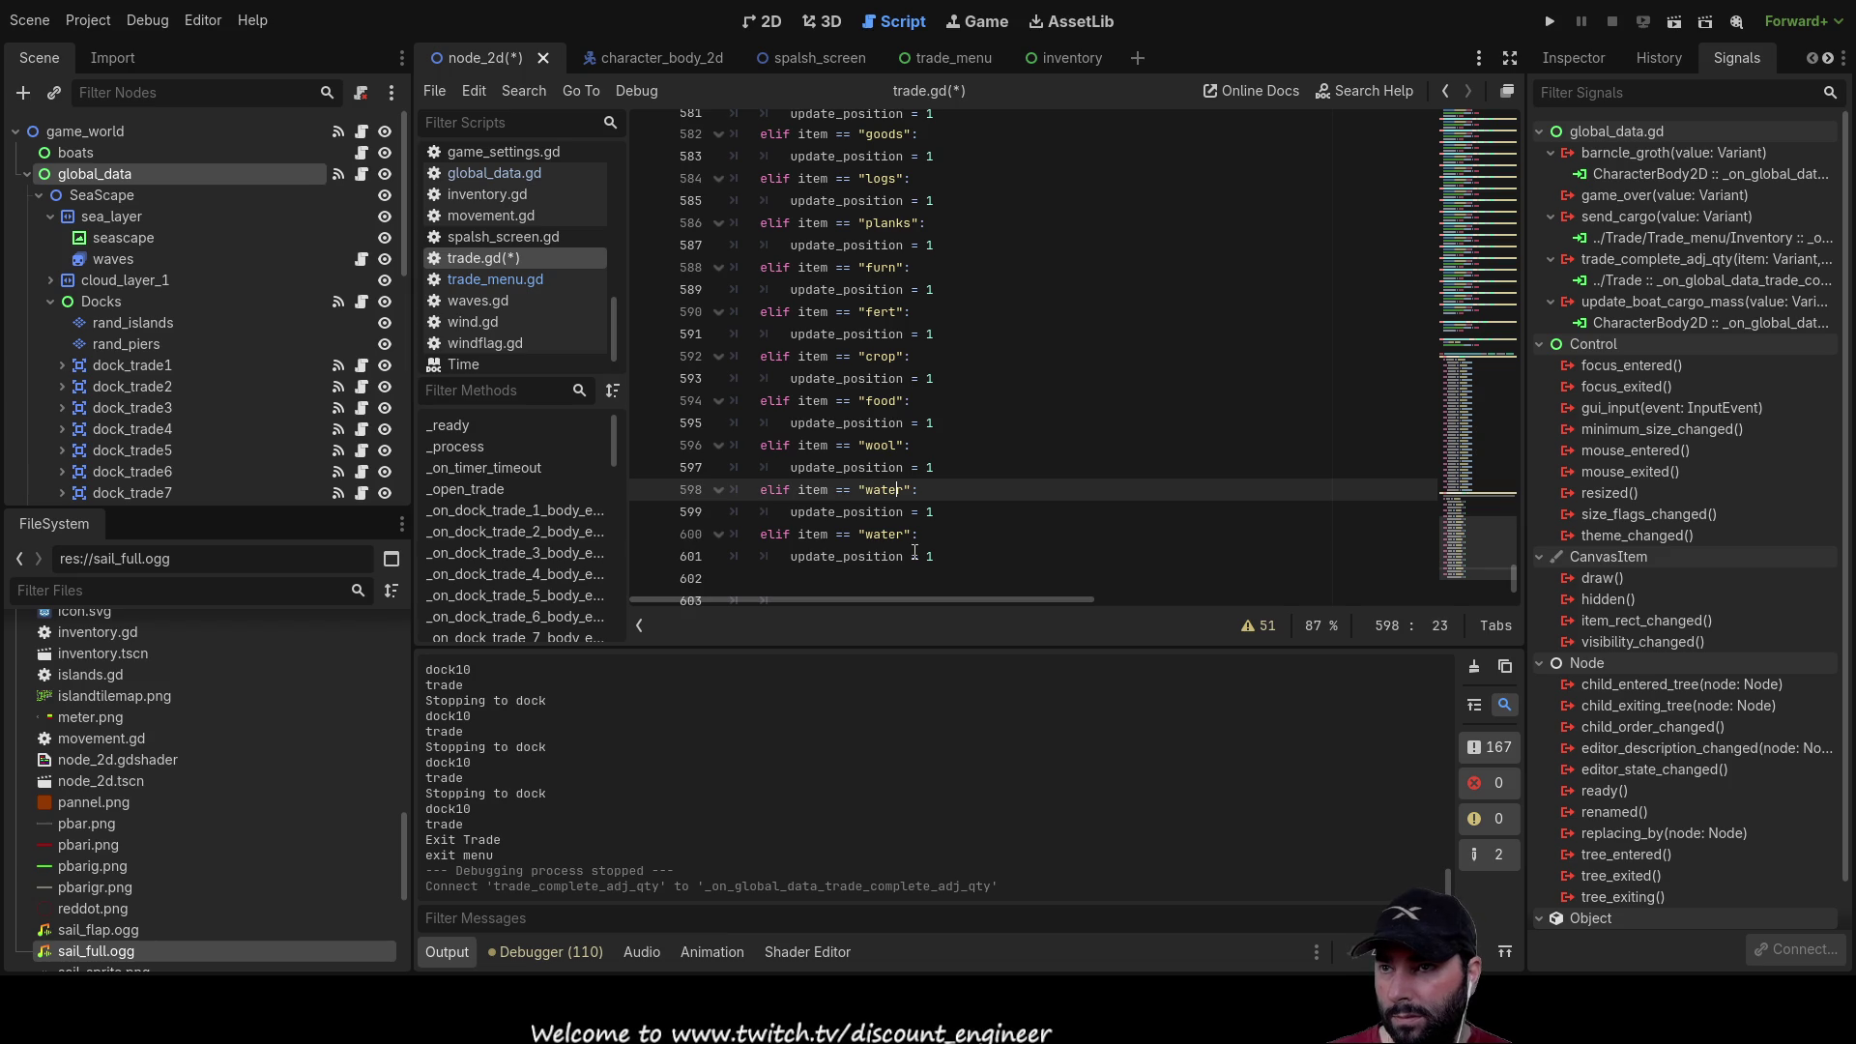
{"action": "key", "text": "BackSpace"}
{"action": "key", "text": "BackSpace"}
{"action": "key", "text": "BackSpace"}
{"action": "type", "text": "thread"}
{"action": "key", "text": "Down"}
{"action": "key", "text": "Down"}
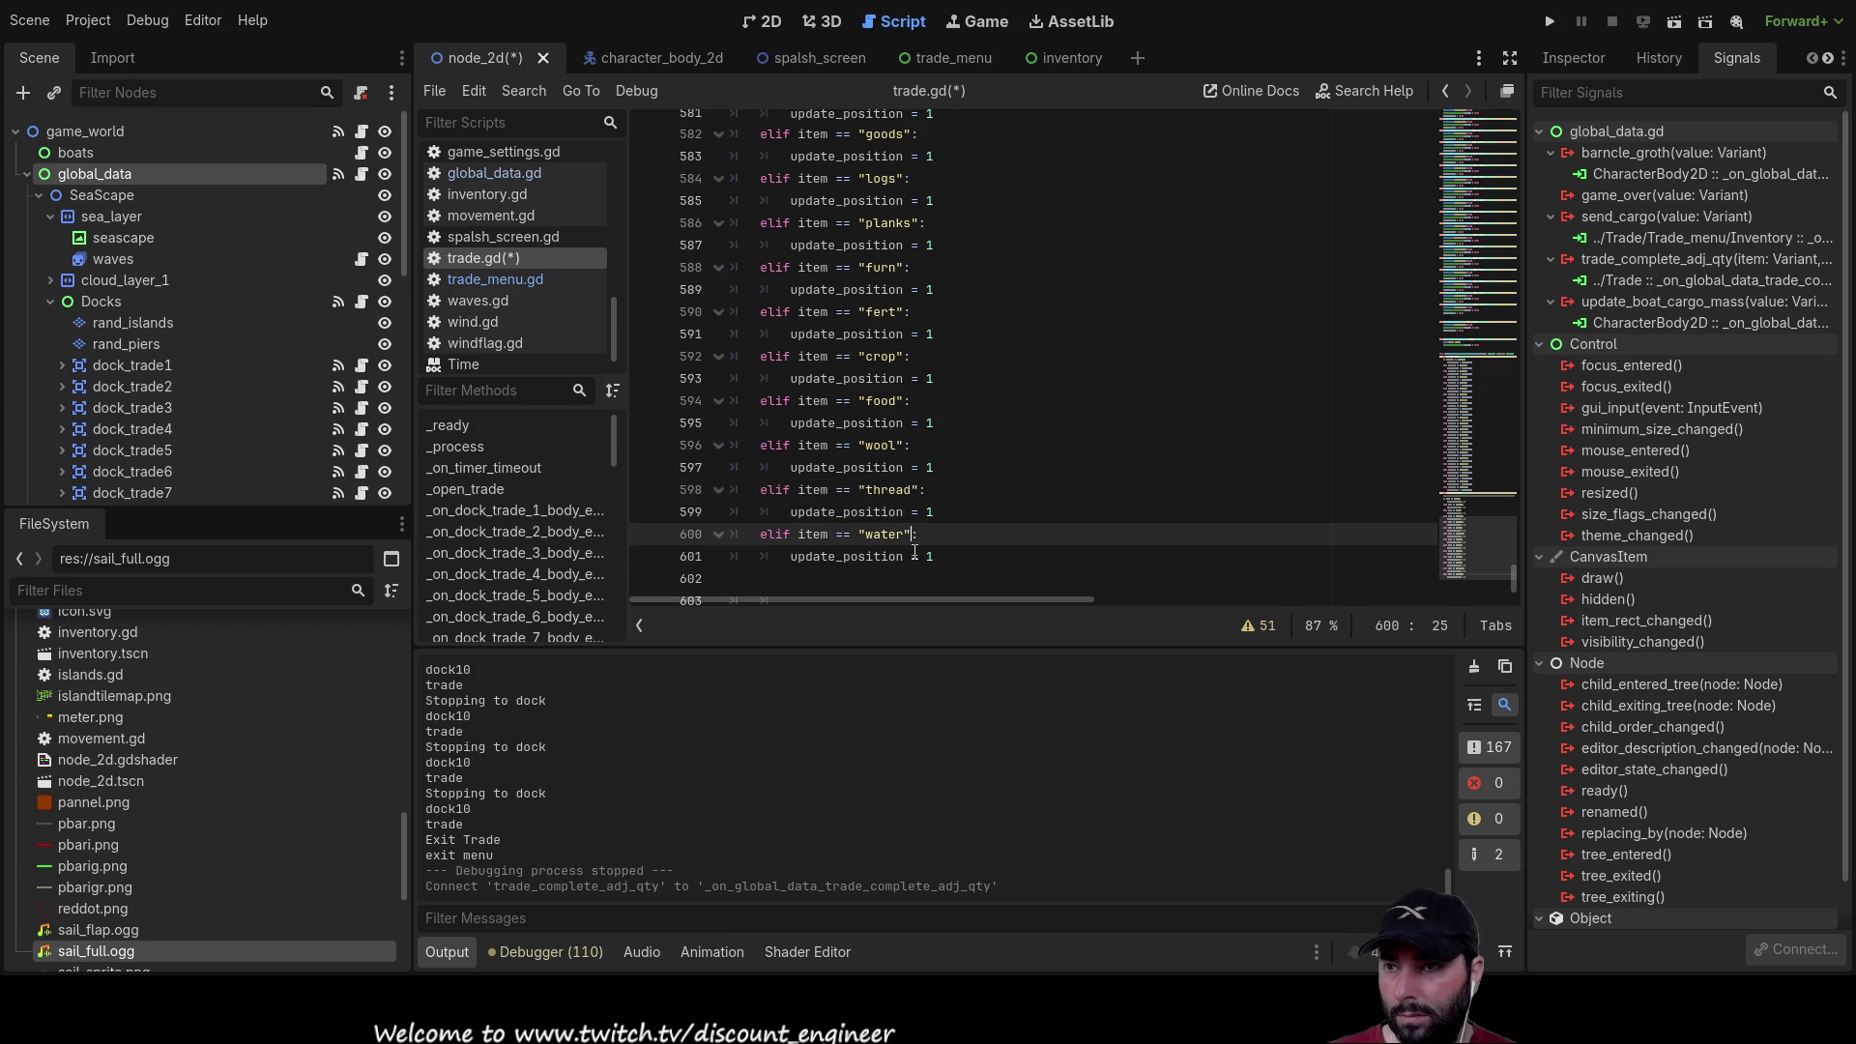
{"action": "key", "text": "BackSpace"}
{"action": "key", "text": "BackSpace"}
{"action": "key", "text": "BackSpace"}
{"action": "type", "text": "lothes"}
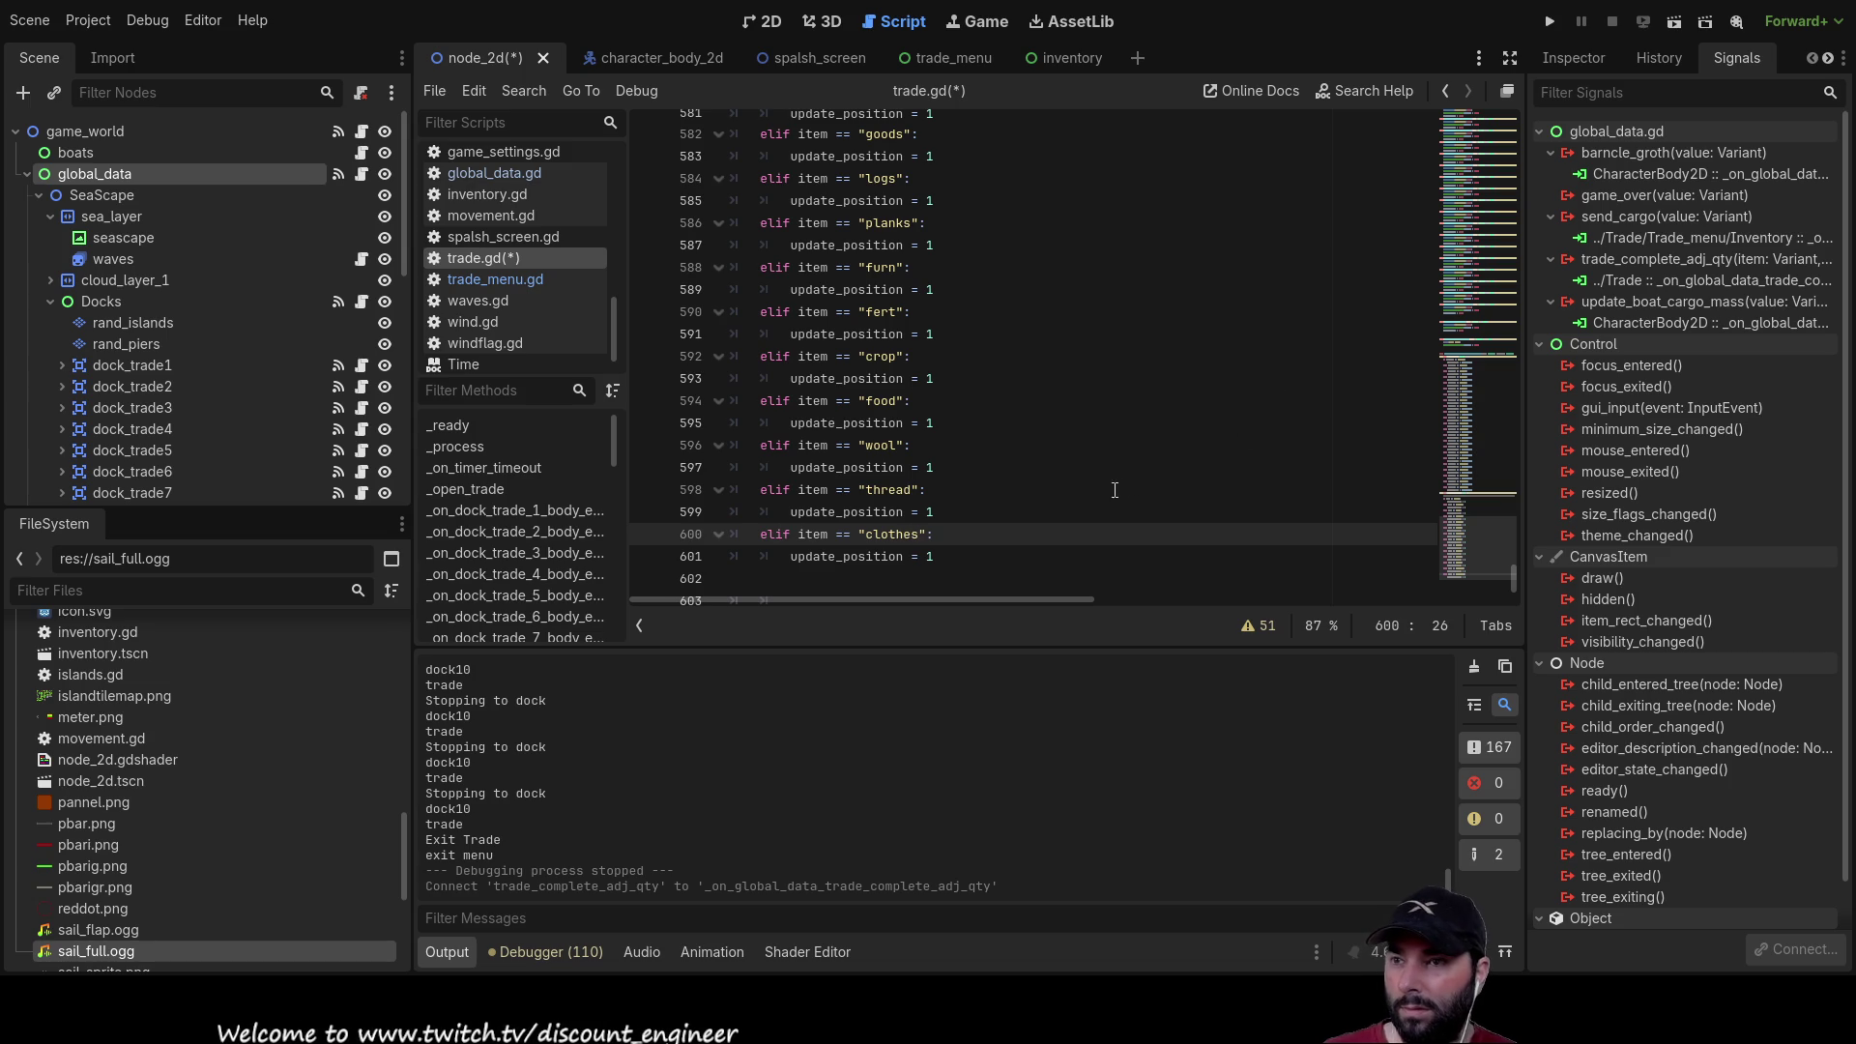
{"action": "double_click", "coordinate": [895, 532]}
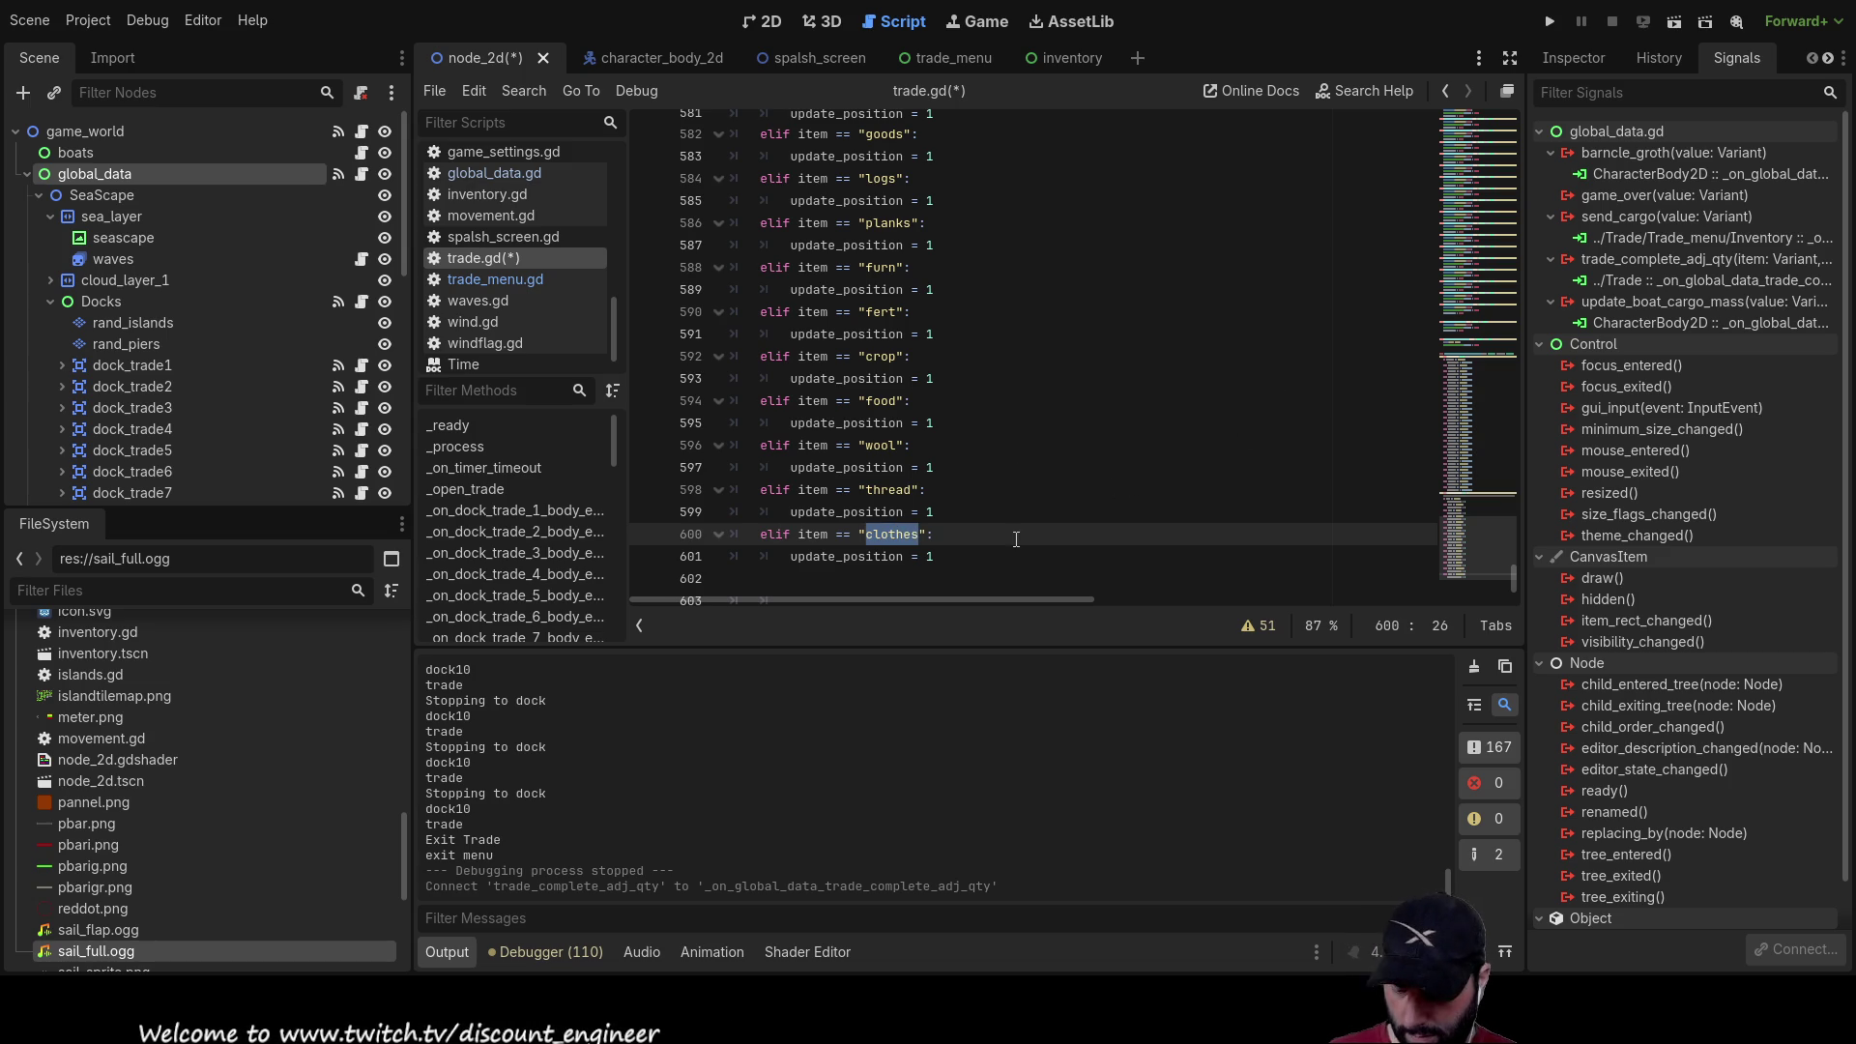
{"action": "scroll", "coordinate": [1018, 481], "scroll_direction": "up", "scroll_amount": 2}
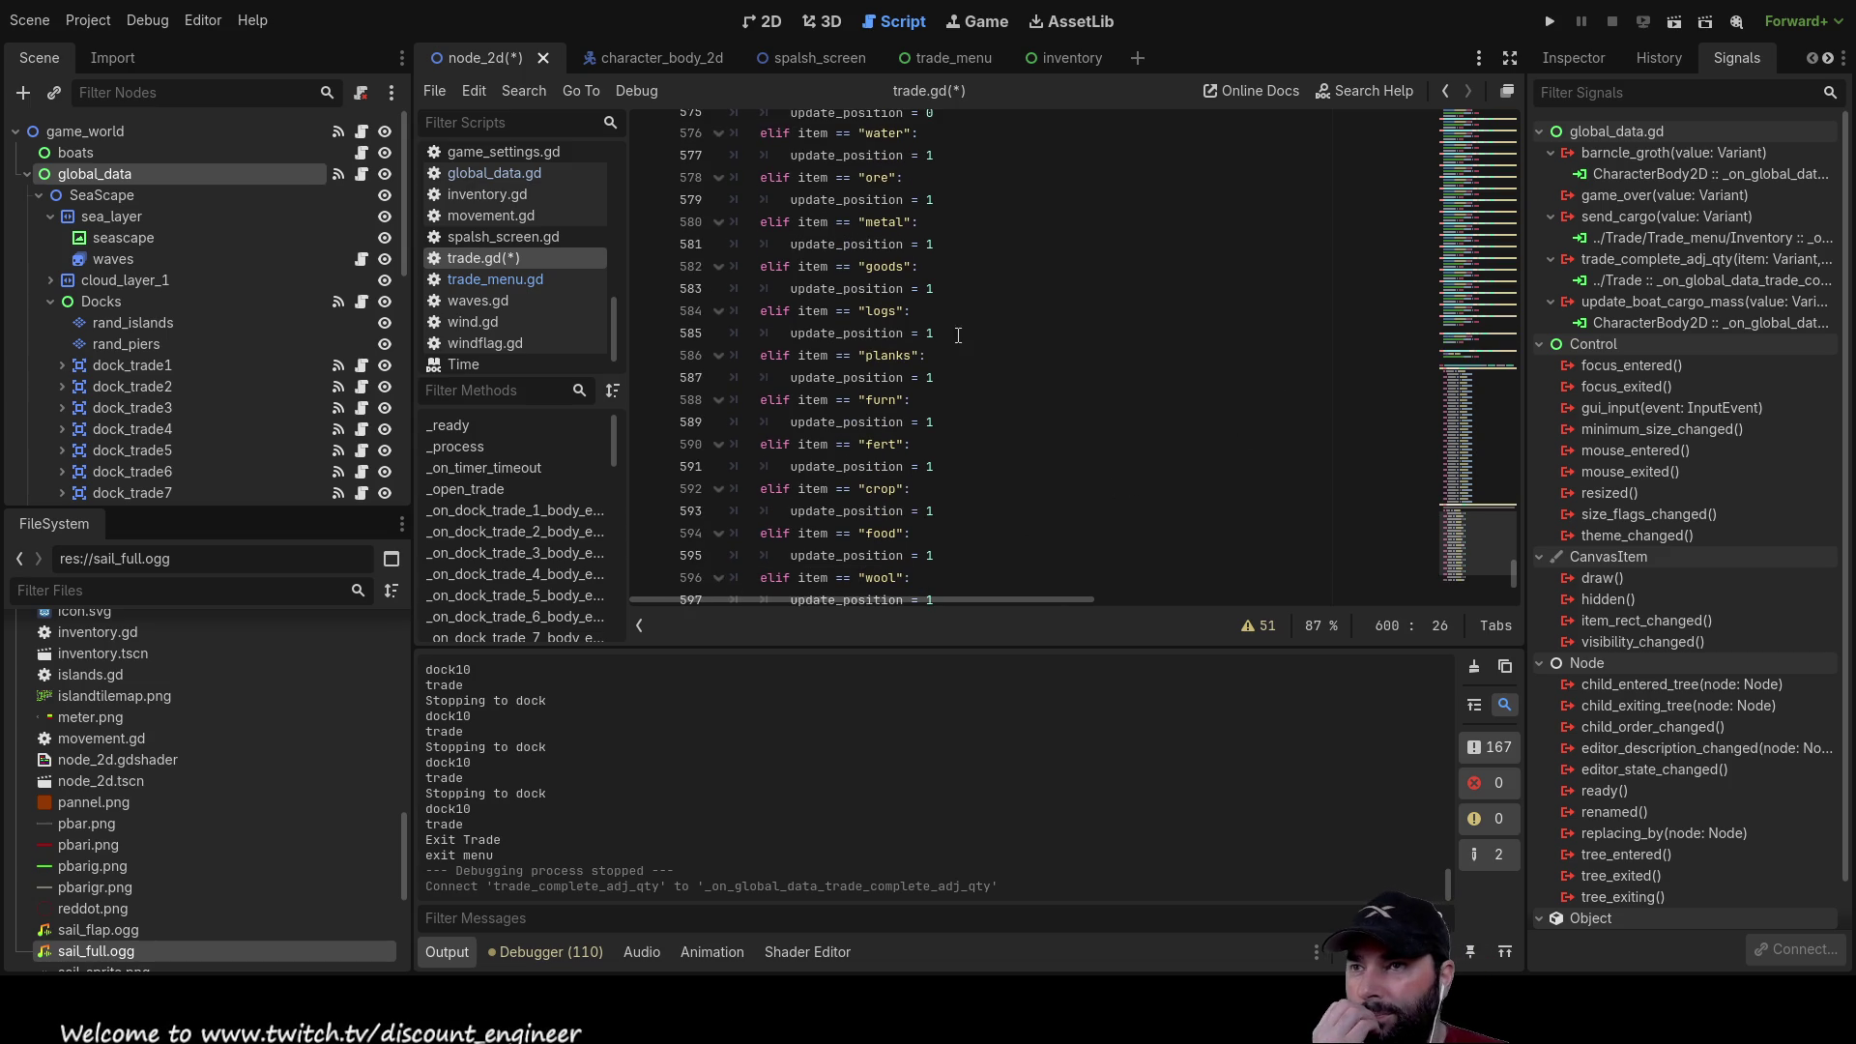
{"action": "scroll", "coordinate": [878, 265], "scroll_direction": "up", "scroll_amount": 5}
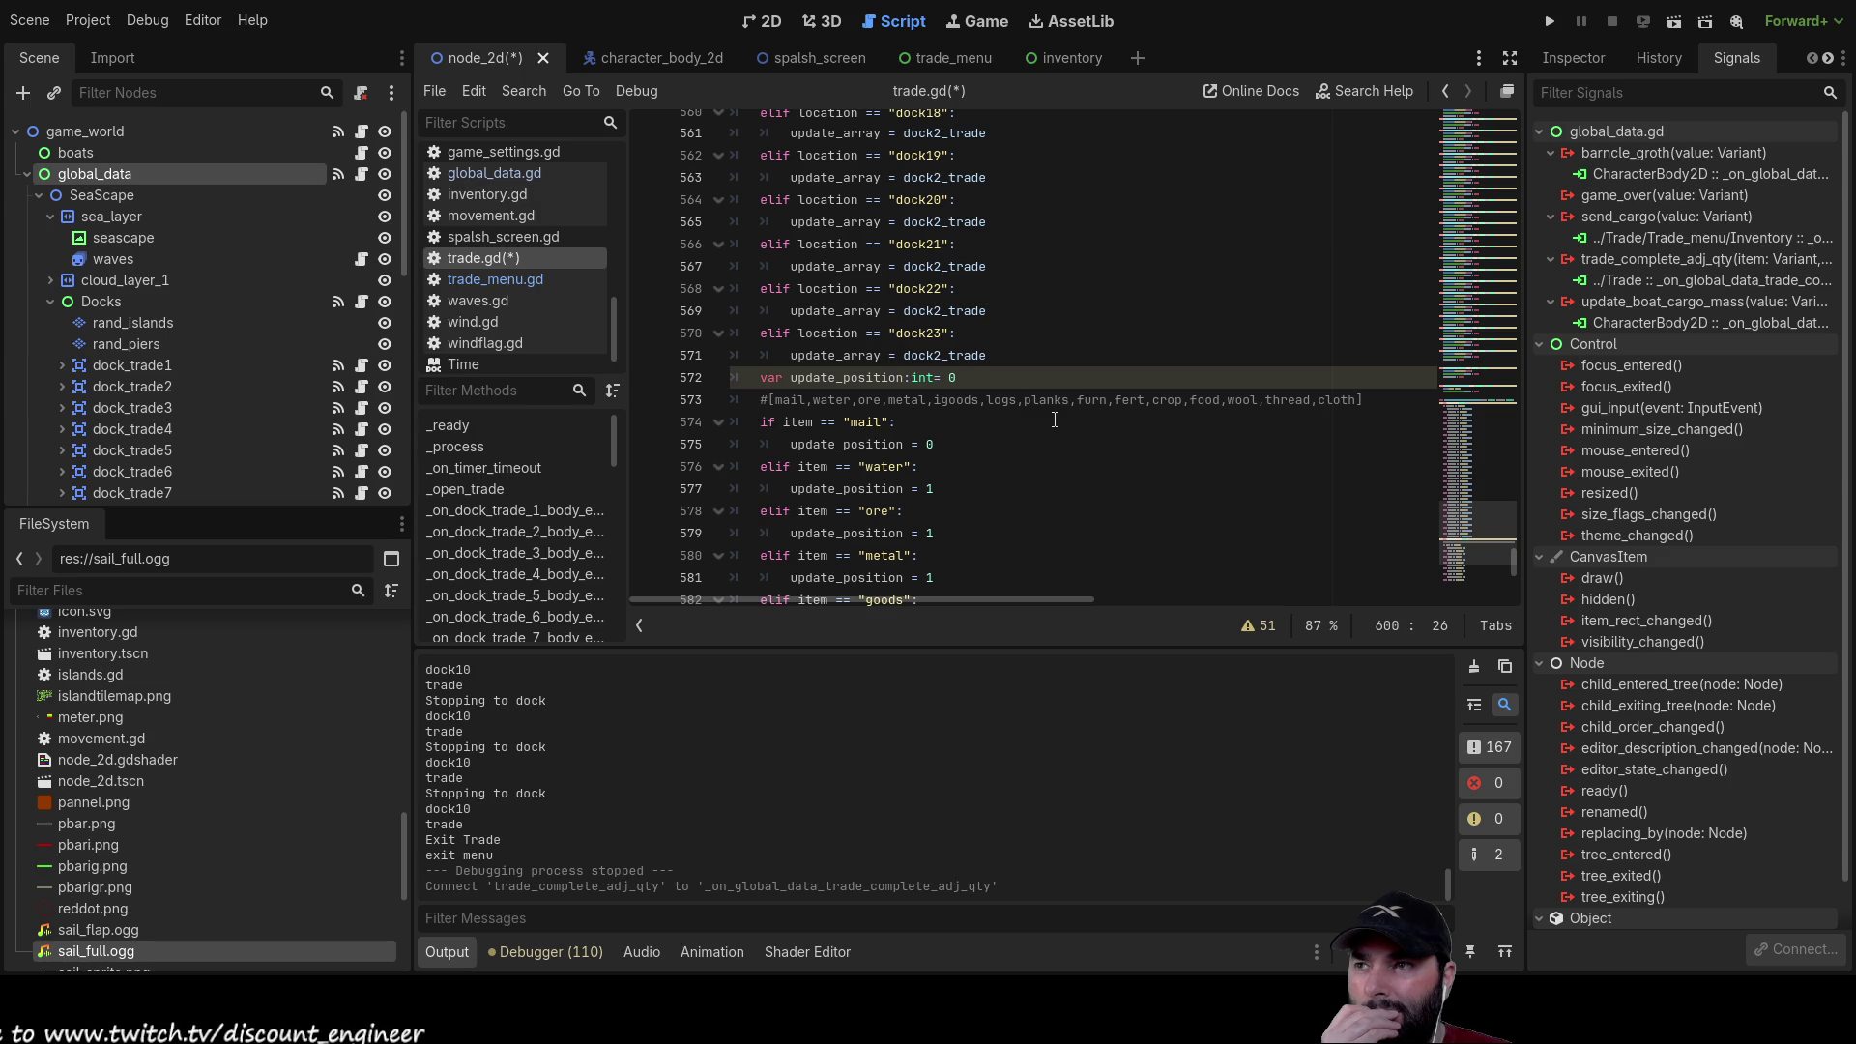
Step: In trade_menu.gd, paste clothes onto blank line 135, then delete the stray text
{"action": "left_click", "coordinate": [530, 280]}
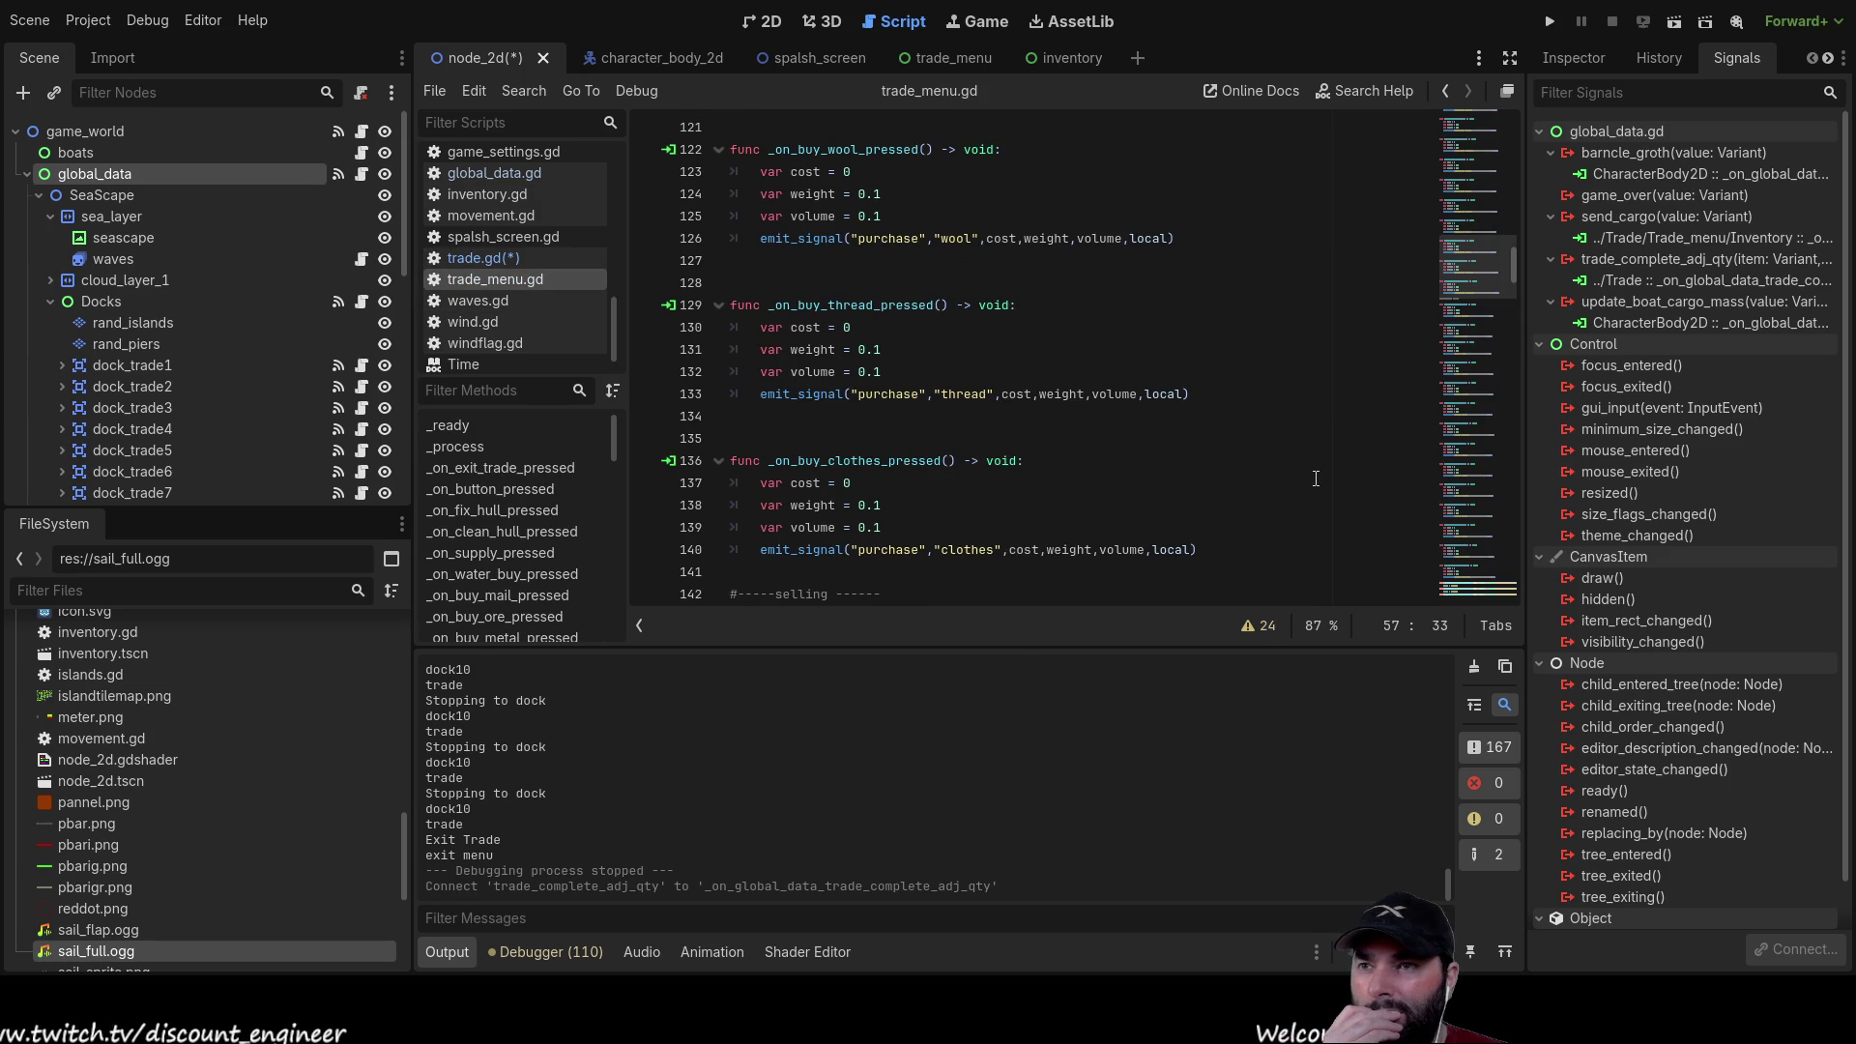
{"action": "double_click", "coordinate": [967, 550]}
{"action": "key", "text": "ctrl+c"}
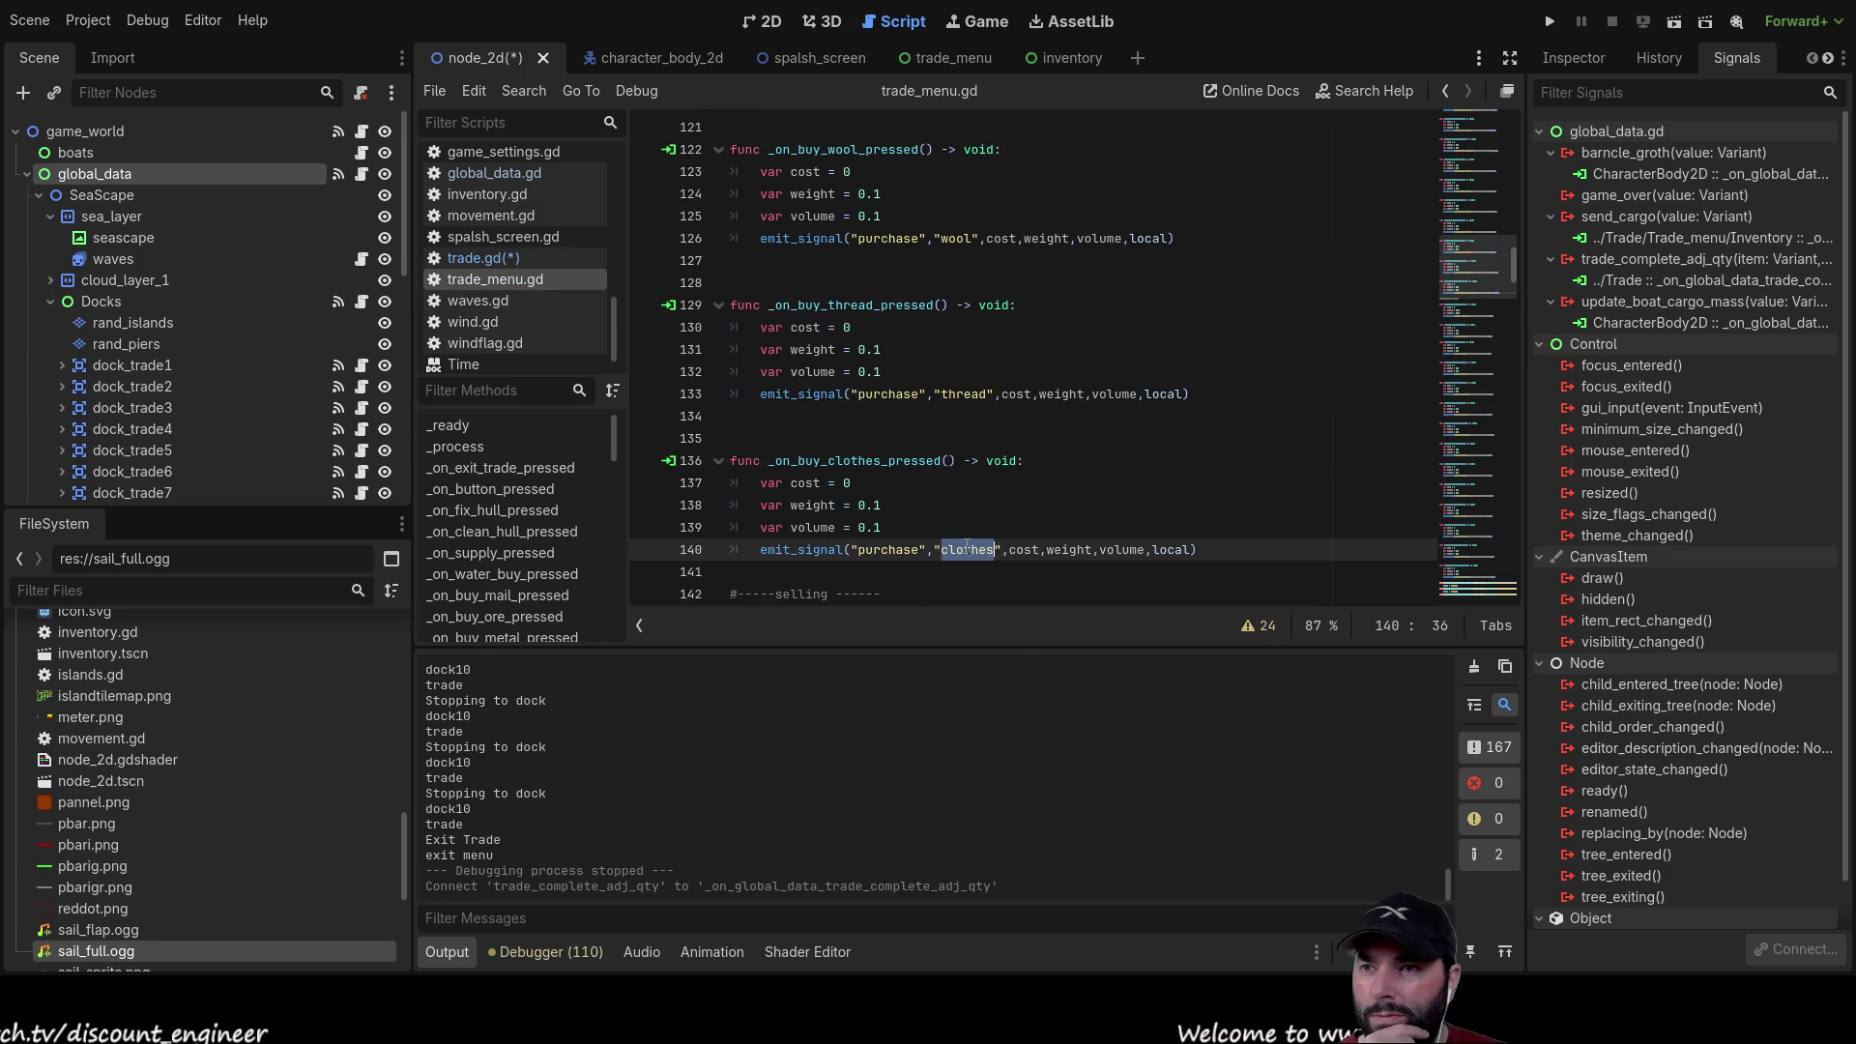
{"action": "left_click", "coordinate": [827, 444]}
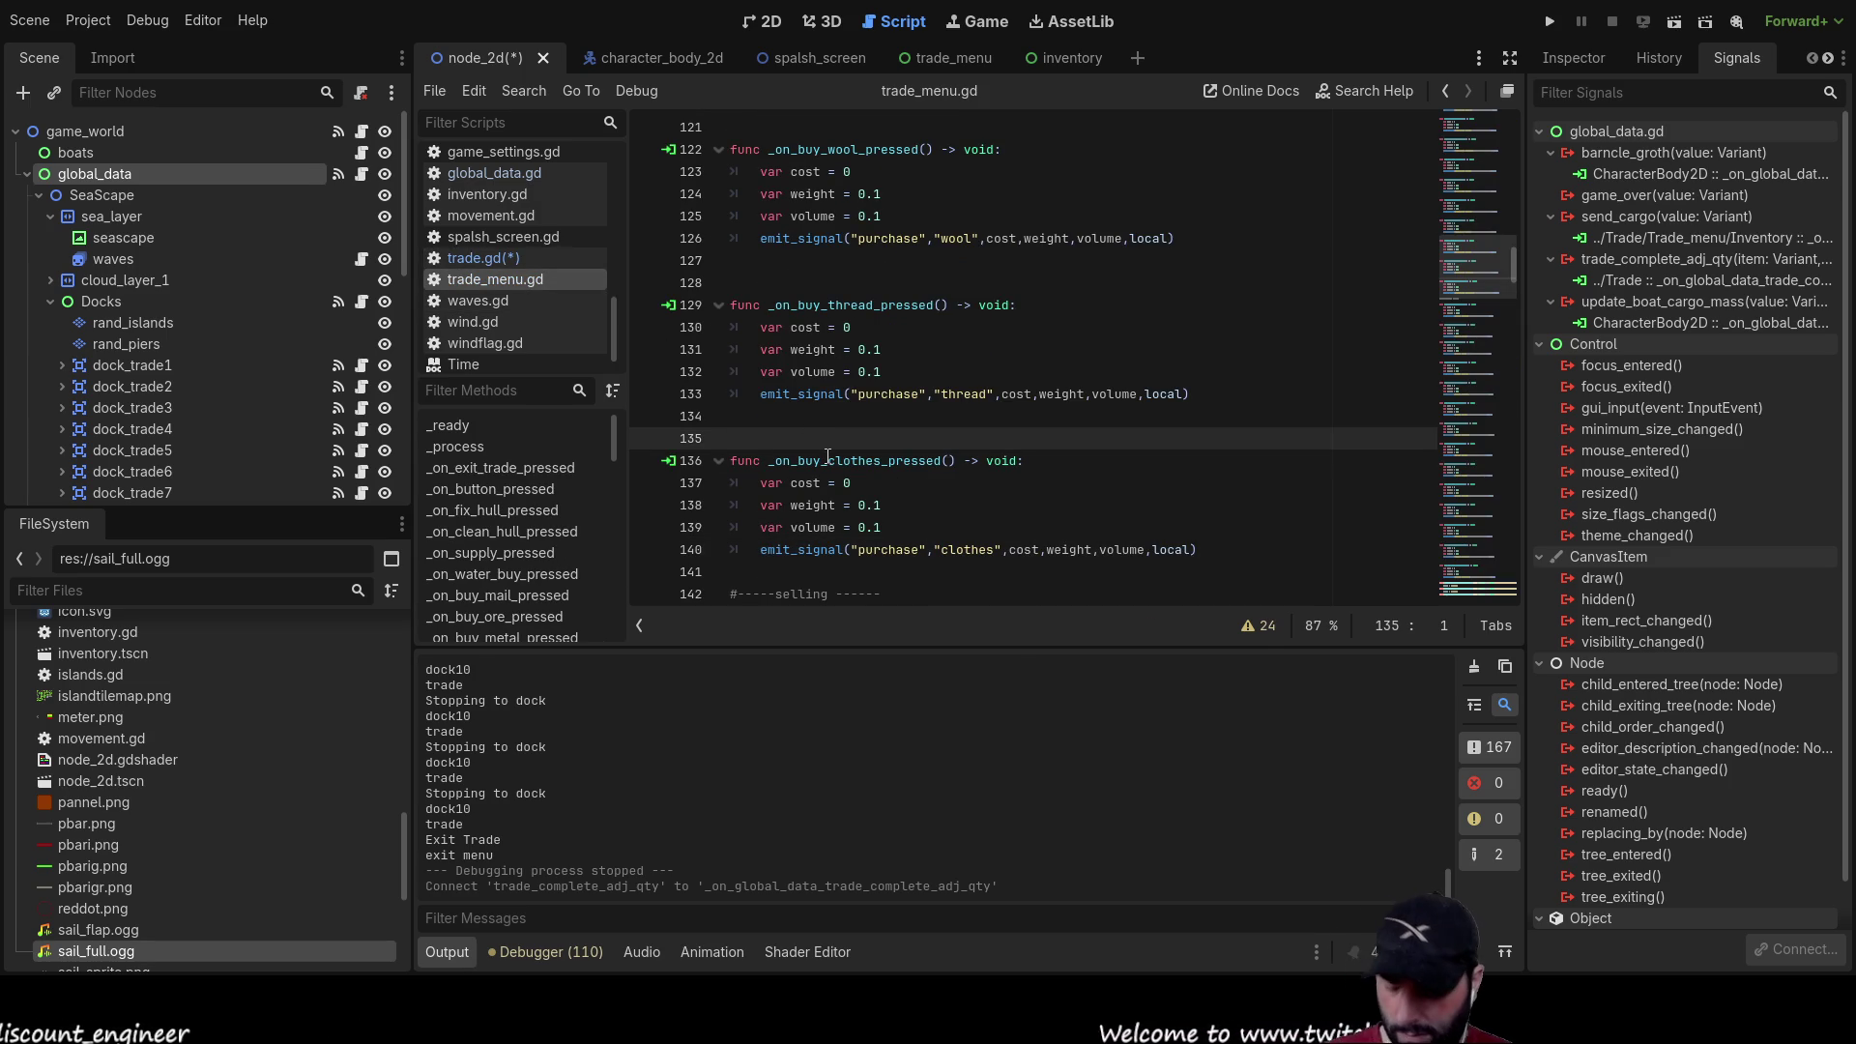
{"action": "key", "text": "ctrl+v"}
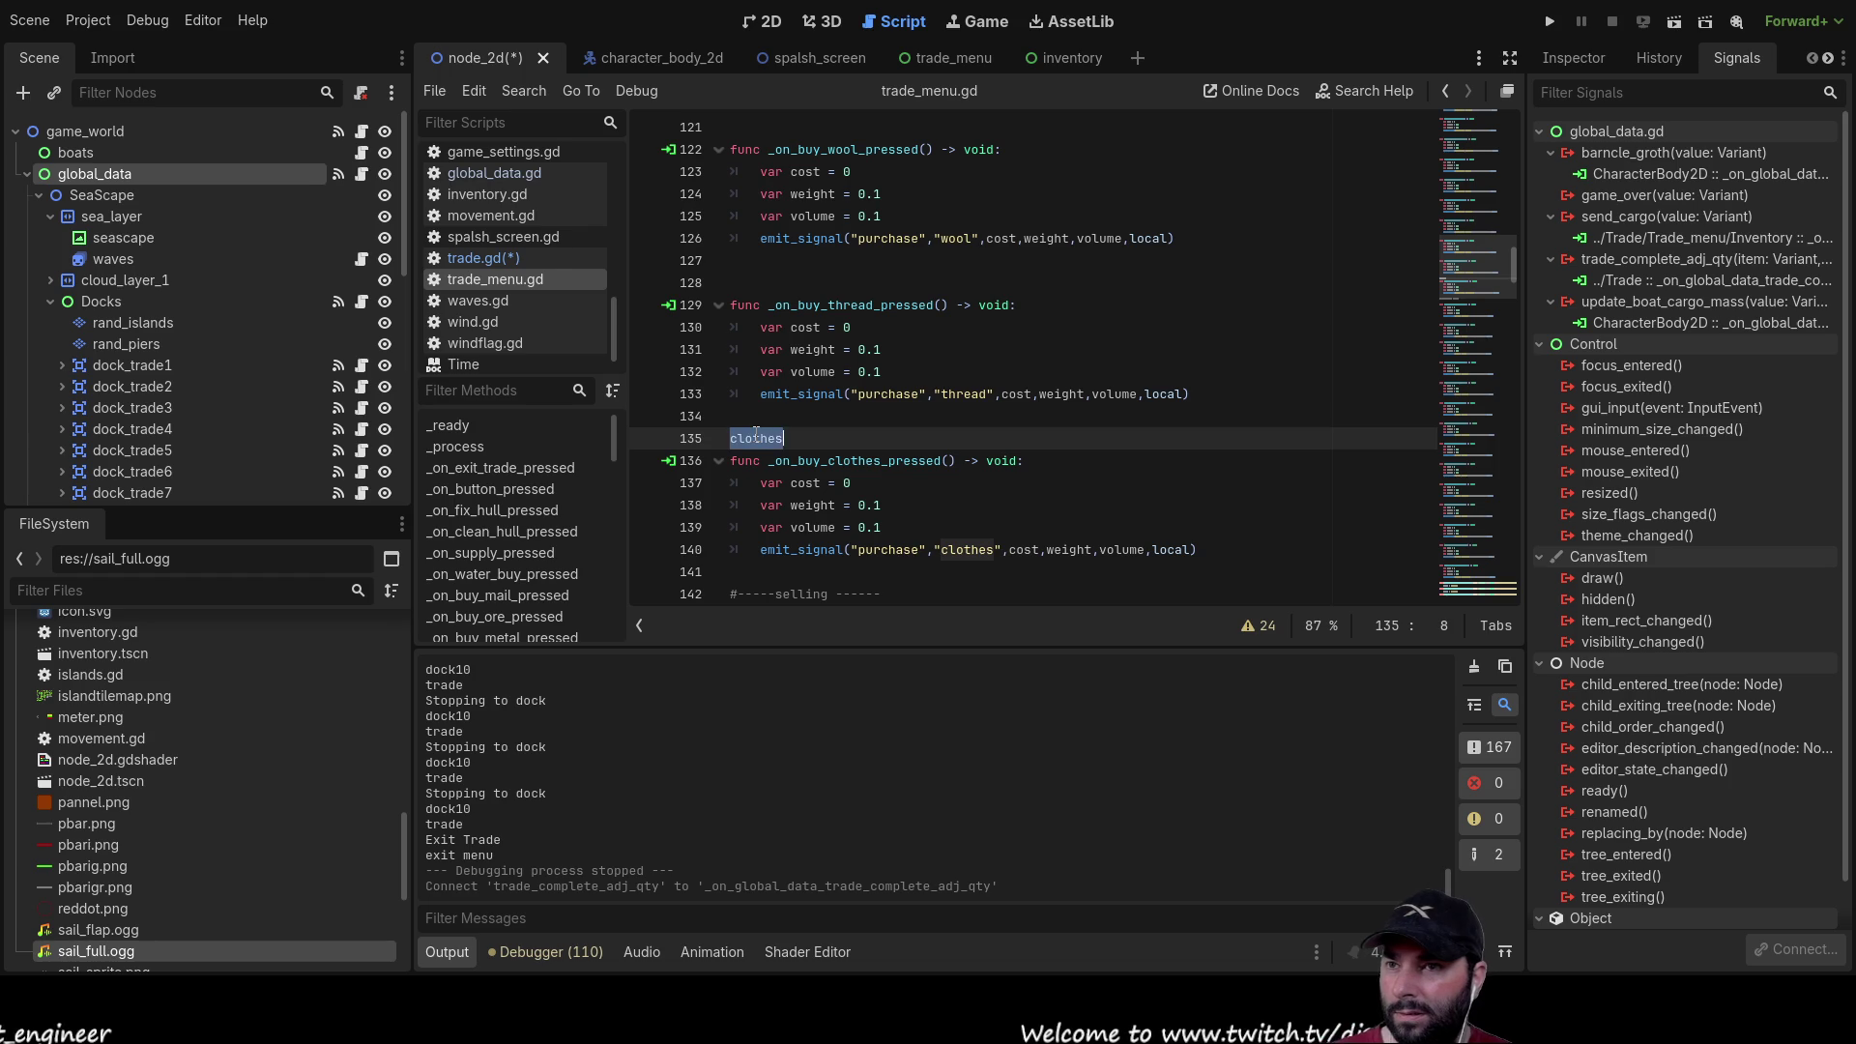
{"action": "left_click_drag", "start_coordinate": [795, 437], "coordinate": [683, 438]}
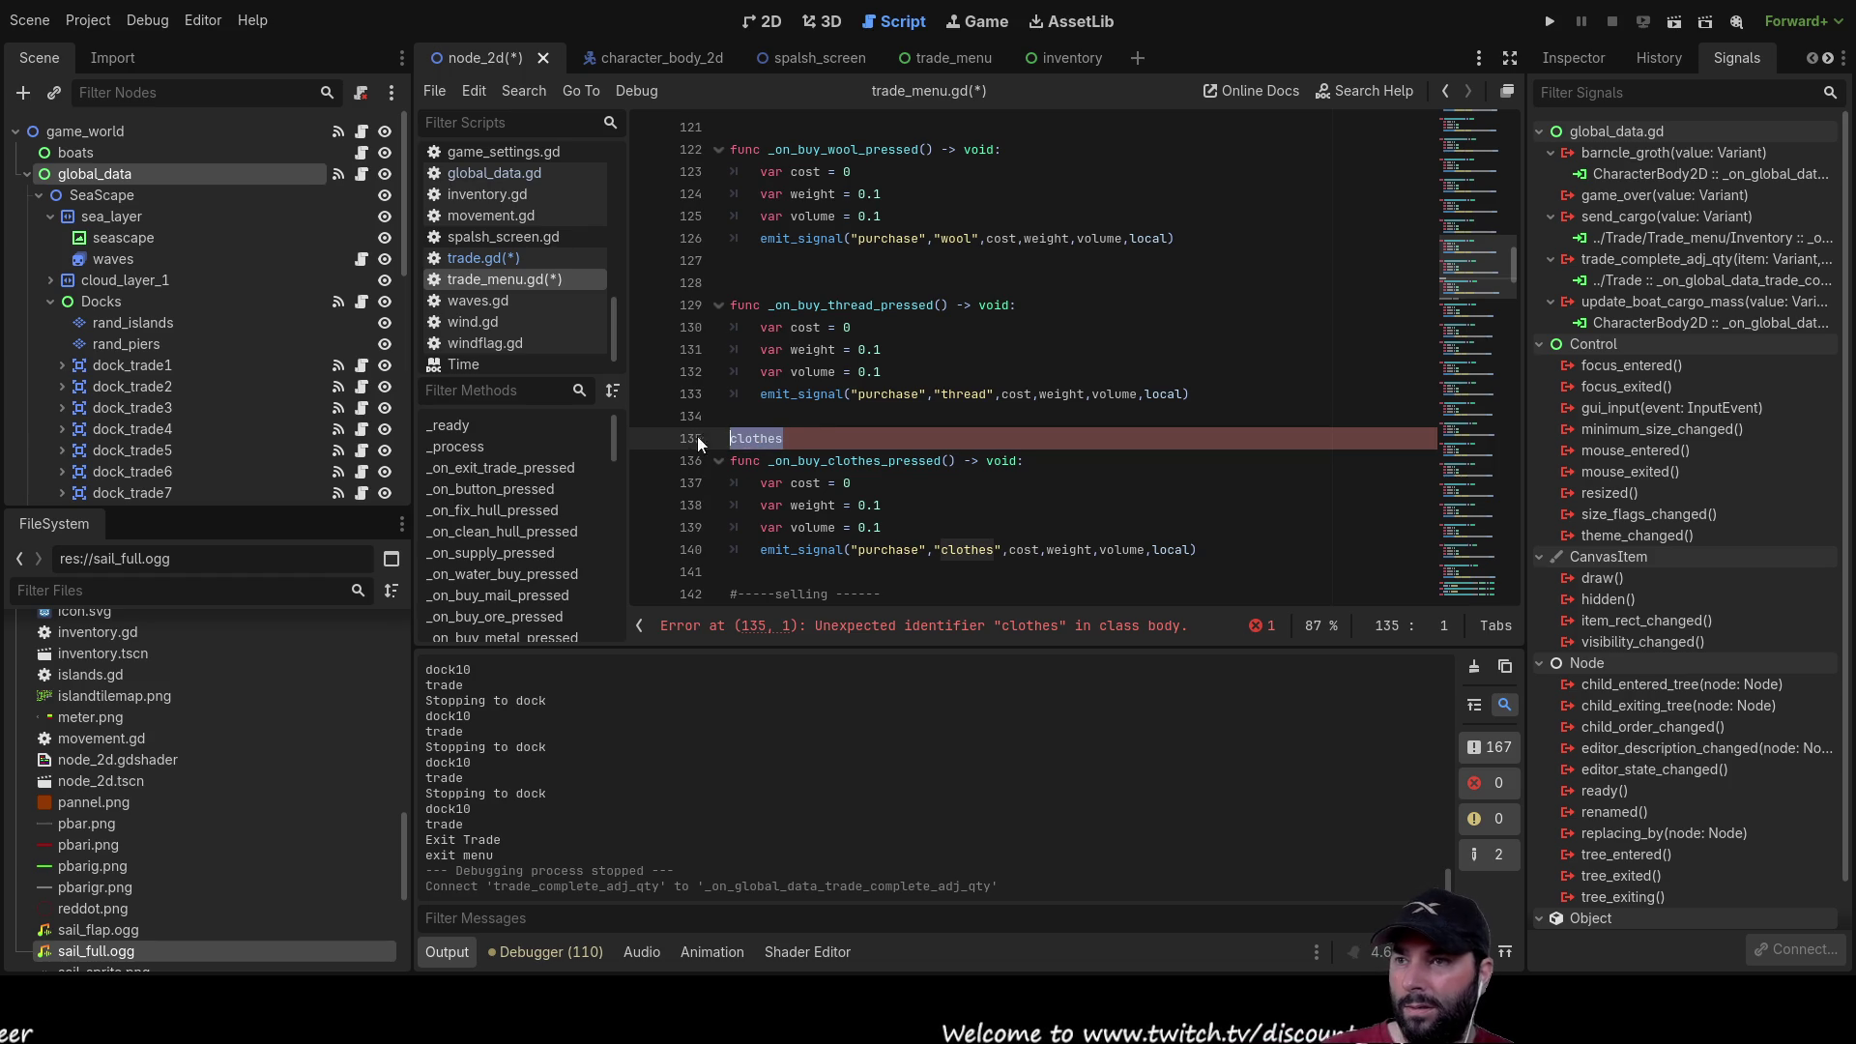
{"action": "key", "text": "BackSpace"}
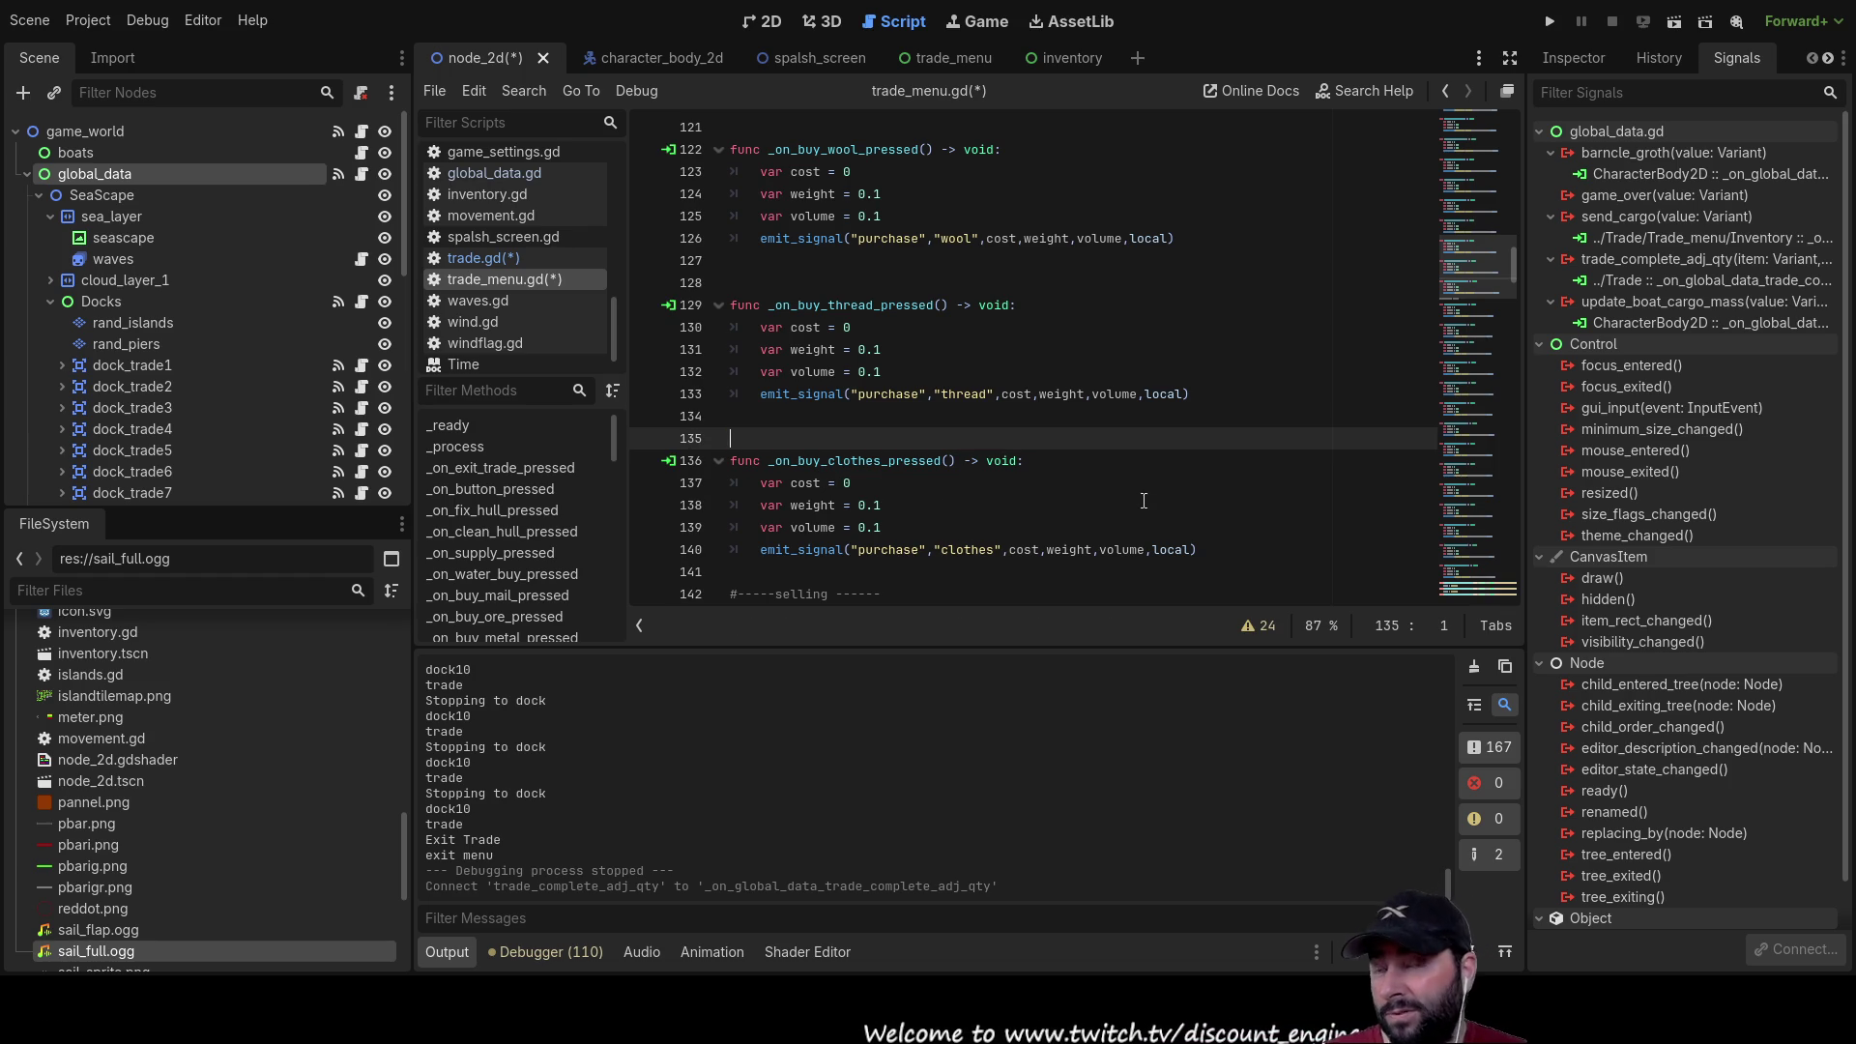
Step: Scroll back up through trade_menu.gd and return to trade.gd
{"action": "scroll", "coordinate": [1155, 488], "scroll_direction": "up", "scroll_amount": 4}
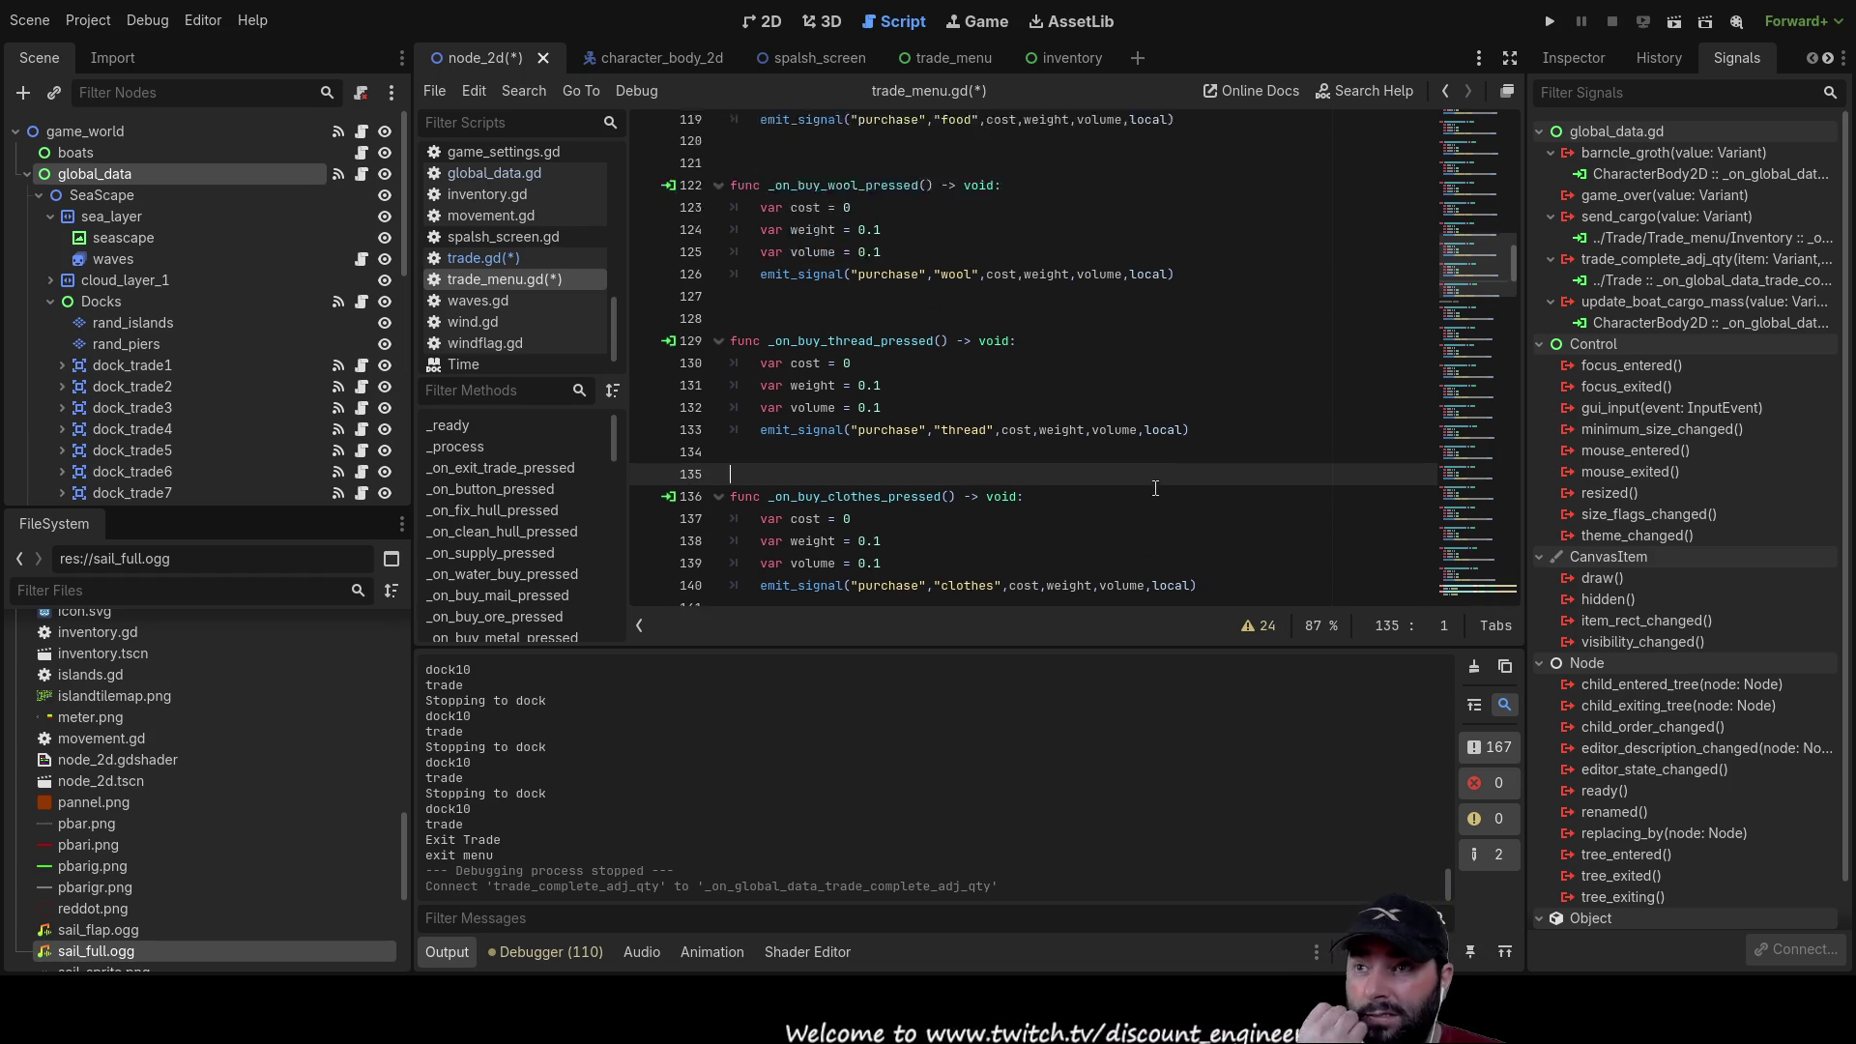
{"action": "scroll", "coordinate": [1155, 488], "scroll_direction": "up", "scroll_amount": 4}
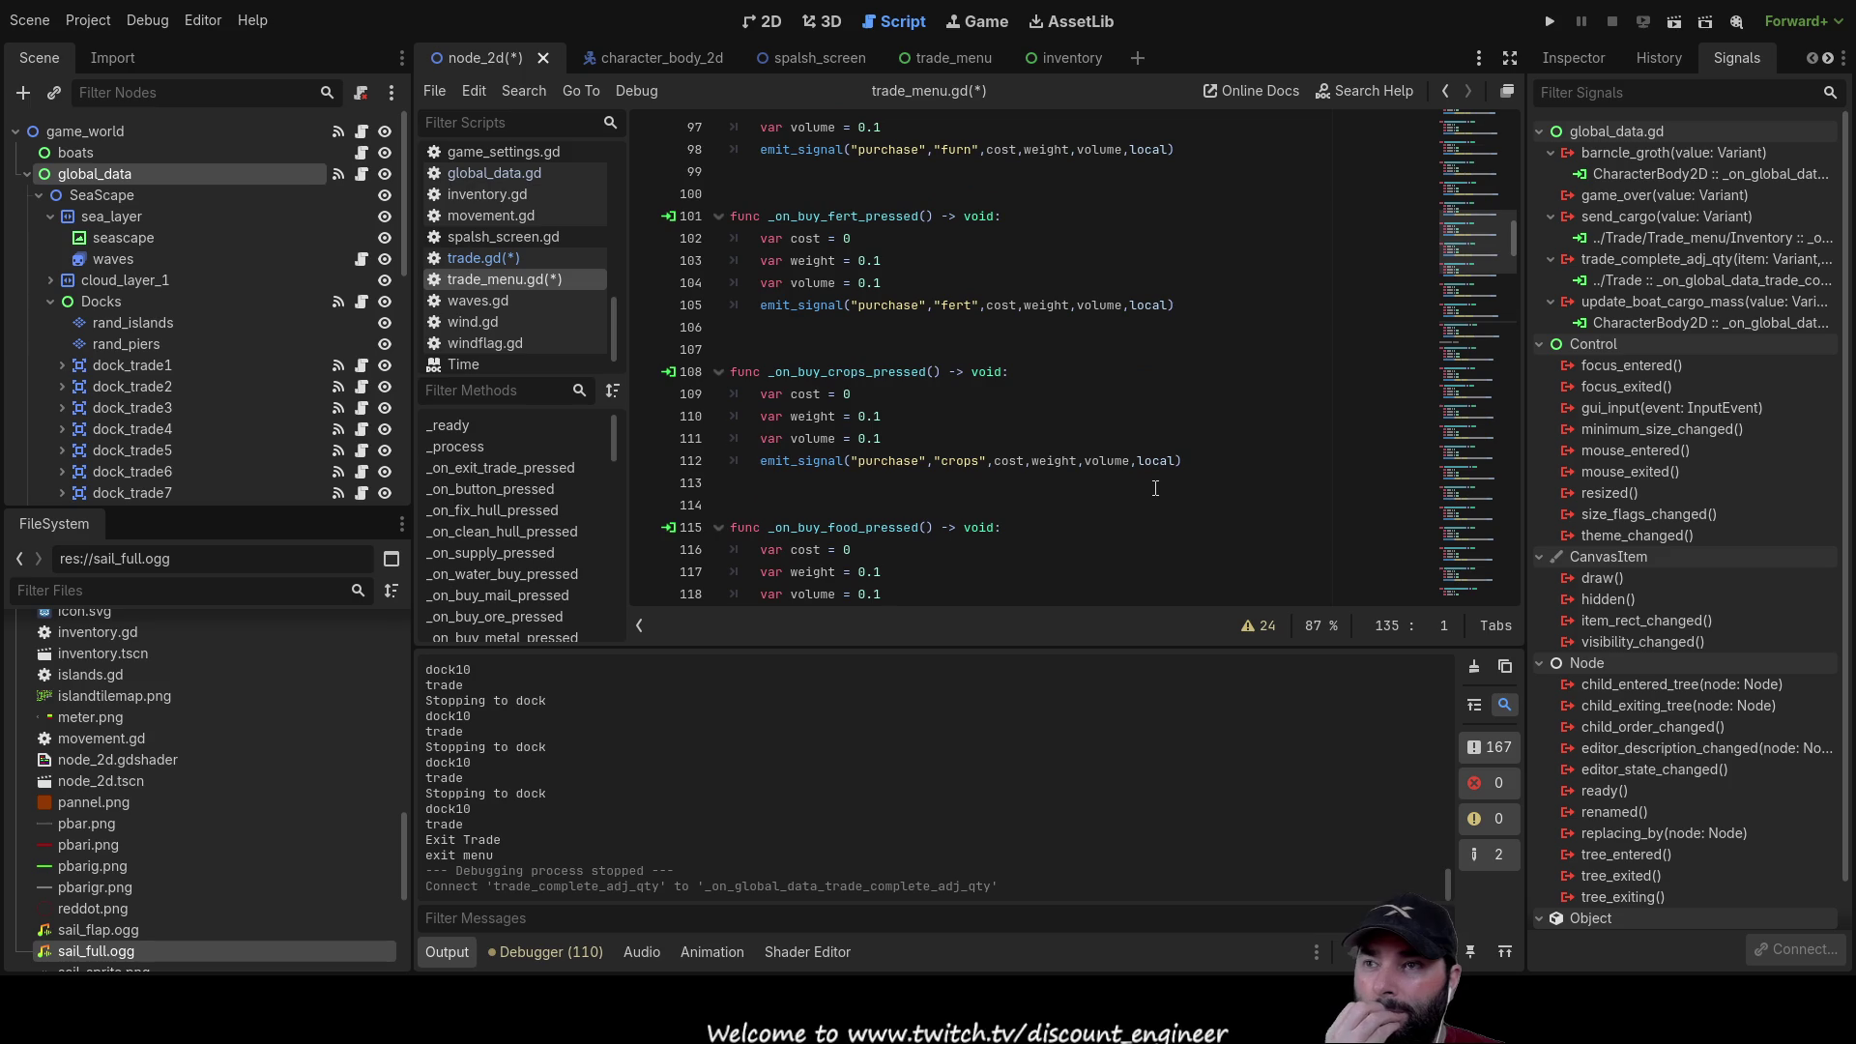
{"action": "scroll", "coordinate": [1156, 488], "scroll_direction": "up", "scroll_amount": 7}
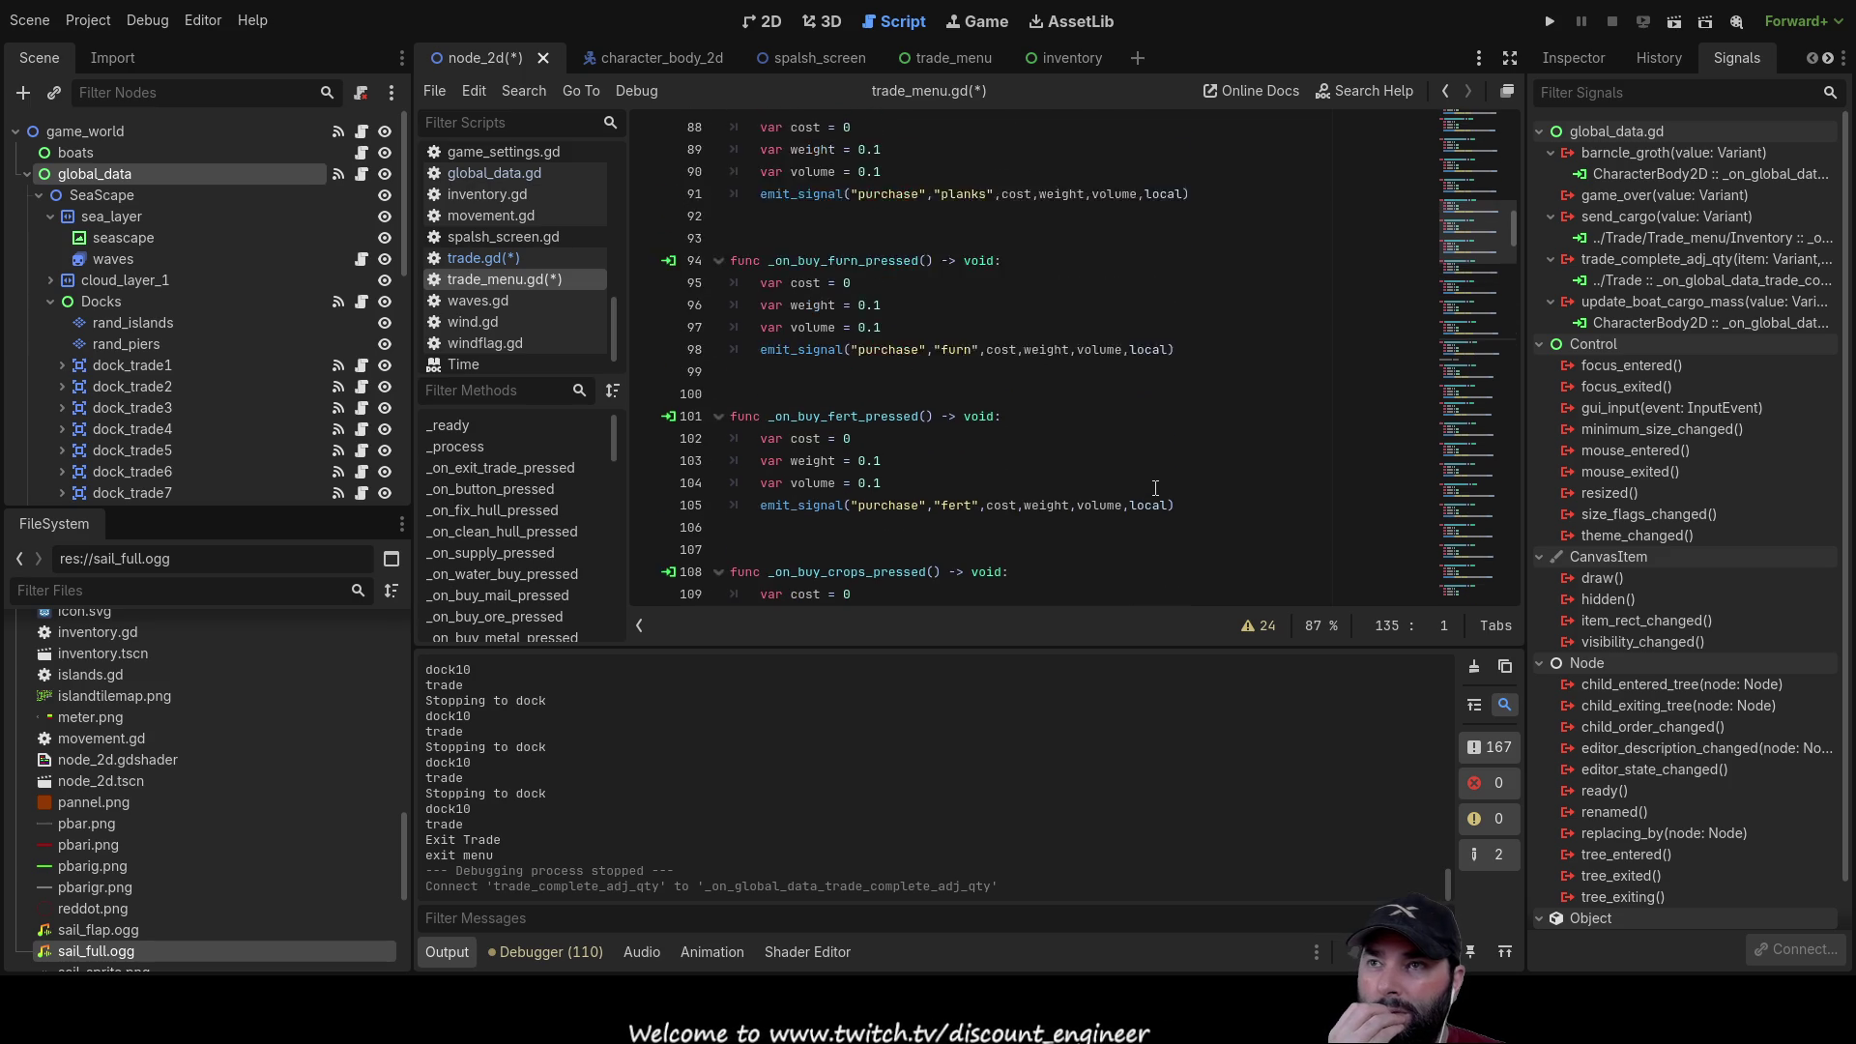
{"action": "scroll", "coordinate": [1156, 488], "scroll_direction": "up", "scroll_amount": 2}
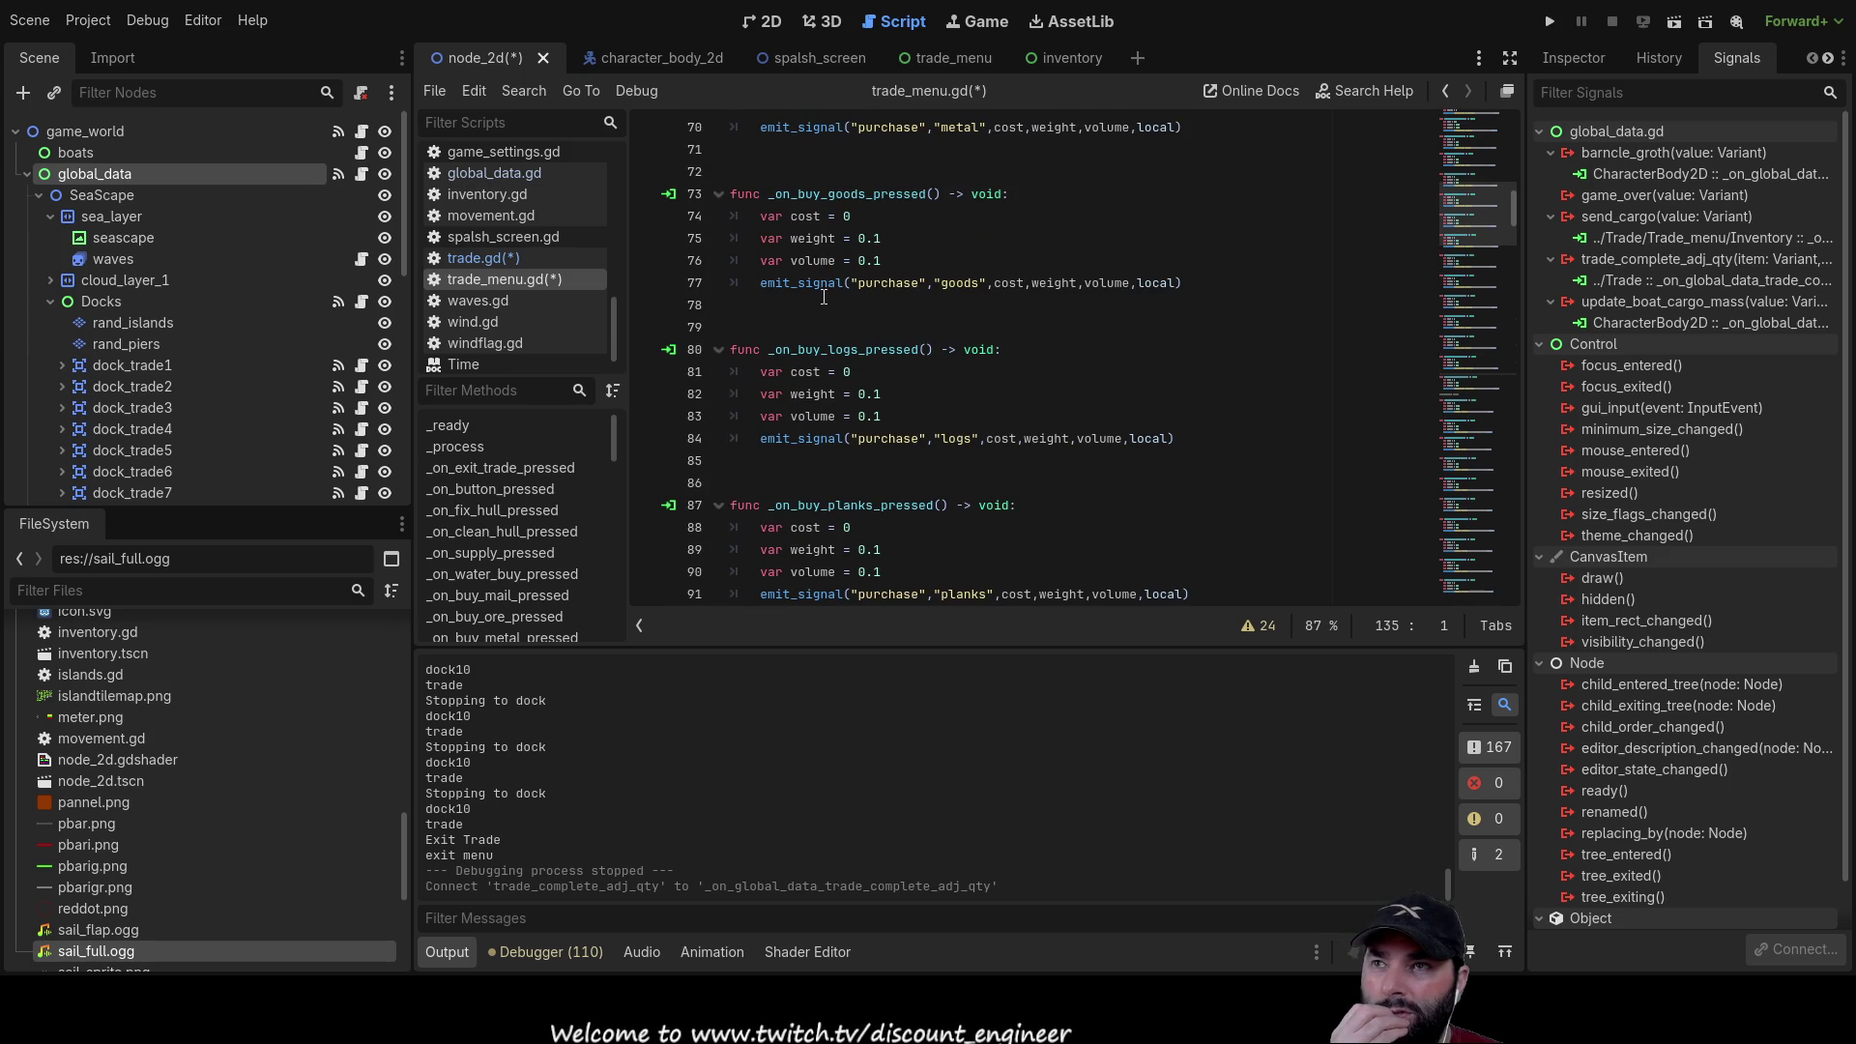
{"action": "scroll", "coordinate": [1039, 398], "scroll_direction": "down", "scroll_amount": 4}
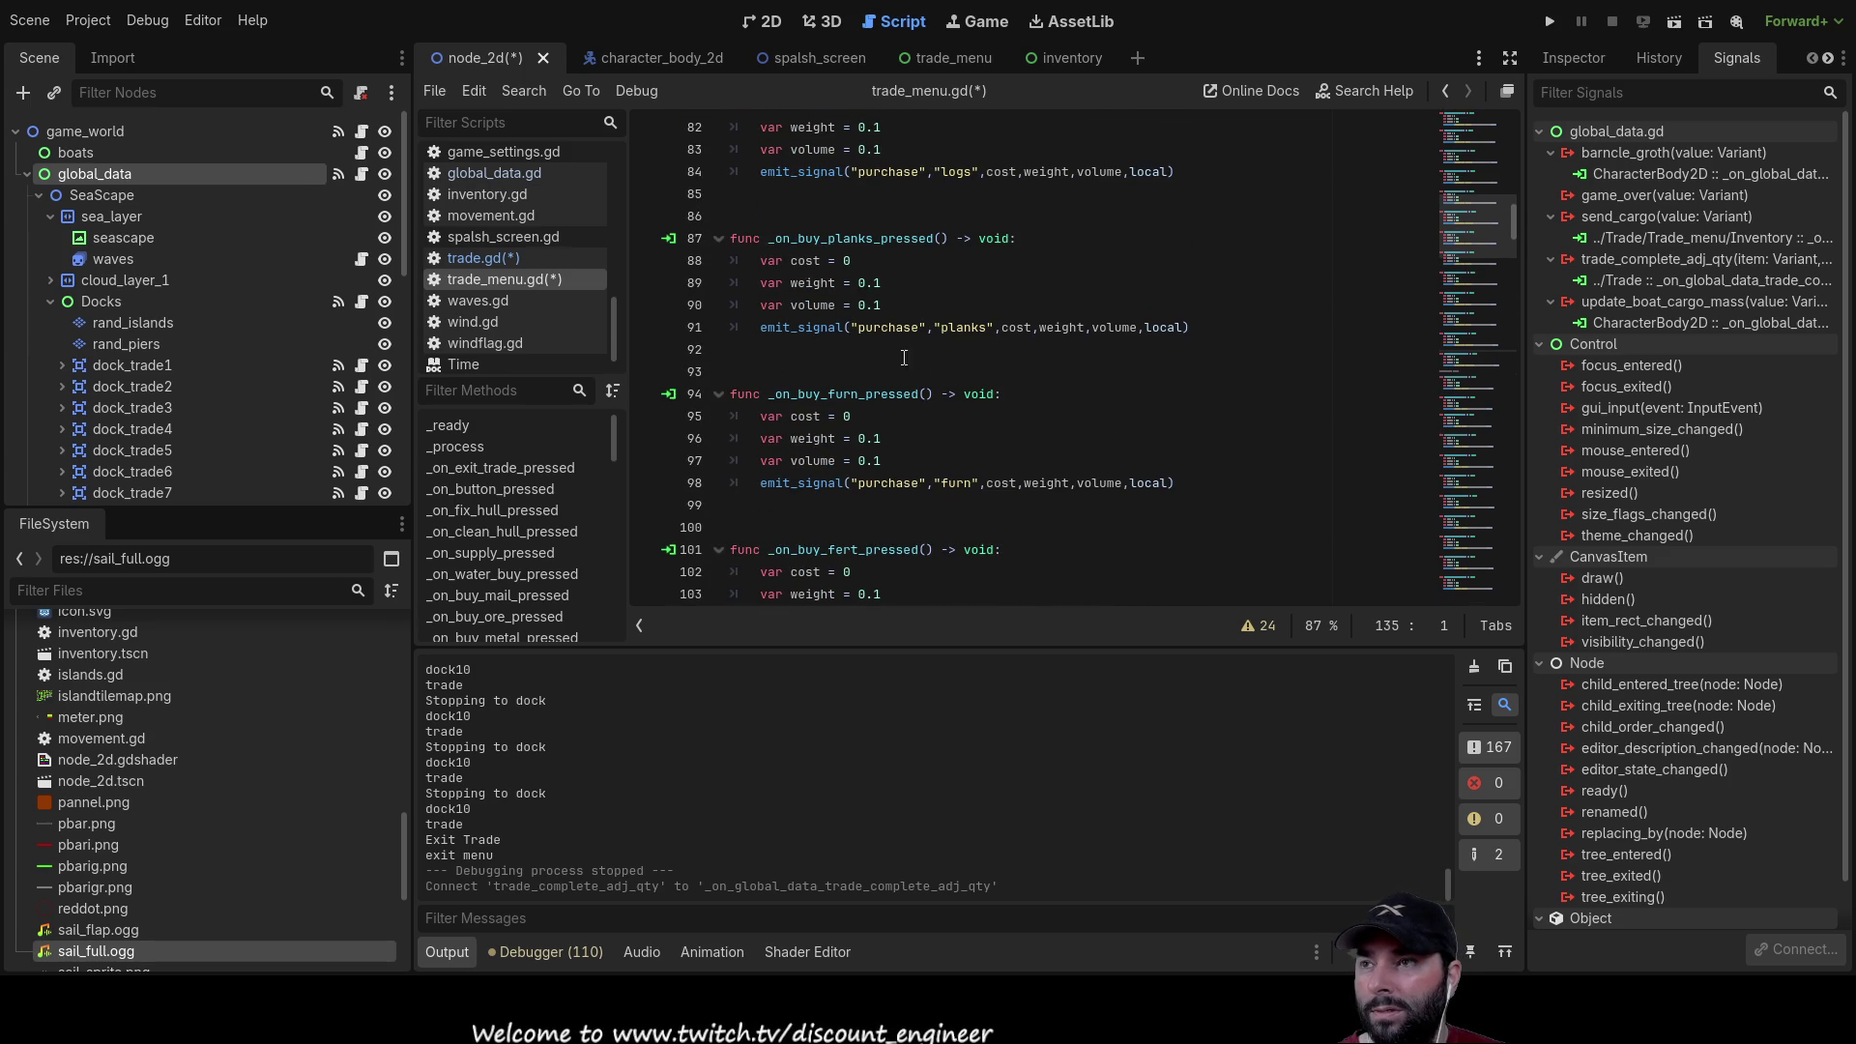
{"action": "left_click", "coordinate": [505, 259]}
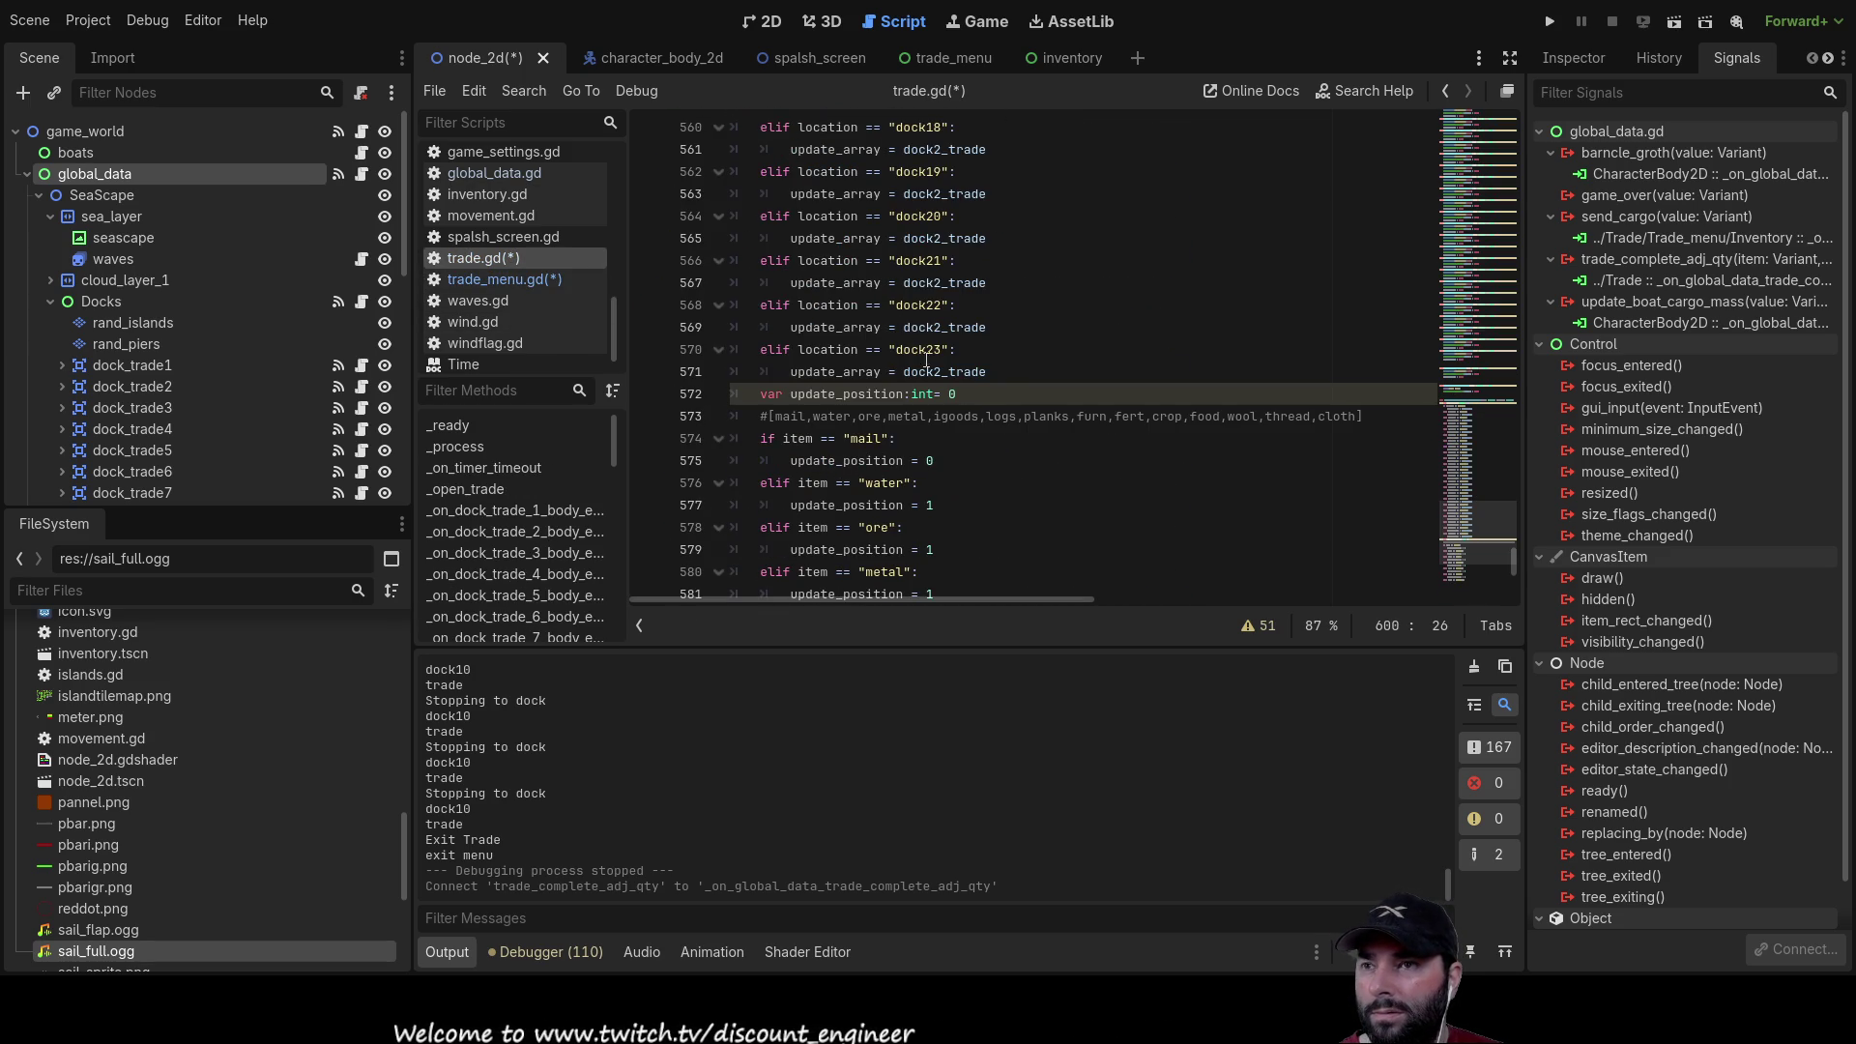
Step: Renumber update_position for ore through planks as 2, 3, 4, 5 and 6
{"action": "scroll", "coordinate": [975, 408], "scroll_direction": "down", "scroll_amount": 3}
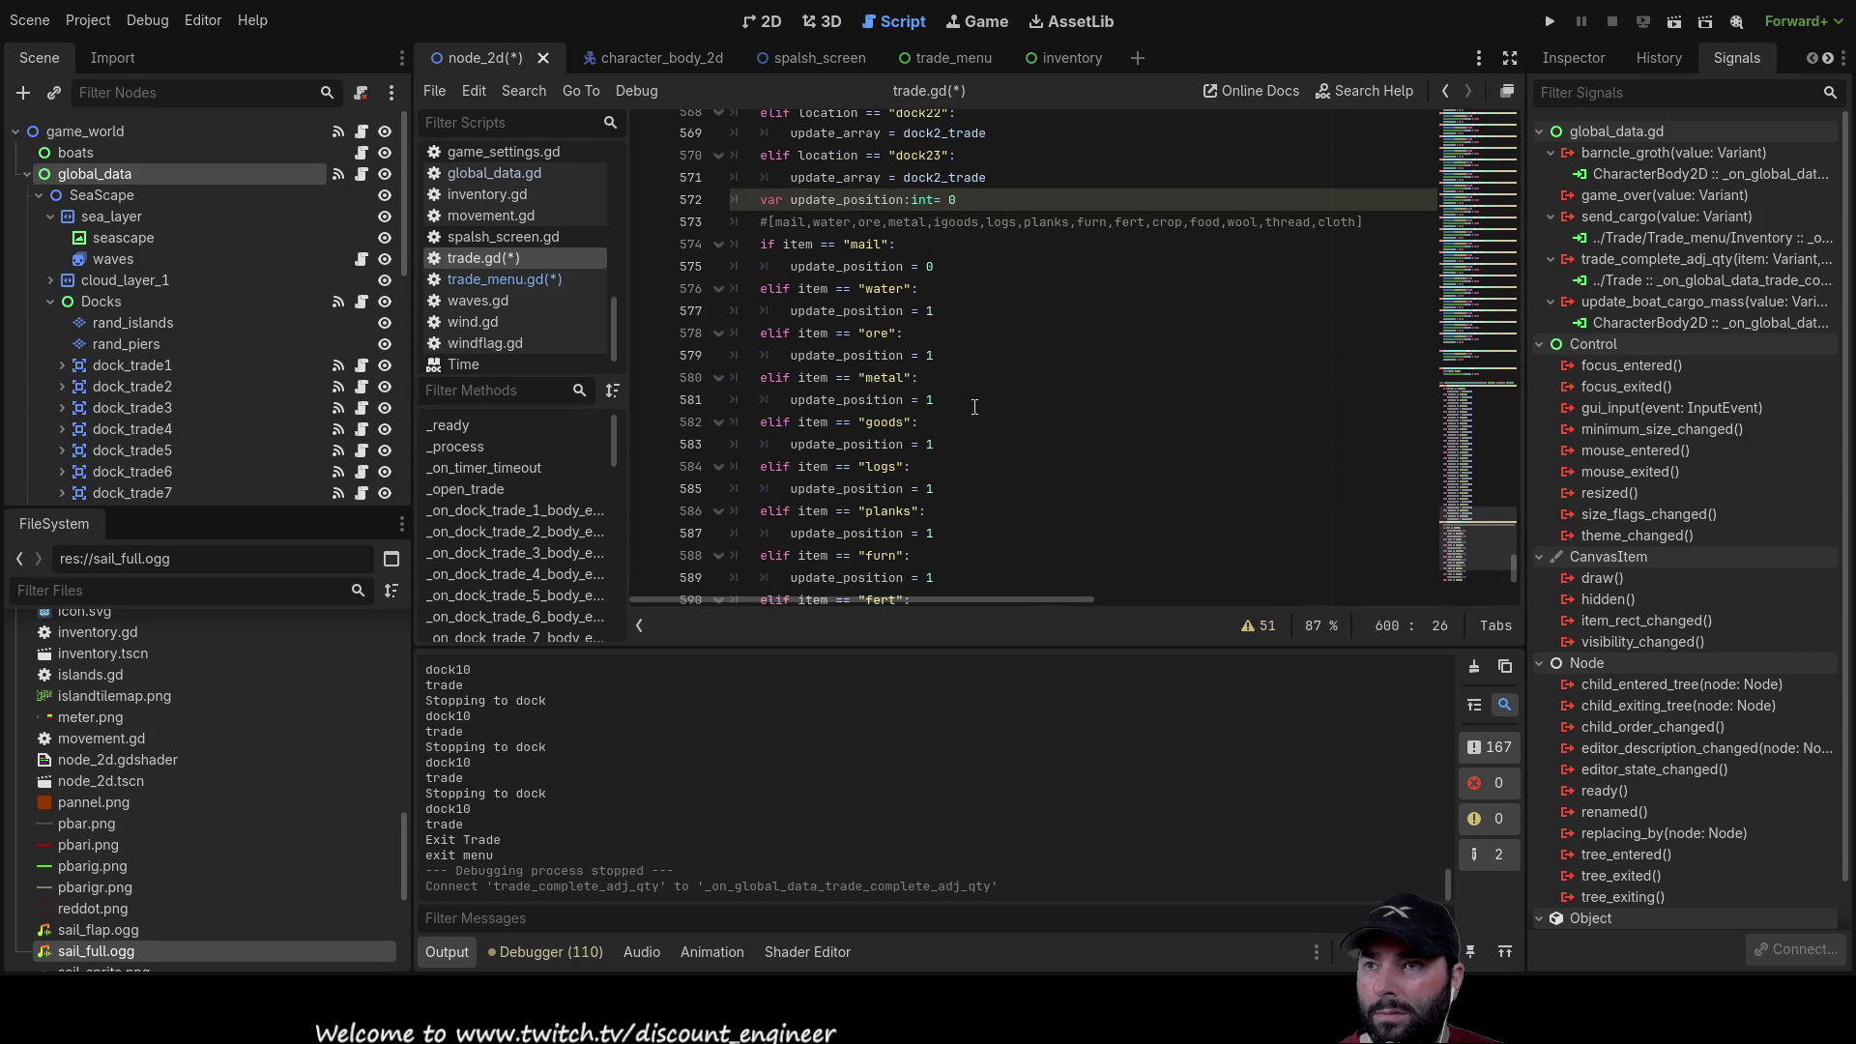
{"action": "double_click", "coordinate": [930, 355]}
{"action": "type", "text": "2"}
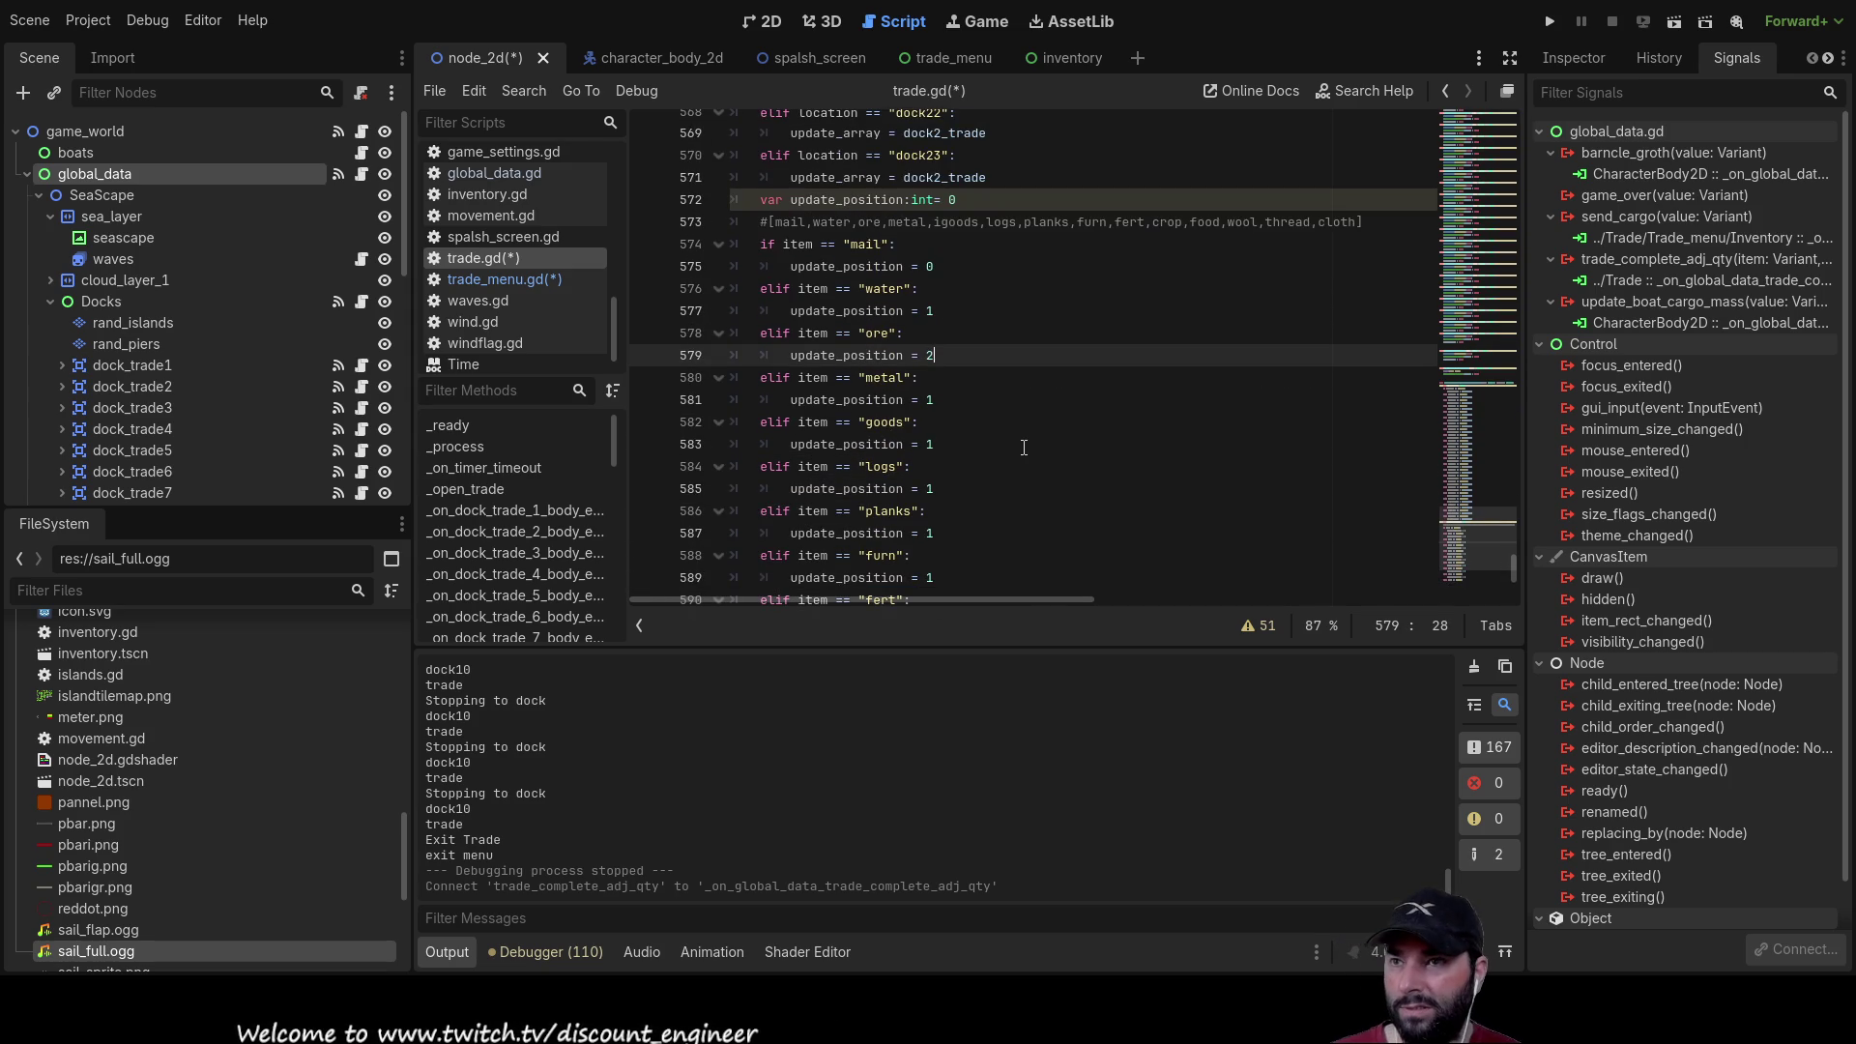
{"action": "key", "text": "Down"}
{"action": "key", "text": "Down"}
{"action": "key", "text": "BackSpace"}
{"action": "type", "text": "3"}
{"action": "key", "text": "Down"}
{"action": "key", "text": "Down"}
{"action": "key", "text": "BackSpace"}
{"action": "type", "text": "4"}
{"action": "key", "text": "Down"}
{"action": "key", "text": "Down"}
{"action": "key", "text": "Down"}
{"action": "key", "text": "Up"}
{"action": "key", "text": "BackSpace"}
{"action": "type", "text": "5"}
{"action": "key", "text": "Down"}
{"action": "key", "text": "Down"}
{"action": "key", "text": "BackSpace"}
{"action": "type", "text": "6"}
Step: Renumber the remaining items from furn (7) through clothes (13)
{"action": "key", "text": "Down"}
{"action": "key", "text": "Down"}
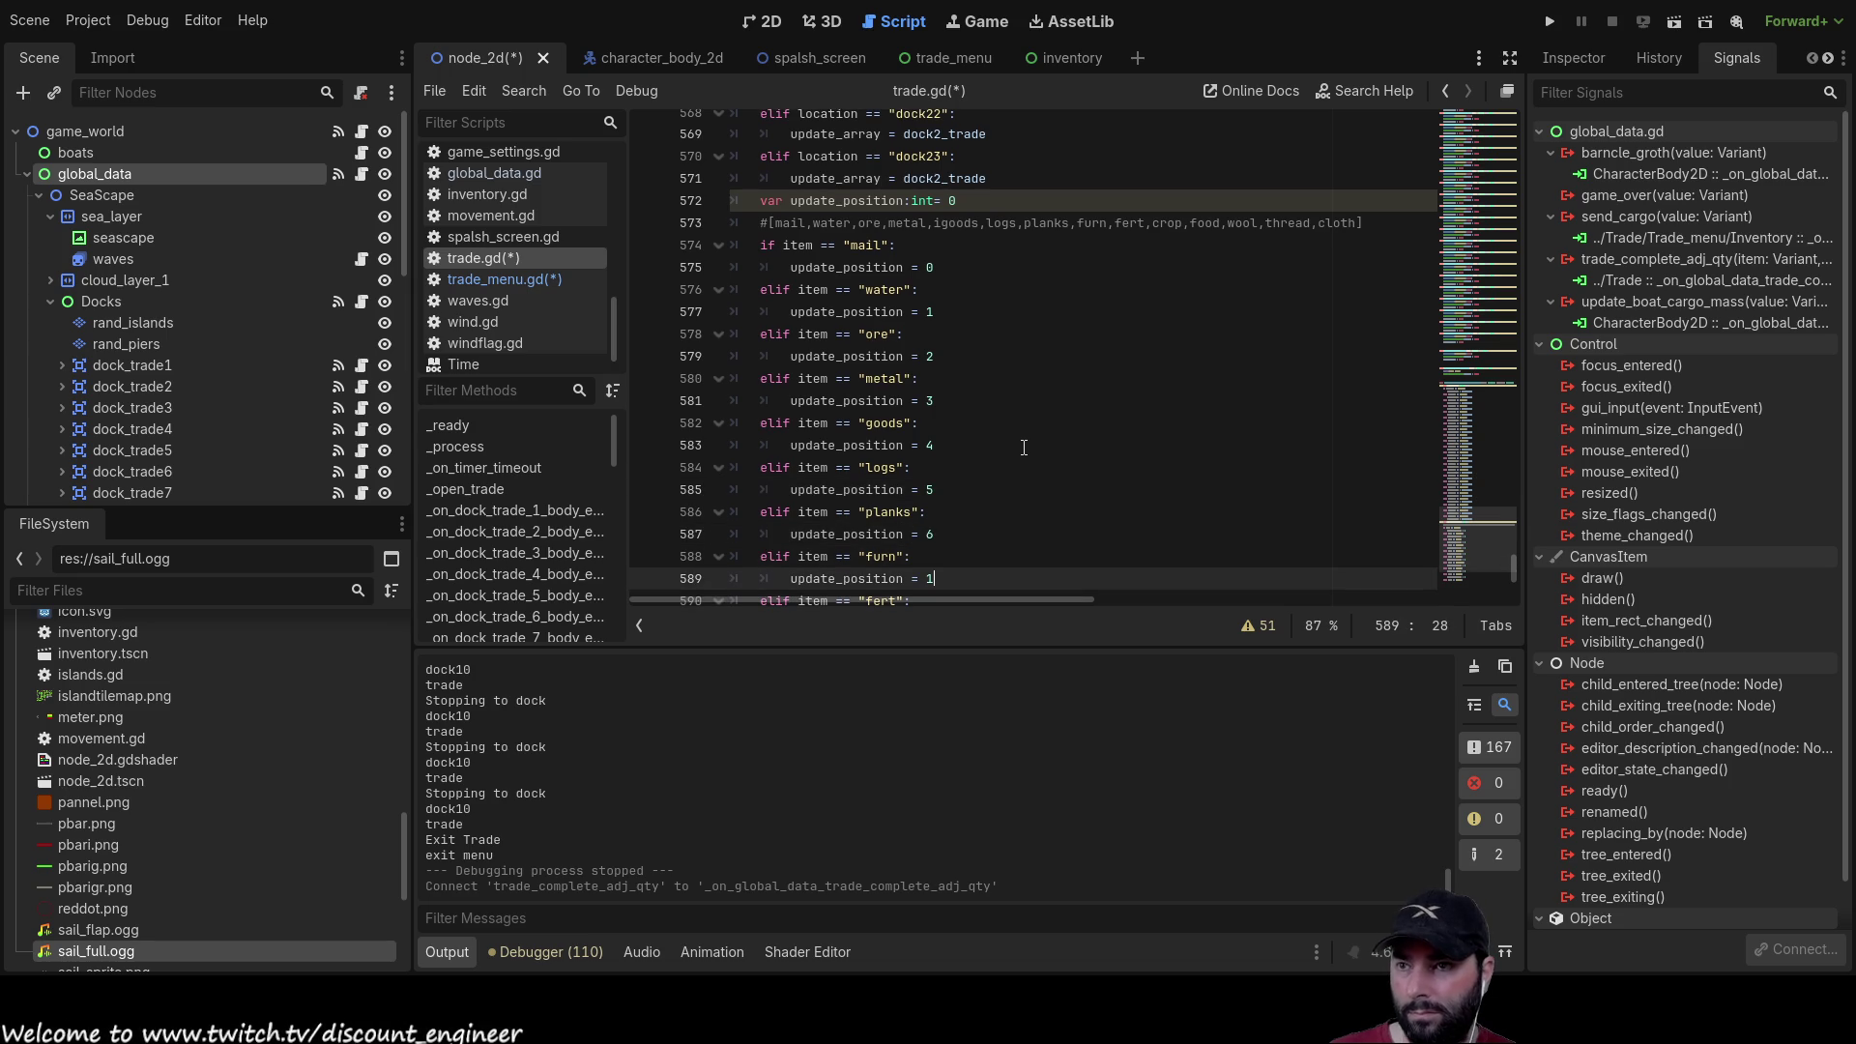
{"action": "key", "text": "BackSpace"}
{"action": "type", "text": "7"}
{"action": "key", "text": "Down"}
{"action": "key", "text": "Down"}
{"action": "key", "text": "BackSpace"}
{"action": "type", "text": "8"}
{"action": "key", "text": "Down"}
{"action": "key", "text": "Down"}
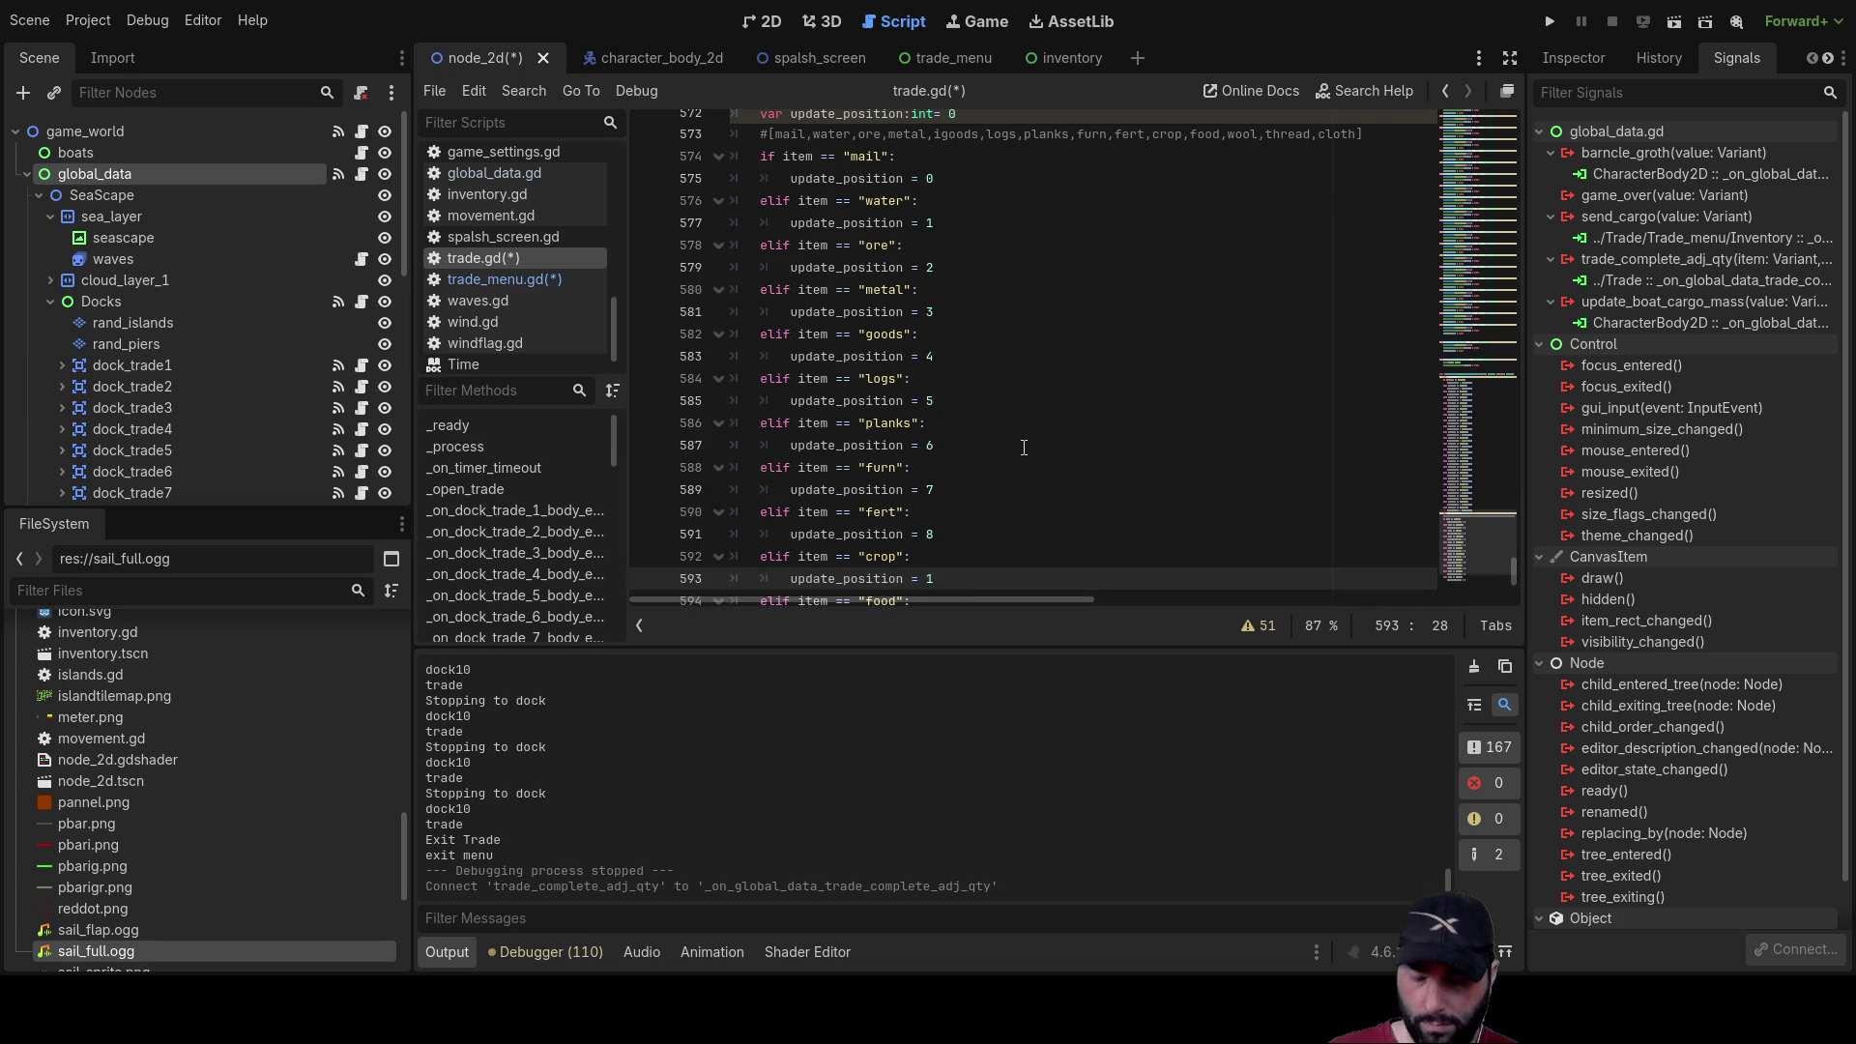
{"action": "key", "text": "BackSpace"}
{"action": "type", "text": "9"}
{"action": "key", "text": "Down"}
{"action": "key", "text": "Down"}
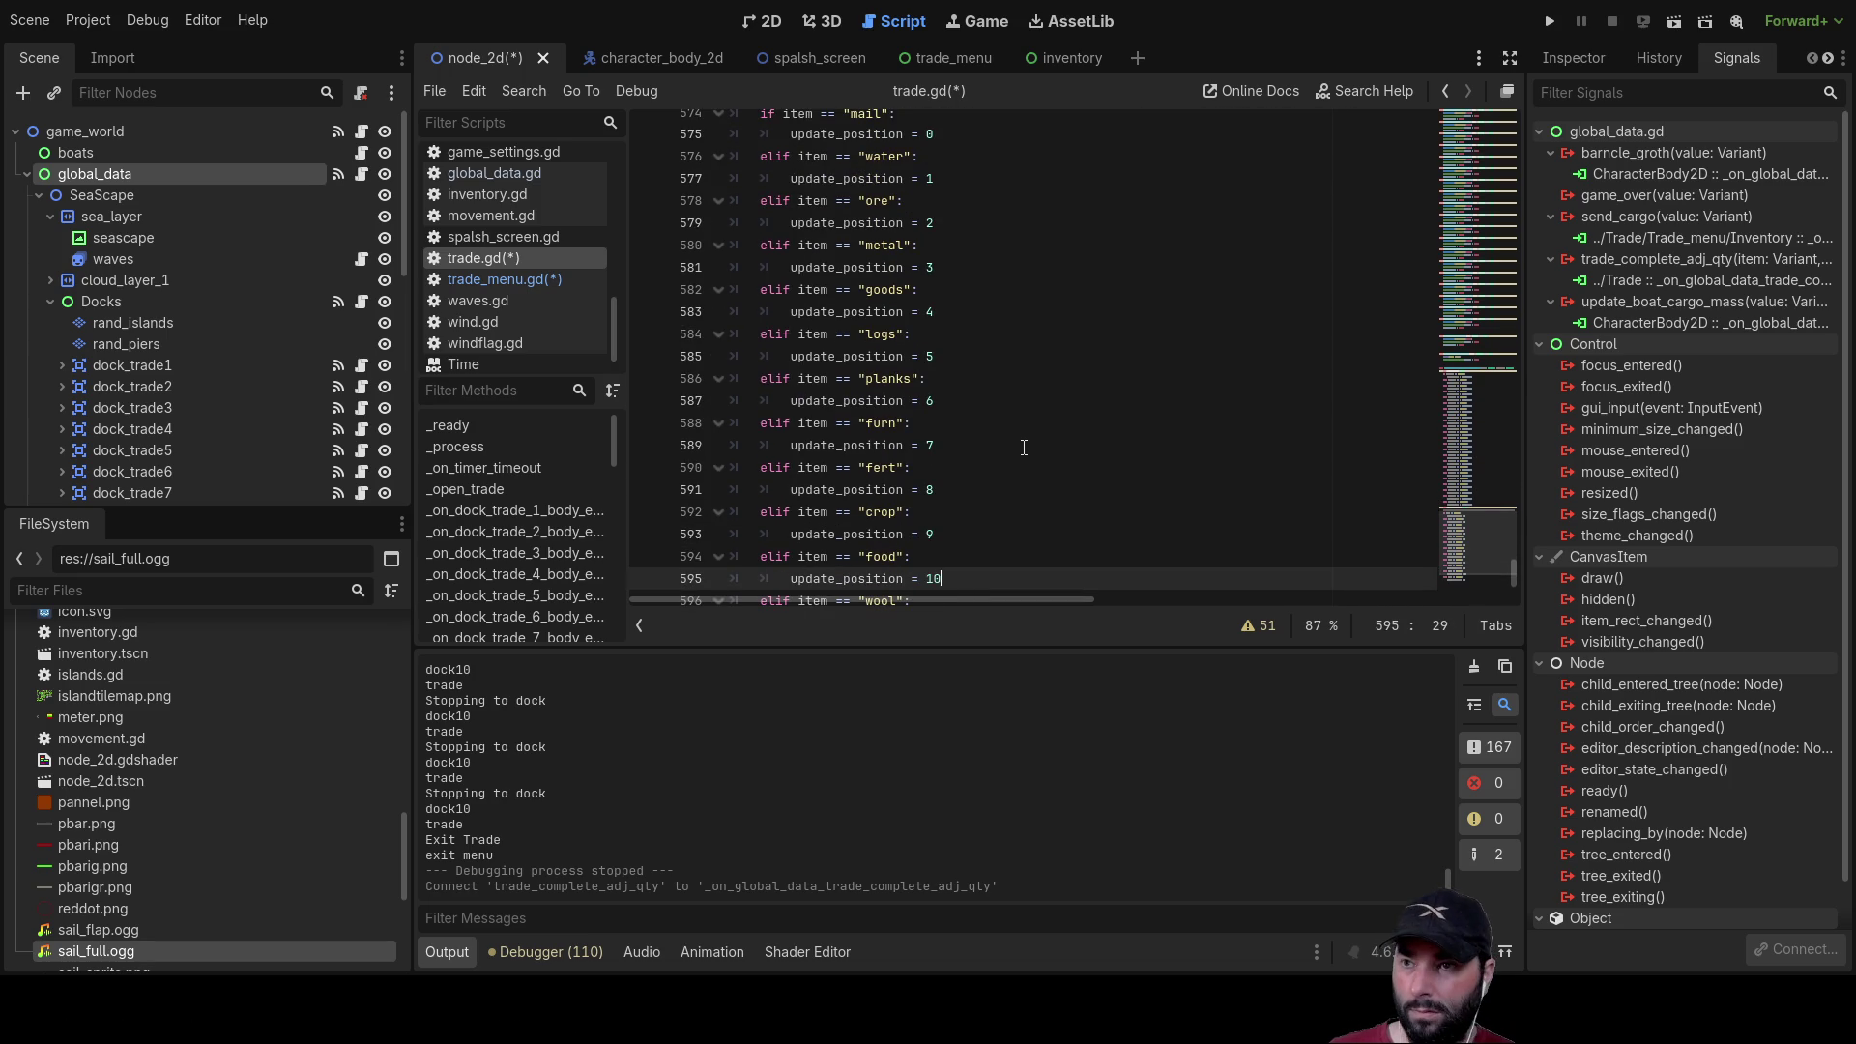
{"action": "key", "text": "Down"}
{"action": "key", "text": "Down"}
{"action": "type", "text": "1"}
{"action": "key", "text": "Down"}
{"action": "key", "text": "Down"}
{"action": "type", "text": "2"}
{"action": "key", "text": "Down"}
{"action": "key", "text": "Down"}
{"action": "type", "text": "3"}
{"action": "key", "text": "Down"}
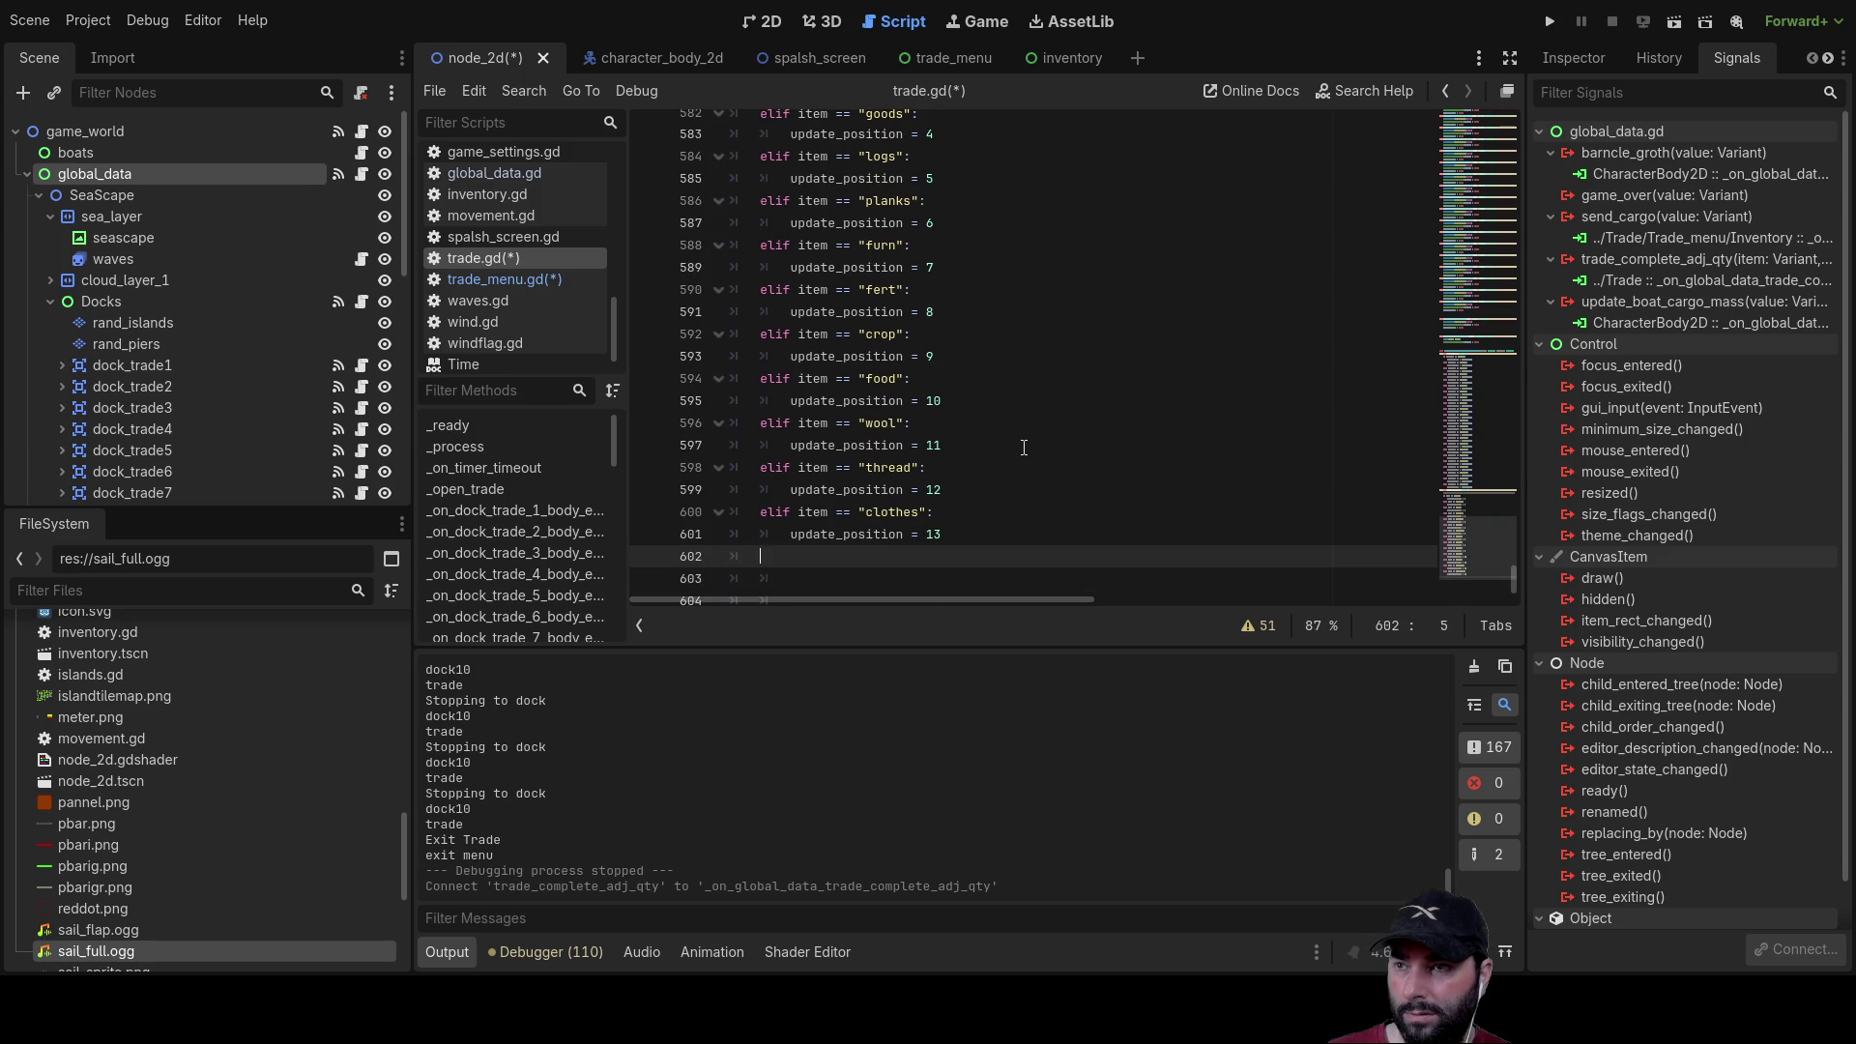
Step: On the empty line after the item checks, enter update_array from autocomplete
{"action": "key", "text": "Down"}
{"action": "key", "text": "Up"}
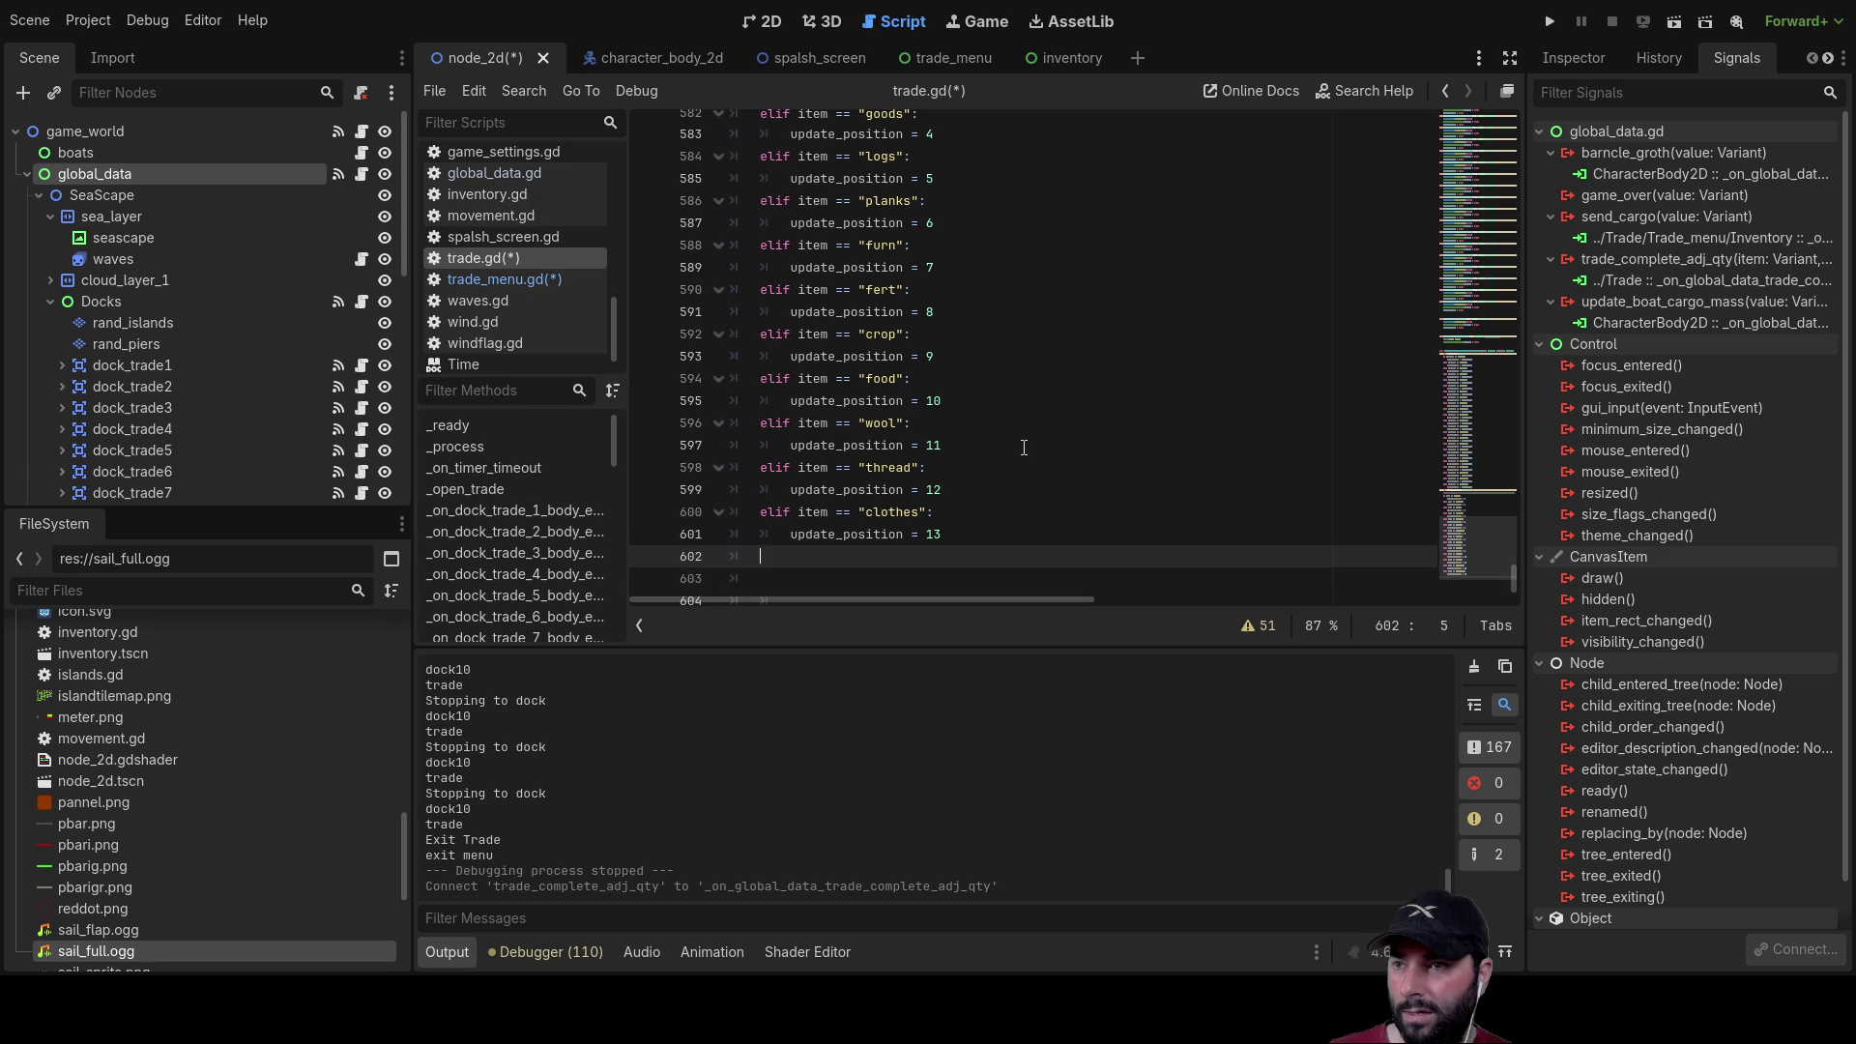
{"action": "type", "text": "upd"}
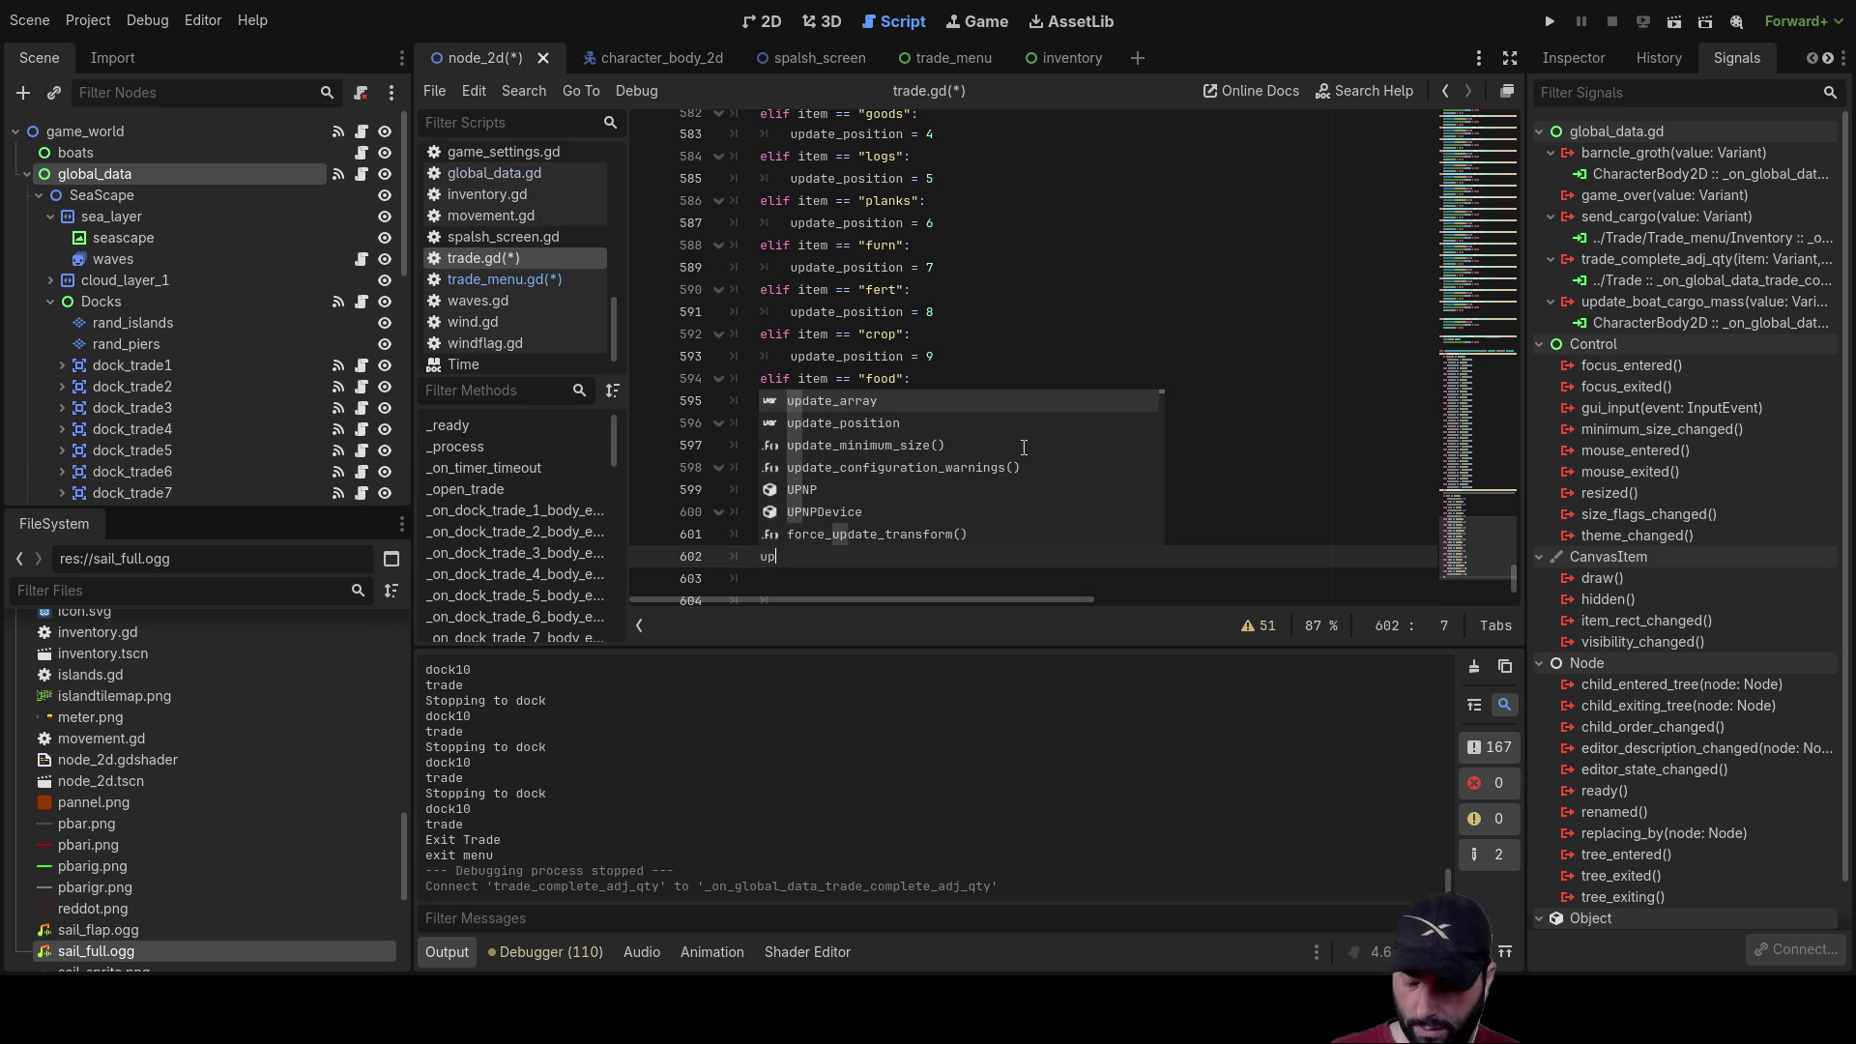
{"action": "key", "text": "Return"}
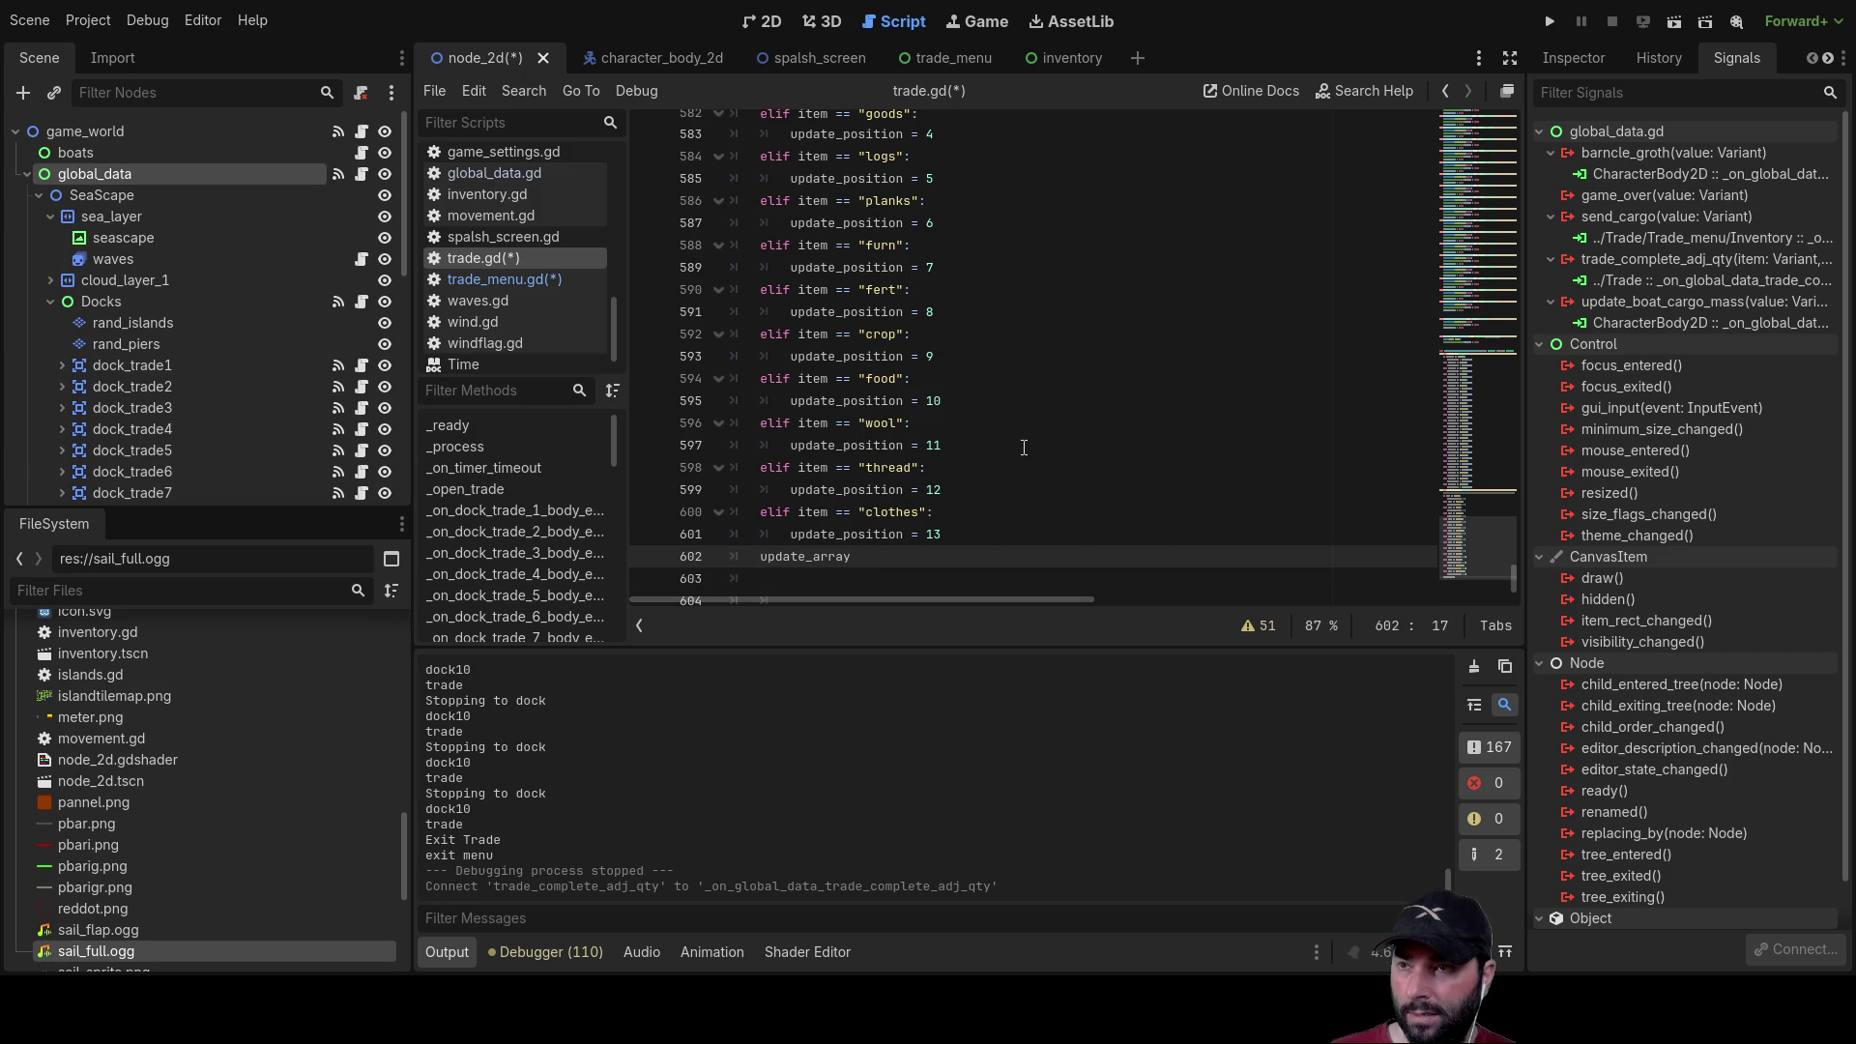
Step: Complete line 602 as 'update_array = update_array'
{"action": "scroll", "coordinate": [1024, 447], "scroll_direction": "up", "scroll_amount": 4}
{"action": "scroll", "coordinate": [1024, 447], "scroll_direction": "up", "scroll_amount": 2}
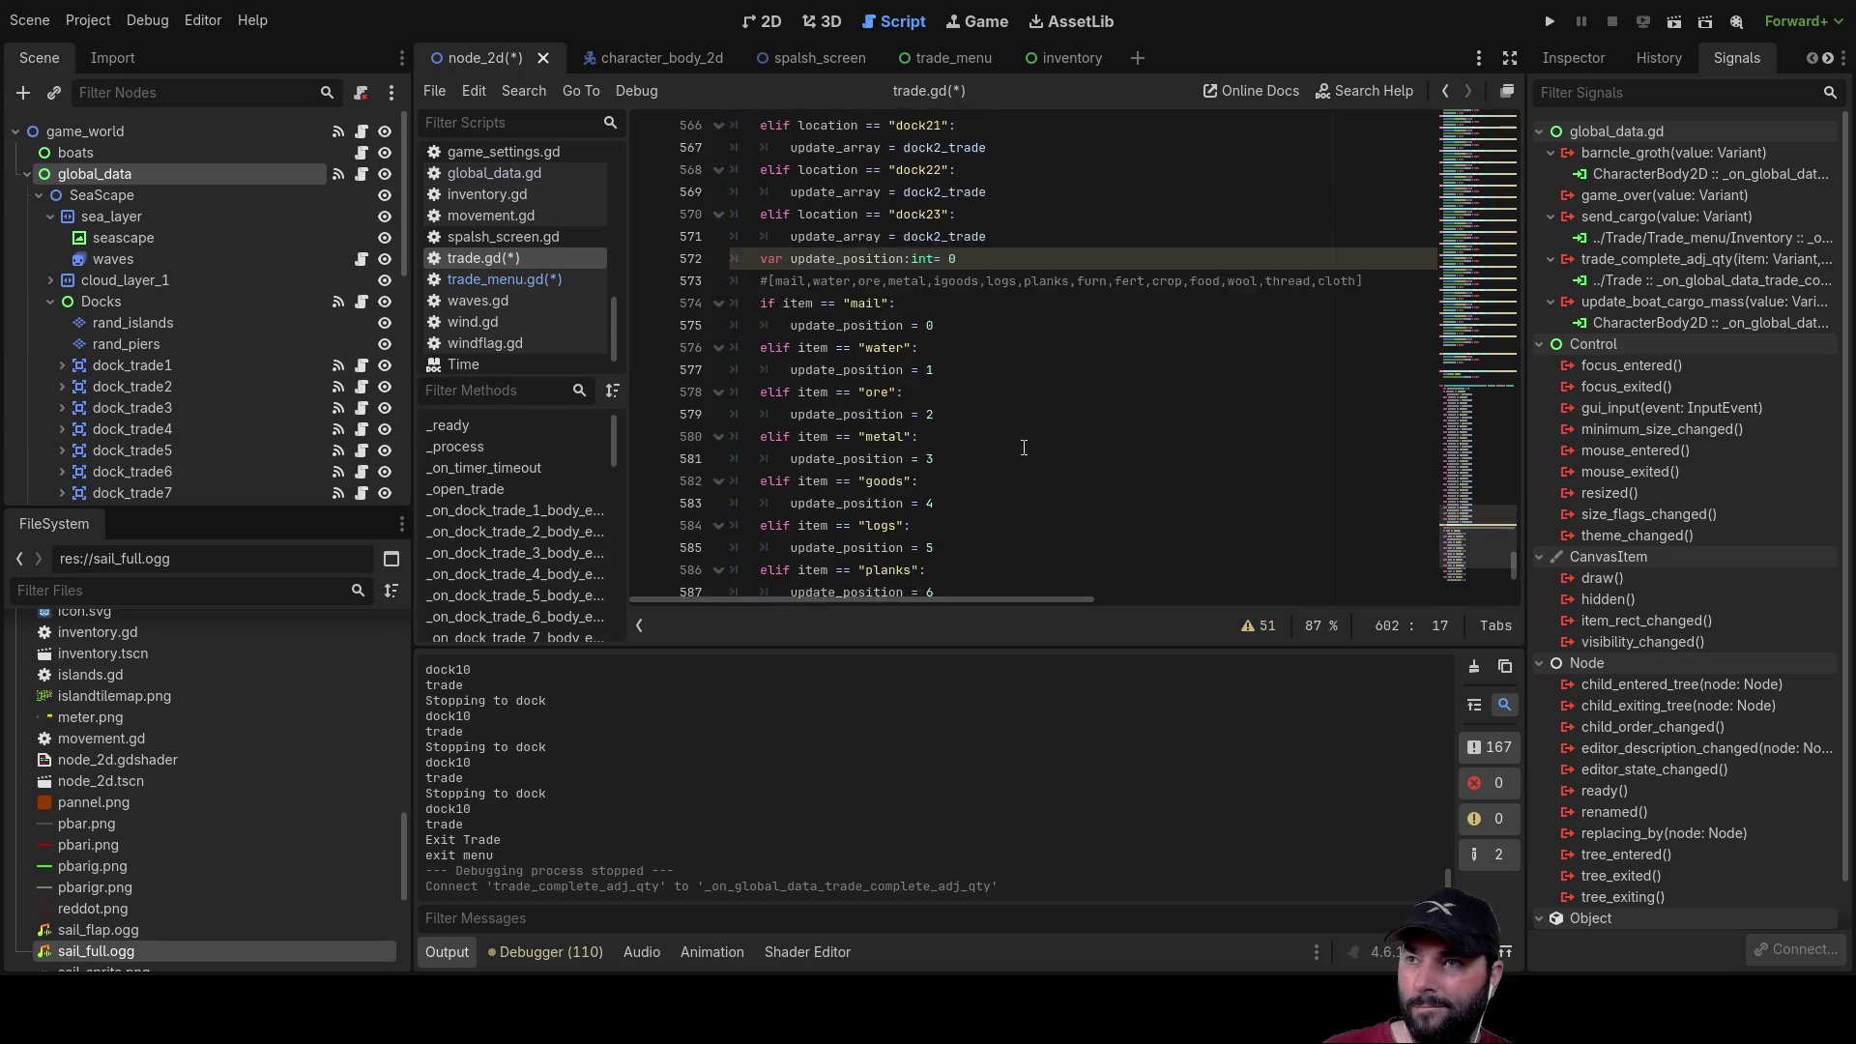
{"action": "scroll", "coordinate": [994, 490], "scroll_direction": "up", "scroll_amount": 13}
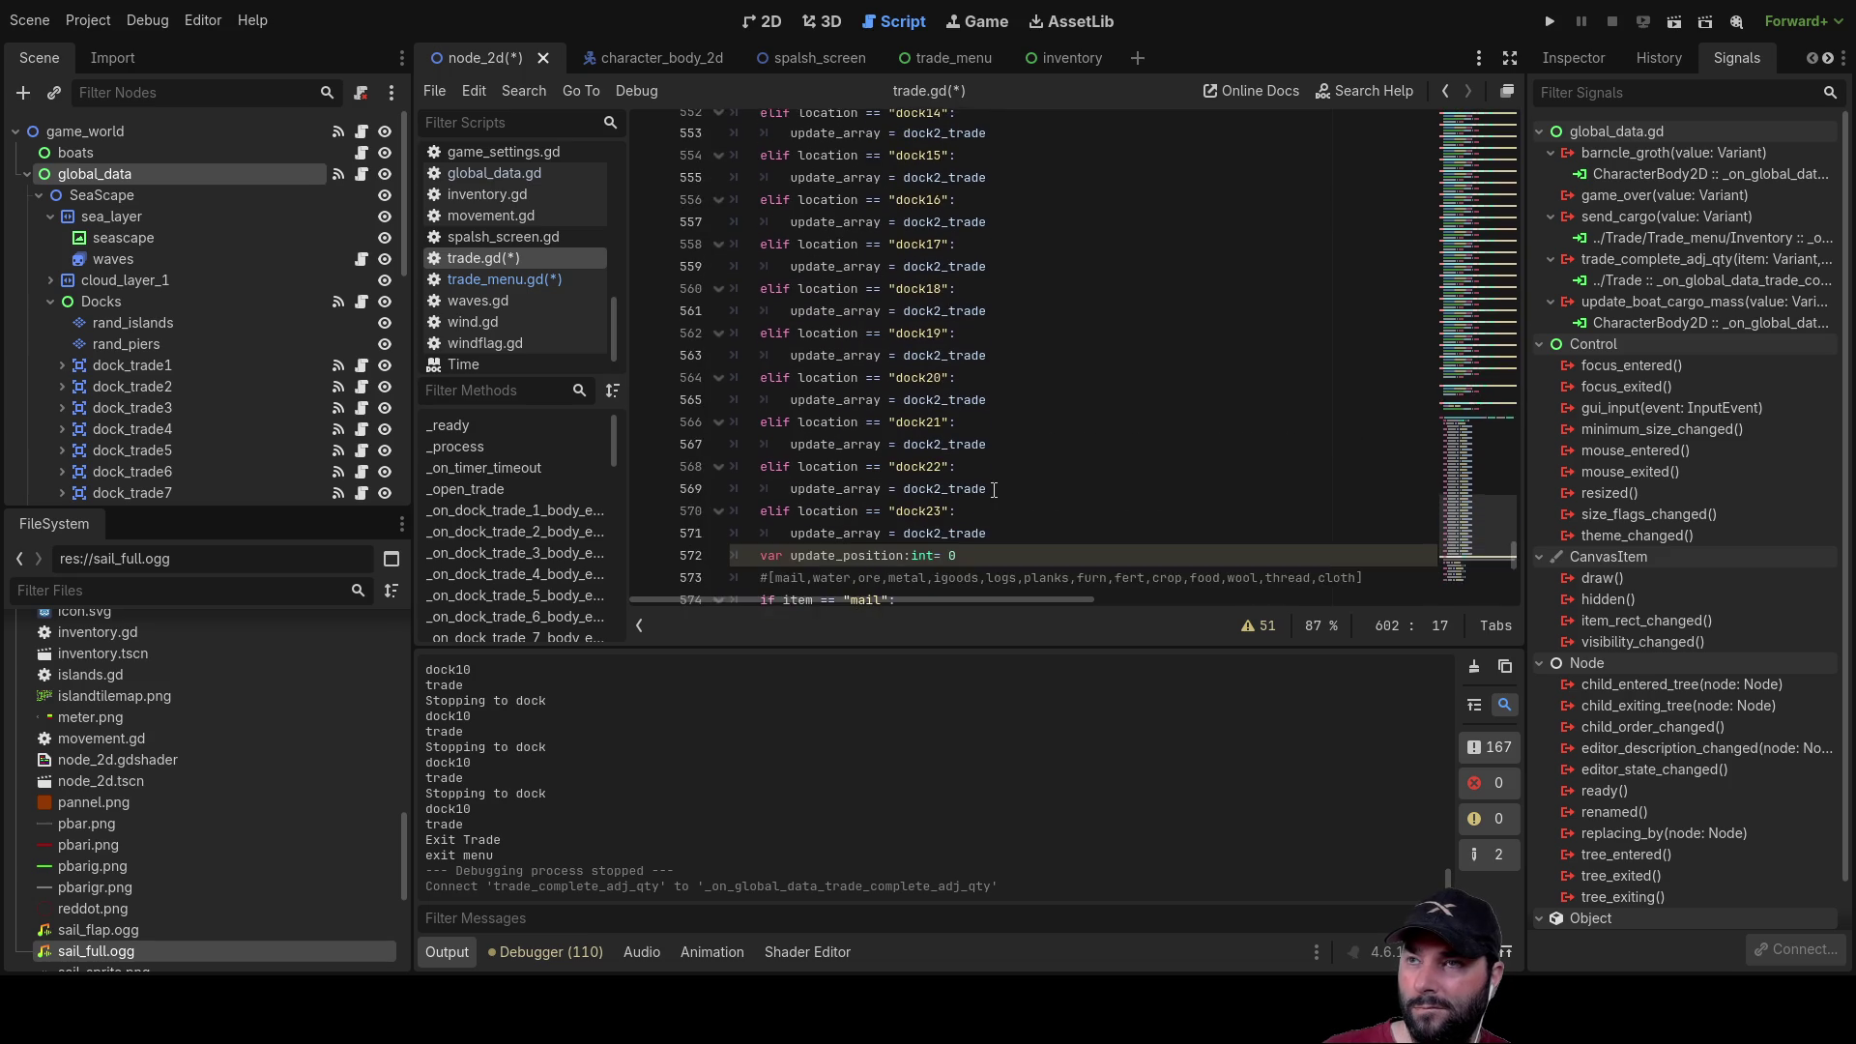
{"action": "scroll", "coordinate": [994, 490], "scroll_direction": "up", "scroll_amount": 5}
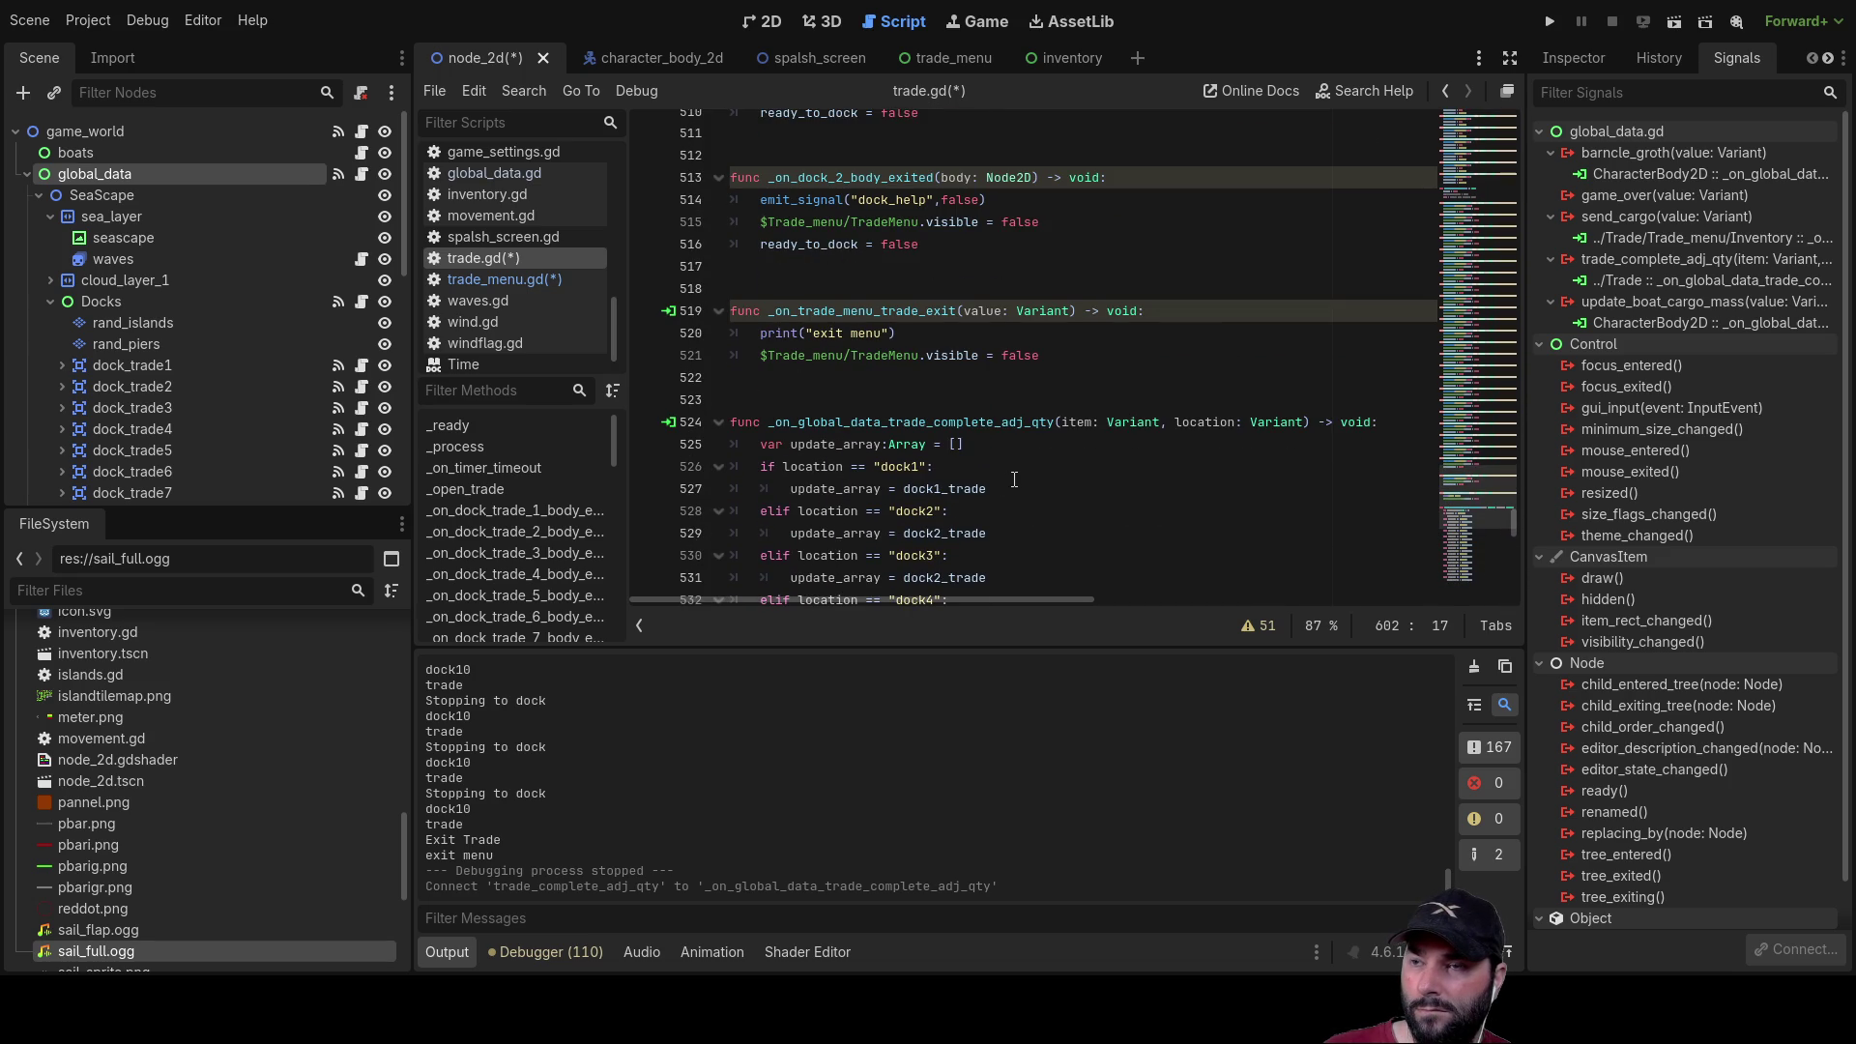
{"action": "scroll", "coordinate": [1020, 467], "scroll_direction": "down", "scroll_amount": 20}
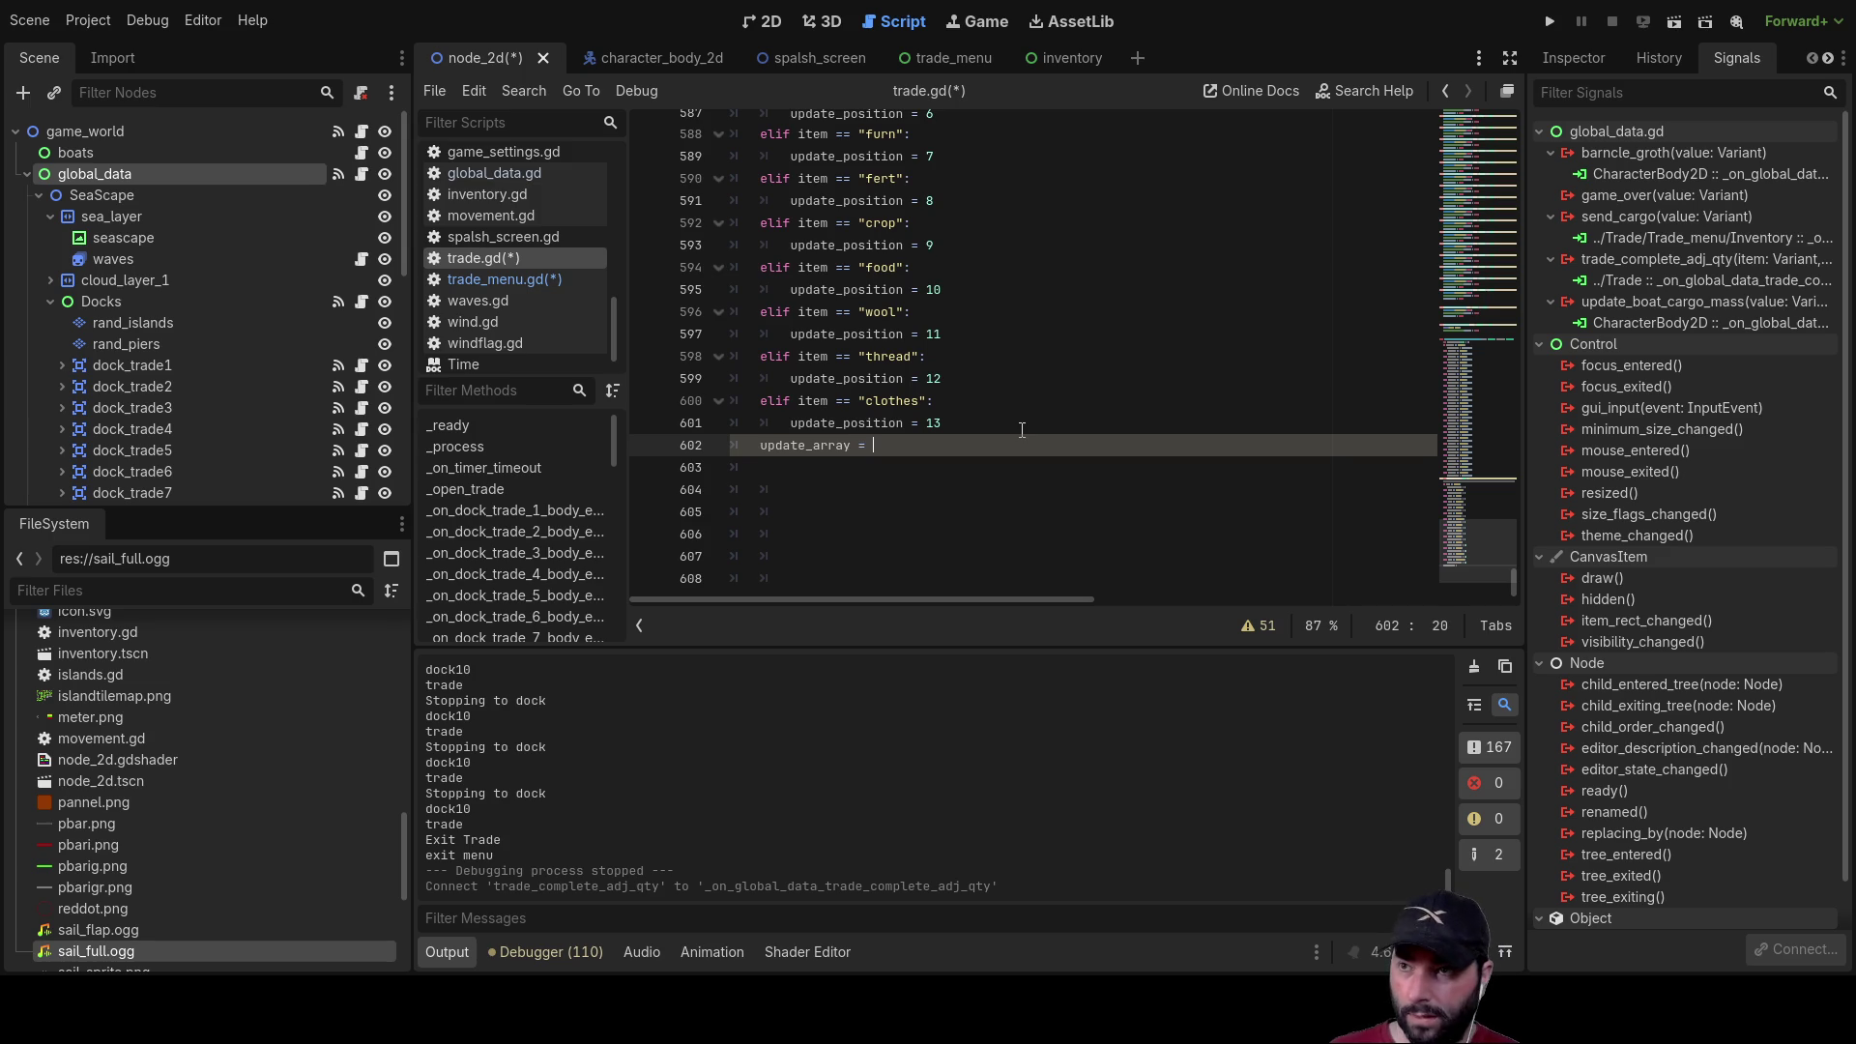
{"action": "type", "text": "clothes"}
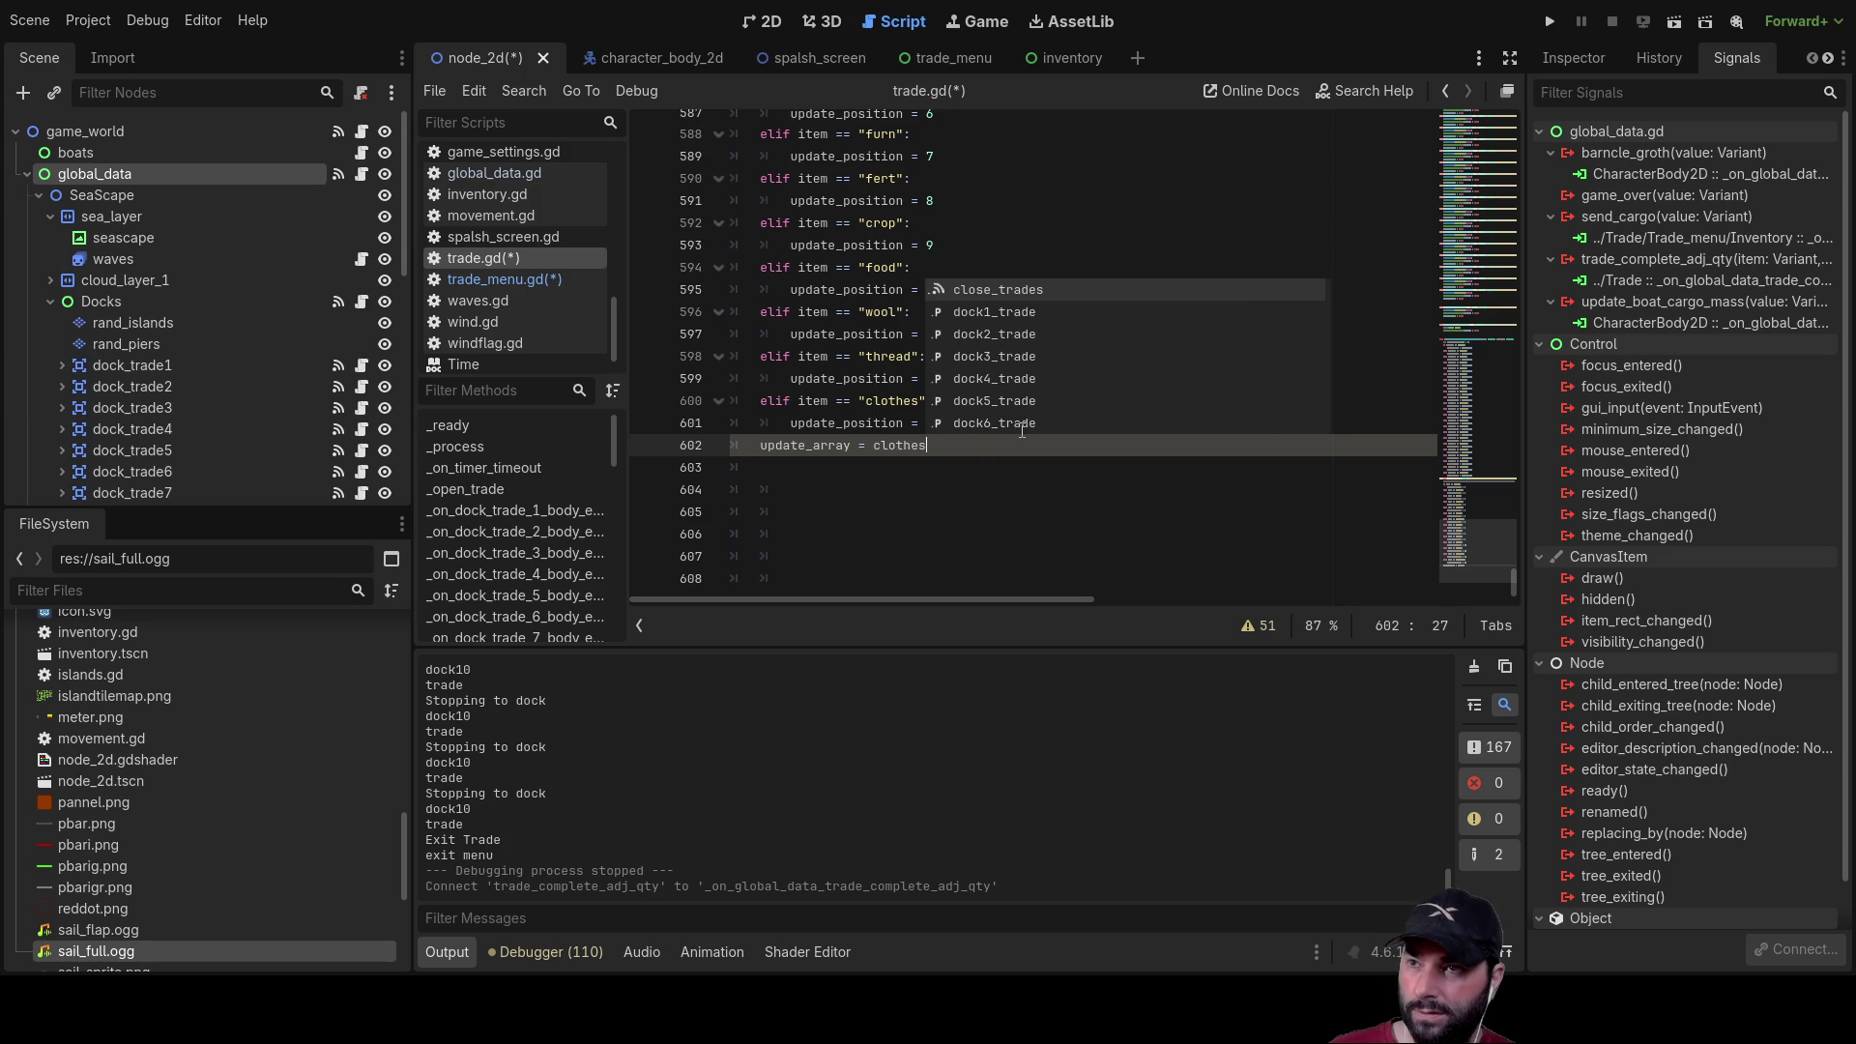
{"action": "key", "text": "BackSpace"}
{"action": "key", "text": "BackSpace"}
{"action": "key", "text": "BackSpace"}
{"action": "type", "text": "up"}
{"action": "key", "text": "Return"}
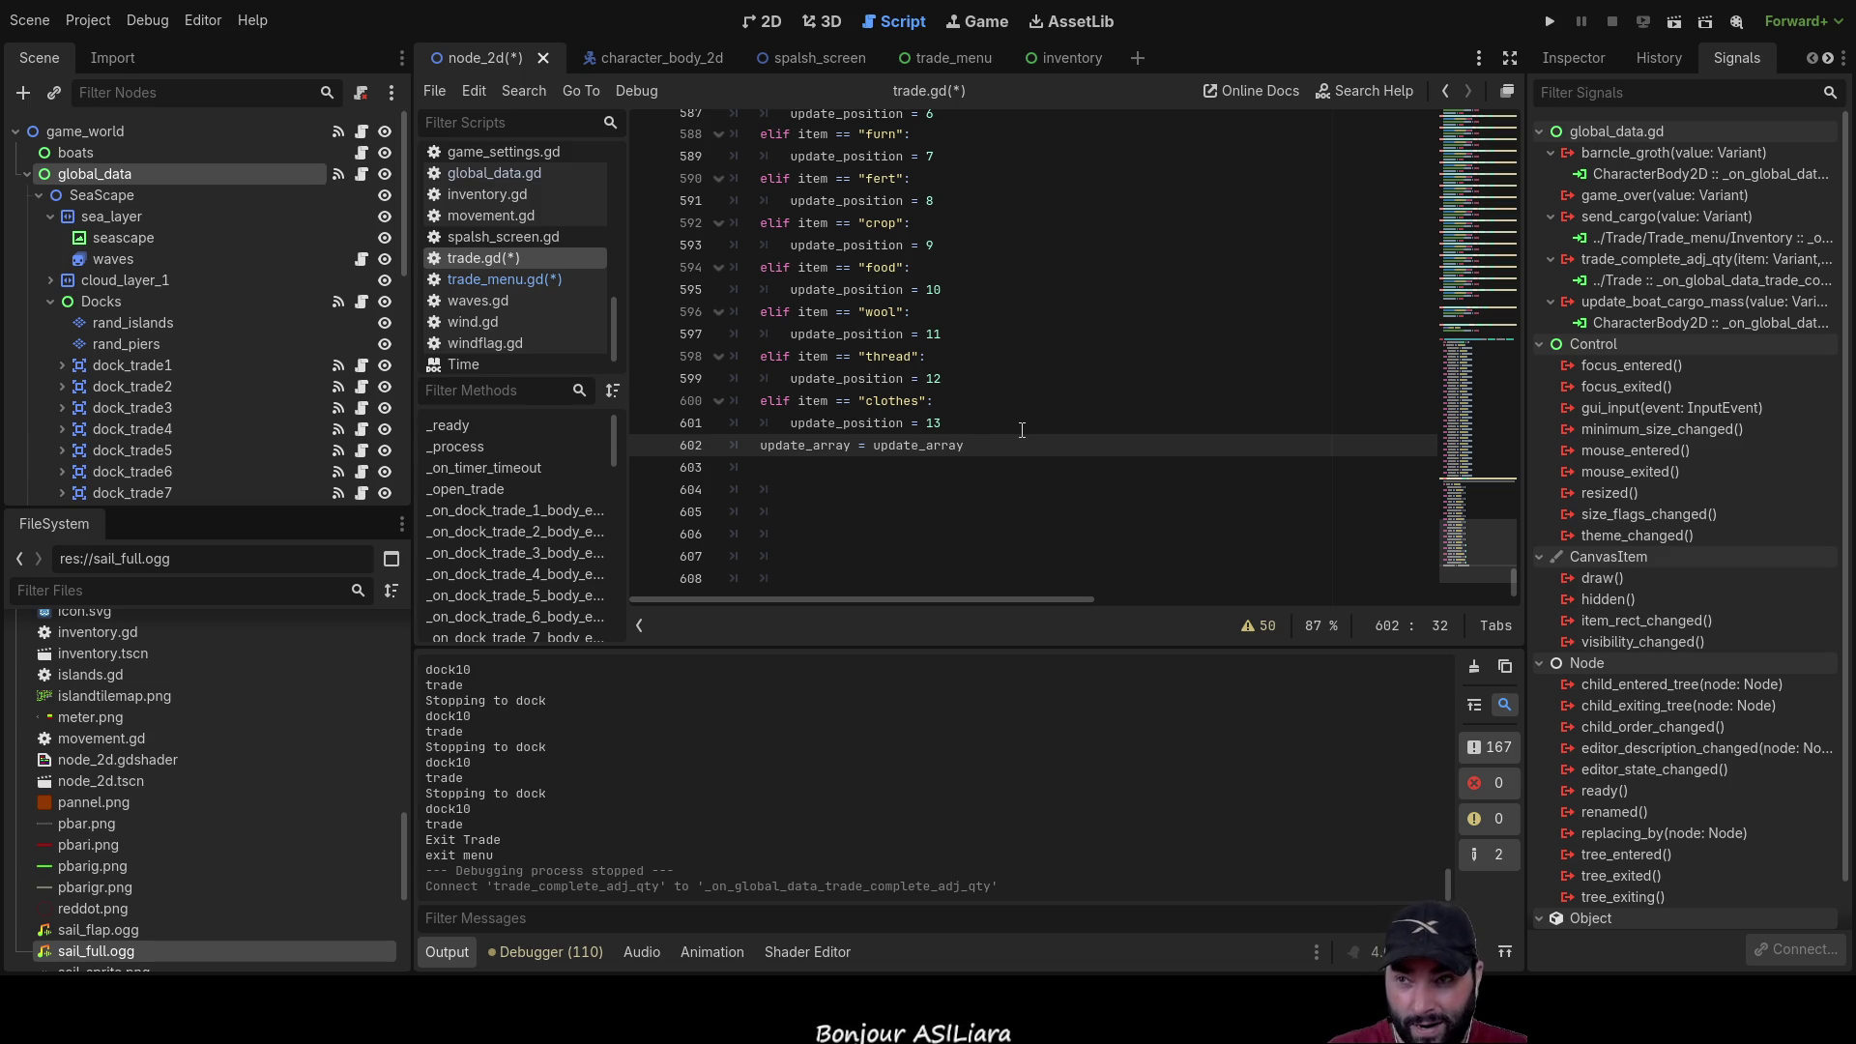
Step: Index update_array with [update_position] on line 602, copying the name from line 601
{"action": "type", "text": "[]"}
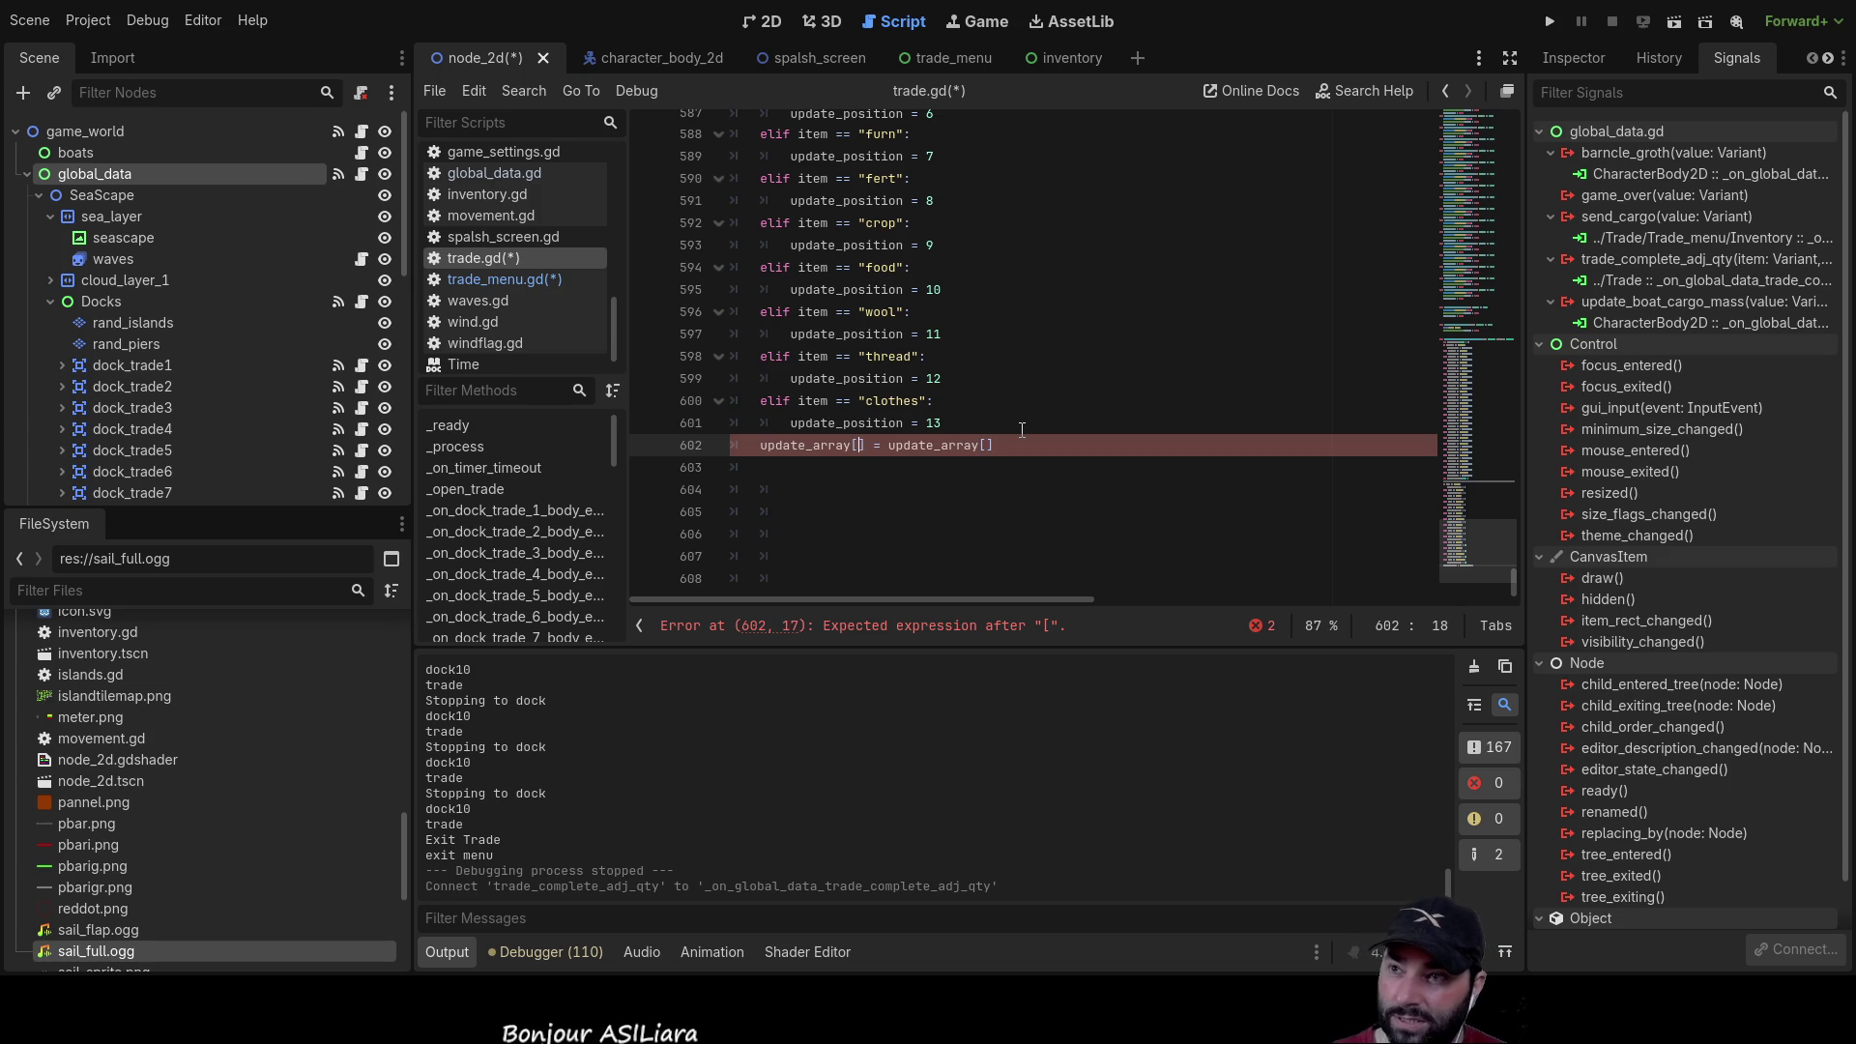
{"action": "key", "text": "Up"}
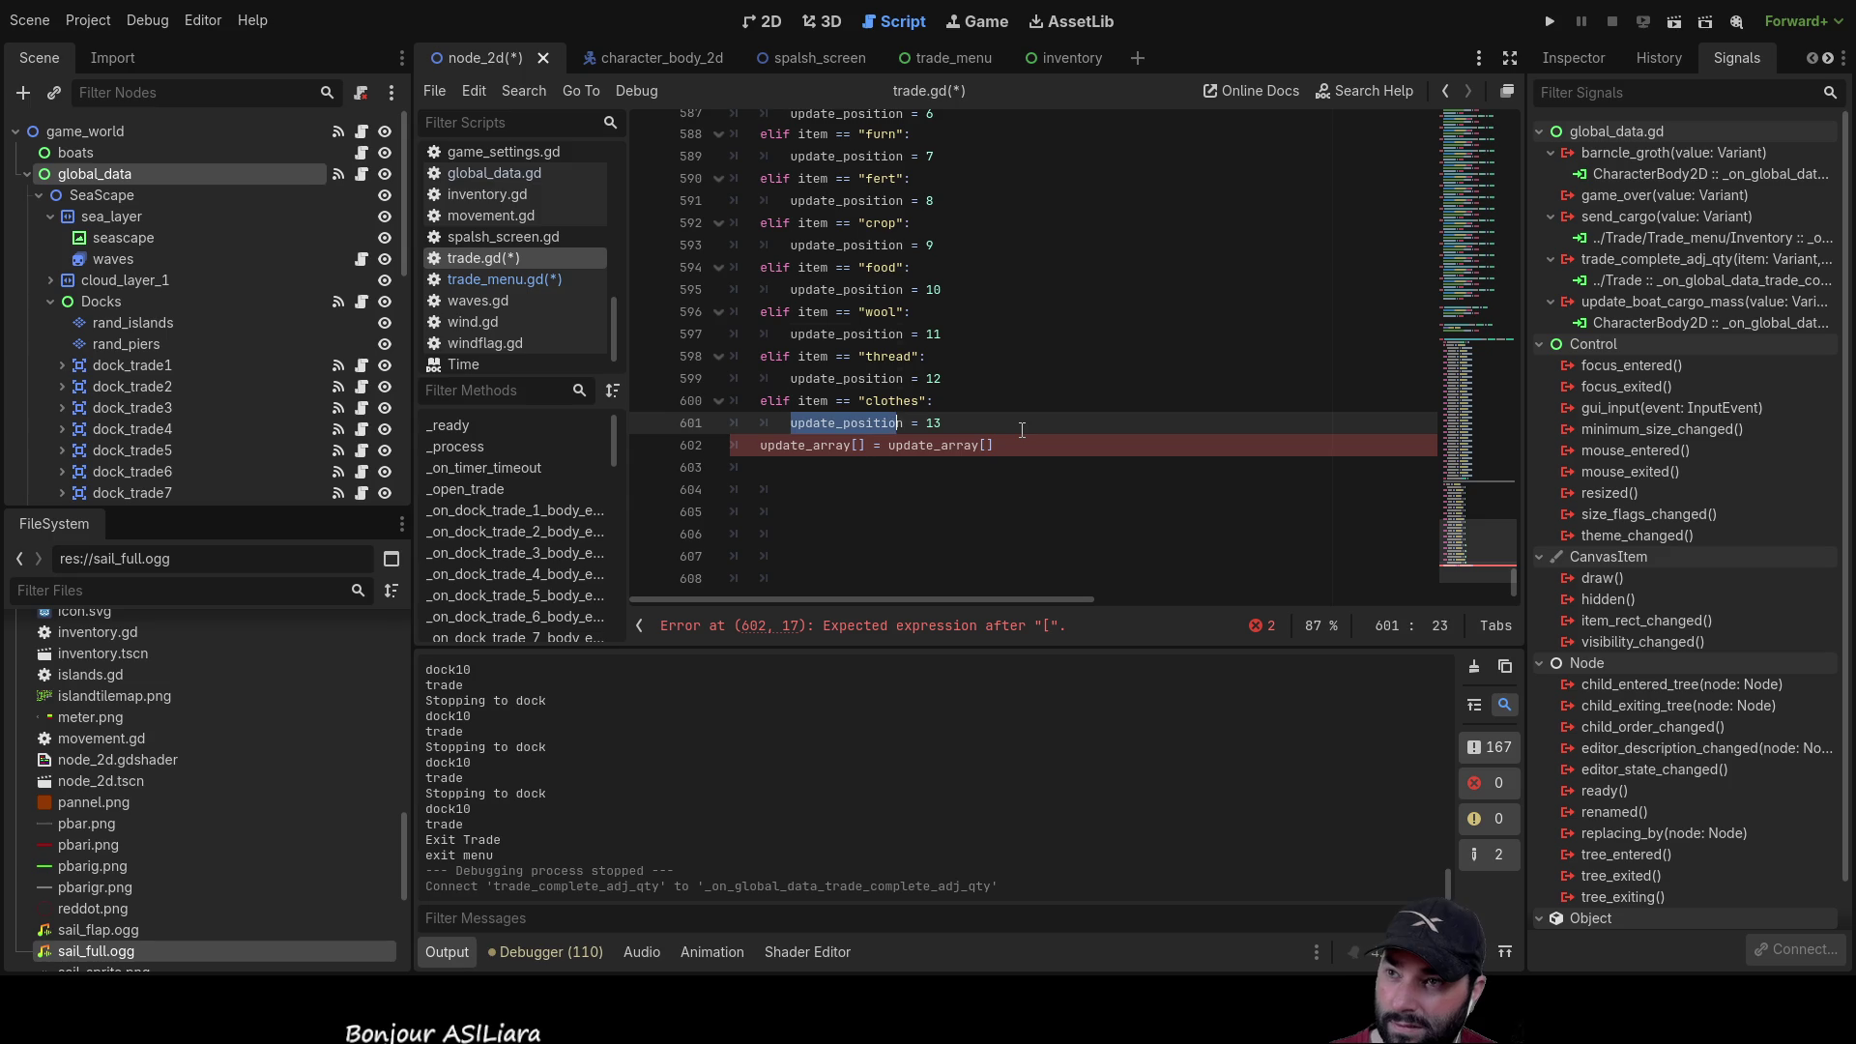
{"action": "key", "text": "shift+Right"}
{"action": "key", "text": "ctrl+c"}
{"action": "key", "text": "Down"}
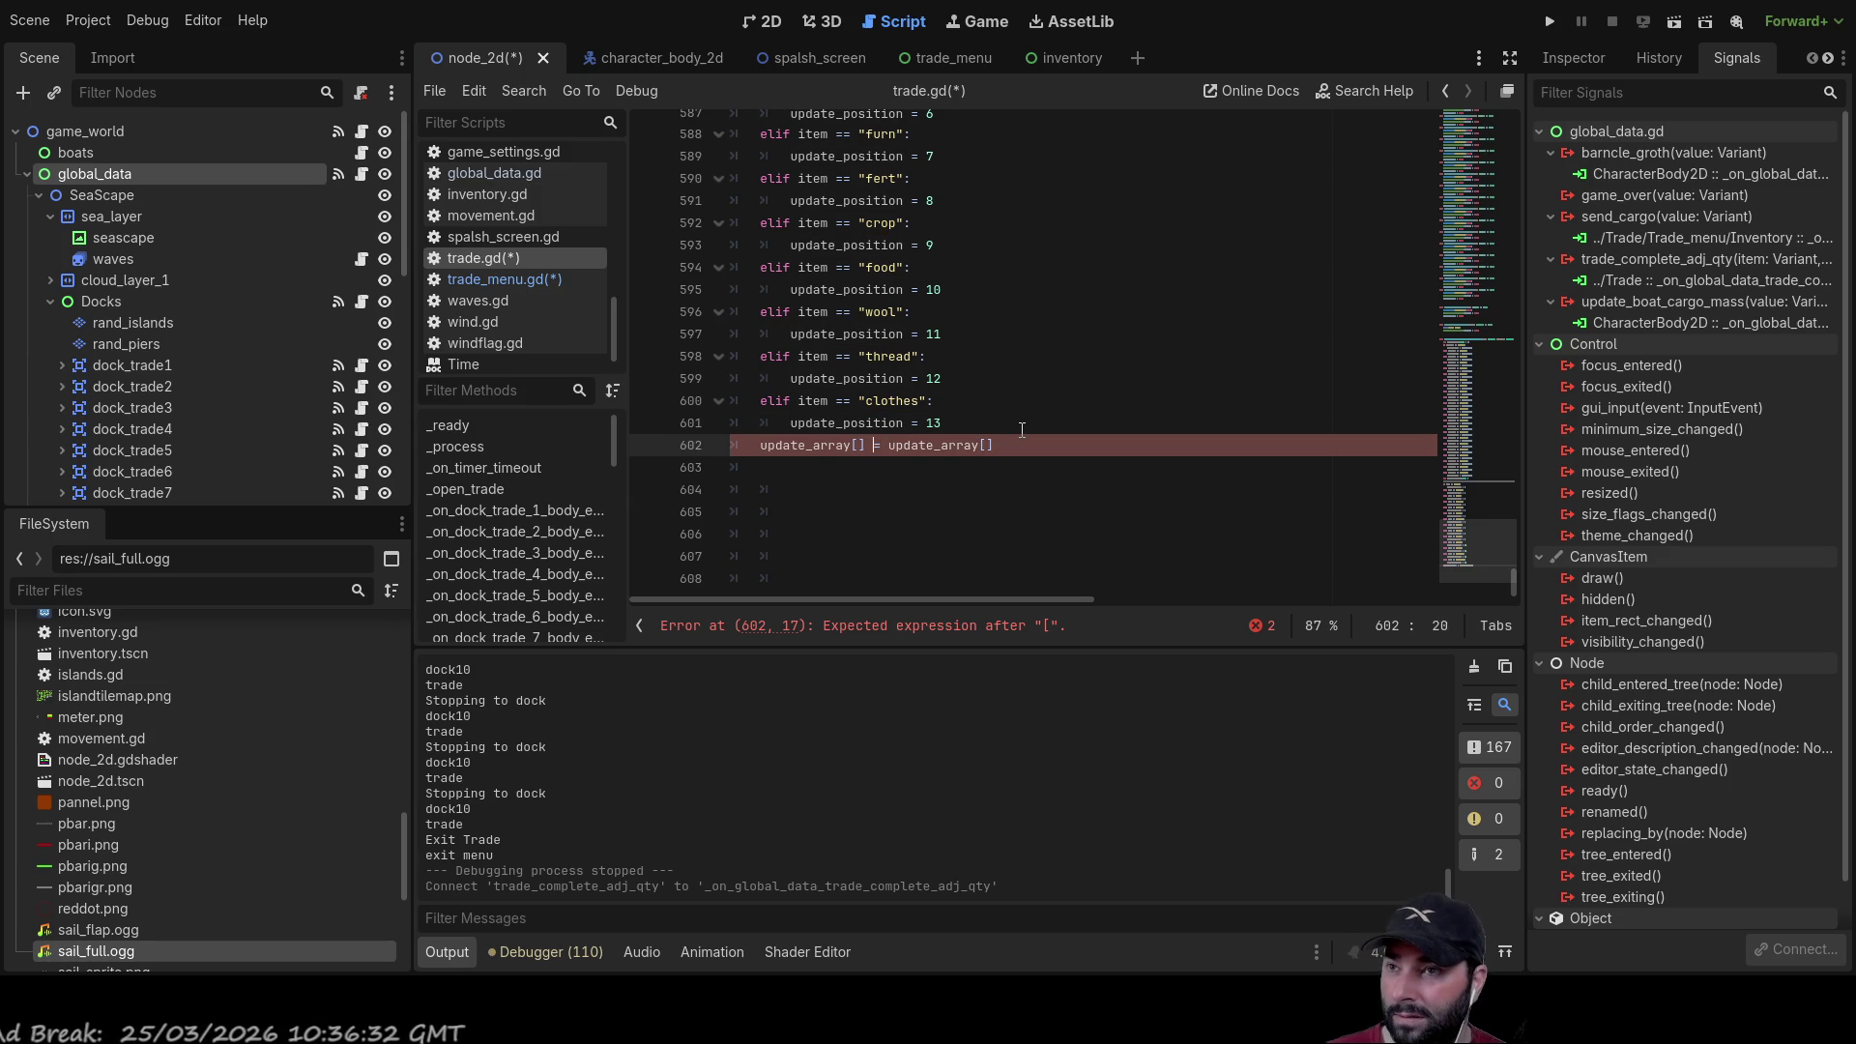
{"action": "key", "text": "ctrl+v"}
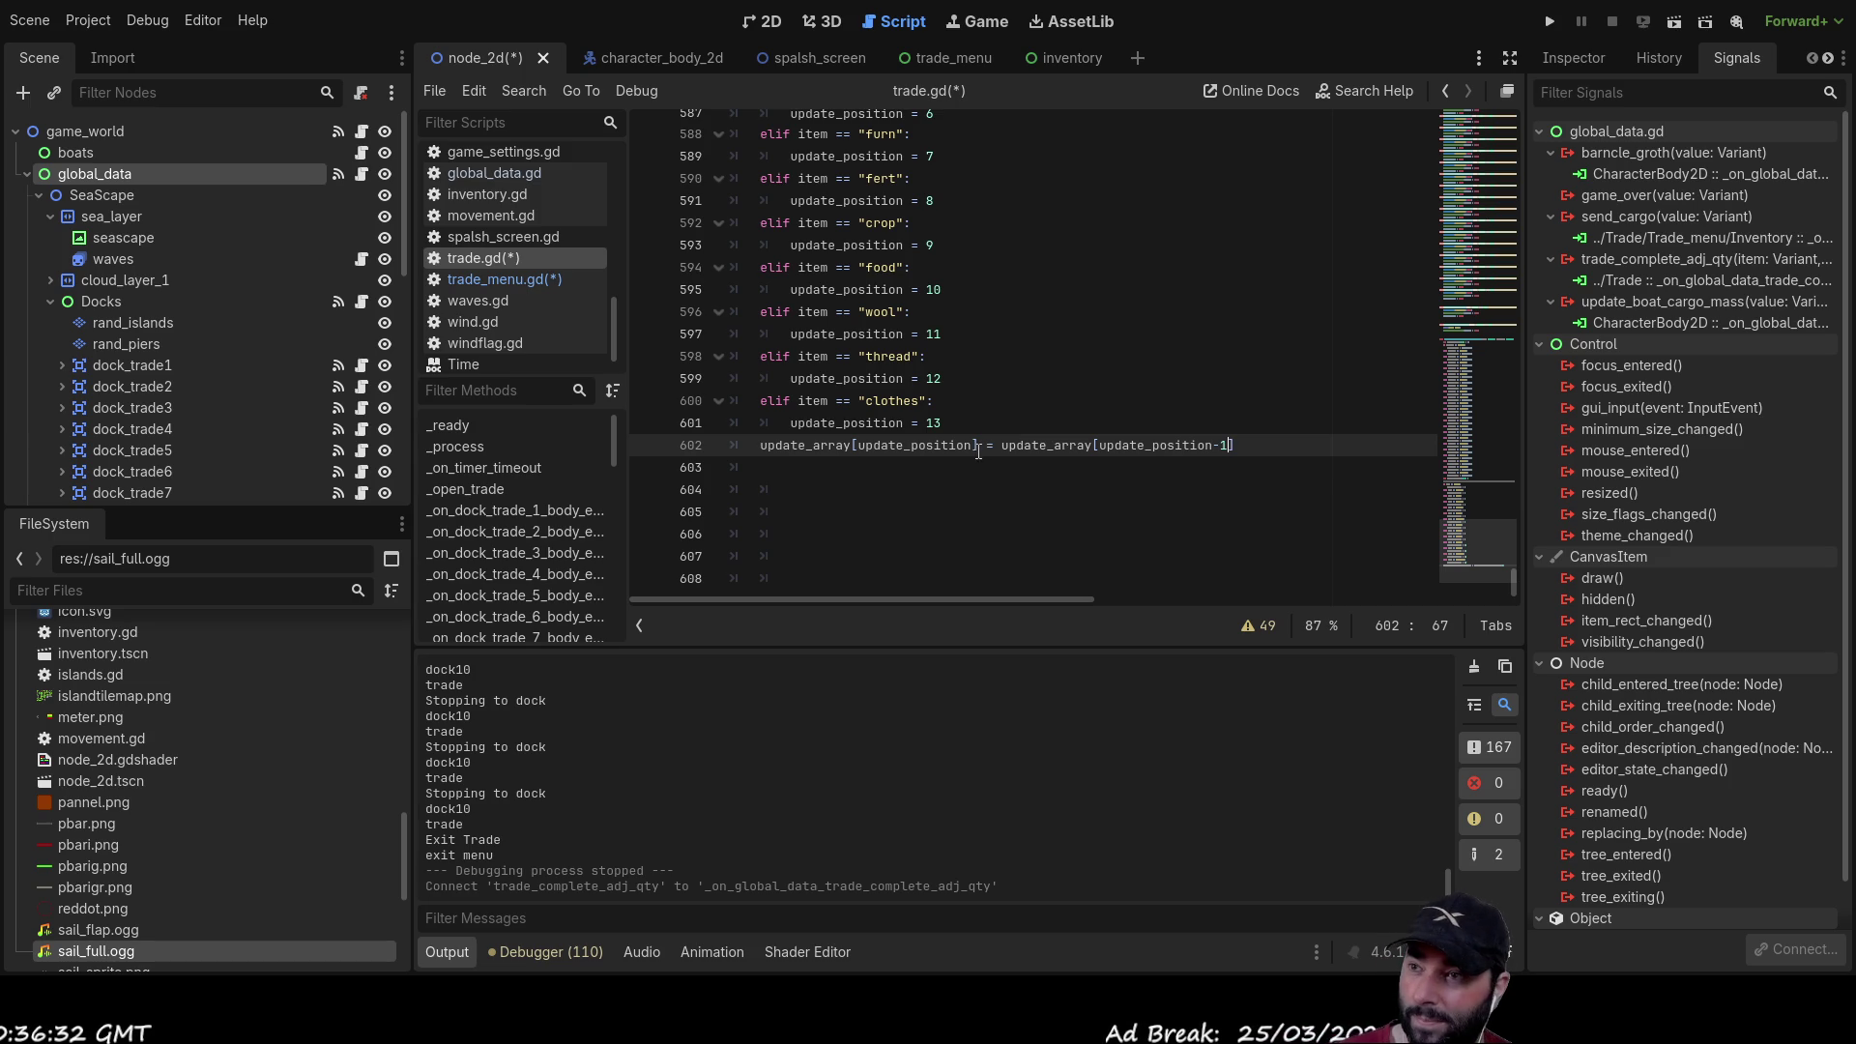
Step: Delete the extra blank line and stray indent below line 602
{"action": "left_click", "coordinate": [898, 468]}
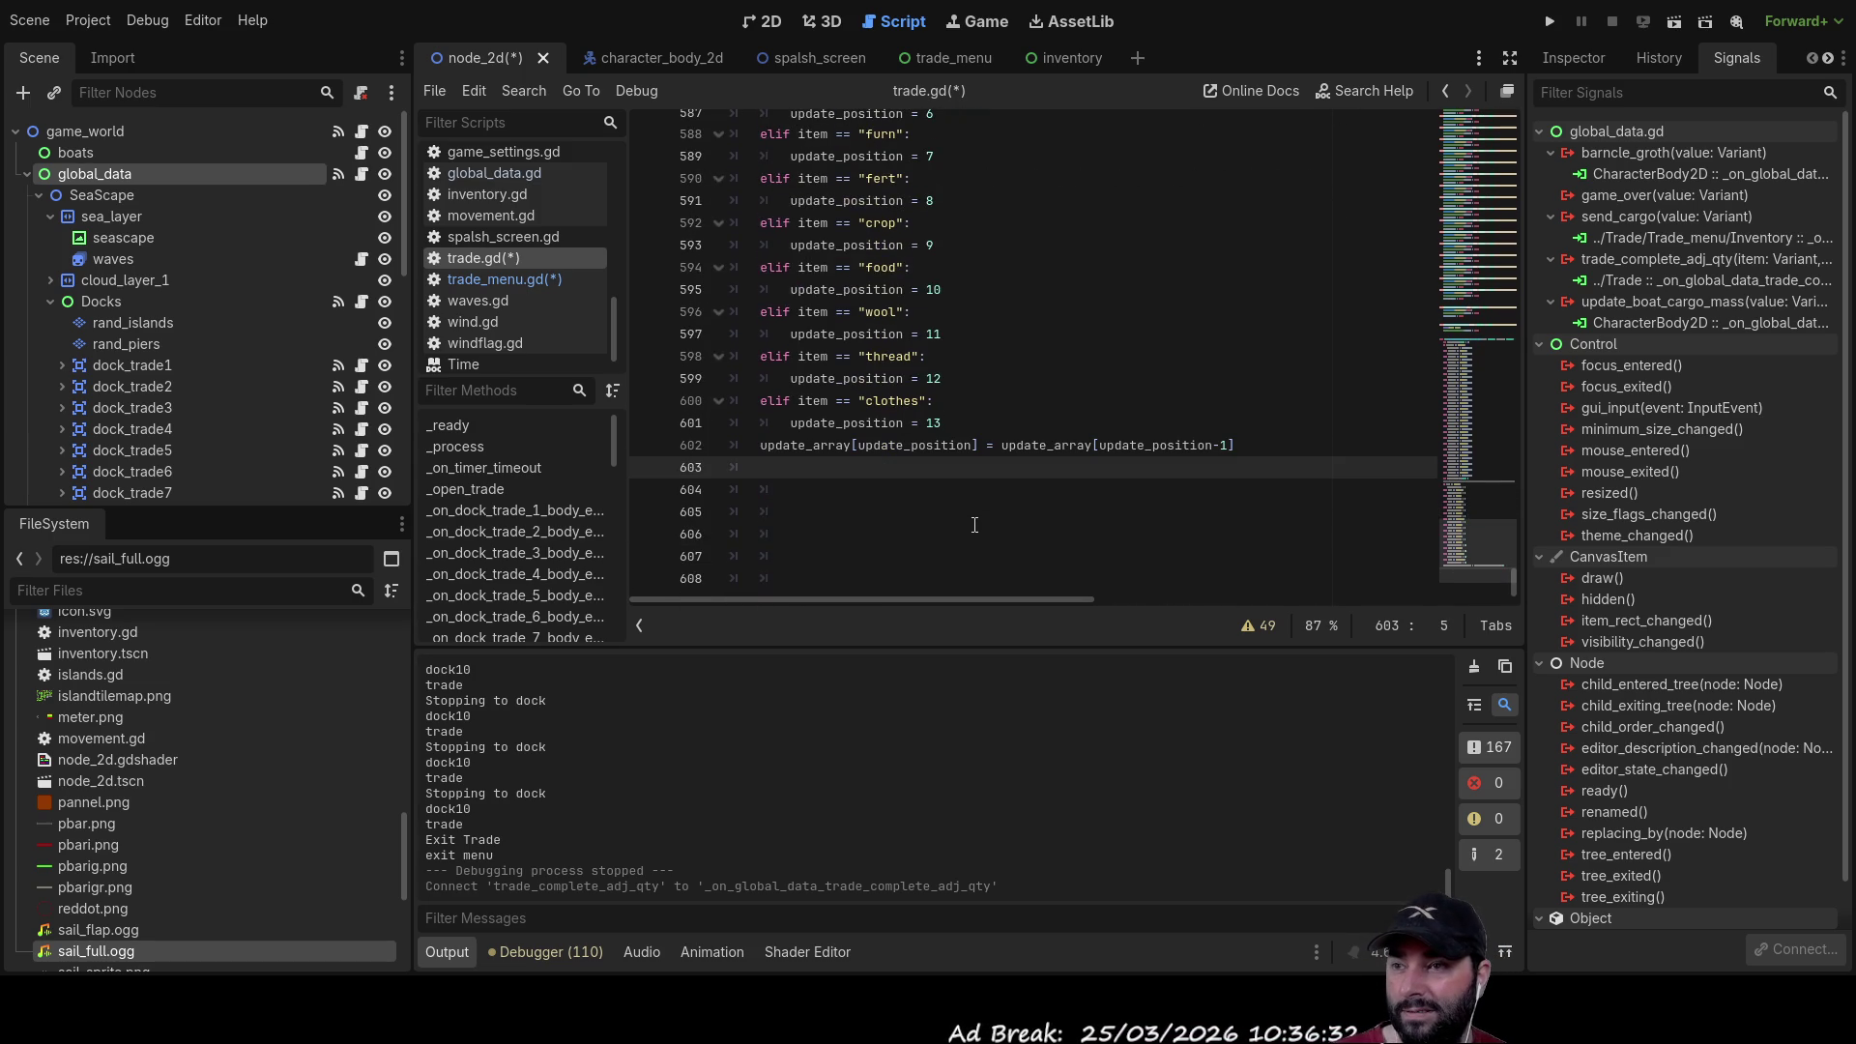
{"action": "key", "text": "Delete"}
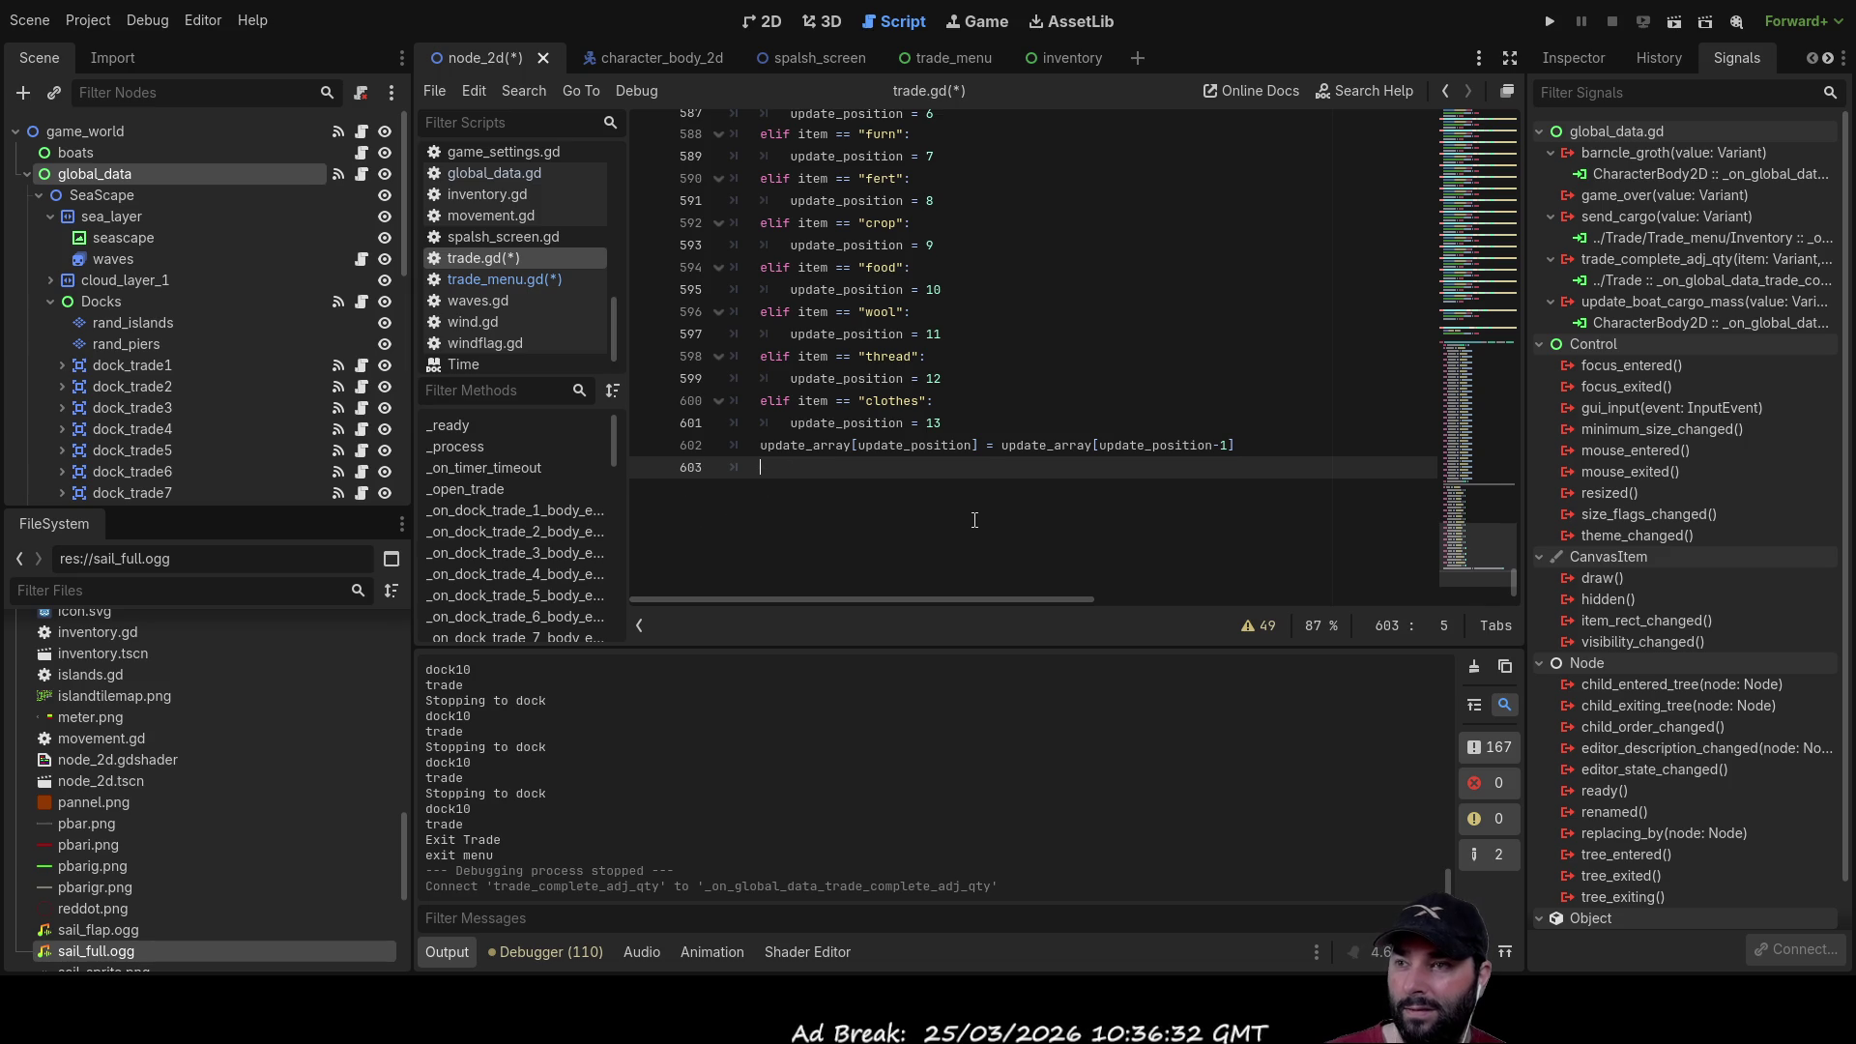
{"action": "key", "text": "BackSpace"}
{"action": "key", "text": "Up"}
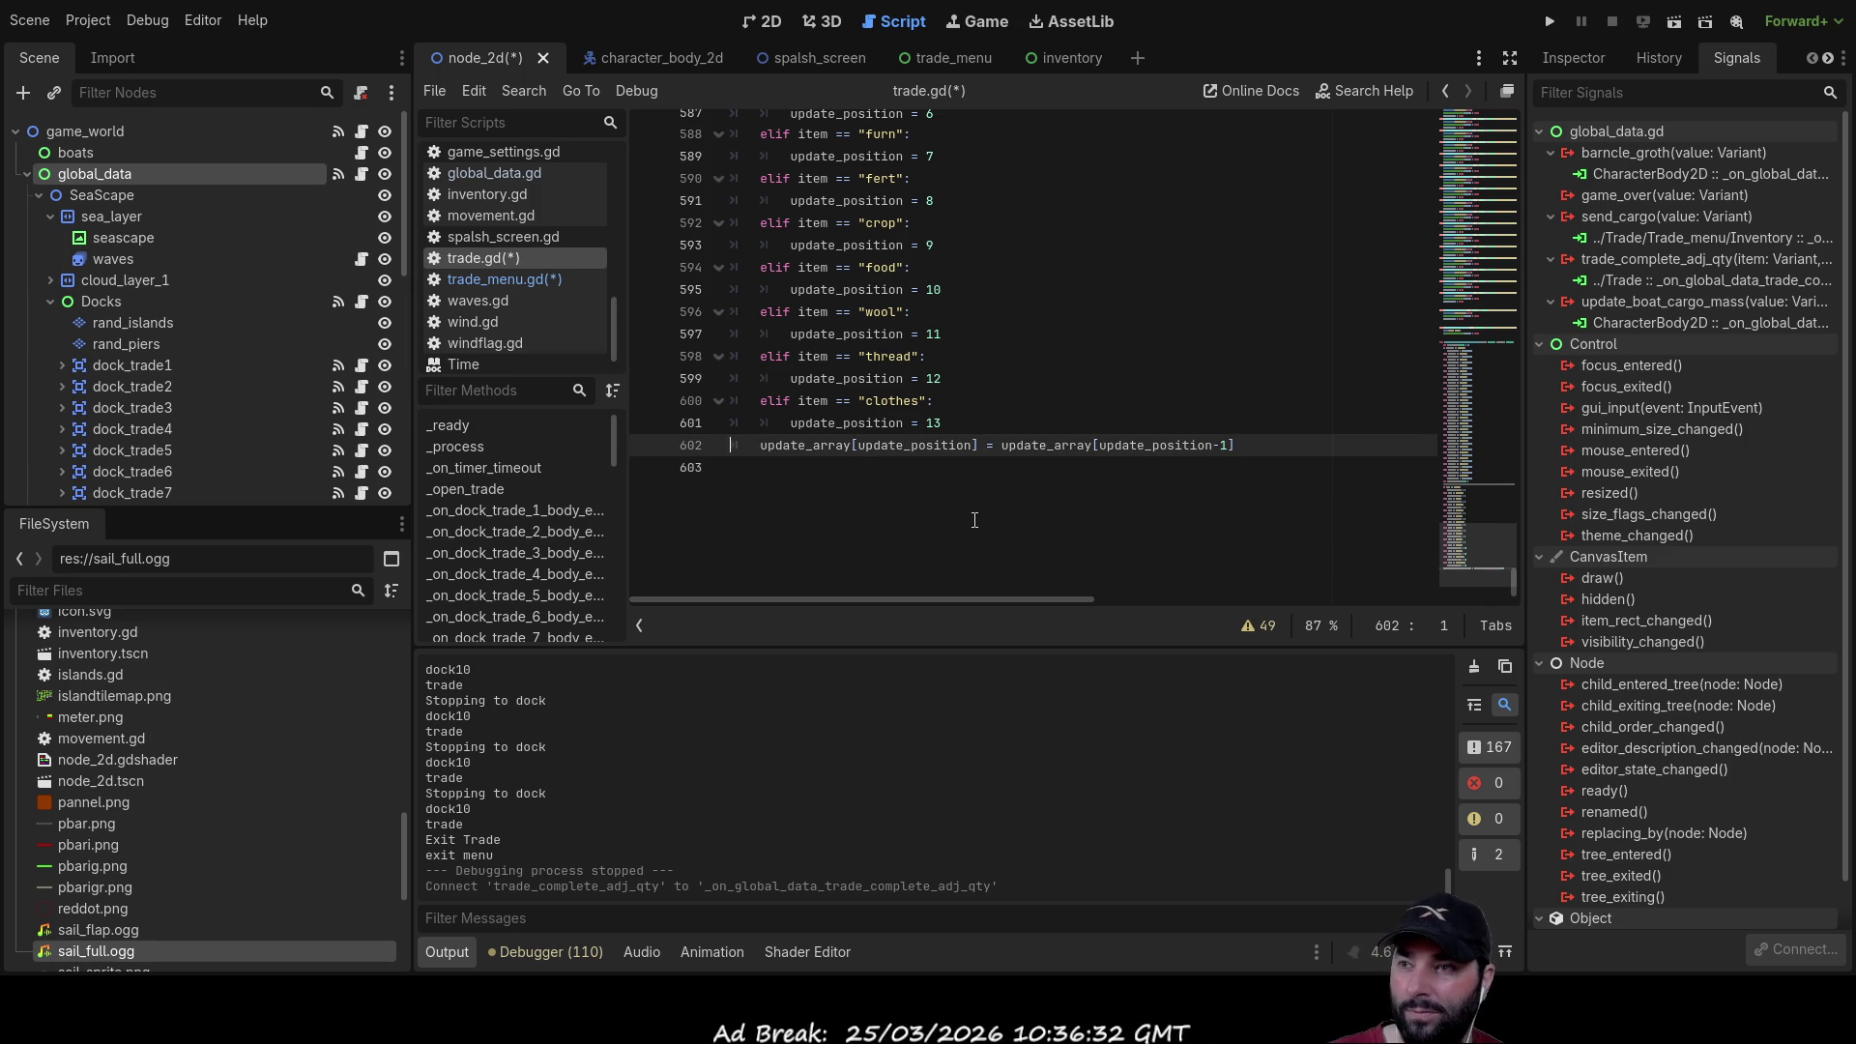
{"action": "scroll", "coordinate": [974, 520], "scroll_direction": "up", "scroll_amount": 15}
Step: Review the trade.gd code, selecting the update_array assignment line along the way
{"action": "scroll", "coordinate": [974, 520], "scroll_direction": "down", "scroll_amount": 15}
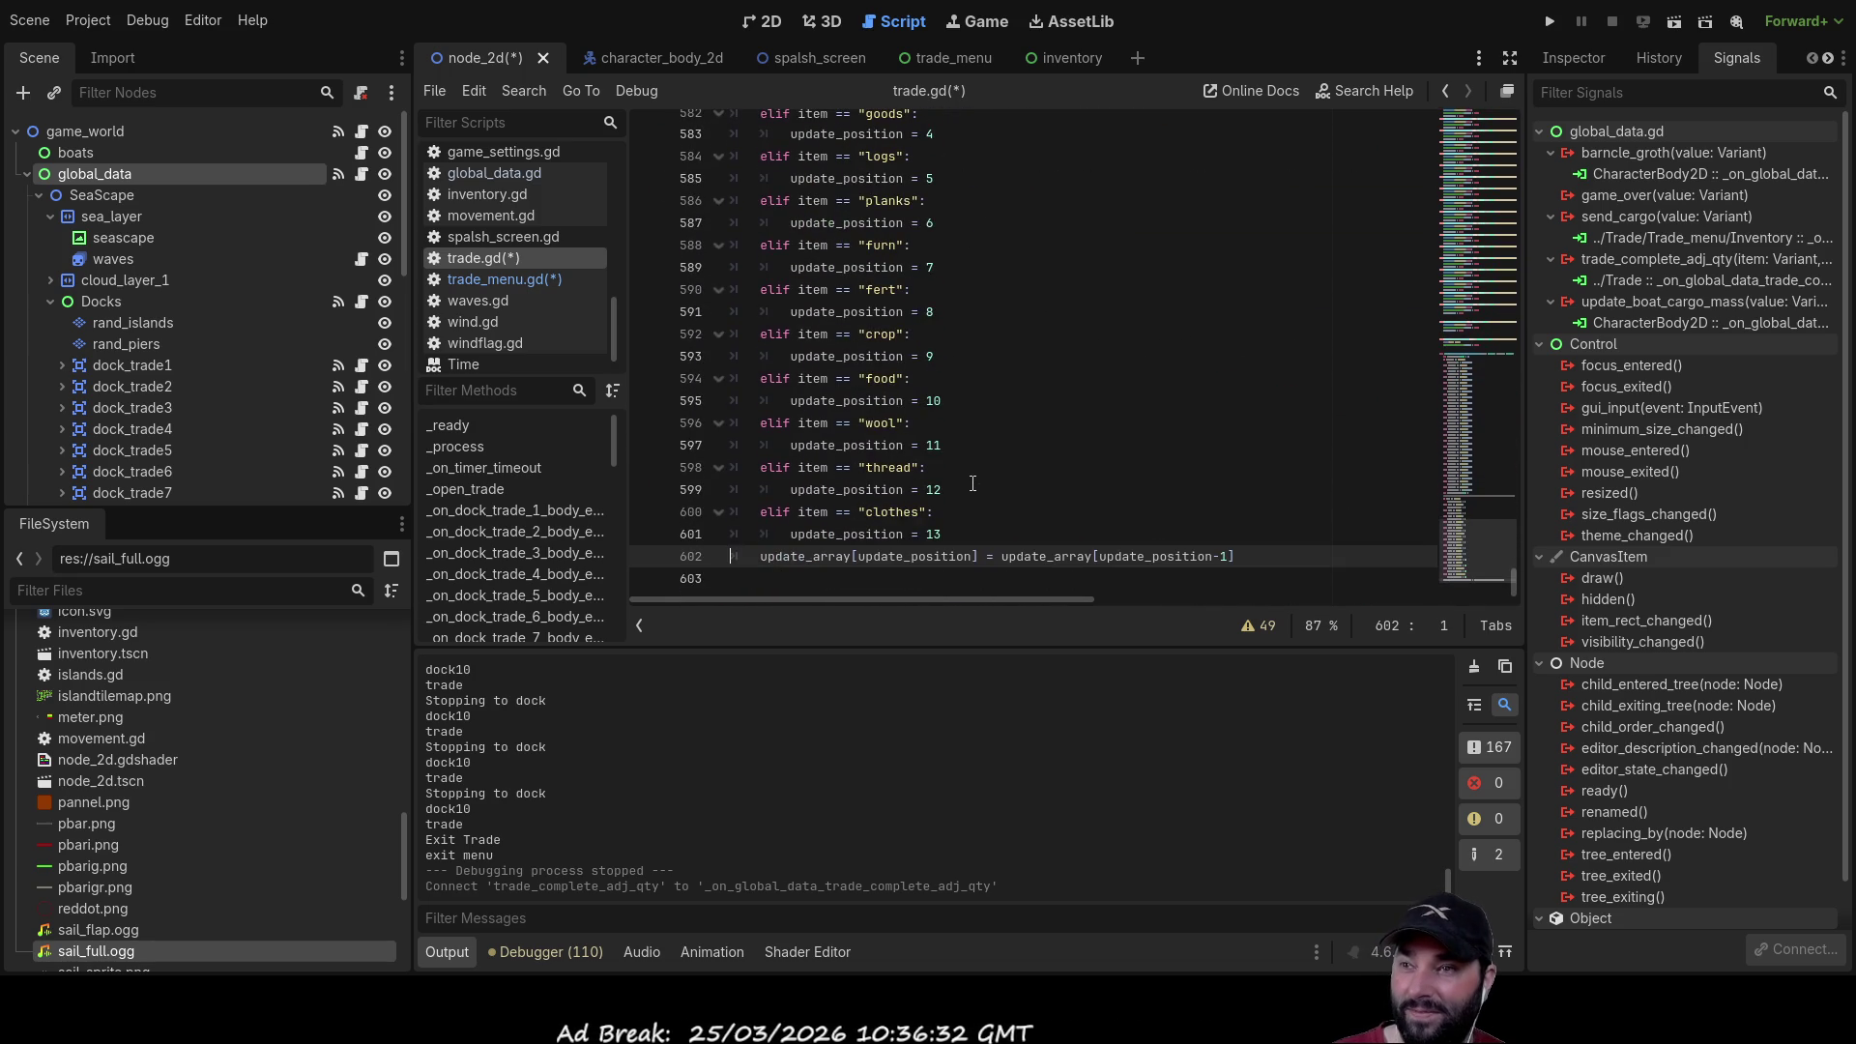
{"action": "left_click_drag", "start_coordinate": [1234, 556], "coordinate": [758, 557]}
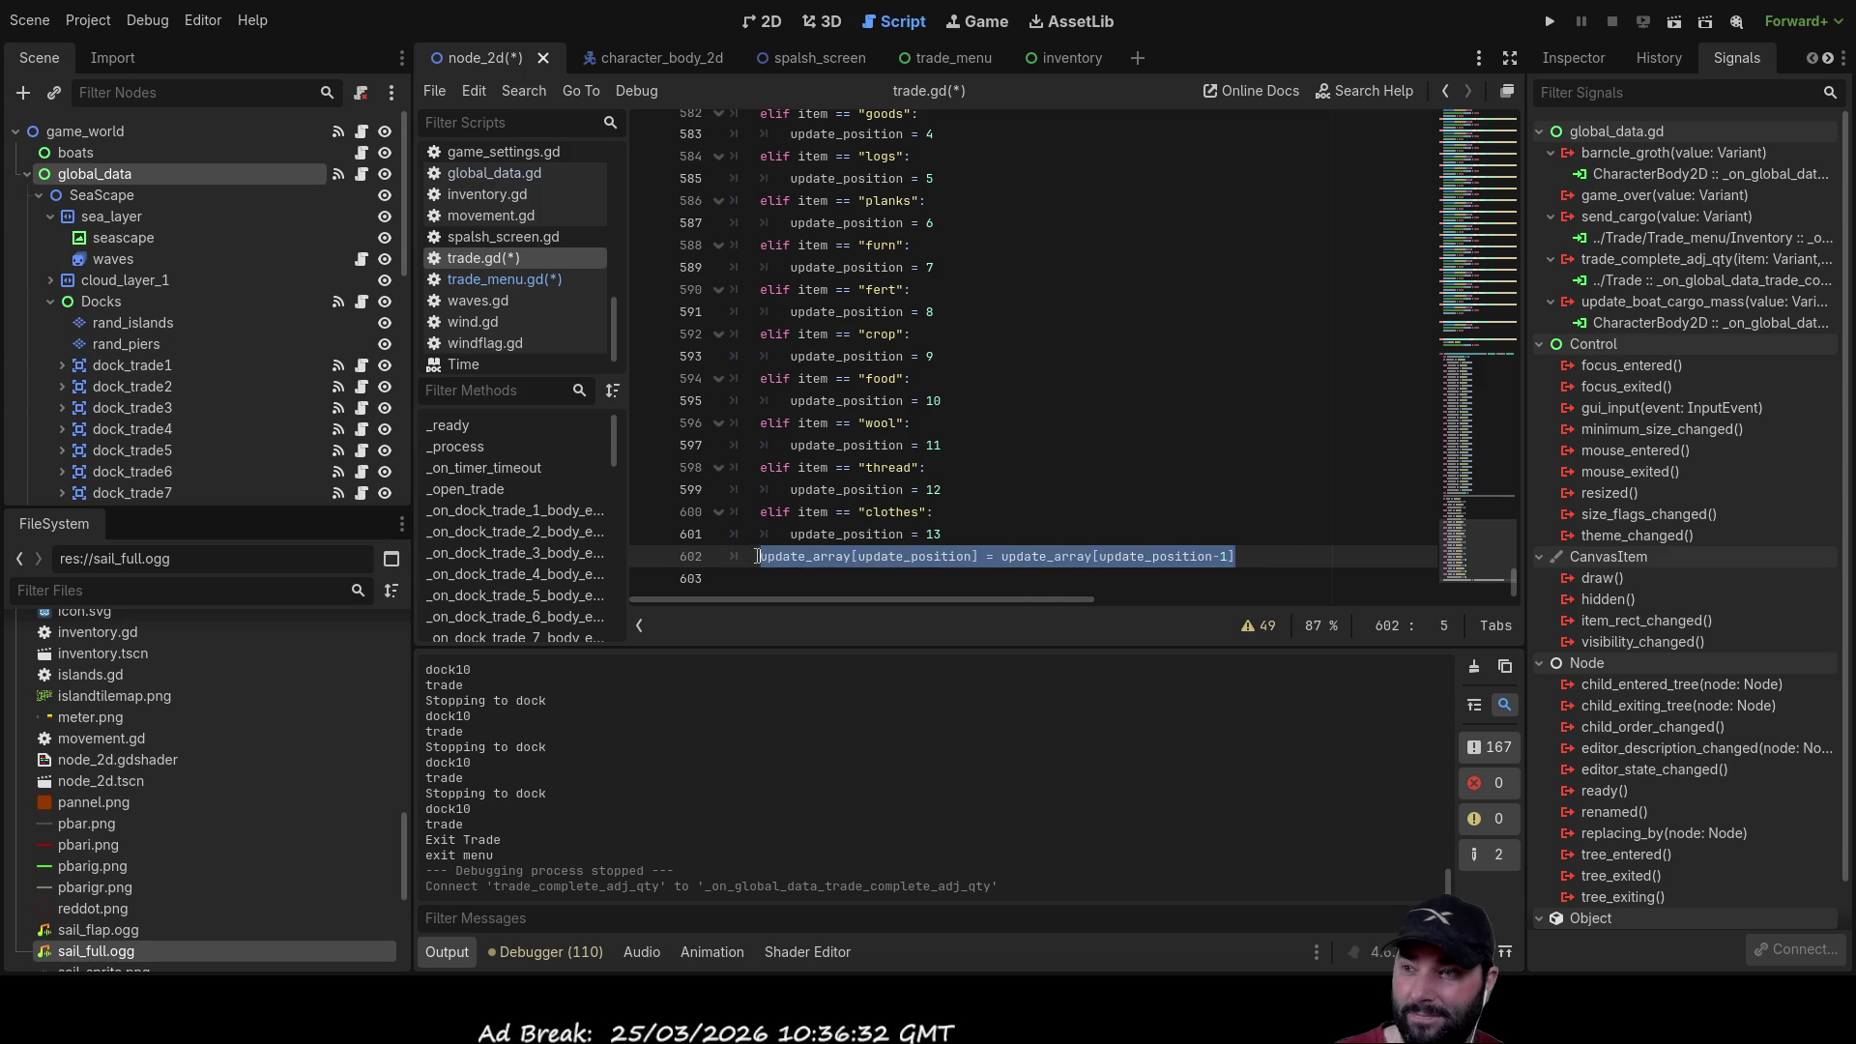
{"action": "scroll", "coordinate": [1088, 462], "scroll_direction": "up", "scroll_amount": 8}
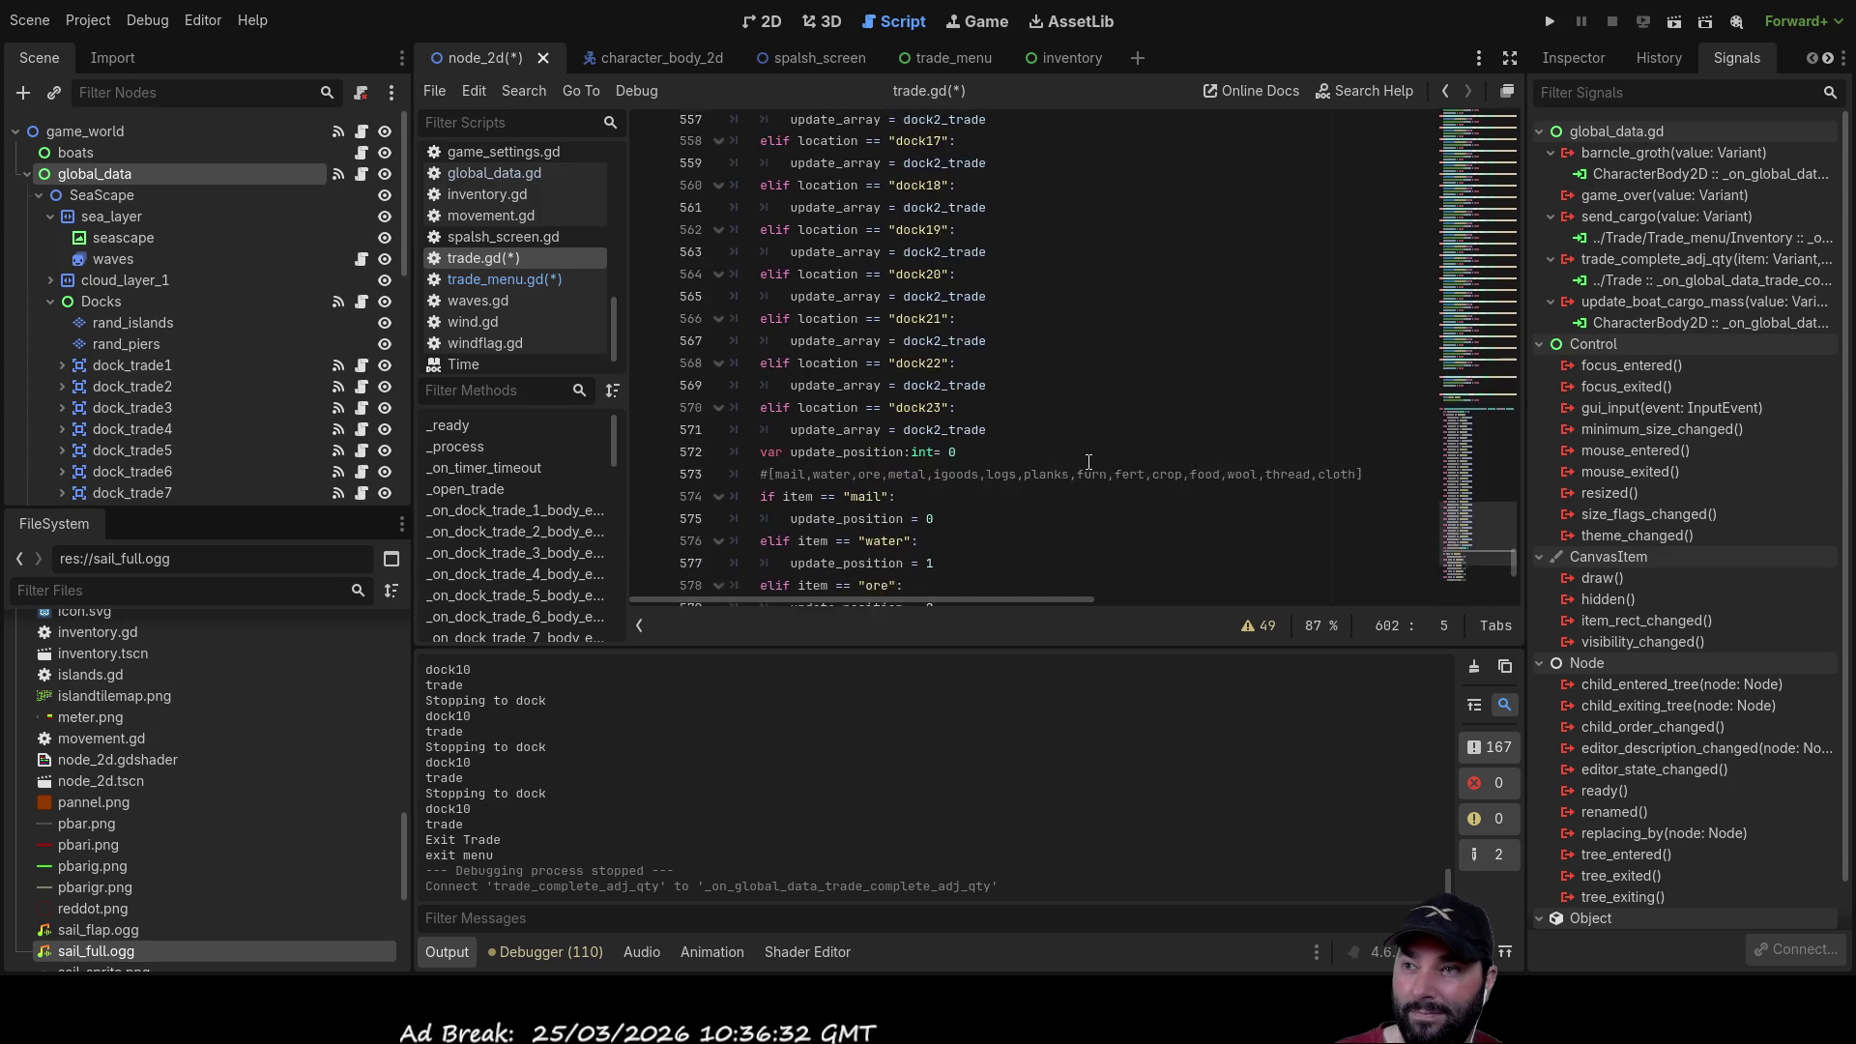
{"action": "scroll", "coordinate": [1422, 196], "scroll_direction": "up", "scroll_amount": 17}
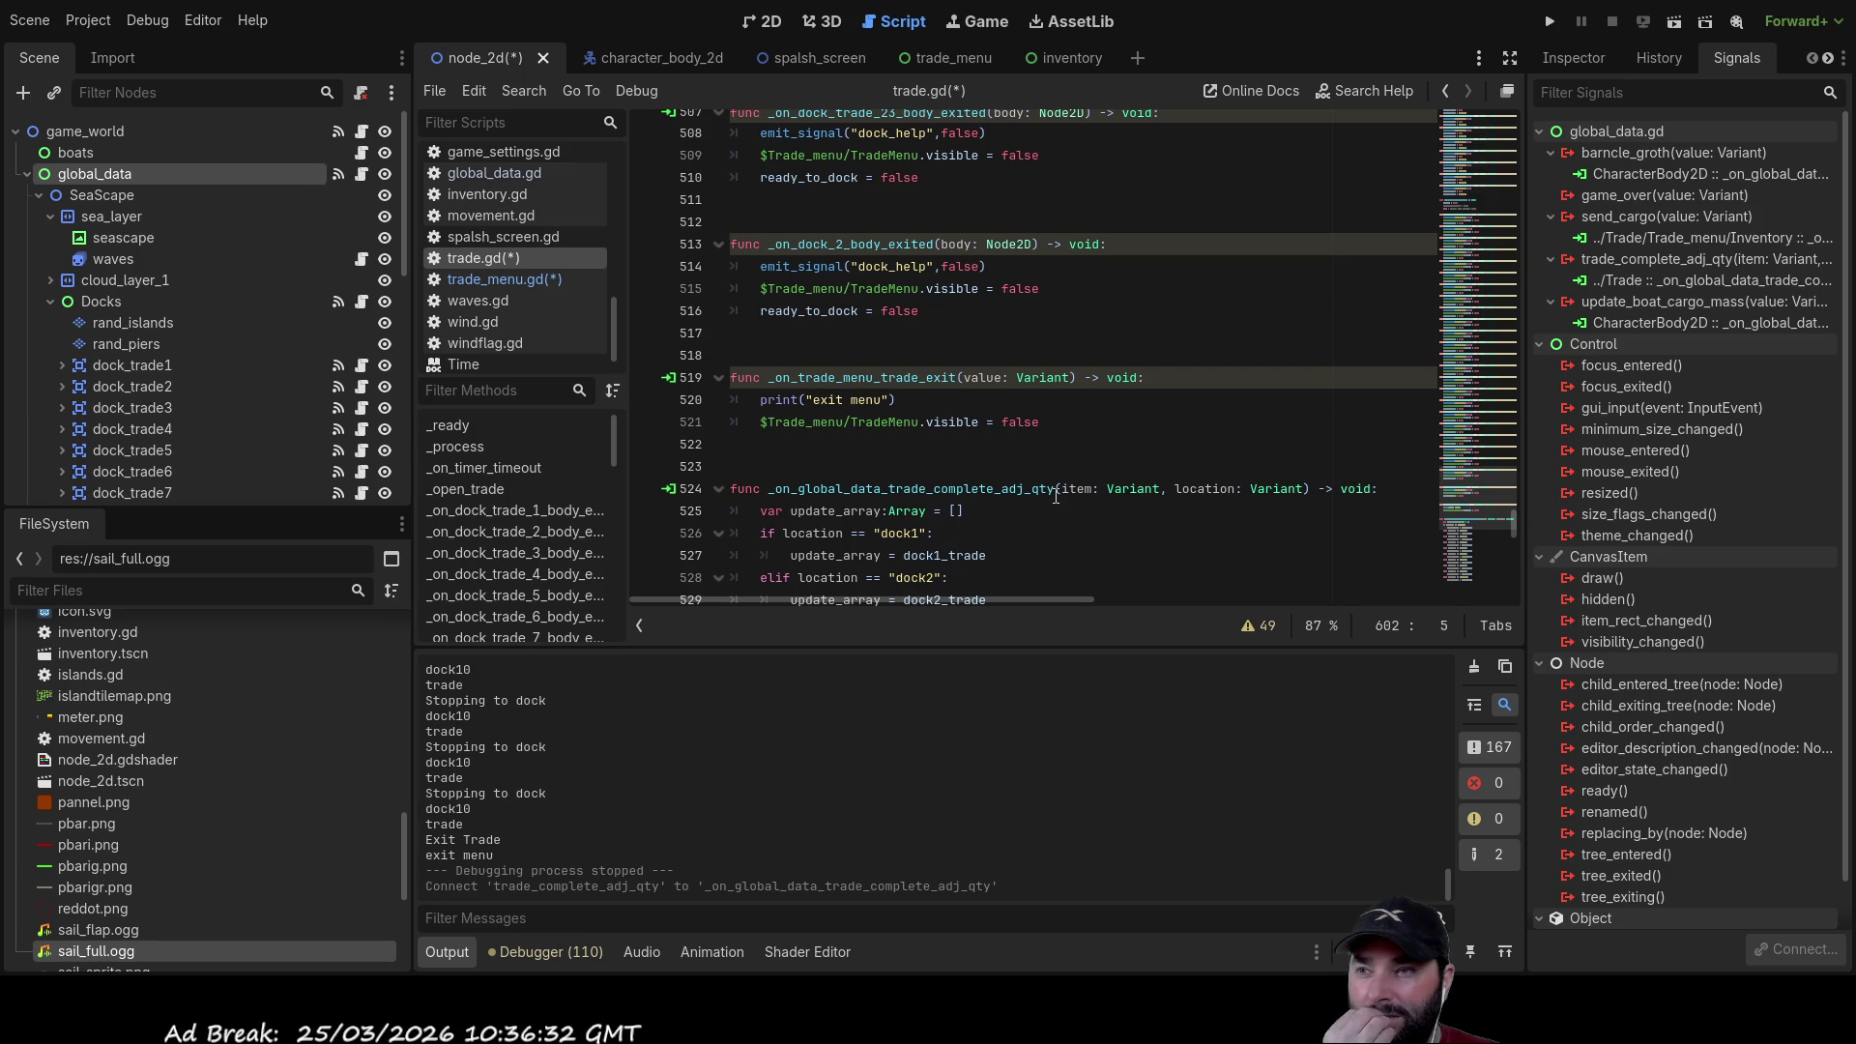
{"action": "scroll", "coordinate": [1056, 496], "scroll_direction": "down", "scroll_amount": 5}
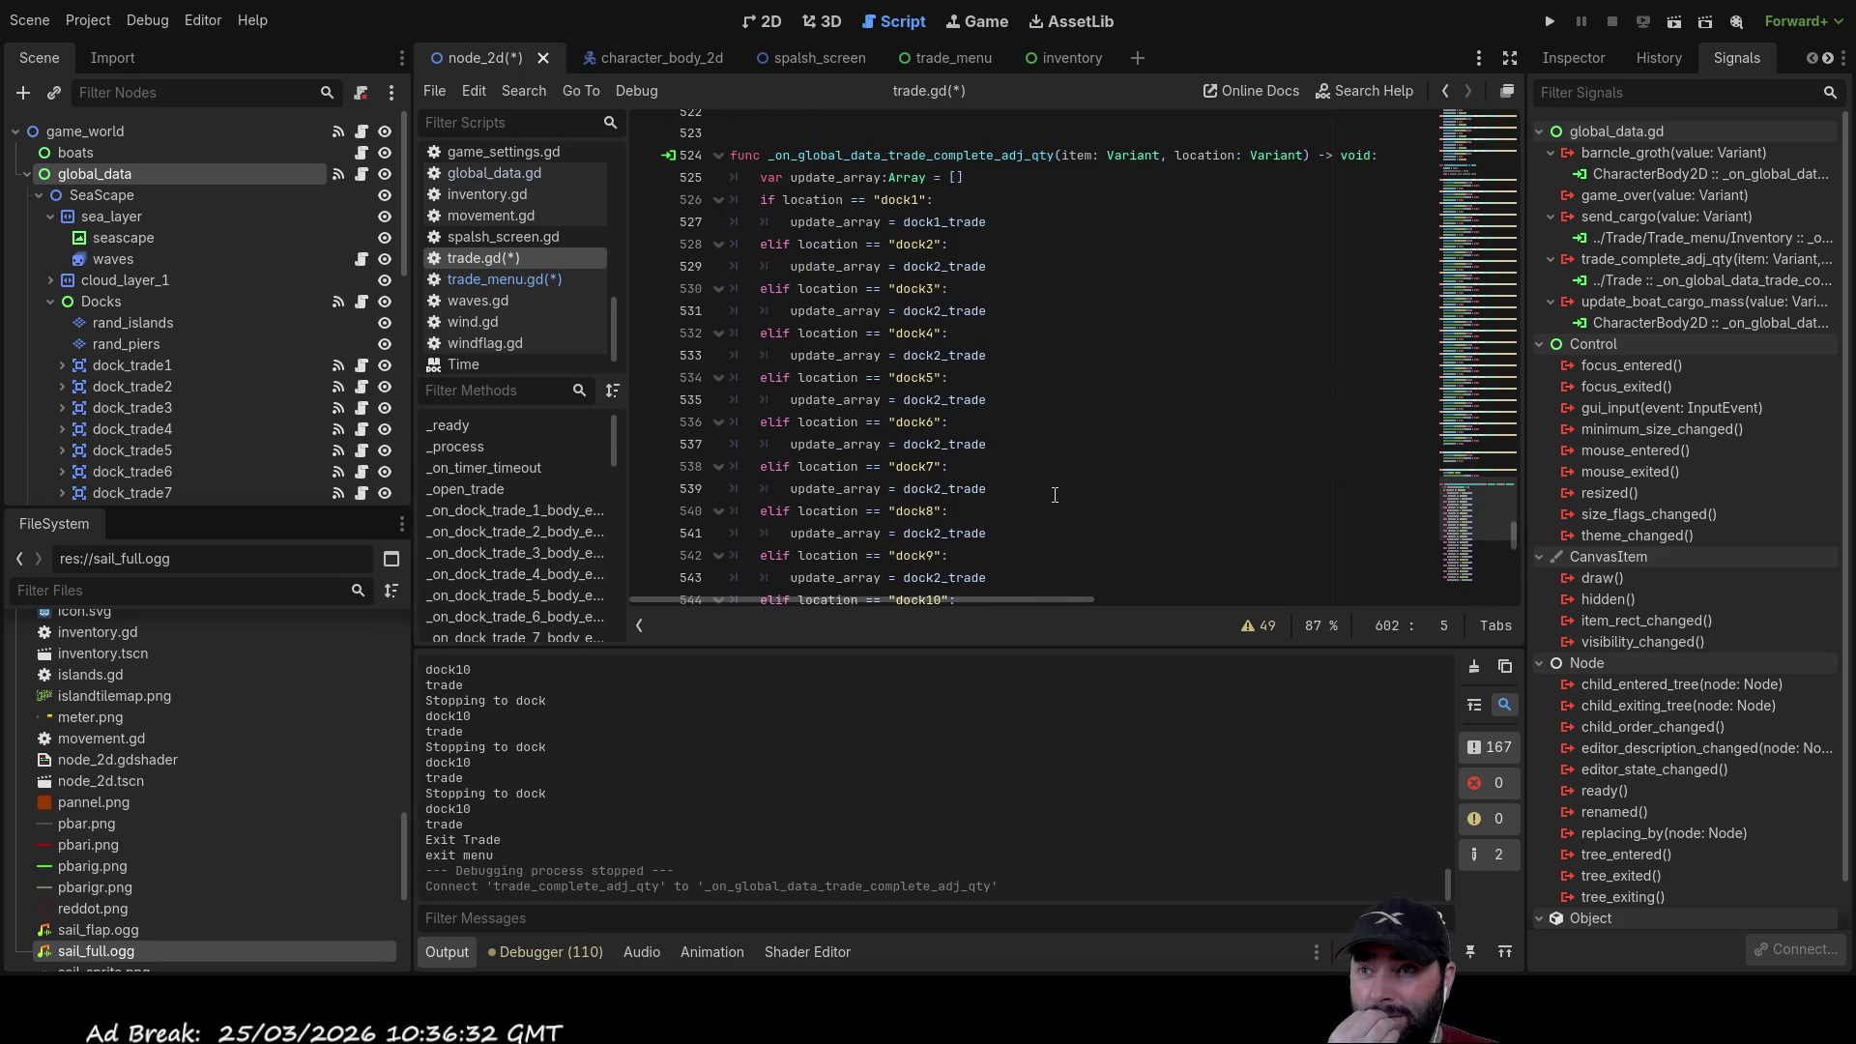
{"action": "scroll", "coordinate": [829, 299], "scroll_direction": "up", "scroll_amount": 2}
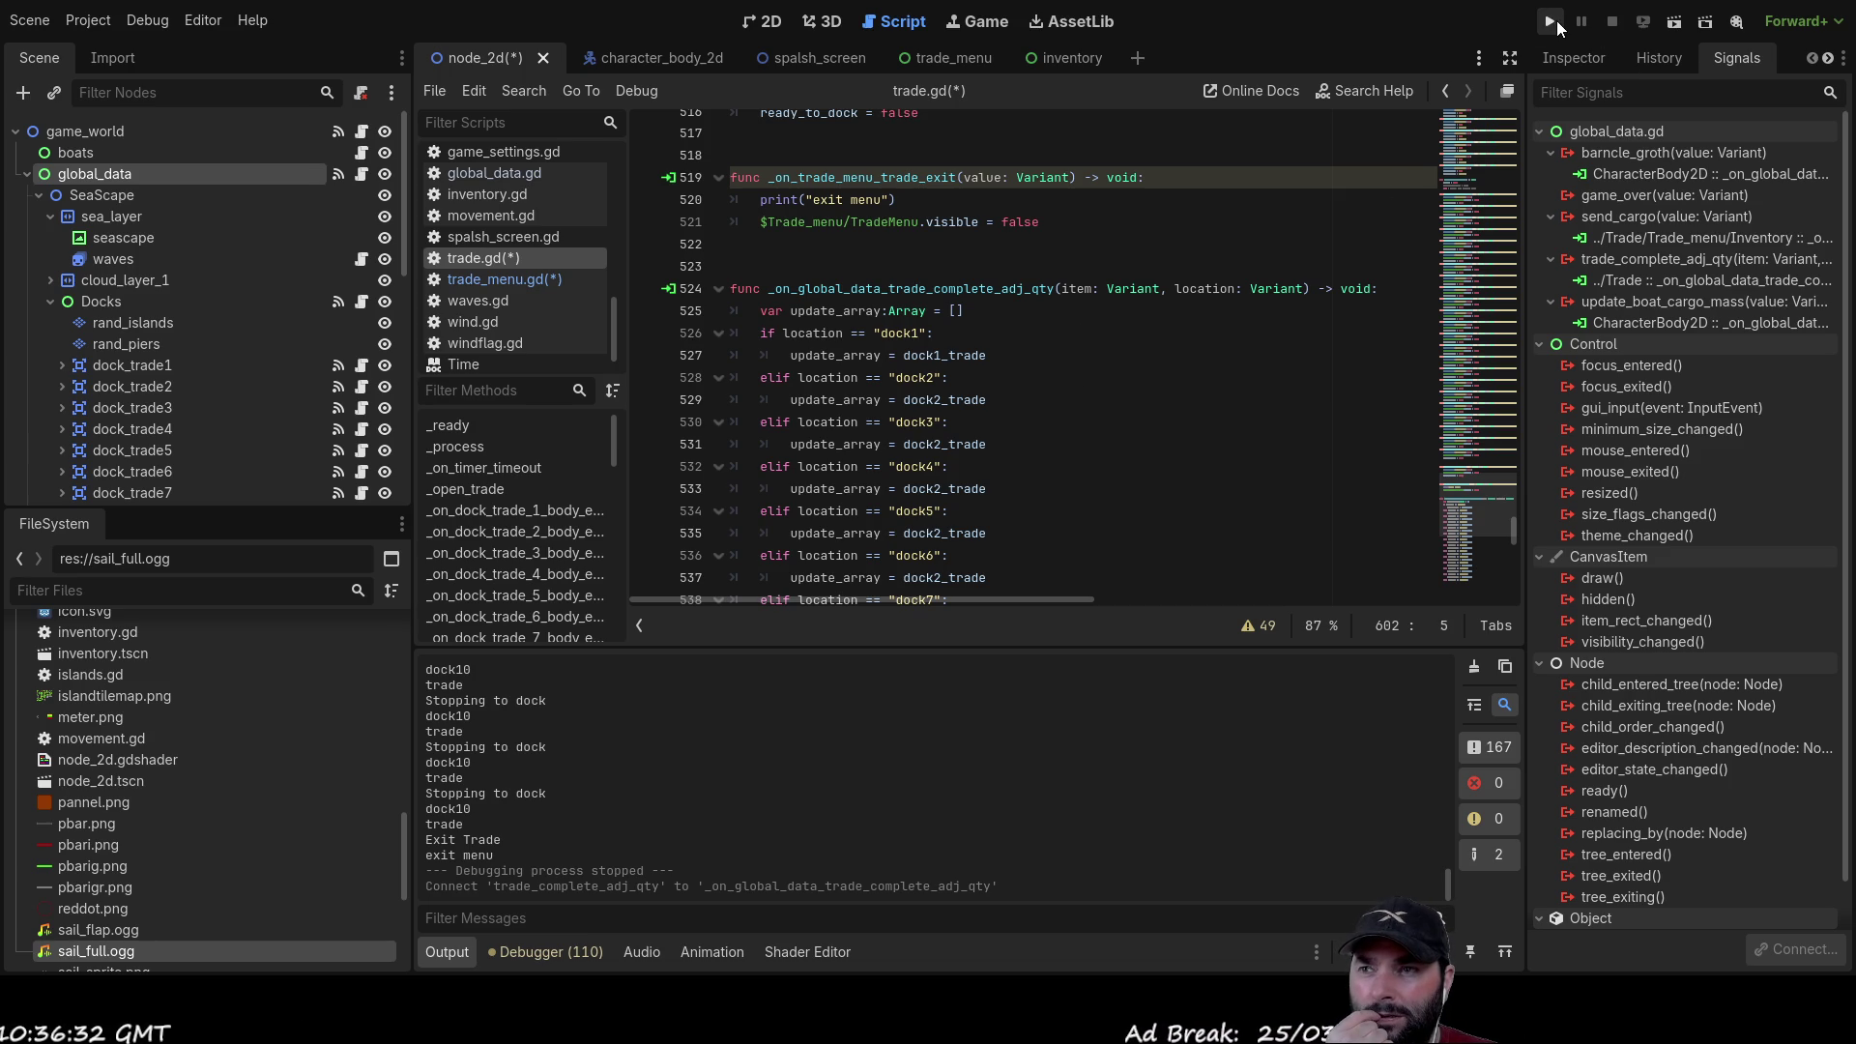
{"action": "scroll", "coordinate": [1110, 395], "scroll_direction": "down", "scroll_amount": 20}
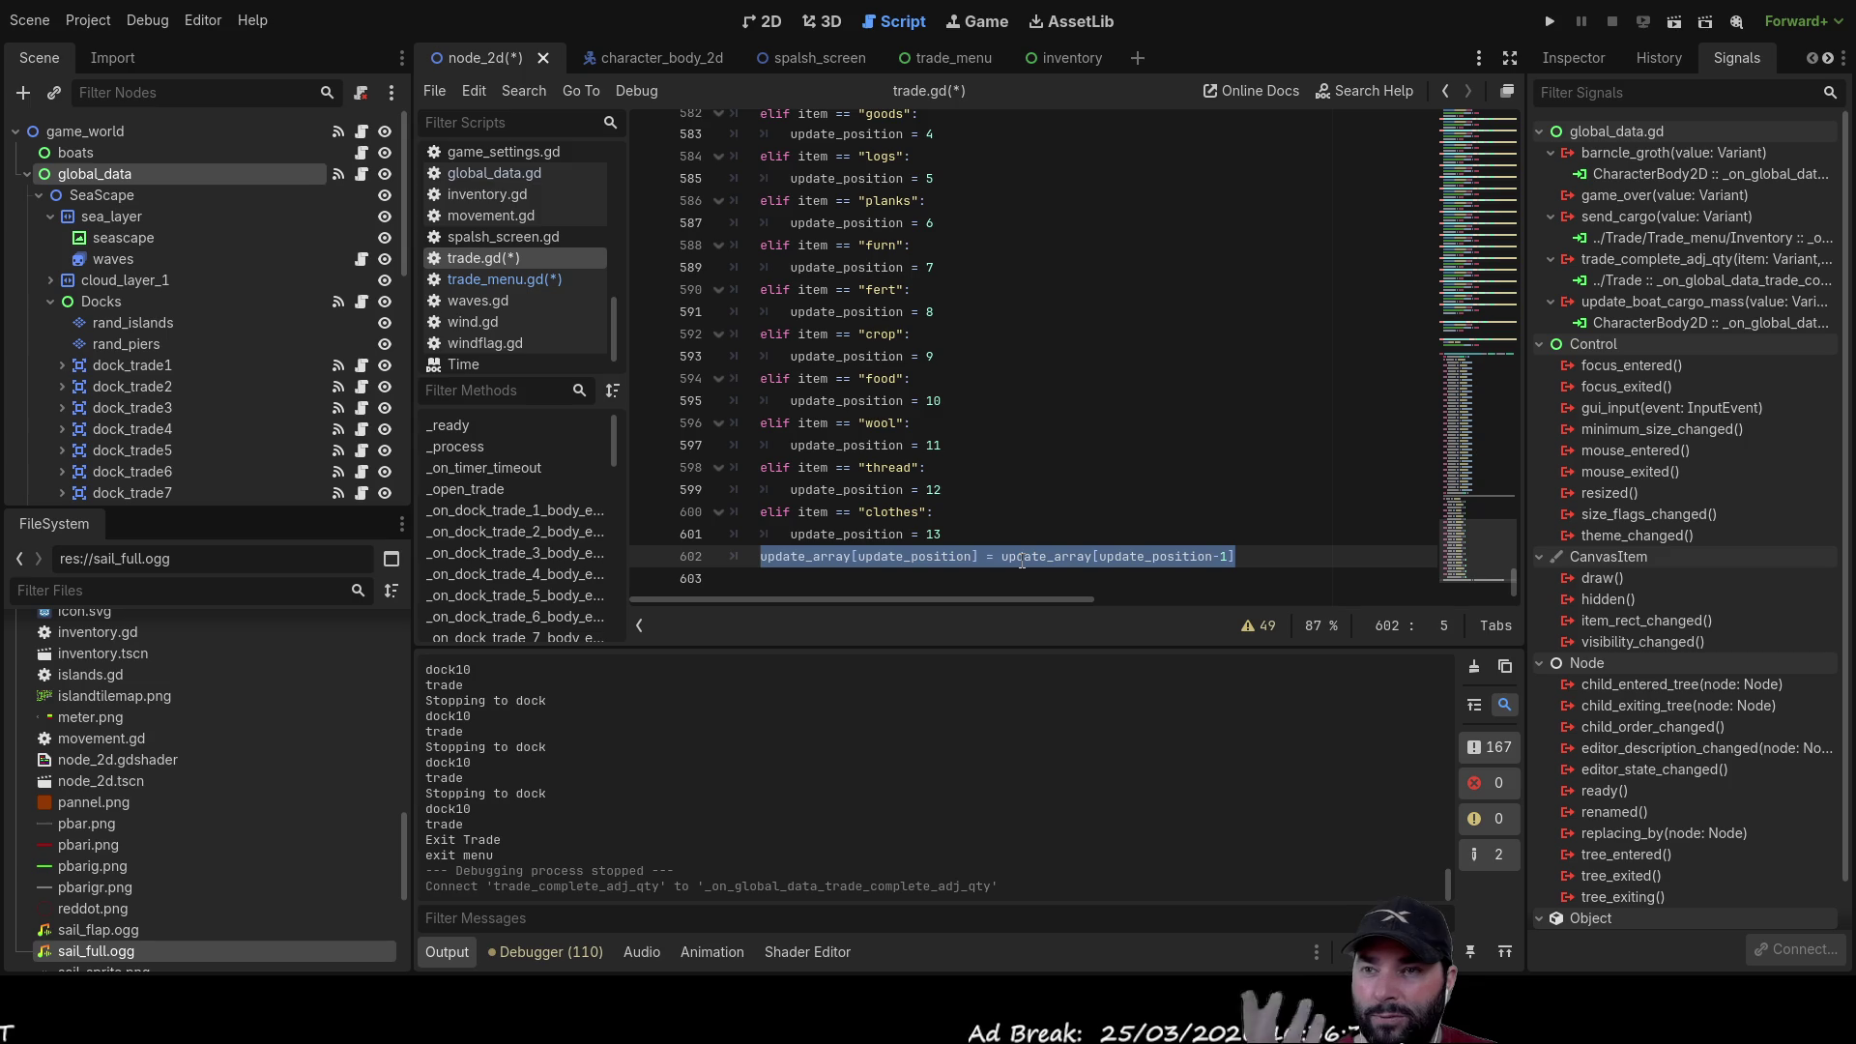
{"action": "scroll", "coordinate": [1022, 561], "scroll_direction": "up", "scroll_amount": 20}
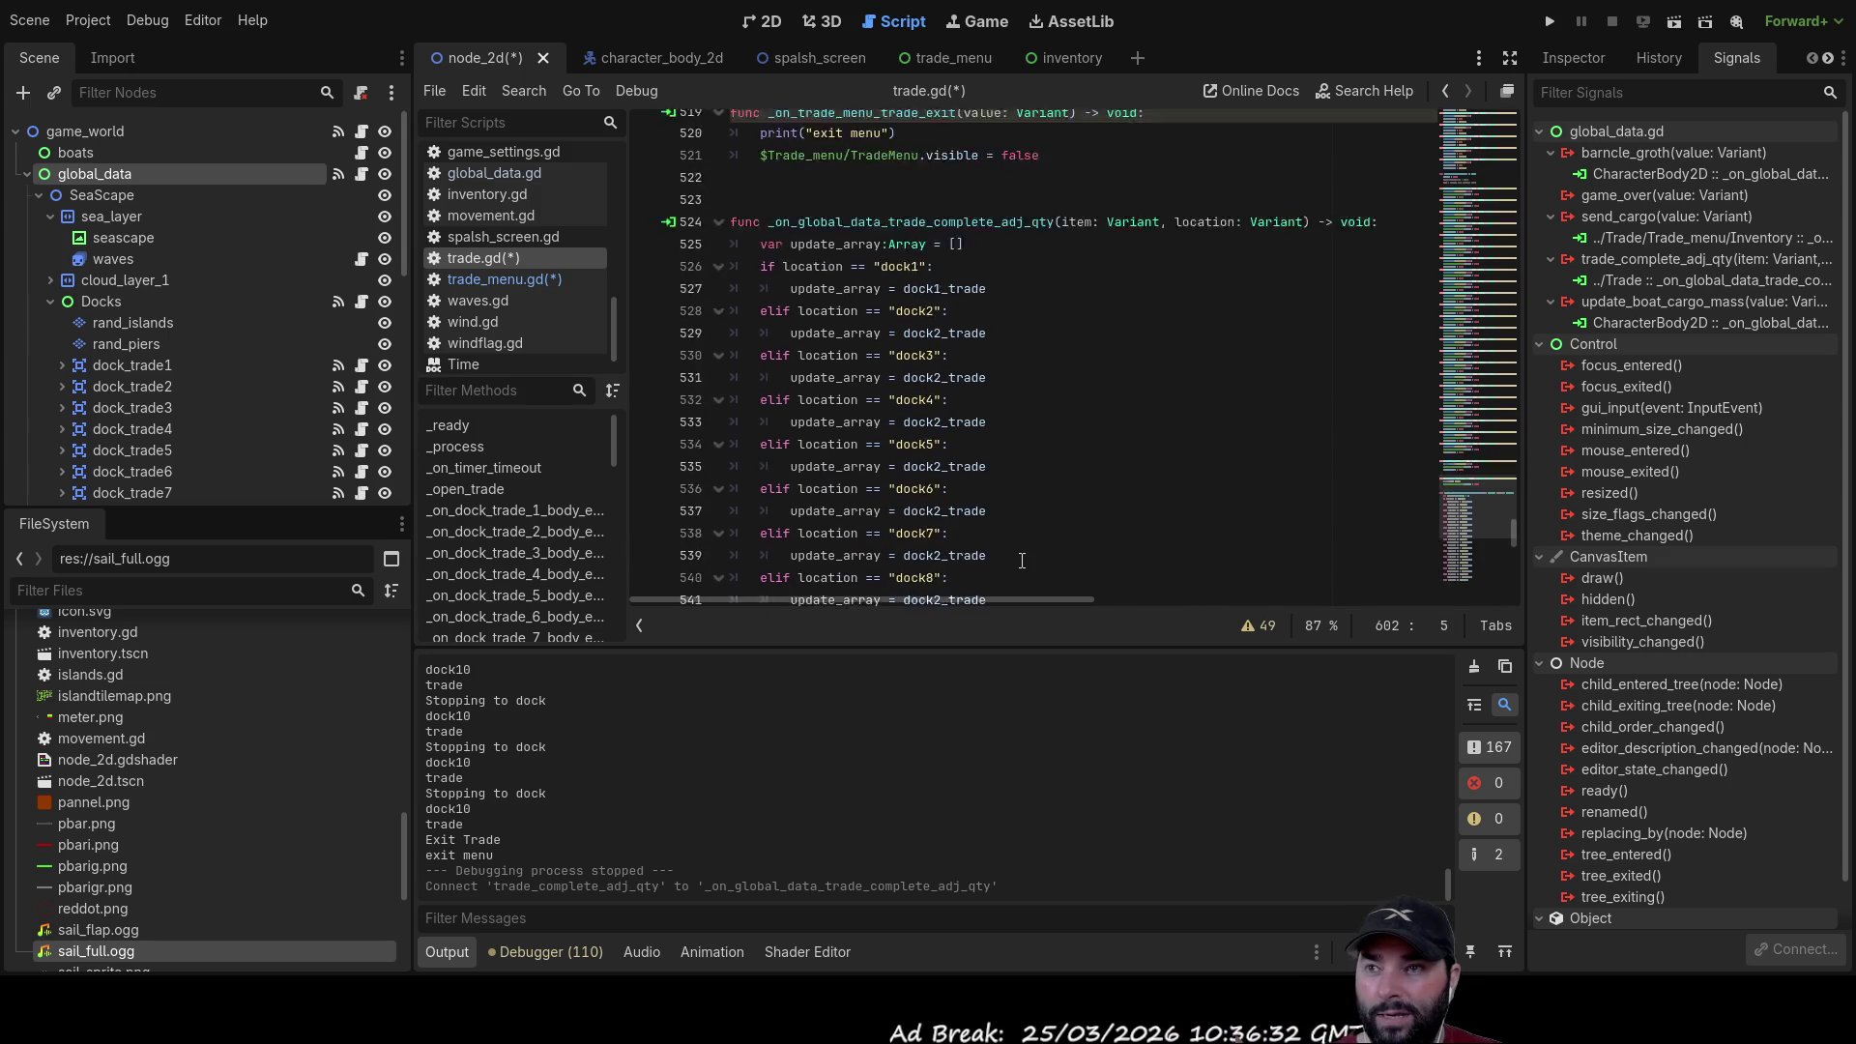
{"action": "scroll", "coordinate": [1022, 561], "scroll_direction": "up", "scroll_amount": 20}
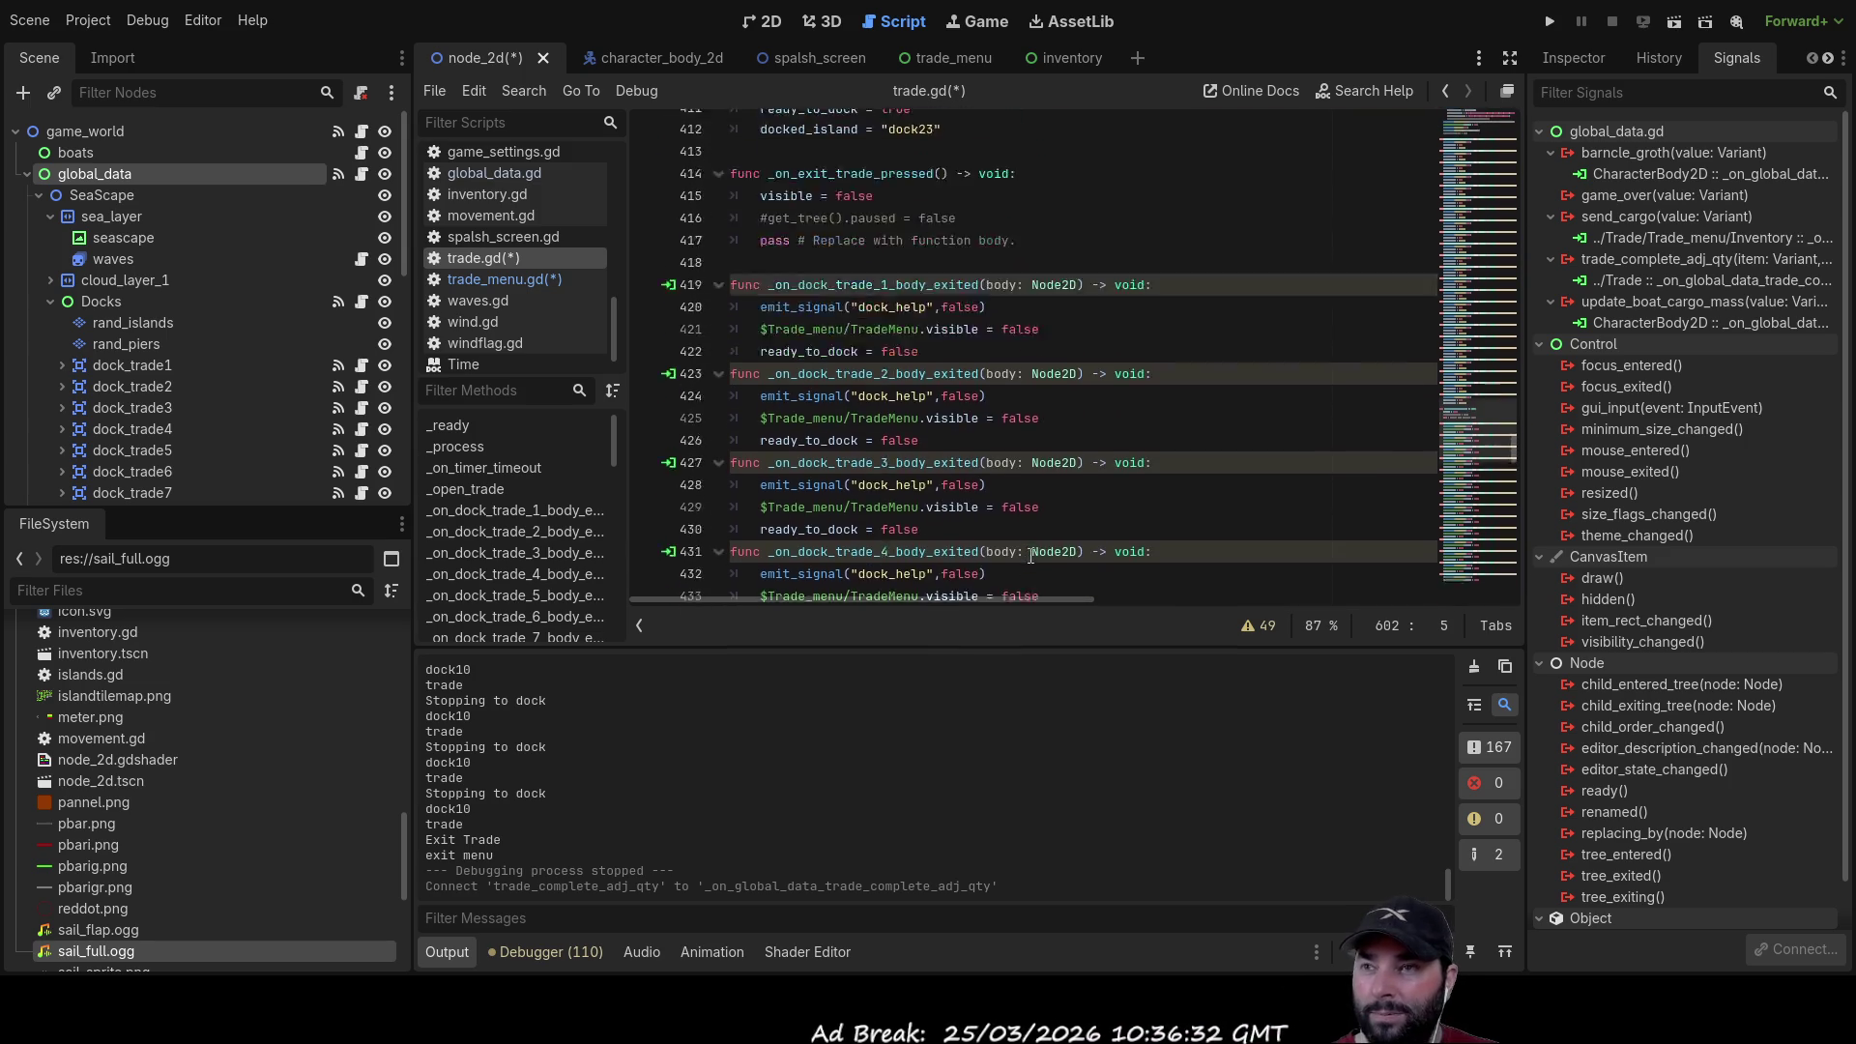
{"action": "scroll", "coordinate": [1038, 558], "scroll_direction": "up", "scroll_amount": 20}
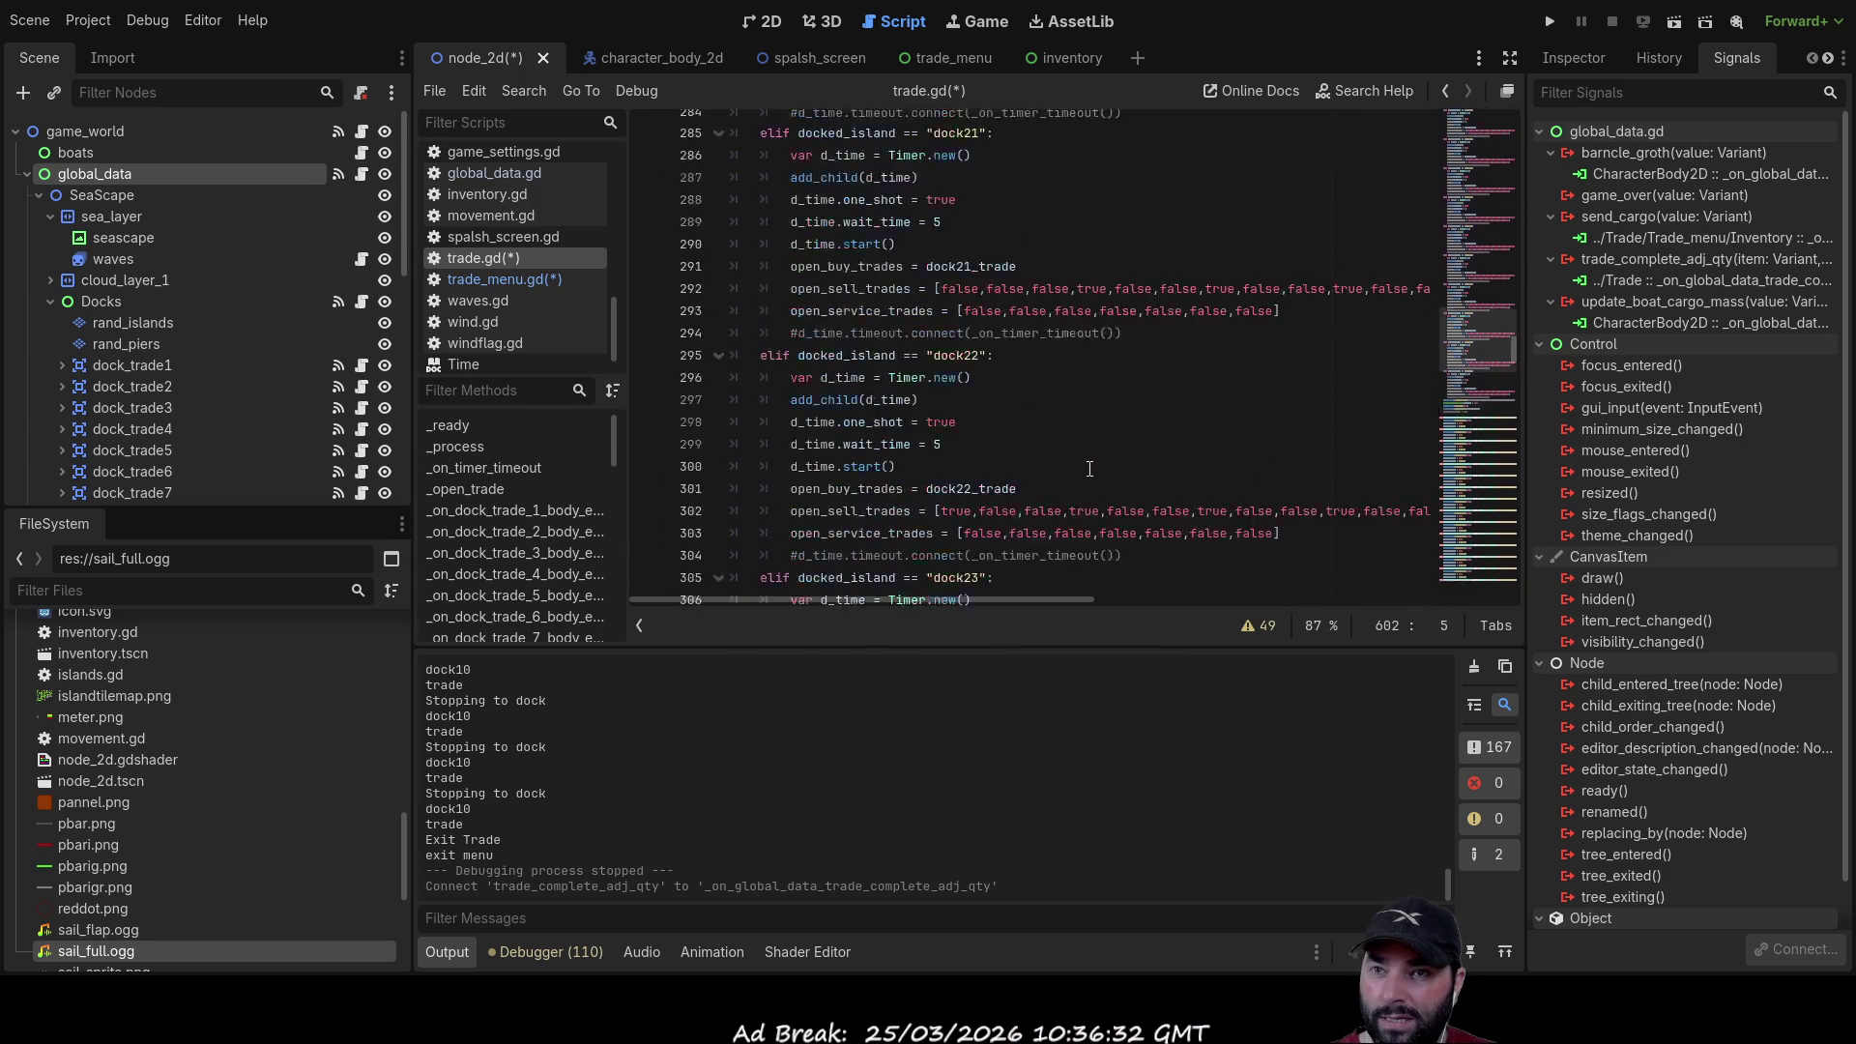
{"action": "scroll", "coordinate": [1089, 468], "scroll_direction": "up", "scroll_amount": 20}
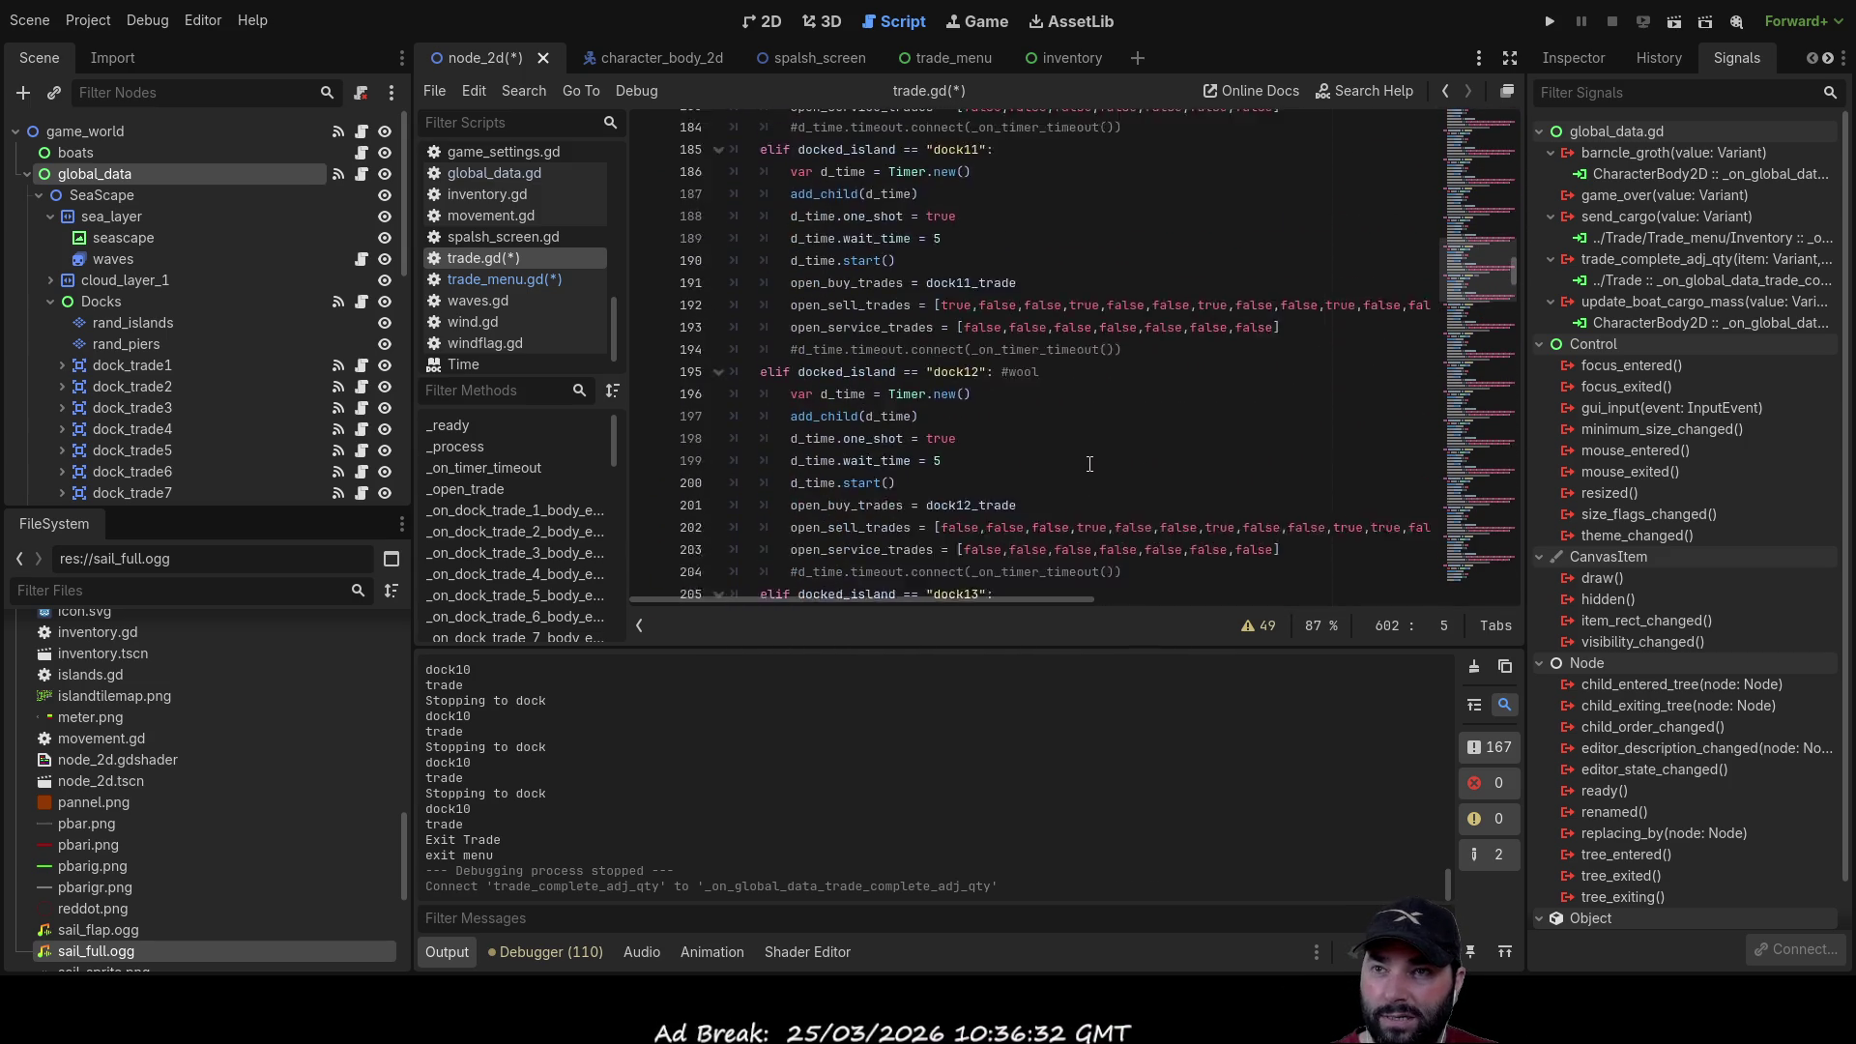
{"action": "scroll", "coordinate": [1093, 462], "scroll_direction": "up", "scroll_amount": 10}
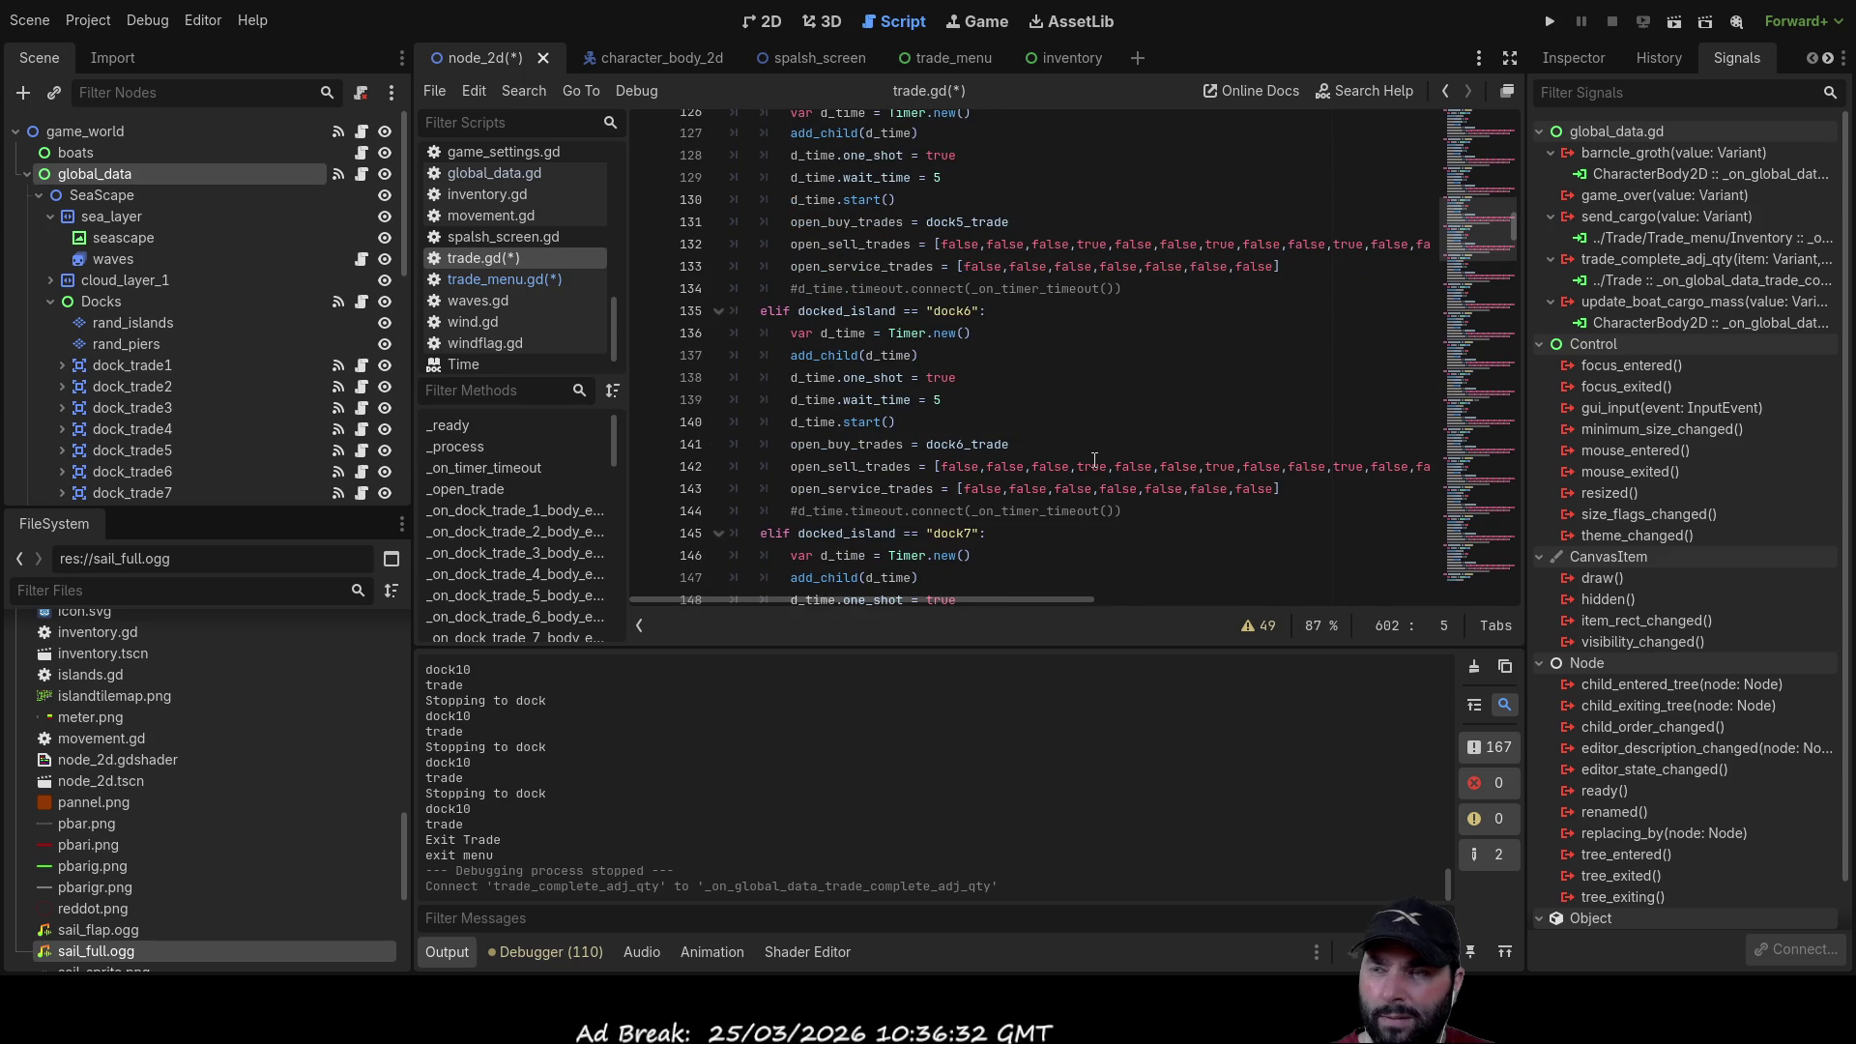
{"action": "scroll", "coordinate": [1093, 460], "scroll_direction": "up", "scroll_amount": 20}
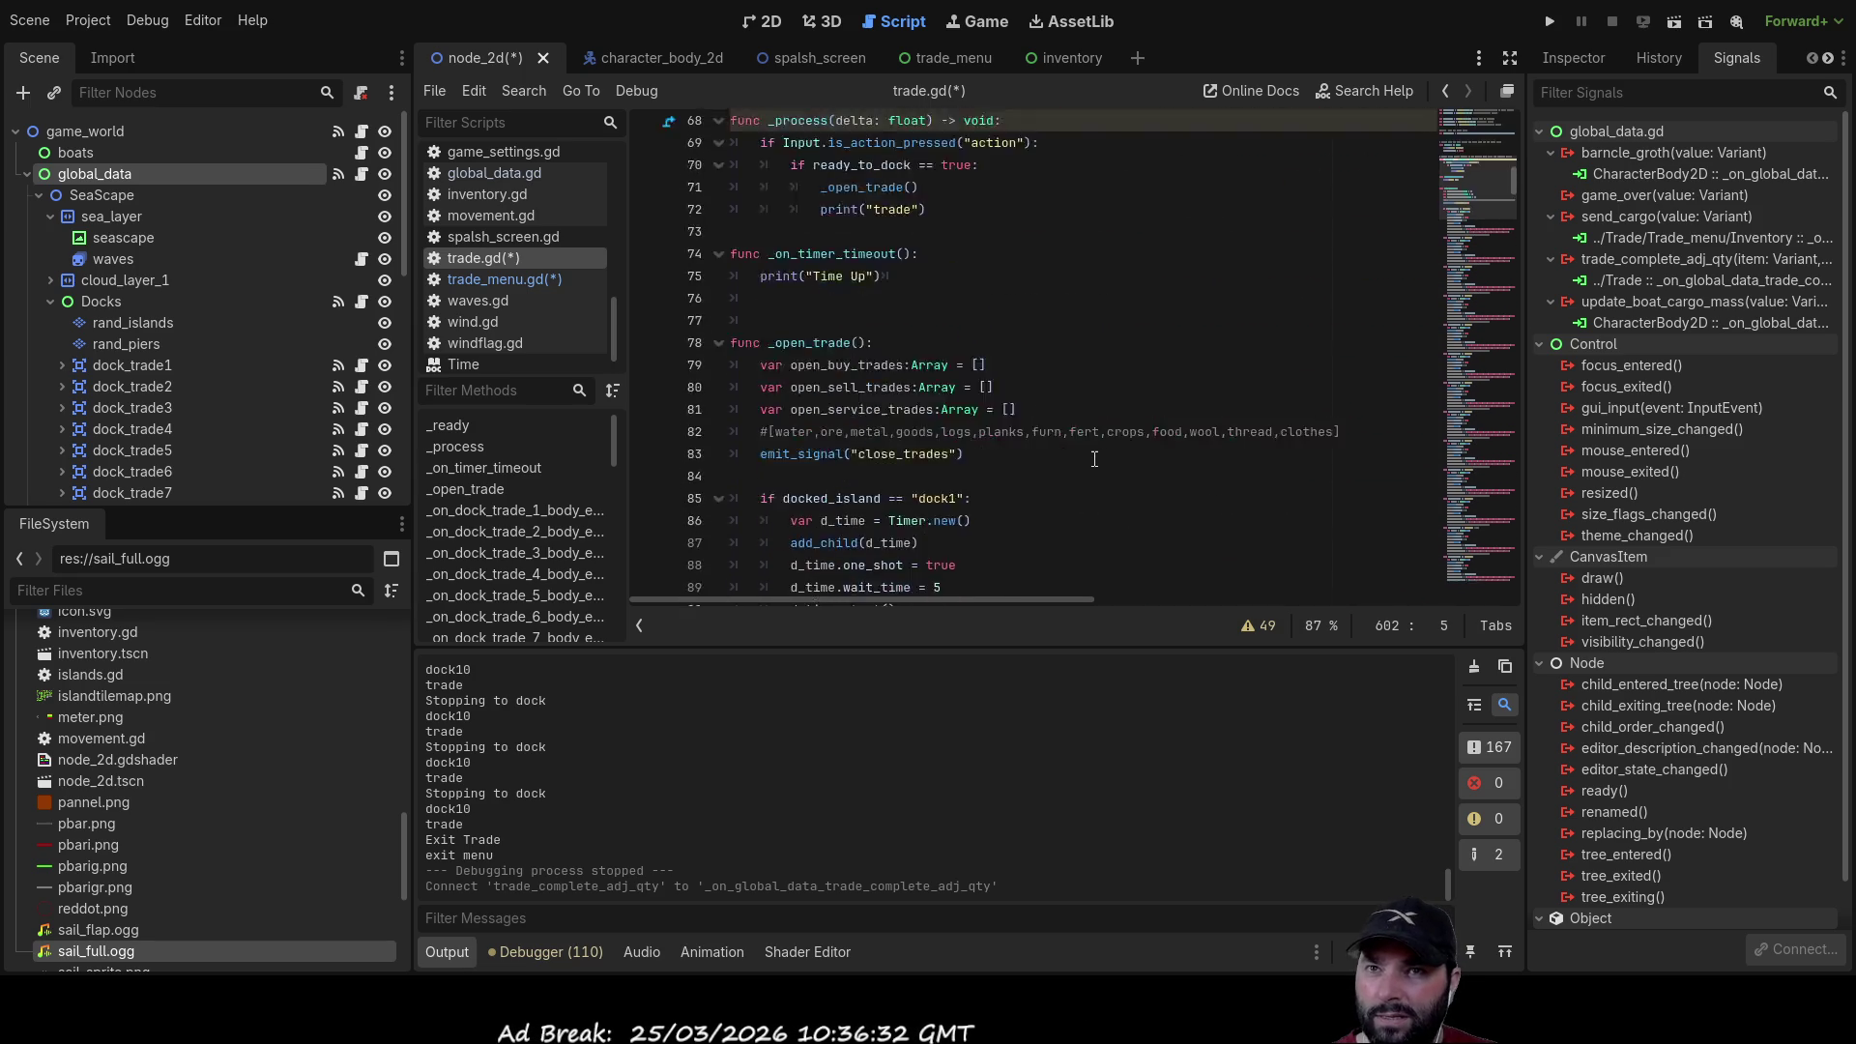
{"action": "scroll", "coordinate": [1094, 459], "scroll_direction": "up", "scroll_amount": 13}
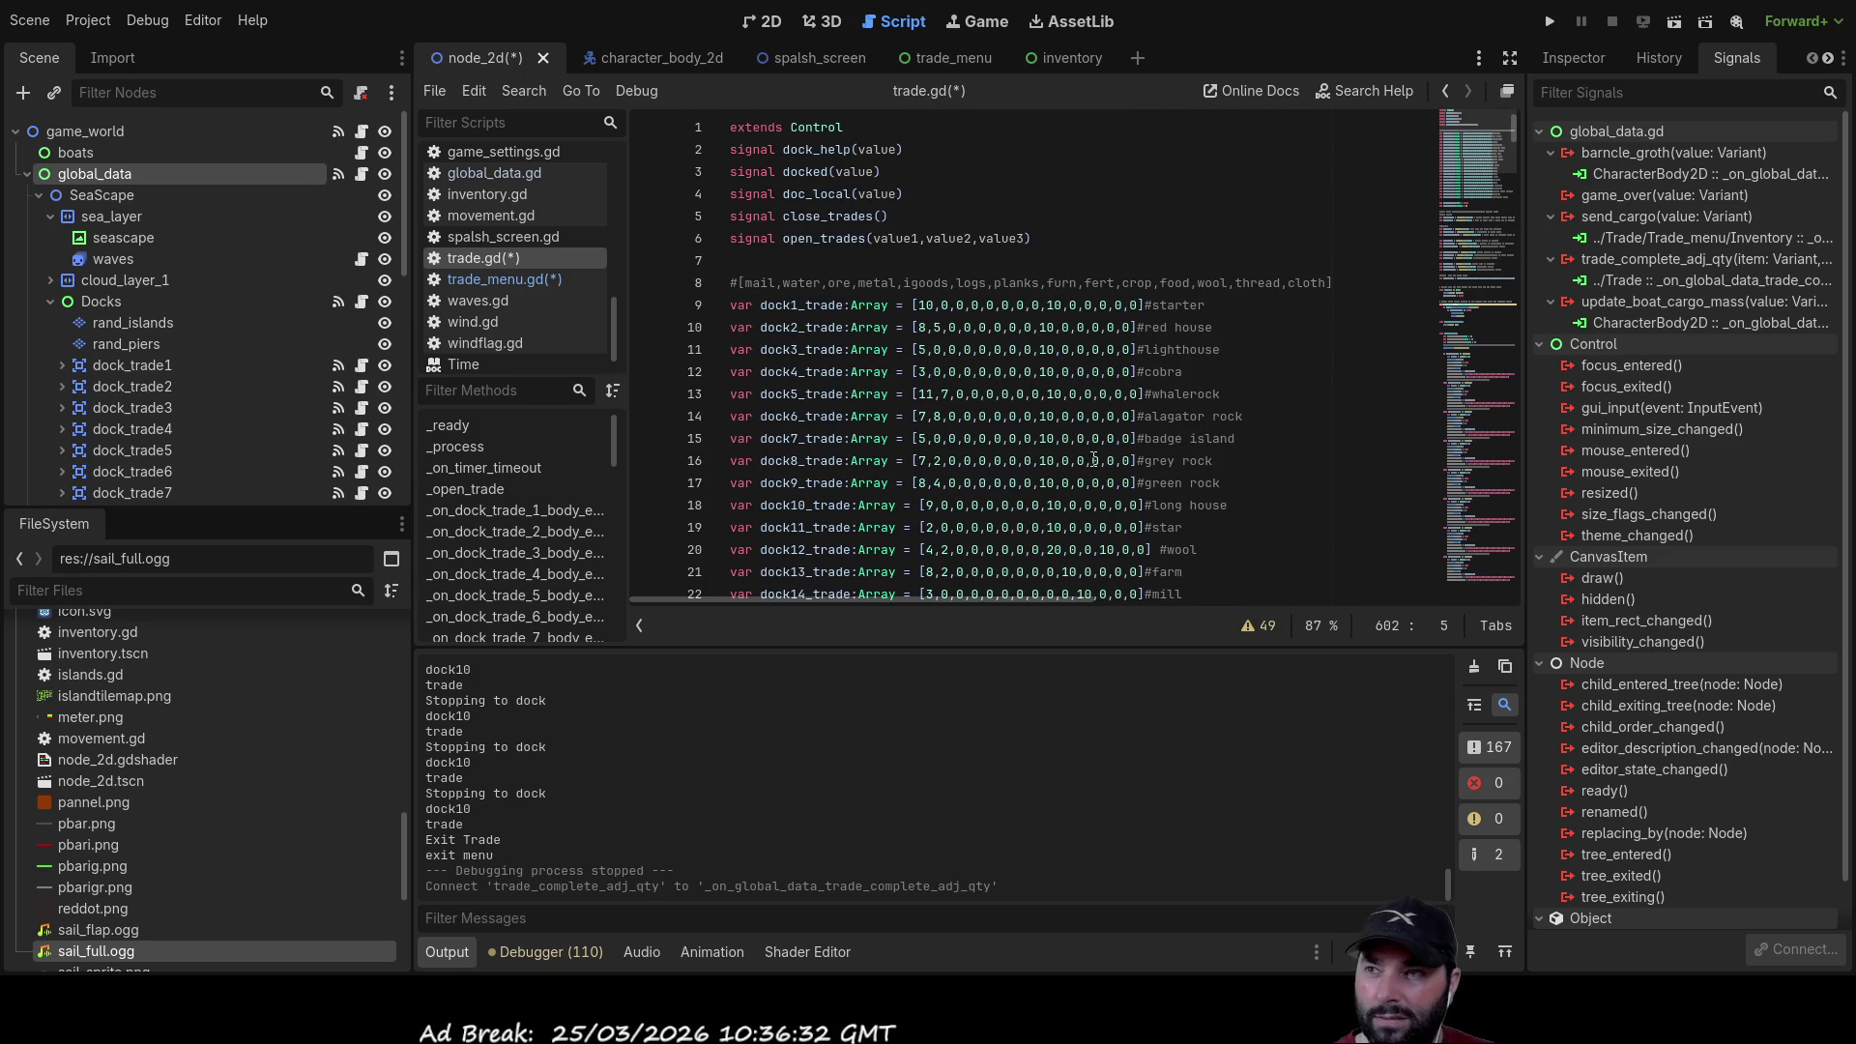
{"action": "scroll", "coordinate": [1093, 459], "scroll_direction": "down", "scroll_amount": 18}
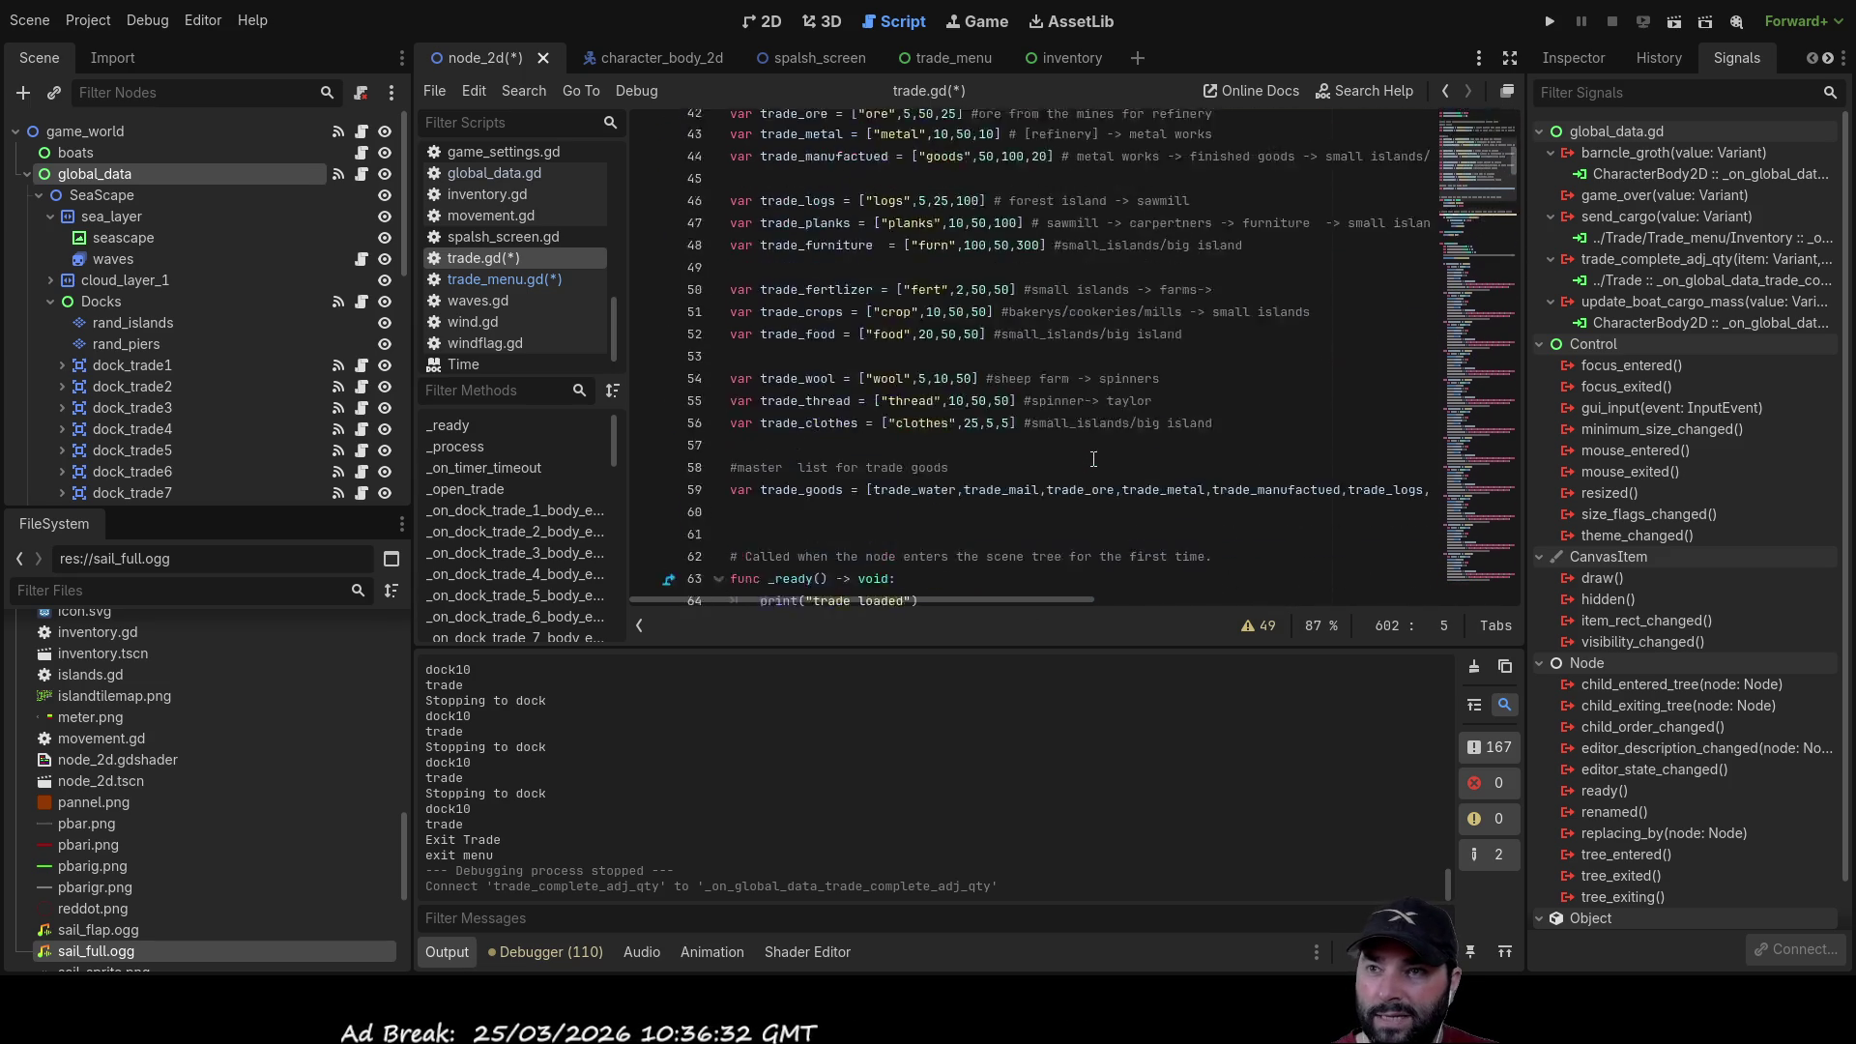
{"action": "scroll", "coordinate": [1094, 459], "scroll_direction": "up", "scroll_amount": 2}
{"action": "scroll", "coordinate": [1094, 459], "scroll_direction": "down", "scroll_amount": 6}
{"action": "scroll", "coordinate": [1093, 459], "scroll_direction": "down", "scroll_amount": 6}
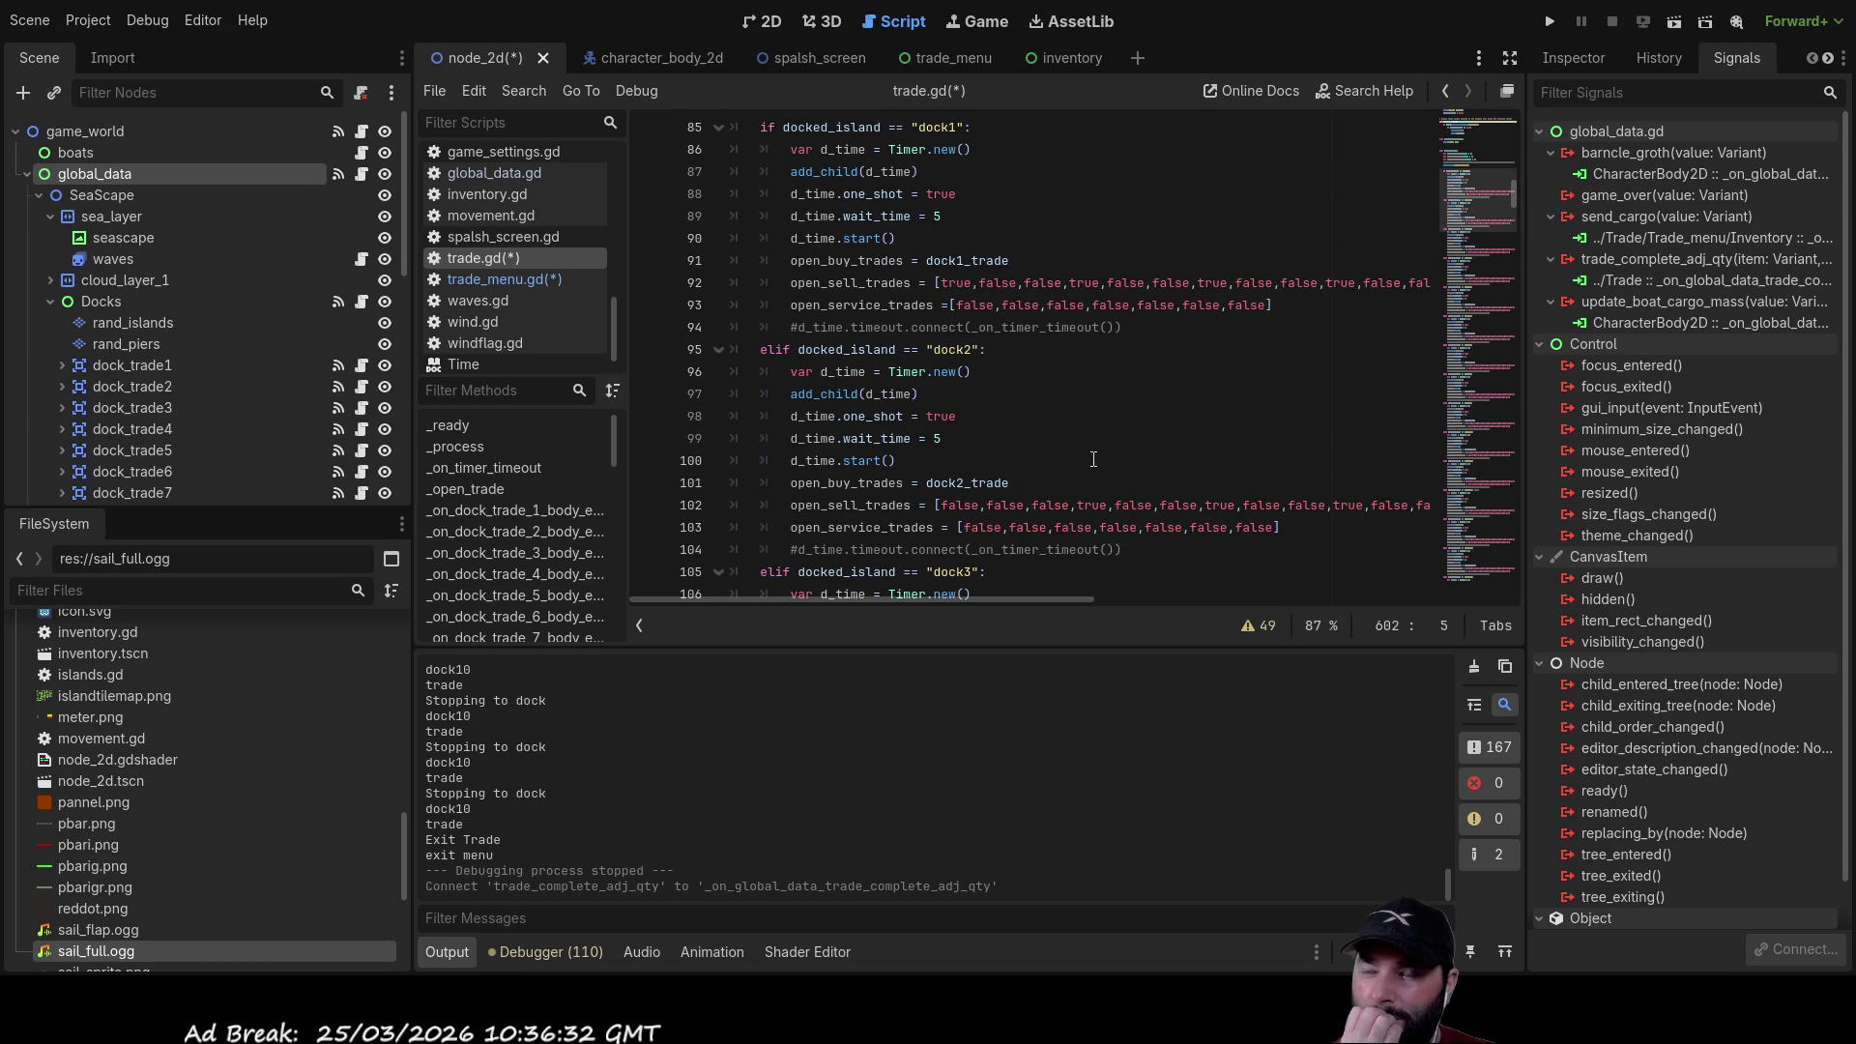
{"action": "scroll", "coordinate": [868, 243], "scroll_direction": "up", "scroll_amount": 1}
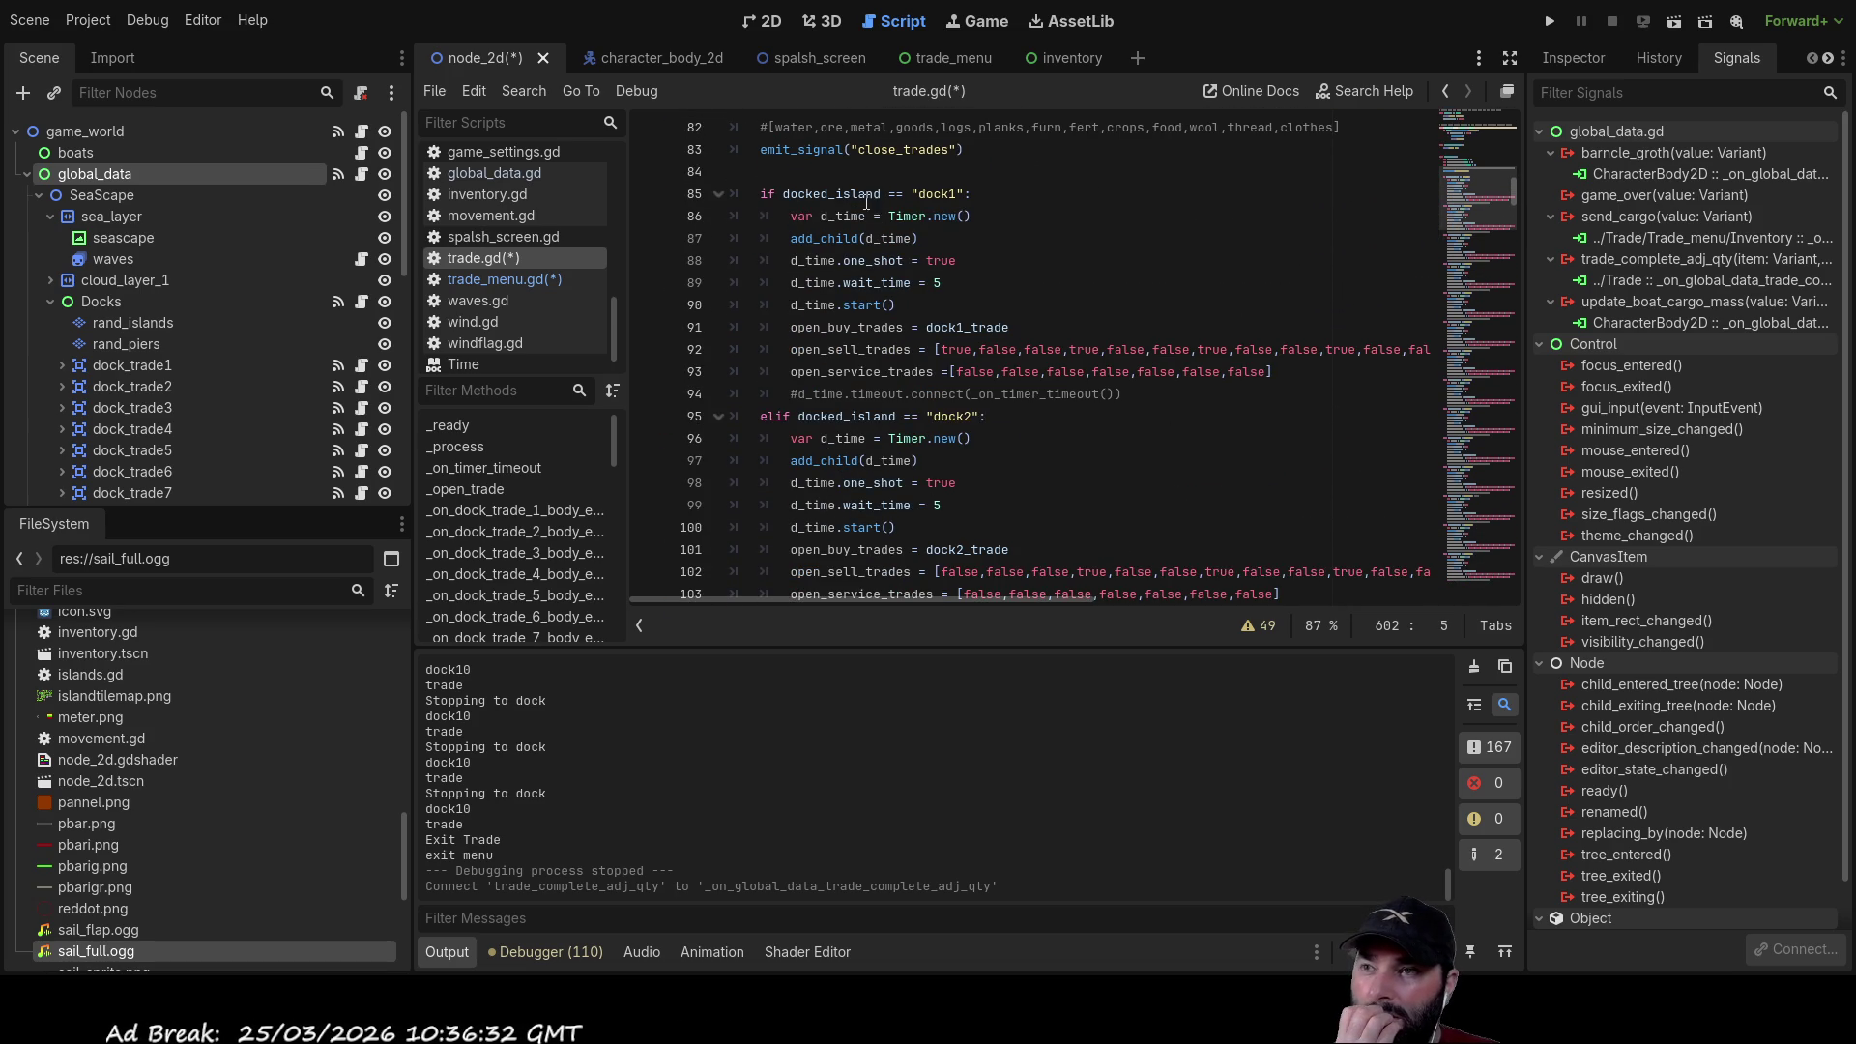
{"action": "scroll", "coordinate": [921, 471], "scroll_direction": "down", "scroll_amount": 18}
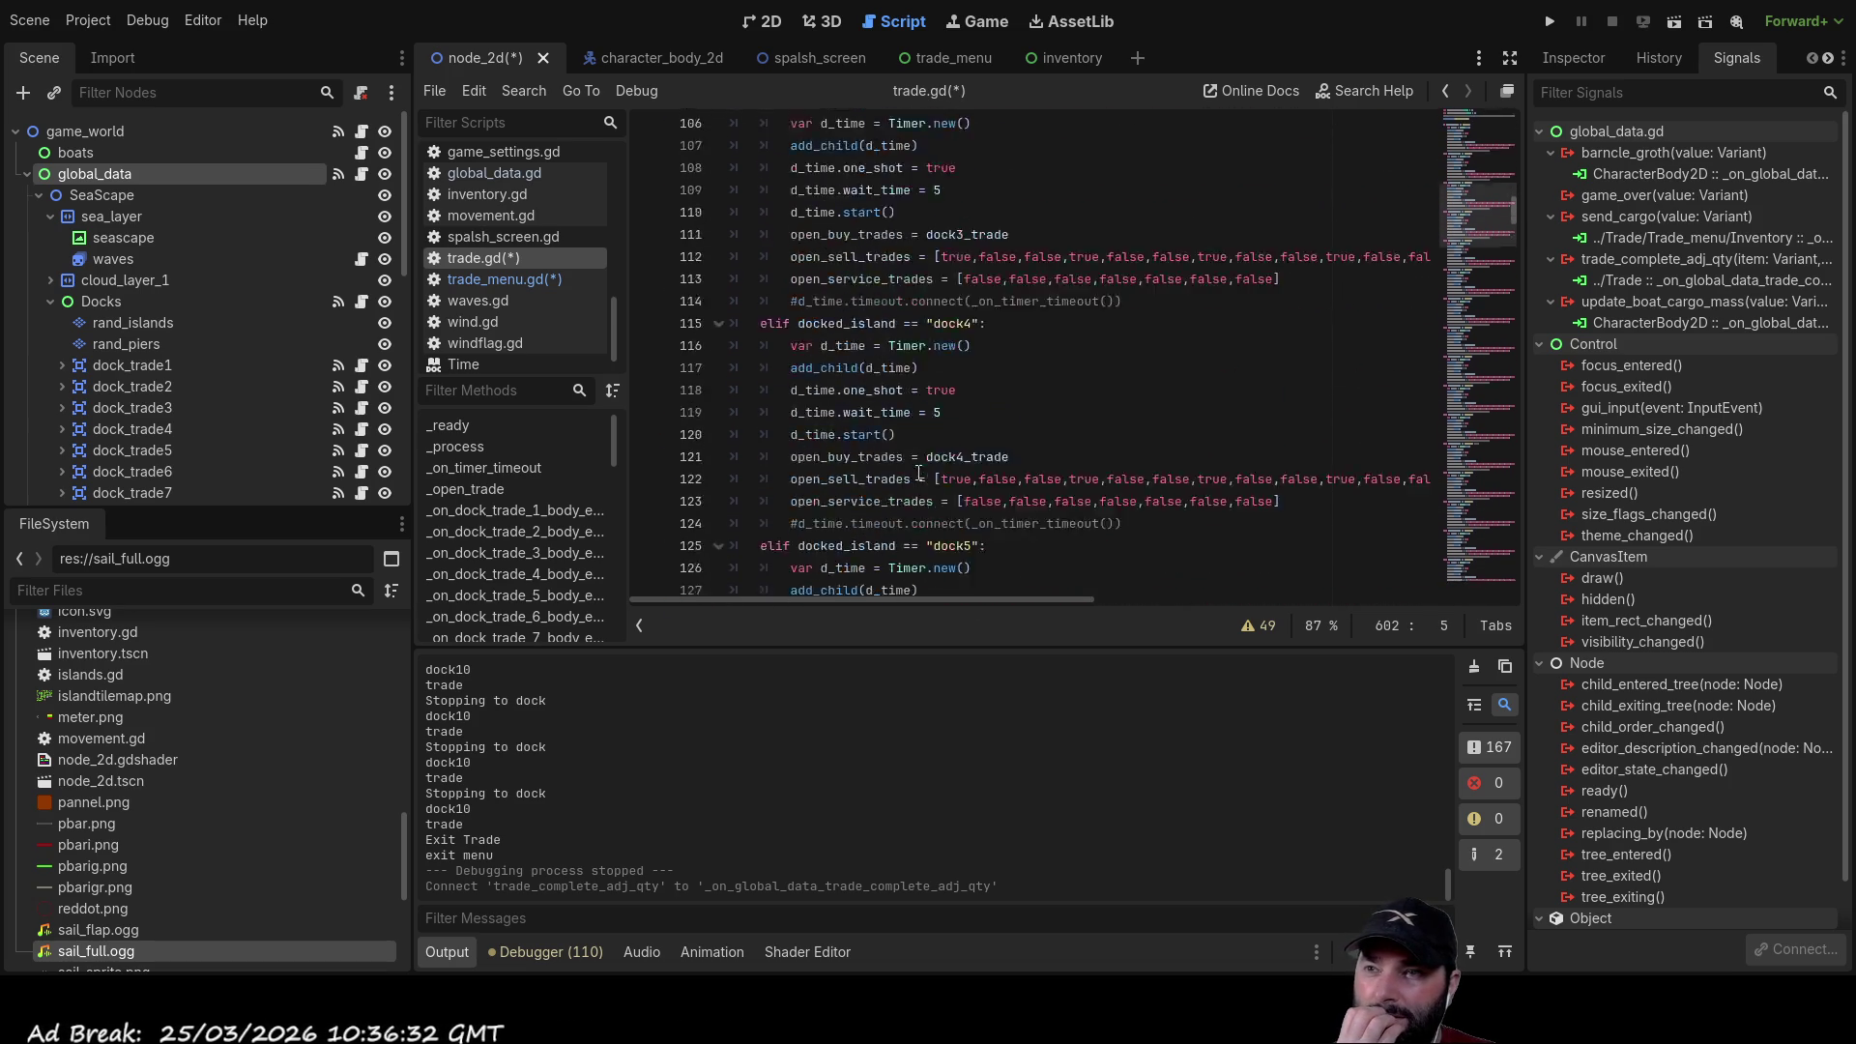
{"action": "scroll", "coordinate": [922, 470], "scroll_direction": "down", "scroll_amount": 15}
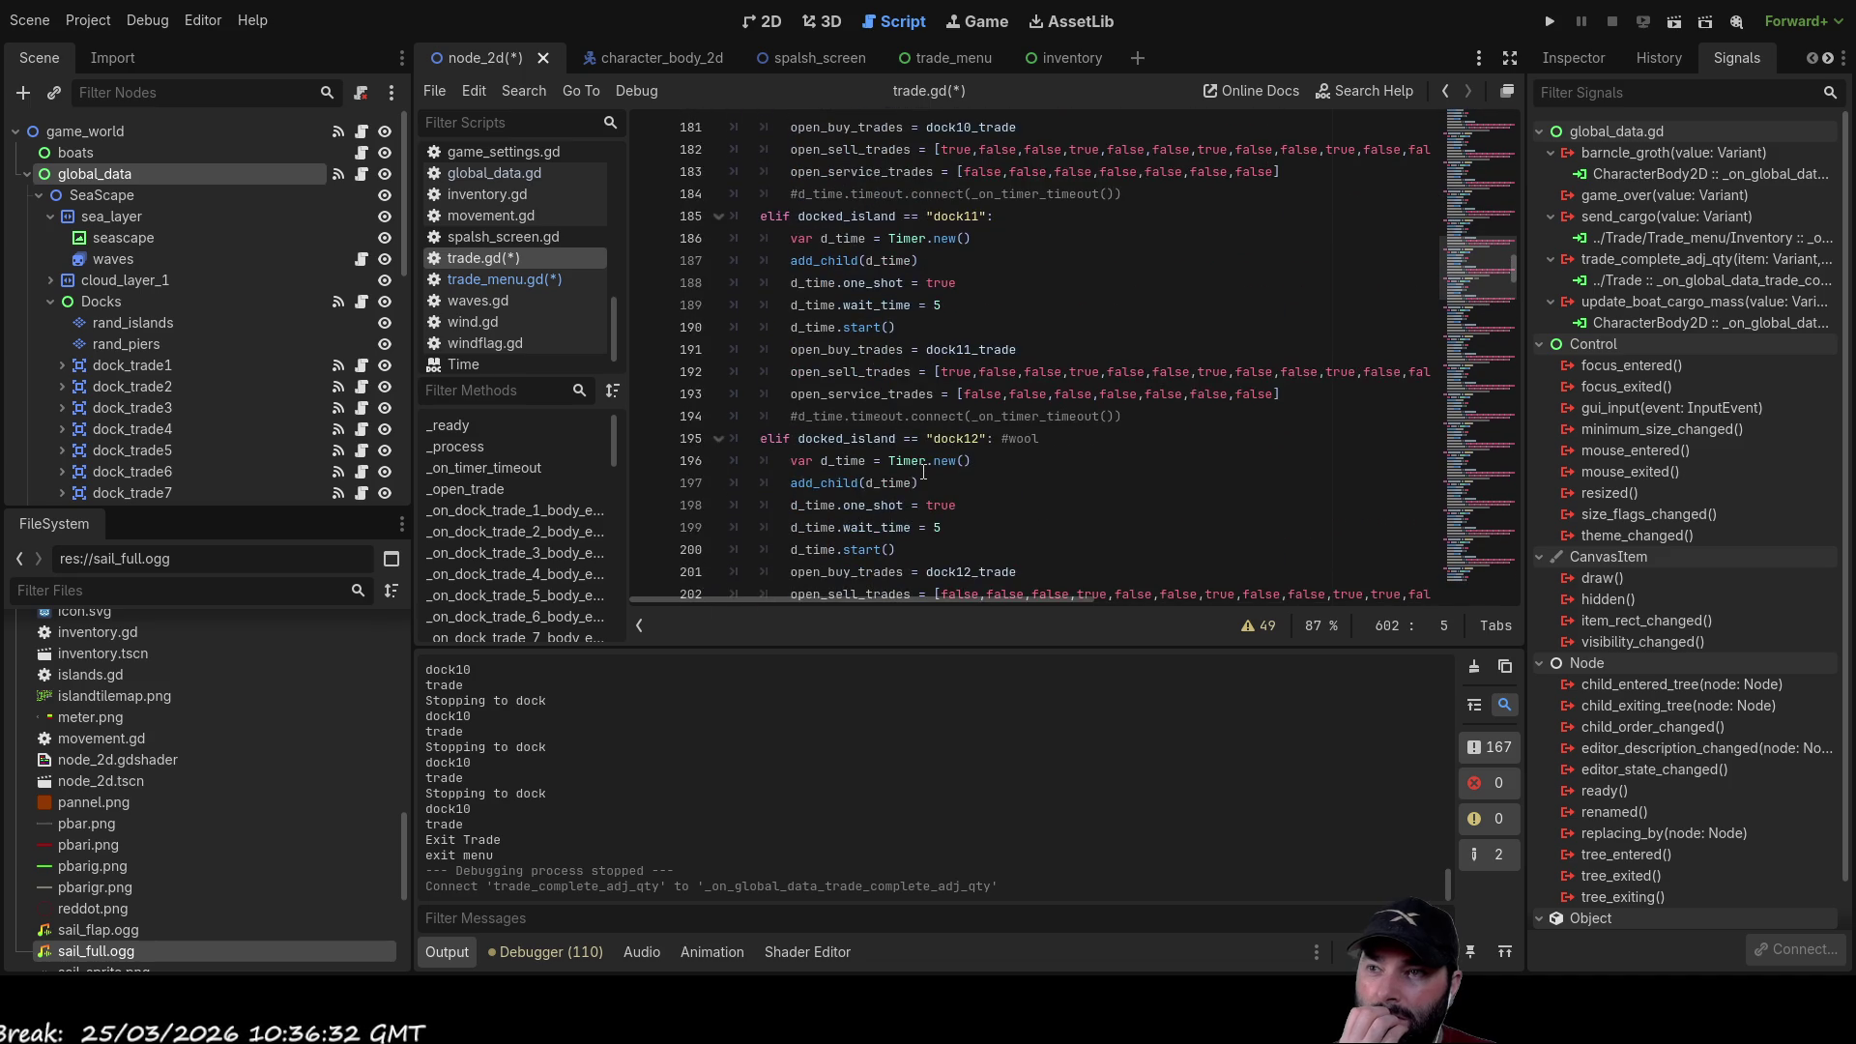
{"action": "scroll", "coordinate": [923, 471], "scroll_direction": "down", "scroll_amount": 20}
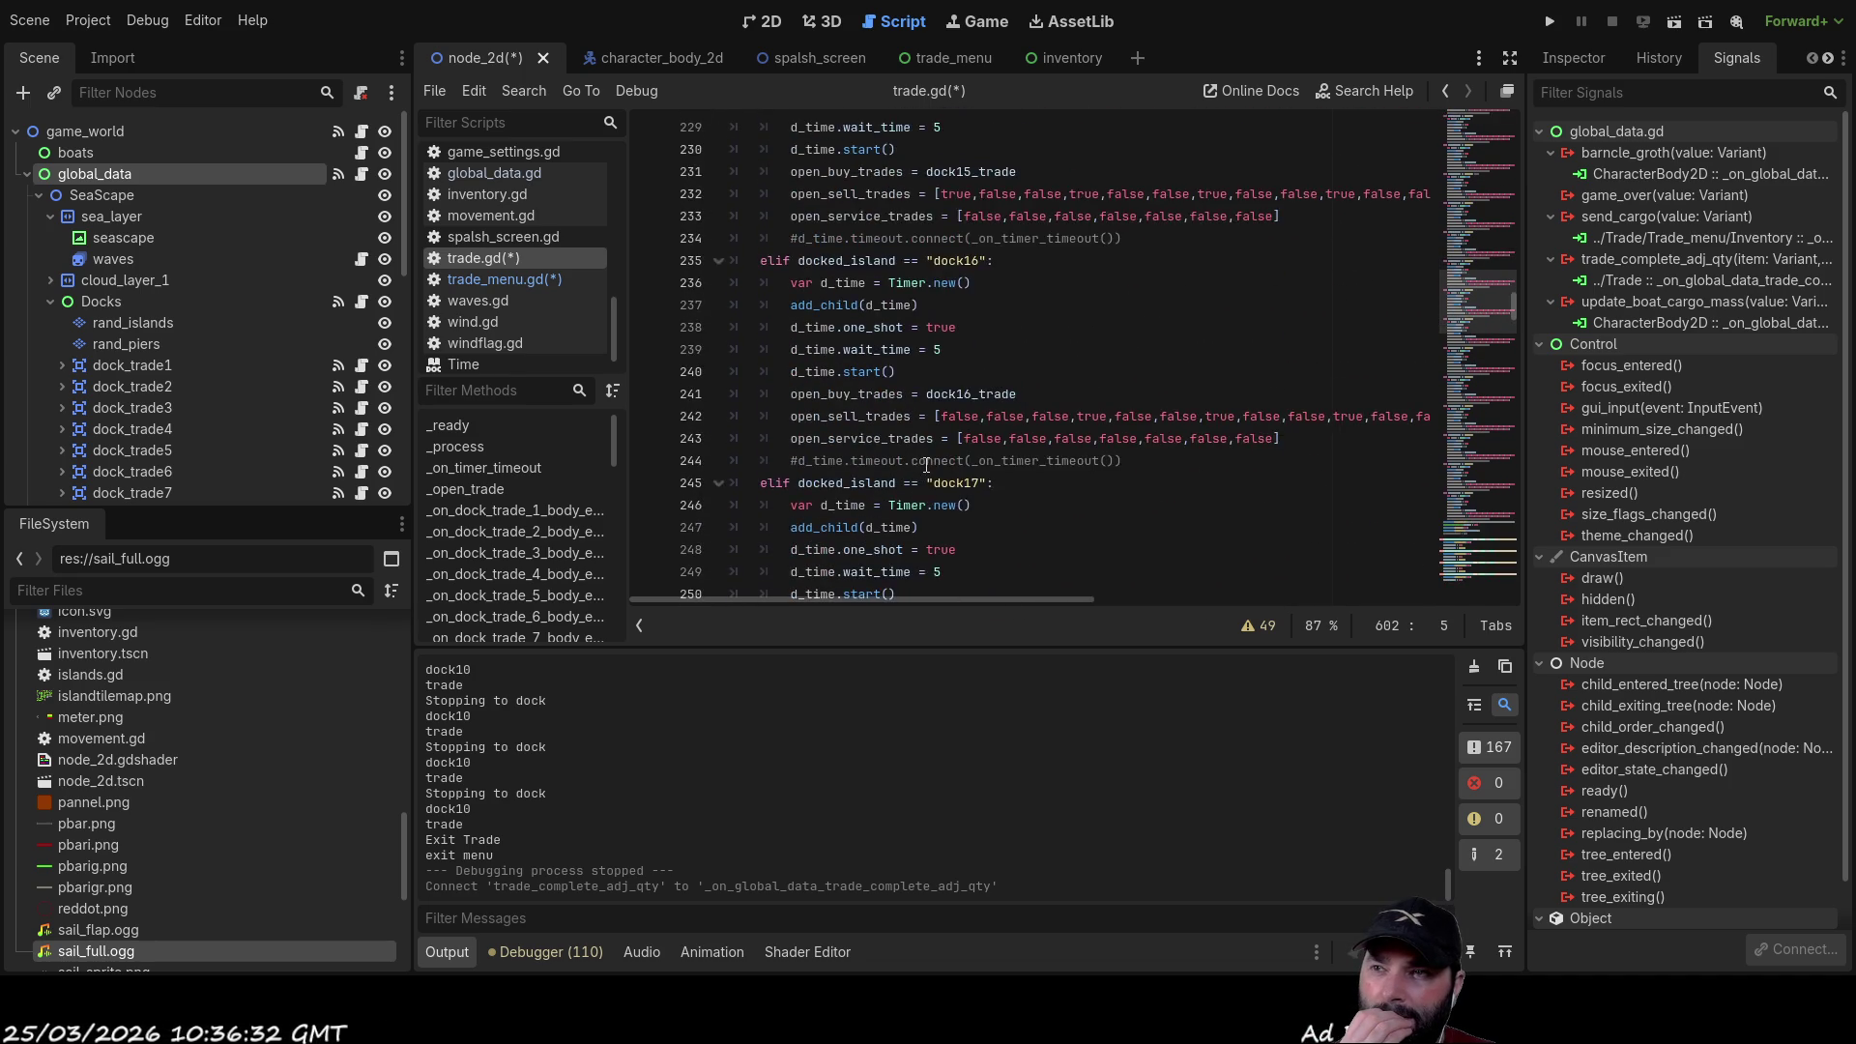
{"action": "scroll", "coordinate": [927, 464], "scroll_direction": "down", "scroll_amount": 19}
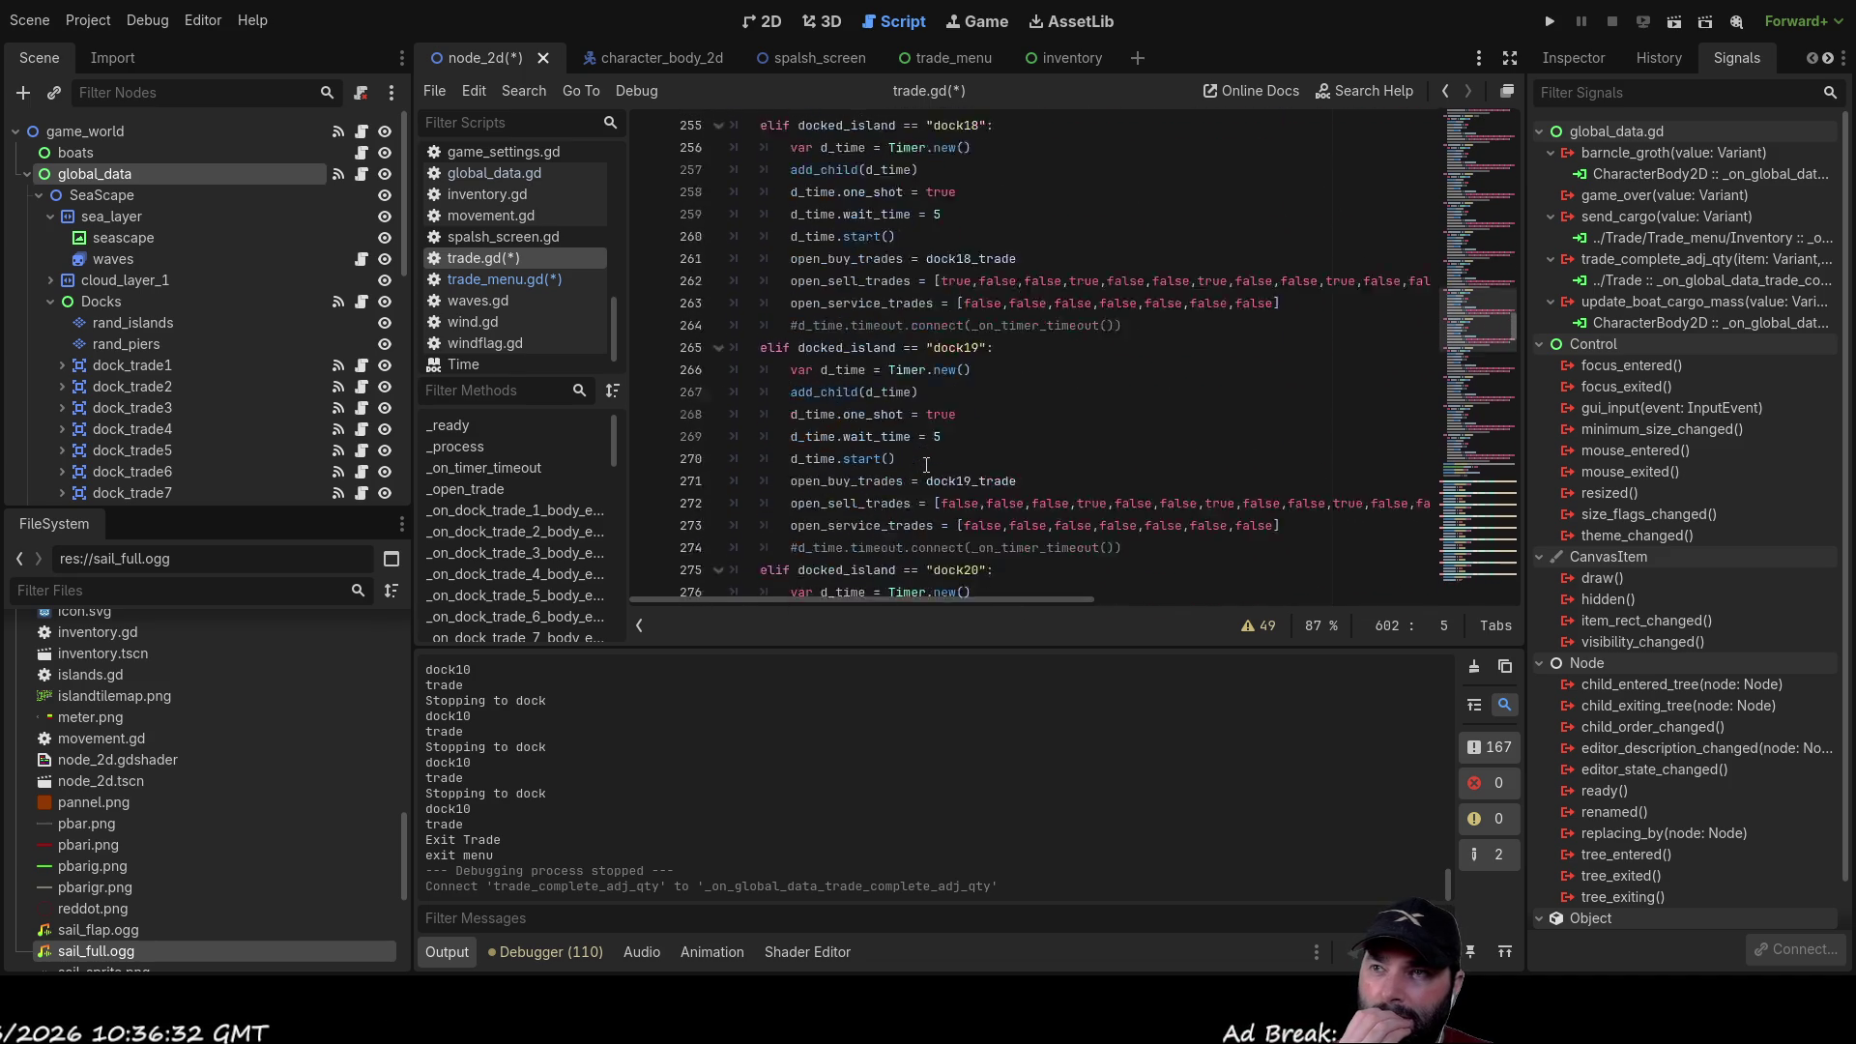
{"action": "scroll", "coordinate": [931, 465], "scroll_direction": "down", "scroll_amount": 3}
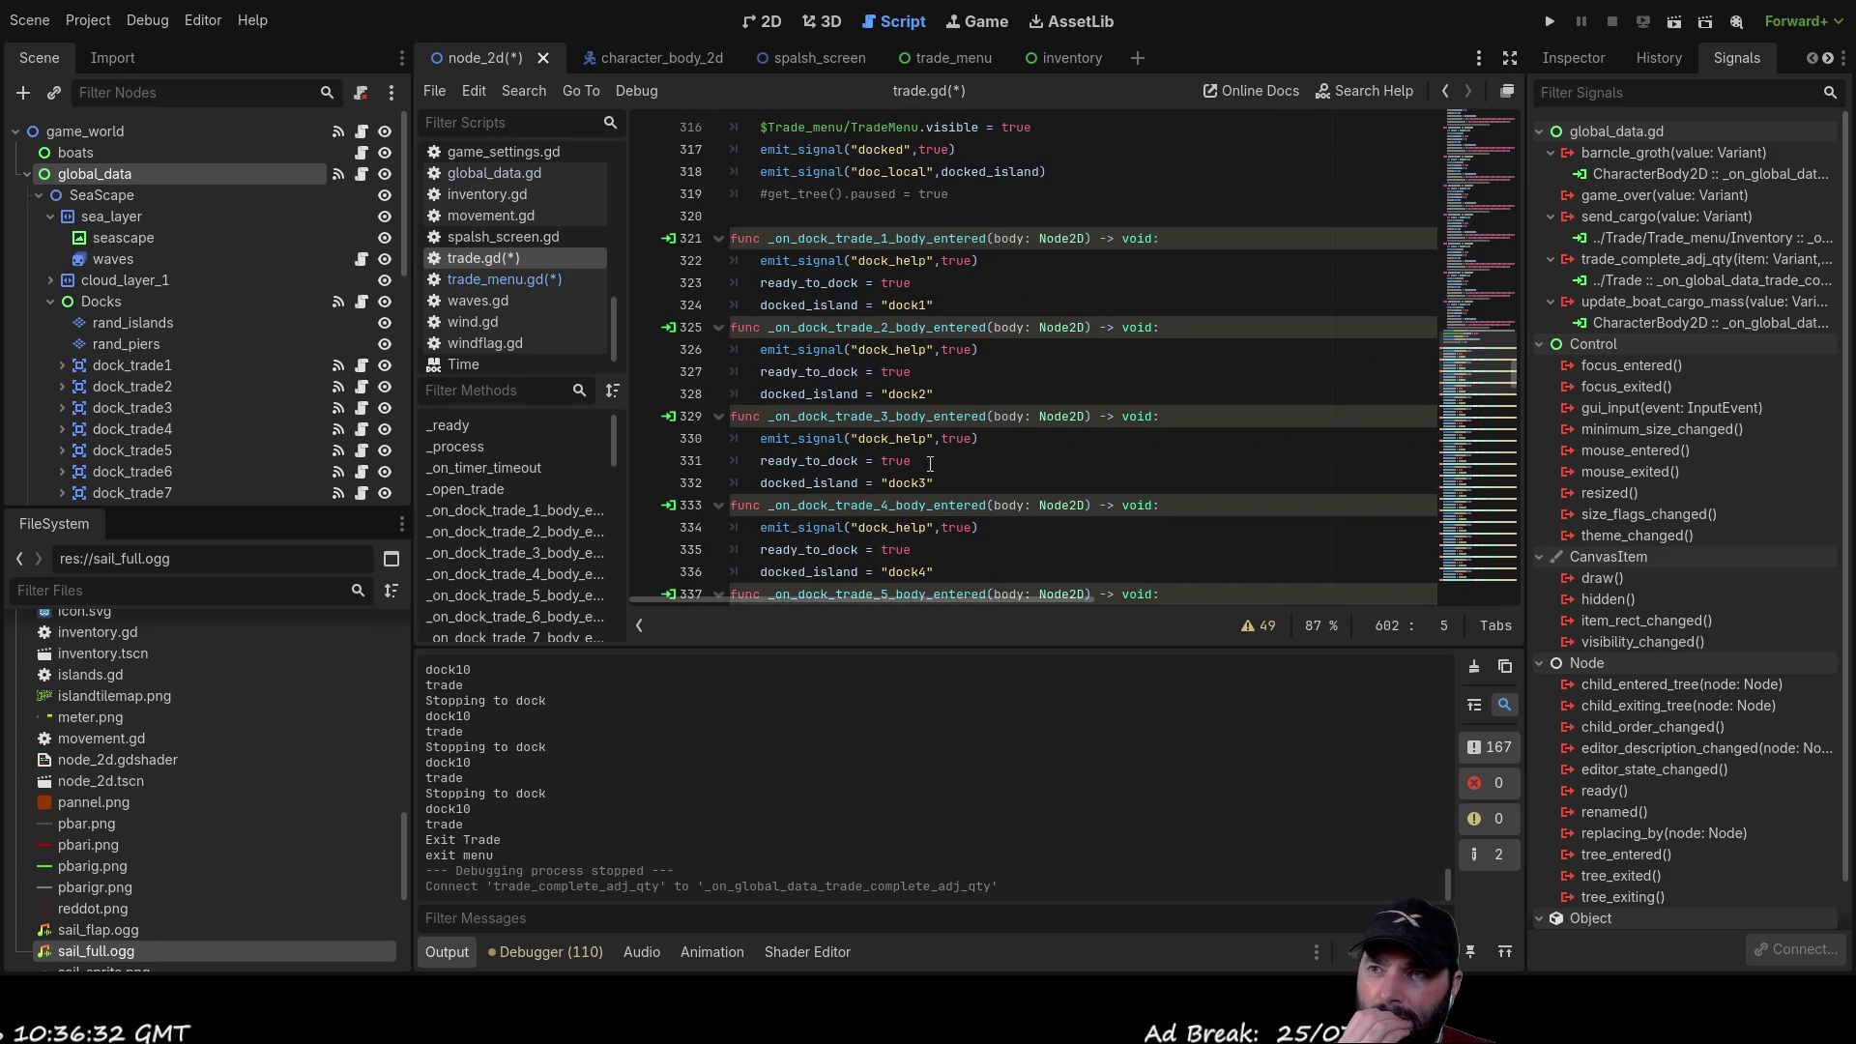
{"action": "scroll", "coordinate": [930, 464], "scroll_direction": "down", "scroll_amount": 20}
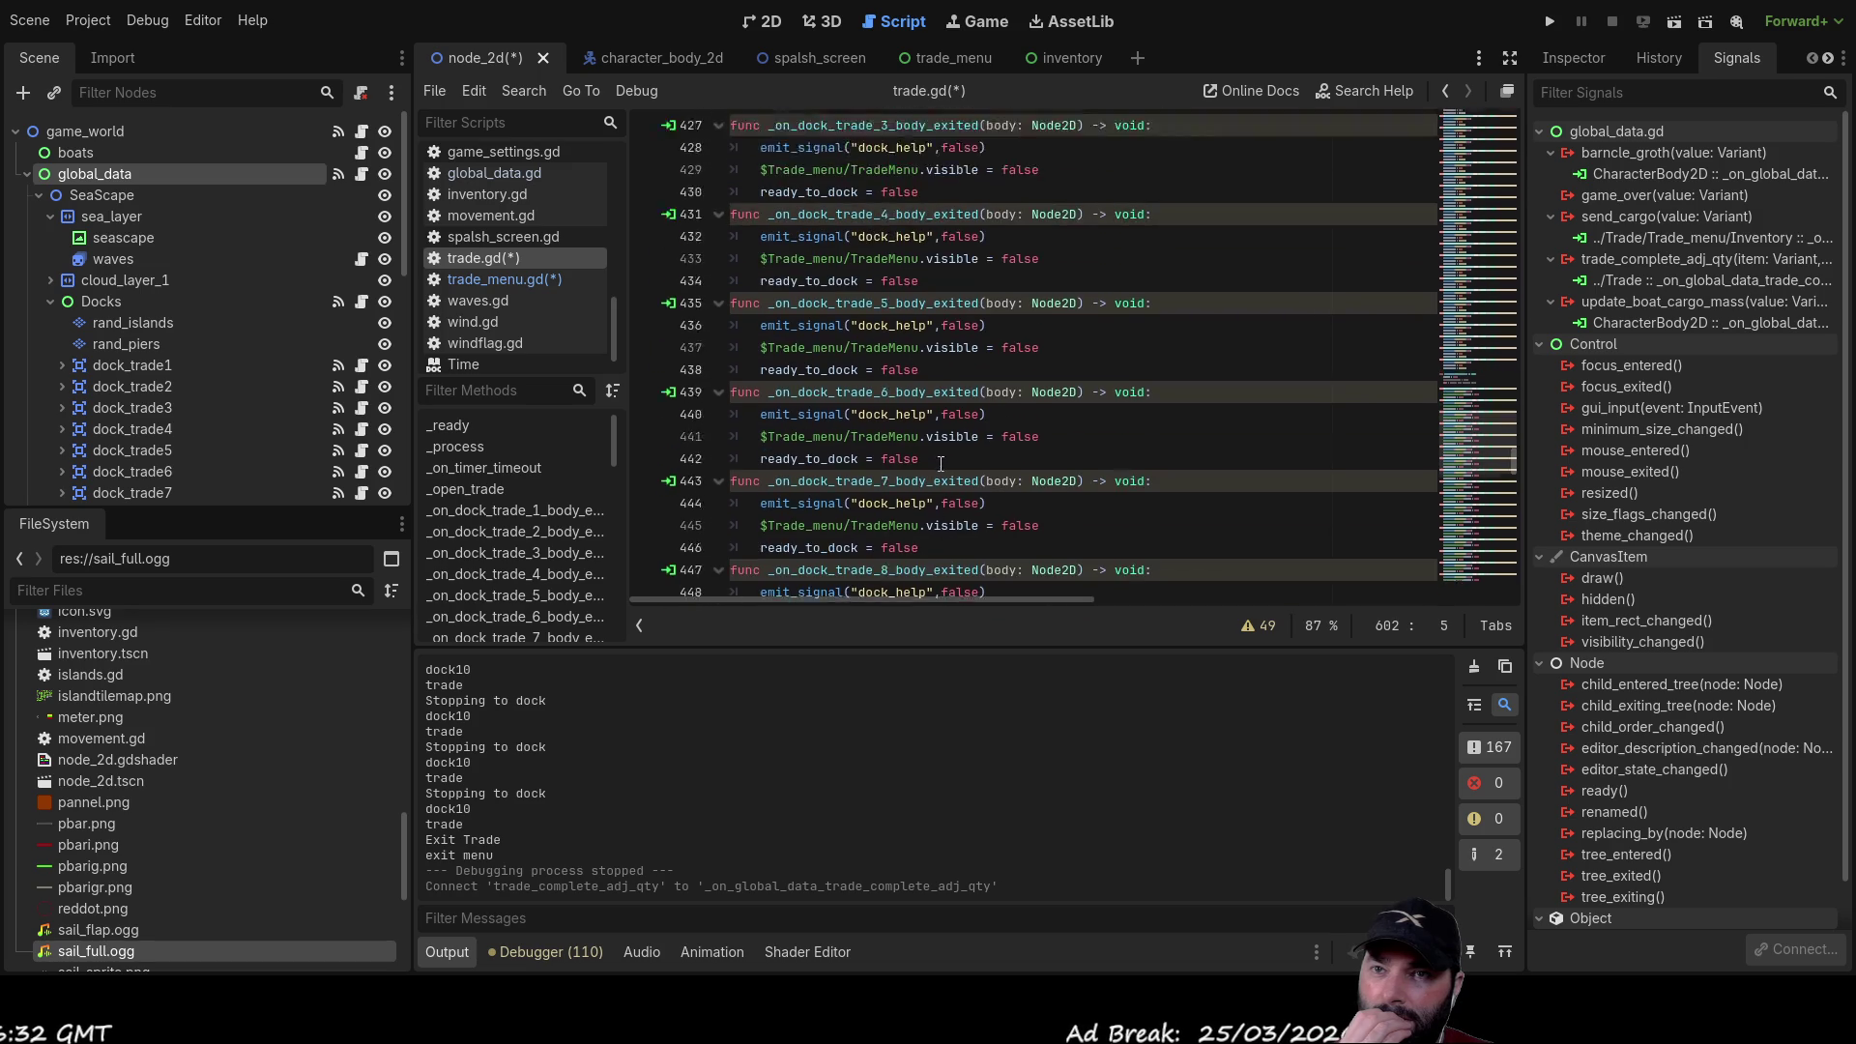
Step: Switch to the trade_menu.gd script in the script editor
{"action": "scroll", "coordinate": [931, 473], "scroll_direction": "down", "scroll_amount": 17}
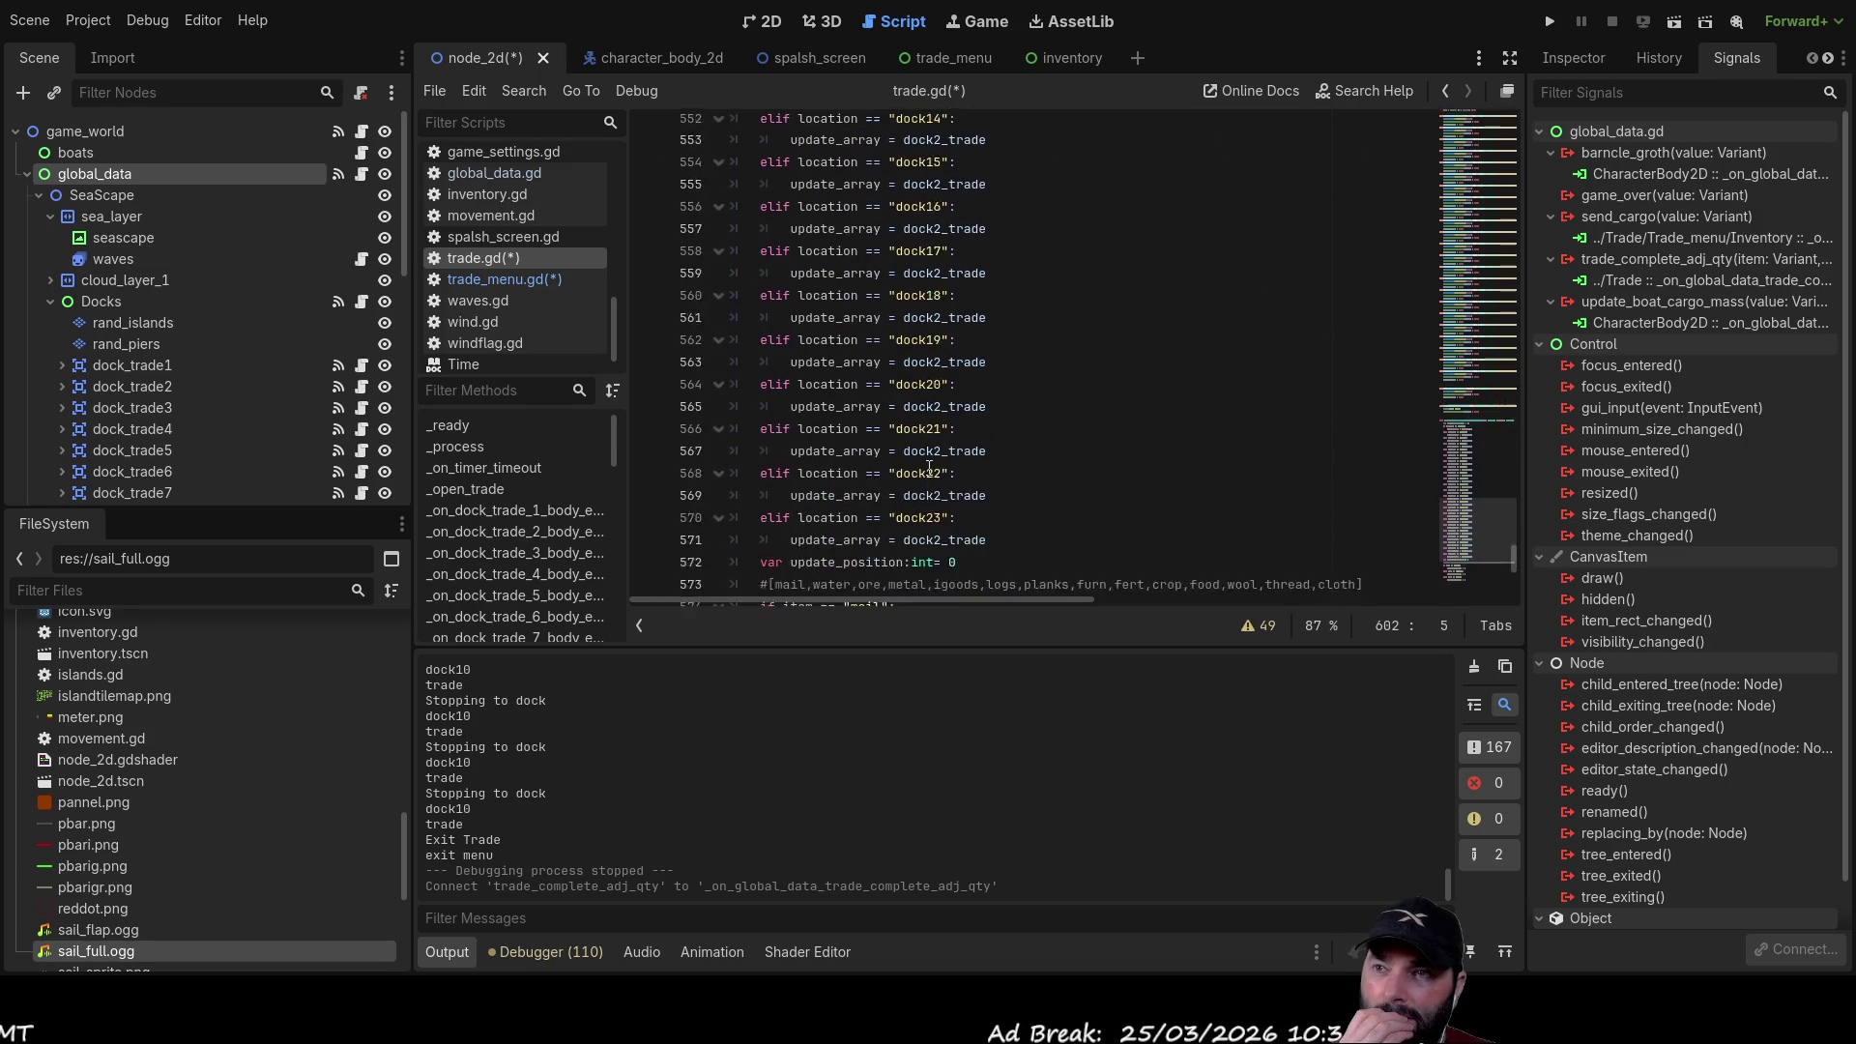
{"action": "scroll", "coordinate": [930, 465], "scroll_direction": "up", "scroll_amount": 5}
{"action": "scroll", "coordinate": [929, 465], "scroll_direction": "down", "scroll_amount": 2}
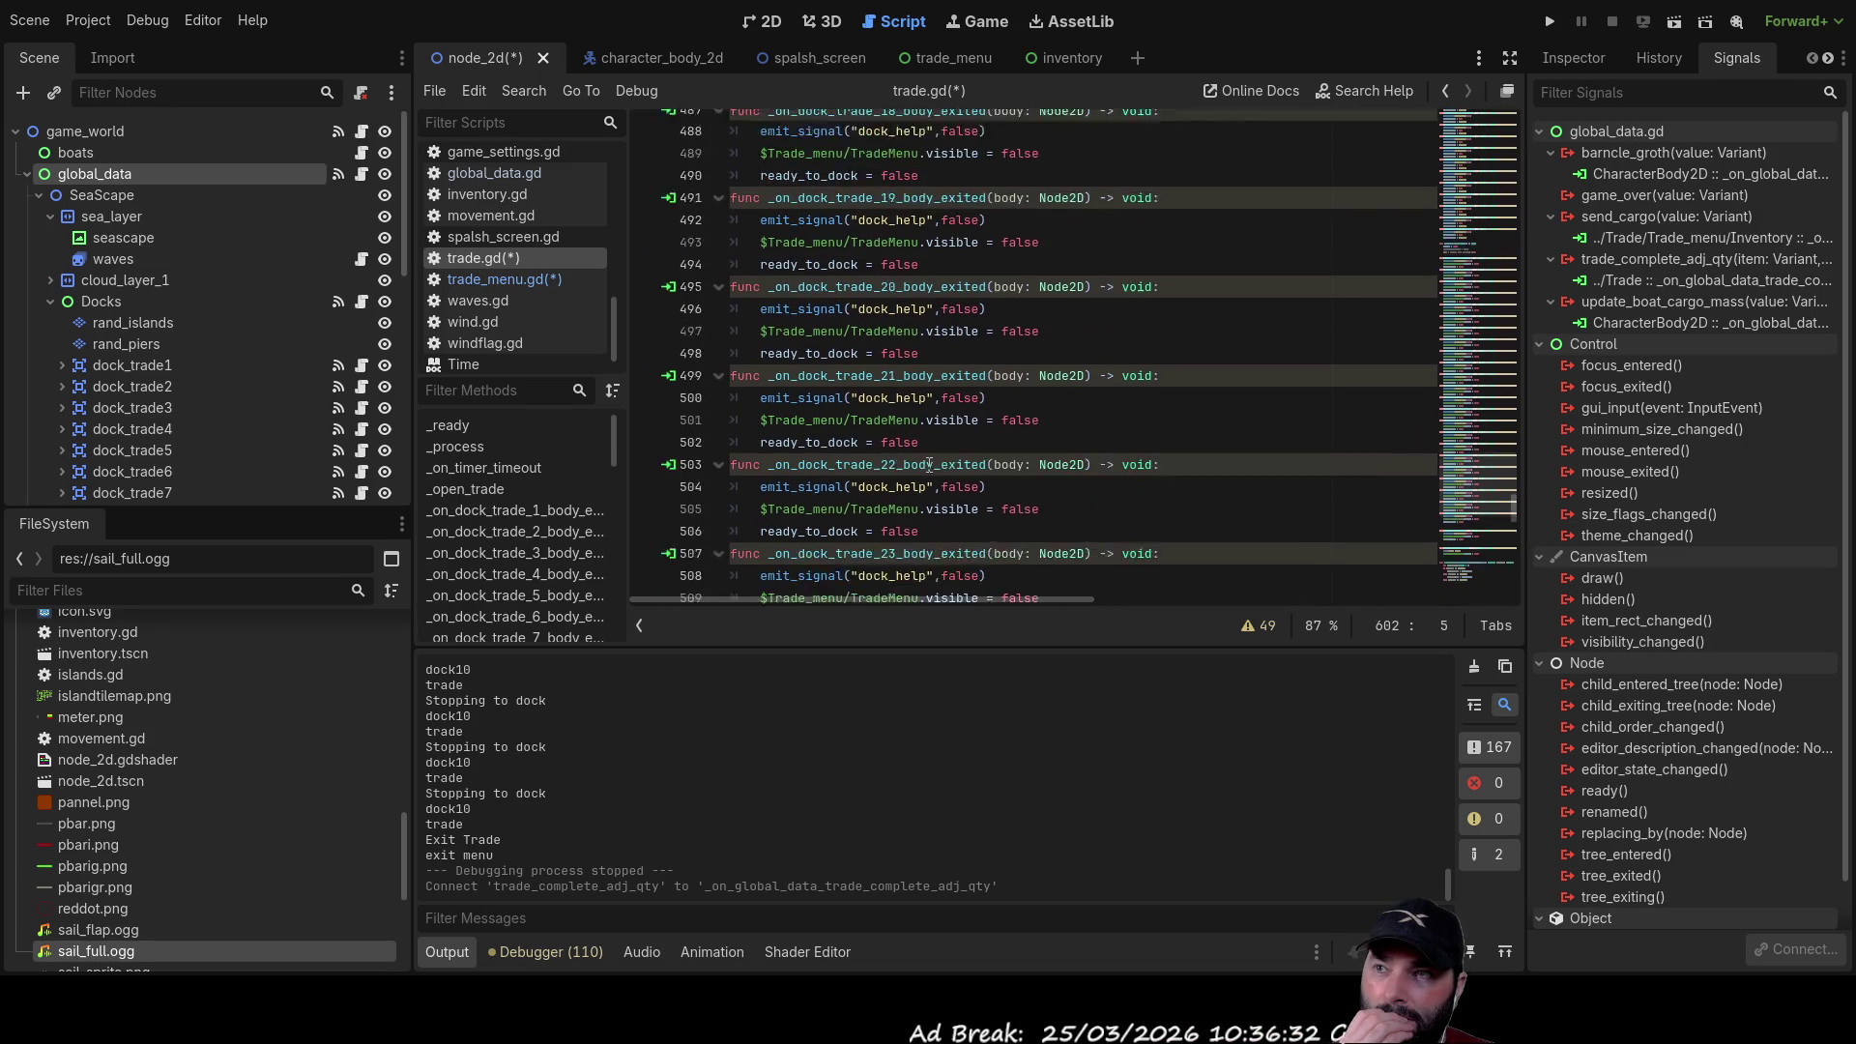
{"action": "scroll", "coordinate": [930, 465], "scroll_direction": "down", "scroll_amount": 15}
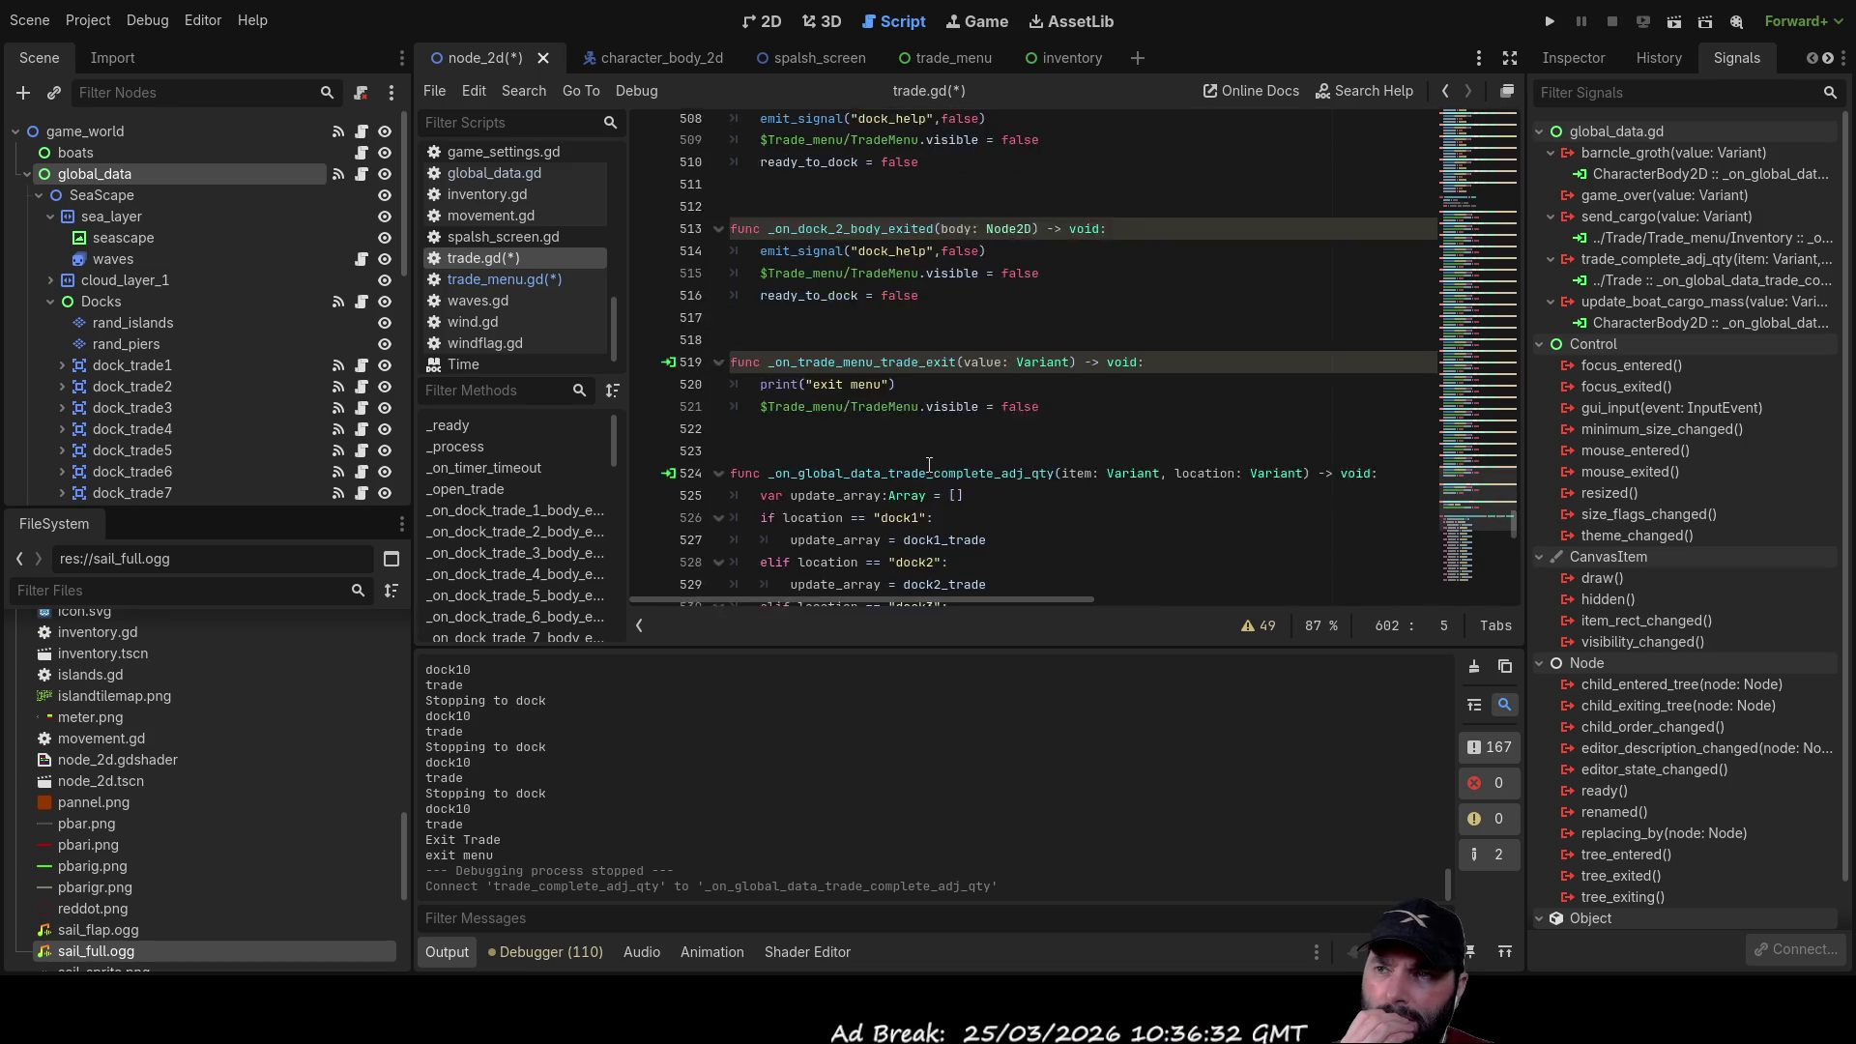
{"action": "scroll", "coordinate": [931, 465], "scroll_direction": "down", "scroll_amount": 10}
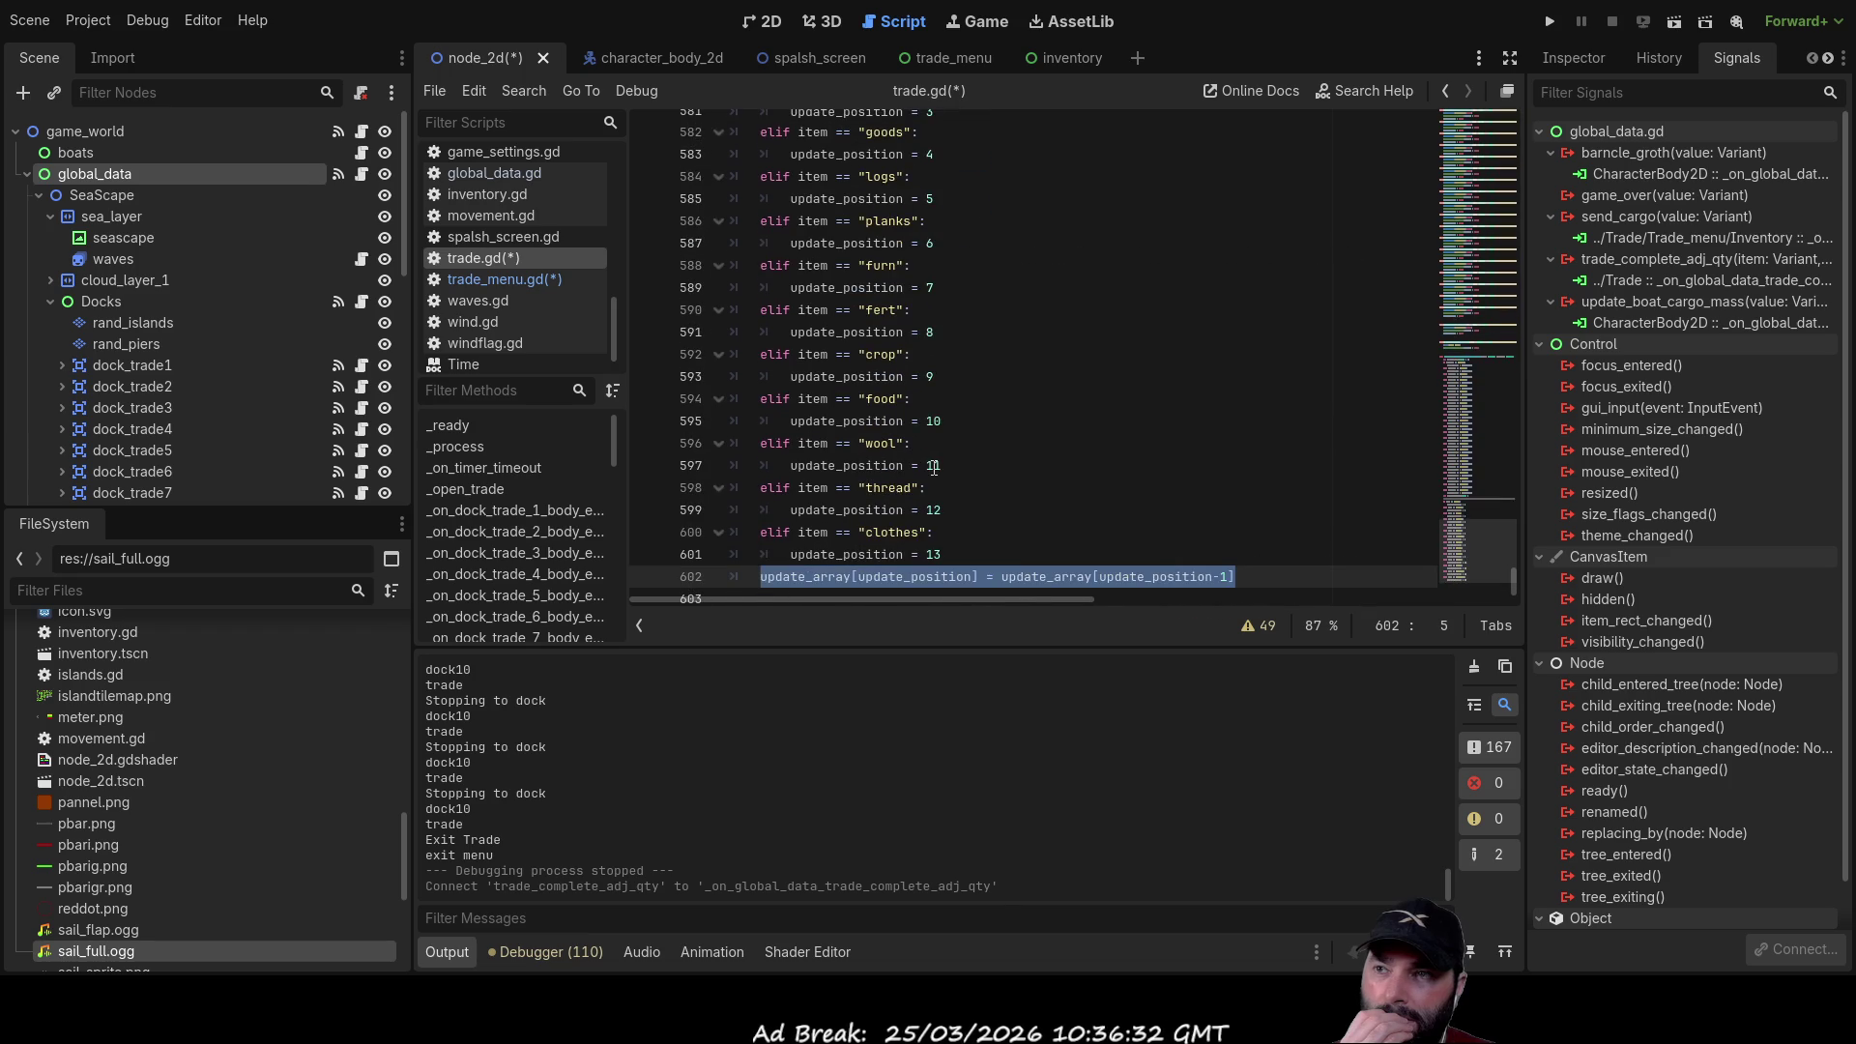
{"action": "left_click", "coordinate": [548, 280]}
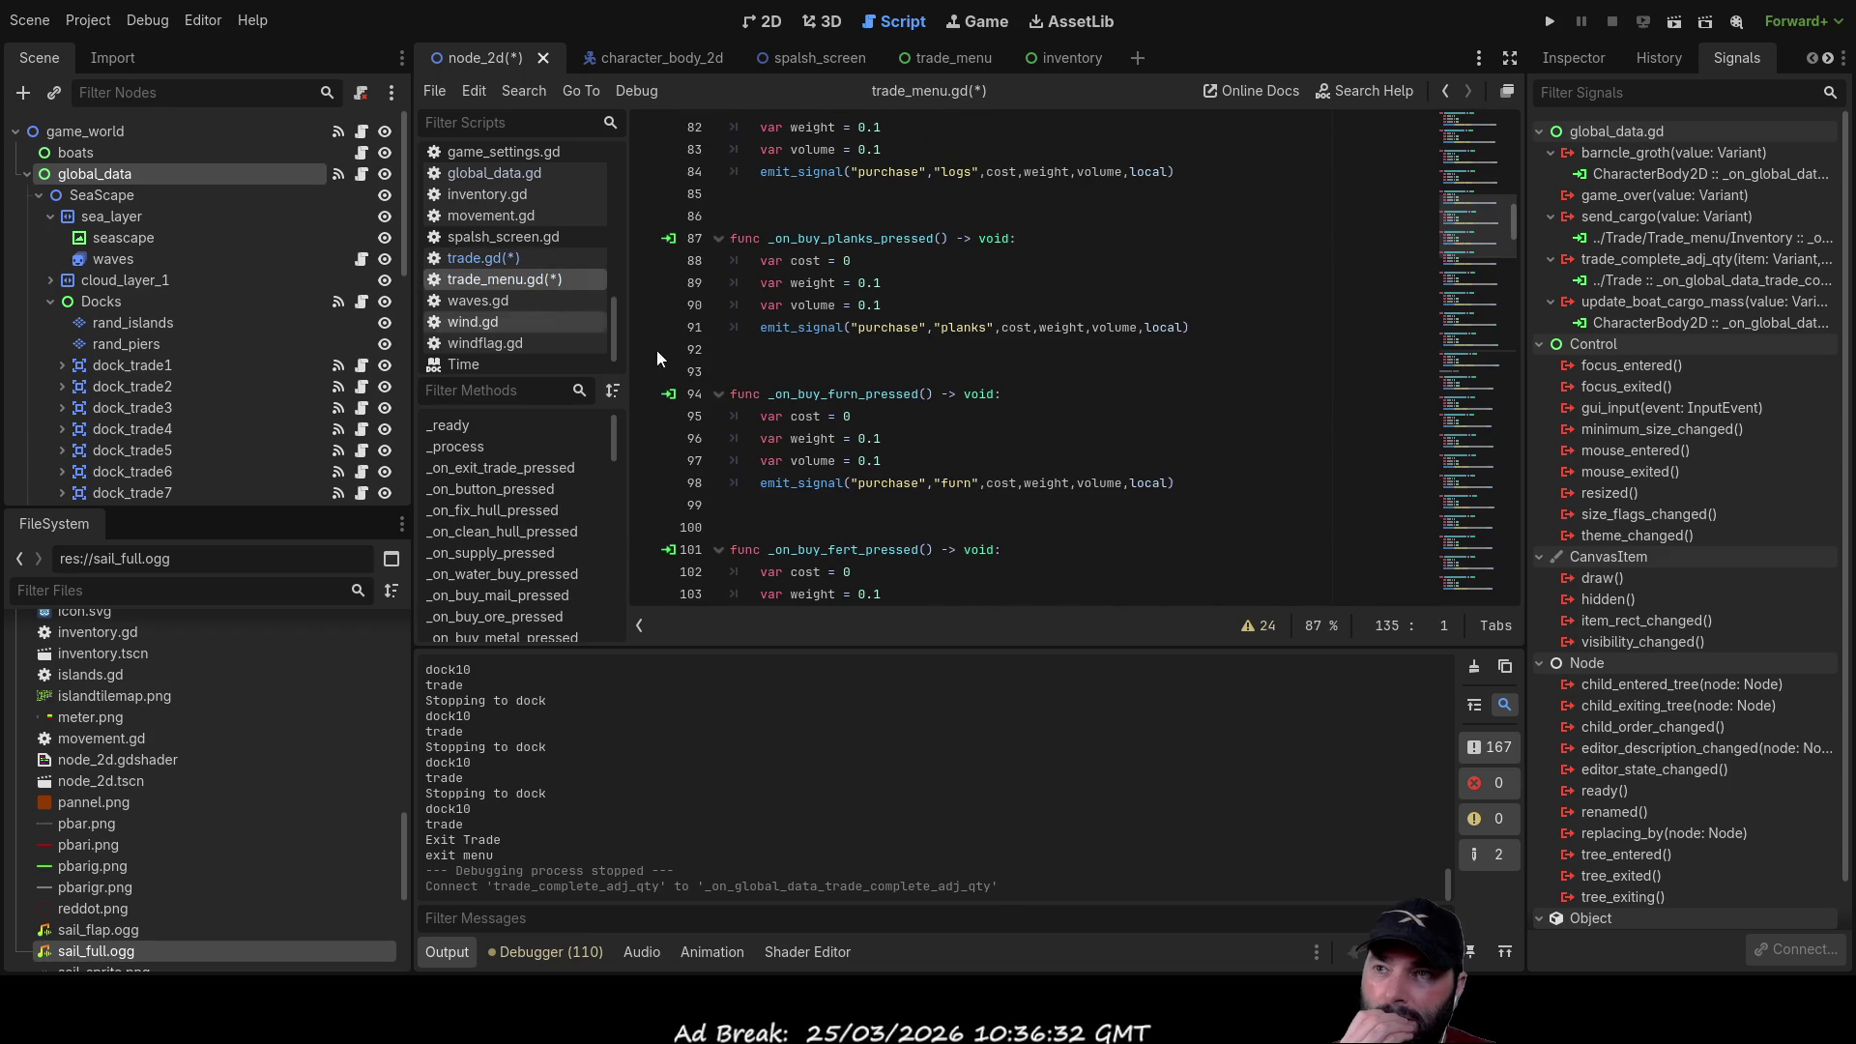
{"action": "scroll", "coordinate": [1135, 465], "scroll_direction": "up", "scroll_amount": 20}
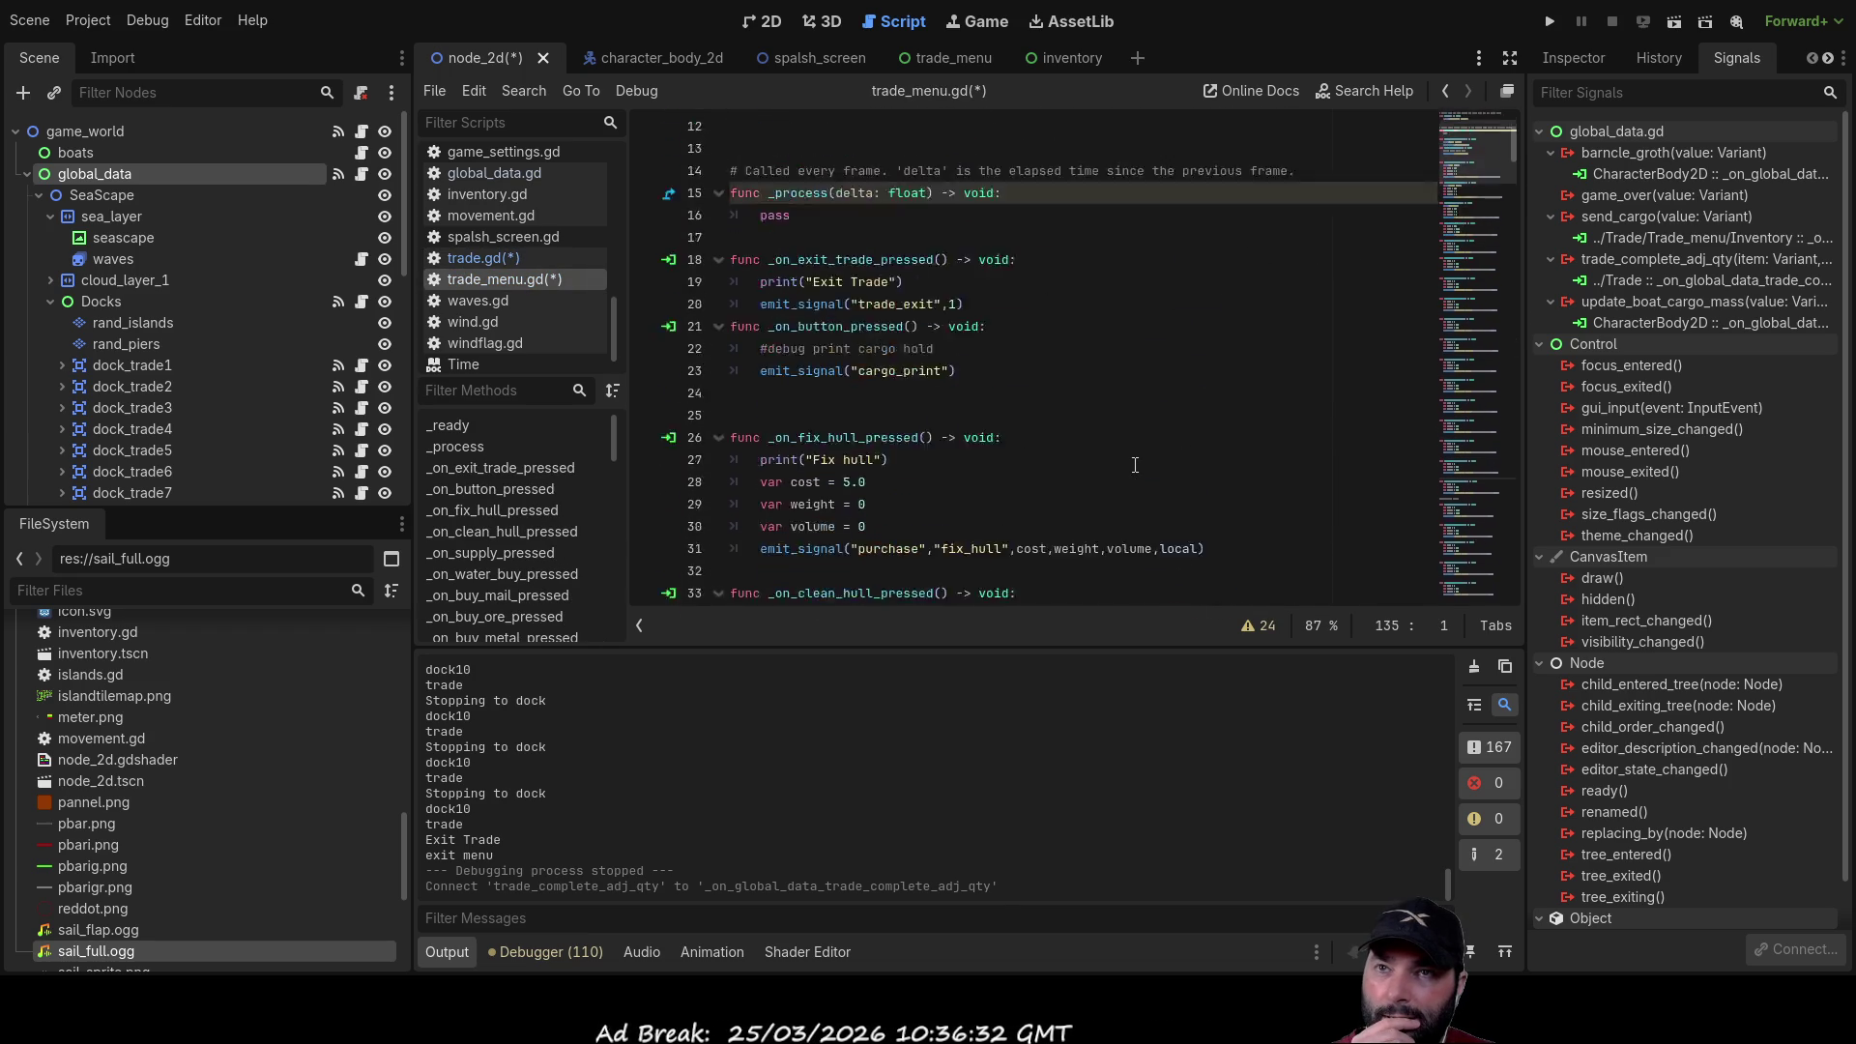
{"action": "scroll", "coordinate": [1136, 447], "scroll_direction": "down", "scroll_amount": 5}
{"action": "scroll", "coordinate": [1136, 446], "scroll_direction": "down", "scroll_amount": 20}
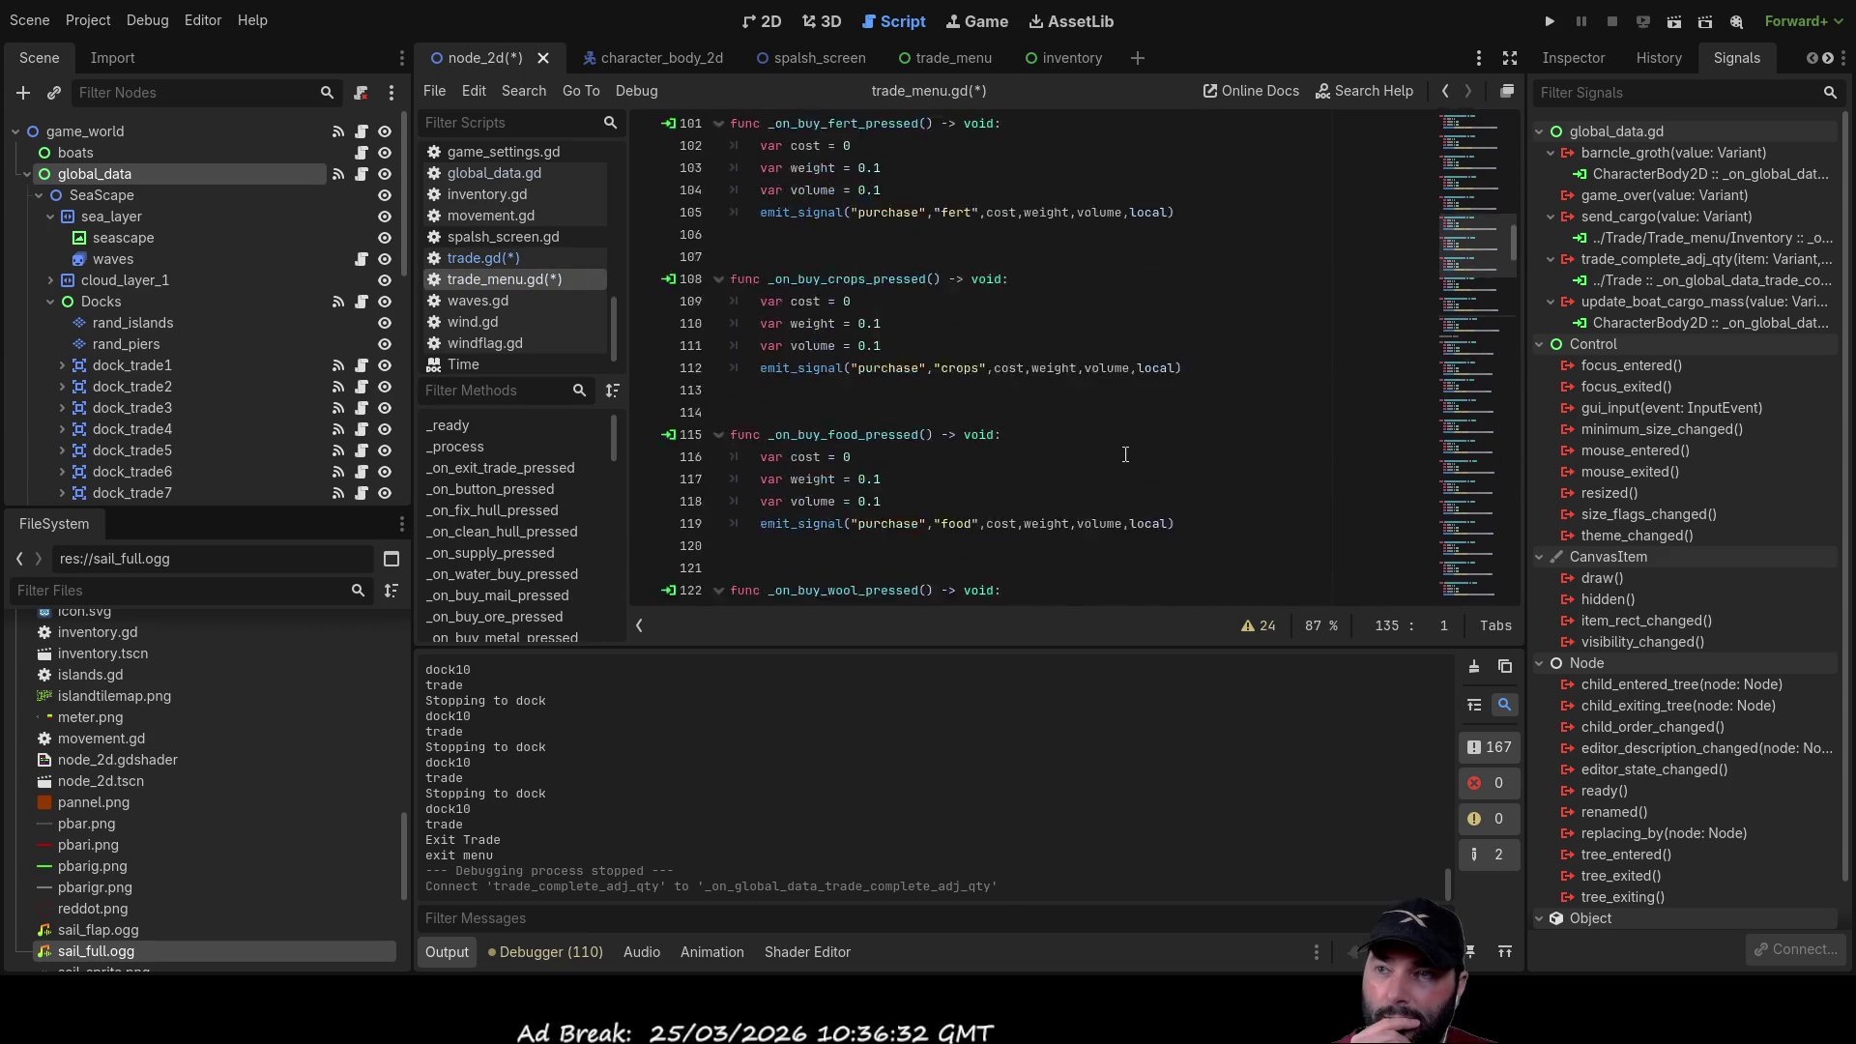
{"action": "scroll", "coordinate": [1134, 475], "scroll_direction": "down", "scroll_amount": 20}
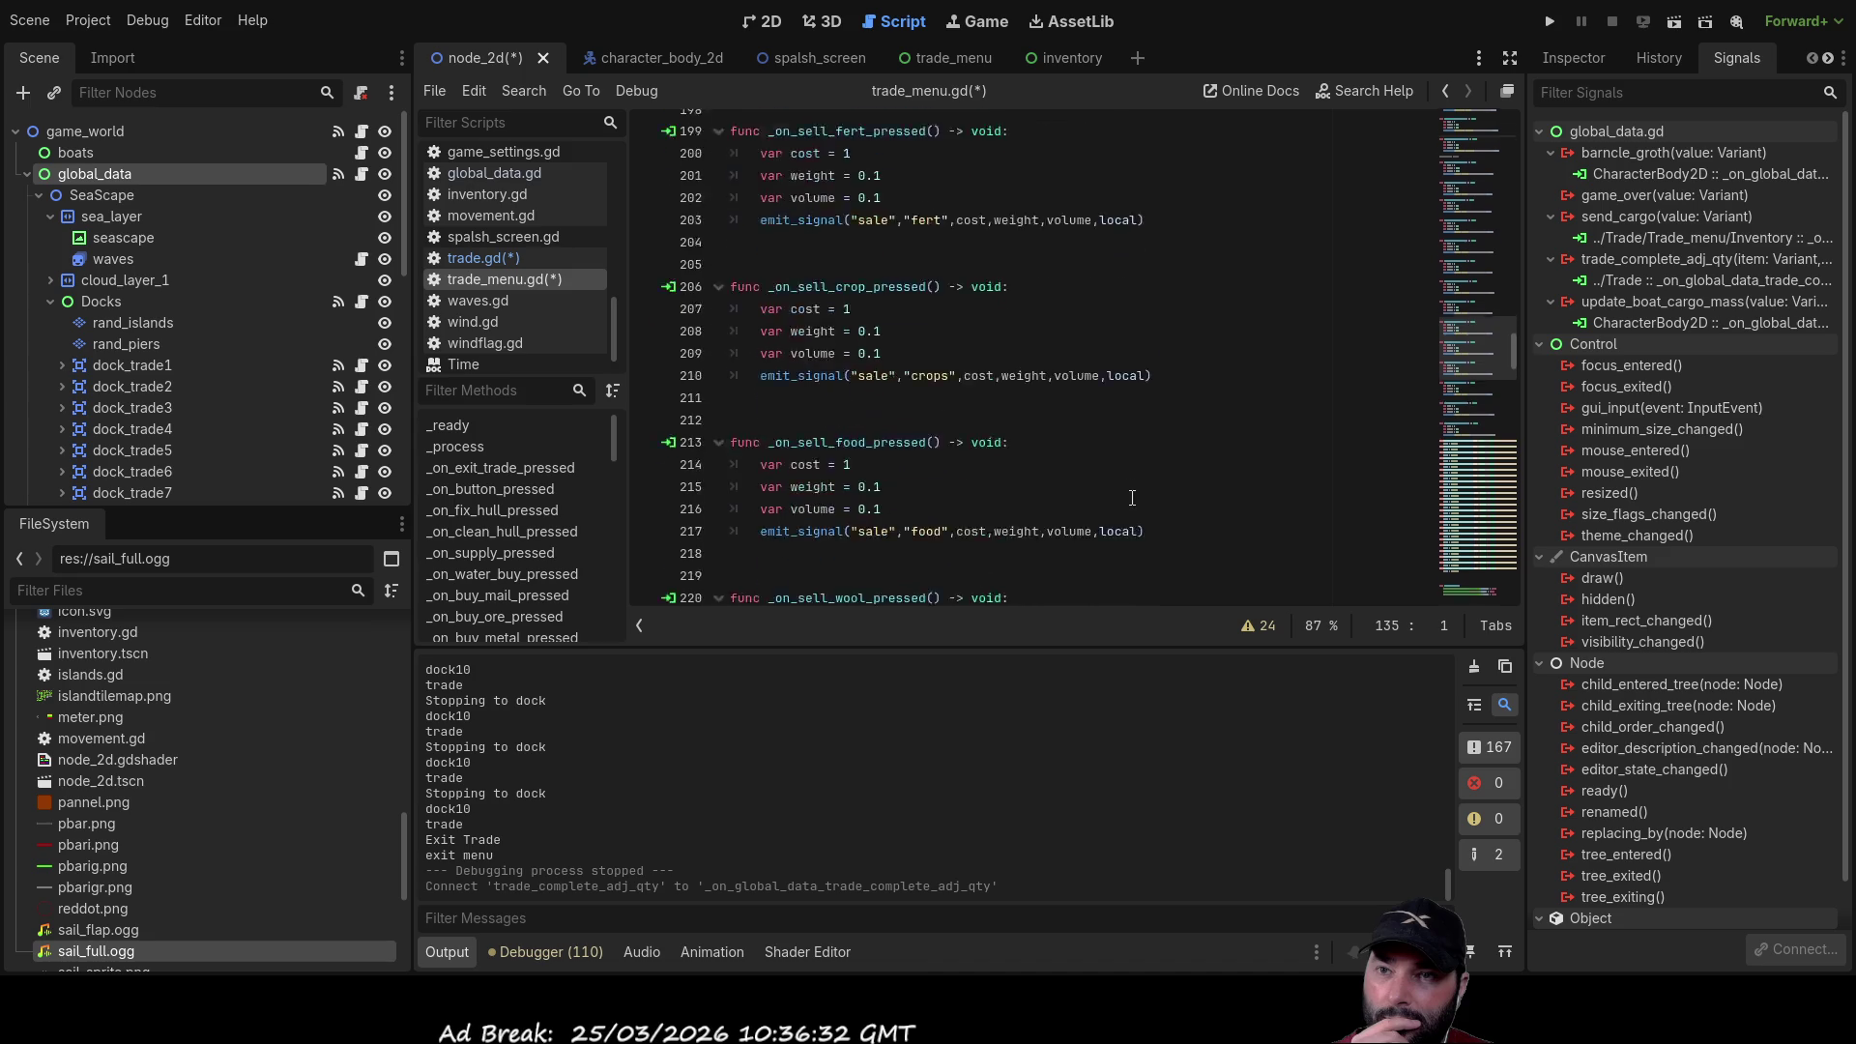
{"action": "scroll", "coordinate": [1135, 487], "scroll_direction": "down", "scroll_amount": 20}
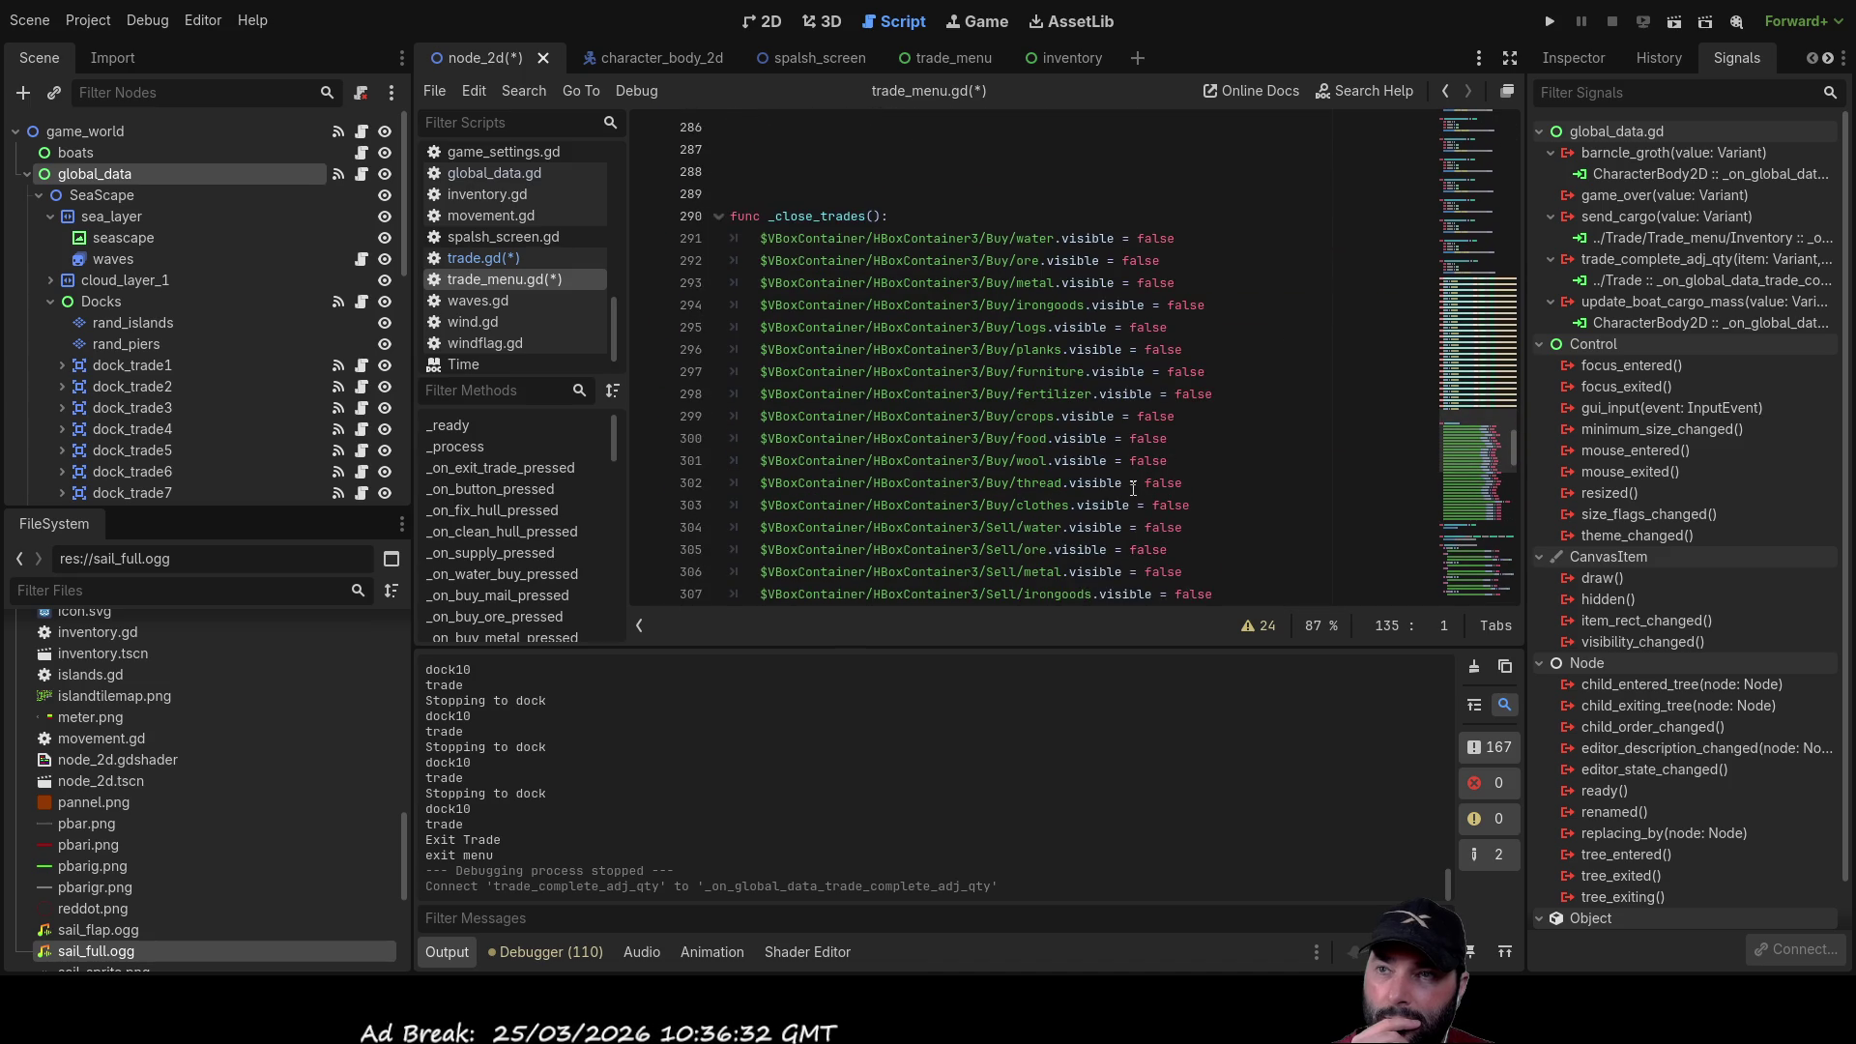
{"action": "scroll", "coordinate": [1131, 488], "scroll_direction": "up", "scroll_amount": 8}
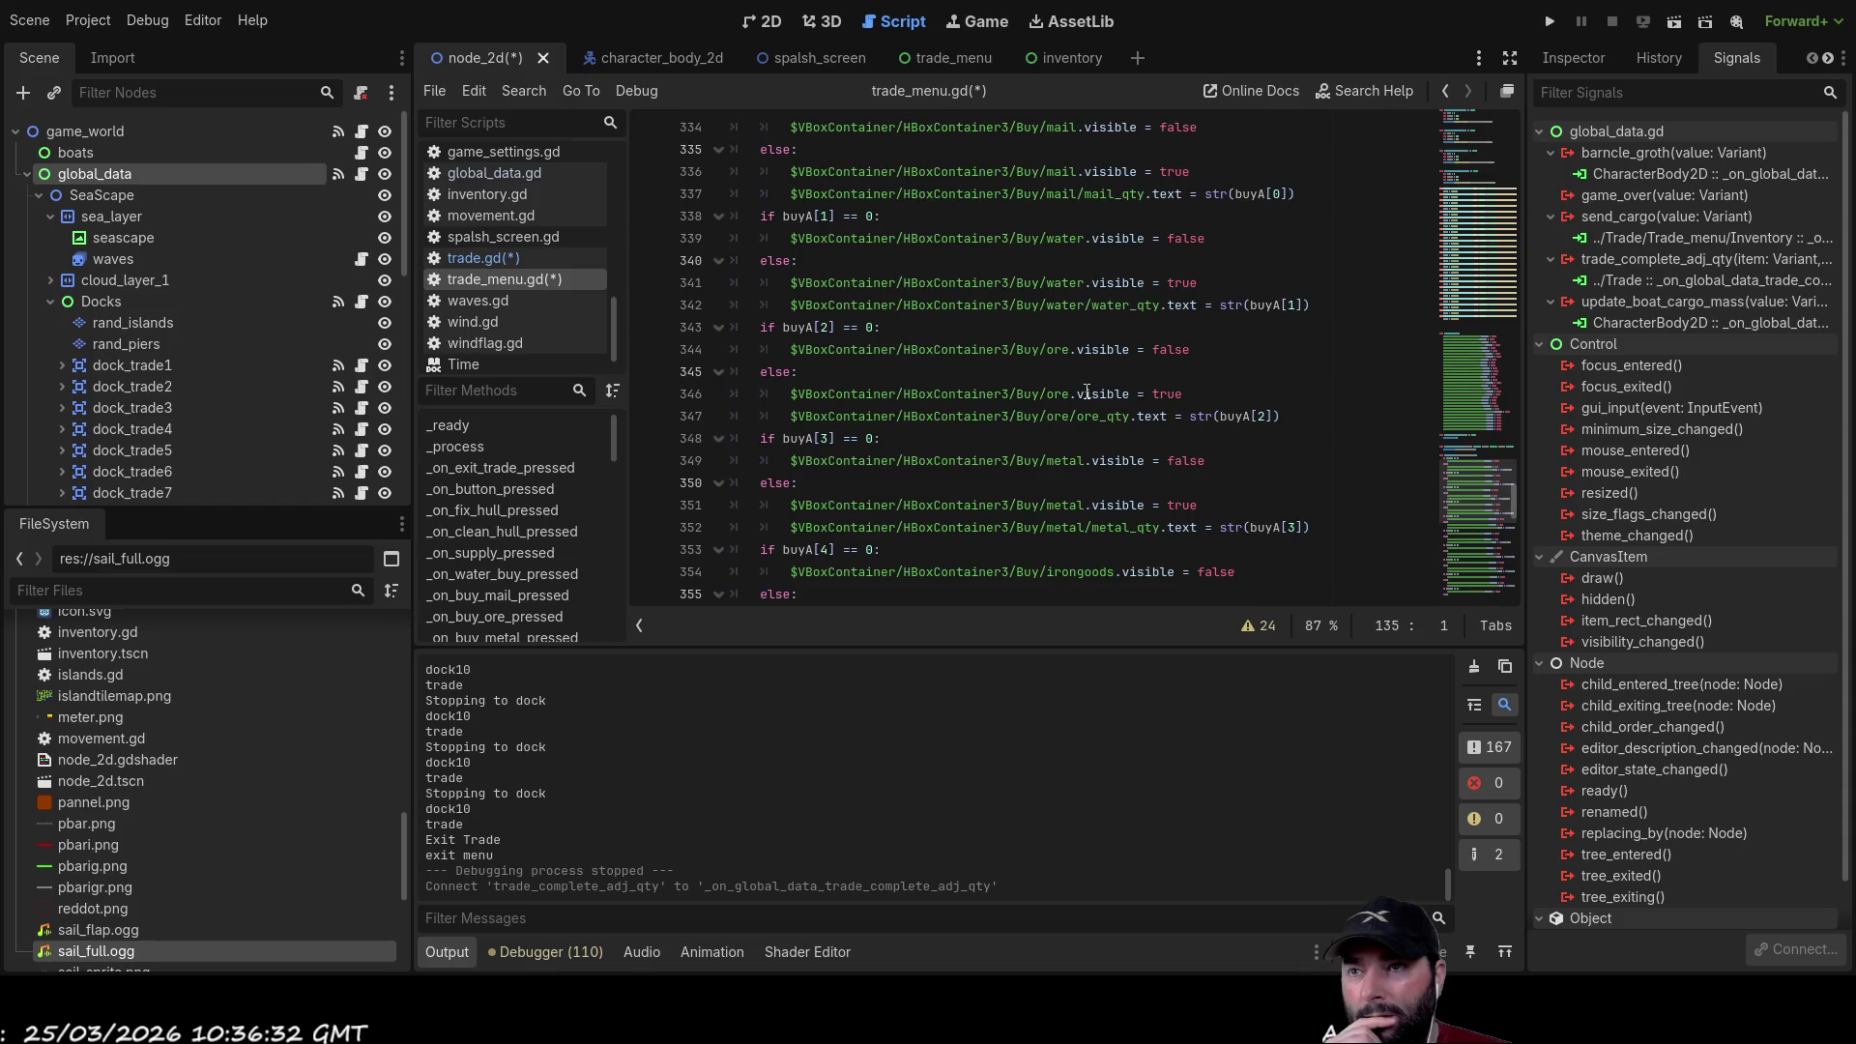
{"action": "scroll", "coordinate": [1067, 399], "scroll_direction": "down", "scroll_amount": 8}
{"action": "scroll", "coordinate": [1066, 399], "scroll_direction": "down", "scroll_amount": 3}
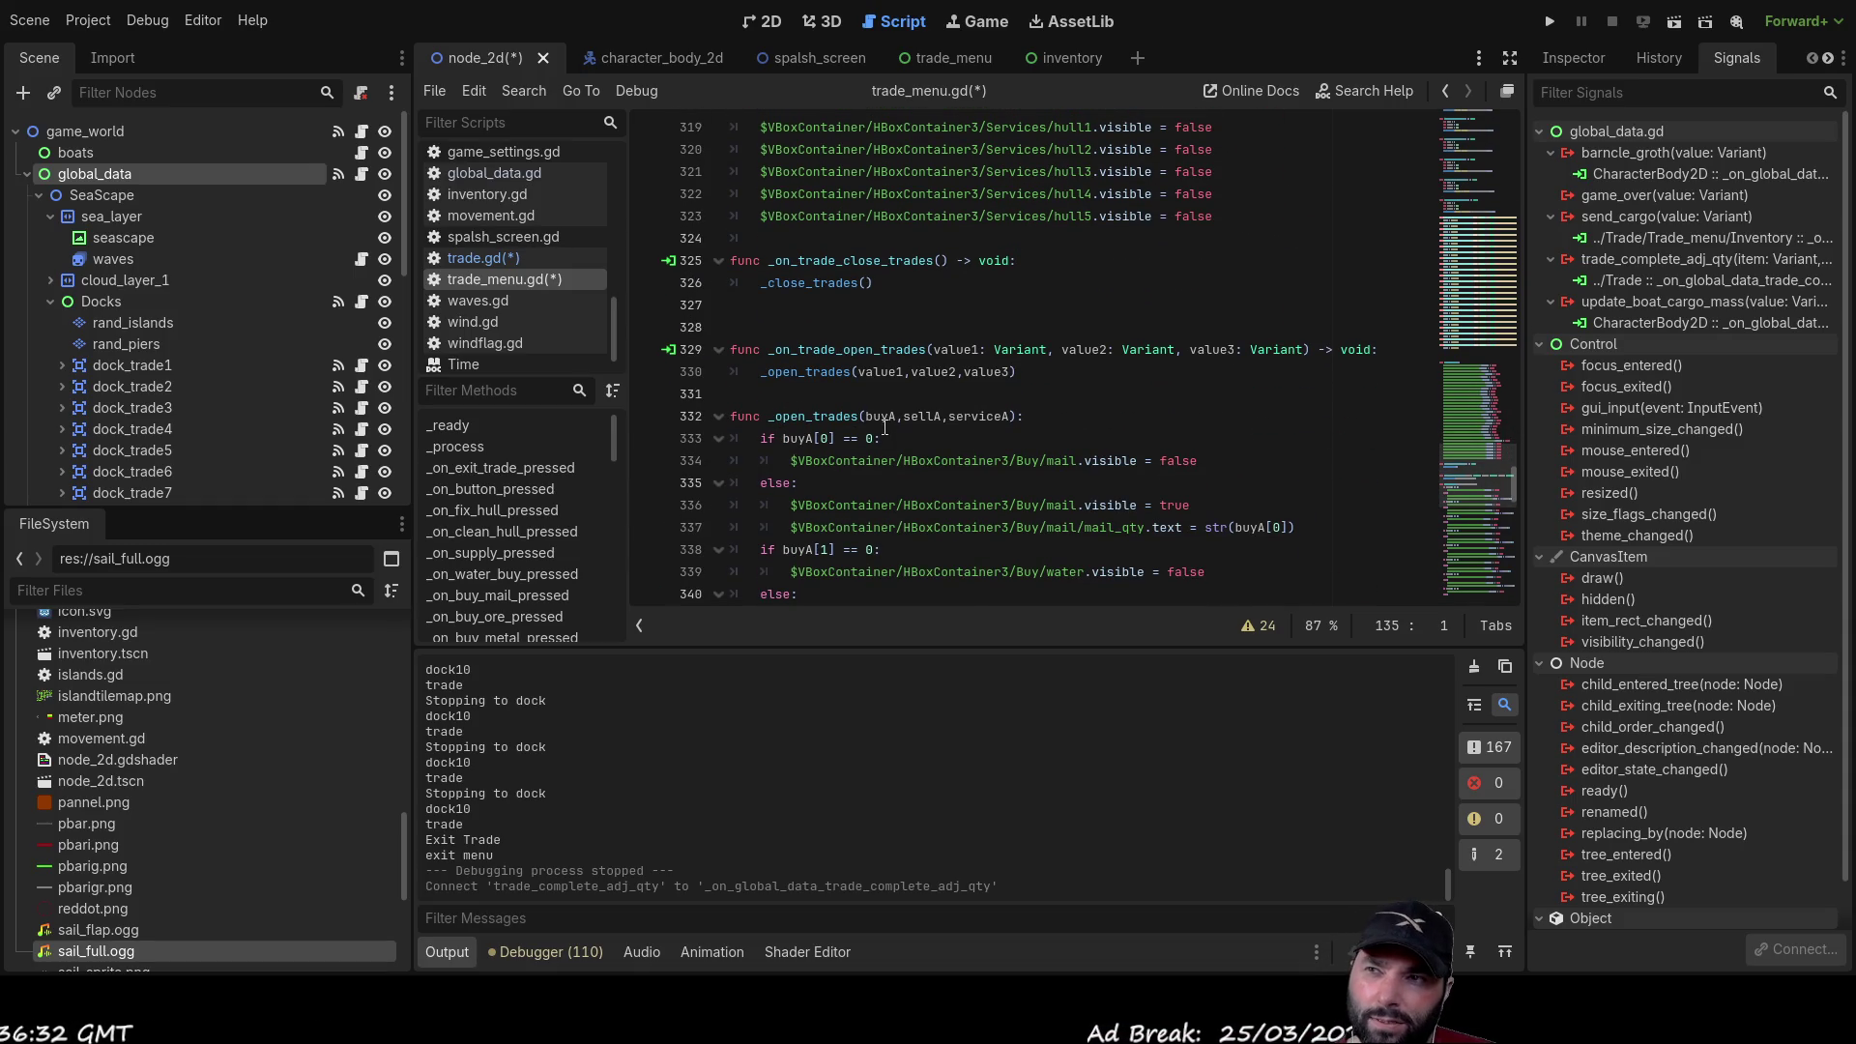
{"action": "double_click", "coordinate": [845, 414]}
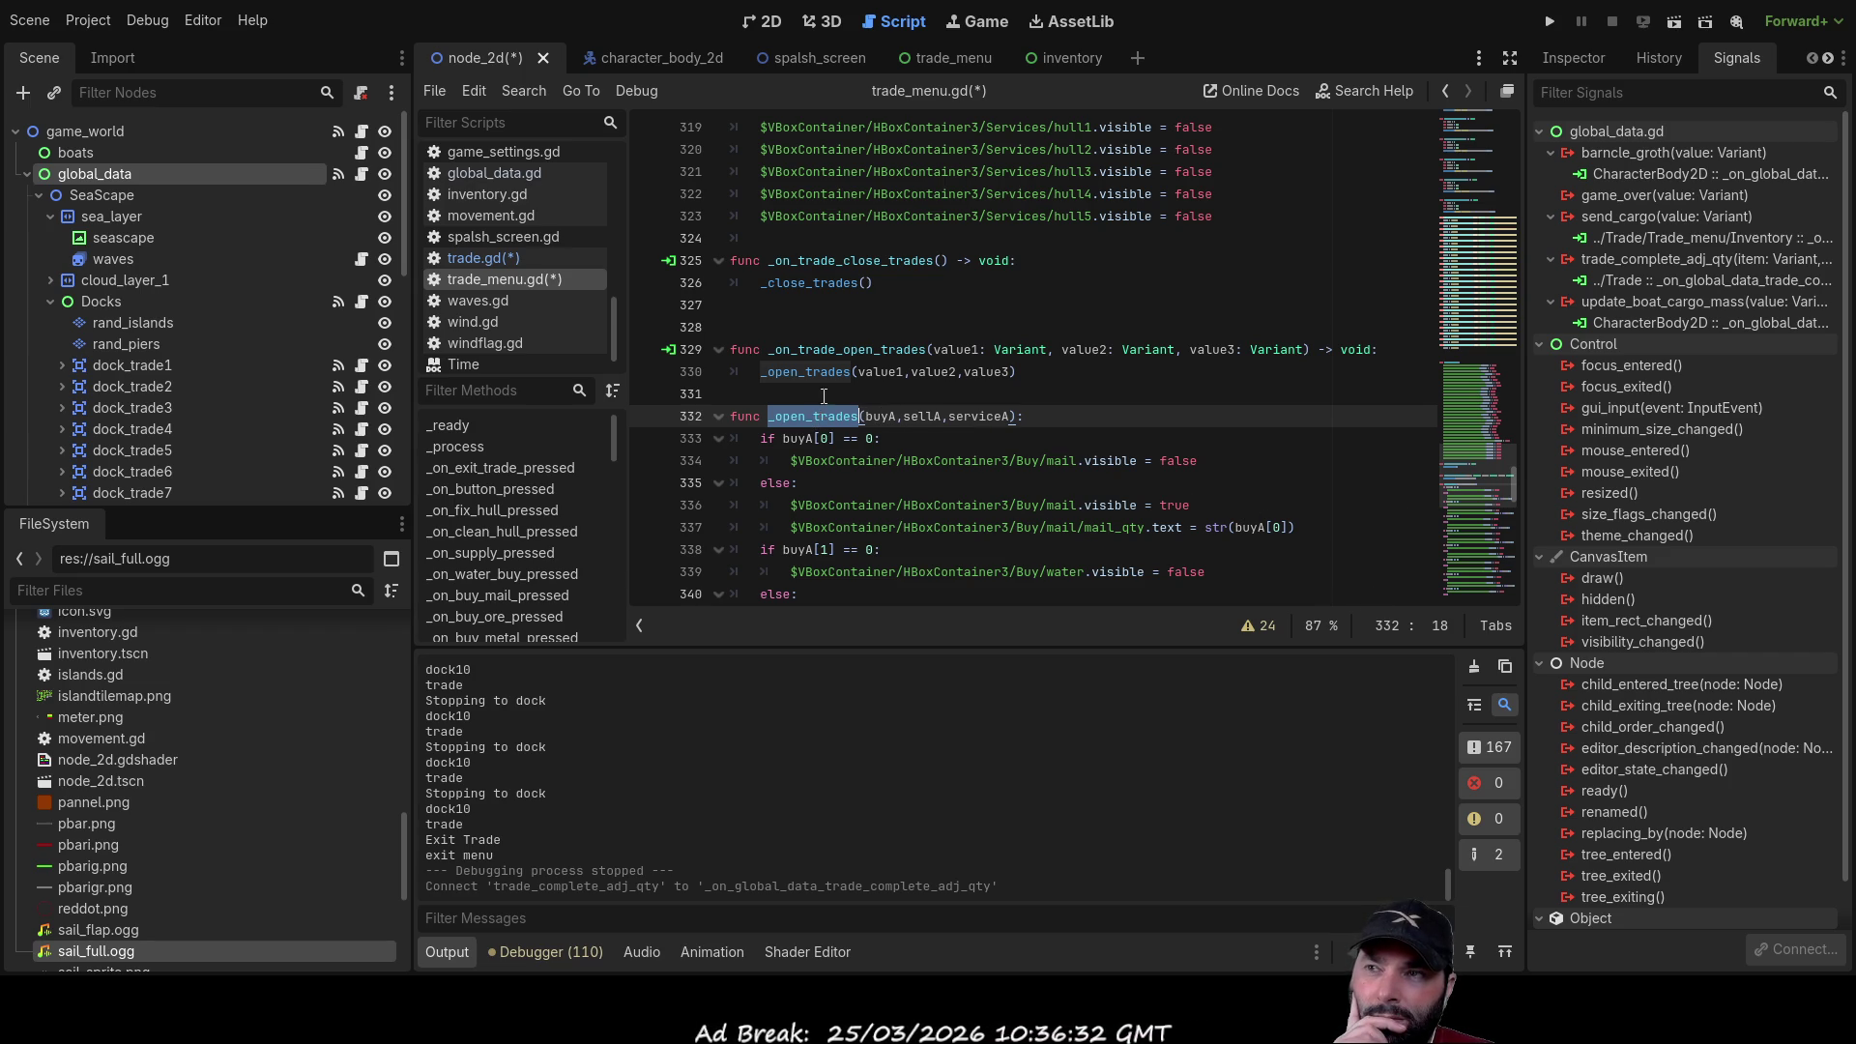
{"action": "double_click", "coordinate": [805, 349]}
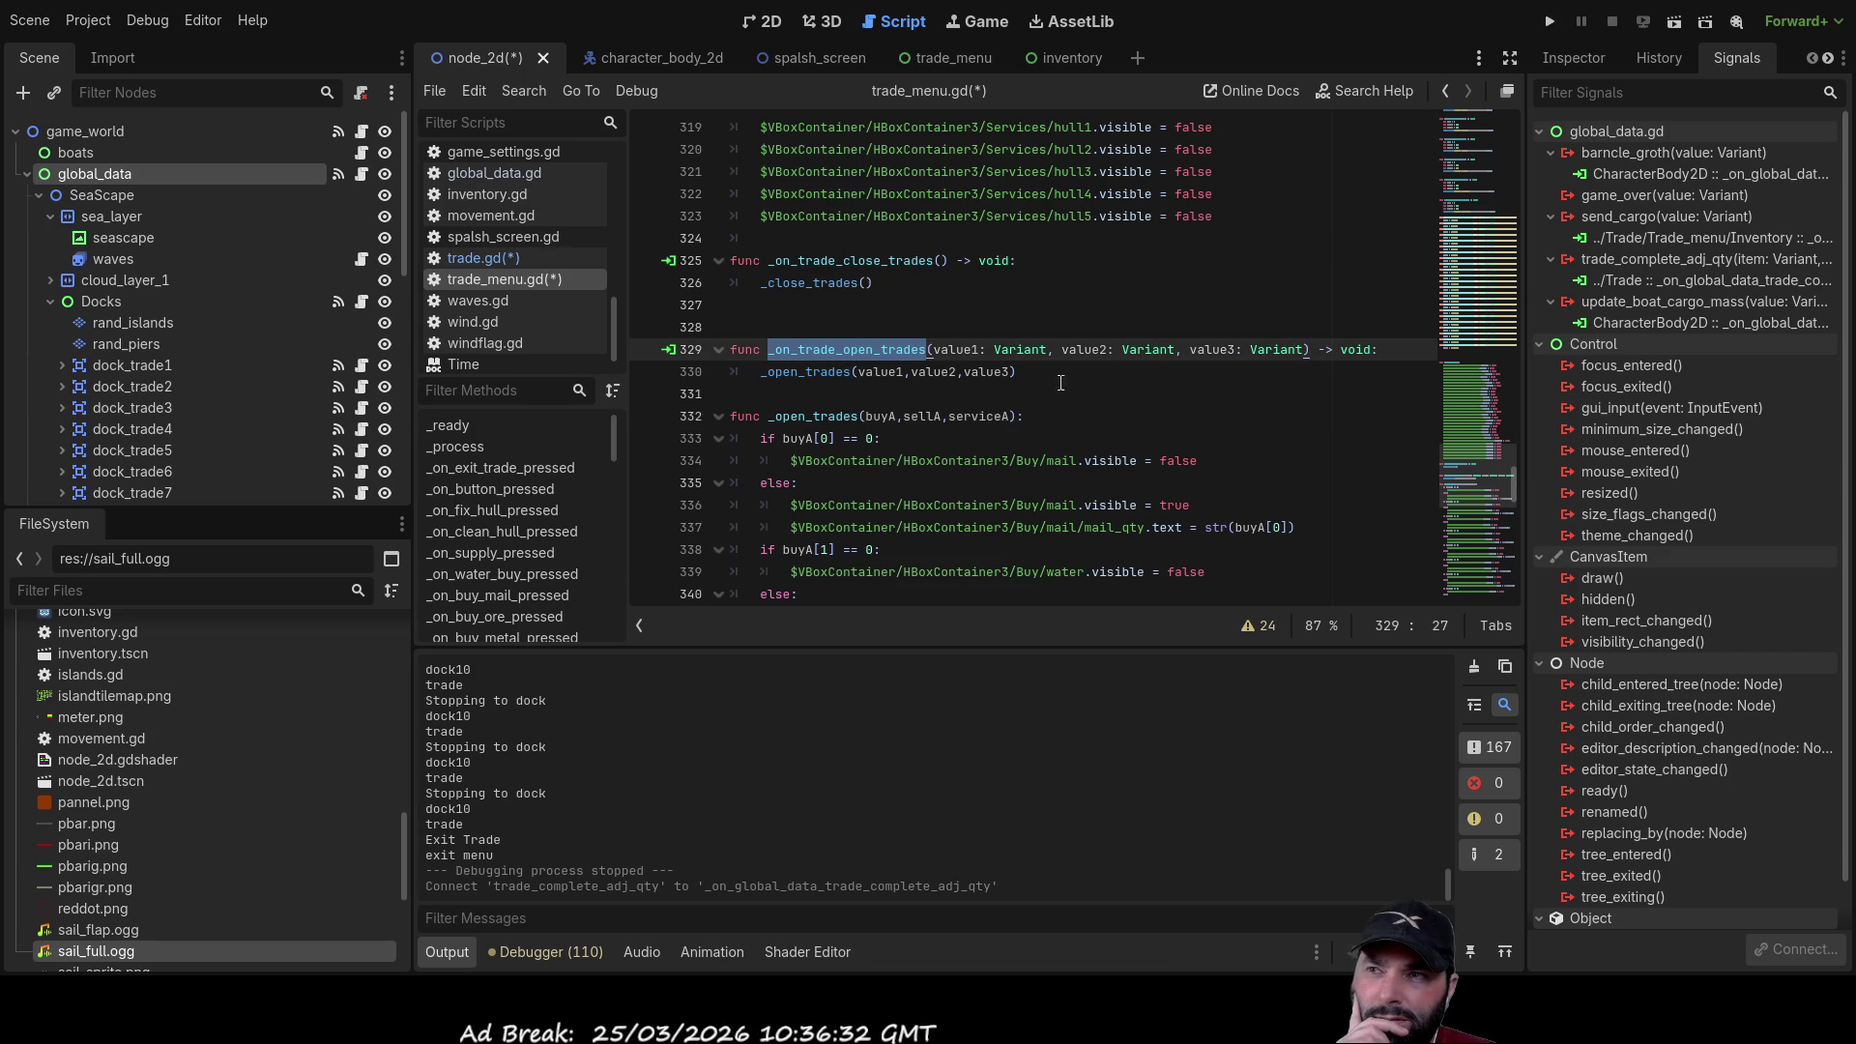
{"action": "double_click", "coordinate": [806, 372]}
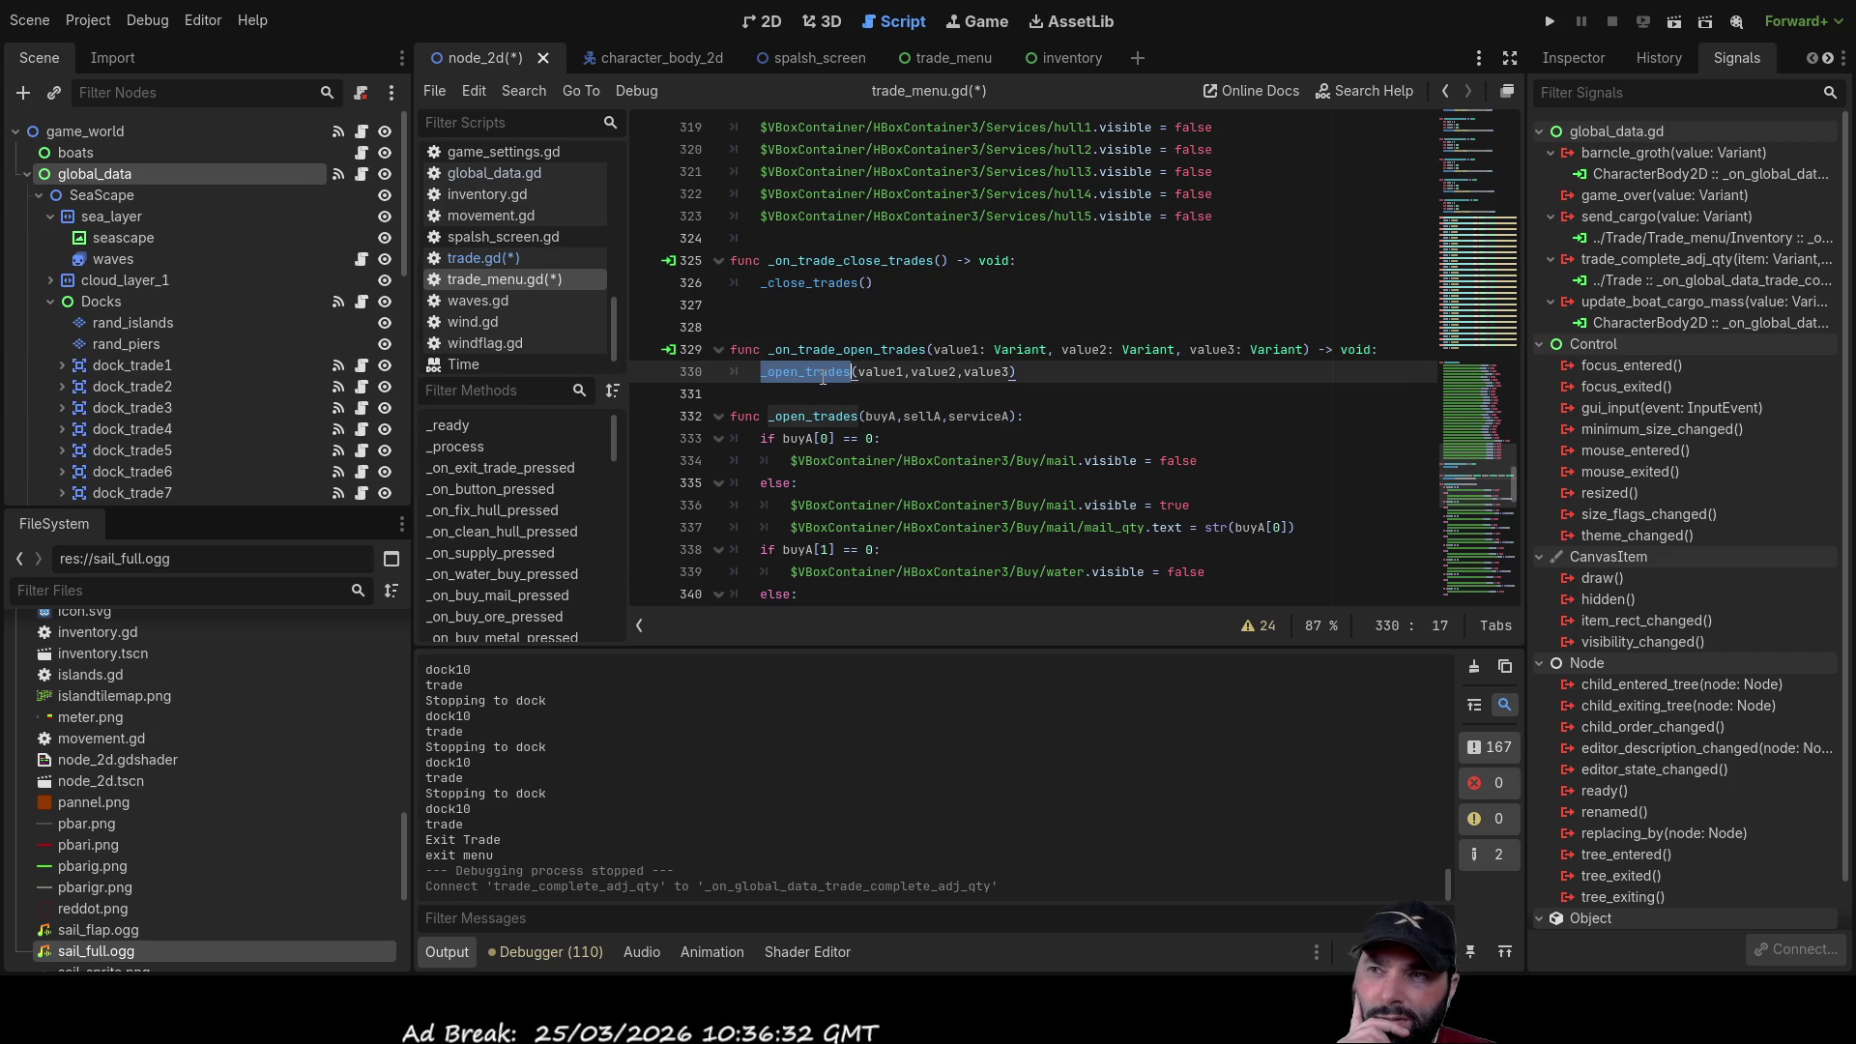
{"action": "double_click", "coordinate": [972, 349]}
{"action": "double_click", "coordinate": [1083, 349]}
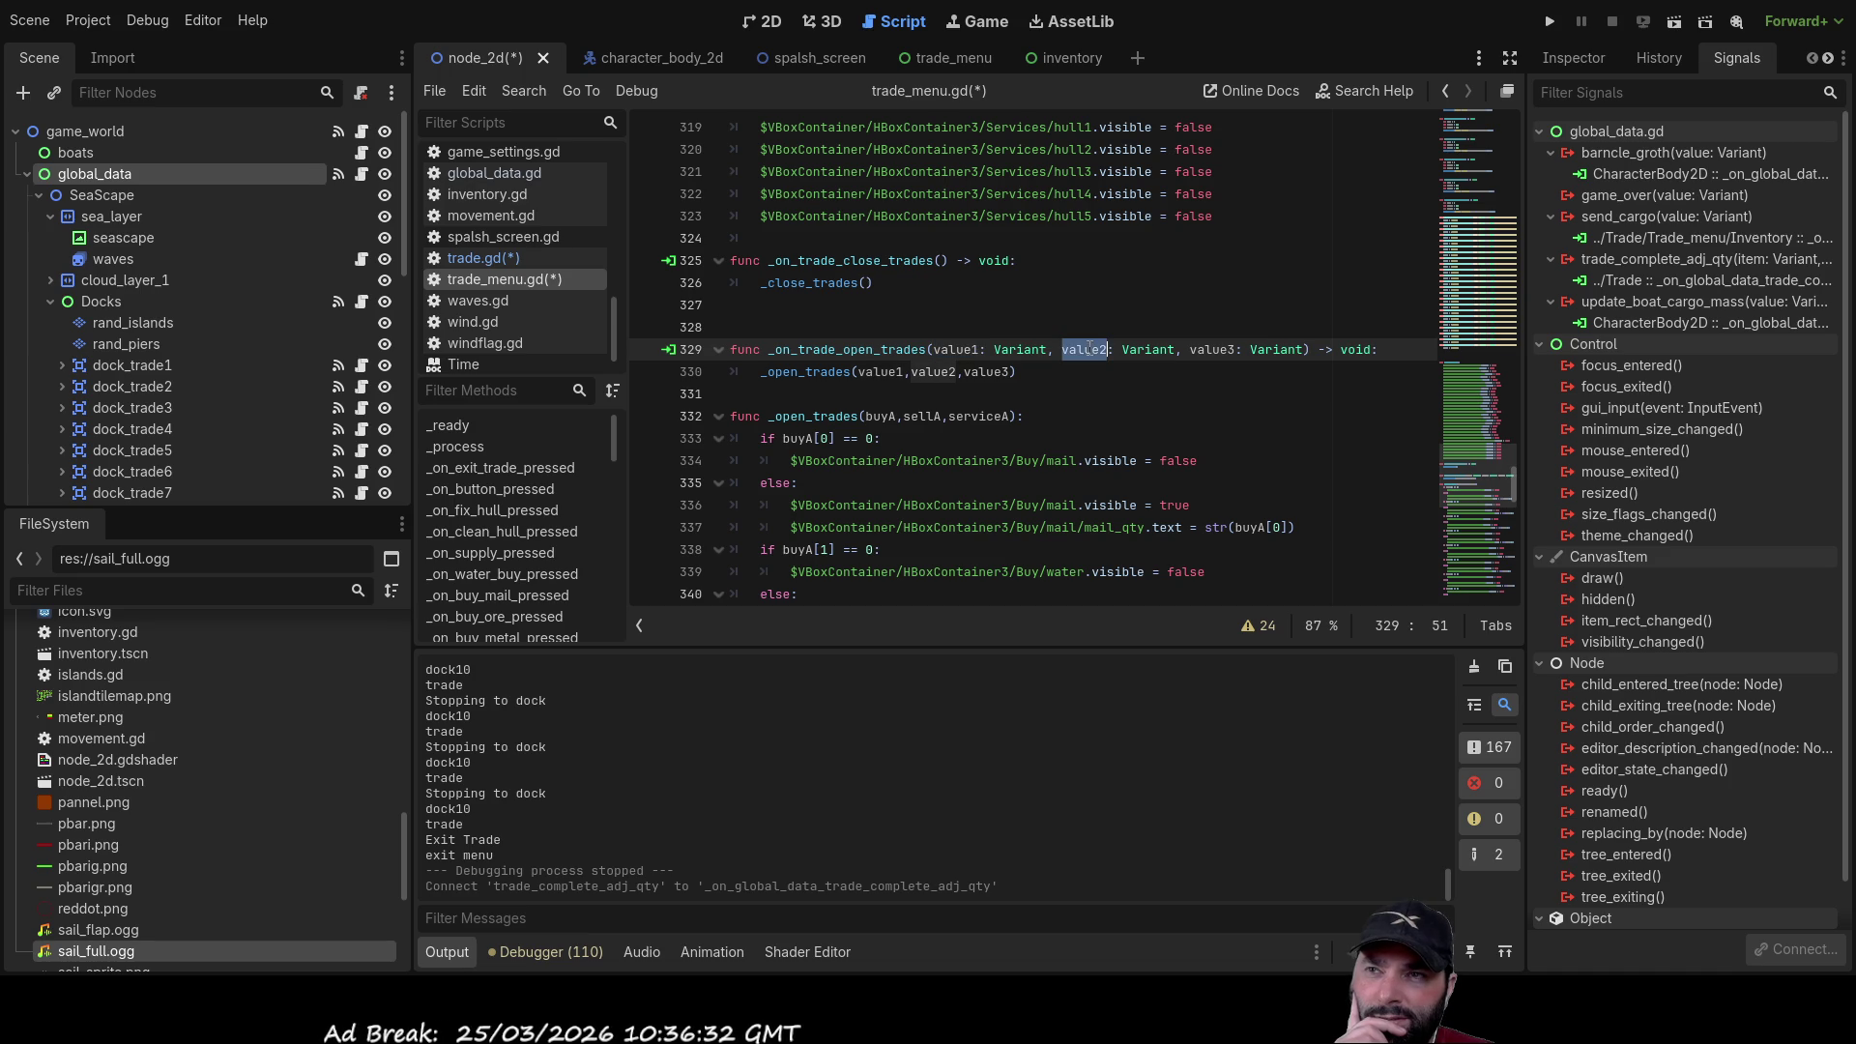
{"action": "double_click", "coordinate": [1213, 349]}
{"action": "double_click", "coordinate": [1356, 349]}
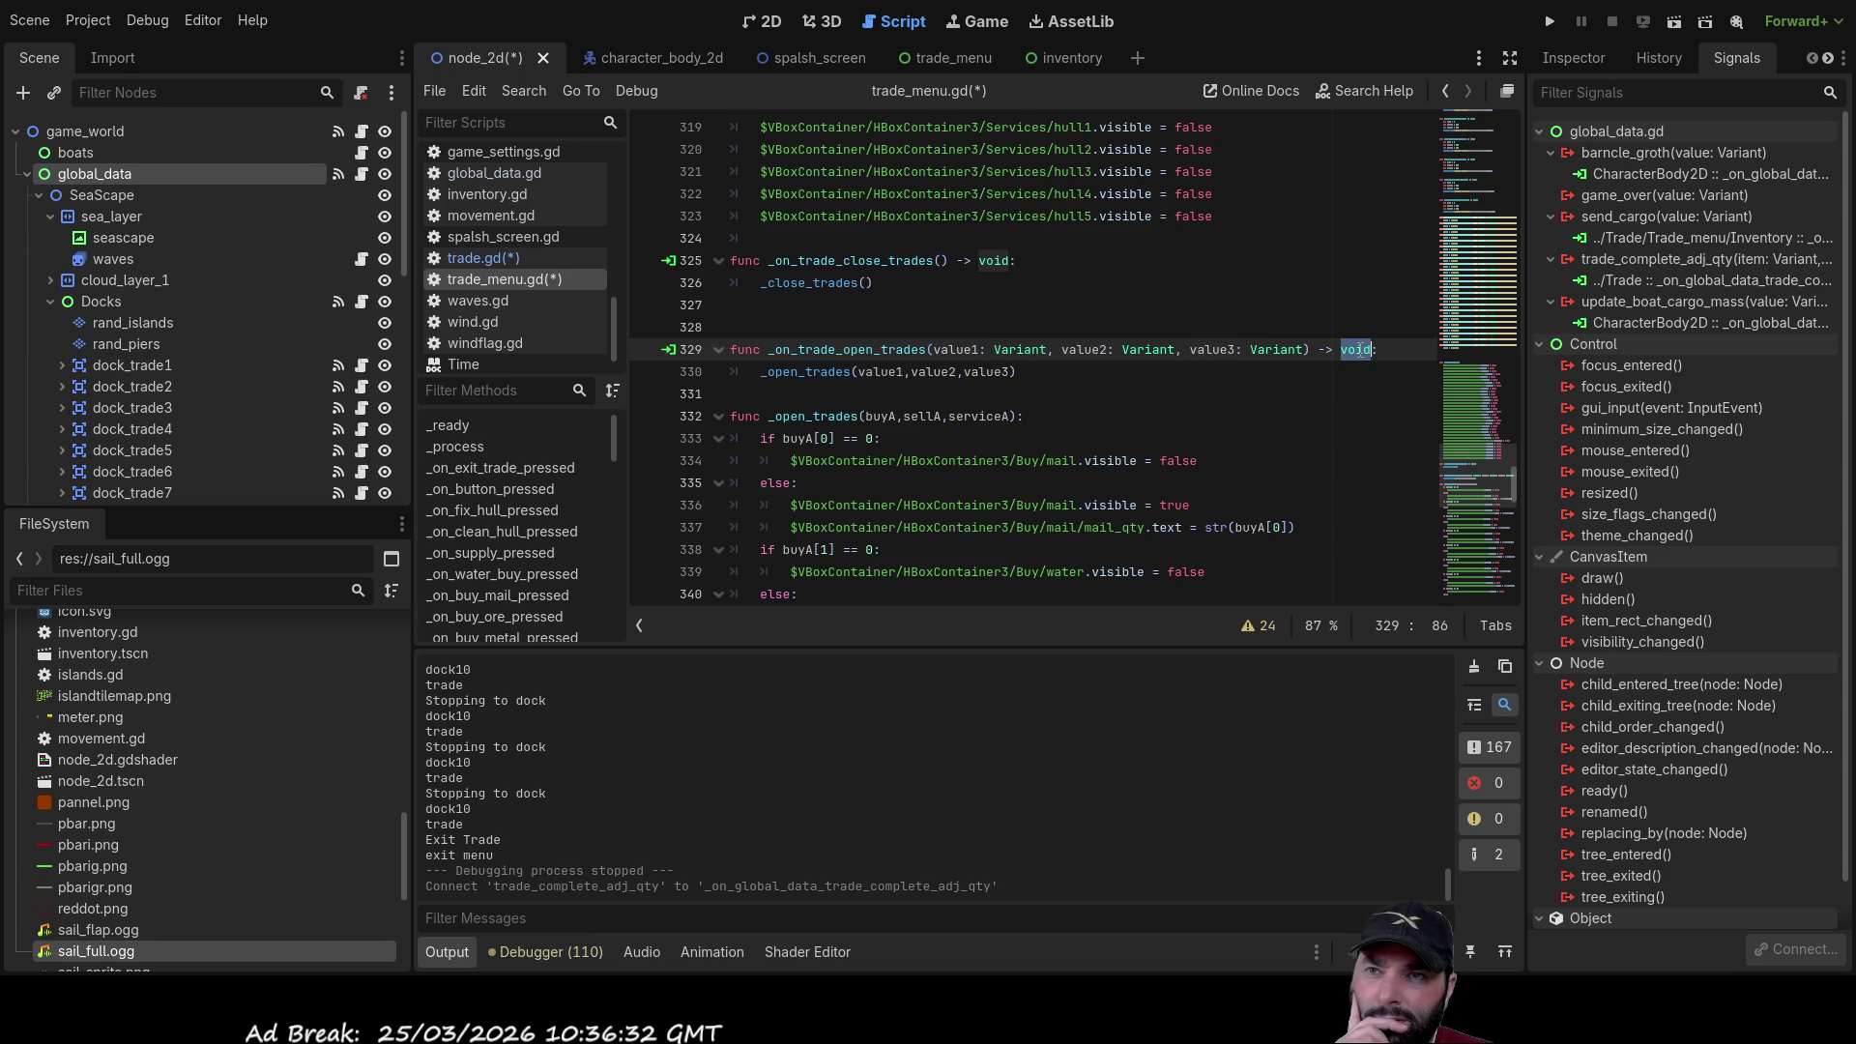
{"action": "left_click", "coordinate": [1188, 416]}
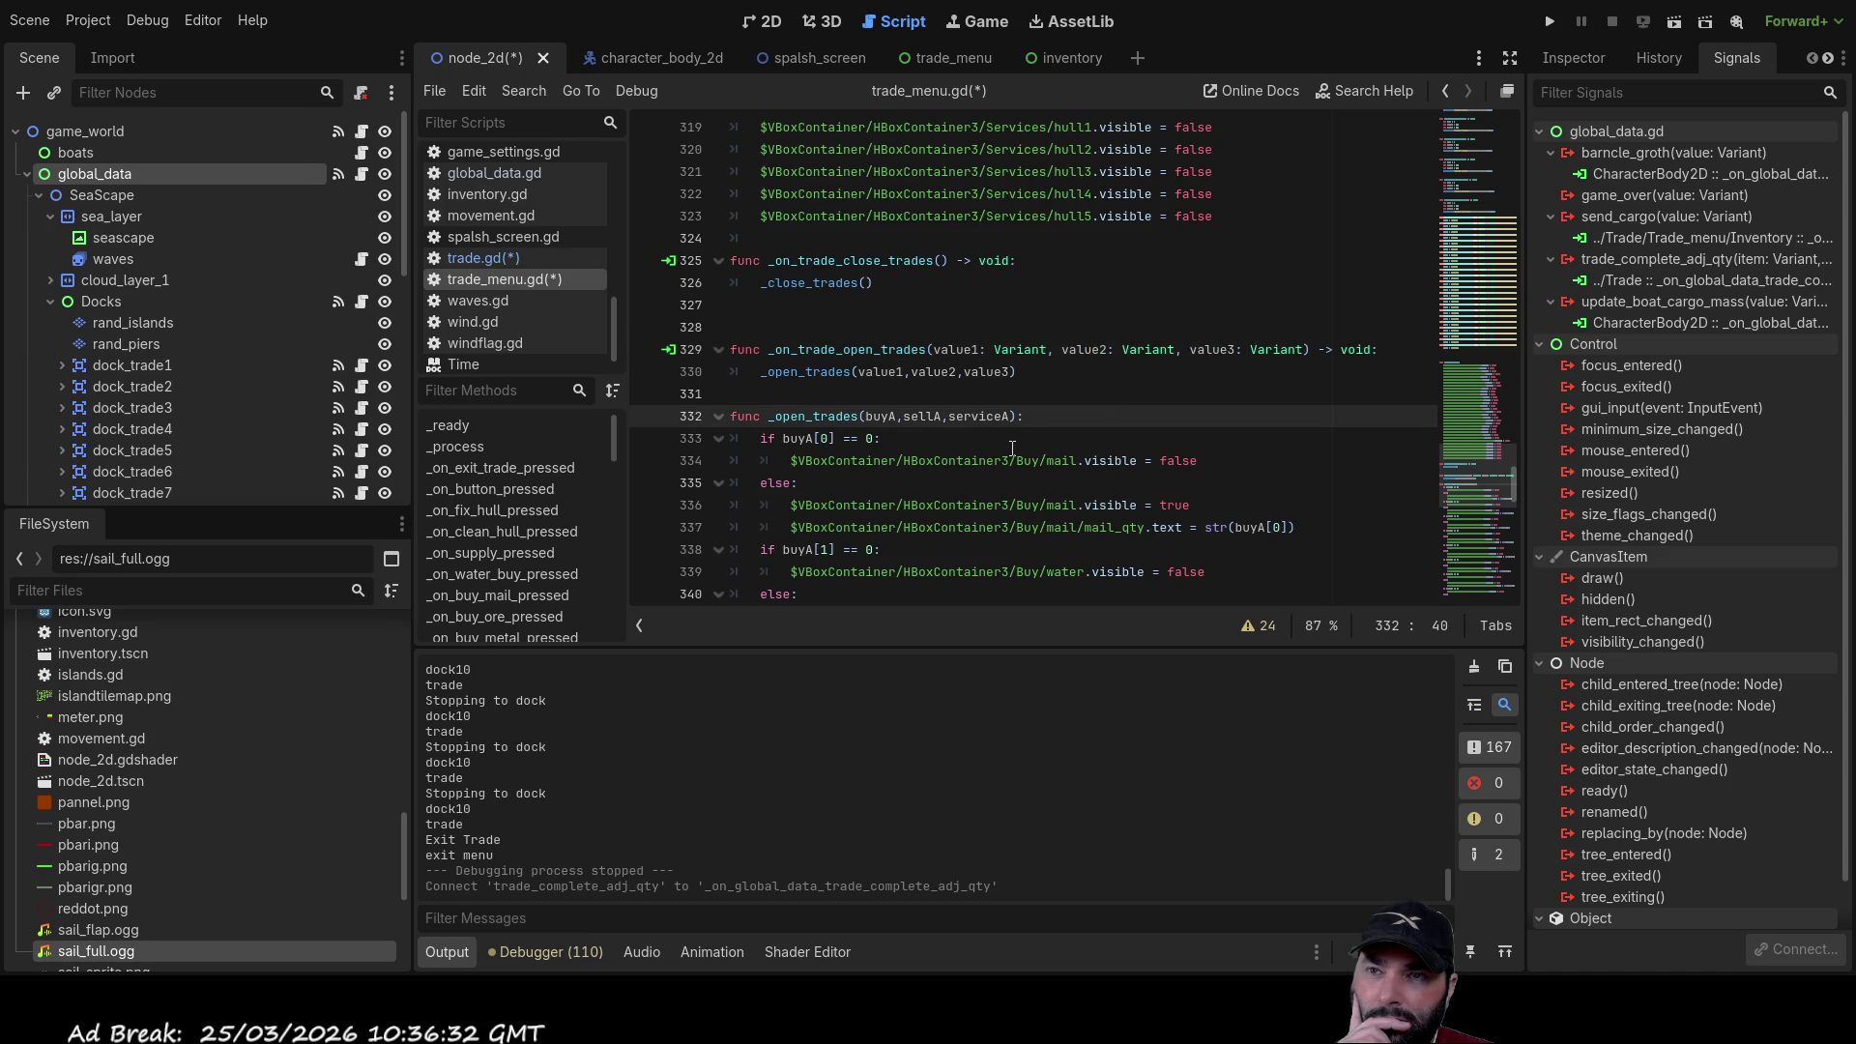
{"action": "left_click", "coordinate": [495, 259]}
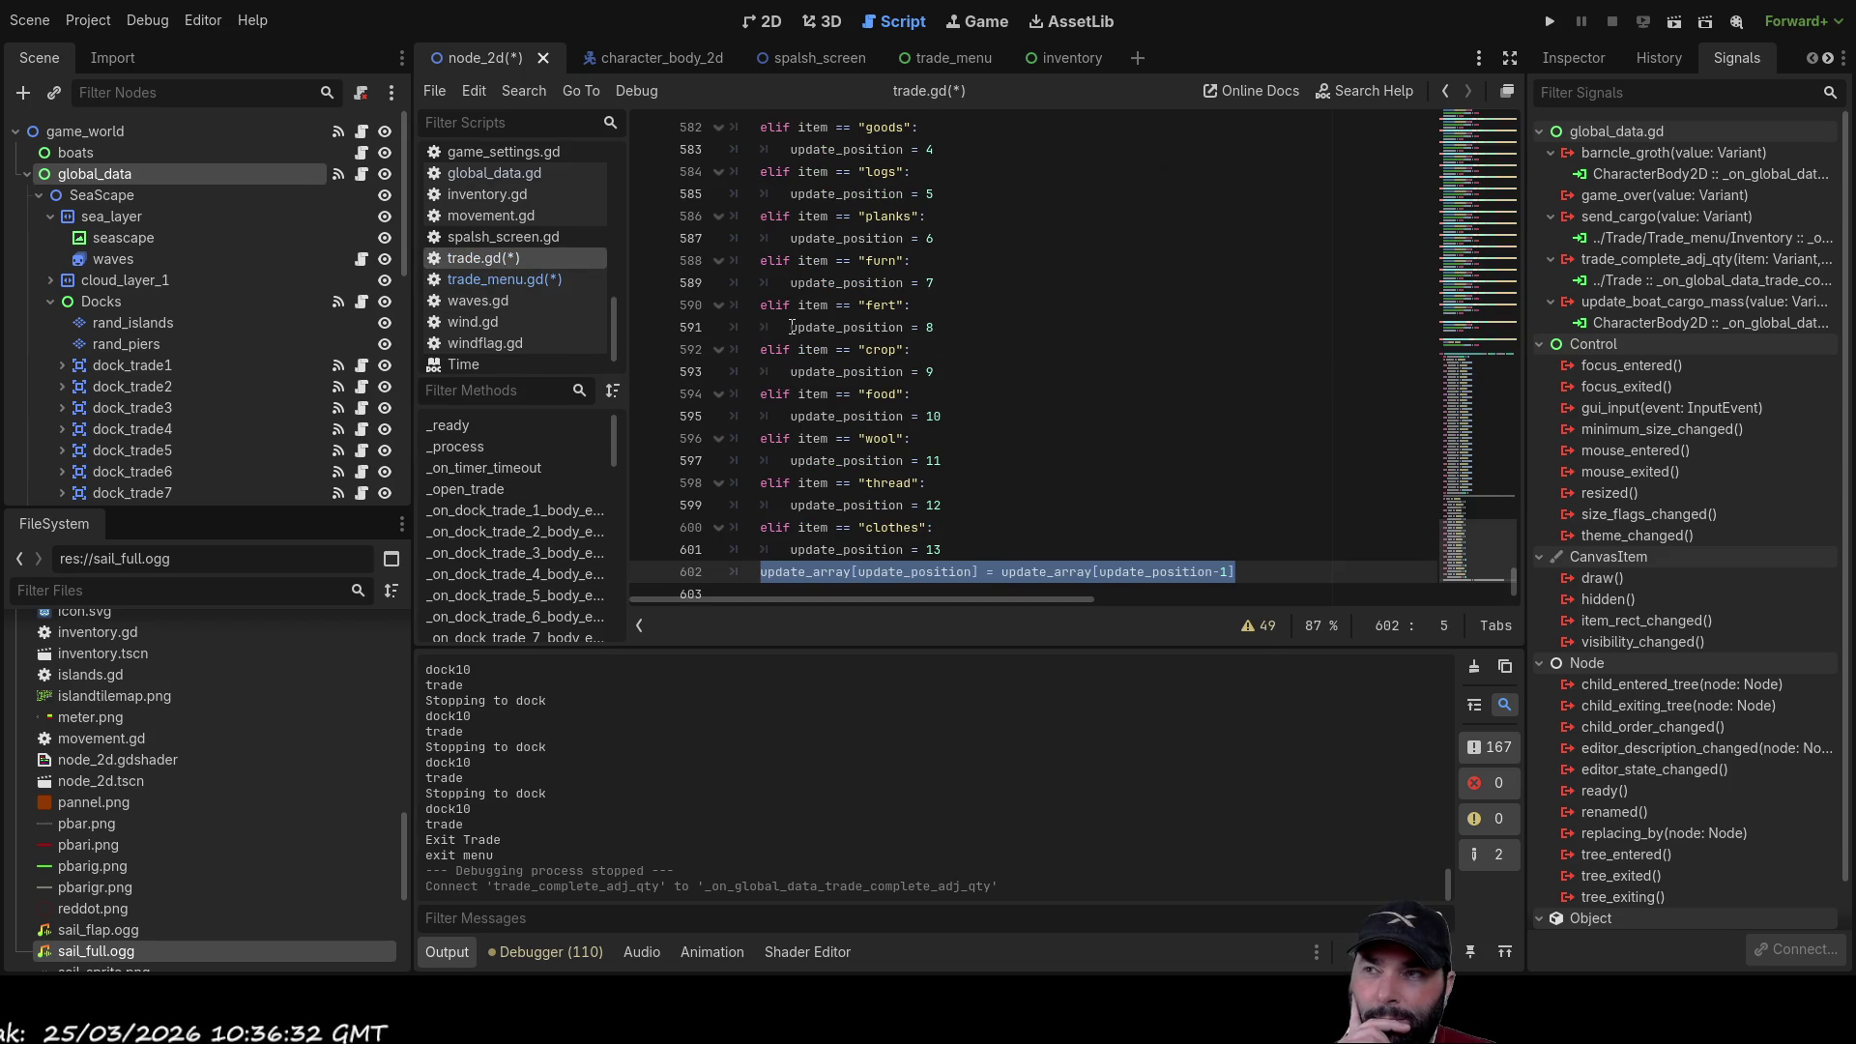
Step: Glance at the trade_menu scene, then return to trade.gd's mail-to-clothes update_position mapping
{"action": "scroll", "coordinate": [143, 346], "scroll_direction": "down", "scroll_amount": 8}
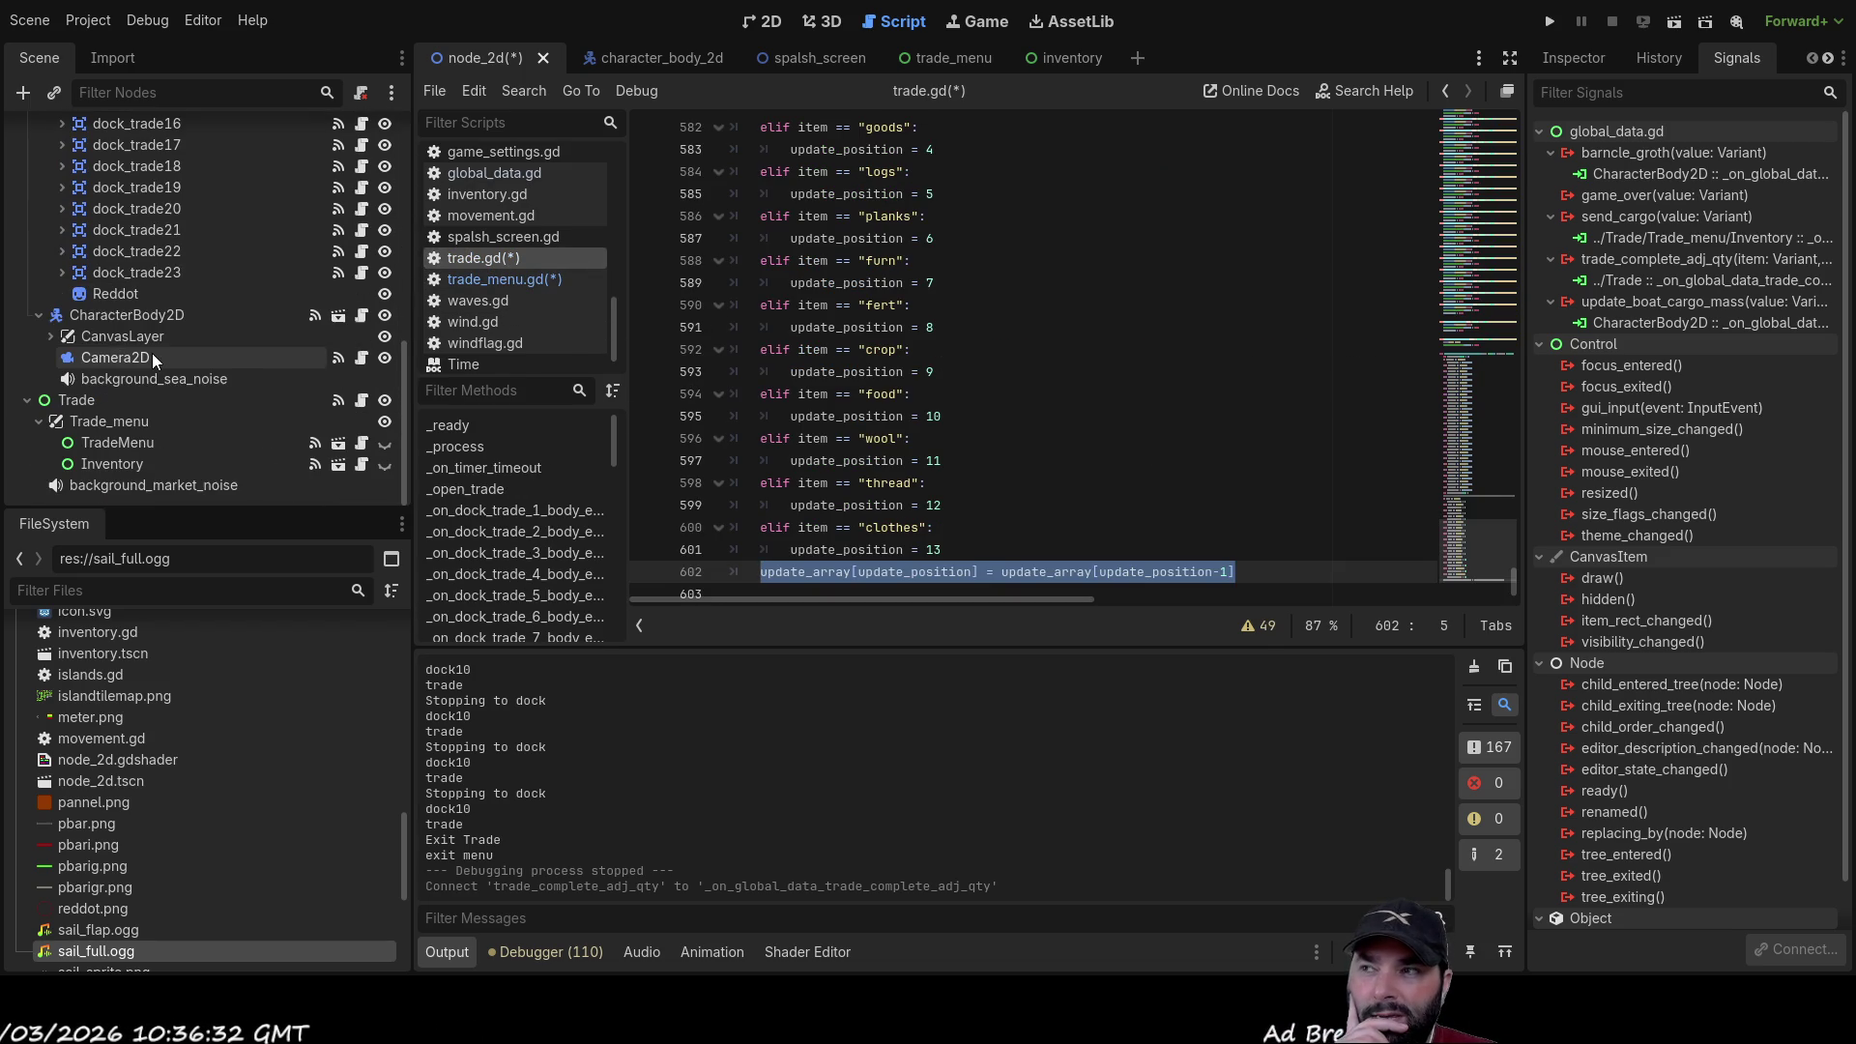
{"action": "left_click", "coordinate": [966, 60]}
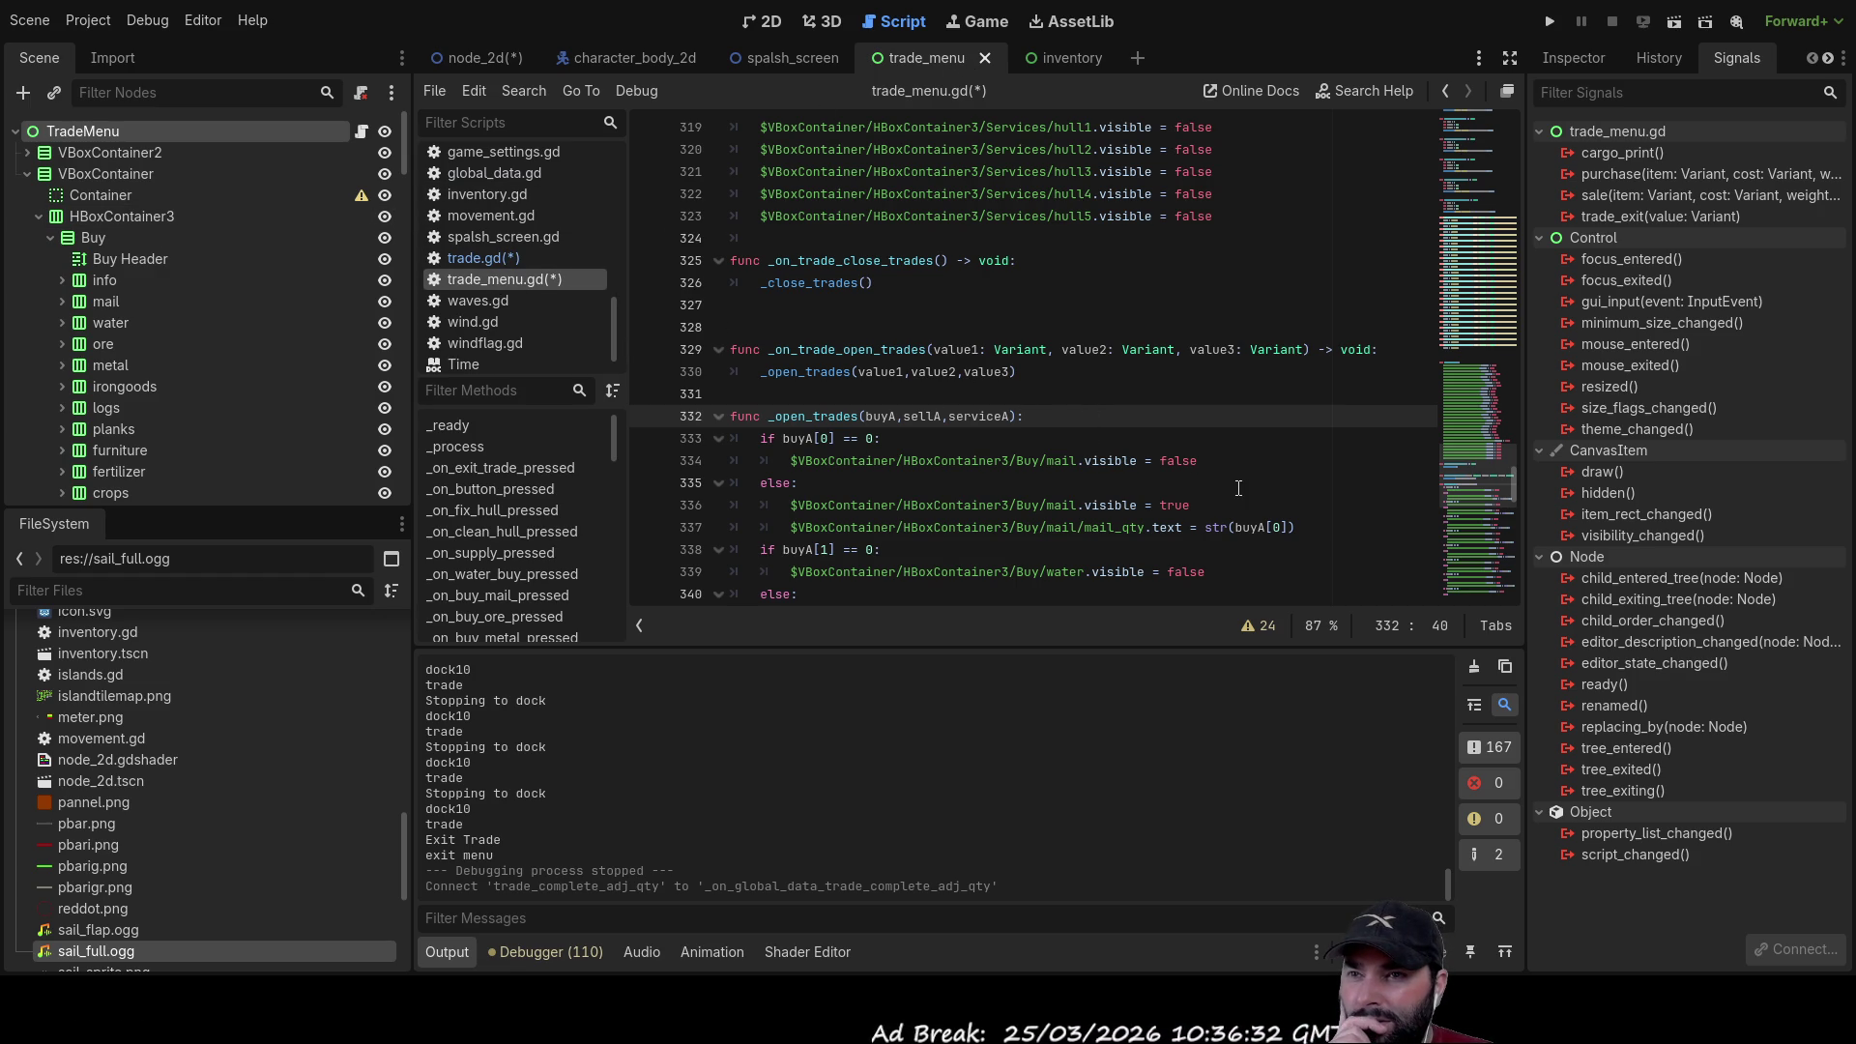
{"action": "scroll", "coordinate": [1025, 469], "scroll_direction": "down", "scroll_amount": 20}
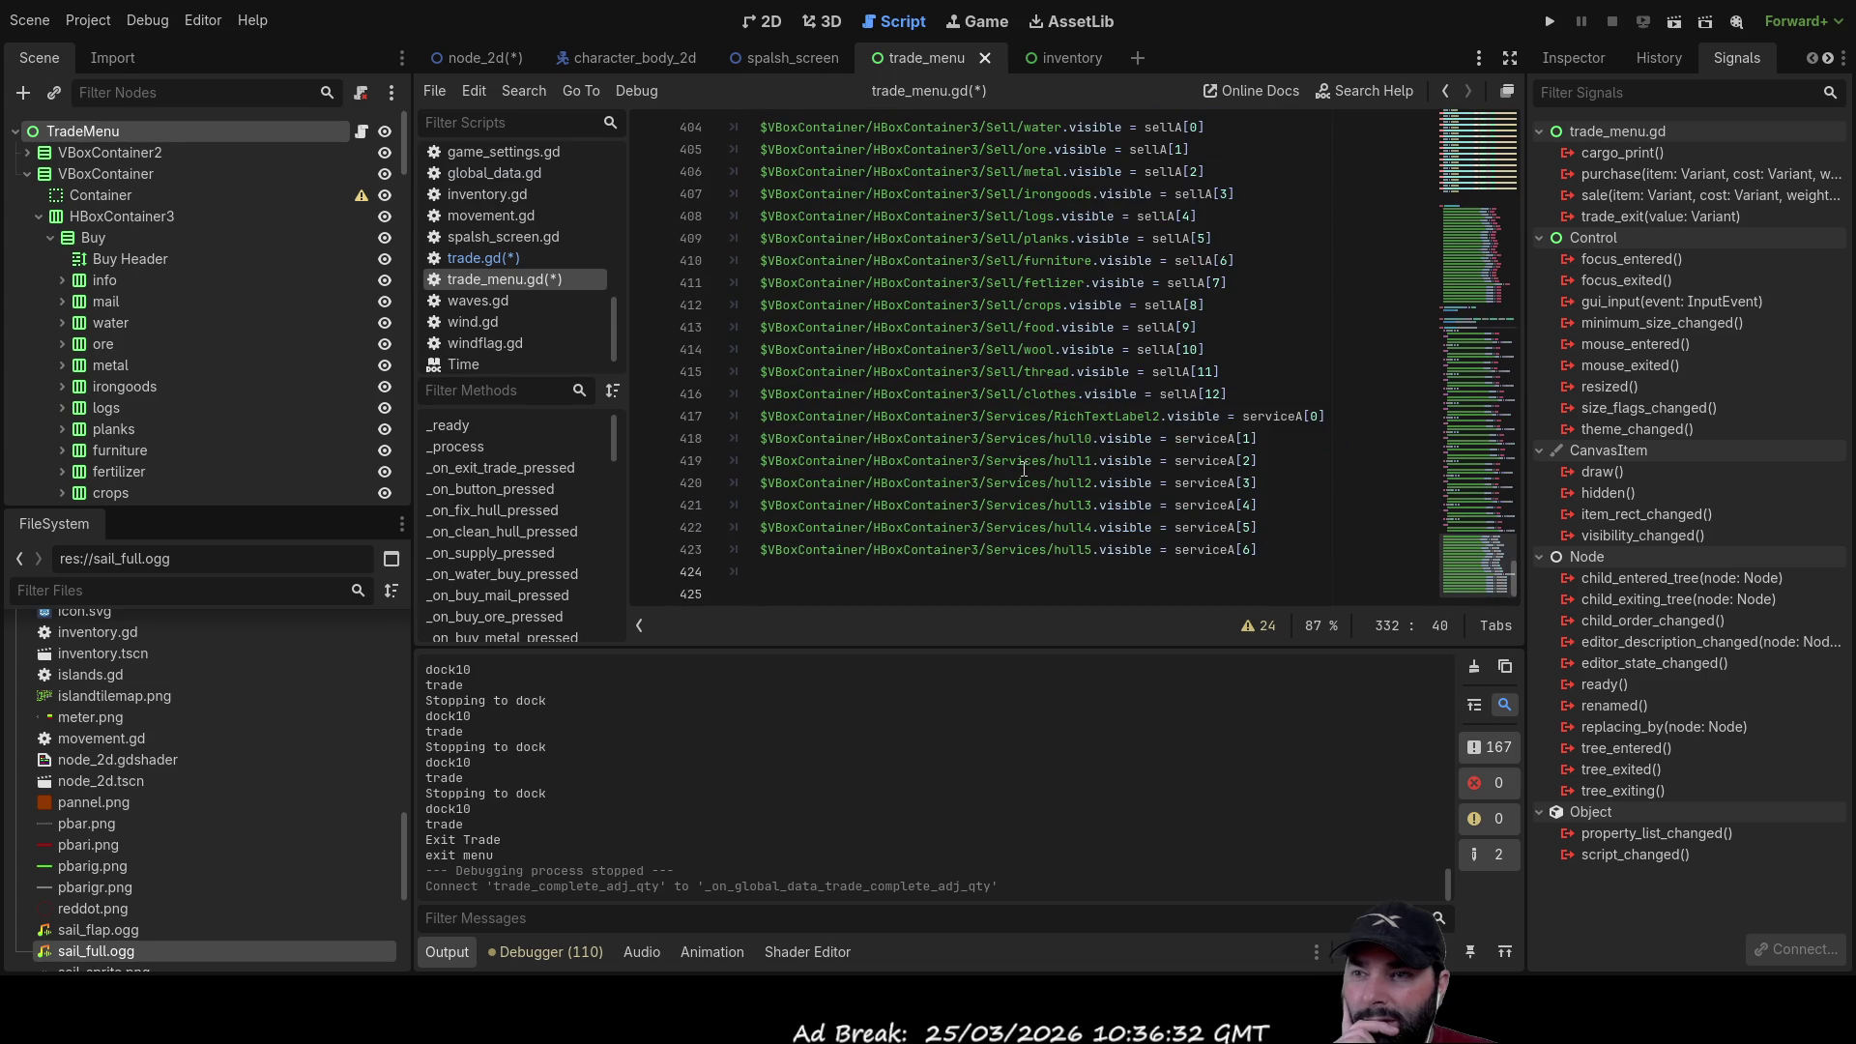
{"action": "left_click", "coordinate": [479, 259]}
{"action": "scroll", "coordinate": [1056, 387], "scroll_direction": "down", "scroll_amount": 1}
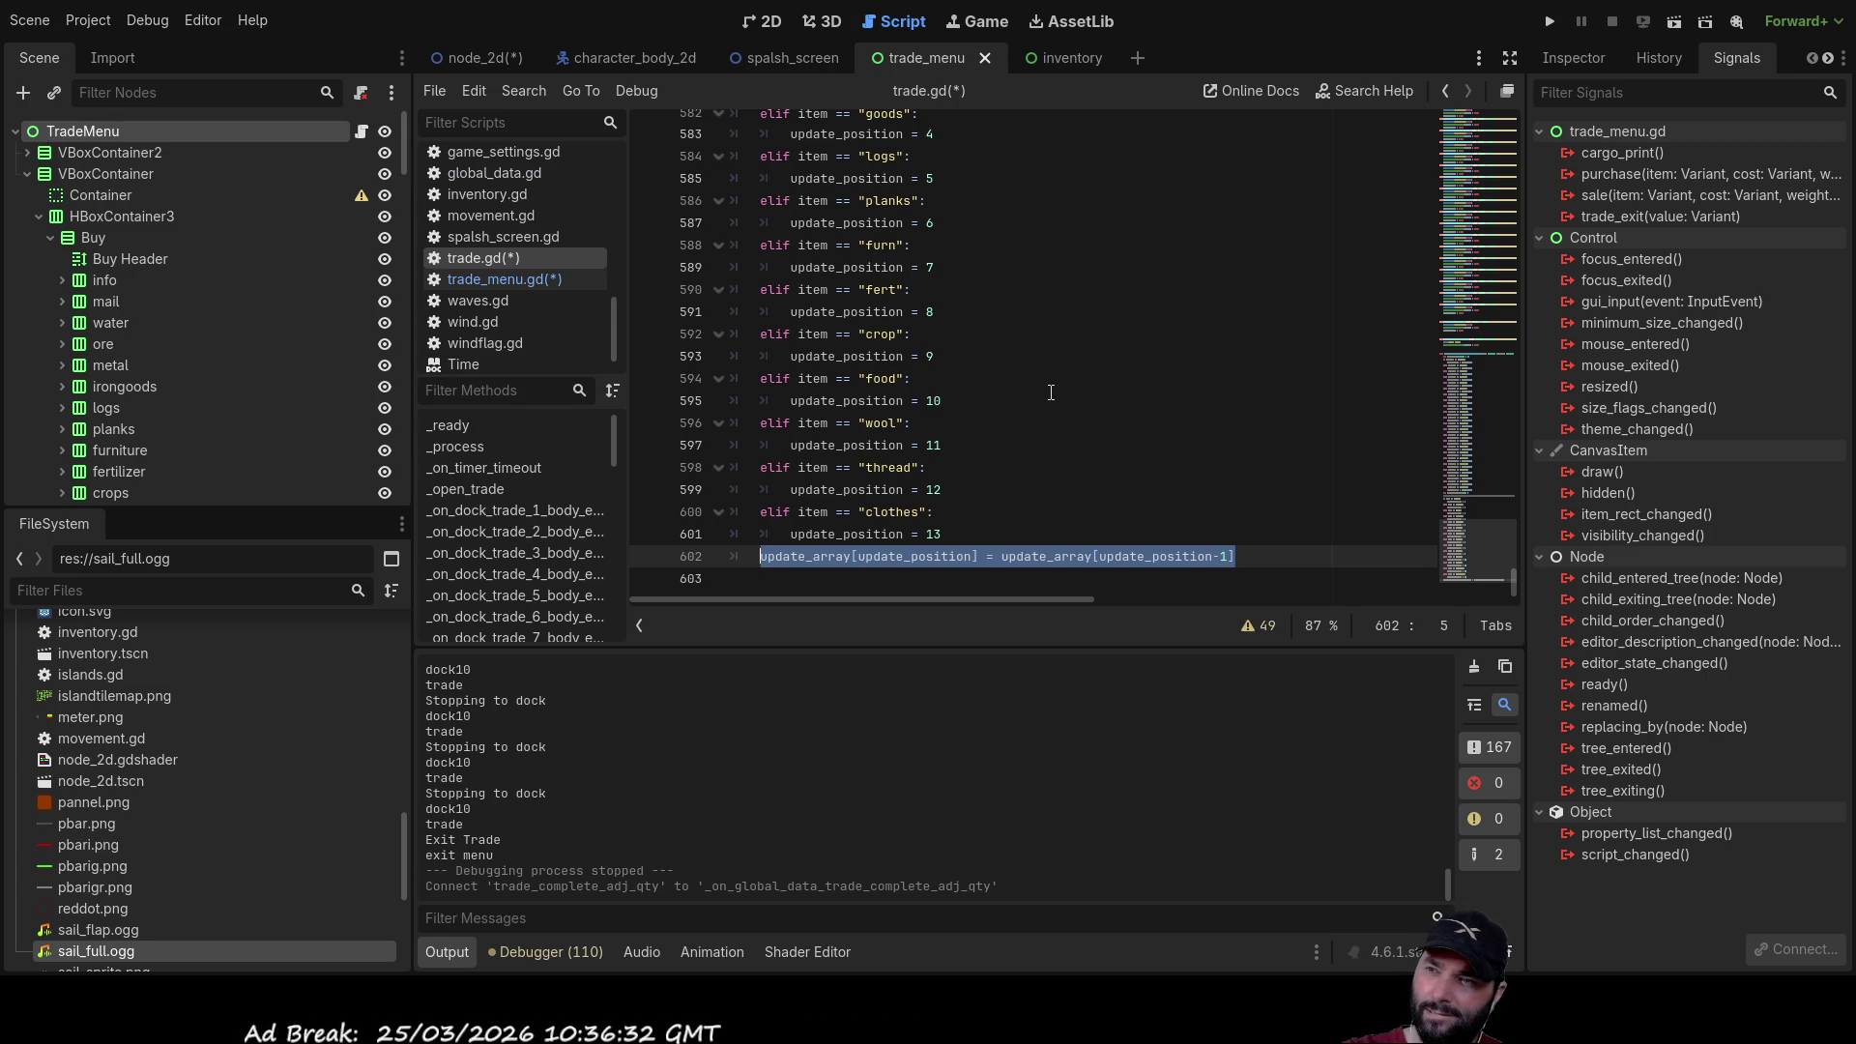
Step: Add a new line after line 602 in trade.gd
{"action": "key", "text": "End"}
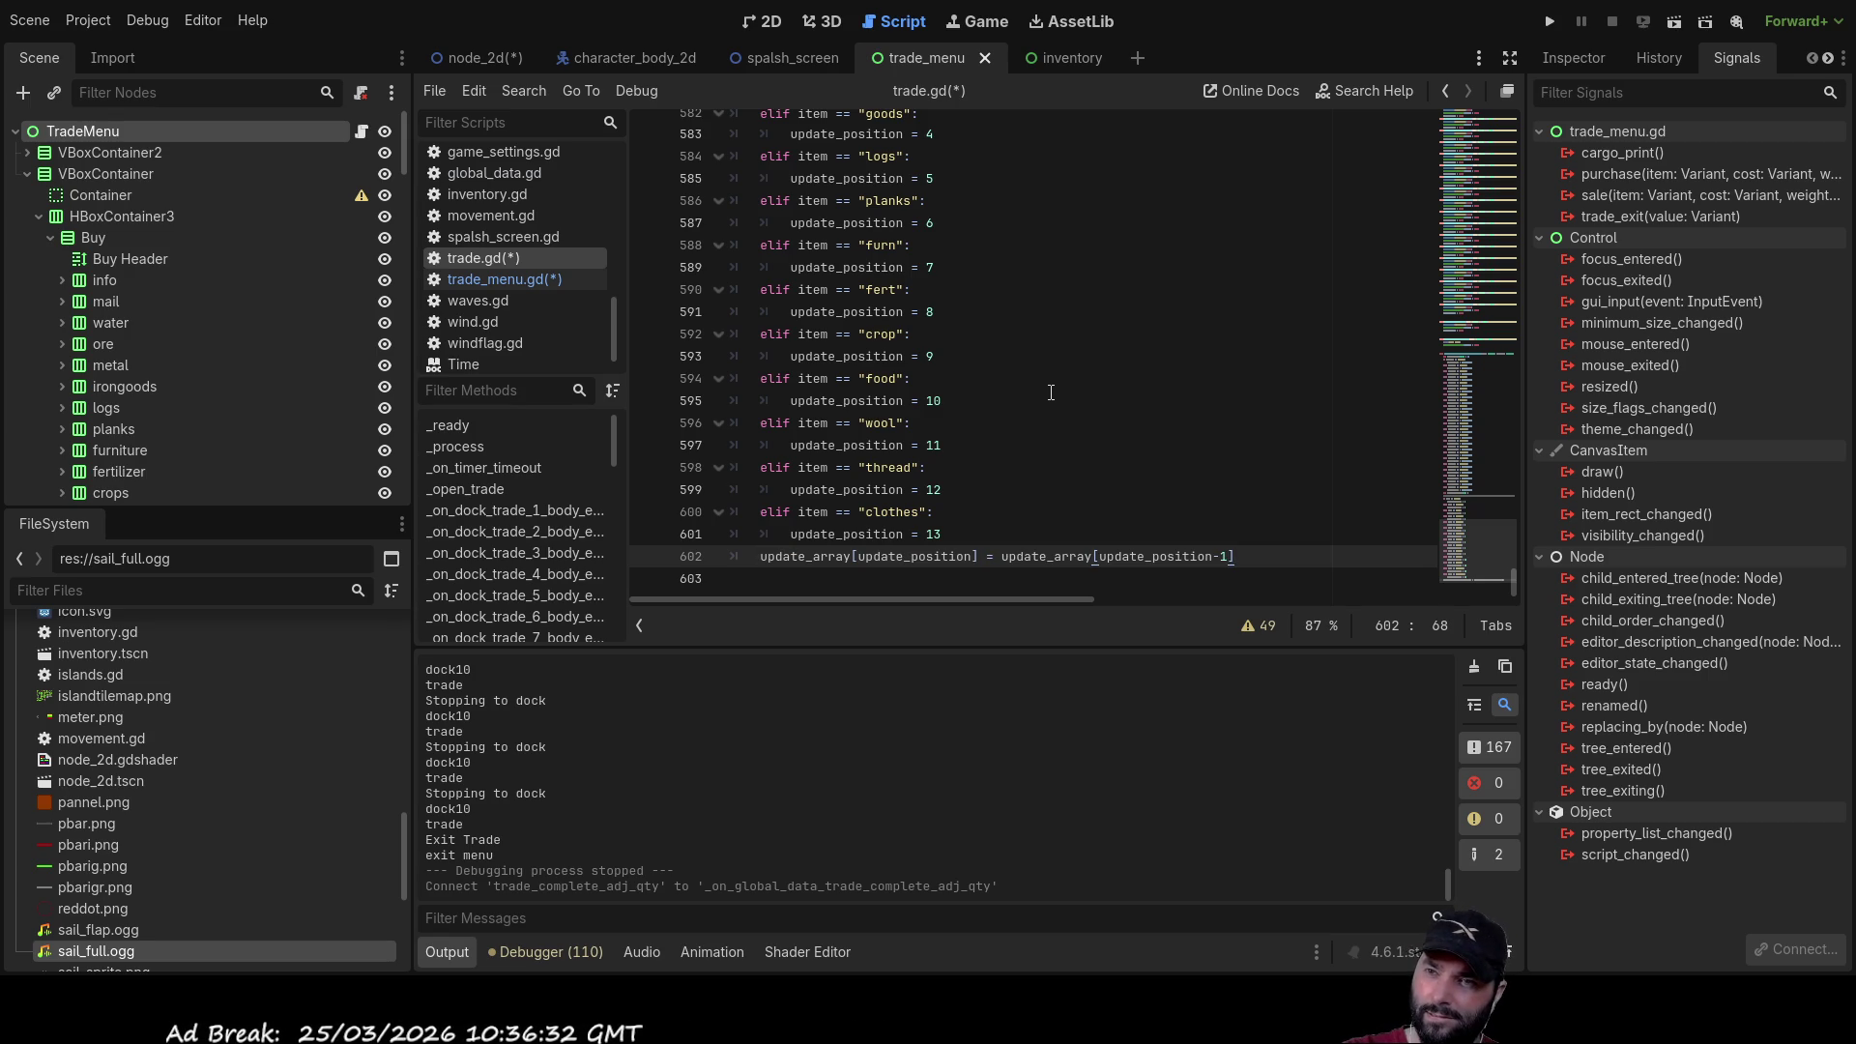
{"action": "key", "text": "Return"}
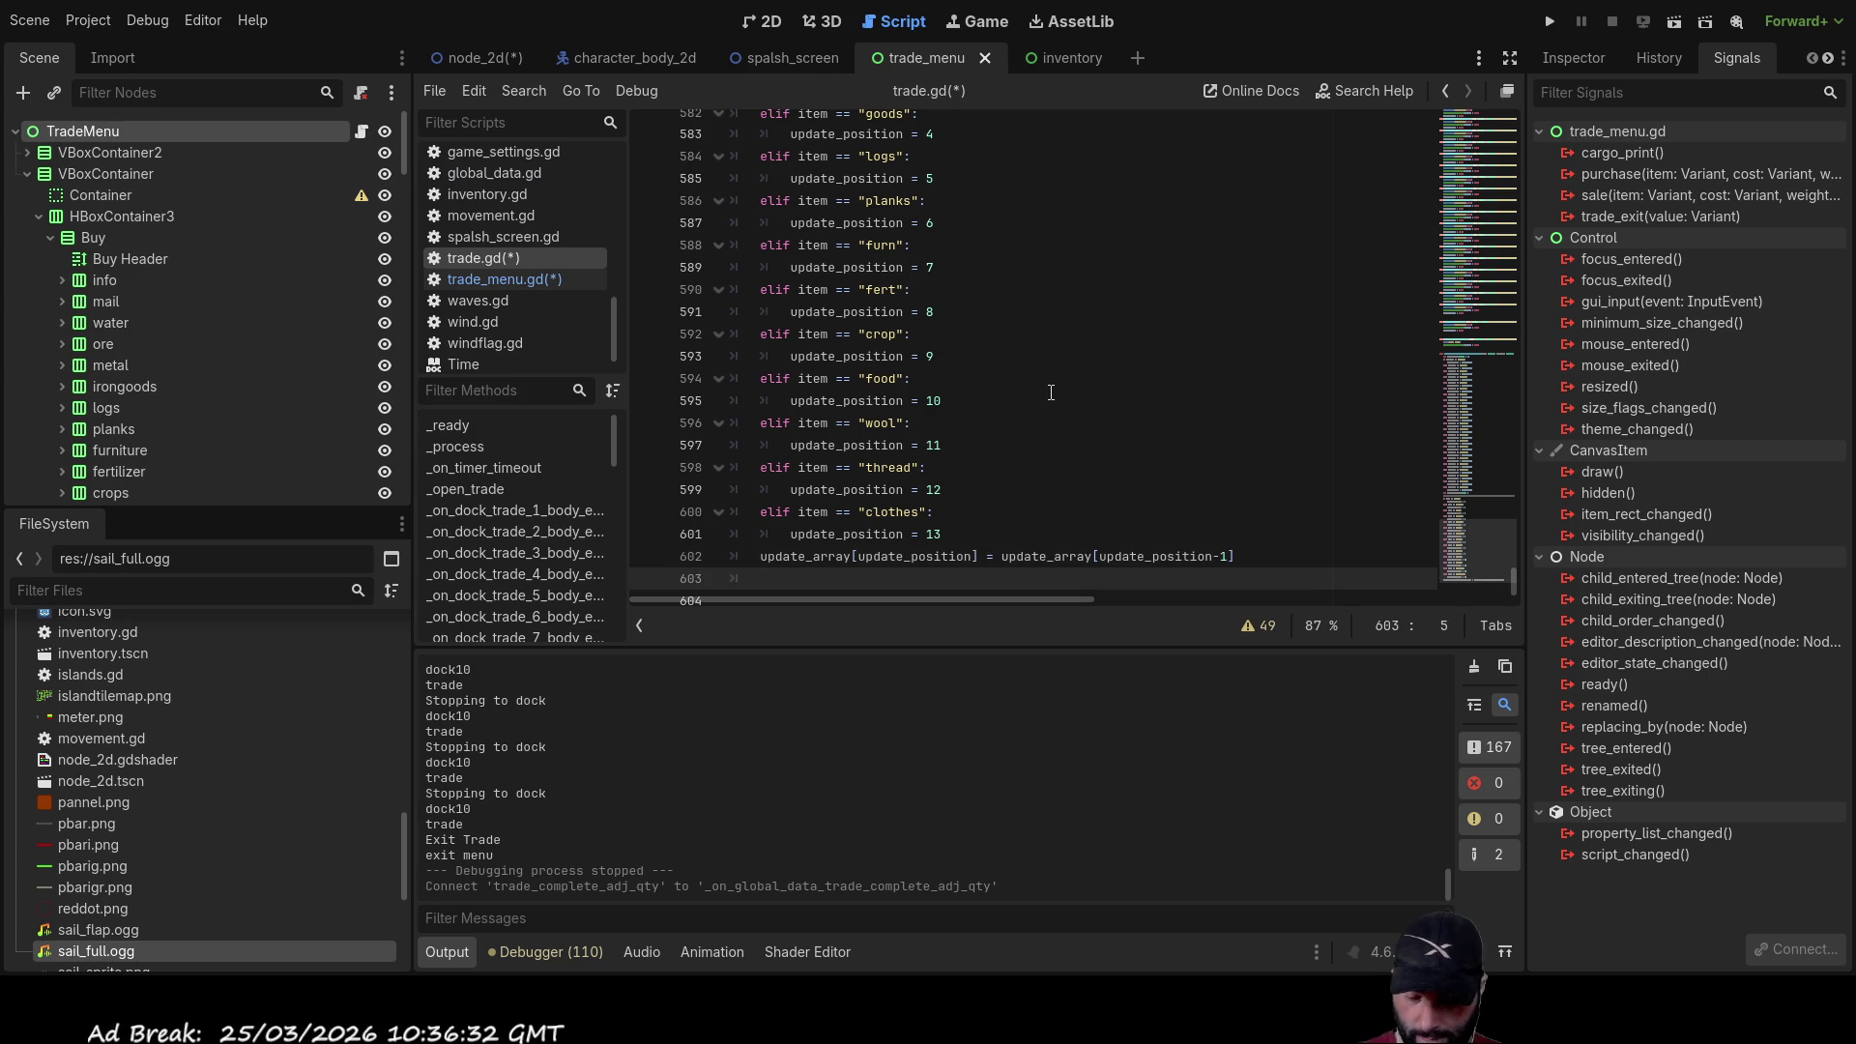
{"action": "type", "text": "update"}
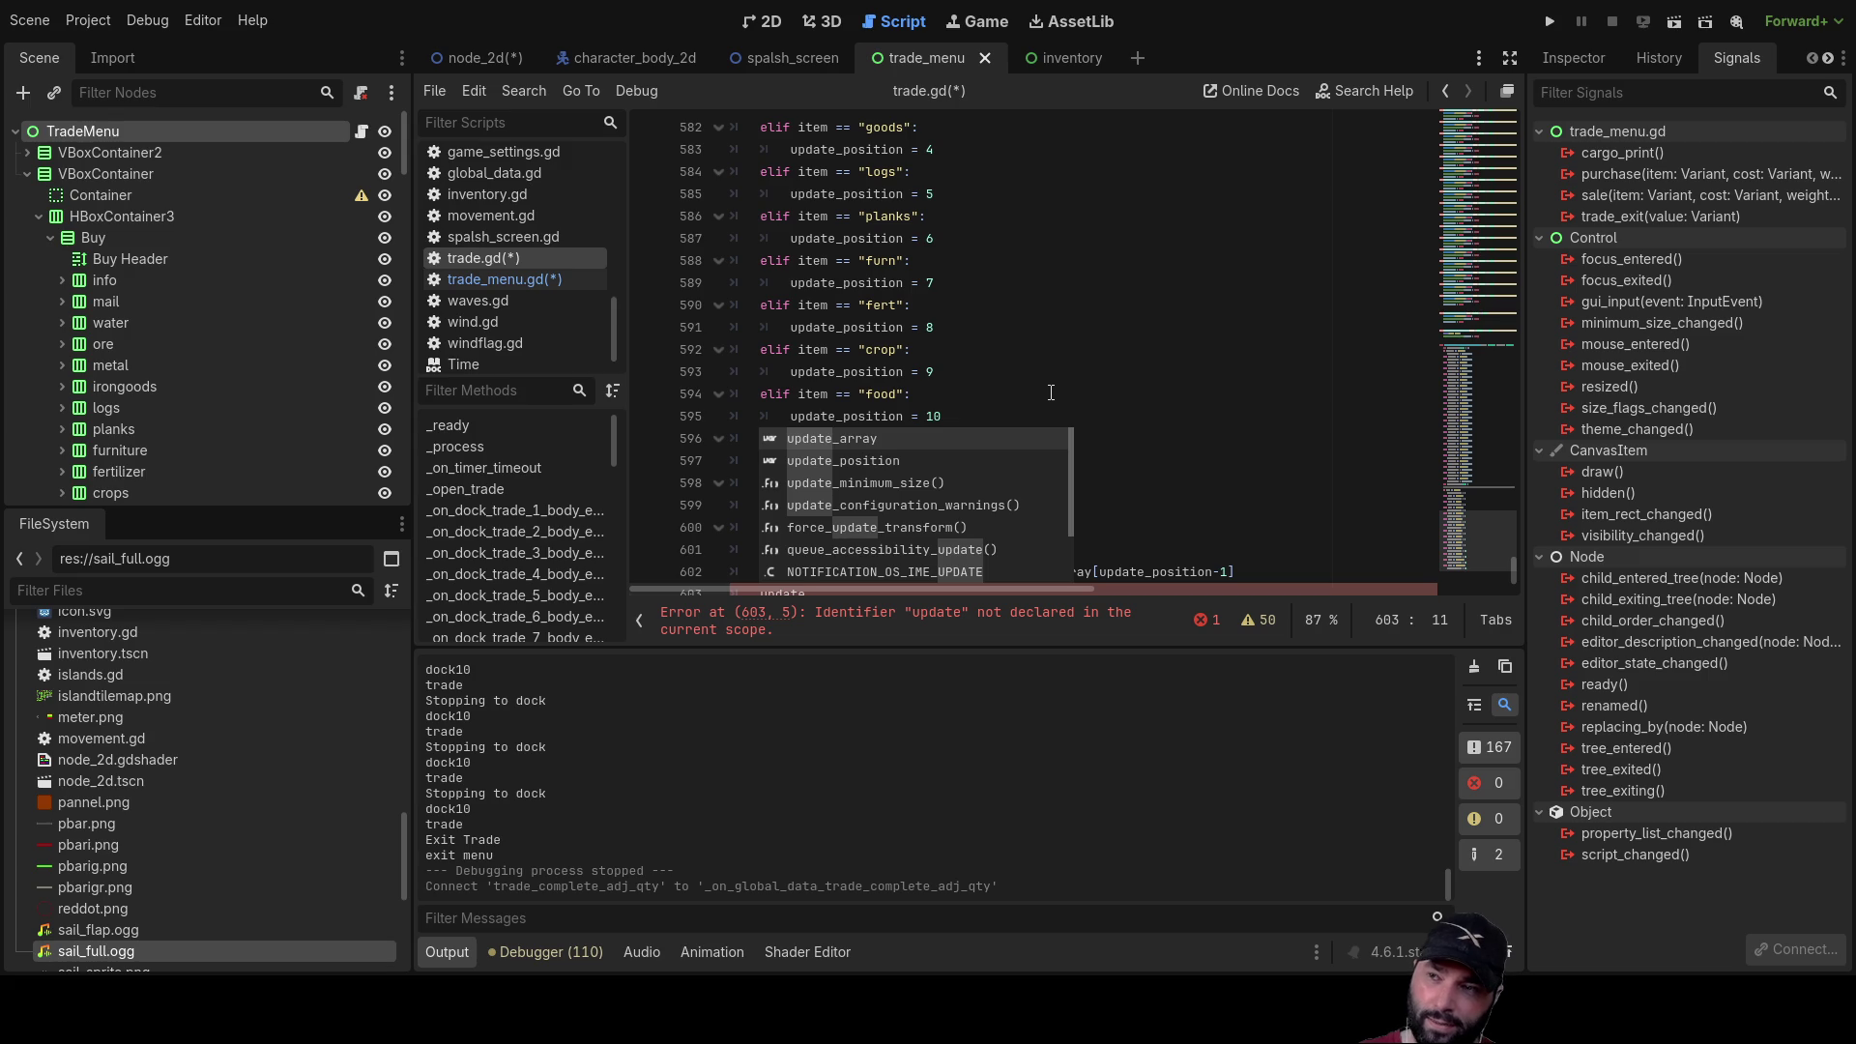
{"action": "key", "text": "Escape"}
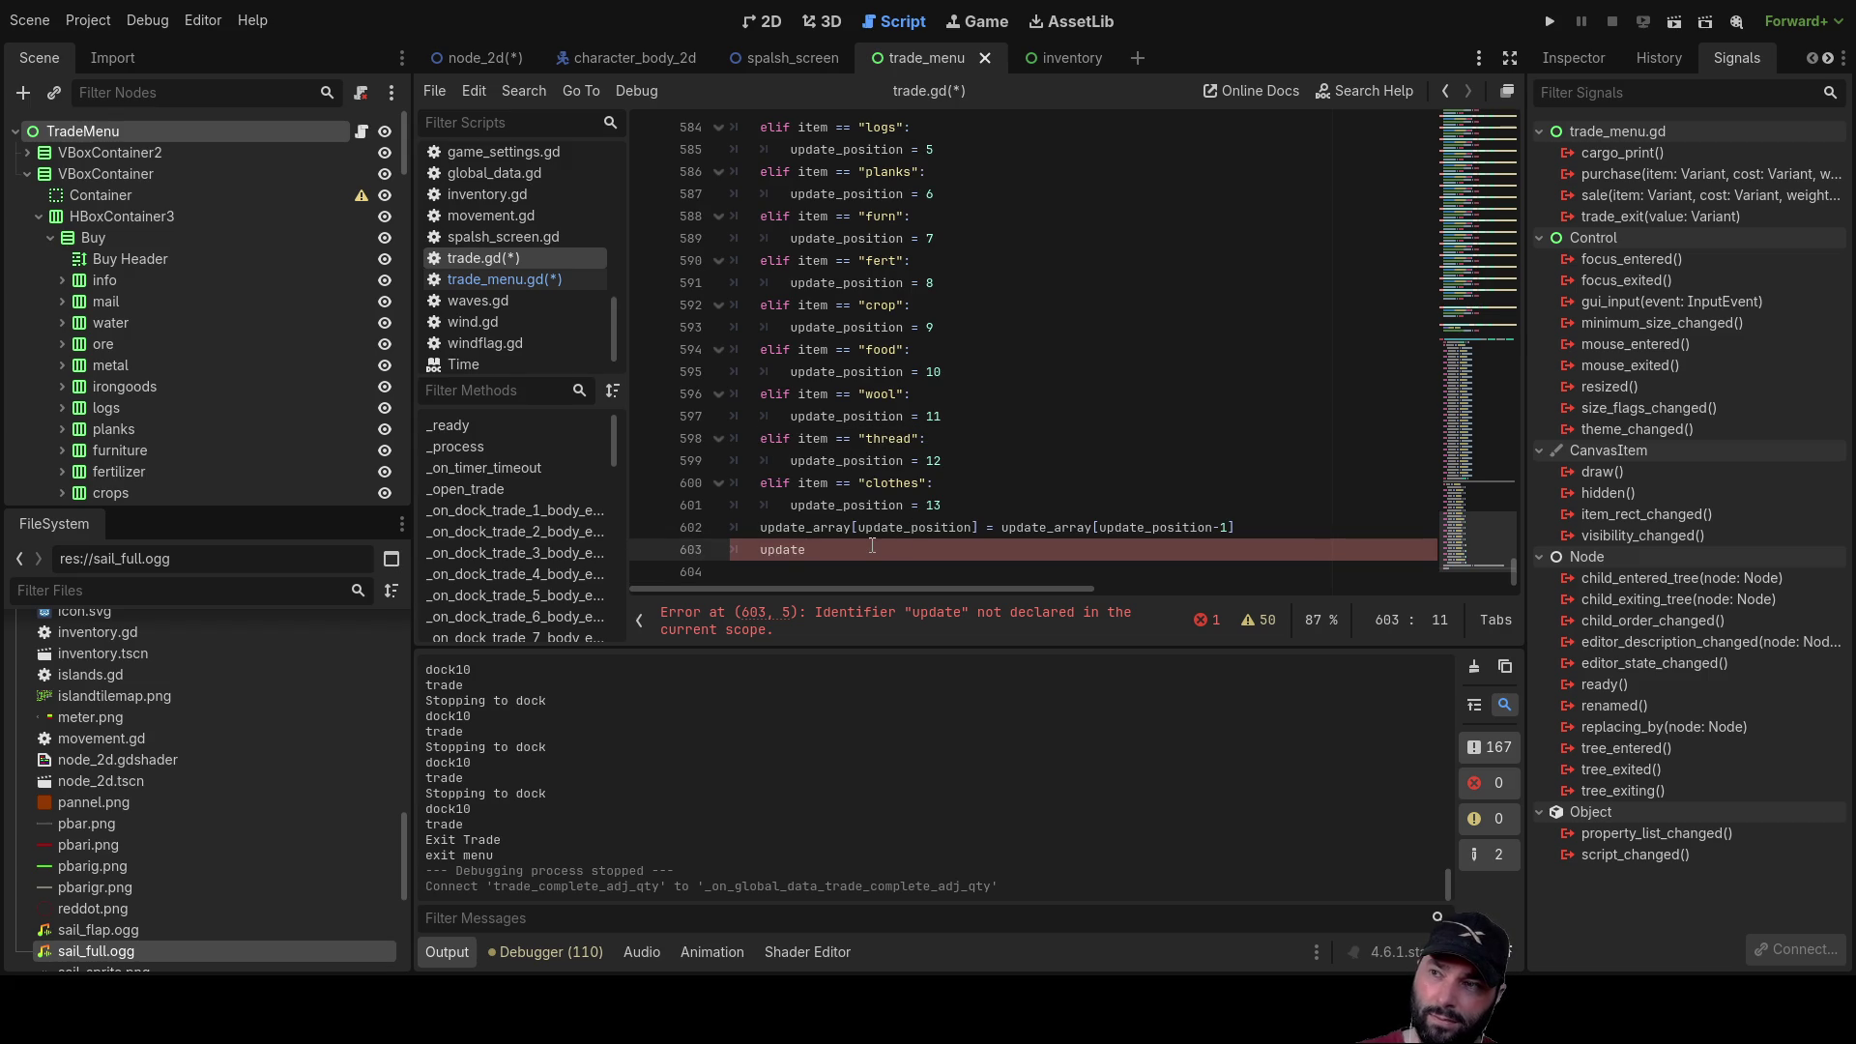
Step: Declare 'var update_qty_text =' on new line 573 below var update_position
{"action": "scroll", "coordinate": [941, 445], "scroll_direction": "up", "scroll_amount": 3}
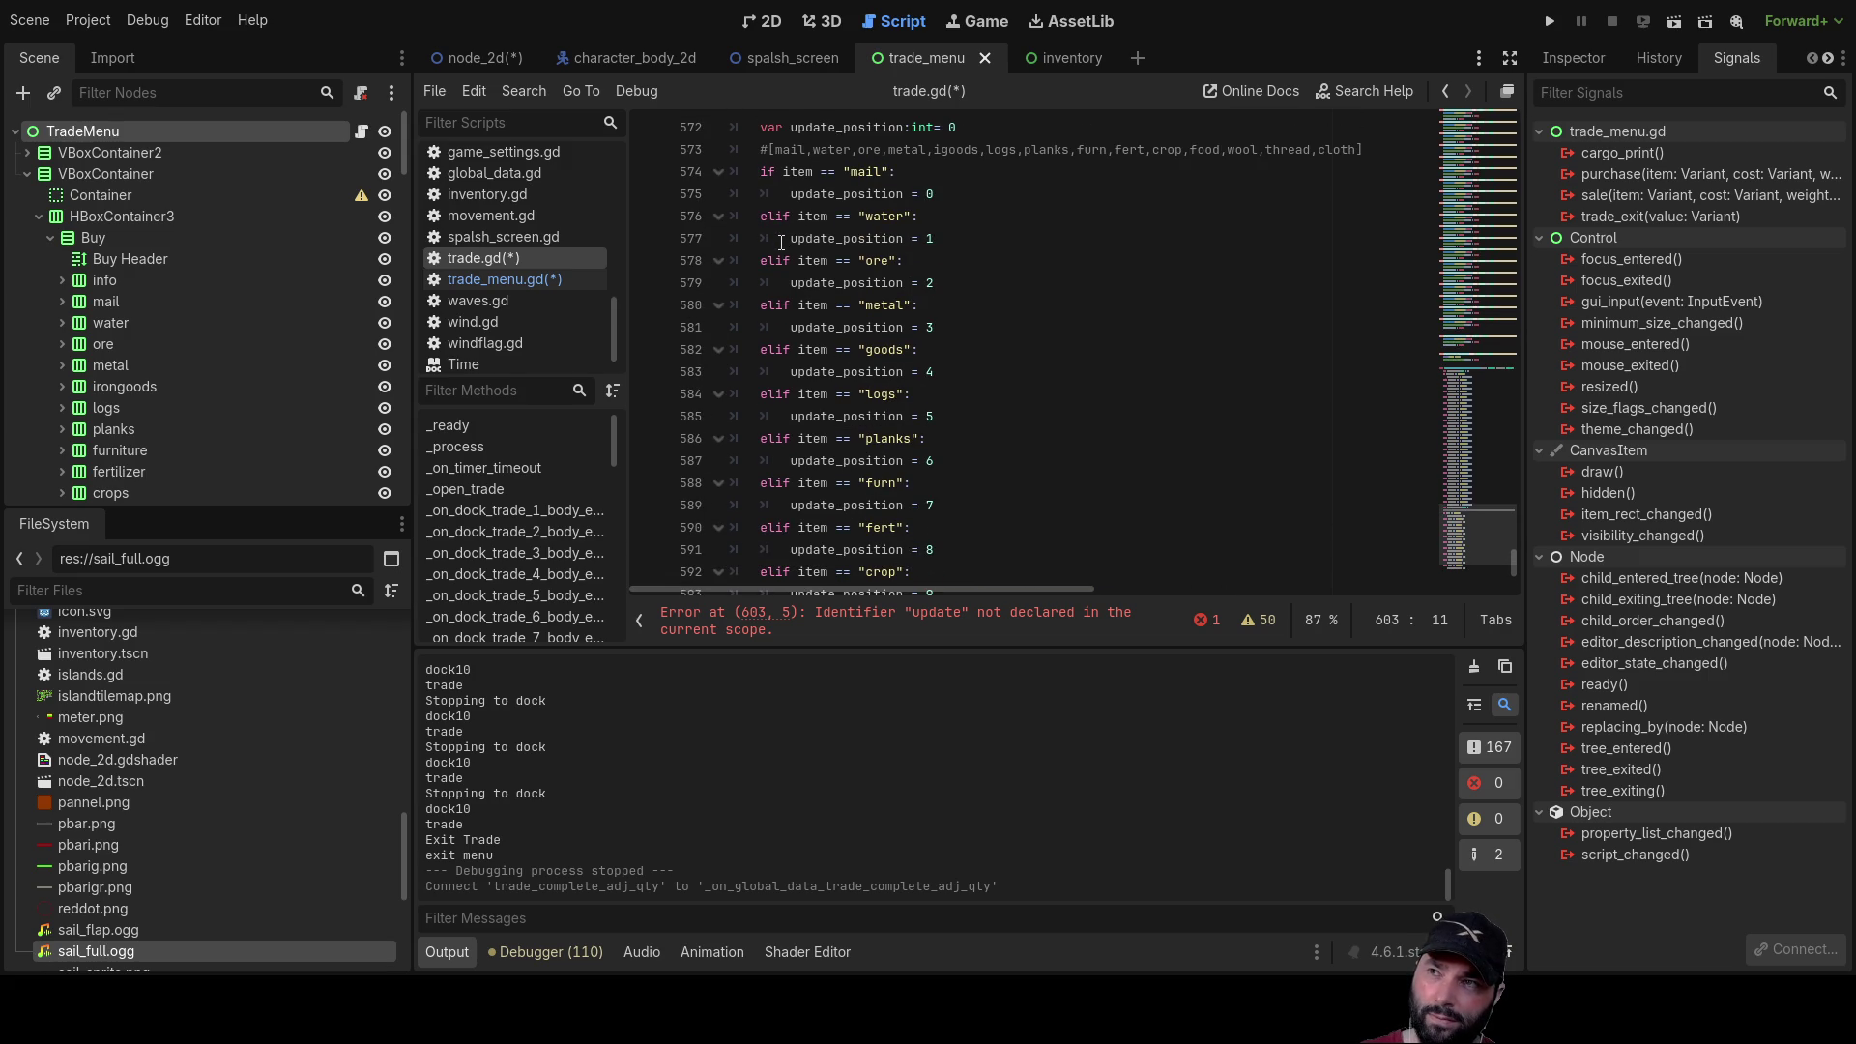
{"action": "left_click", "coordinate": [753, 213]}
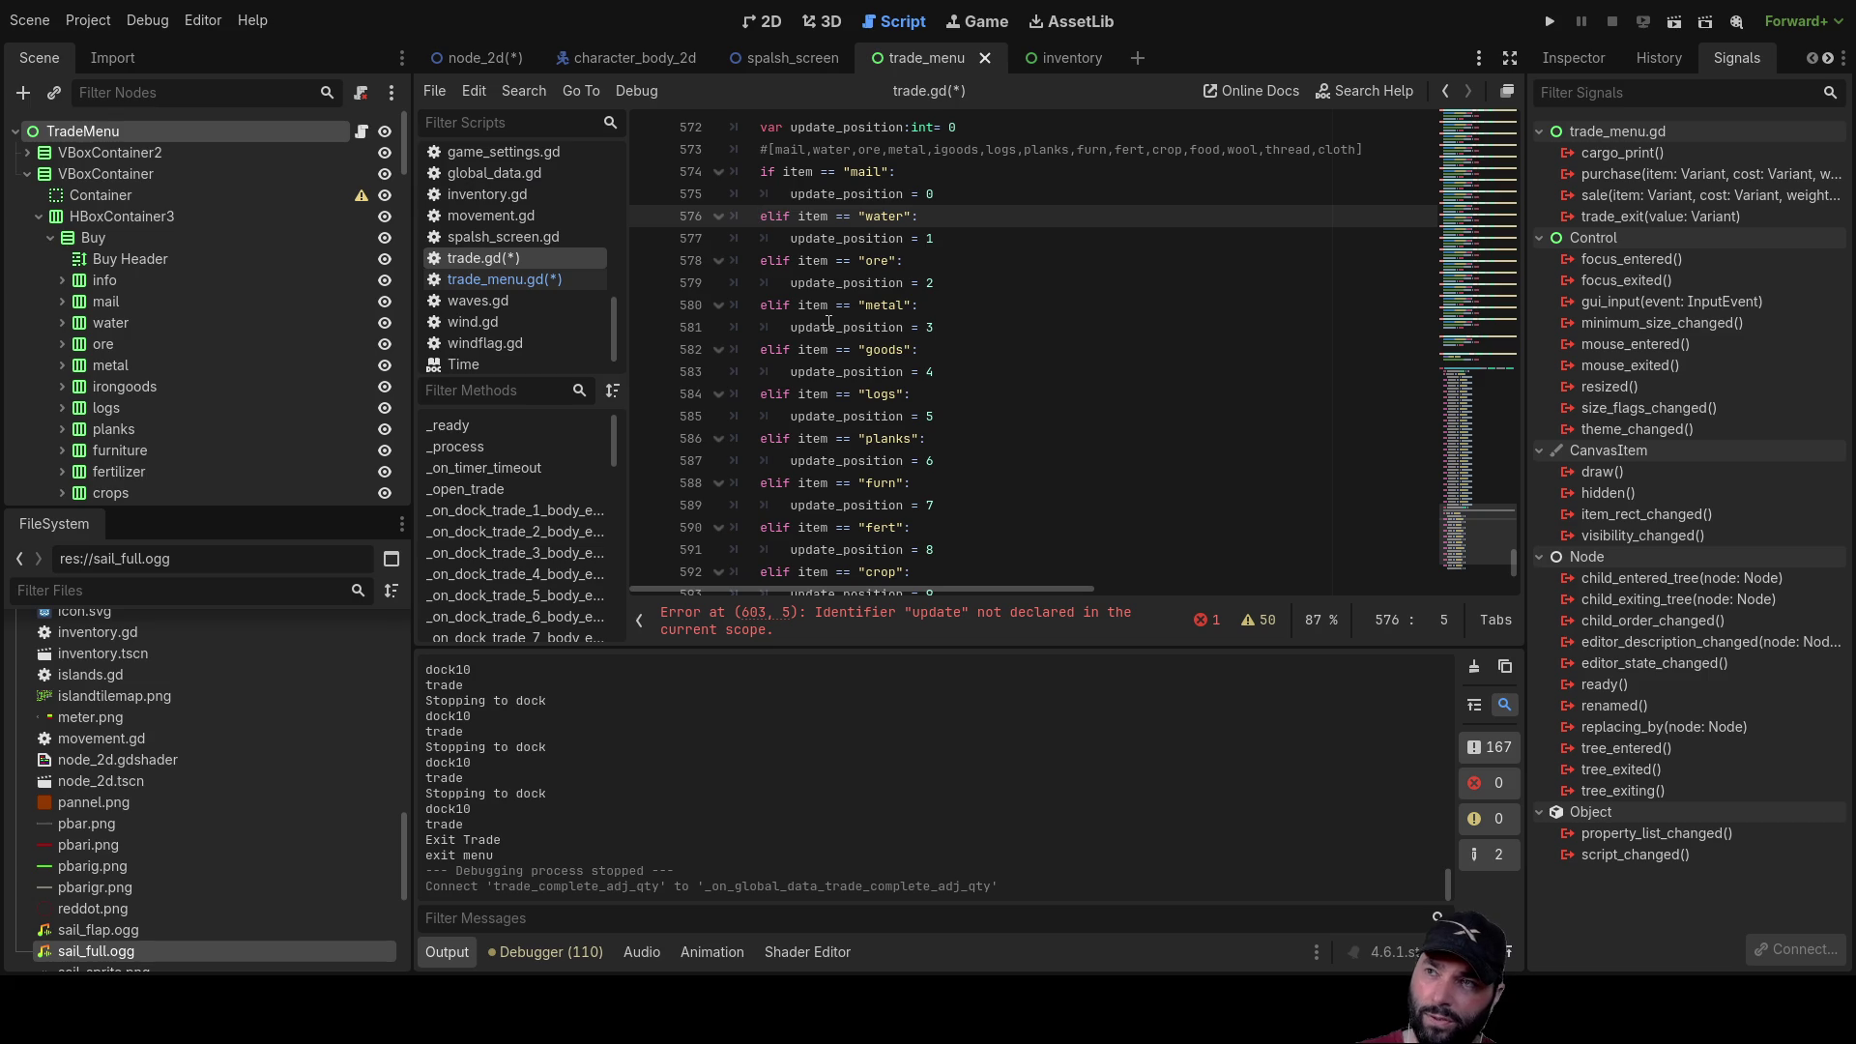
{"action": "key", "text": "Return"}
{"action": "key", "text": "Up"}
{"action": "key", "text": "Up"}
{"action": "key", "text": "Up"}
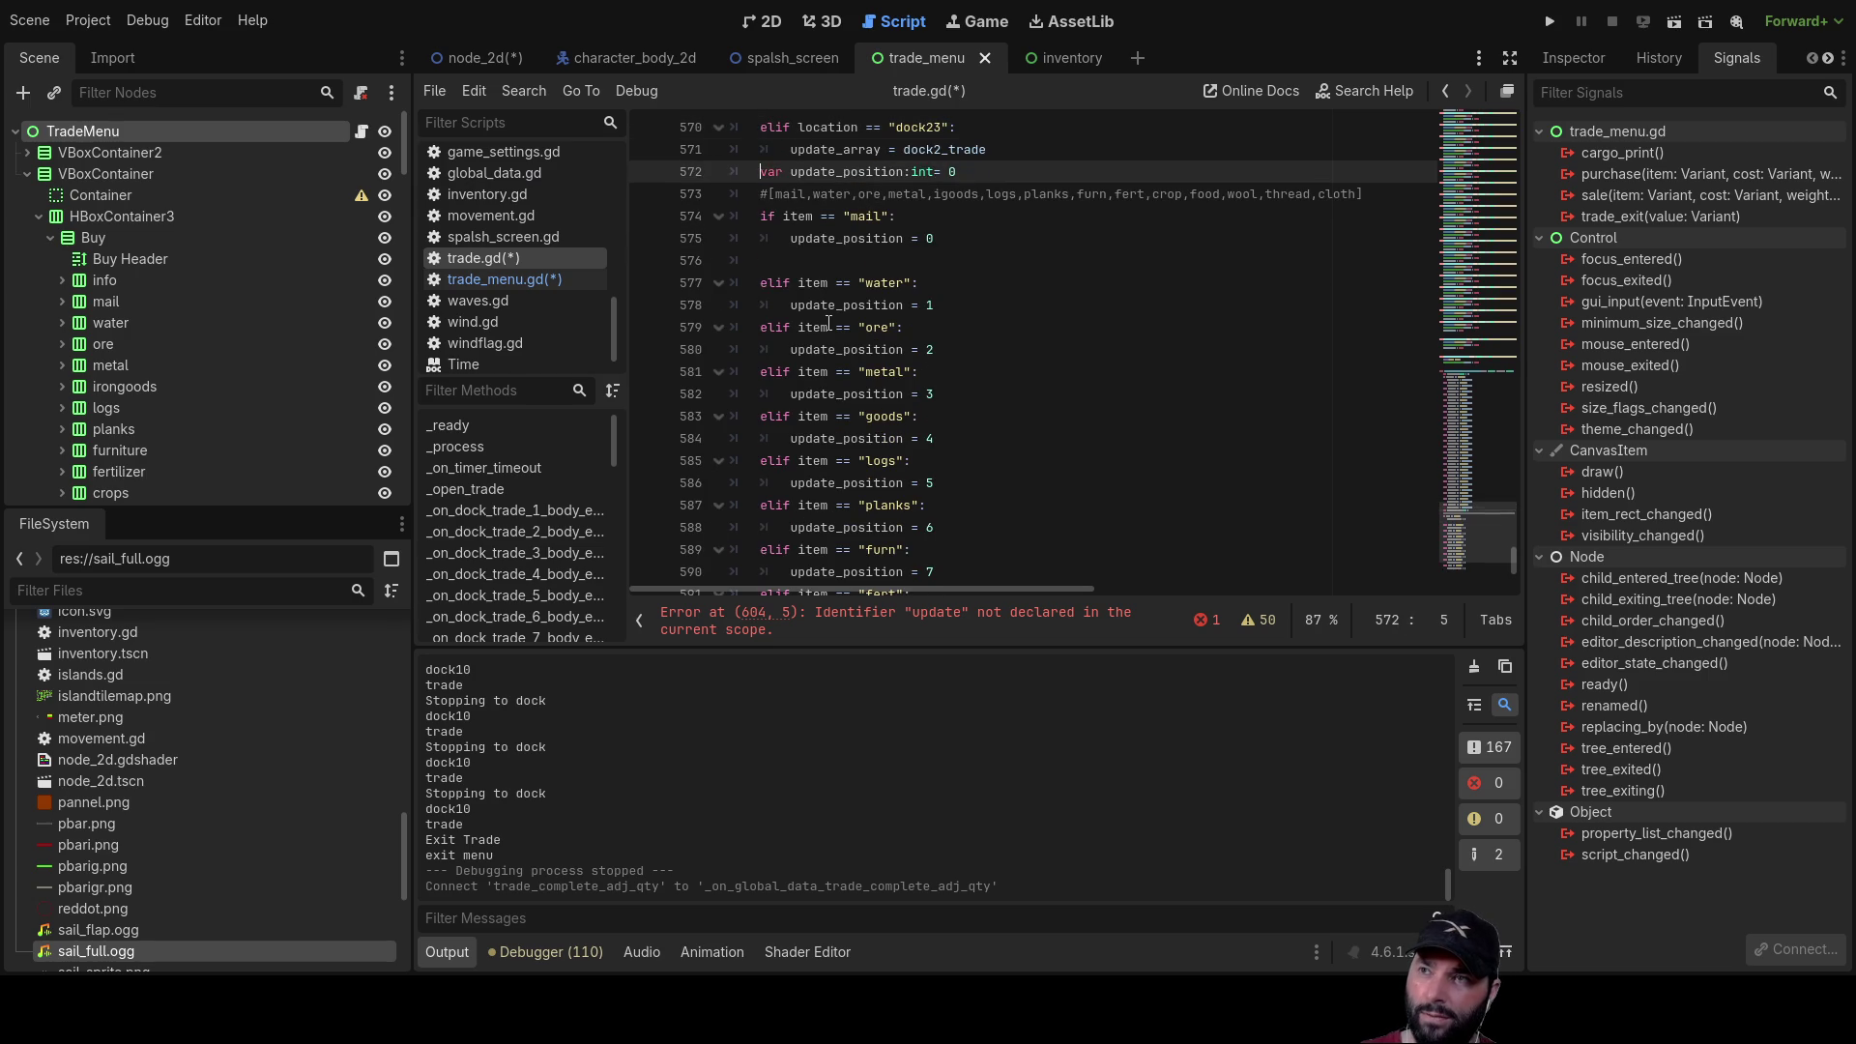
{"action": "key", "text": "Down"}
{"action": "key", "text": "Down"}
{"action": "key", "text": "Return"}
{"action": "key", "text": "Up"}
{"action": "type", "text": "var "}
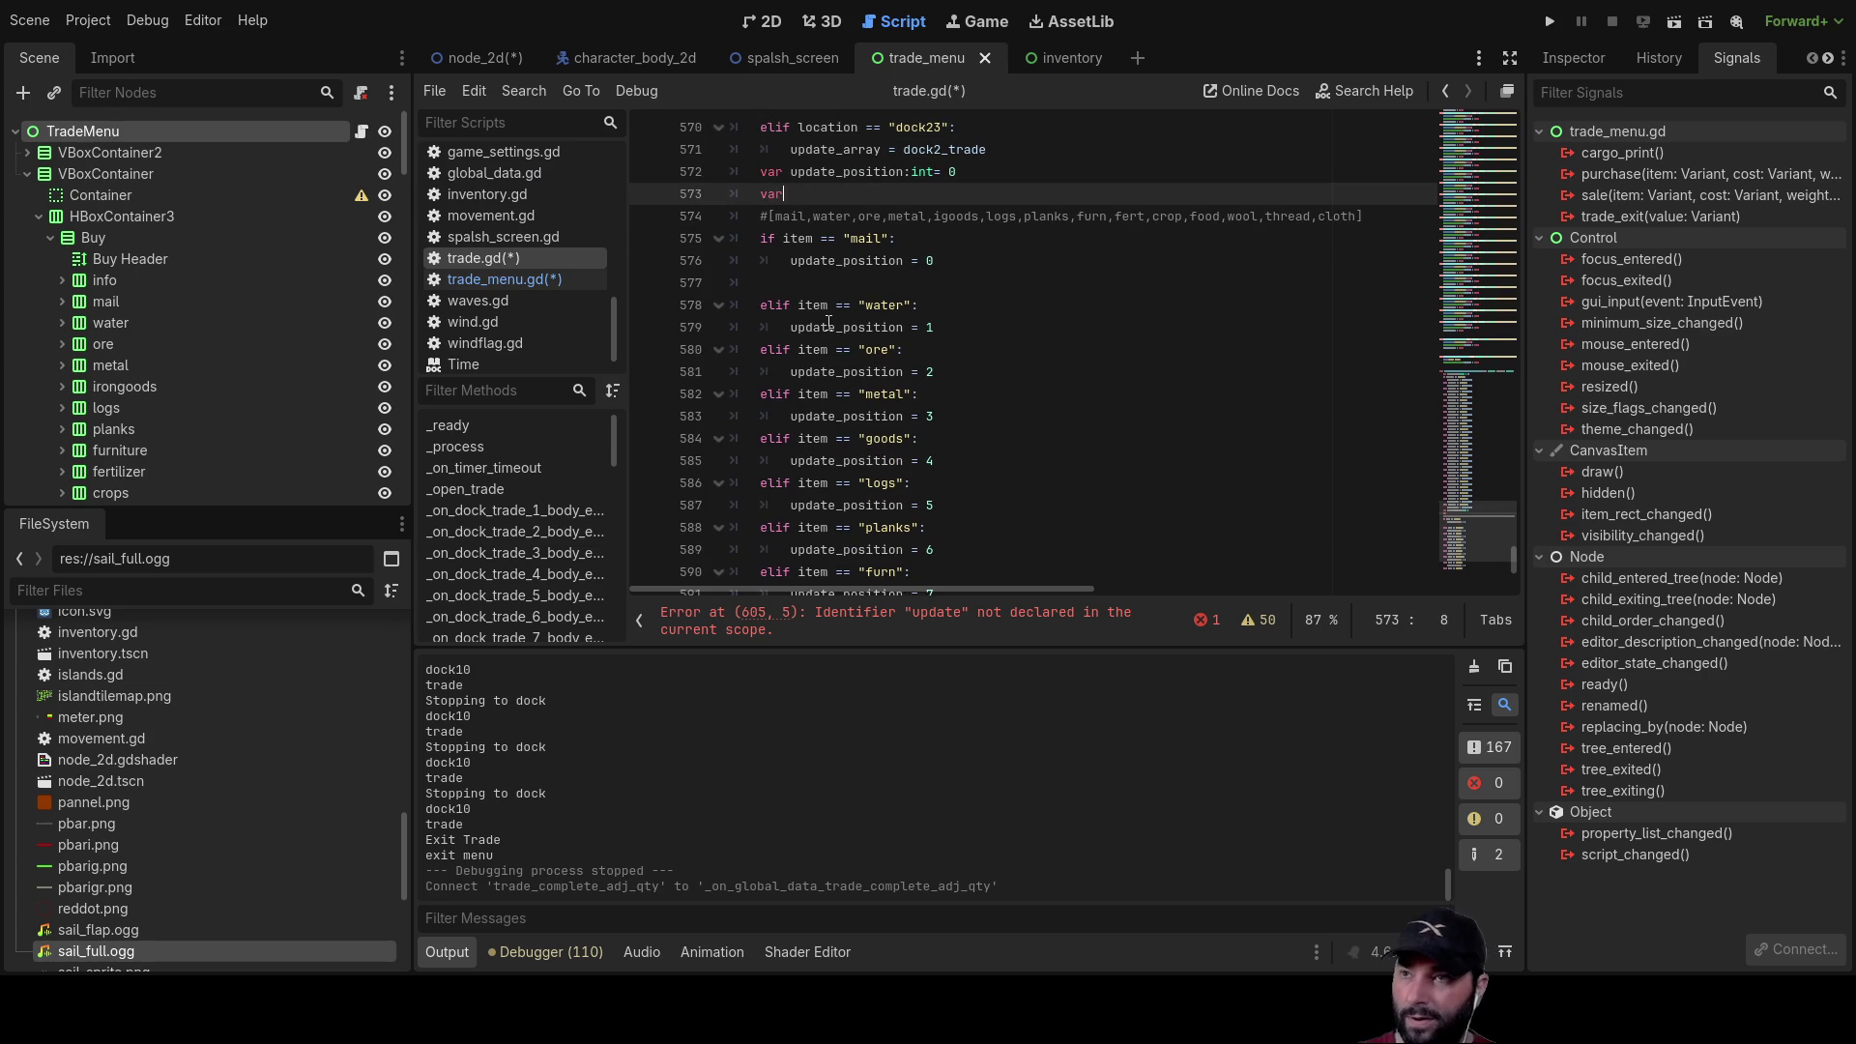
{"action": "type", "text": "up"}
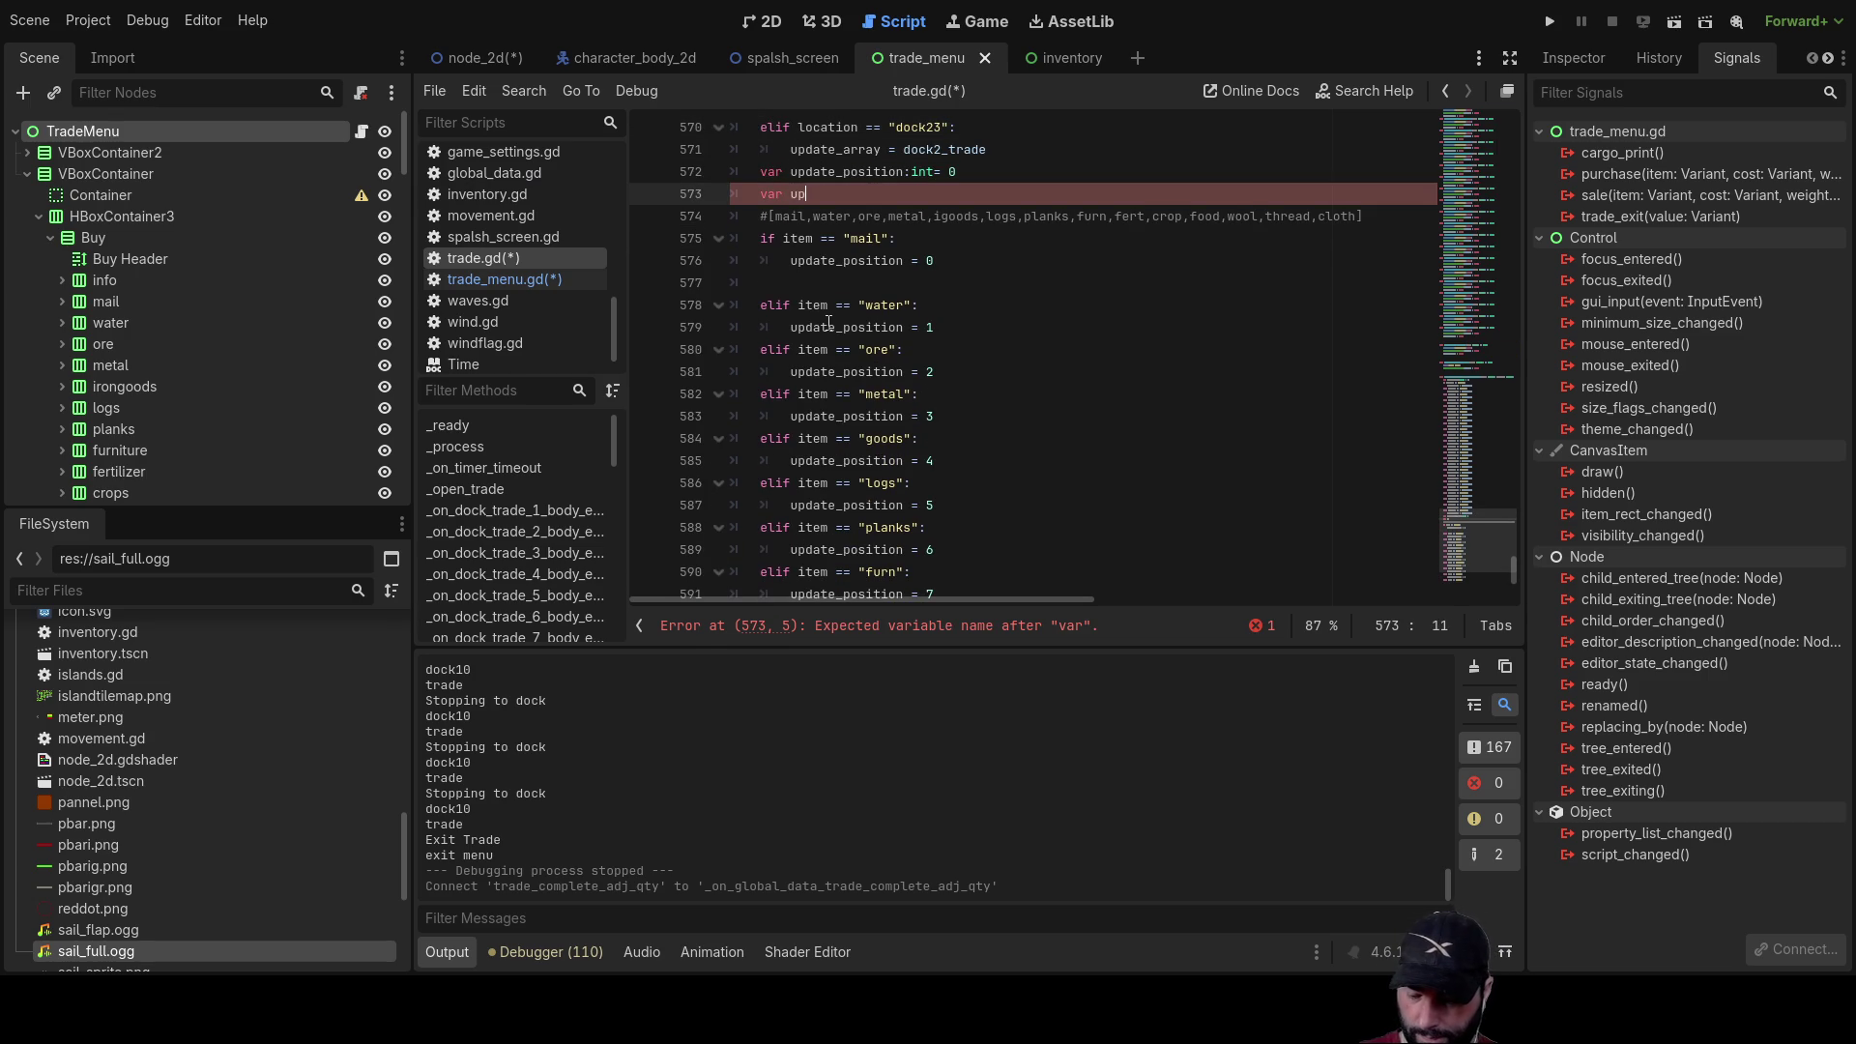
{"action": "type", "text": "date_qty_"}
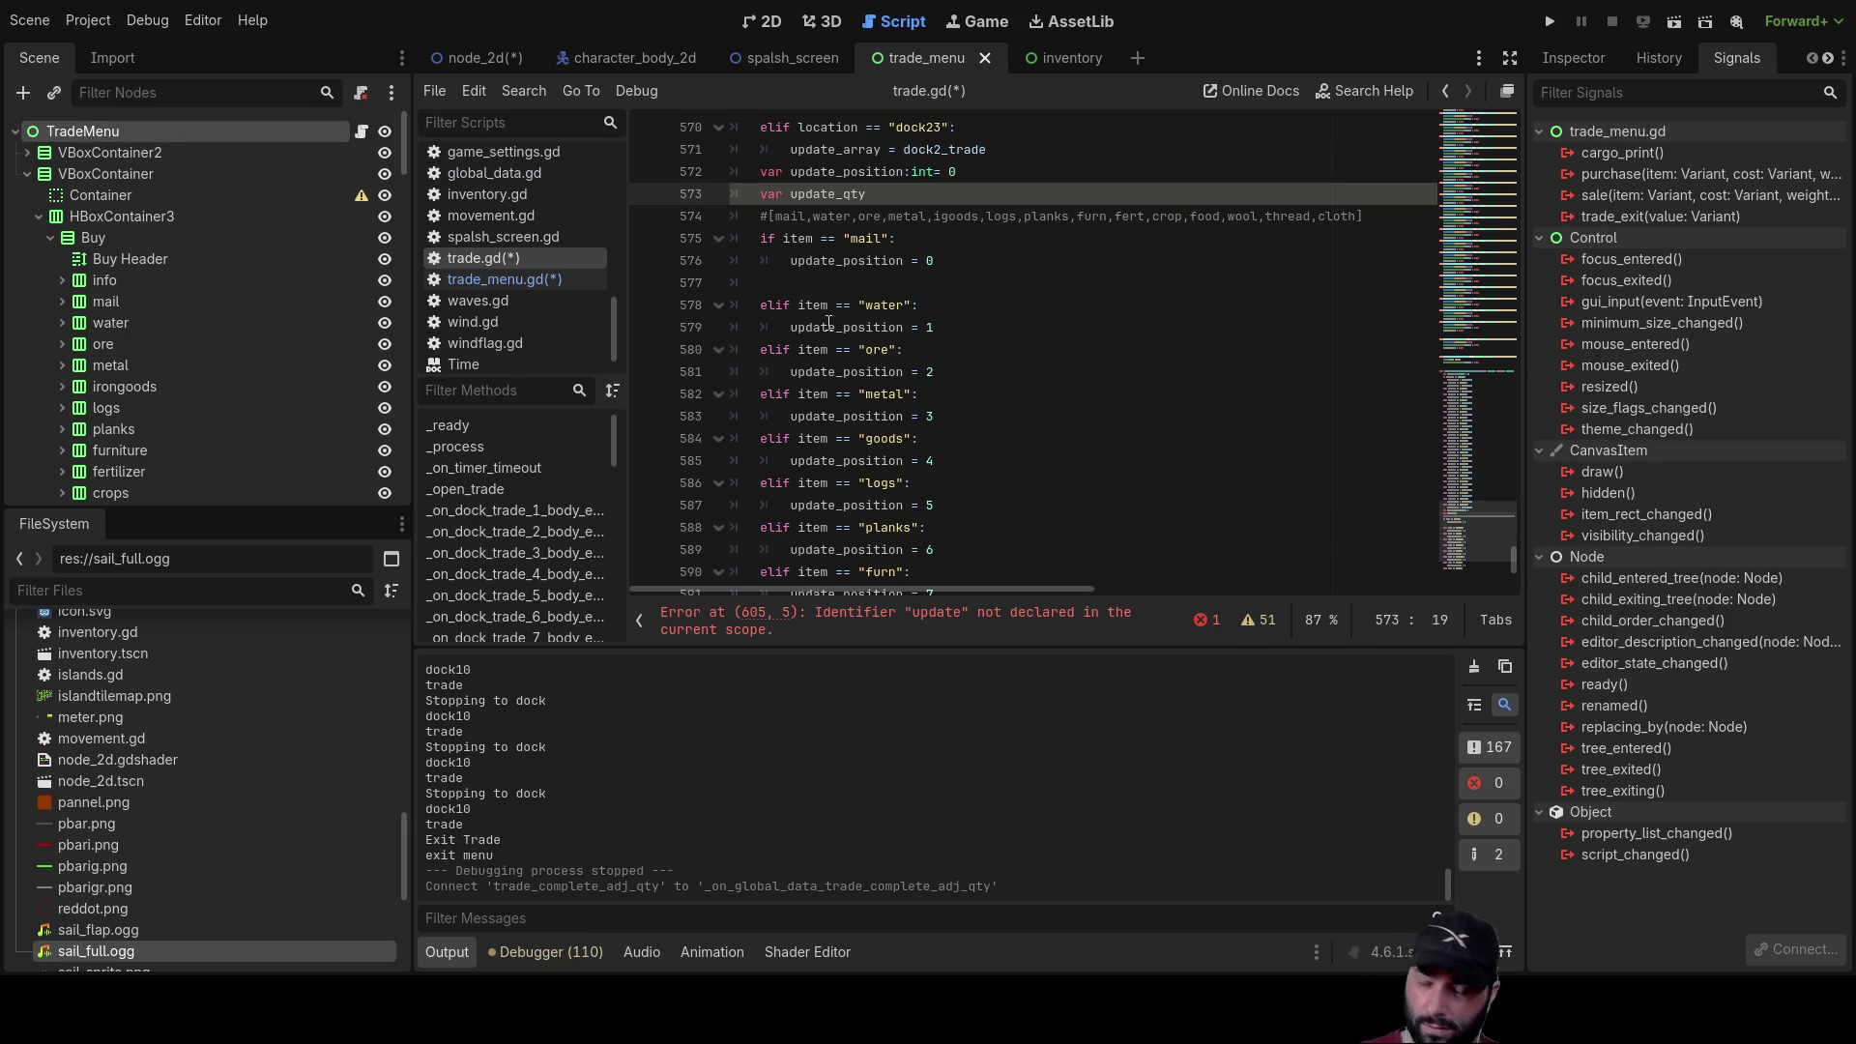
{"action": "type", "text": "text:"}
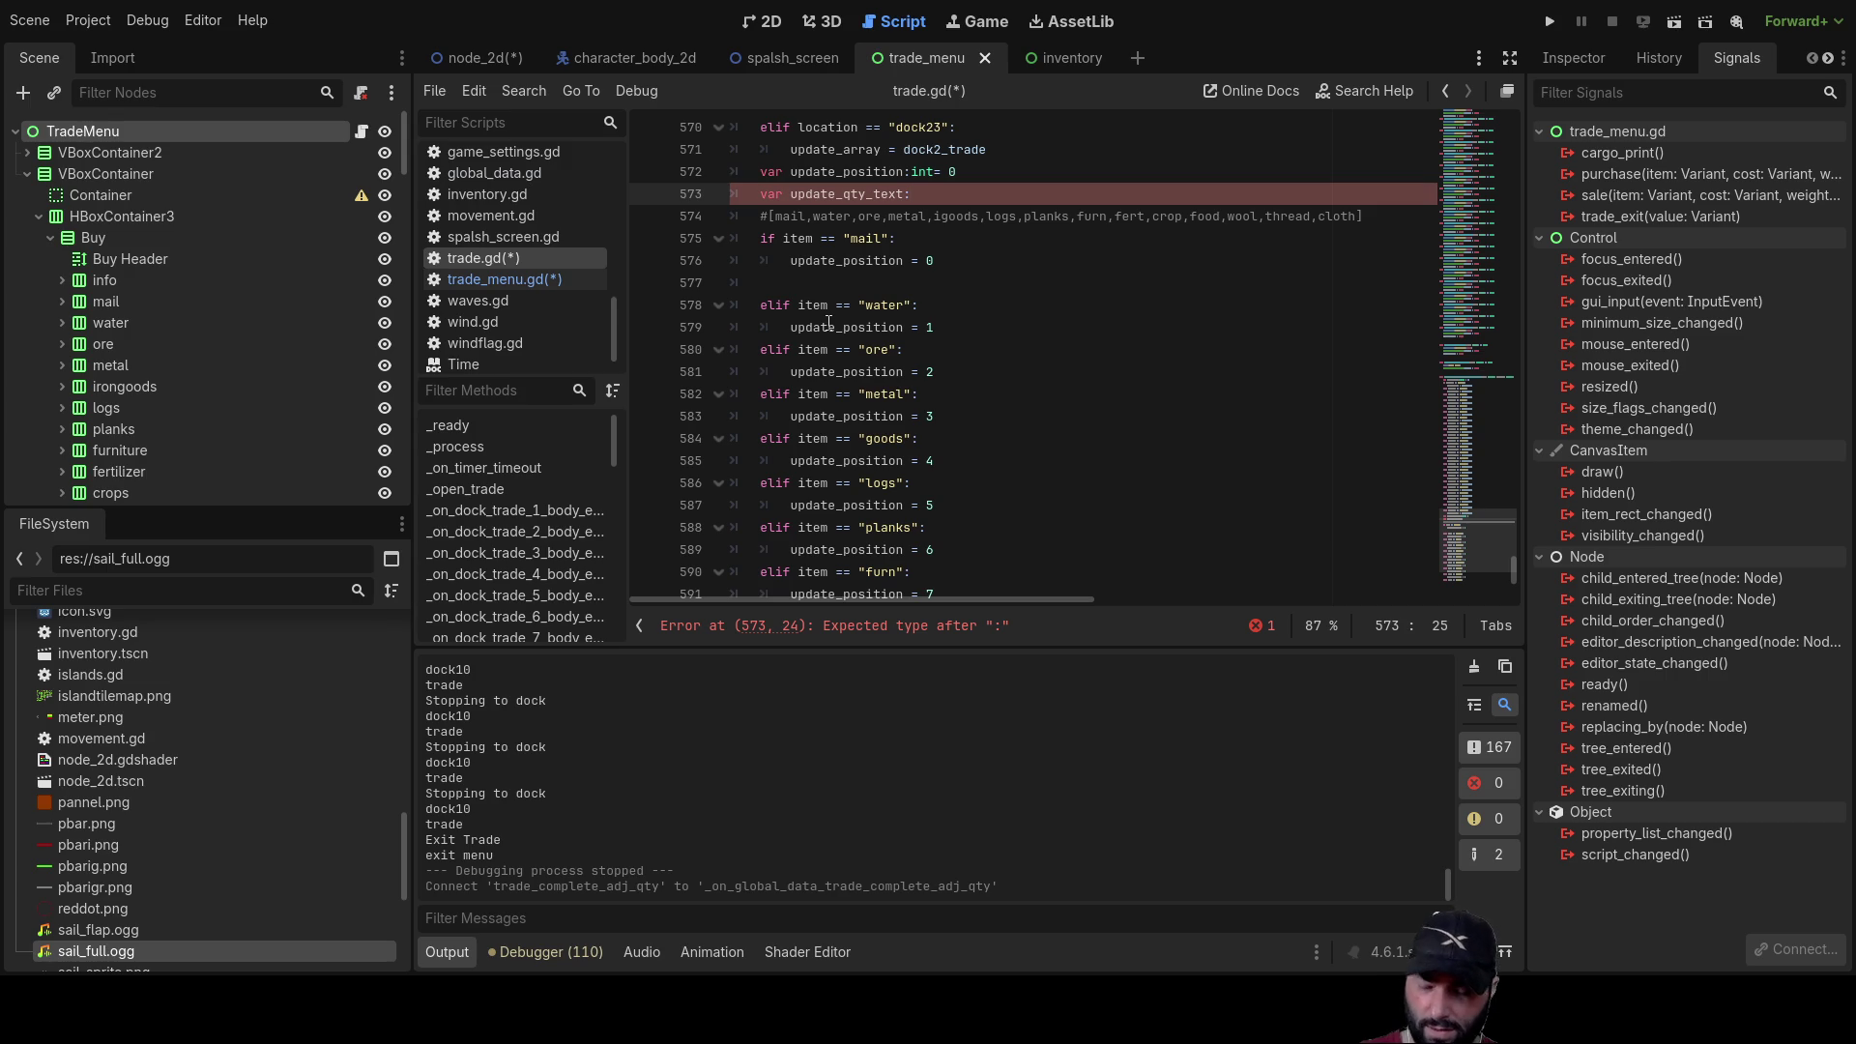
{"action": "type", "text": "ob"}
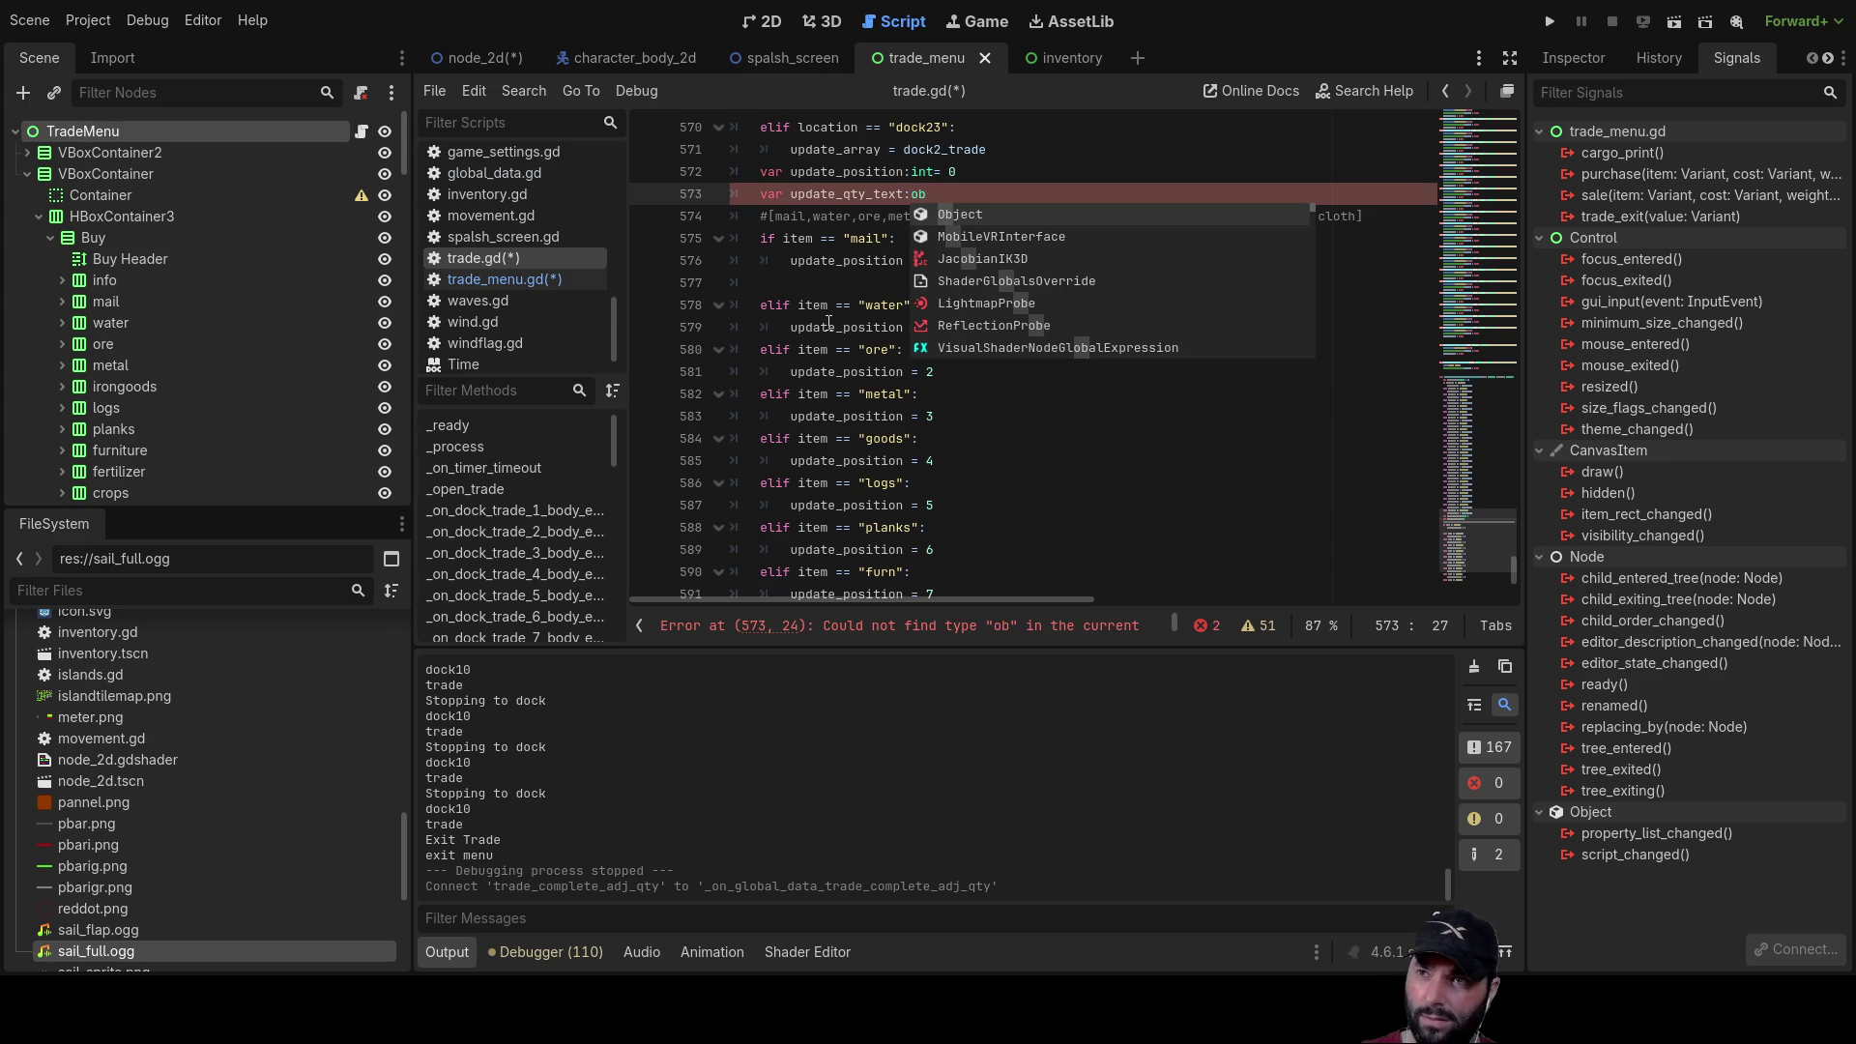
{"action": "key", "text": "BackSpace"}
{"action": "key", "text": "BackSpace"}
{"action": "type", "text": "="}
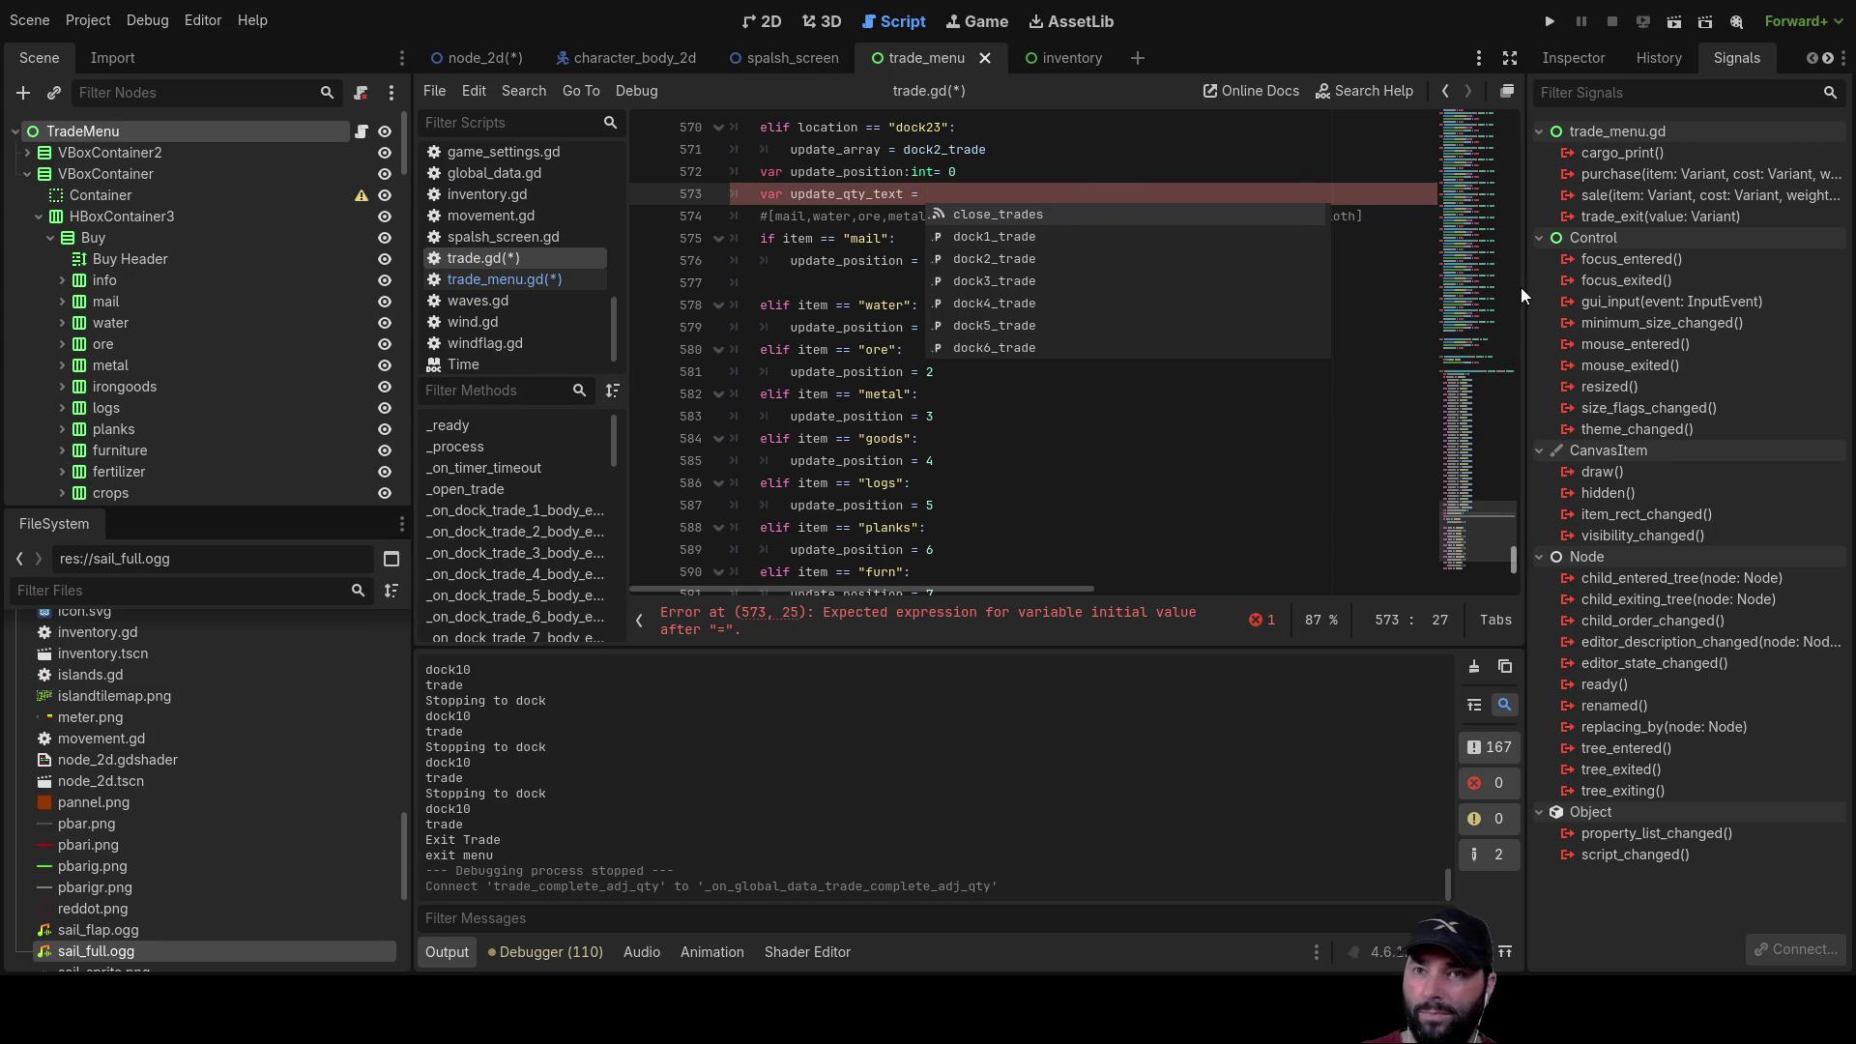
{"action": "scroll", "coordinate": [195, 274], "scroll_direction": "down", "scroll_amount": 5}
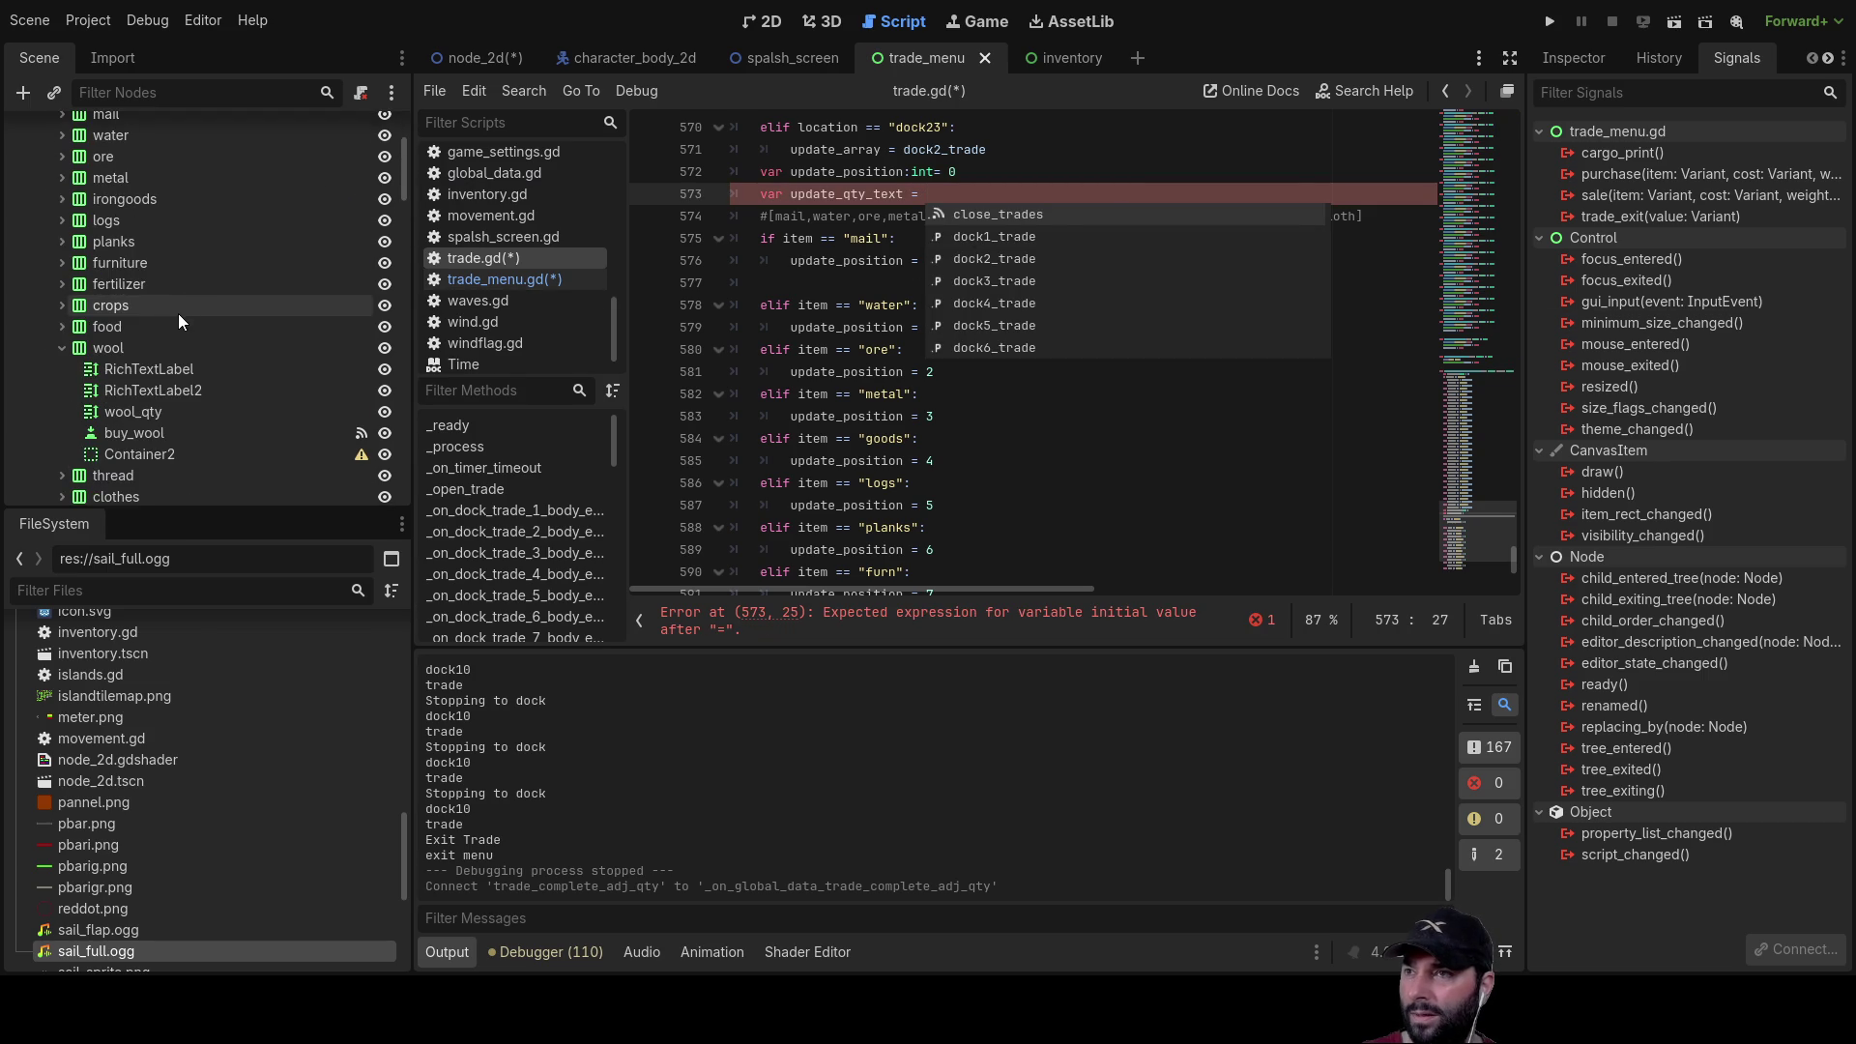
Step: Initialize update_qty_text with mail_qty's node path $VBoxContainer/HBoxContainer3/Buy/mail/mail_qty
{"action": "left_click", "coordinate": [757, 24]}
{"action": "scroll", "coordinate": [797, 403], "scroll_direction": "up", "scroll_amount": 3}
{"action": "scroll", "coordinate": [802, 406], "scroll_direction": "down", "scroll_amount": 2}
{"action": "scroll", "coordinate": [807, 391], "scroll_direction": "down", "scroll_amount": 2}
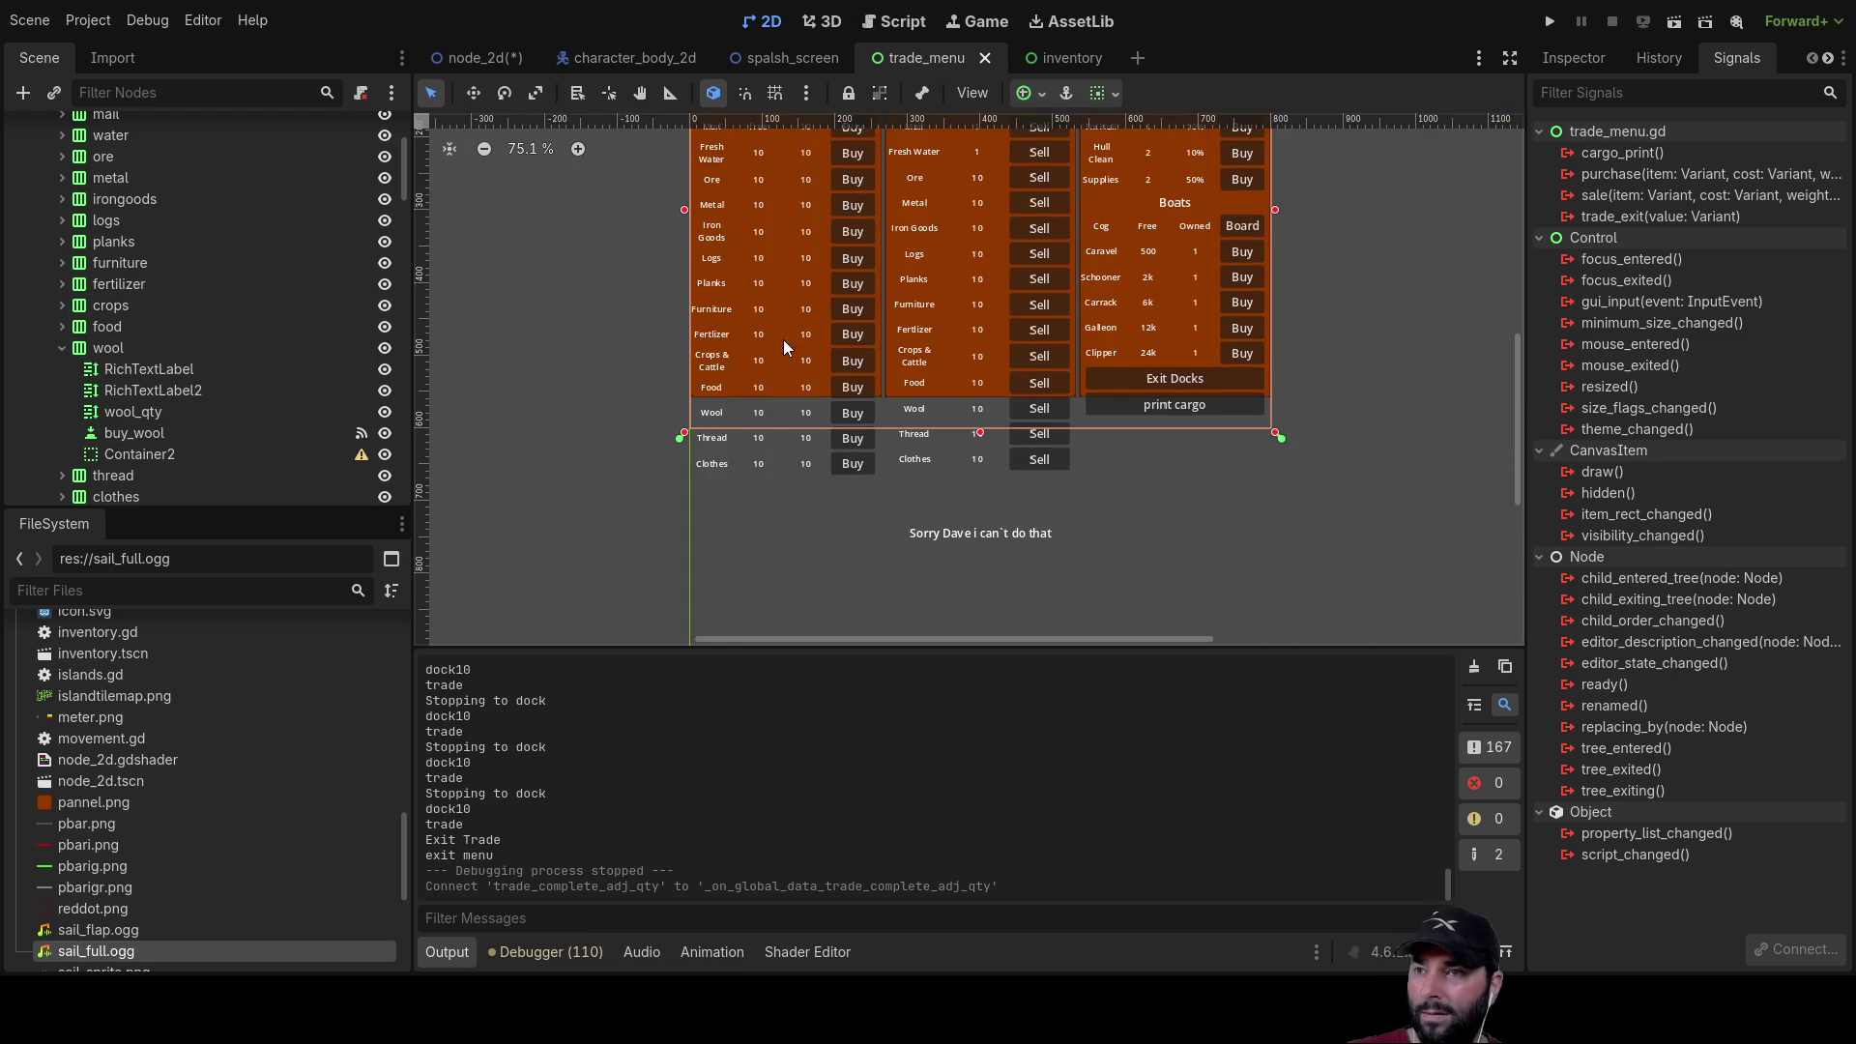
{"action": "scroll", "coordinate": [576, 280], "scroll_direction": "up", "scroll_amount": 4}
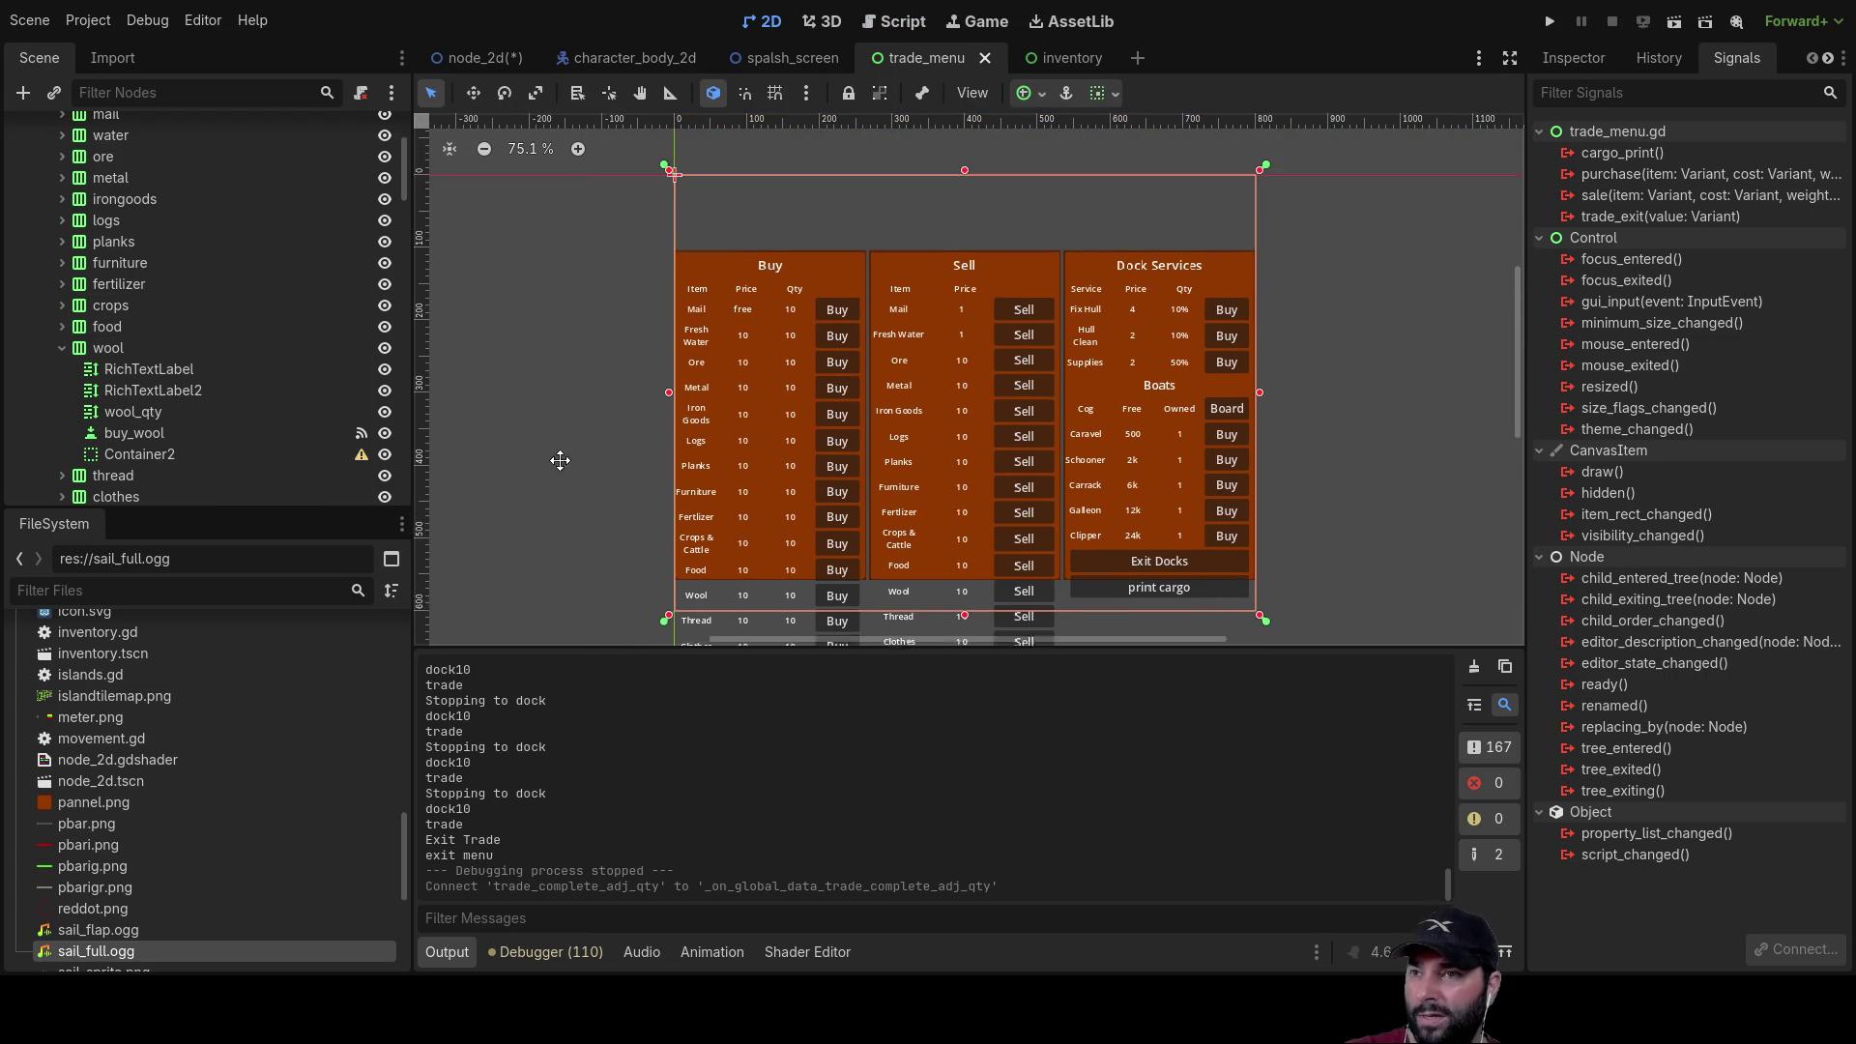
{"action": "left_click", "coordinate": [792, 319]}
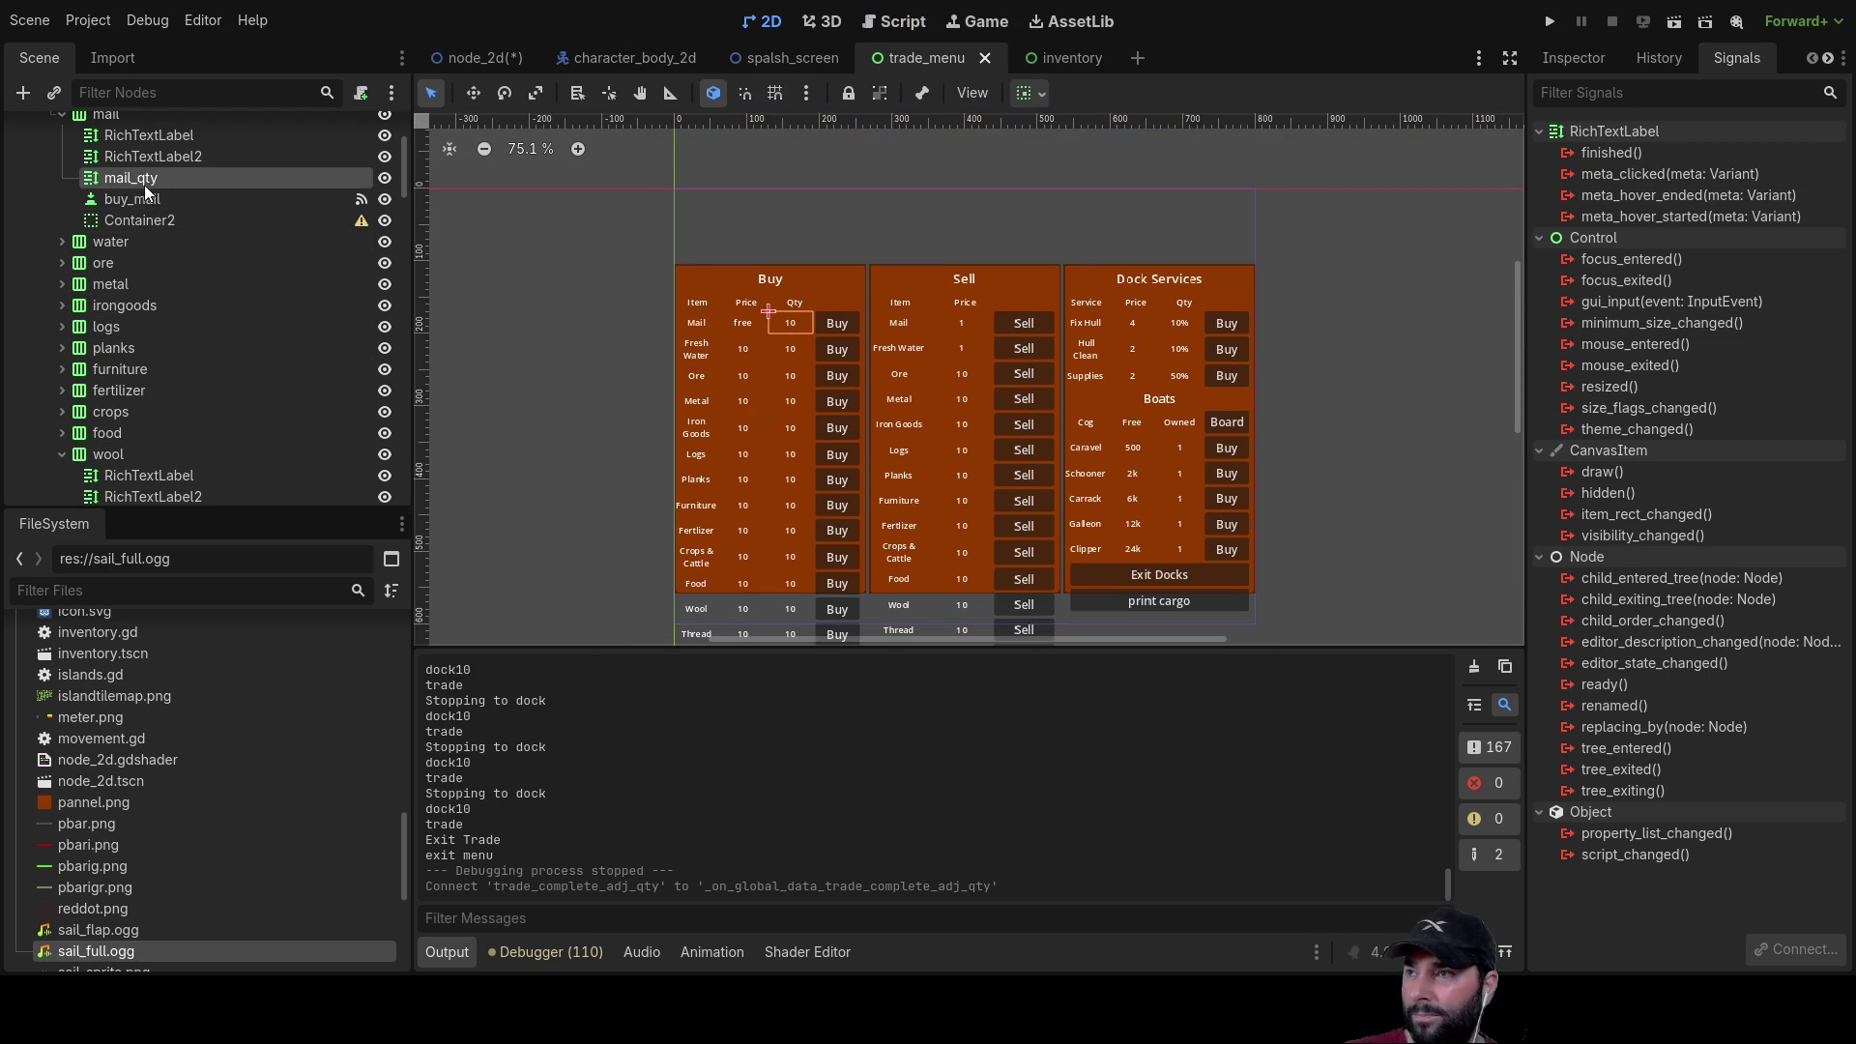
{"action": "mouse_move", "coordinate": [124, 182]}
{"action": "left_mouse_down"}
{"action": "mouse_move", "coordinate": [764, 116]}
{"action": "mouse_move", "coordinate": [899, 21]}
{"action": "mouse_move", "coordinate": [484, 145]}
{"action": "mouse_move", "coordinate": [126, 198]}
{"action": "mouse_move", "coordinate": [938, 193]}
{"action": "left_mouse_up"}
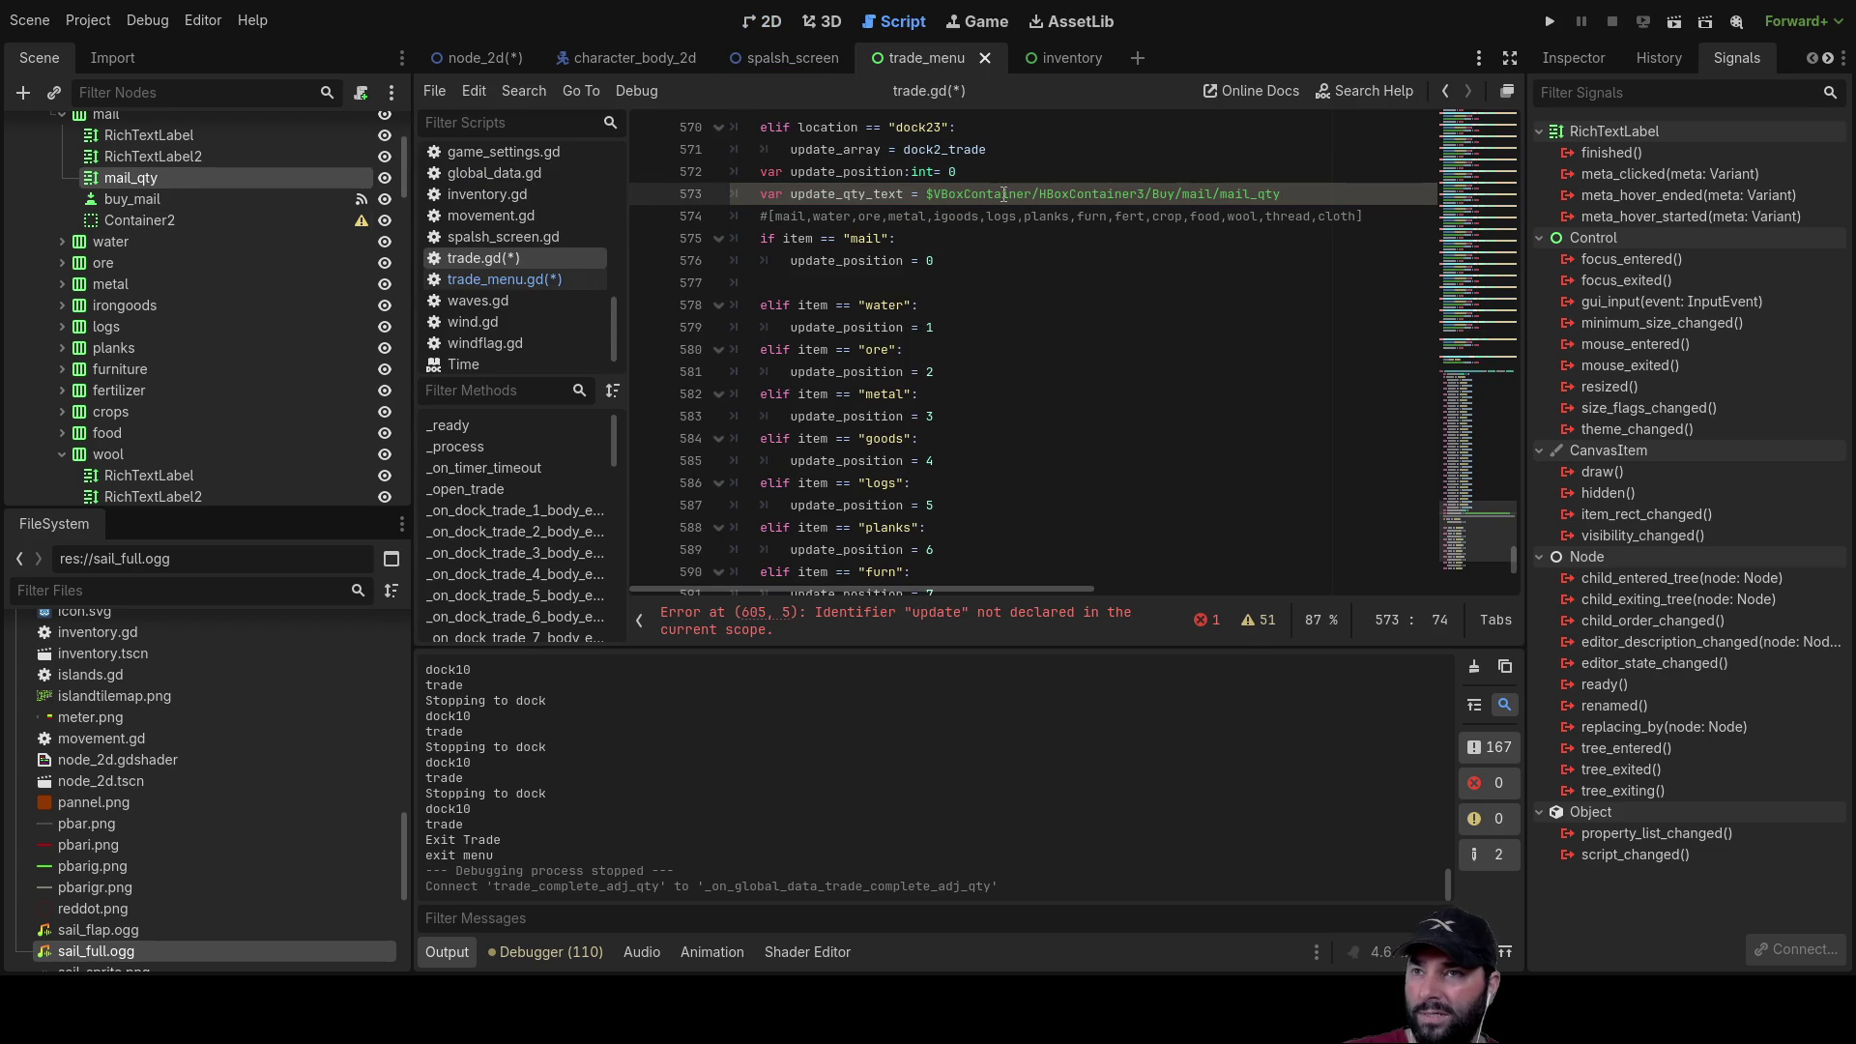
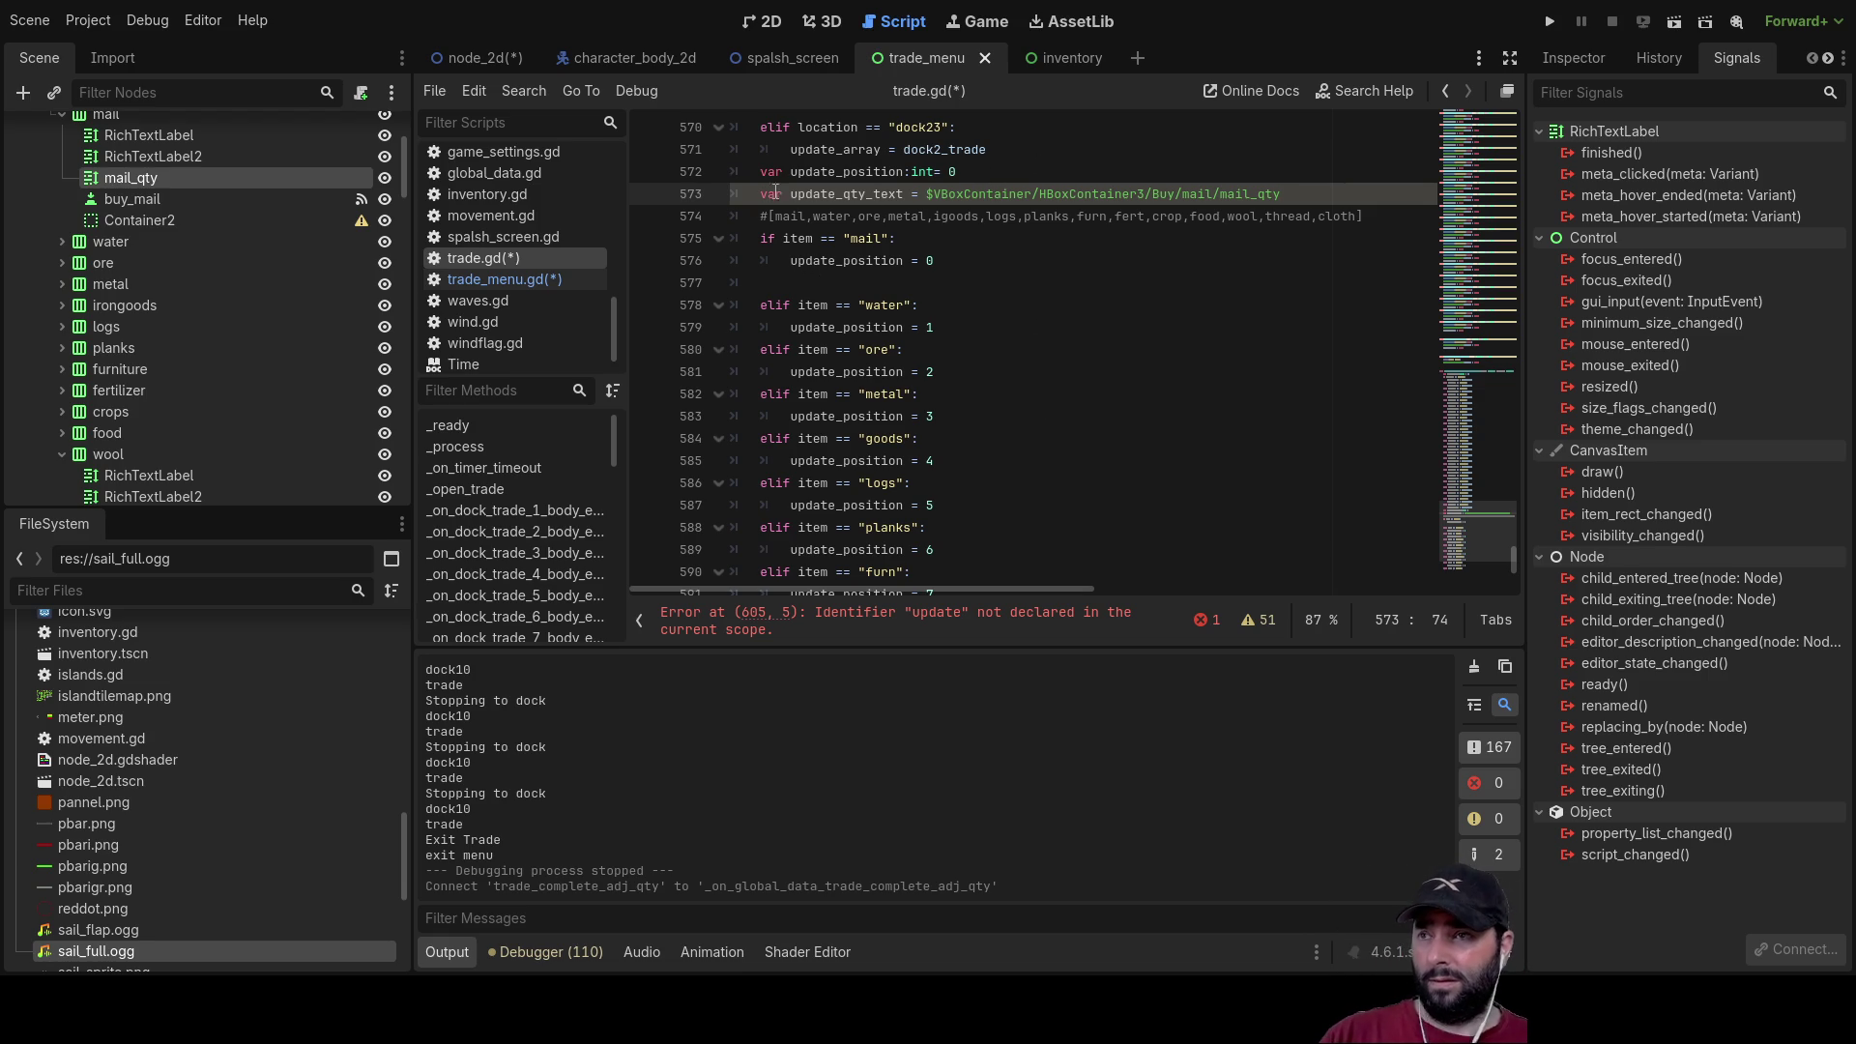
Step: Paste line 573's update_qty_text assignment under item == "mail" on line 577, then open node_2d
{"action": "left_click_drag", "start_coordinate": [793, 191], "coordinate": [1292, 204]}
{"action": "key", "text": "ctrl+c"}
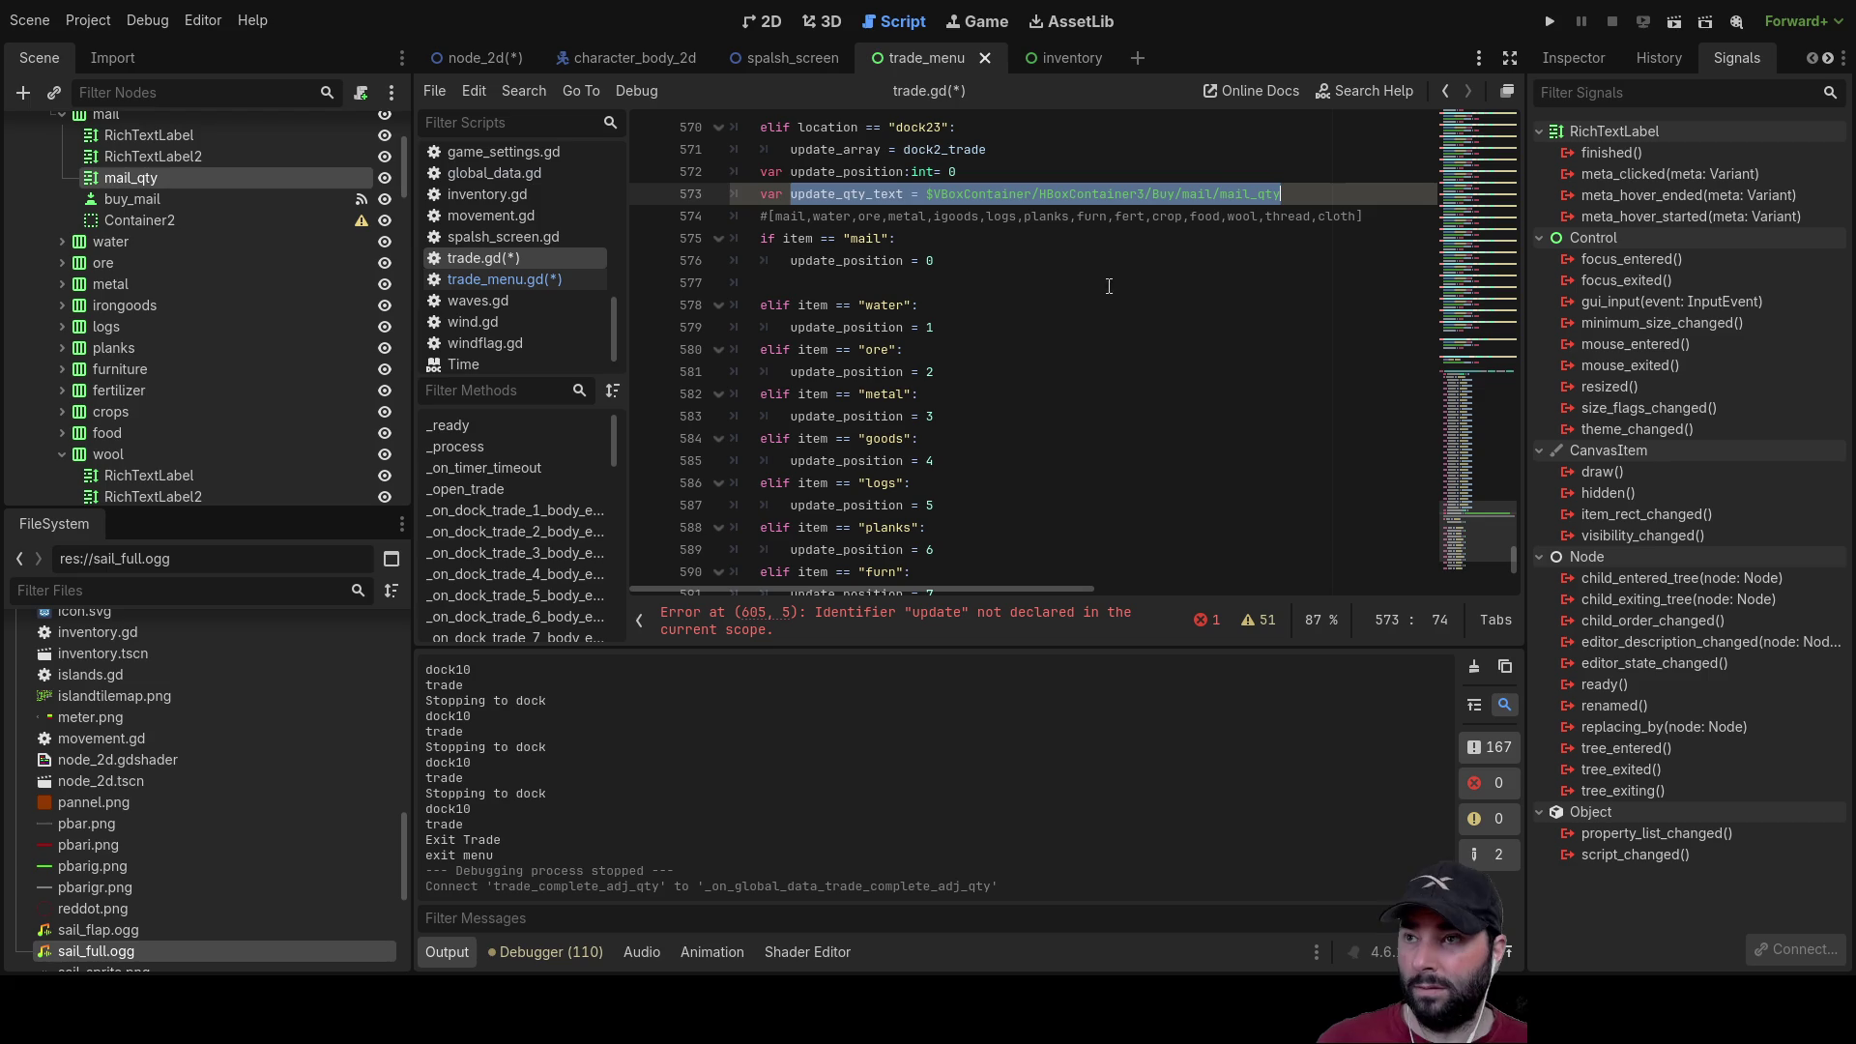
{"action": "left_click", "coordinate": [834, 283]}
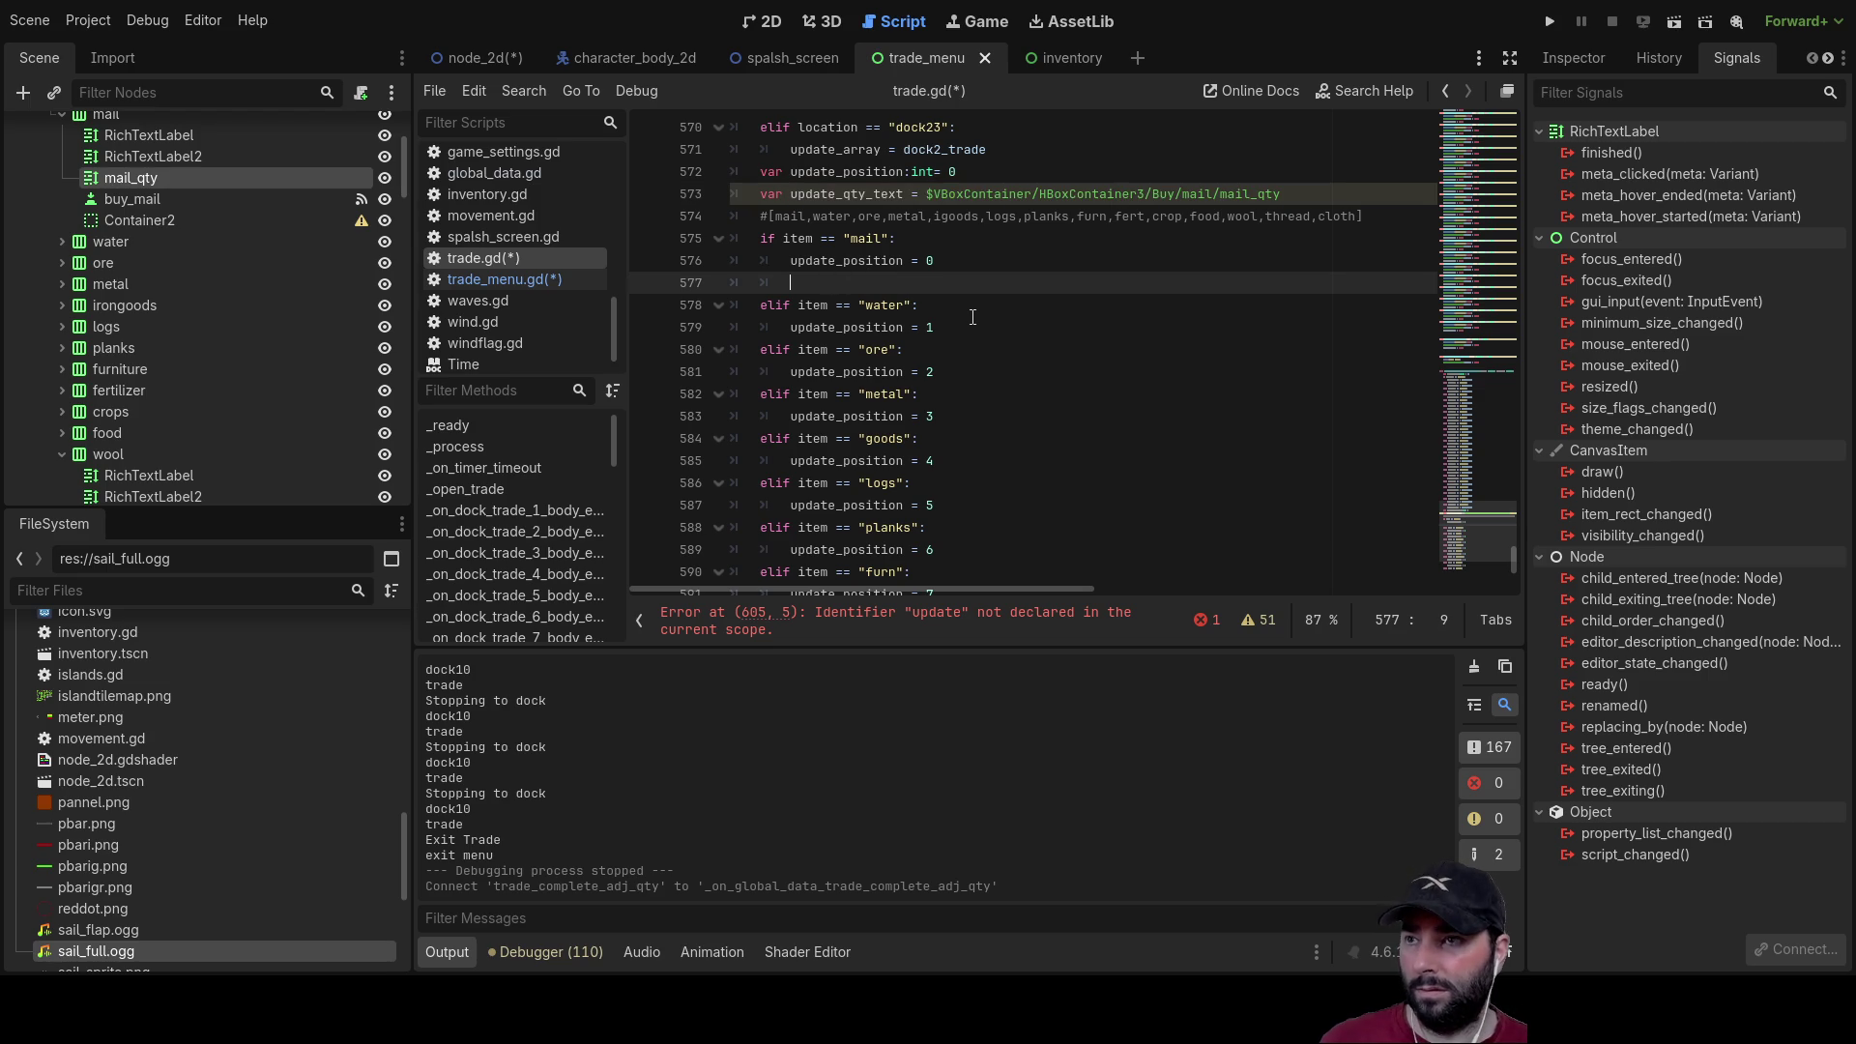
{"action": "key", "text": "ctrl+v"}
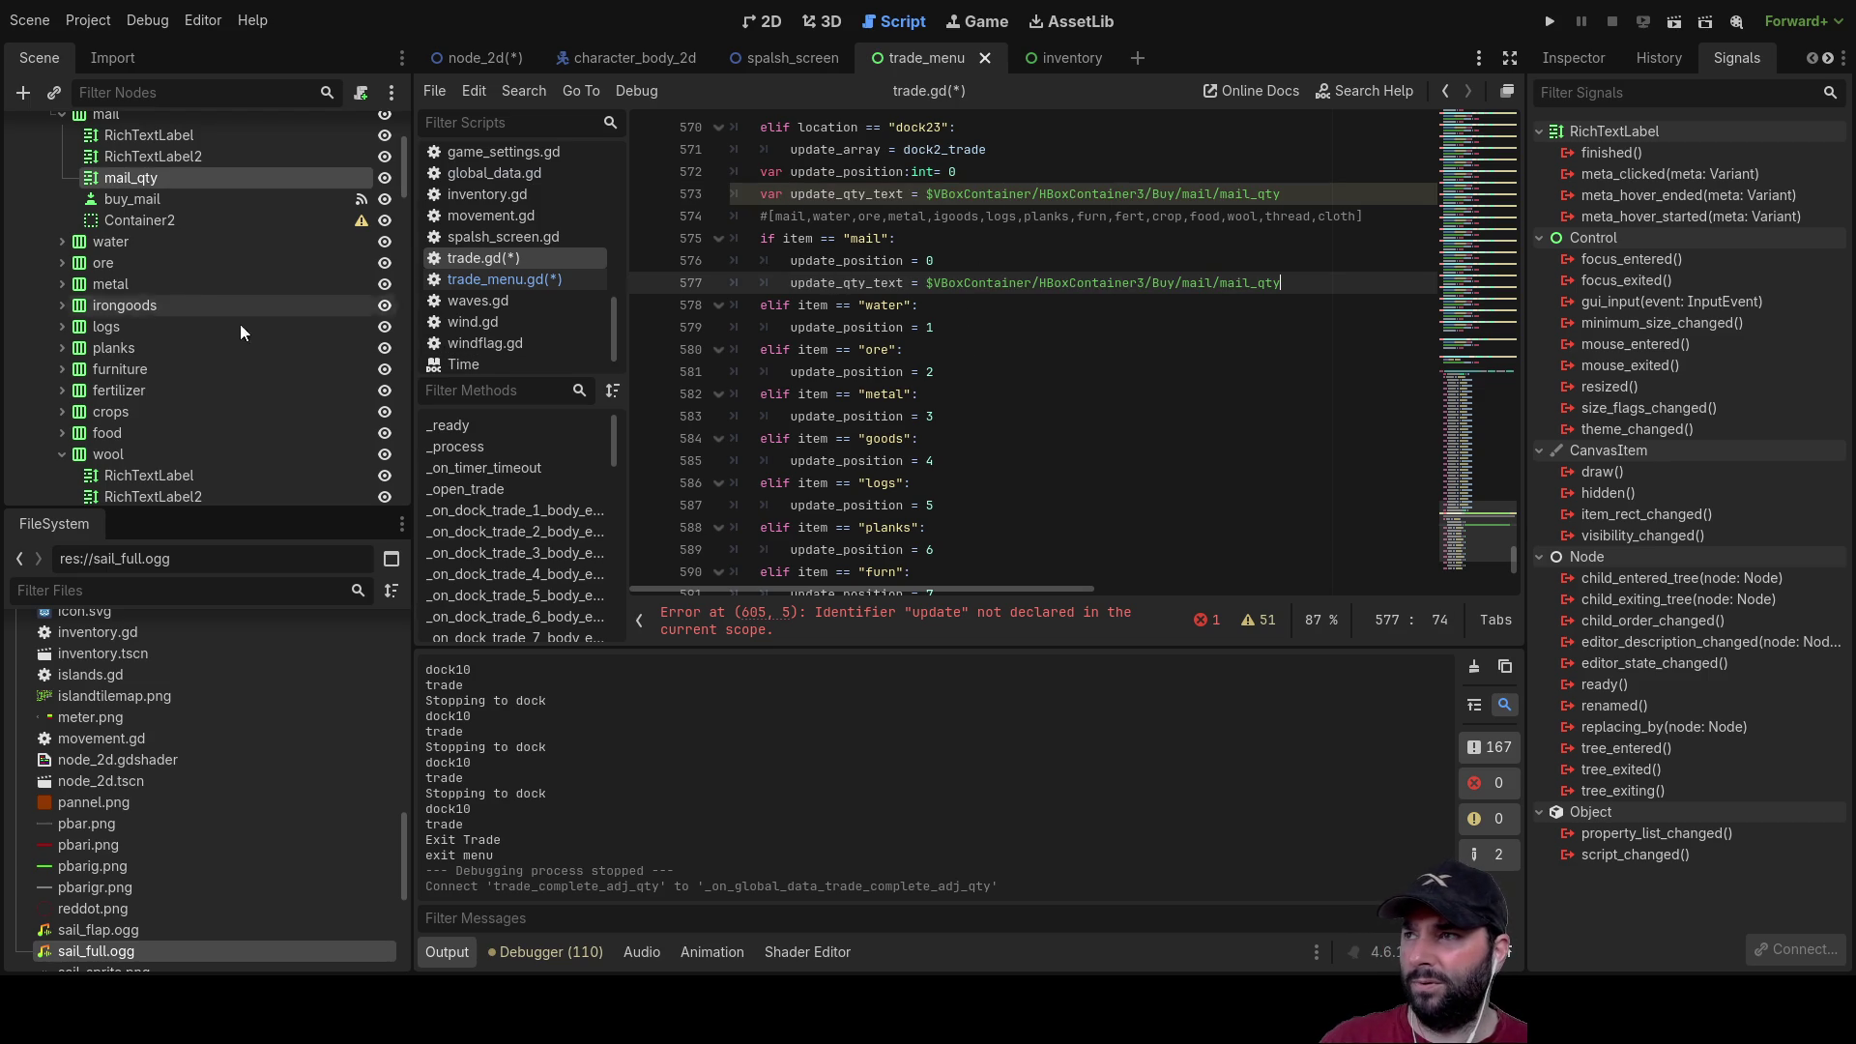
{"action": "scroll", "coordinate": [178, 294], "scroll_direction": "up", "scroll_amount": 4}
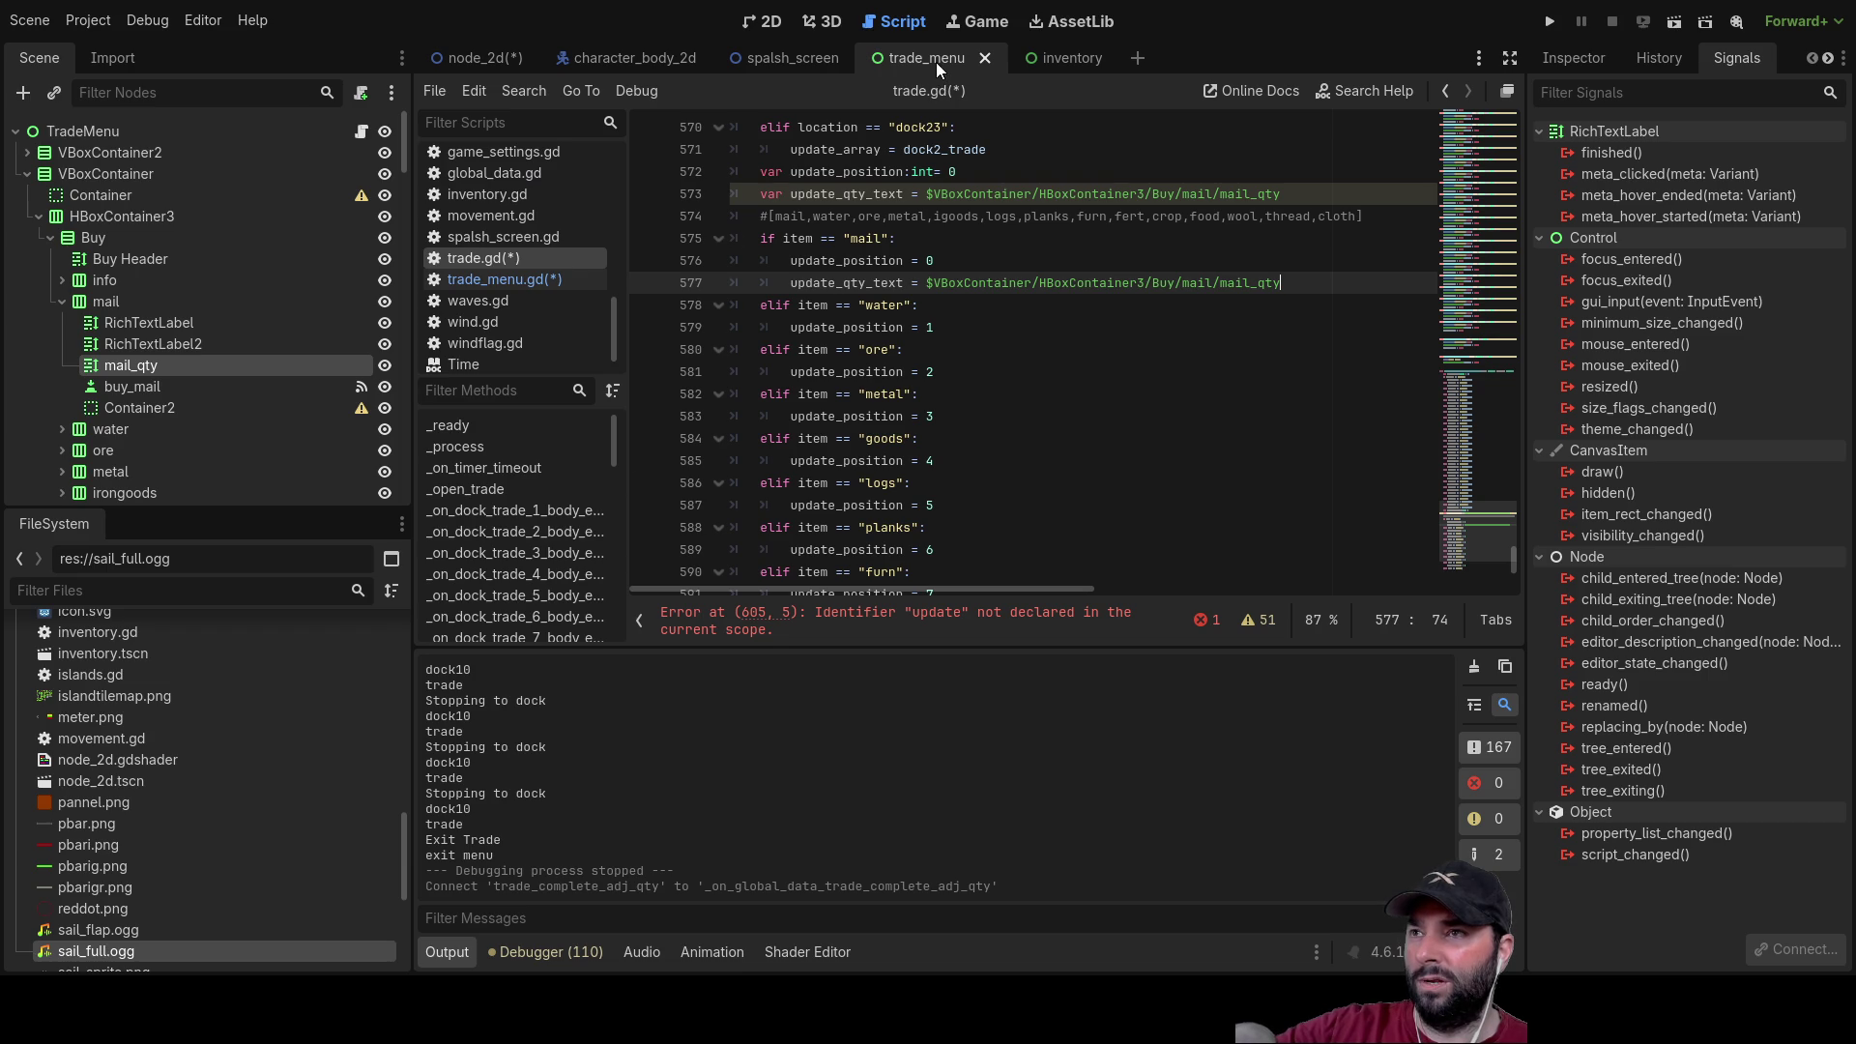
{"action": "left_click", "coordinate": [470, 58]}
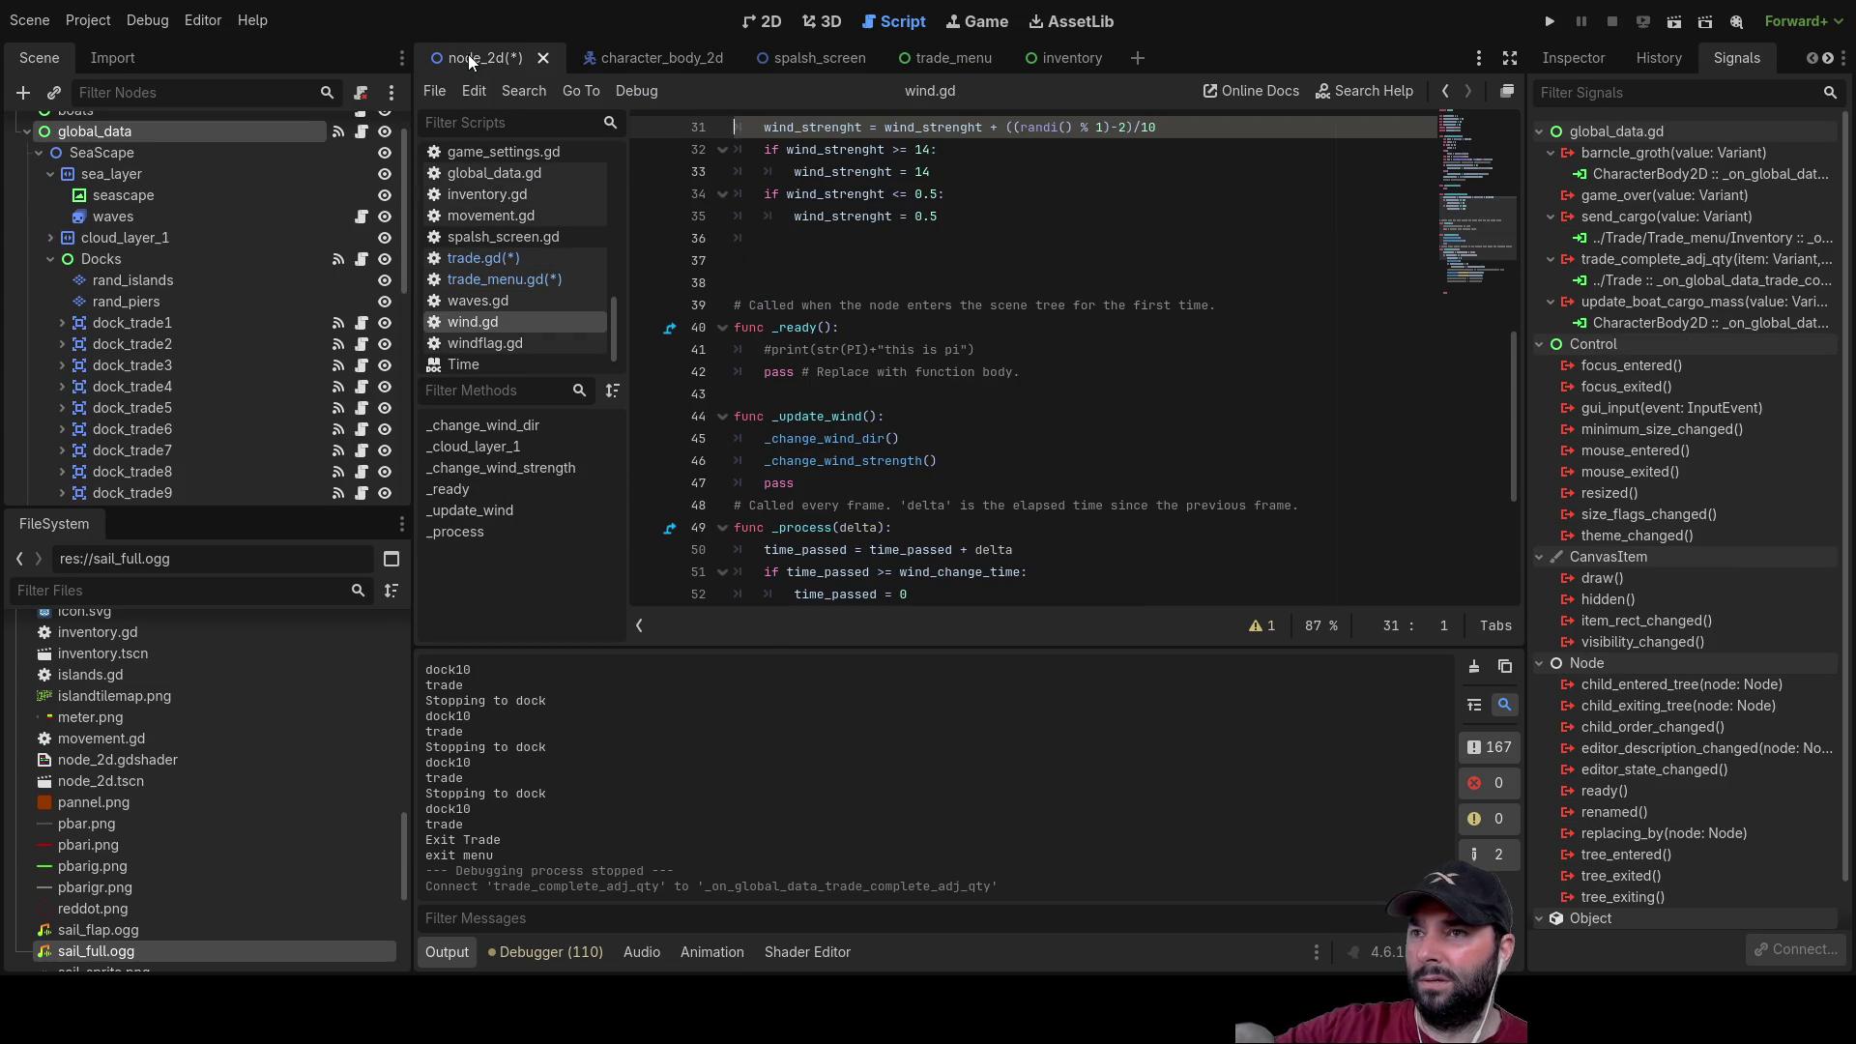
Step: Return to trade.gd, briefly checking trade_menu.gd, and scroll to the update_qty_text lines near 573
{"action": "left_click", "coordinate": [499, 263]}
{"action": "scroll", "coordinate": [261, 311], "scroll_direction": "down", "scroll_amount": 10}
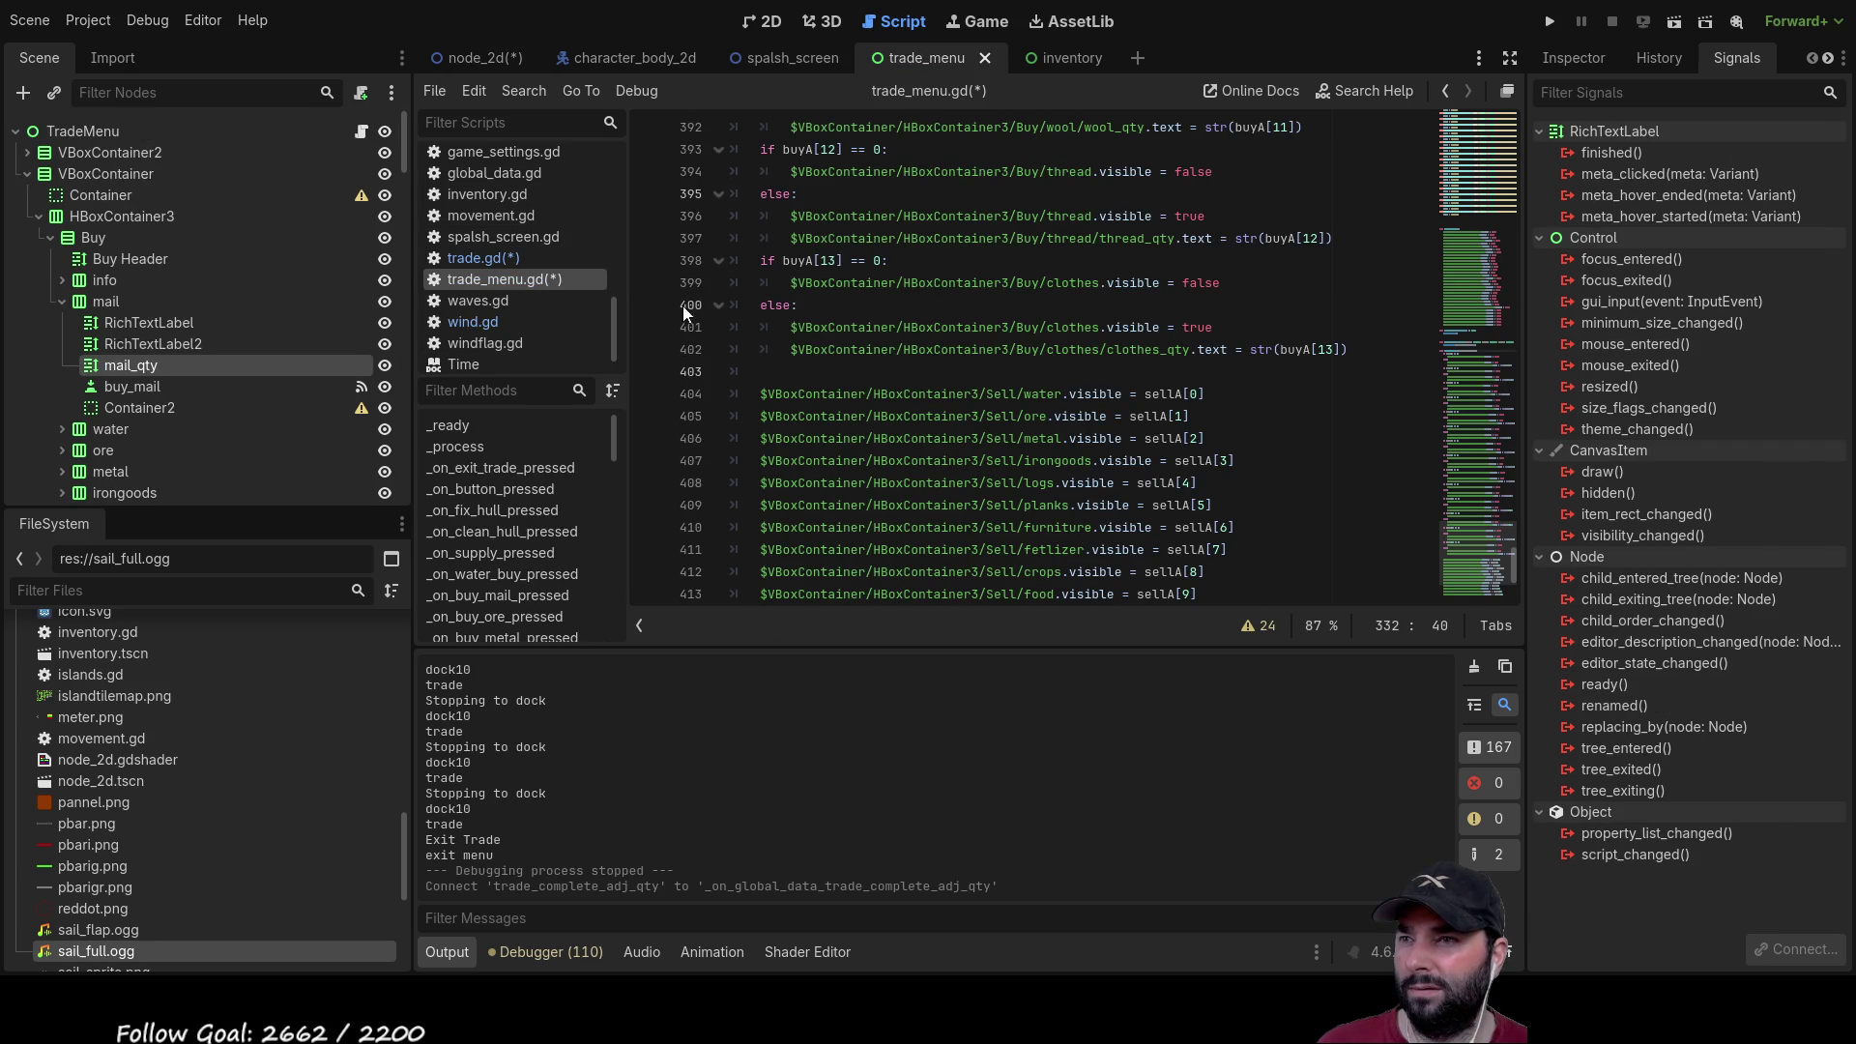
{"action": "left_click", "coordinate": [493, 258]}
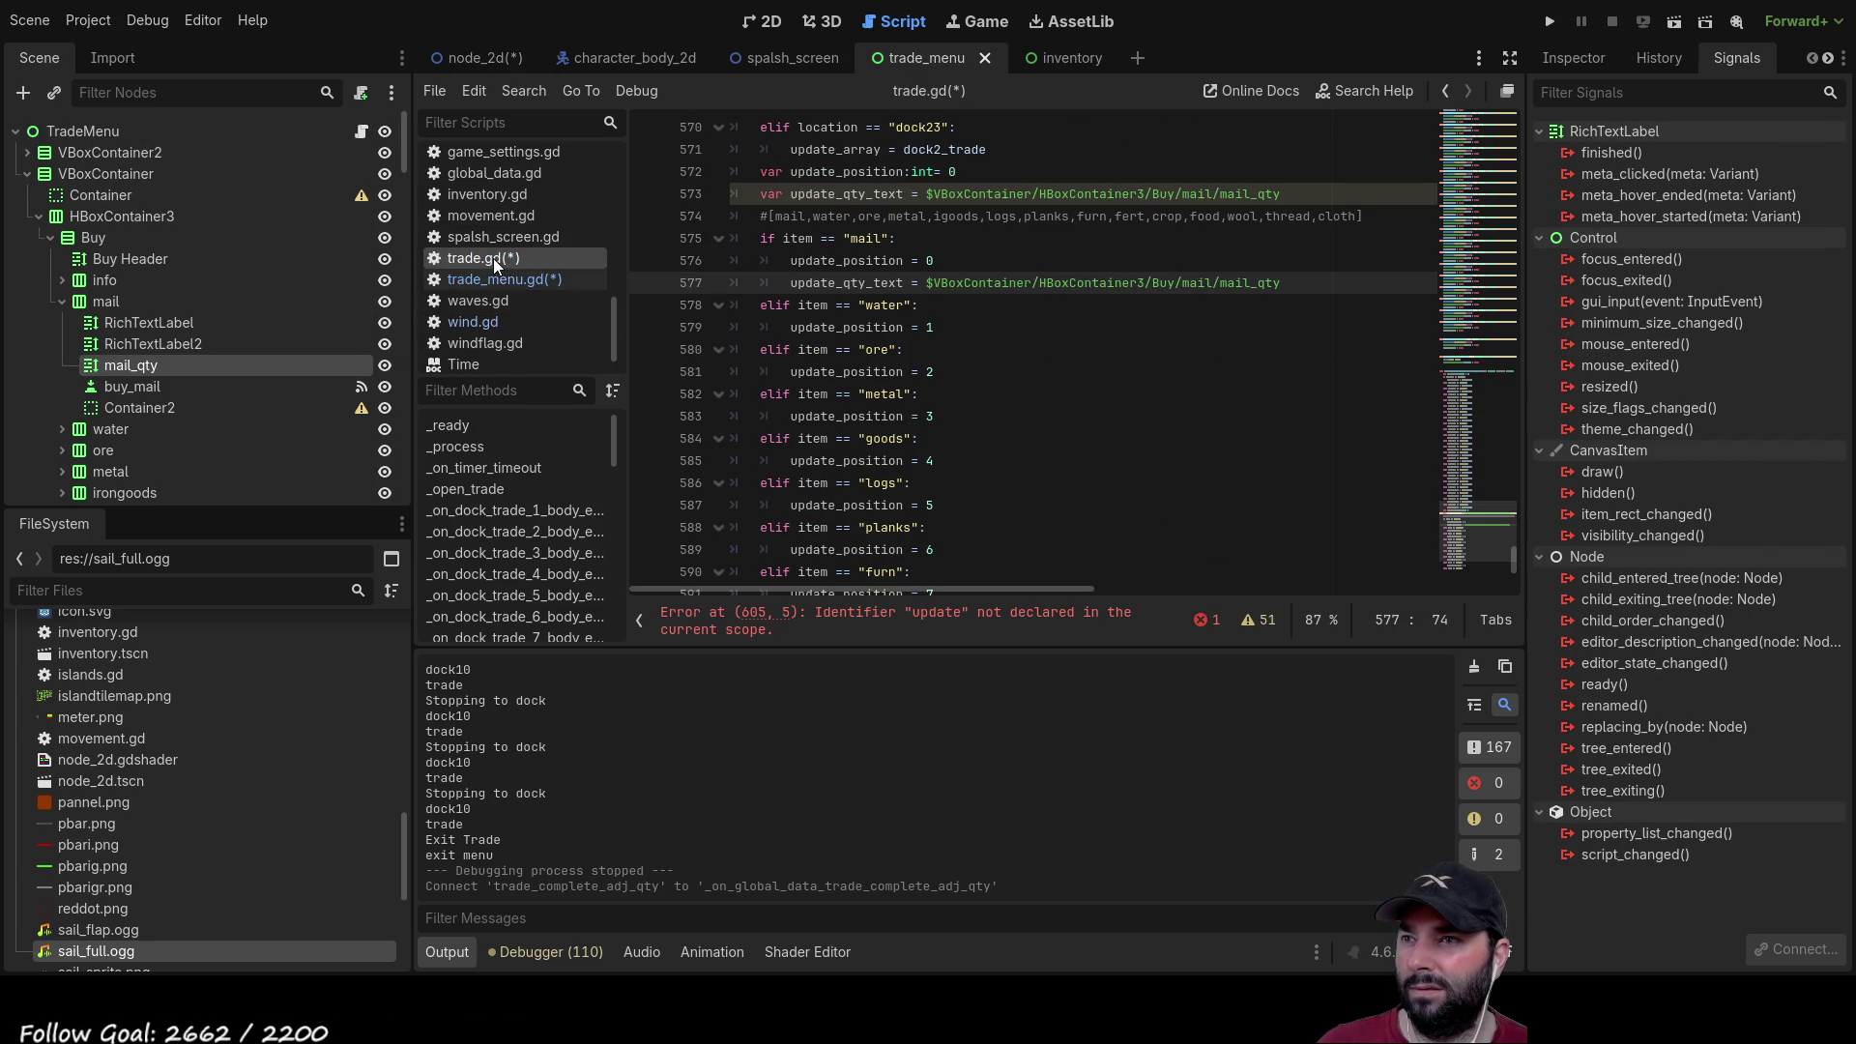
{"action": "left_click", "coordinate": [932, 194]}
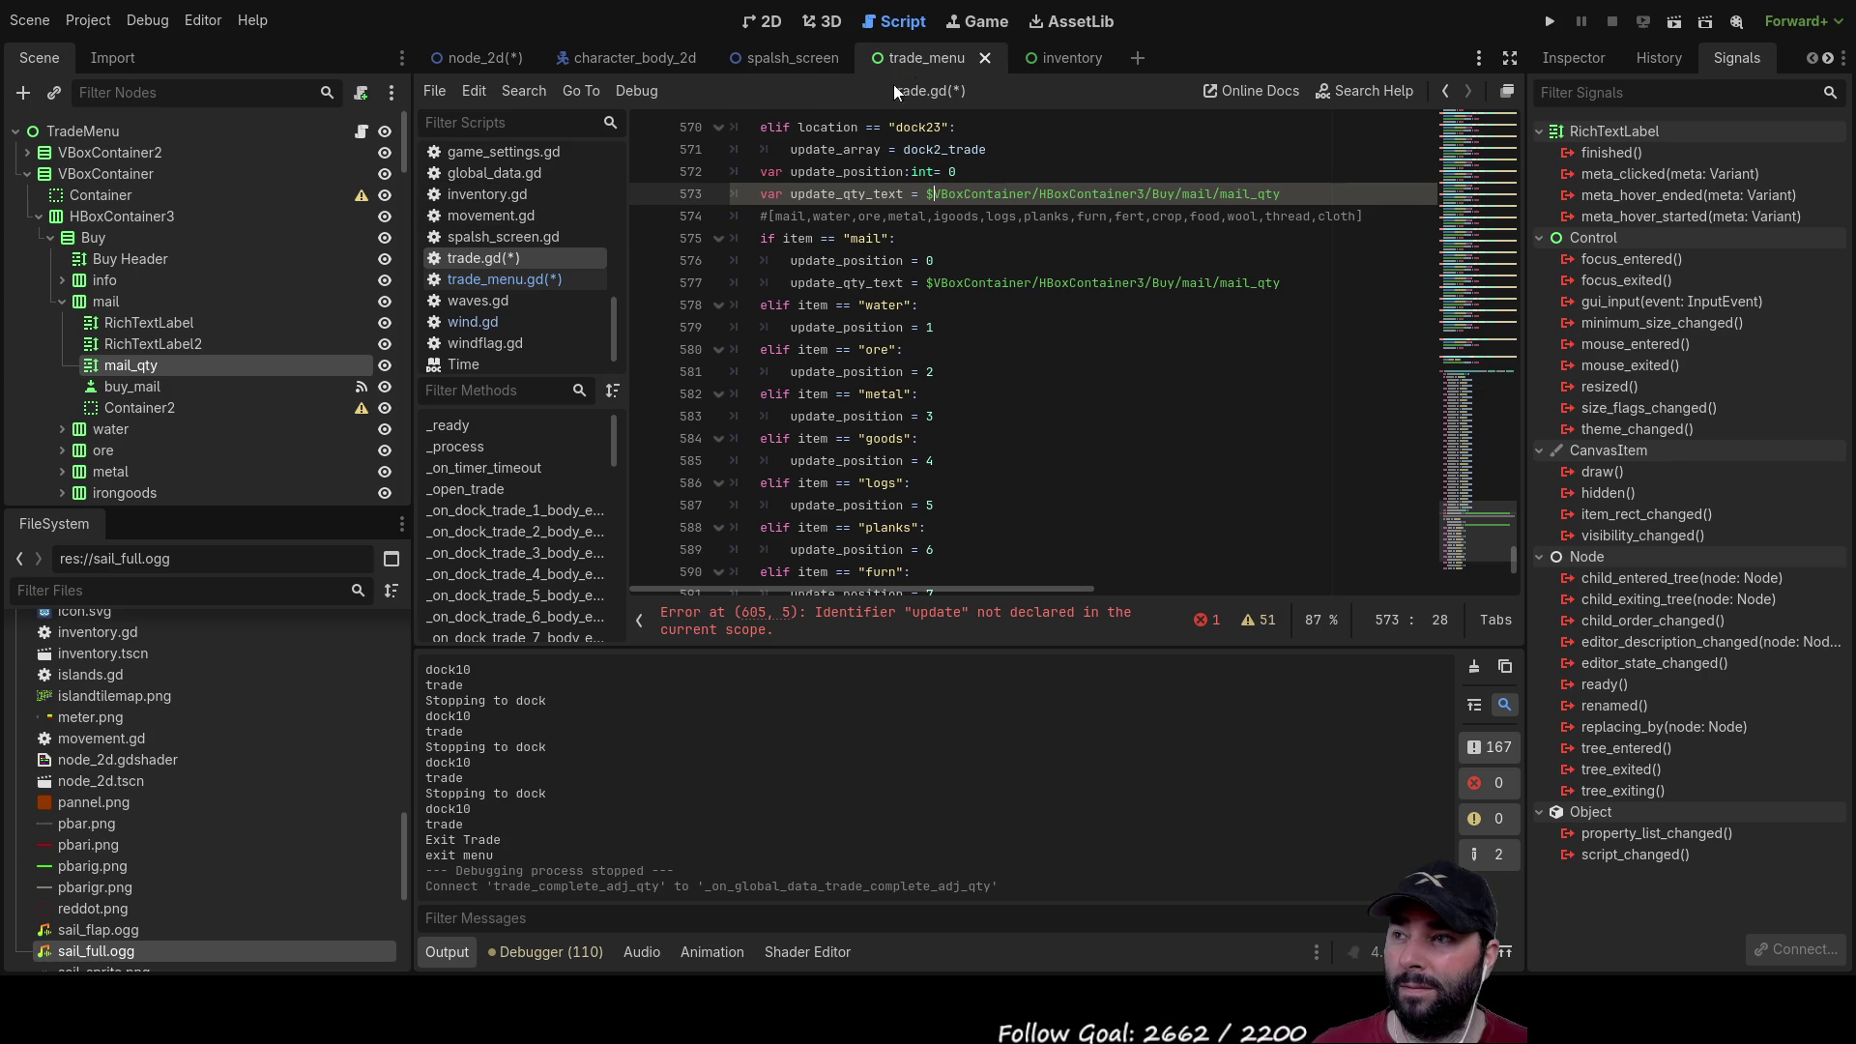
{"action": "left_click", "coordinate": [514, 279]}
{"action": "left_click", "coordinate": [507, 258]}
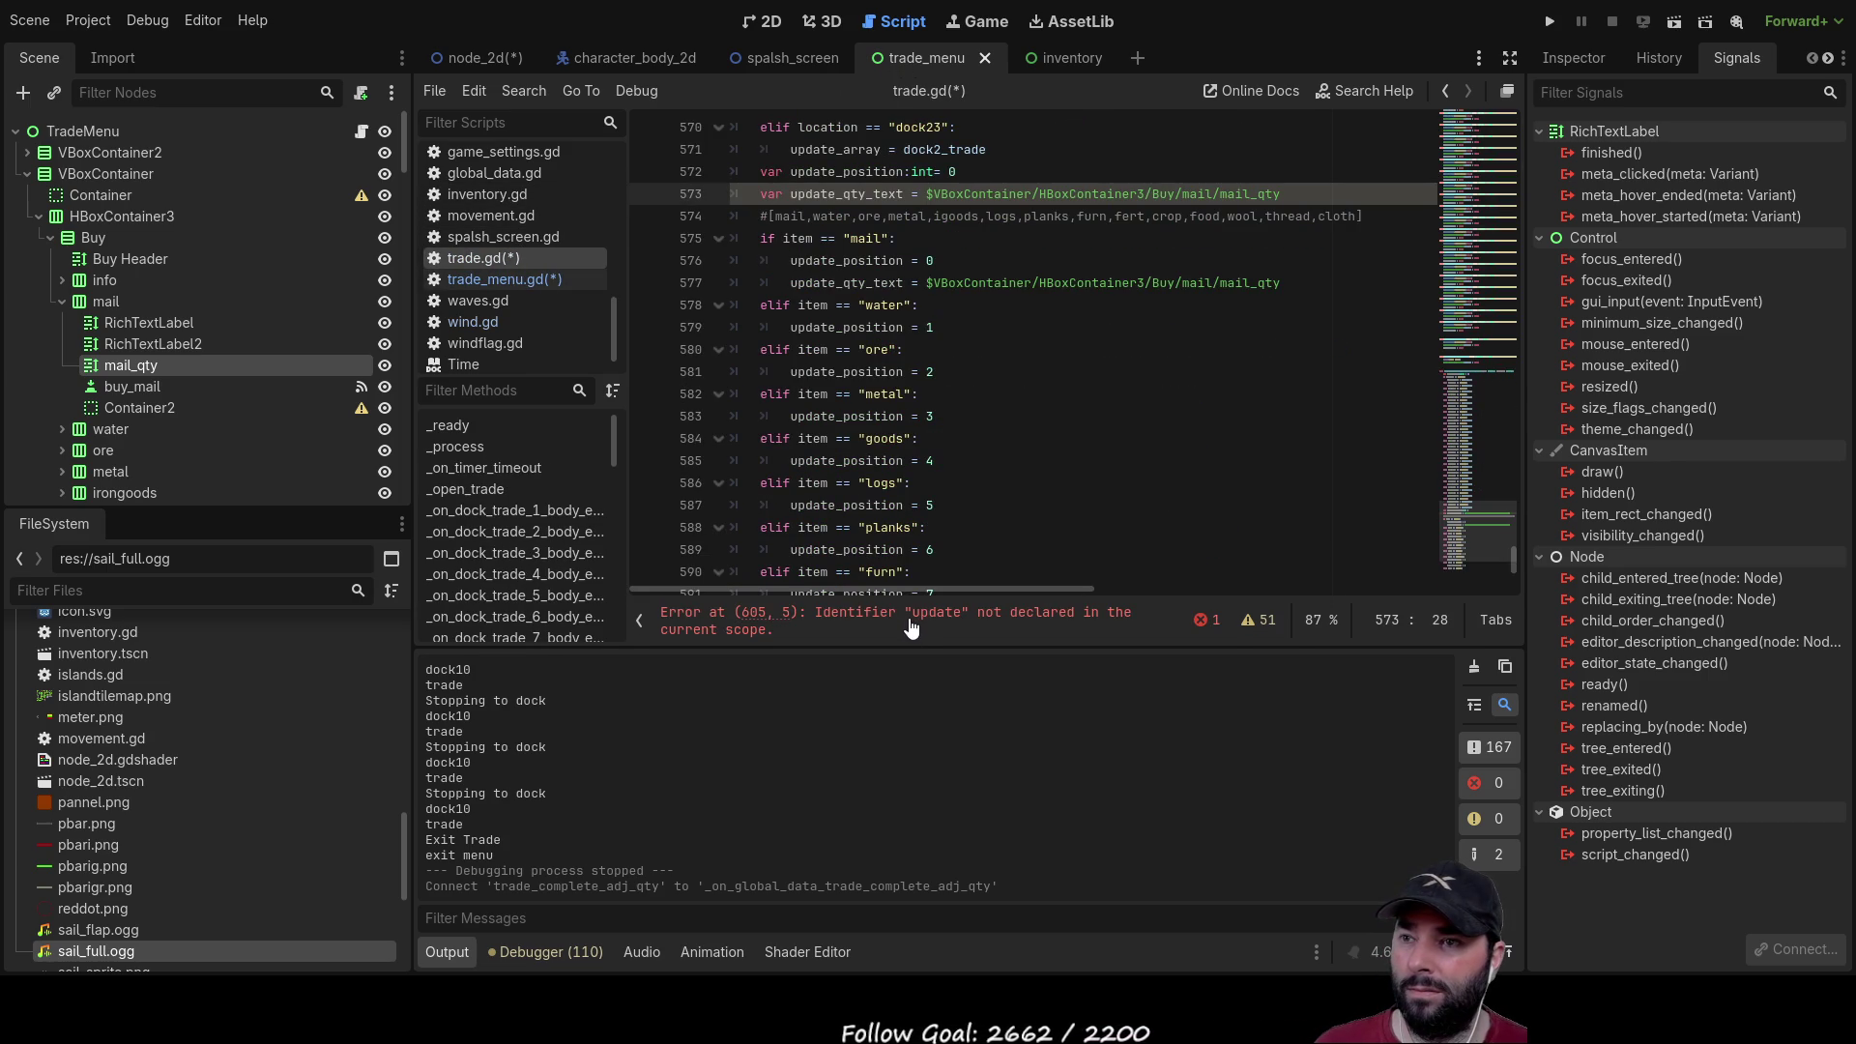
{"action": "scroll", "coordinate": [1021, 395], "scroll_direction": "up", "scroll_amount": 1}
Step: Complete the erroring line 605 as update_qty_text.text using autocomplete
{"action": "scroll", "coordinate": [1021, 394], "scroll_direction": "up", "scroll_amount": 3}
{"action": "left_click", "coordinate": [810, 630]}
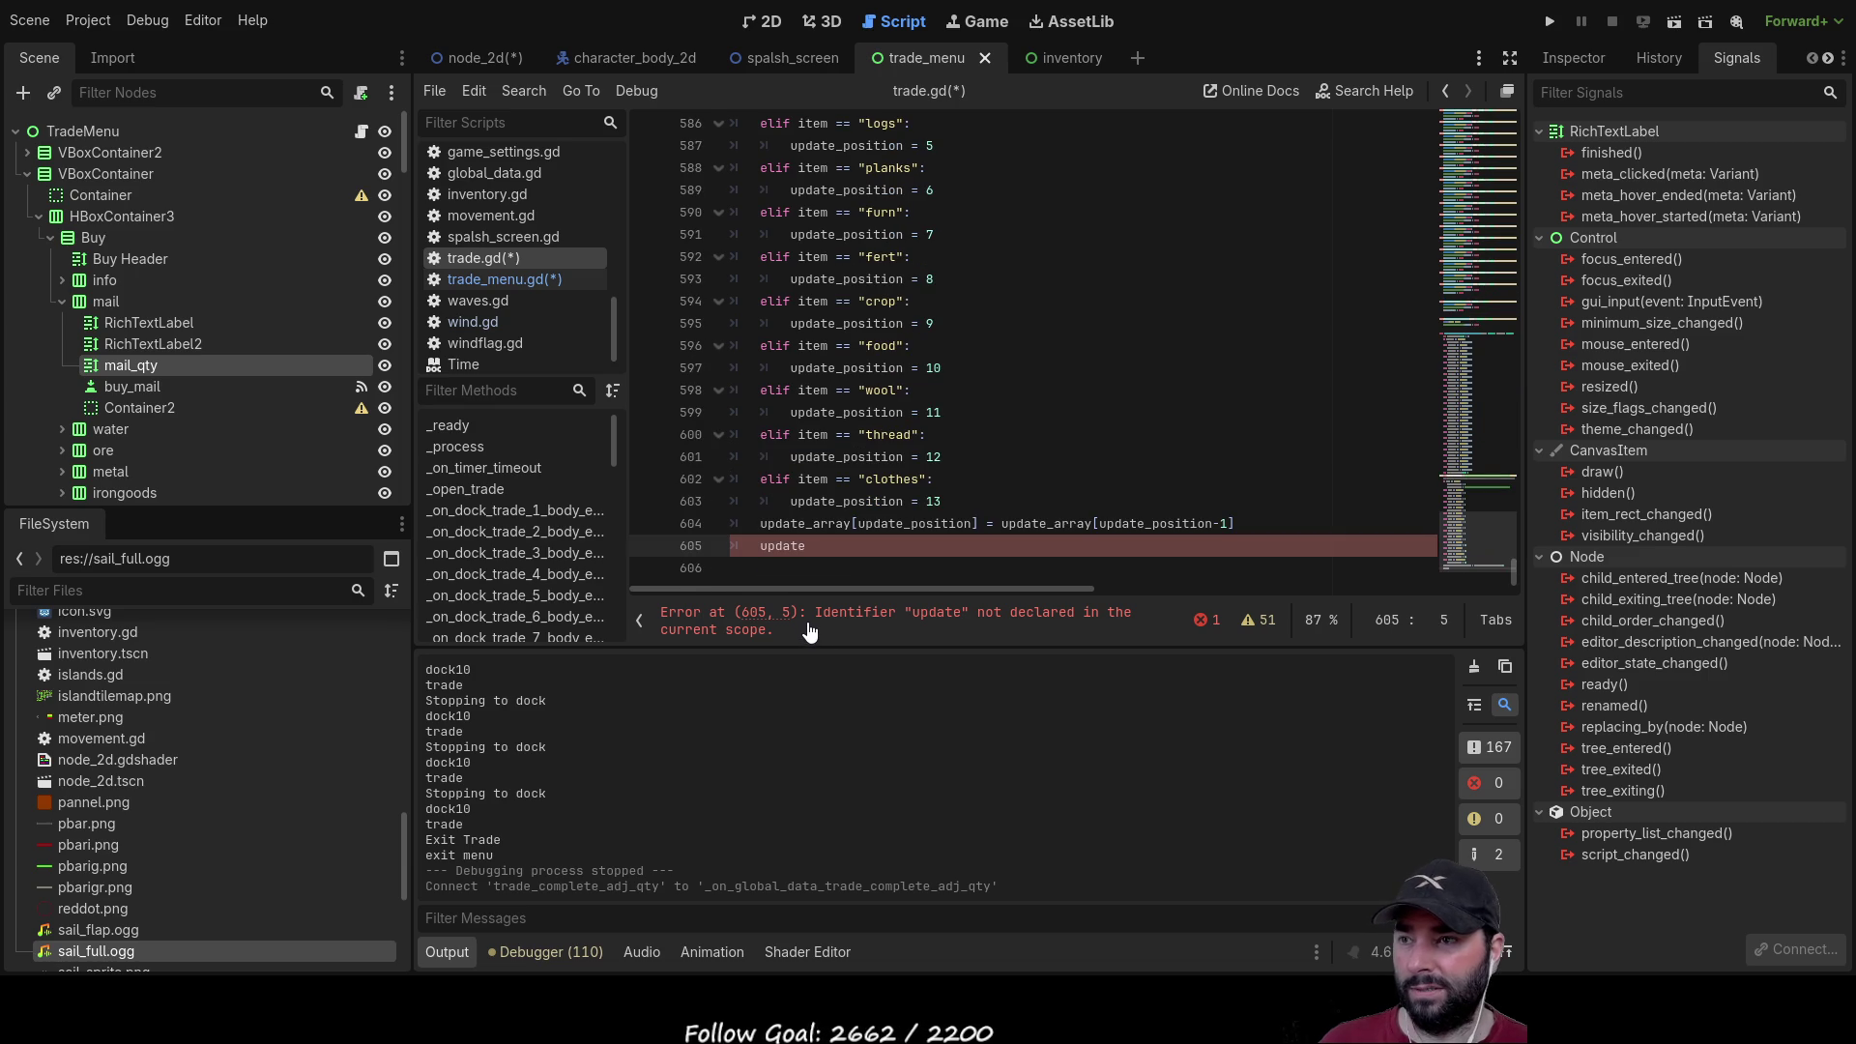
{"action": "left_click", "coordinate": [828, 546]}
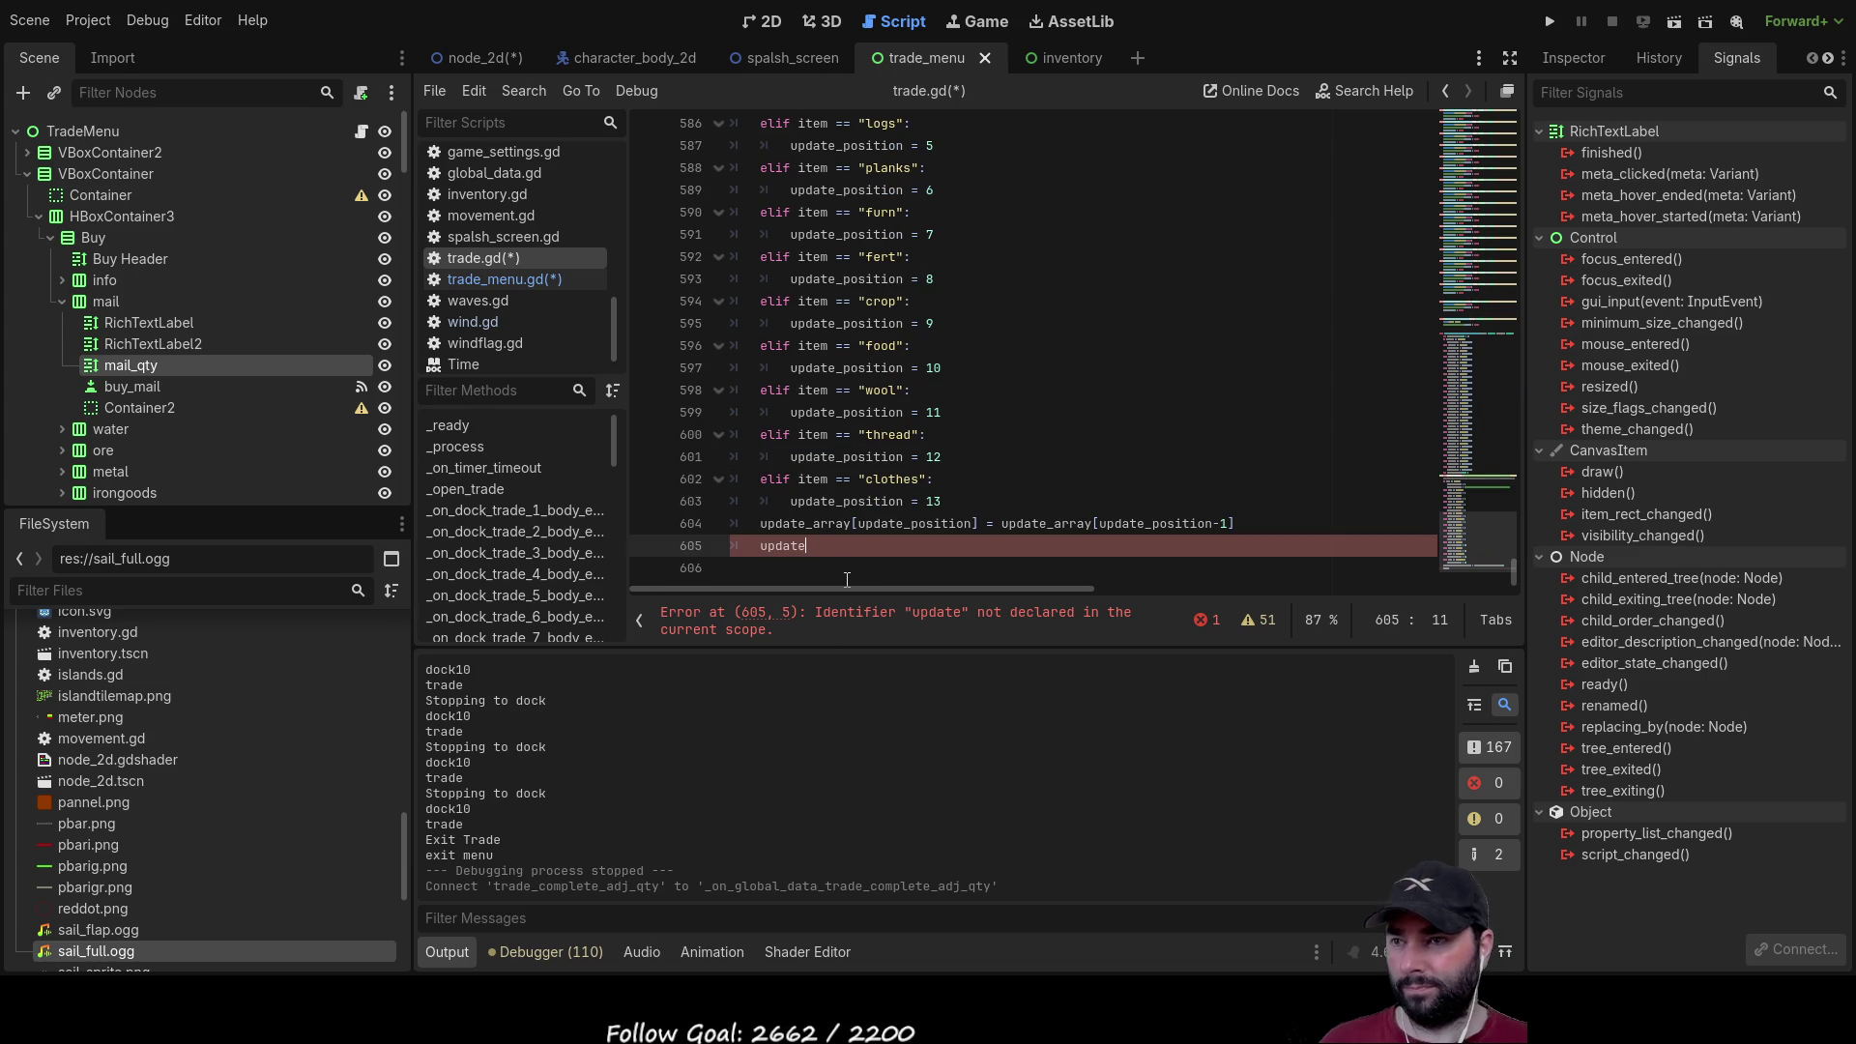
{"action": "type", "text": "_"}
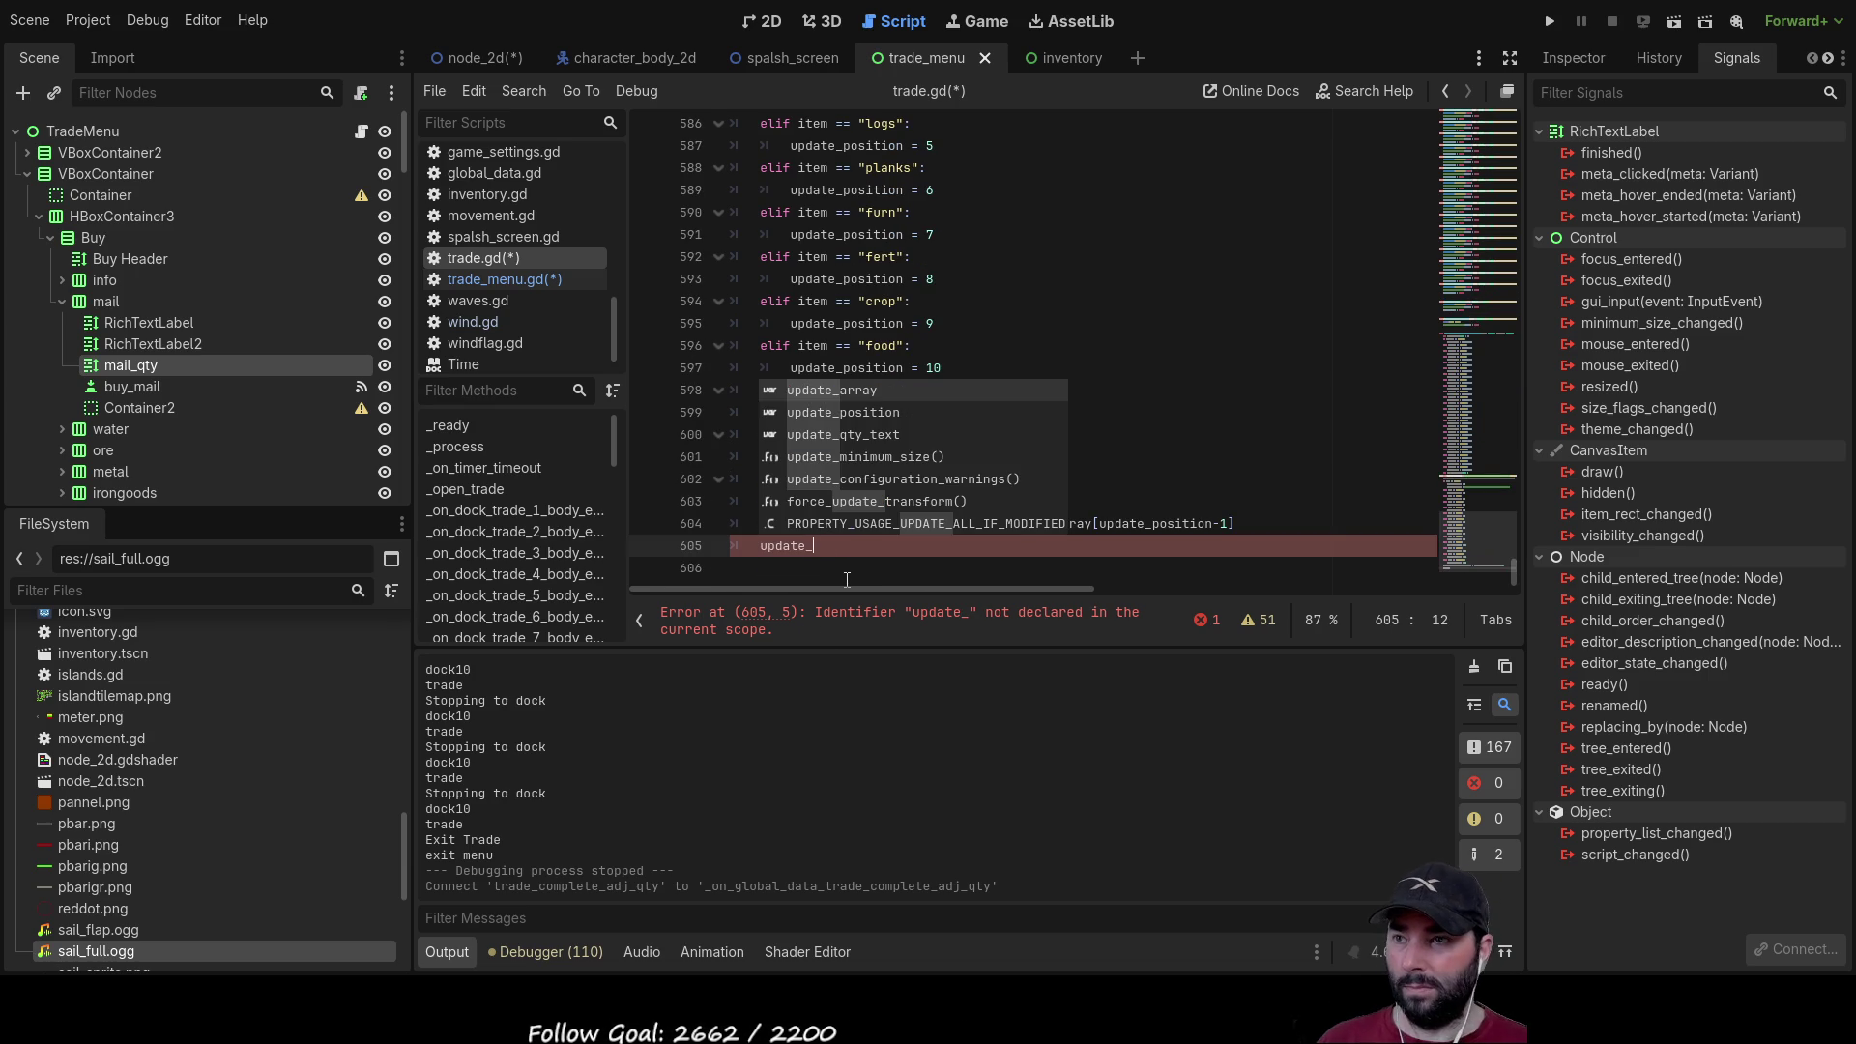
{"action": "key", "text": "Down"}
{"action": "key", "text": "Down"}
{"action": "key", "text": "Return"}
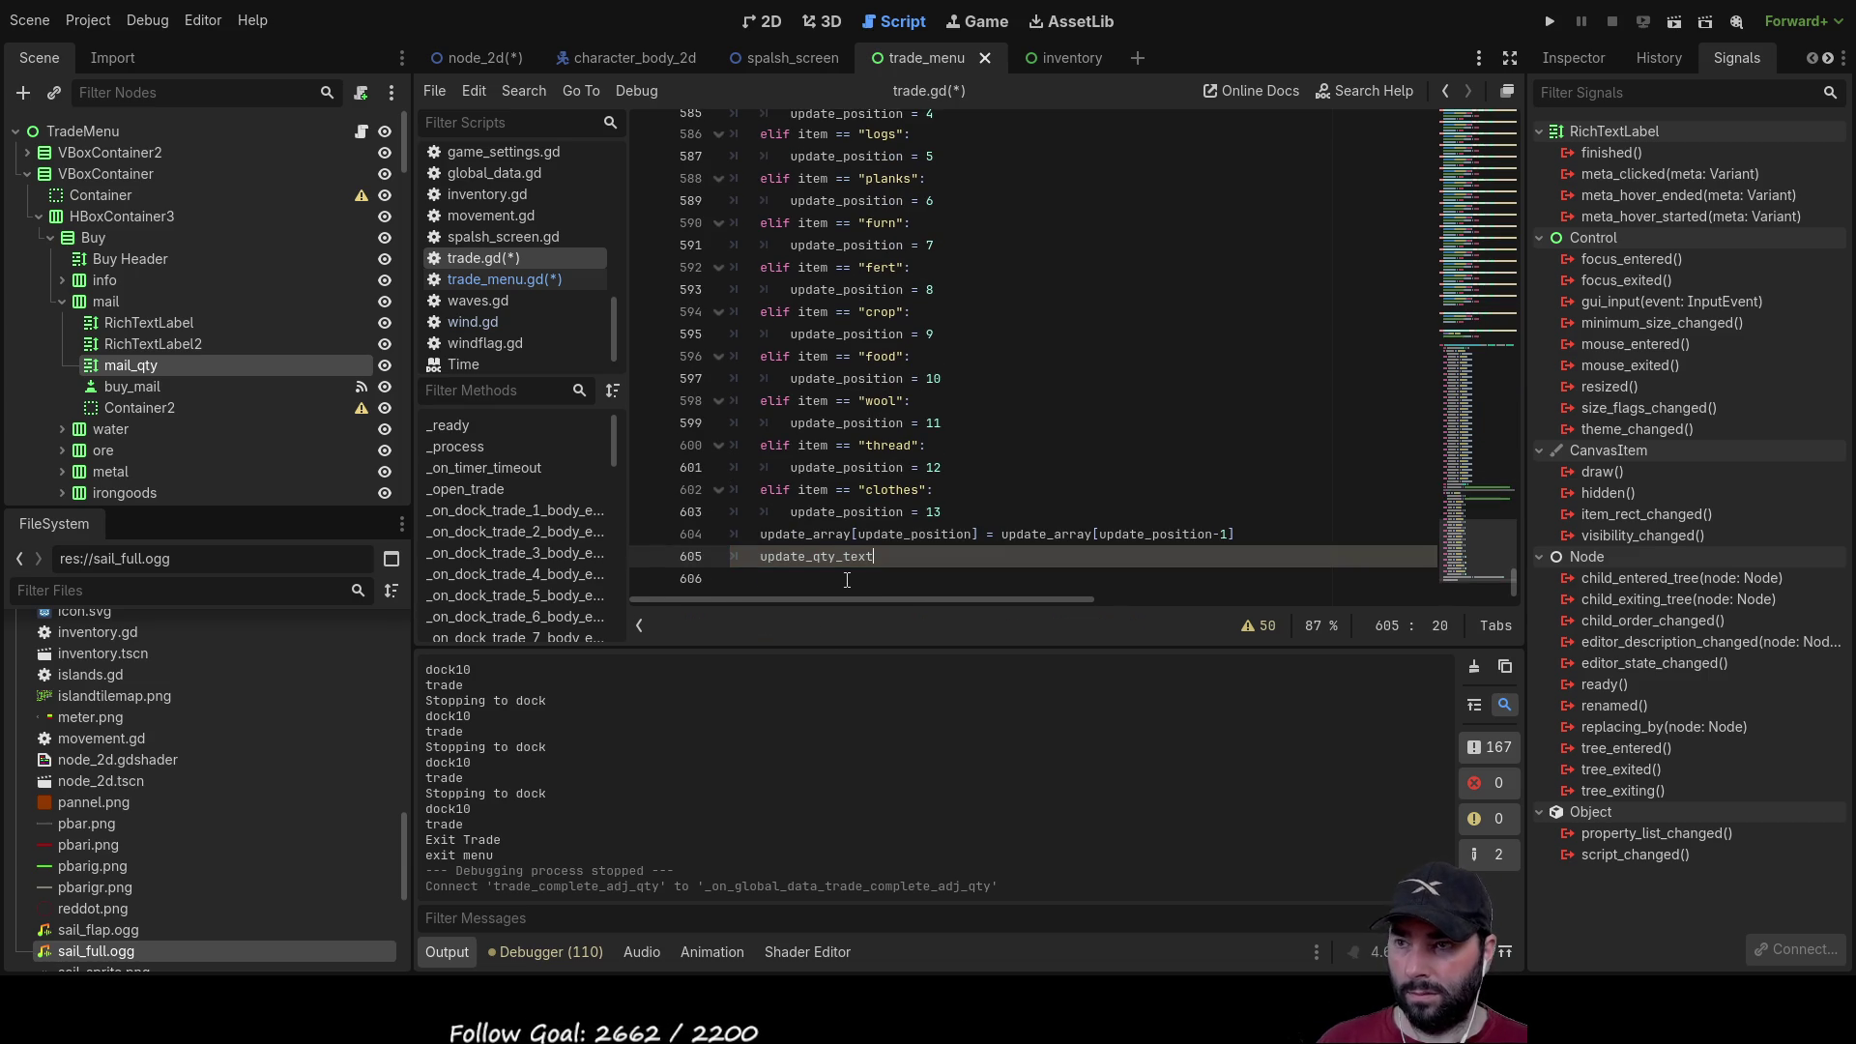
{"action": "type", "text": ".text"}
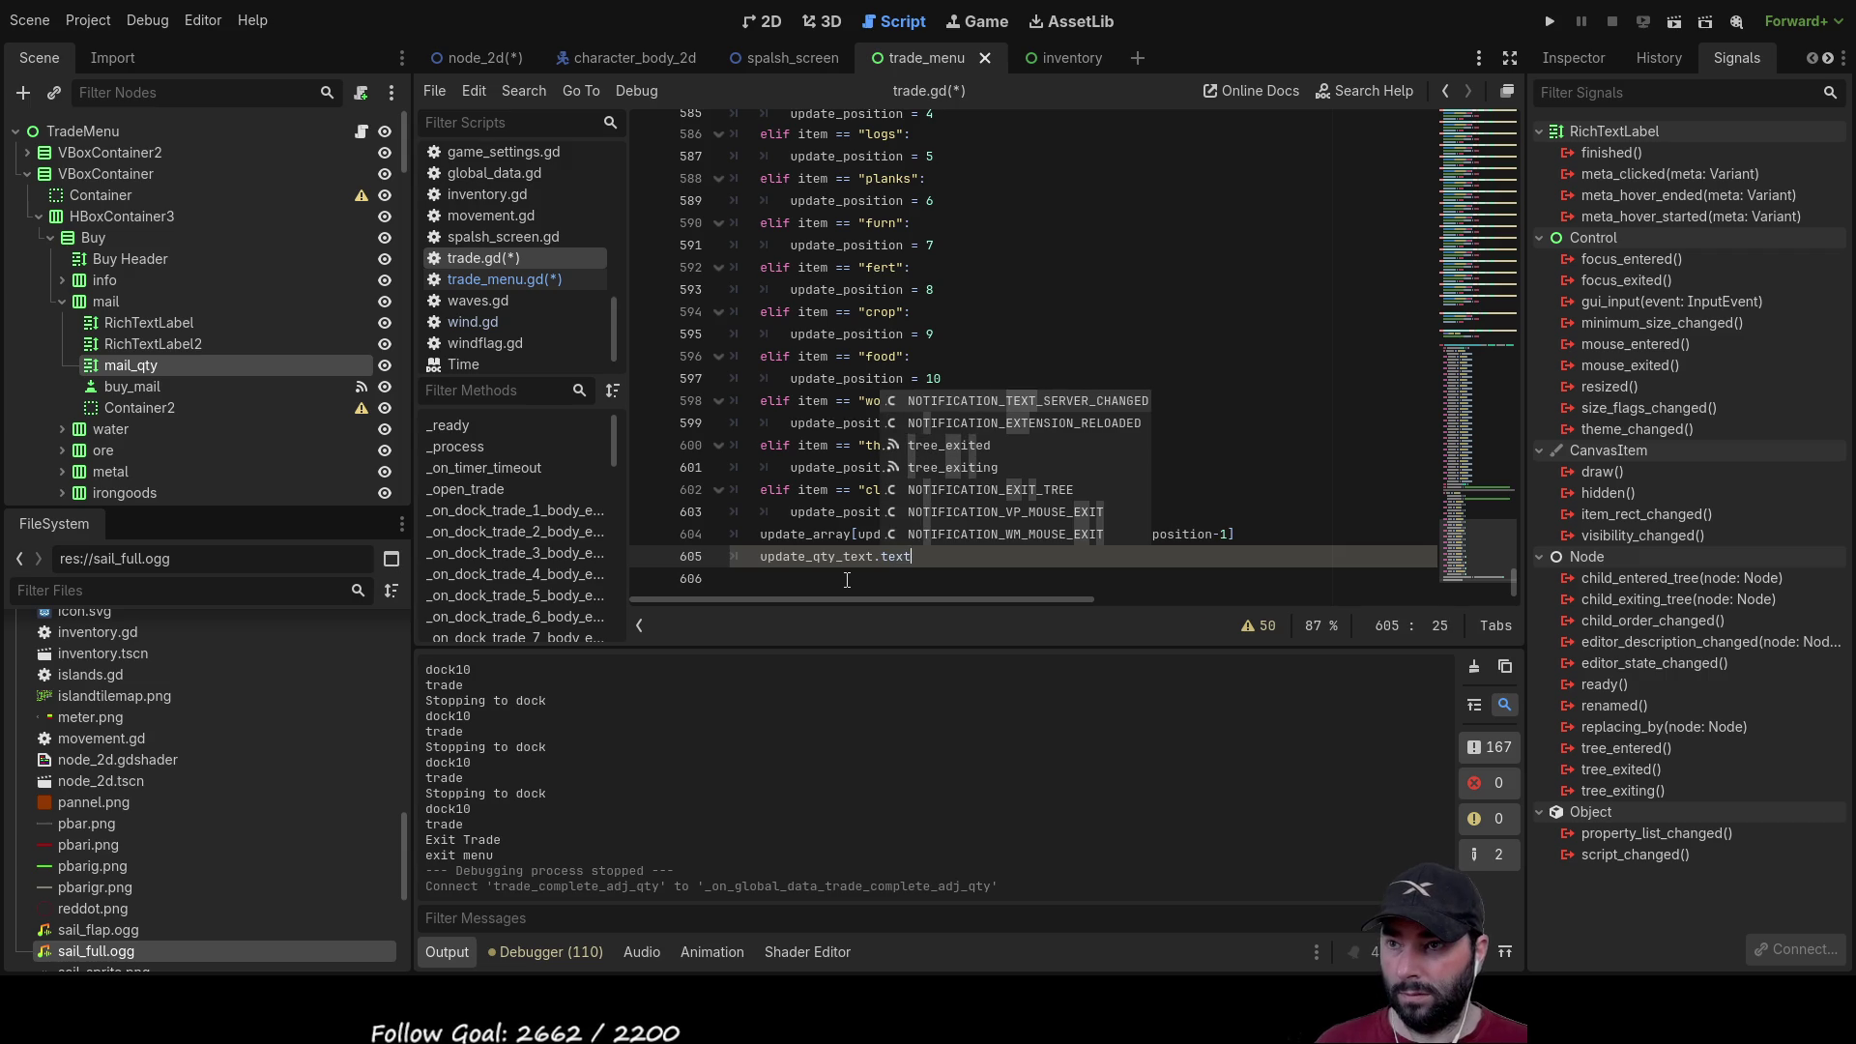
{"action": "left_click", "coordinate": [847, 580]}
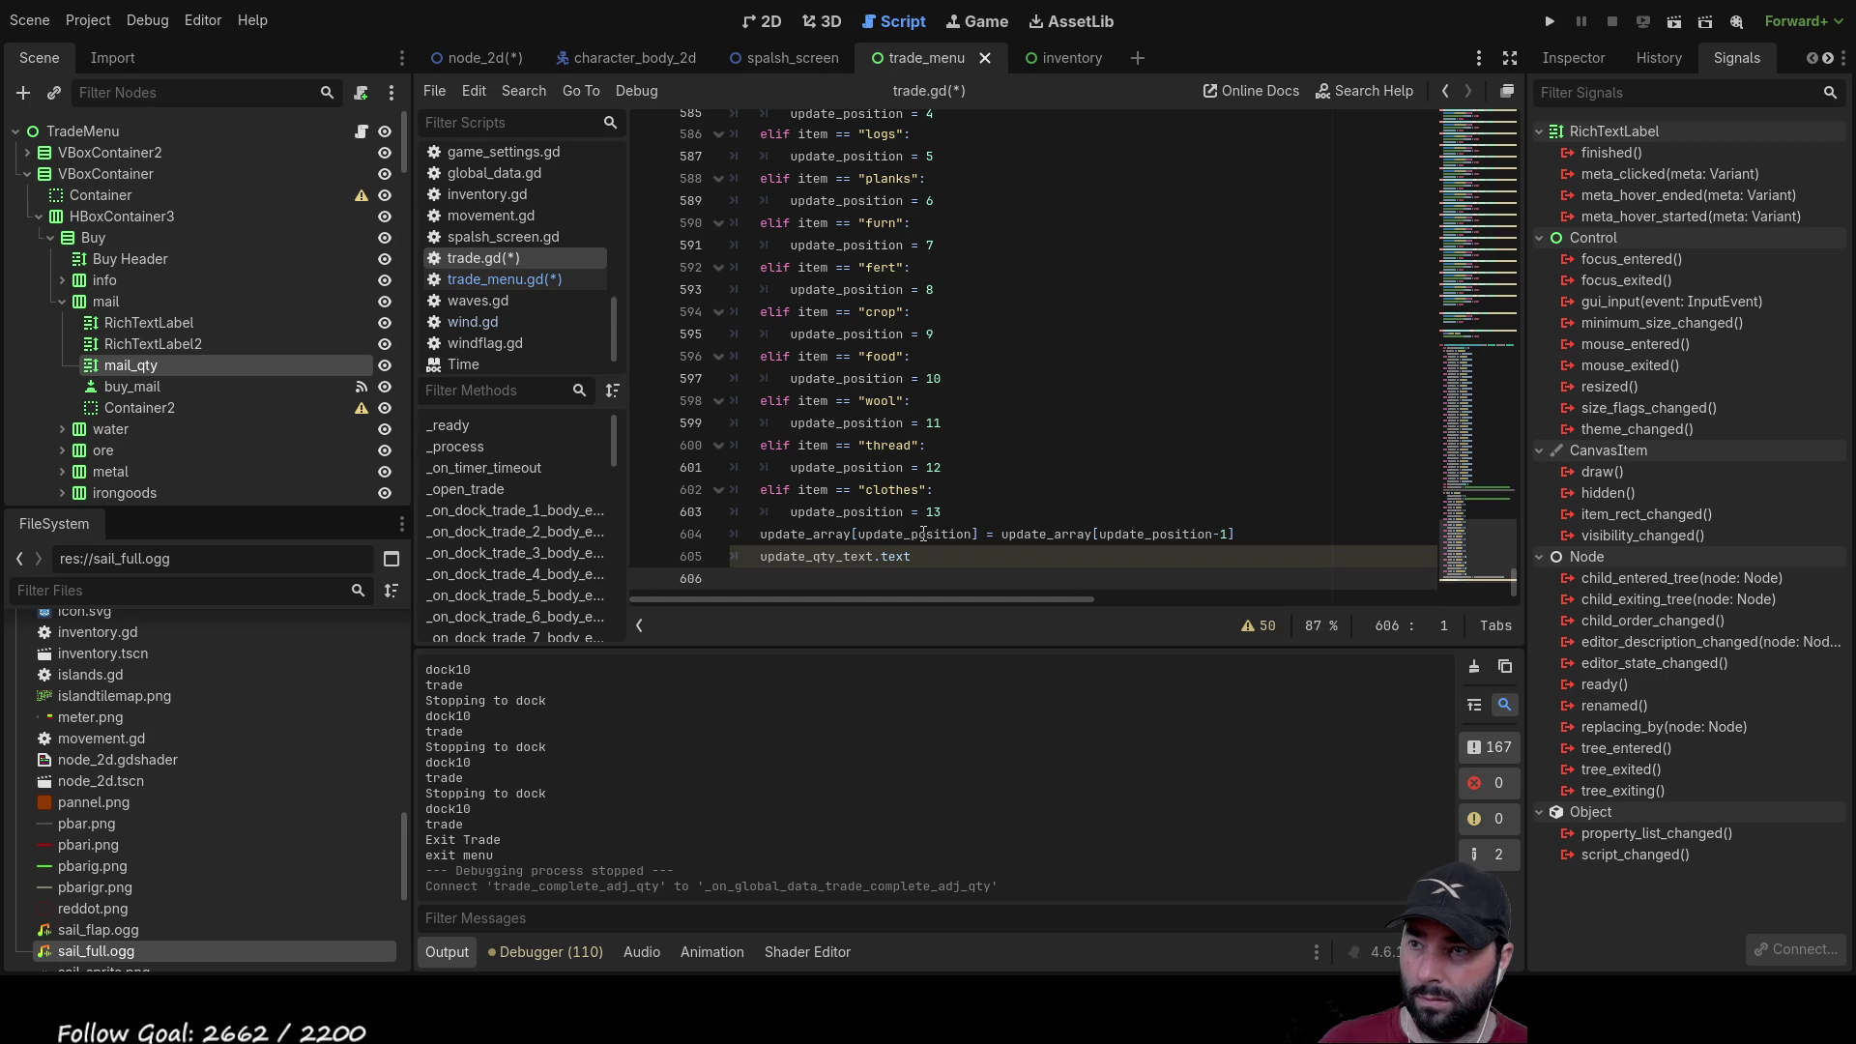
Step: Append = str(update_array[update_position]) to line 605 and highlight update_qty_text's uses
{"action": "left_click_drag", "start_coordinate": [764, 535], "coordinate": [979, 535]}
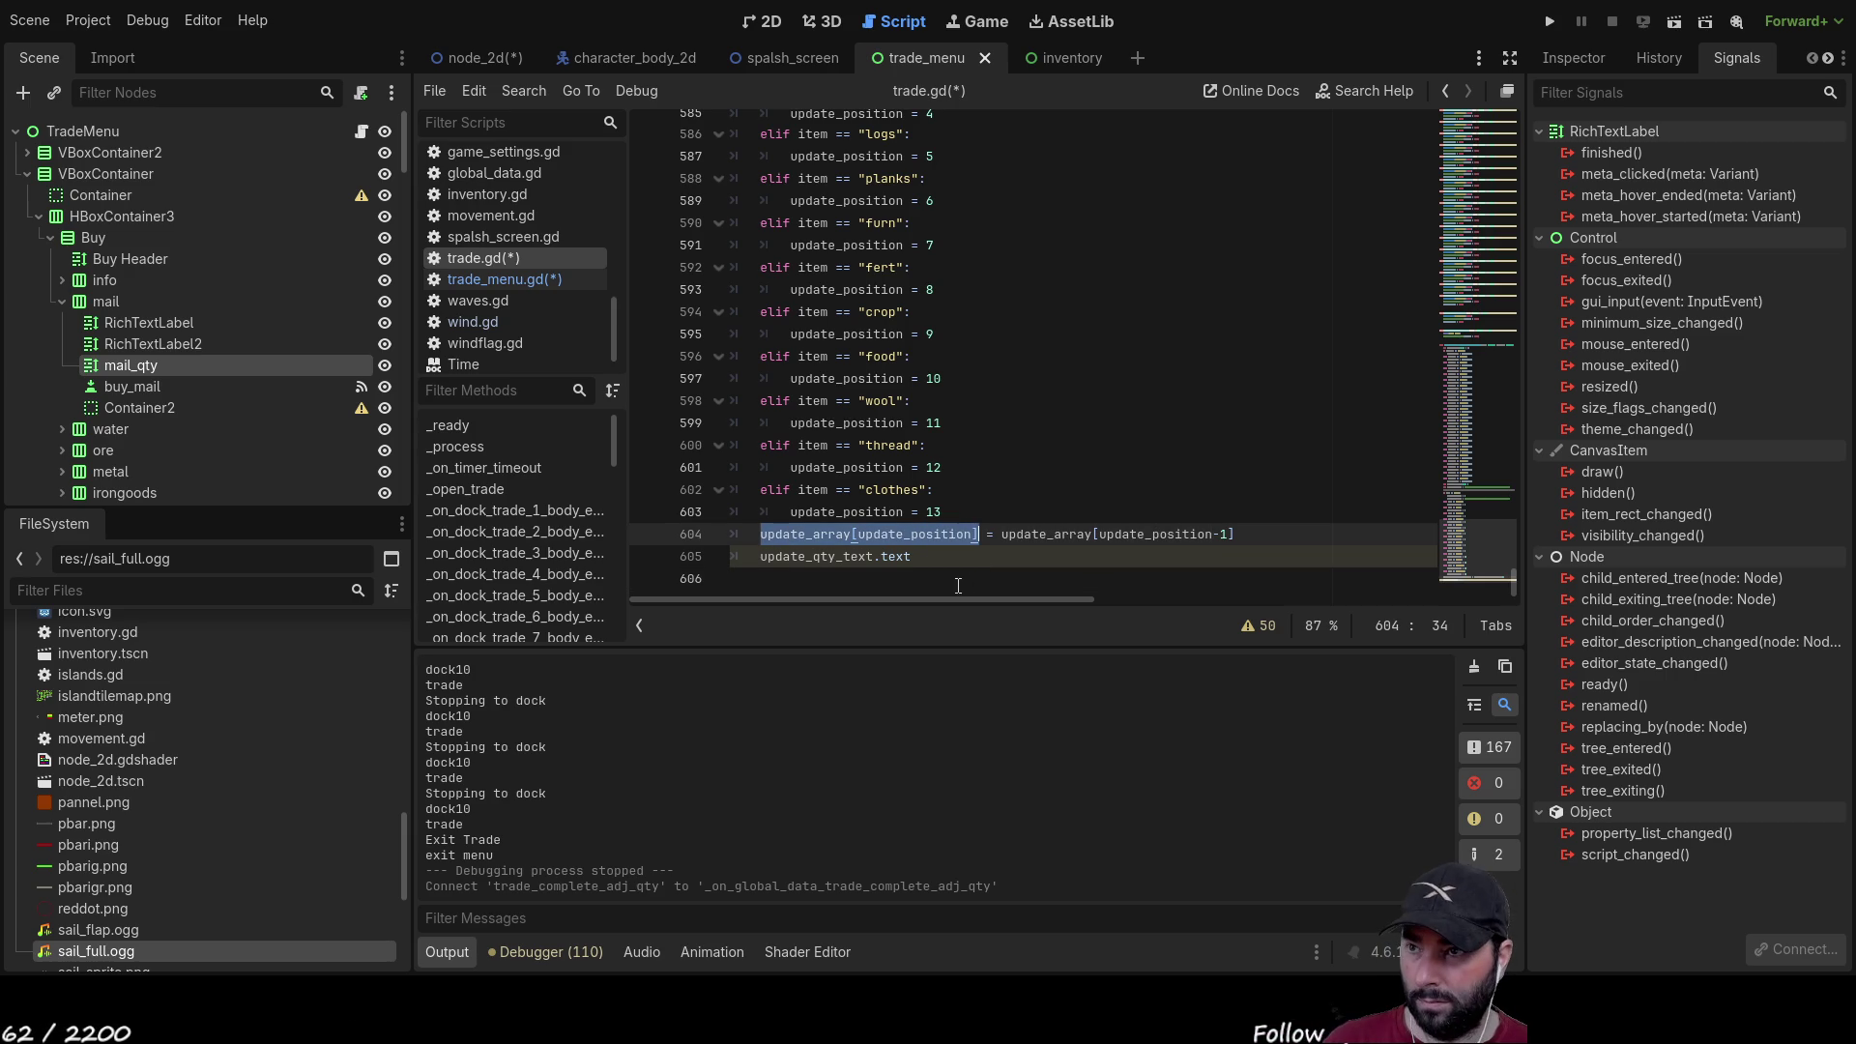
{"action": "left_click", "coordinate": [961, 559]}
{"action": "type", "text": "= update_array[update_pos"}
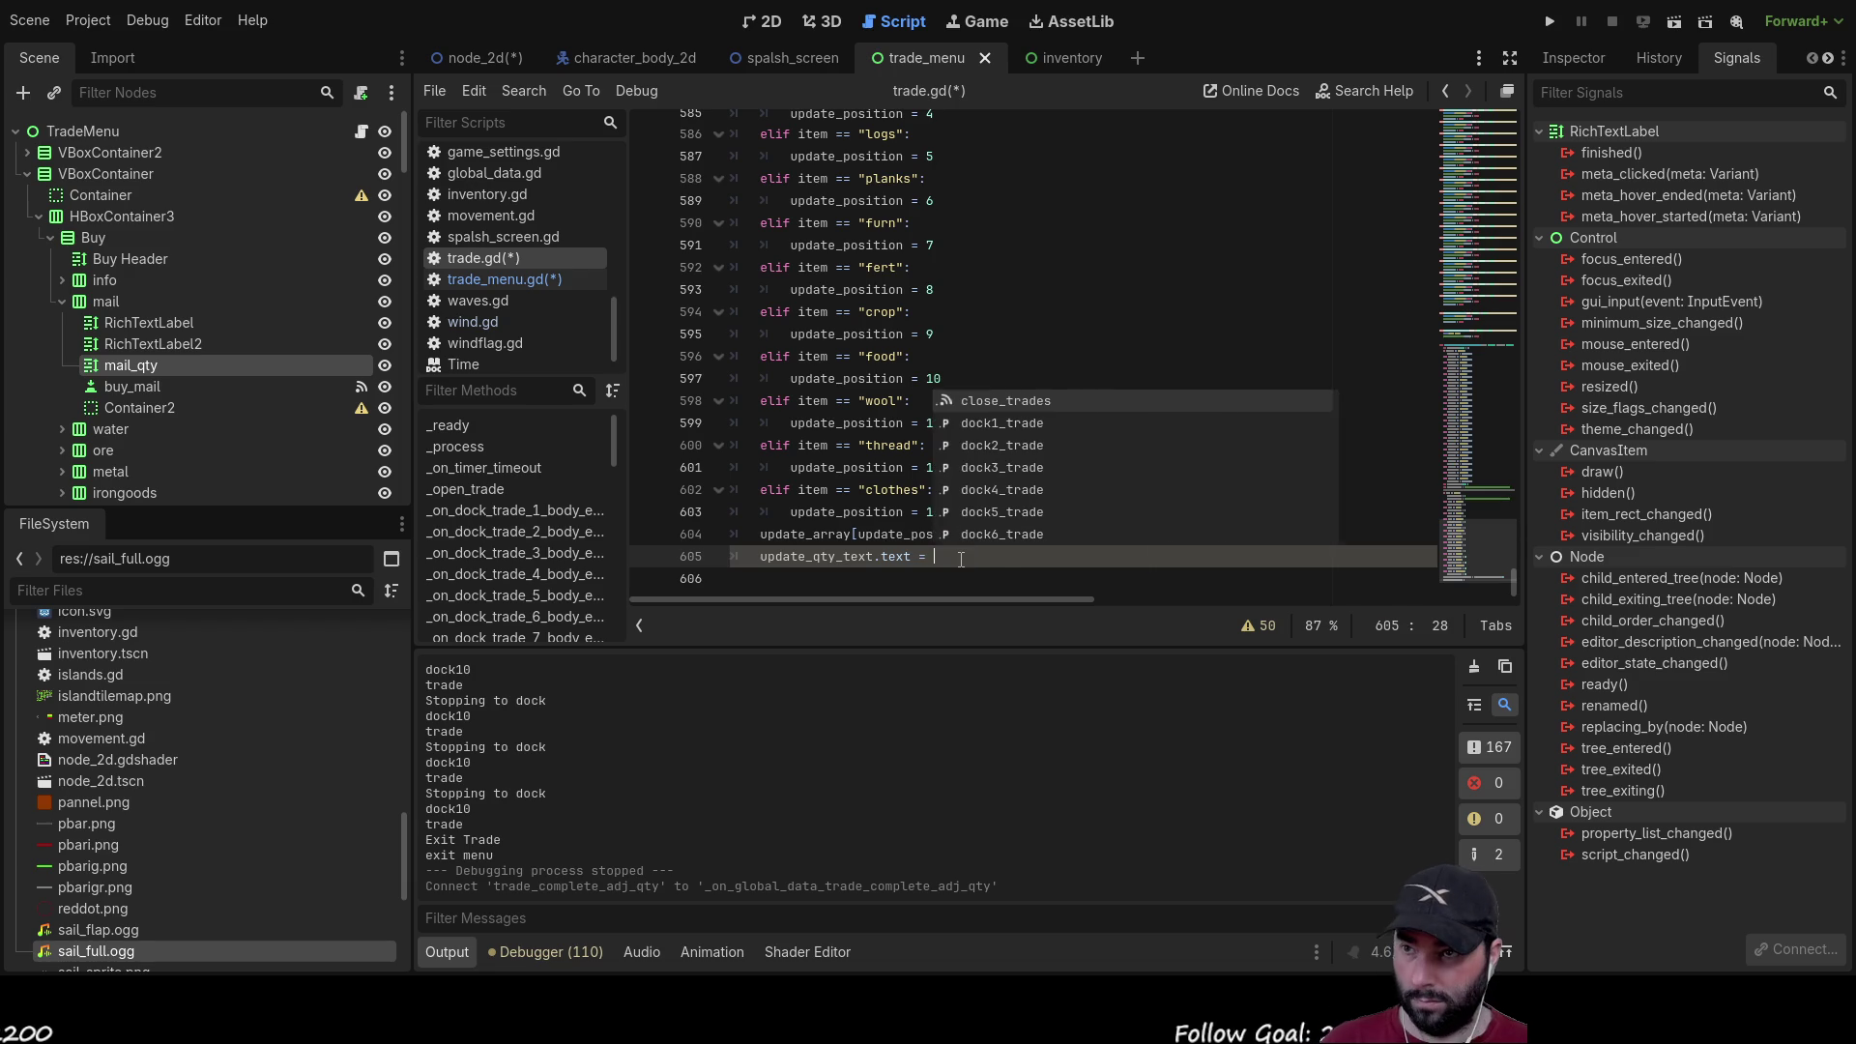
{"action": "key", "text": "Return"}
{"action": "key", "text": "ctrl+shift+Left"}
{"action": "key", "text": "ctrl+shift+Left"}
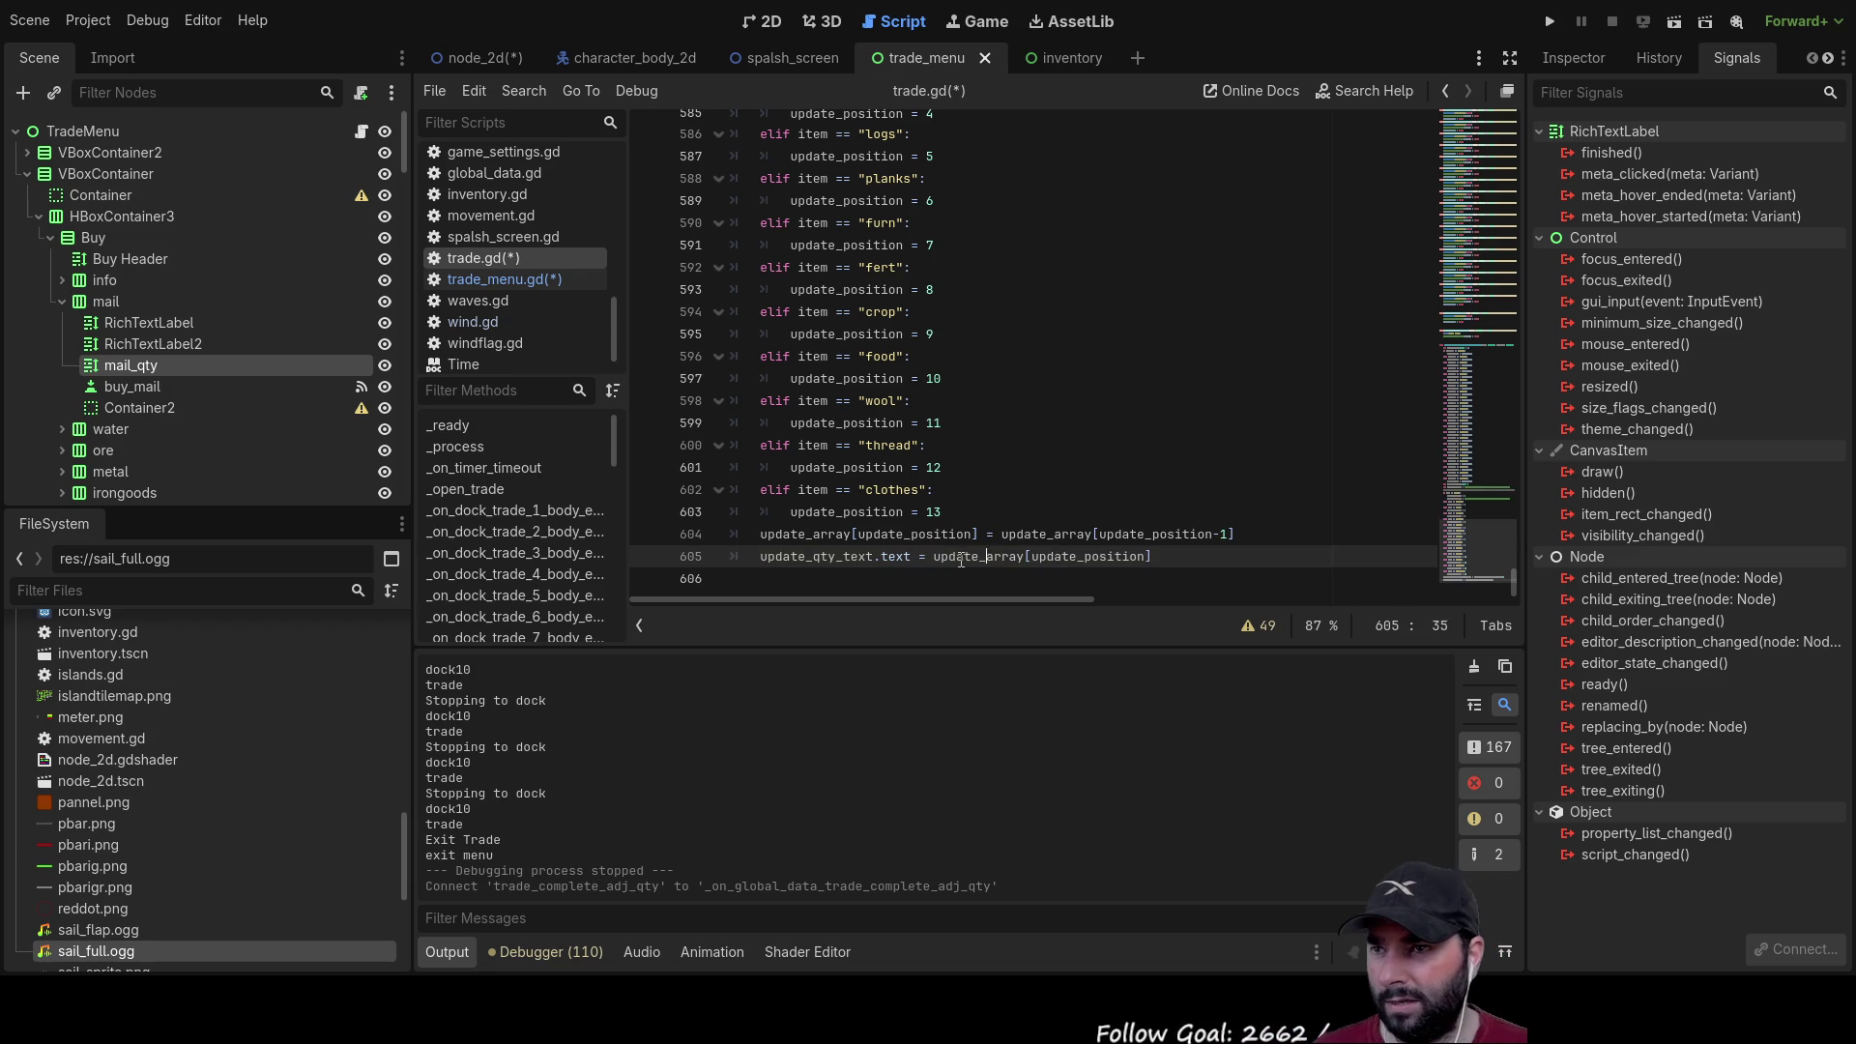
{"action": "type", "text": "str("}
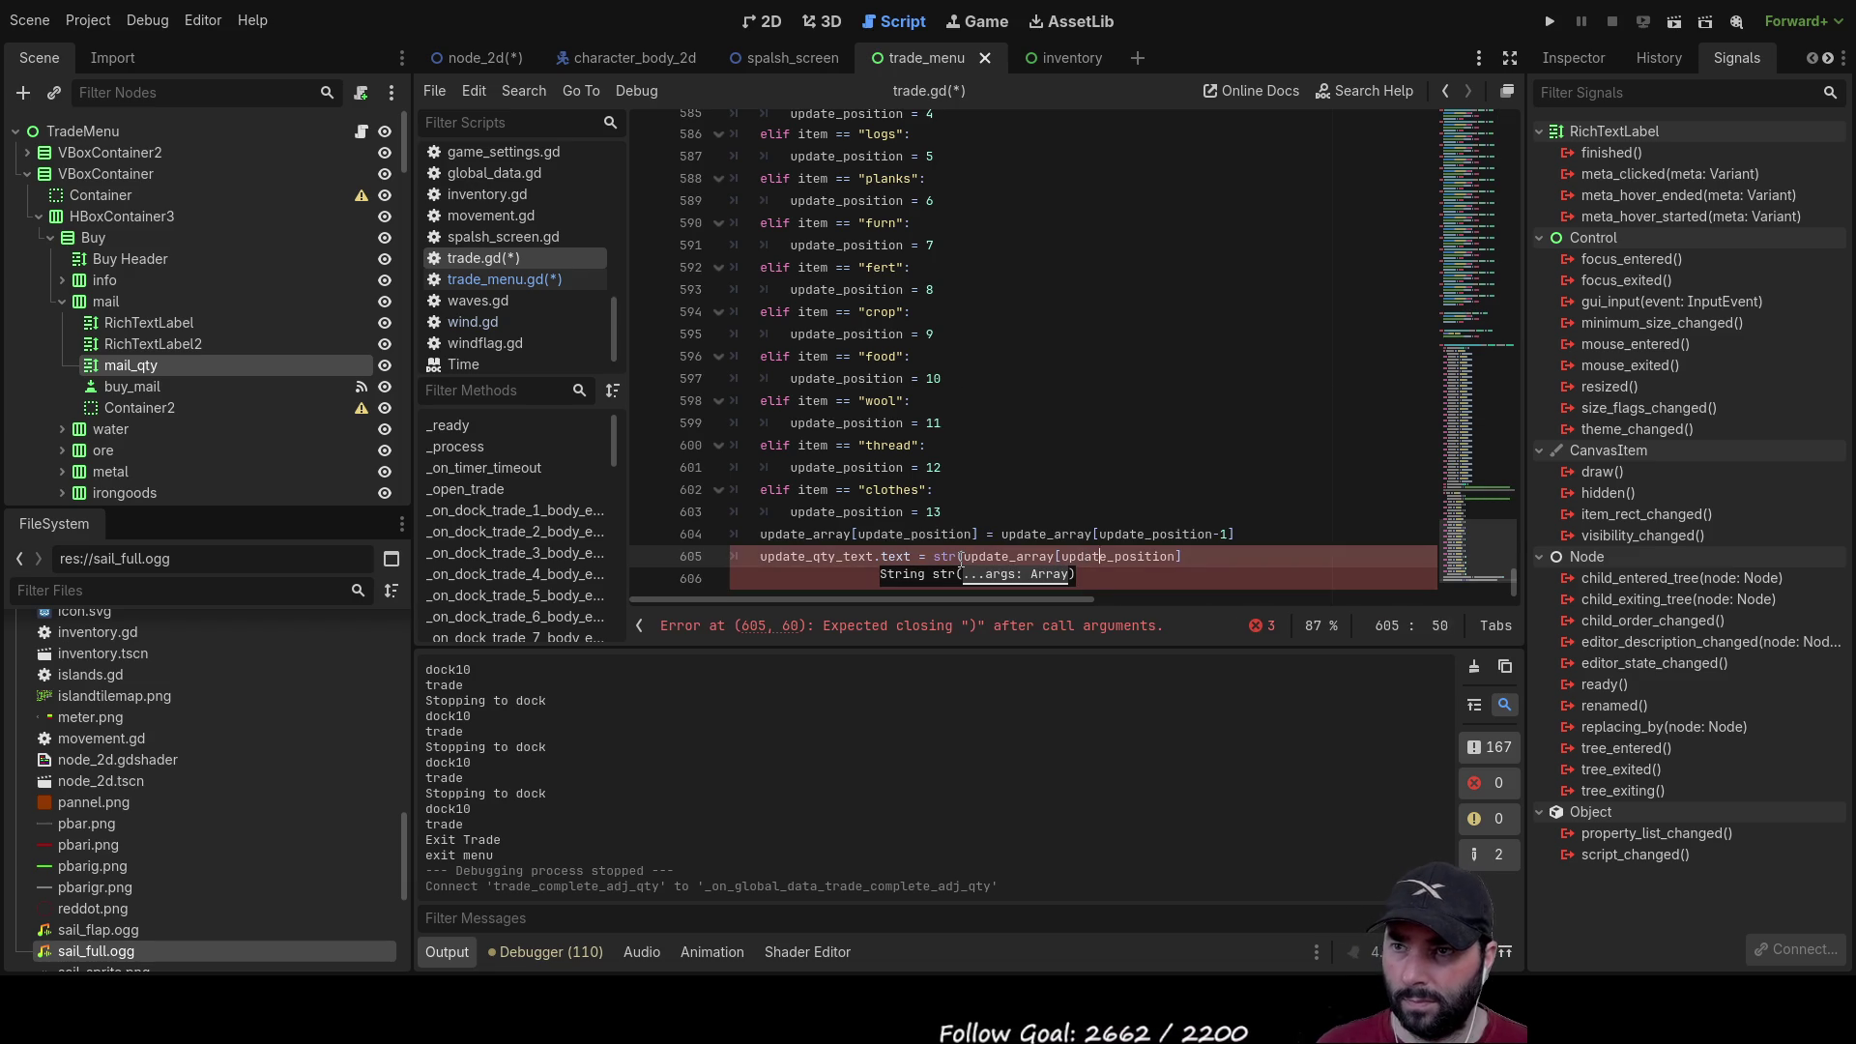
{"action": "key", "text": "End"}
{"action": "type", "text": ")"}
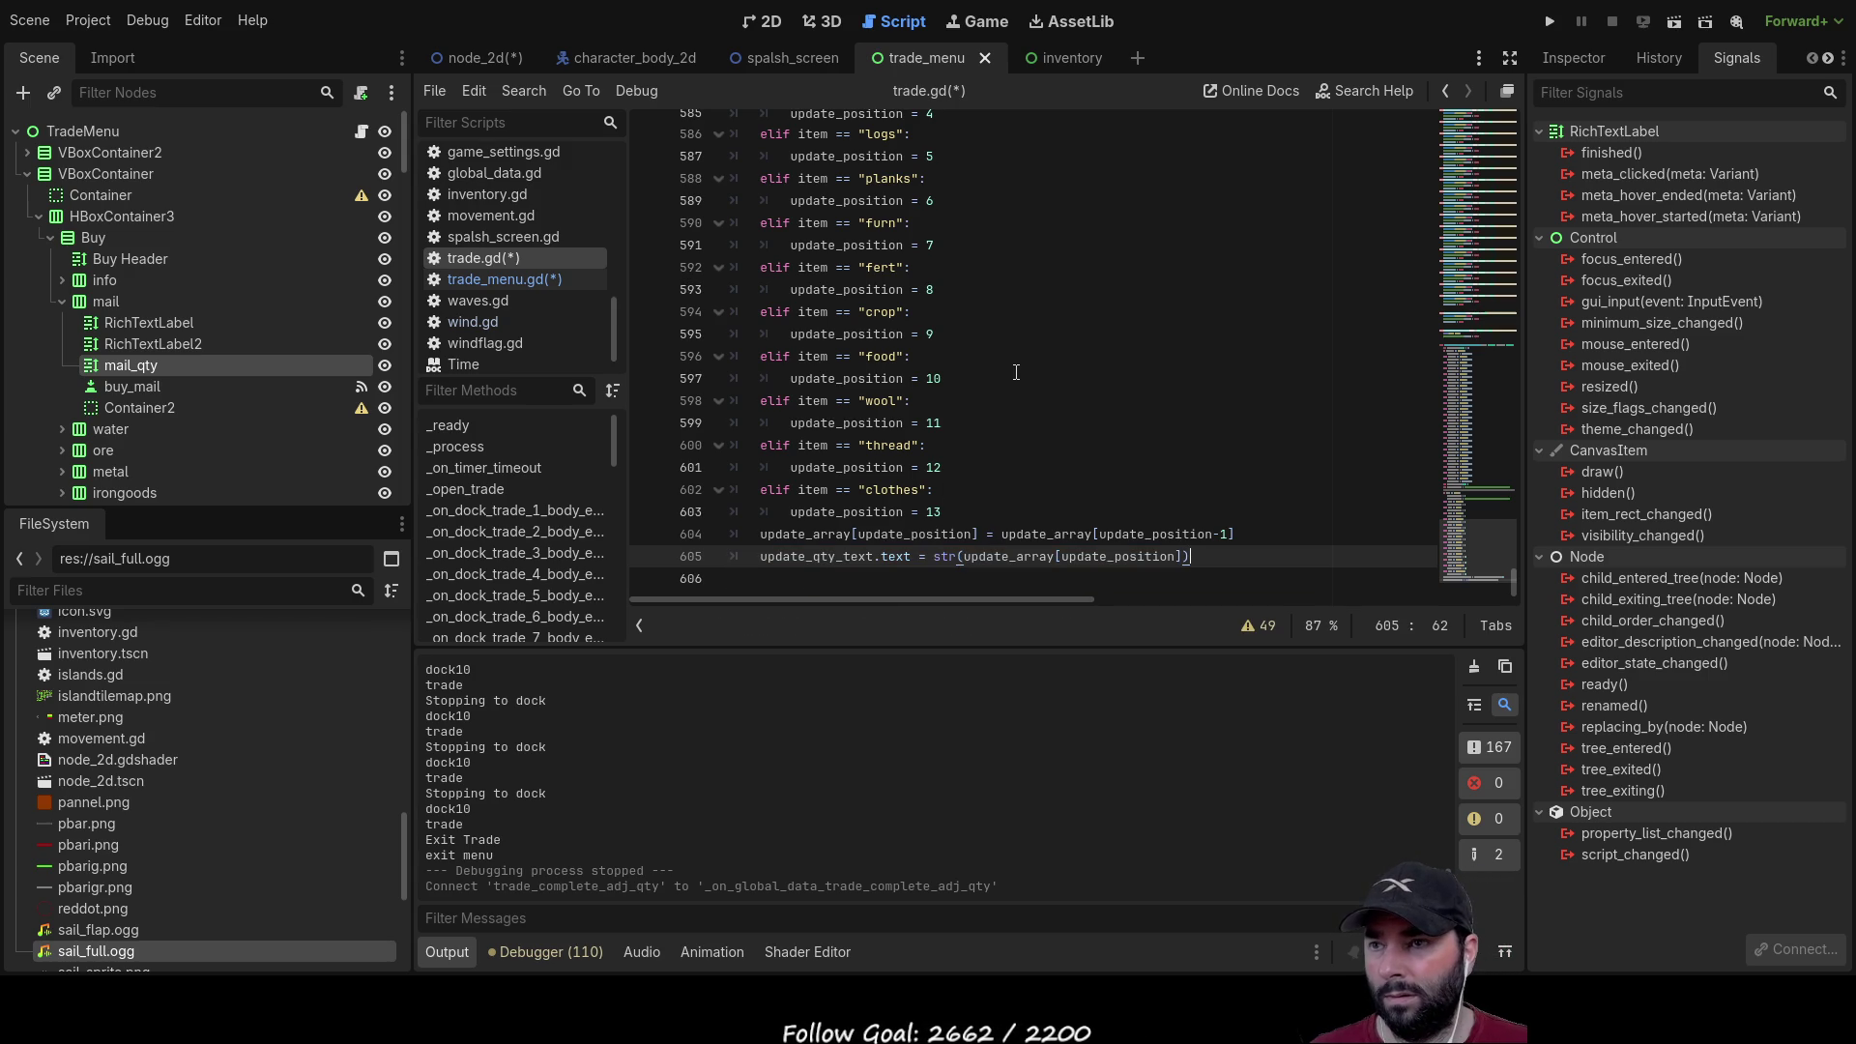
{"action": "double_click", "coordinate": [831, 555]}
{"action": "scroll", "coordinate": [998, 456], "scroll_direction": "up", "scroll_amount": 7}
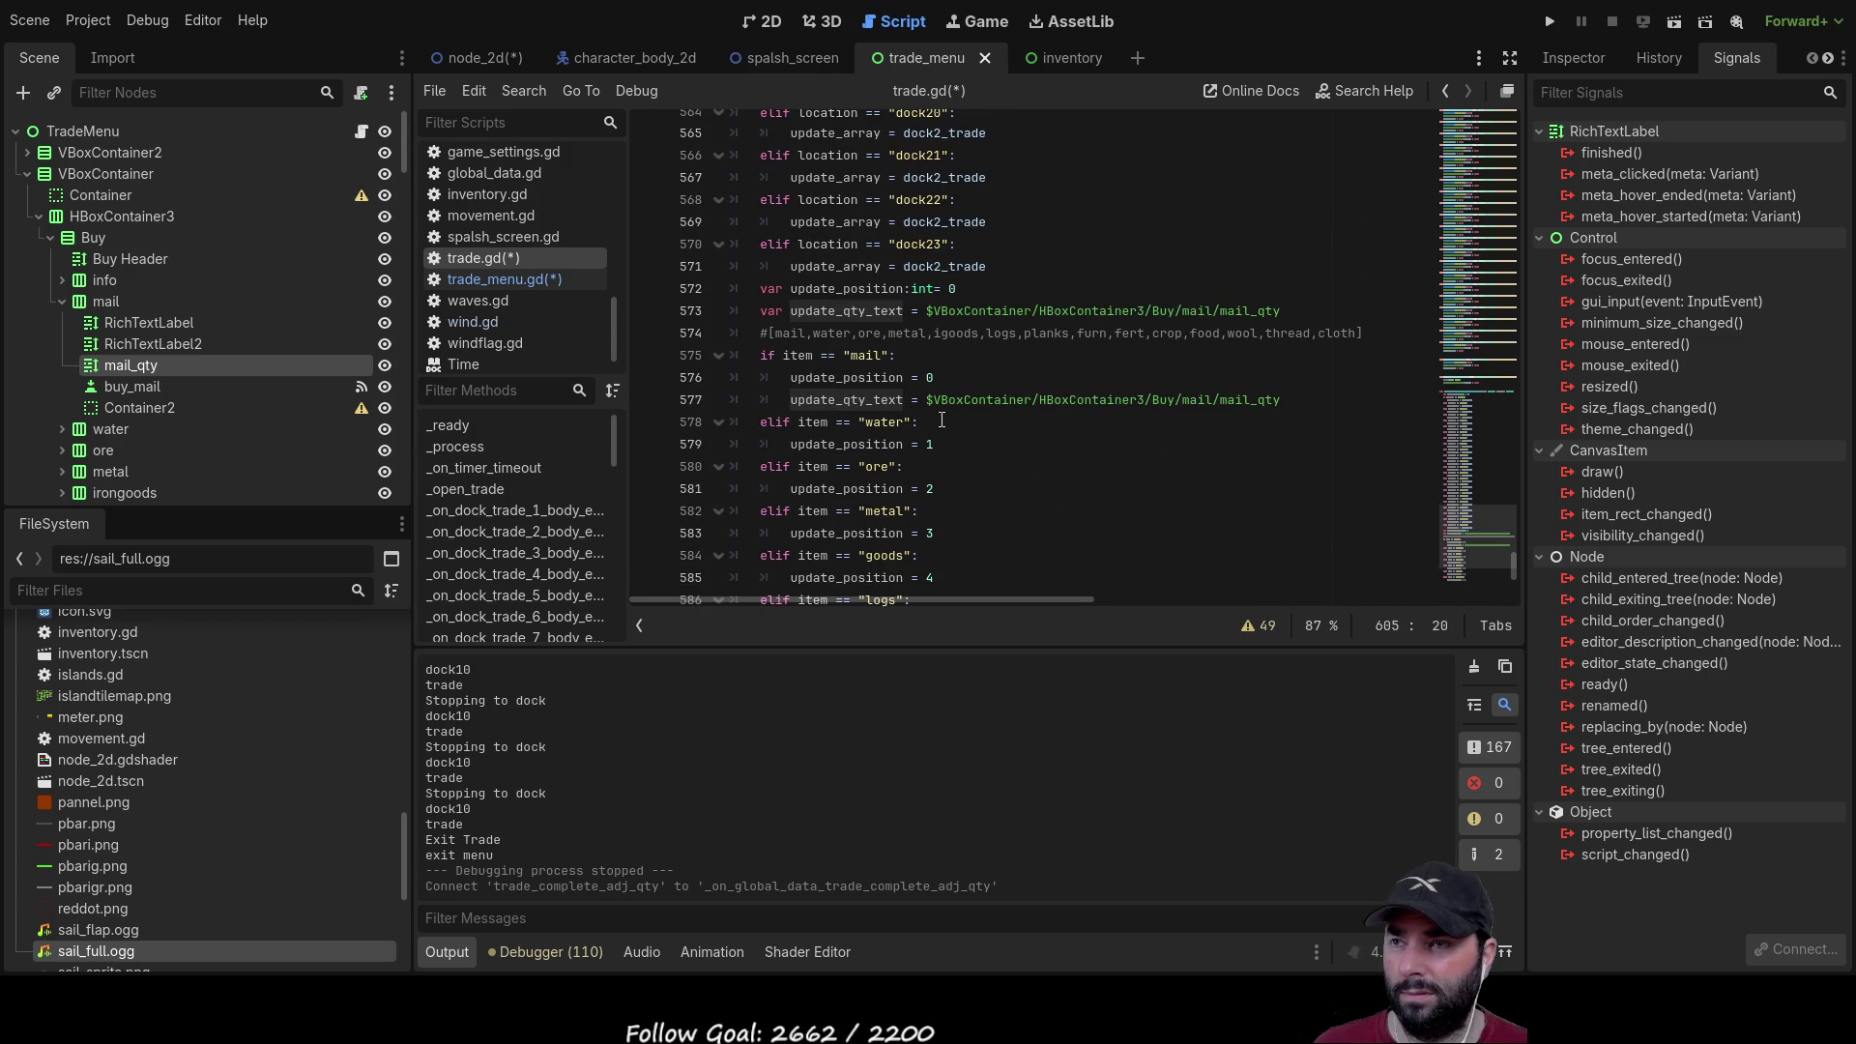
Step: Insert TradeMenu/ after the $ on line 577 and run the game to its trade screen
{"action": "left_click", "coordinate": [926, 399]}
{"action": "key", "text": "Right"}
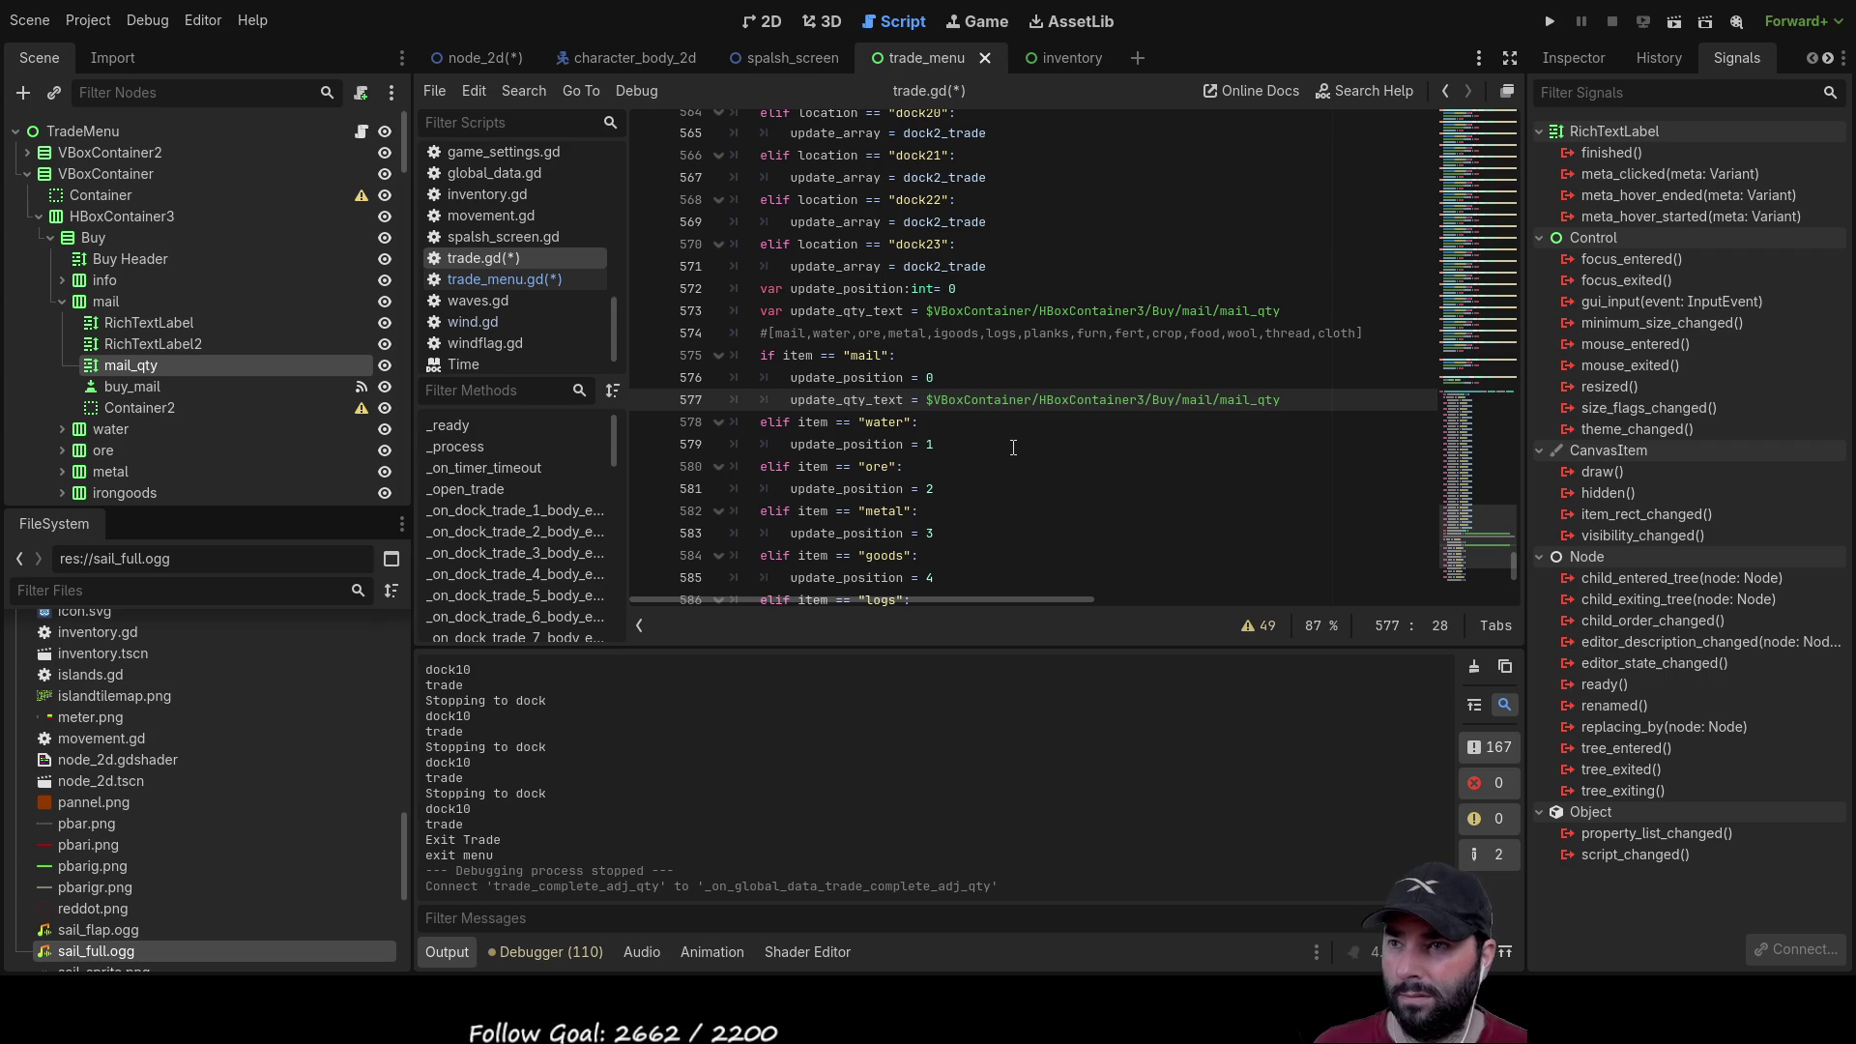
{"action": "type", "text": "Trade"}
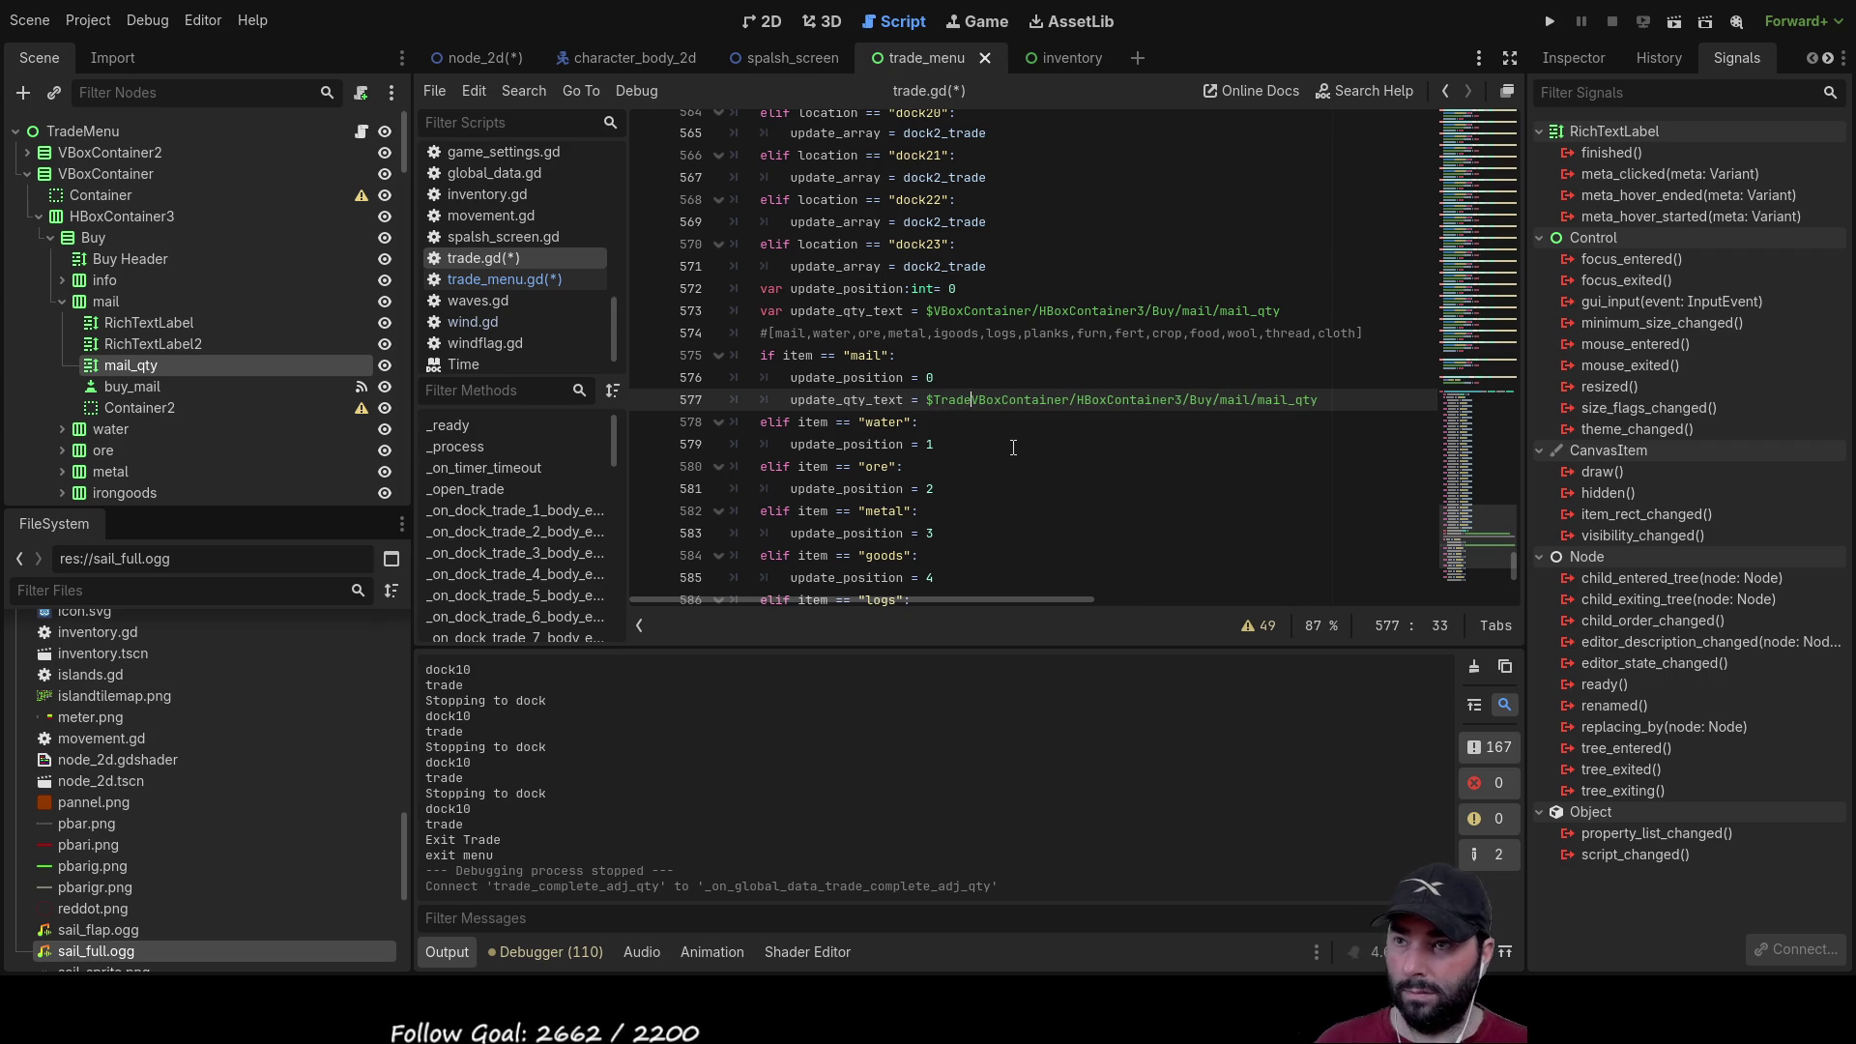
{"action": "type", "text": "Menu"}
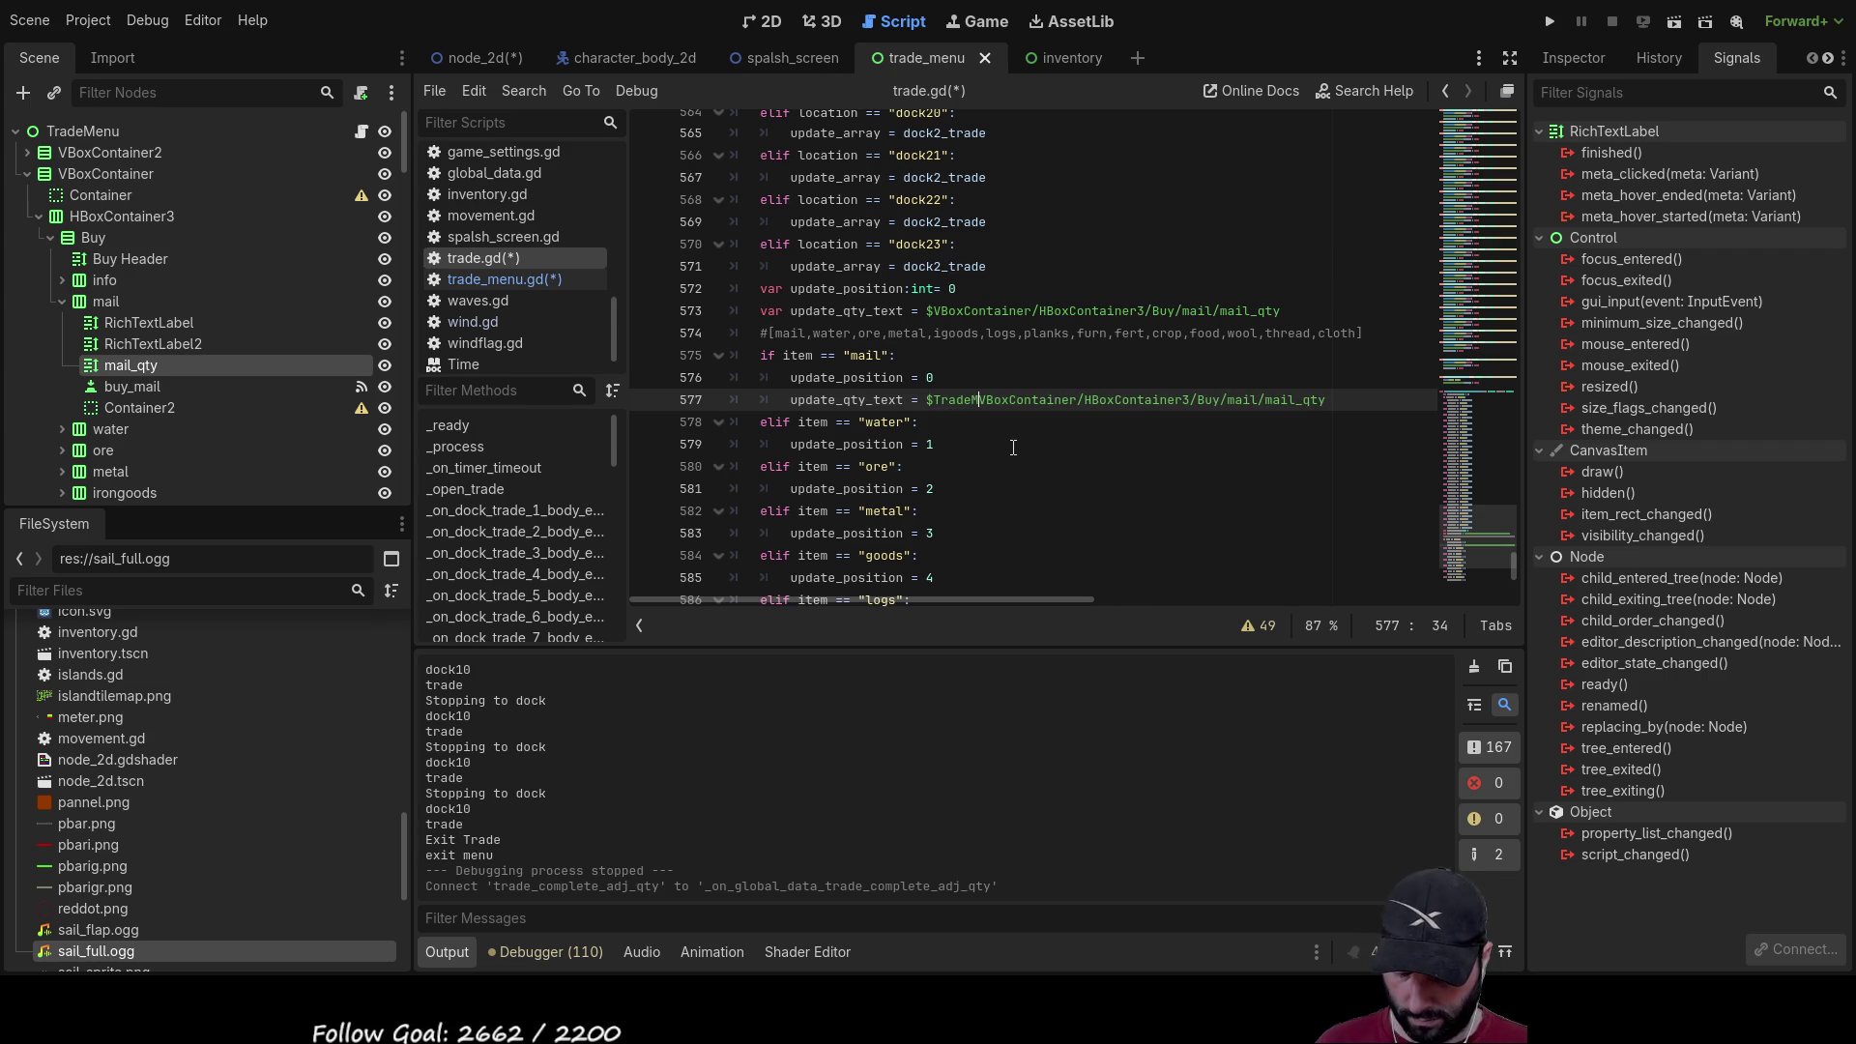
{"action": "type", "text": "/"}
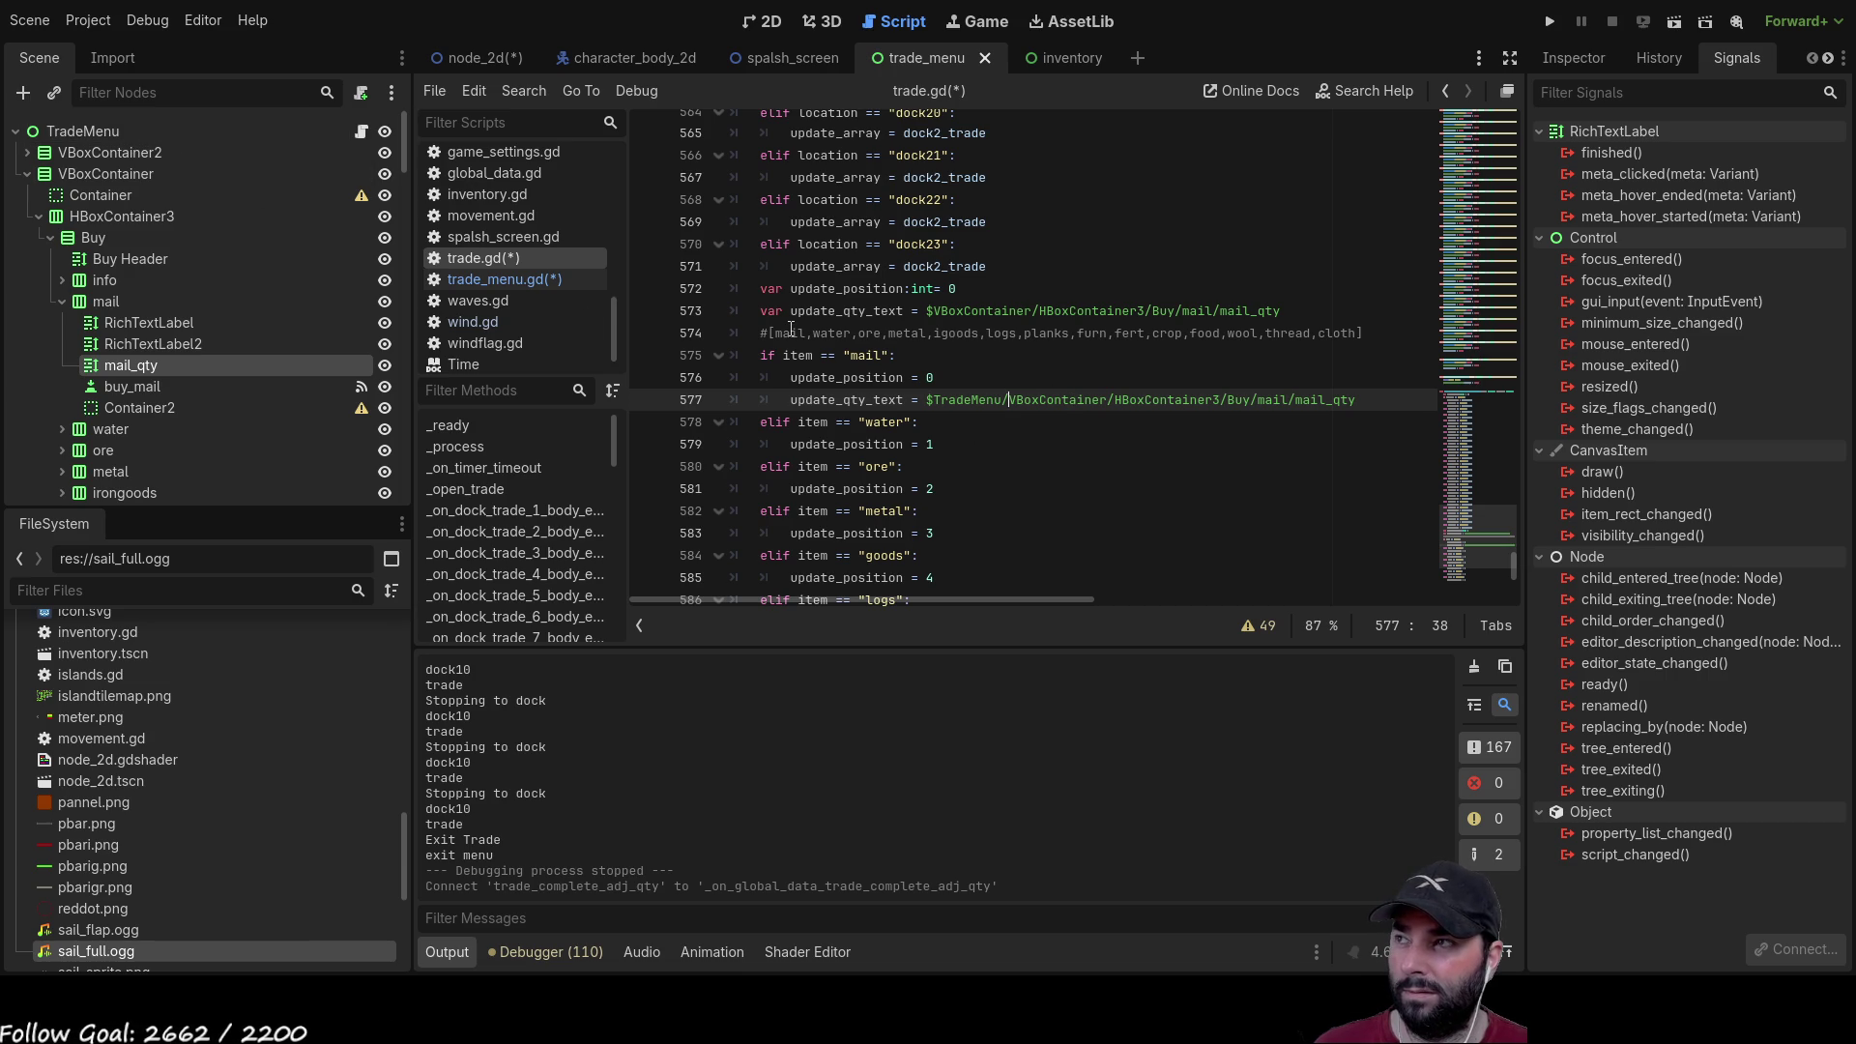
{"action": "mouse_move", "coordinate": [488, 60]}
{"action": "left_mouse_down"}
{"action": "mouse_move", "coordinate": [607, 67]}
{"action": "mouse_move", "coordinate": [445, 60]}
{"action": "left_mouse_up"}
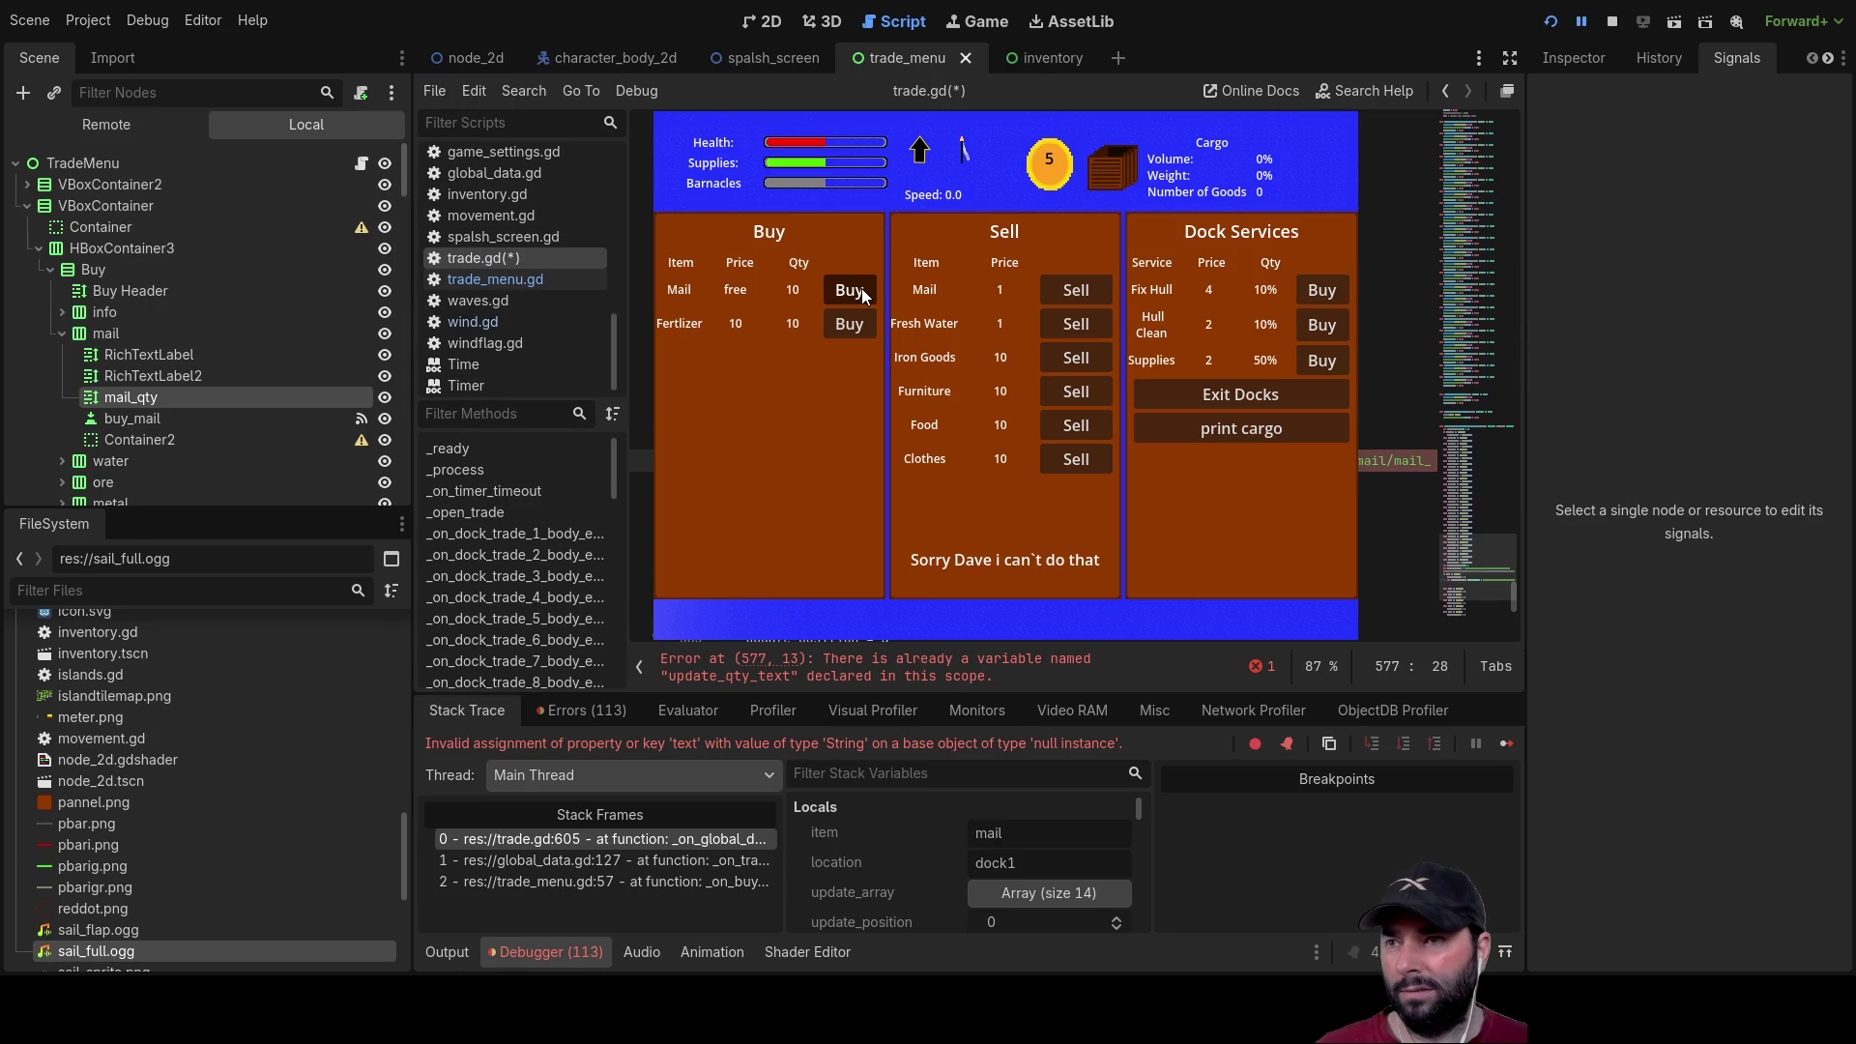
Step: Compare the line 577 mail_qty assignment against the update_qty_text declaration on line 573
{"action": "left_click_drag", "start_coordinate": [905, 637], "coordinate": [837, 636]}
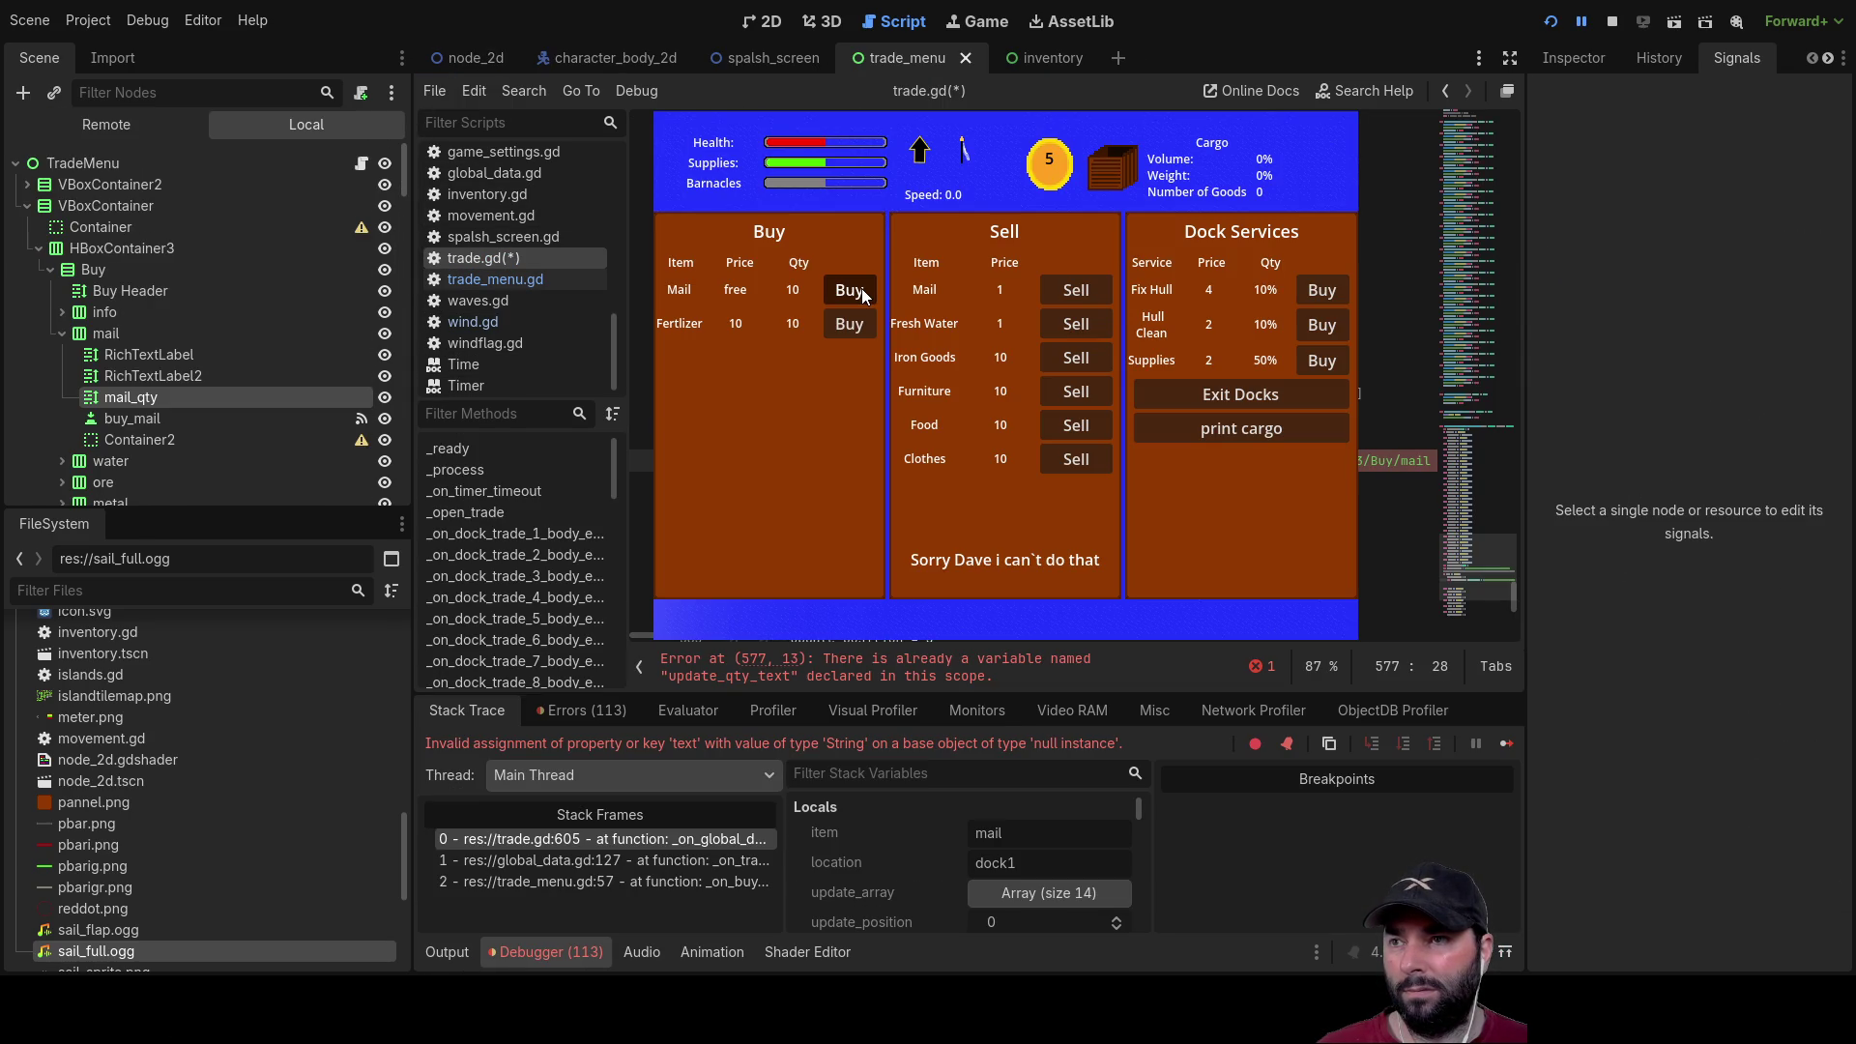
{"action": "key", "text": "Down"}
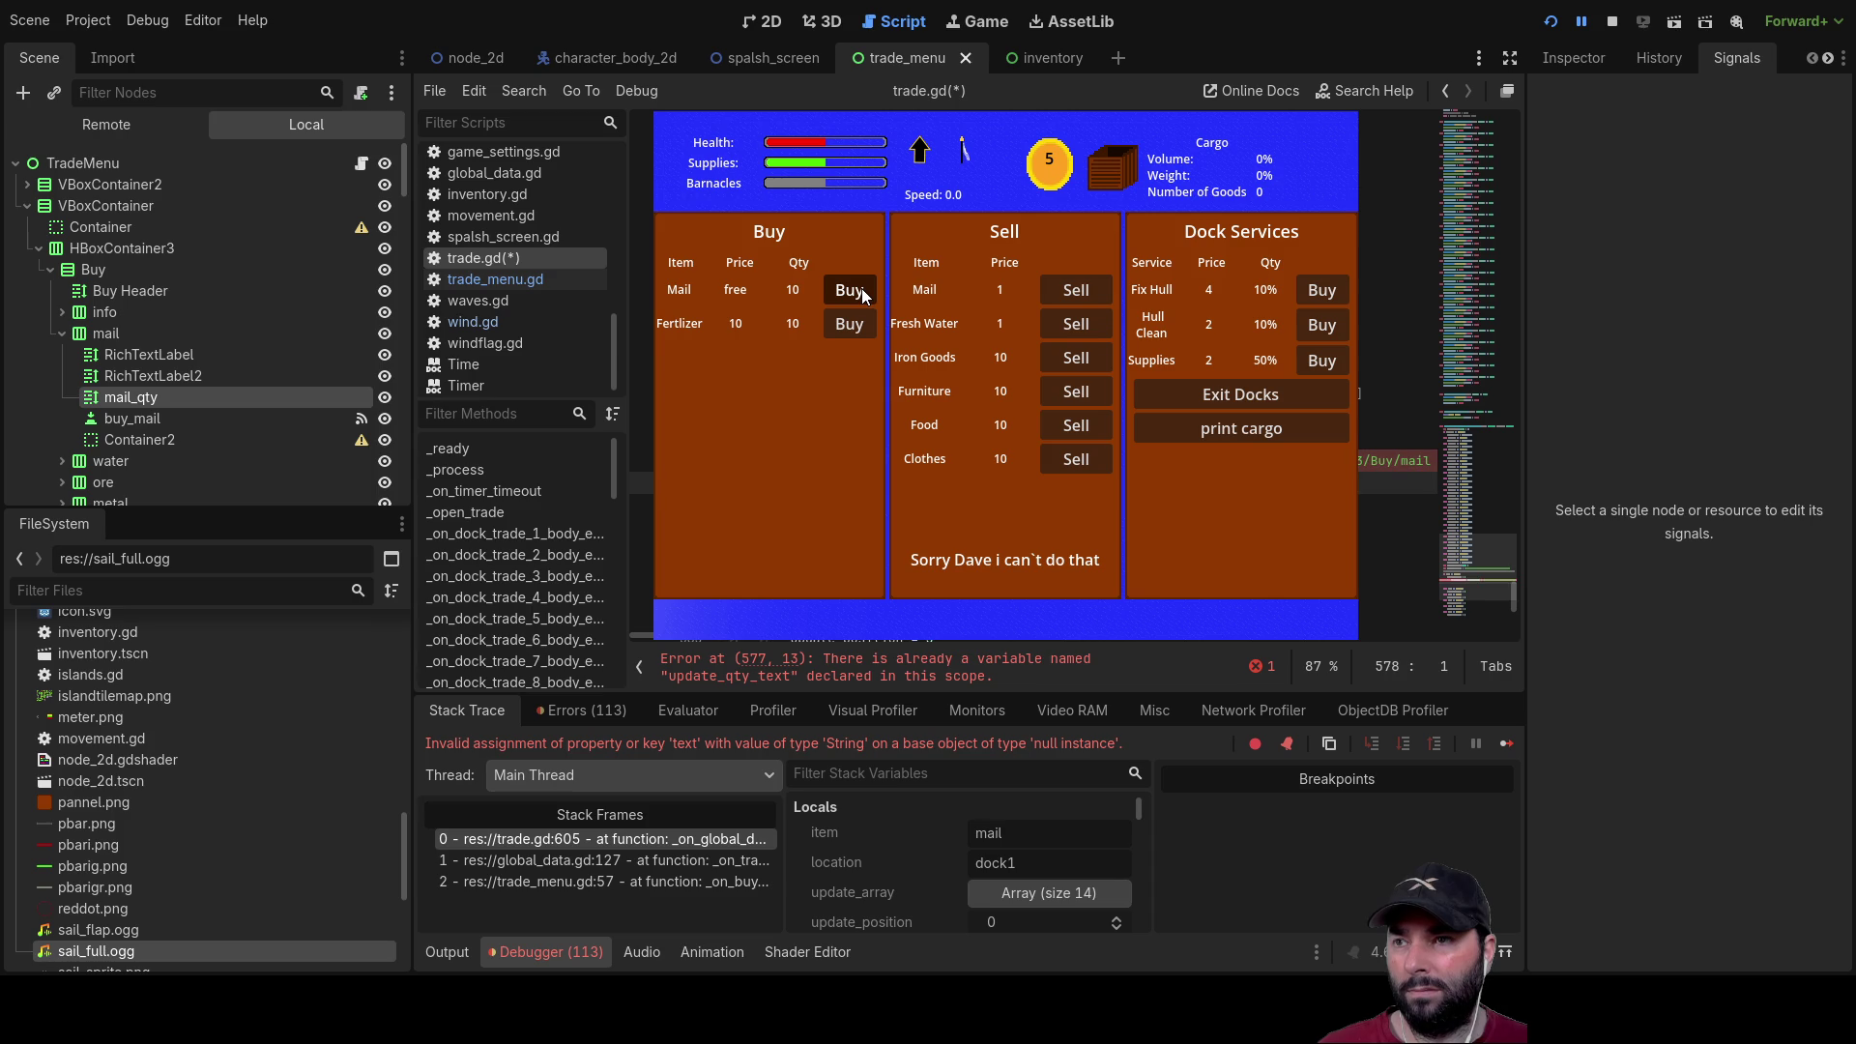
{"action": "key", "text": "Up"}
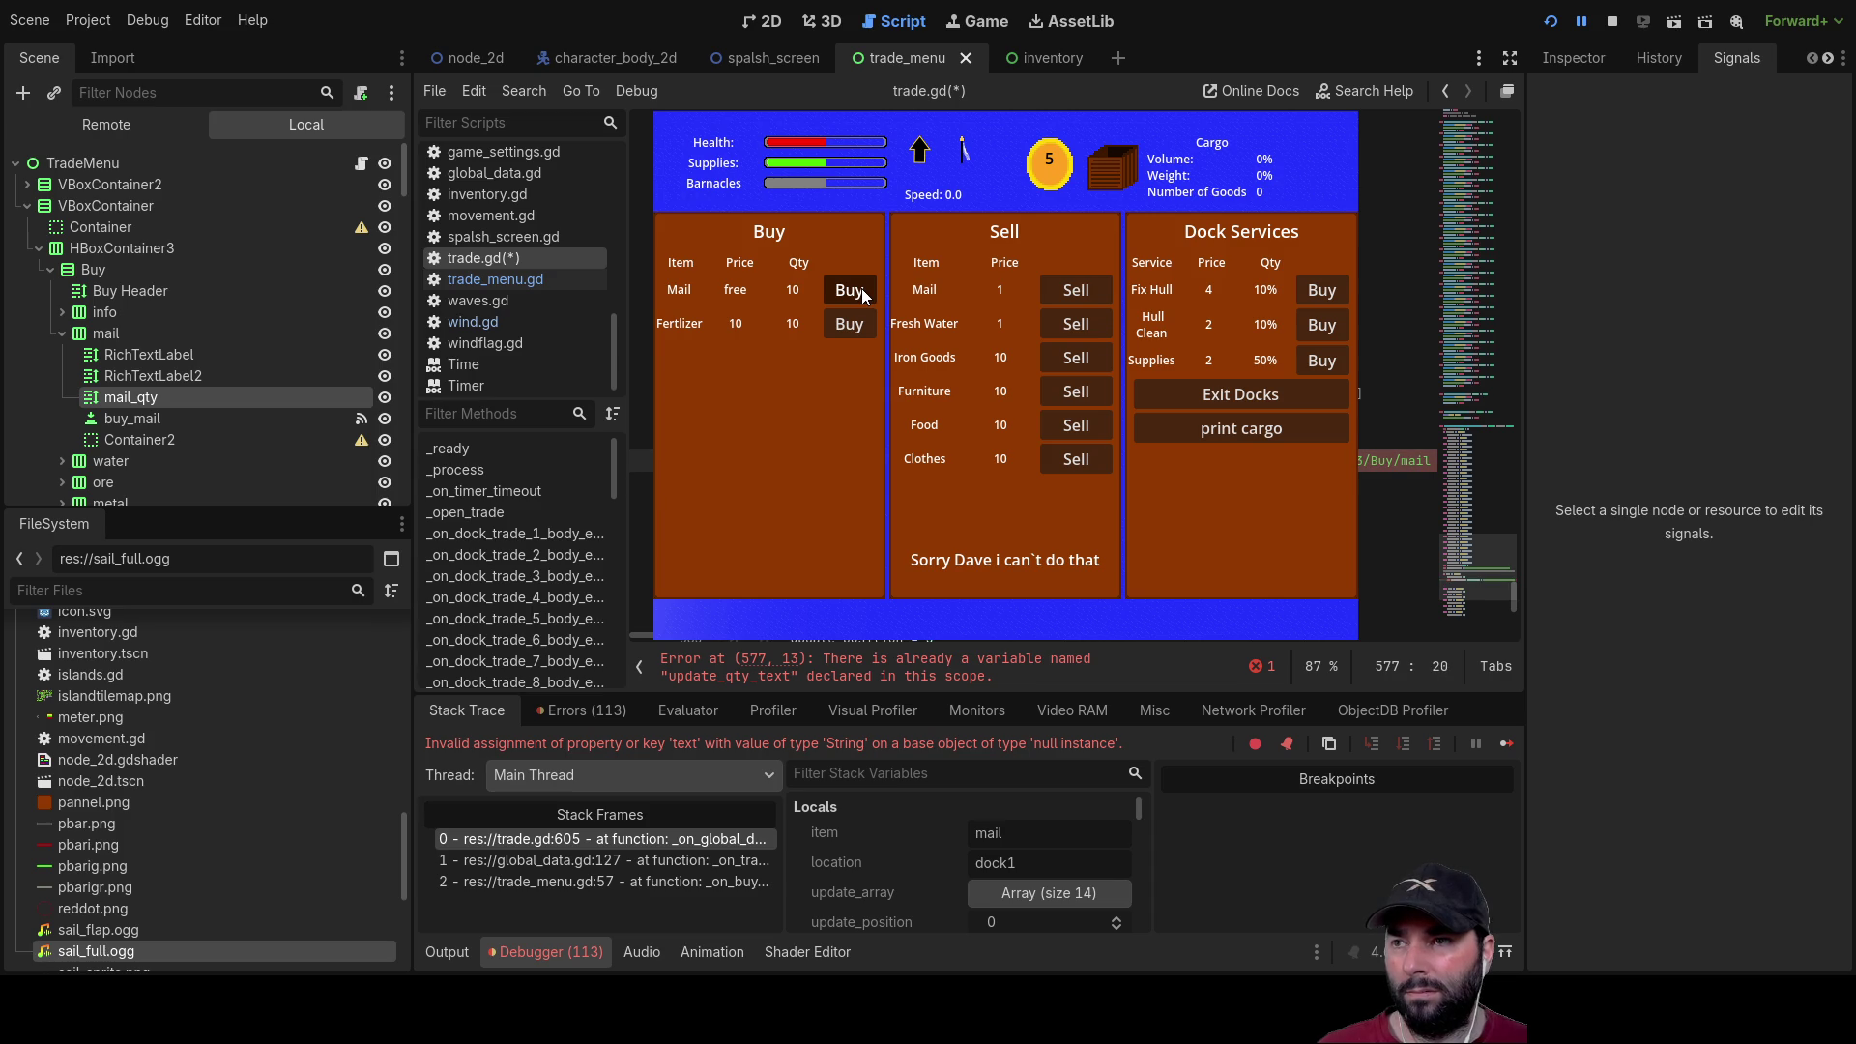
{"action": "key", "text": "Right"}
{"action": "key", "text": "Right"}
{"action": "key", "text": "Right"}
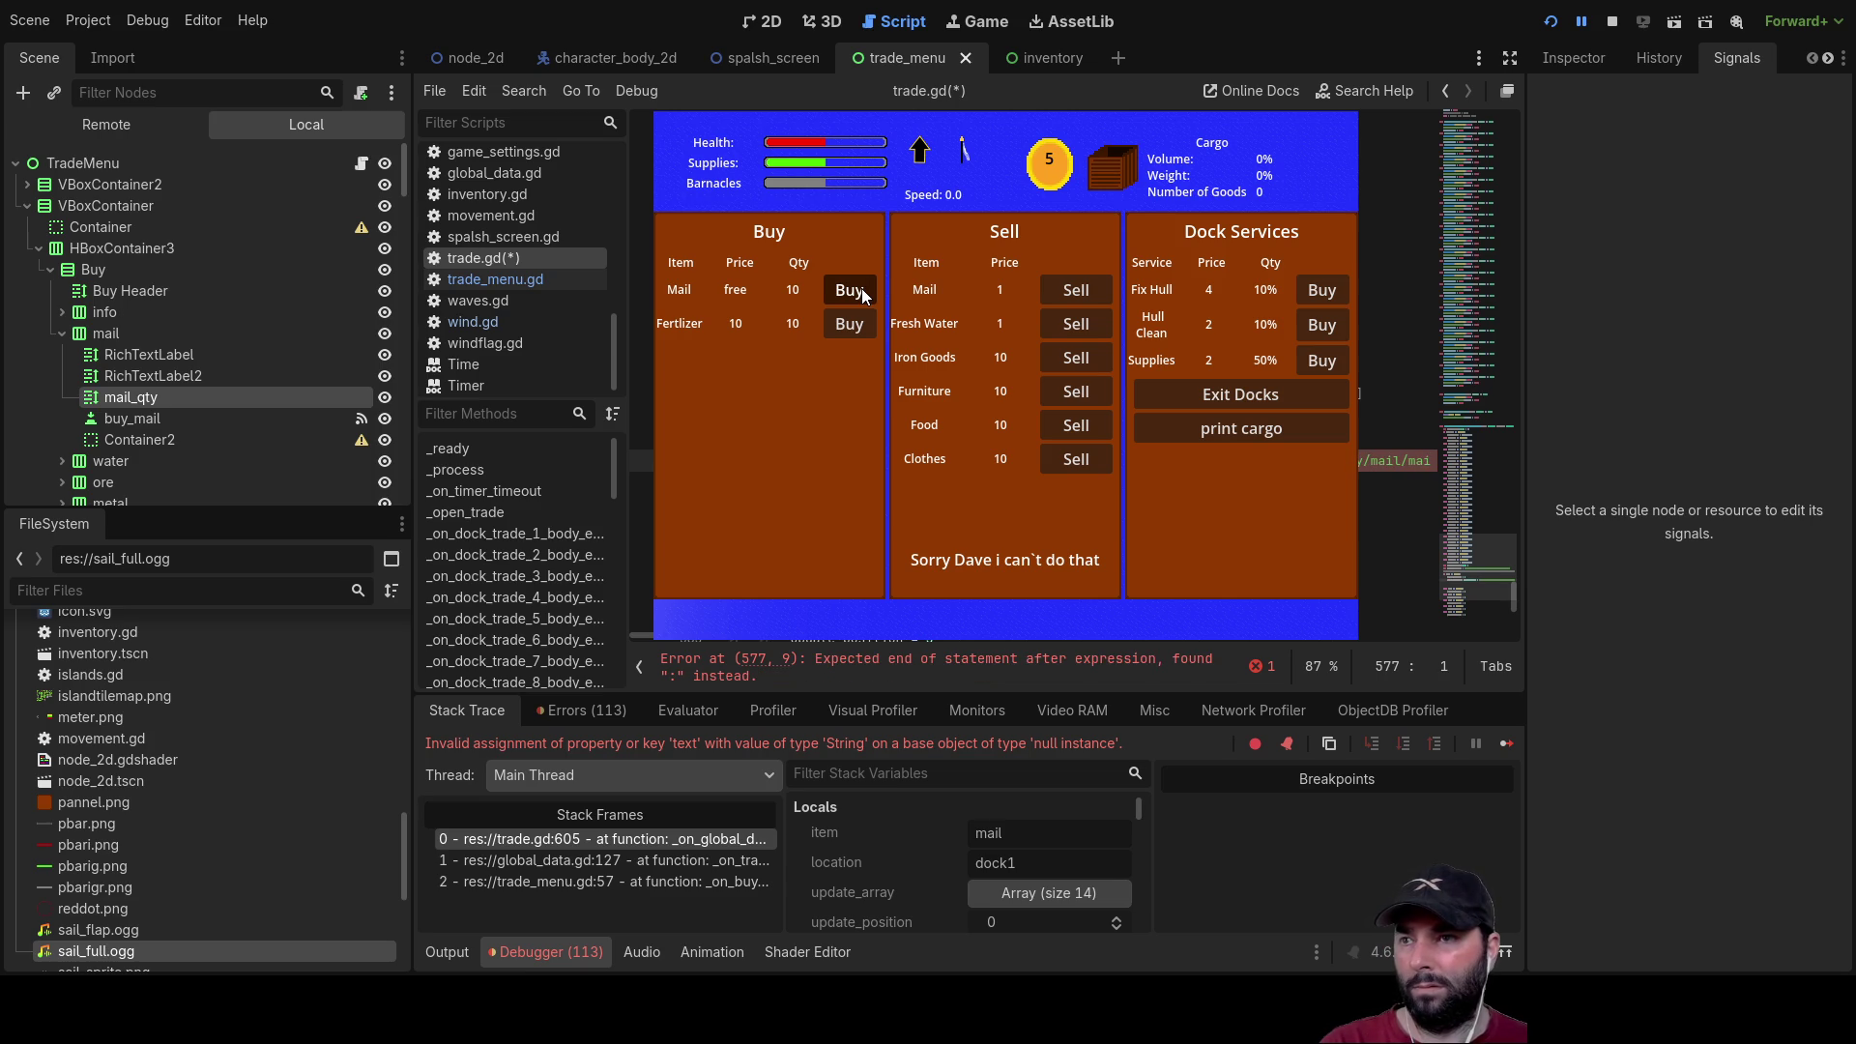
{"action": "key", "text": "Down"}
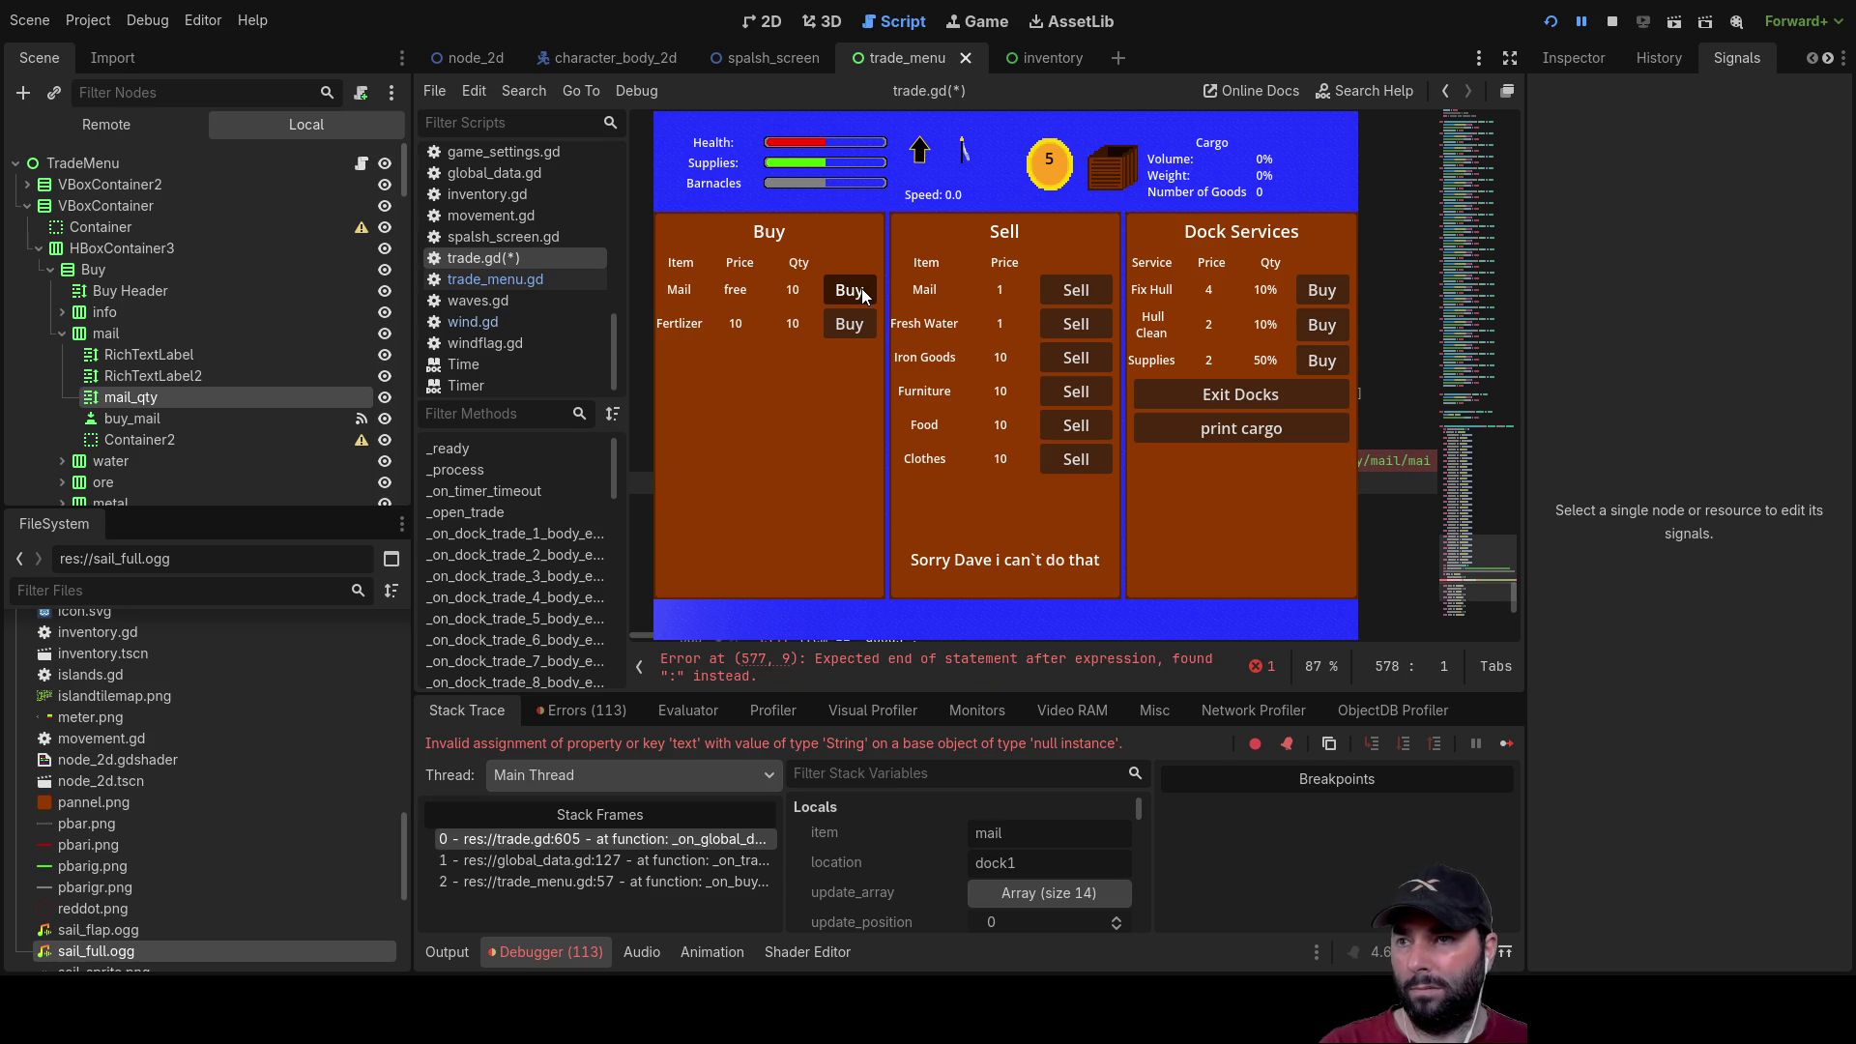
{"action": "key", "text": "Up"}
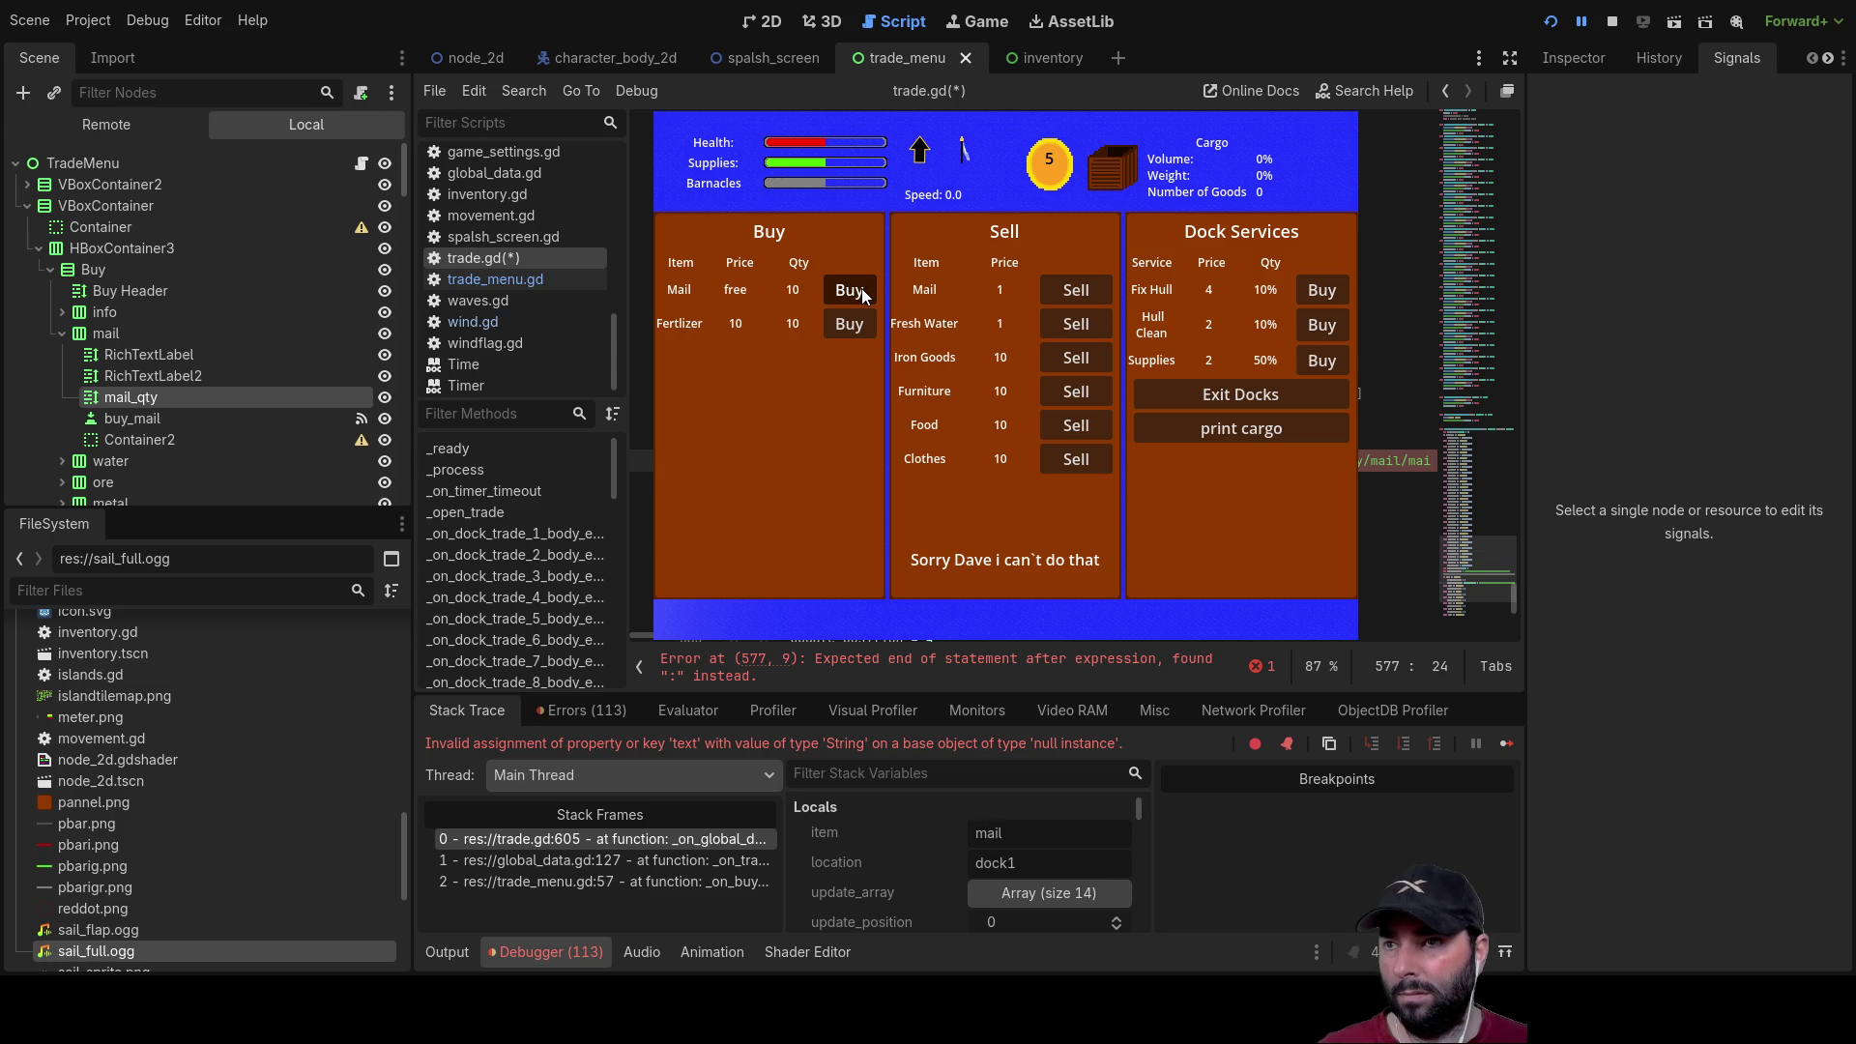
{"action": "key", "text": "Up"}
{"action": "key", "text": "Up"}
{"action": "key", "text": "Up"}
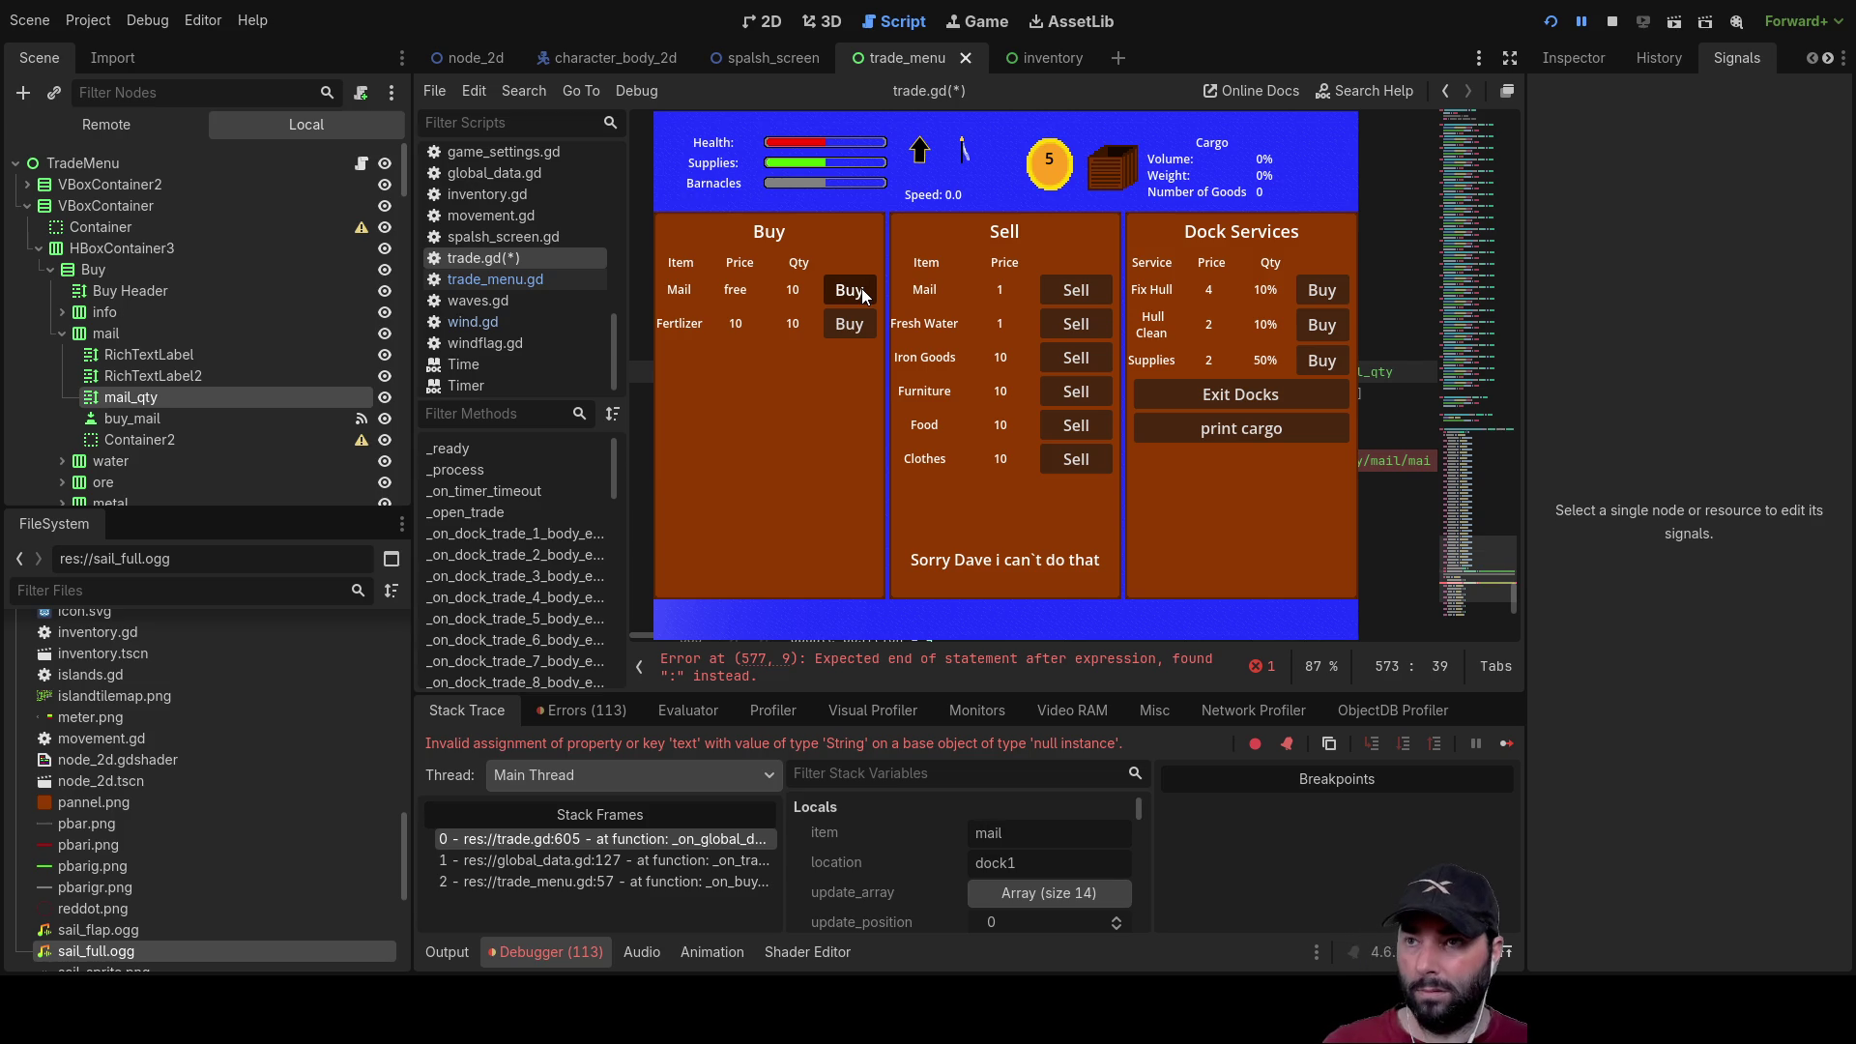
{"action": "key", "text": "Down"}
{"action": "key", "text": "Down"}
{"action": "key", "text": "Down"}
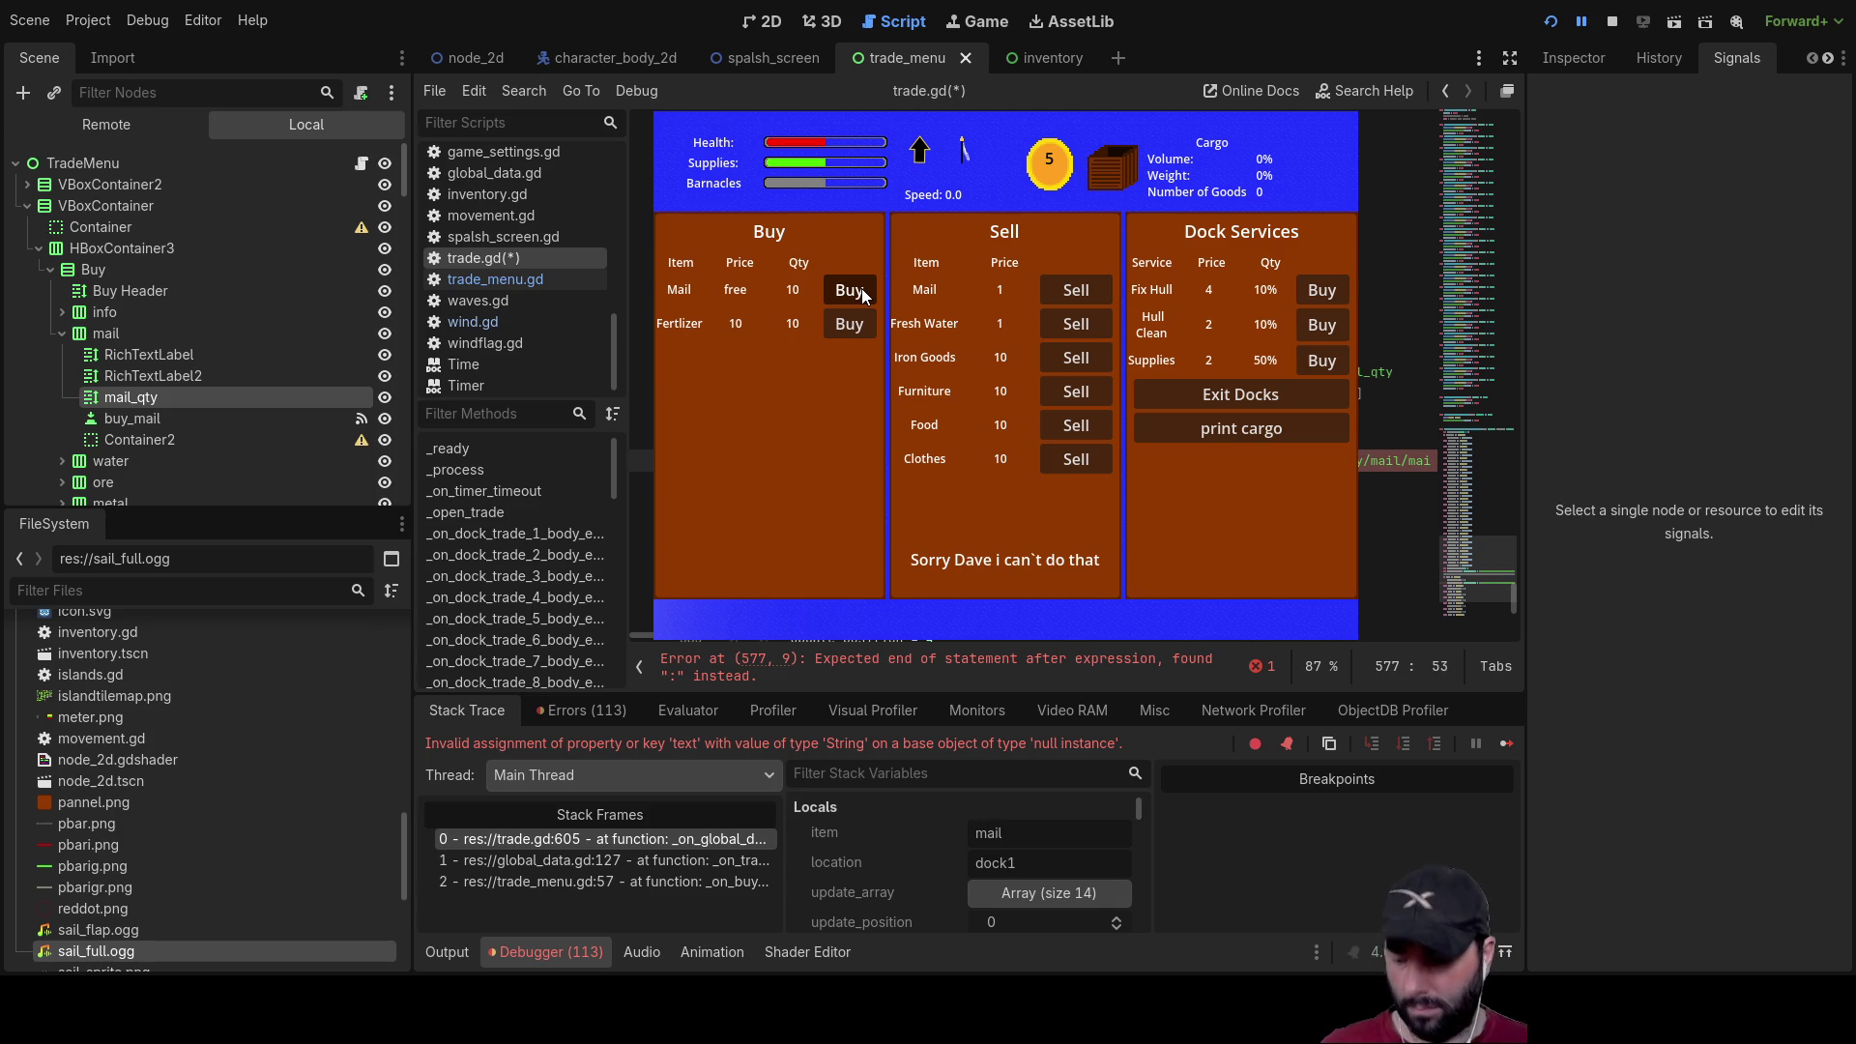
{"action": "key", "text": "Up"}
{"action": "key", "text": "Up"}
{"action": "key", "text": "Up"}
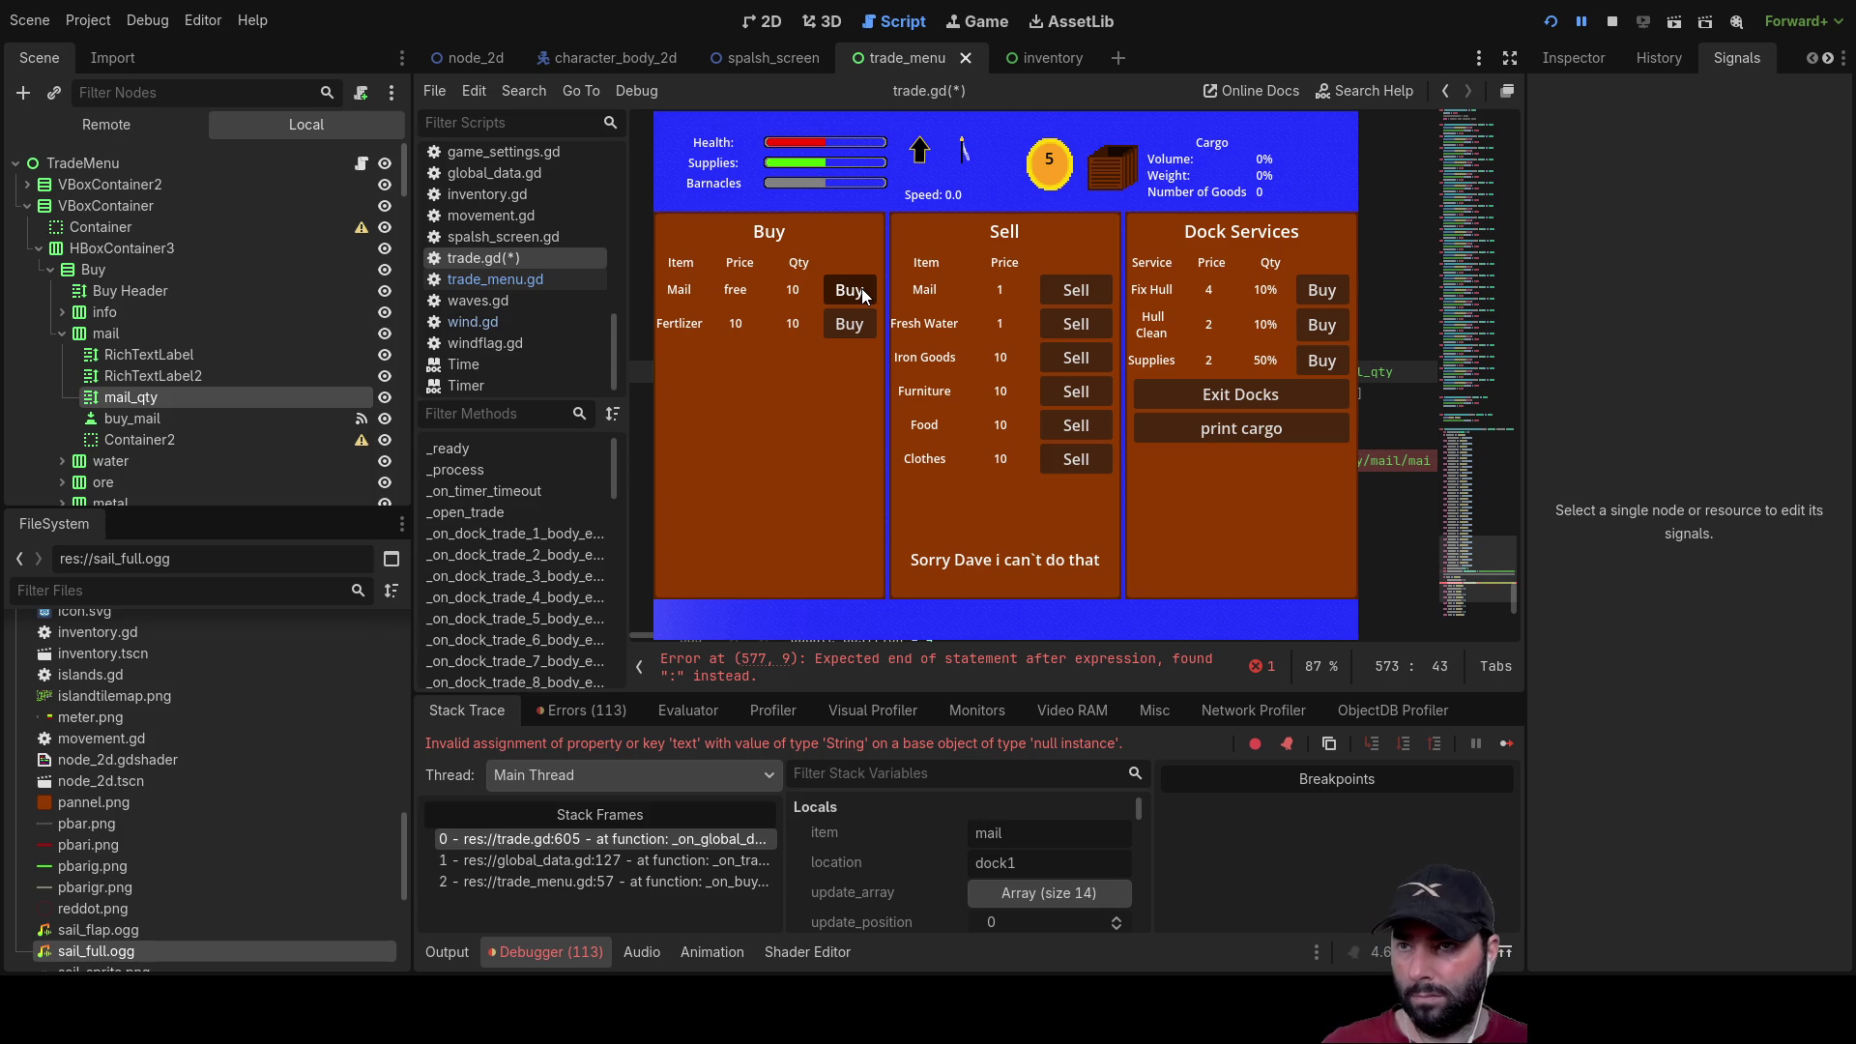
{"action": "key", "text": "Down"}
{"action": "key", "text": "Down"}
{"action": "key", "text": "Down"}
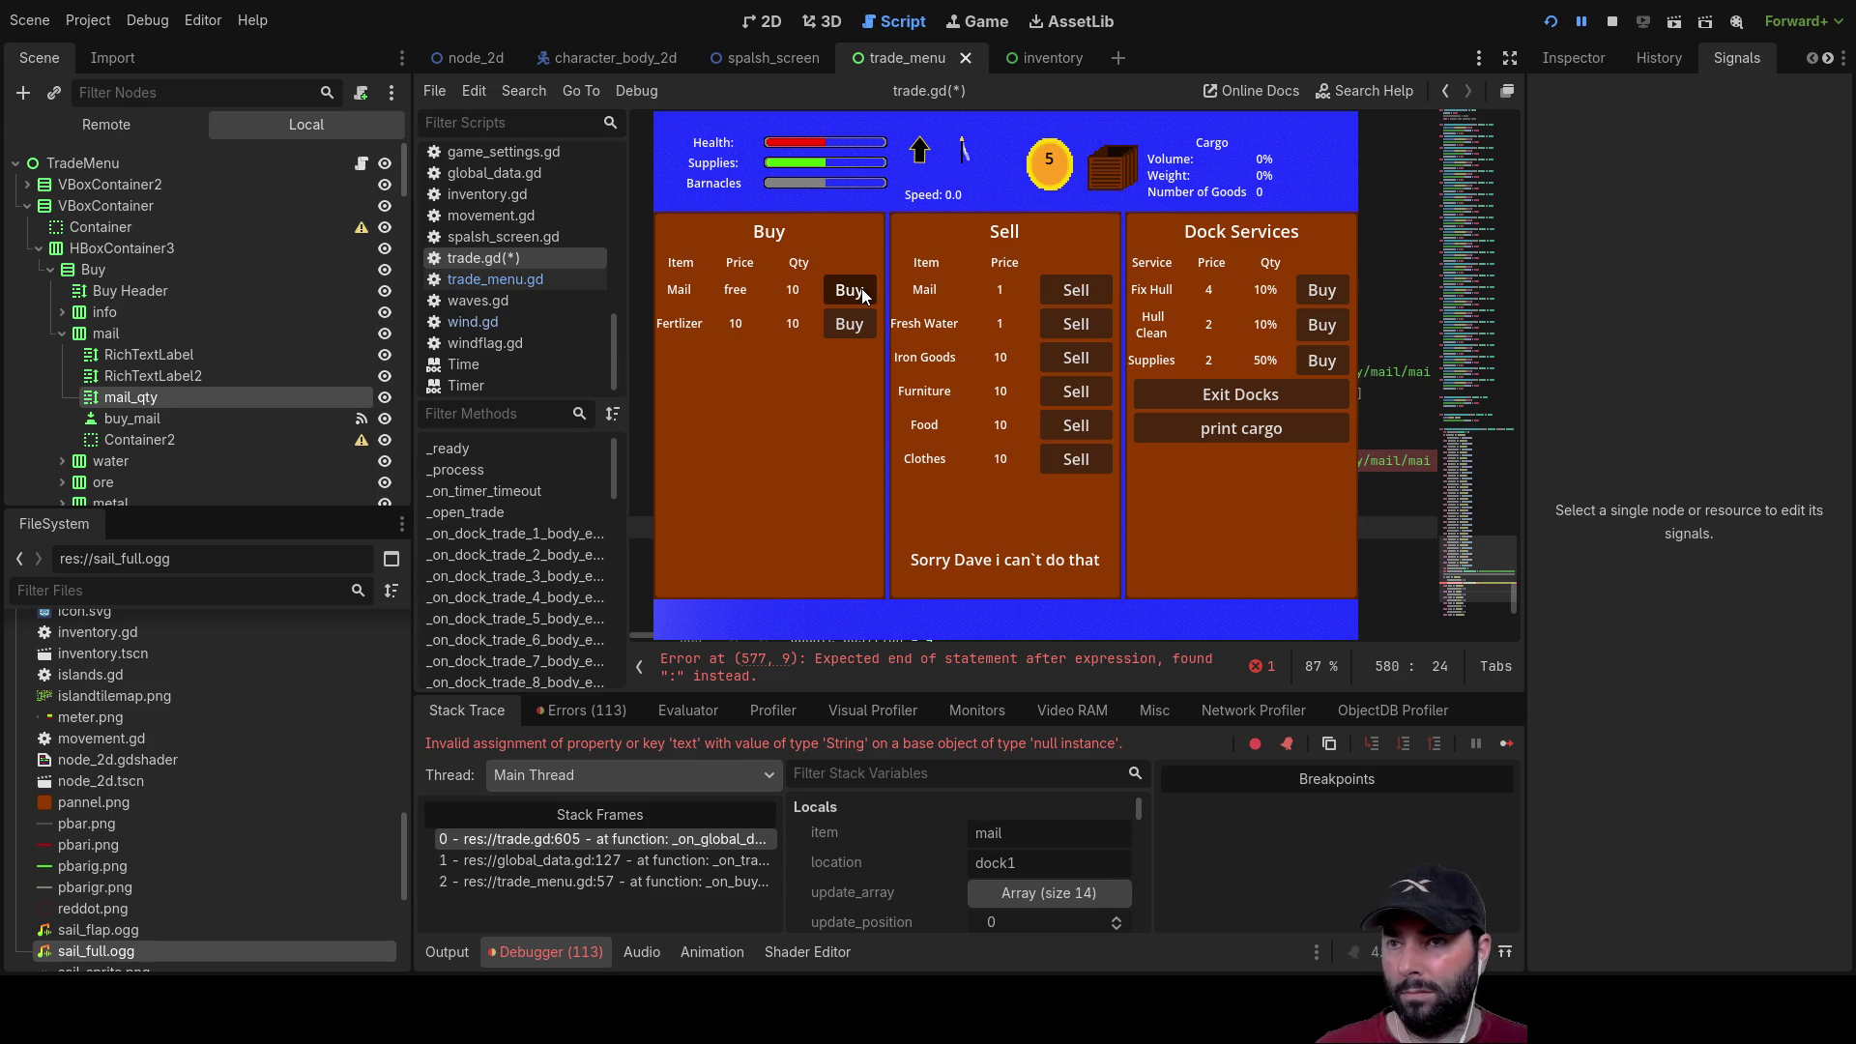
{"action": "key", "text": "Up"}
{"action": "key", "text": "Up"}
{"action": "key", "text": "Up"}
{"action": "key", "text": "Home"}
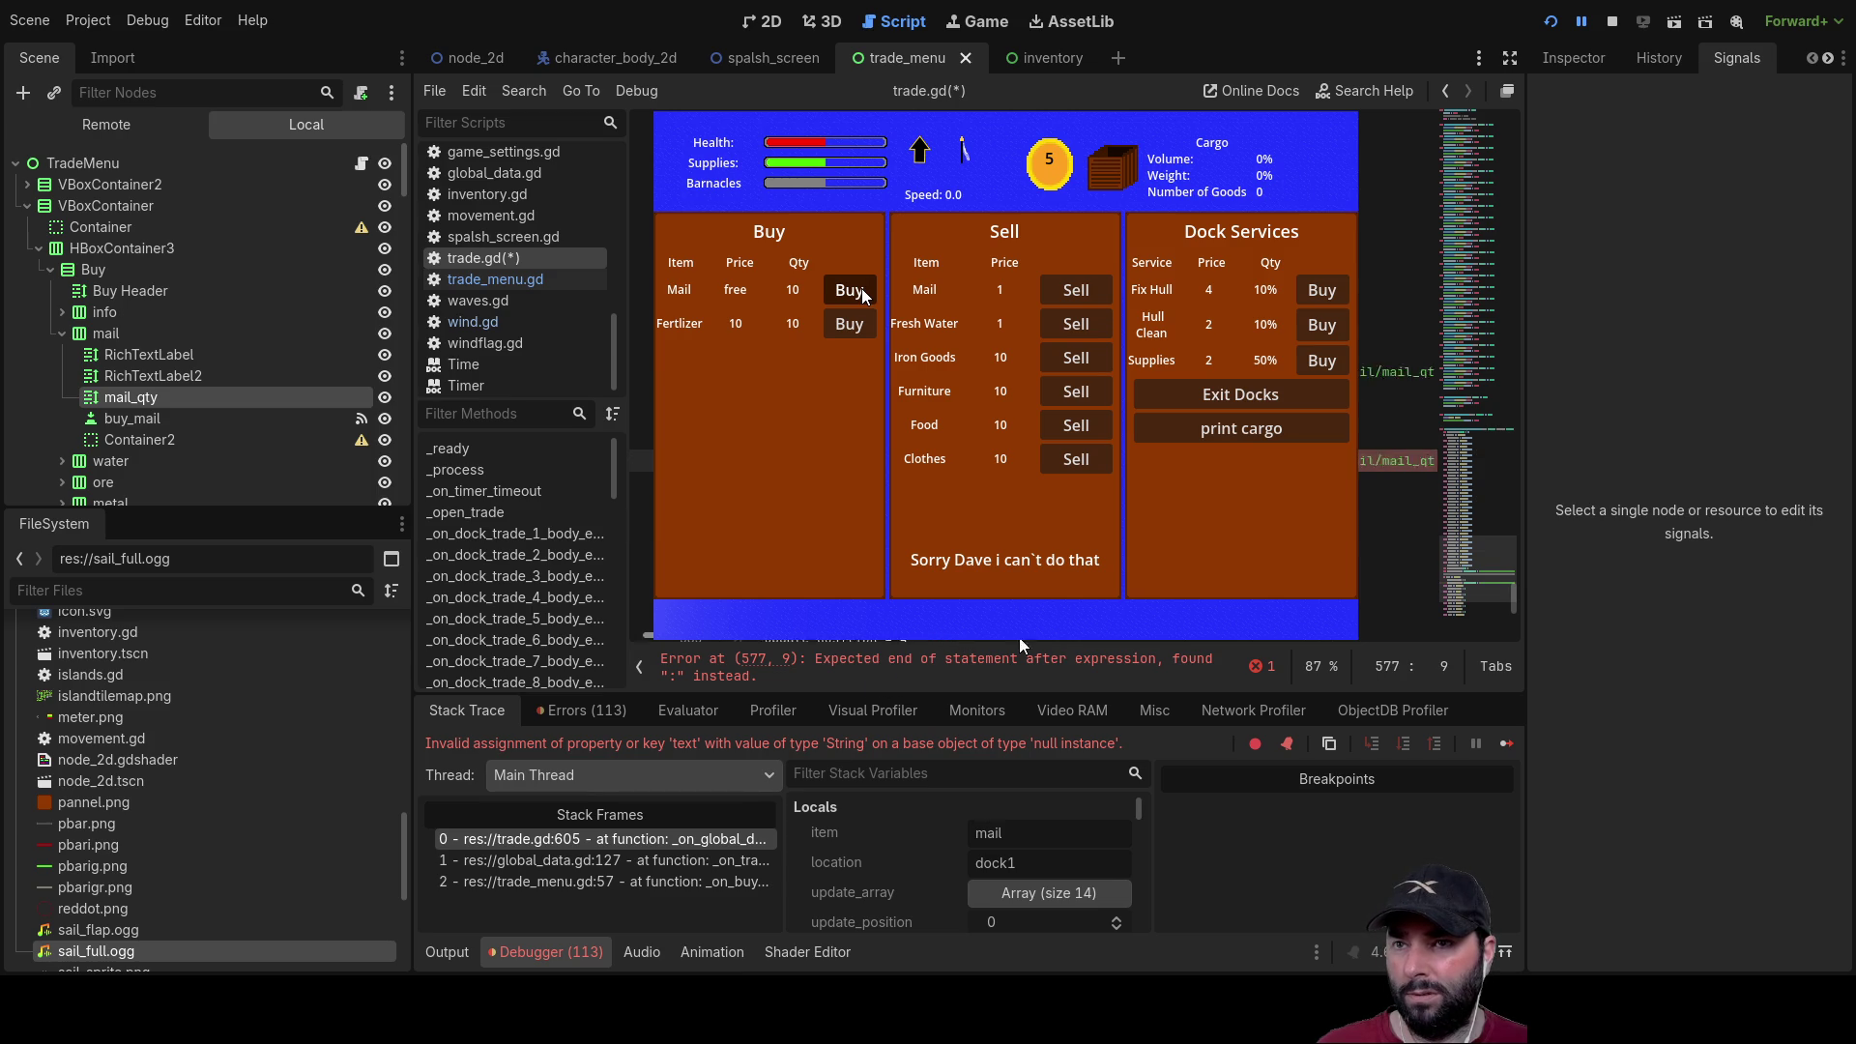
{"action": "scroll", "coordinate": [985, 644], "scroll_direction": "left", "scroll_amount": 2}
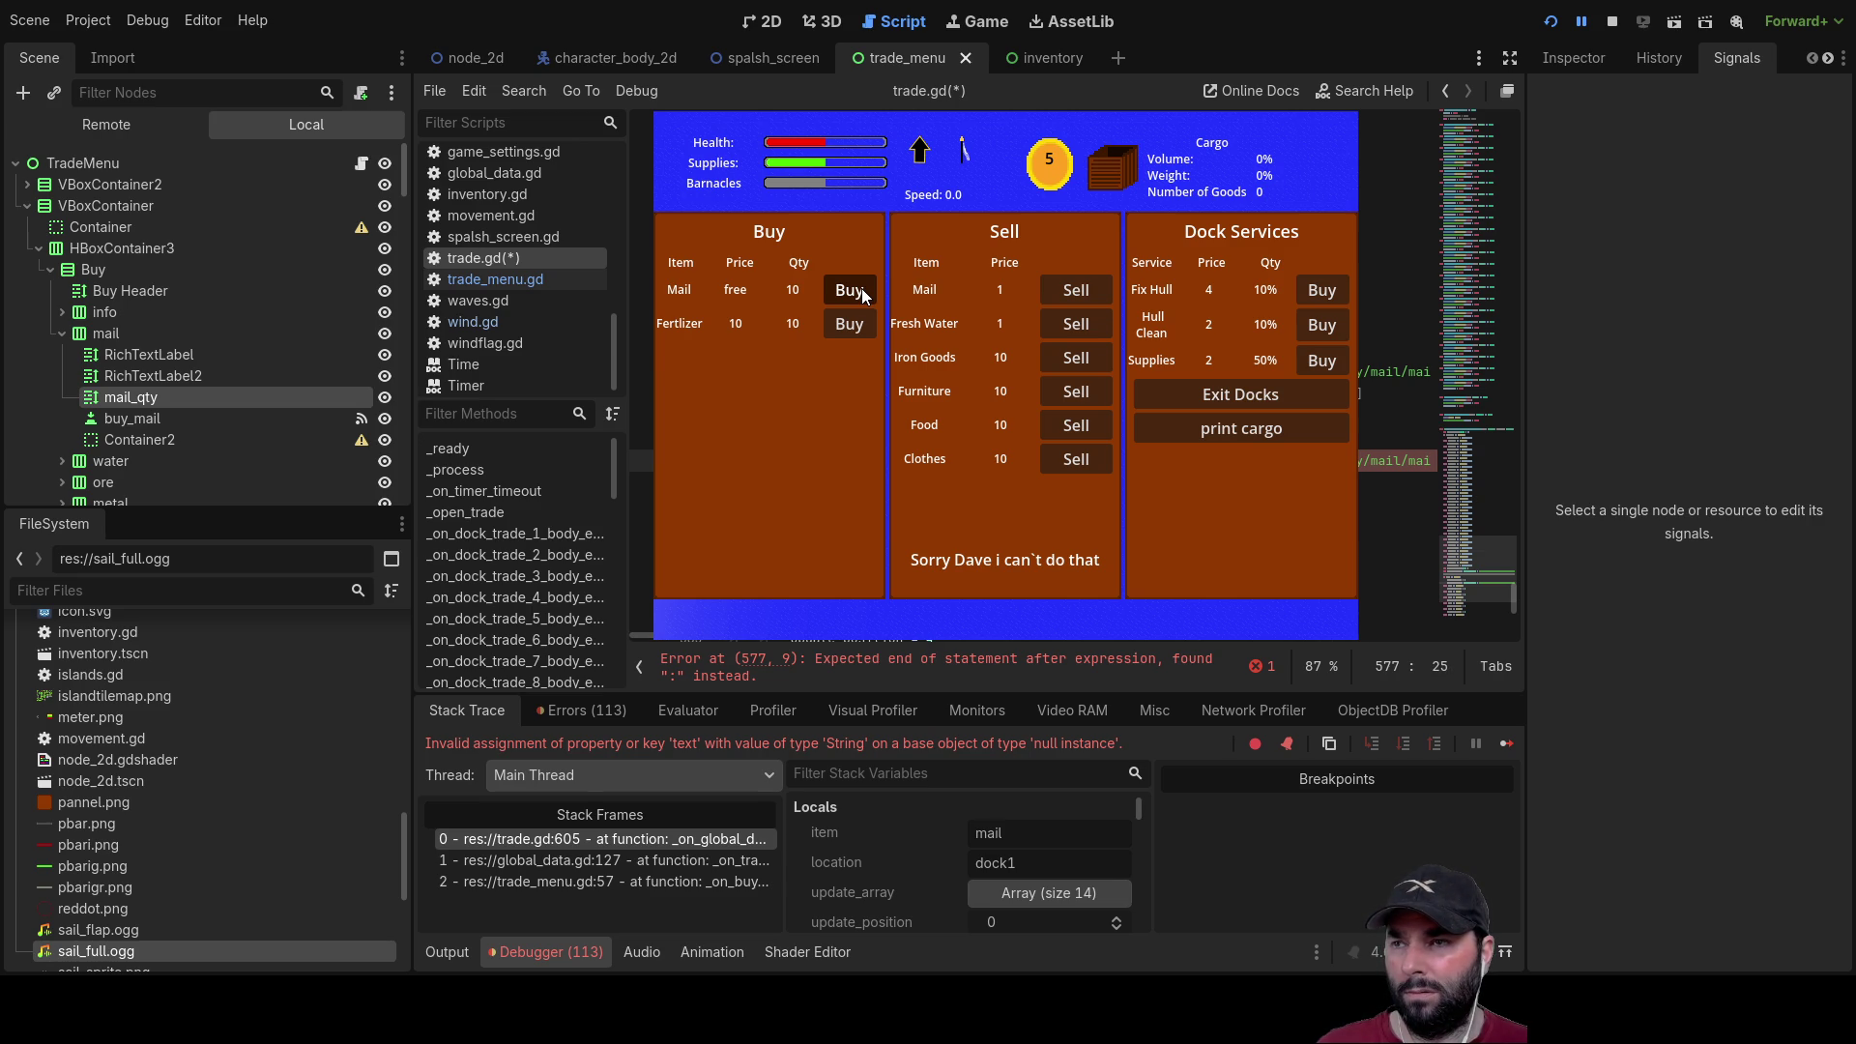
Step: Fix the mail_qty assignment on line 577 and stop the running game
{"action": "key", "text": "Home"}
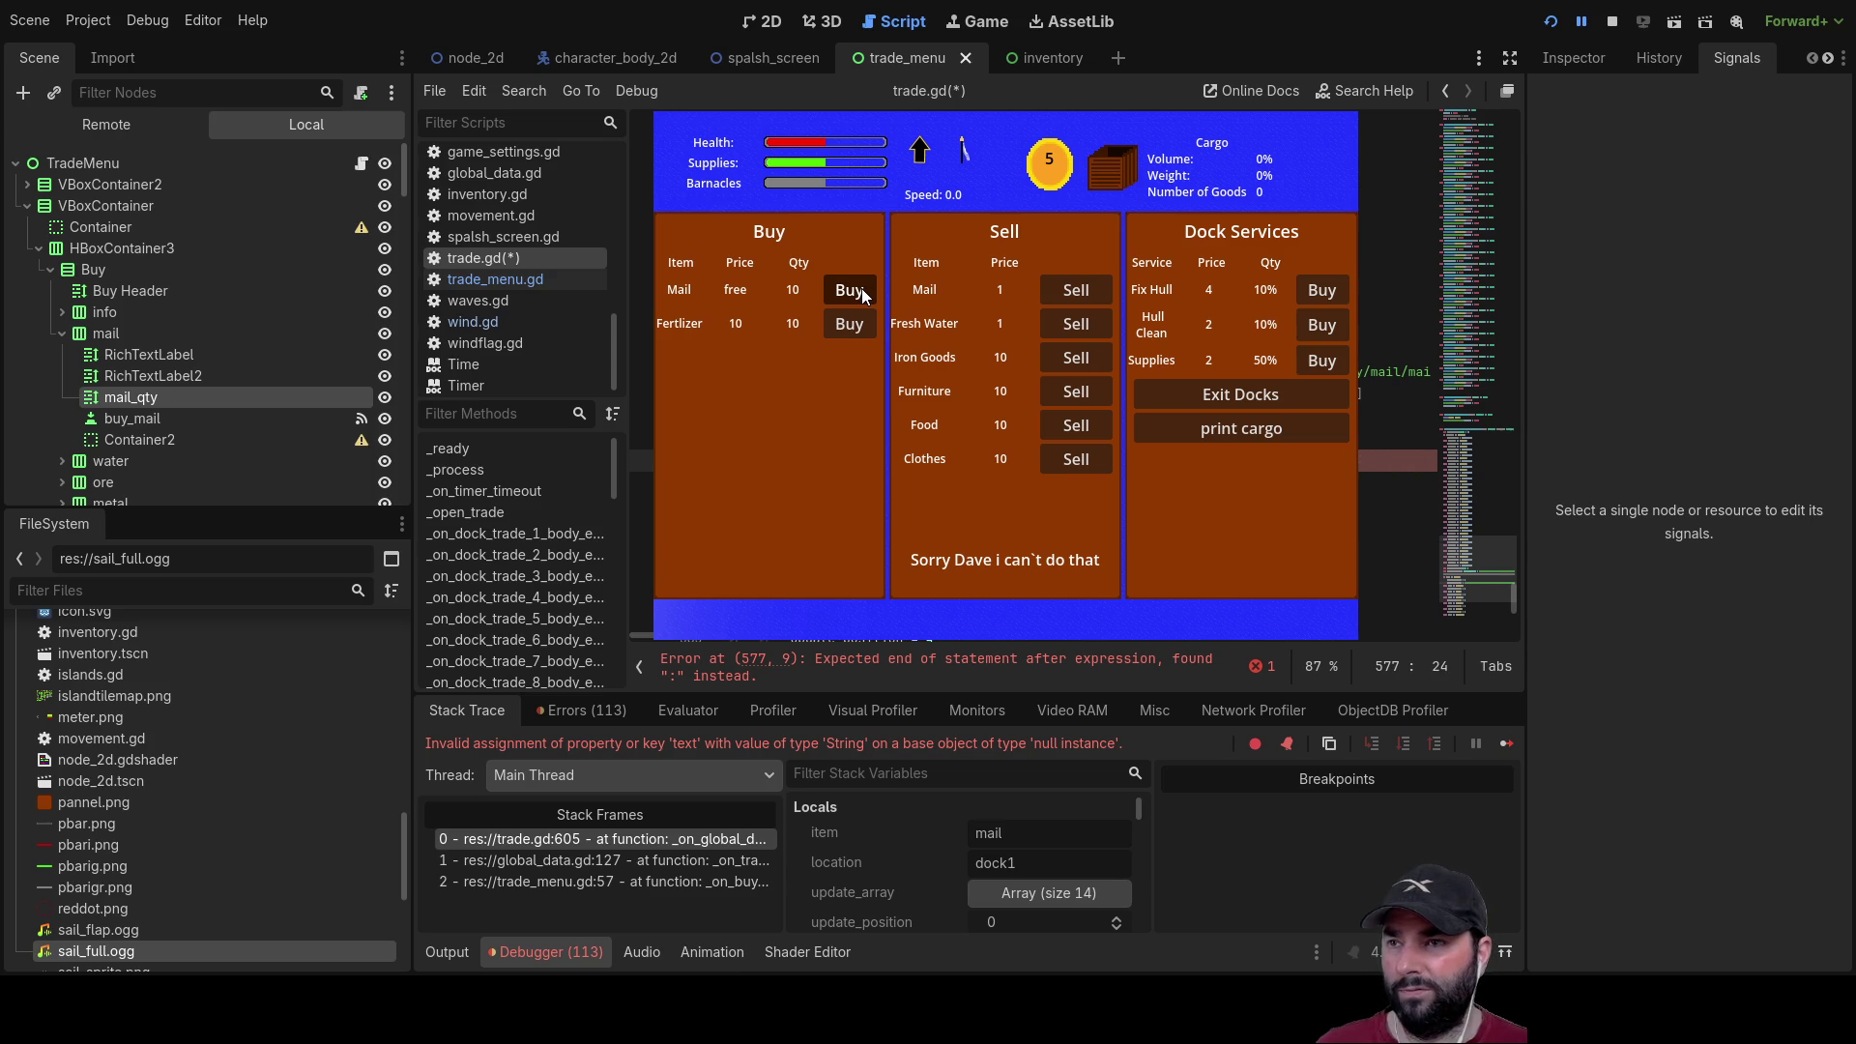
{"action": "key", "text": "Up"}
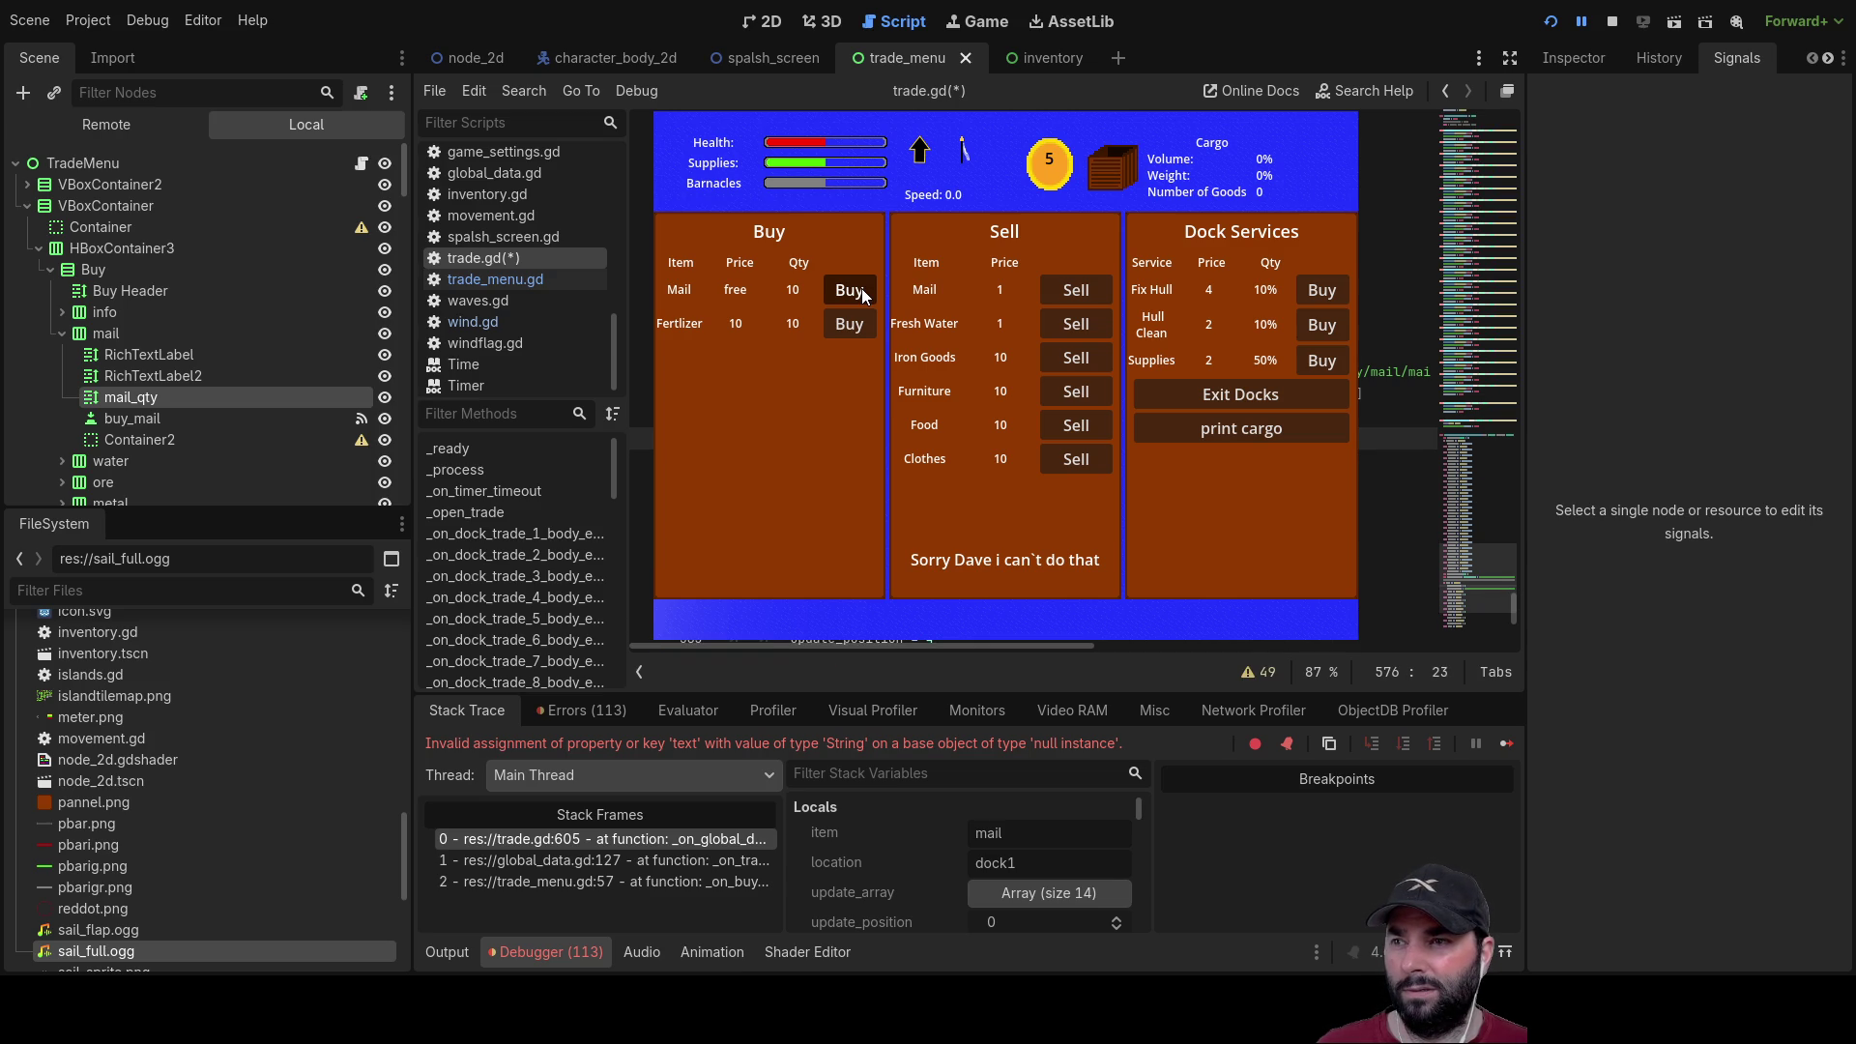
{"action": "key", "text": "Down"}
{"action": "key", "text": "Down"}
{"action": "key", "text": "Down"}
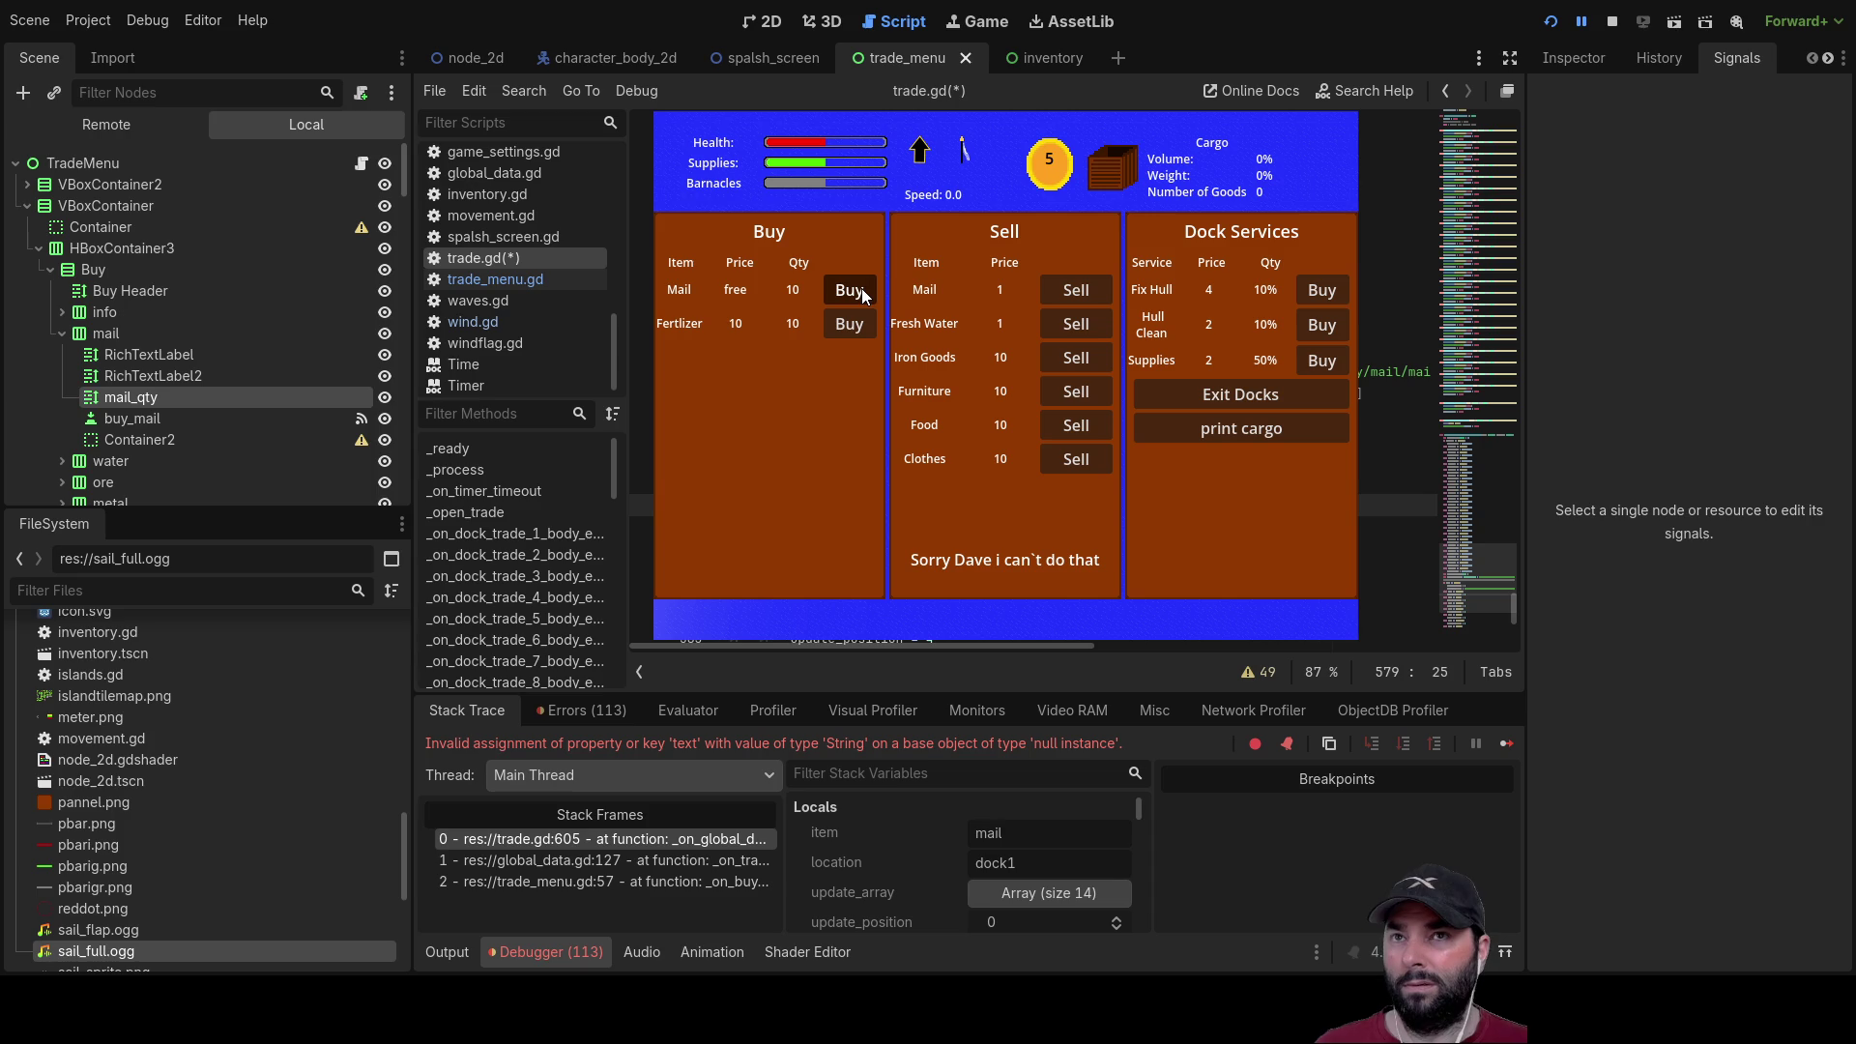
{"action": "left_click", "coordinate": [1610, 26]}
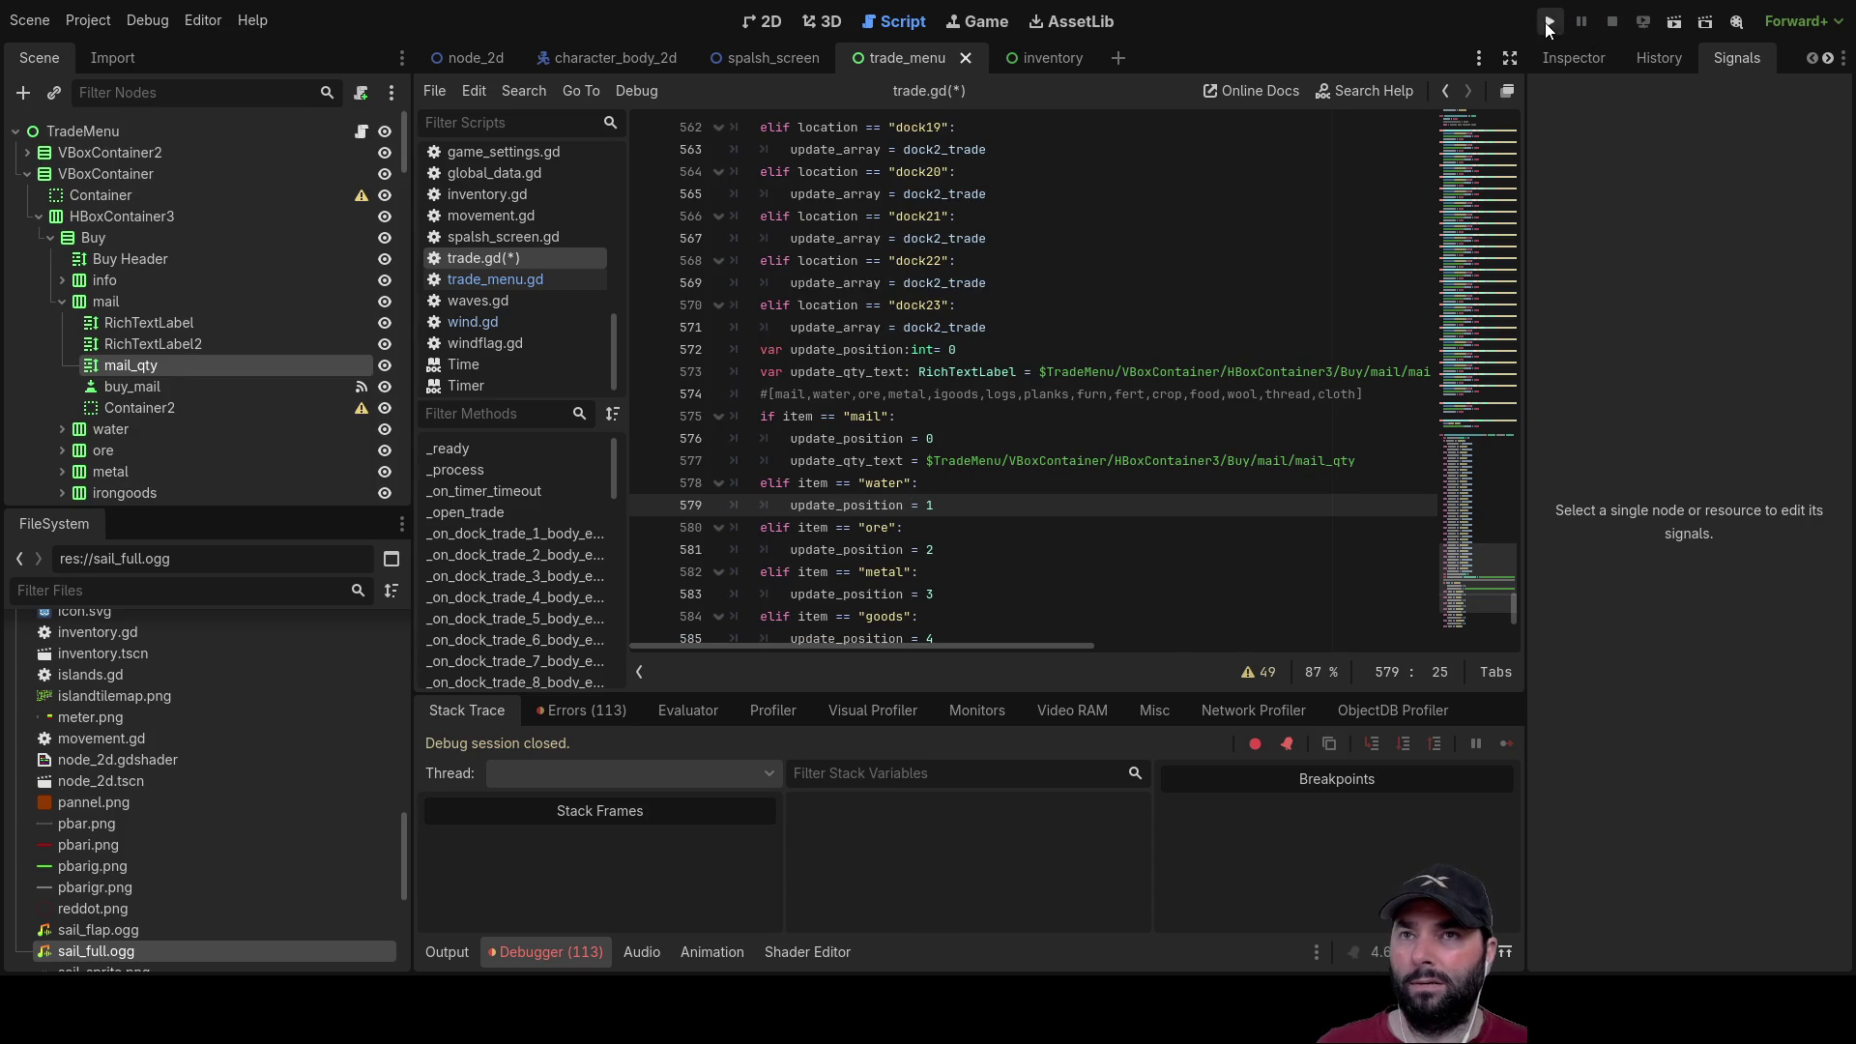
{"action": "left_click", "coordinate": [1547, 21]}
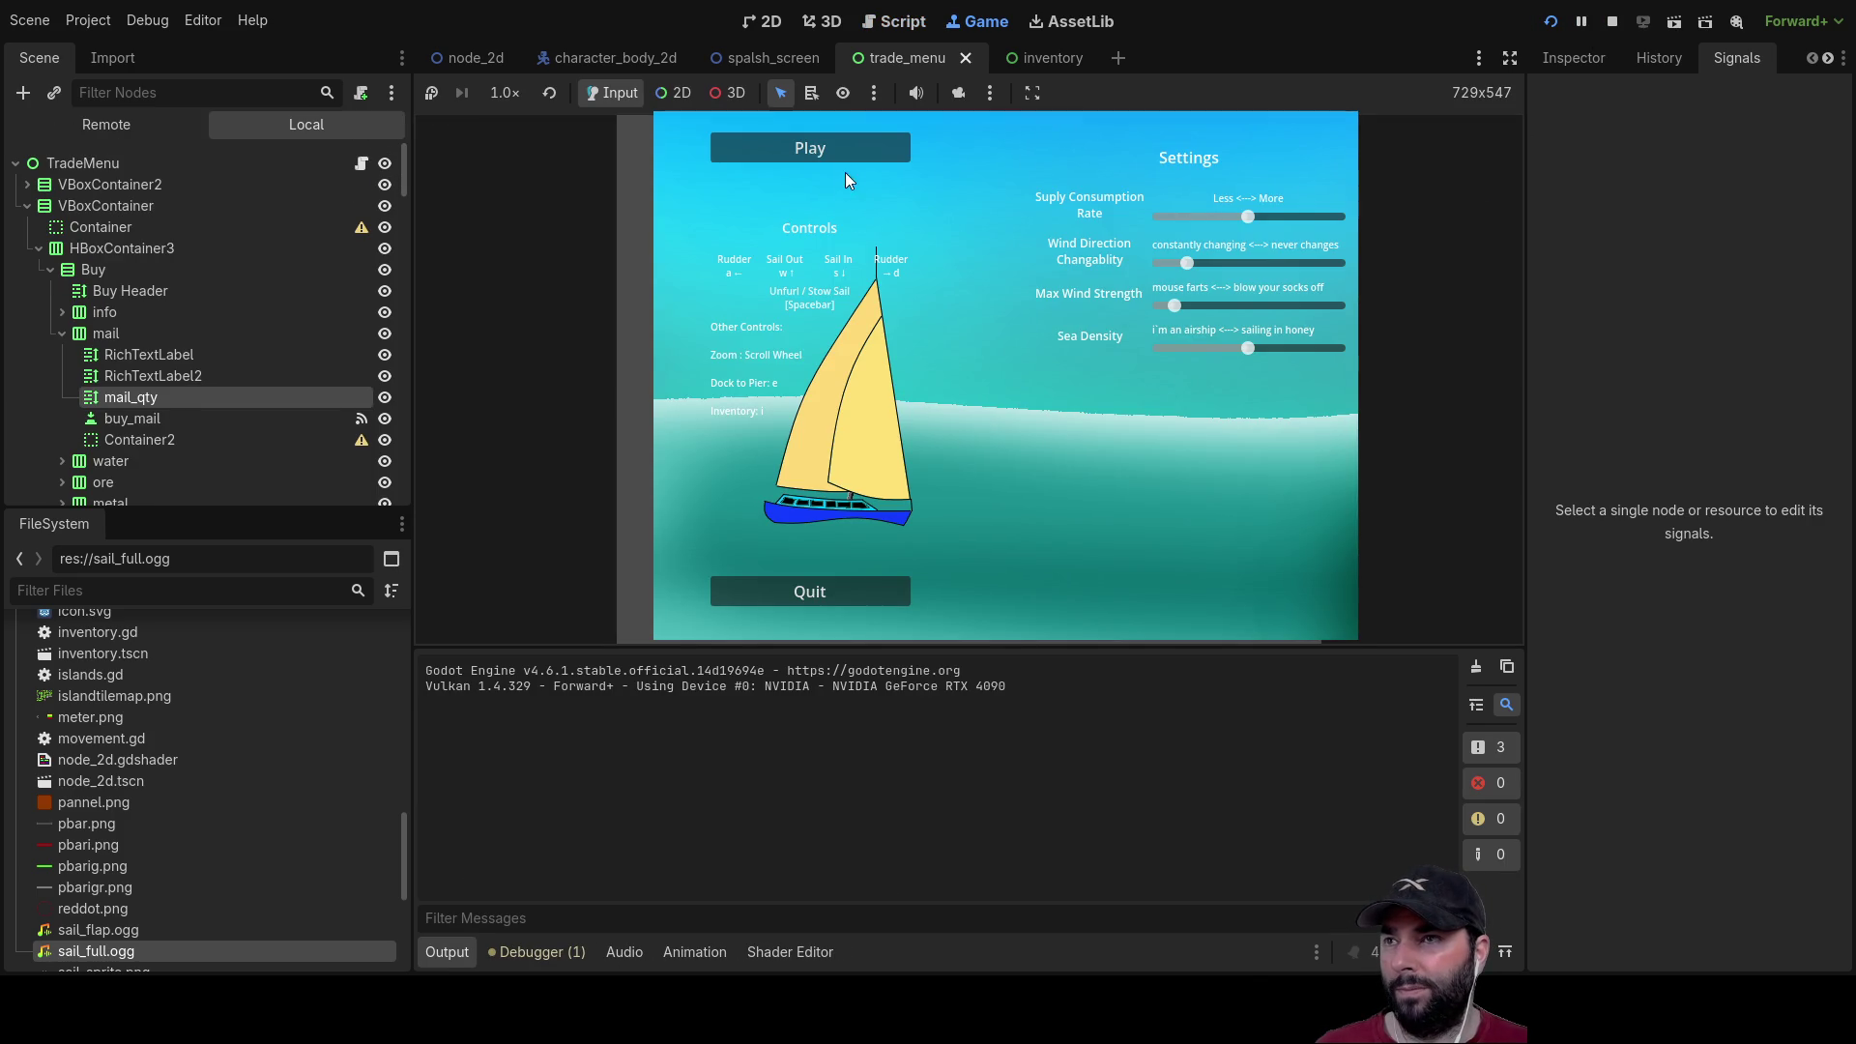
{"action": "left_click", "coordinate": [844, 155]}
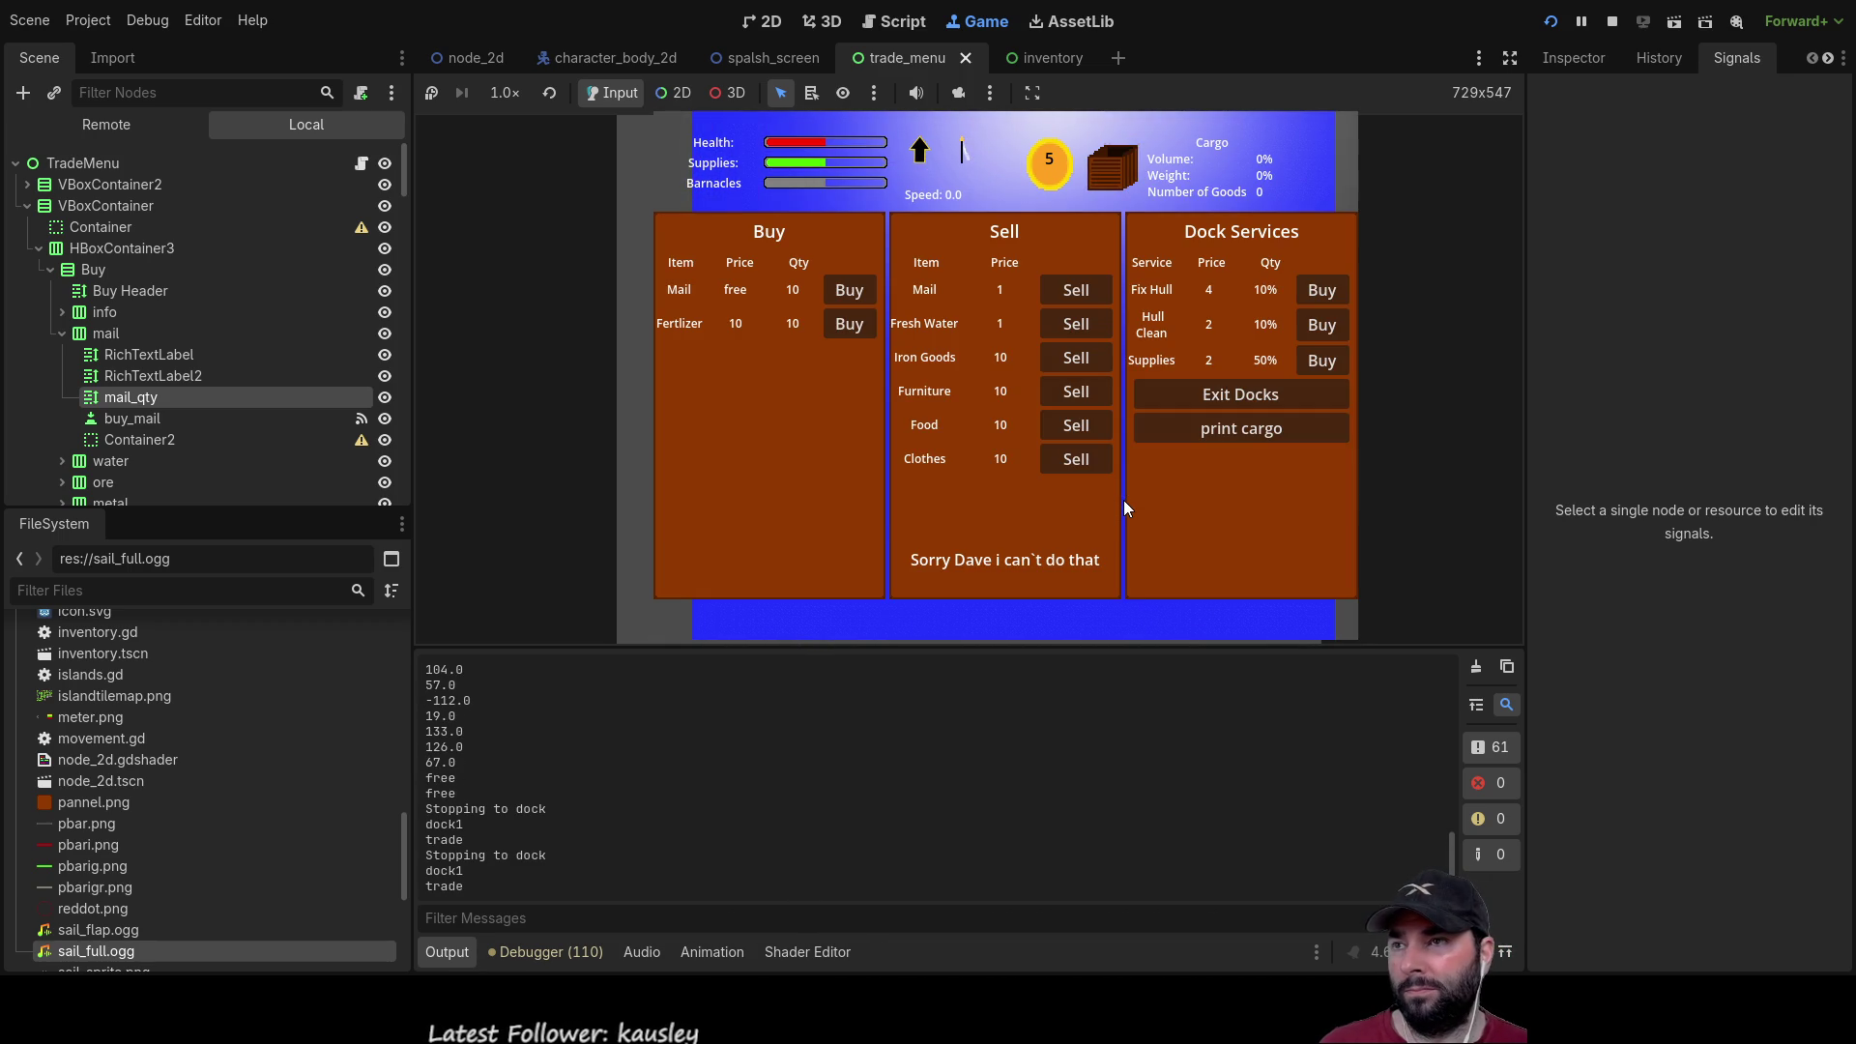
{"action": "left_click", "coordinate": [844, 293]}
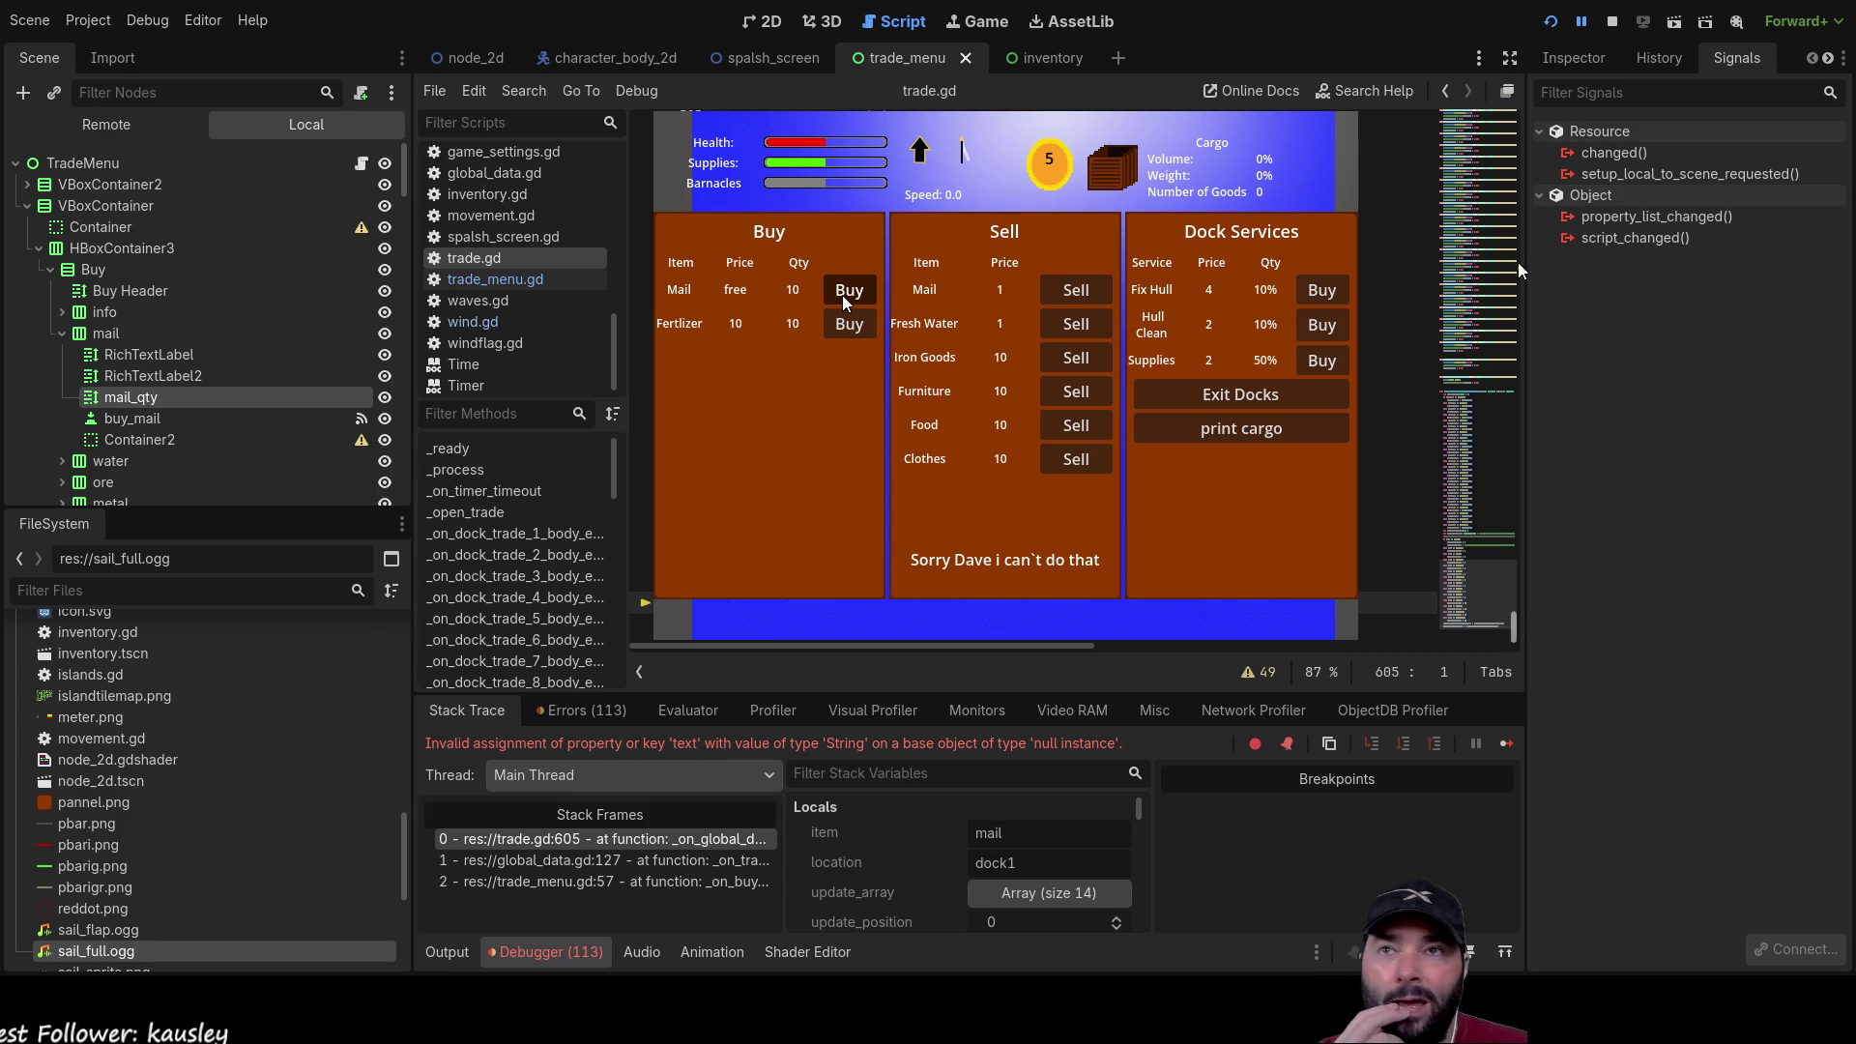
{"action": "left_click", "coordinate": [976, 21]}
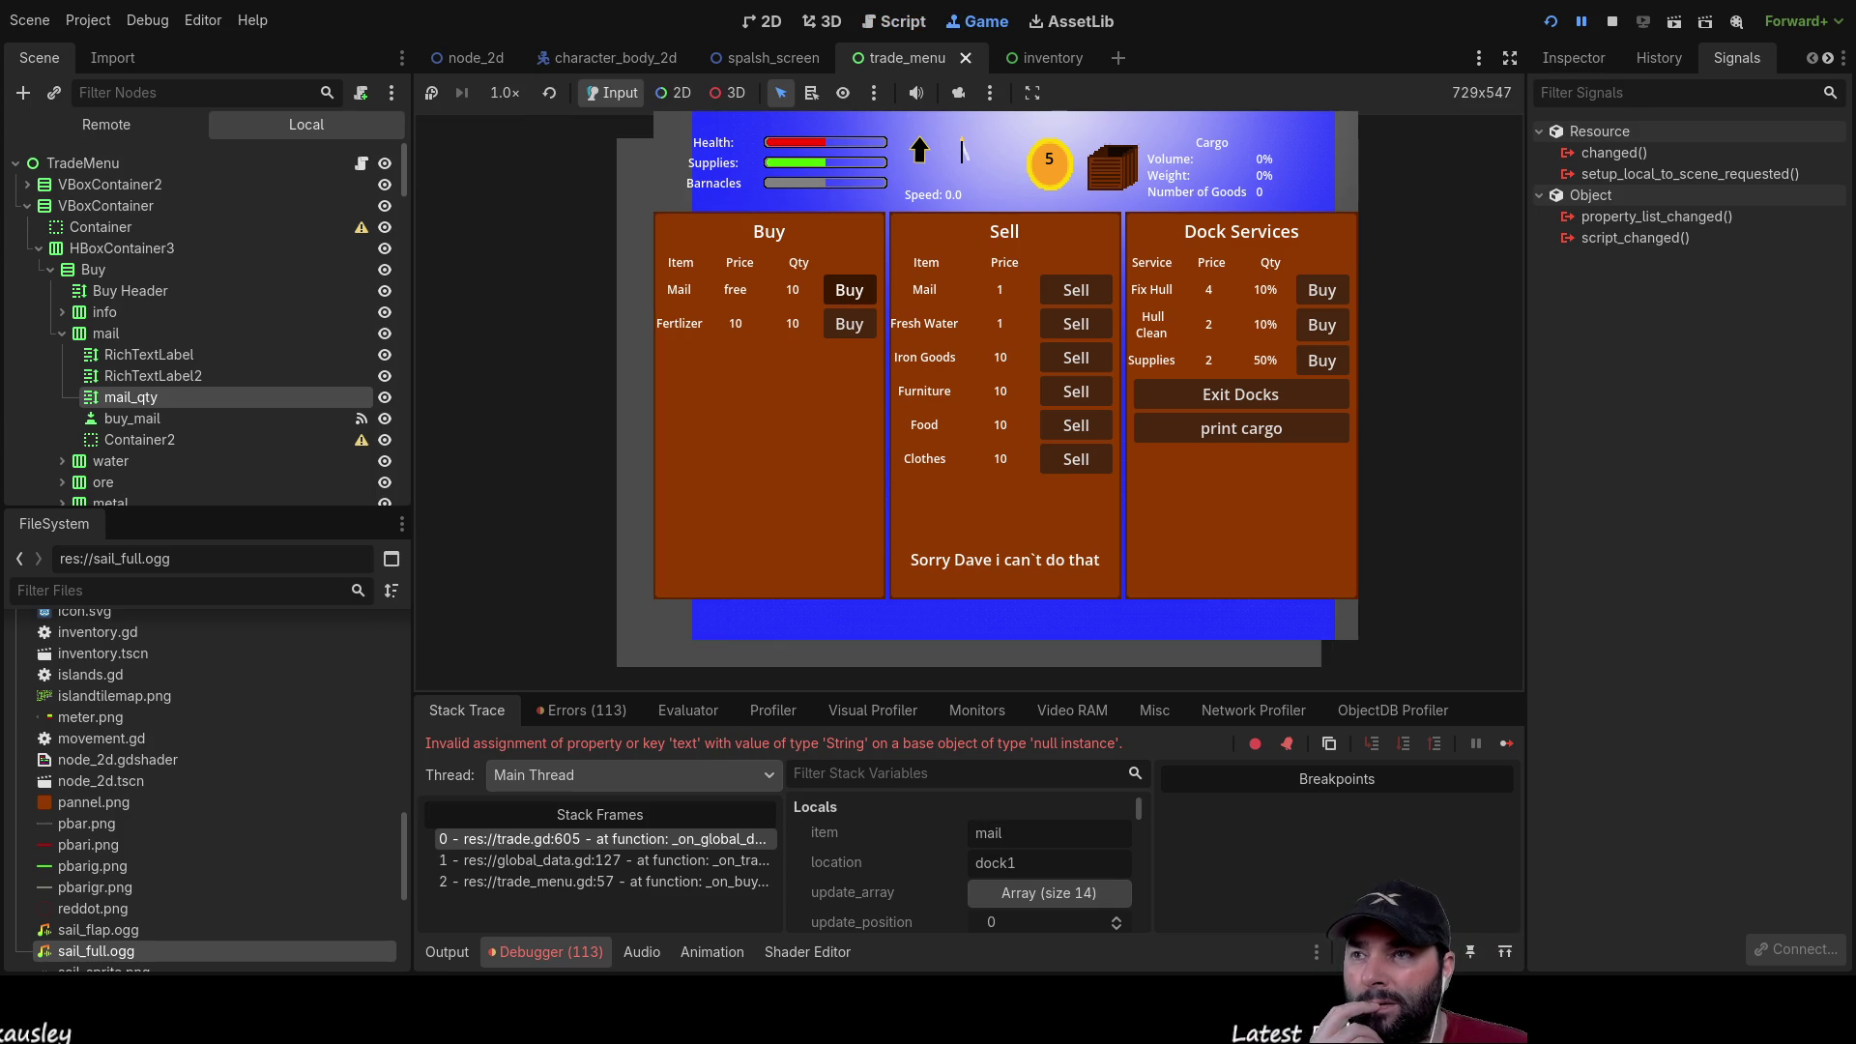
{"action": "left_click", "coordinate": [1612, 20]}
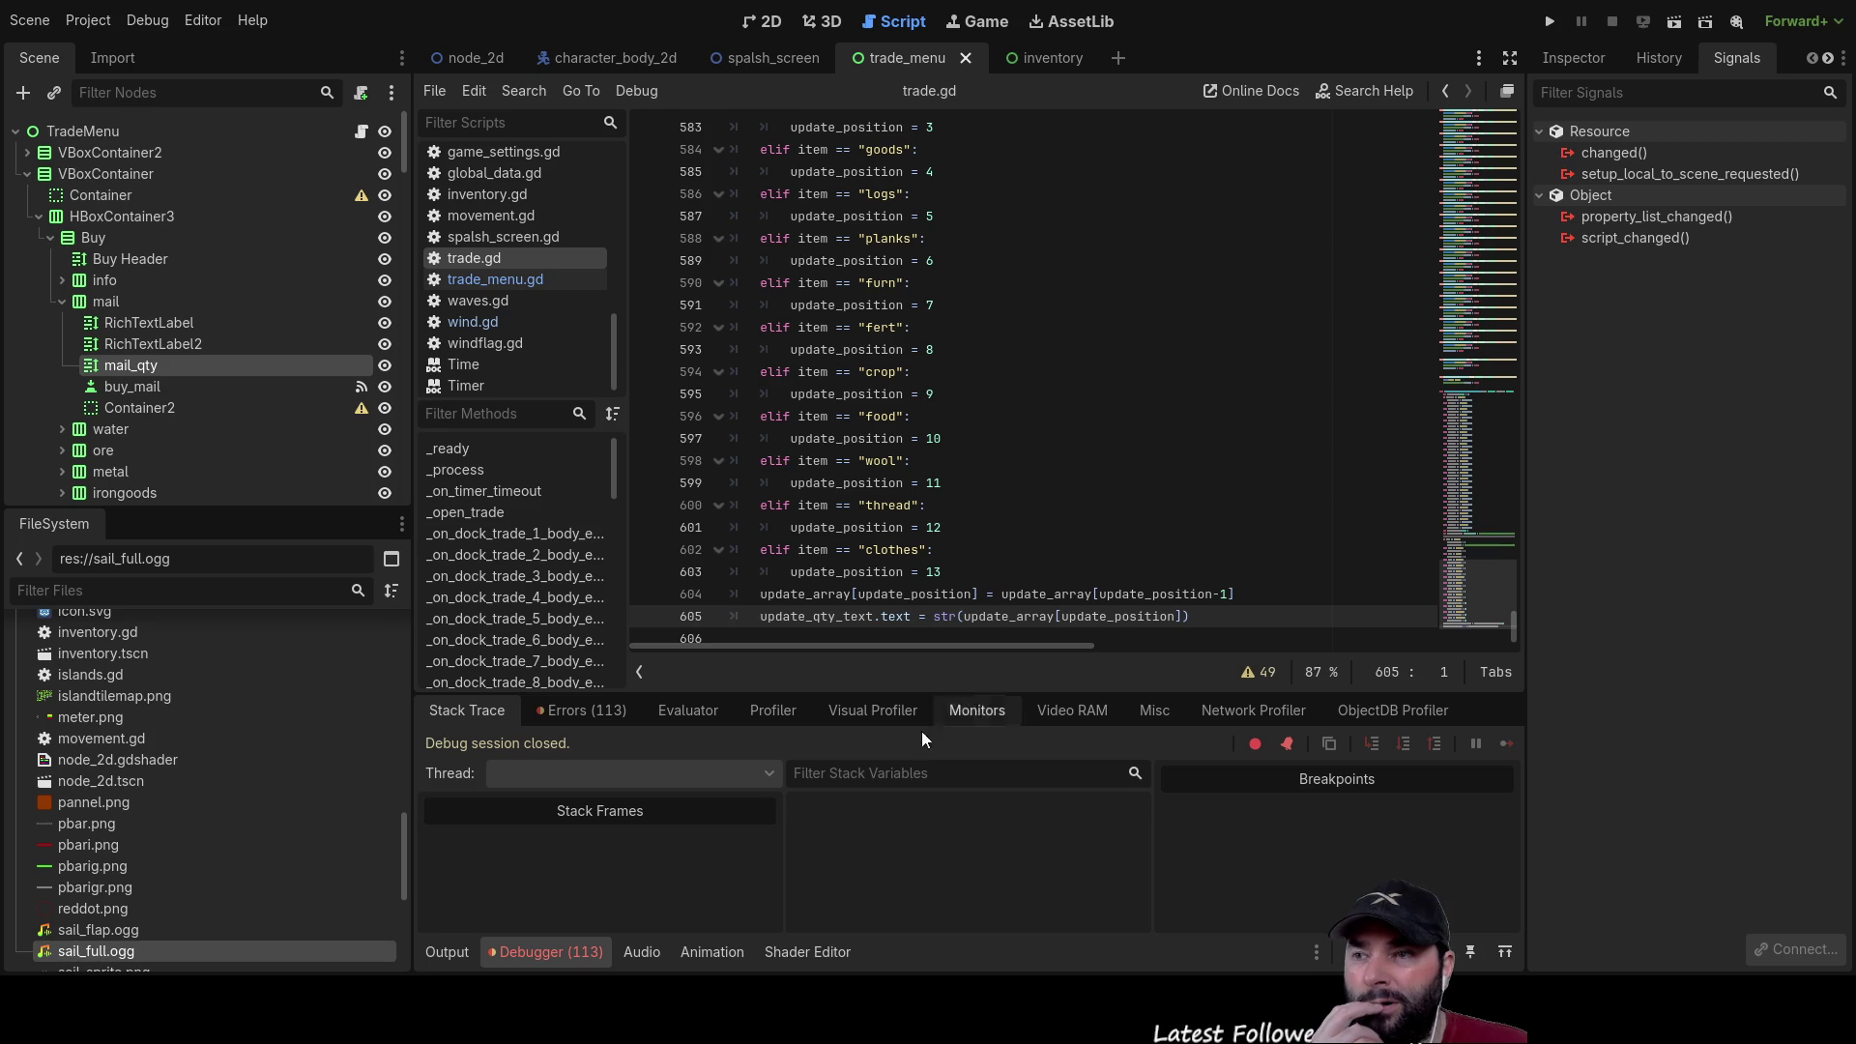
Step: Run the project, press Play, dock with E, and buy mail to hit the line 605 error
{"action": "left_click", "coordinate": [1545, 21]}
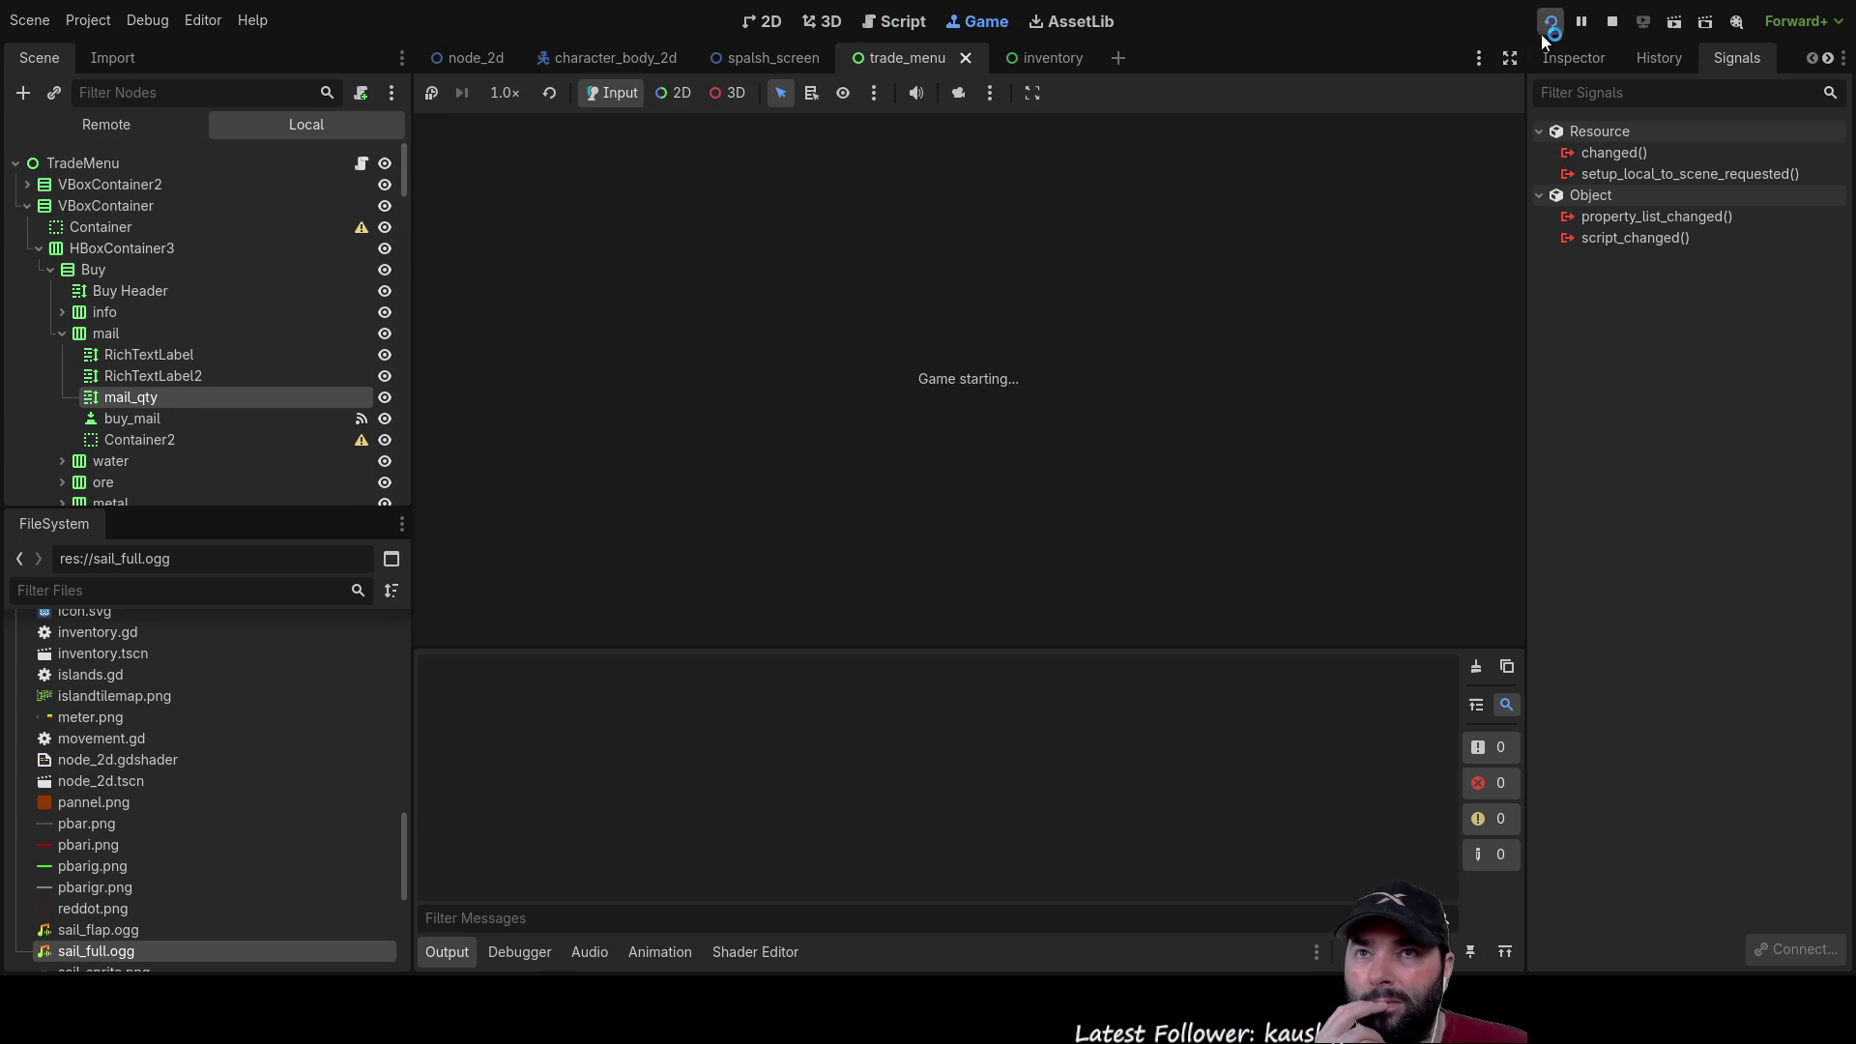
{"action": "left_click", "coordinate": [851, 149]}
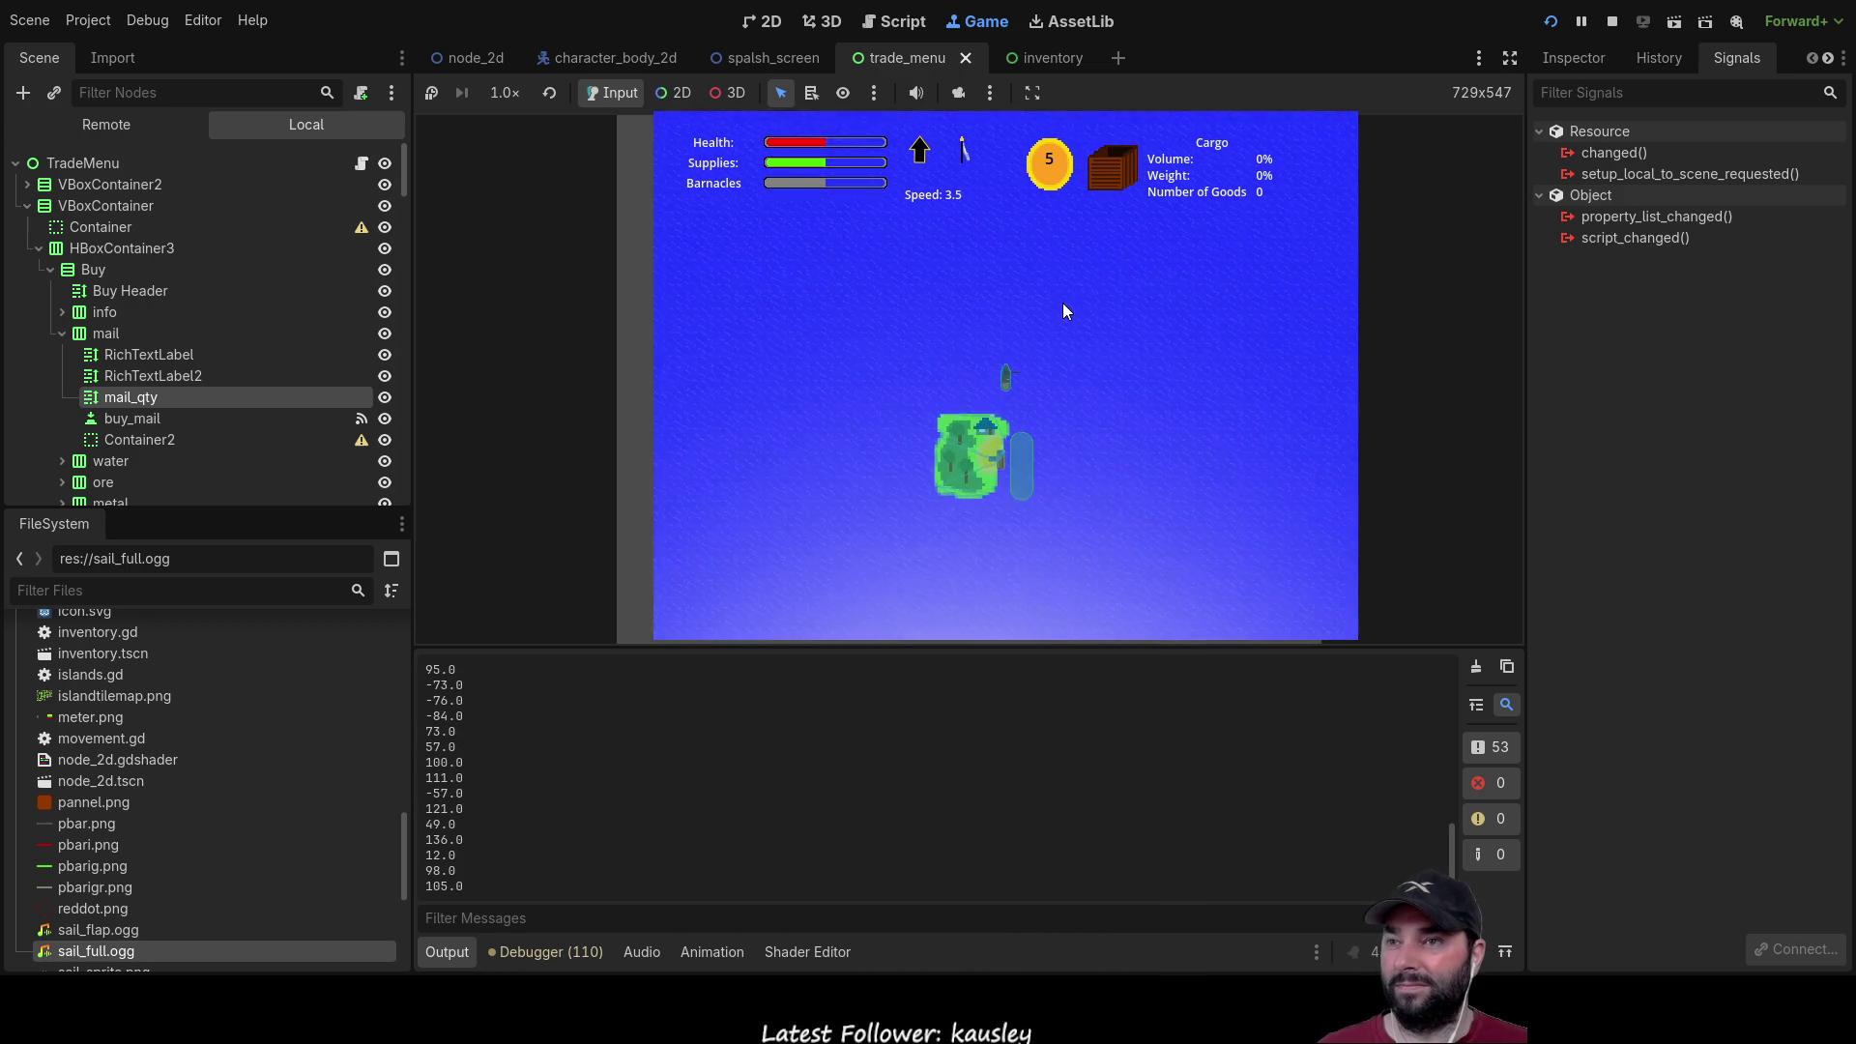
{"action": "key", "text": "e"}
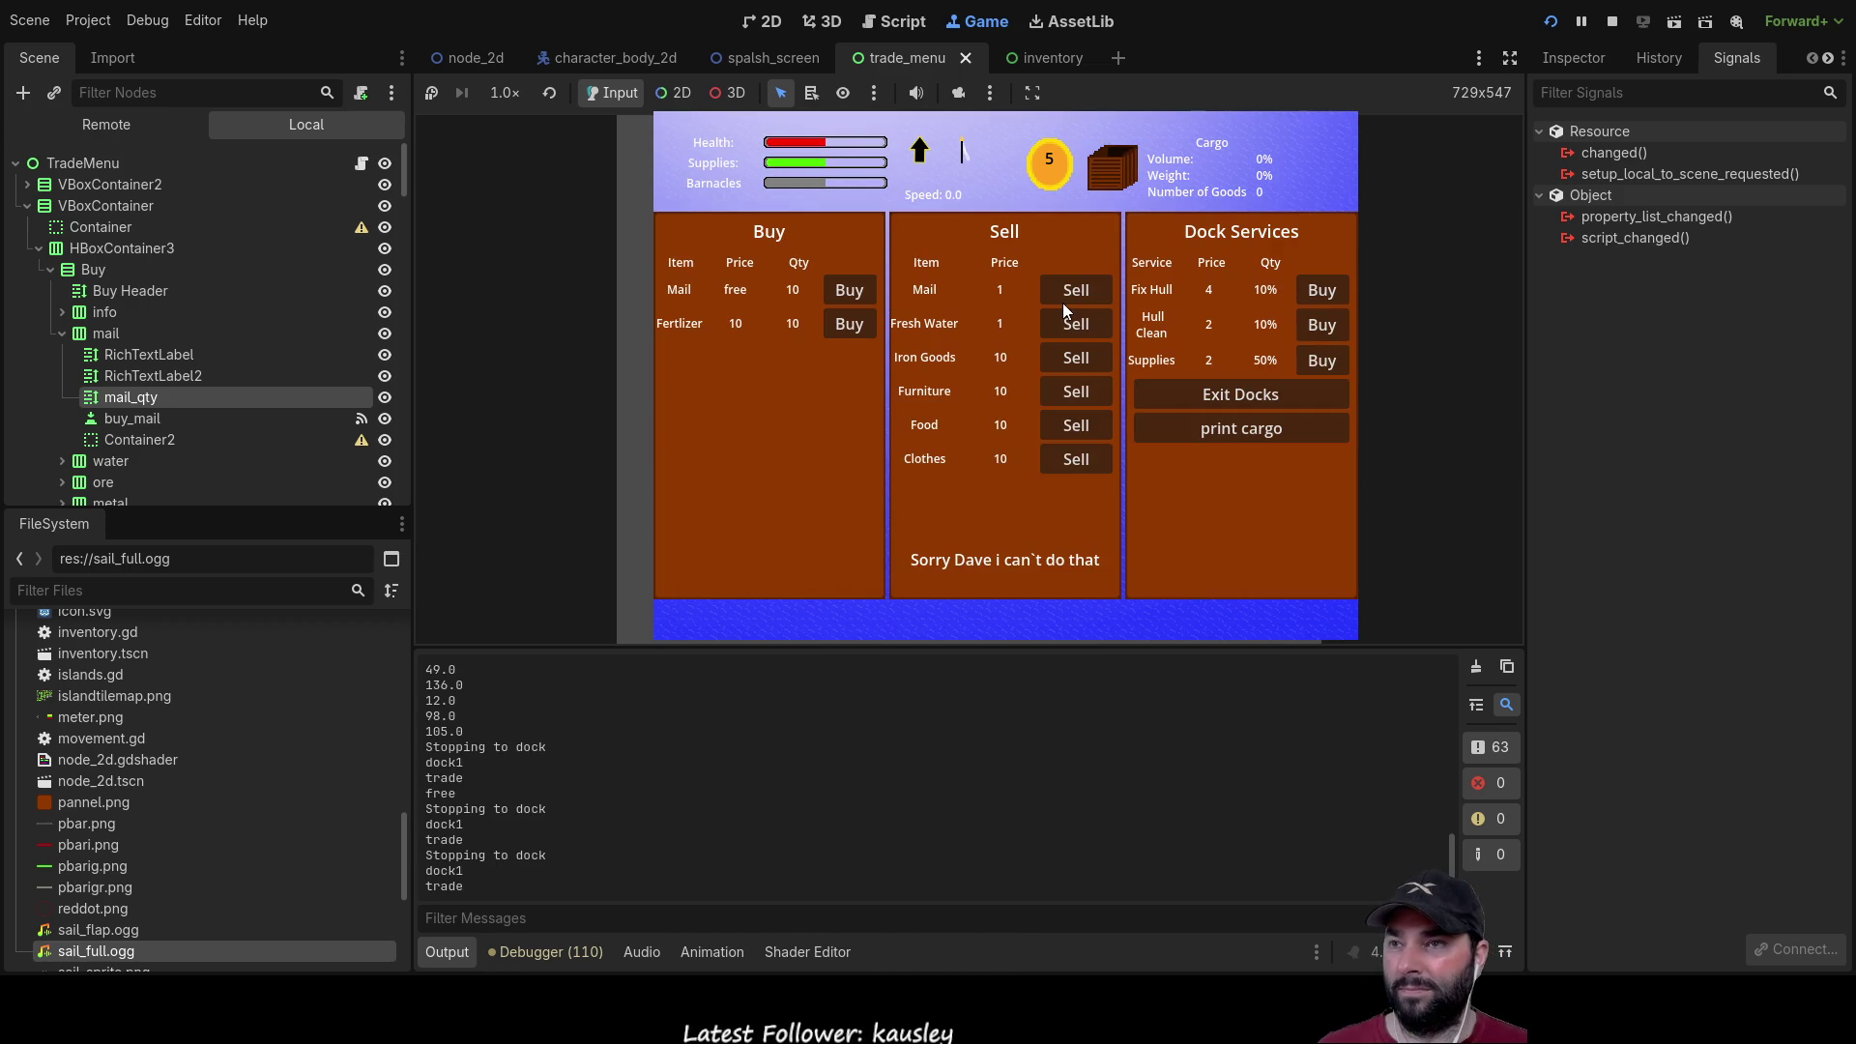
{"action": "left_click", "coordinate": [863, 290]}
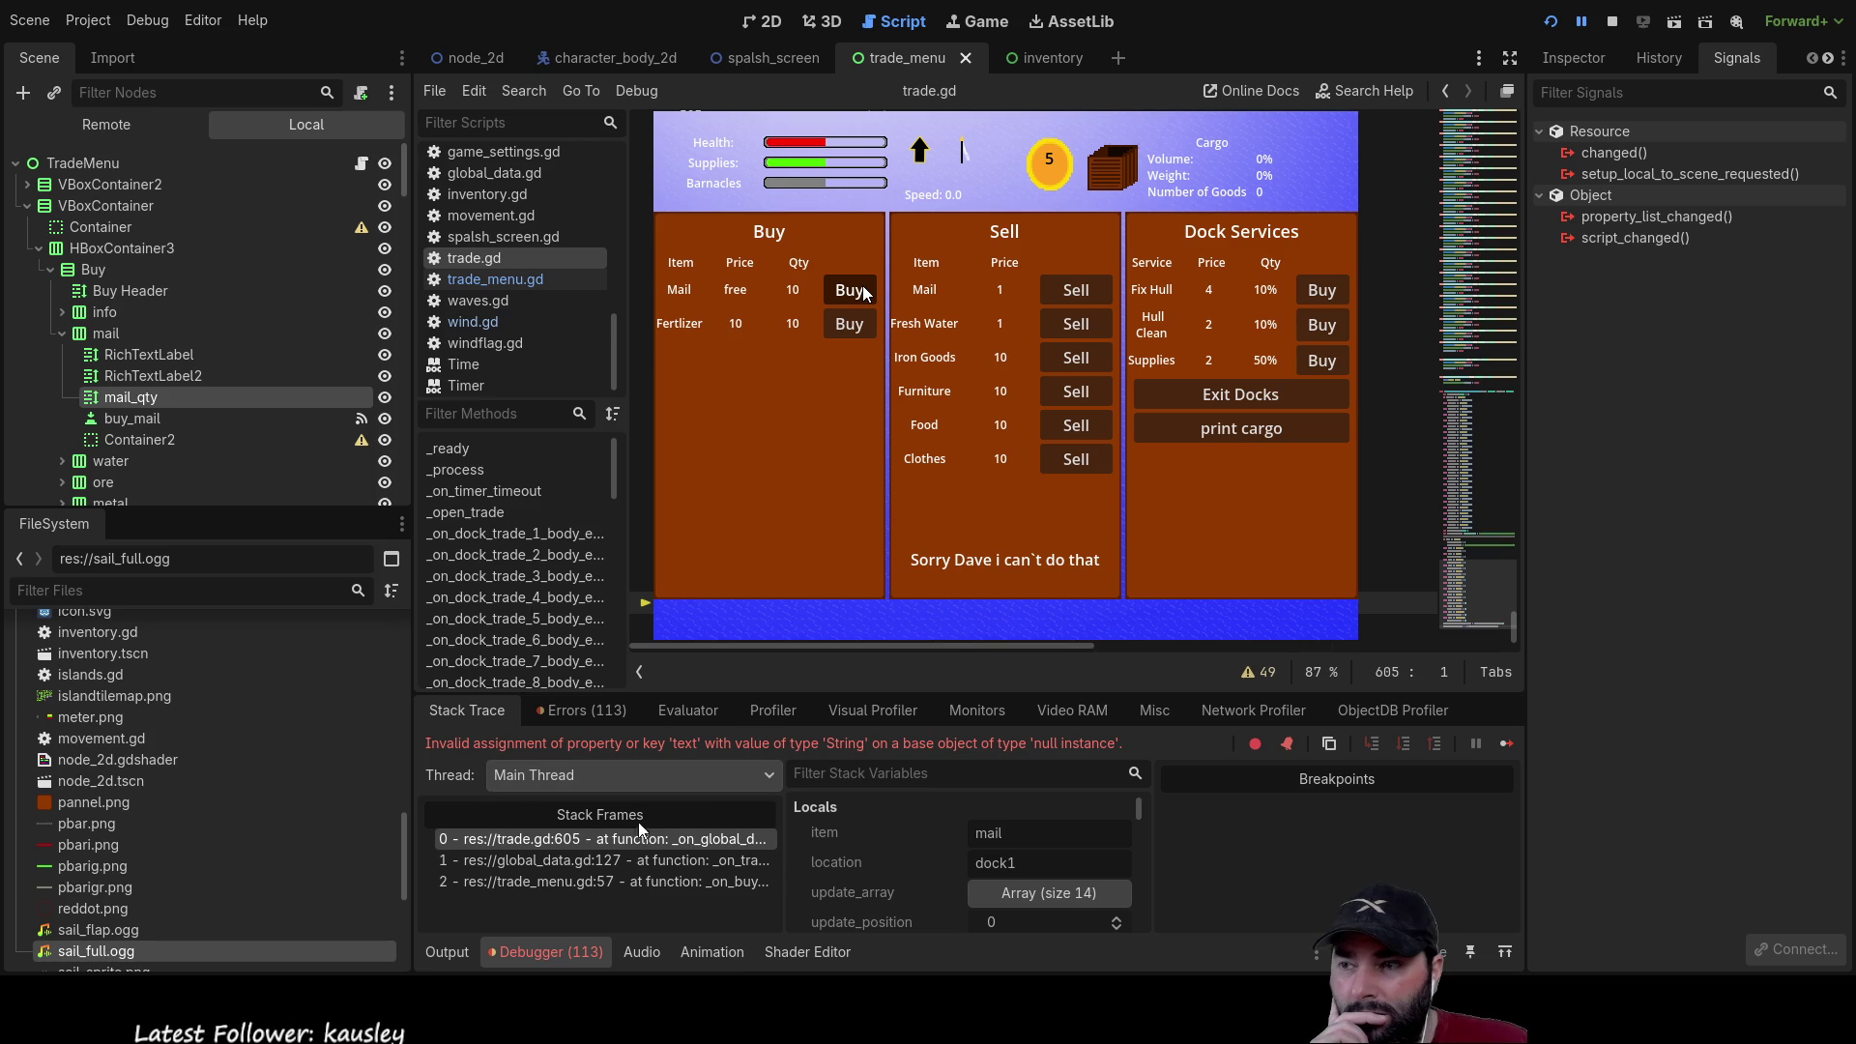
{"action": "left_click", "coordinate": [647, 857]}
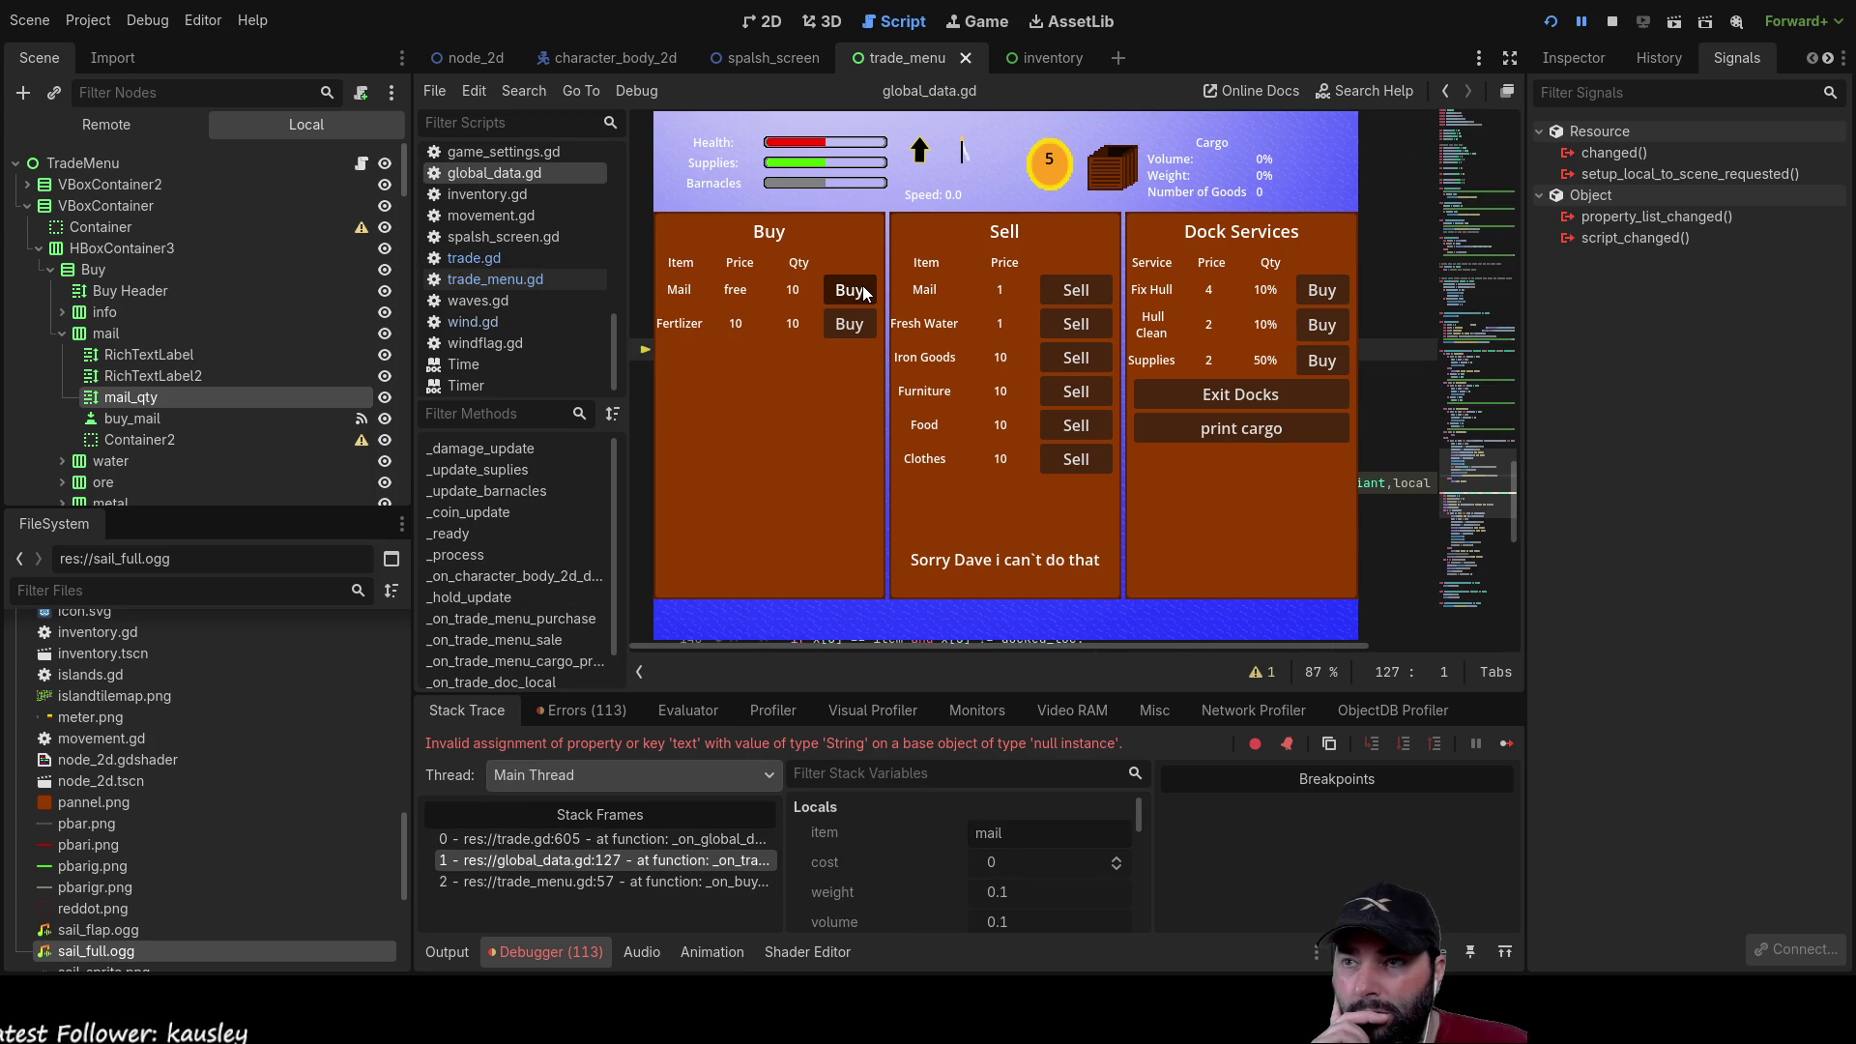
{"action": "left_click", "coordinate": [667, 882]}
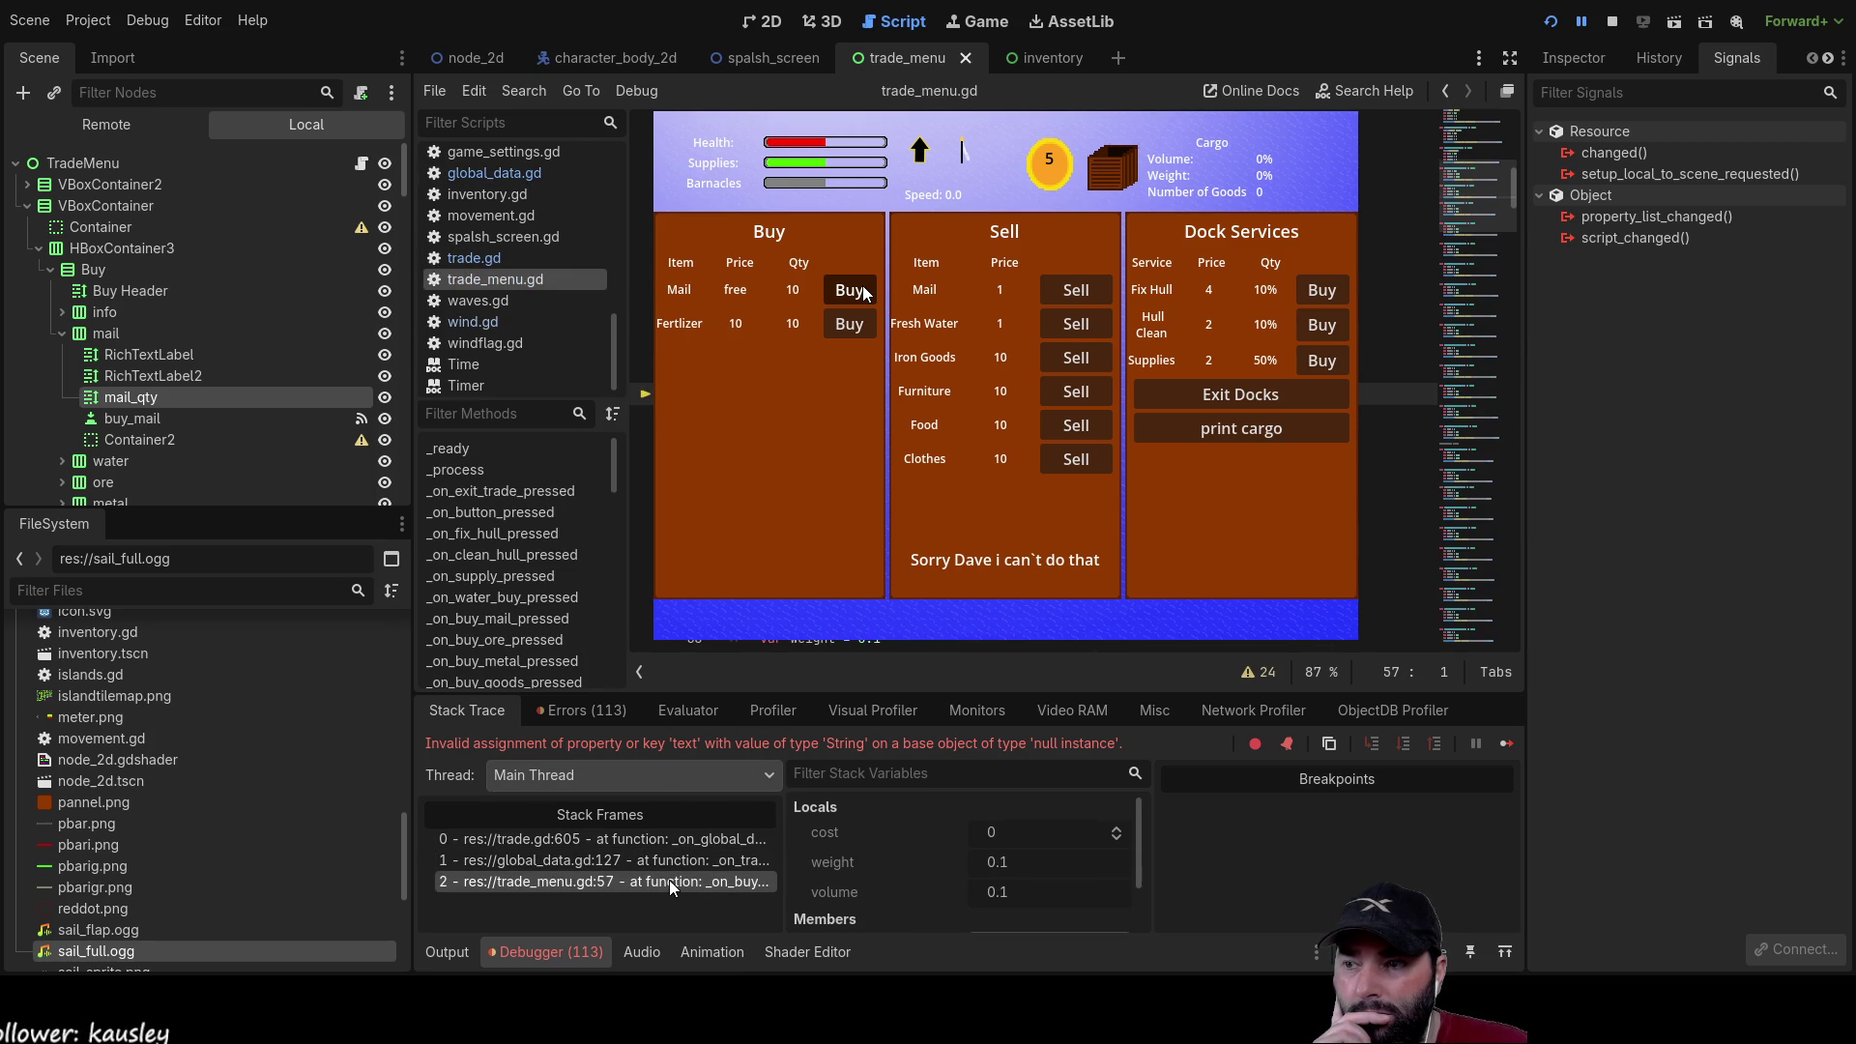
{"action": "left_click", "coordinate": [674, 862]}
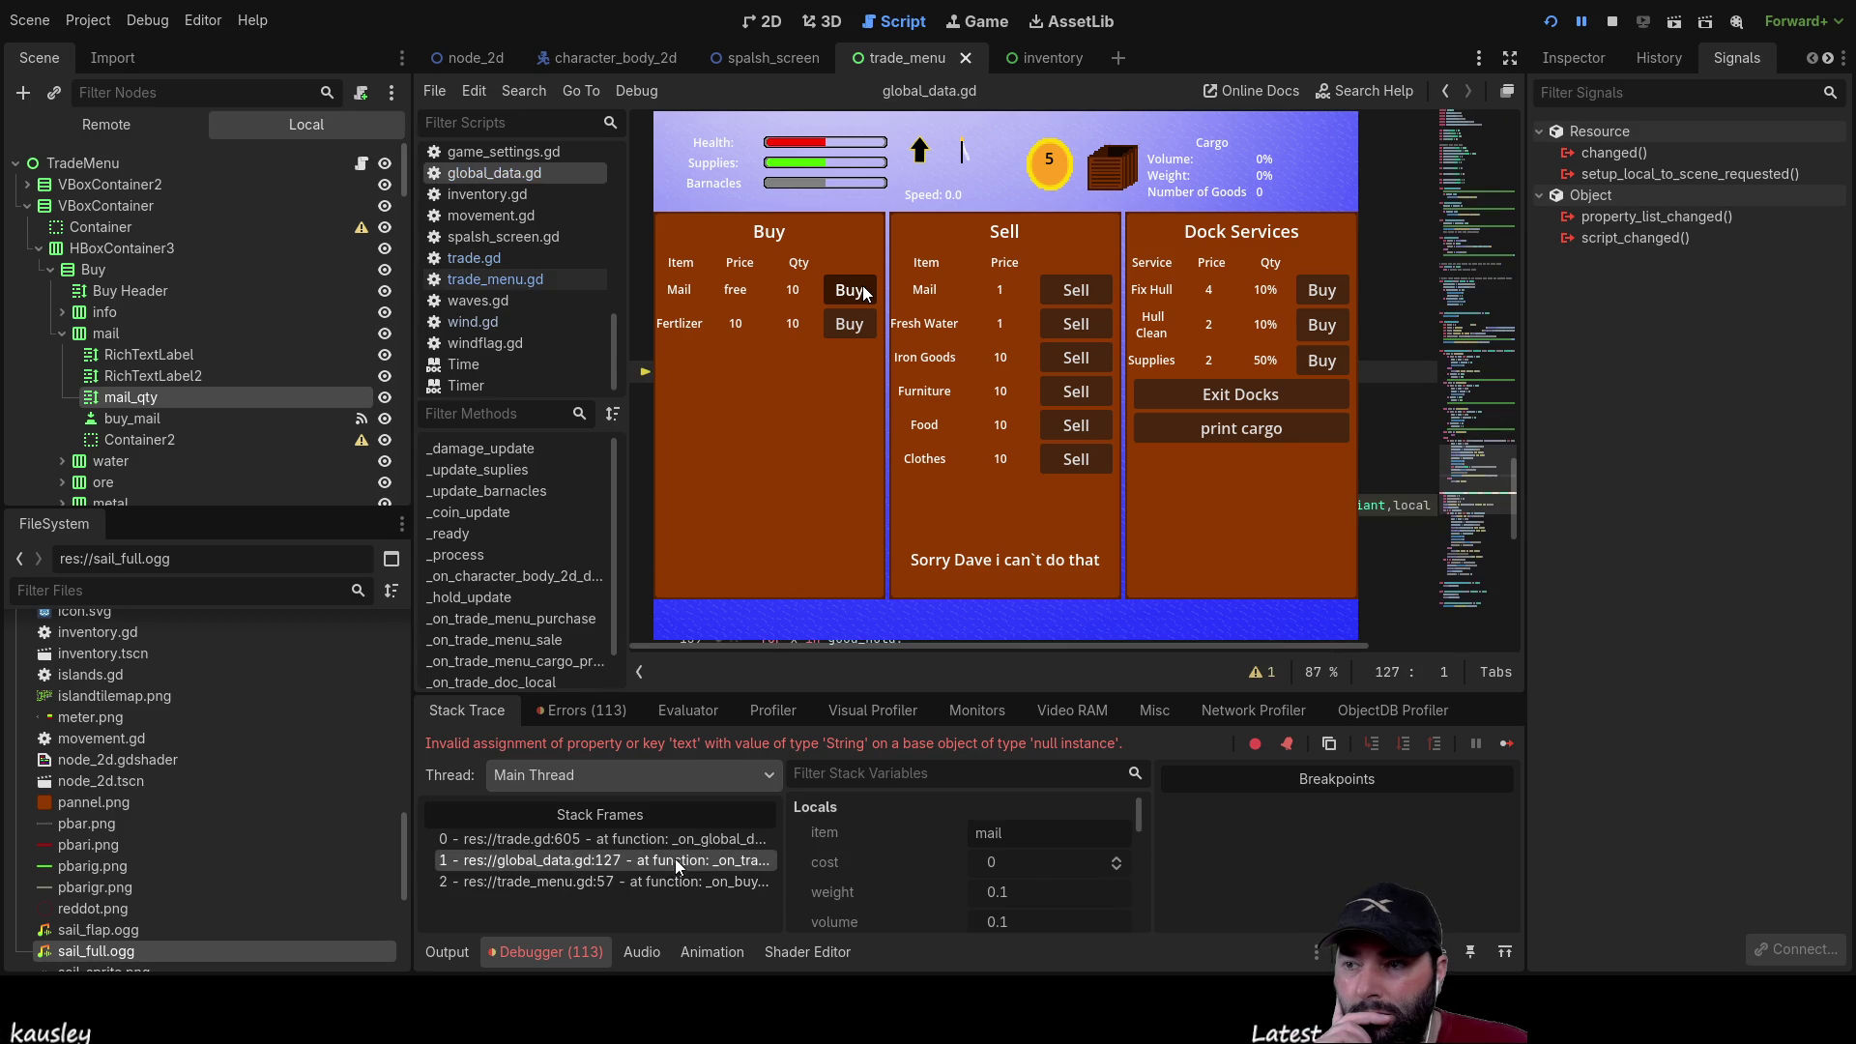
{"action": "left_click", "coordinate": [686, 838]}
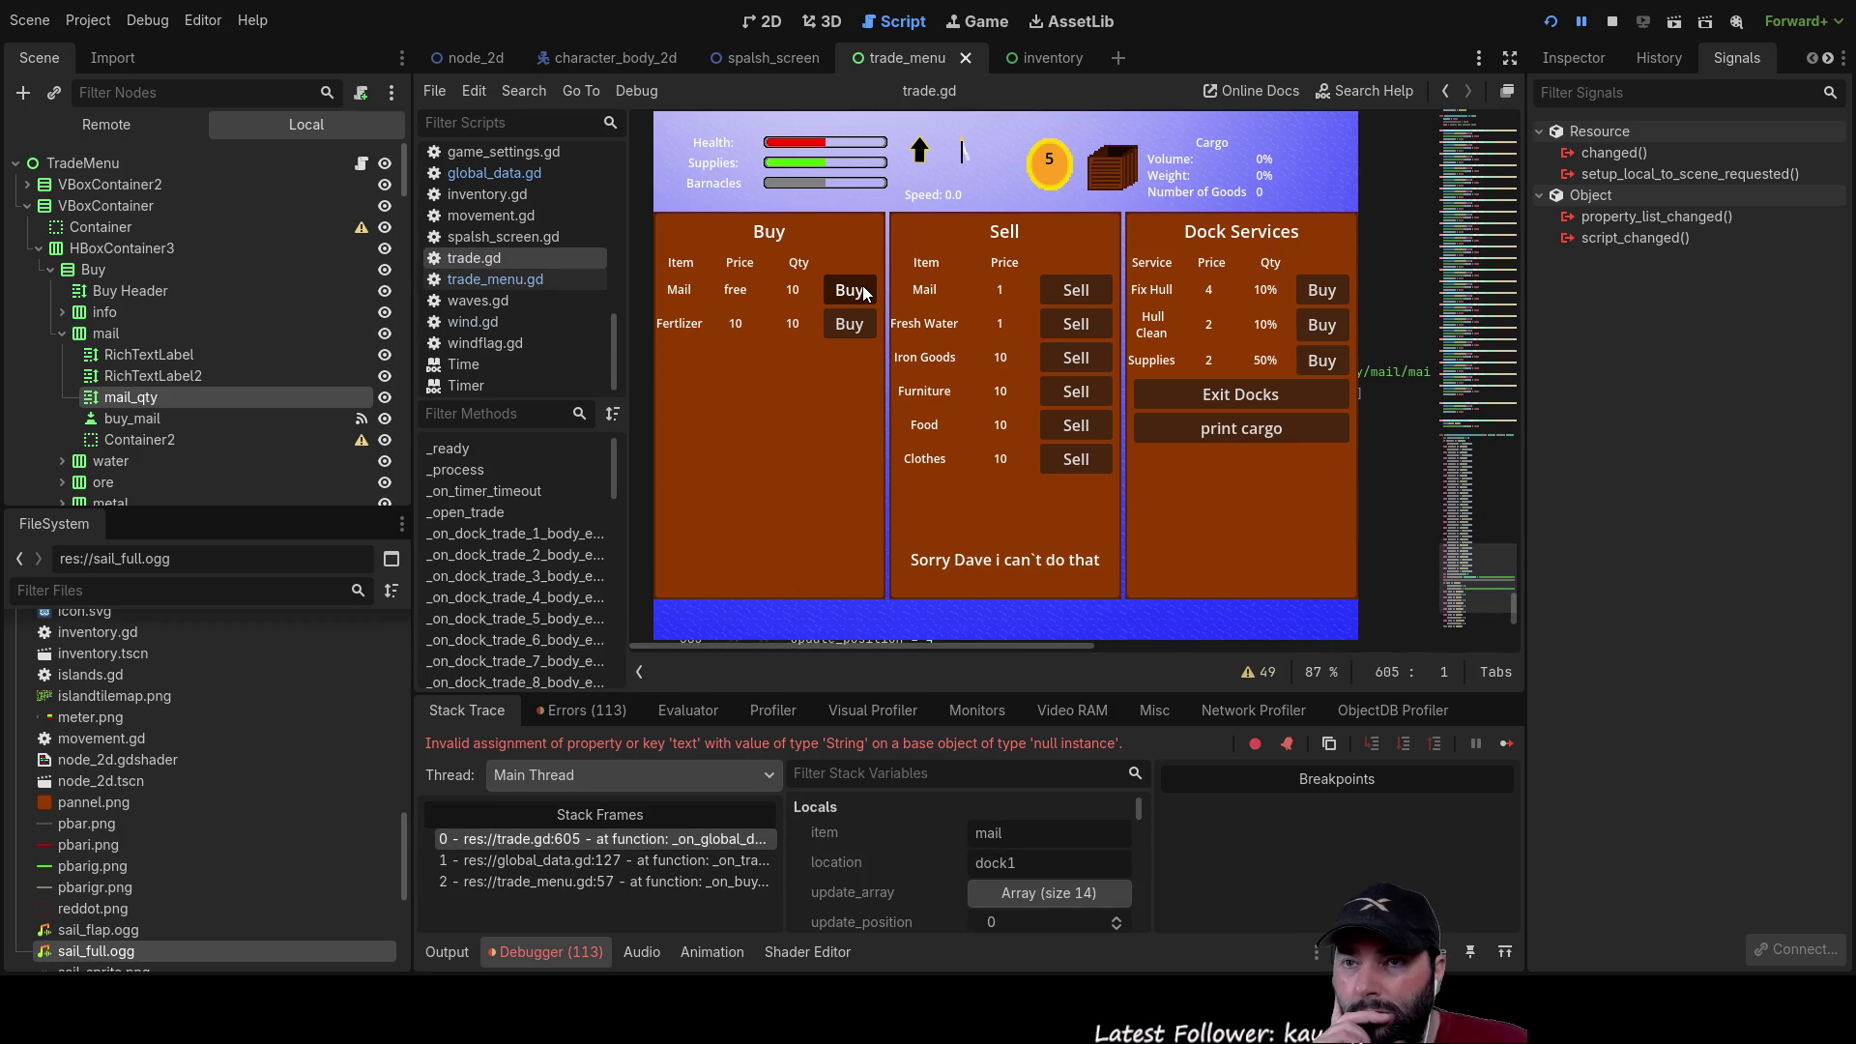
{"action": "left_click", "coordinate": [1363, 458]}
{"action": "key", "text": "Right"}
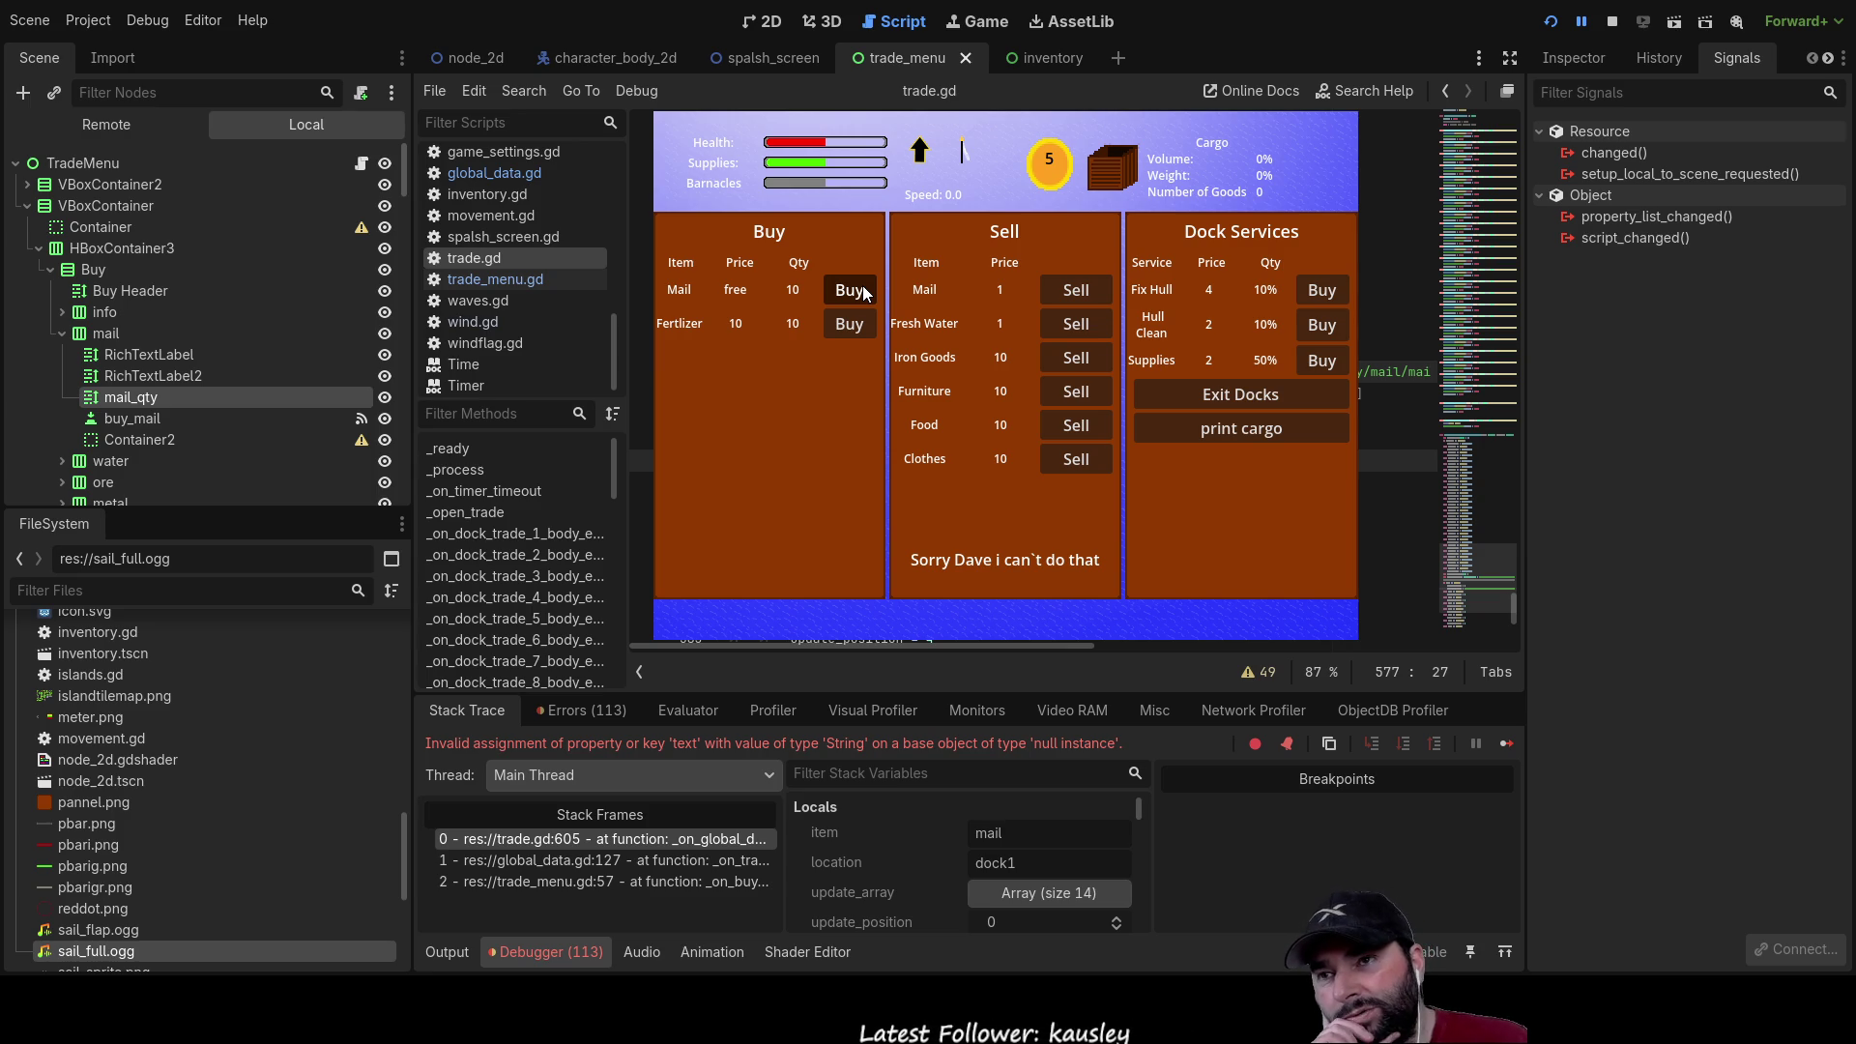
{"action": "left_click", "coordinate": [863, 293]}
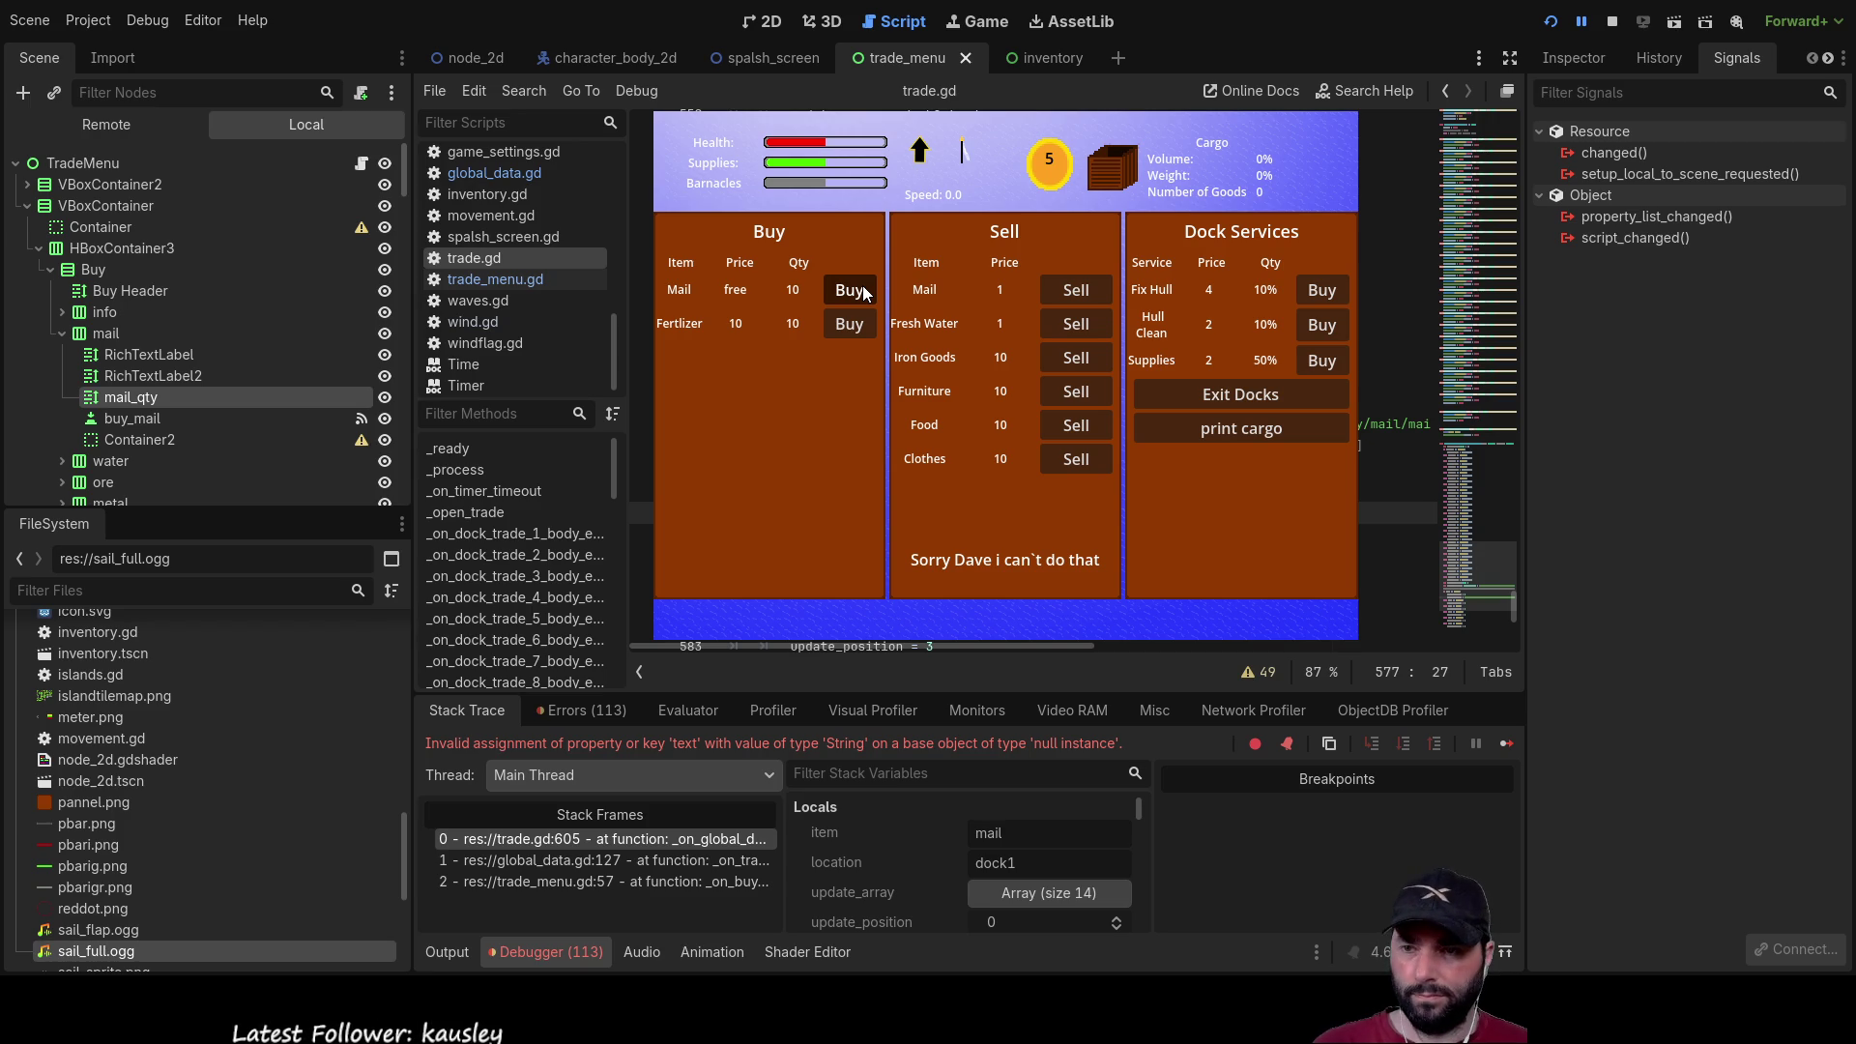
{"action": "left_click", "coordinate": [1610, 21]}
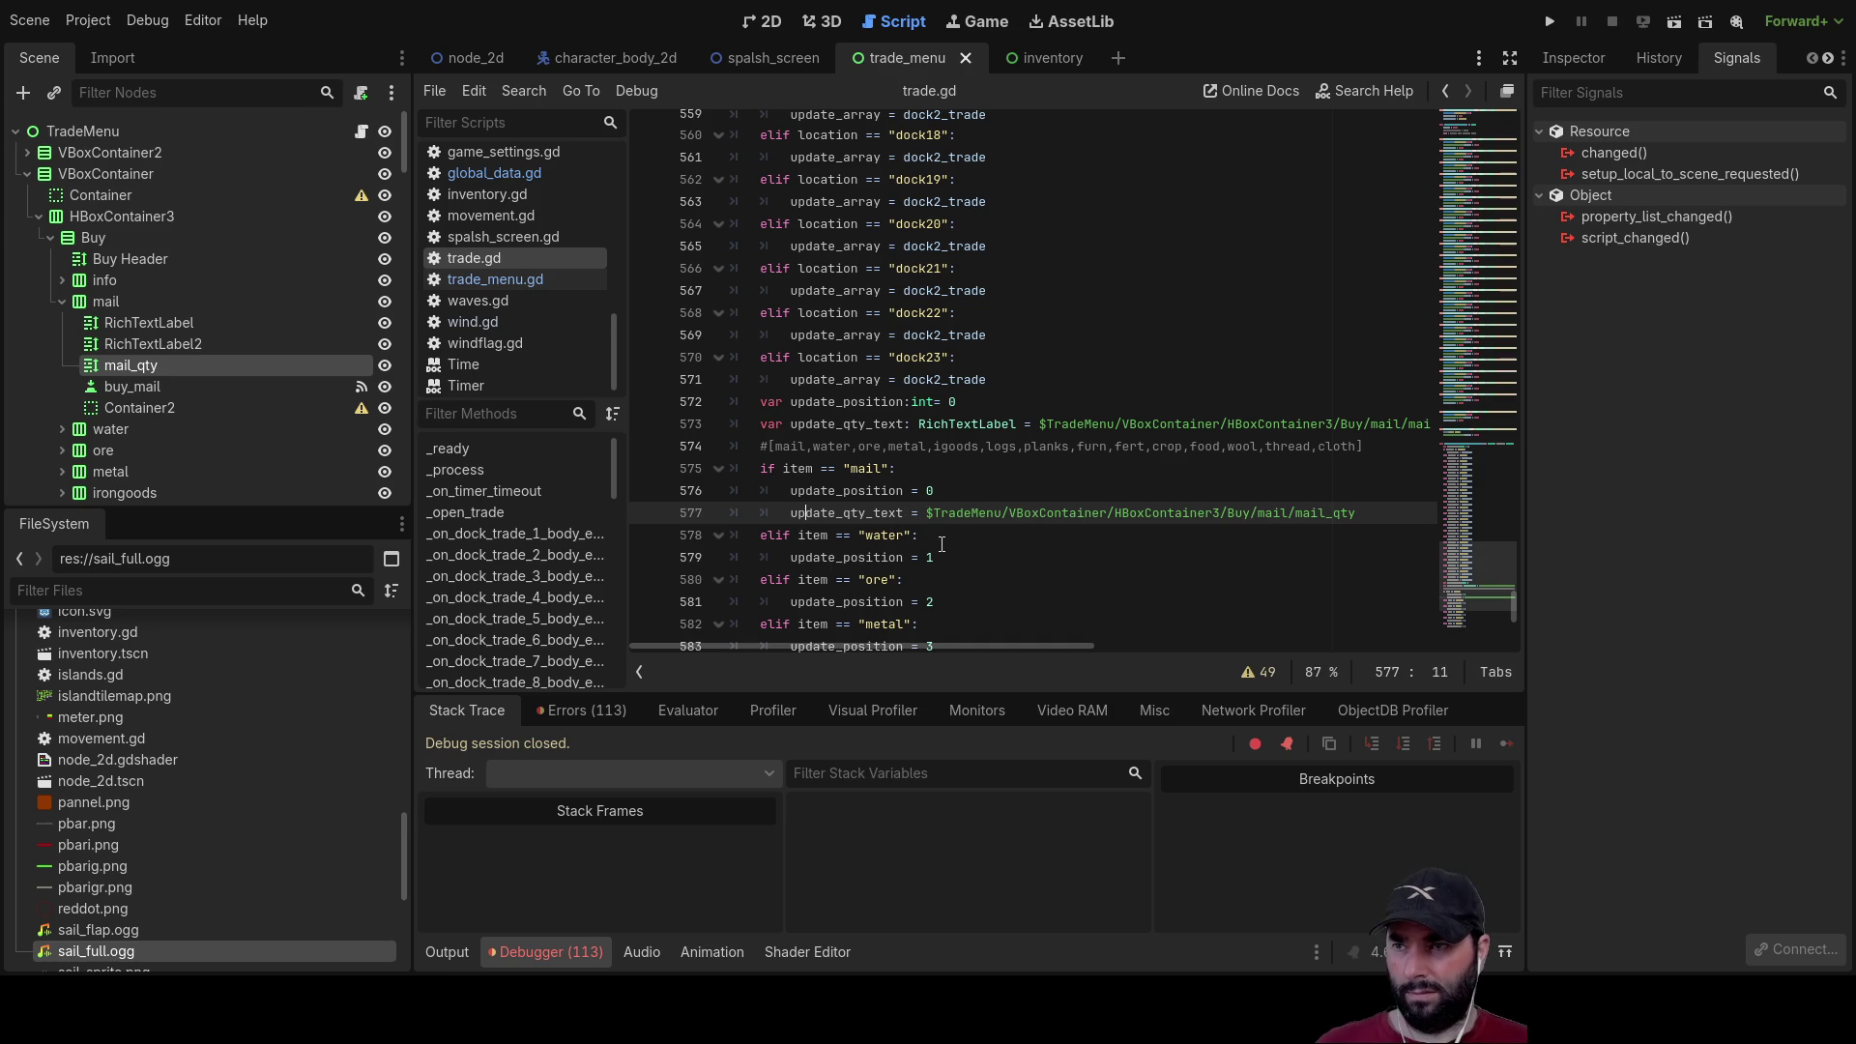
Step: Wrap the $TradeMenu/.../mail_qty path in a get_node() call on a new line
{"action": "key", "text": "ctrl+shift+Return"}
{"action": "type", "text": "get"}
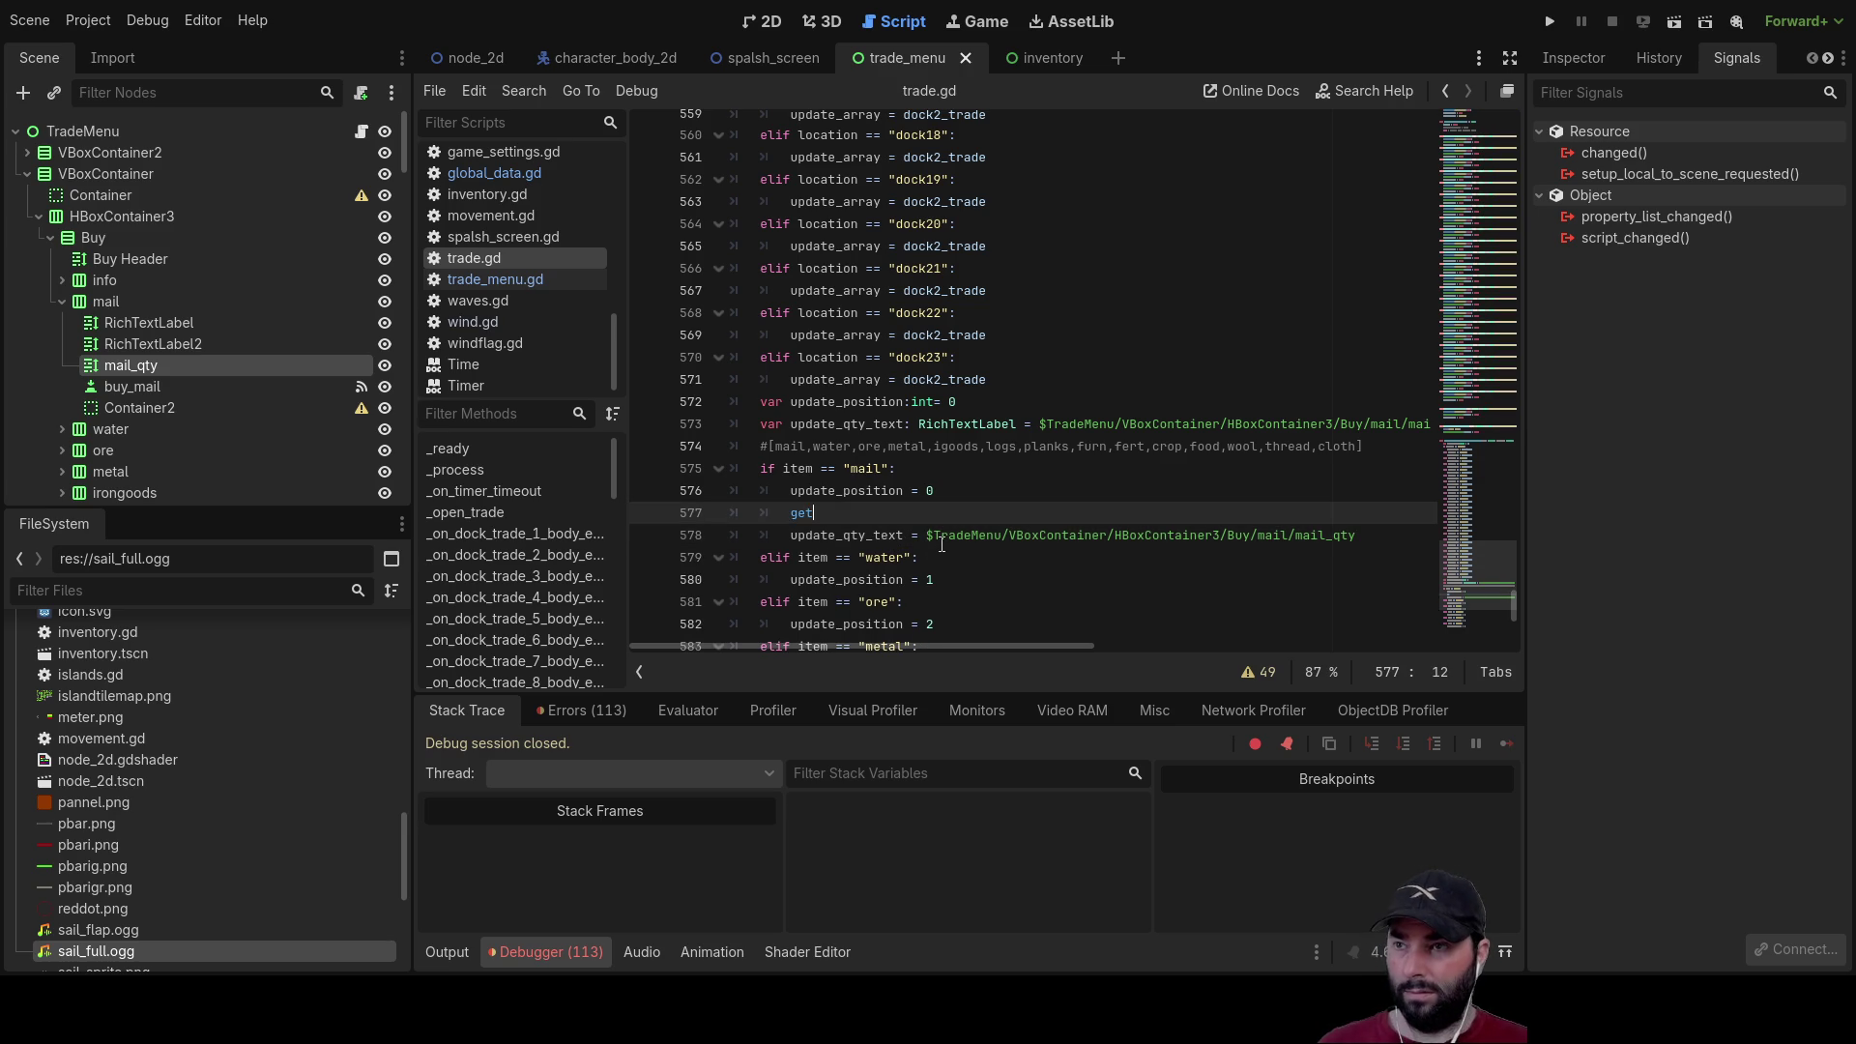
{"action": "type", "text": "_node"}
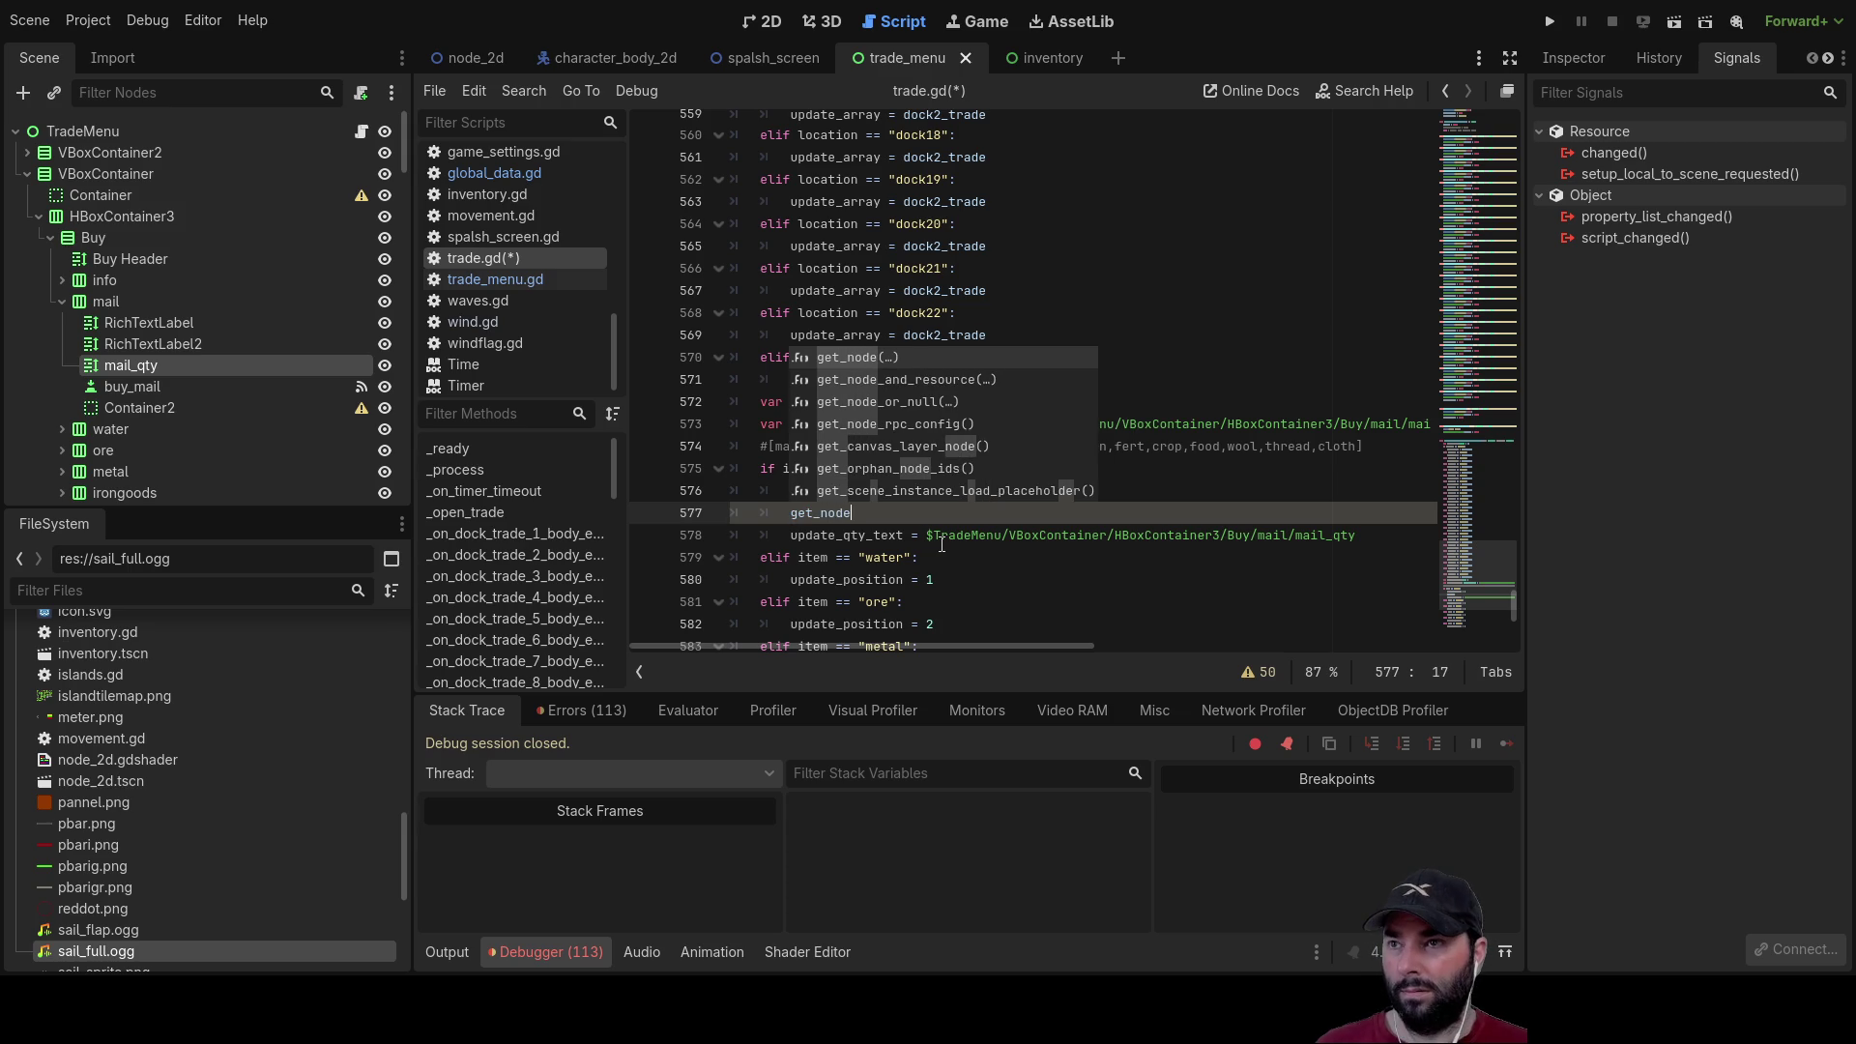
{"action": "left_click", "coordinate": [857, 356]}
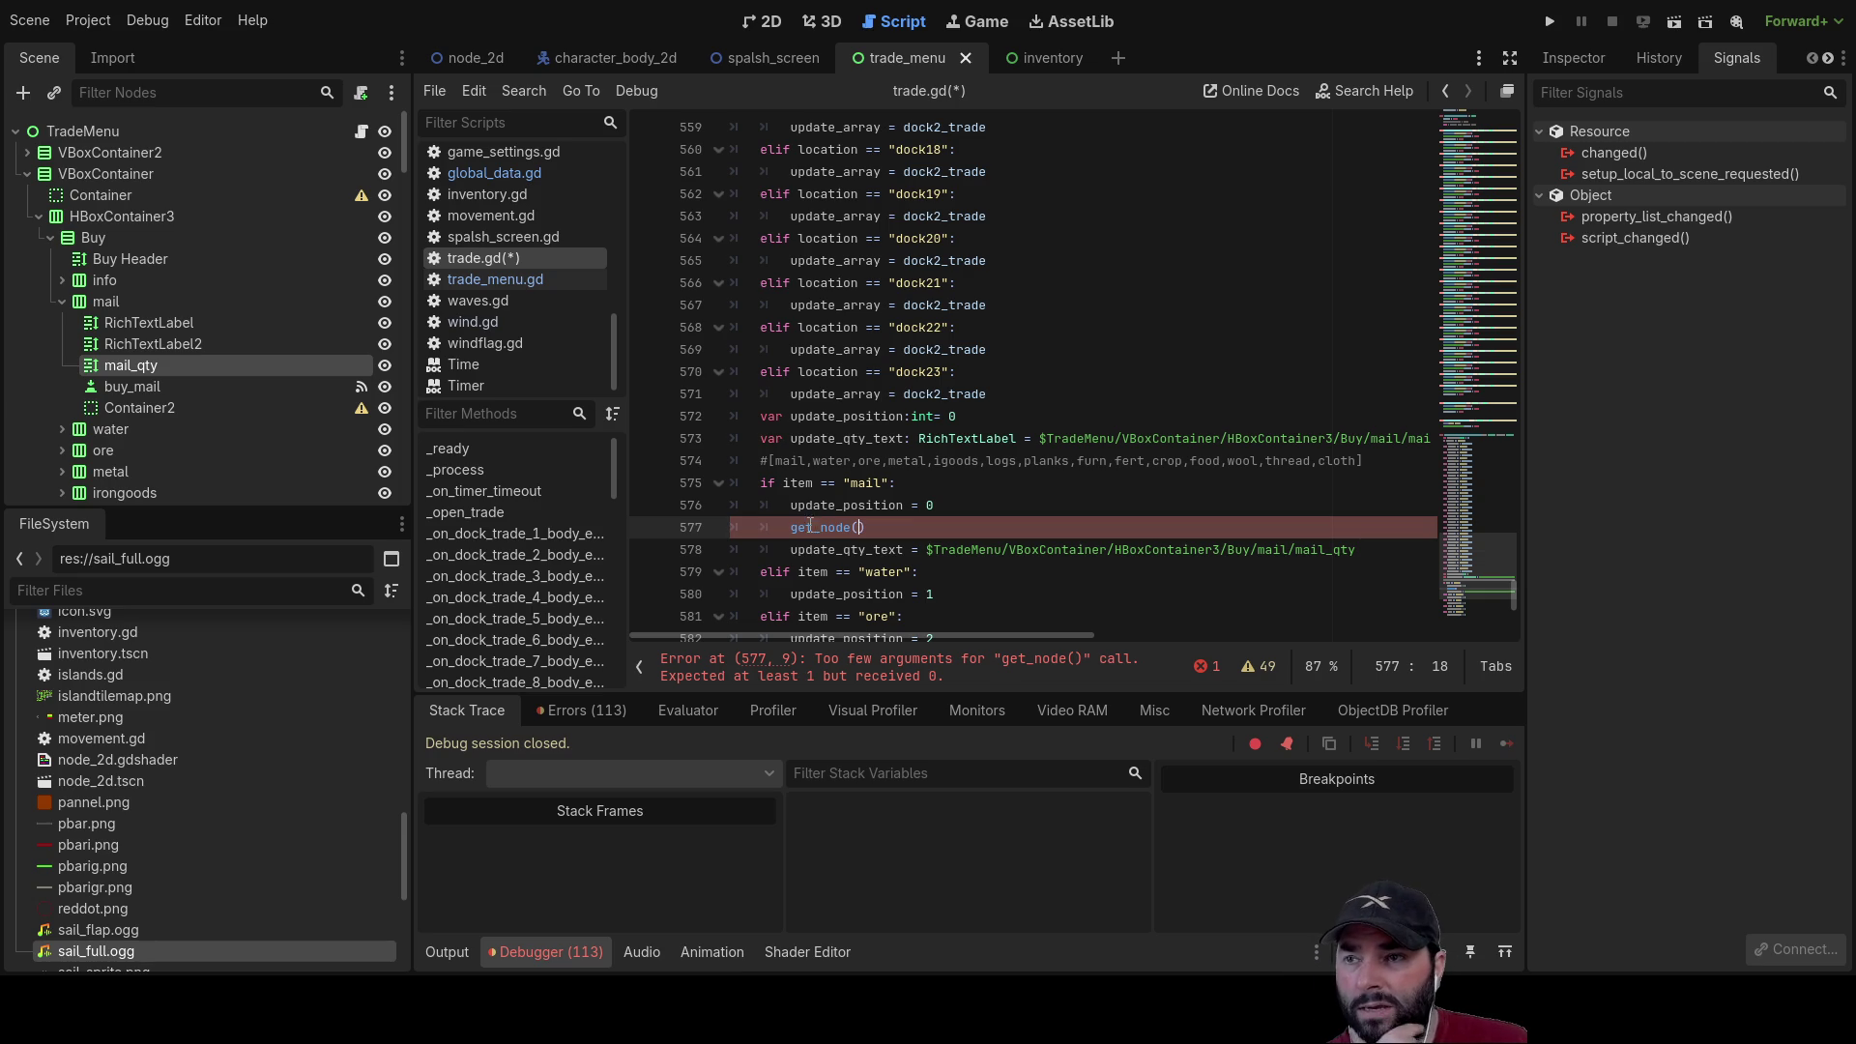
{"action": "left_click_drag", "start_coordinate": [929, 550], "coordinate": [1357, 558]}
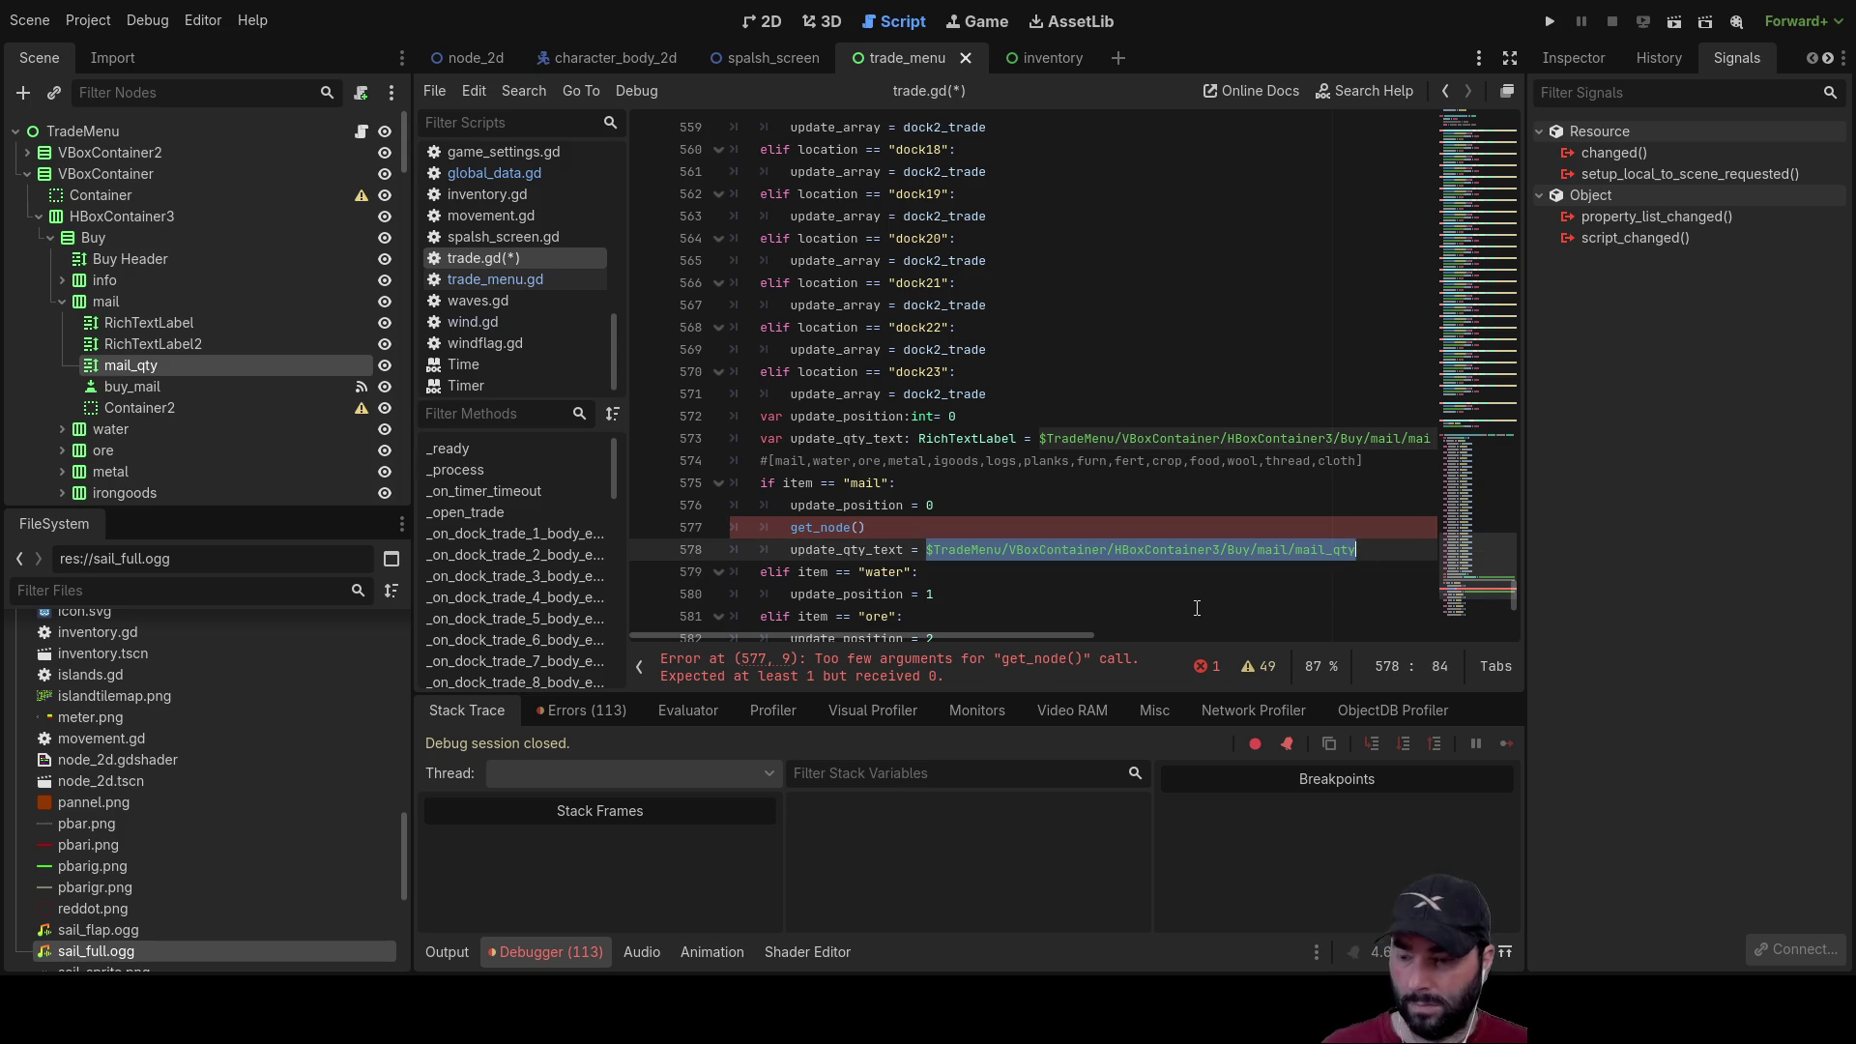
{"action": "key", "text": "ctrl+x"}
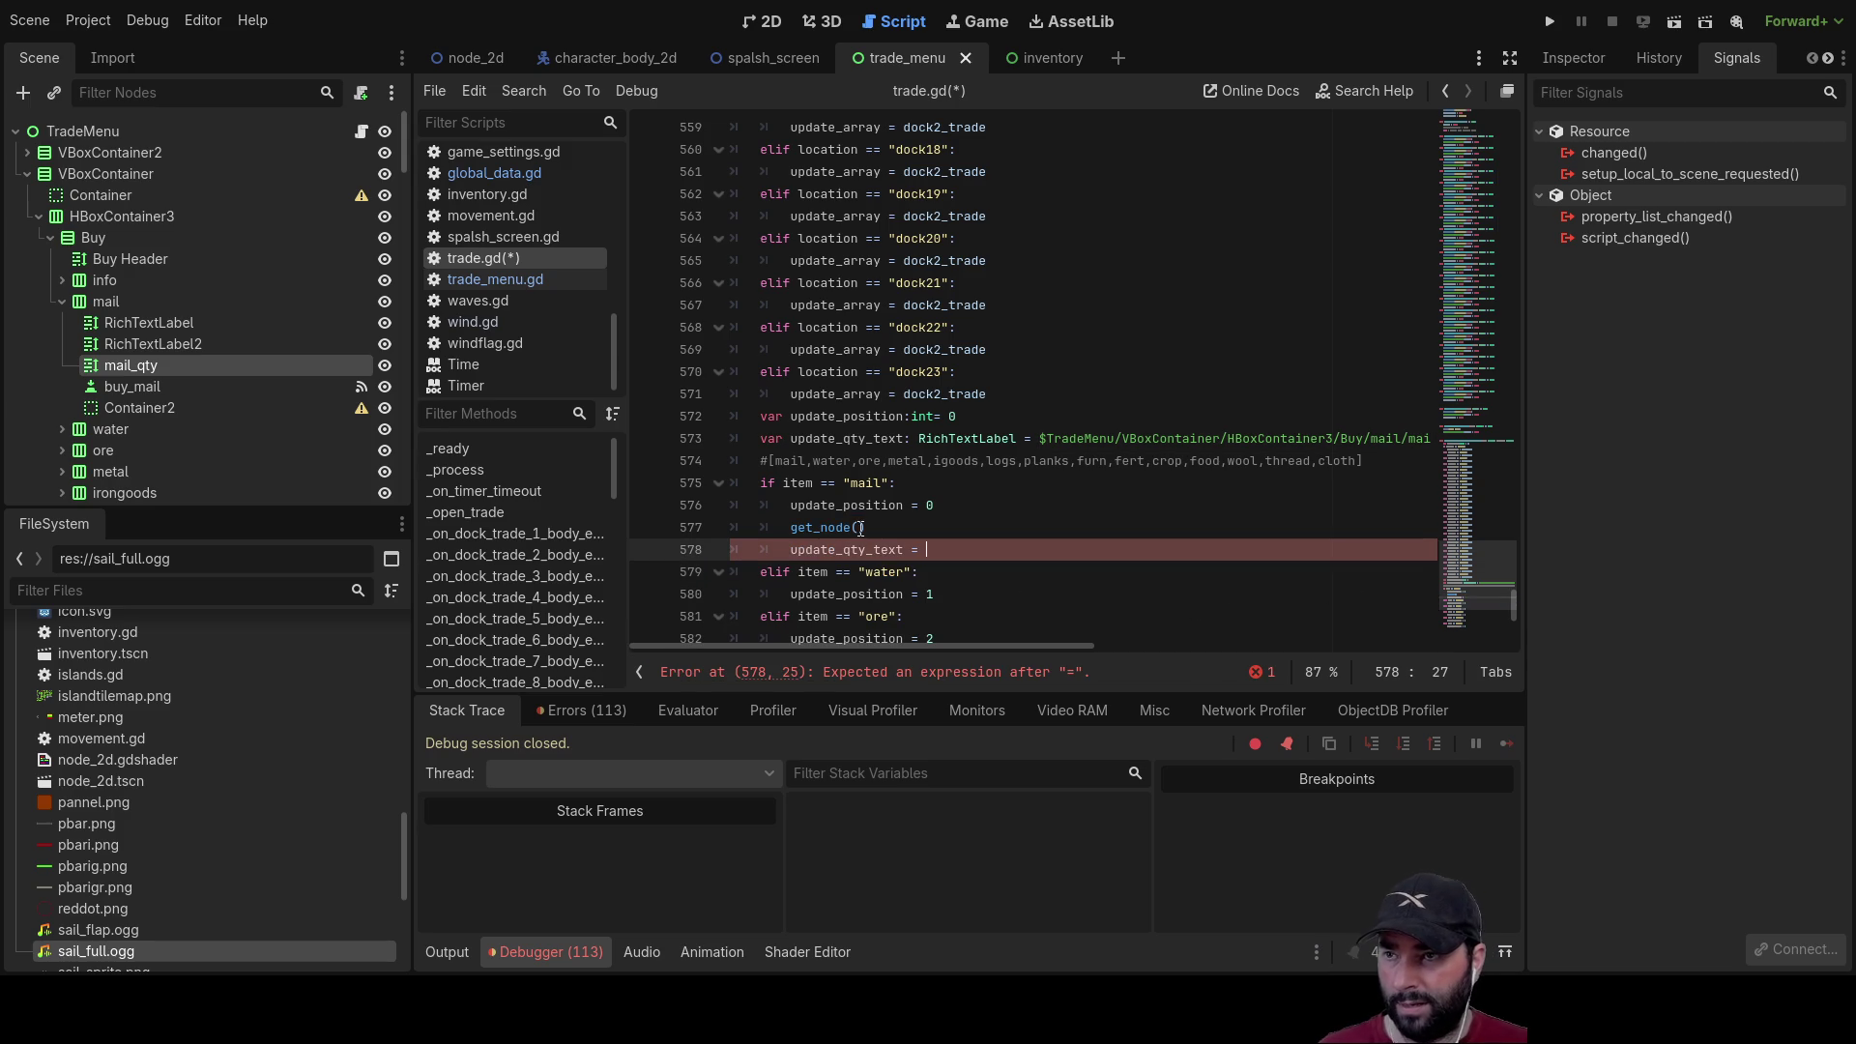
{"action": "left_click", "coordinate": [861, 528]}
{"action": "key", "text": "ctrl+v"}
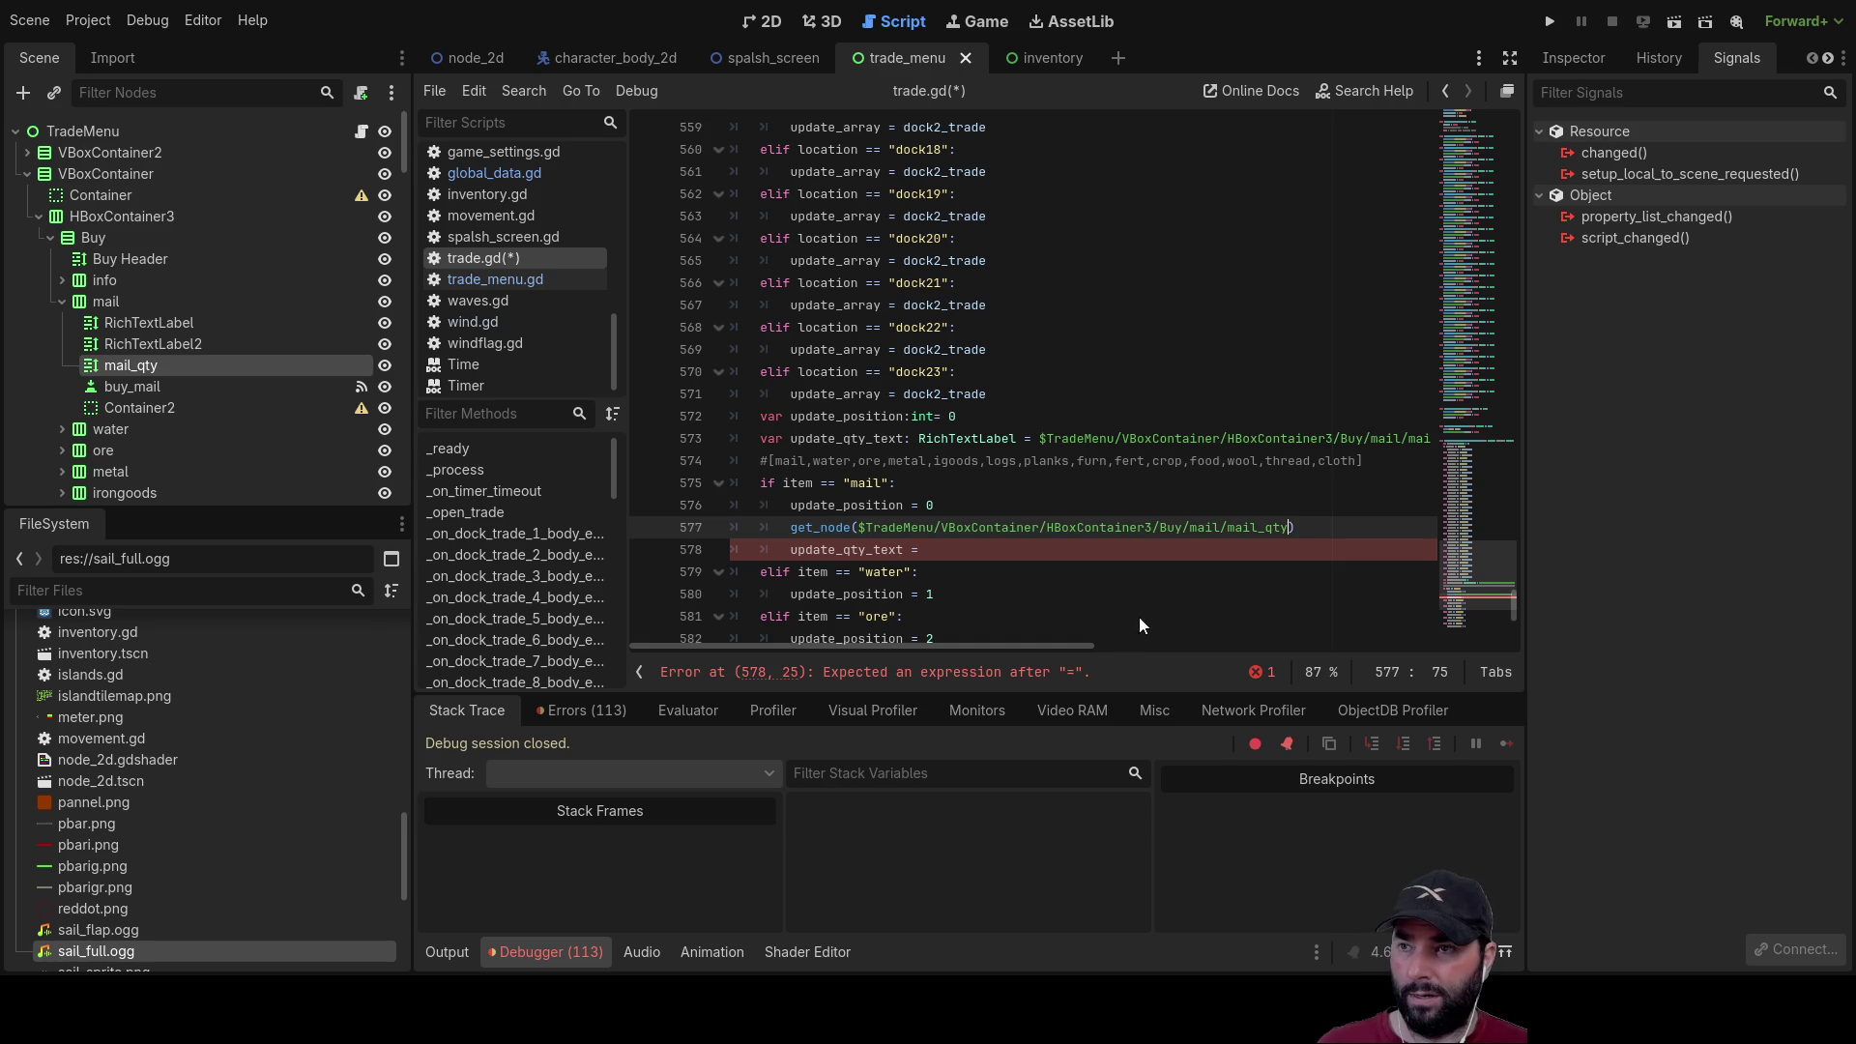
Step: Move the get_node() call after update_qty_text = on line 578
{"action": "left_click", "coordinate": [781, 527], "text": "shift"}
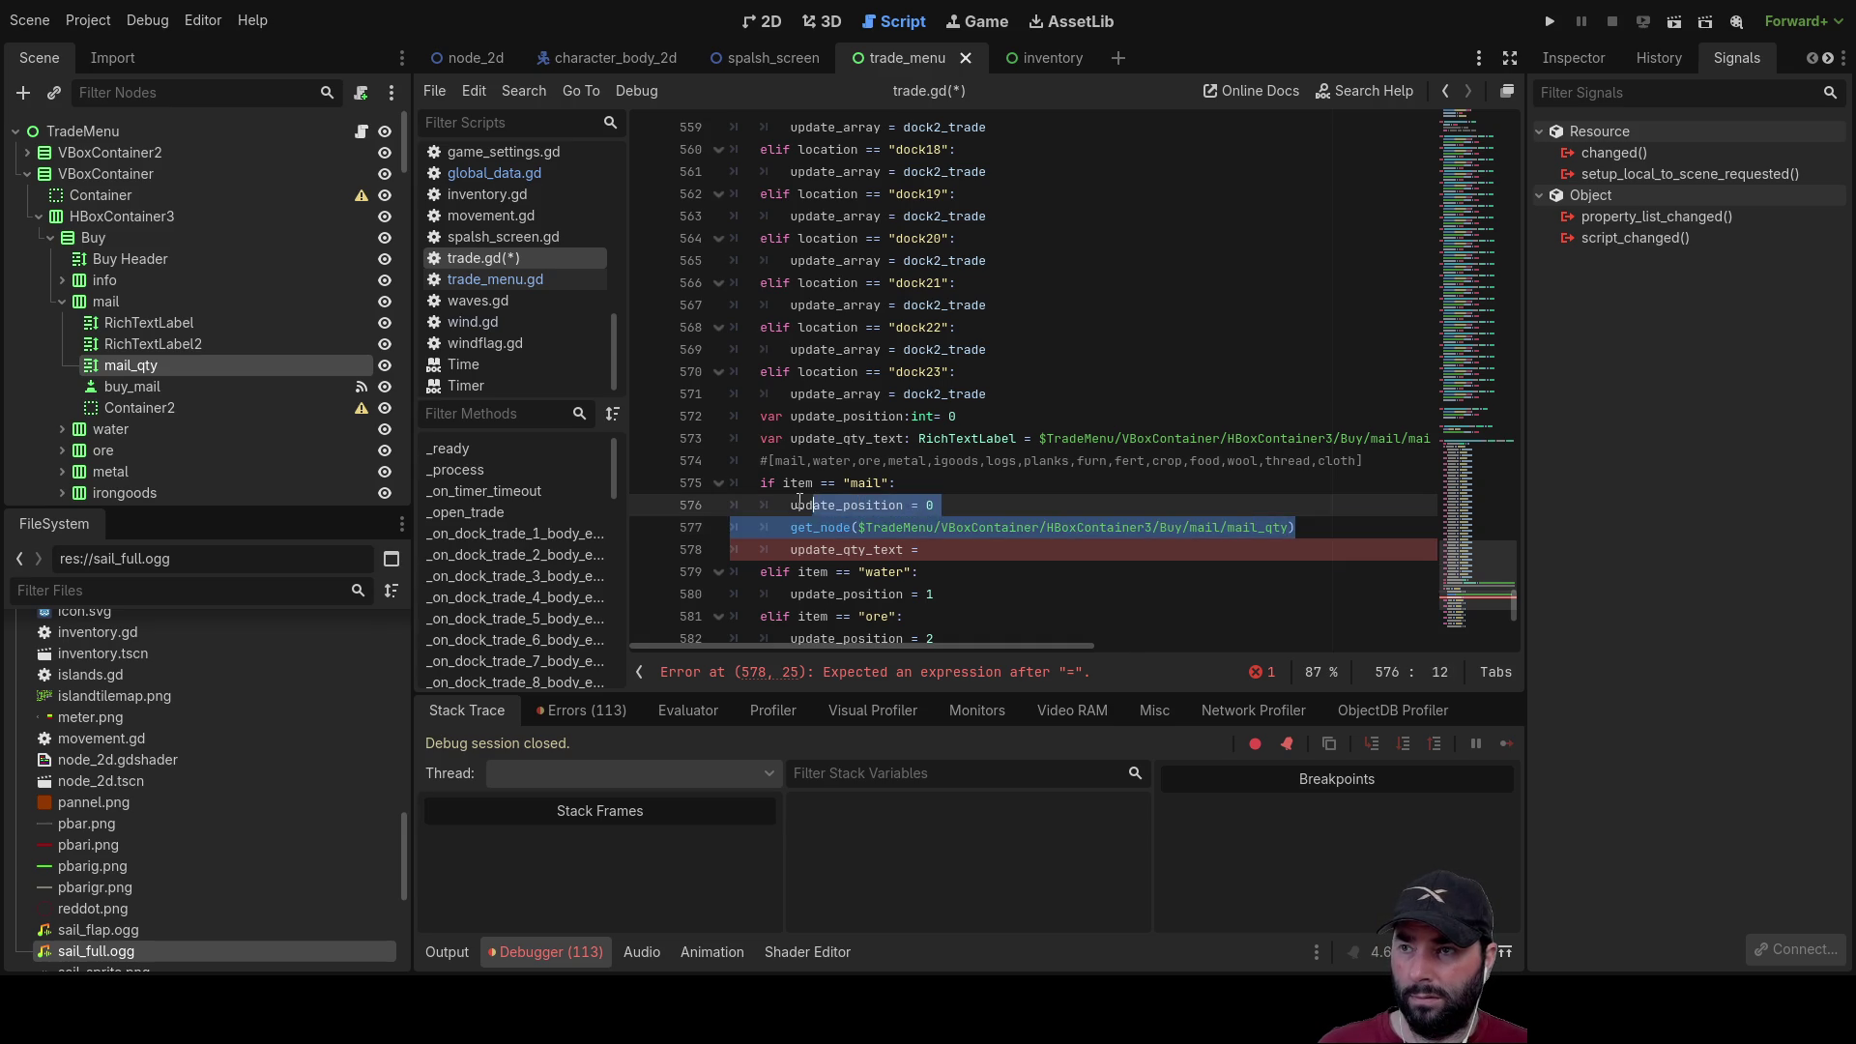
{"action": "key", "text": "ctrl+x"}
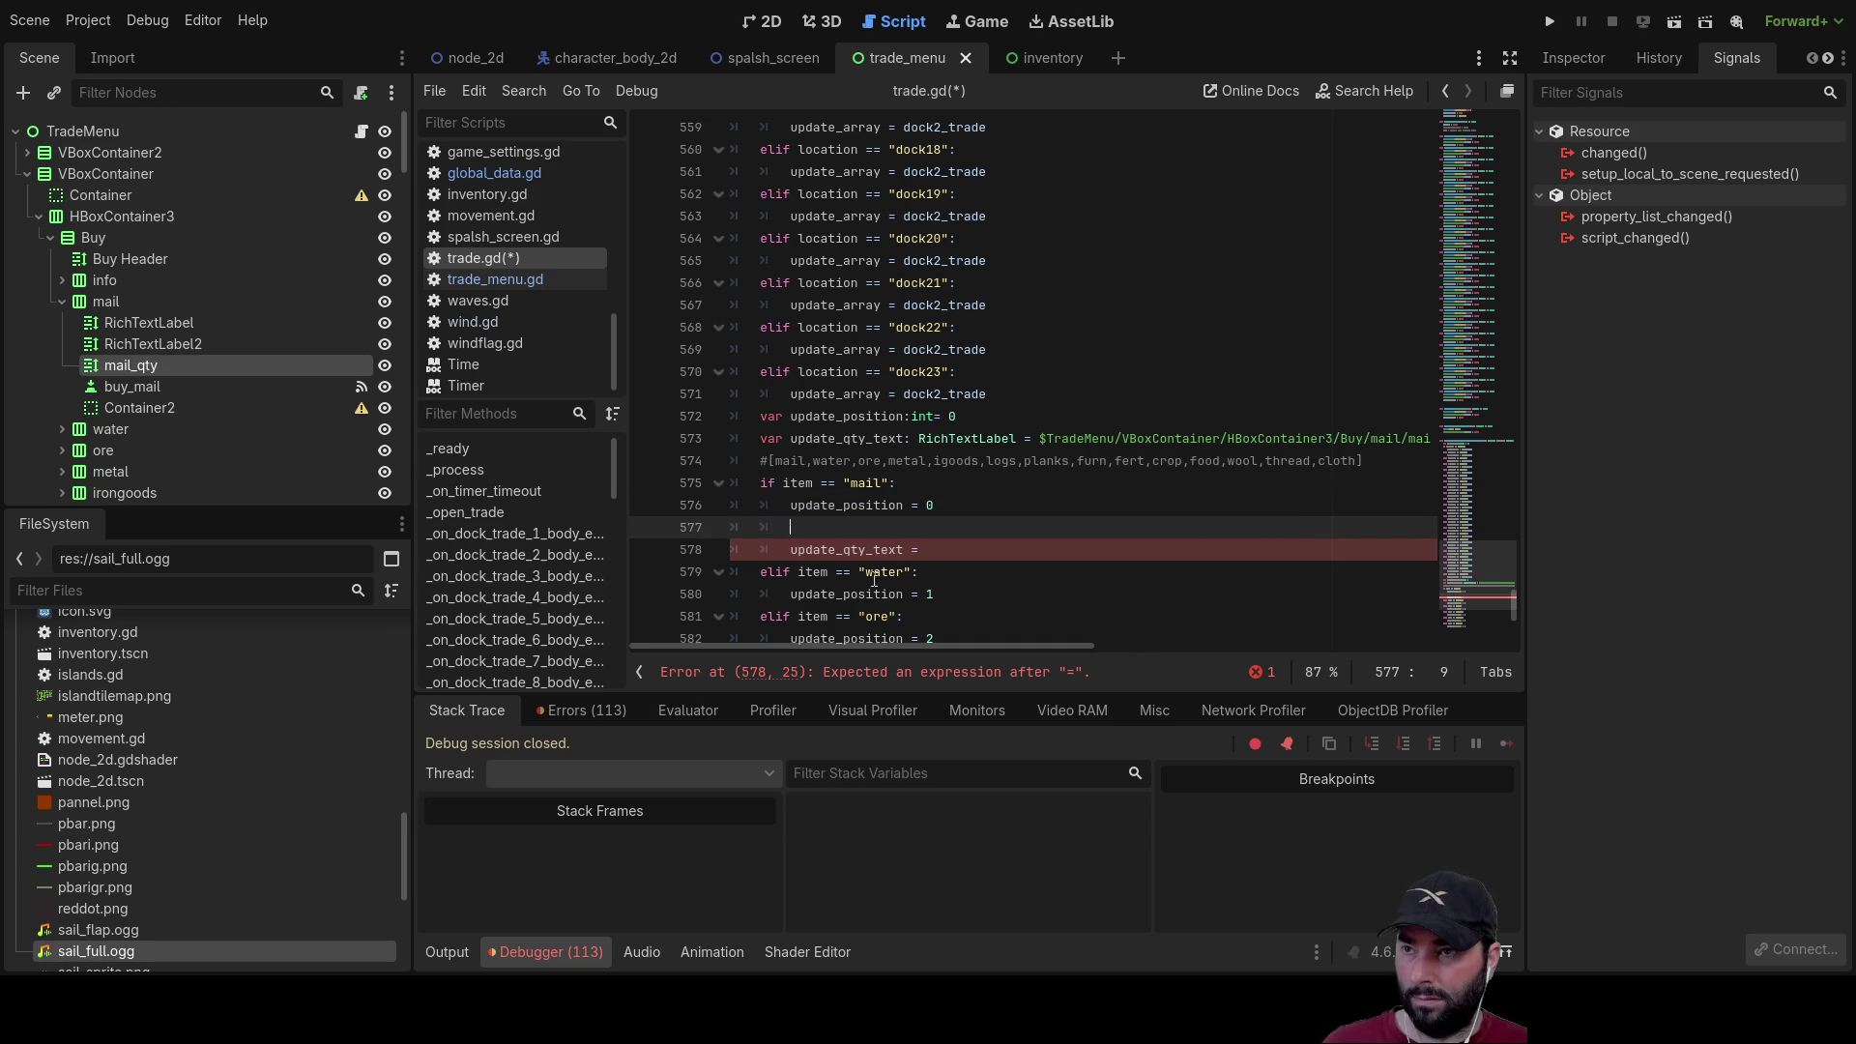
{"action": "left_click", "coordinate": [946, 559]}
{"action": "key", "text": "ctrl+v"}
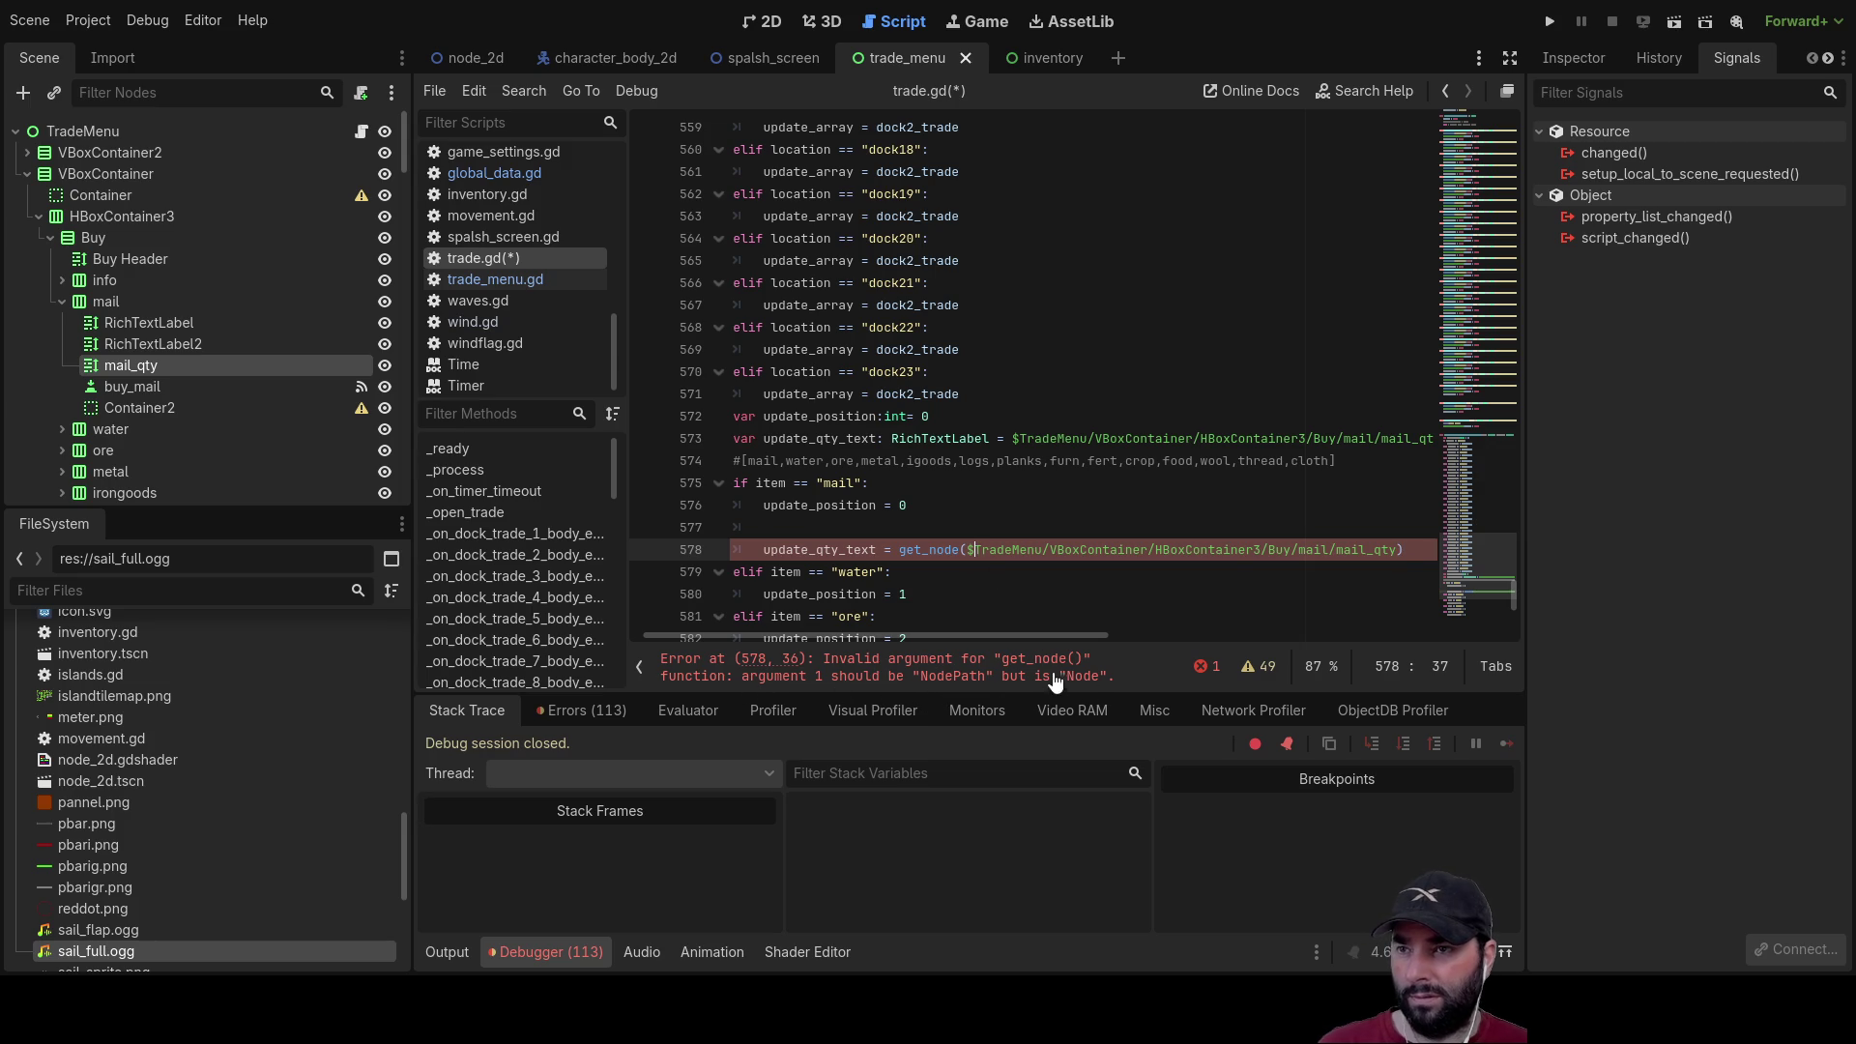
Step: Remove the $, try a leading slash, then delete the mail_qty path, leaving get_node() empty
{"action": "key", "text": "BackSpace"}
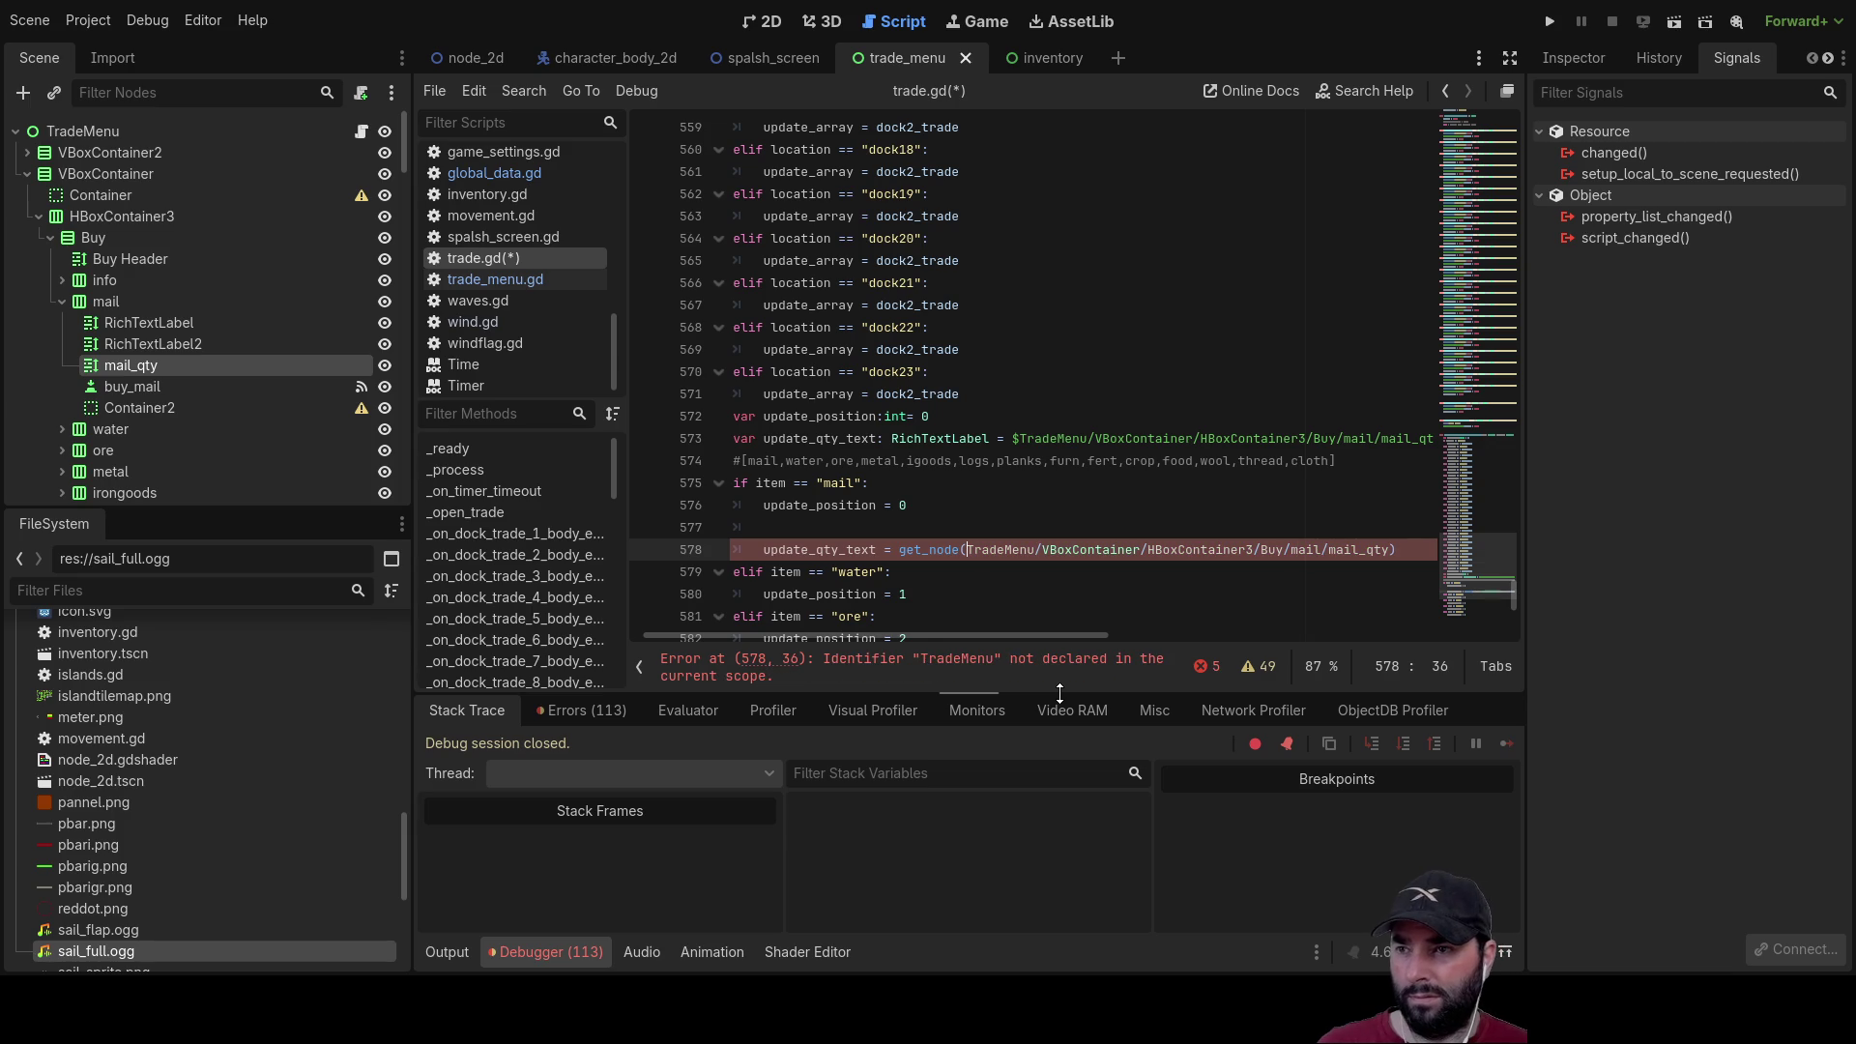
{"action": "type", "text": "/"}
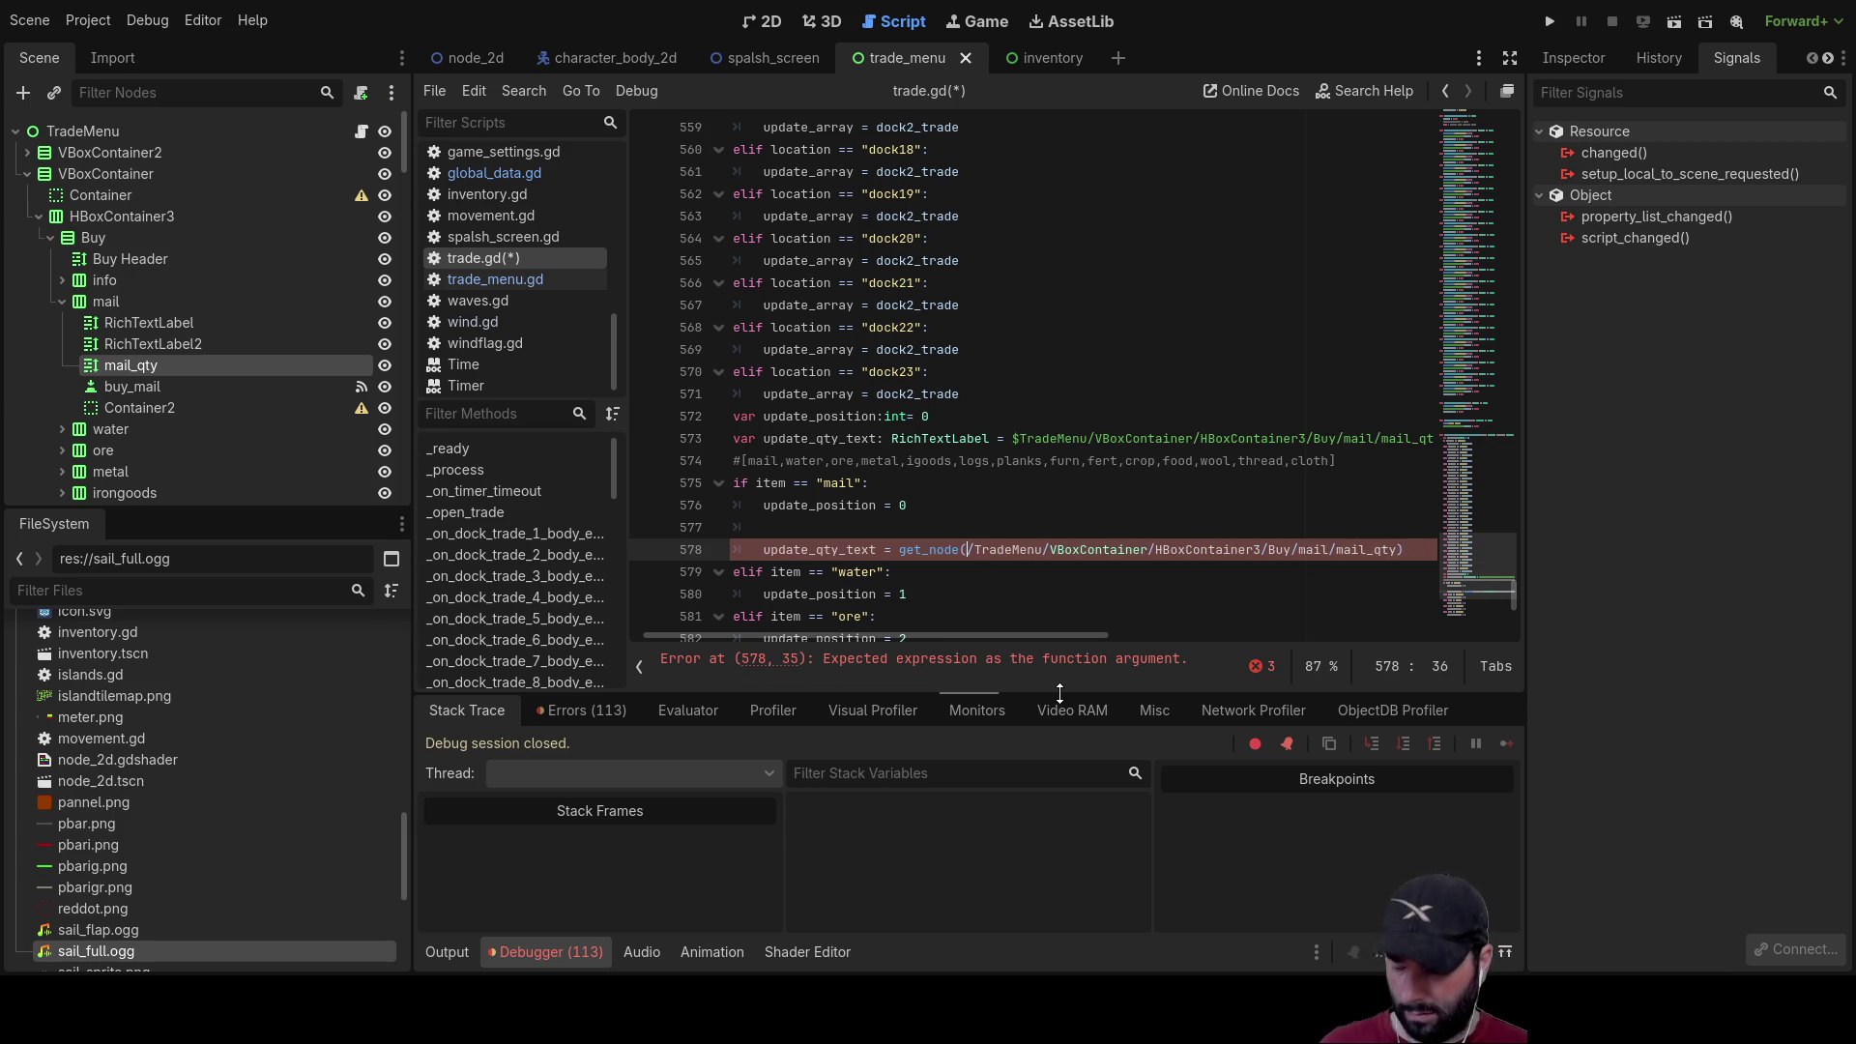
{"action": "key", "text": "shift+Right"}
{"action": "key", "text": "shift+Right"}
{"action": "key", "text": "shift+Right"}
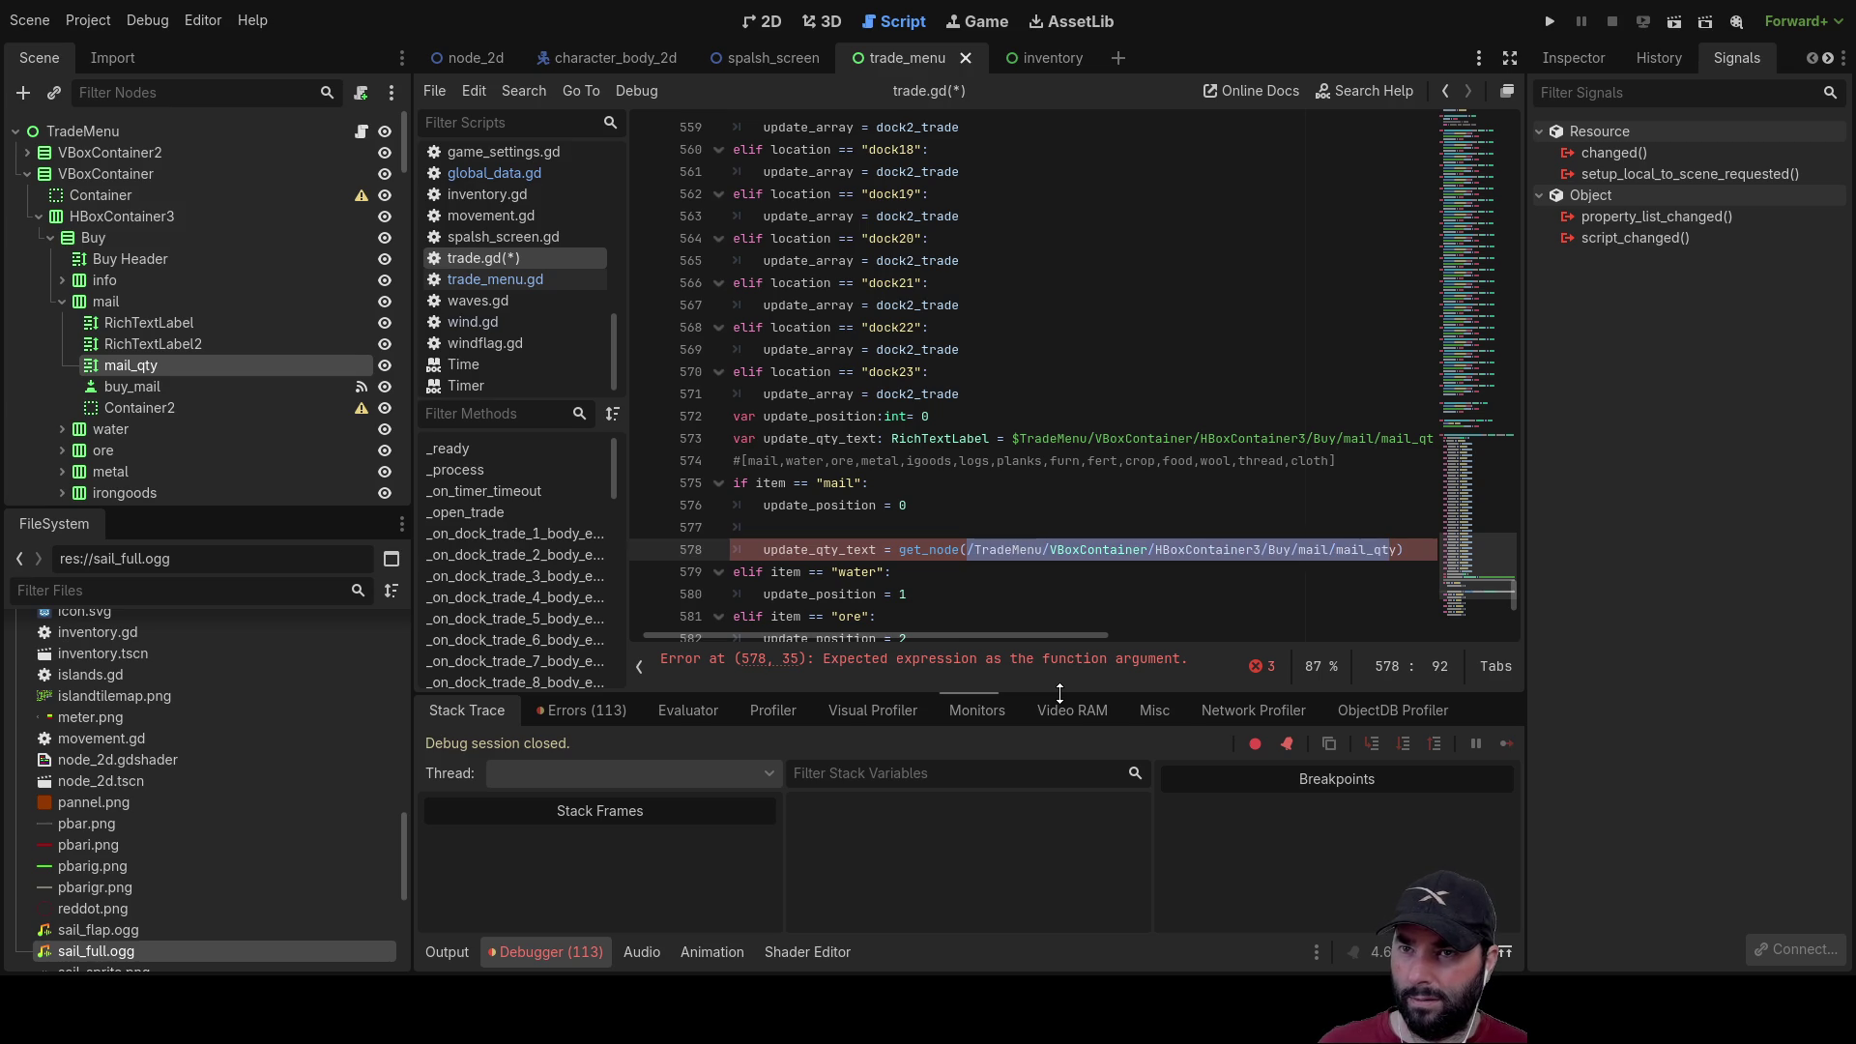
{"action": "key", "text": "BackSpace"}
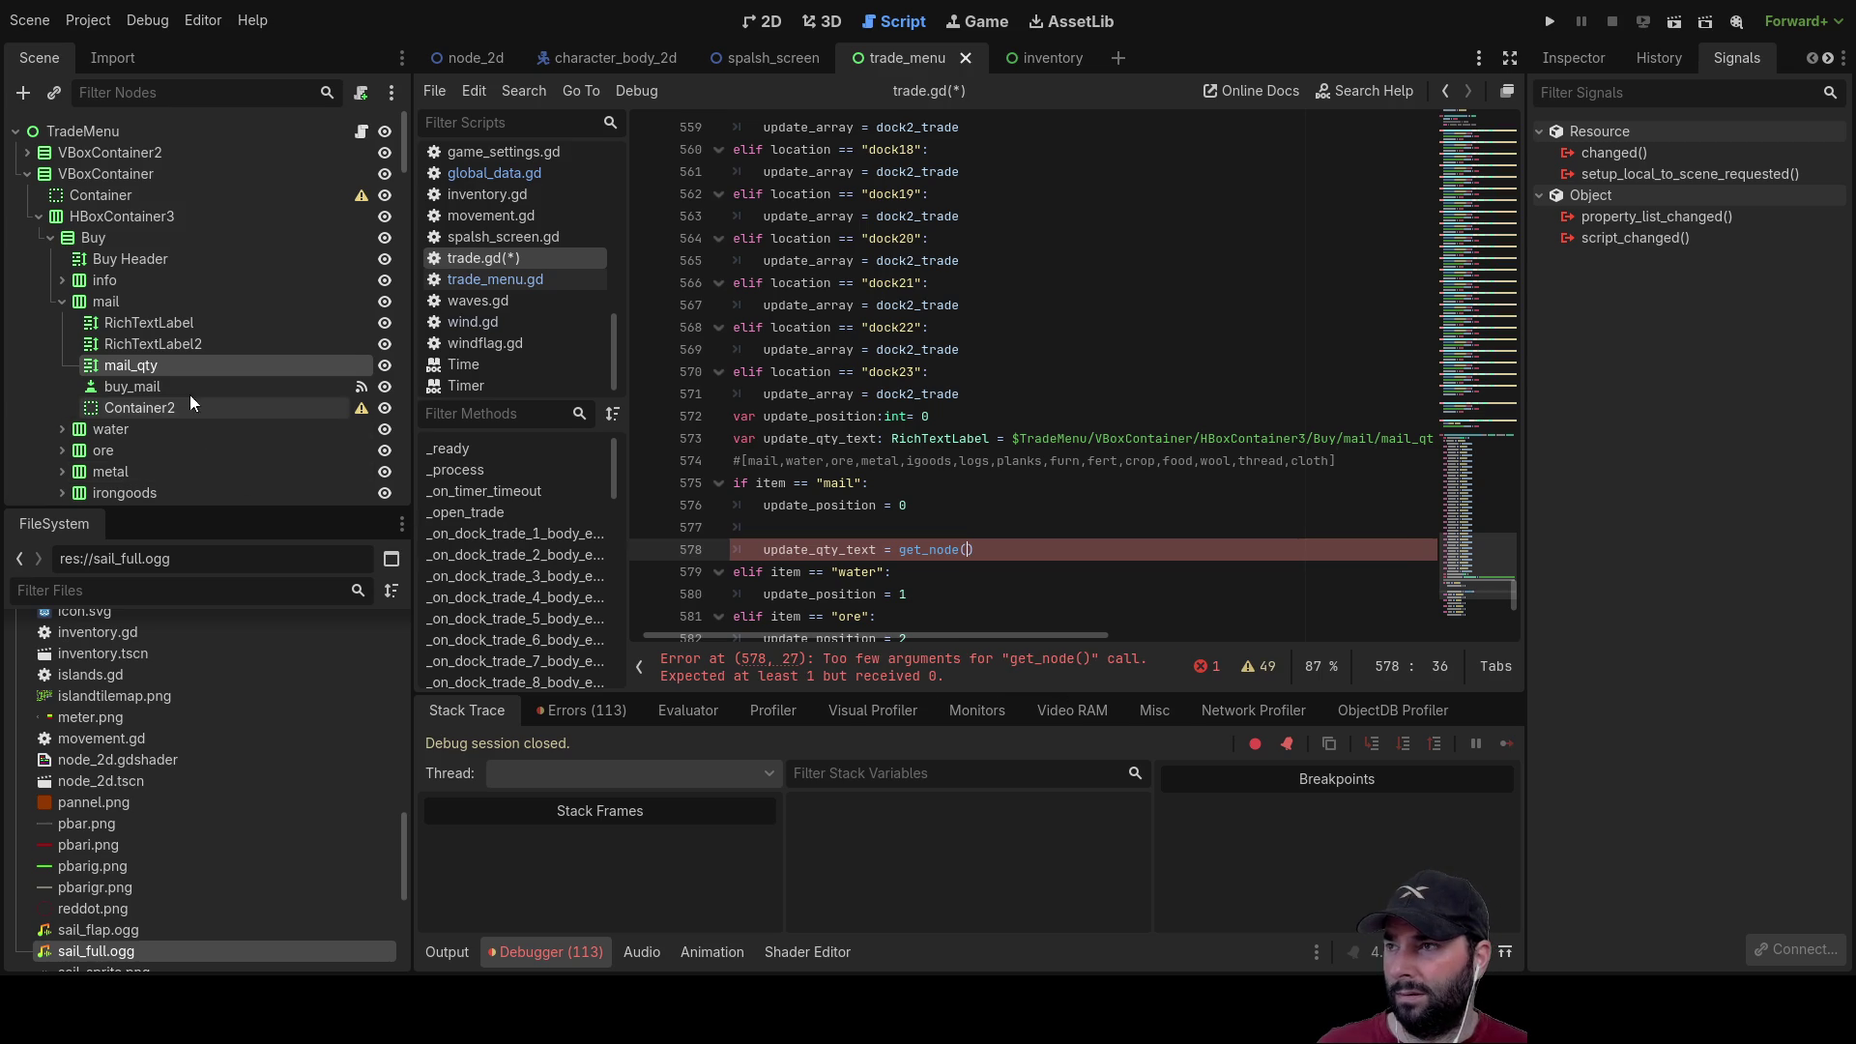
{"action": "mouse_move", "coordinate": [147, 364]}
{"action": "left_mouse_down"}
{"action": "mouse_move", "coordinate": [928, 560]}
{"action": "mouse_move", "coordinate": [996, 553]}
{"action": "left_mouse_up"}
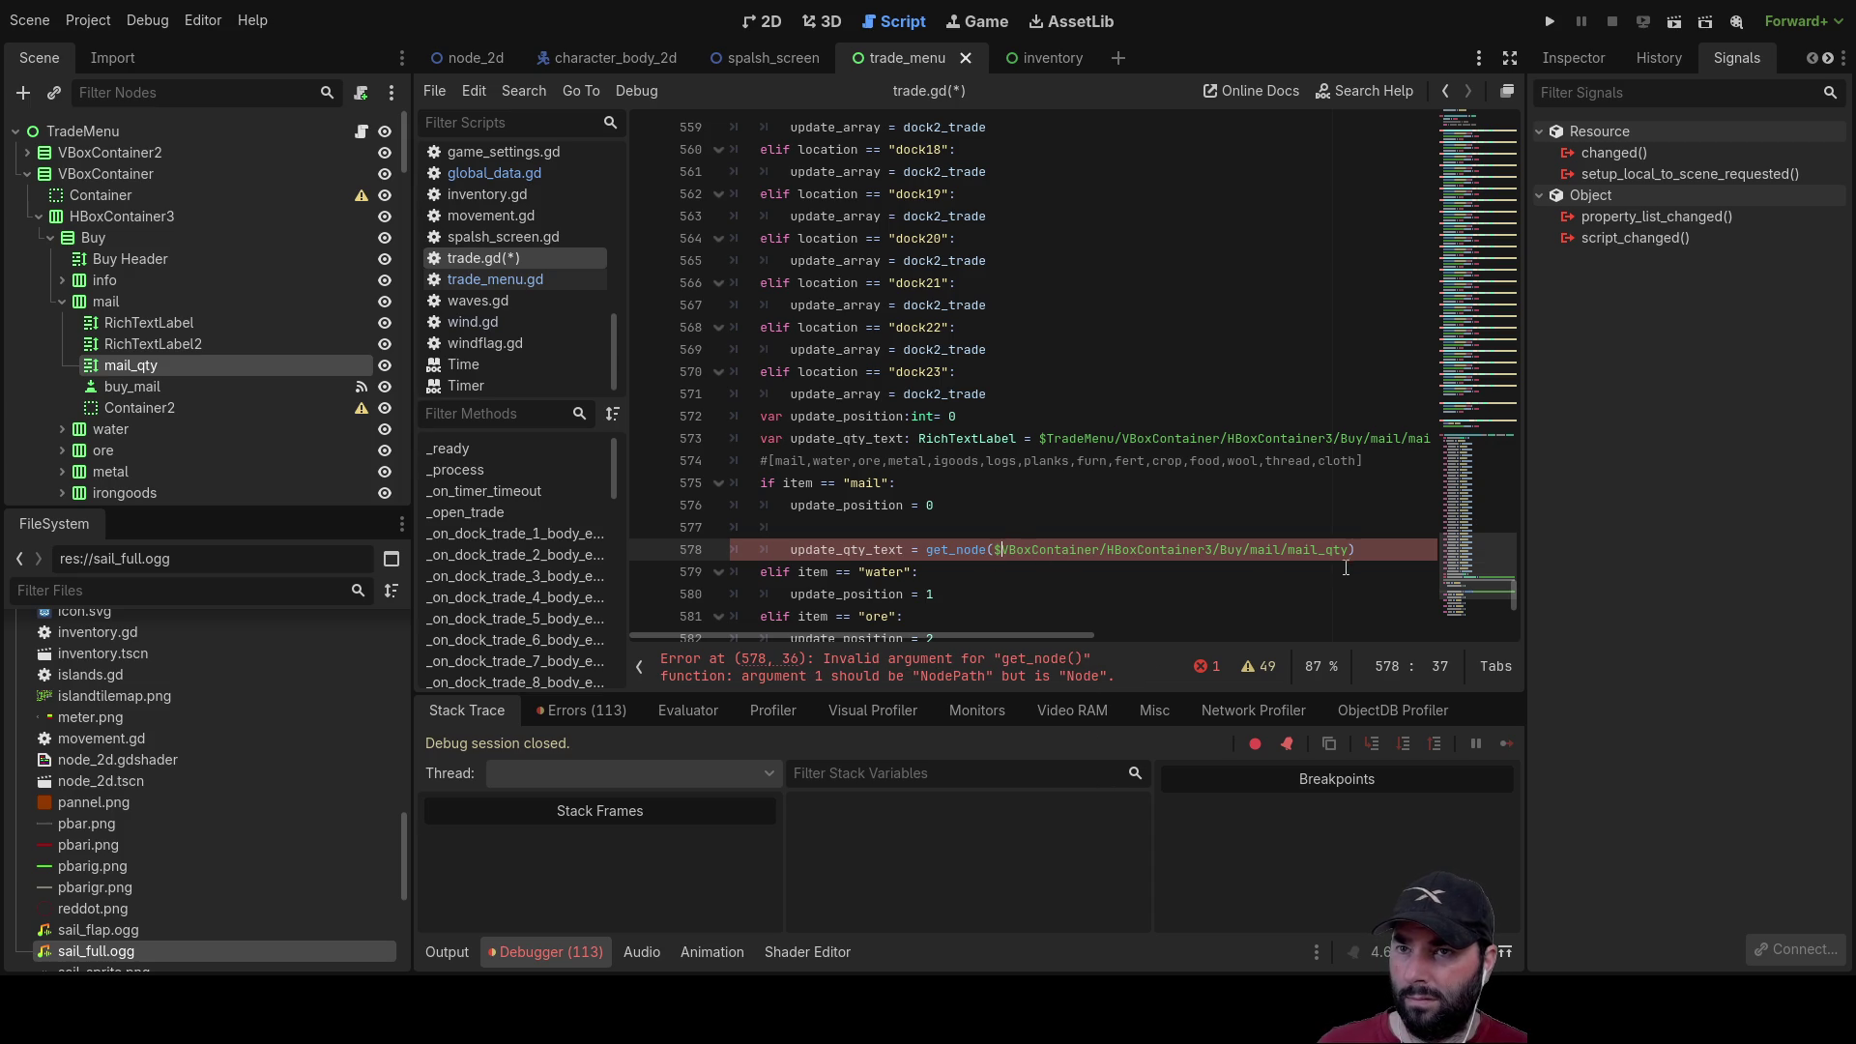
{"action": "left_click_drag", "start_coordinate": [1210, 555], "coordinate": [988, 555]}
{"action": "key", "text": "BackSpace"}
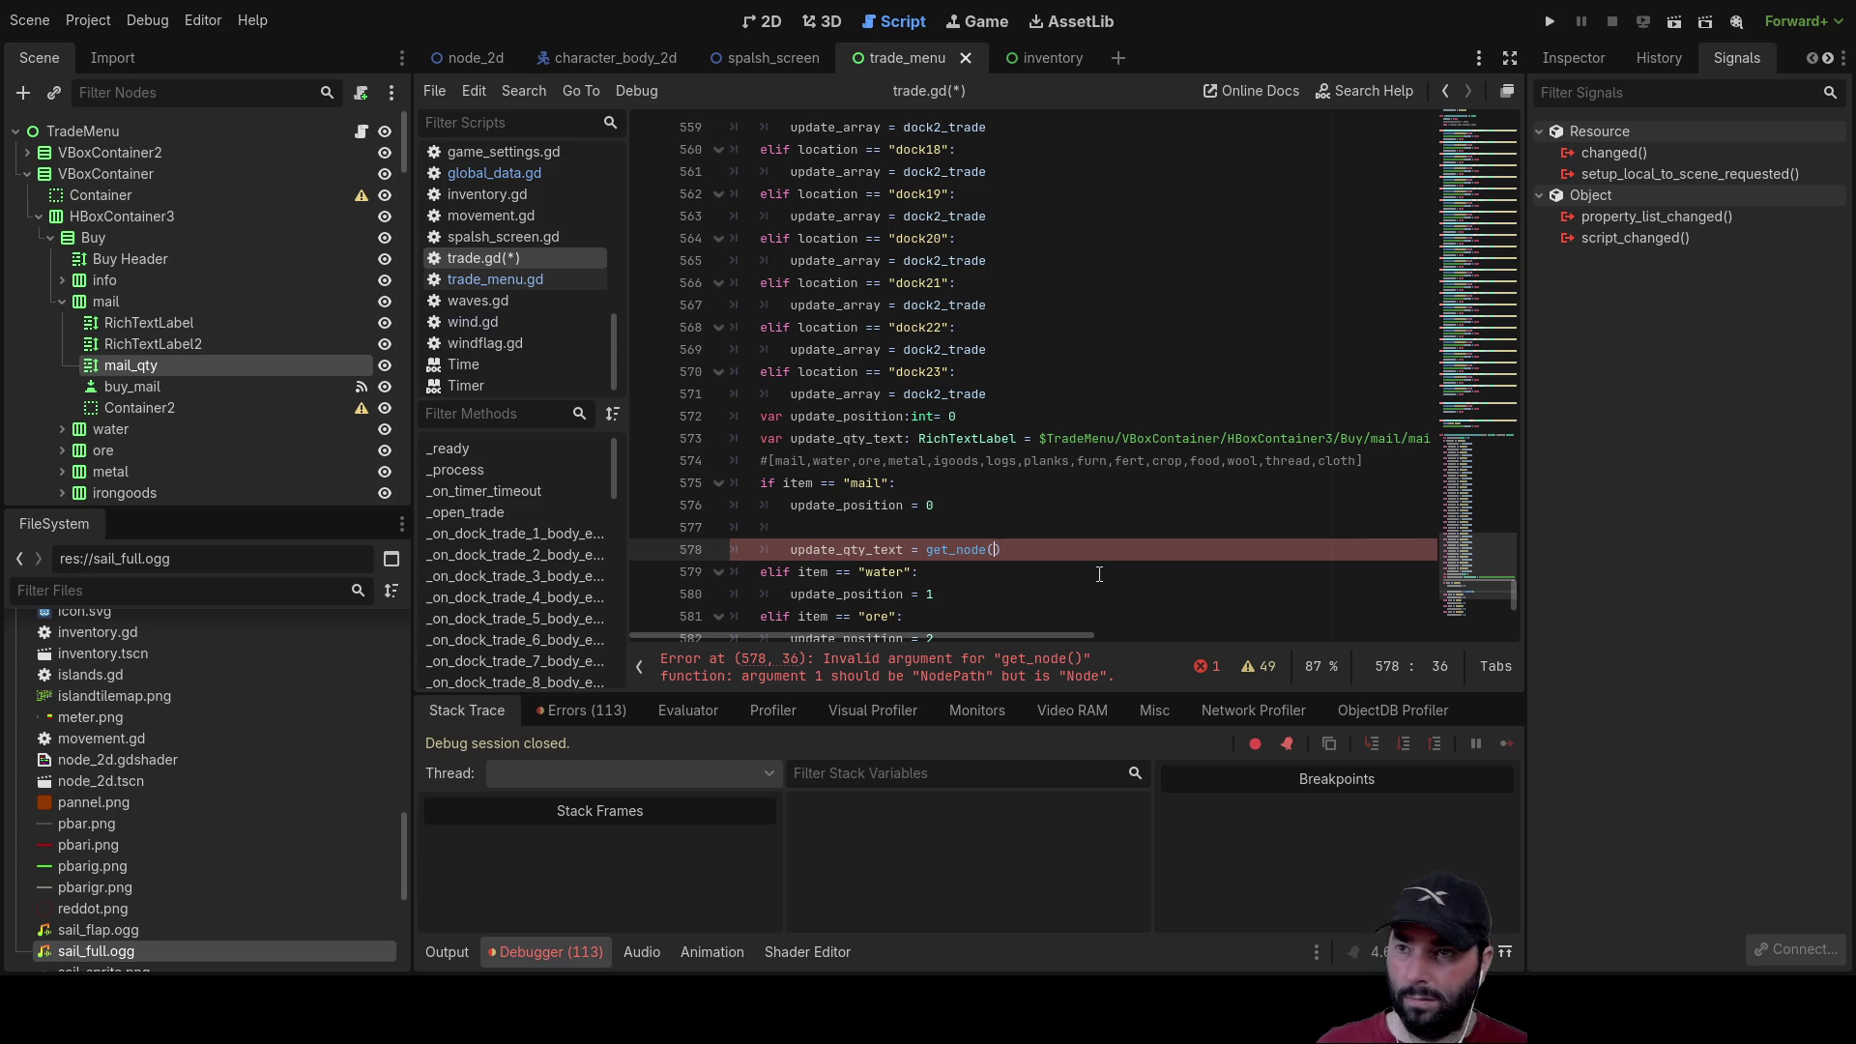
{"action": "left_click_drag", "start_coordinate": [141, 366], "coordinate": [920, 537]}
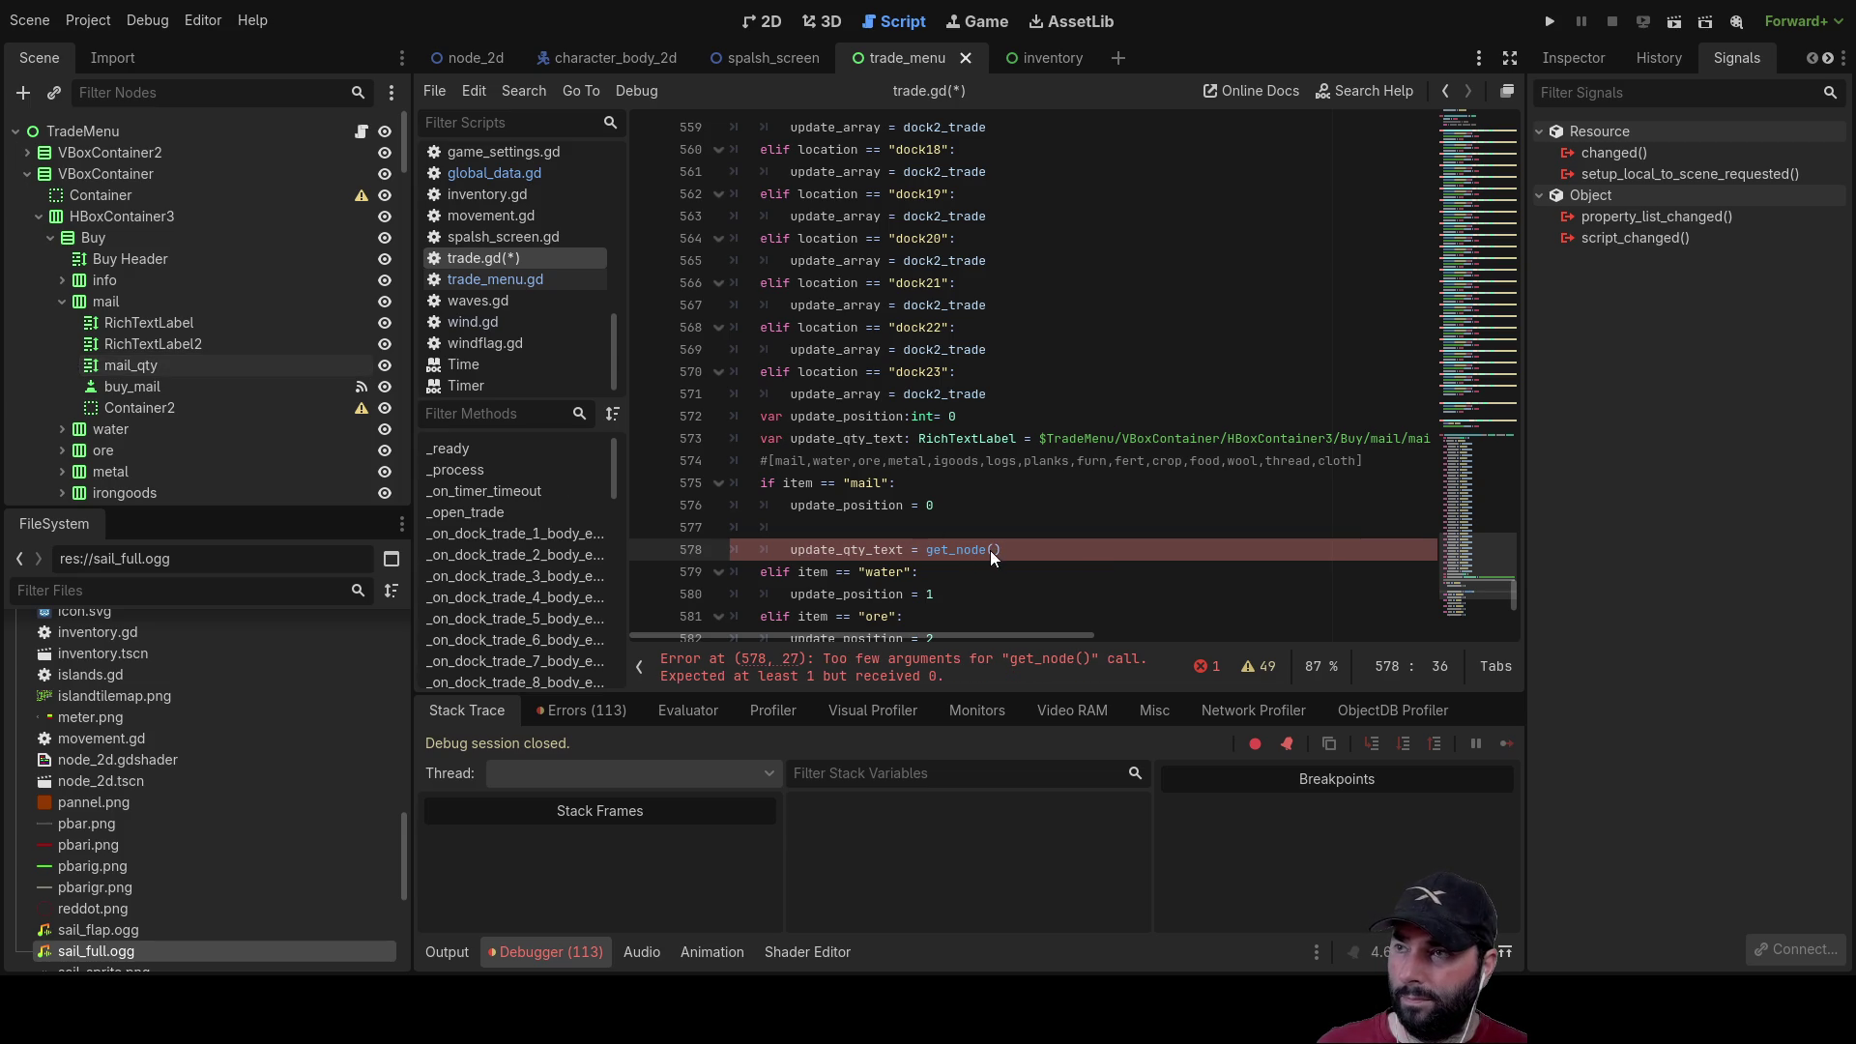
{"action": "left_click", "coordinate": [126, 364]}
{"action": "left_click_drag", "start_coordinate": [120, 365], "coordinate": [995, 555]}
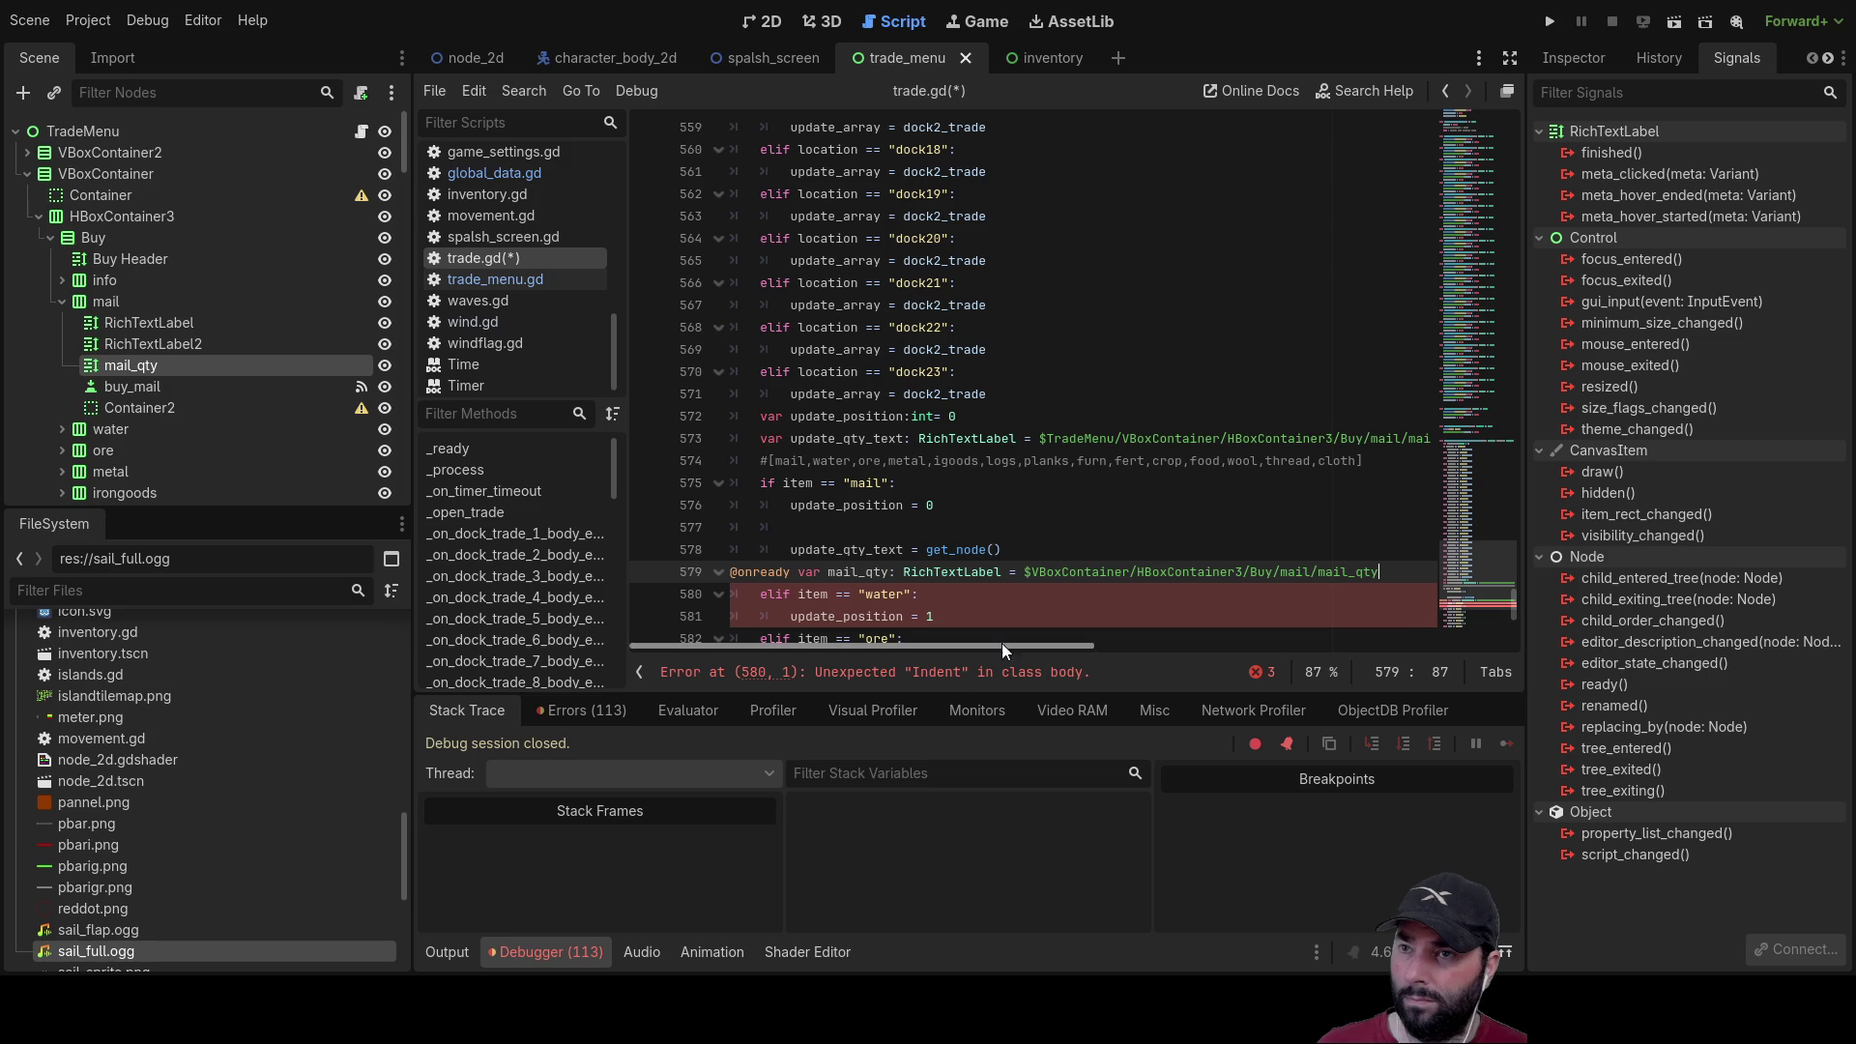
{"action": "left_click_drag", "start_coordinate": [1403, 581], "coordinate": [695, 576]}
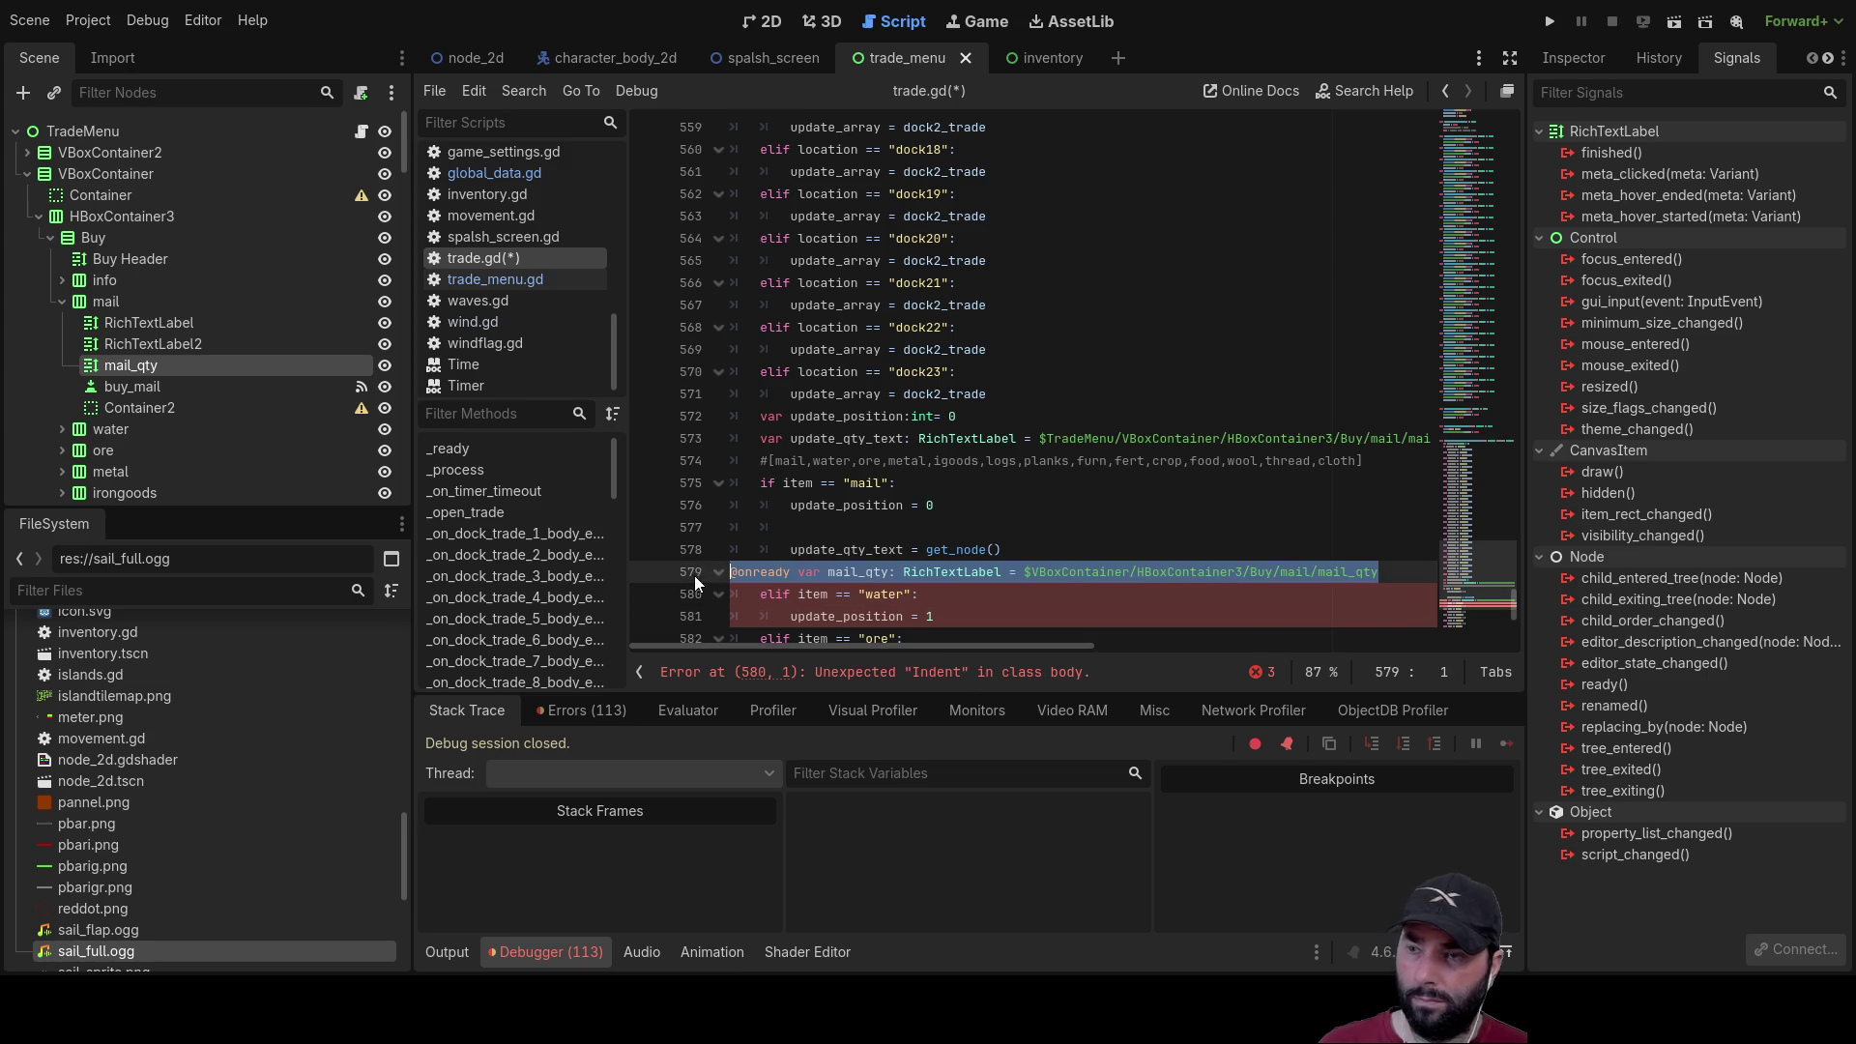
{"action": "key", "text": "BackSpace"}
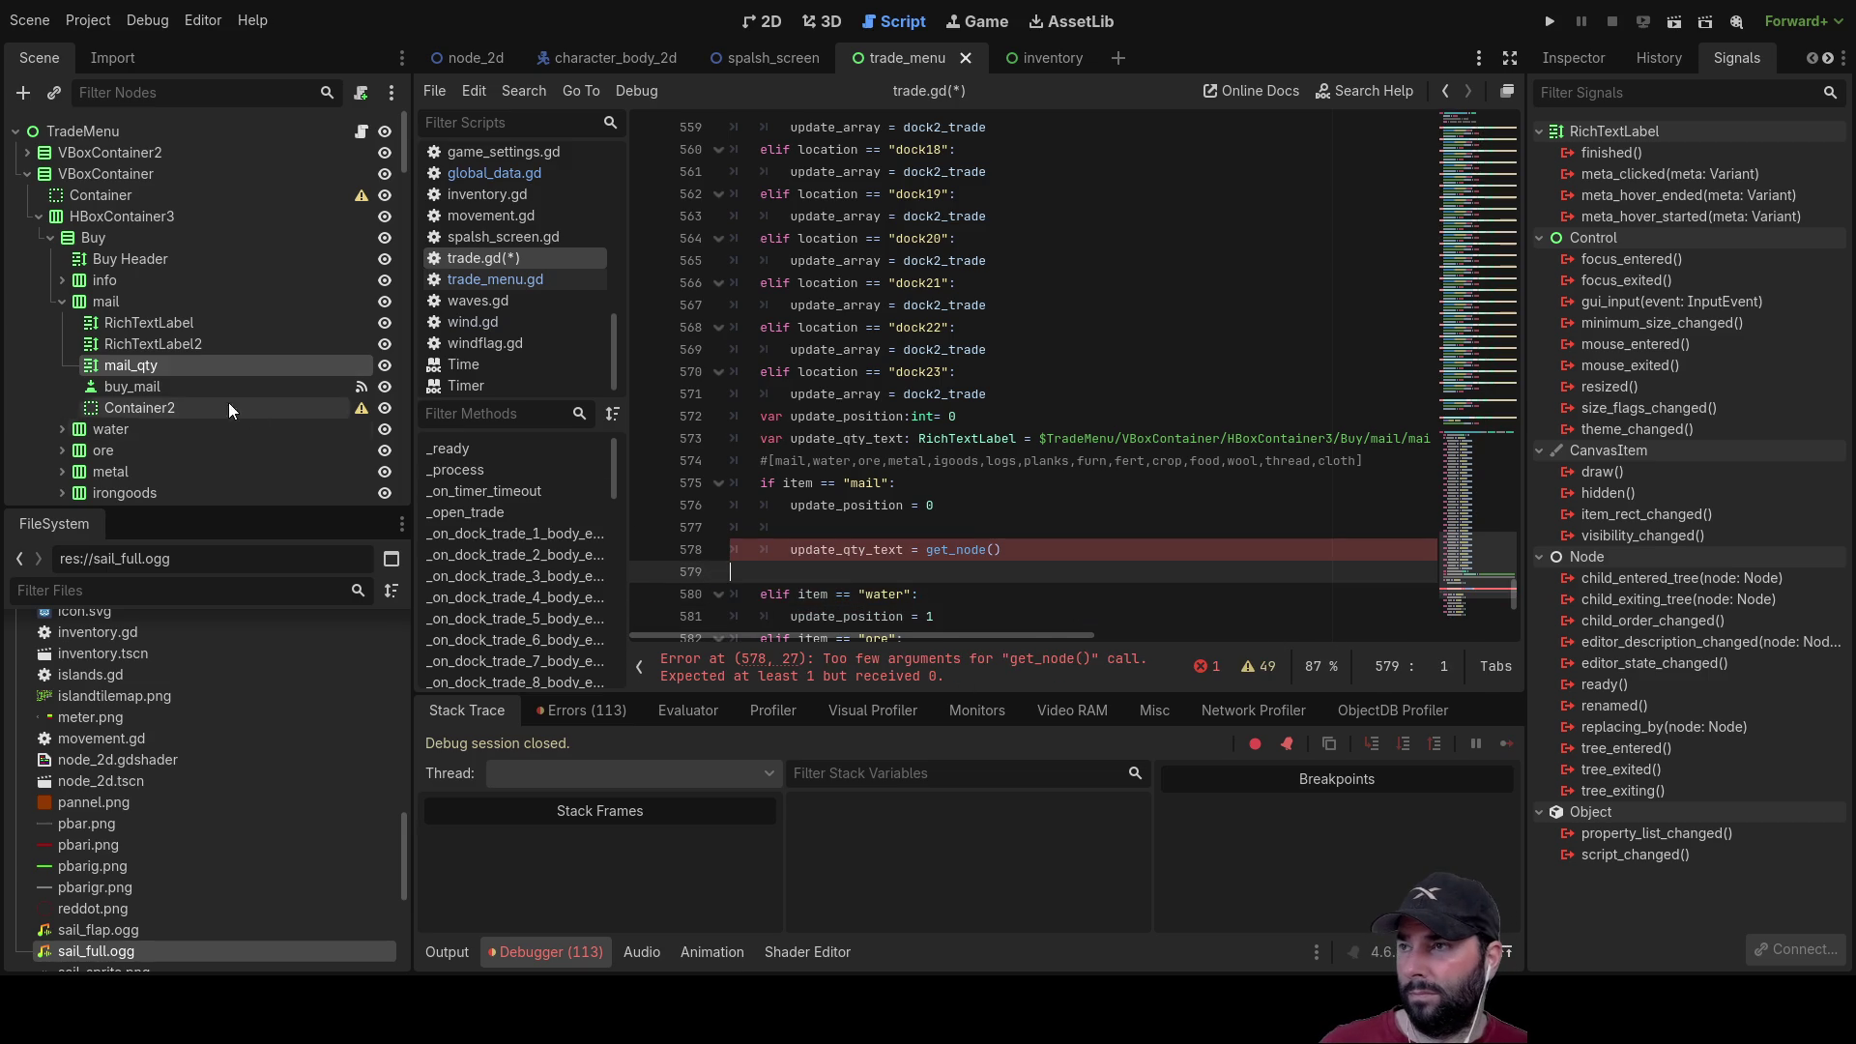
{"action": "mouse_move", "coordinate": [139, 370]}
{"action": "left_mouse_down"}
{"action": "mouse_move", "coordinate": [935, 566]}
{"action": "mouse_move", "coordinate": [995, 553]}
{"action": "left_mouse_up"}
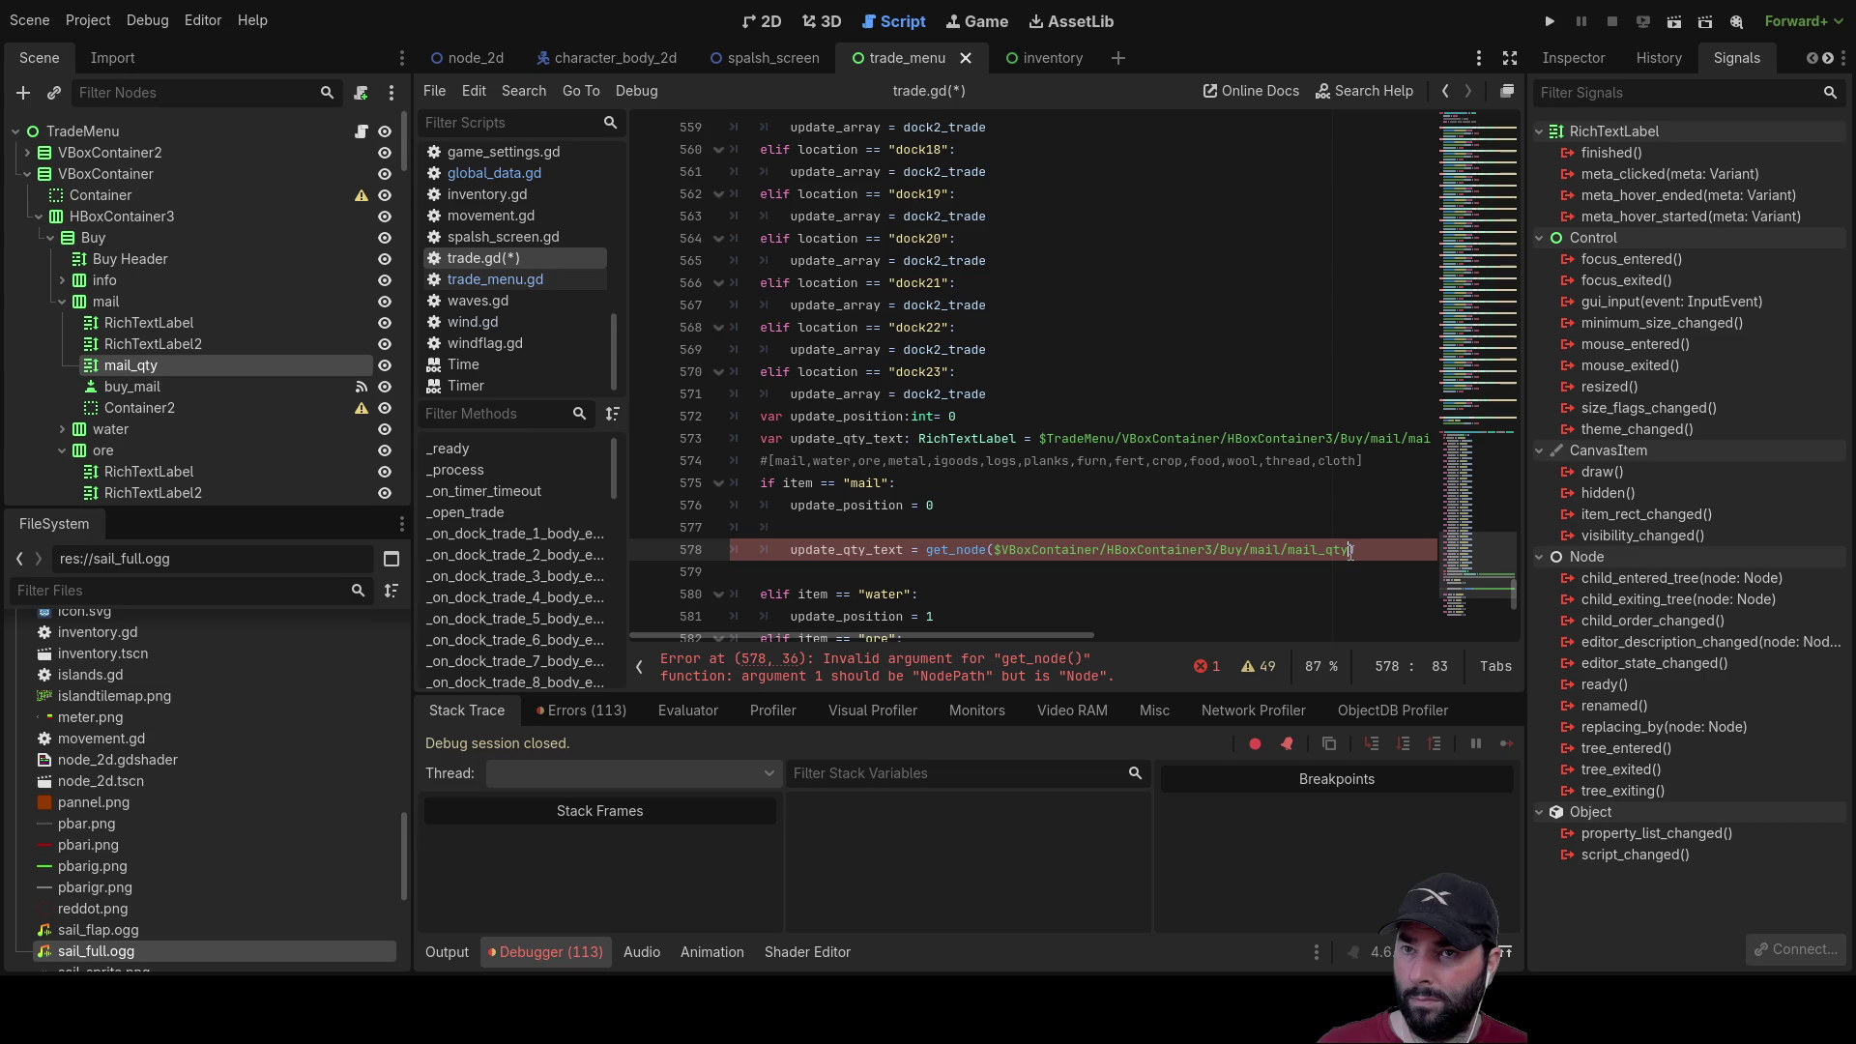
{"action": "left_click_drag", "start_coordinate": [1293, 553], "coordinate": [997, 561]}
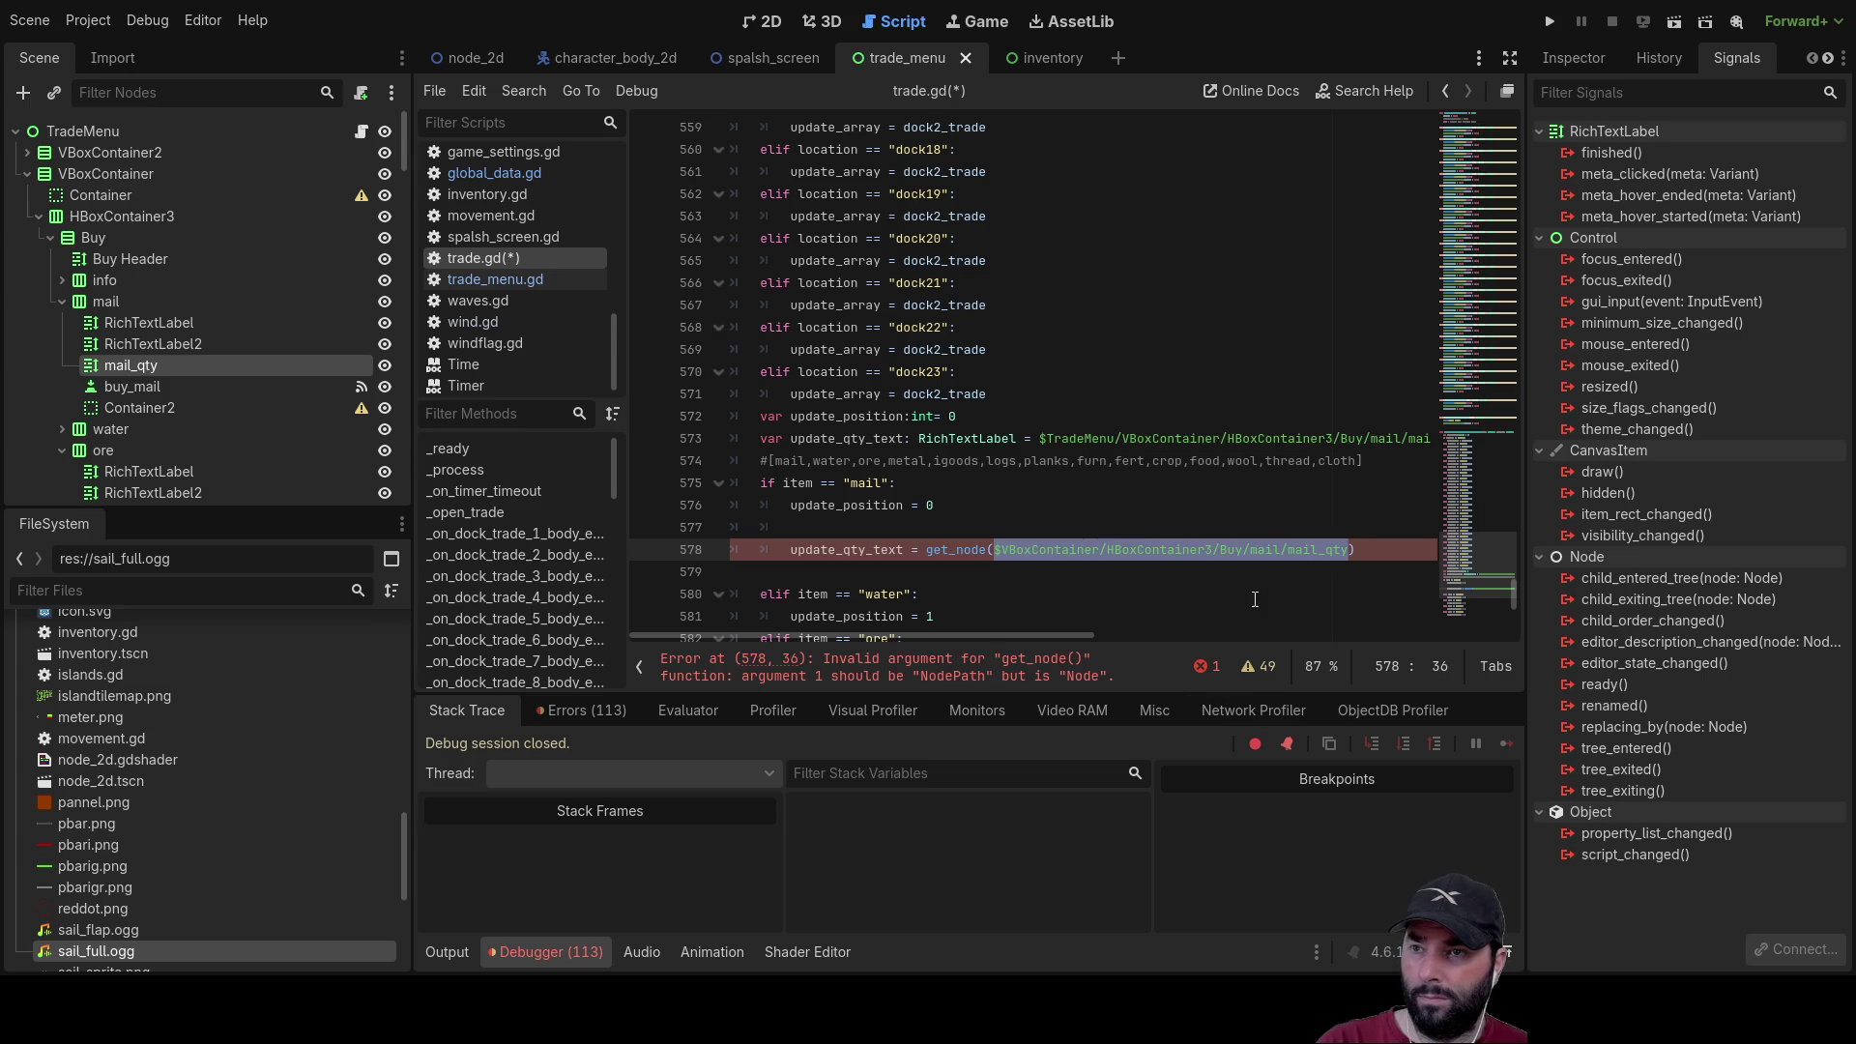
{"action": "key", "text": "BackSpace"}
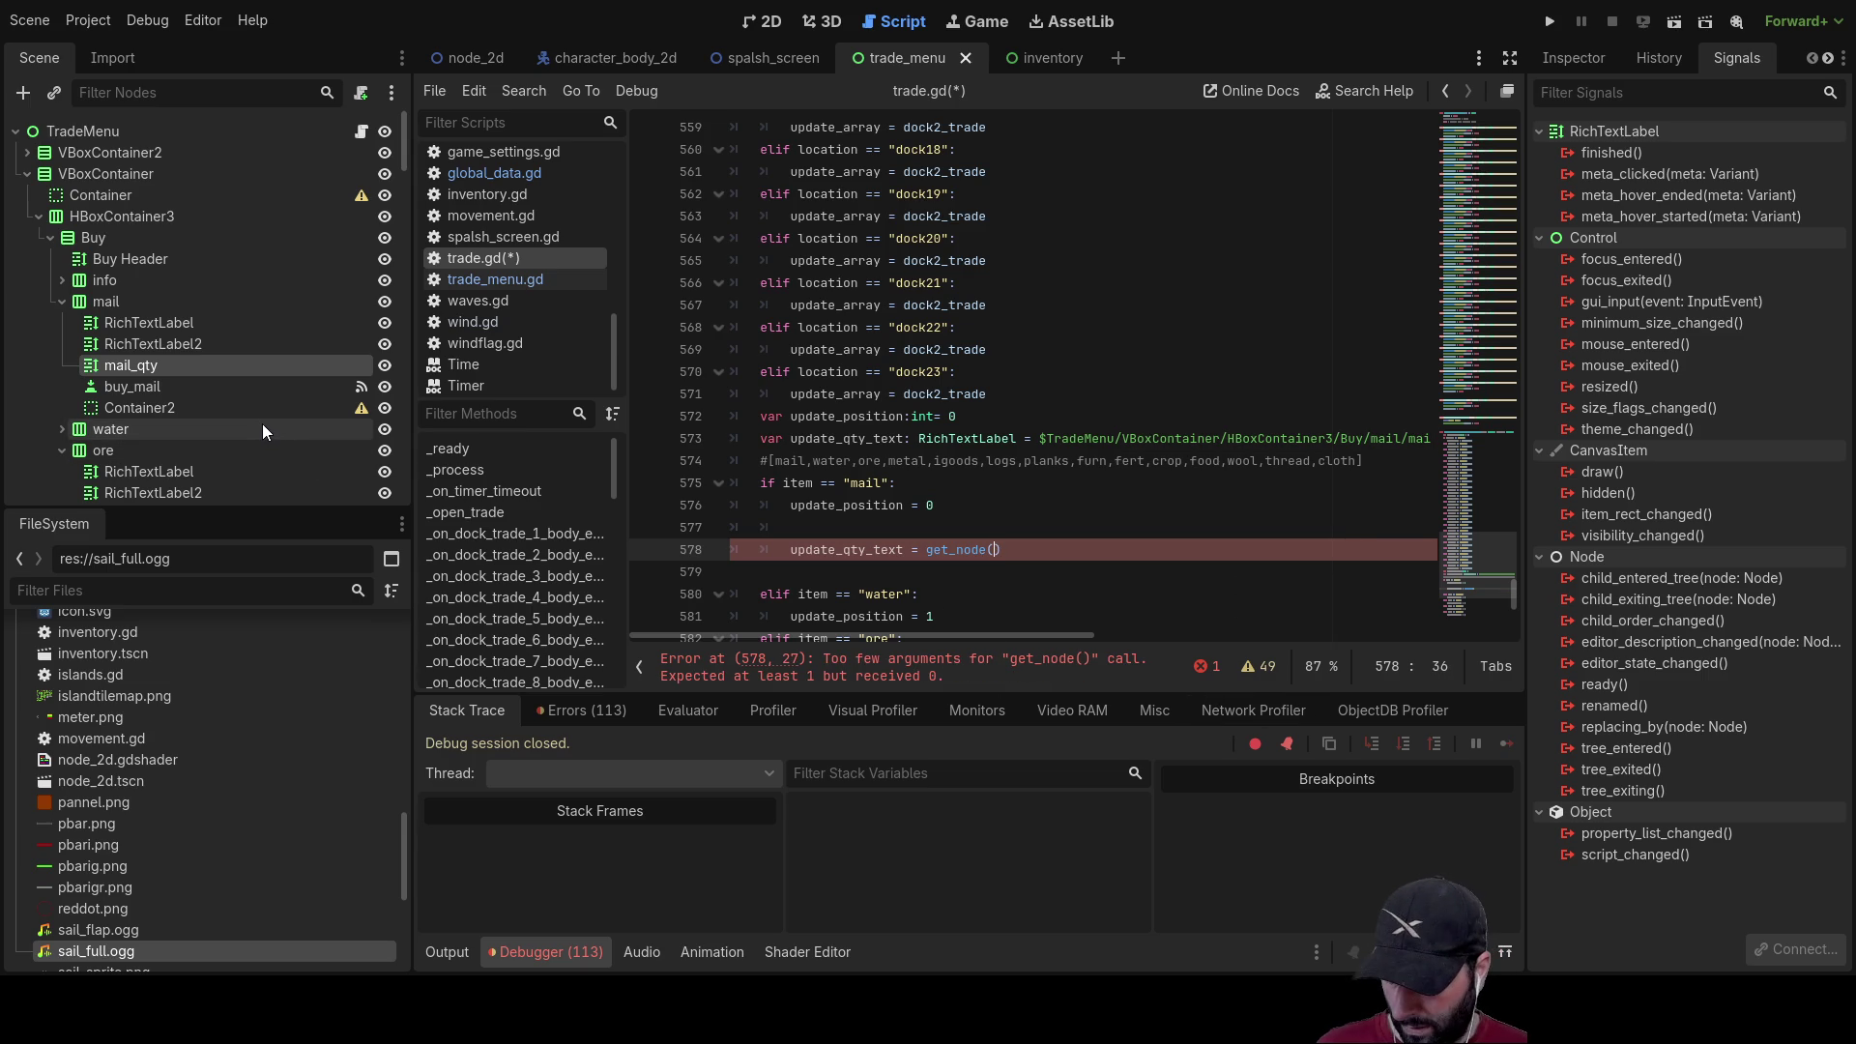
{"action": "mouse_move", "coordinate": [125, 359]}
{"action": "left_mouse_down"}
{"action": "mouse_move", "coordinate": [992, 526]}
{"action": "mouse_move", "coordinate": [995, 555]}
{"action": "left_mouse_up"}
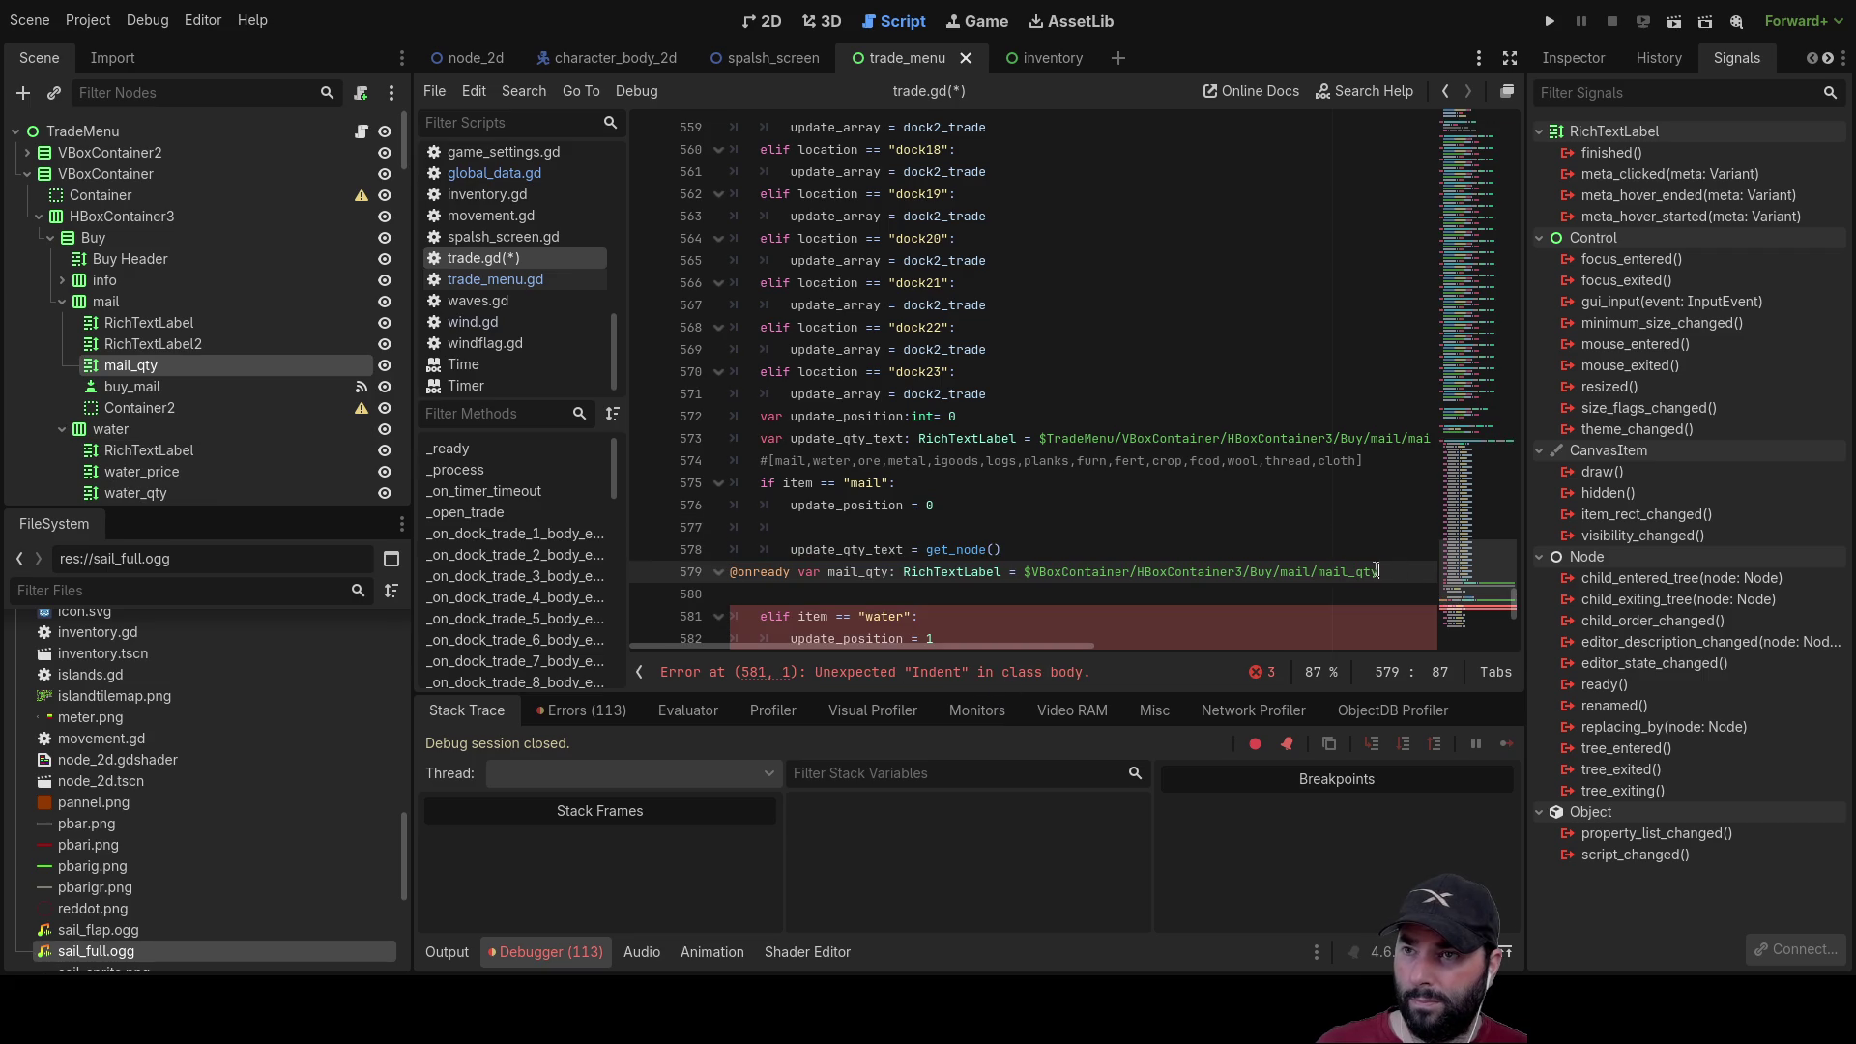
{"action": "left_click_drag", "start_coordinate": [1397, 570], "coordinate": [641, 579]}
{"action": "key", "text": "BackSpace"}
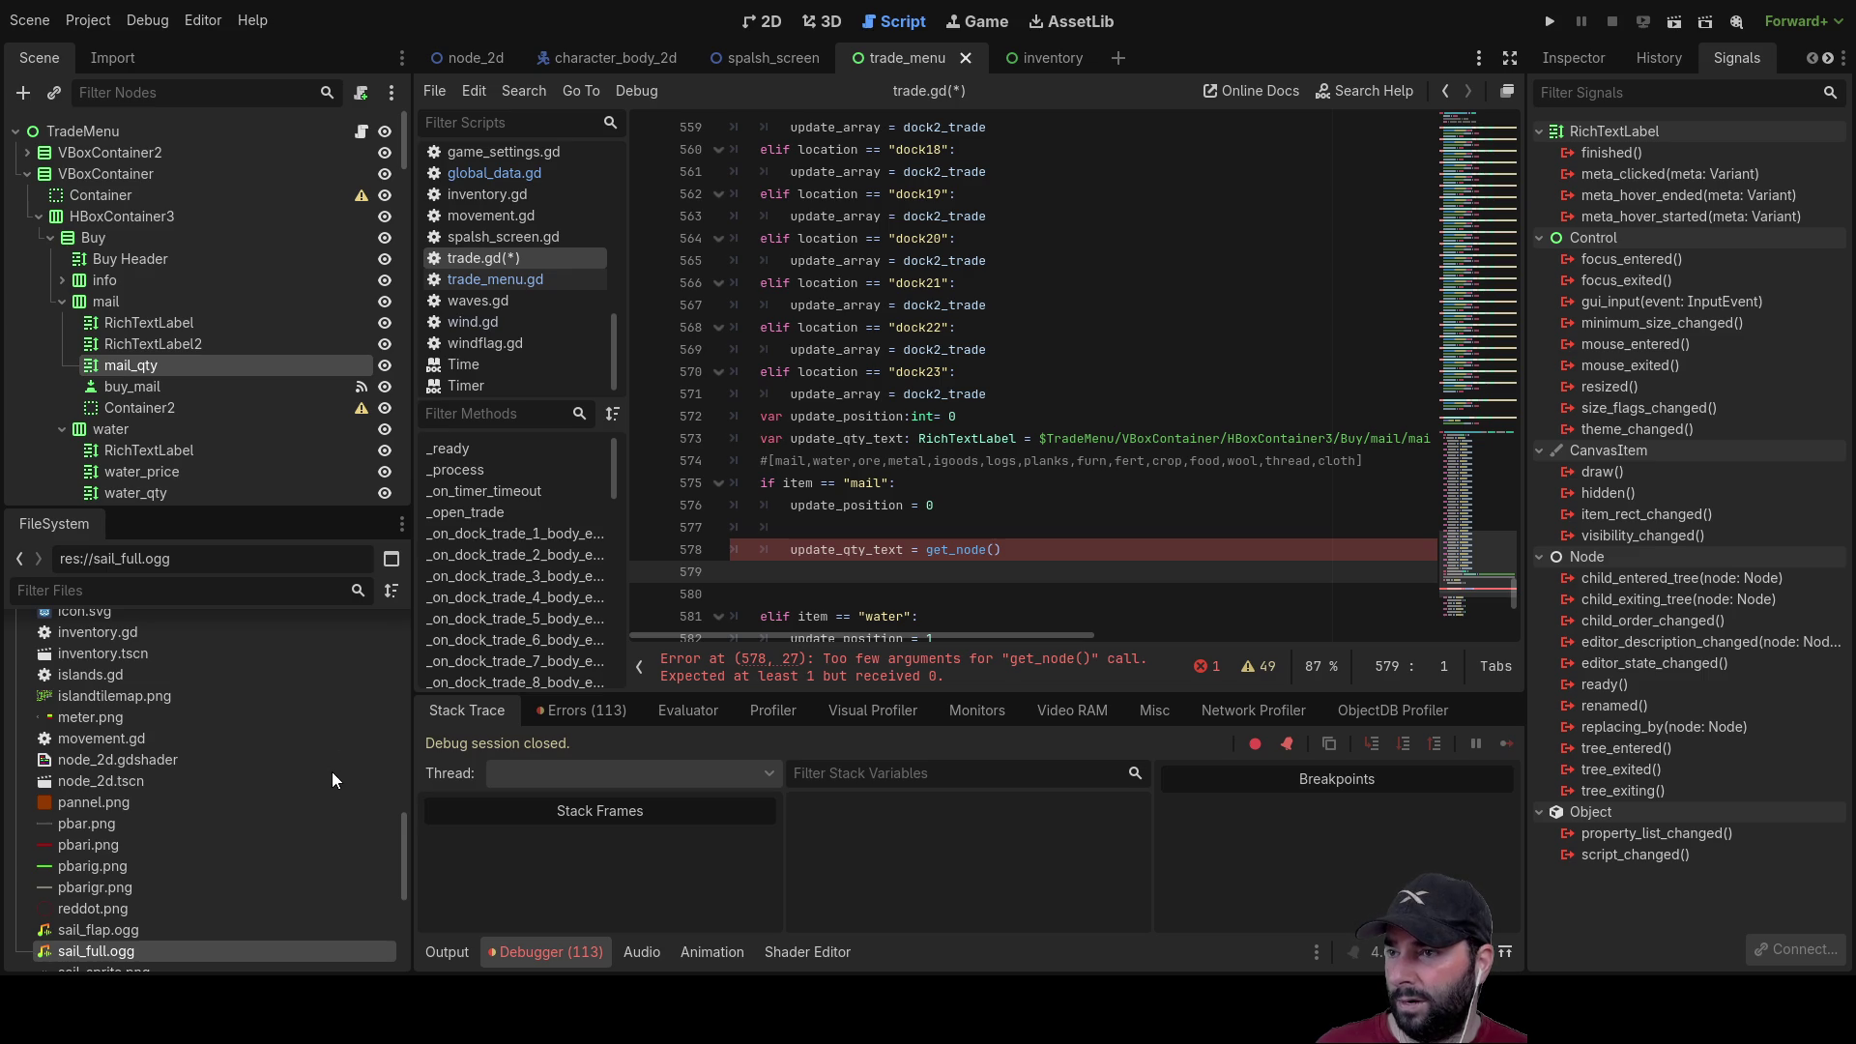
Step: Paste VBoxContainer/HBoxContainer3/Buy/mail/mail_qty into get_node() and prefix it with TradeMenu/
{"action": "left_click", "coordinate": [994, 549]}
{"action": "type", "text": "VBoxContainer/HBoxContainer3/Buy/mail/mail_qty"}
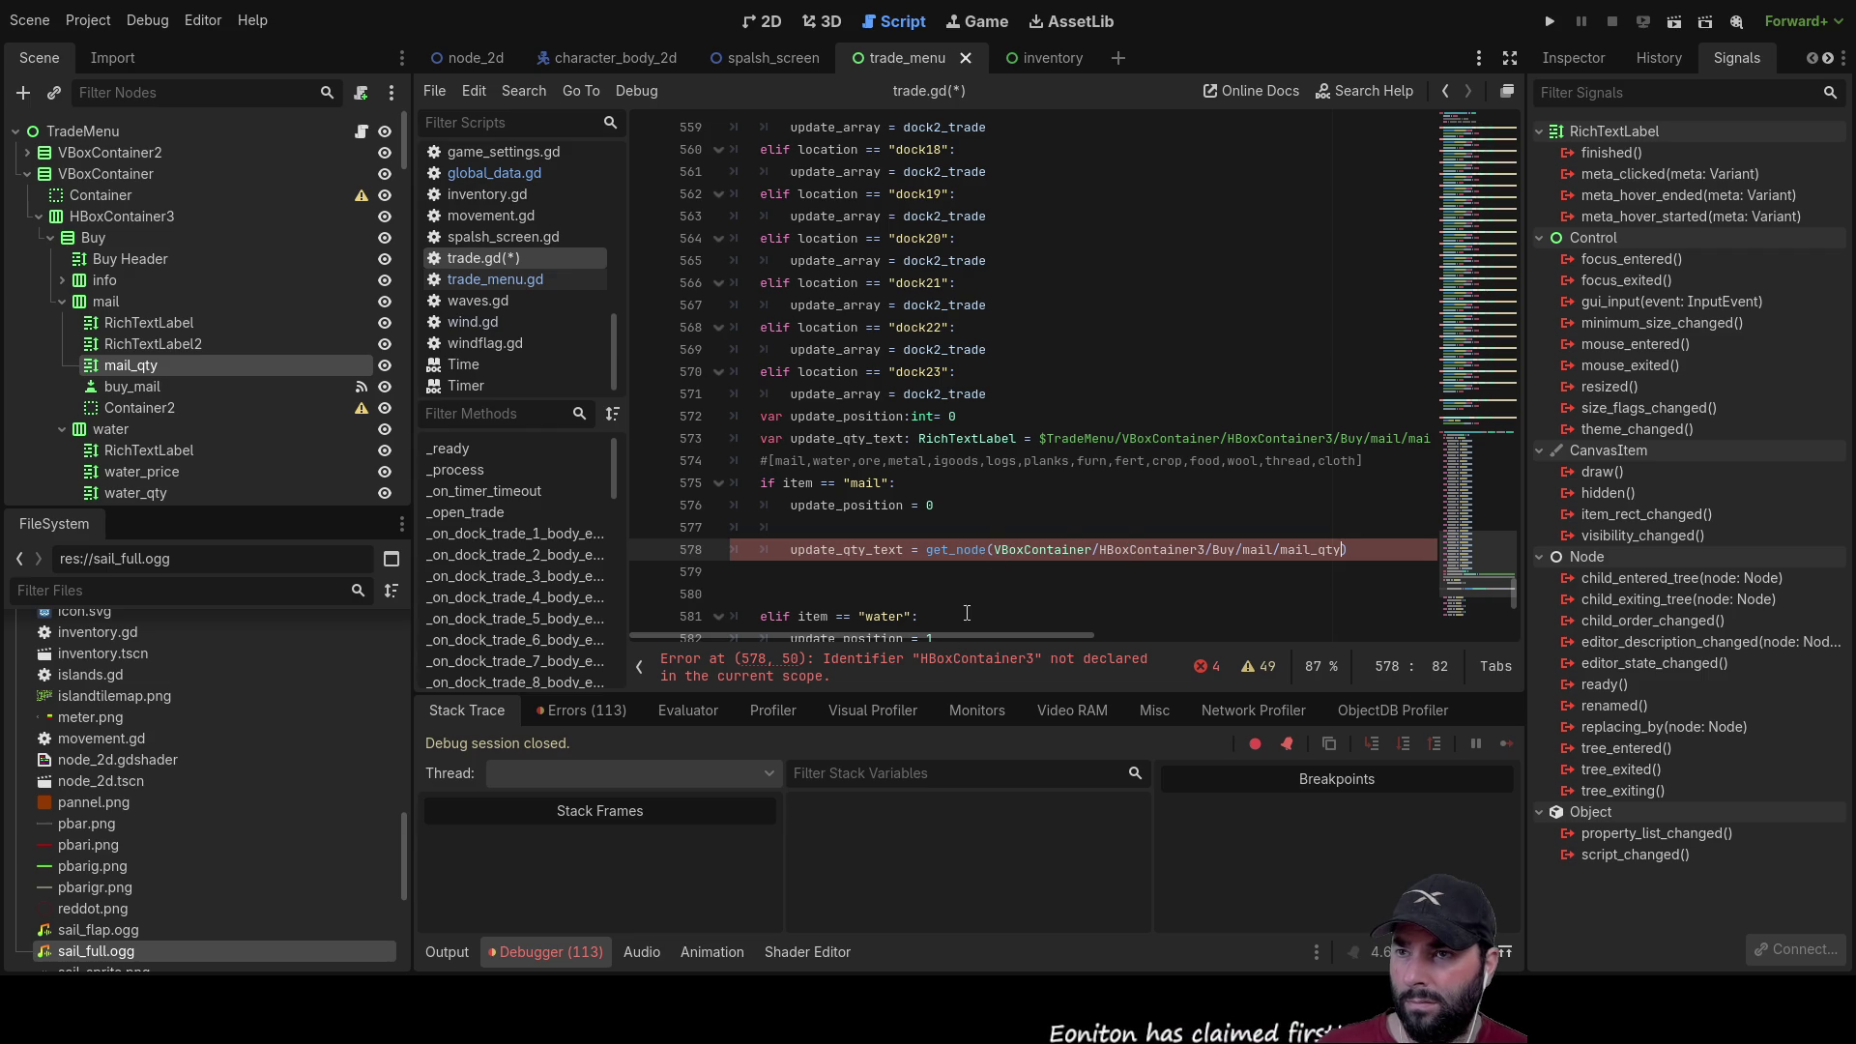
{"action": "left_click", "coordinate": [990, 550]}
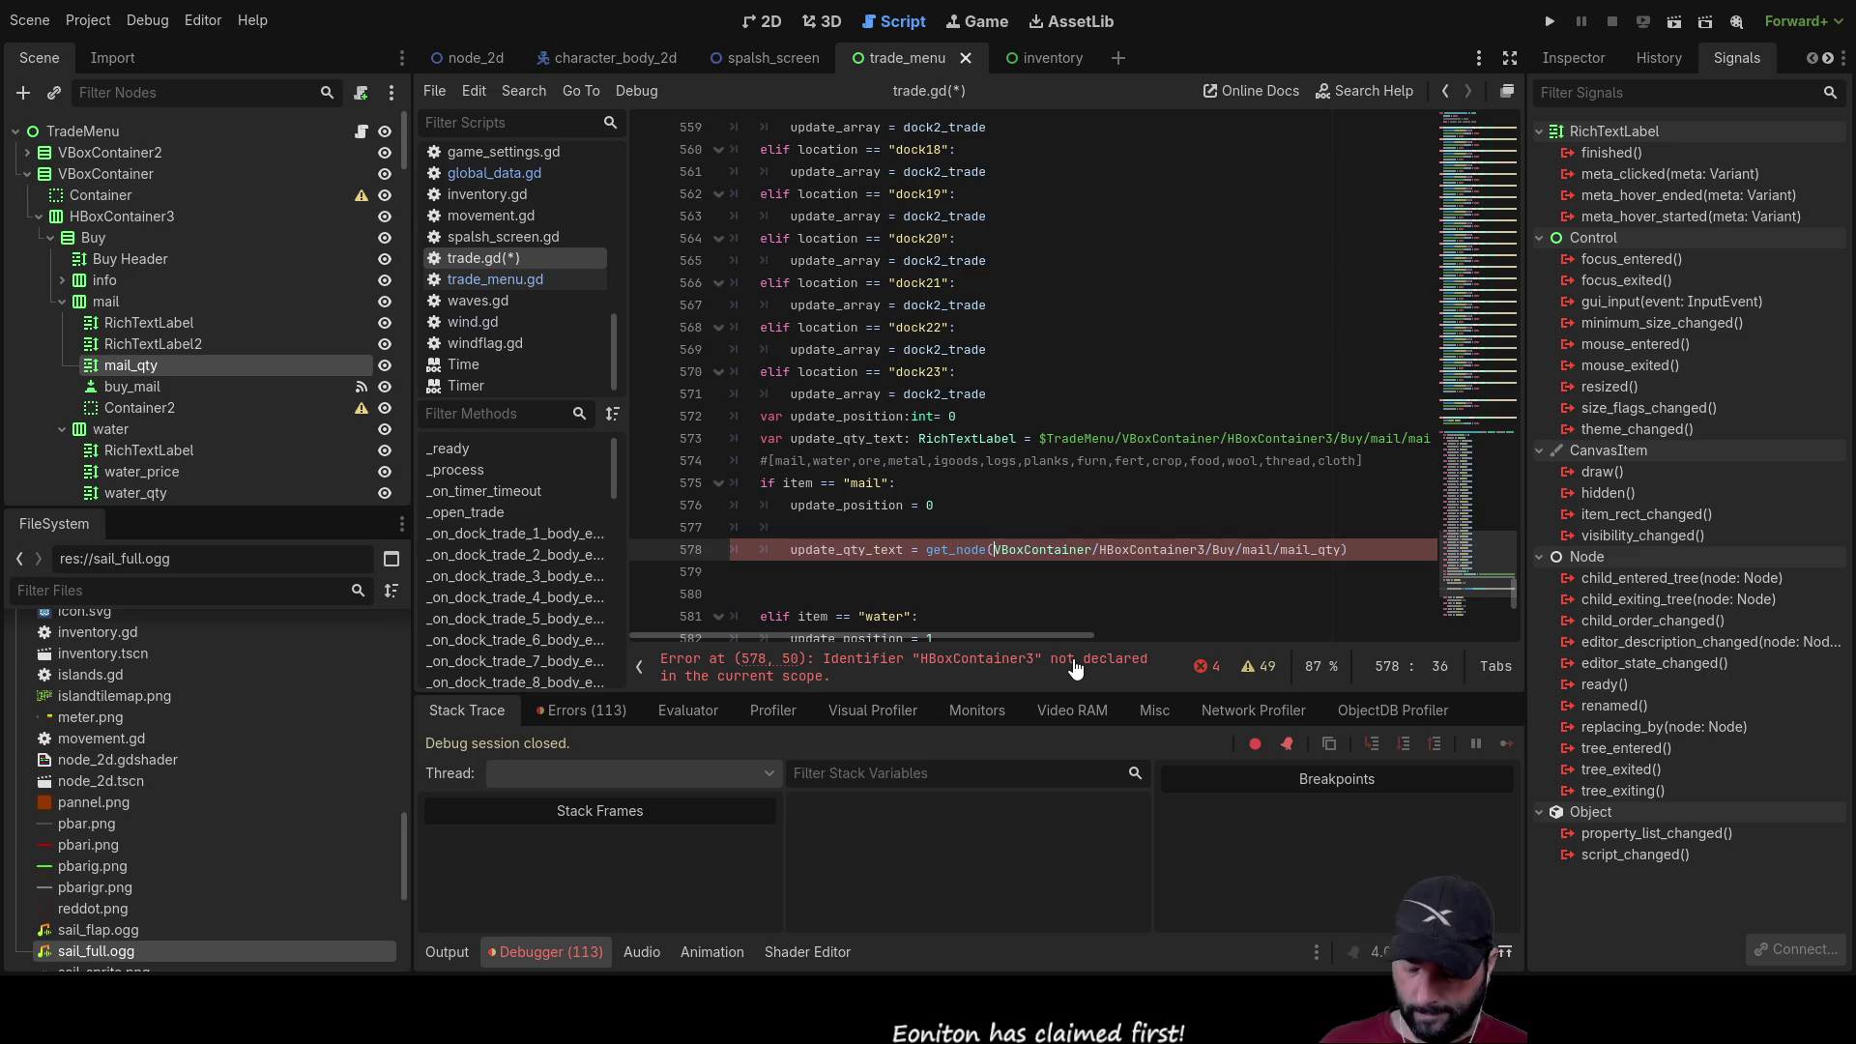
{"action": "type", "text": "TradeMen"}
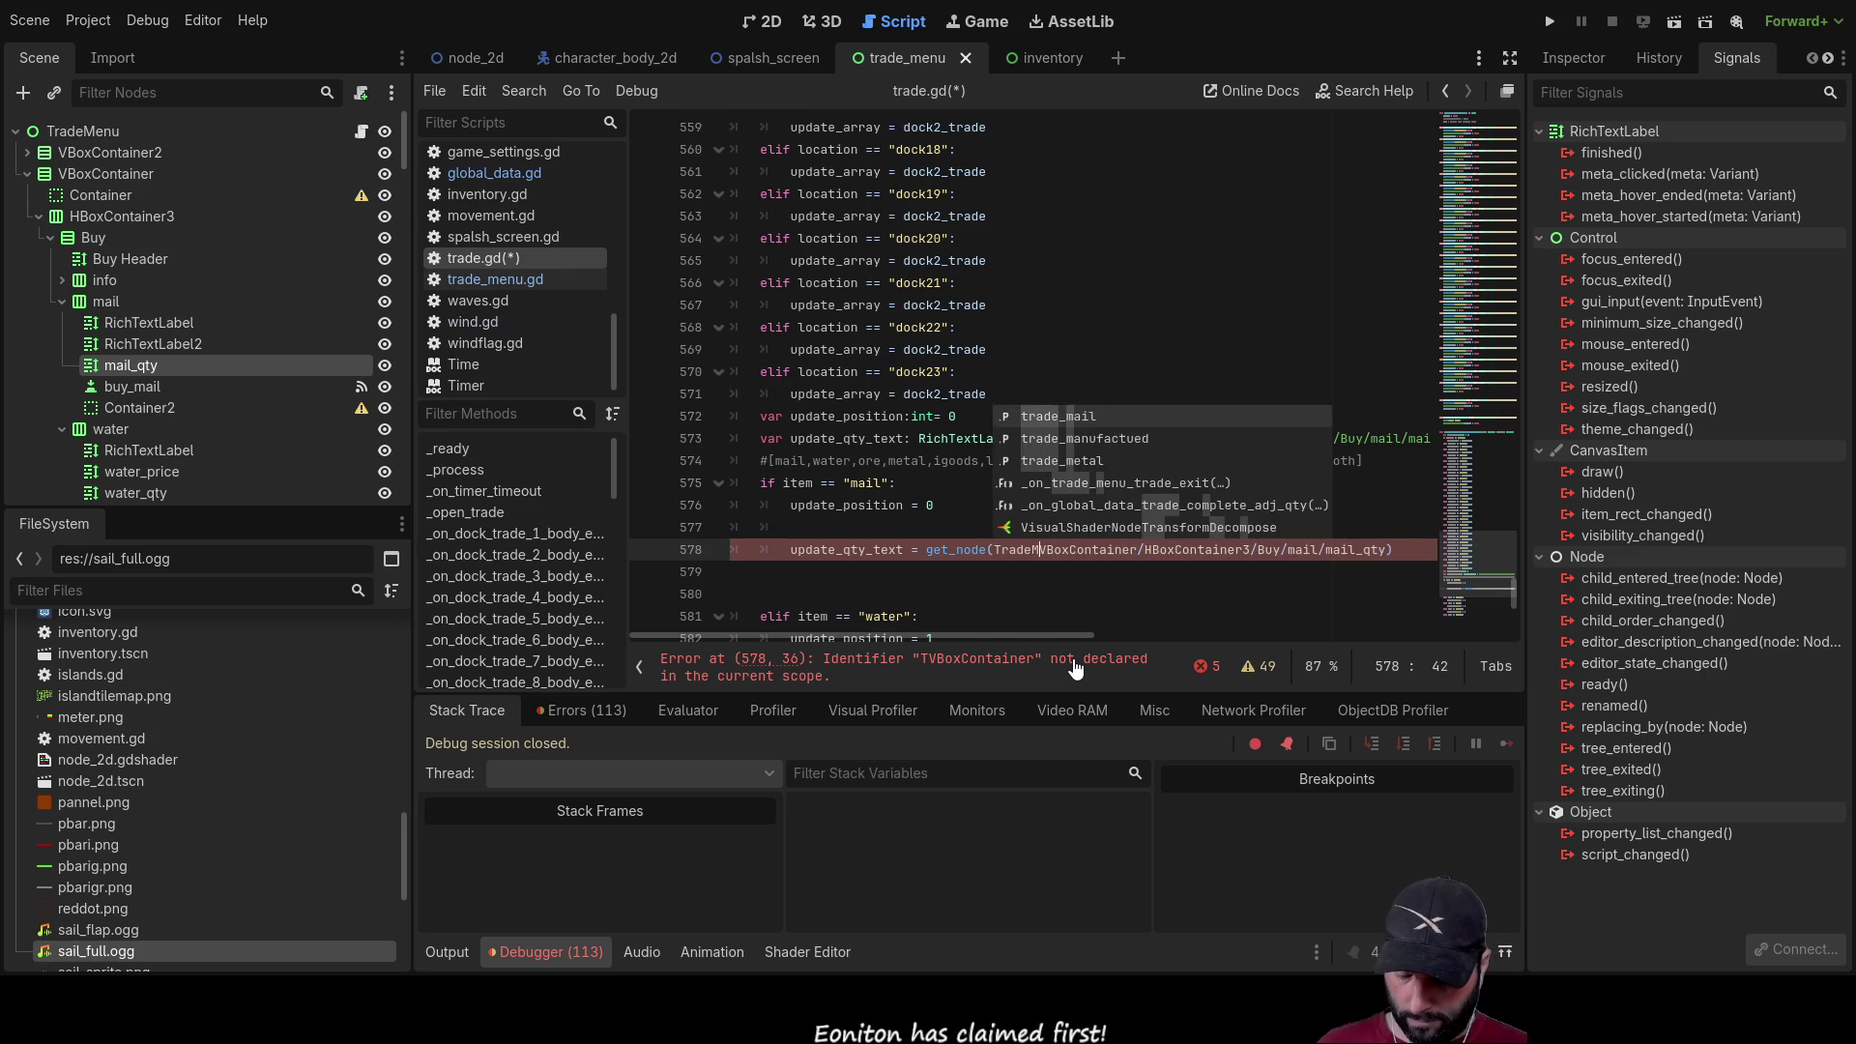
{"action": "type", "text": "u/"}
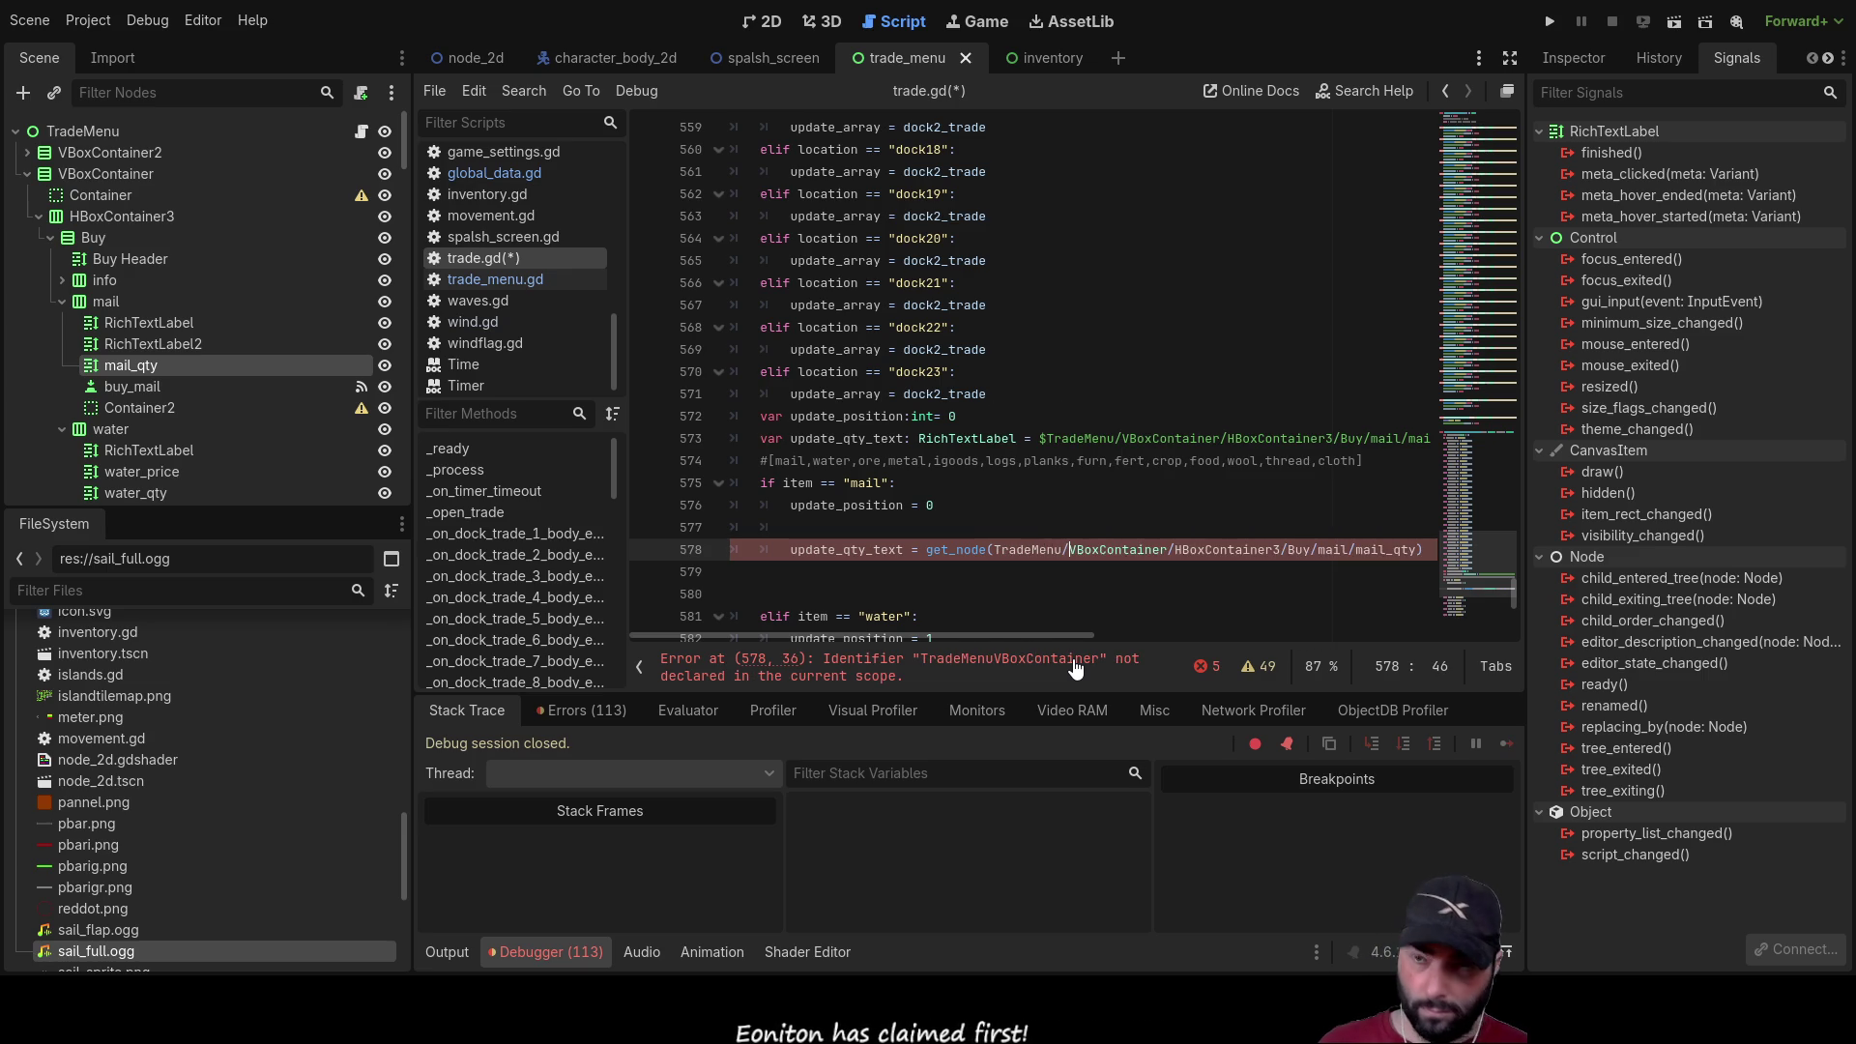
{"action": "key", "text": "Left"}
{"action": "key", "text": "Left"}
{"action": "key", "text": "Left"}
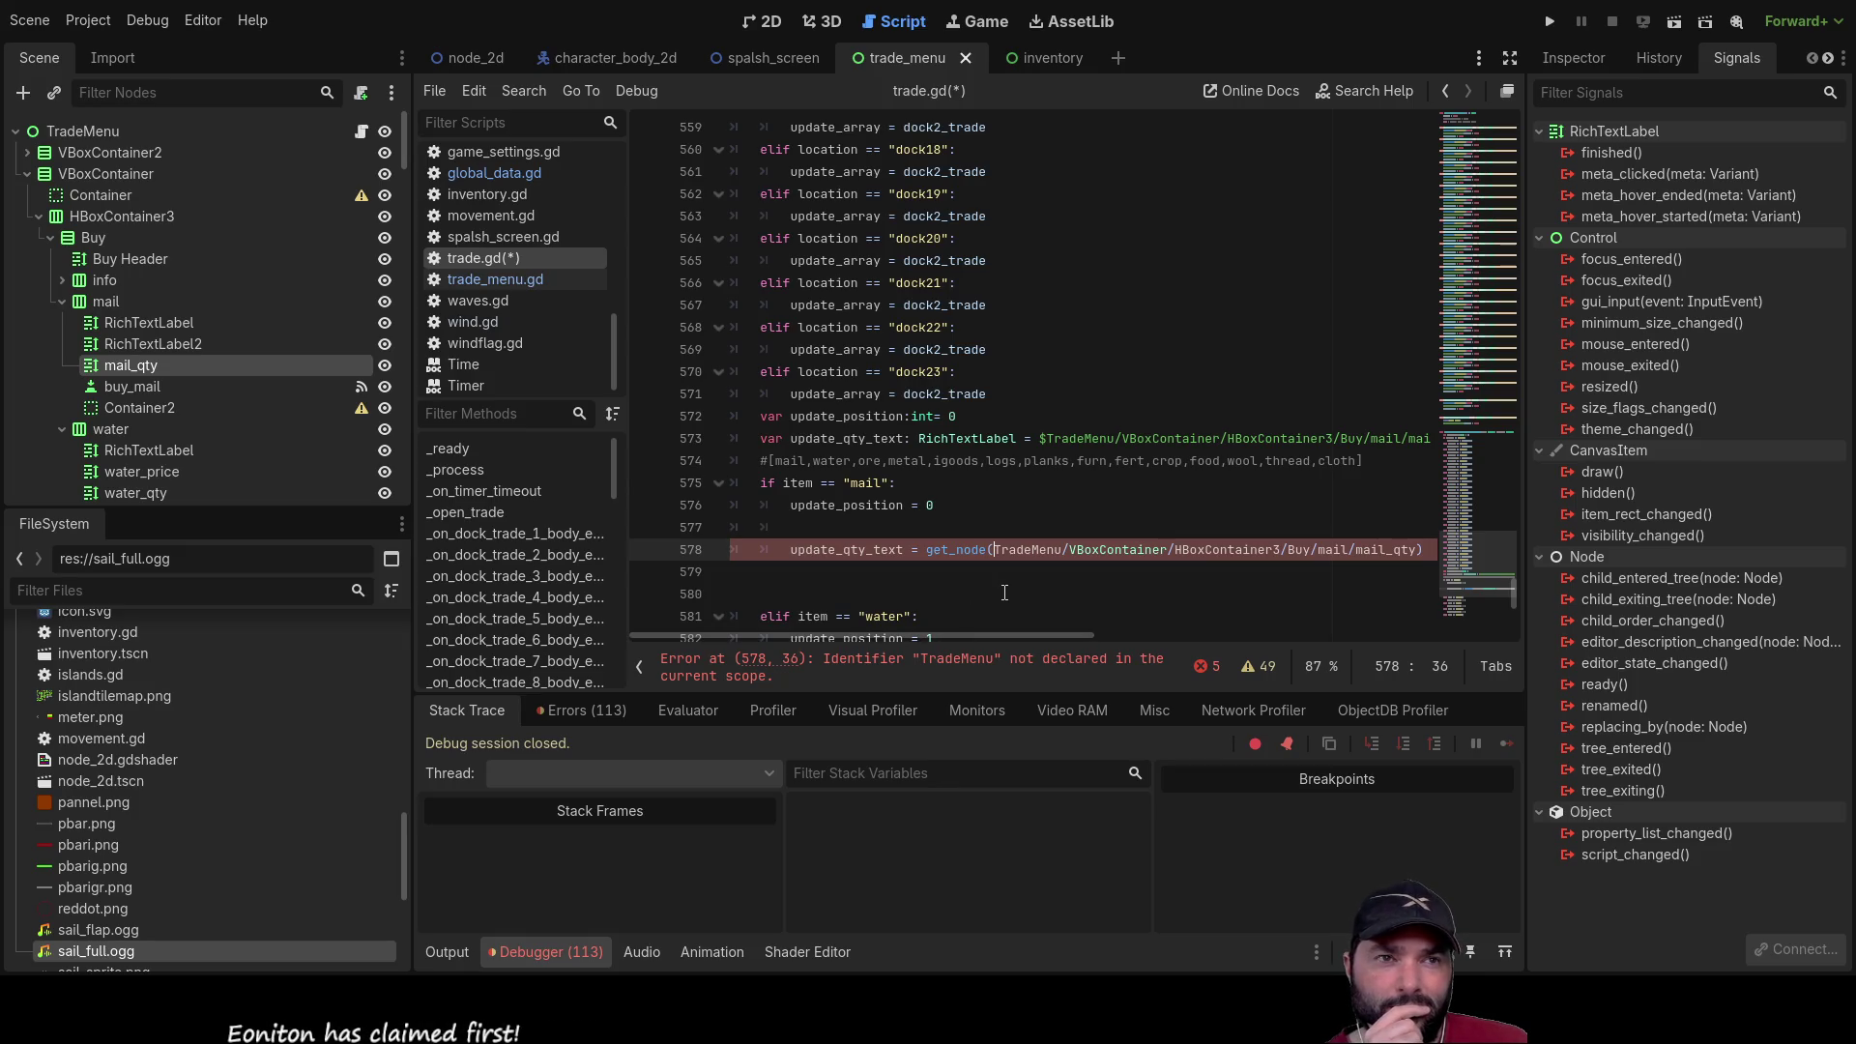
Step: Go to the update_qty_text declaration line in trade.gd
{"action": "left_click", "coordinate": [1030, 438]}
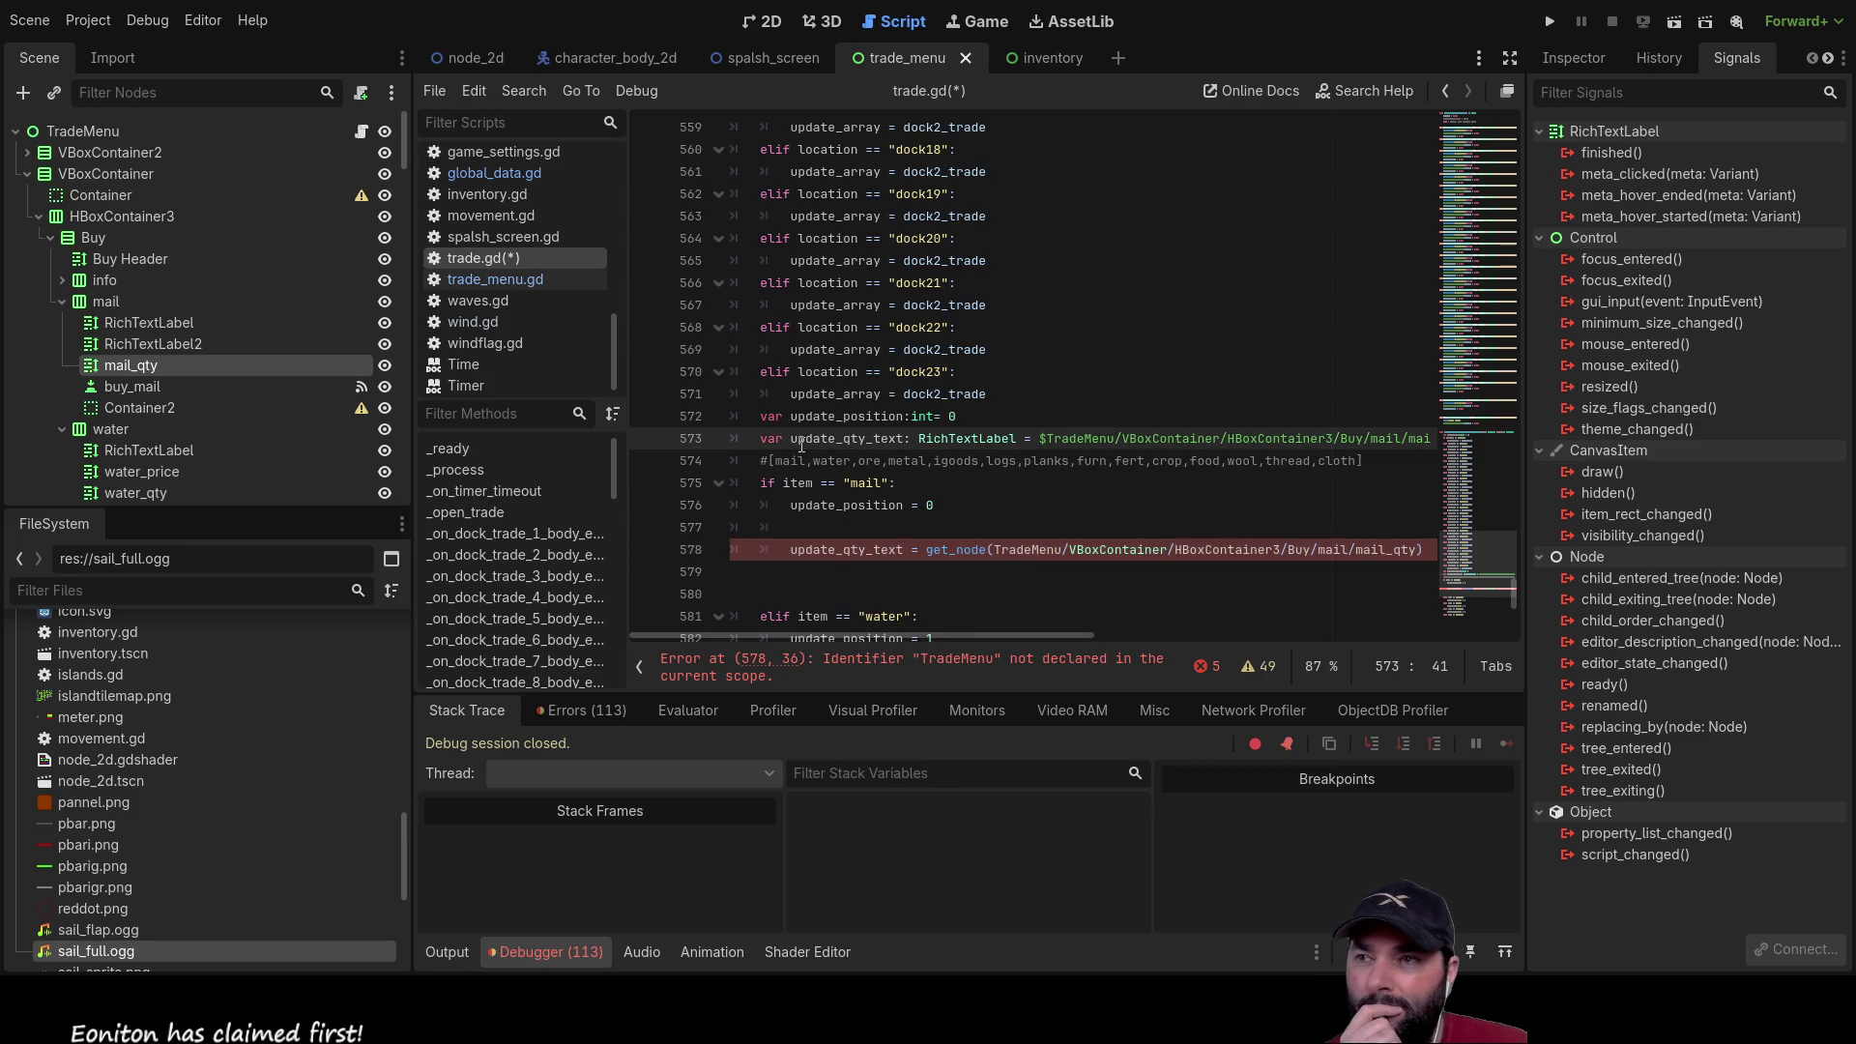
Step: Delete the separate update_qty_text RichTextLabel declaration on line 573 and its leftover empty line
{"action": "left_click_drag", "start_coordinate": [918, 439], "coordinate": [1019, 439]}
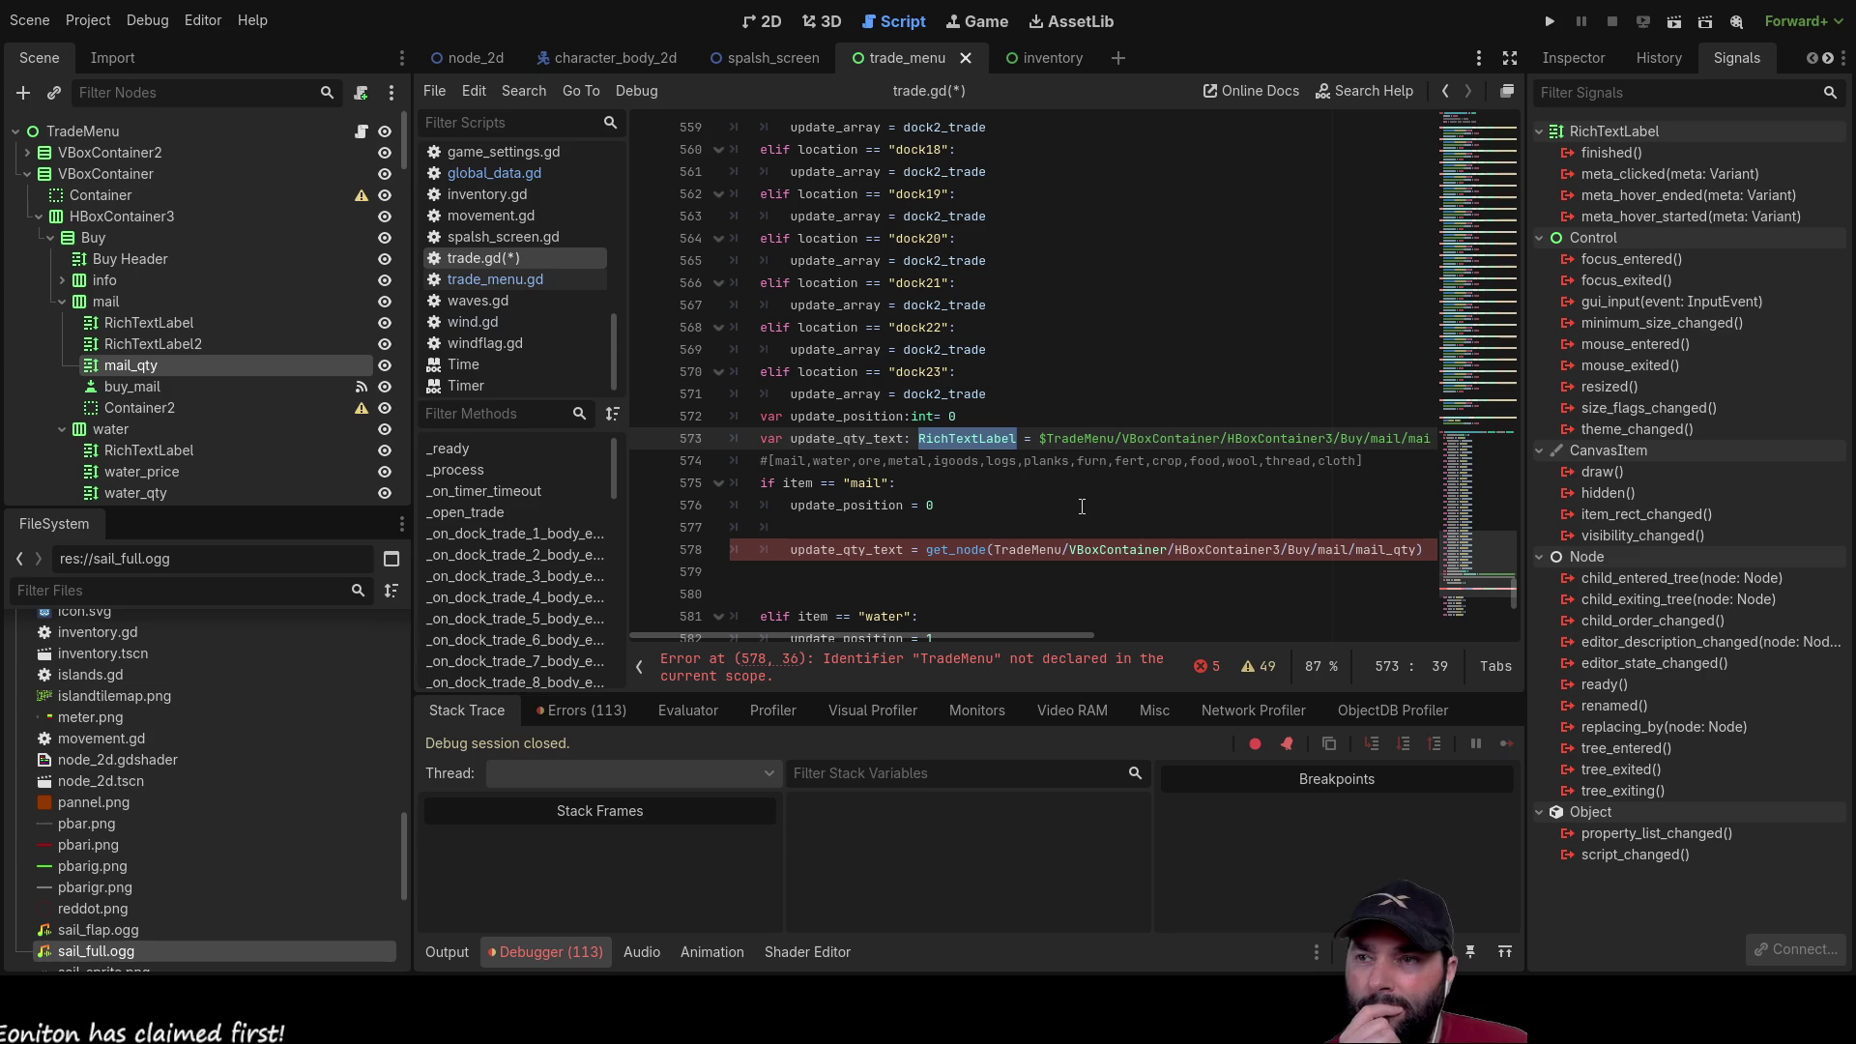
{"action": "key", "text": "BackSpace"}
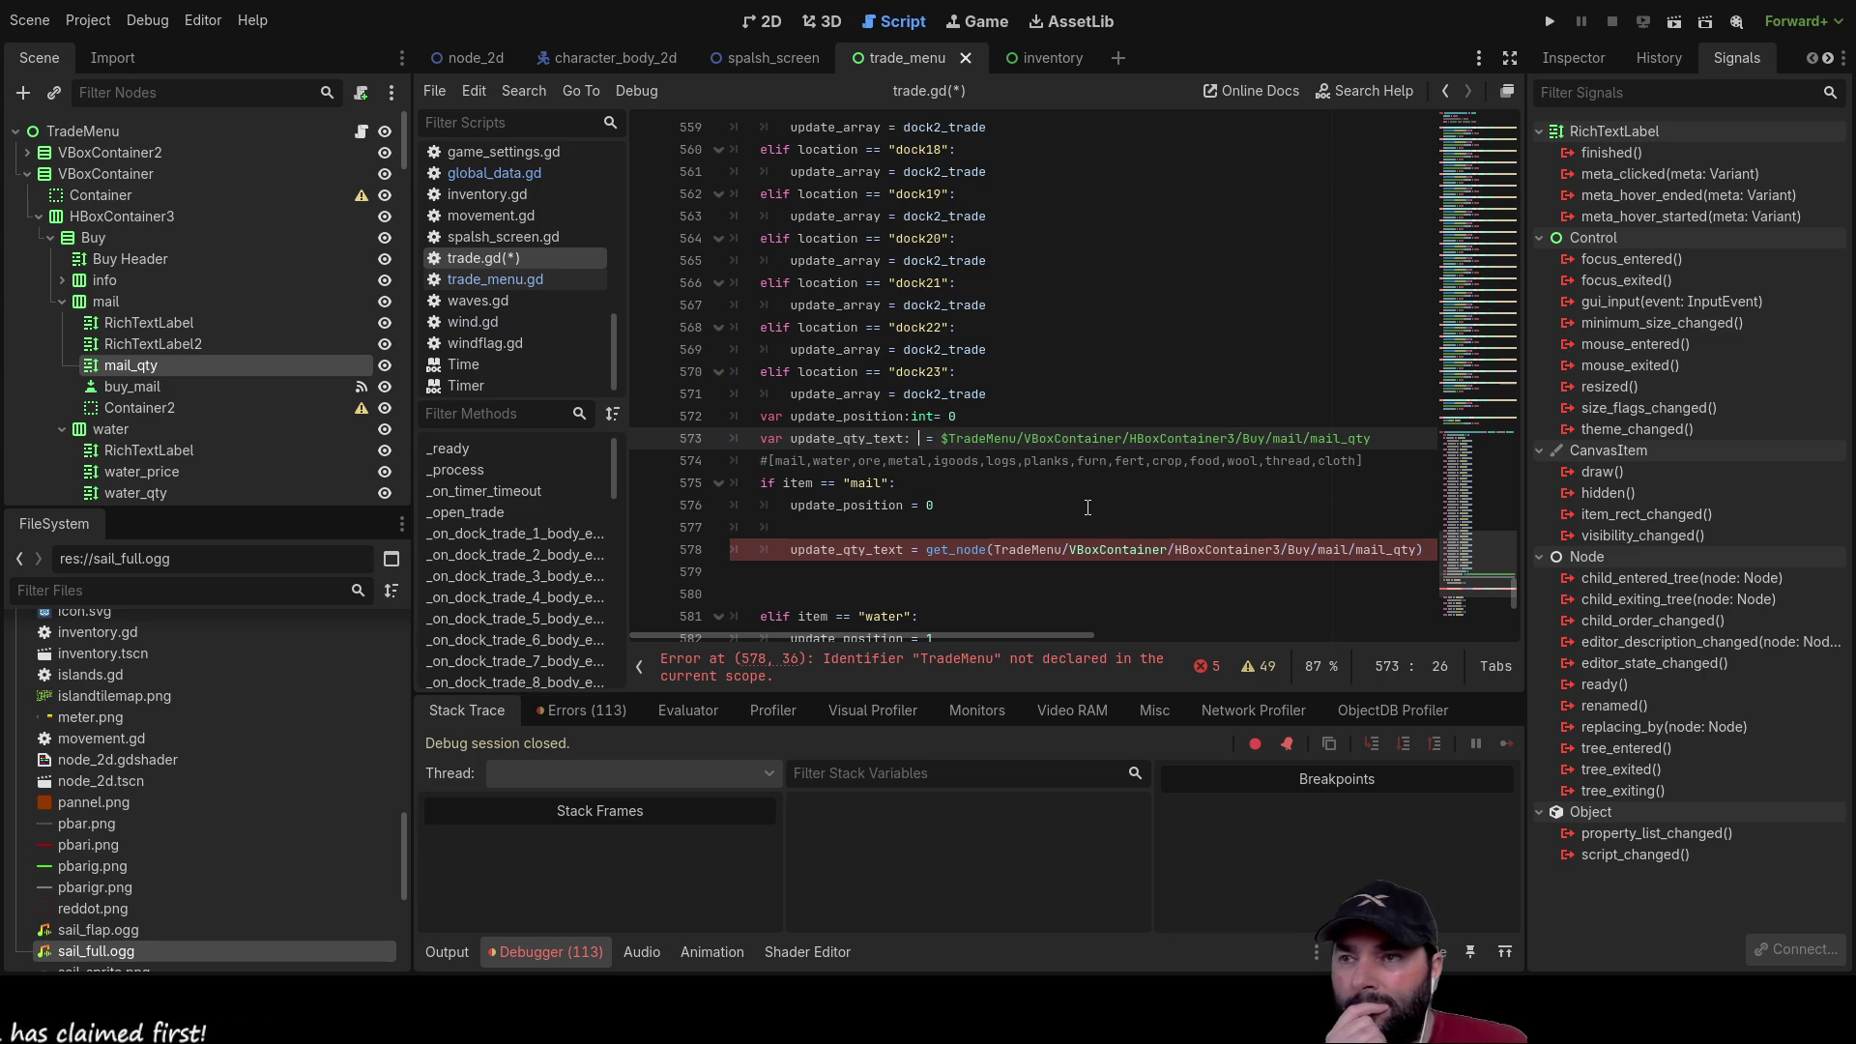
{"action": "triple_click", "coordinate": [1032, 447]}
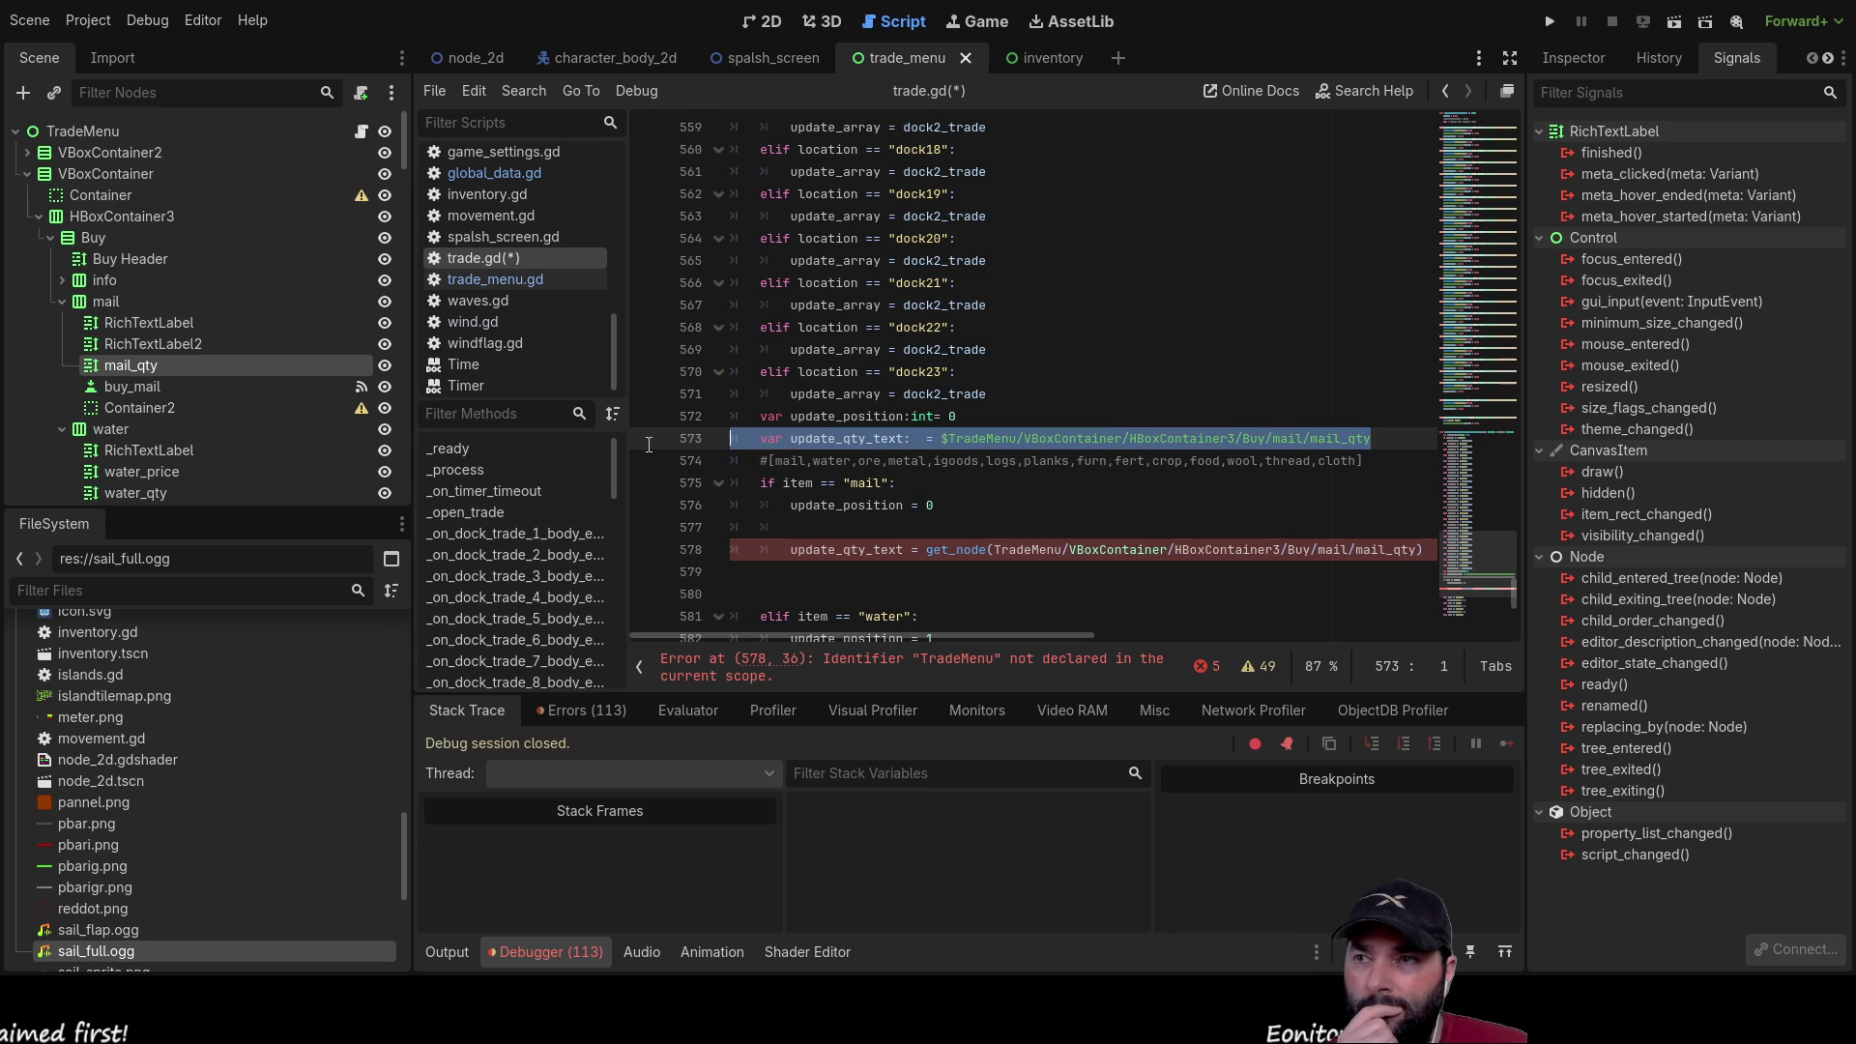
{"action": "key", "text": "BackSpace"}
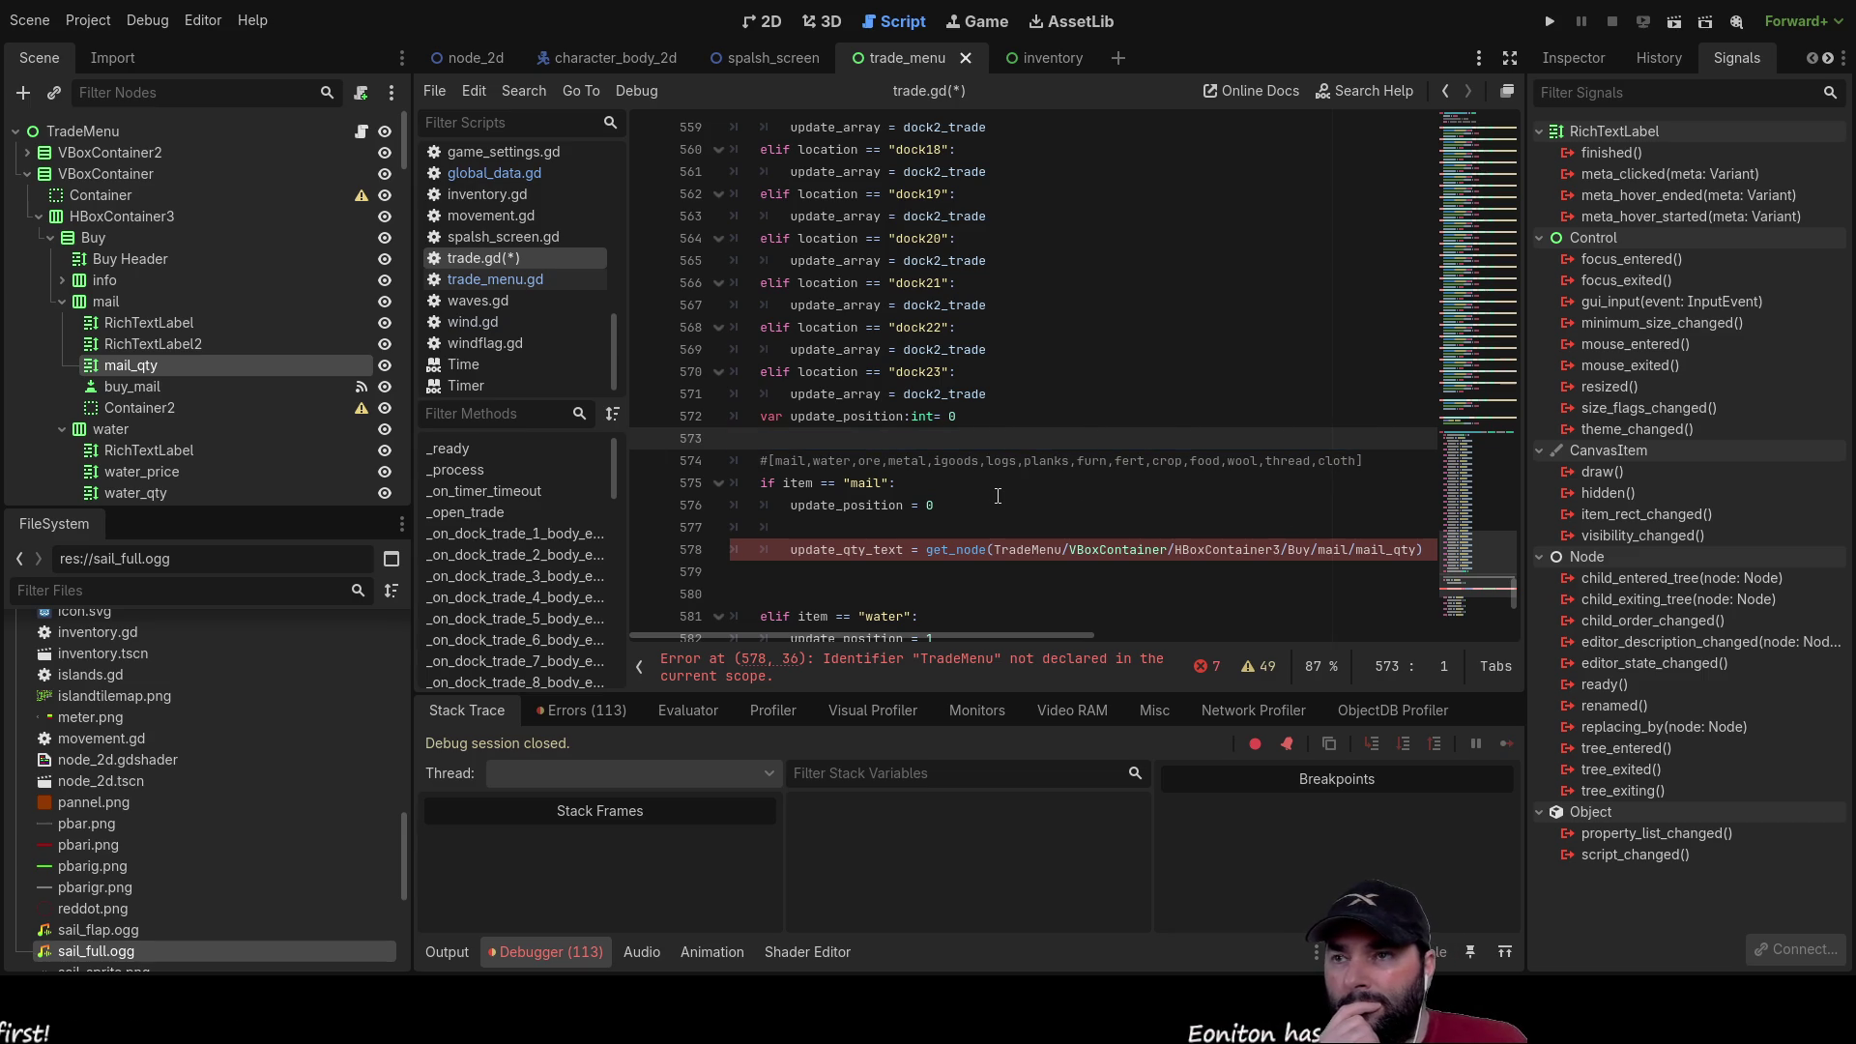
{"action": "key", "text": "Delete"}
{"action": "key", "text": "Down"}
{"action": "key", "text": "Down"}
{"action": "key", "text": "Down"}
{"action": "key", "text": "Down"}
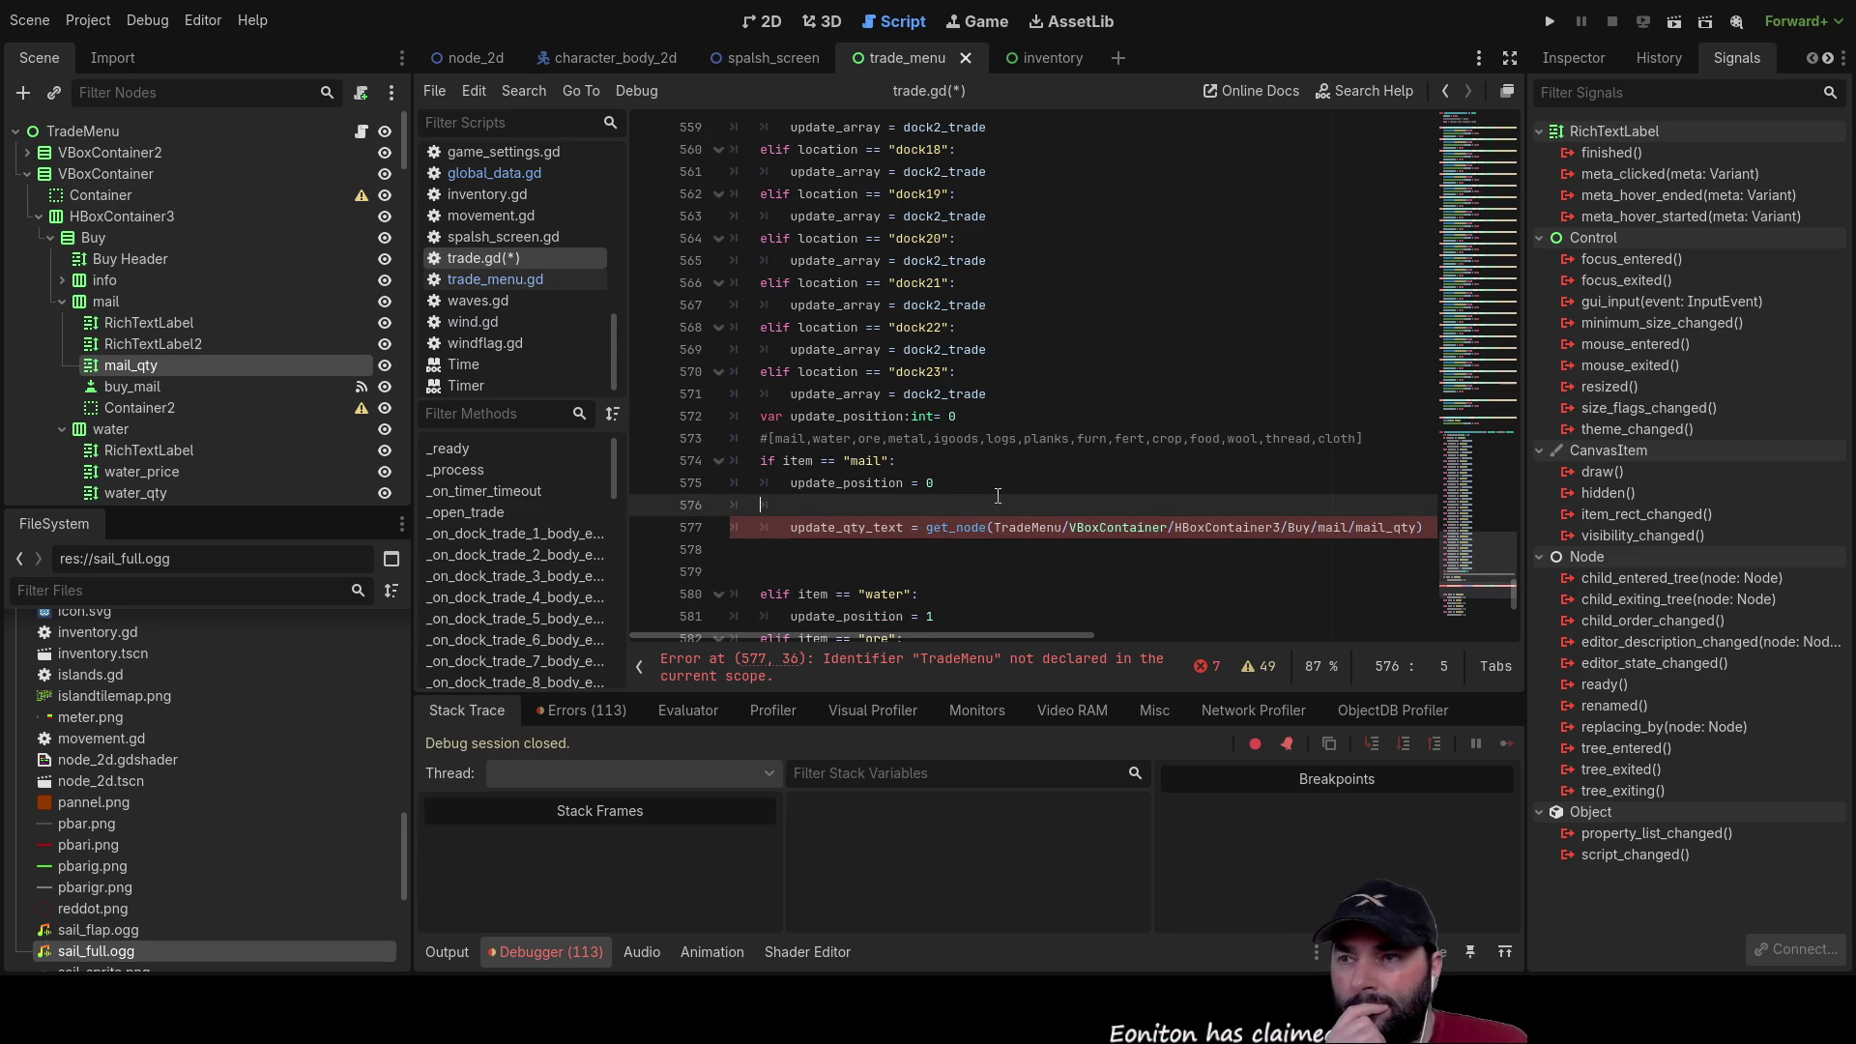
Step: Prefix the mail branch's update_qty_text get_node assignment with var and rearrange the blank line above it
{"action": "key", "text": "Right"}
{"action": "type", "text": "var"}
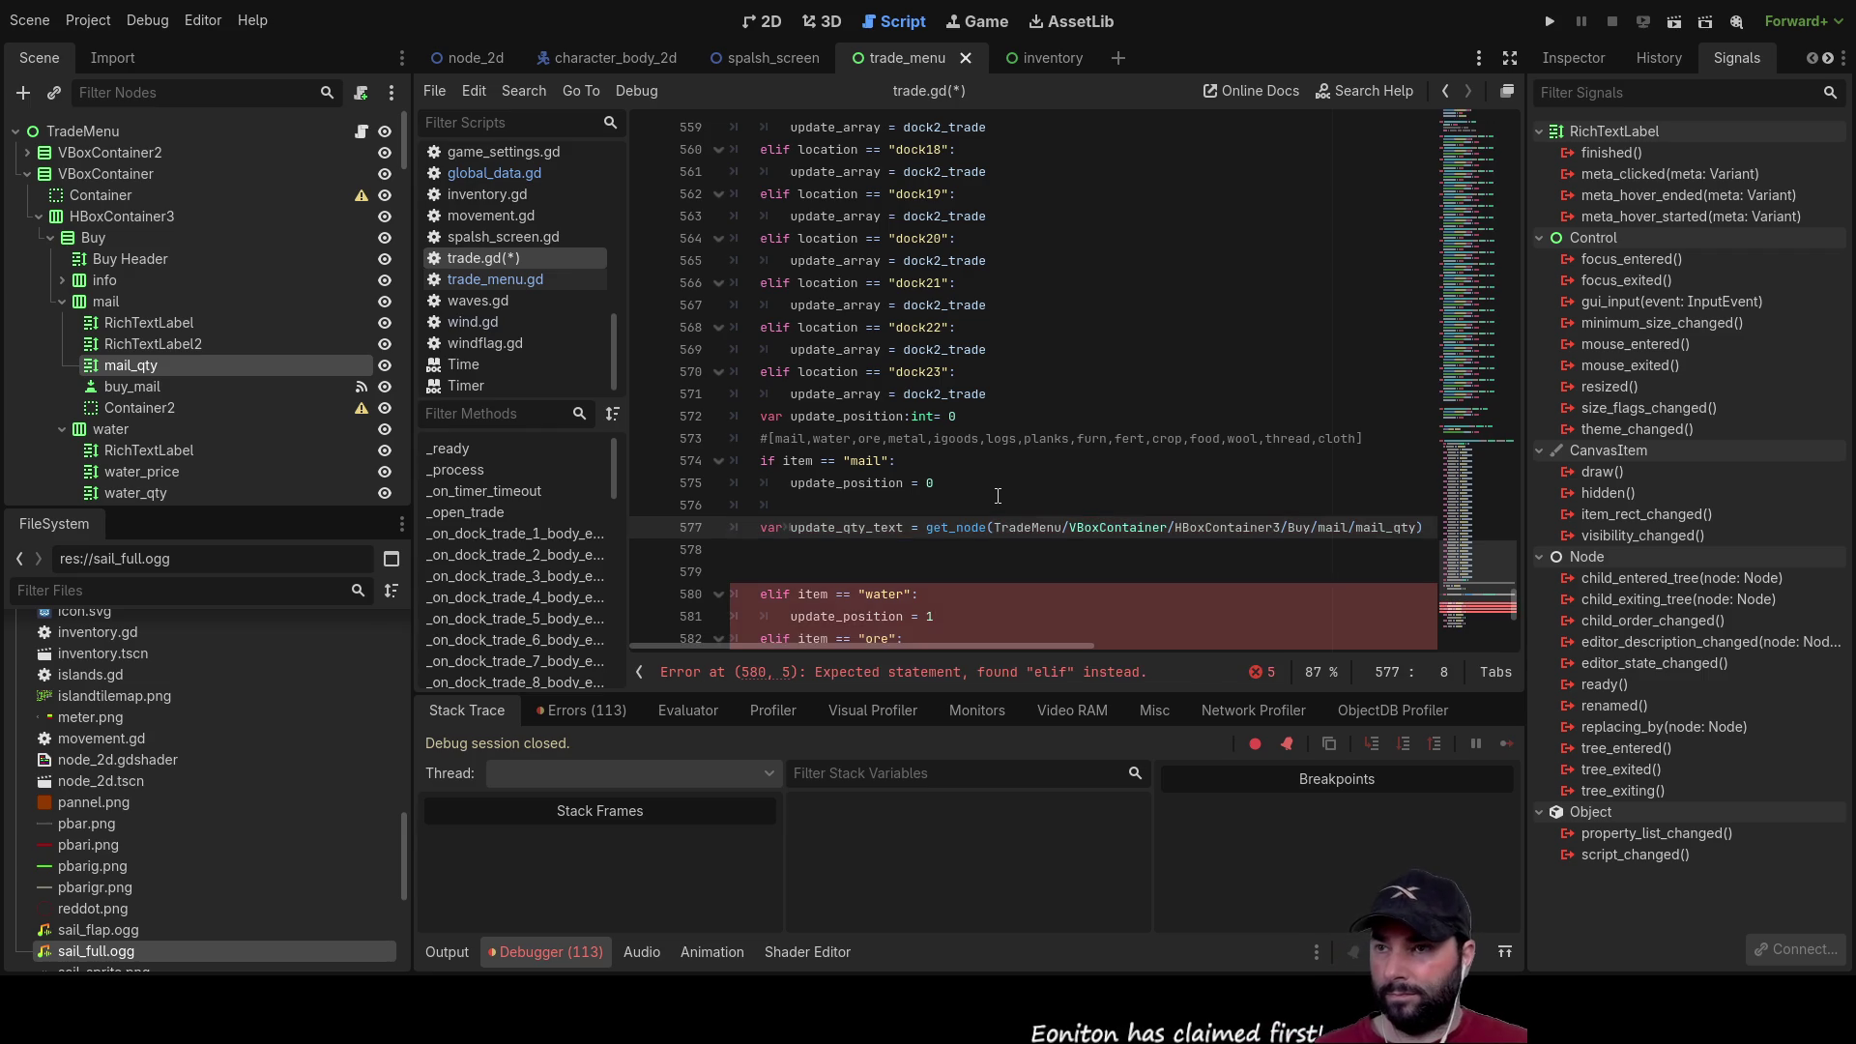
{"action": "scroll", "coordinate": [1231, 459], "scroll_direction": "down", "scroll_amount": 1}
{"action": "scroll", "coordinate": [1231, 458], "scroll_direction": "down", "scroll_amount": 2}
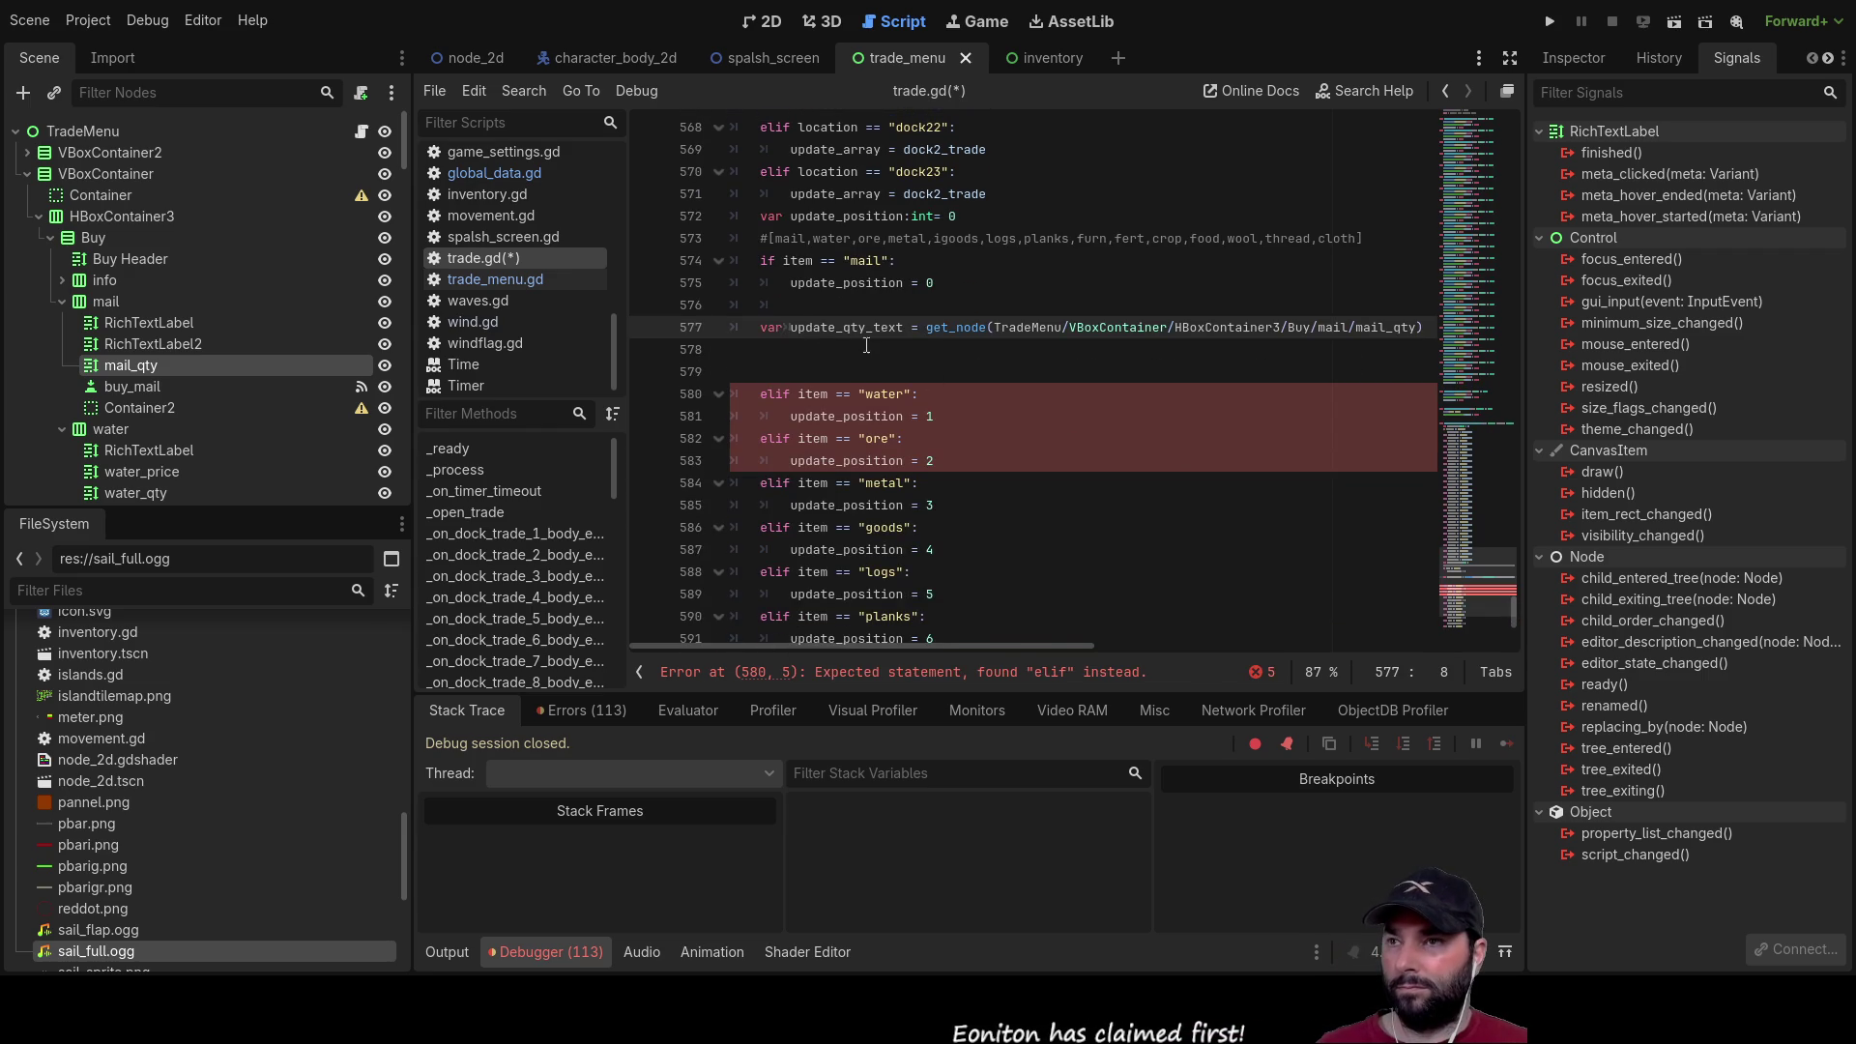
{"action": "key", "text": "Up"}
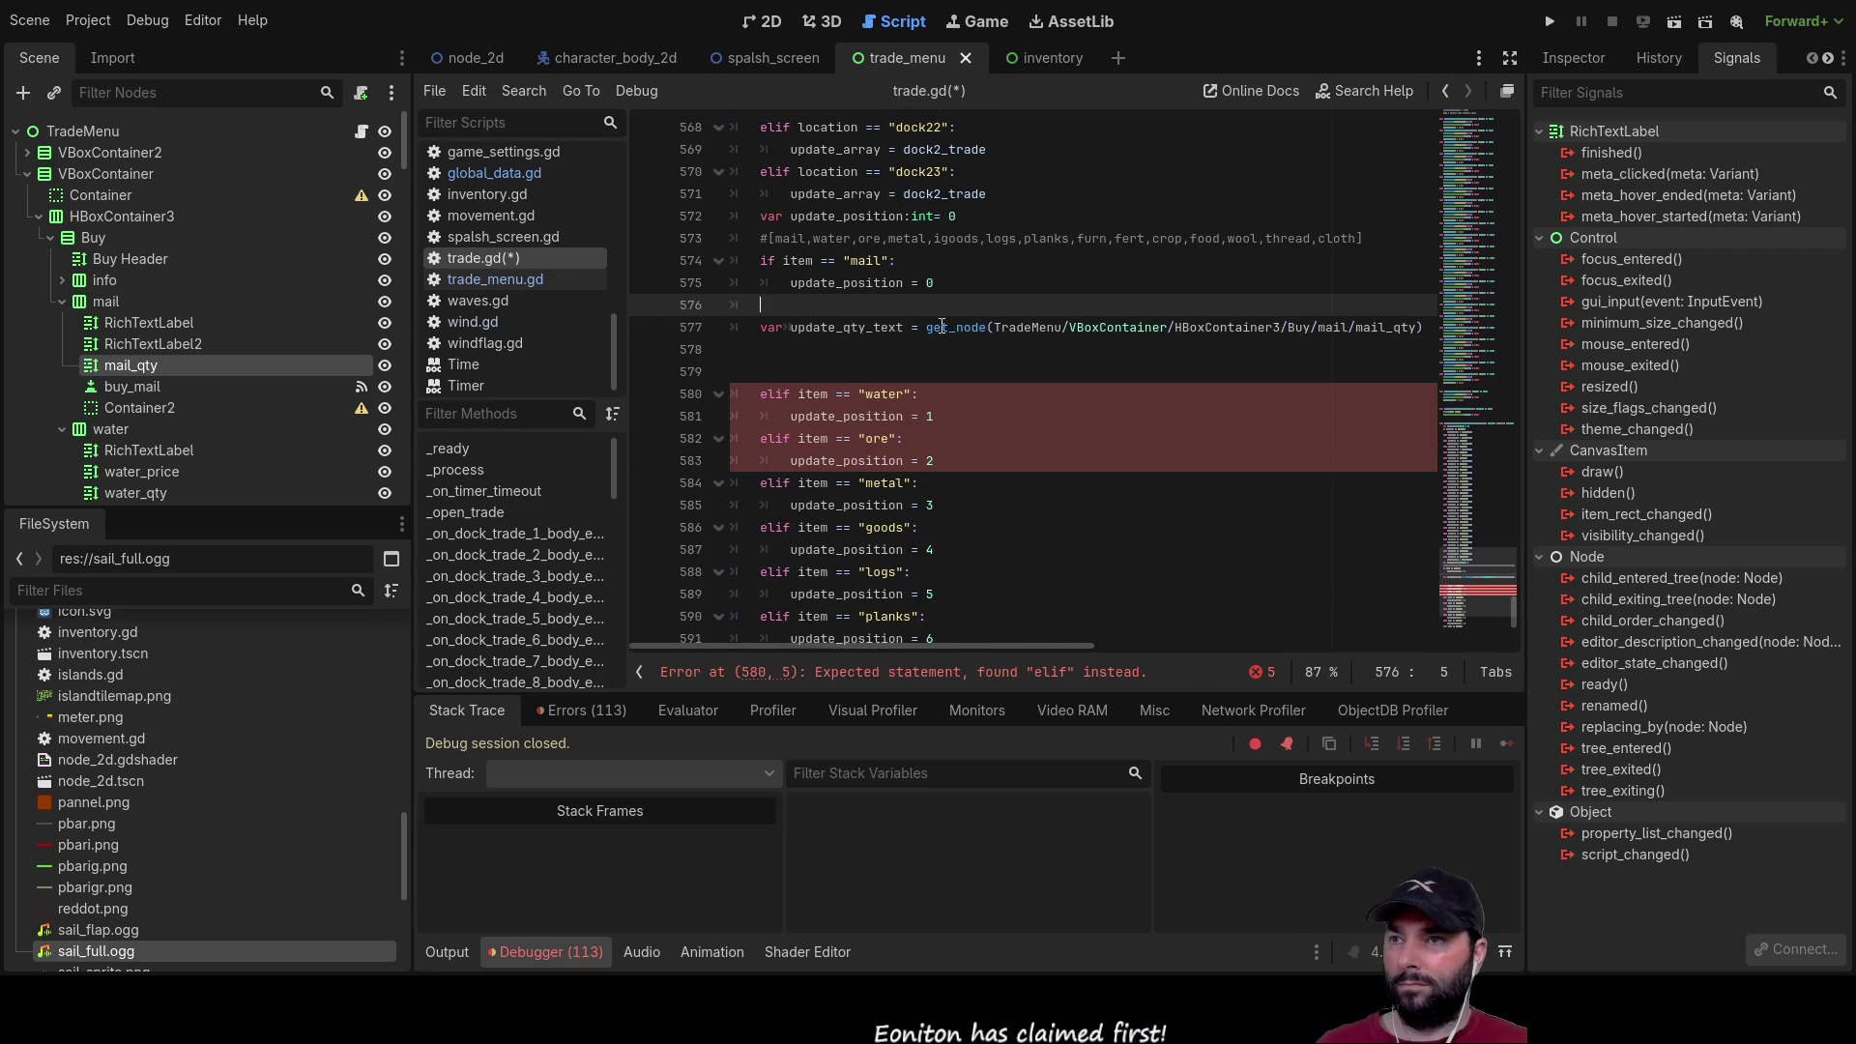
{"action": "key", "text": "BackSpace"}
{"action": "key", "text": "BackSpace"}
{"action": "key", "text": "BackSpace"}
{"action": "key", "text": "Down"}
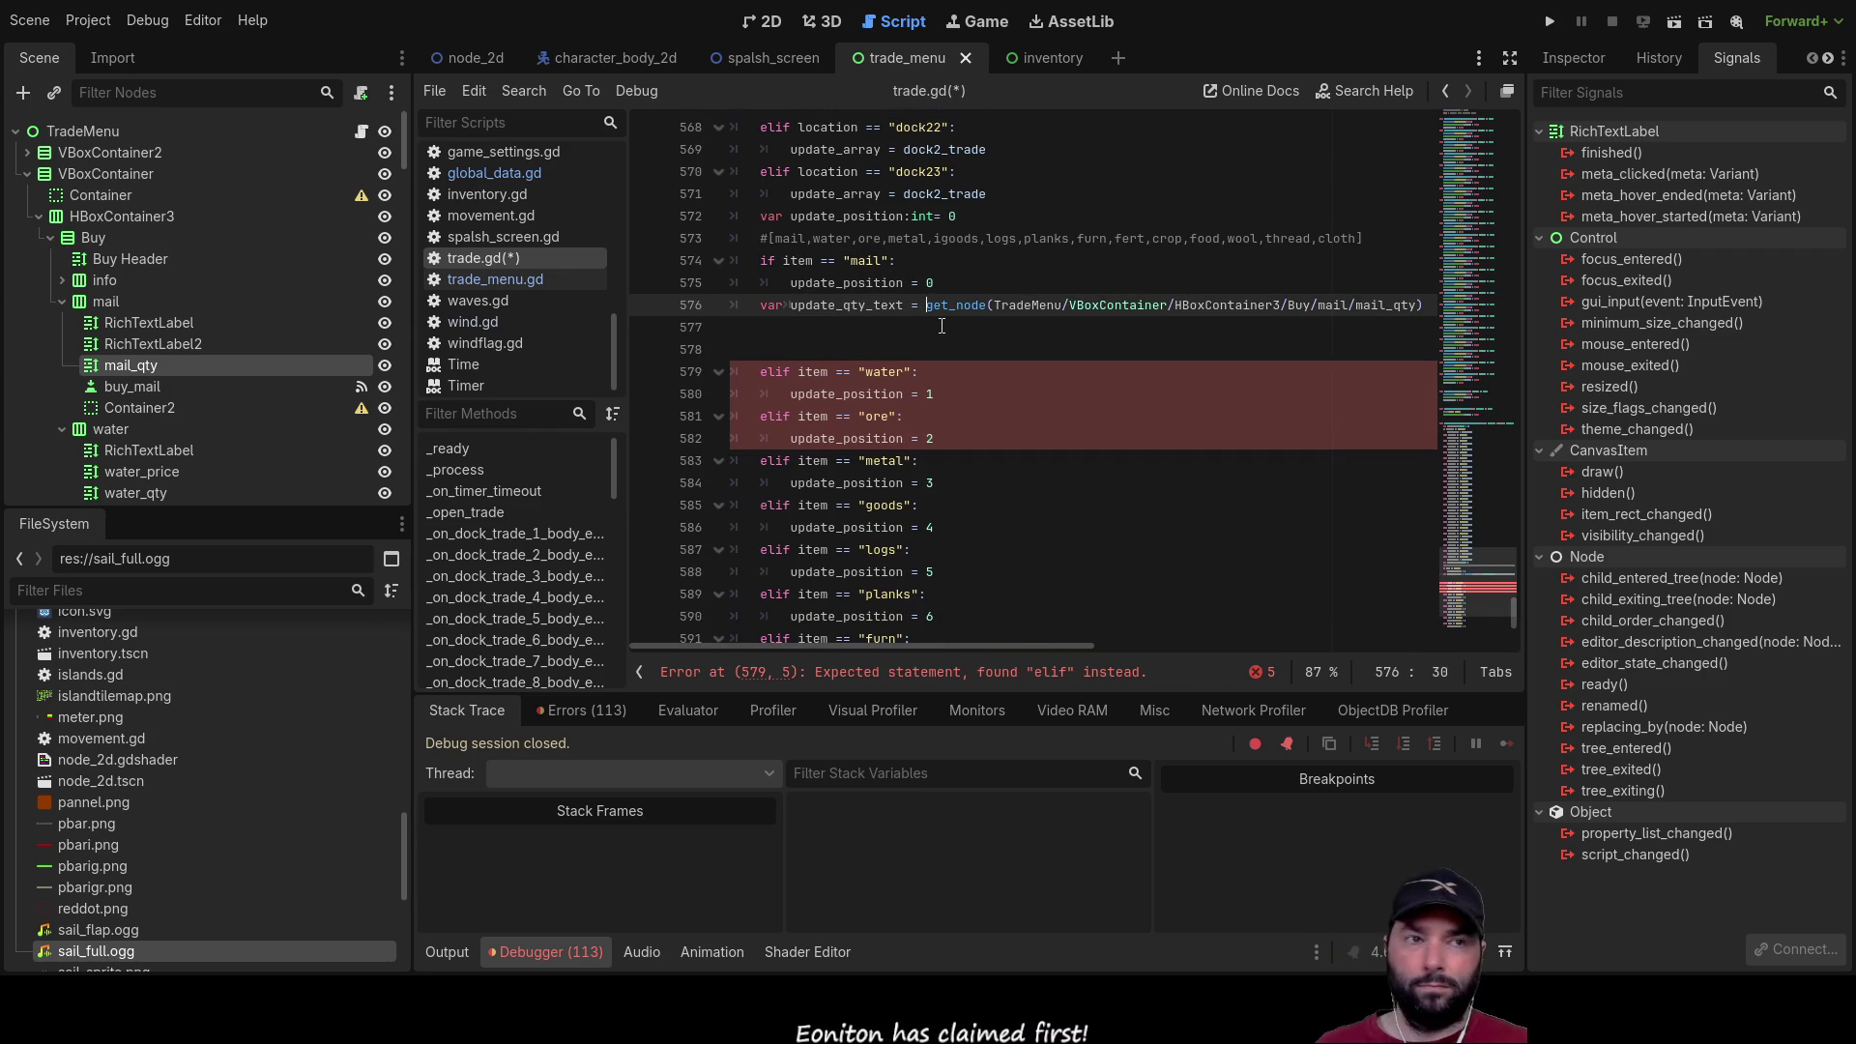
{"action": "key", "text": "Home"}
{"action": "key", "text": "Return"}
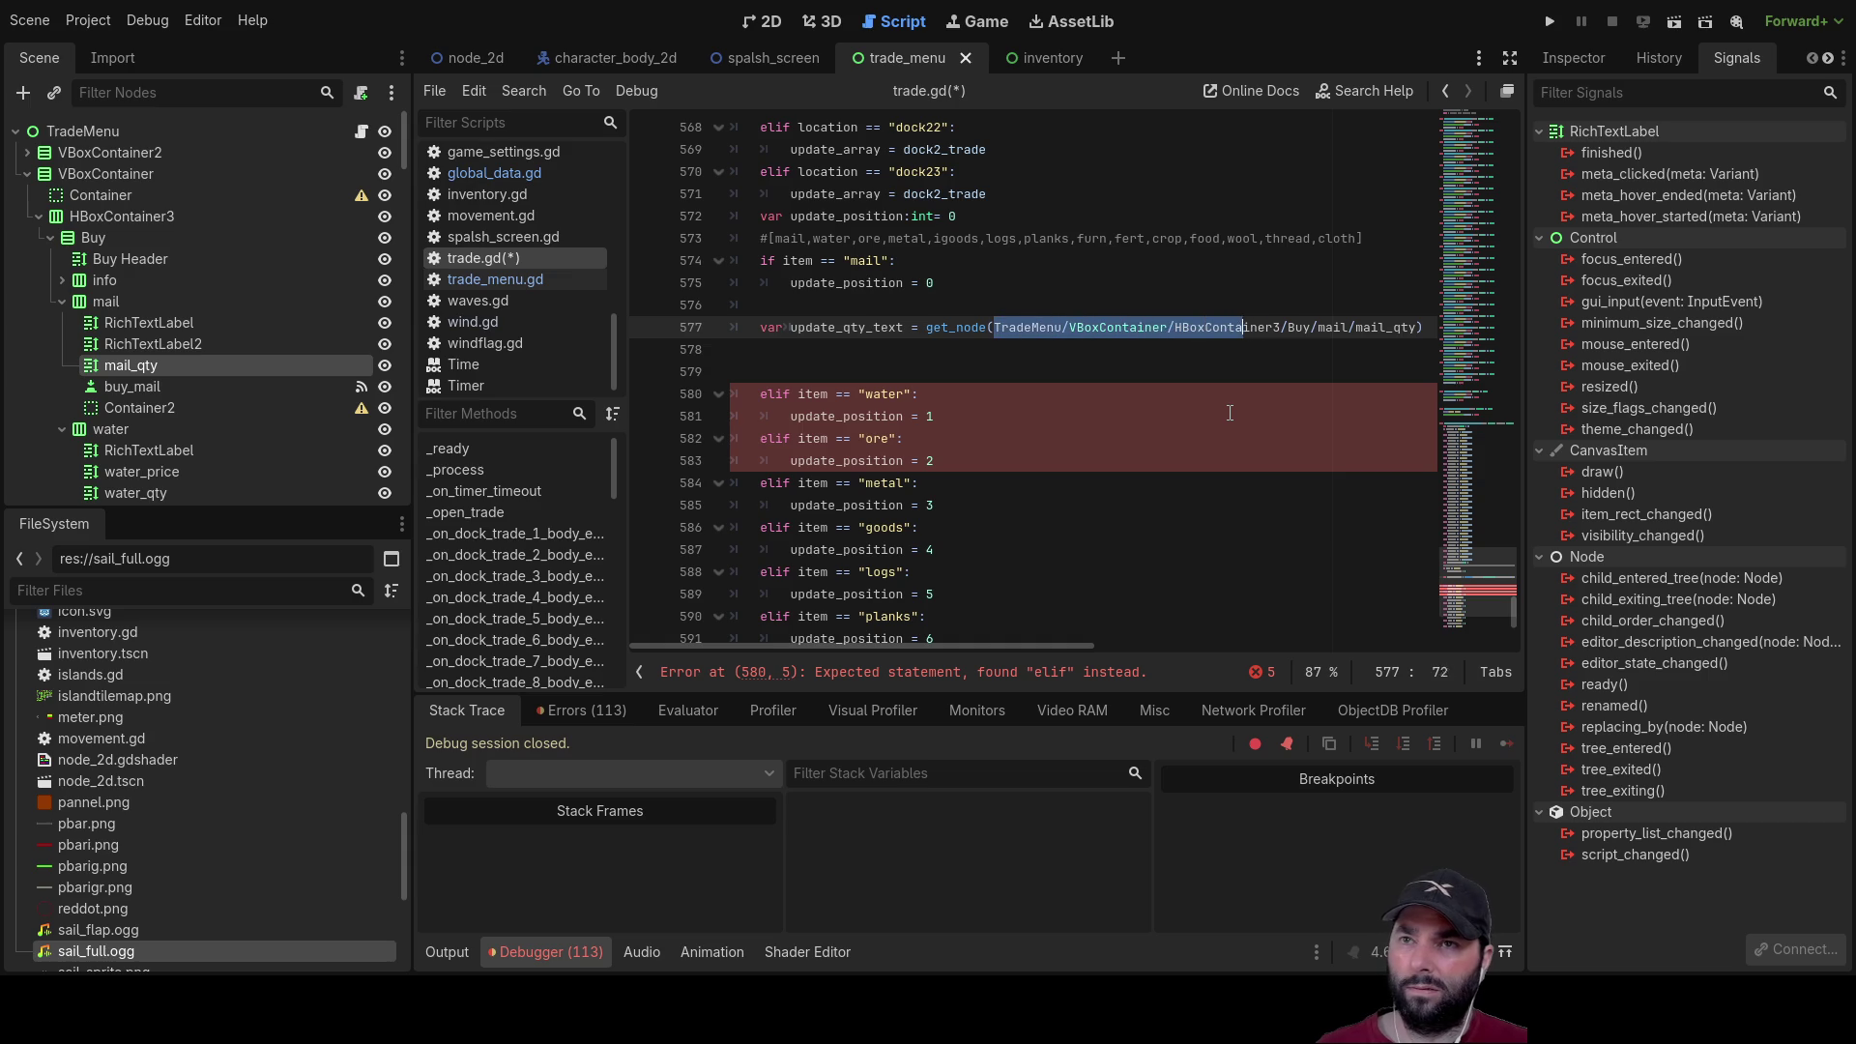
Step: Replace the mail_qty node path inside get_node with qty, browsing the autocomplete suggestions
{"action": "key", "text": "shift+Right"}
{"action": "key", "text": "shift+Right"}
{"action": "key", "text": "shift+Right"}
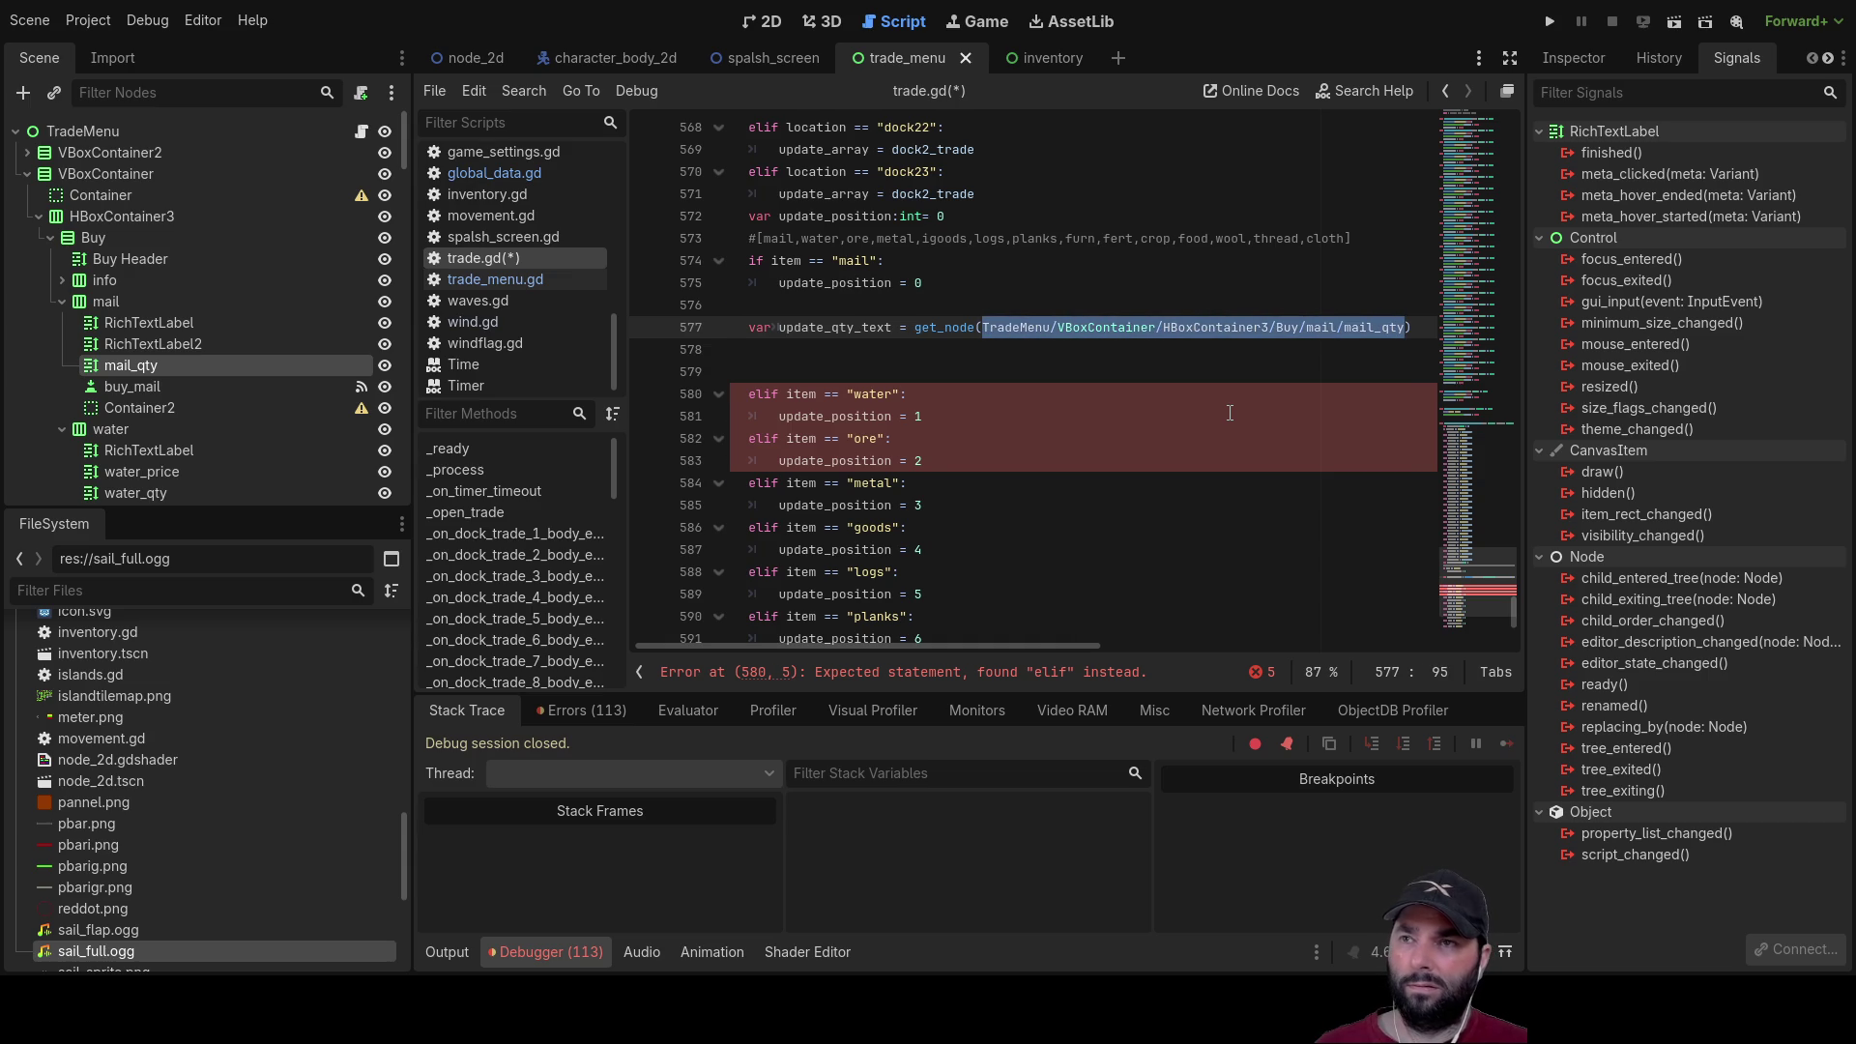
{"action": "key", "text": "BackSpace"}
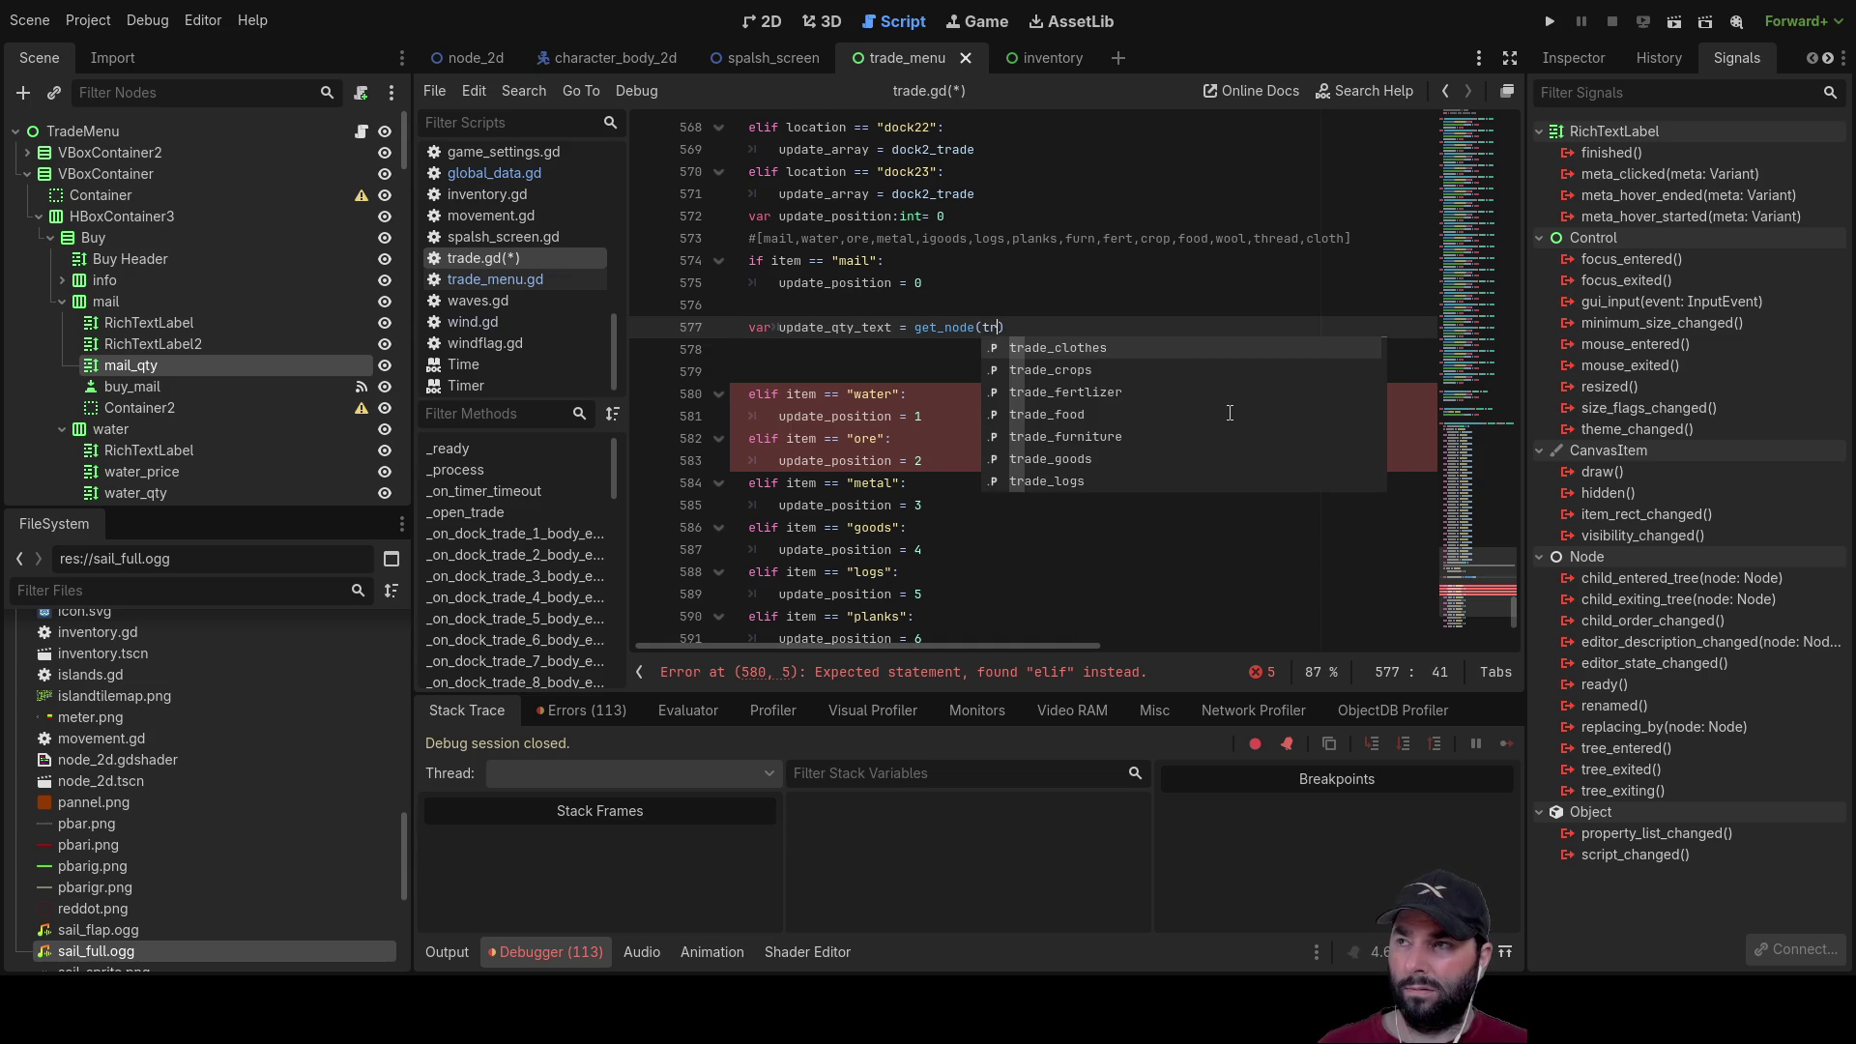
{"action": "scroll", "coordinate": [1230, 413], "scroll_direction": "down", "scroll_amount": 10}
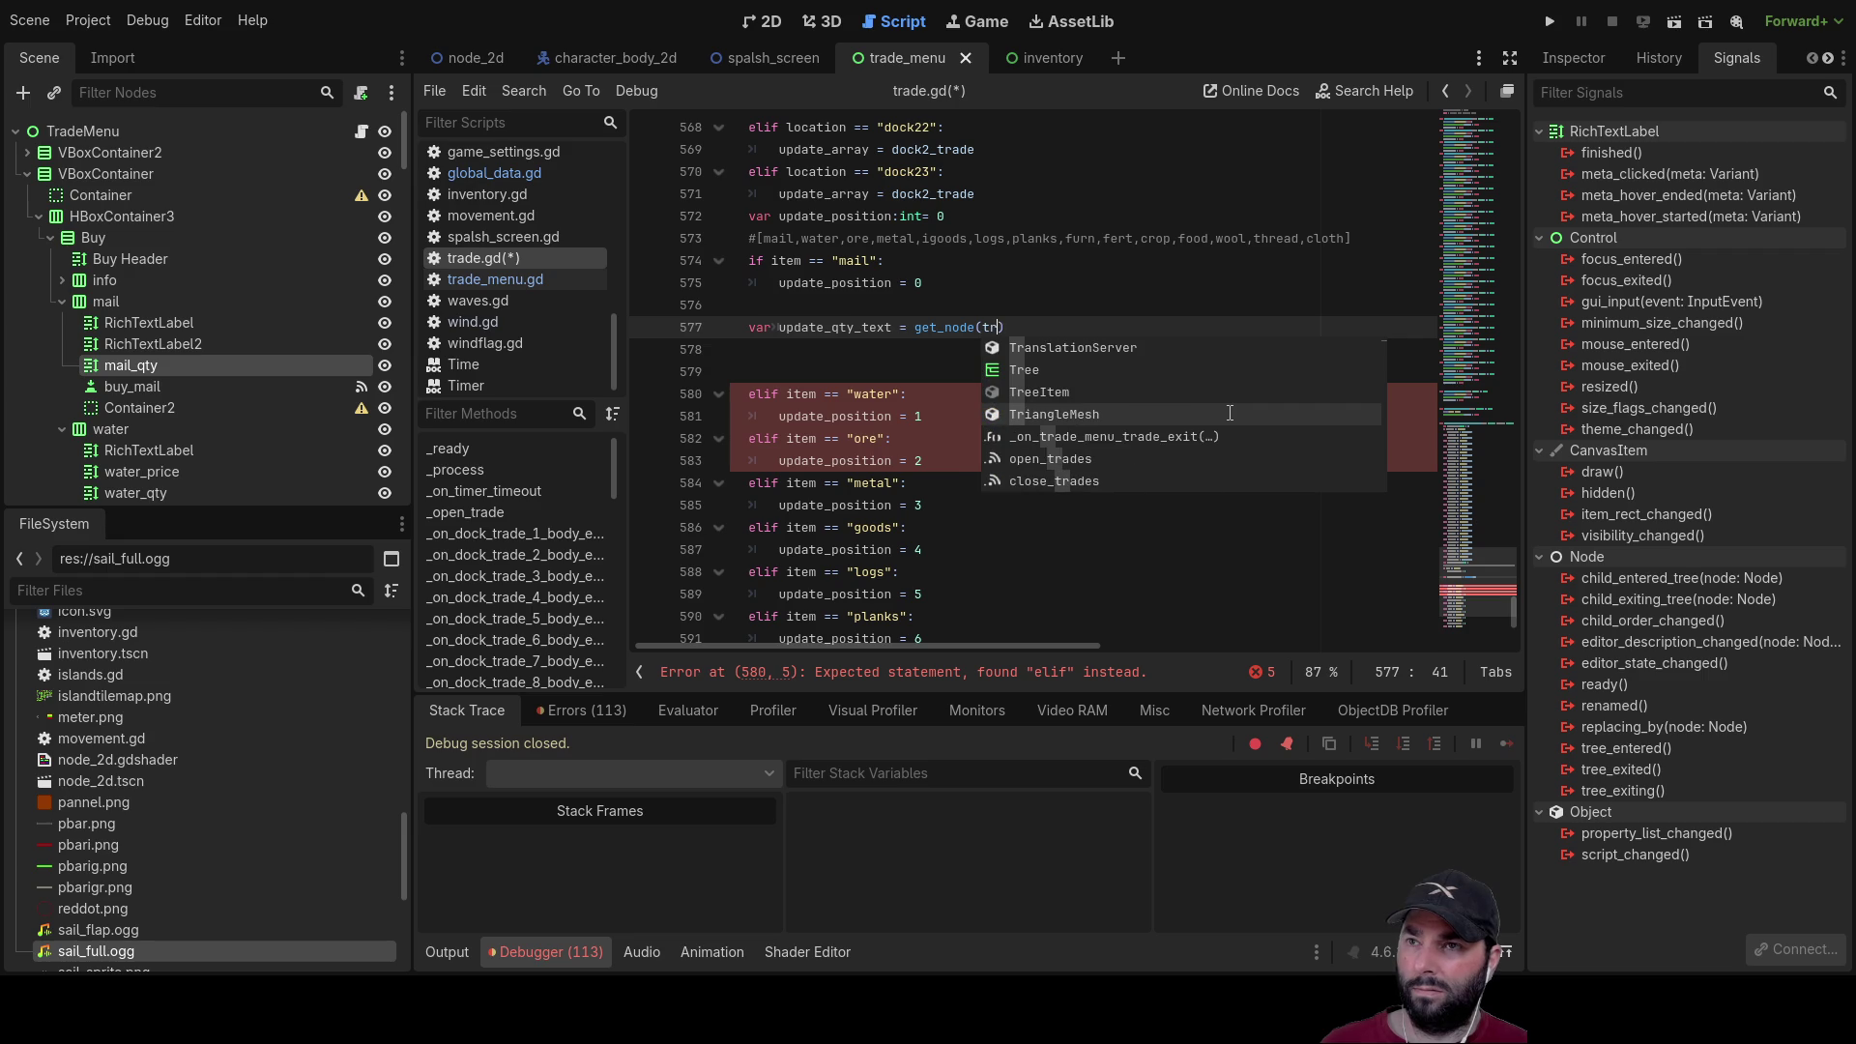
{"action": "key", "text": "BackSpace"}
{"action": "key", "text": "BackSpace"}
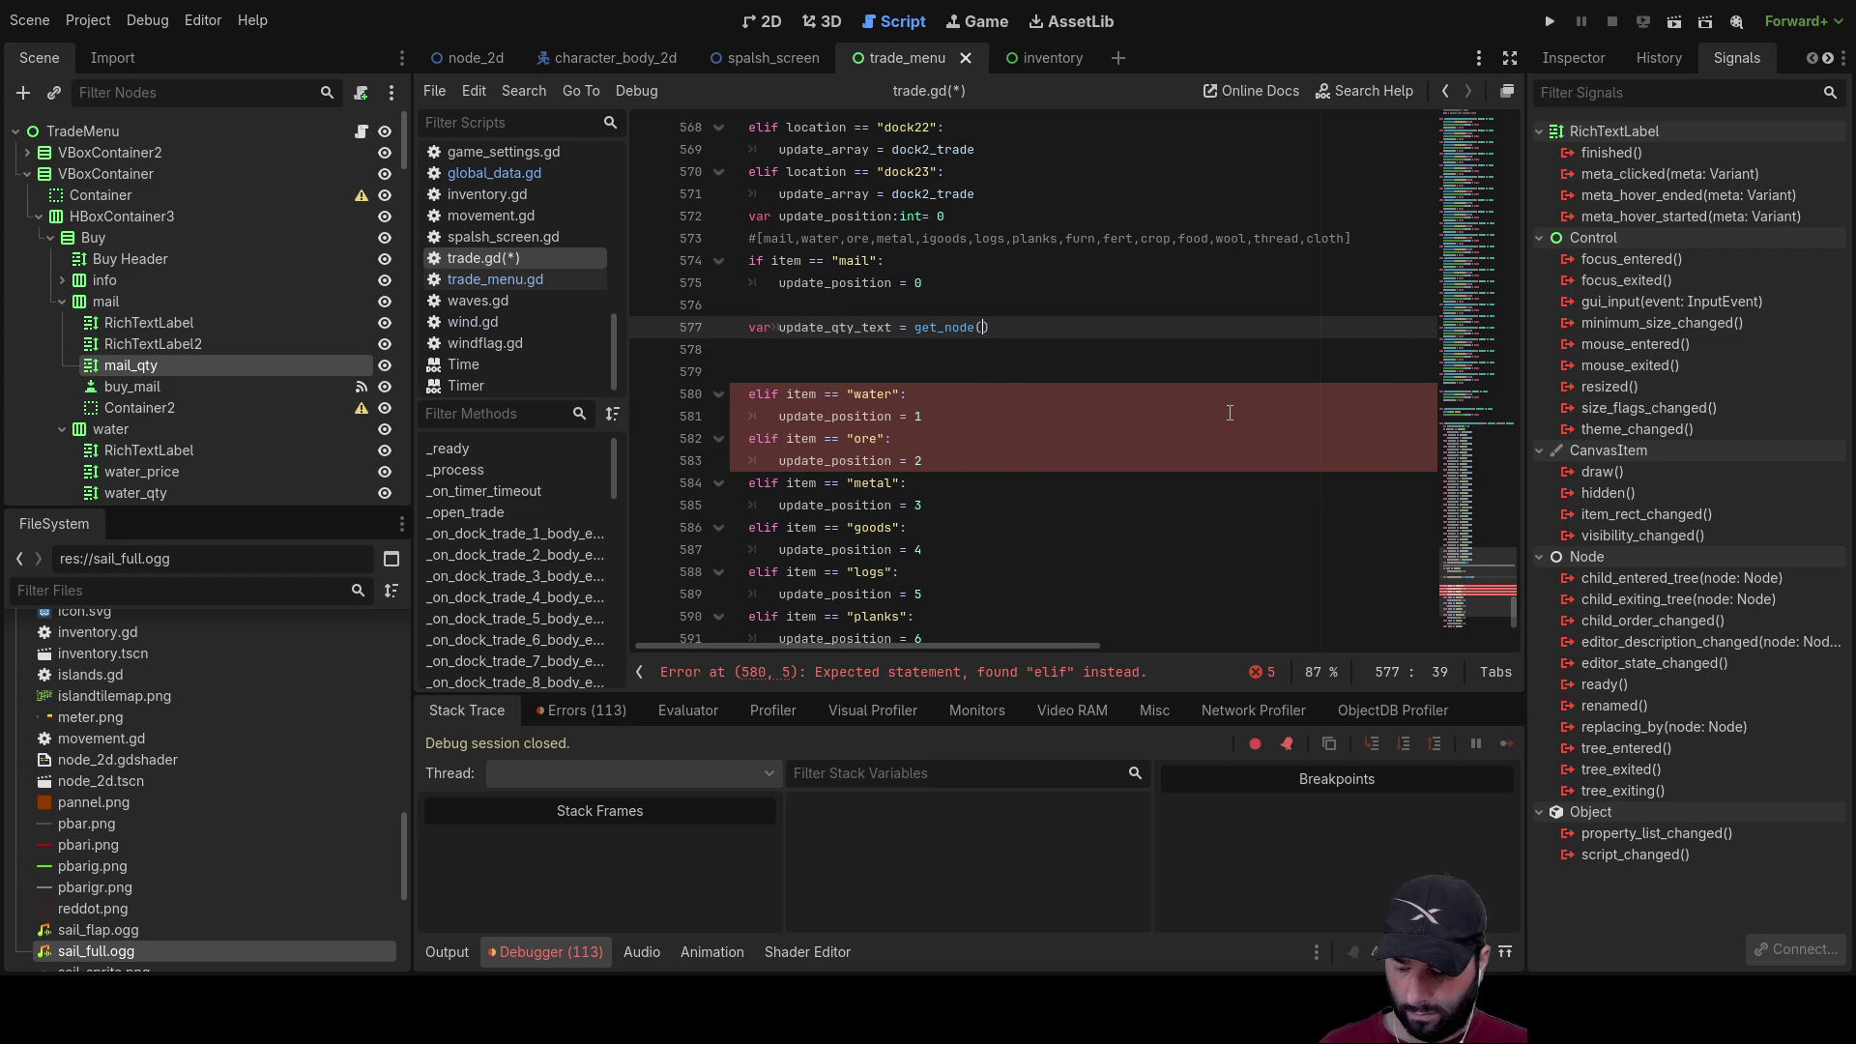
{"action": "type", "text": "qty"}
{"action": "scroll", "coordinate": [1230, 412], "scroll_direction": "down", "scroll_amount": 2}
{"action": "scroll", "coordinate": [1230, 413], "scroll_direction": "up", "scroll_amount": 2}
{"action": "scroll", "coordinate": [1230, 413], "scroll_direction": "down", "scroll_amount": 1}
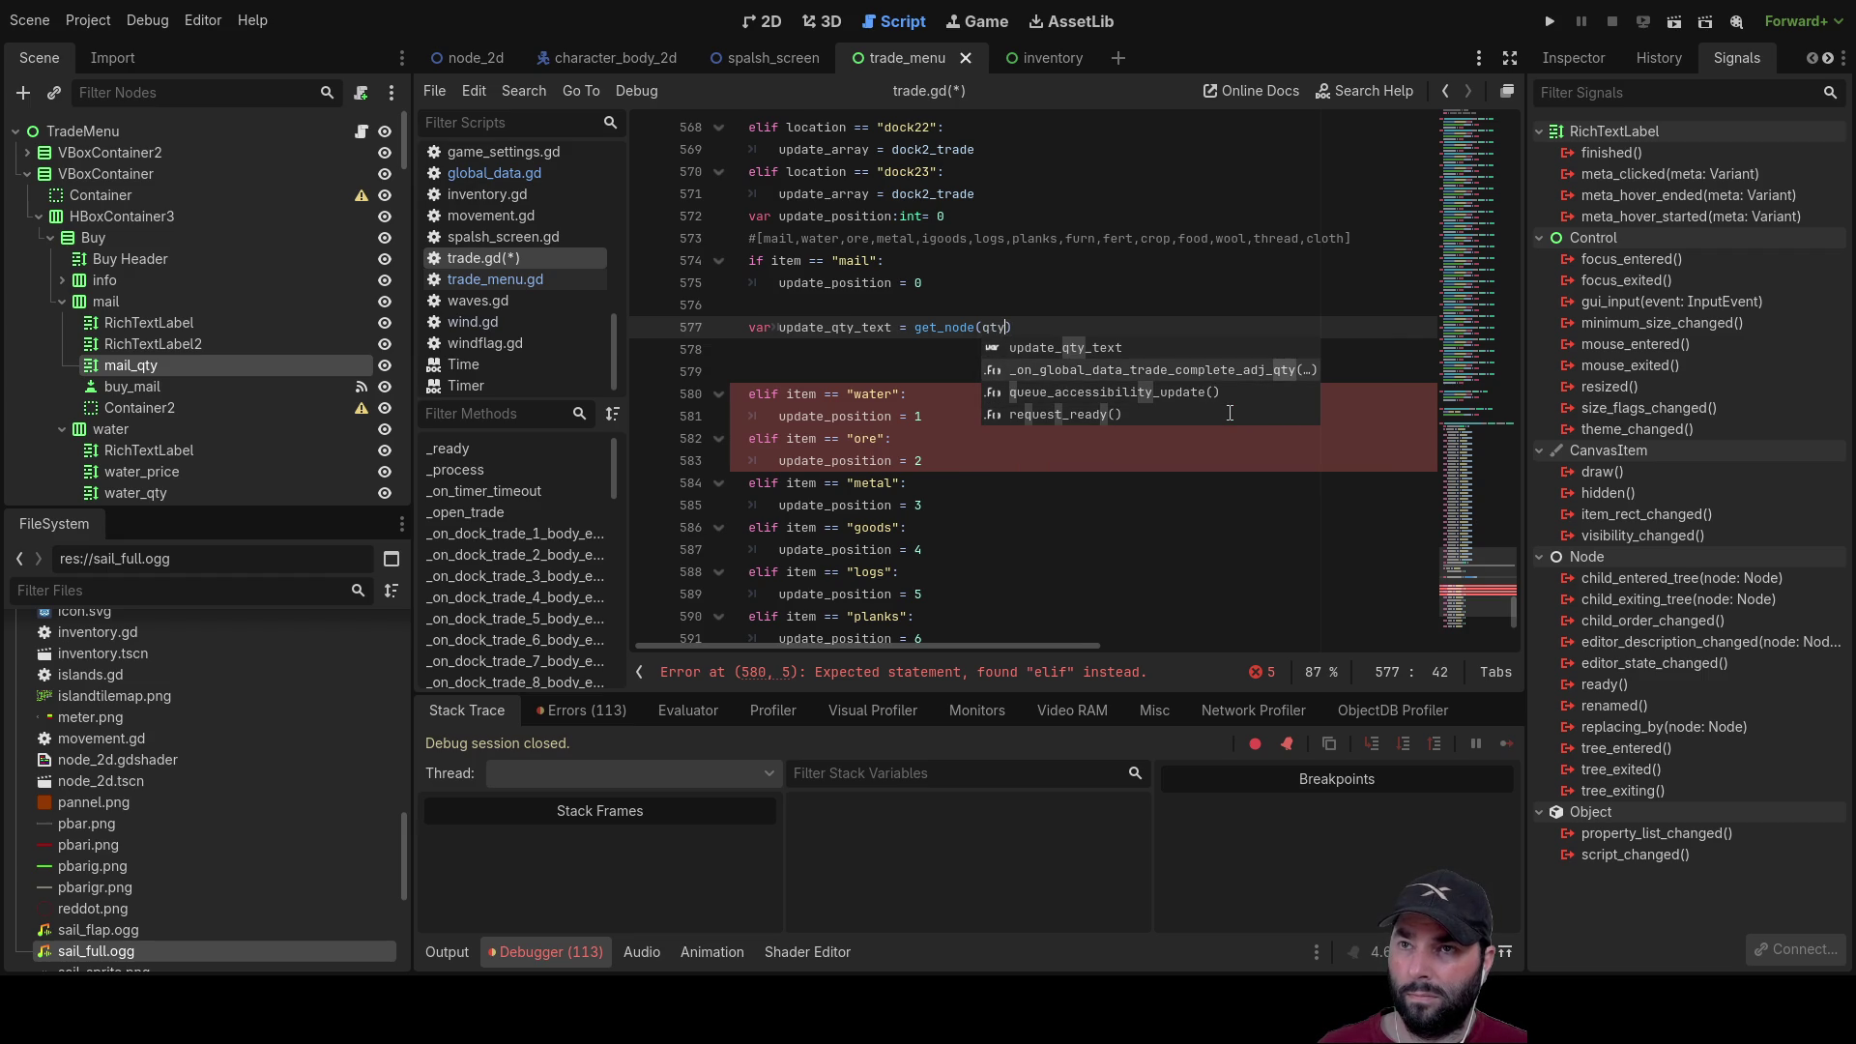
{"action": "scroll", "coordinate": [1230, 413], "scroll_direction": "down", "scroll_amount": 1}
{"action": "scroll", "coordinate": [1229, 413], "scroll_direction": "up", "scroll_amount": 2}
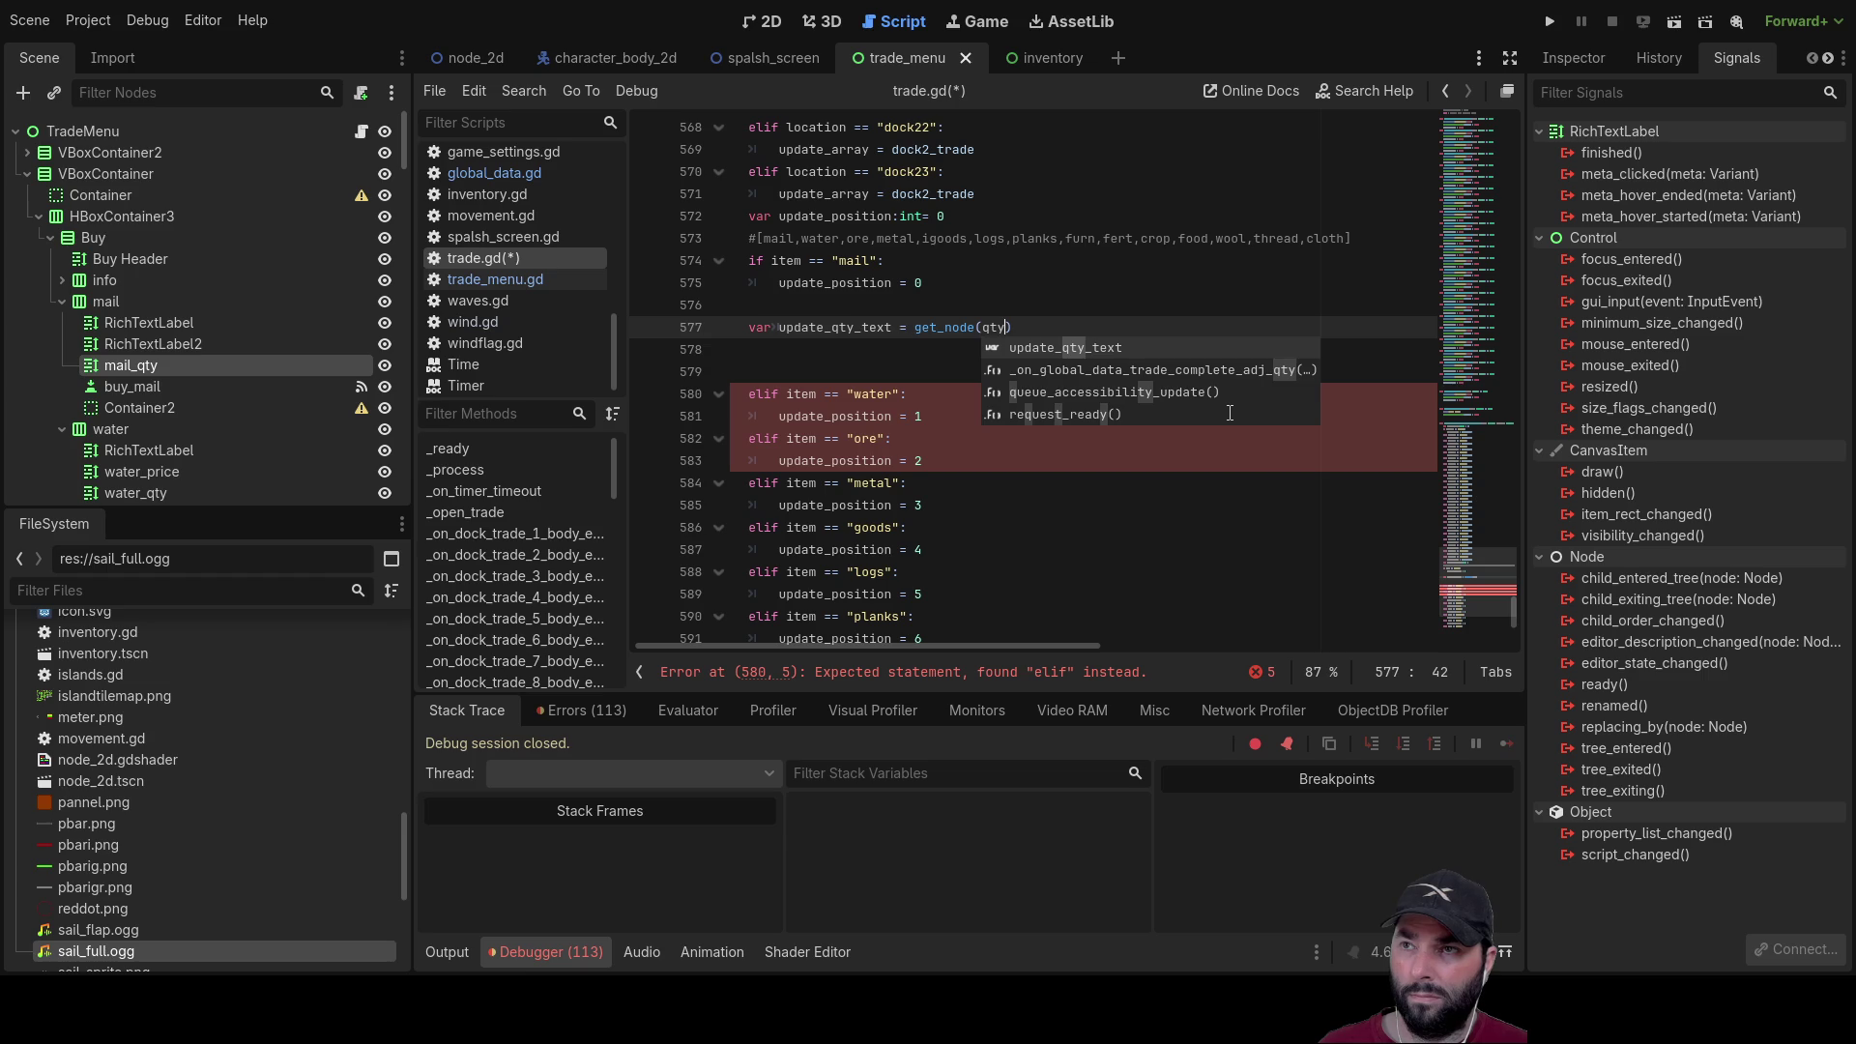
{"action": "scroll", "coordinate": [1230, 413], "scroll_direction": "down", "scroll_amount": 2}
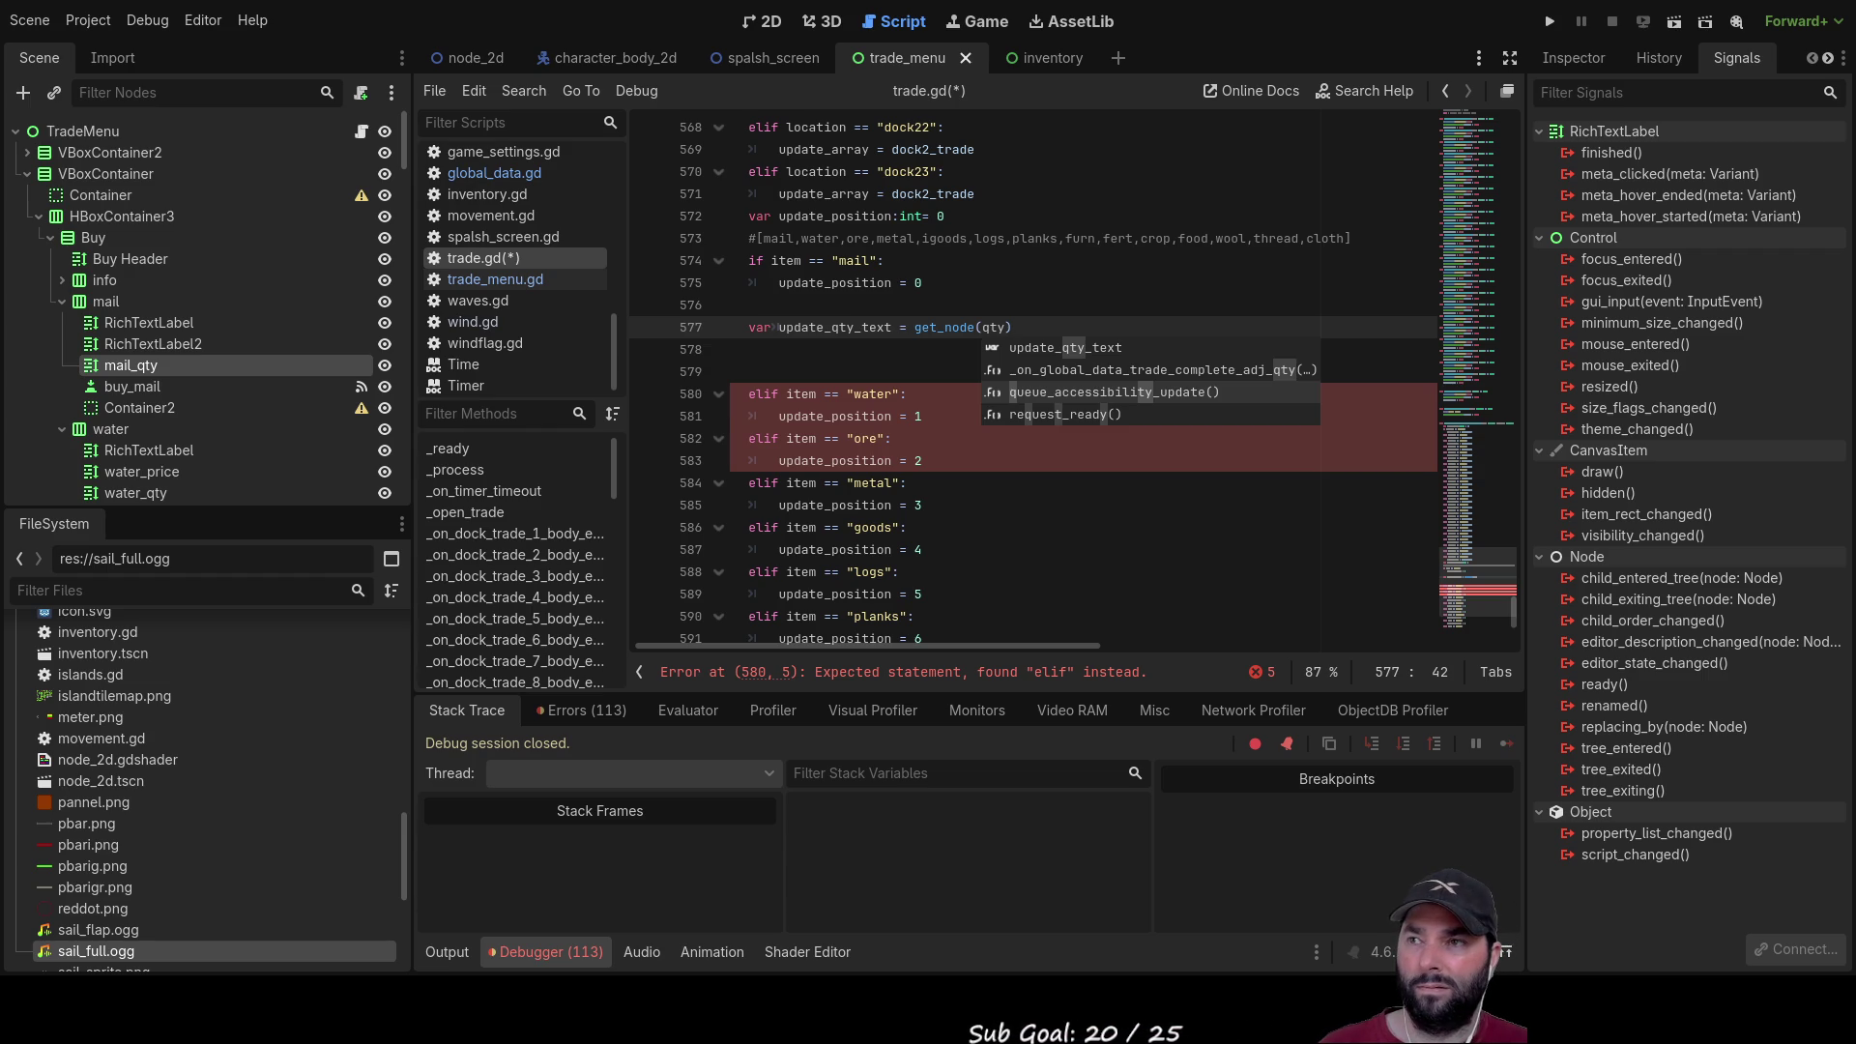
{"action": "key", "text": "Escape"}
Step: Cut the whole update_qty_text get_node line out of the mail branch
{"action": "left_click_drag", "start_coordinate": [1025, 326], "coordinate": [639, 331]}
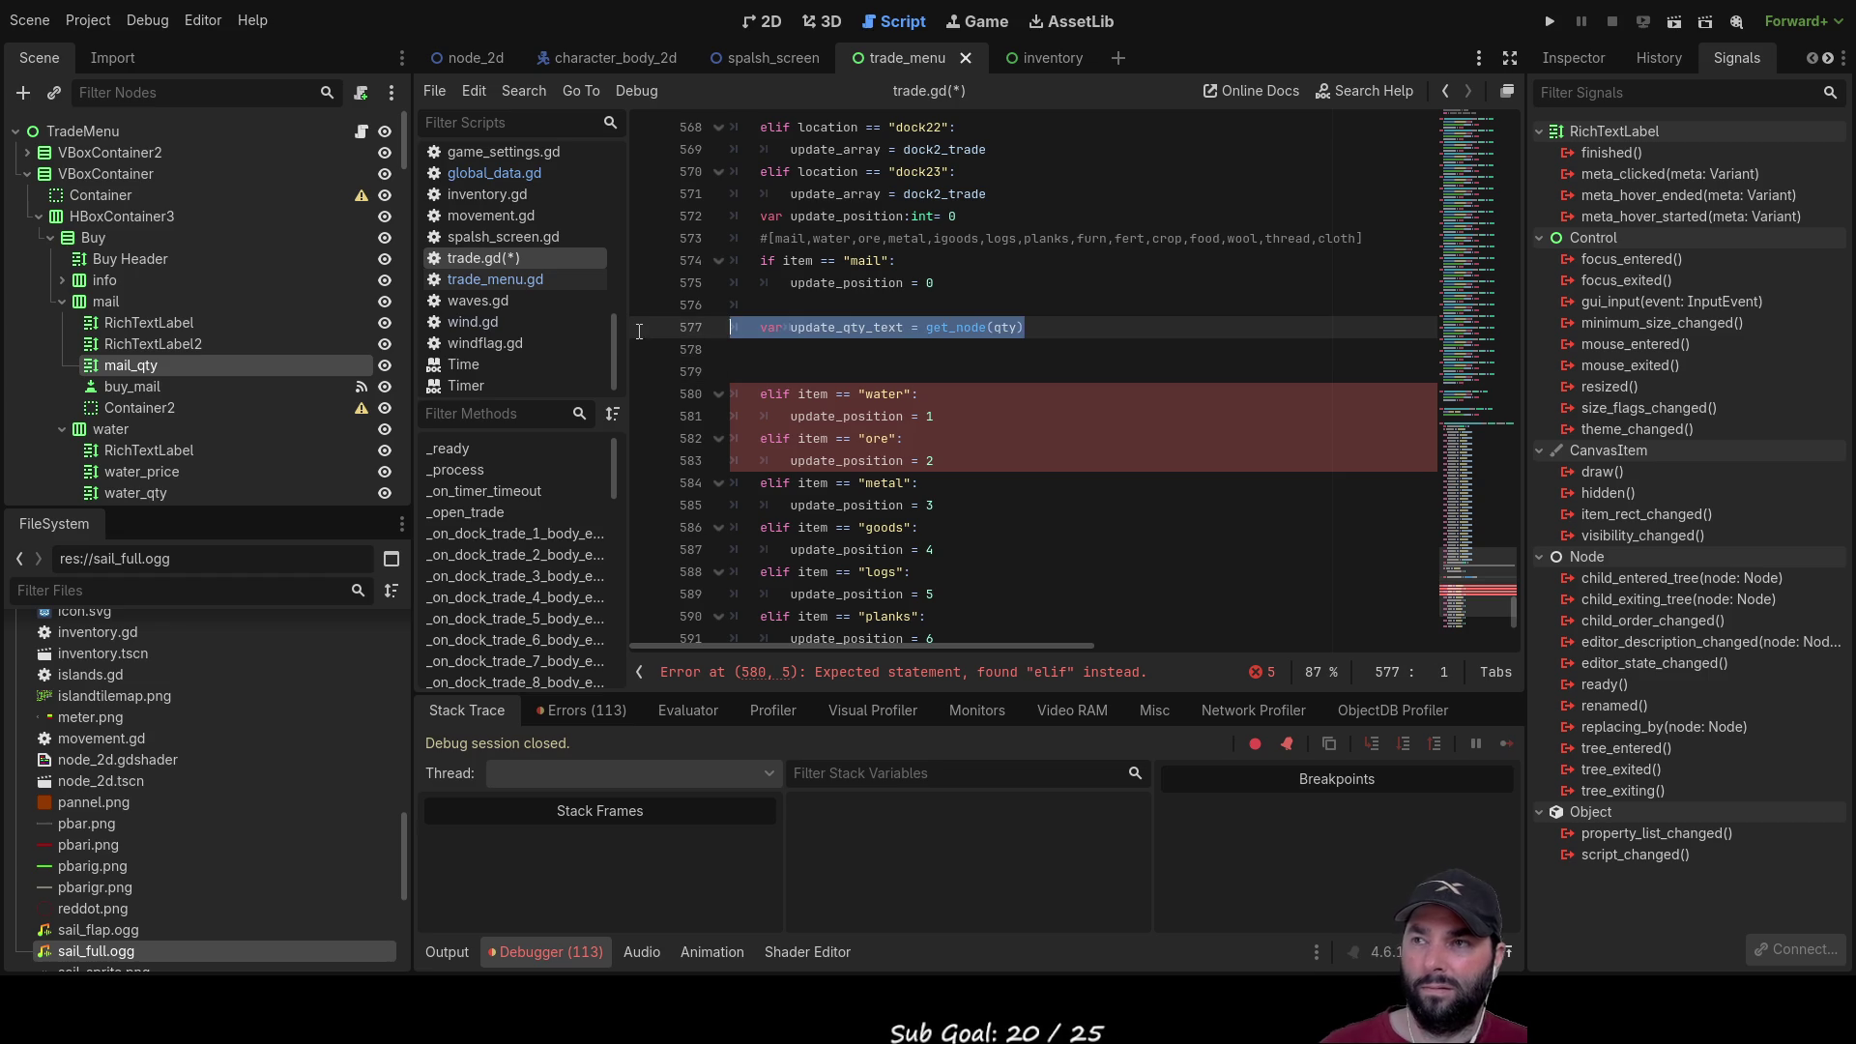
{"action": "key", "text": "ctrl+x"}
{"action": "scroll", "coordinate": [778, 377], "scroll_direction": "up", "scroll_amount": 5}
{"action": "scroll", "coordinate": [778, 377], "scroll_direction": "up", "scroll_amount": 15}
{"action": "scroll", "coordinate": [808, 446], "scroll_direction": "up", "scroll_amount": 20}
Step: Scroll up through trade.gd to _ready() and place the caret on empty line 66
{"action": "scroll", "coordinate": [812, 434], "scroll_direction": "up", "scroll_amount": 20}
{"action": "scroll", "coordinate": [821, 433], "scroll_direction": "up", "scroll_amount": 20}
{"action": "scroll", "coordinate": [827, 441], "scroll_direction": "up", "scroll_amount": 17}
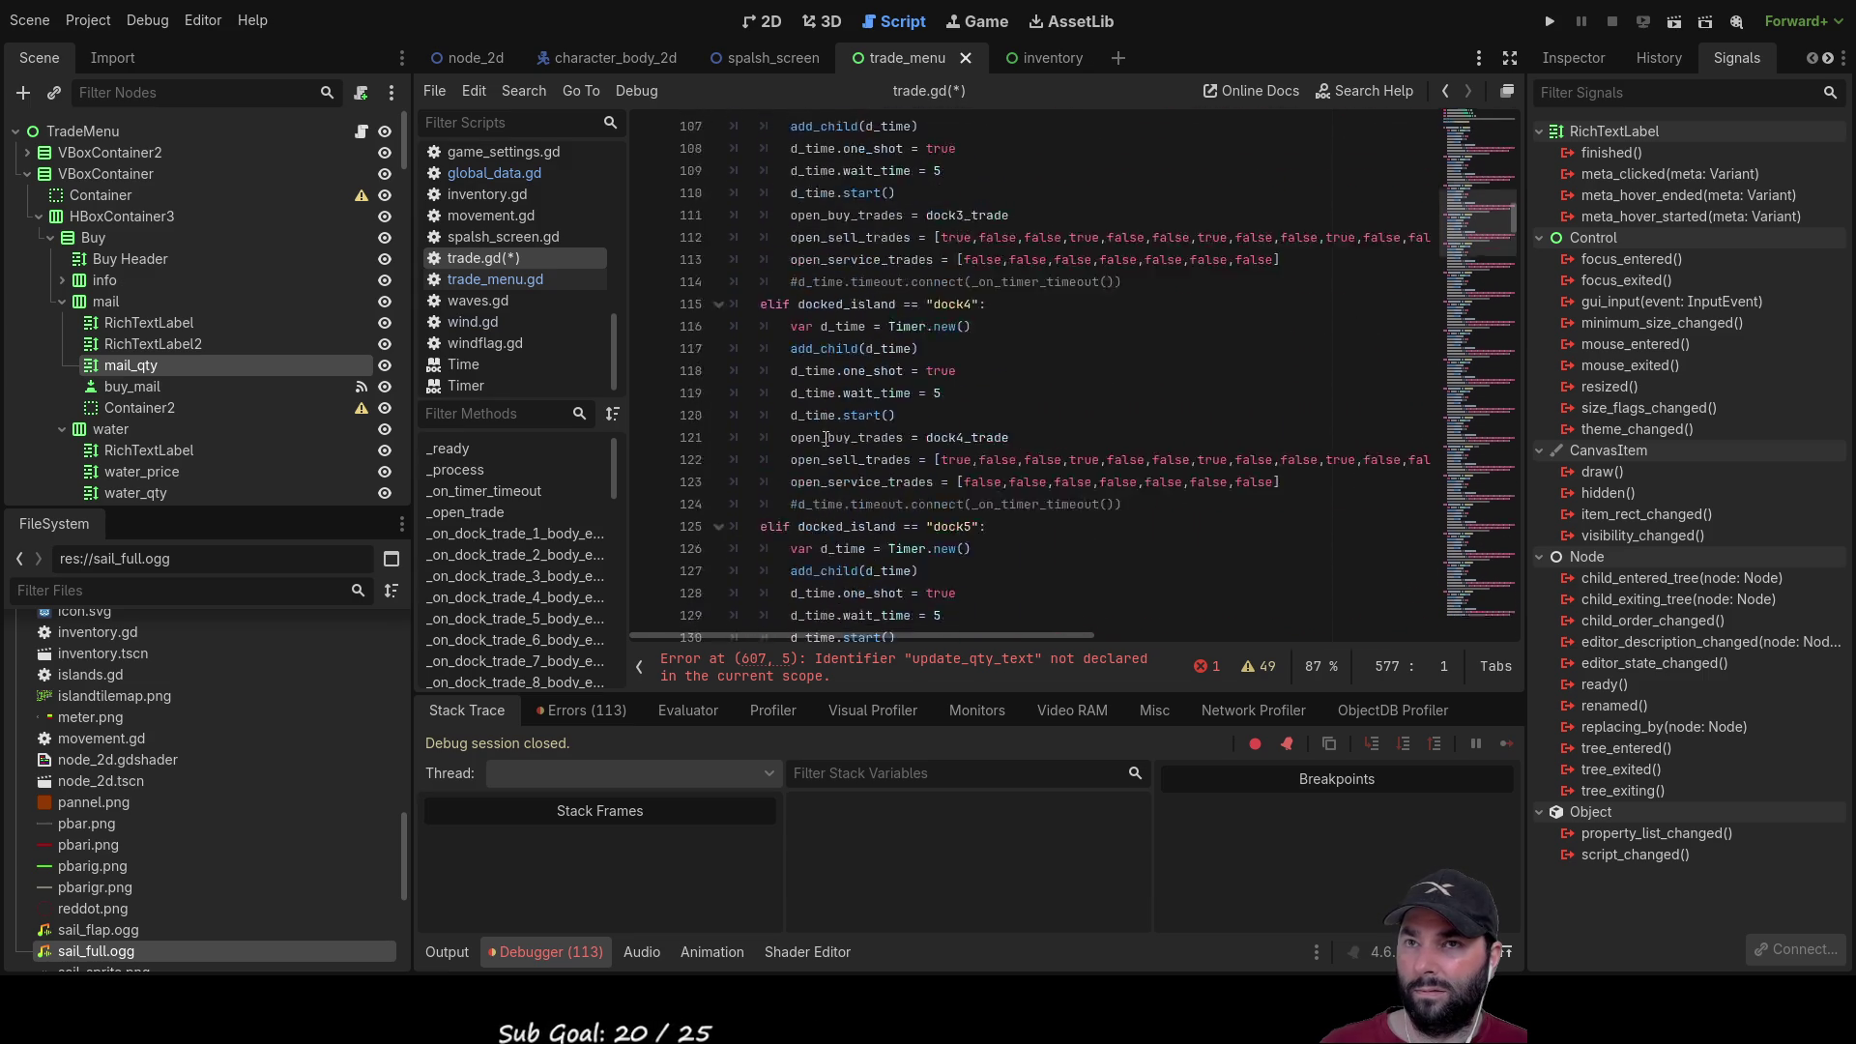
{"action": "scroll", "coordinate": [827, 442], "scroll_direction": "up", "scroll_amount": 5}
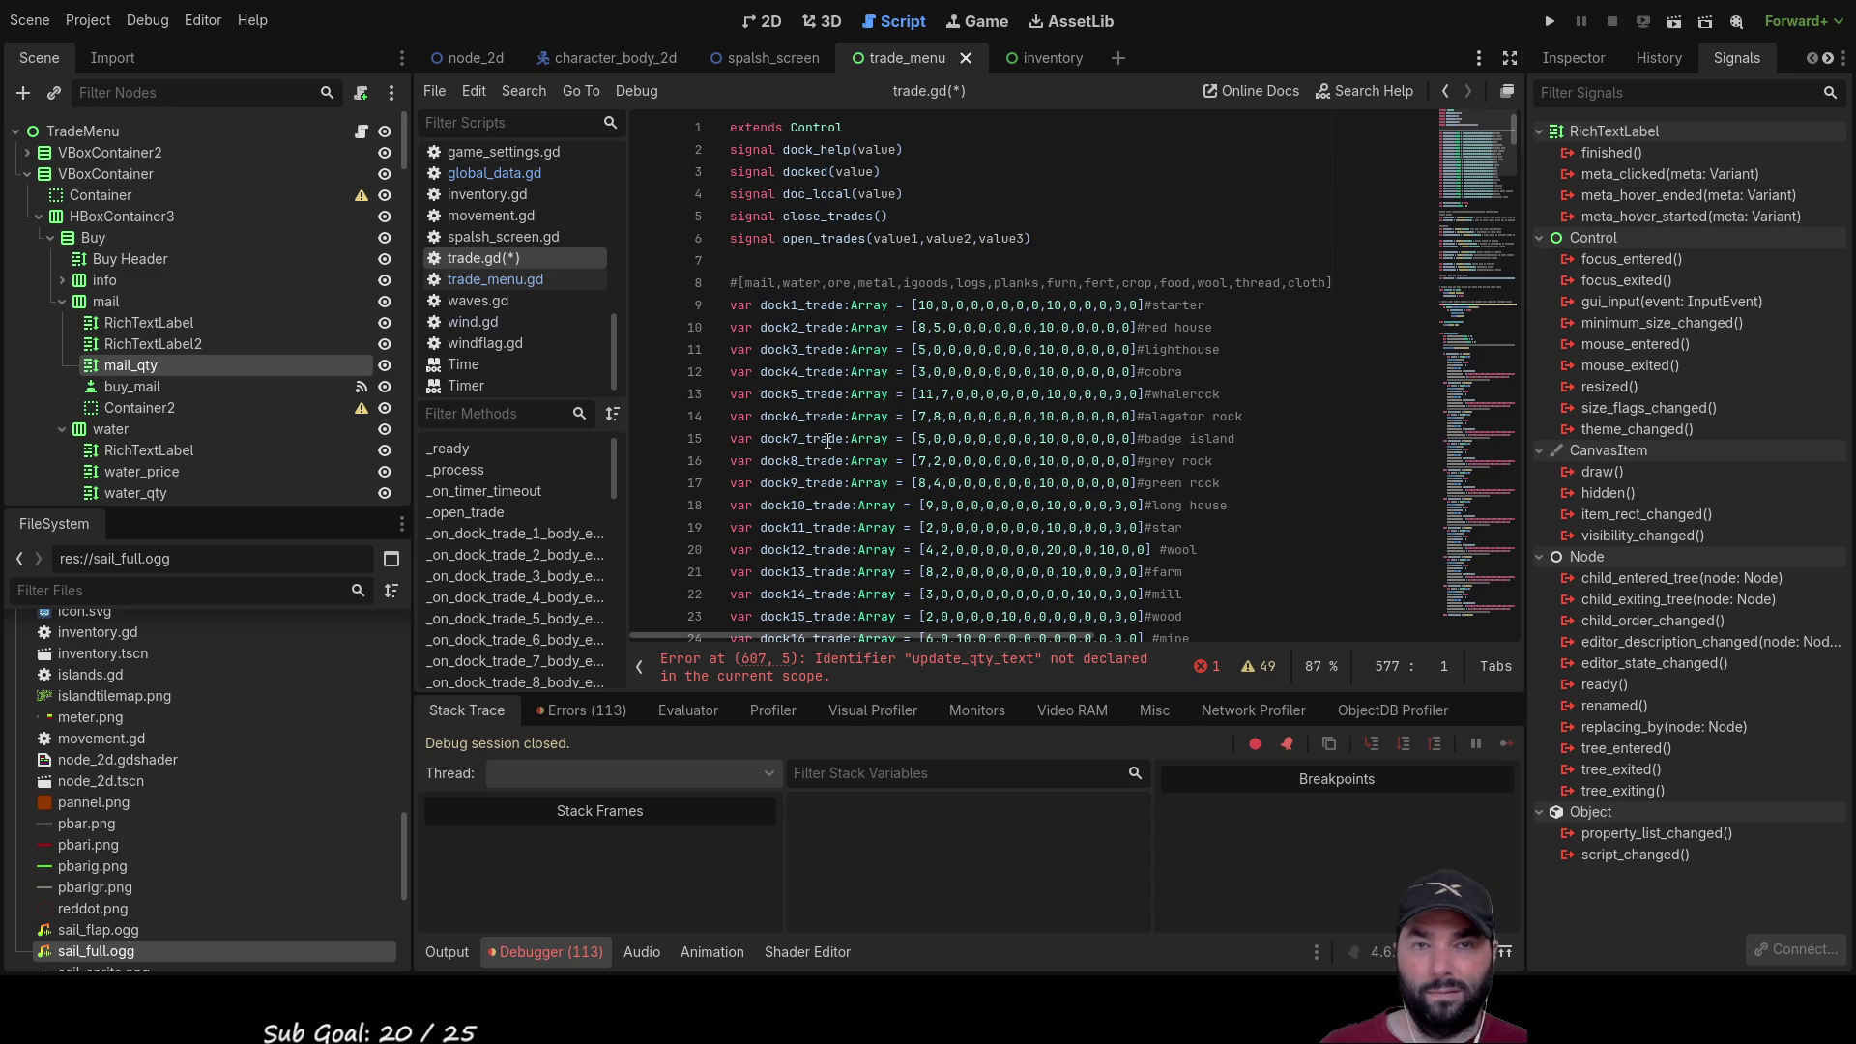
{"action": "scroll", "coordinate": [820, 382], "scroll_direction": "down", "scroll_amount": 3}
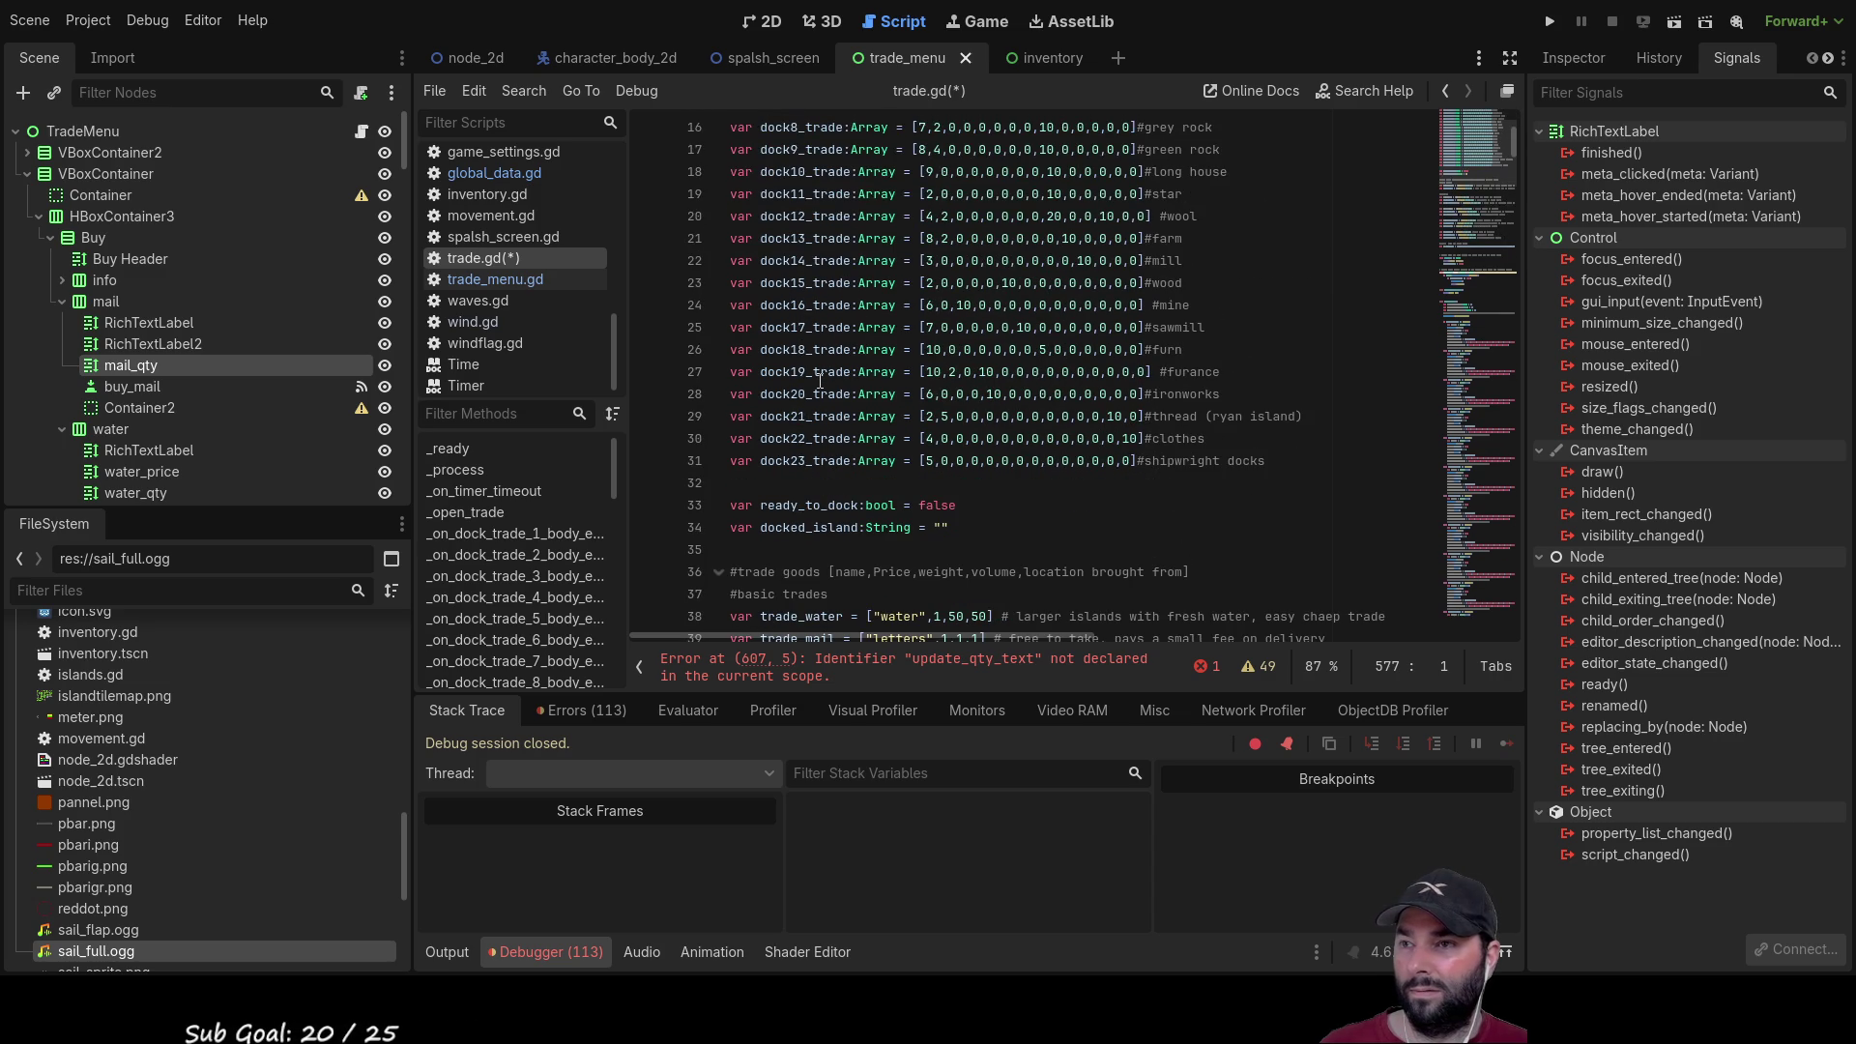
{"action": "scroll", "coordinate": [824, 389], "scroll_direction": "down", "scroll_amount": 4}
{"action": "scroll", "coordinate": [825, 397], "scroll_direction": "down", "scroll_amount": 5}
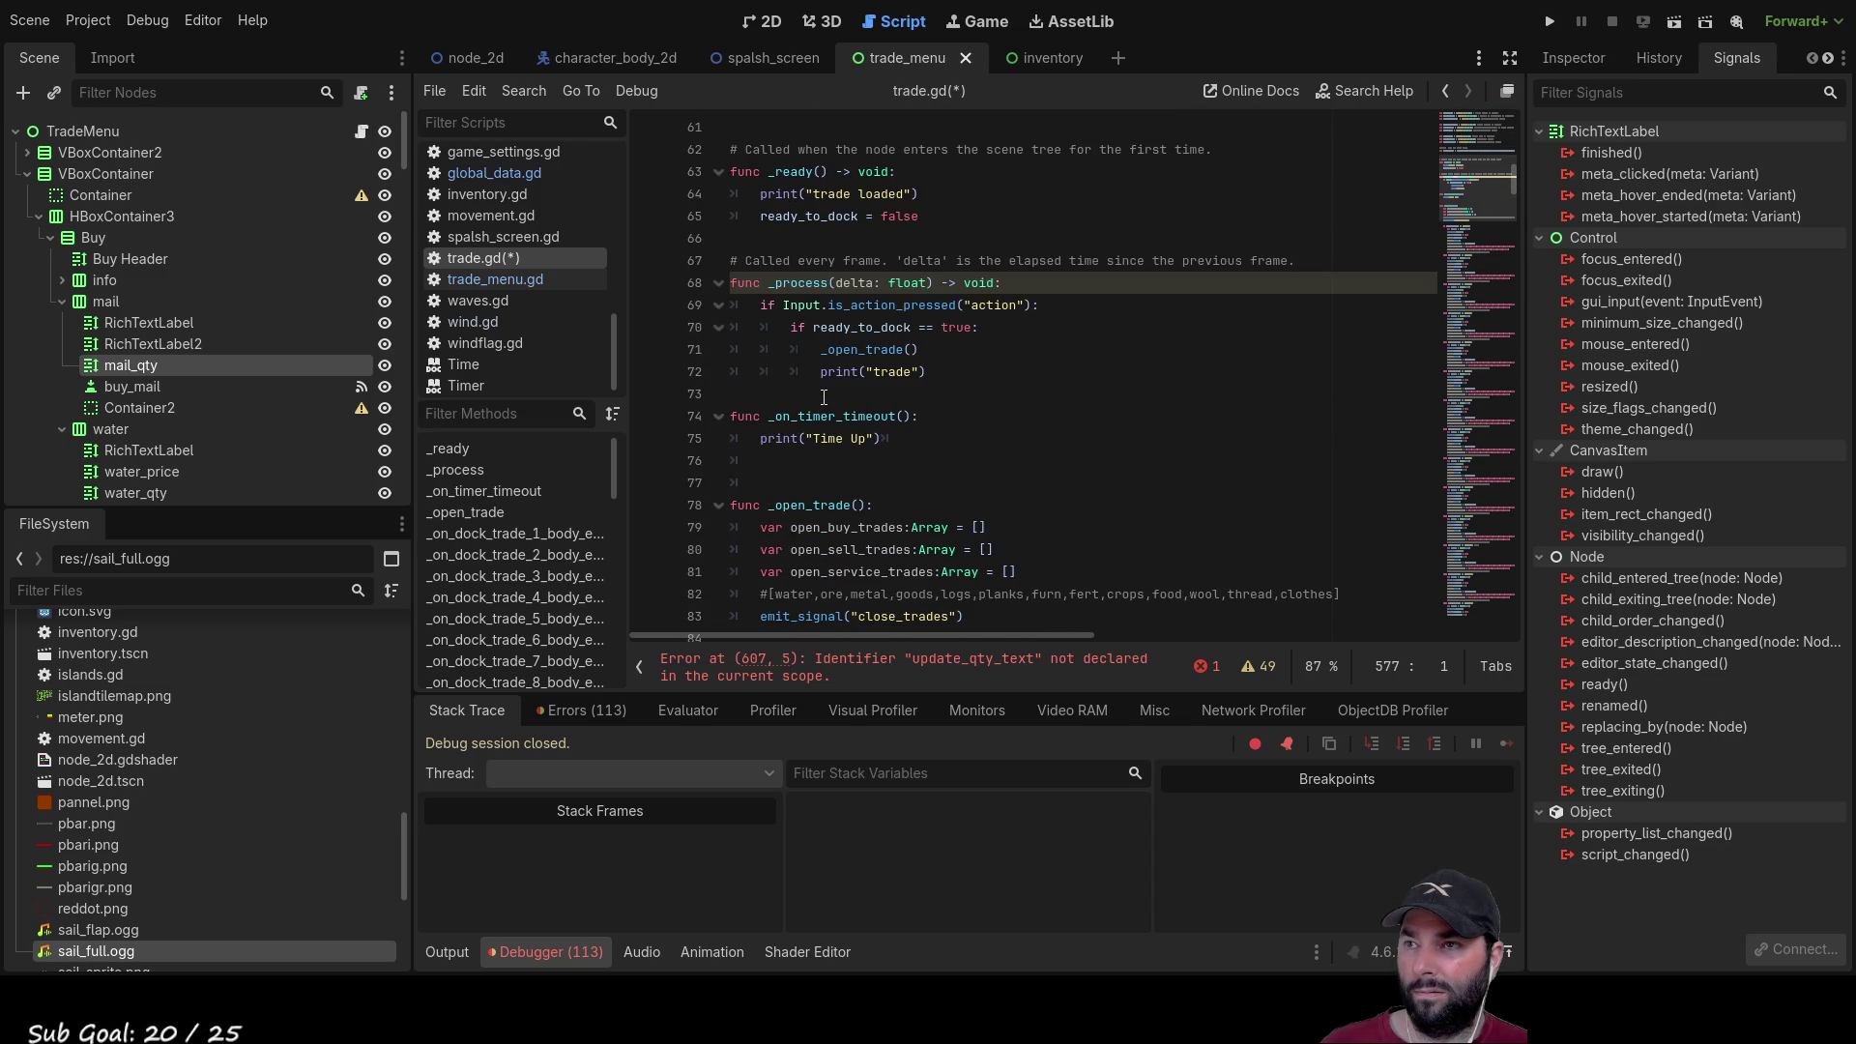
{"action": "scroll", "coordinate": [818, 391], "scroll_direction": "up", "scroll_amount": 1}
{"action": "left_click", "coordinate": [818, 371]}
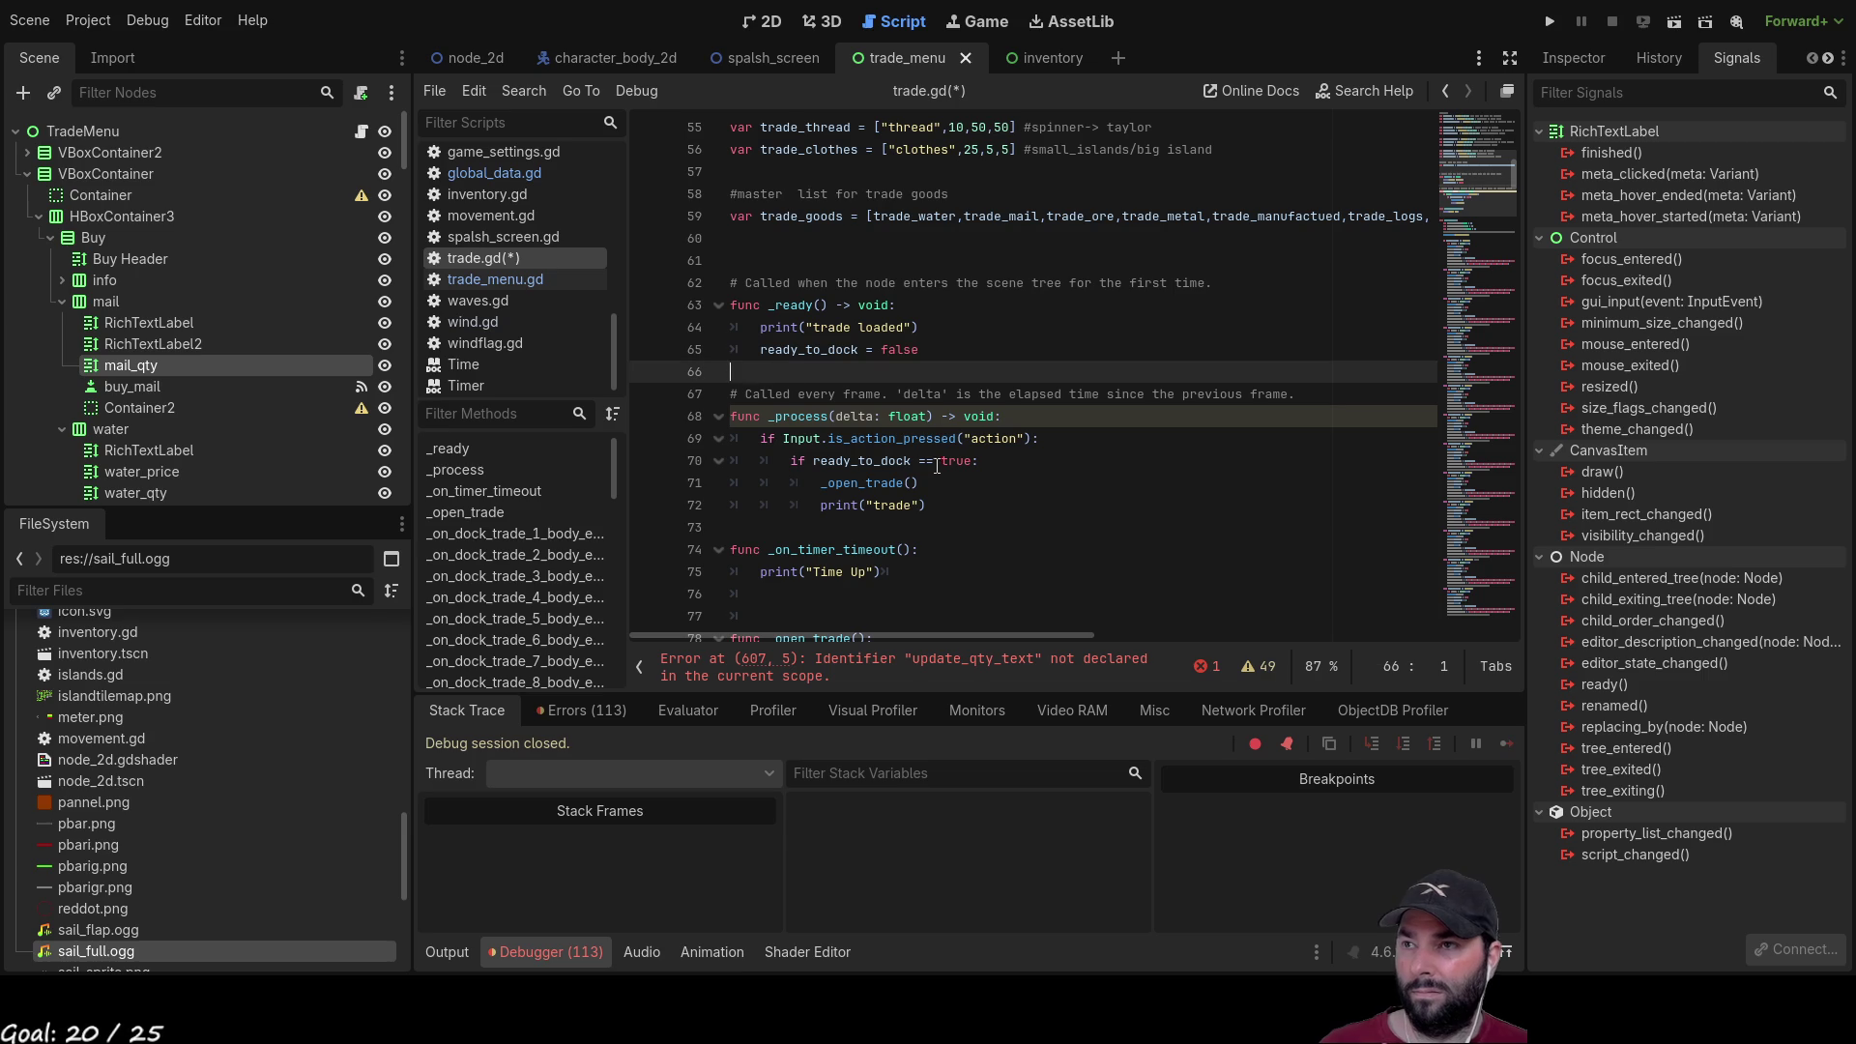
Step: Write a test line 66 in _ready, var test = get_node(q, with an unquoted argument
{"action": "key", "text": "Return"}
{"action": "key", "text": "Return"}
{"action": "key", "text": "Up"}
{"action": "key", "text": "Up"}
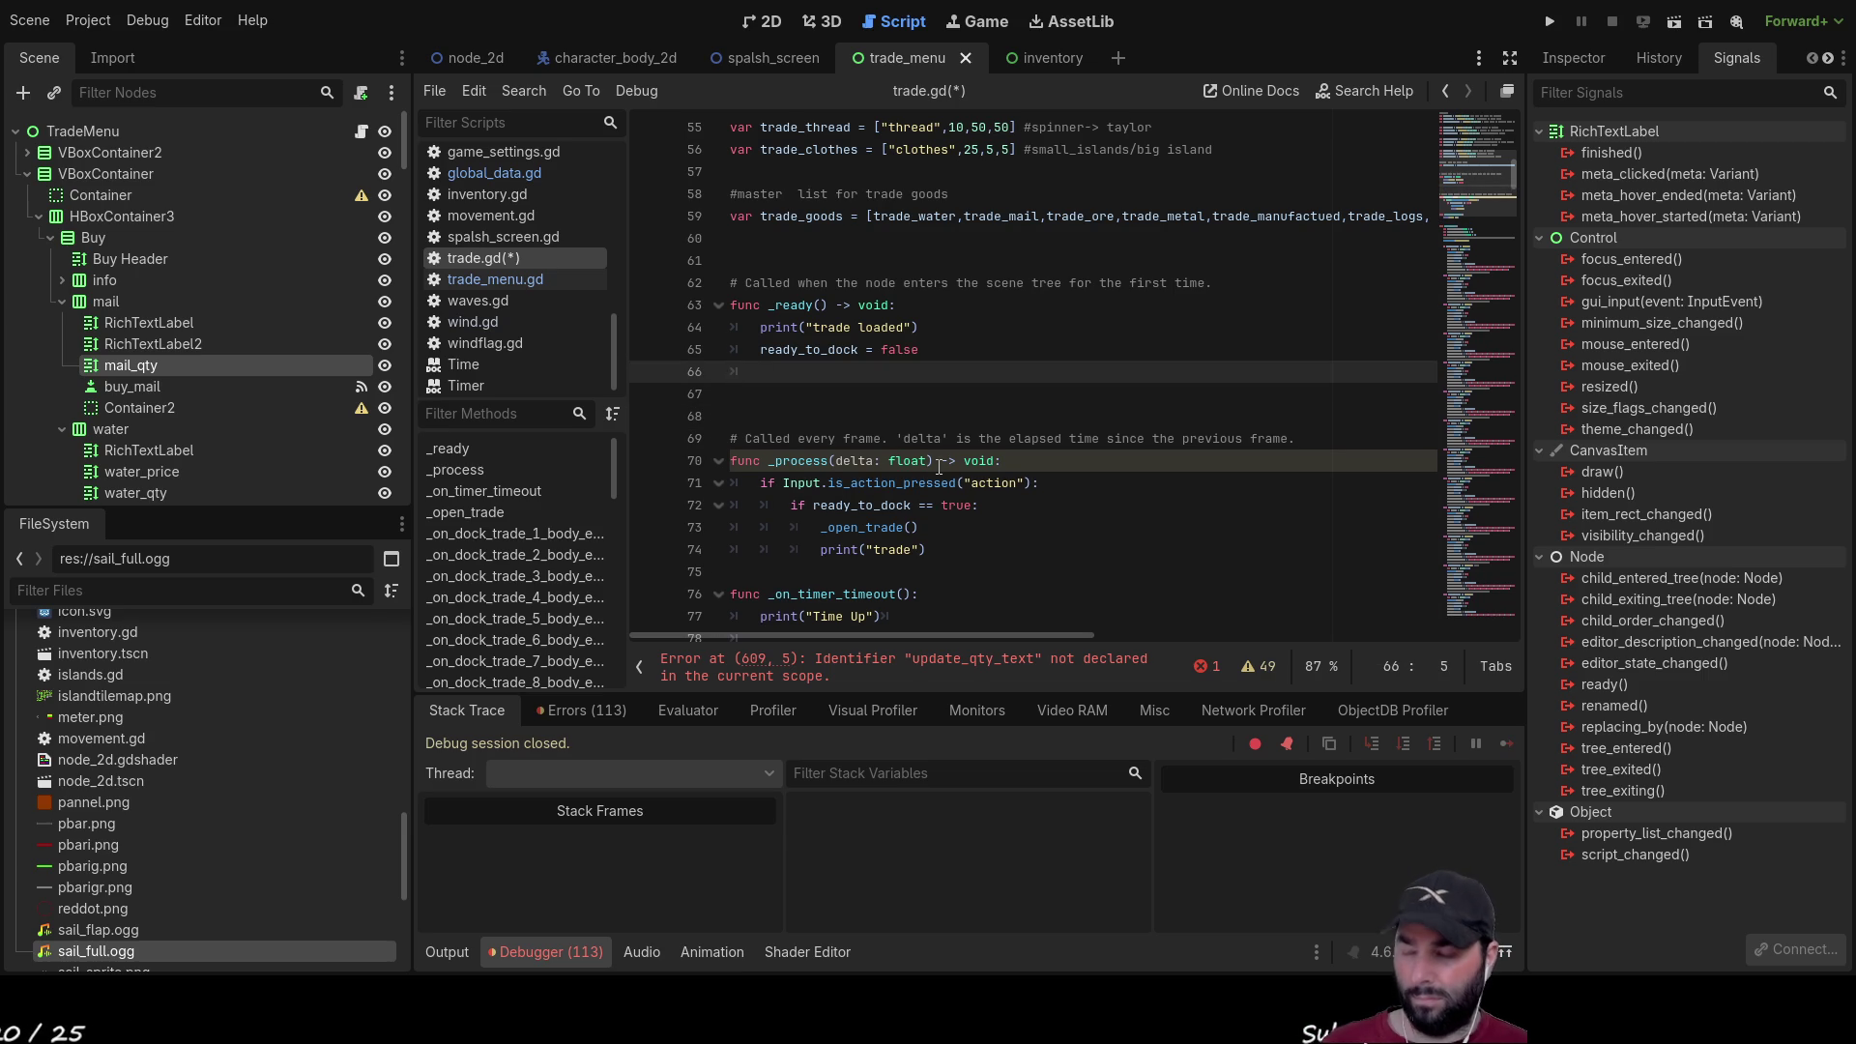
{"action": "type", "text": "var tes"}
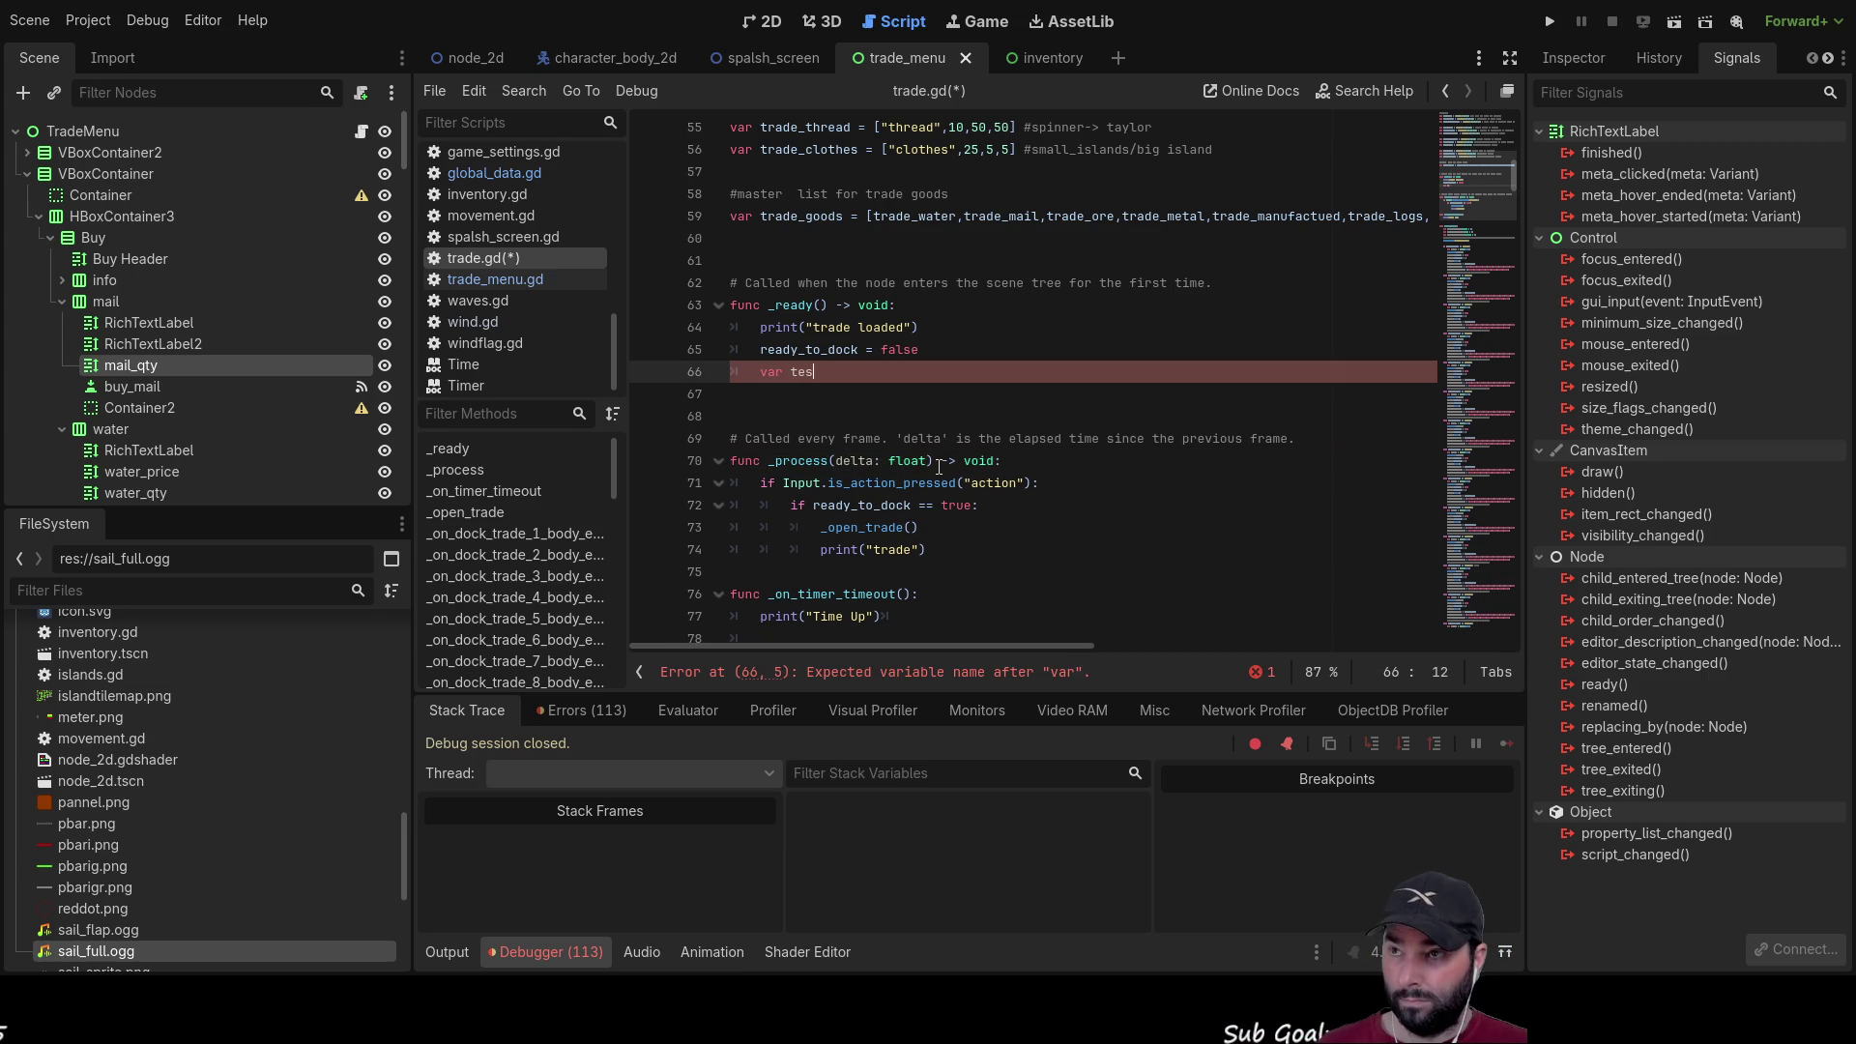
{"action": "type", "text": " get_"}
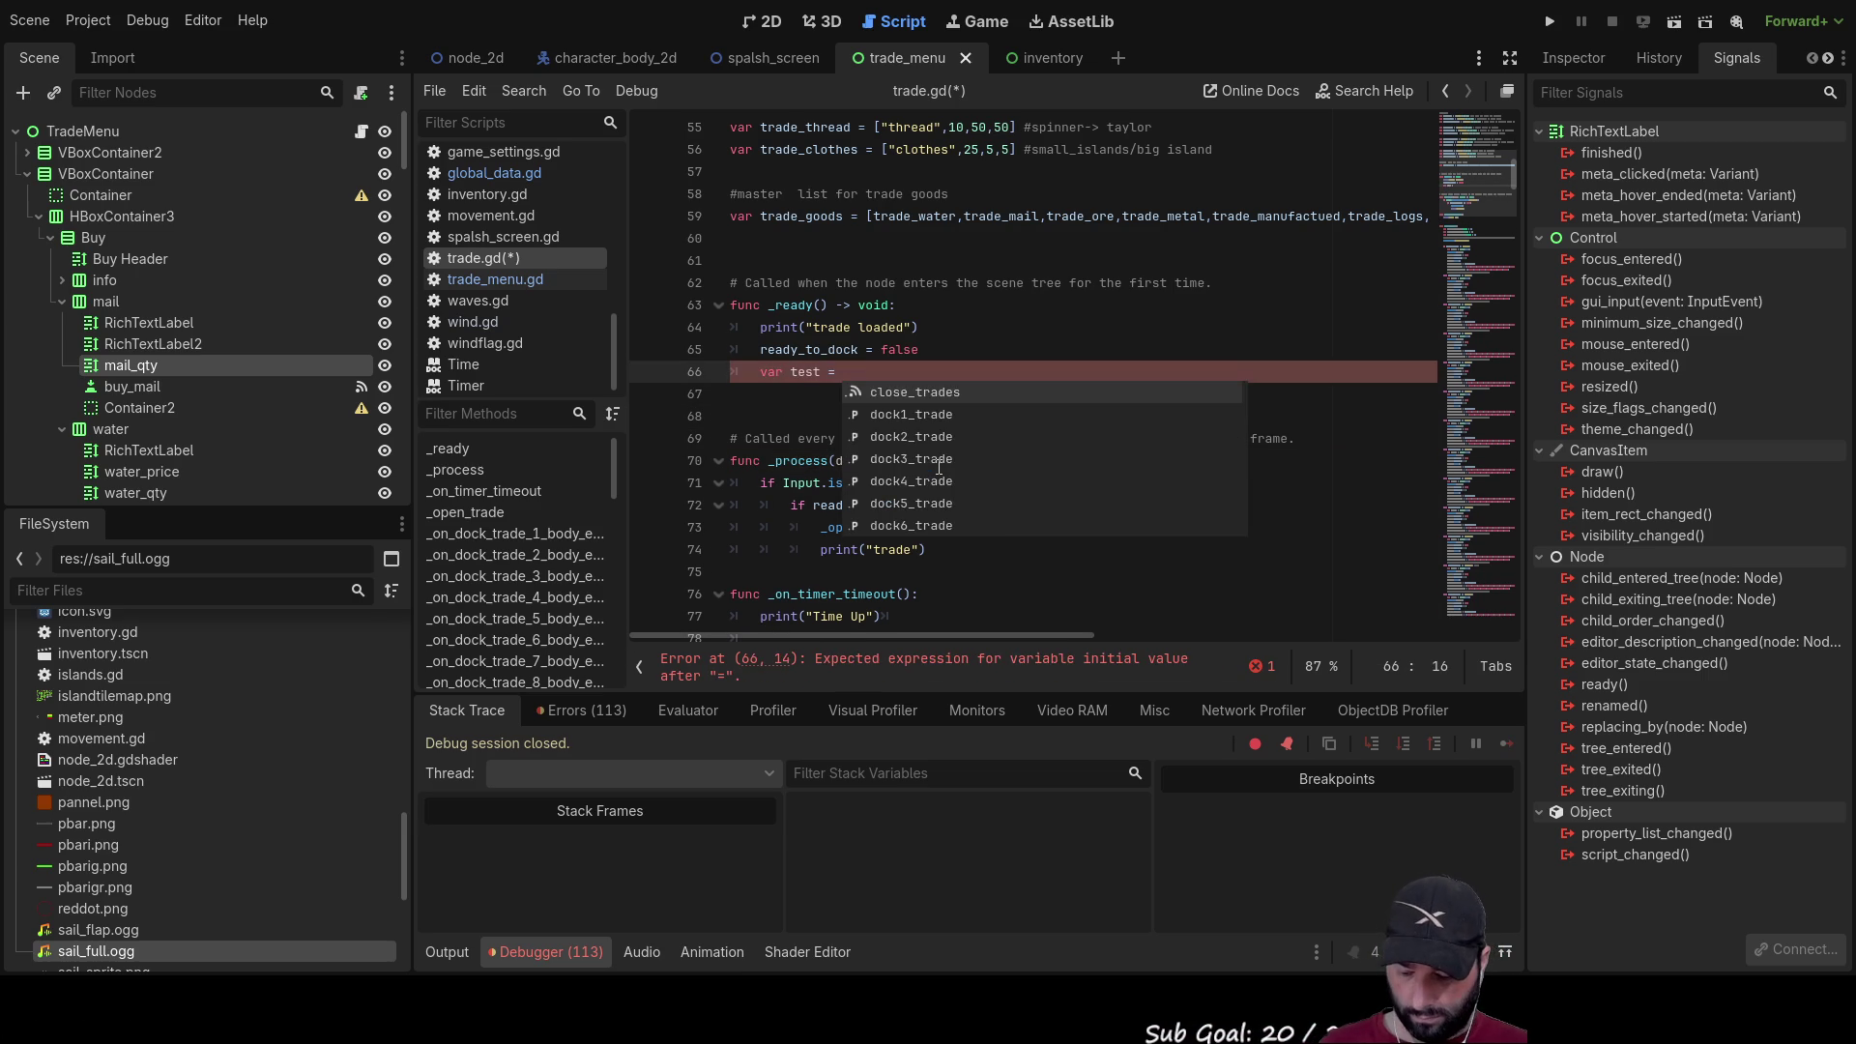
{"action": "type", "text": "node()"}
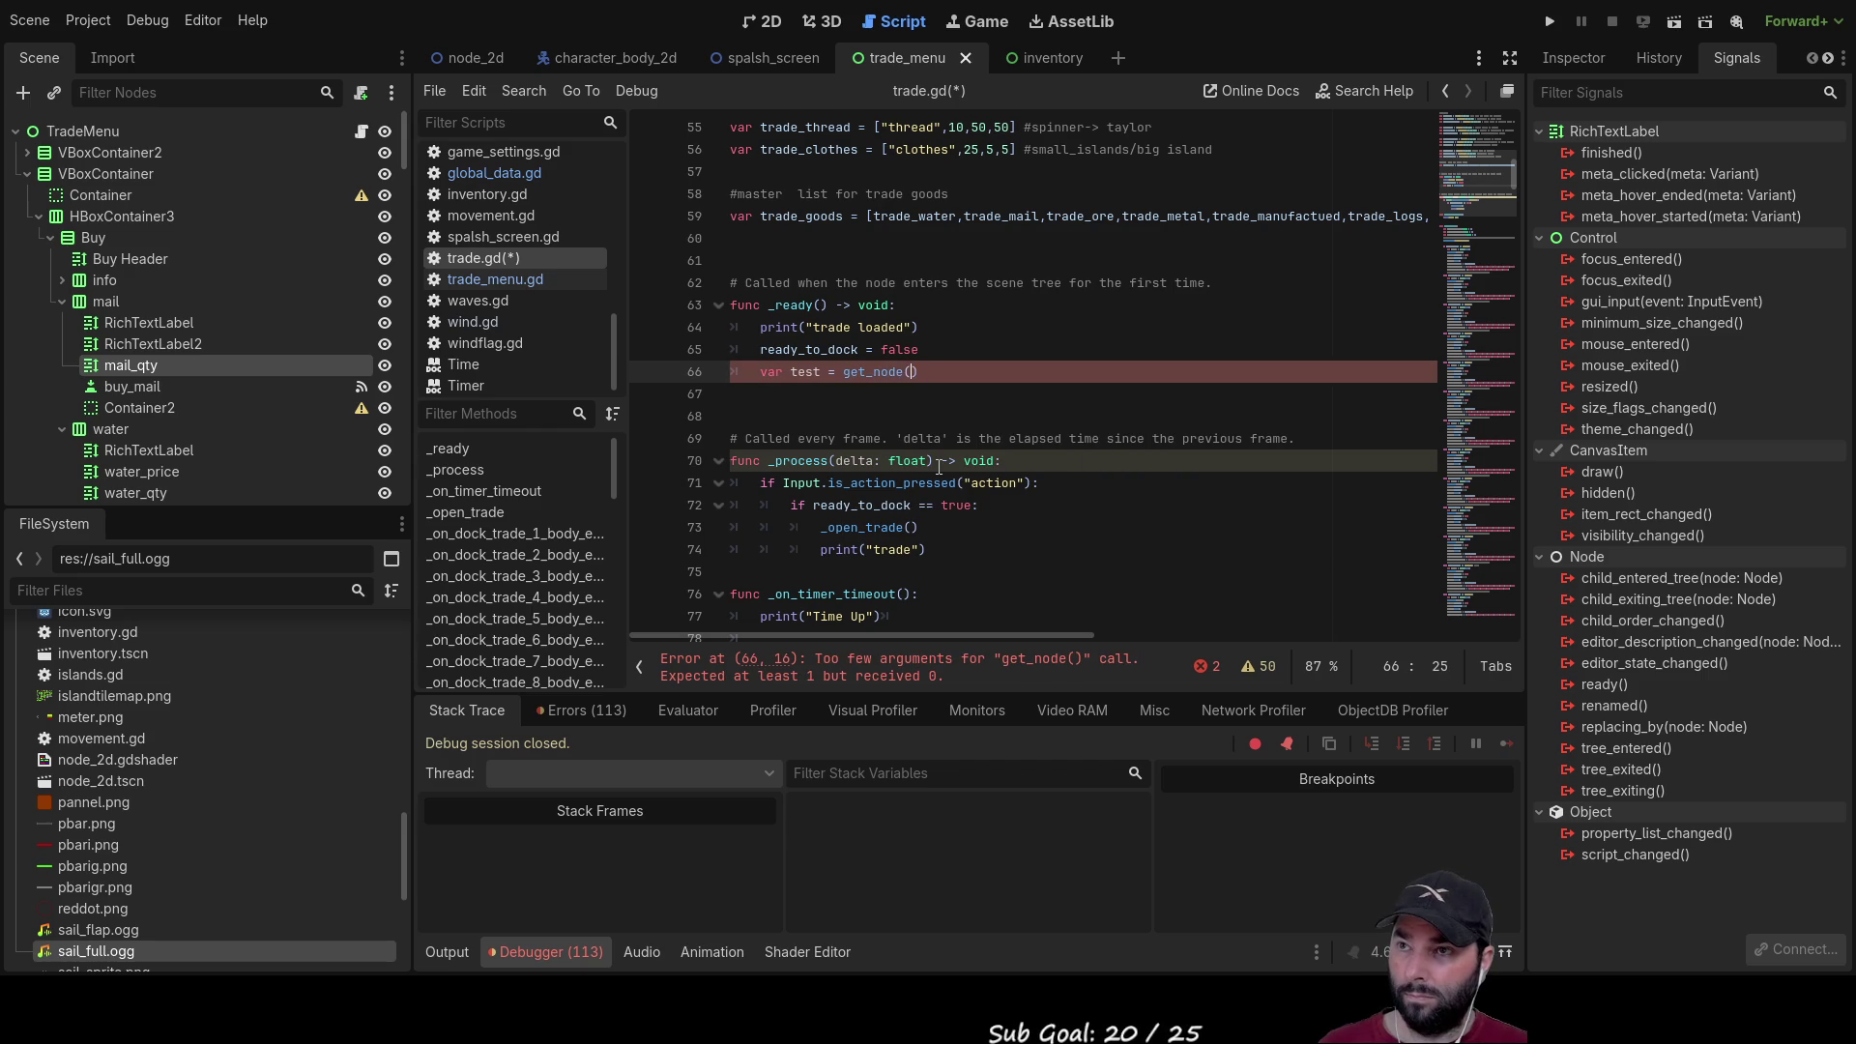
{"action": "type", "text": "\""}
{"action": "key", "text": "BackSpace"}
{"action": "key", "text": "Delete"}
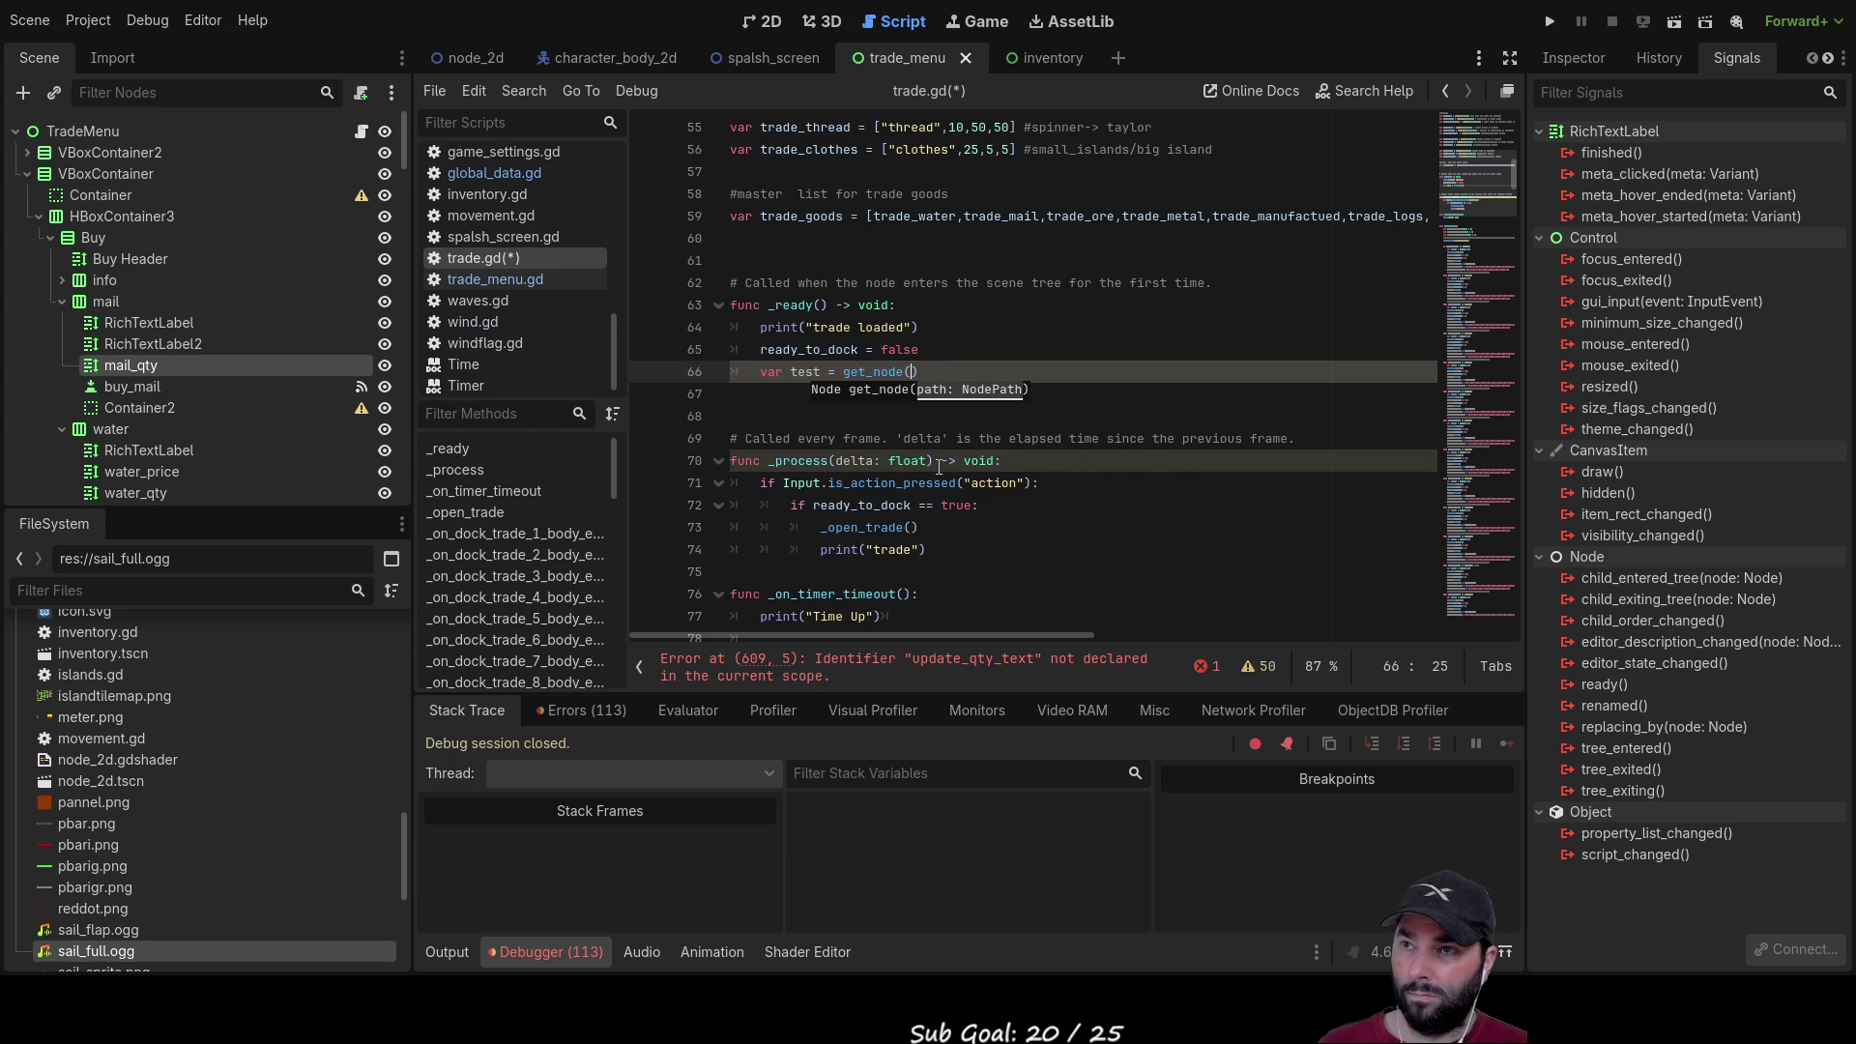
{"action": "key", "text": "BackSpace"}
{"action": "type", "text": "("}
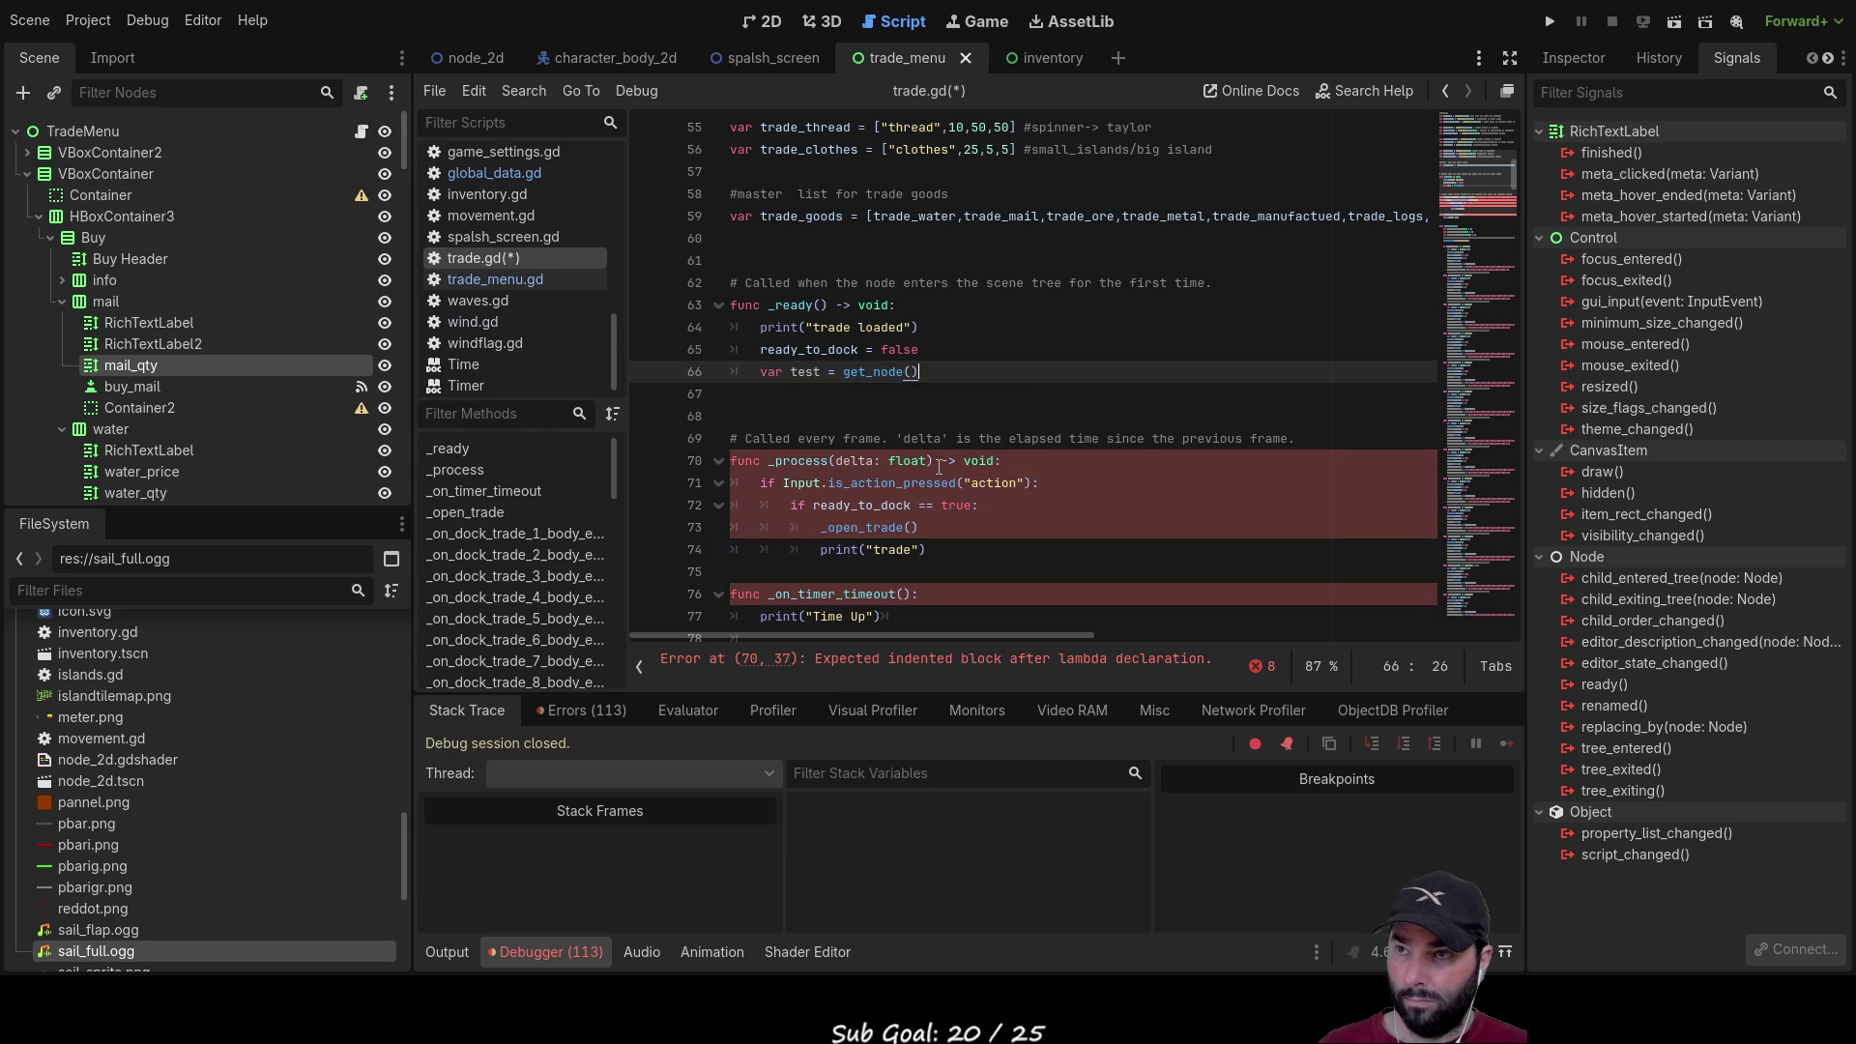
{"action": "type", "text": "qty"}
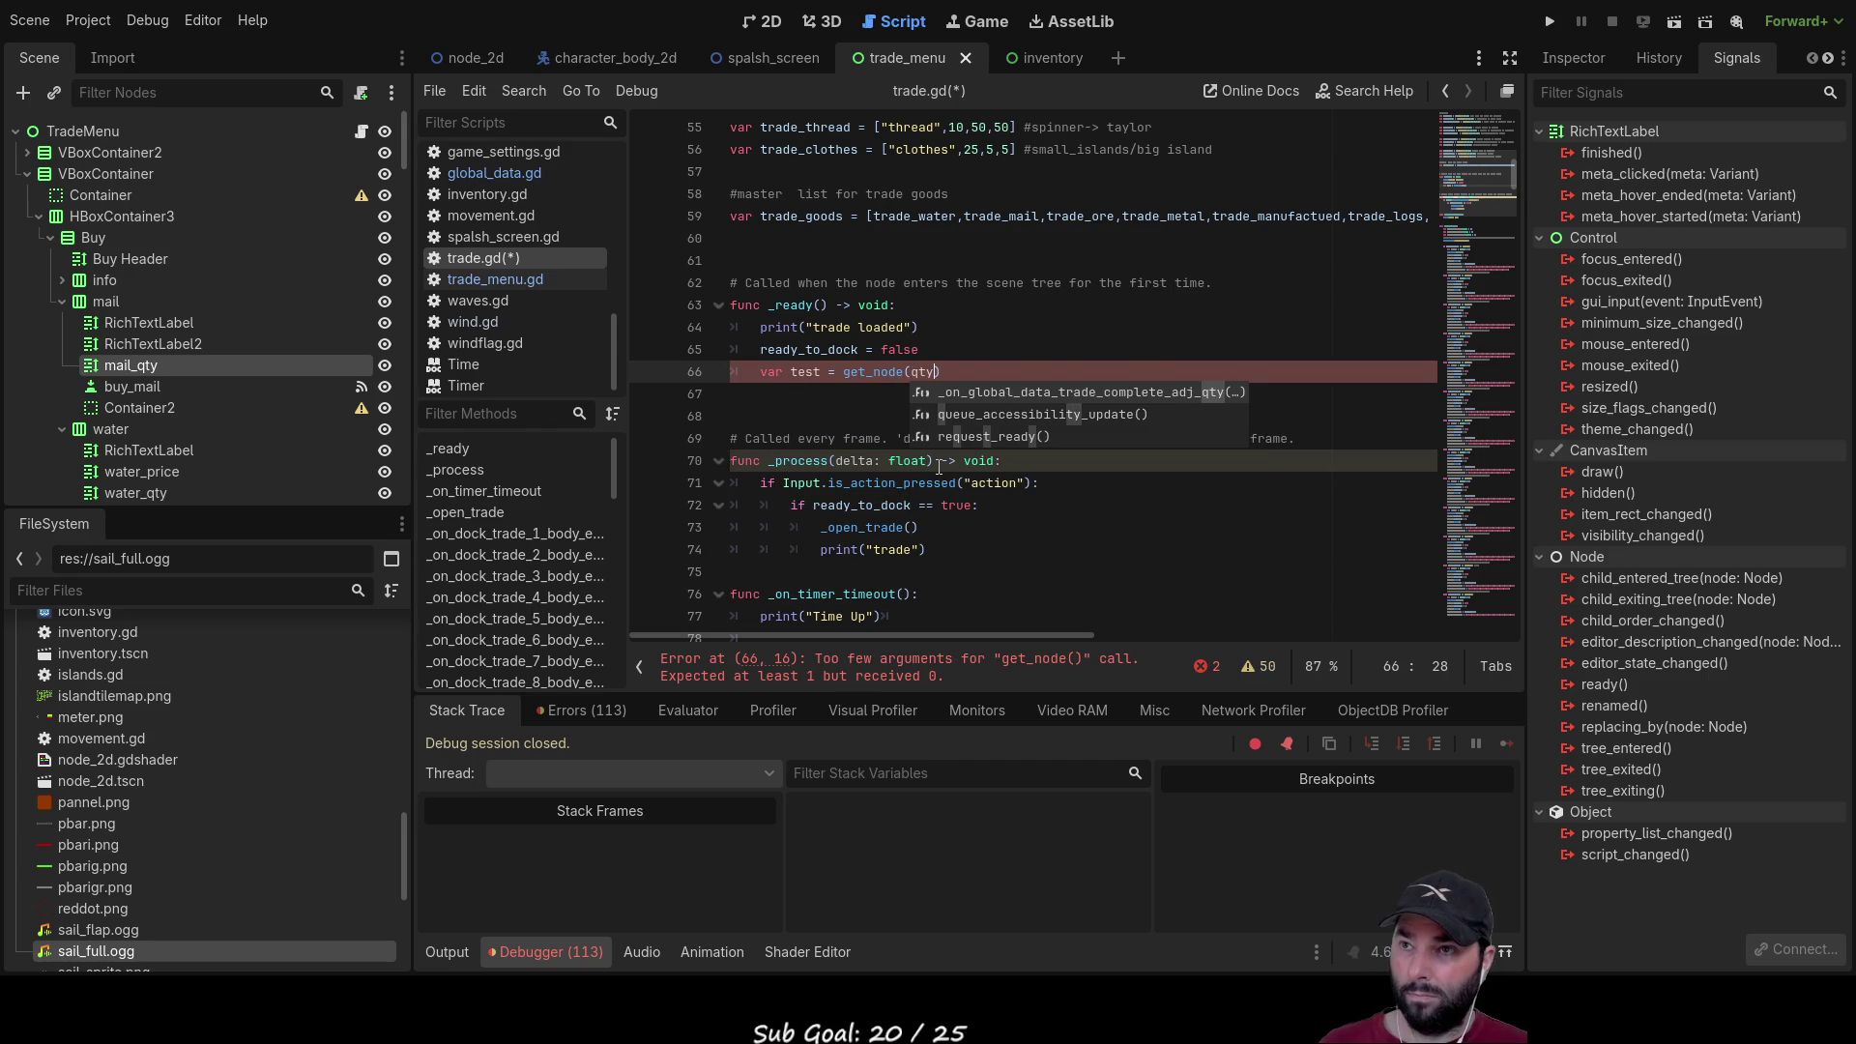
{"action": "key", "text": "BackSpace"}
{"action": "key", "text": "BackSpace"}
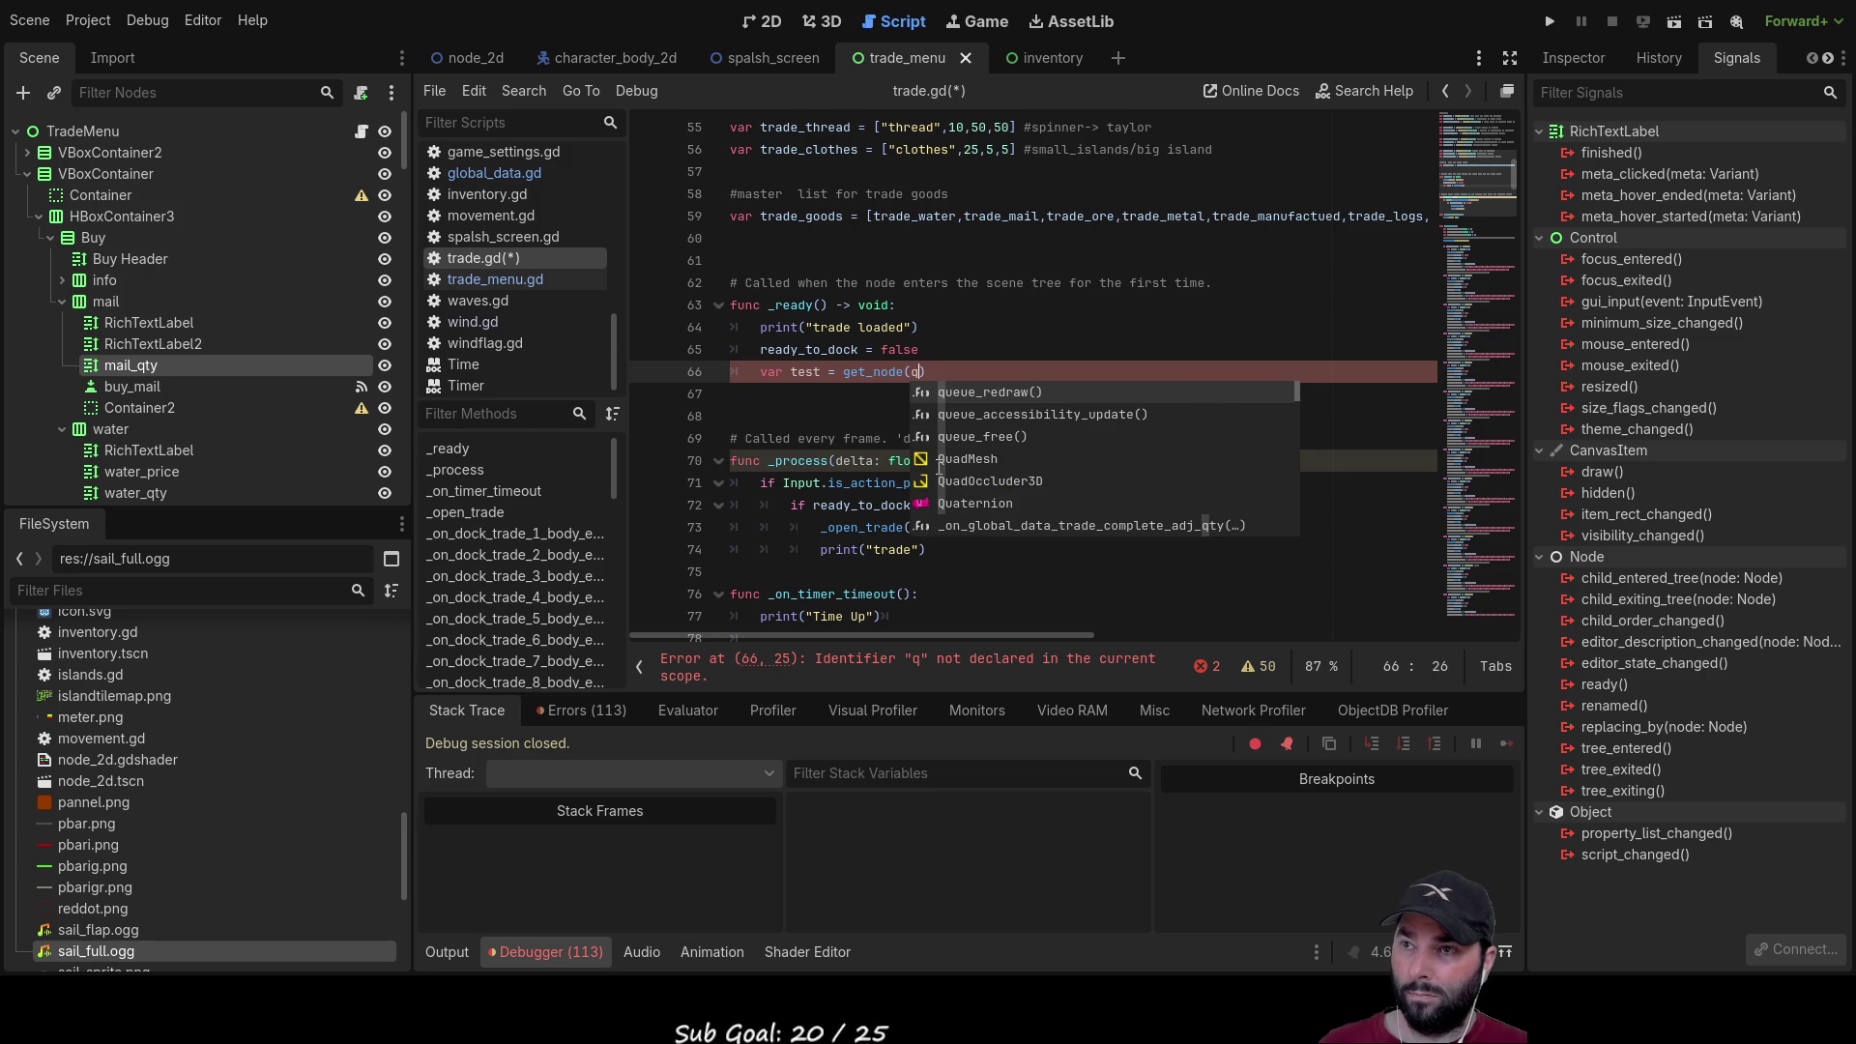
{"action": "key", "text": "Down"}
{"action": "key", "text": "Down"}
{"action": "scroll", "coordinate": [939, 467], "scroll_direction": "down", "scroll_amount": 5}
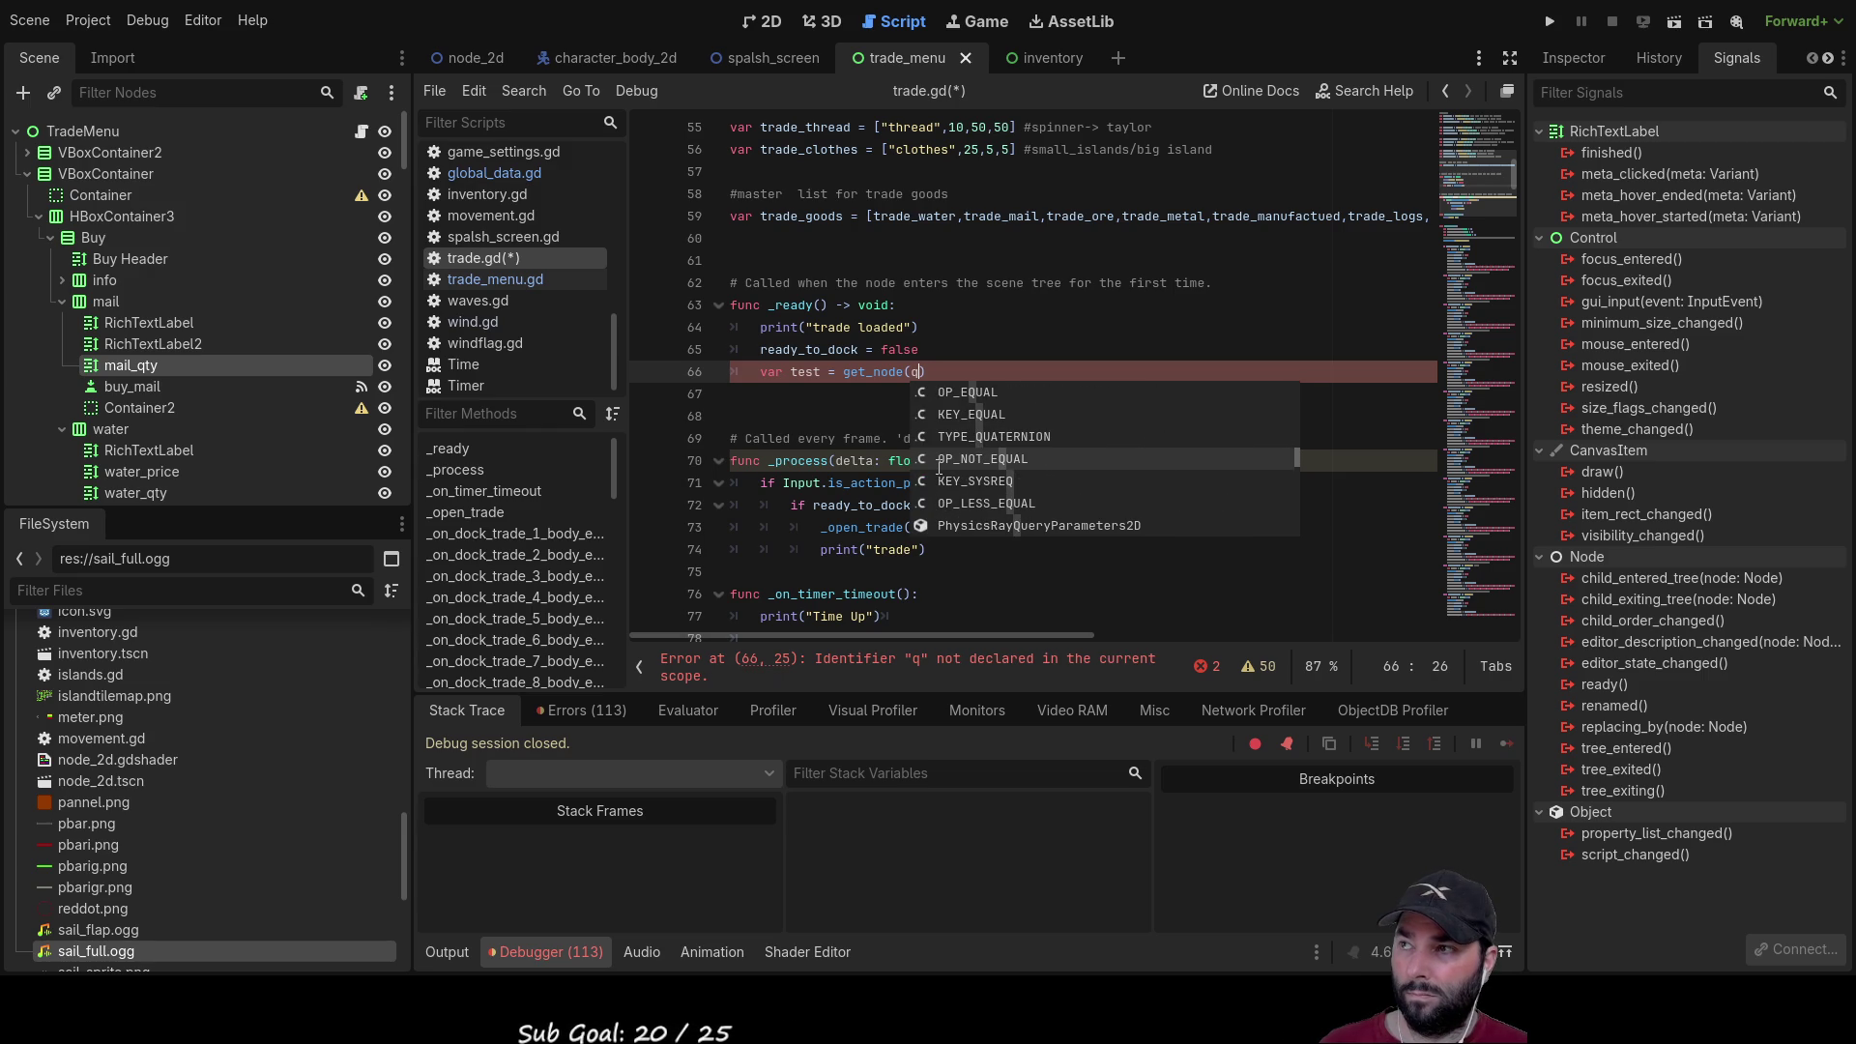
Step: Change line 66's get_node argument from mail to a quoted string, trying "mail" and "trade"
{"action": "key", "text": "BackSpace"}
{"action": "type", "text": "mail"}
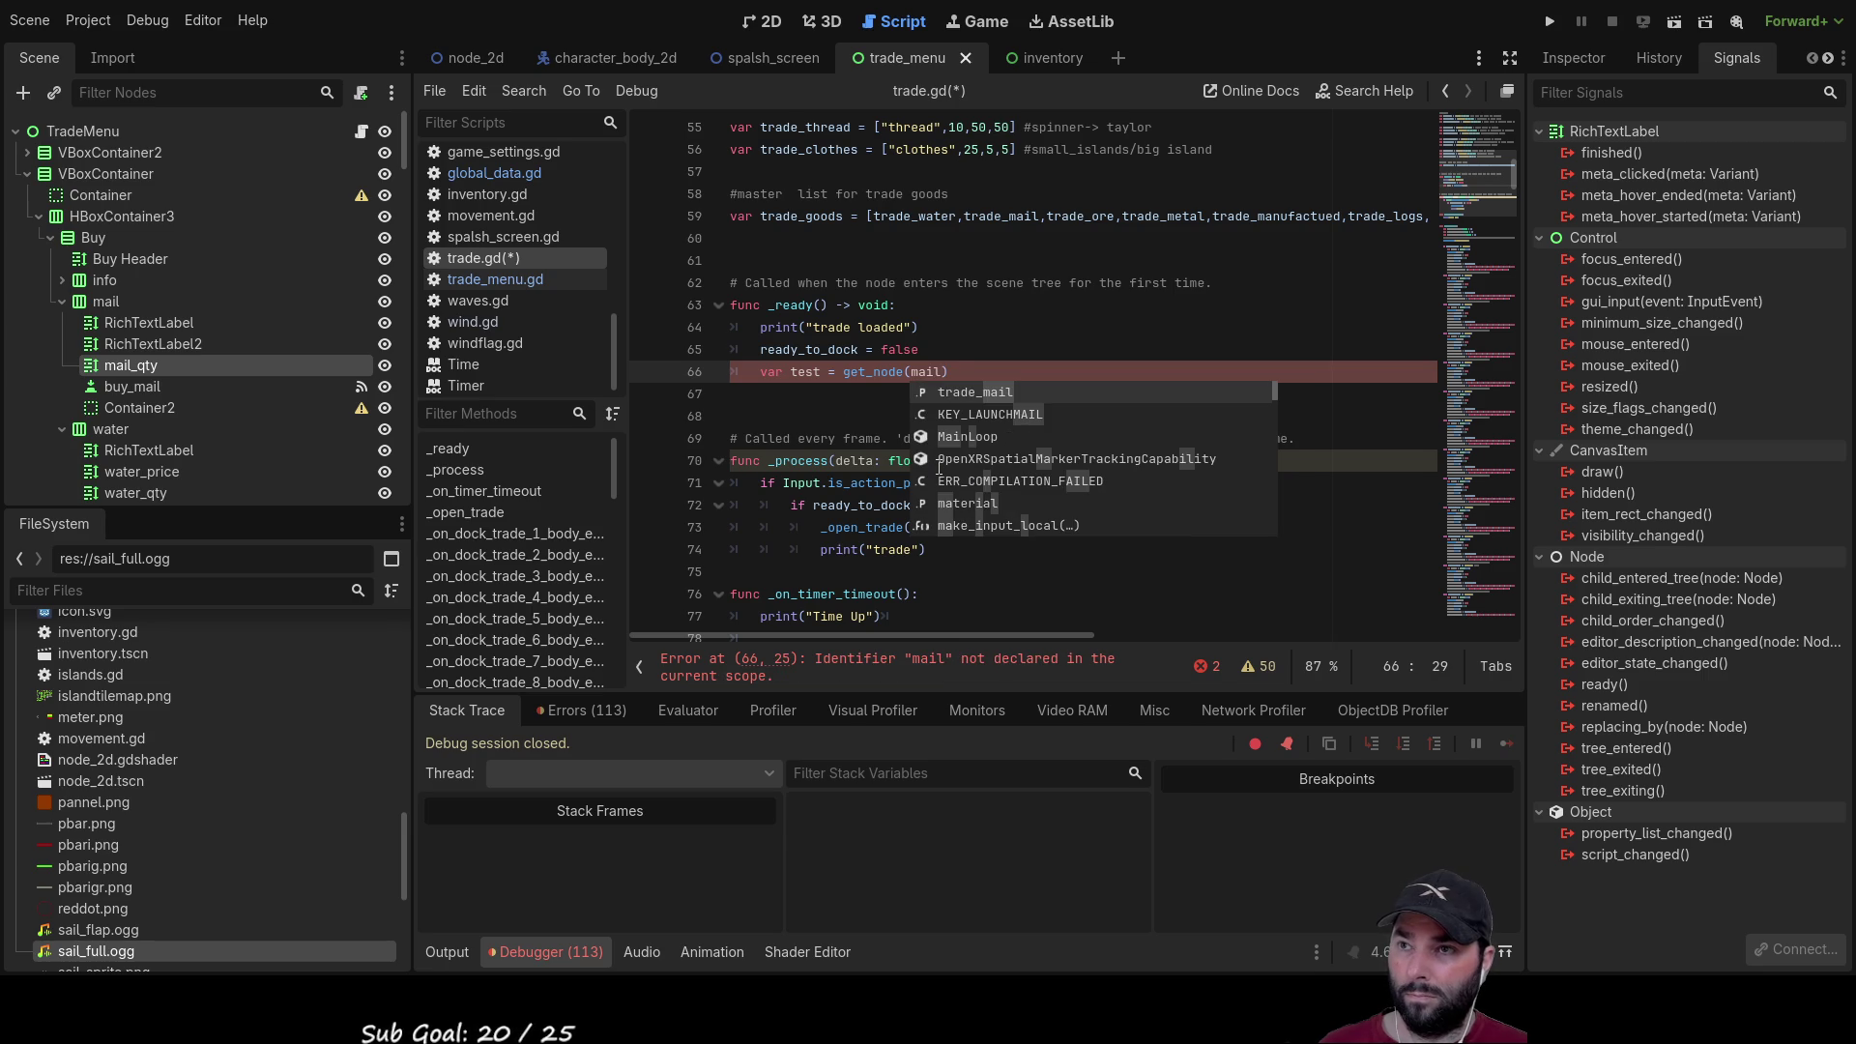
{"action": "scroll", "coordinate": [940, 468], "scroll_direction": "down", "scroll_amount": 5}
{"action": "scroll", "coordinate": [939, 468], "scroll_direction": "down", "scroll_amount": 5}
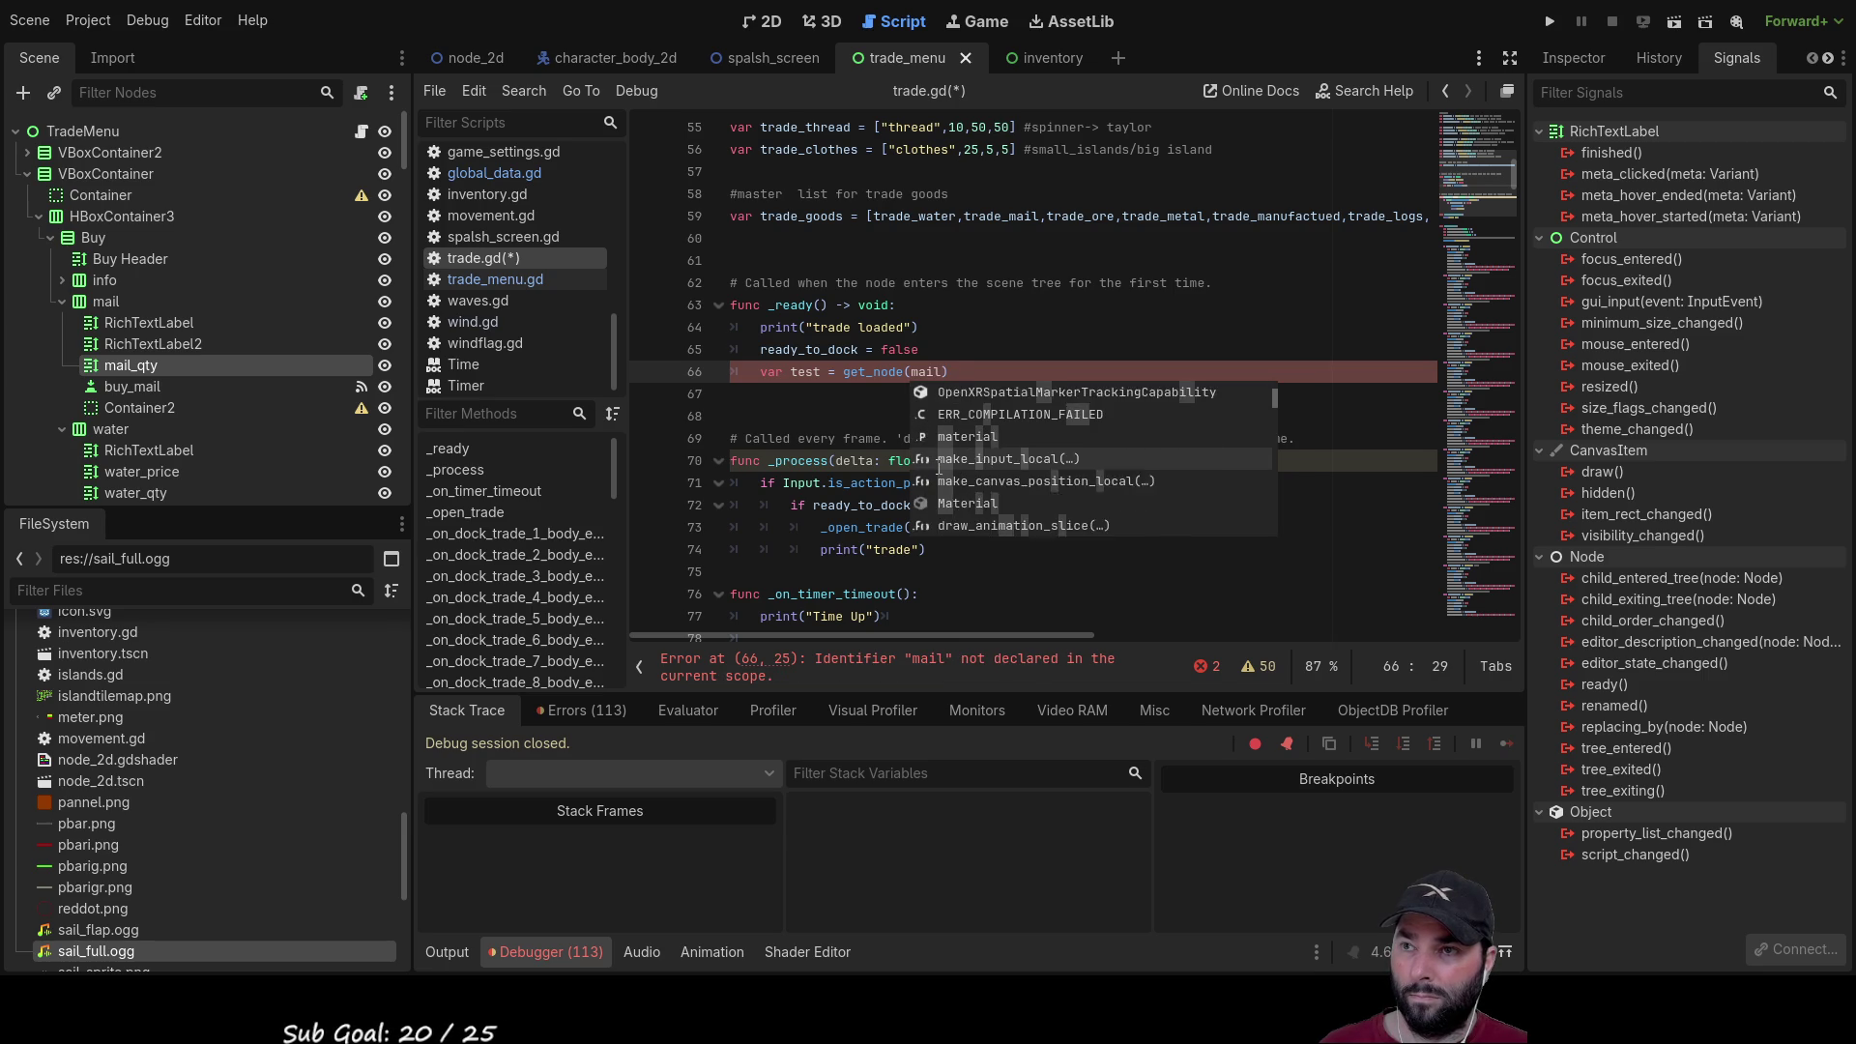
{"action": "scroll", "coordinate": [940, 468], "scroll_direction": "down", "scroll_amount": 10}
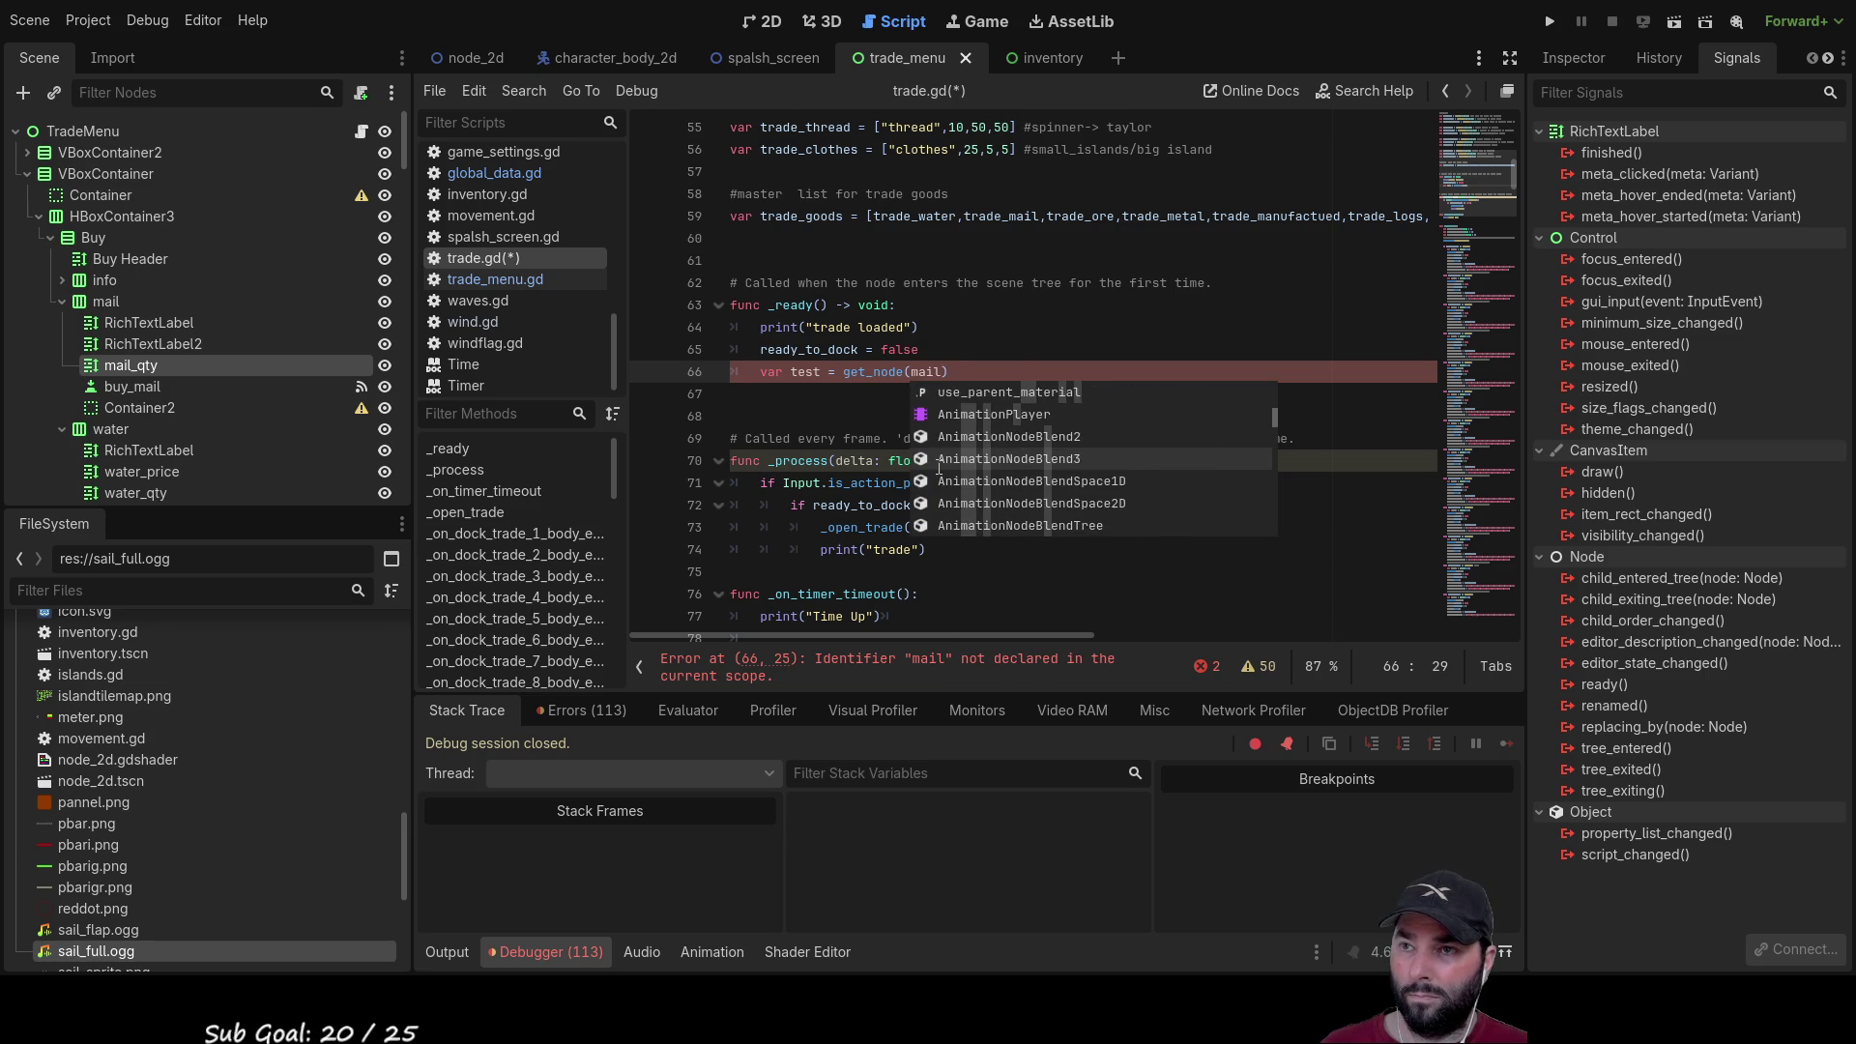
{"action": "scroll", "coordinate": [940, 468], "scroll_direction": "up", "scroll_amount": 15}
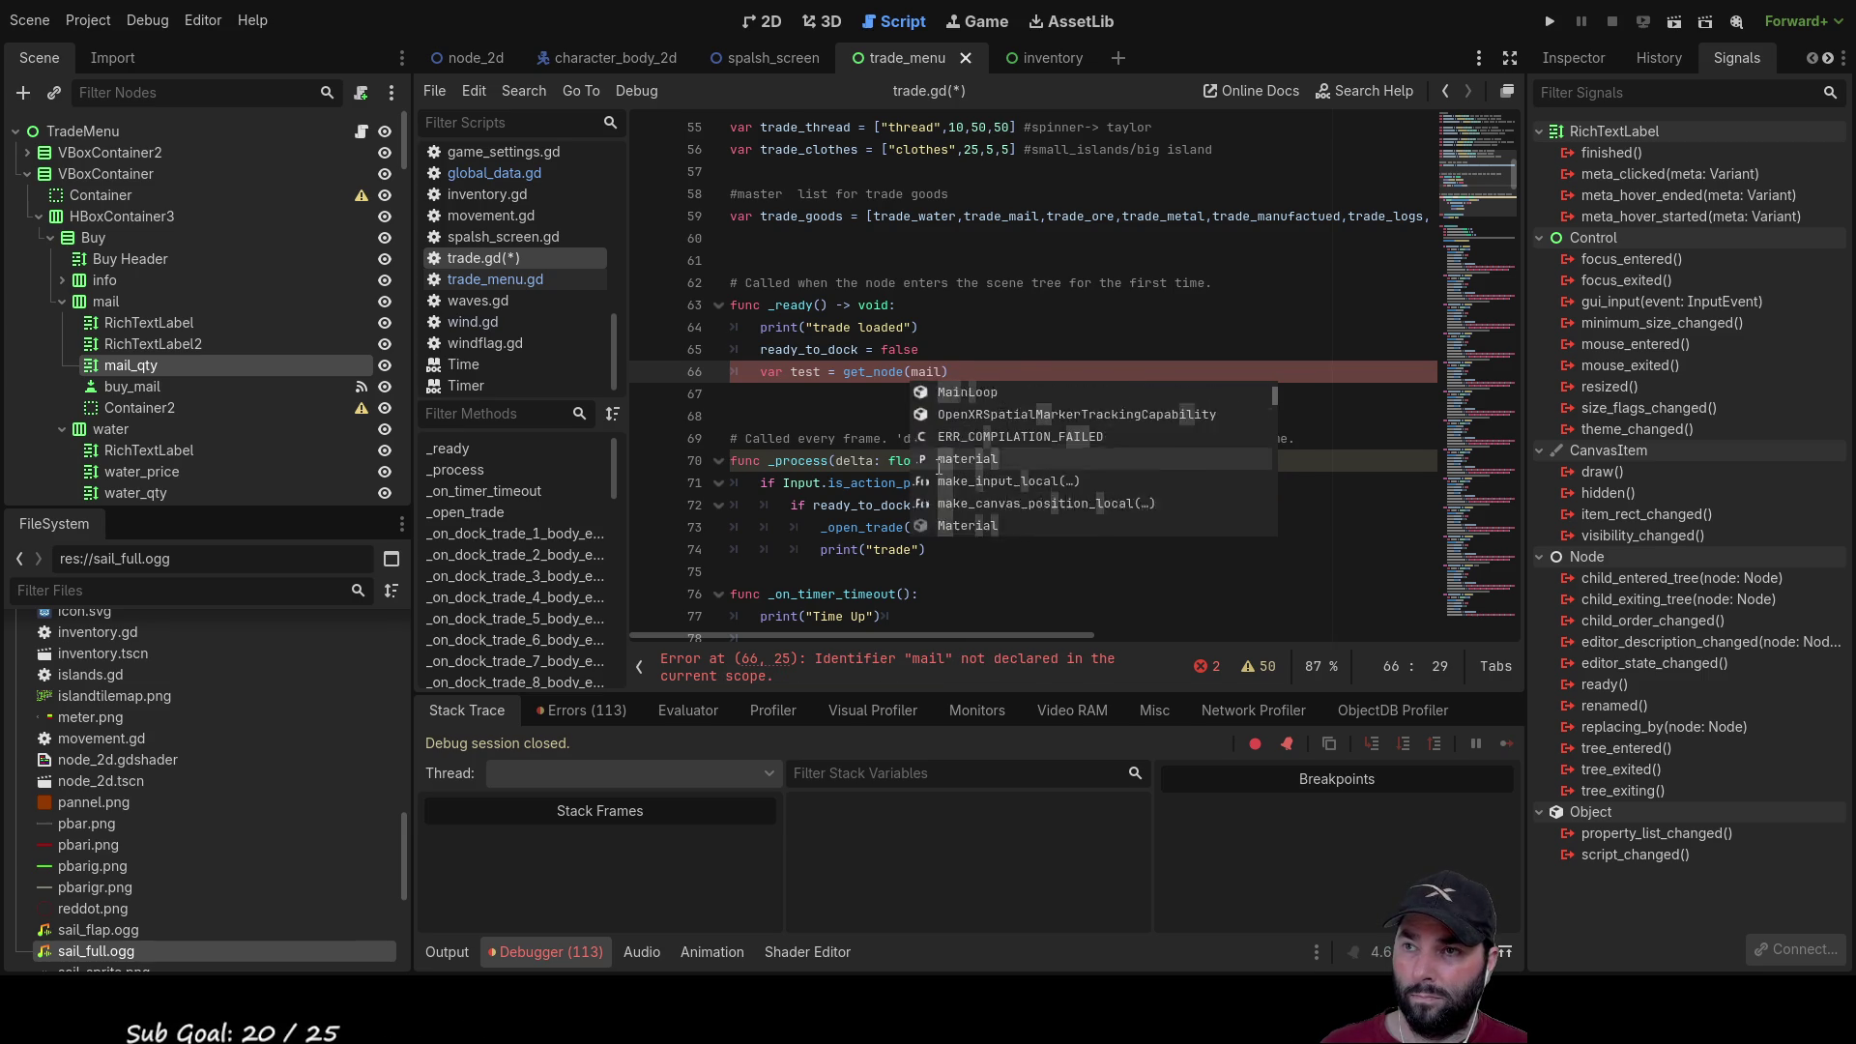
{"action": "scroll", "coordinate": [940, 467], "scroll_direction": "down", "scroll_amount": 5}
{"action": "scroll", "coordinate": [940, 468], "scroll_direction": "down", "scroll_amount": 1}
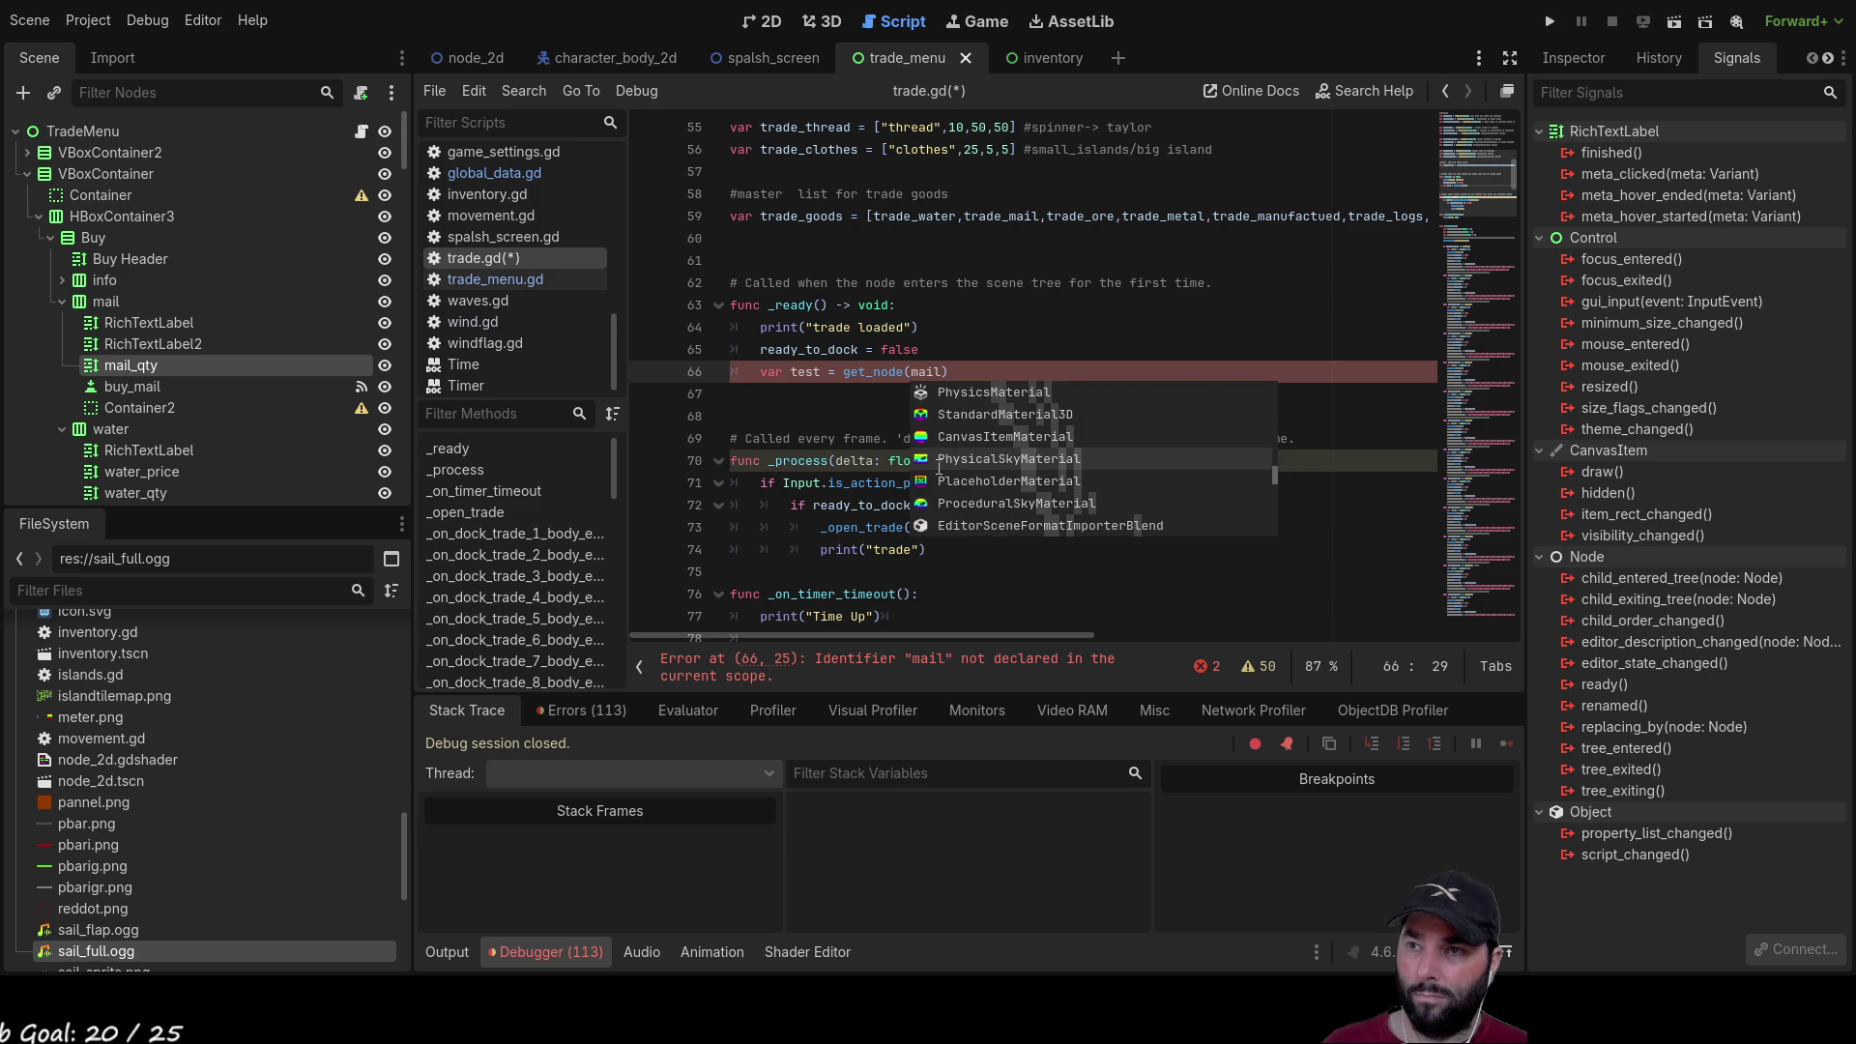
{"action": "key", "text": "BackSpace"}
{"action": "key", "text": "BackSpace"}
{"action": "key", "text": "BackSpace"}
{"action": "key", "text": "BackSpace"}
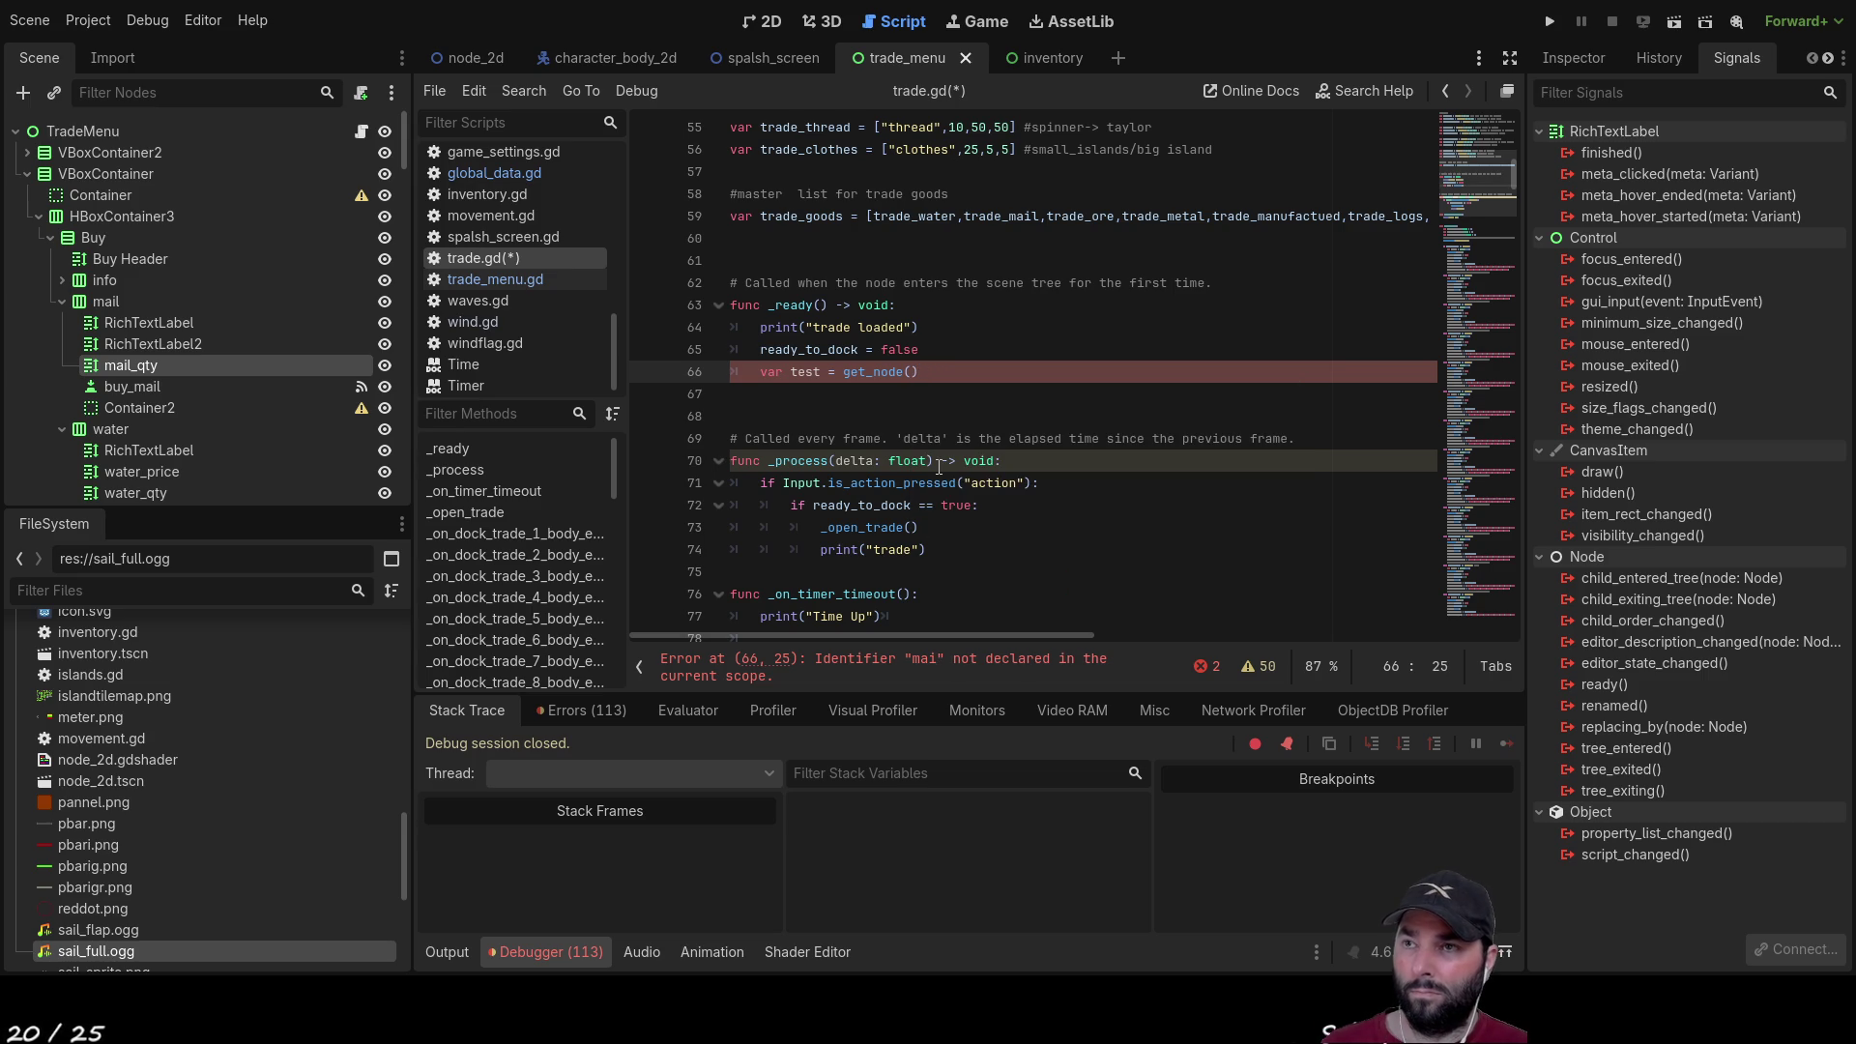
{"action": "type", "text": "\"mail"}
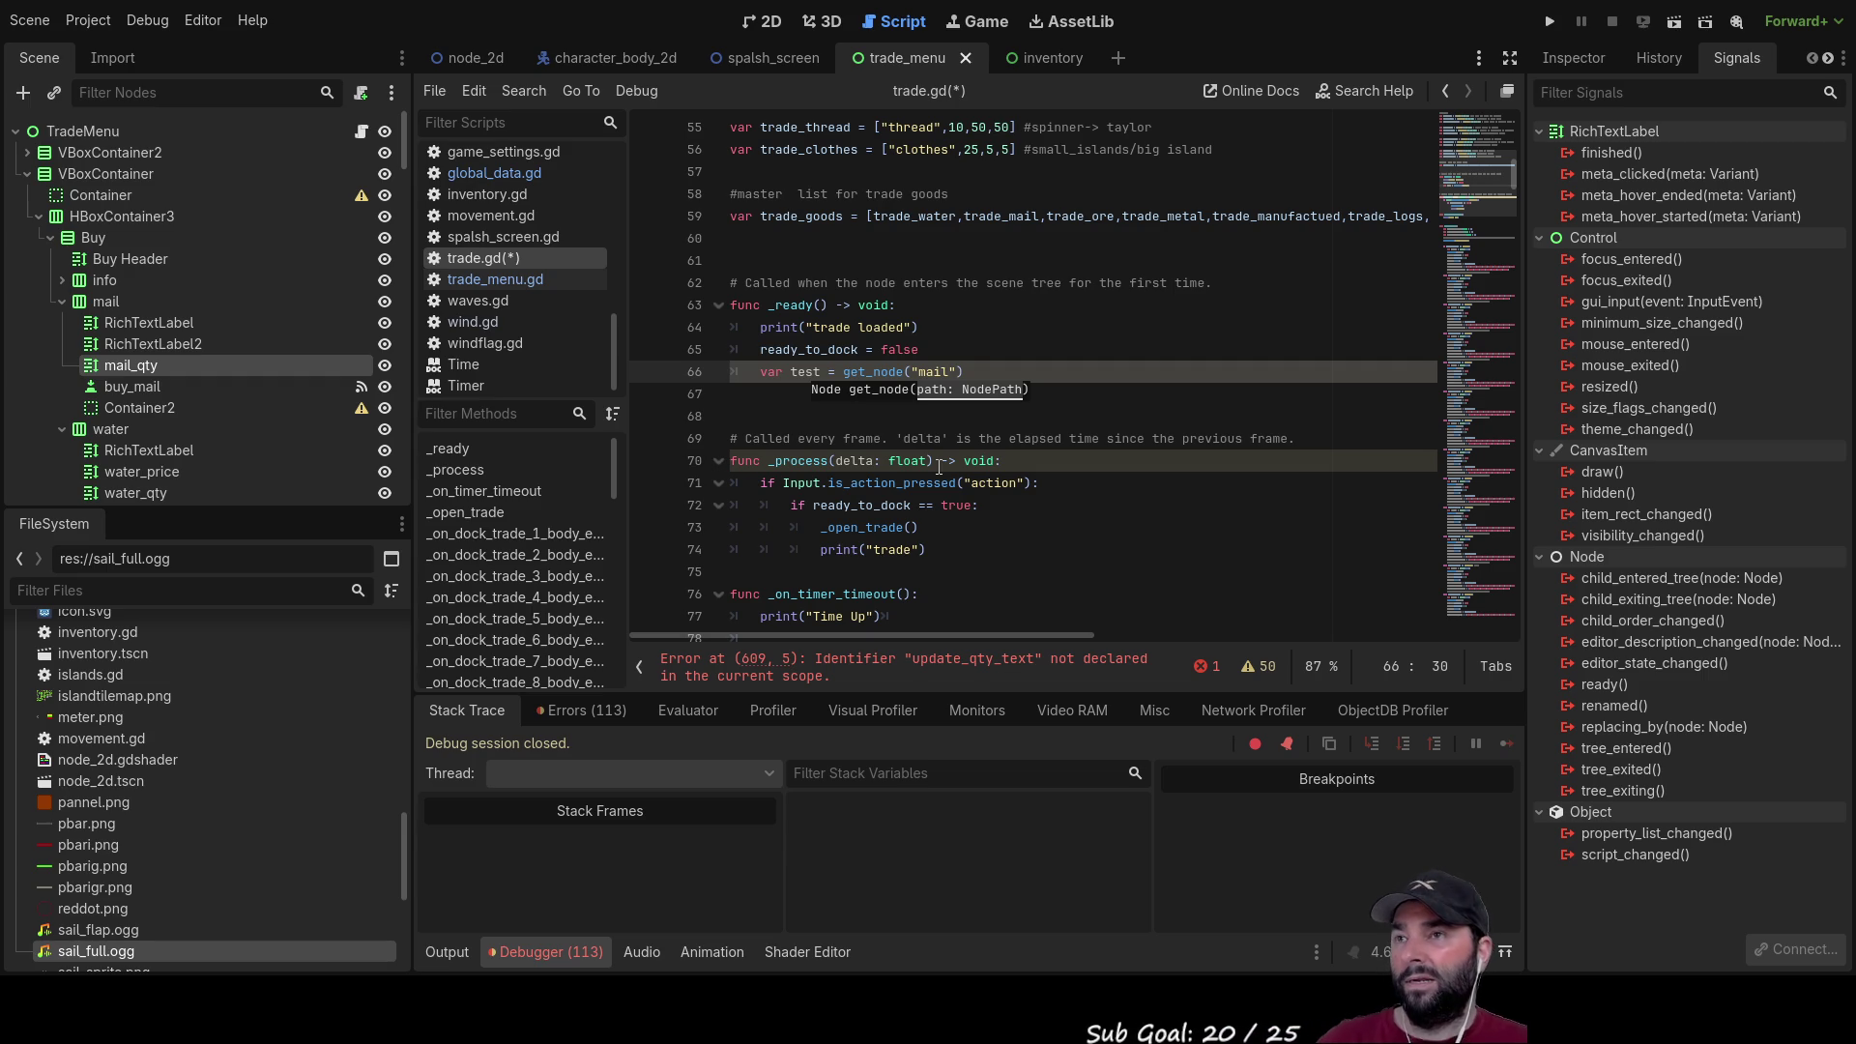
{"action": "key", "text": "BackSpace"}
{"action": "key", "text": "BackSpace"}
{"action": "key", "text": "BackSpace"}
{"action": "key", "text": "BackSpace"}
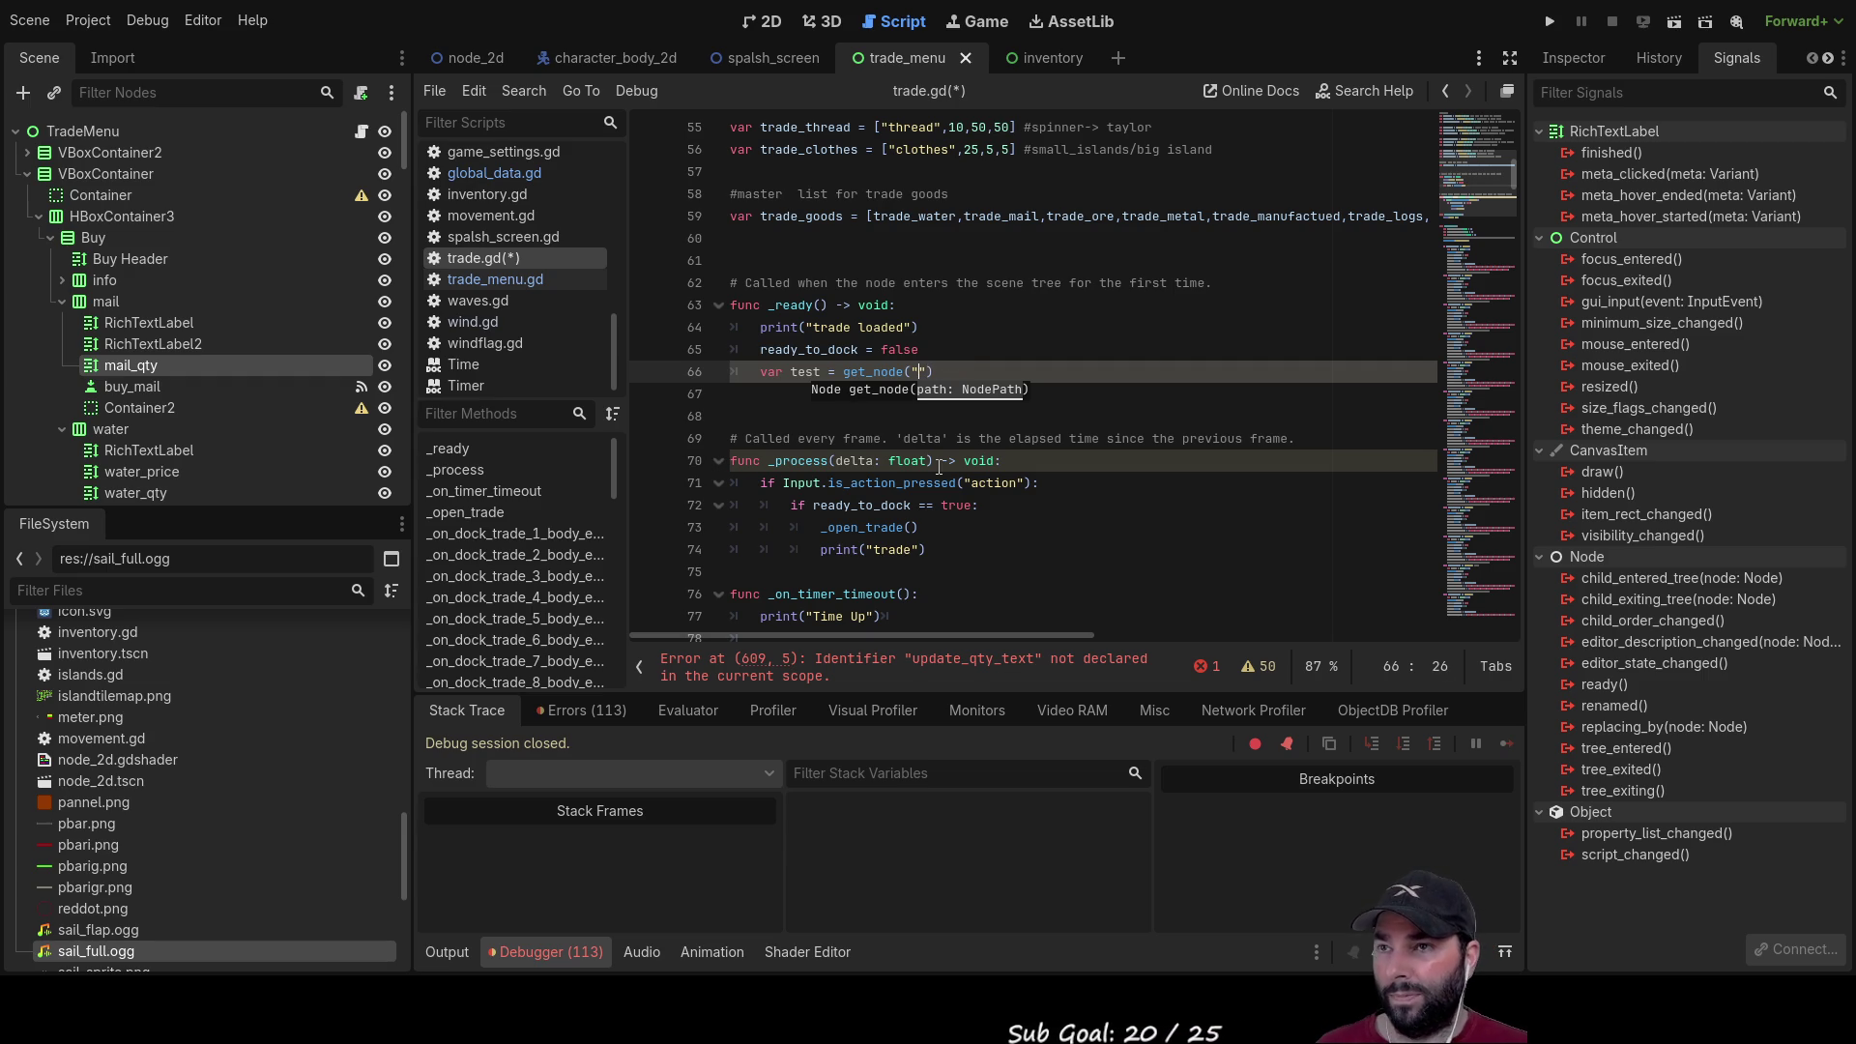
{"action": "type", "text": "trade"}
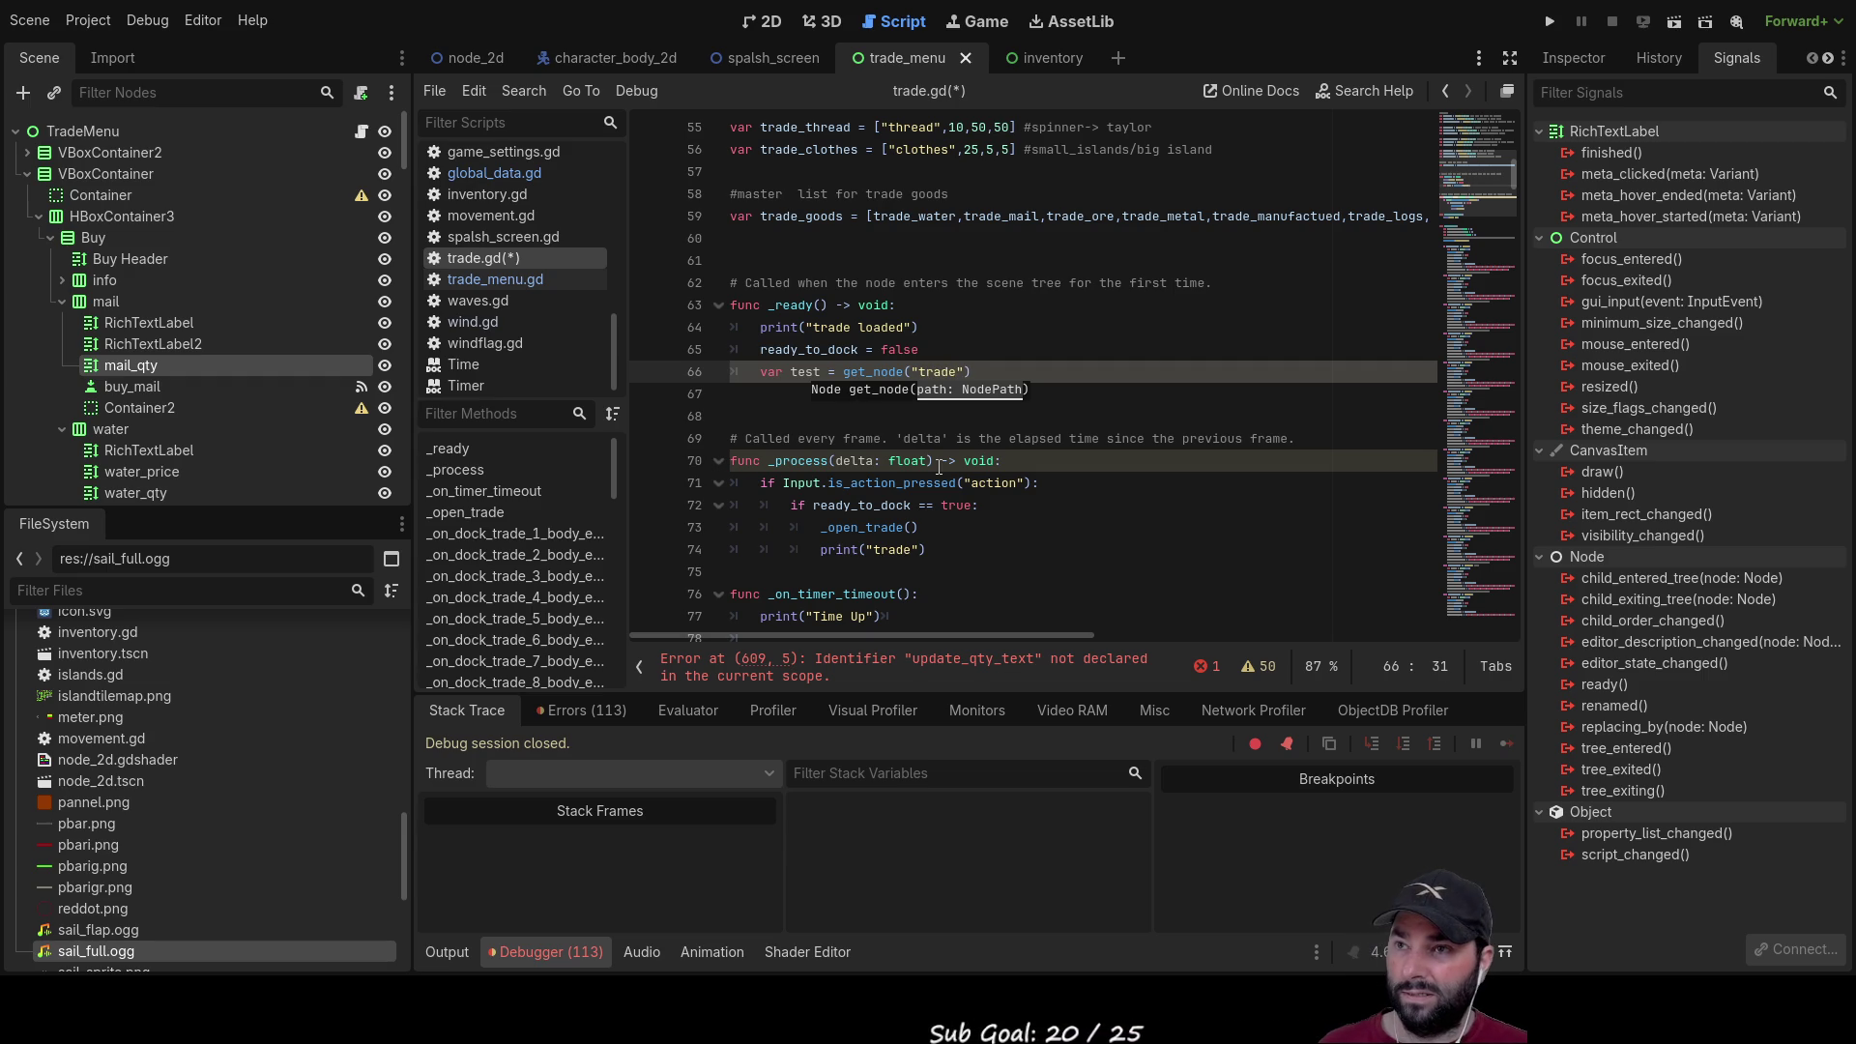
{"action": "key", "text": "BackSpace"}
{"action": "key", "text": "BackSpace"}
{"action": "key", "text": "BackSpace"}
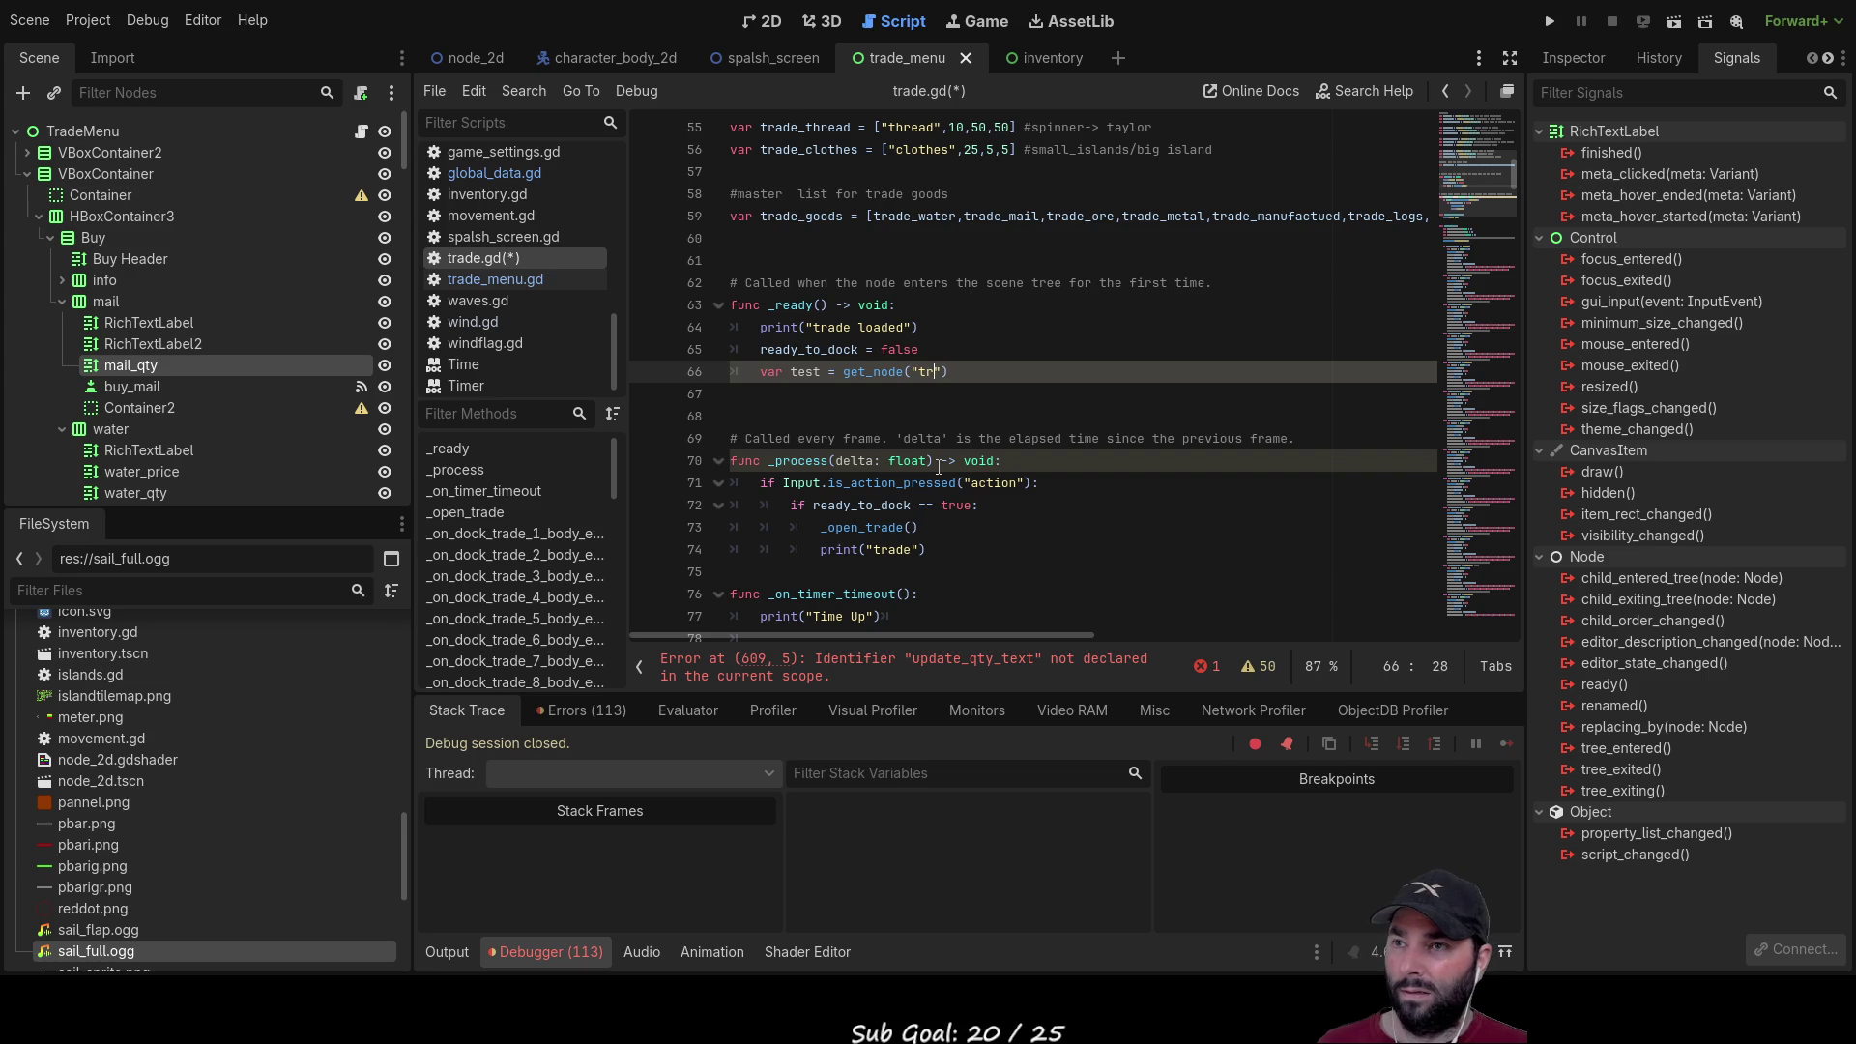
Step: Switch to the node_2d scene, select the Trade node, and open trade.gd in the script editor
{"action": "left_click", "coordinate": [474, 58]}
{"action": "scroll", "coordinate": [160, 319], "scroll_direction": "down", "scroll_amount": 5}
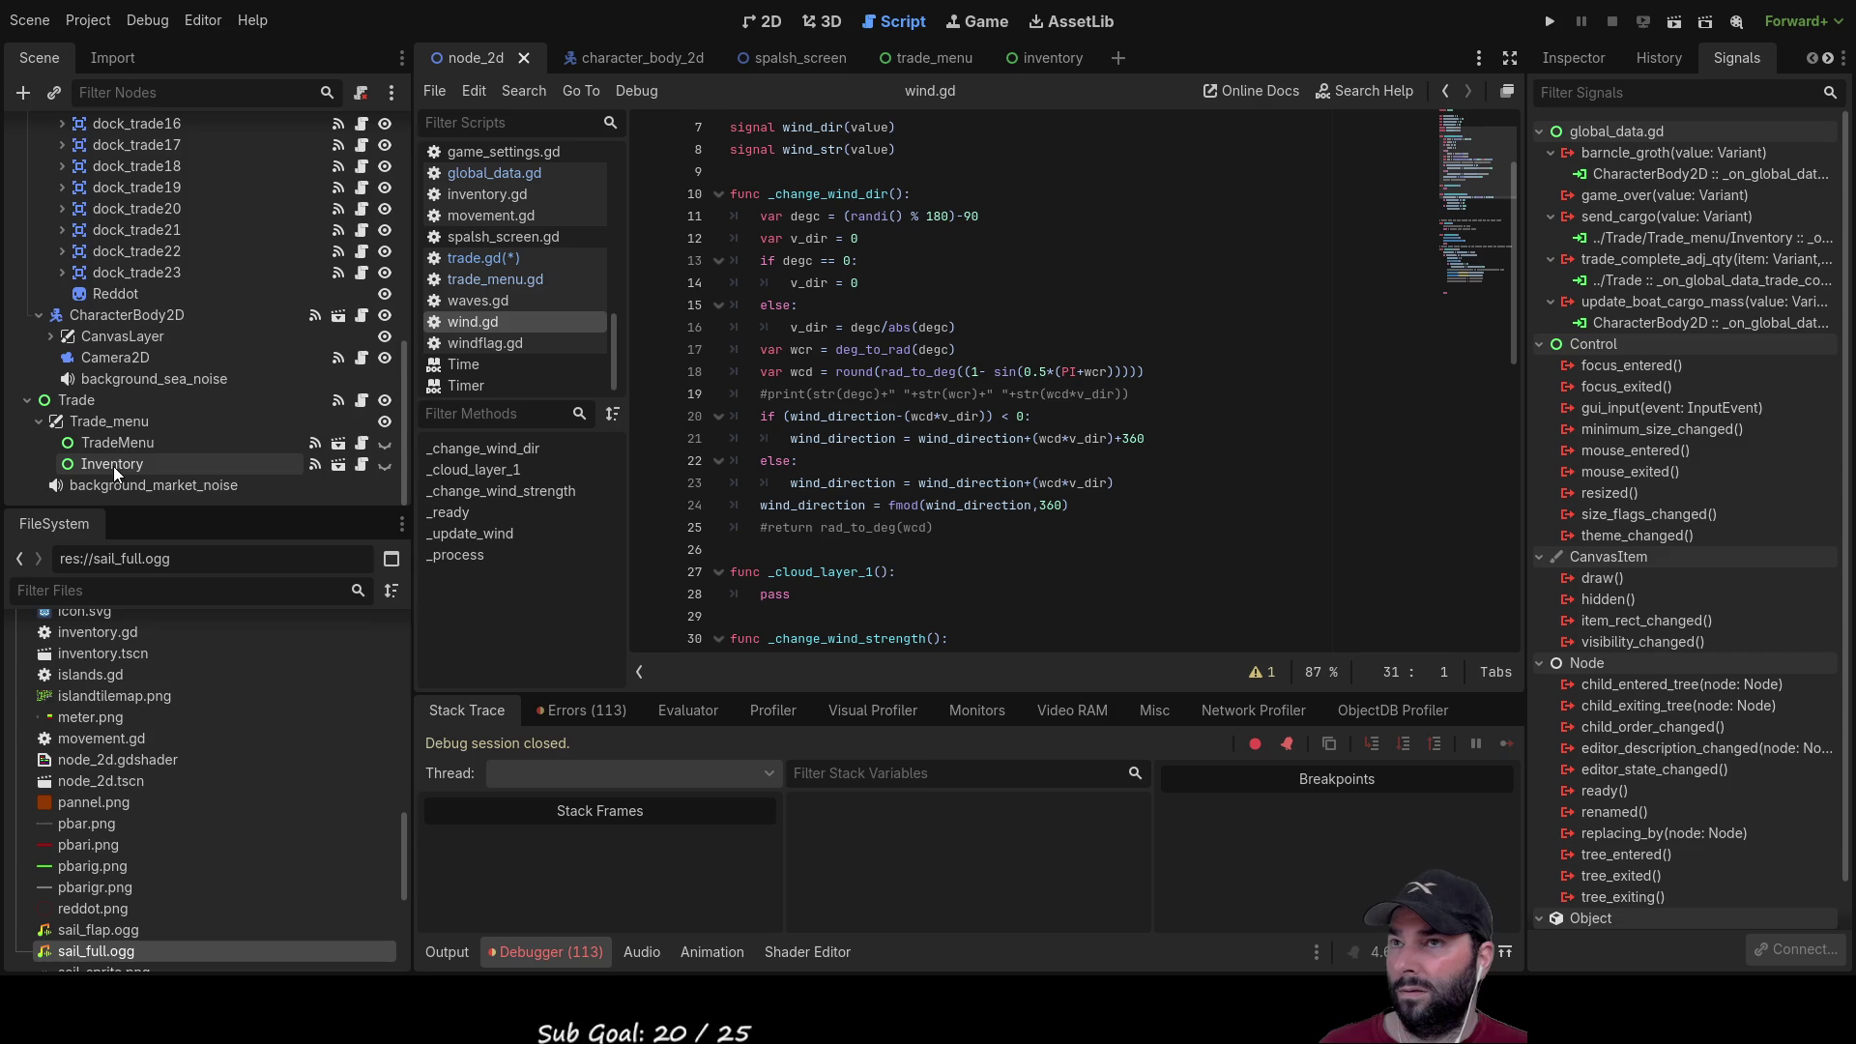
{"action": "mouse_move", "coordinate": [1047, 61]}
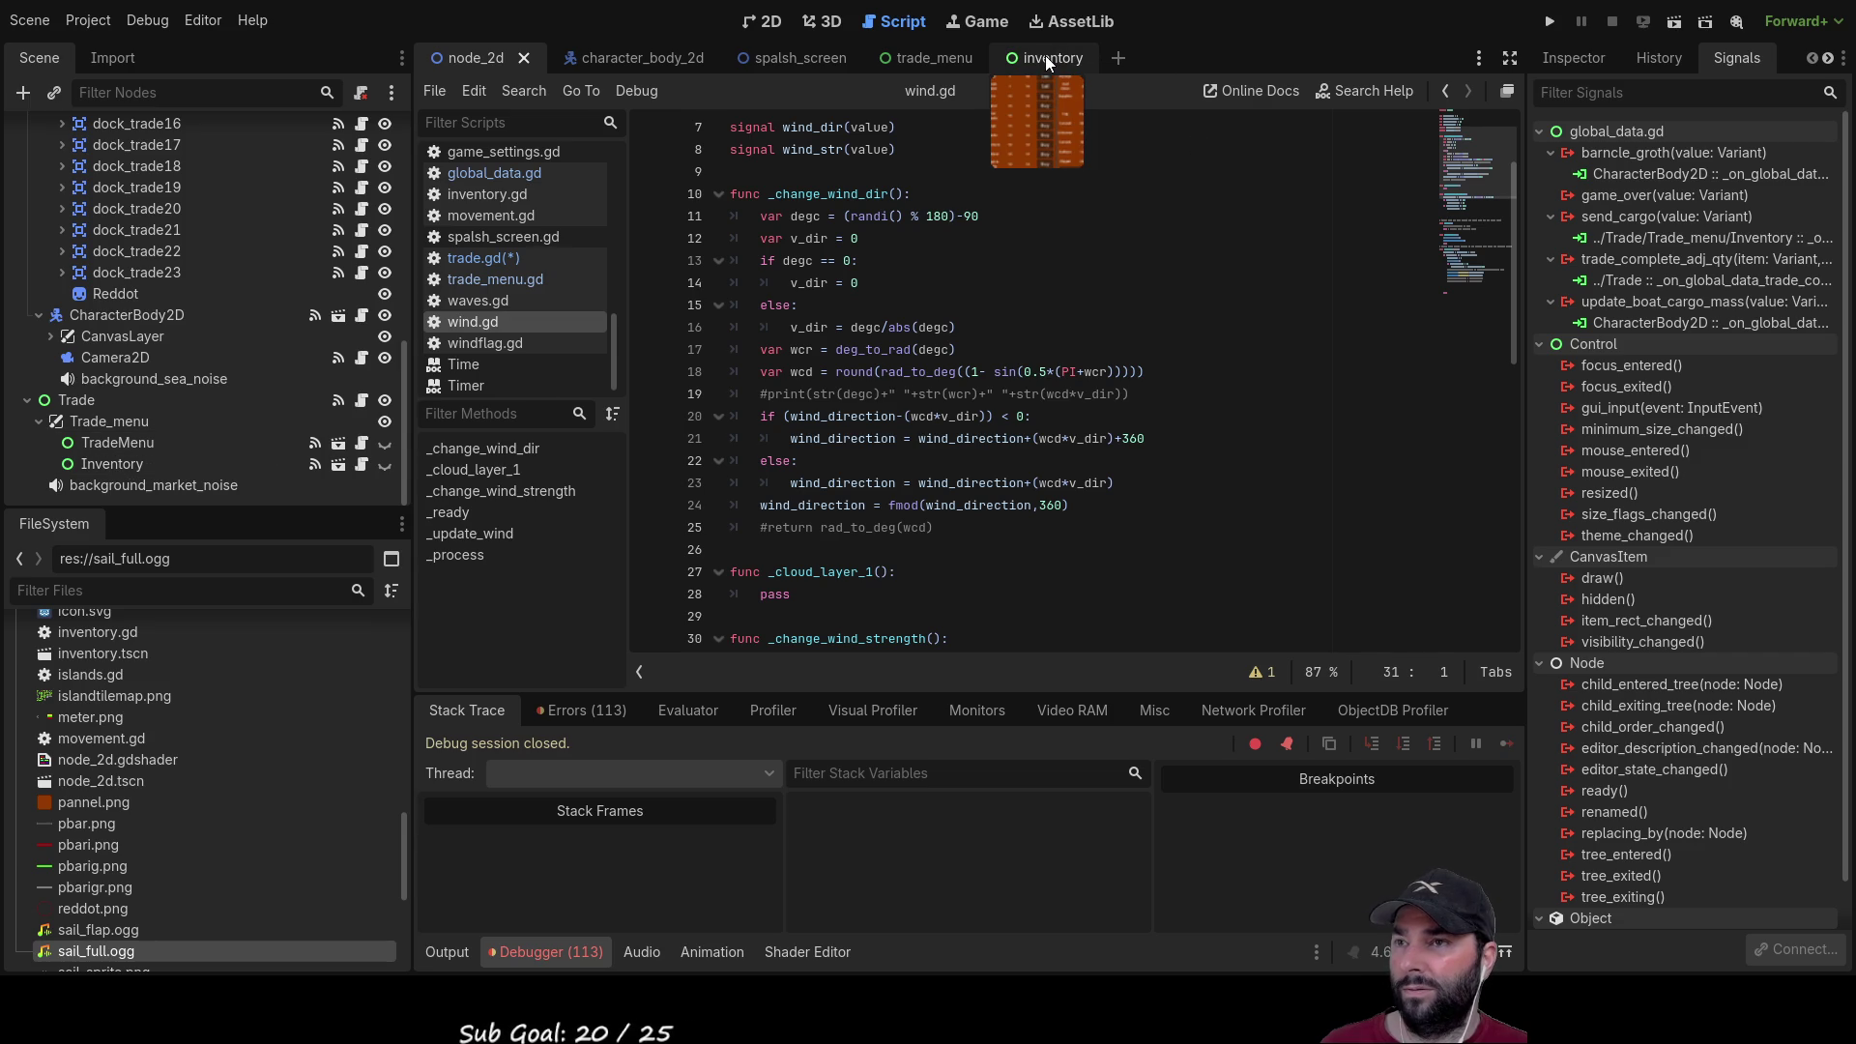
{"action": "scroll", "coordinate": [832, 232], "scroll_direction": "up", "scroll_amount": 2}
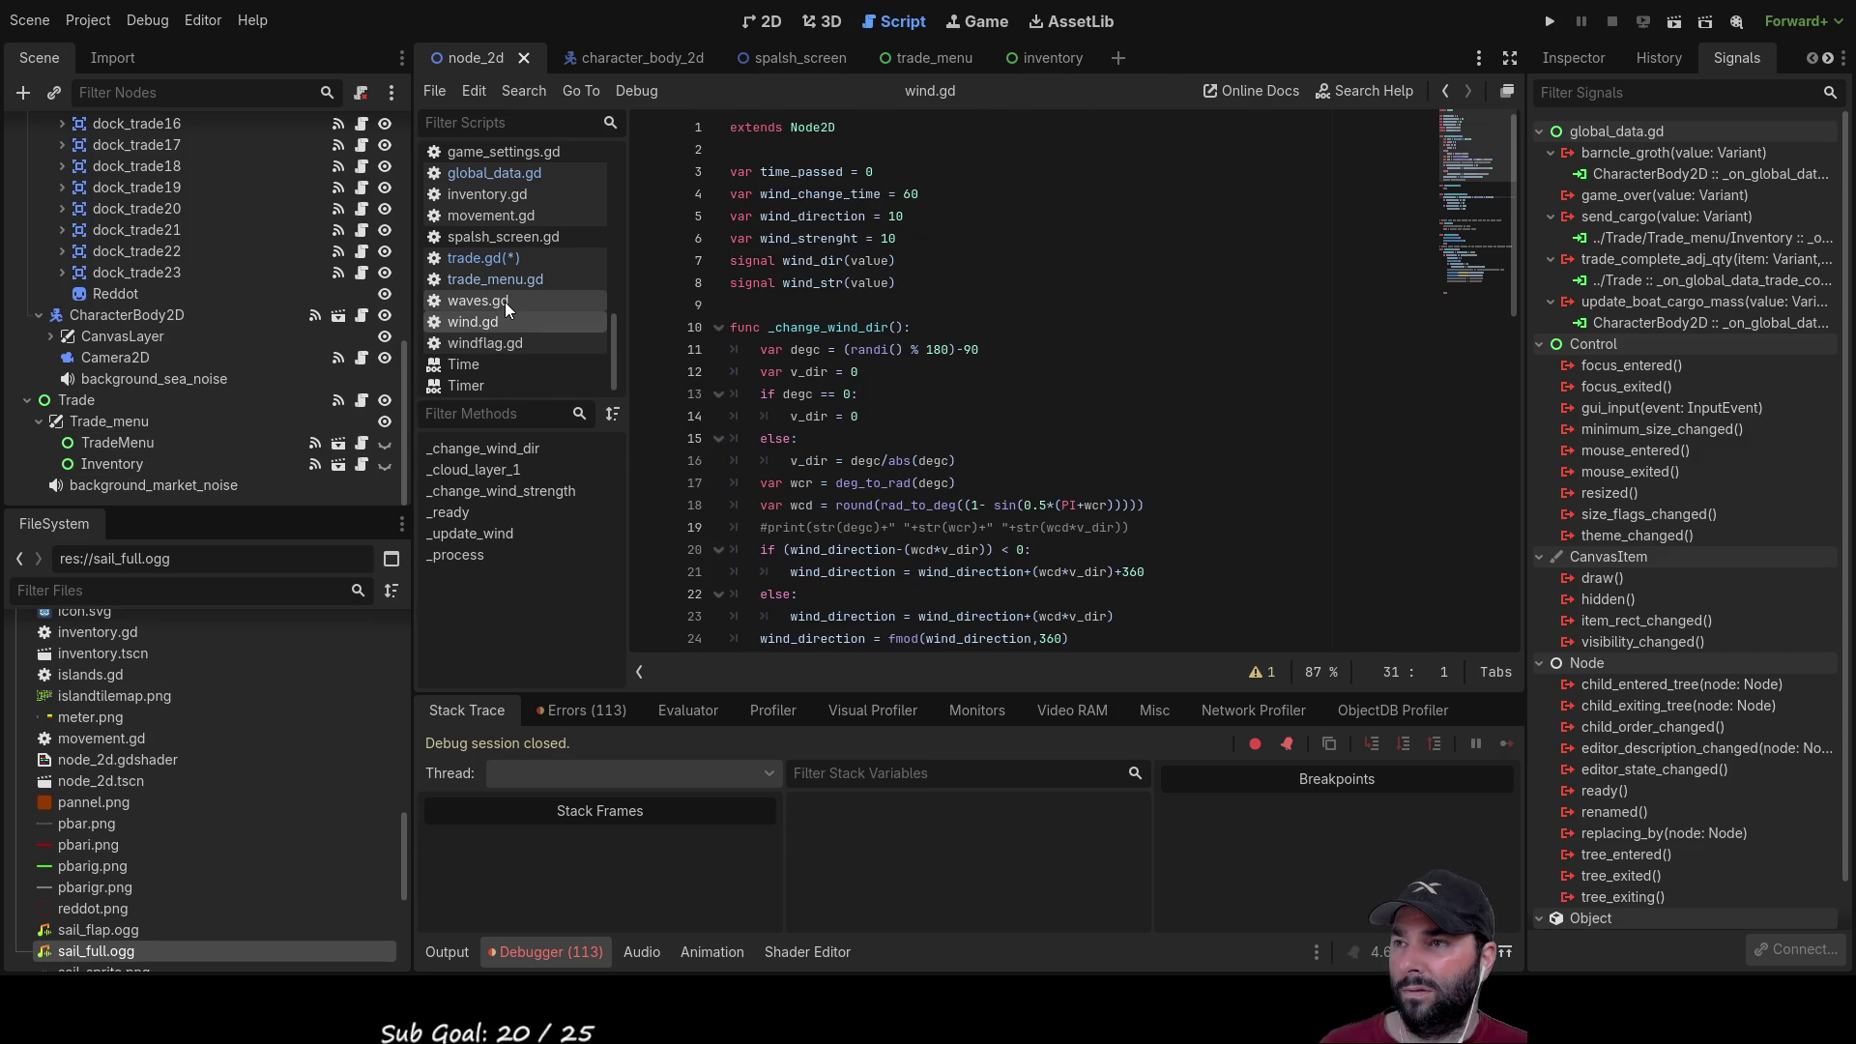
{"action": "scroll", "coordinate": [502, 299], "scroll_direction": "up", "scroll_amount": 3}
{"action": "scroll", "coordinate": [520, 288], "scroll_direction": "up", "scroll_amount": 3}
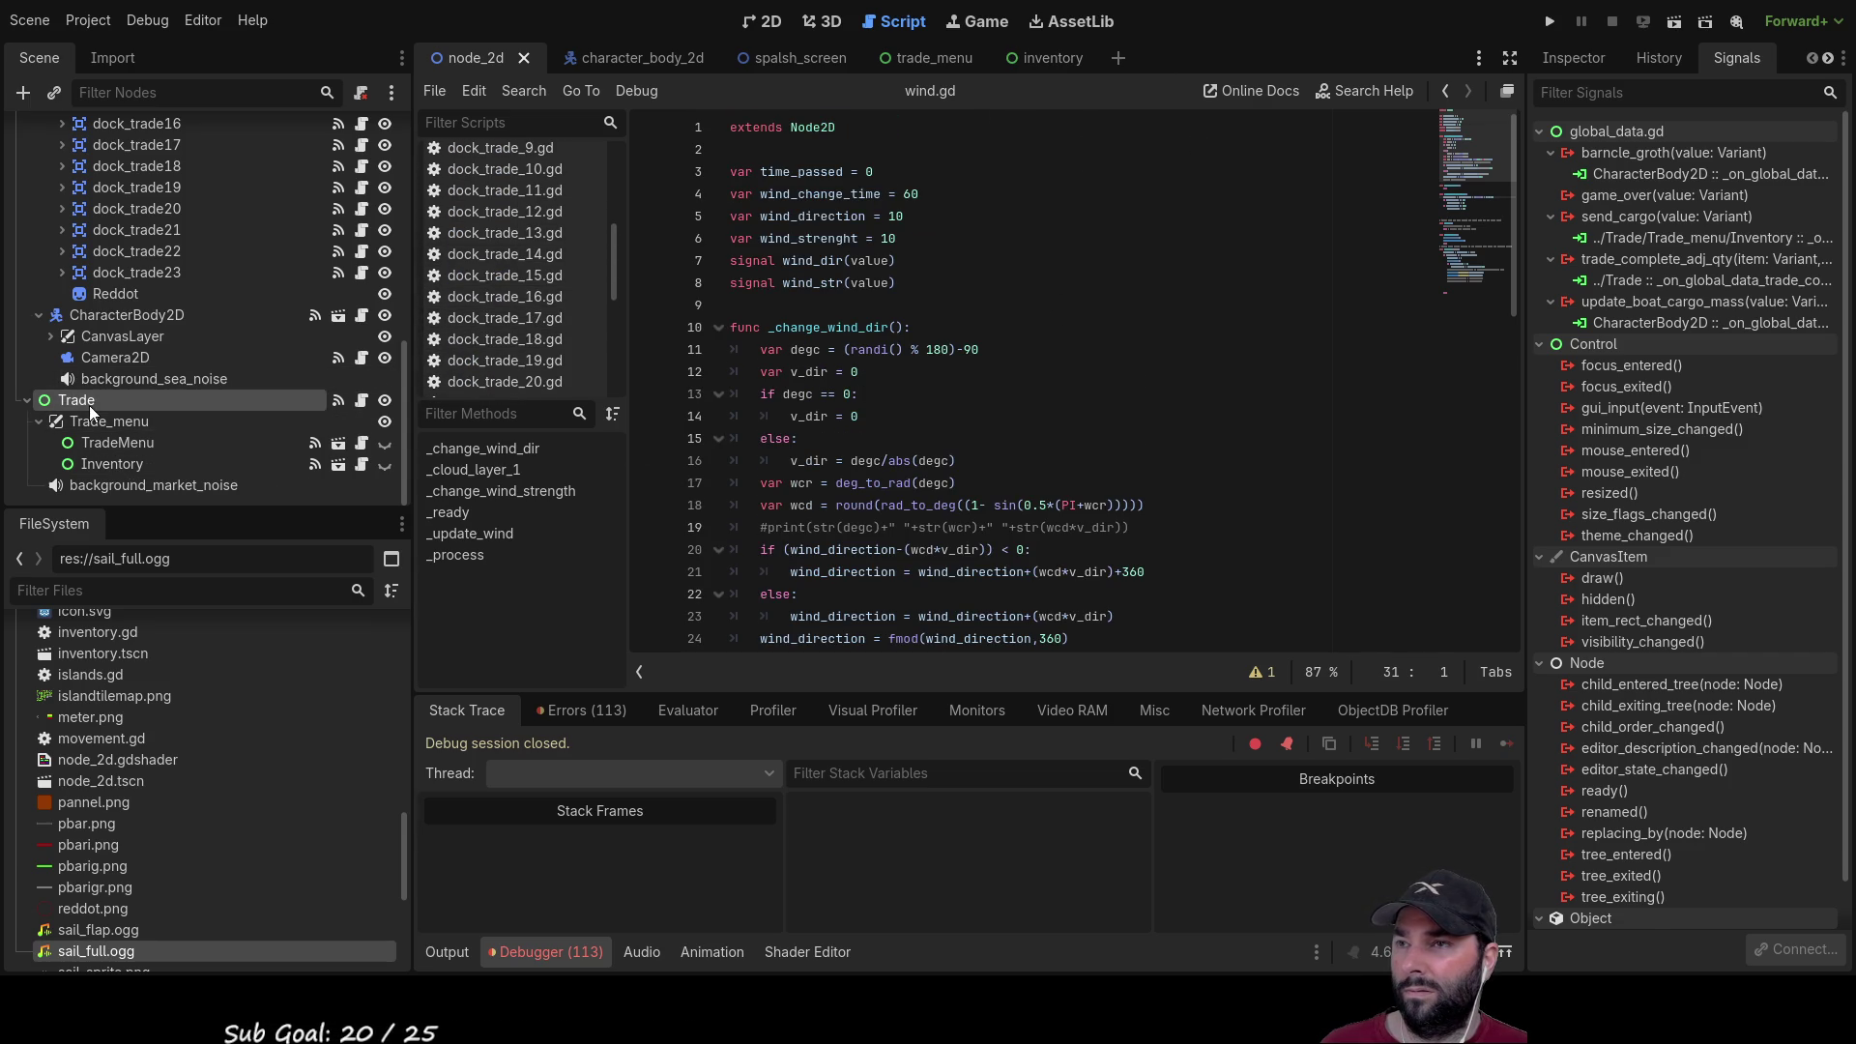
{"action": "left_click", "coordinate": [87, 402]}
{"action": "scroll", "coordinate": [557, 321], "scroll_direction": "up", "scroll_amount": 3}
{"action": "scroll", "coordinate": [502, 271], "scroll_direction": "down", "scroll_amount": 10}
{"action": "left_click", "coordinate": [494, 250]}
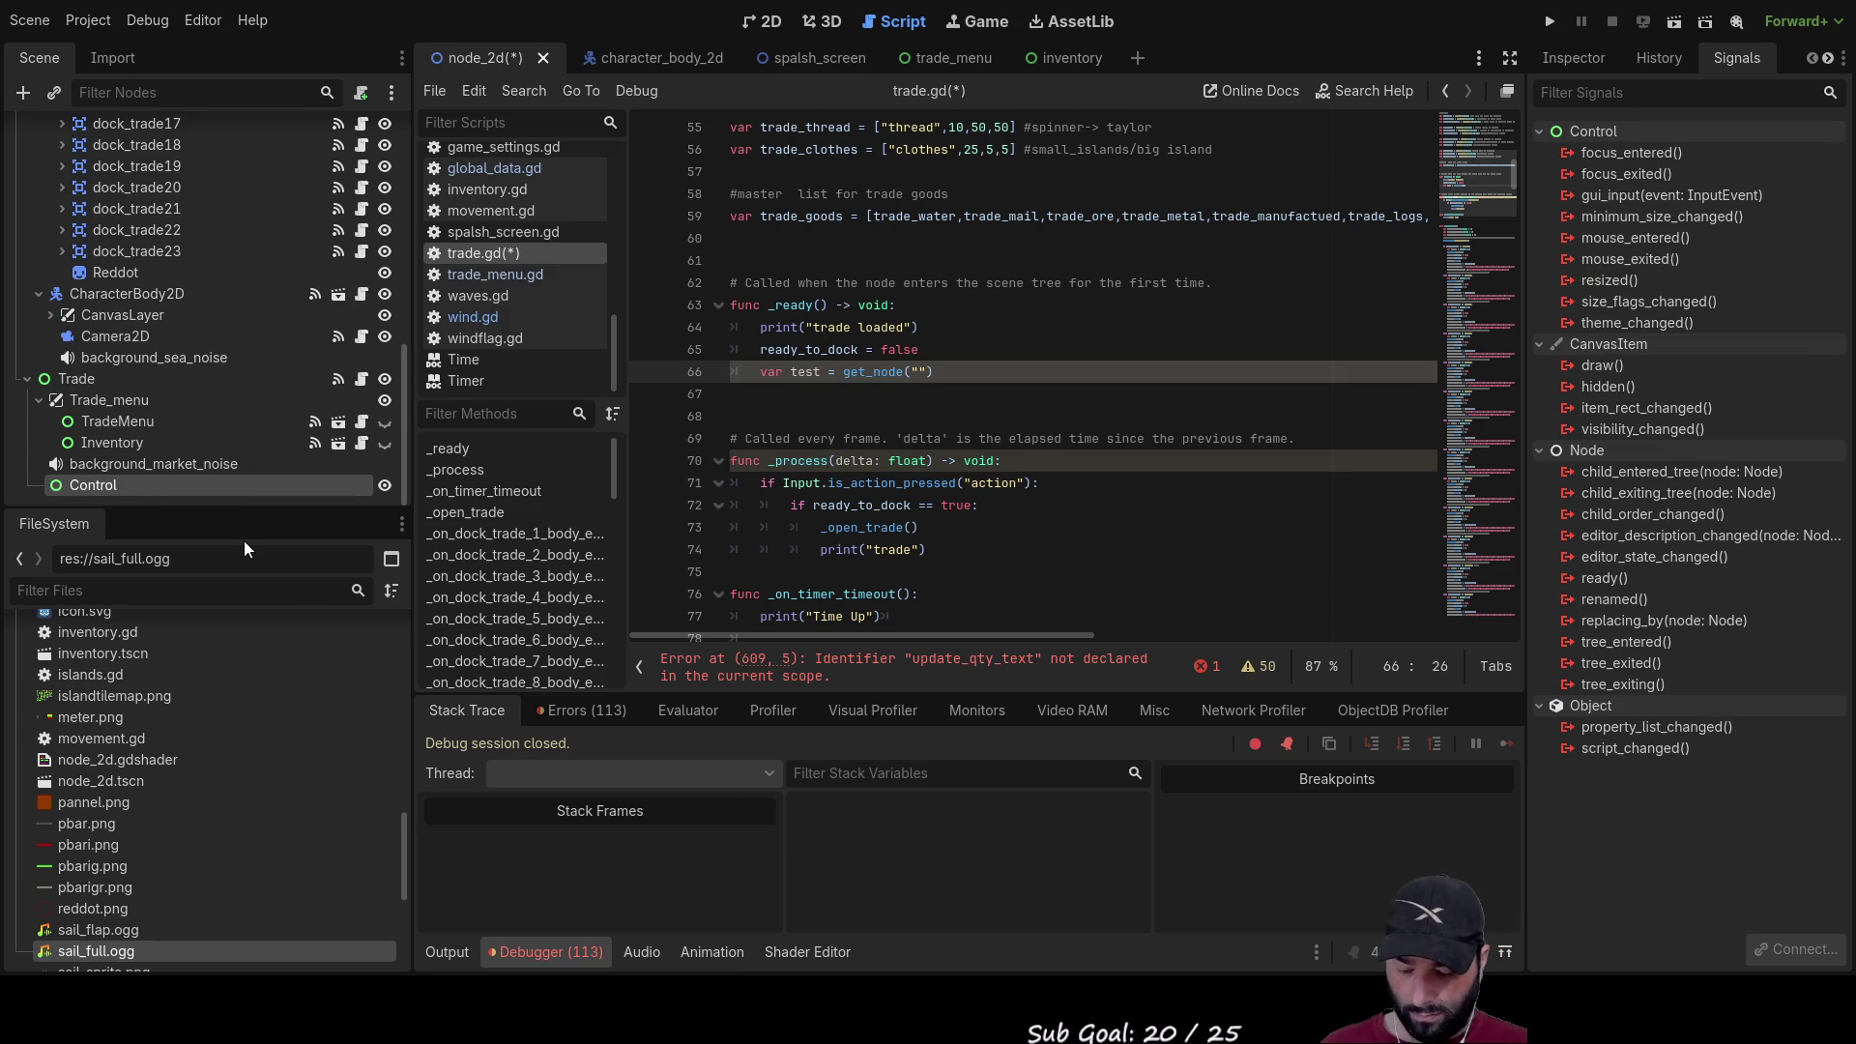
Step: Rename the Control node to hello and browse get_node path suggestions starting with h
{"action": "type", "text": "hello"}
{"action": "key", "text": "Return"}
{"action": "left_click", "coordinate": [925, 371]}
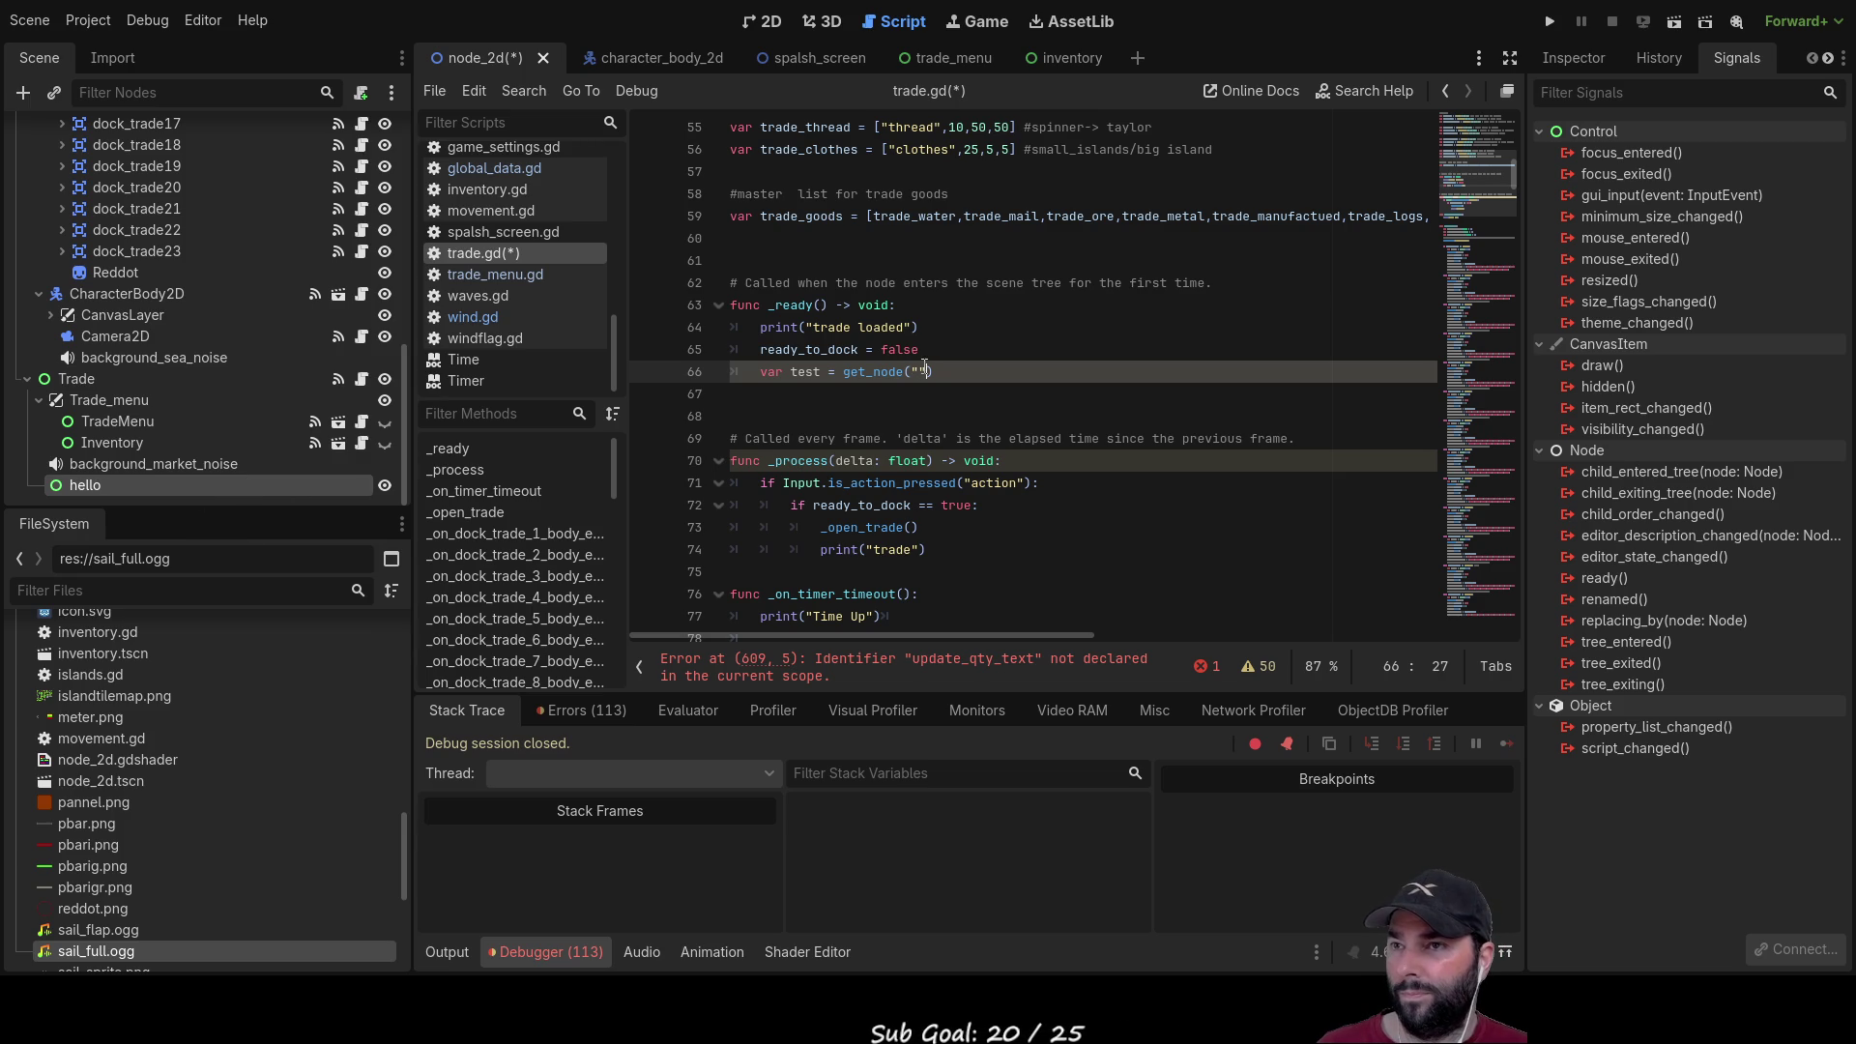
{"action": "type", "text": "h"}
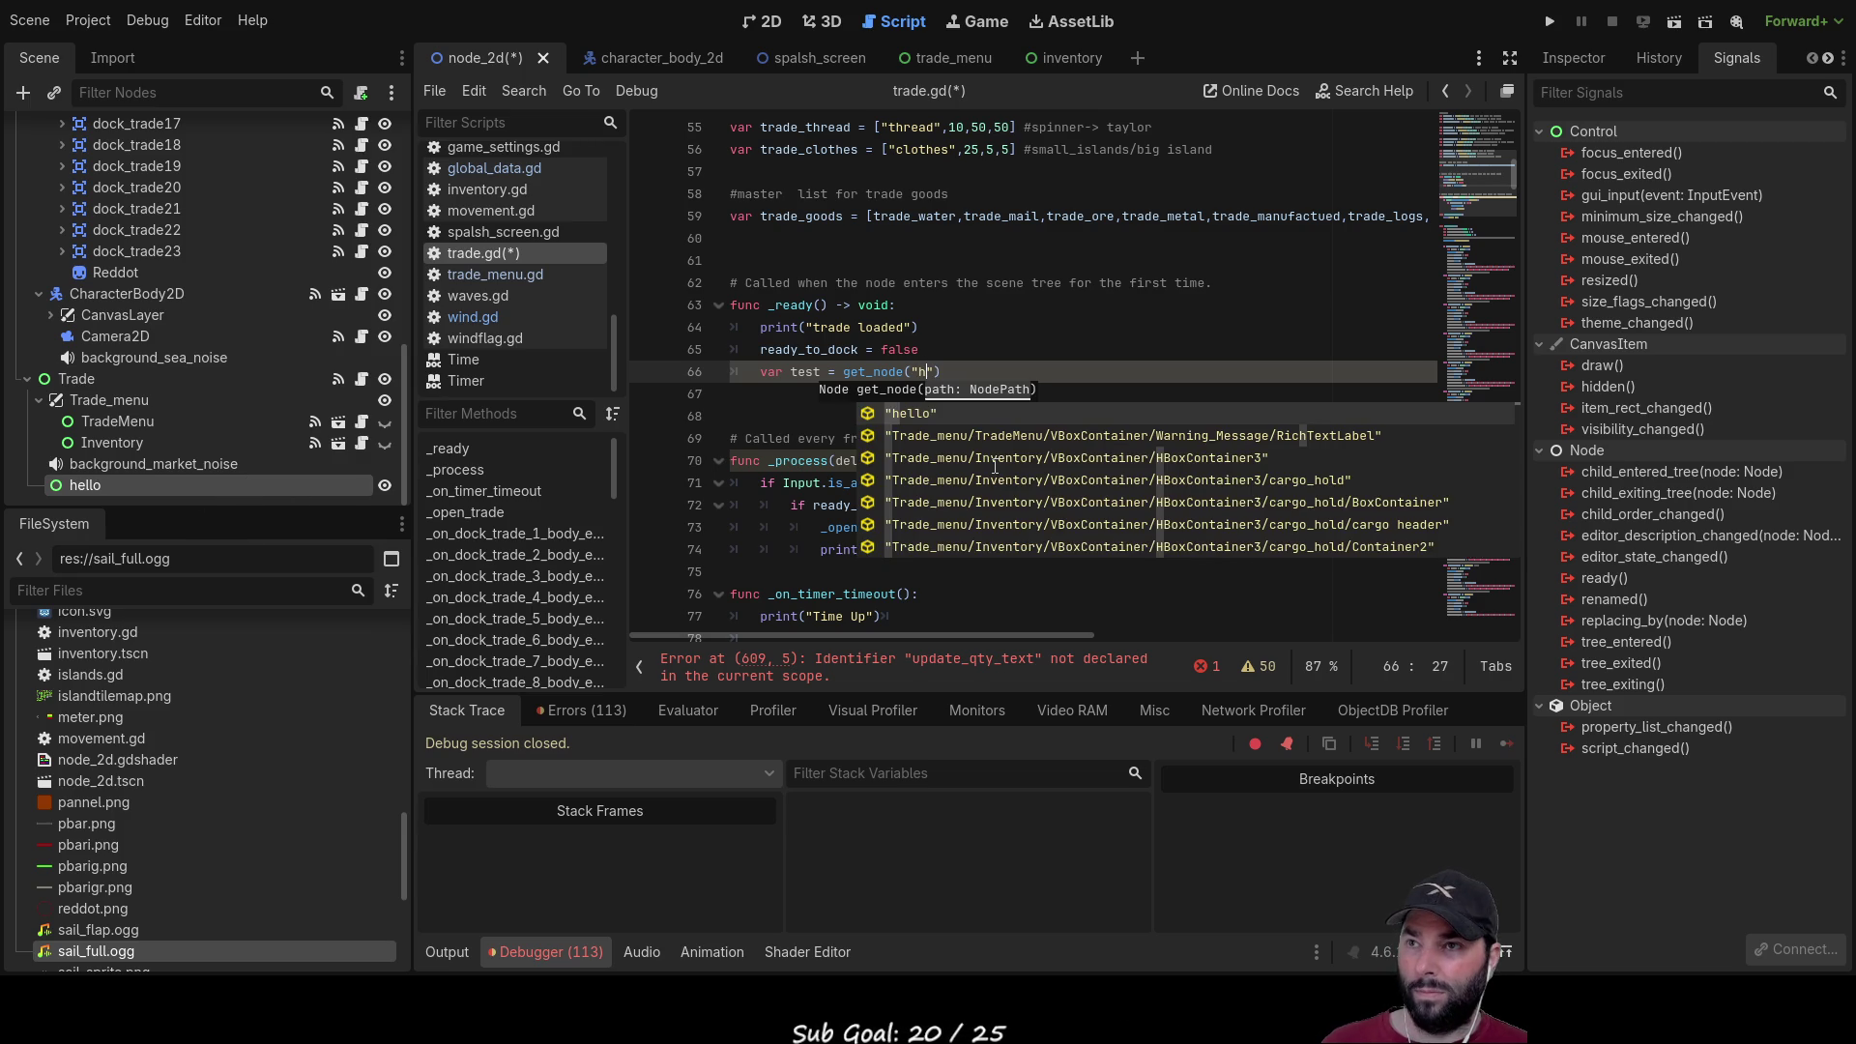
{"action": "key", "text": "Down"}
{"action": "key", "text": "Up"}
{"action": "key", "text": "Down"}
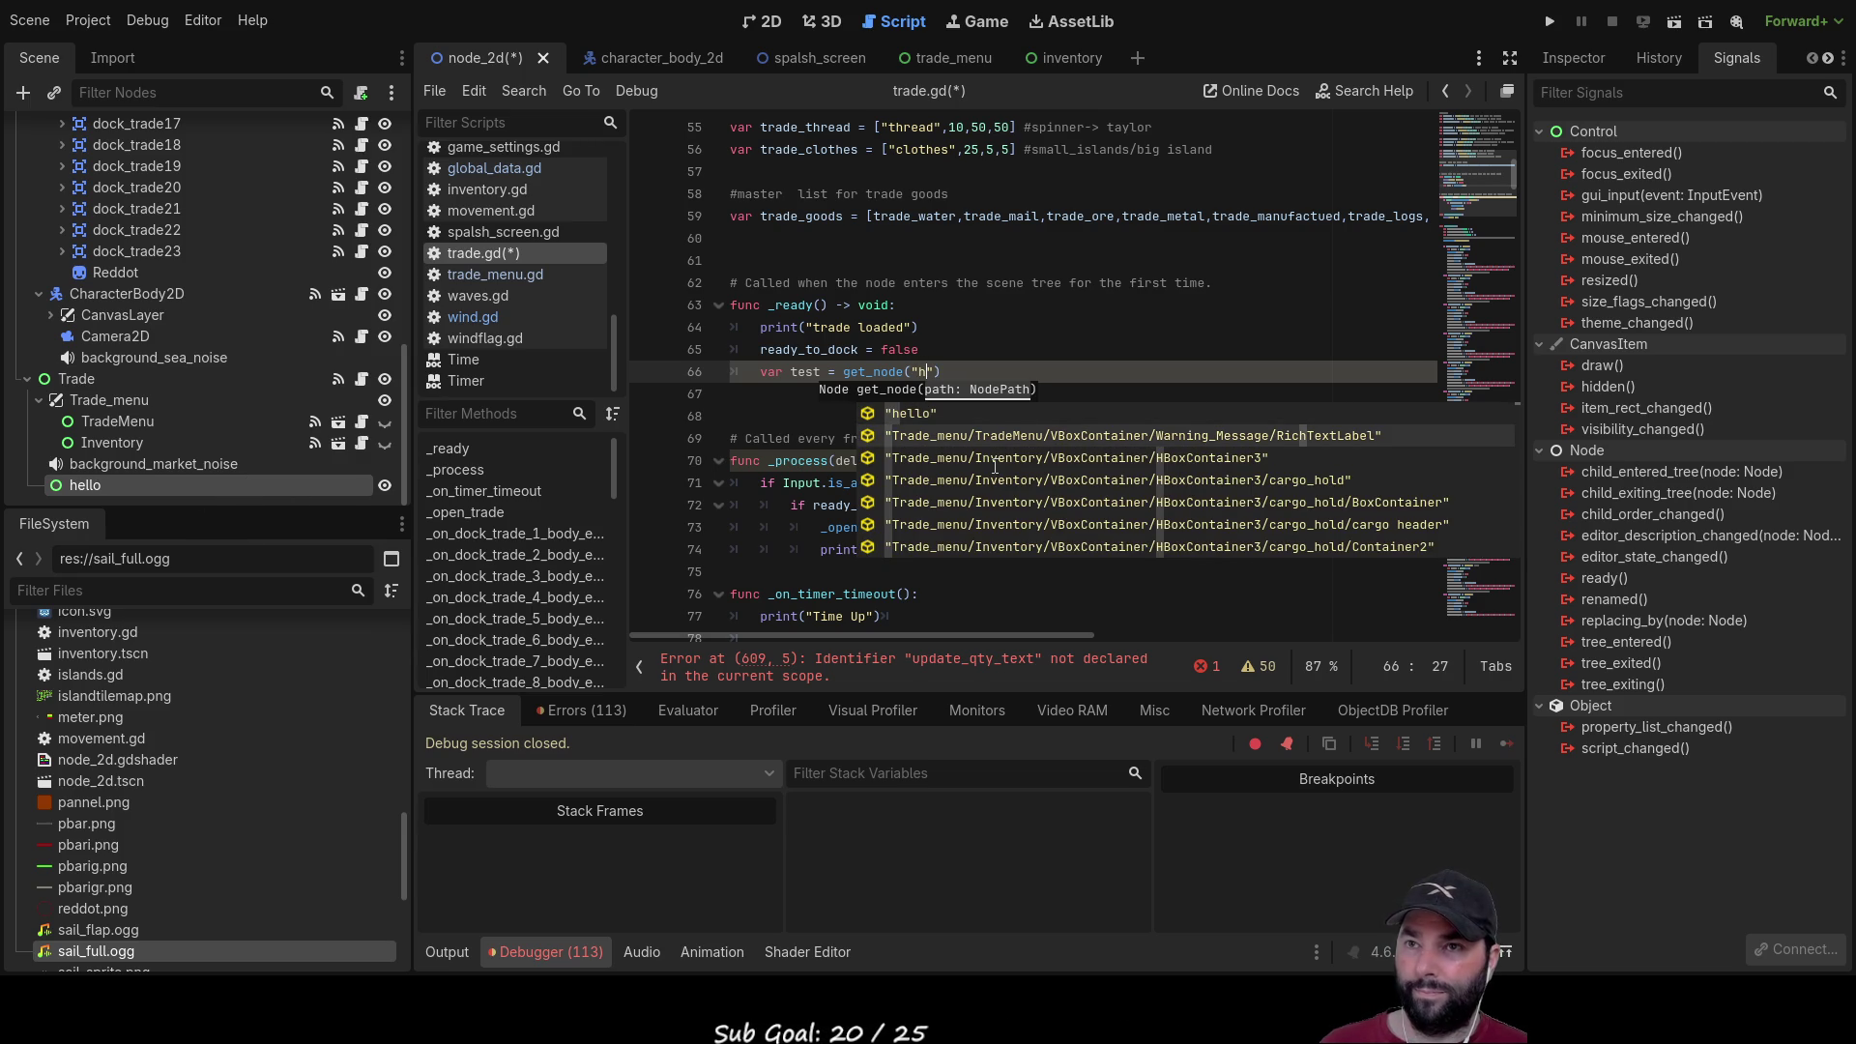
{"action": "key", "text": "Down"}
{"action": "key", "text": "Down"}
{"action": "key", "text": "Down"}
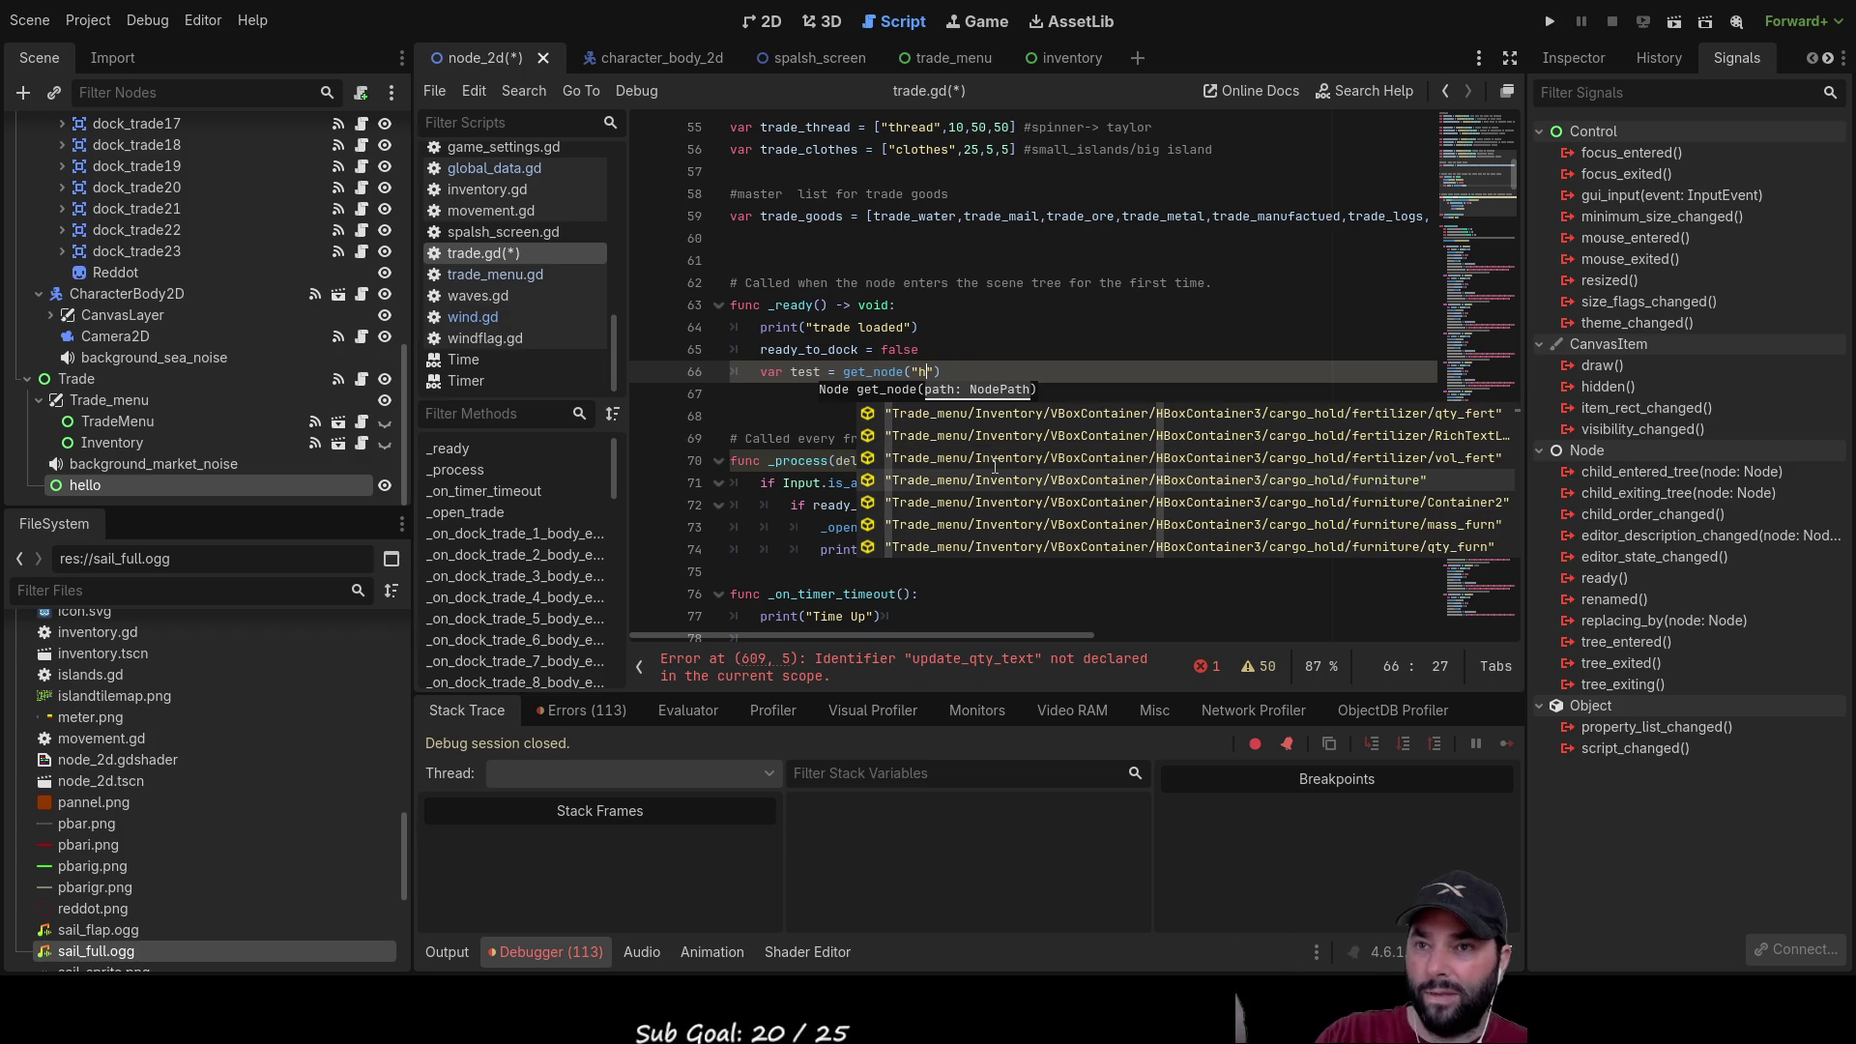
{"action": "key", "text": "Down"}
{"action": "key", "text": "Down"}
{"action": "key", "text": "Down"}
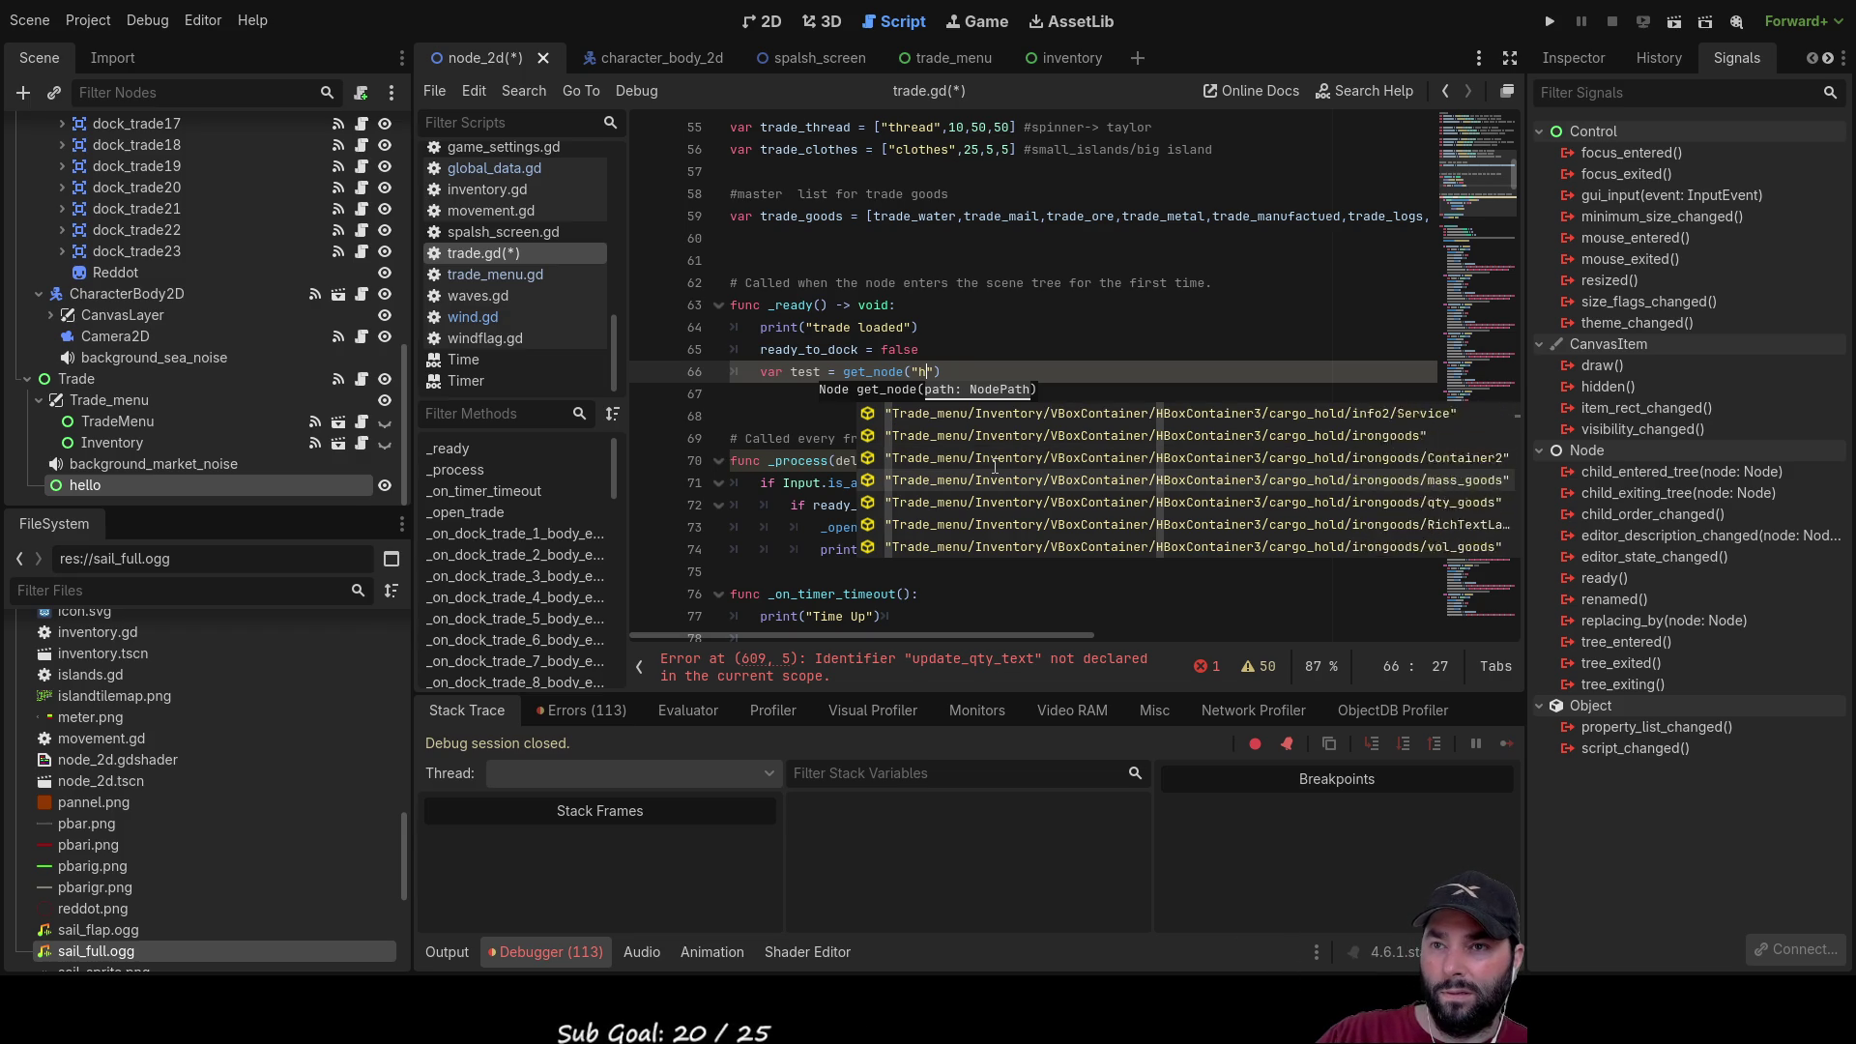
Step: Set line 66's get_node path to "qty" from the suggestions, then select the test line
{"action": "key", "text": "BackSpace"}
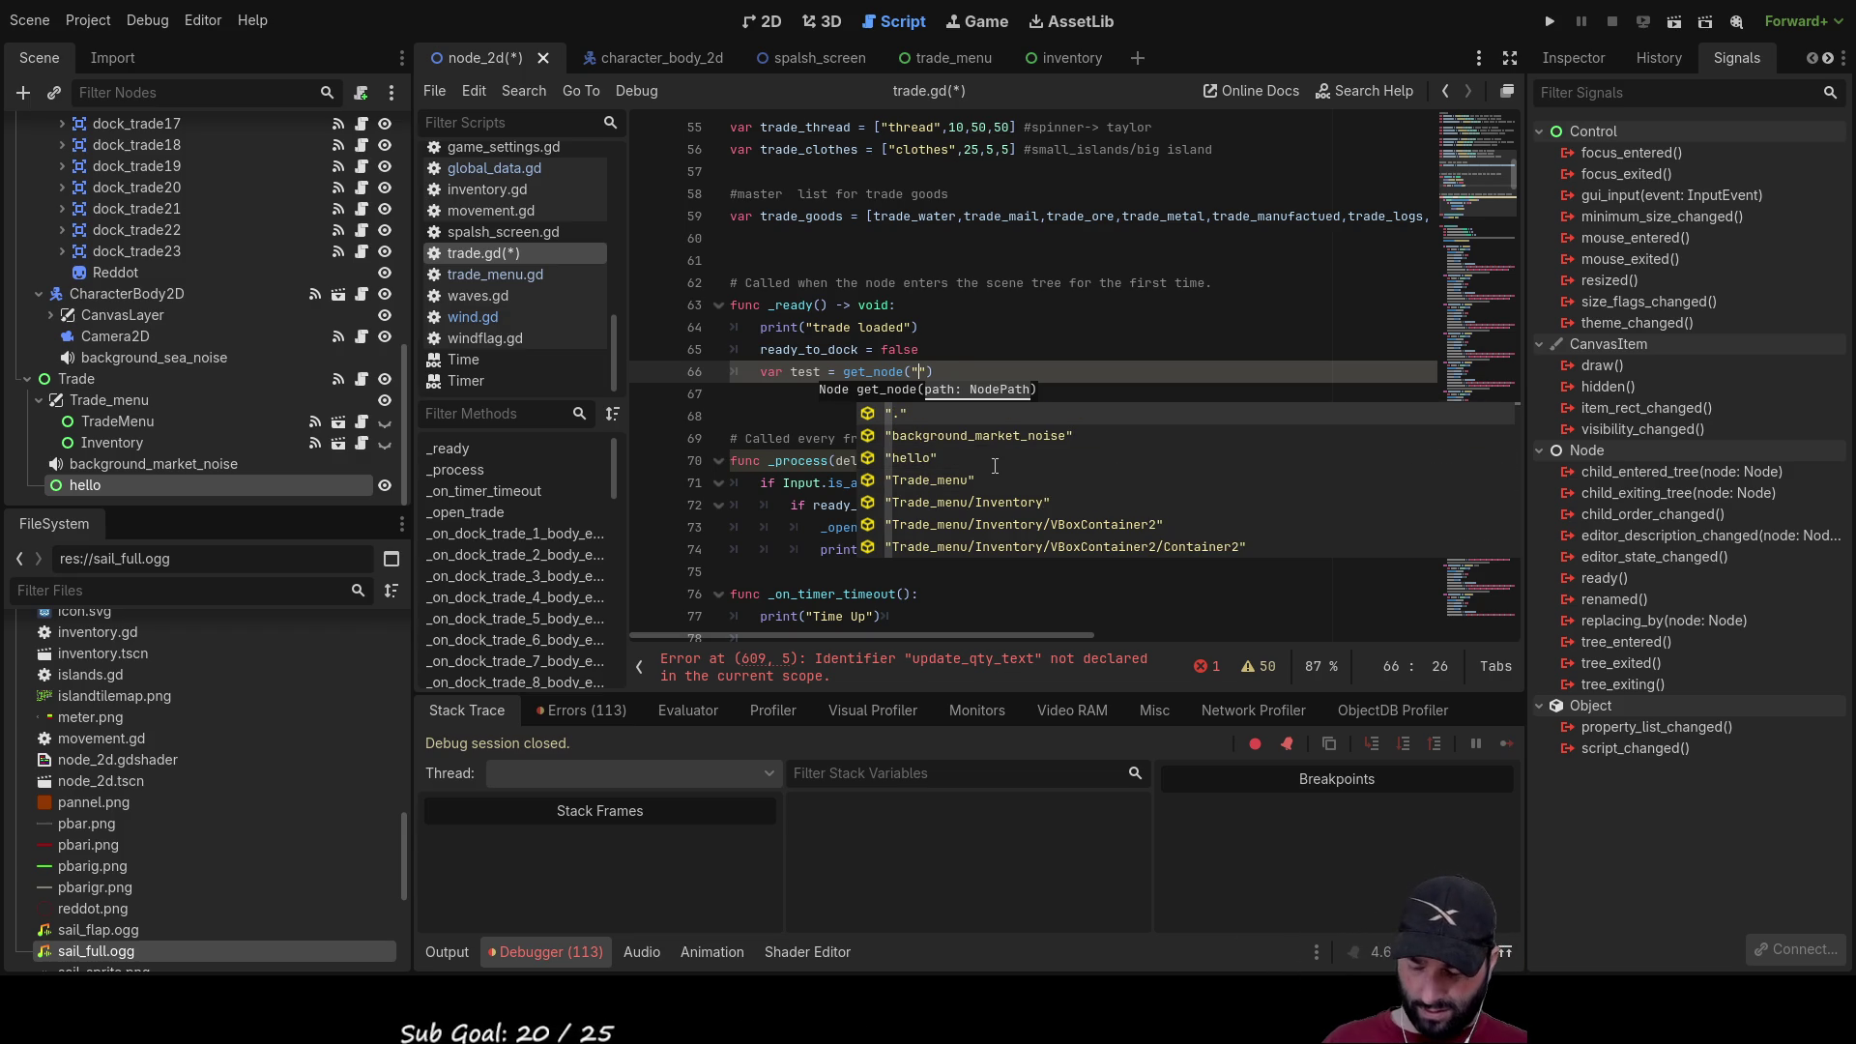
{"action": "type", "text": "qty"}
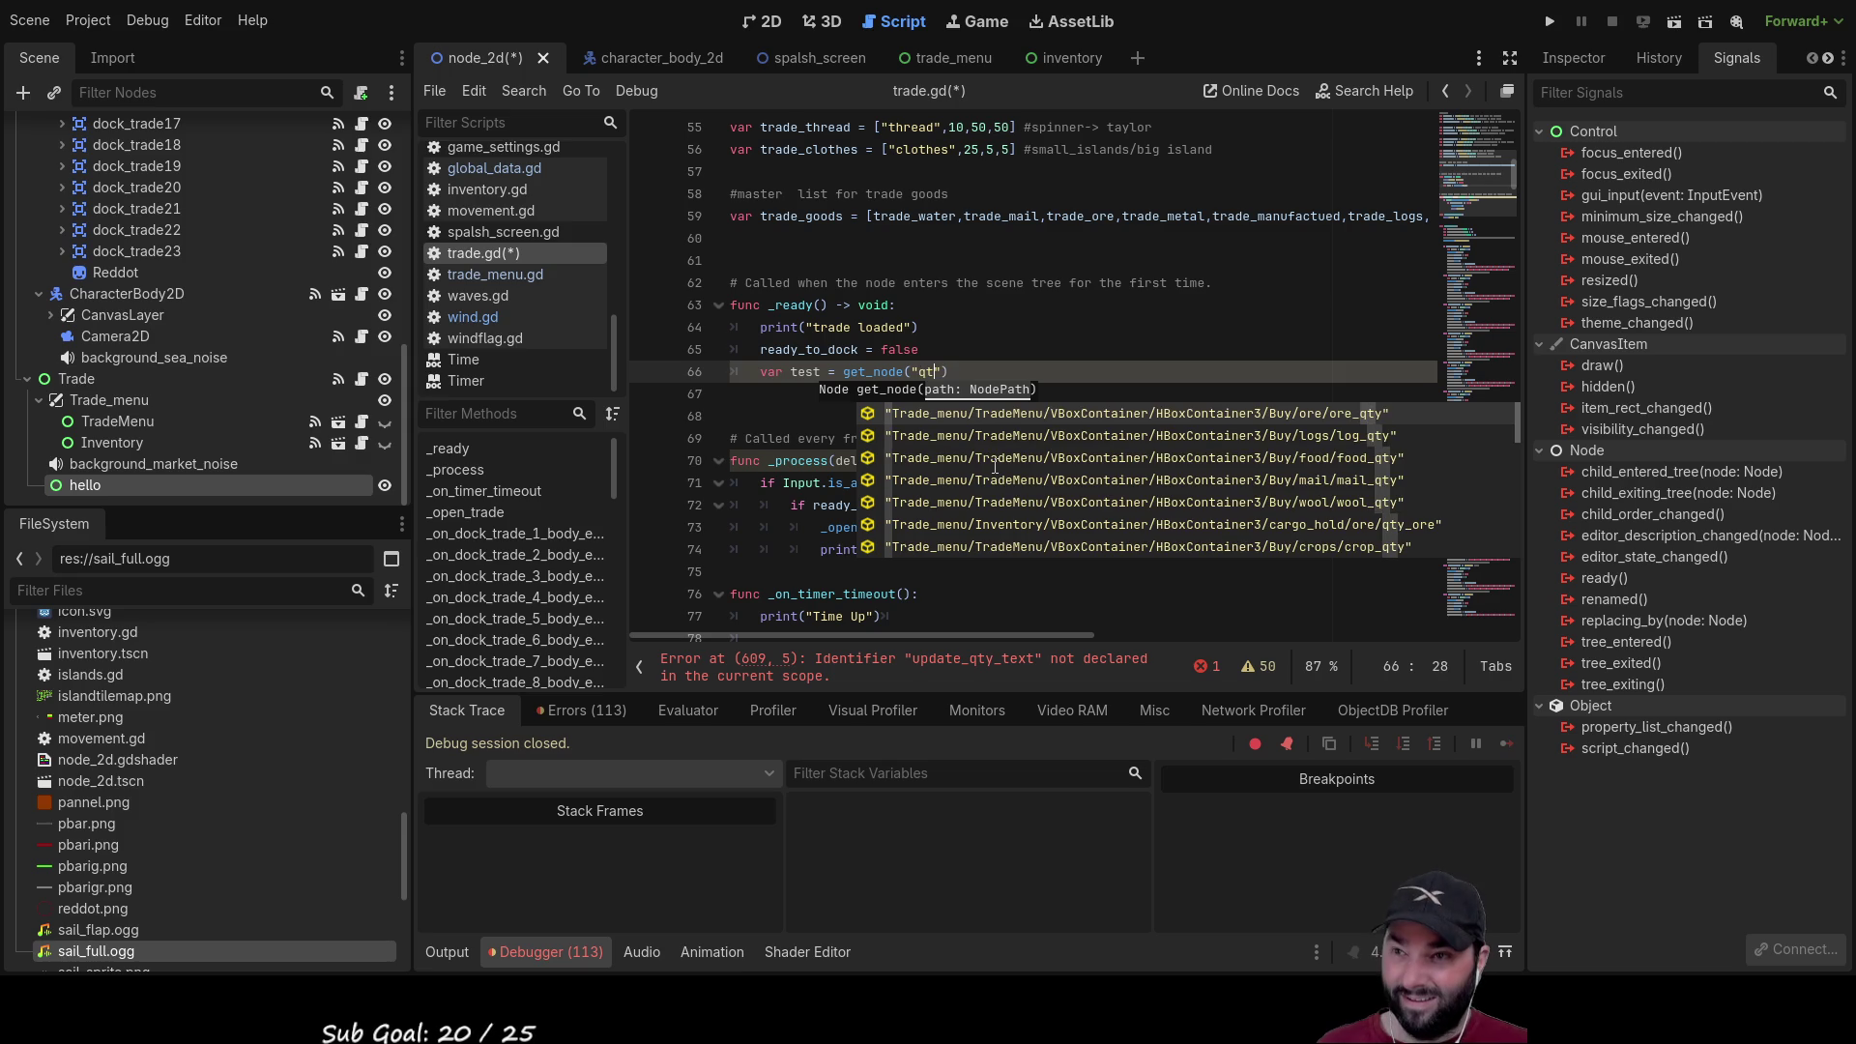
{"action": "key", "text": "Down"}
{"action": "key", "text": "Down"}
{"action": "key", "text": "Down"}
{"action": "key", "text": "Up"}
{"action": "key", "text": "Up"}
{"action": "key", "text": "Down"}
{"action": "key", "text": "Down"}
{"action": "key", "text": "Down"}
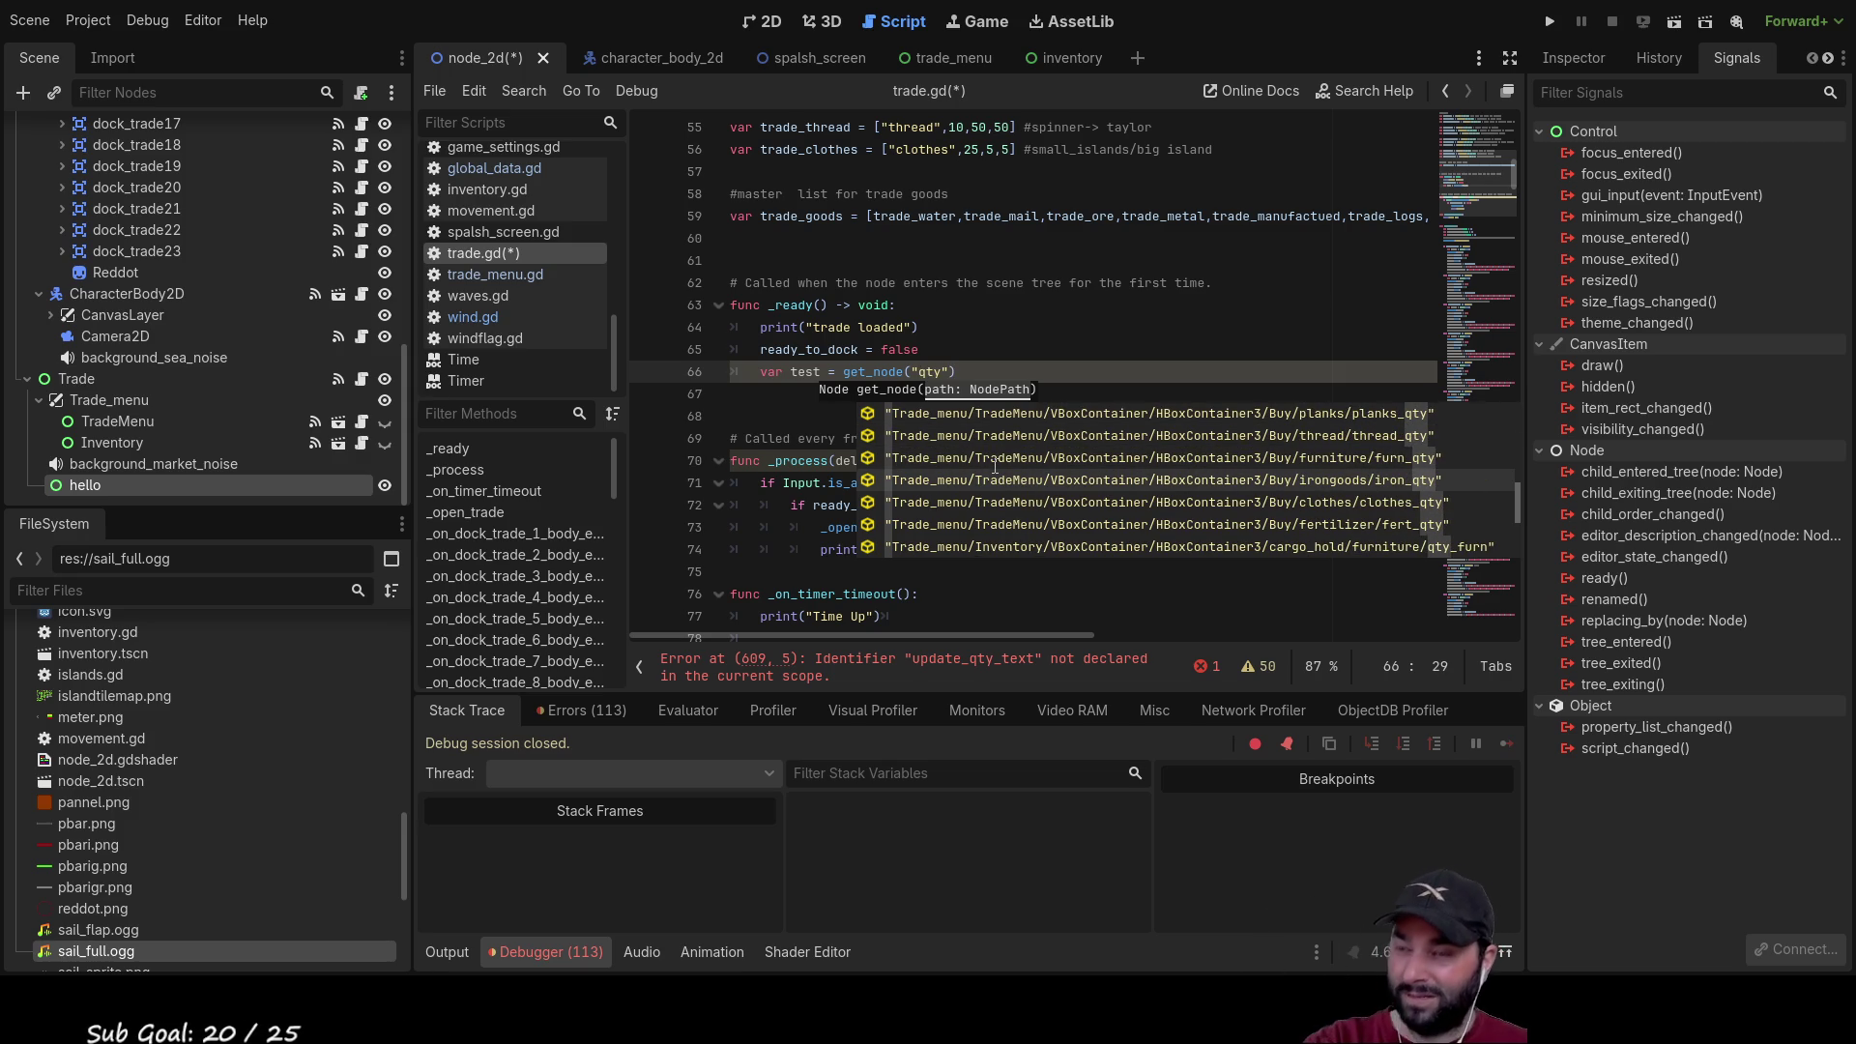
{"action": "key", "text": "Up"}
{"action": "key", "text": "Up"}
{"action": "key", "text": "Up"}
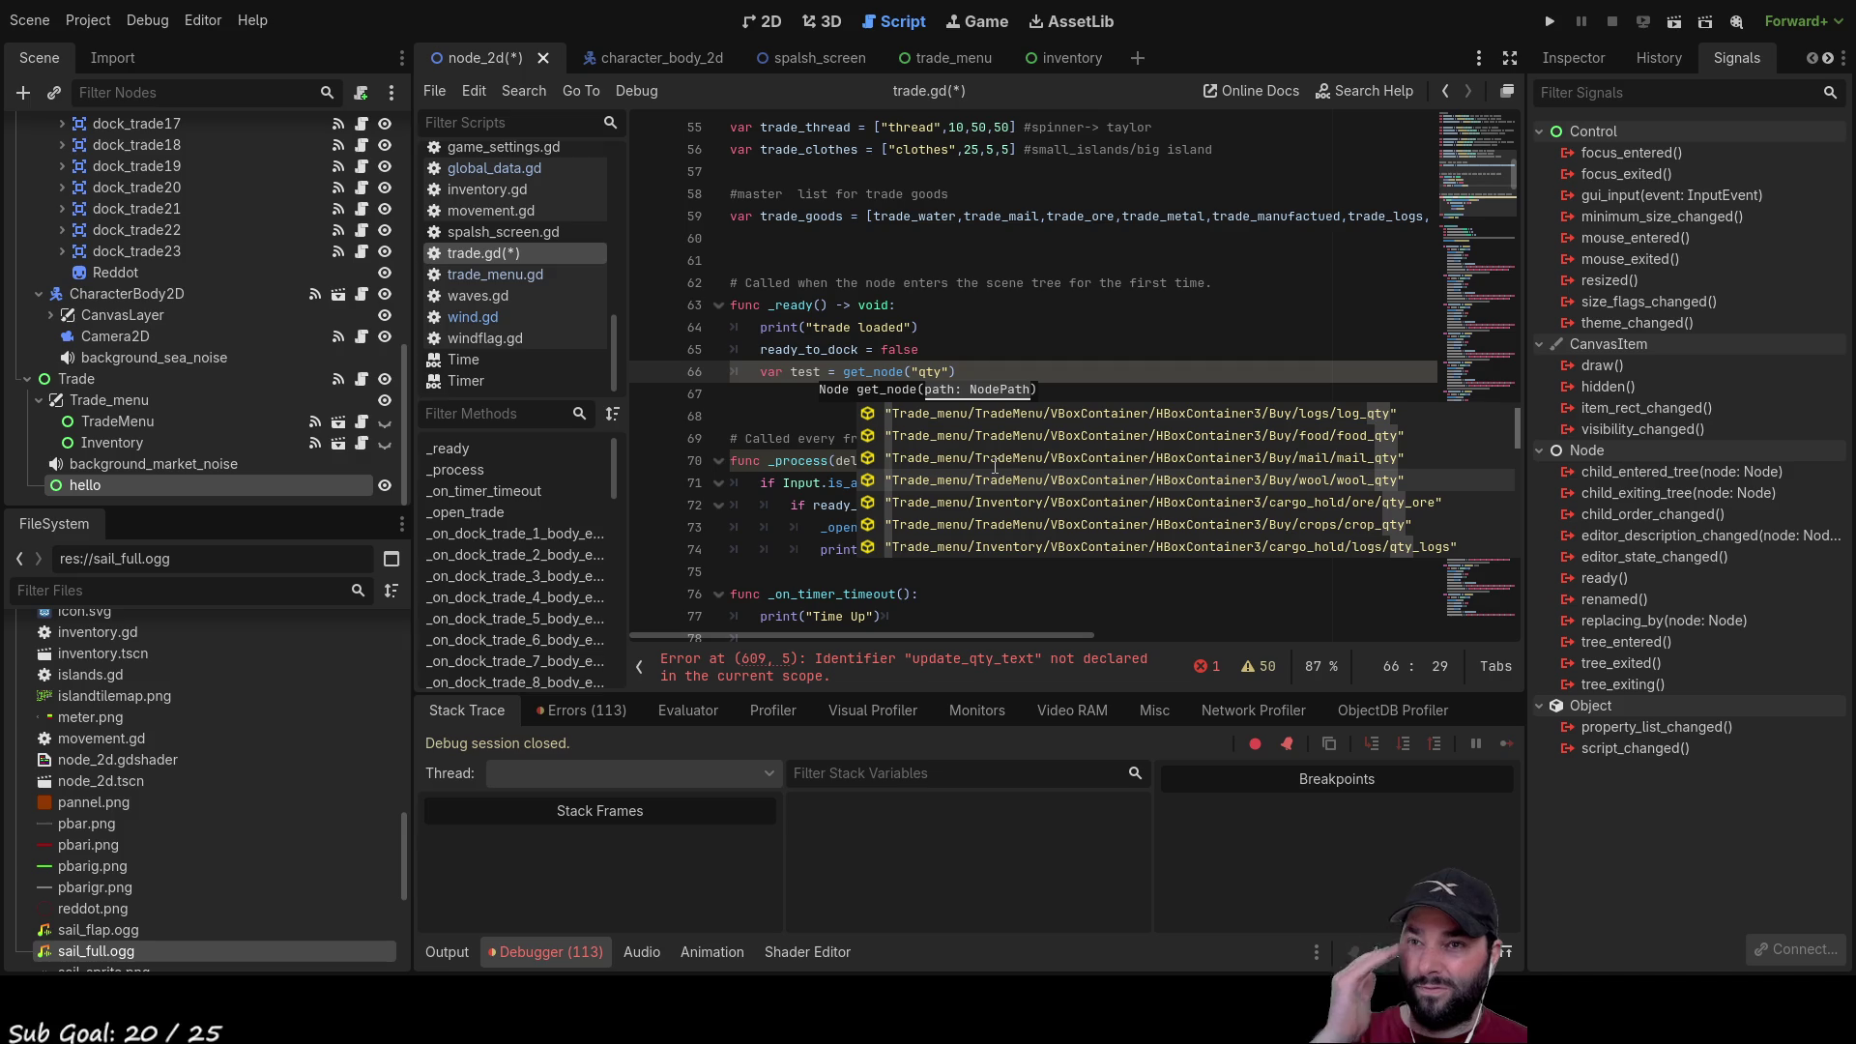
{"action": "key", "text": "End"}
{"action": "left_click_drag", "start_coordinate": [956, 373], "coordinate": [750, 374]}
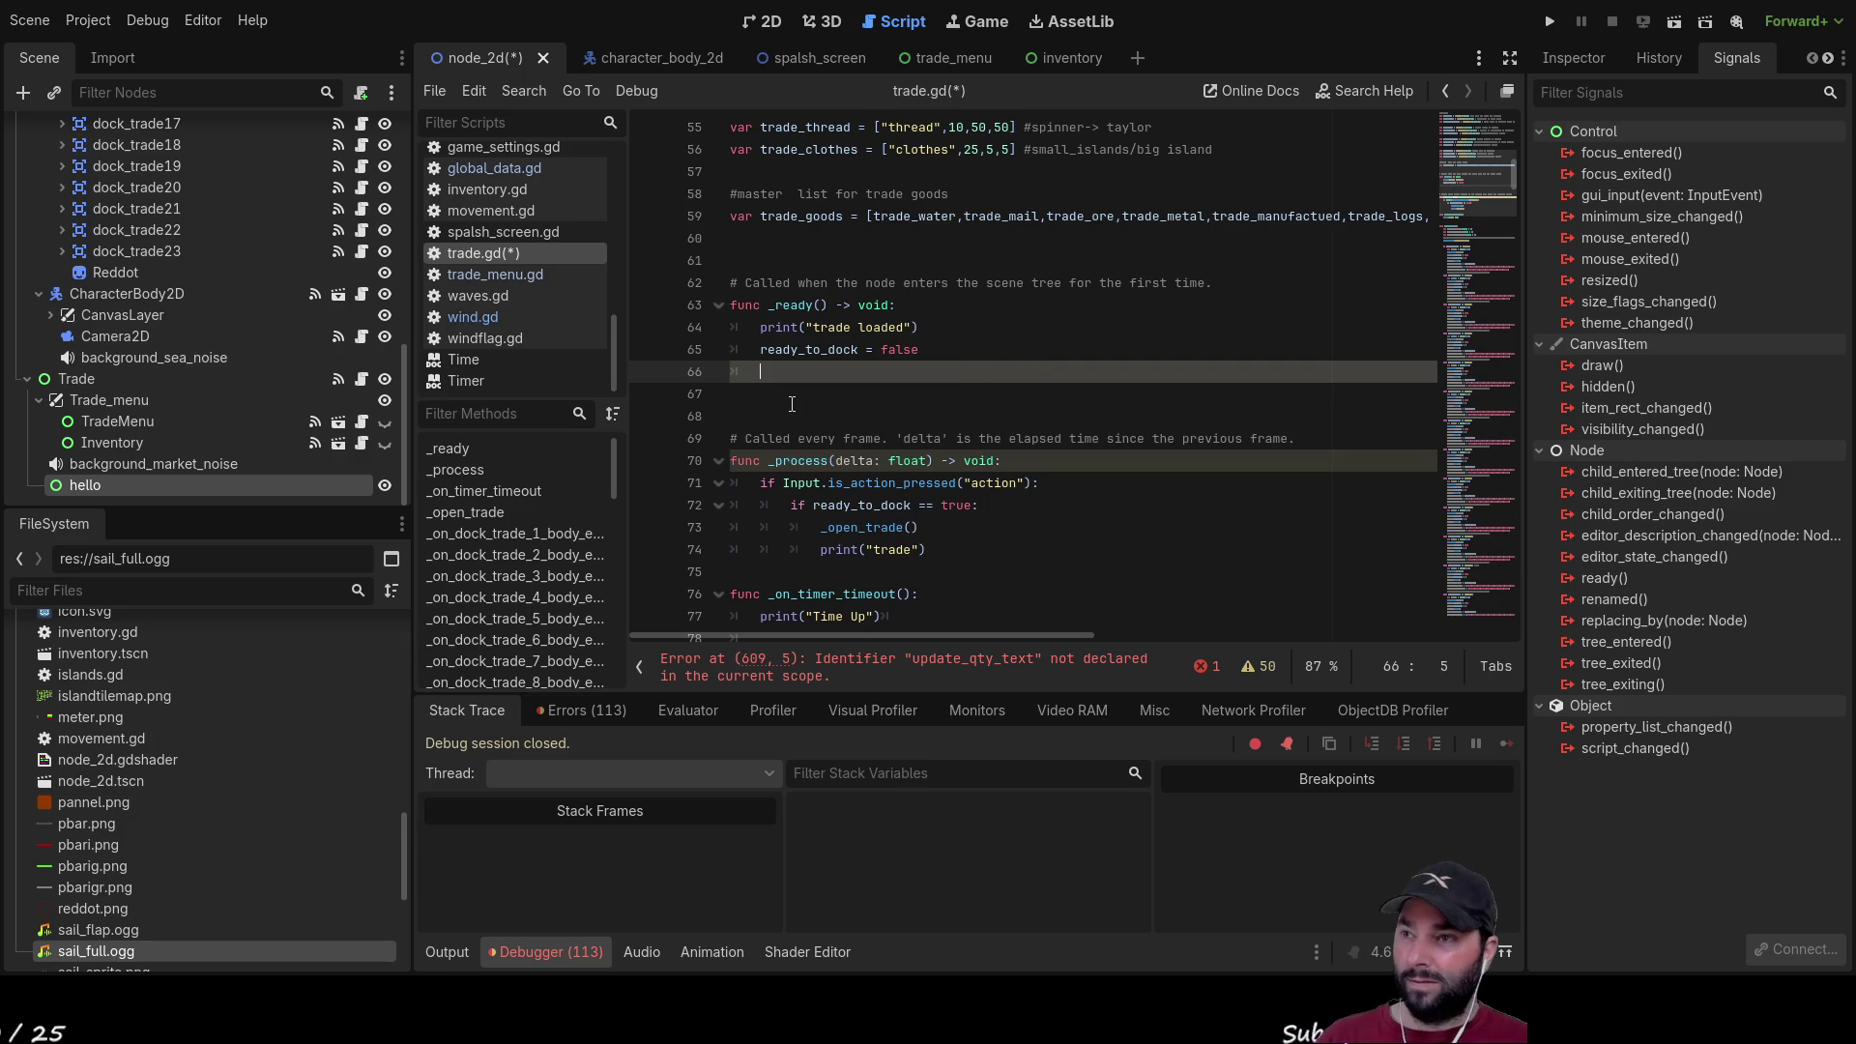
Step: Delete the test get_node line from _ready and go to the update_position declaration near line 573
{"action": "key", "text": "BackSpace"}
{"action": "key", "text": "BackSpace"}
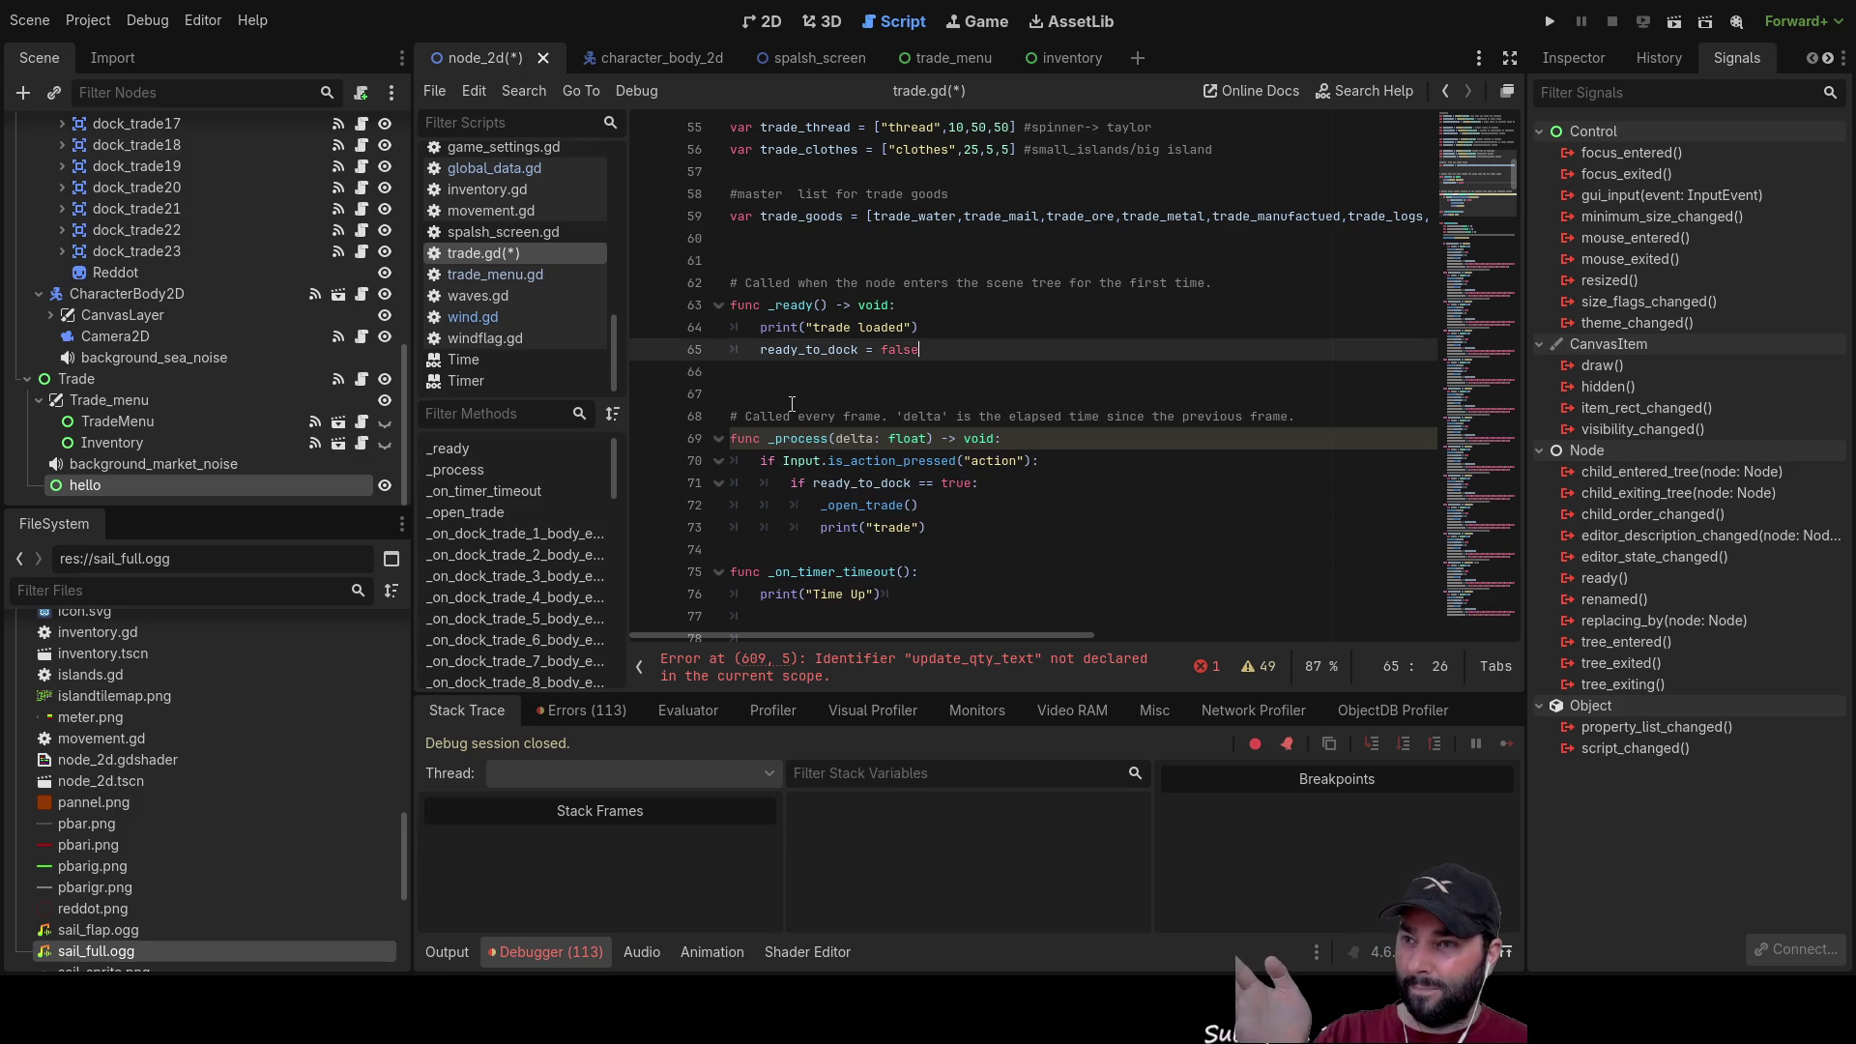
{"action": "key", "text": "BackSpace"}
{"action": "scroll", "coordinate": [828, 399], "scroll_direction": "down", "scroll_amount": 10}
{"action": "scroll", "coordinate": [828, 399], "scroll_direction": "down", "scroll_amount": 20}
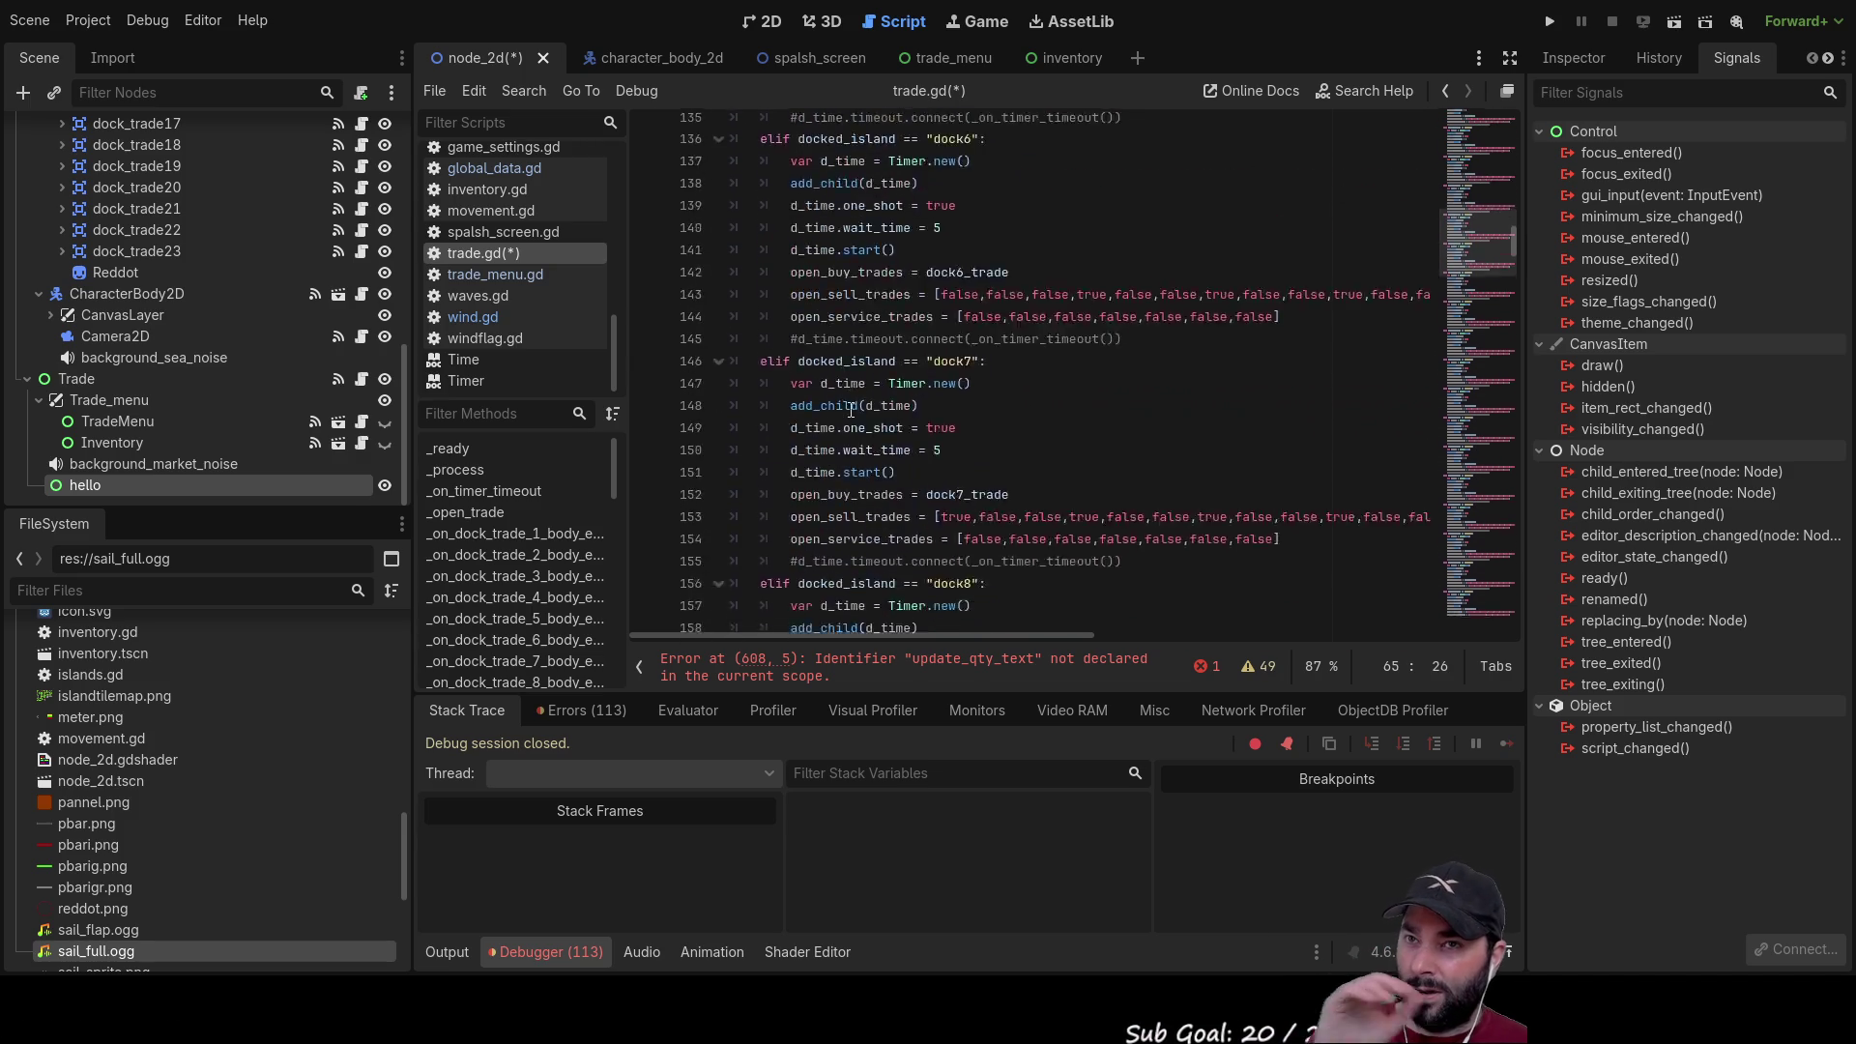
{"action": "scroll", "coordinate": [908, 422], "scroll_direction": "down", "scroll_amount": 20}
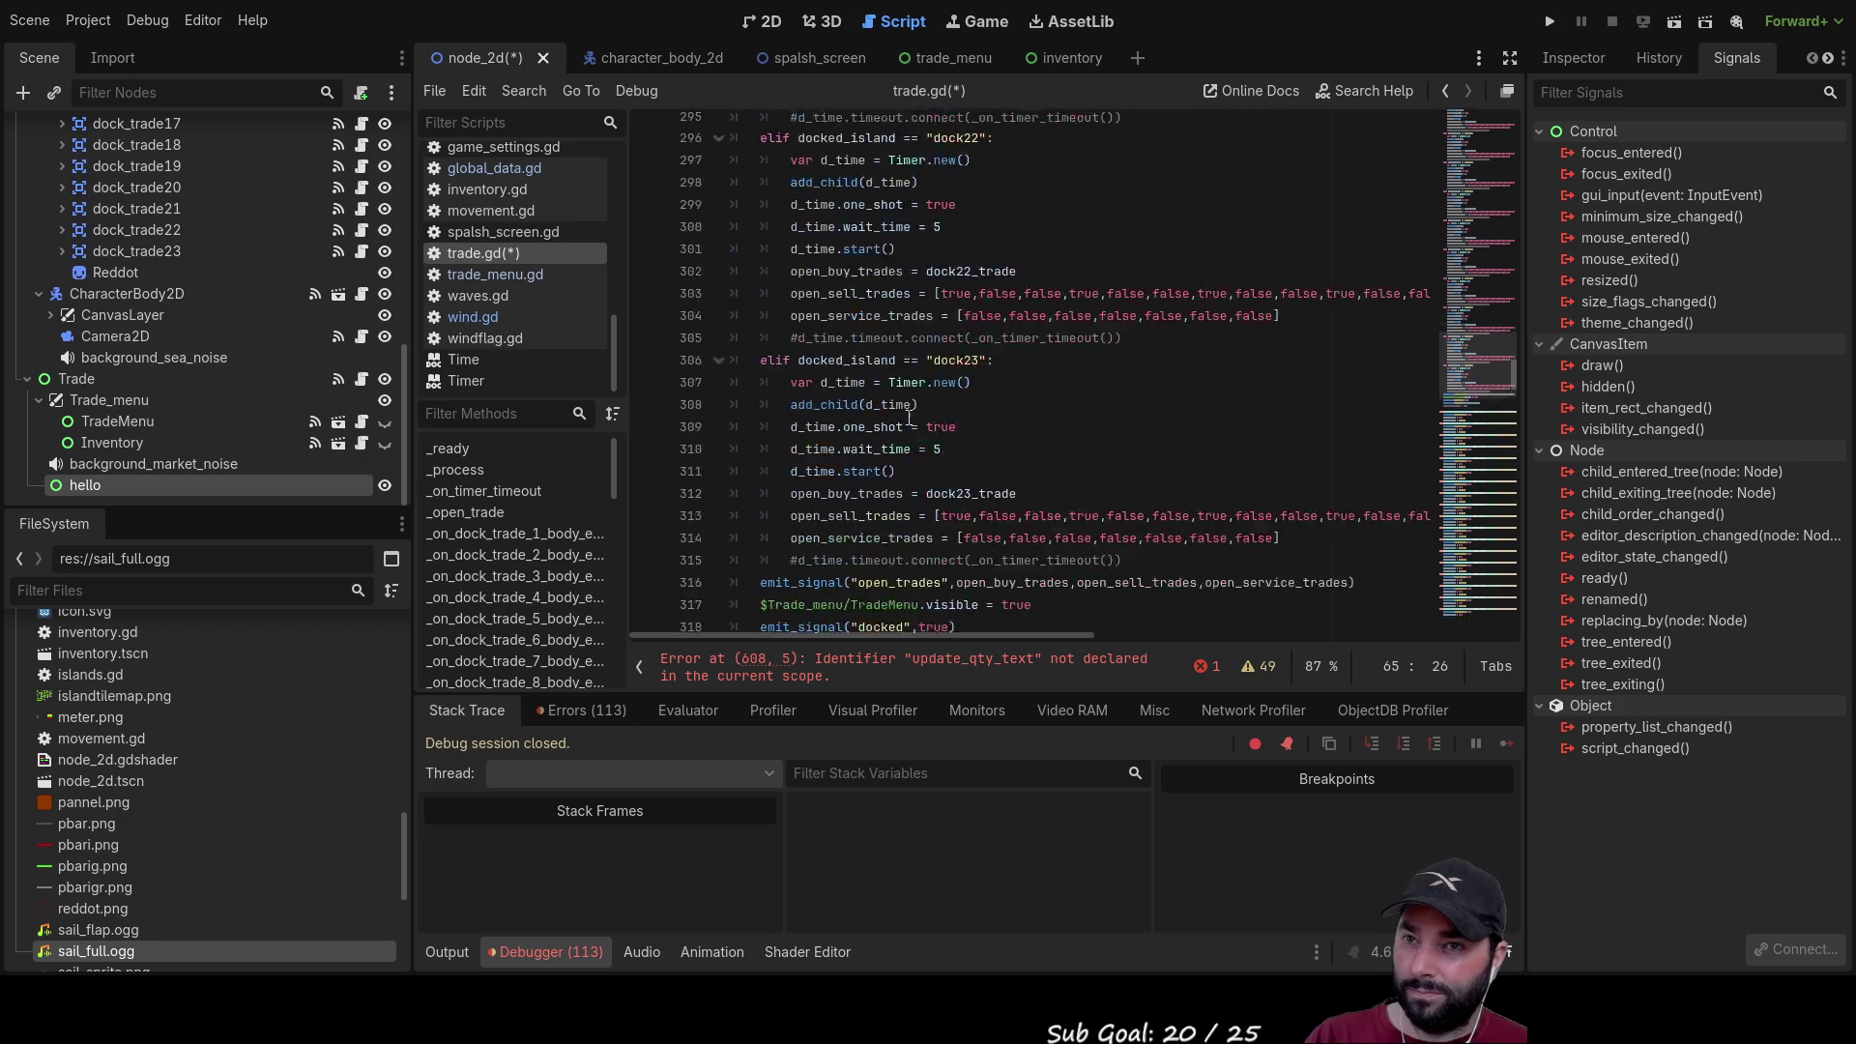
{"action": "scroll", "coordinate": [910, 433], "scroll_direction": "down", "scroll_amount": 20}
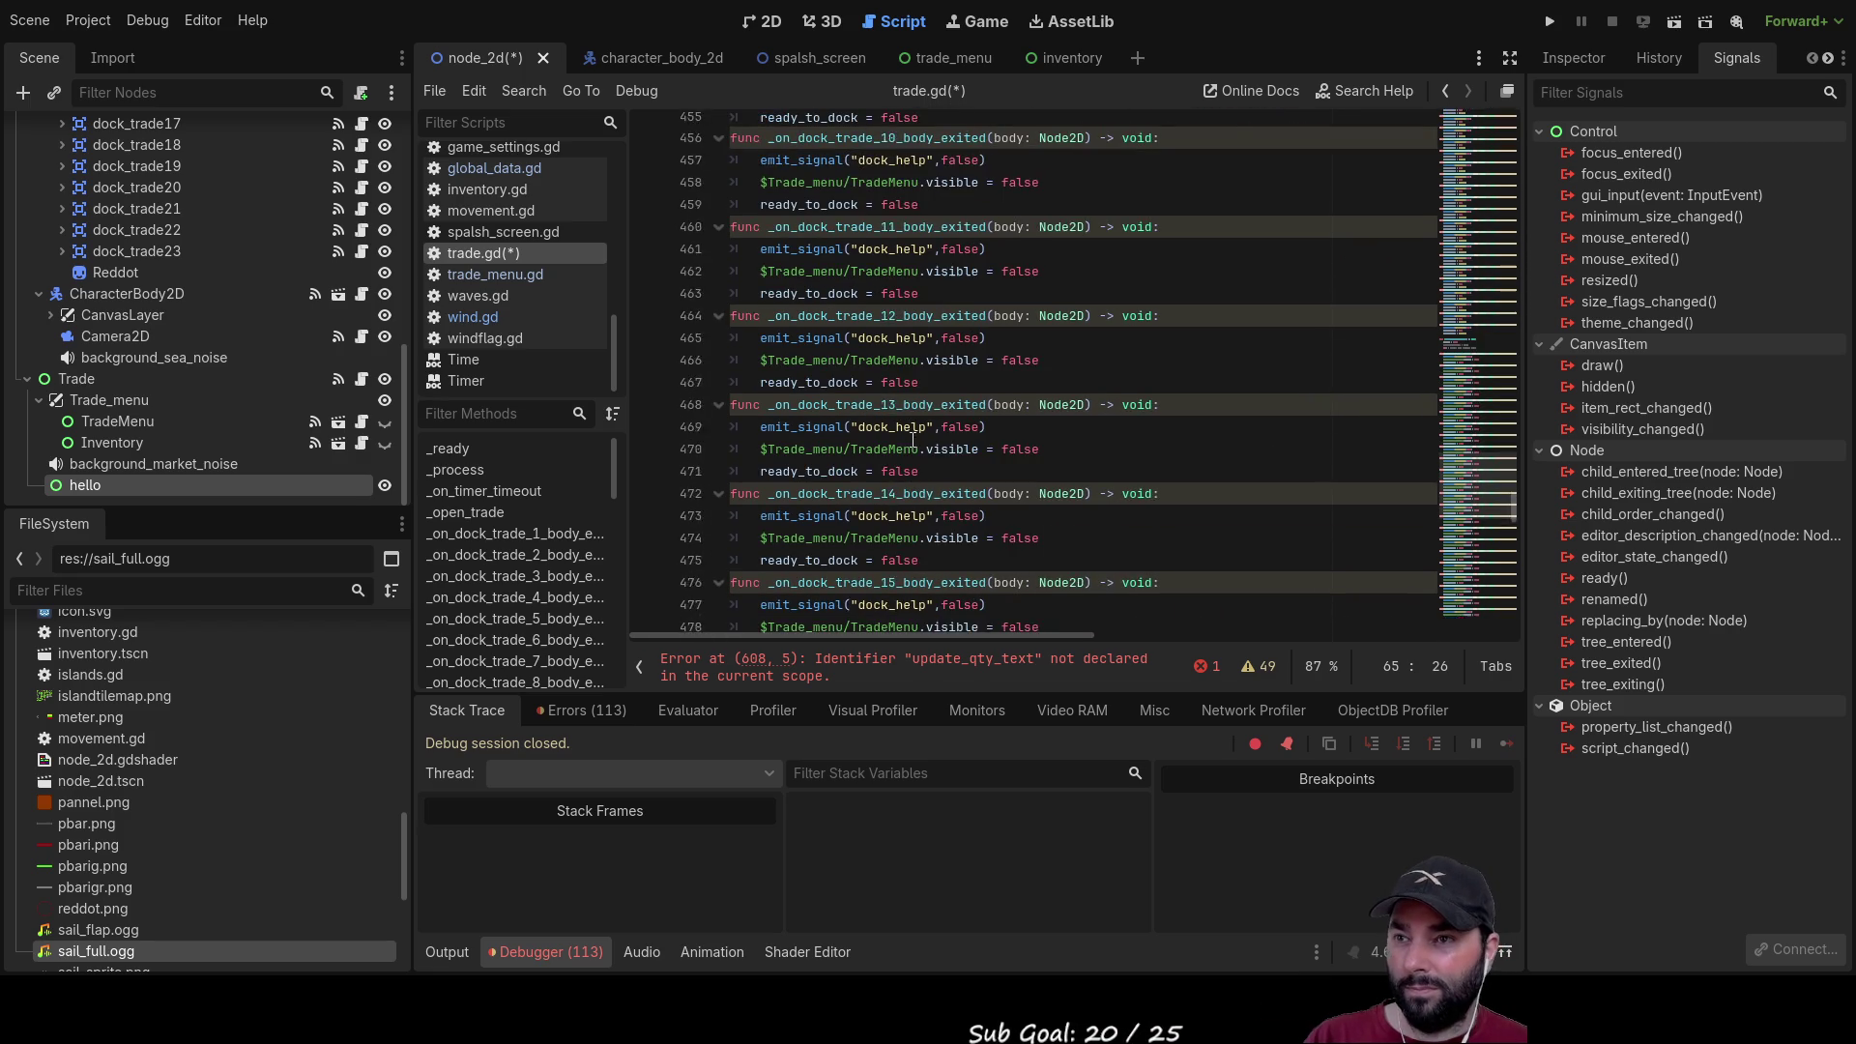
{"action": "scroll", "coordinate": [914, 437], "scroll_direction": "down", "scroll_amount": 5}
{"action": "scroll", "coordinate": [922, 437], "scroll_direction": "up", "scroll_amount": 4}
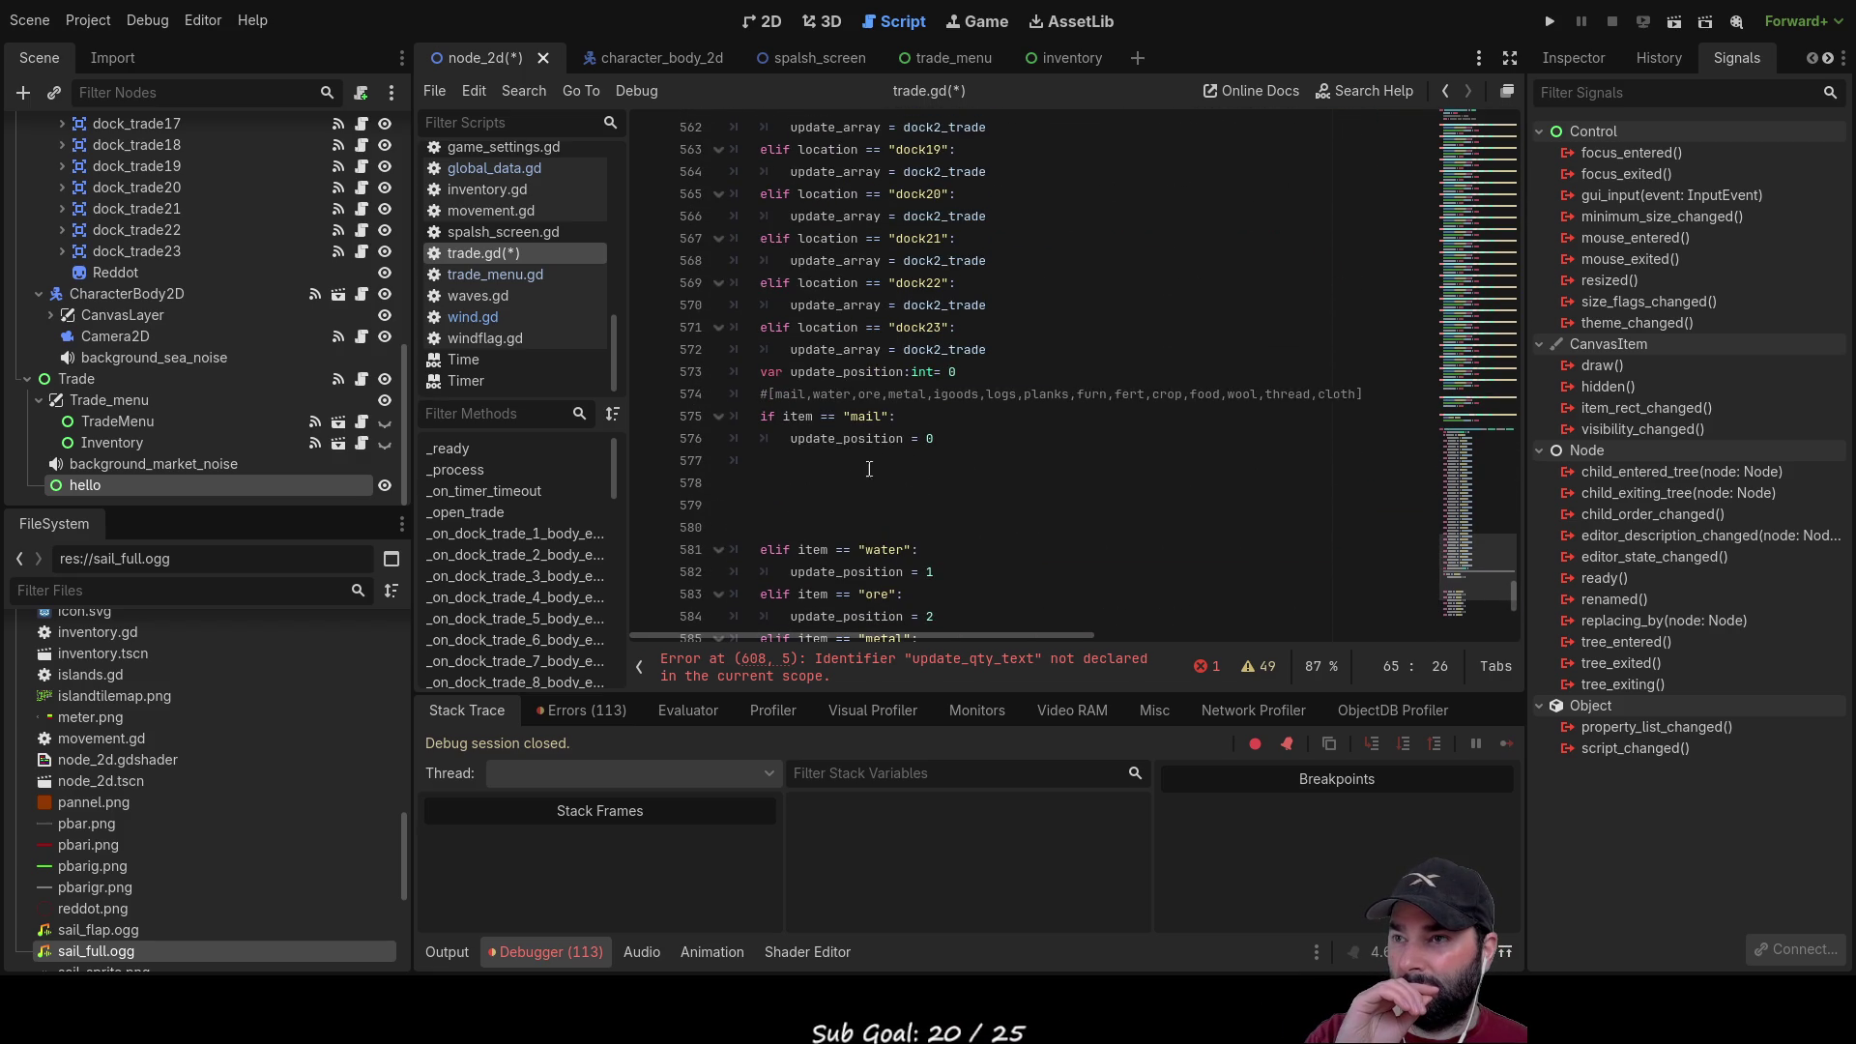
{"action": "left_click", "coordinate": [971, 372]}
{"action": "scroll", "coordinate": [1034, 464], "scroll_direction": "up", "scroll_amount": 8}
{"action": "scroll", "coordinate": [1056, 543], "scroll_direction": "up", "scroll_amount": 5}
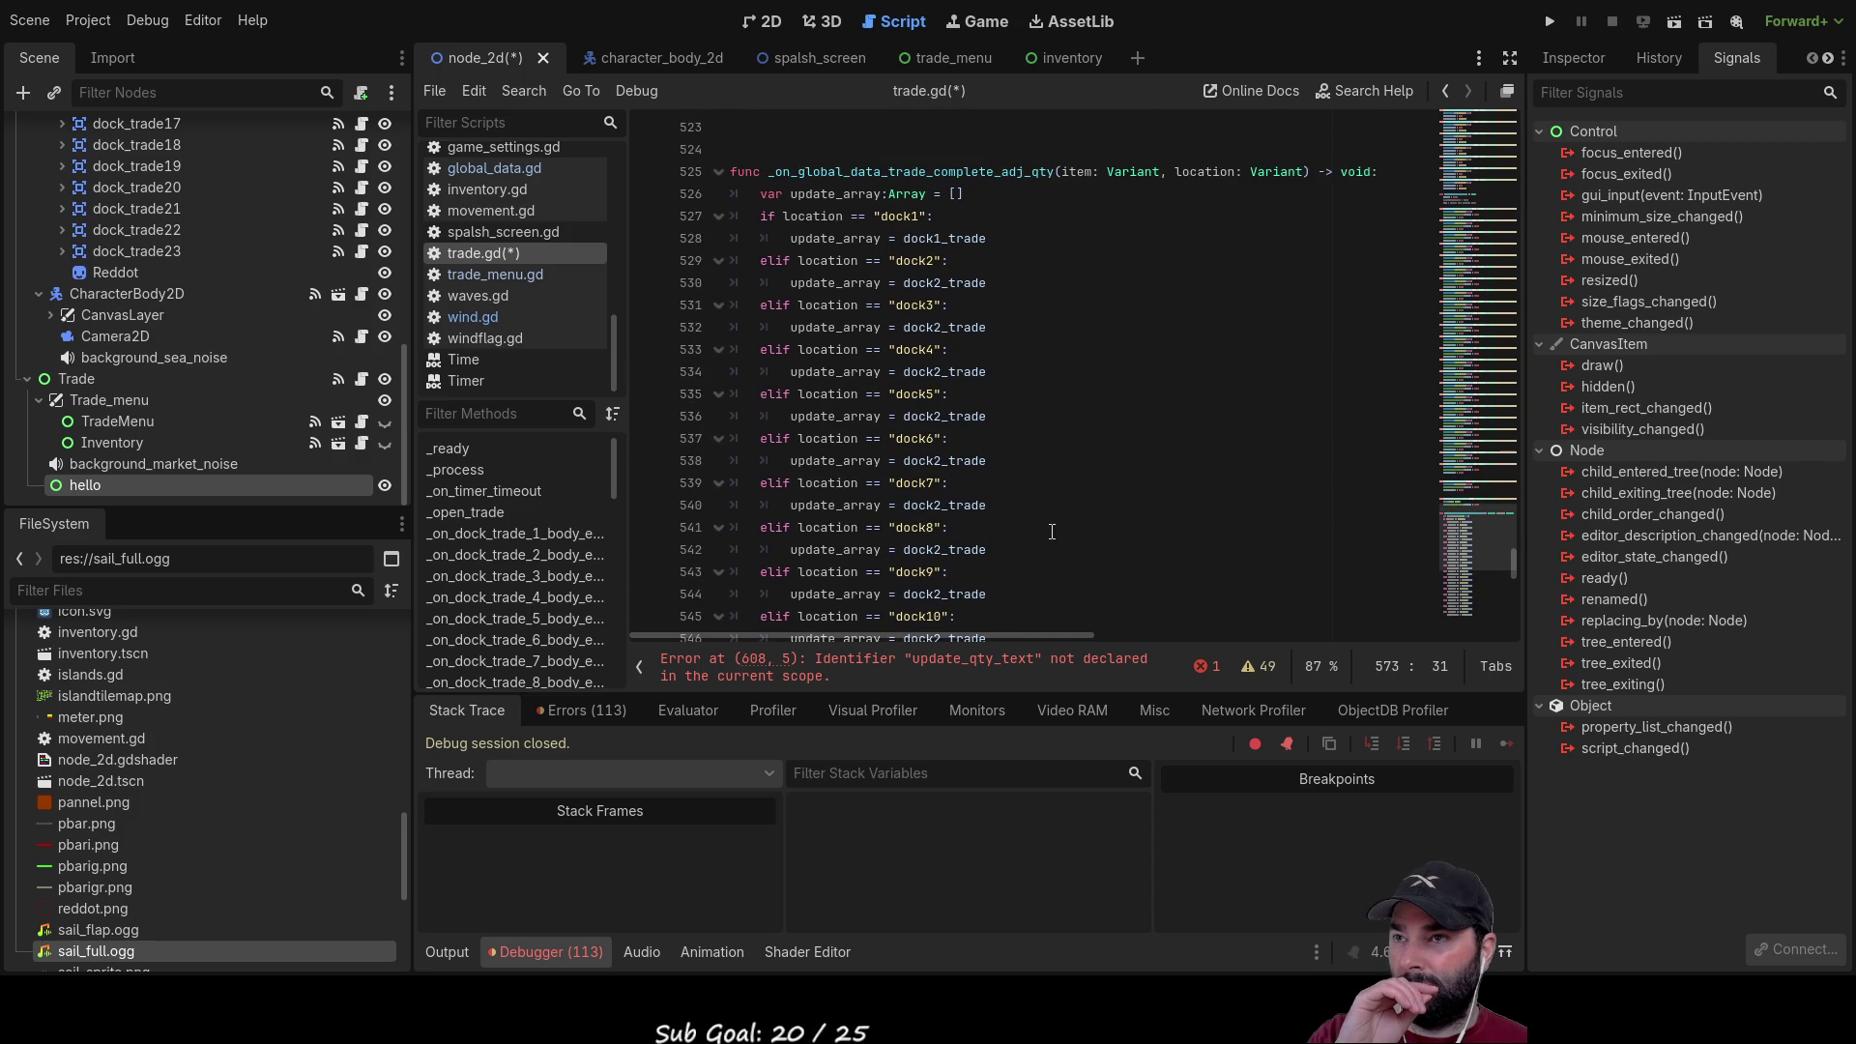
{"action": "scroll", "coordinate": [1054, 532], "scroll_direction": "down", "scroll_amount": 14}
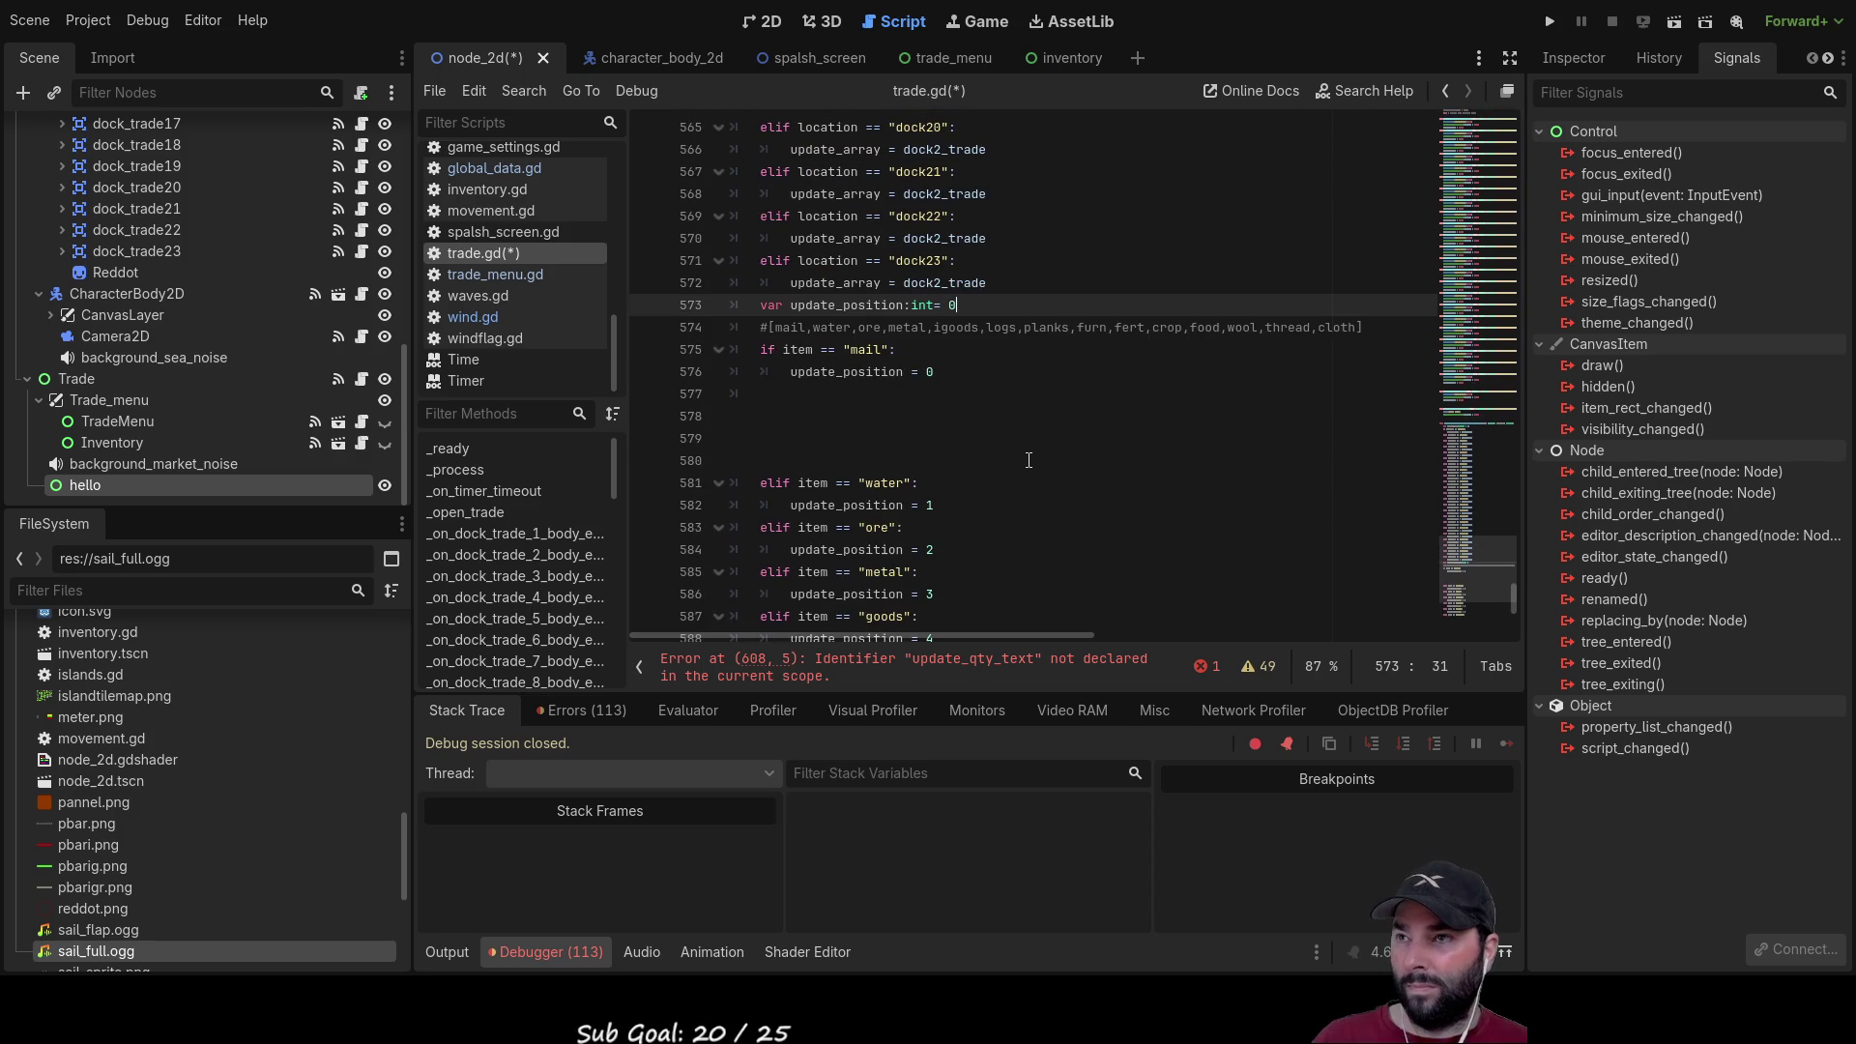
Step: Cut the update_position declaration and paste it below the item-list comment
{"action": "key", "text": "Return"}
{"action": "key", "text": "Return"}
{"action": "key", "text": "Up"}
{"action": "key", "text": "Down"}
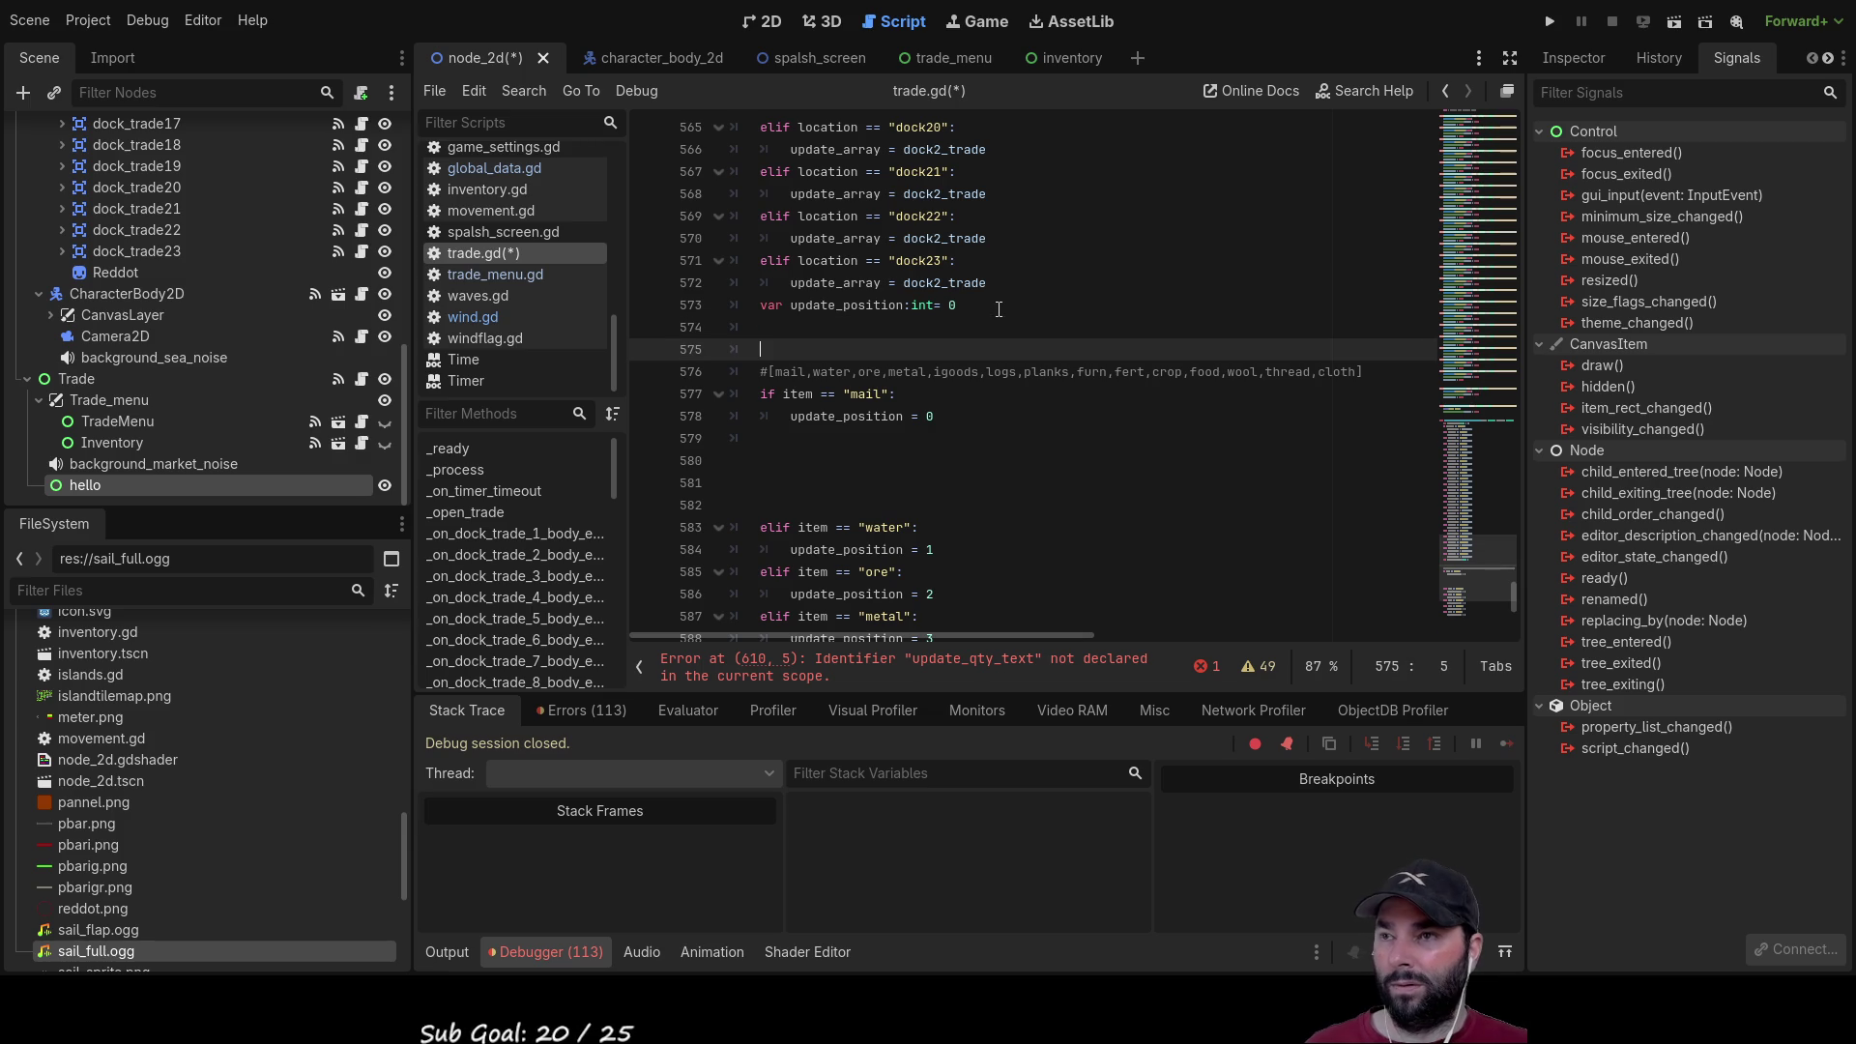
{"action": "key", "text": "Up"}
{"action": "key", "text": "Up"}
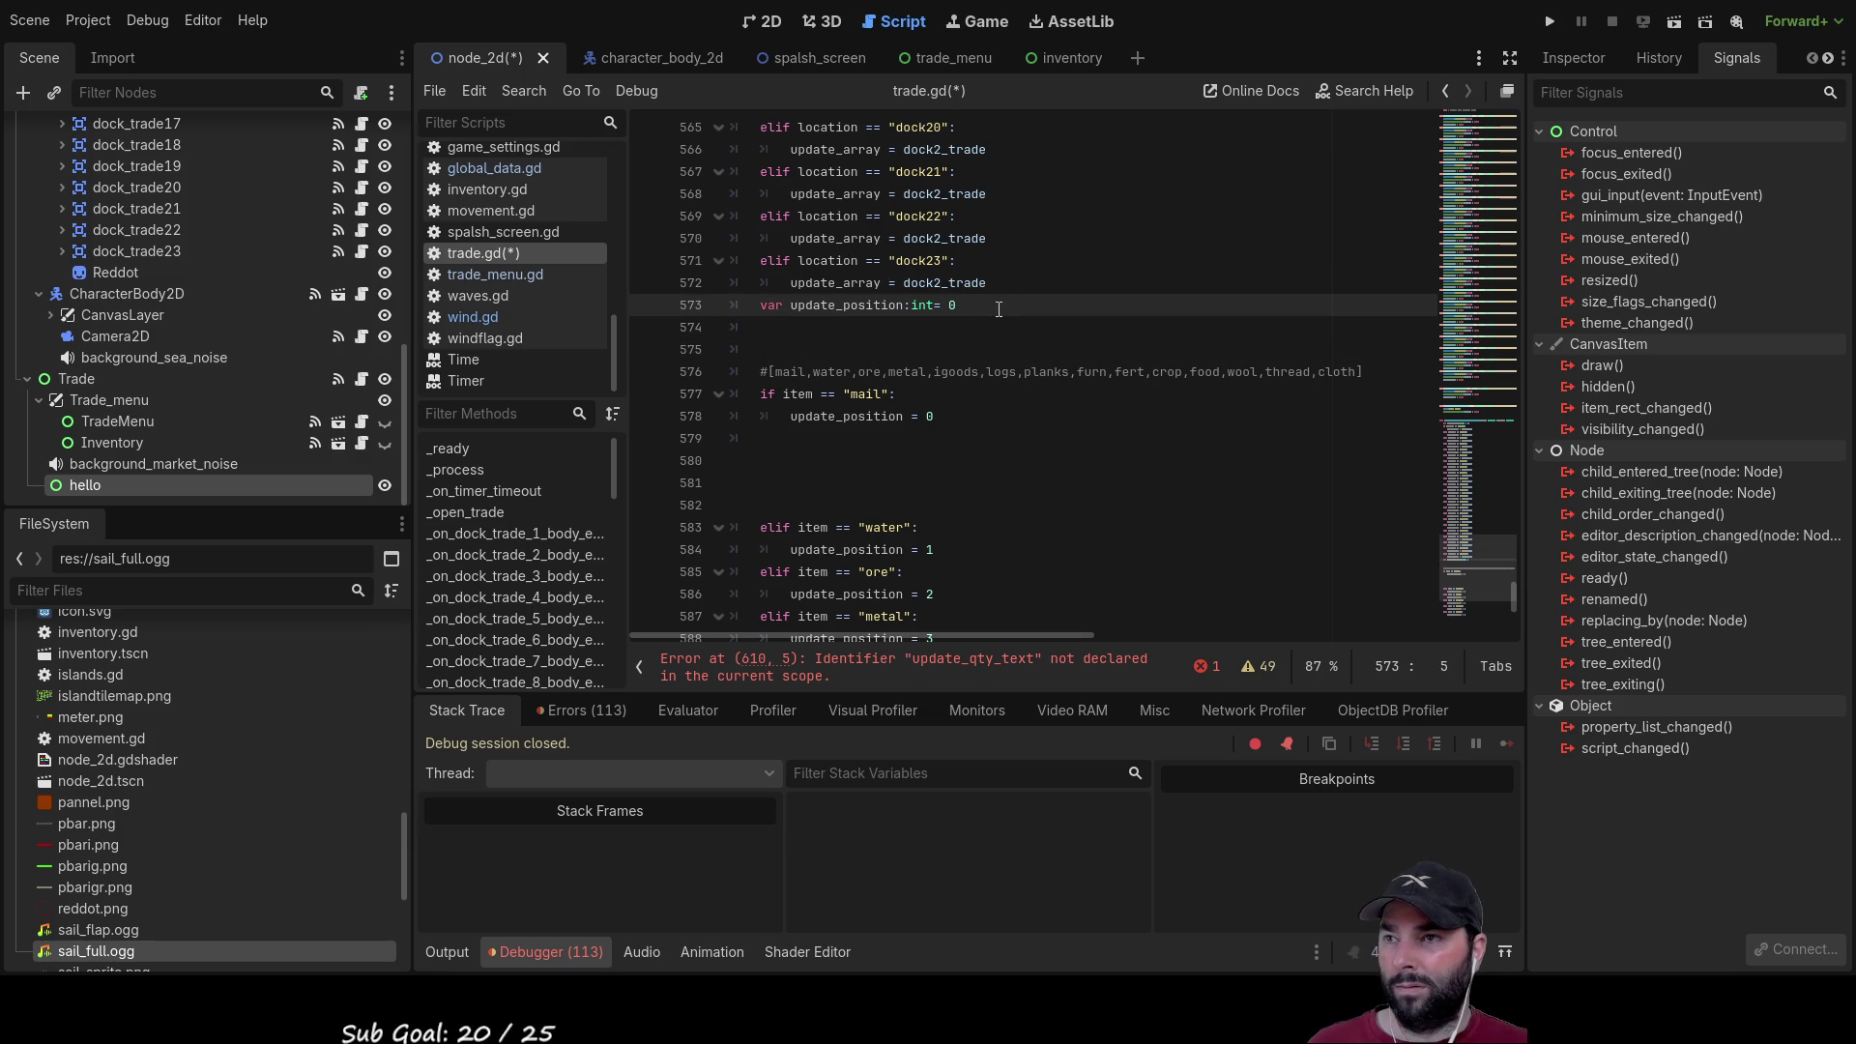
{"action": "left_click_drag", "start_coordinate": [999, 306], "coordinate": [746, 320]}
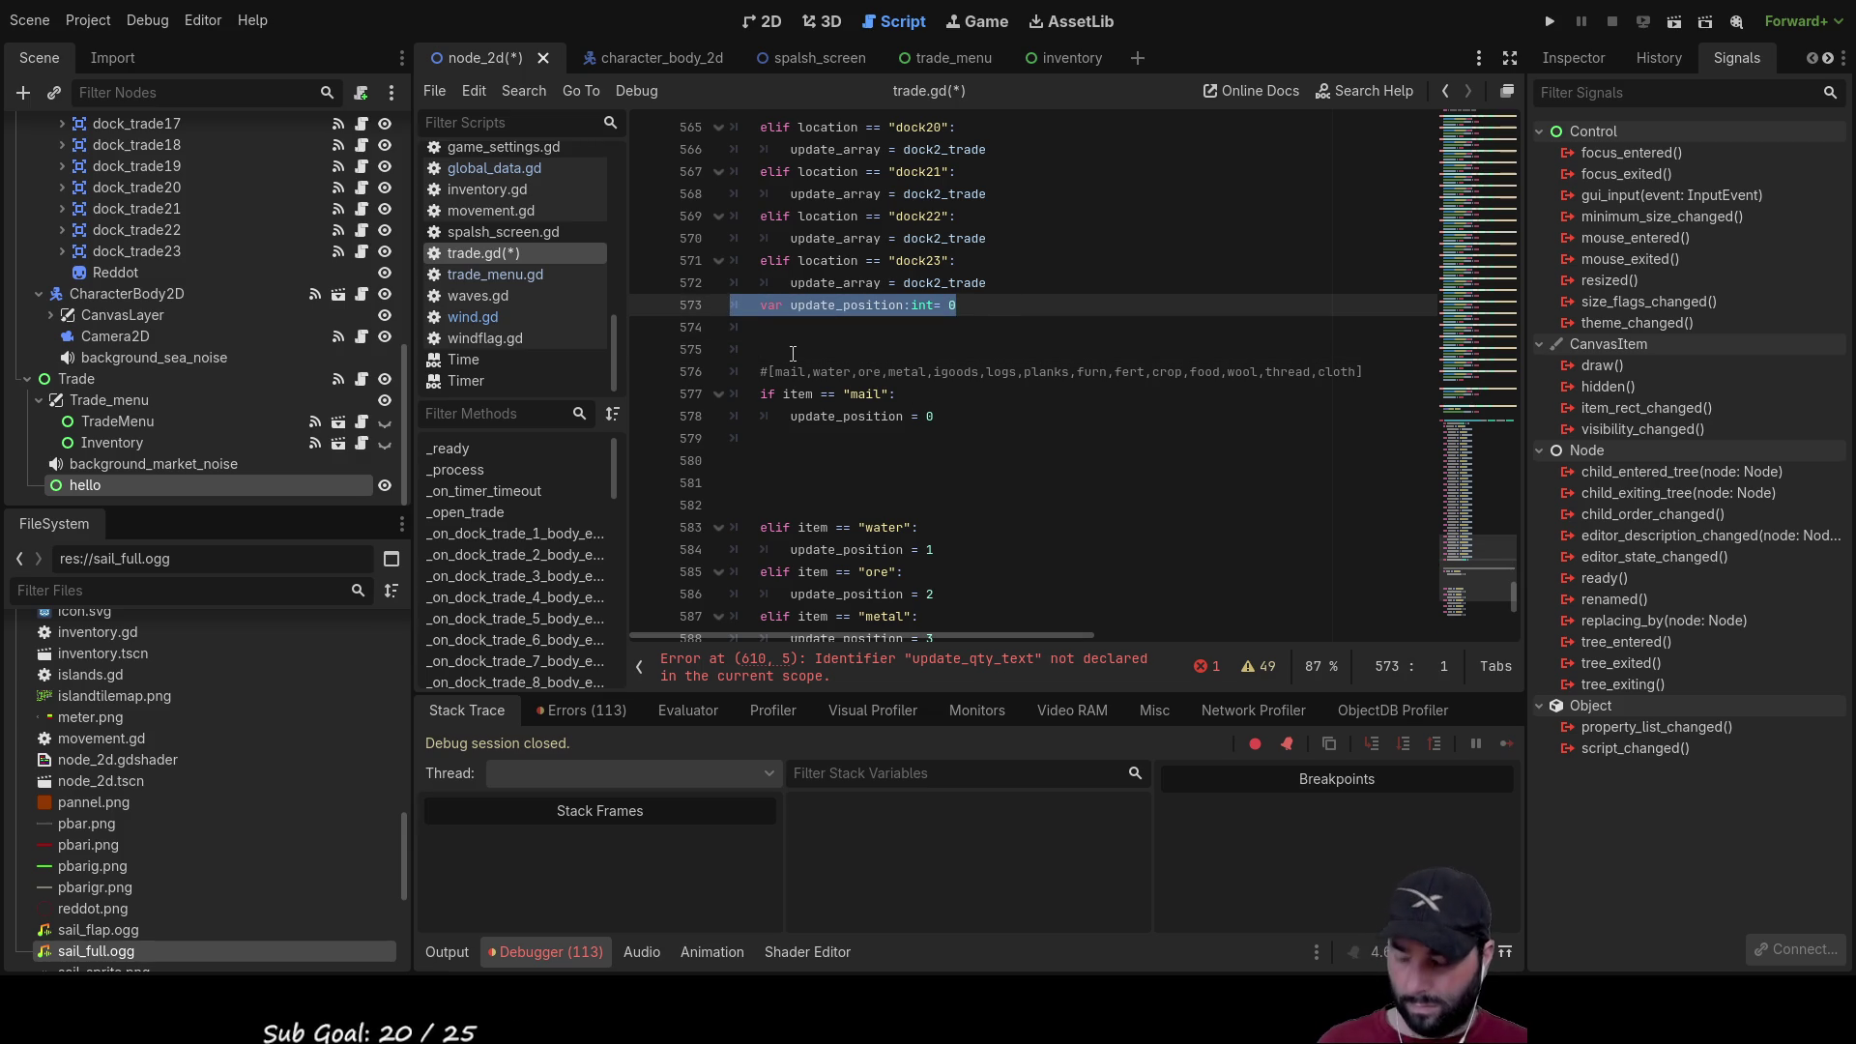
{"action": "key", "text": "ctrl+x"}
{"action": "key", "text": "Delete"}
{"action": "key", "text": "Delete"}
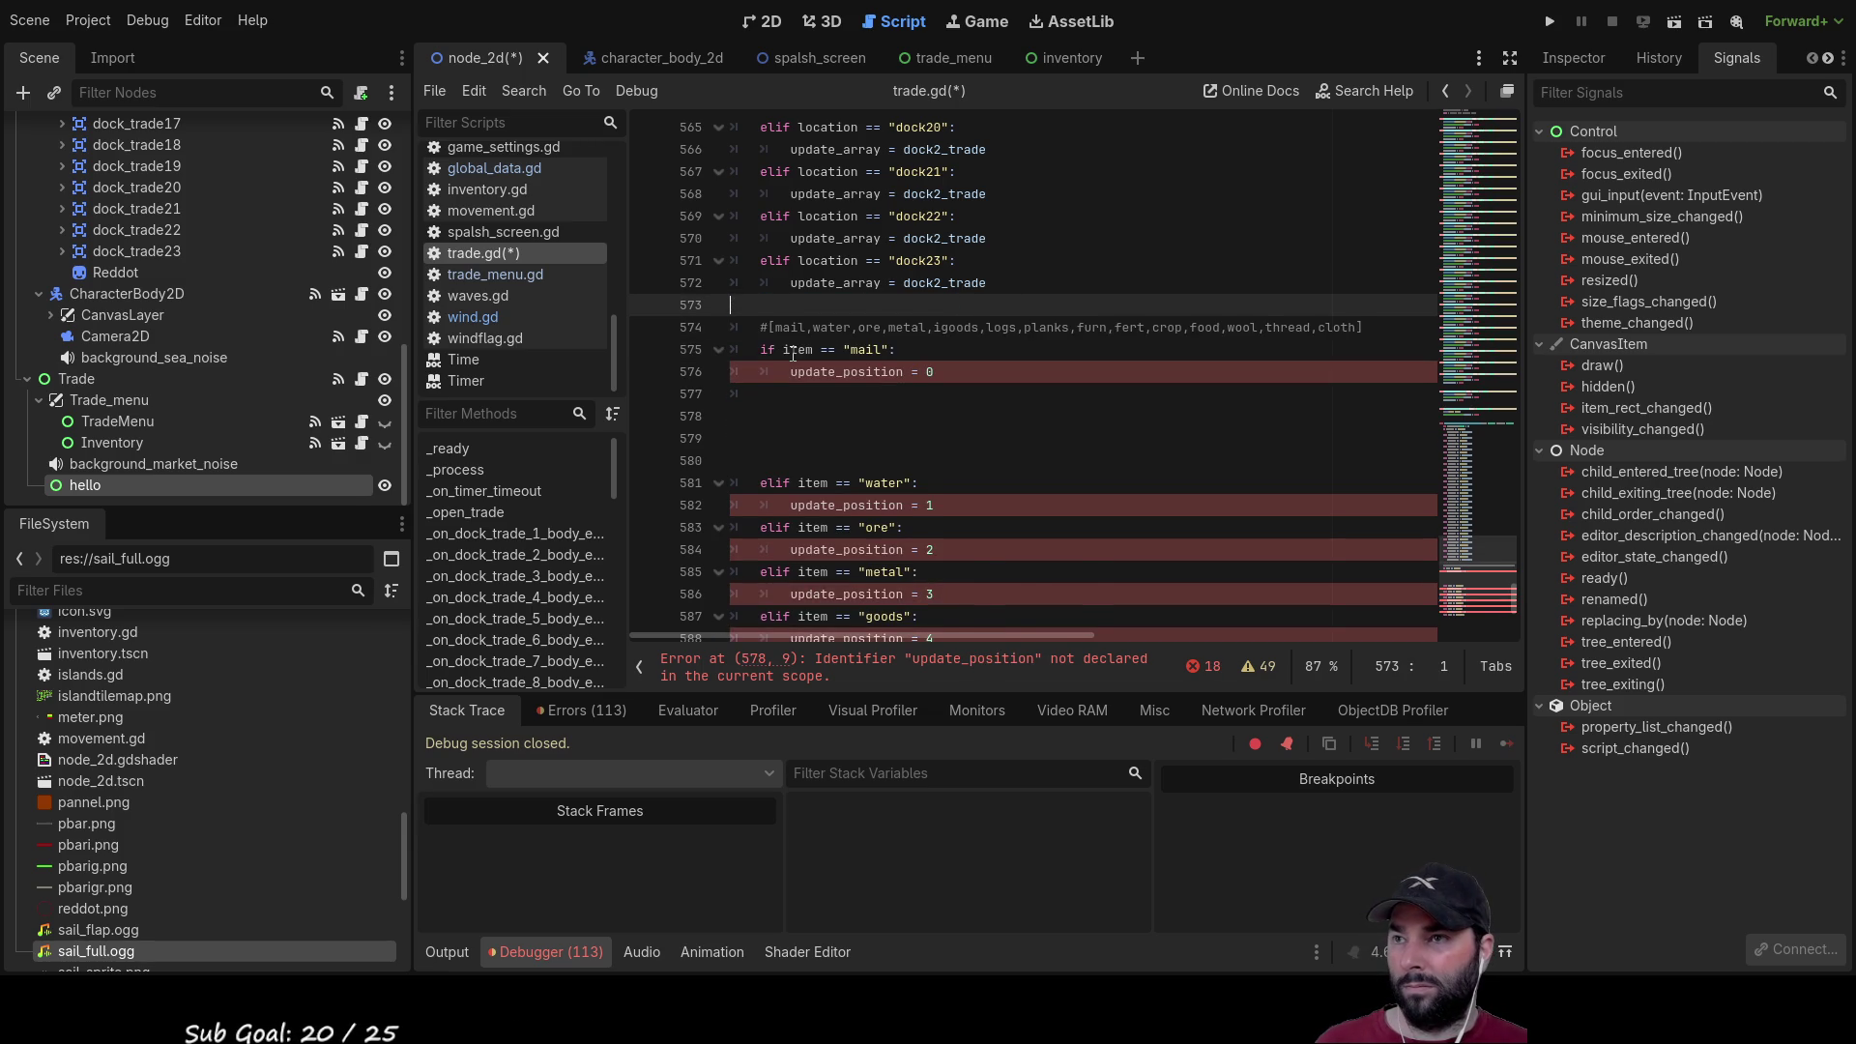
{"action": "key", "text": "Delete"}
{"action": "key", "text": "Down"}
{"action": "key", "text": "Return"}
{"action": "key", "text": "Return"}
{"action": "key", "text": "Up"}
{"action": "key", "text": "Up"}
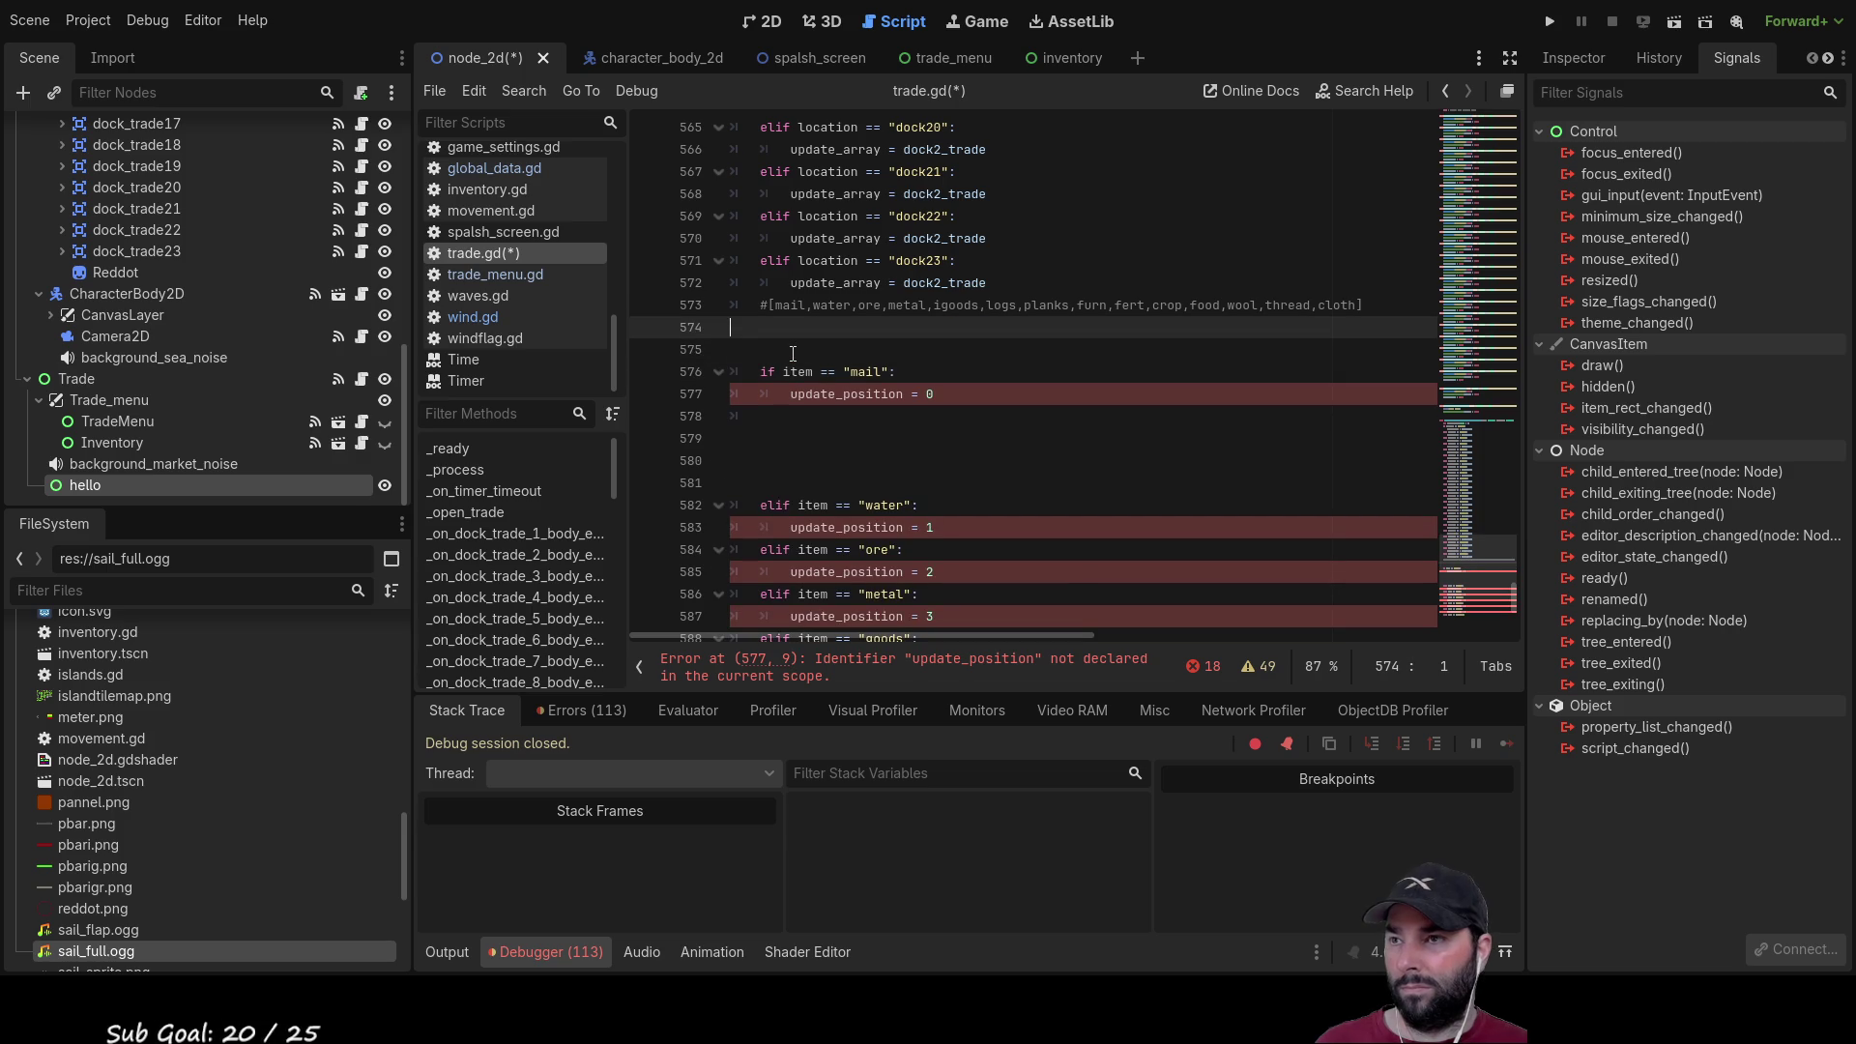
{"action": "key", "text": "ctrl+v"}
Step: Un-indent update_position and the comment, then start an indented var line below them
{"action": "left_click", "coordinate": [793, 338]}
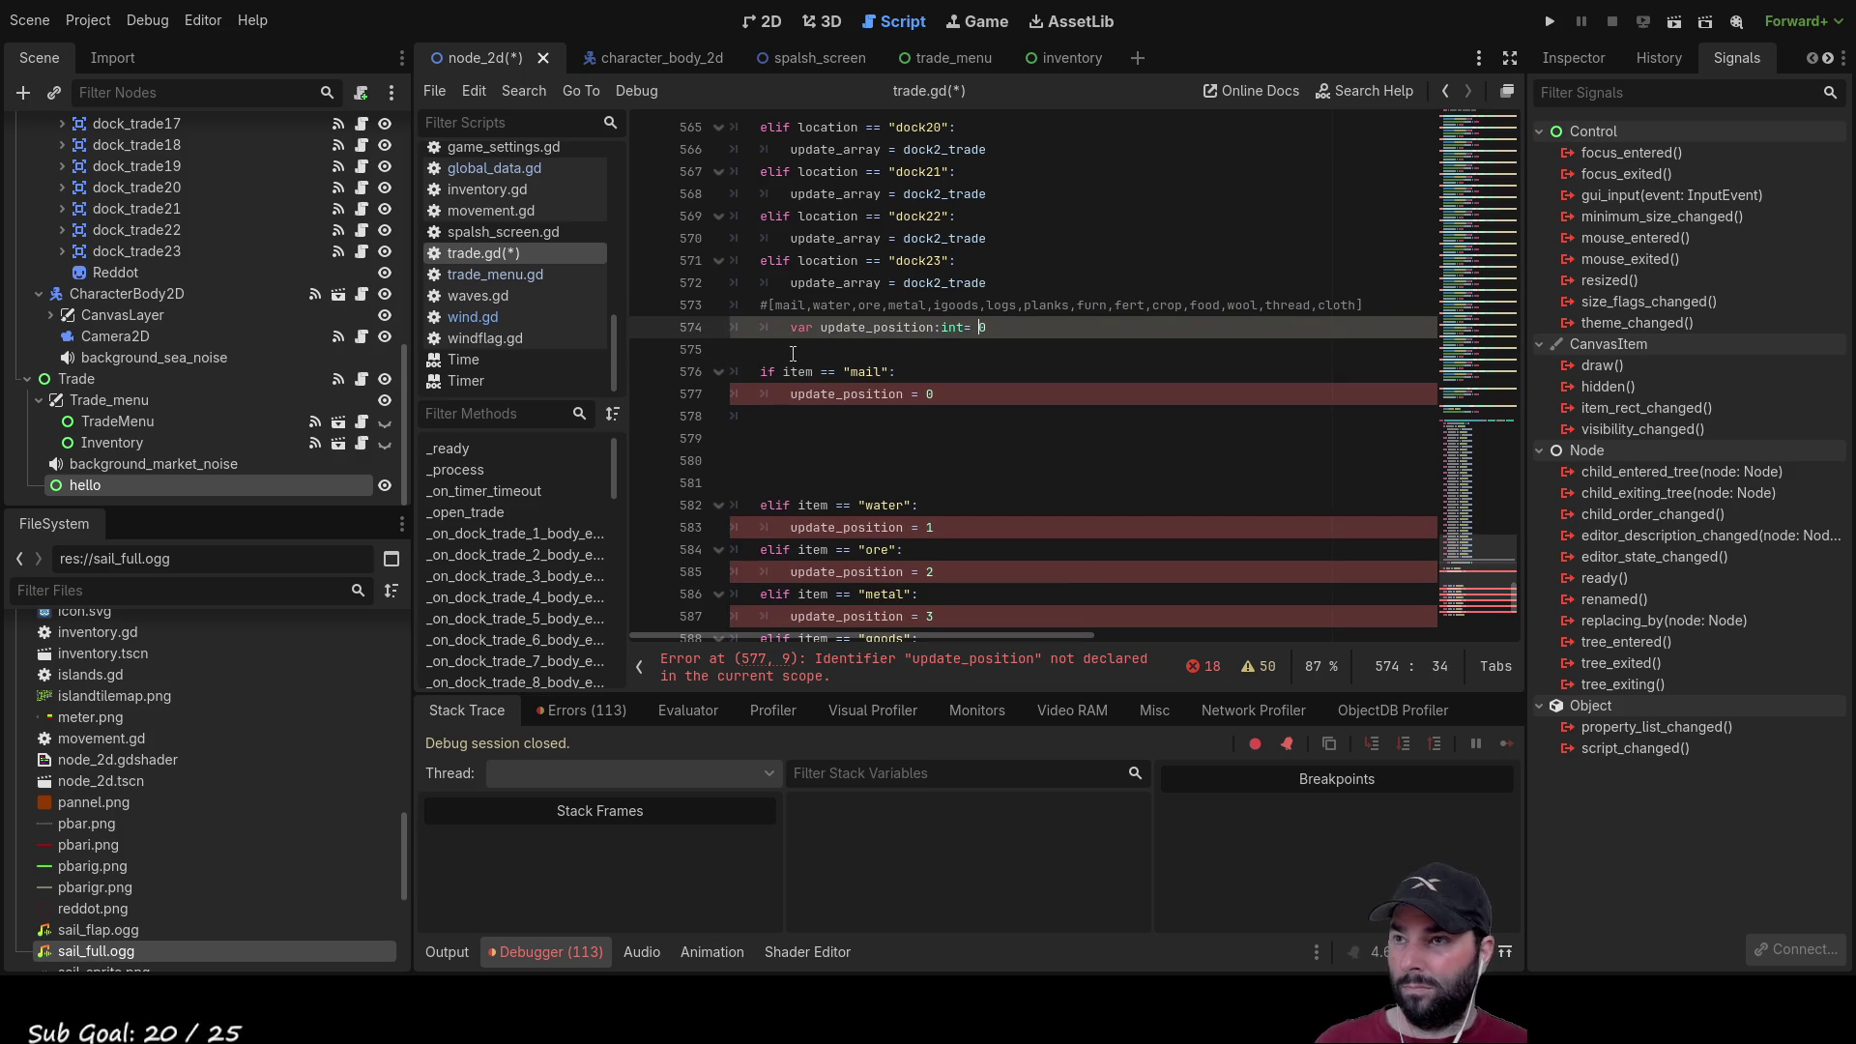
{"action": "key", "text": "shift+Tab"}
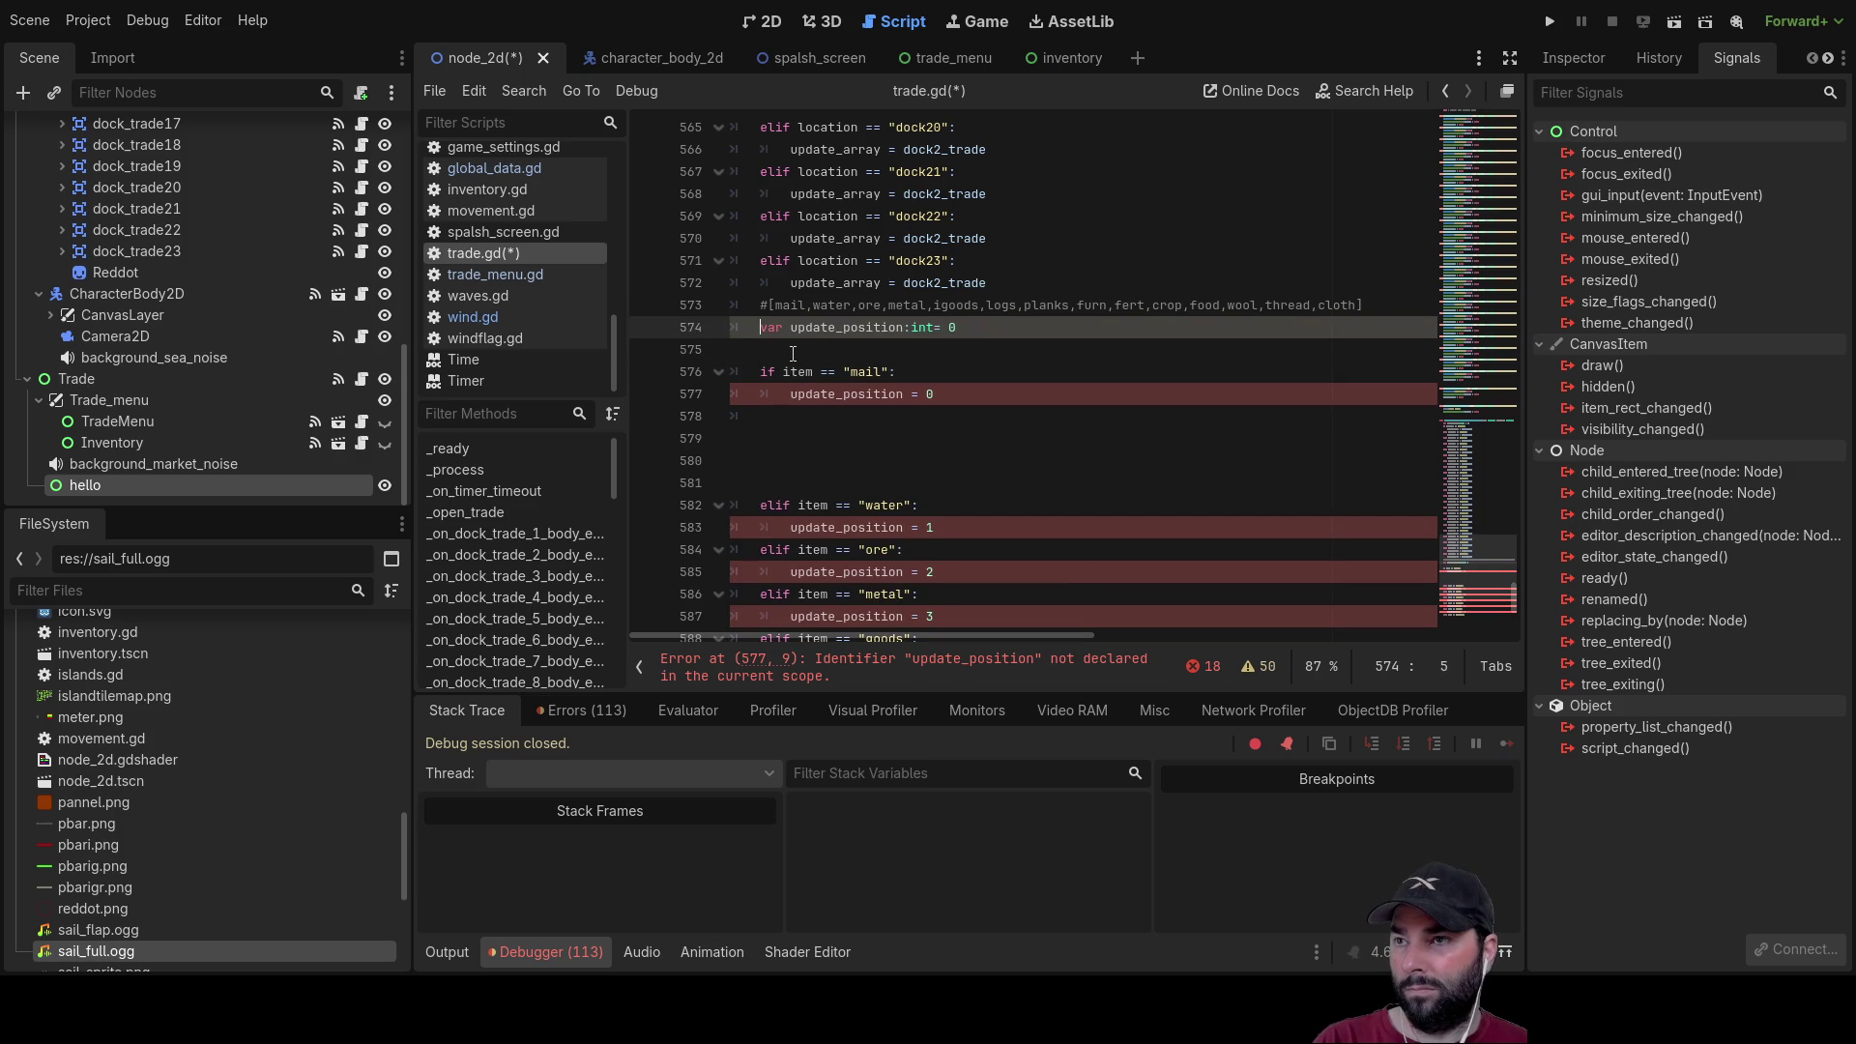
{"action": "key", "text": "Up"}
{"action": "key", "text": "shift+Tab"}
{"action": "key", "text": "Return"}
{"action": "key", "text": "Down"}
{"action": "key", "text": "Down"}
{"action": "key", "text": "Tab"}
{"action": "type", "text": "var"}
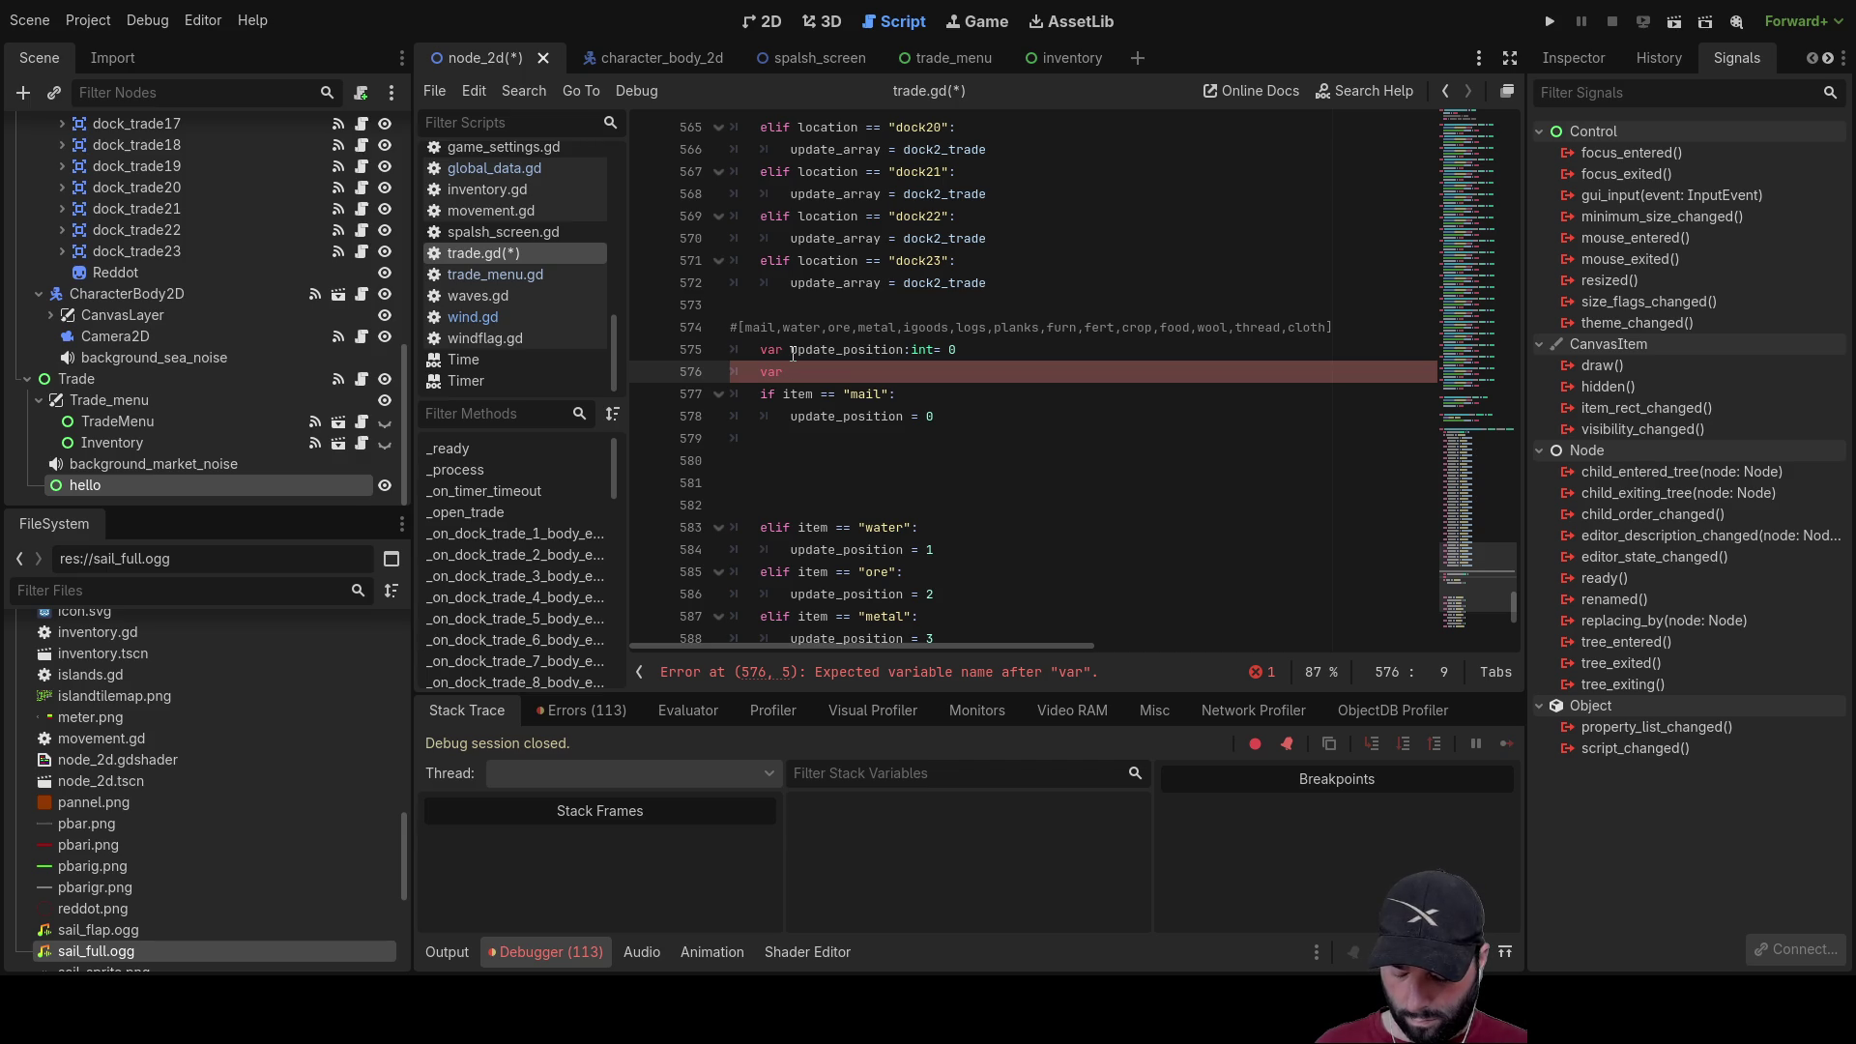
Step: Declare var update_qty_text = get_node using the ore_qty label path from autocomplete
{"action": "type", "text": "u"}
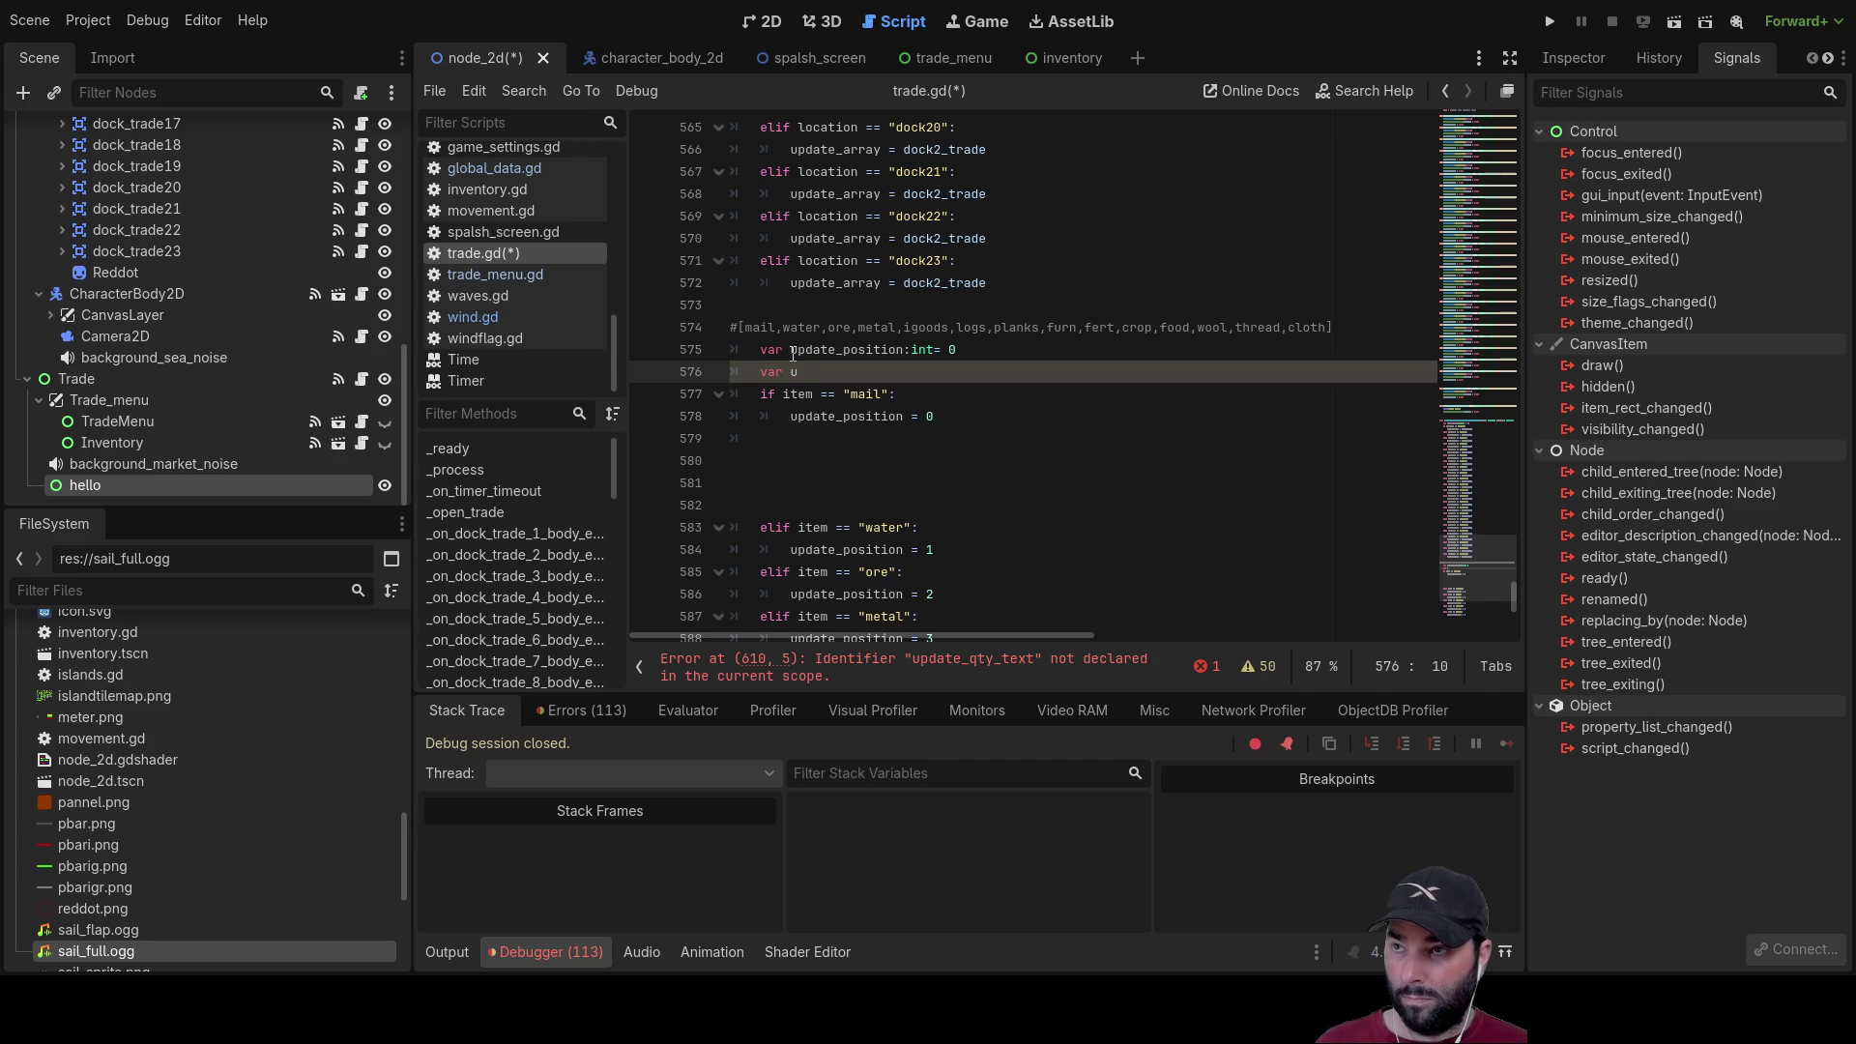
{"action": "type", "text": "pdate_"}
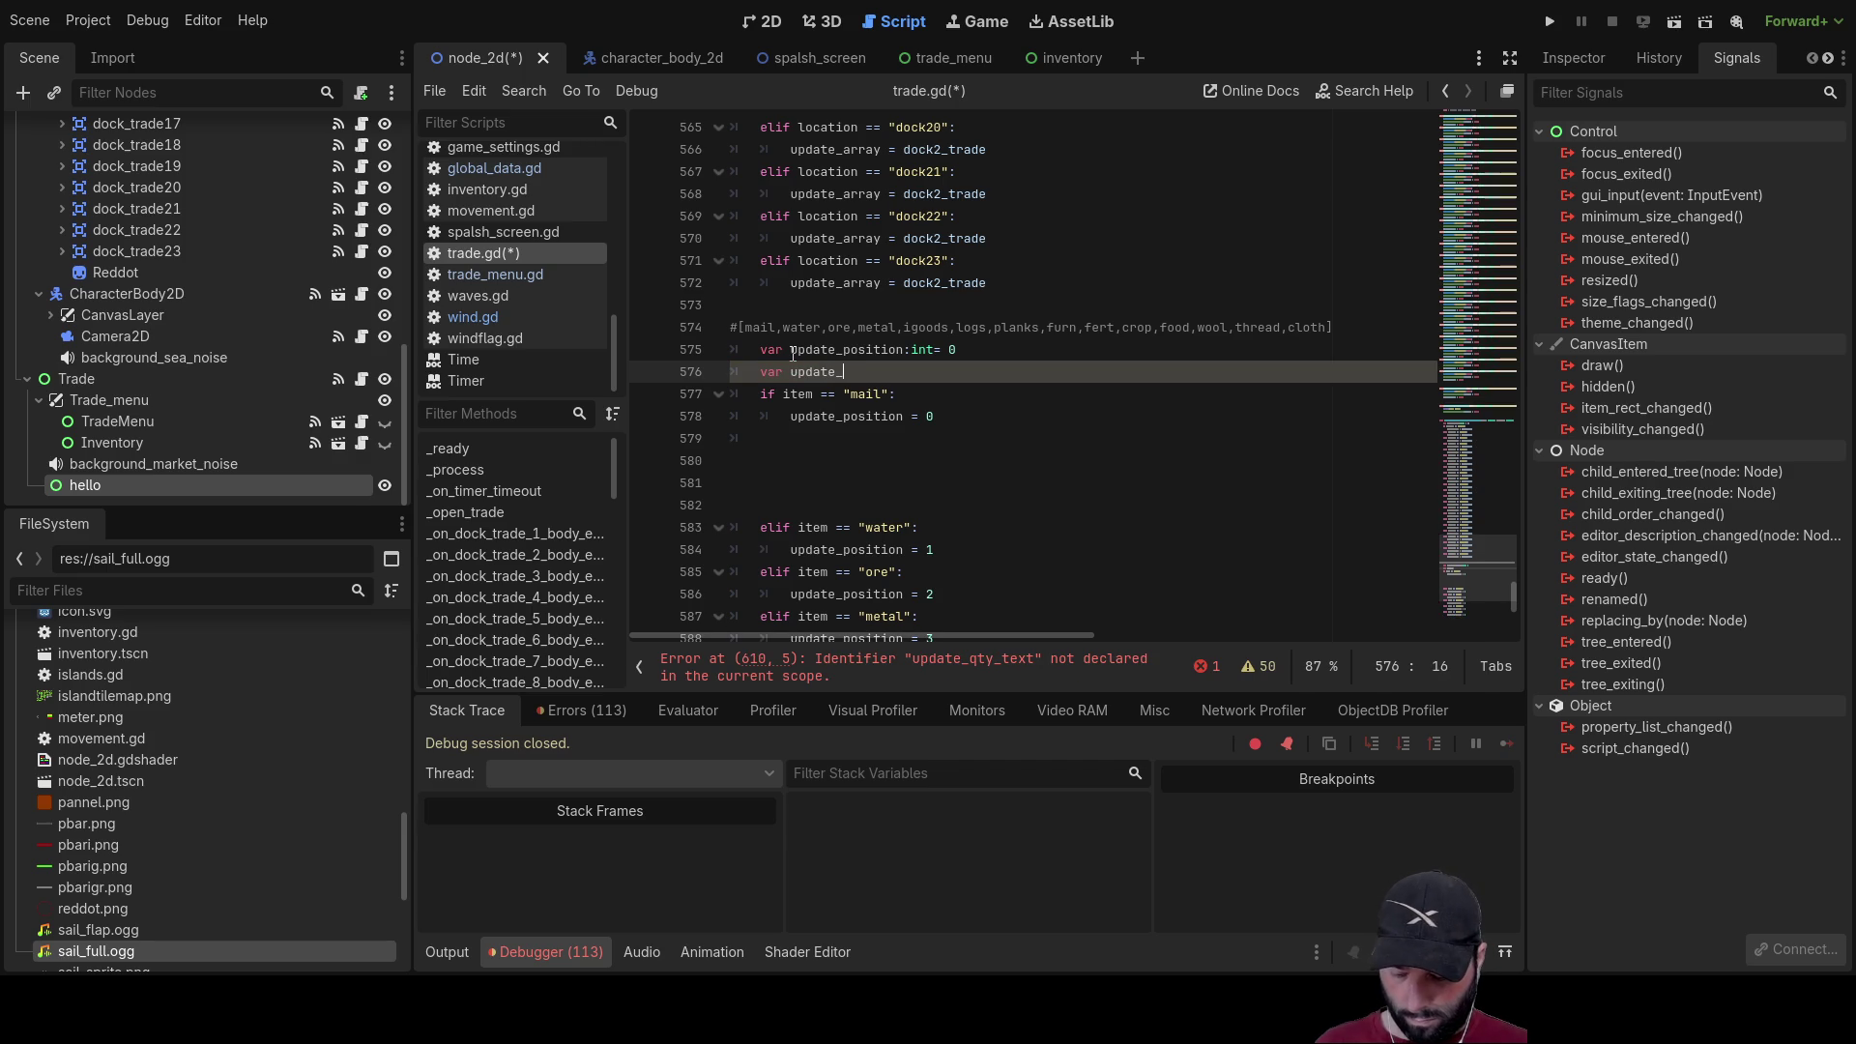
{"action": "type", "text": "qty"}
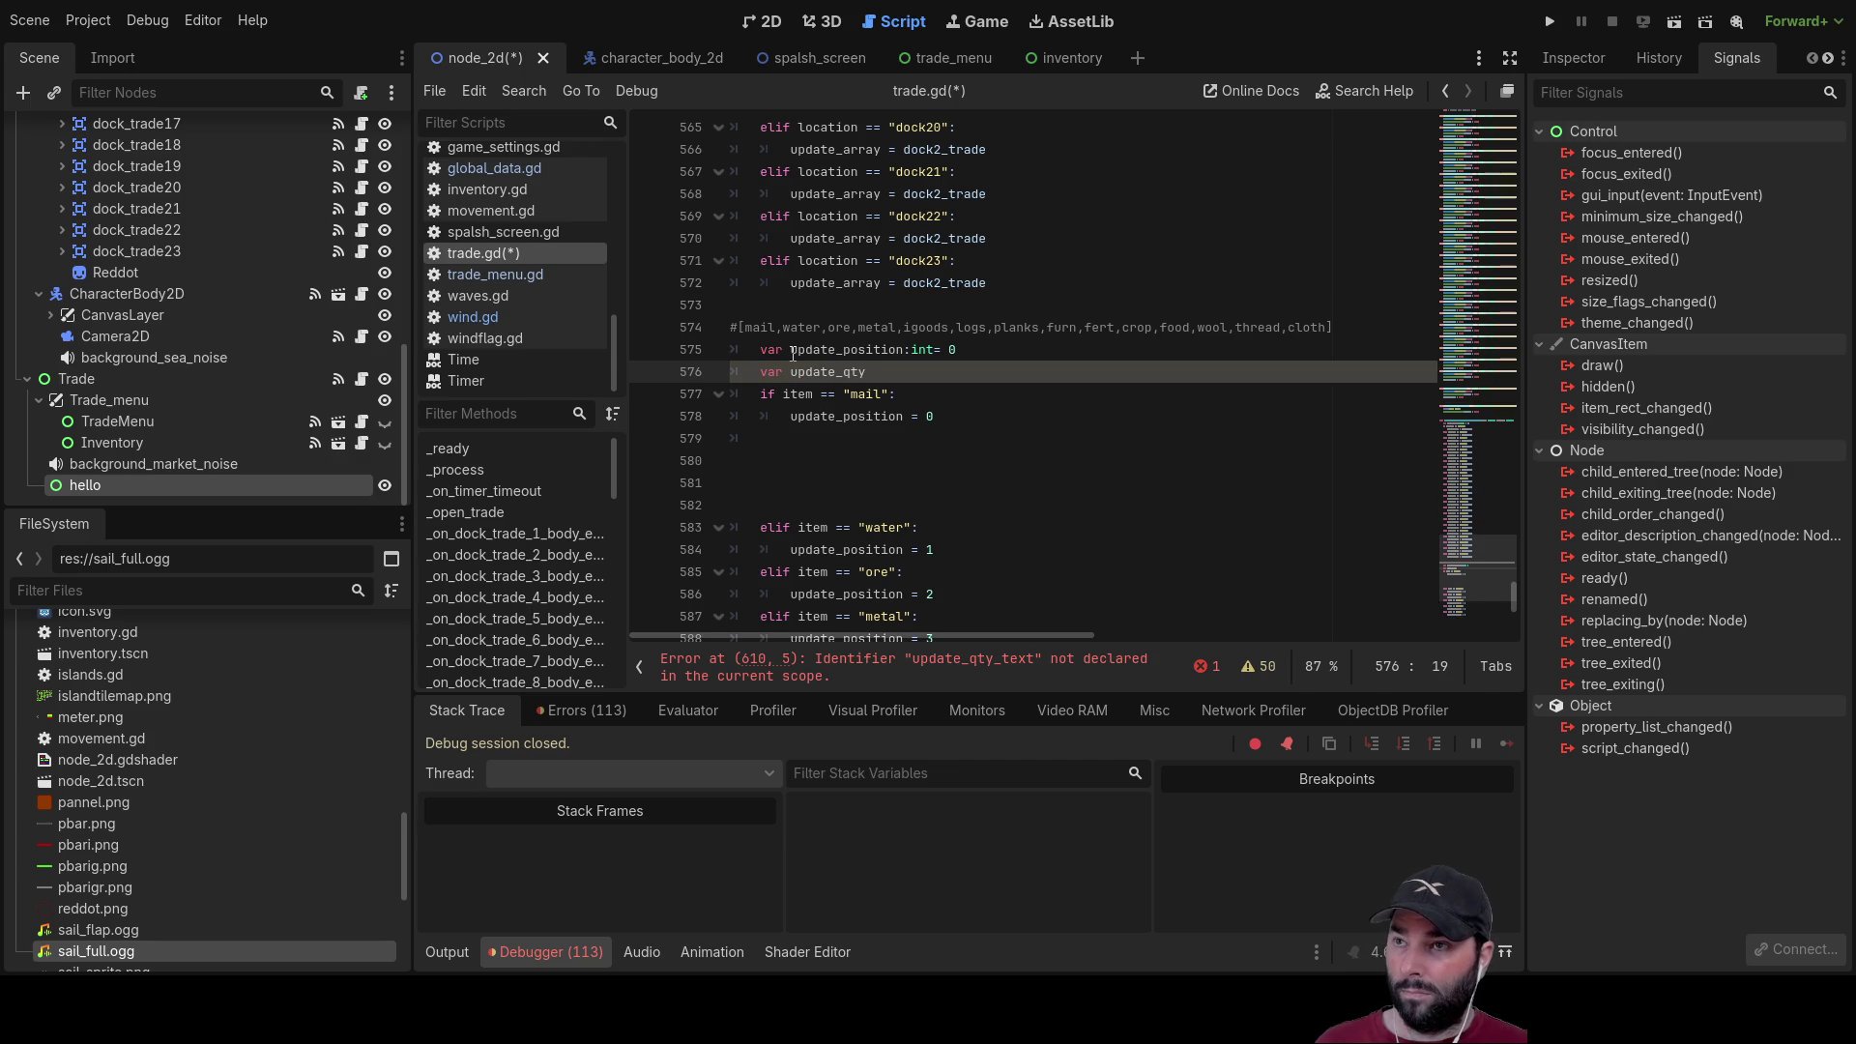
{"action": "type", "text": "_t"}
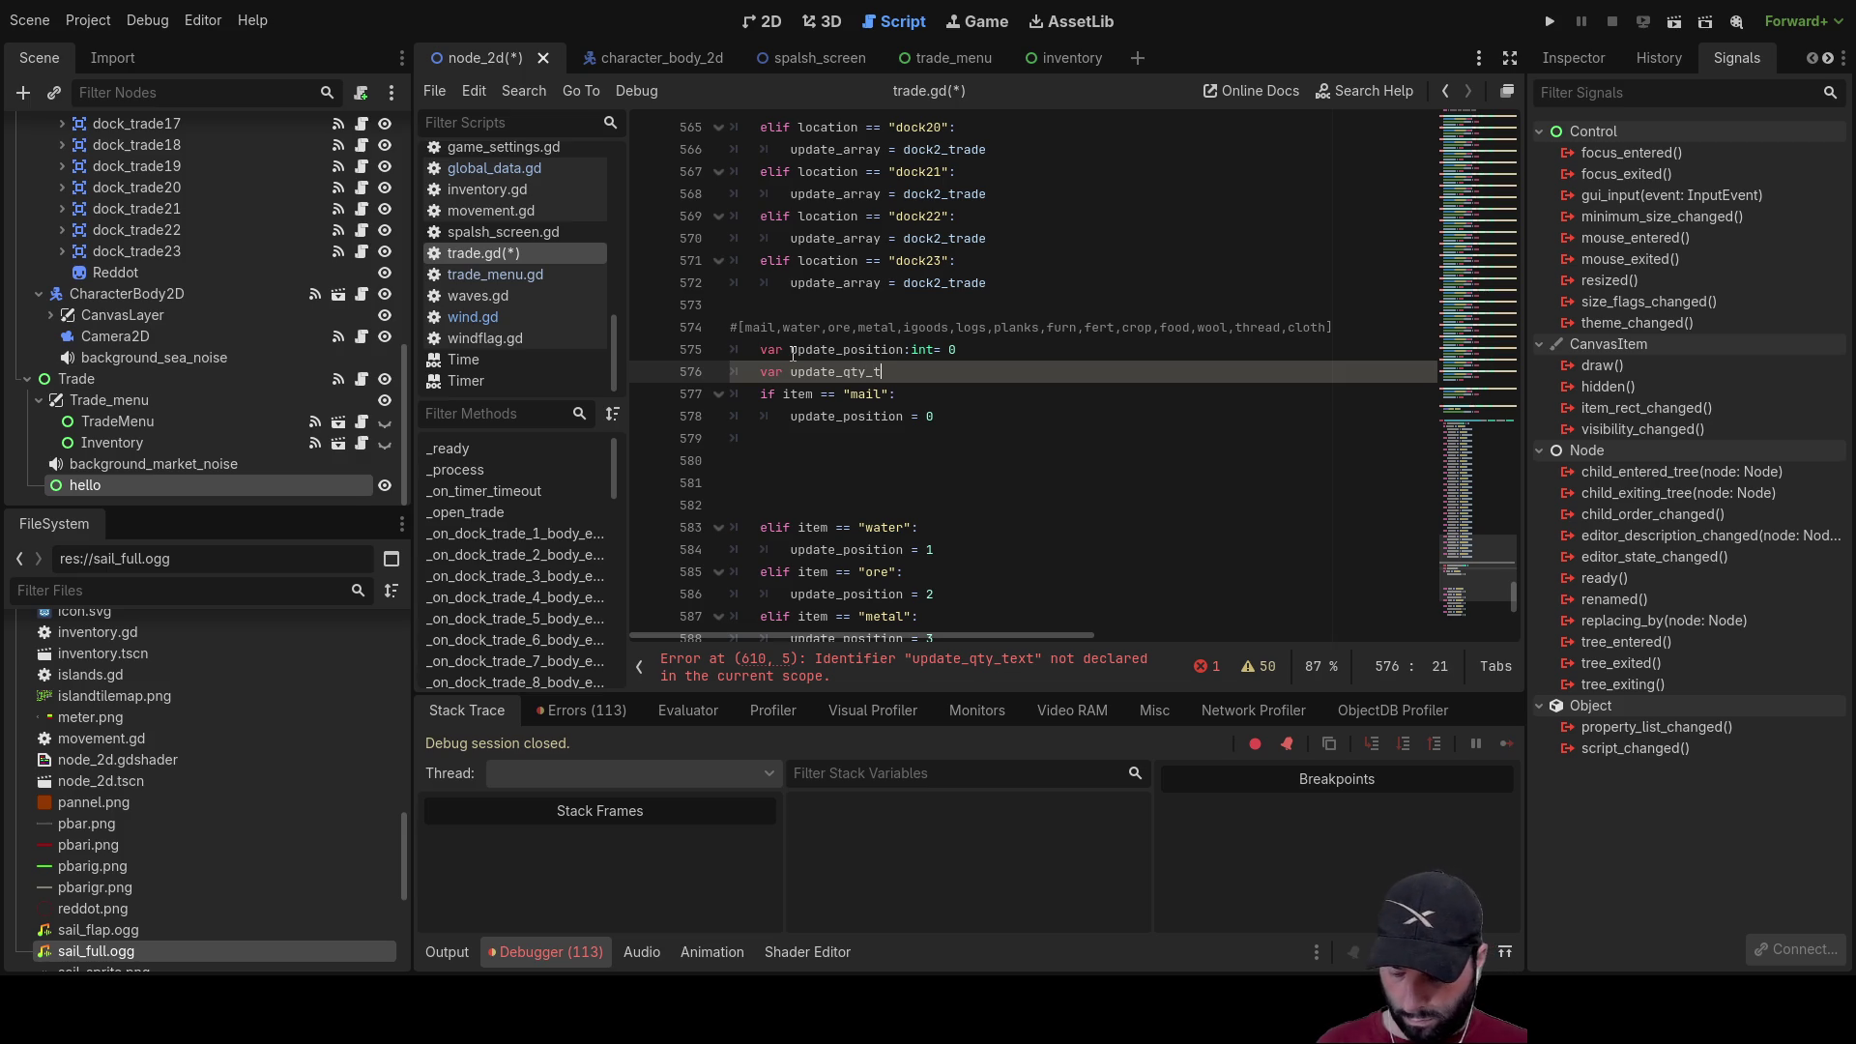
{"action": "type", "text": "ext = get_node"}
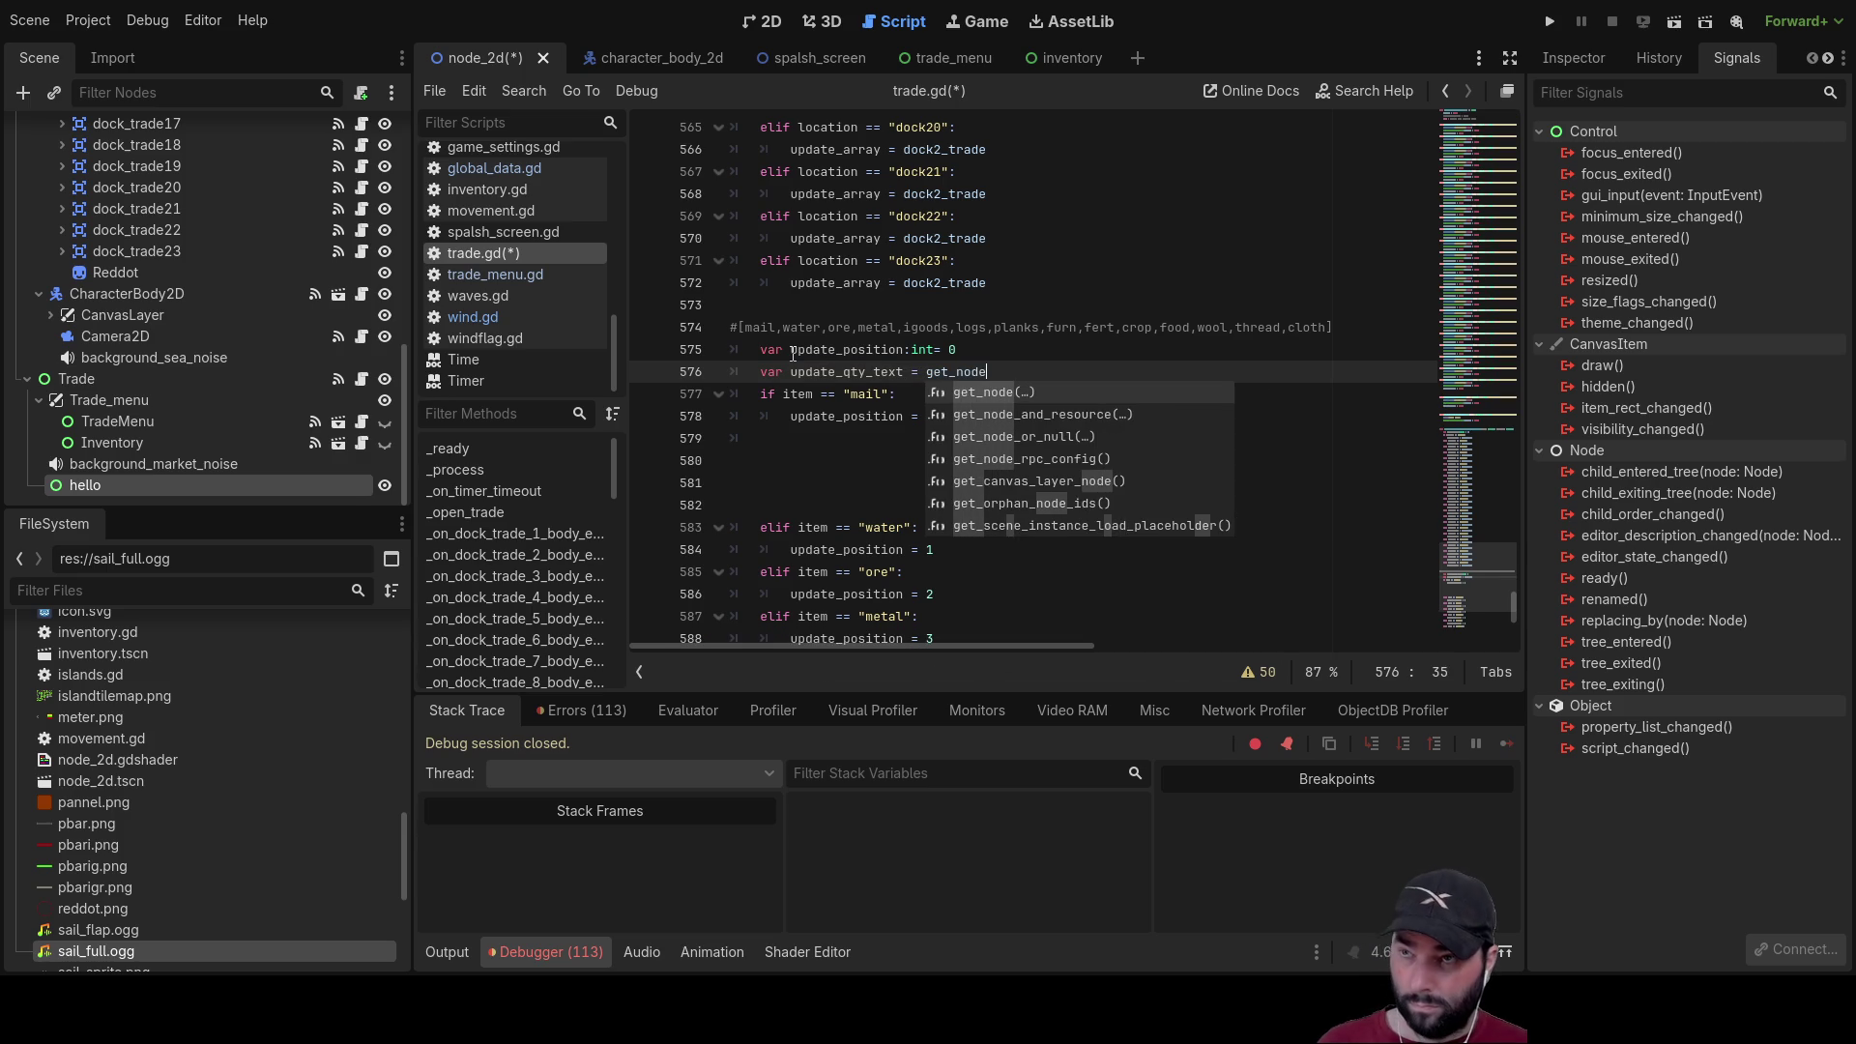
{"action": "type", "text": "(\""}
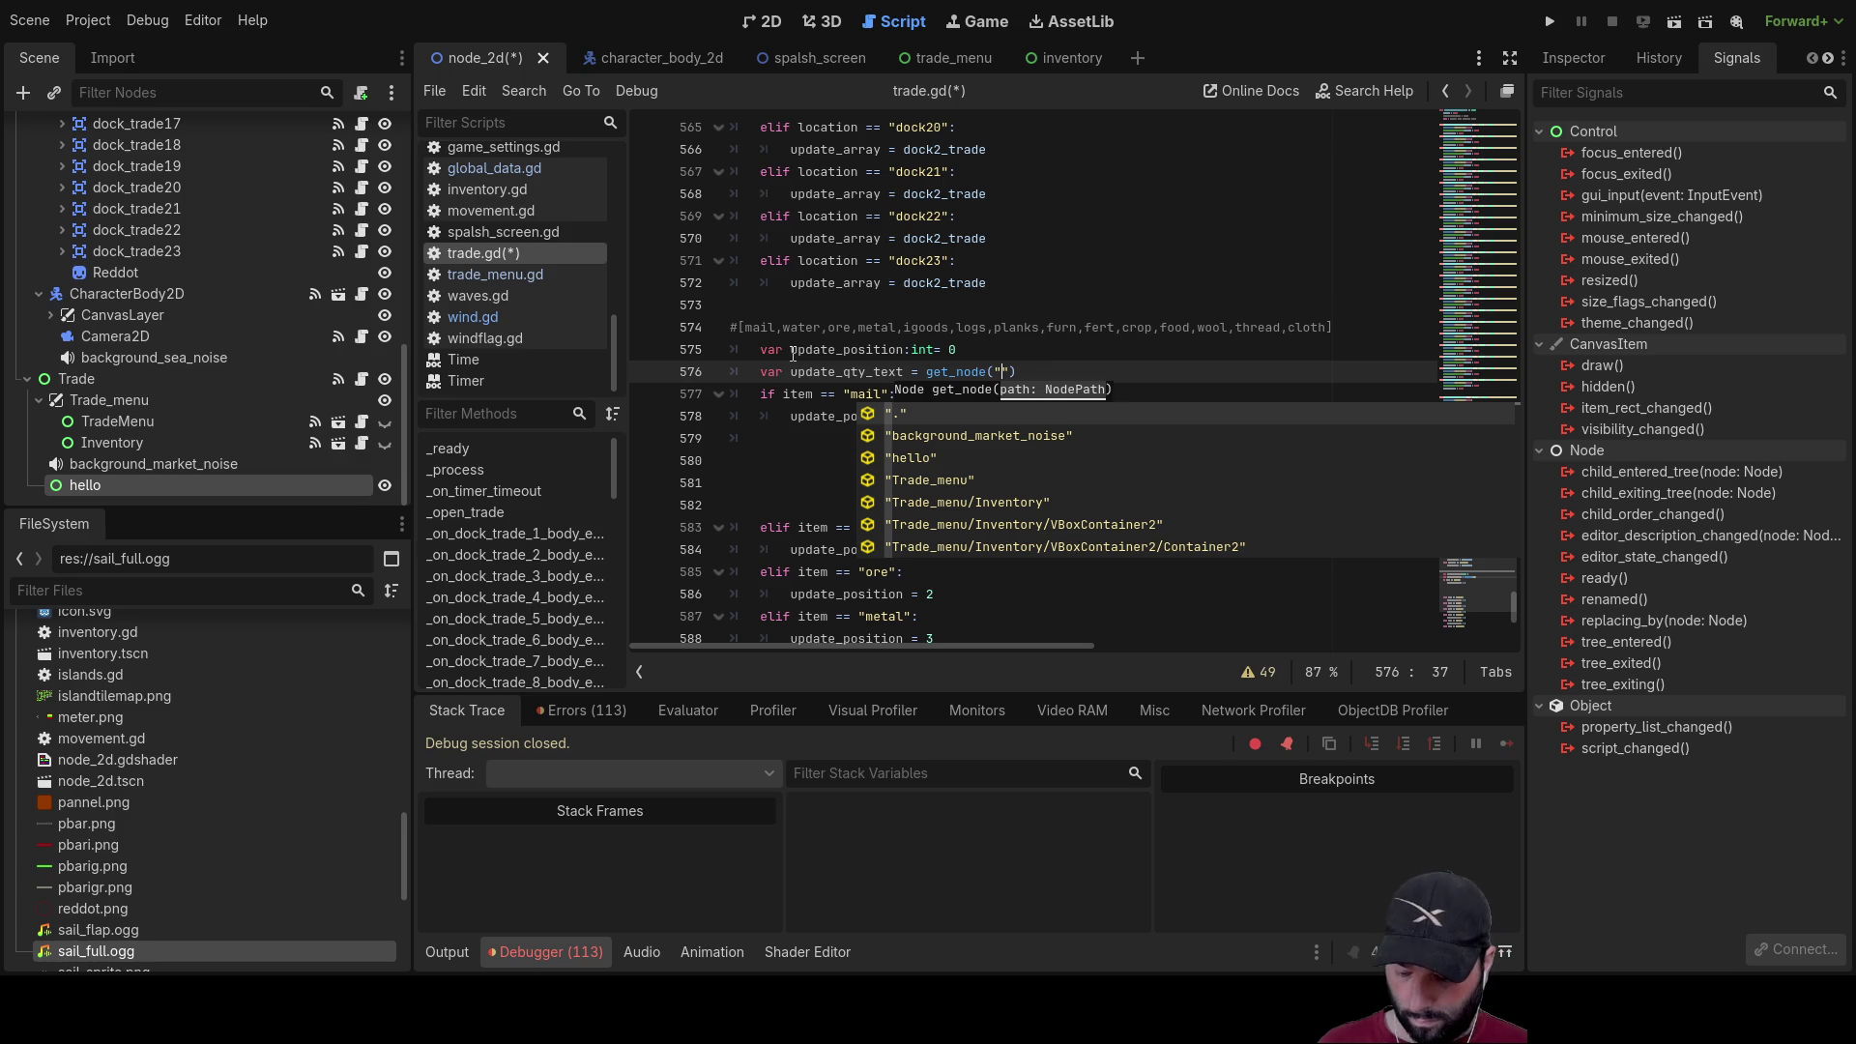
{"action": "type", "text": "qty"}
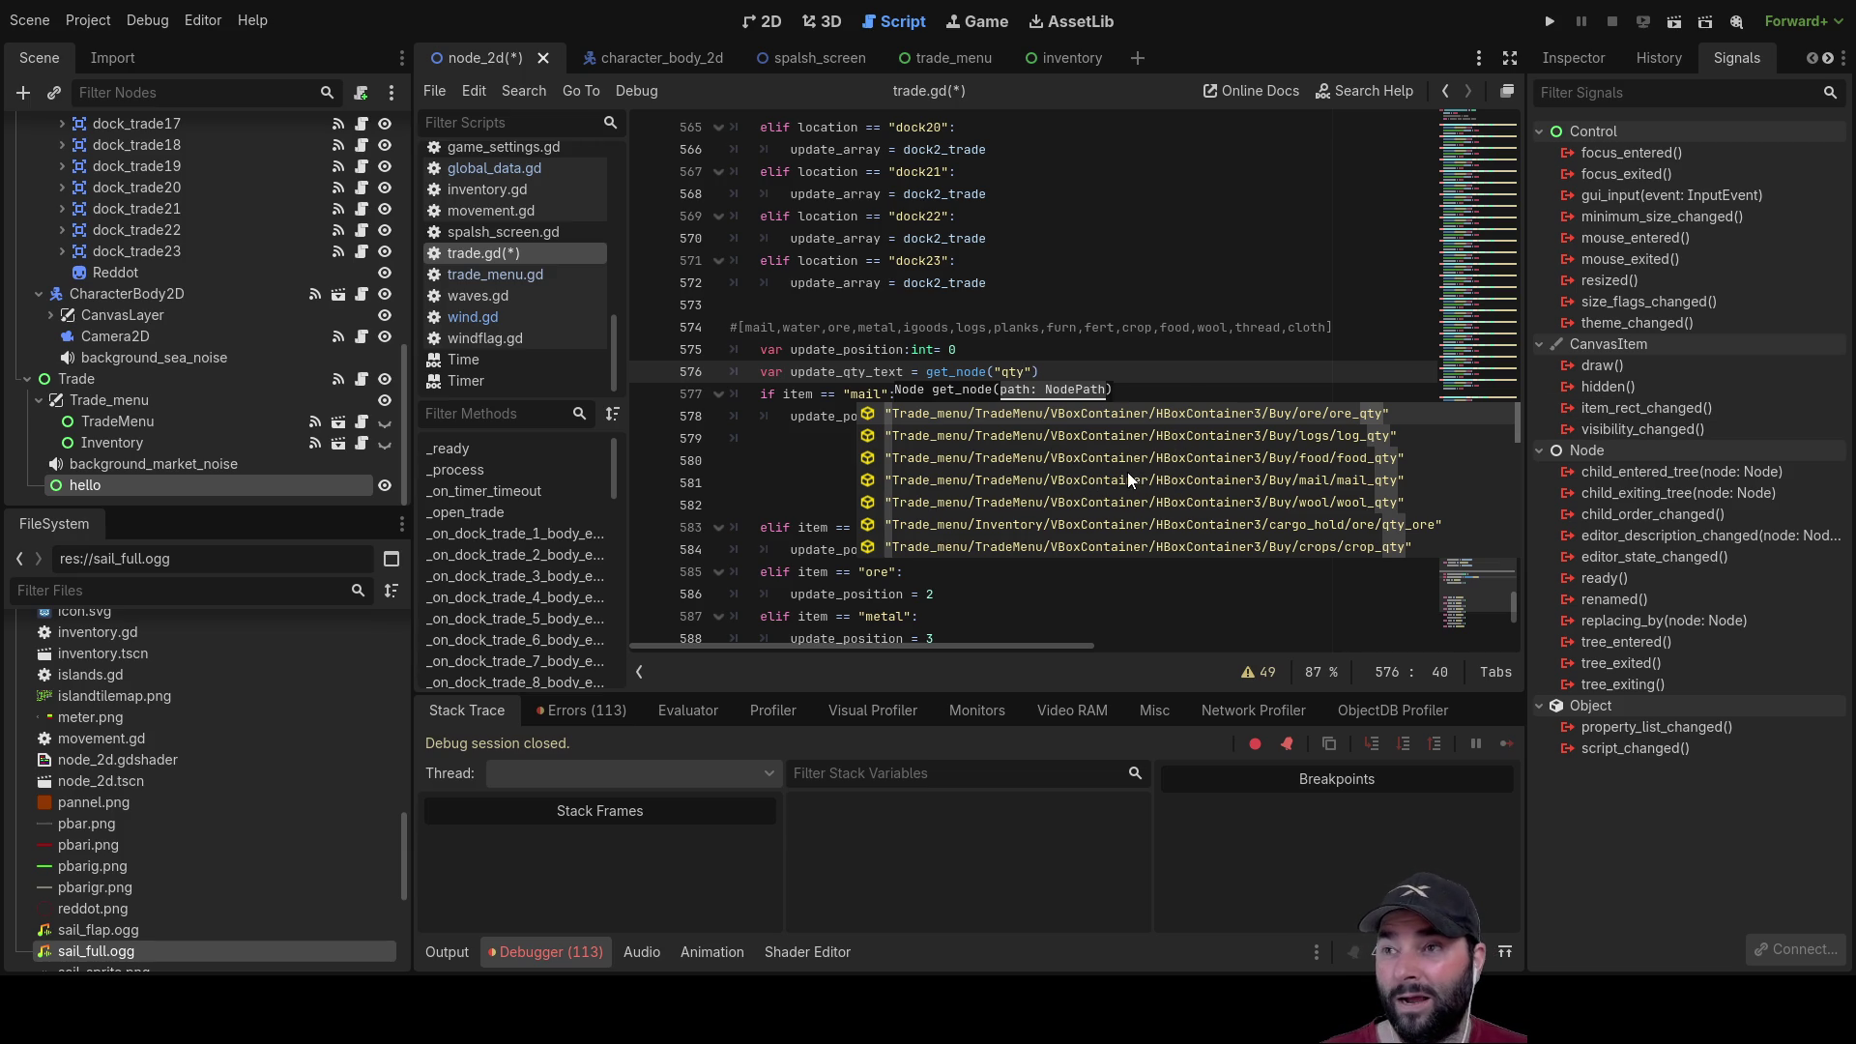
{"action": "left_click", "coordinate": [1261, 413]}
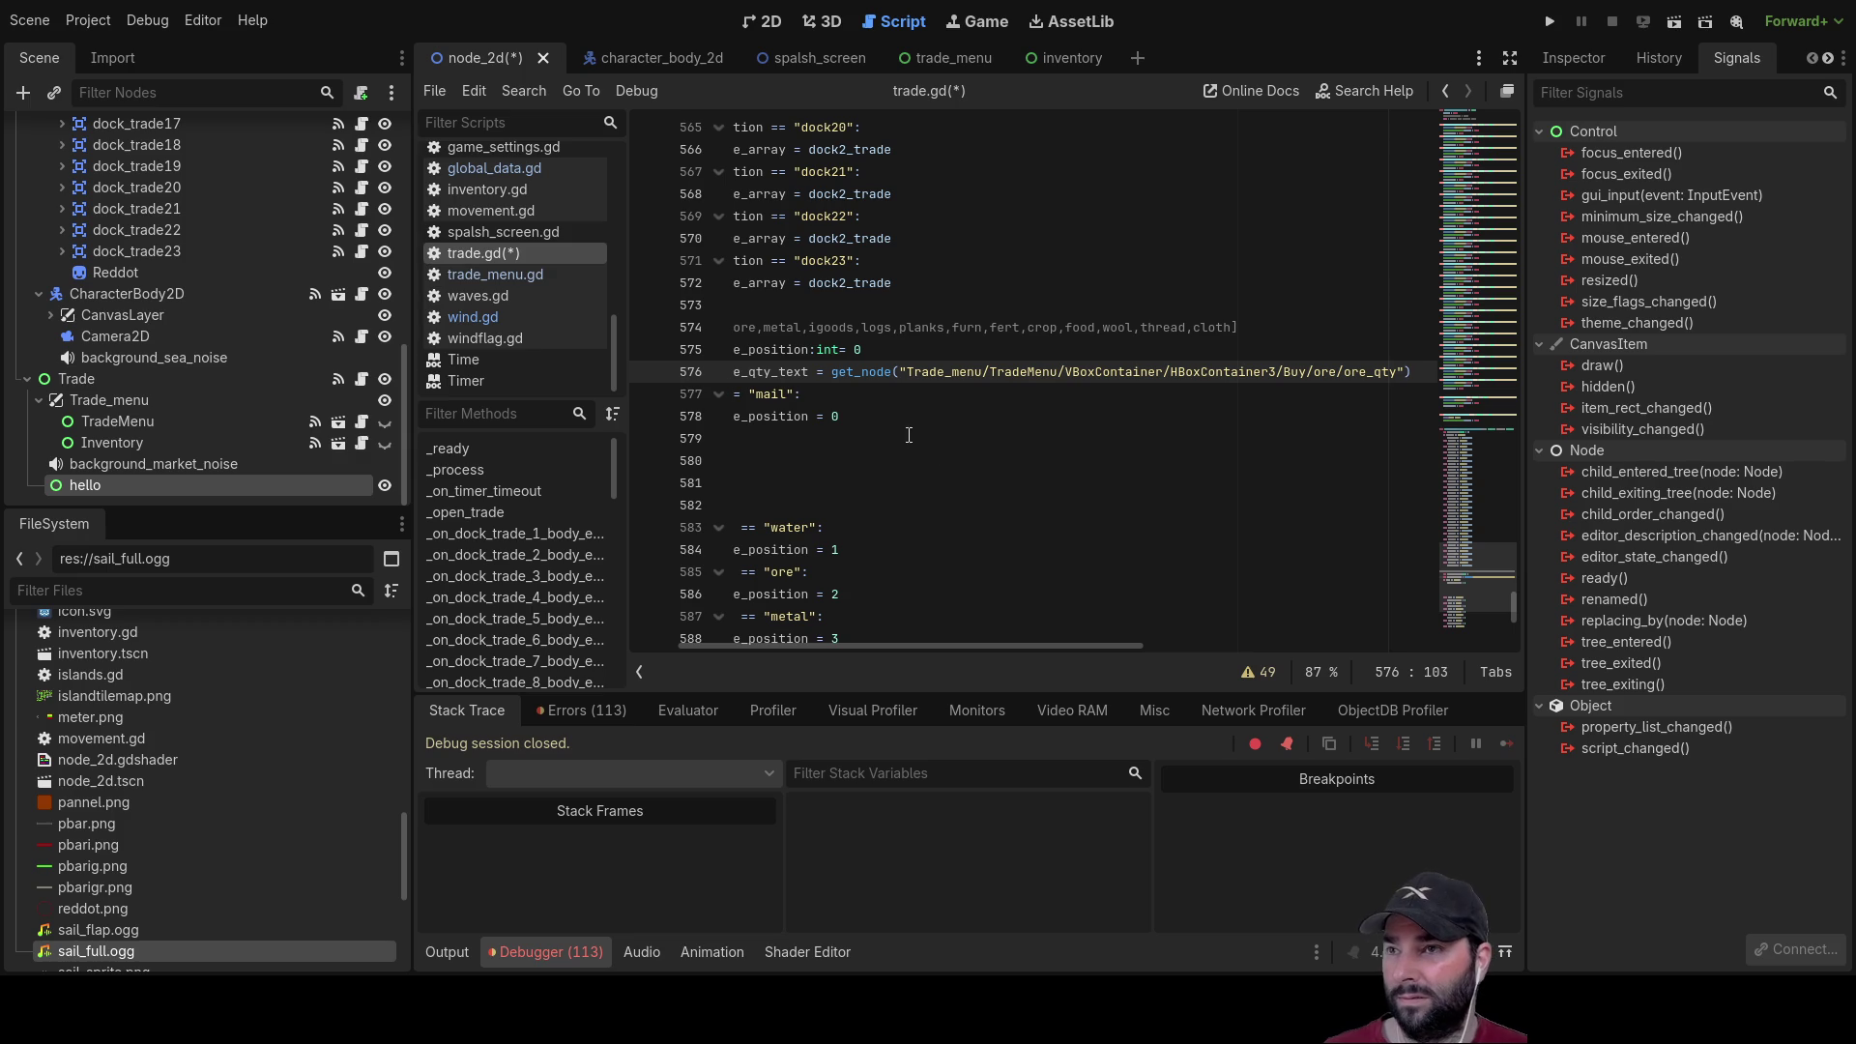
{"action": "left_click", "coordinate": [998, 422]}
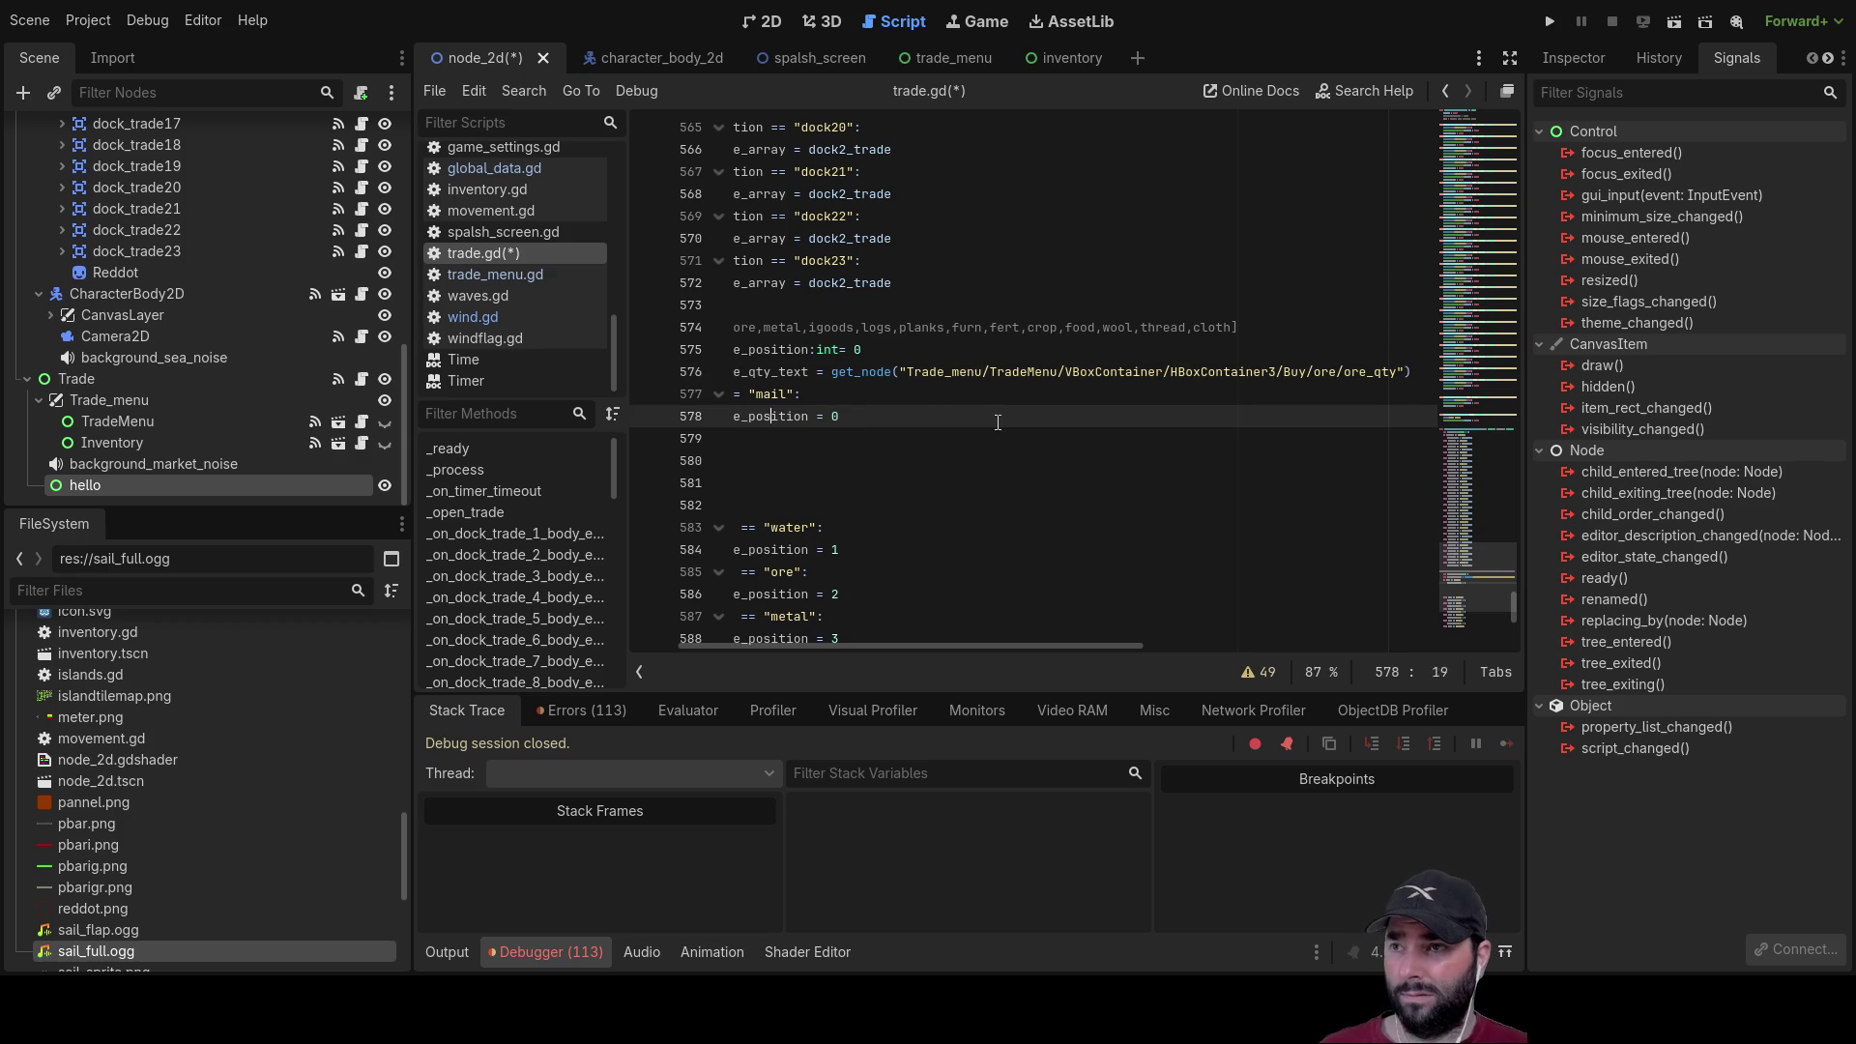
{"action": "key", "text": "Up"}
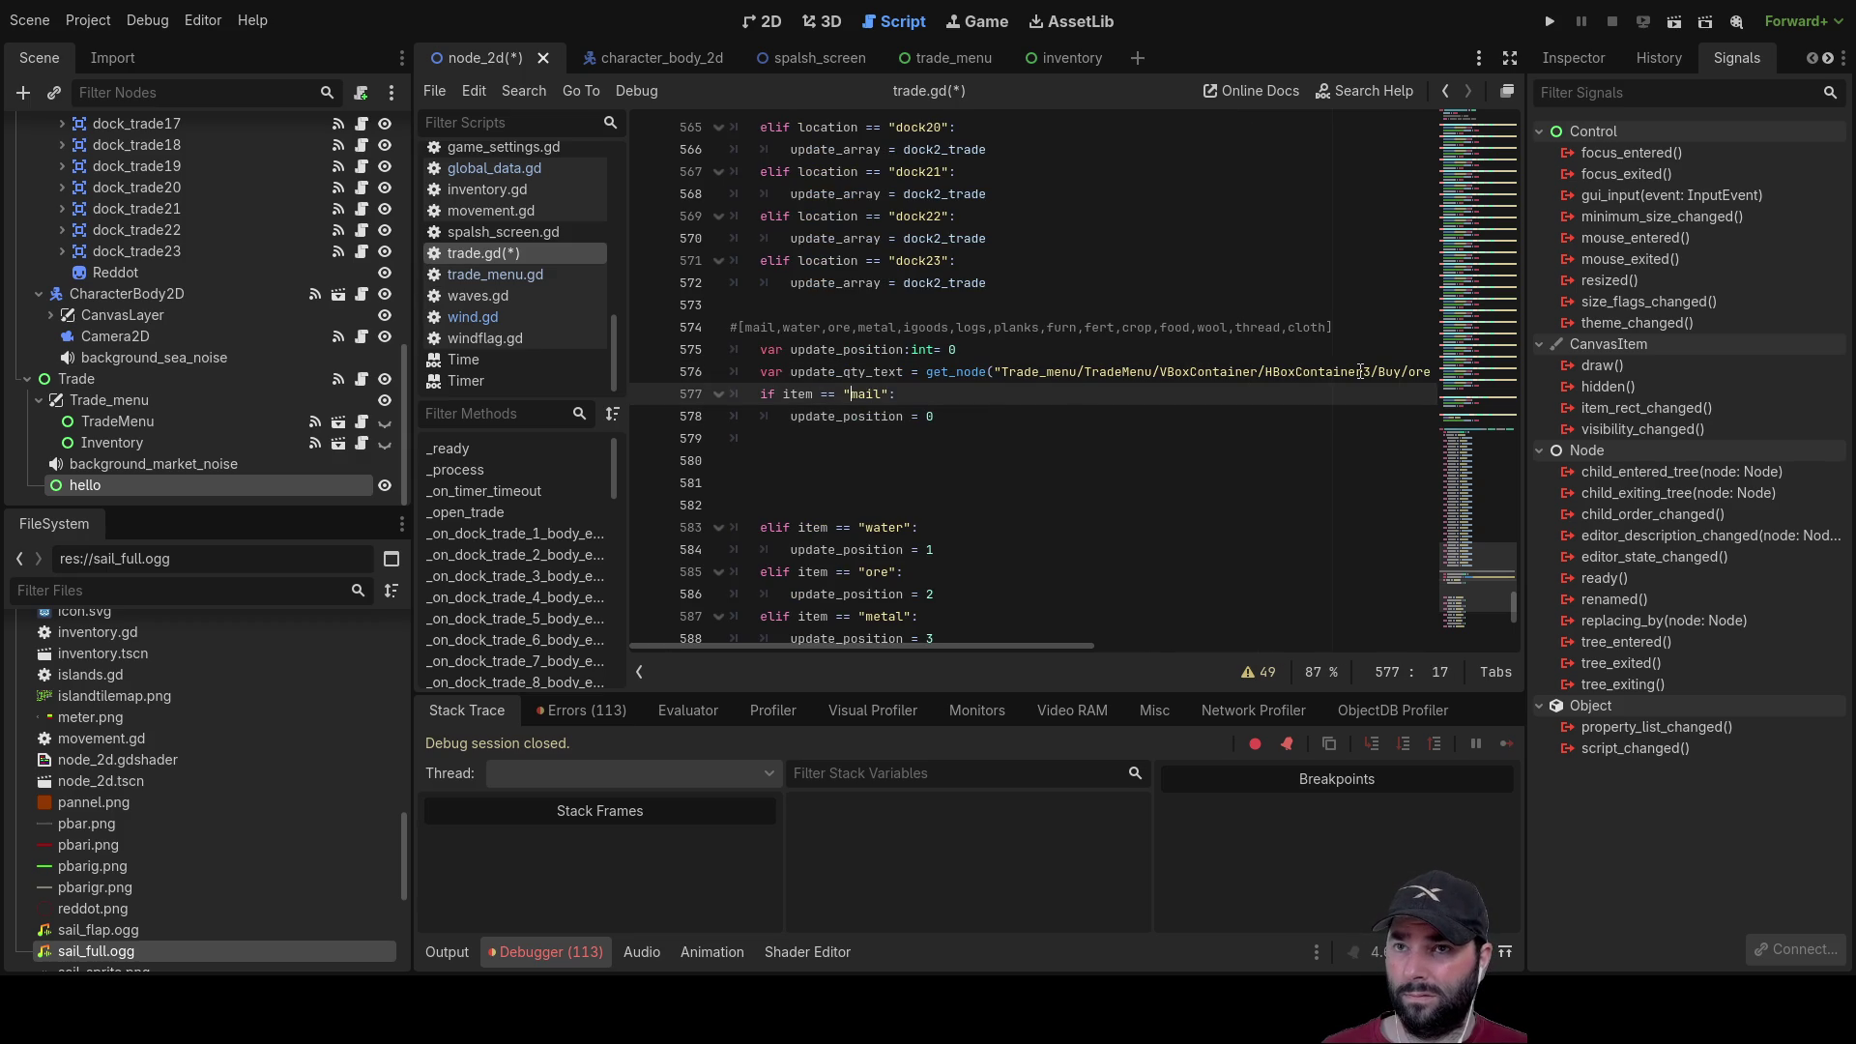
Step: Delete the extra blank lines after the mail branch
{"action": "left_click", "coordinate": [789, 371]}
{"action": "left_click_drag", "start_coordinate": [789, 371], "coordinate": [1474, 379]}
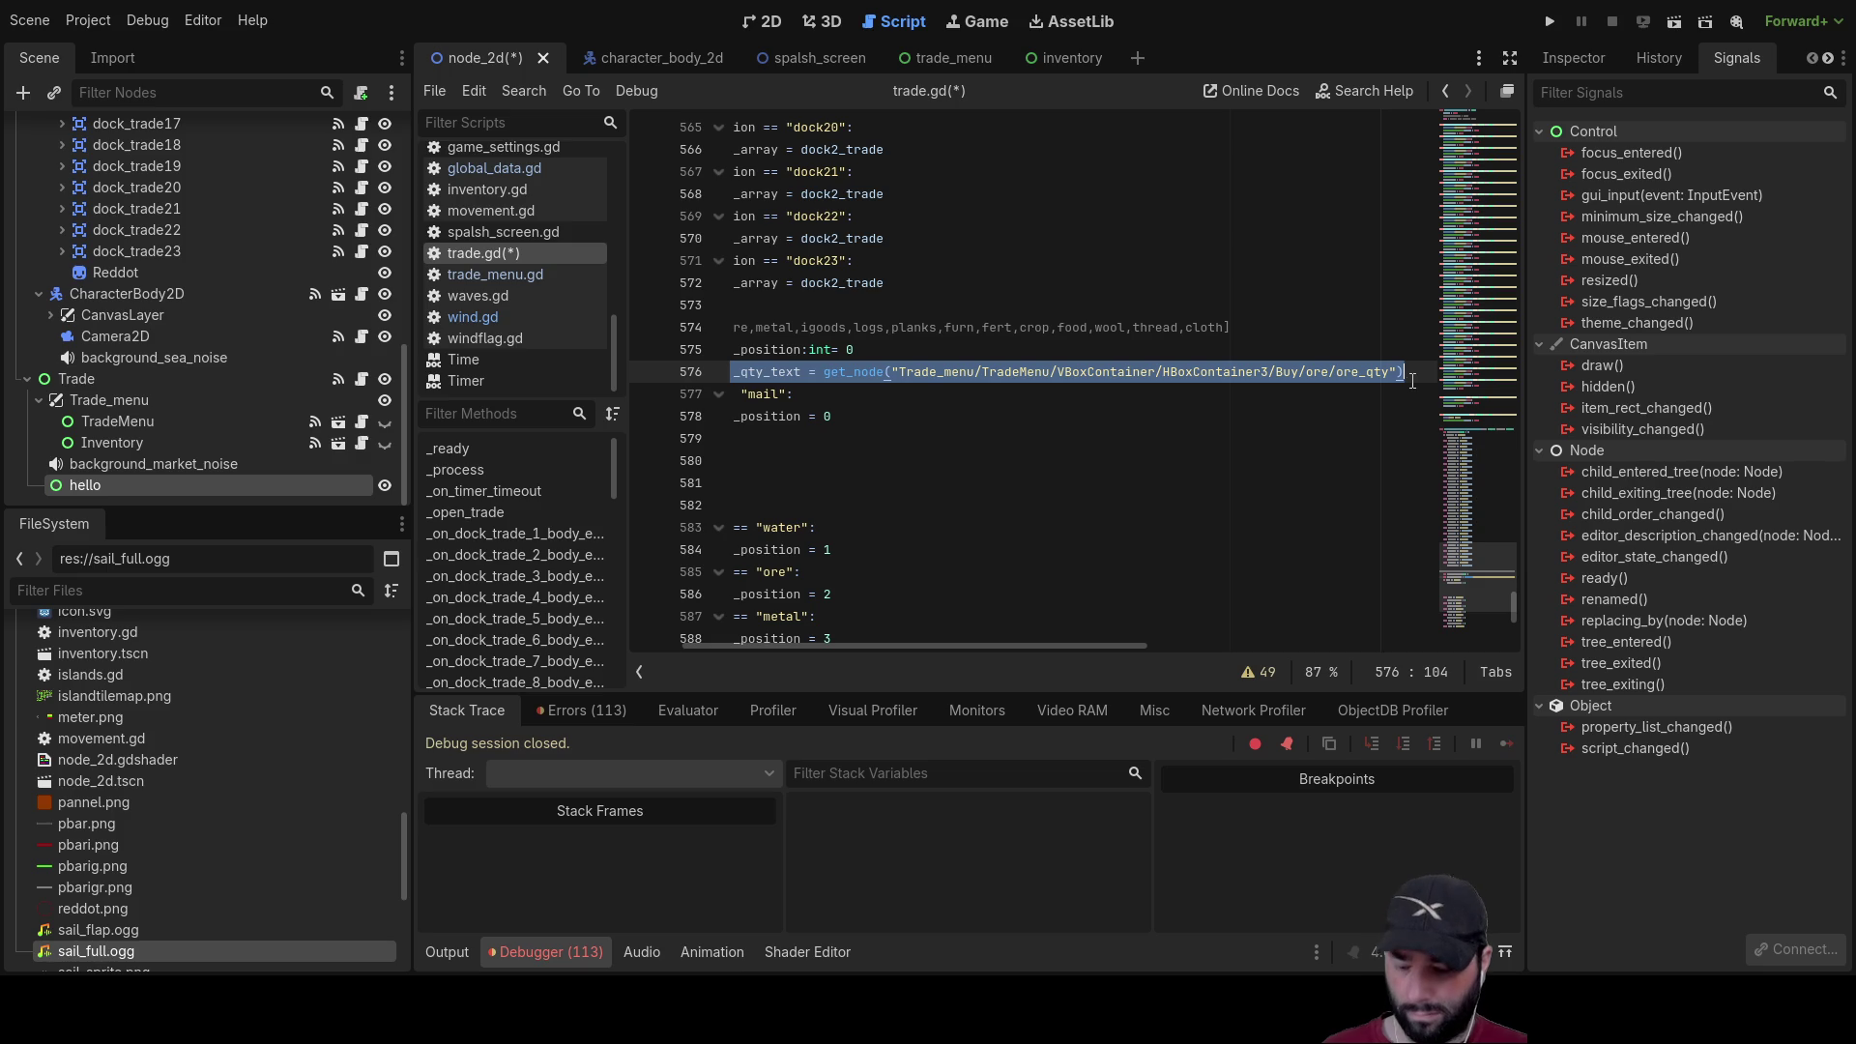
{"action": "left_click_drag", "start_coordinate": [1030, 646], "coordinate": [972, 647]}
{"action": "left_click", "coordinate": [822, 444]}
{"action": "key", "text": "Delete"}
{"action": "key", "text": "Delete"}
{"action": "key", "text": "Delete"}
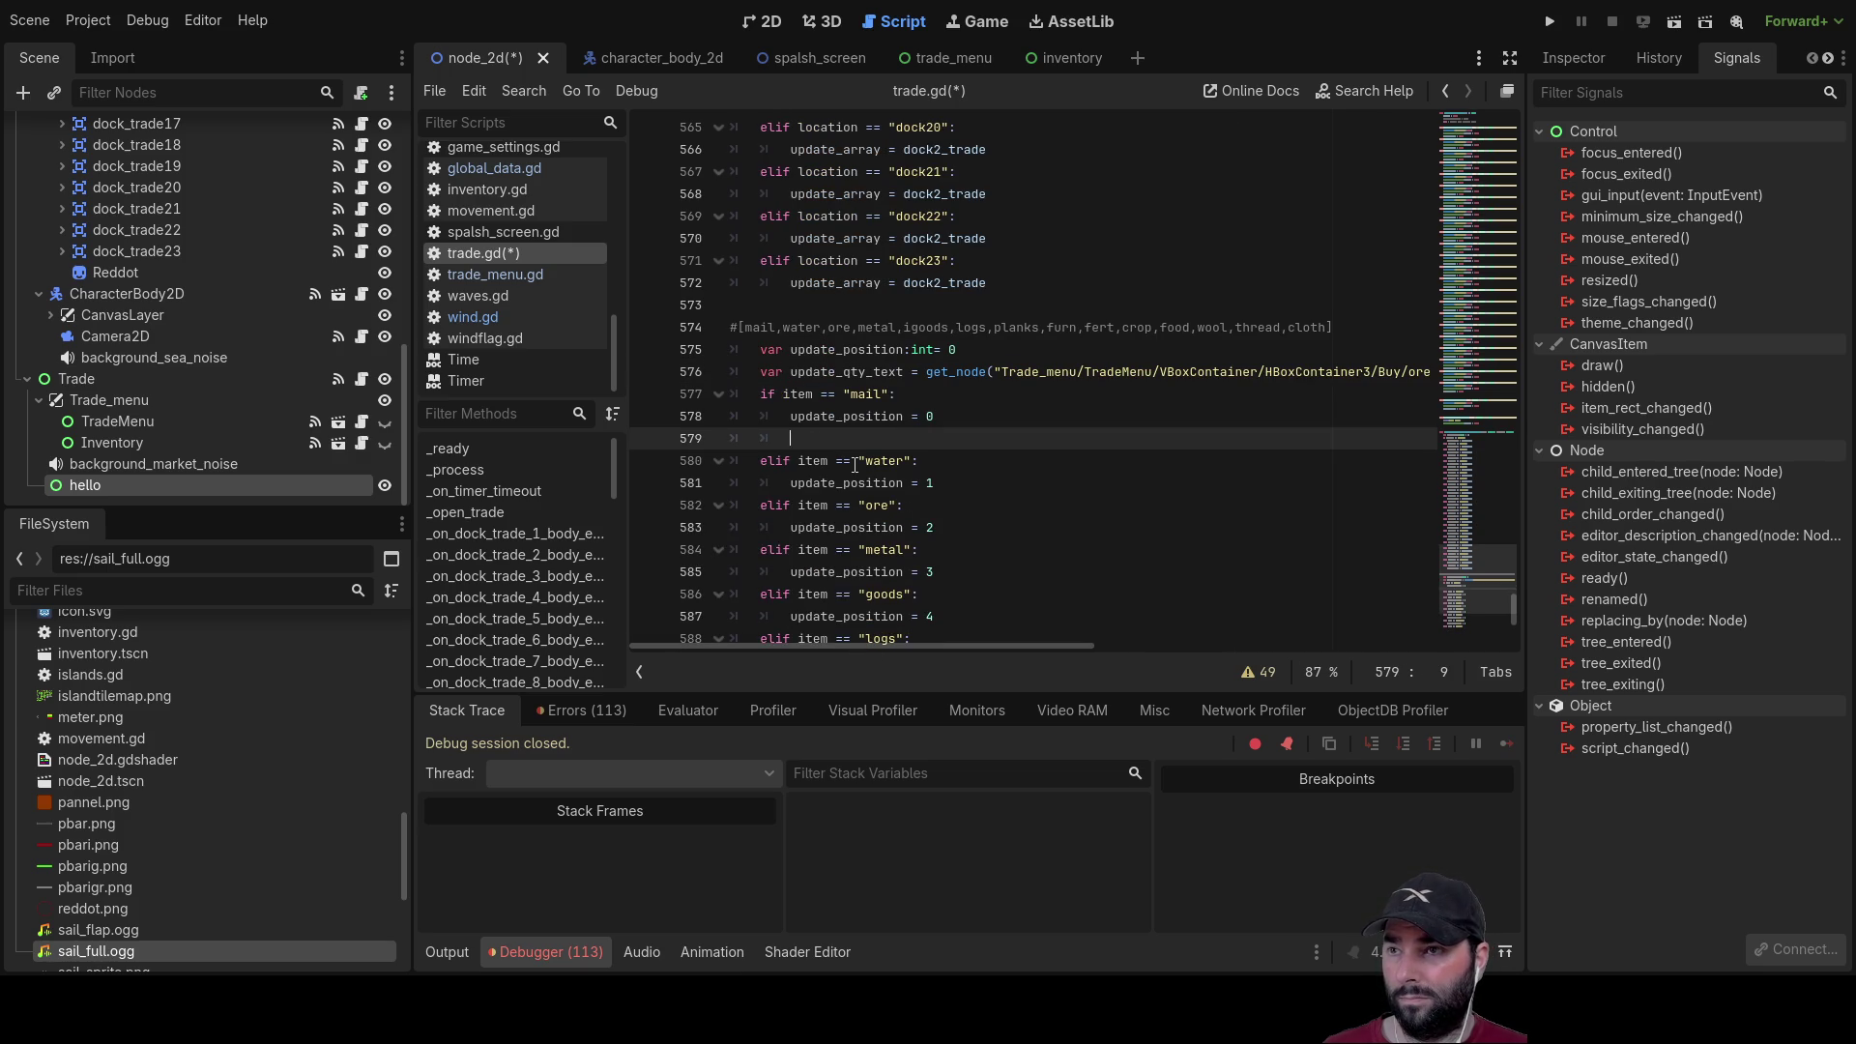
Step: On line 579, write update_qty_text = get_node("Trade_menu/TradeMenu/VBoxContainer/HBoxContainer3/Buy/mail/mail_qty")
{"action": "type", "text": "up"}
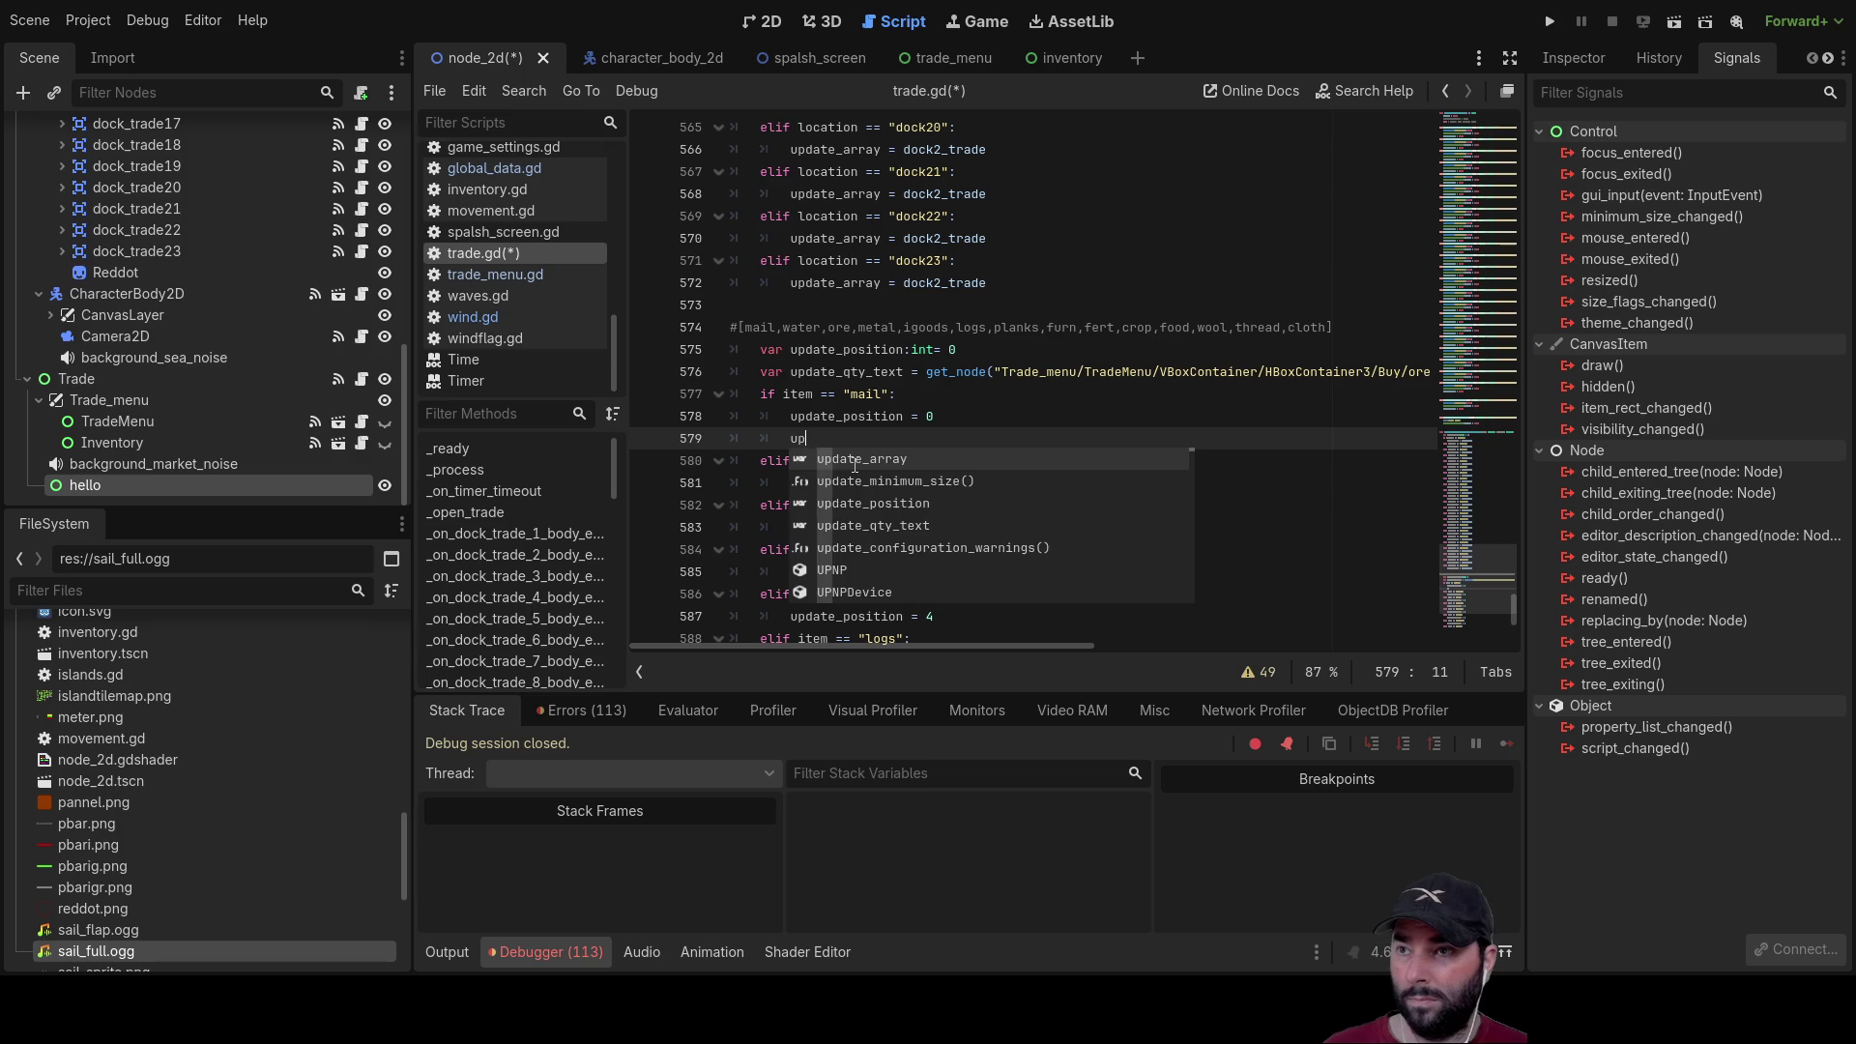
{"action": "key", "text": "Down"}
{"action": "key", "text": "Down"}
{"action": "key", "text": "Down"}
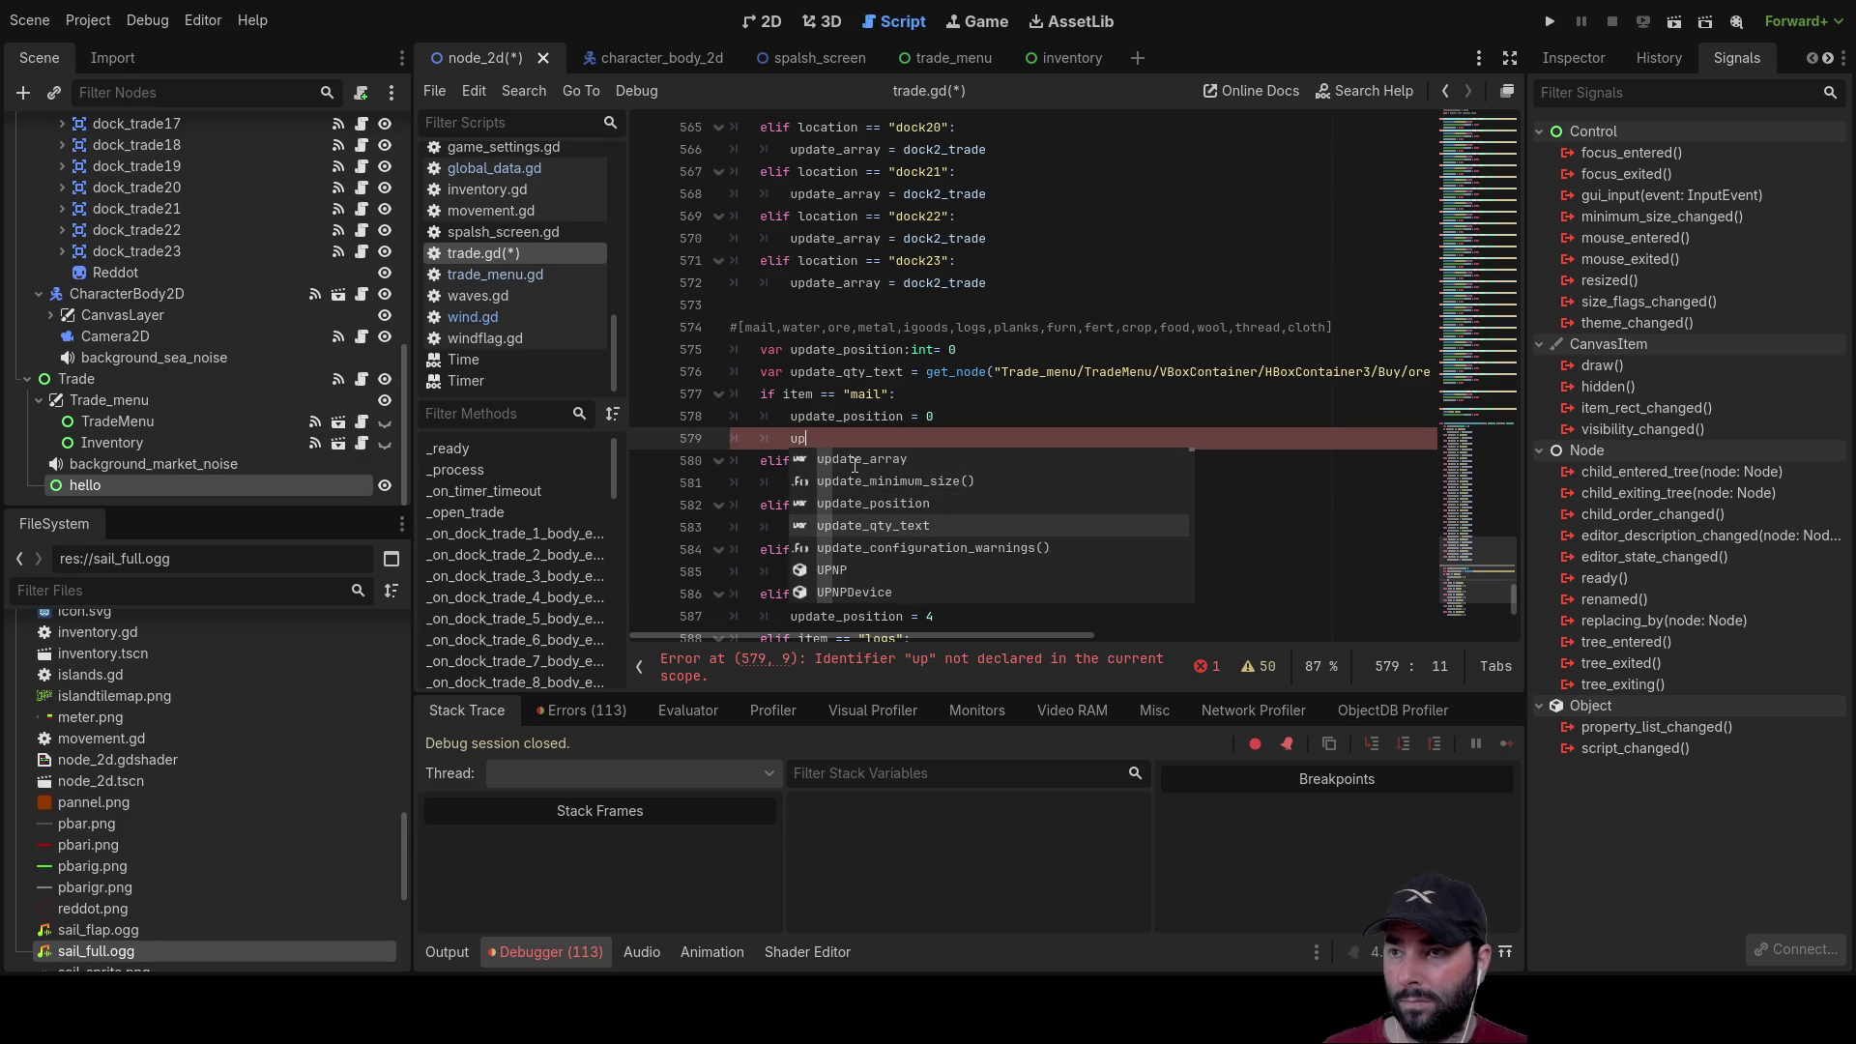
{"action": "key", "text": "Return"}
{"action": "type", "text": "= "}
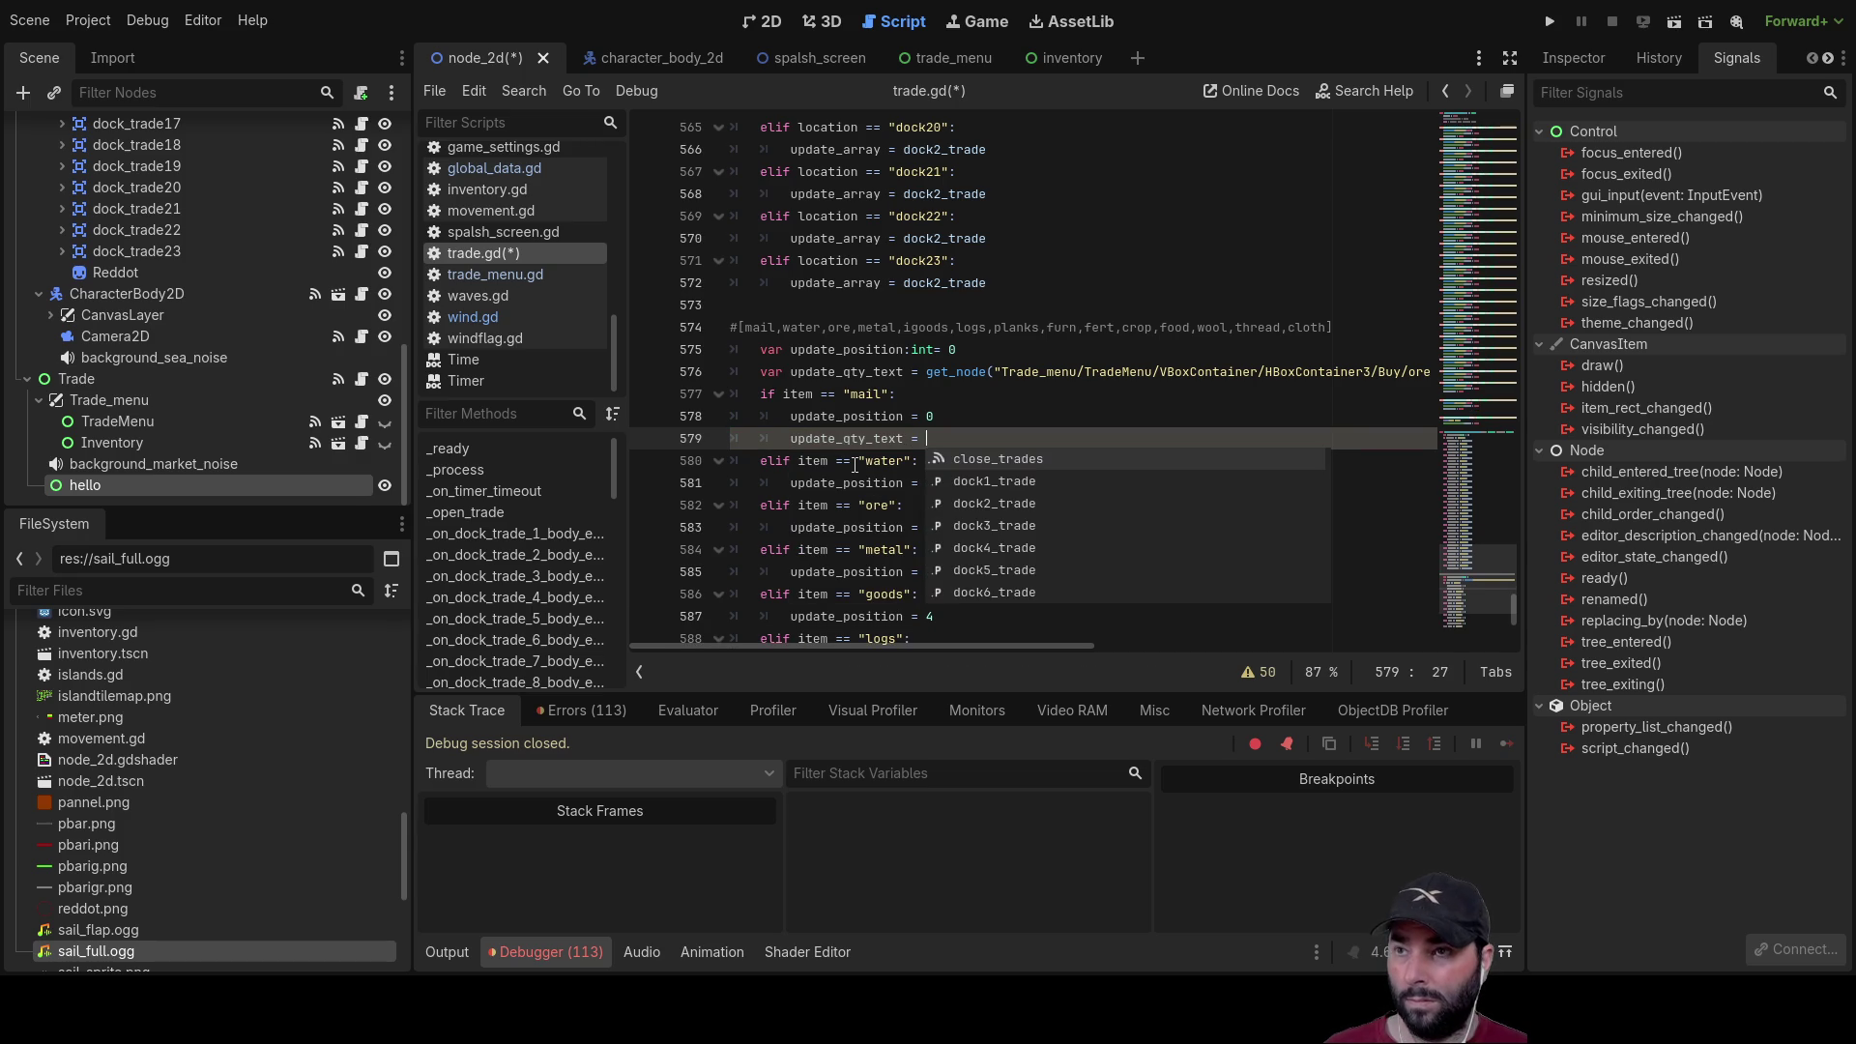
{"action": "type", "text": "get_node"}
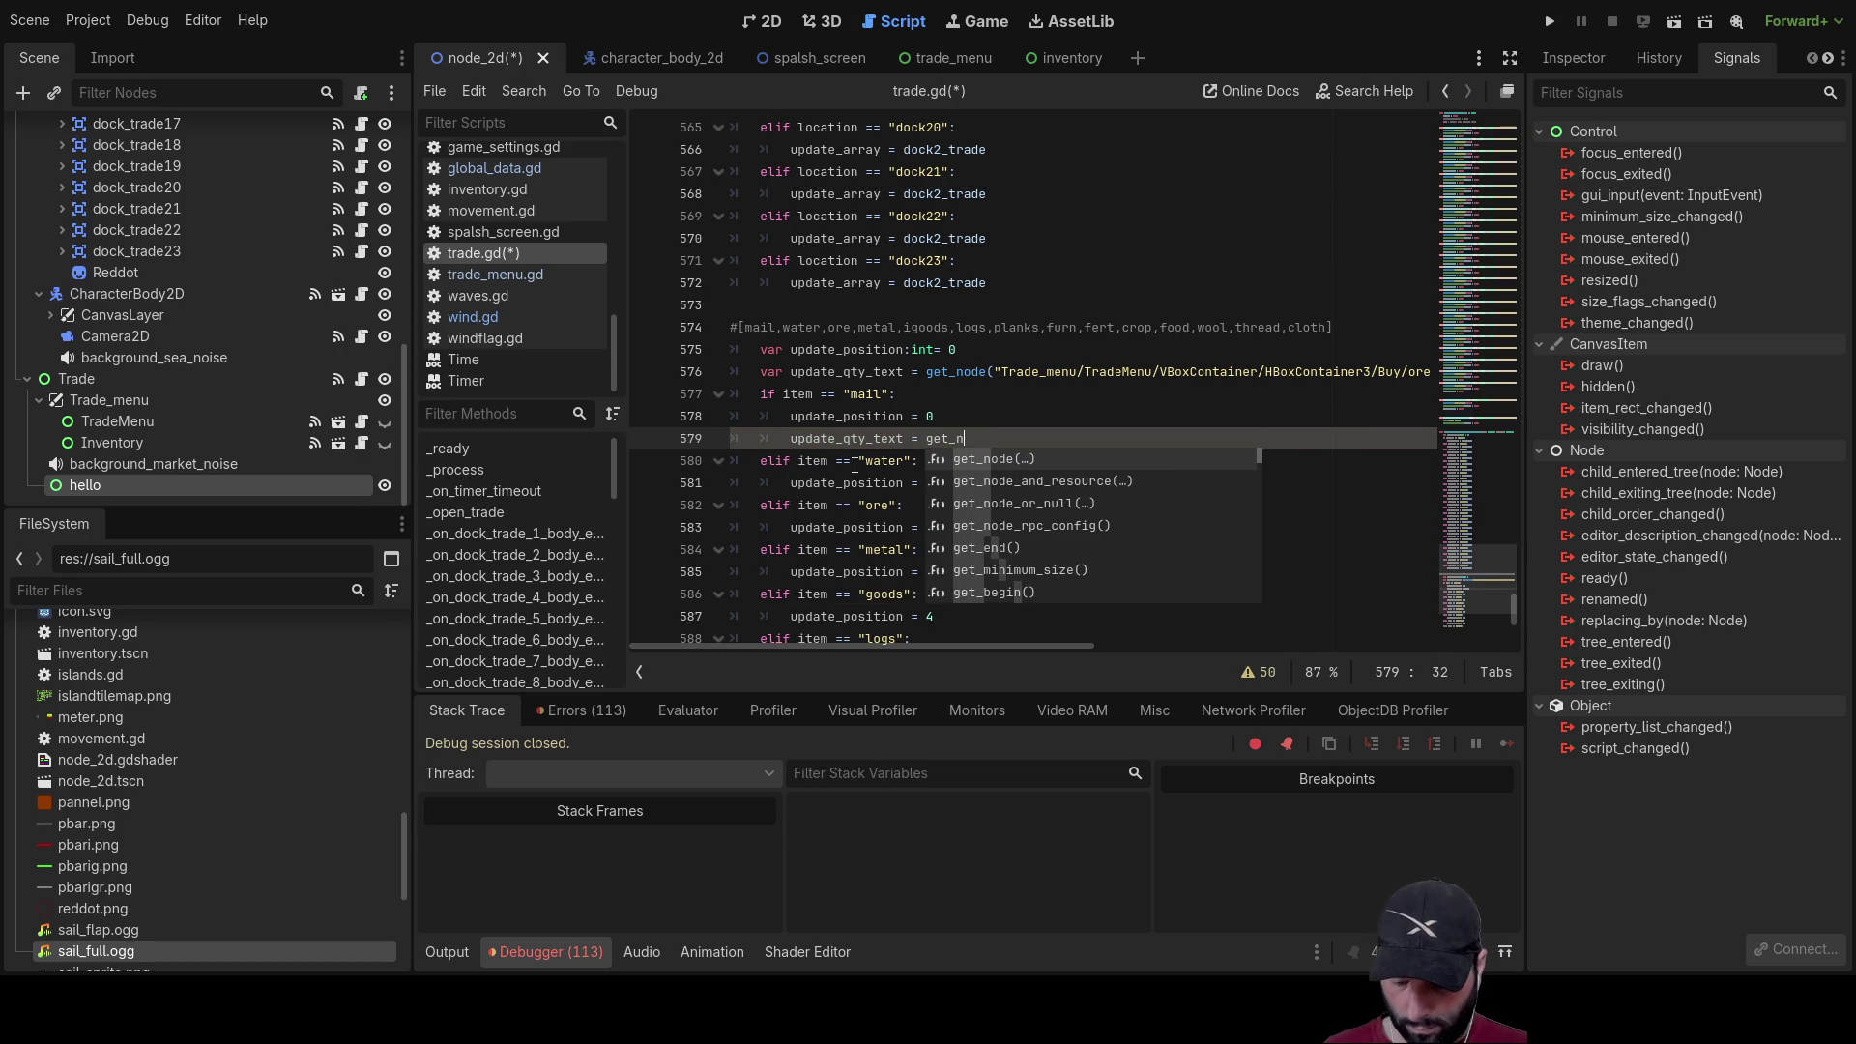
{"action": "key", "text": "Return"}
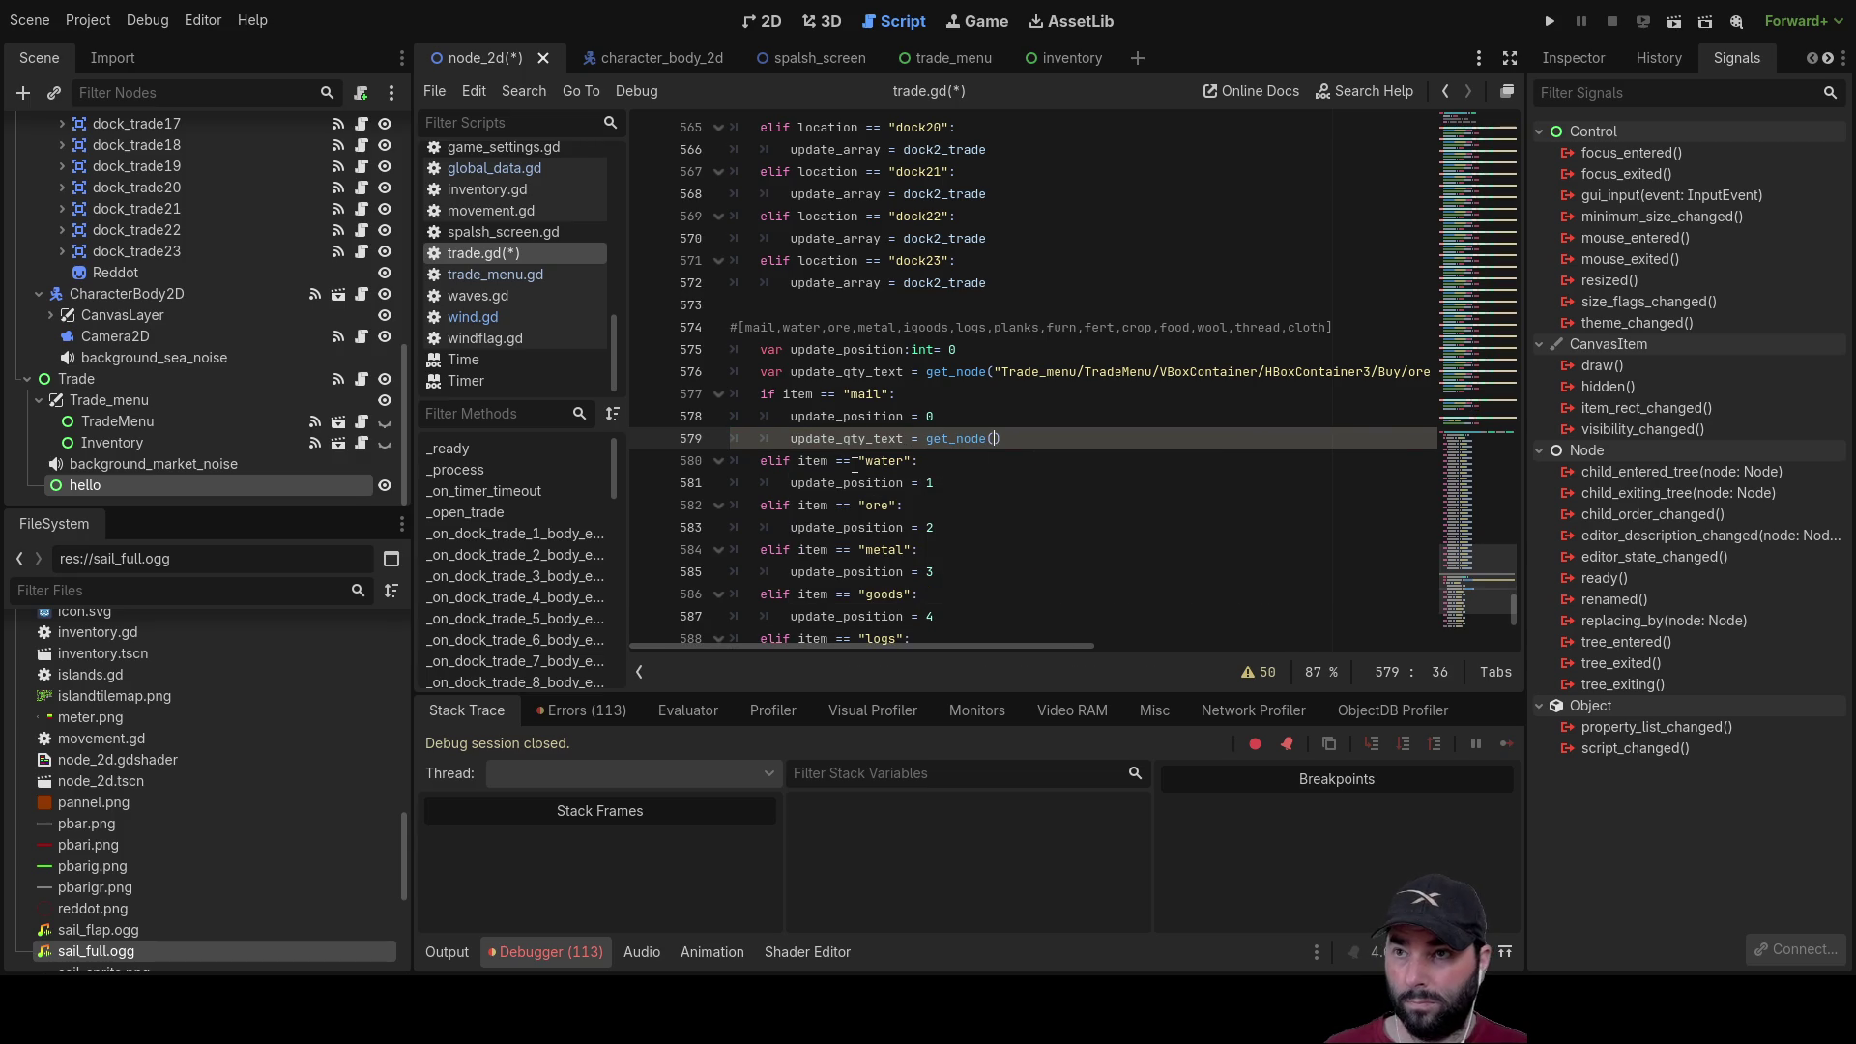
{"action": "type", "text": "qty"}
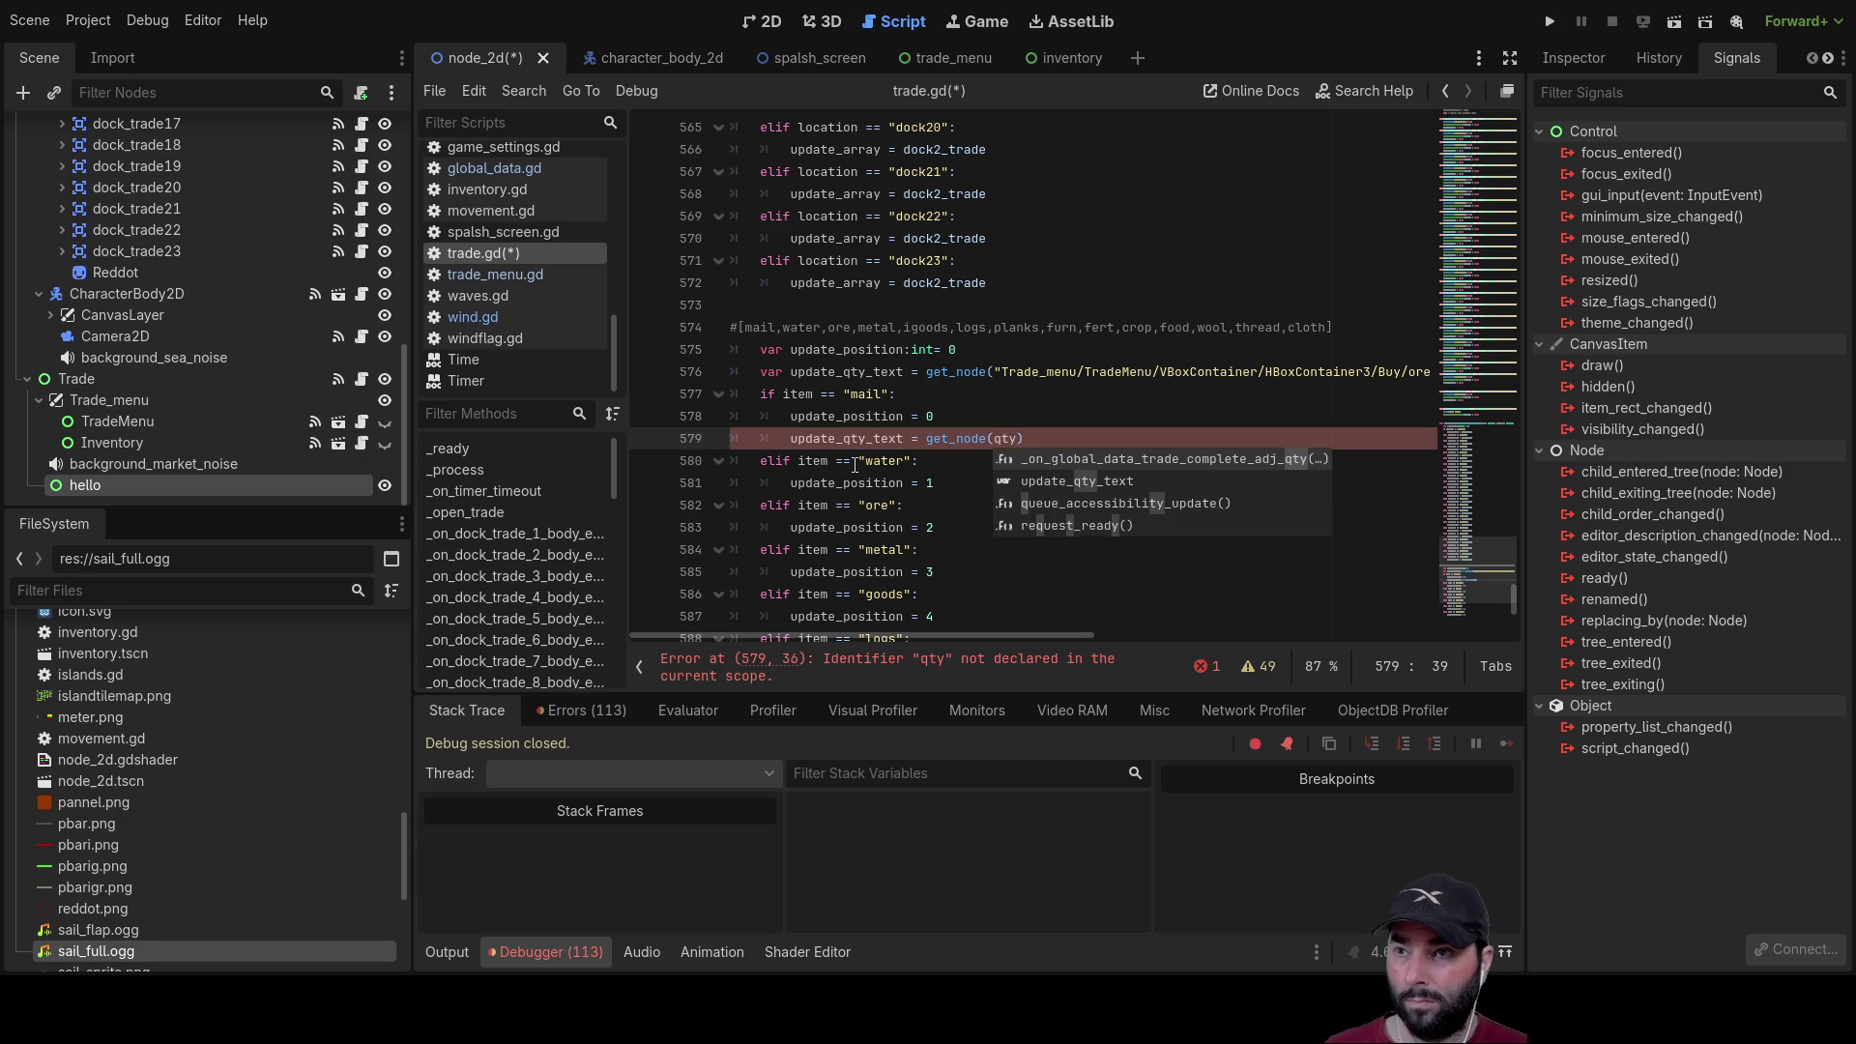
{"action": "key", "text": "BackSpace"}
{"action": "key", "text": "BackSpace"}
{"action": "key", "text": "BackSpace"}
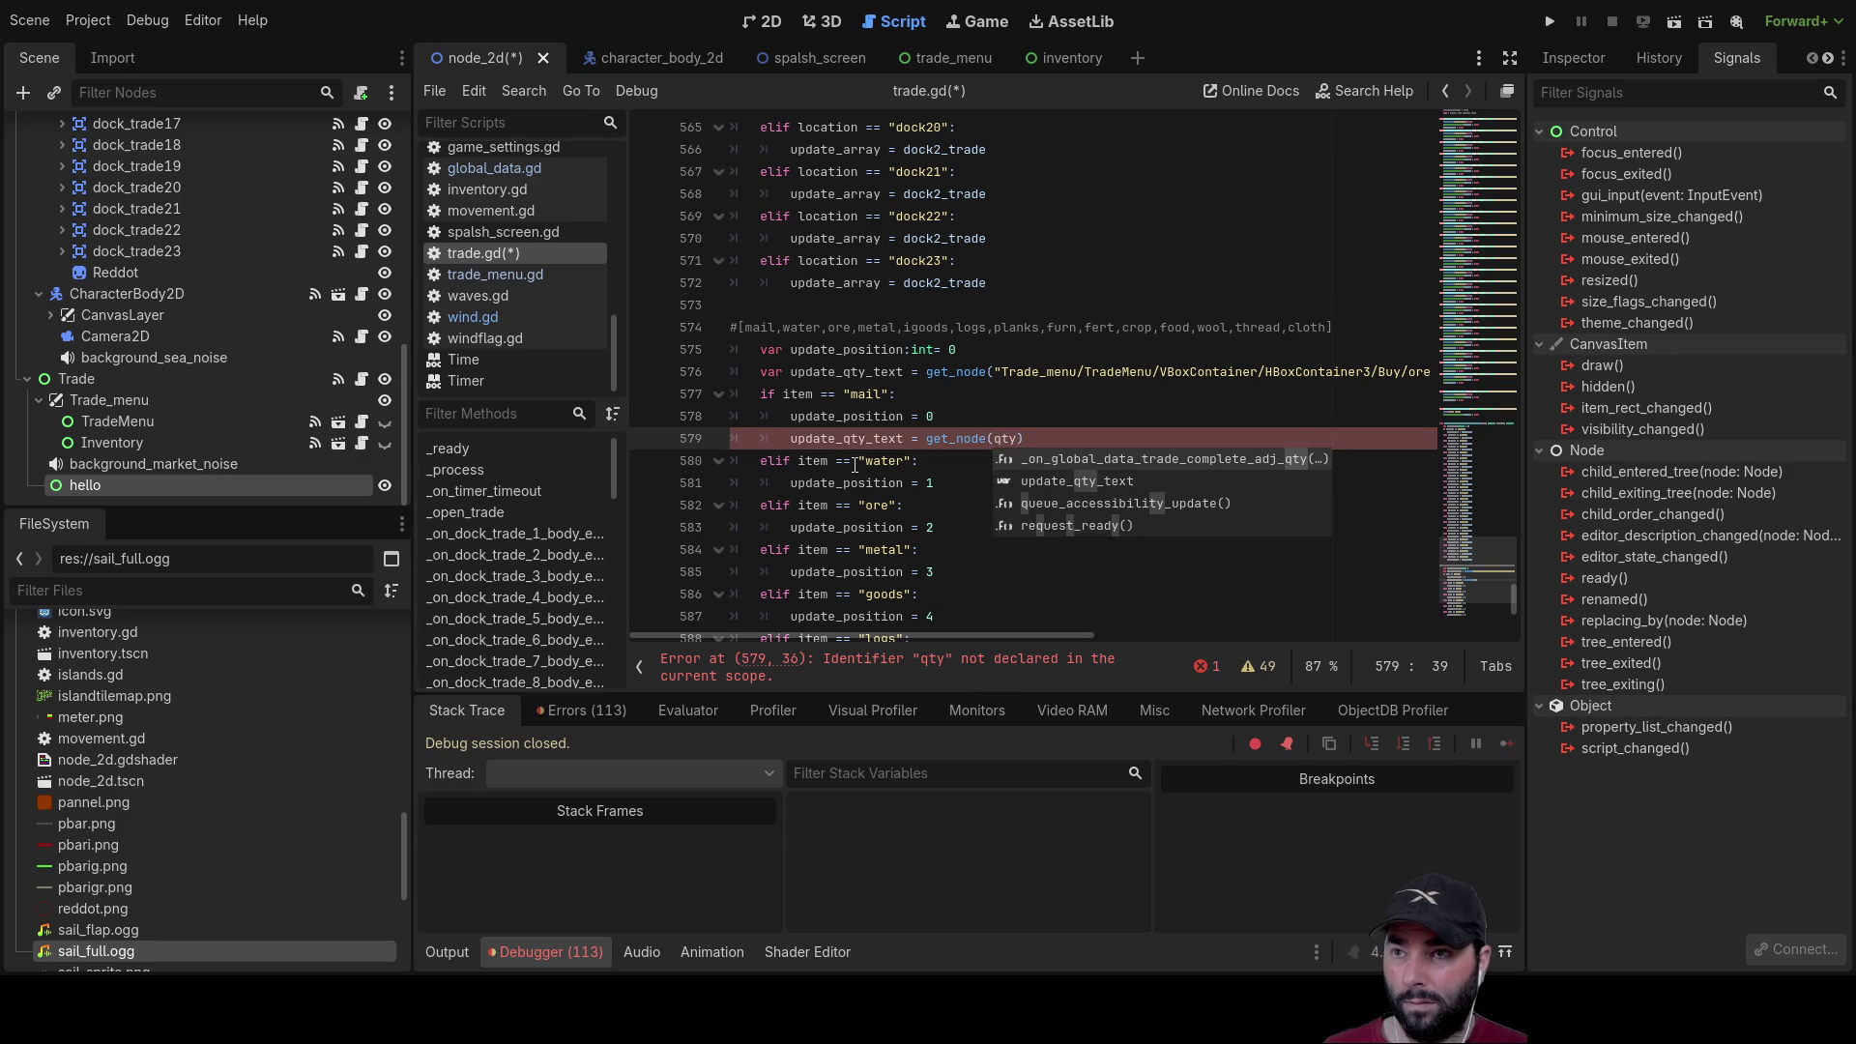
{"action": "type", "text": "\""}
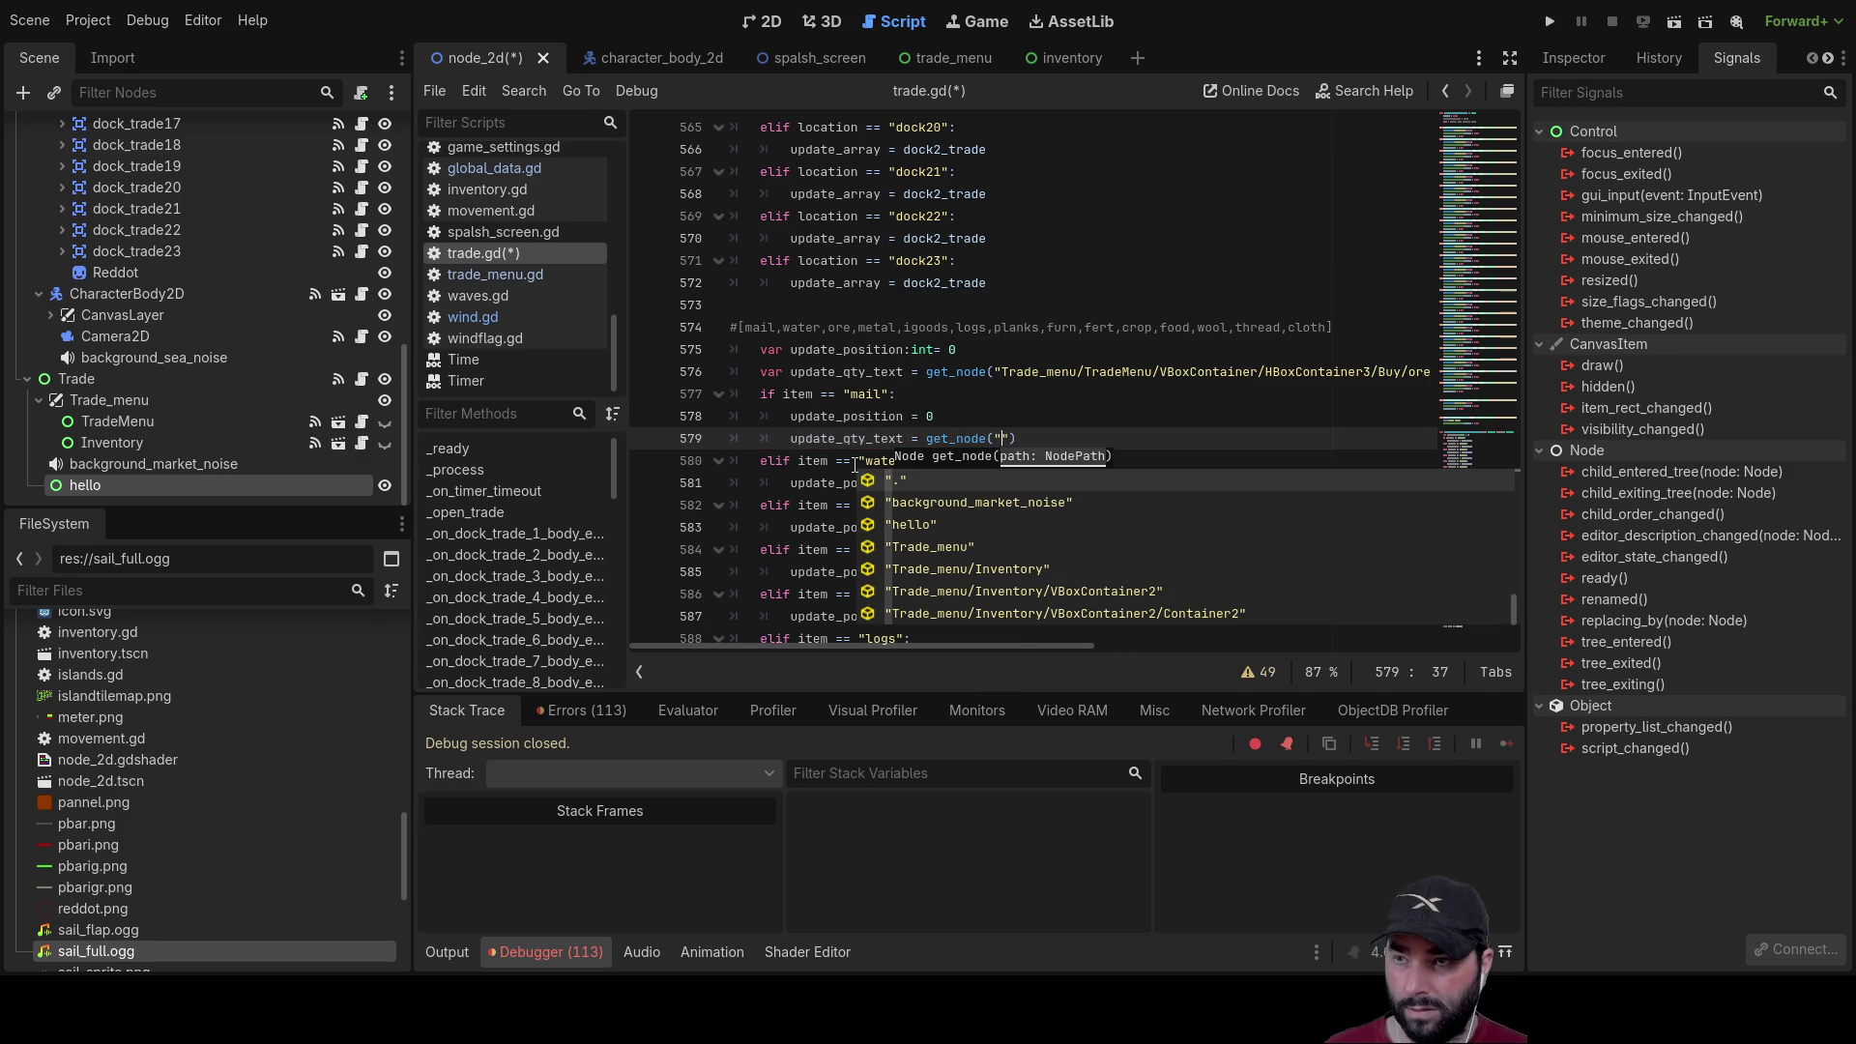
{"action": "type", "text": "qty"}
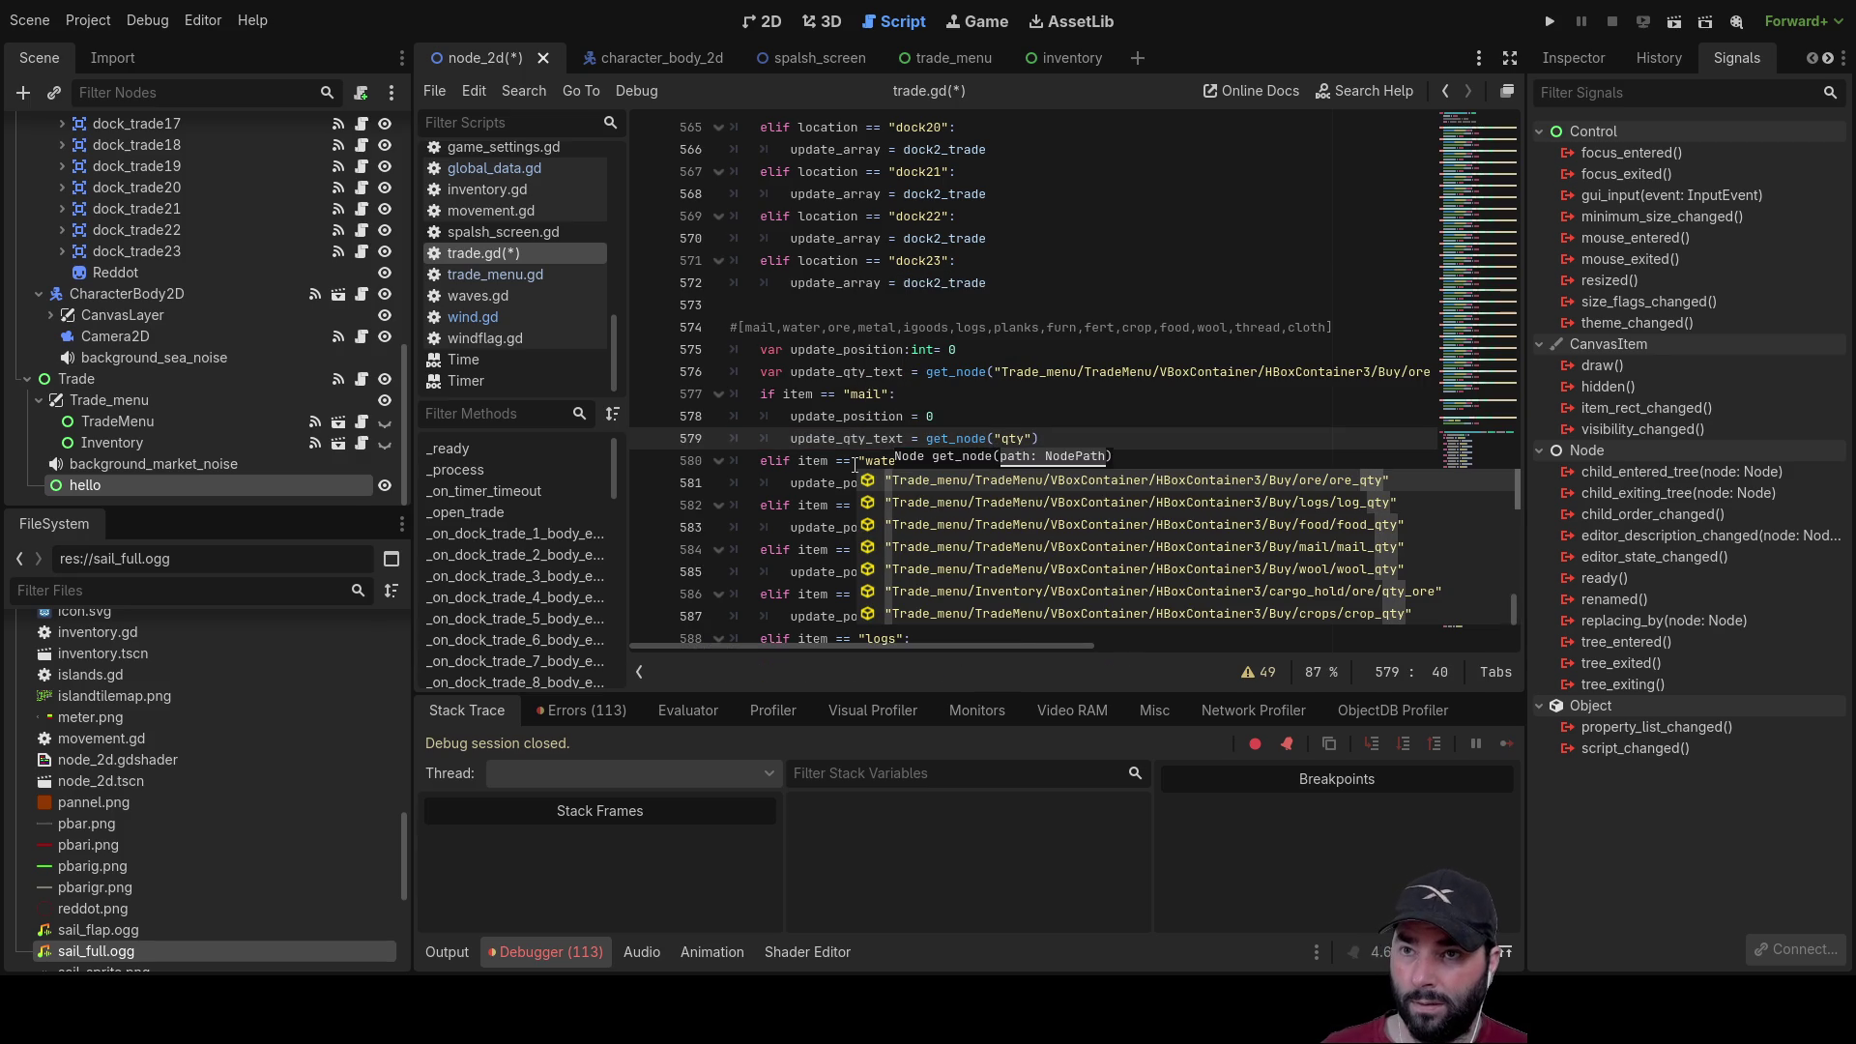
{"action": "key", "text": "Down"}
{"action": "key", "text": "Down"}
{"action": "key", "text": "Down"}
{"action": "key", "text": "Return"}
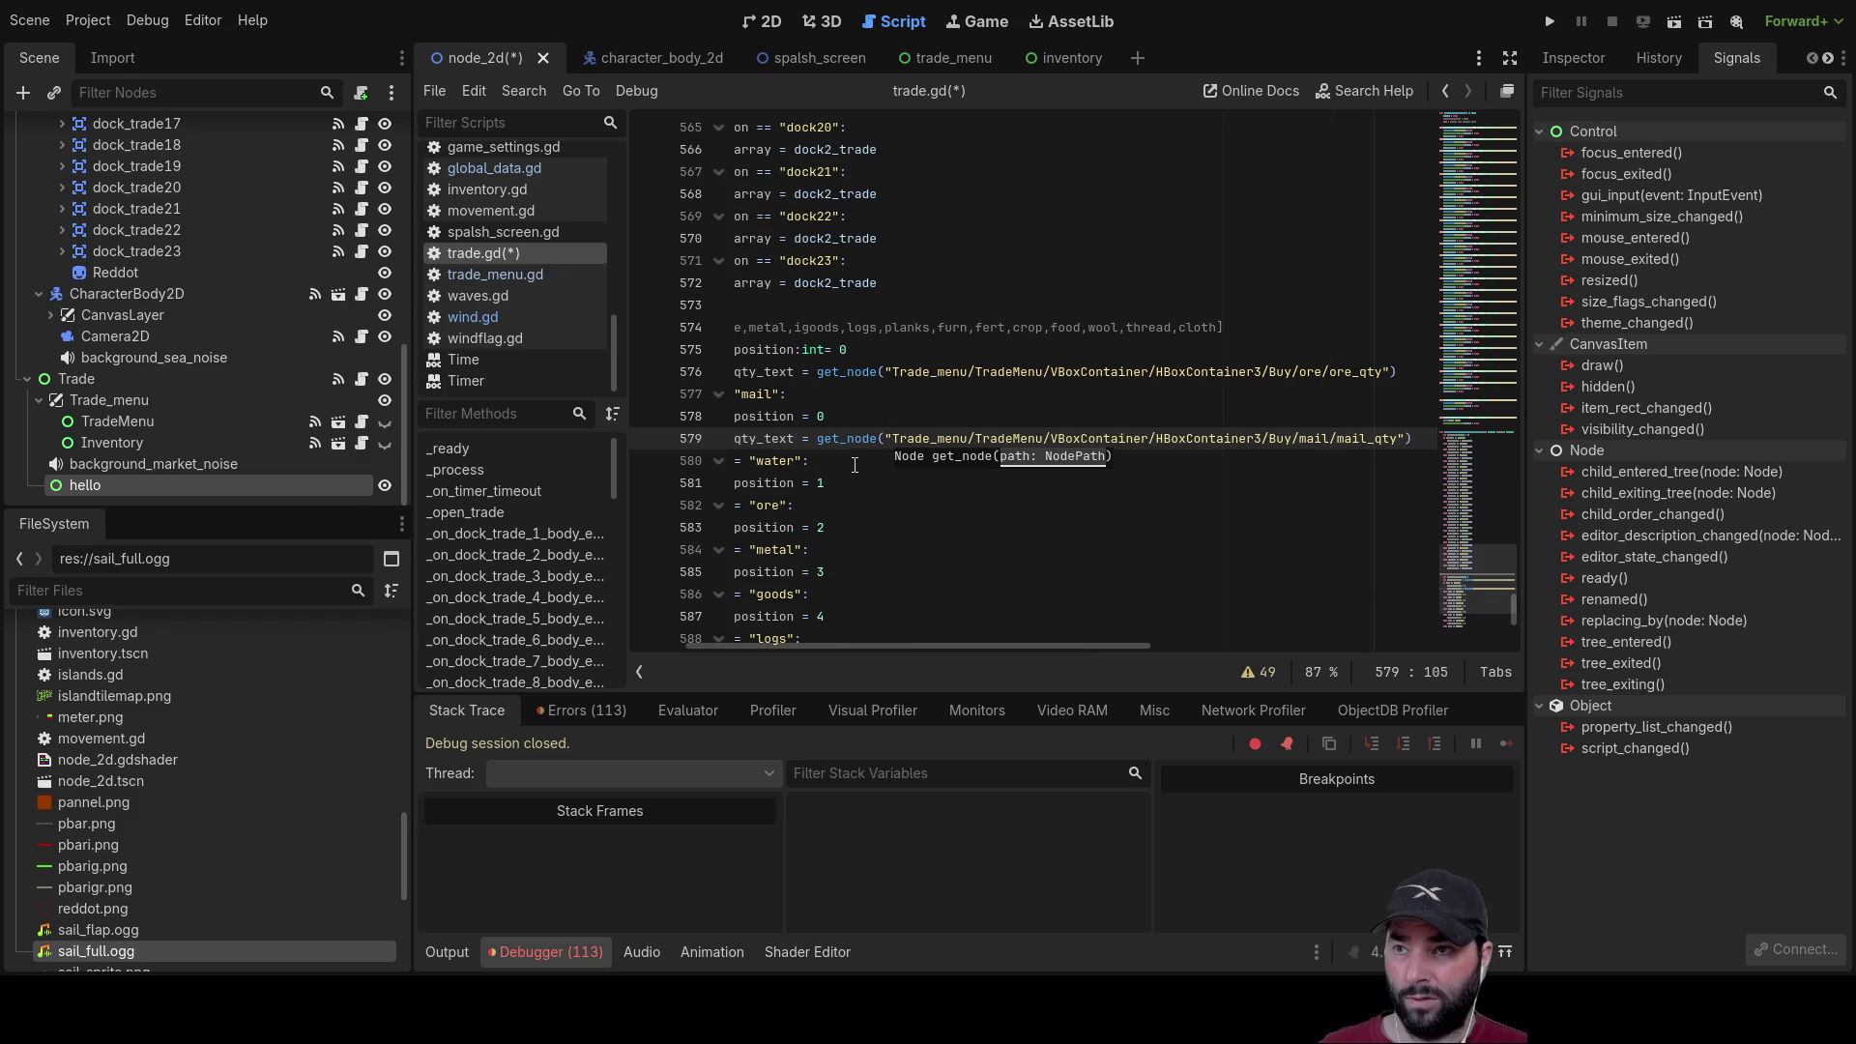
{"action": "left_click", "coordinate": [855, 465]}
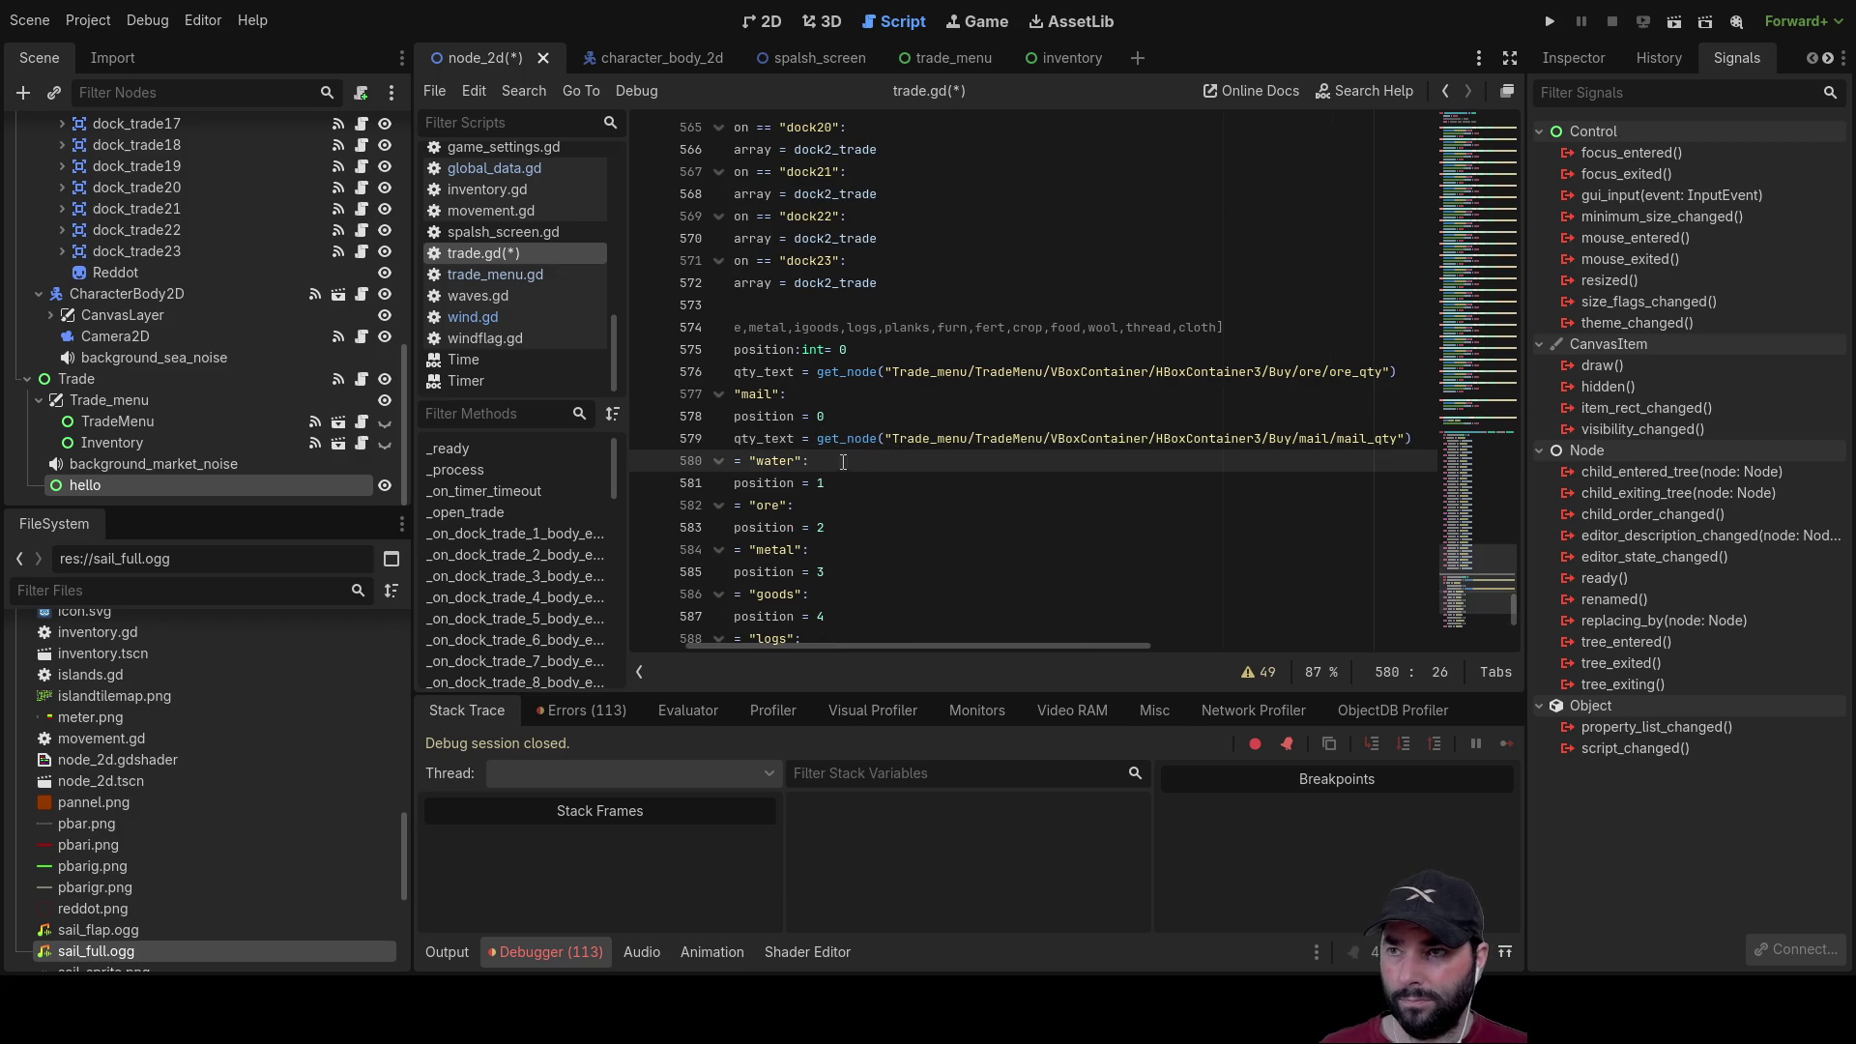
Step: Move the cursor from the mail assignment line down to the water branch's position line
{"action": "left_click_drag", "start_coordinate": [733, 438], "coordinate": [886, 440]}
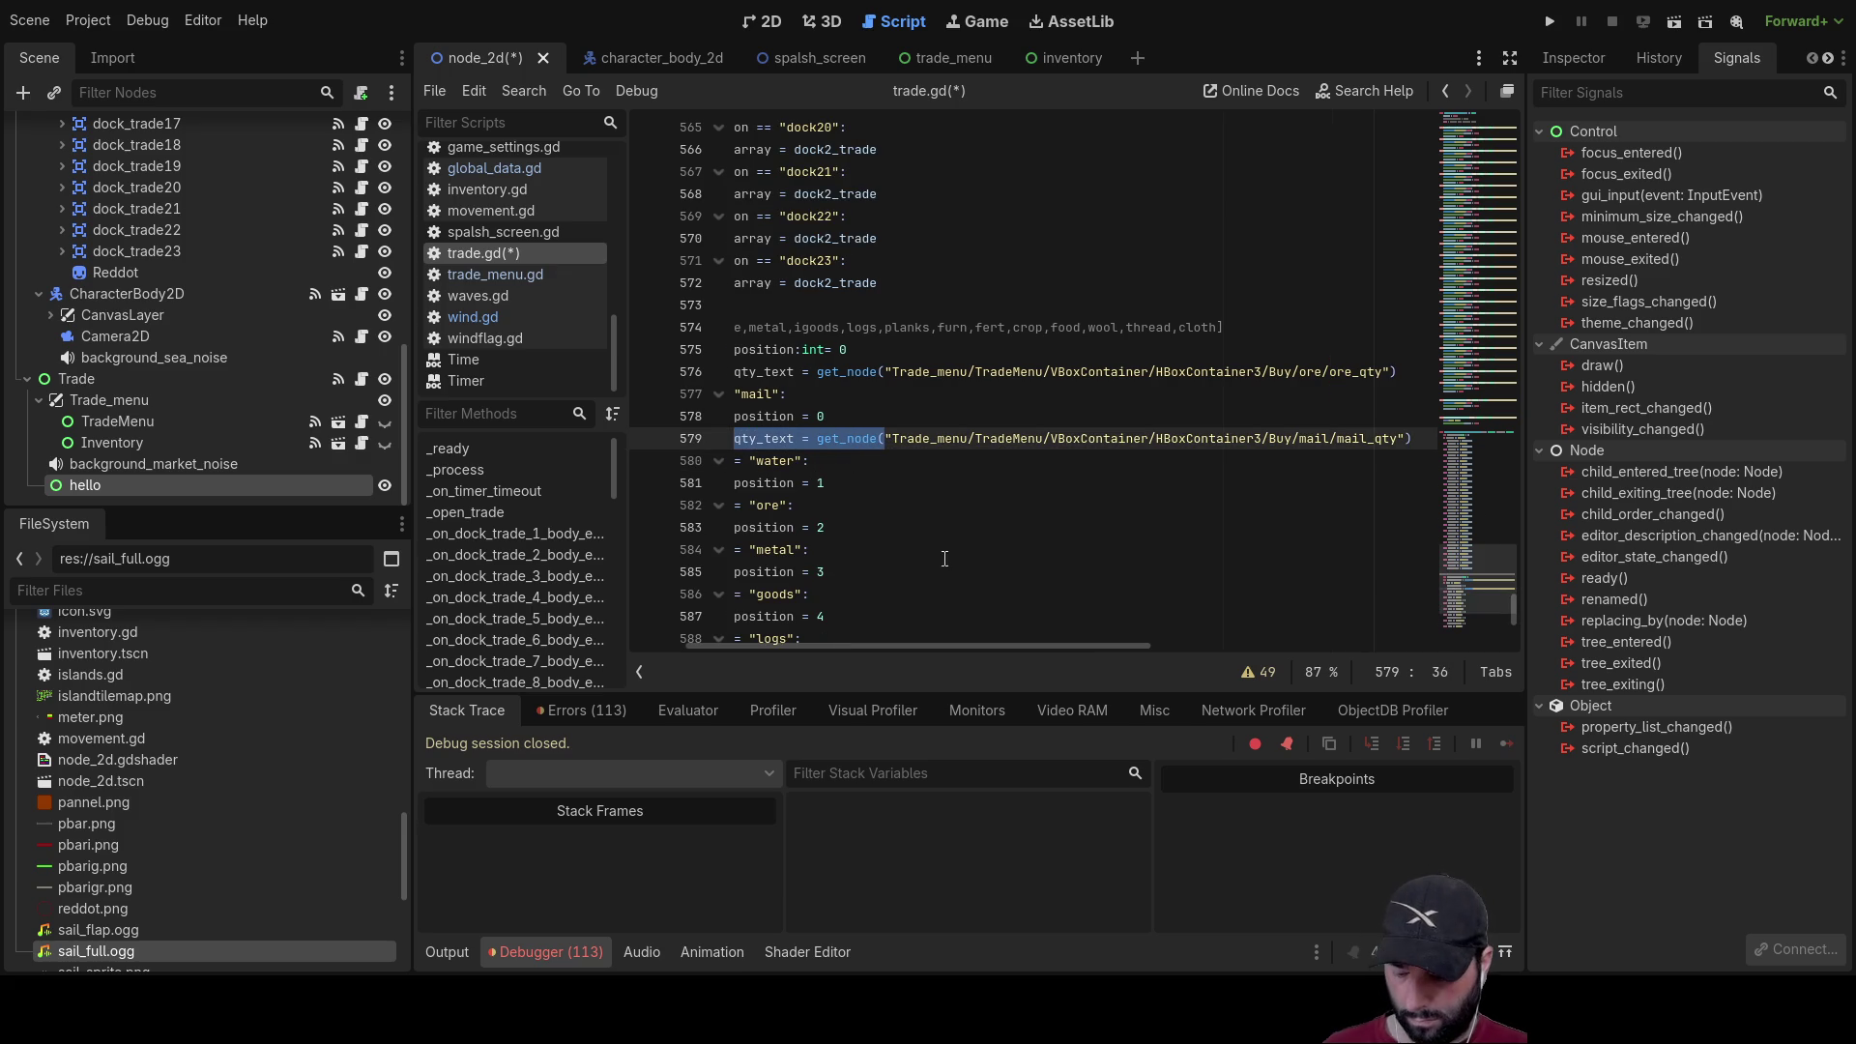
{"action": "left_click", "coordinate": [828, 464]}
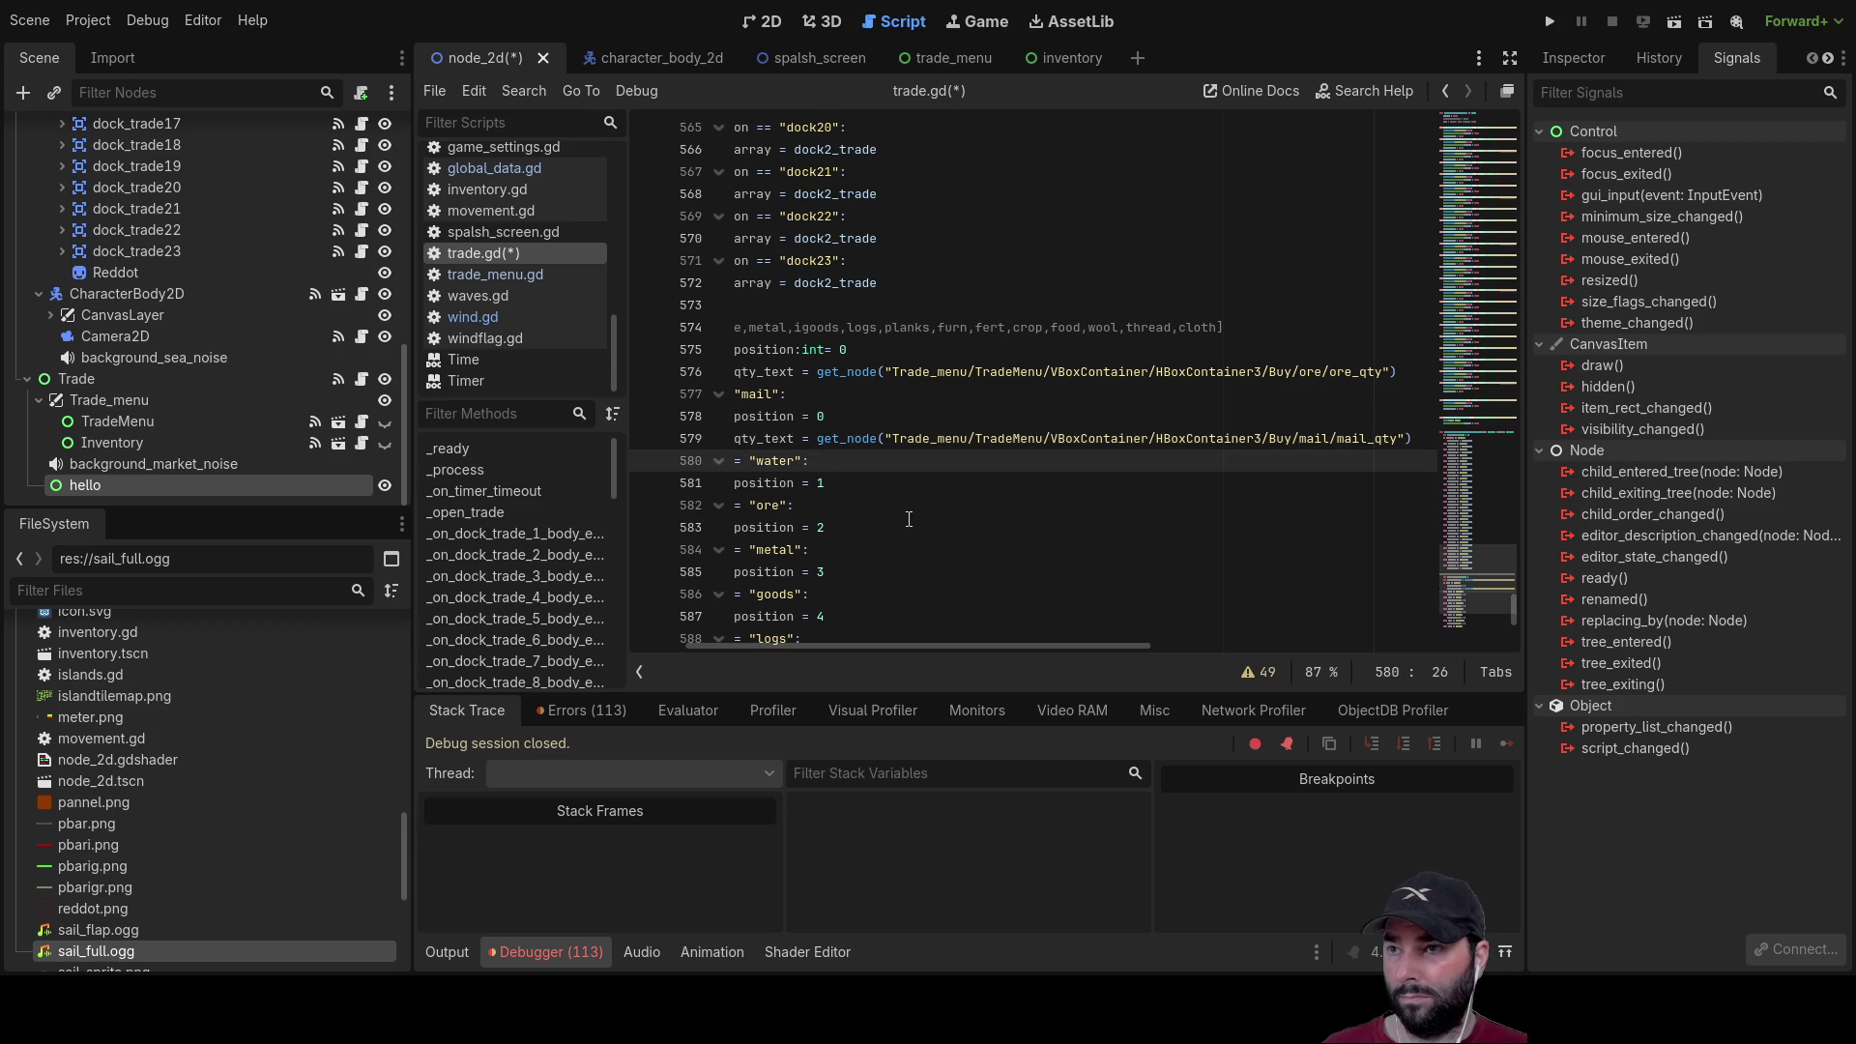
{"action": "key", "text": "Down"}
{"action": "key", "text": "Down"}
{"action": "key", "text": "Up"}
{"action": "key", "text": "Up"}
{"action": "key", "text": "Up"}
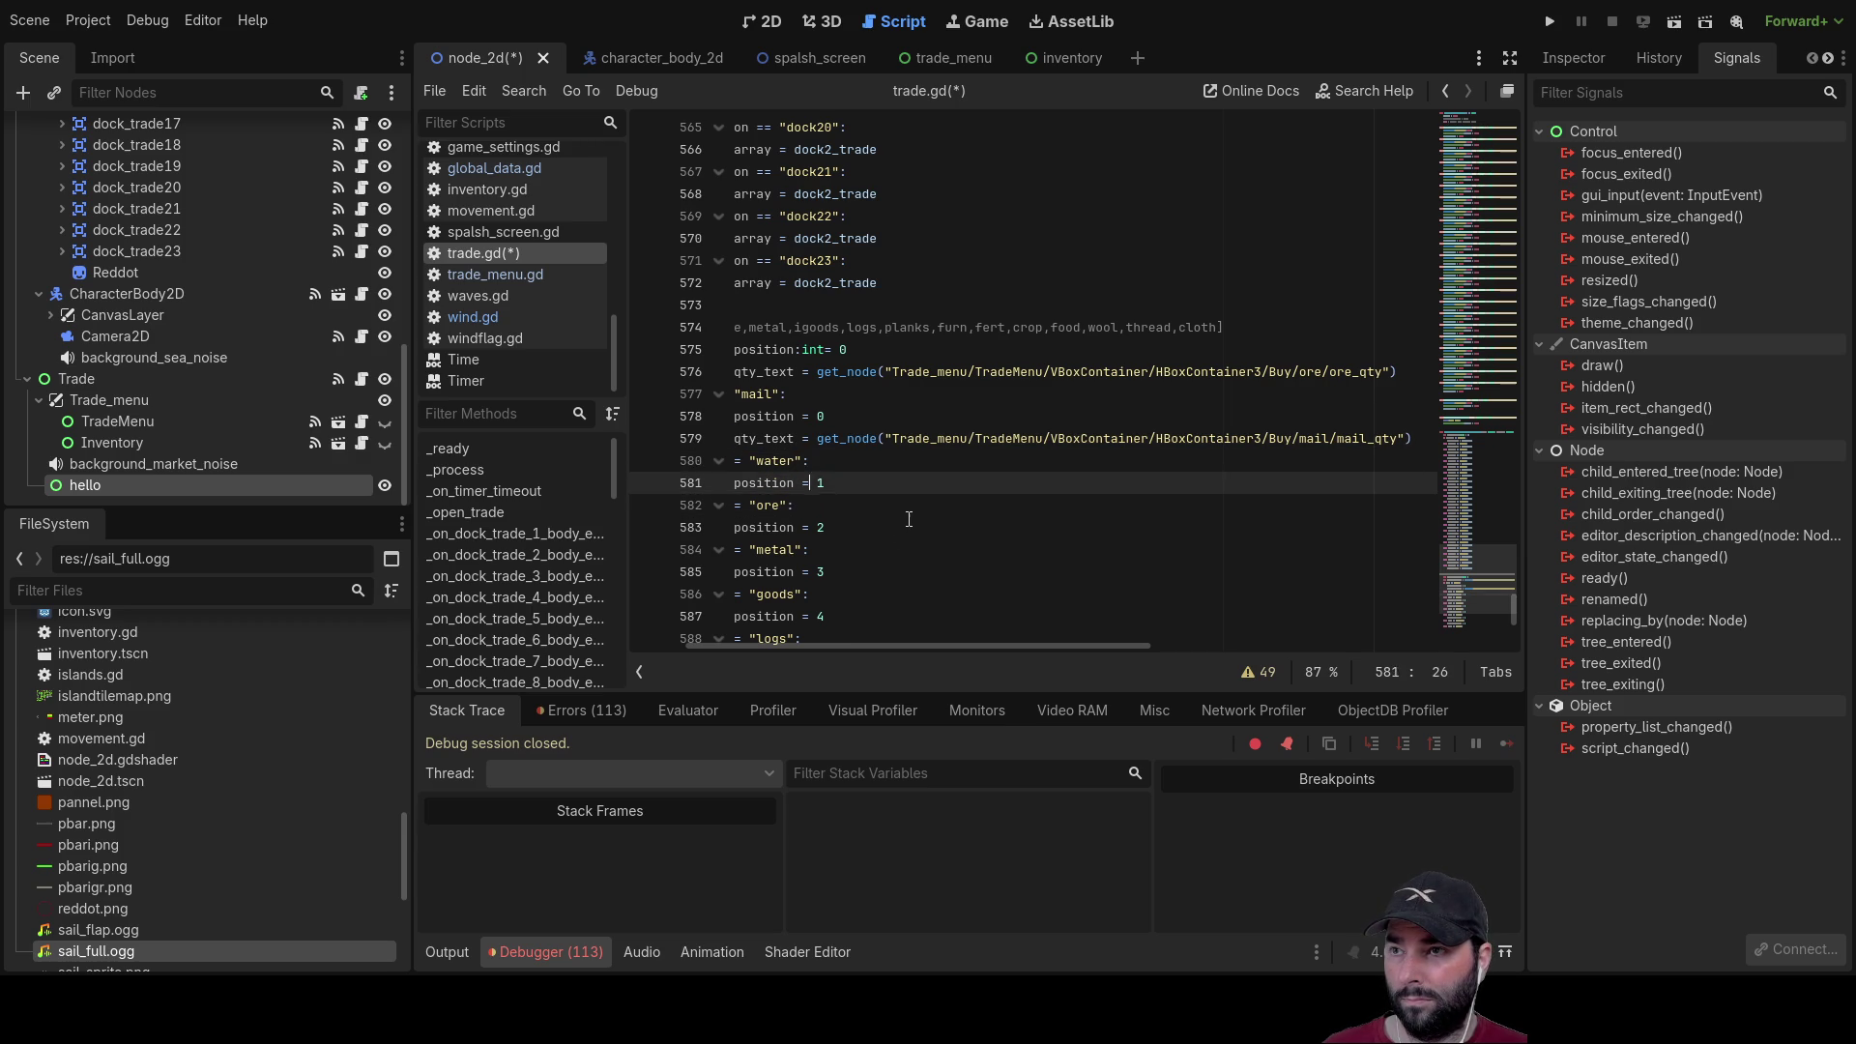
{"action": "key", "text": "Down"}
{"action": "key", "text": "Down"}
{"action": "key", "text": "Up"}
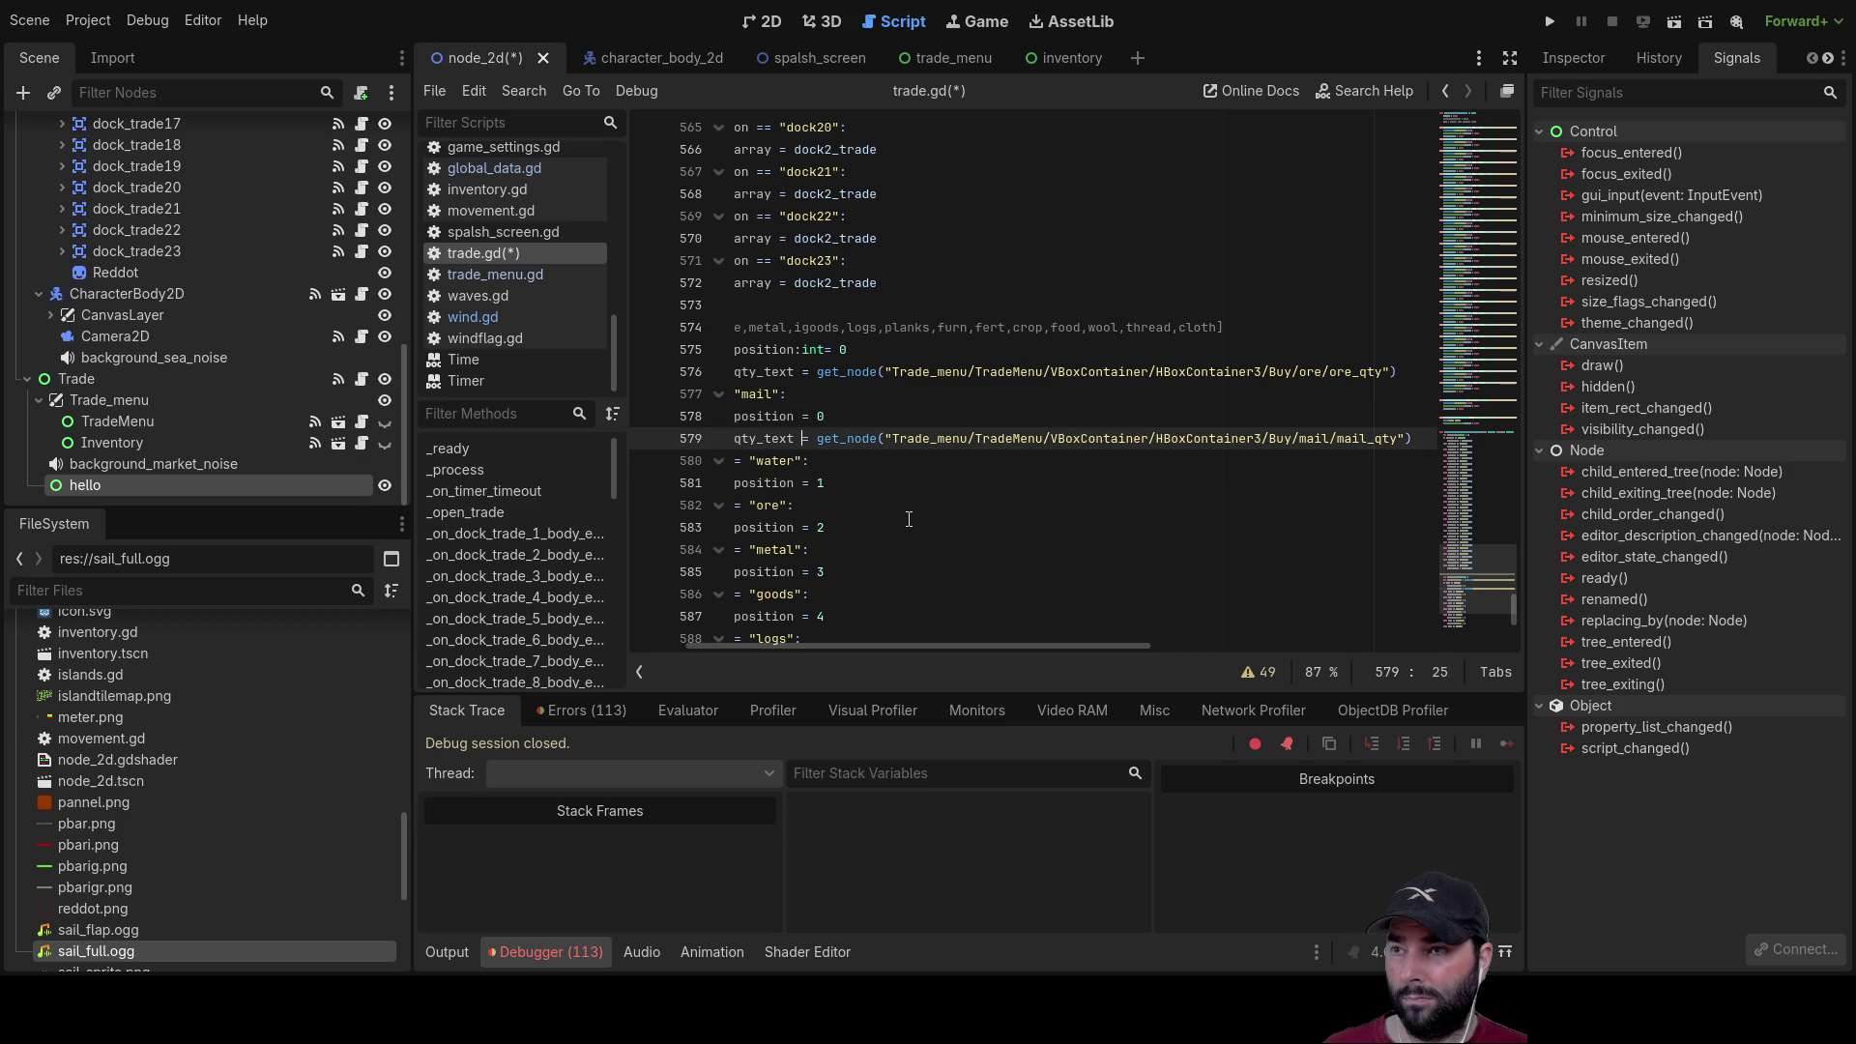
{"action": "scroll", "coordinate": [909, 519], "scroll_direction": "left", "scroll_amount": 3}
{"action": "key", "text": "Up"}
{"action": "key", "text": "Down"}
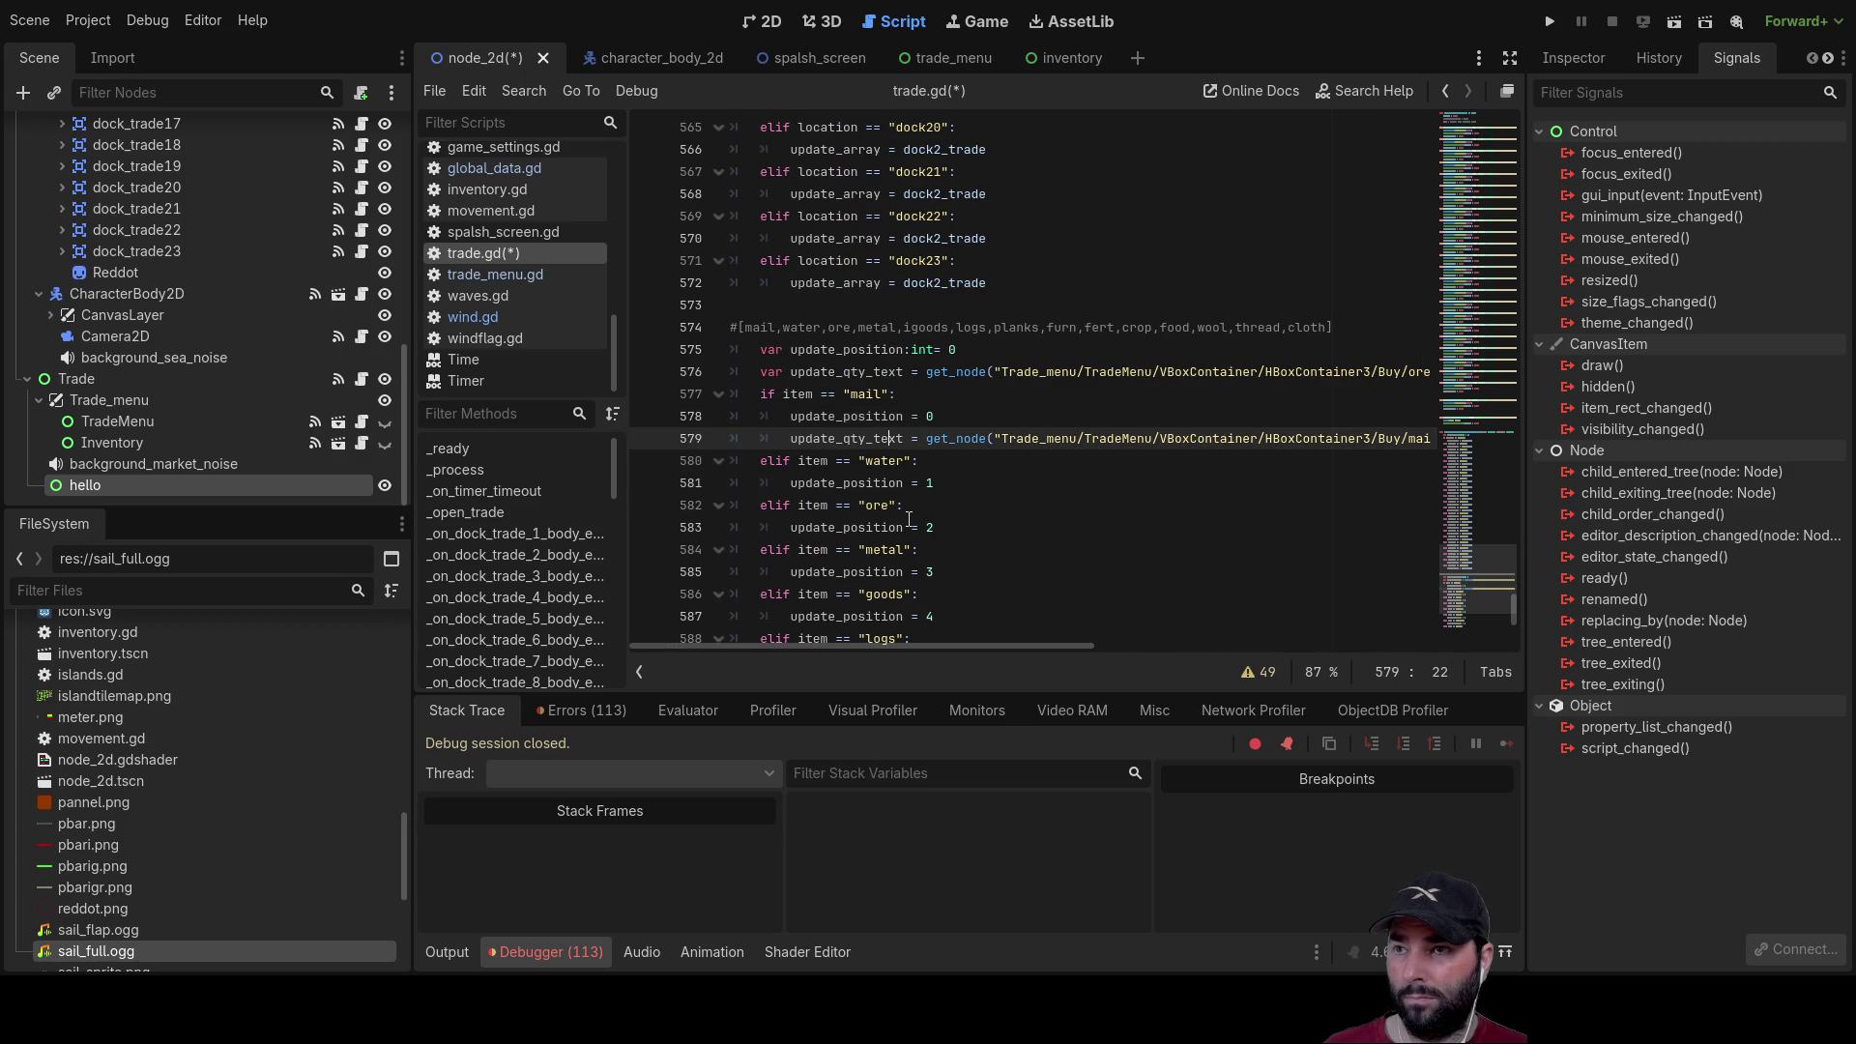
{"action": "key", "text": "Up"}
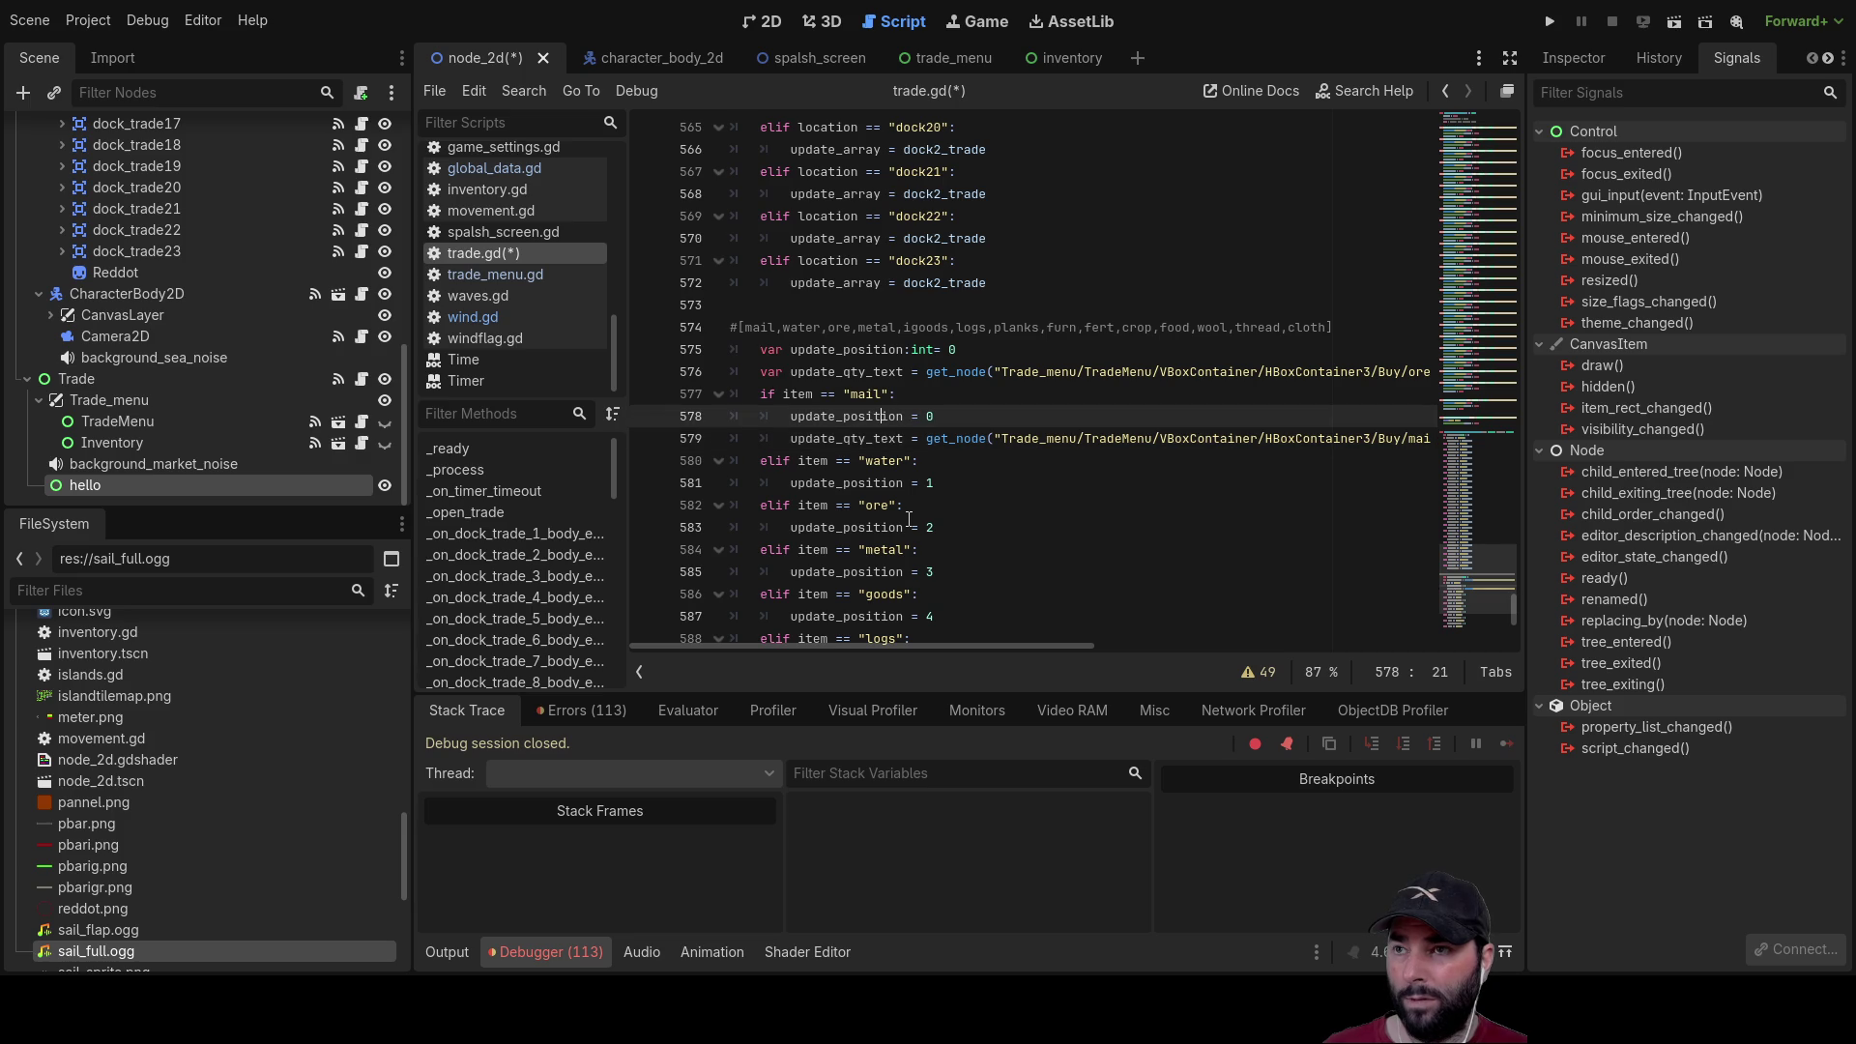
{"action": "key", "text": "Down"}
{"action": "key", "text": "Down"}
{"action": "key", "text": "Down"}
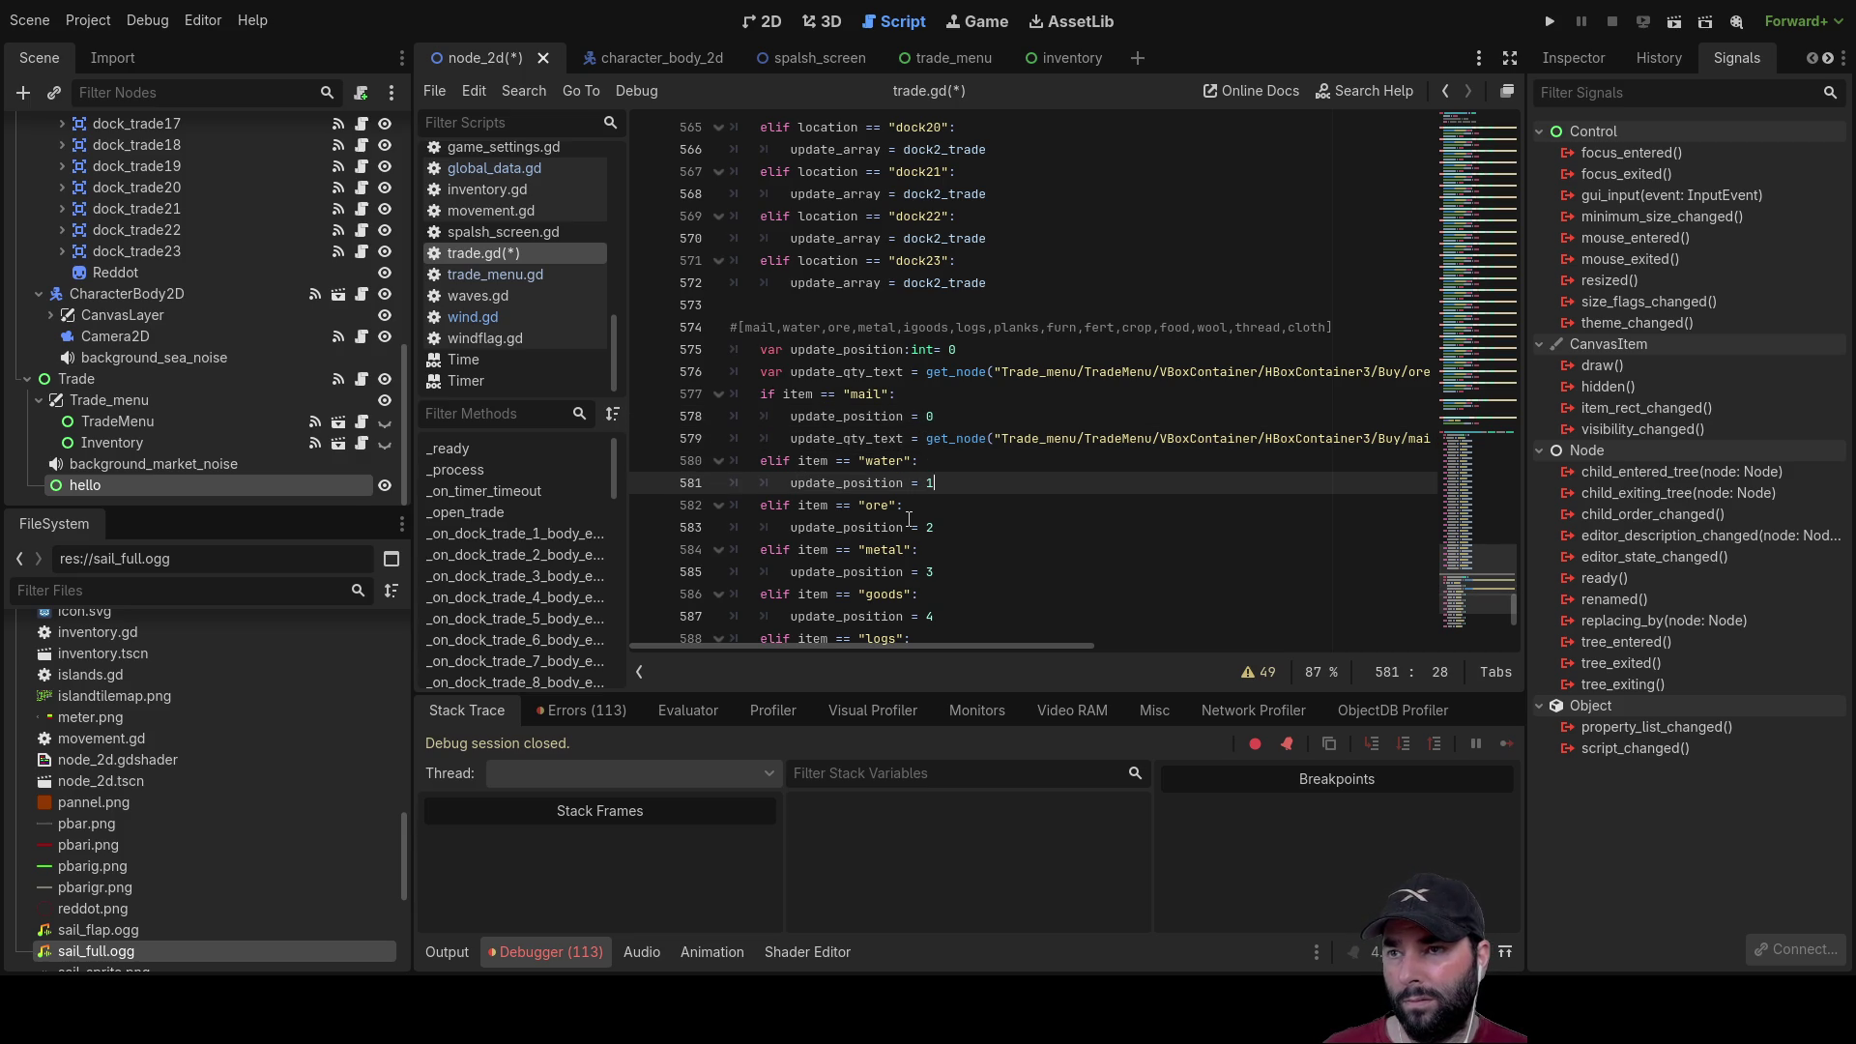
Step: Add qty_text = get_node() under water, copy it, and paste it under ore, metal, goods, logs and planks
{"action": "key", "text": "Return"}
{"action": "type", "text": "qty_text = get_node()"}
{"action": "key", "text": "shift+Left"}
{"action": "key", "text": "shift+Left"}
{"action": "key", "text": "shift+Left"}
{"action": "key", "text": "ctrl+c"}
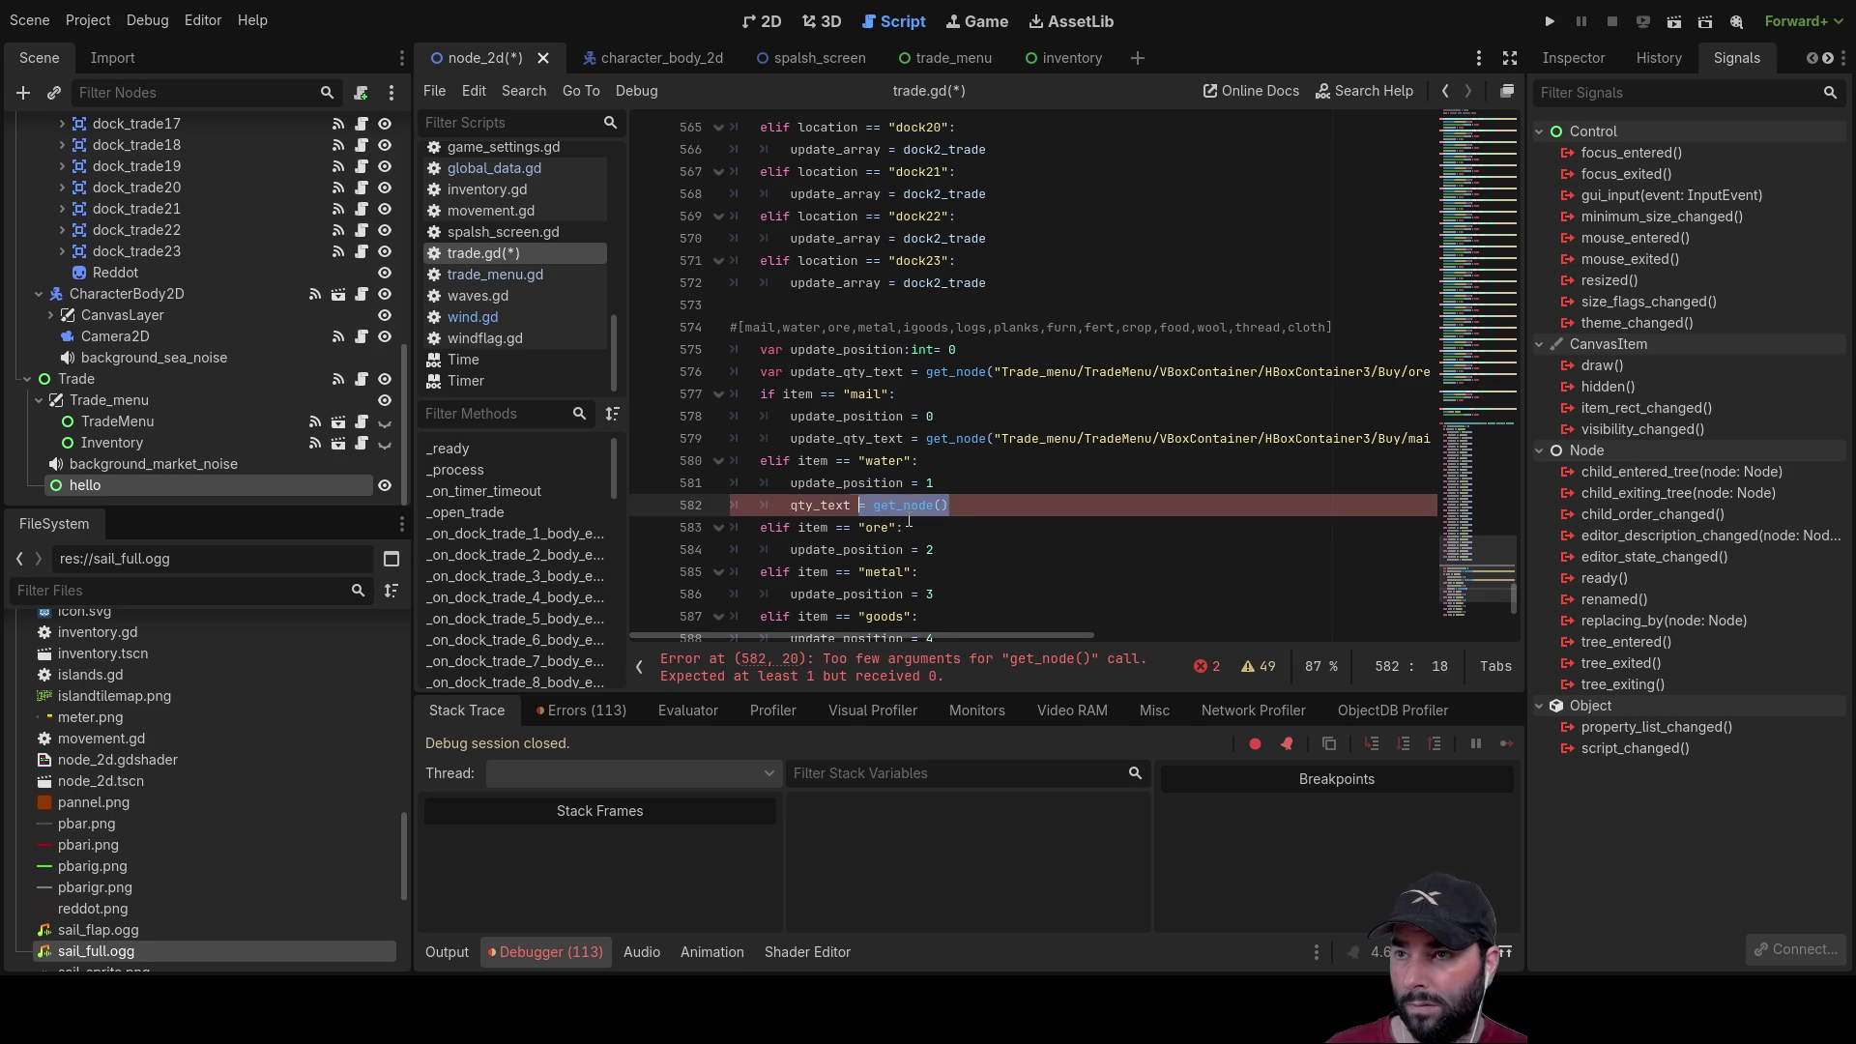
{"action": "key", "text": "Down"}
{"action": "key", "text": "Down"}
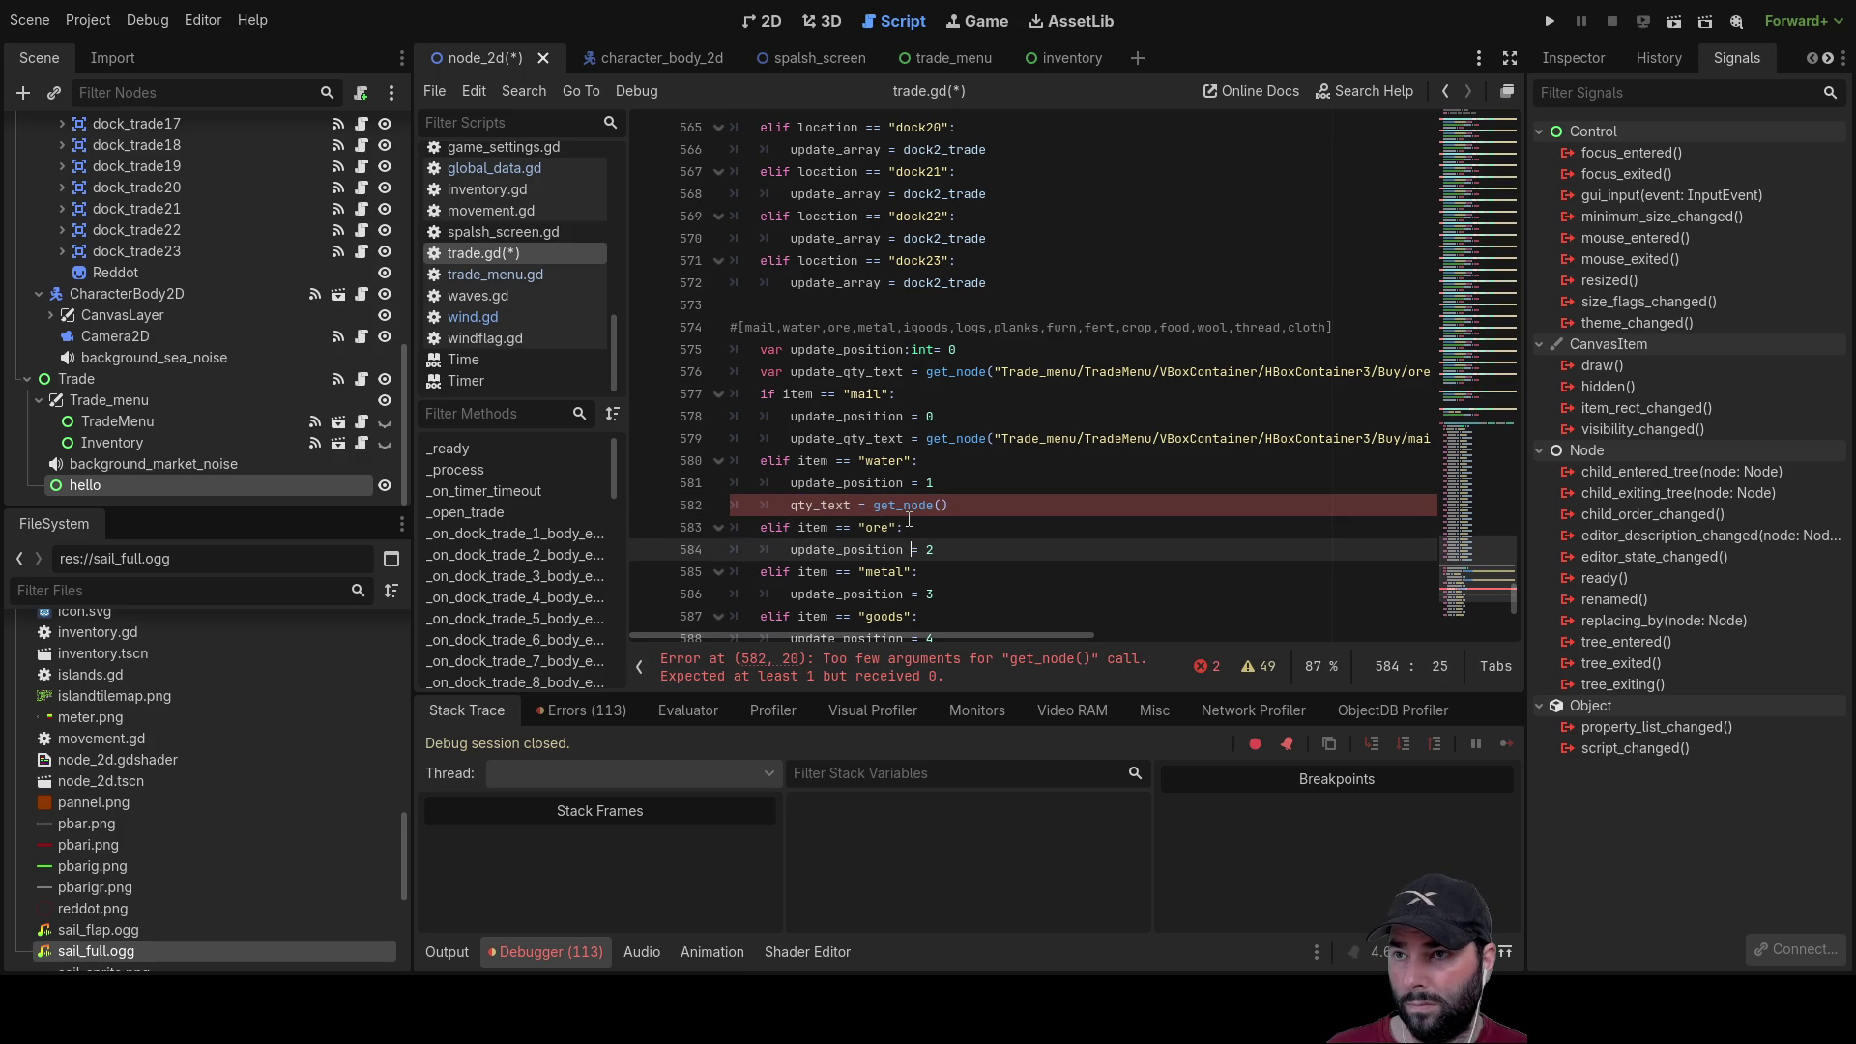
{"action": "key", "text": "Return"}
{"action": "key", "text": "ctrl+v"}
{"action": "key", "text": "Down"}
{"action": "key", "text": "Down"}
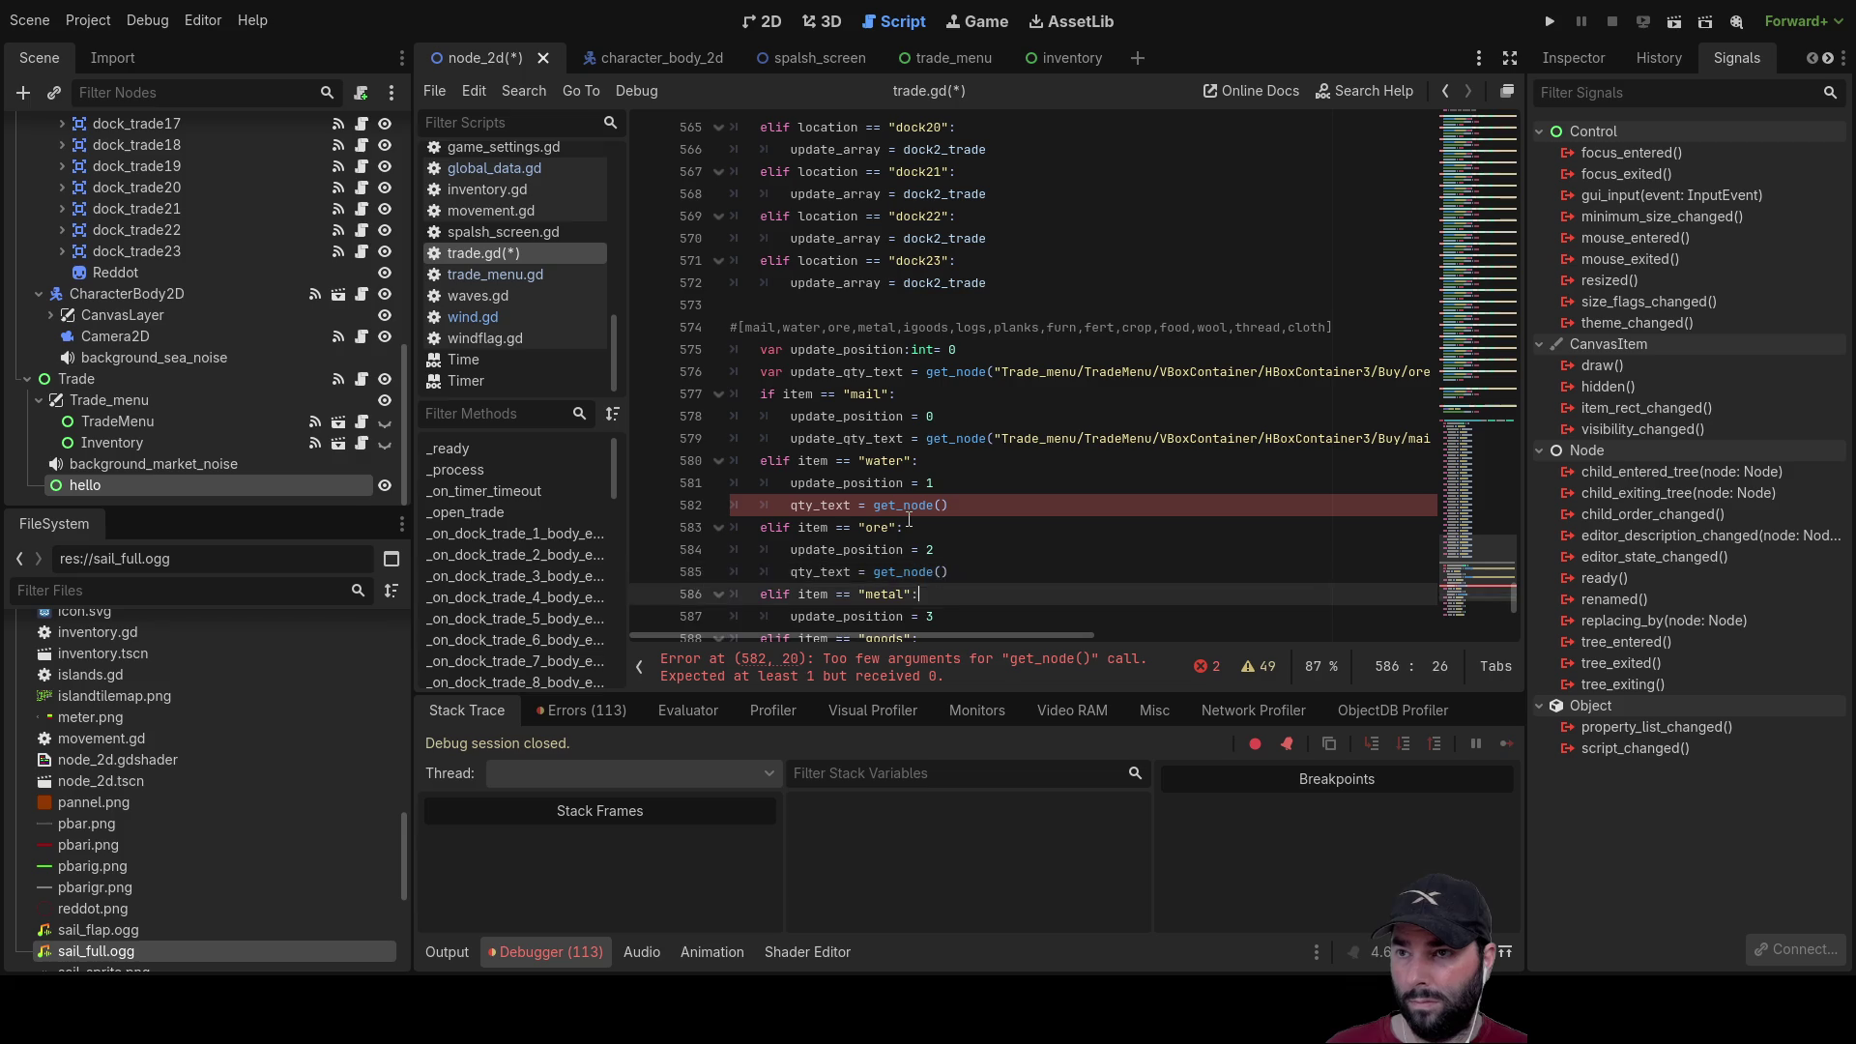
{"action": "key", "text": "Return"}
{"action": "key", "text": "ctrl+v"}
{"action": "key", "text": "Down"}
{"action": "key", "text": "Down"}
{"action": "key", "text": "Return"}
{"action": "key", "text": "ctrl+v"}
{"action": "key", "text": "Down"}
{"action": "key", "text": "Down"}
{"action": "key", "text": "Return"}
{"action": "key", "text": "ctrl+v"}
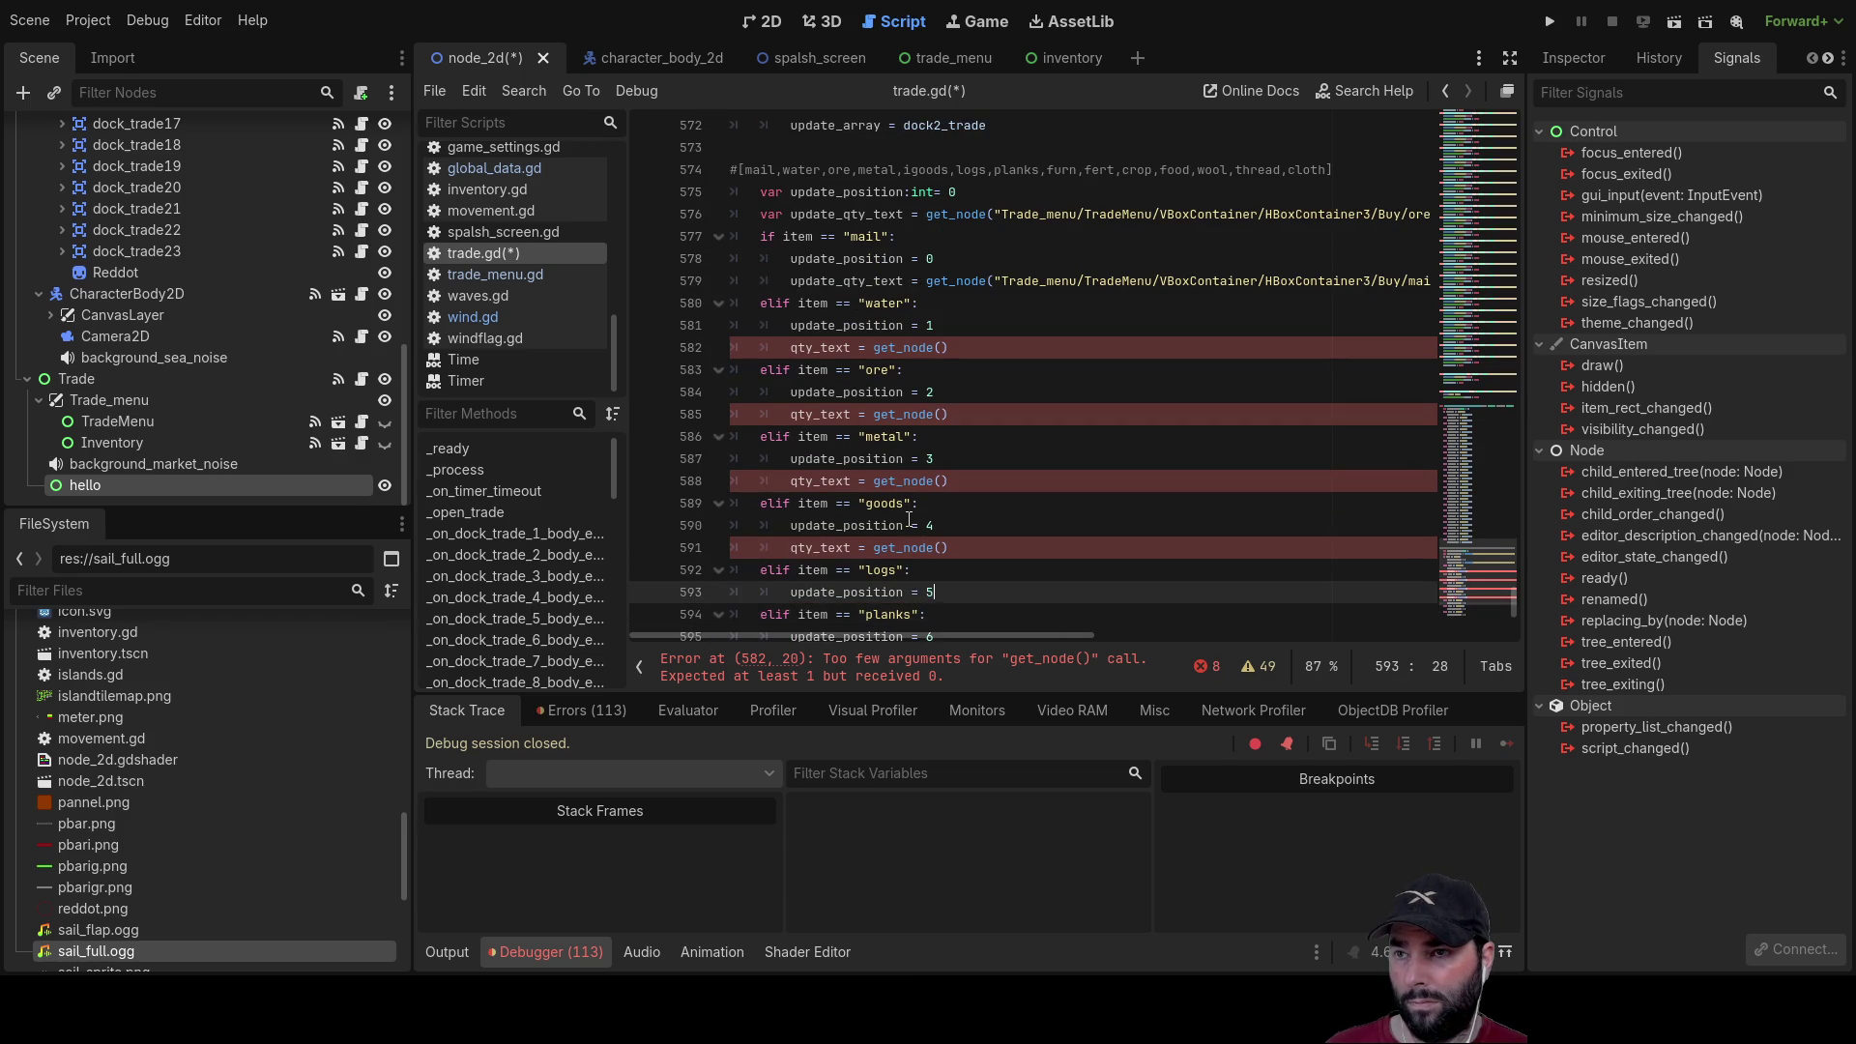
{"action": "key", "text": "Down"}
{"action": "key", "text": "Down"}
{"action": "key", "text": "Return"}
{"action": "key", "text": "ctrl+v"}
Step: Paste the qty_text = get_node() line under furn, fert, crop, food, wool, thread and clothes
{"action": "key", "text": "Down"}
{"action": "key", "text": "Down"}
{"action": "key", "text": "Down"}
{"action": "key", "text": "Up"}
{"action": "key", "text": "End"}
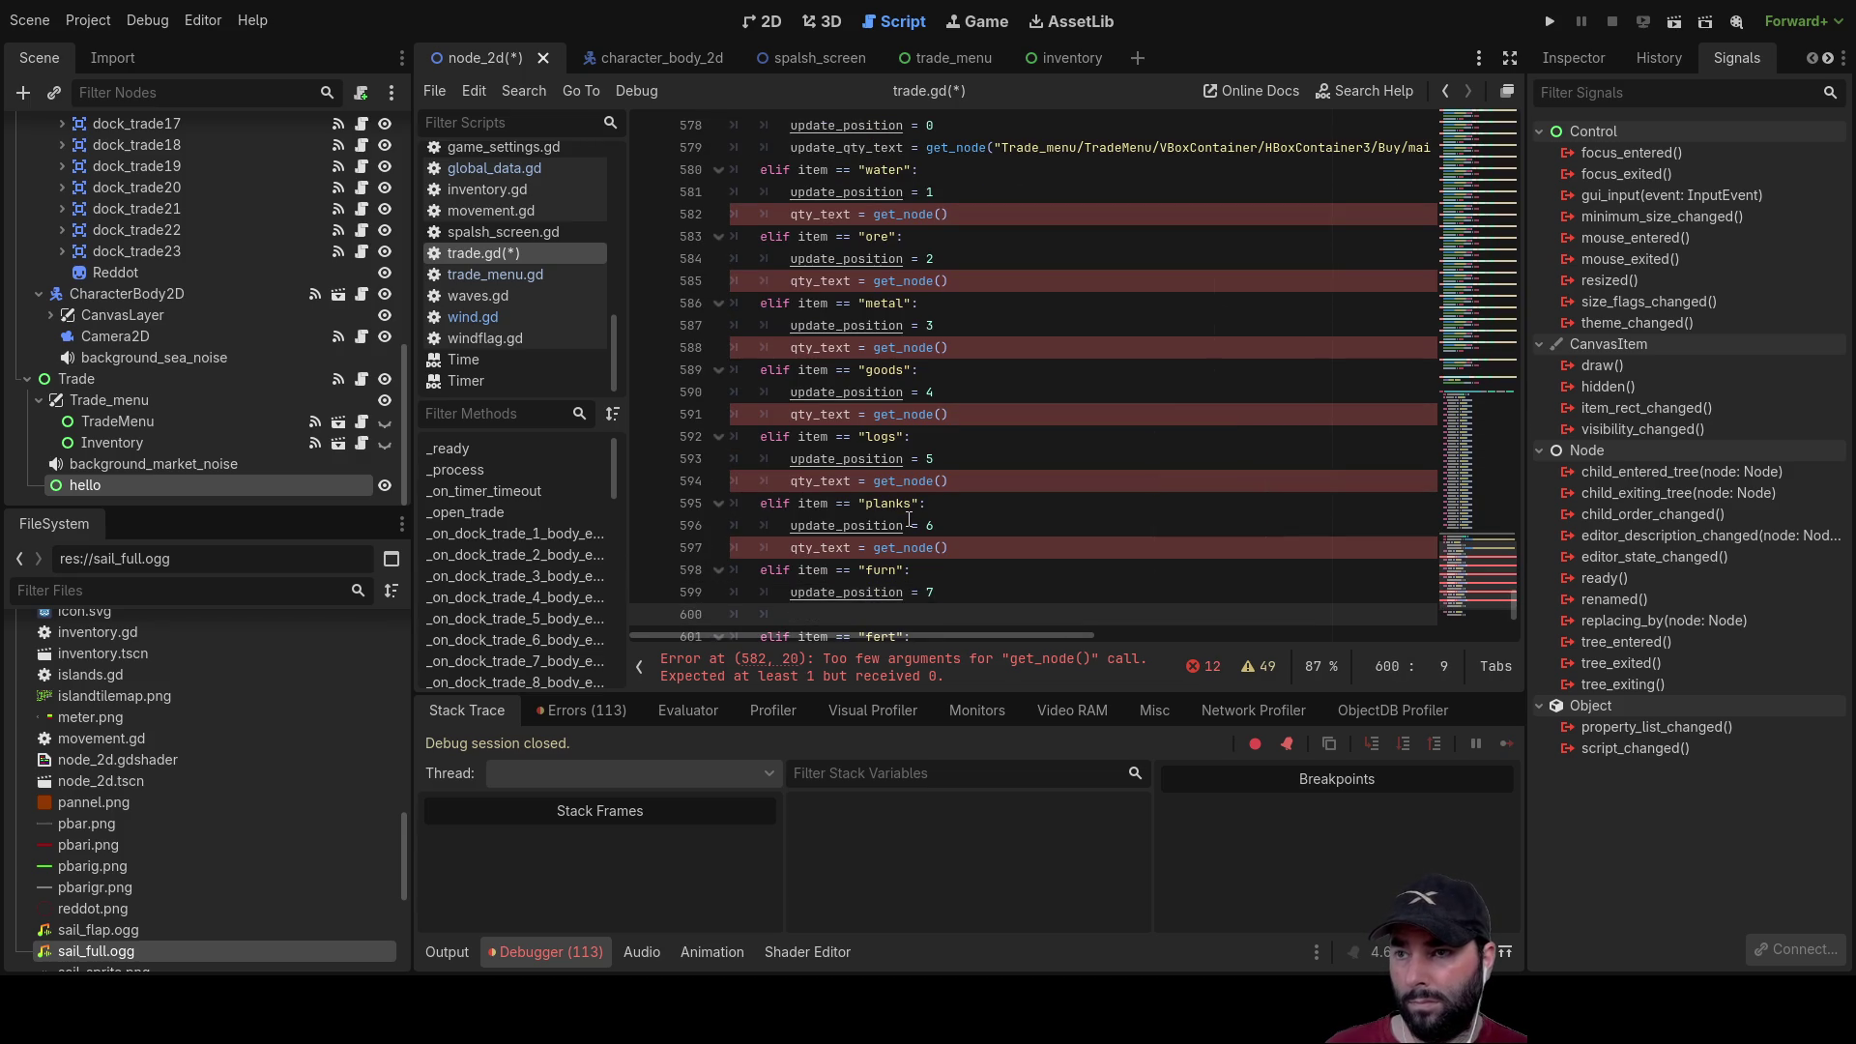
{"action": "key", "text": "Return"}
{"action": "key", "text": "ctrl+v"}
{"action": "key", "text": "Down"}
{"action": "key", "text": "Down"}
{"action": "key", "text": "Return"}
{"action": "key", "text": "ctrl+v"}
{"action": "key", "text": "Down"}
{"action": "key", "text": "Down"}
{"action": "key", "text": "Return"}
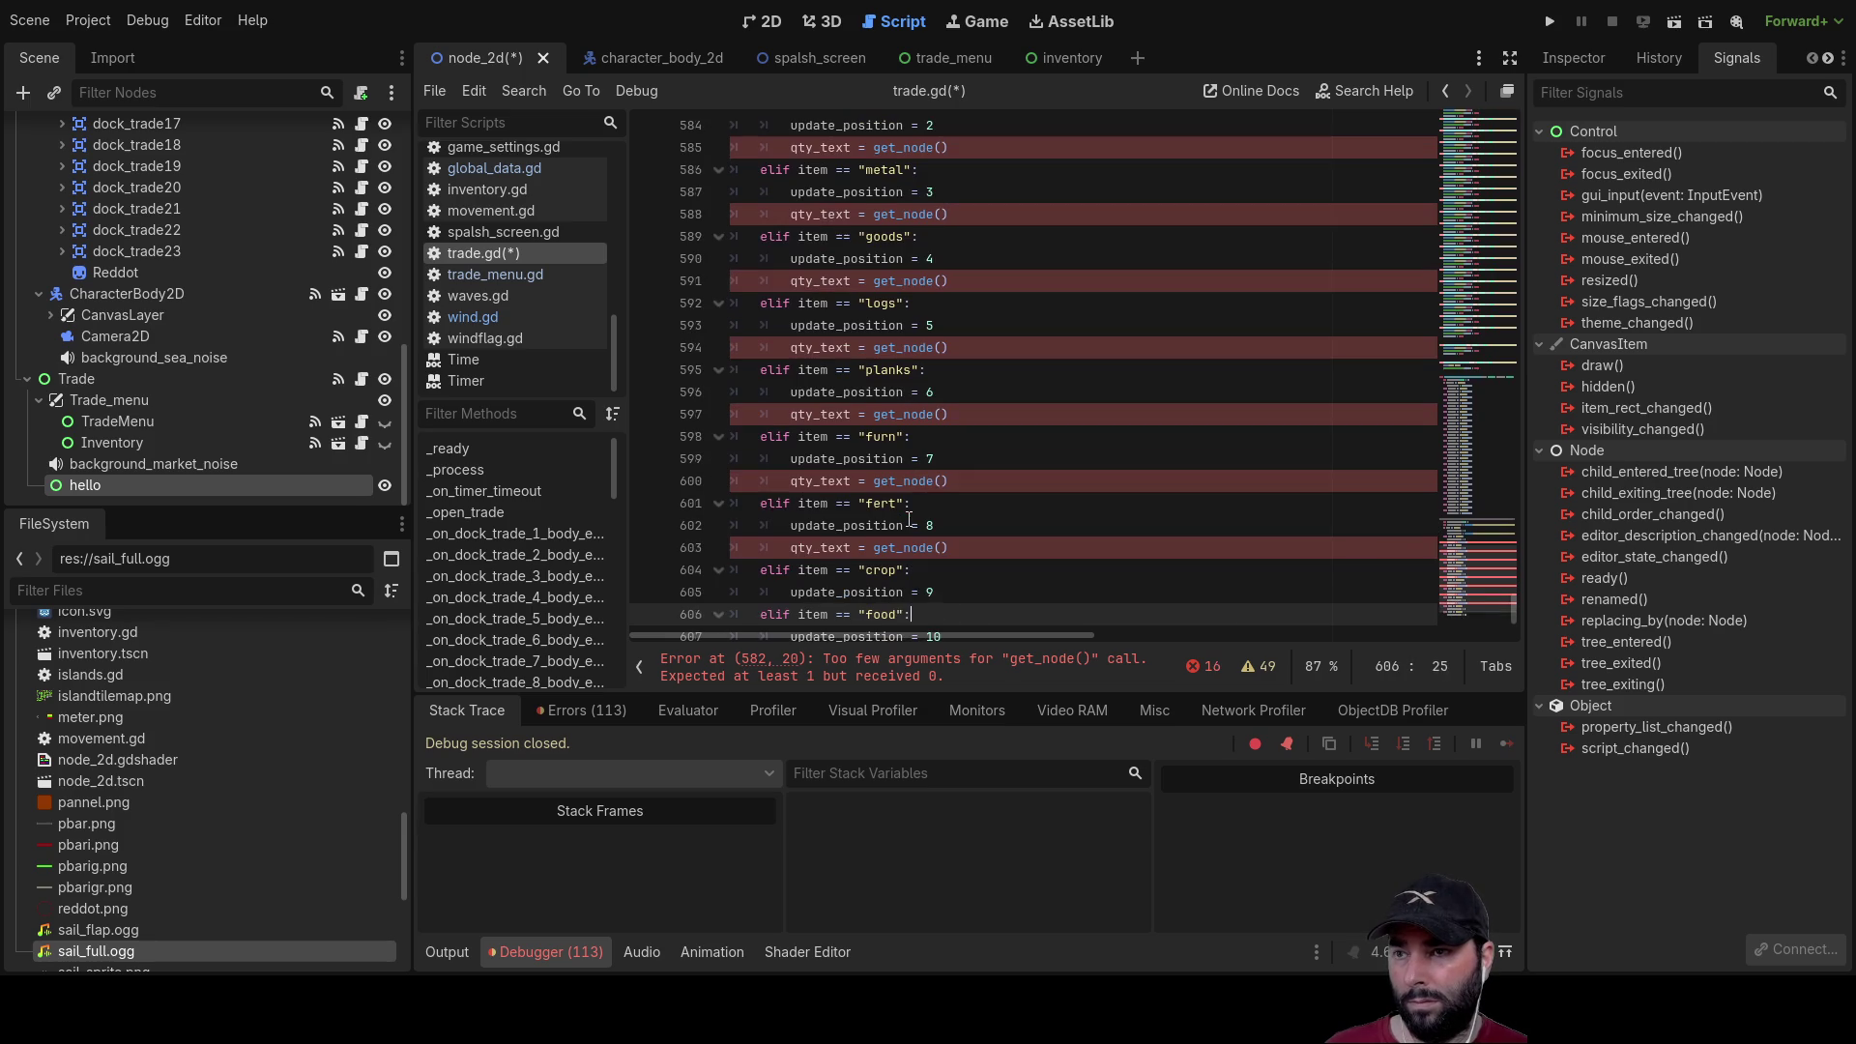
{"action": "type", "text": "qty_text = get_node()"}
{"action": "key", "text": "Down"}
{"action": "key", "text": "Down"}
{"action": "key", "text": "Return"}
{"action": "type", "text": "qty_text = get_node()"}
{"action": "key", "text": "Down"}
{"action": "key", "text": "Down"}
{"action": "key", "text": "Return"}
{"action": "type", "text": "qty_text = get_node()"}
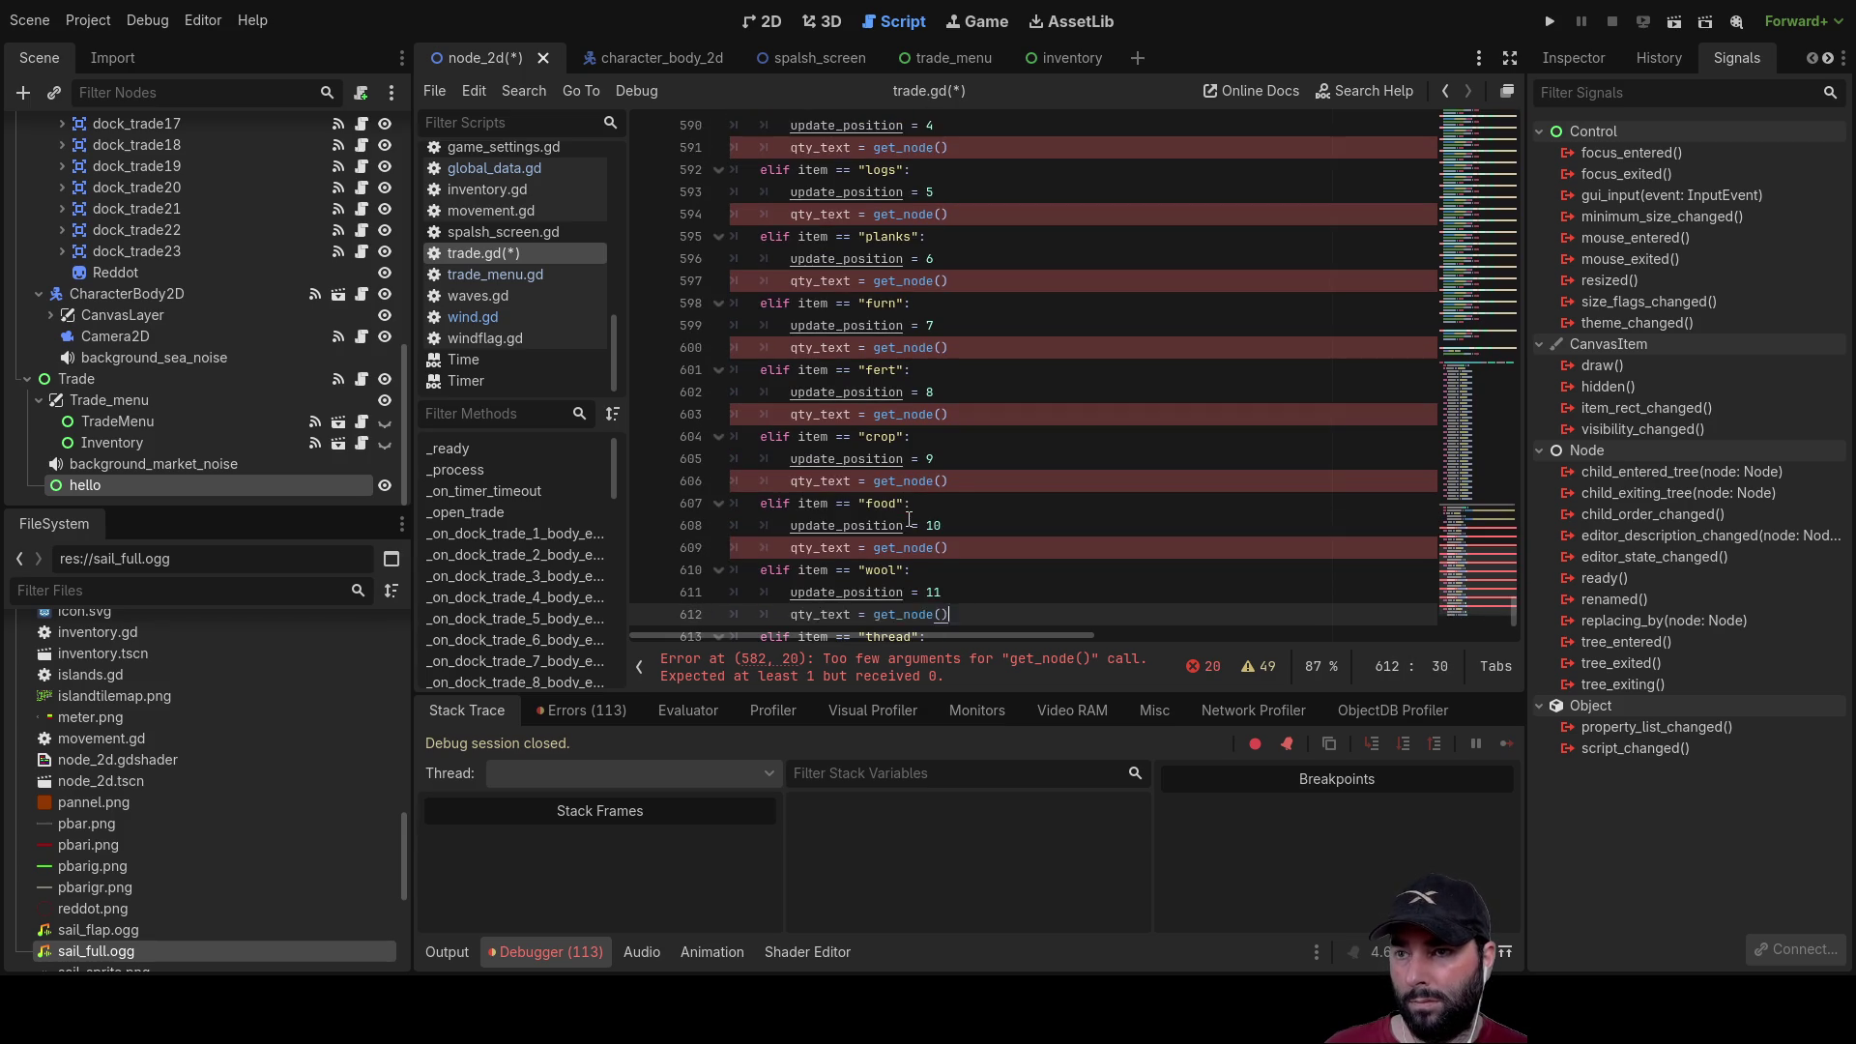
{"action": "key", "text": "Down"}
{"action": "key", "text": "Down"}
{"action": "key", "text": "Return"}
{"action": "type", "text": "qty_text = get_node()"}
{"action": "key", "text": "Down"}
{"action": "key", "text": "Down"}
{"action": "key", "text": "Return"}
{"action": "type", "text": "qty_text = get_node()"}
{"action": "key", "text": "Down"}
{"action": "key", "text": "Down"}
{"action": "key", "text": "Down"}
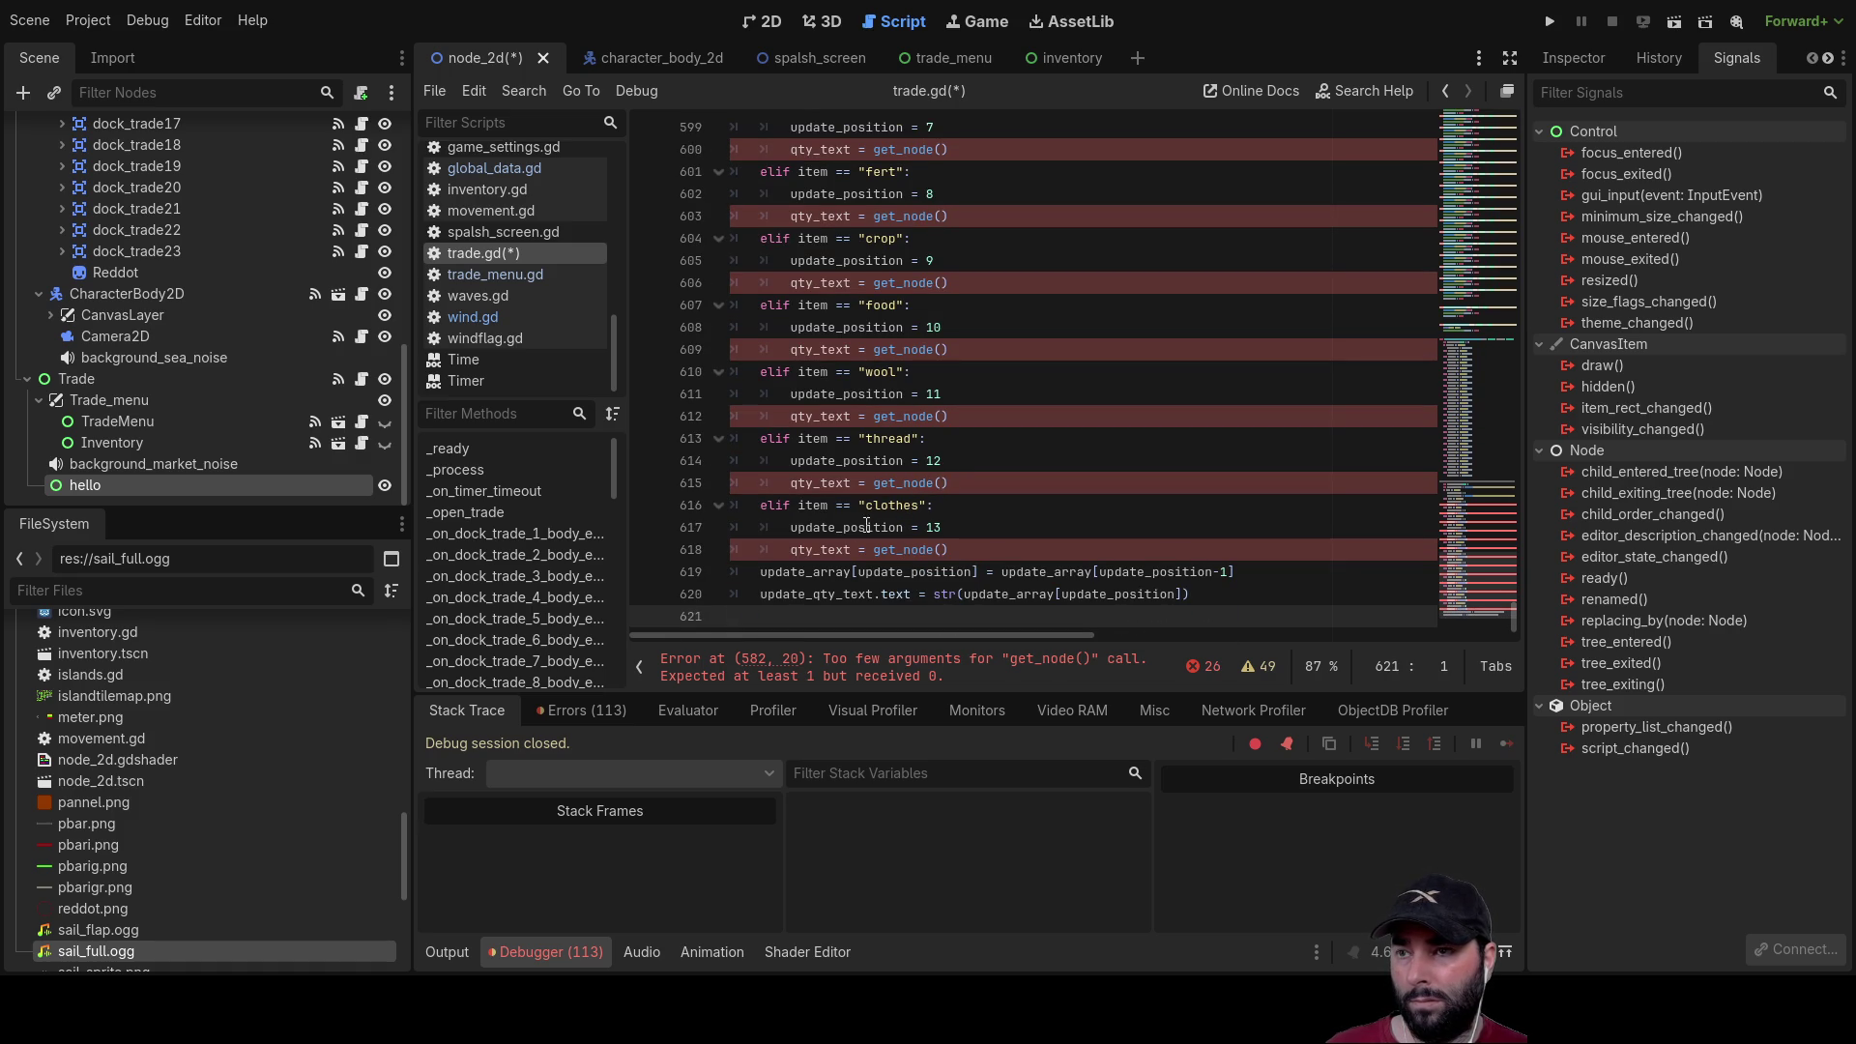
{"action": "scroll", "coordinate": [933, 484], "scroll_direction": "up", "scroll_amount": 5}
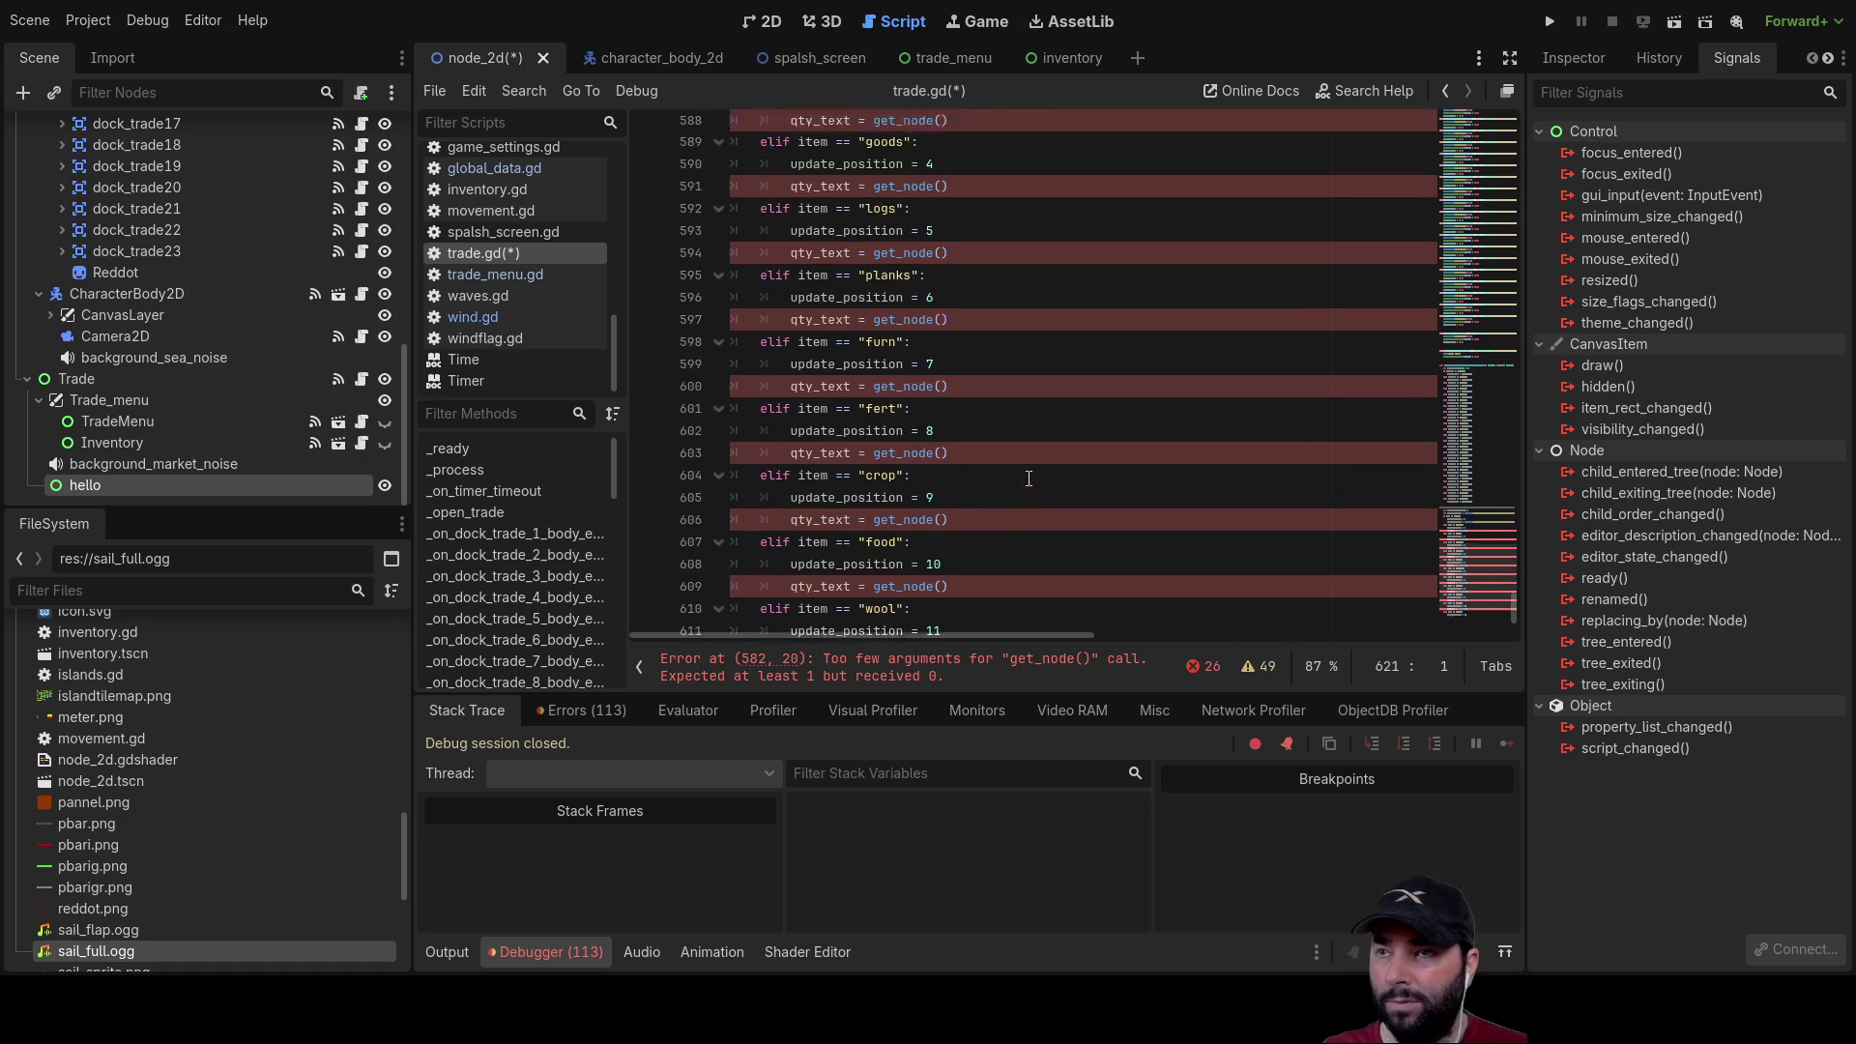
{"action": "scroll", "coordinate": [1031, 475], "scroll_direction": "down", "scroll_amount": 5}
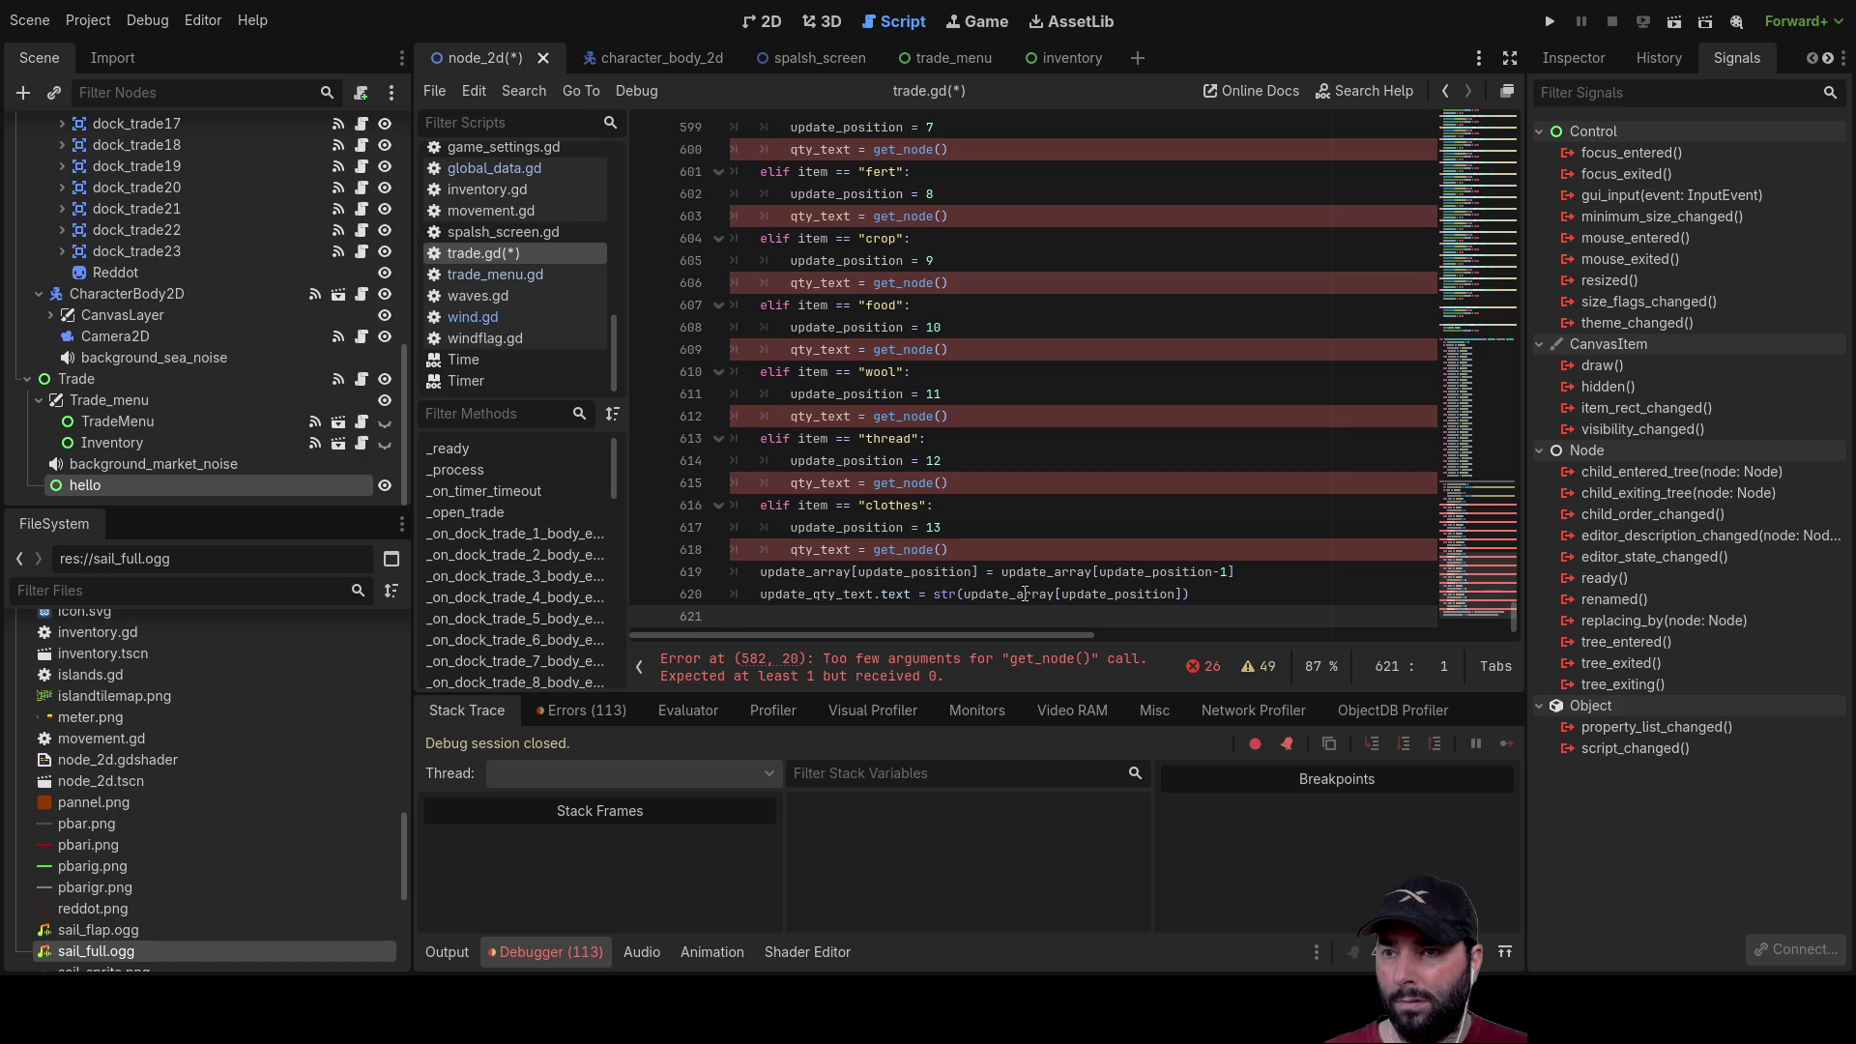
{"action": "scroll", "coordinate": [1139, 594], "scroll_direction": "up", "scroll_amount": 10}
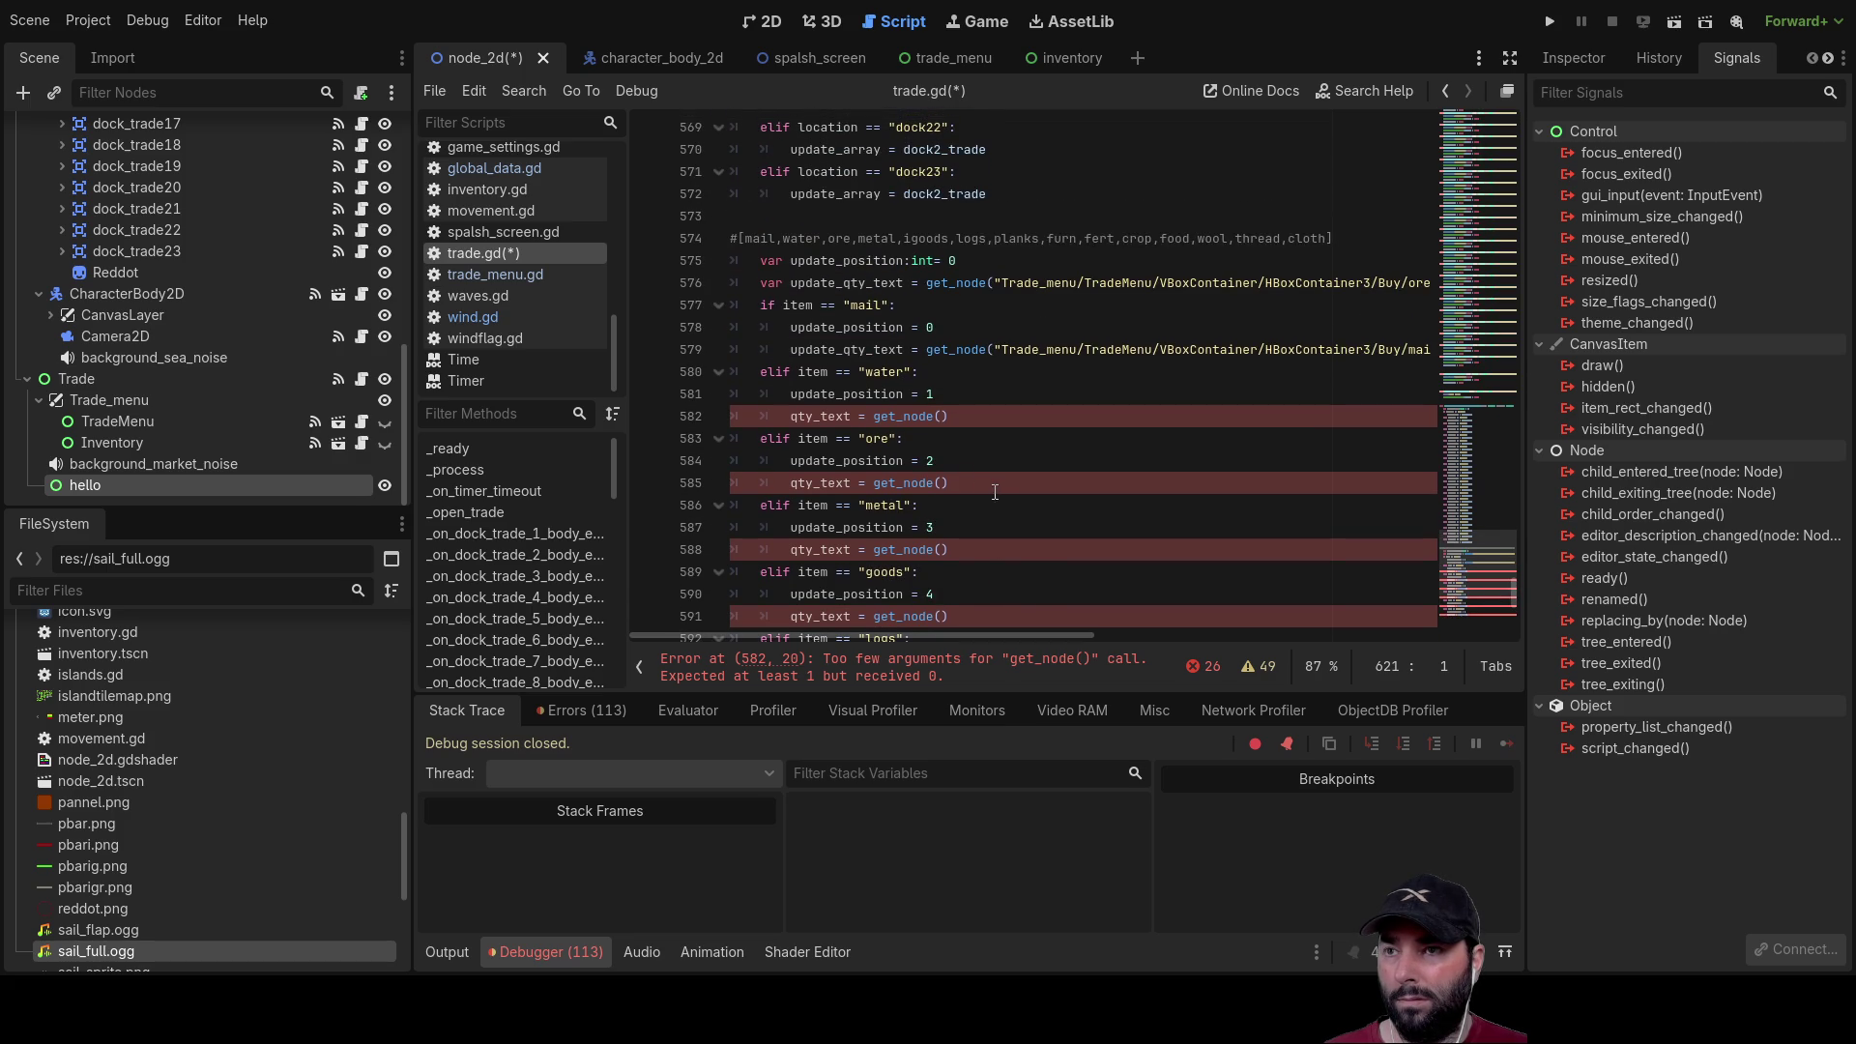
Step: Fill line 582's get_node() with the water_qty label path from autocomplete
{"action": "left_click", "coordinate": [943, 417]}
{"action": "type", "text": "\""}
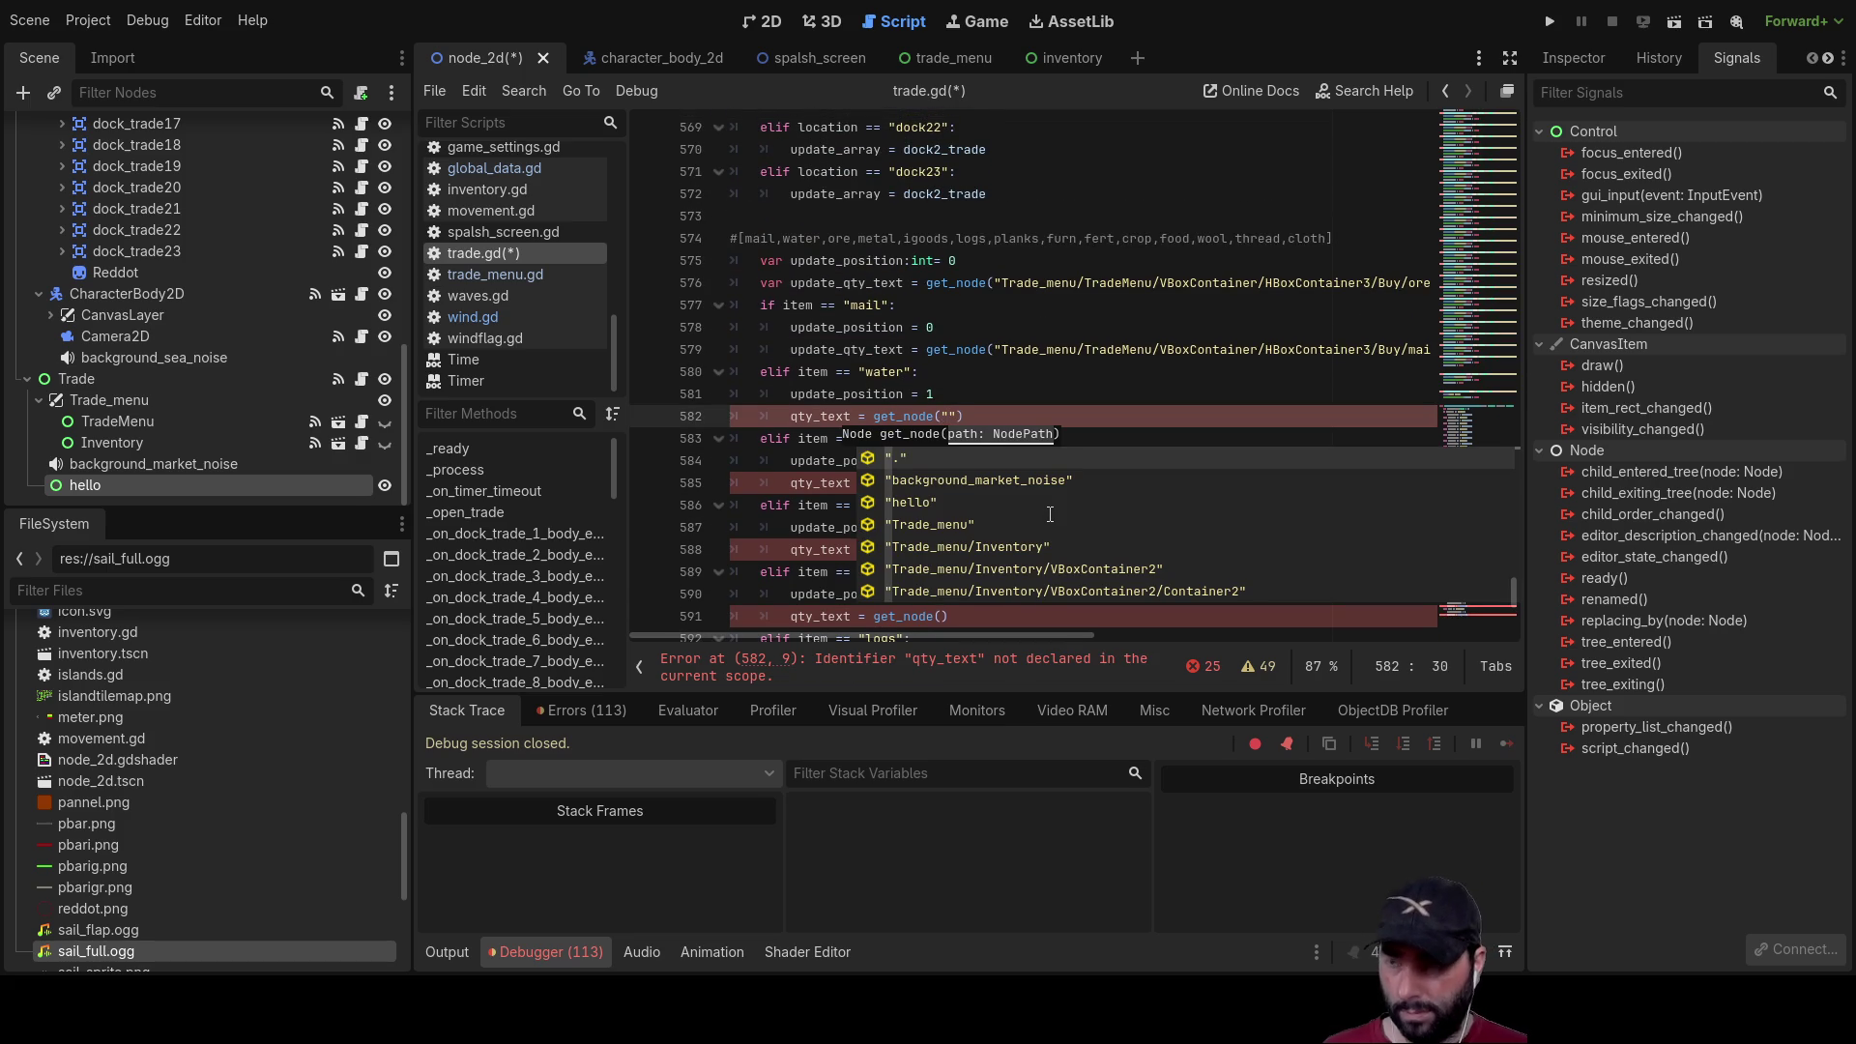
{"action": "type", "text": "qty"}
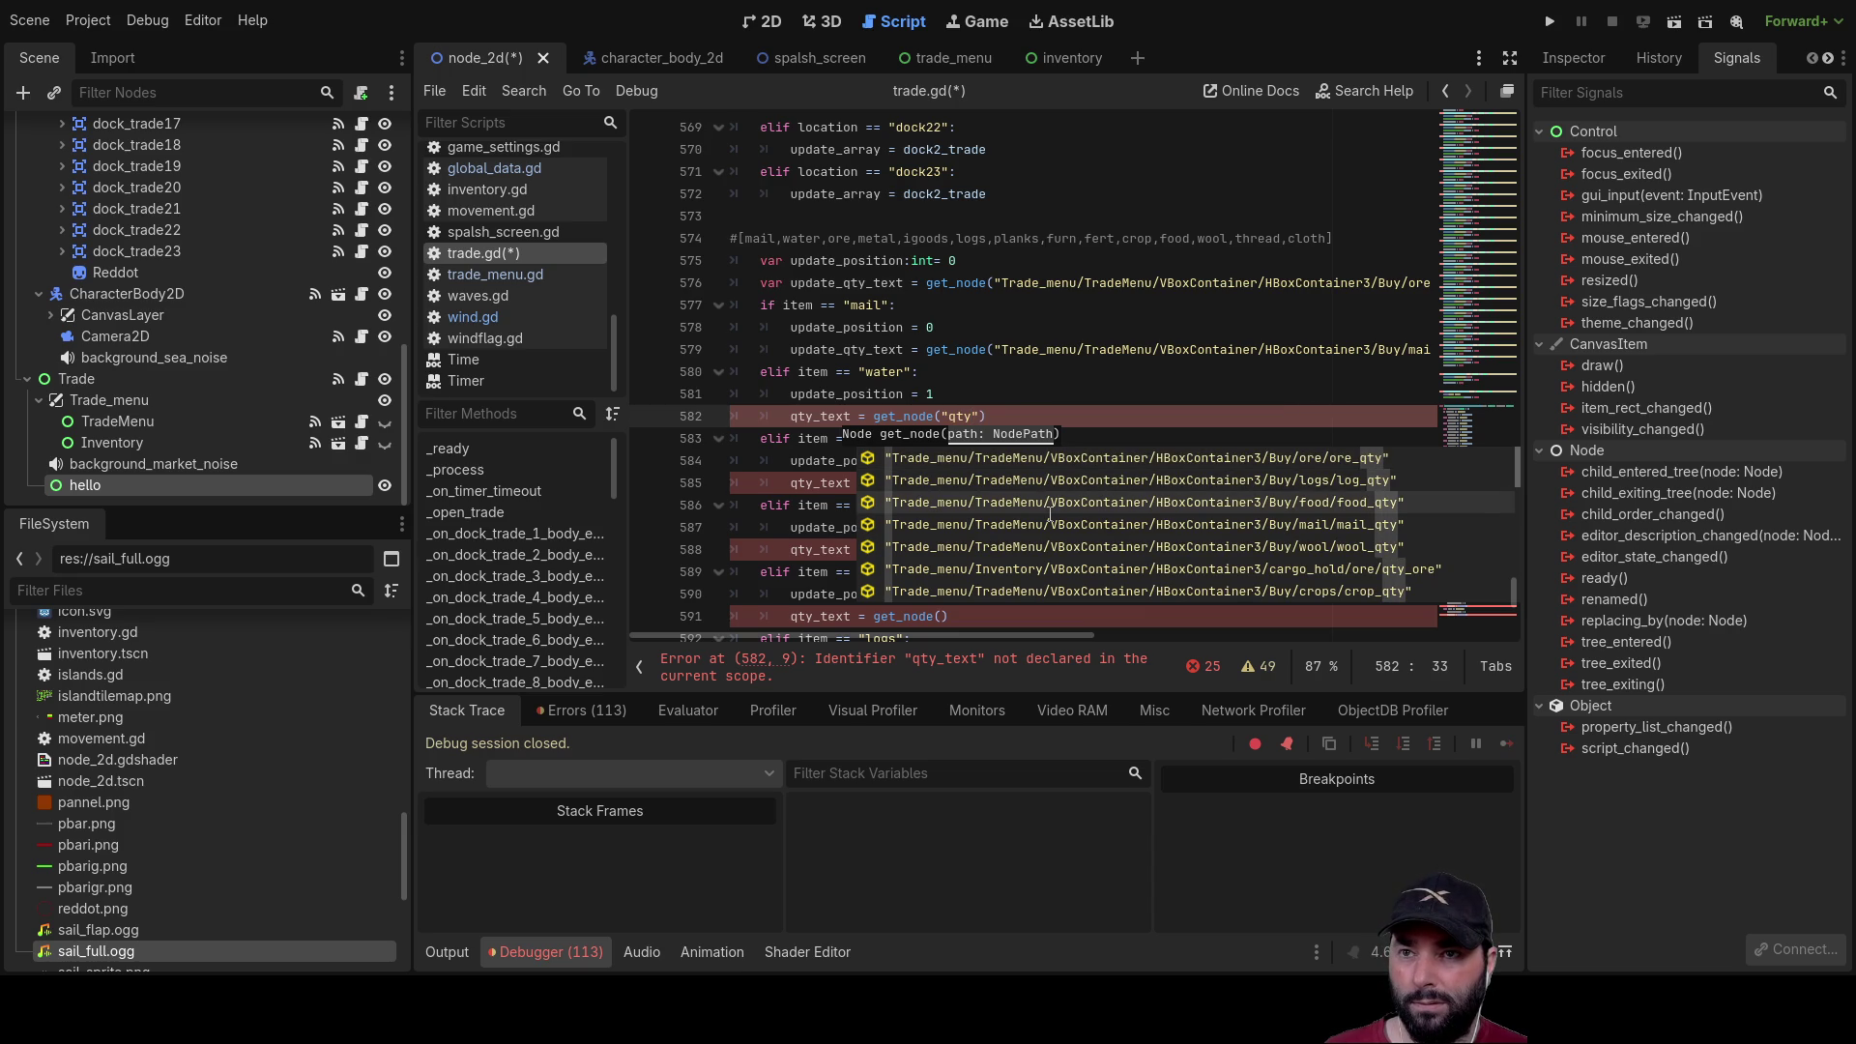
{"action": "scroll", "coordinate": [1051, 513], "scroll_direction": "down", "scroll_amount": 5}
{"action": "scroll", "coordinate": [1051, 514], "scroll_direction": "up", "scroll_amount": 5}
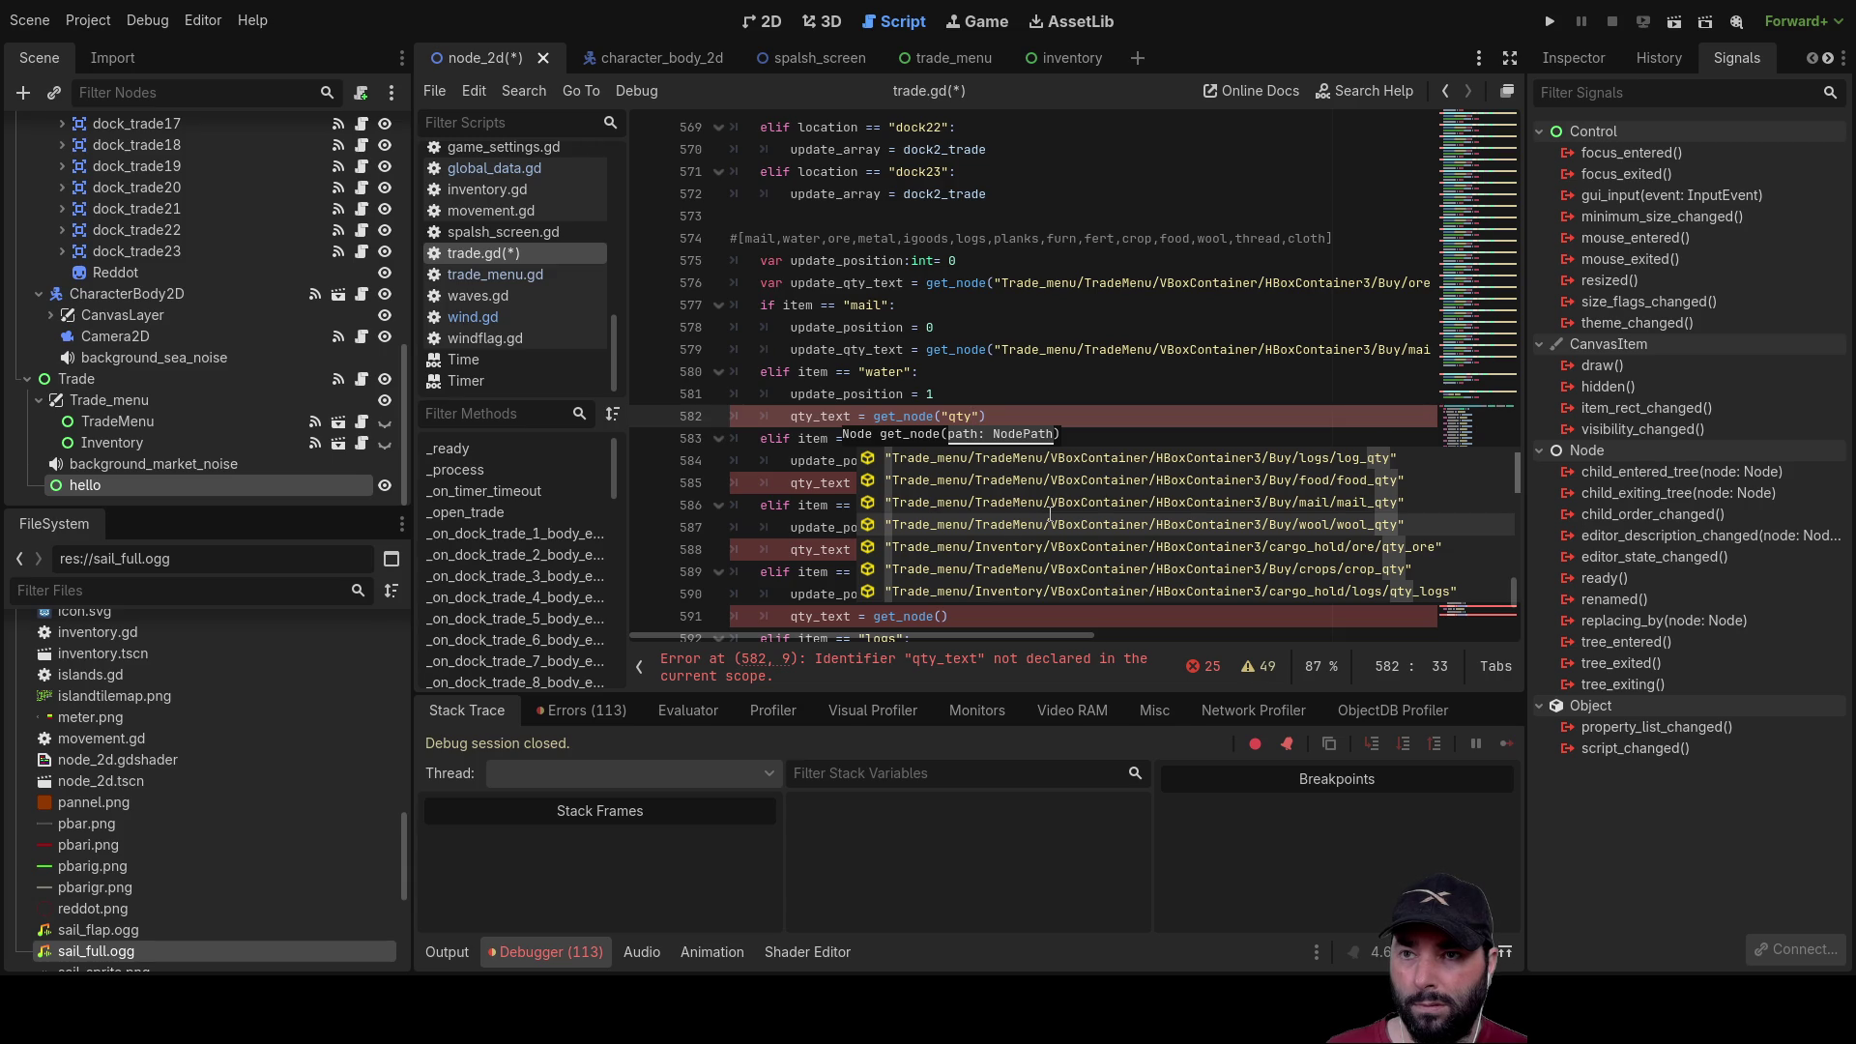
{"action": "scroll", "coordinate": [1051, 514], "scroll_direction": "up", "scroll_amount": 1}
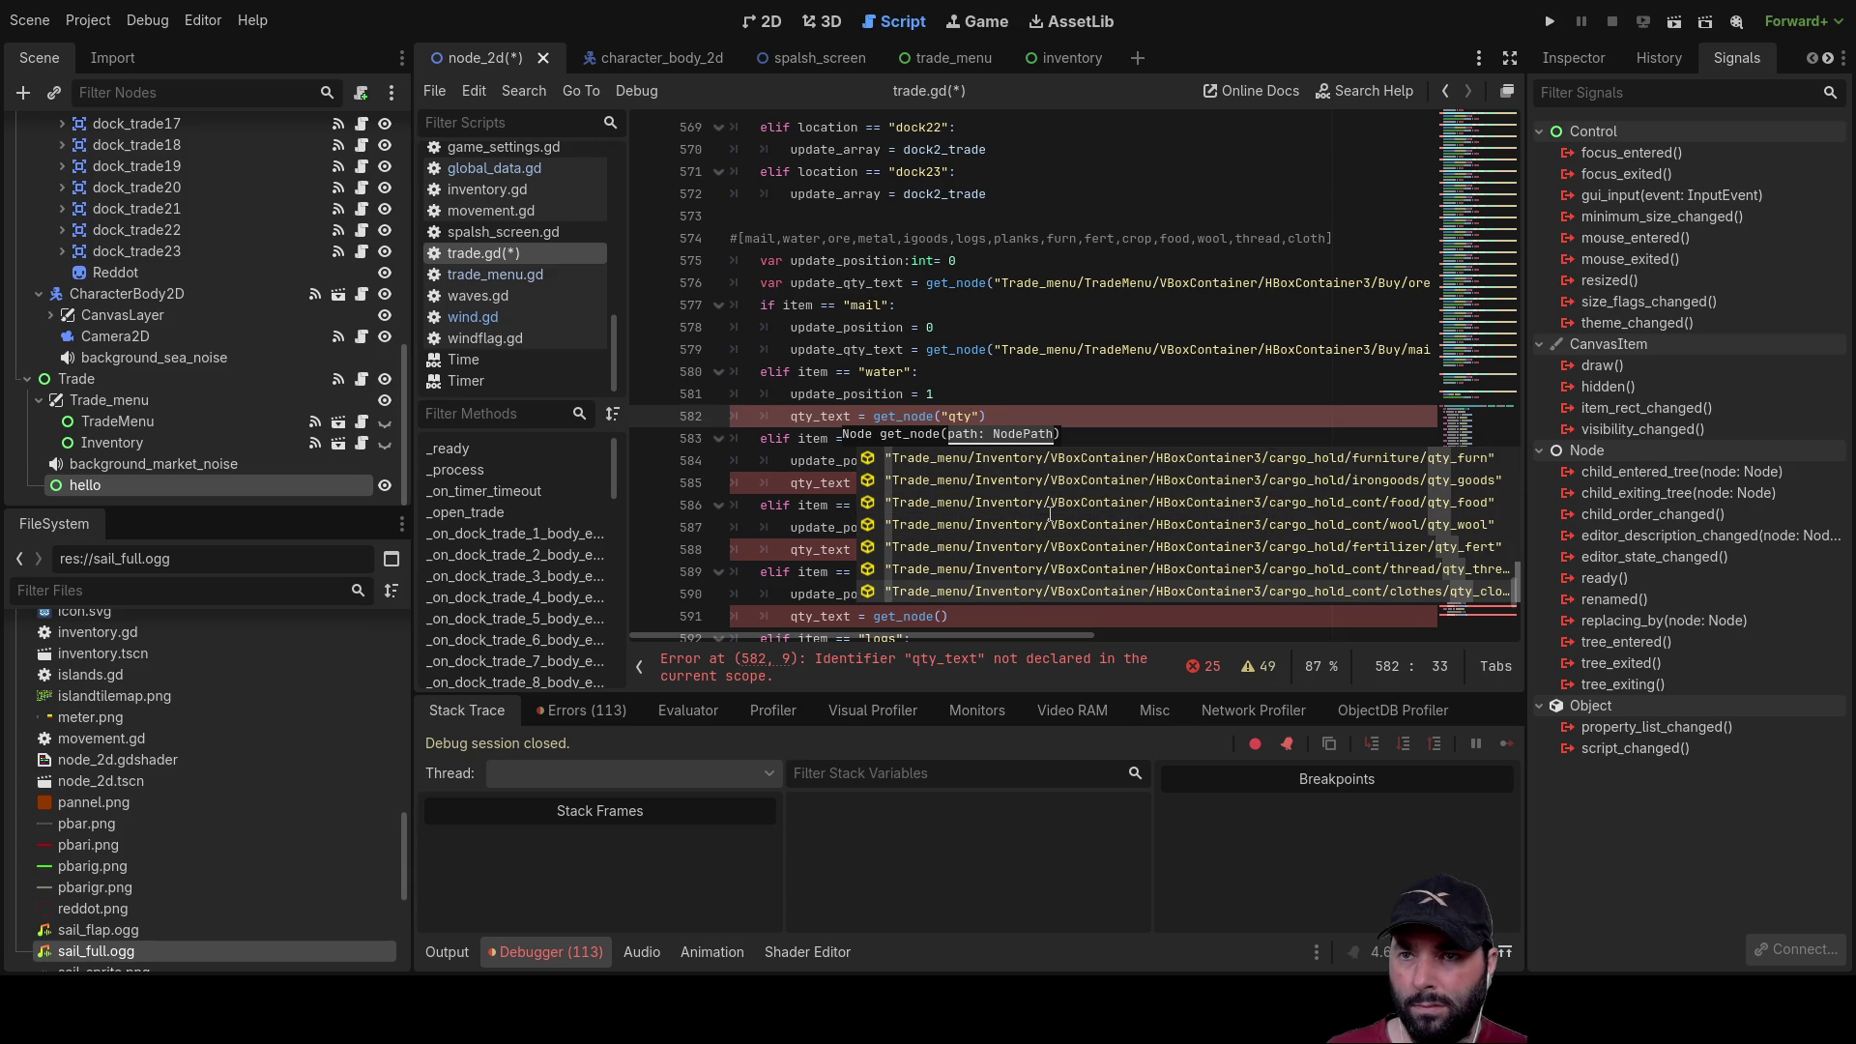
{"action": "scroll", "coordinate": [1051, 513], "scroll_direction": "up", "scroll_amount": 2}
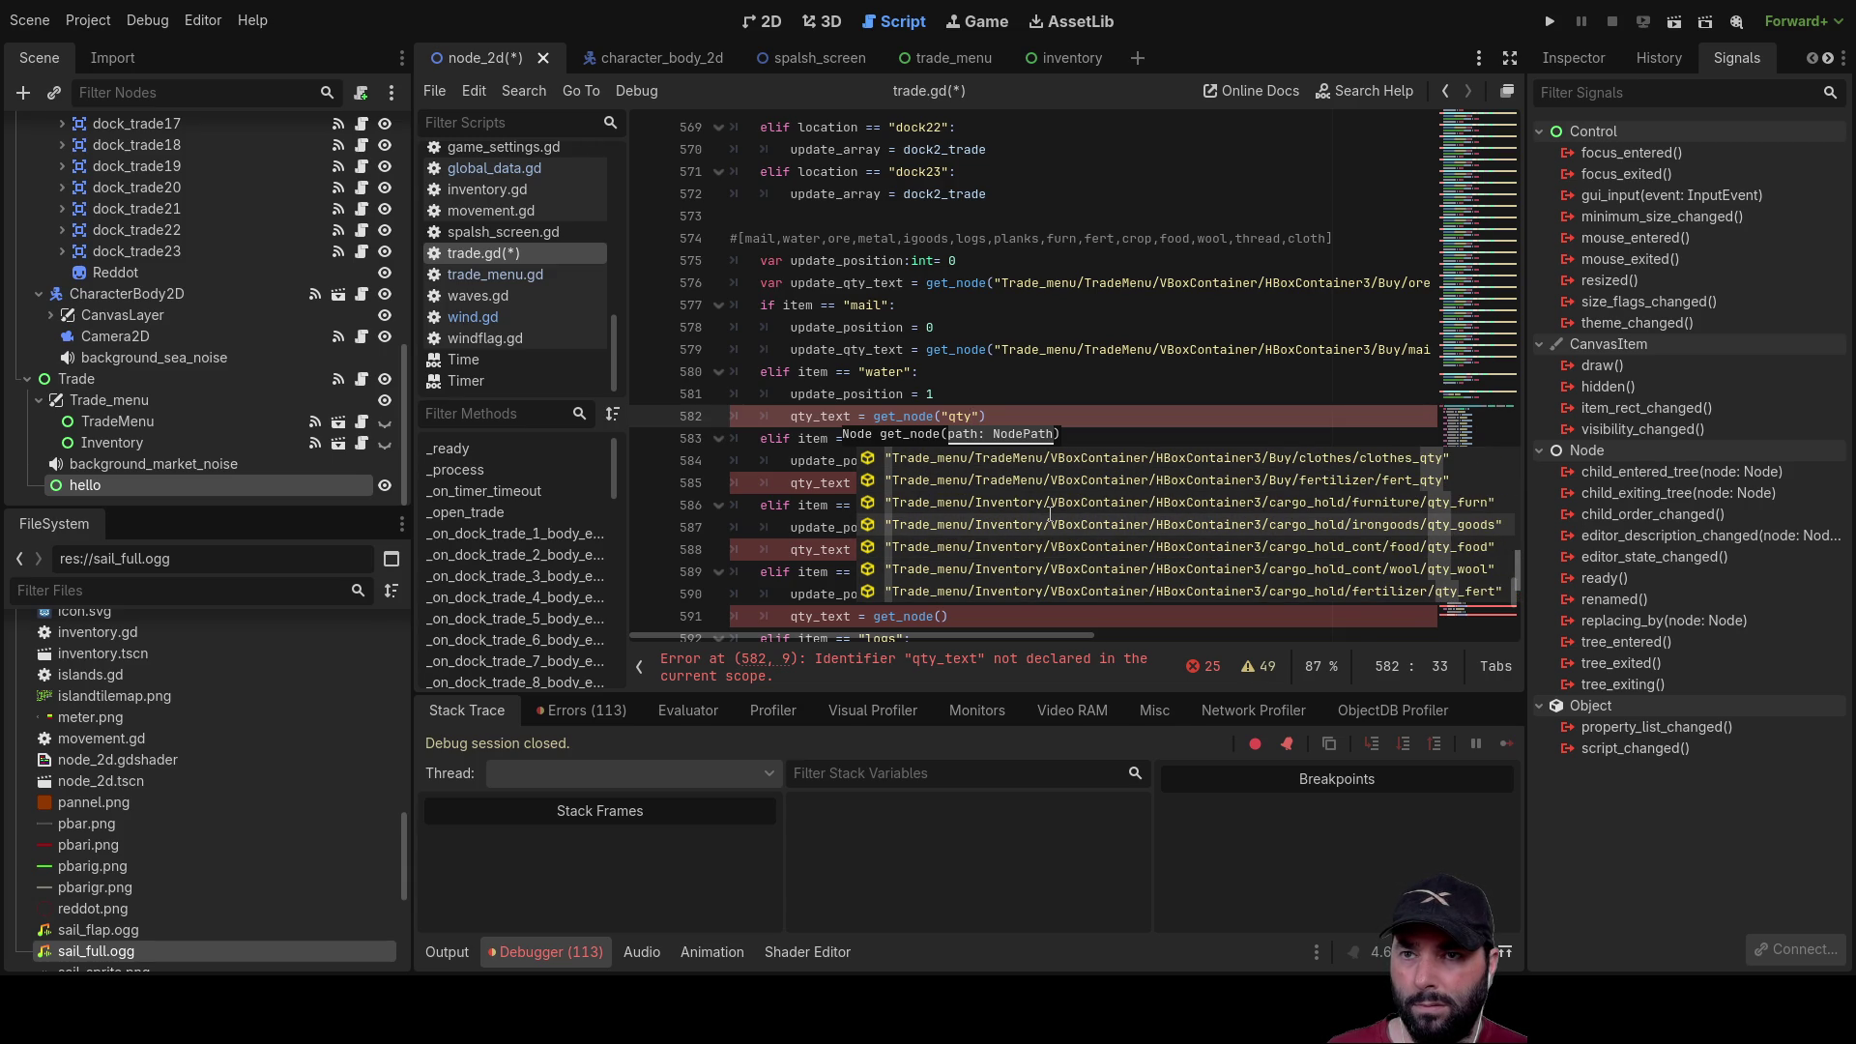
{"action": "scroll", "coordinate": [1051, 513], "scroll_direction": "up", "scroll_amount": 1}
{"action": "scroll", "coordinate": [1050, 513], "scroll_direction": "up", "scroll_amount": 1}
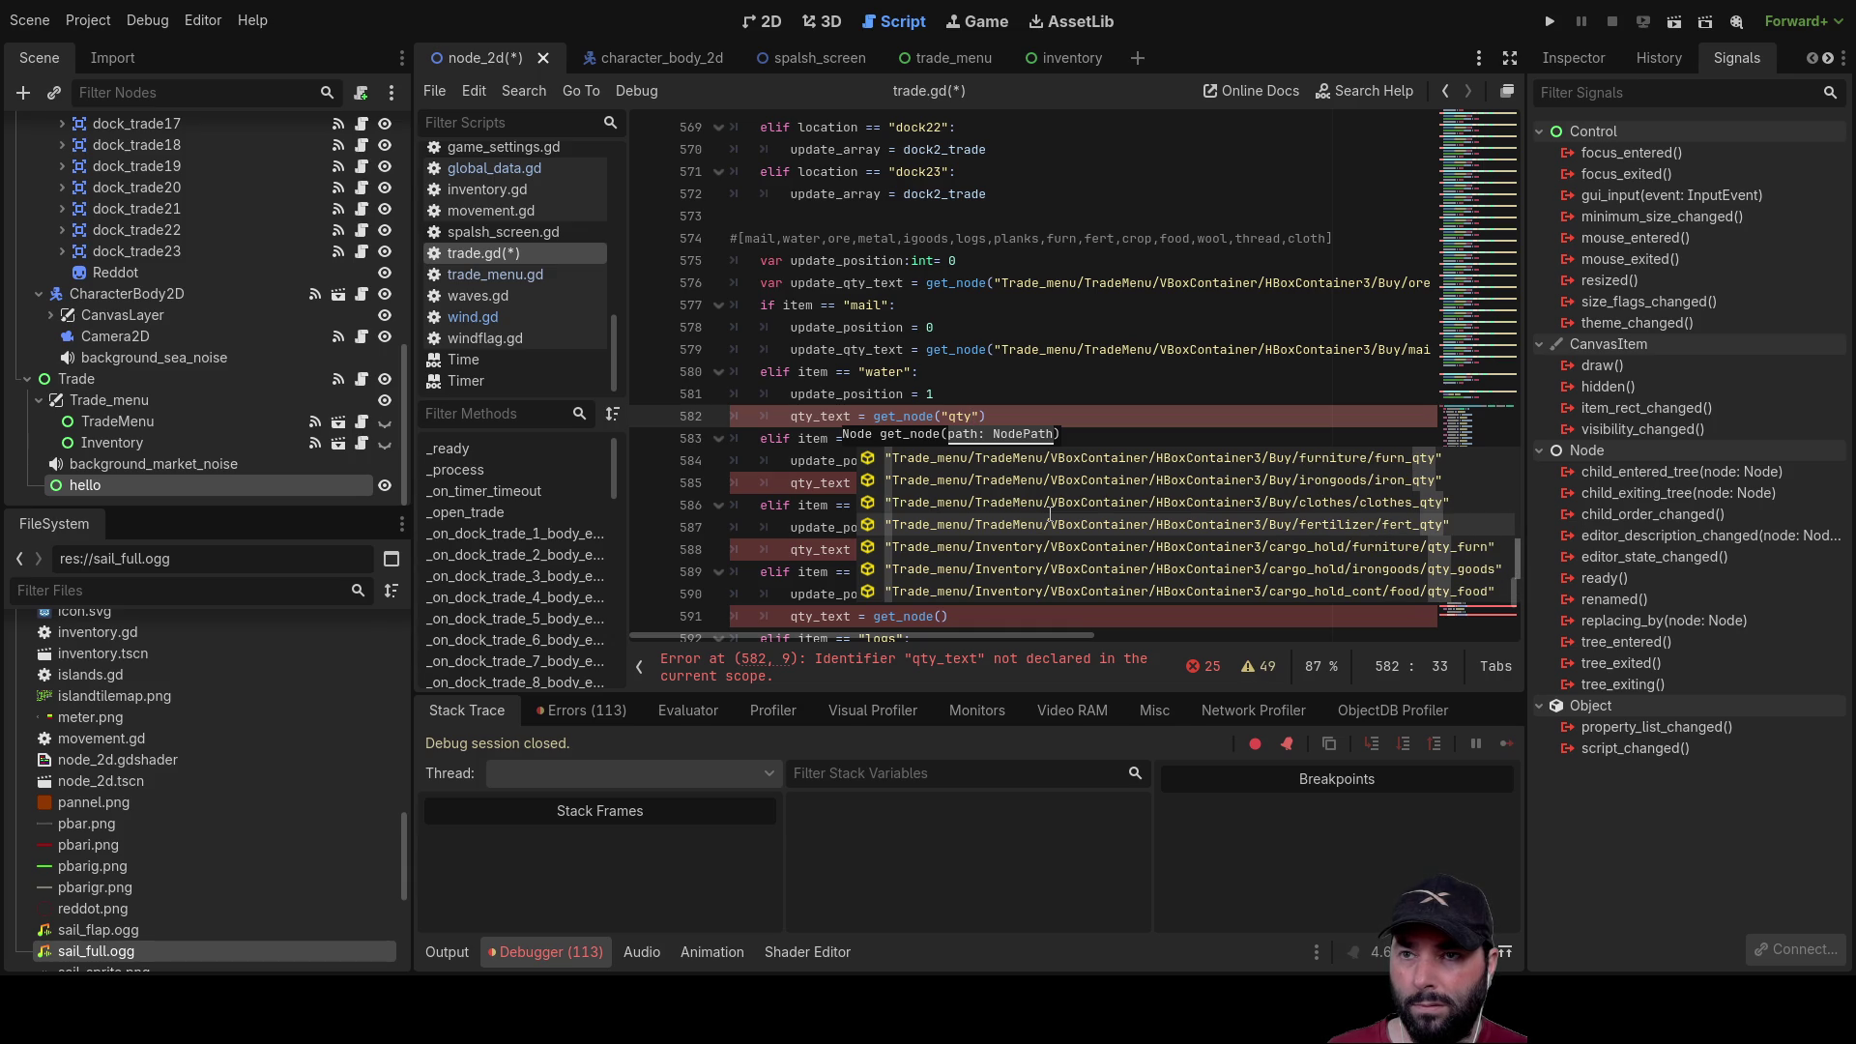
{"action": "scroll", "coordinate": [1051, 514], "scroll_direction": "up", "scroll_amount": 6}
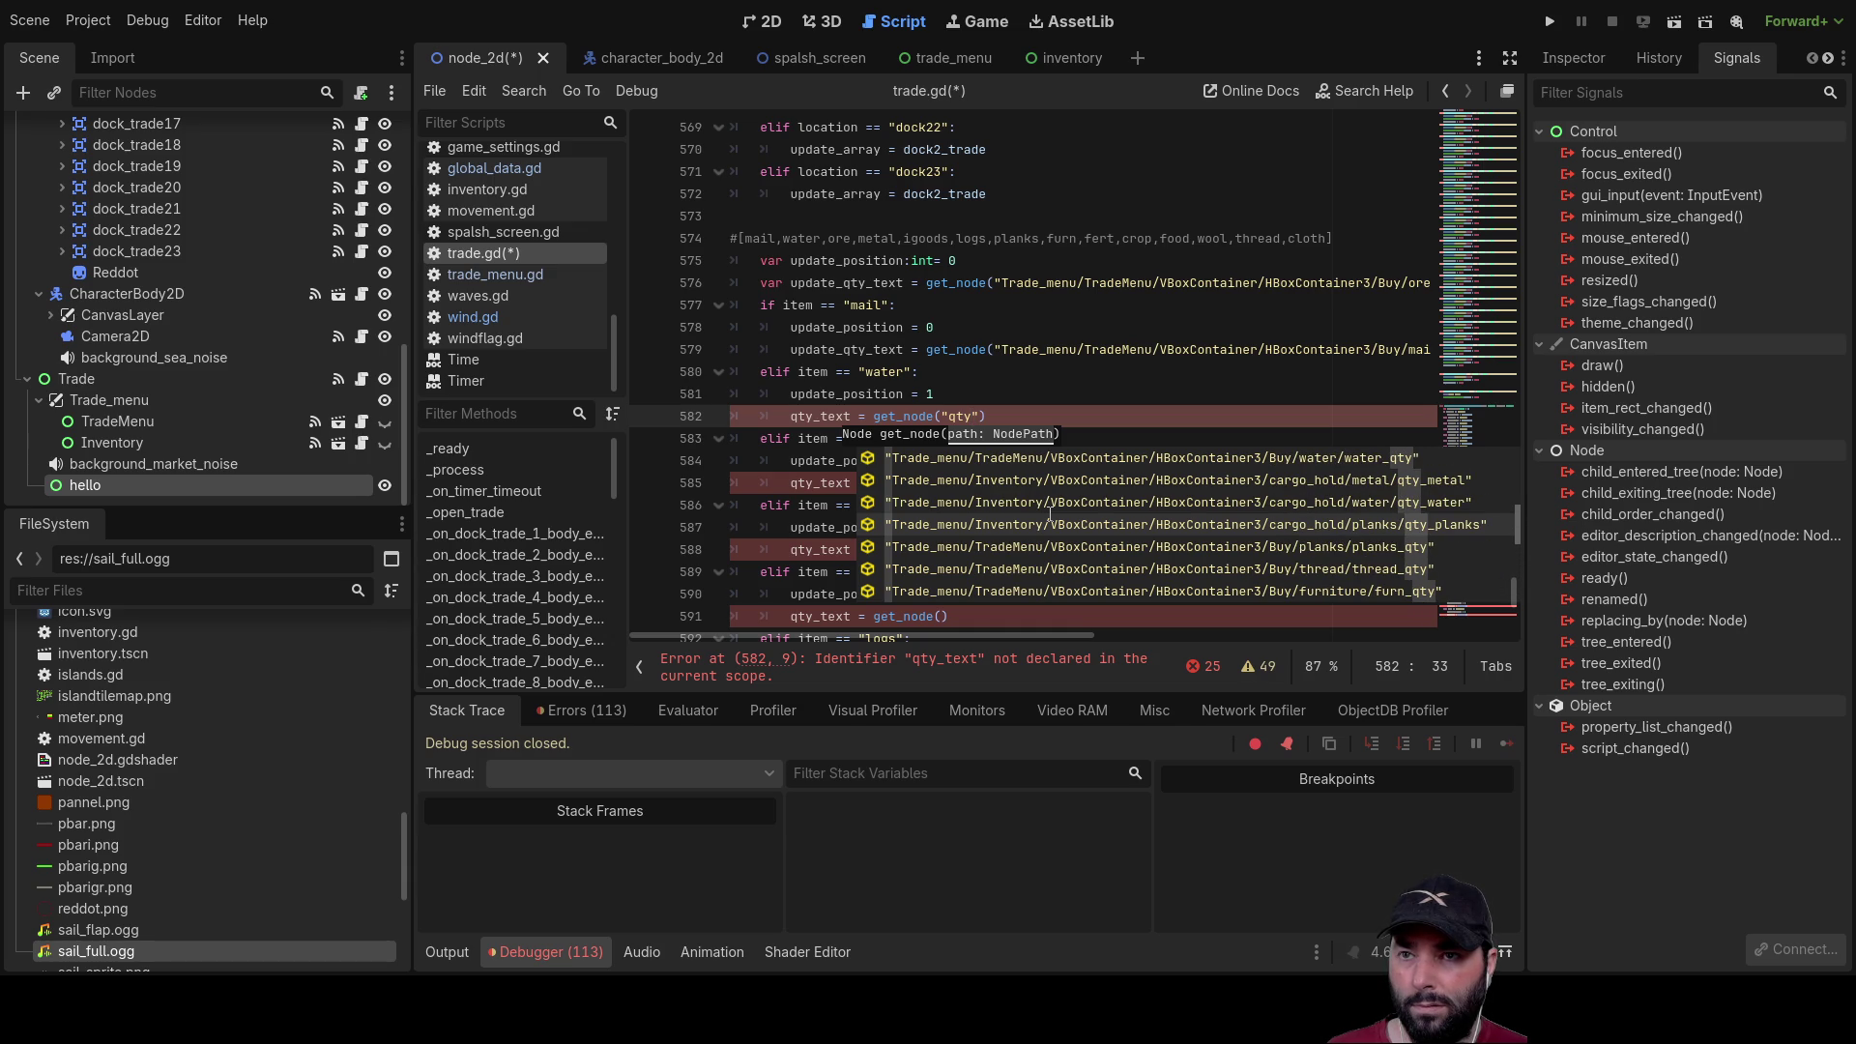
{"action": "scroll", "coordinate": [1051, 513], "scroll_direction": "down", "scroll_amount": 1}
{"action": "scroll", "coordinate": [1051, 513], "scroll_direction": "up", "scroll_amount": 5}
{"action": "scroll", "coordinate": [1051, 513], "scroll_direction": "down", "scroll_amount": 1}
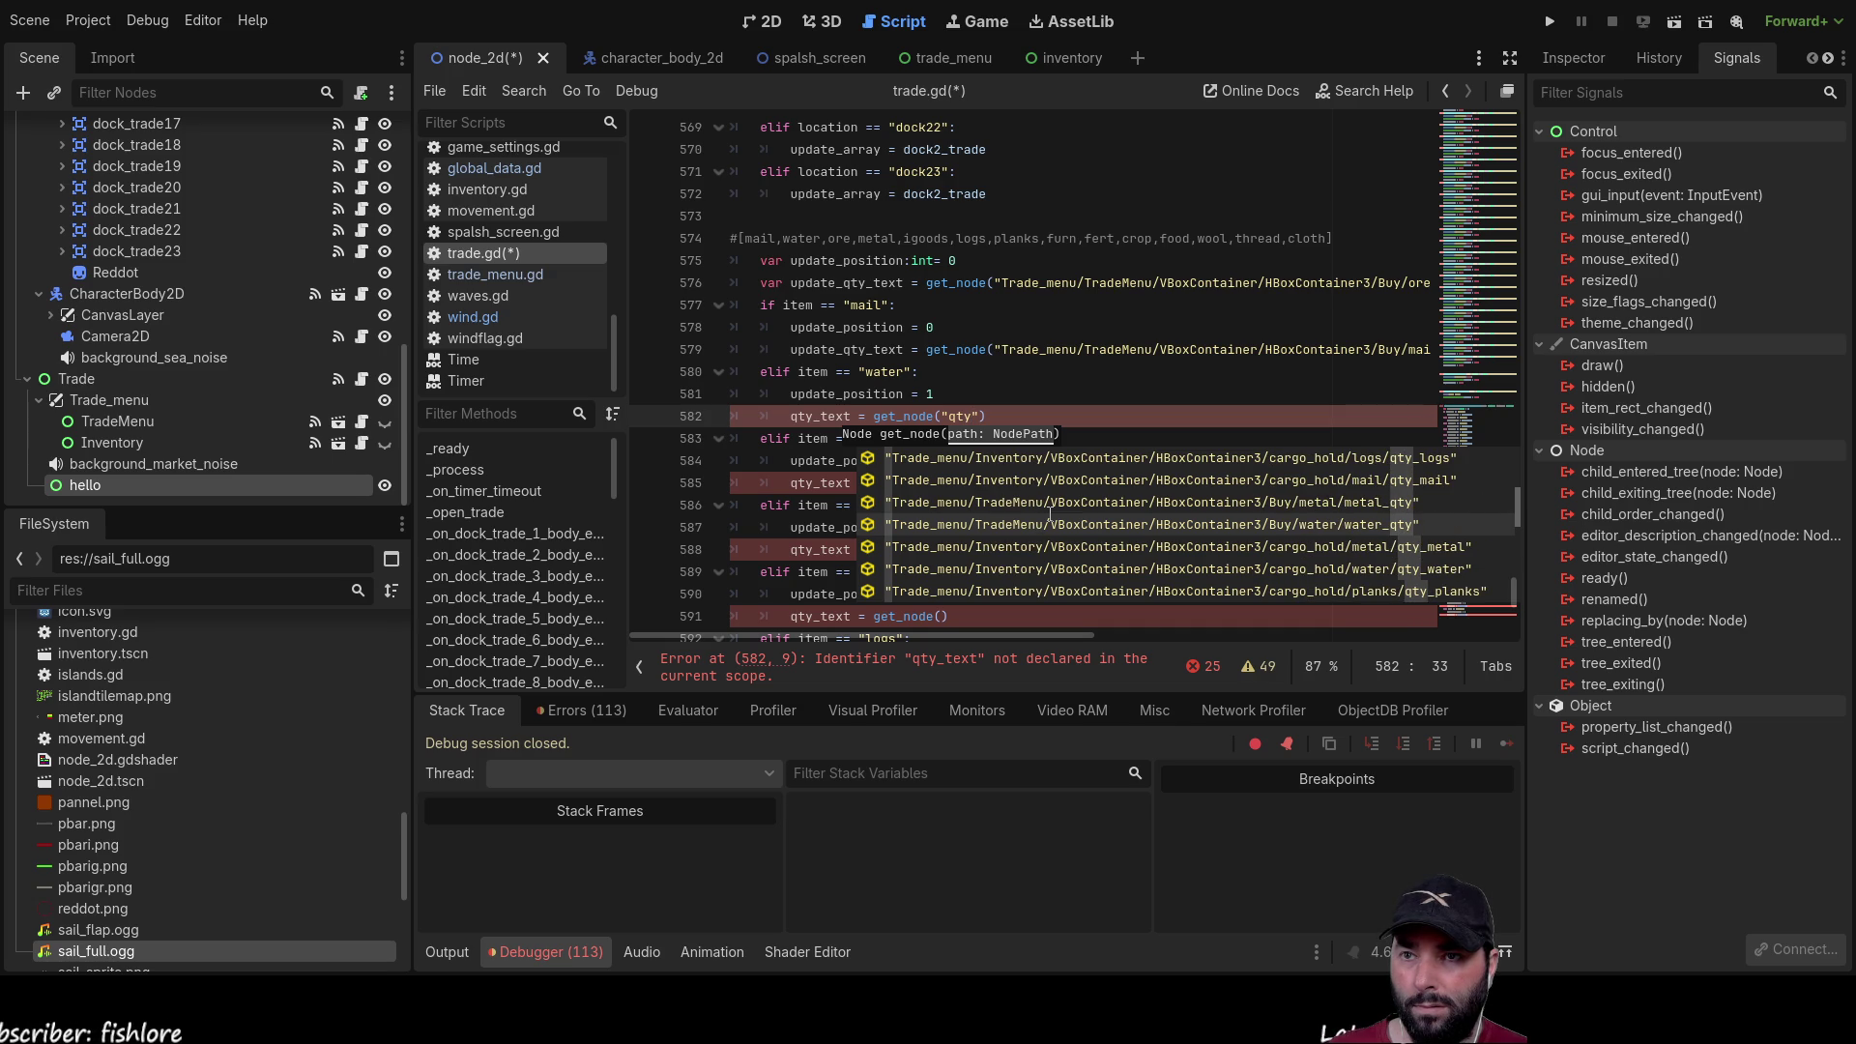
{"action": "double_click", "coordinate": [1051, 513]}
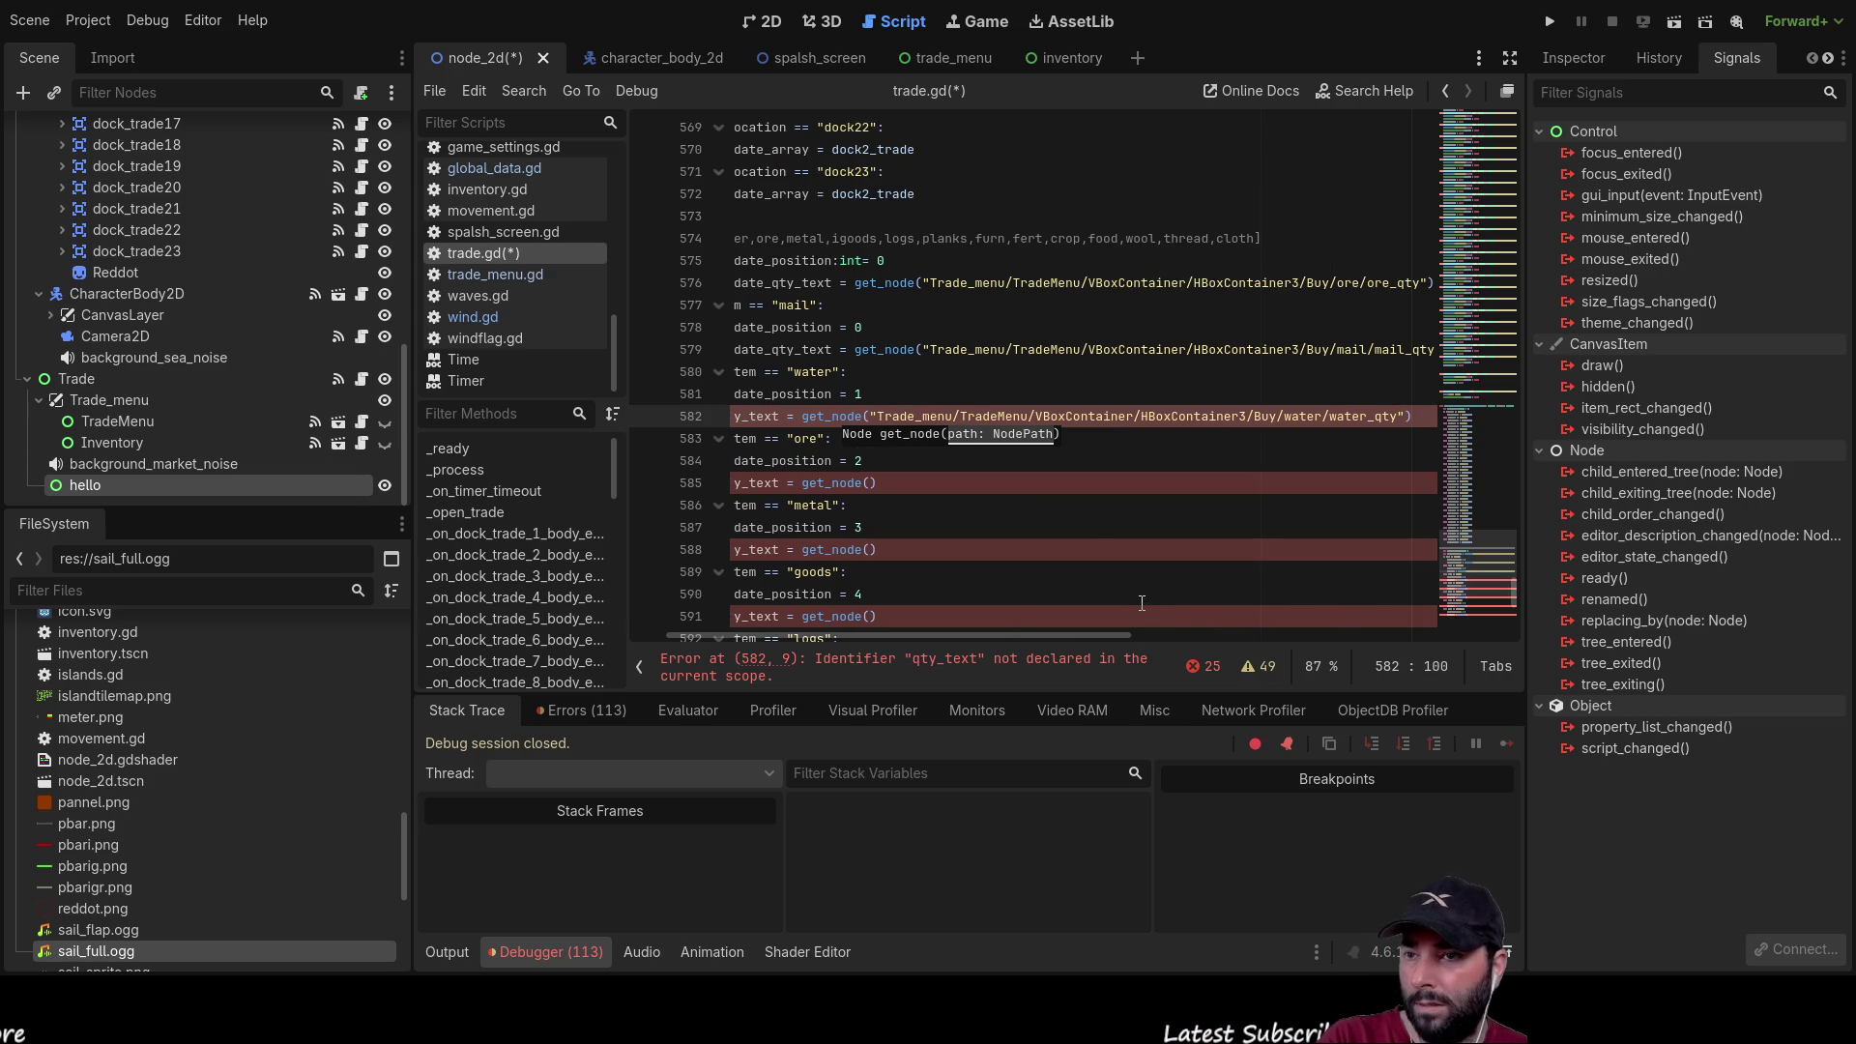
{"action": "scroll", "coordinate": [1086, 640], "scroll_direction": "right", "scroll_amount": 5}
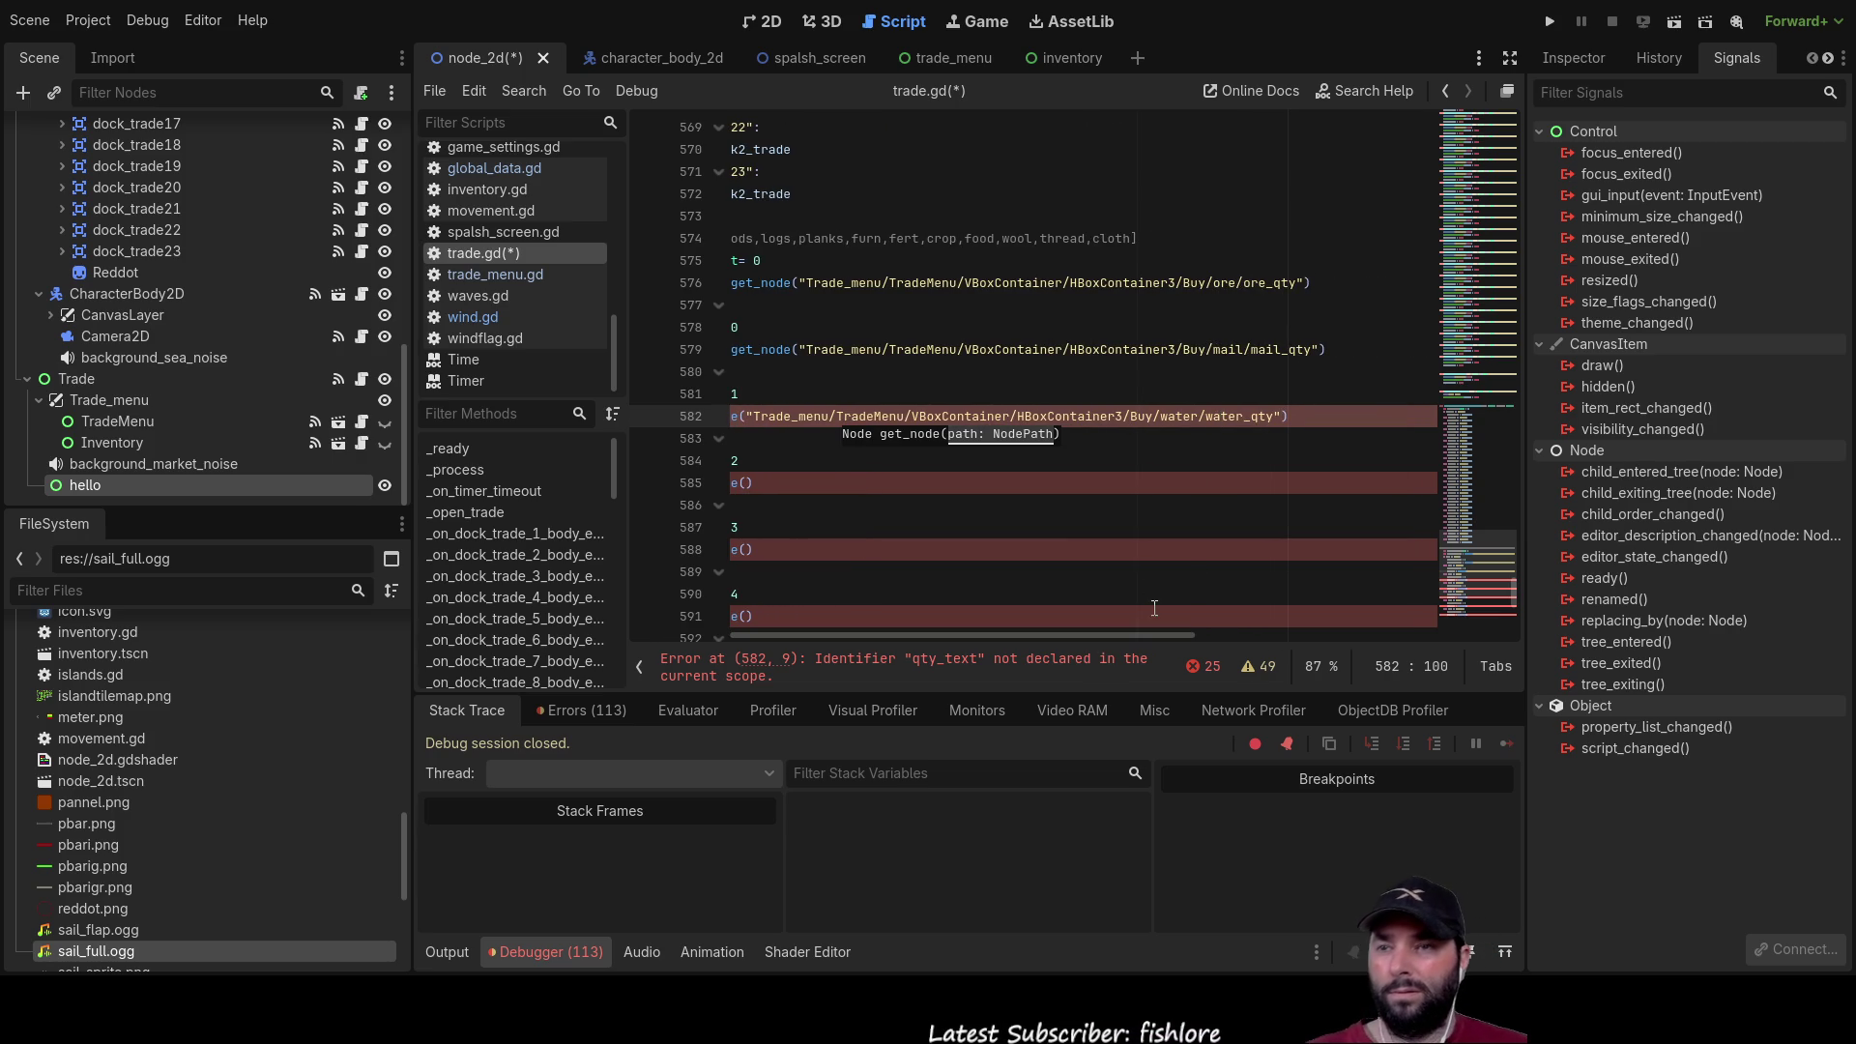
{"action": "left_click_drag", "start_coordinate": [1146, 636], "coordinate": [1060, 646]}
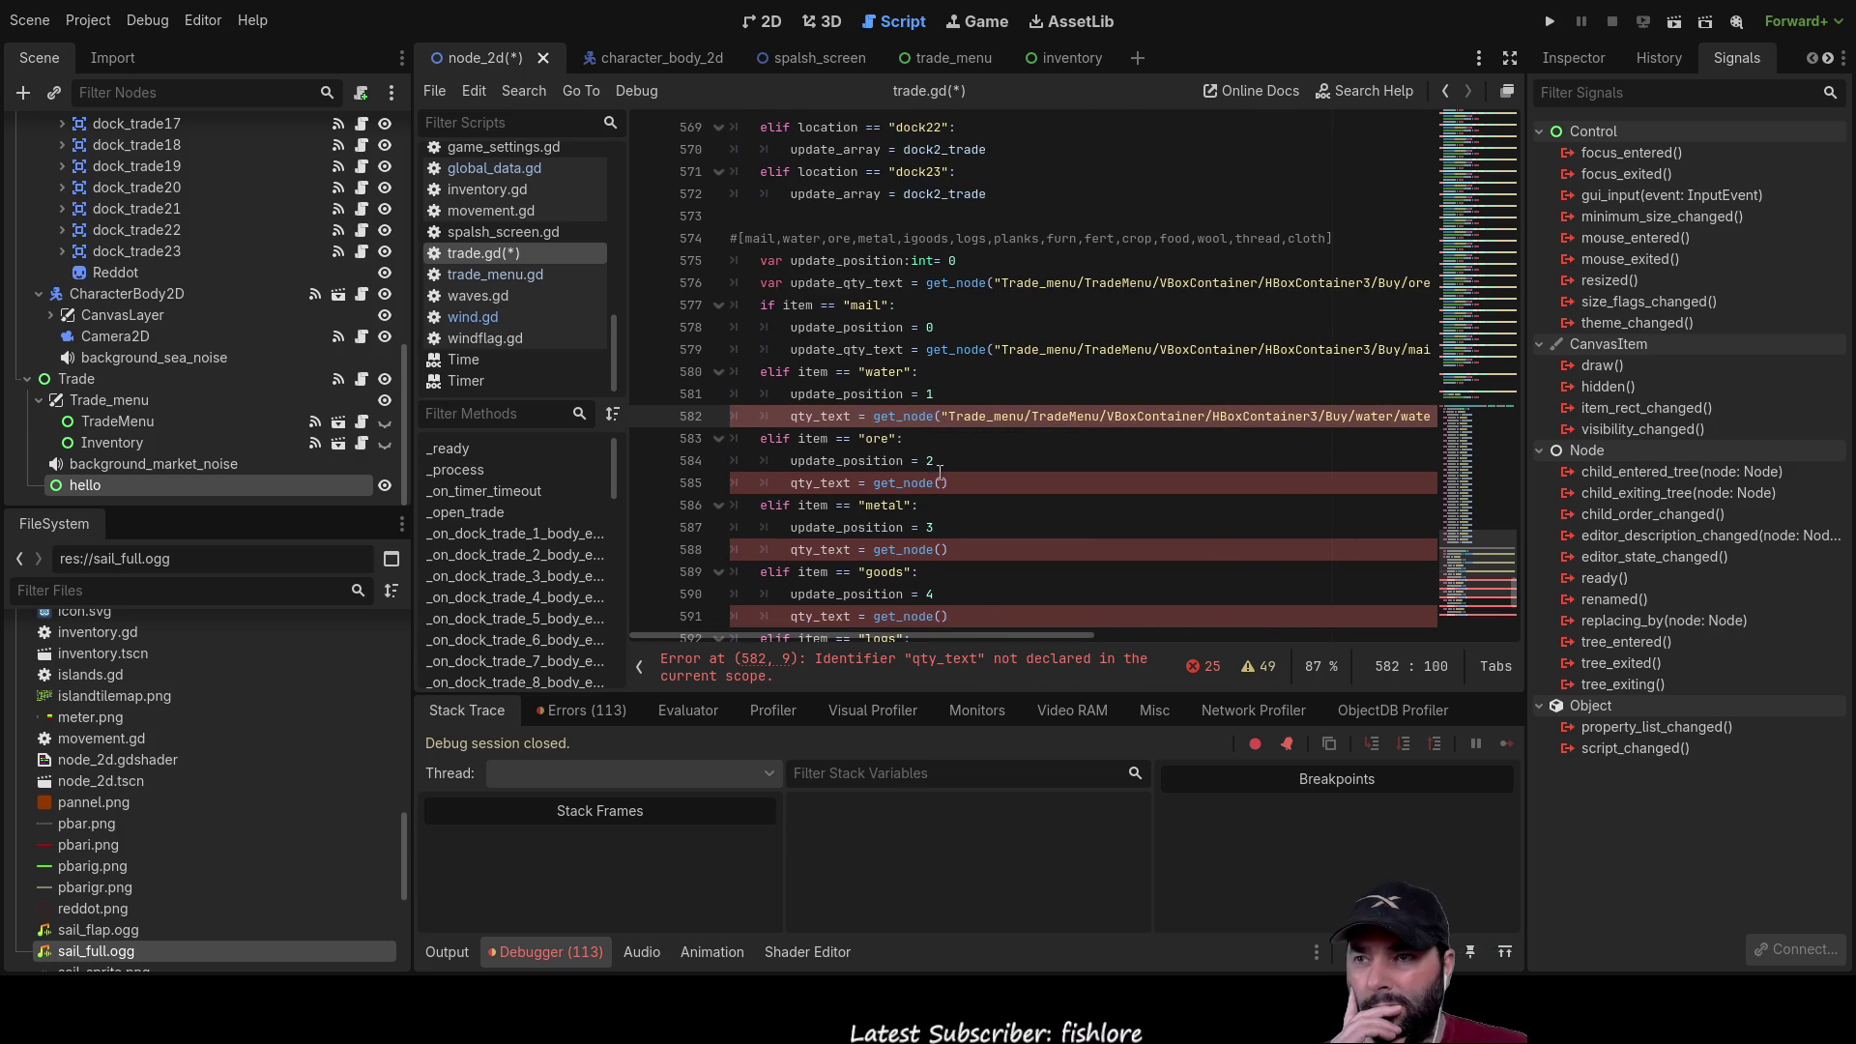
Step: Fill get_node() on lines 585 and 588 with the ore_qty and metal_qty label paths
{"action": "left_click", "coordinate": [939, 480]}
{"action": "type", "text": "\""}
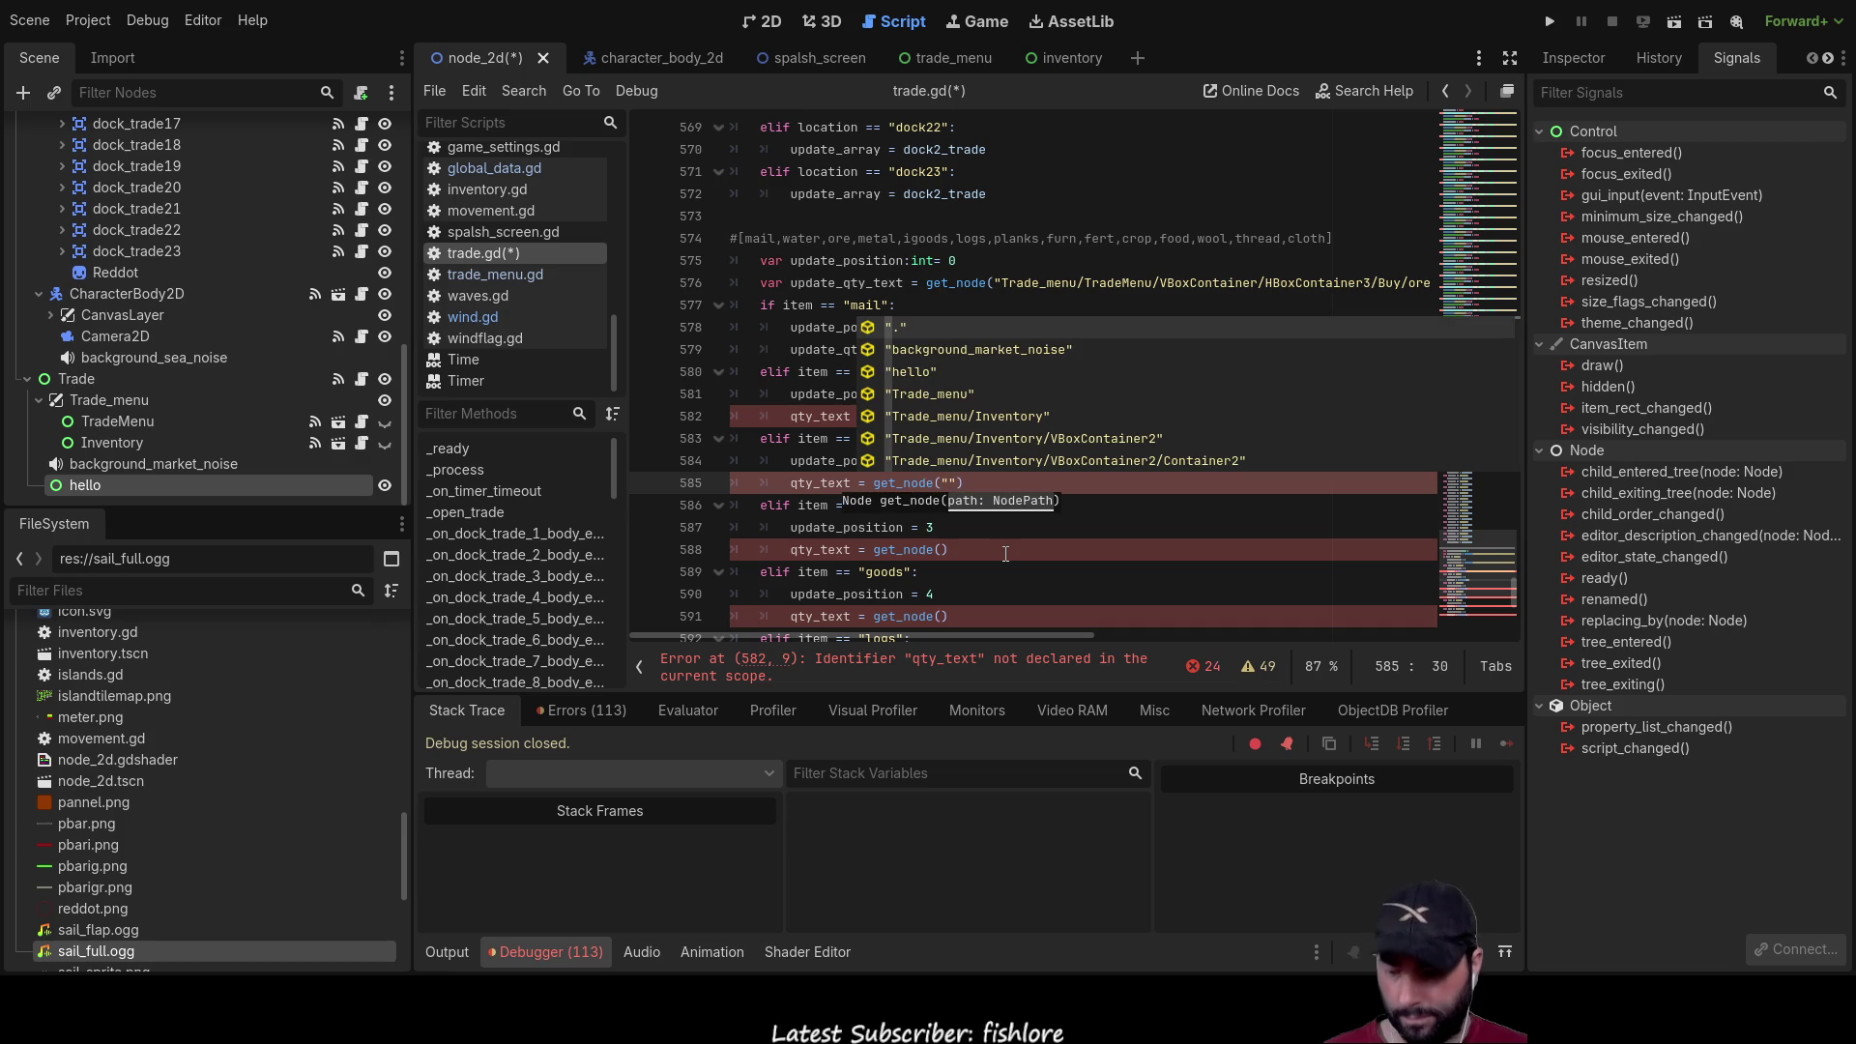
{"action": "type", "text": "qty"}
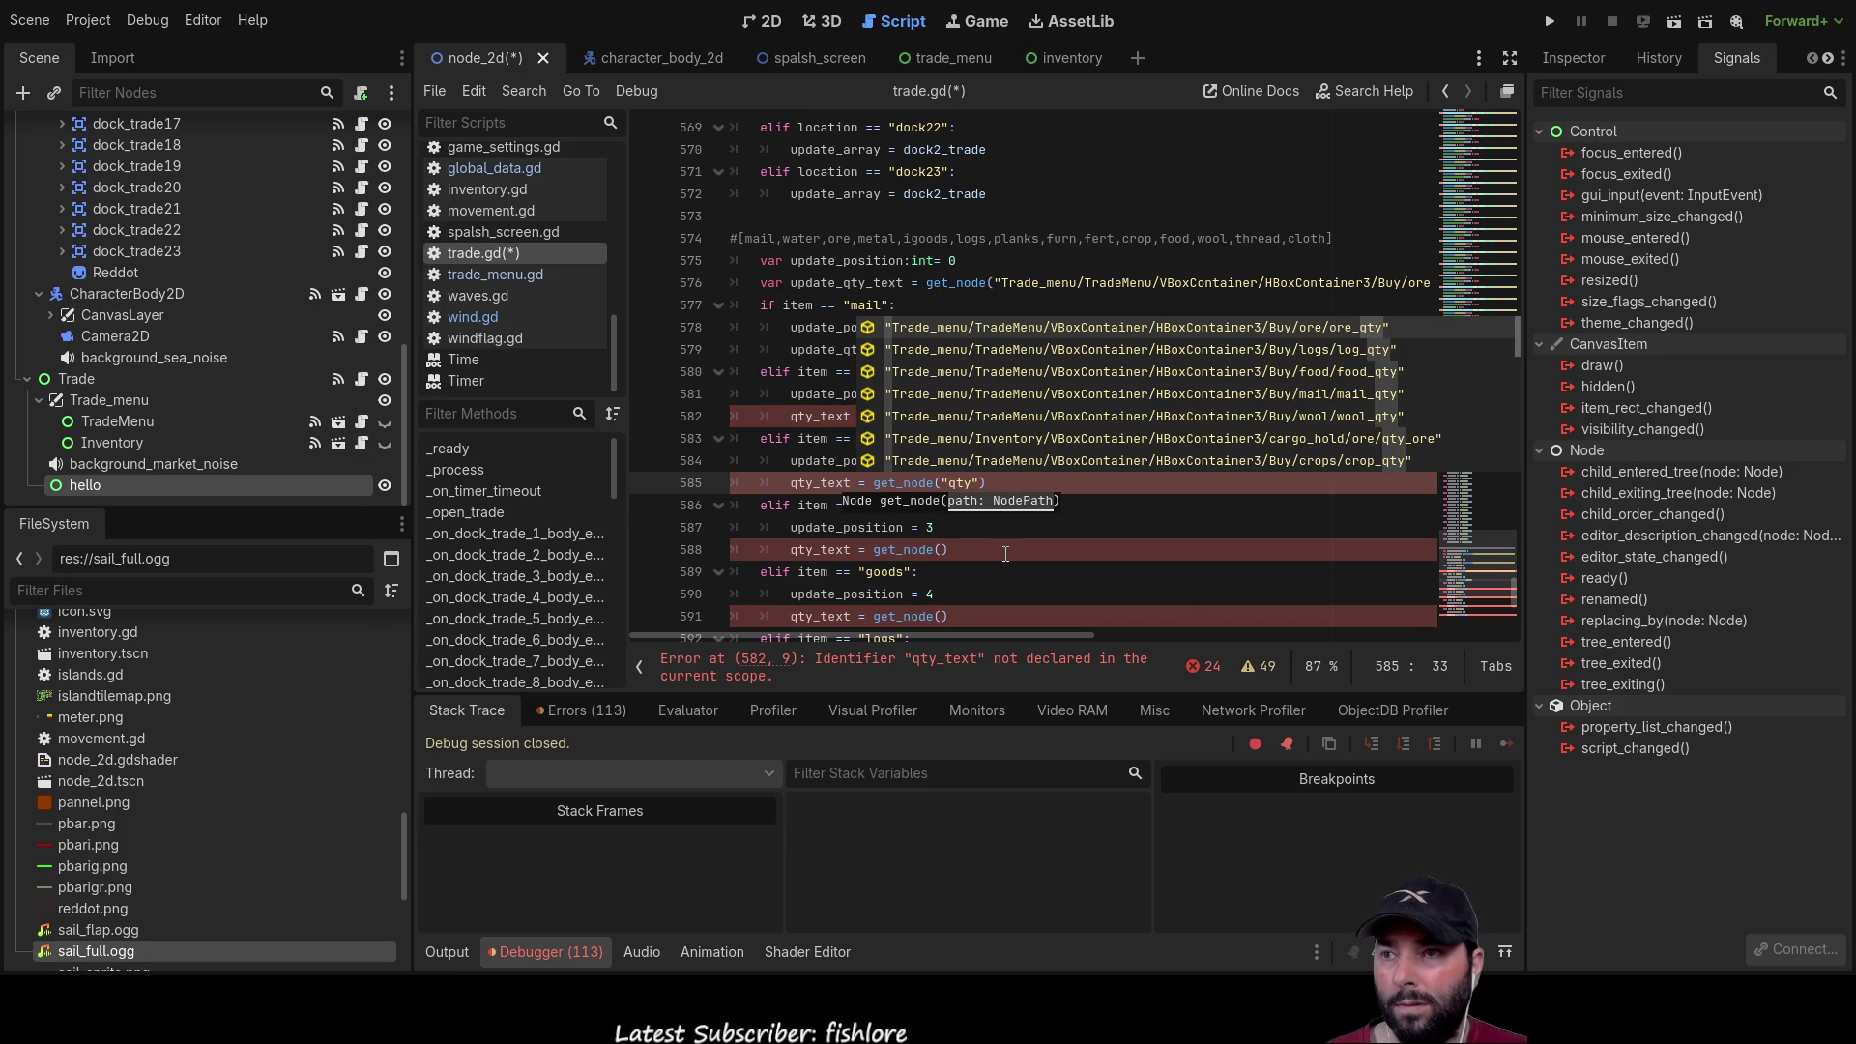
{"action": "left_click", "coordinate": [996, 527]}
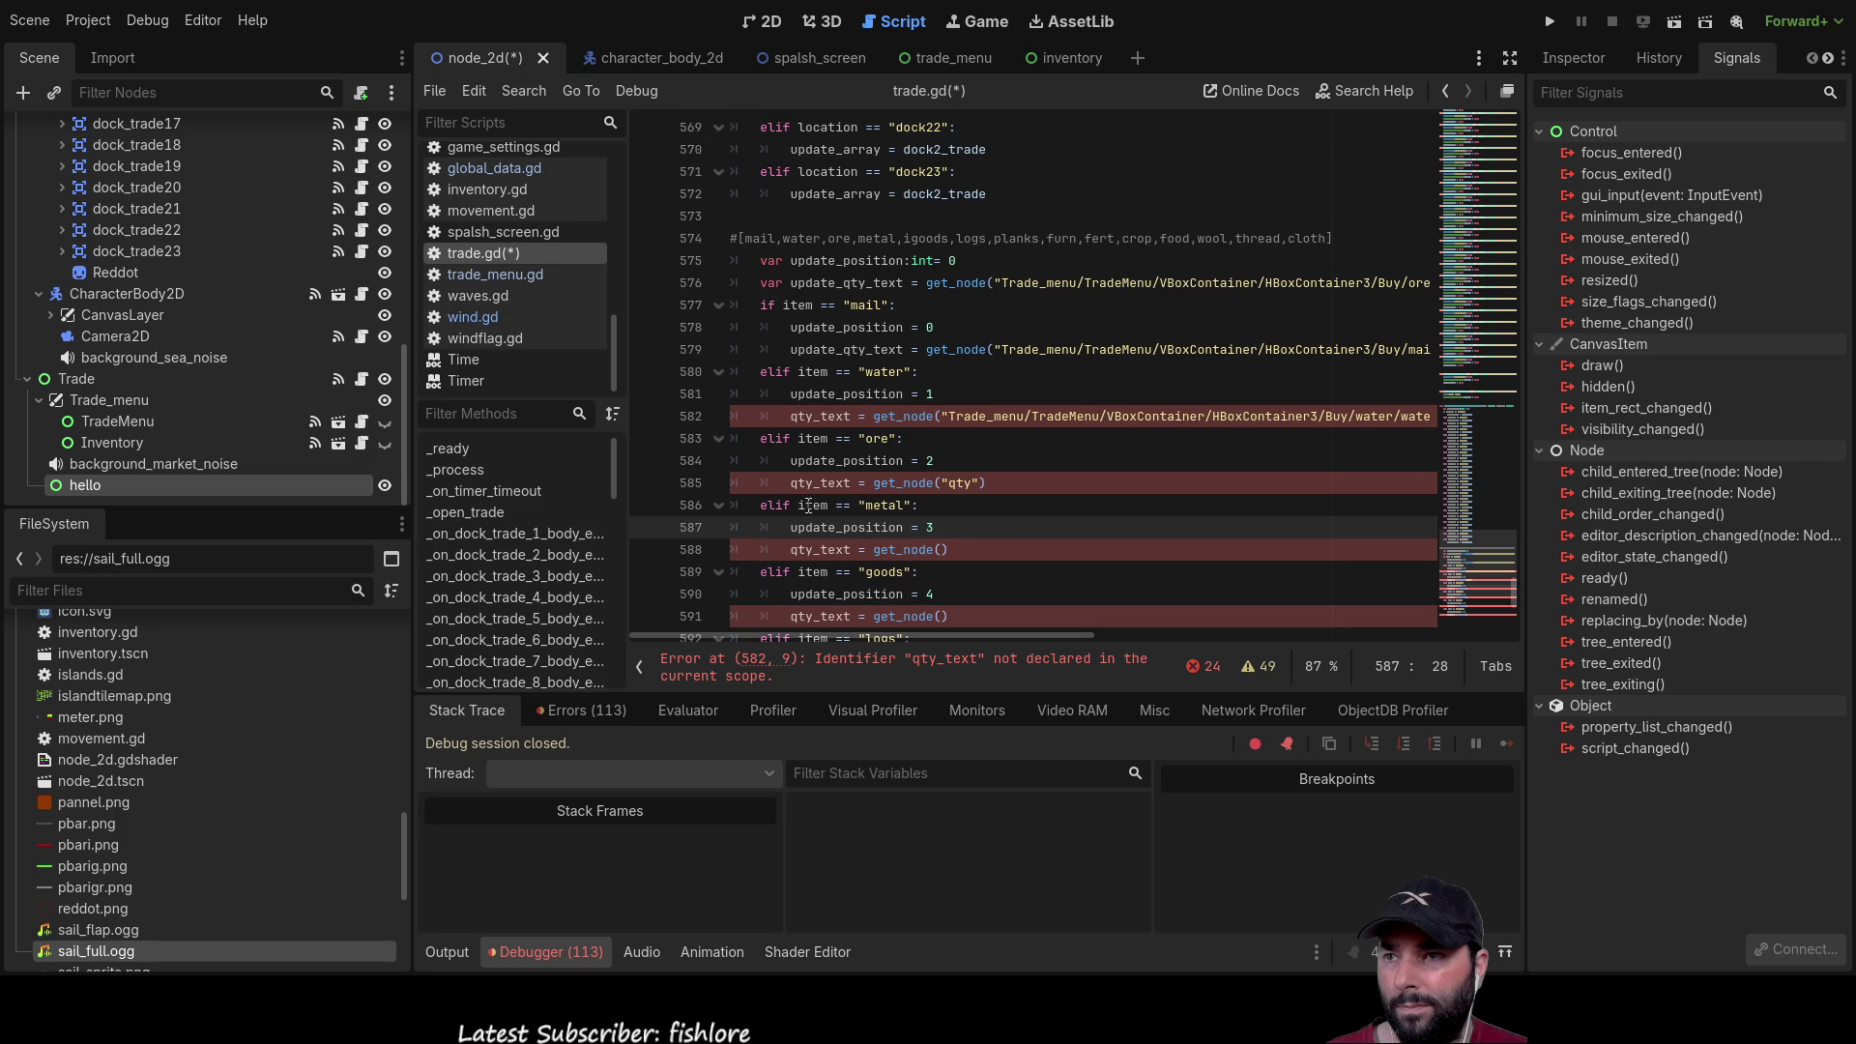
{"action": "left_click", "coordinate": [975, 489]}
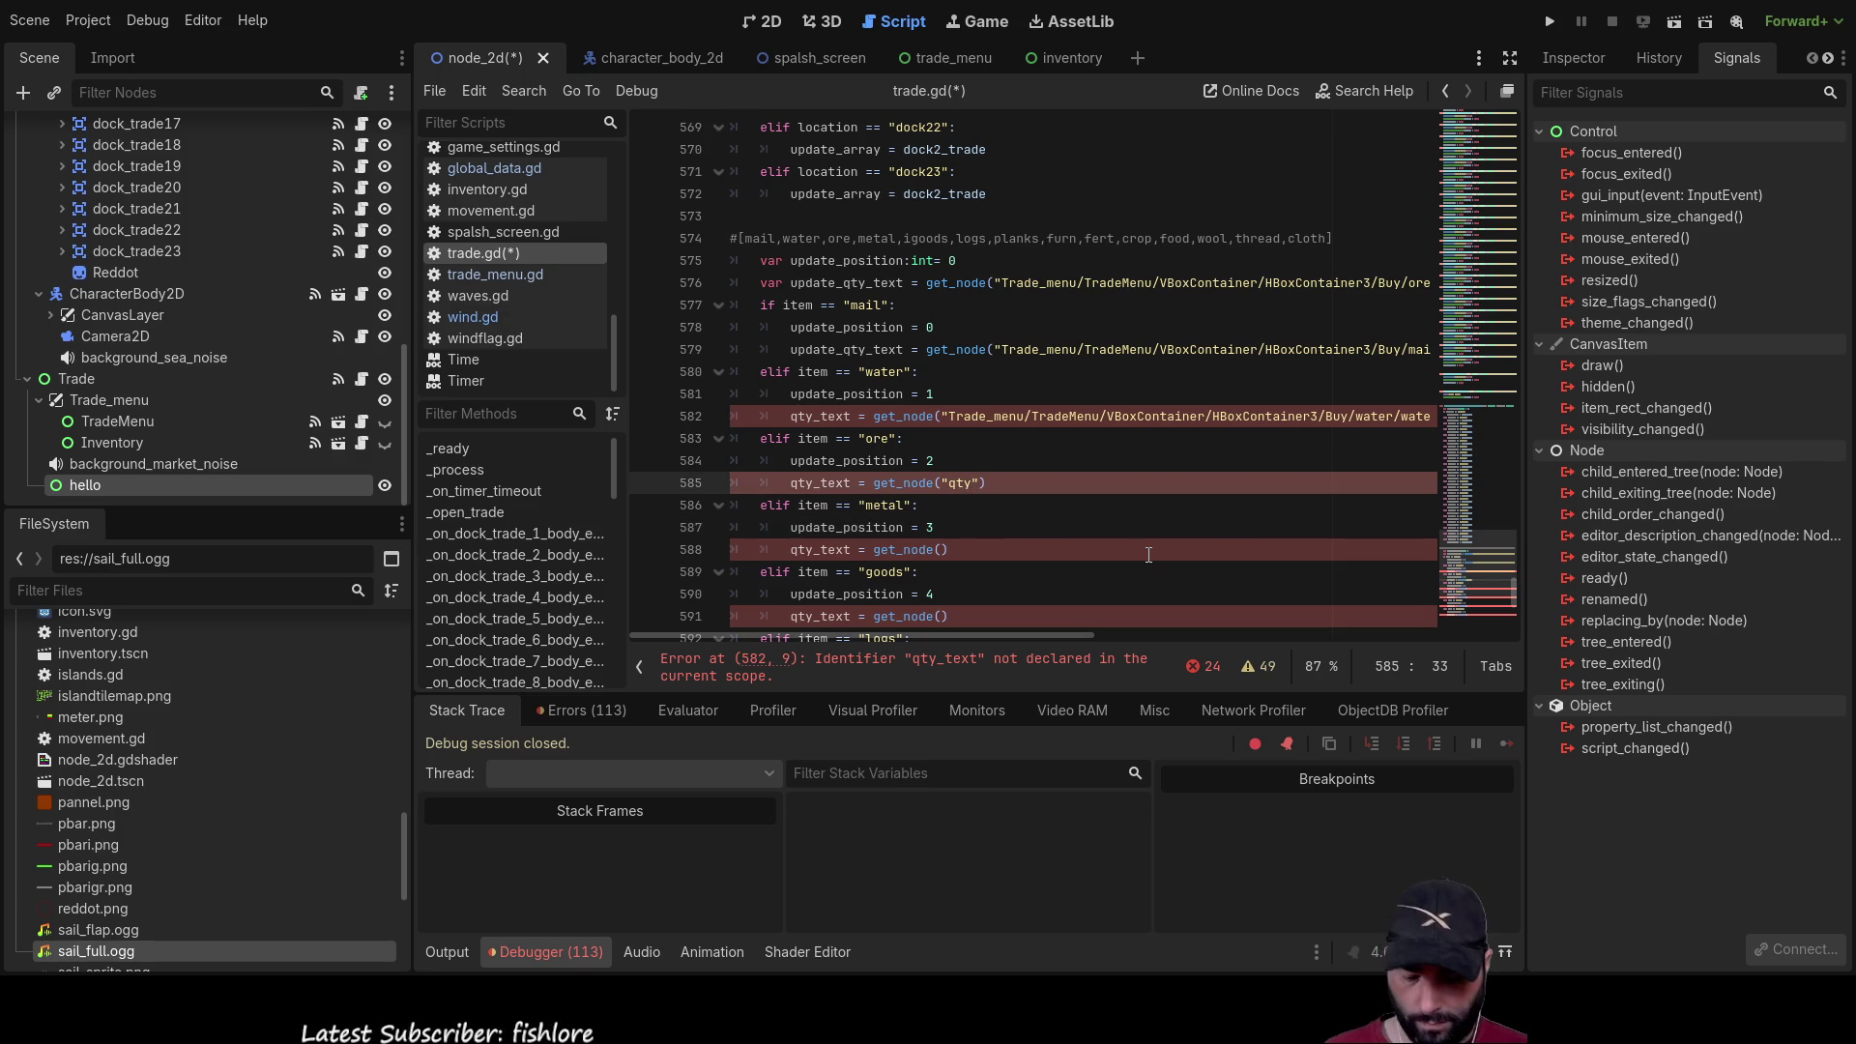
{"action": "key", "text": "ctrl+space"}
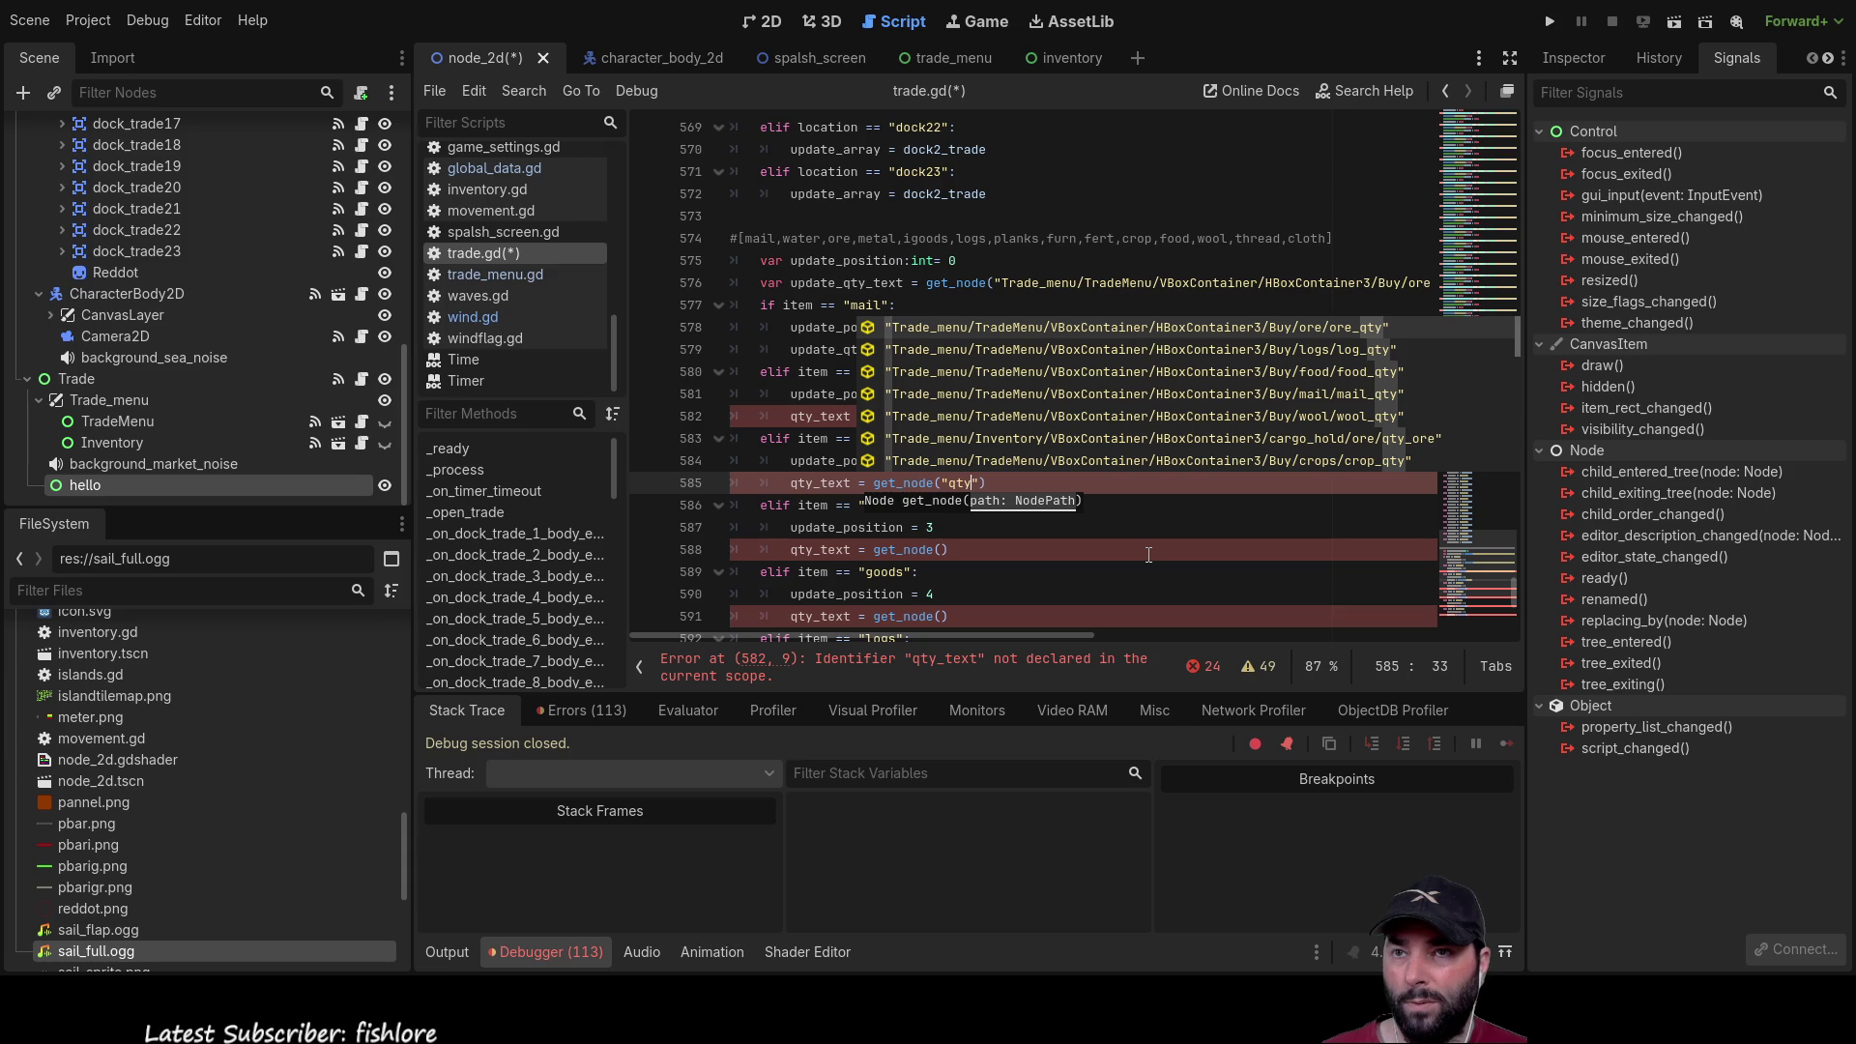
{"action": "key", "text": "Return"}
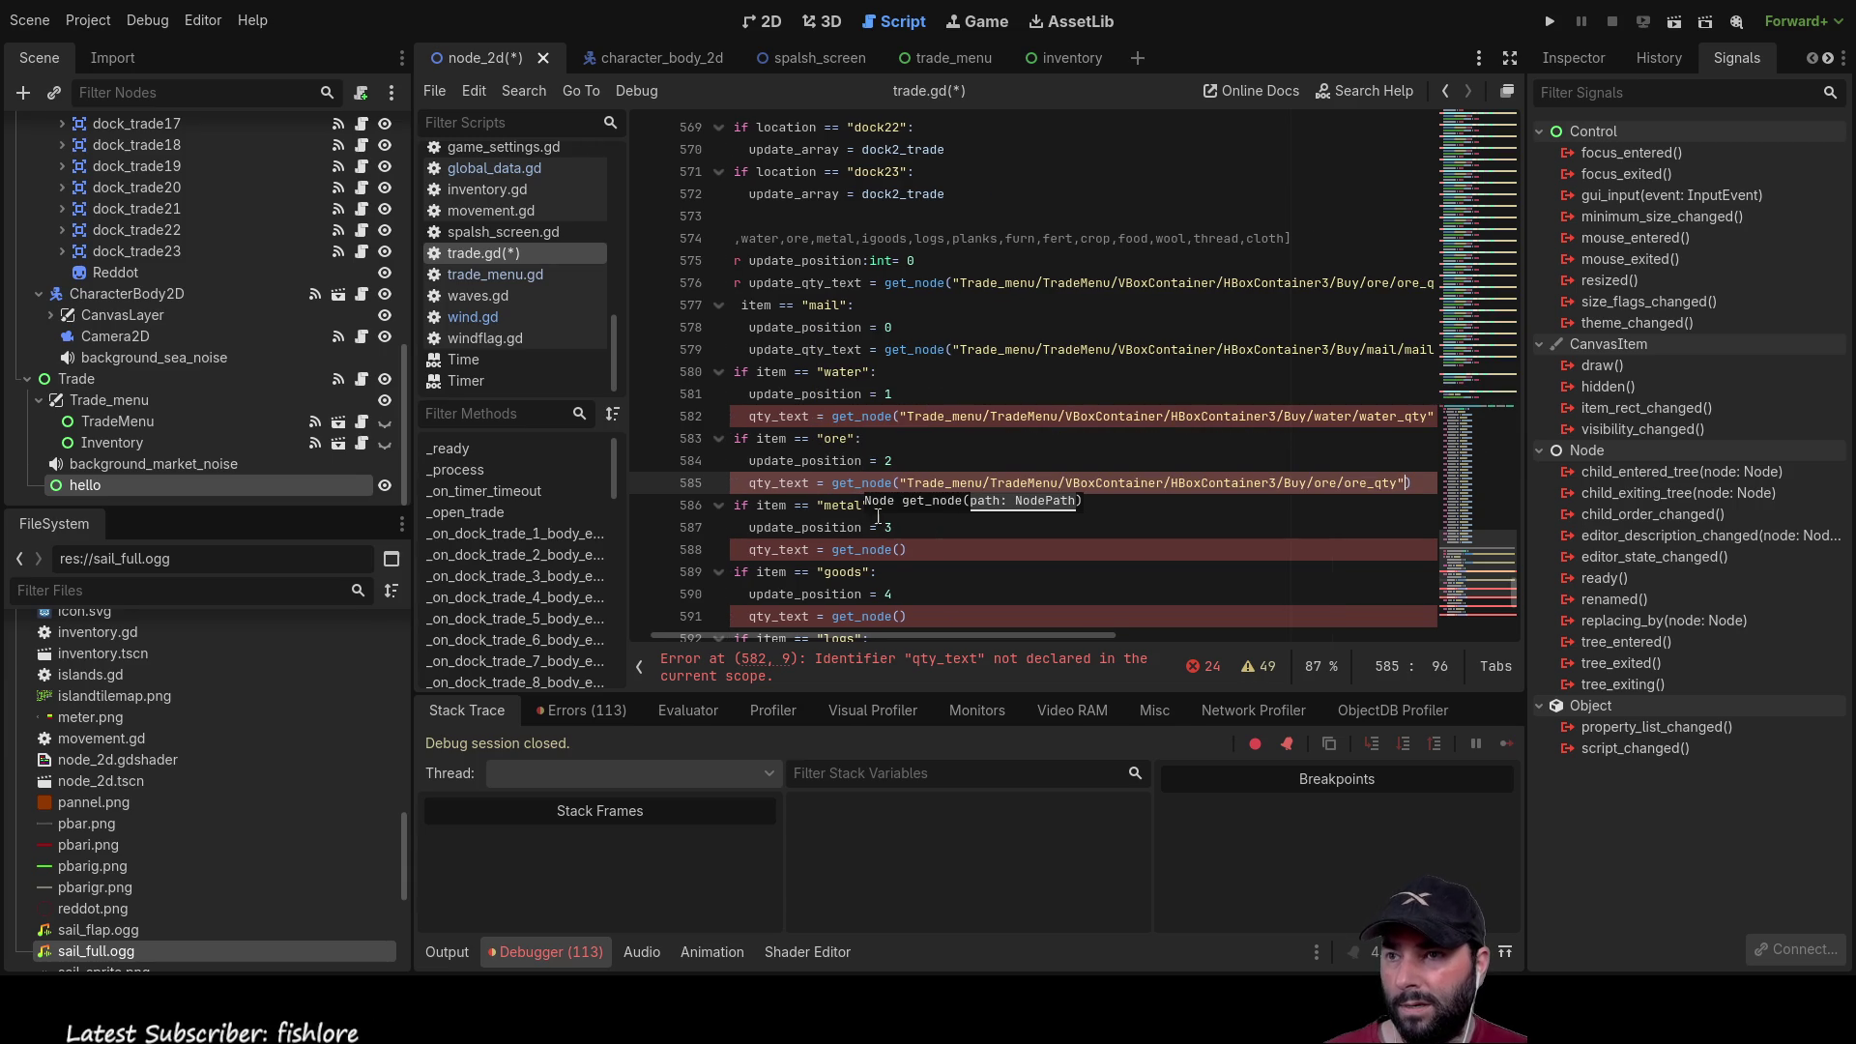
{"action": "left_click", "coordinate": [906, 556]}
{"action": "type", "text": "\""}
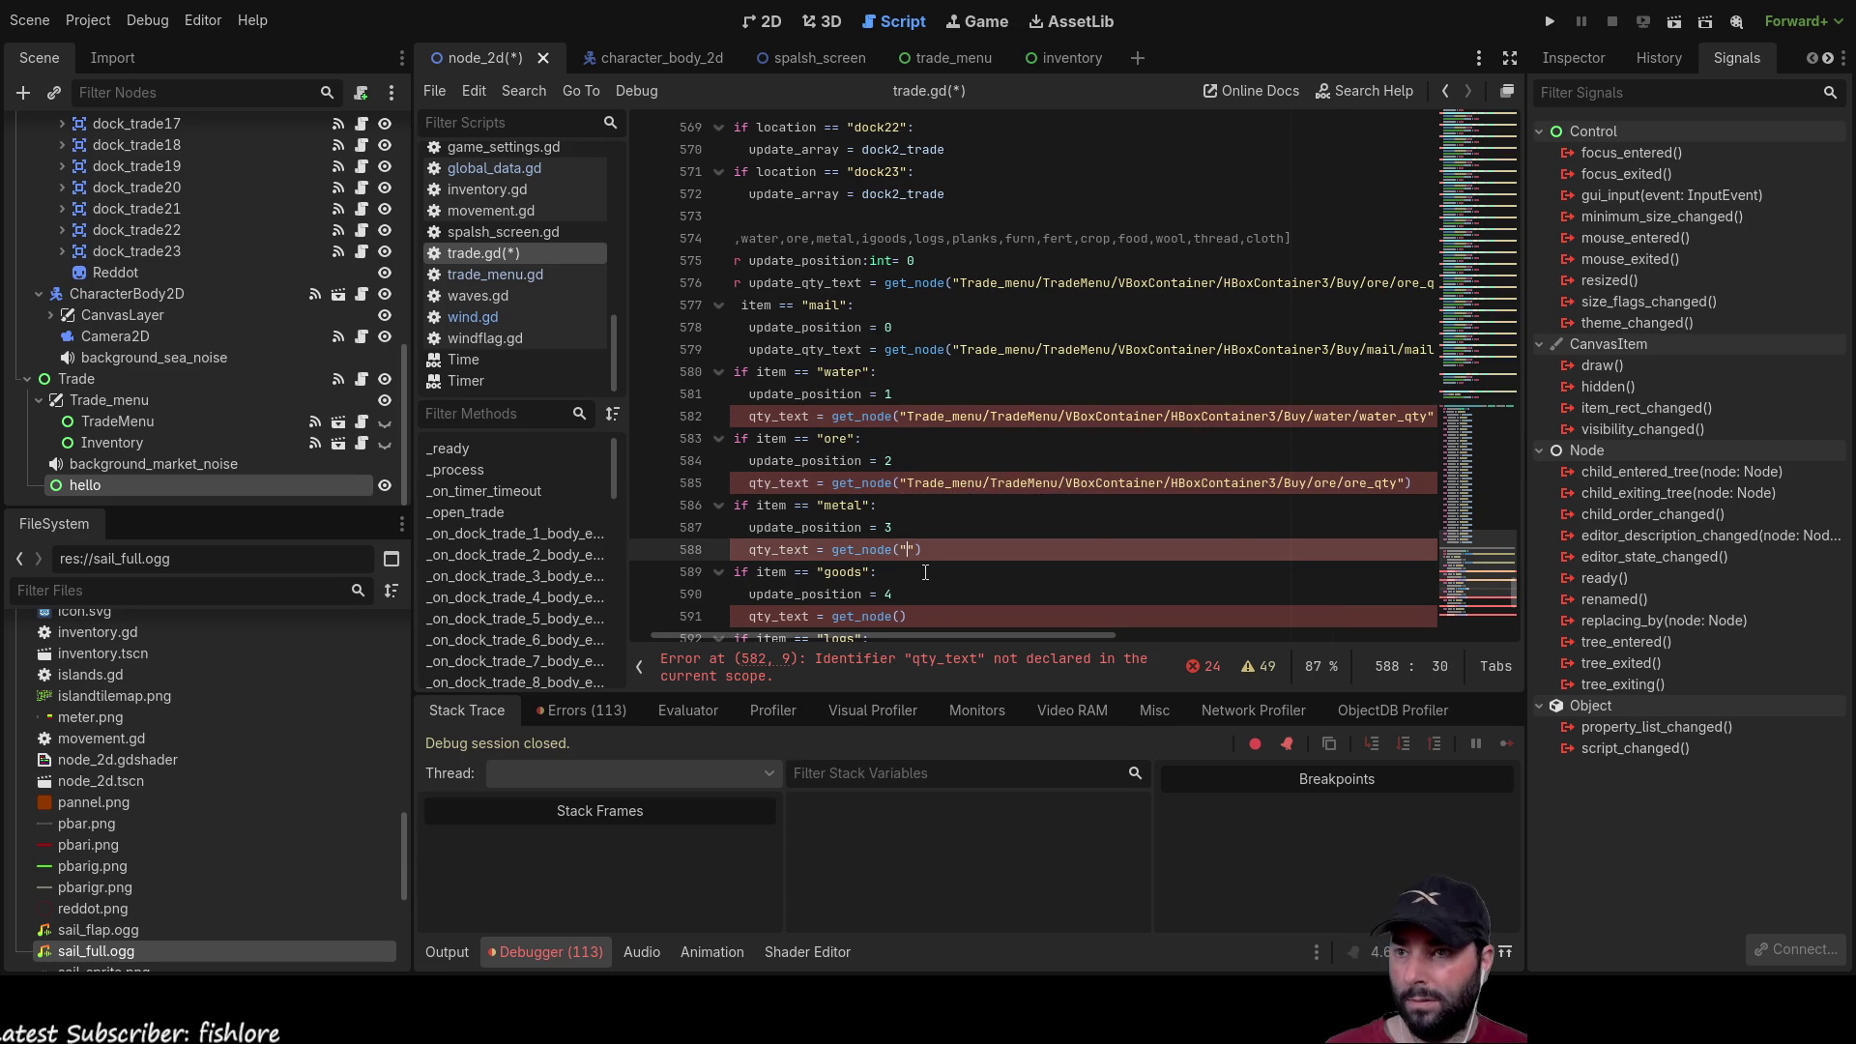
{"action": "type", "text": "qty"}
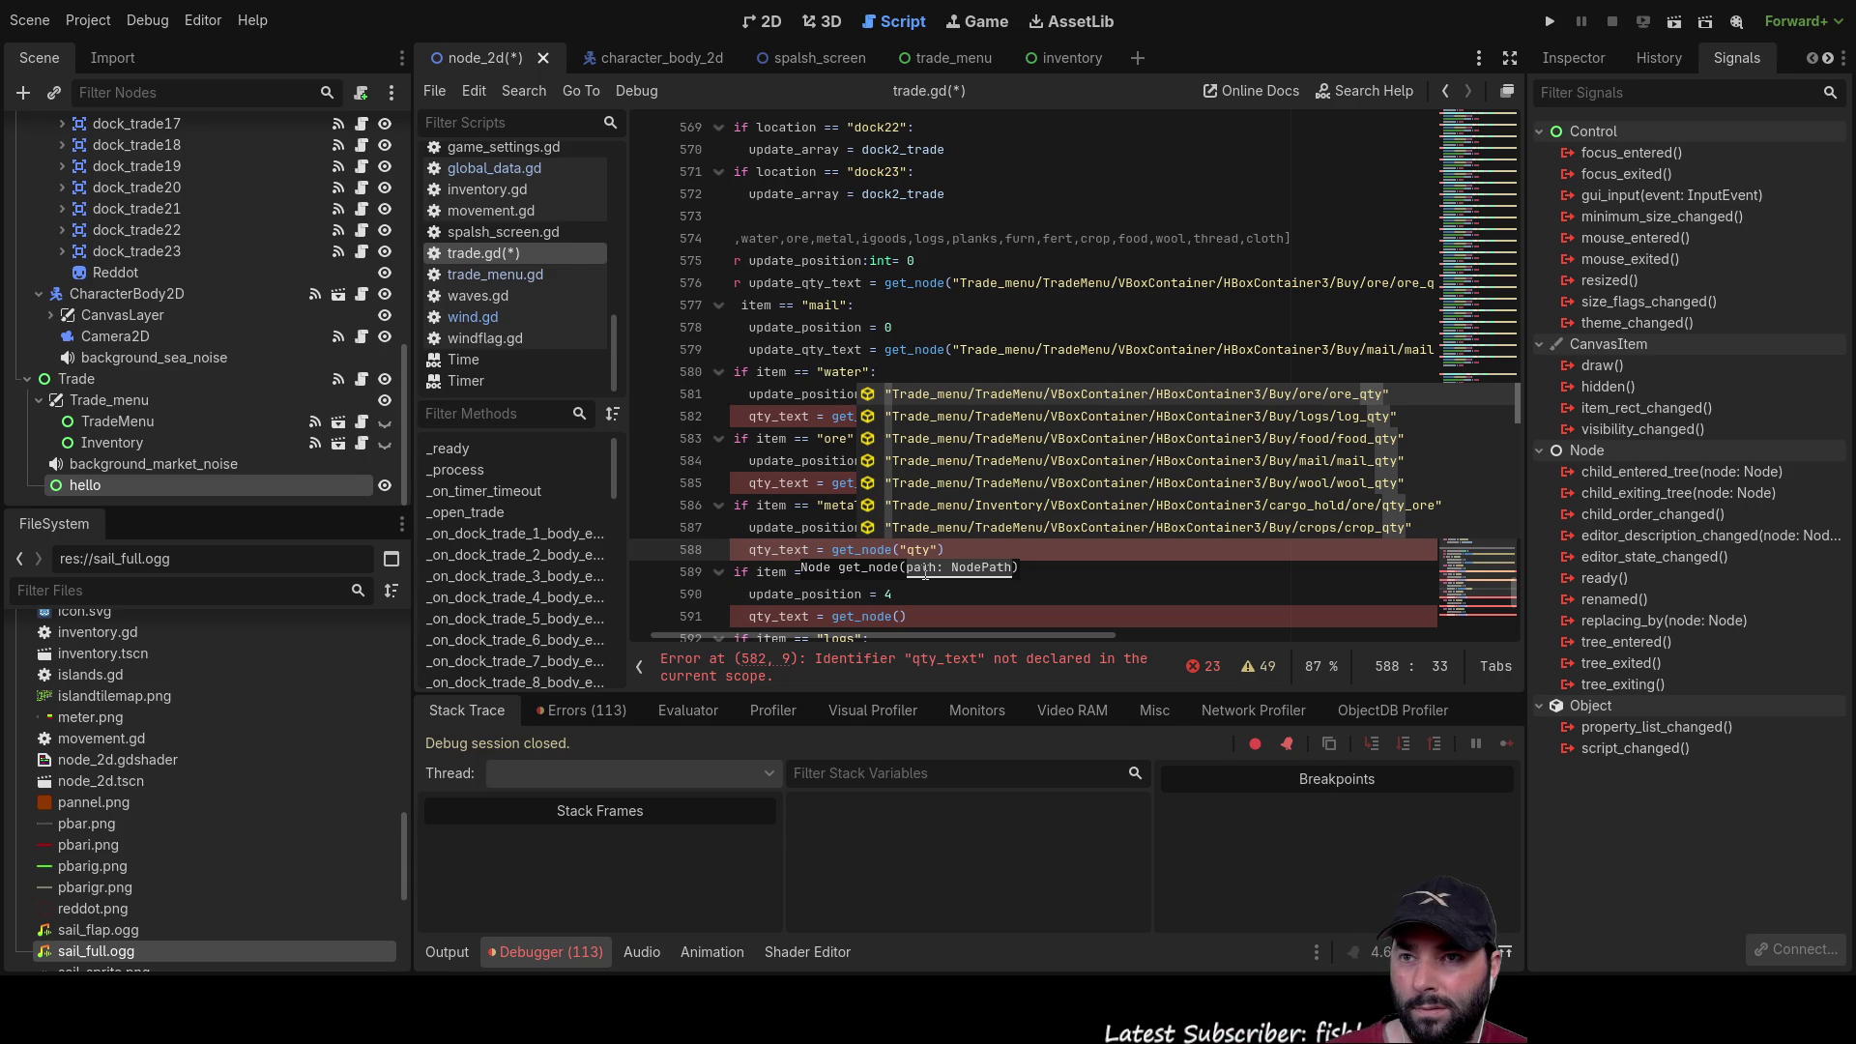
{"action": "key", "text": "Down"}
{"action": "key", "text": "Down"}
{"action": "key", "text": "Down"}
{"action": "key", "text": "Up"}
{"action": "key", "text": "Up"}
{"action": "key", "text": "Up"}
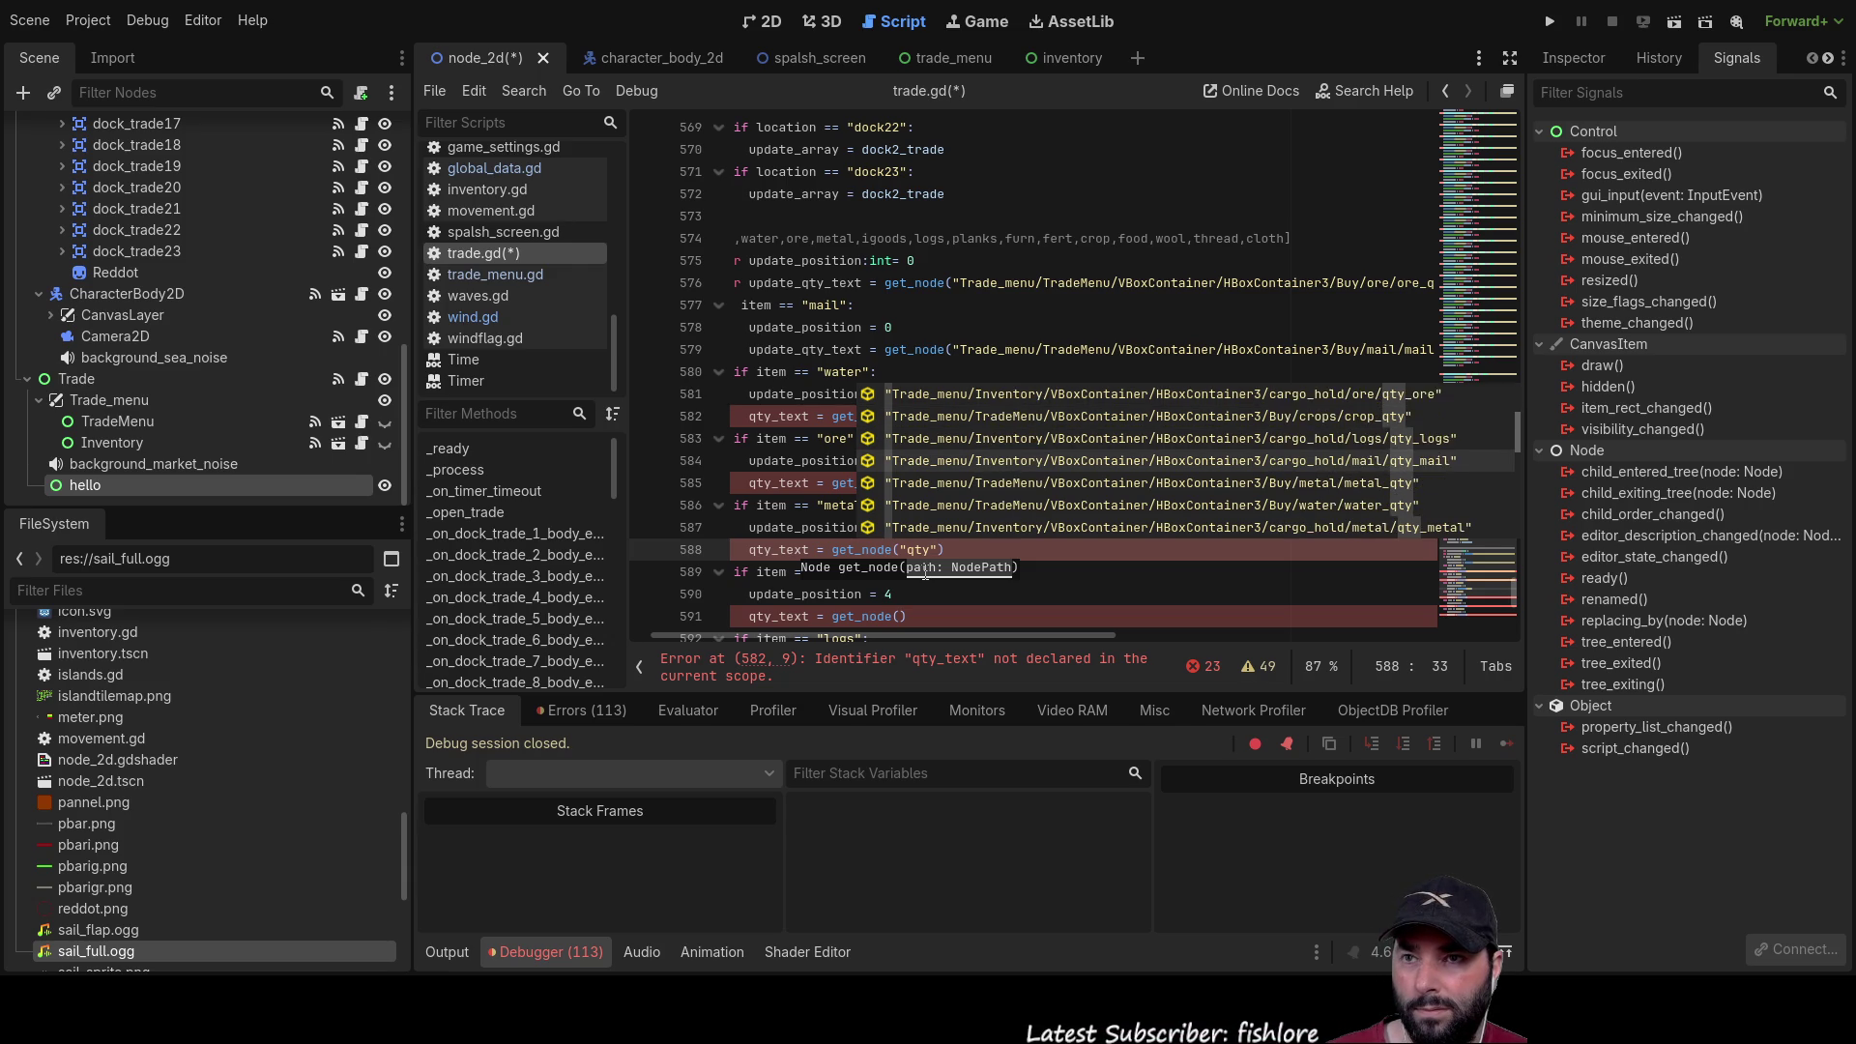
{"action": "key", "text": "Return"}
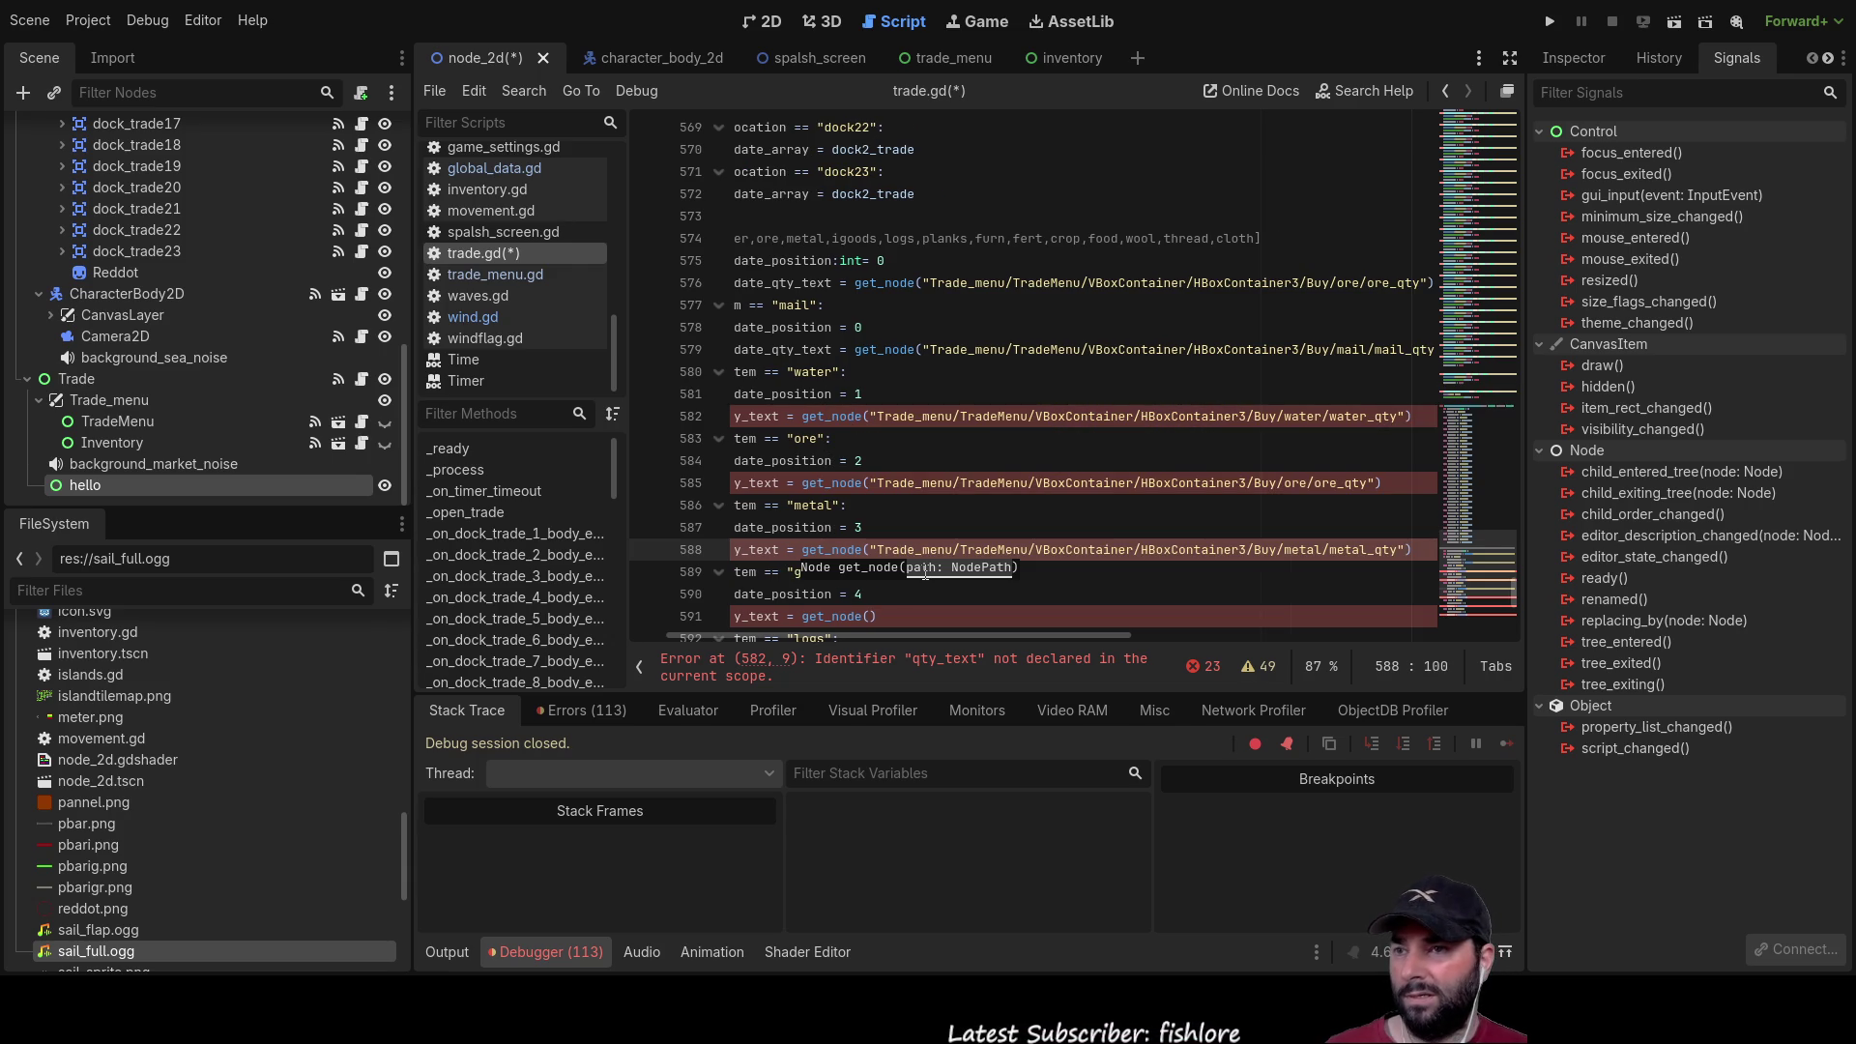
{"action": "scroll", "coordinate": [897, 526], "scroll_direction": "down", "scroll_amount": 2}
{"action": "left_click", "coordinate": [877, 483]}
Step: Insert the irongoods/iron_qty path on line 591 and logs/log_qty on line 594 from autocomplete
{"action": "type", "text": "\"qty"}
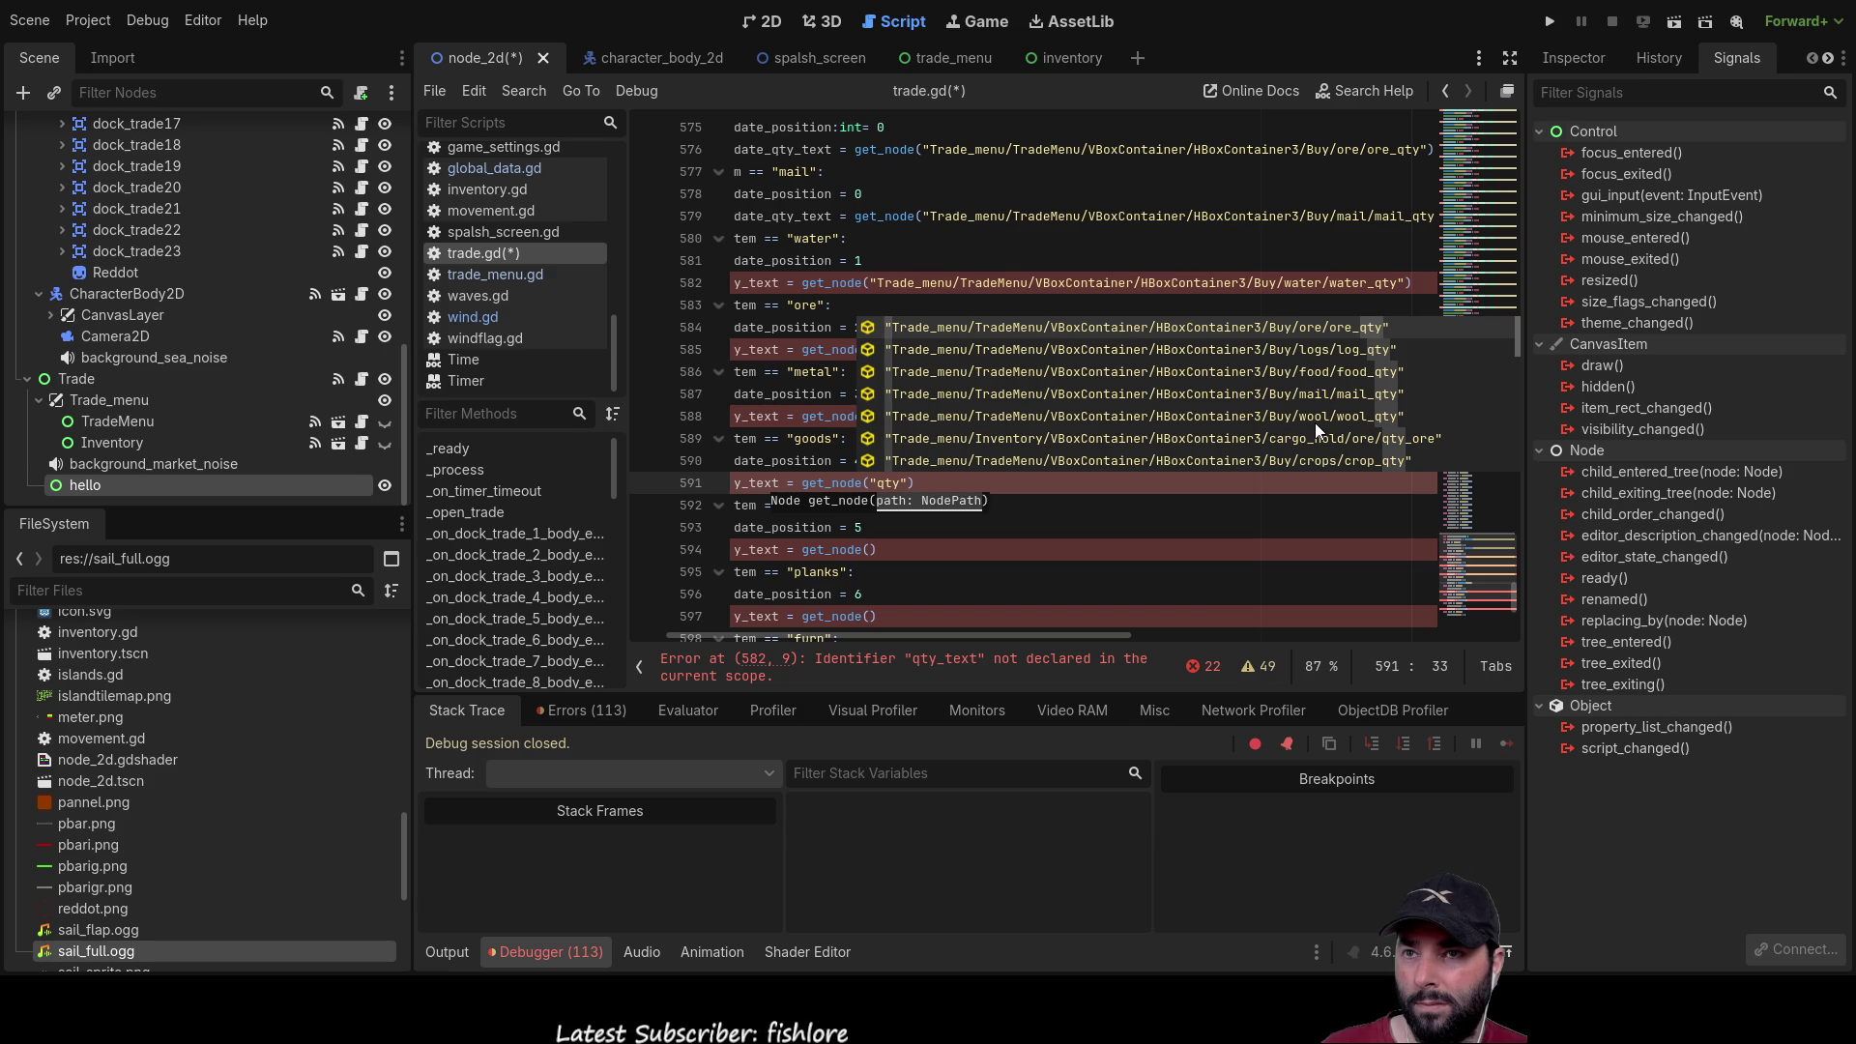
{"action": "scroll", "coordinate": [1315, 422], "scroll_direction": "down", "scroll_amount": 4}
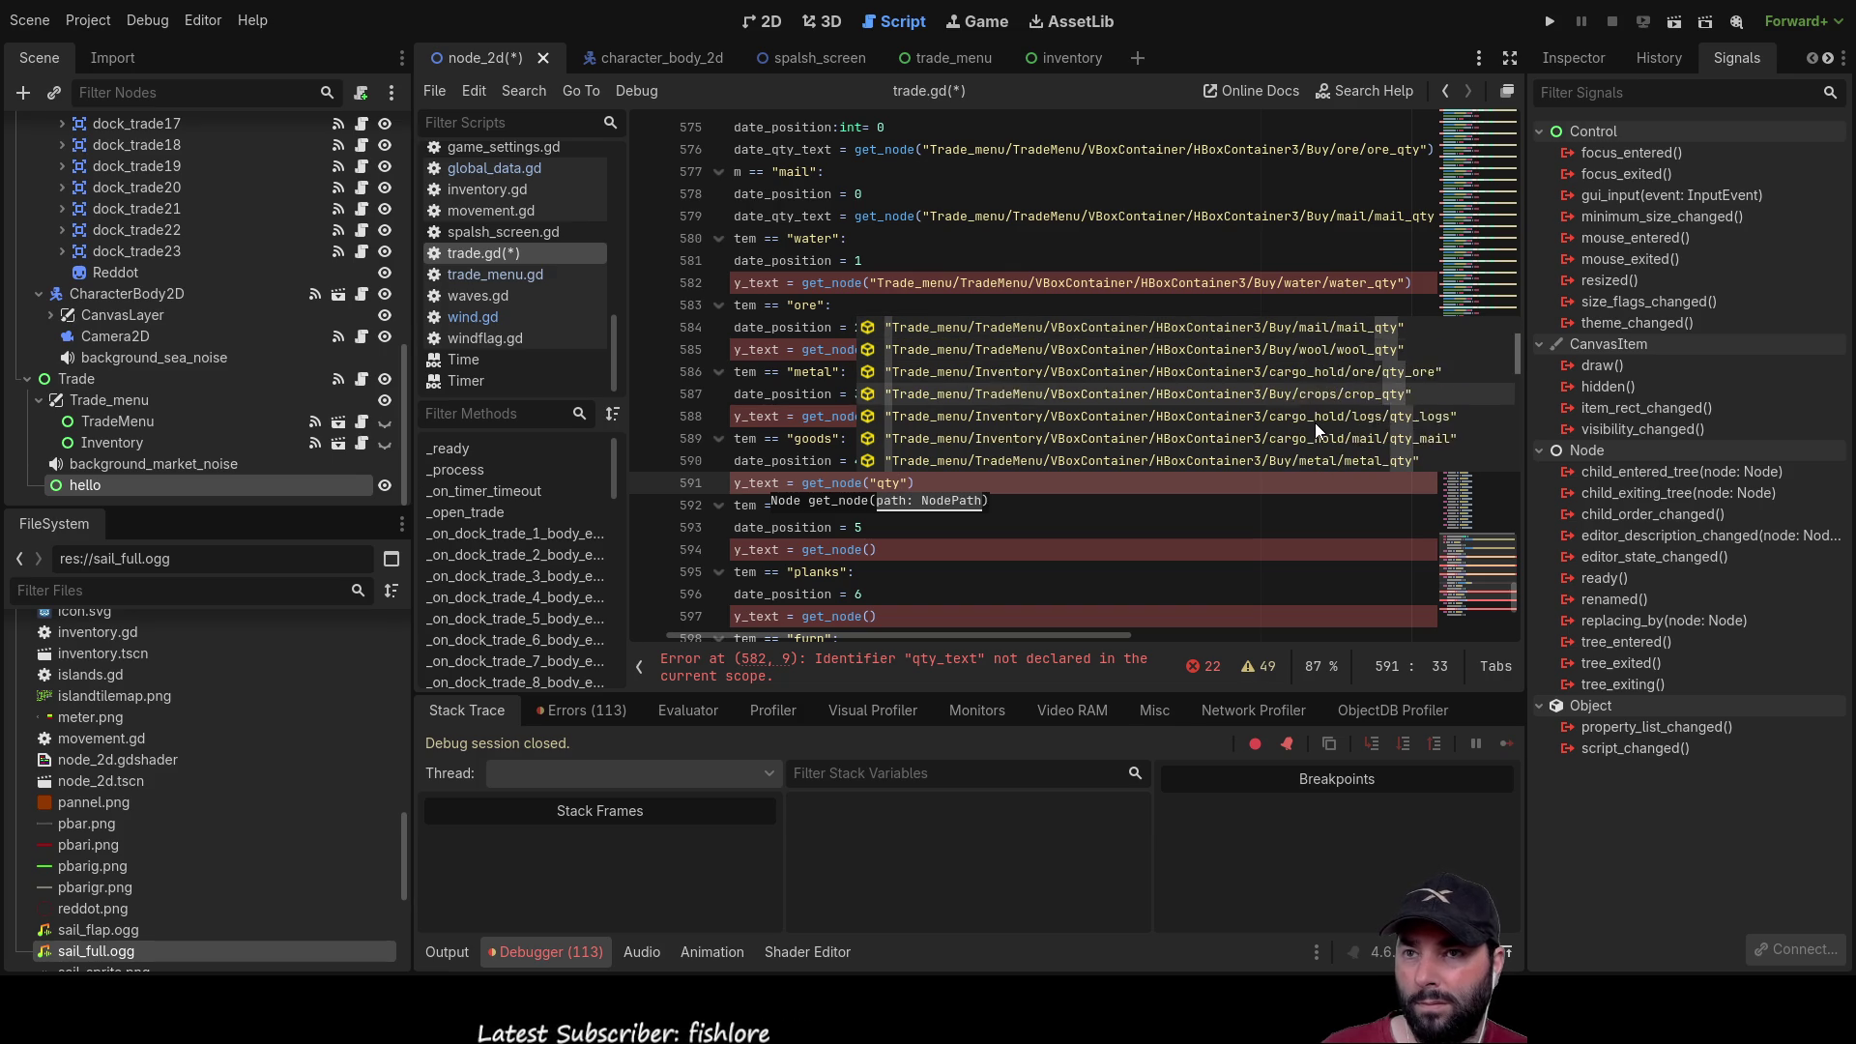
{"action": "scroll", "coordinate": [1315, 422], "scroll_direction": "down", "scroll_amount": 5}
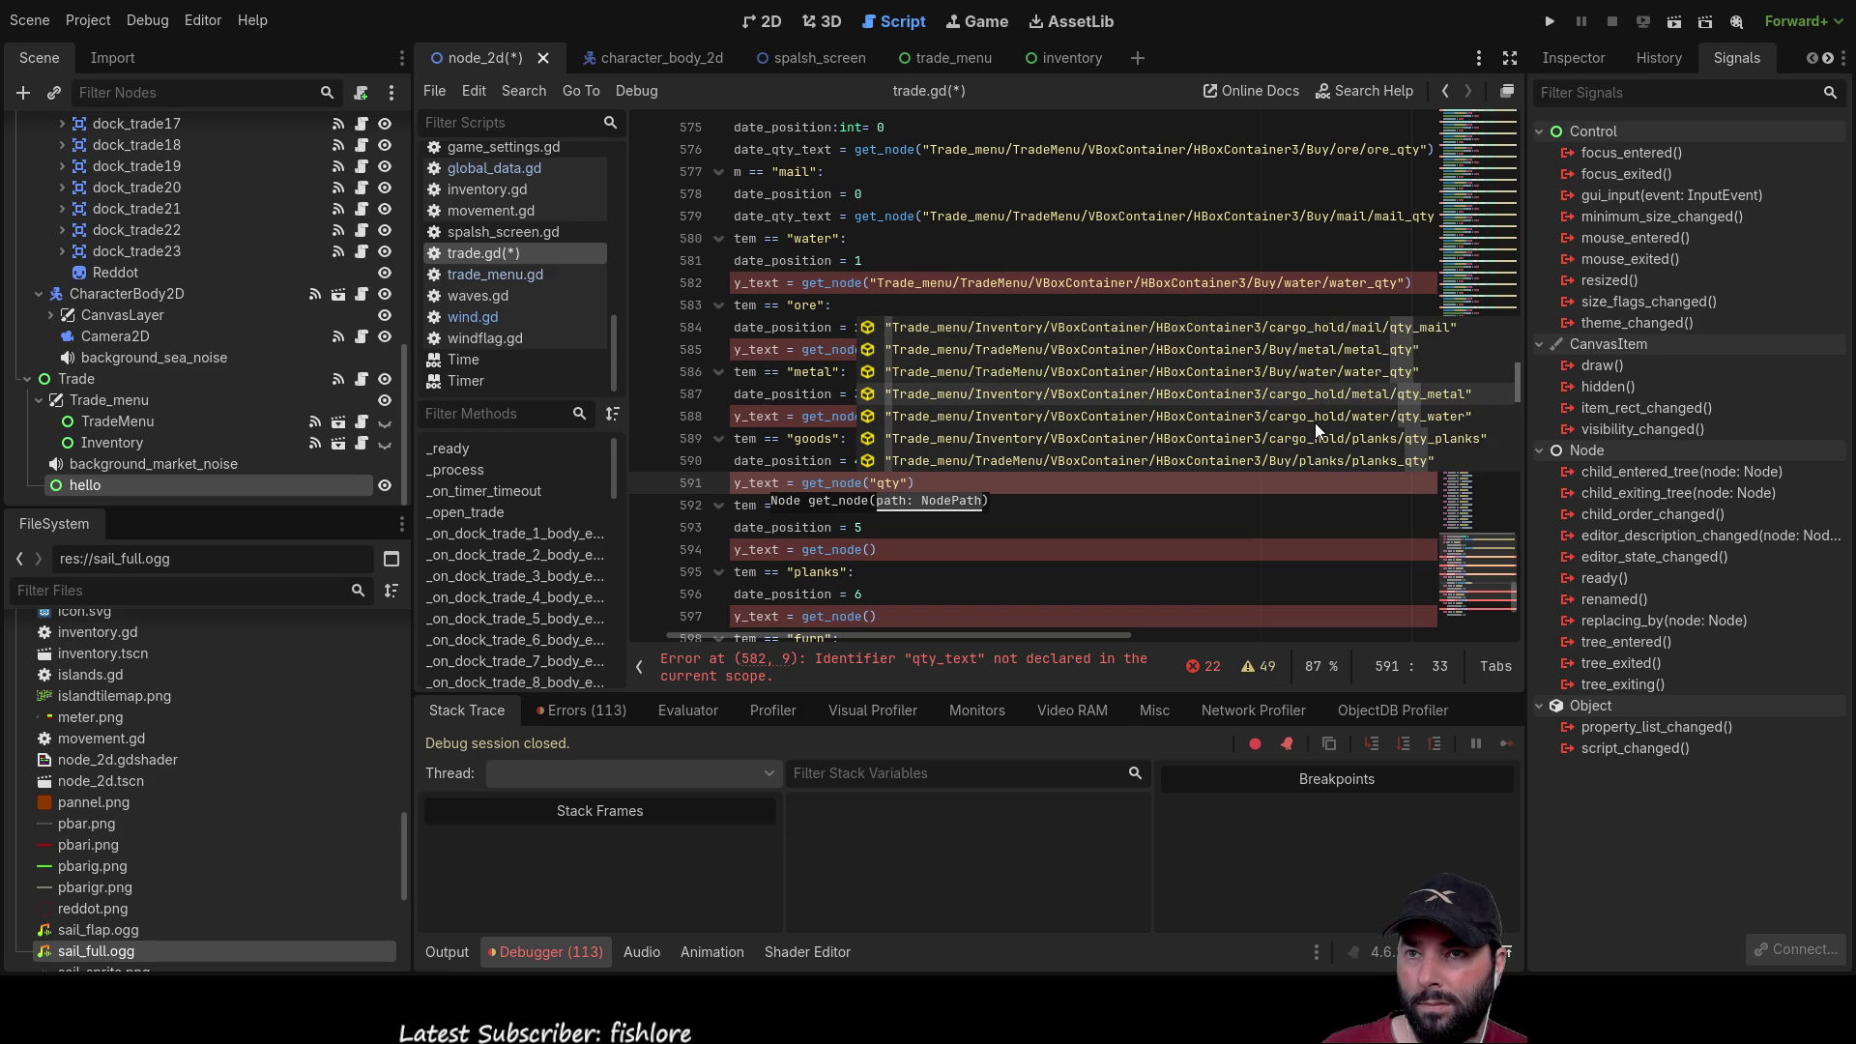
{"action": "scroll", "coordinate": [1314, 422], "scroll_direction": "down", "scroll_amount": 5}
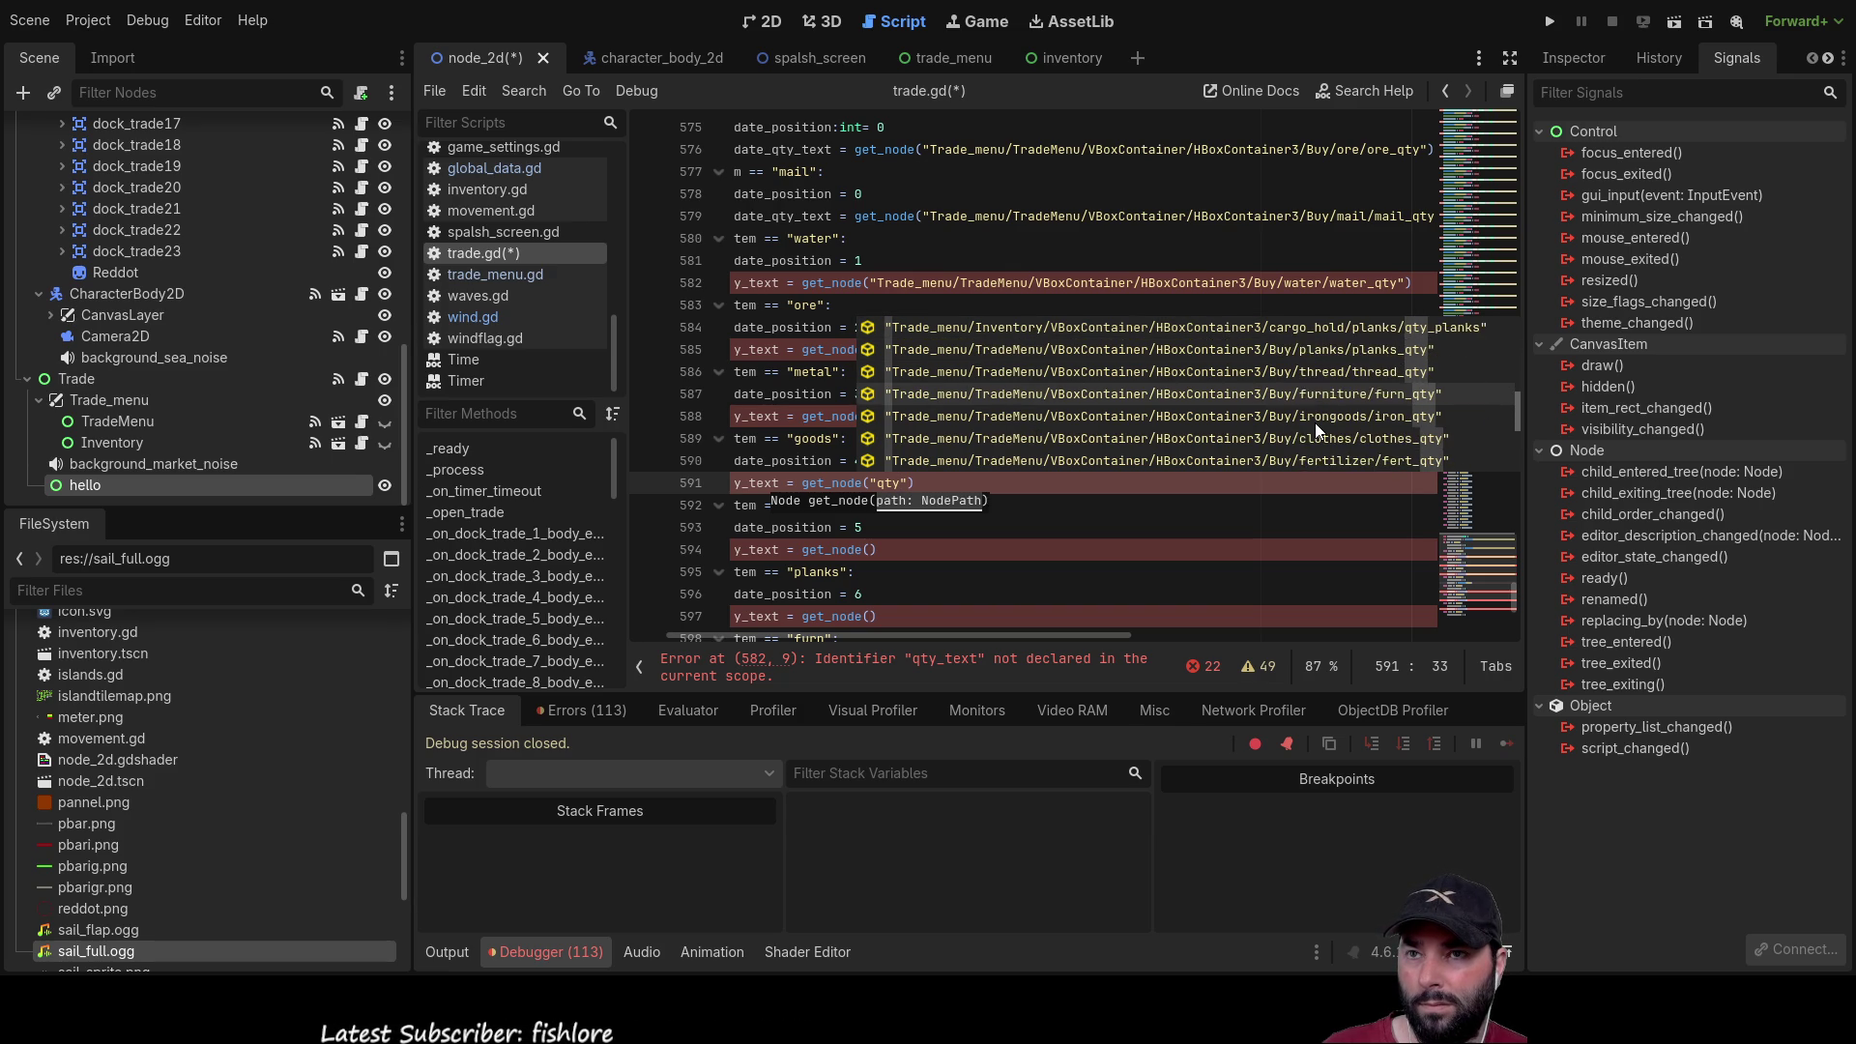
{"action": "key", "text": "Return"}
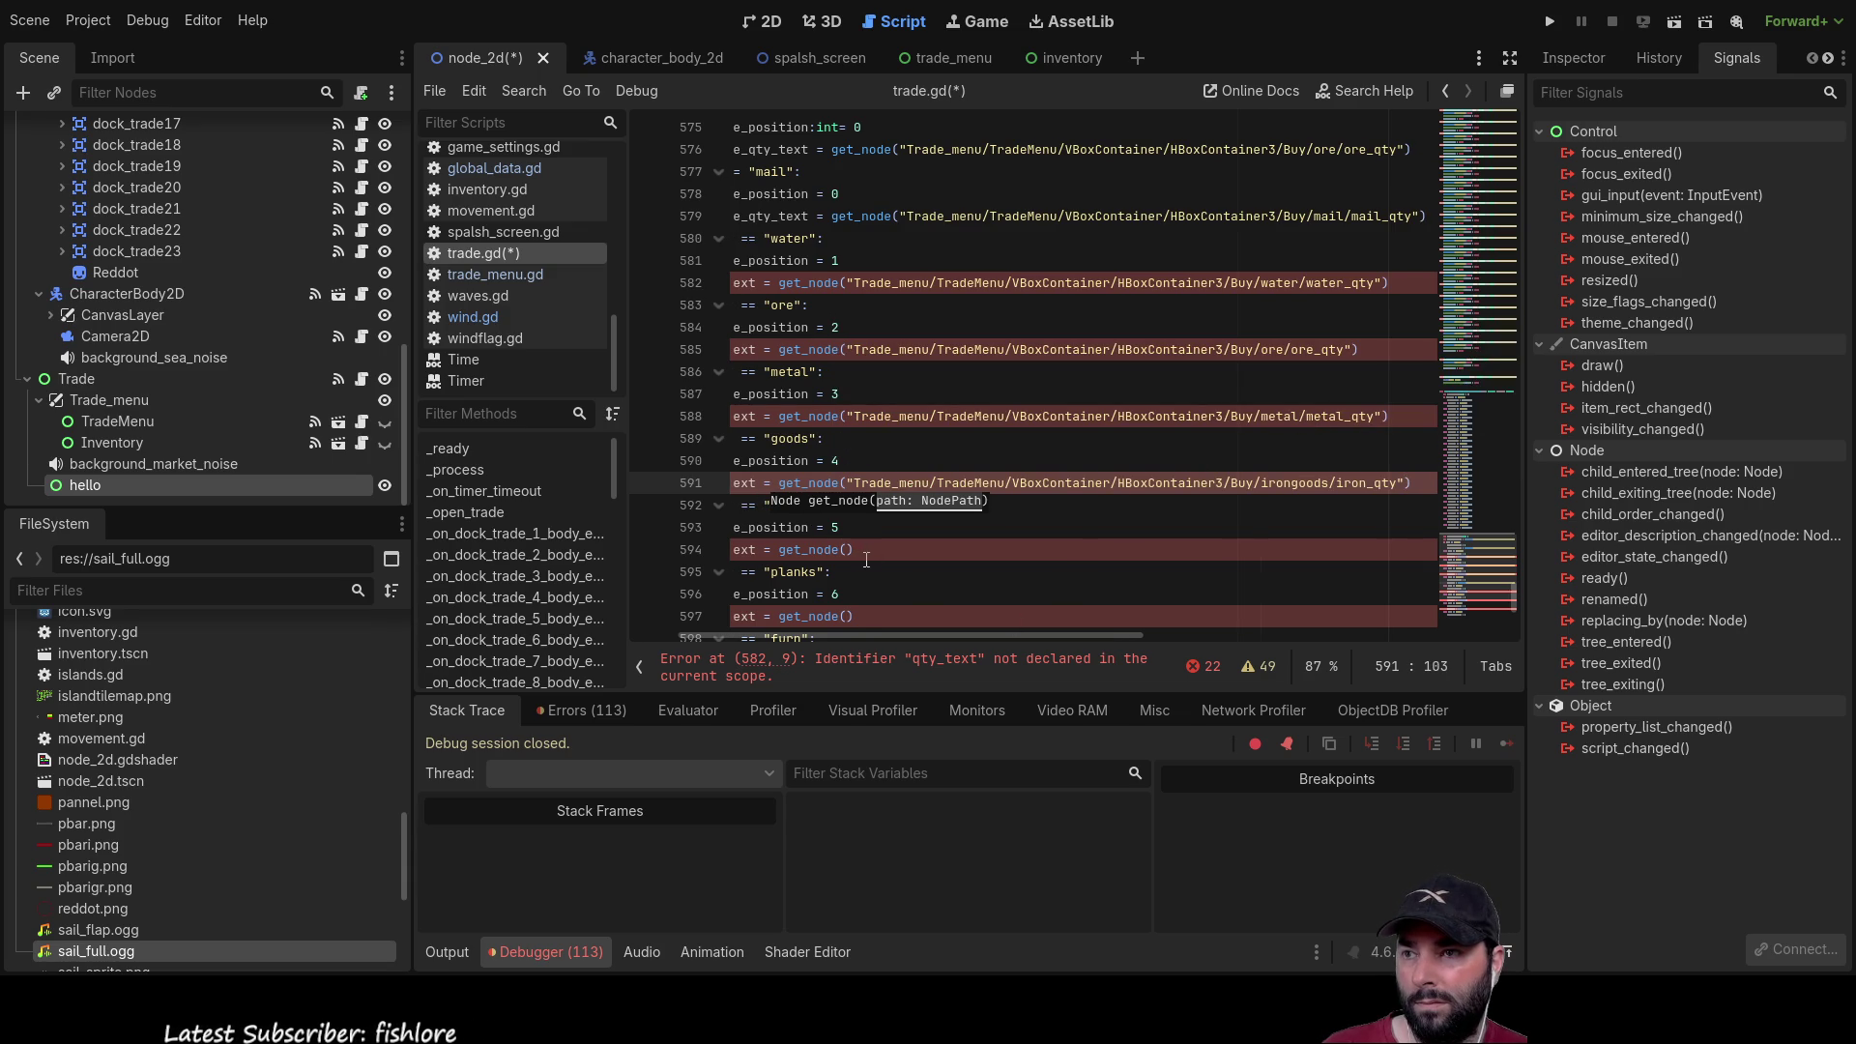
{"action": "left_click", "coordinate": [1088, 558]}
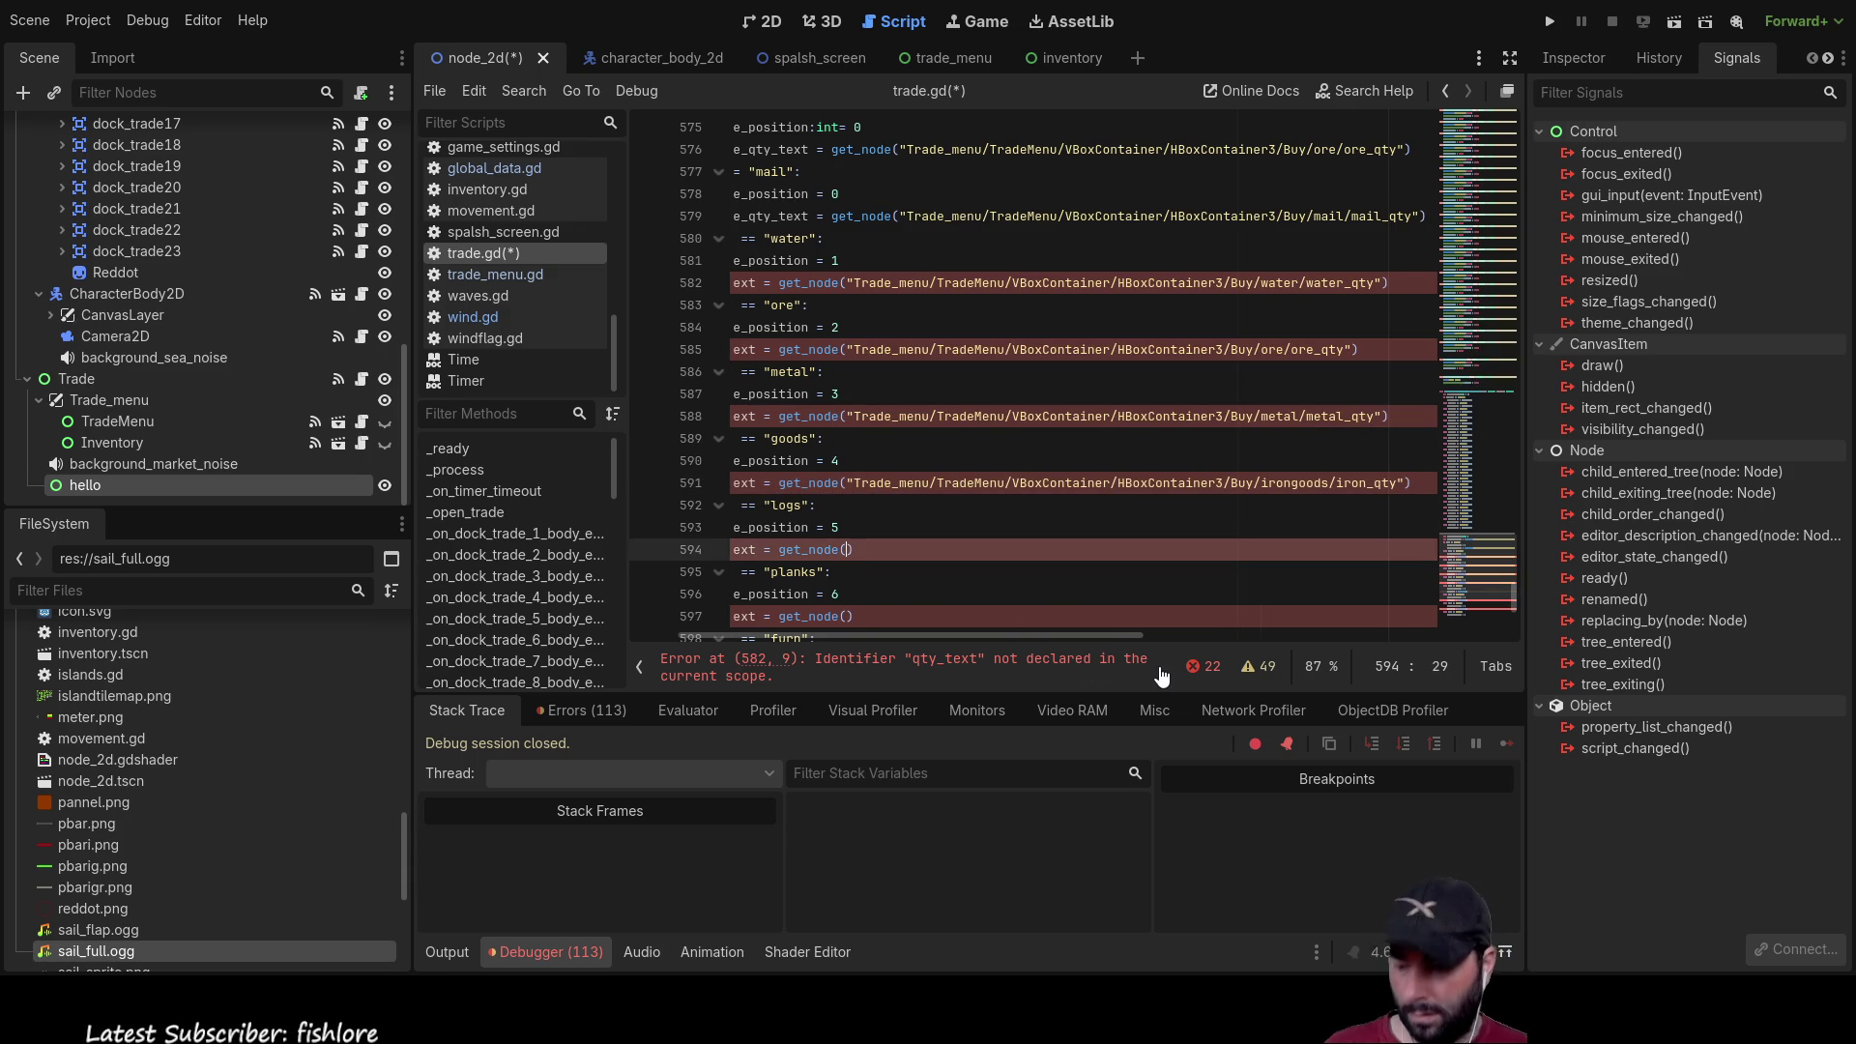
{"action": "key", "text": "Left"}
{"action": "type", "text": "\"qty"}
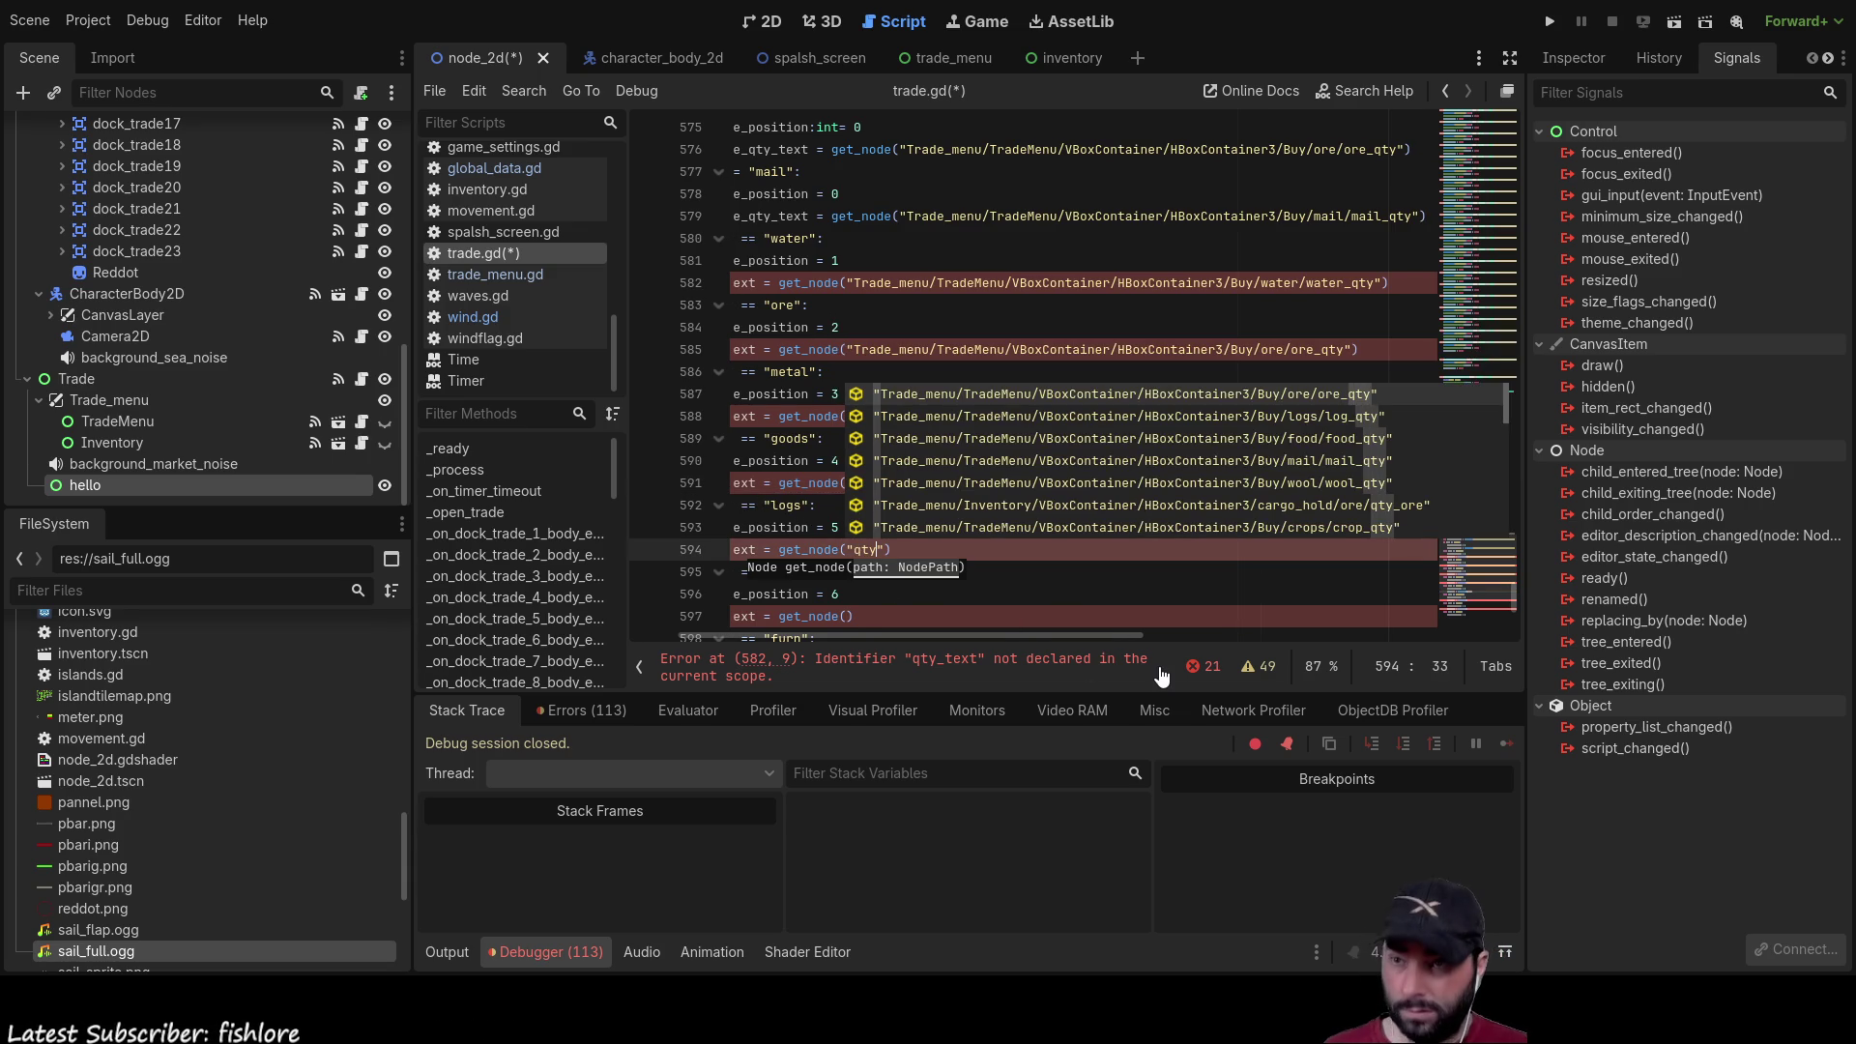
{"action": "key", "text": "Down"}
{"action": "key", "text": "Return"}
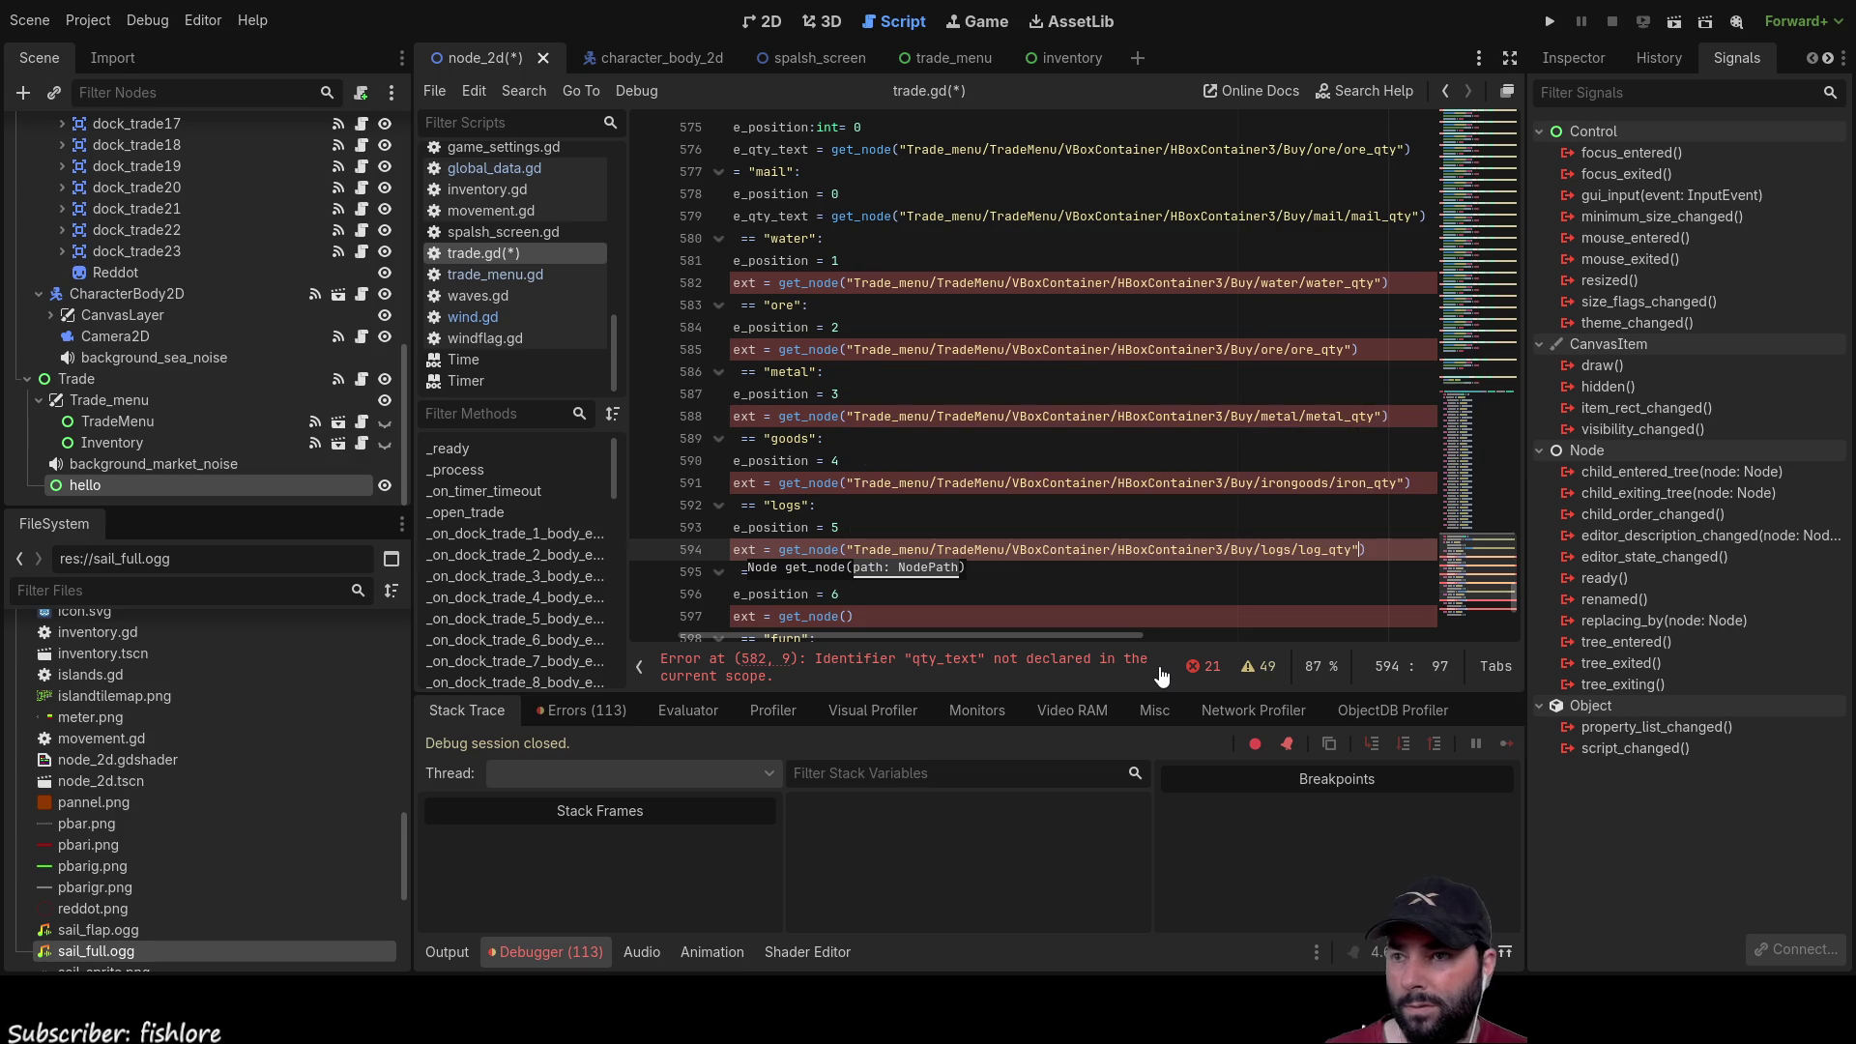
{"action": "scroll", "coordinate": [853, 379], "scroll_direction": "down", "scroll_amount": 4}
{"action": "left_click", "coordinate": [848, 351]}
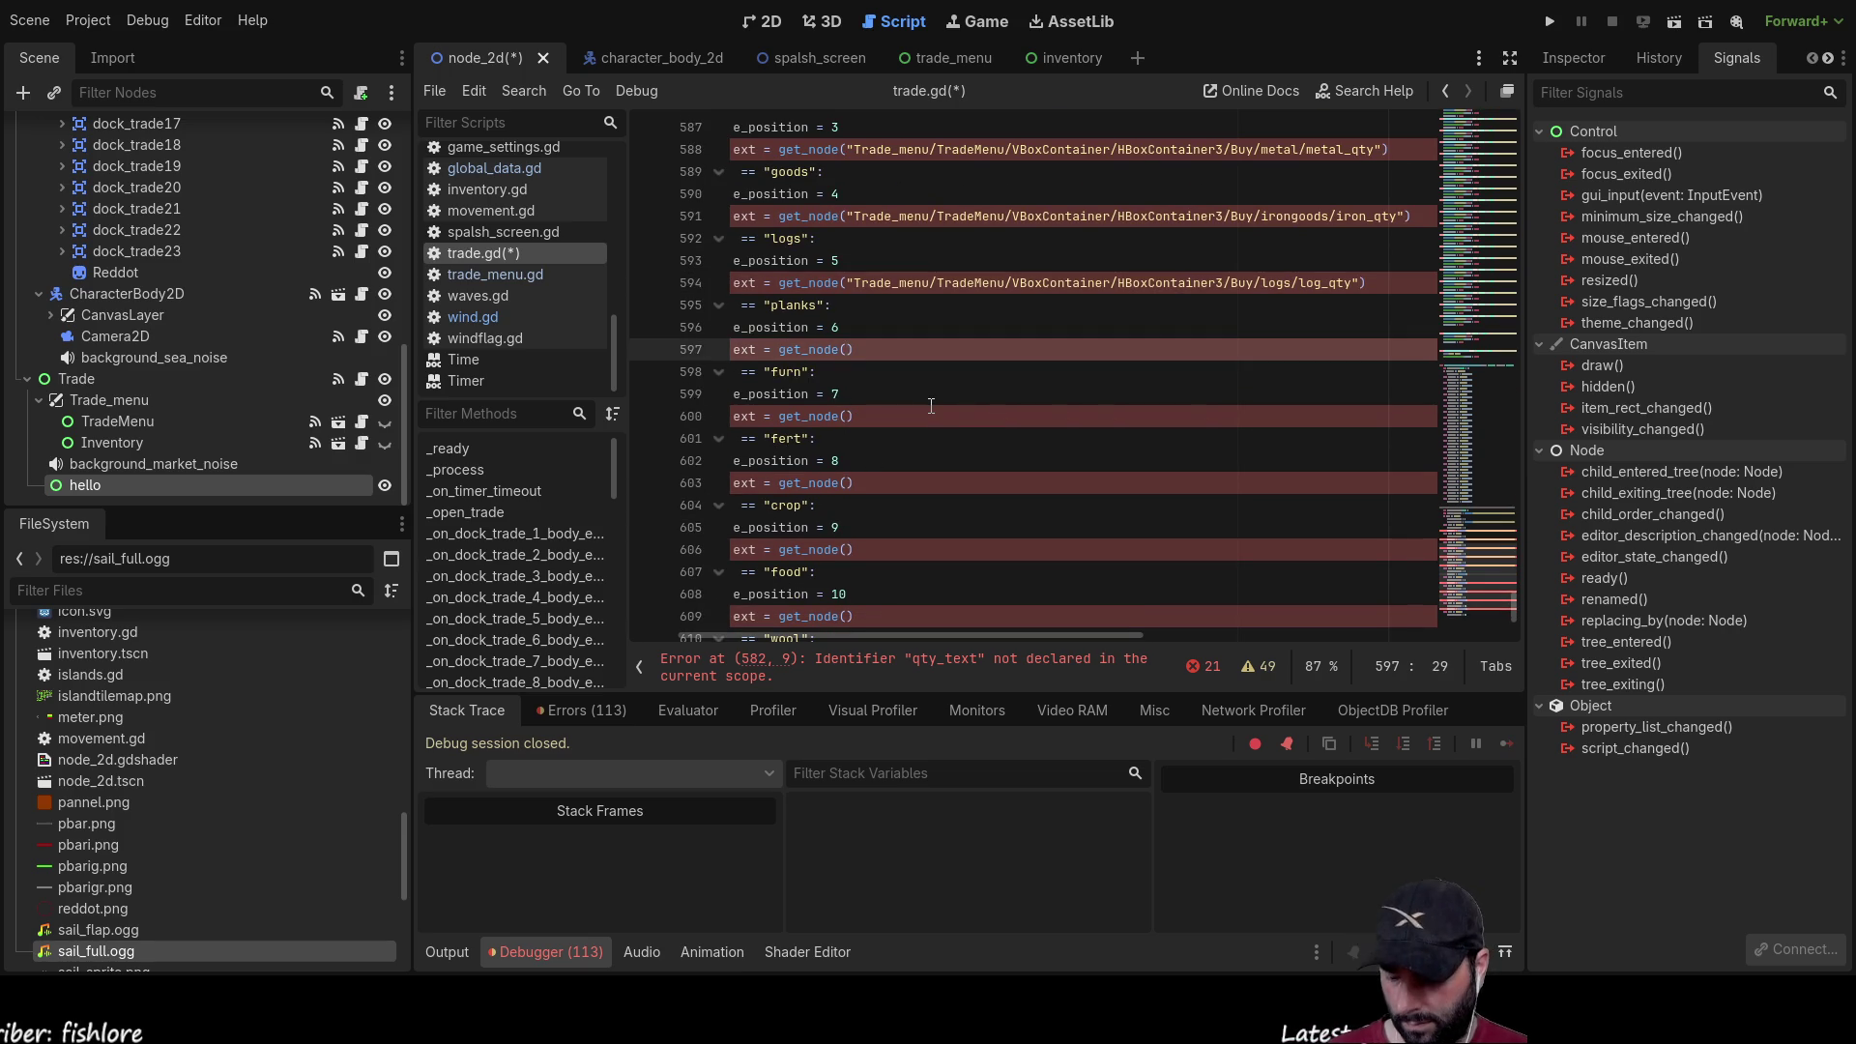
Step: Choose the planks/planks_qty path from autocomplete for line 597's get_node()
{"action": "type", "text": "\"qty\""}
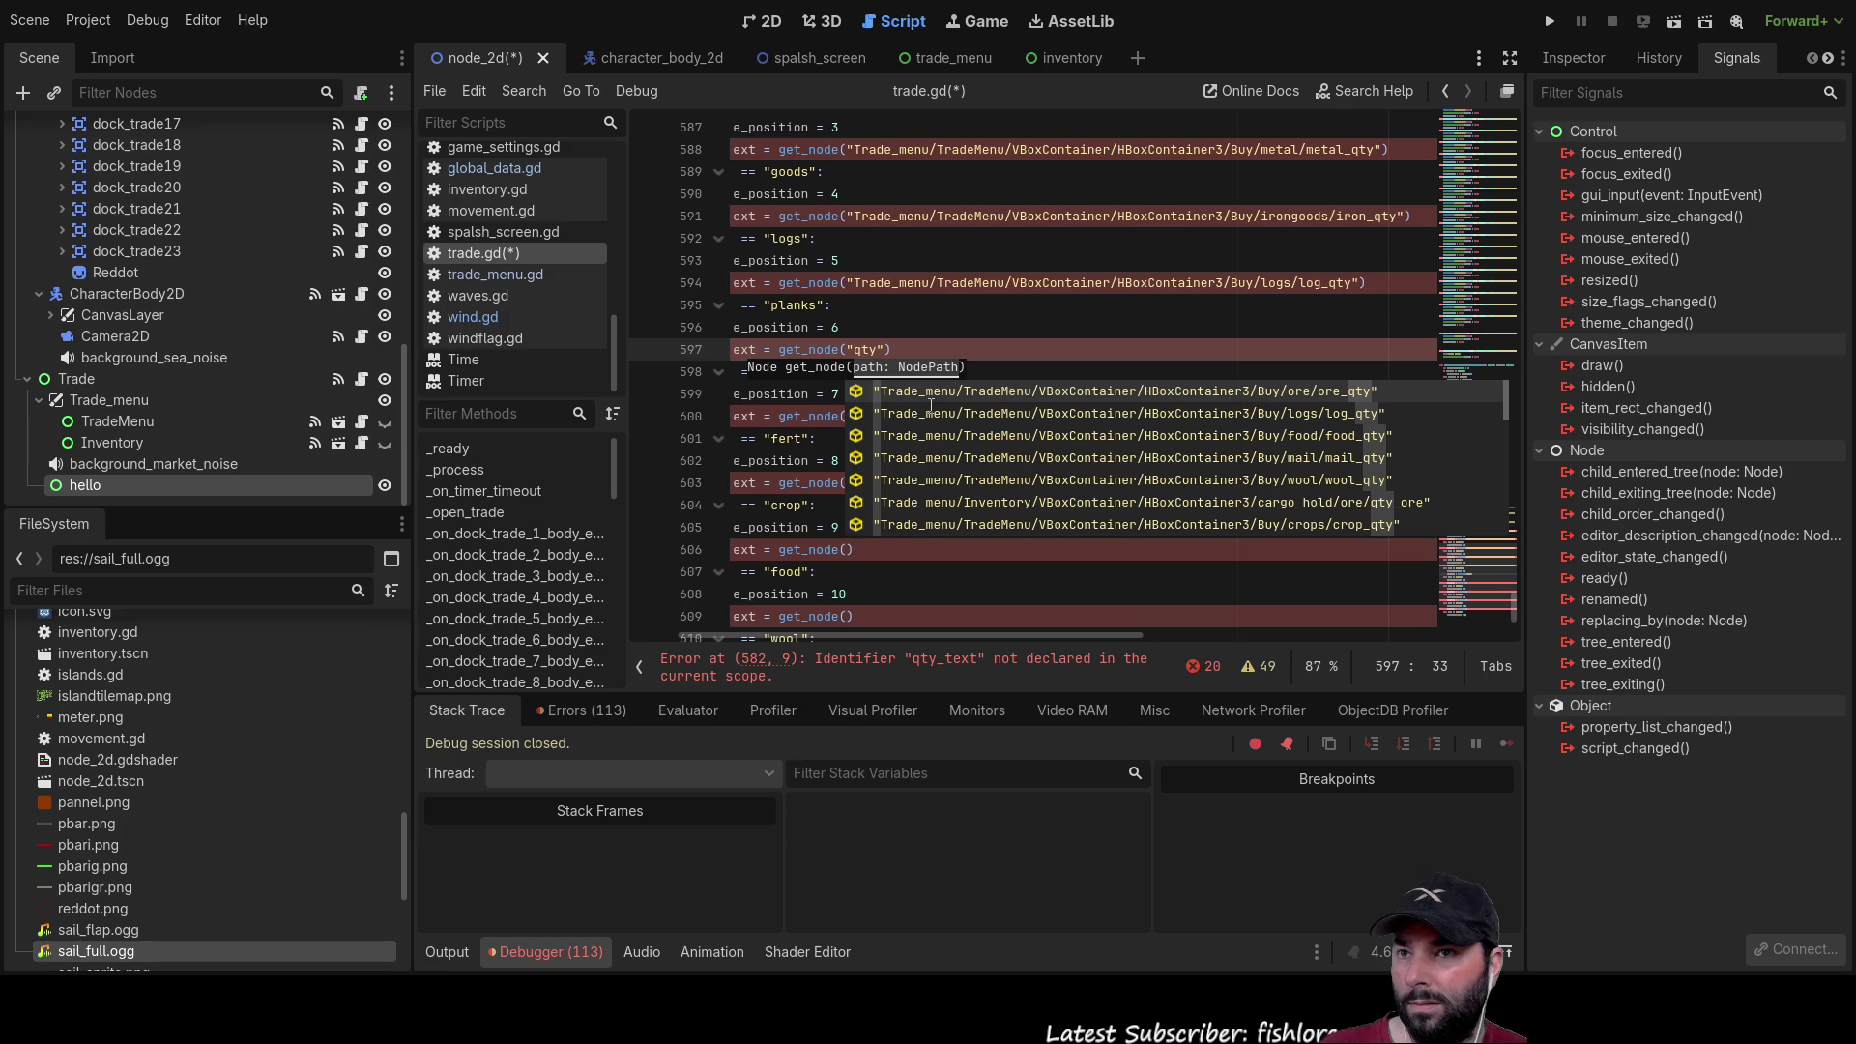
{"action": "key", "text": "Down"}
{"action": "key", "text": "Down"}
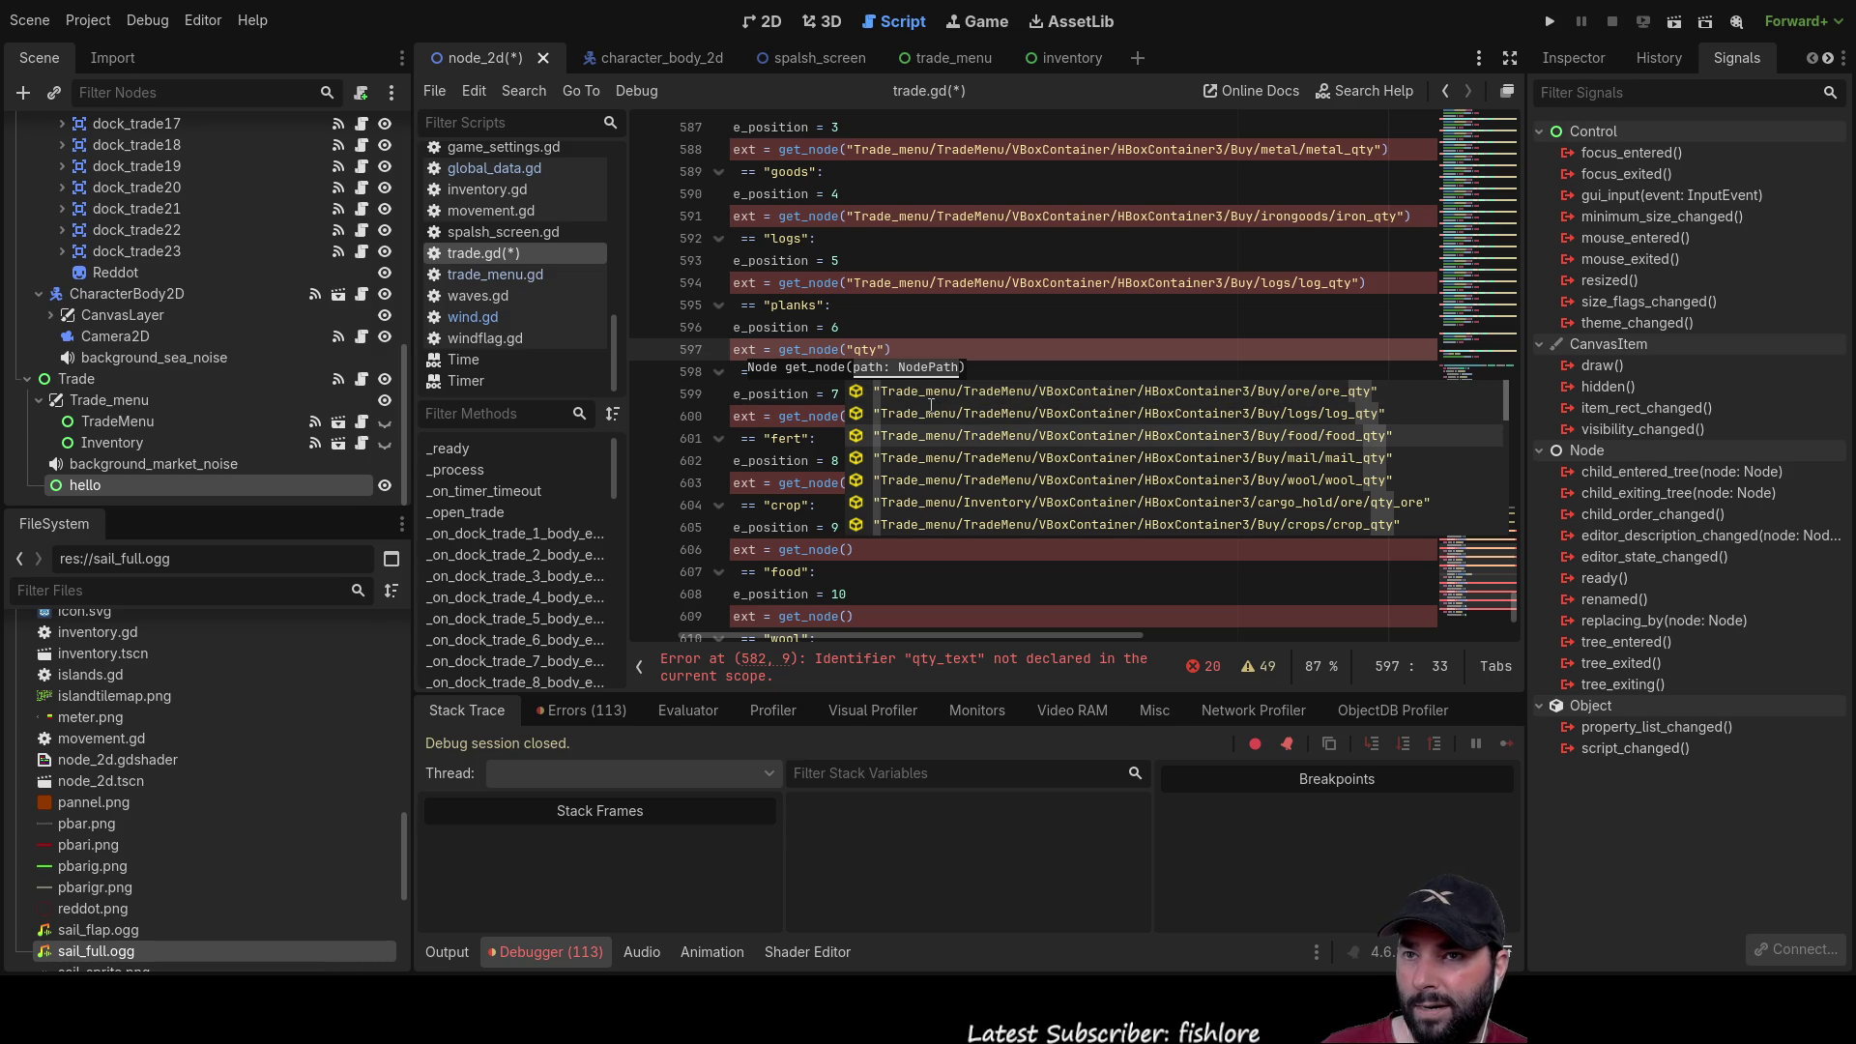
{"action": "key", "text": "Down"}
{"action": "key", "text": "Down"}
{"action": "key", "text": "Down"}
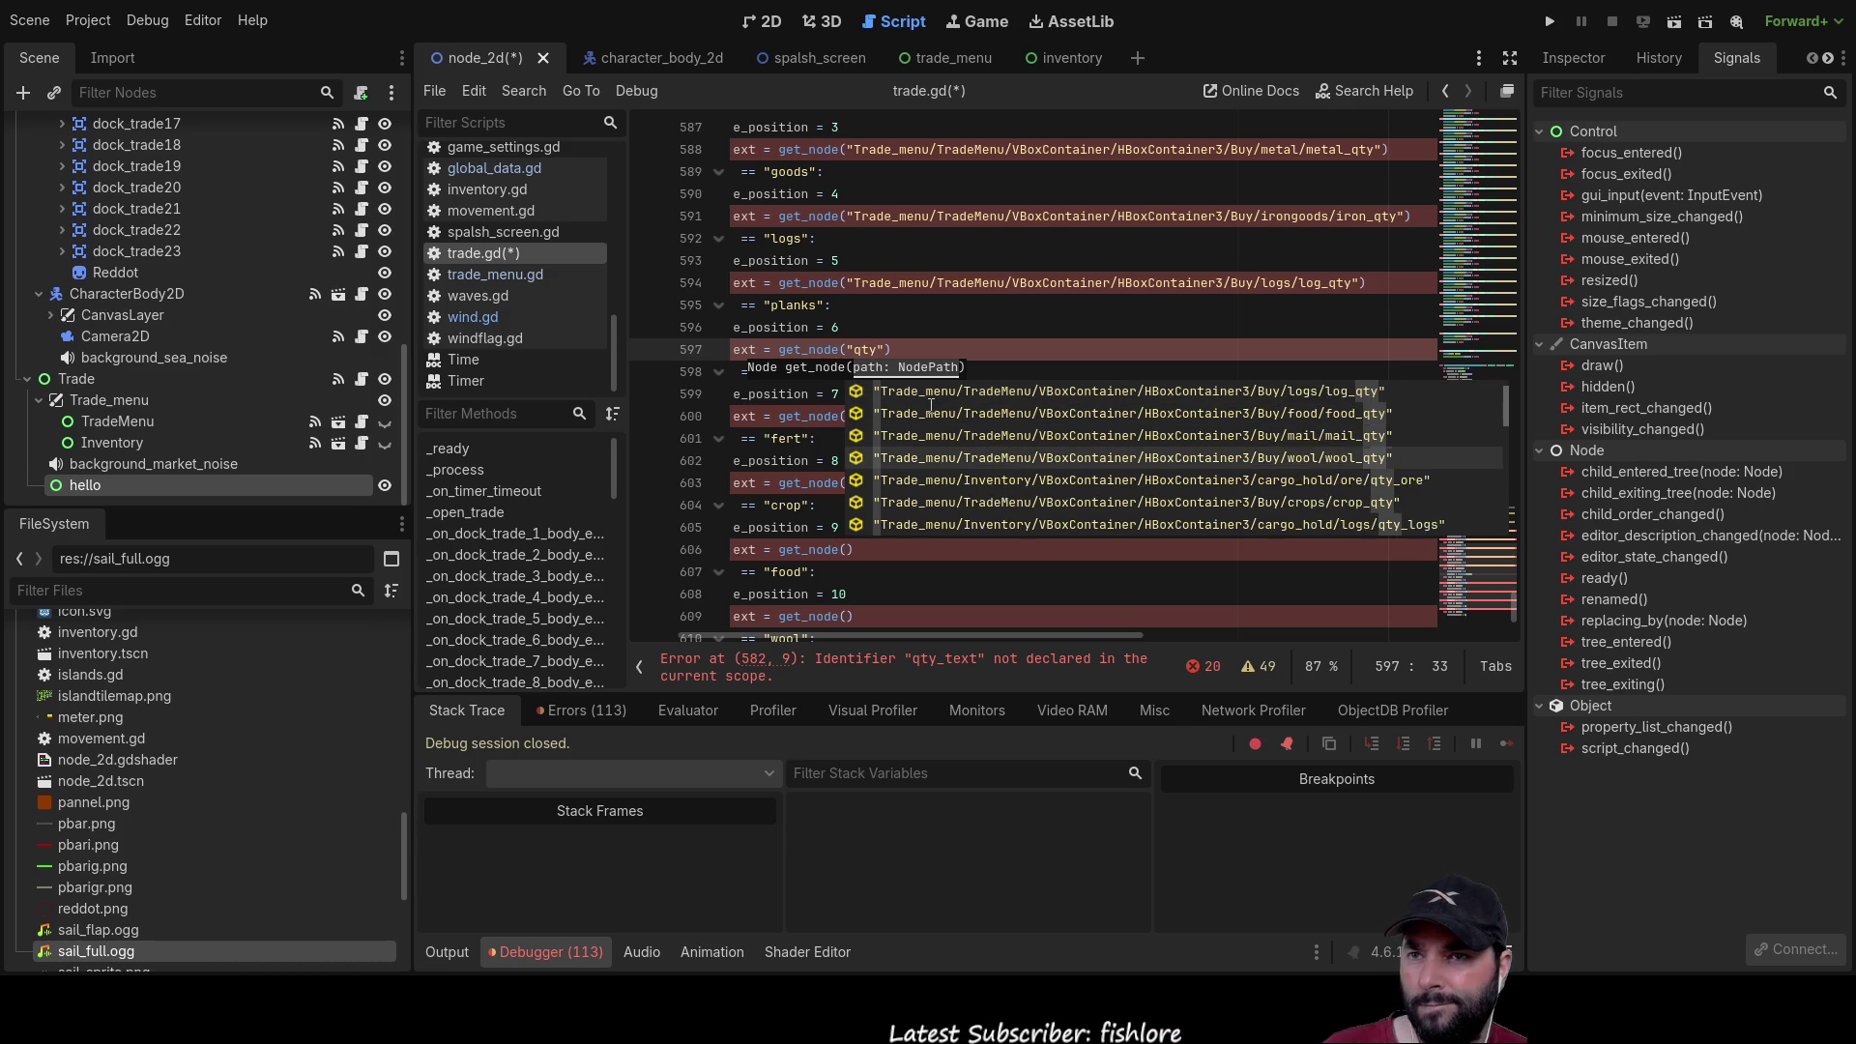
{"action": "key", "text": "Down"}
{"action": "key", "text": "Down"}
{"action": "key", "text": "Down"}
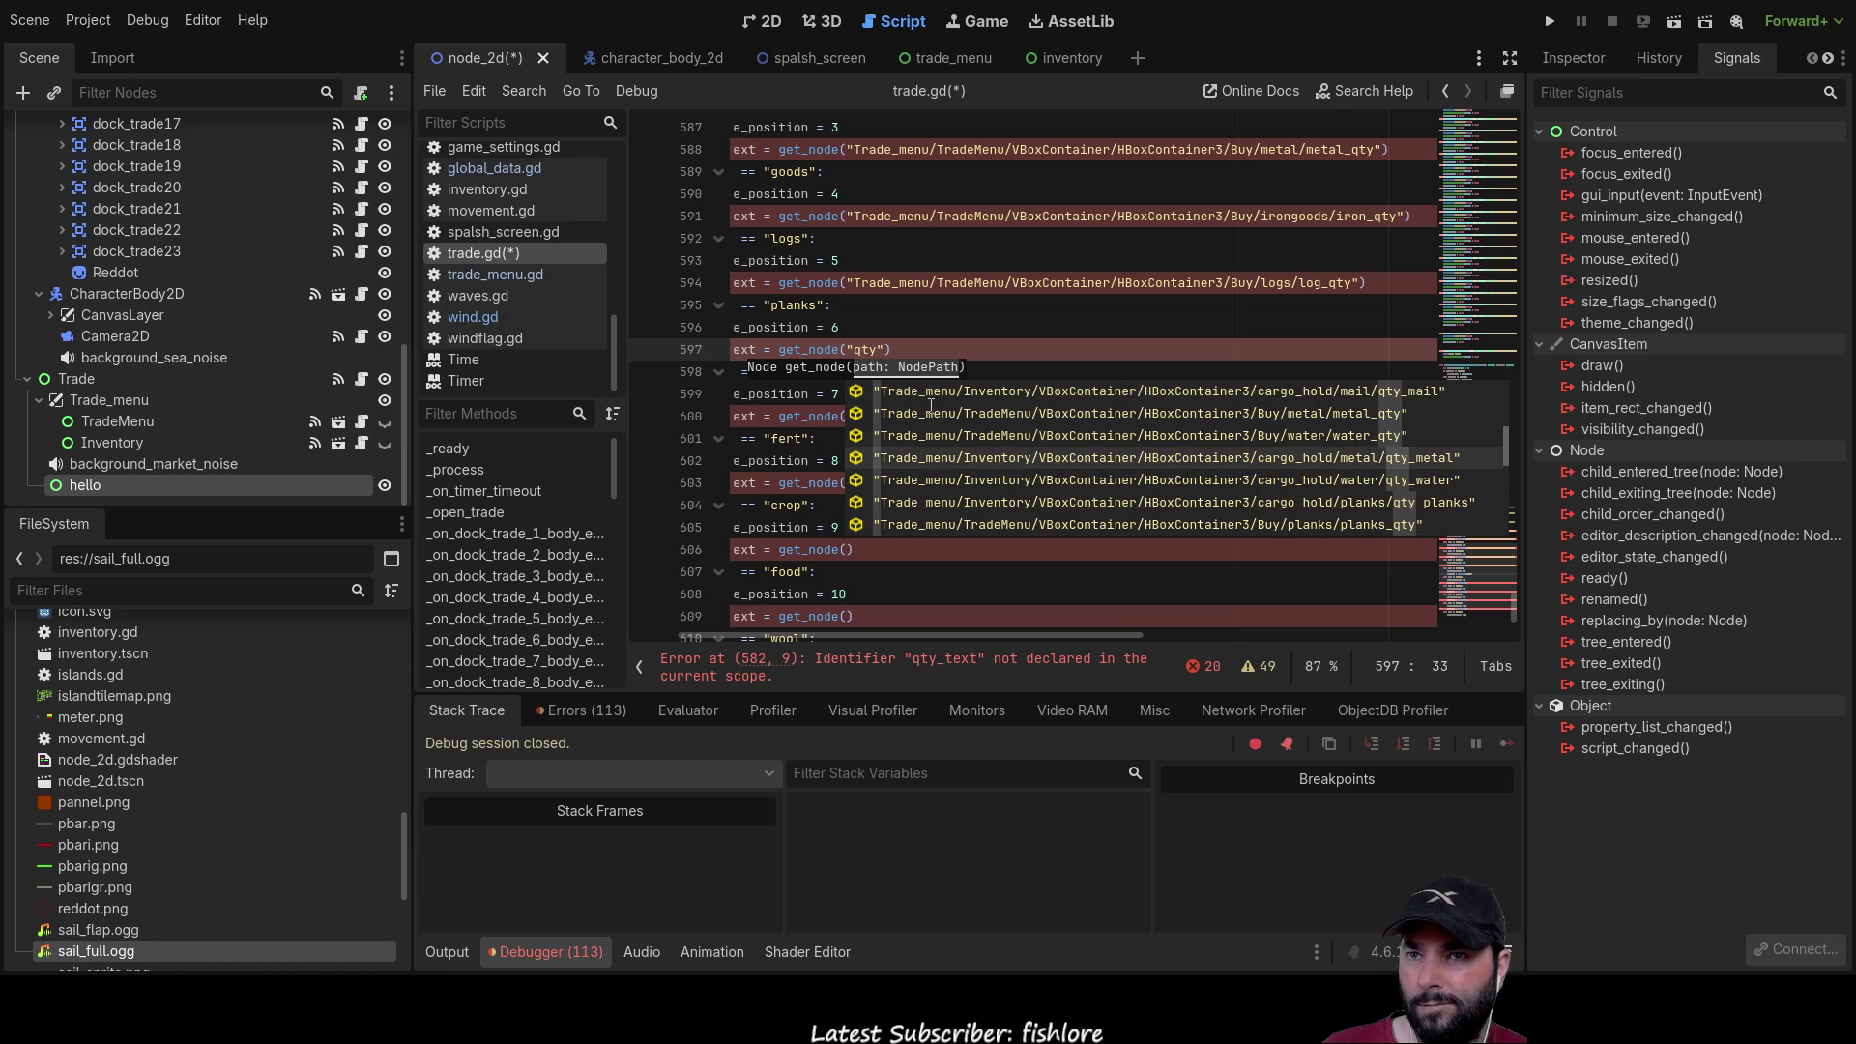
{"action": "key", "text": "Down"}
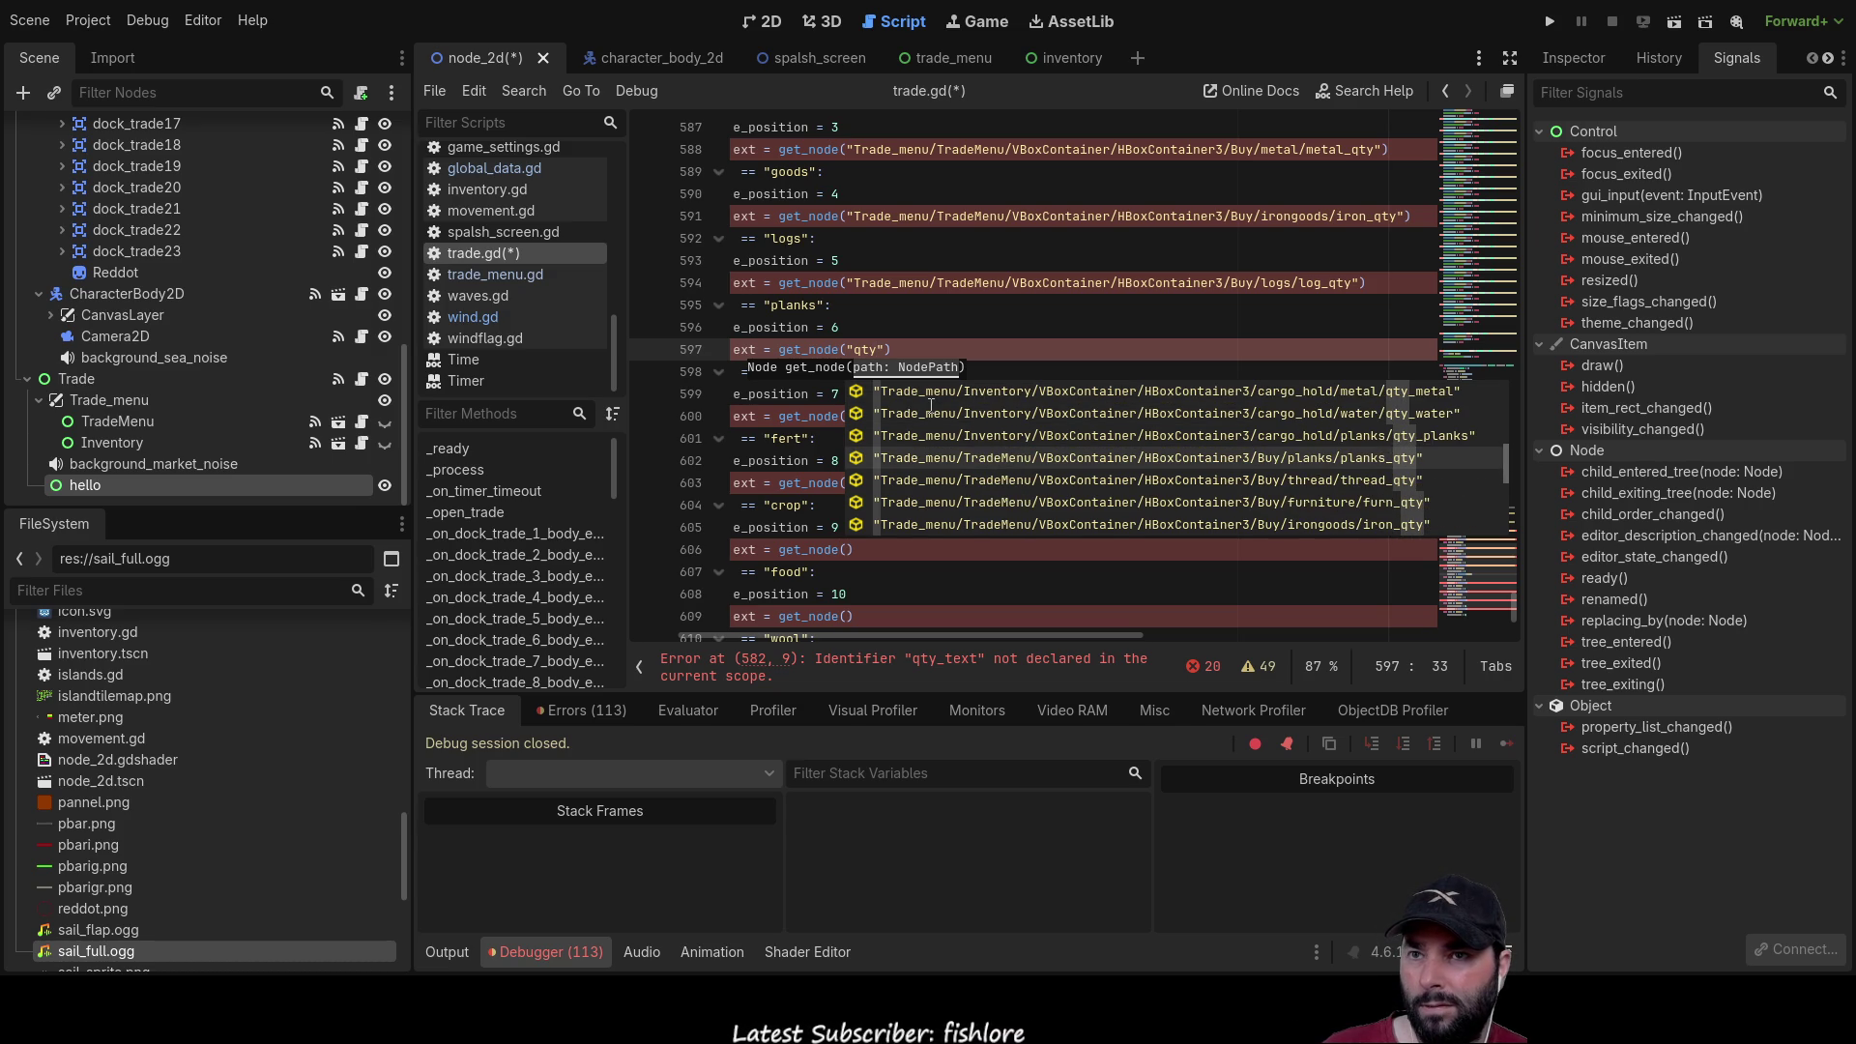
{"action": "key", "text": "Return"}
Step: Type "qty in line 600's get_node() and pick the furniture/furn_qty path
{"action": "left_click", "coordinate": [963, 444]}
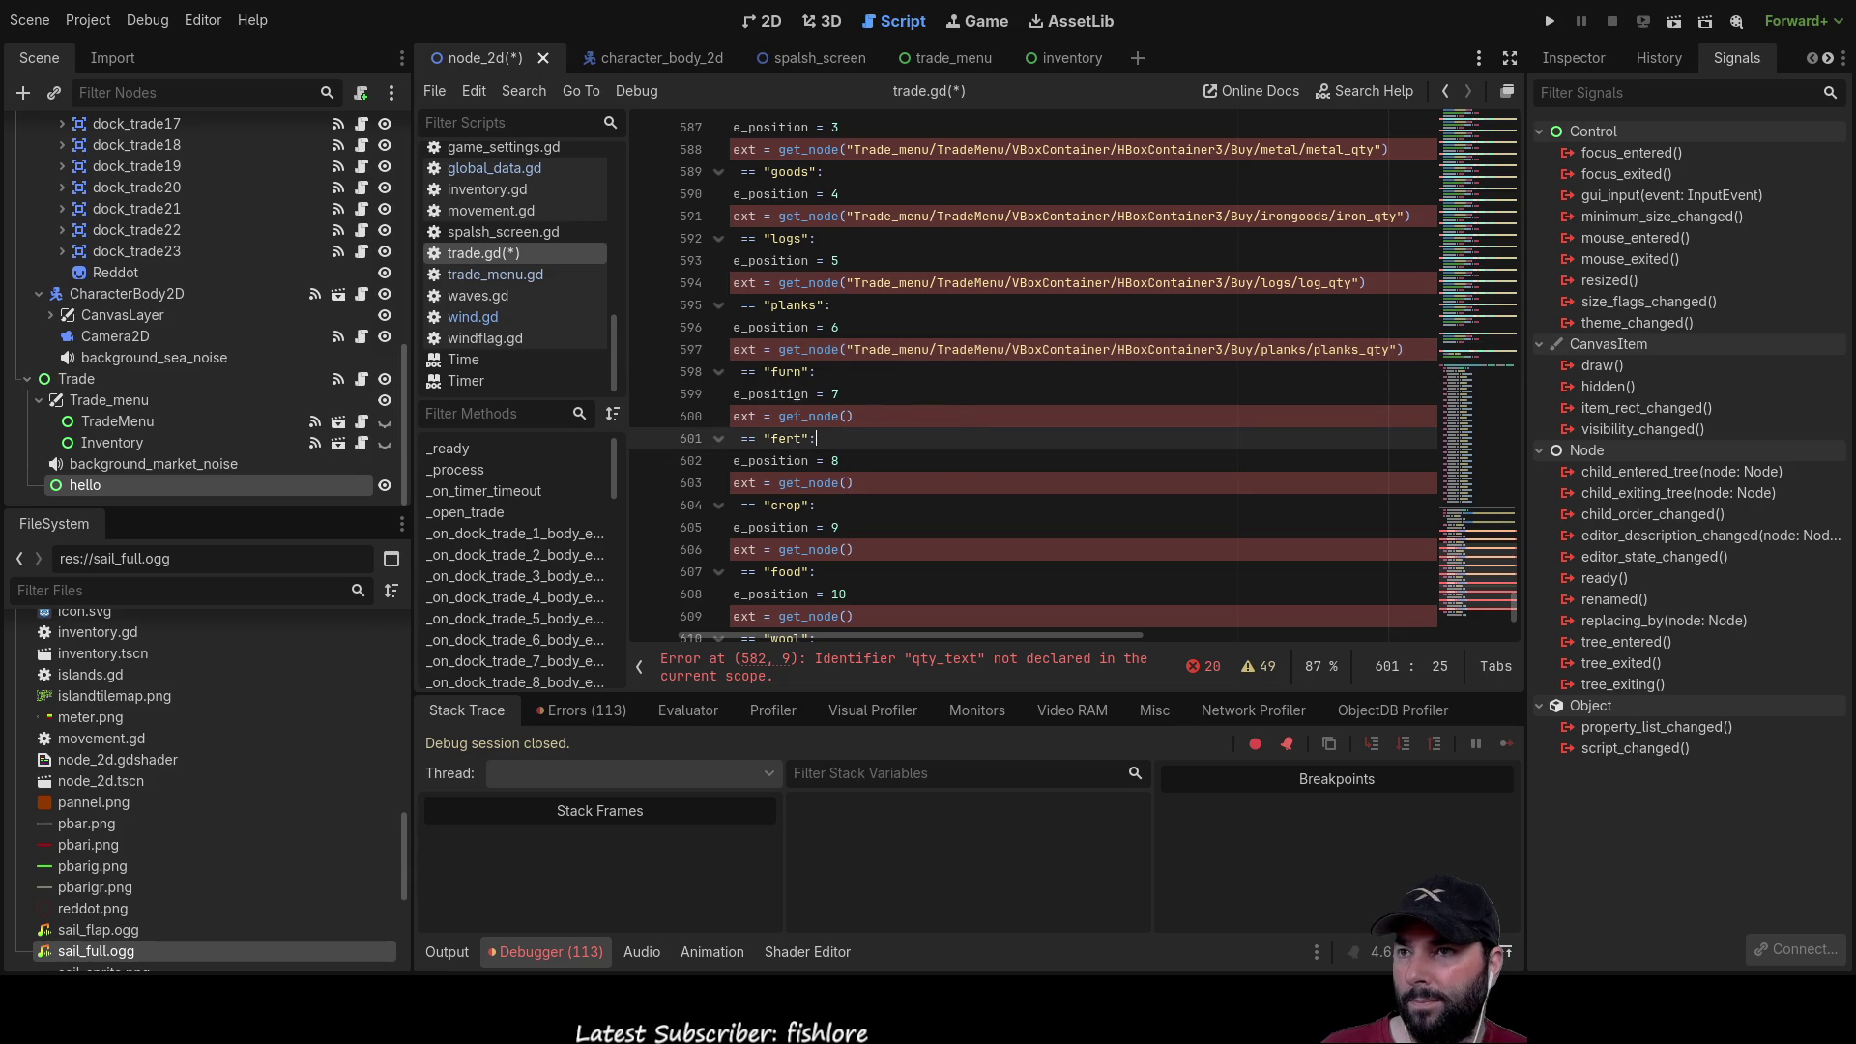
{"action": "left_click", "coordinate": [853, 416]}
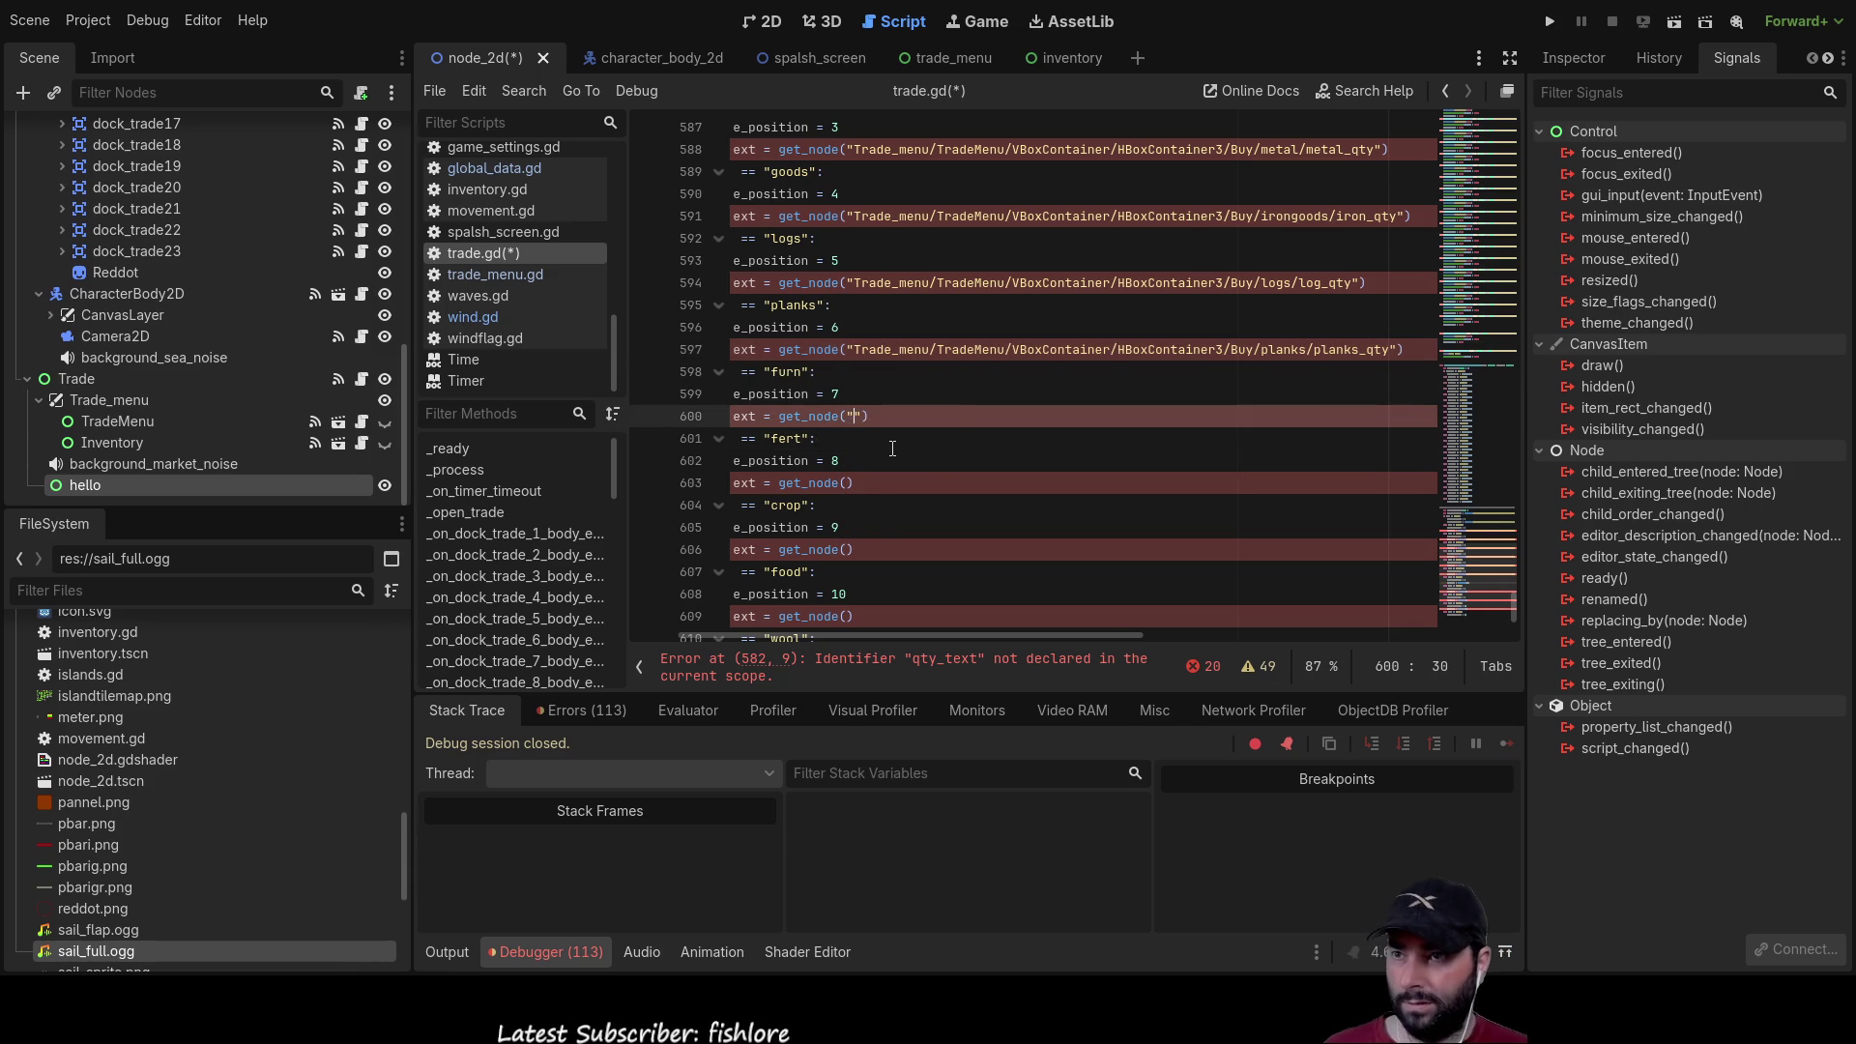
{"action": "type", "text": "\"qty"}
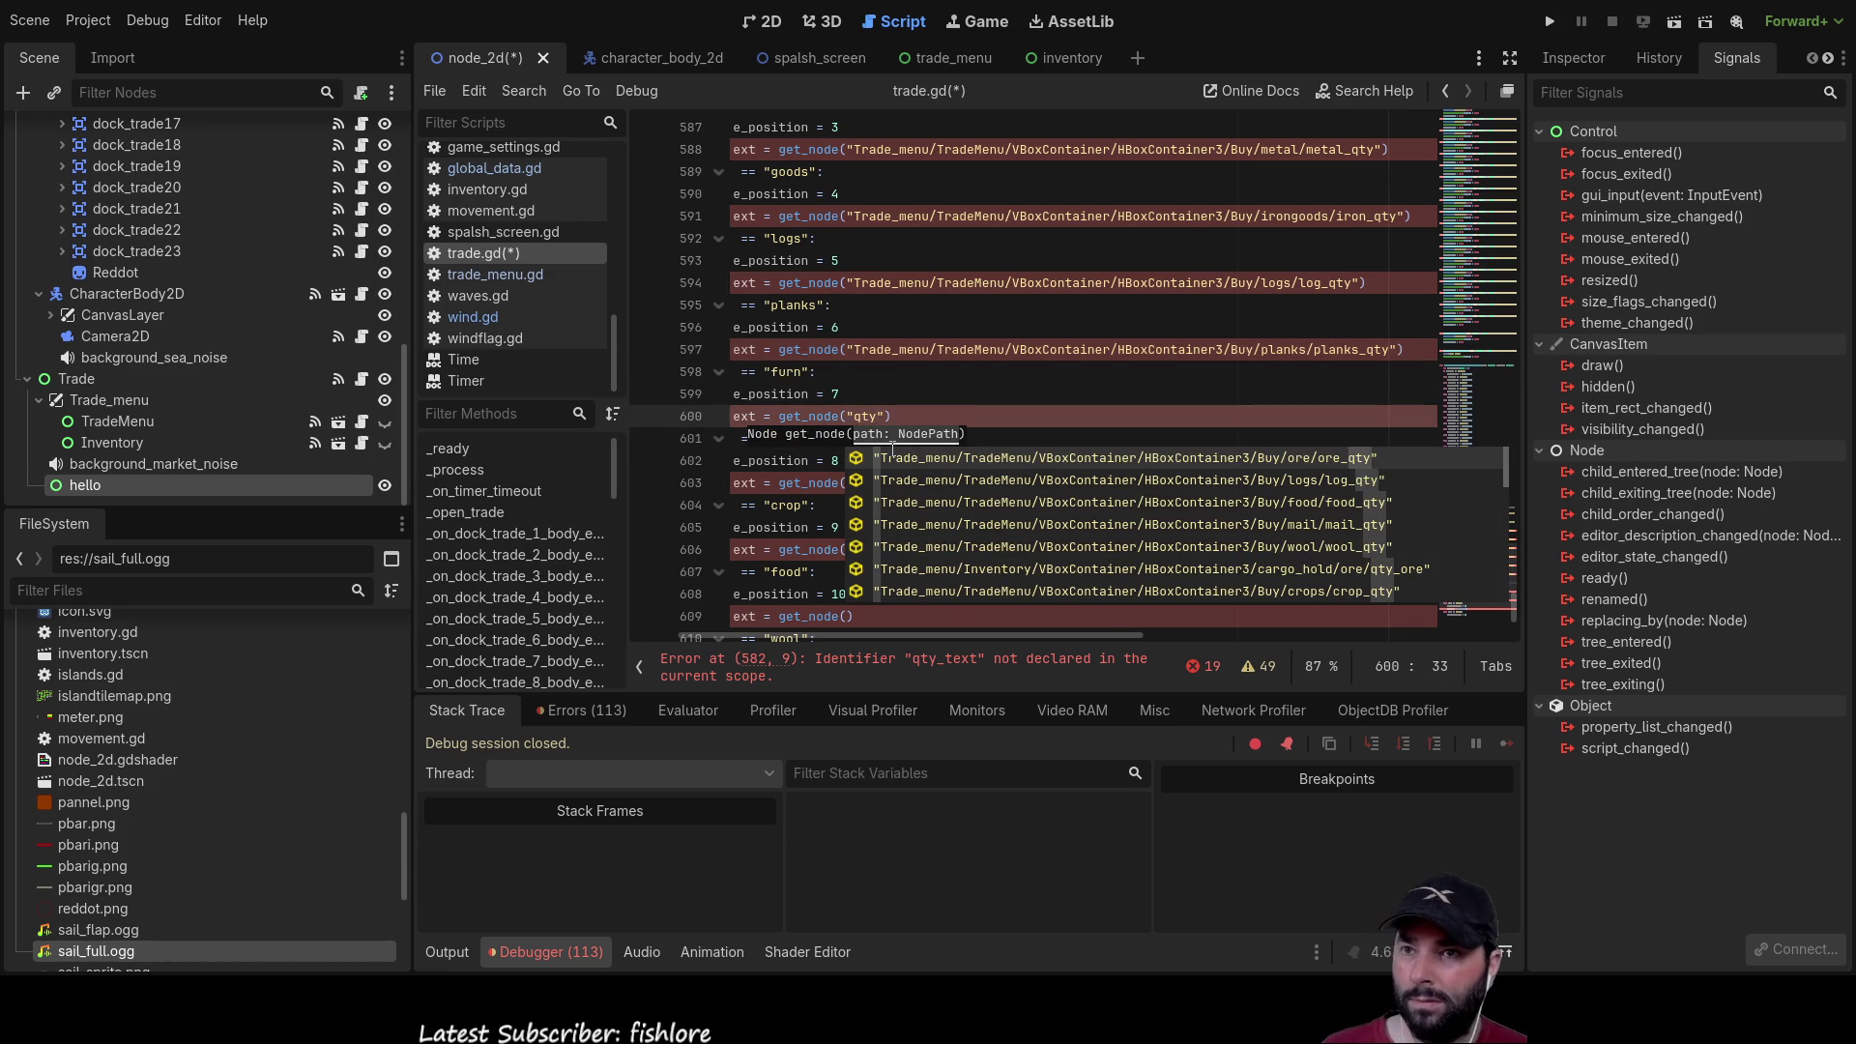
{"action": "key", "text": "Down"}
{"action": "key", "text": "Down"}
{"action": "key", "text": "Down"}
{"action": "key", "text": "Down"}
{"action": "key", "text": "Down"}
{"action": "key", "text": "Down"}
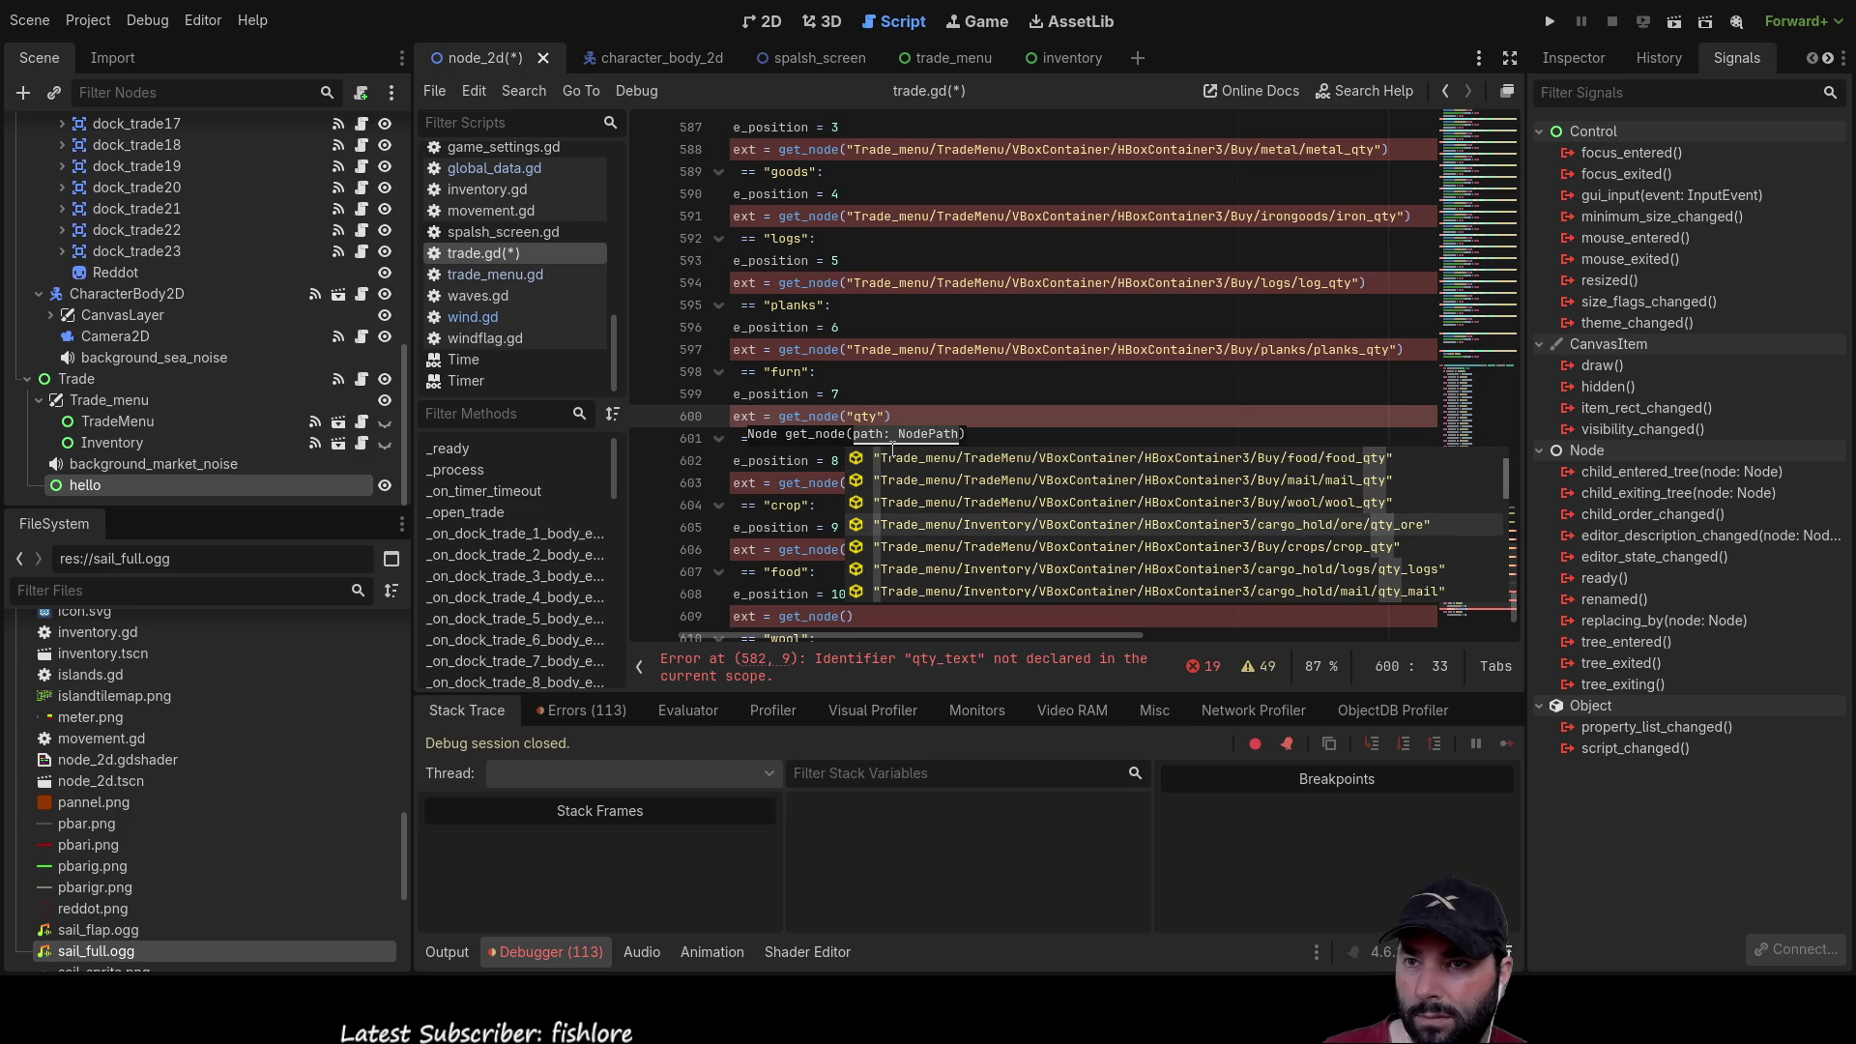
{"action": "key", "text": "Down"}
{"action": "key", "text": "Down"}
{"action": "key", "text": "Down"}
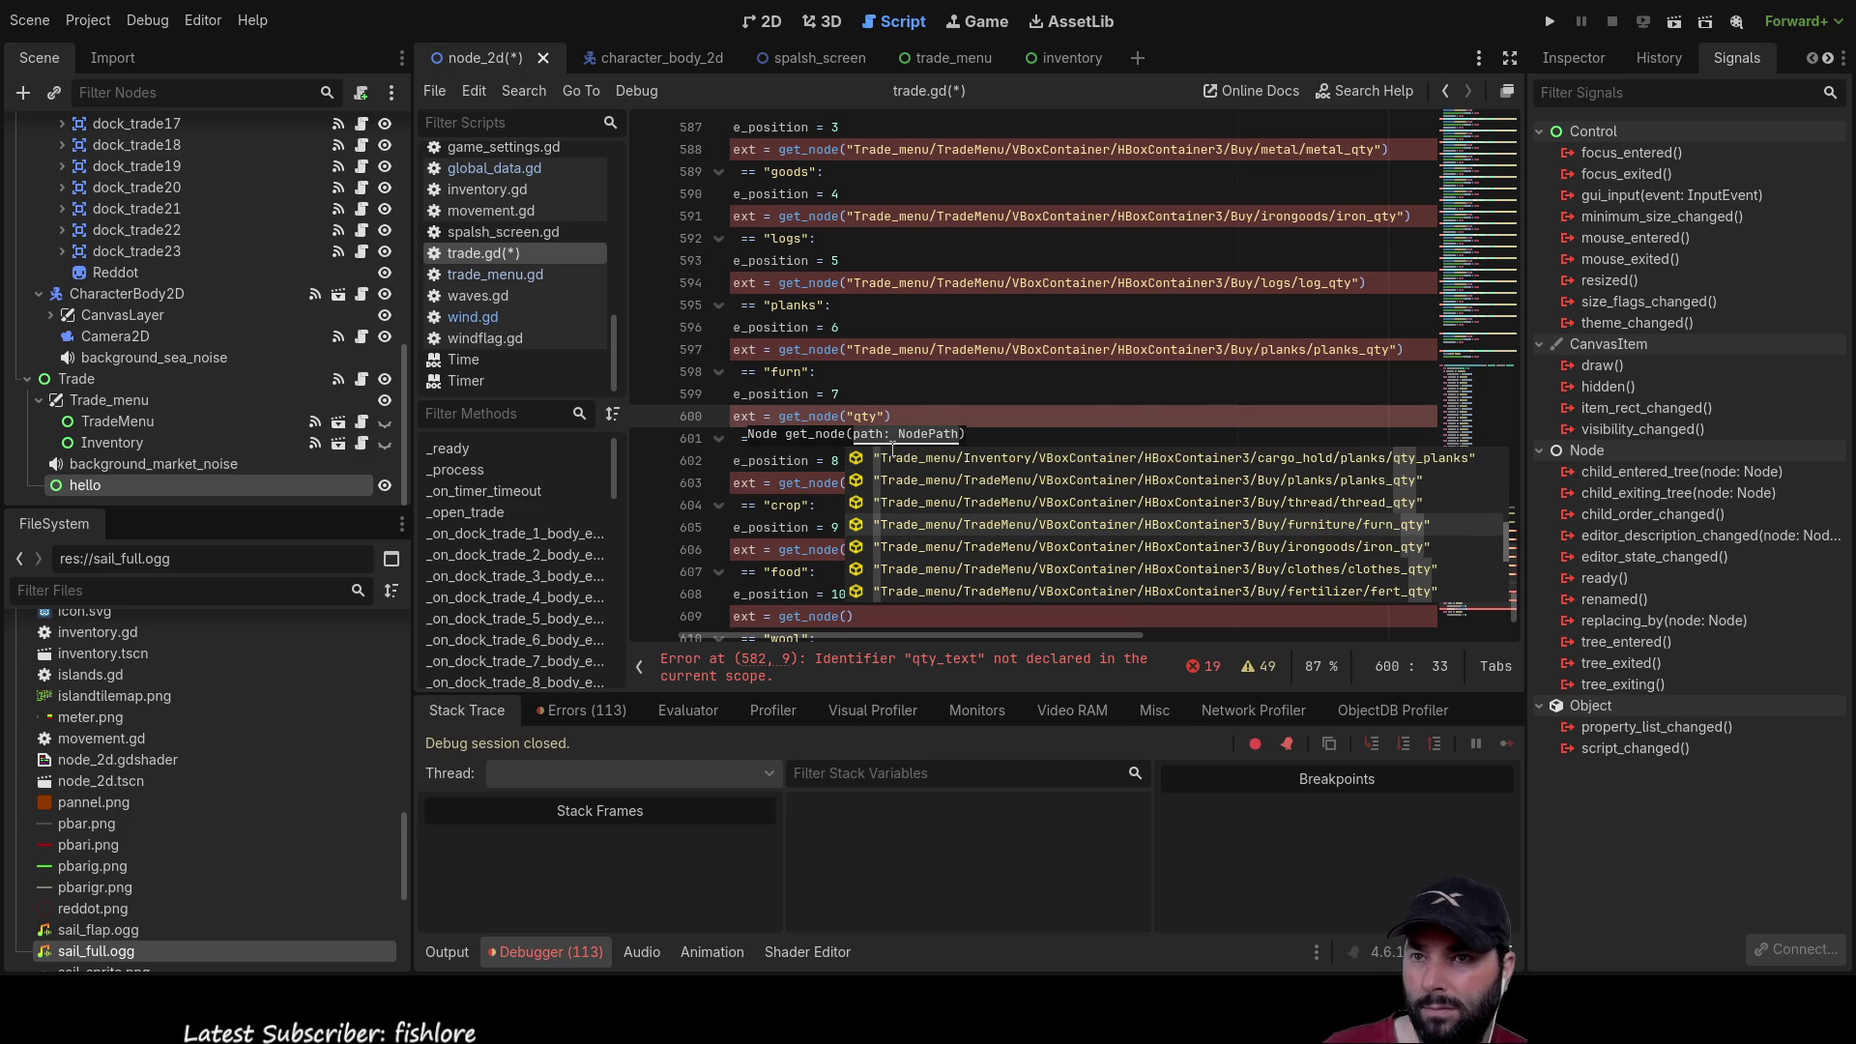
{"action": "key", "text": "Return"}
{"action": "left_click", "coordinate": [848, 482]}
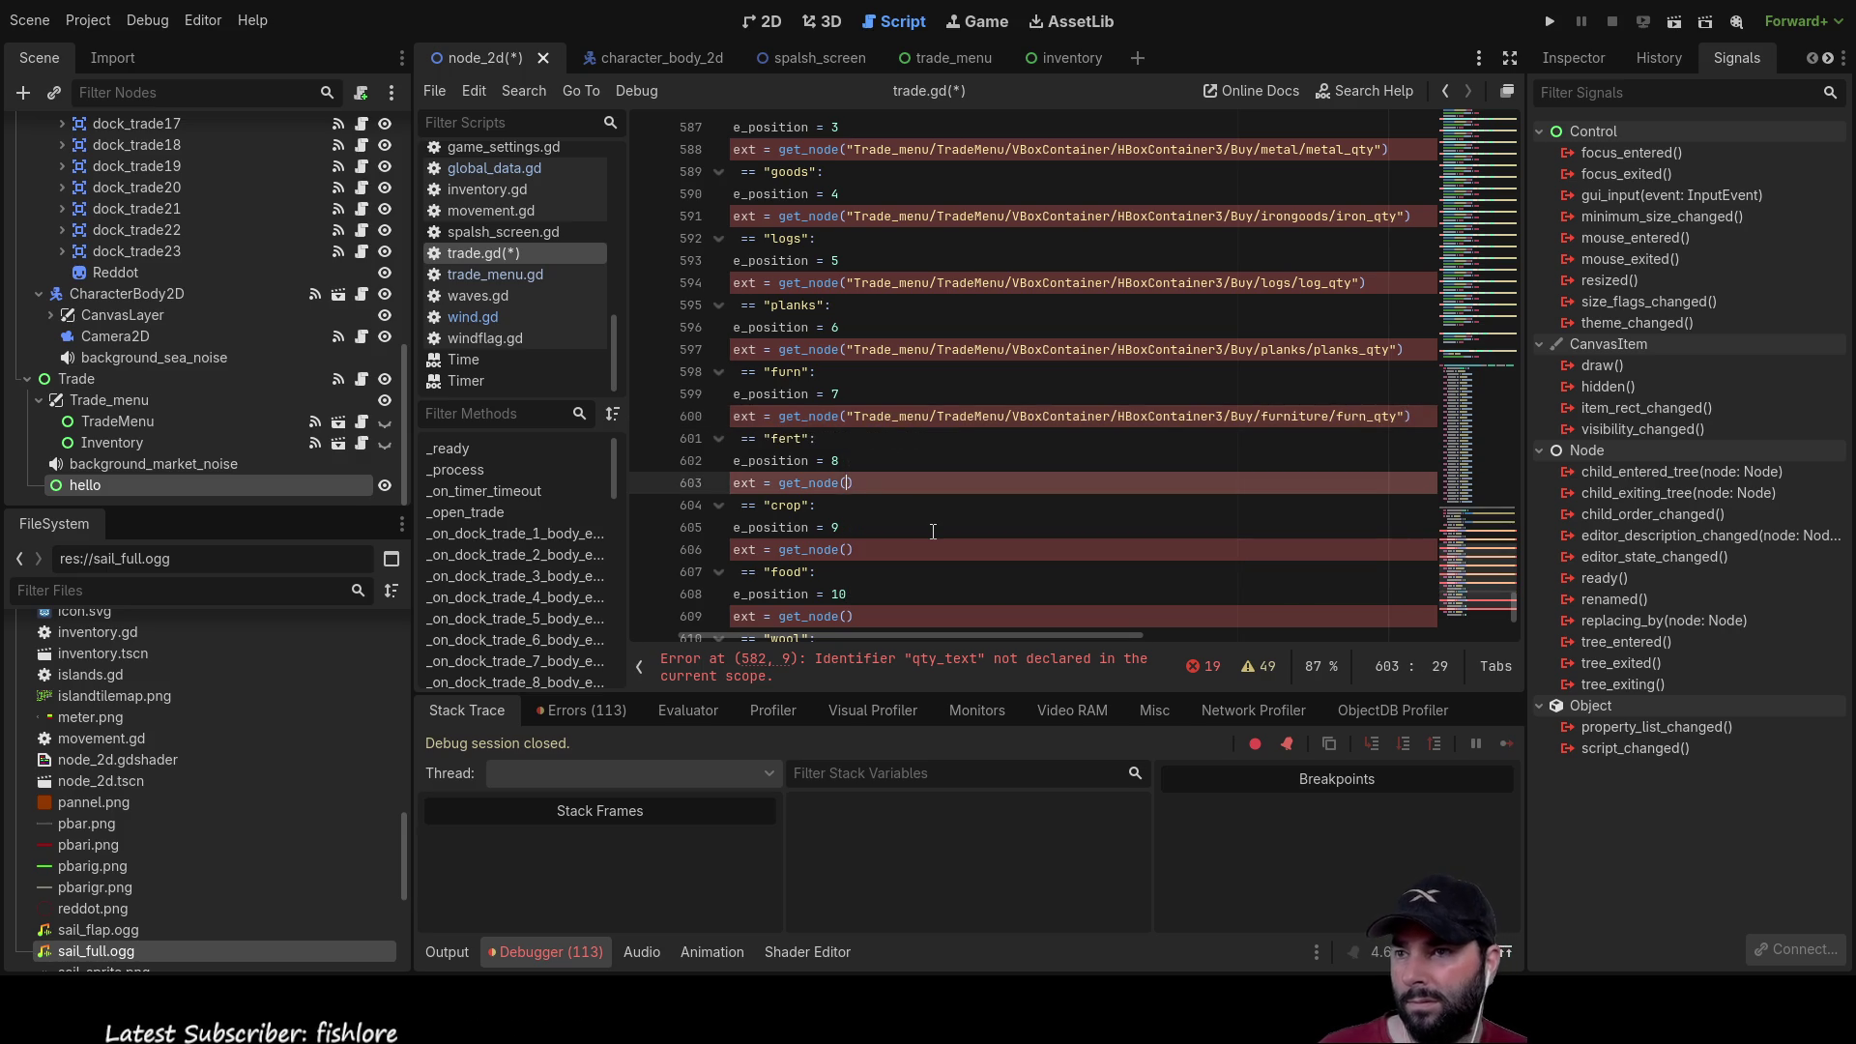
Step: Fill line 603's empty get_node() with the fertilizer/fert_qty label path
{"action": "type", "text": "\""}
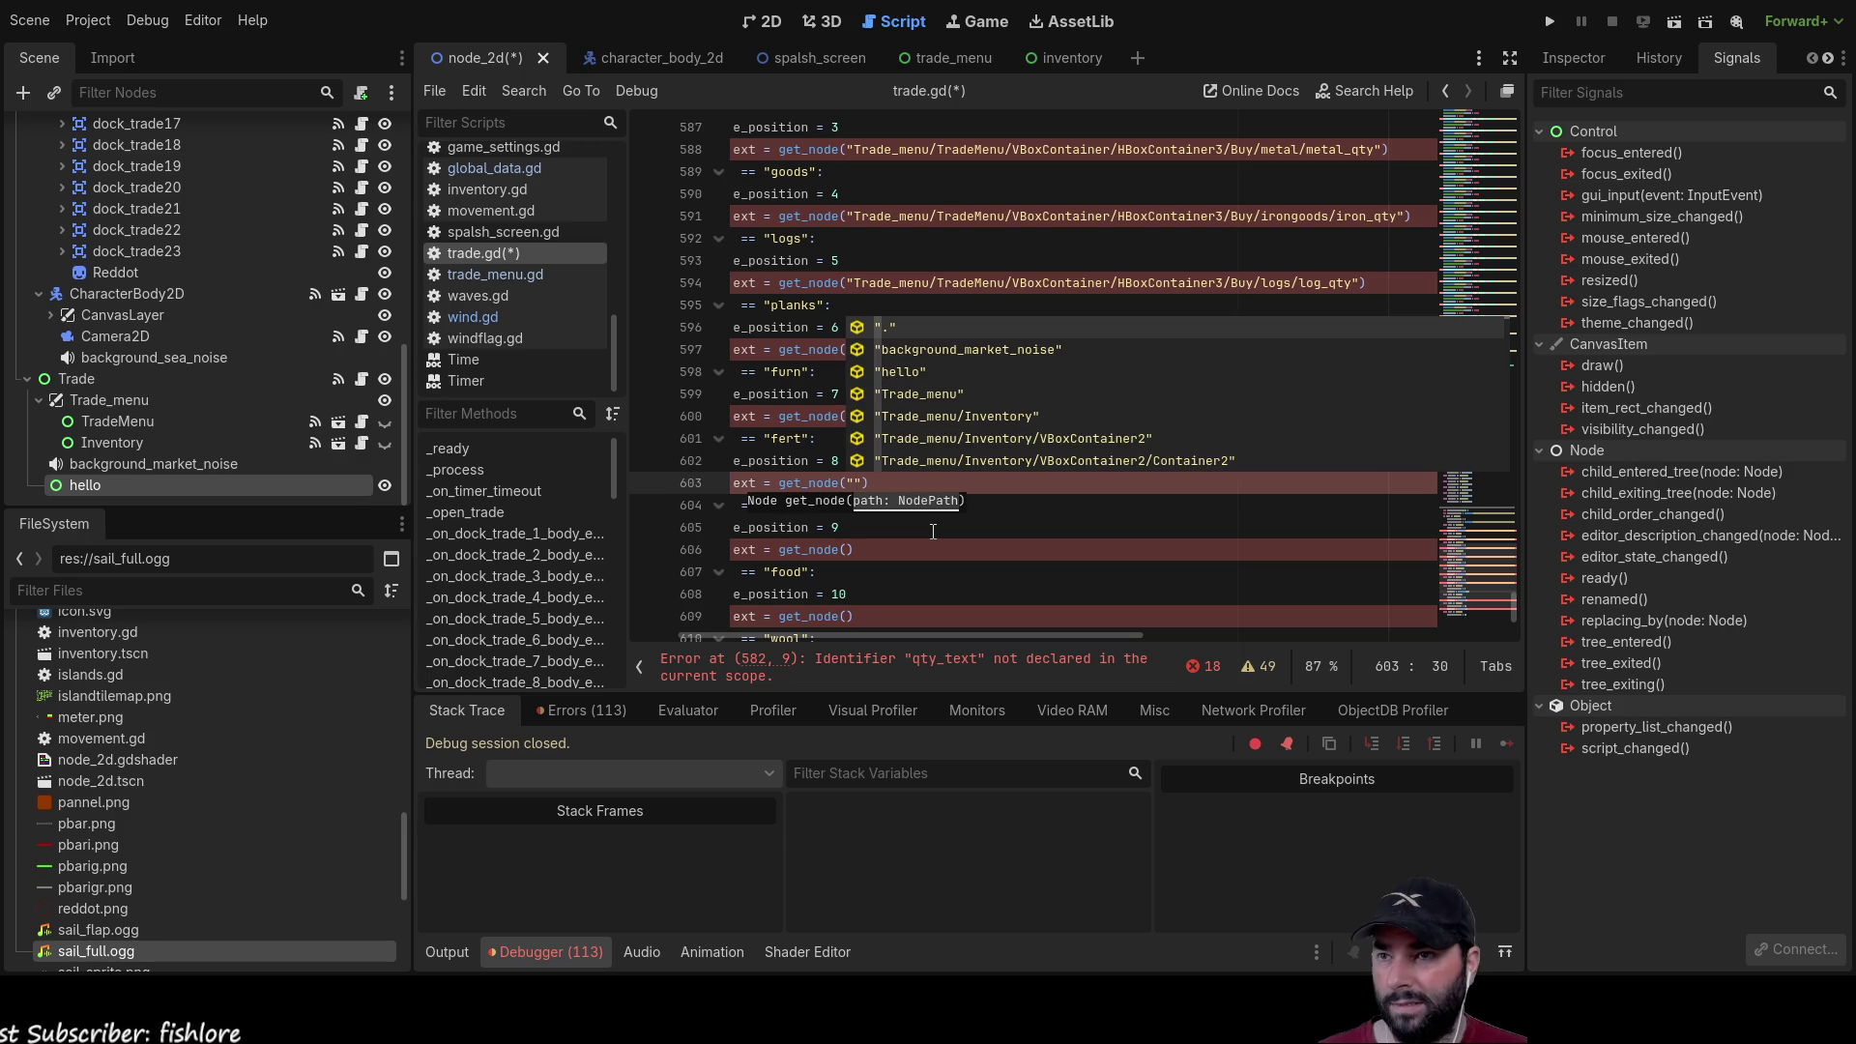
{"action": "left_click", "coordinate": [1028, 523]}
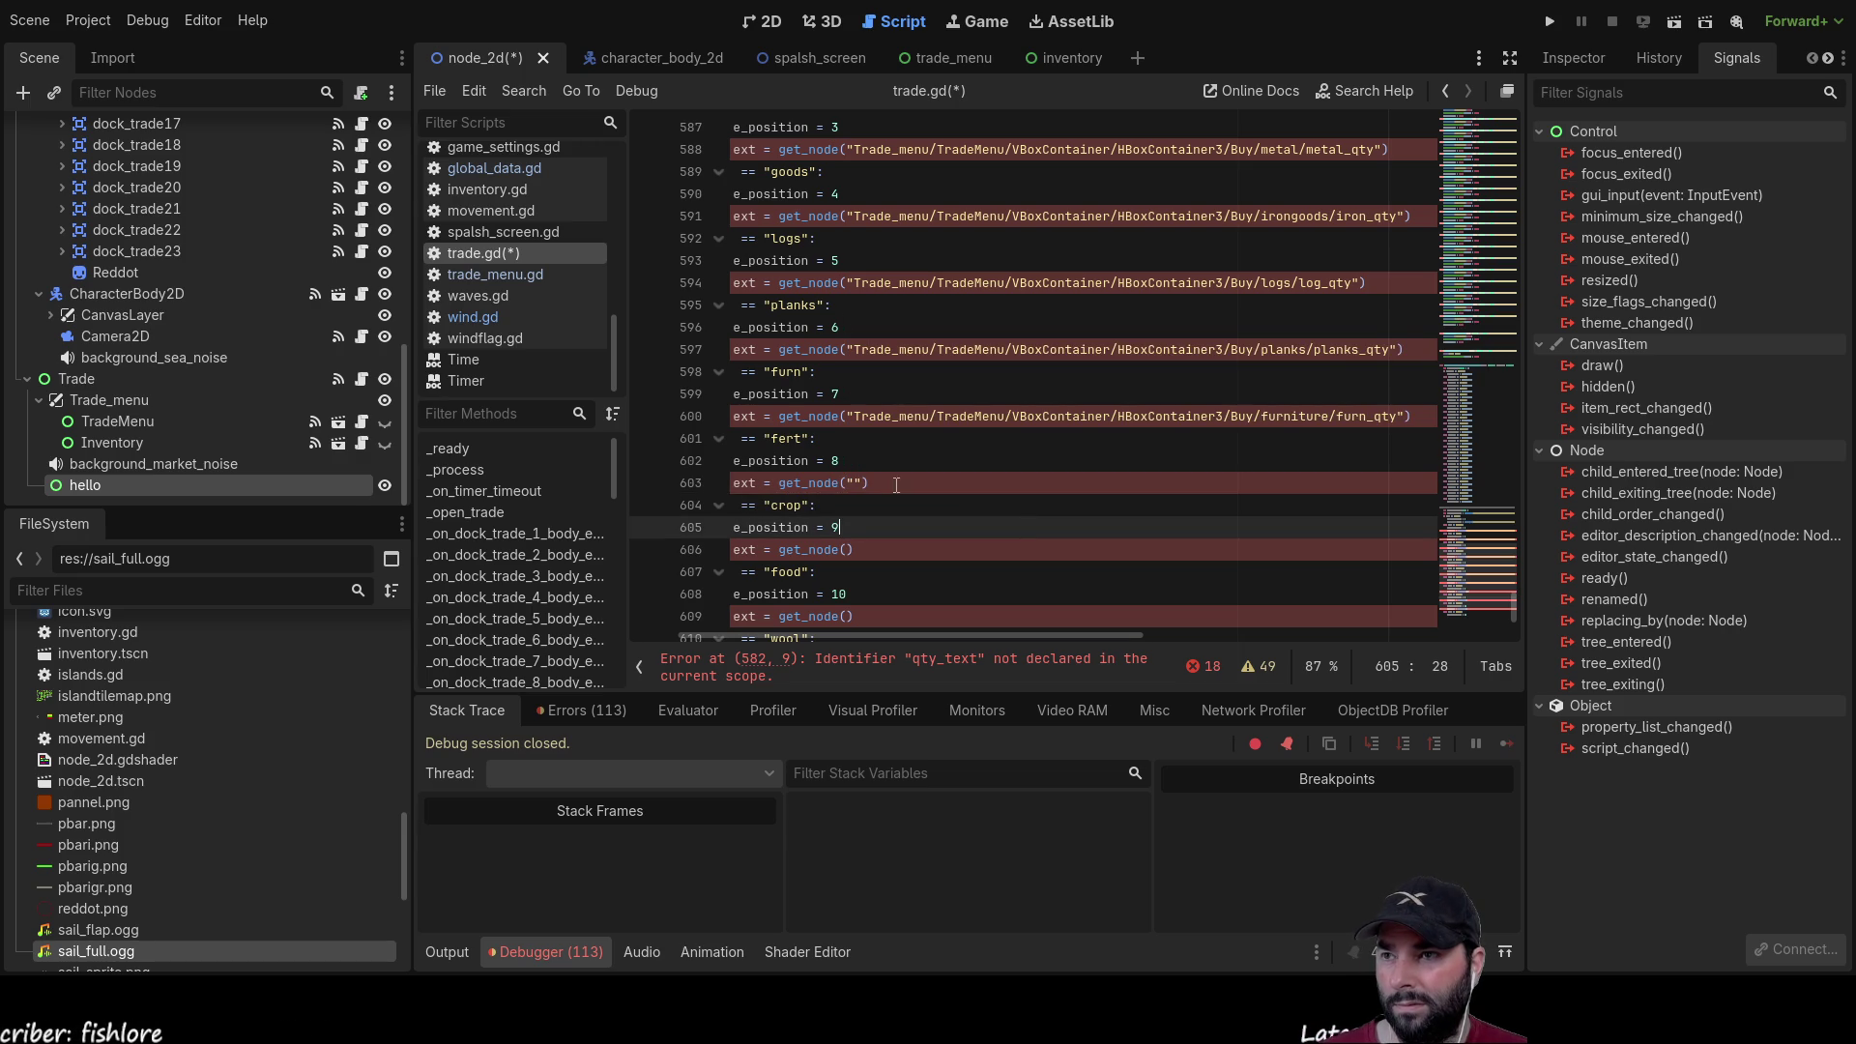
{"action": "left_click", "coordinate": [855, 483]}
{"action": "type", "text": "qty"}
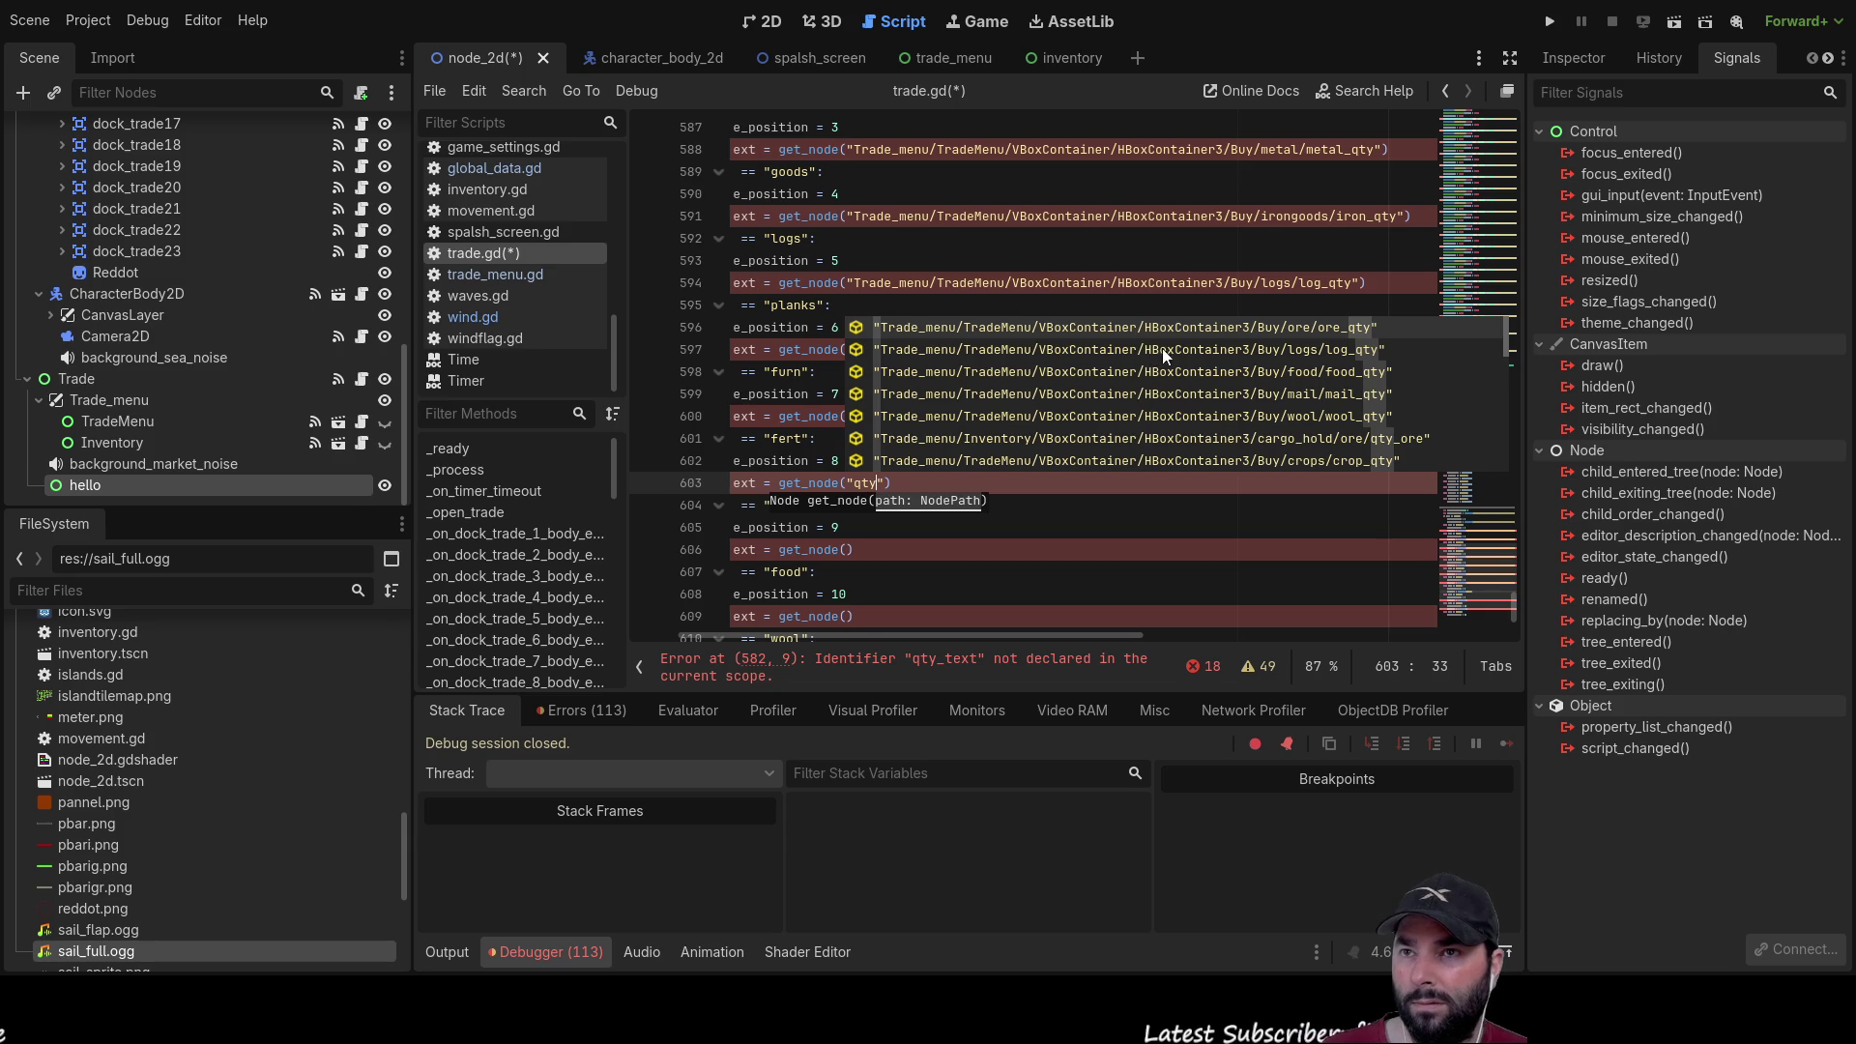
{"action": "scroll", "coordinate": [1264, 358], "scroll_direction": "down", "scroll_amount": 2}
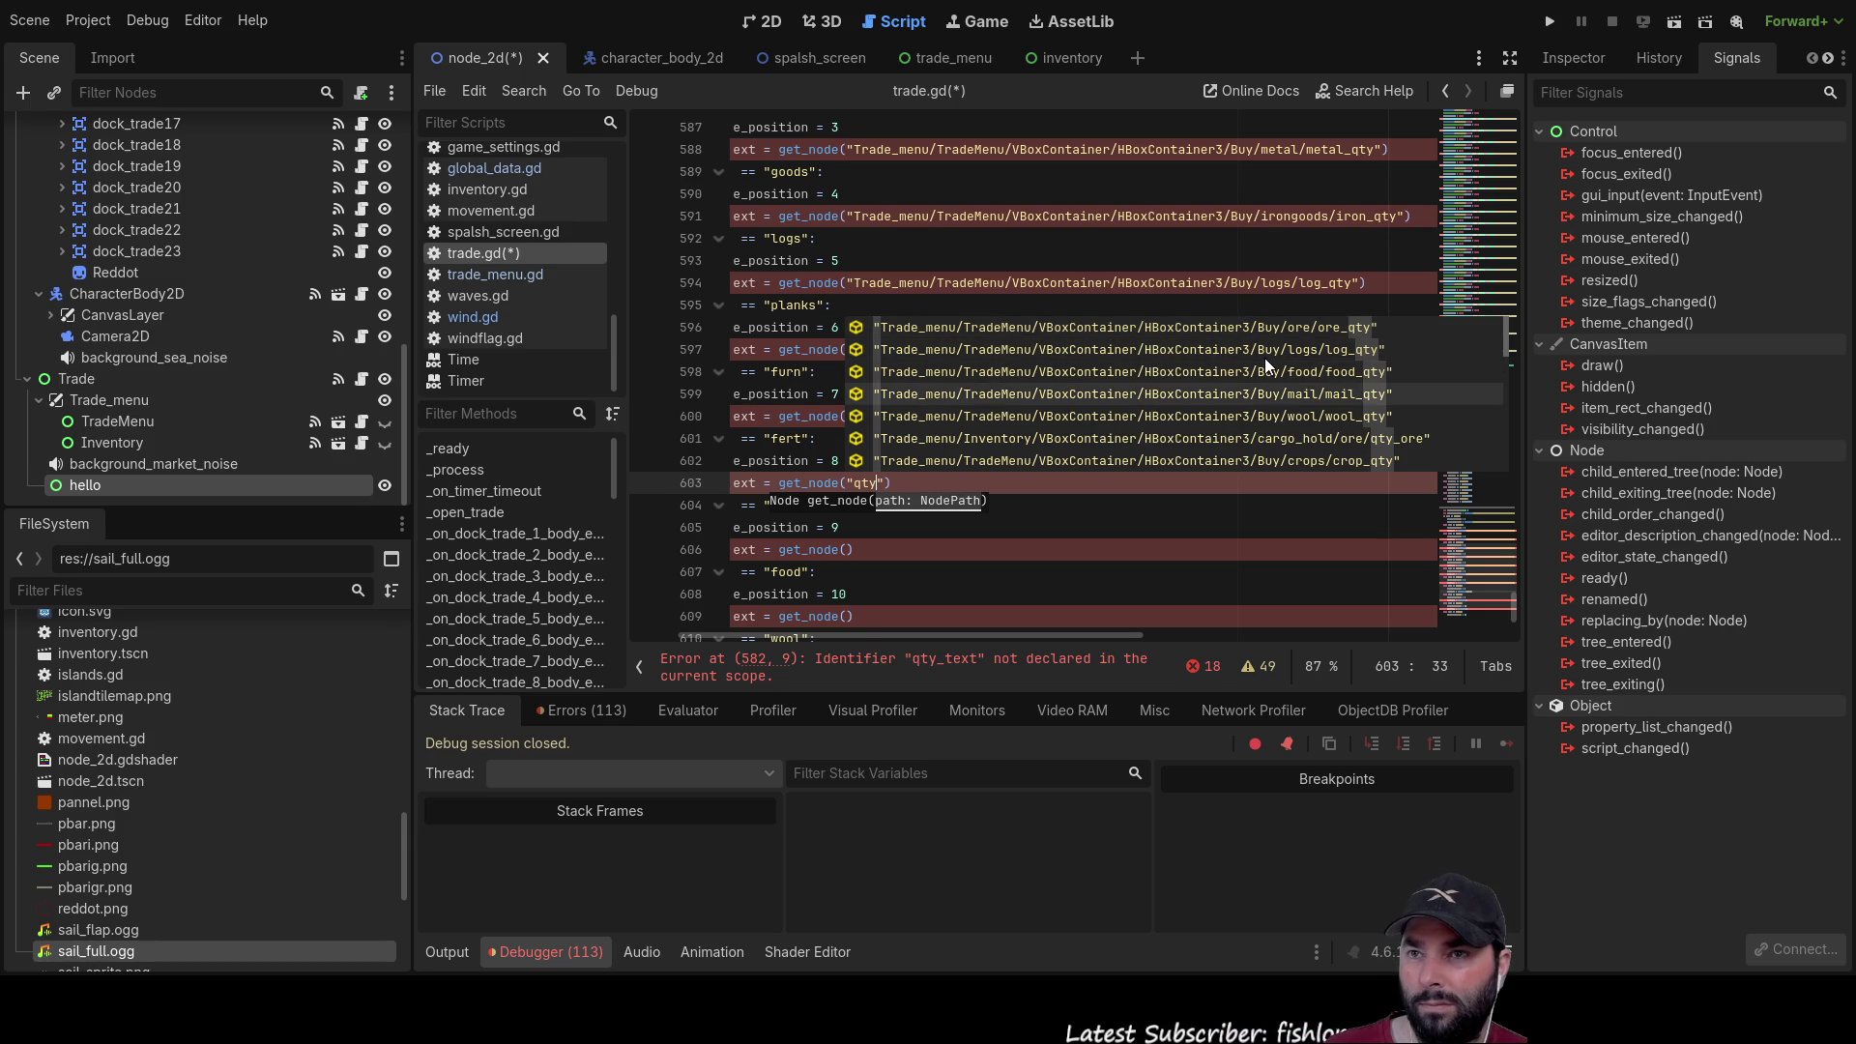
{"action": "scroll", "coordinate": [1265, 357], "scroll_direction": "down", "scroll_amount": 4}
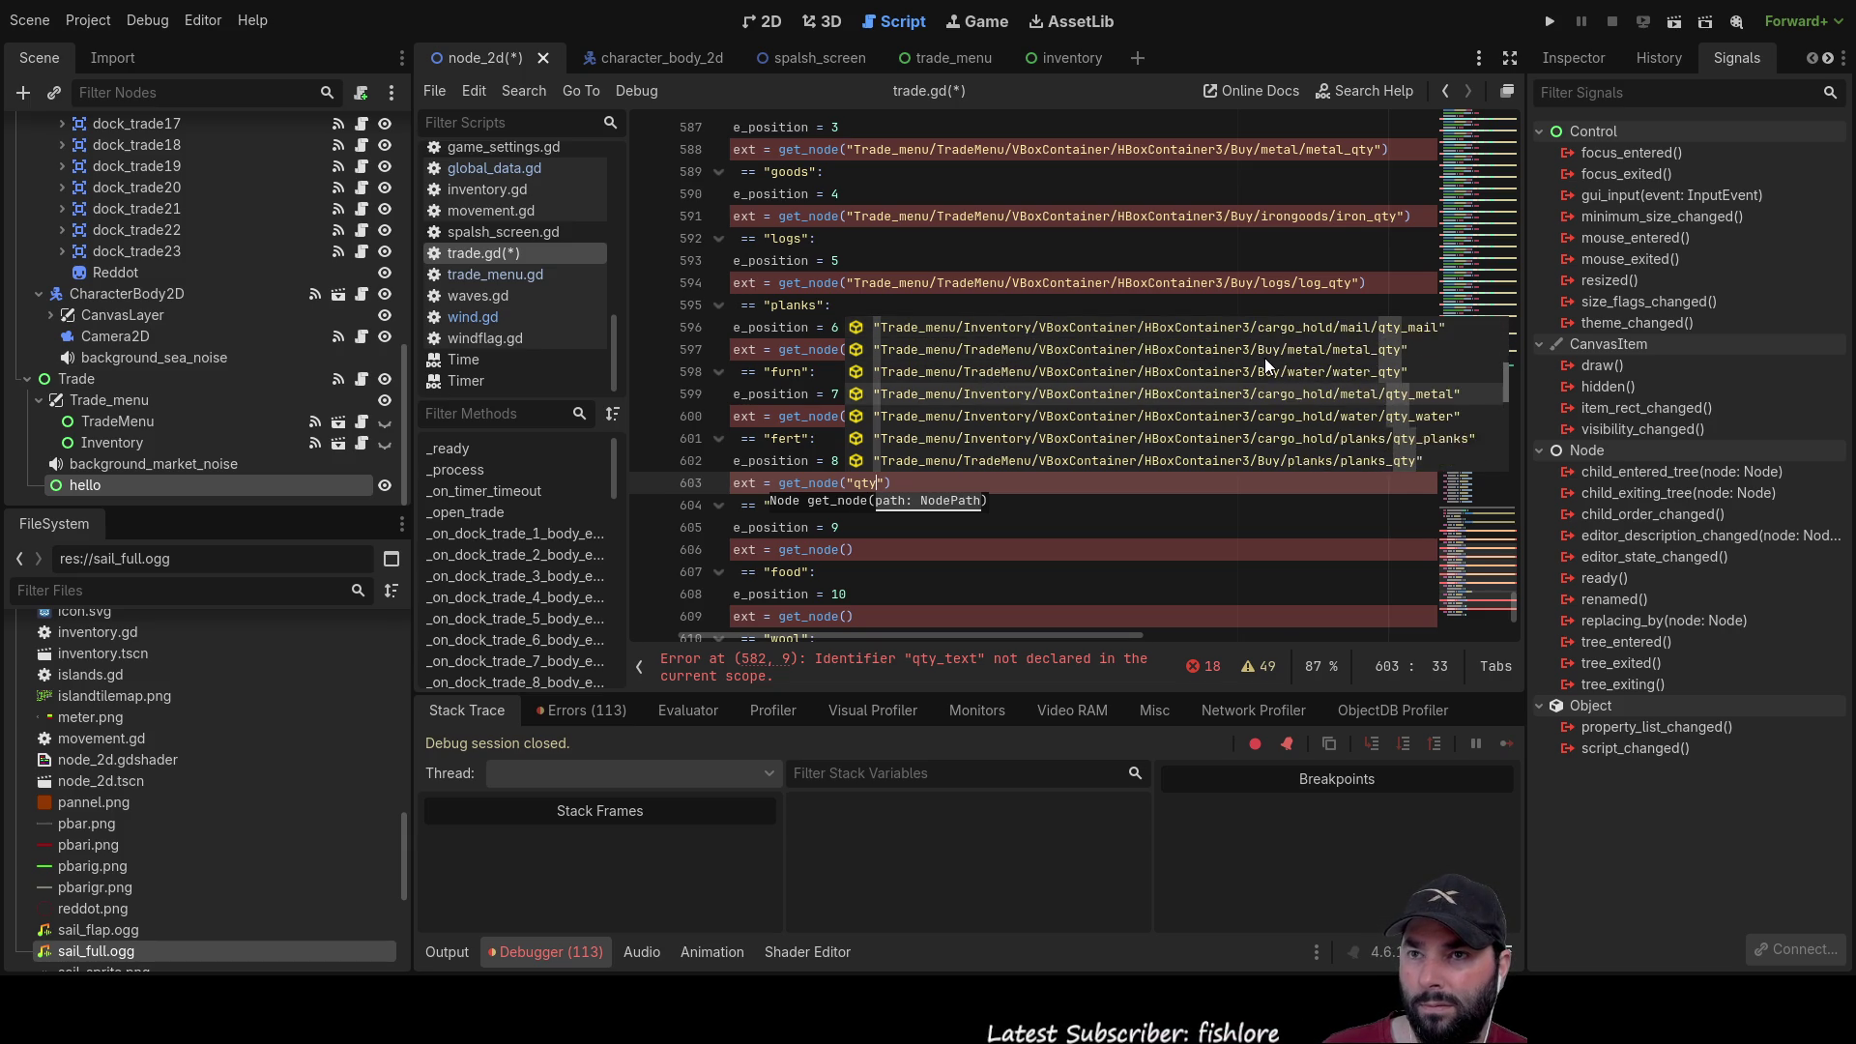
{"action": "scroll", "coordinate": [1264, 358], "scroll_direction": "down", "scroll_amount": 2}
{"action": "scroll", "coordinate": [1264, 358], "scroll_direction": "down", "scroll_amount": 3}
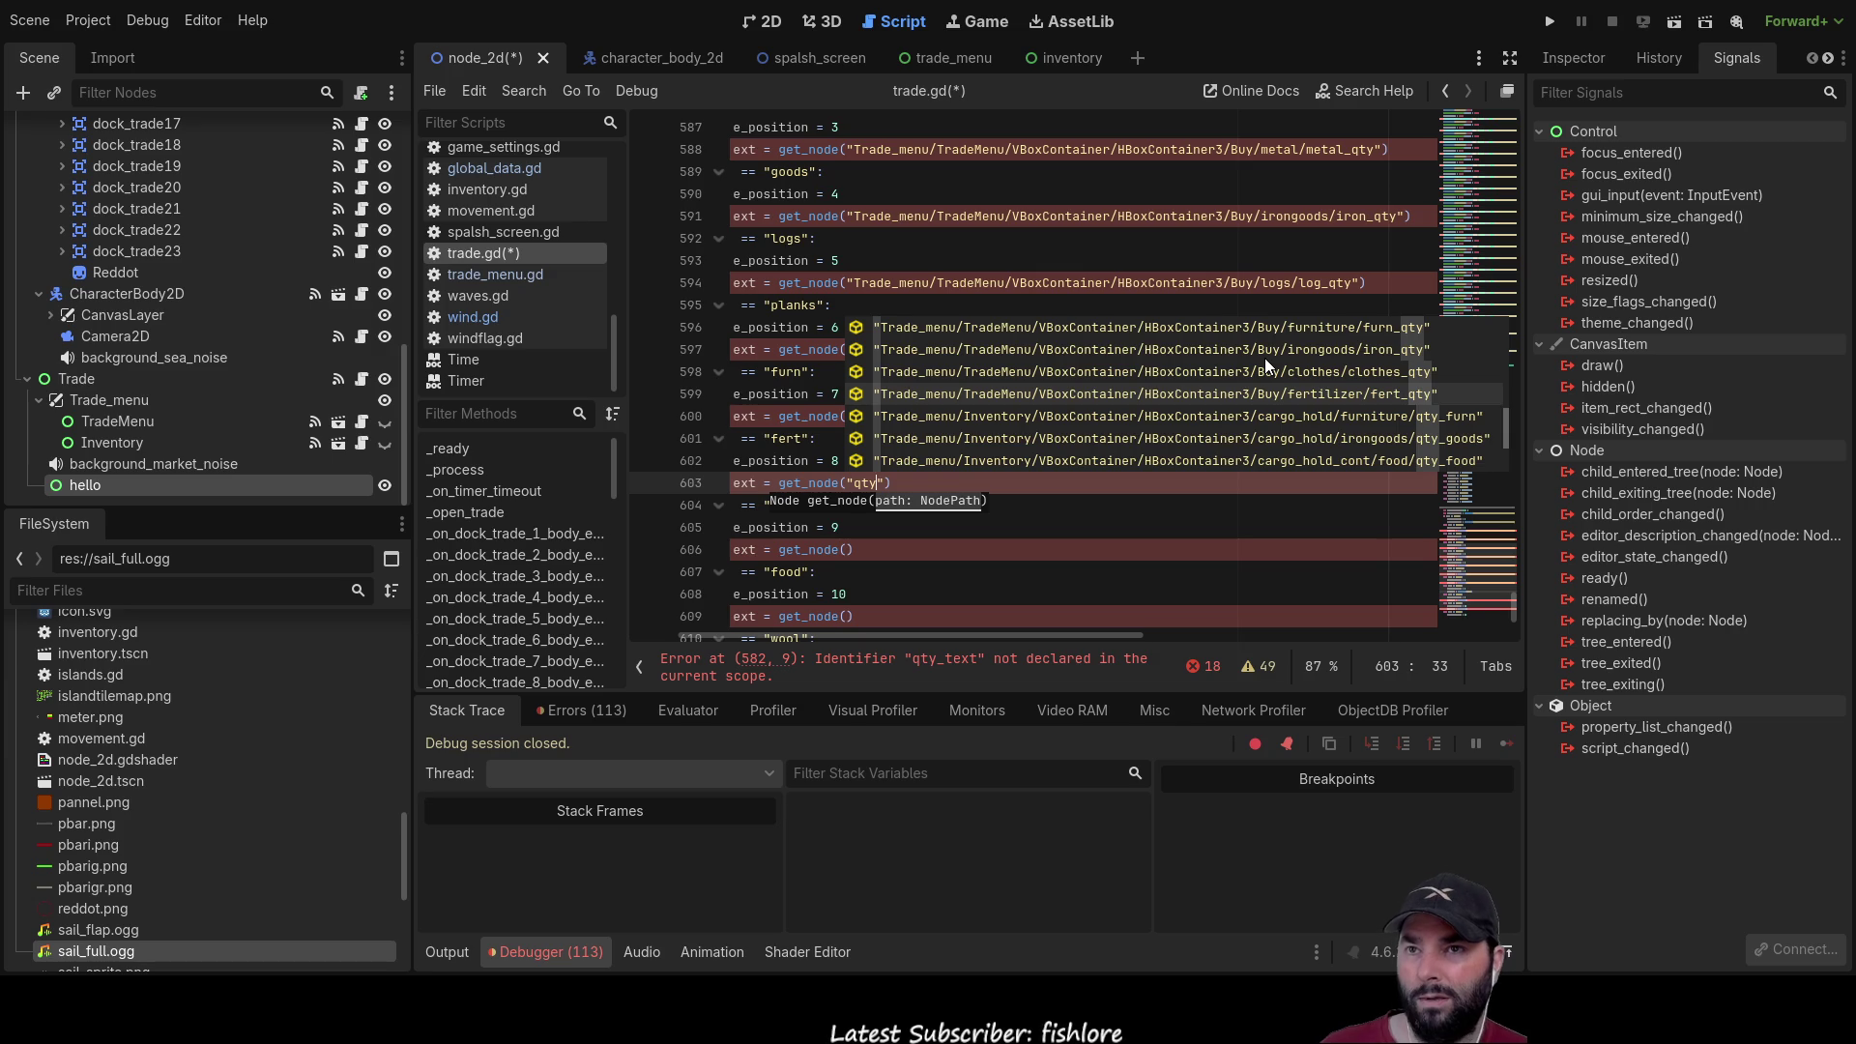
{"action": "key", "text": "Return"}
Step: Fill the crop and food get_node() calls with the crops/crop_qty and food/food_qty paths
{"action": "left_click", "coordinate": [905, 549]}
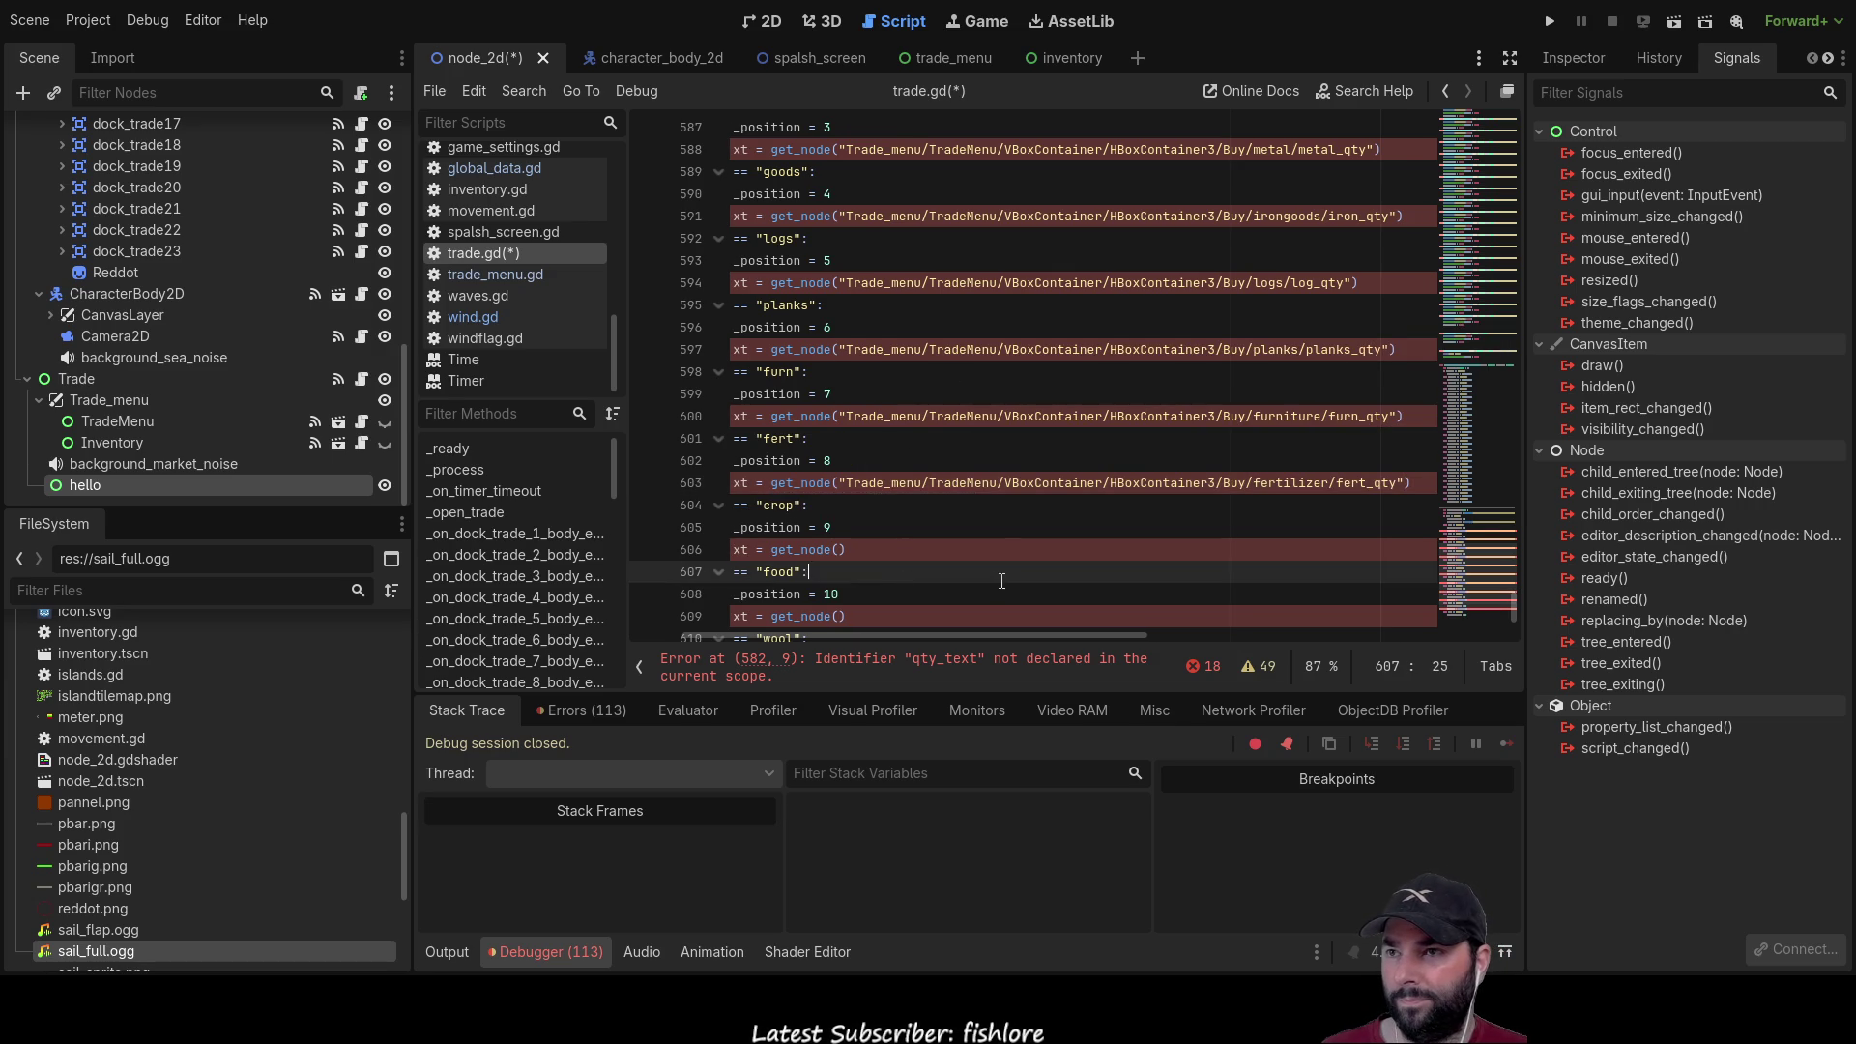
{"action": "scroll", "coordinate": [908, 542], "scroll_direction": "down", "scroll_amount": 1}
{"action": "key", "text": "Left"}
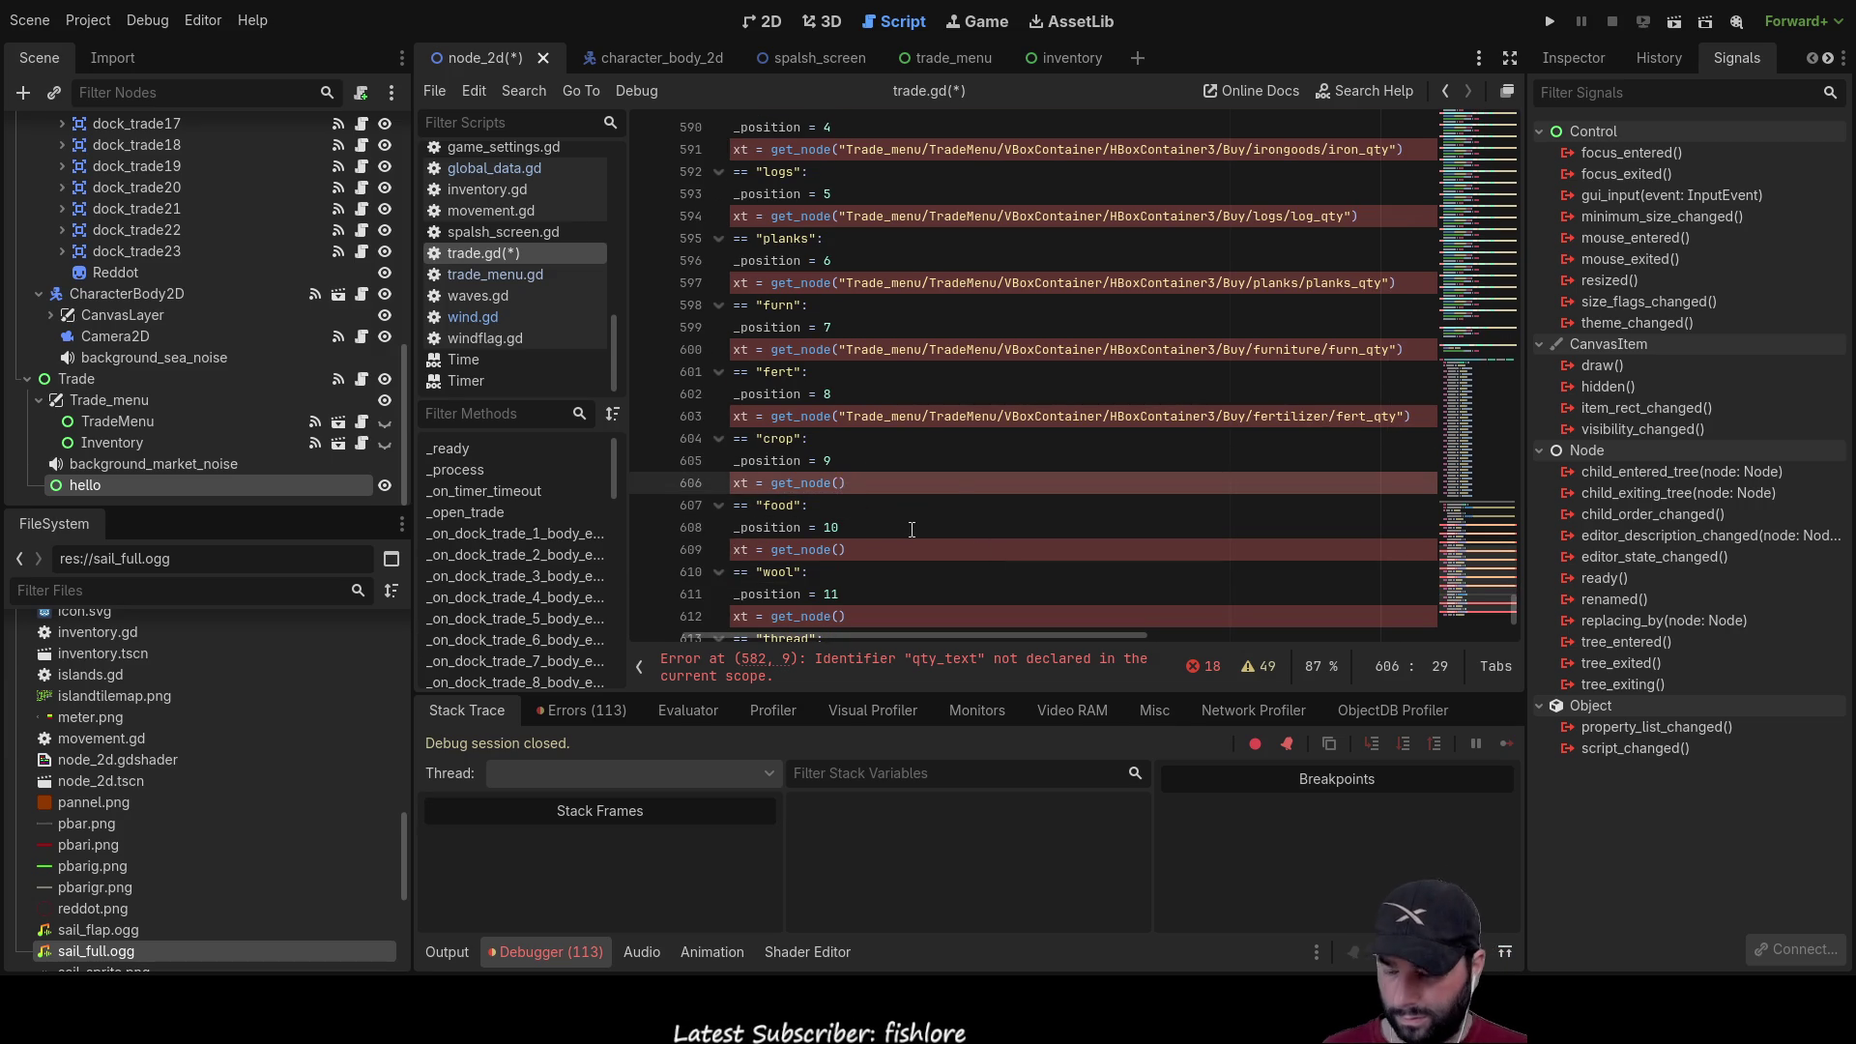
{"action": "type", "text": "\""}
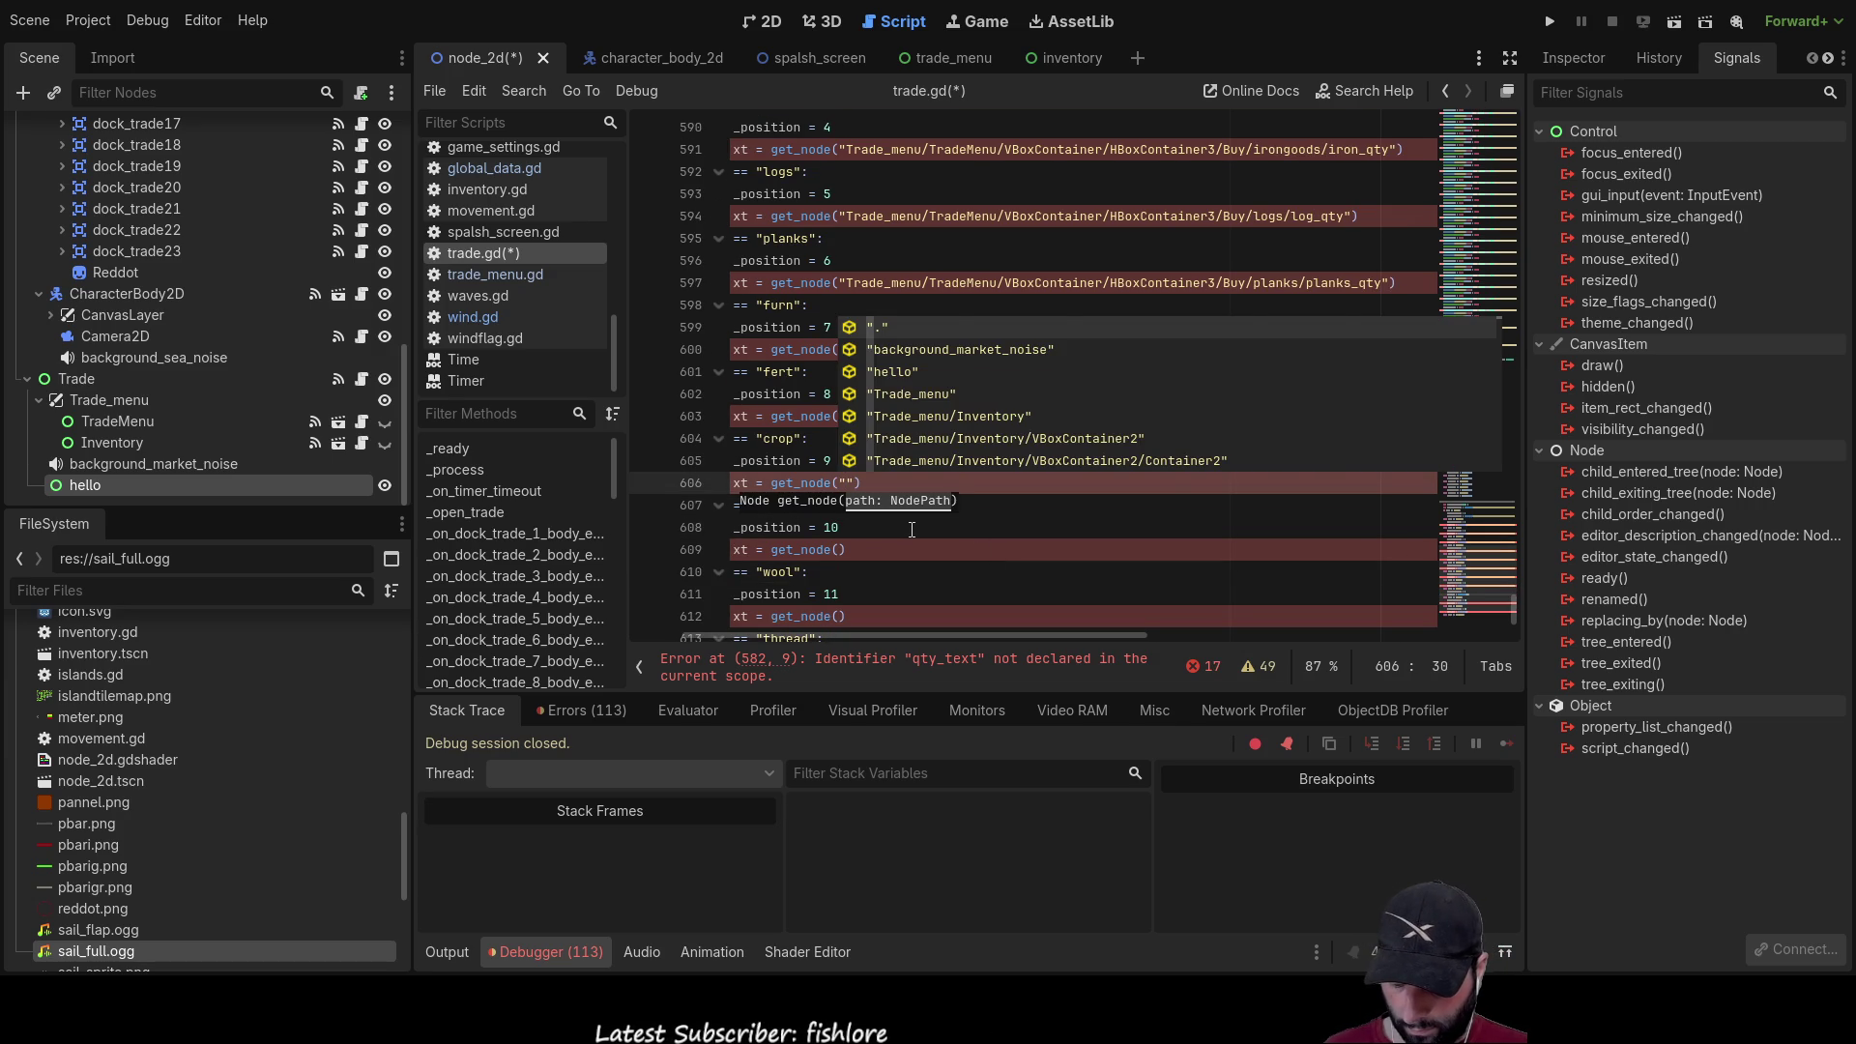
{"action": "type", "text": "qty"}
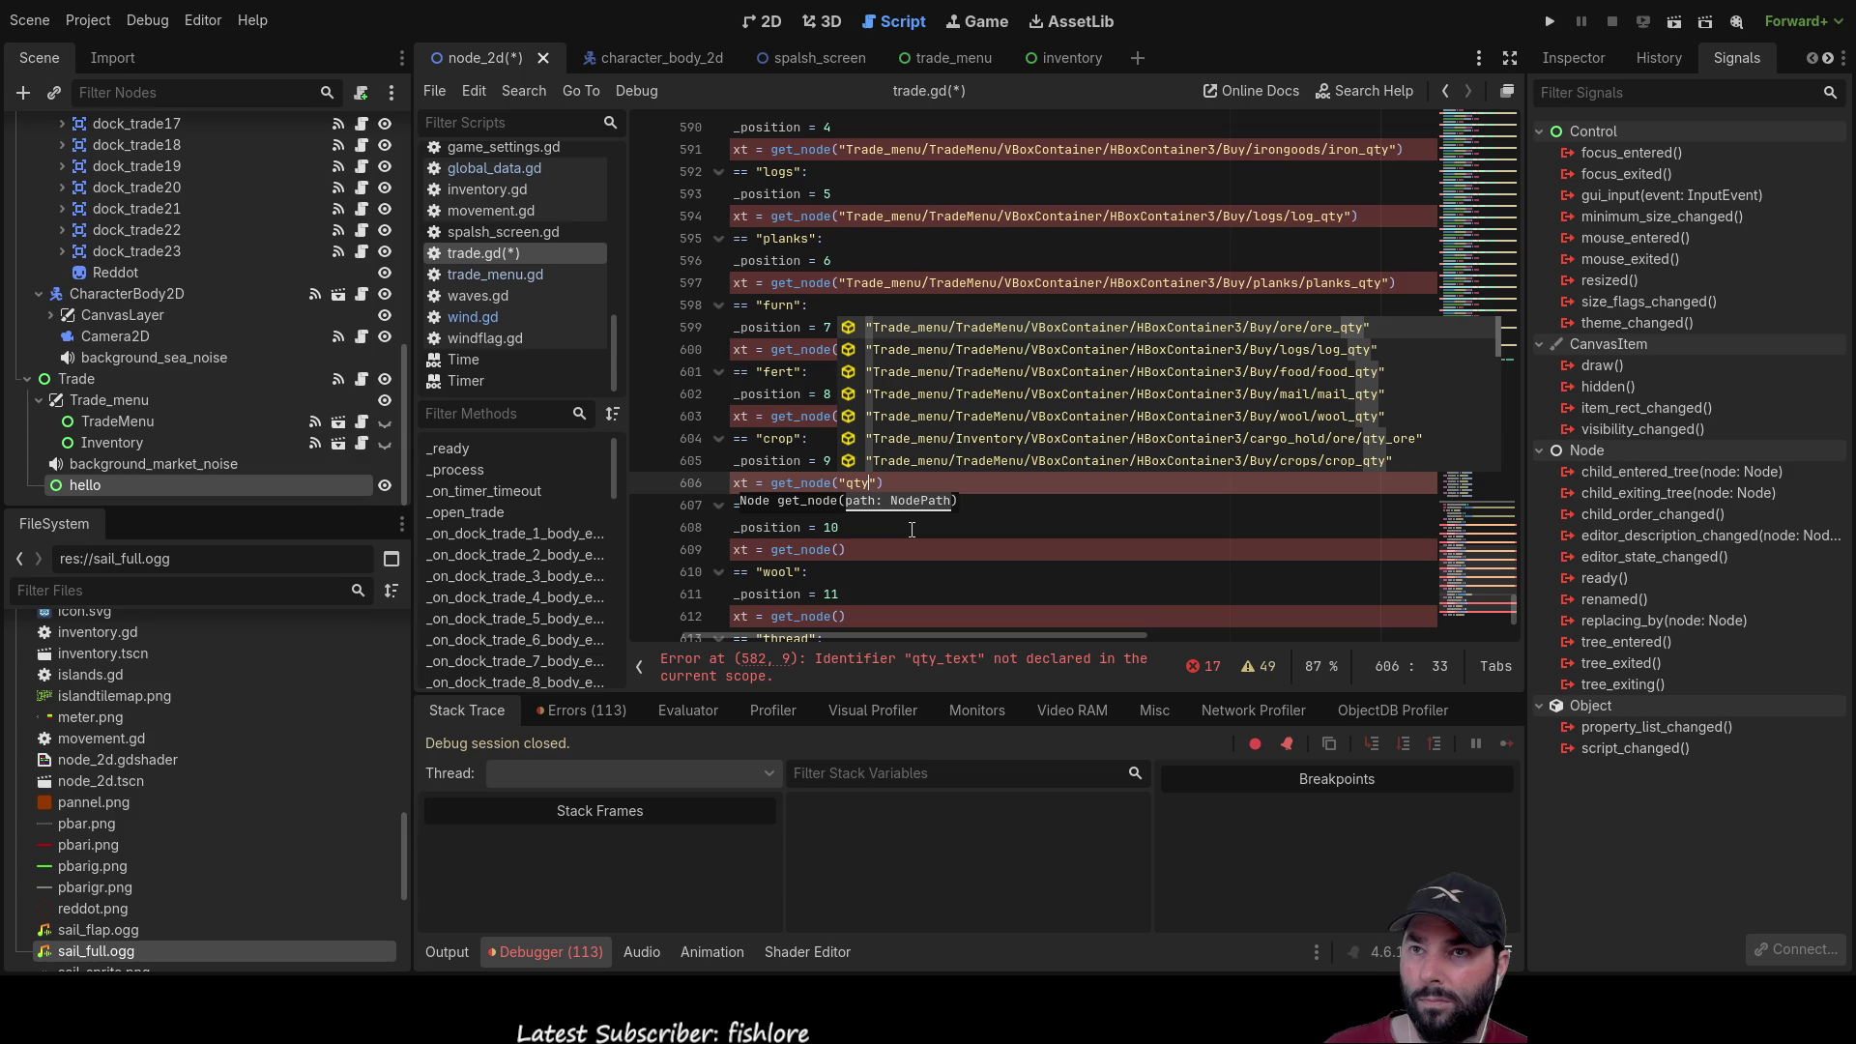
{"action": "key", "text": "Down"}
{"action": "key", "text": "Down"}
{"action": "key", "text": "Down"}
{"action": "key", "text": "Down"}
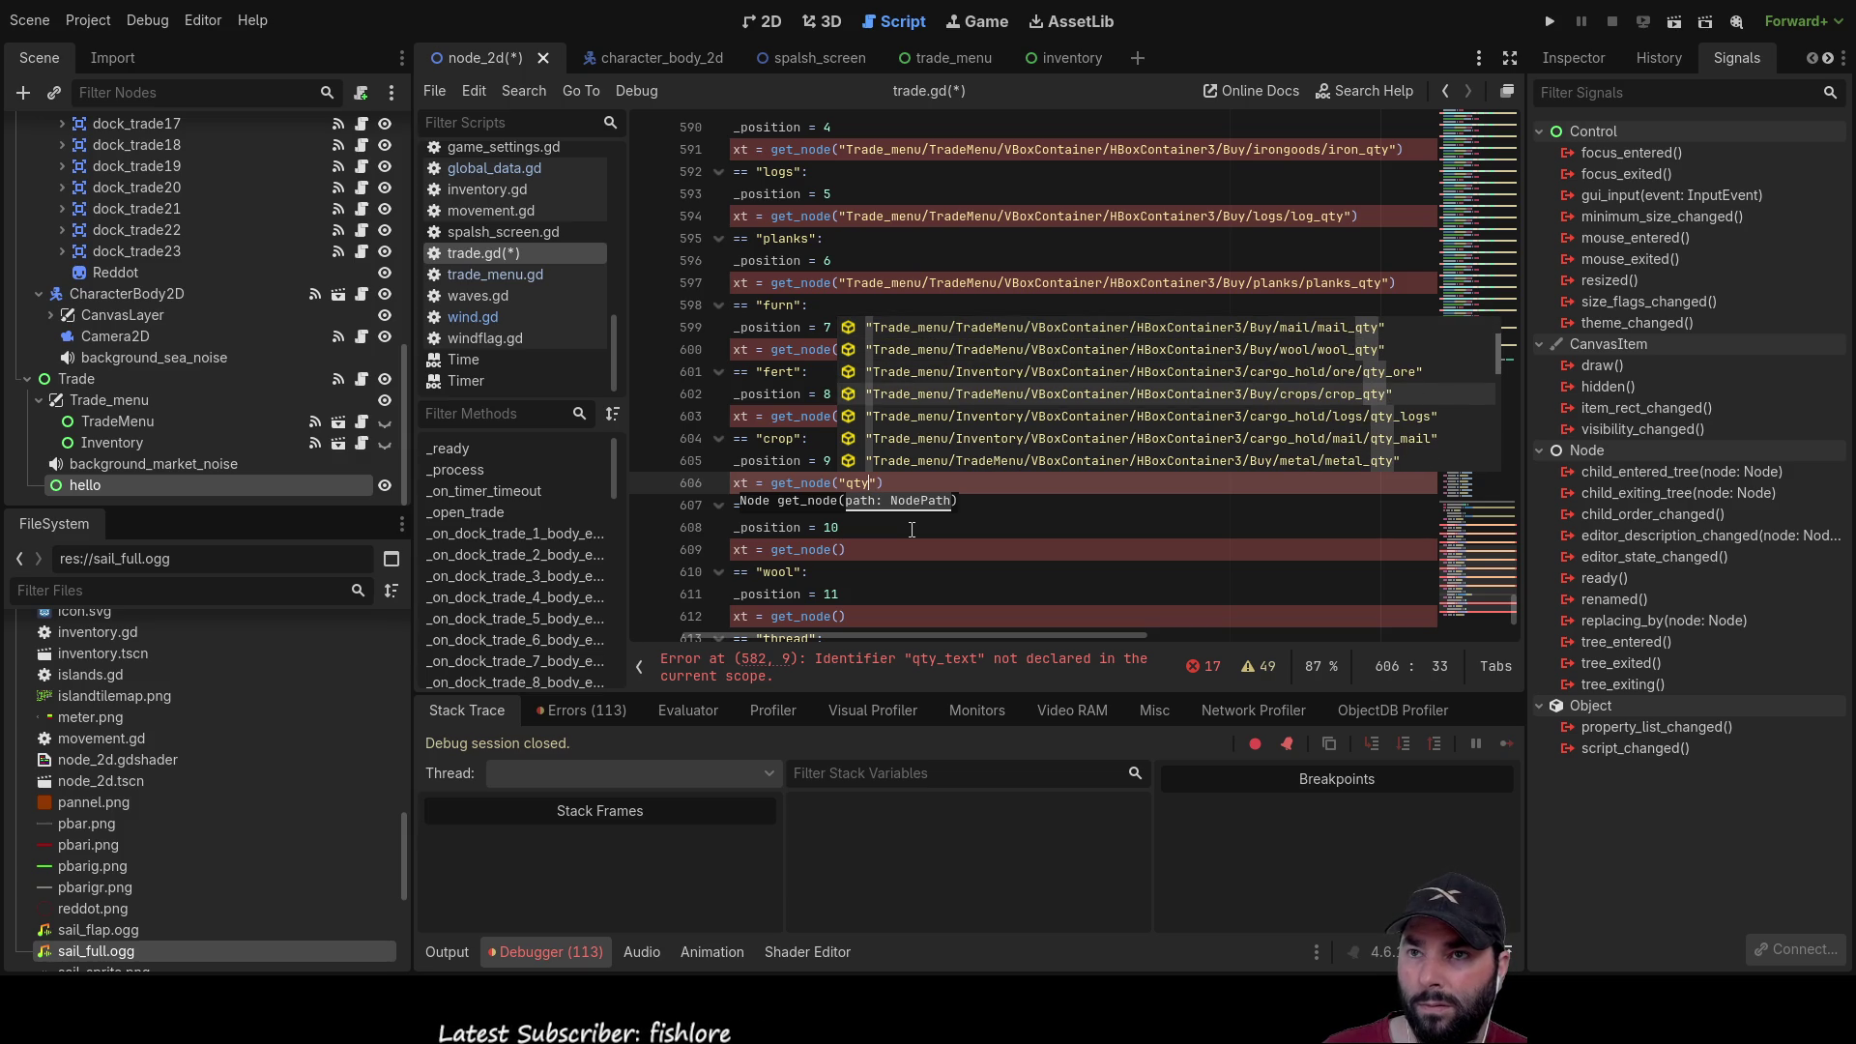
{"action": "key", "text": "Return"}
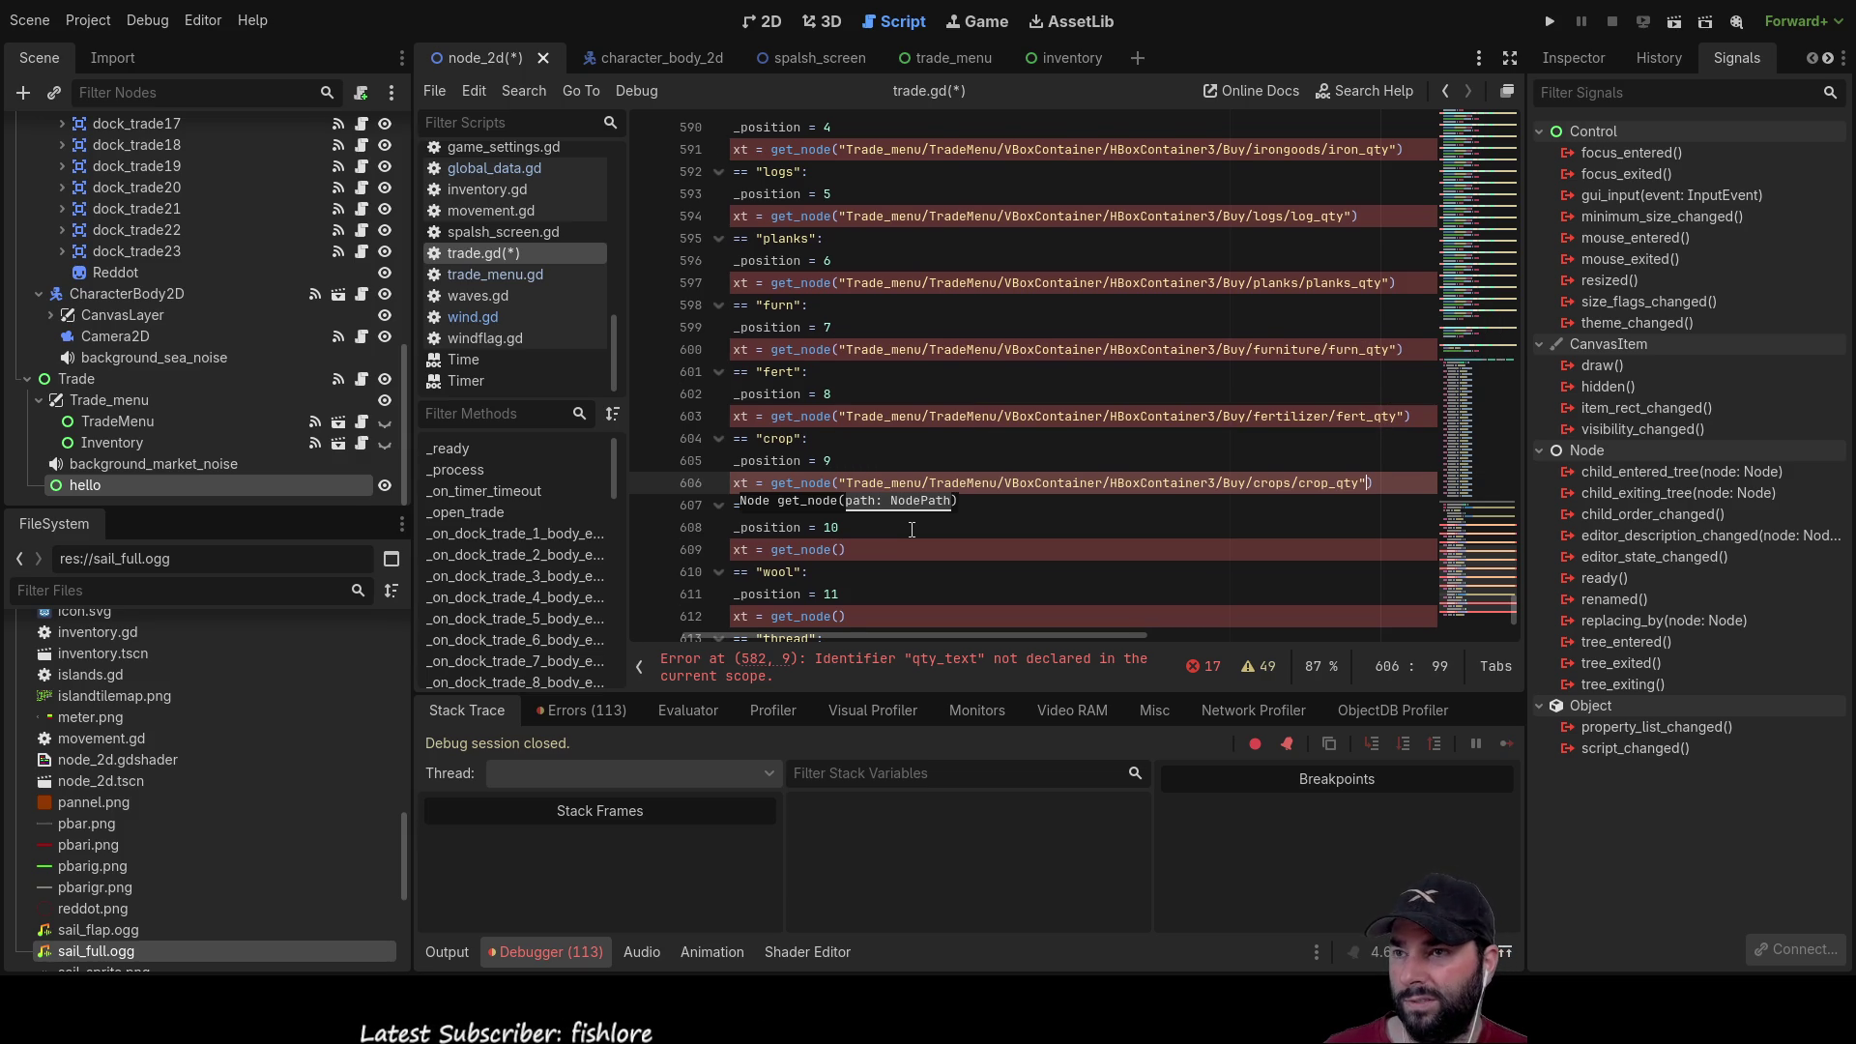
{"action": "key", "text": "Down"}
{"action": "key", "text": "Down"}
{"action": "key", "text": "Down"}
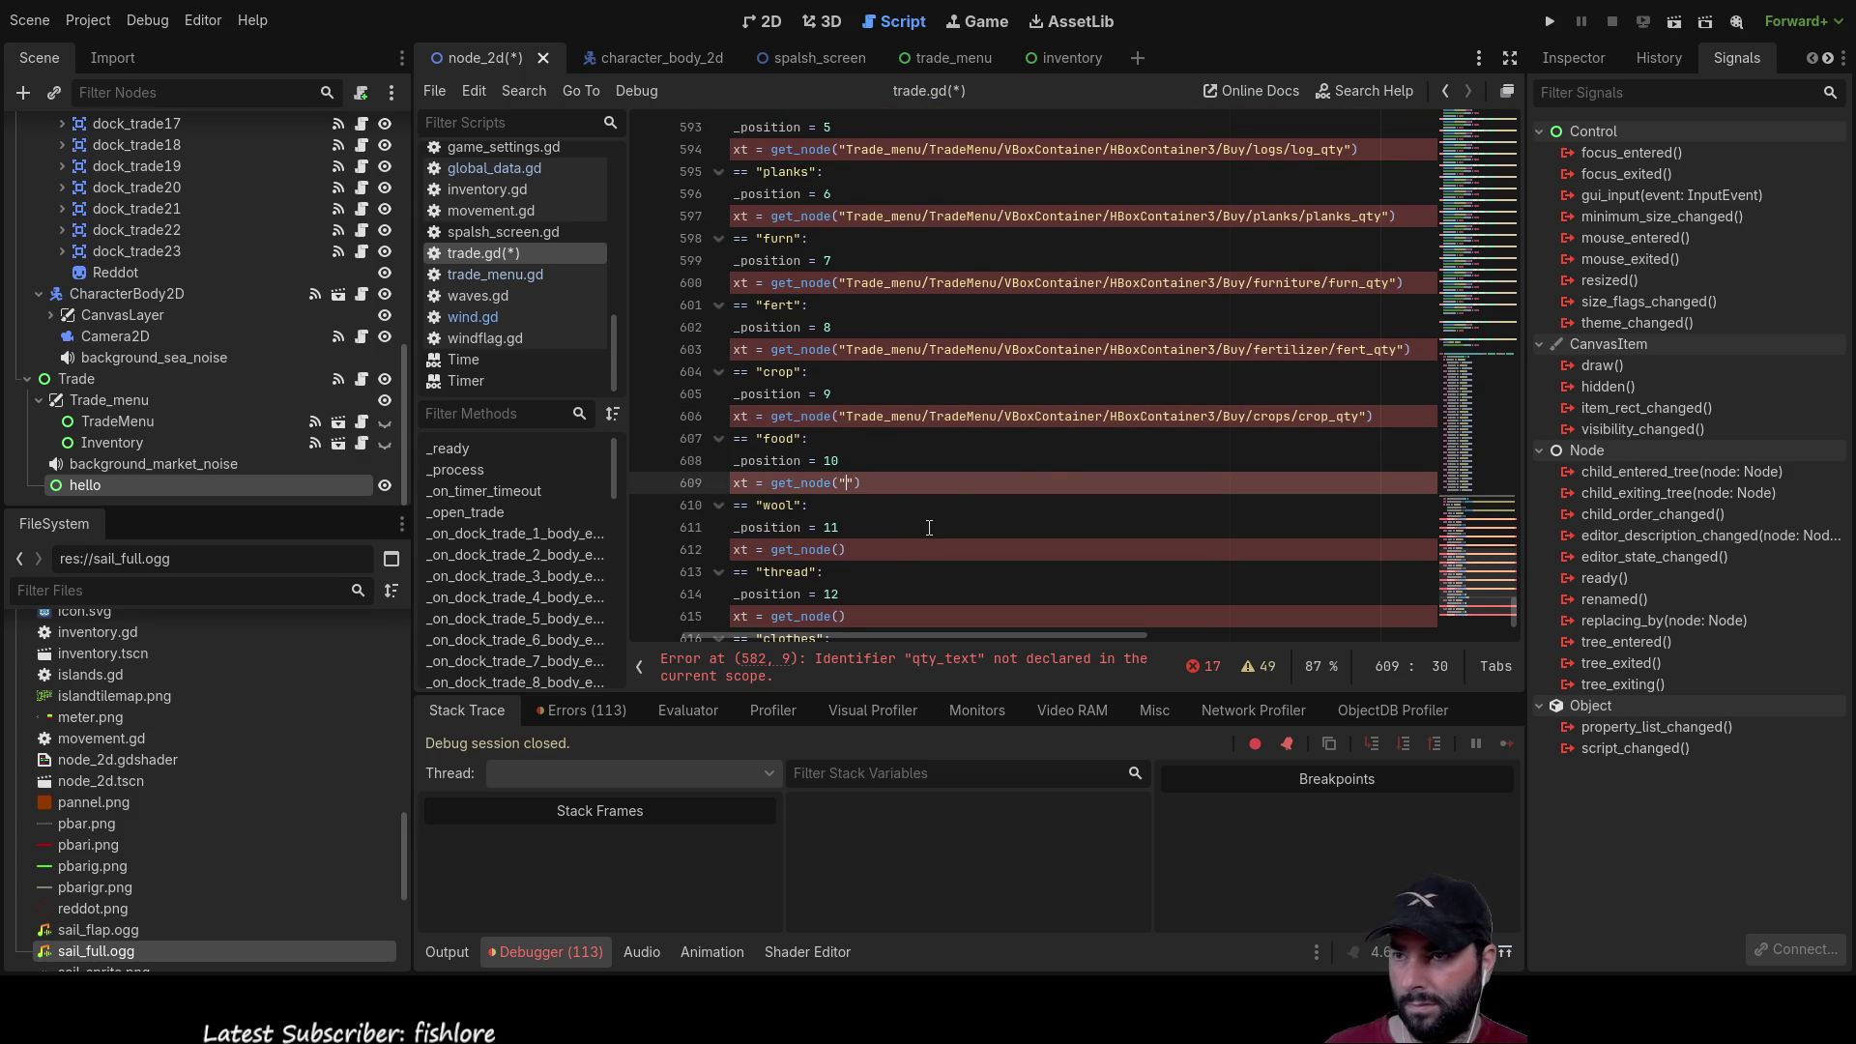
{"action": "type", "text": "\"qty"}
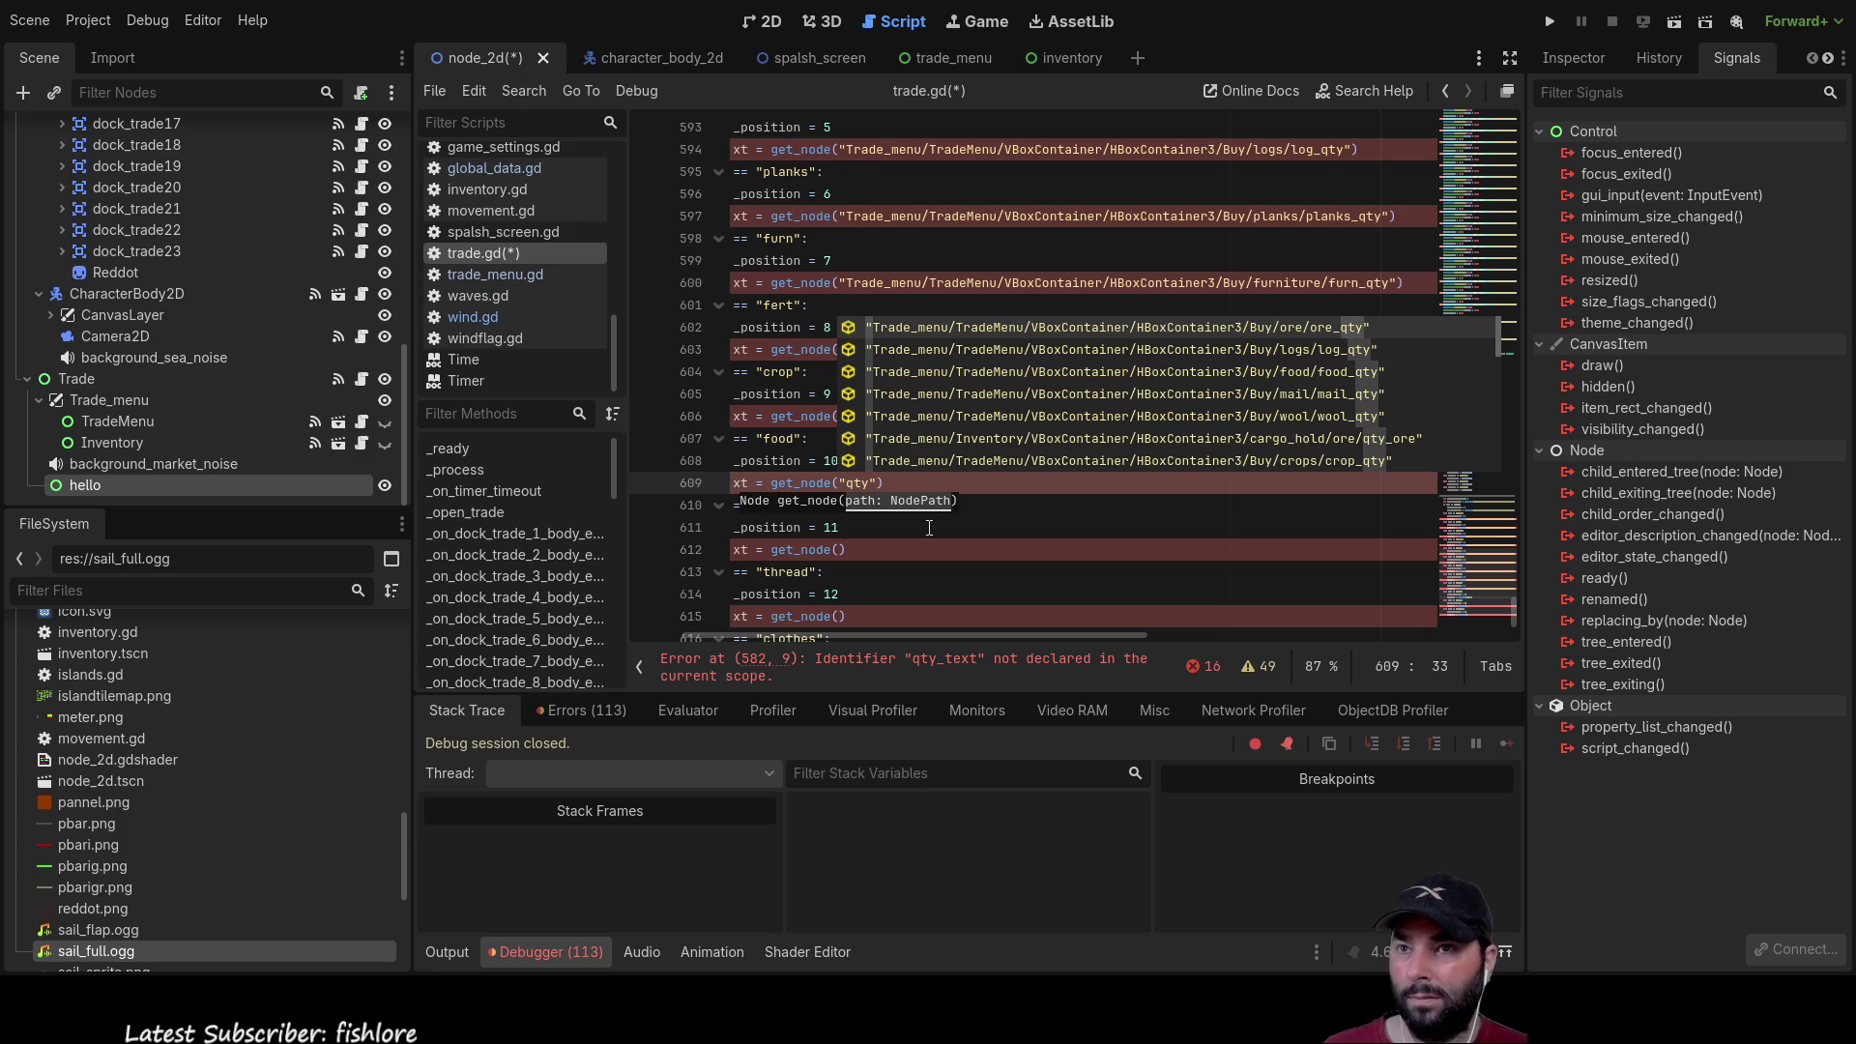
{"action": "key", "text": "Down"}
{"action": "key", "text": "Down"}
{"action": "key", "text": "Return"}
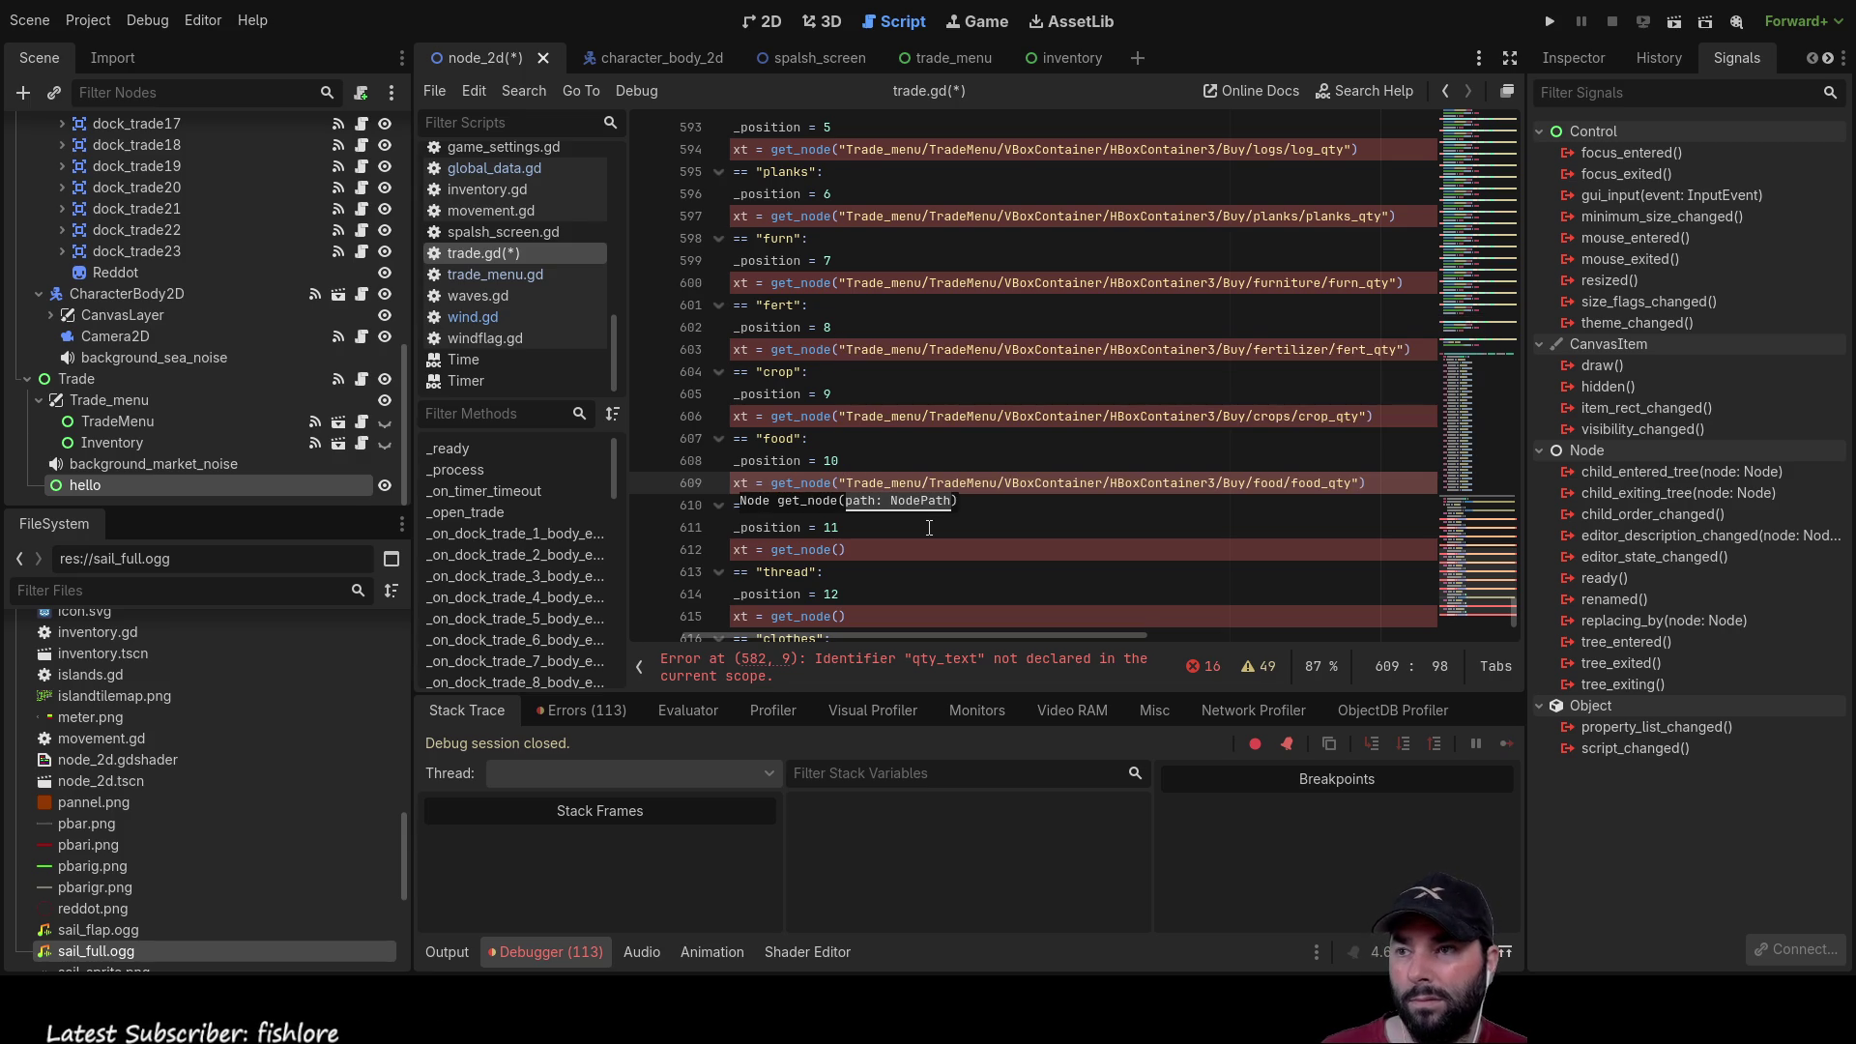
{"action": "scroll", "coordinate": [1011, 552], "scroll_direction": "down", "scroll_amount": 1}
Step: Fill the wool and thread branches' node paths with wool_qty and thread_qty from autocomplete
{"action": "left_click", "coordinate": [840, 483]}
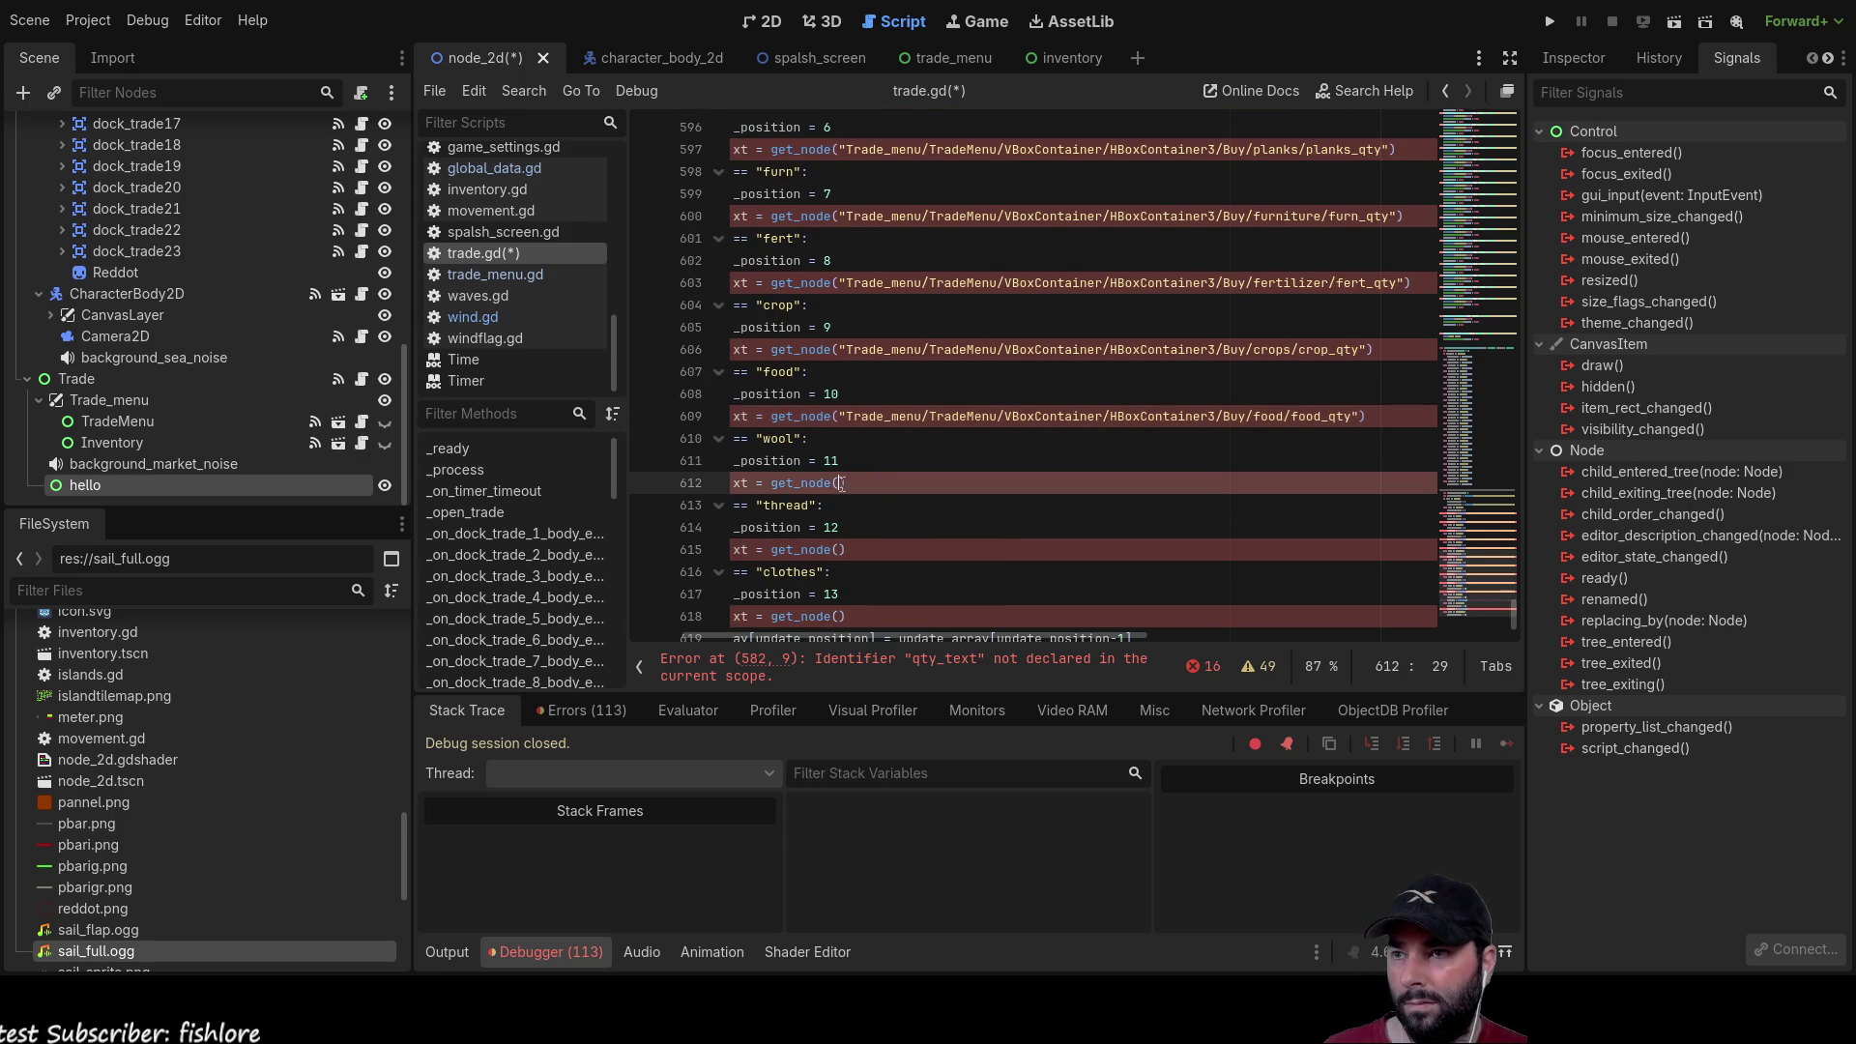
{"action": "type", "text": "\"qty"}
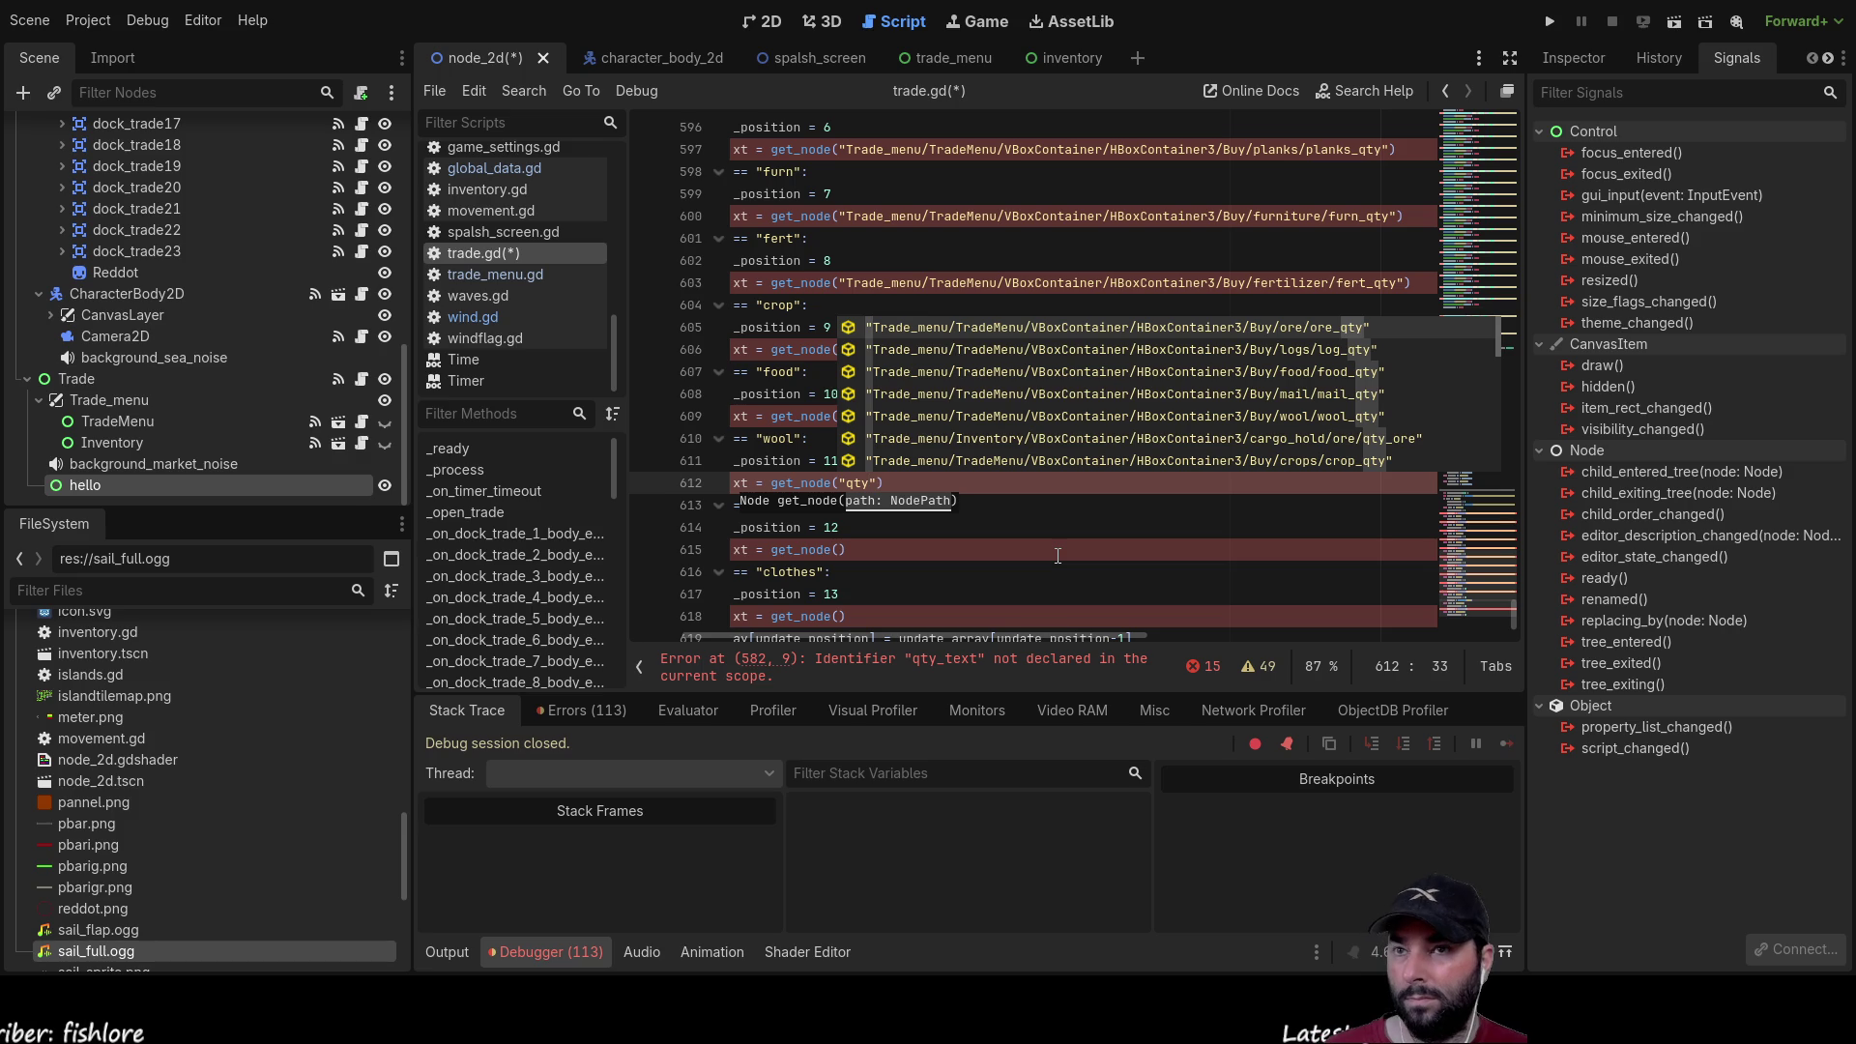
{"action": "key", "text": "Down"}
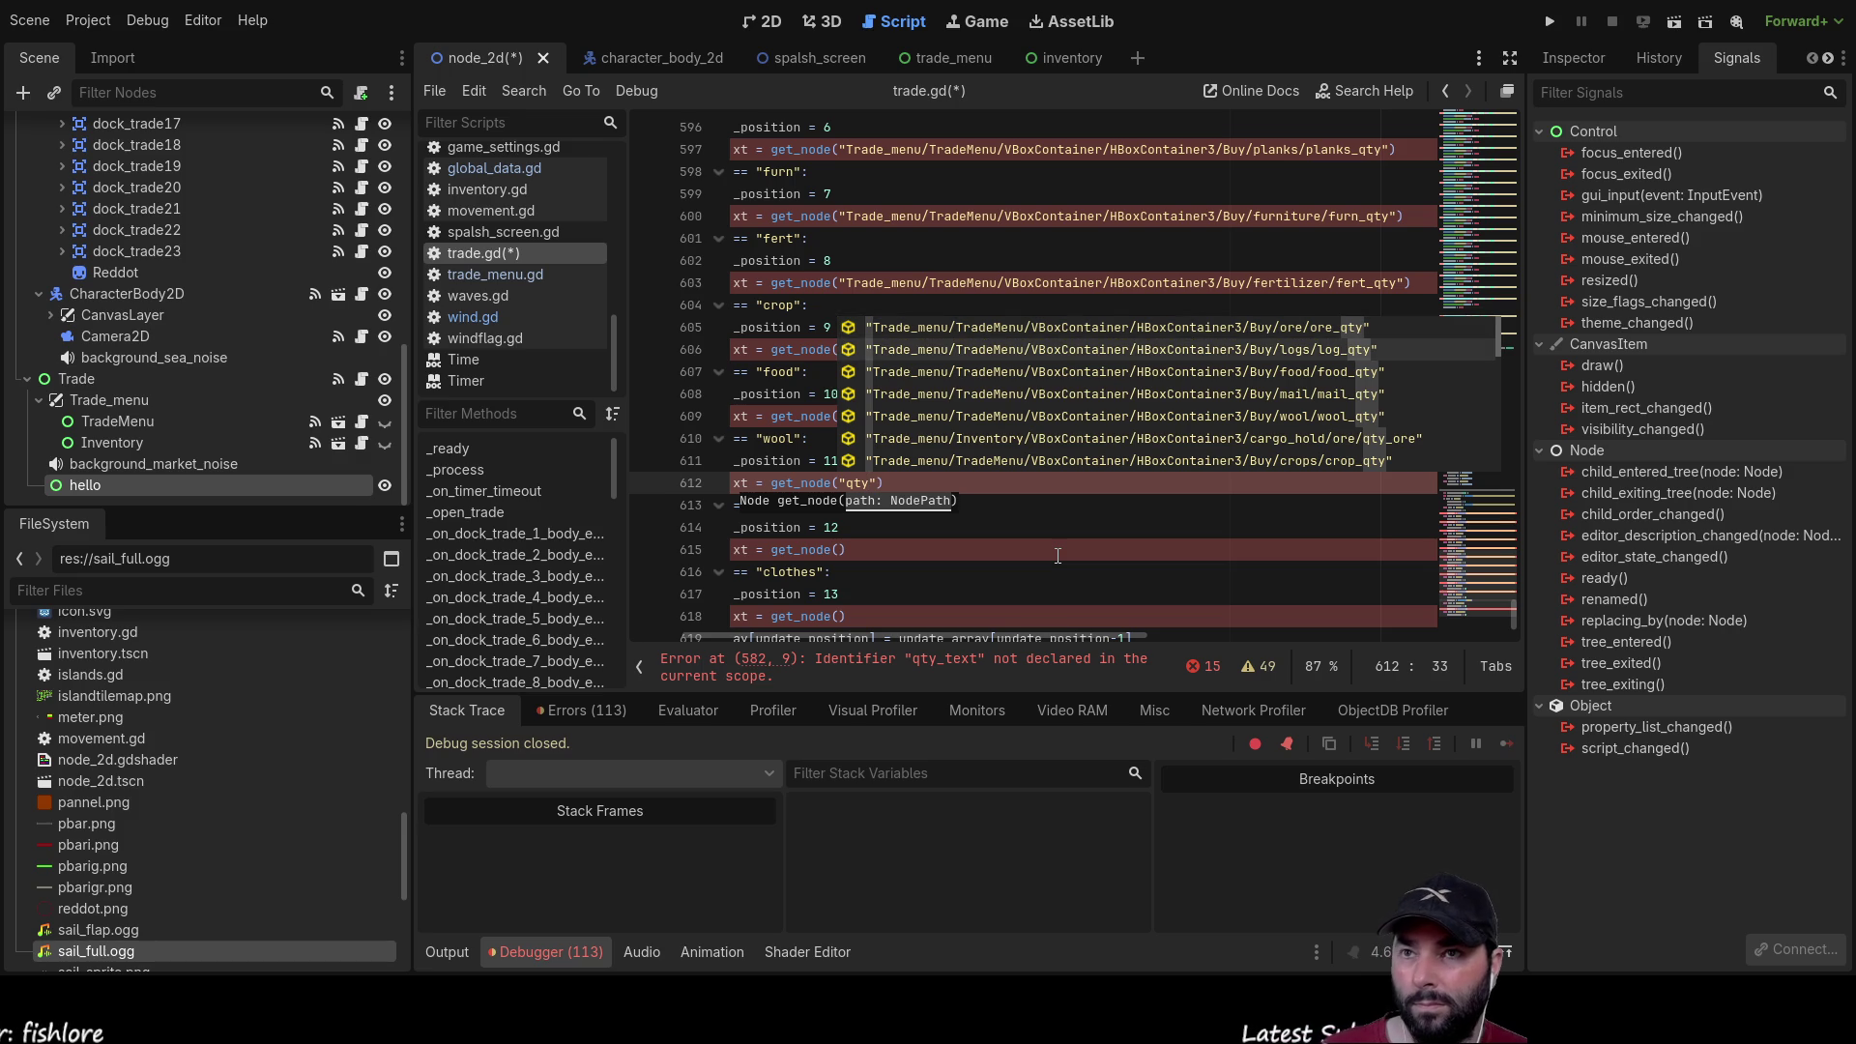
{"action": "key", "text": "Down"}
{"action": "key", "text": "Down"}
{"action": "key", "text": "Down"}
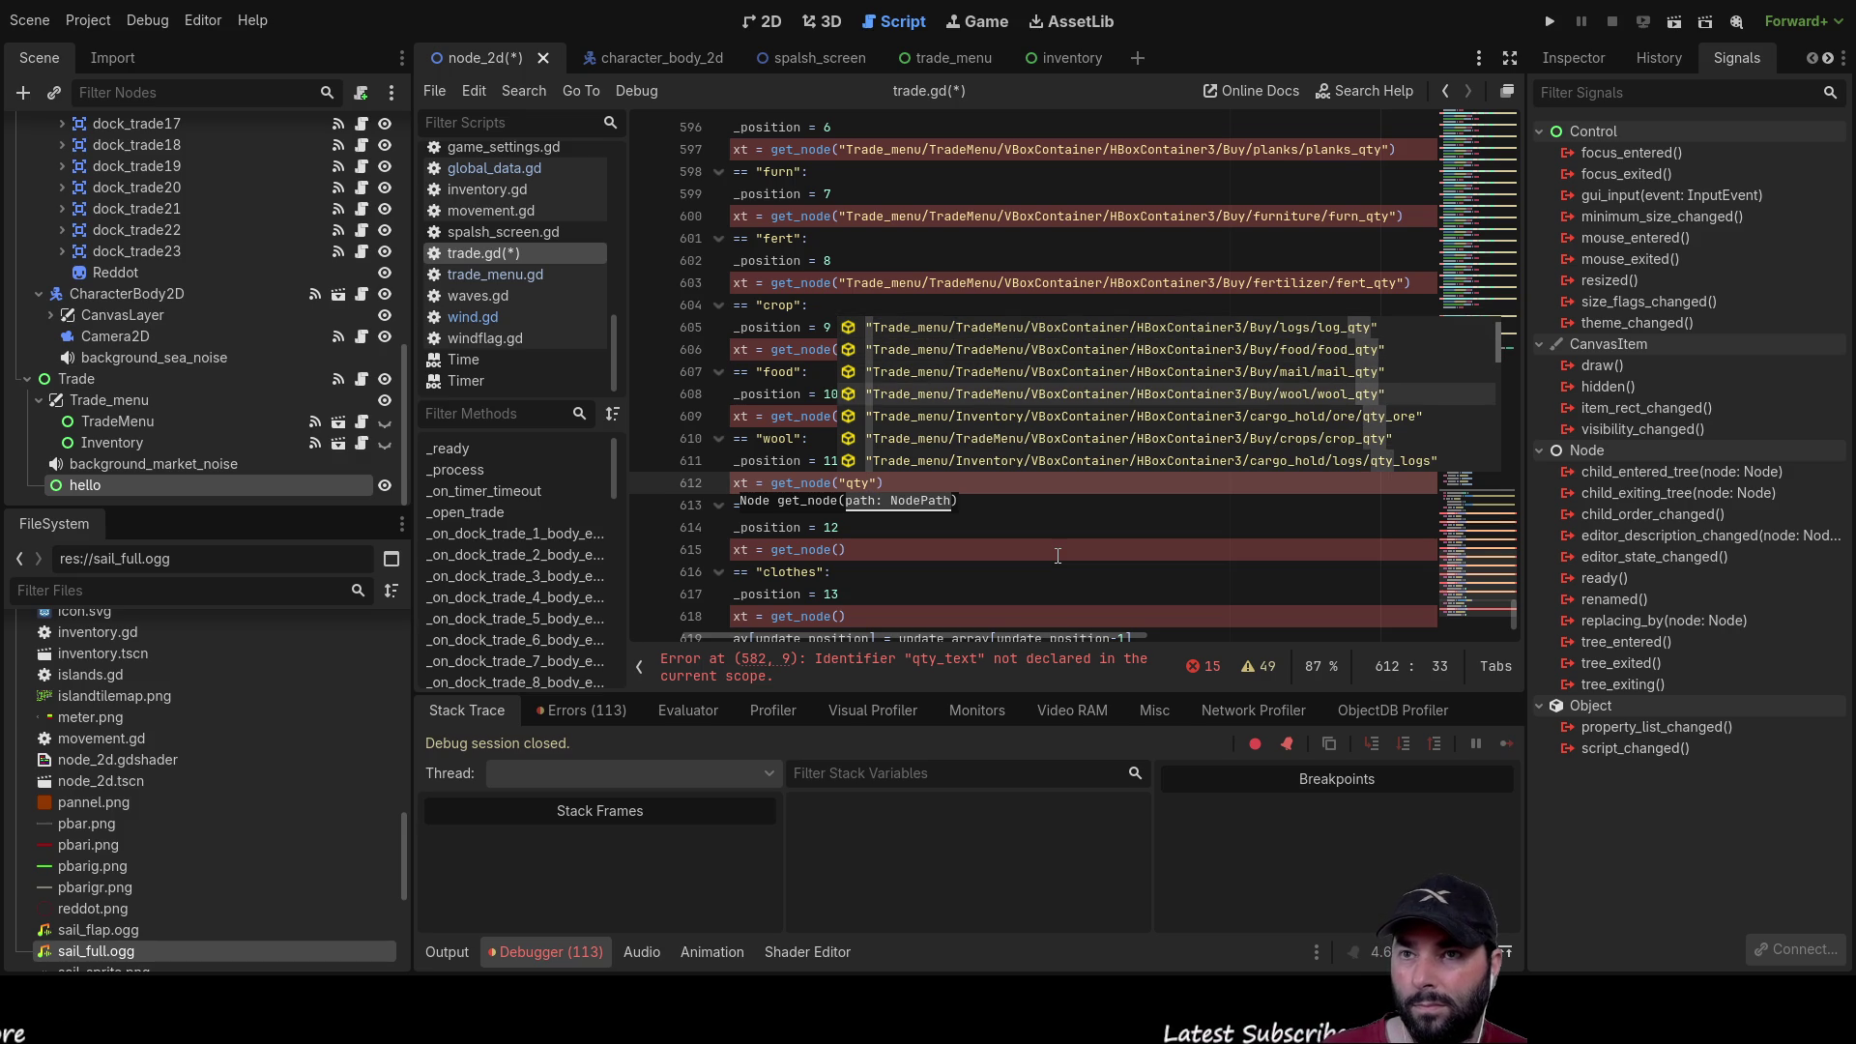
{"action": "key", "text": "Return"}
{"action": "scroll", "coordinate": [1008, 526], "scroll_direction": "down", "scroll_amount": 1}
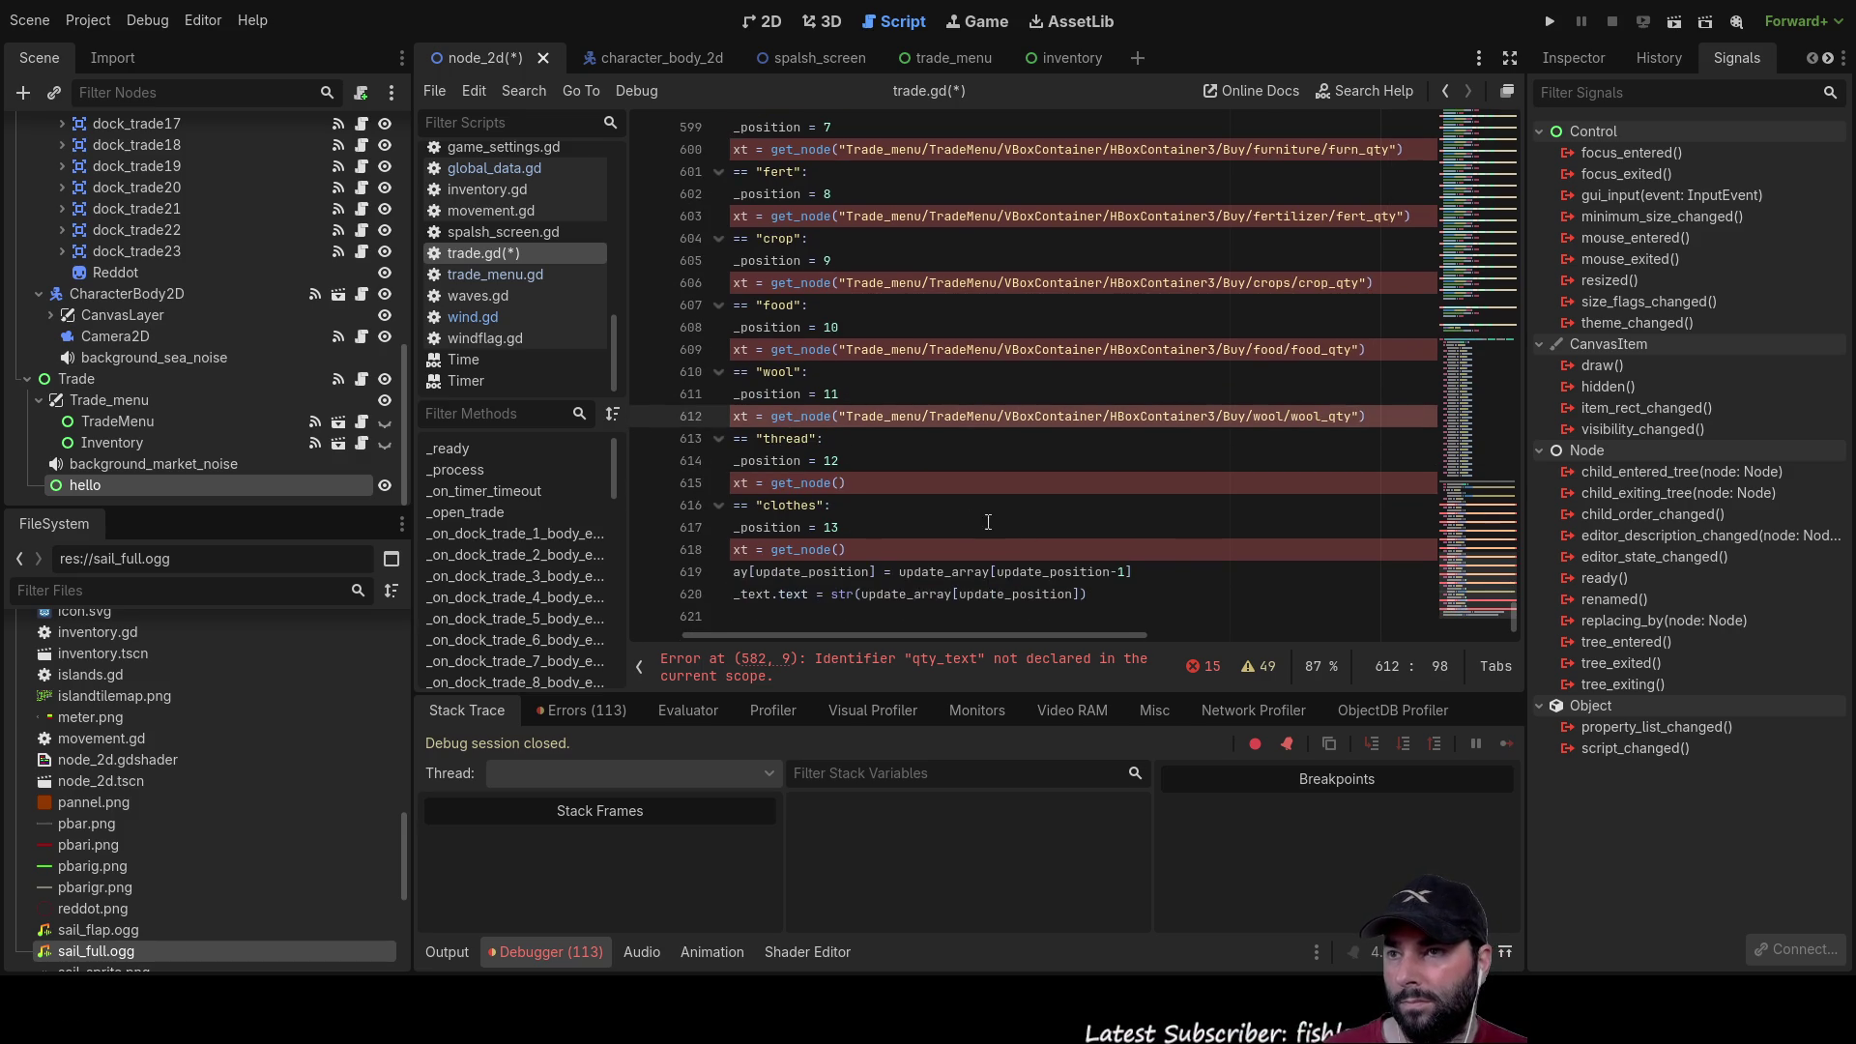
{"action": "left_click", "coordinate": [859, 485]}
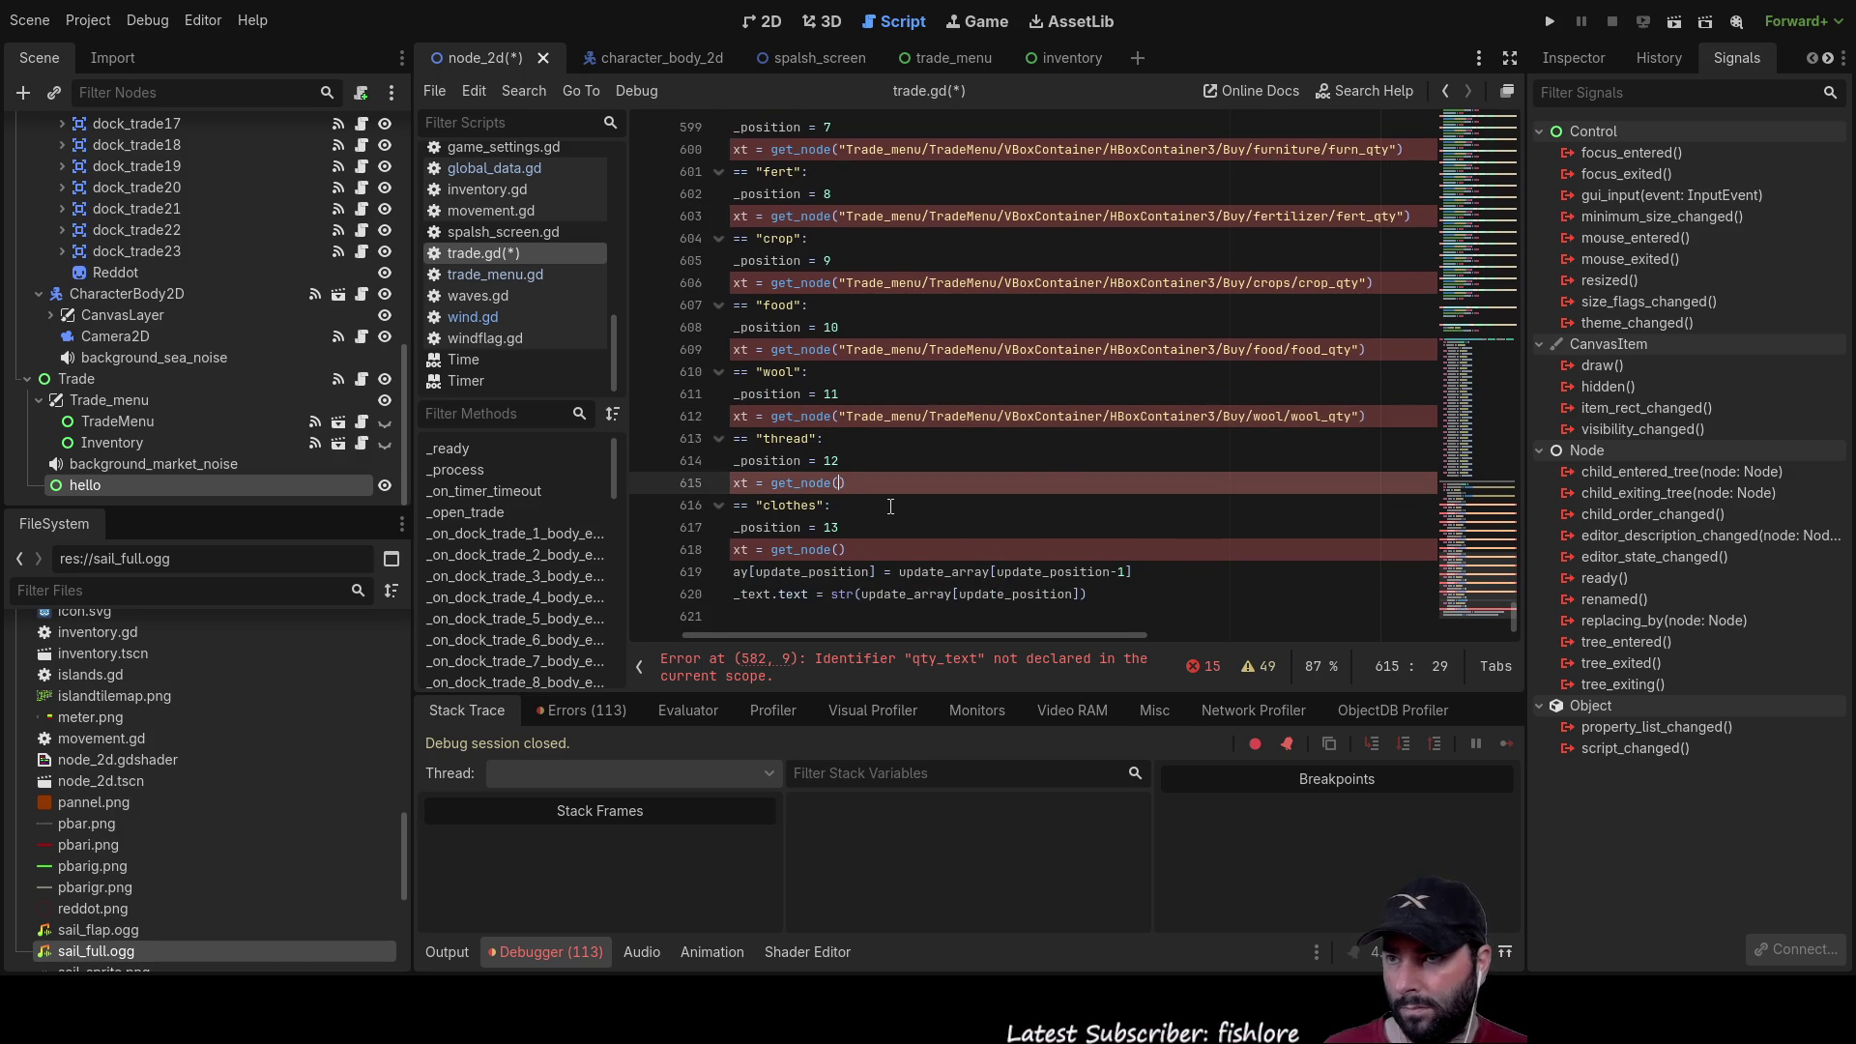
{"action": "type", "text": "\"qty"}
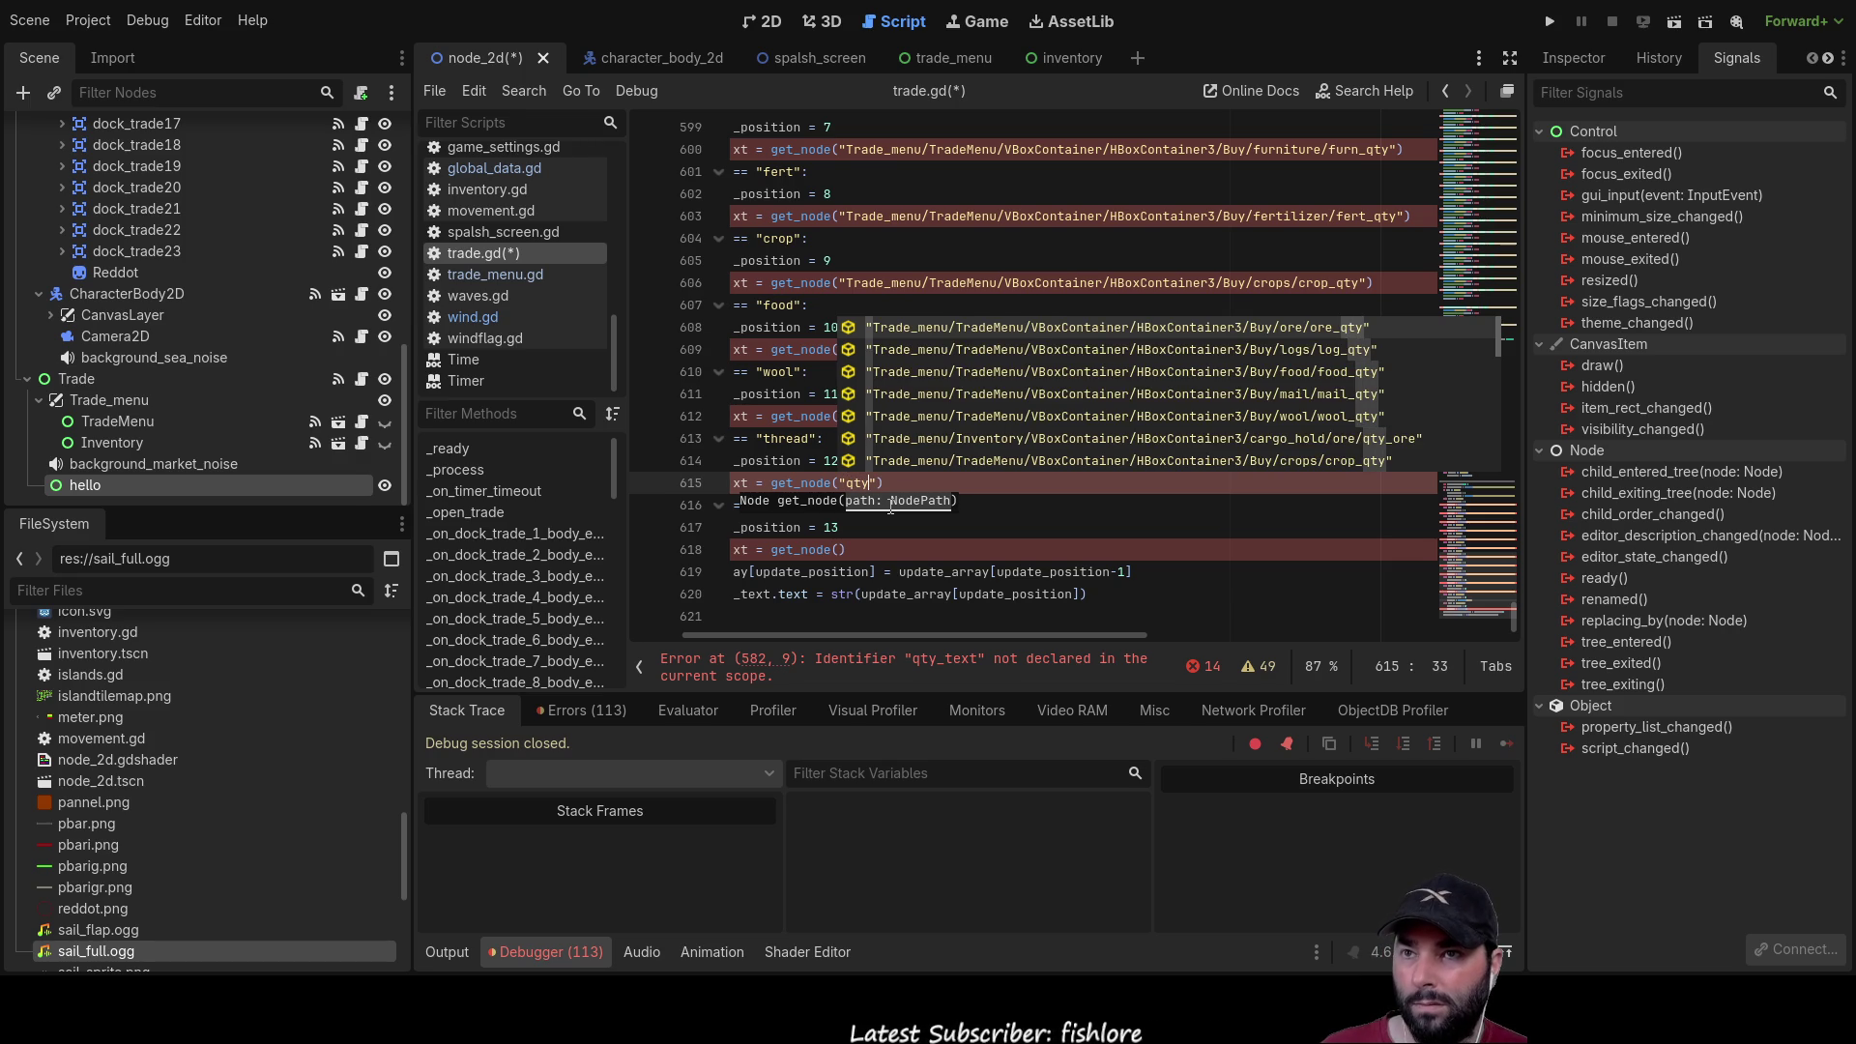
{"action": "key", "text": "Down"}
{"action": "key", "text": "Down"}
{"action": "key", "text": "Down"}
{"action": "key", "text": "Down"}
{"action": "key", "text": "Down"}
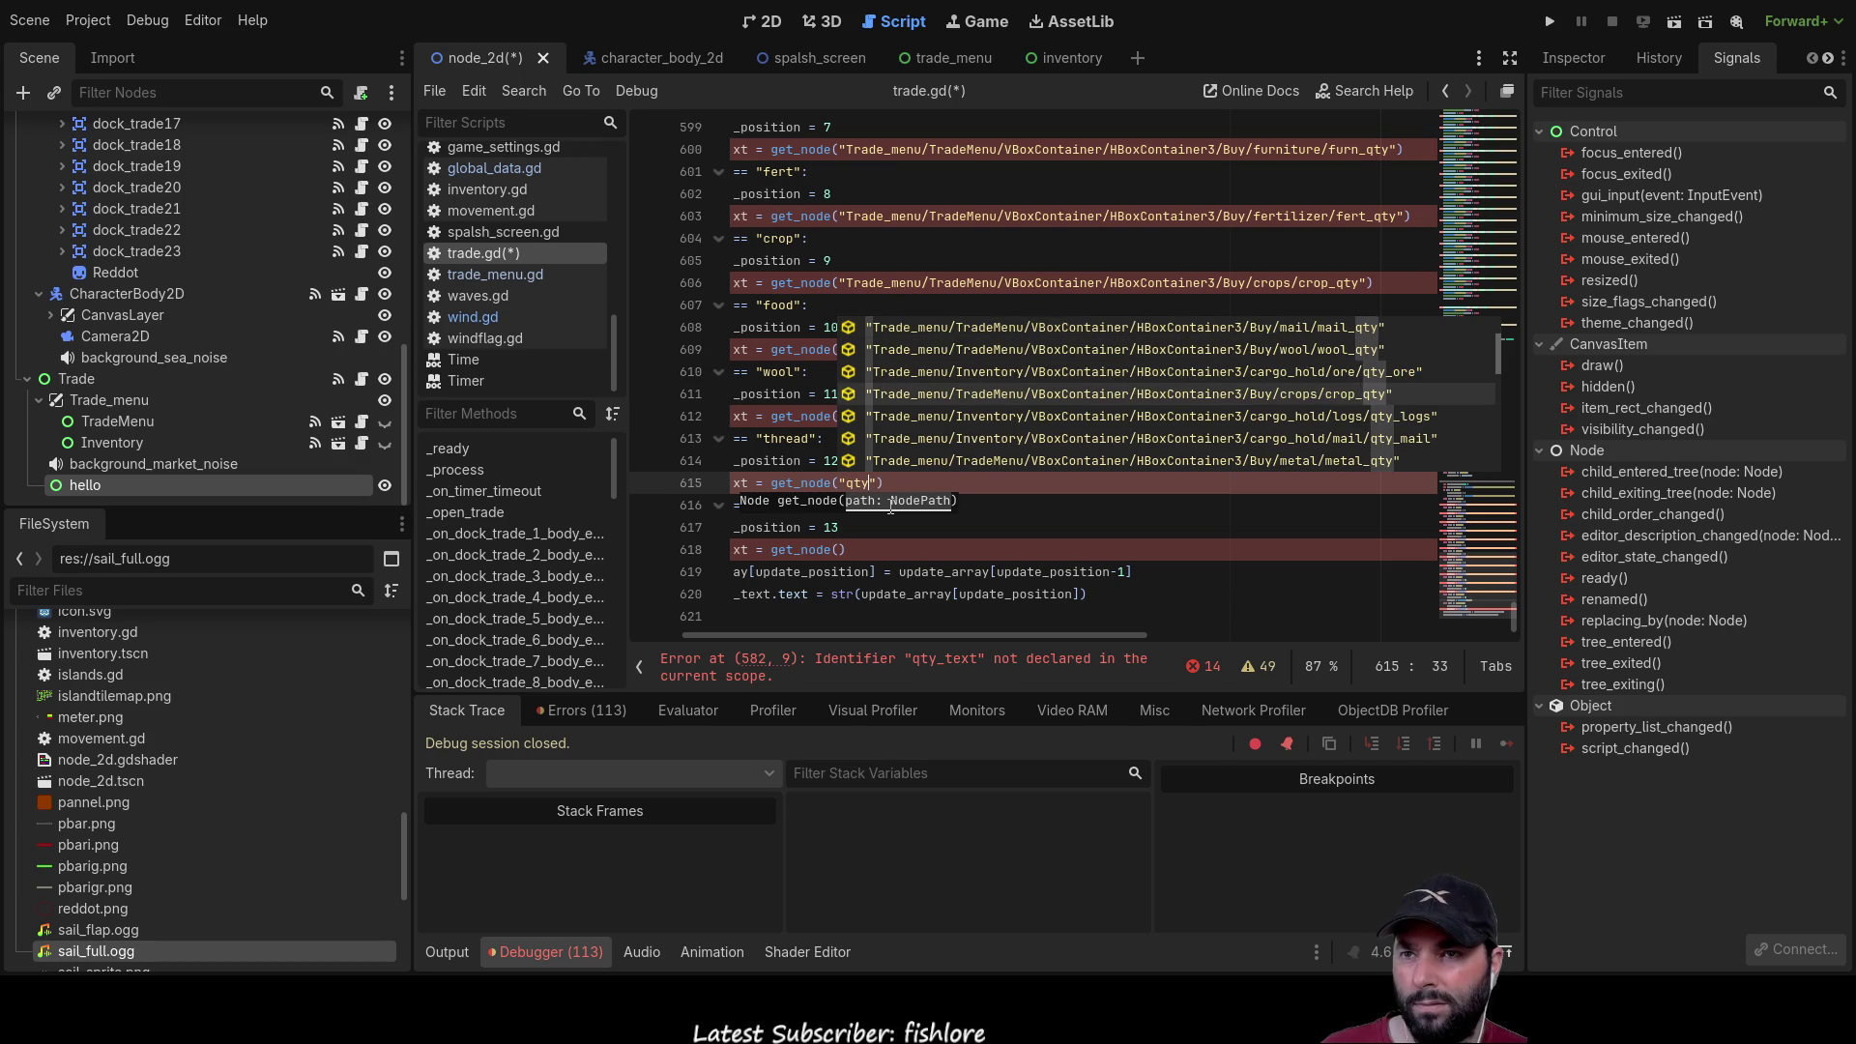
{"action": "key", "text": "Down"}
{"action": "key", "text": "Down"}
{"action": "key", "text": "Down"}
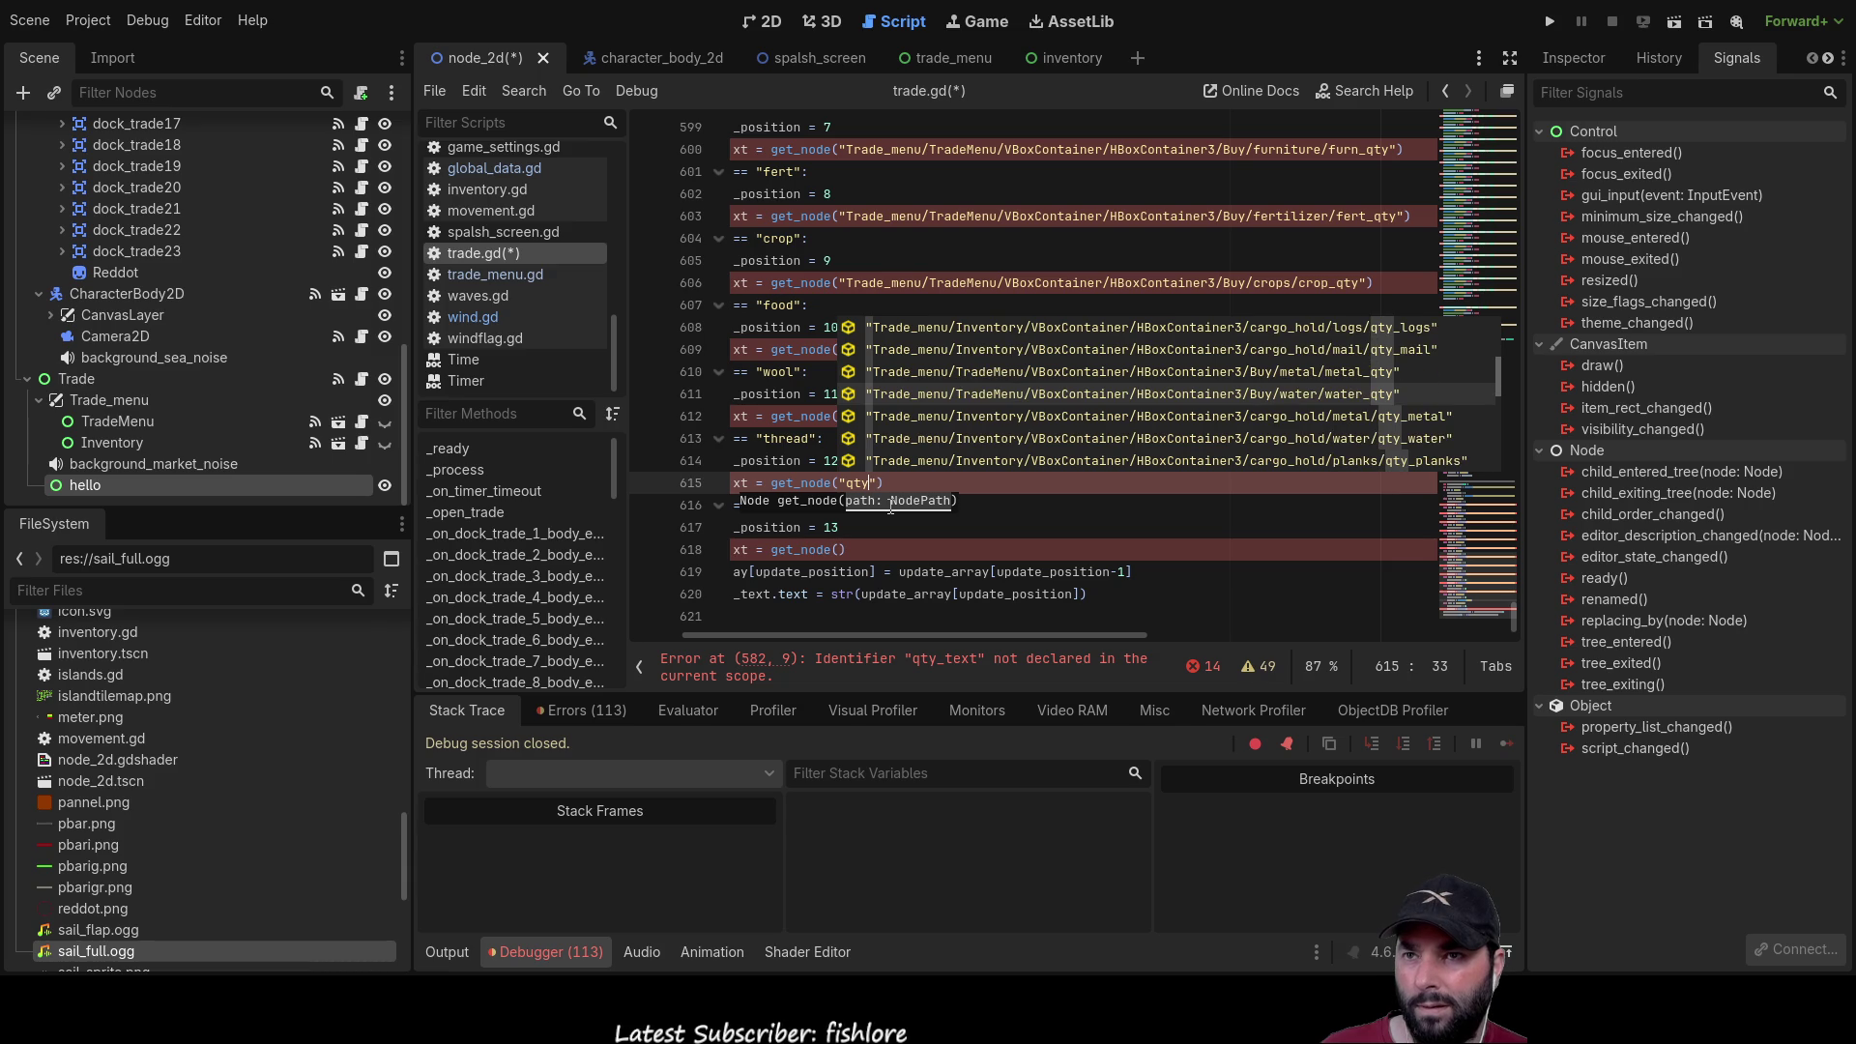
{"action": "key", "text": "Down"}
{"action": "key", "text": "Down"}
{"action": "key", "text": "Down"}
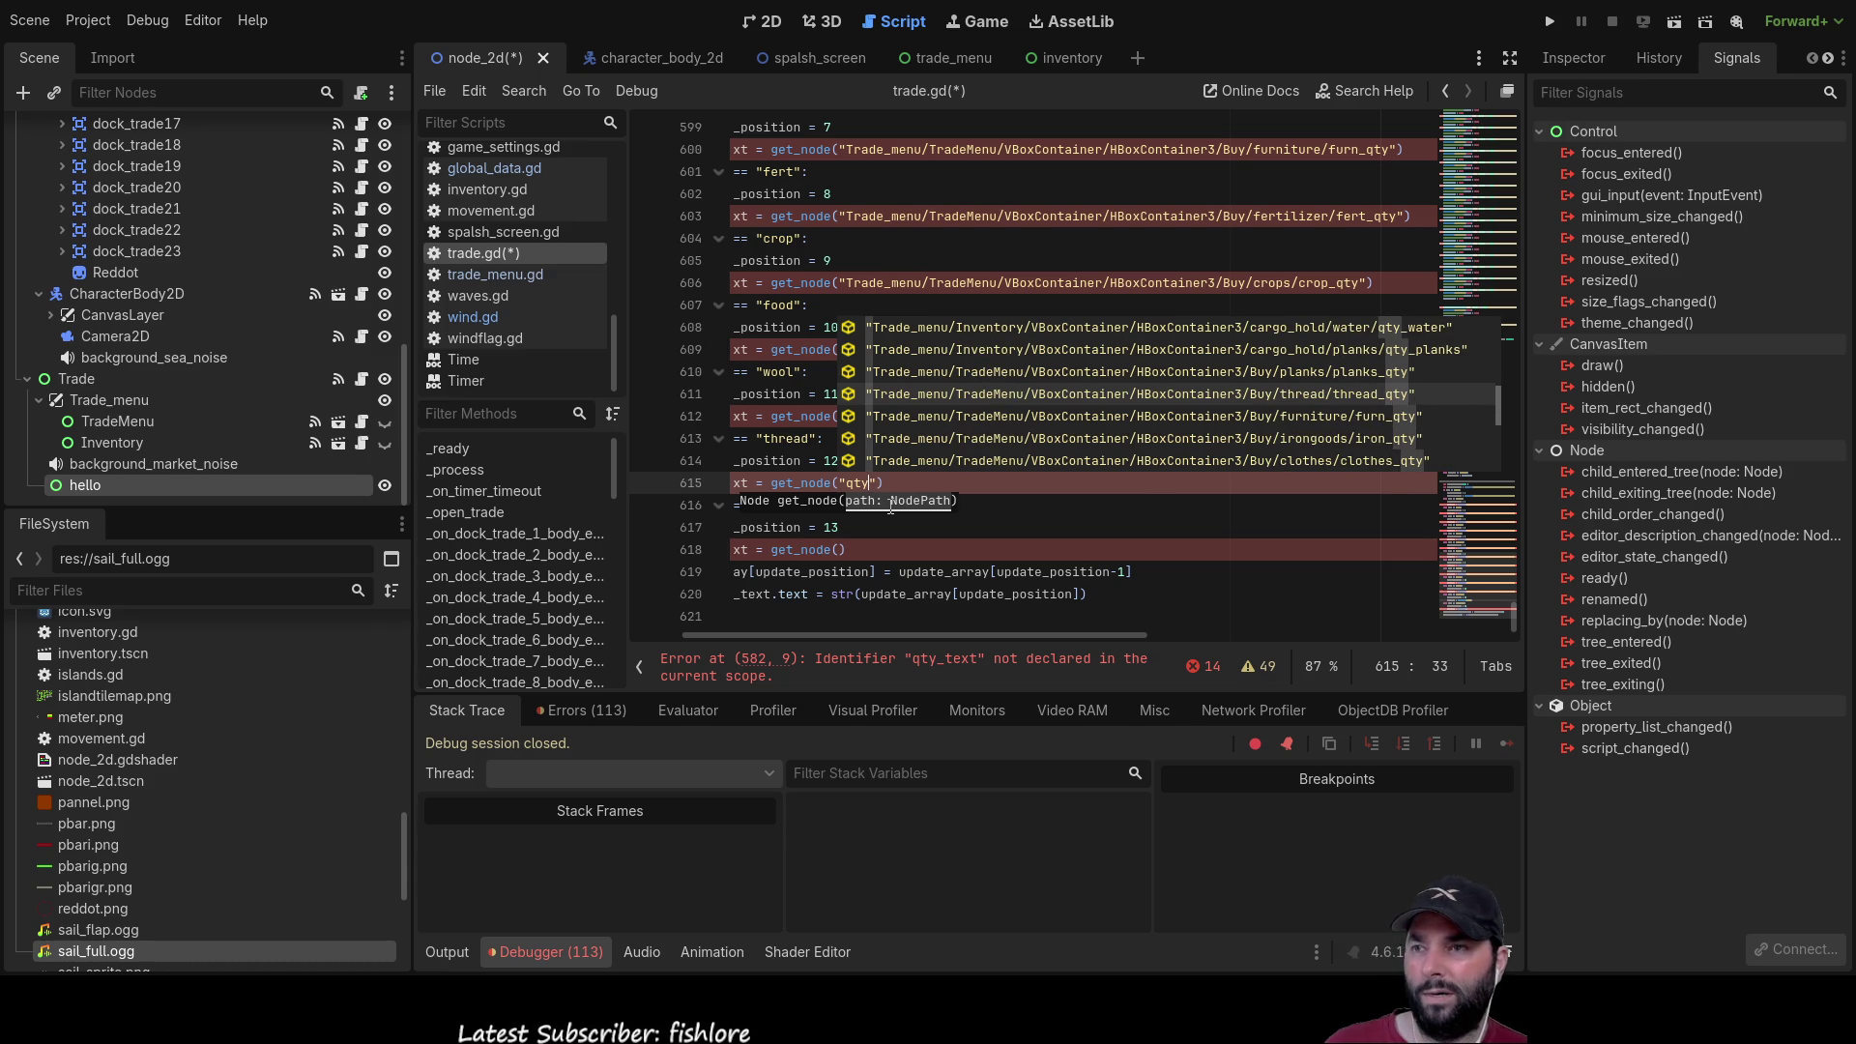
{"action": "key", "text": "Return"}
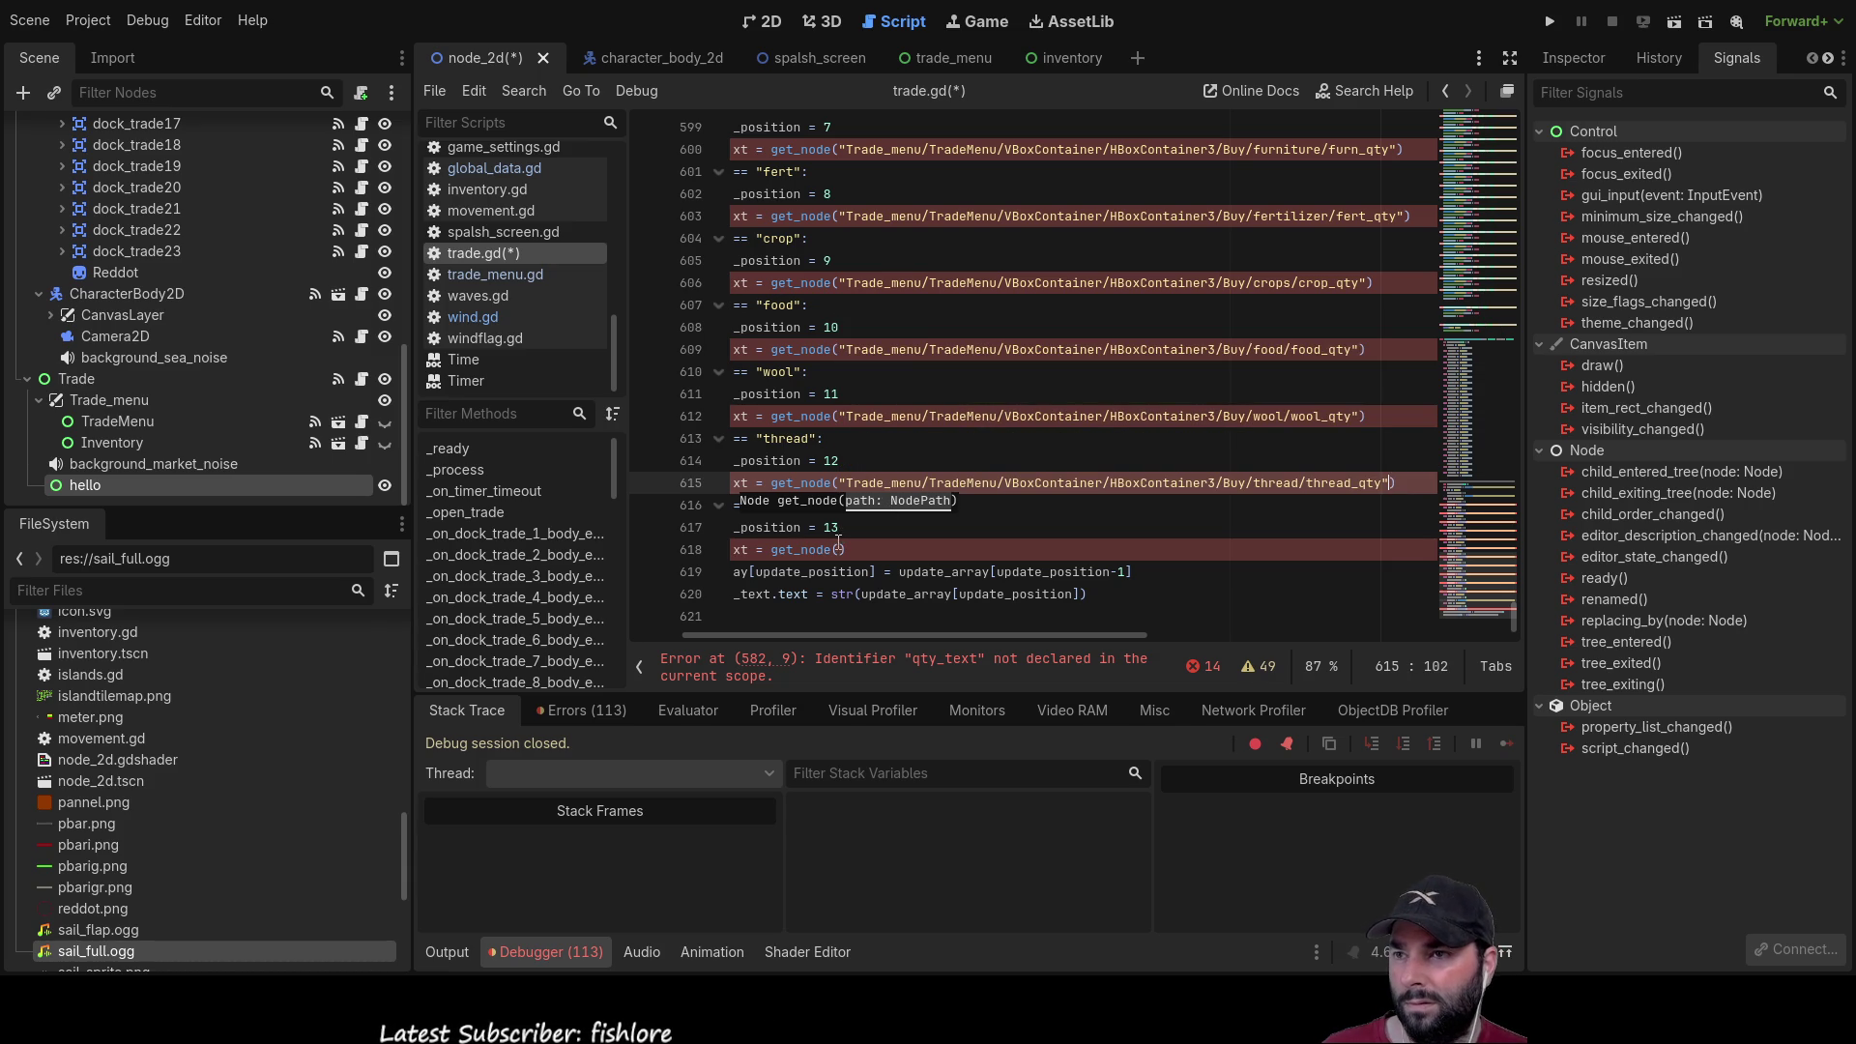
Step: Fill the clothes branch's get_node() with the clothes_qty label path
{"action": "left_click", "coordinate": [838, 545]}
{"action": "type", "text": "\""}
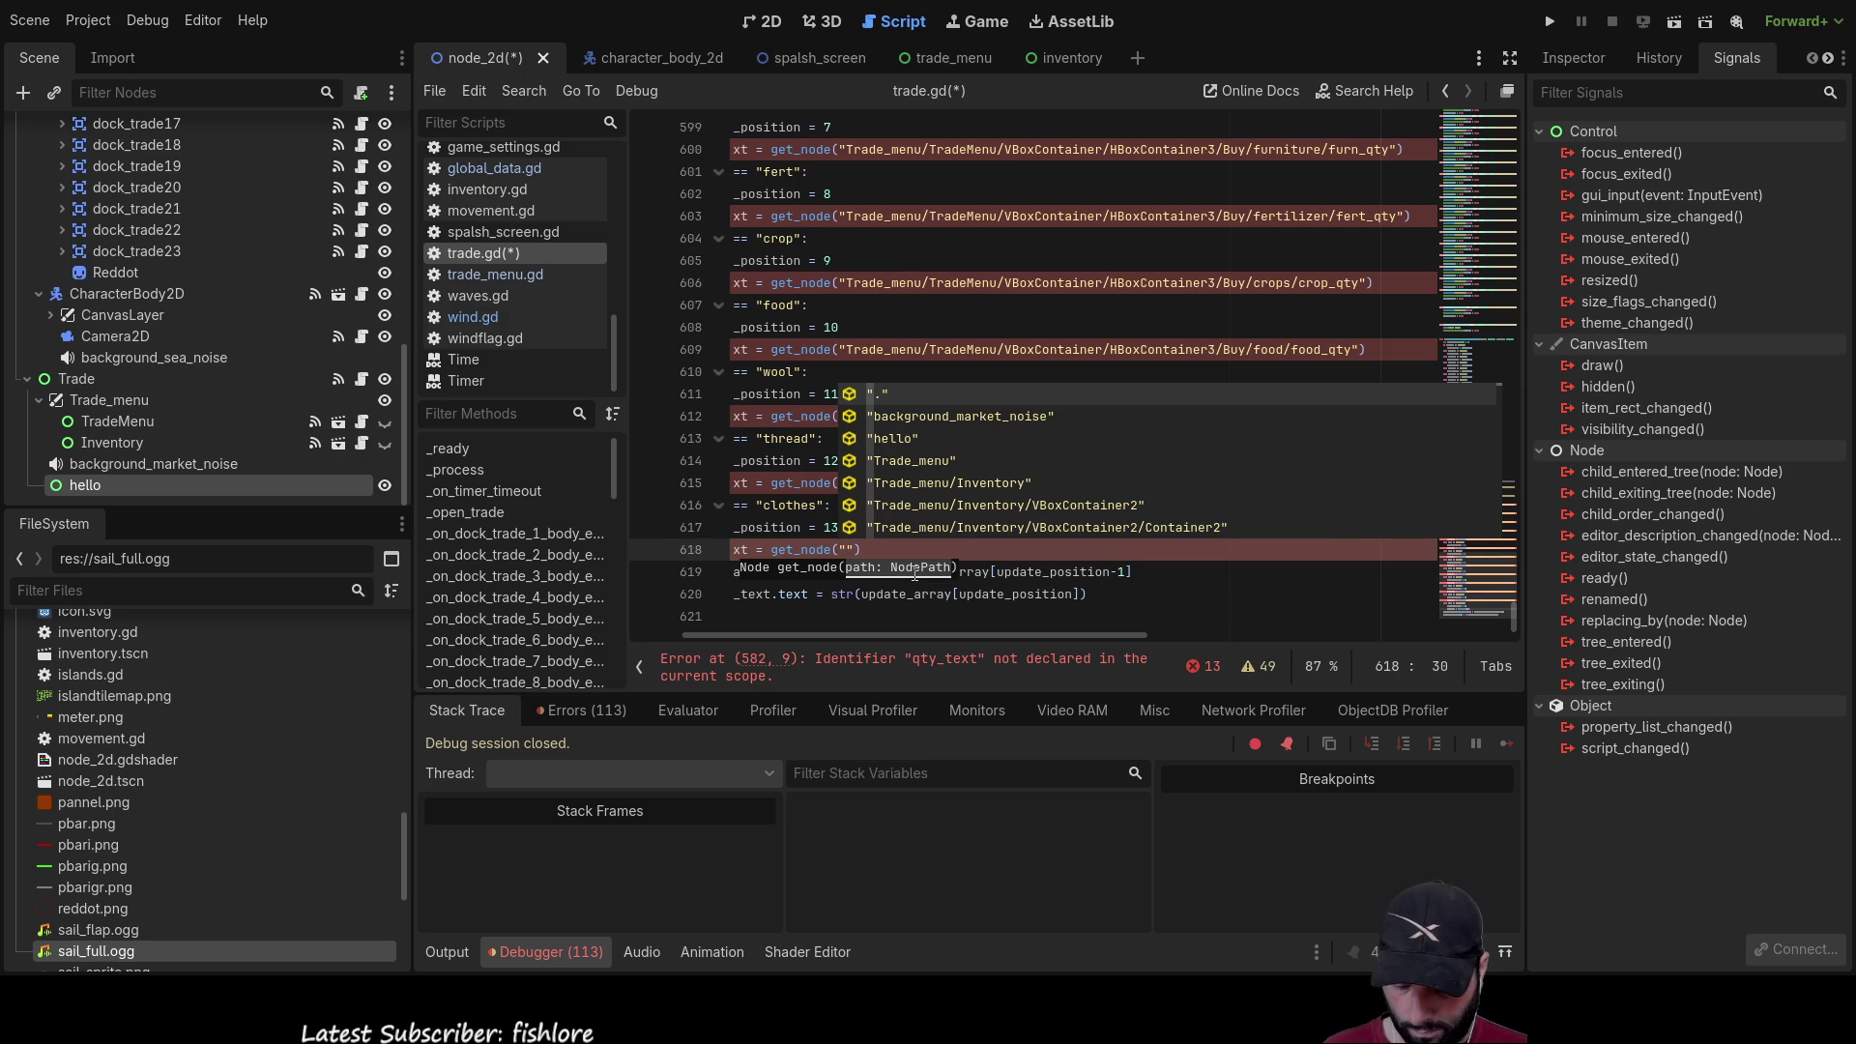
{"action": "type", "text": "cloth"}
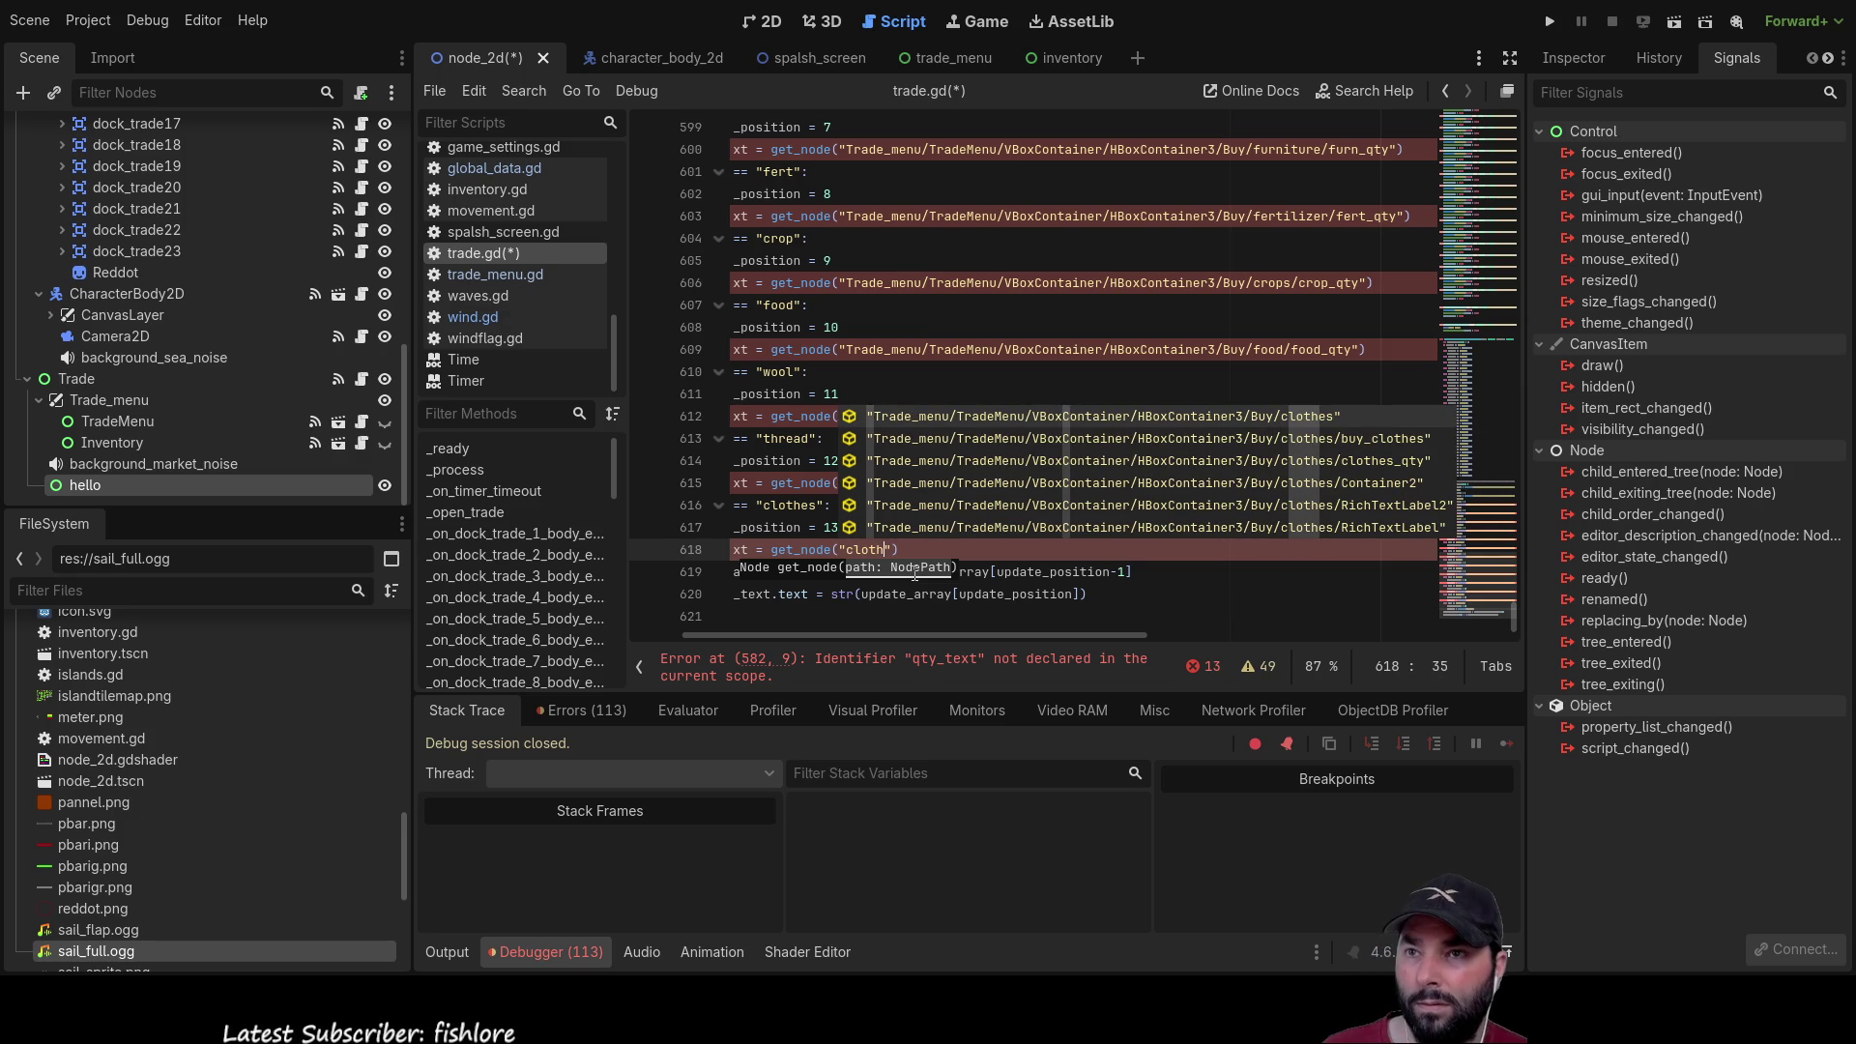
{"action": "key", "text": "Down"}
{"action": "key", "text": "Down"}
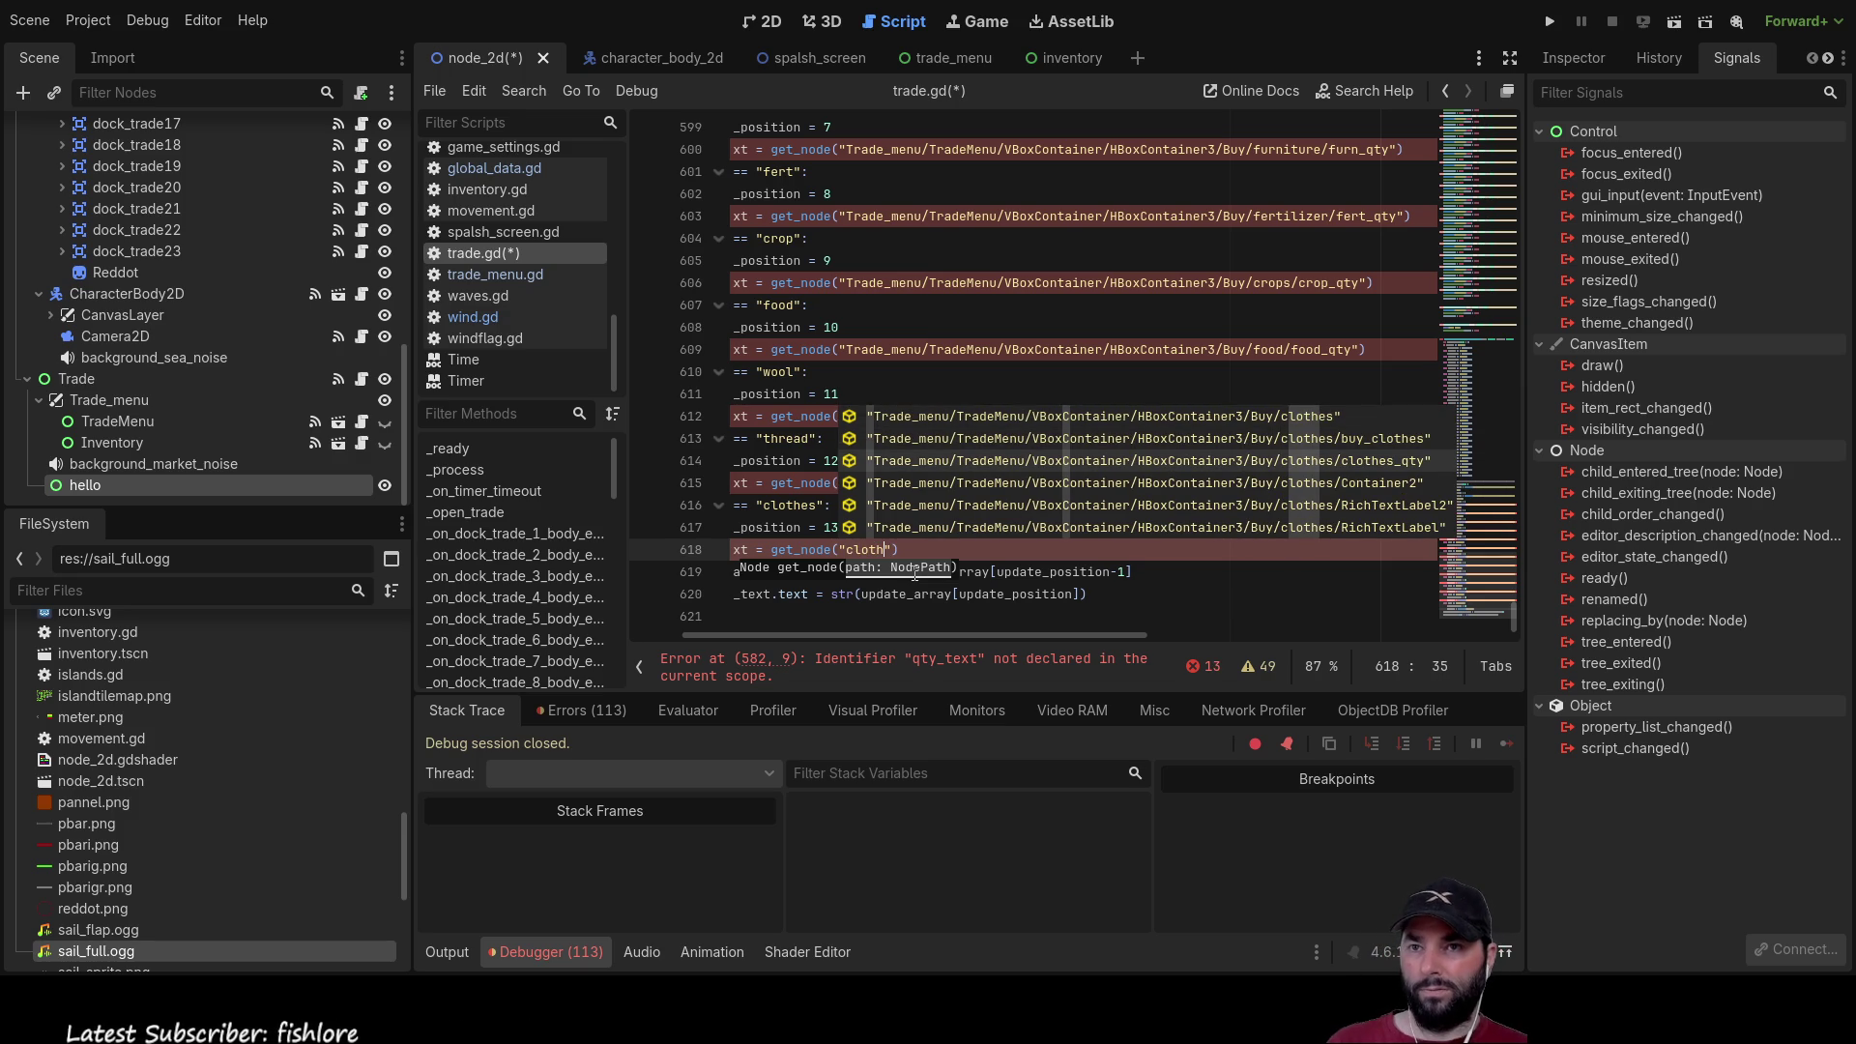
{"action": "key", "text": "Return"}
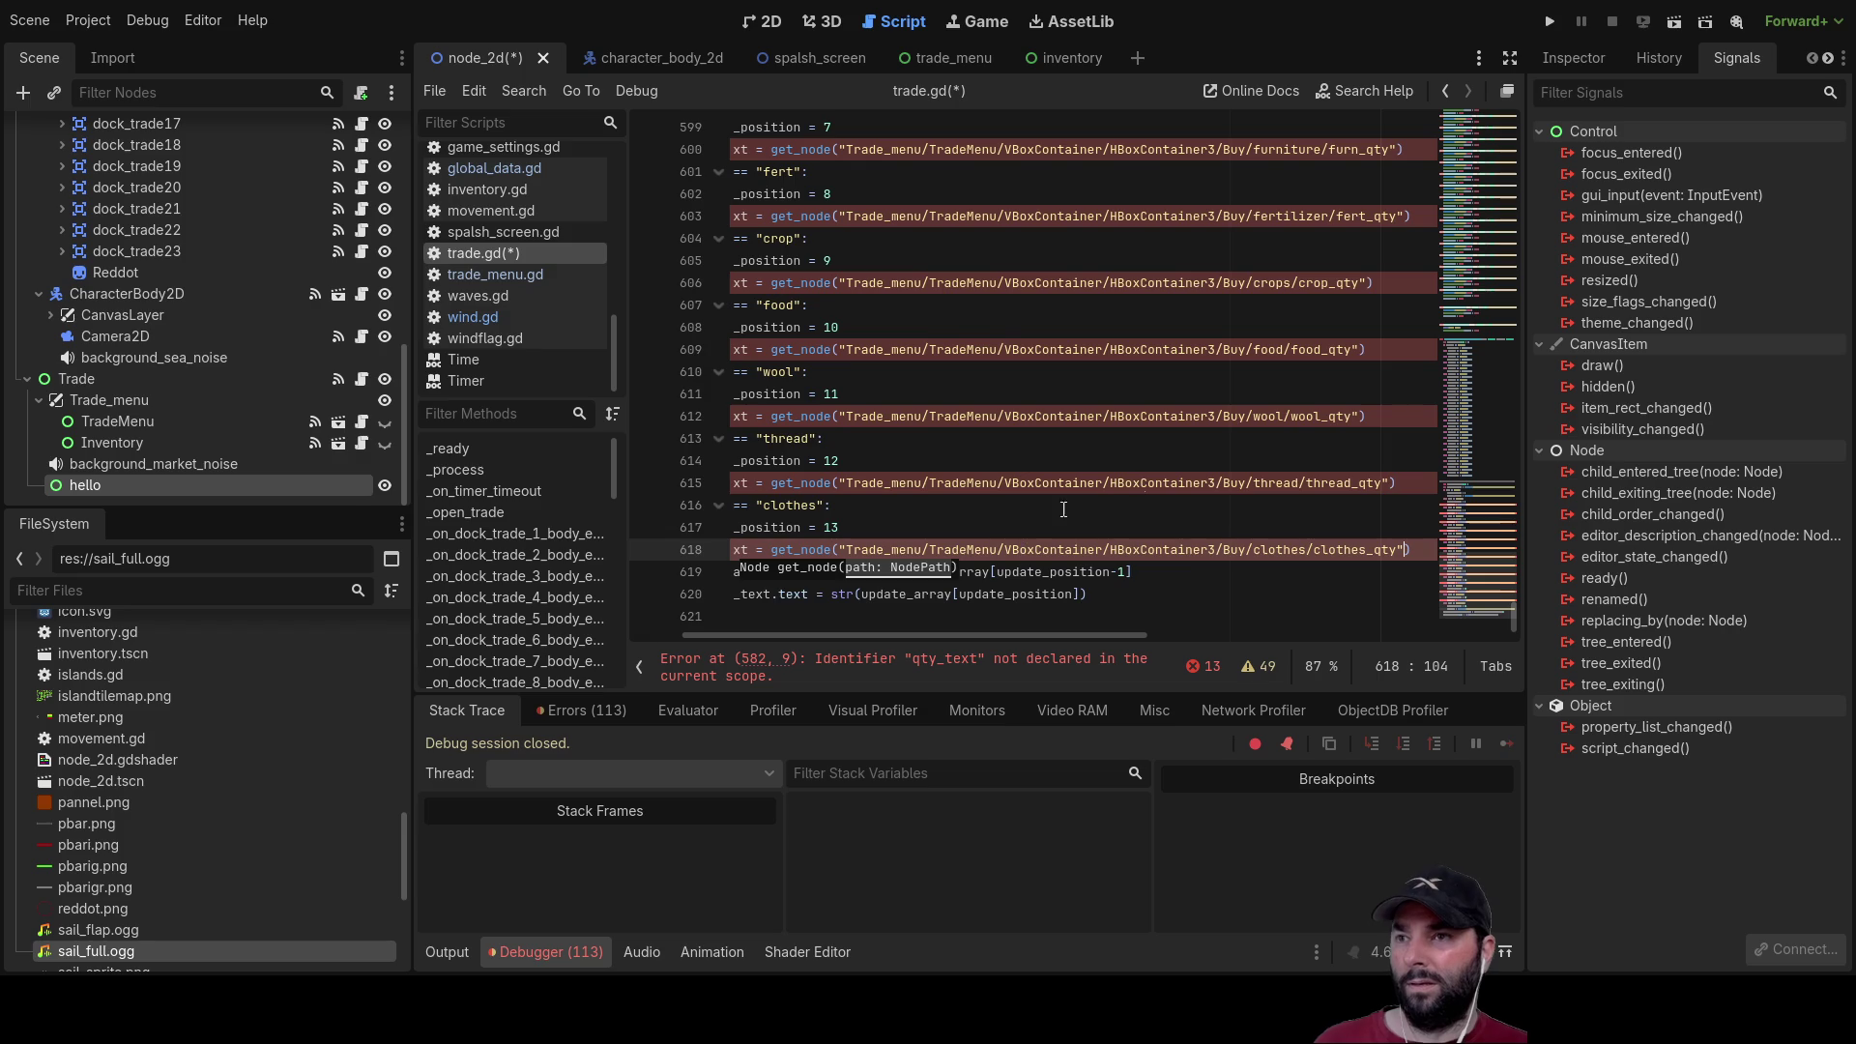
{"action": "scroll", "coordinate": [1052, 454], "scroll_direction": "up", "scroll_amount": 2}
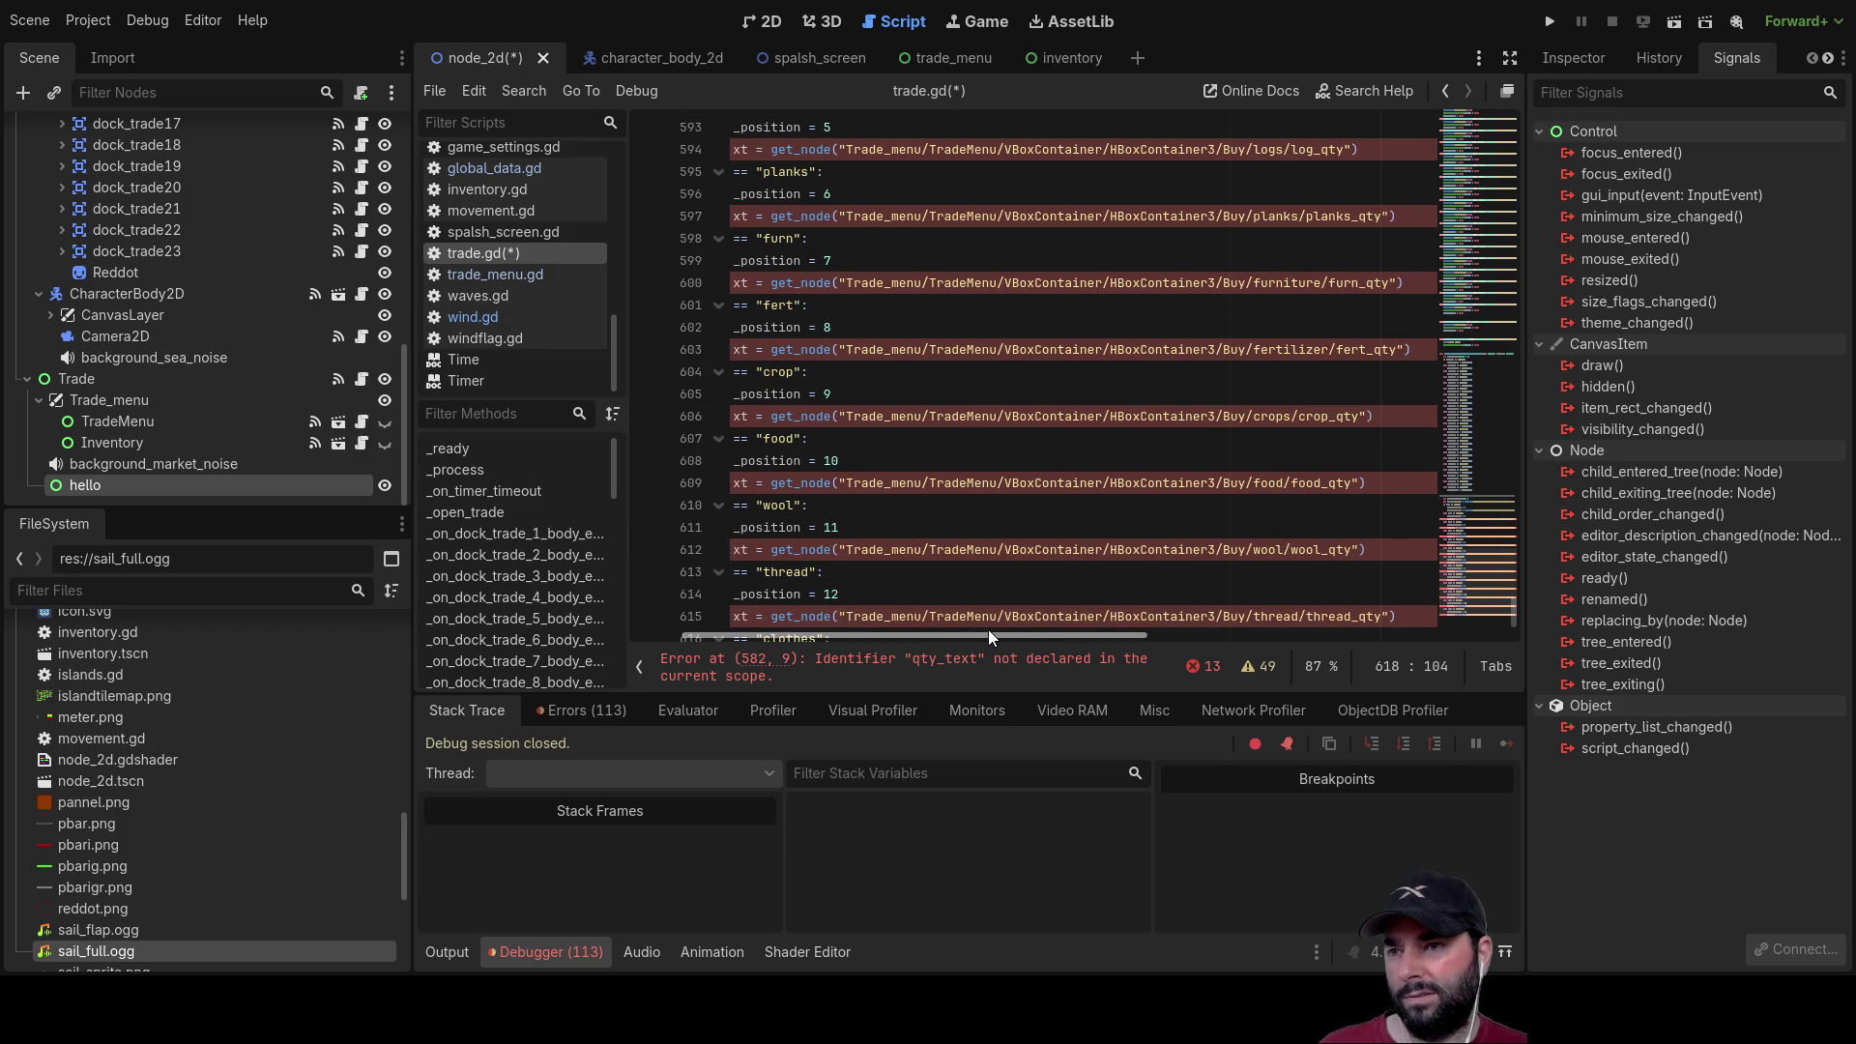
{"action": "left_click_drag", "start_coordinate": [983, 630], "coordinate": [908, 630]}
{"action": "scroll", "coordinate": [908, 630], "scroll_direction": "up", "scroll_amount": 1}
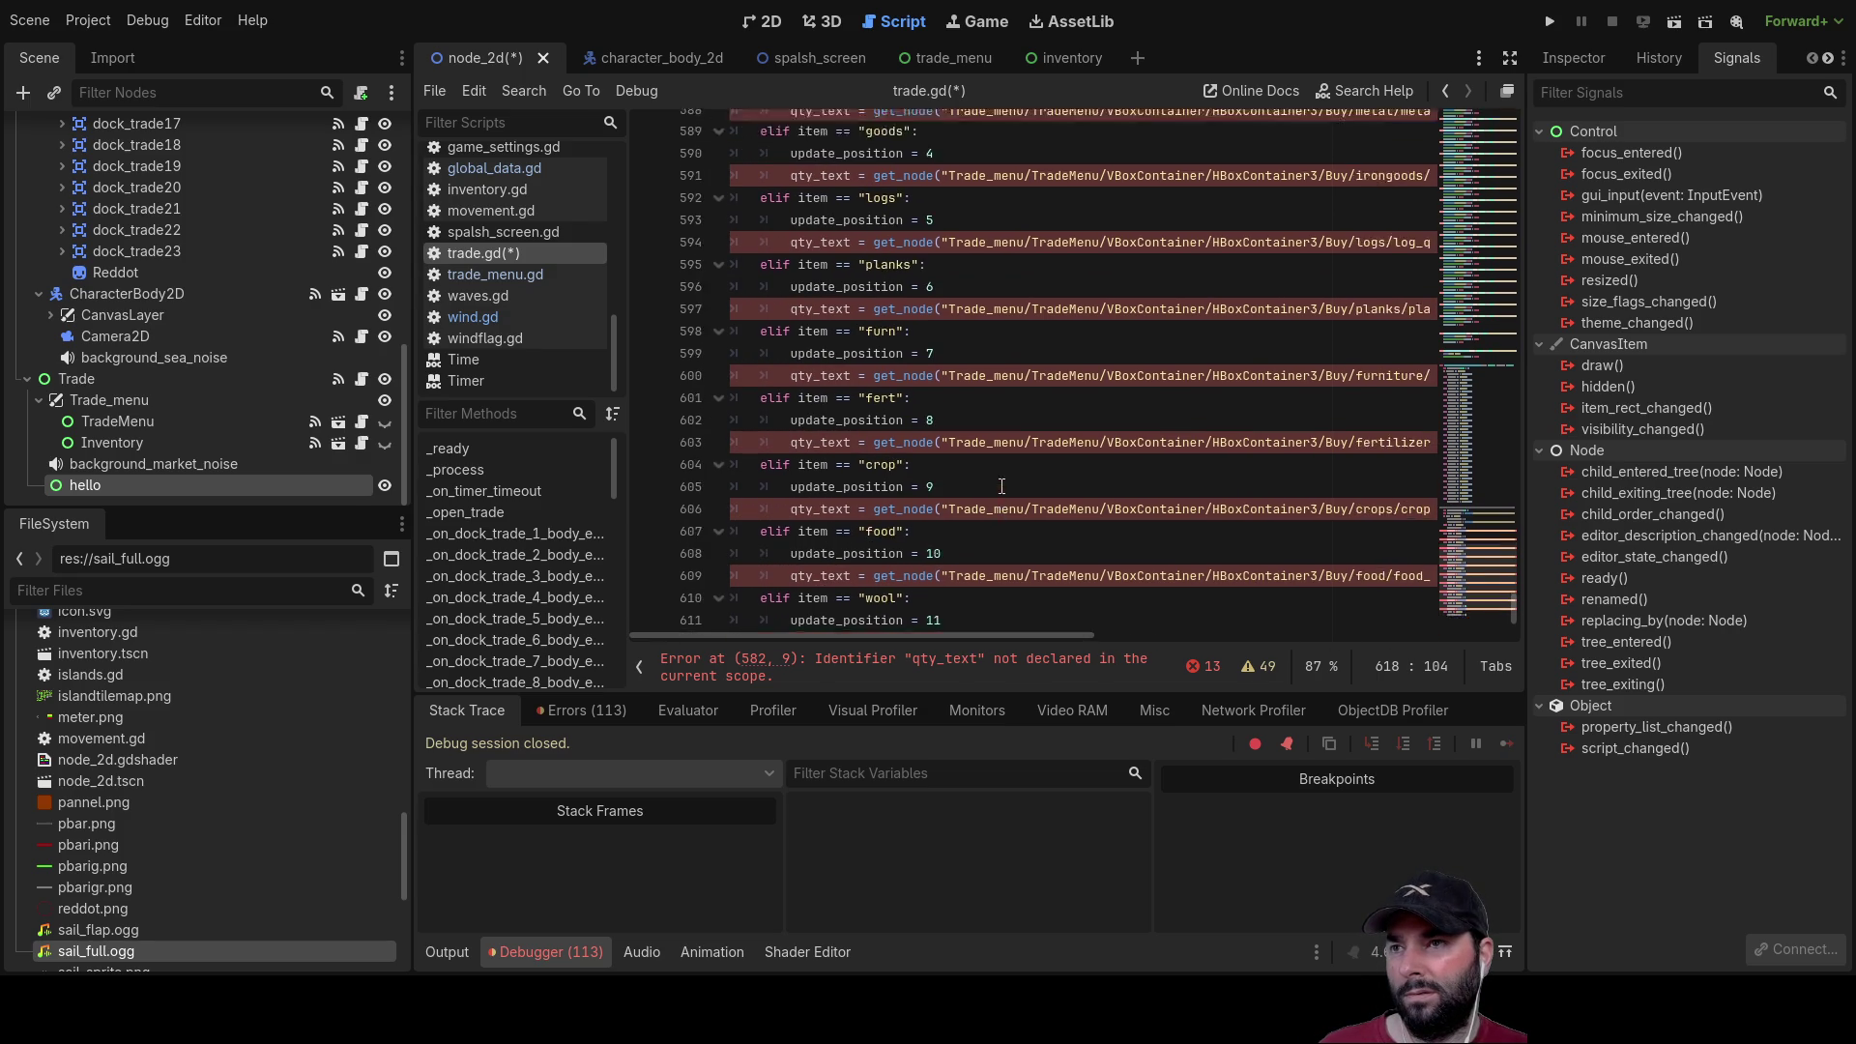
Step: Copy update_qty_text and paste it over qty_text in the water, ore, metal and goods branches
{"action": "scroll", "coordinate": [938, 454], "scroll_direction": "up", "scroll_amount": 6}
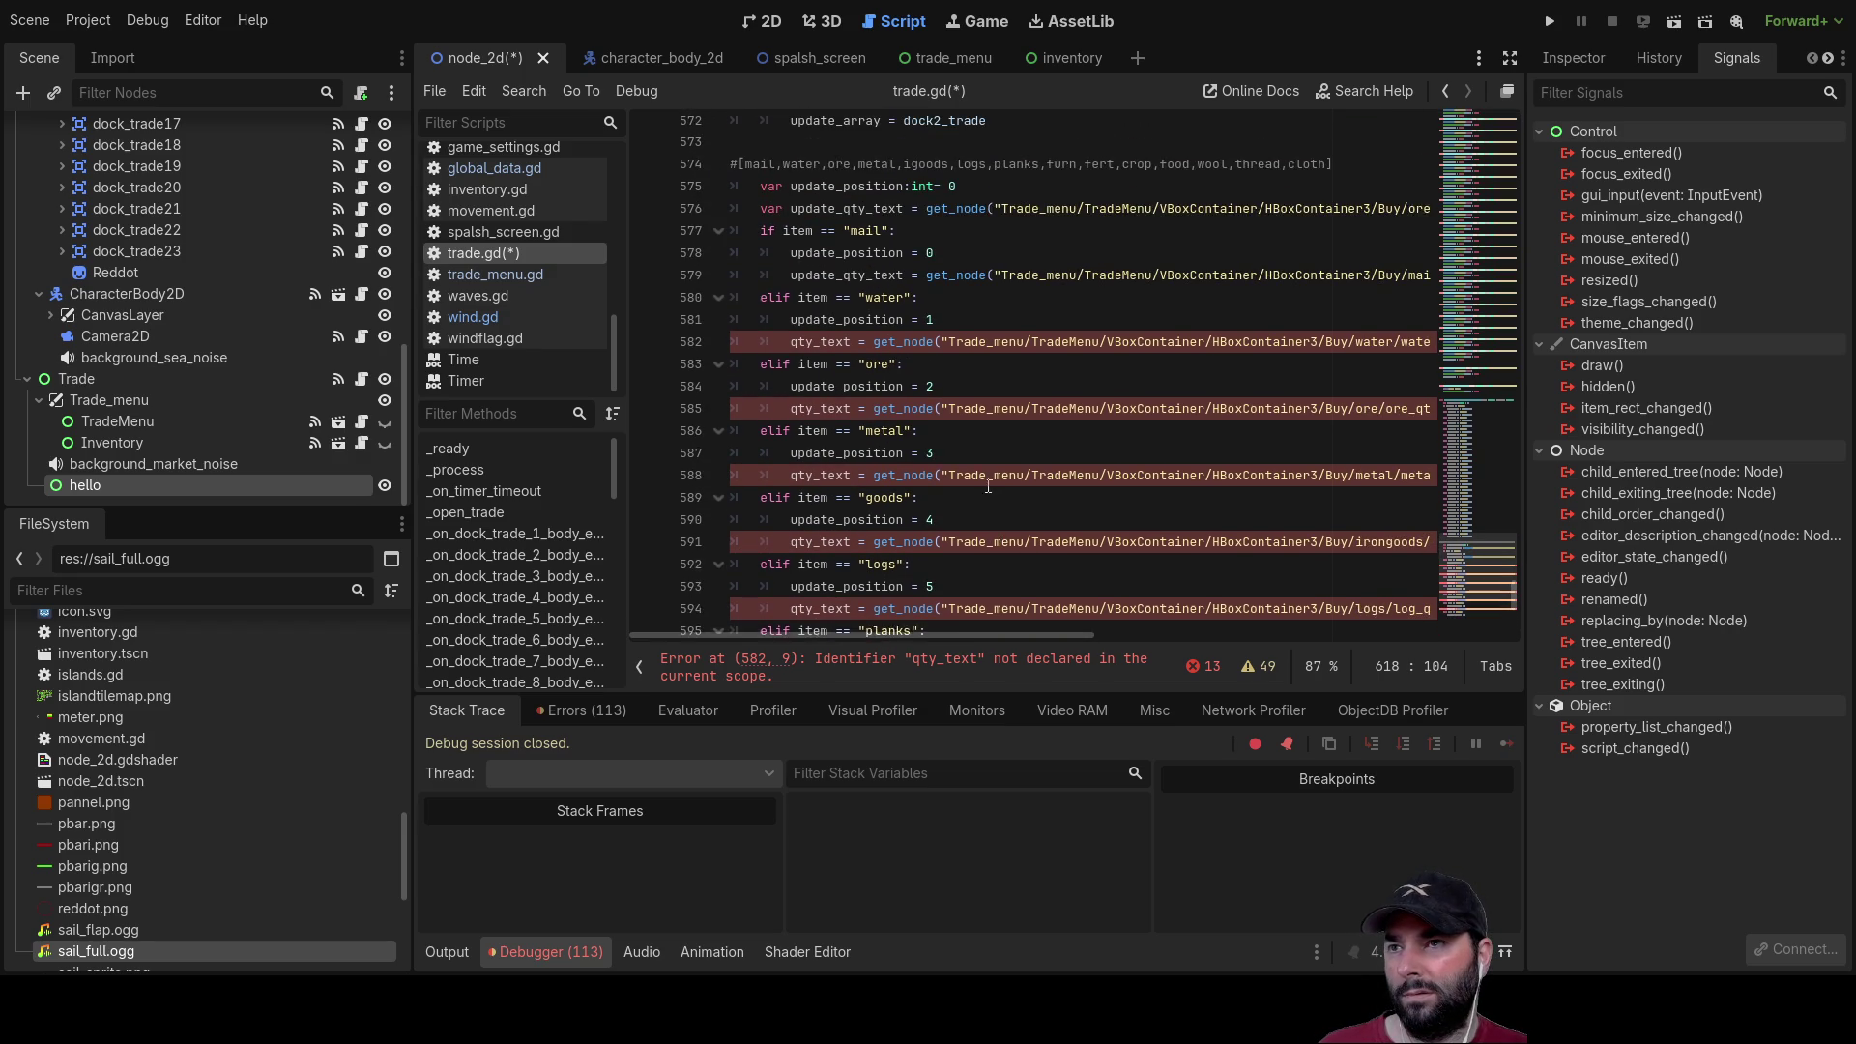
{"action": "double_click", "coordinate": [843, 284]}
{"action": "key", "text": "ctrl+c"}
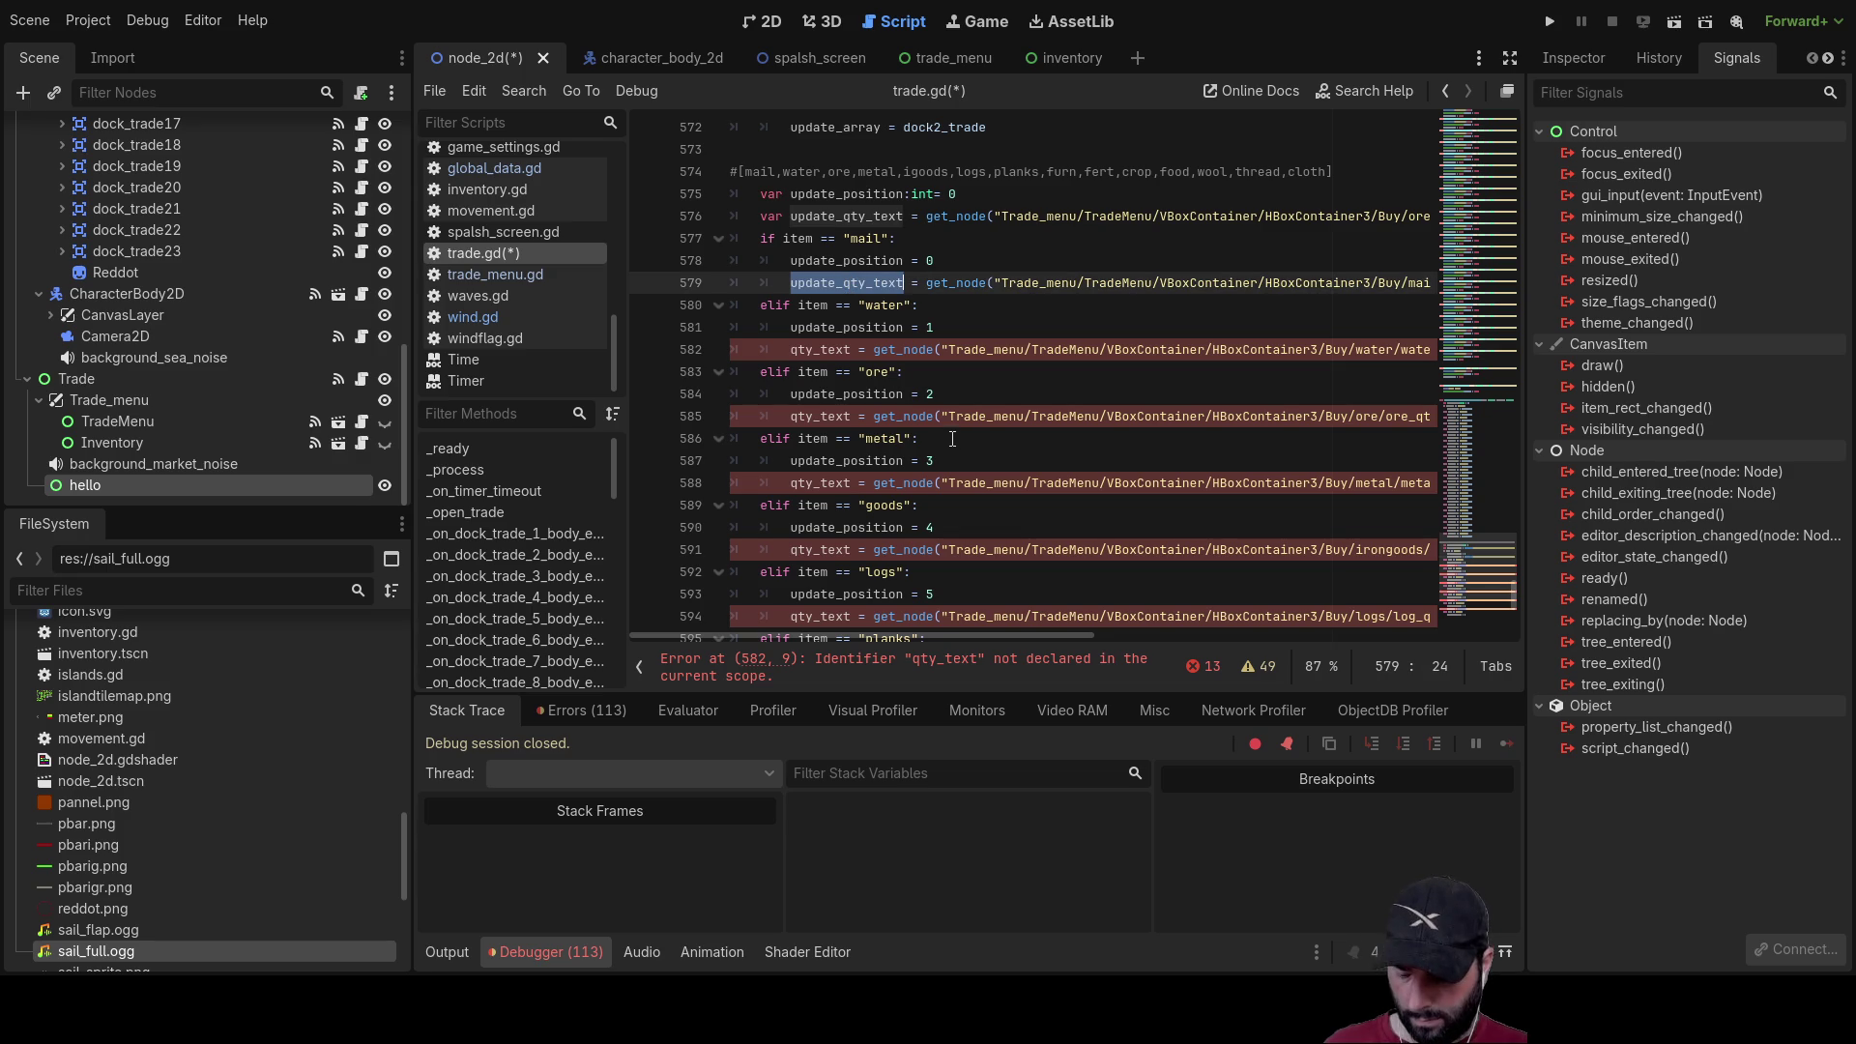
{"action": "double_click", "coordinate": [817, 349]}
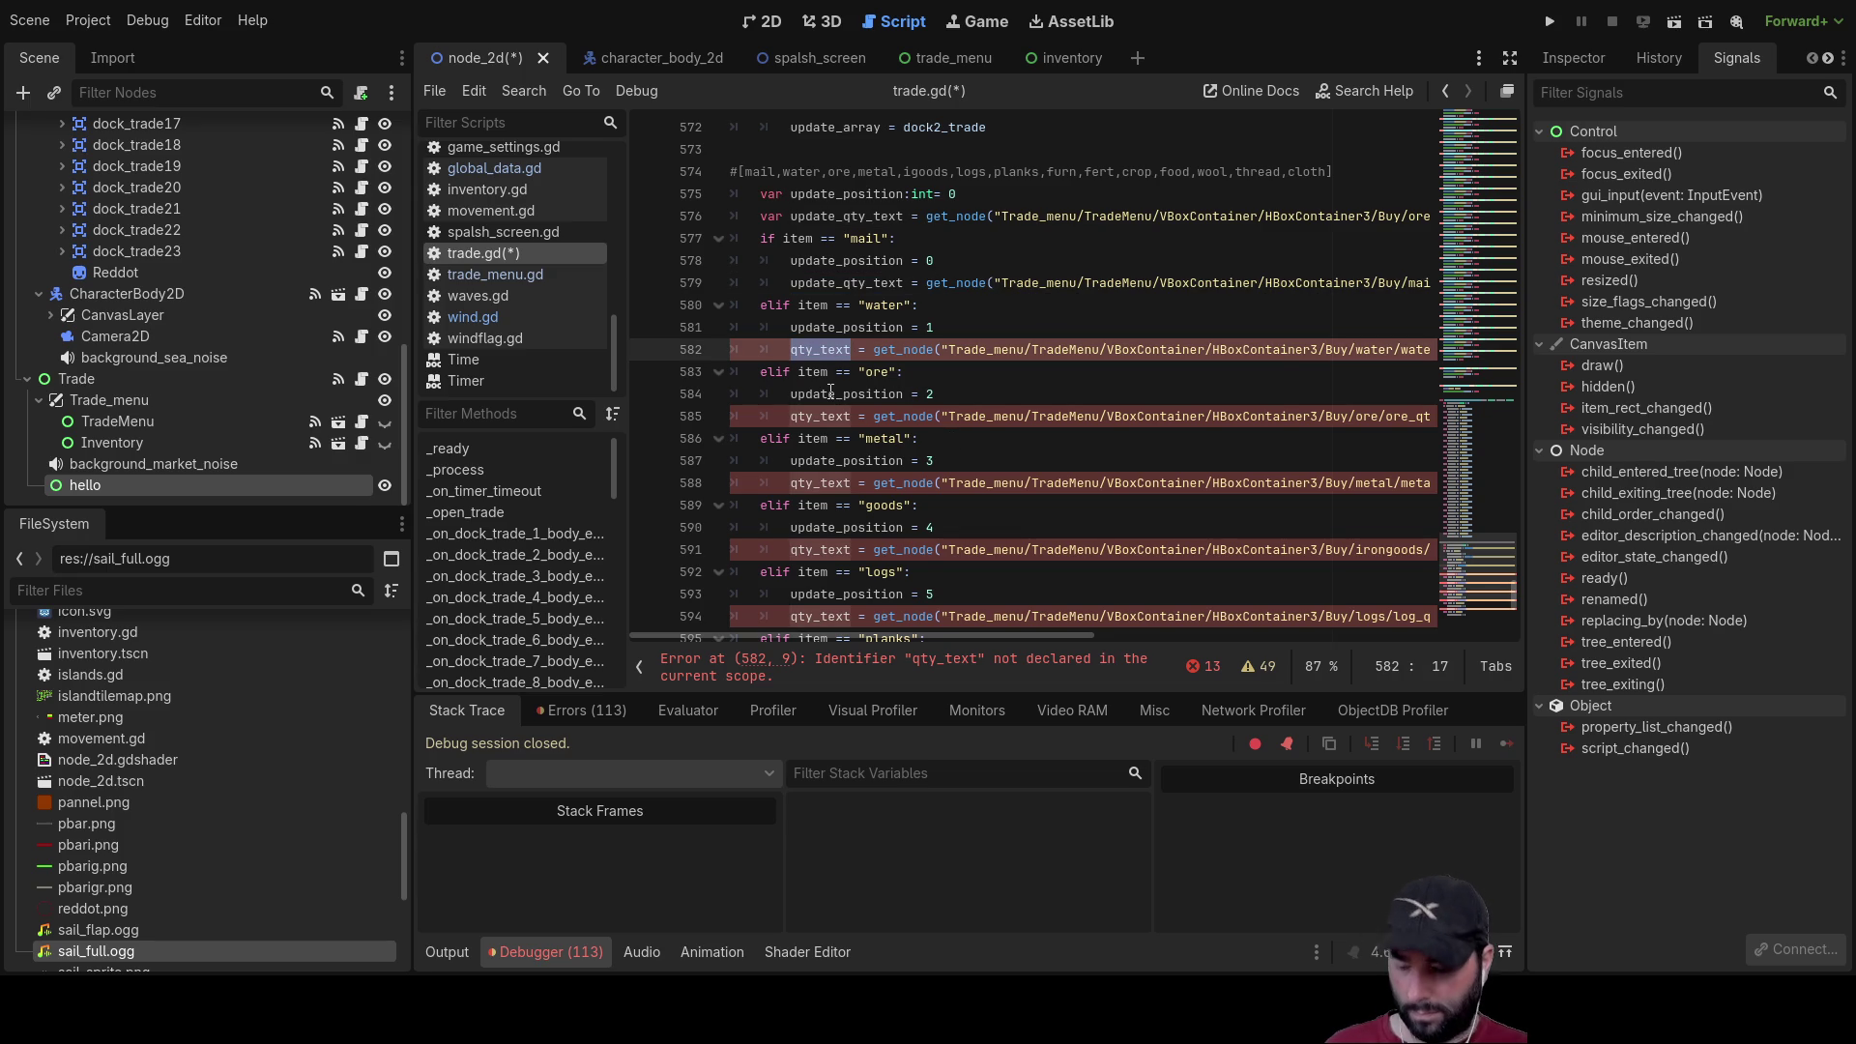
{"action": "key", "text": "ctrl+v"}
{"action": "double_click", "coordinate": [817, 417]}
{"action": "key", "text": "ctrl+v"}
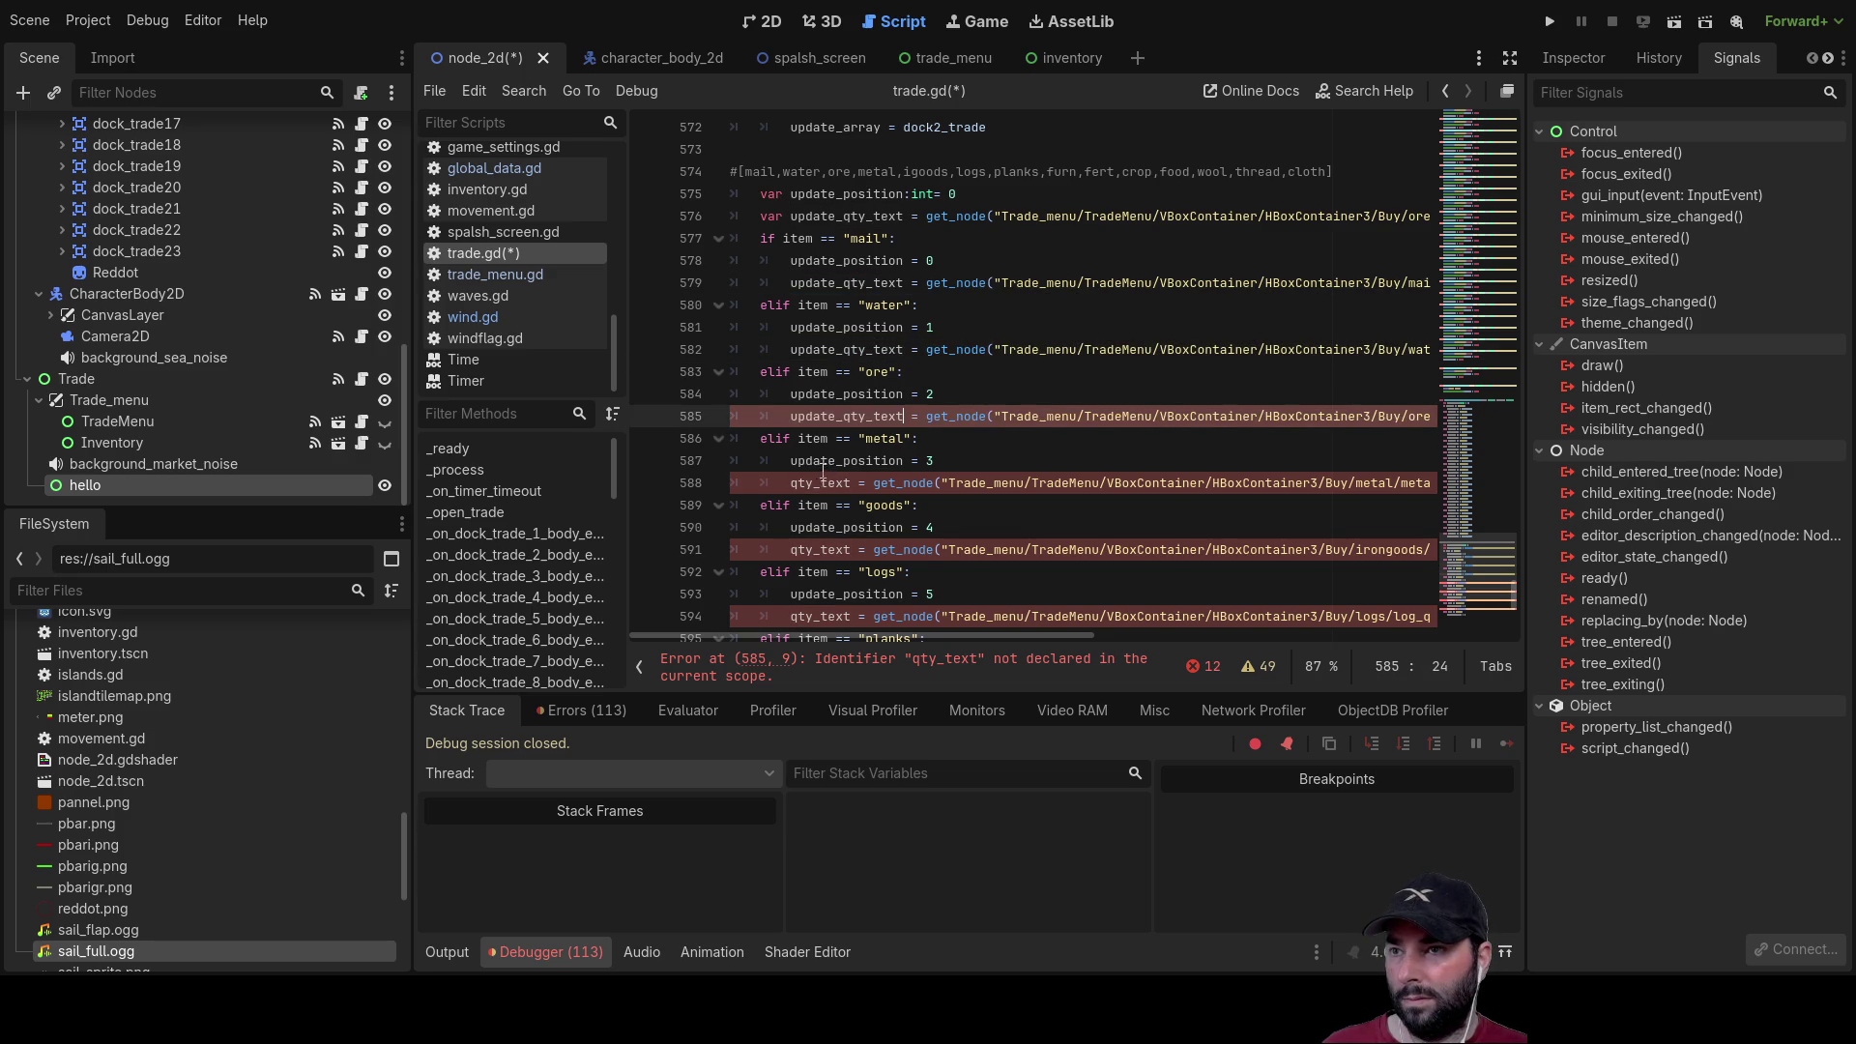
{"action": "double_click", "coordinate": [817, 483]}
{"action": "key", "text": "ctrl+v"}
{"action": "double_click", "coordinate": [814, 549]}
{"action": "key", "text": "ctrl+v"}
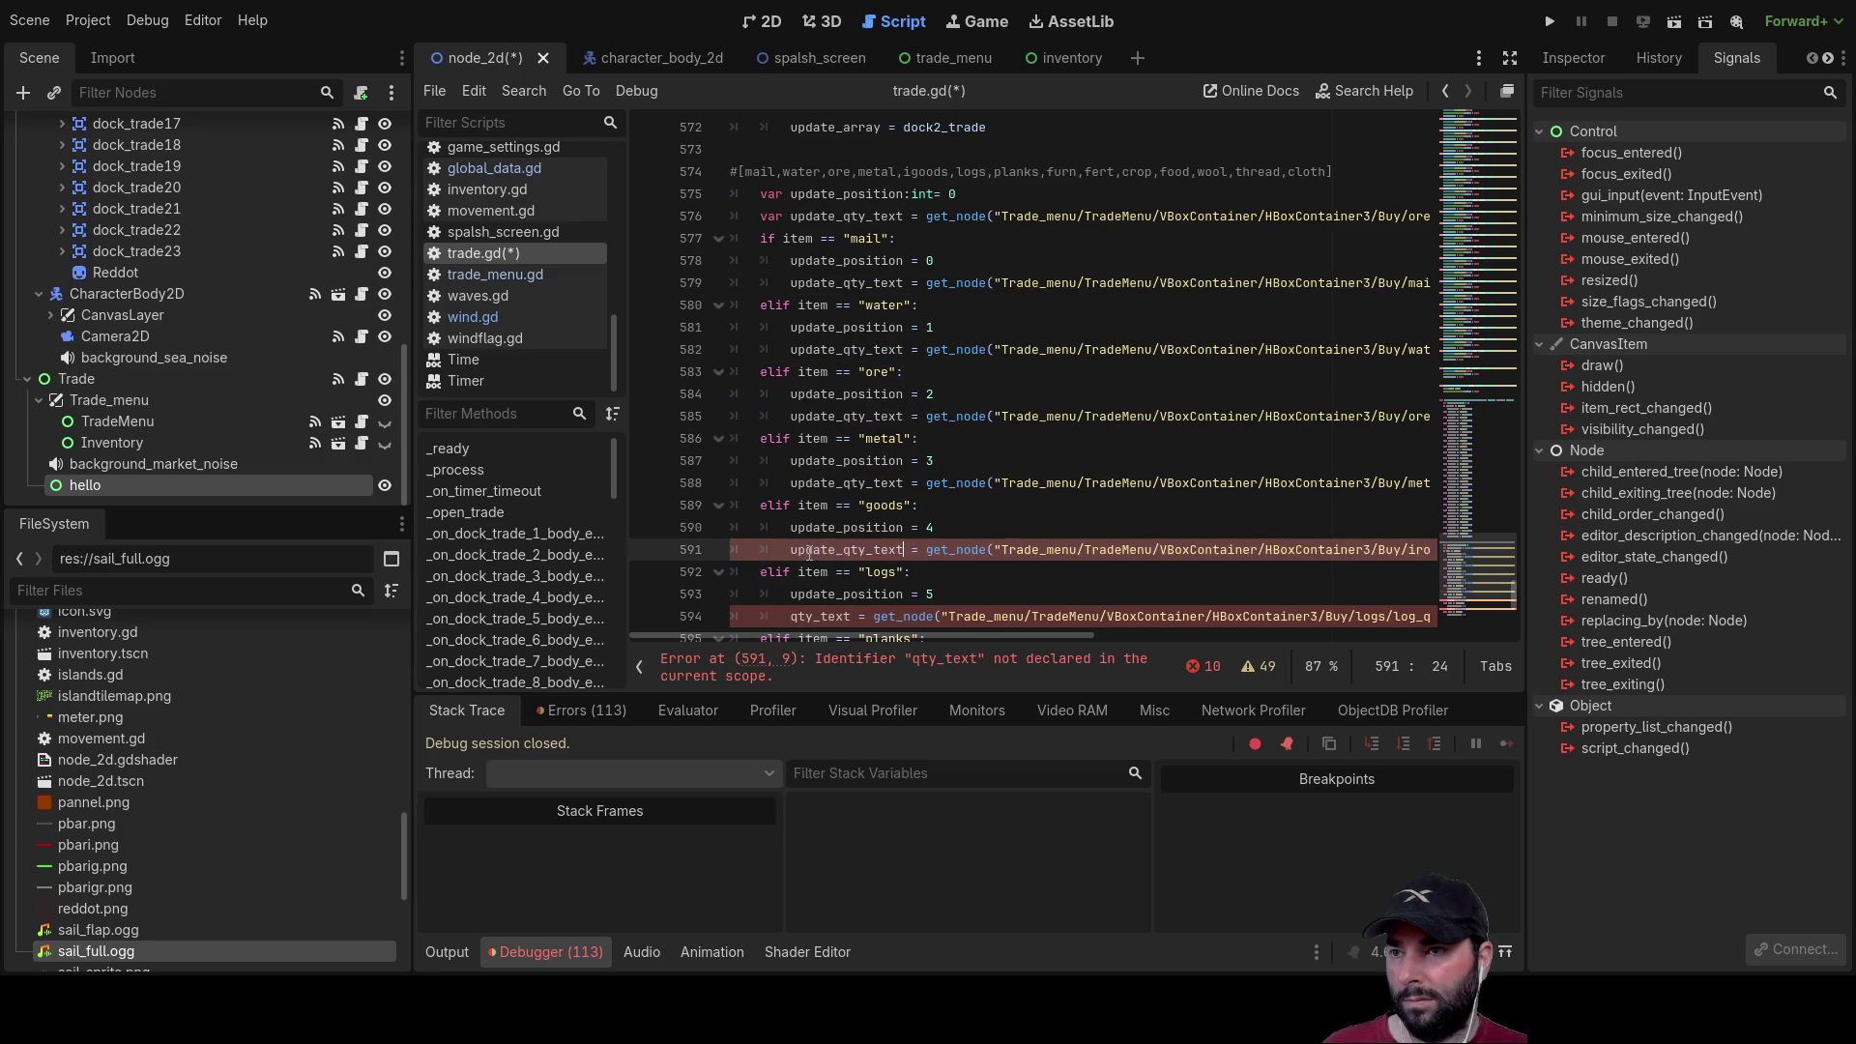
Step: Replace qty_text with update_qty_text in the logs, planks, furn and fert branches
{"action": "scroll", "coordinate": [818, 530], "scroll_direction": "down", "scroll_amount": 2}
{"action": "double_click", "coordinate": [820, 482]}
{"action": "key", "text": "ctrl+v"}
{"action": "double_click", "coordinate": [820, 549]}
{"action": "key", "text": "ctrl+v"}
{"action": "scroll", "coordinate": [820, 548], "scroll_direction": "down", "scroll_amount": 1}
{"action": "scroll", "coordinate": [819, 548], "scroll_direction": "down", "scroll_amount": 2}
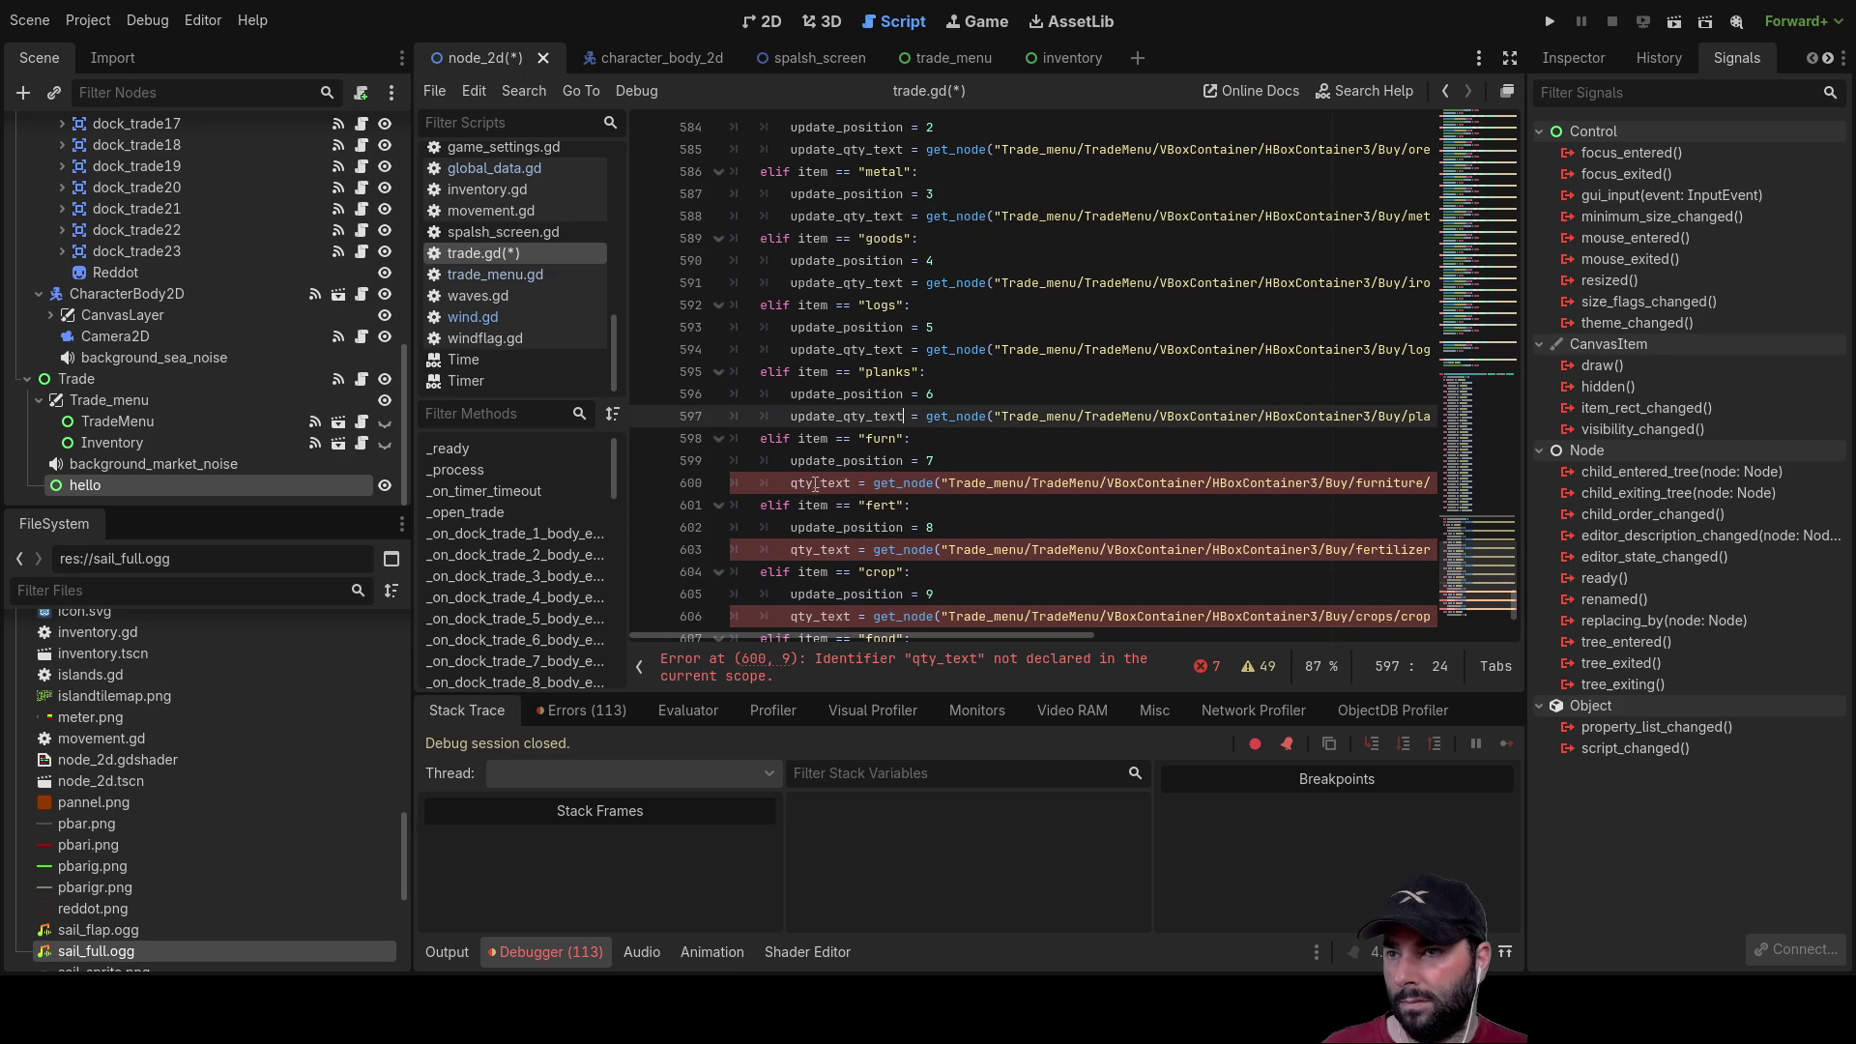
{"action": "double_click", "coordinate": [820, 482]}
{"action": "key", "text": "ctrl+v"}
{"action": "double_click", "coordinate": [820, 549]}
{"action": "key", "text": "ctrl+v"}
Step: Replace qty_text with update_qty_text in the crop, food and wool branches
{"action": "scroll", "coordinate": [813, 548], "scroll_direction": "down", "scroll_amount": 1}
{"action": "scroll", "coordinate": [812, 548], "scroll_direction": "down", "scroll_amount": 2}
{"action": "double_click", "coordinate": [817, 483]}
{"action": "key", "text": "ctrl+v"}
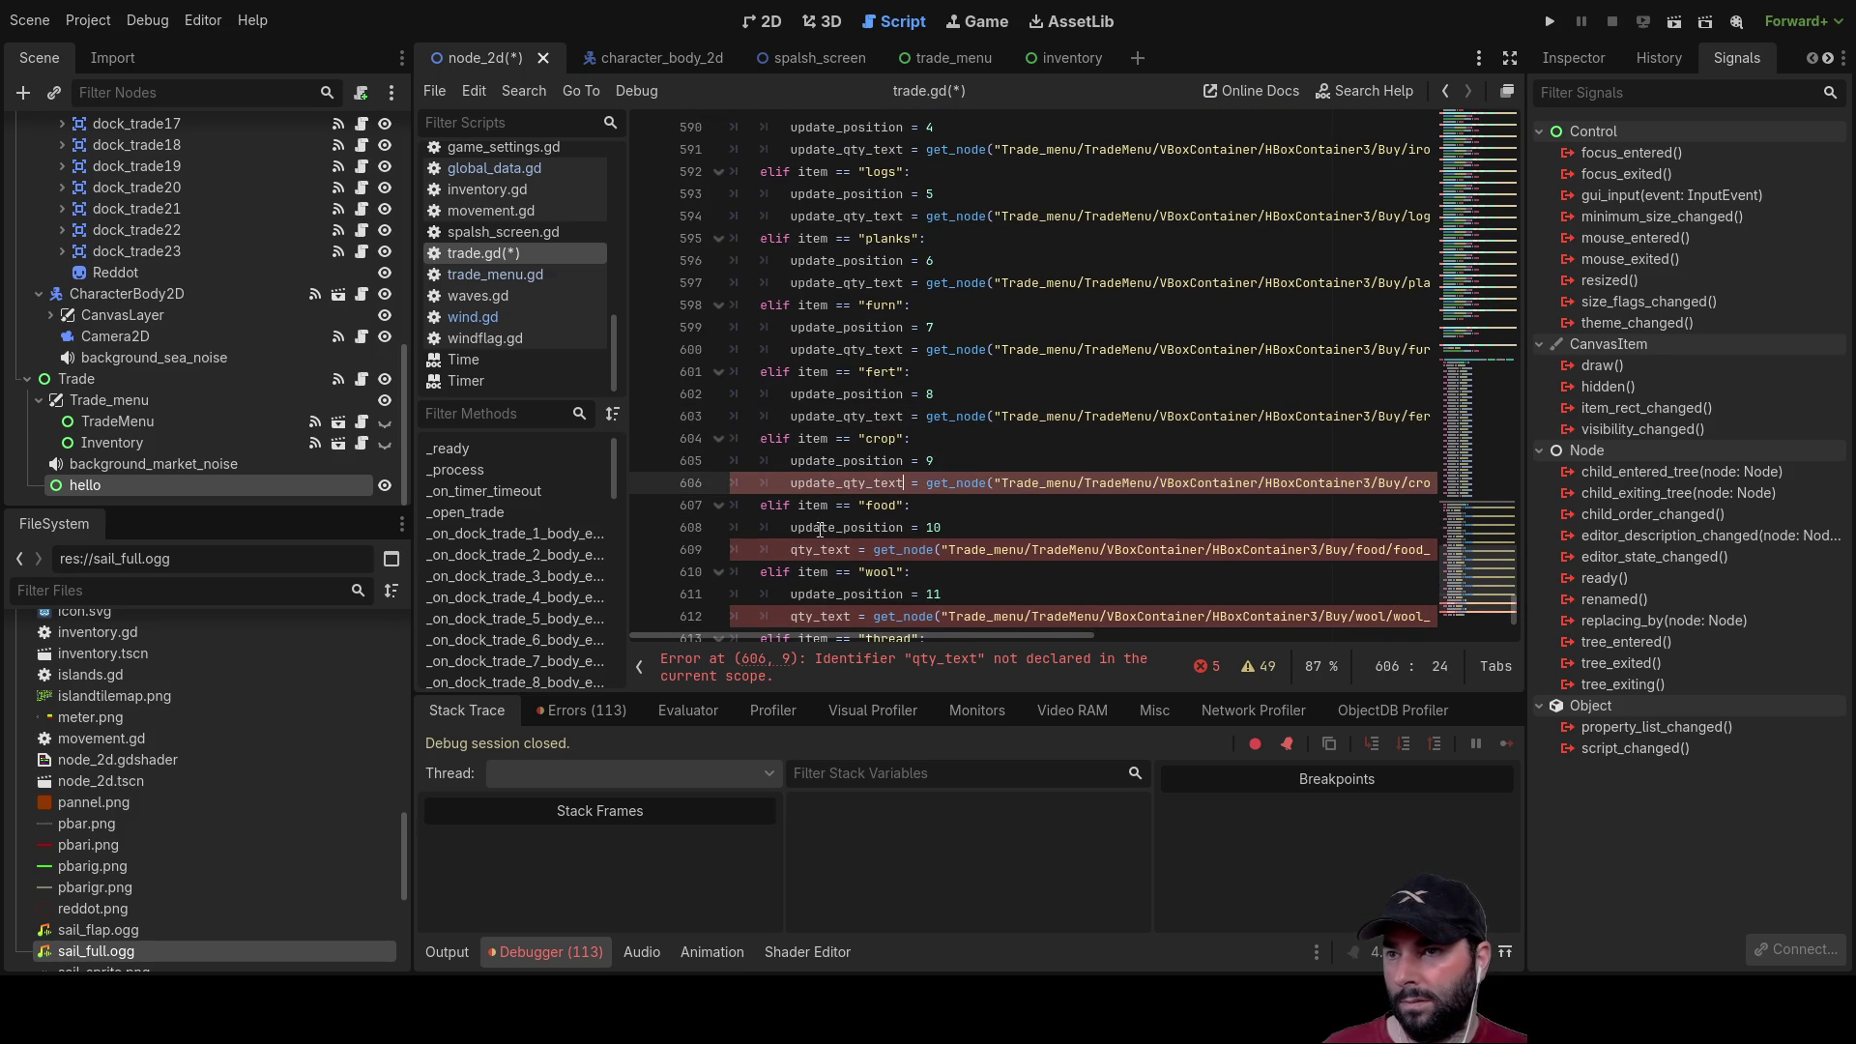
{"action": "double_click", "coordinate": [818, 550]}
{"action": "type", "text": "update_qty_text"}
{"action": "double_click", "coordinate": [820, 616]}
{"action": "type", "text": "update_qty_text"}
Step: Change the thread and clothes branches to update_qty_text, then run the project
{"action": "scroll", "coordinate": [837, 490], "scroll_direction": "down", "scroll_amount": 3}
{"action": "double_click", "coordinate": [819, 483]}
{"action": "type", "text": "update_qty_text"}
{"action": "double_click", "coordinate": [817, 549]}
{"action": "type", "text": "update_qty_text"}
{"action": "scroll", "coordinate": [1002, 408], "scroll_direction": "up", "scroll_amount": 15}
{"action": "left_click", "coordinate": [1550, 29]}
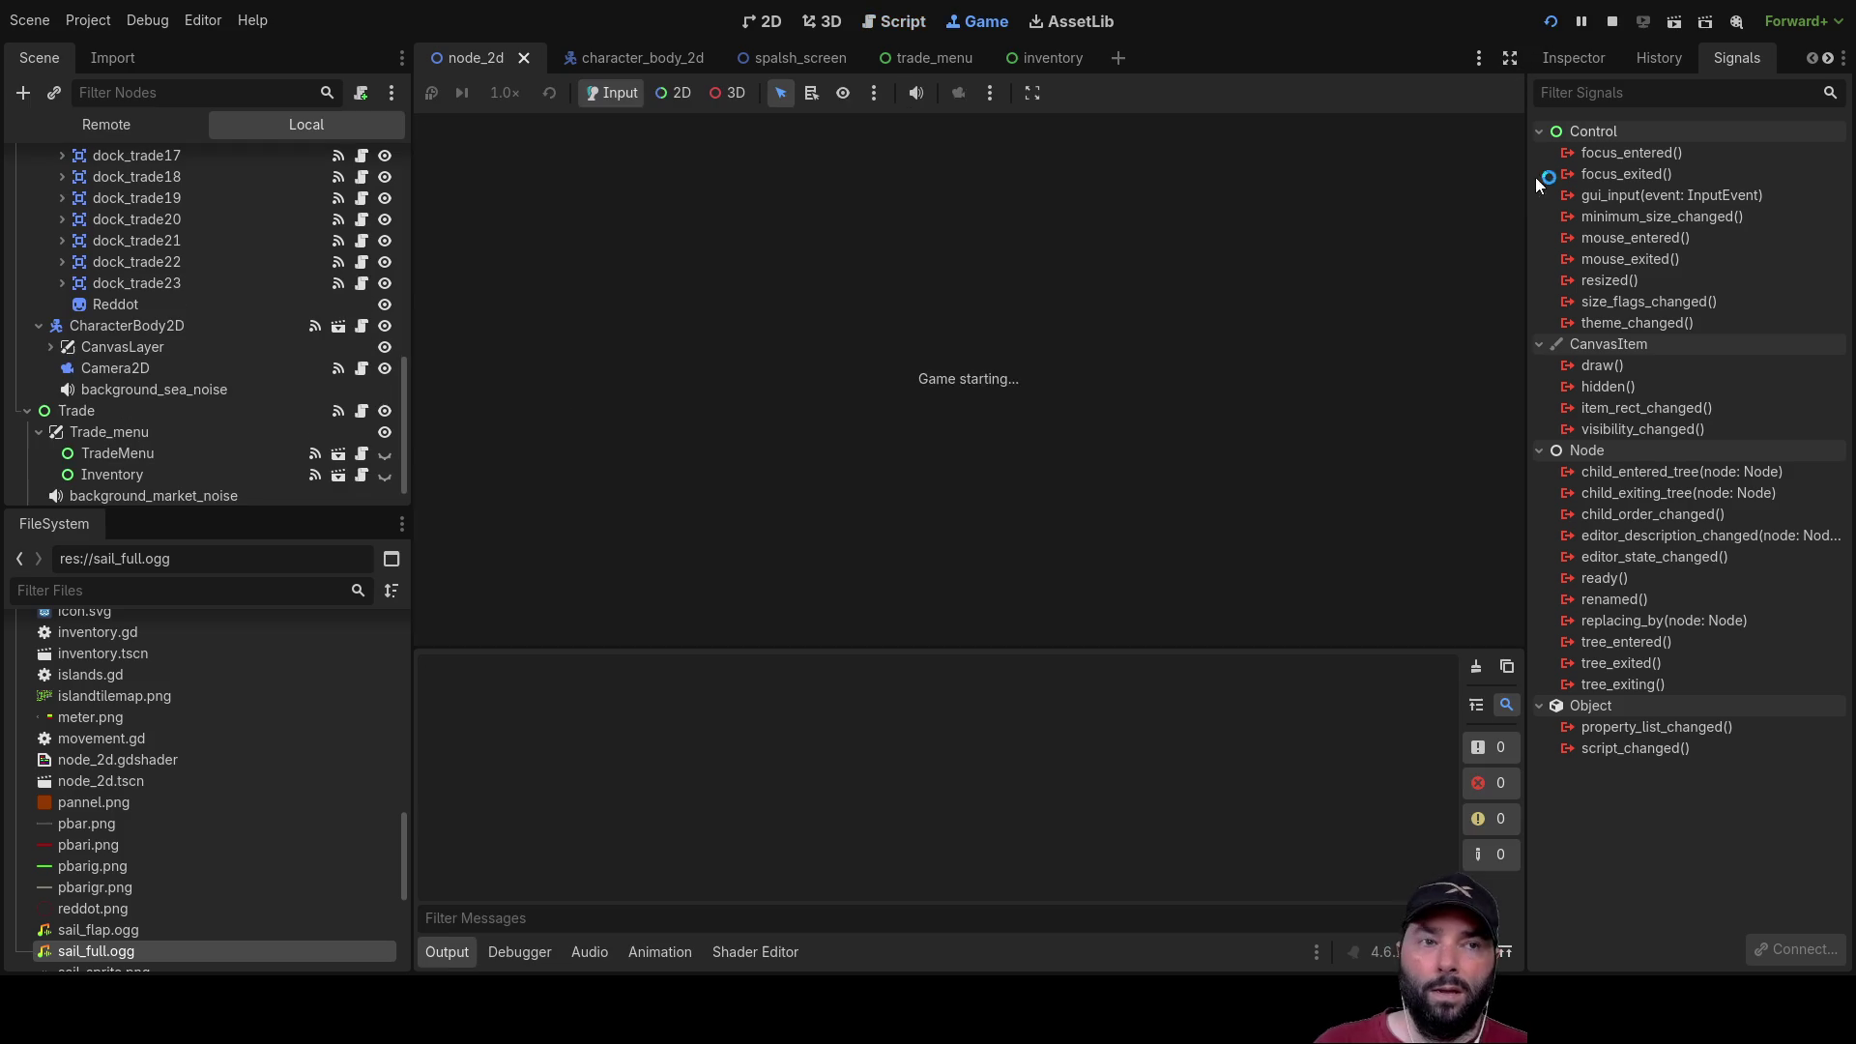
Step: Start play, dock with E, and buy Mail and Fertilizer repeatedly until both quantities show 0
{"action": "left_click", "coordinate": [806, 150]}
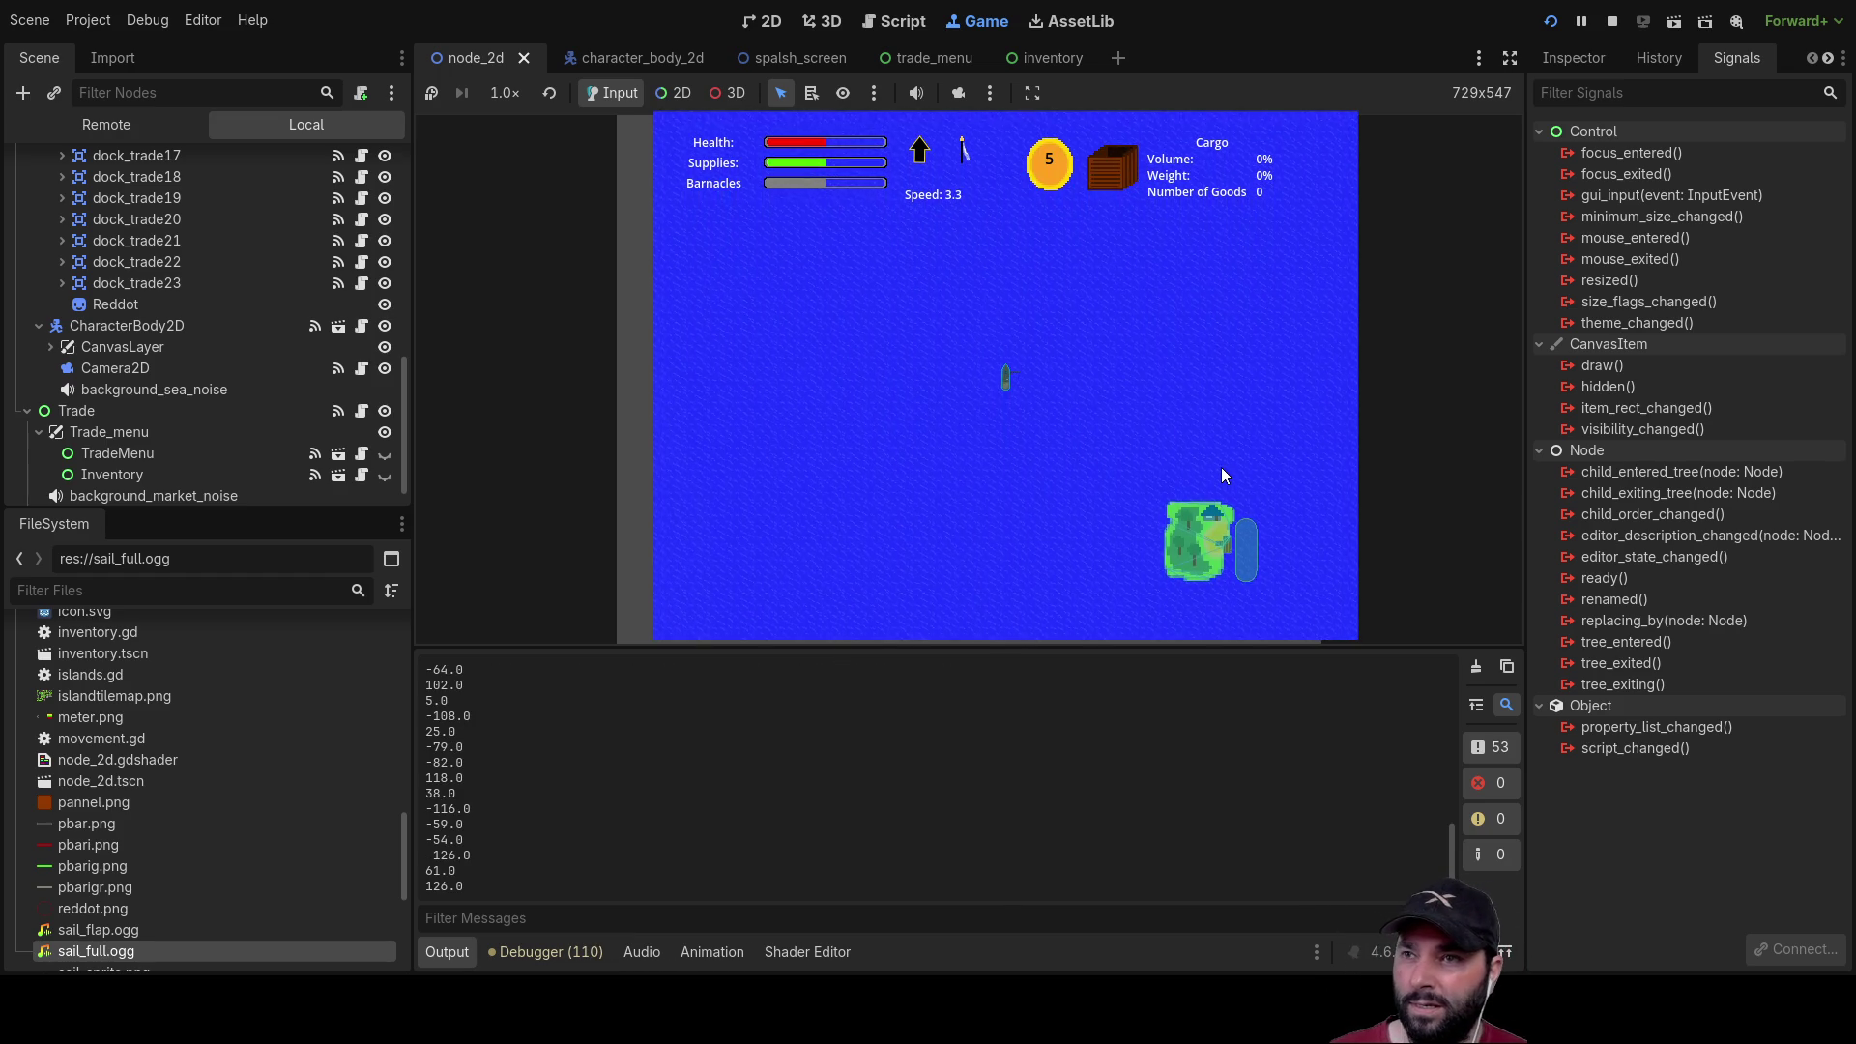
{"action": "key", "text": "e"}
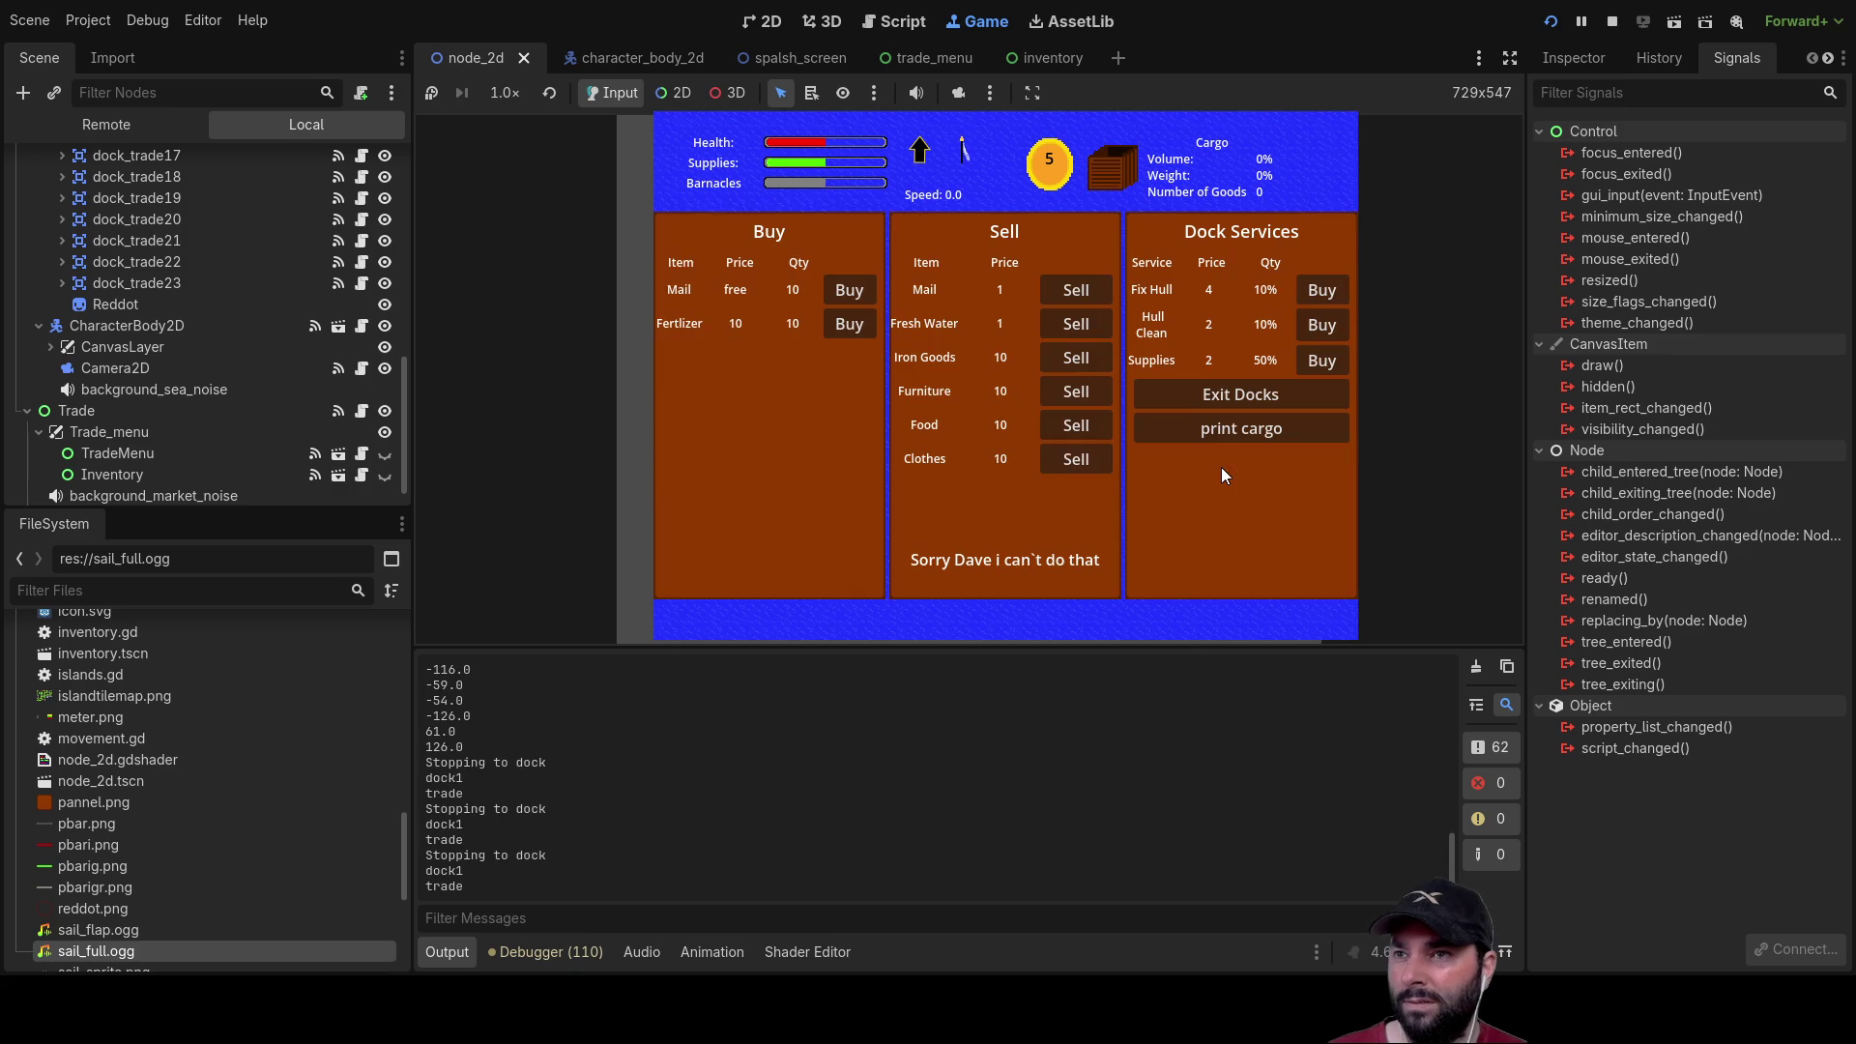
{"action": "left_click", "coordinate": [851, 285]}
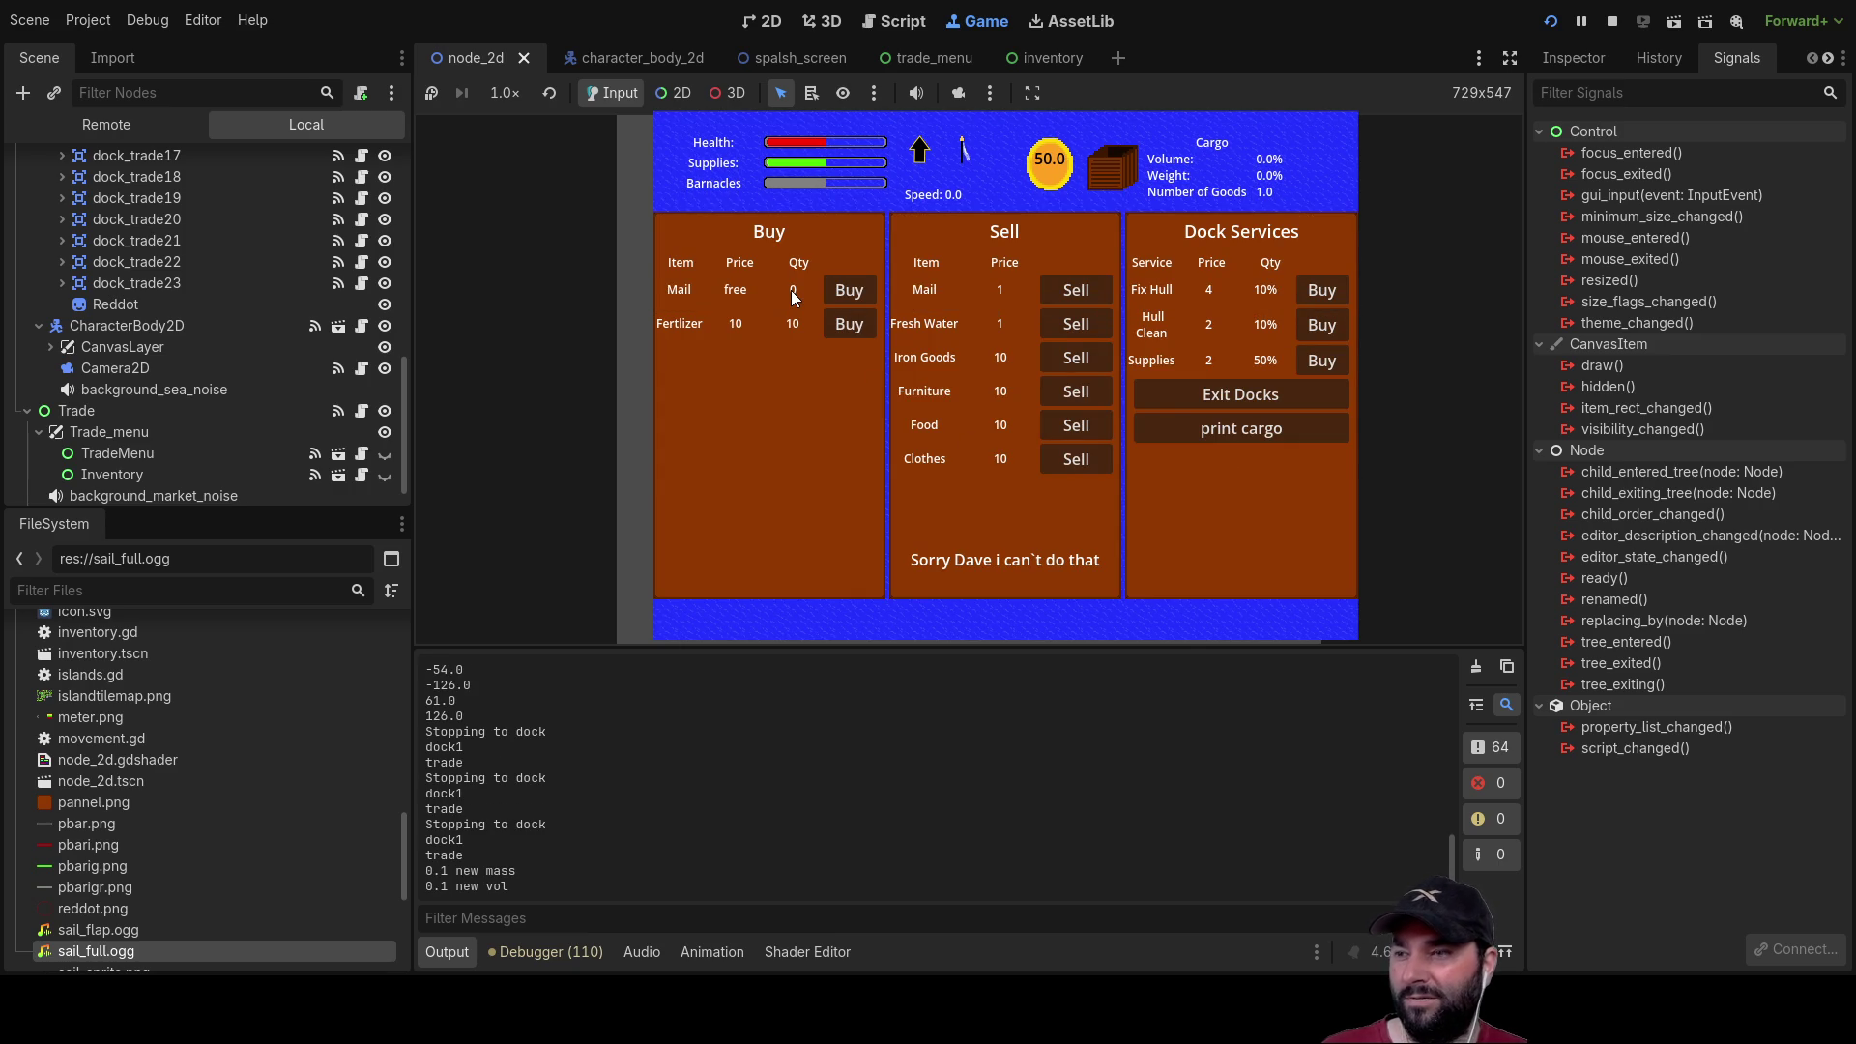
{"action": "left_click", "coordinate": [845, 293]}
{"action": "left_click", "coordinate": [845, 293]}
{"action": "left_click", "coordinate": [845, 293]}
{"action": "left_click", "coordinate": [845, 293]}
{"action": "left_click", "coordinate": [845, 293]}
{"action": "left_click", "coordinate": [845, 293]}
{"action": "left_click", "coordinate": [845, 293]}
{"action": "left_click", "coordinate": [845, 293]}
{"action": "left_click", "coordinate": [845, 292]}
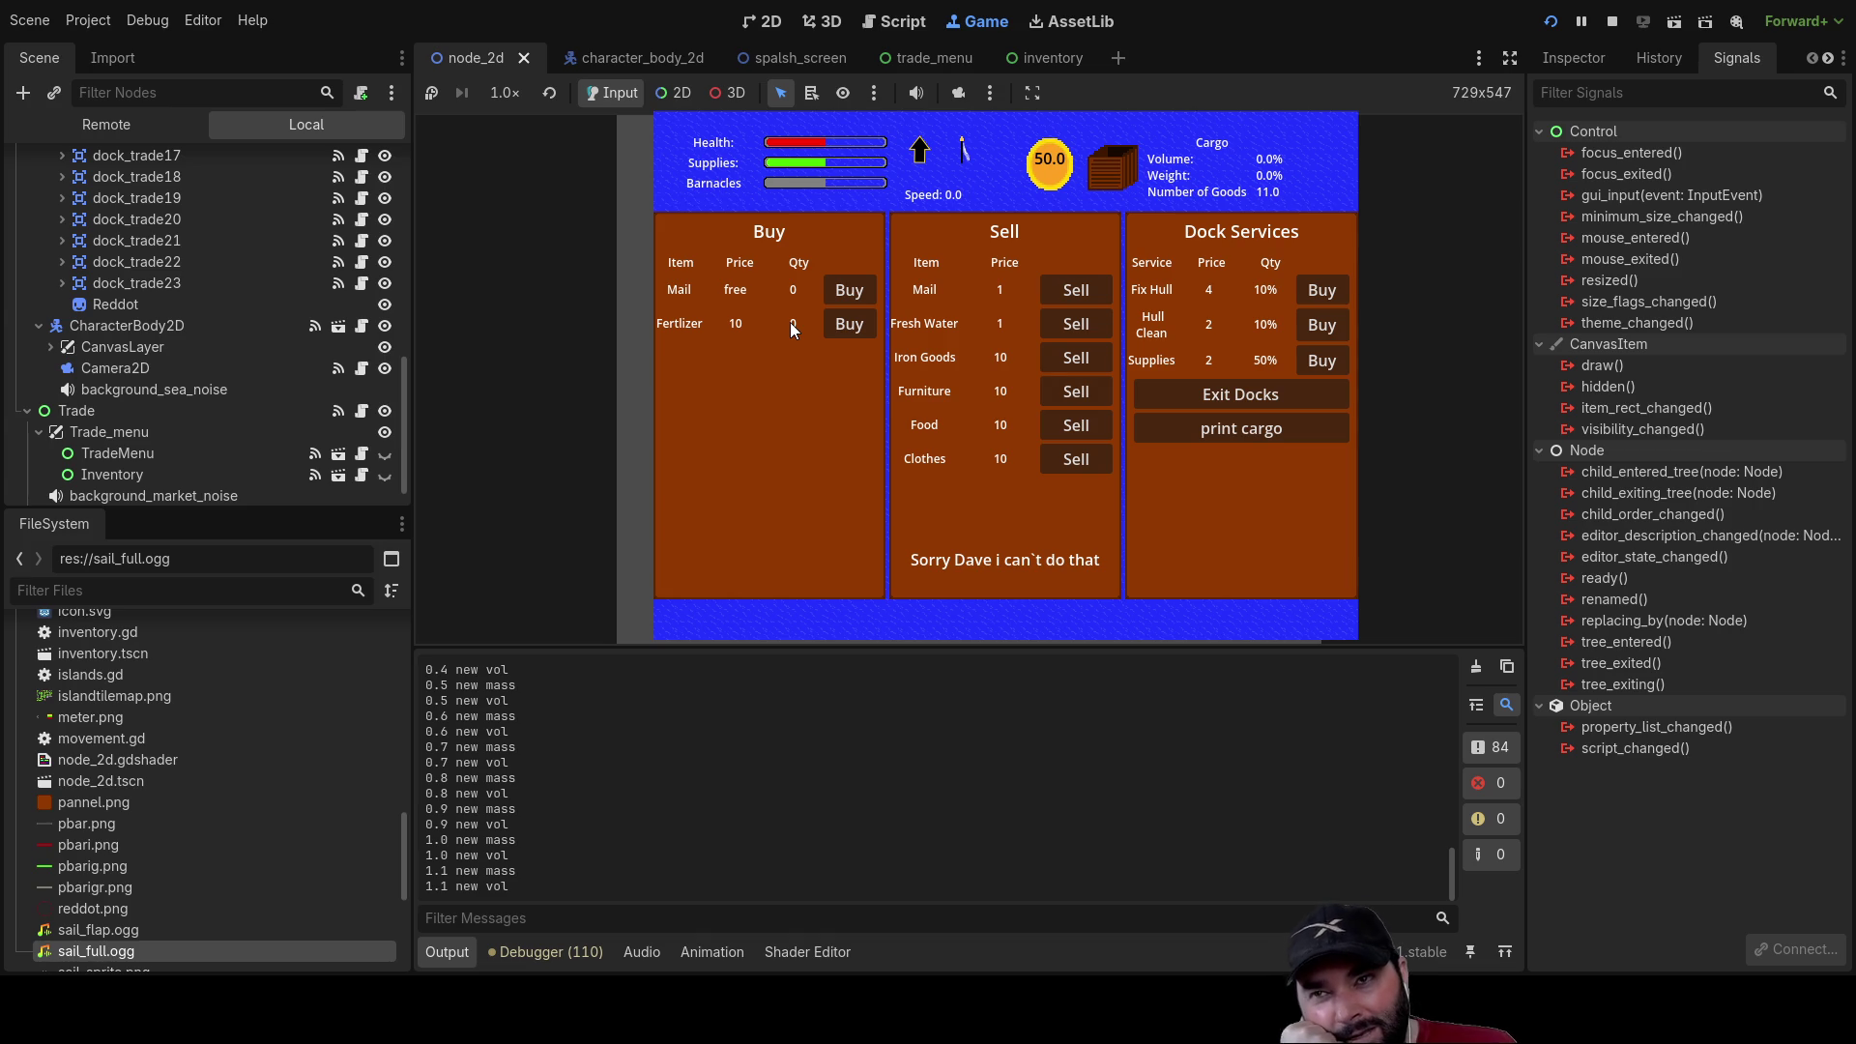
{"action": "left_click", "coordinate": [837, 292]}
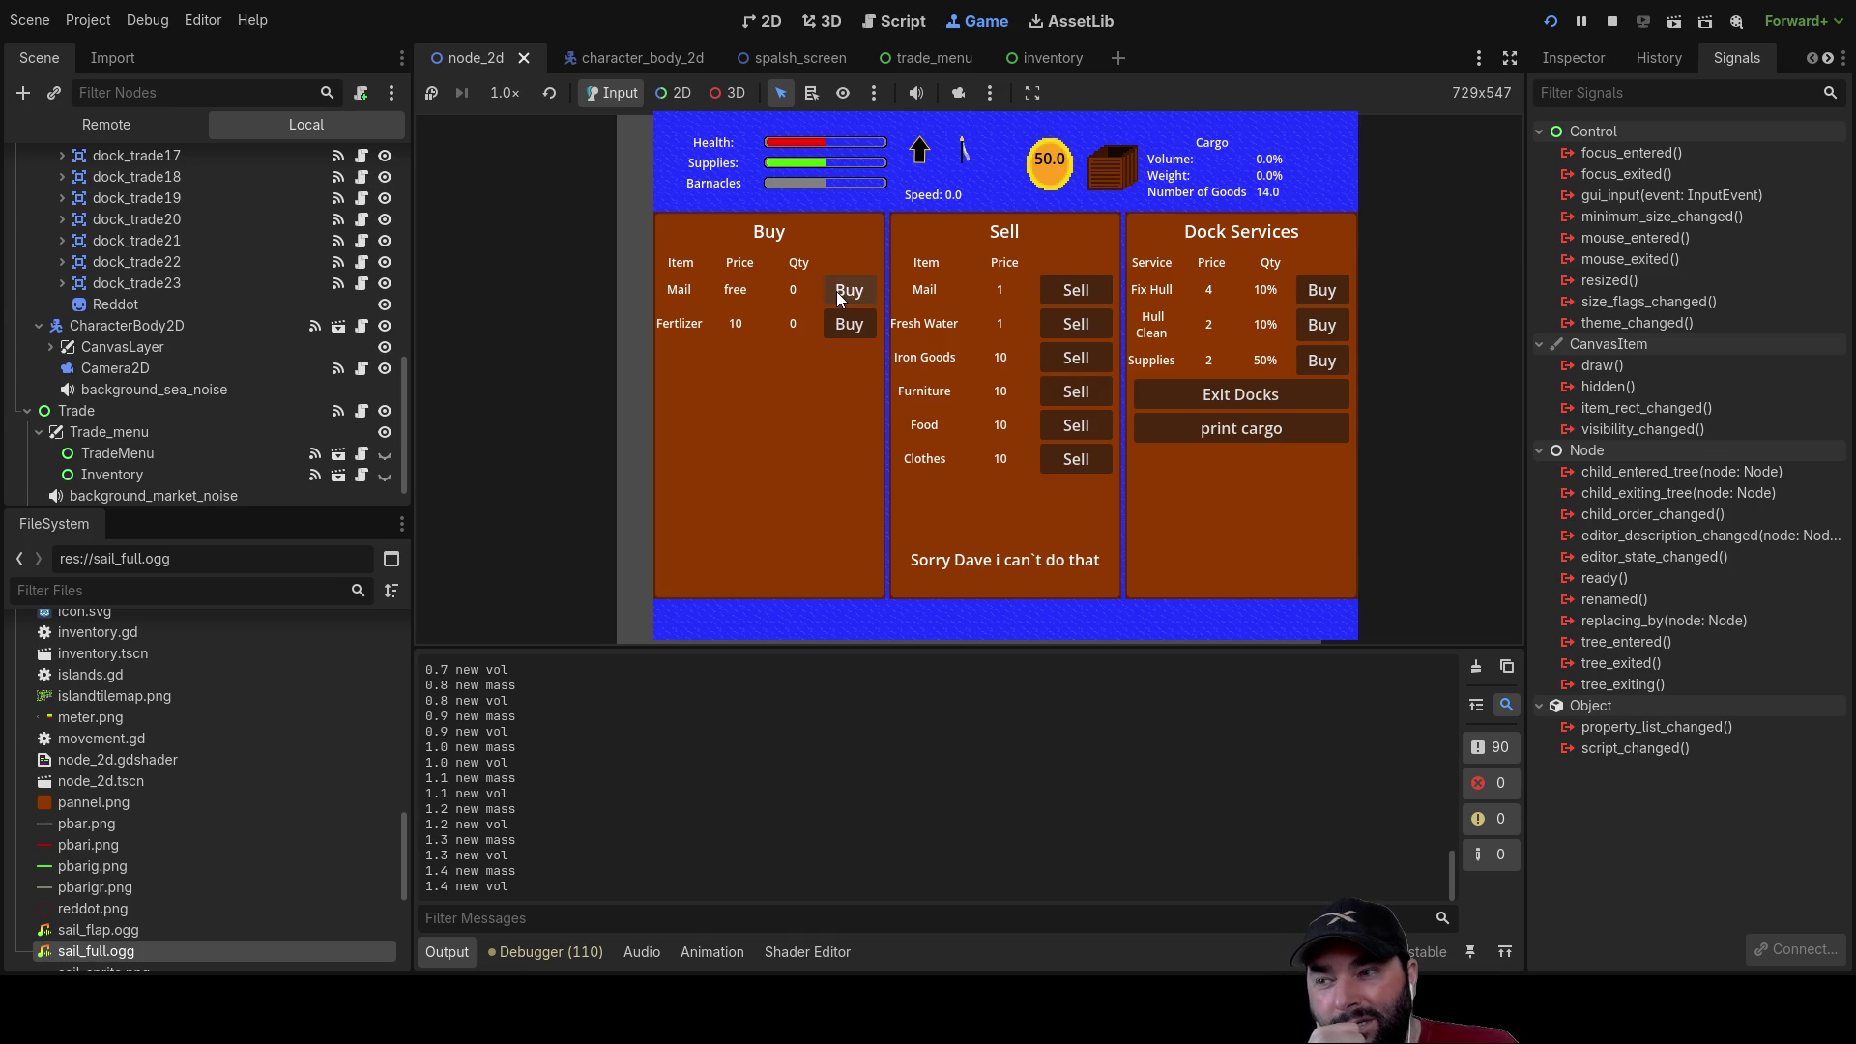
{"action": "left_click", "coordinate": [845, 324]}
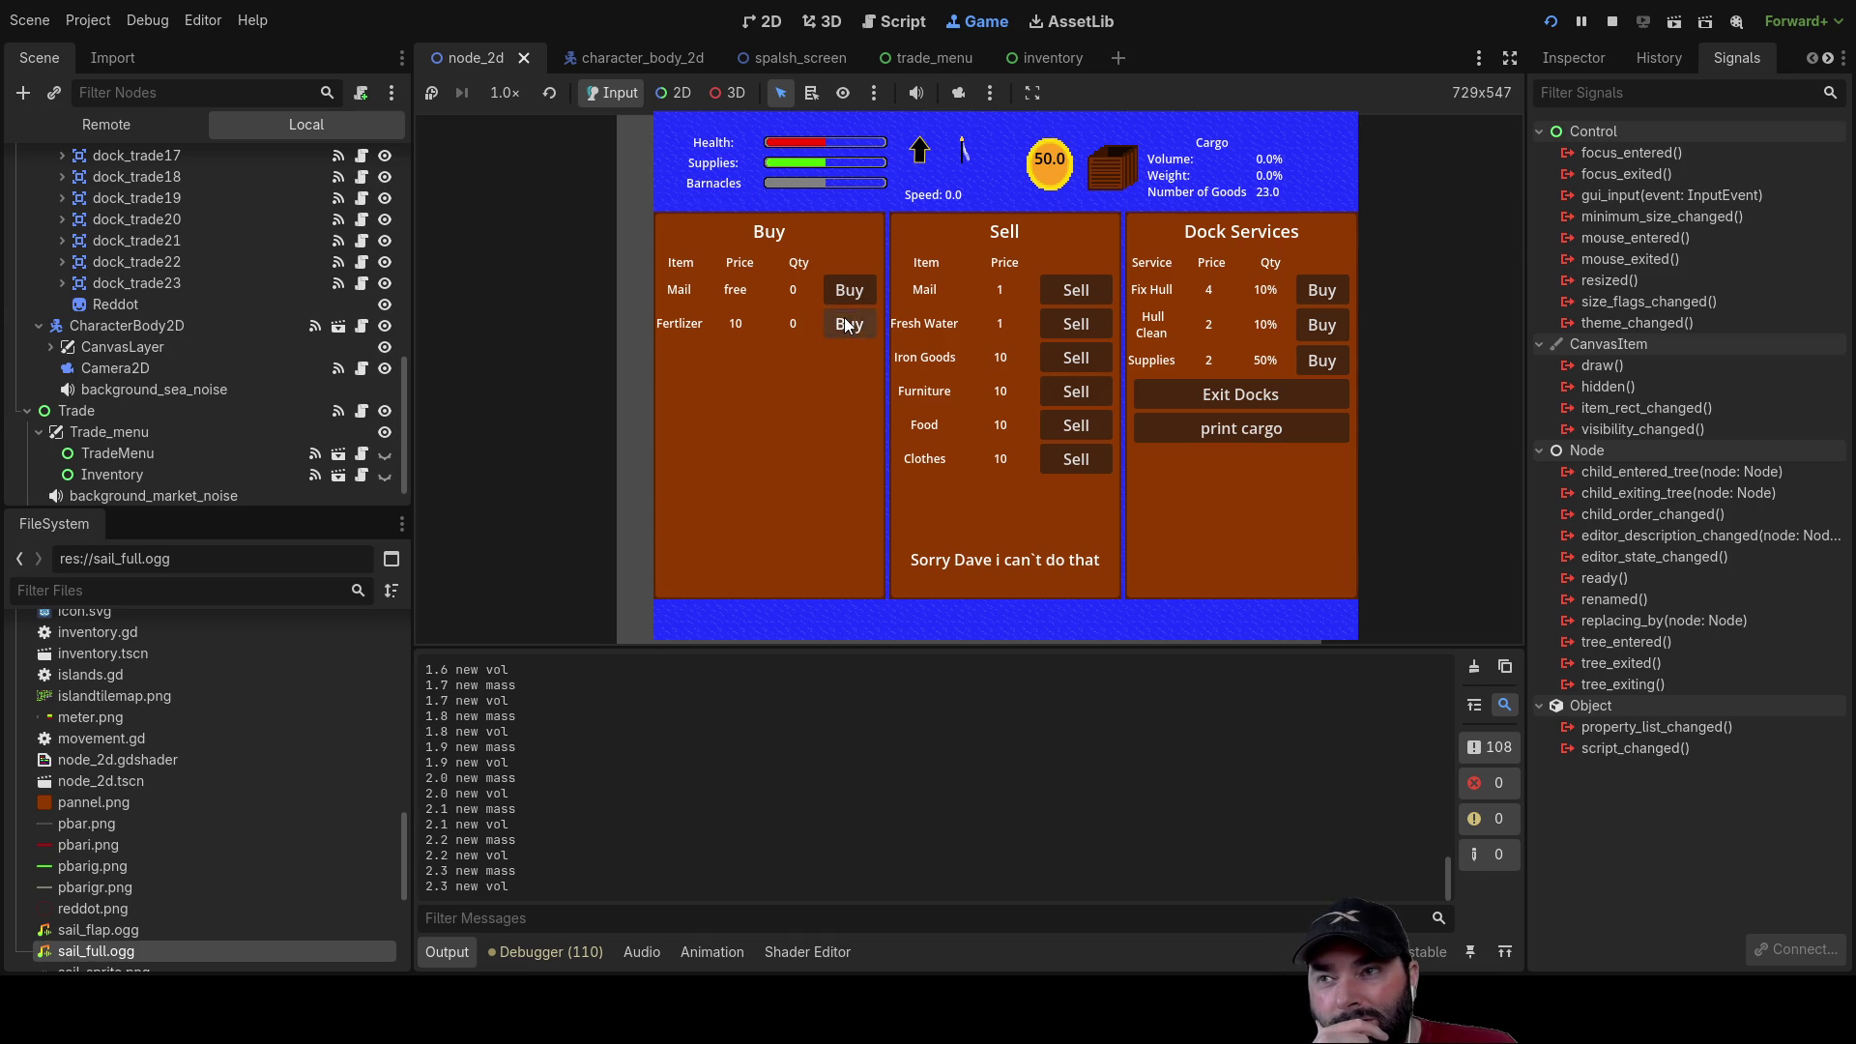
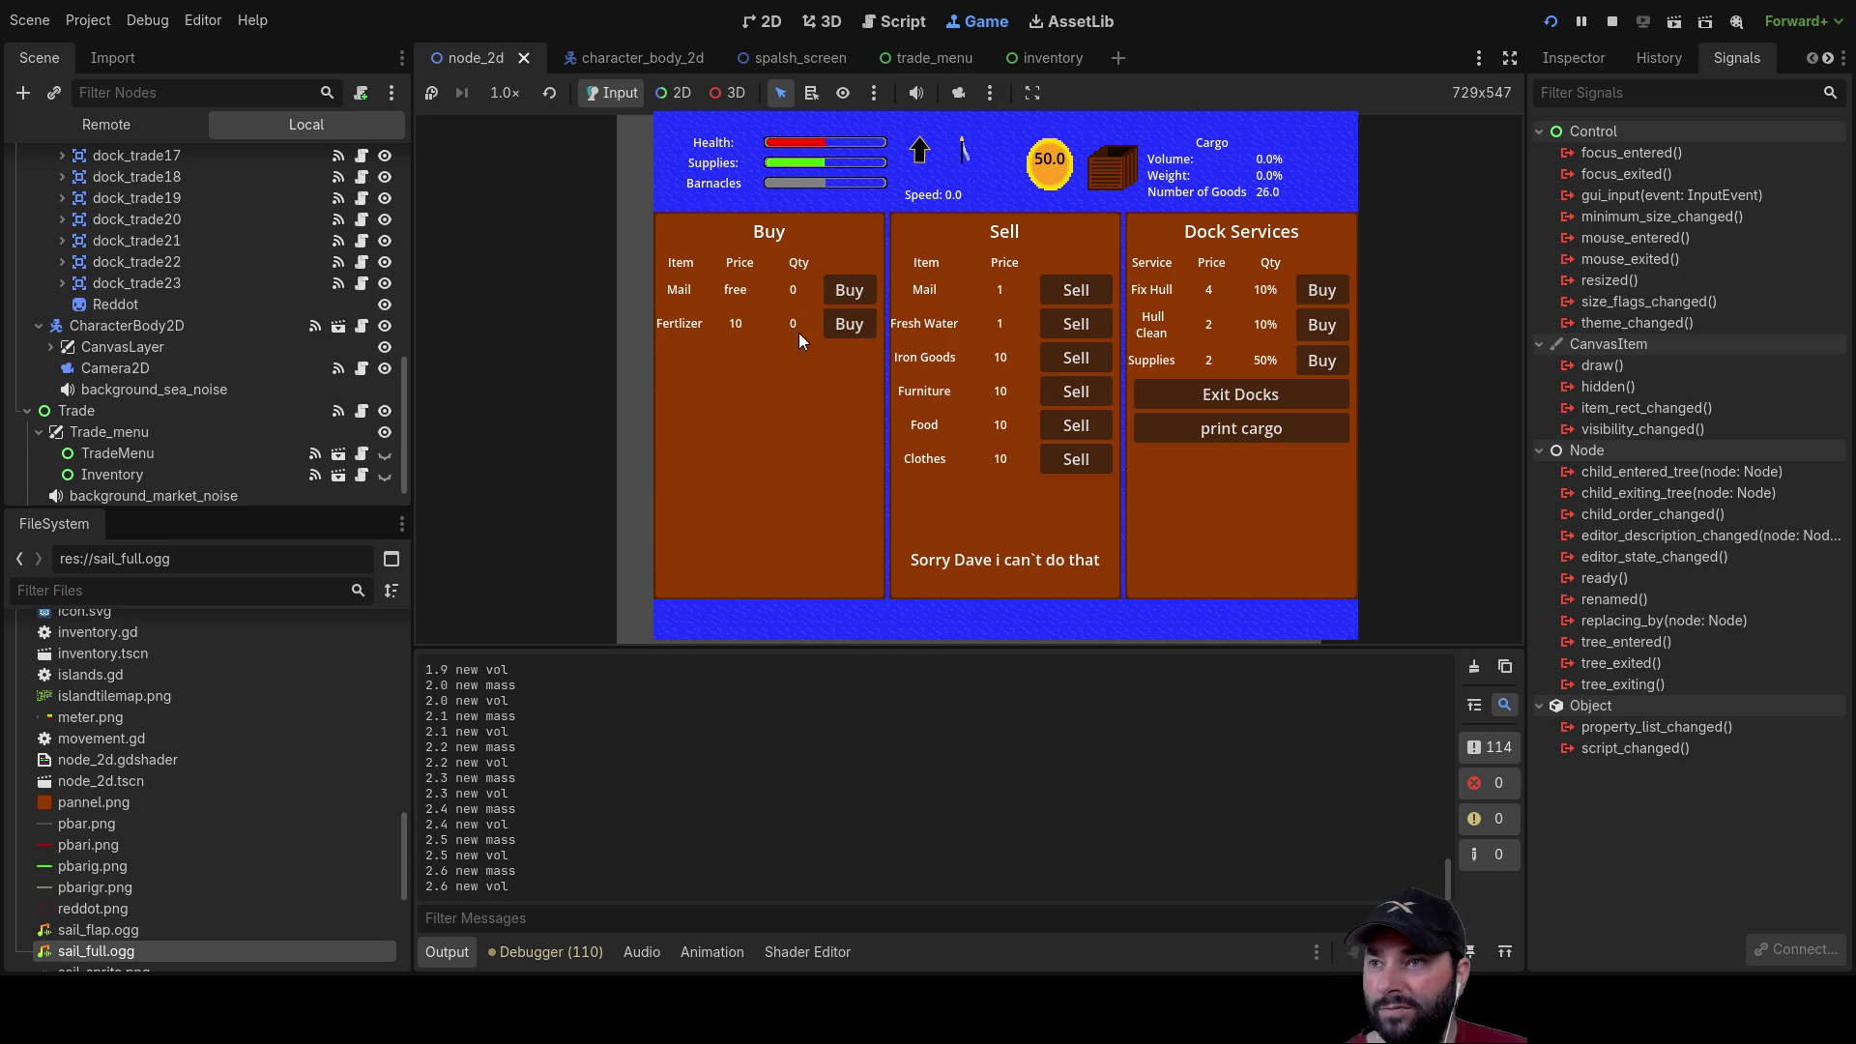
Step: Stop the running game, relaunch the project and start playing from the splash menu
{"action": "key", "text": "F8"}
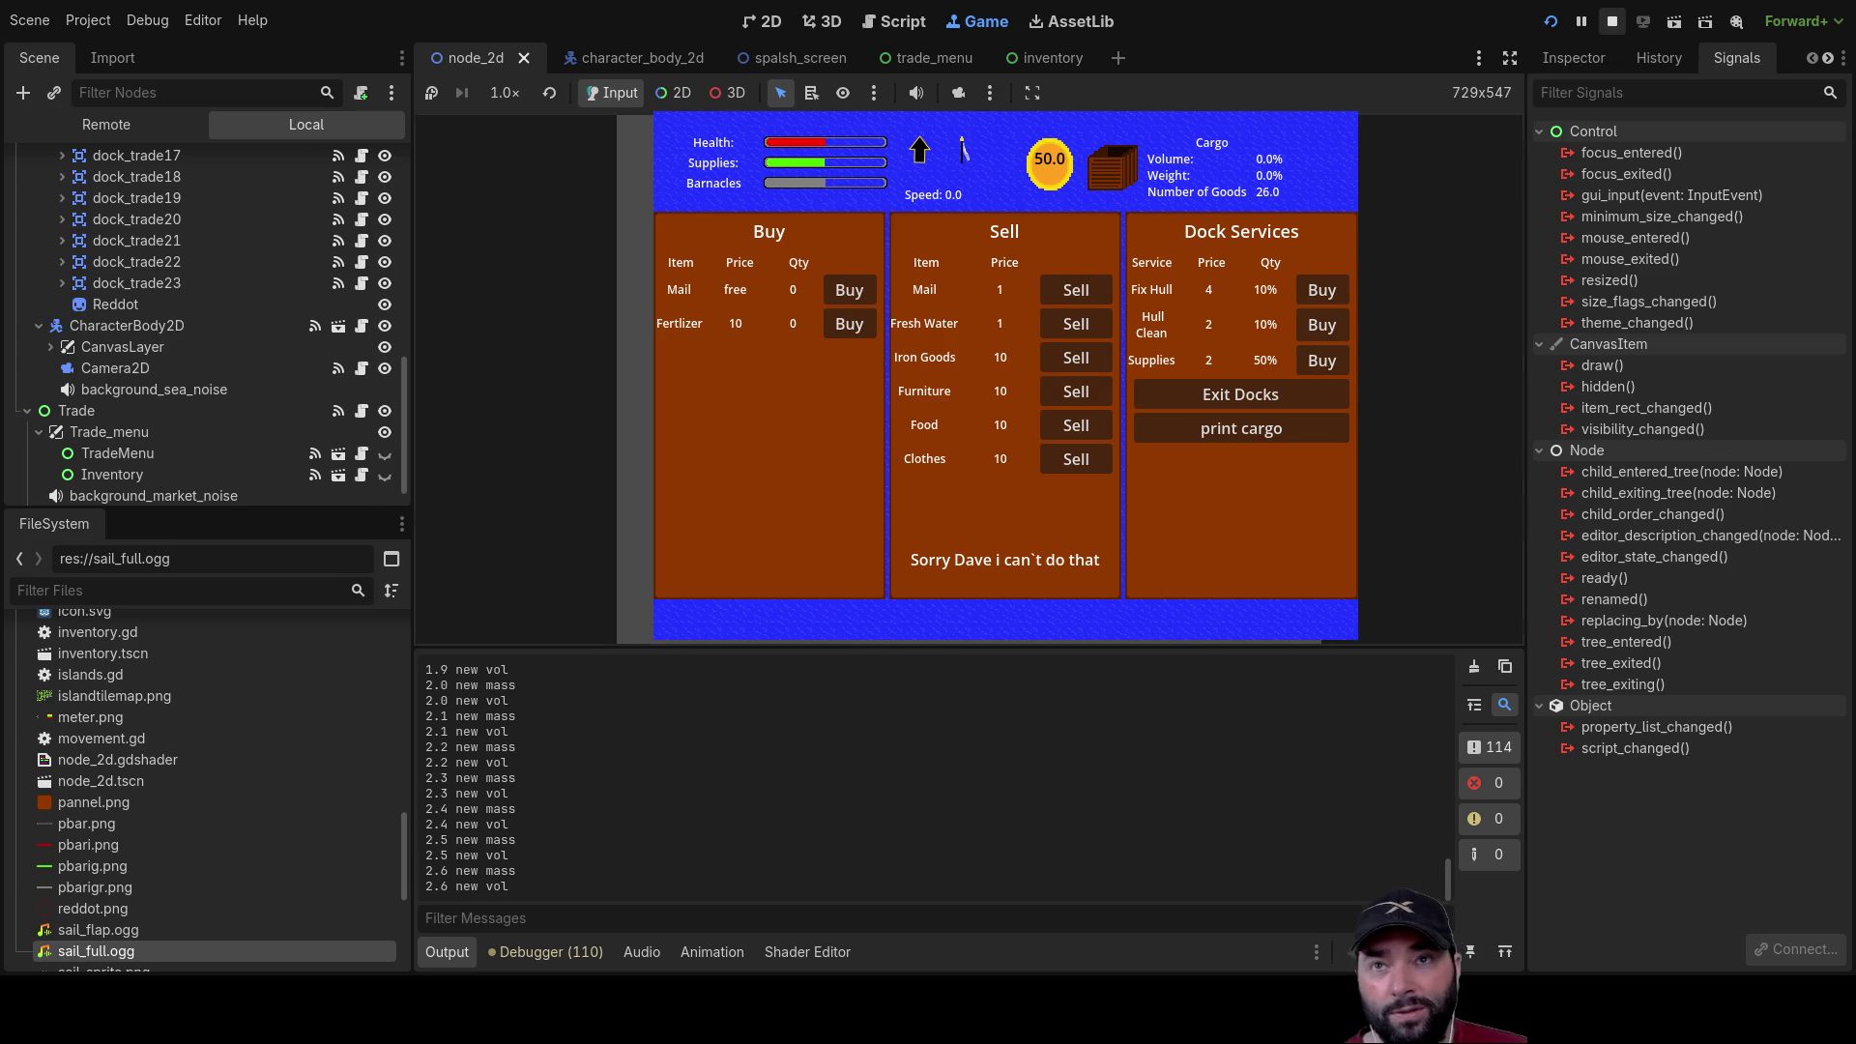
{"action": "left_click", "coordinate": [1550, 20]}
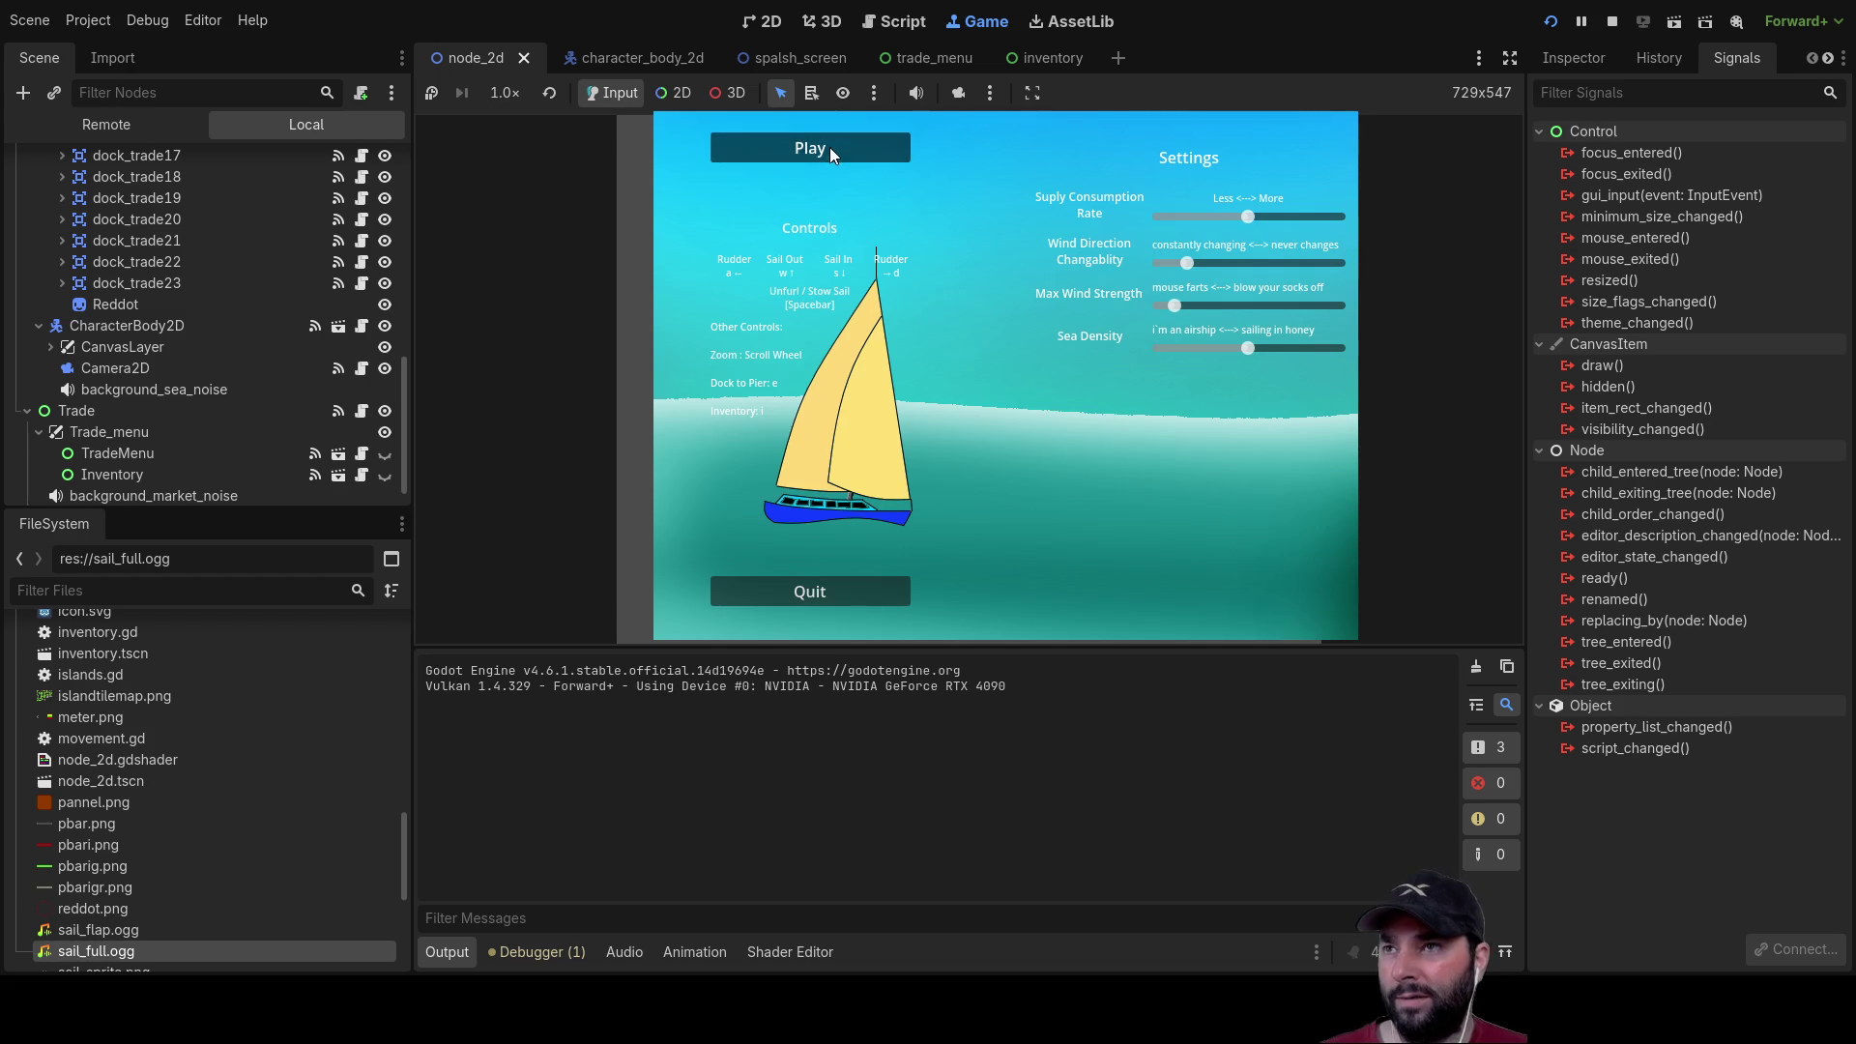
{"action": "left_click", "coordinate": [828, 147]}
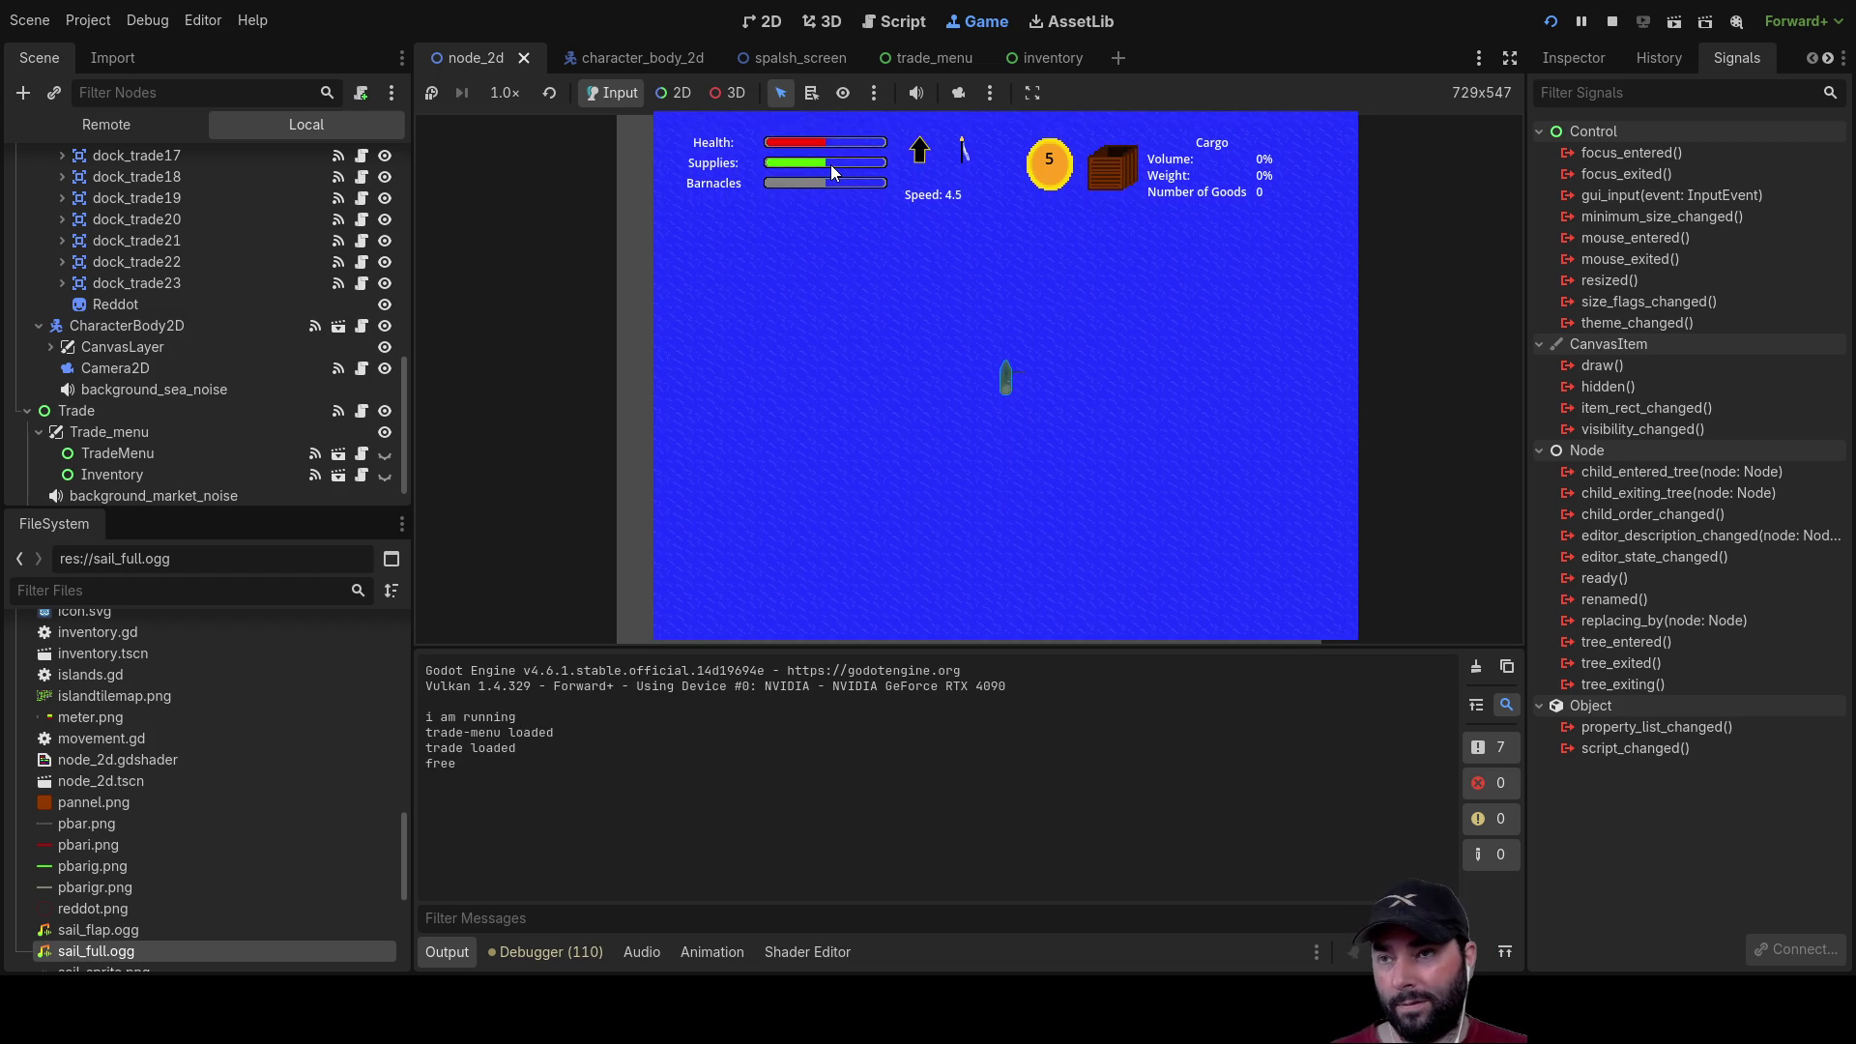
Step: Buy all the Mail, Fresh Water and Fertilizer at the dock
{"action": "scroll", "coordinate": [934, 333], "scroll_direction": "down", "scroll_amount": 3}
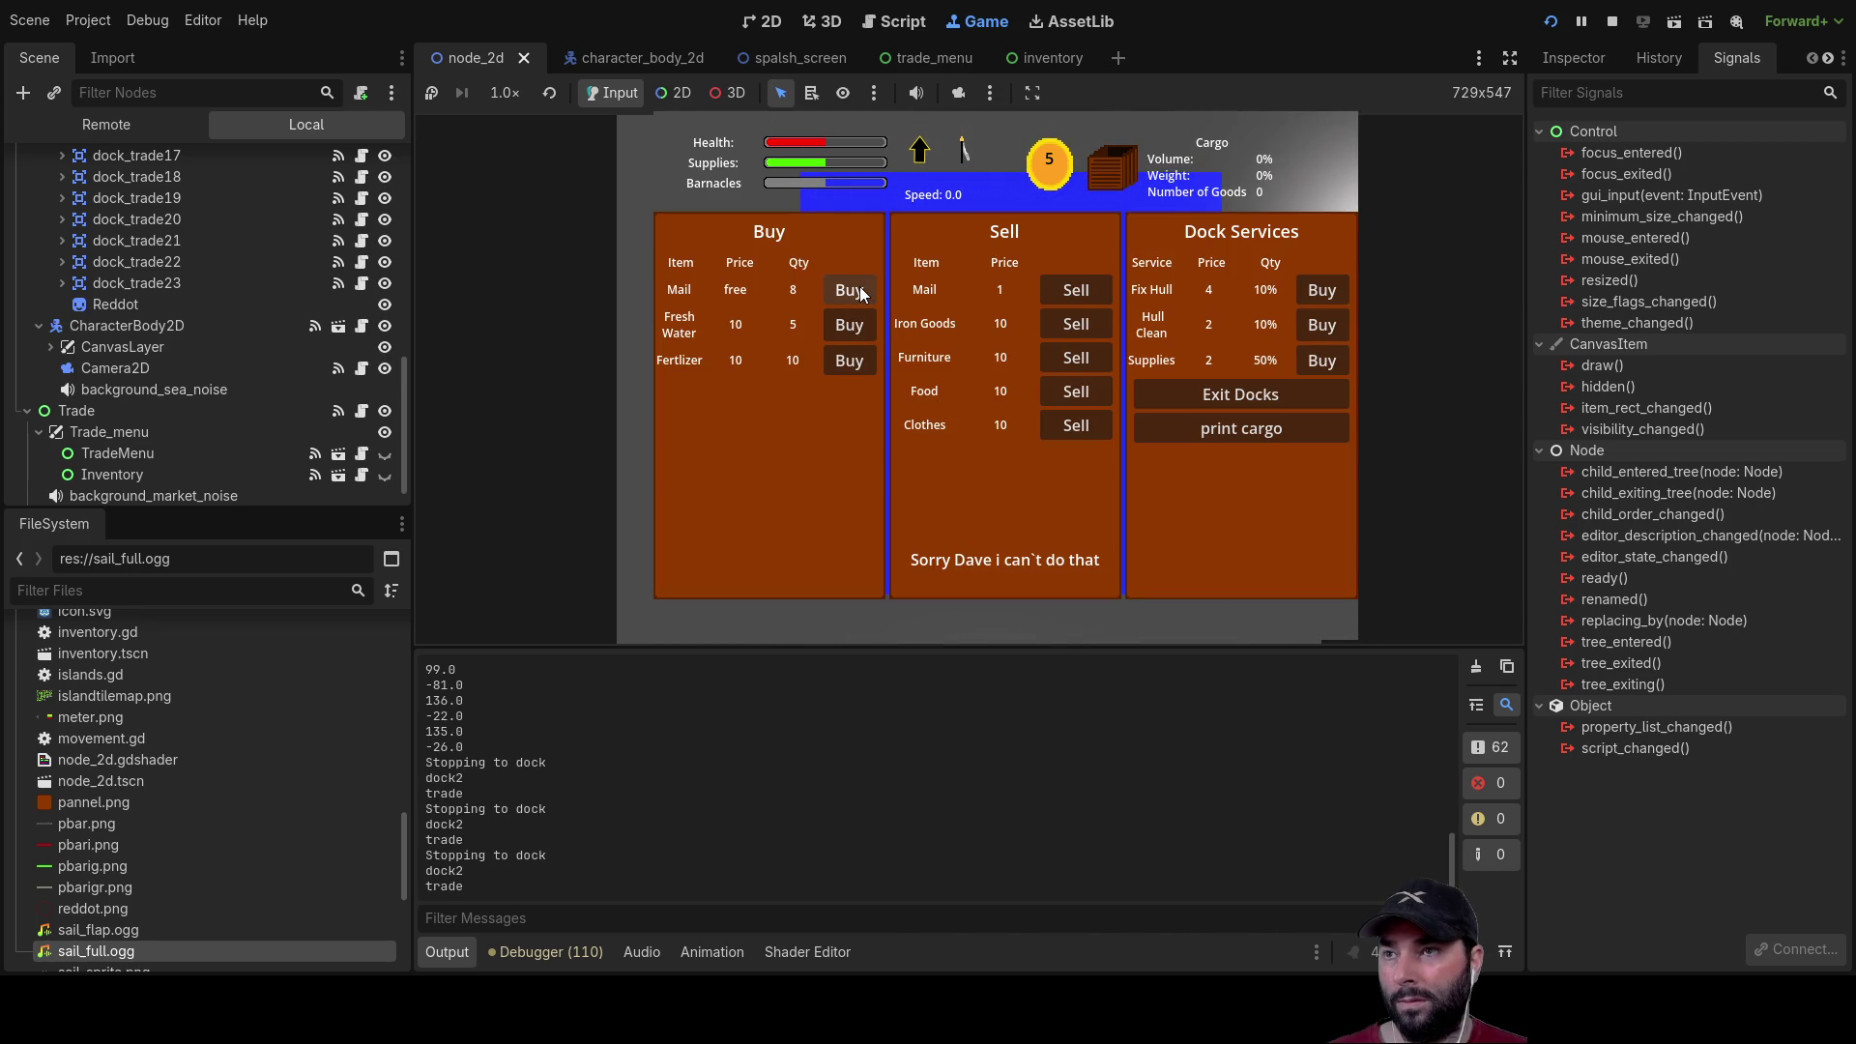
{"action": "left_click", "coordinate": [859, 291]}
{"action": "left_click", "coordinate": [854, 327]}
{"action": "left_click", "coordinate": [850, 360]}
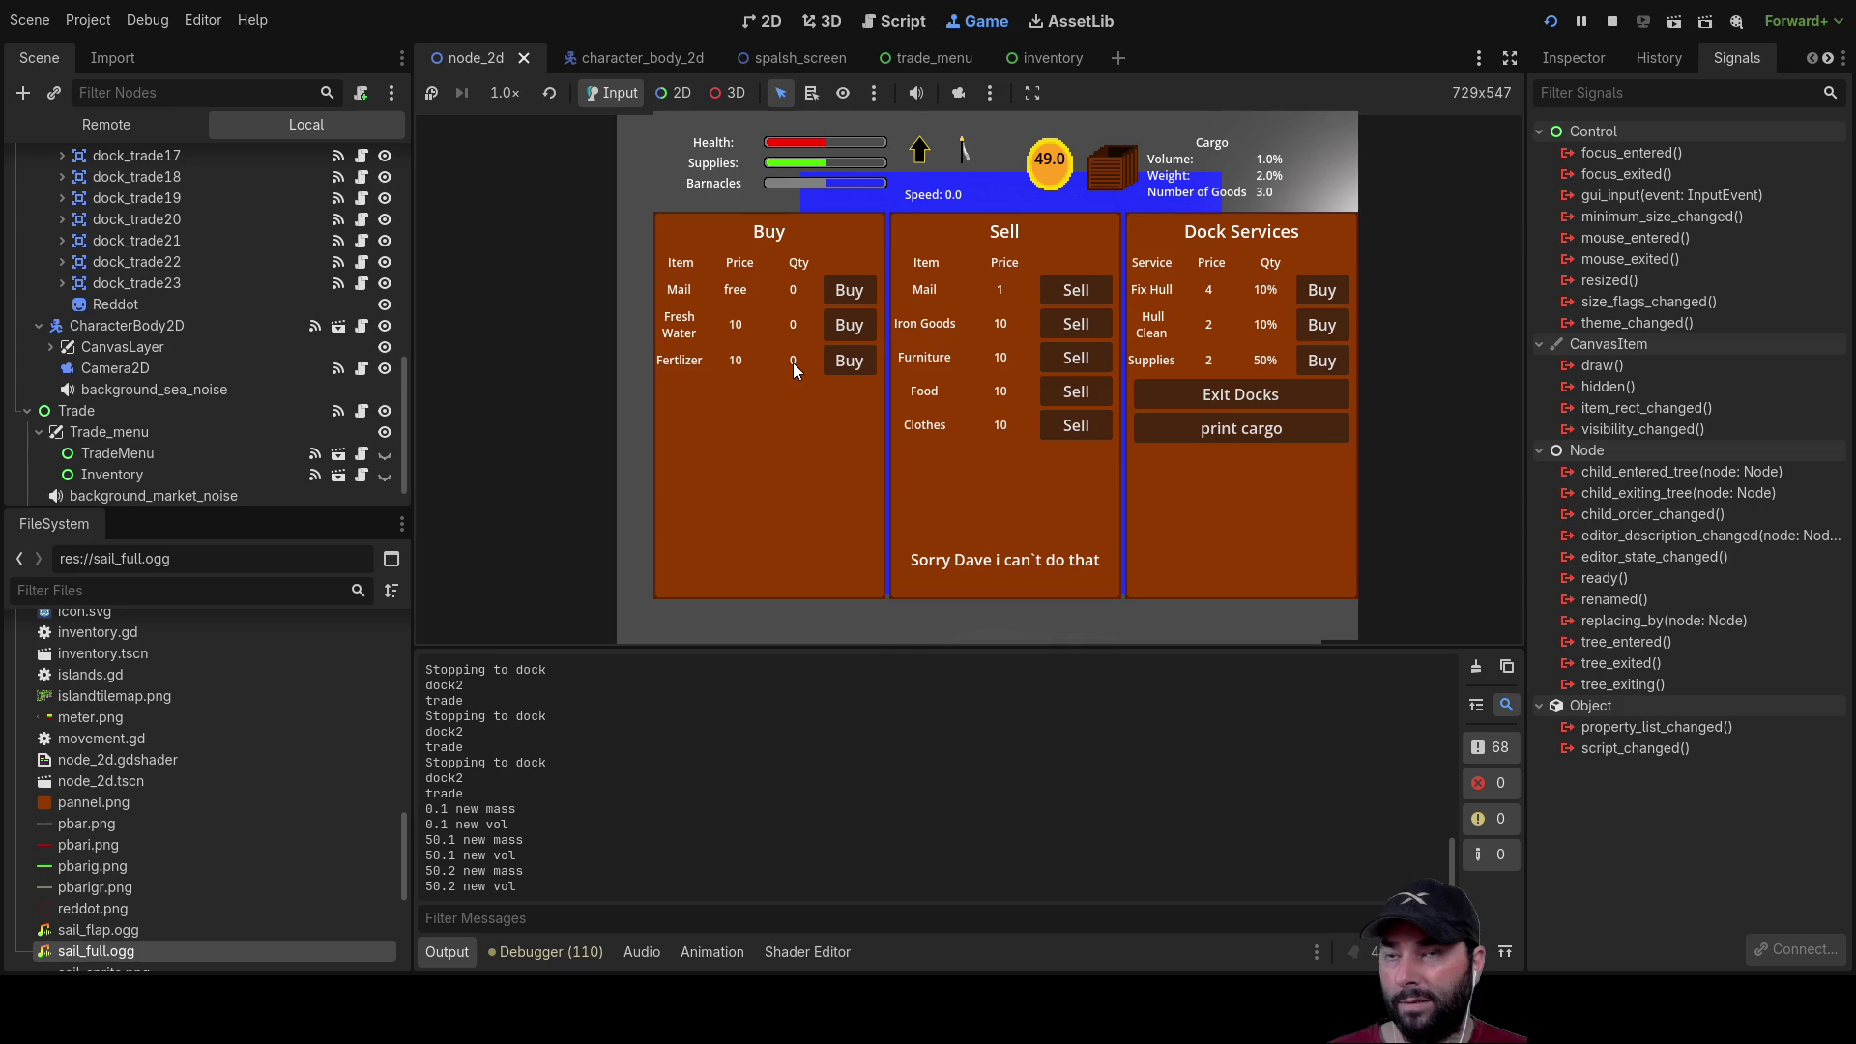
Step: Exit the docks and return to the sea map
{"action": "left_click", "coordinate": [1221, 397]}
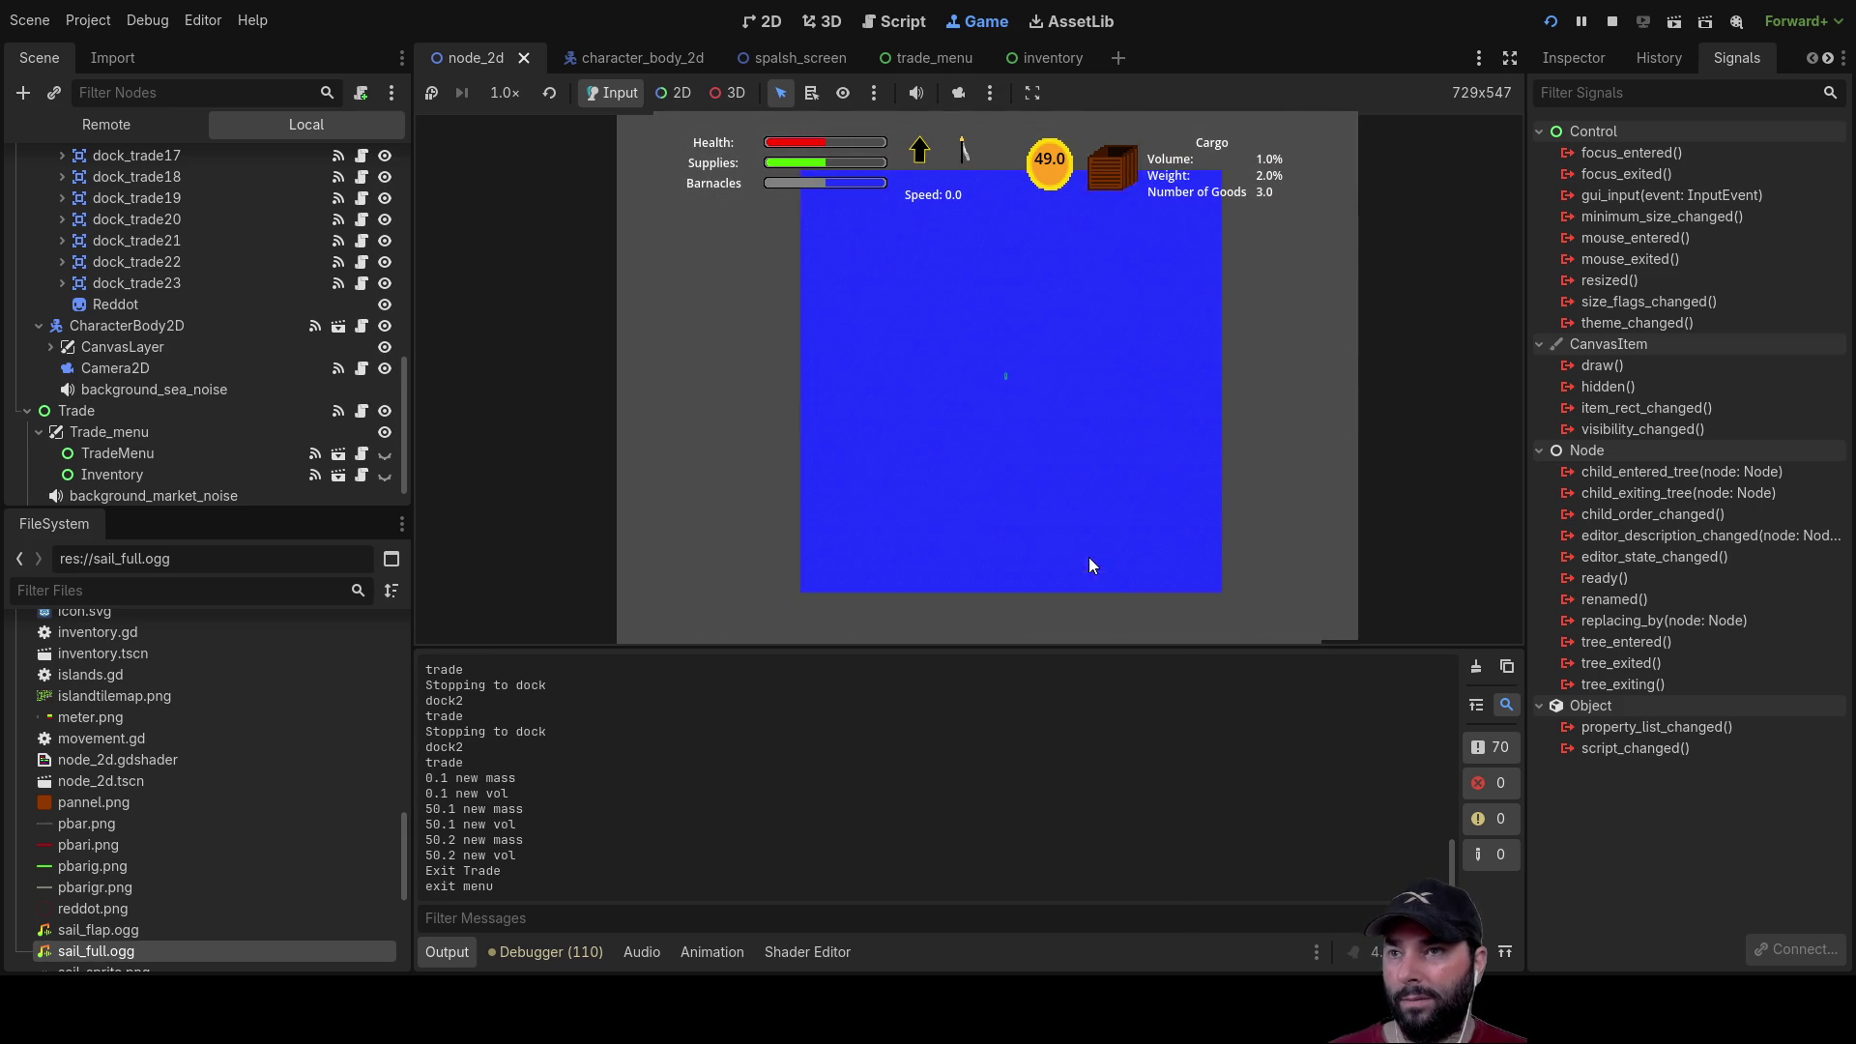
{"action": "scroll", "coordinate": [1105, 528], "scroll_direction": "down", "scroll_amount": 3}
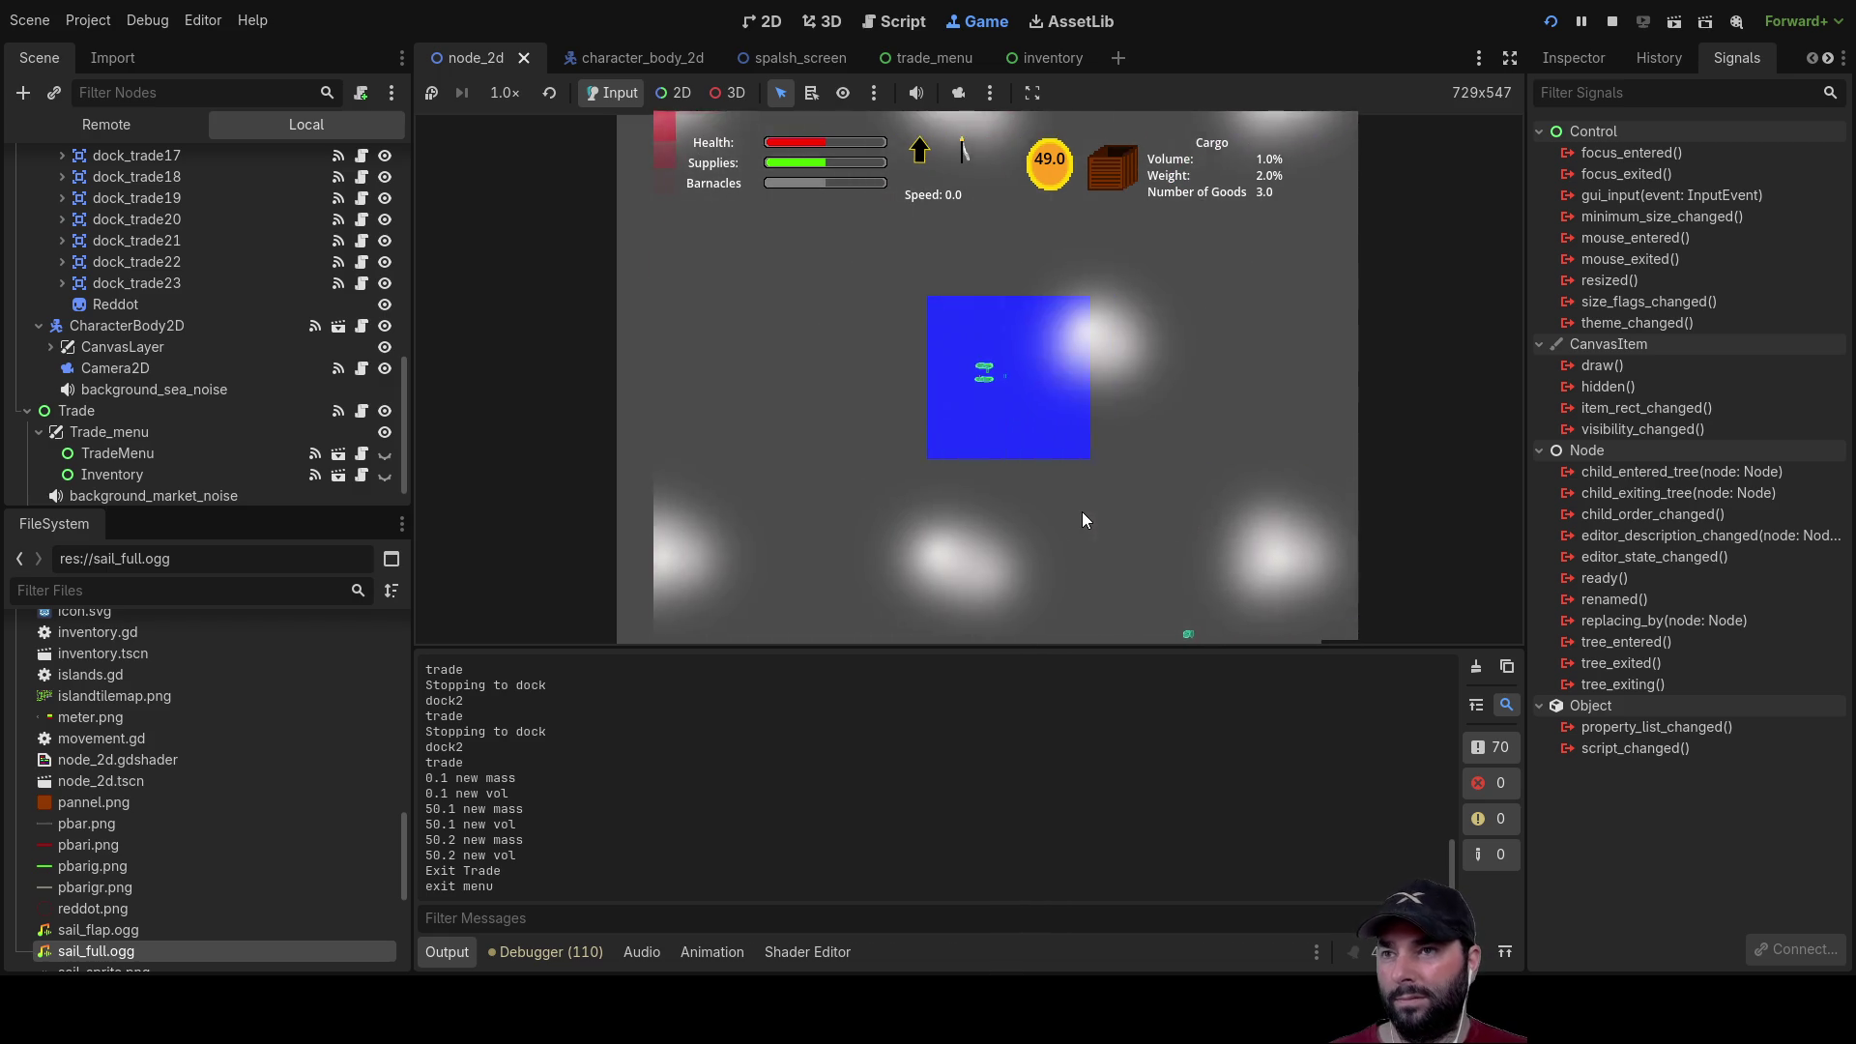
{"action": "scroll", "coordinate": [1081, 513], "scroll_direction": "up", "scroll_amount": 2}
{"action": "scroll", "coordinate": [1082, 511], "scroll_direction": "up", "scroll_amount": 3}
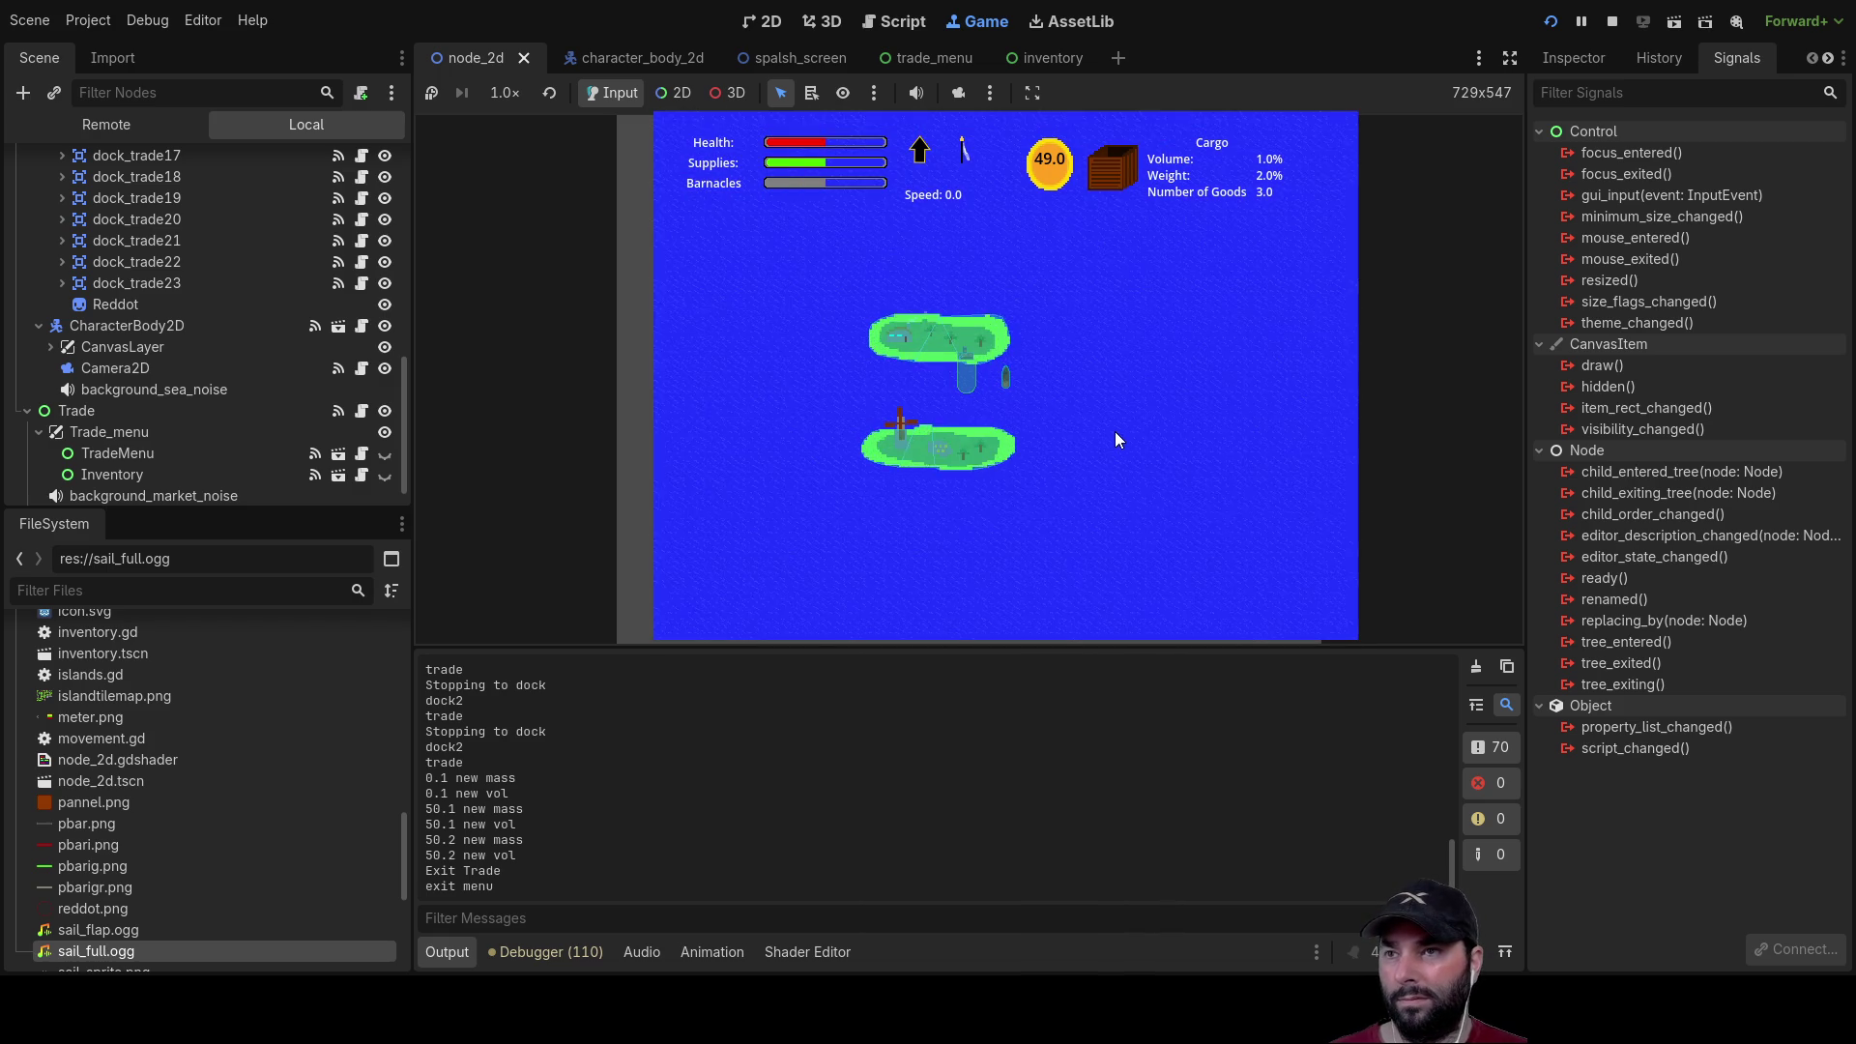
Step: Dock at the island, buy all the Mail and Food, then exit the docks
{"action": "key", "text": "e"}
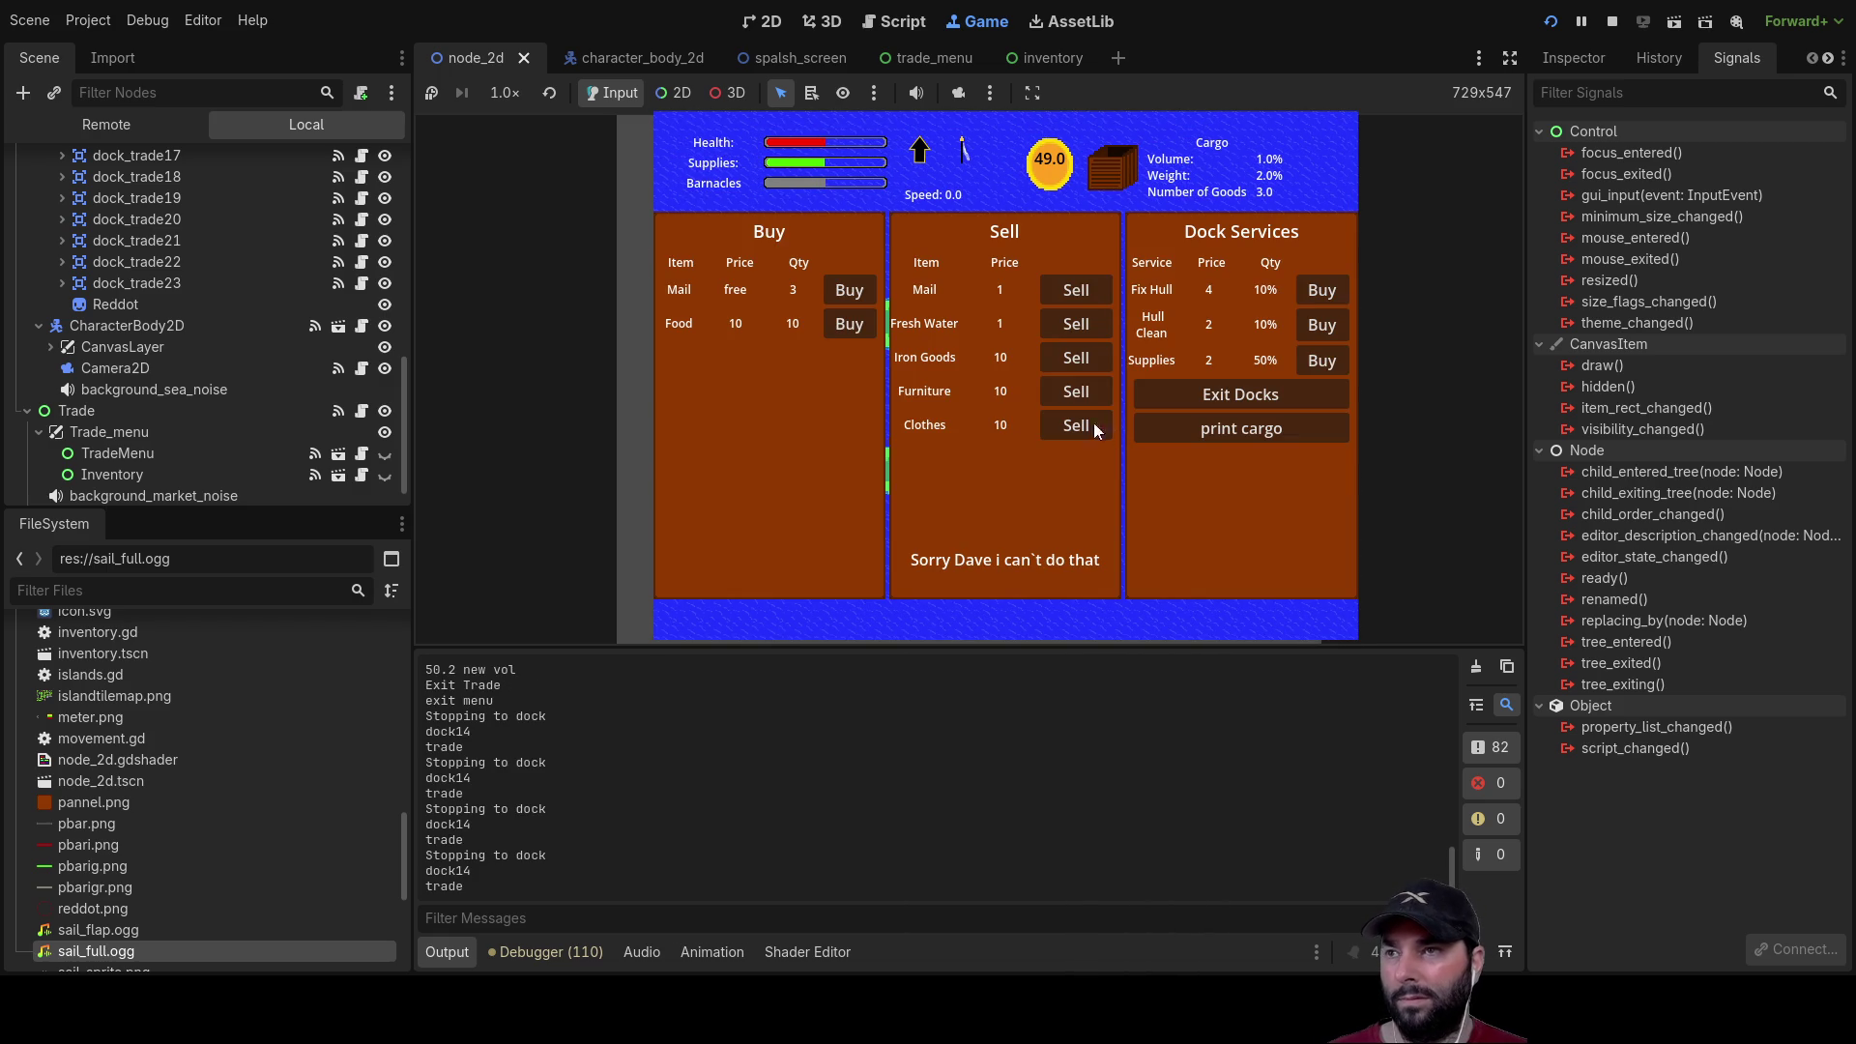
{"action": "left_click", "coordinate": [844, 288]}
{"action": "left_click", "coordinate": [843, 331]}
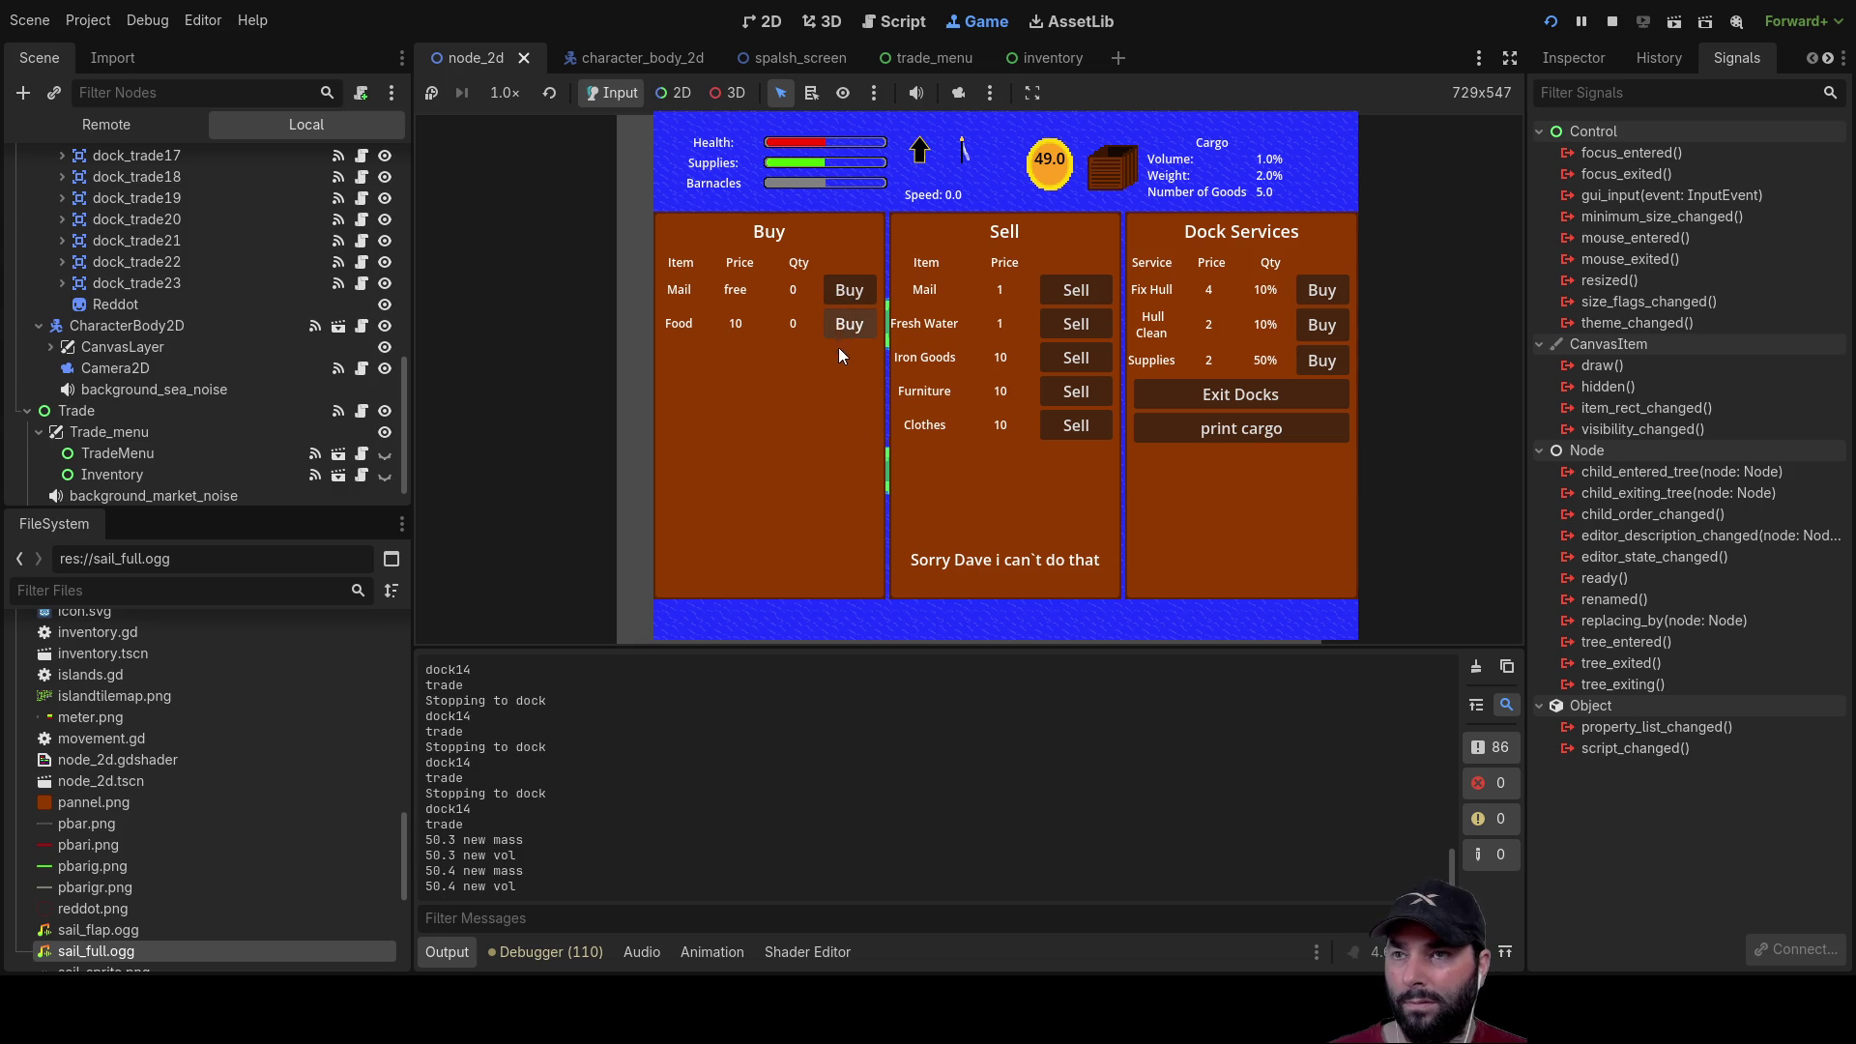
{"action": "left_click", "coordinate": [1270, 398]}
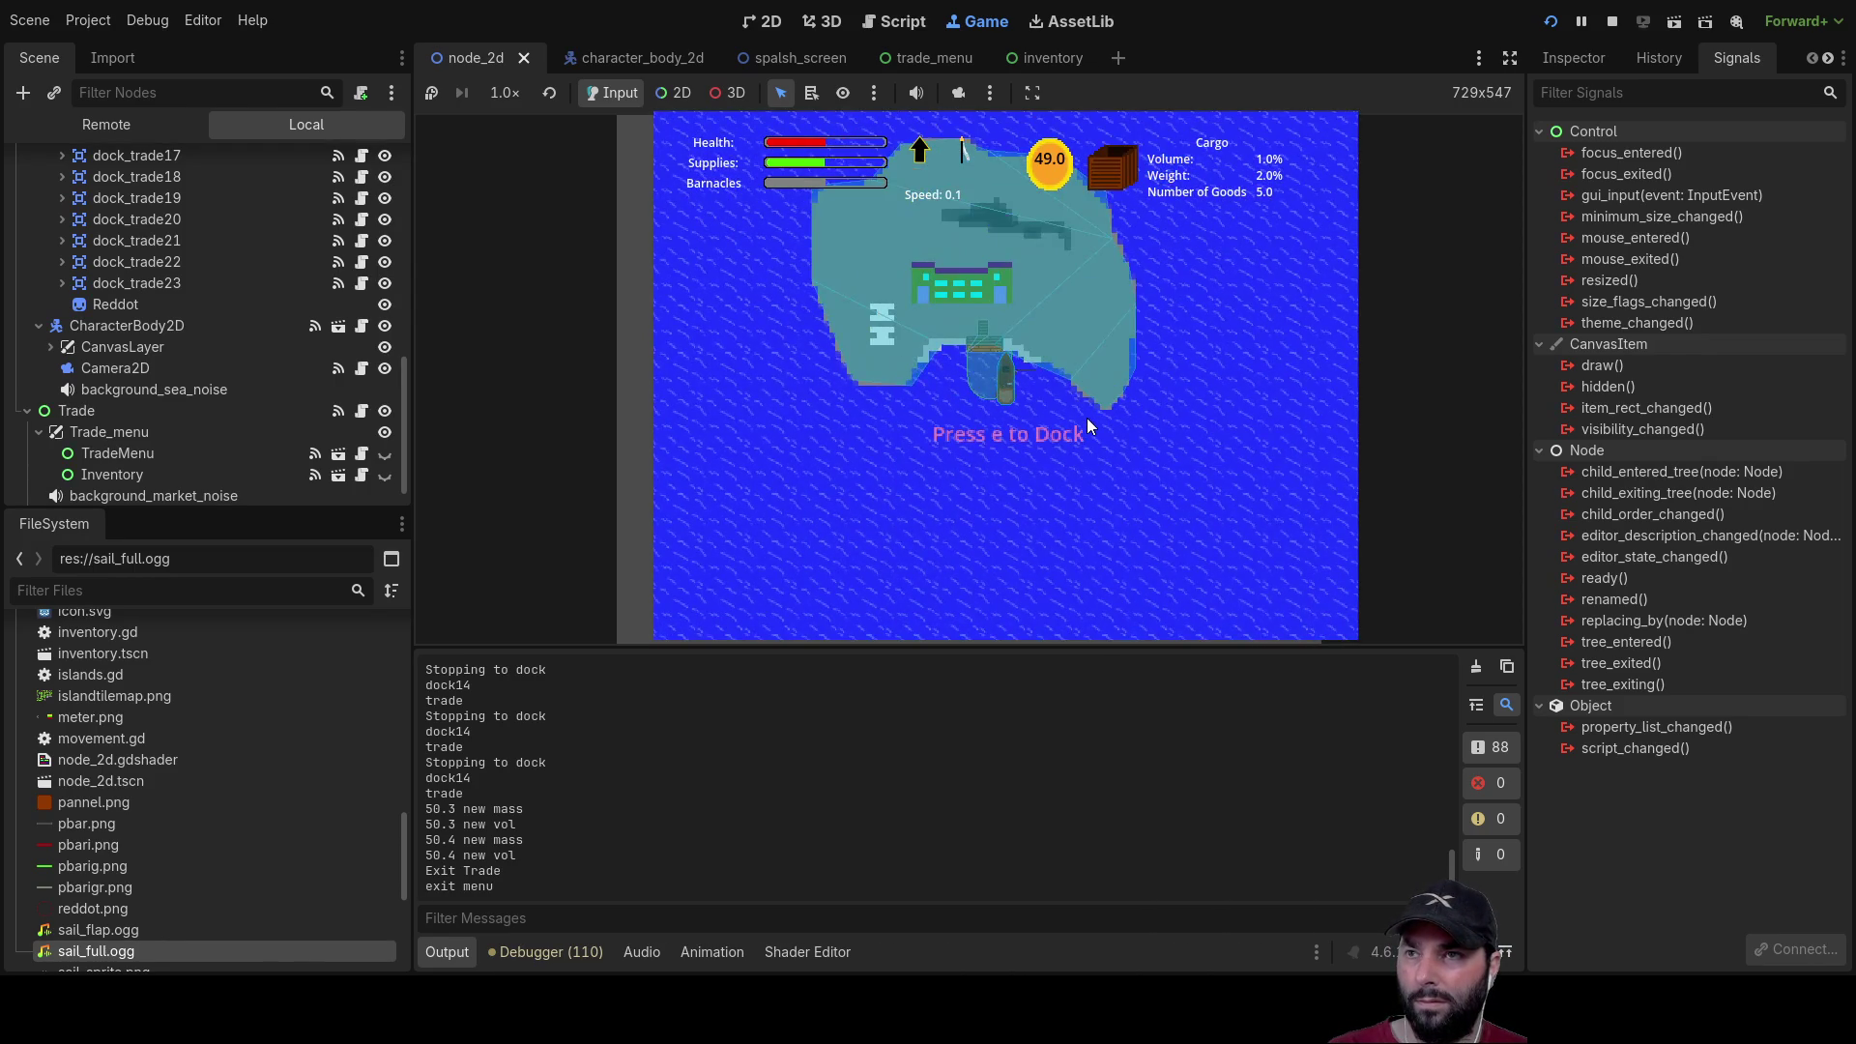
Step: Dock at the next island, buy all the Mail and Iron Goods, then stop the game
{"action": "key", "text": "e"}
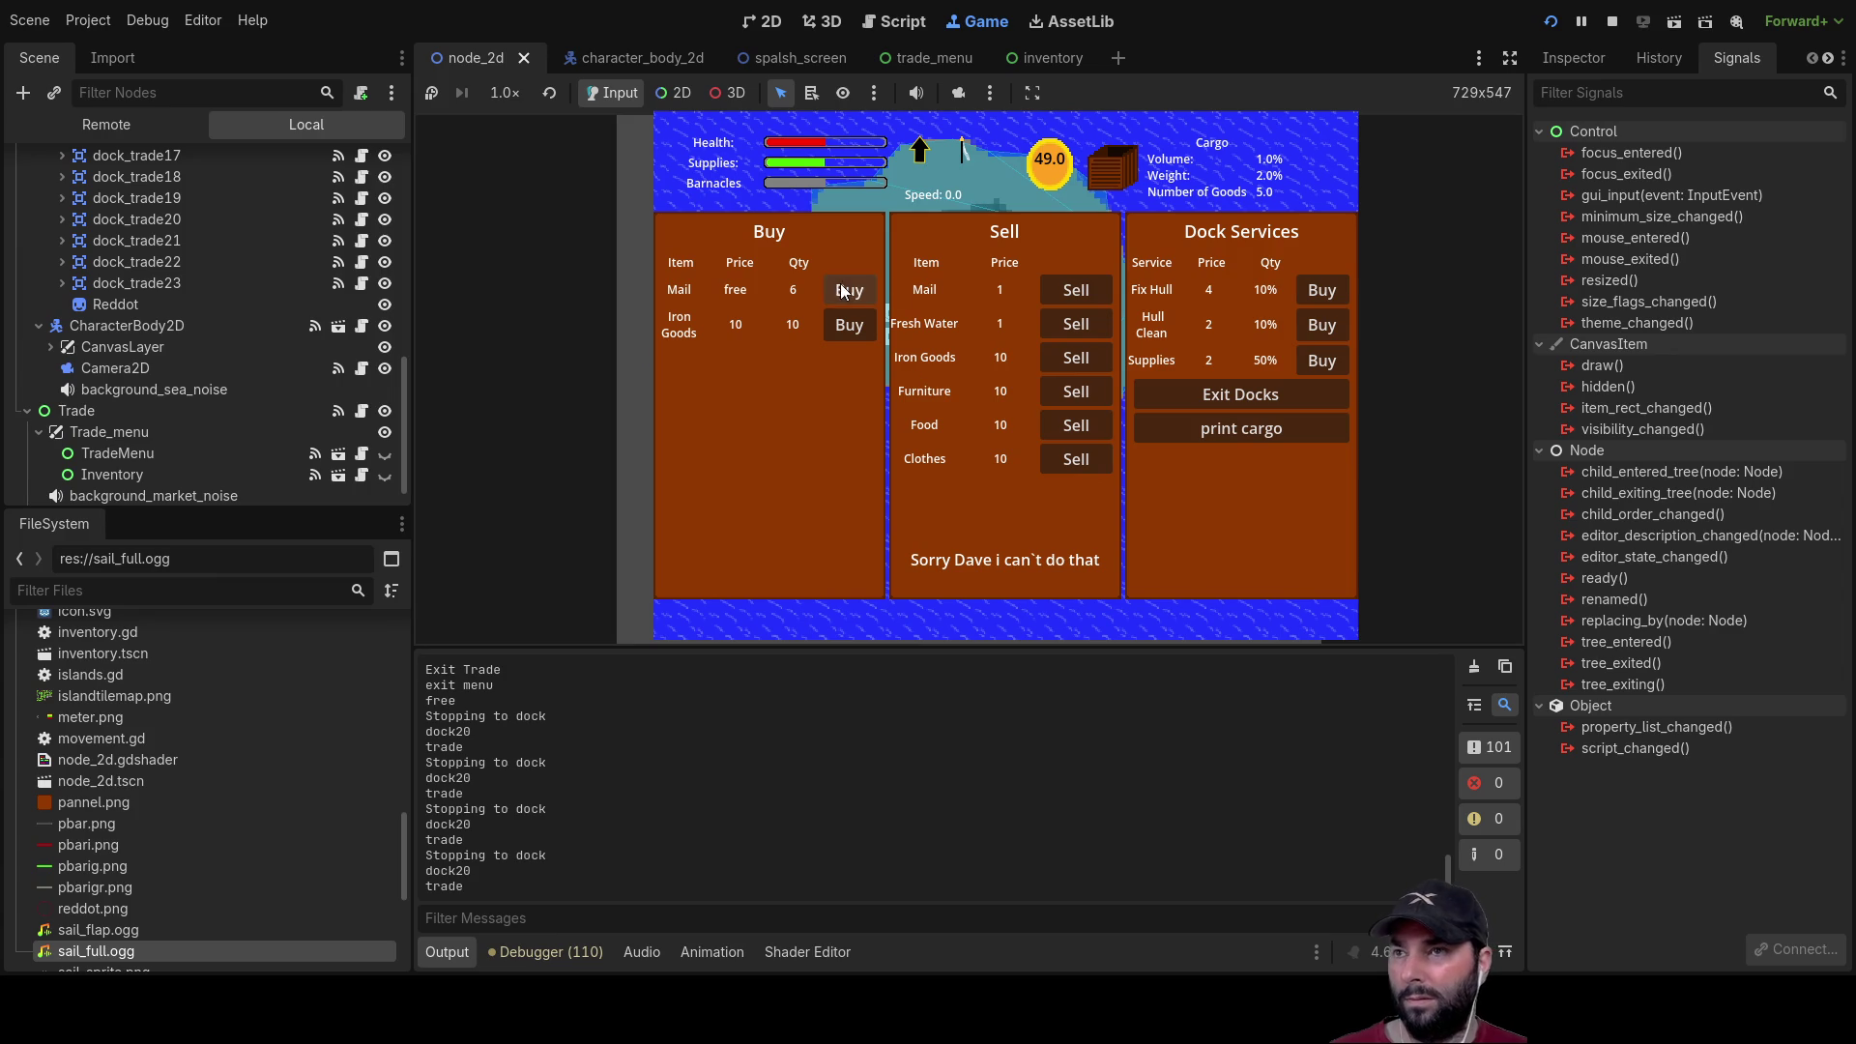
{"action": "left_click", "coordinate": [849, 290]}
{"action": "left_click", "coordinate": [848, 326]}
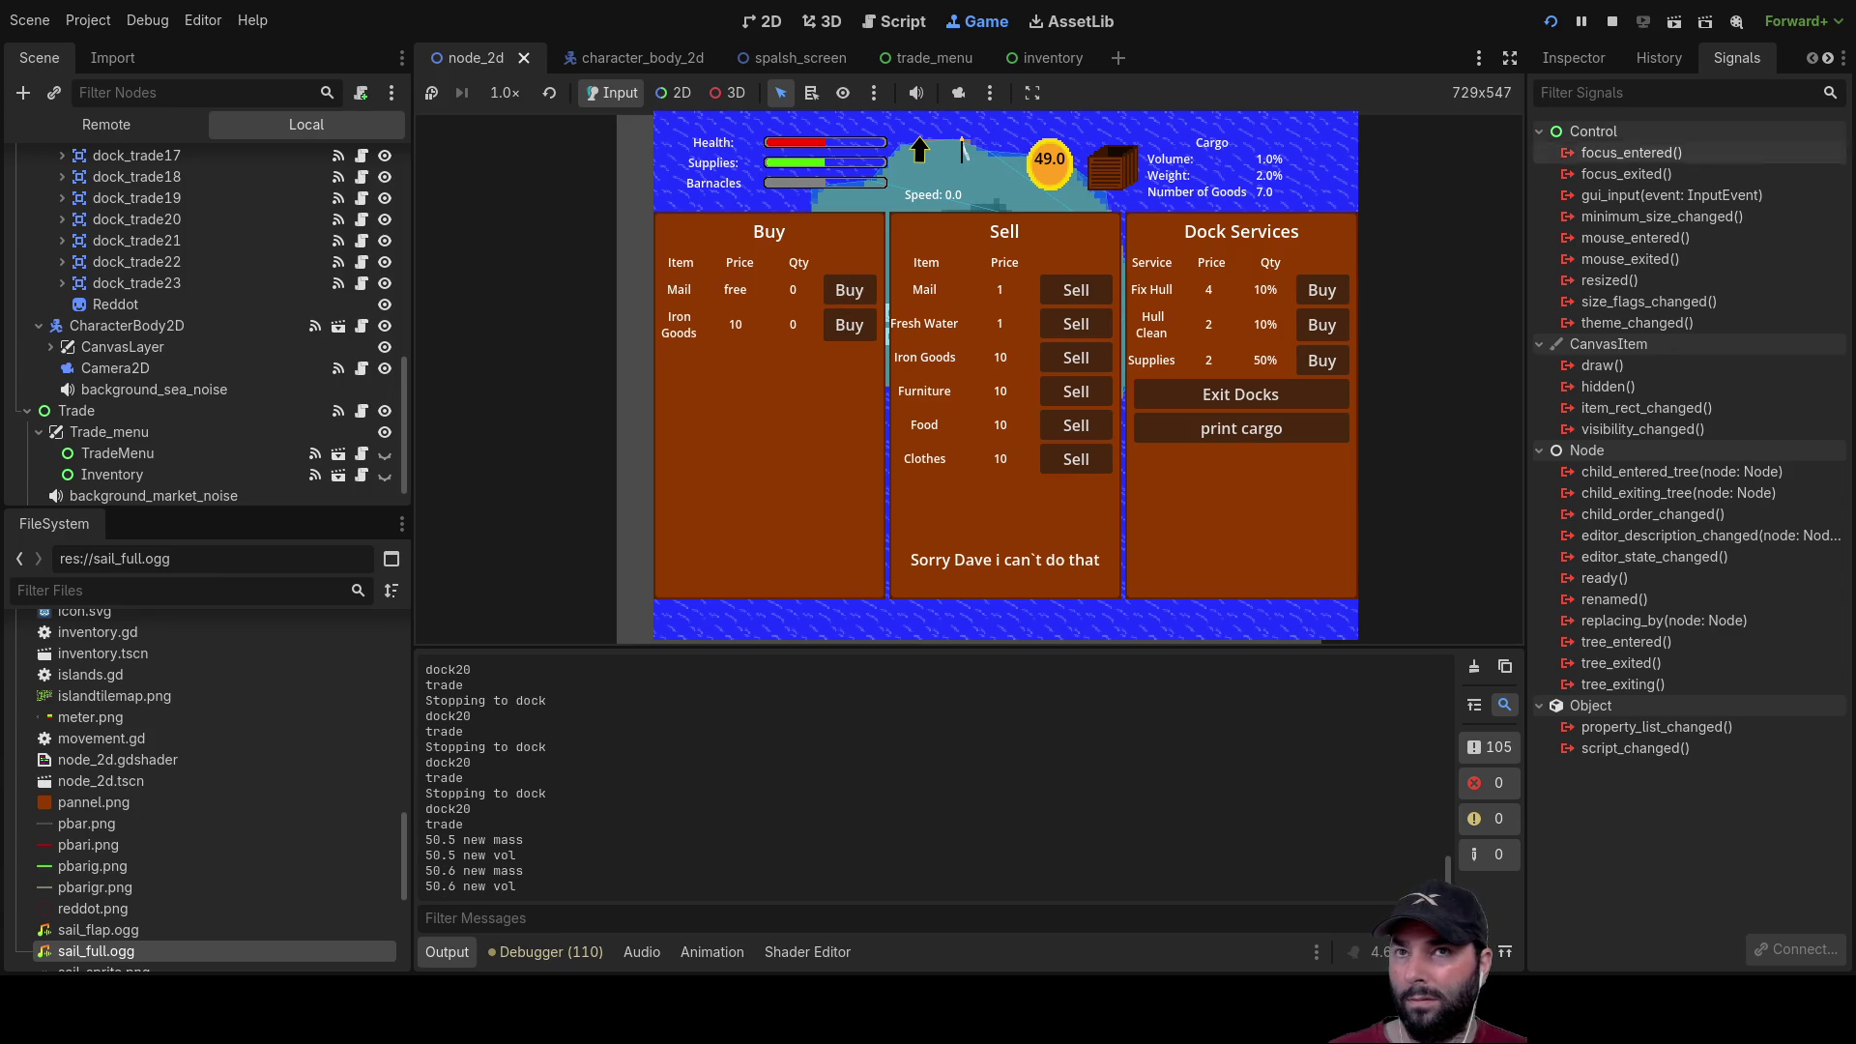
{"action": "key", "text": "F8"}
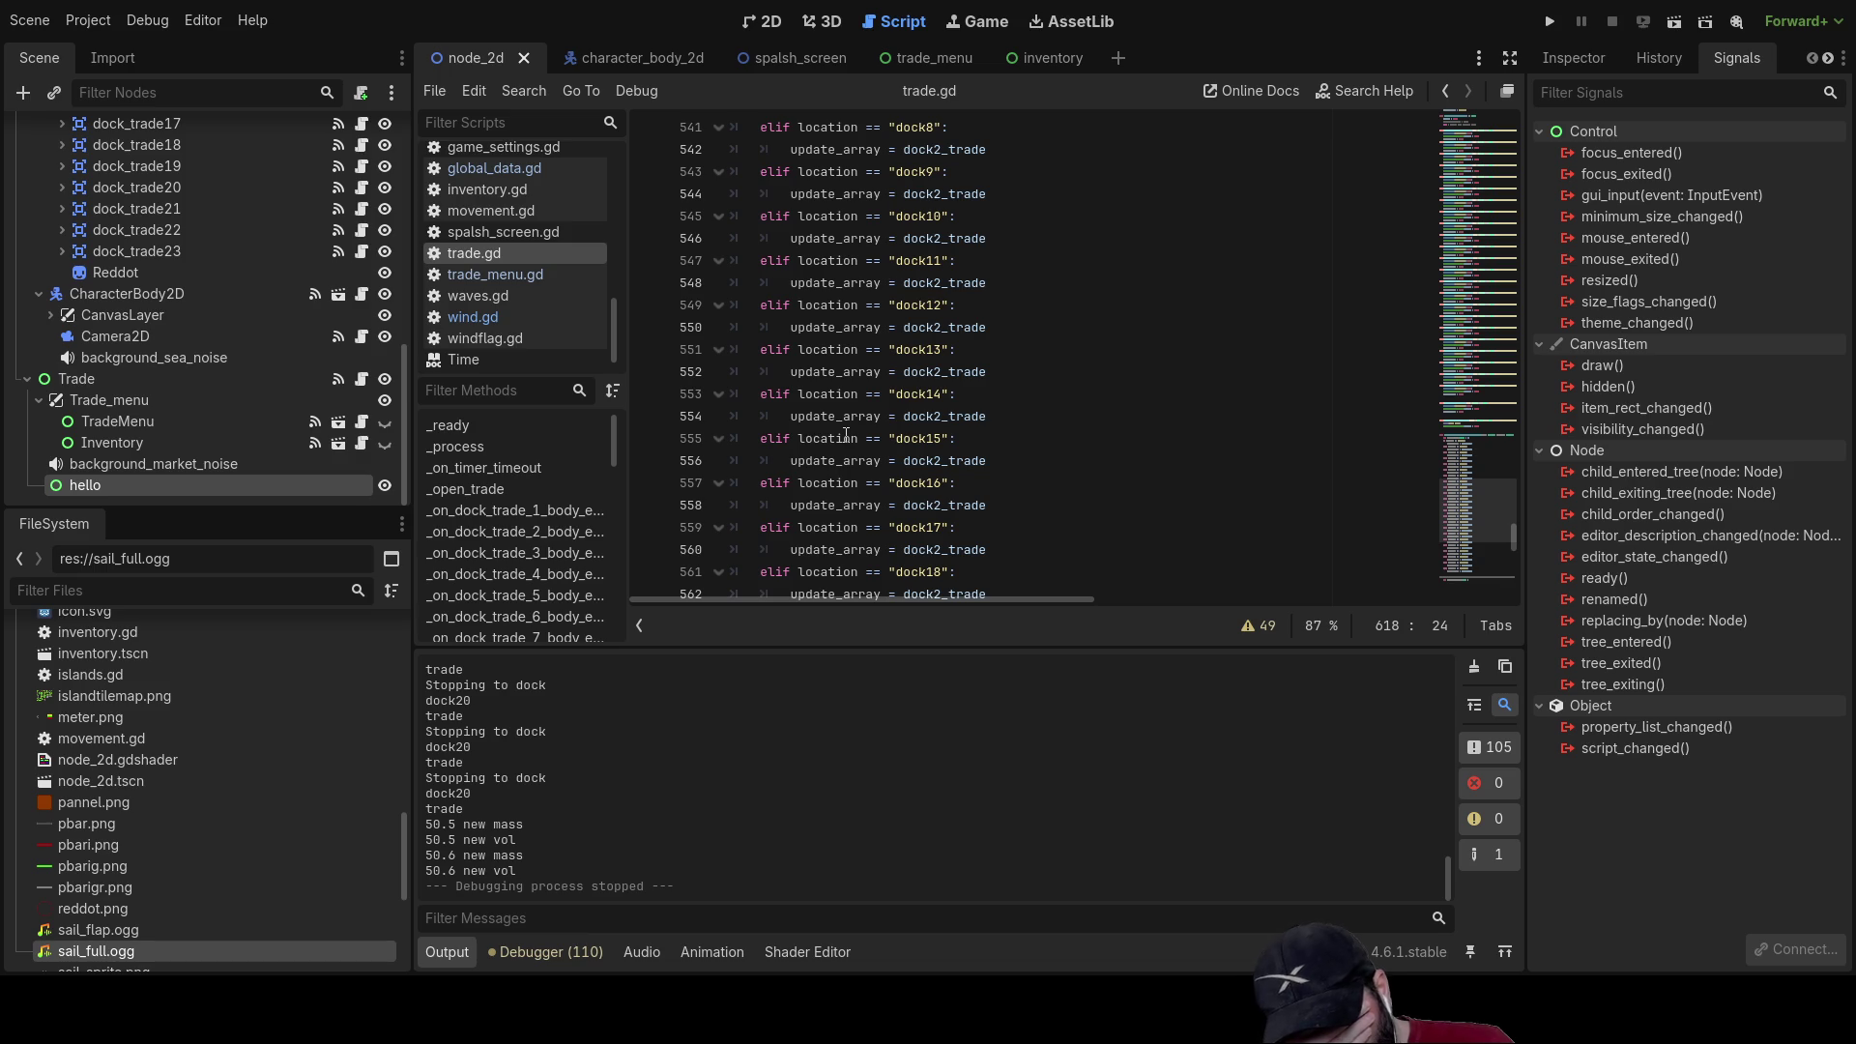
Step: Insert a print(update_array) line above the update_array assignment in trade.gd
{"action": "scroll", "coordinate": [855, 430], "scroll_direction": "down", "scroll_amount": 15}
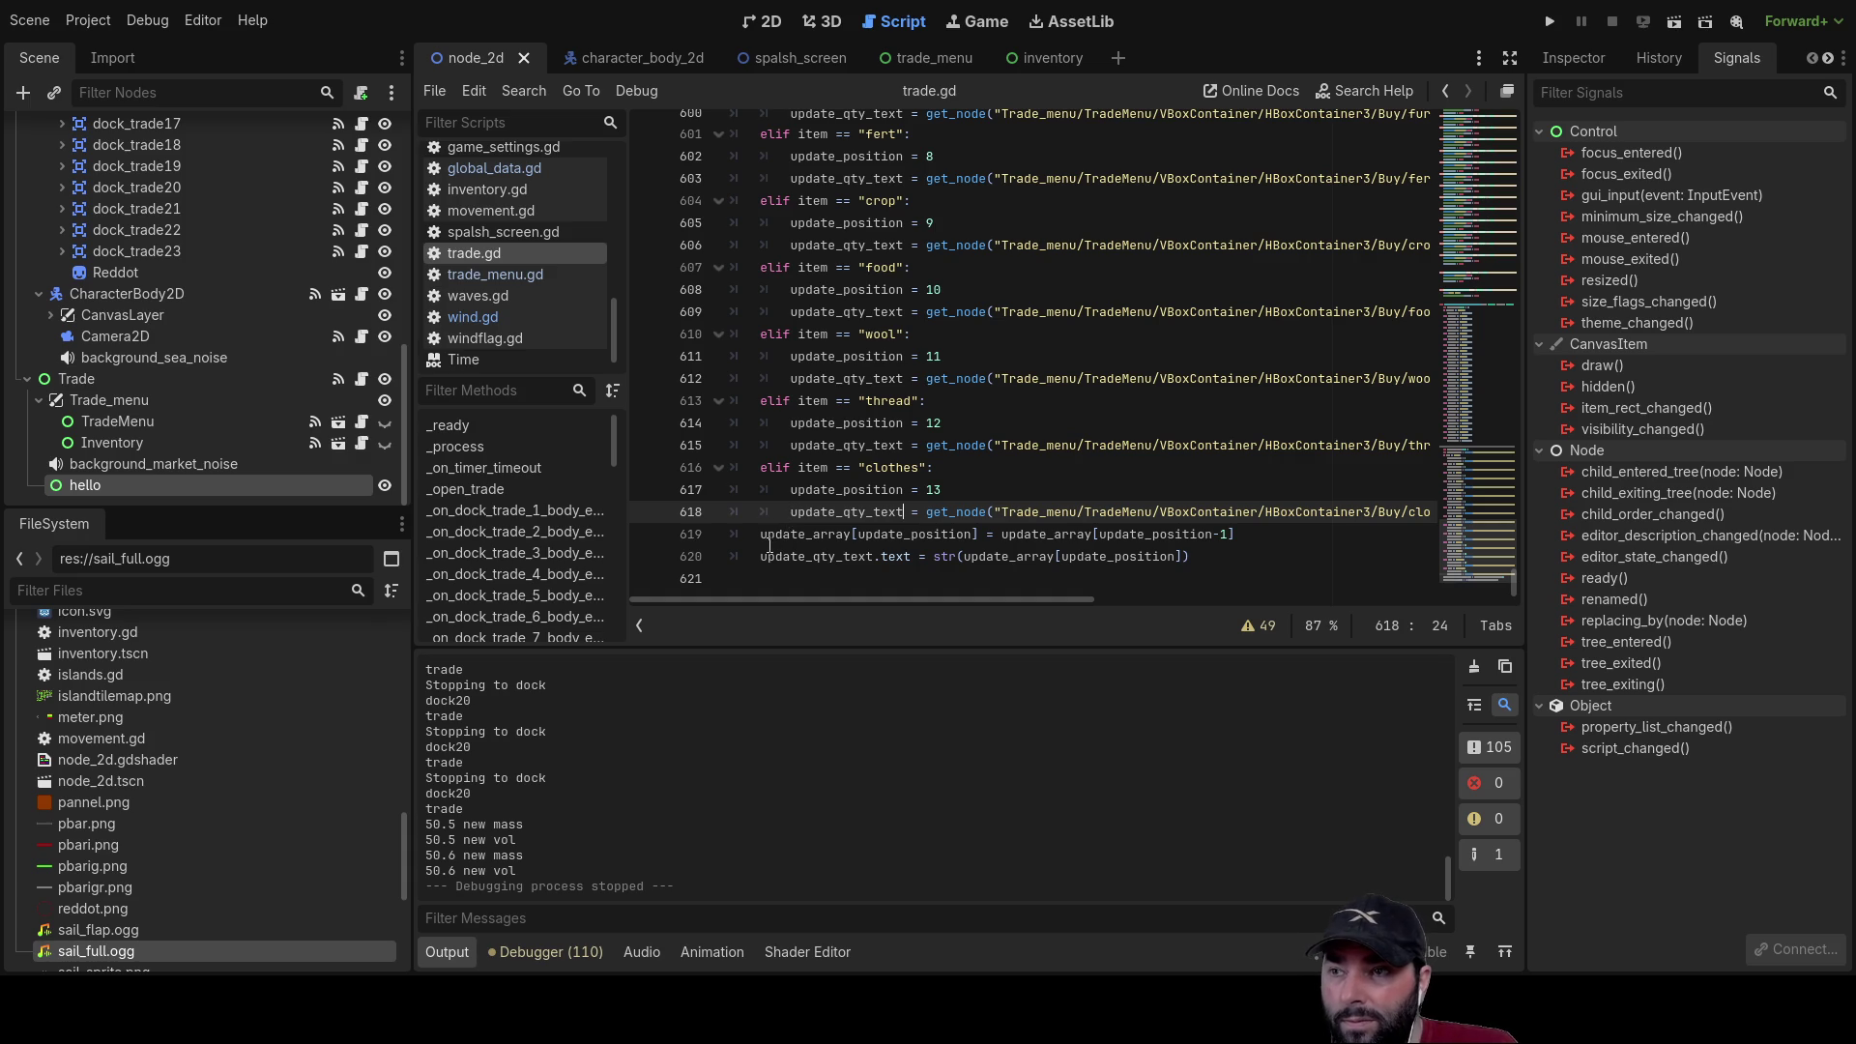
{"action": "left_click", "coordinate": [760, 536]}
{"action": "key", "text": "ctrl+shift+Return"}
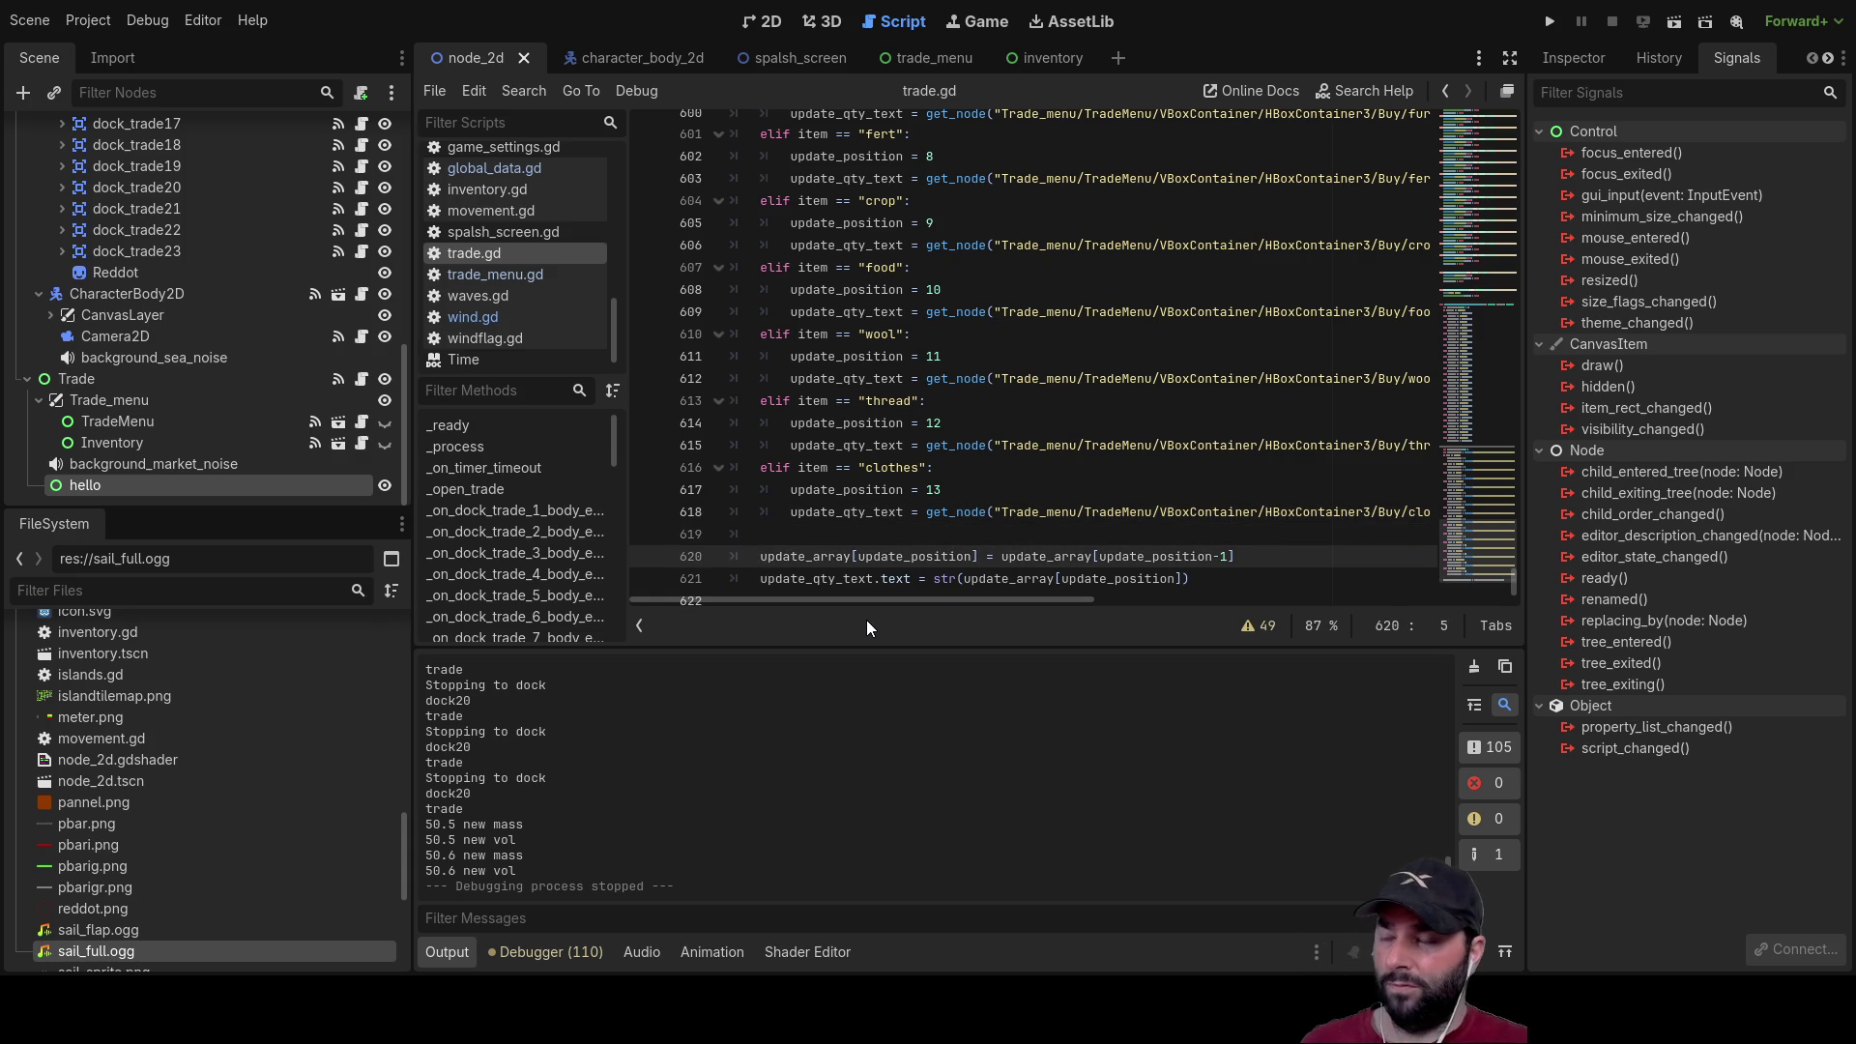
{"action": "type", "text": "print"}
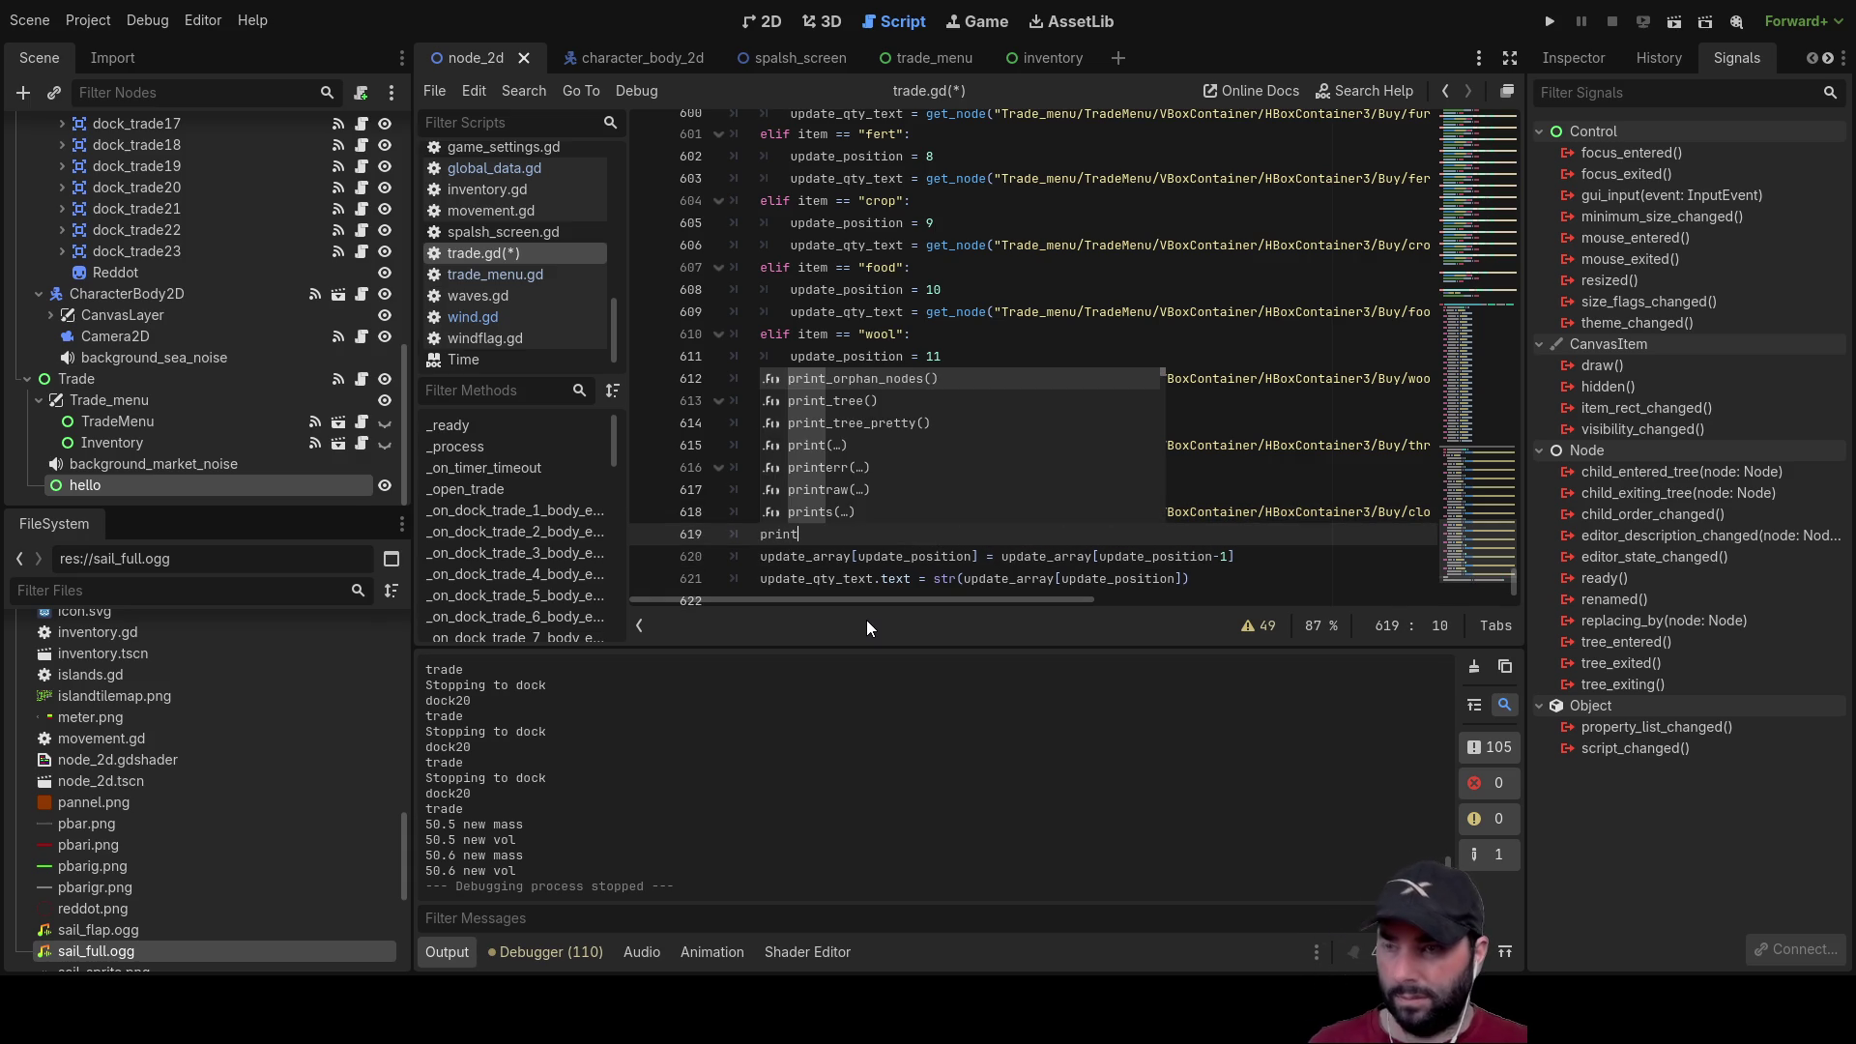
{"action": "type", "text": "()"}
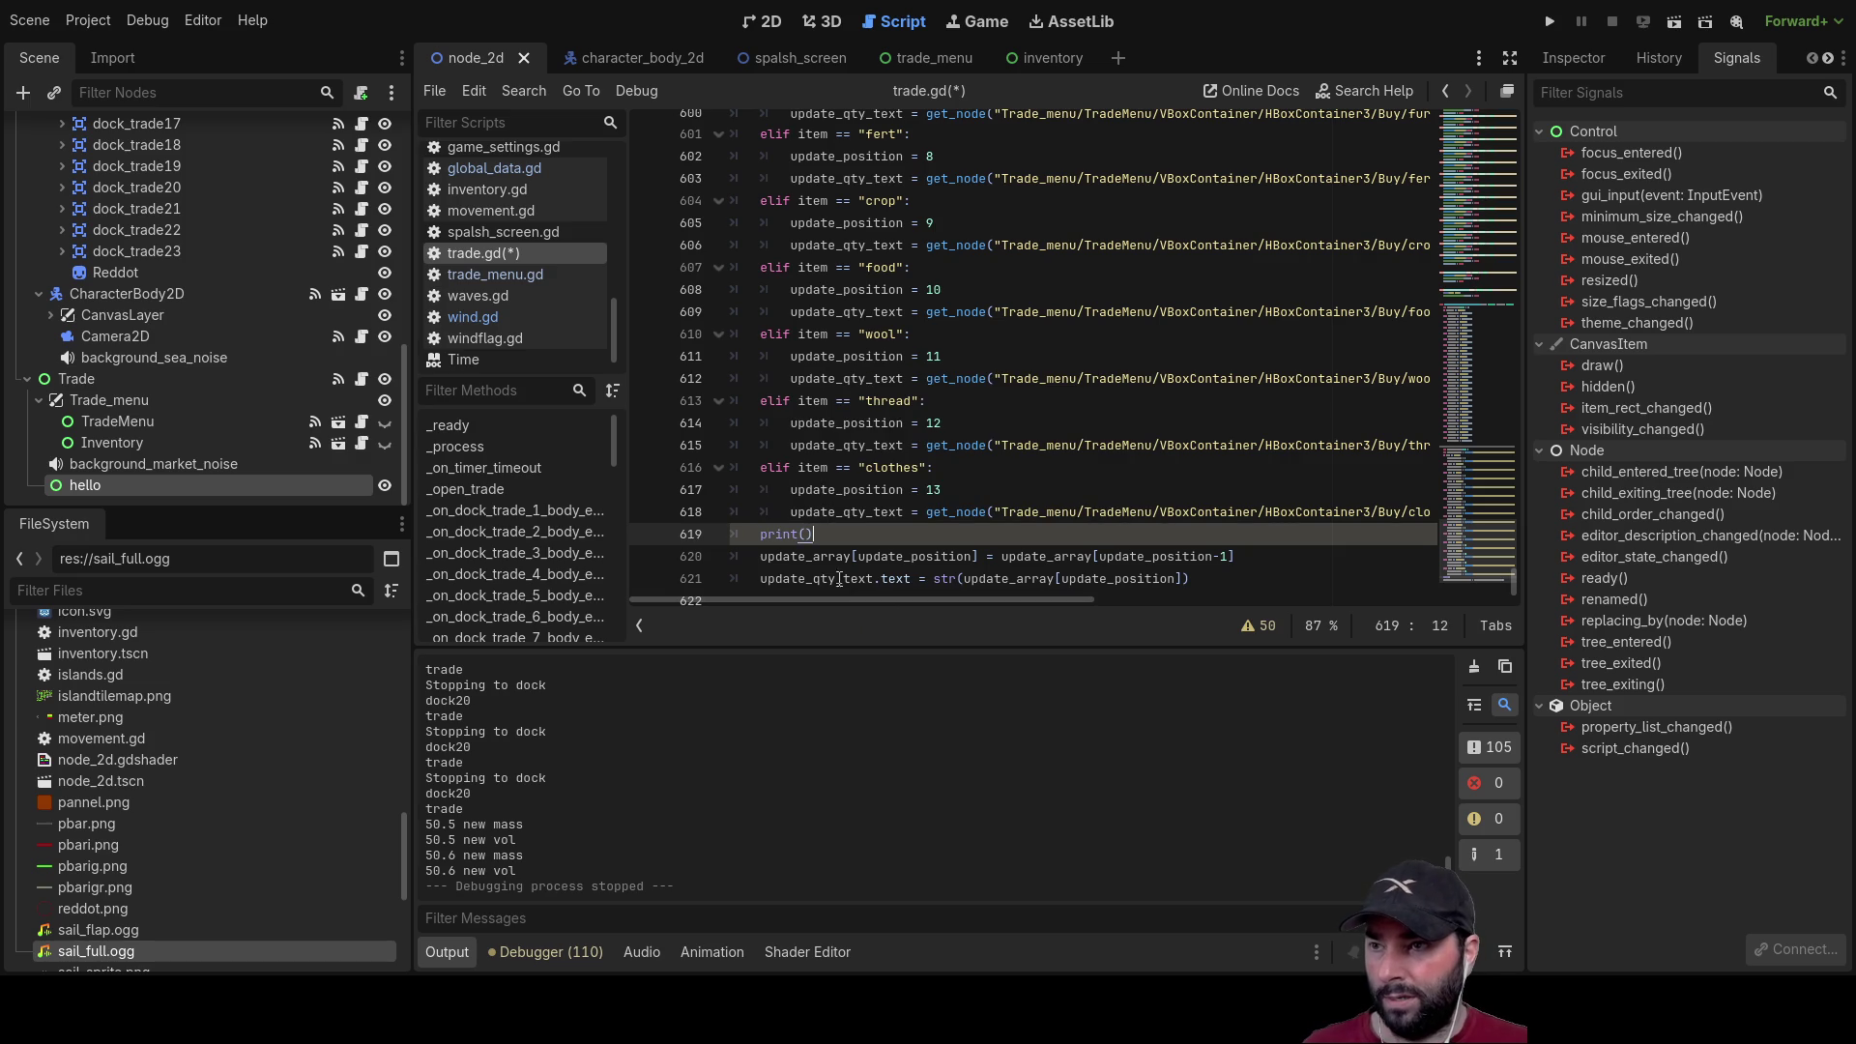
{"action": "left_click_drag", "start_coordinate": [760, 557], "coordinate": [847, 563]}
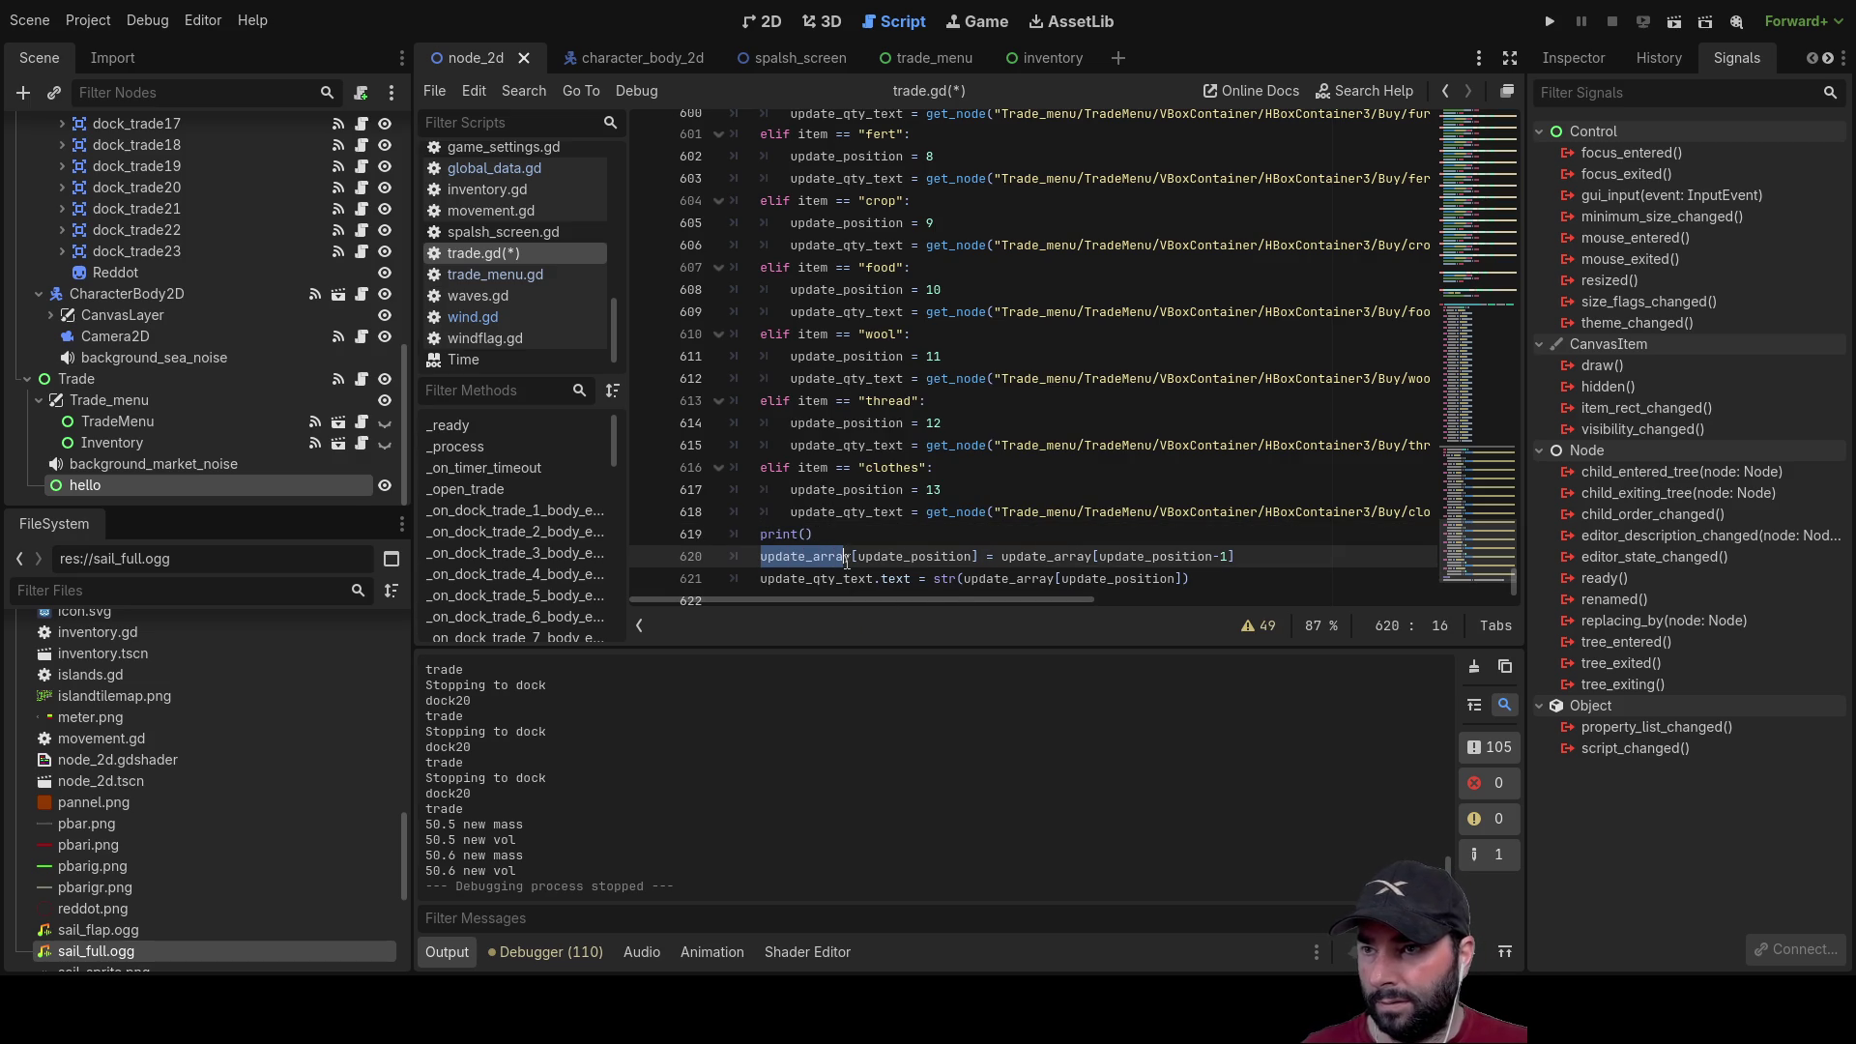
{"action": "key", "text": "shift+Right"}
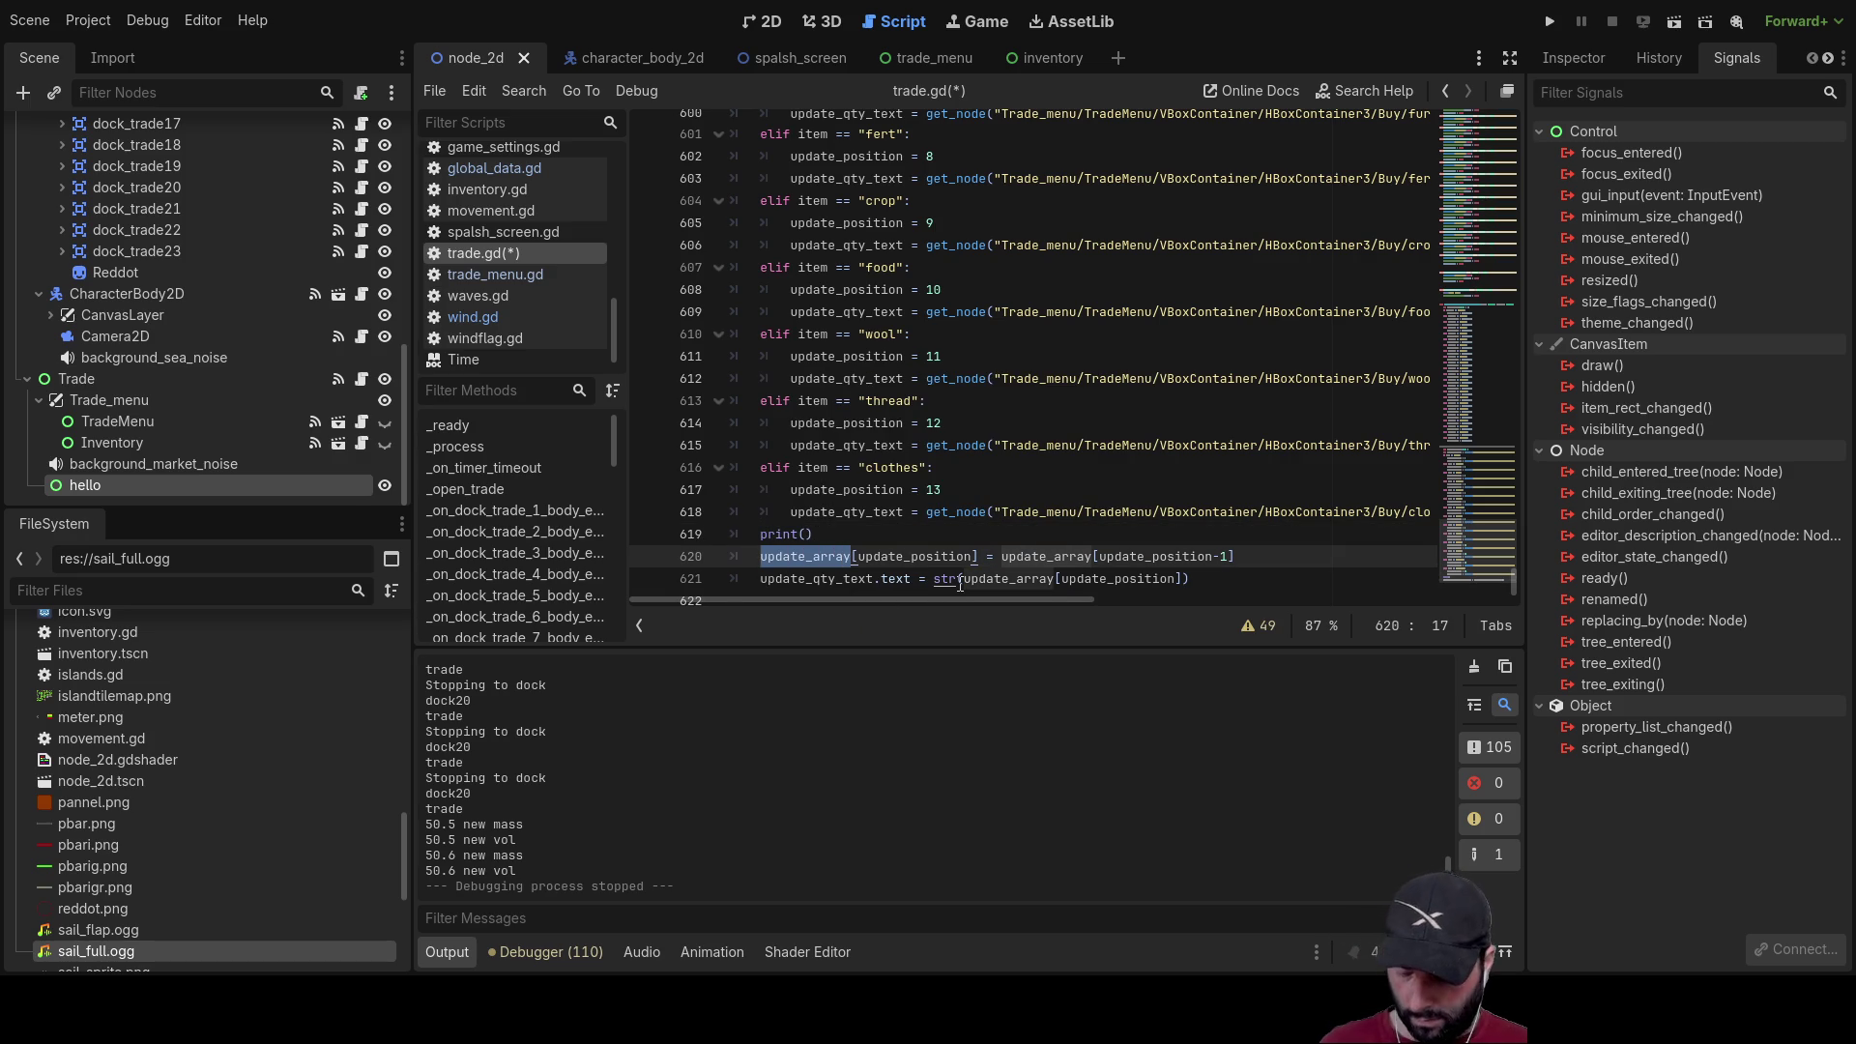
{"action": "key", "text": "ctrl+c"}
{"action": "key", "text": "Up"}
{"action": "key", "text": "Left"}
{"action": "key", "text": "ctrl+v"}
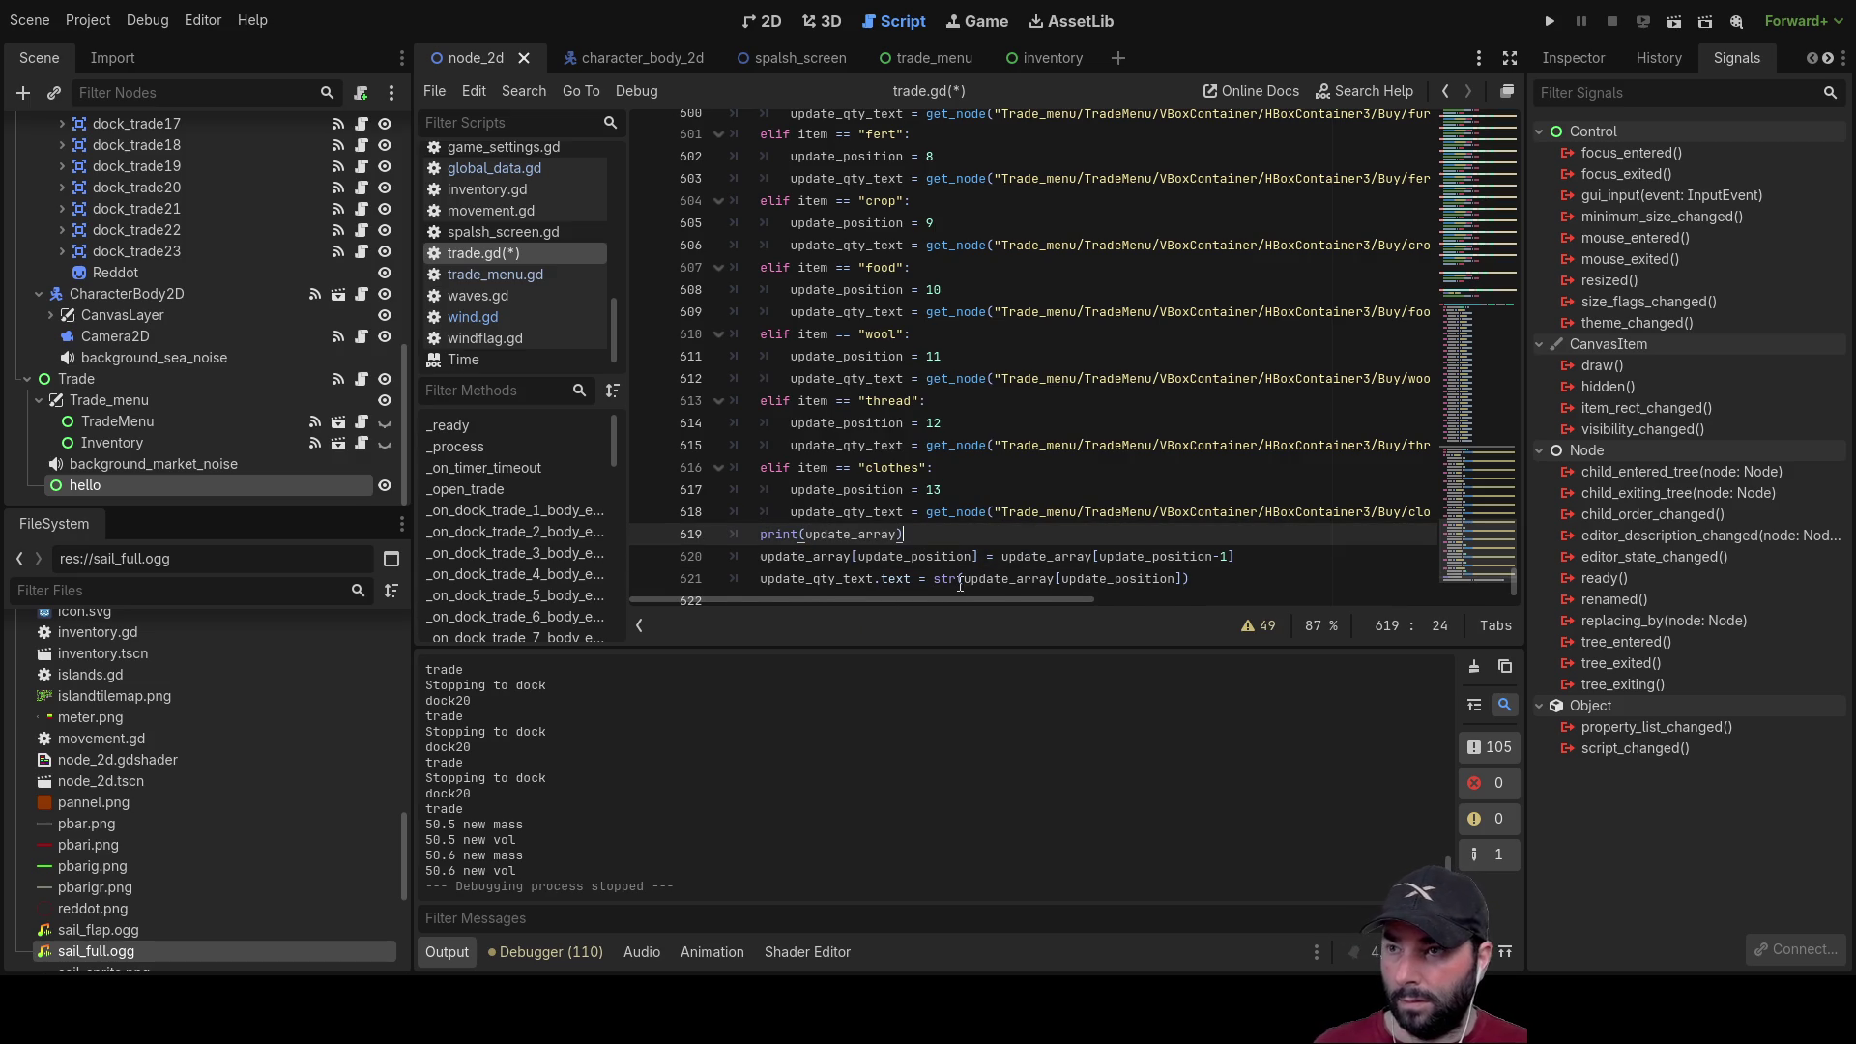
Step: Add a print(update_position) line below it and relaunch the game
{"action": "key", "text": "Return"}
{"action": "type", "text": "print"}
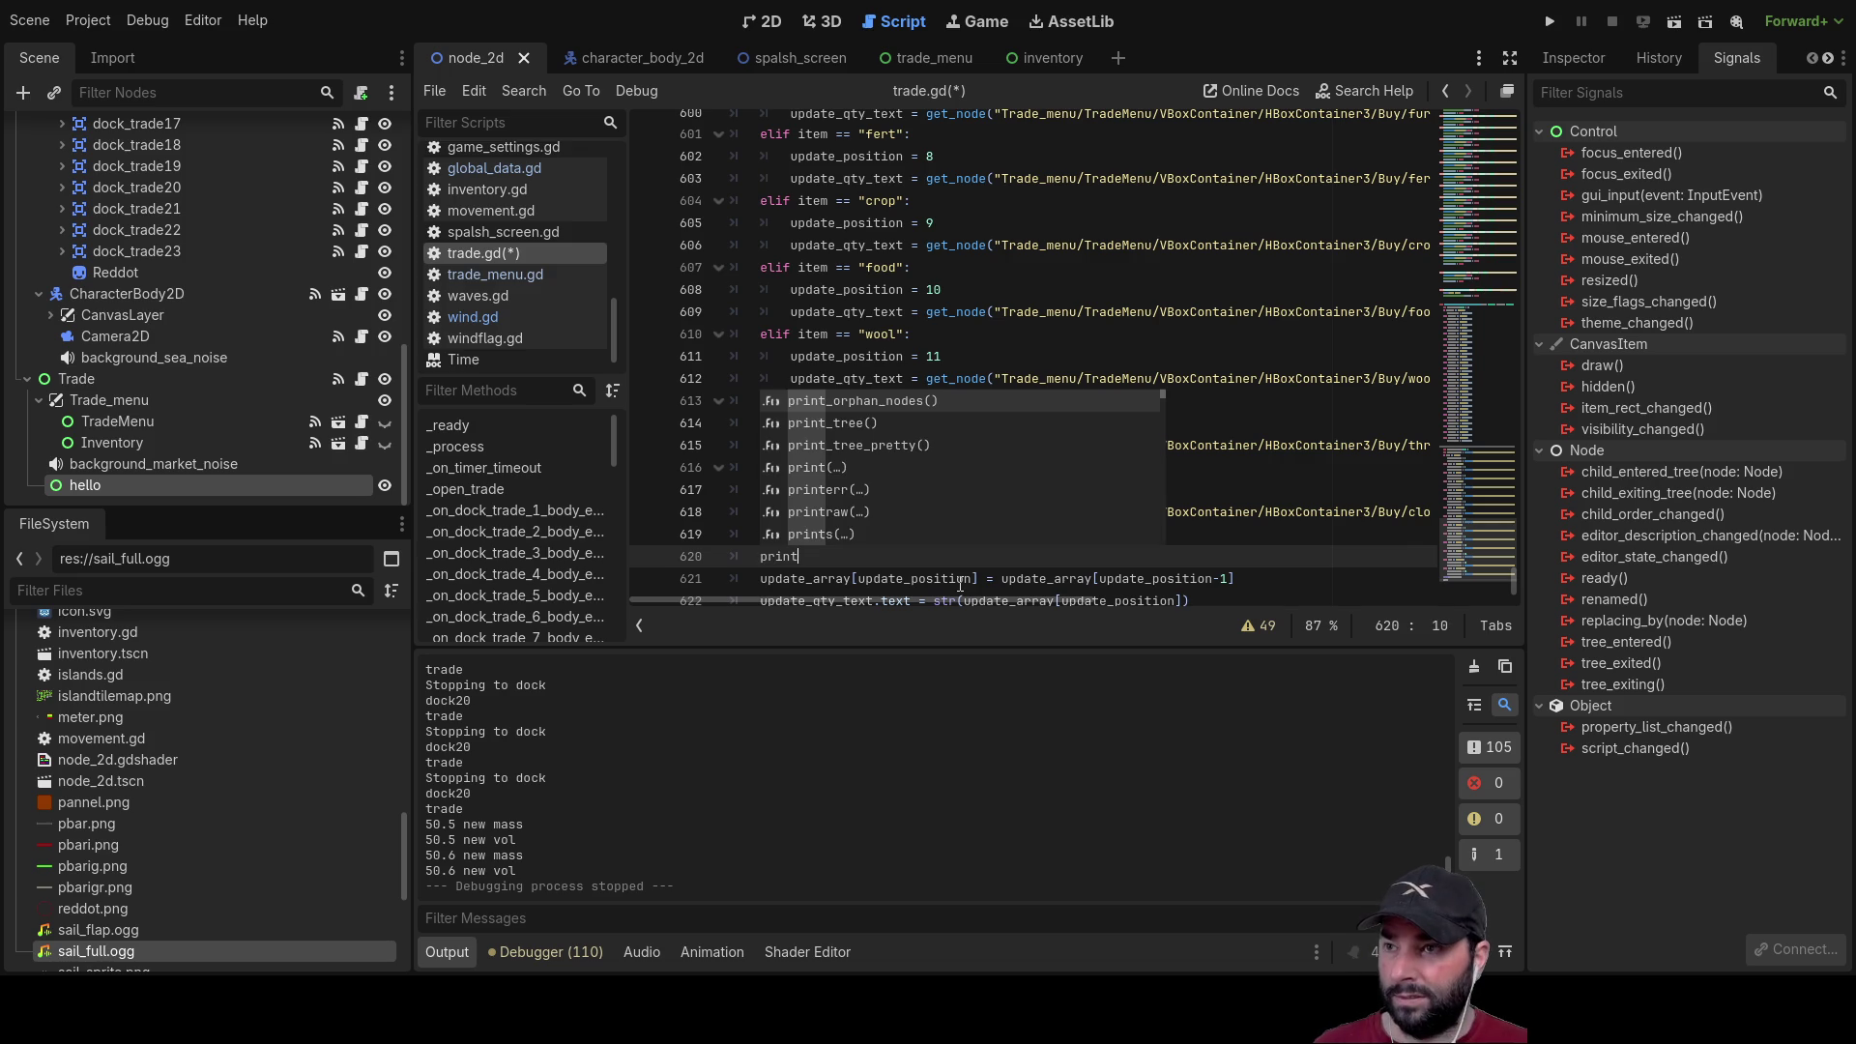
{"action": "type", "text": "("}
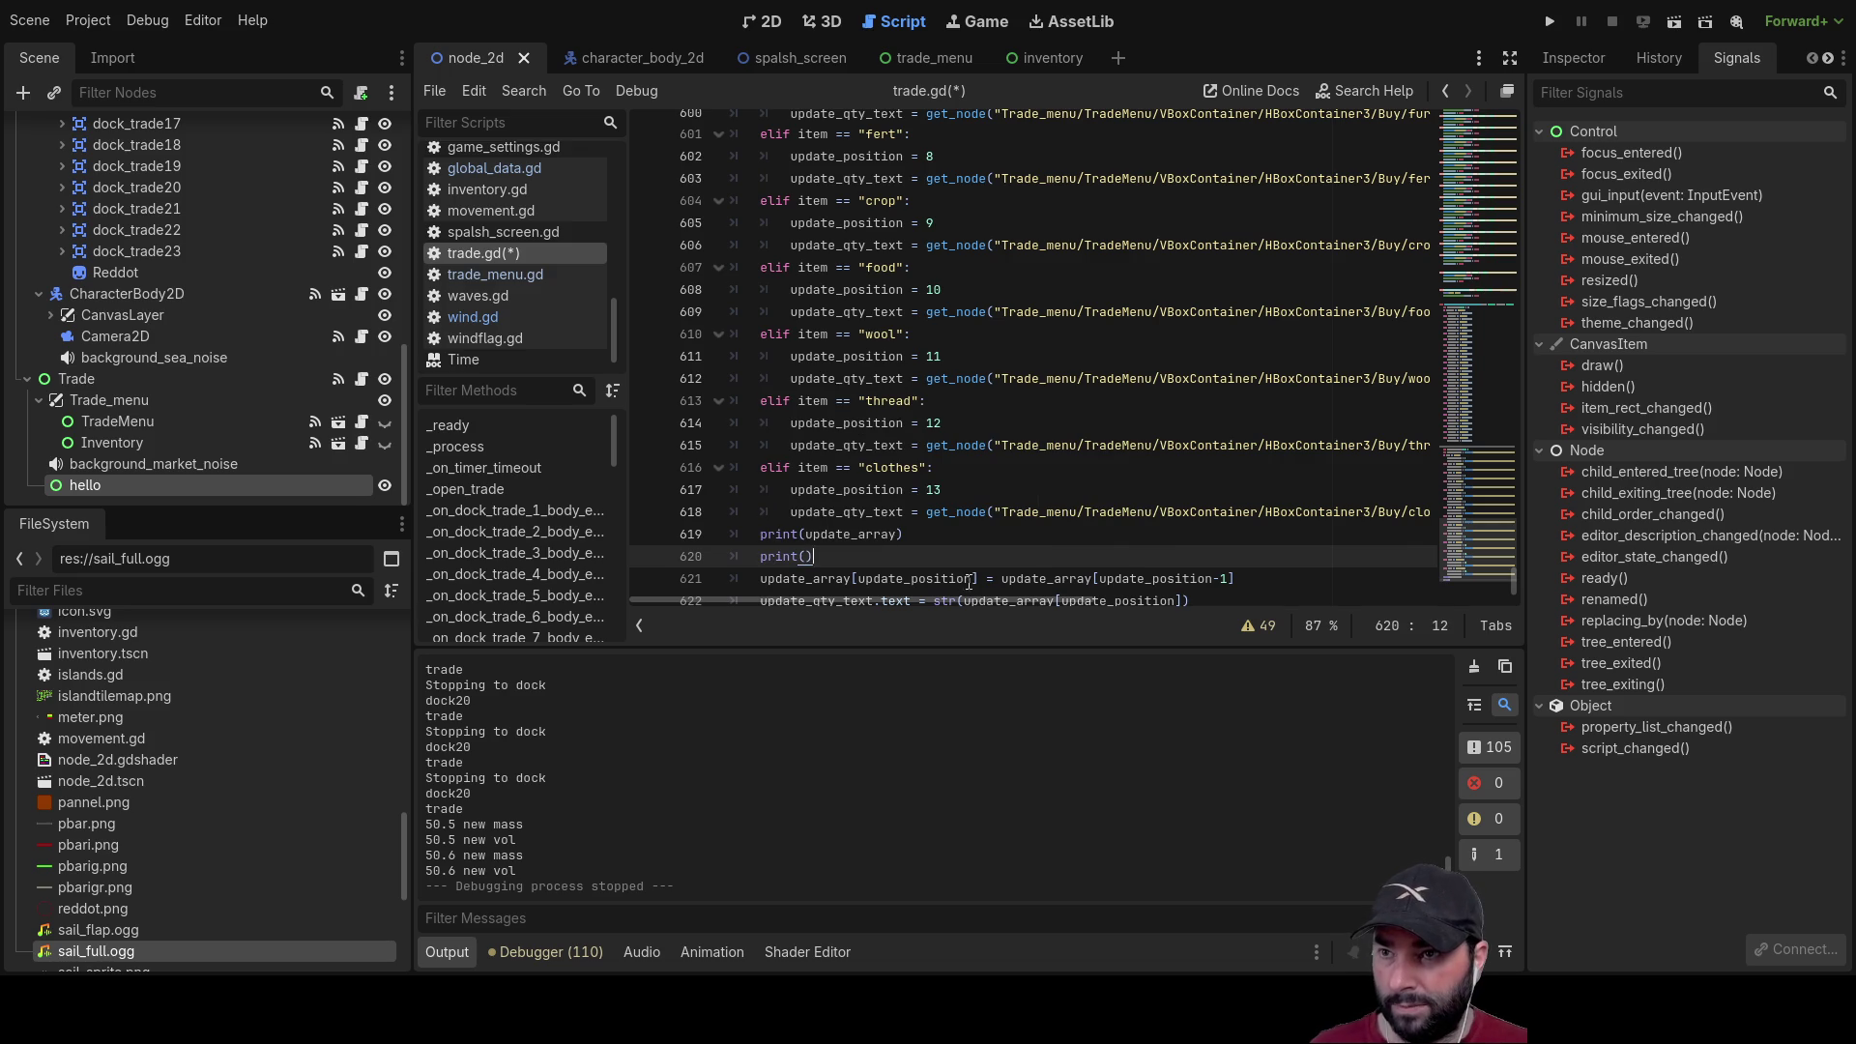
{"action": "double_click", "coordinate": [1127, 578]}
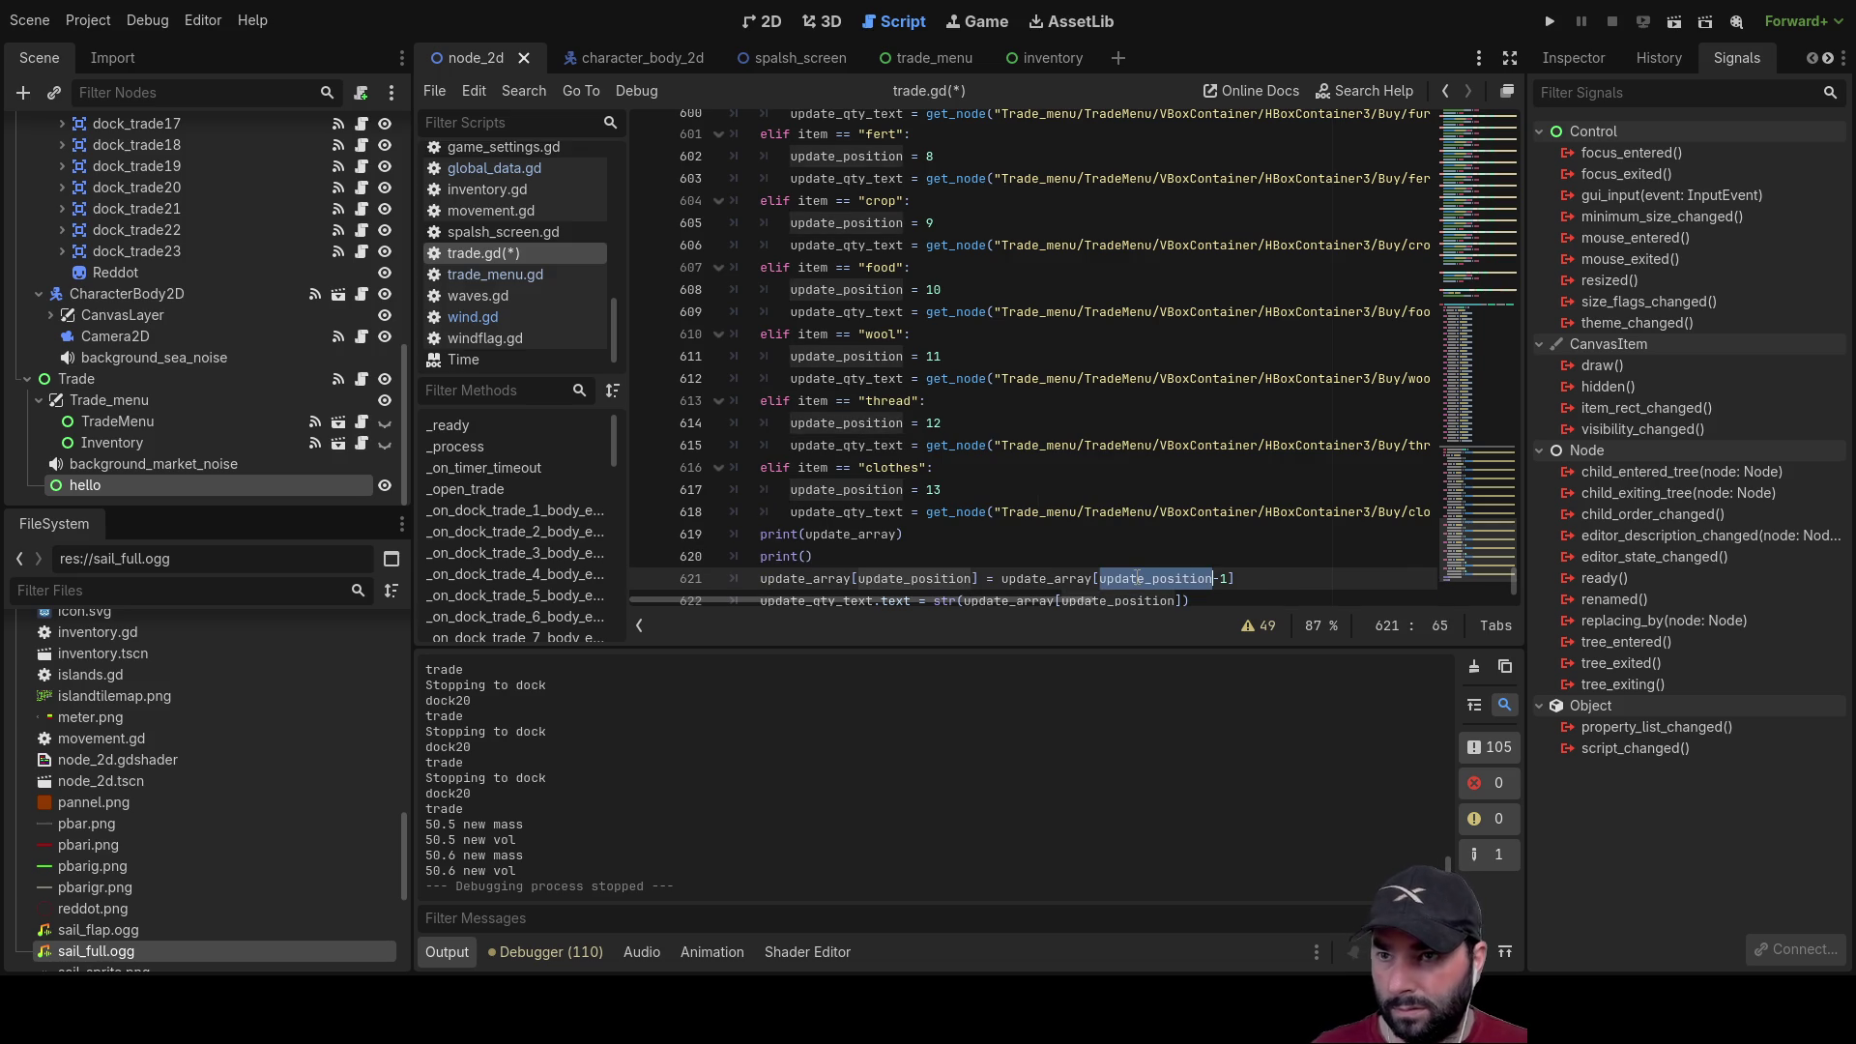
{"action": "key", "text": "ctrl+c"}
{"action": "left_click", "coordinate": [806, 556]}
{"action": "key", "text": "ctrl+v"}
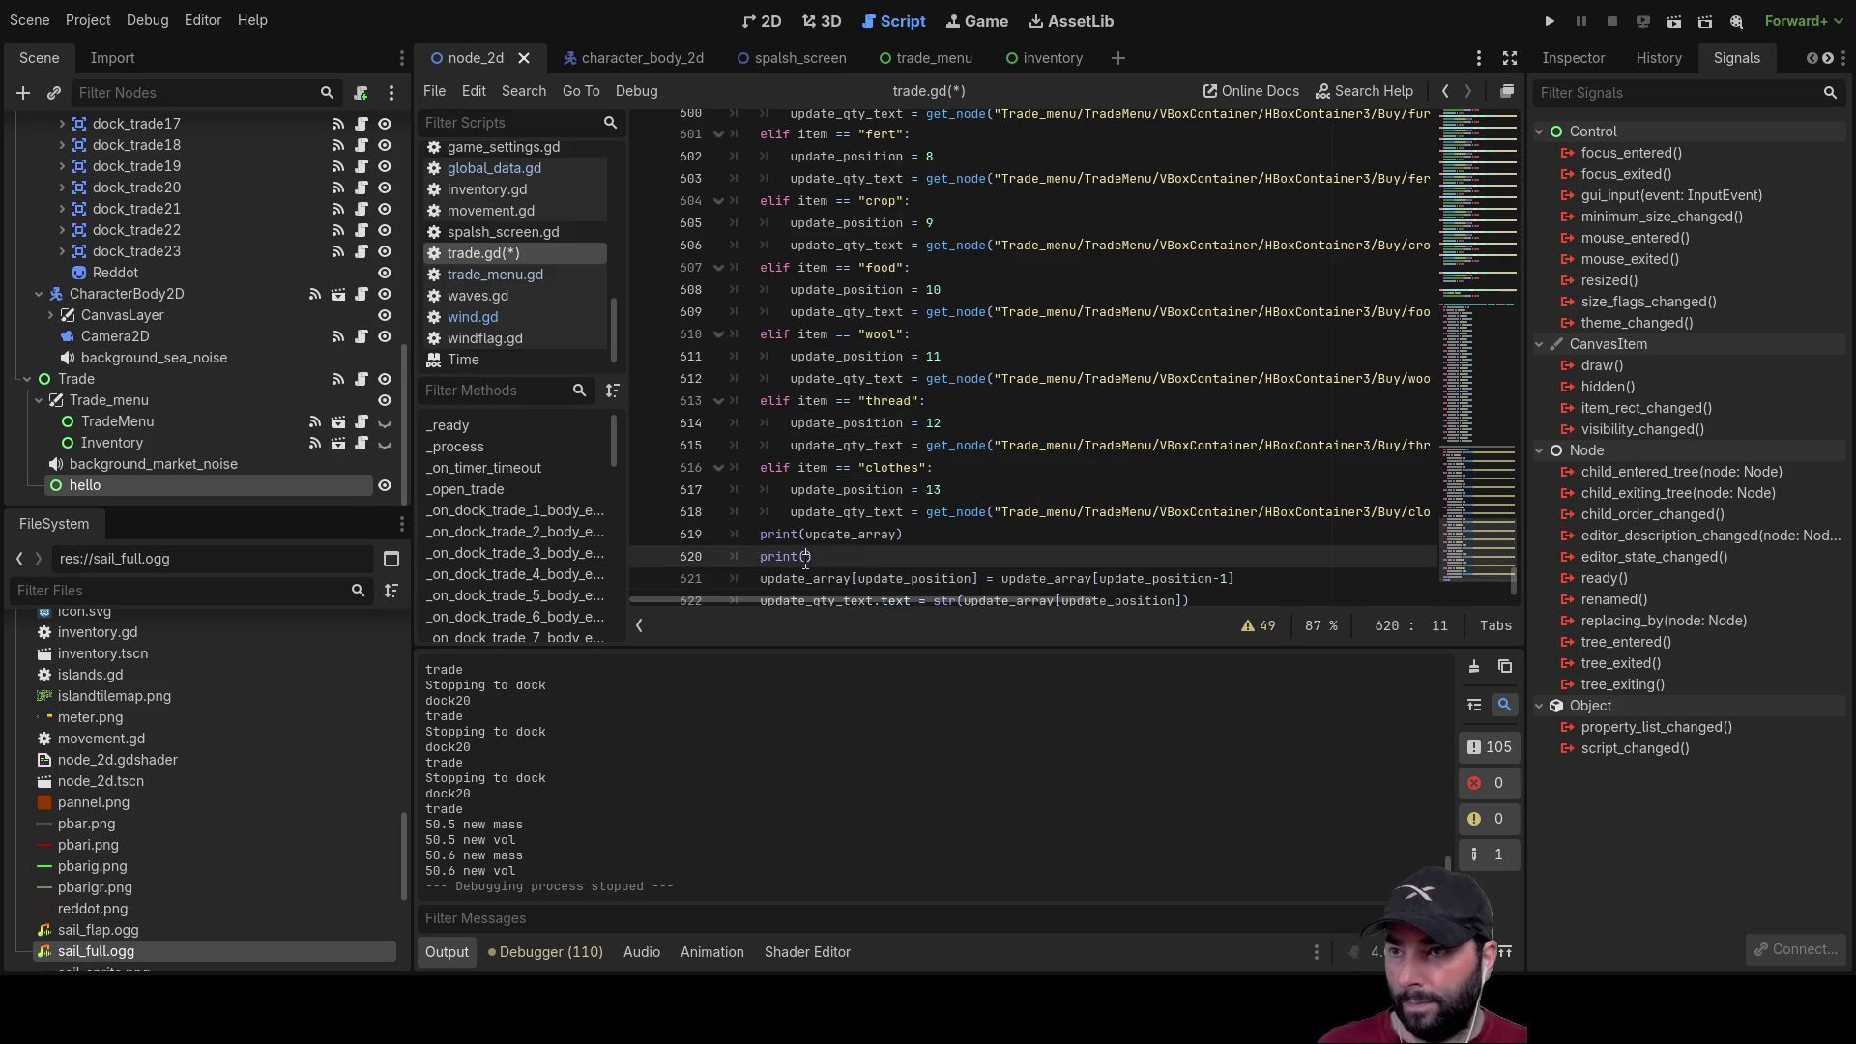
{"action": "scroll", "coordinate": [997, 549], "scroll_direction": "down", "scroll_amount": 1}
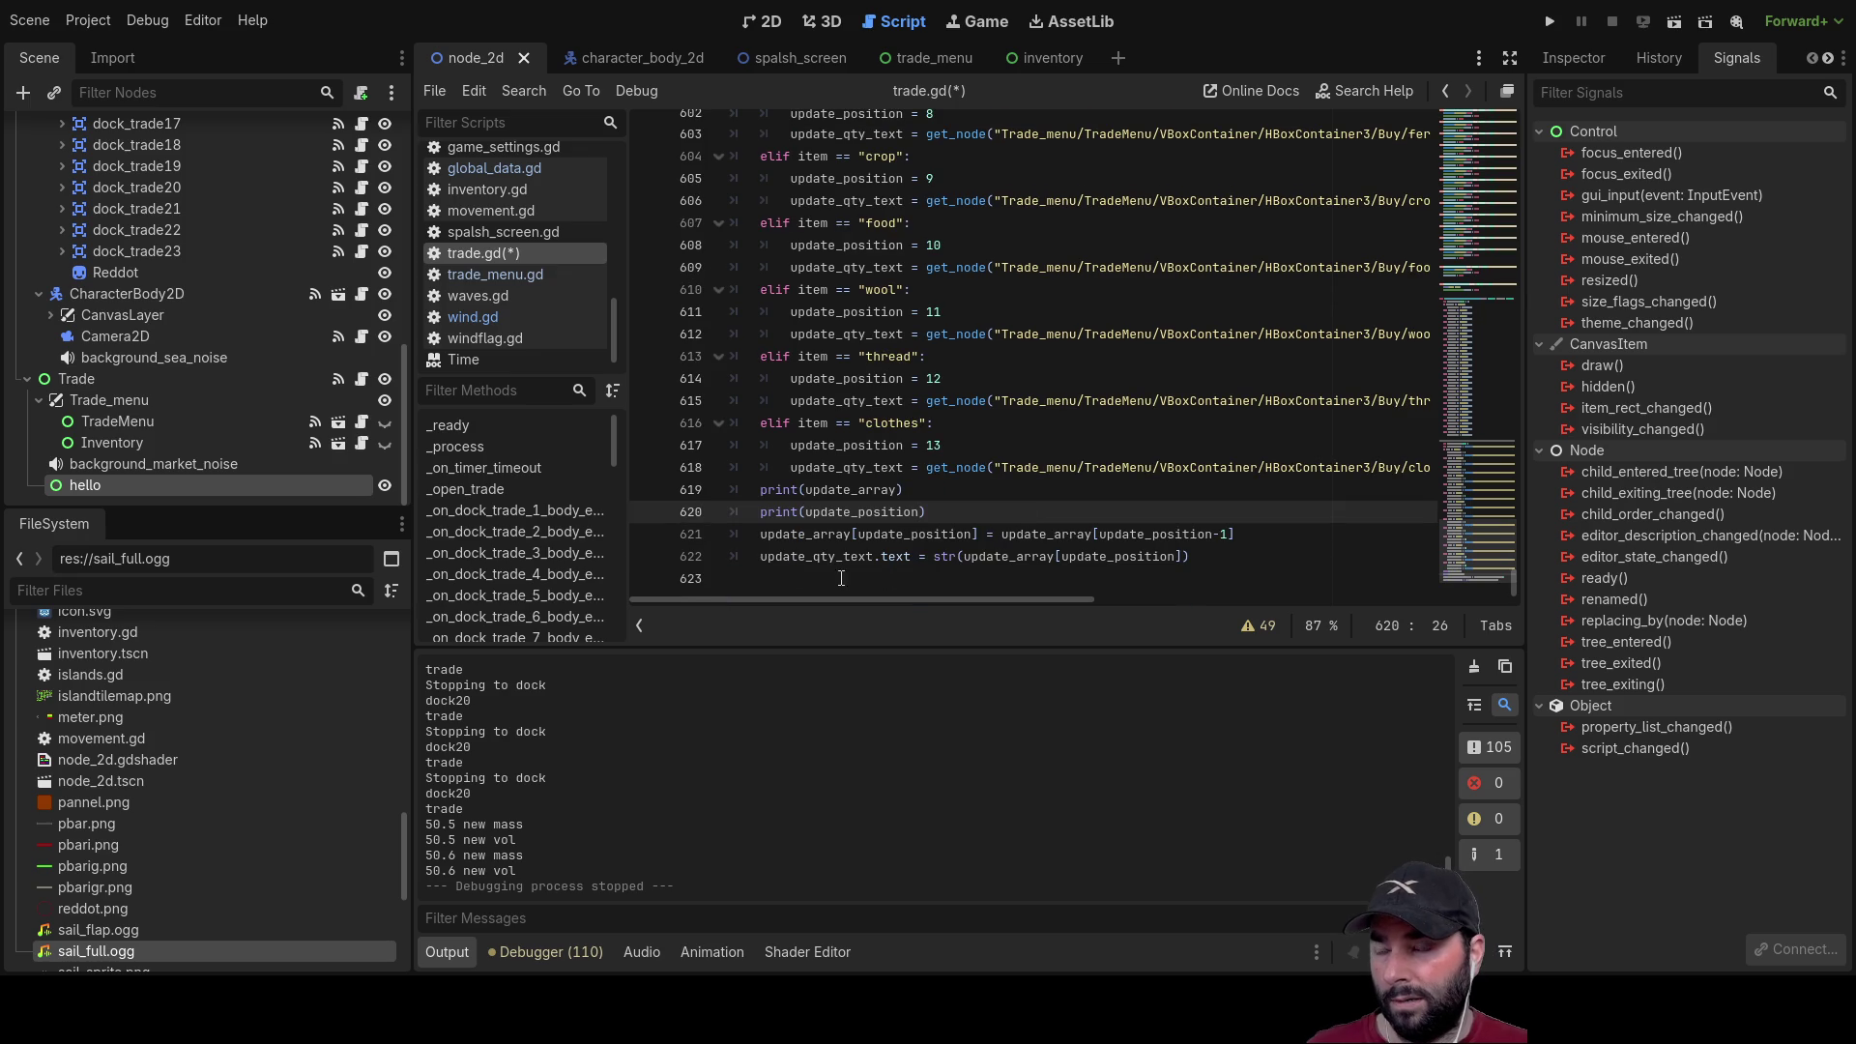
{"action": "type", "text": ")"}
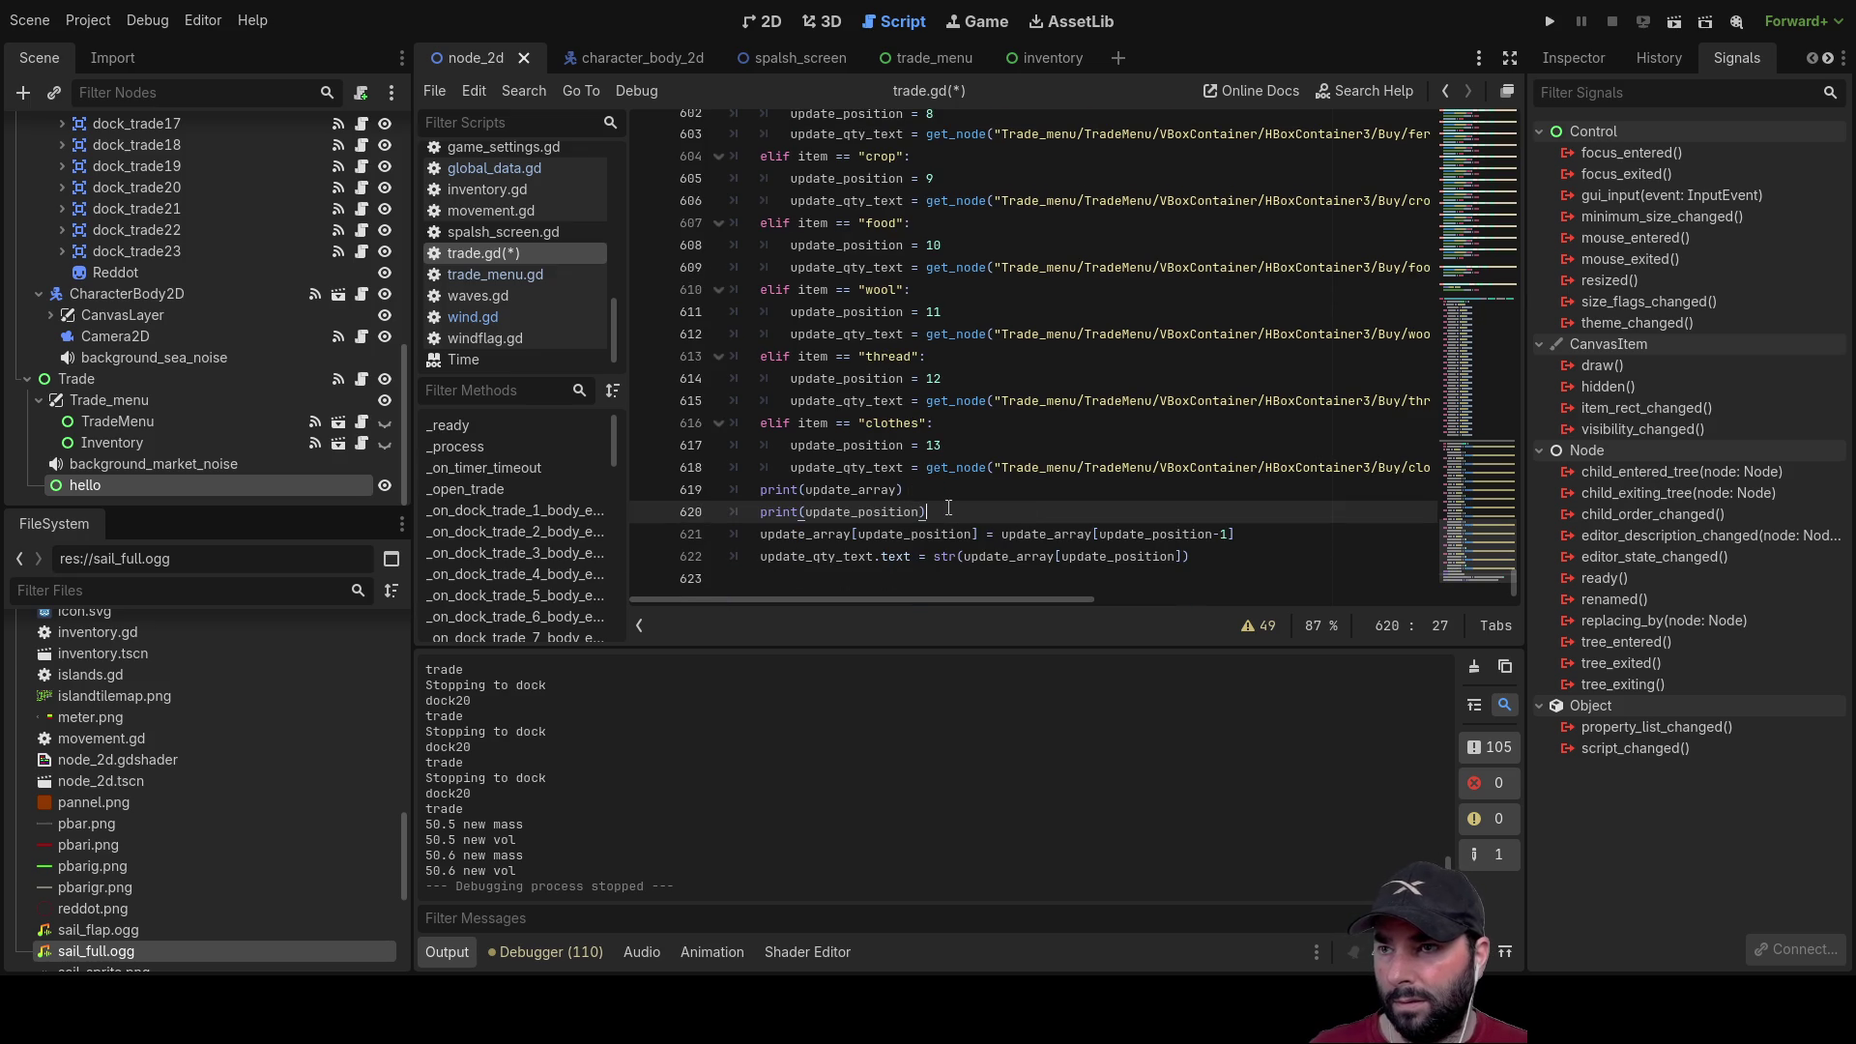
{"action": "left_click", "coordinate": [1549, 21]}
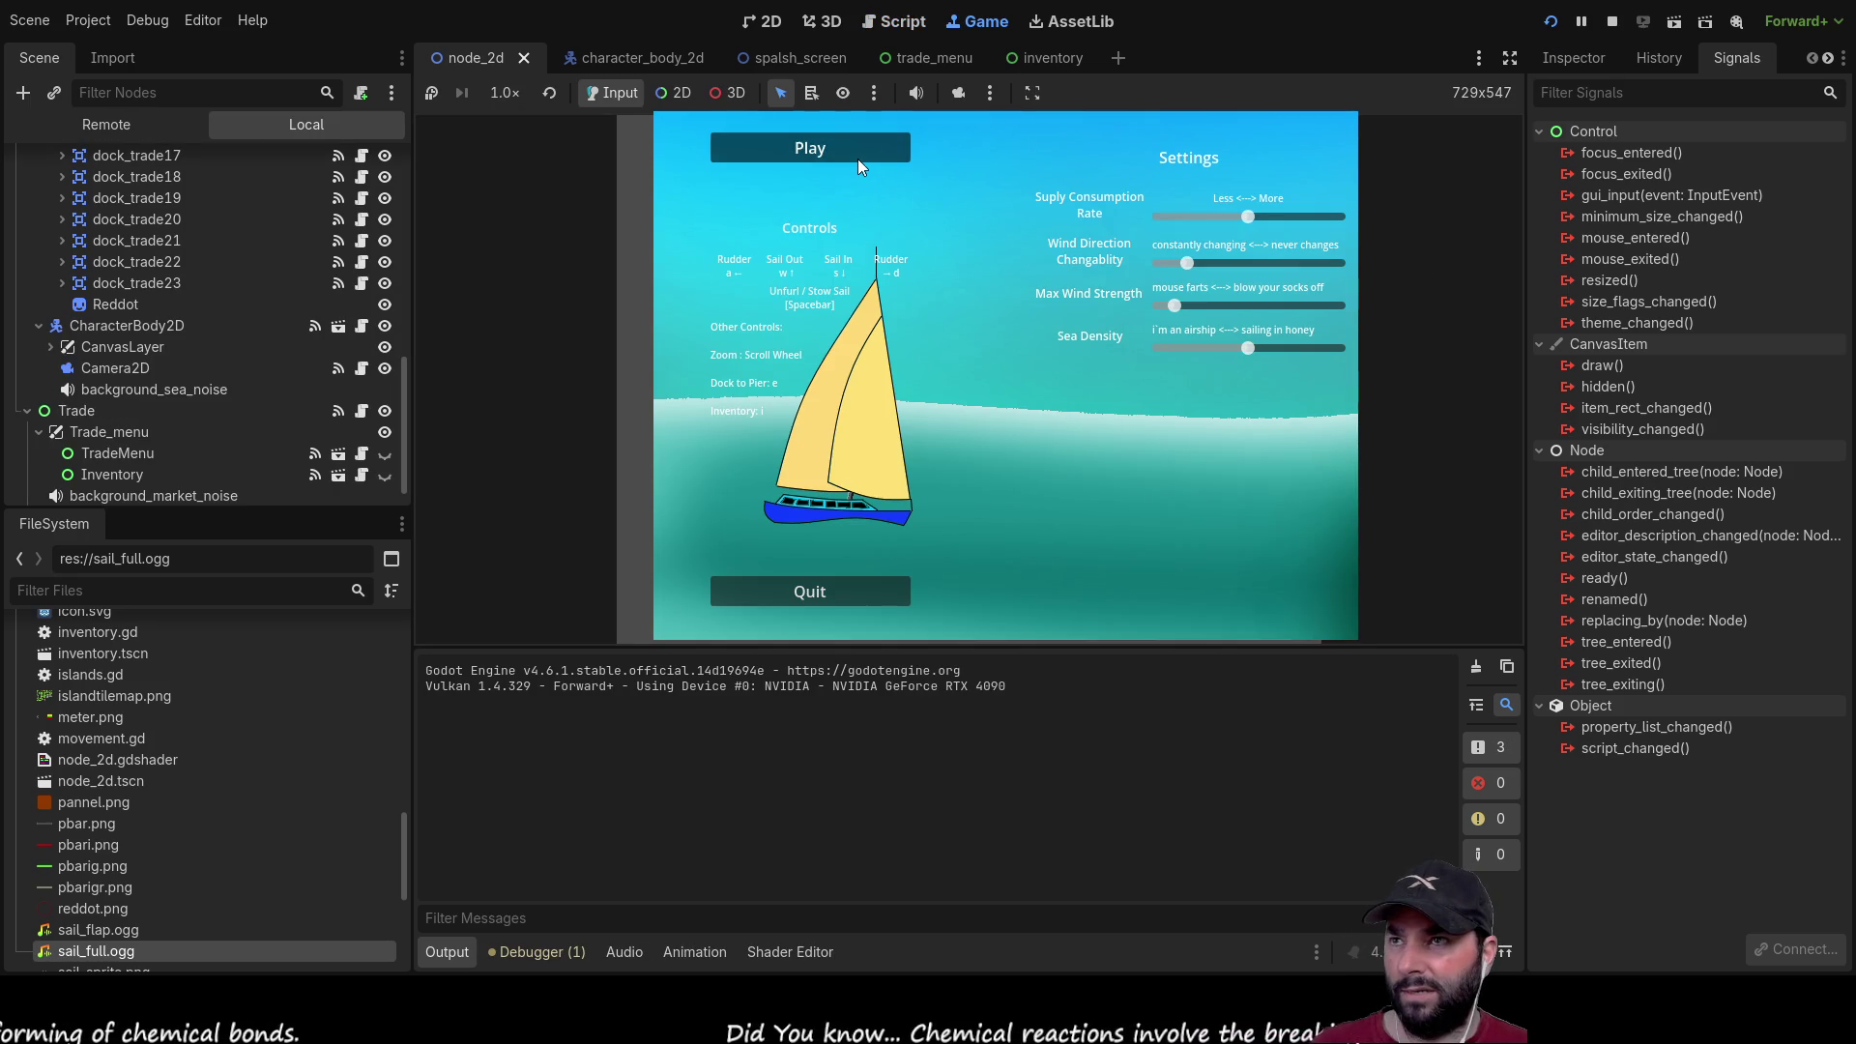
Step: Start playing, dock at the island port and buy the Mail
{"action": "left_click", "coordinate": [858, 155]}
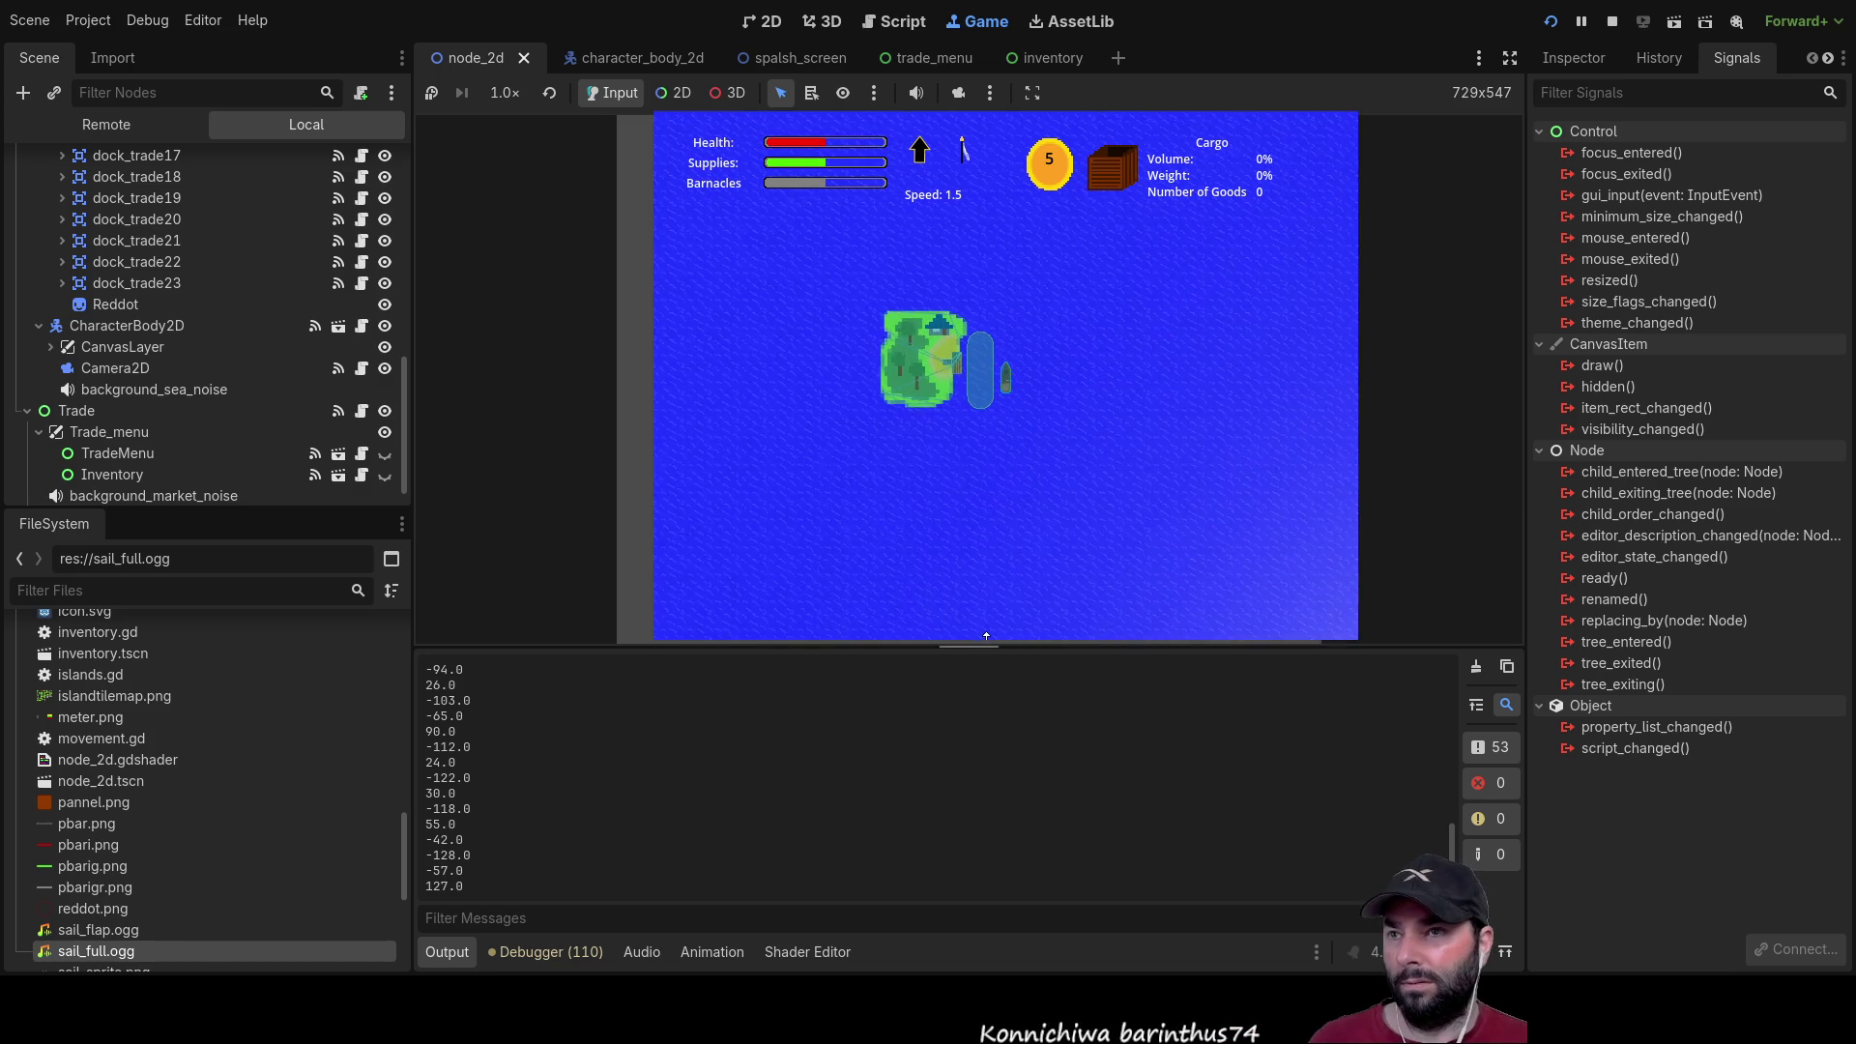
{"action": "key", "text": "e"}
{"action": "left_click", "coordinate": [851, 291]}
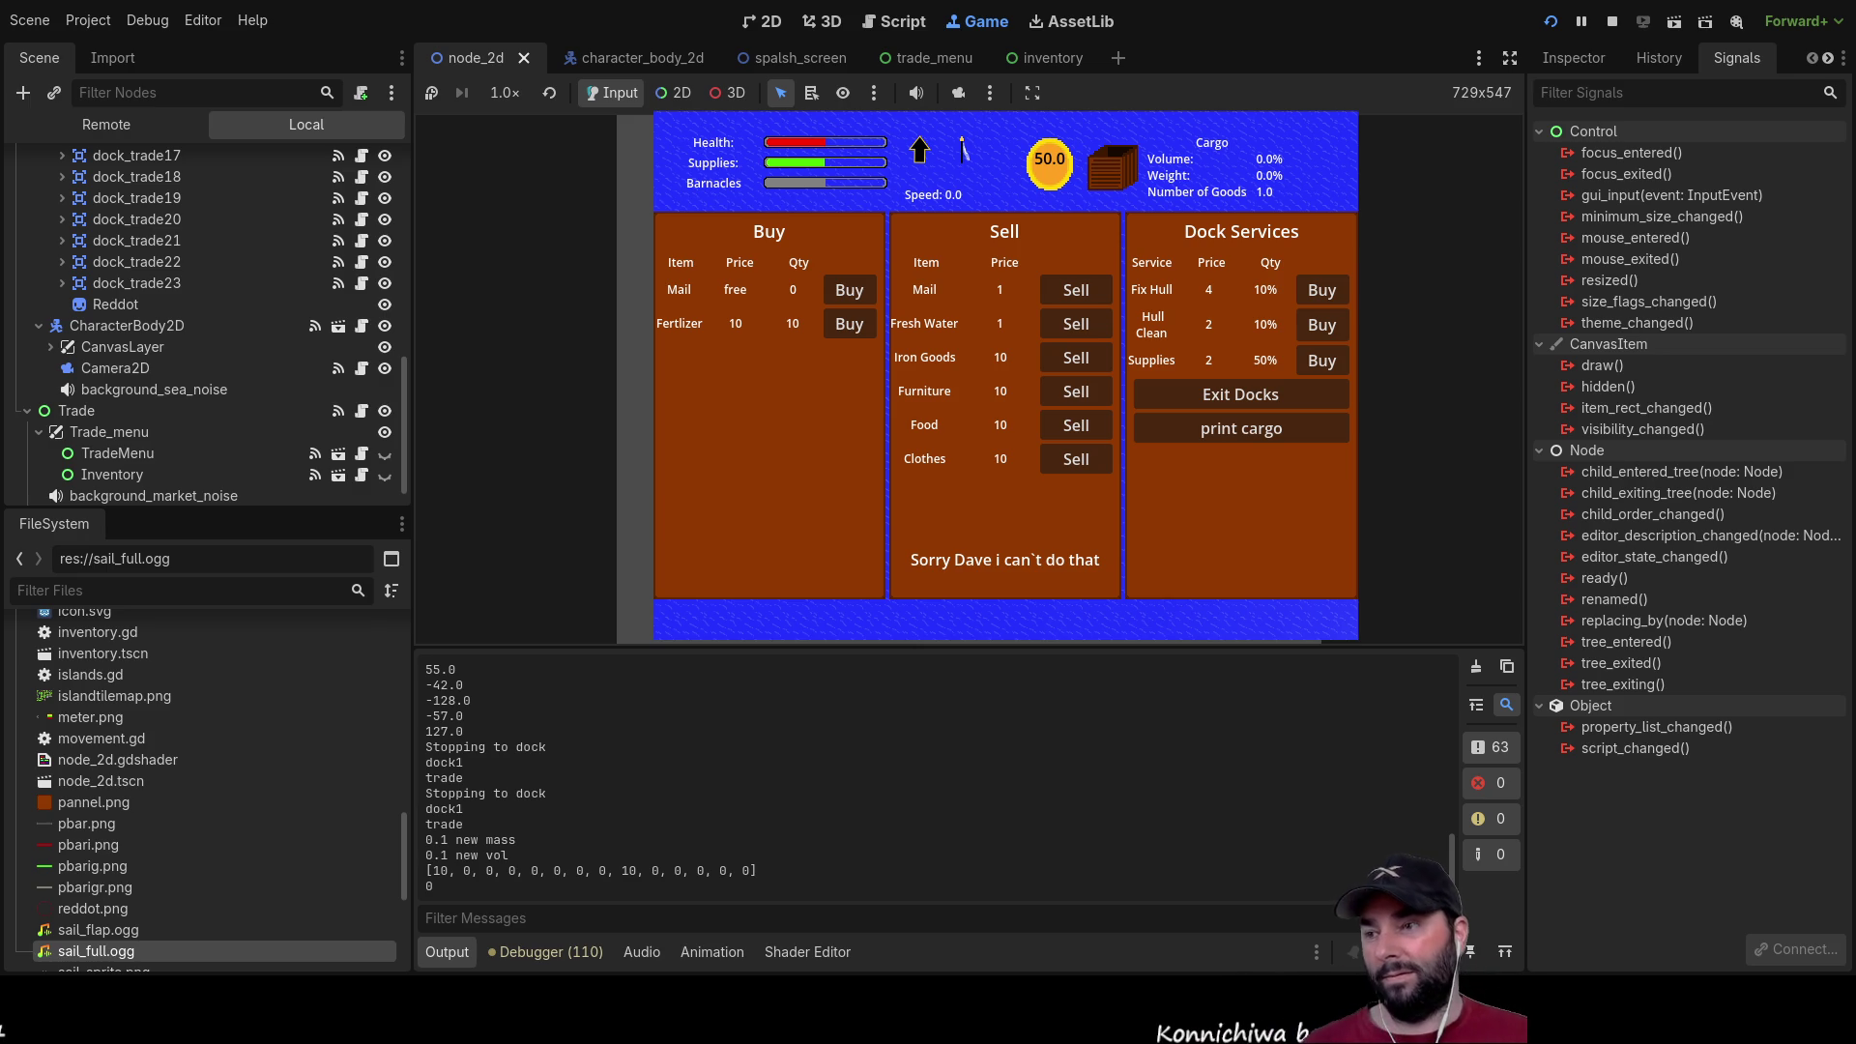
Step: Buy the Fertlizer, then stop the game to return to trade.gd
{"action": "left_click", "coordinate": [855, 325]}
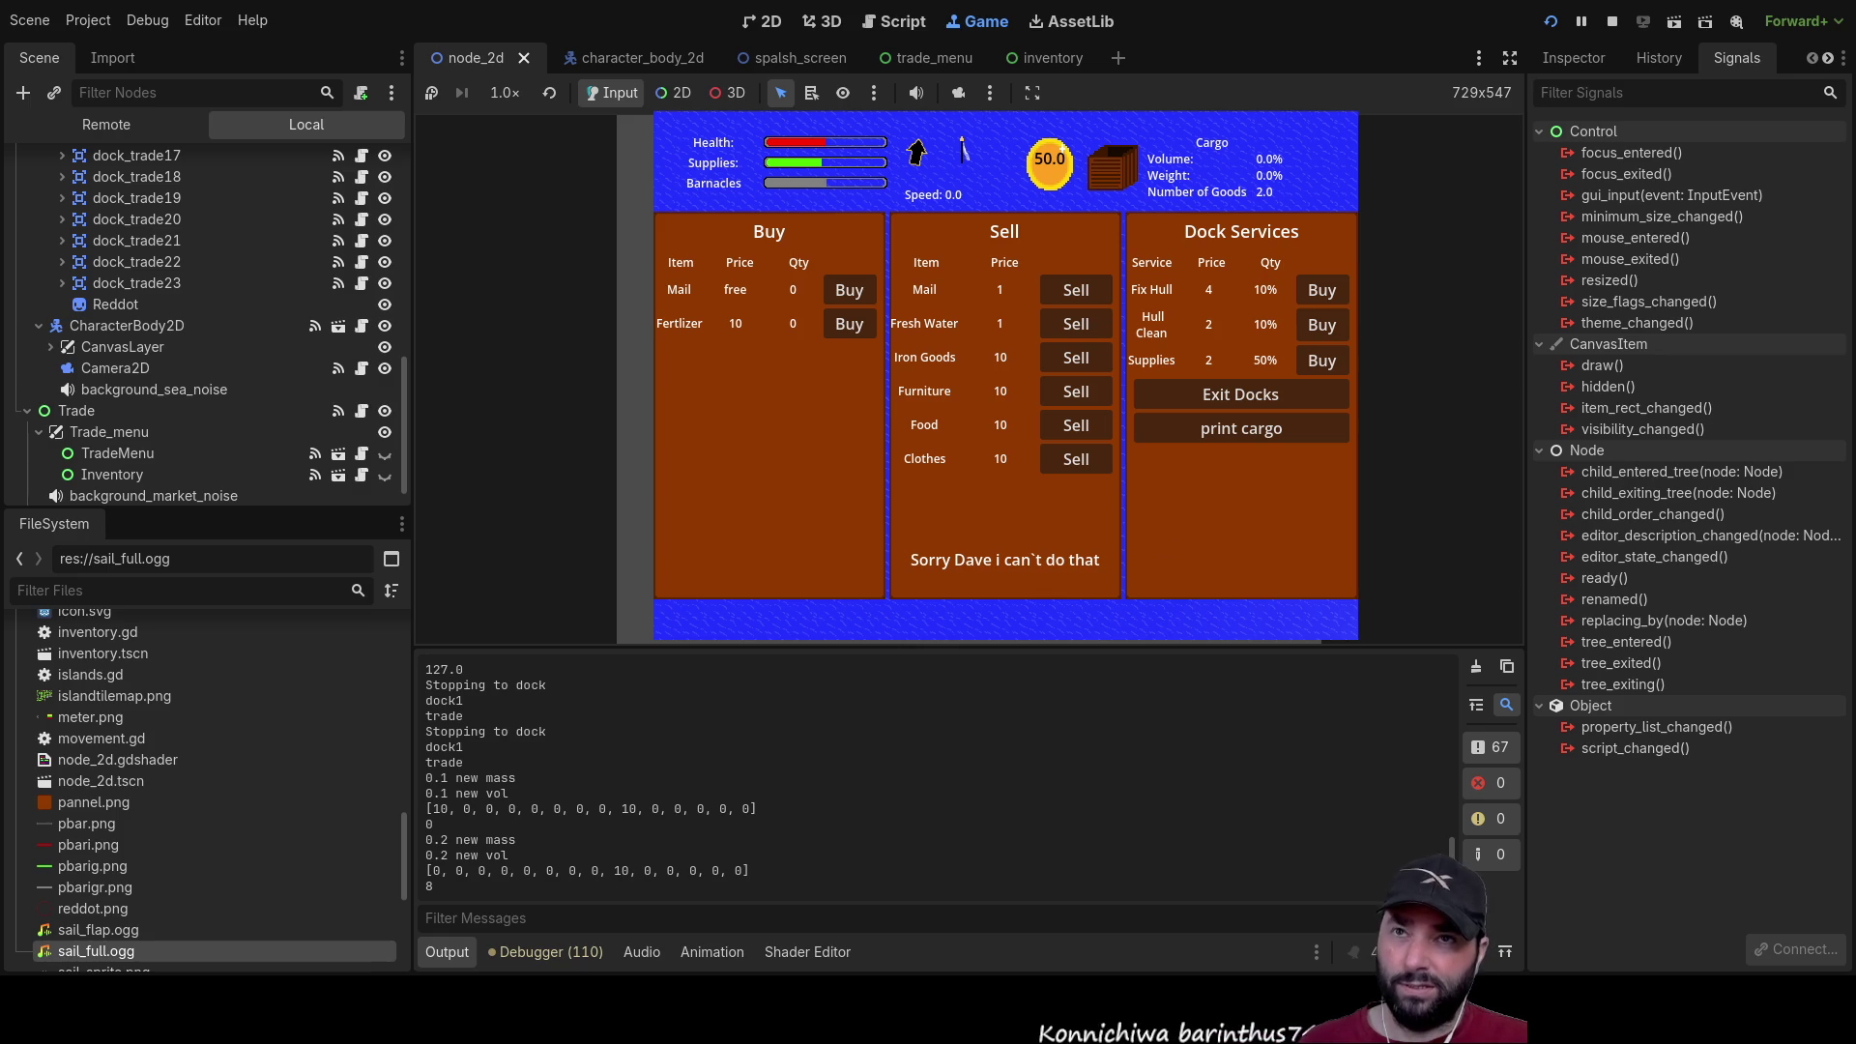
{"action": "key", "text": "F8"}
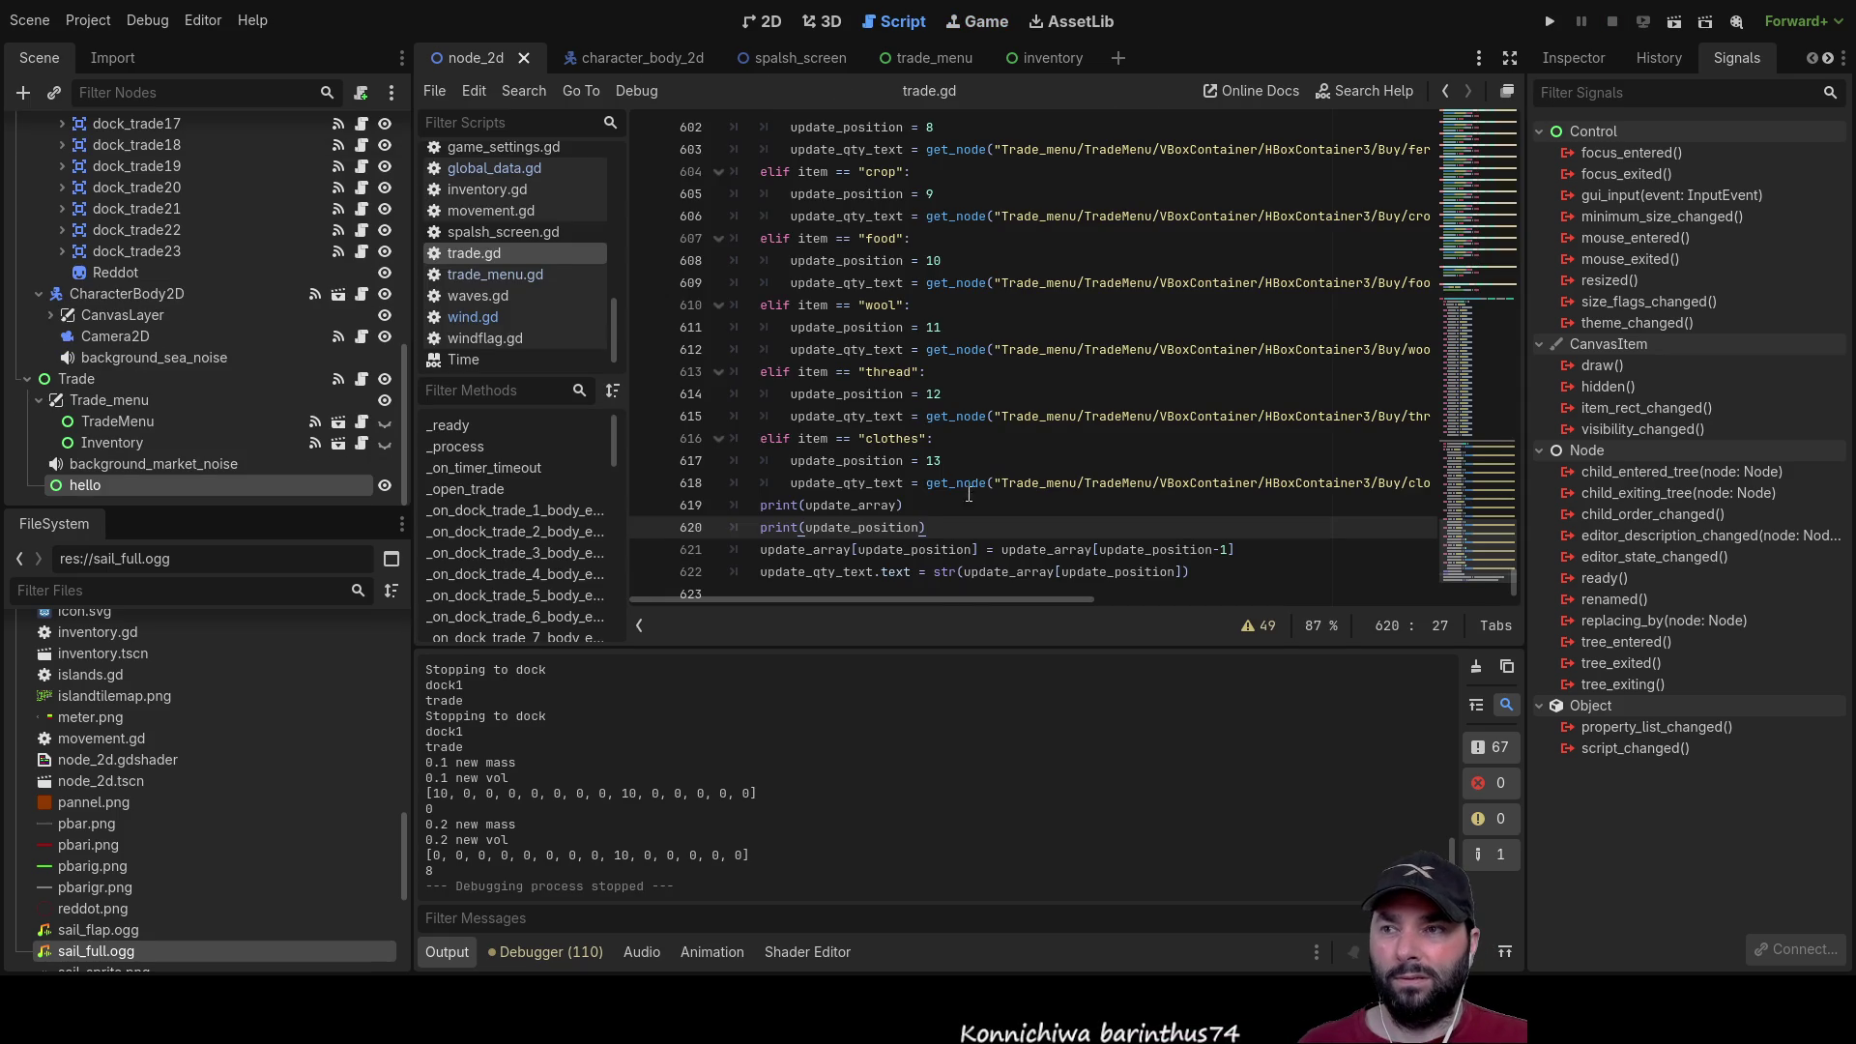
Step: Change line 621 to update_array[update_position]-1, moving -1 outside the brackets, and rerun
{"action": "scroll", "coordinate": [1102, 513], "scroll_direction": "down", "scroll_amount": 1}
{"action": "left_click_drag", "start_coordinate": [1230, 534], "coordinate": [1213, 534]}
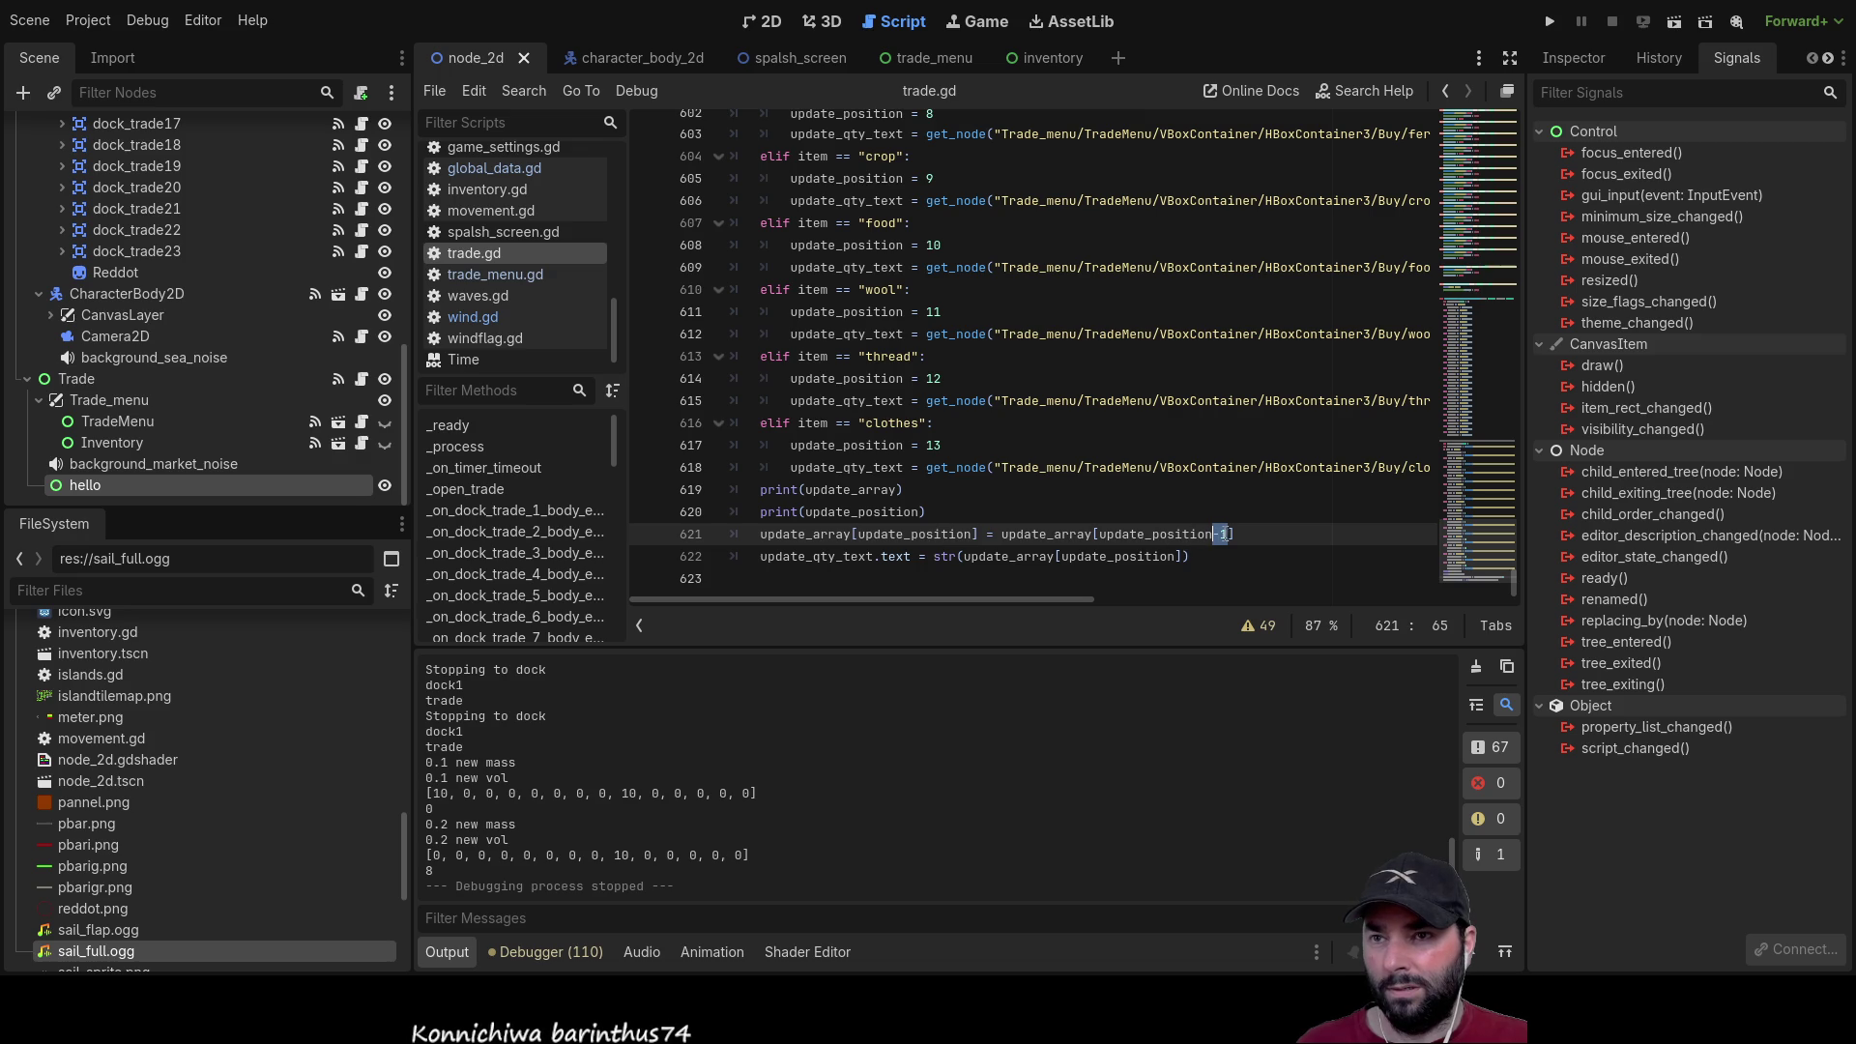
{"action": "key", "text": "BackSpace"}
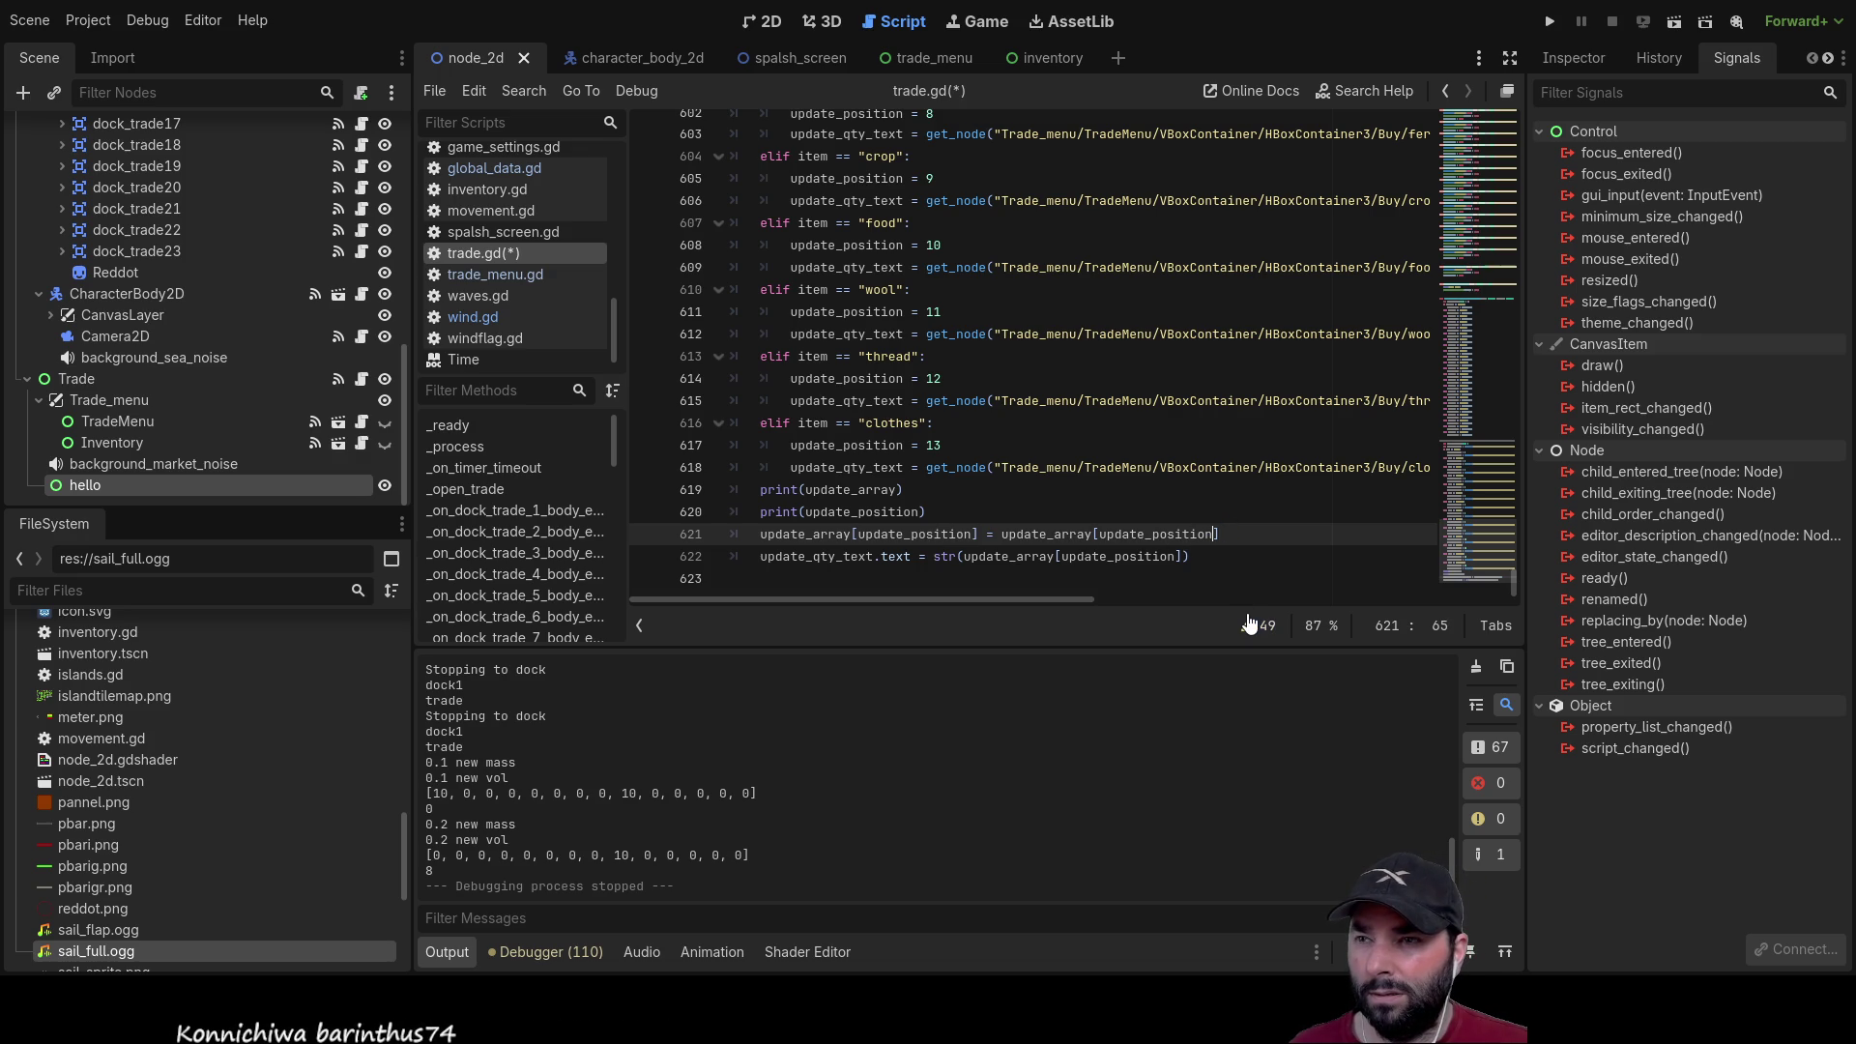
{"action": "key", "text": "Right"}
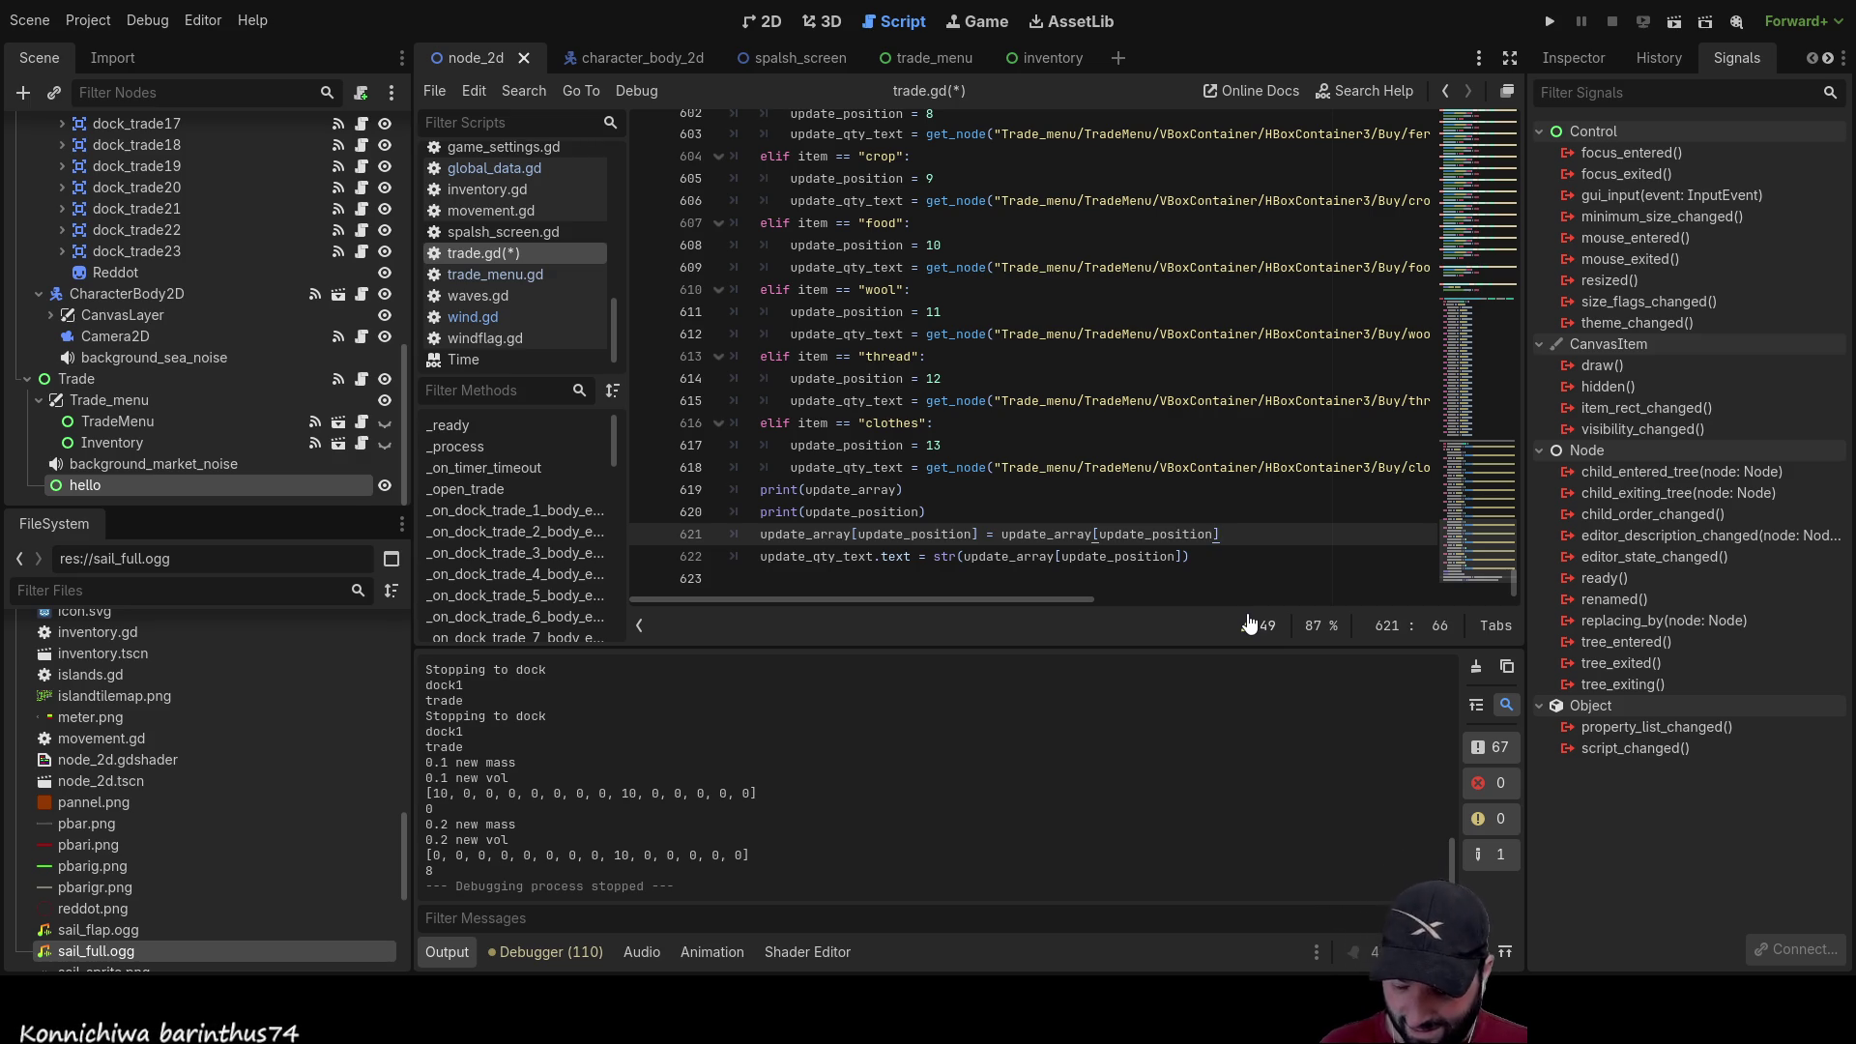
{"action": "type", "text": "-1"}
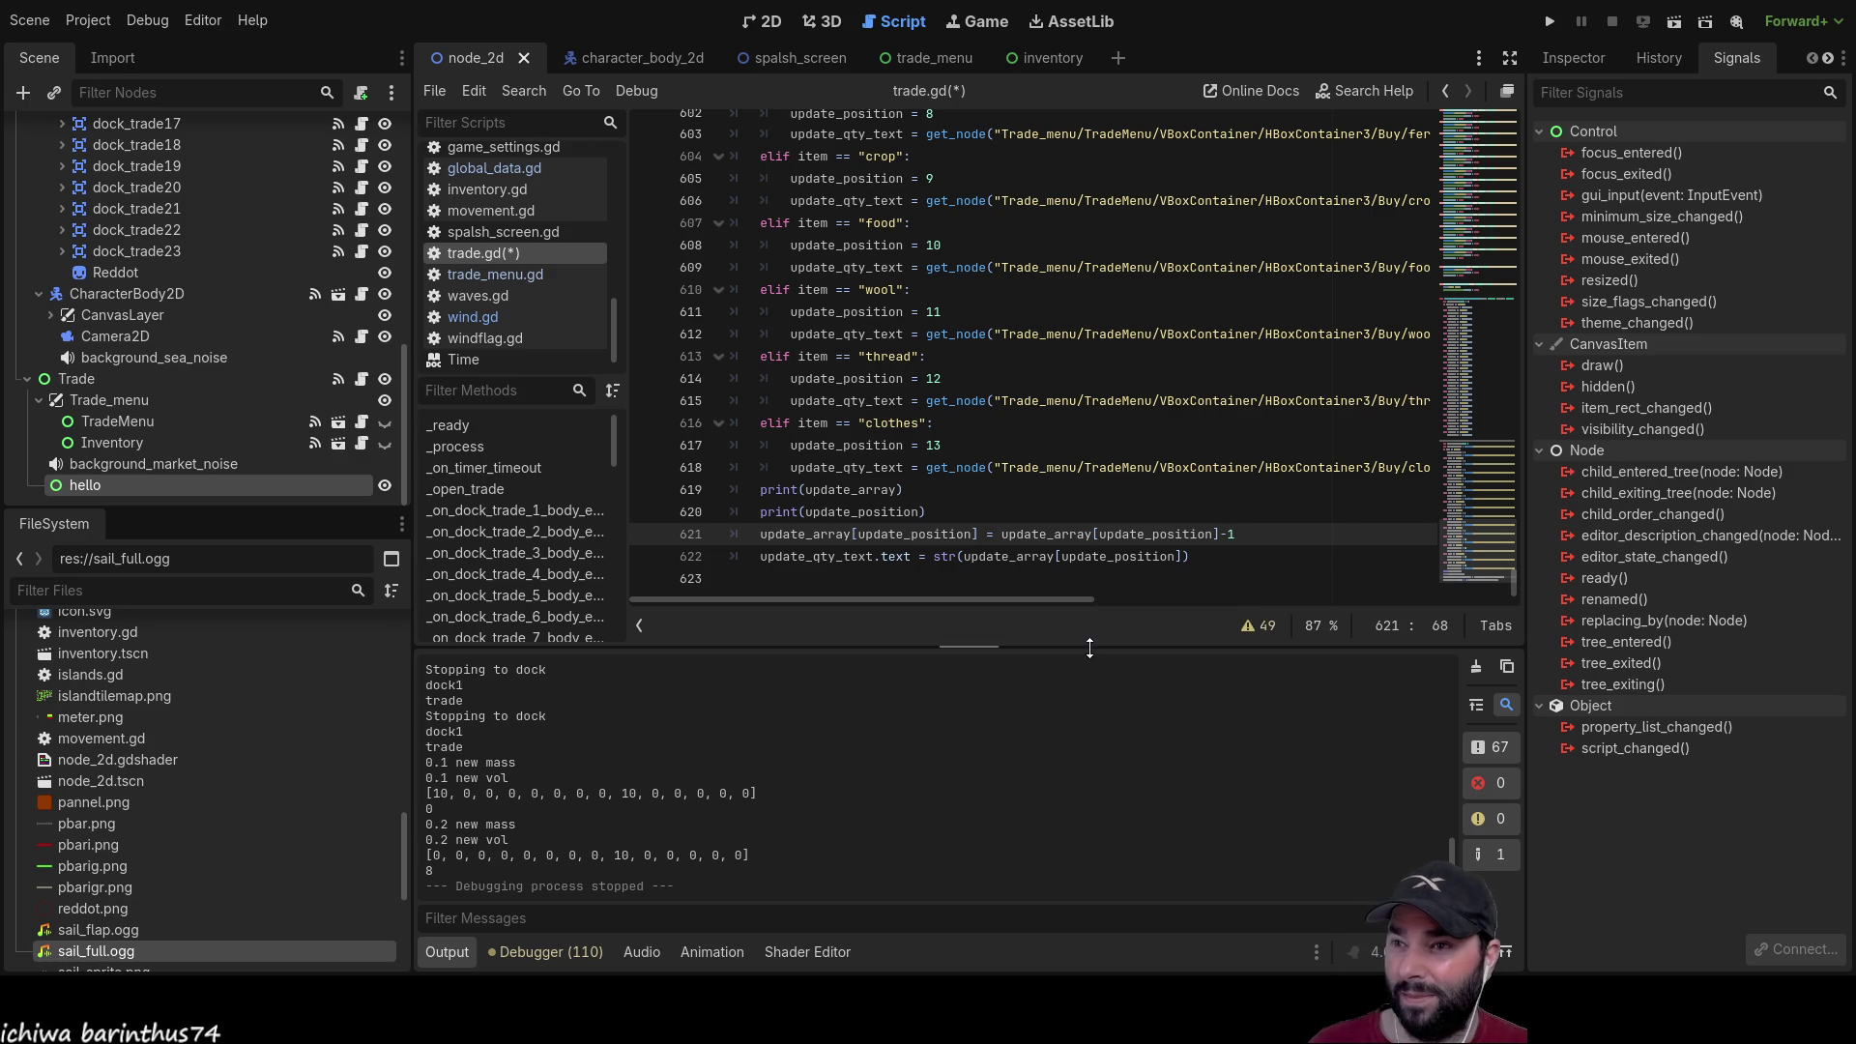
{"action": "left_click", "coordinate": [1550, 22]}
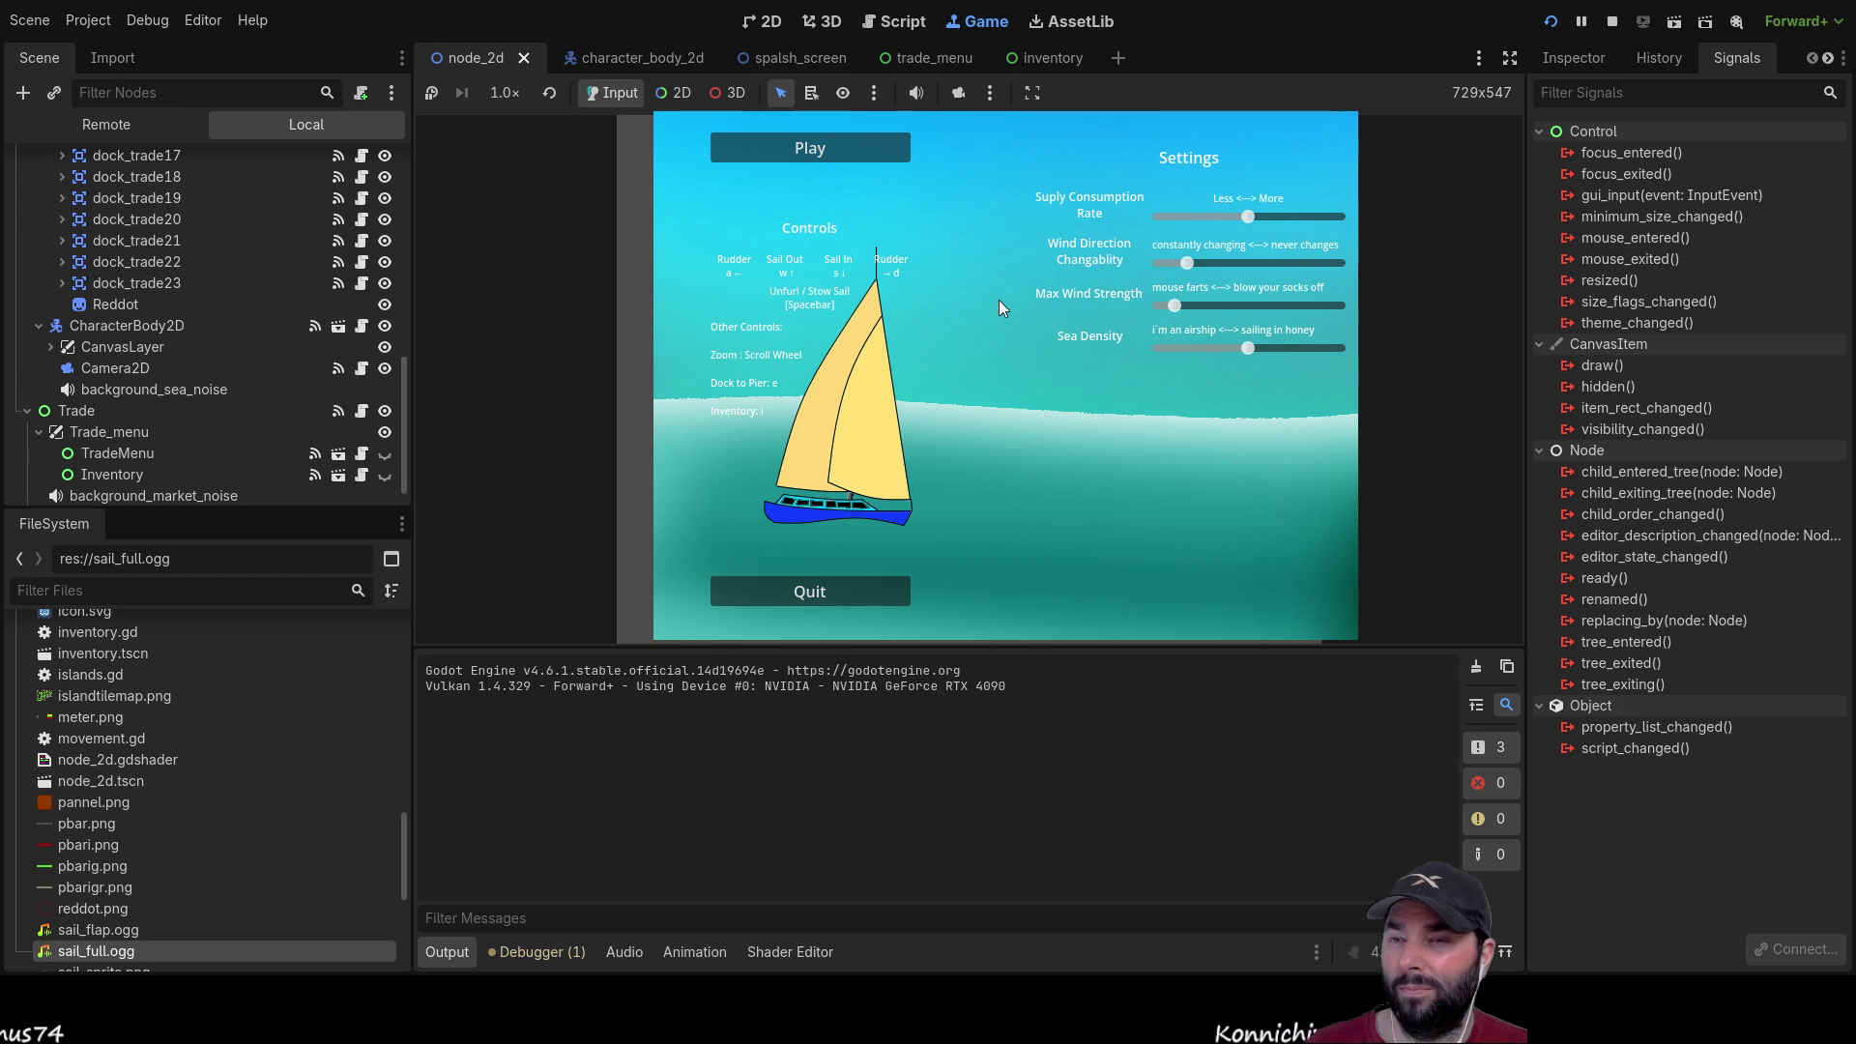
Step: Start a new game, furl the sail and buy Mail three times at the dock
{"action": "left_click", "coordinate": [821, 149]}
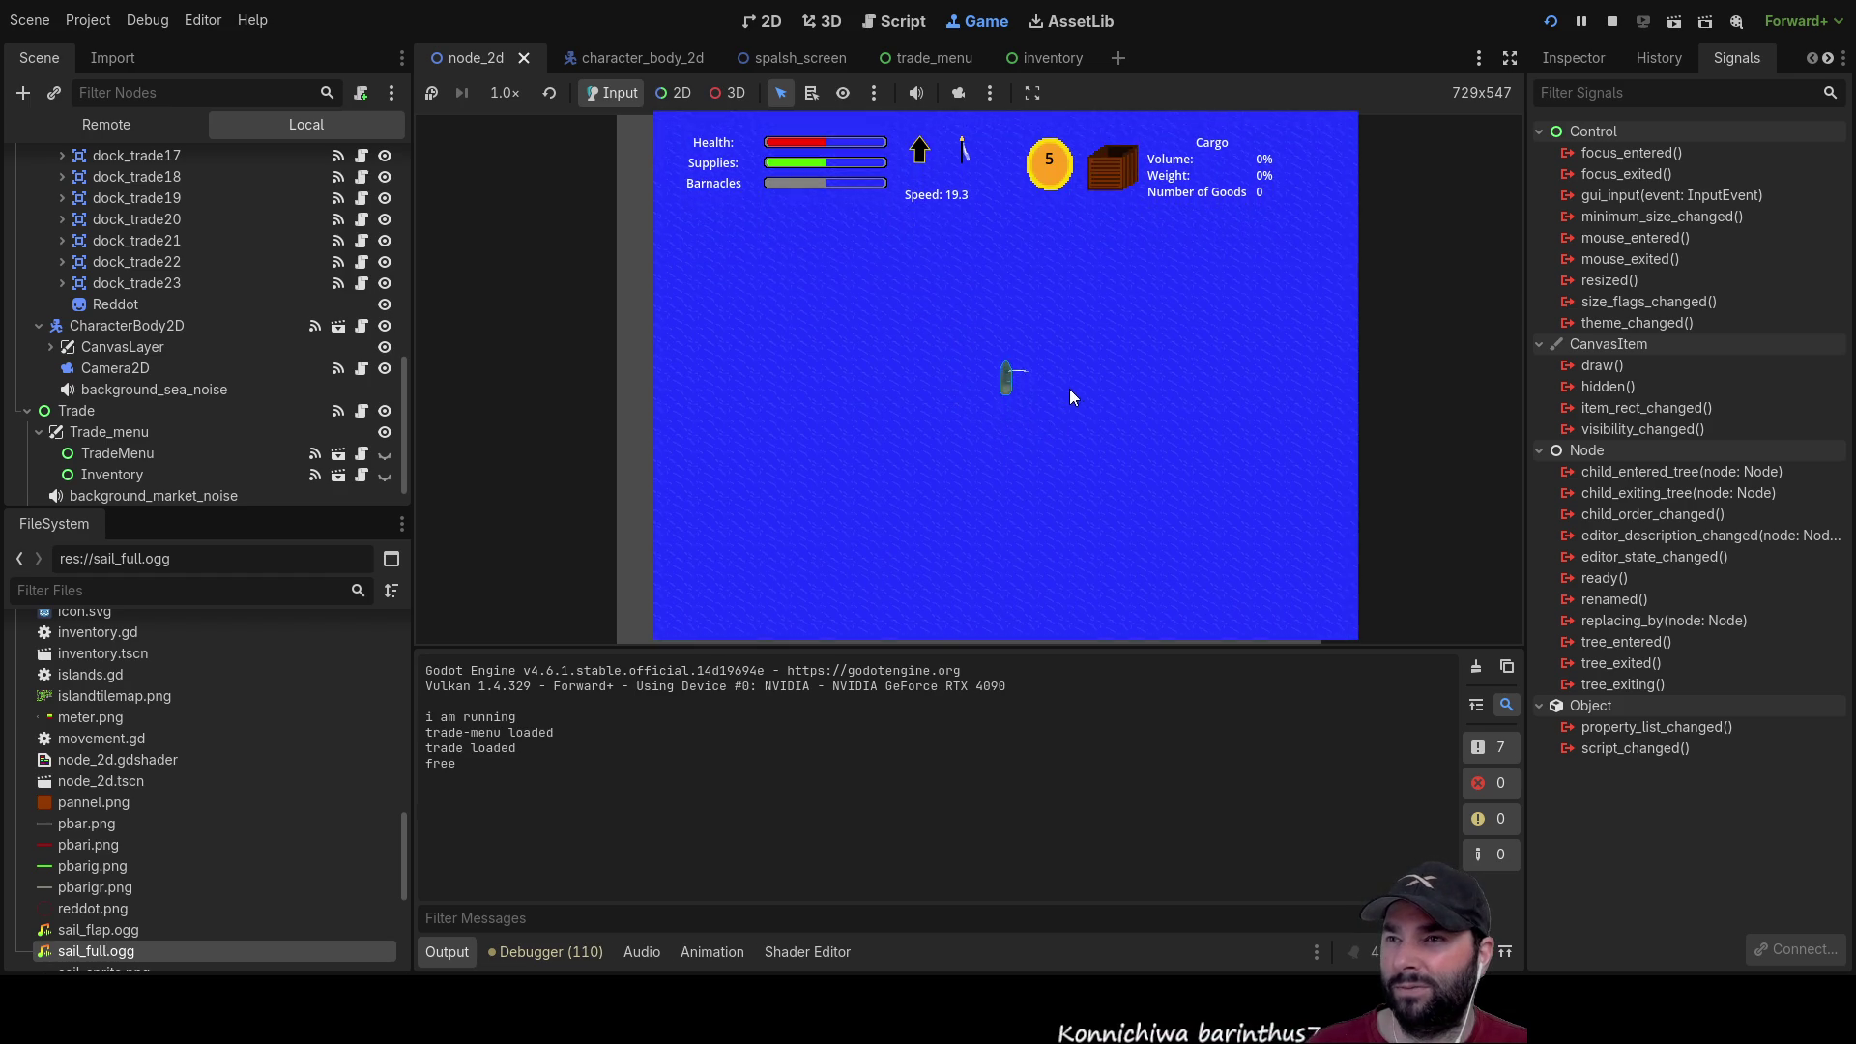
{"action": "key", "text": "s"}
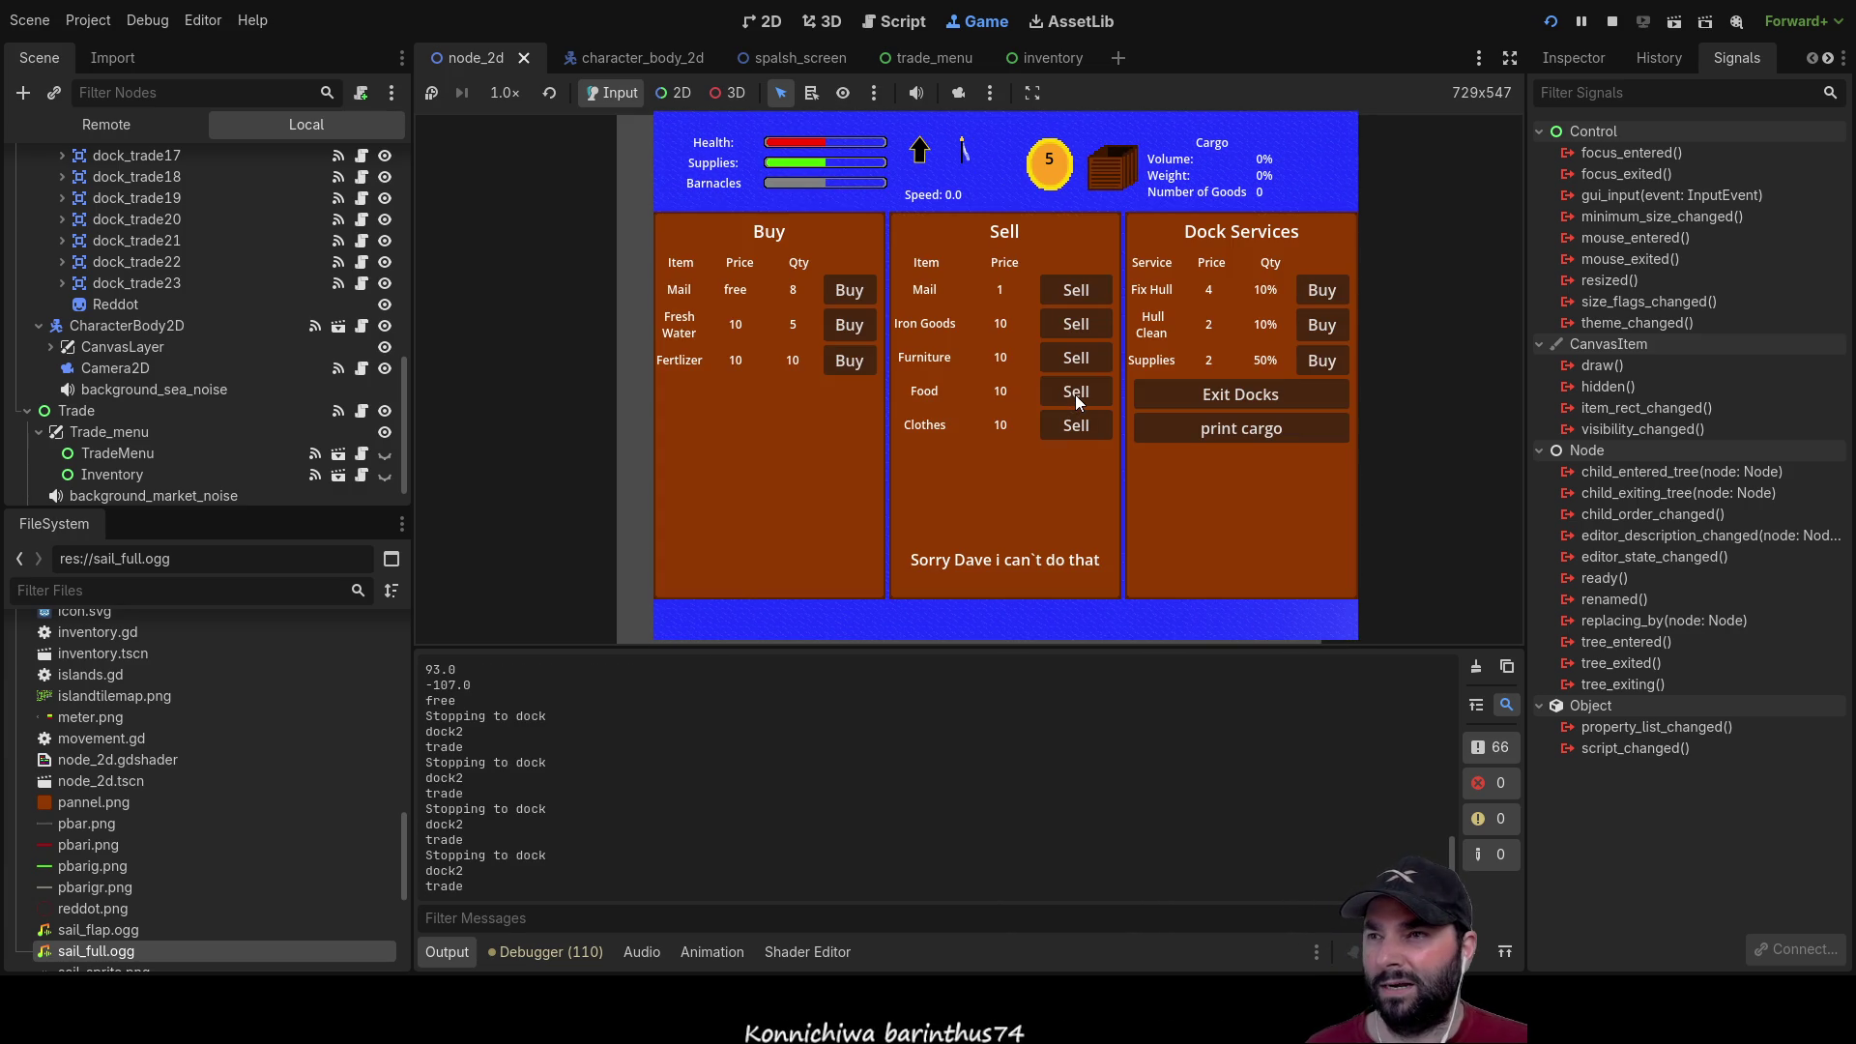
{"action": "left_click", "coordinate": [856, 292]}
{"action": "left_click", "coordinate": [856, 292]}
{"action": "left_click", "coordinate": [854, 292]}
{"action": "left_click", "coordinate": [854, 292]}
{"action": "left_click", "coordinate": [855, 292]}
{"action": "left_click", "coordinate": [855, 292]}
{"action": "left_click", "coordinate": [855, 292]}
{"action": "left_click", "coordinate": [855, 292]}
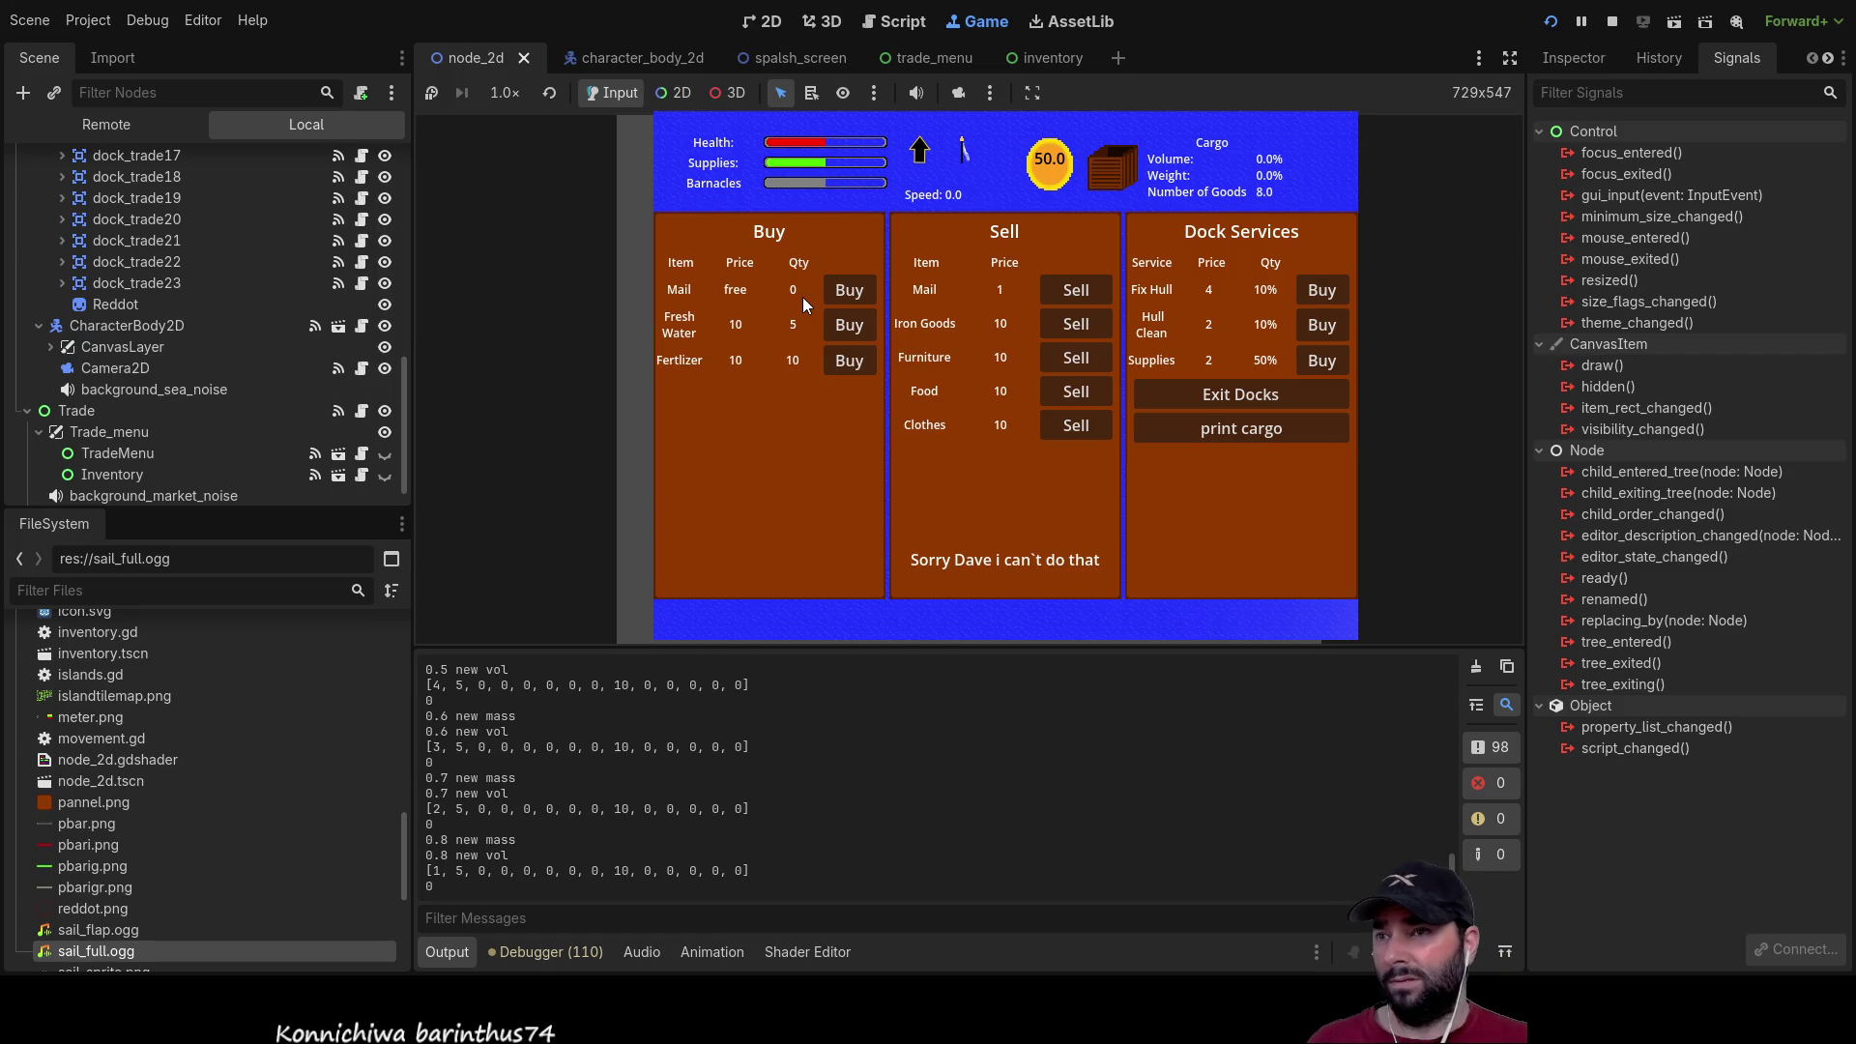
Step: Buy Fresh Water eight times, pushing its stock past zero
{"action": "left_click", "coordinate": [855, 329]}
{"action": "left_click", "coordinate": [855, 329]}
{"action": "left_click", "coordinate": [854, 328]}
{"action": "left_click", "coordinate": [855, 329]}
{"action": "left_click", "coordinate": [855, 329]}
{"action": "left_click", "coordinate": [855, 329]}
{"action": "left_click", "coordinate": [855, 328]}
{"action": "left_click", "coordinate": [855, 329]}
{"action": "left_click", "coordinate": [855, 328]}
{"action": "left_click", "coordinate": [855, 328]}
{"action": "left_click", "coordinate": [855, 329]}
Step: Buy two more Mail and one Fertlizer, then stop the game
{"action": "left_click", "coordinate": [855, 288]}
{"action": "left_click", "coordinate": [856, 288]}
{"action": "left_click", "coordinate": [856, 289]}
{"action": "left_click", "coordinate": [856, 288]}
{"action": "left_click", "coordinate": [856, 288]}
{"action": "left_click", "coordinate": [856, 288]}
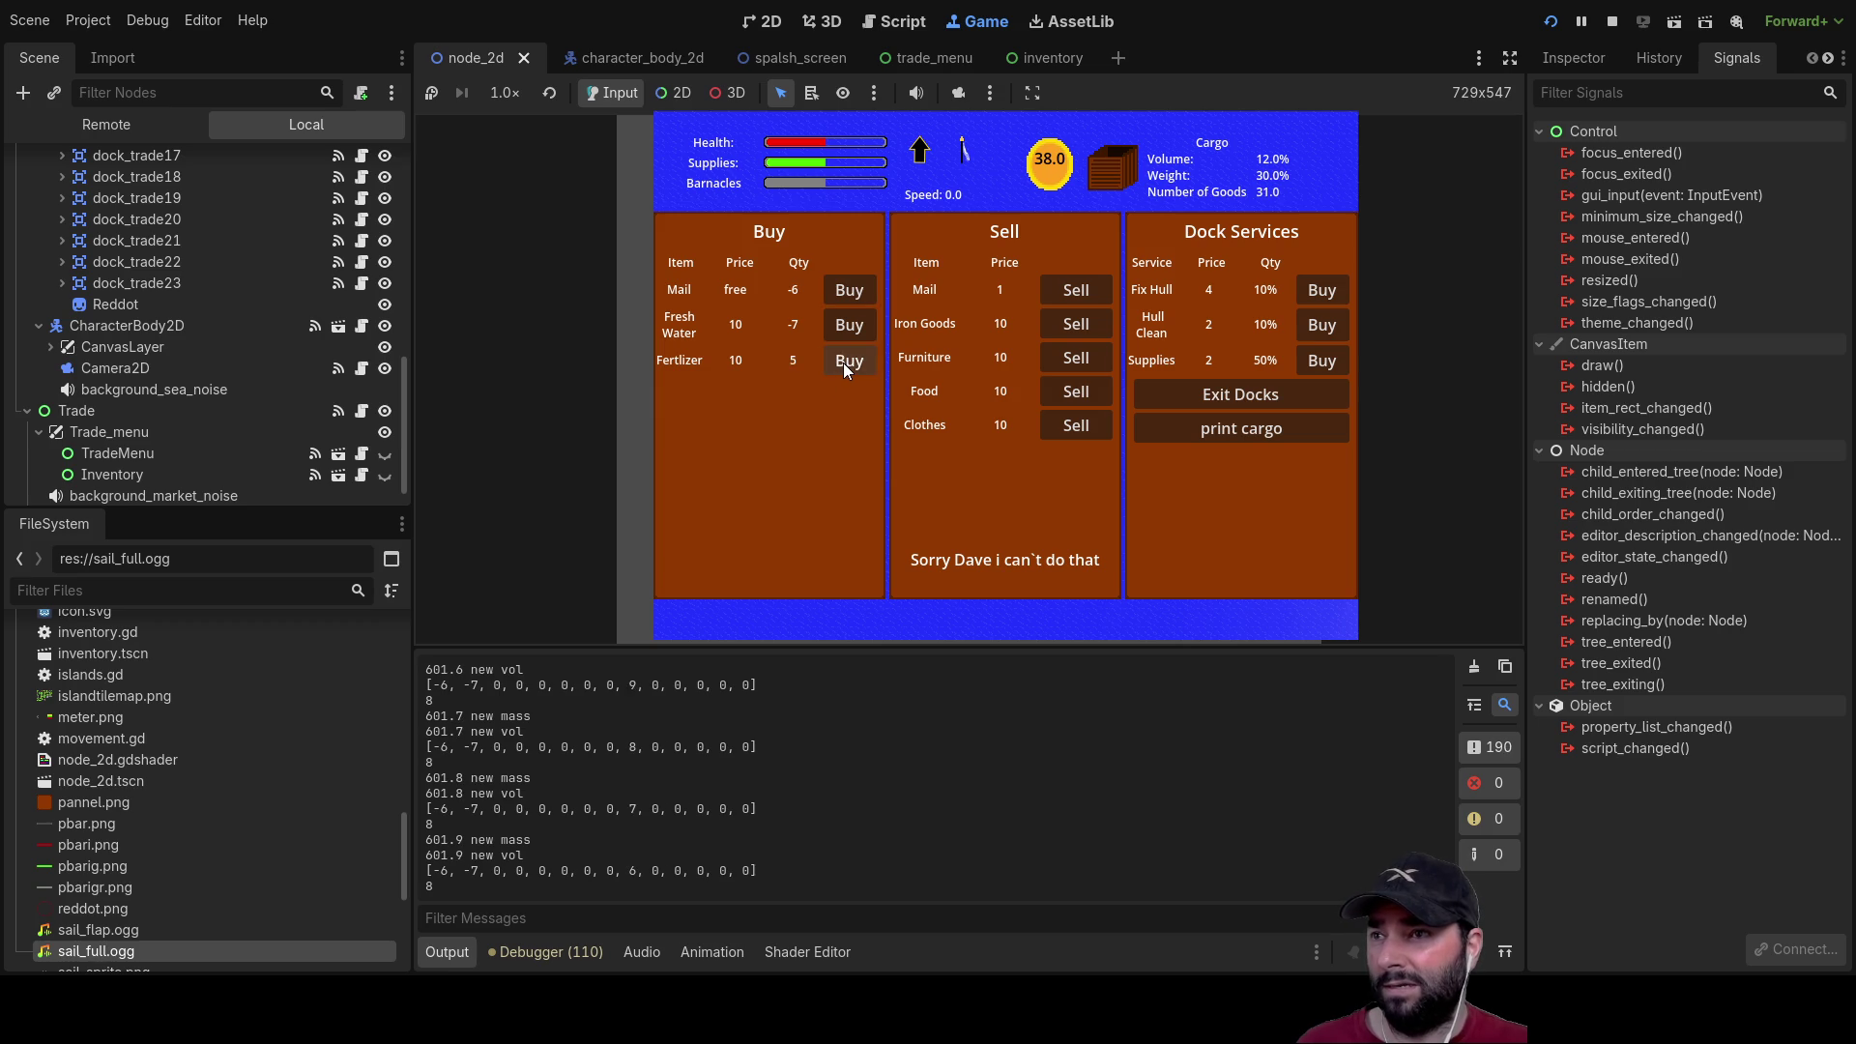
{"action": "left_click", "coordinate": [843, 362]}
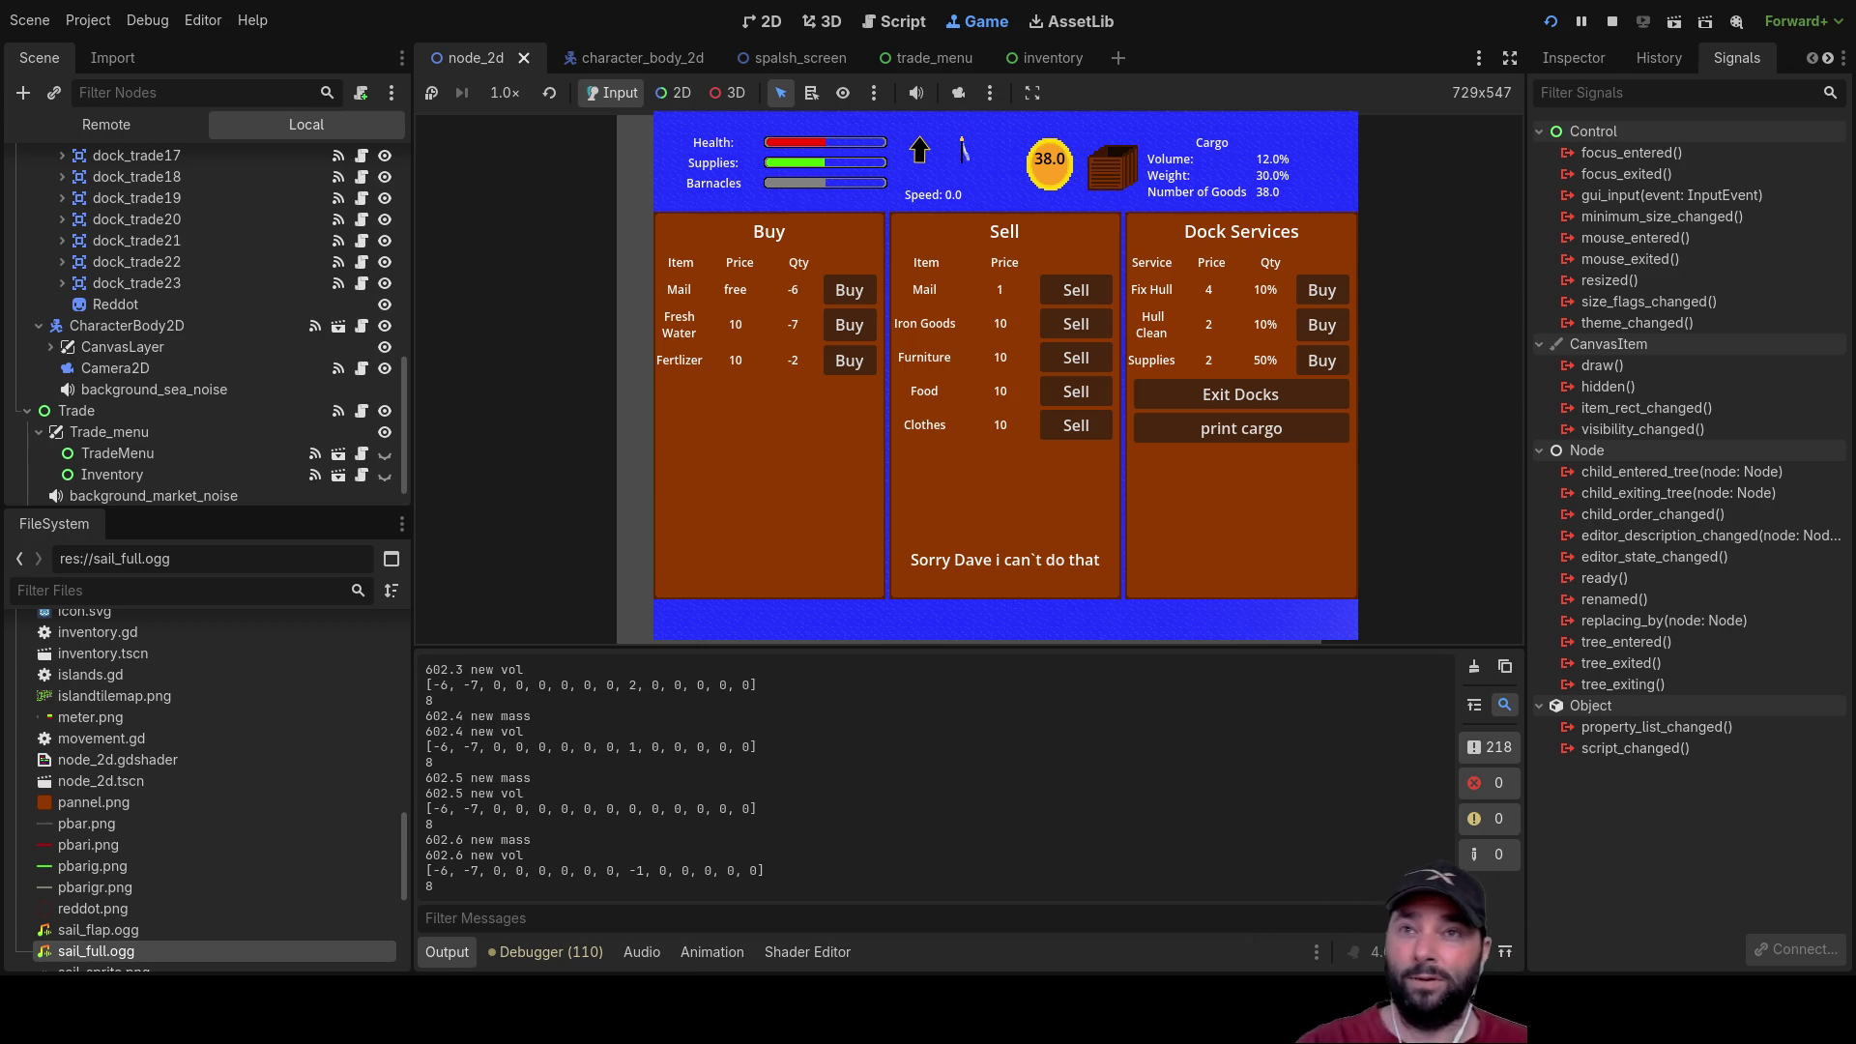
{"action": "key", "text": "F8"}
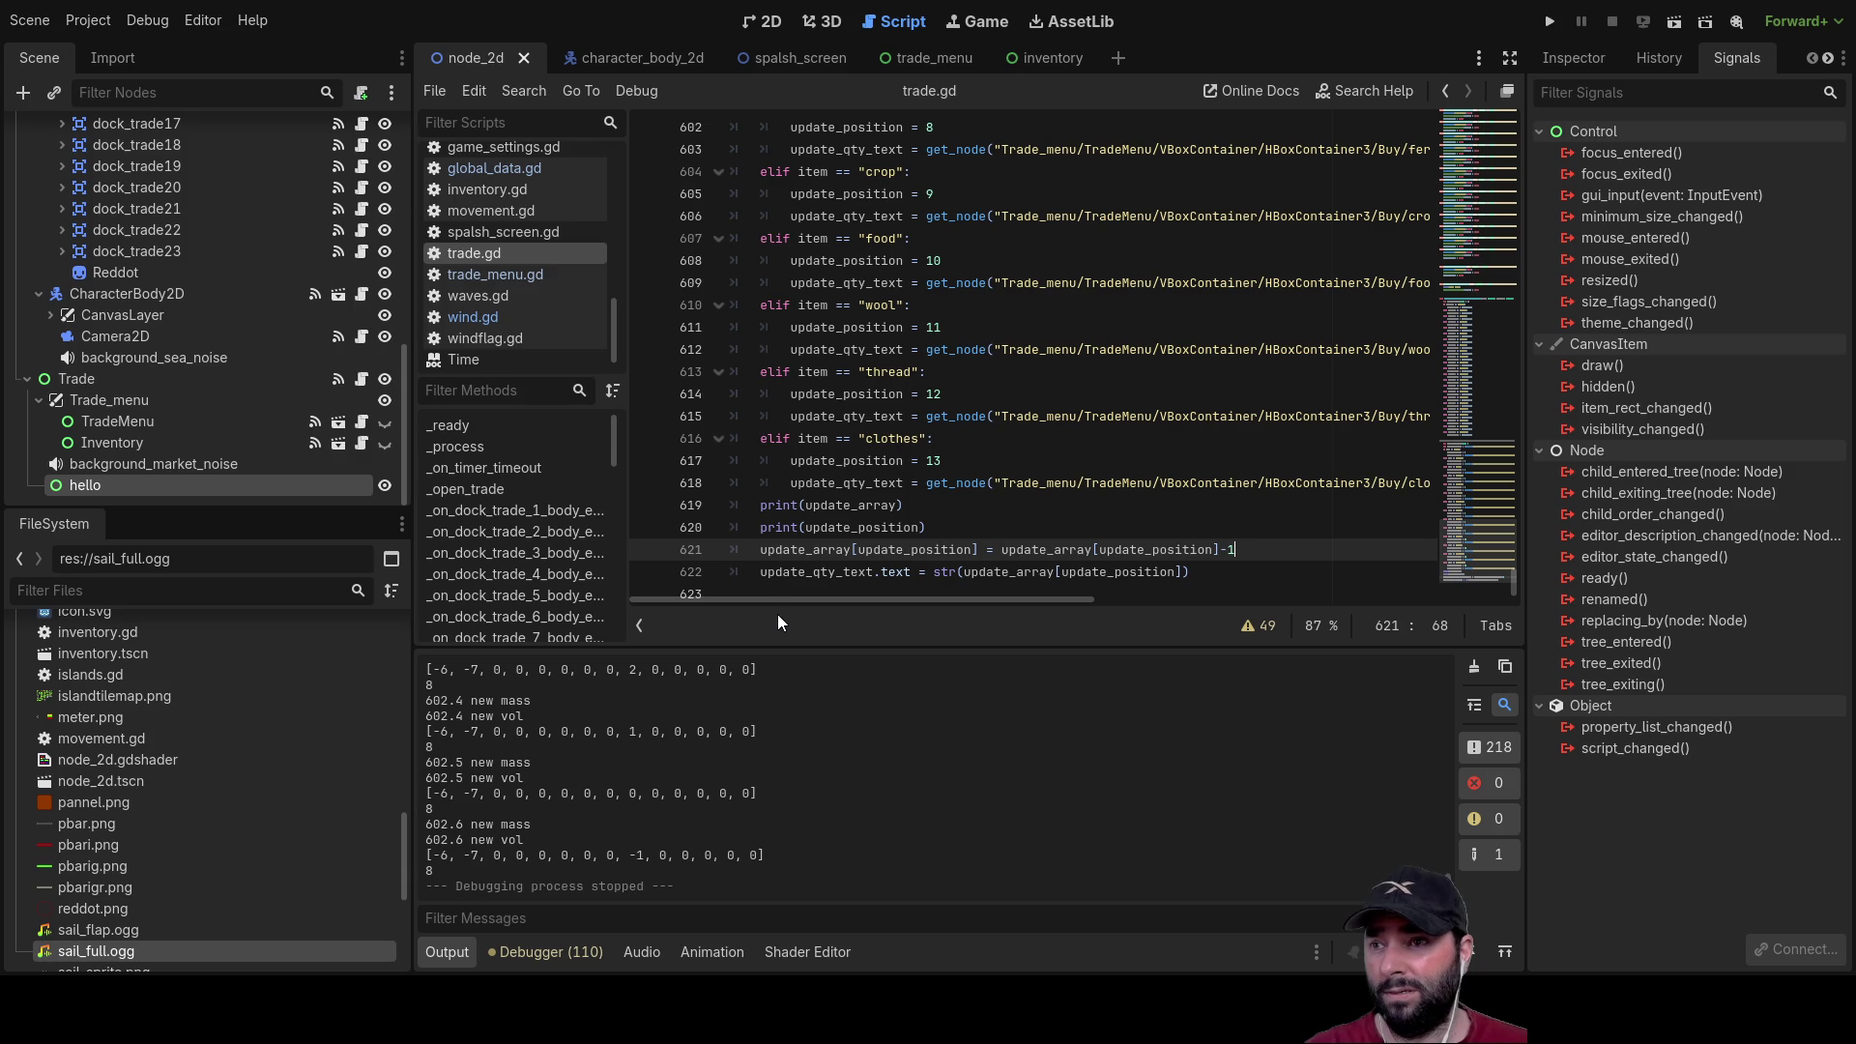
Step: Comment out the two debug print lines in trade.gd
{"action": "left_click", "coordinate": [761, 505]}
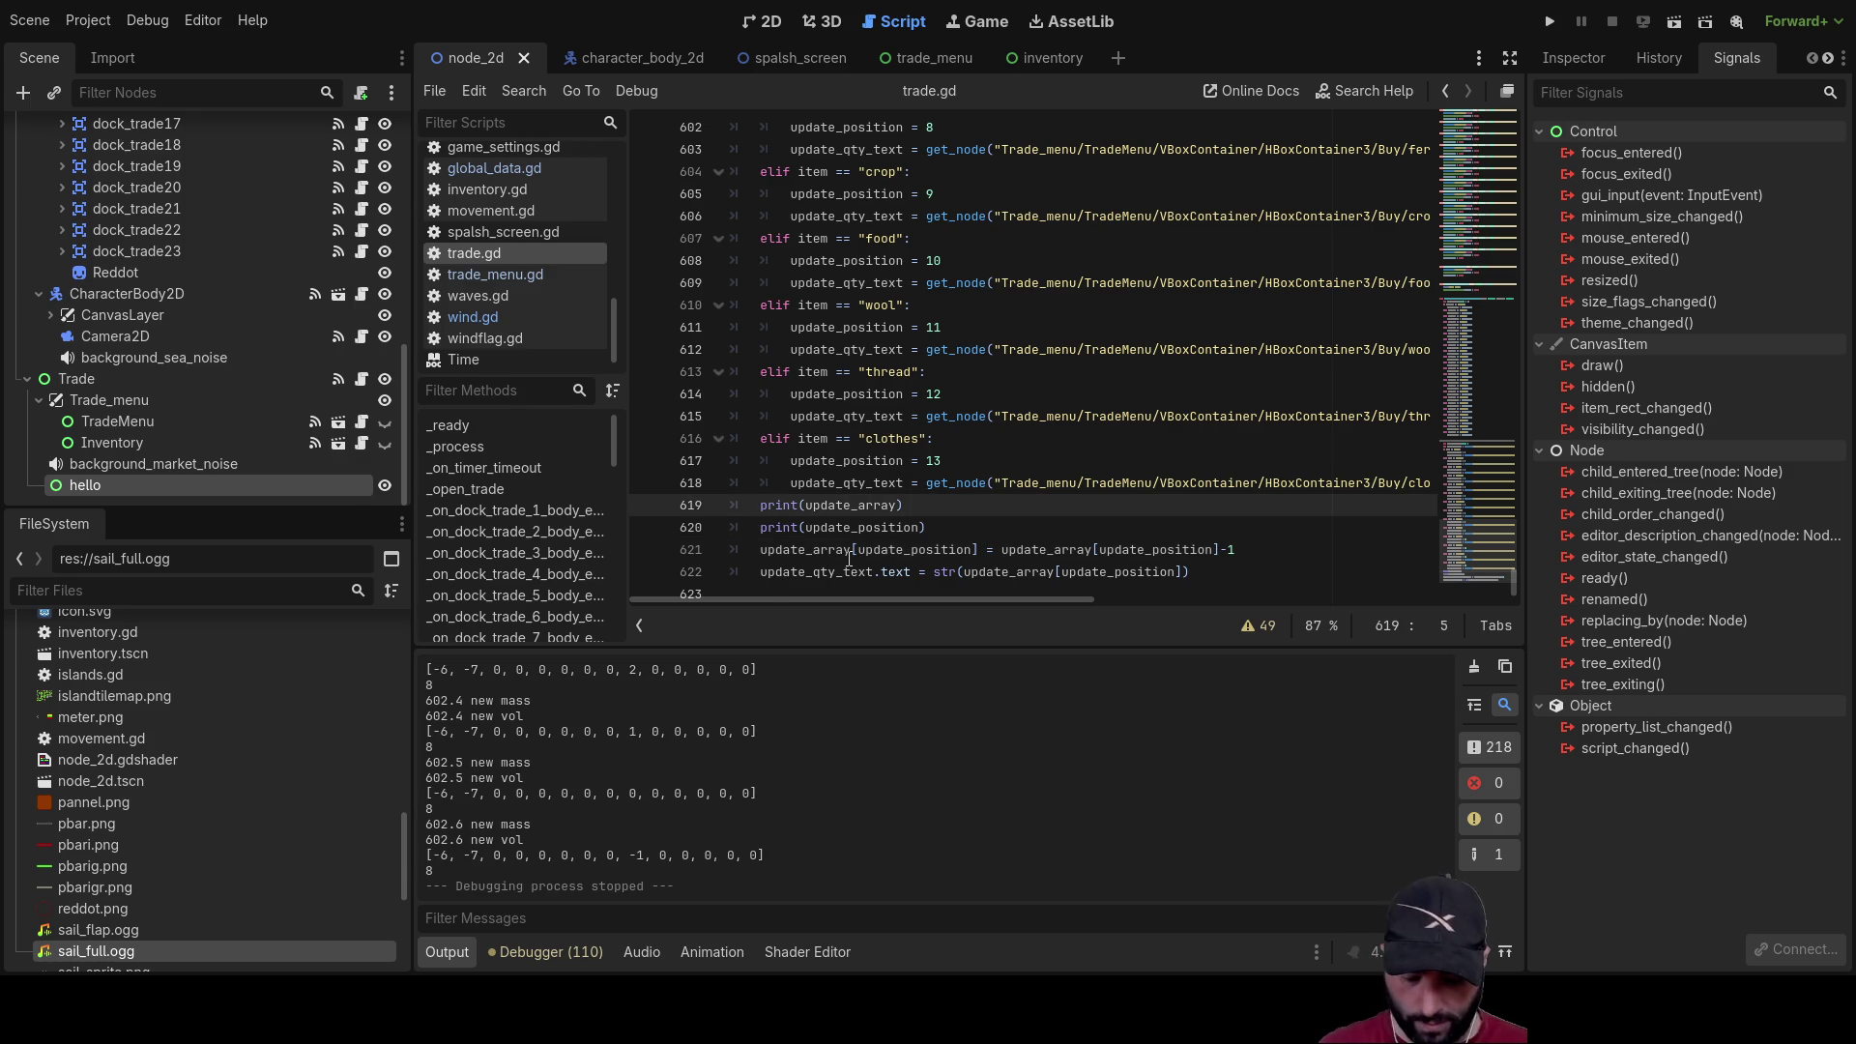
{"action": "key", "text": "ctrl+k"}
{"action": "key", "text": "Down"}
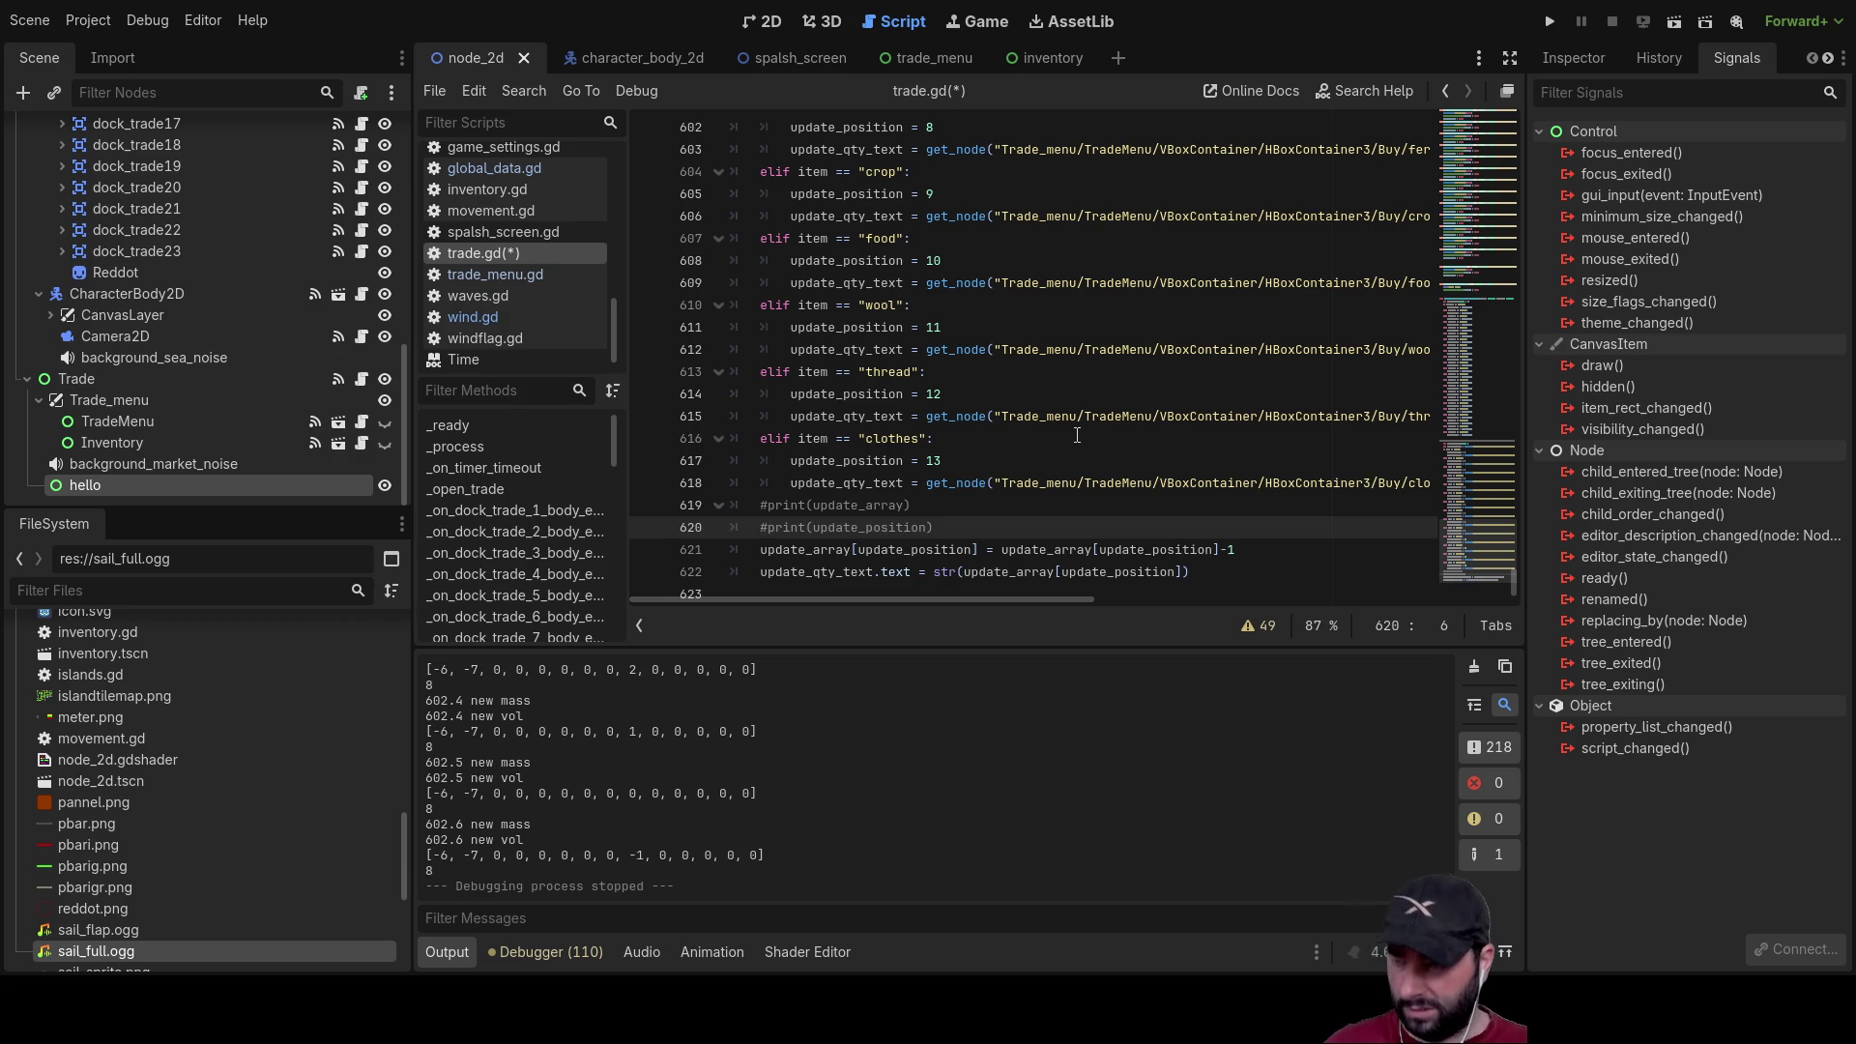
Step: Browse trade_menu.gd, then open global_data.gd at the purchase handler
{"action": "left_click", "coordinate": [533, 275]}
{"action": "scroll", "coordinate": [1119, 476], "scroll_direction": "up", "scroll_amount": 15}
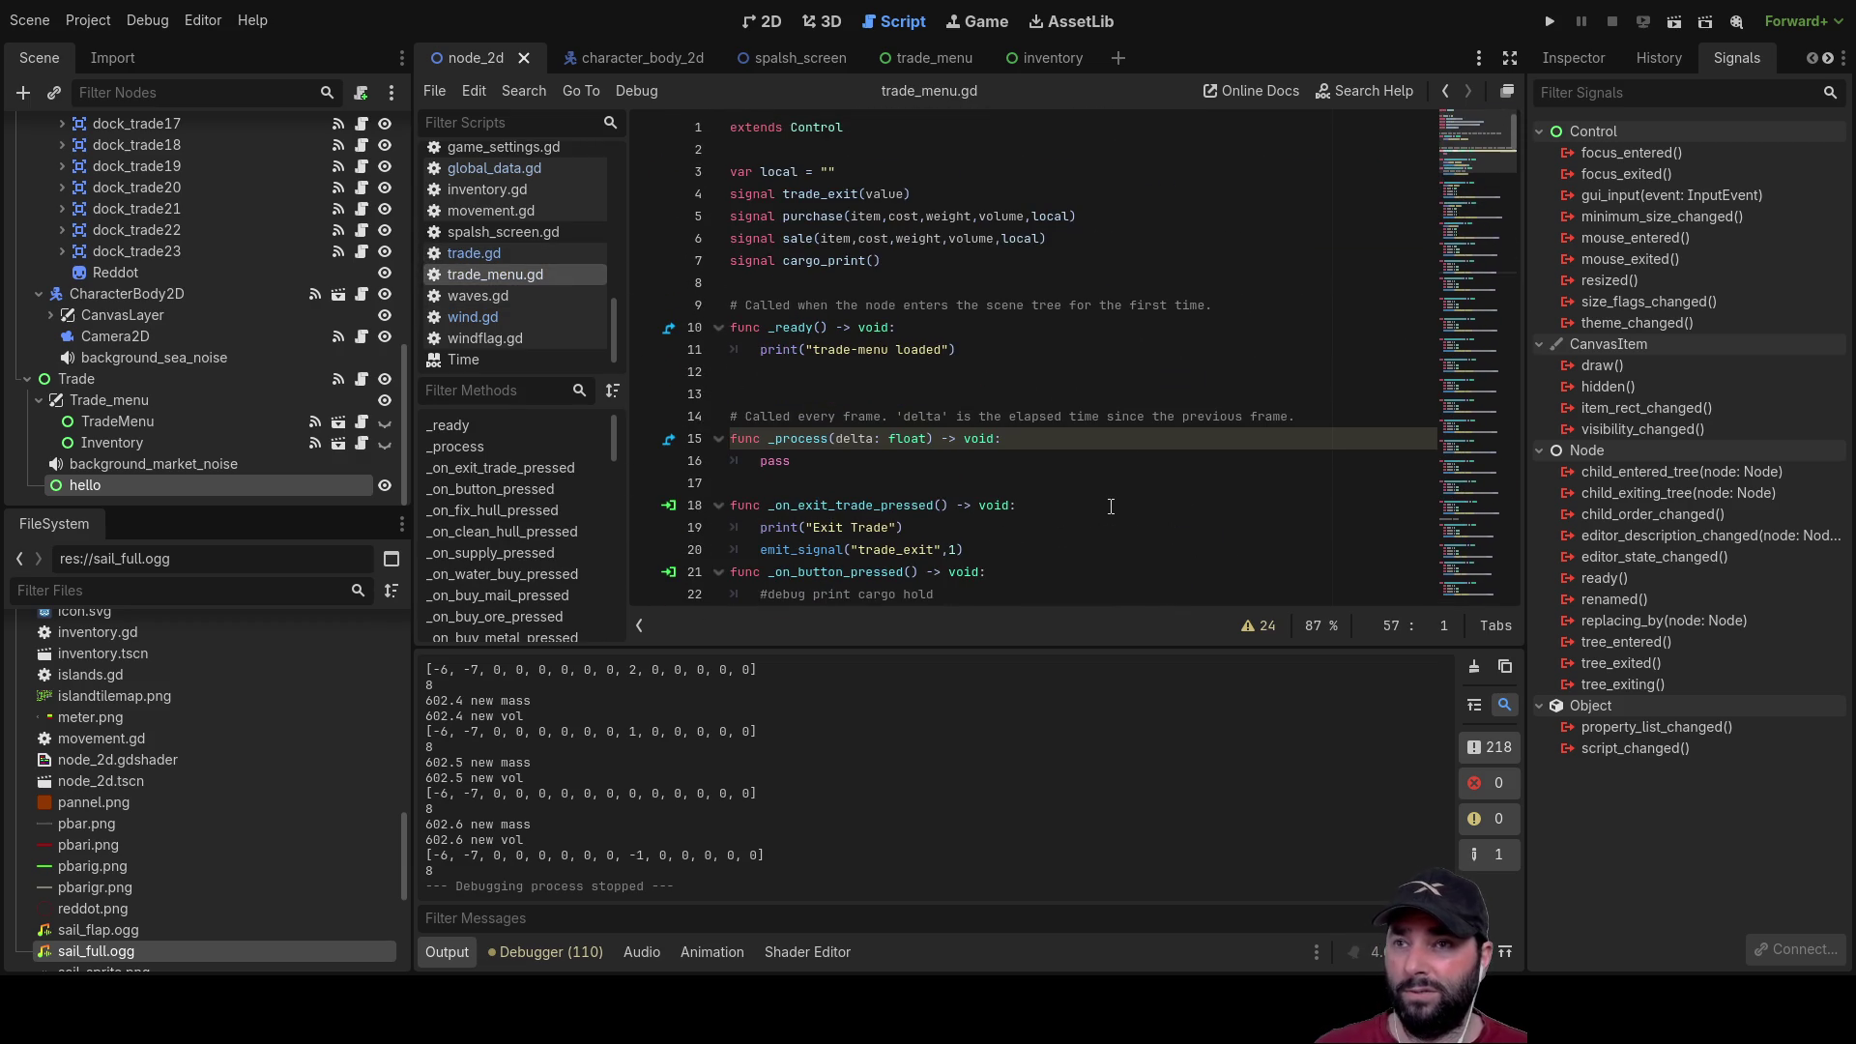
{"action": "scroll", "coordinate": [1114, 505], "scroll_direction": "down", "scroll_amount": 20}
{"action": "scroll", "coordinate": [1117, 502], "scroll_direction": "down", "scroll_amount": 20}
{"action": "scroll", "coordinate": [1112, 484], "scroll_direction": "down", "scroll_amount": 20}
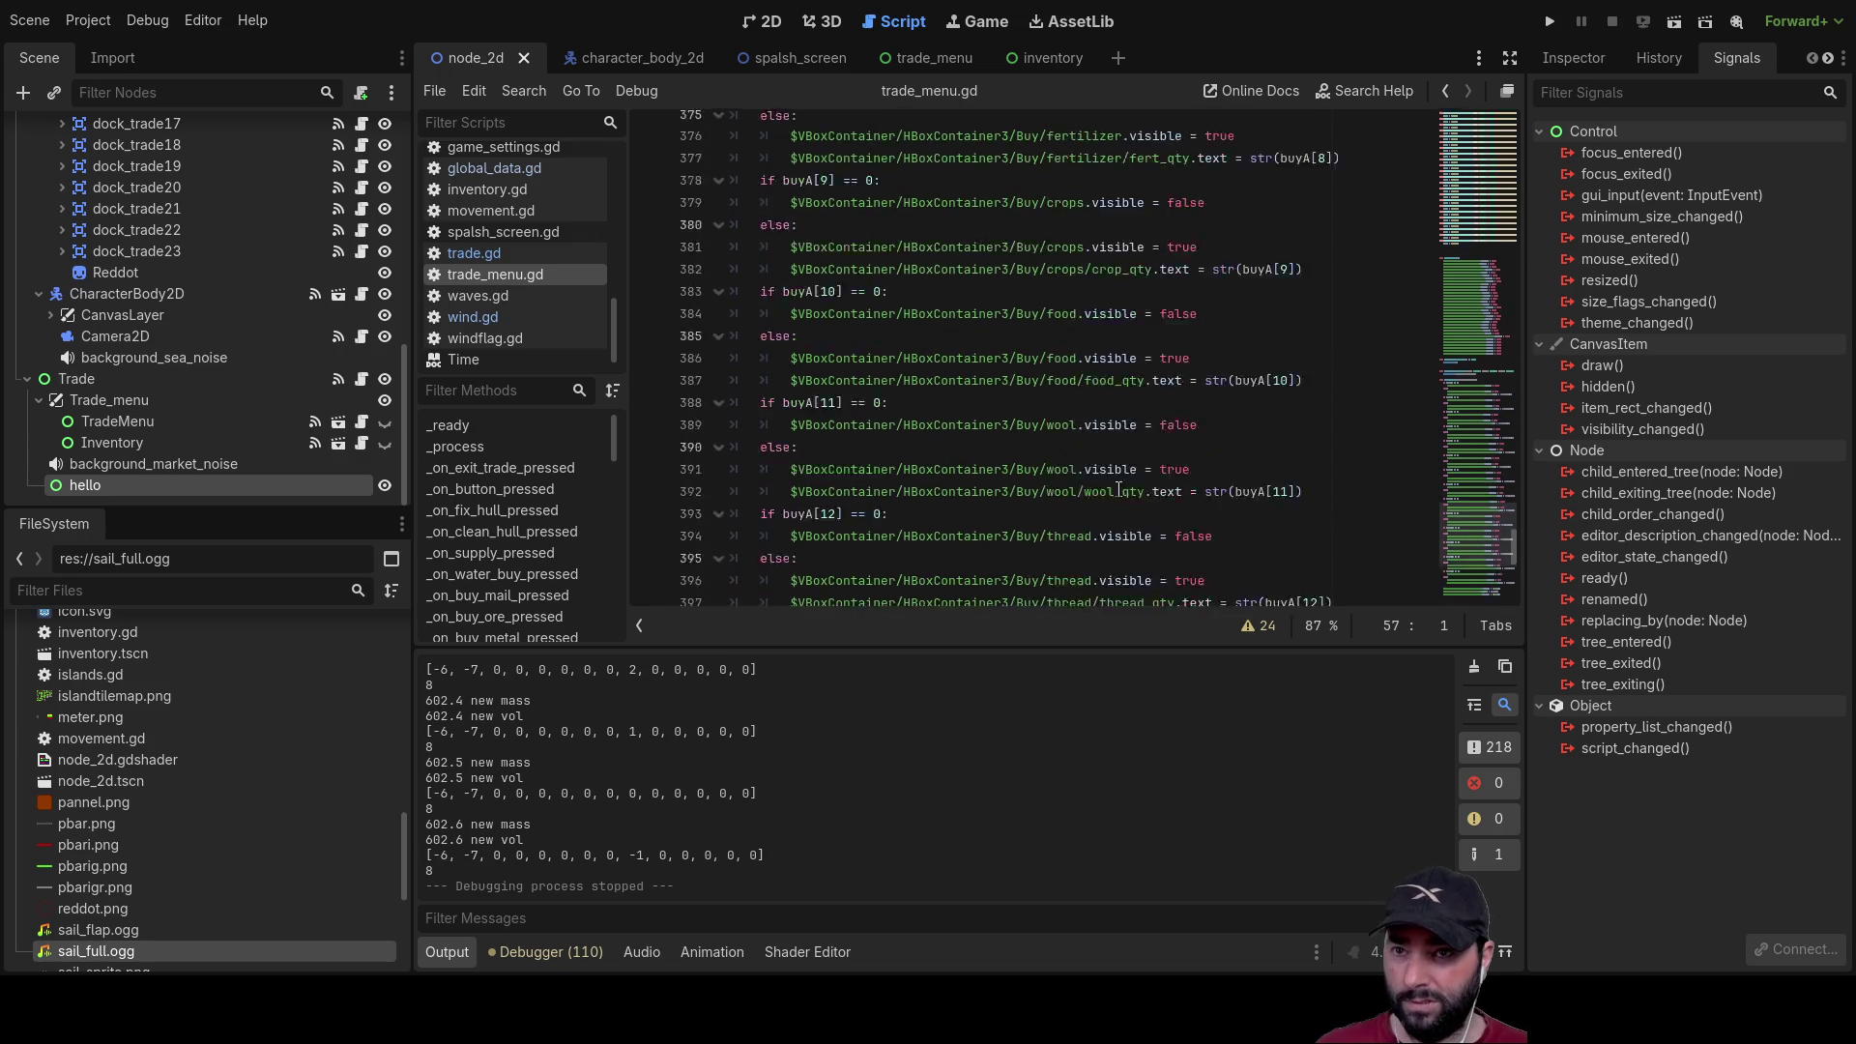
{"action": "scroll", "coordinate": [1119, 491], "scroll_direction": "down", "scroll_amount": 8}
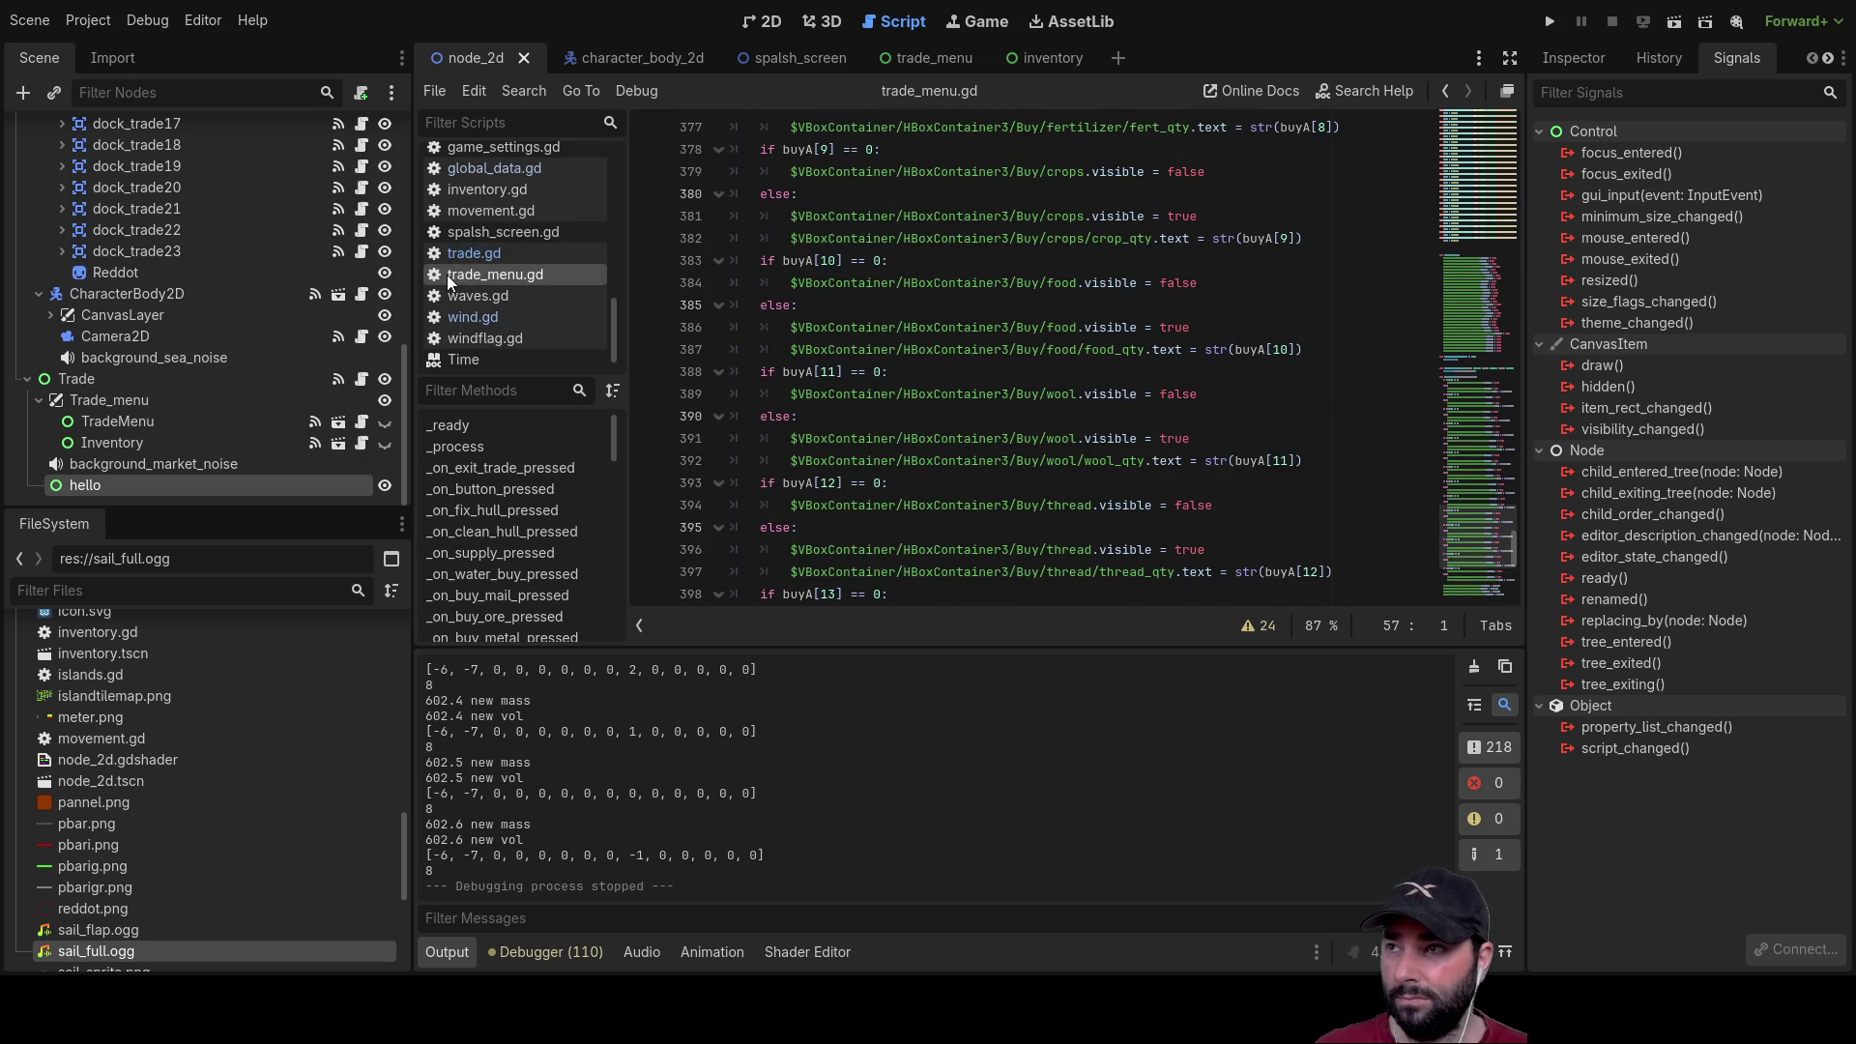
{"action": "left_click", "coordinate": [462, 254]}
{"action": "left_click", "coordinate": [495, 169]}
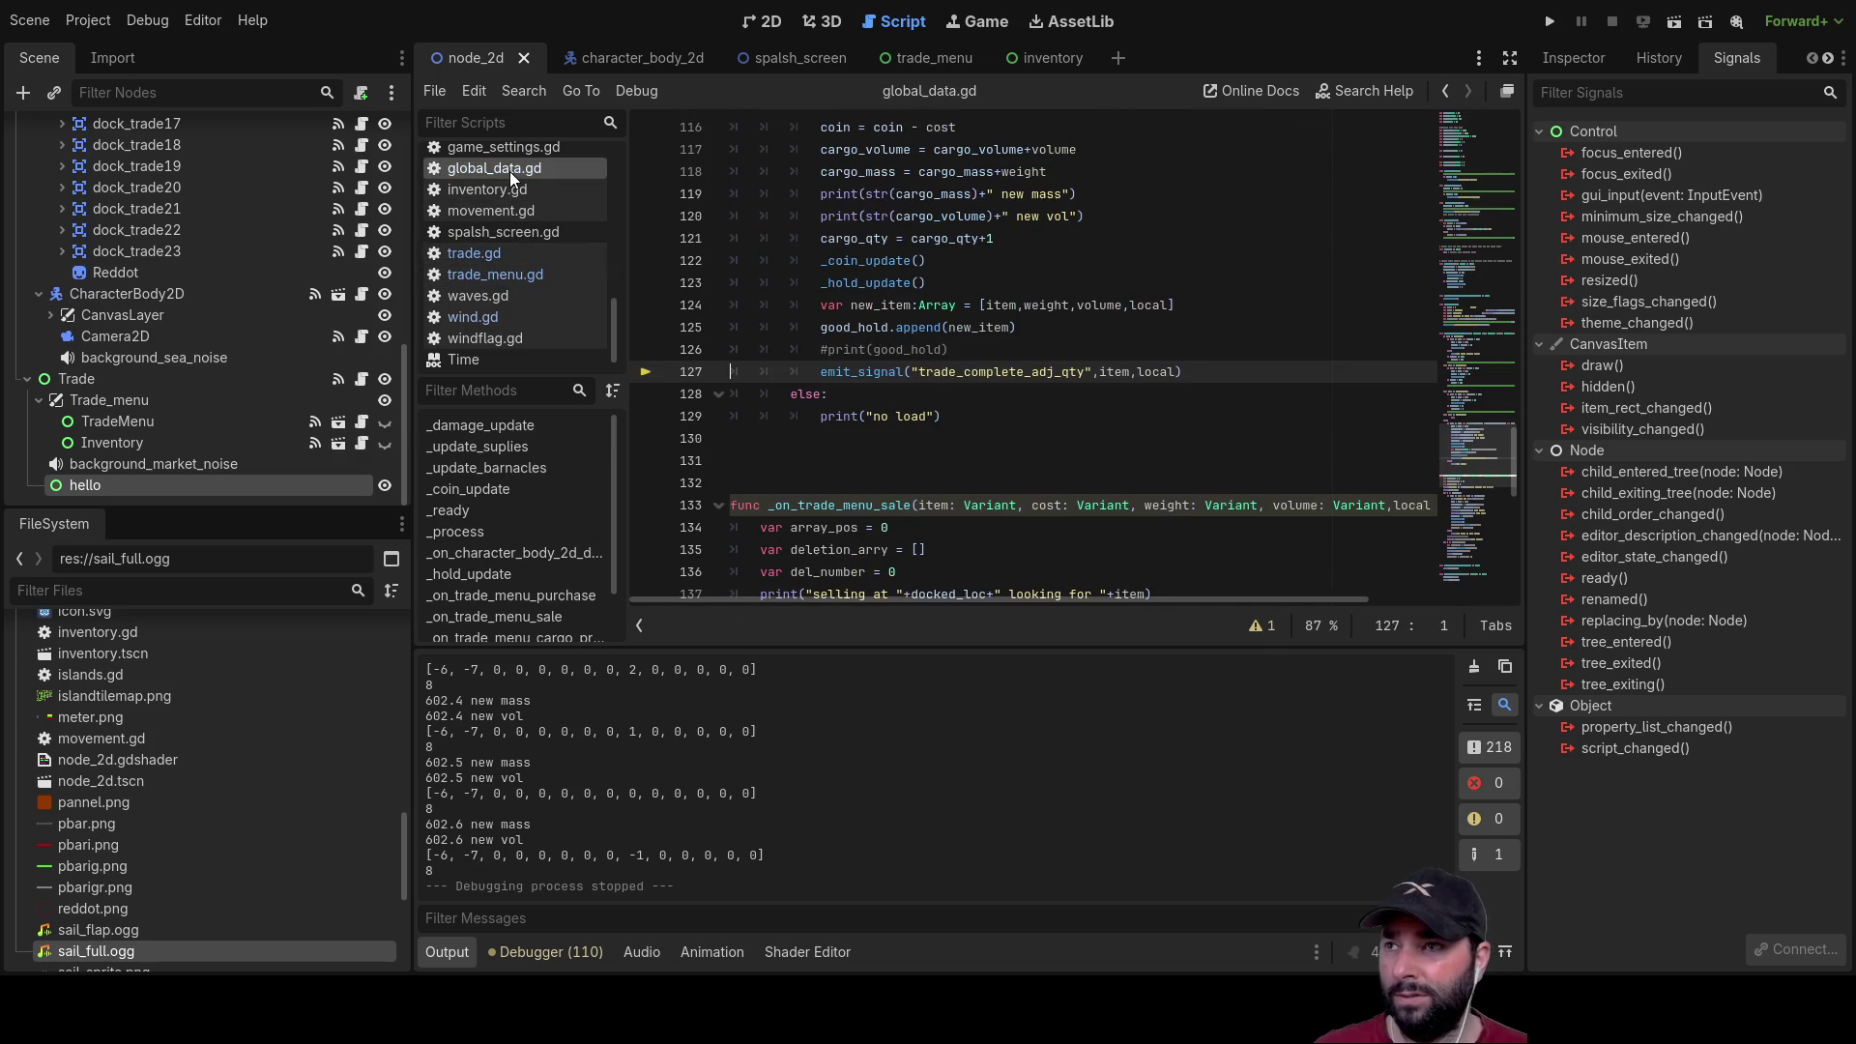
{"action": "scroll", "coordinate": [1166, 488], "scroll_direction": "down", "scroll_amount": 12}
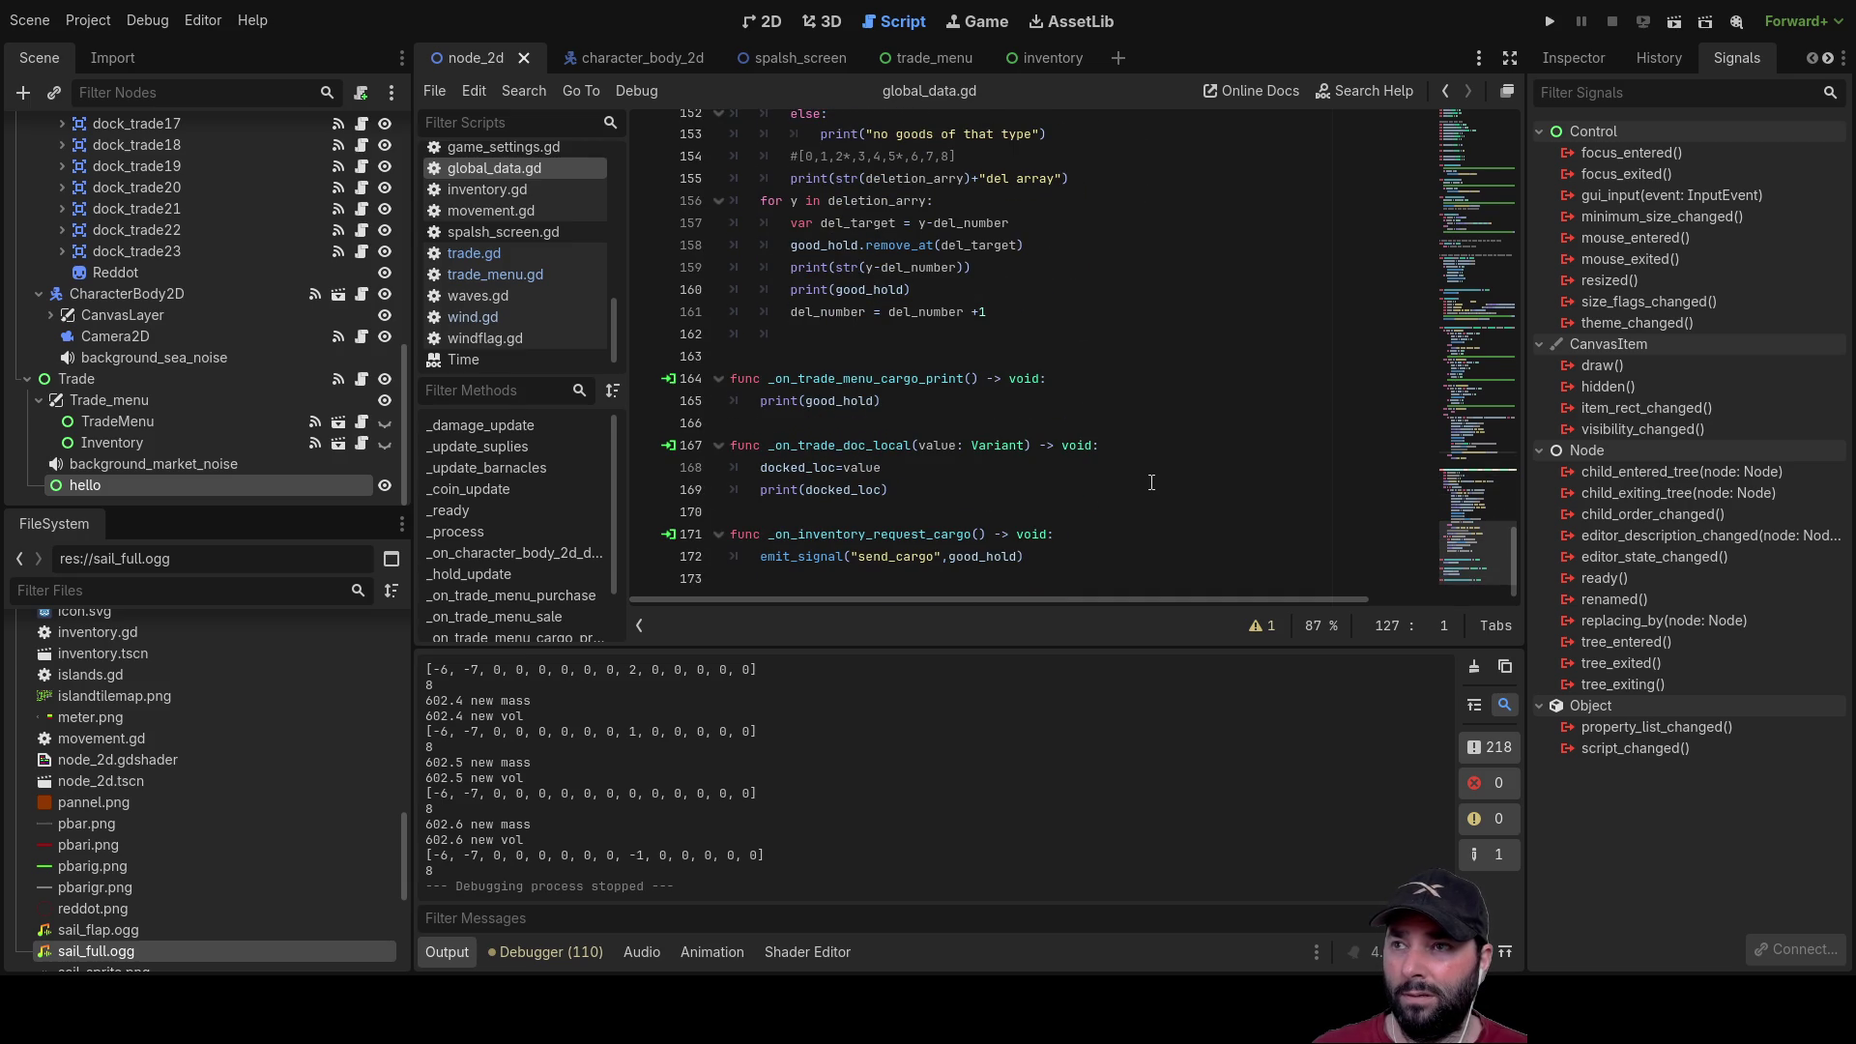
{"action": "scroll", "coordinate": [1151, 482], "scroll_direction": "up", "scroll_amount": 7}
{"action": "scroll", "coordinate": [1151, 483], "scroll_direction": "up", "scroll_amount": 2}
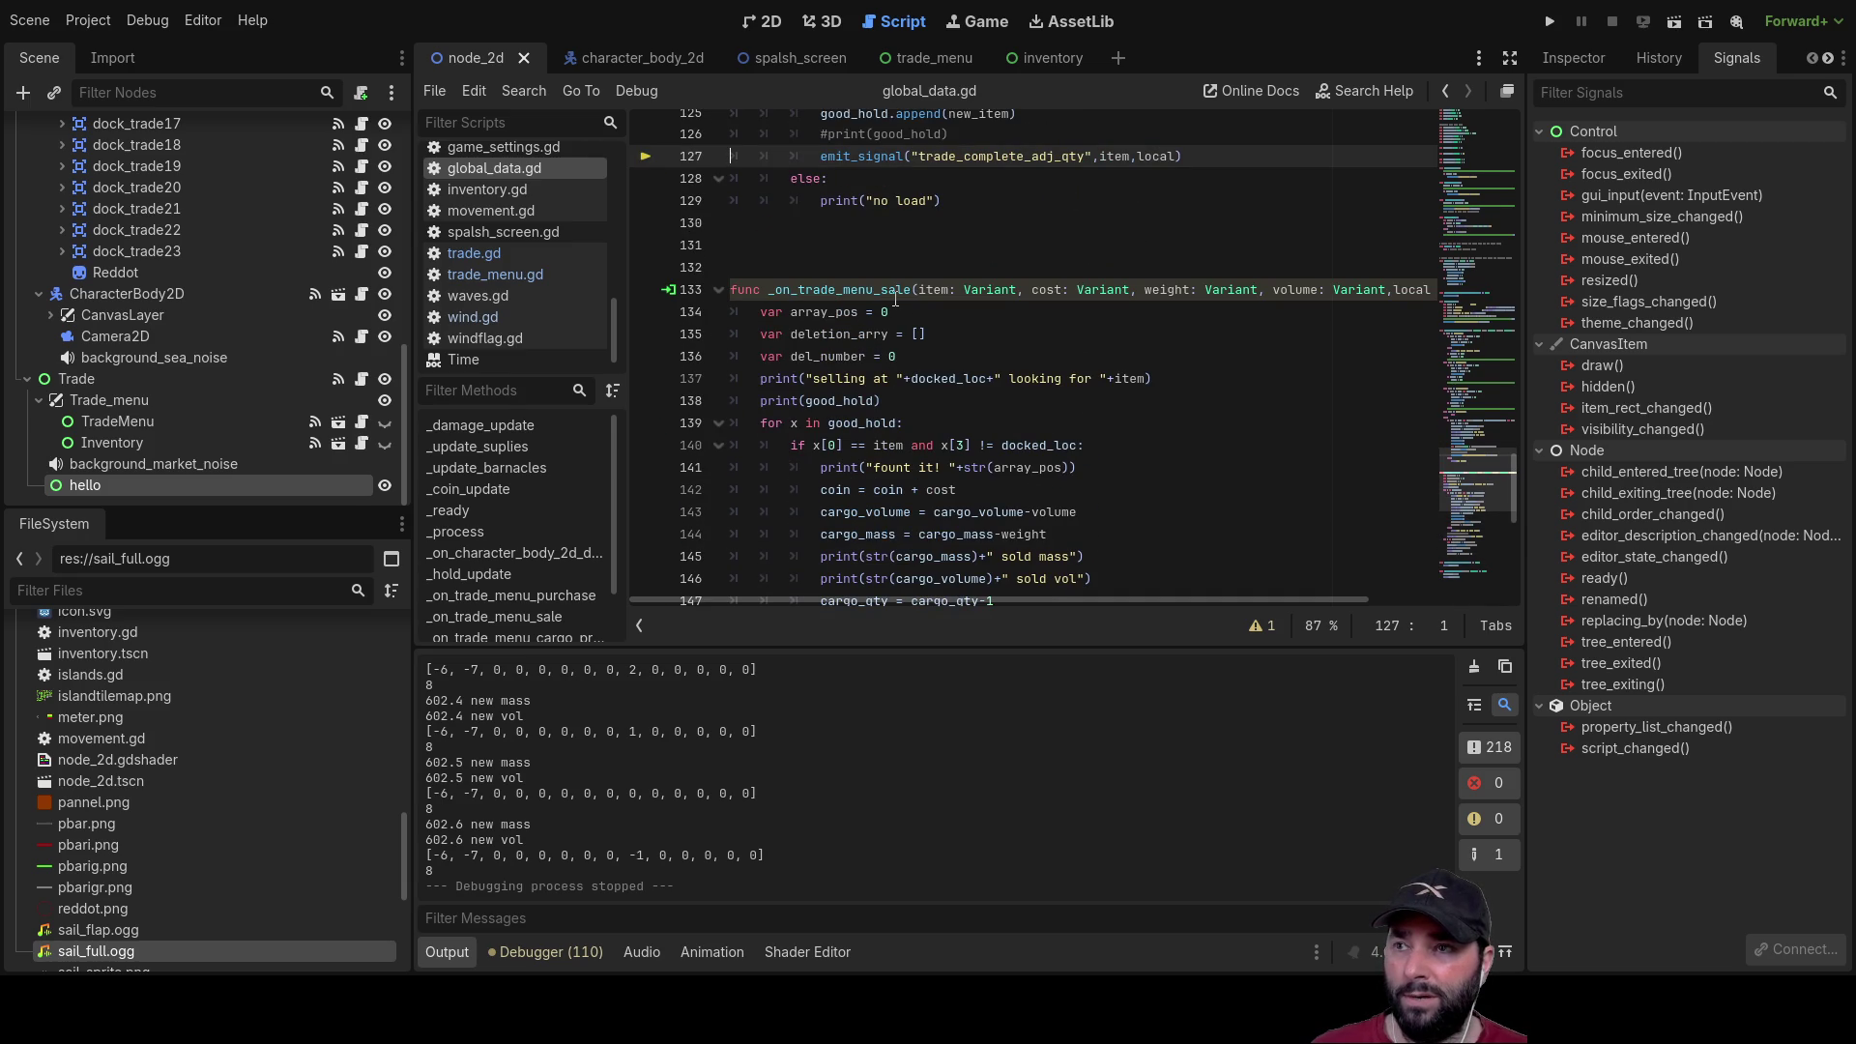
{"action": "scroll", "coordinate": [1153, 454], "scroll_direction": "up", "scroll_amount": 7}
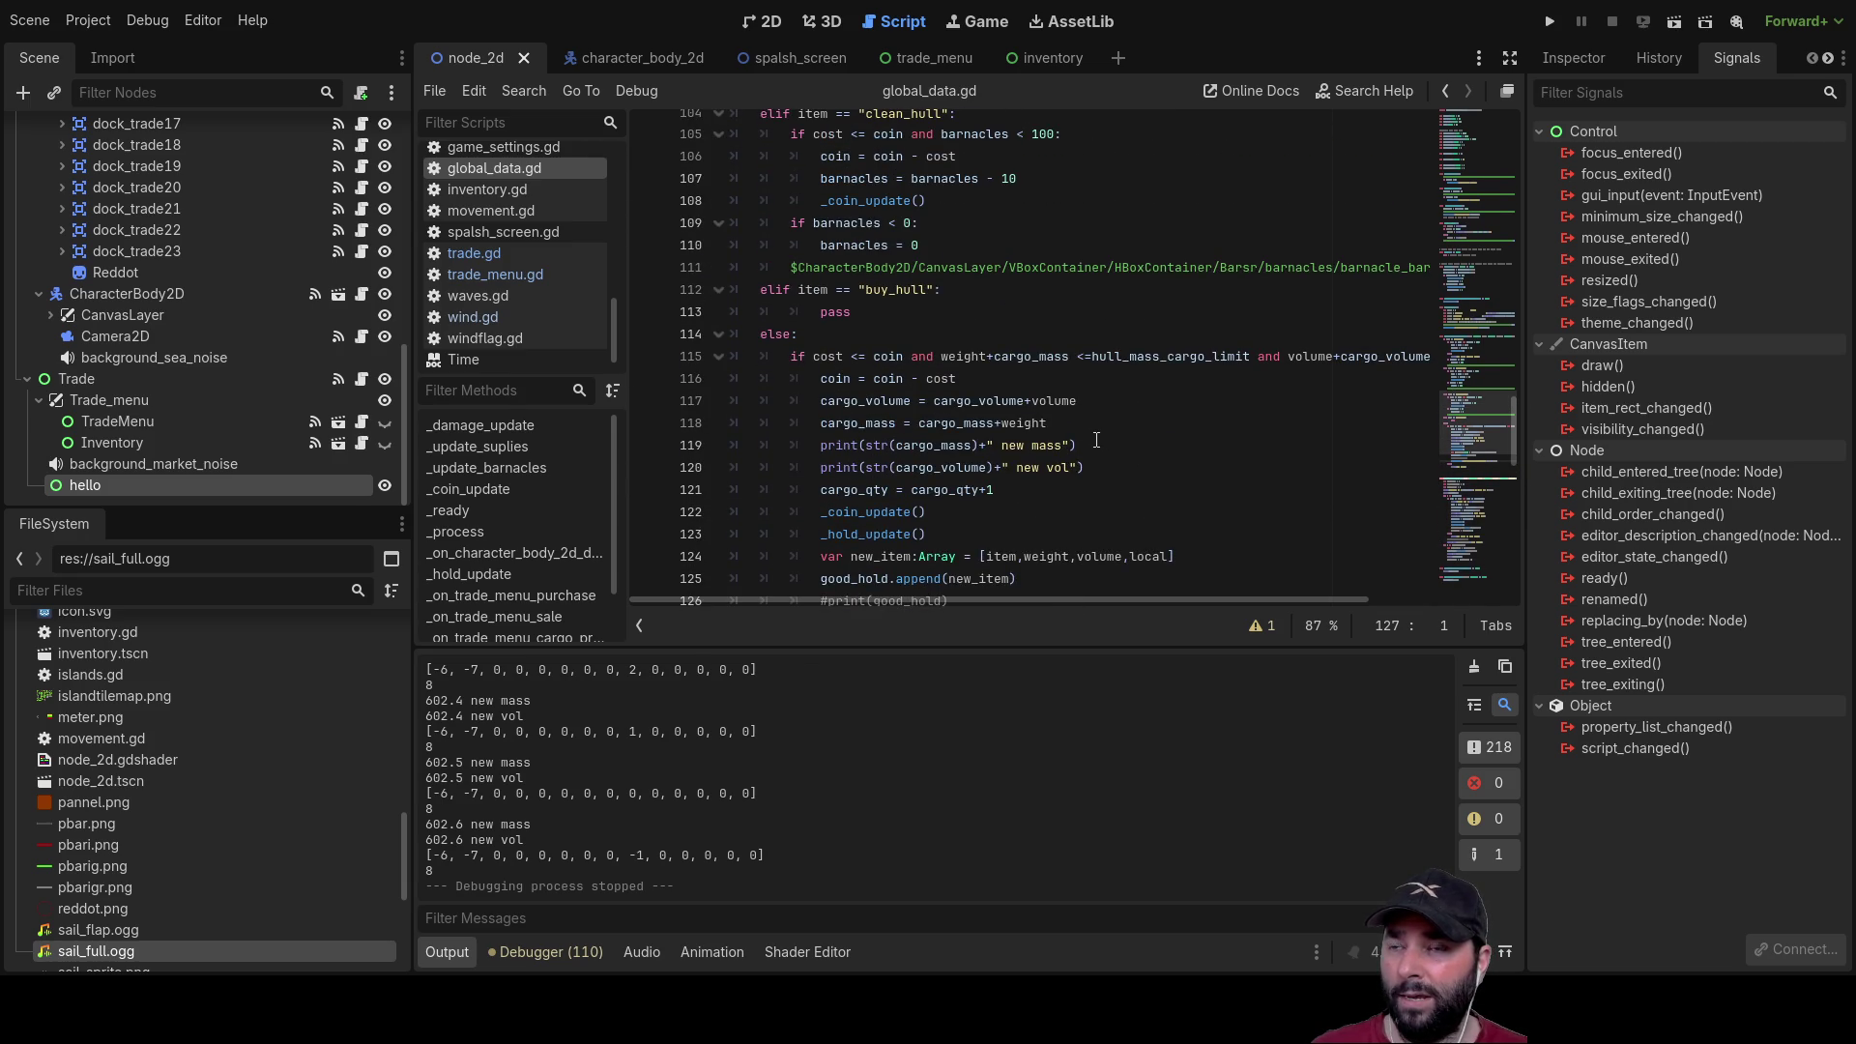
{"action": "scroll", "coordinate": [1098, 441], "scroll_direction": "down", "scroll_amount": 2}
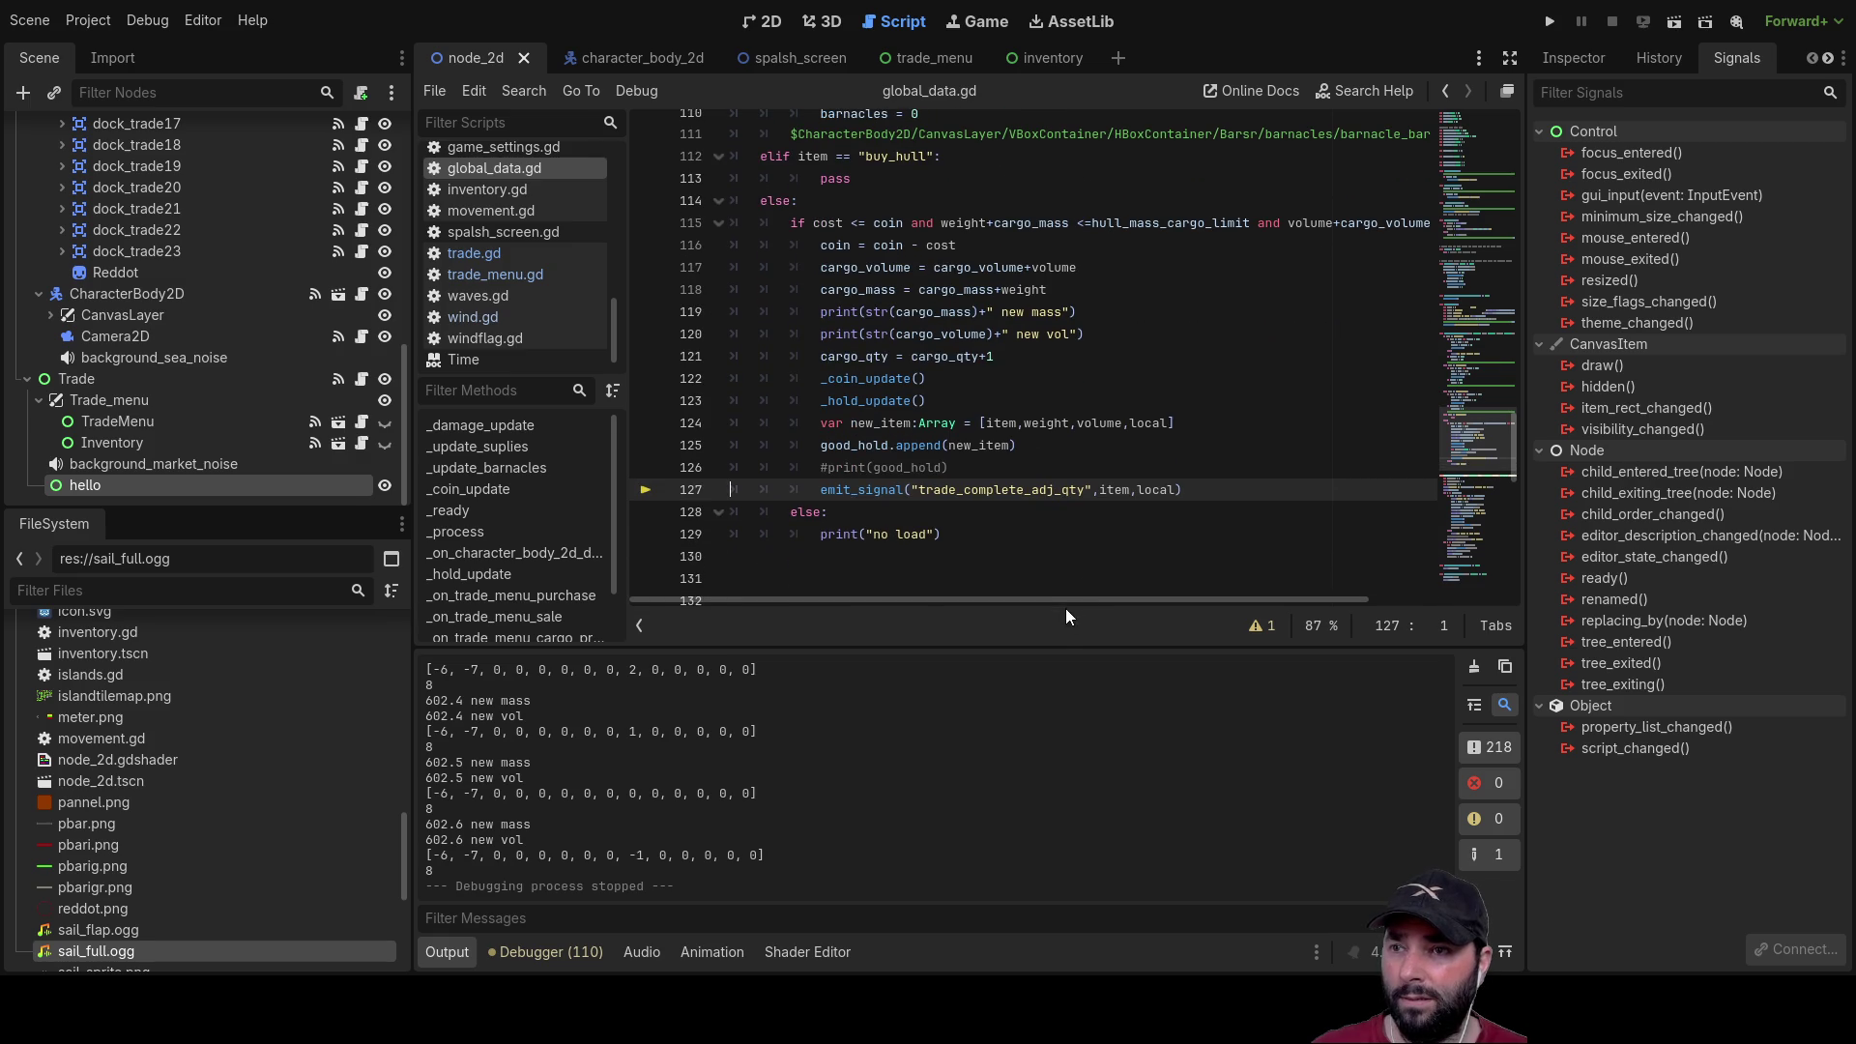
{"action": "left_click_drag", "start_coordinate": [1065, 597], "coordinate": [1319, 611]}
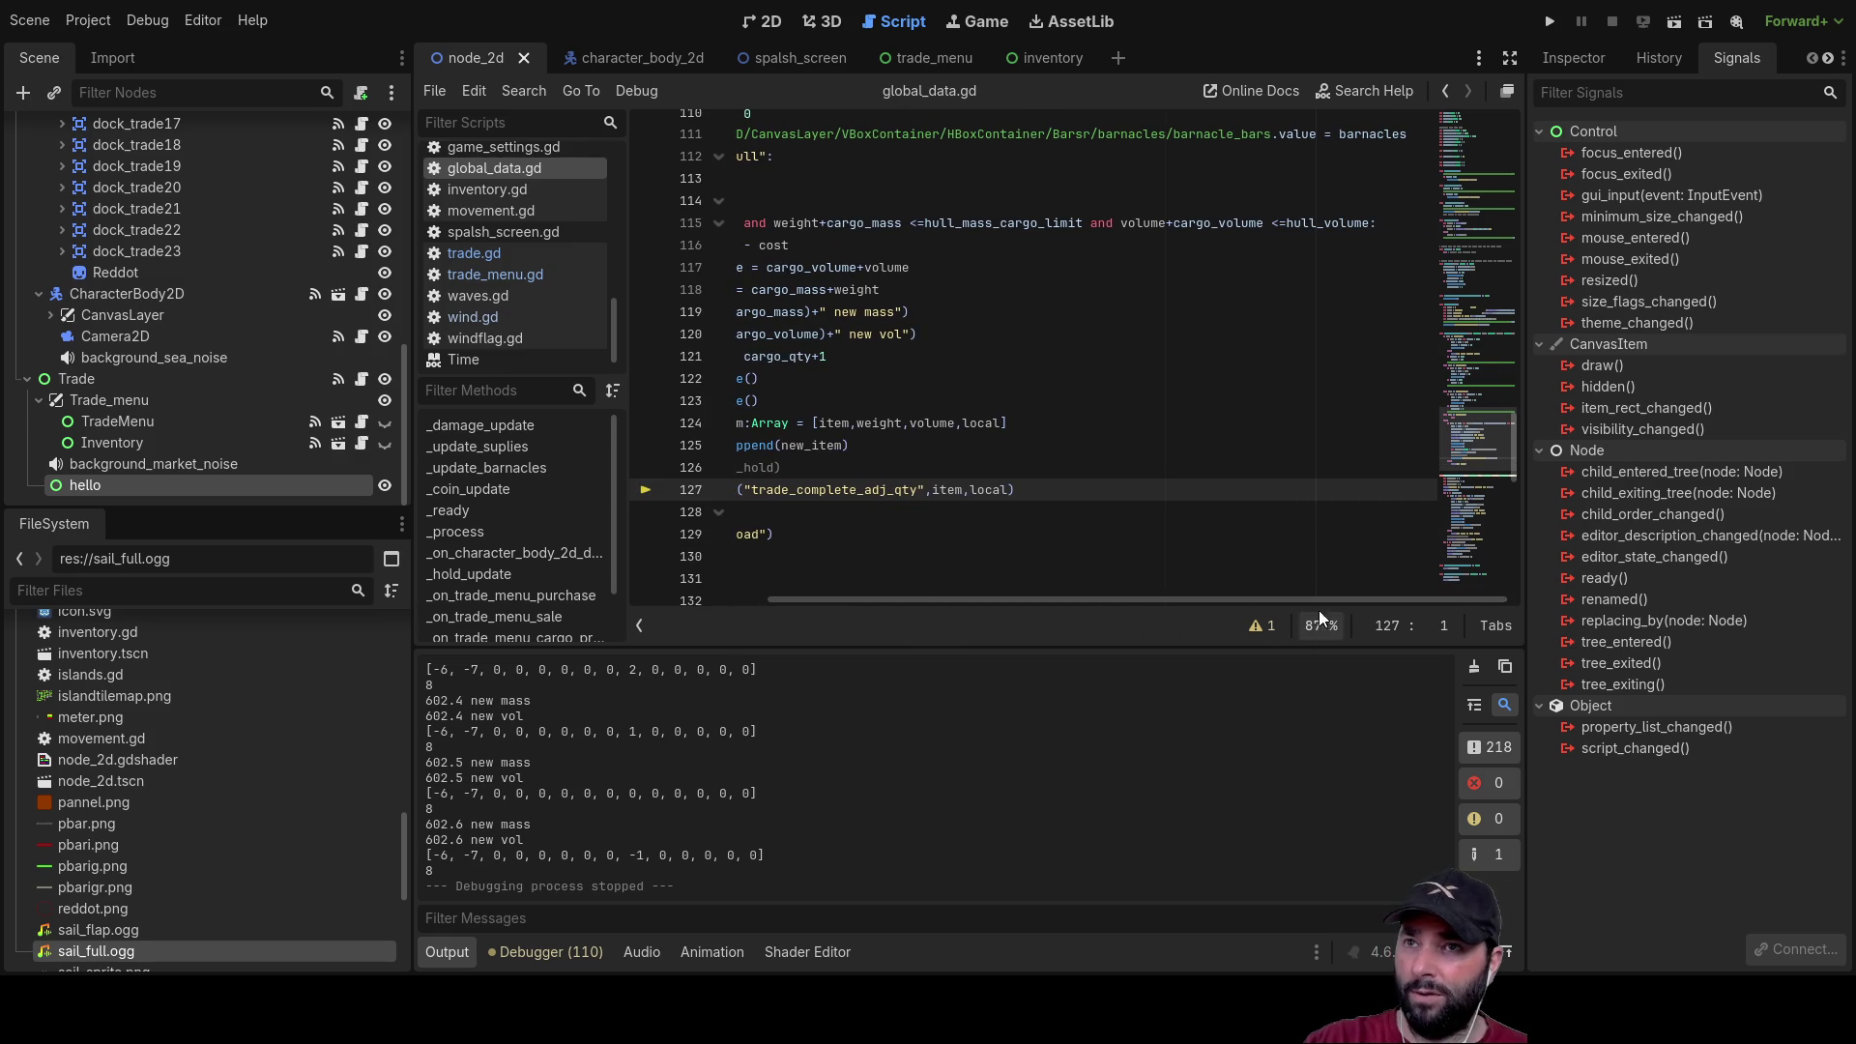
{"action": "left_click", "coordinate": [1375, 222]}
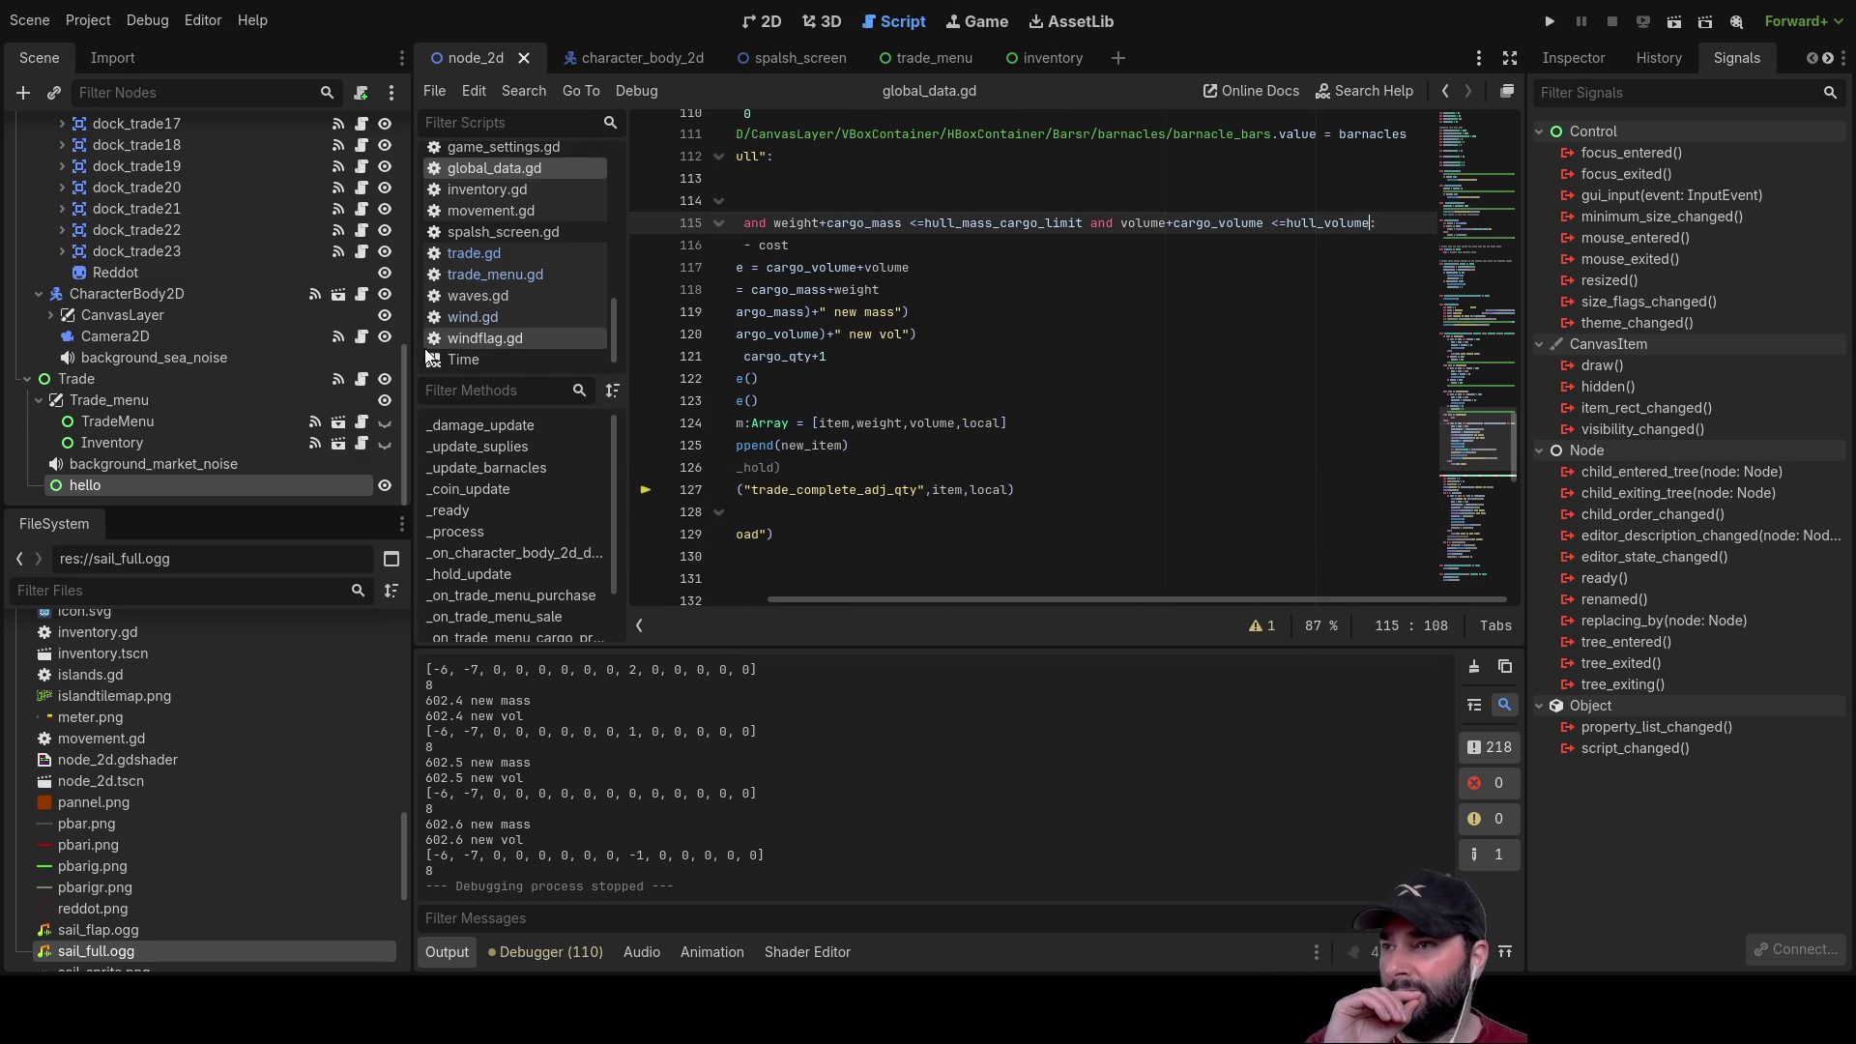
{"action": "left_click_drag", "start_coordinate": [411, 346], "coordinate": [257, 346]}
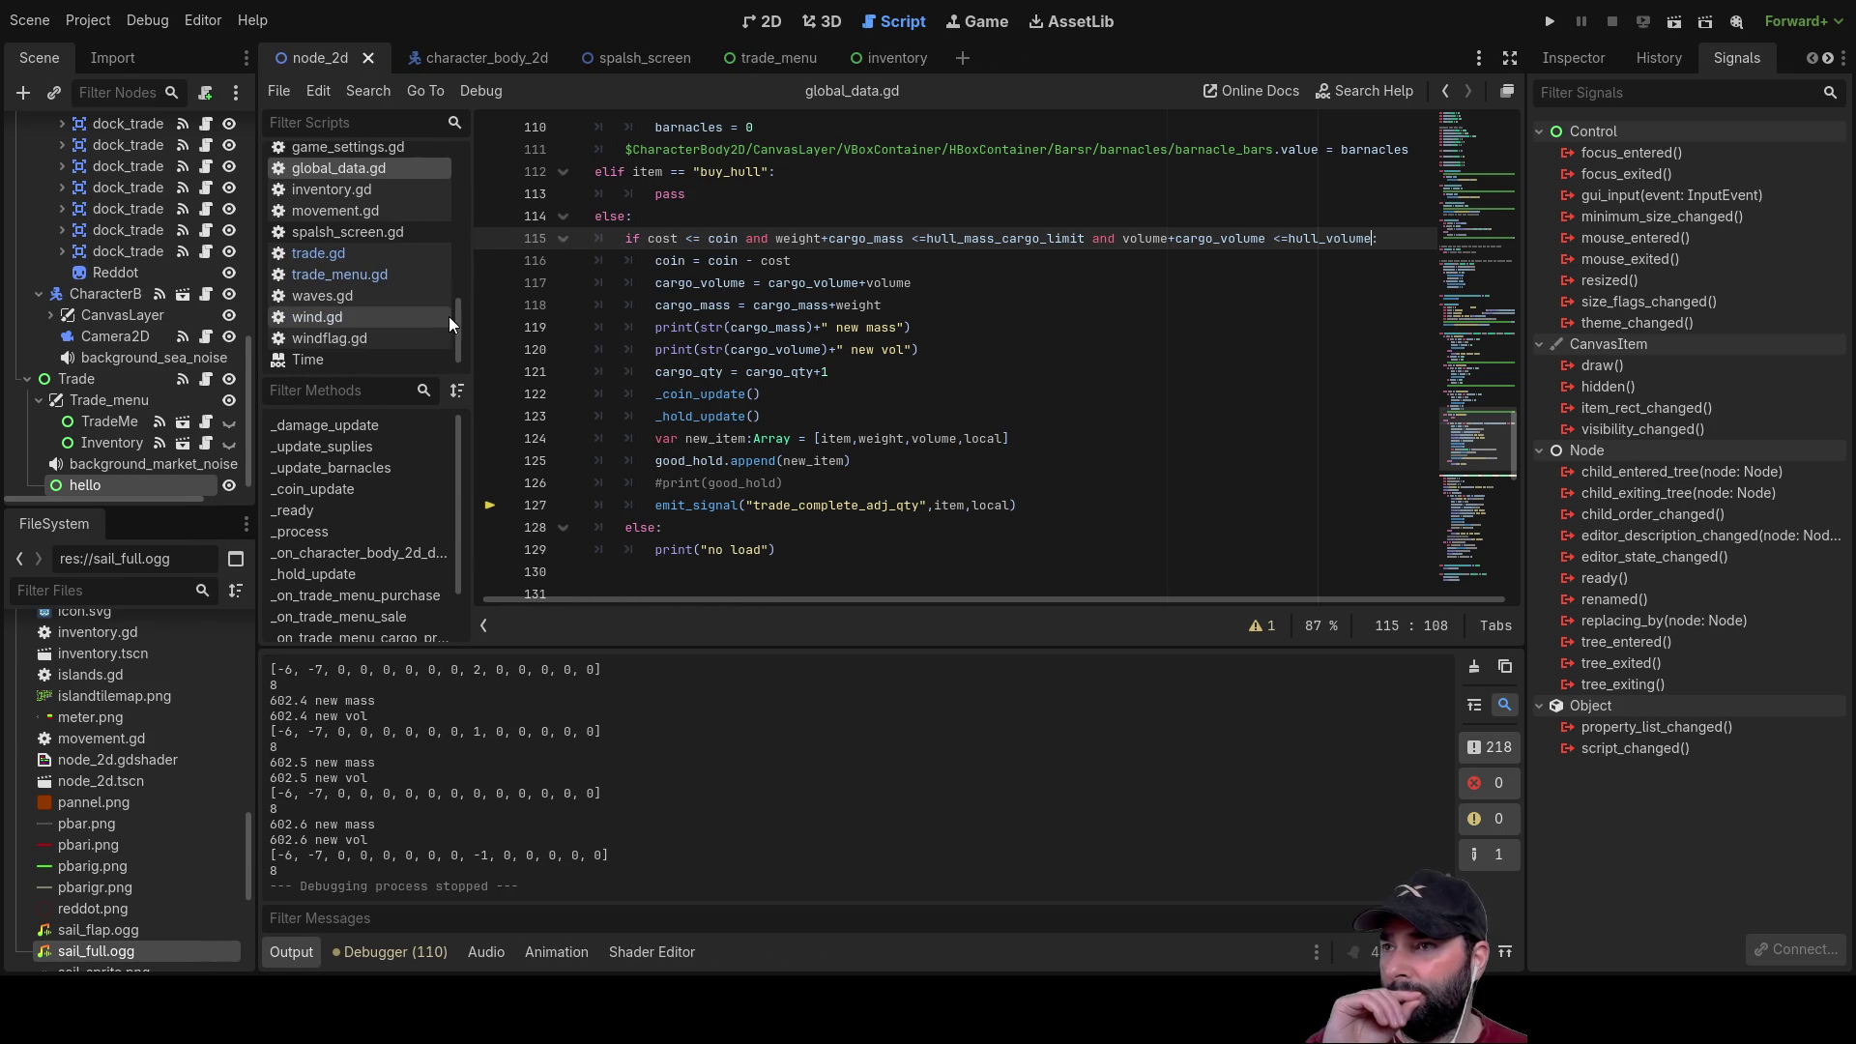
{"action": "left_click_drag", "start_coordinate": [457, 316], "coordinate": [426, 319]}
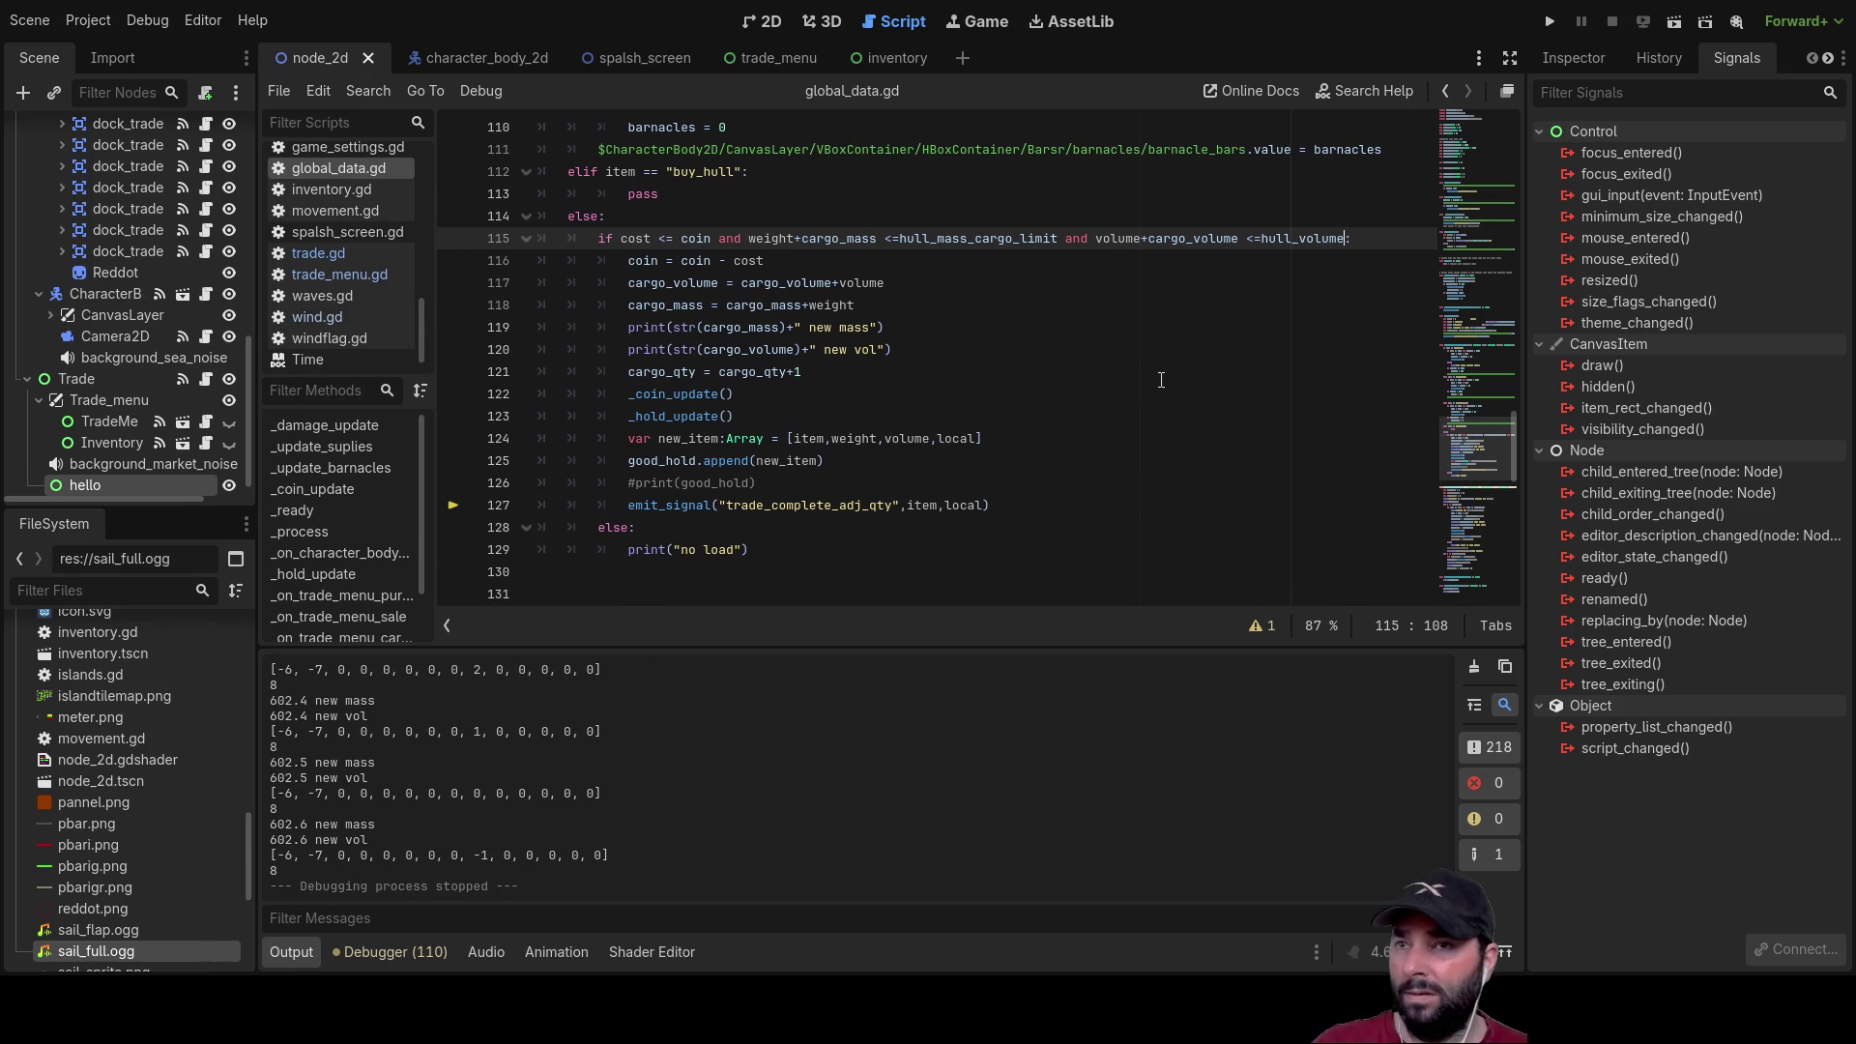
{"action": "scroll", "coordinate": [880, 577], "scroll_direction": "up", "scroll_amount": 1}
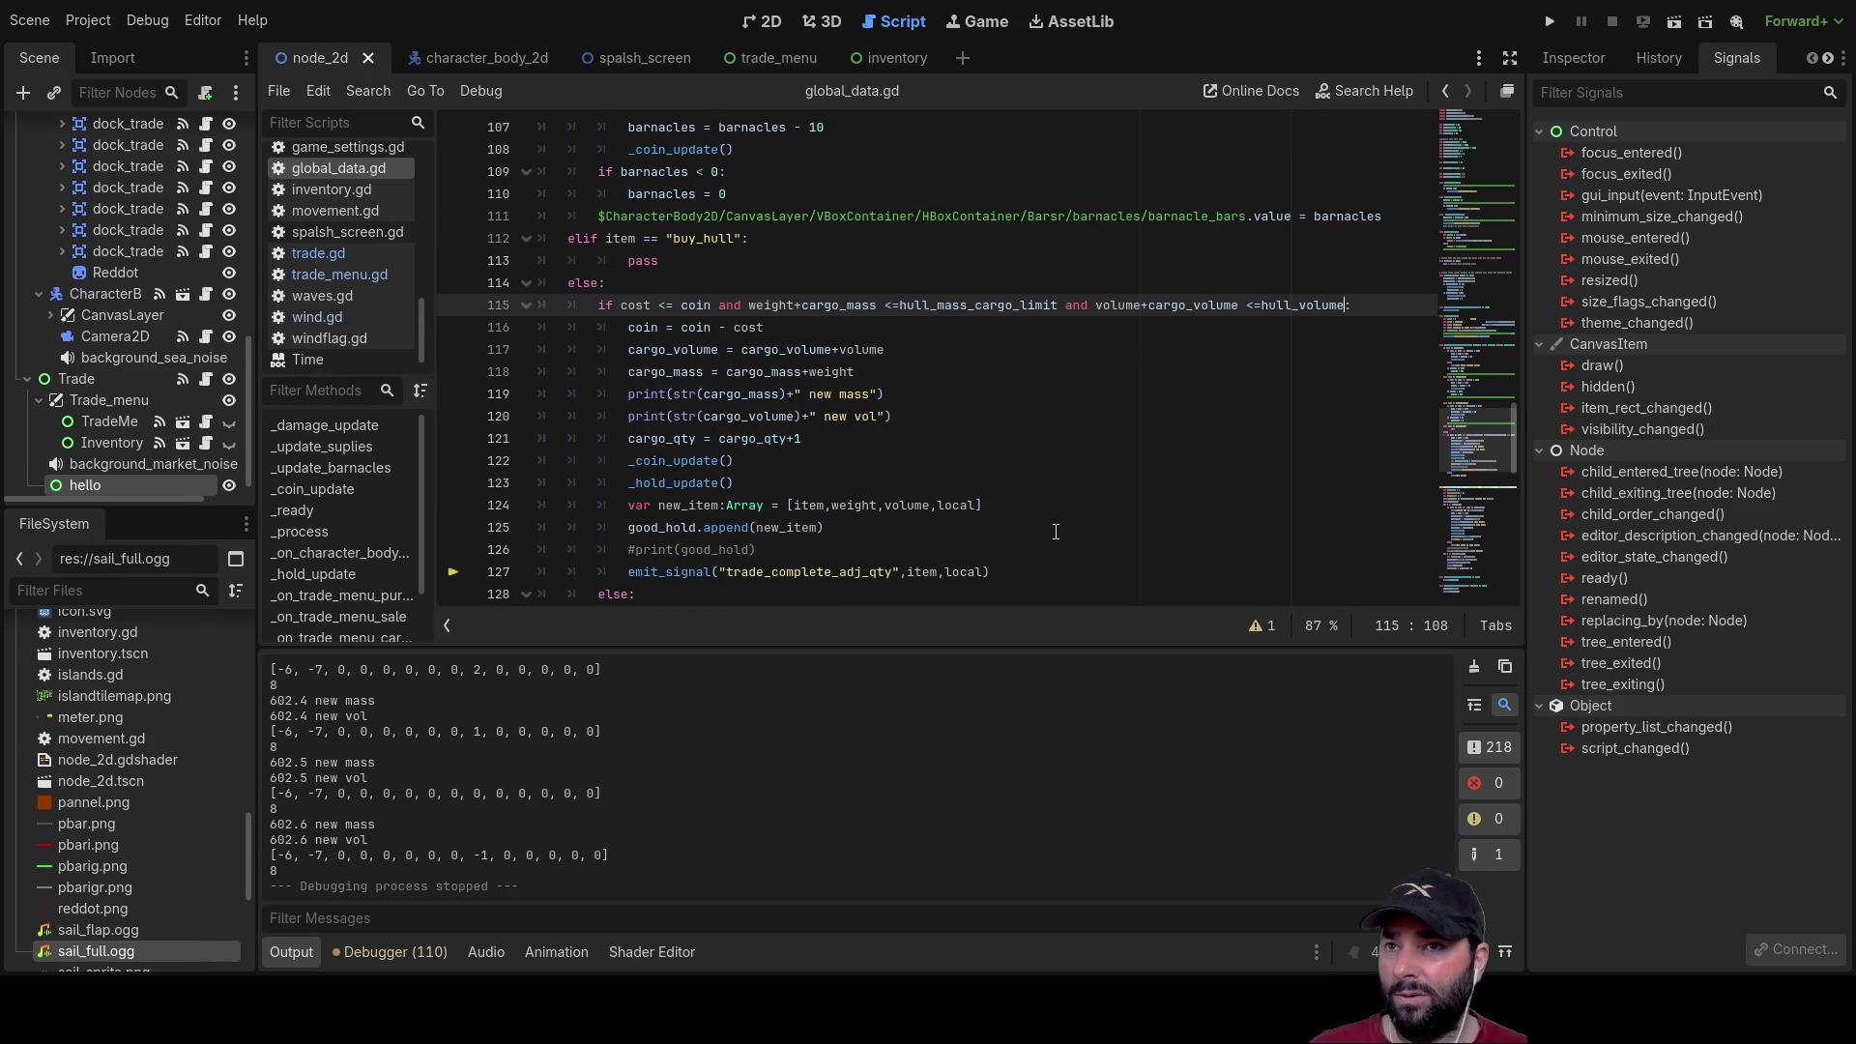
{"action": "scroll", "coordinate": [862, 493], "scroll_direction": "up", "scroll_amount": 1}
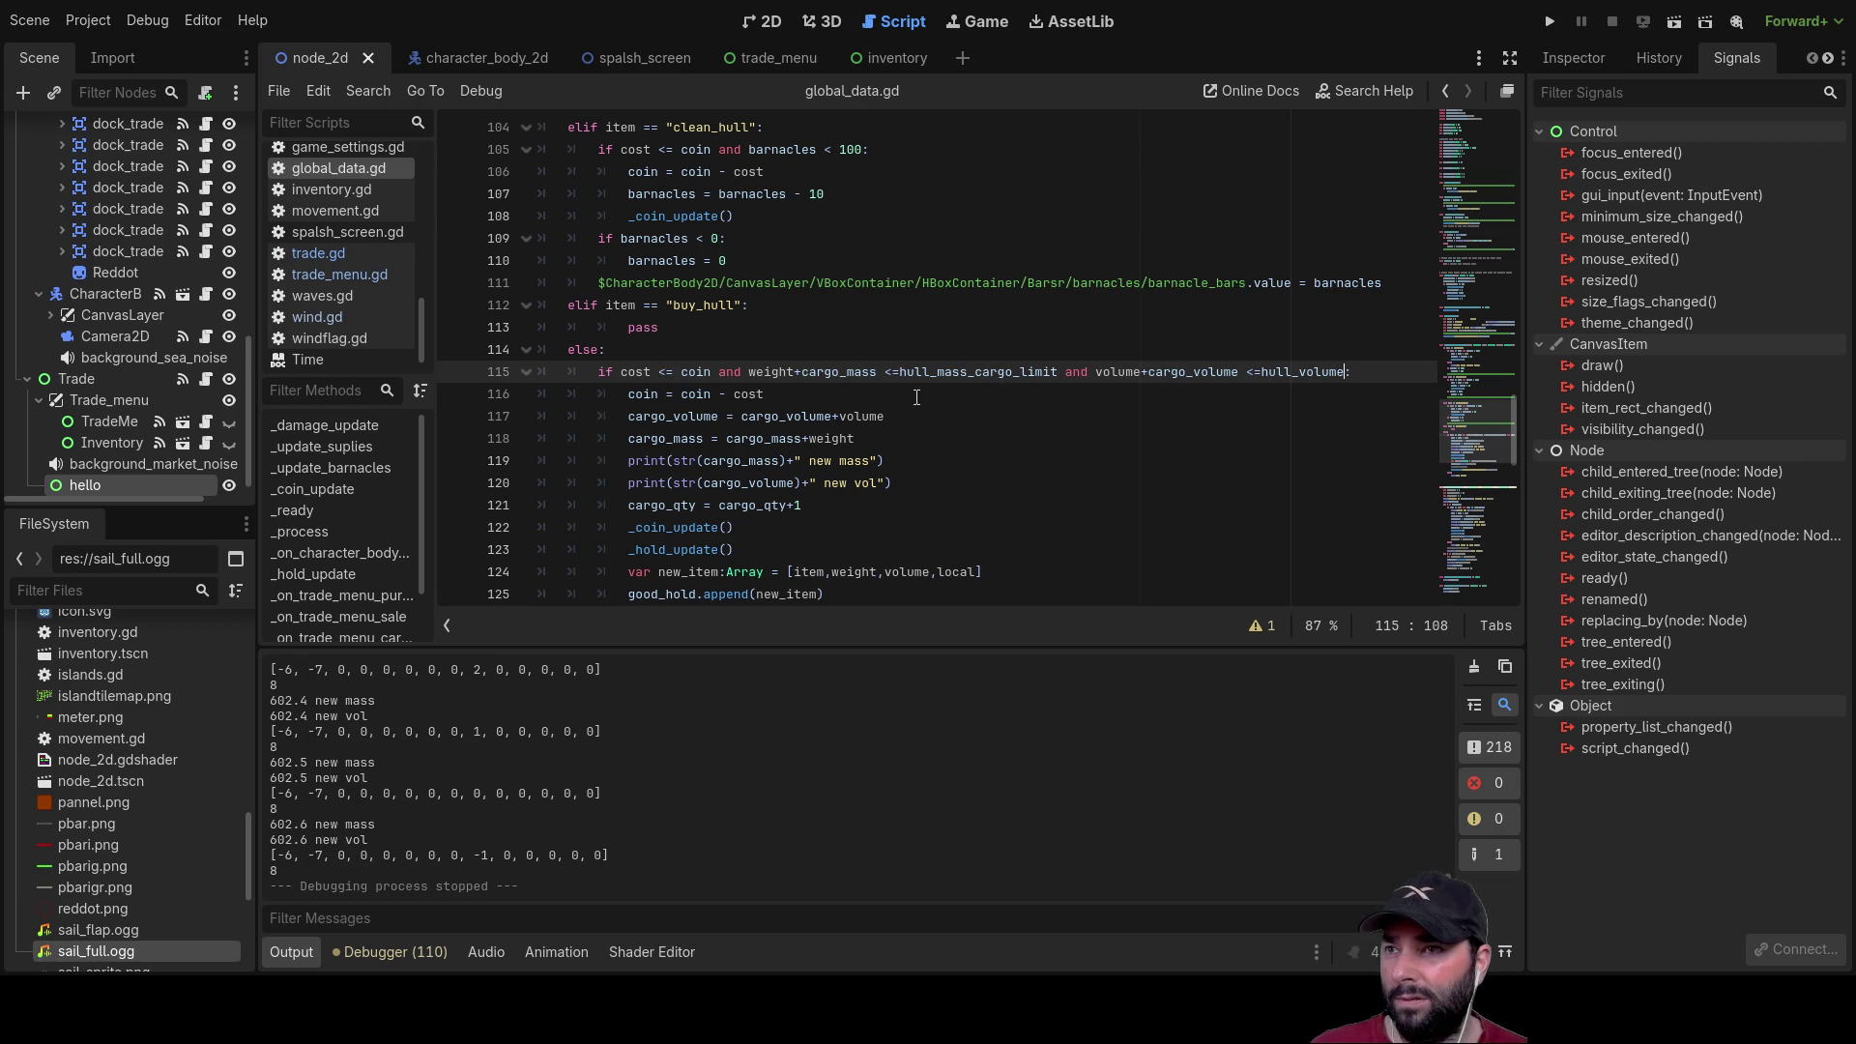
{"action": "scroll", "coordinate": [943, 389], "scroll_direction": "up", "scroll_amount": 10}
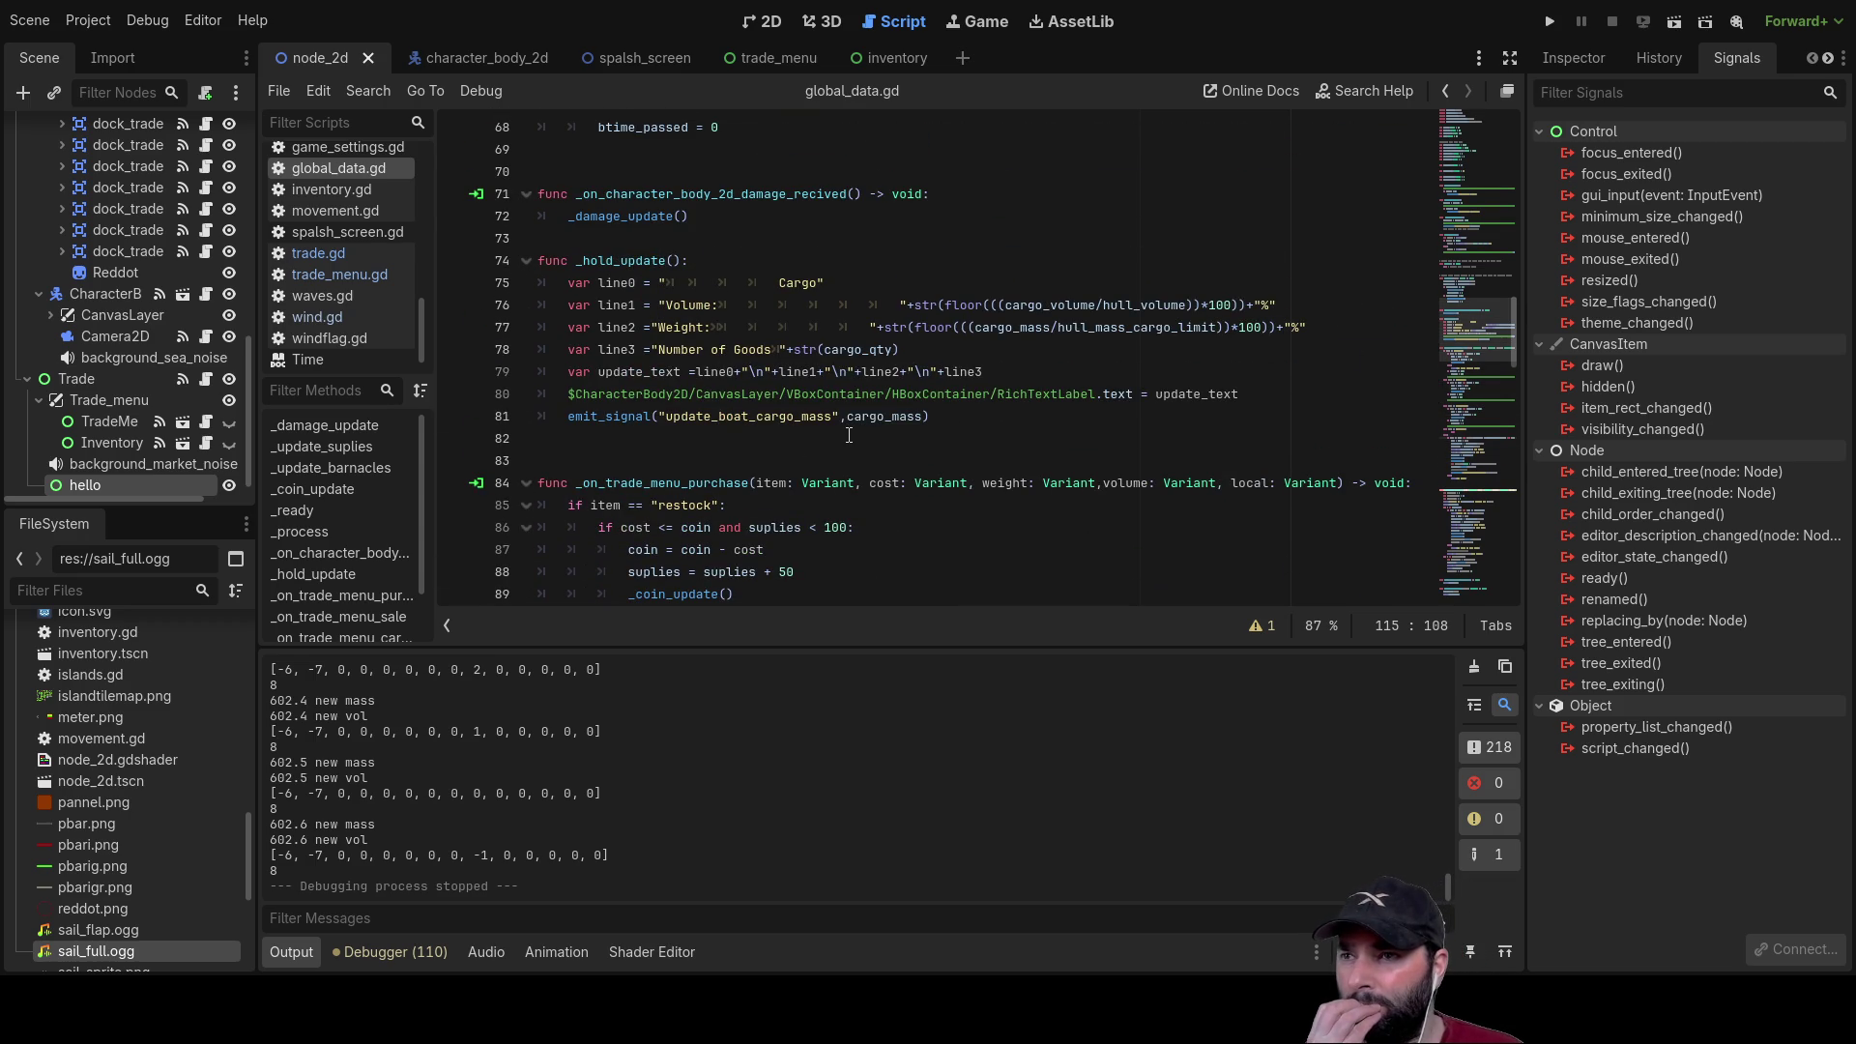
{"action": "scroll", "coordinate": [851, 434], "scroll_direction": "down", "scroll_amount": 6}
{"action": "scroll", "coordinate": [849, 435], "scroll_direction": "up", "scroll_amount": 4}
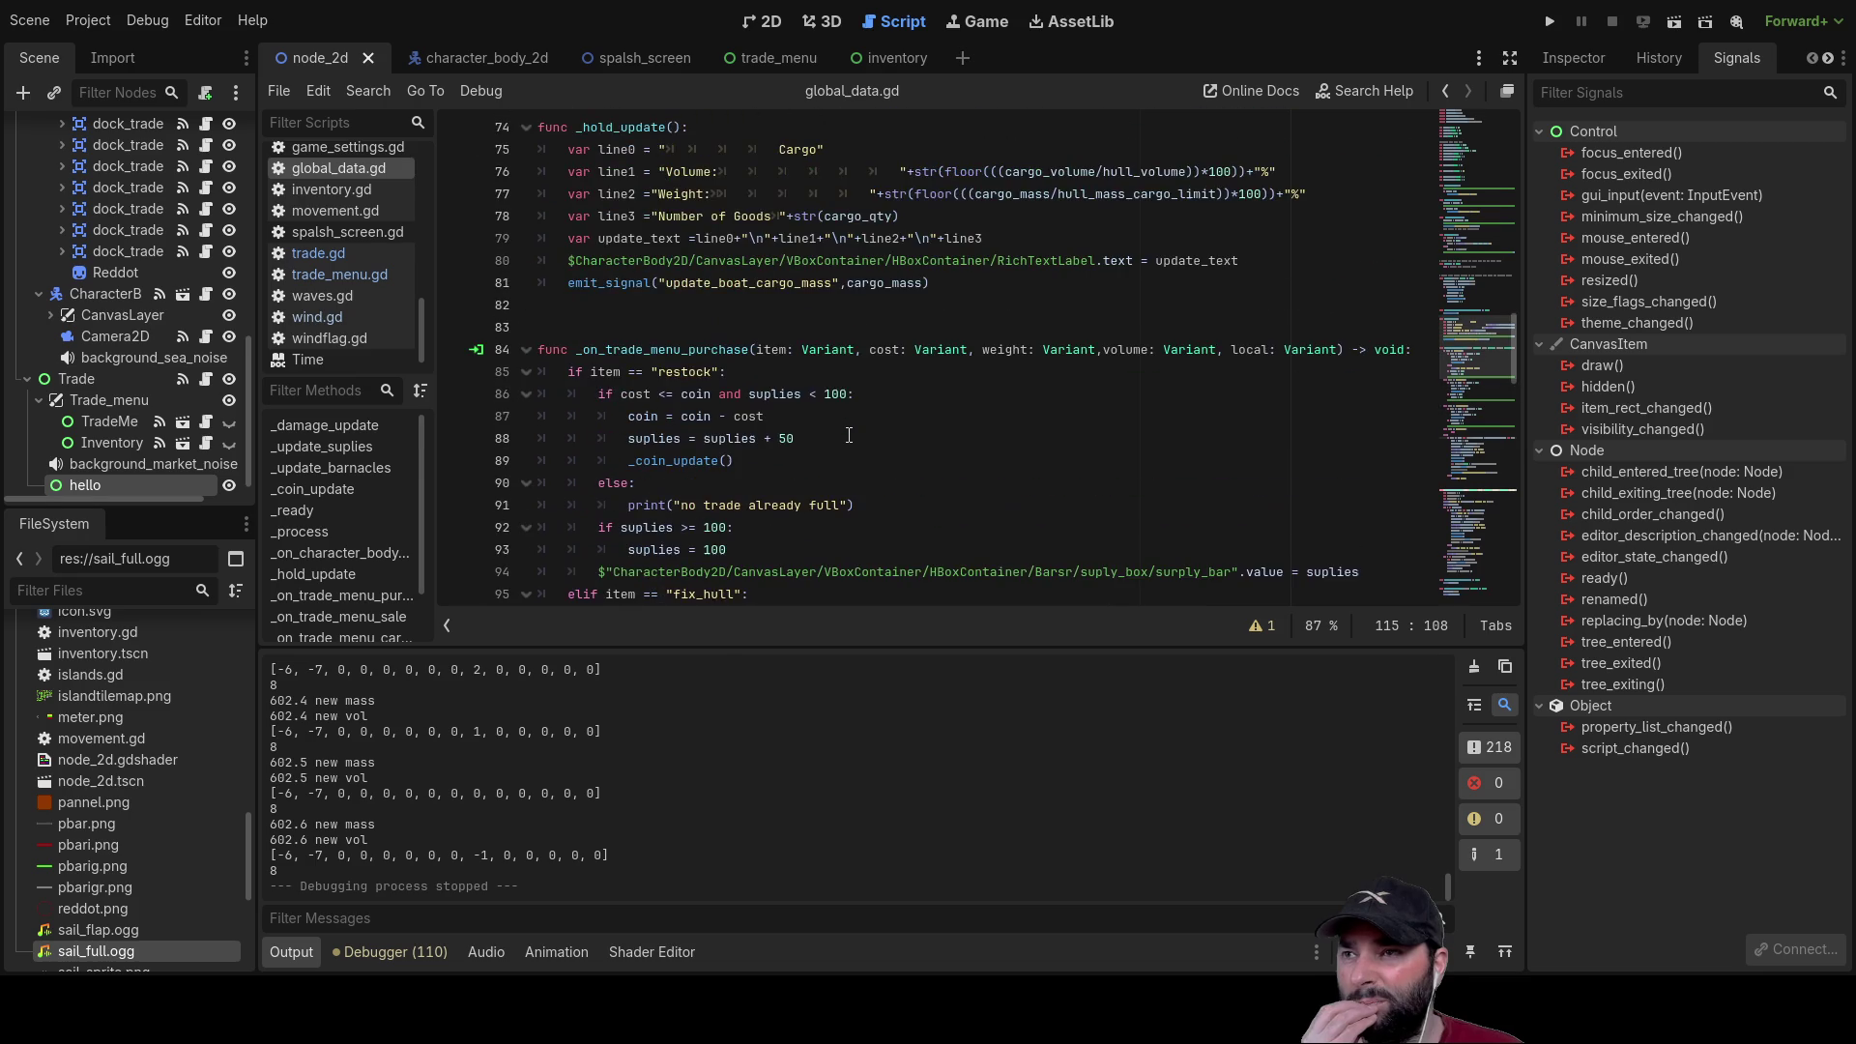
{"action": "scroll", "coordinate": [849, 436], "scroll_direction": "up", "scroll_amount": 3}
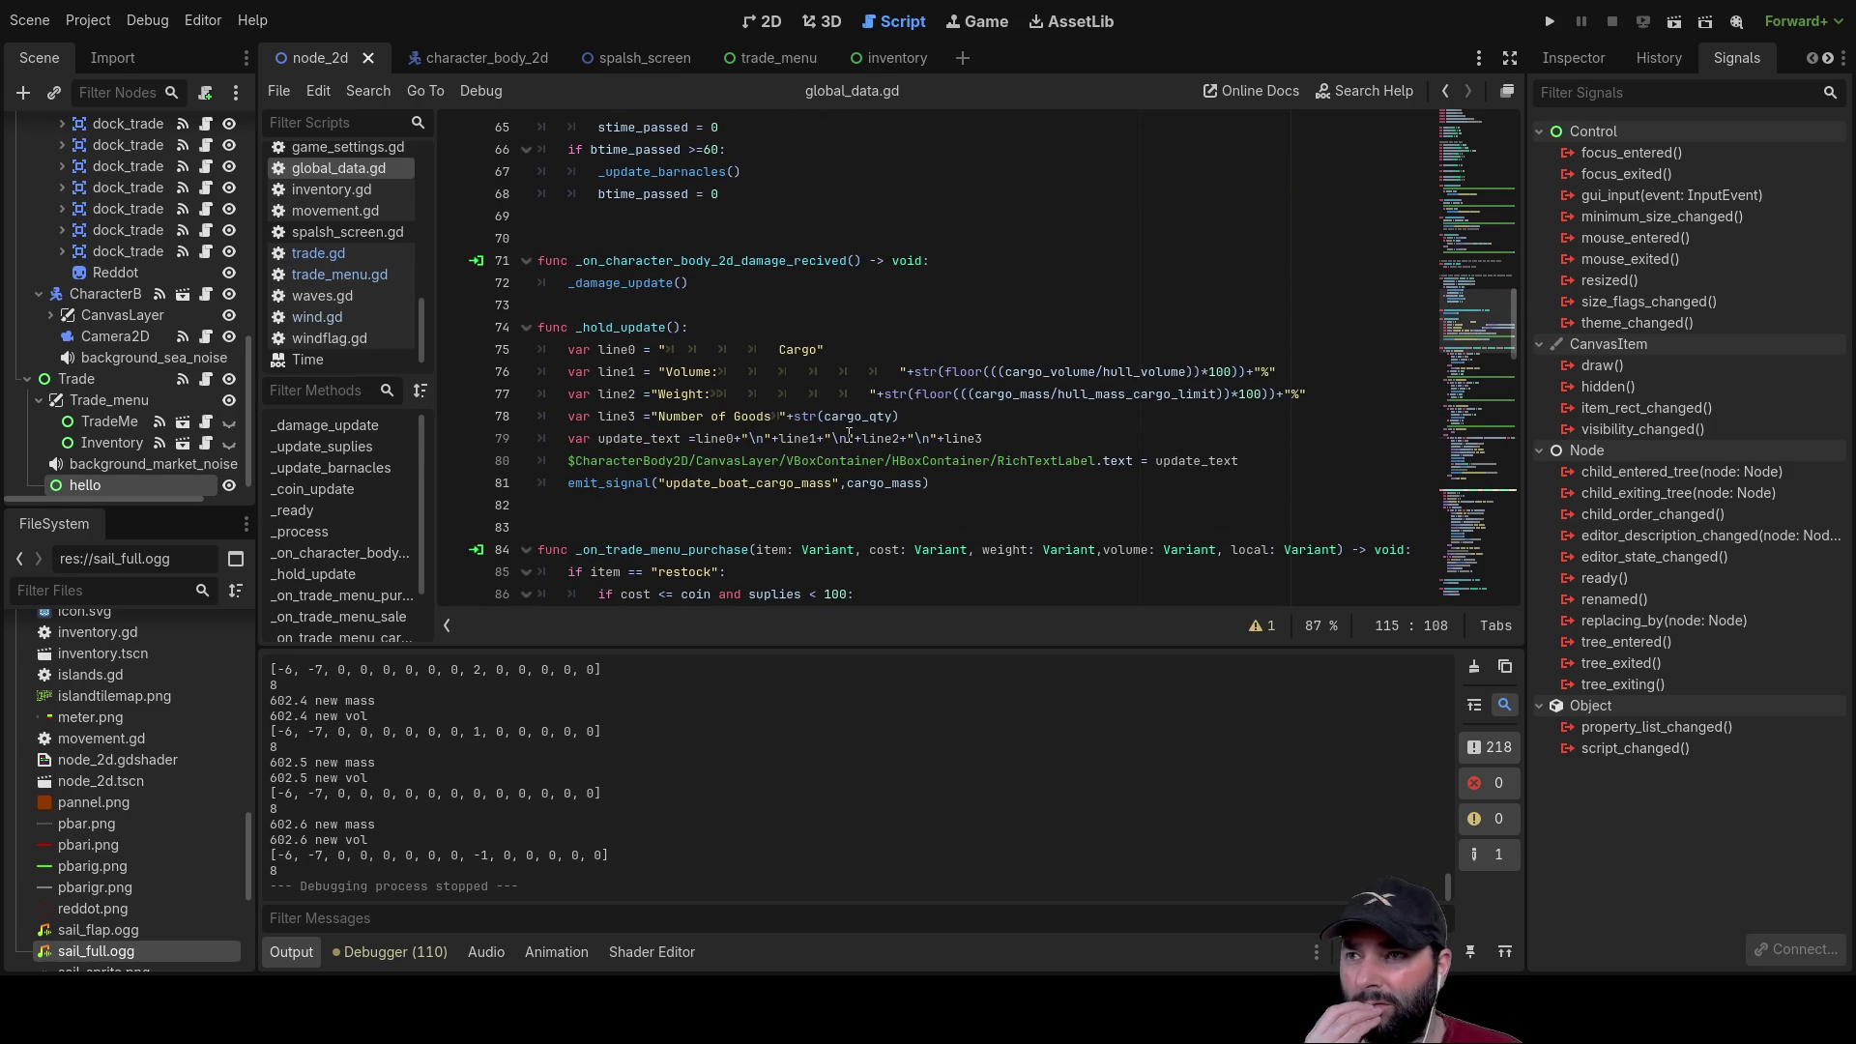
{"action": "scroll", "coordinate": [849, 436], "scroll_direction": "up", "scroll_amount": 4}
{"action": "scroll", "coordinate": [849, 435], "scroll_direction": "up", "scroll_amount": 4}
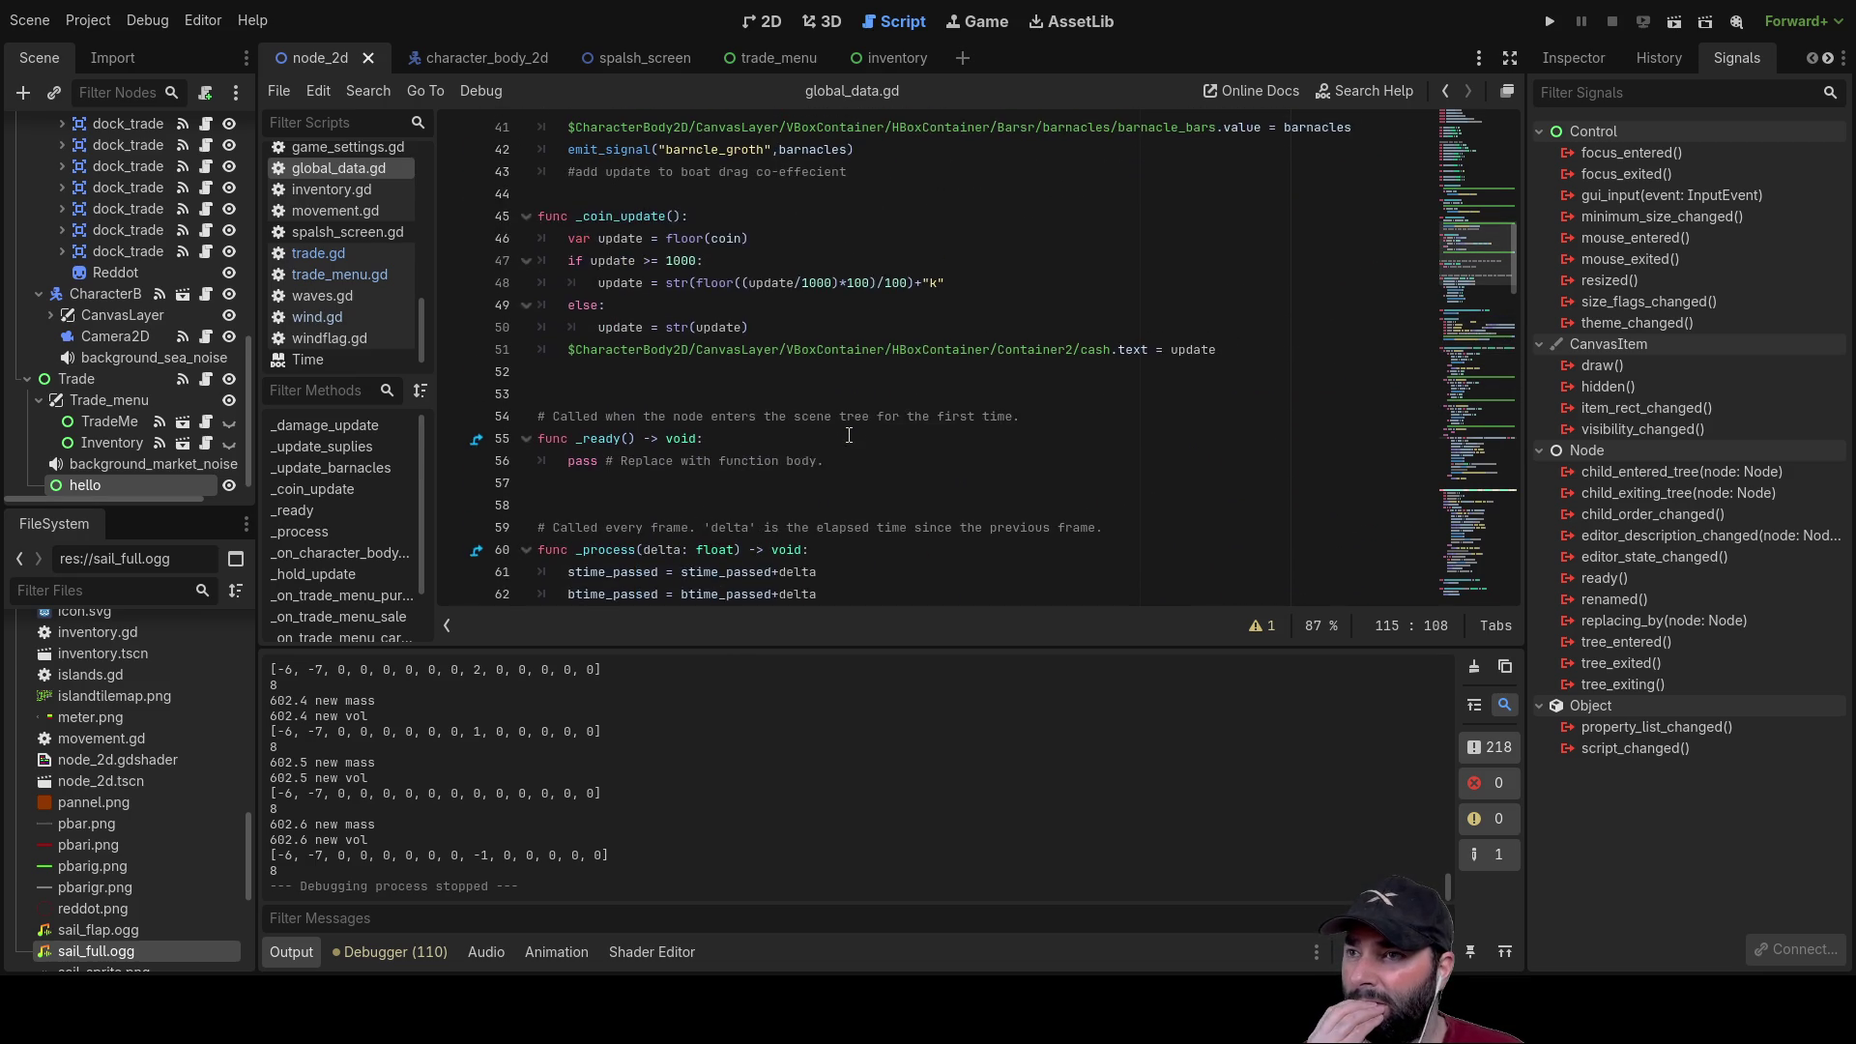
{"action": "scroll", "coordinate": [850, 436], "scroll_direction": "down", "scroll_amount": 8}
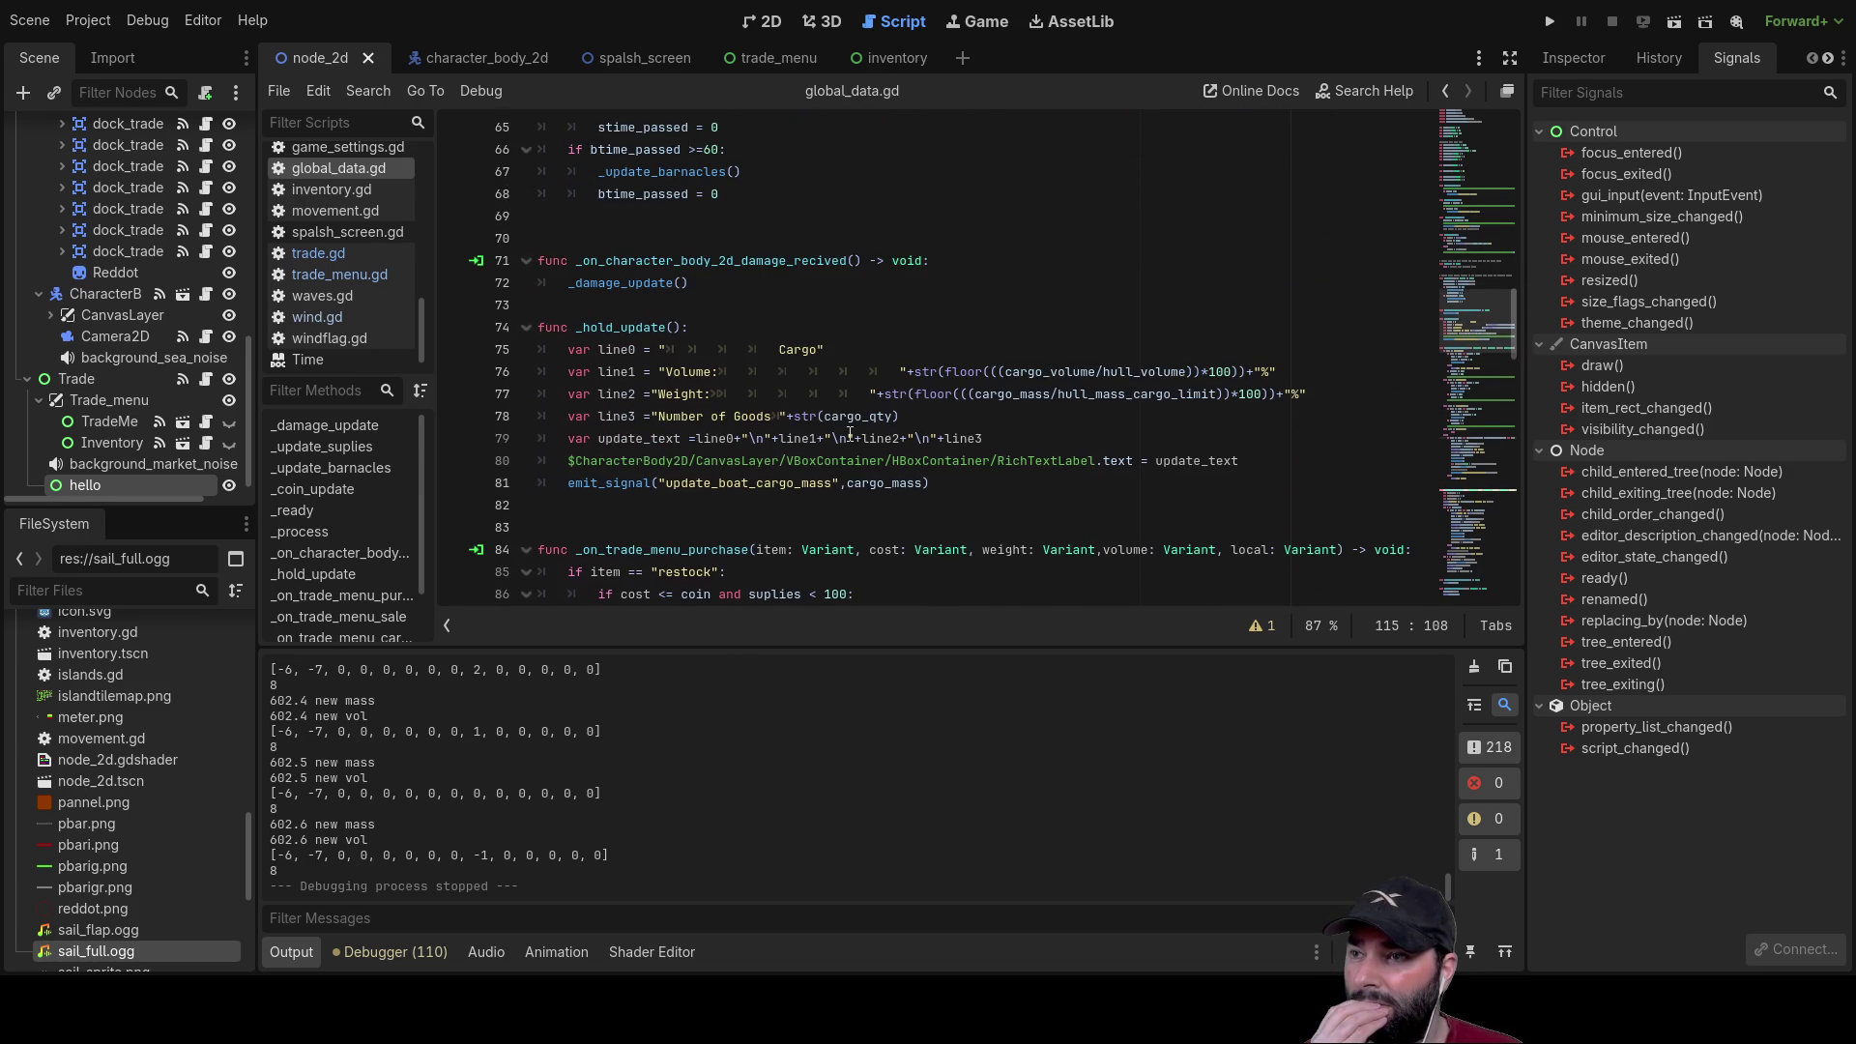
{"action": "scroll", "coordinate": [849, 436], "scroll_direction": "down", "scroll_amount": 4}
{"action": "double_click", "coordinate": [674, 284]}
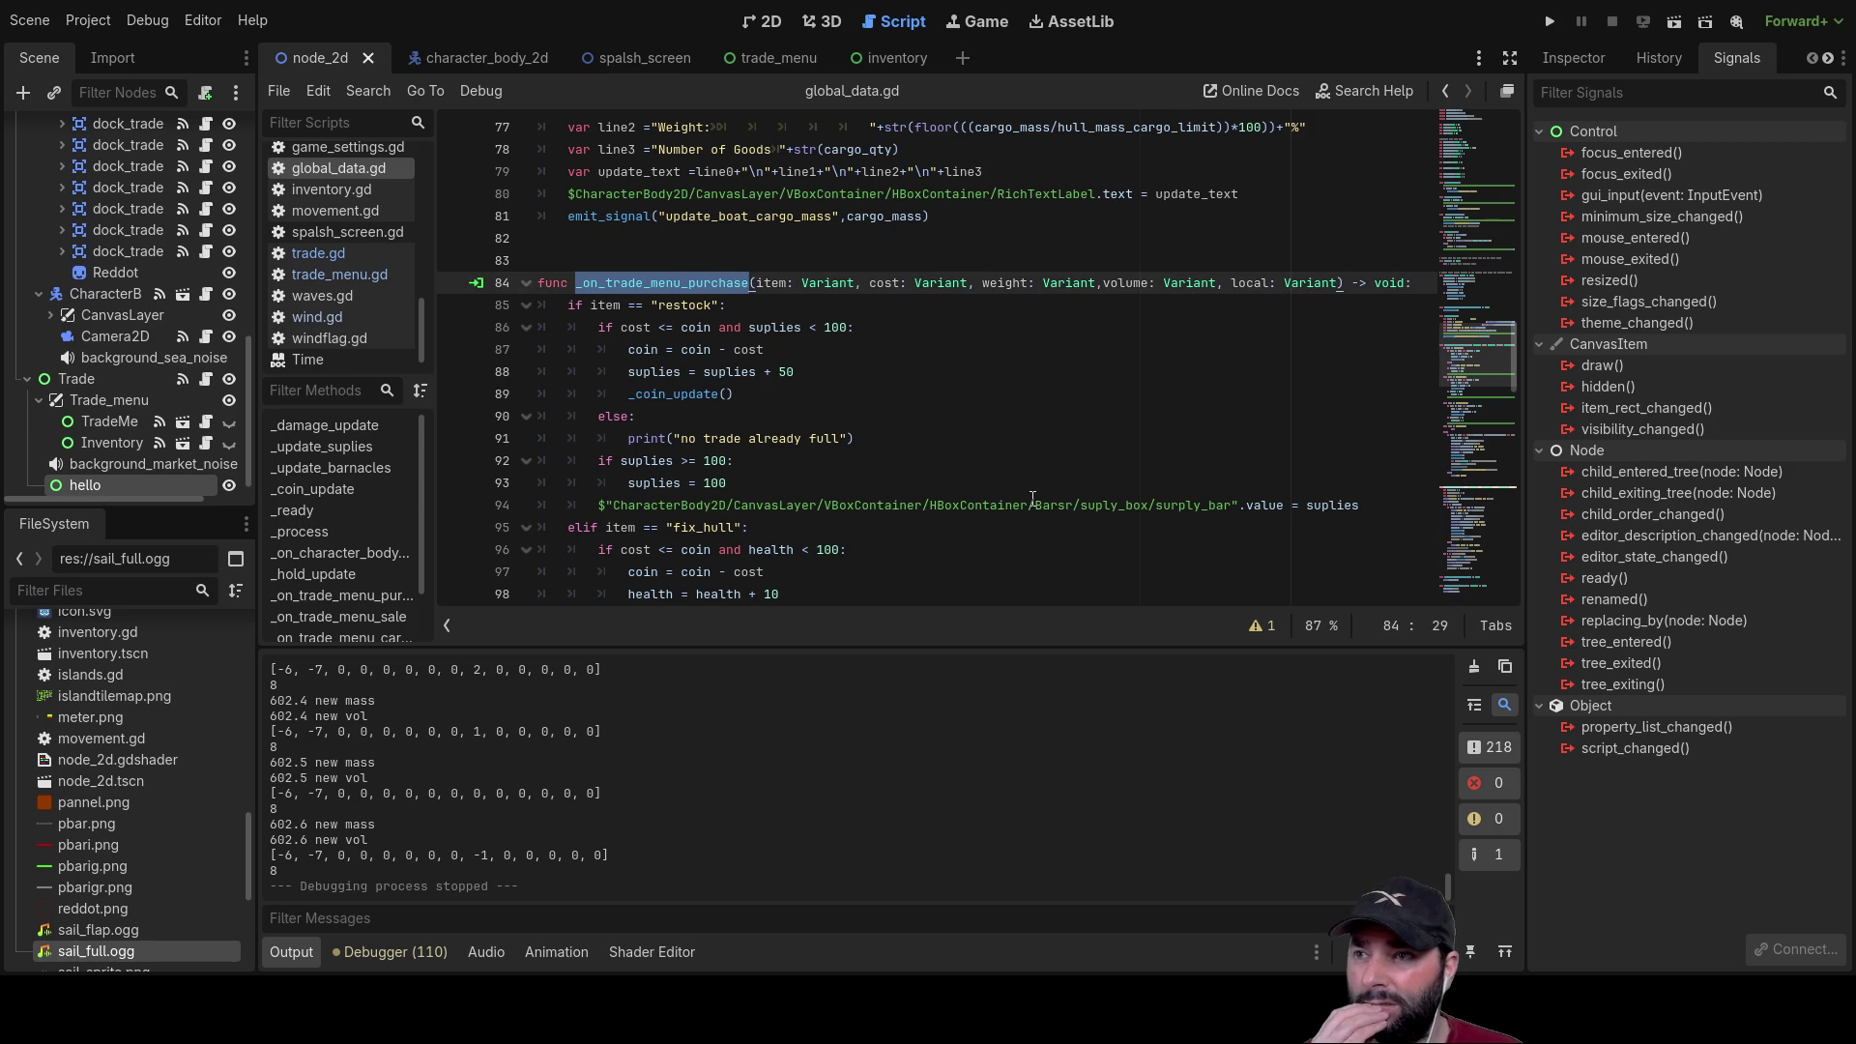
{"action": "scroll", "coordinate": [1033, 498], "scroll_direction": "down", "scroll_amount": 11}
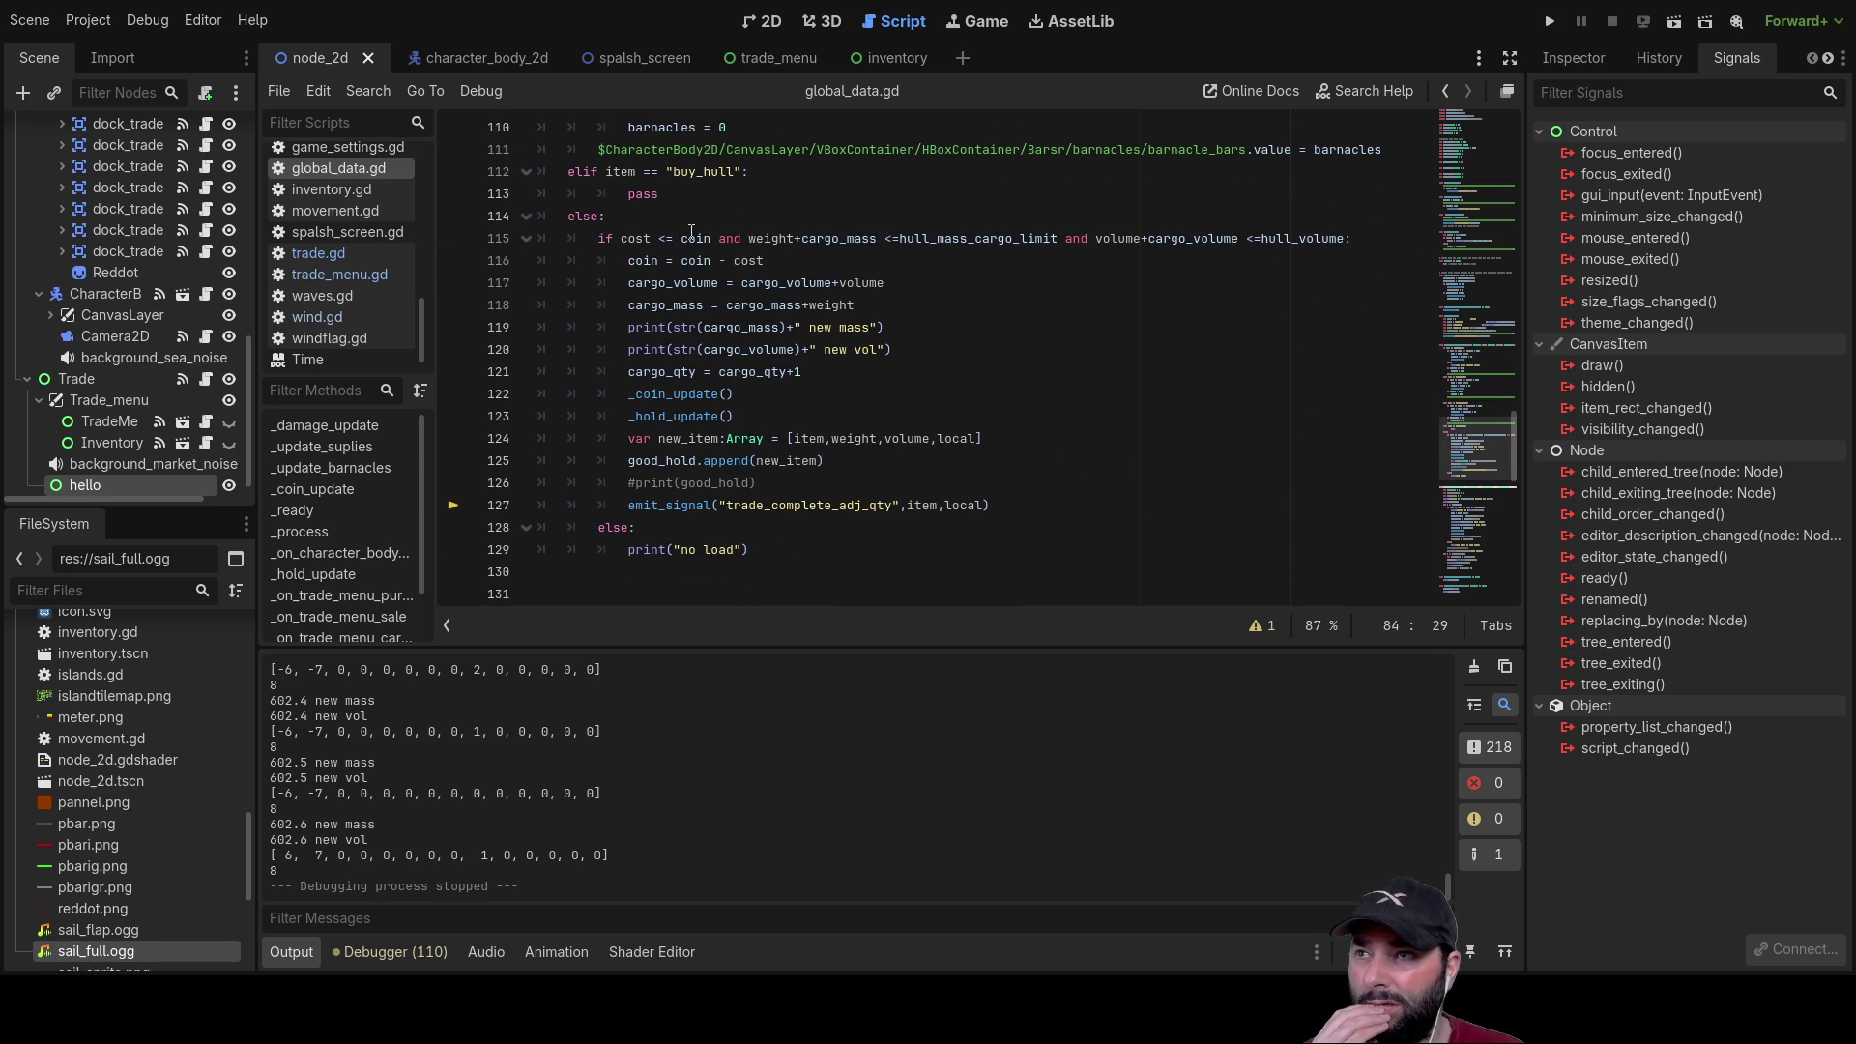
{"action": "scroll", "coordinate": [712, 394], "scroll_direction": "up", "scroll_amount": 2}
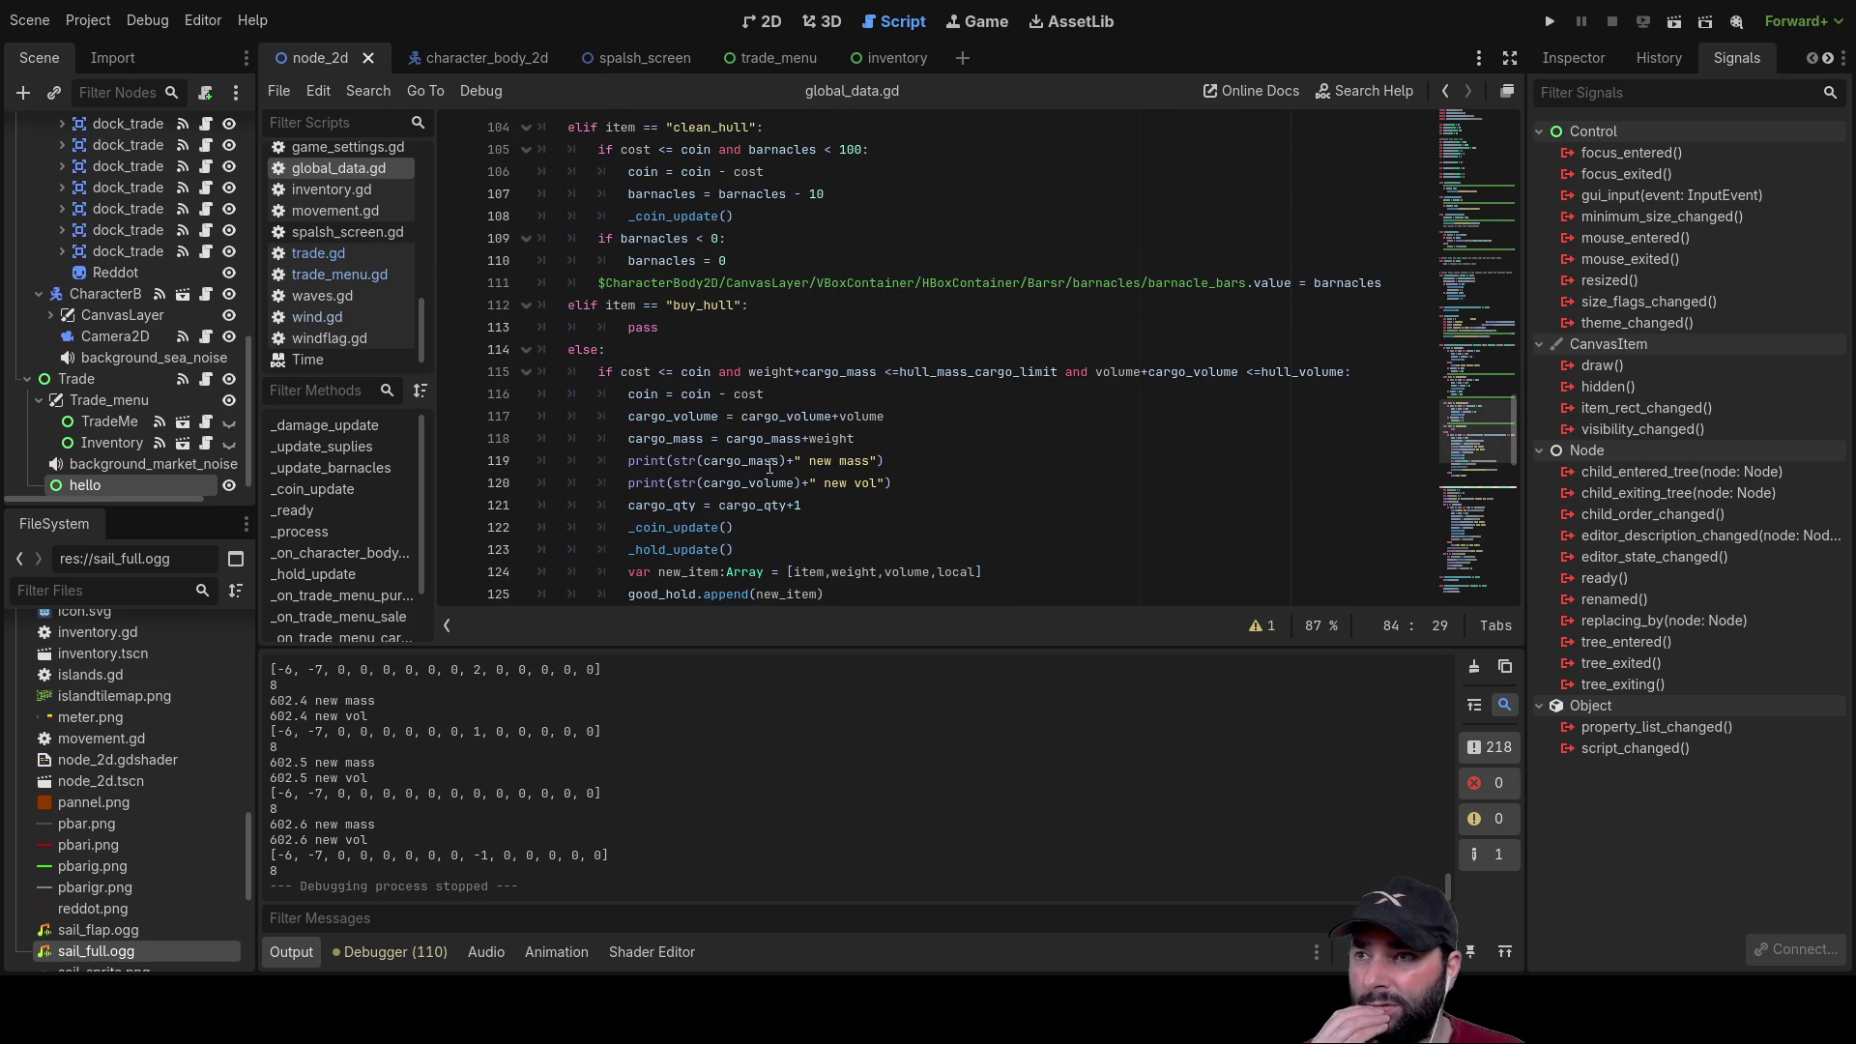
{"action": "scroll", "coordinate": [876, 445], "scroll_direction": "up", "scroll_amount": 18}
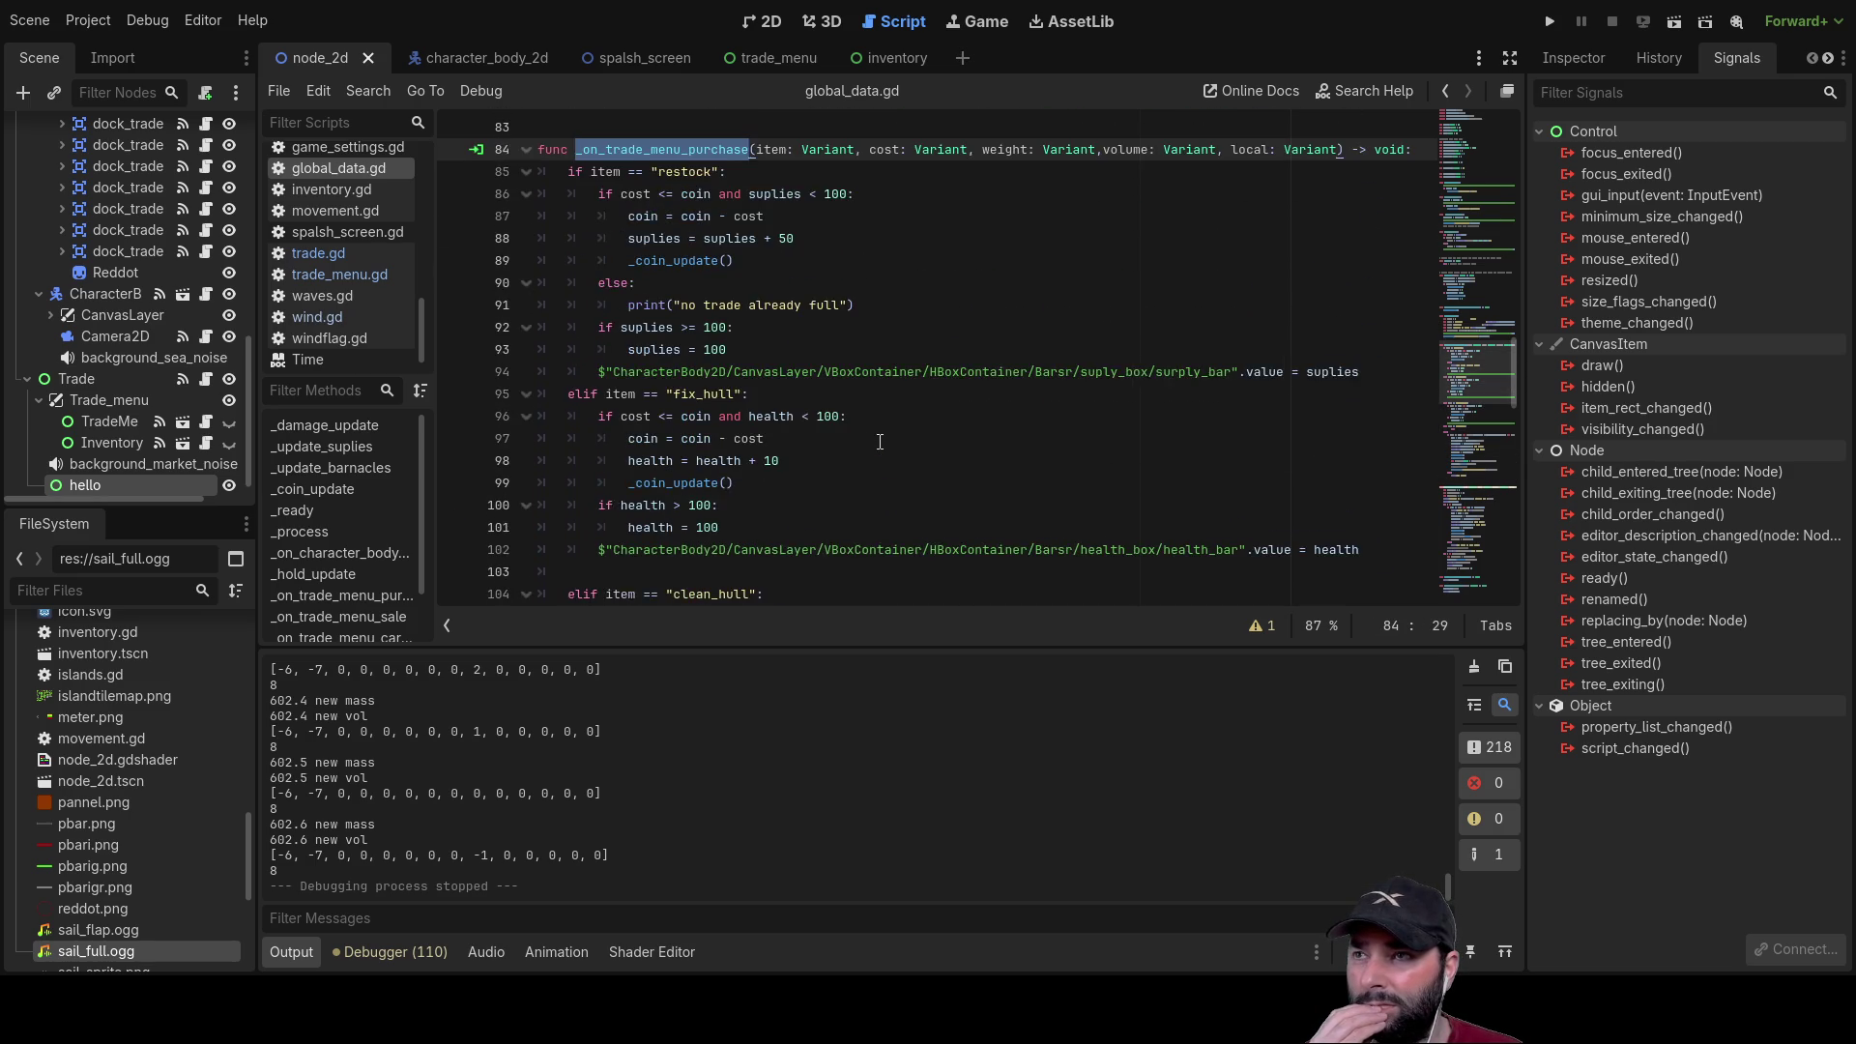
{"action": "scroll", "coordinate": [881, 441], "scroll_direction": "up", "scroll_amount": 17}
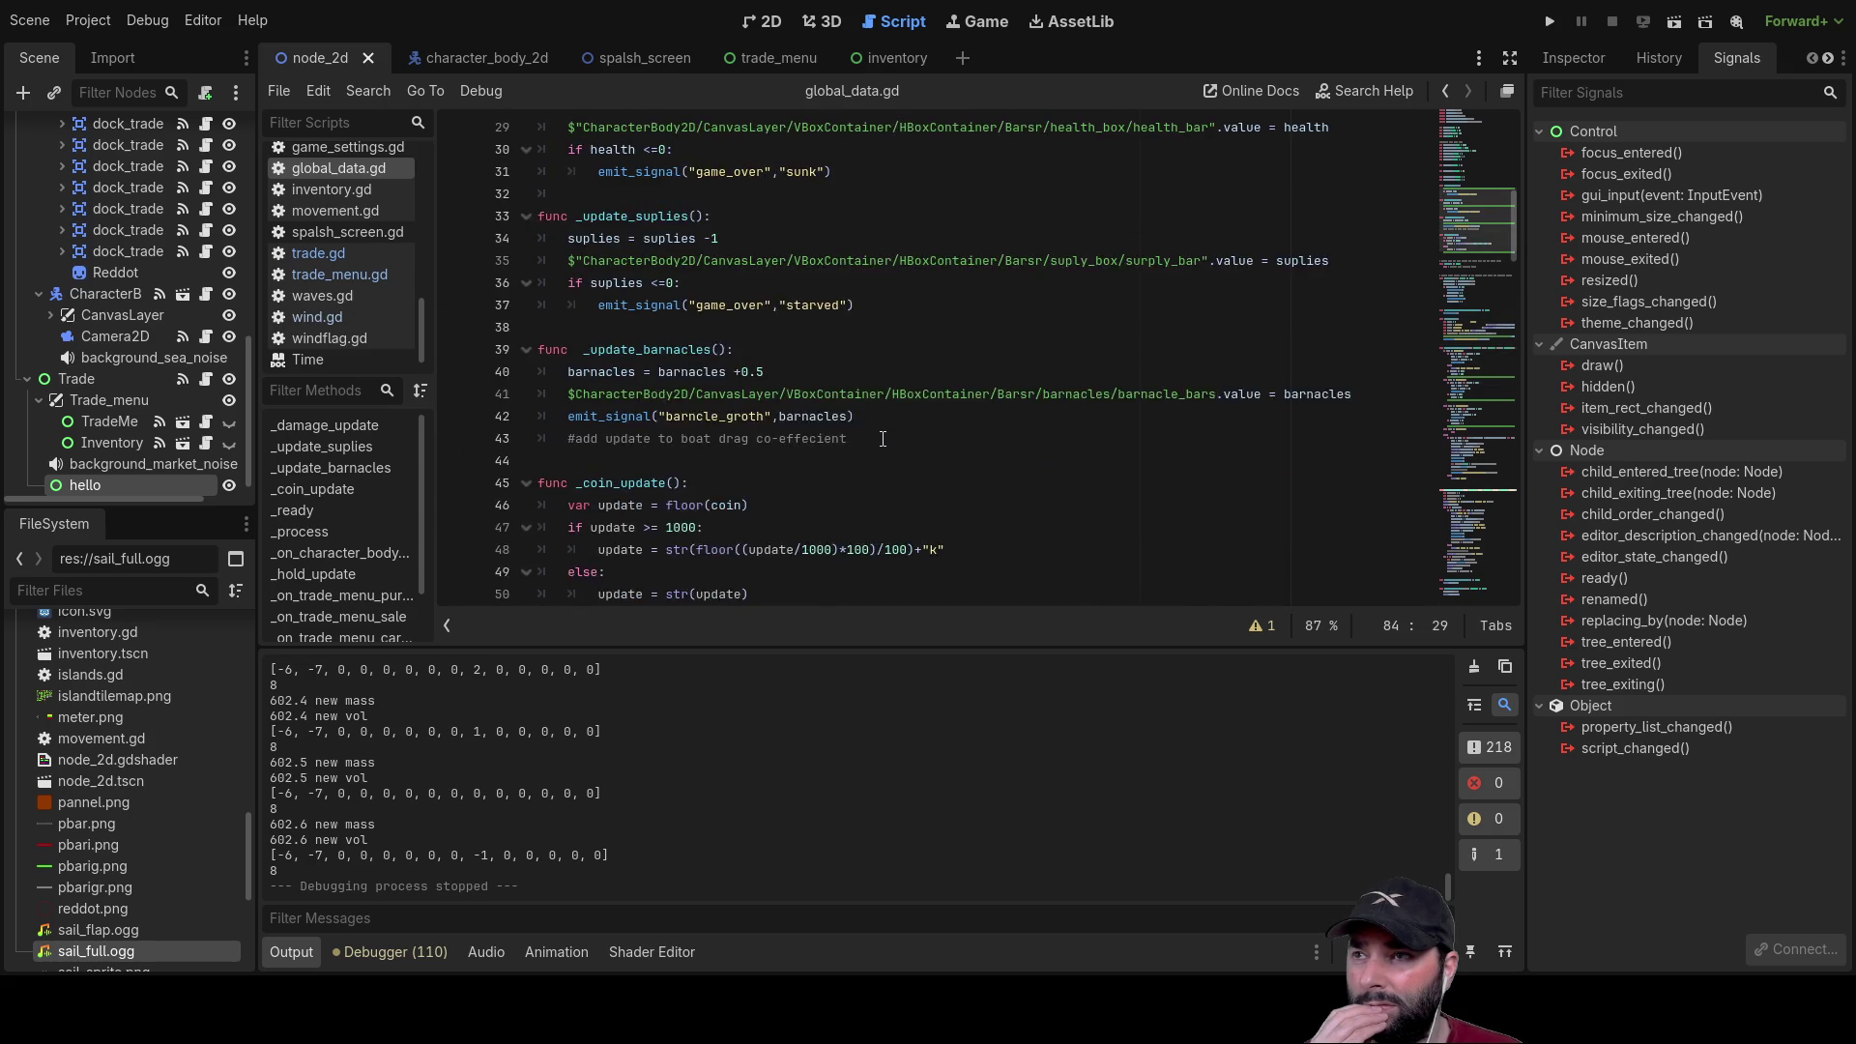
{"action": "scroll", "coordinate": [883, 439], "scroll_direction": "down", "scroll_amount": 3}
{"action": "scroll", "coordinate": [768, 269], "scroll_direction": "up", "scroll_amount": 2}
{"action": "scroll", "coordinate": [899, 401], "scroll_direction": "down", "scroll_amount": 8}
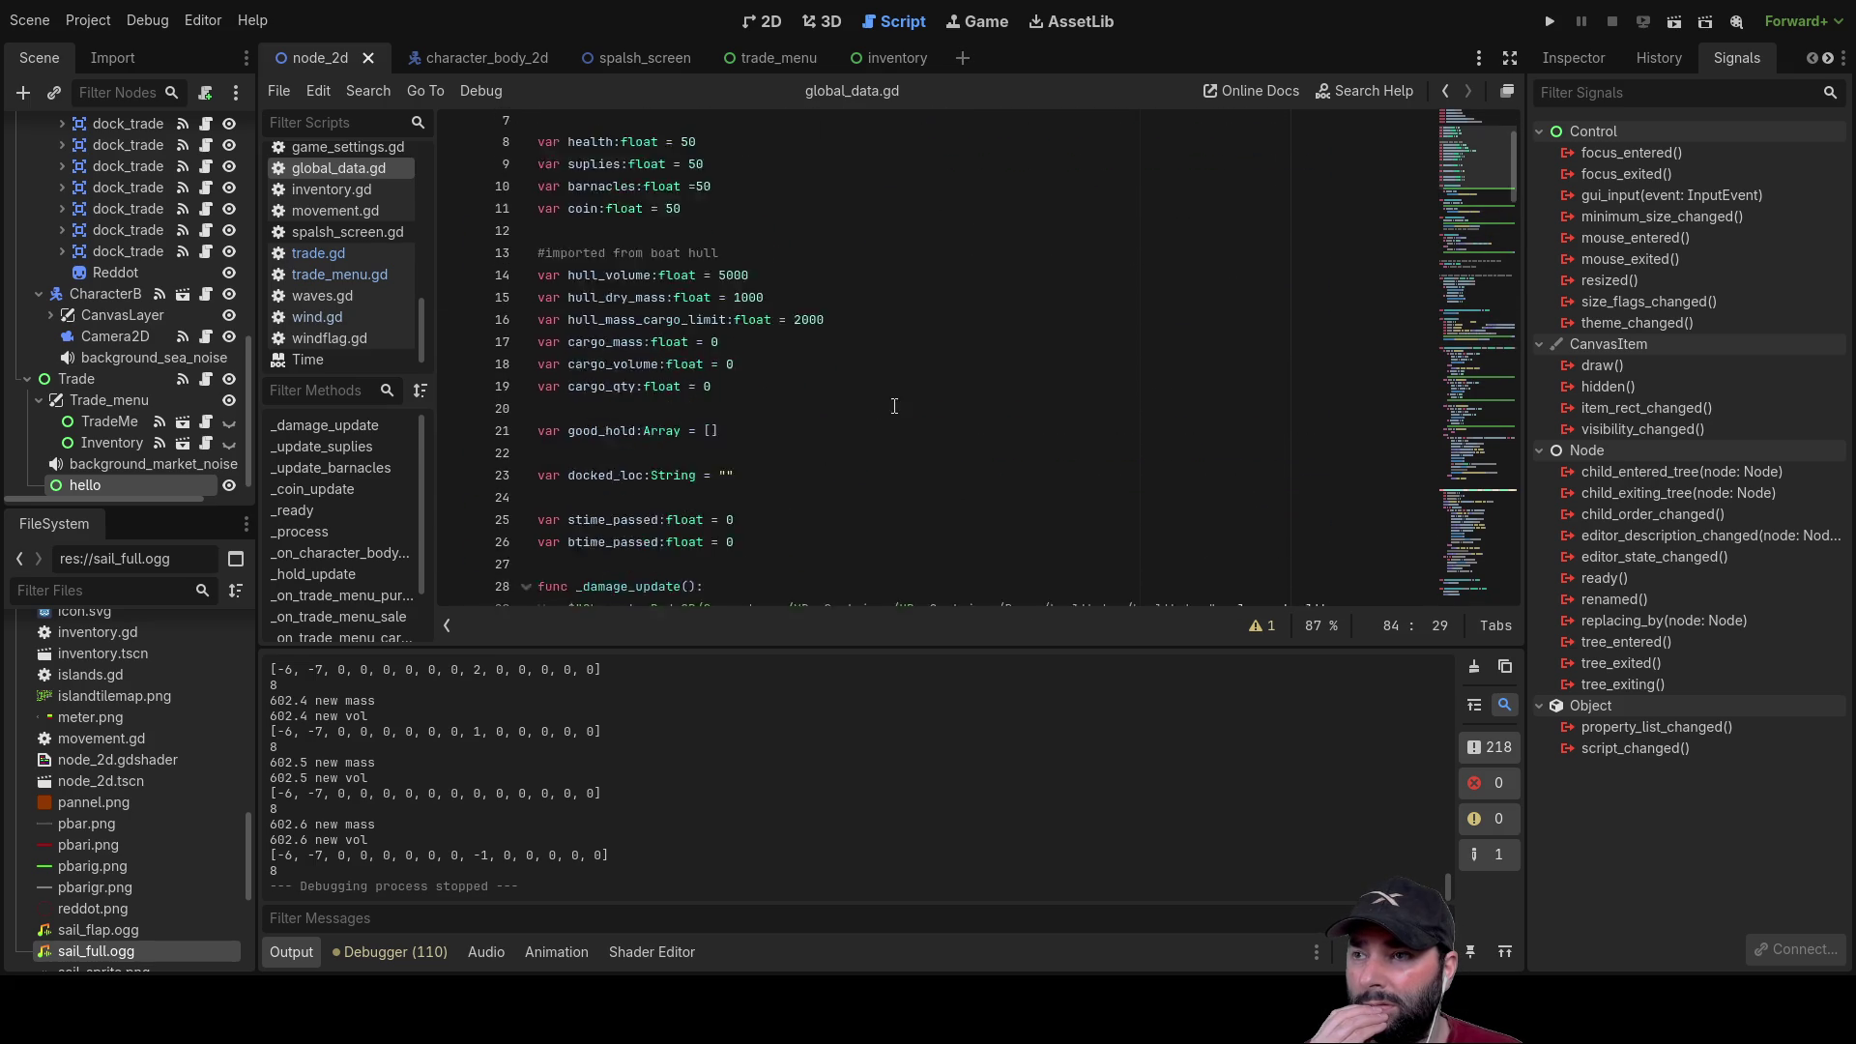
{"action": "scroll", "coordinate": [914, 401], "scroll_direction": "down", "scroll_amount": 8}
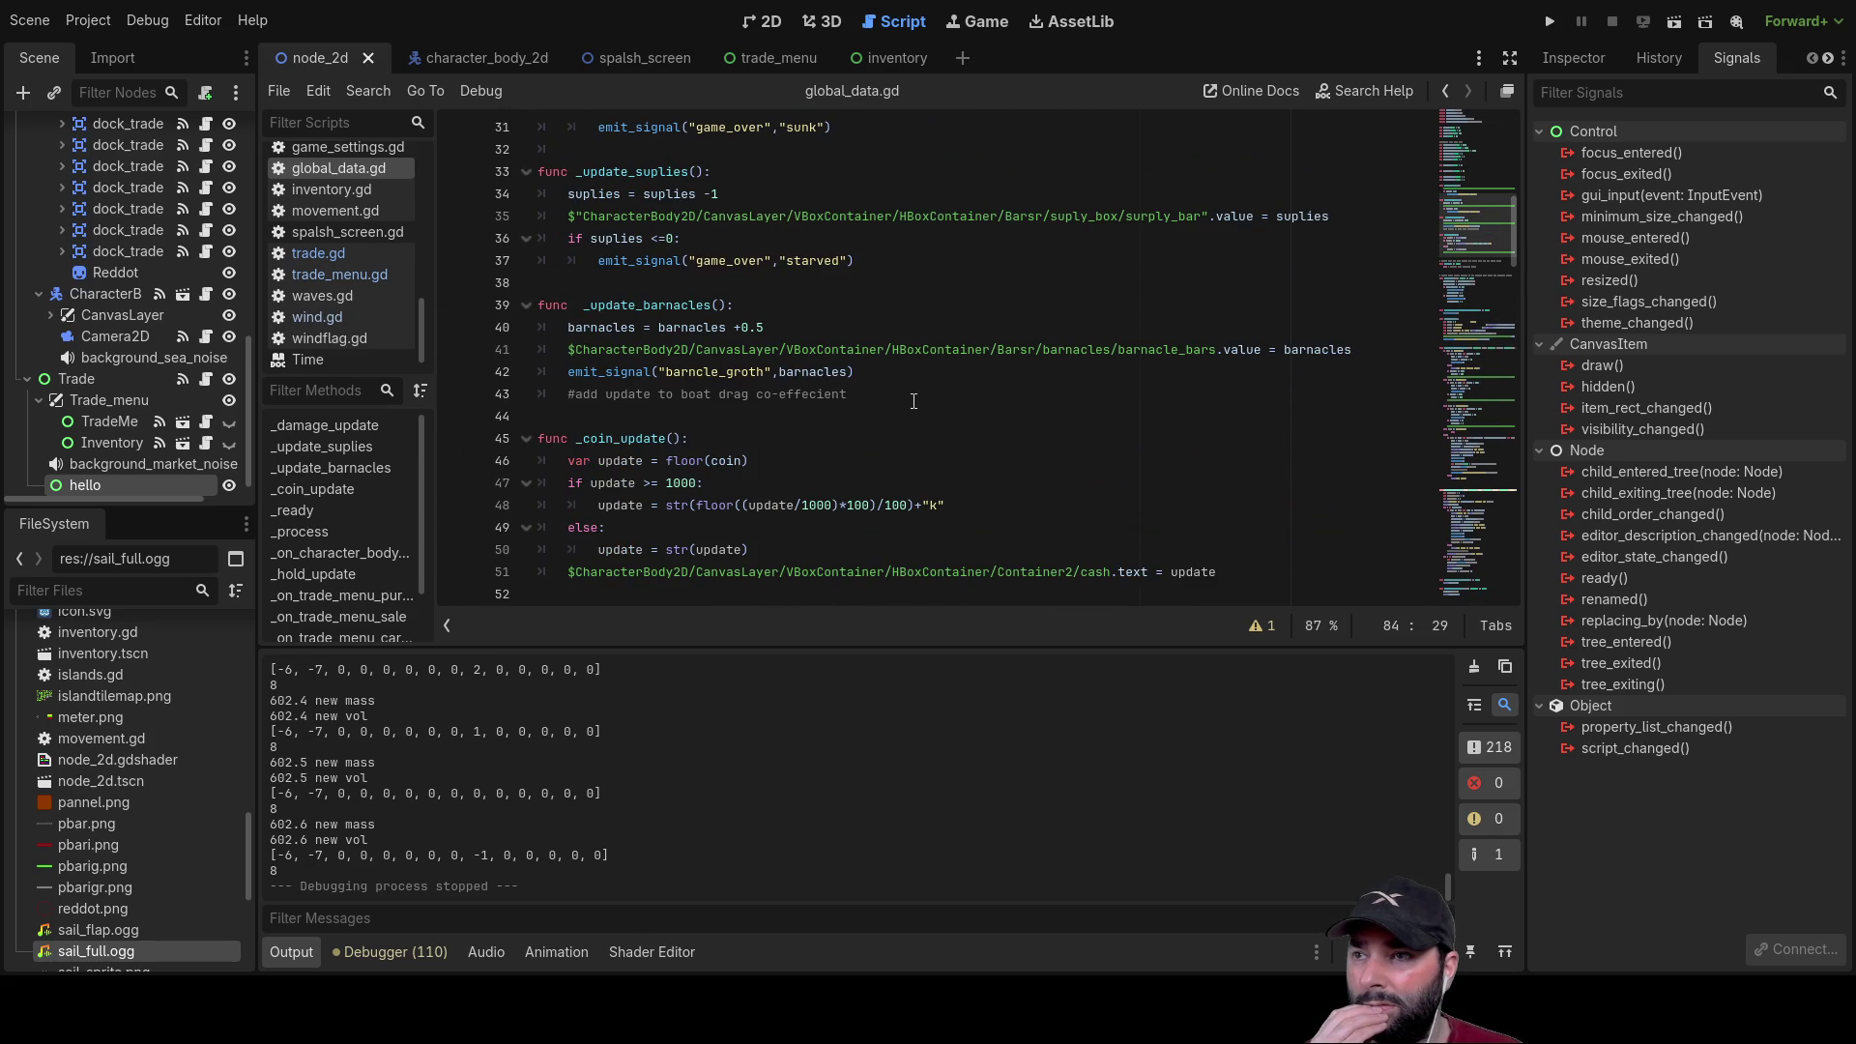
{"action": "scroll", "coordinate": [913, 400], "scroll_direction": "down", "scroll_amount": 8}
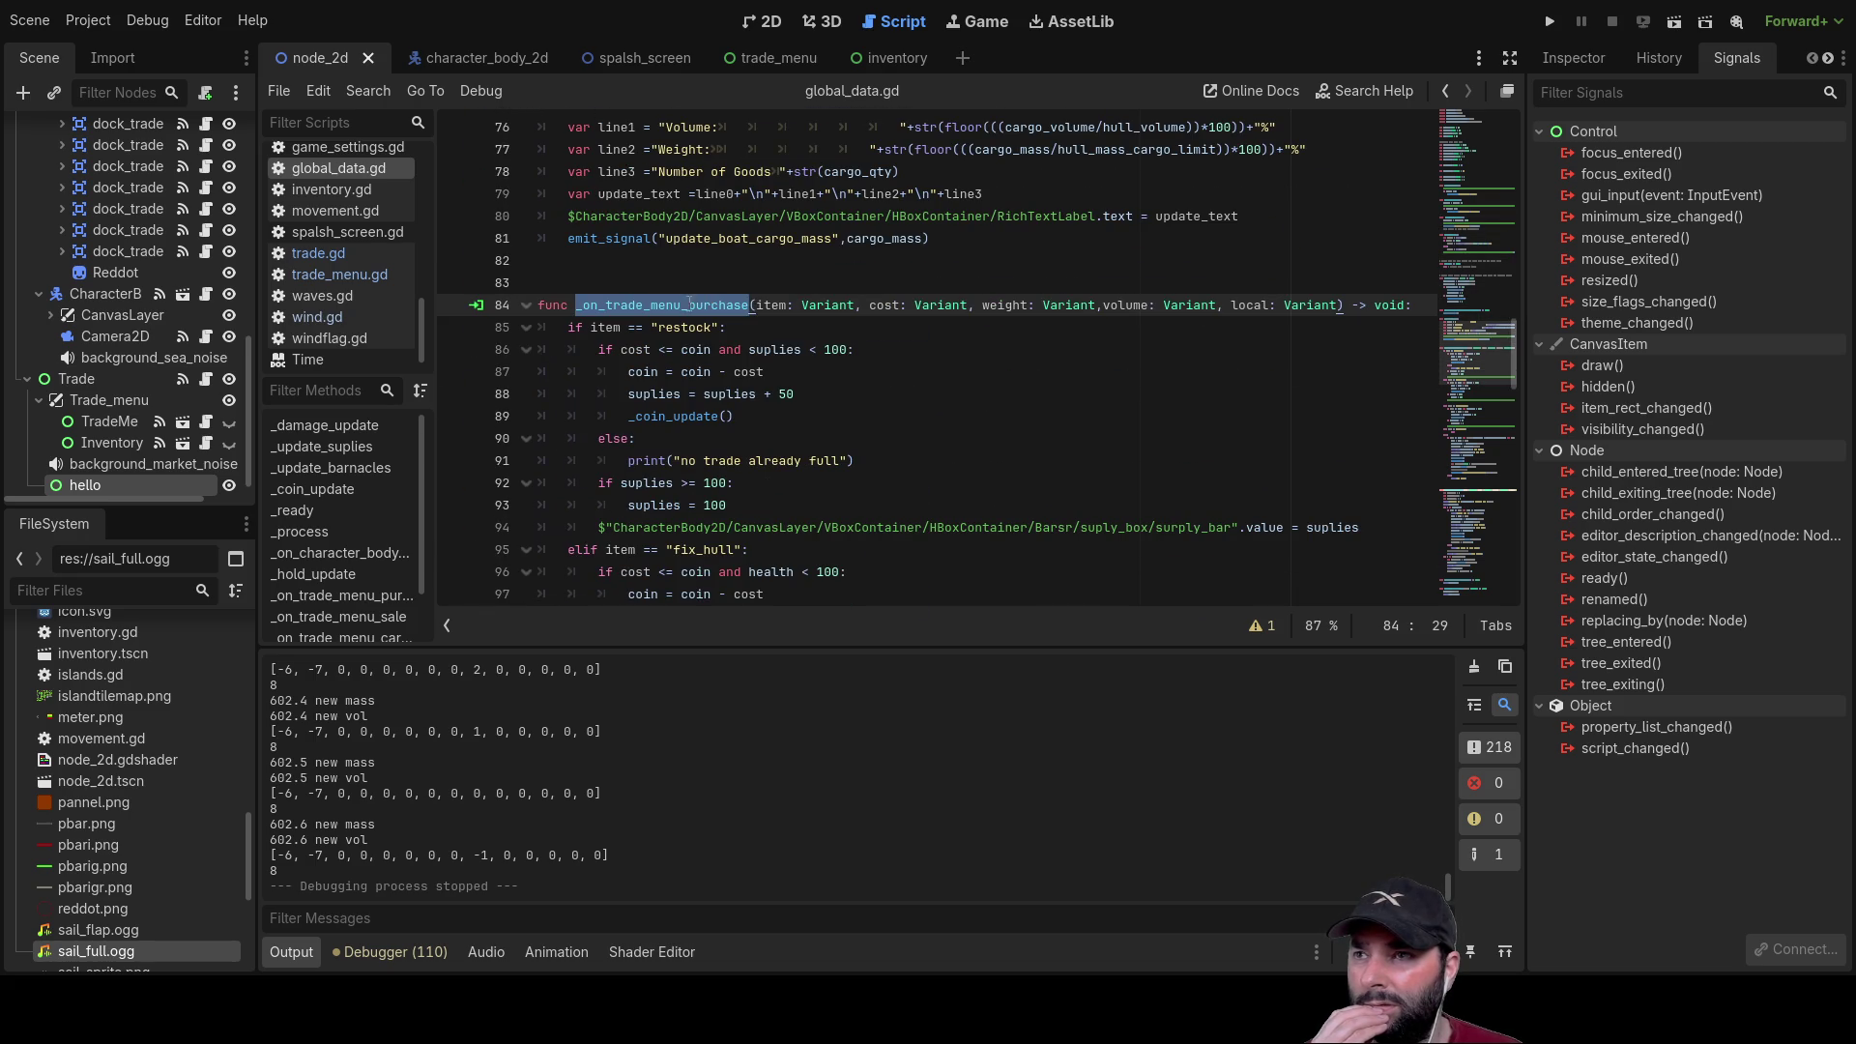
{"action": "scroll", "coordinate": [1233, 445], "scroll_direction": "down", "scroll_amount": 16}
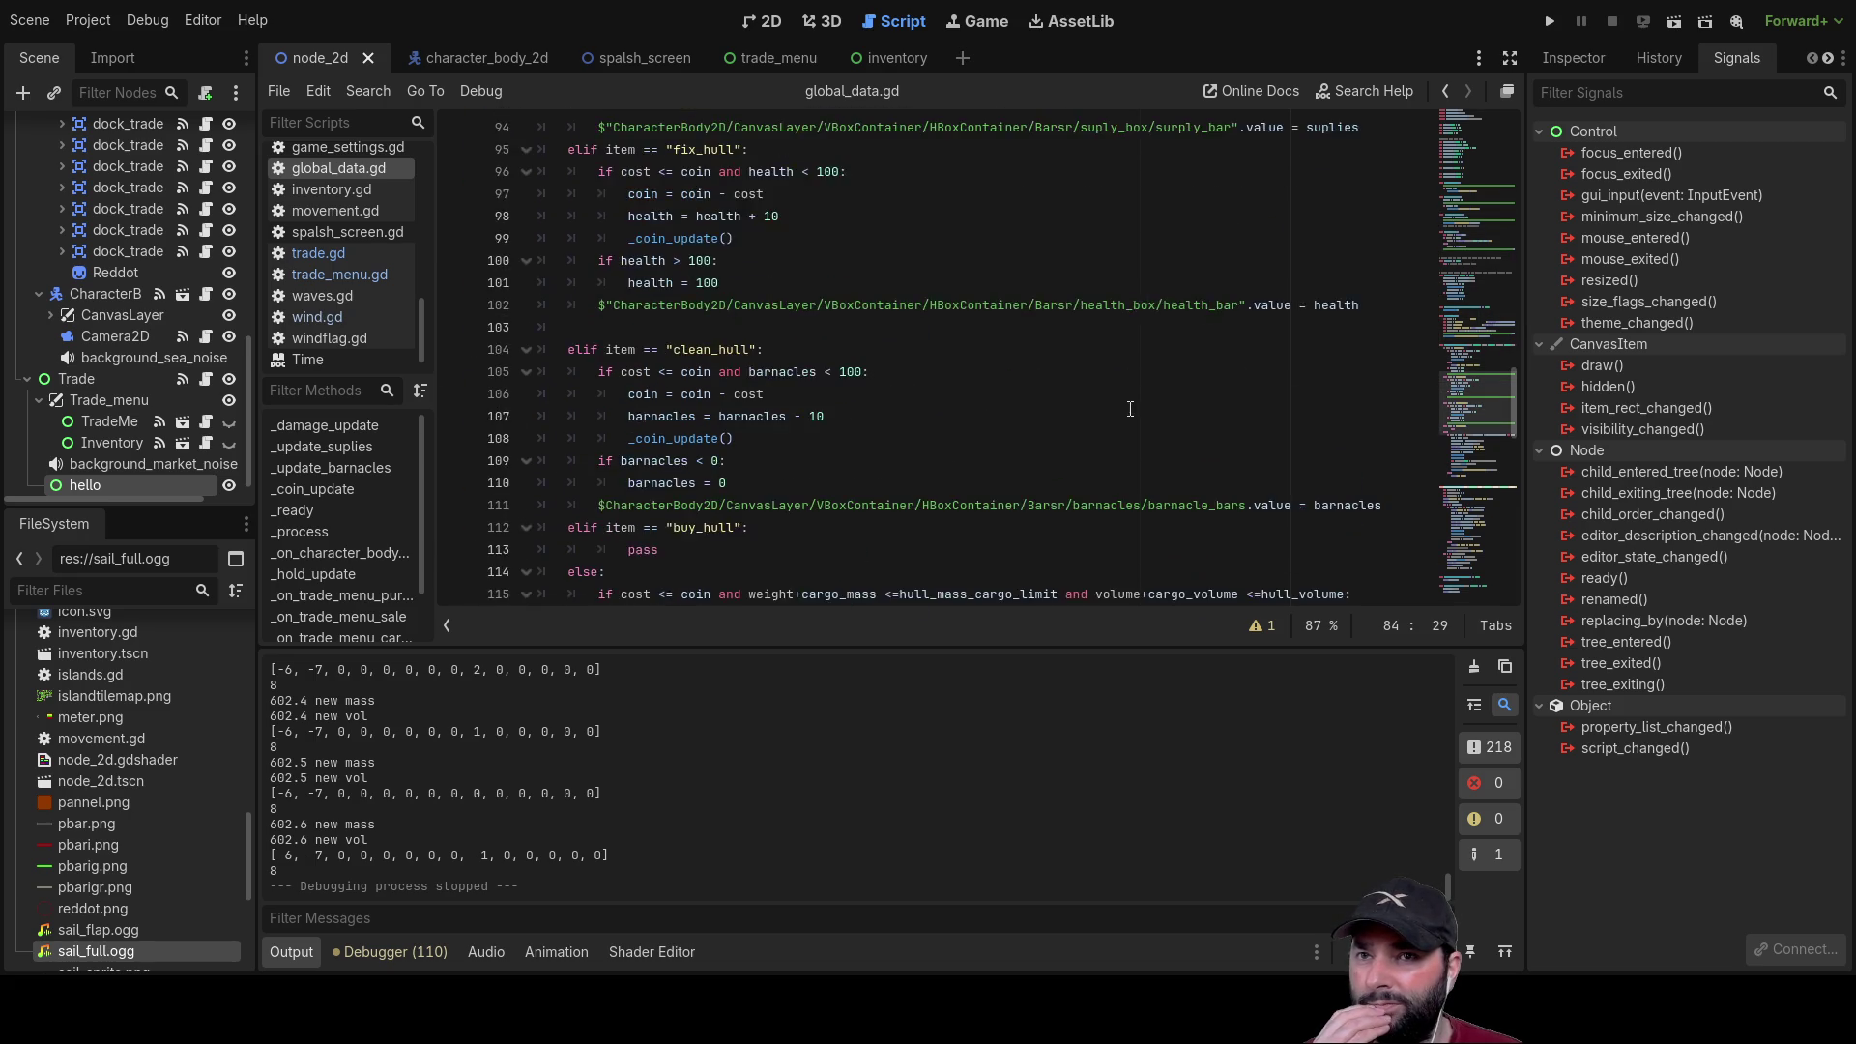
{"action": "scroll", "coordinate": [858, 364], "scroll_direction": "up", "scroll_amount": 1}
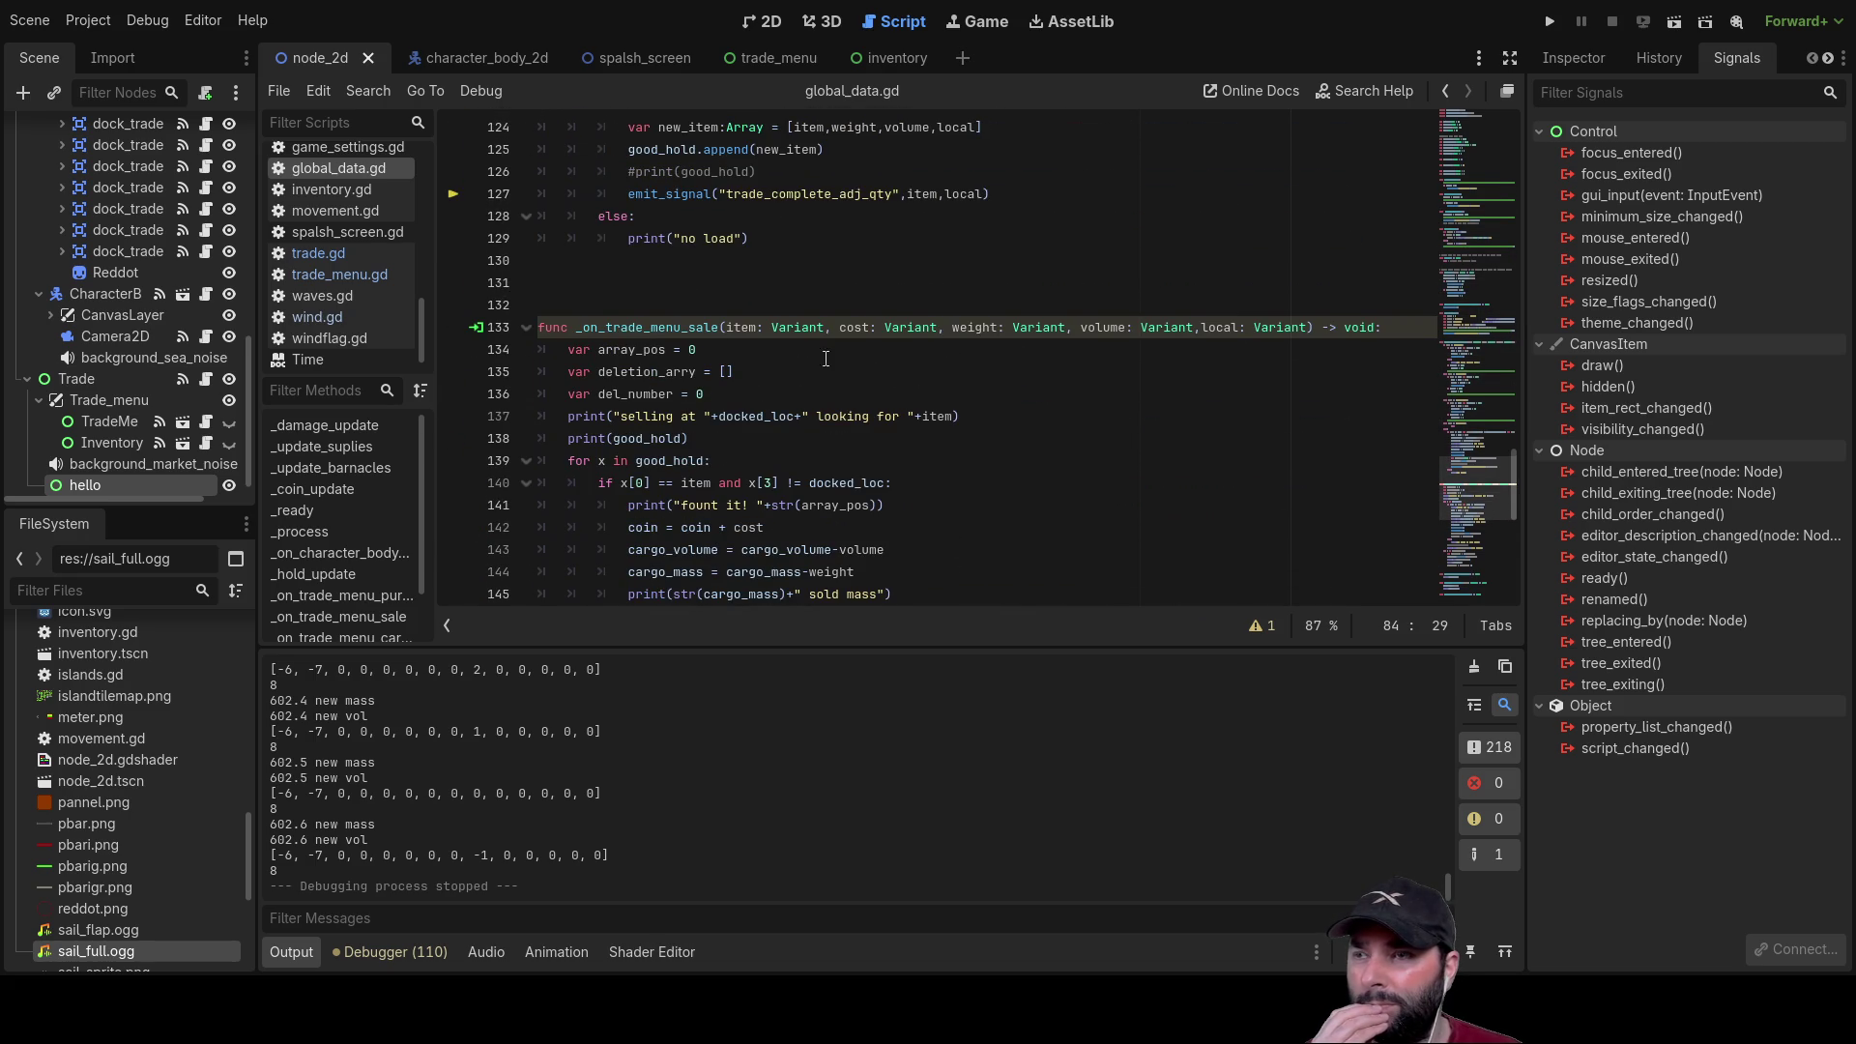
{"action": "scroll", "coordinate": [951, 372], "scroll_direction": "down", "scroll_amount": 8}
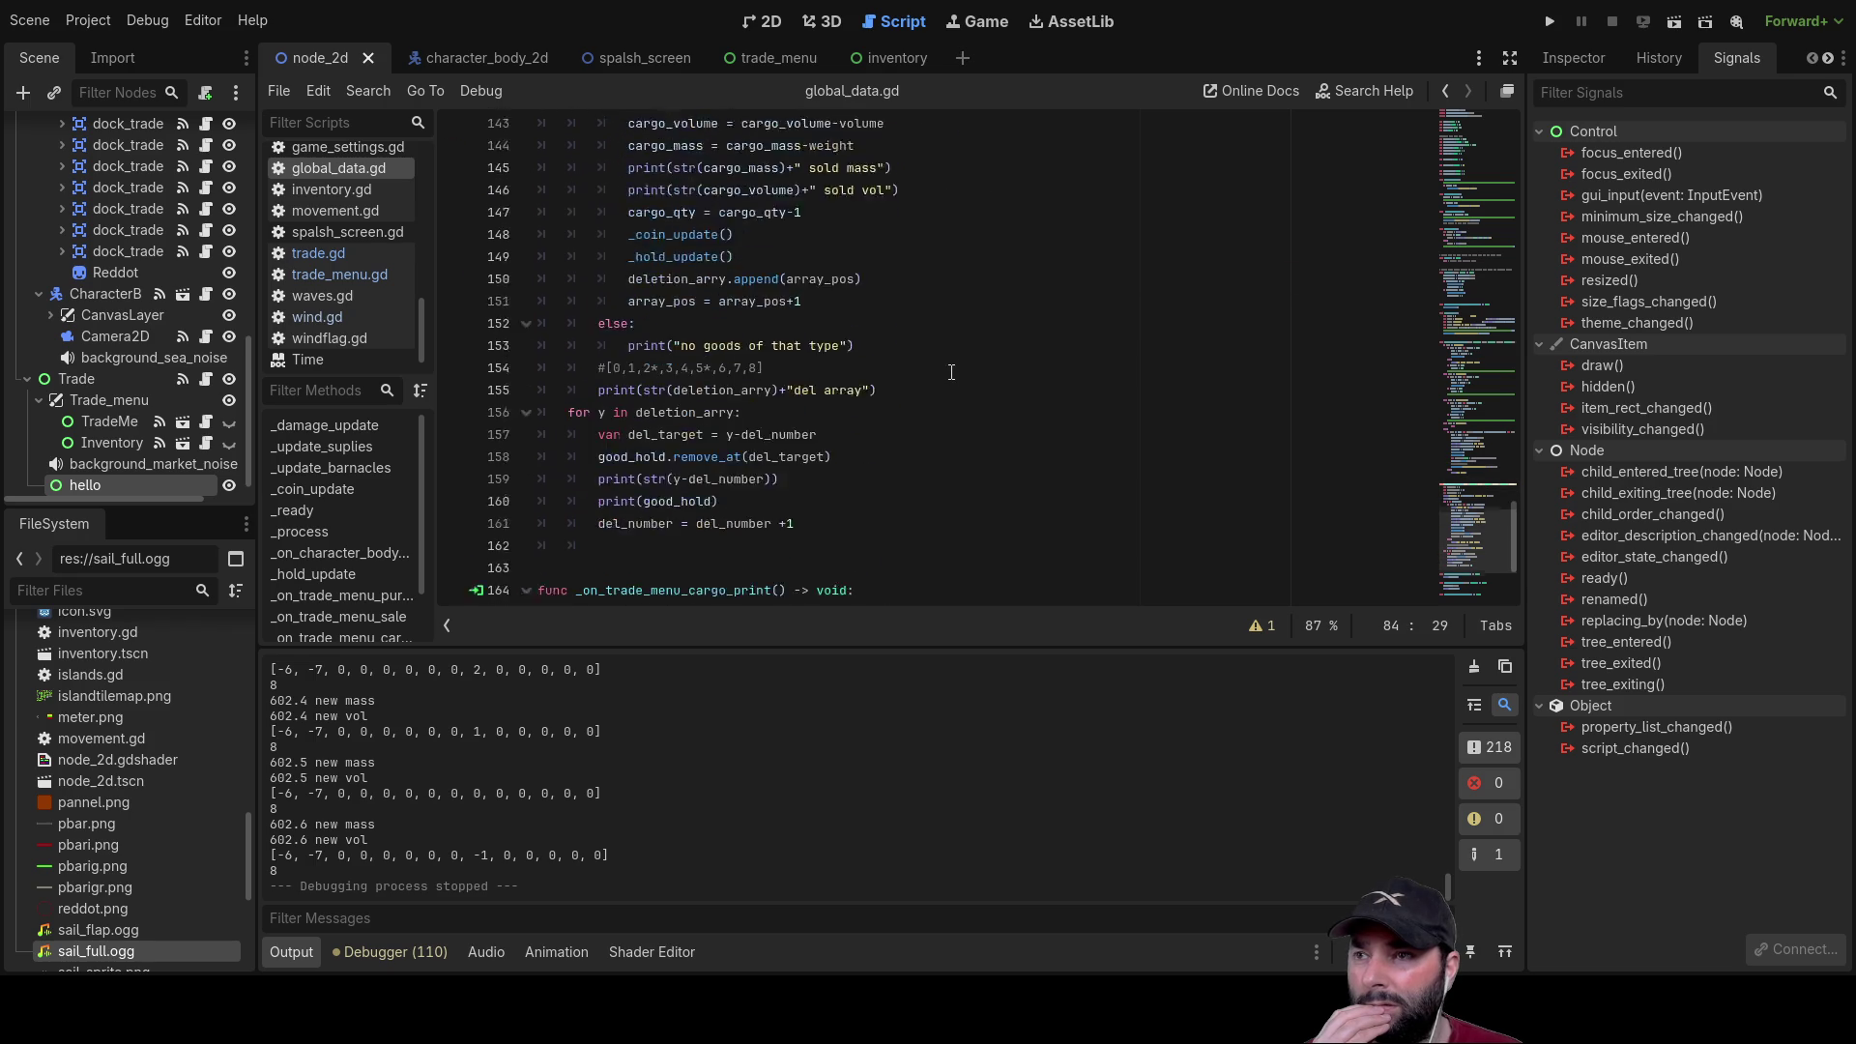
{"action": "scroll", "coordinate": [951, 372], "scroll_direction": "down", "scroll_amount": 1}
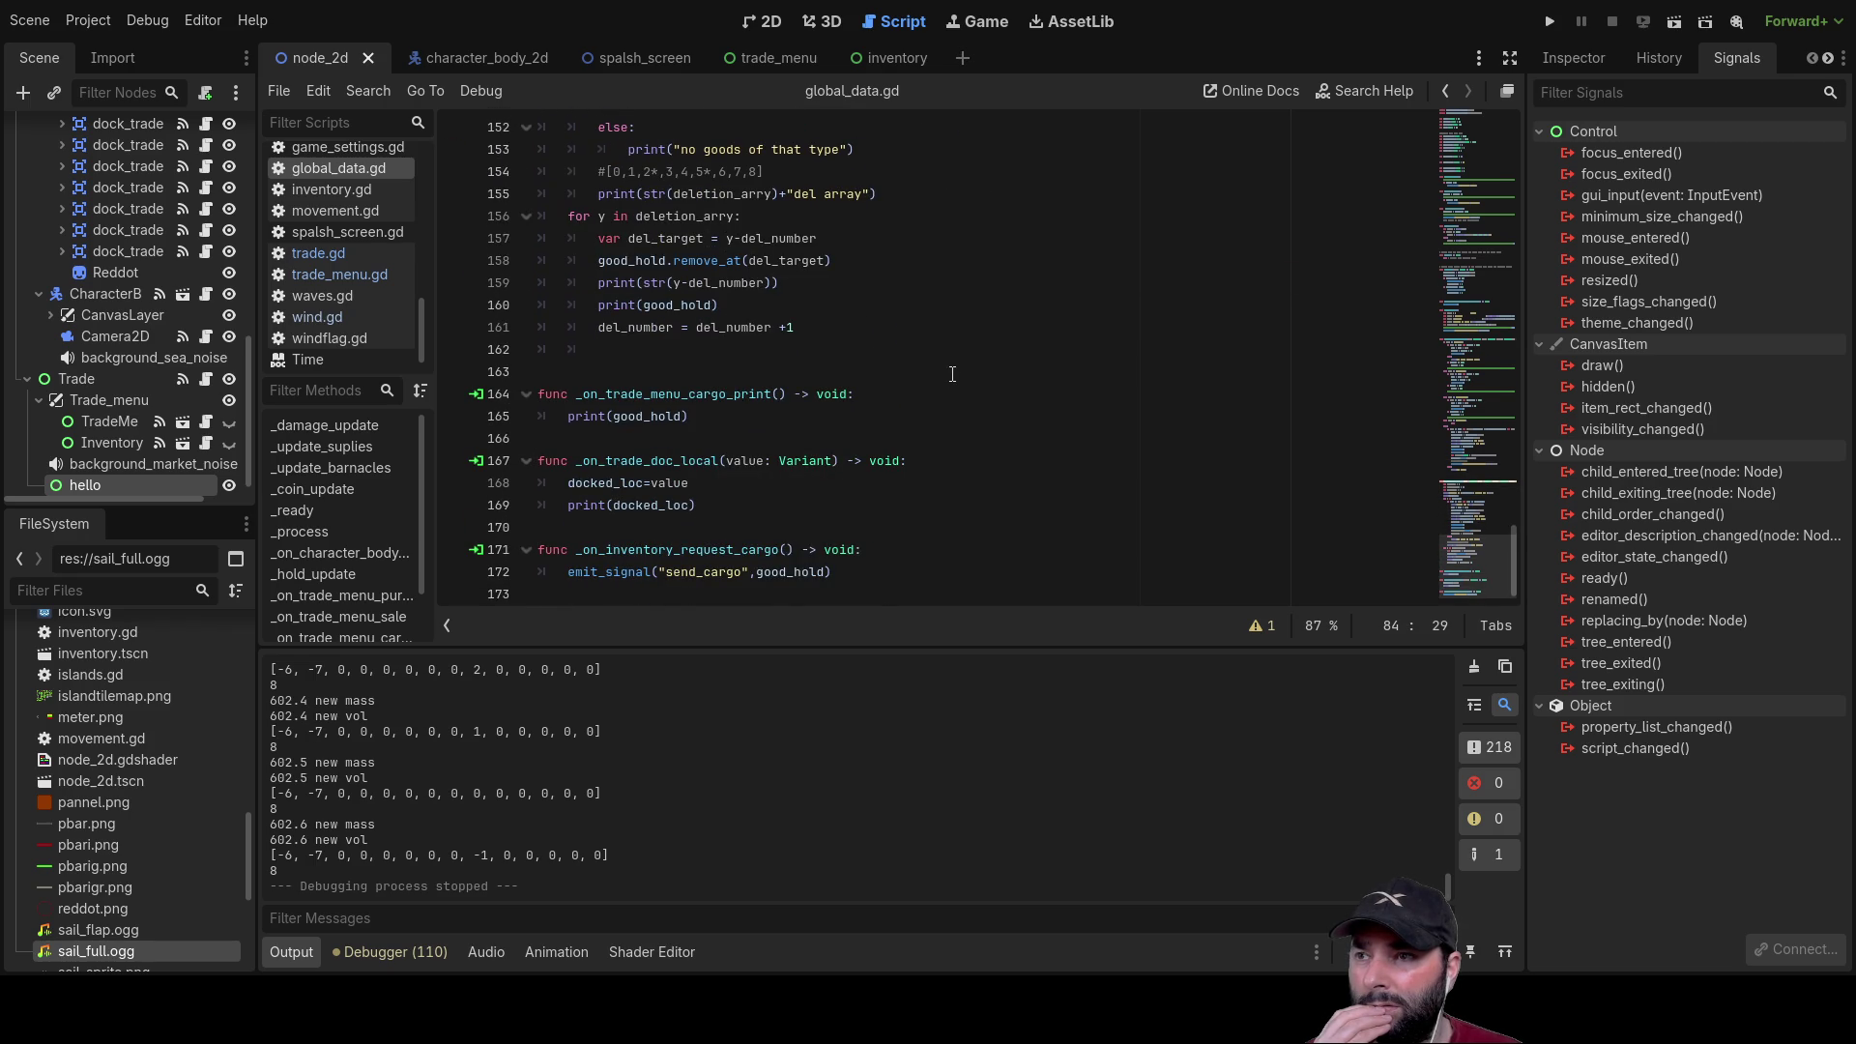
{"action": "scroll", "coordinate": [952, 372], "scroll_direction": "up", "scroll_amount": 20}
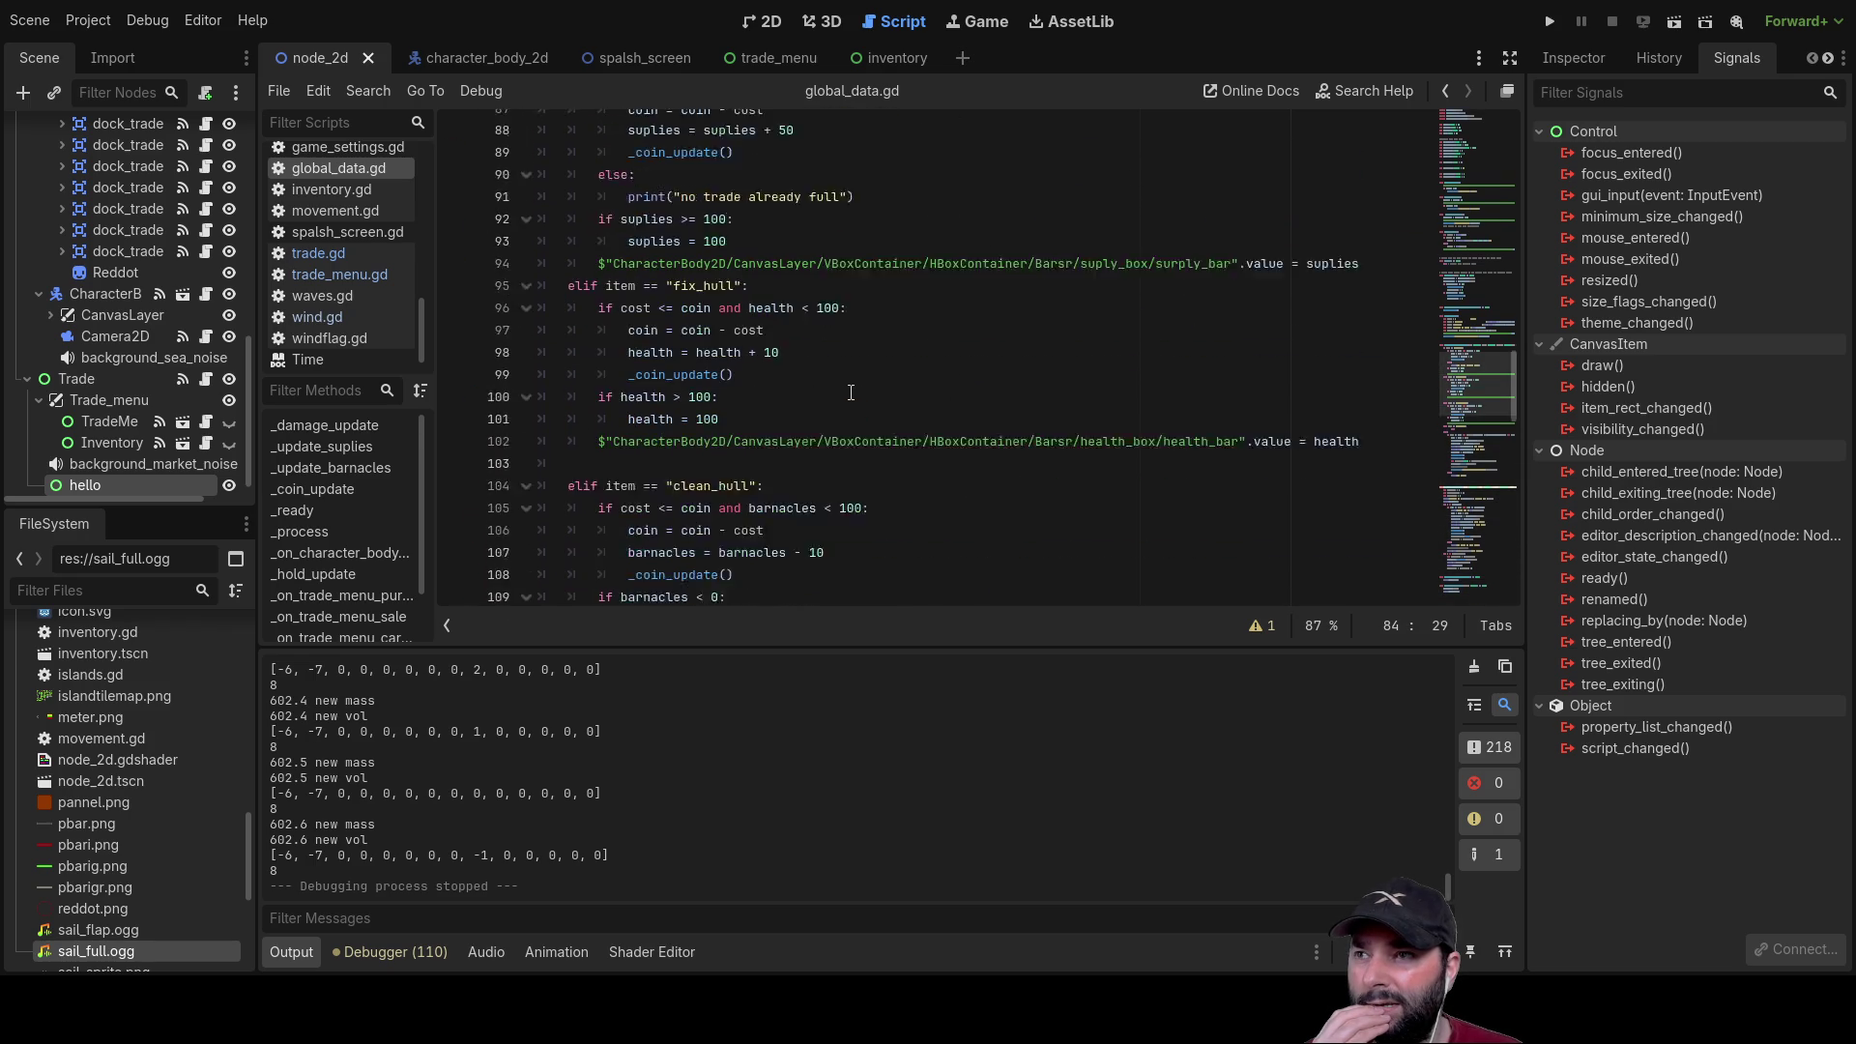
{"action": "scroll", "coordinate": [851, 391], "scroll_direction": "up", "scroll_amount": 5}
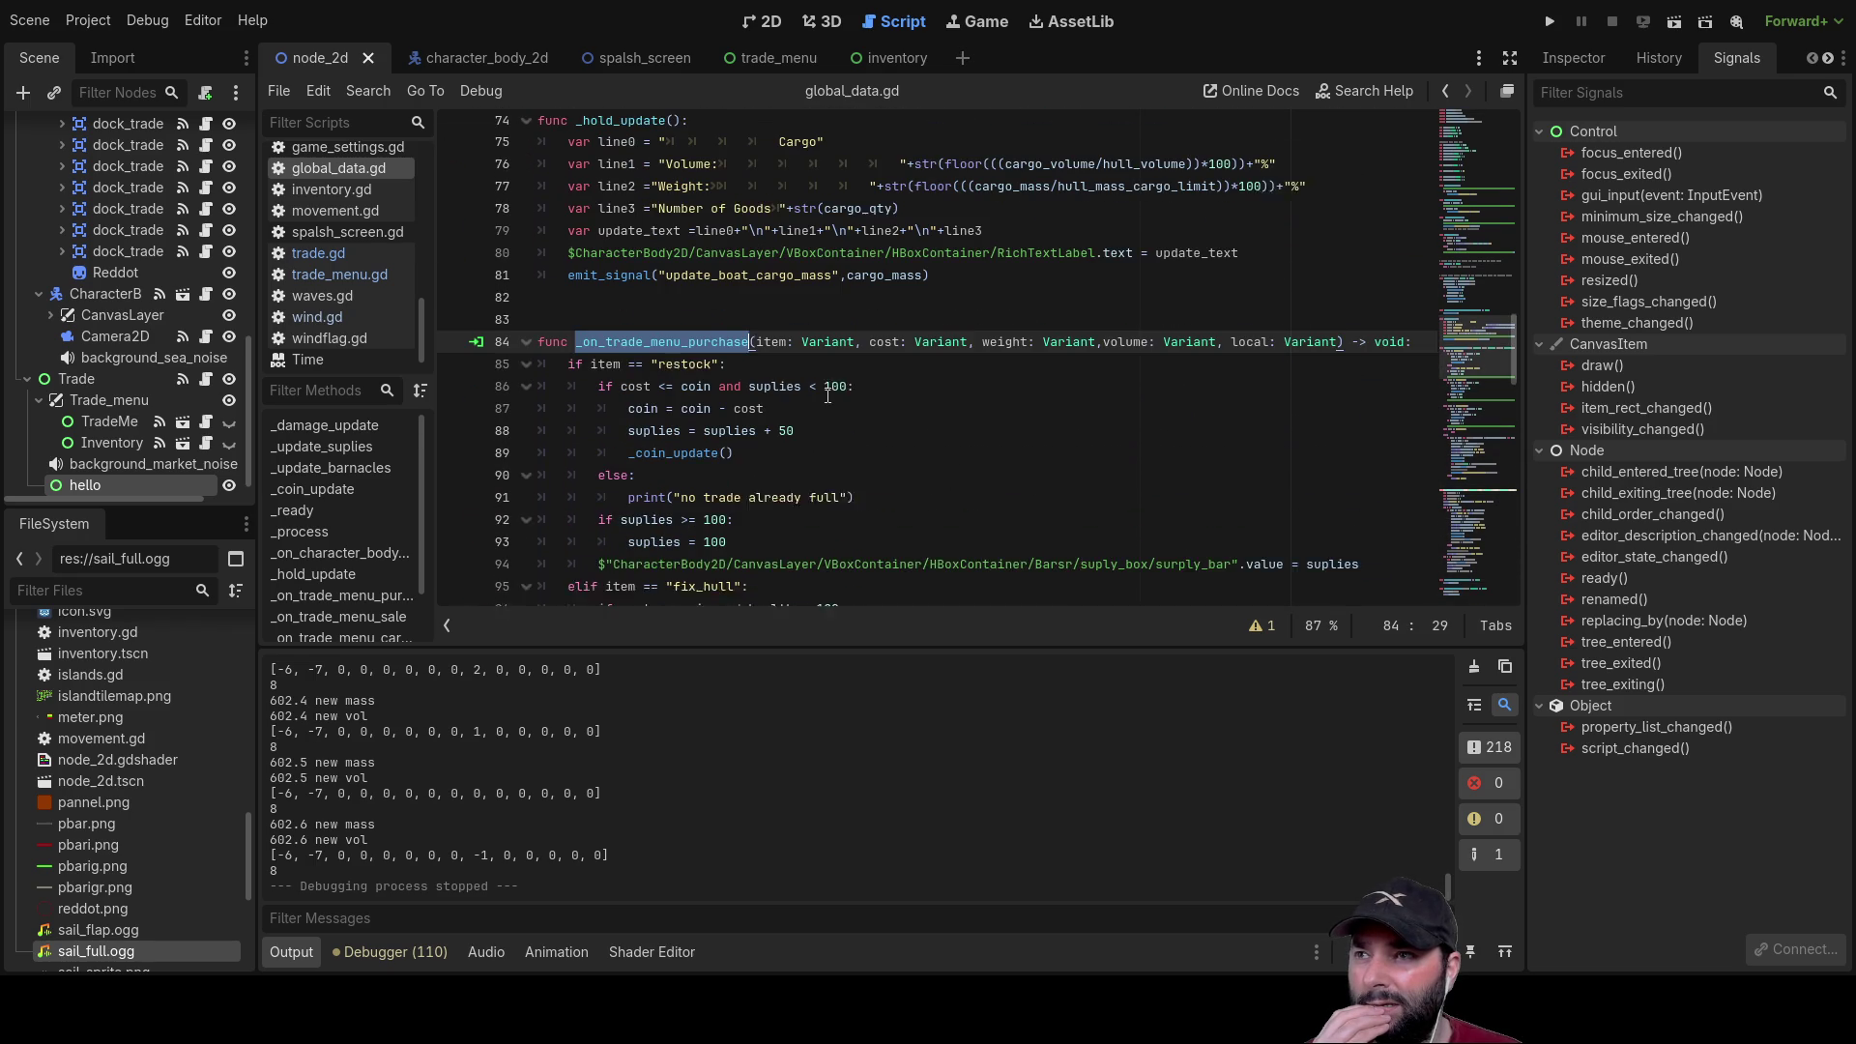
{"action": "left_click", "coordinate": [886, 425]}
{"action": "double_click", "coordinate": [674, 350]}
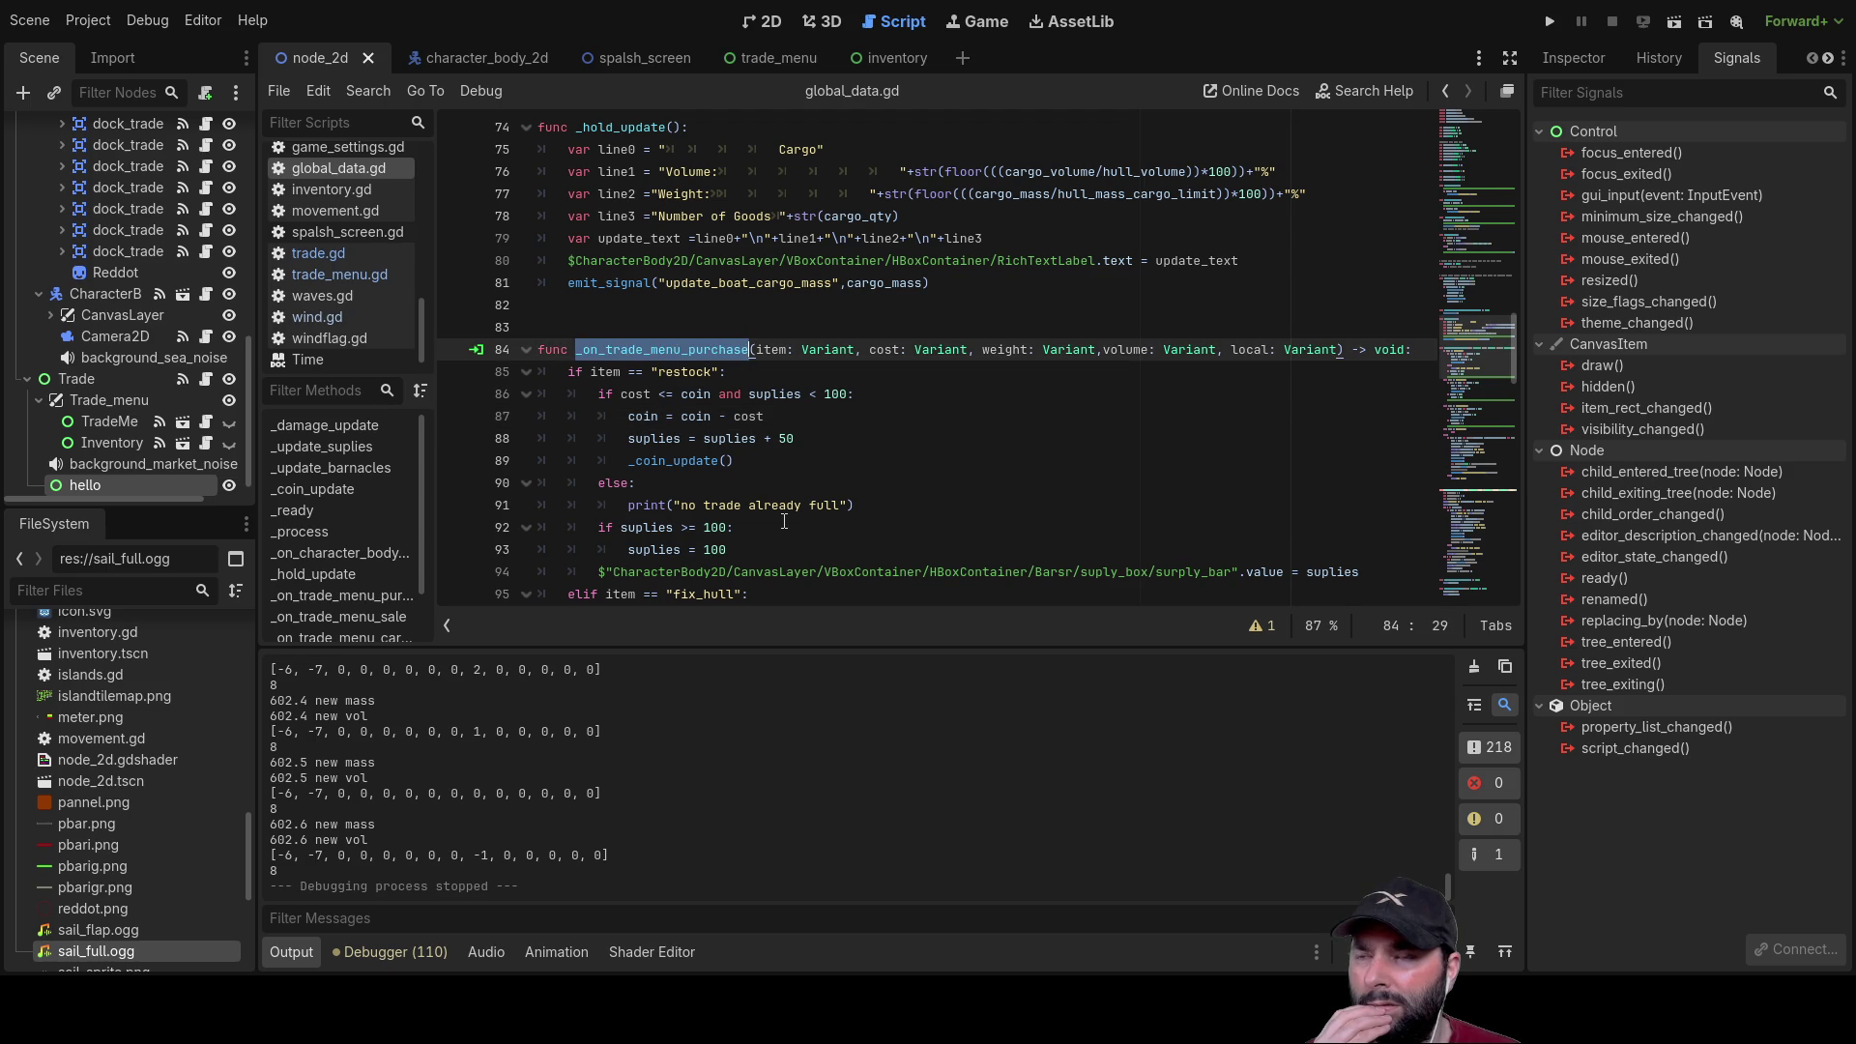
{"action": "scroll", "coordinate": [992, 481], "scroll_direction": "down", "scroll_amount": 16}
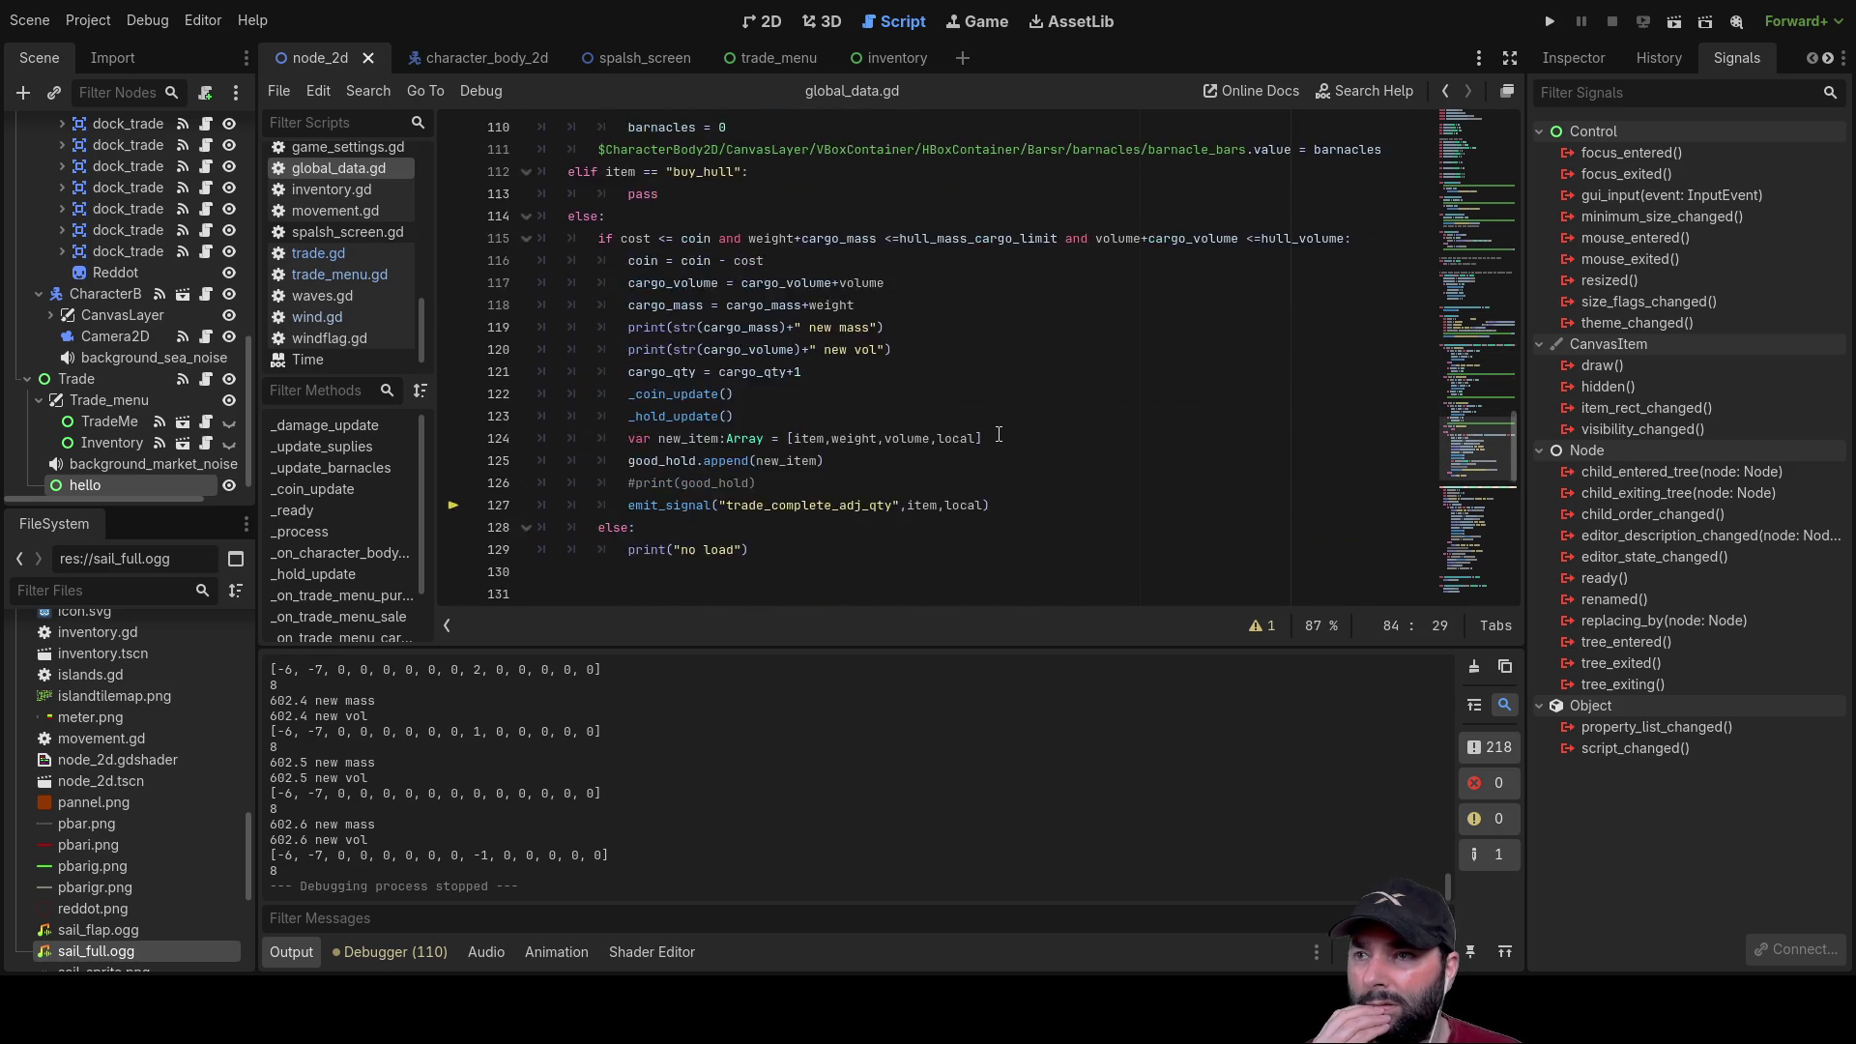
{"action": "scroll", "coordinate": [999, 434], "scroll_direction": "down", "scroll_amount": 2}
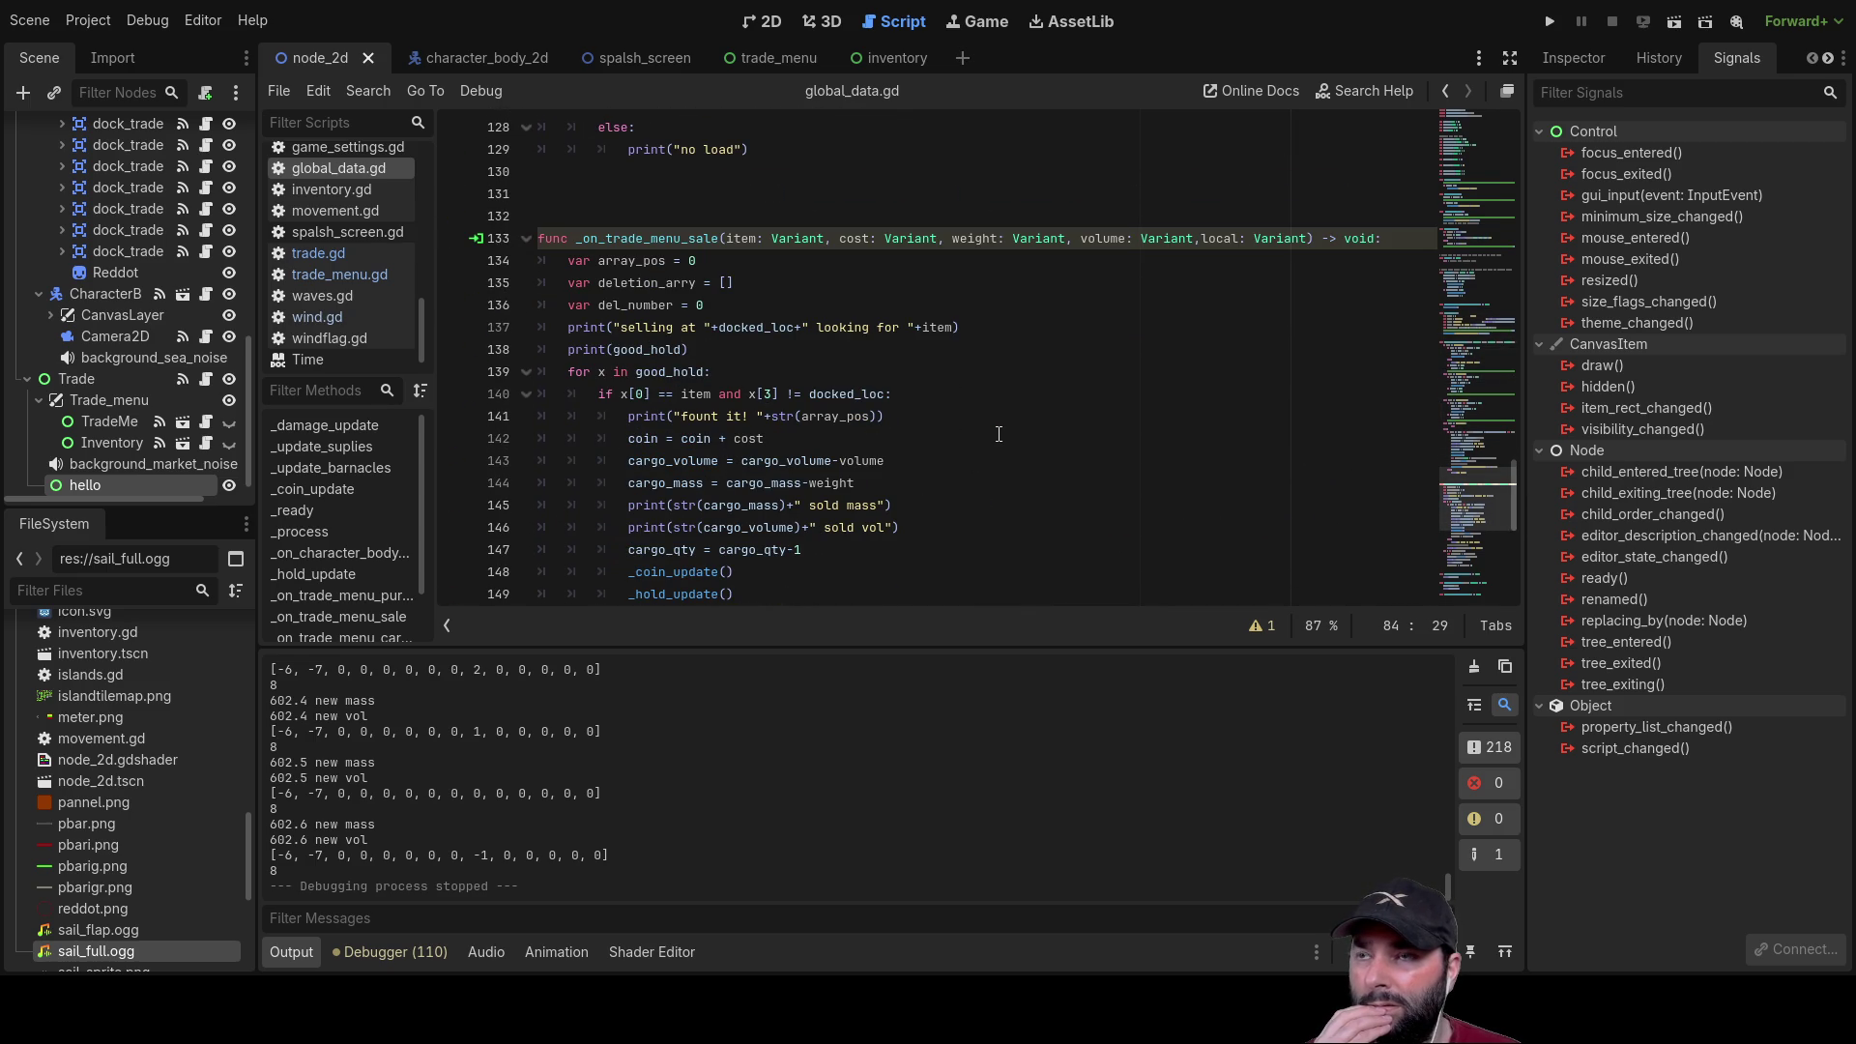
{"action": "scroll", "coordinate": [998, 434], "scroll_direction": "down", "scroll_amount": 8}
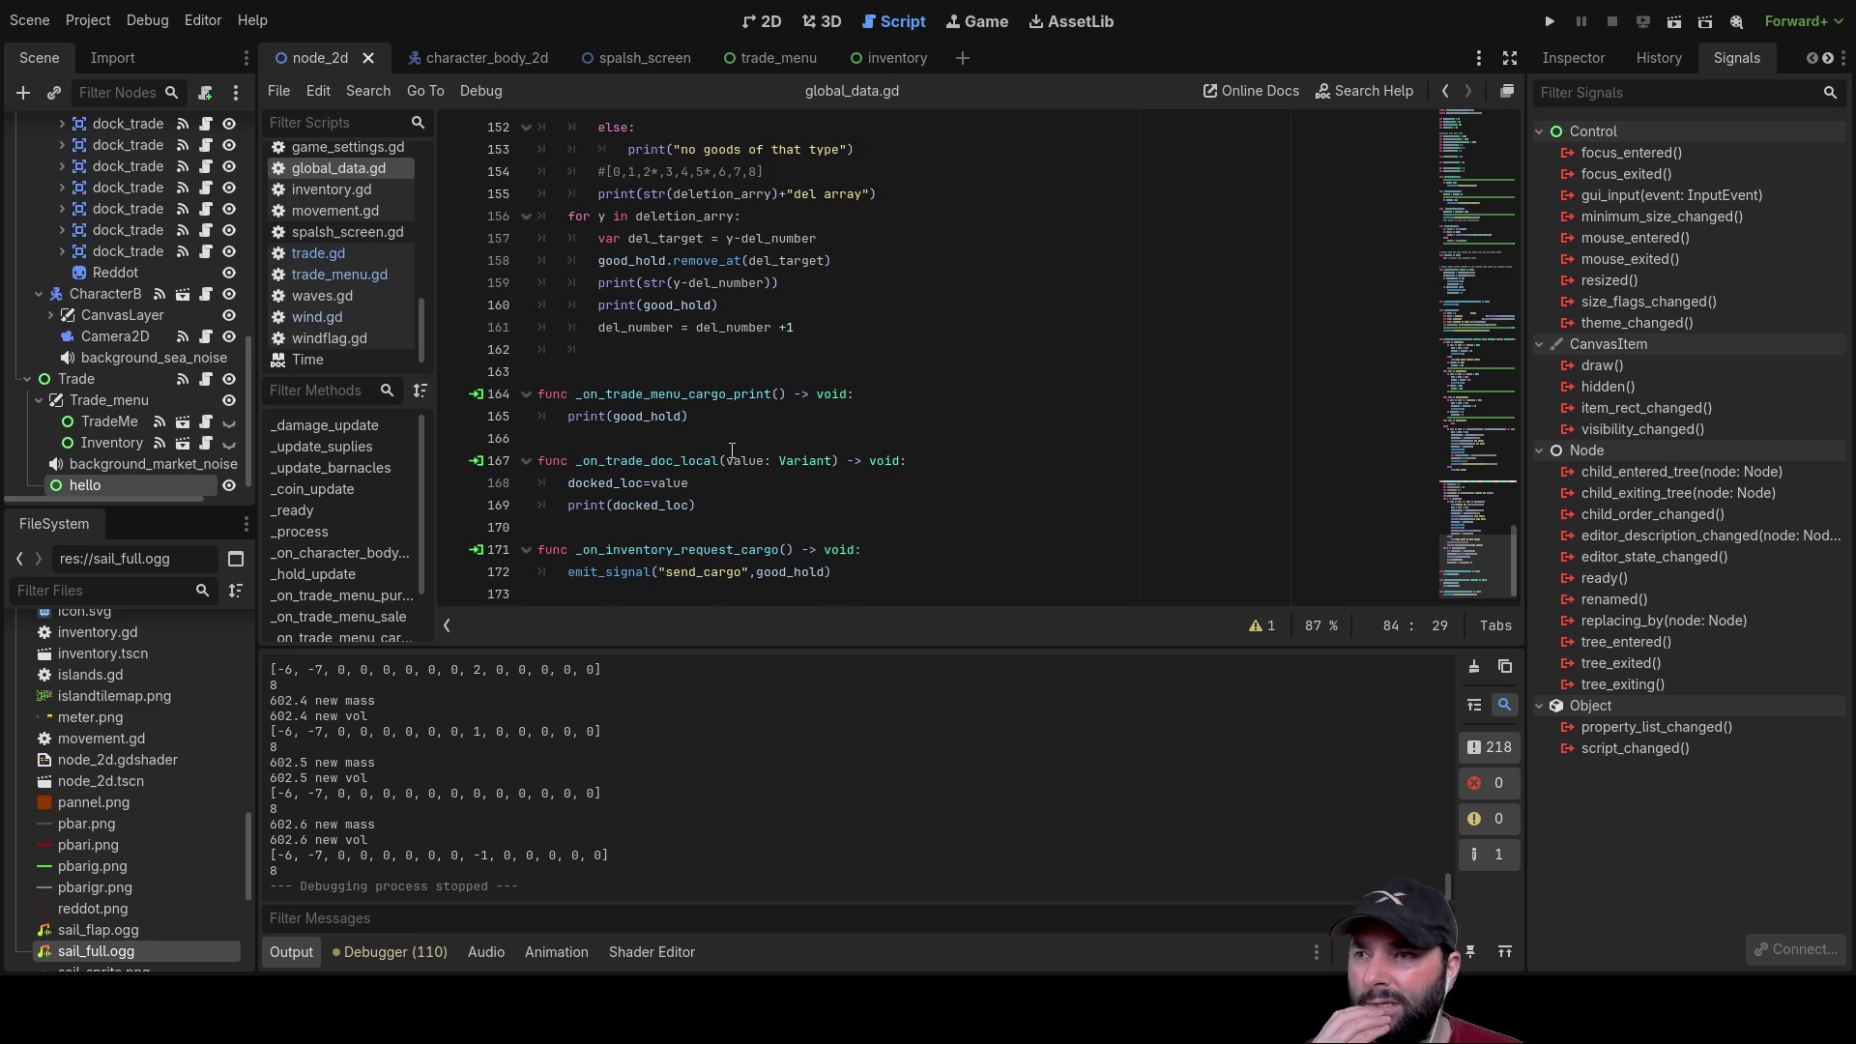
{"action": "scroll", "coordinate": [860, 394], "scroll_direction": "up", "scroll_amount": 20}
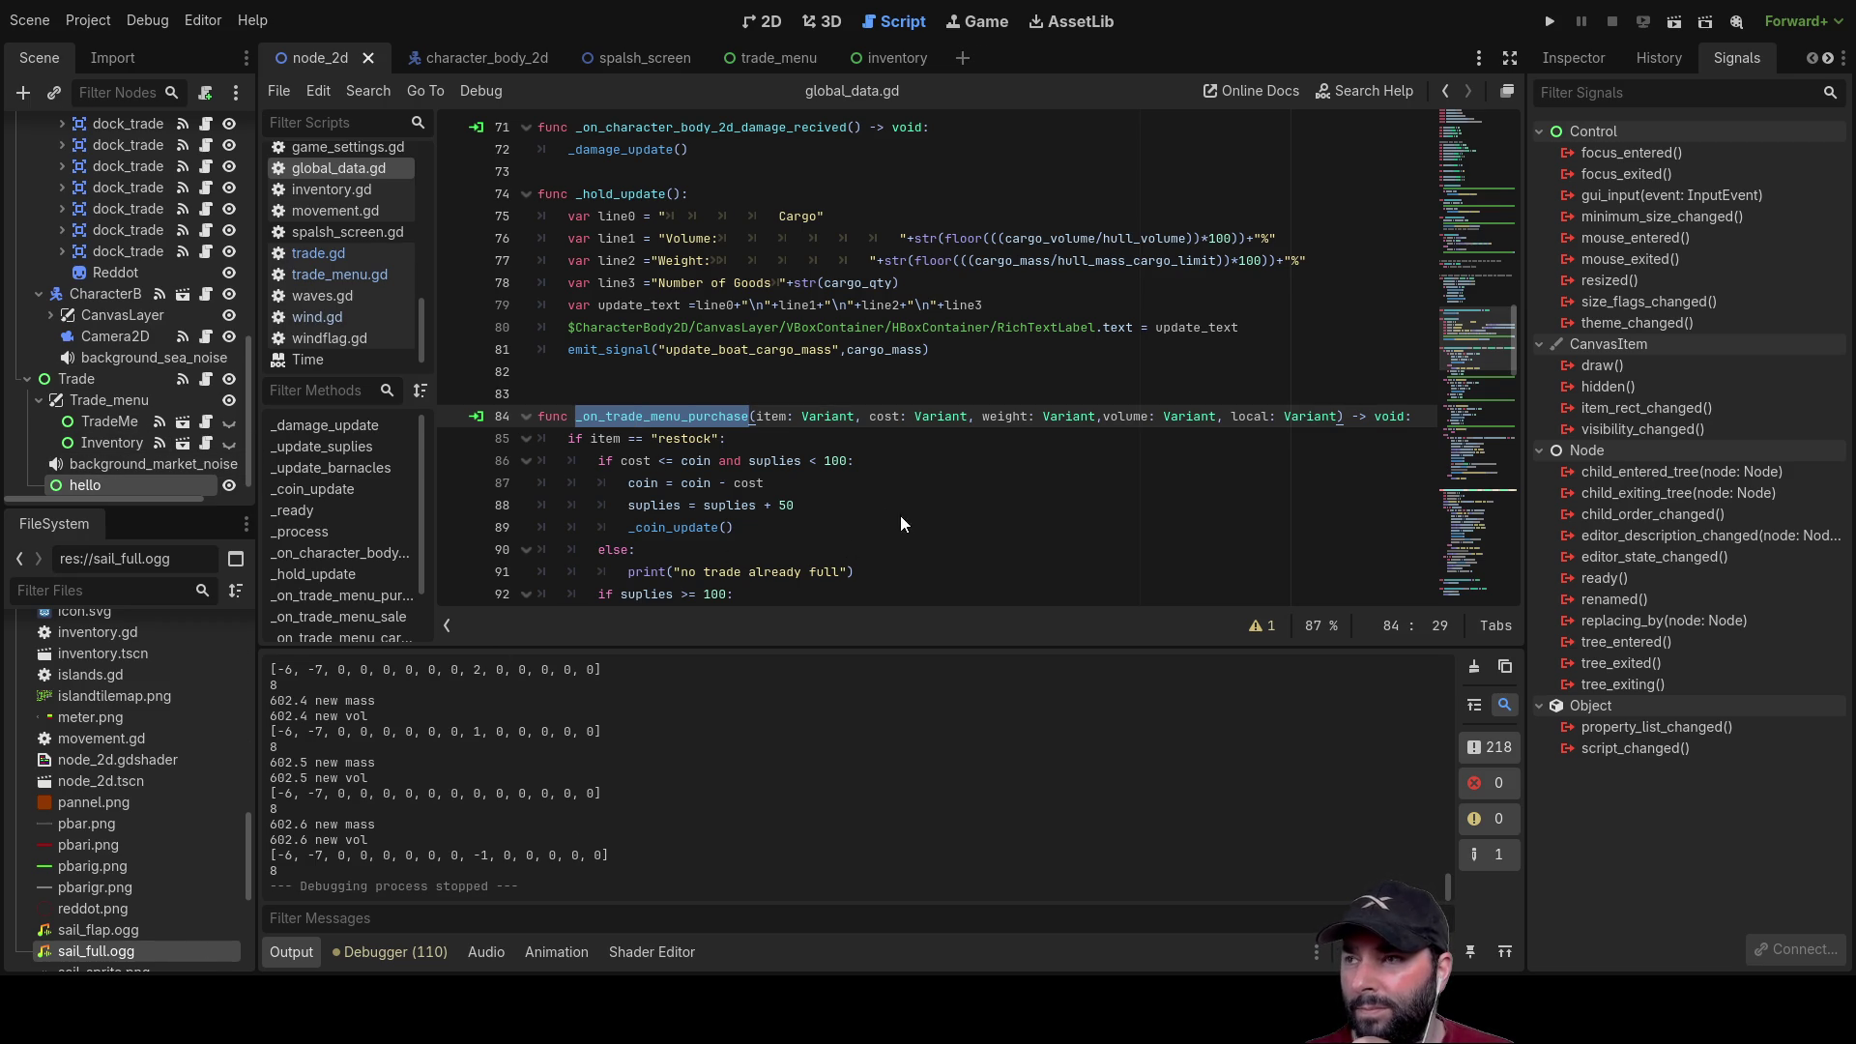
Step: Delete the hello node and select the _on_trade_menu_purchase handler name
{"action": "key", "text": "Delete"}
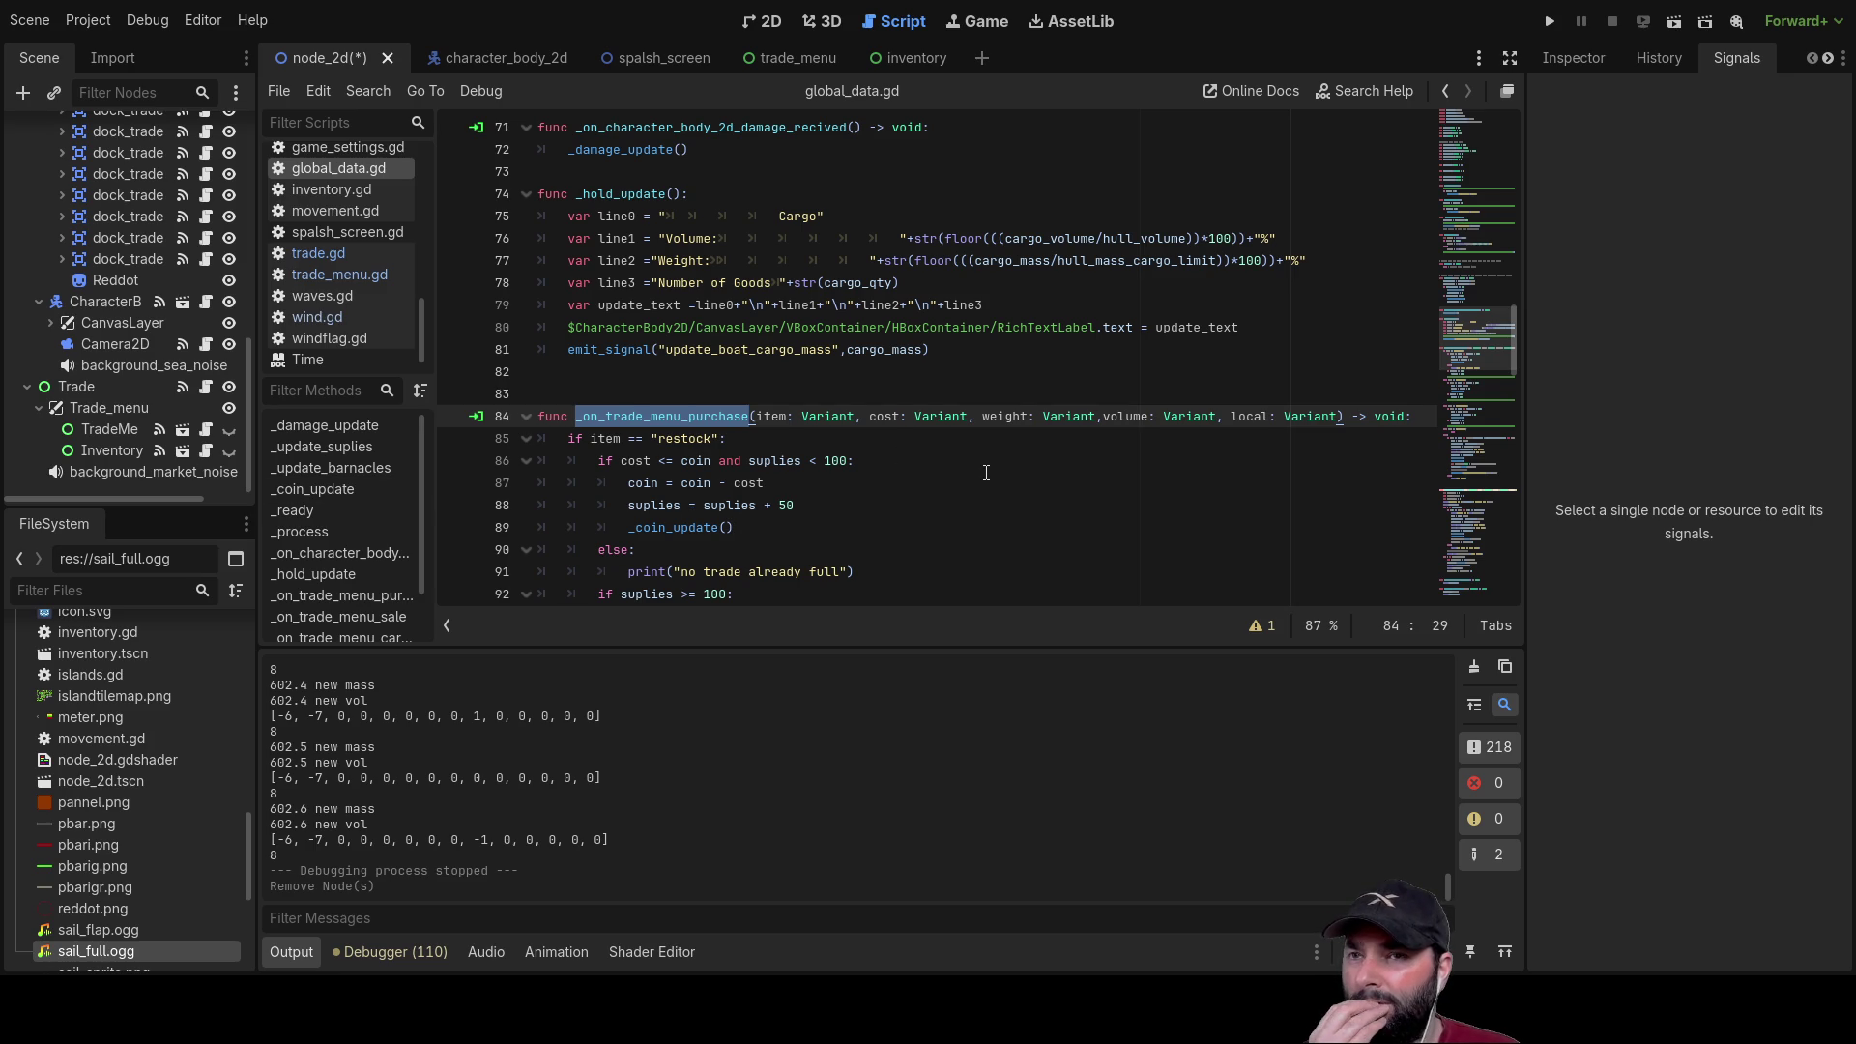
{"action": "left_click", "coordinate": [984, 479]}
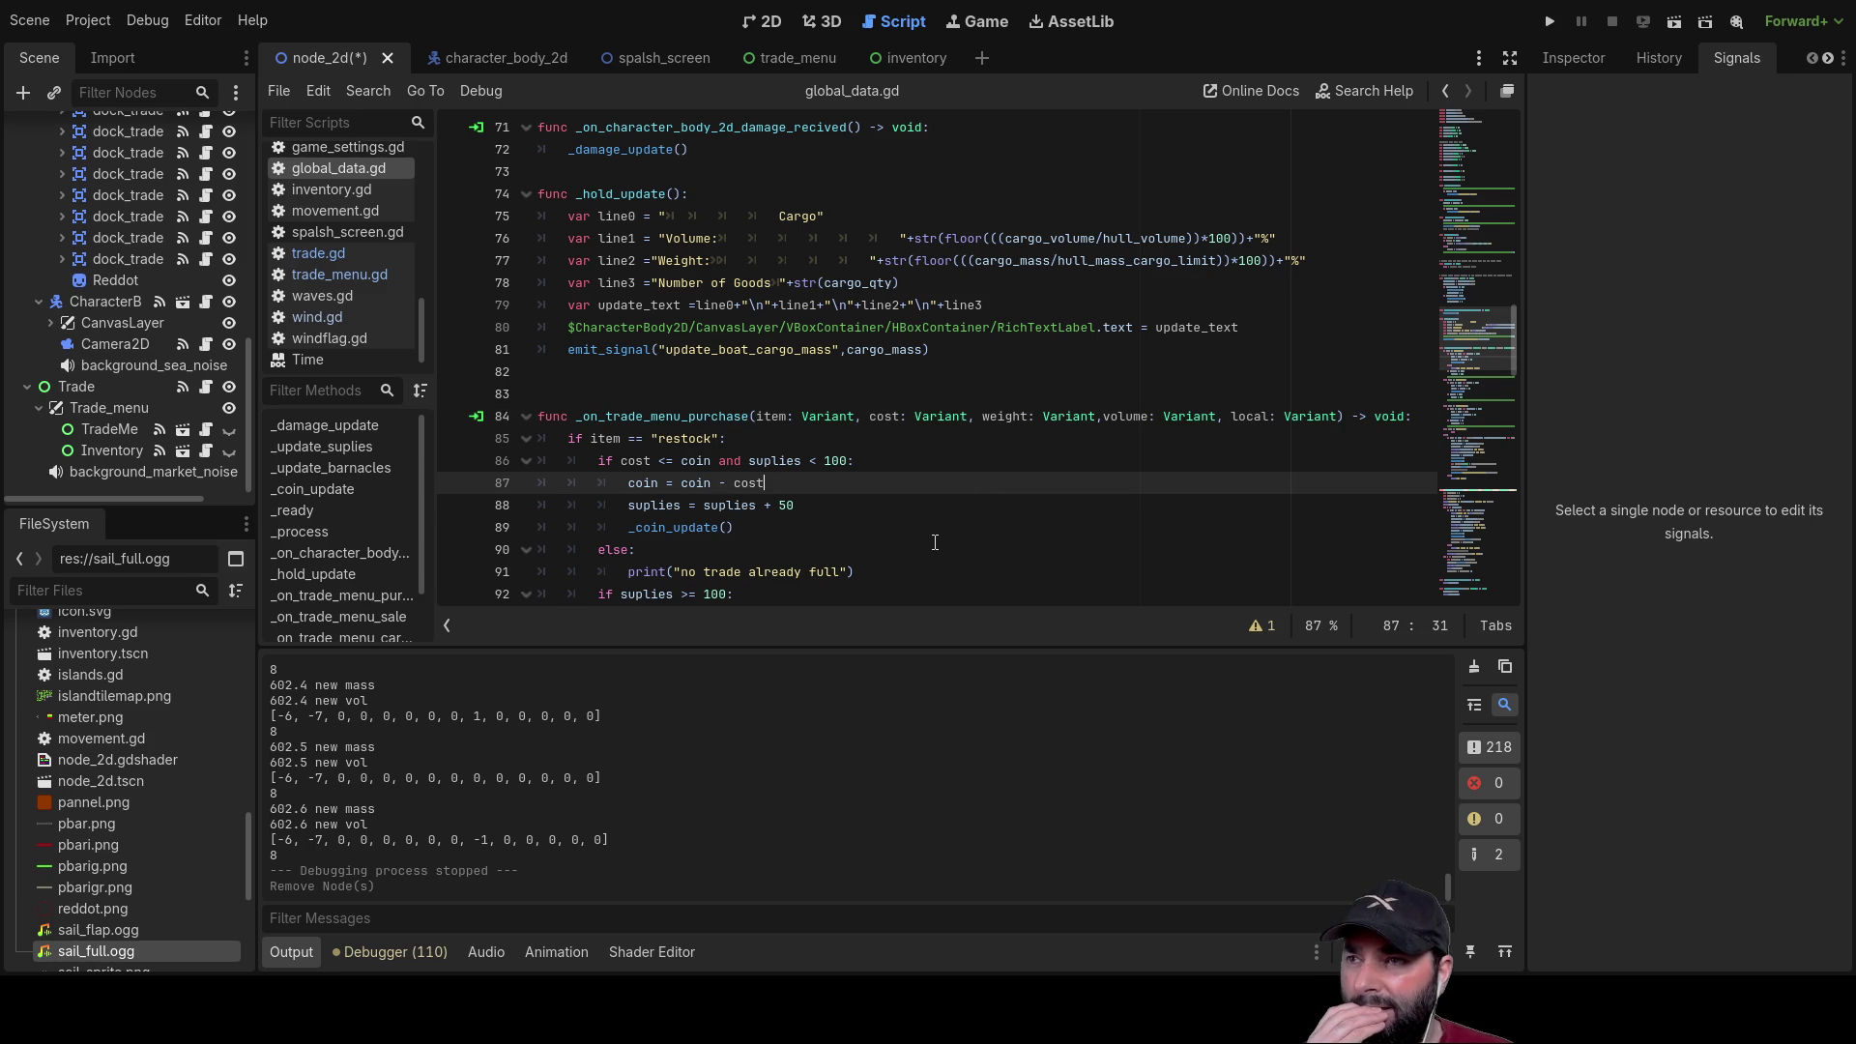
{"action": "double_click", "coordinate": [692, 415]}
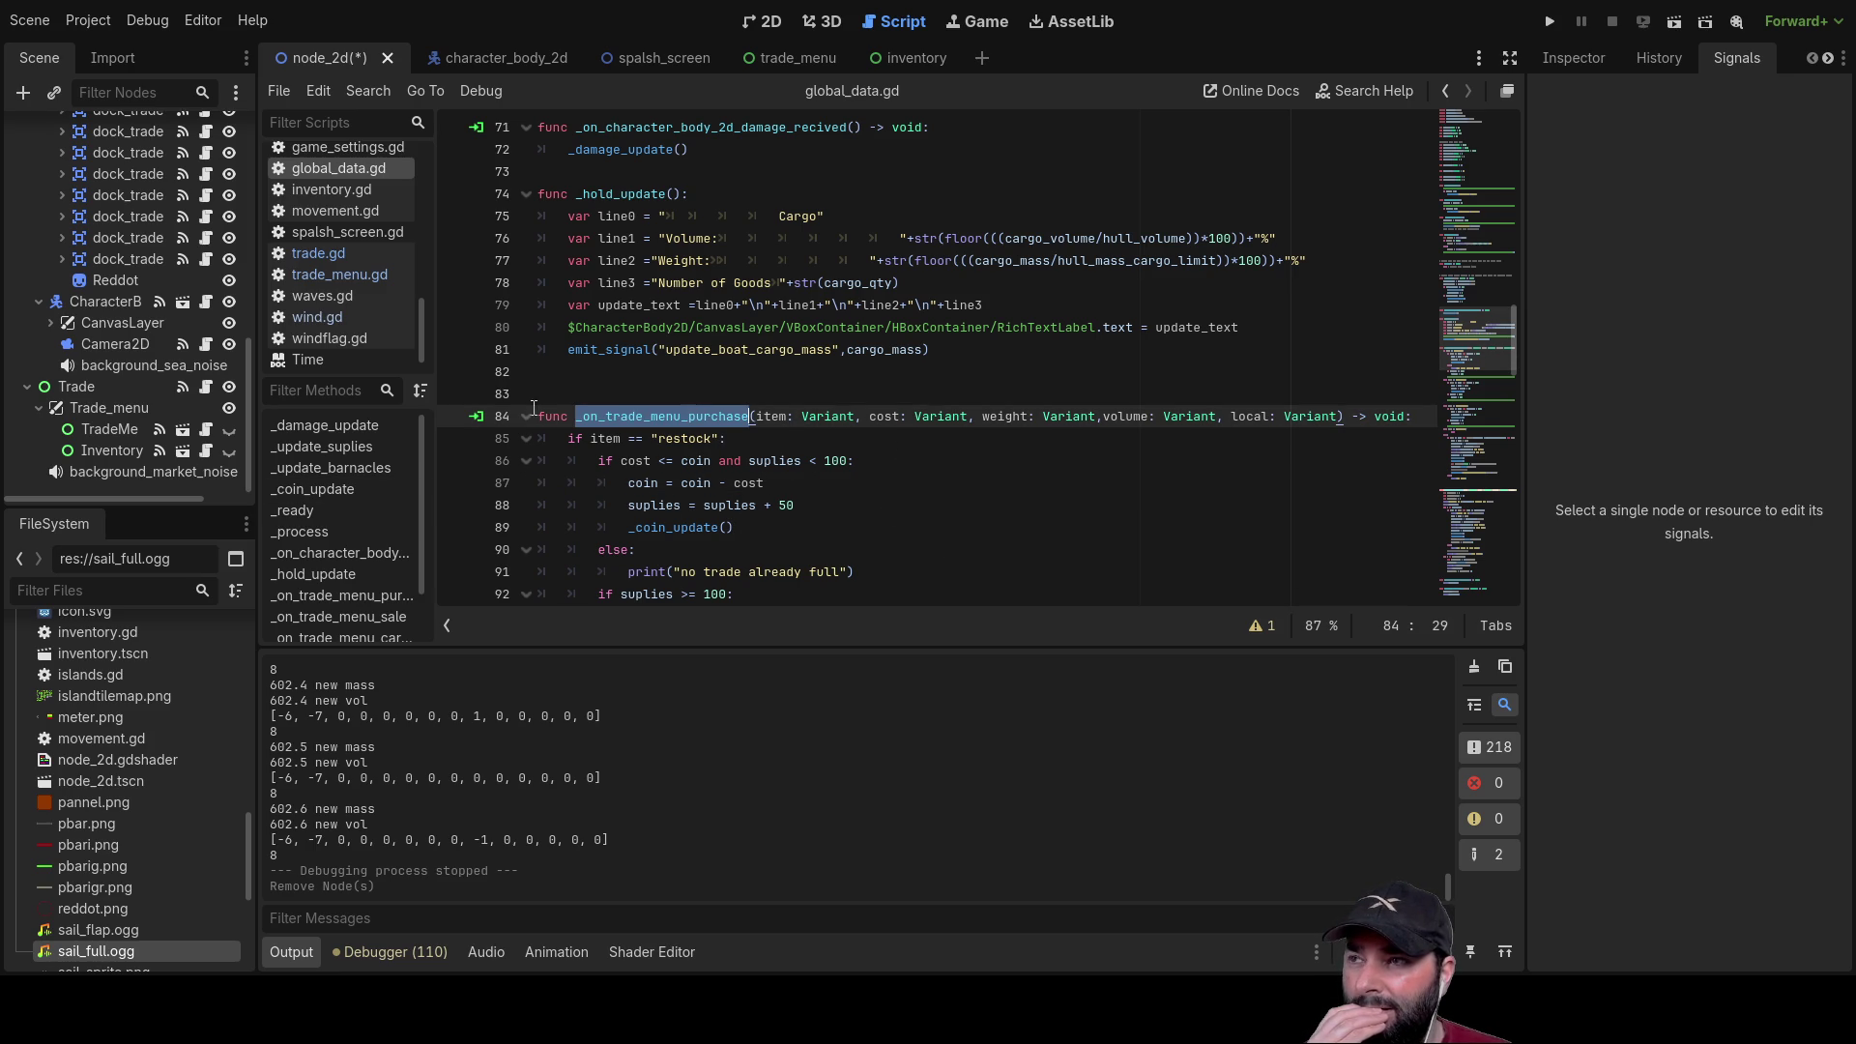
Step: View trade.gd and list the Trade node's signals and connections
{"action": "left_click", "coordinate": [329, 277]}
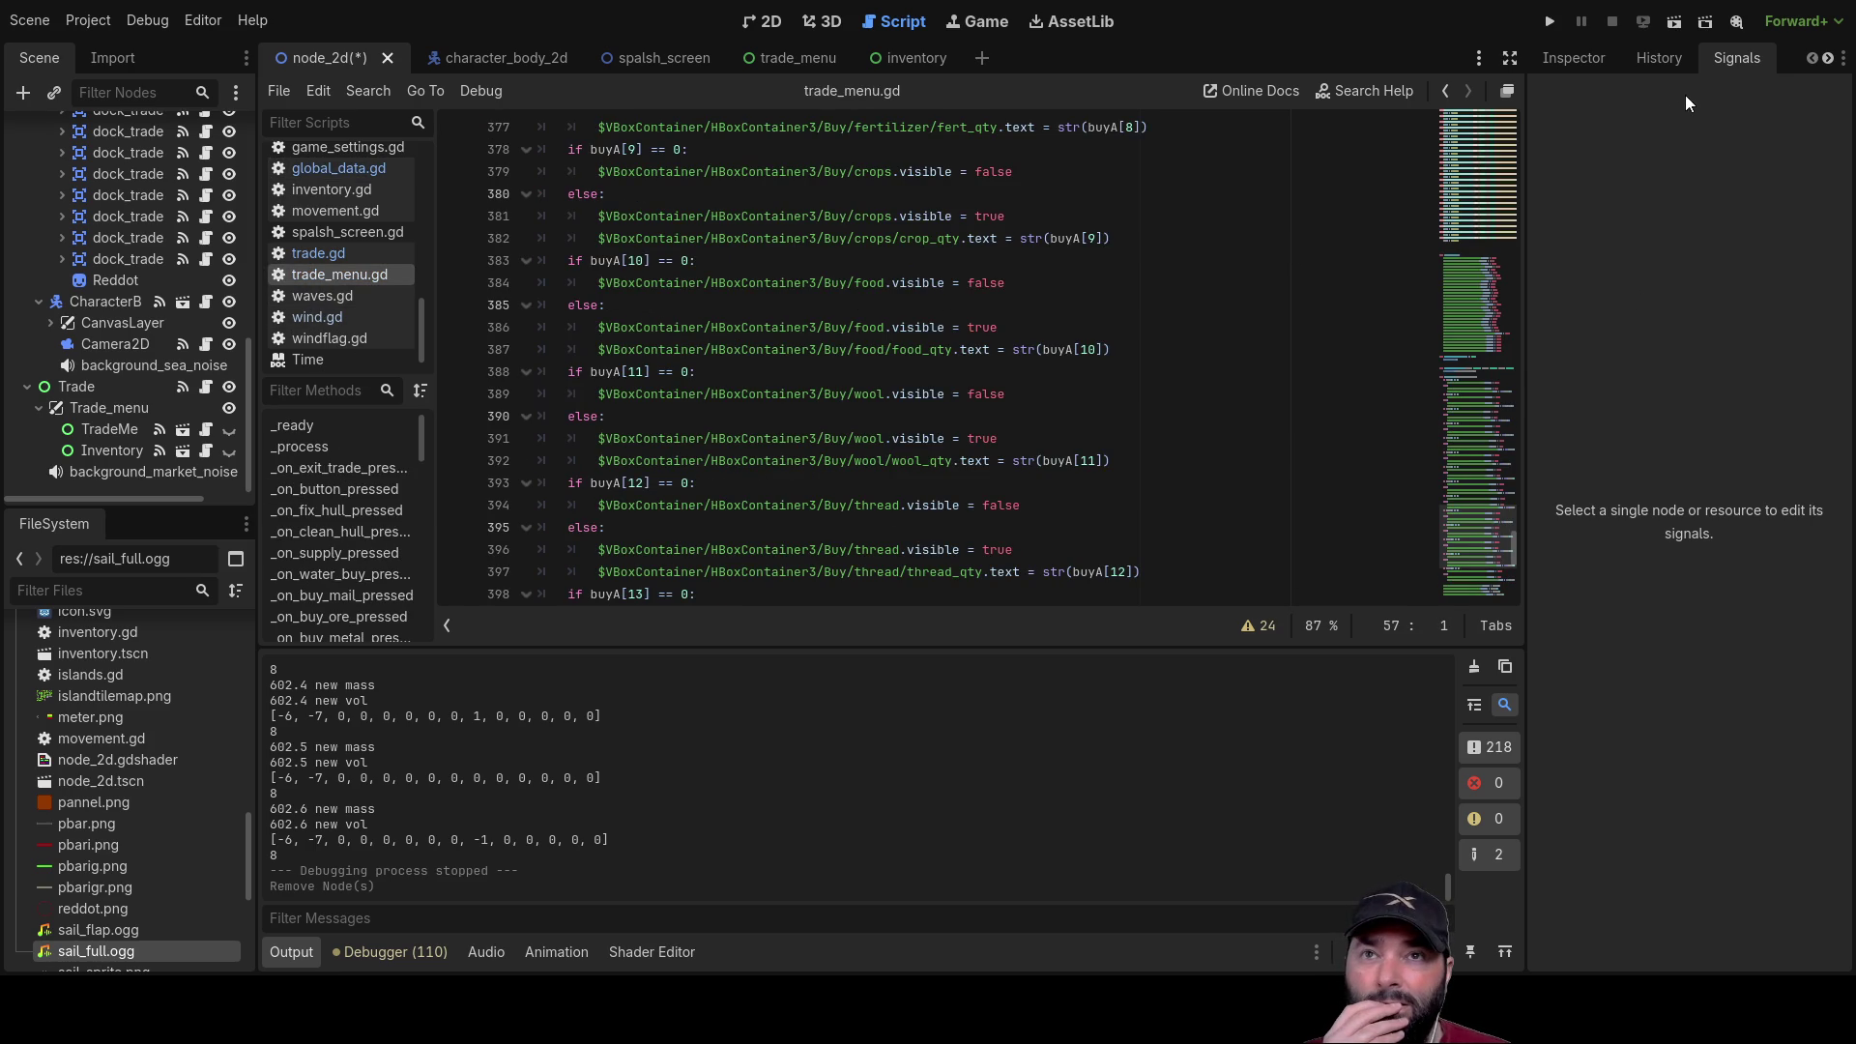
{"action": "left_click", "coordinate": [327, 259]}
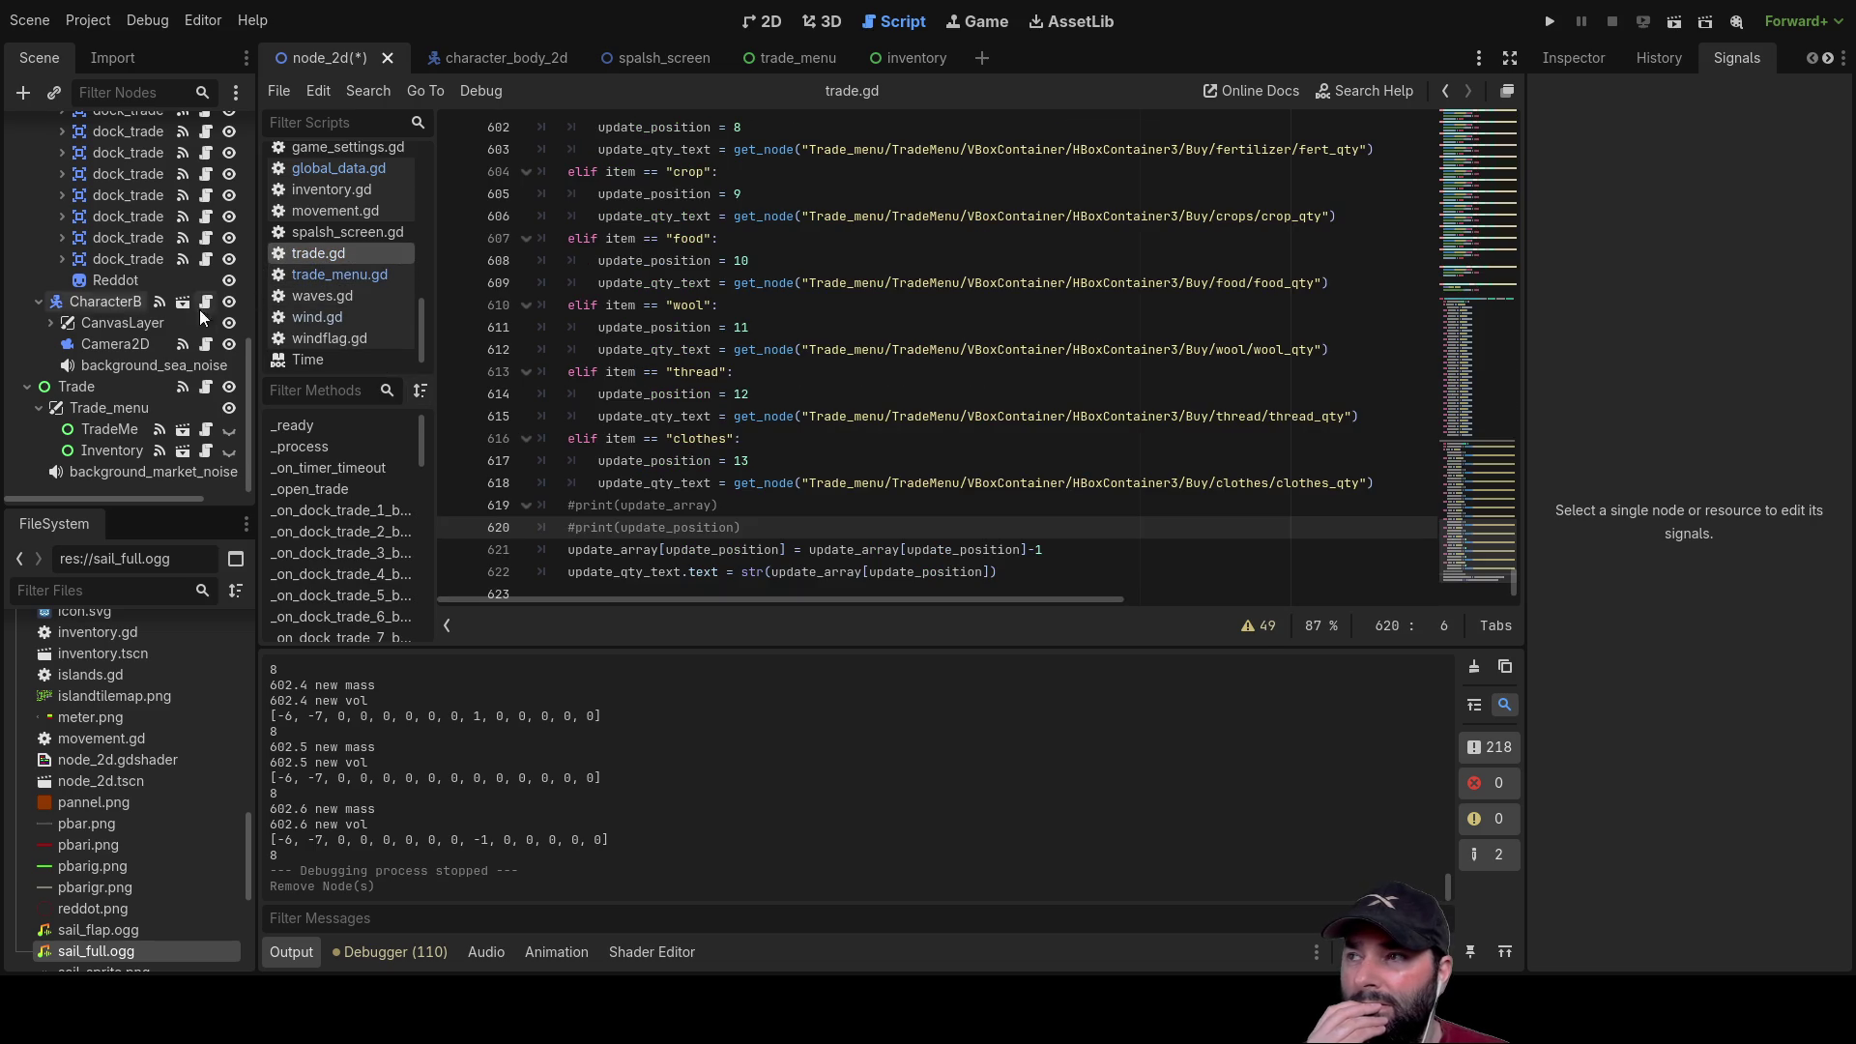
{"action": "scroll", "coordinate": [141, 344], "scroll_direction": "up", "scroll_amount": 5}
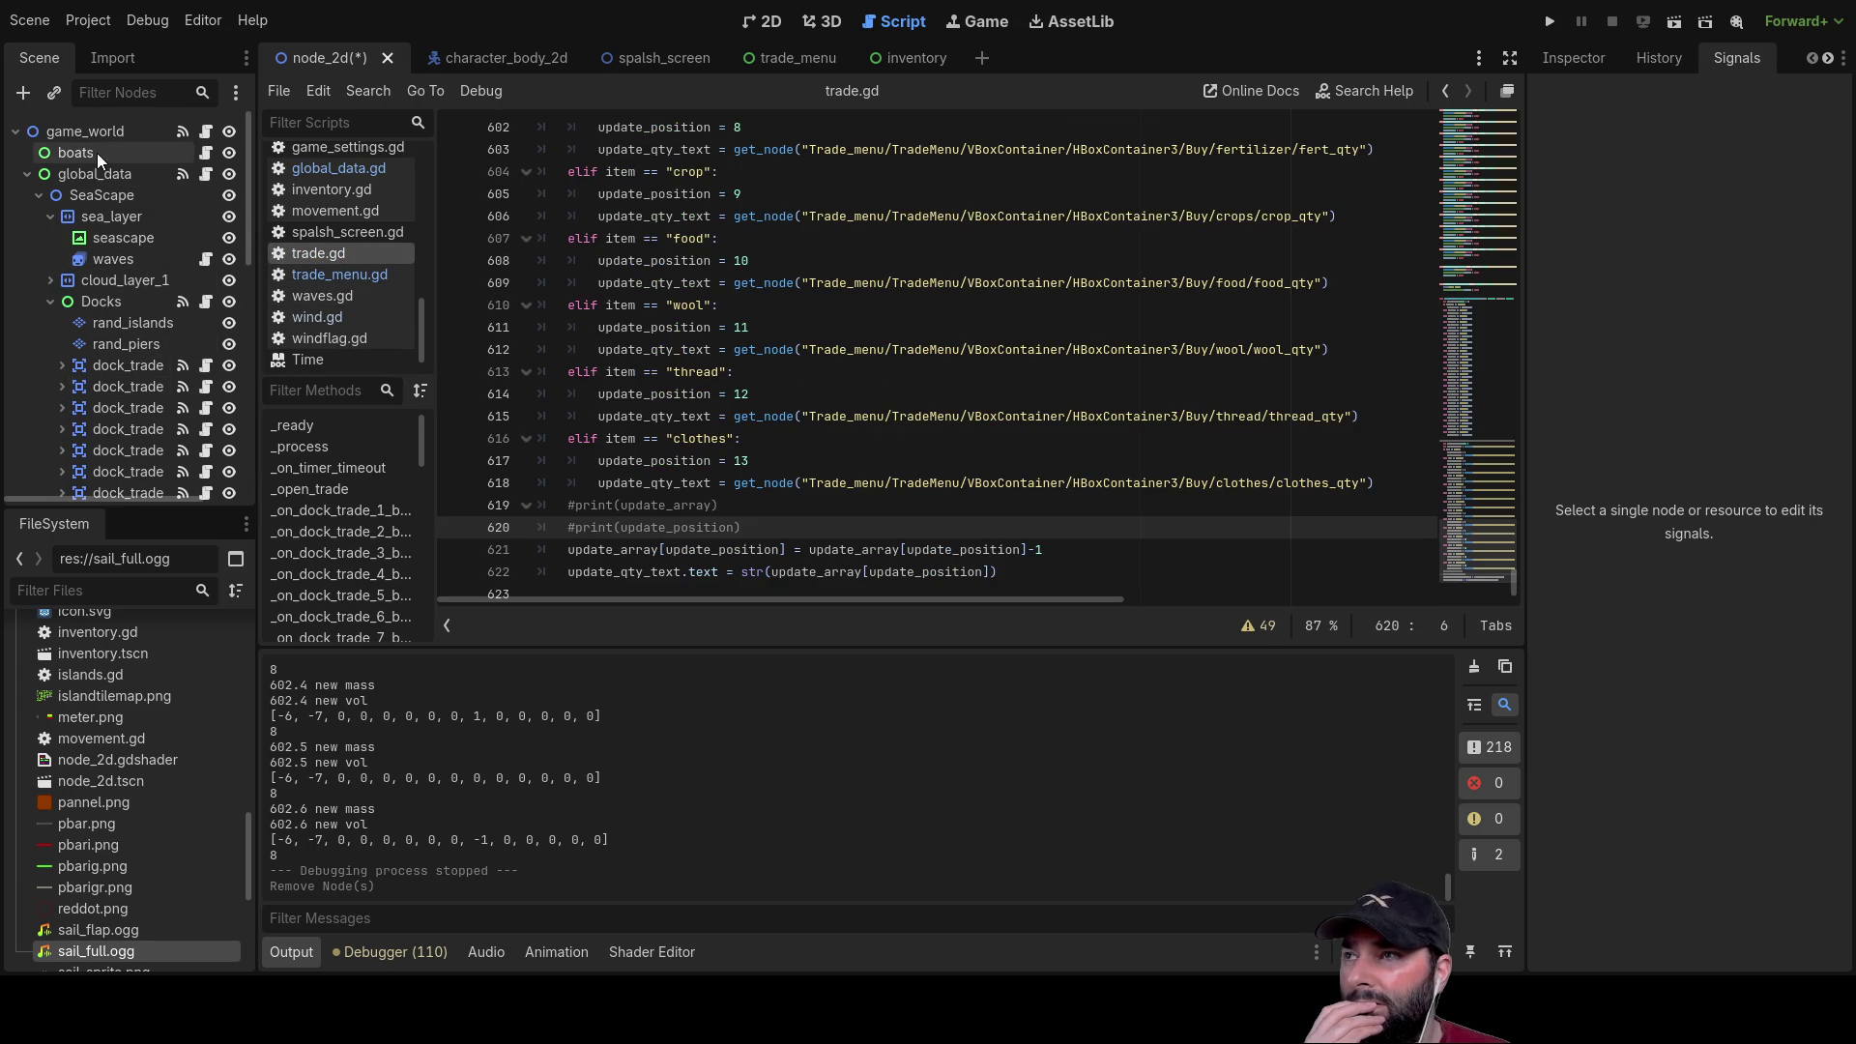
{"action": "scroll", "coordinate": [118, 300], "scroll_direction": "down", "scroll_amount": 5}
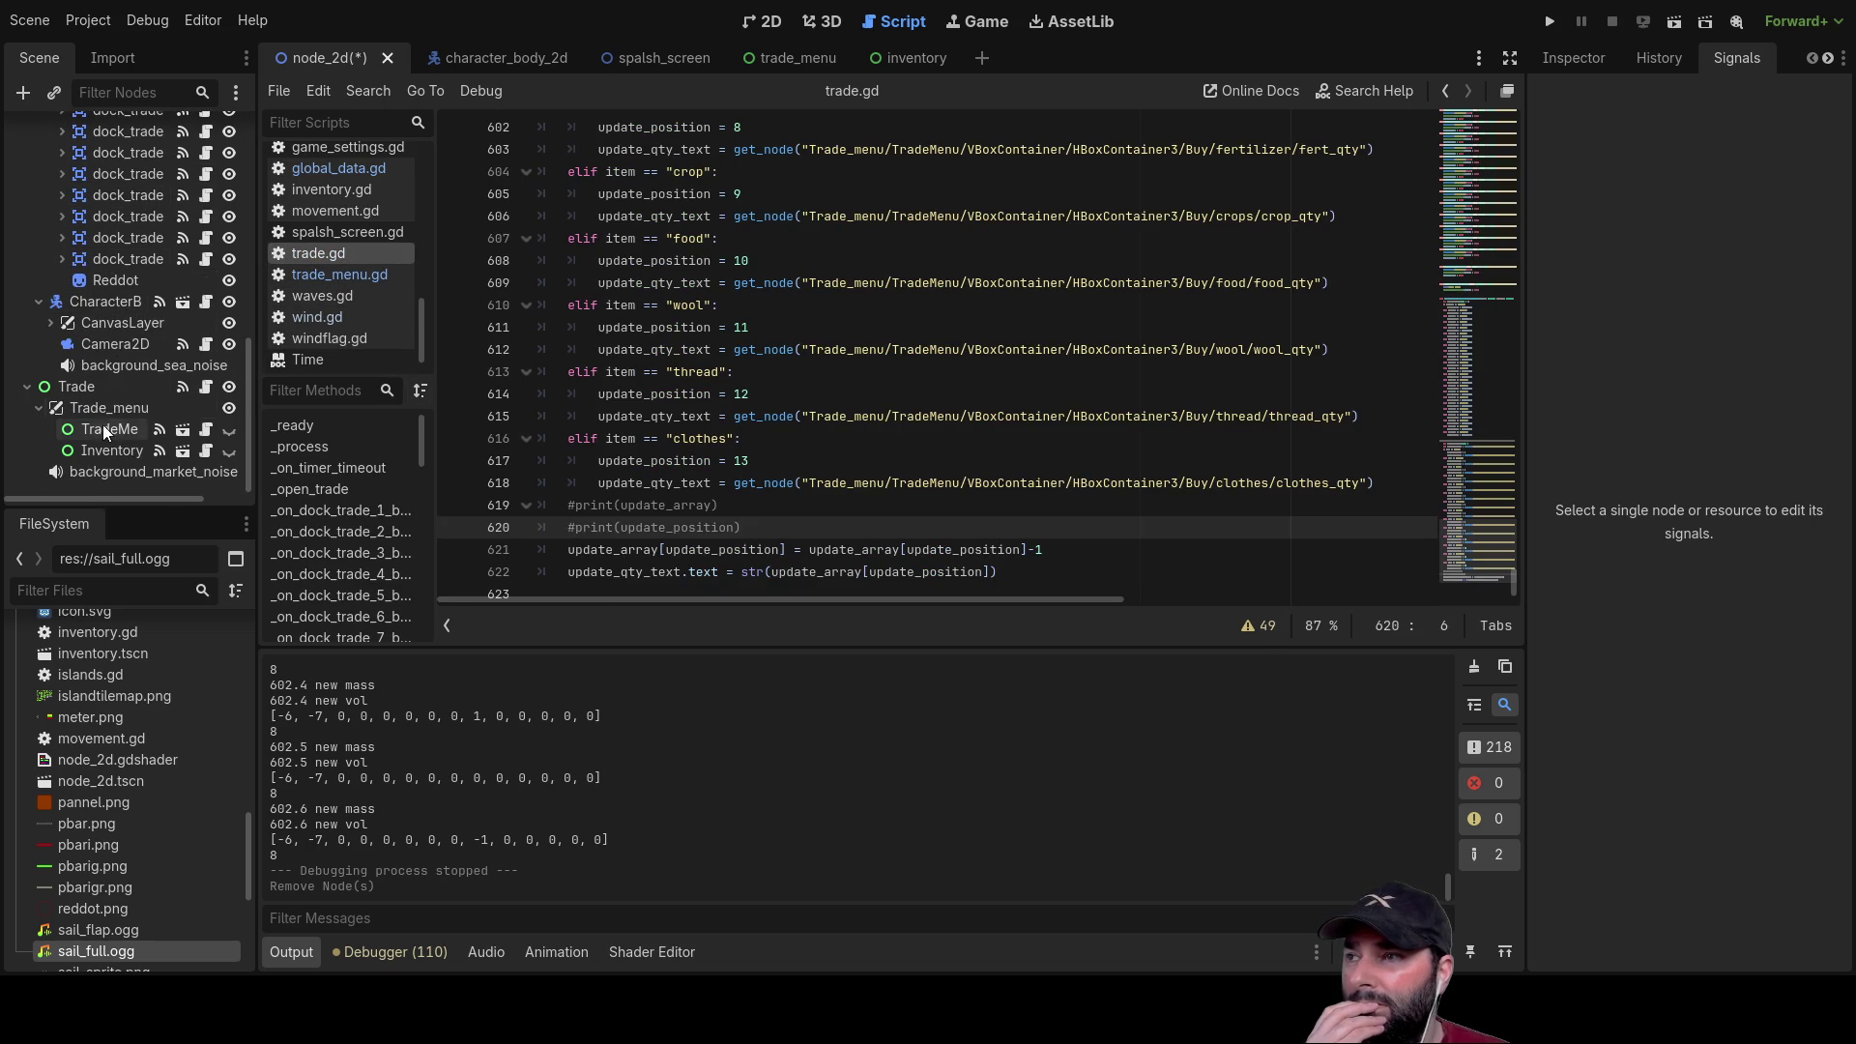
{"action": "left_click", "coordinate": [79, 386]}
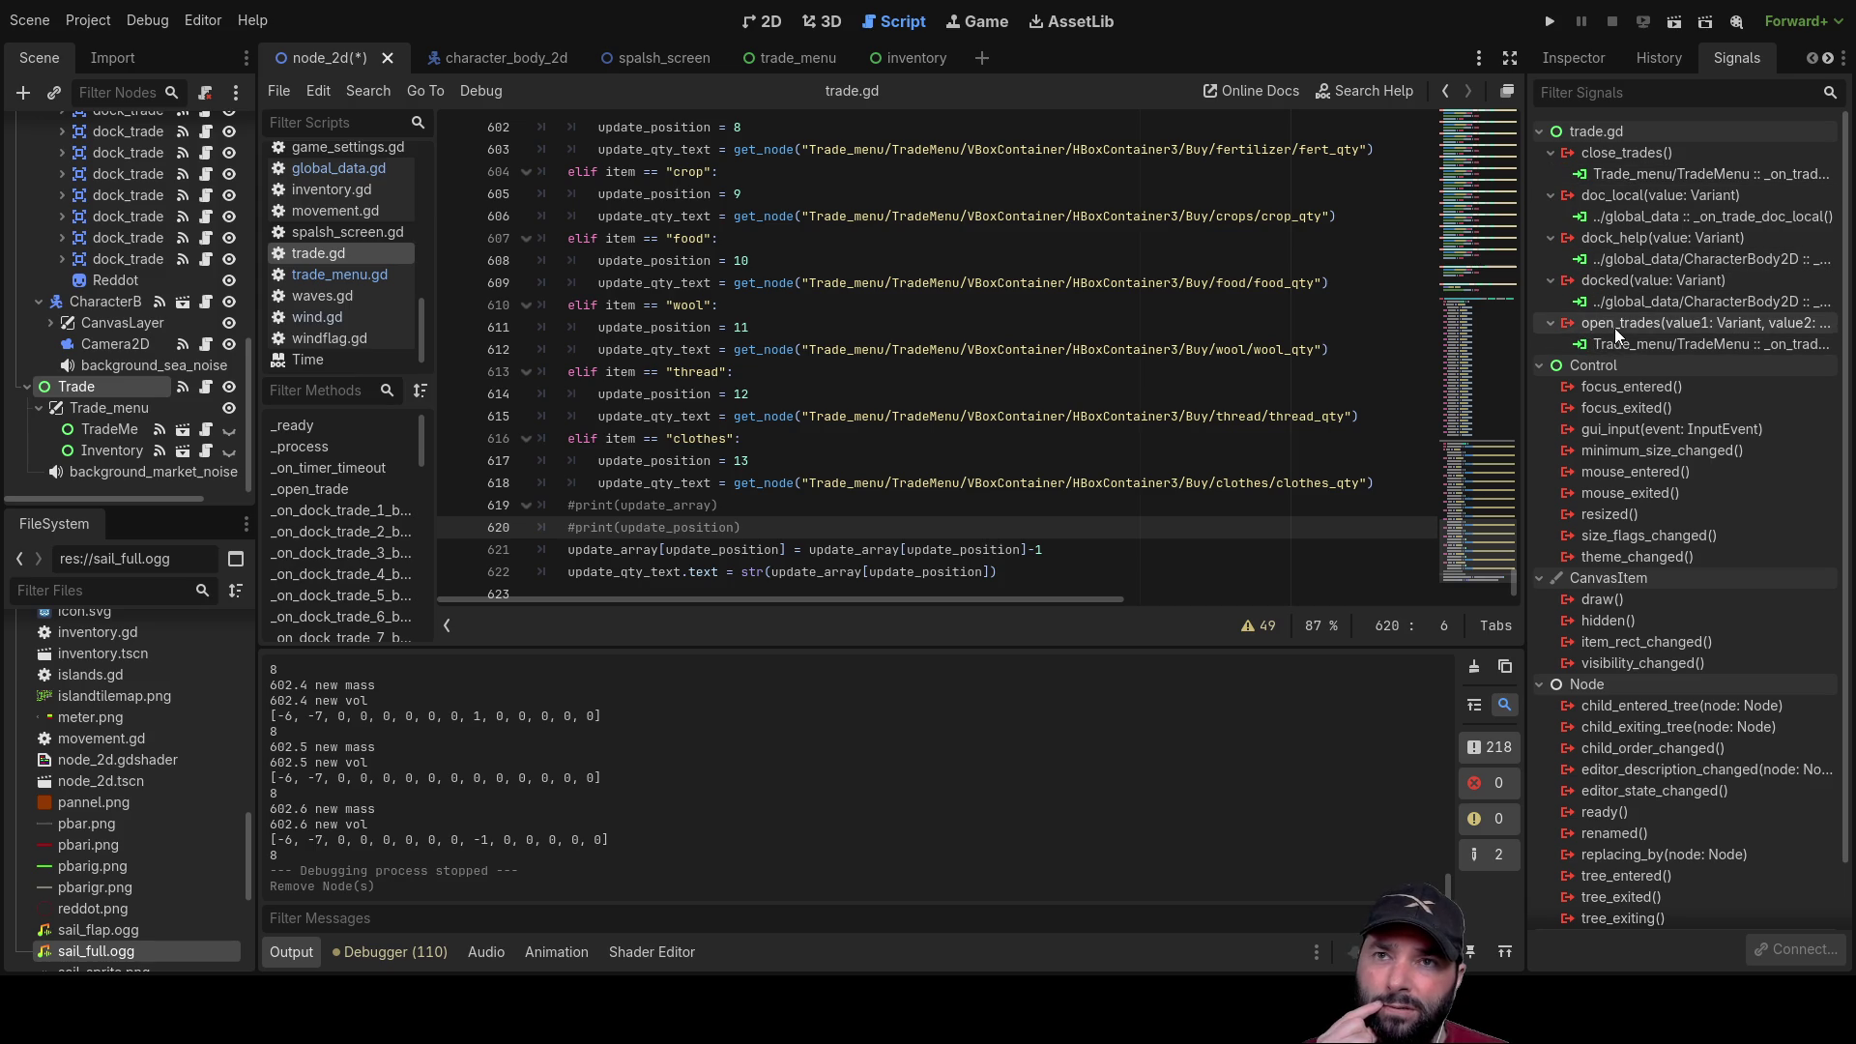
Step: Inspect TradeMe's purchase signal connection to global_data, then view trade_menu.gd
{"action": "left_click", "coordinate": [97, 433]}
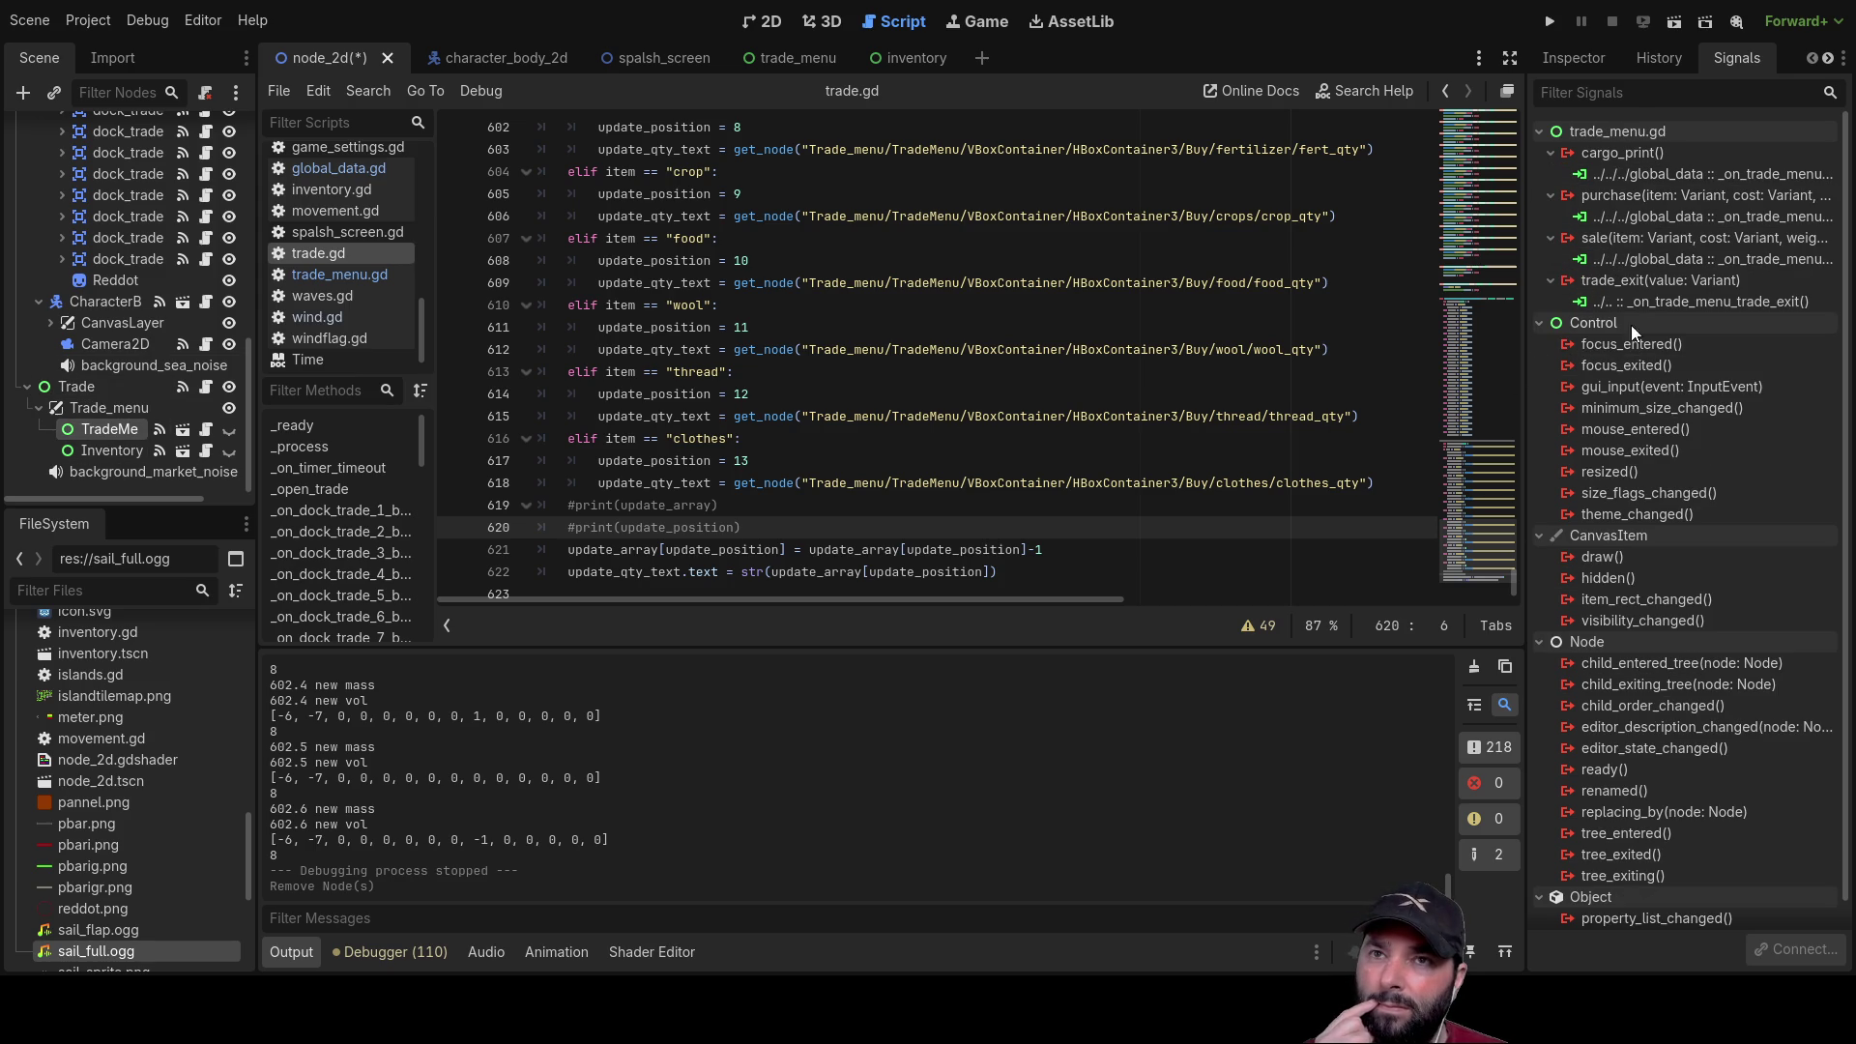
{"action": "left_click", "coordinate": [1616, 197]}
{"action": "left_click", "coordinate": [1616, 213]}
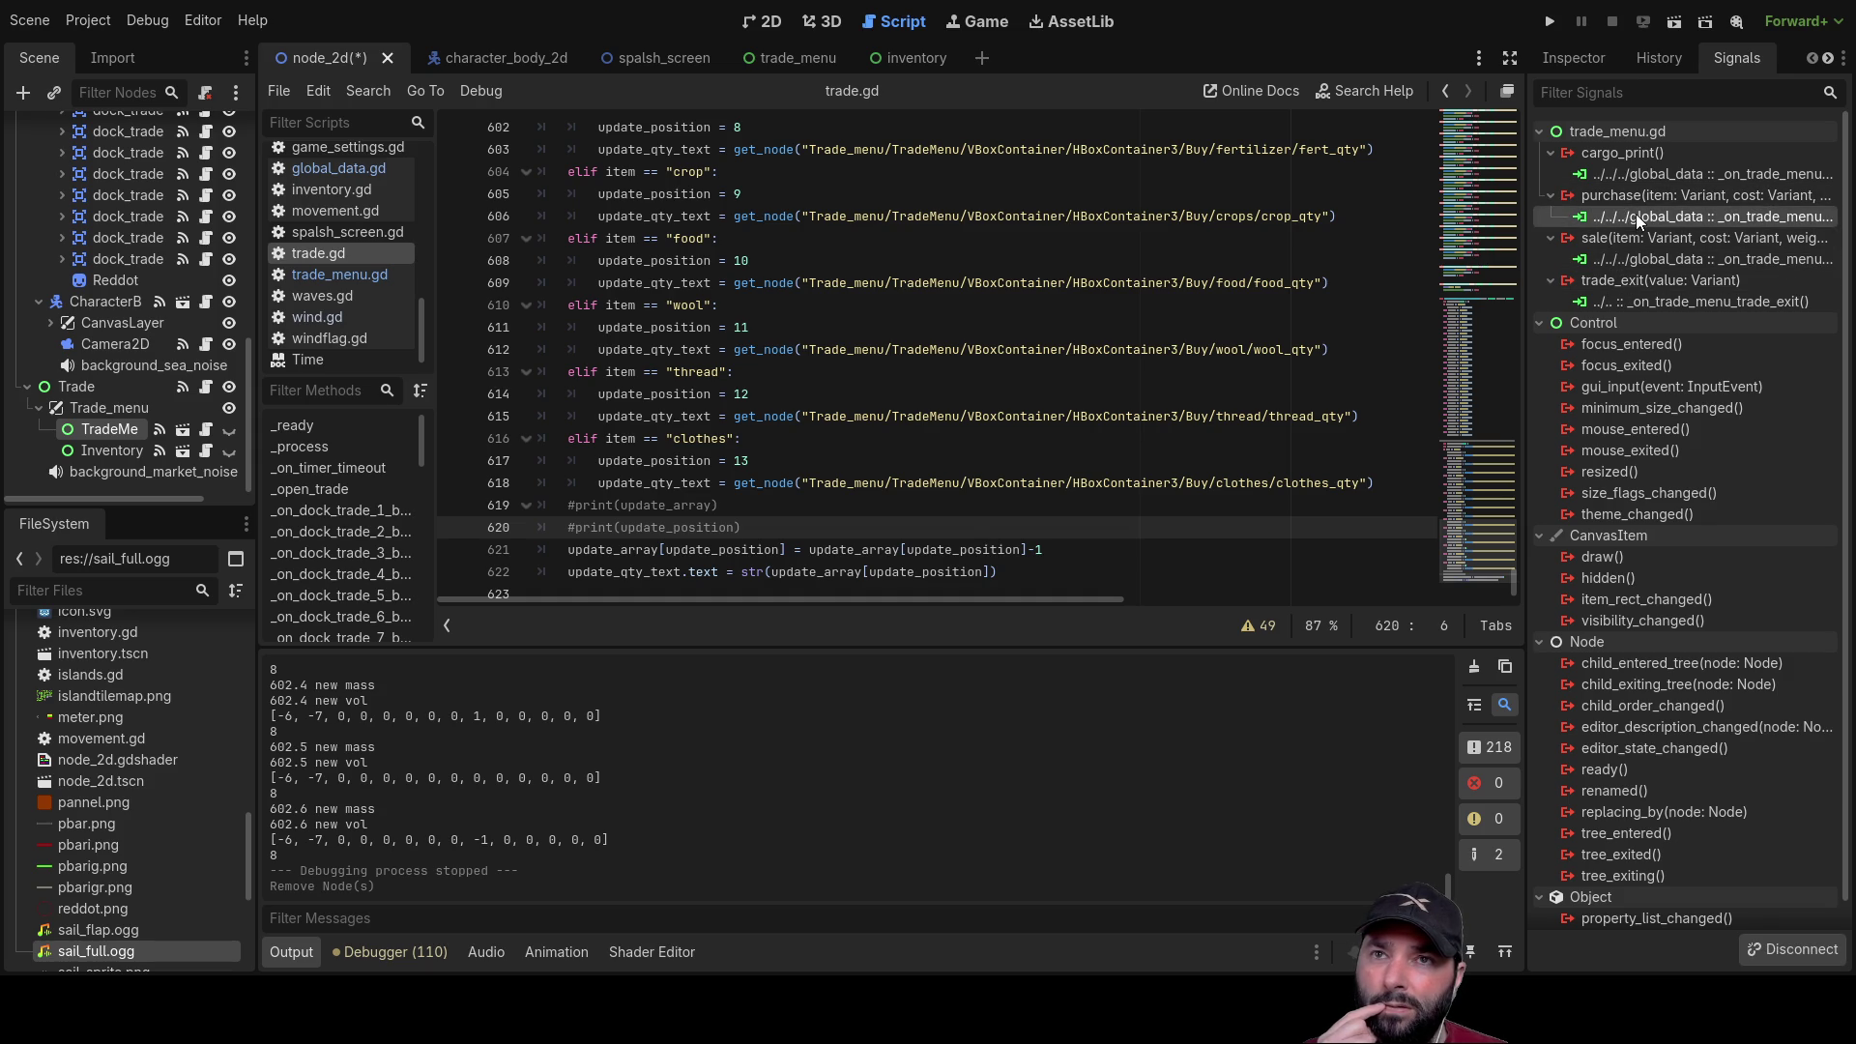
{"action": "left_click", "coordinate": [1610, 195]}
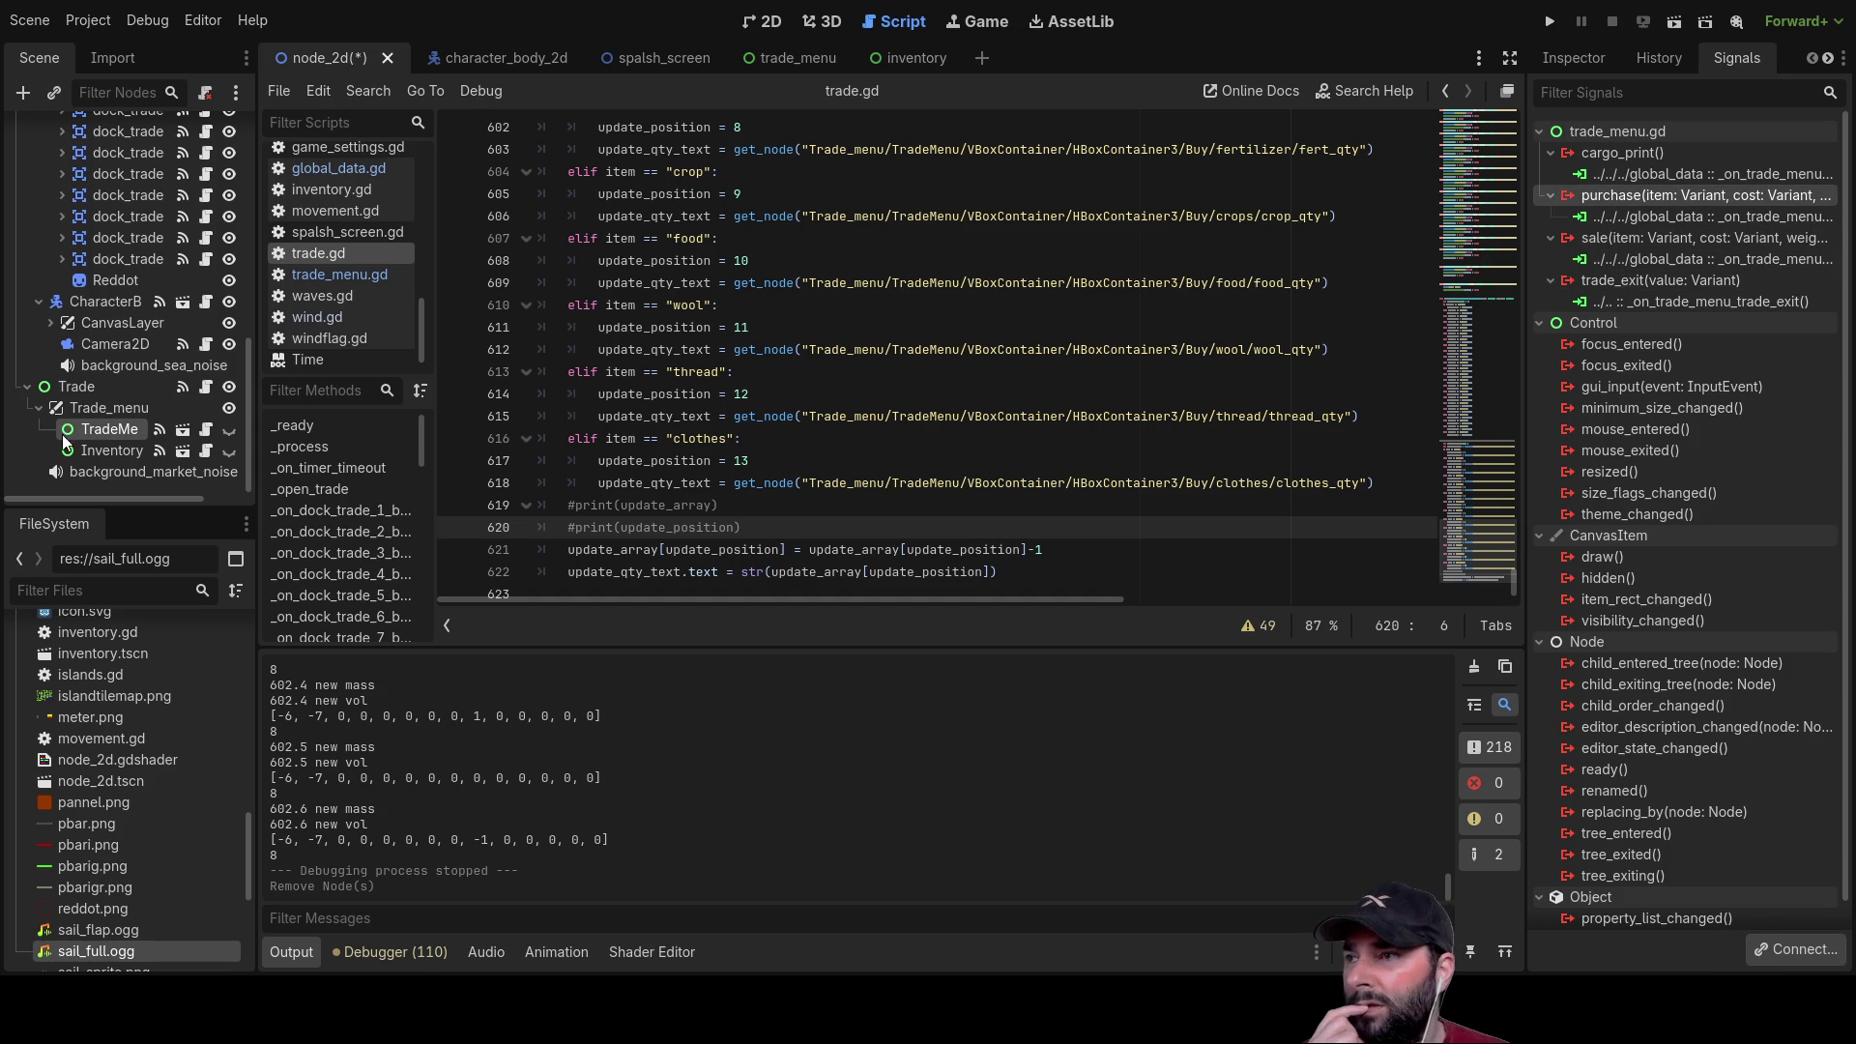
{"action": "left_click", "coordinate": [370, 280]}
{"action": "scroll", "coordinate": [1497, 462], "scroll_direction": "up", "scroll_amount": 15}
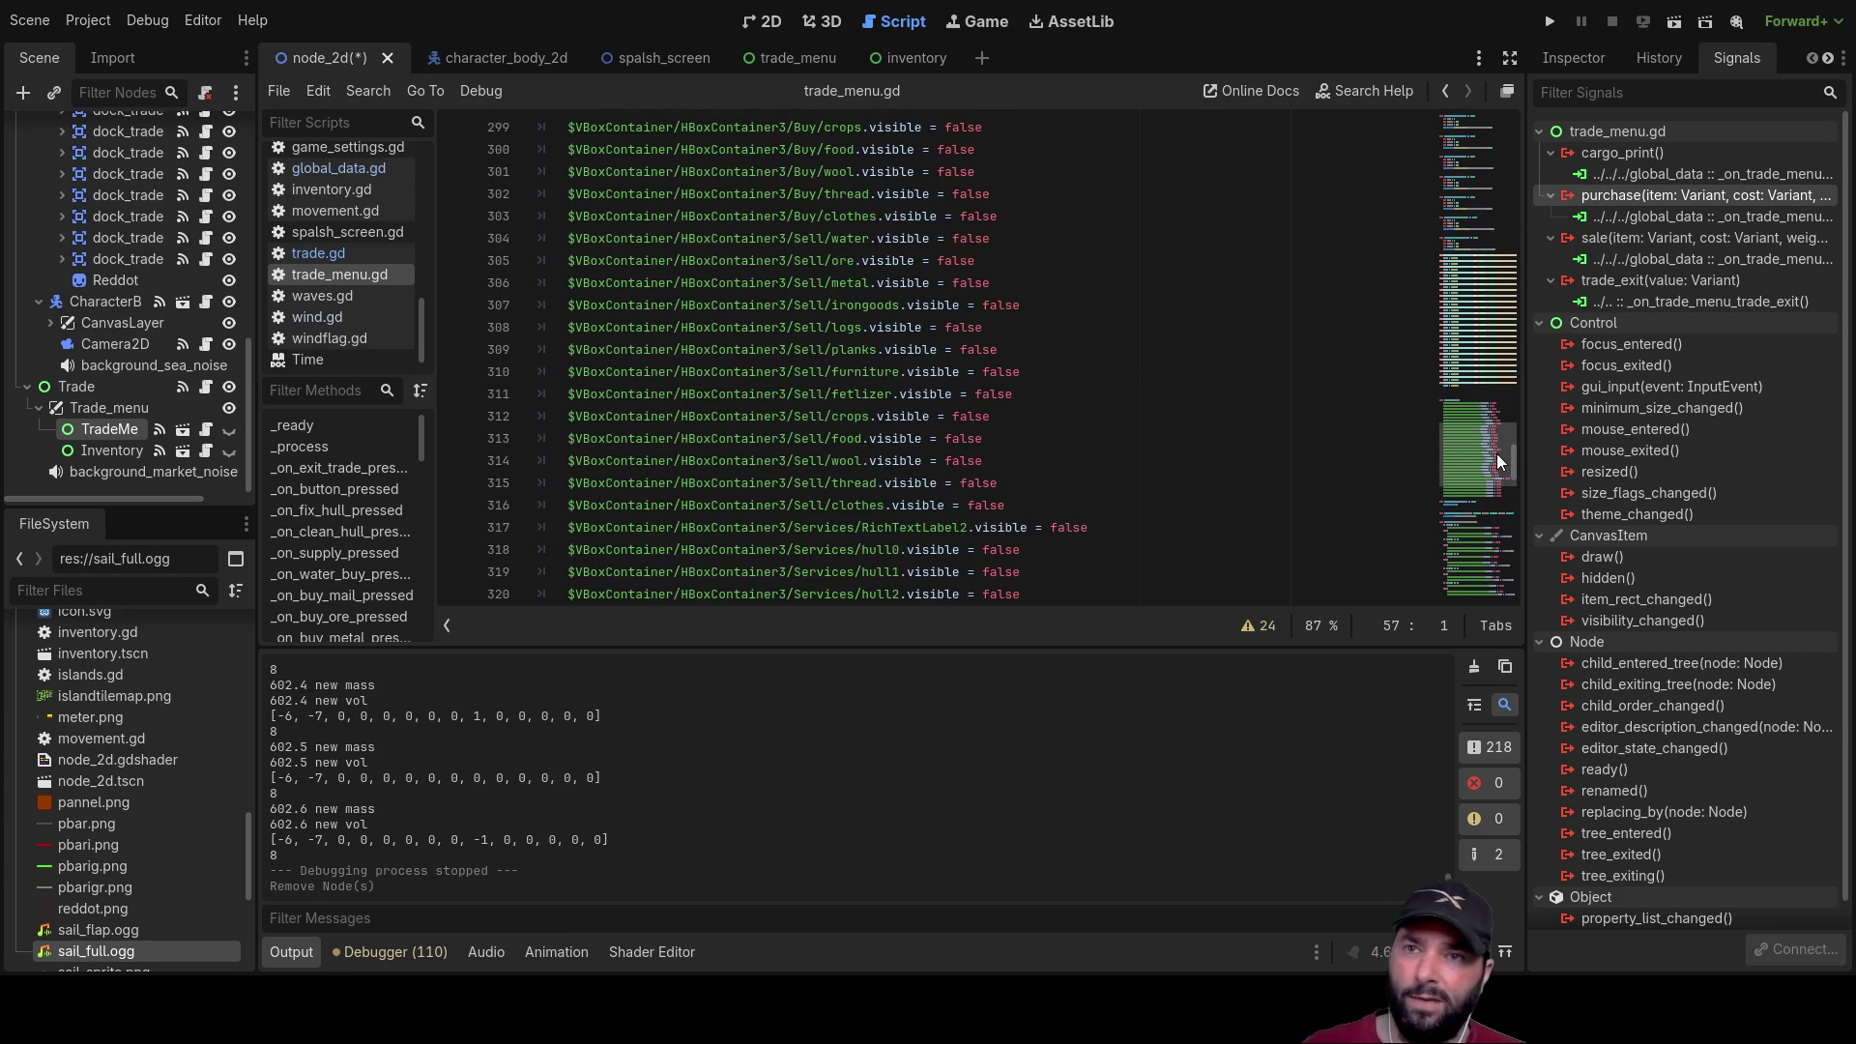
Step: Jump from the purchase signal's global_data connection to _on_trade_menu_purchase in global_data.gd
{"action": "mouse_move", "coordinate": [1512, 461]}
{"action": "left_mouse_down"}
{"action": "mouse_move", "coordinate": [1522, 282]}
{"action": "mouse_move", "coordinate": [1499, 112]}
{"action": "left_mouse_up"}
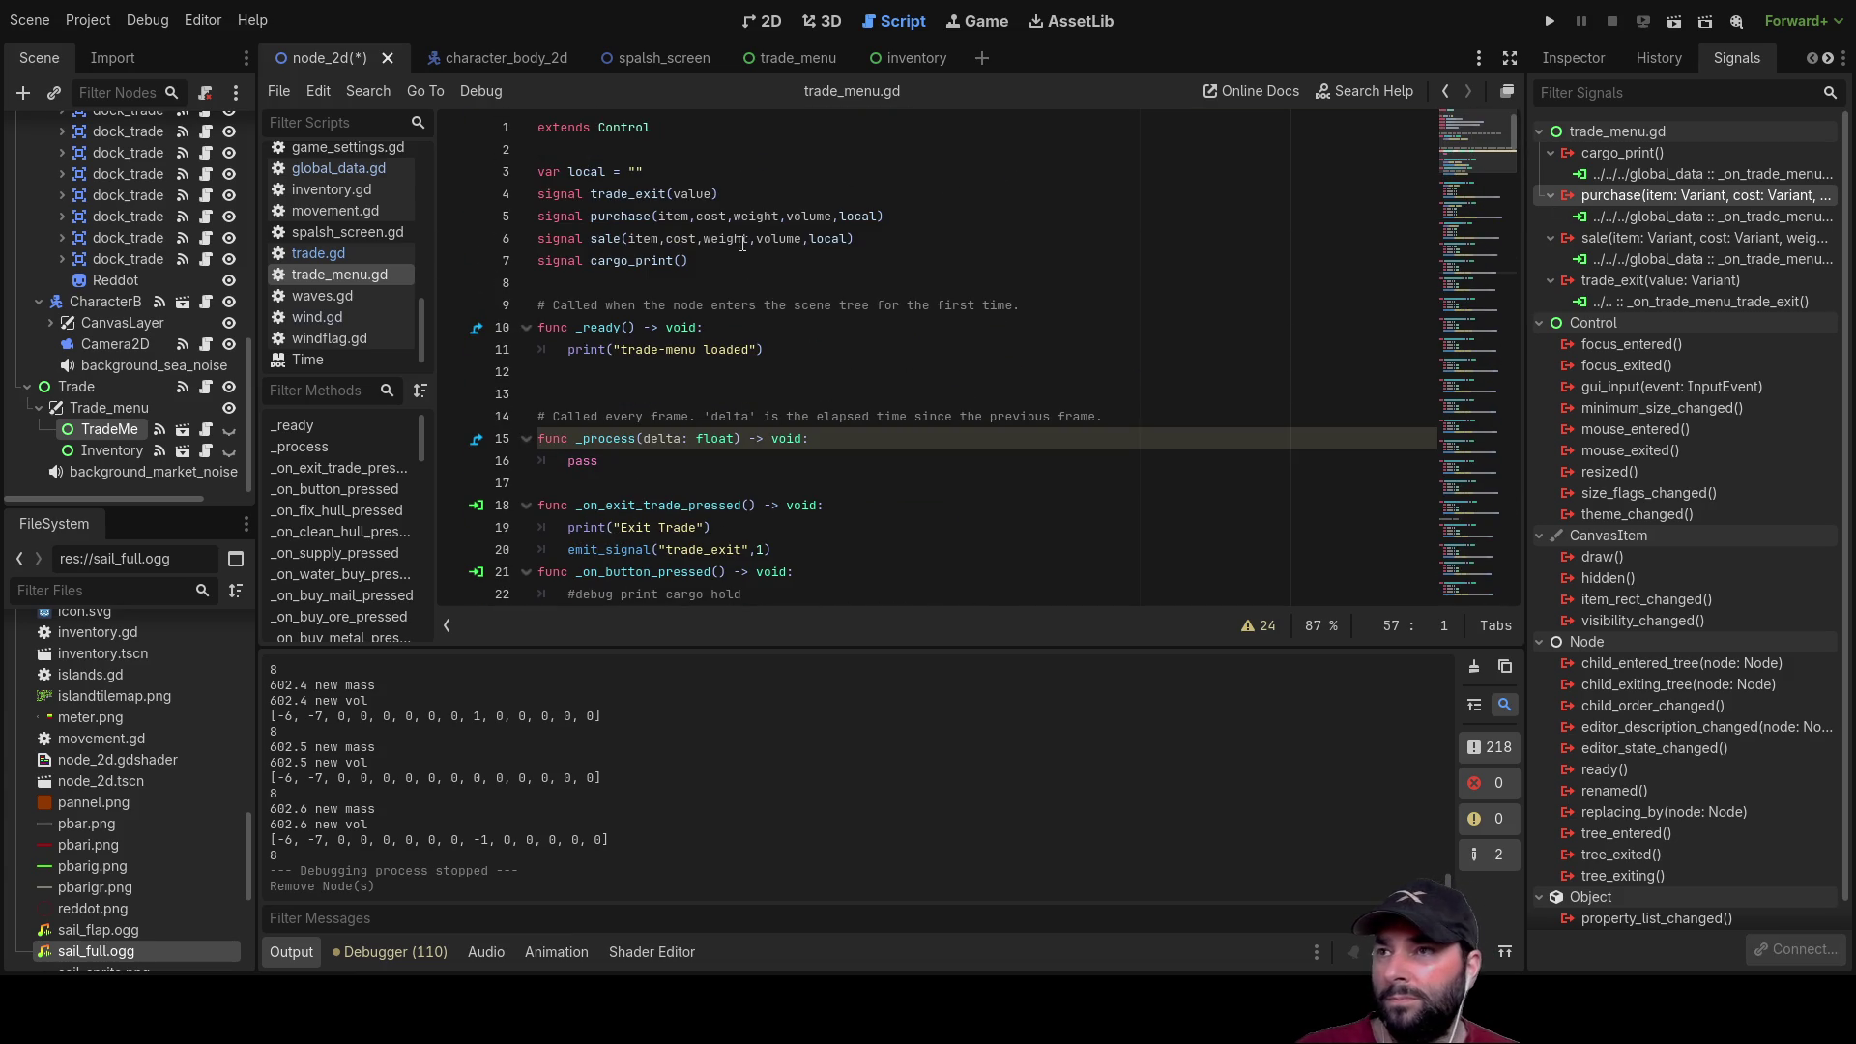
{"action": "double_click", "coordinate": [617, 217]}
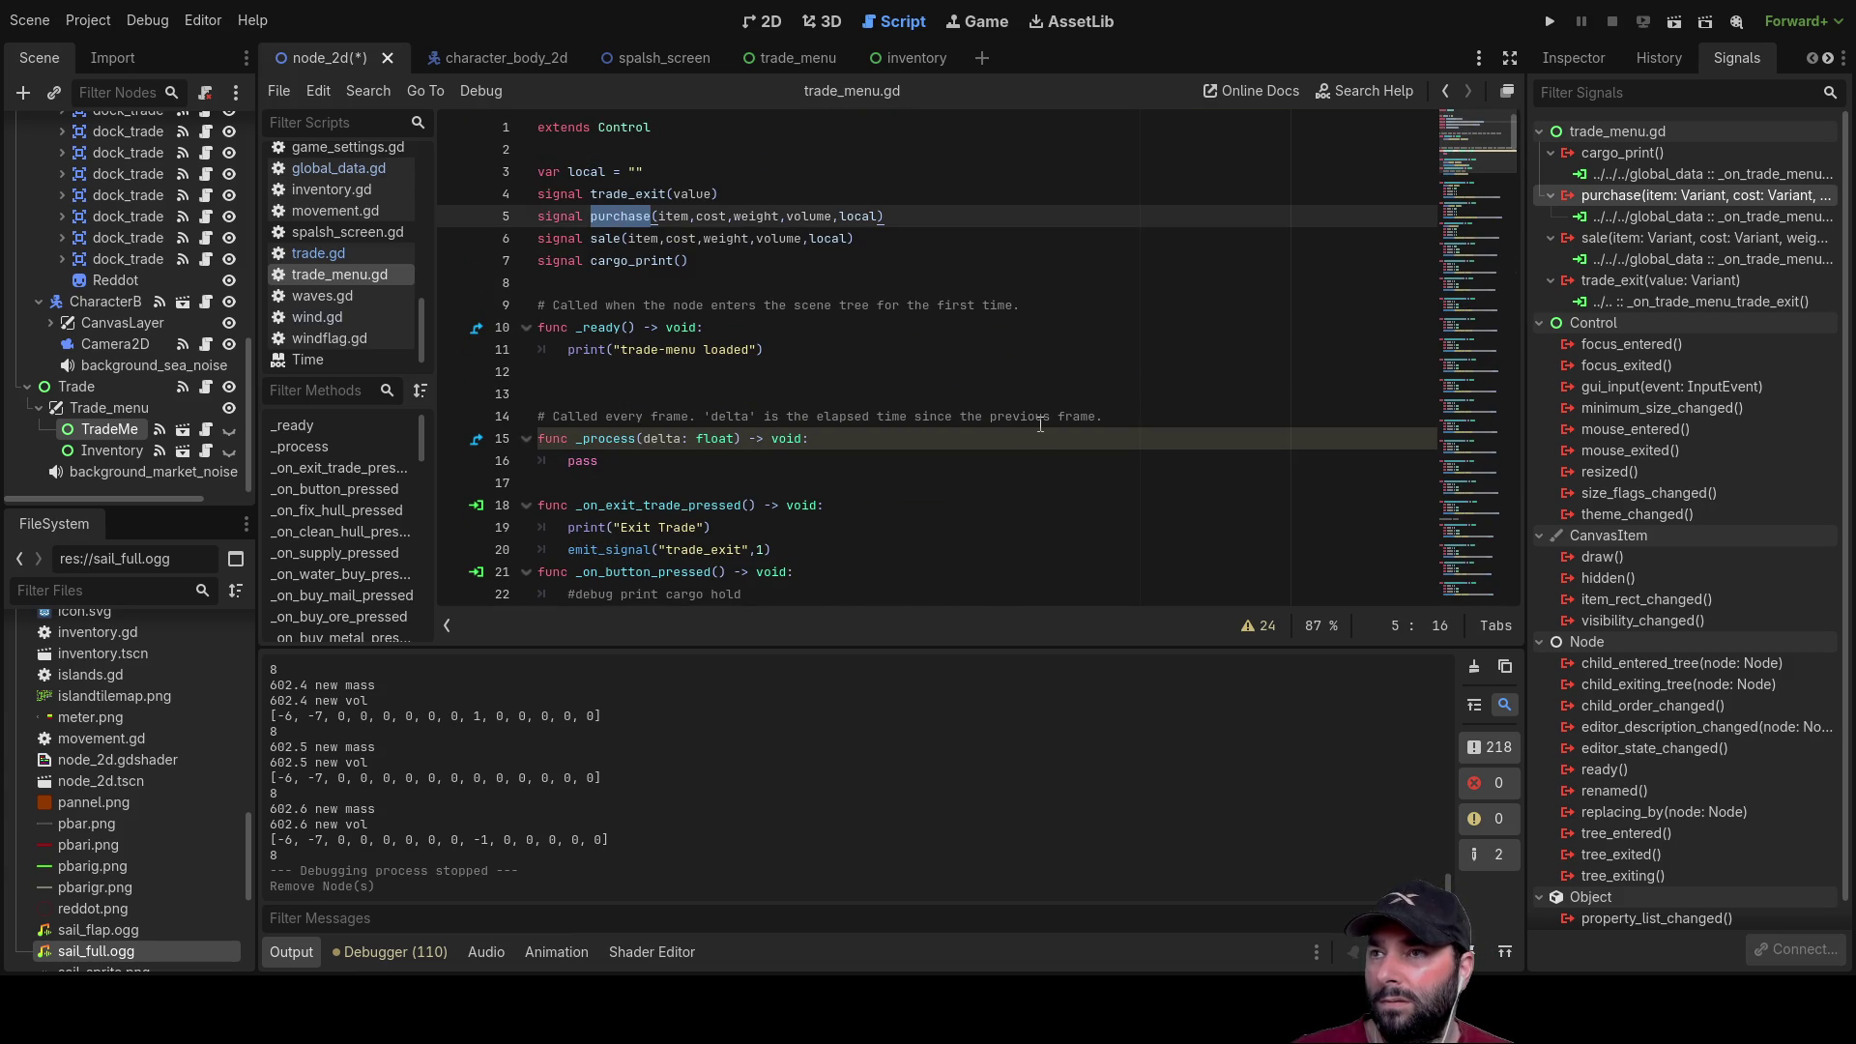
{"action": "left_click", "coordinate": [1675, 219]}
{"action": "double_click", "coordinate": [1675, 219]}
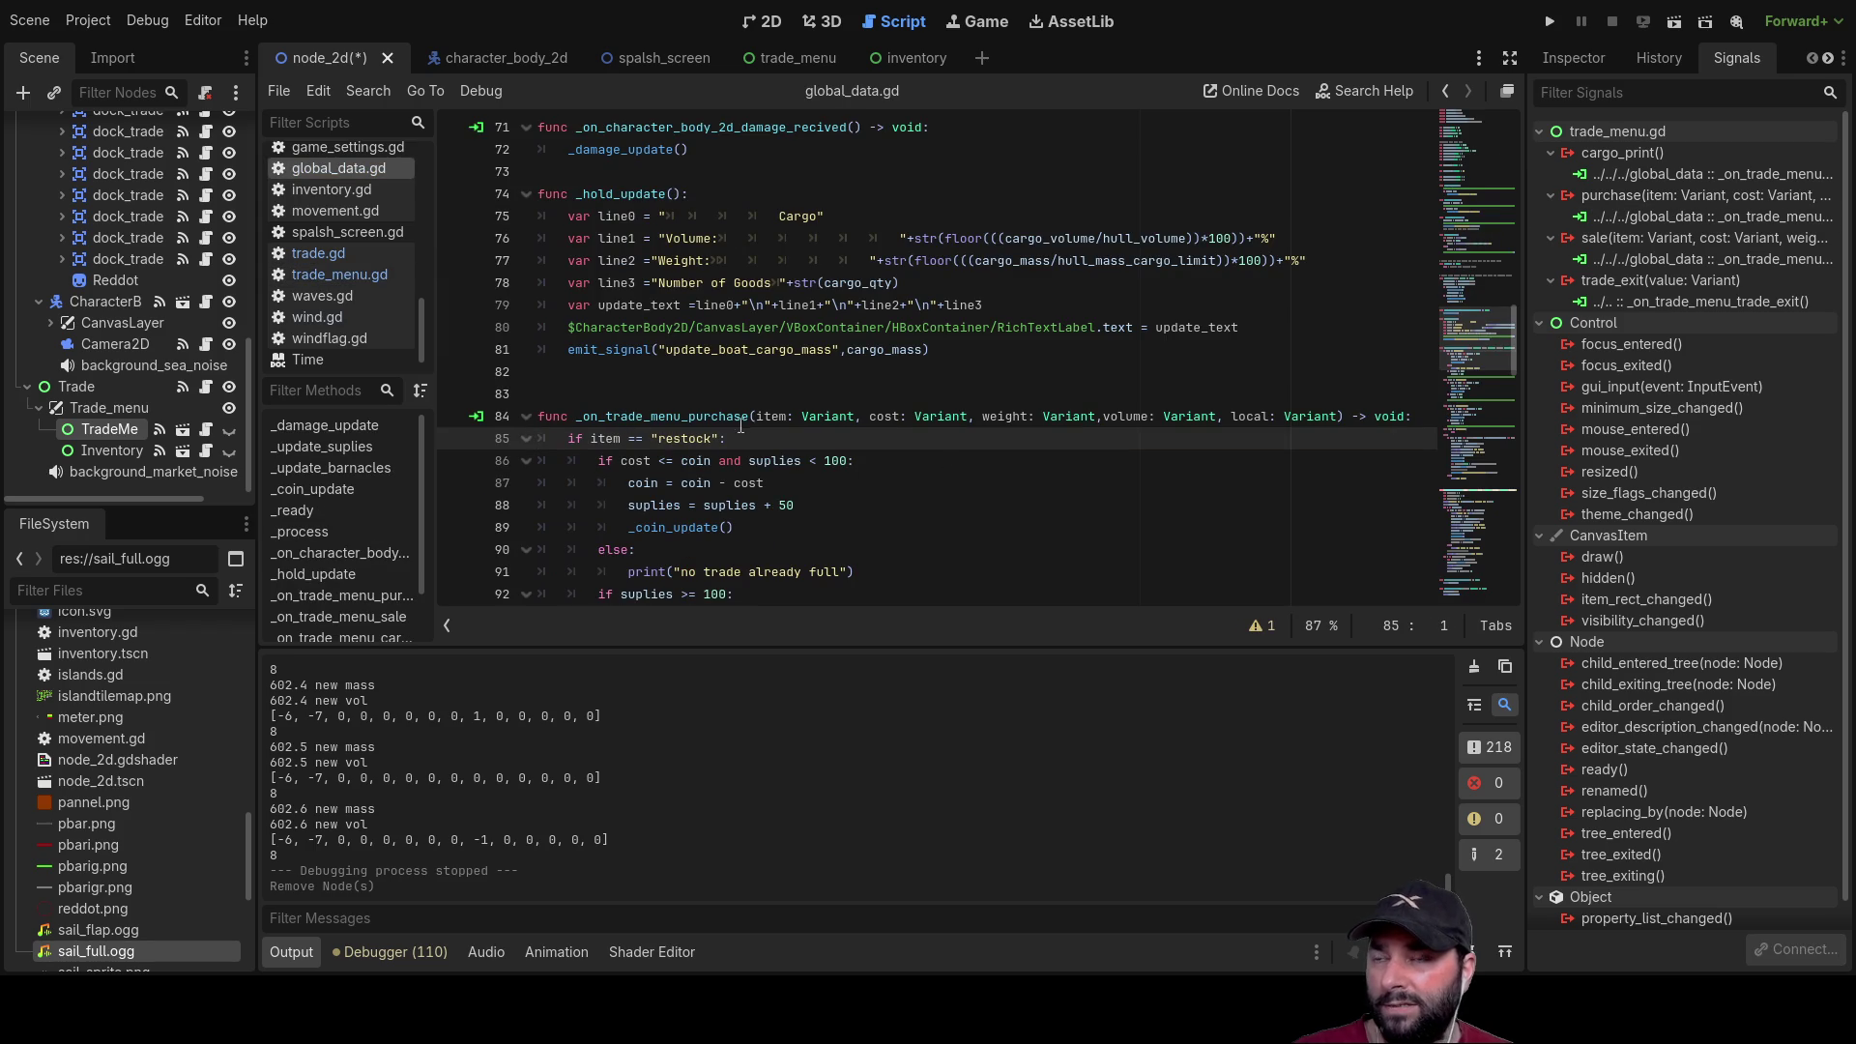
Step: Scroll through _on_trade_menu_purchase down to the sale handler, then return to trade_menu.gd
{"action": "scroll", "coordinate": [818, 428], "scroll_direction": "down", "scroll_amount": 1}
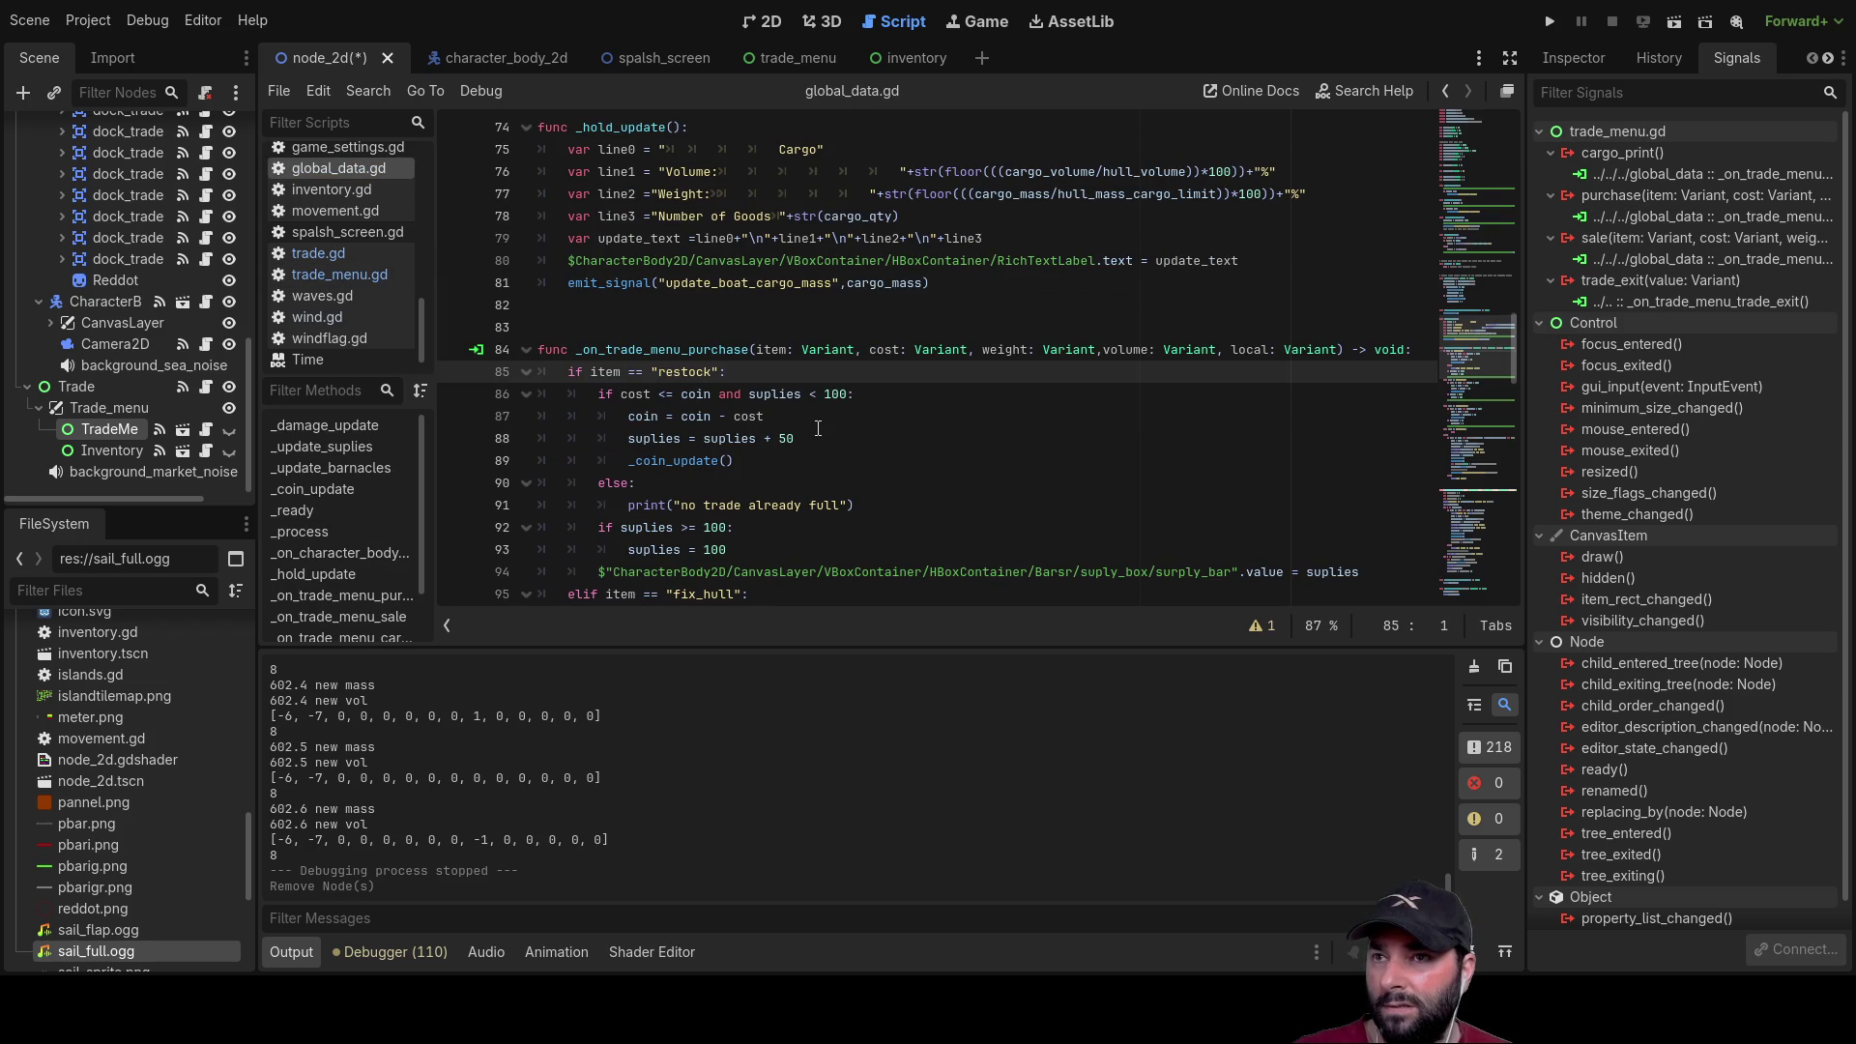
{"action": "scroll", "coordinate": [818, 429], "scroll_direction": "down", "scroll_amount": 13}
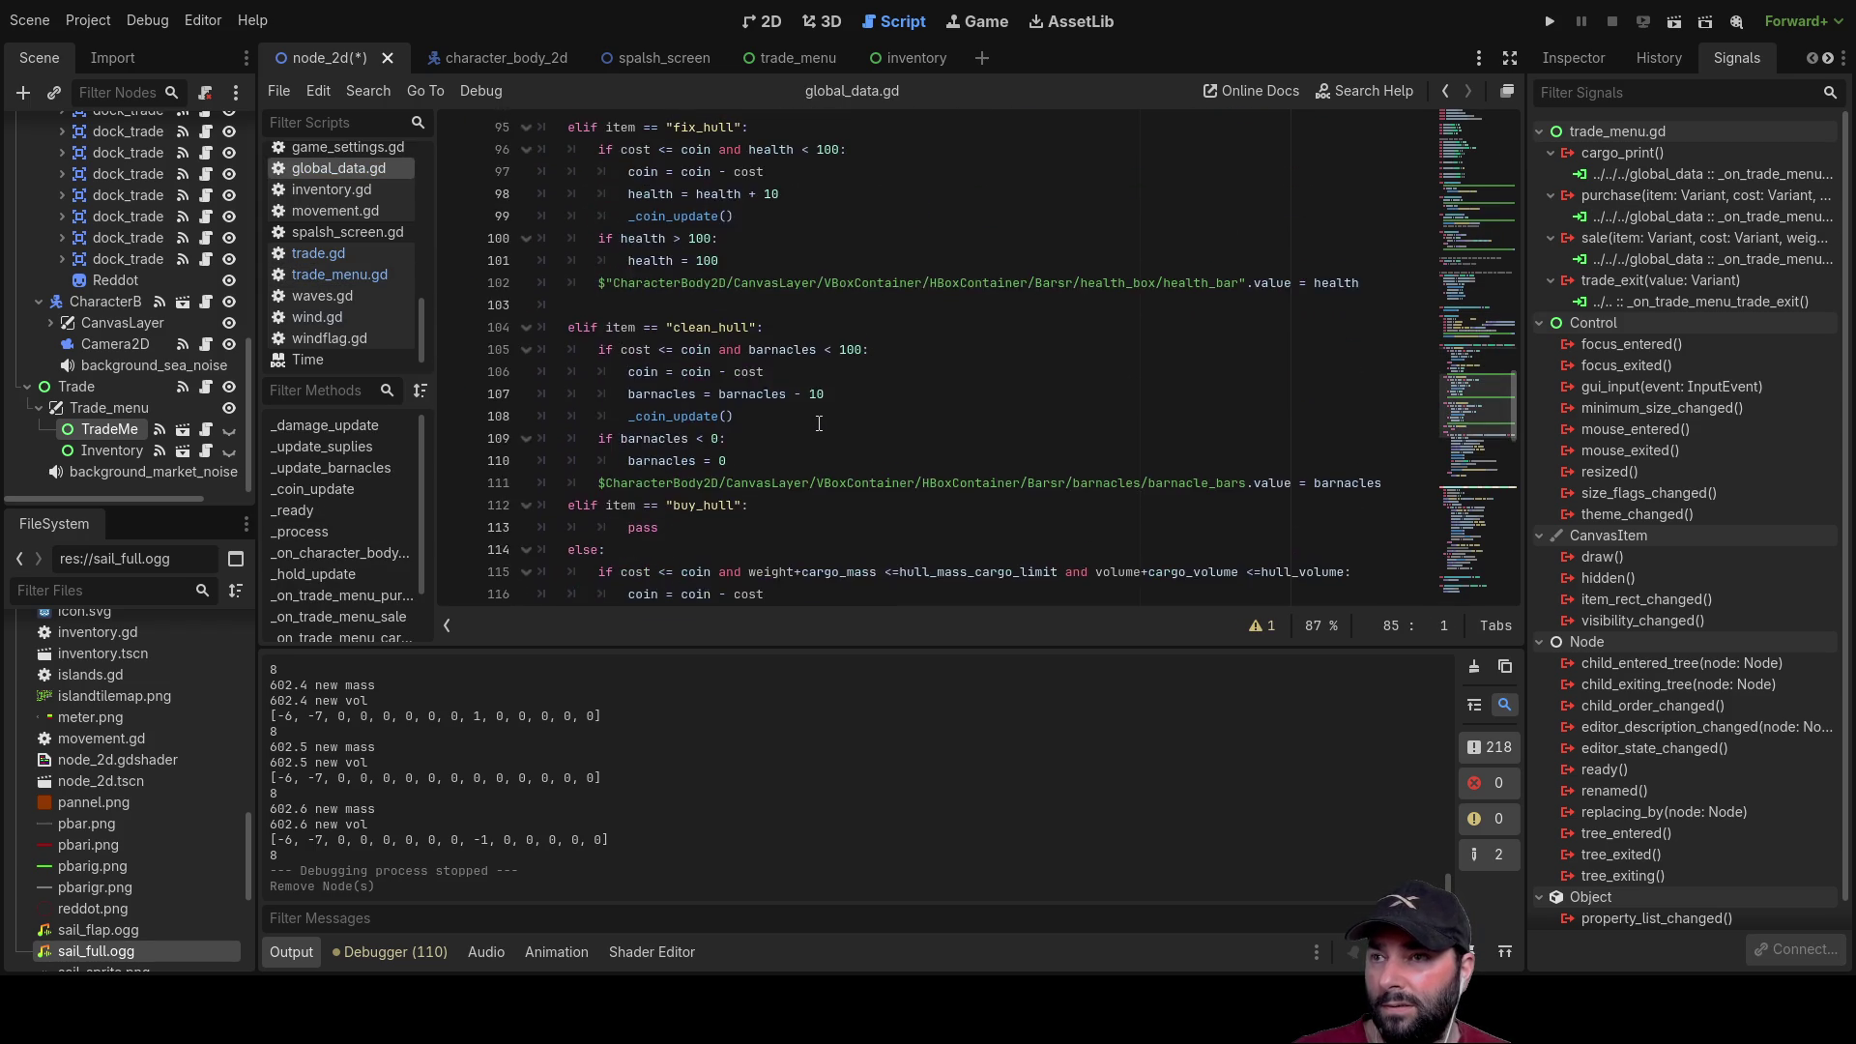
{"action": "scroll", "coordinate": [821, 422], "scroll_direction": "down", "scroll_amount": 13}
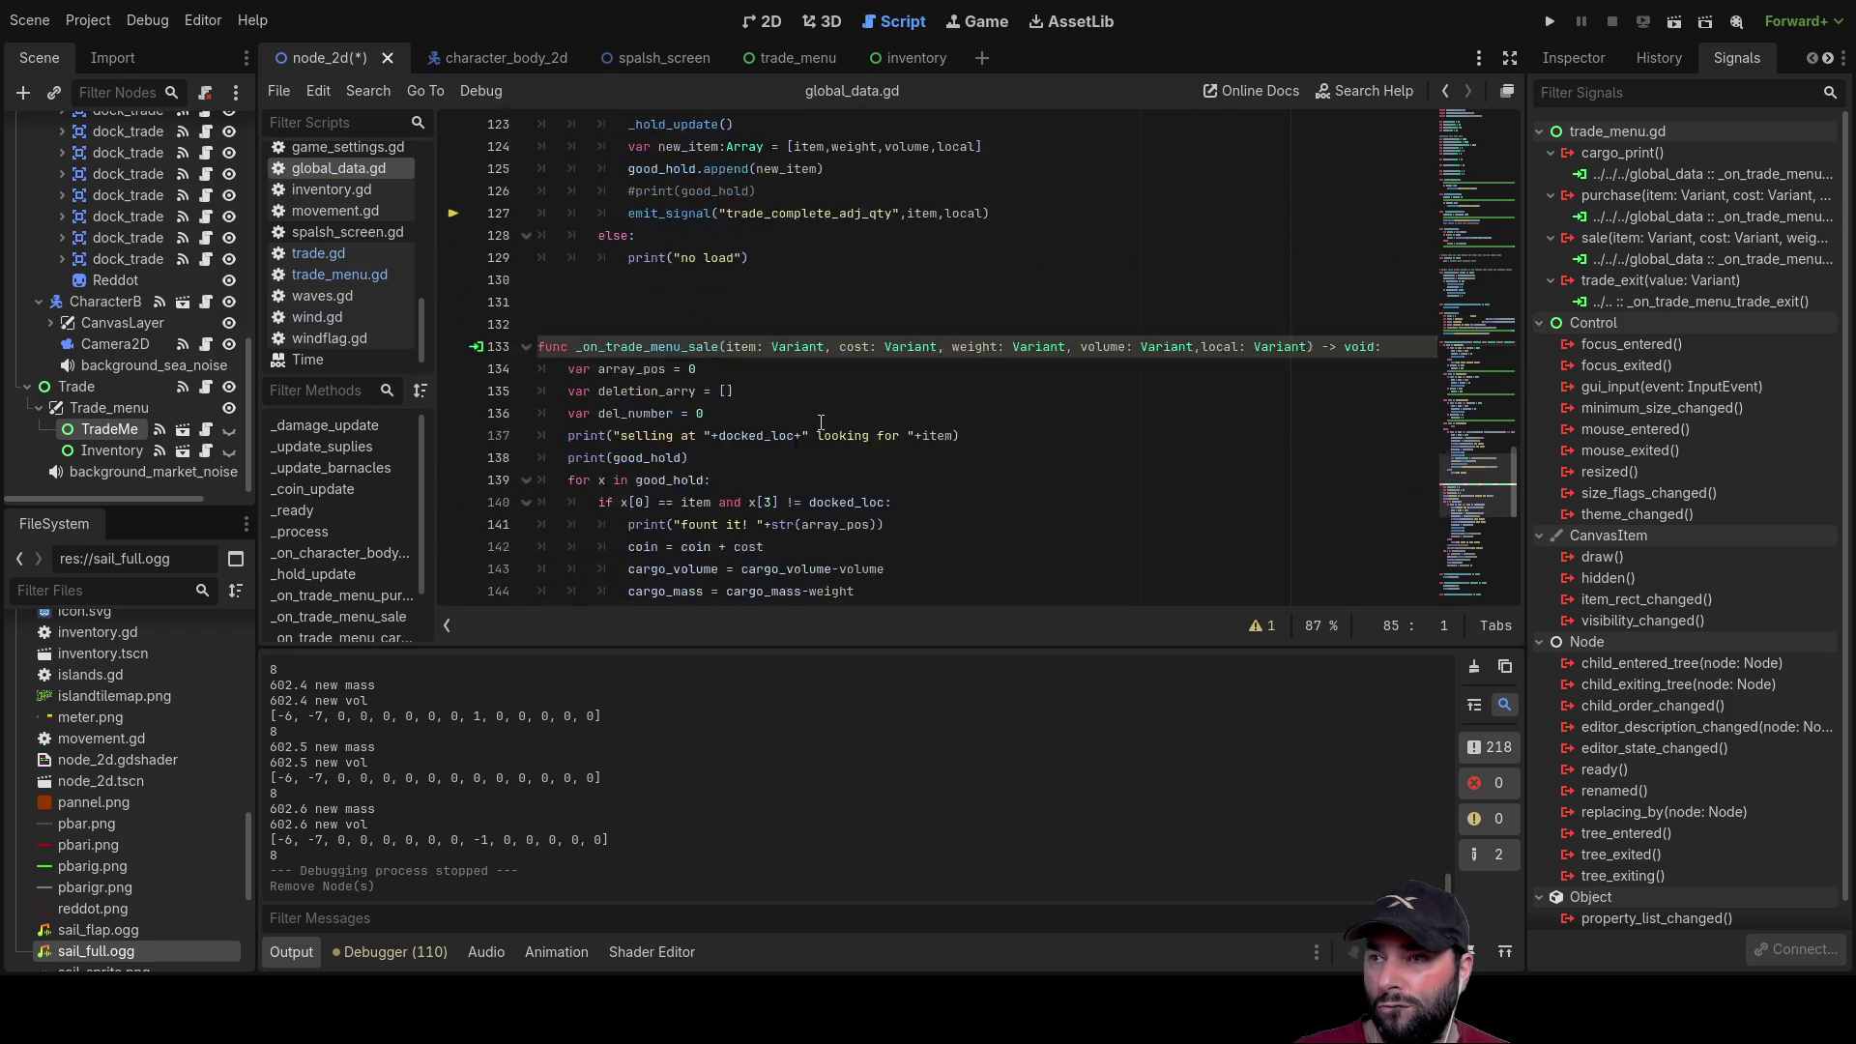
{"action": "scroll", "coordinate": [822, 423], "scroll_direction": "up", "scroll_amount": 6}
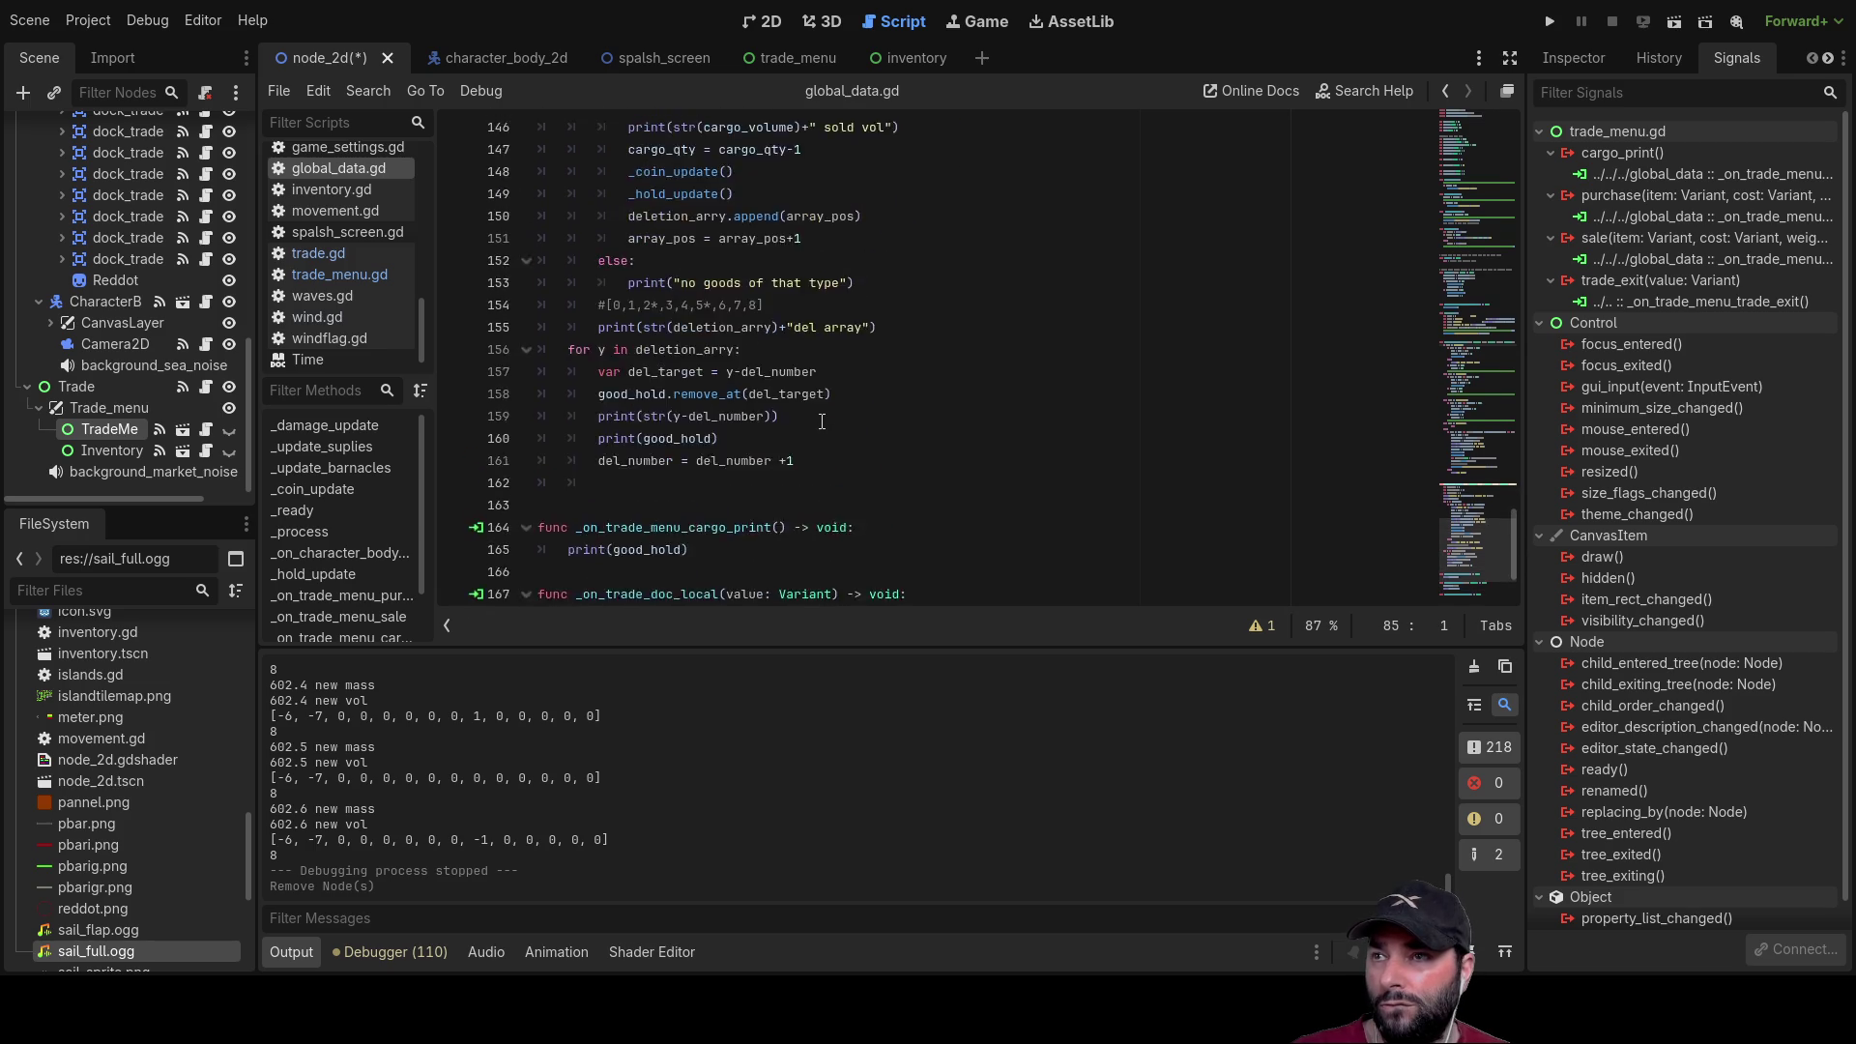
{"action": "scroll", "coordinate": [843, 463], "scroll_direction": "down", "scroll_amount": 6}
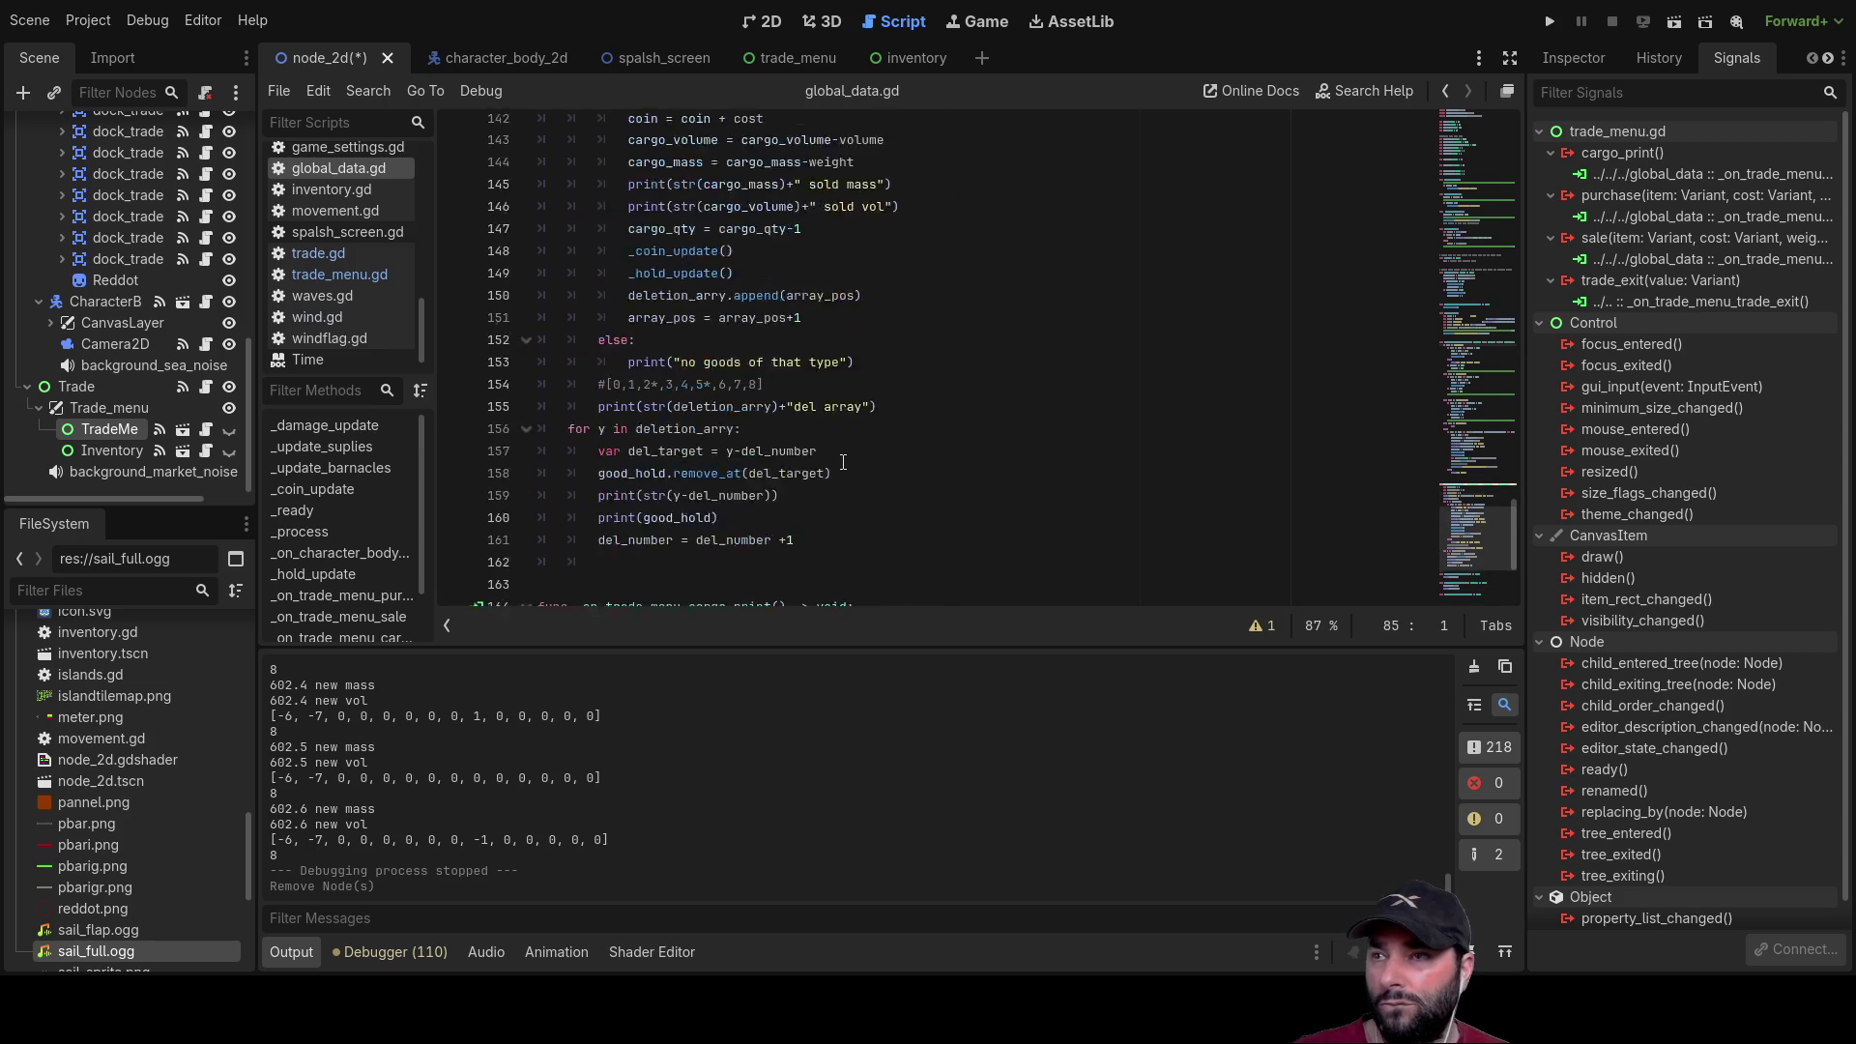
{"action": "scroll", "coordinate": [846, 458], "scroll_direction": "up", "scroll_amount": 4}
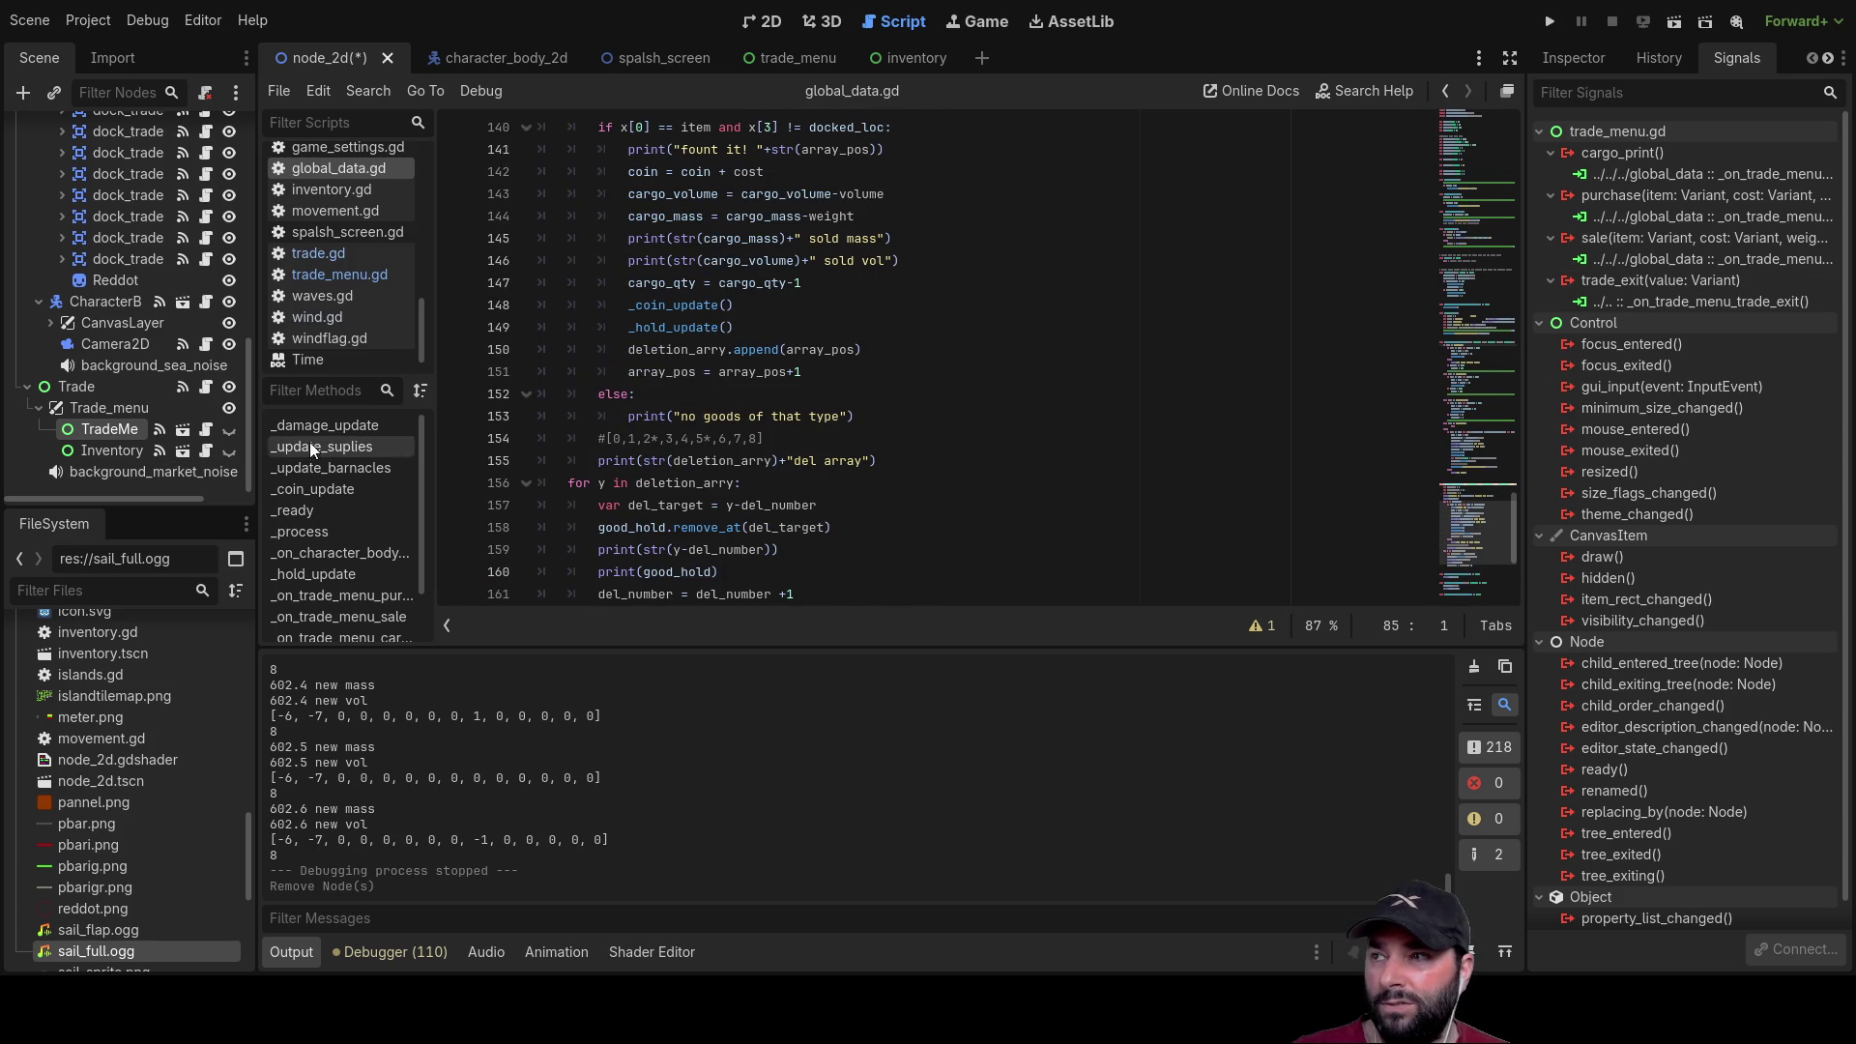
{"action": "scroll", "coordinate": [909, 440], "scroll_direction": "up", "scroll_amount": 4}
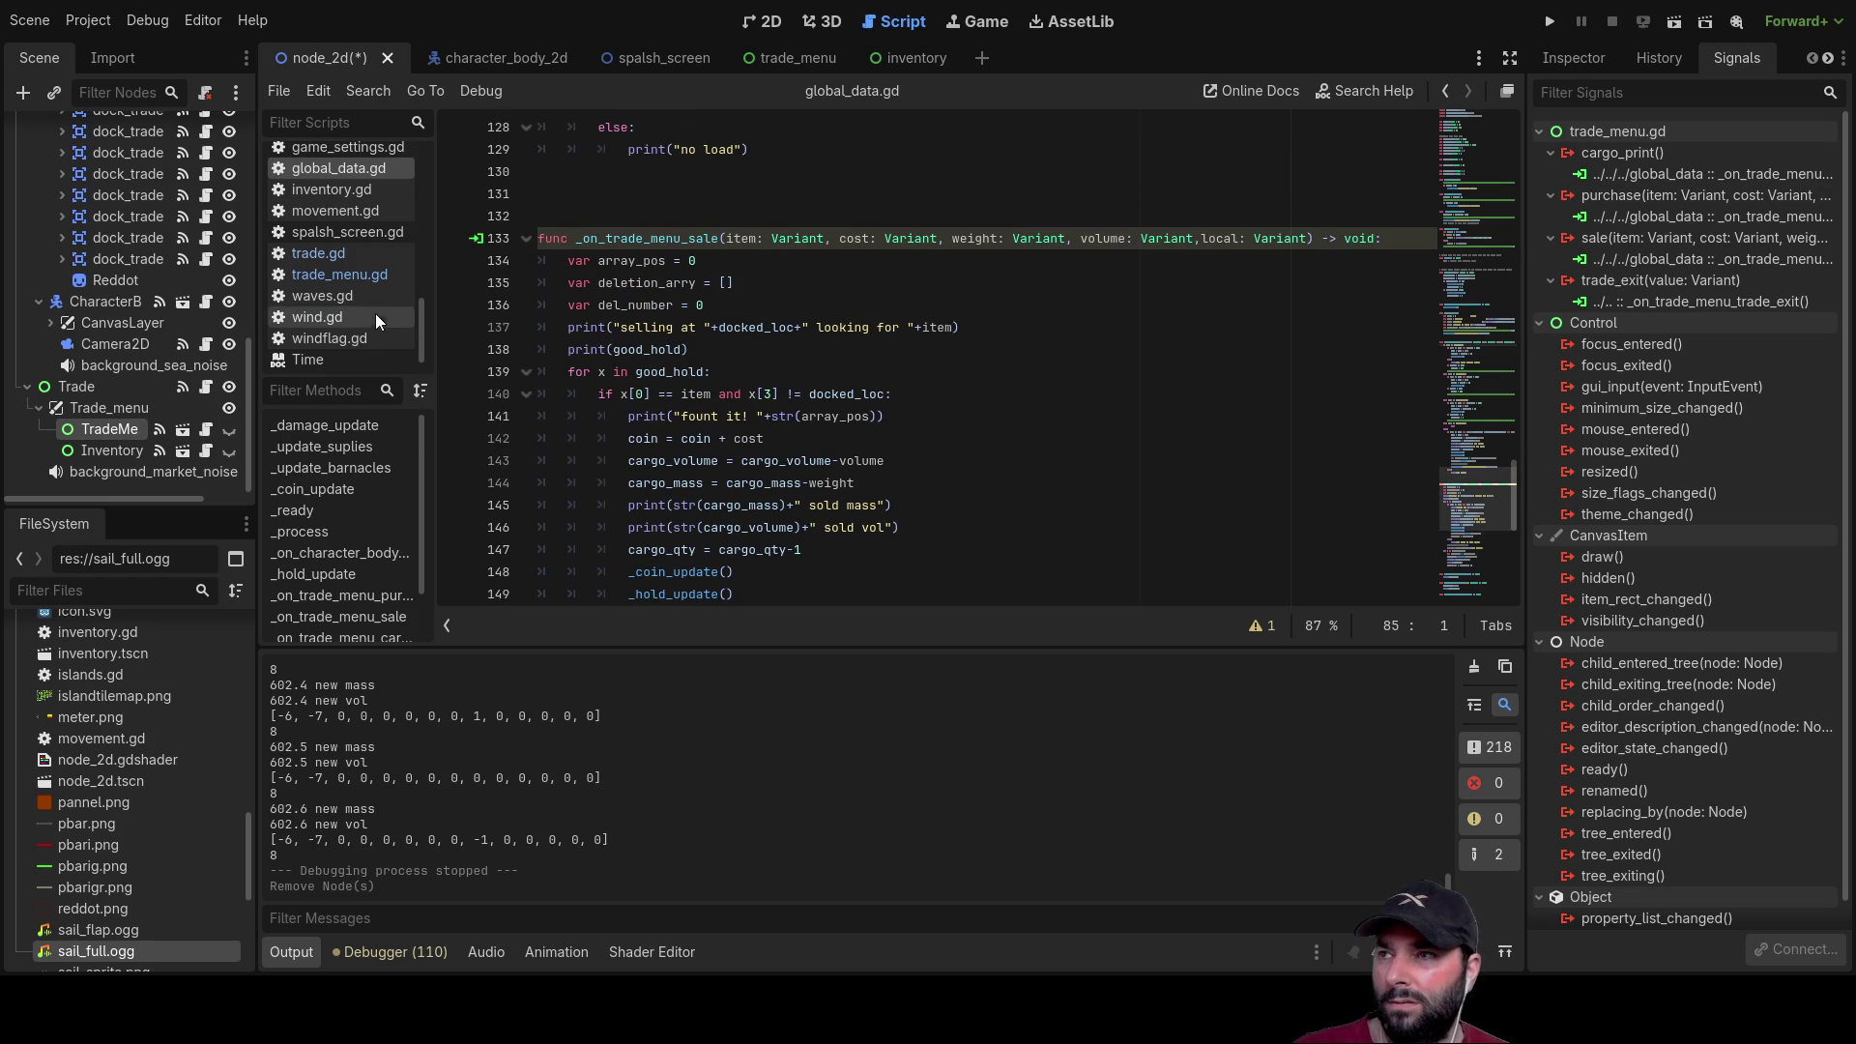
{"action": "left_click", "coordinate": [359, 277]}
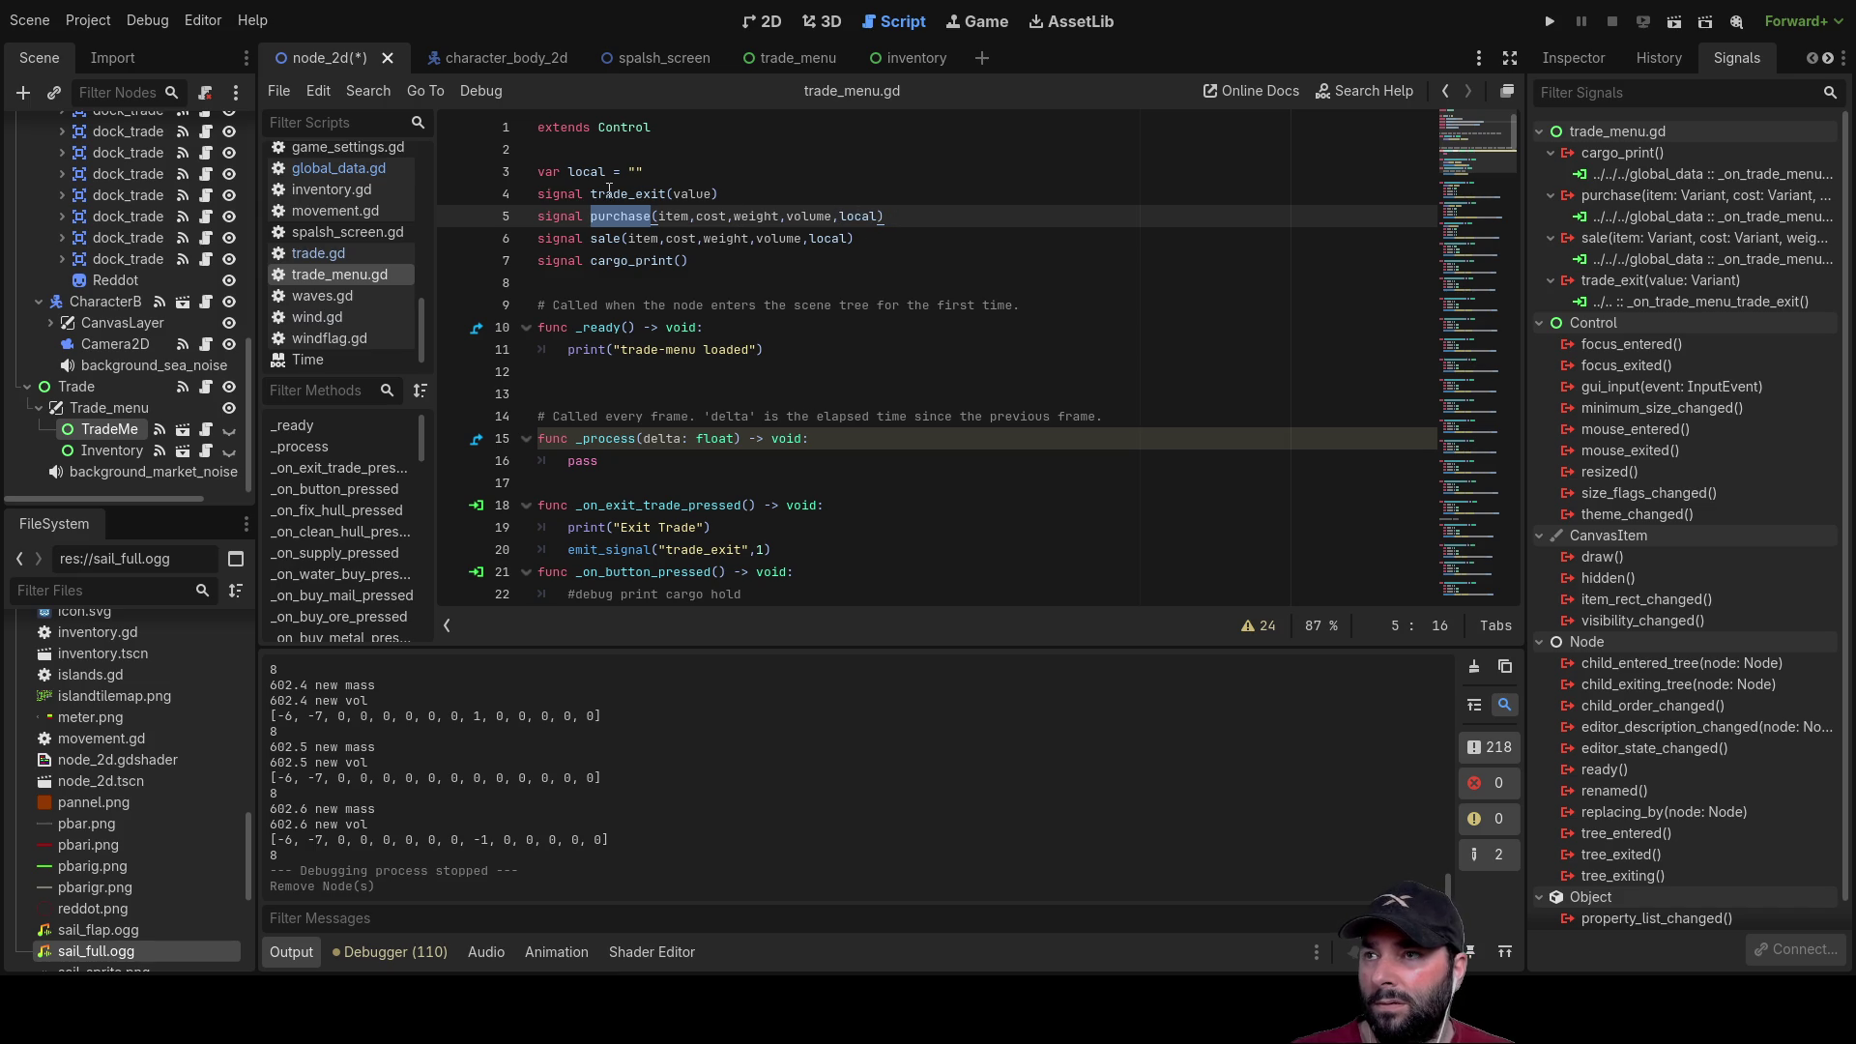
Step: Scroll through the _on_buy_*_pressed handlers in trade_menu.gd, then open the trade_menu scene
{"action": "scroll", "coordinate": [690, 425], "scroll_direction": "down", "scroll_amount": 15}
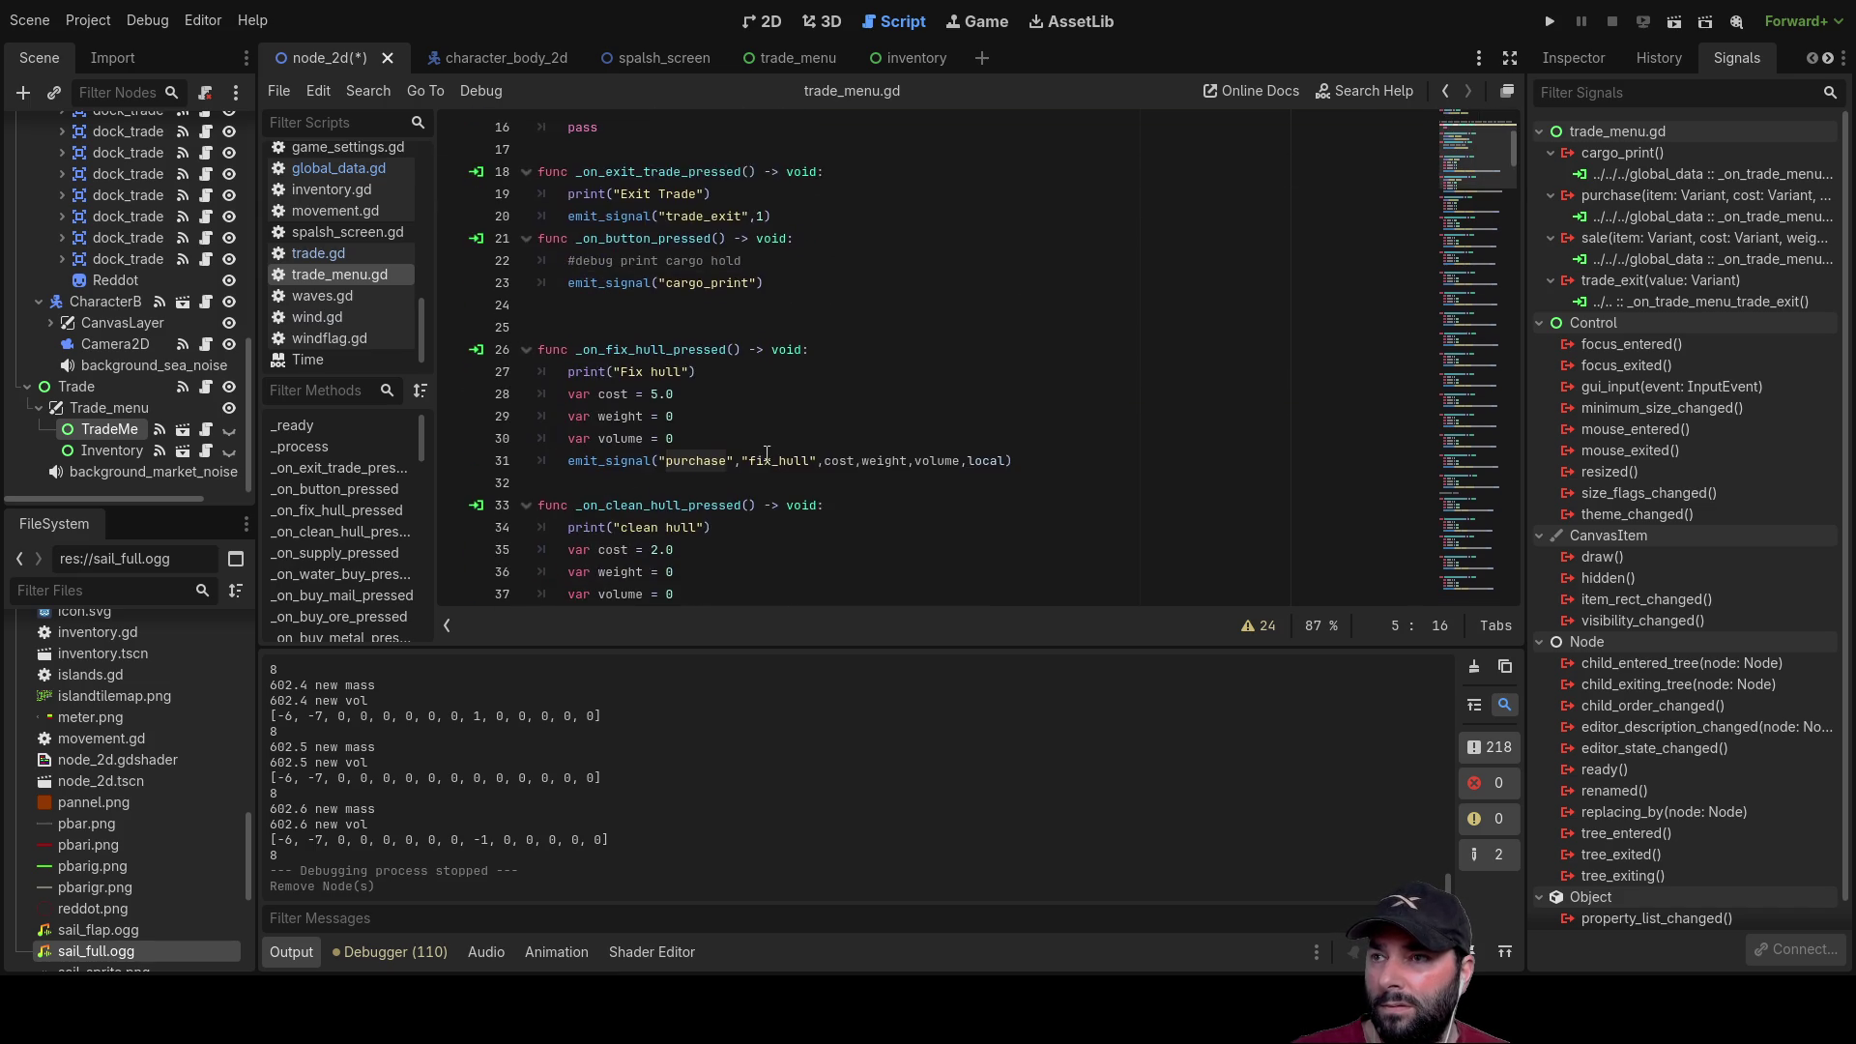
{"action": "scroll", "coordinate": [769, 453], "scroll_direction": "down", "scroll_amount": 17}
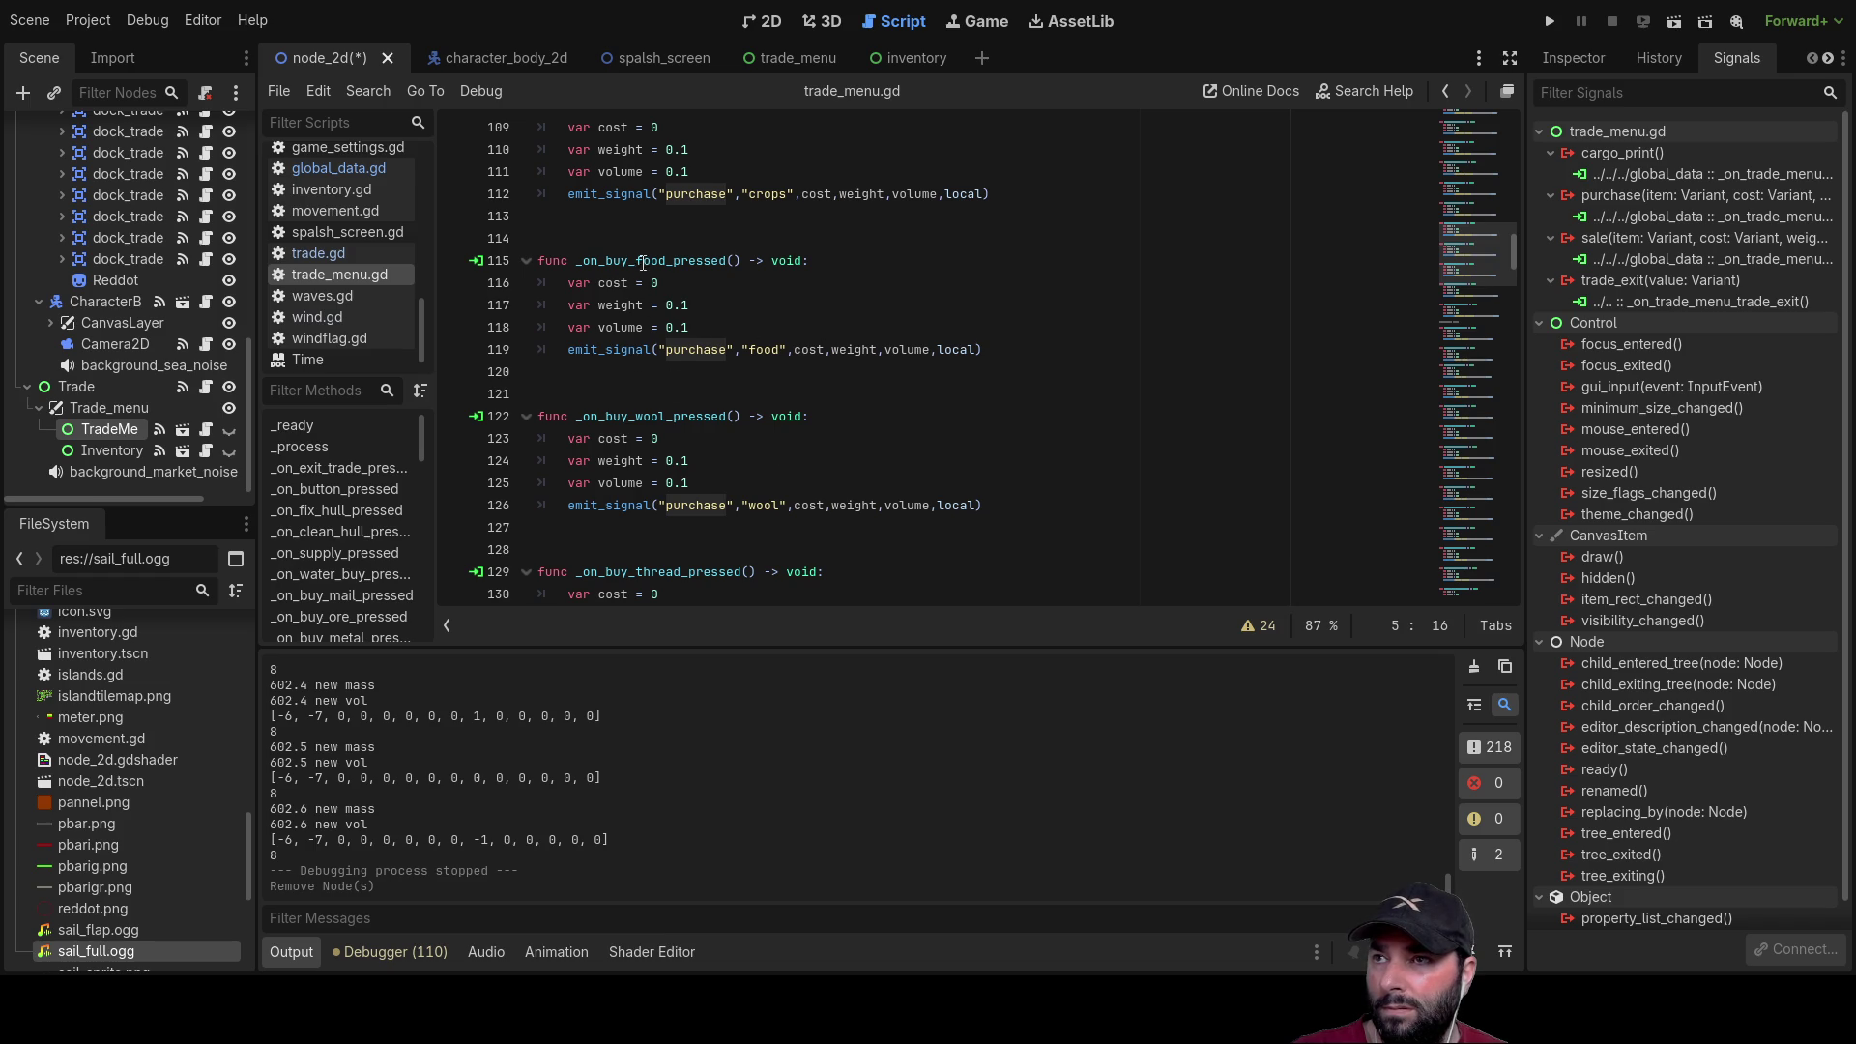
{"action": "scroll", "coordinate": [647, 286], "scroll_direction": "up", "scroll_amount": 13}
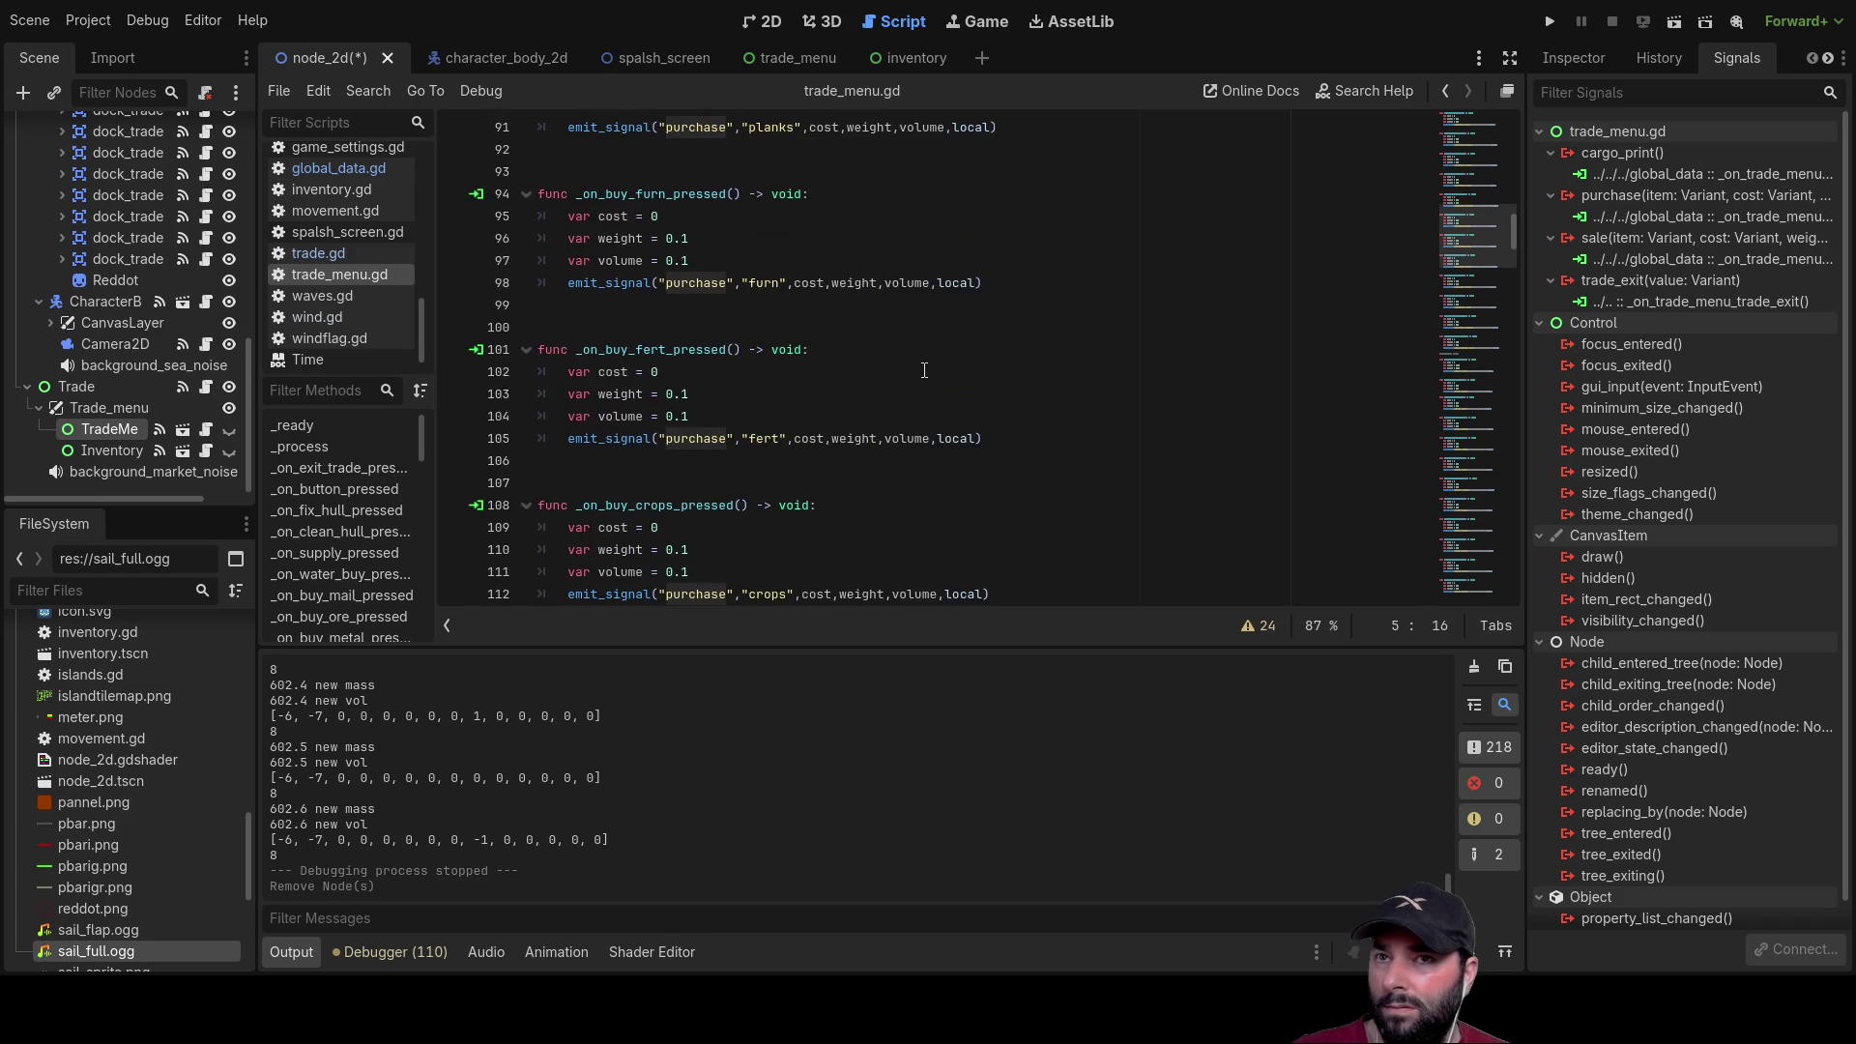
{"action": "scroll", "coordinate": [924, 371], "scroll_direction": "up", "scroll_amount": 7}
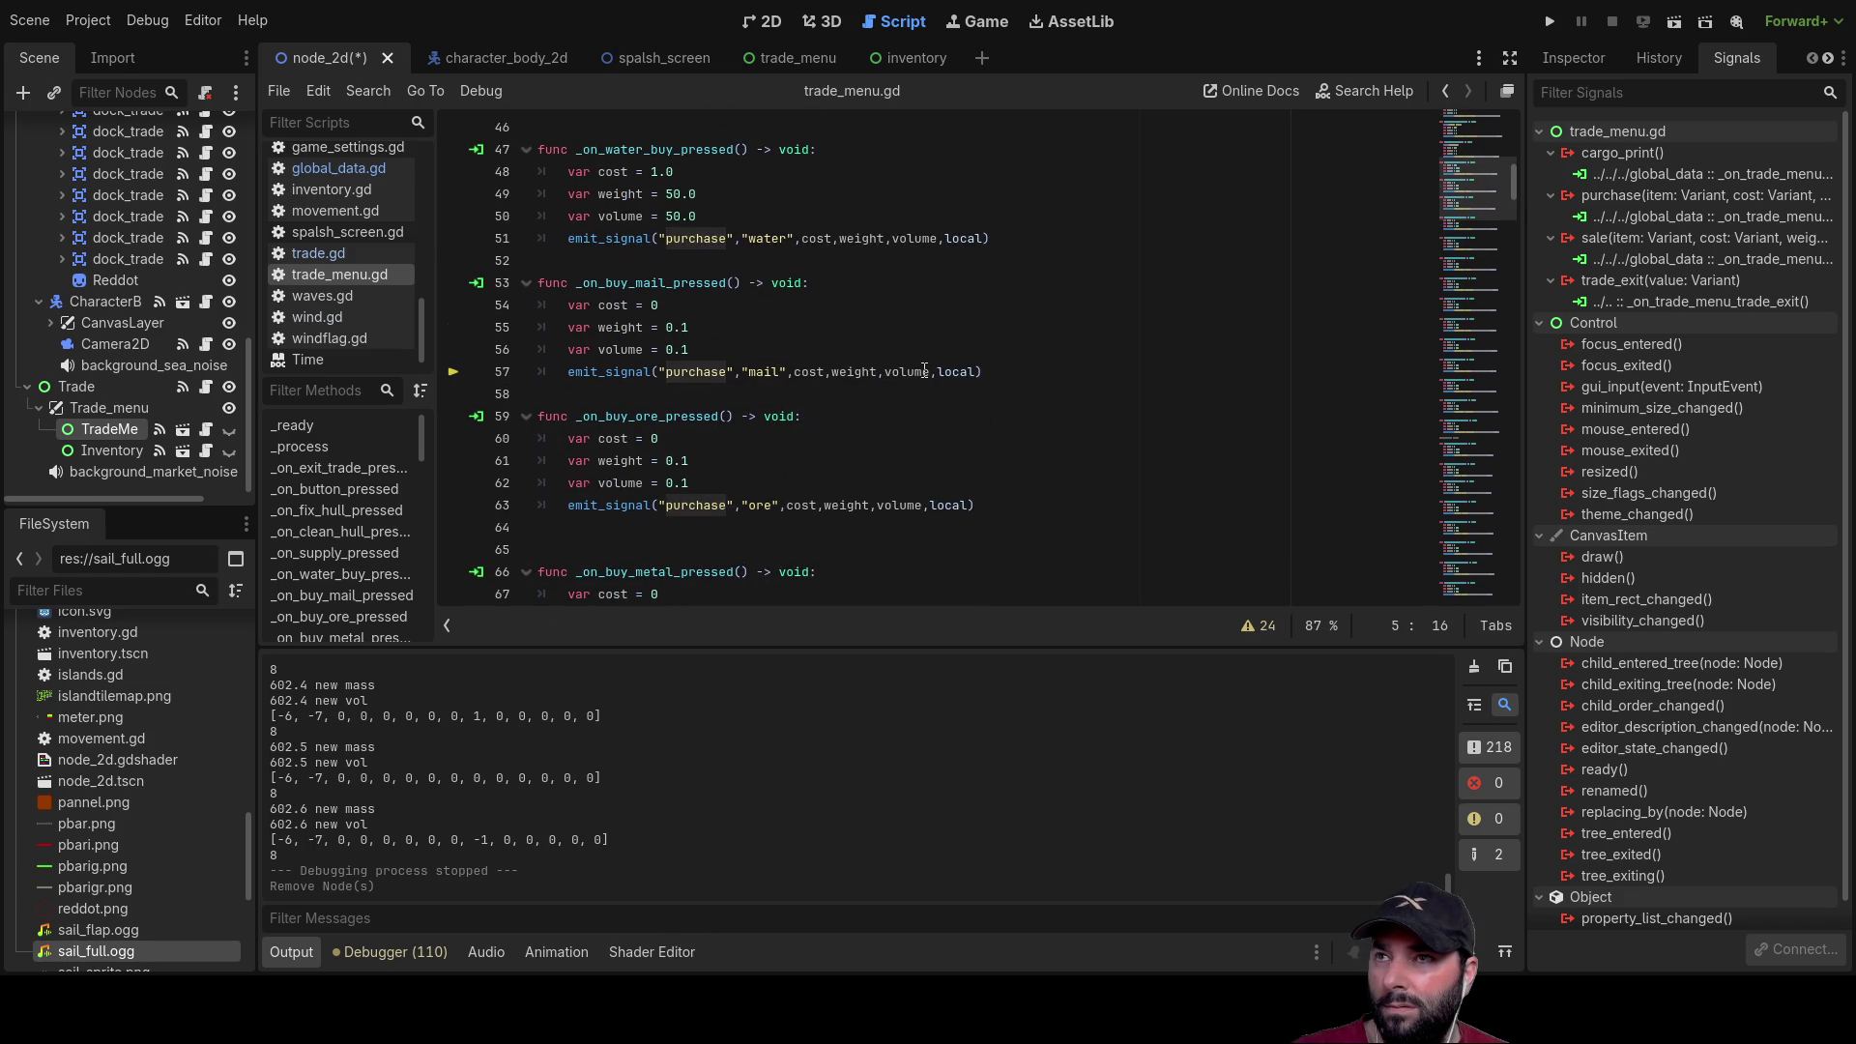
{"action": "left_click", "coordinate": [798, 56]}
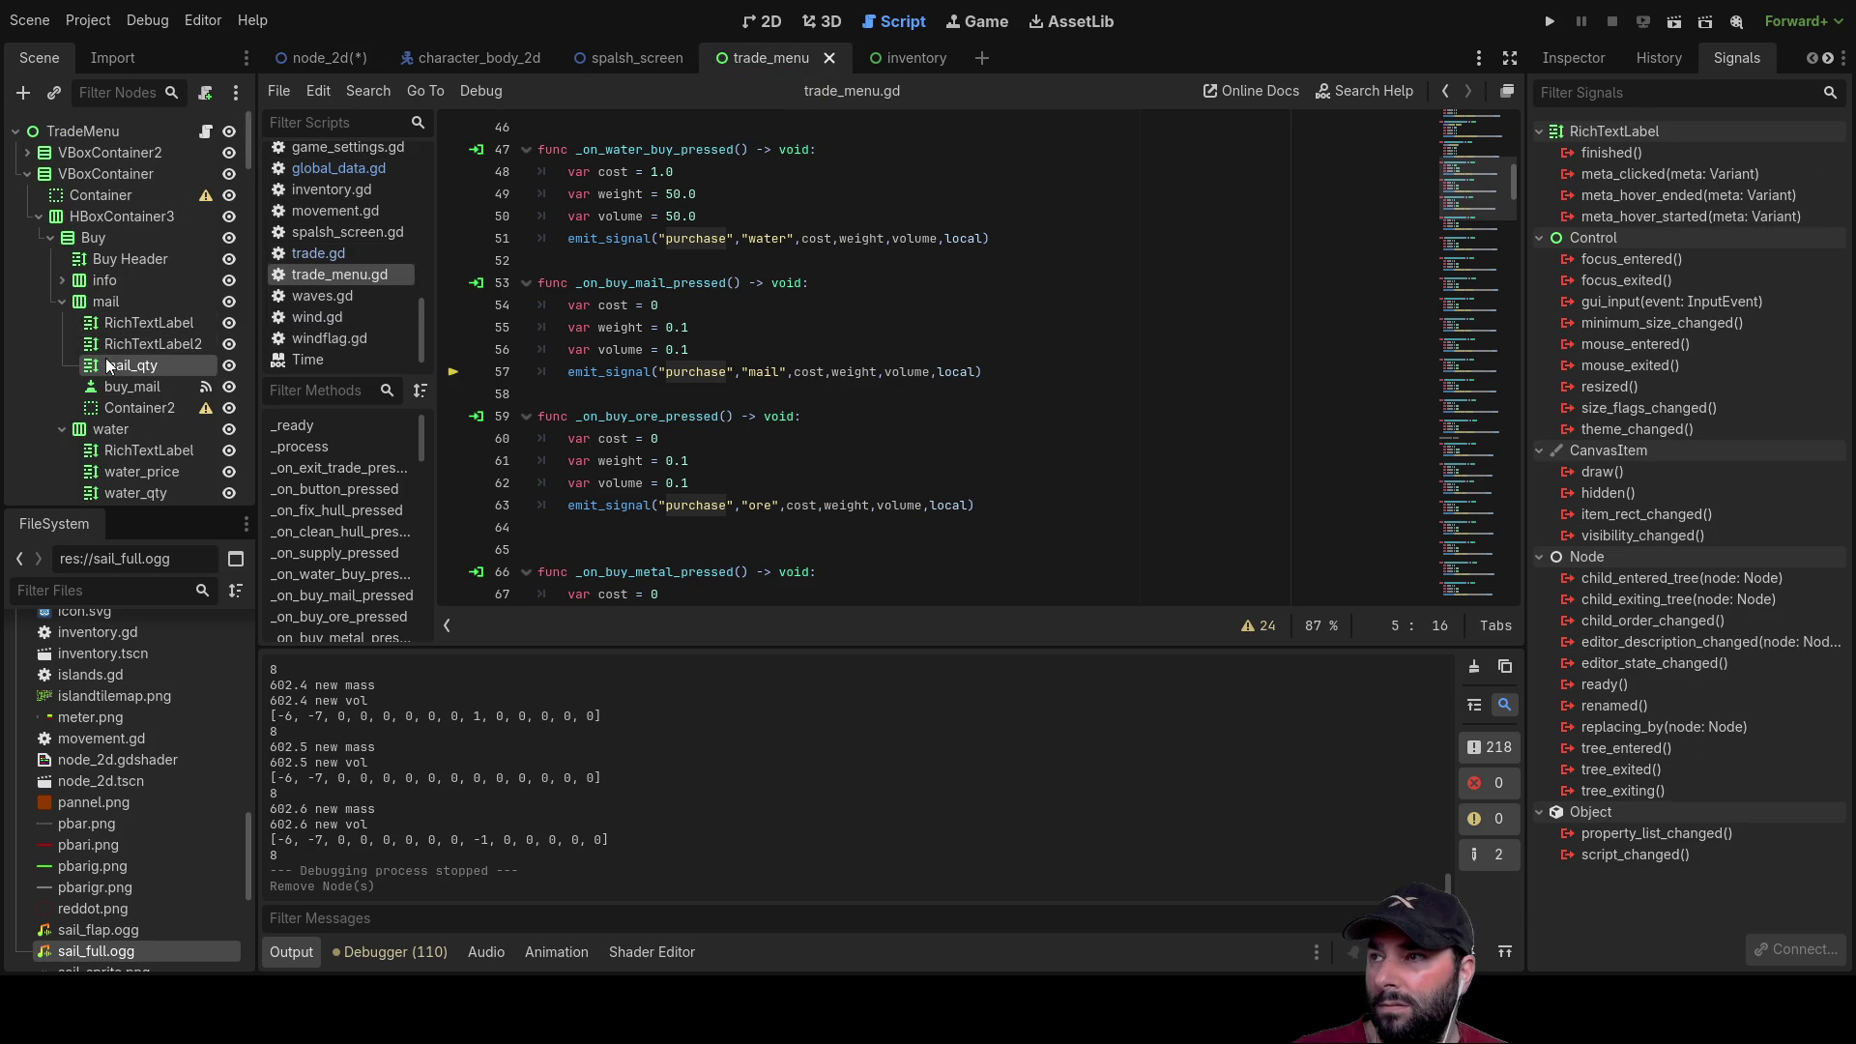
{"action": "scroll", "coordinate": [827, 377], "scroll_direction": "up", "scroll_amount": 12}
{"action": "scroll", "coordinate": [828, 377], "scroll_direction": "down", "scroll_amount": 20}
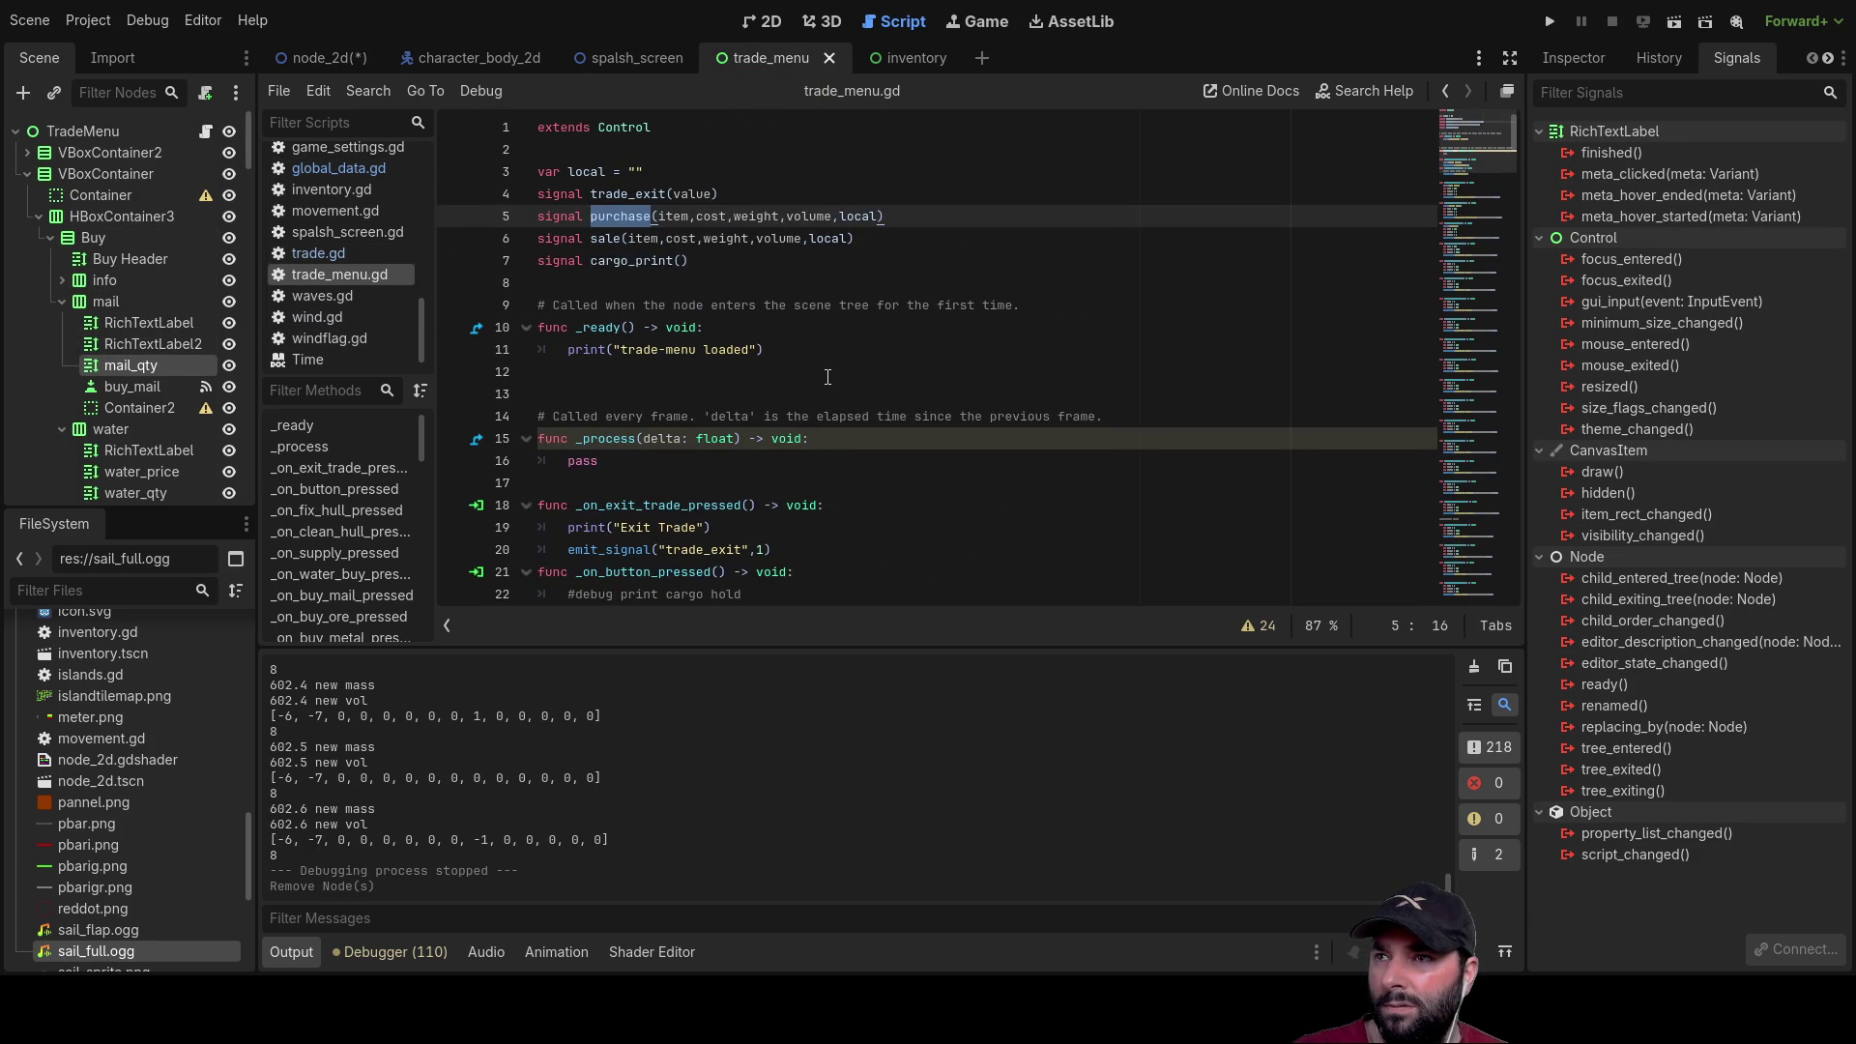
{"action": "scroll", "coordinate": [832, 380], "scroll_direction": "down", "scroll_amount": 20}
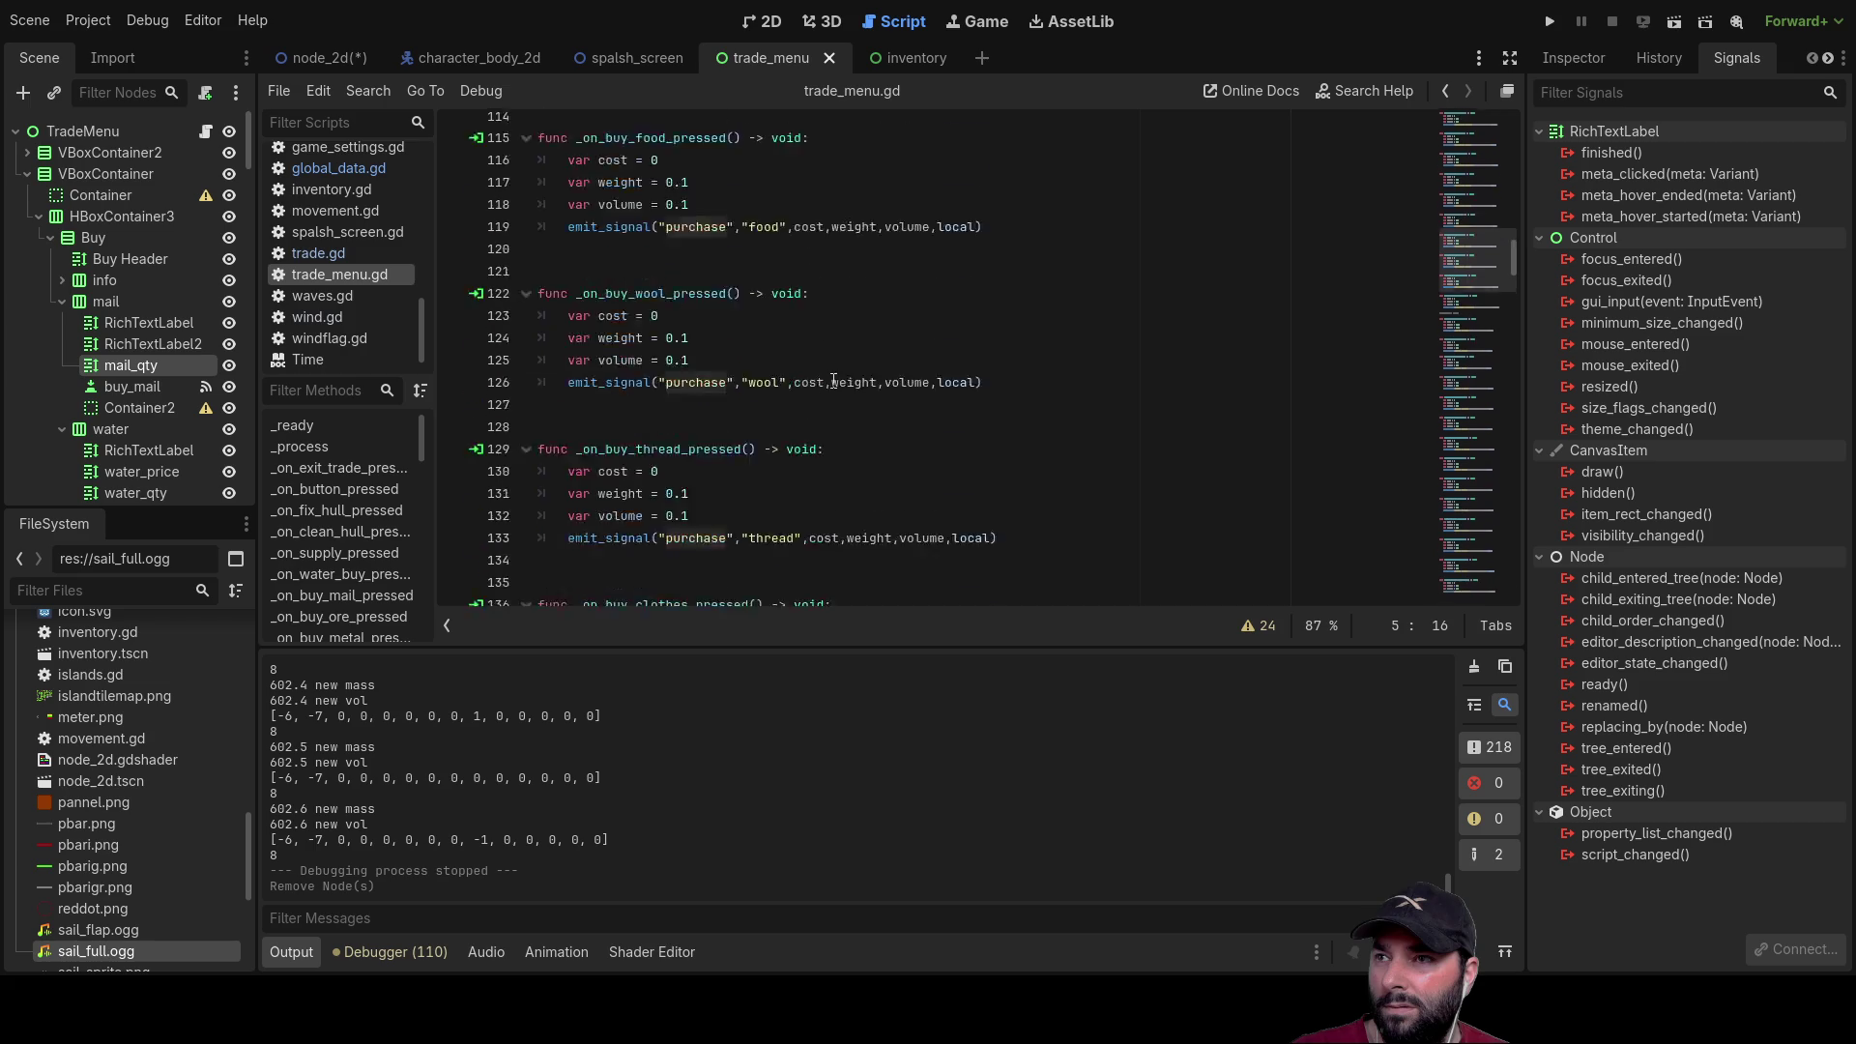
{"action": "scroll", "coordinate": [834, 380], "scroll_direction": "down", "scroll_amount": 15}
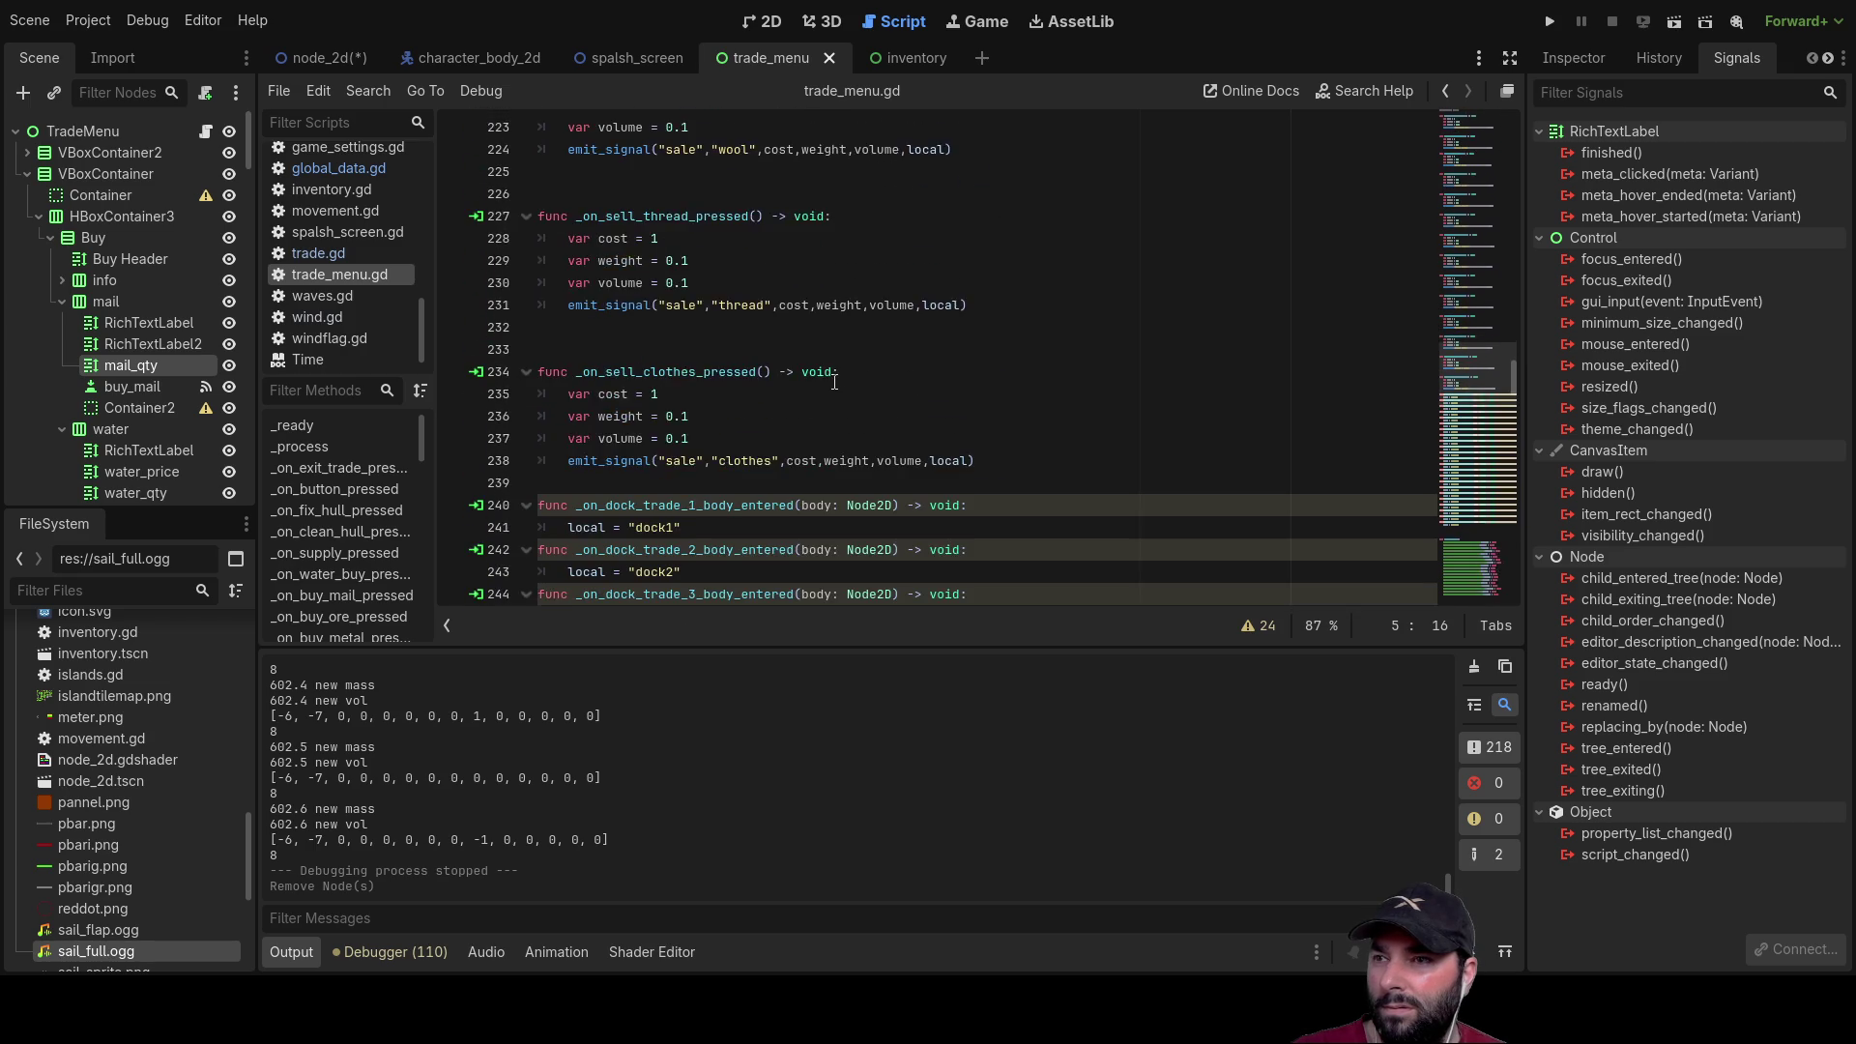
{"action": "scroll", "coordinate": [836, 384], "scroll_direction": "down", "scroll_amount": 20}
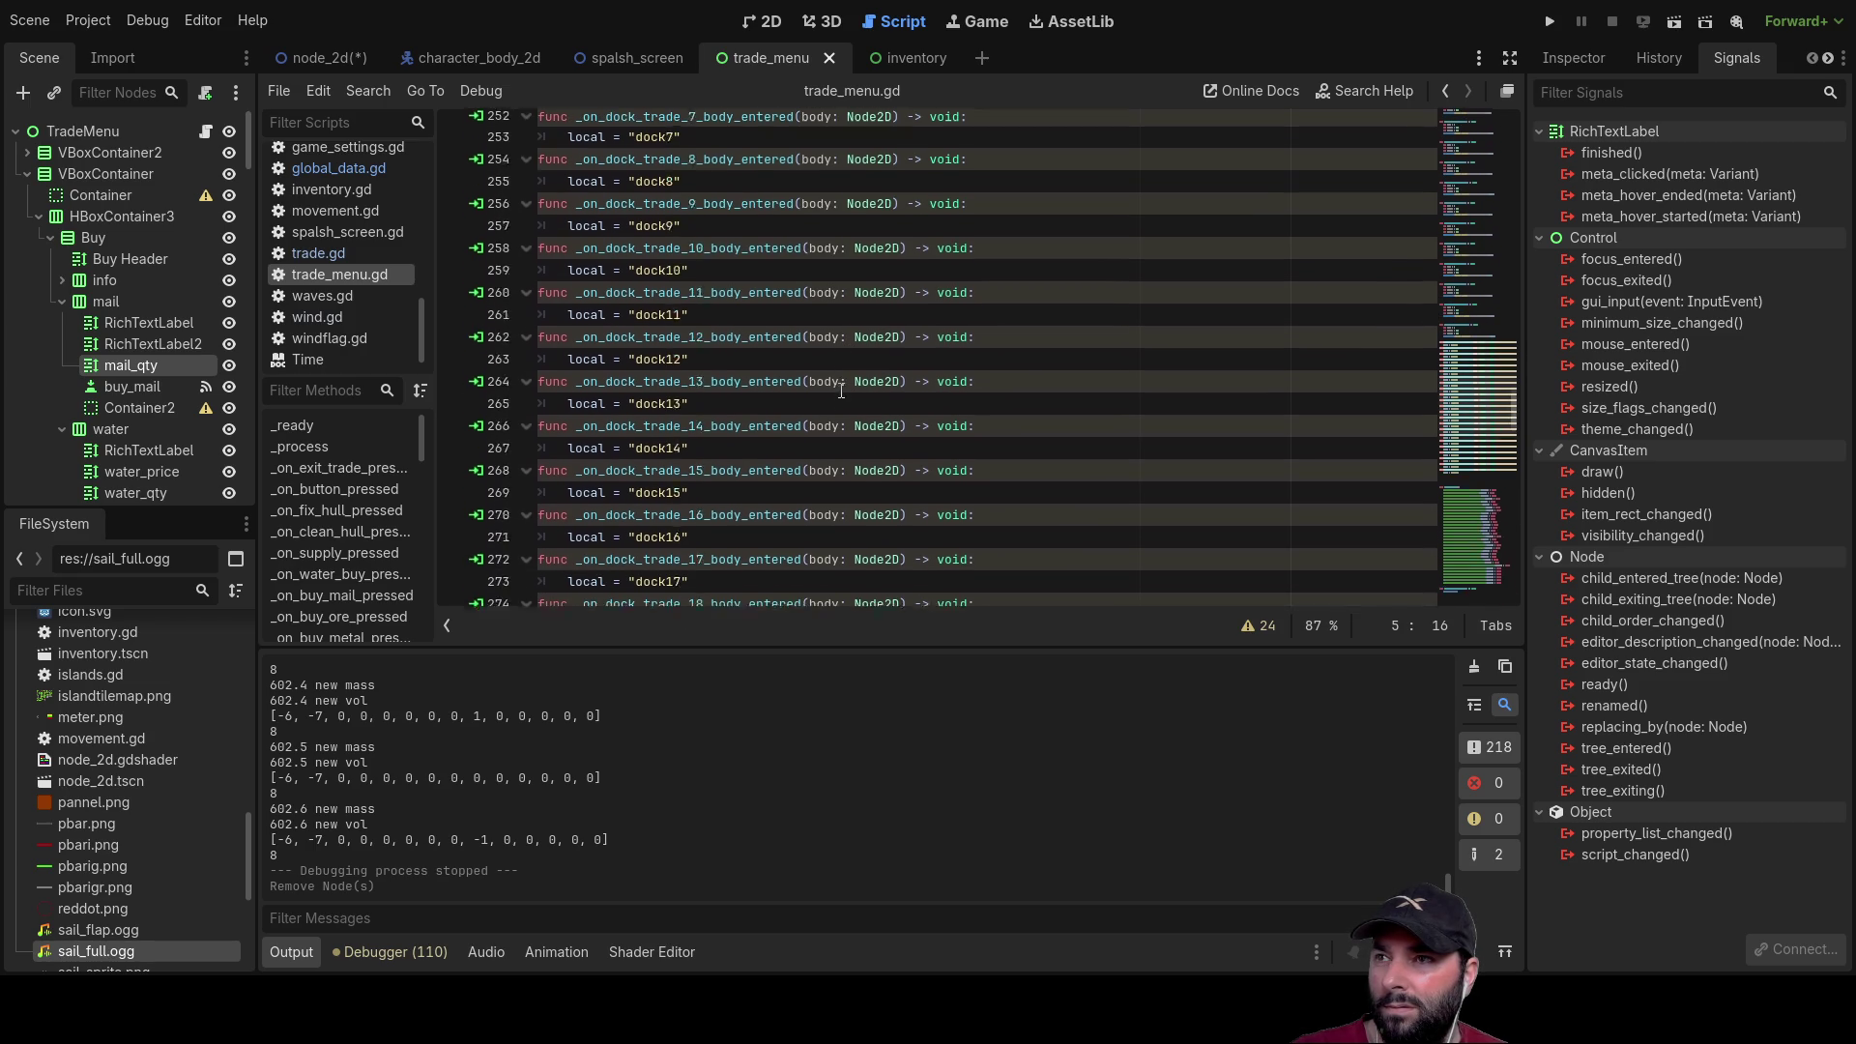
{"action": "scroll", "coordinate": [841, 387], "scroll_direction": "down", "scroll_amount": 20}
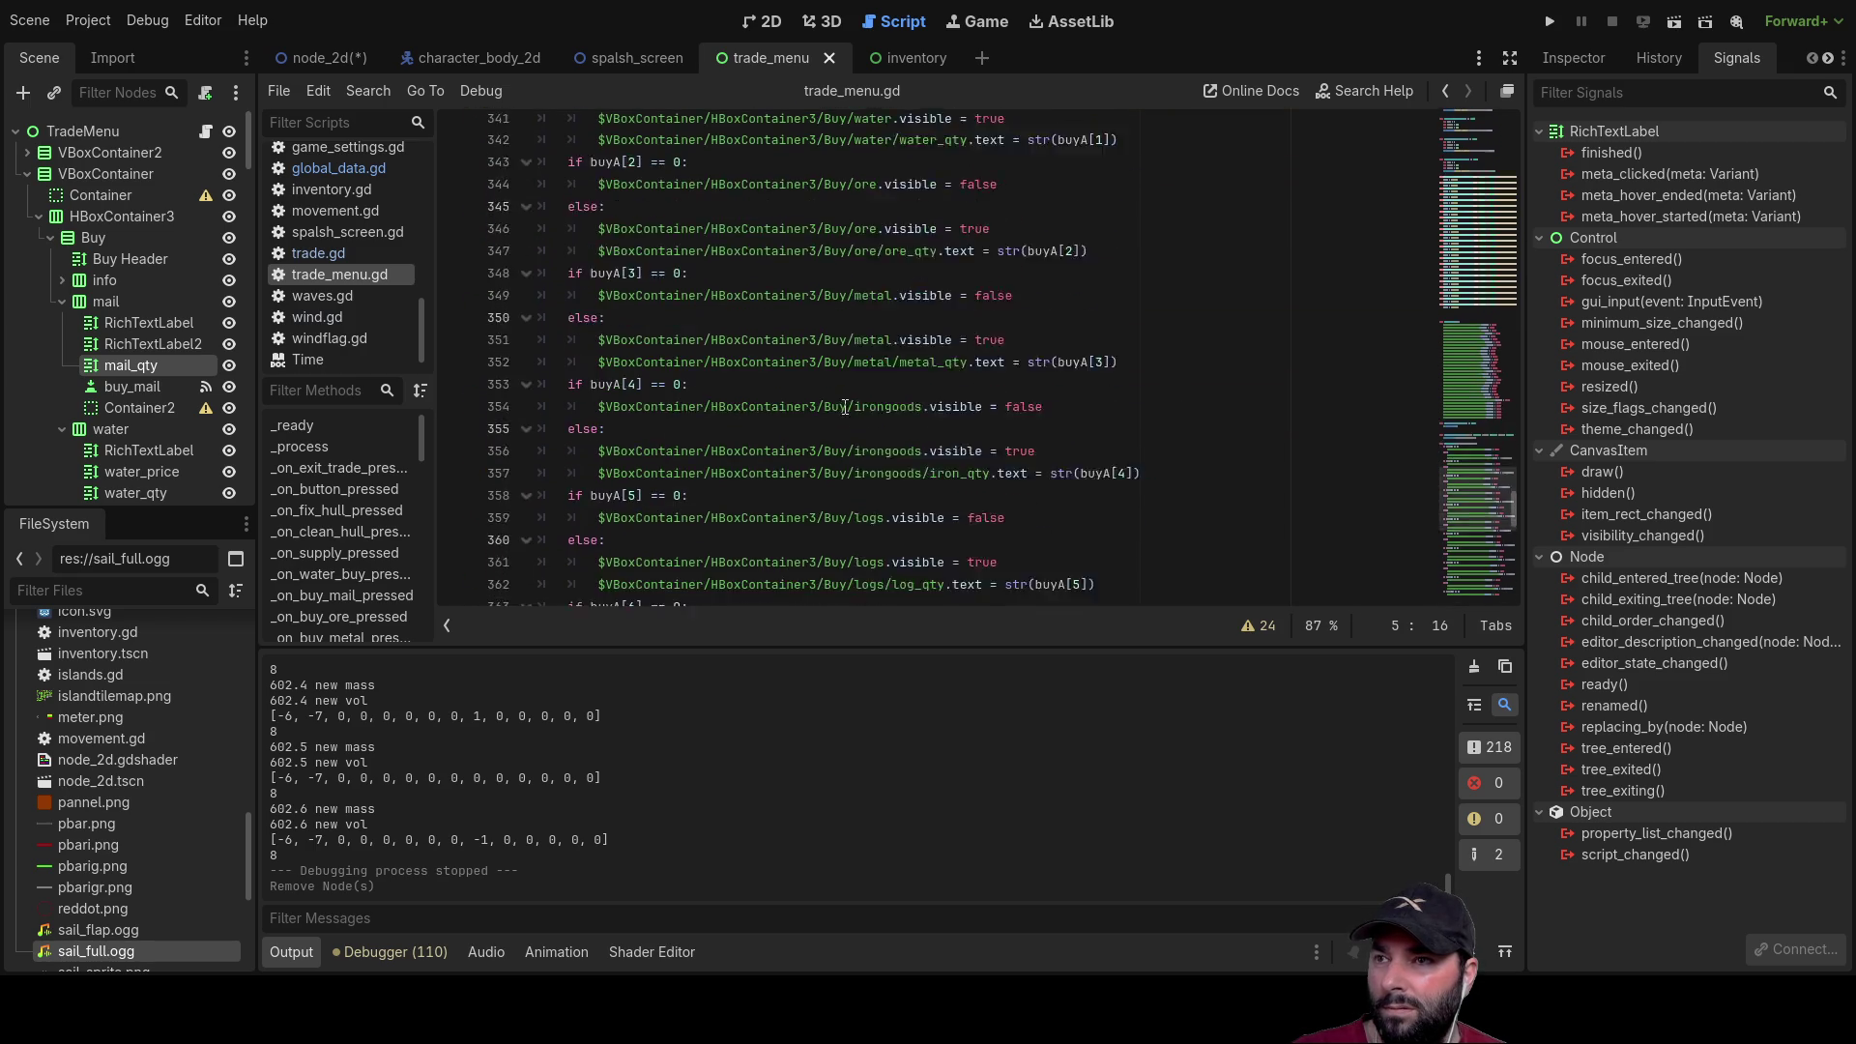
{"action": "scroll", "coordinate": [847, 404], "scroll_direction": "up", "scroll_amount": 20}
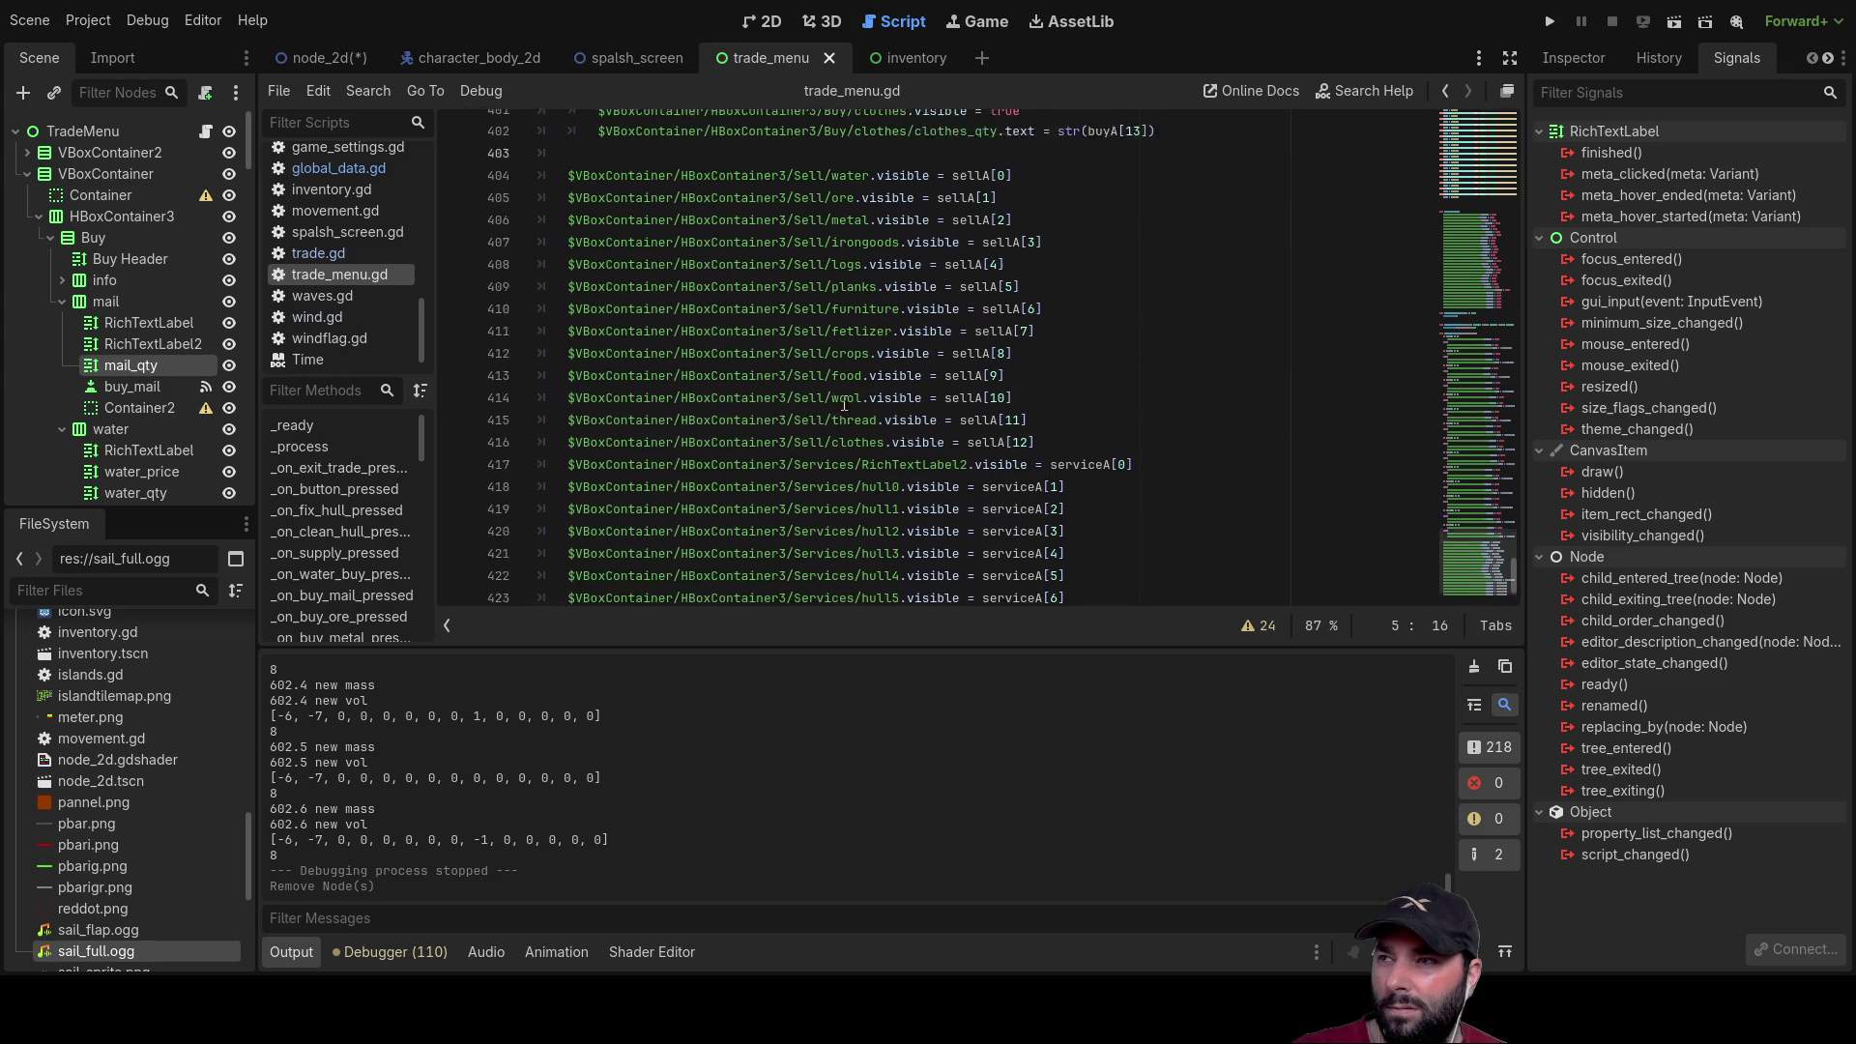
{"action": "scroll", "coordinate": [844, 392], "scroll_direction": "up", "scroll_amount": 20}
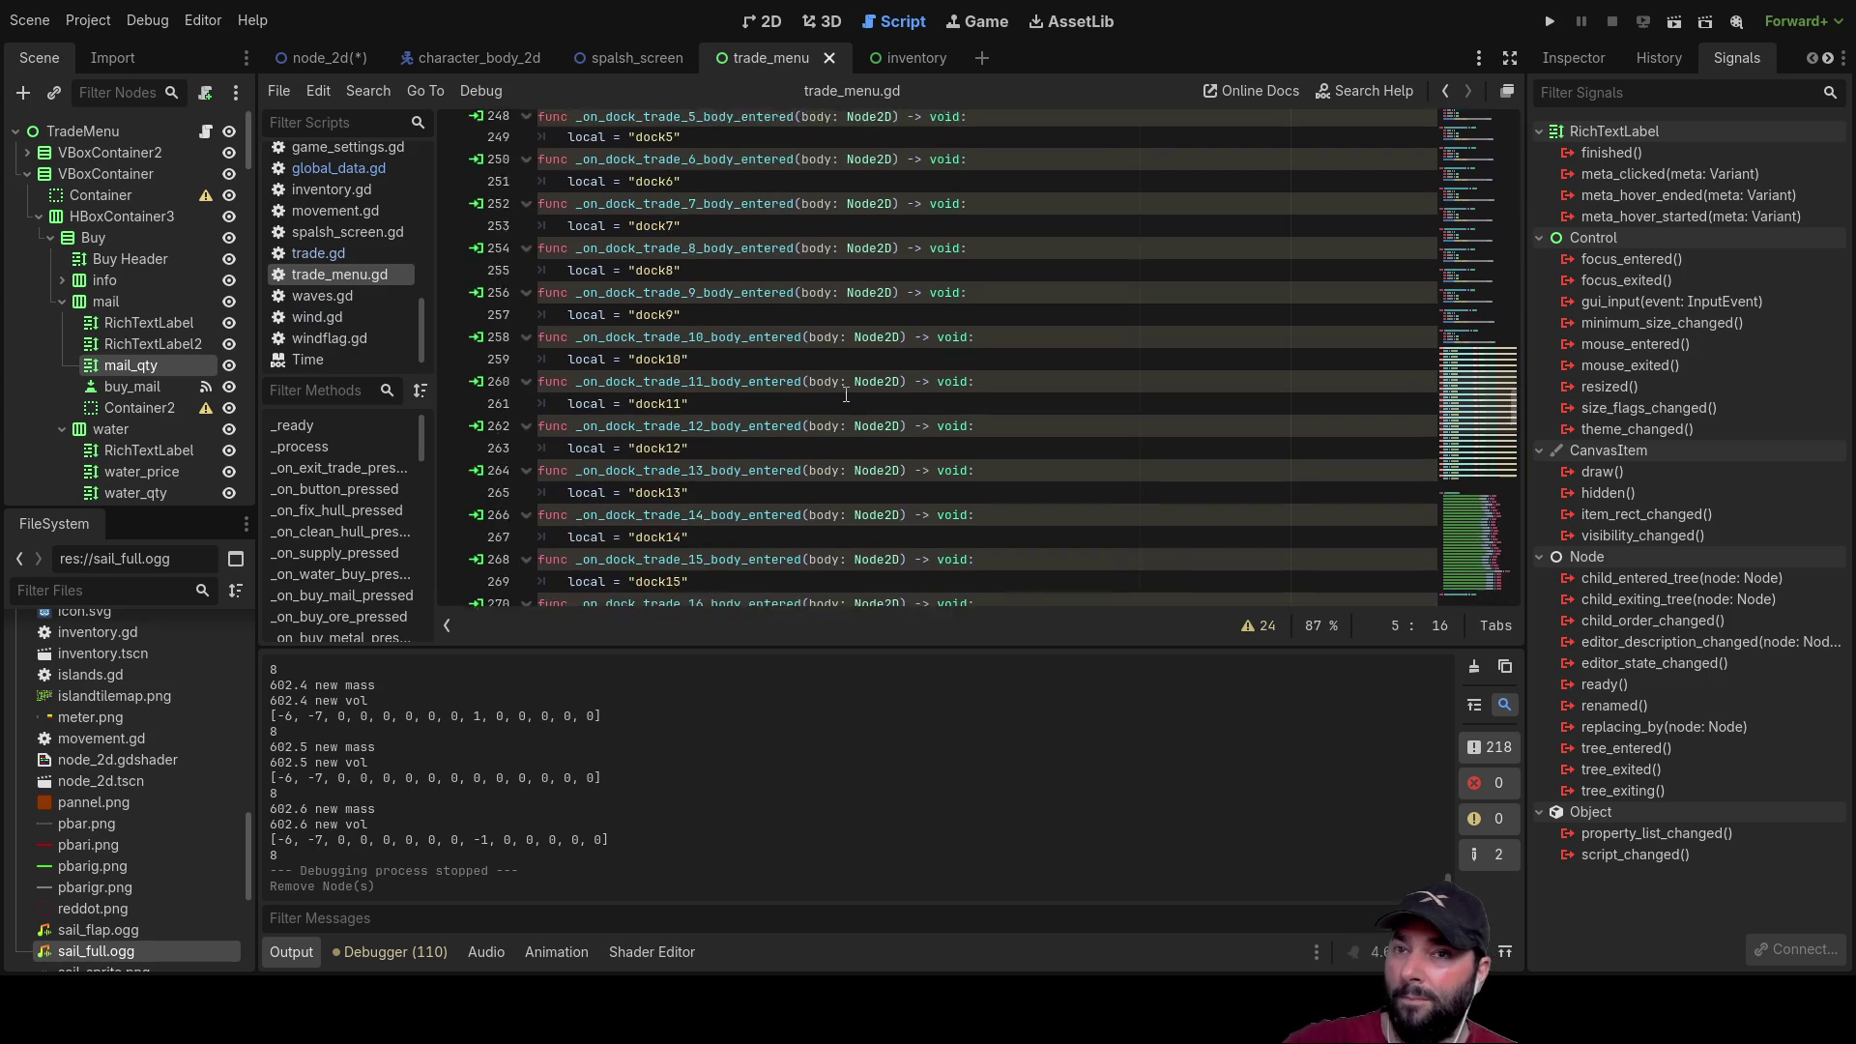
{"action": "scroll", "coordinate": [844, 391], "scroll_direction": "up", "scroll_amount": 20}
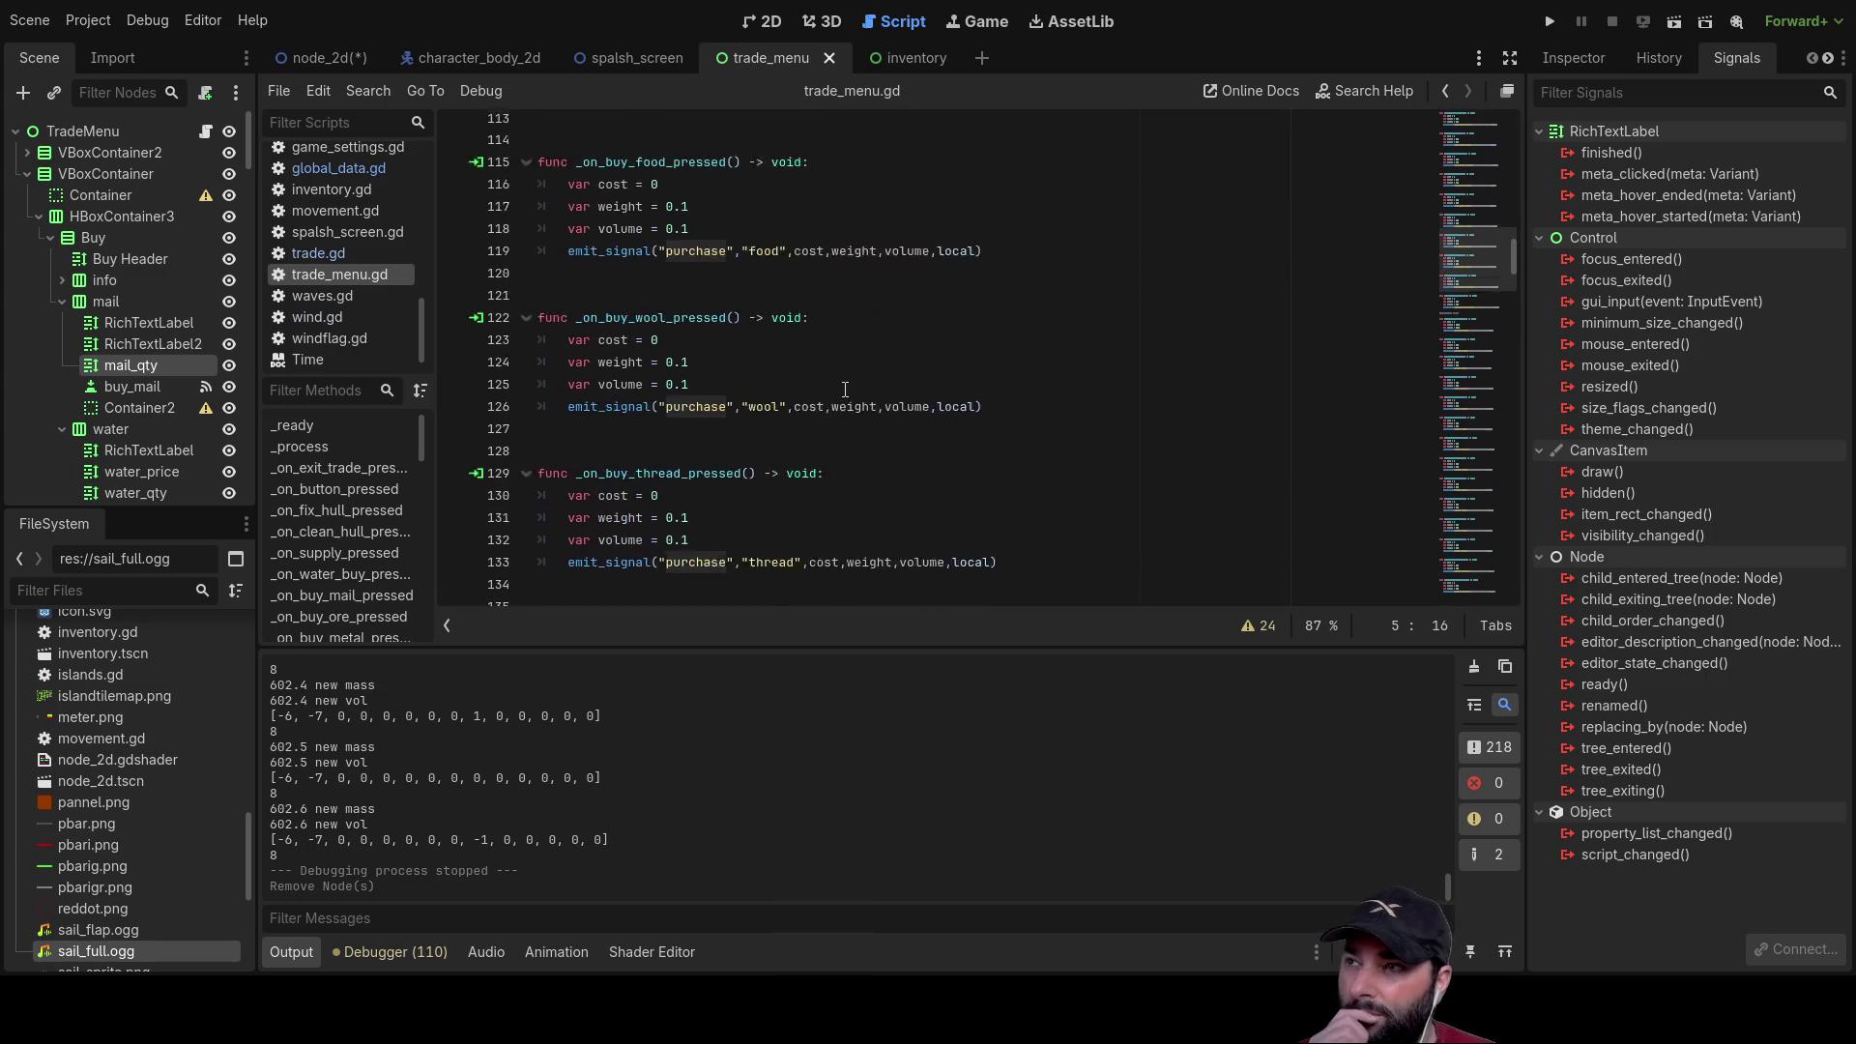
{"action": "scroll", "coordinate": [845, 394], "scroll_direction": "up", "scroll_amount": 18}
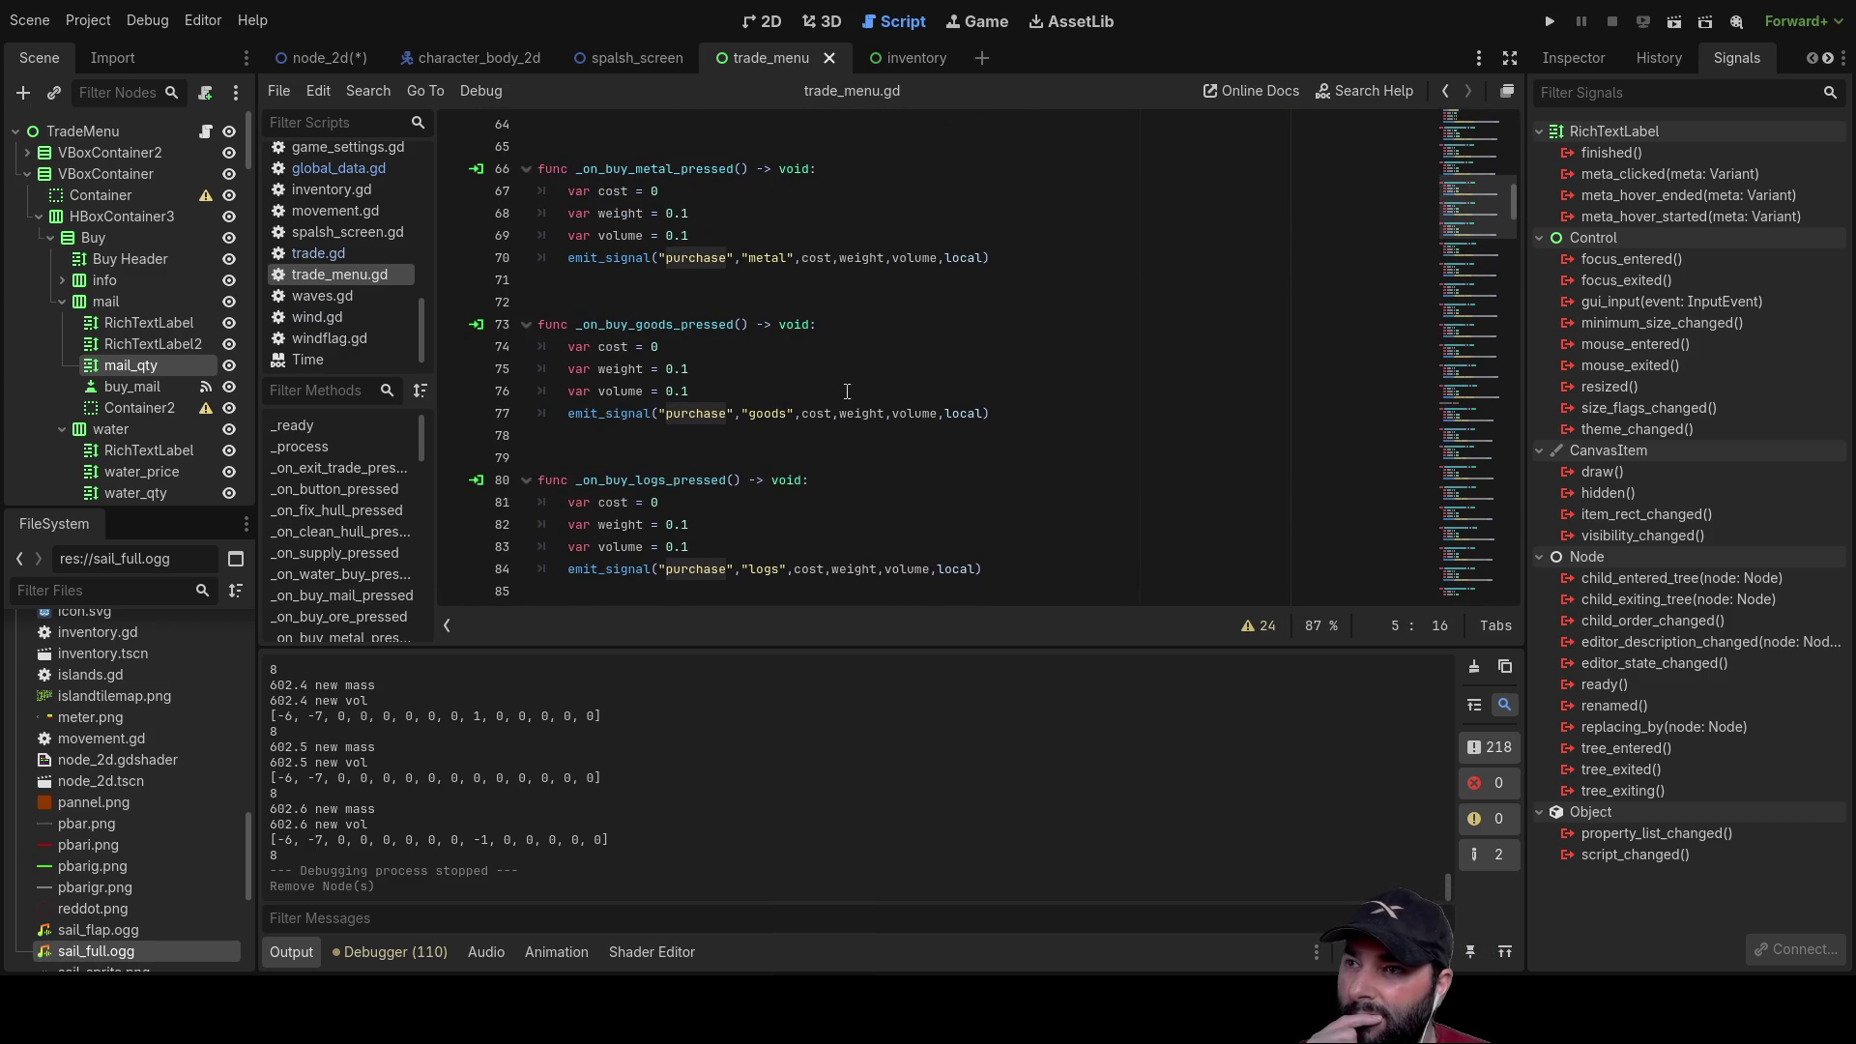
{"action": "scroll", "coordinate": [843, 399], "scroll_direction": "up", "scroll_amount": 3}
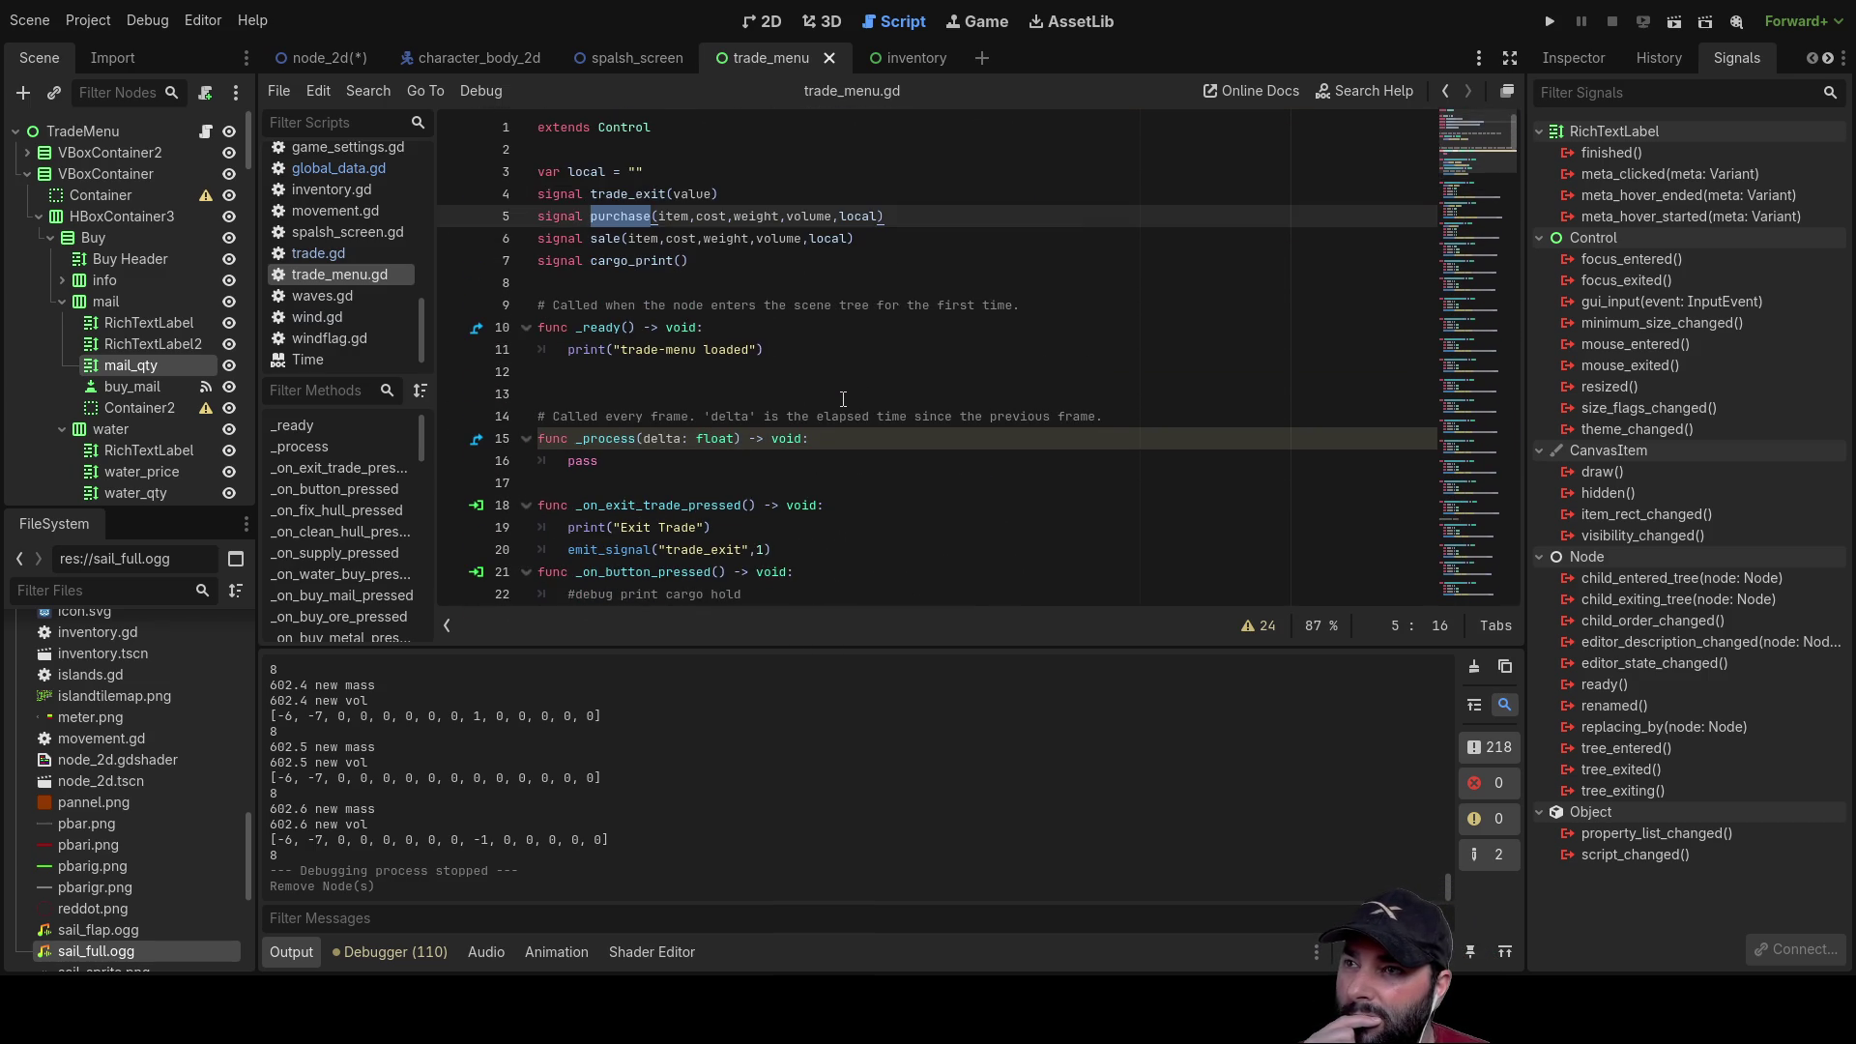
{"action": "left_click", "coordinate": [308, 253]}
{"action": "scroll", "coordinate": [896, 432], "scroll_direction": "up", "scroll_amount": 20}
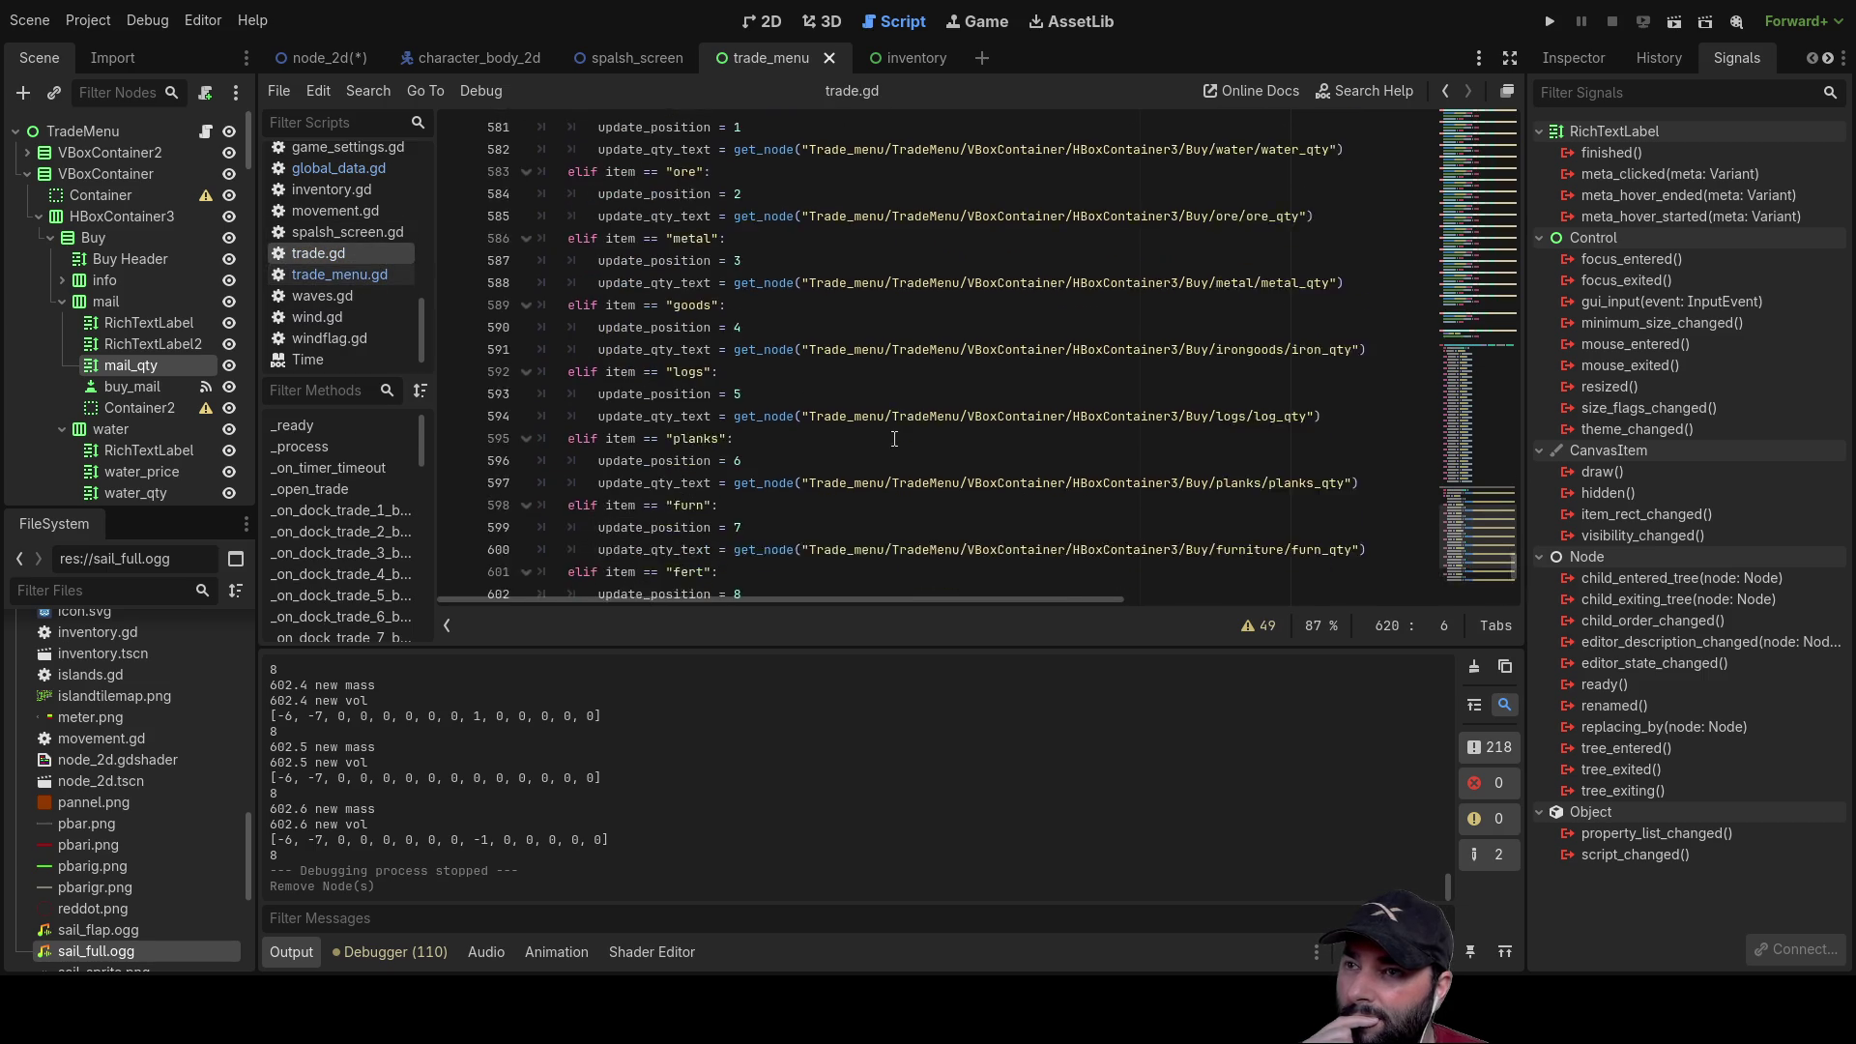
{"action": "scroll", "coordinate": [898, 426], "scroll_direction": "up", "scroll_amount": 8}
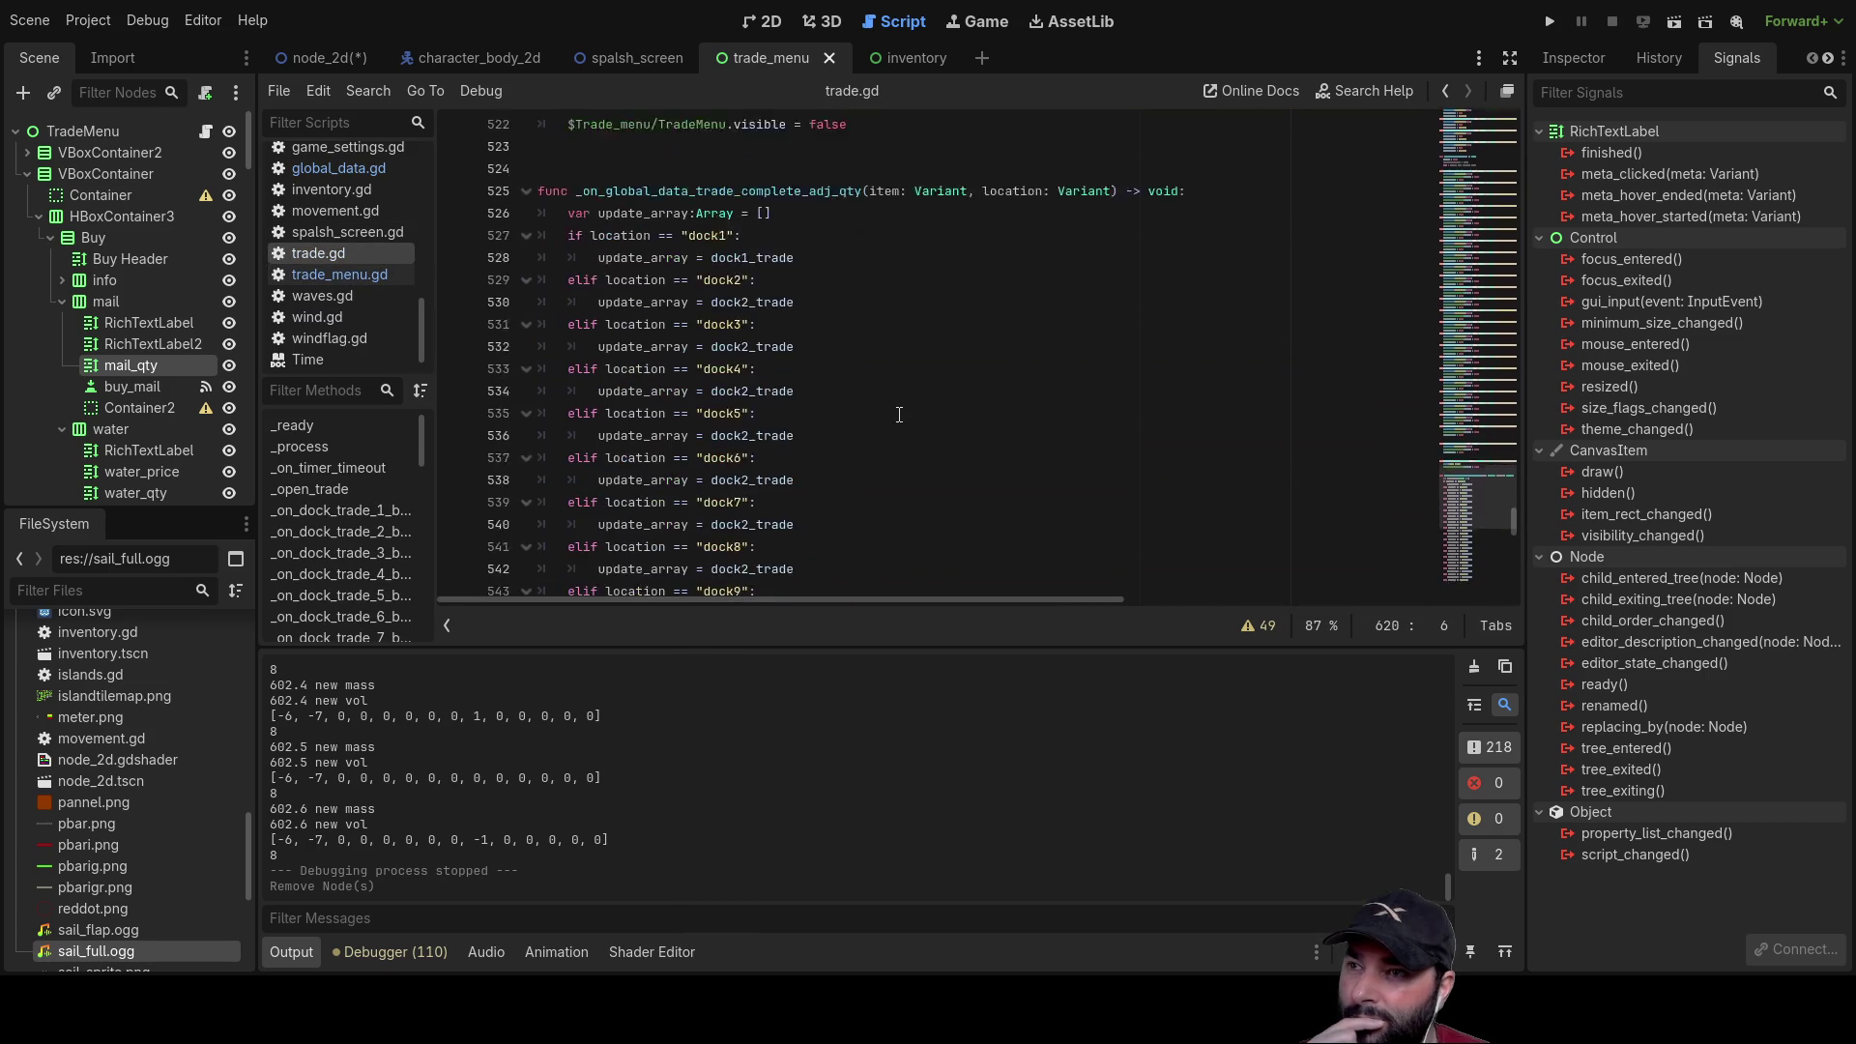
{"action": "scroll", "coordinate": [900, 412], "scroll_direction": "up", "scroll_amount": 20}
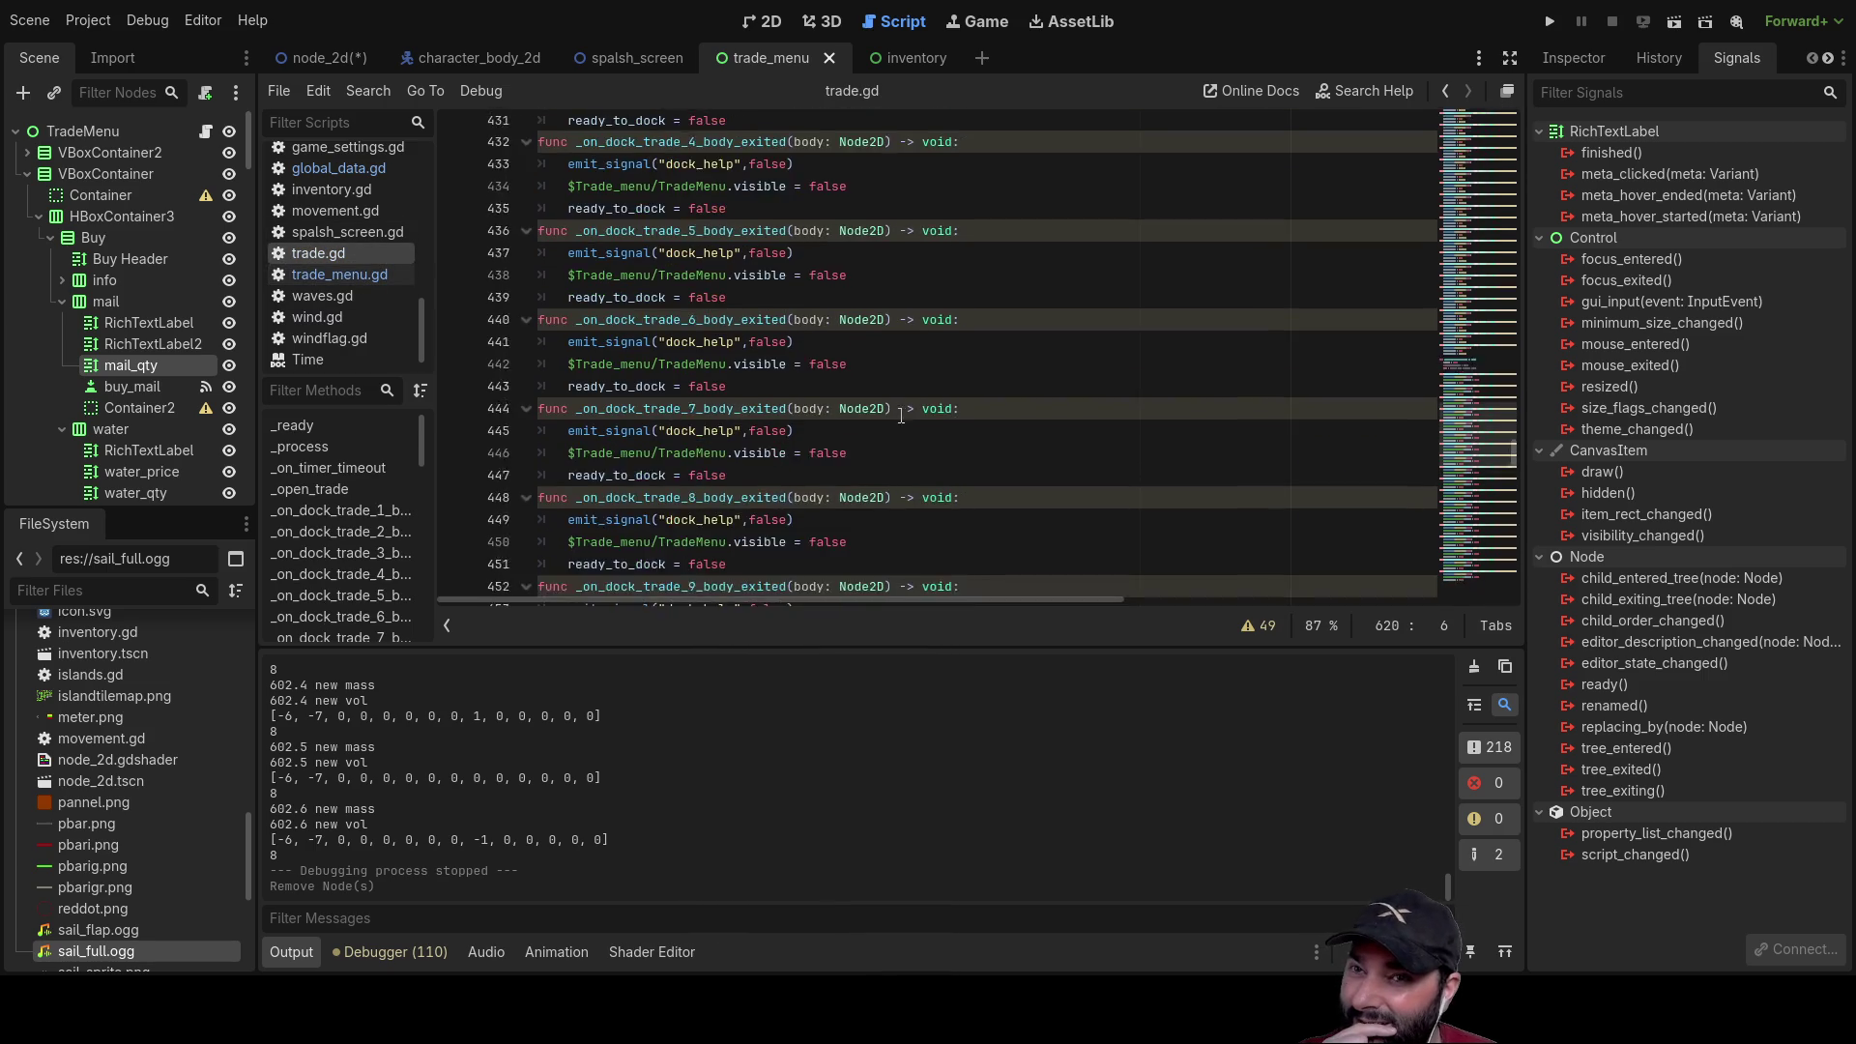
{"action": "scroll", "coordinate": [937, 407], "scroll_direction": "up", "scroll_amount": 20}
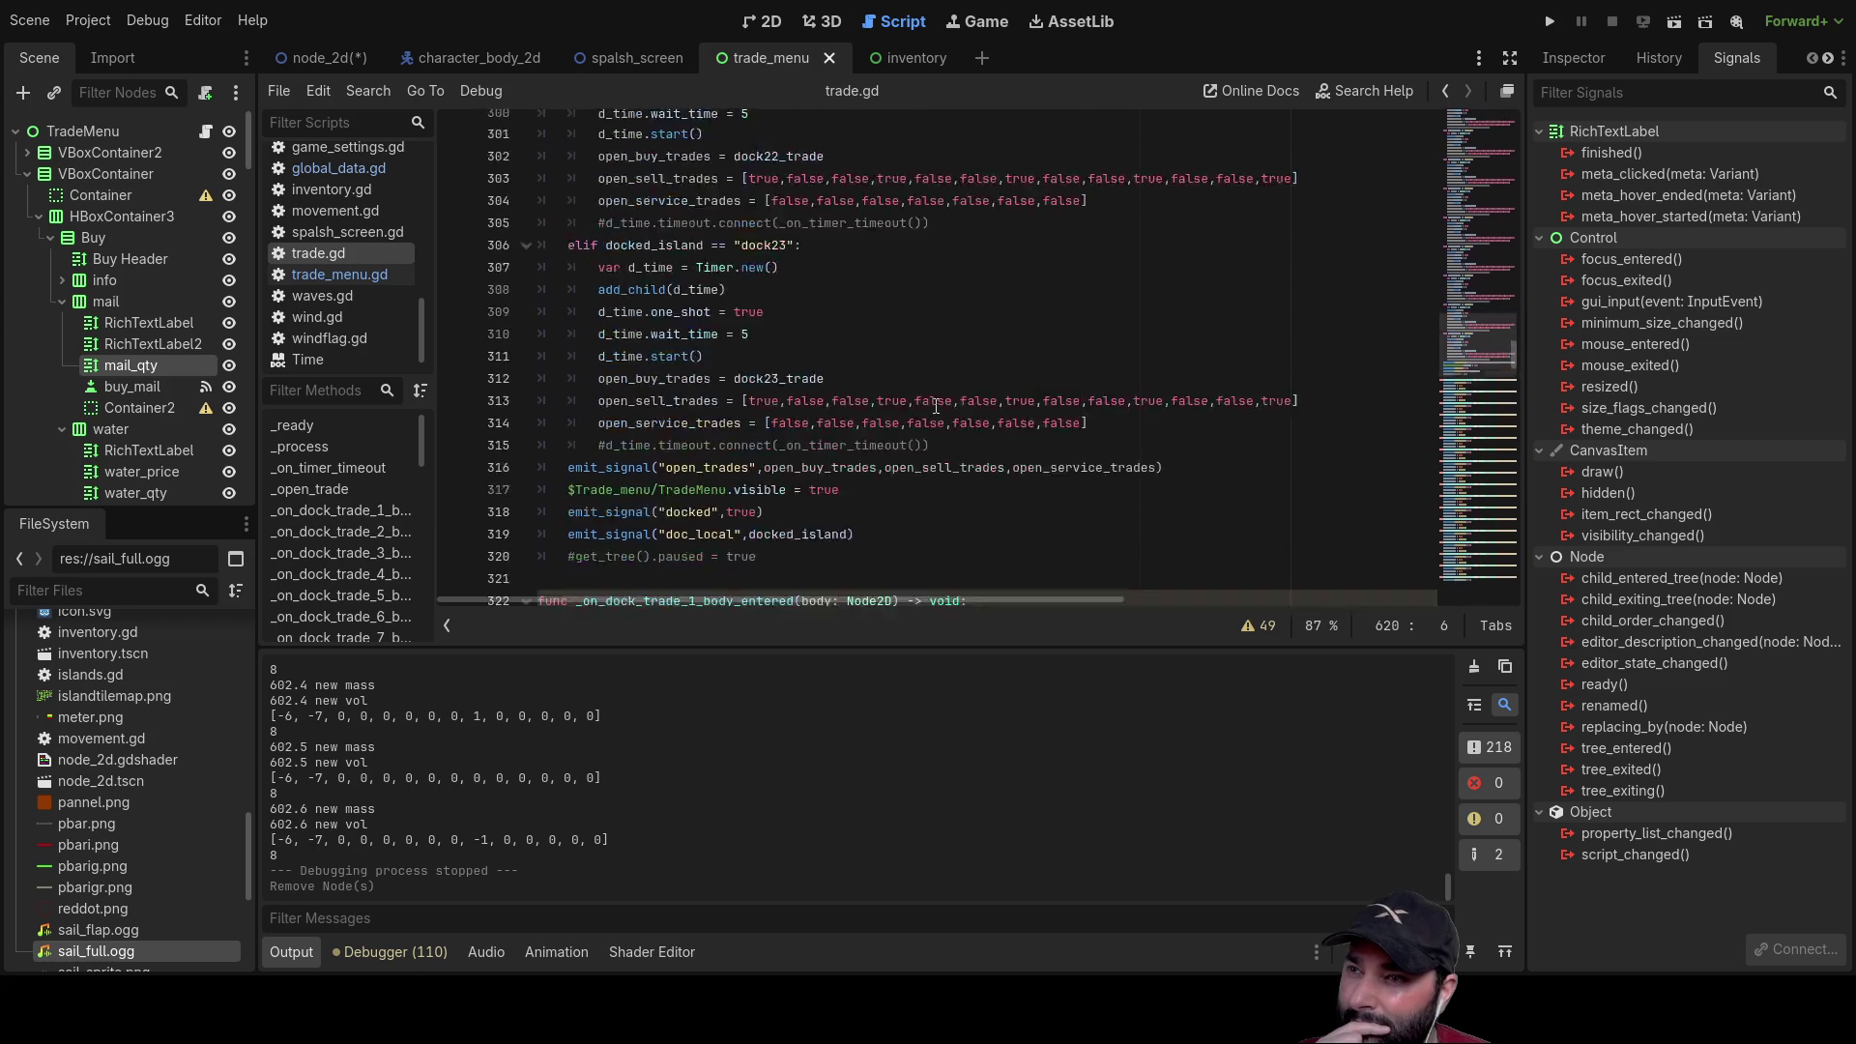
{"action": "scroll", "coordinate": [939, 402], "scroll_direction": "up", "scroll_amount": 20}
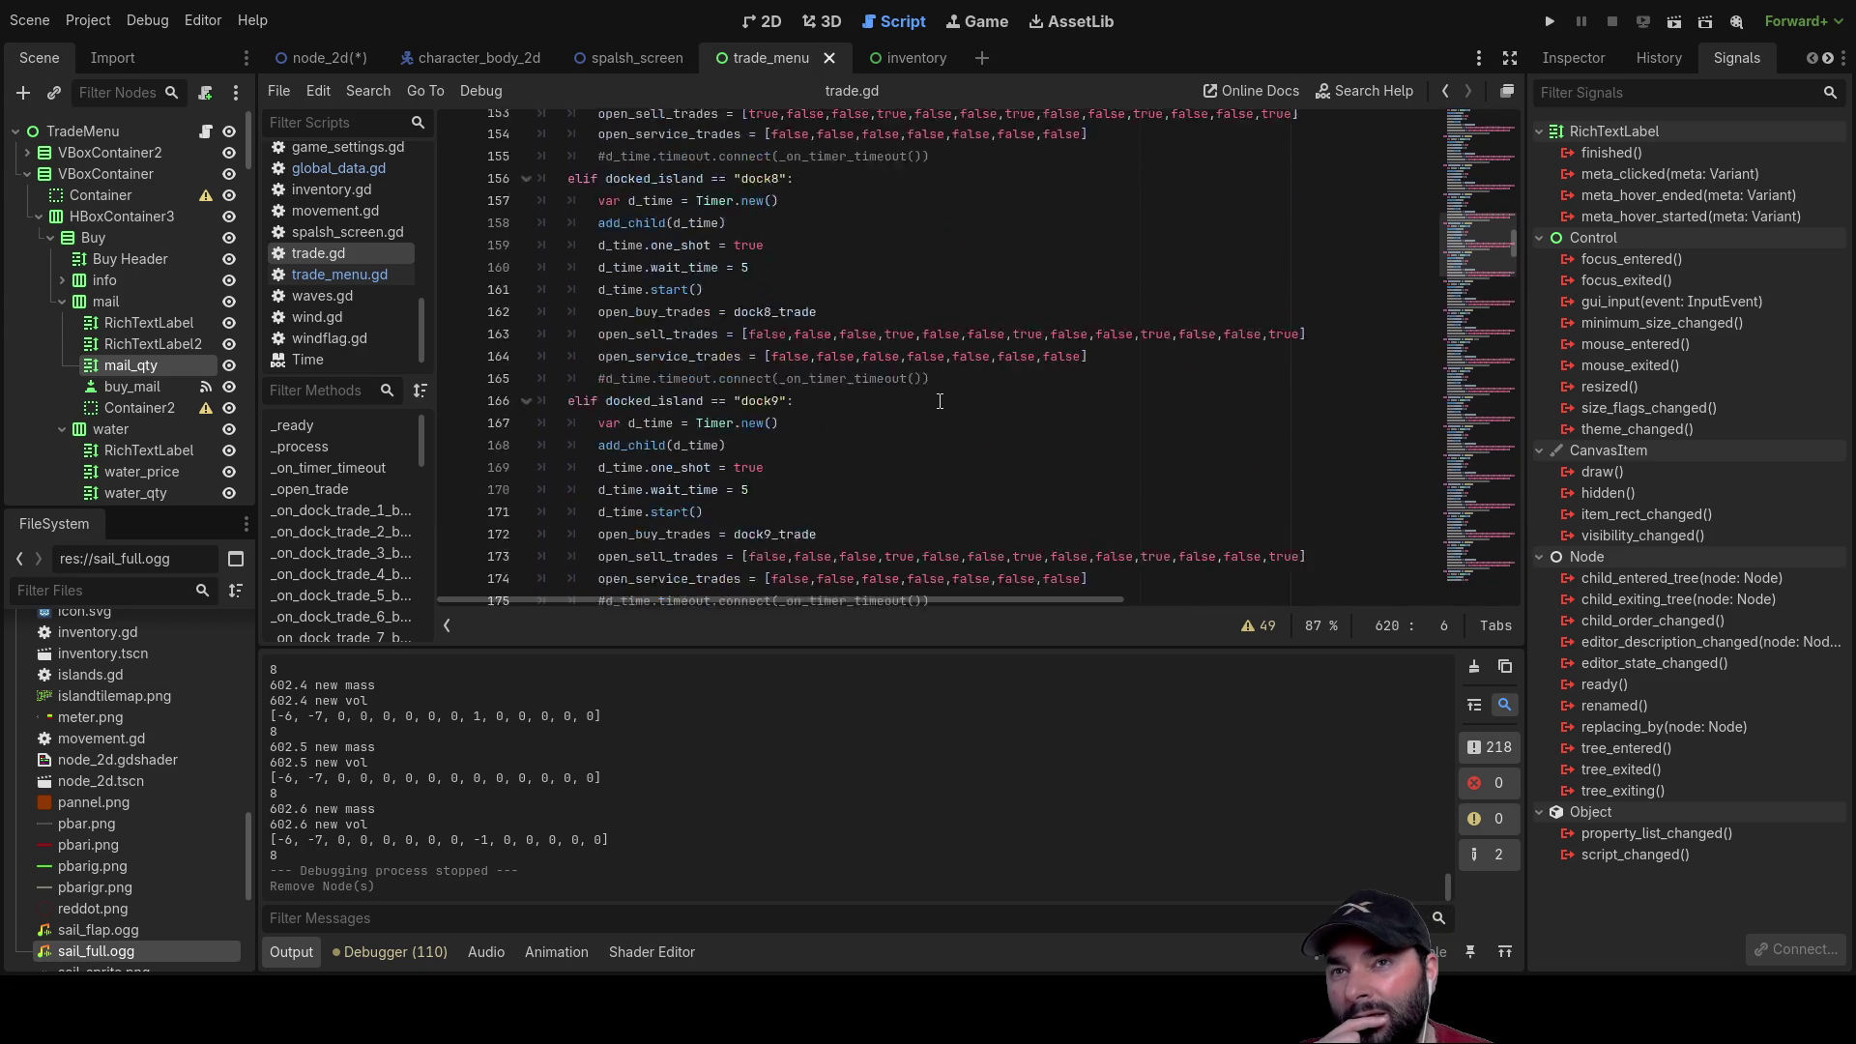
{"action": "scroll", "coordinate": [939, 394], "scroll_direction": "up", "scroll_amount": 13}
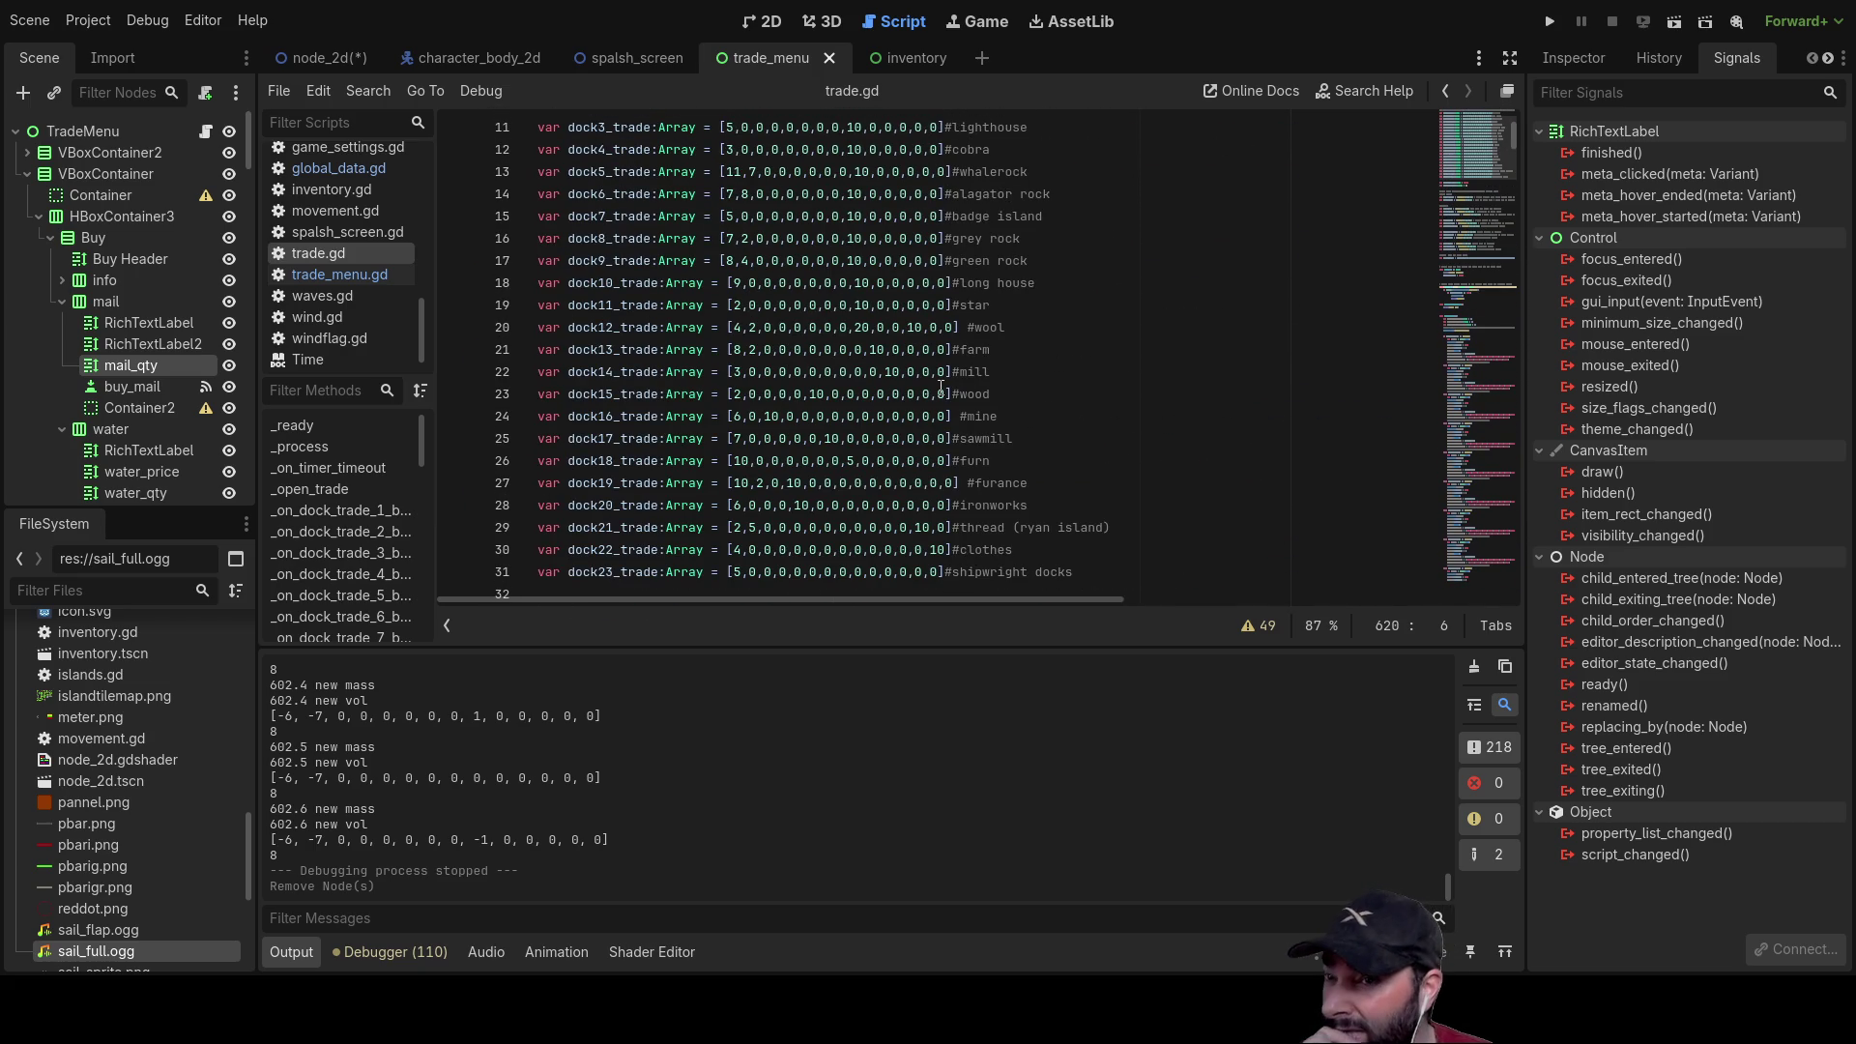
{"action": "scroll", "coordinate": [943, 392], "scroll_direction": "down", "scroll_amount": 20}
{"action": "scroll", "coordinate": [948, 398], "scroll_direction": "down", "scroll_amount": 20}
{"action": "scroll", "coordinate": [940, 391], "scroll_direction": "down", "scroll_amount": 20}
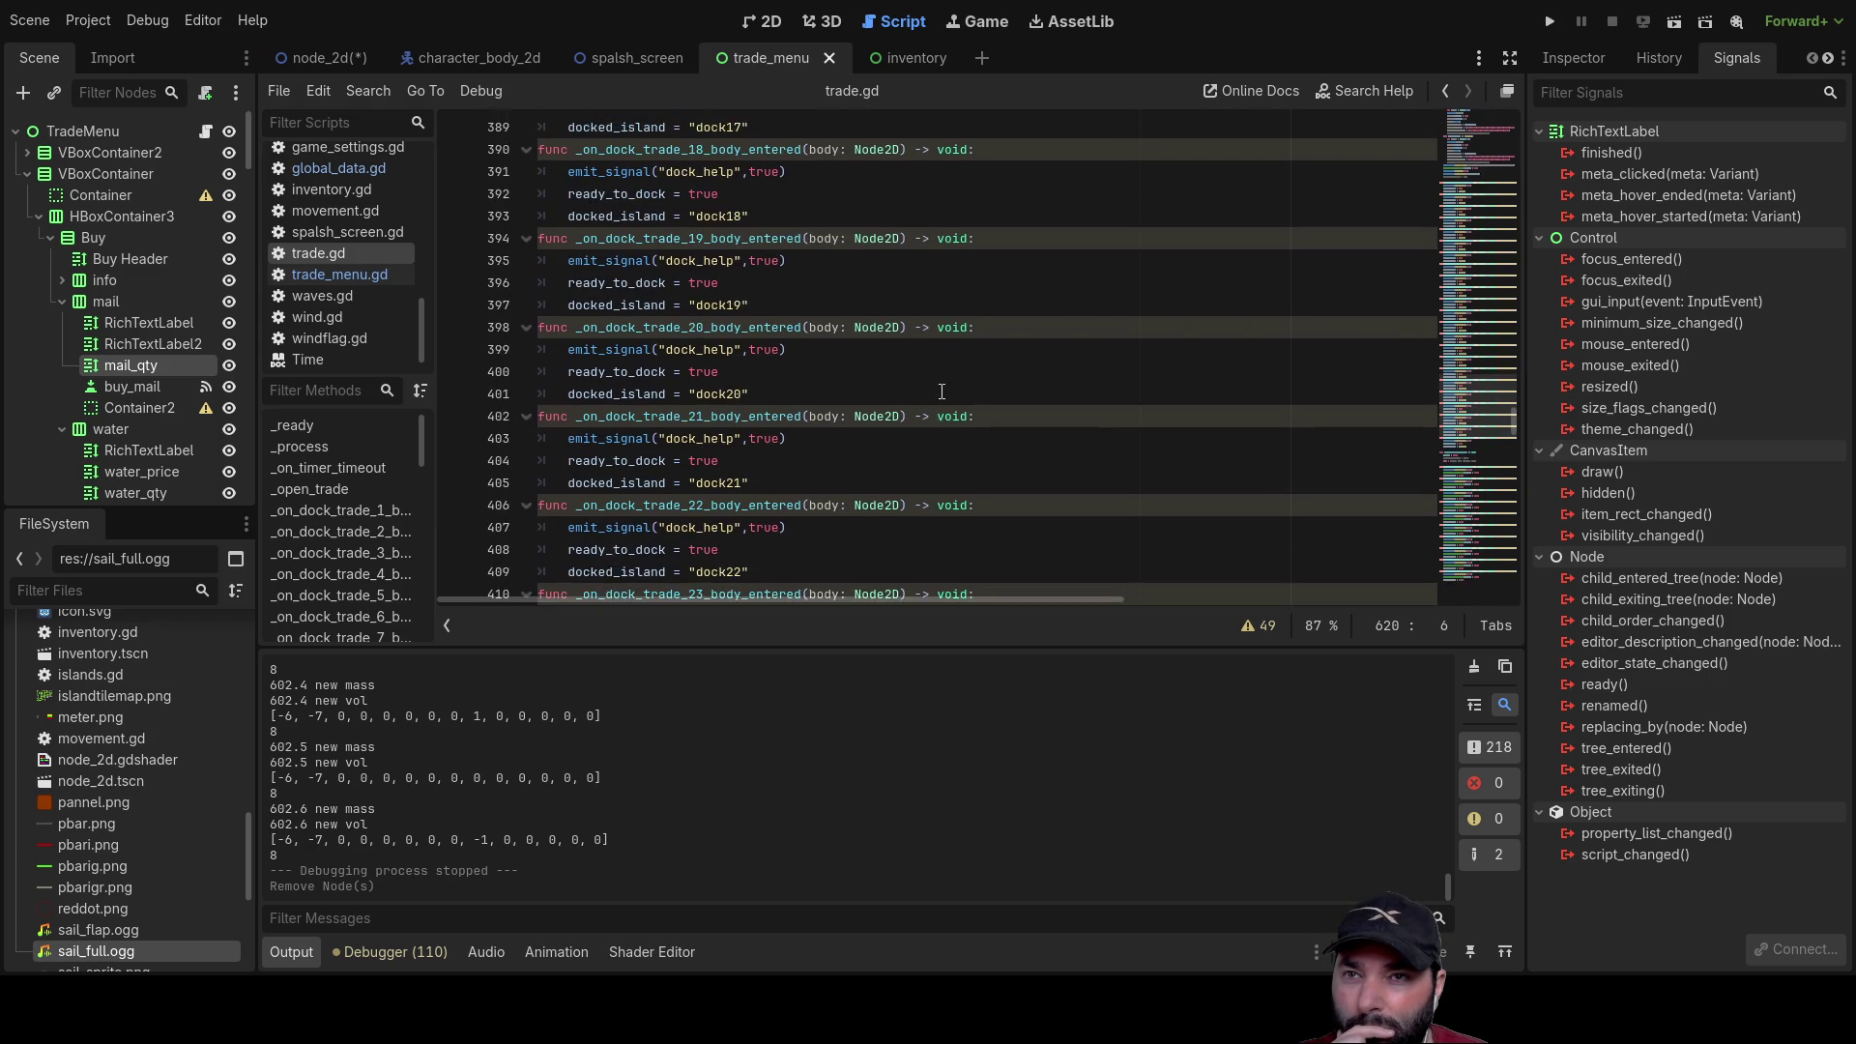
{"action": "scroll", "coordinate": [941, 391], "scroll_direction": "down", "scroll_amount": 20}
{"action": "scroll", "coordinate": [938, 389], "scroll_direction": "down", "scroll_amount": 20}
{"action": "scroll", "coordinate": [935, 383], "scroll_direction": "down", "scroll_amount": 2}
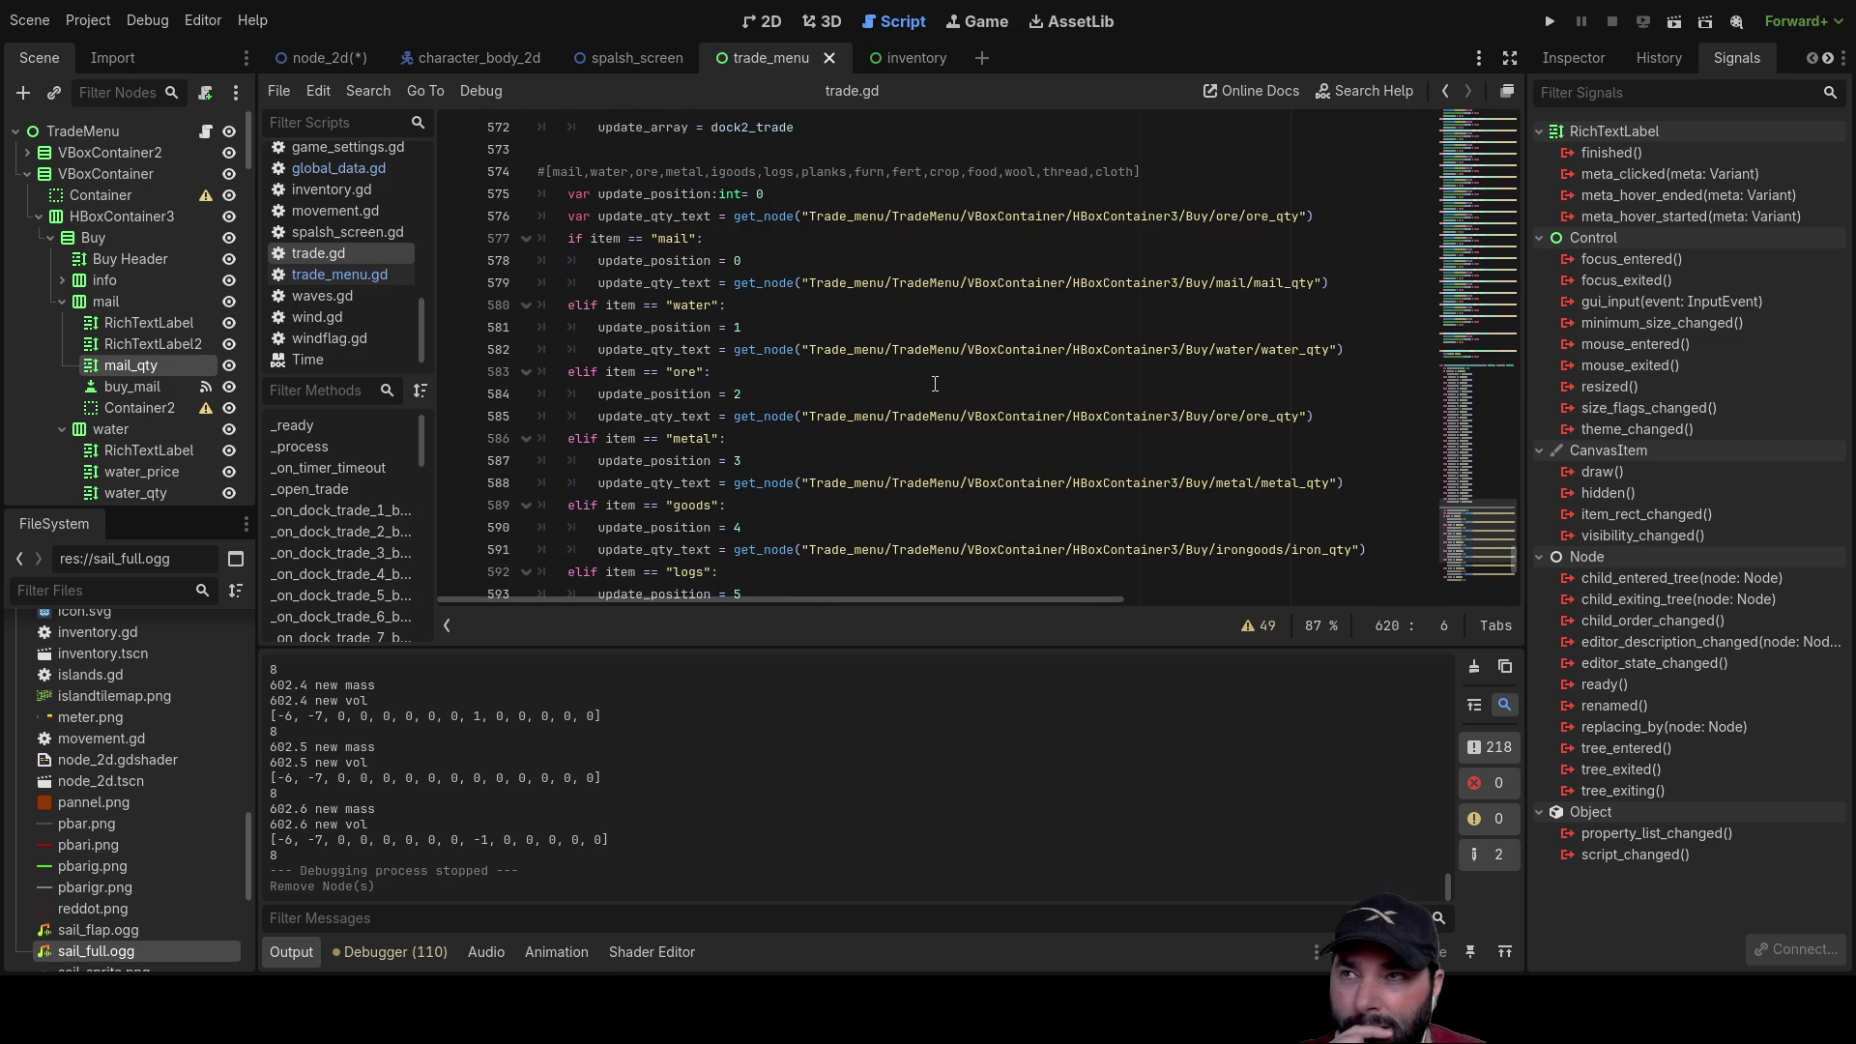
{"action": "left_click", "coordinate": [325, 275]}
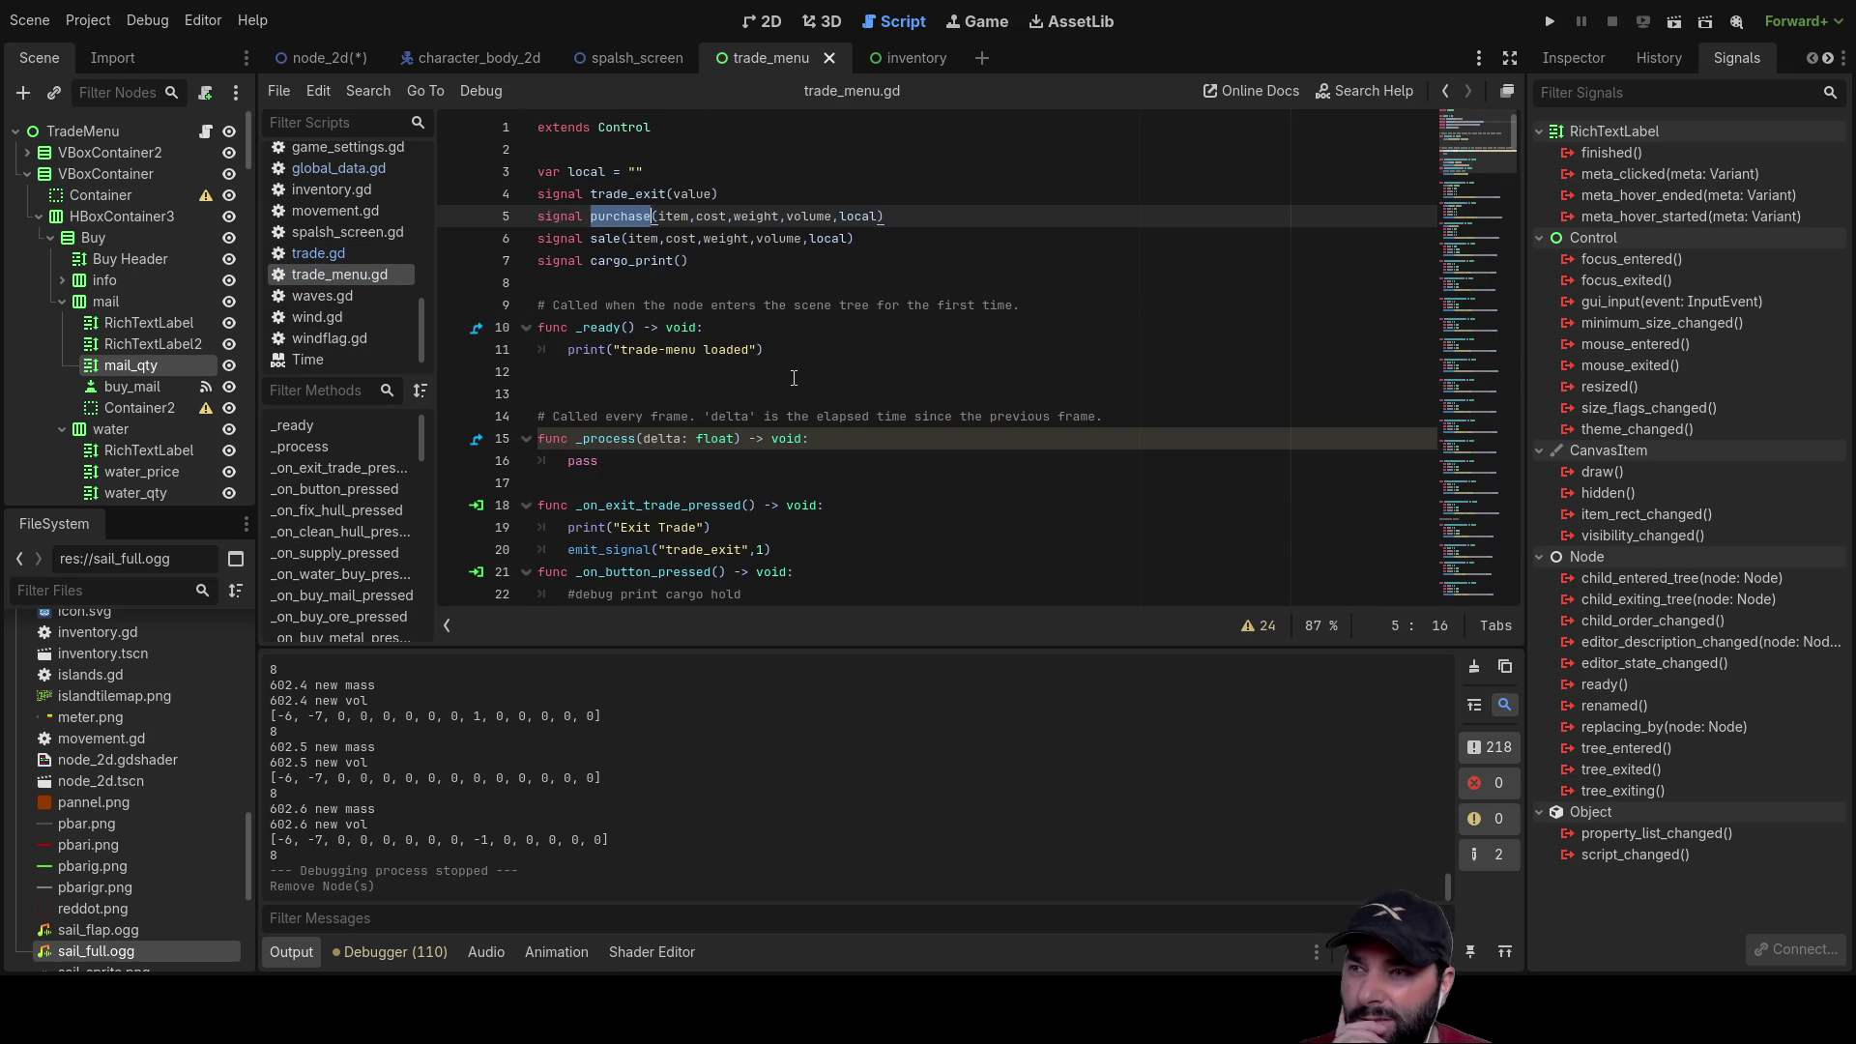
Step: Append qty_remain to the purchase signal's parameters on line 5, then switch to global_data.gd
{"action": "scroll", "coordinate": [928, 373], "scroll_direction": "down", "scroll_amount": 7}
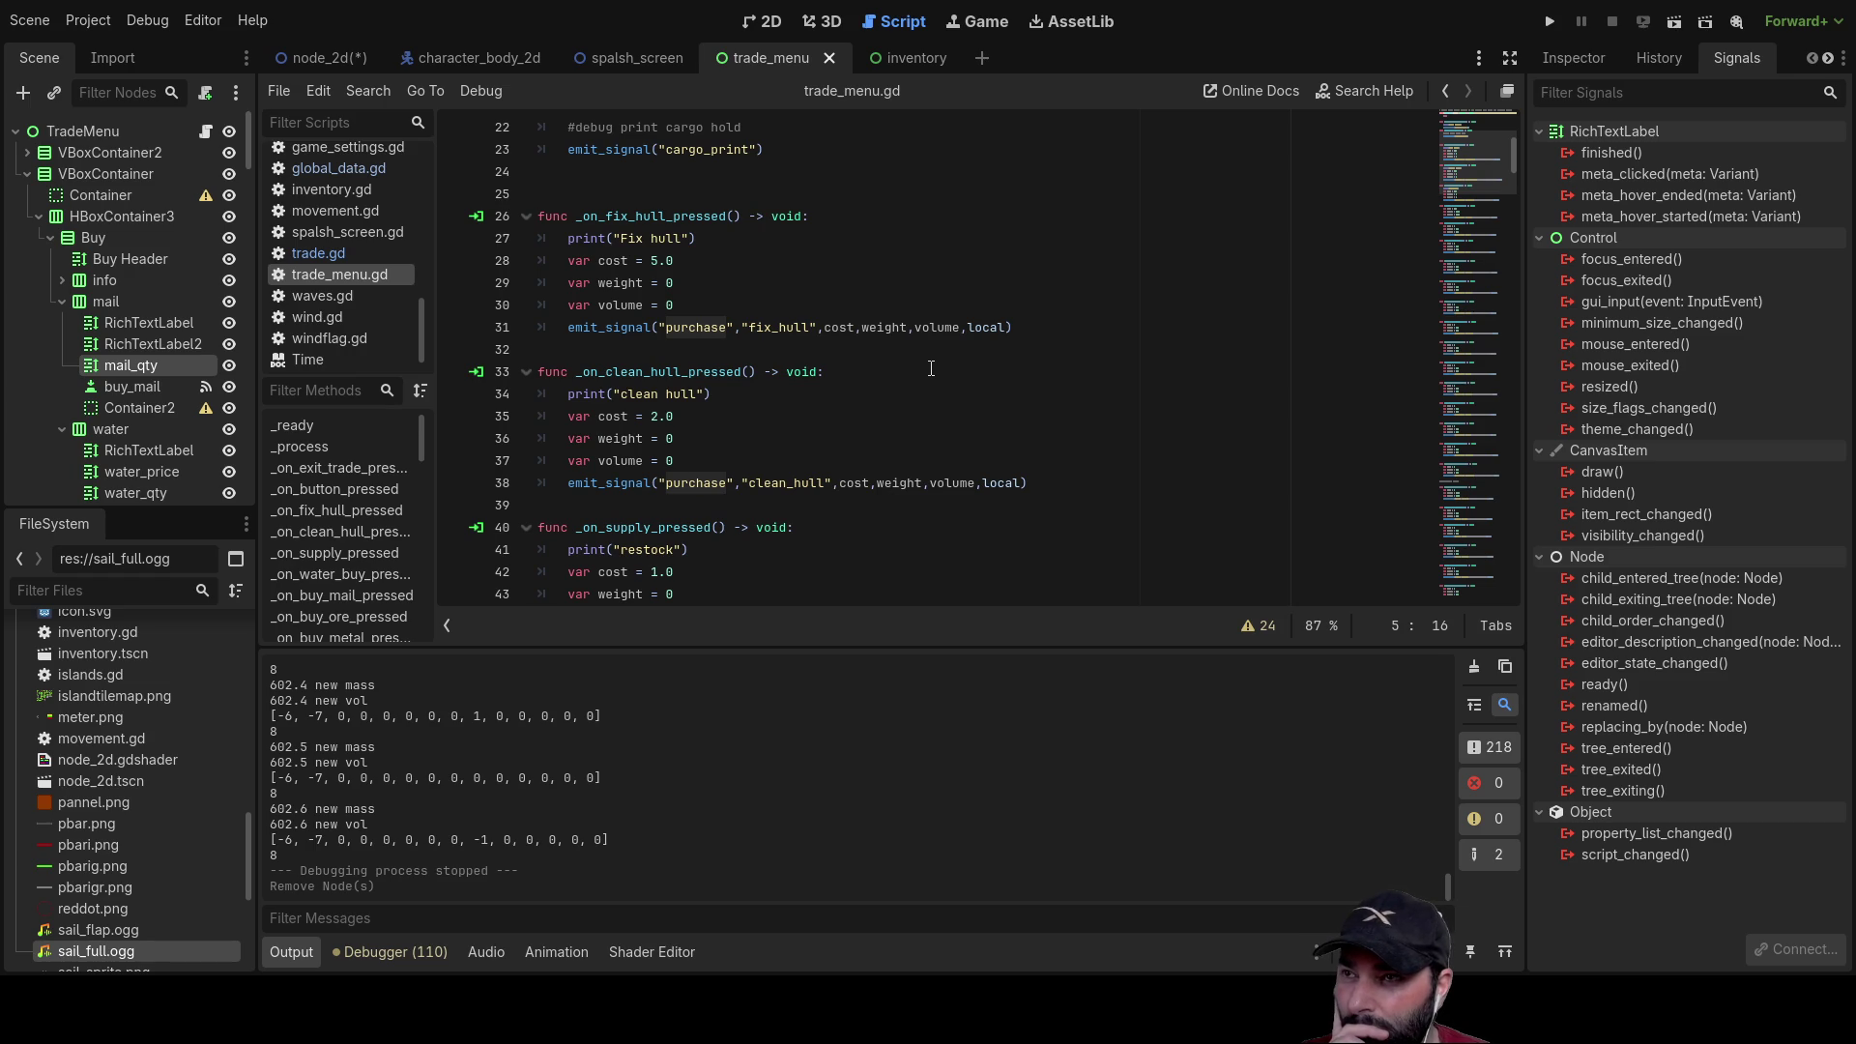
{"action": "scroll", "coordinate": [930, 366], "scroll_direction": "down", "scroll_amount": 4}
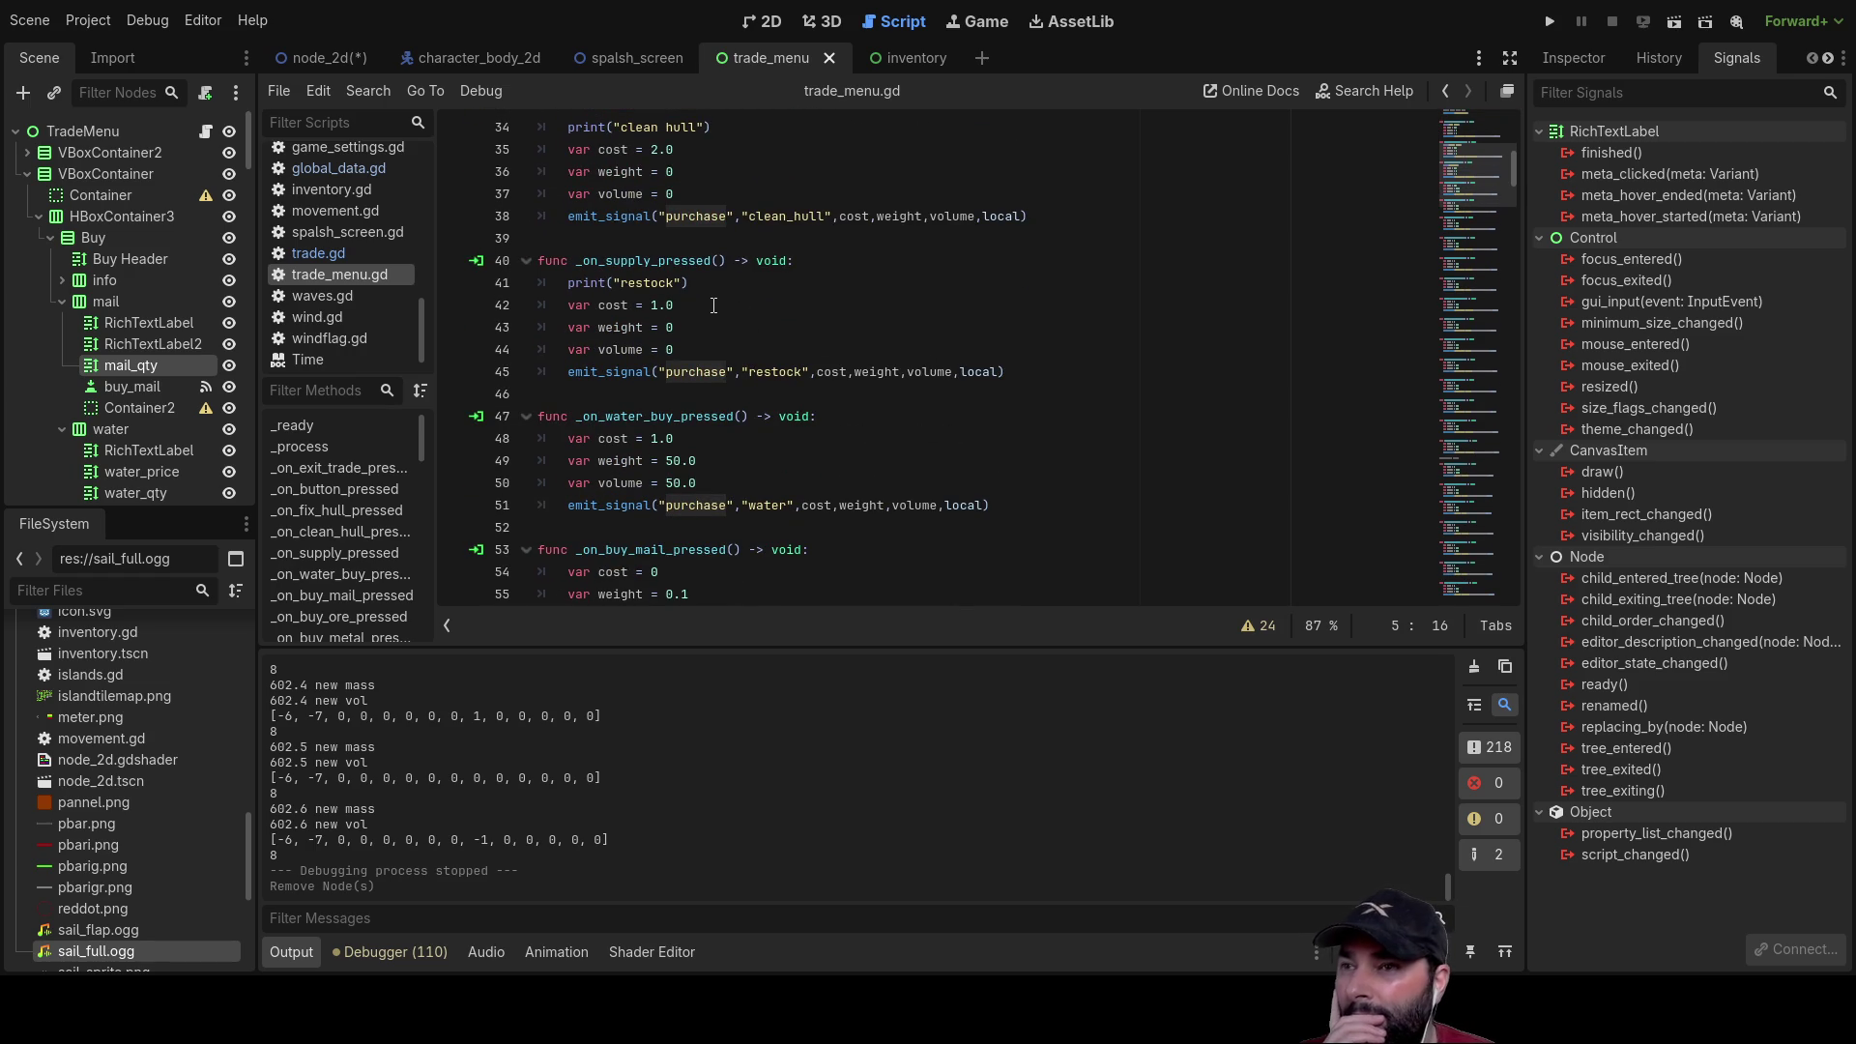
{"action": "scroll", "coordinate": [979, 396], "scroll_direction": "up", "scroll_amount": 11}
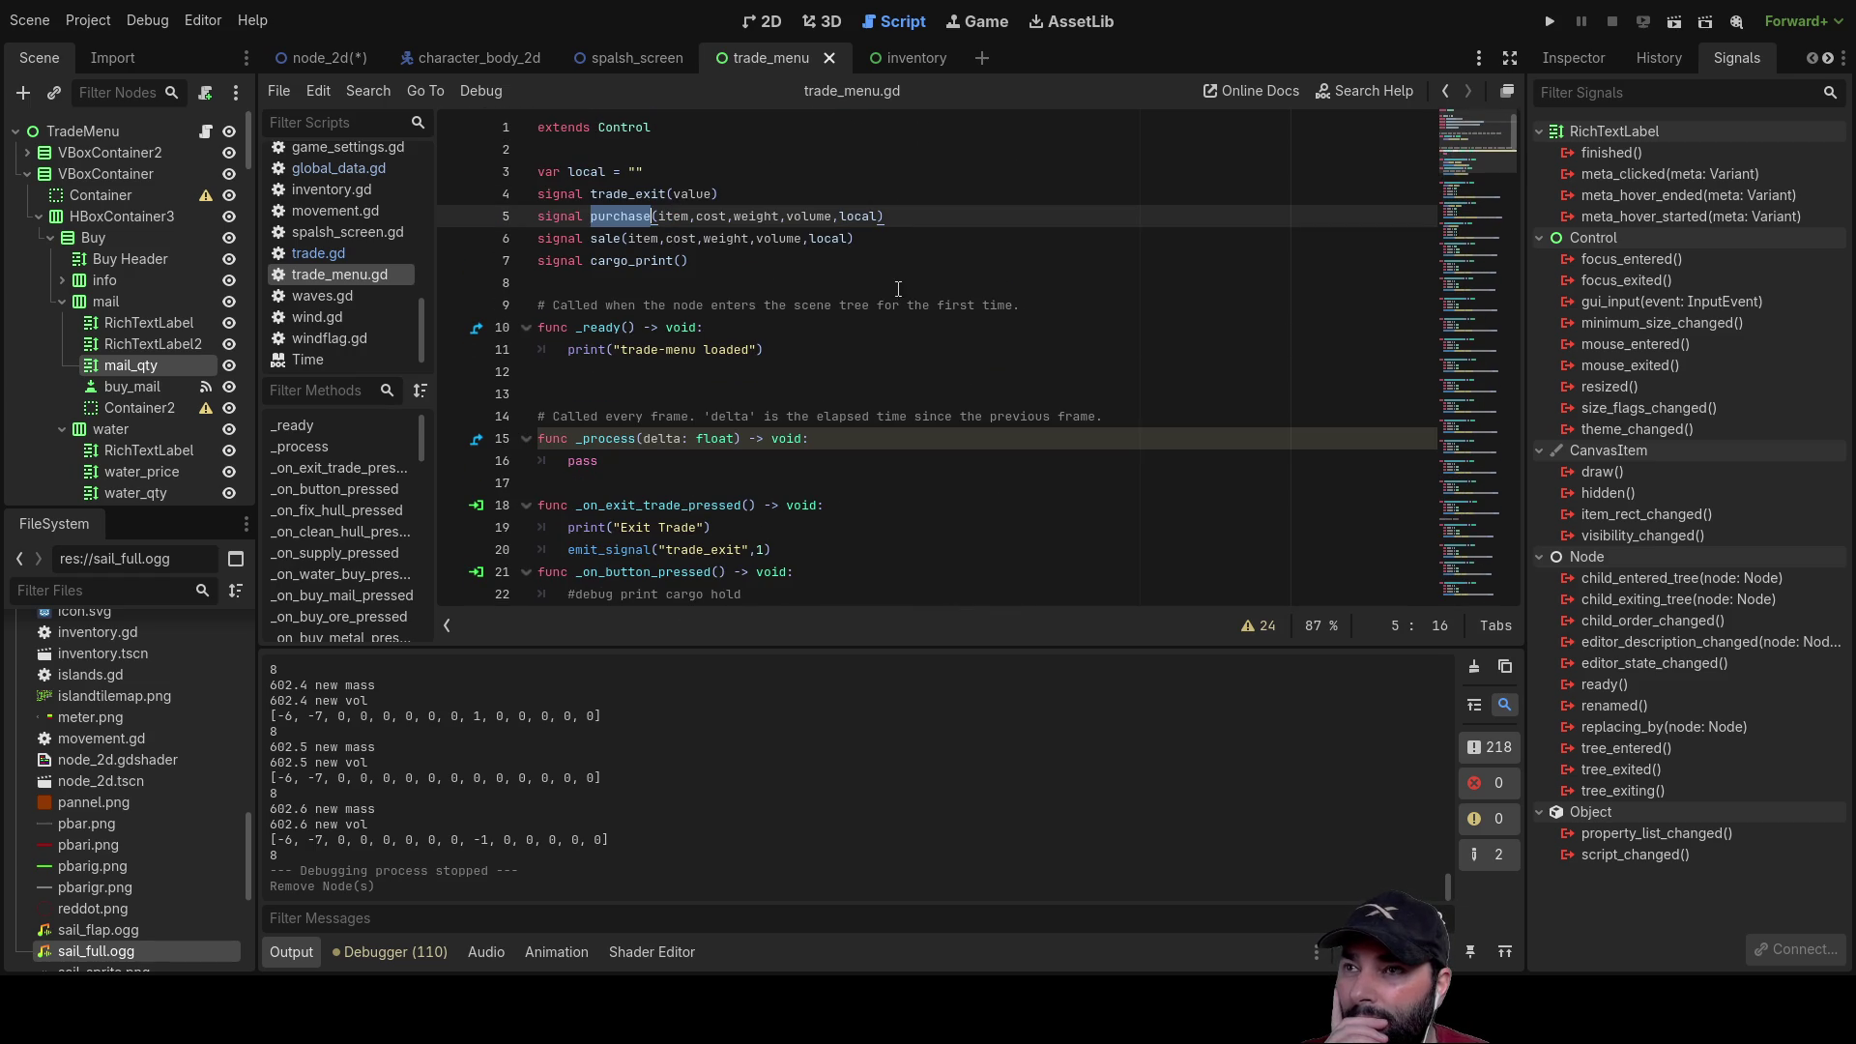
{"action": "left_click", "coordinate": [881, 219]}
{"action": "type", "text": ","}
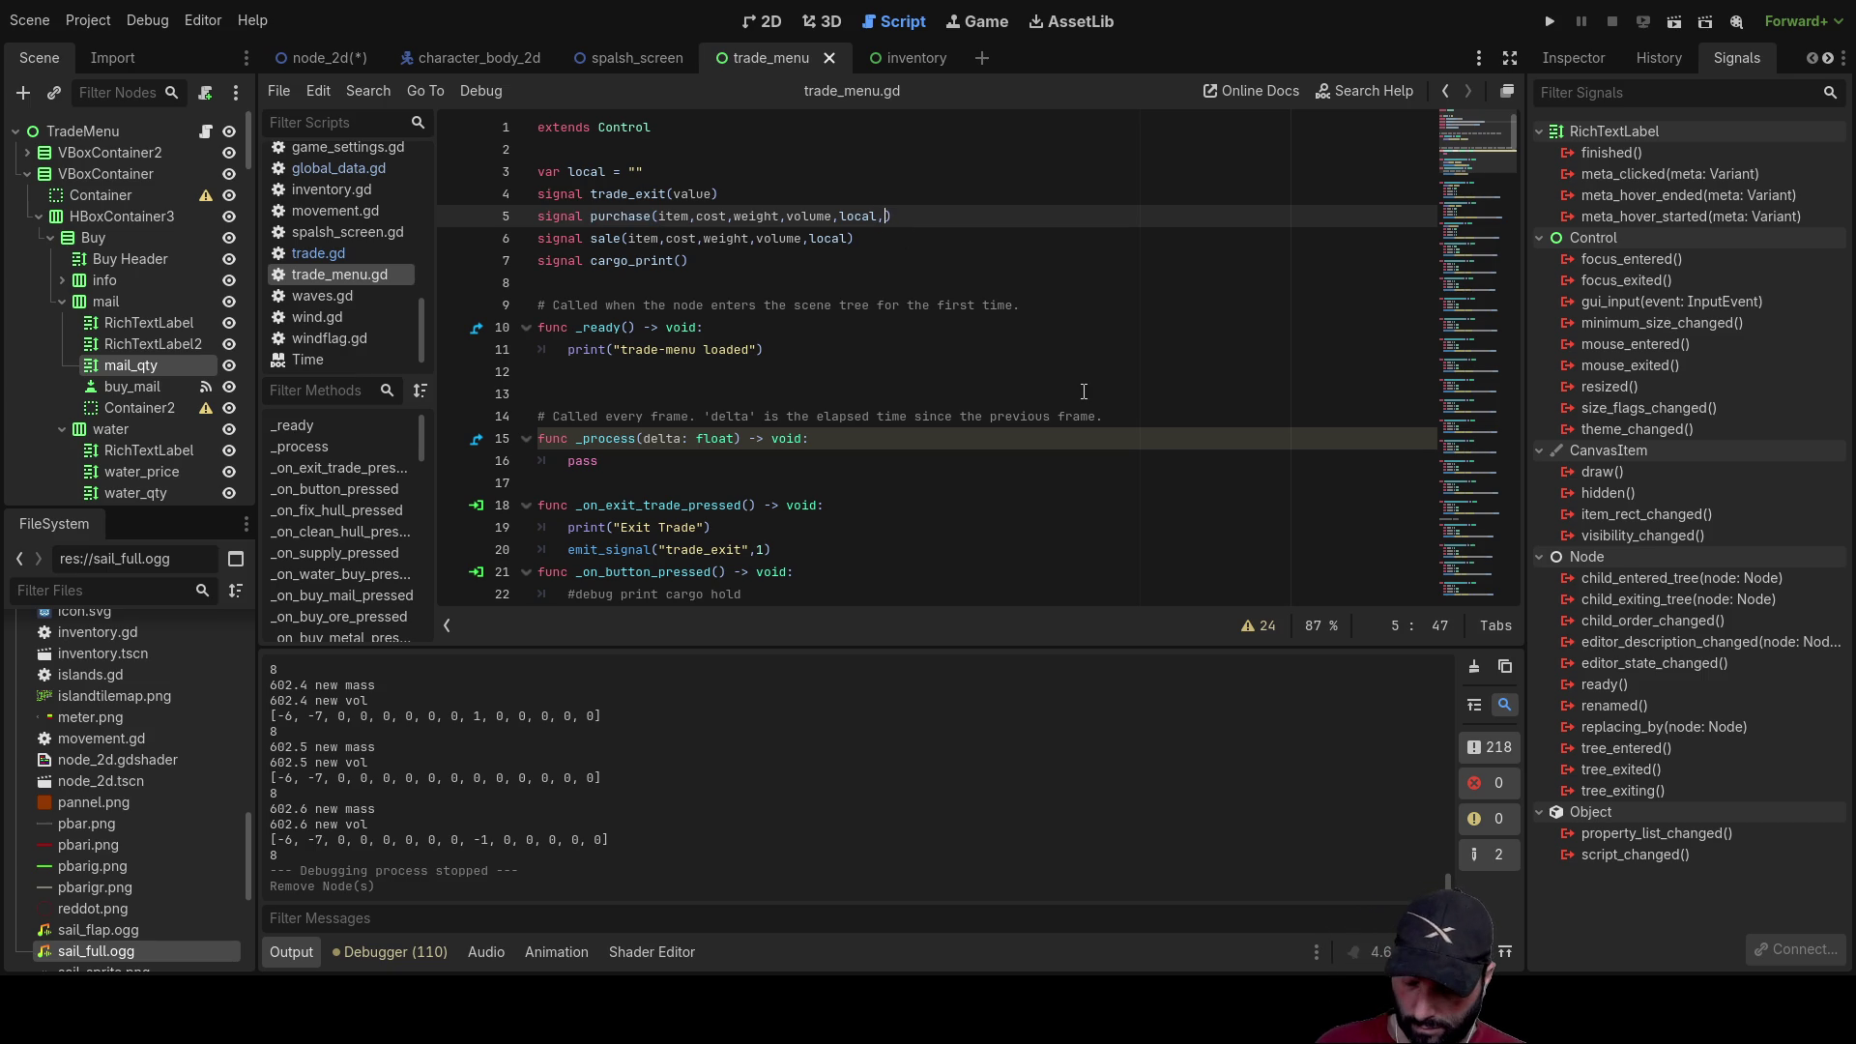
{"action": "type", "text": "qty_re"}
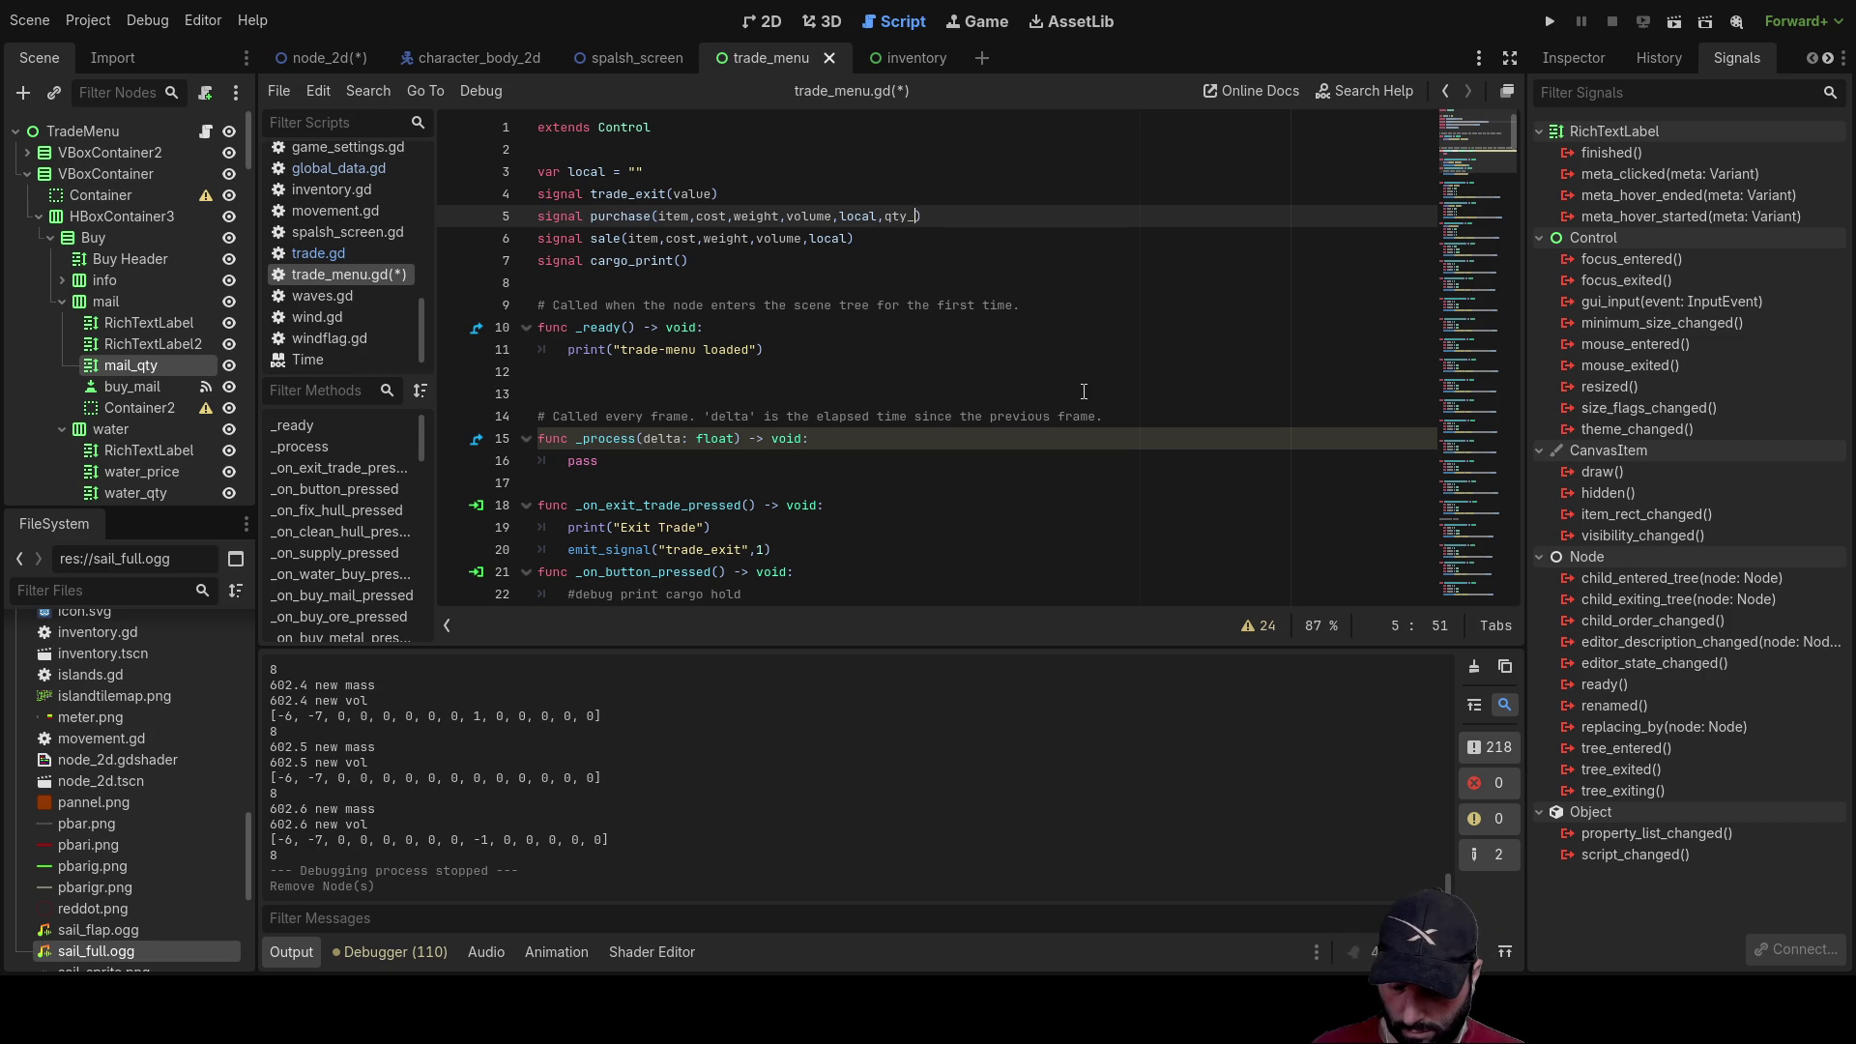
{"action": "type", "text": "main"}
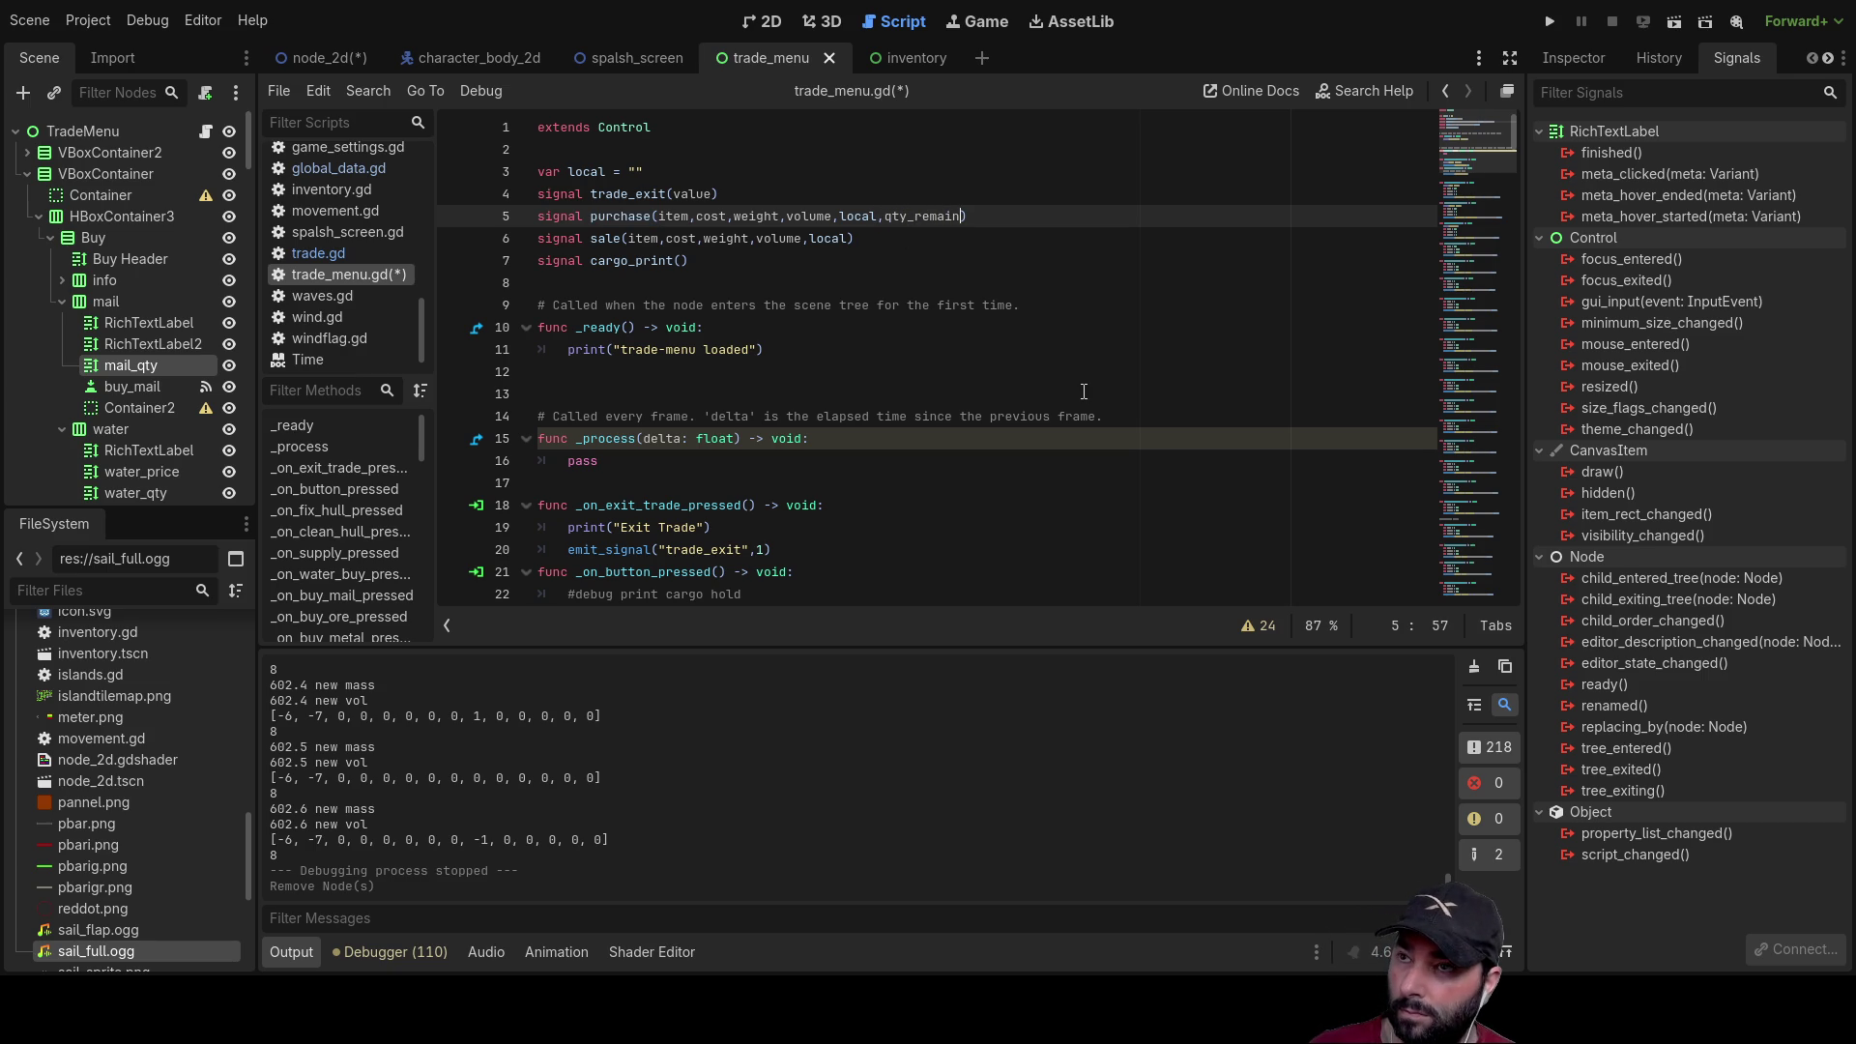
{"action": "double_click", "coordinate": [914, 215]}
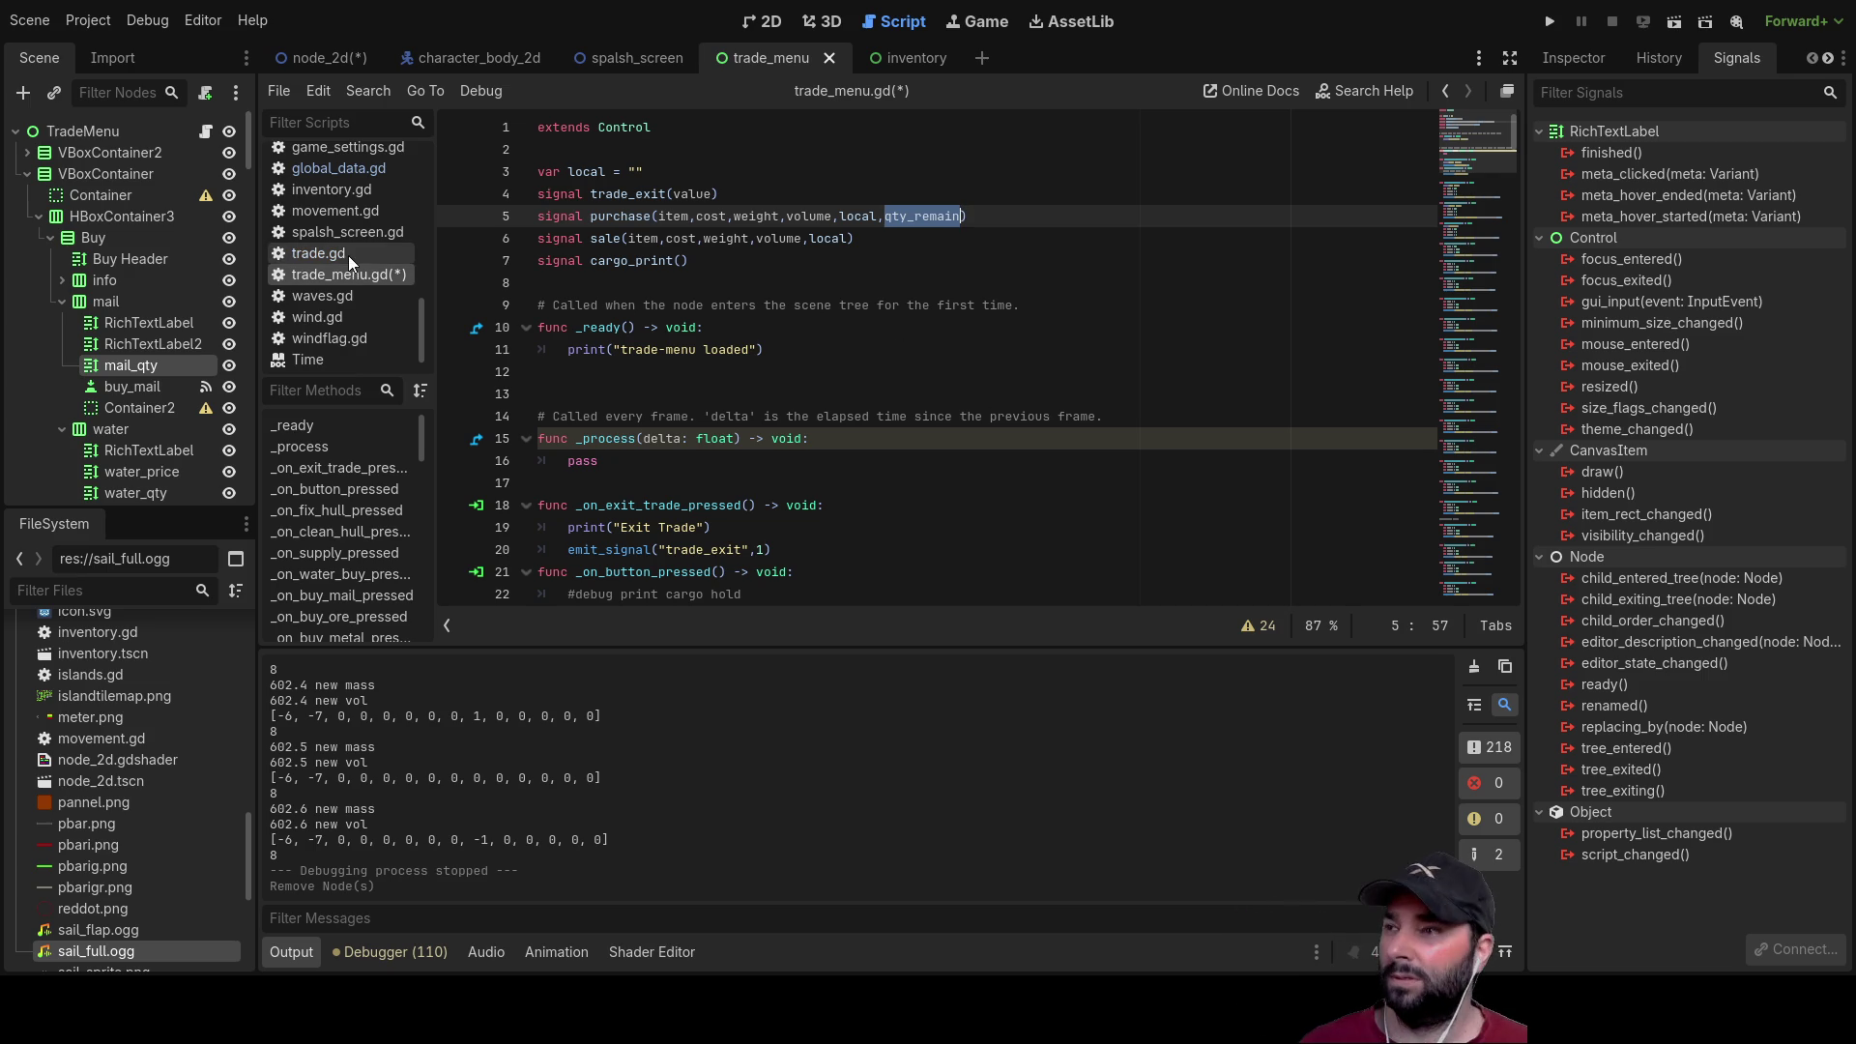
{"action": "scroll", "coordinate": [353, 256], "scroll_direction": "up", "scroll_amount": 2}
{"action": "left_click", "coordinate": [363, 230]}
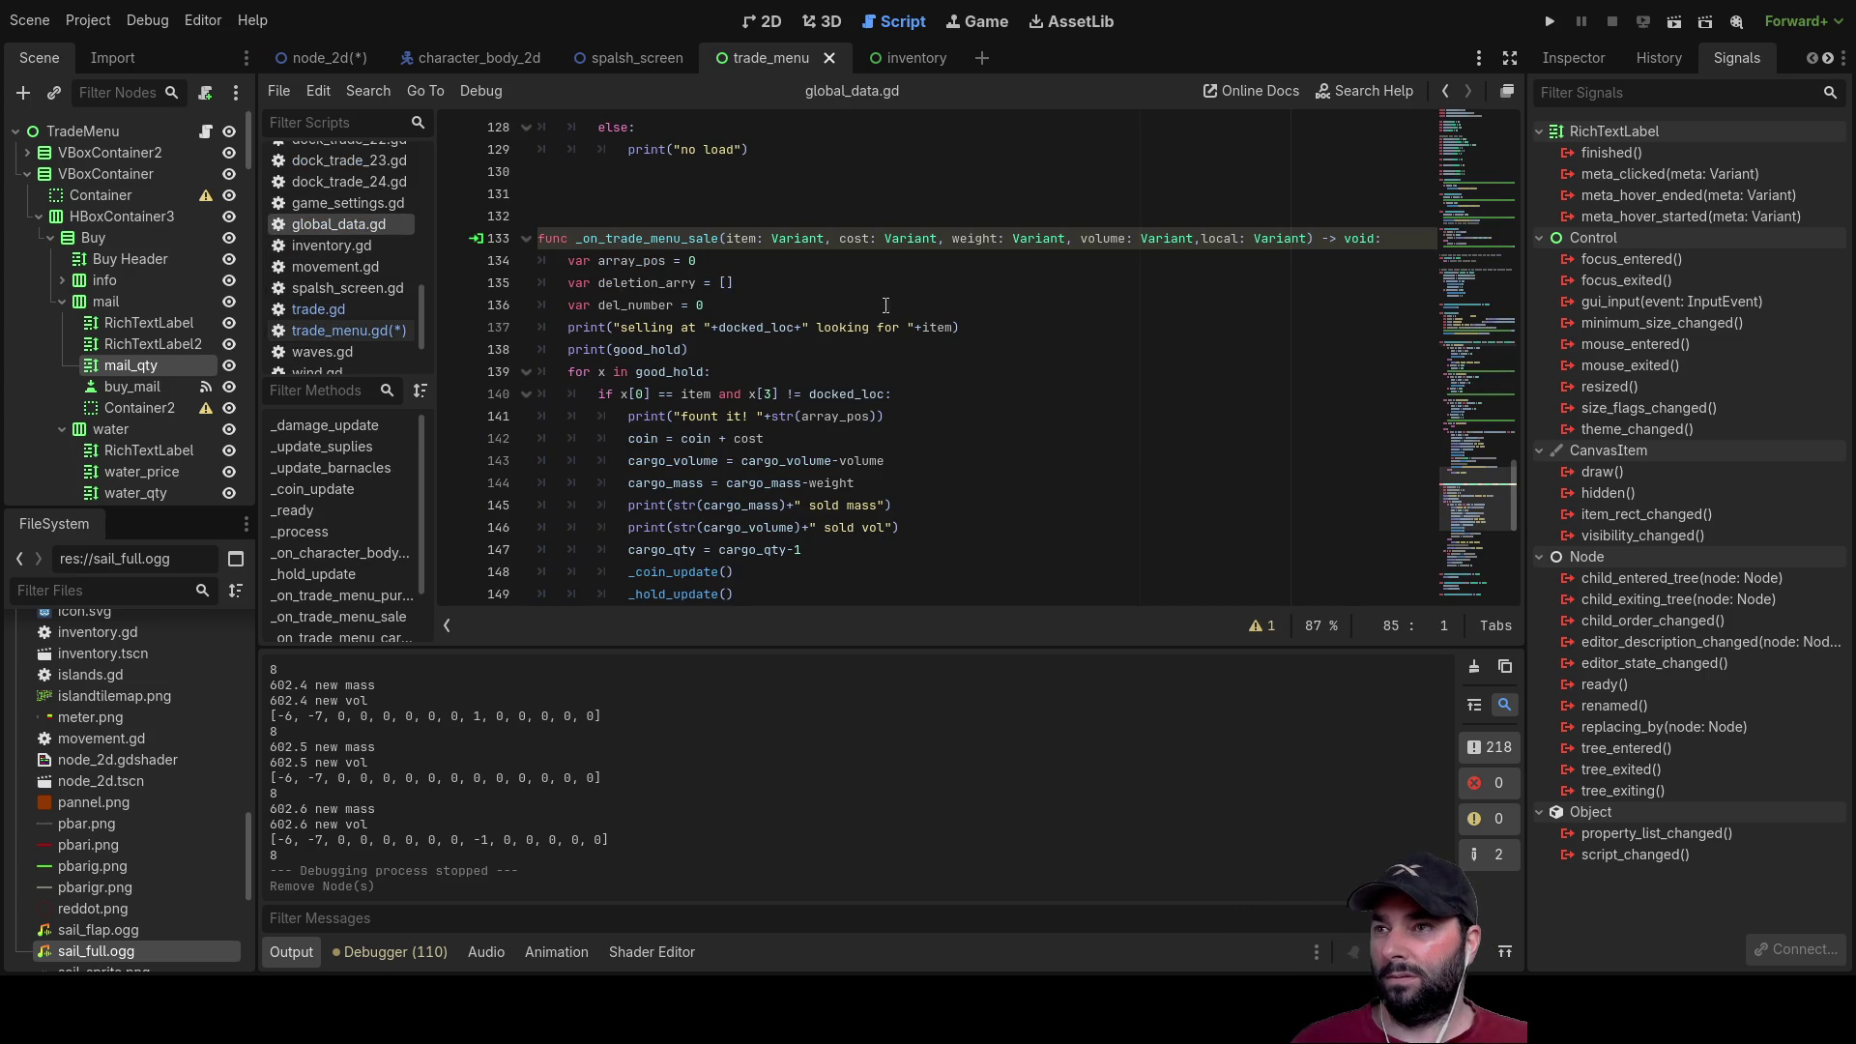
Step: Append ',qty_remain: Variant' to the _on_trade_menu_sale signature on line 133
{"action": "left_click", "coordinate": [1310, 238]}
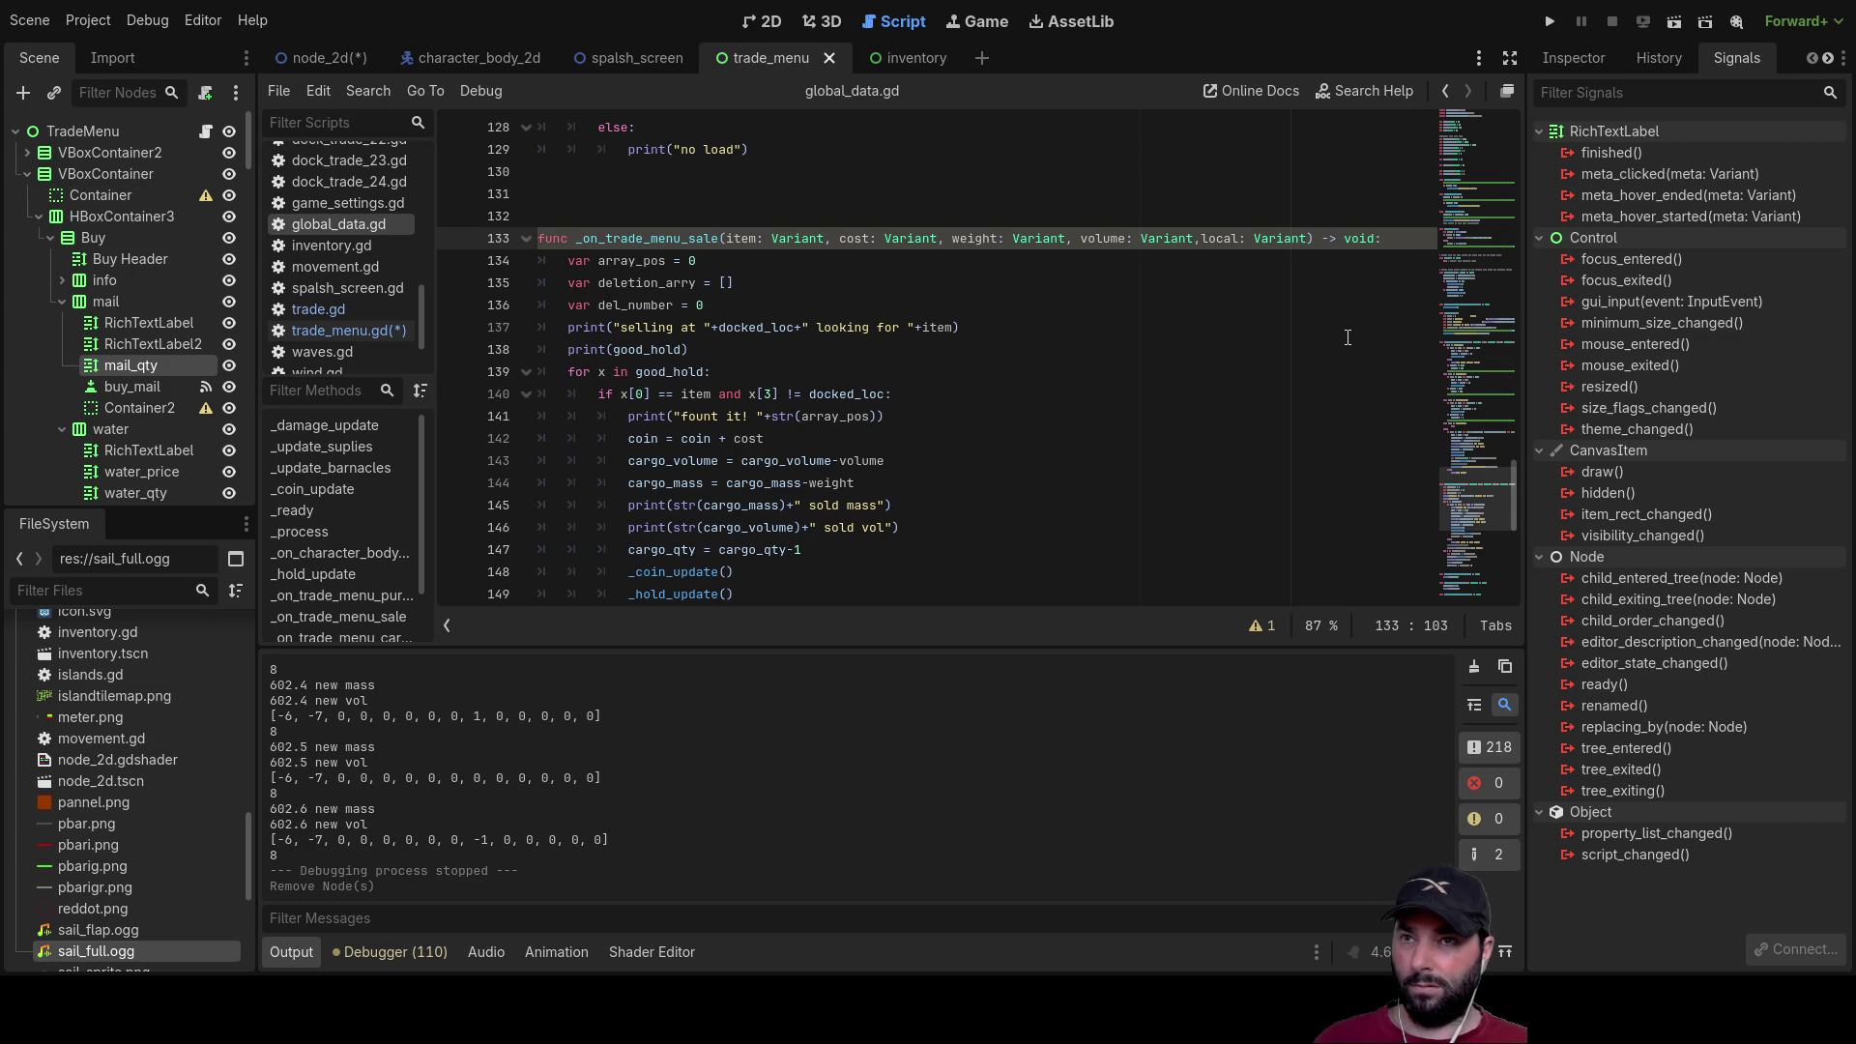
{"action": "type", "text": ",qty_remain"}
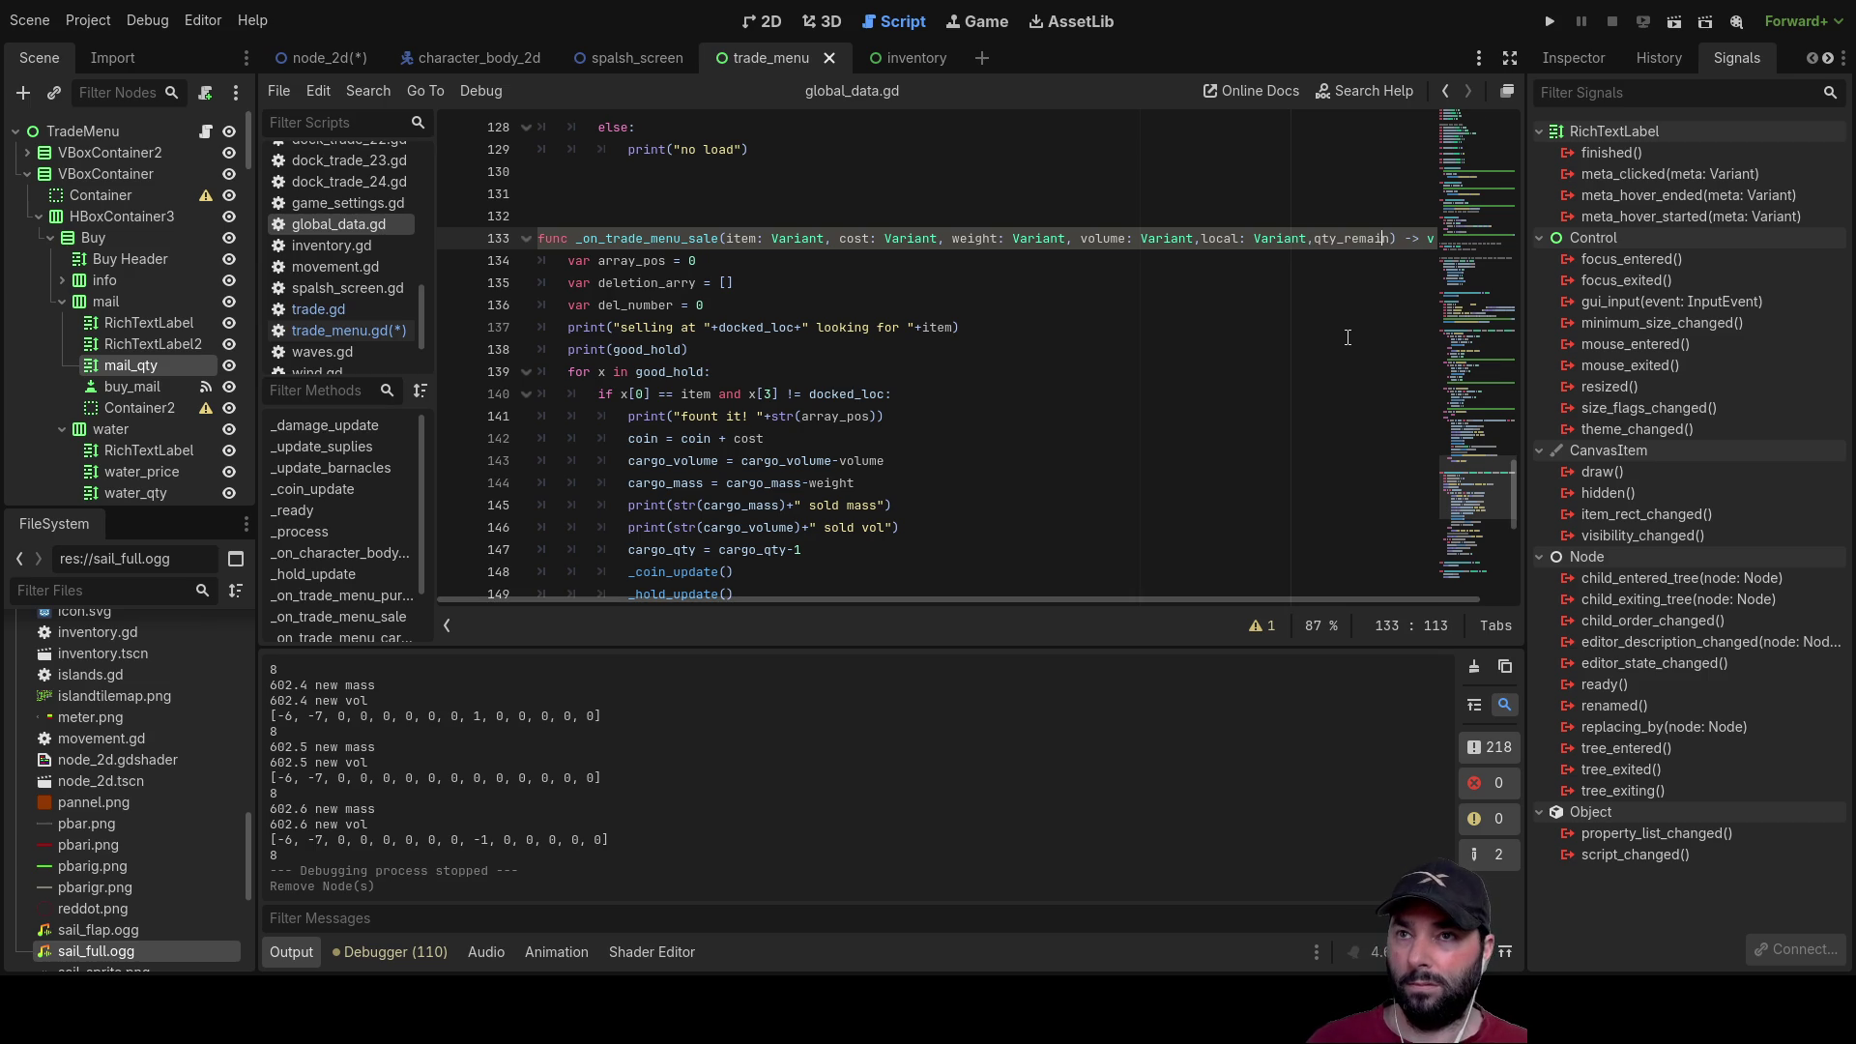
{"action": "key", "text": "ctrl+Left"}
{"action": "key", "text": "ctrl+Left"}
{"action": "key", "text": "ctrl+Left"}
{"action": "key", "text": "shift+Right"}
{"action": "key", "text": "shift+Right"}
{"action": "key", "text": "shift+Right"}
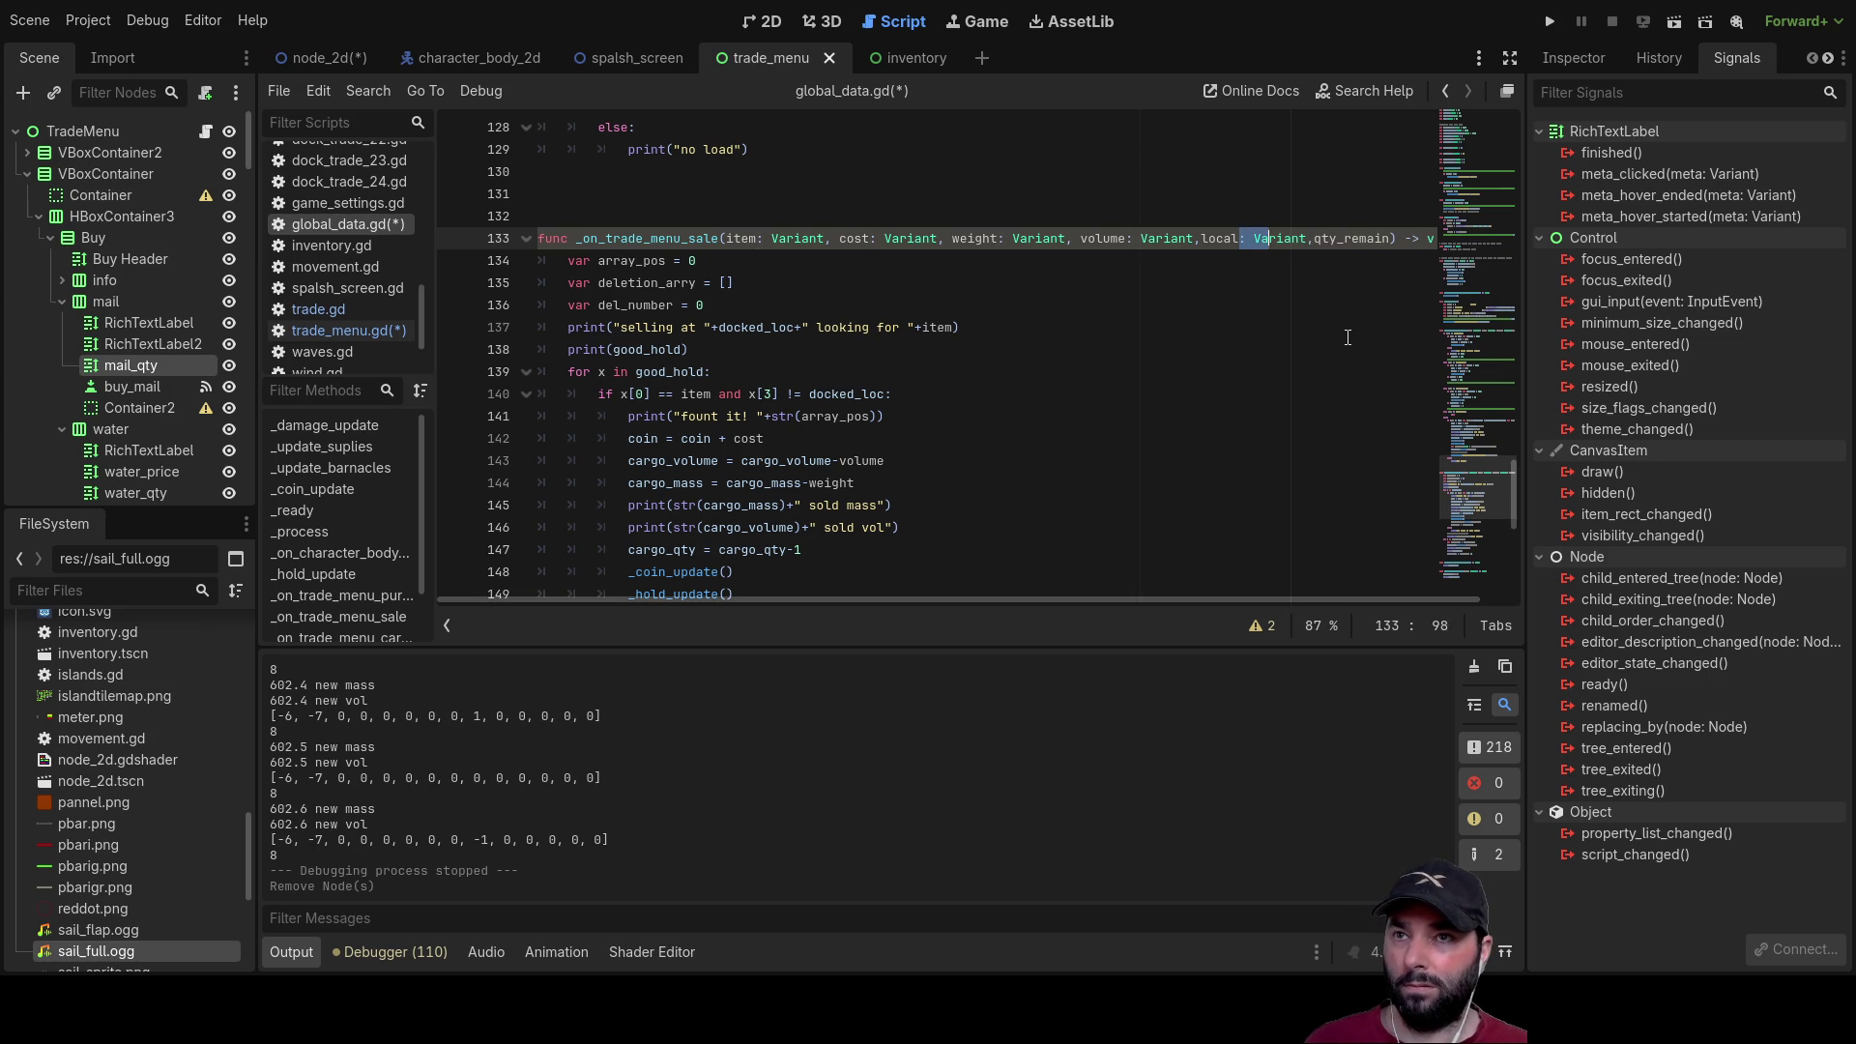
{"action": "key", "text": "Right"}
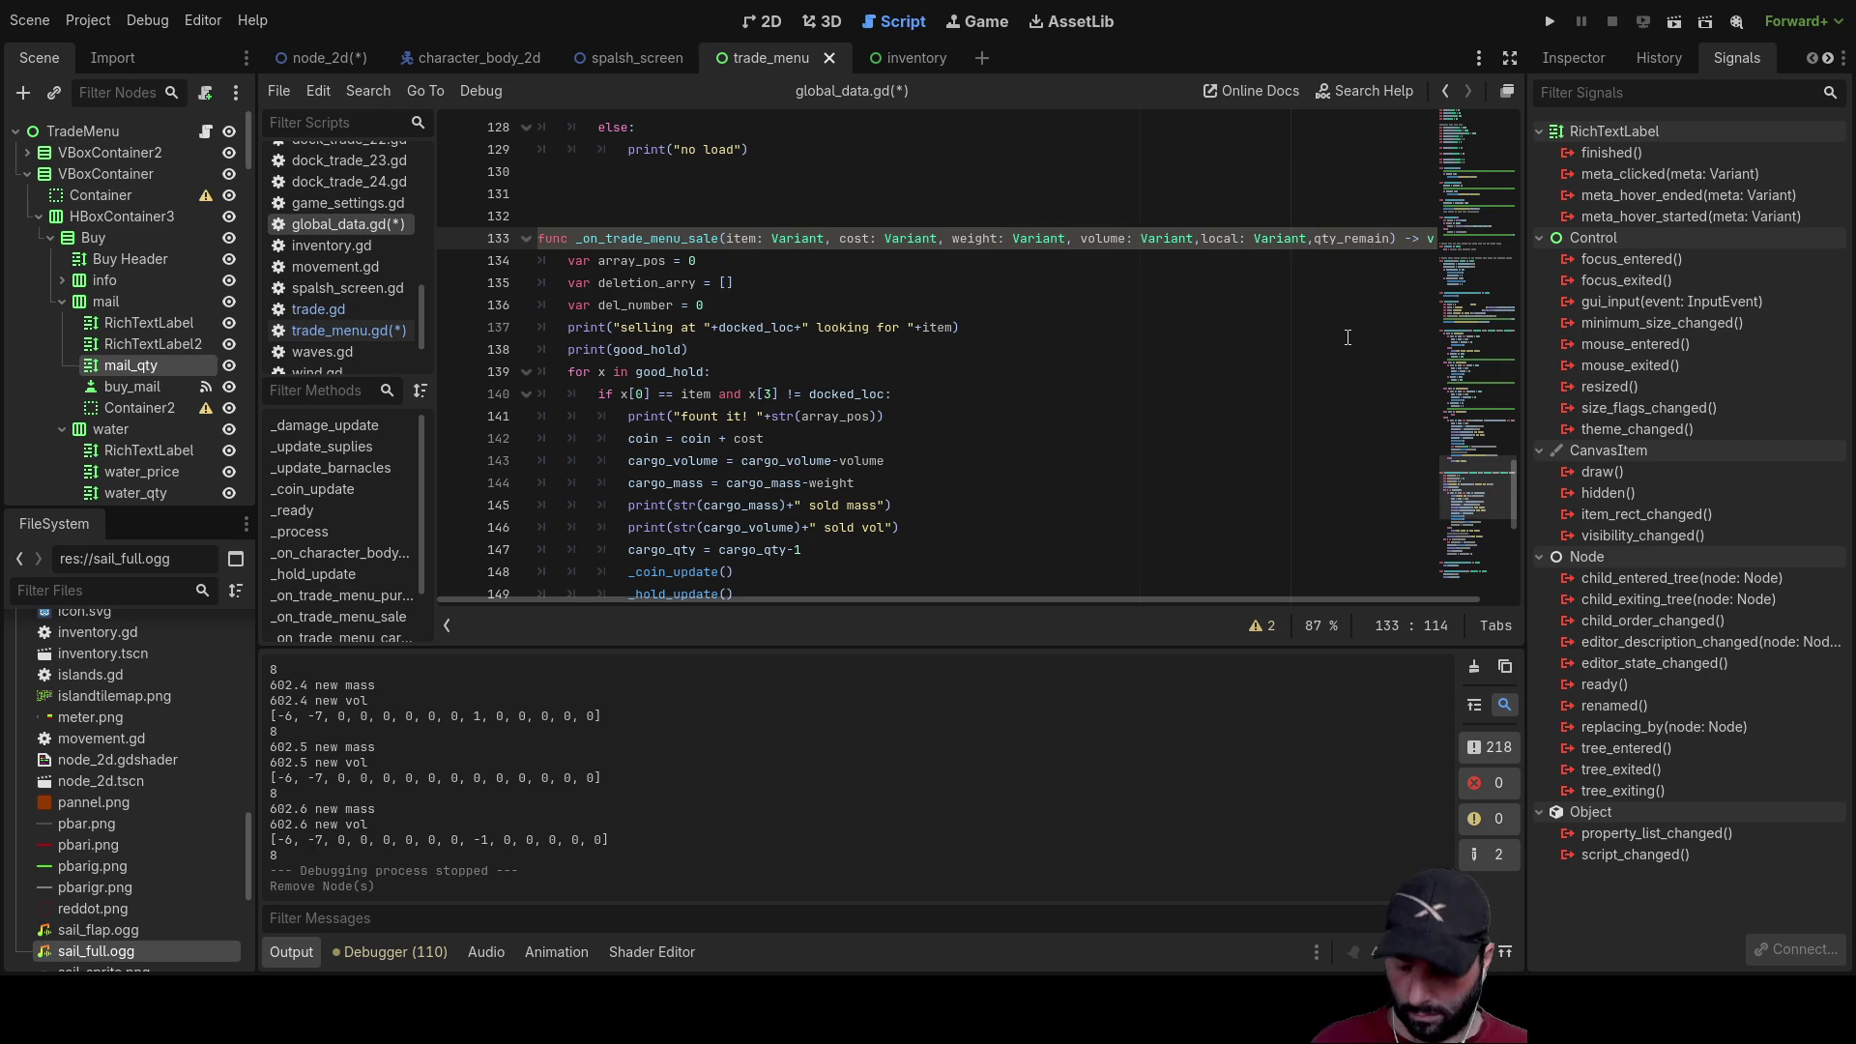
{"action": "type", "text": ": Variant"}
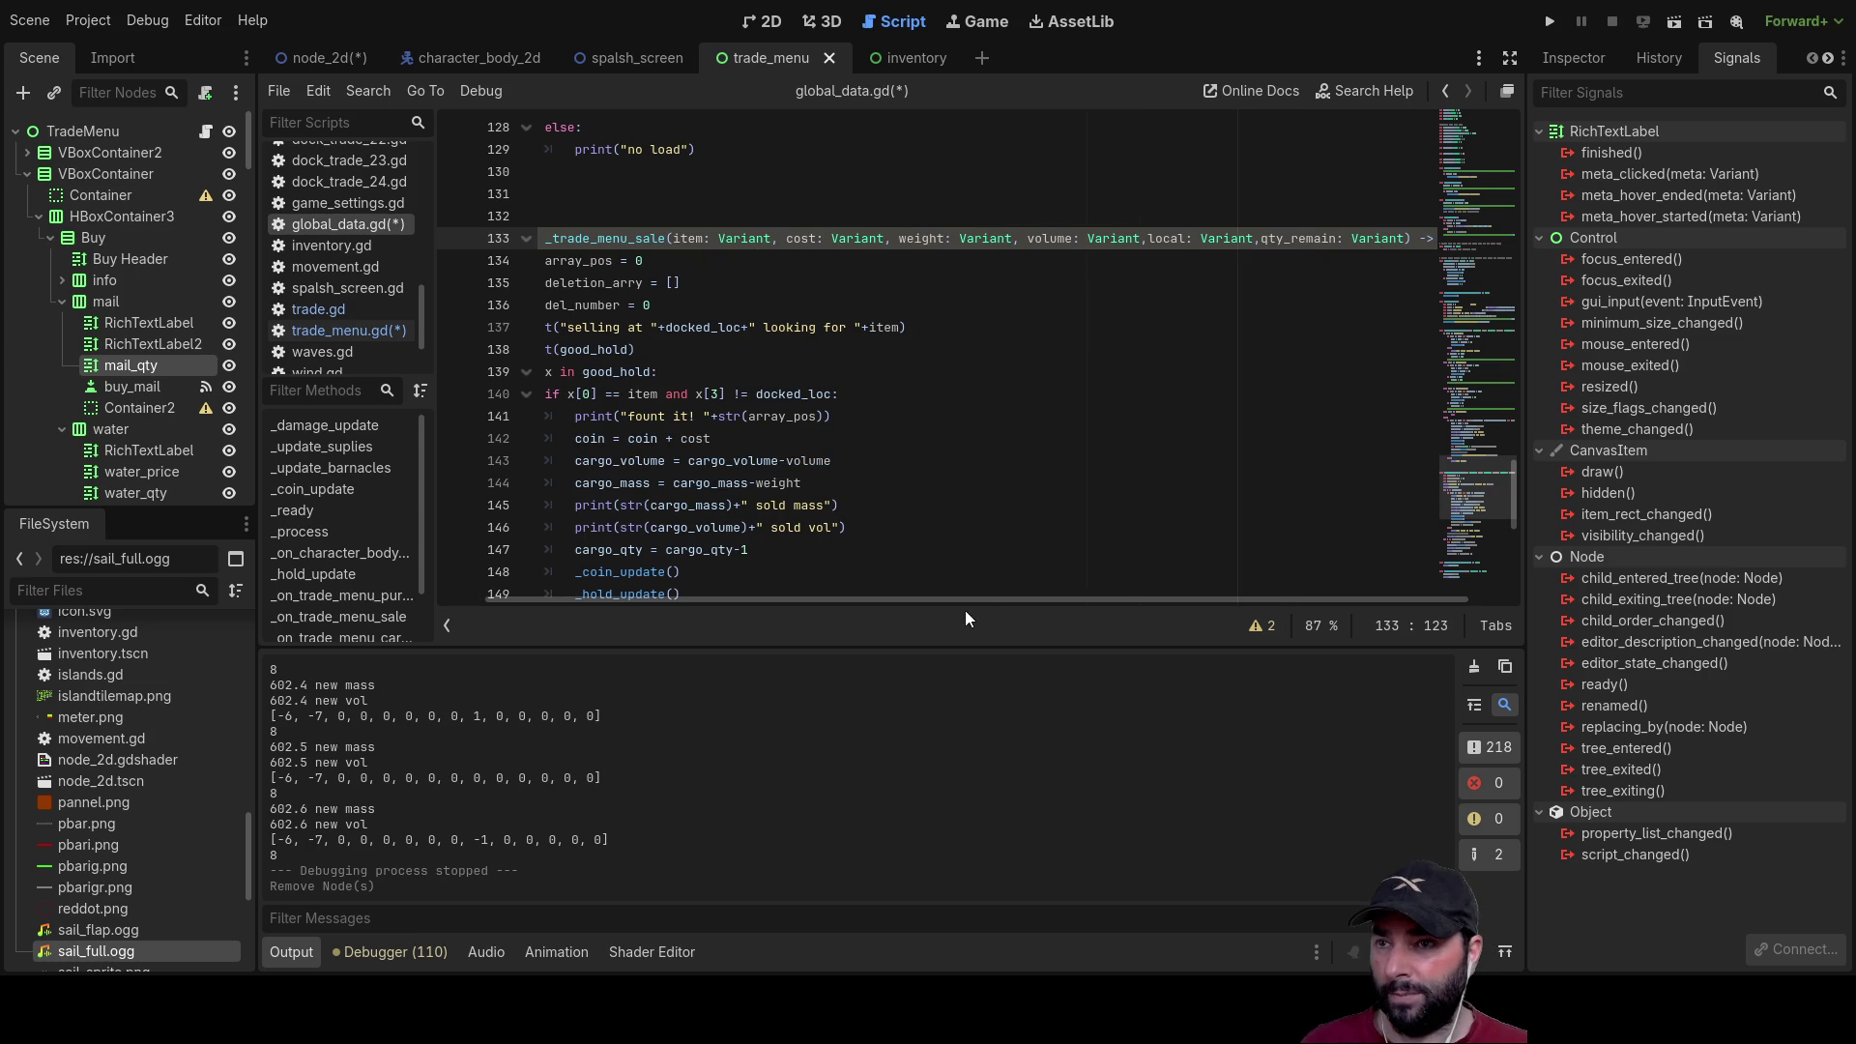
{"action": "double_click", "coordinate": [1309, 239]}
Step: Delete ',qty_remain: Variant' from _on_trade_menu_sale, restoring its original five parameters
{"action": "scroll", "coordinate": [1259, 412], "scroll_direction": "down", "scroll_amount": 6}
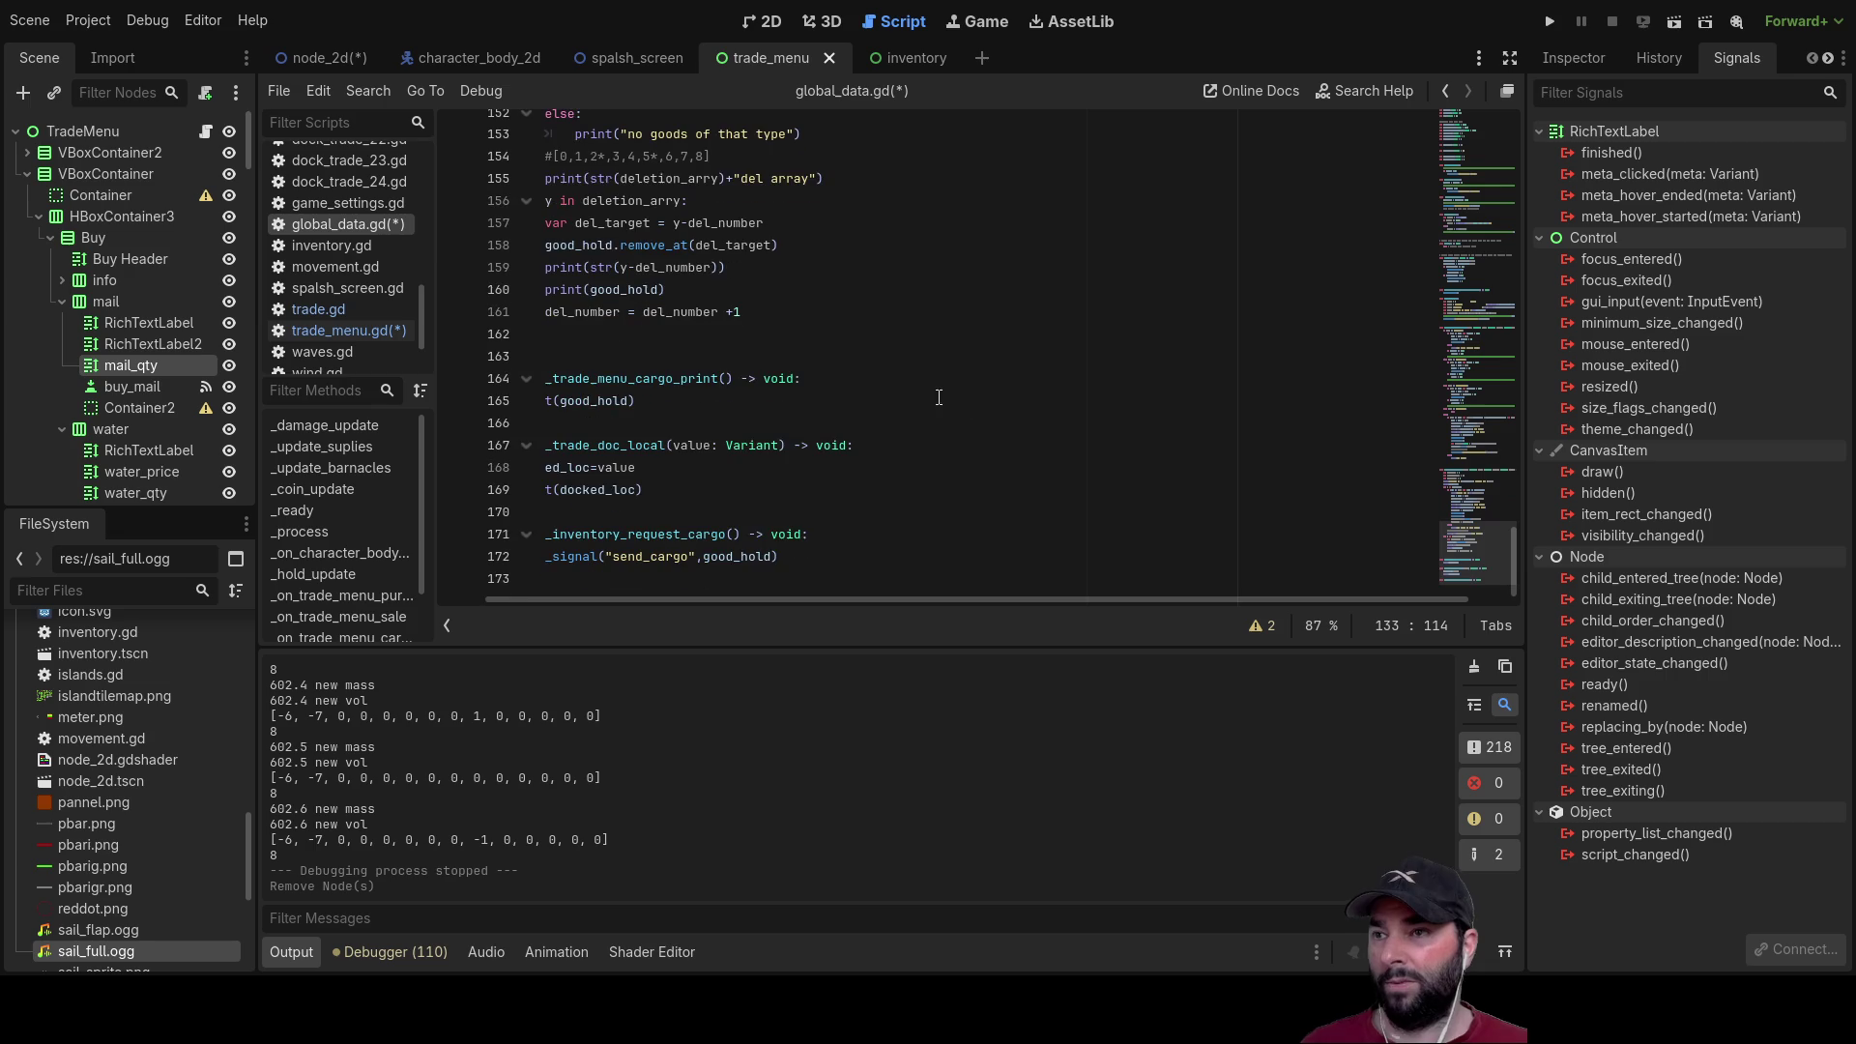
{"action": "scroll", "coordinate": [735, 384], "scroll_direction": "up", "scroll_amount": 1}
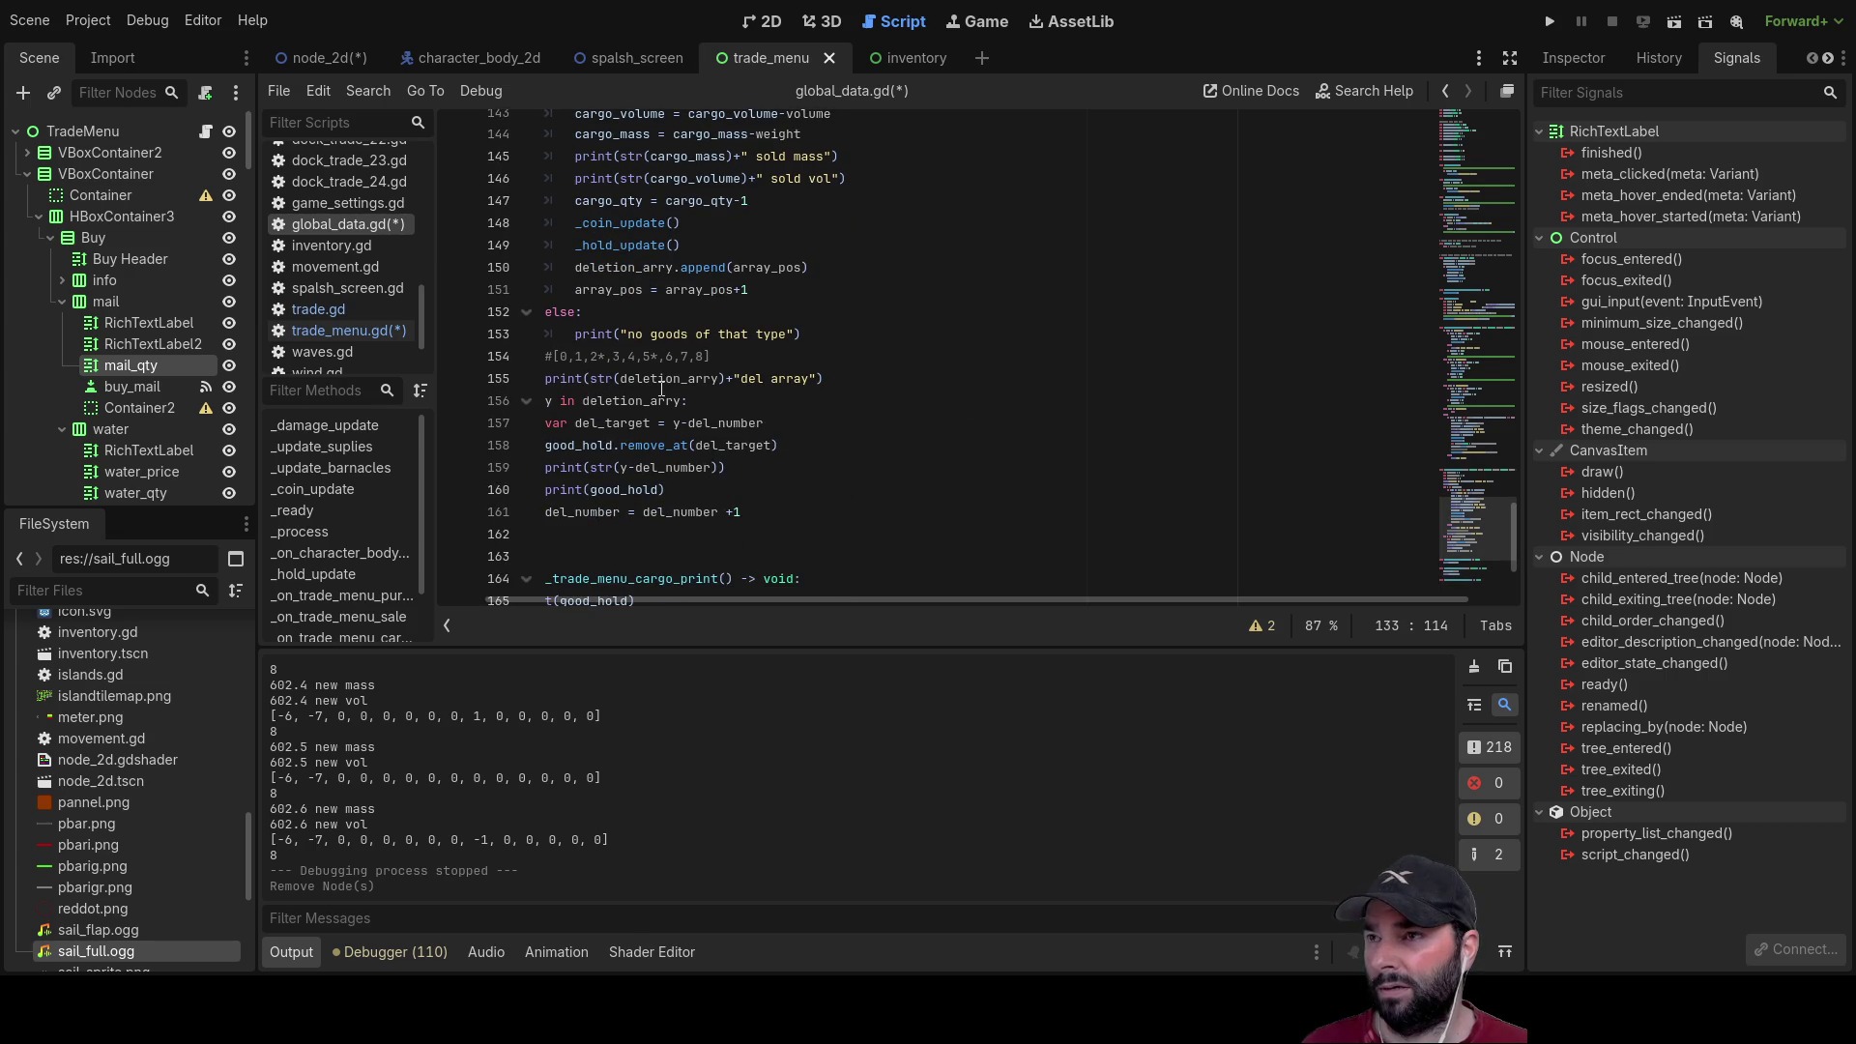
{"action": "scroll", "coordinate": [661, 389], "scroll_direction": "up", "scroll_amount": 5}
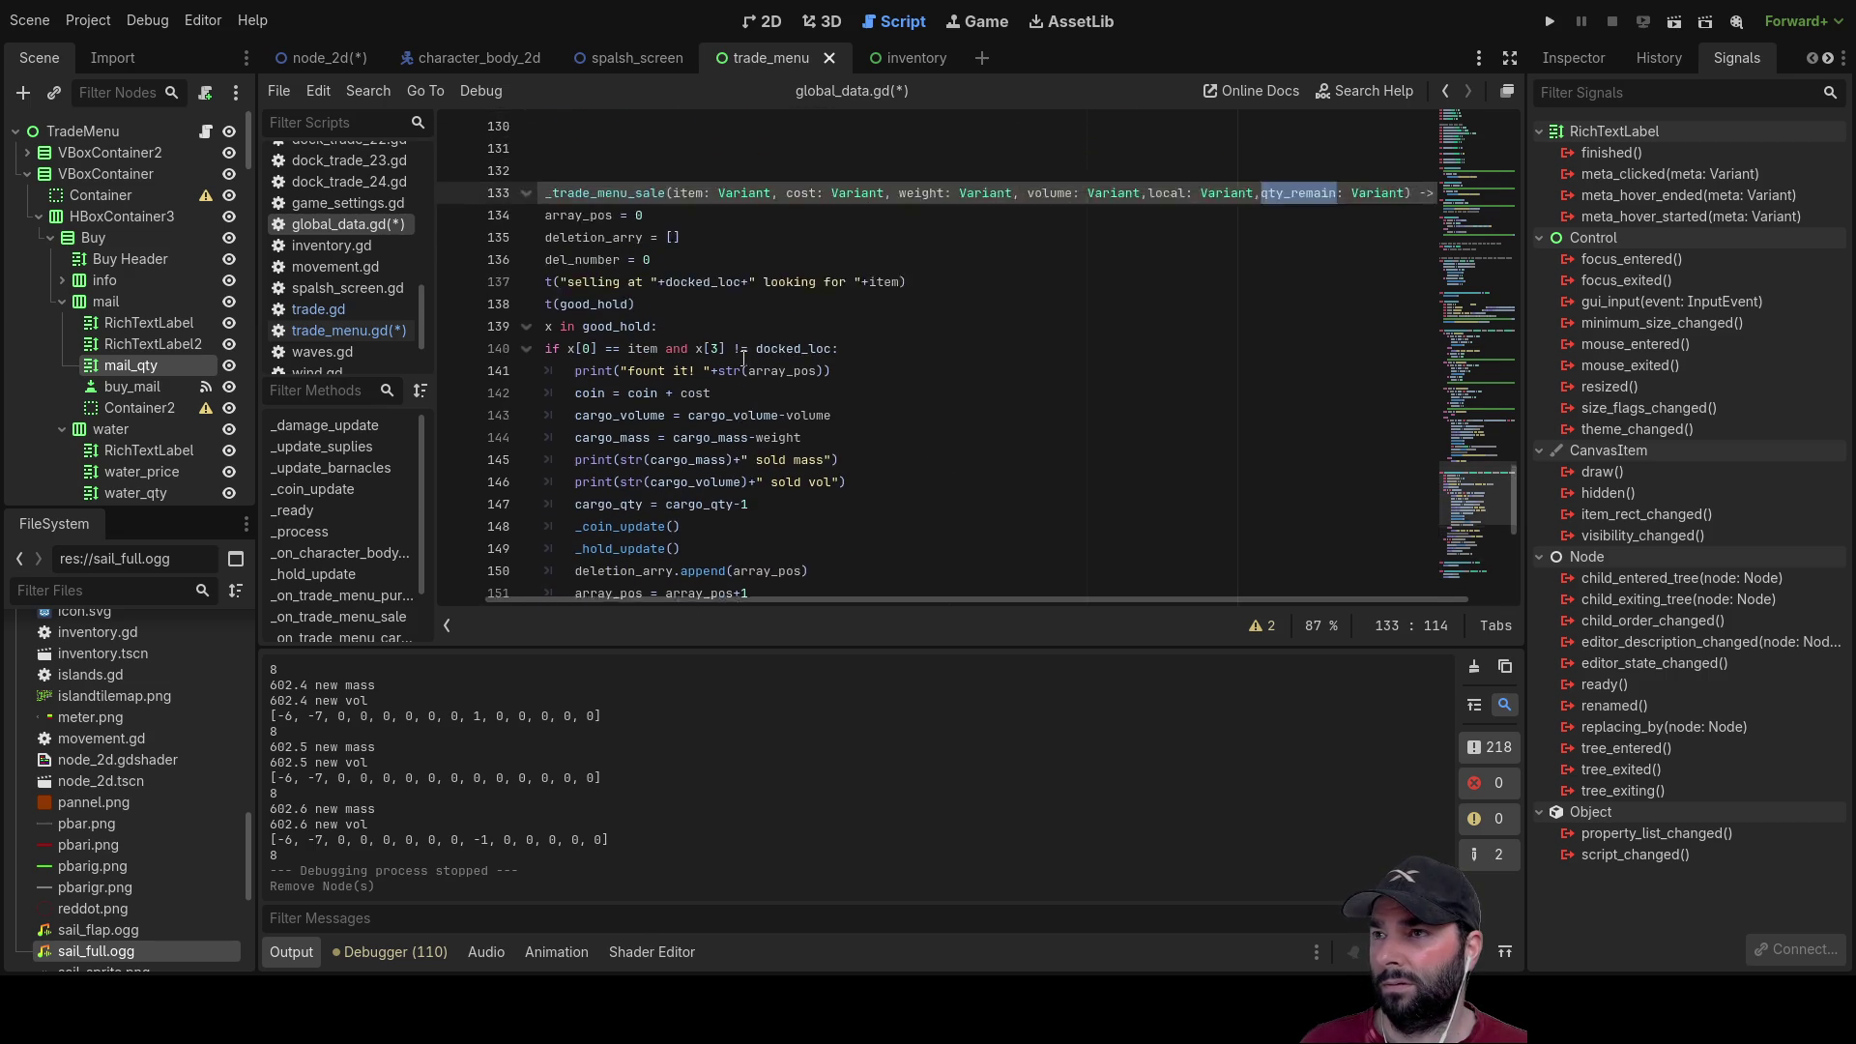
{"action": "scroll", "coordinate": [746, 369], "scroll_direction": "down", "scroll_amount": 2}
{"action": "scroll", "coordinate": [871, 329], "scroll_direction": "up", "scroll_amount": 2}
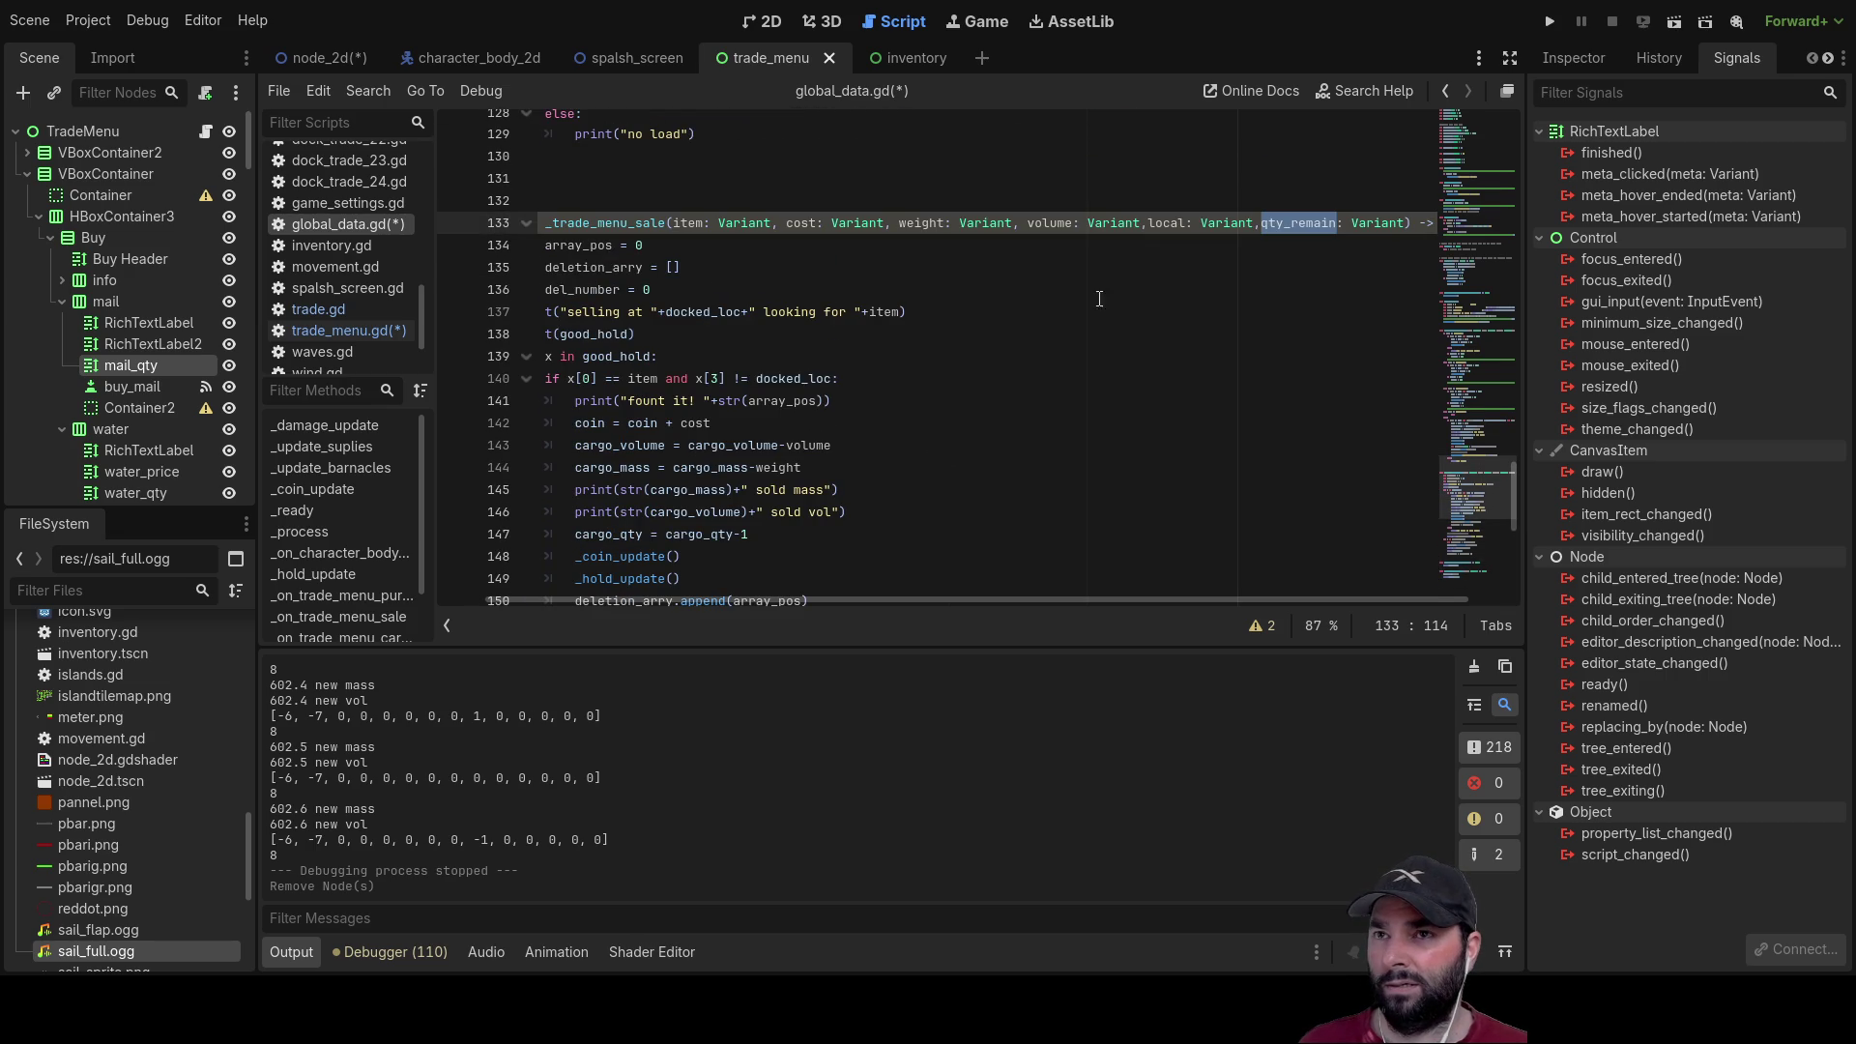
{"action": "left_click", "coordinate": [1116, 277]}
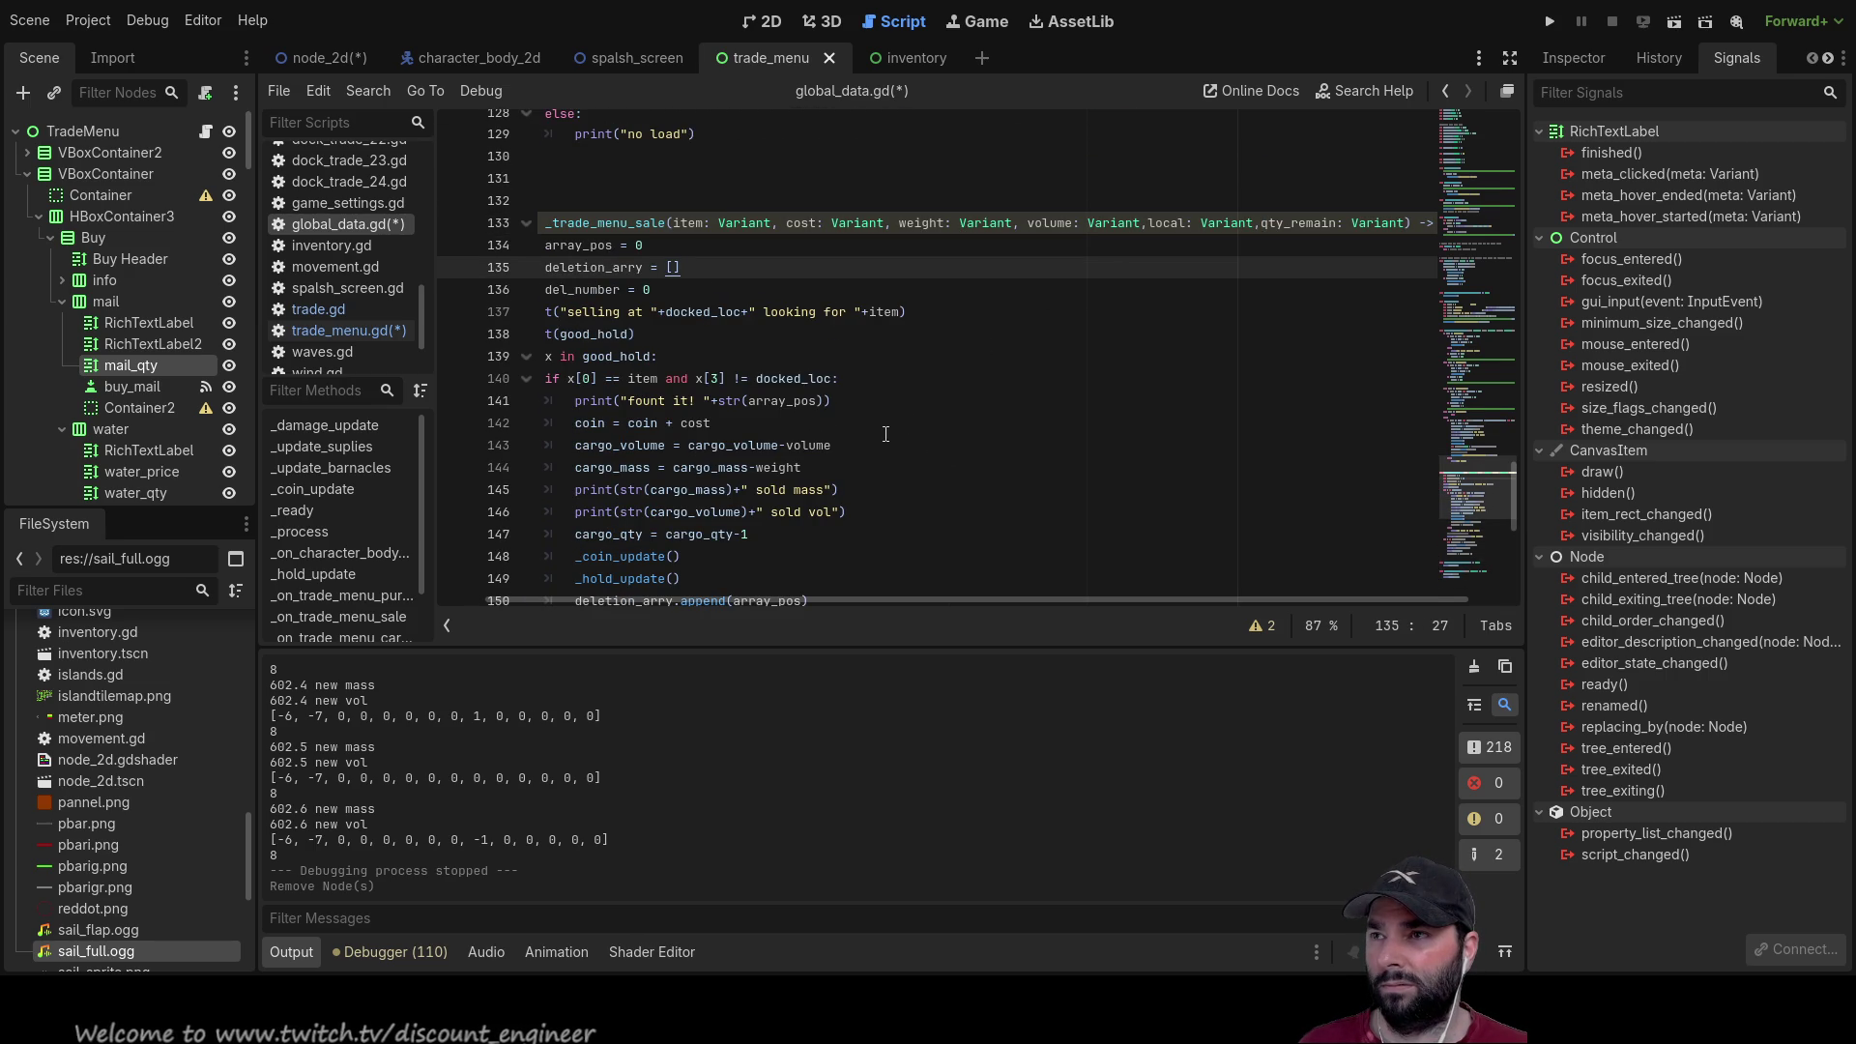
{"action": "scroll", "coordinate": [885, 434], "scroll_direction": "up", "scroll_amount": 1}
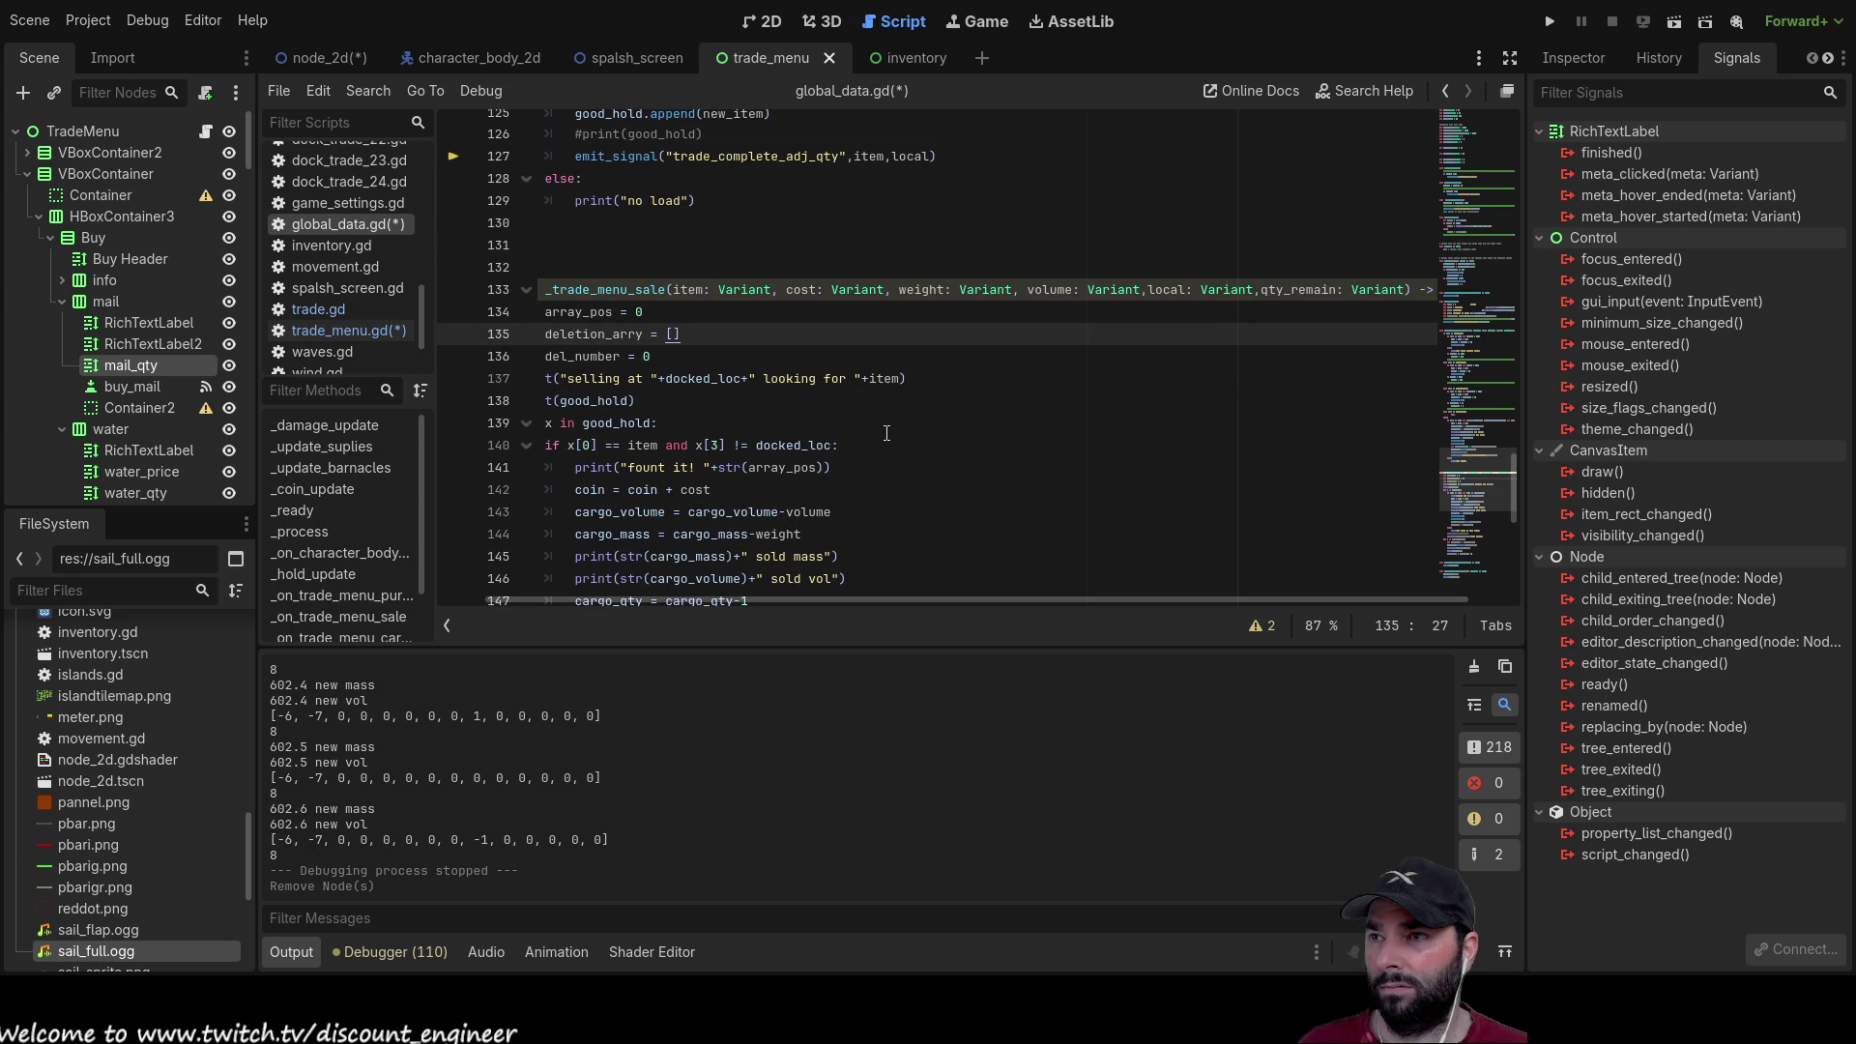
{"action": "scroll", "coordinate": [893, 450], "scroll_direction": "up", "scroll_amount": 1}
{"action": "scroll", "coordinate": [900, 468], "scroll_direction": "down", "scroll_amount": 1}
{"action": "scroll", "coordinate": [900, 468], "scroll_direction": "down", "scroll_amount": 7}
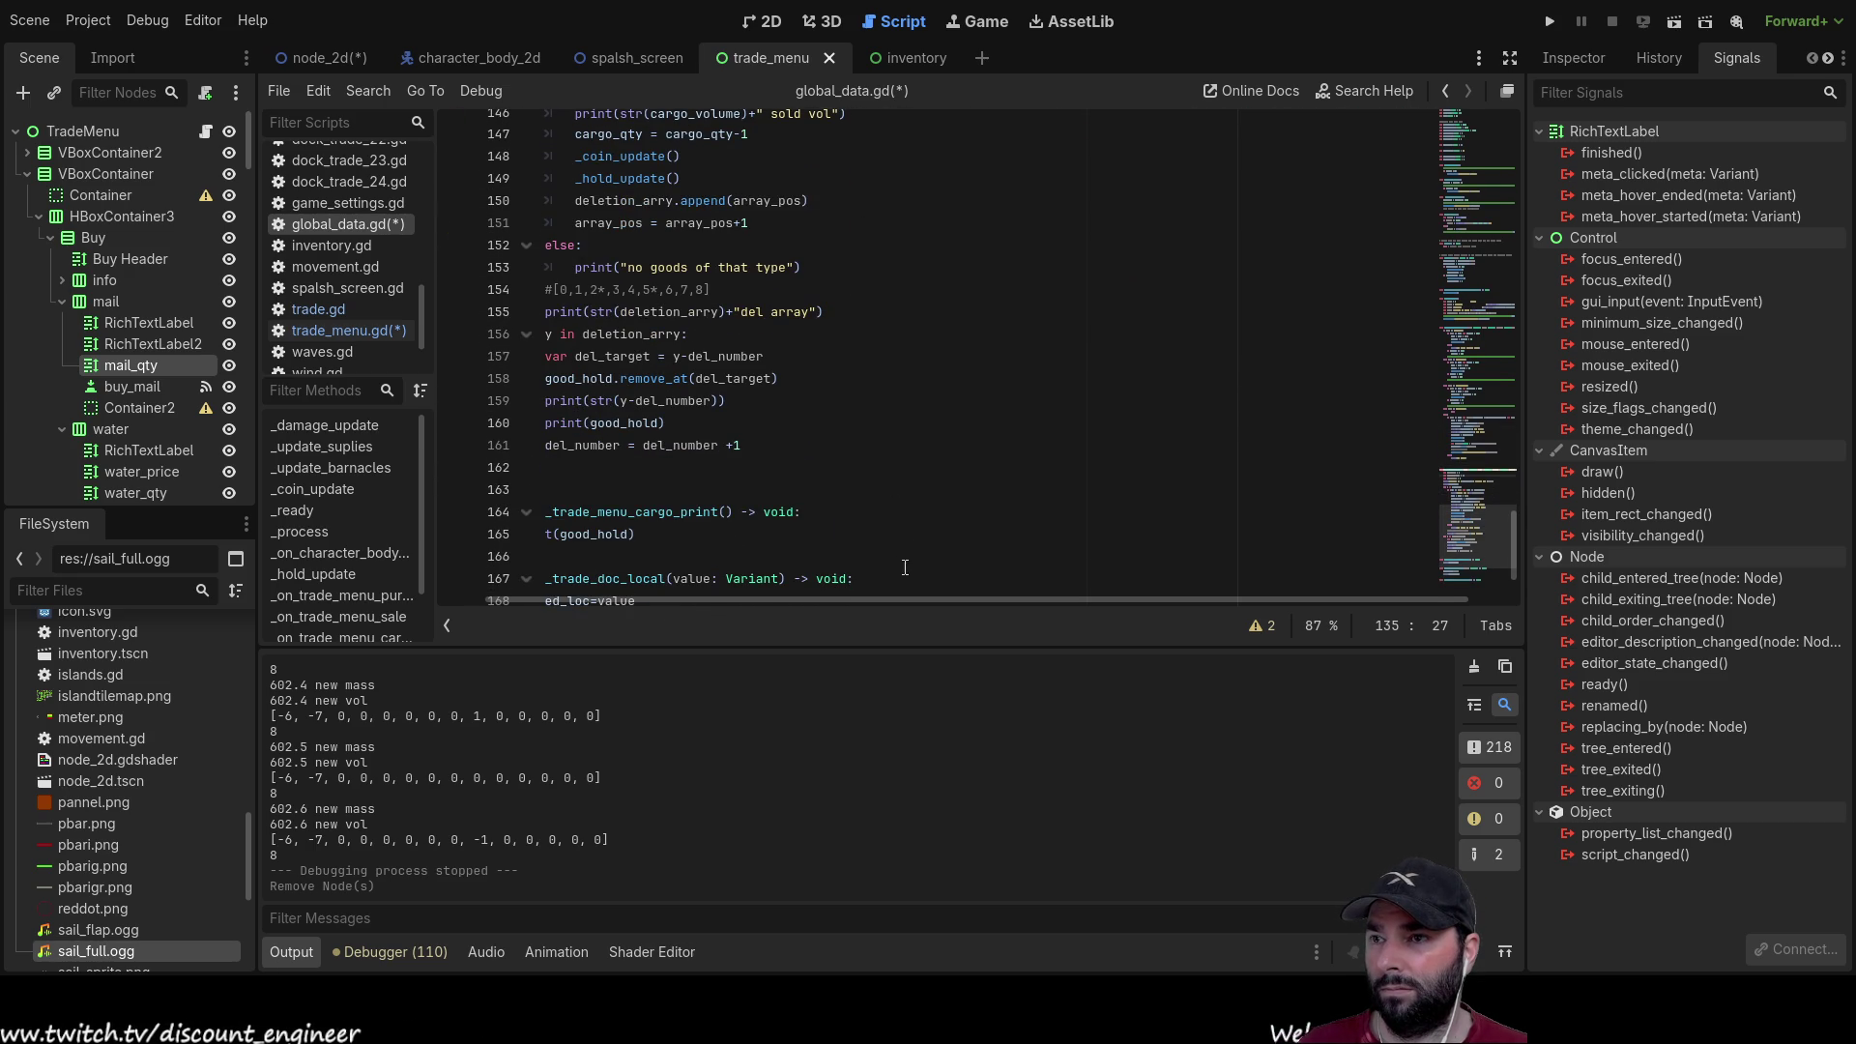
{"action": "left_click_drag", "start_coordinate": [909, 601], "coordinate": [739, 601]}
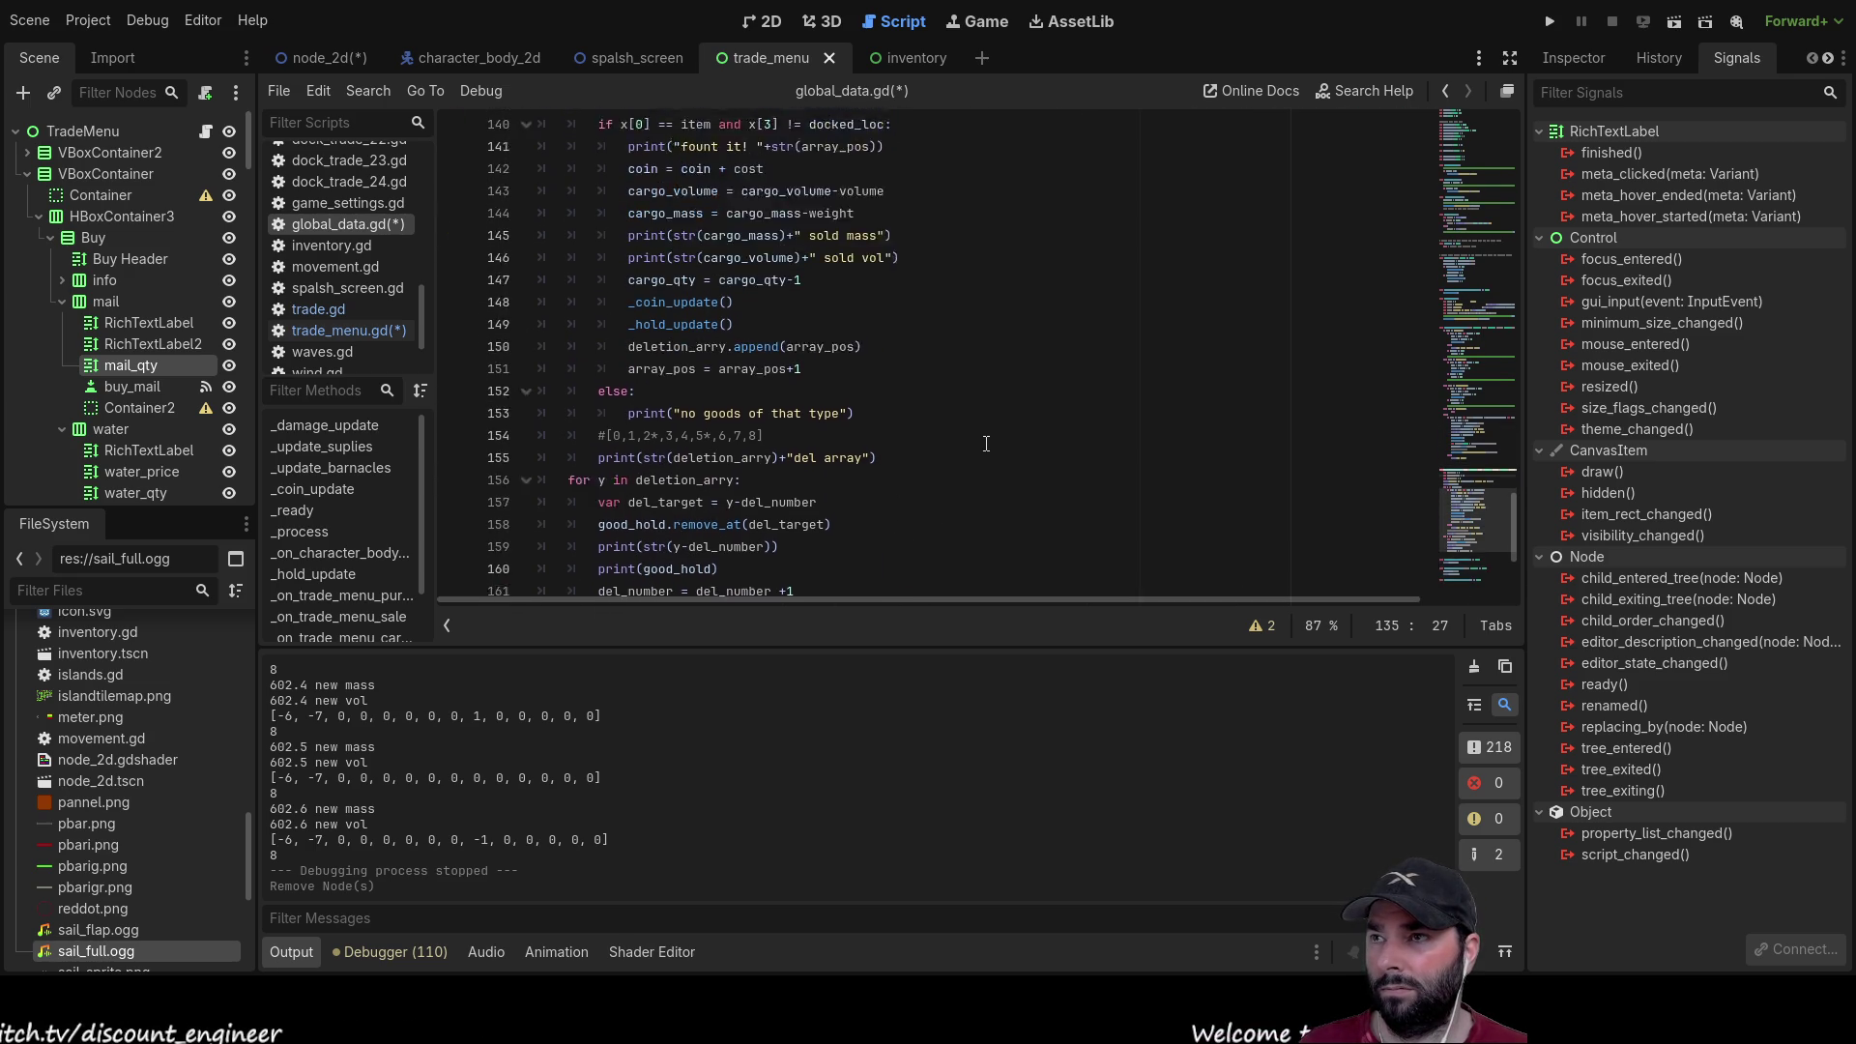
{"action": "scroll", "coordinate": [944, 456], "scroll_direction": "up", "scroll_amount": 7}
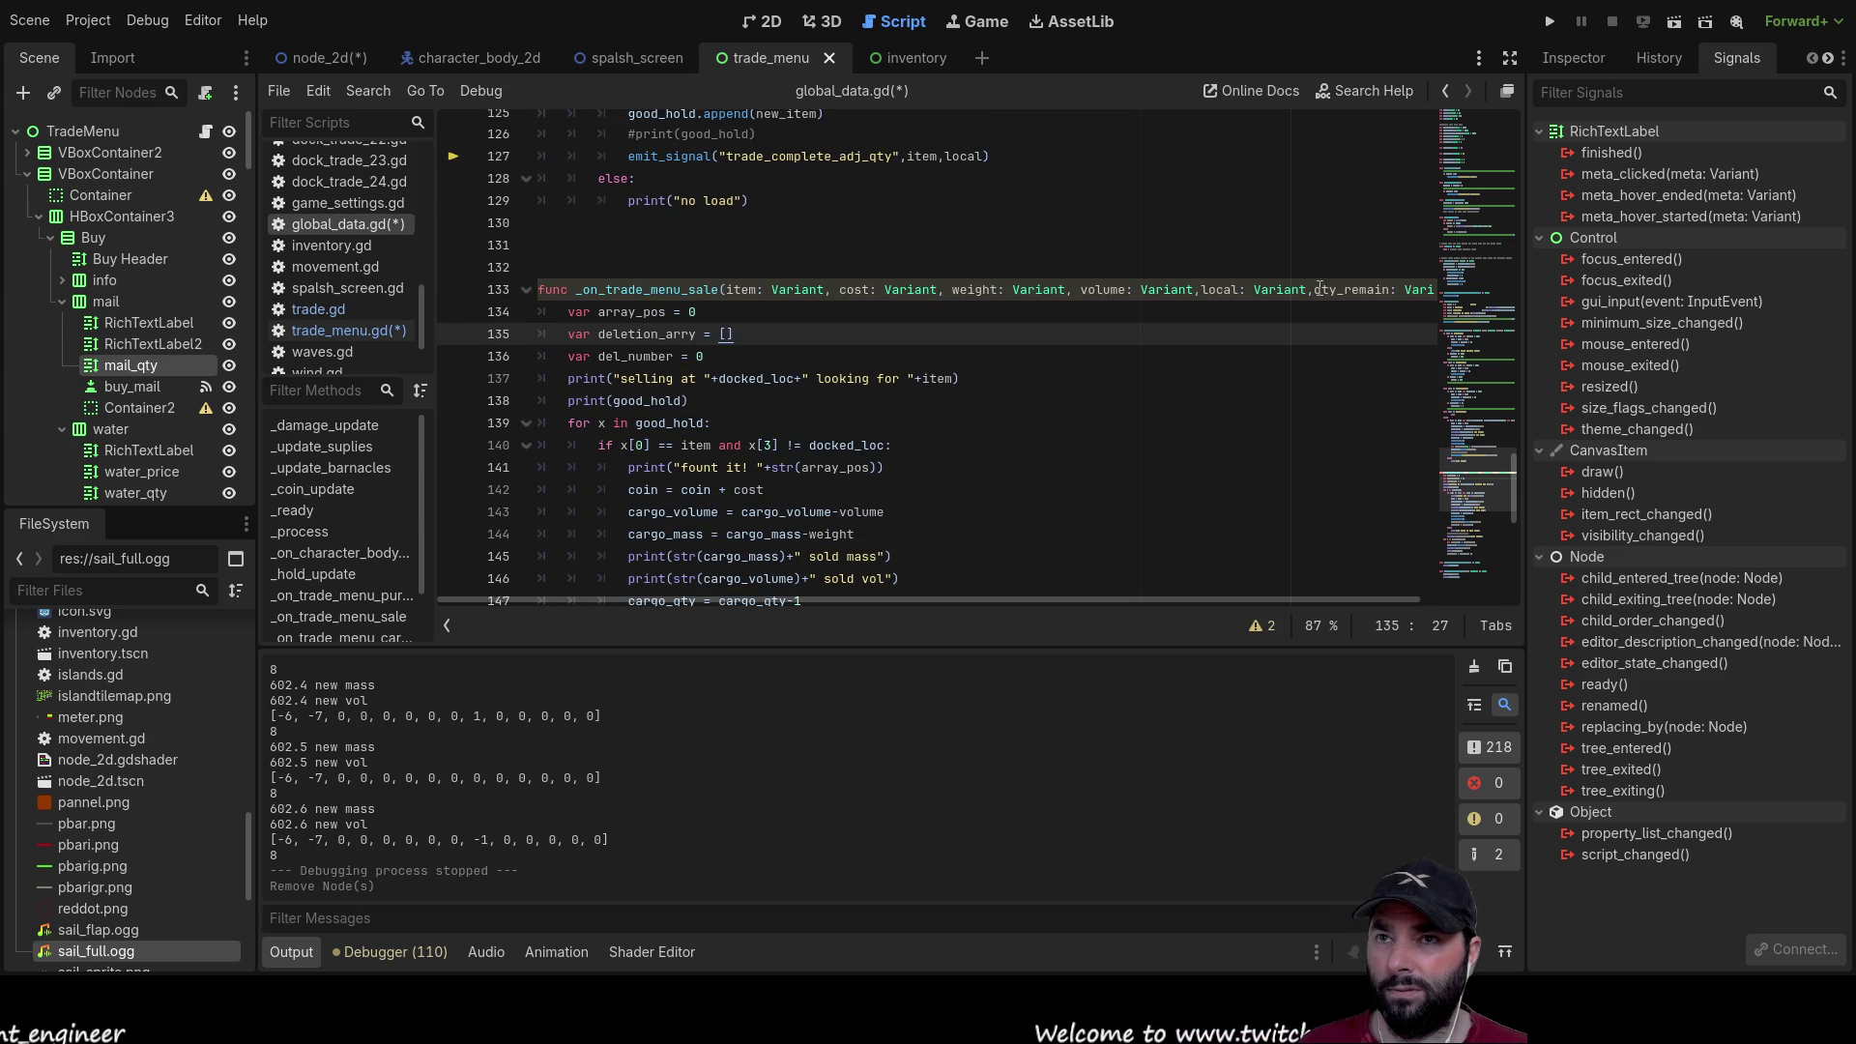
{"action": "mouse_move", "coordinate": [1315, 290]}
{"action": "left_mouse_down"}
{"action": "mouse_move", "coordinate": [1429, 290]}
{"action": "mouse_move", "coordinate": [1349, 292]}
{"action": "mouse_move", "coordinate": [1367, 294]}
{"action": "left_mouse_up"}
{"action": "key", "text": "ctrl+c"}
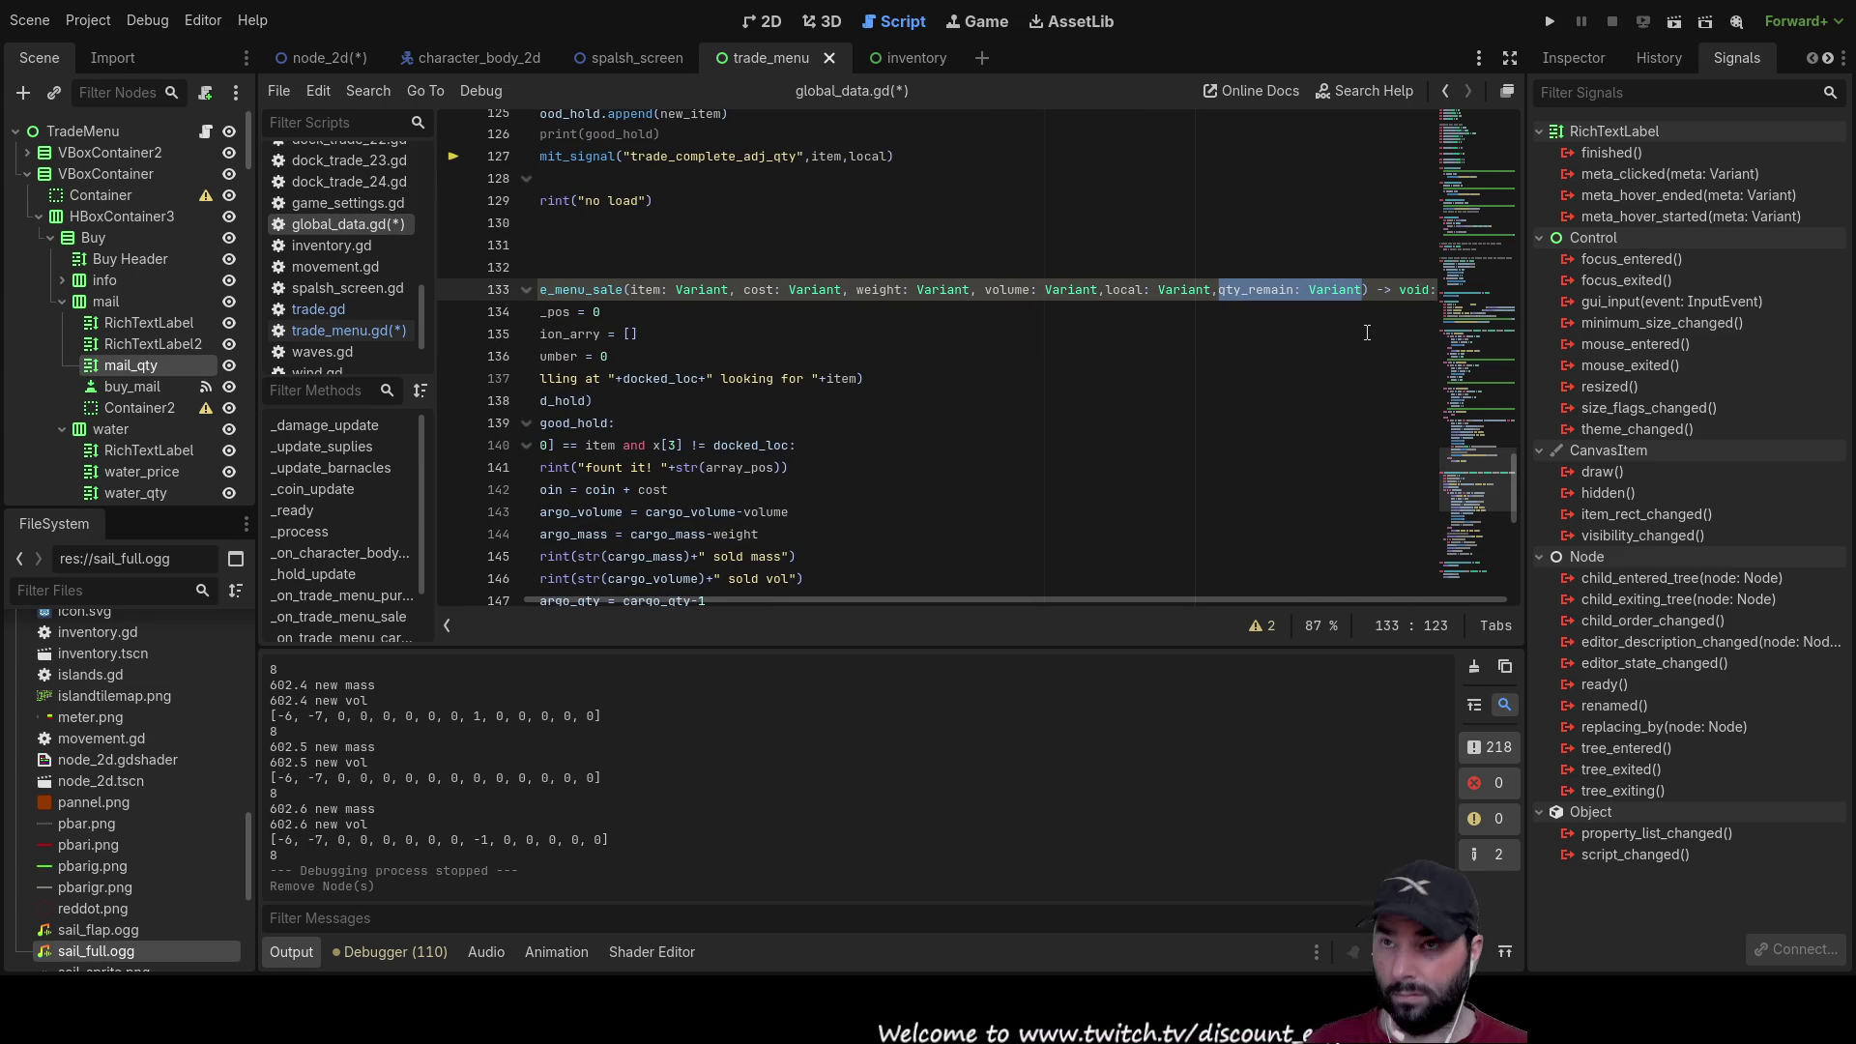
{"action": "key", "text": "BackSpace"}
{"action": "key", "text": "BackSpace"}
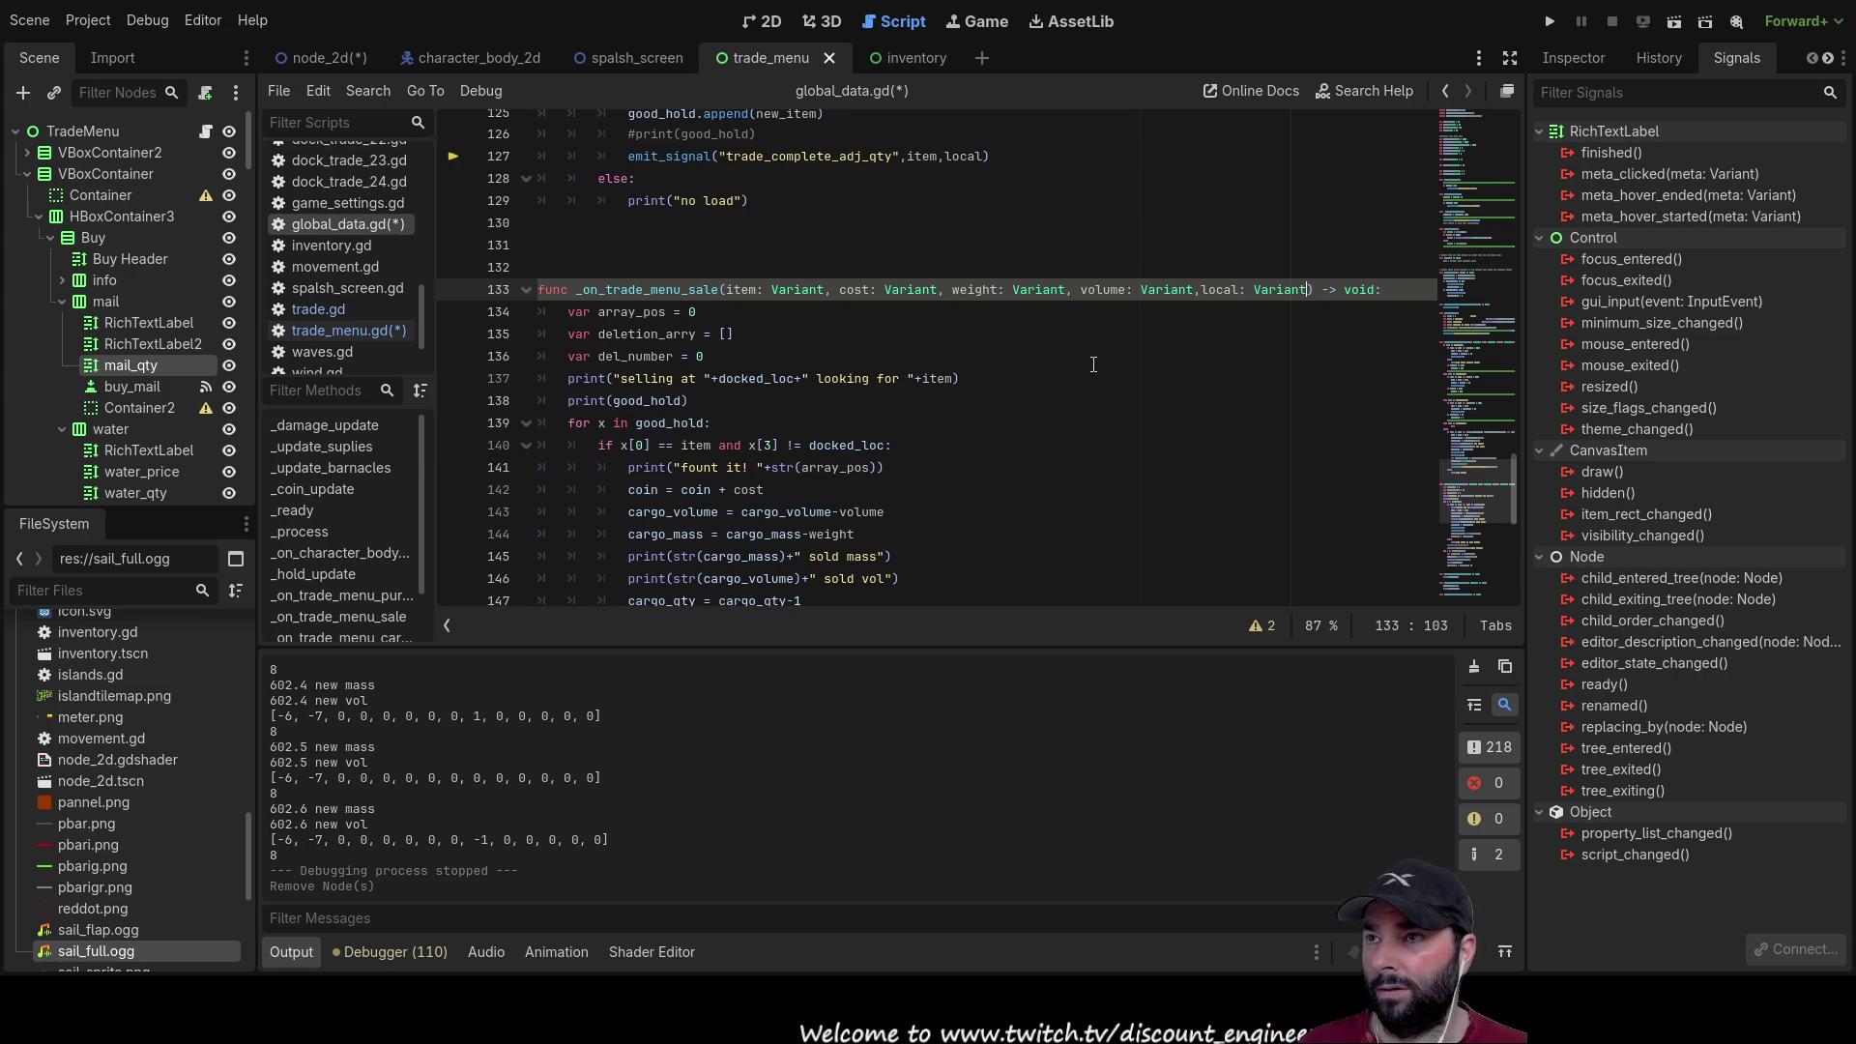
{"action": "scroll", "coordinate": [1095, 362], "scroll_direction": "down", "scroll_amount": 3}
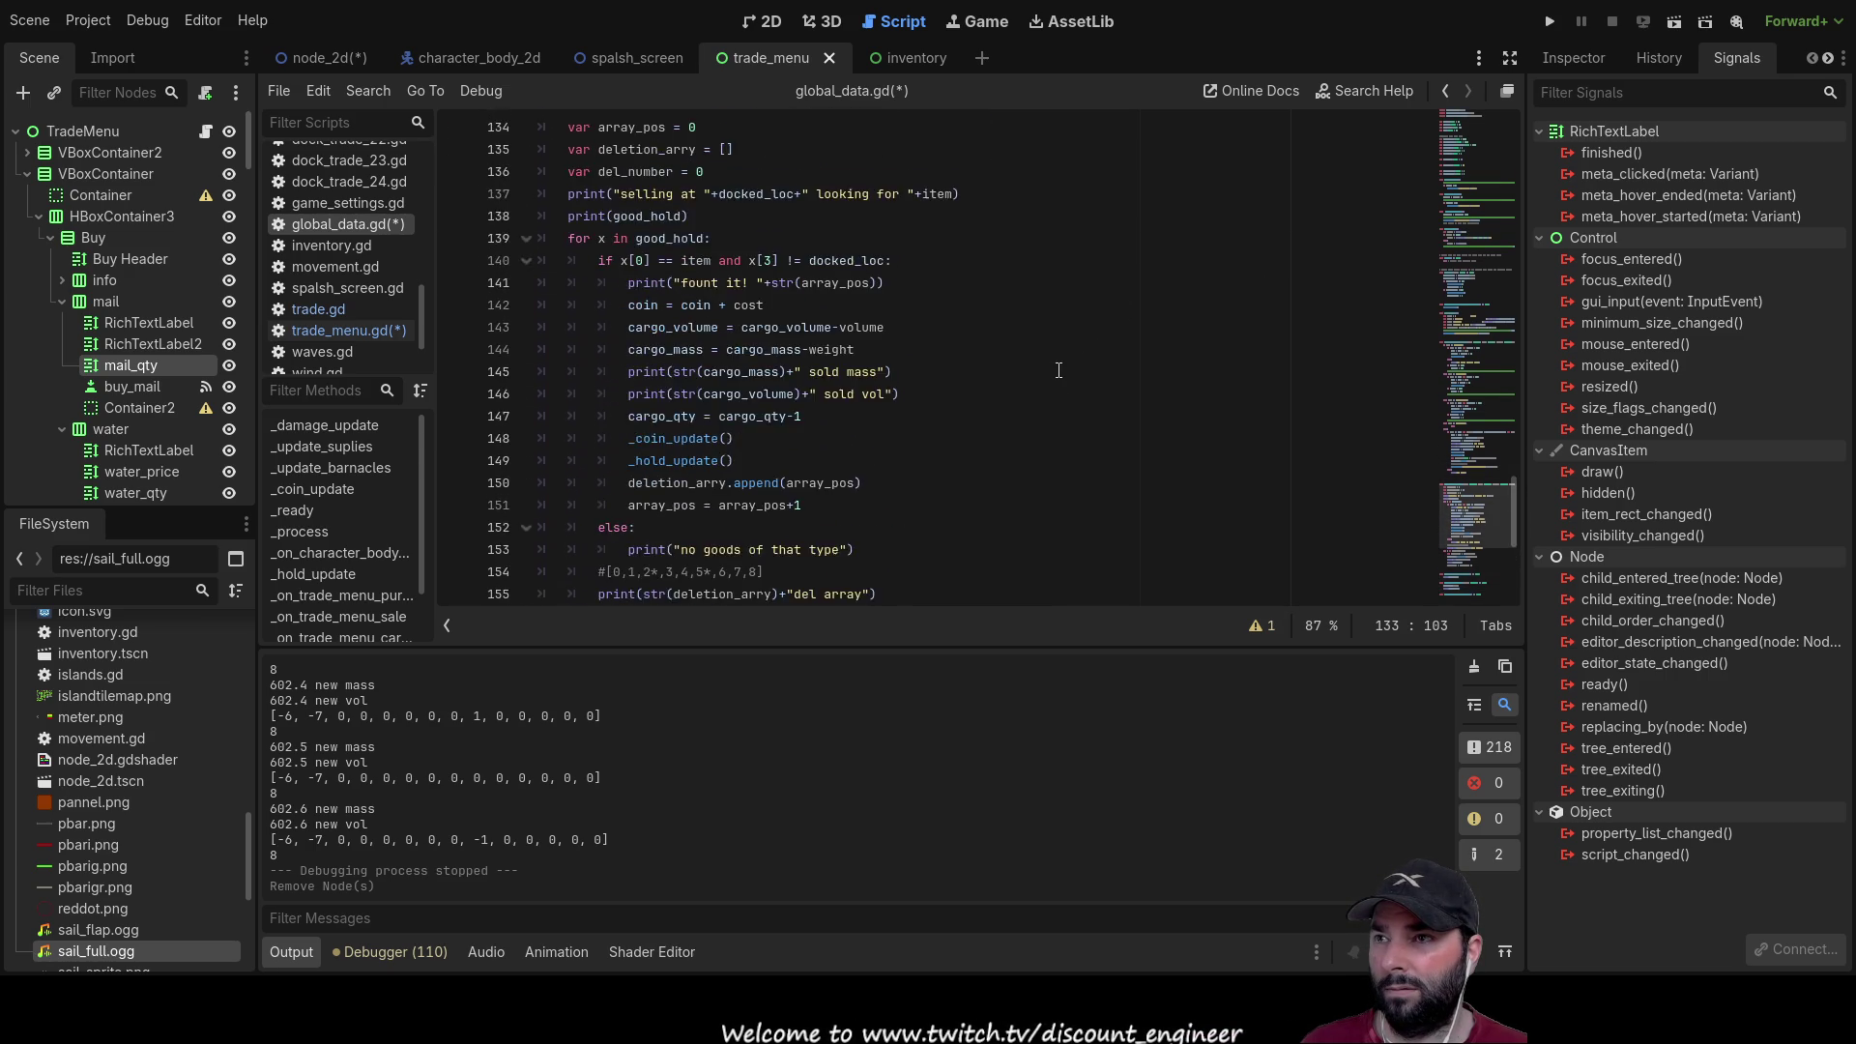
{"action": "scroll", "coordinate": [1056, 370], "scroll_direction": "up", "scroll_amount": 9}
{"action": "scroll", "coordinate": [989, 466], "scroll_direction": "up", "scroll_amount": 15}
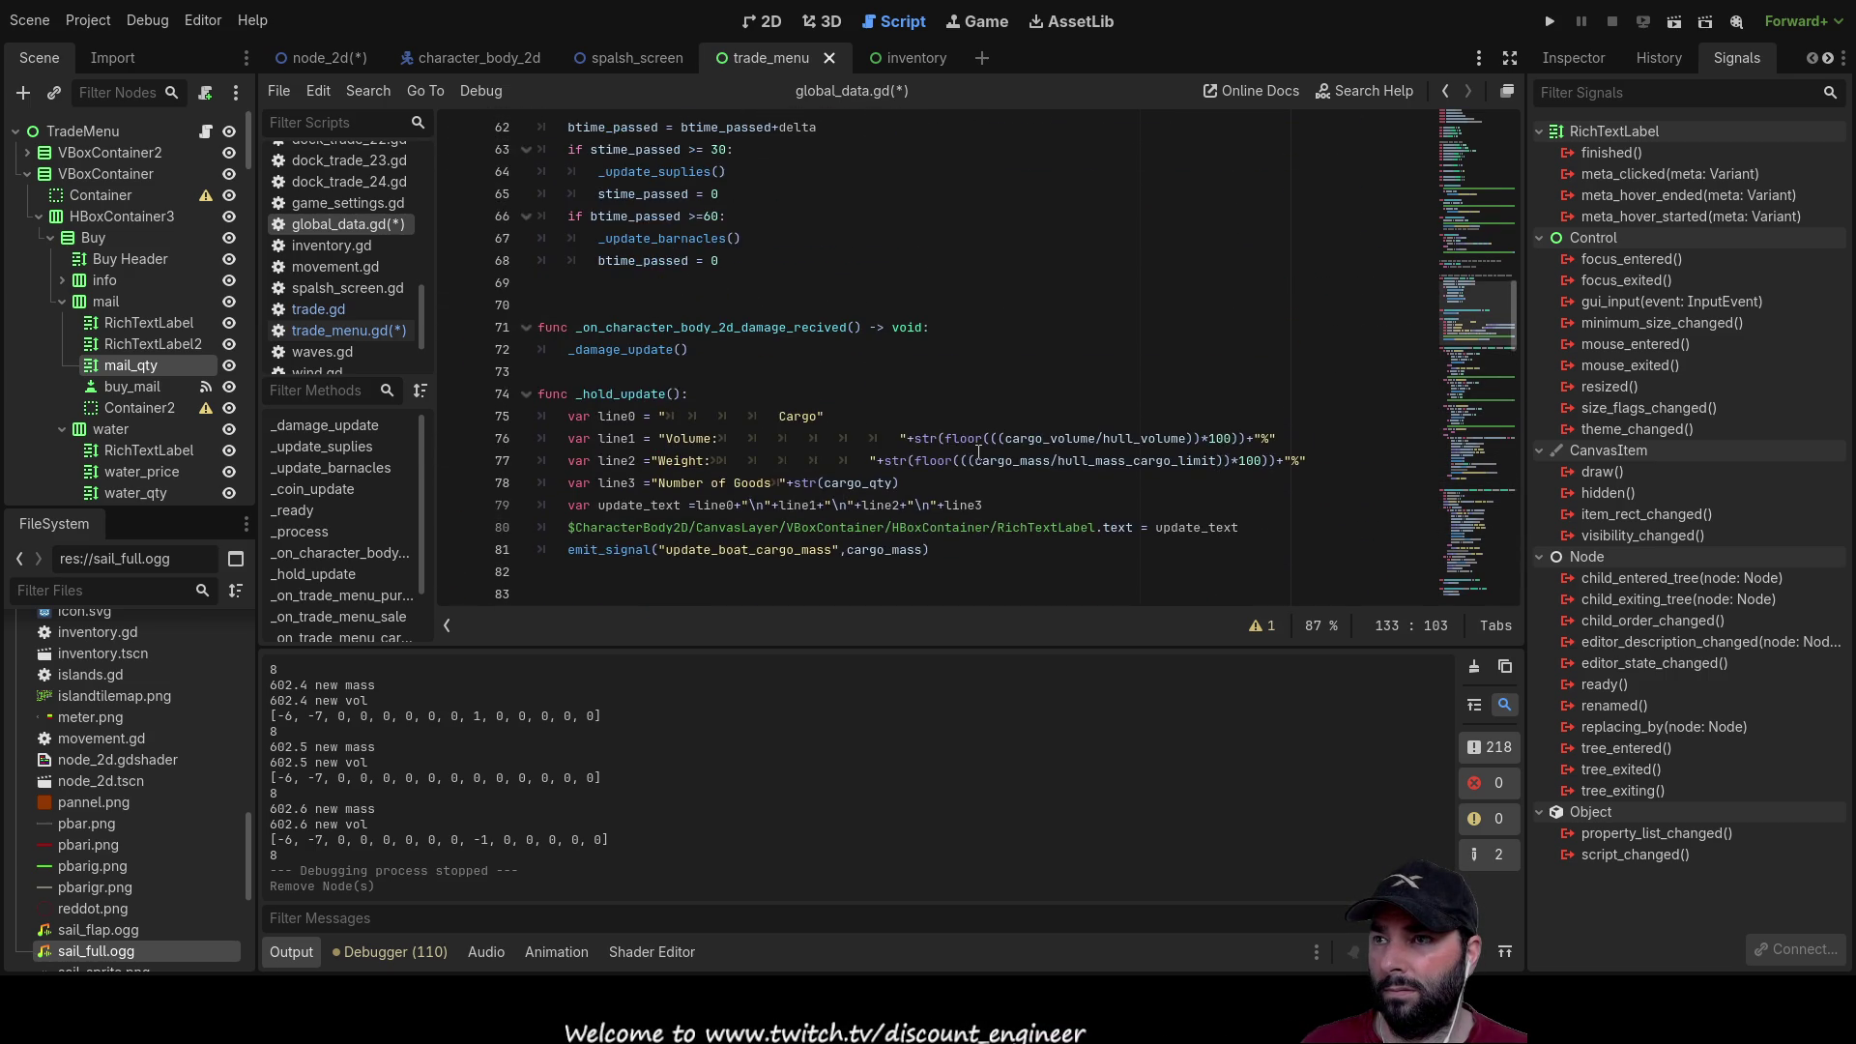
Step: Add a ',qty_remain: Variant' parameter to _on_trade_menu_purchase on line 84
{"action": "scroll", "coordinate": [978, 453], "scroll_direction": "down", "scroll_amount": 2}
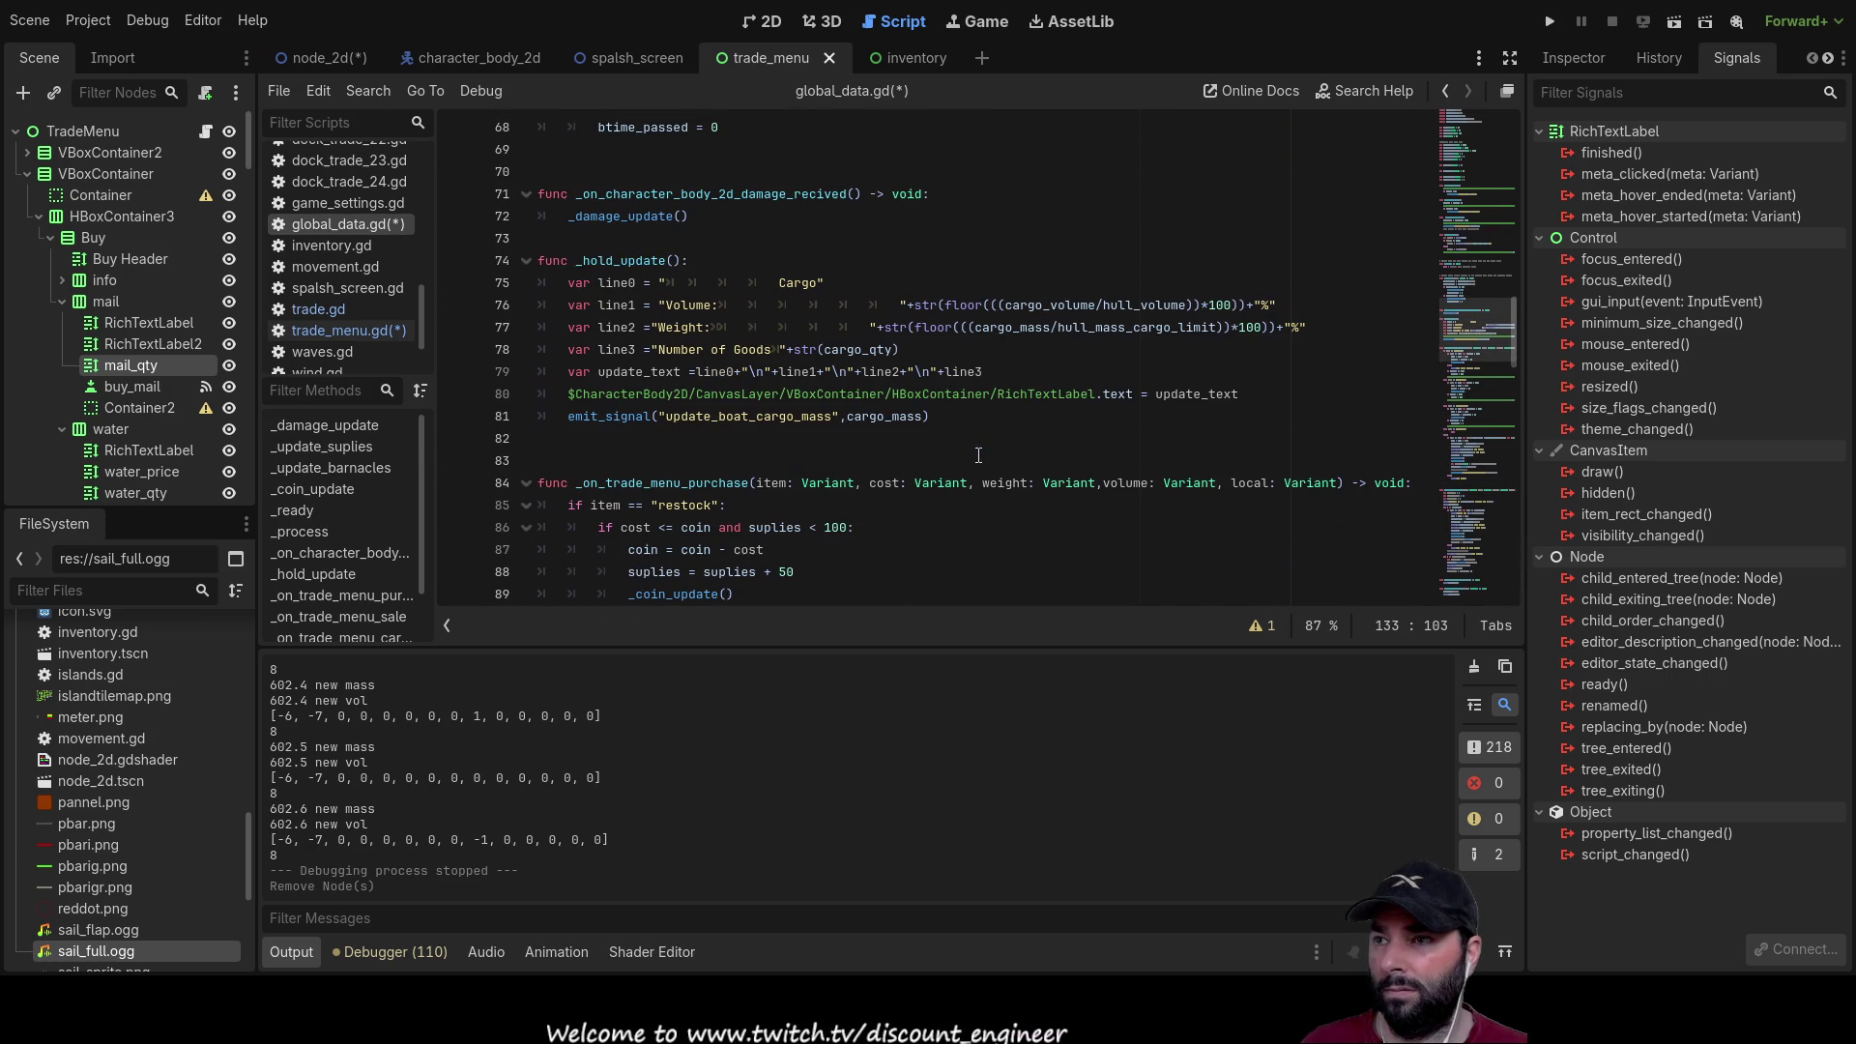
{"action": "left_click", "coordinate": [1341, 484]}
{"action": "key", "text": "ctrl+v"}
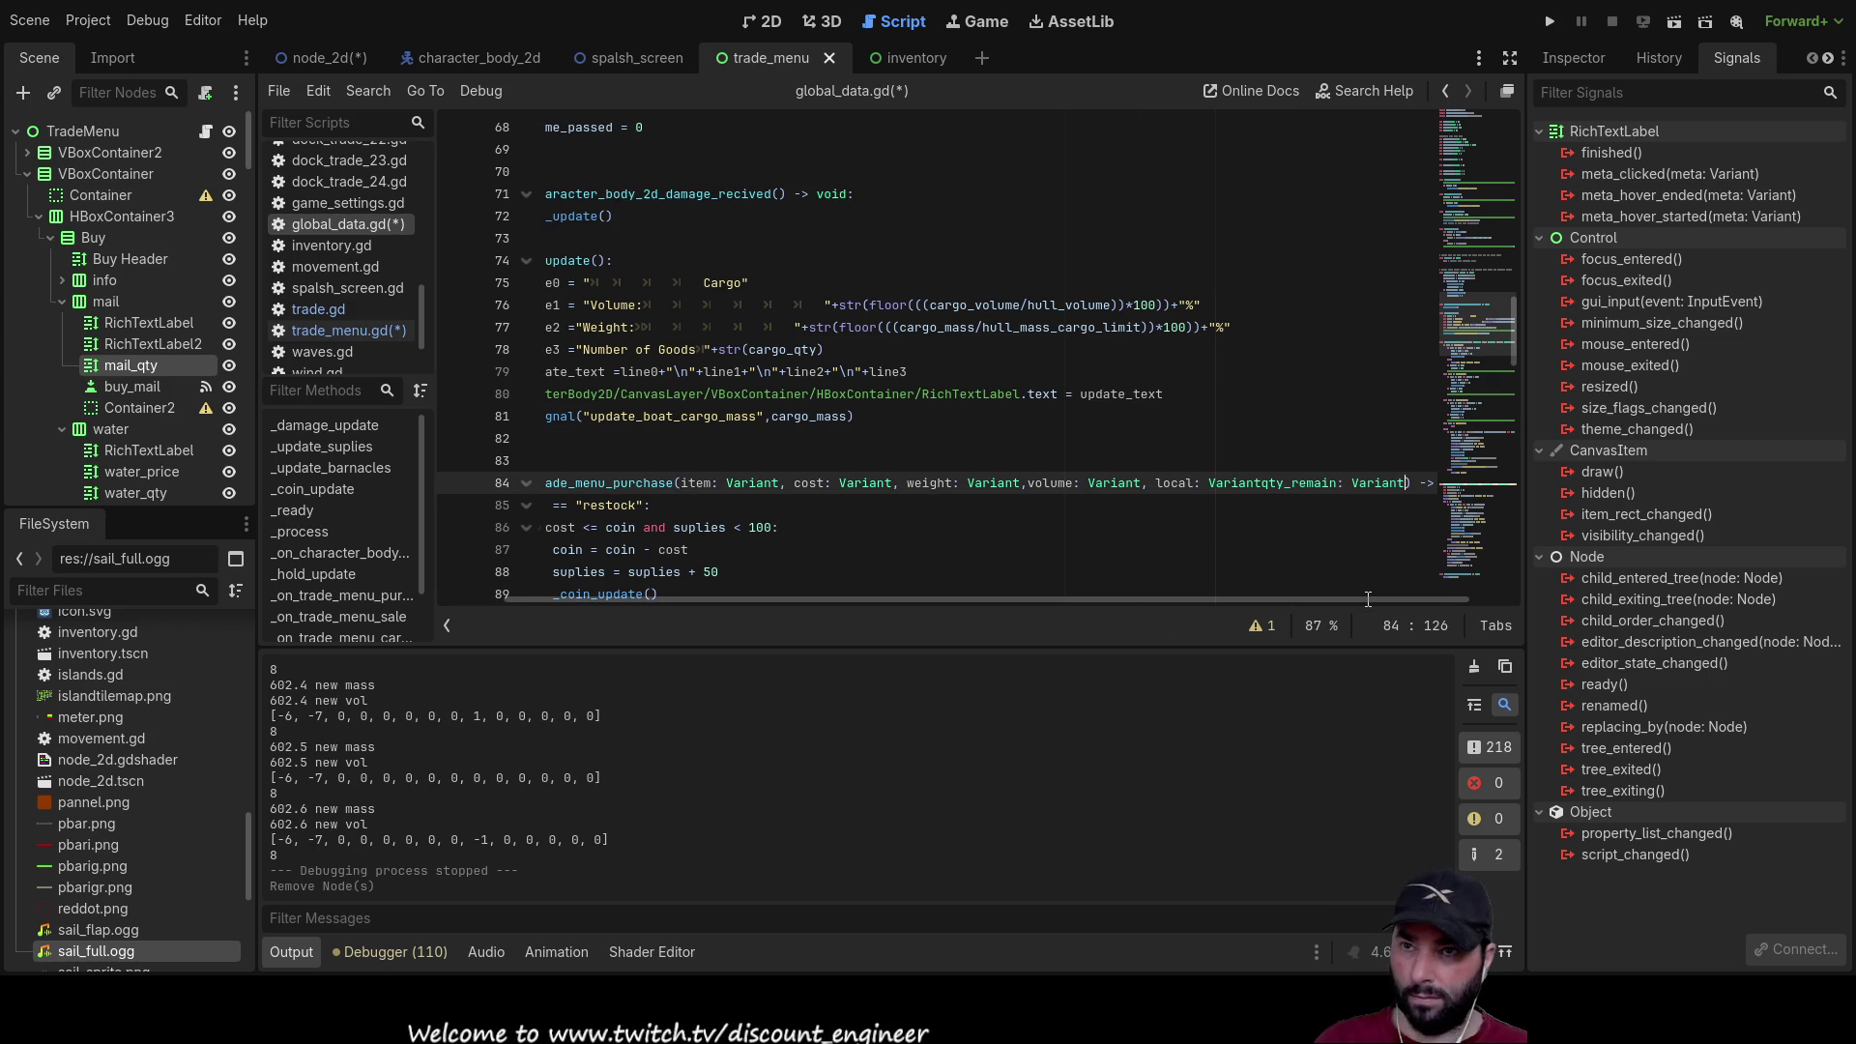
{"action": "key", "text": "Left"}
{"action": "key", "text": "Left"}
{"action": "key", "text": "Left"}
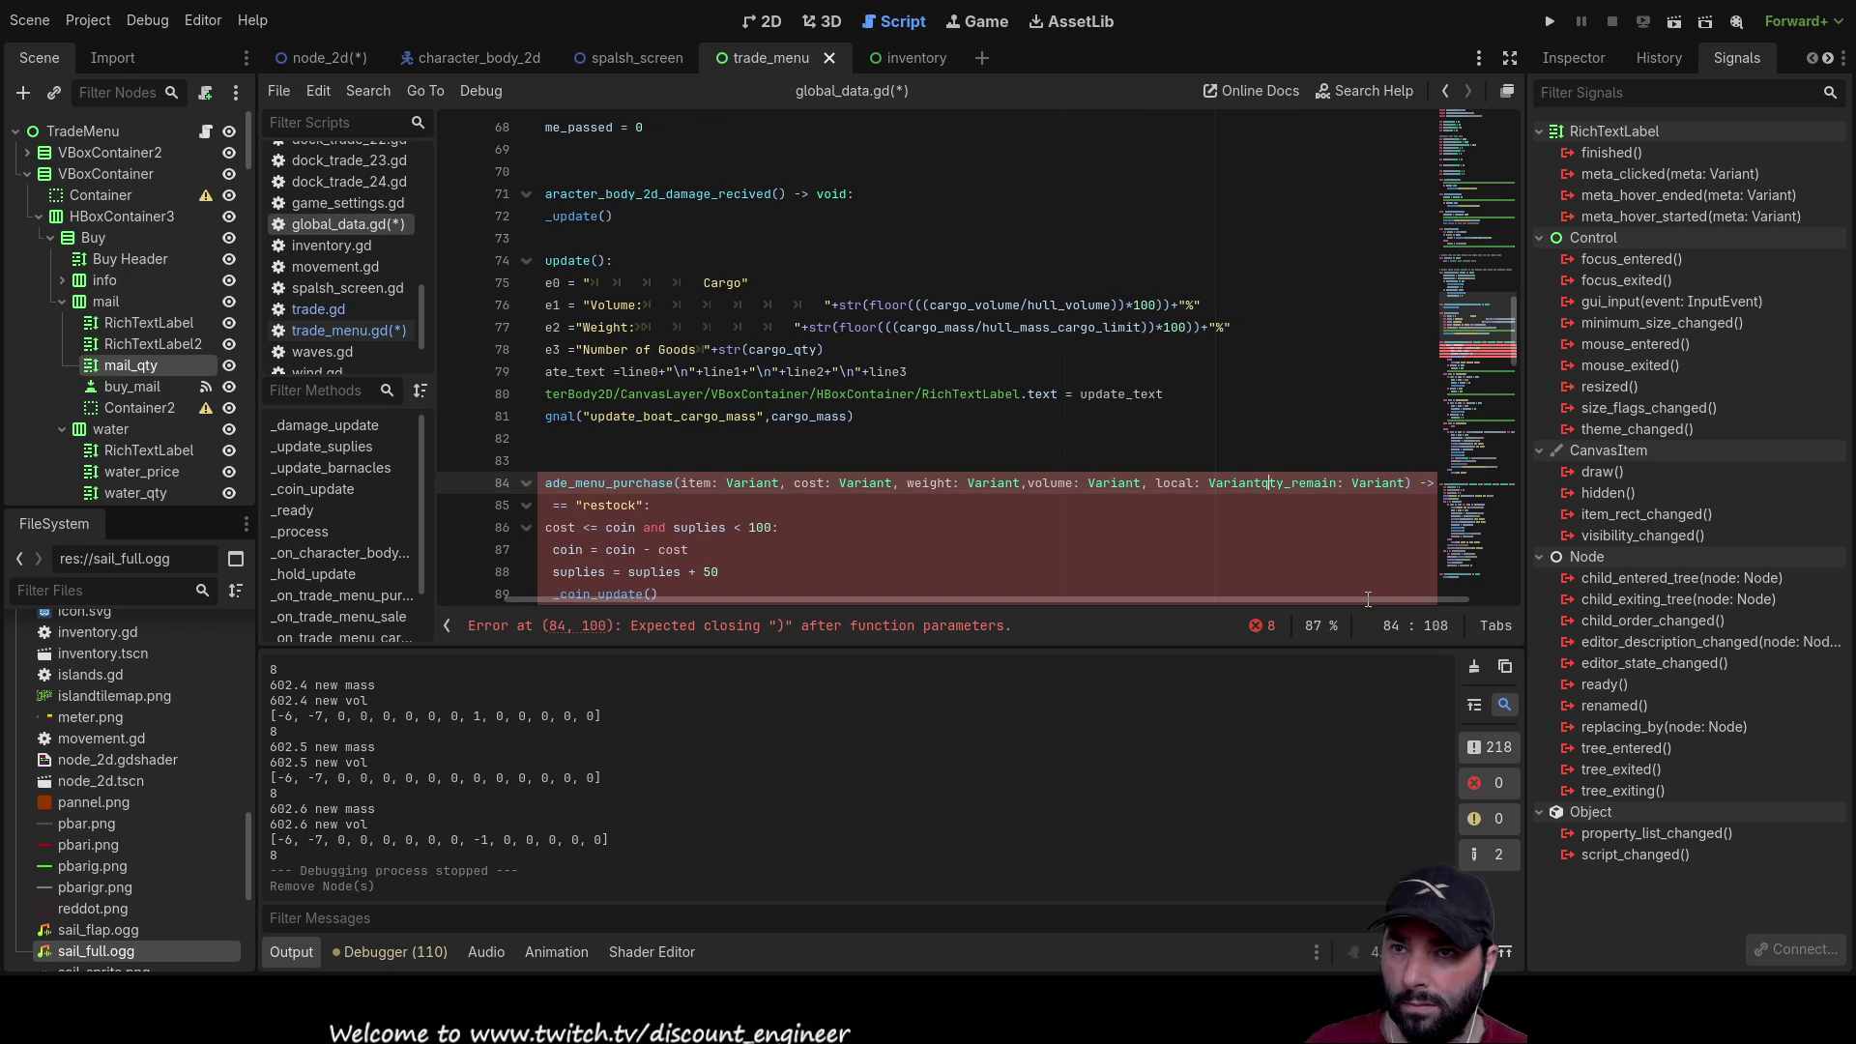
{"action": "type", "text": ","}
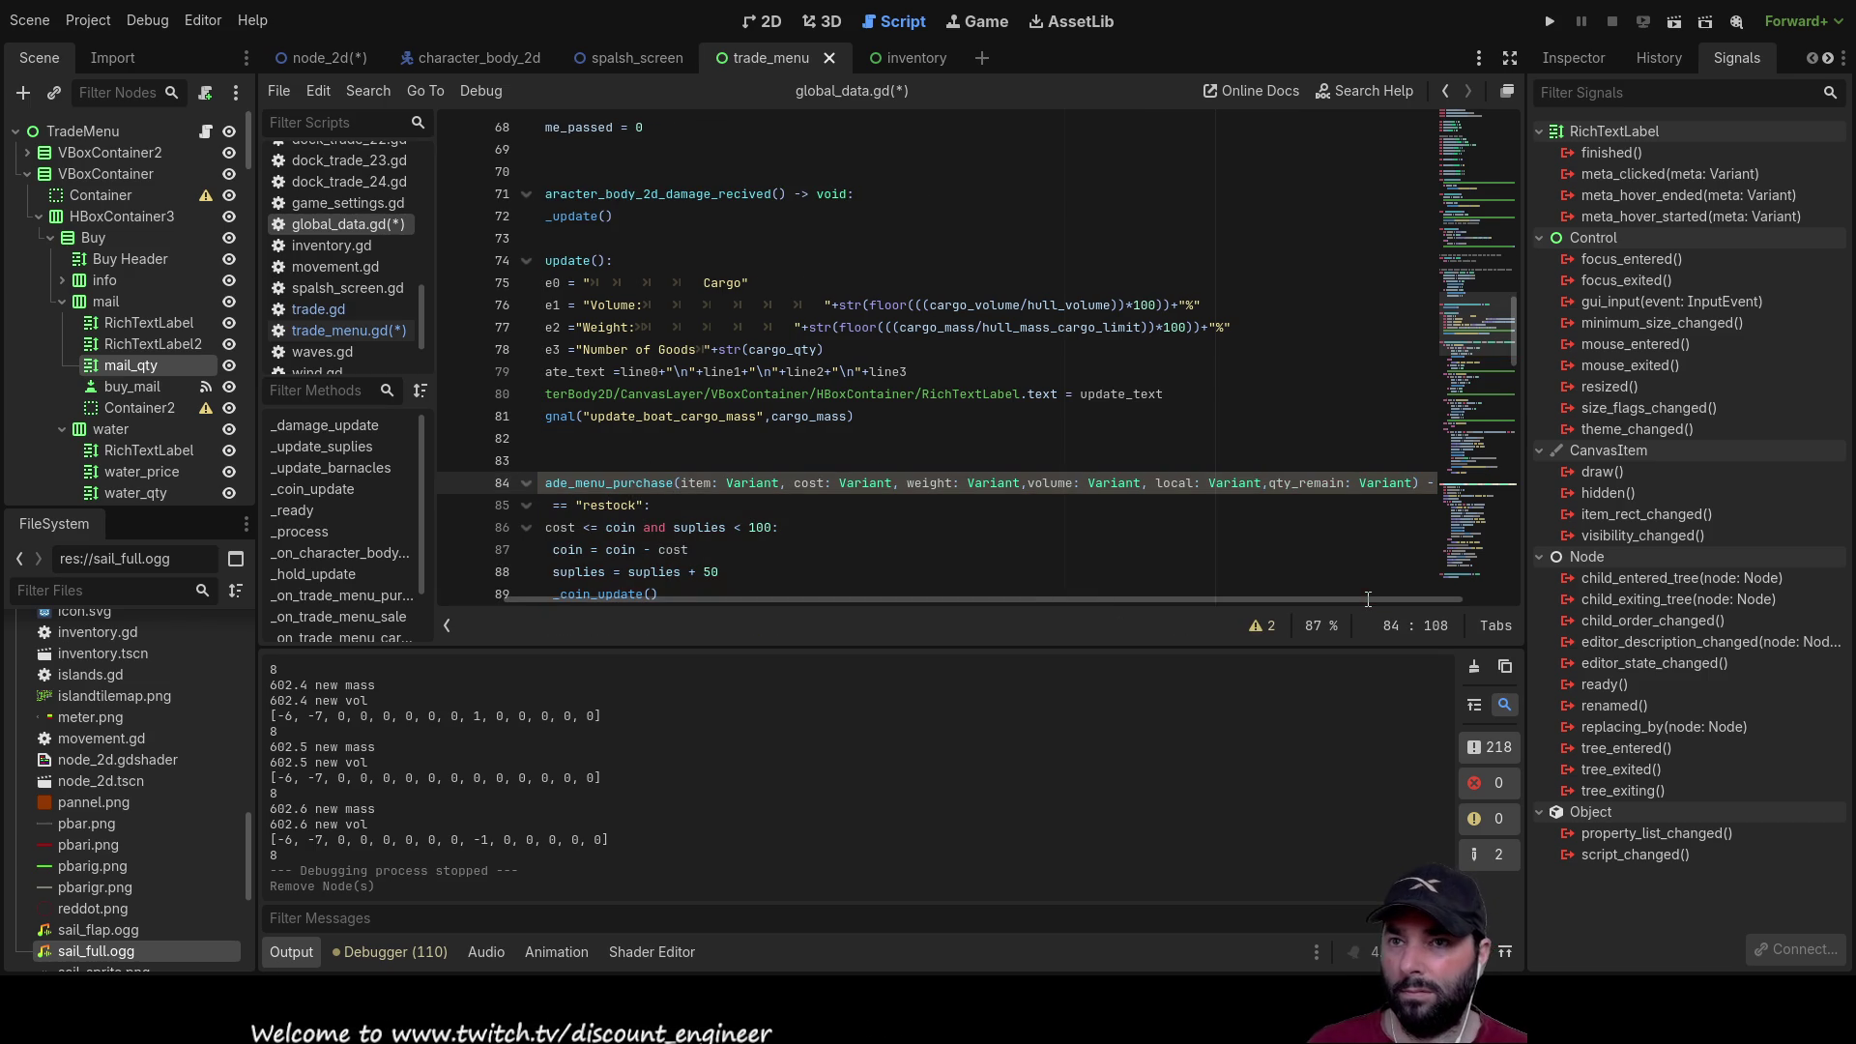
{"action": "double_click", "coordinate": [1308, 482]}
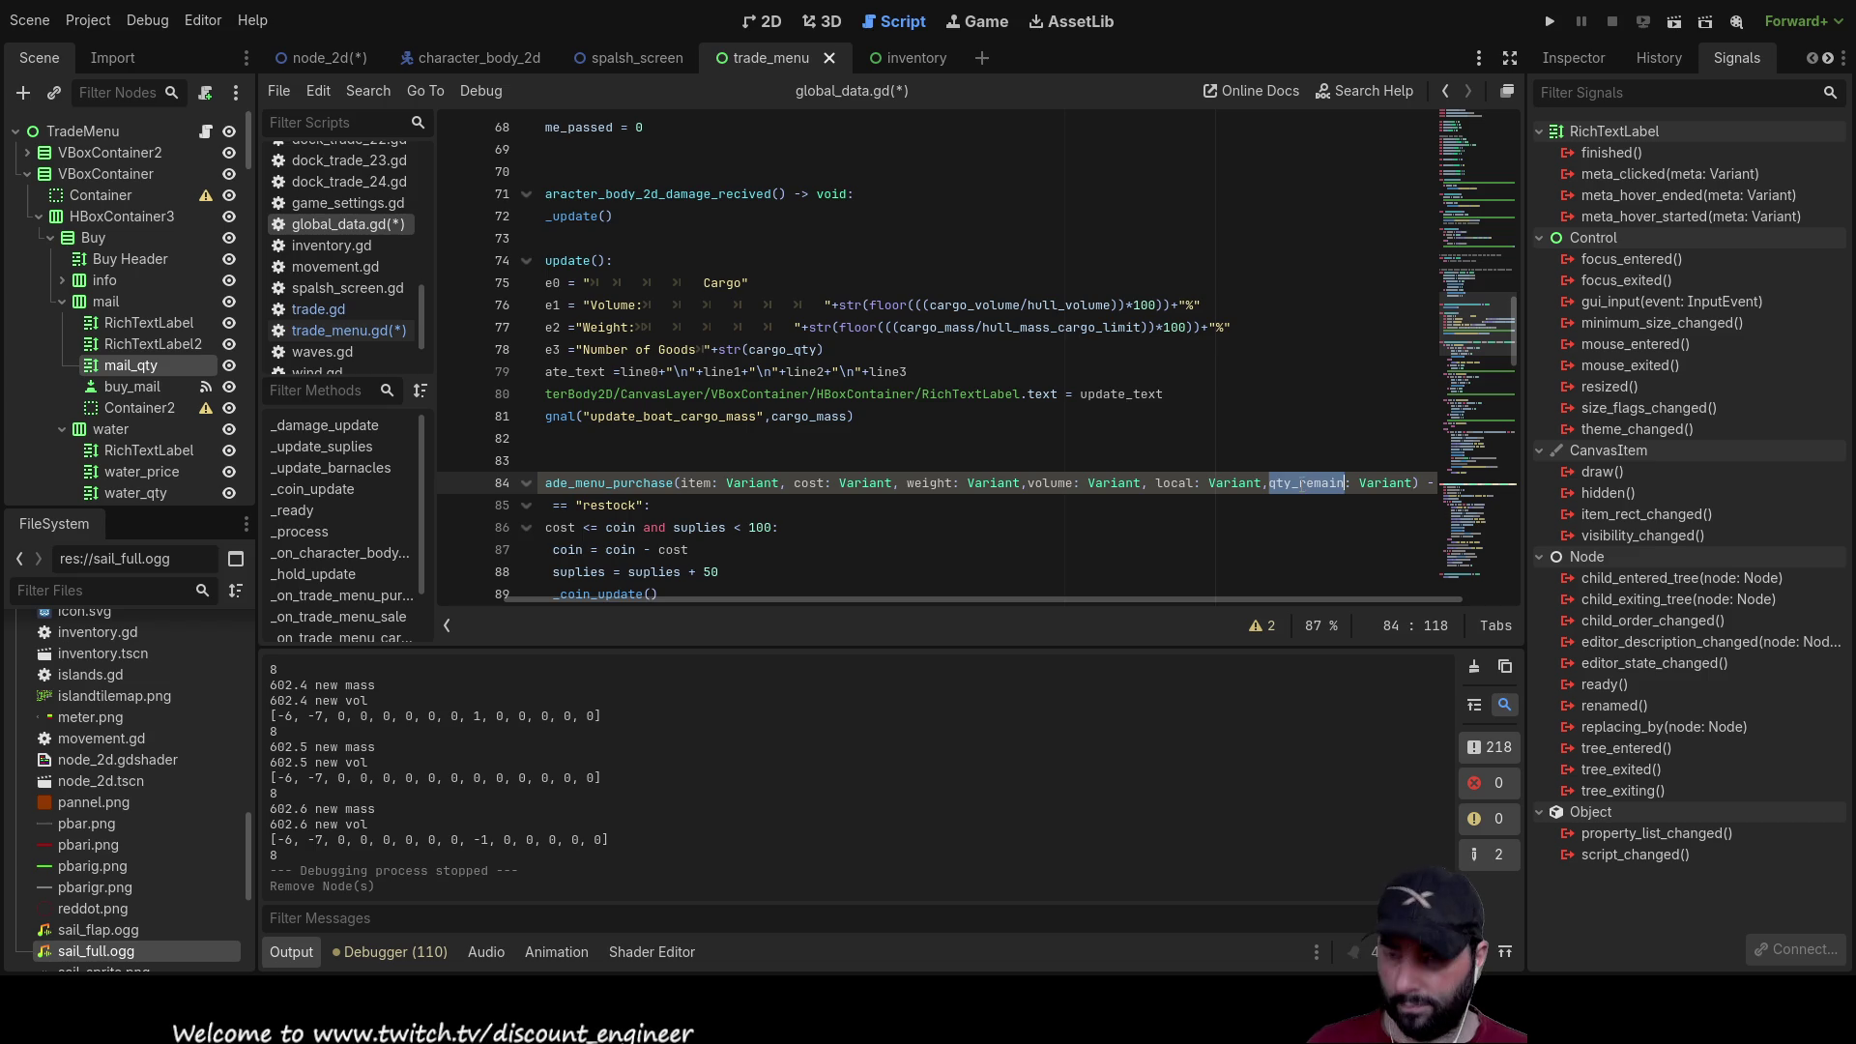
Step: Append 'and qty_remain > 0' to the purchase condition on line 115 and save the scripts
{"action": "scroll", "coordinate": [898, 345], "scroll_direction": "down", "scroll_amount": 10}
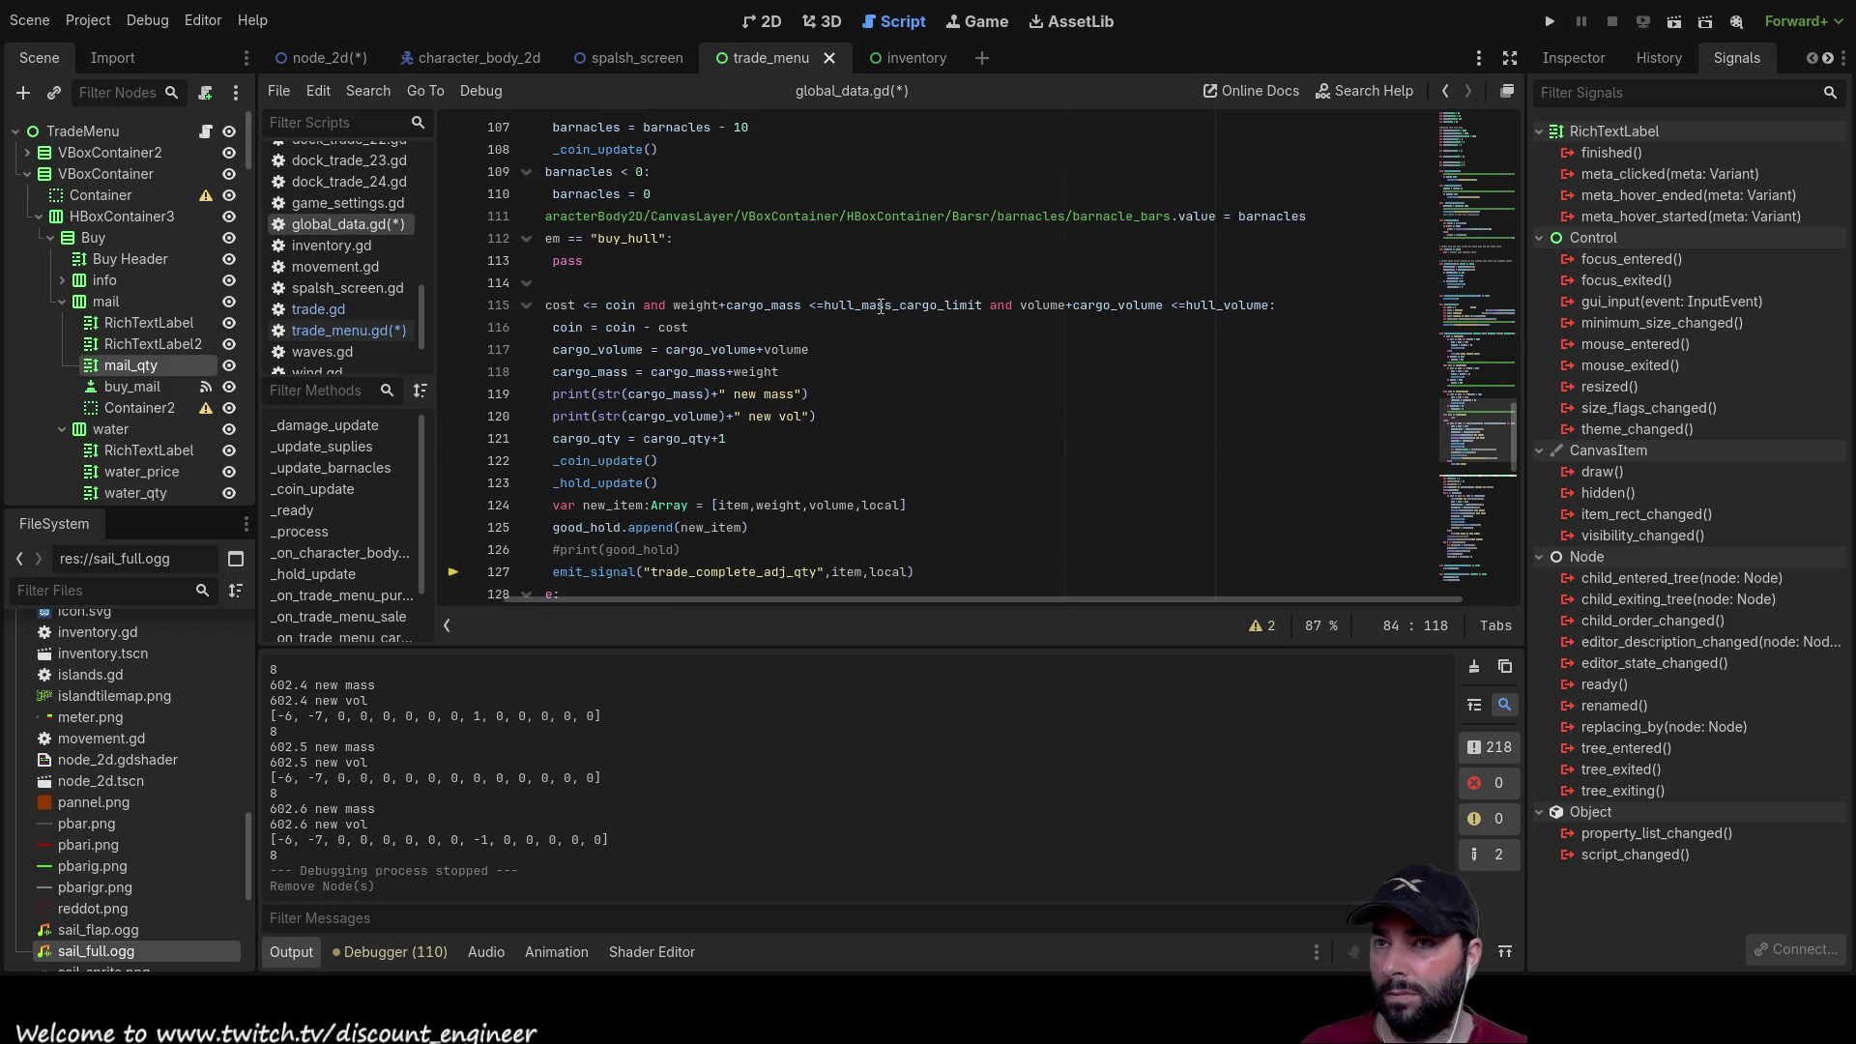
{"action": "left_click", "coordinate": [1272, 305]}
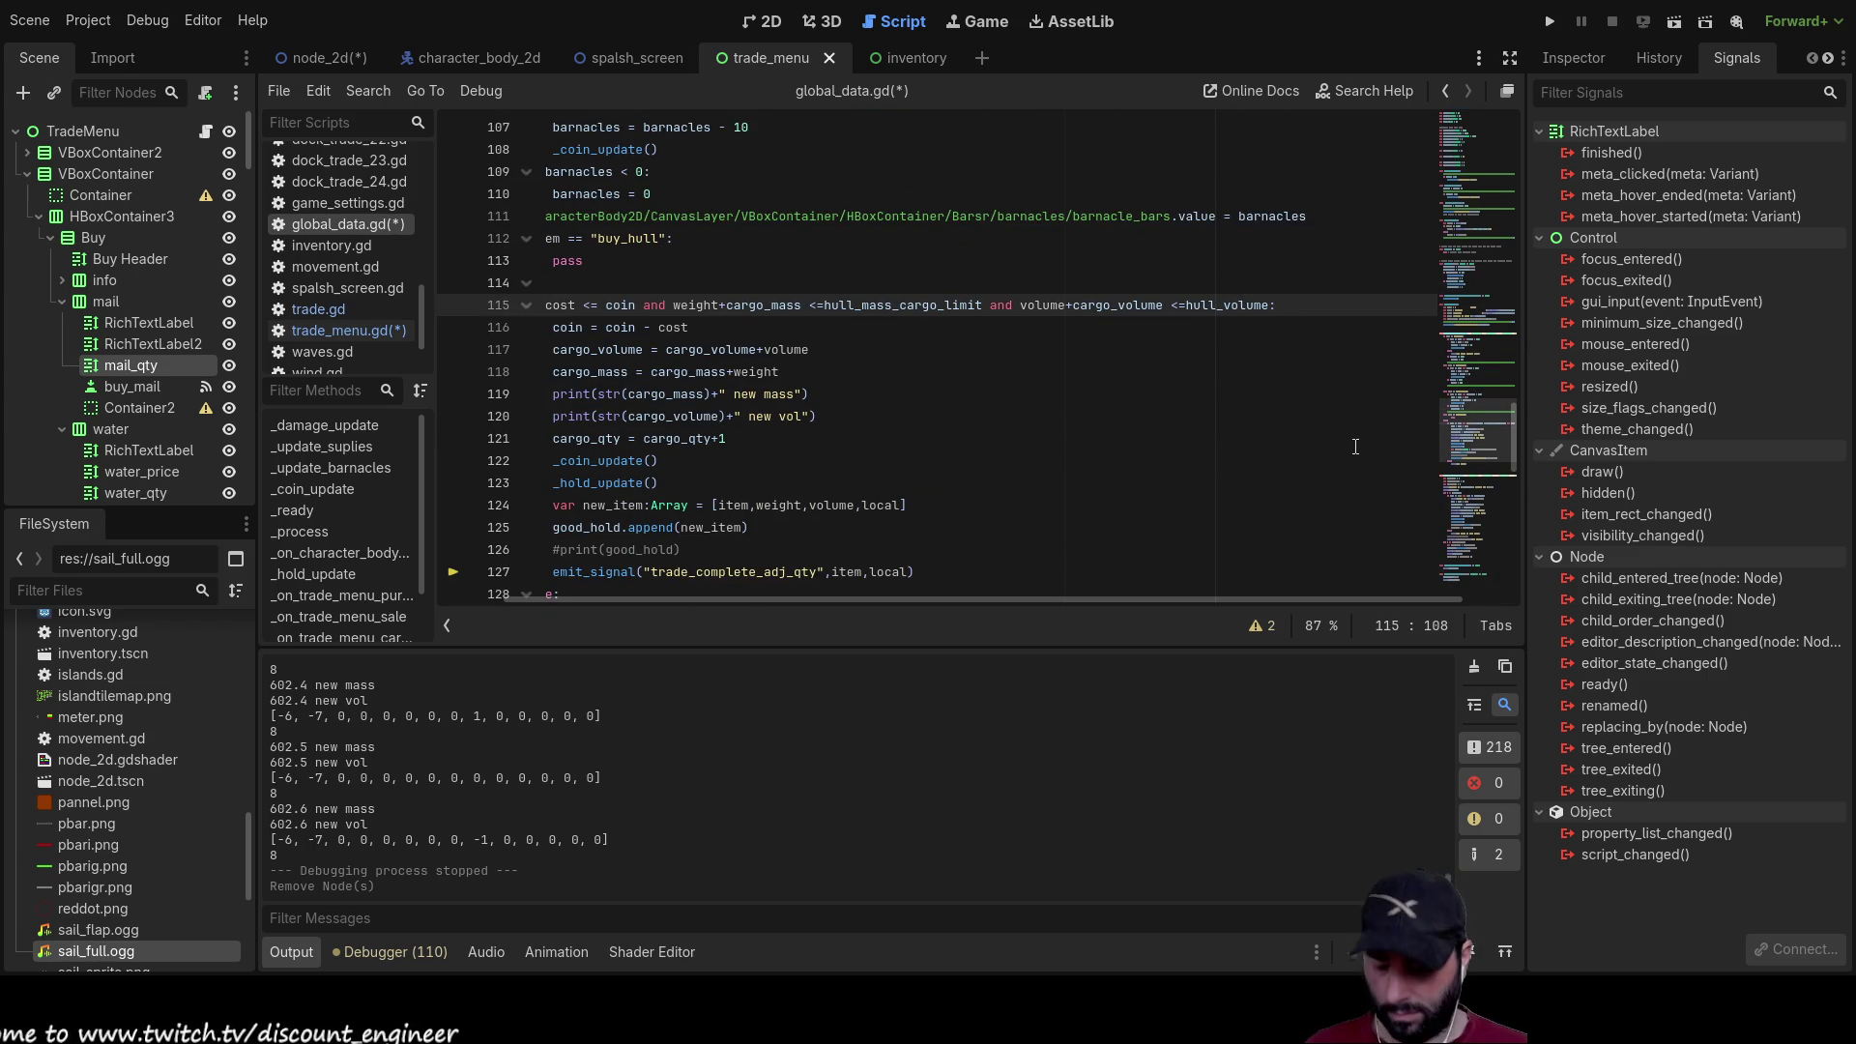
{"action": "type", "text": "and "}
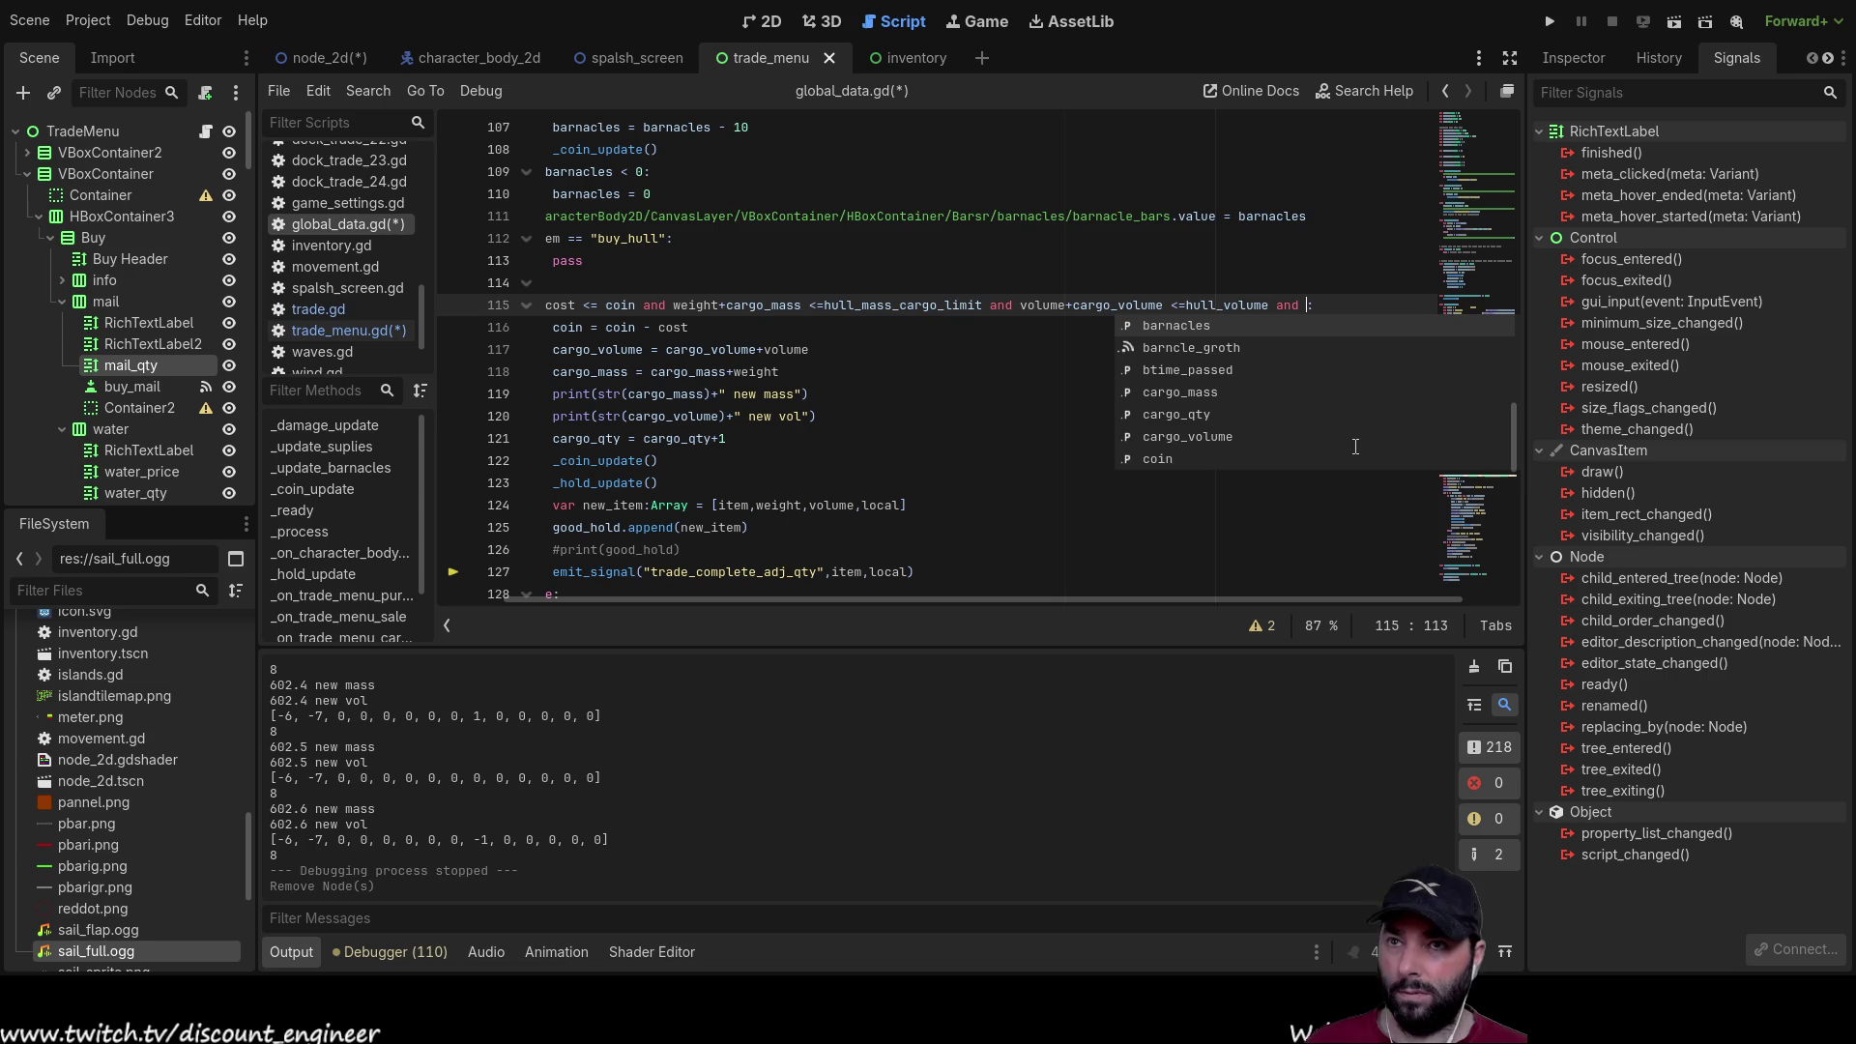
{"action": "type", "text": "qty_remain "}
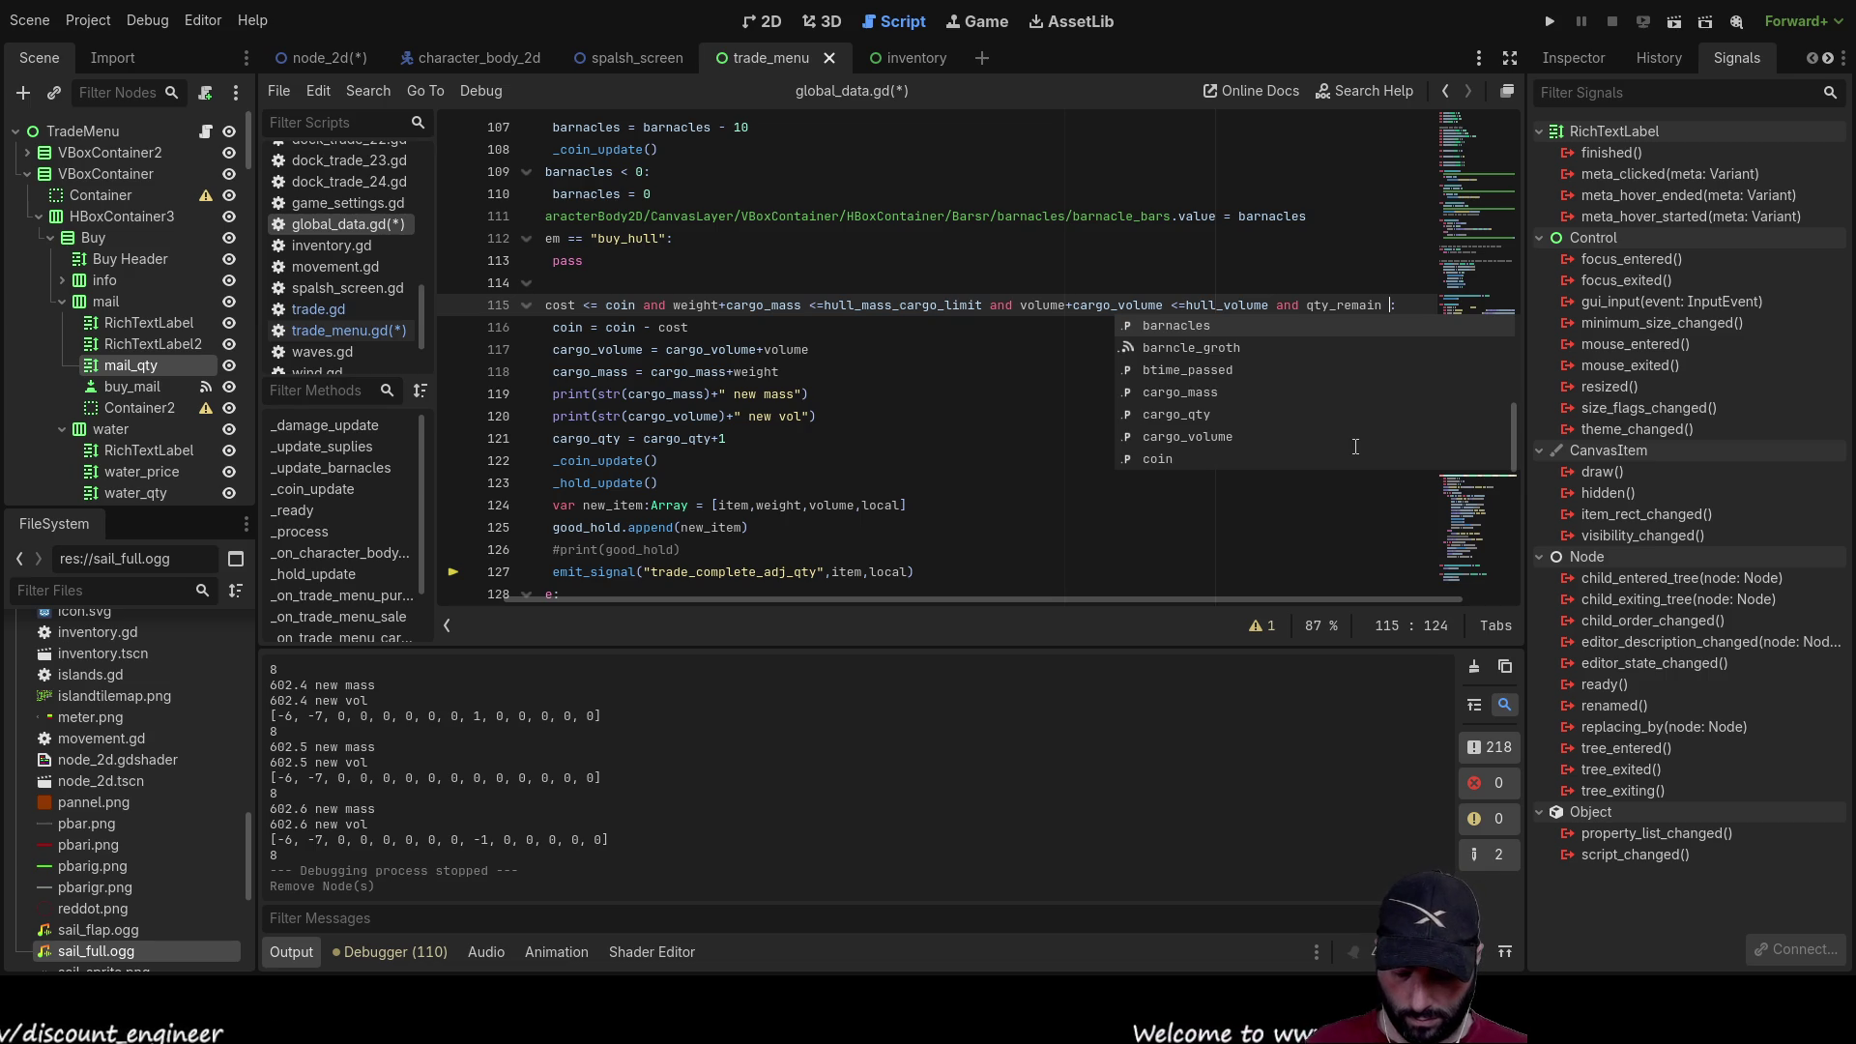
{"action": "type", "text": ">0"}
{"action": "key", "text": "BackSpace"}
{"action": "type", "text": "0"}
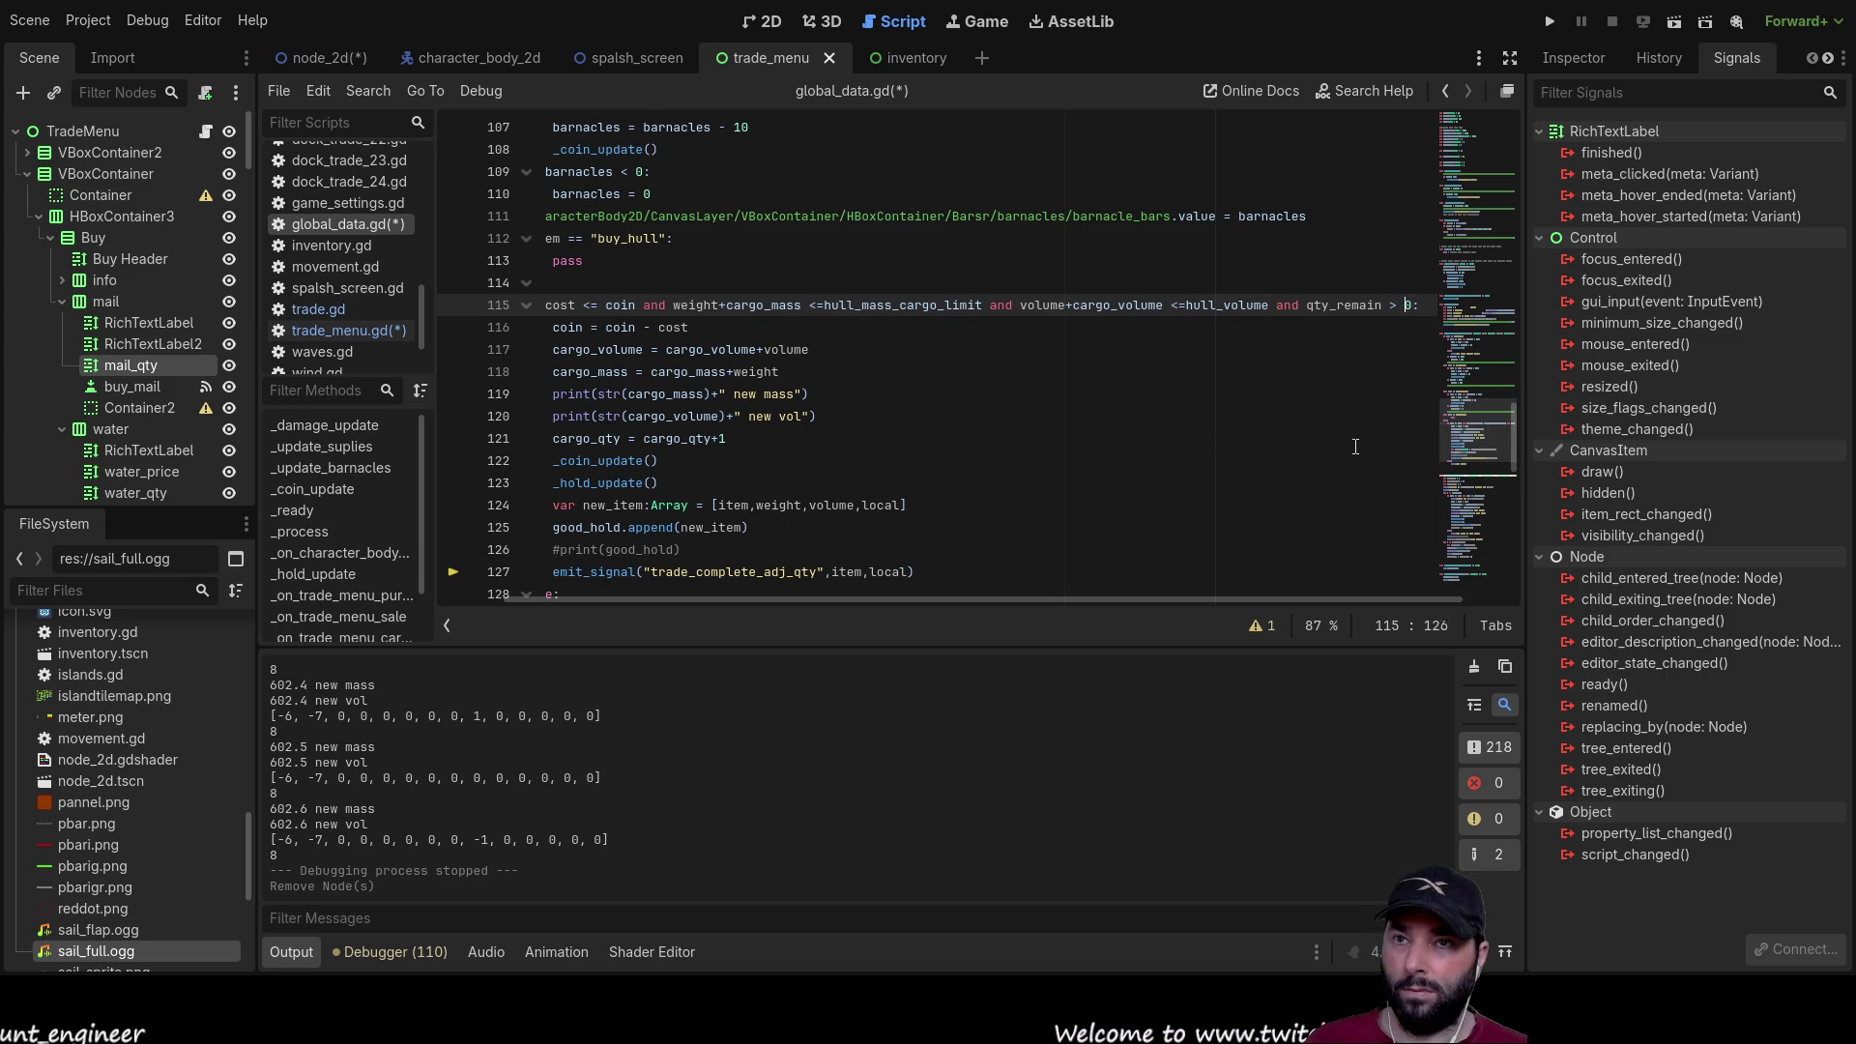
{"action": "key", "text": "Down"}
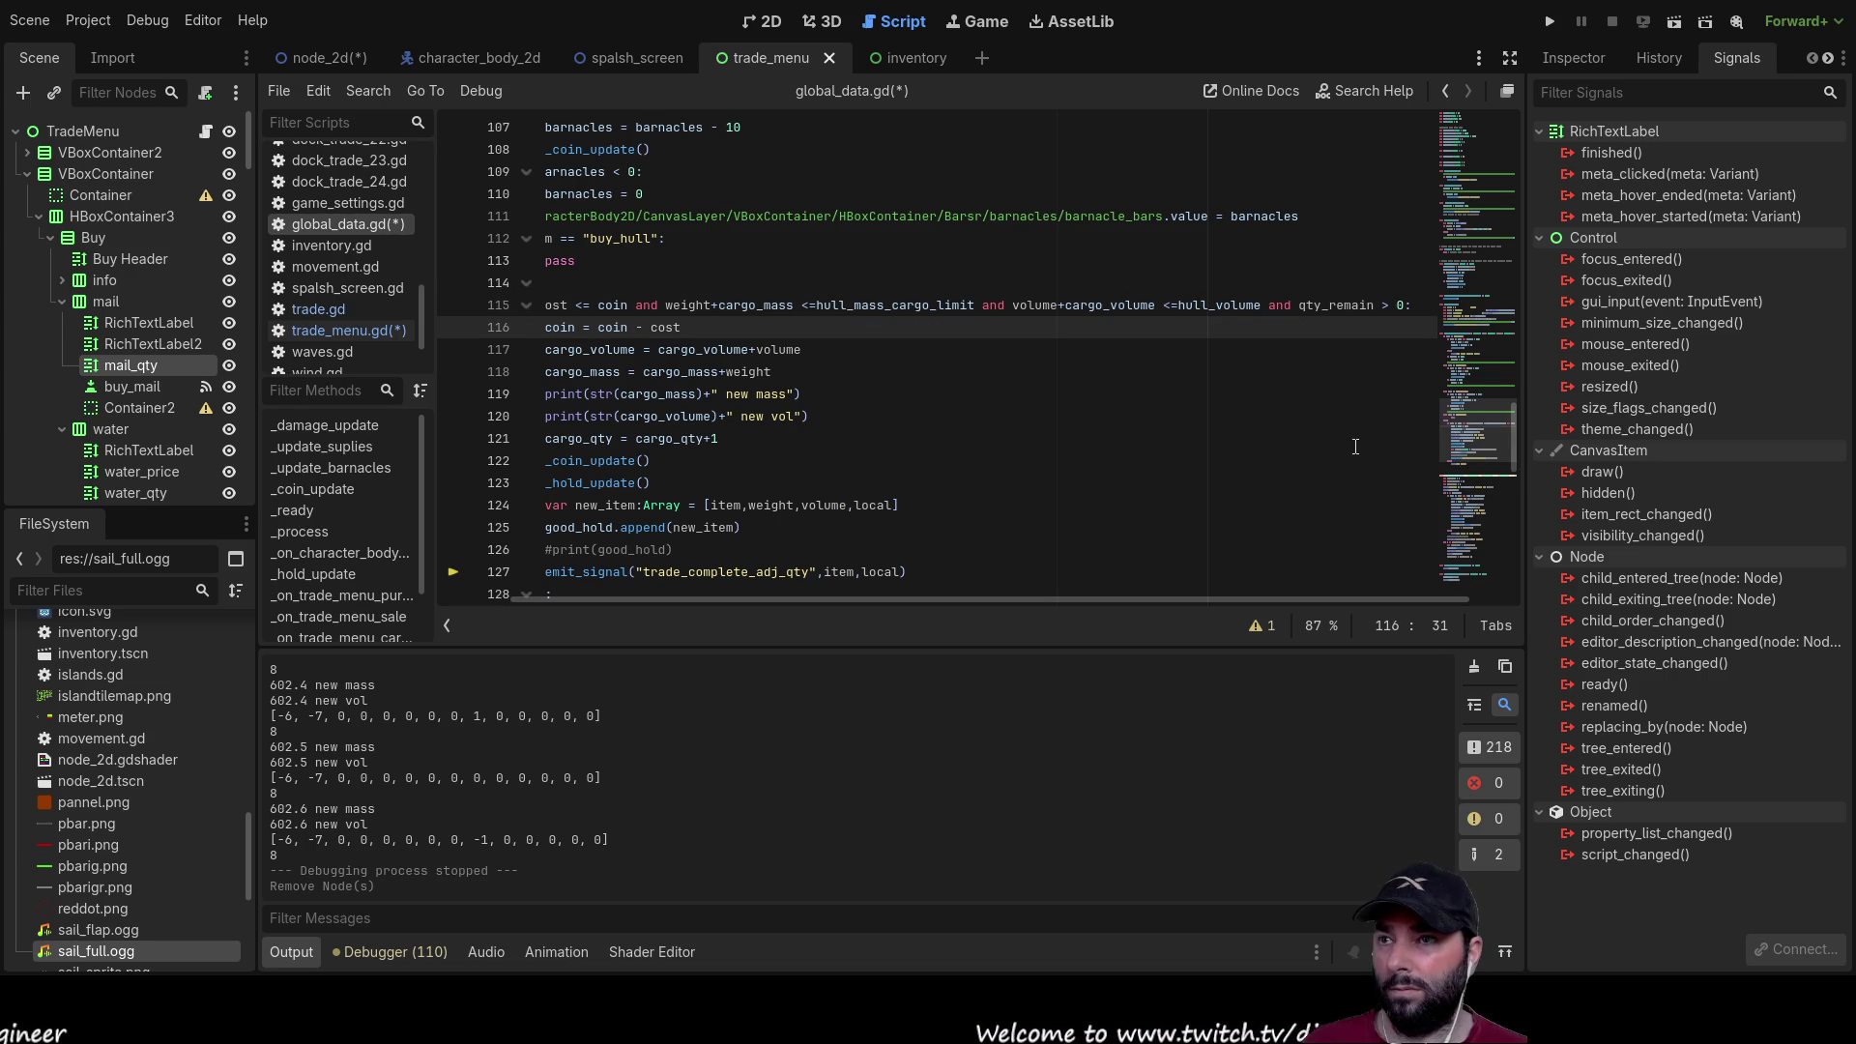
{"action": "left_click_drag", "start_coordinate": [1033, 596], "coordinate": [849, 597]}
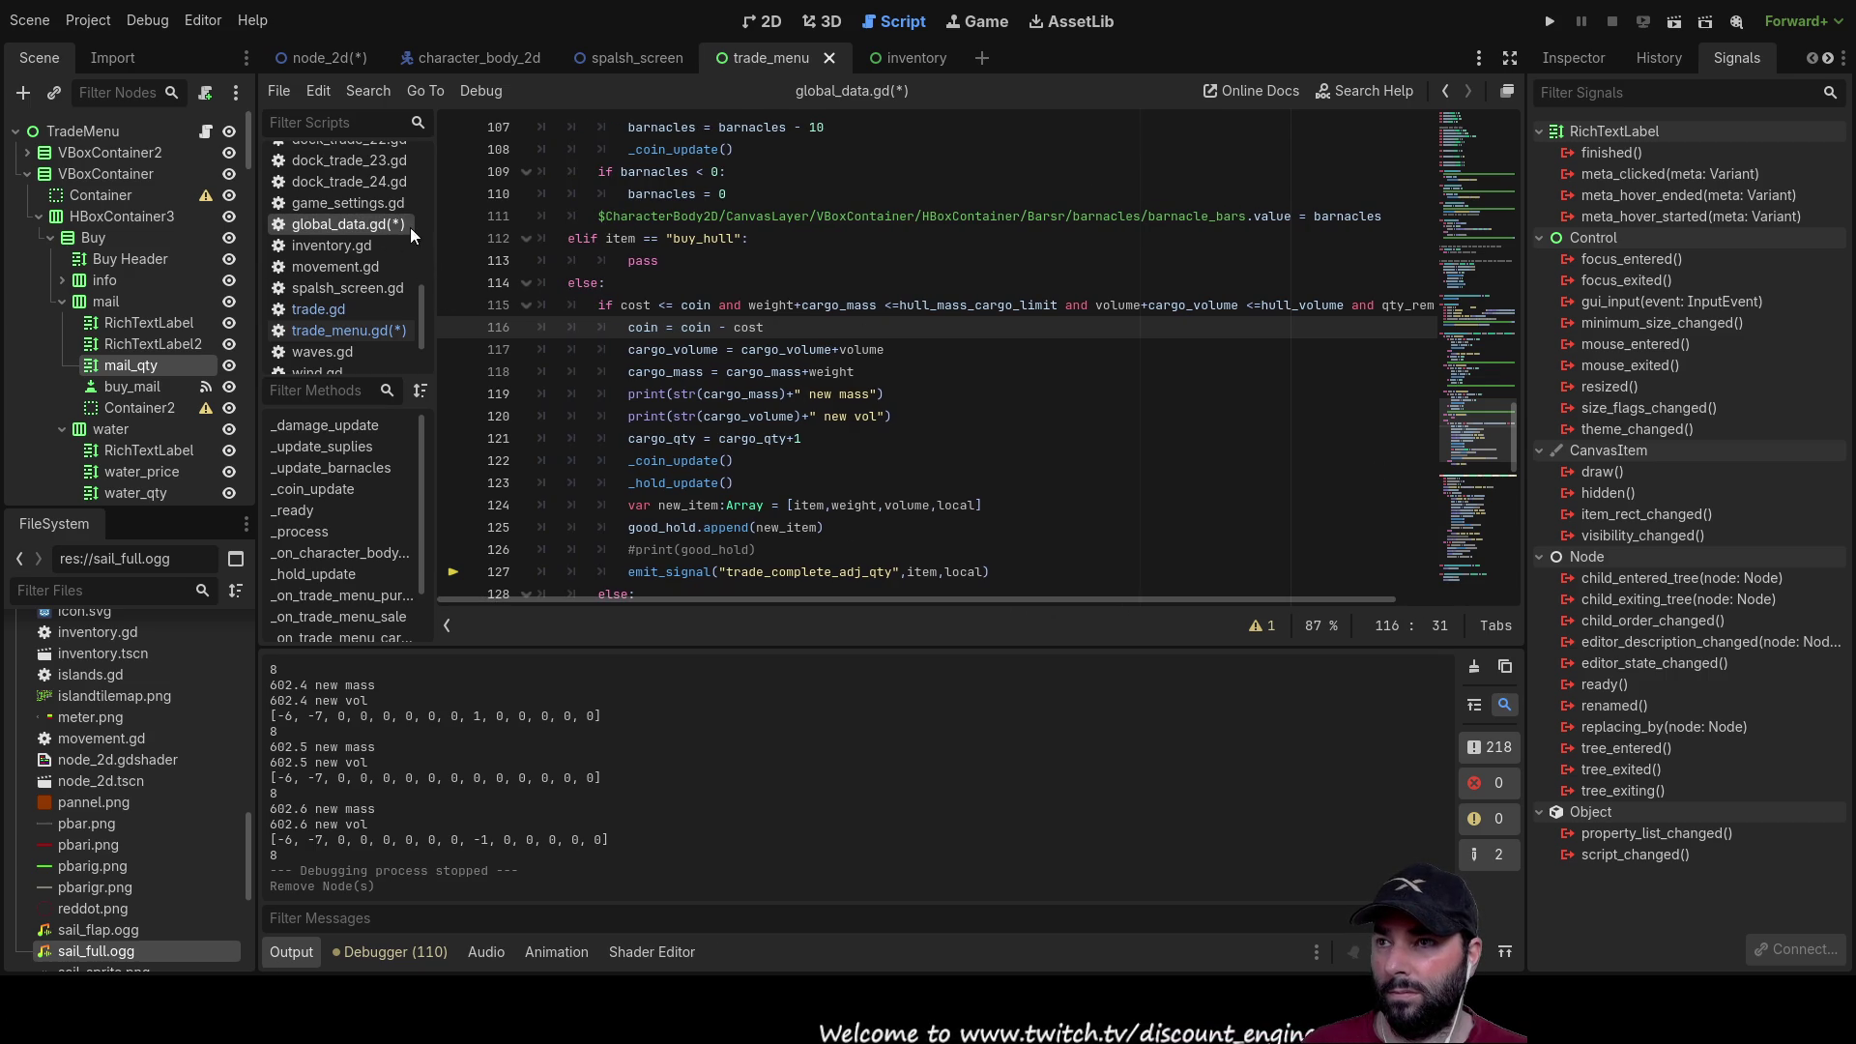
{"action": "key", "text": "ctrl+s"}
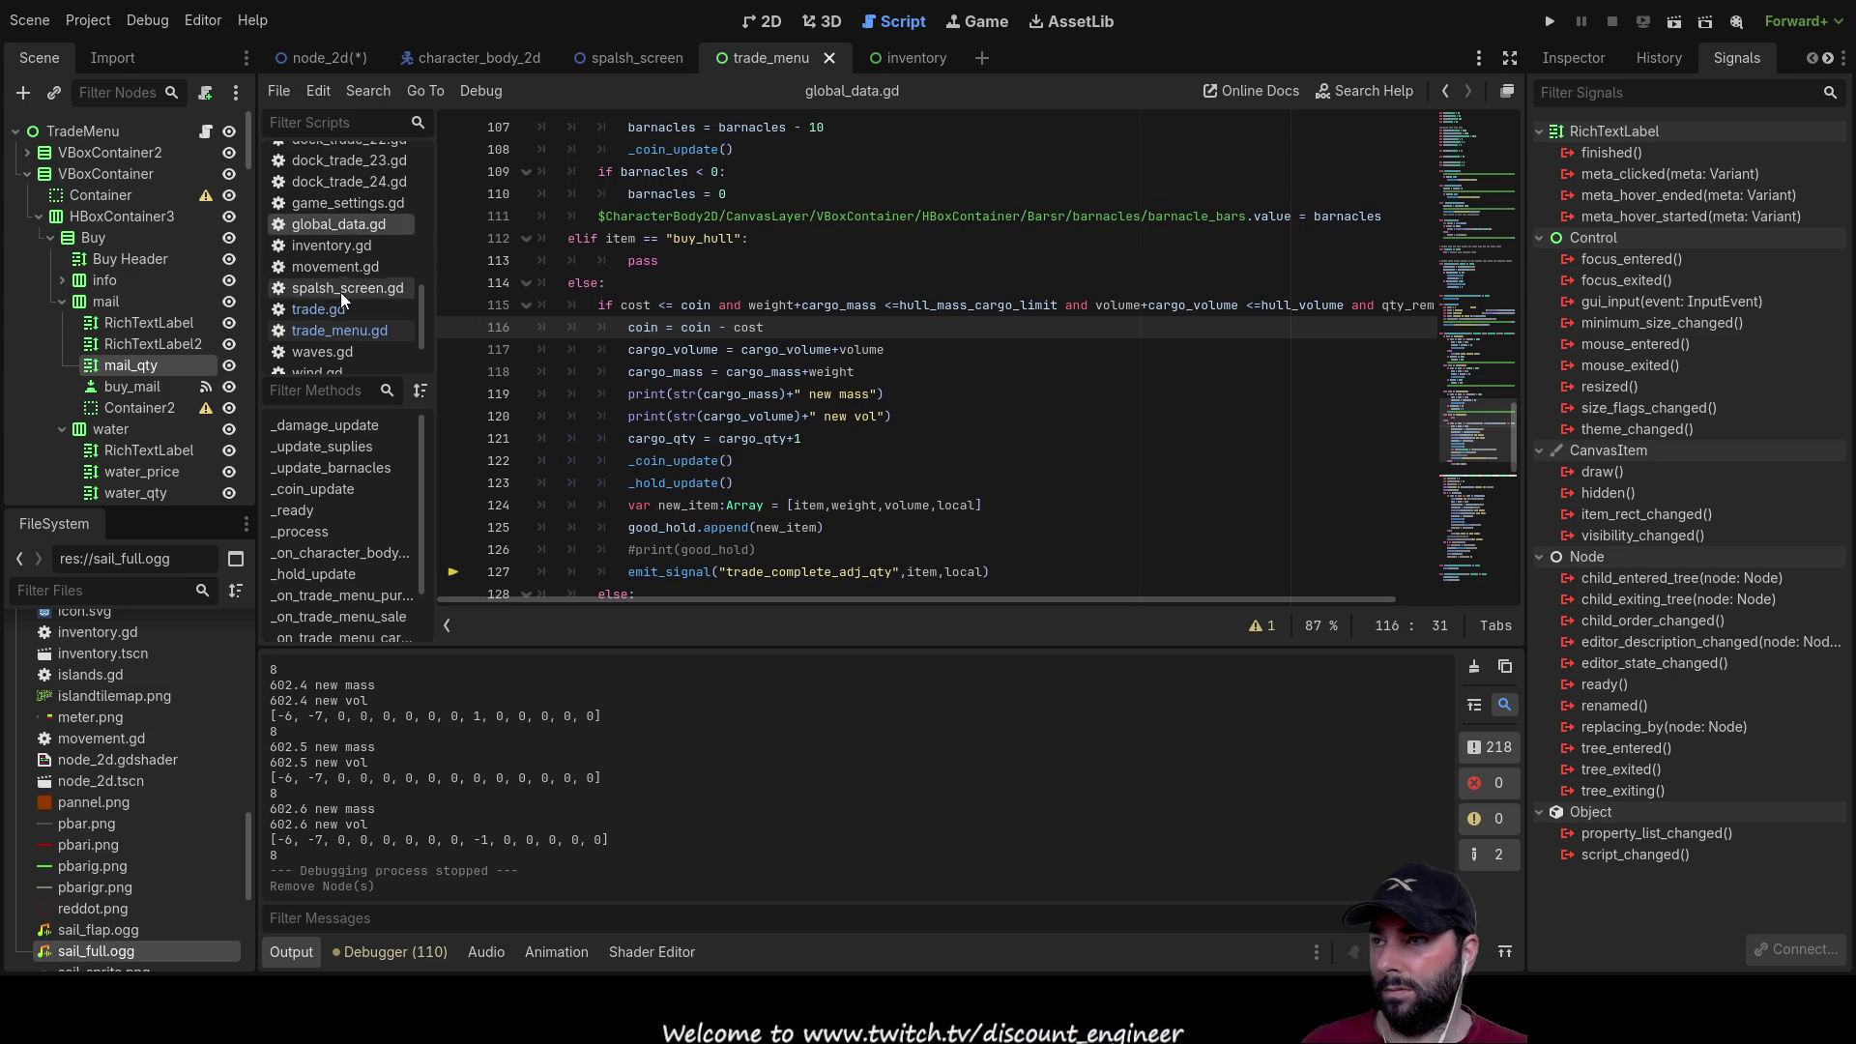
Step: In trade_menu.gd, add 'var qty = 1' above the fix hull purchase emit
{"action": "left_click", "coordinate": [332, 307]}
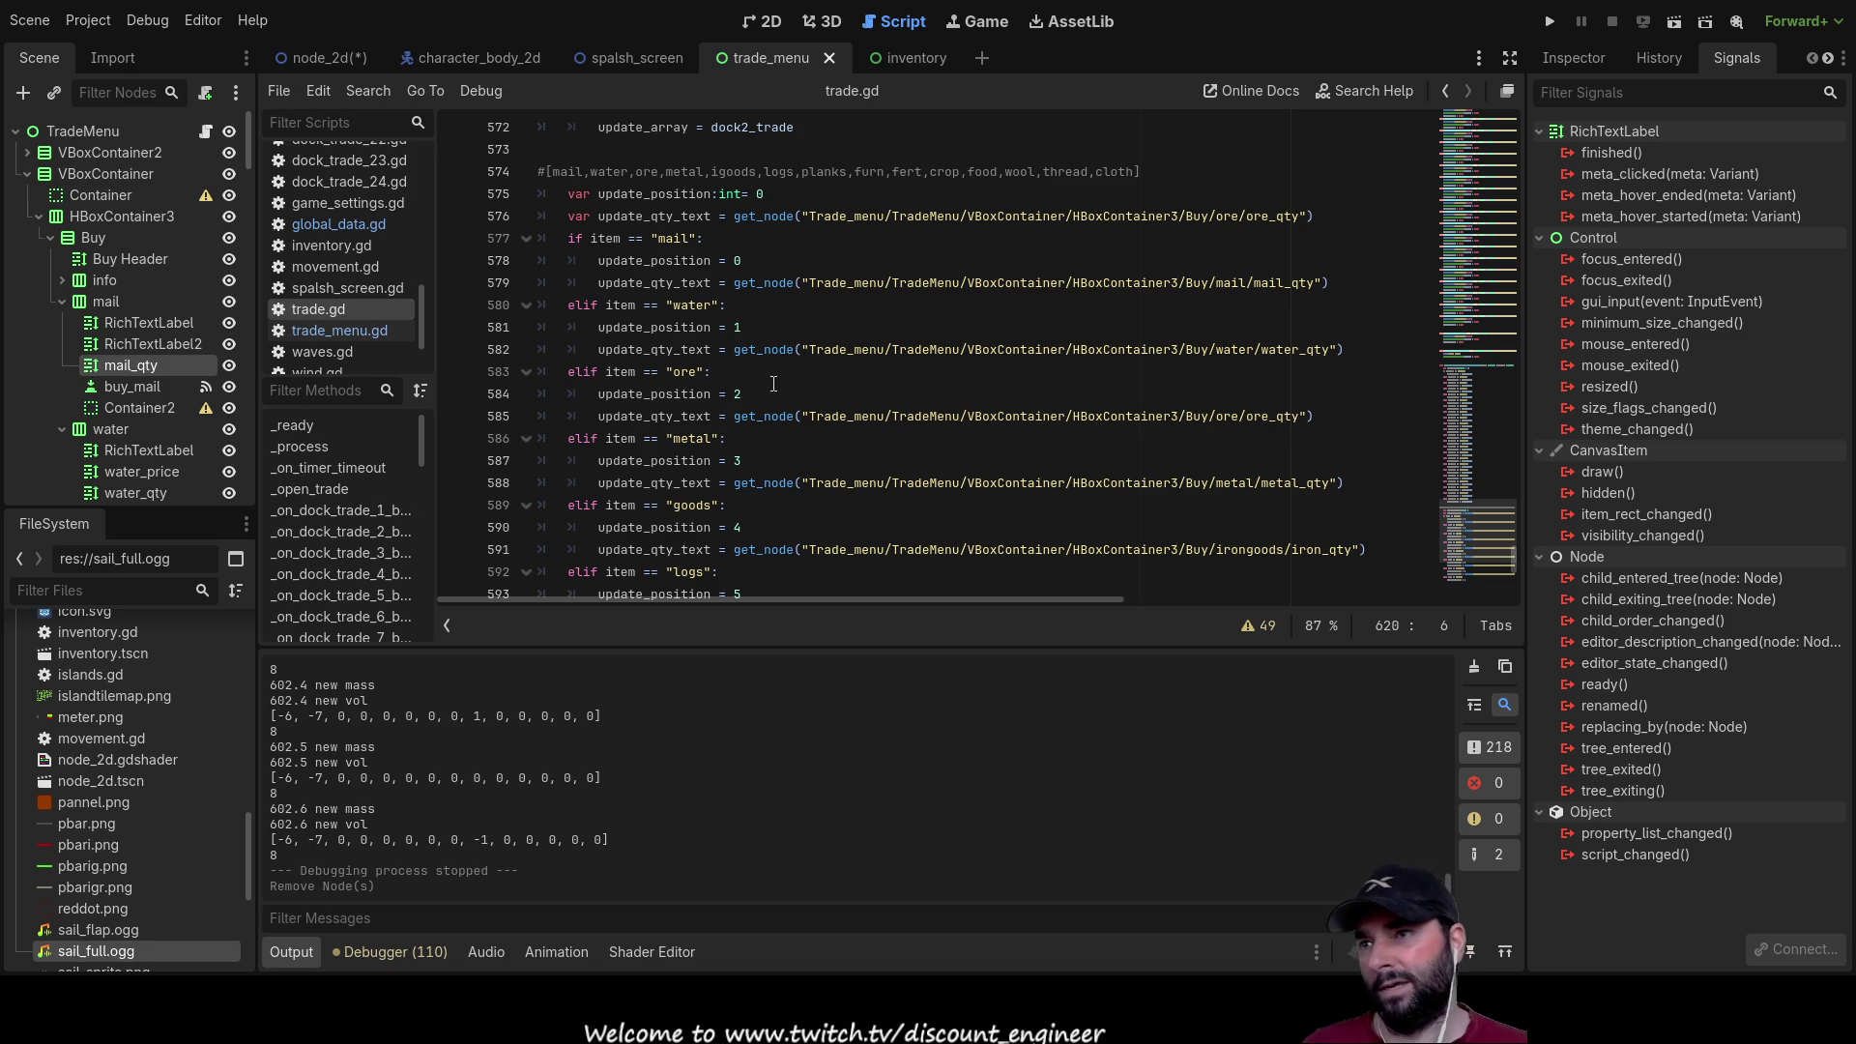
{"action": "left_click", "coordinate": [345, 336]}
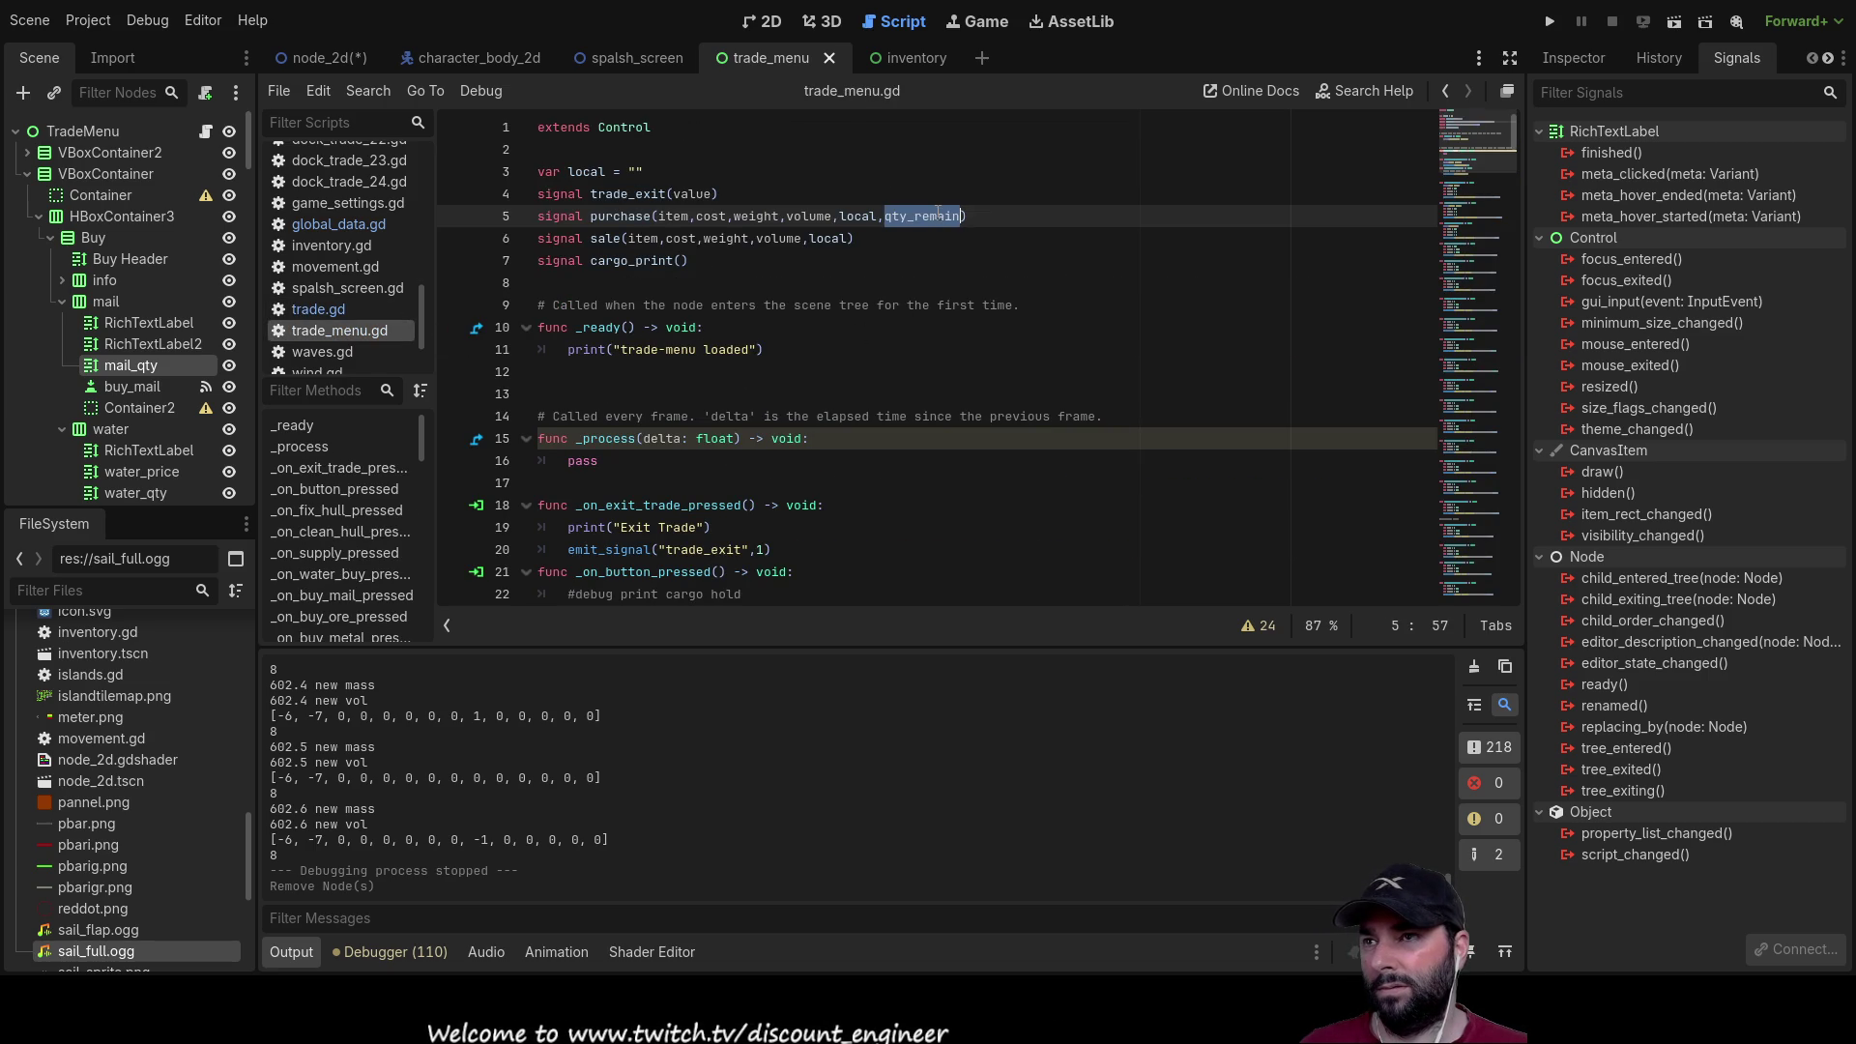
{"action": "double_click", "coordinate": [620, 216]}
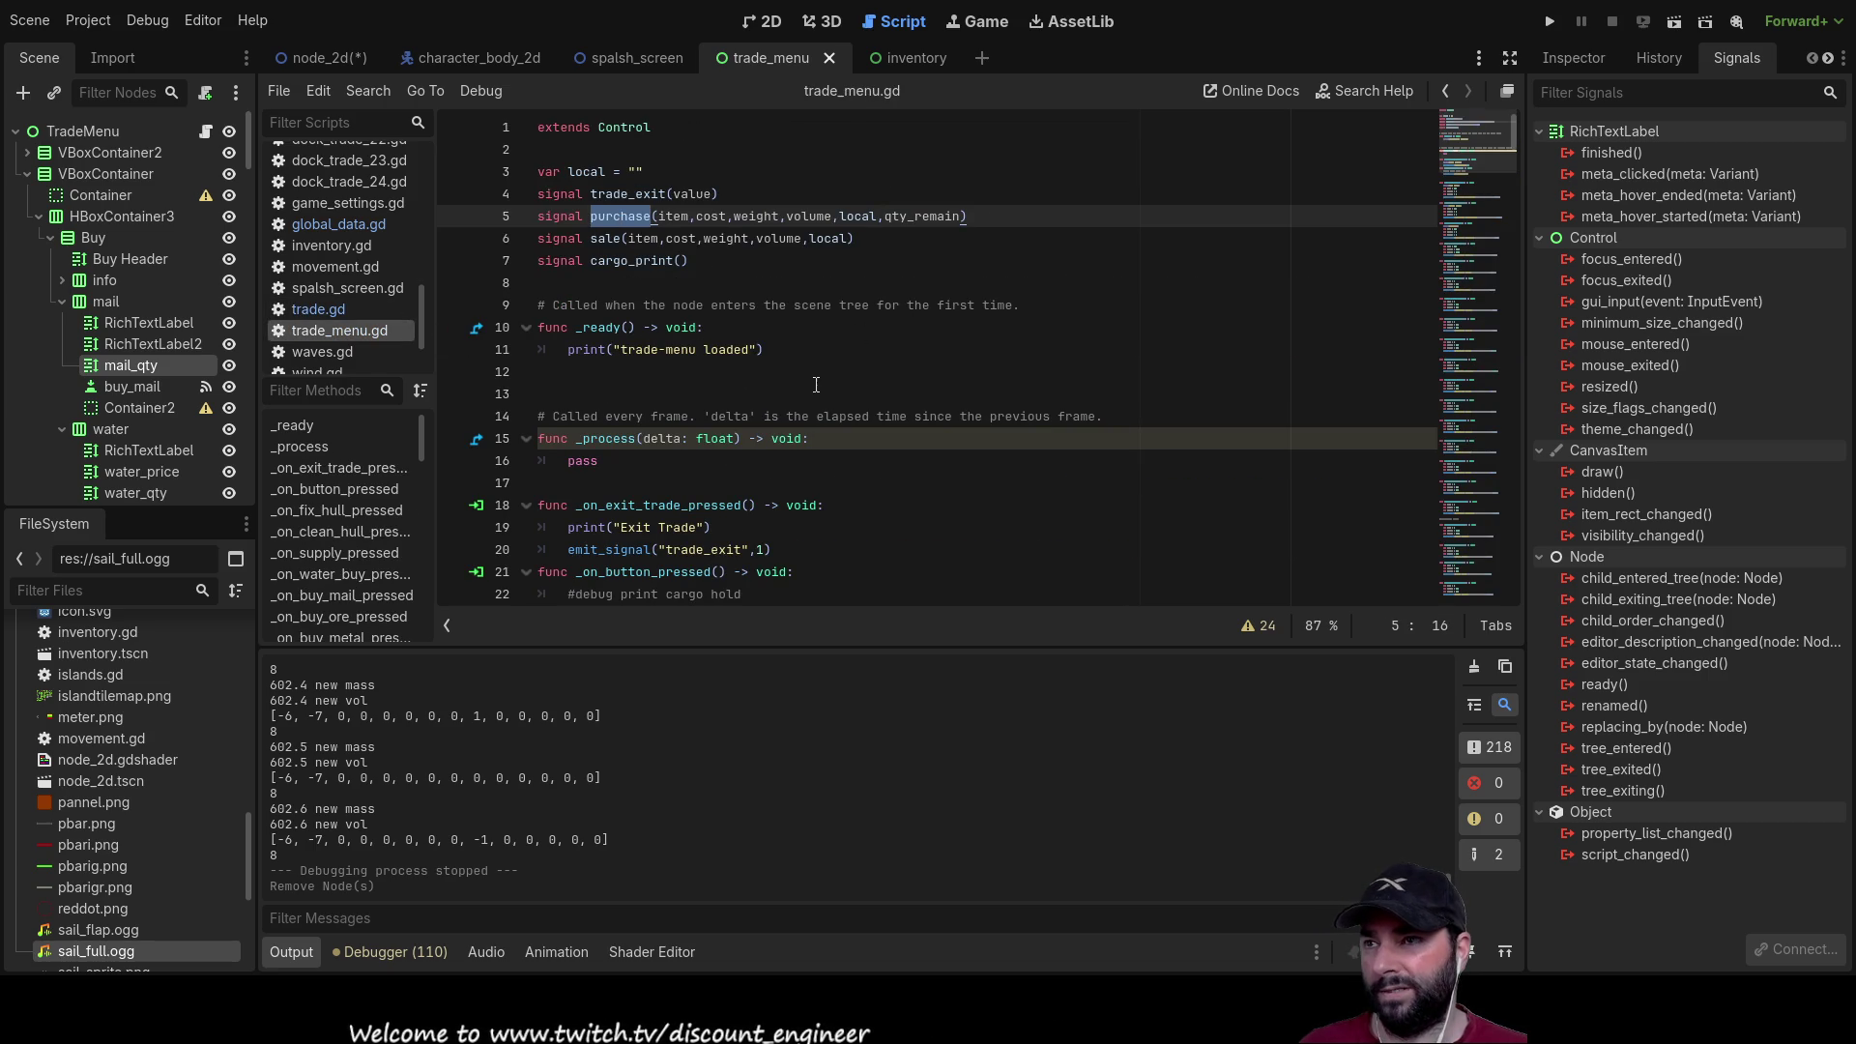
{"action": "scroll", "coordinate": [816, 385], "scroll_direction": "down", "scroll_amount": 4}
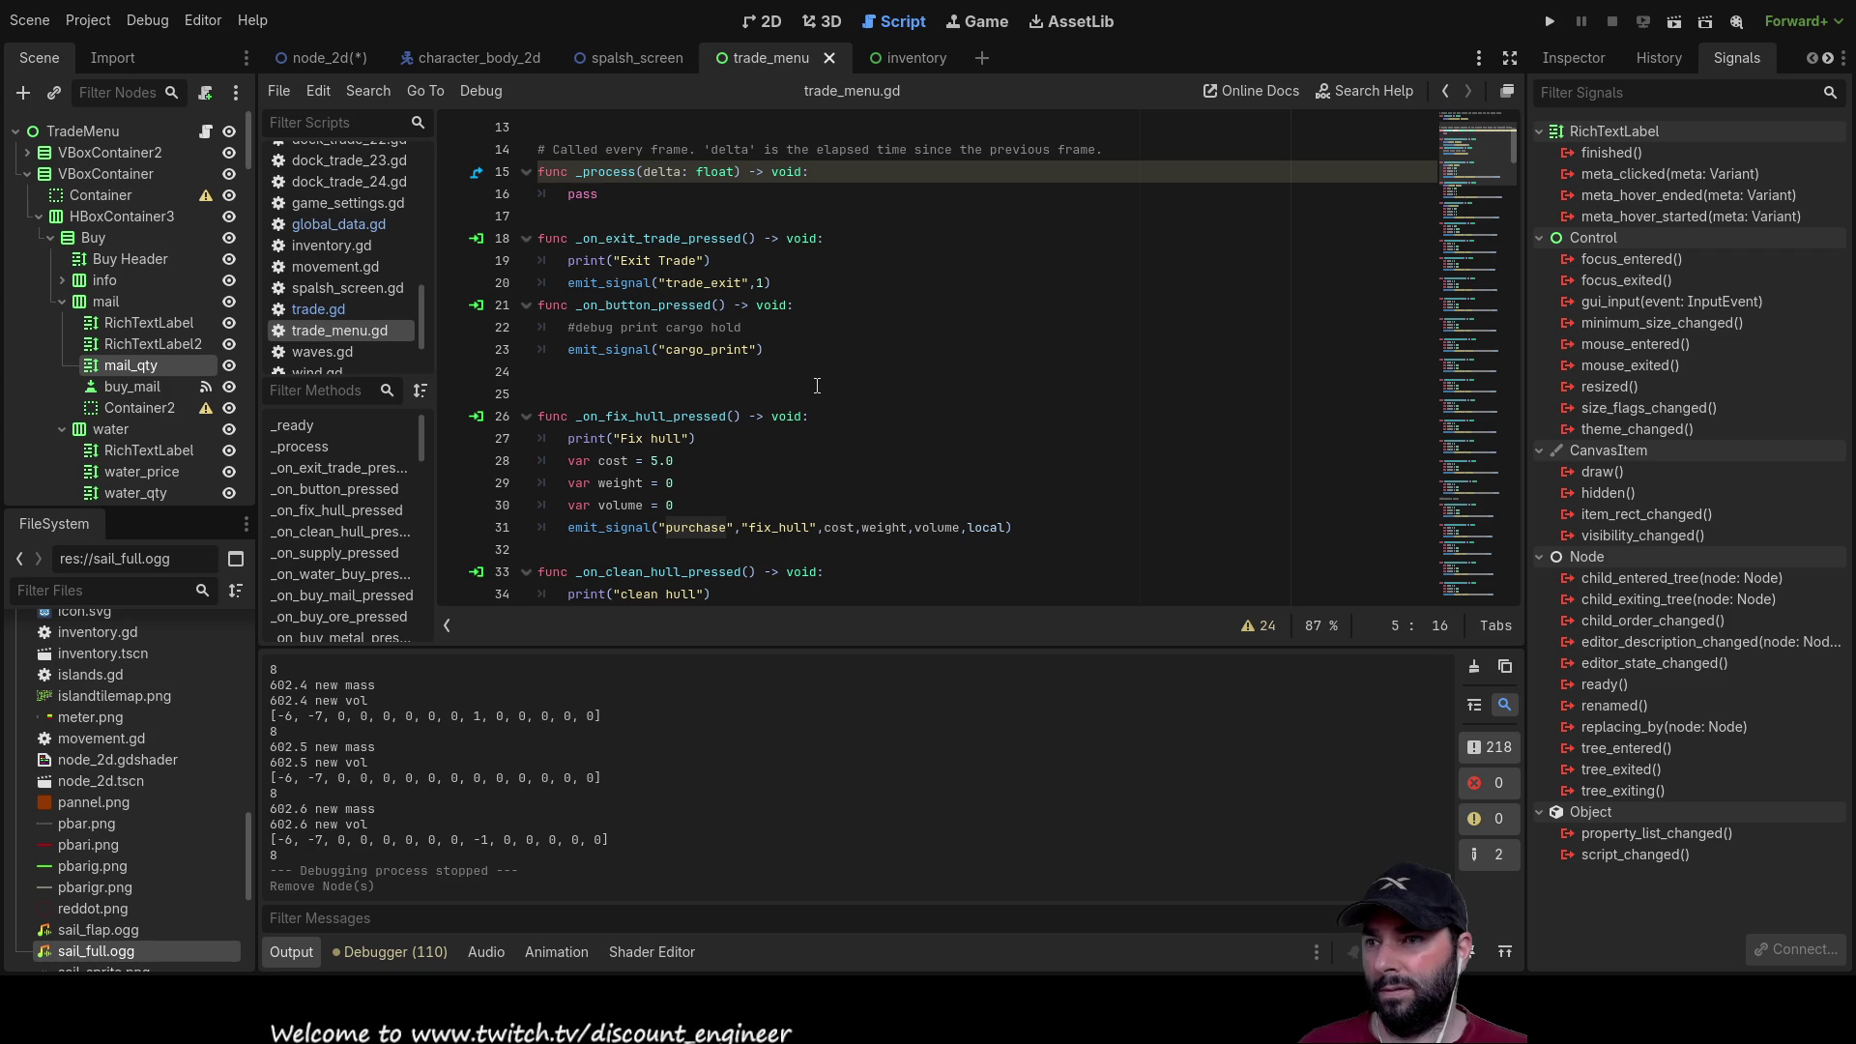
{"action": "scroll", "coordinate": [817, 386], "scroll_direction": "down", "scroll_amount": 2}
{"action": "left_click", "coordinate": [569, 395]}
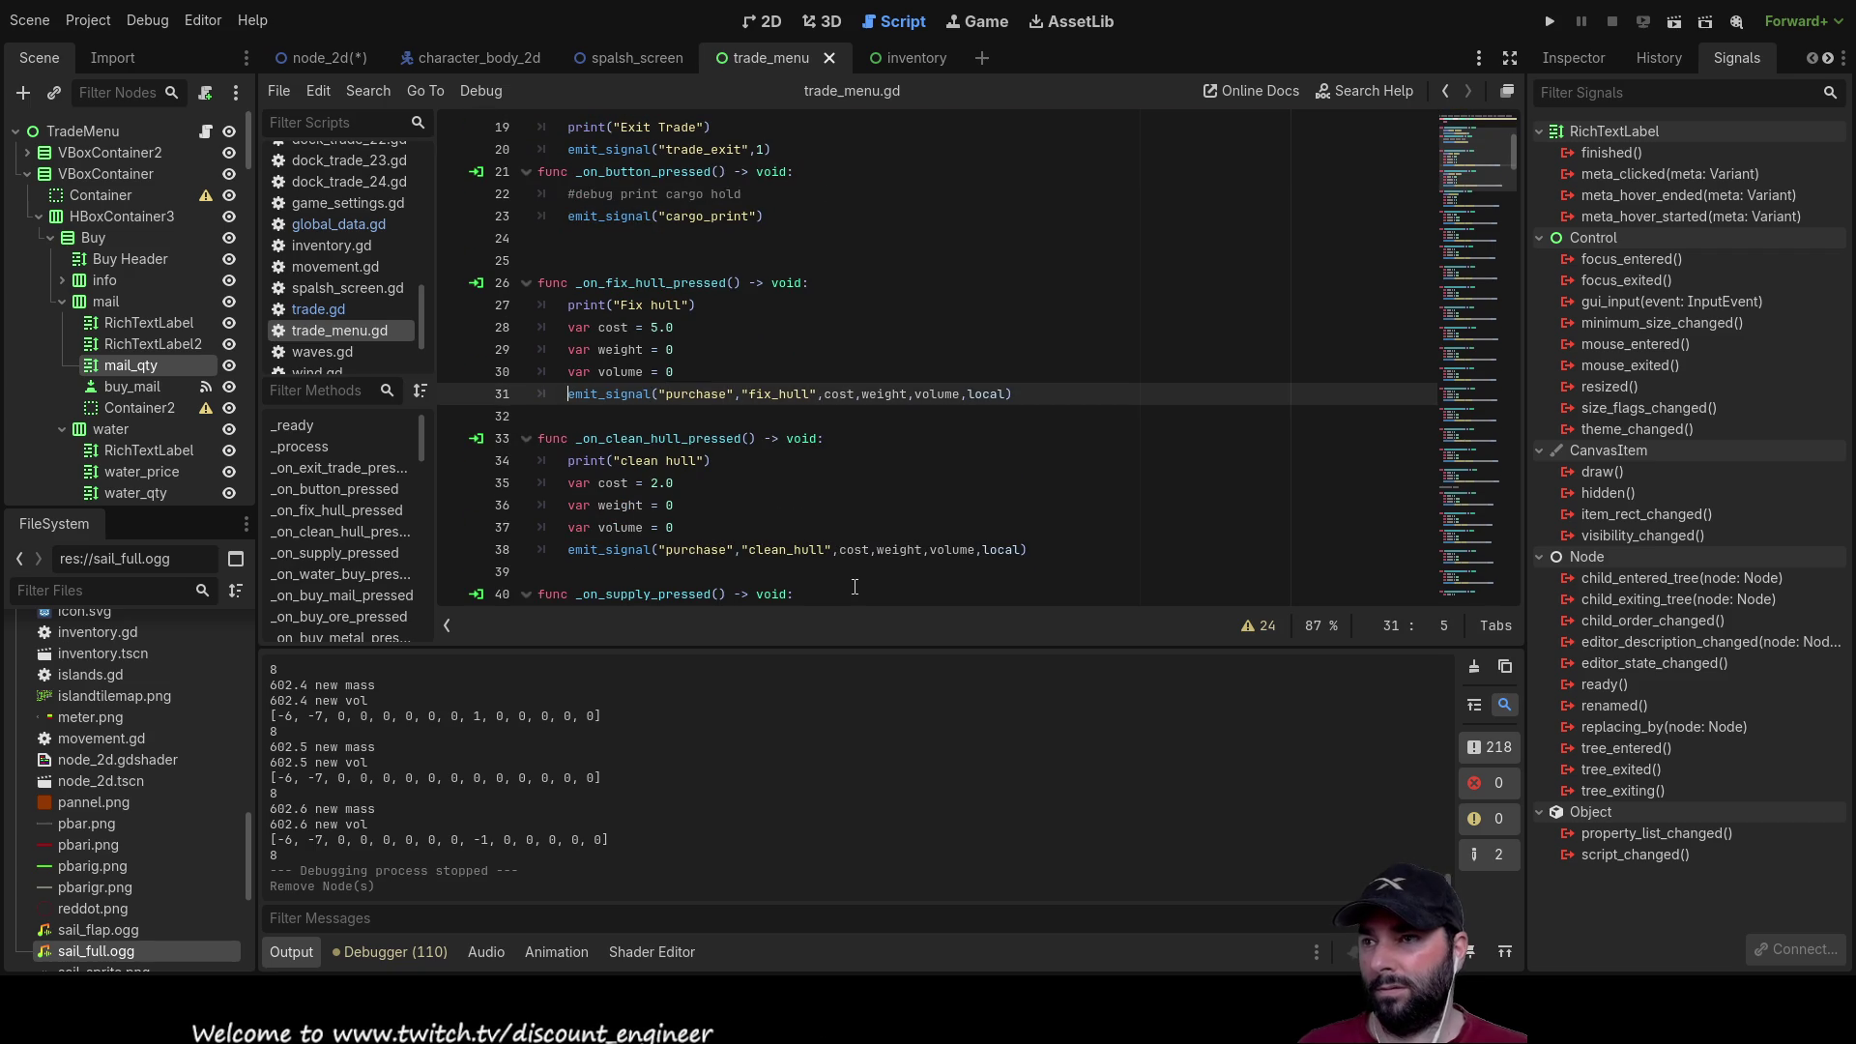
{"action": "key", "text": "Return"}
{"action": "key", "text": "Up"}
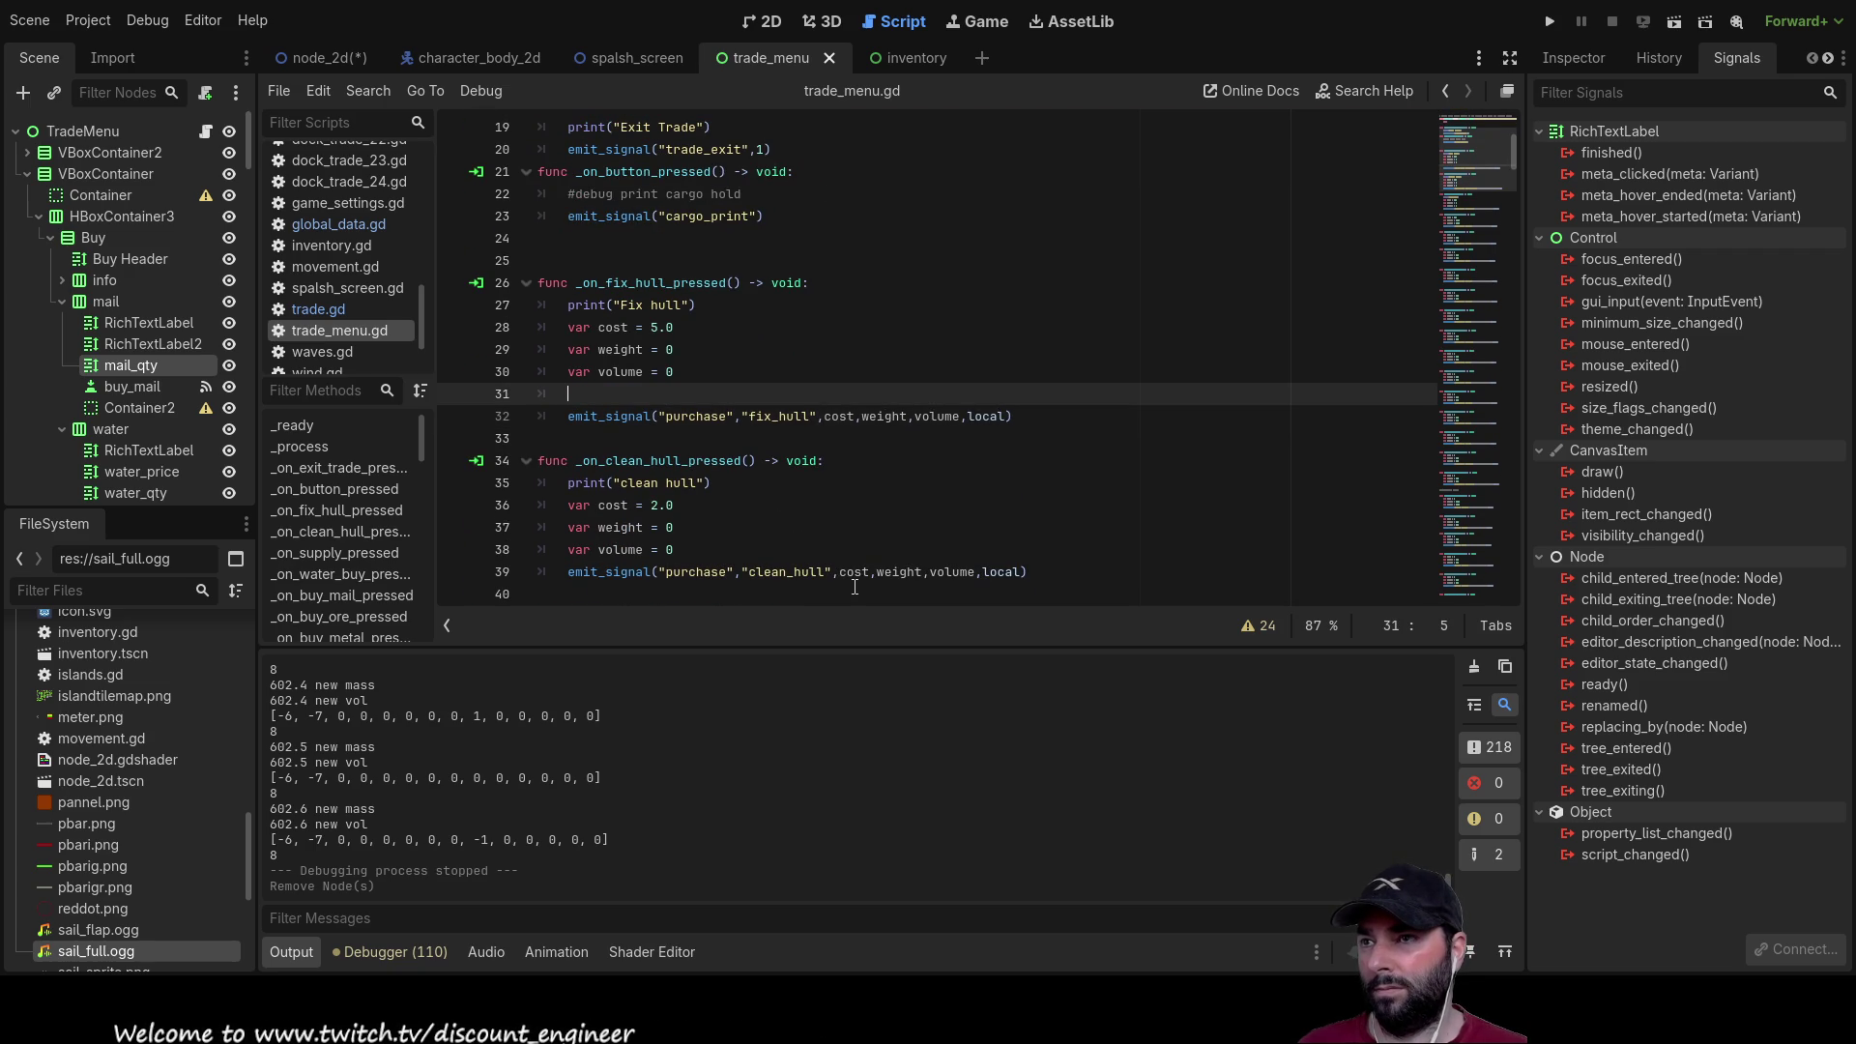
{"action": "key", "text": "BackSpace"}
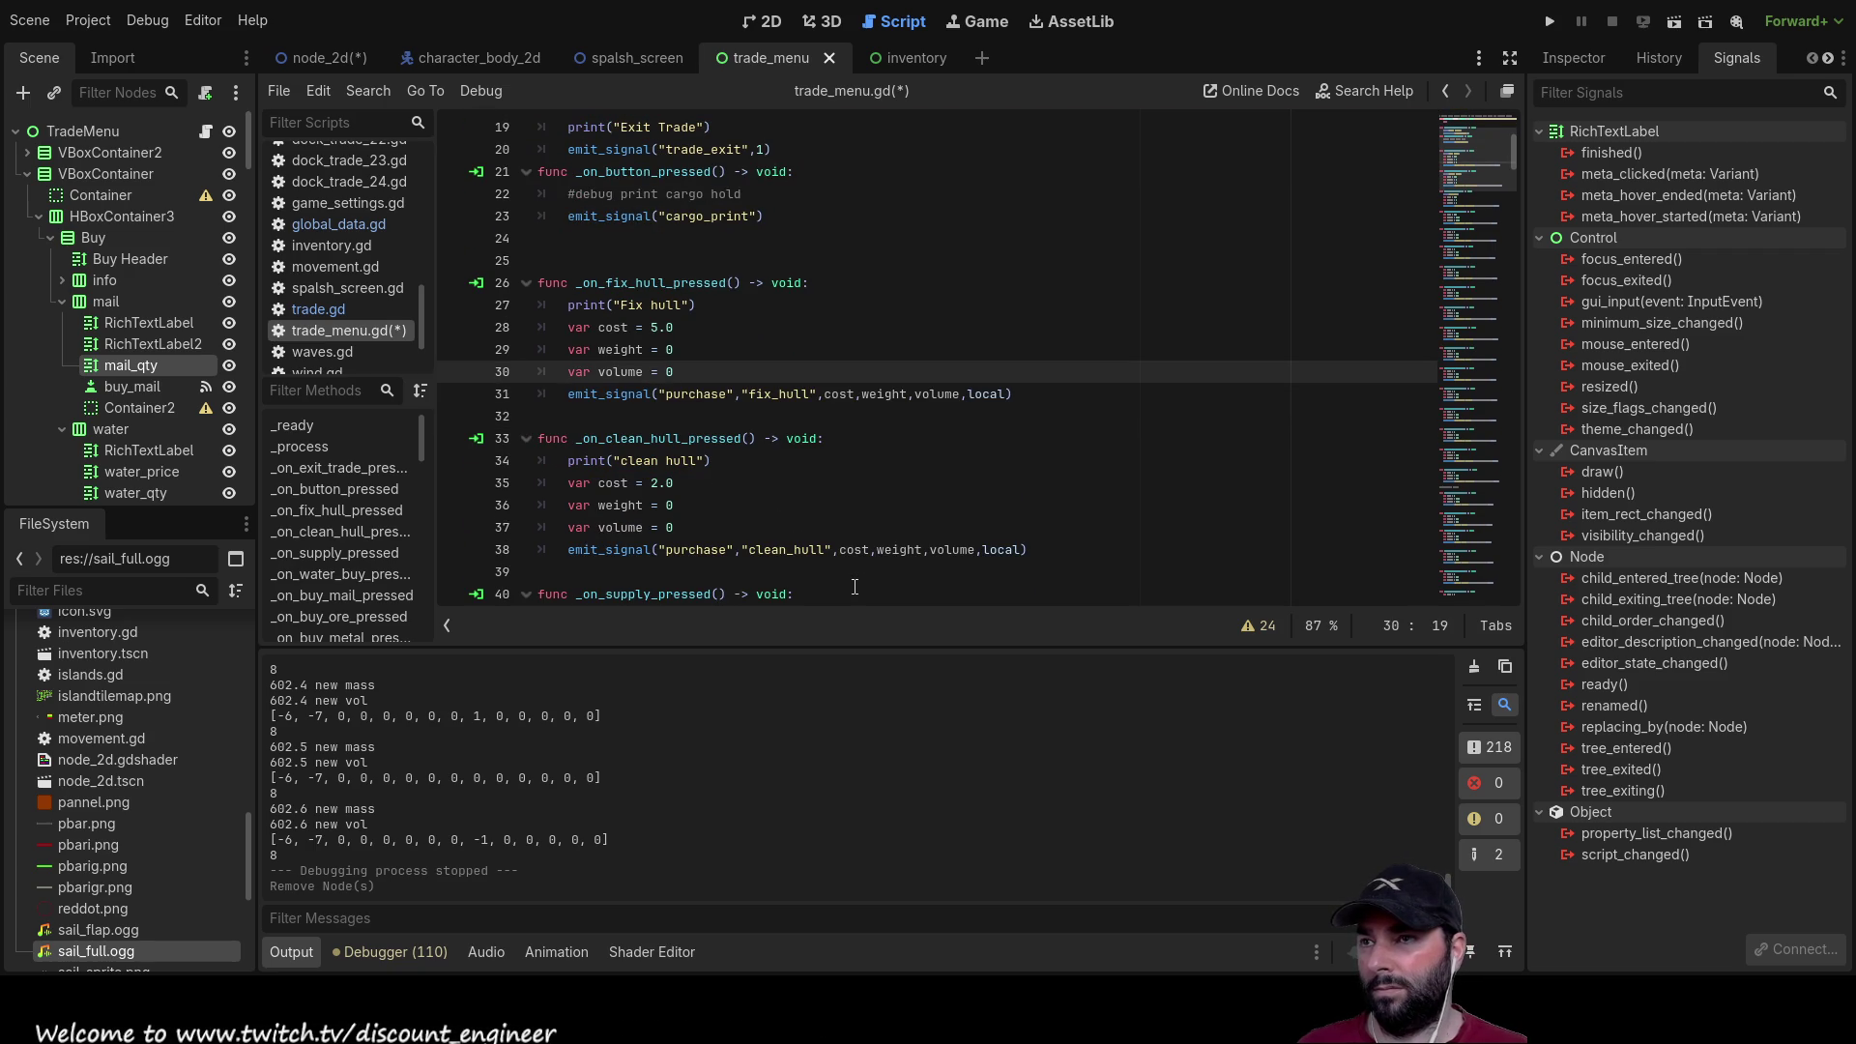
{"action": "key", "text": "Down"}
{"action": "key", "text": "Down"}
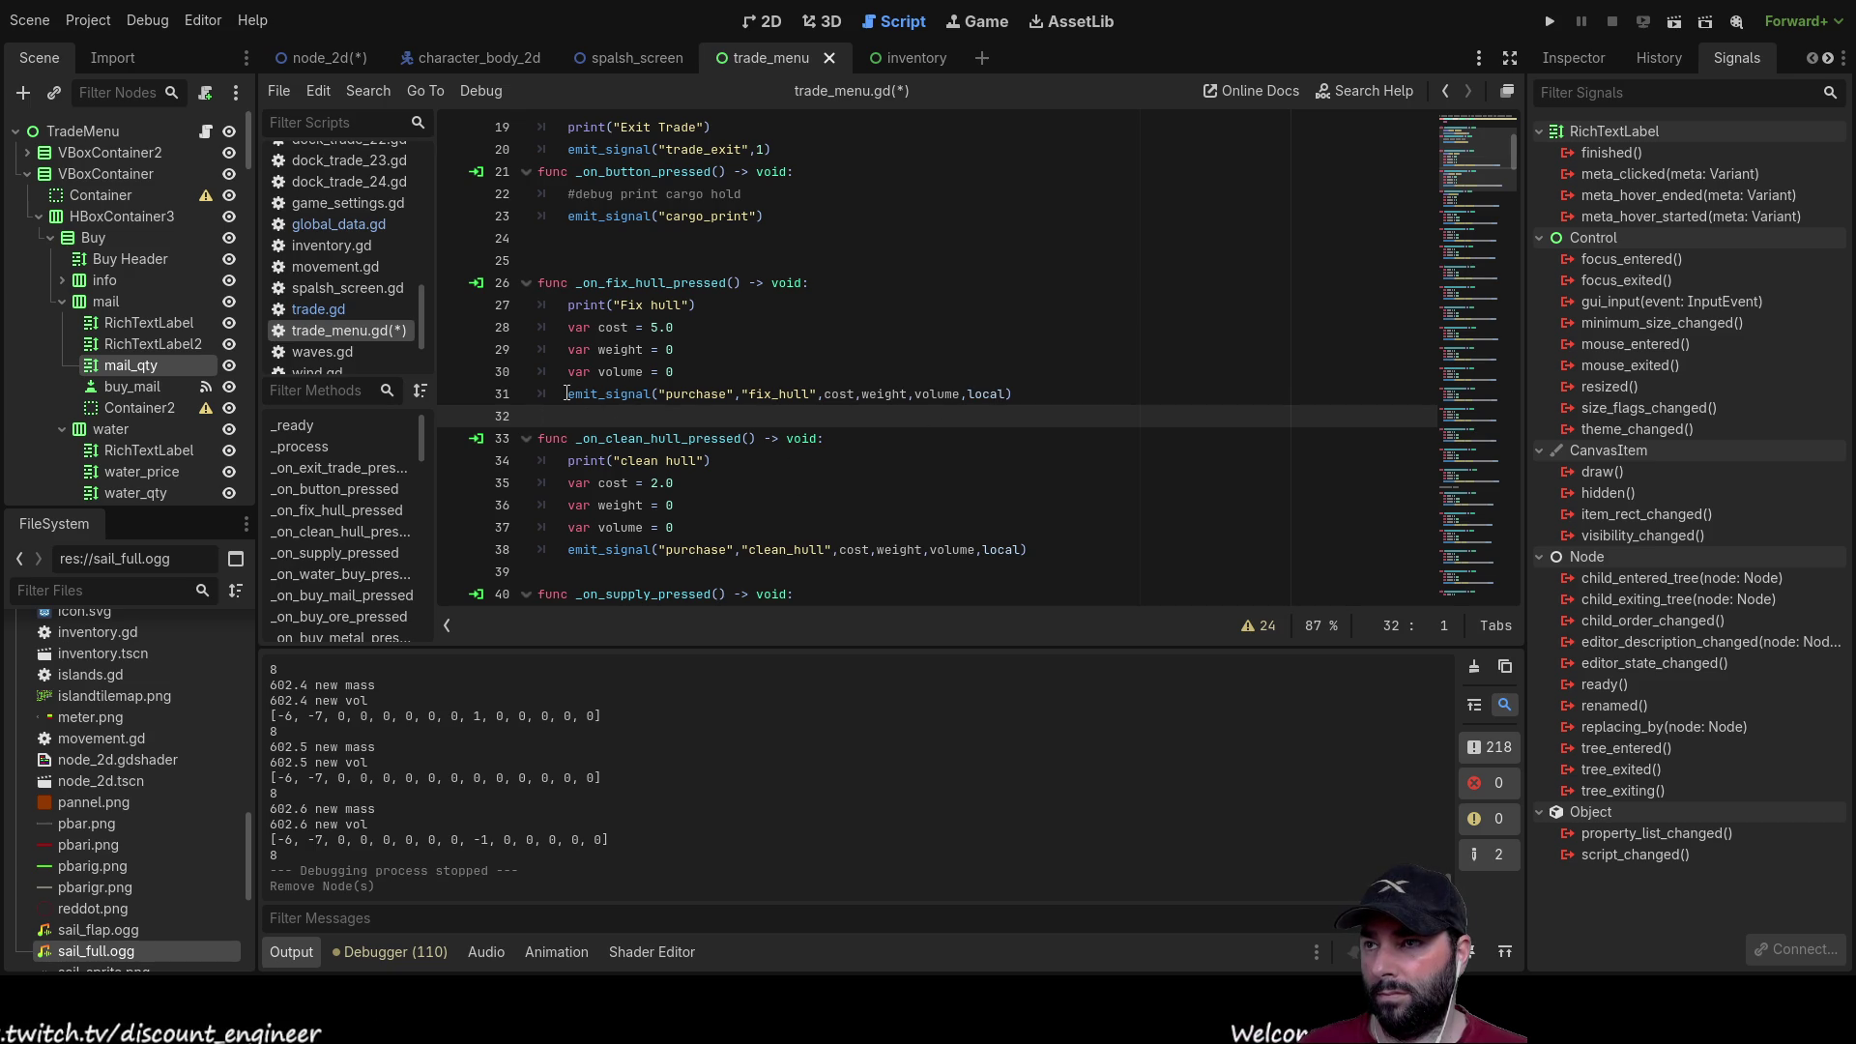
{"action": "key", "text": "Up"}
{"action": "key", "text": "Return"}
{"action": "key", "text": "Up"}
{"action": "type", "text": "var qty"}
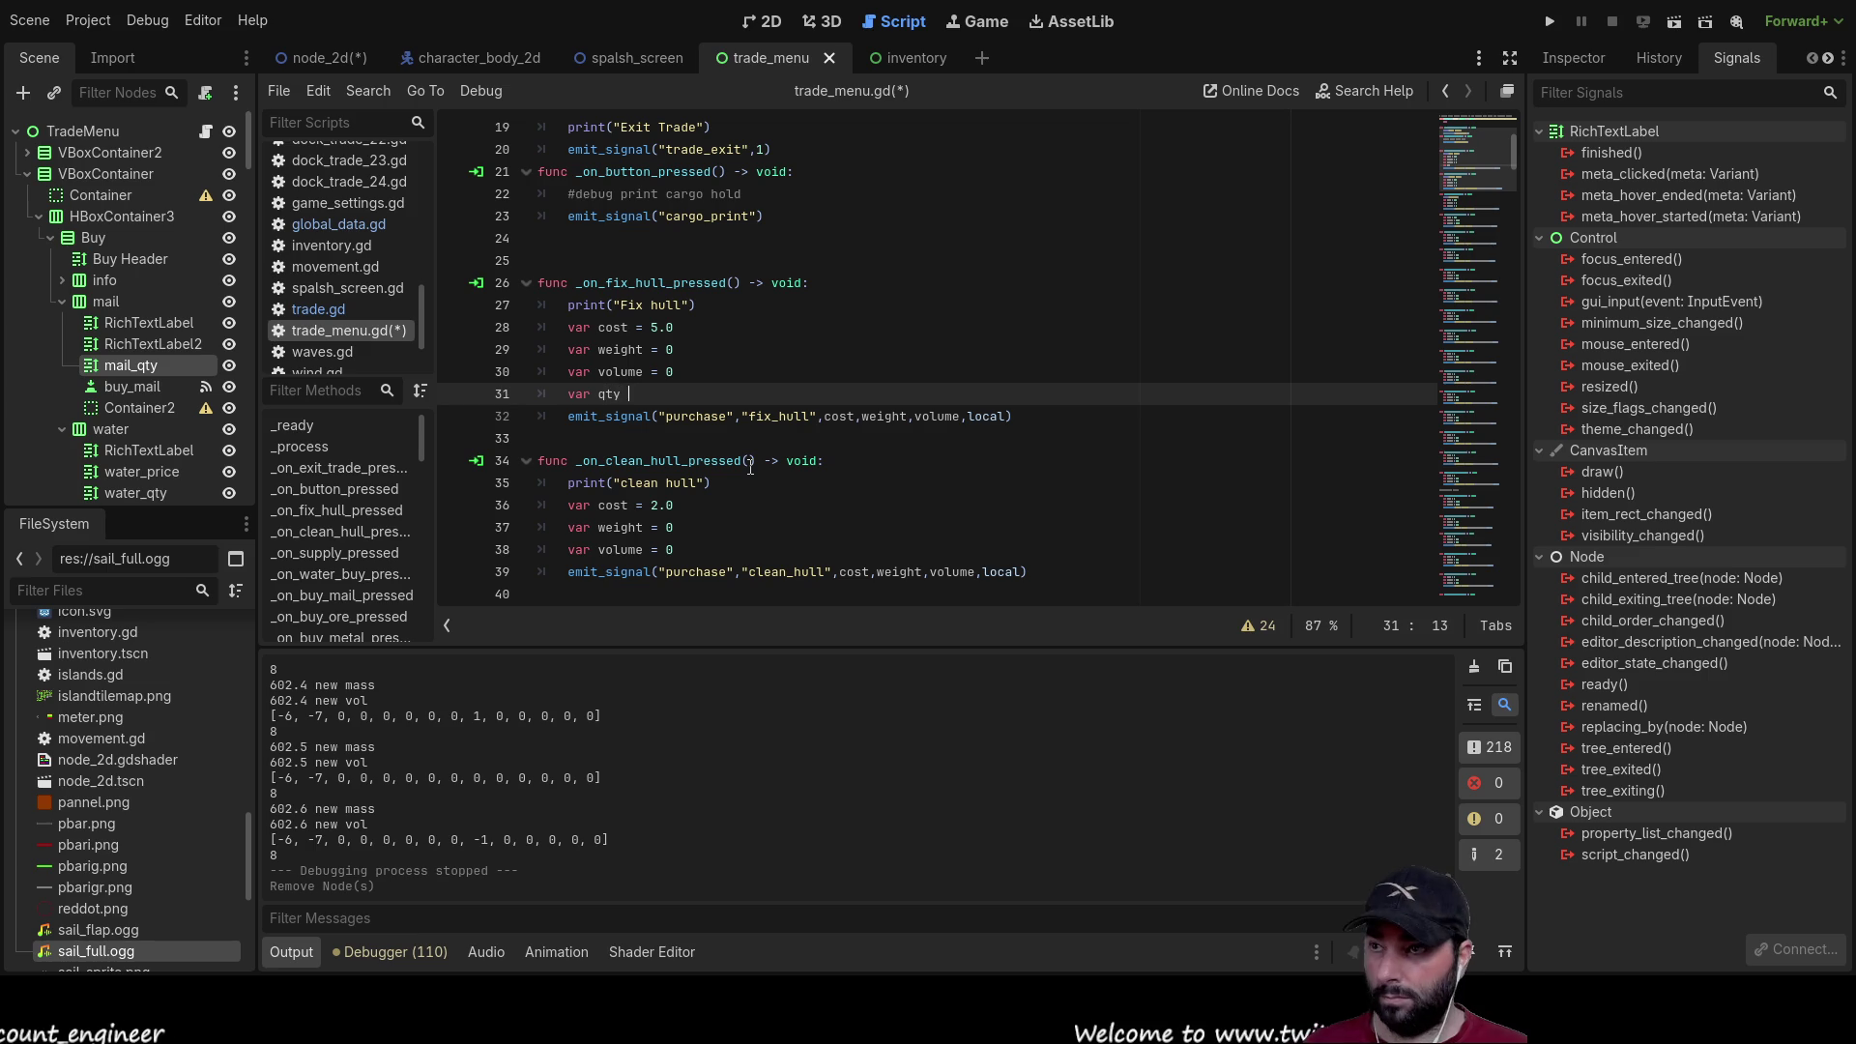
{"action": "type", "text": " = 1"}
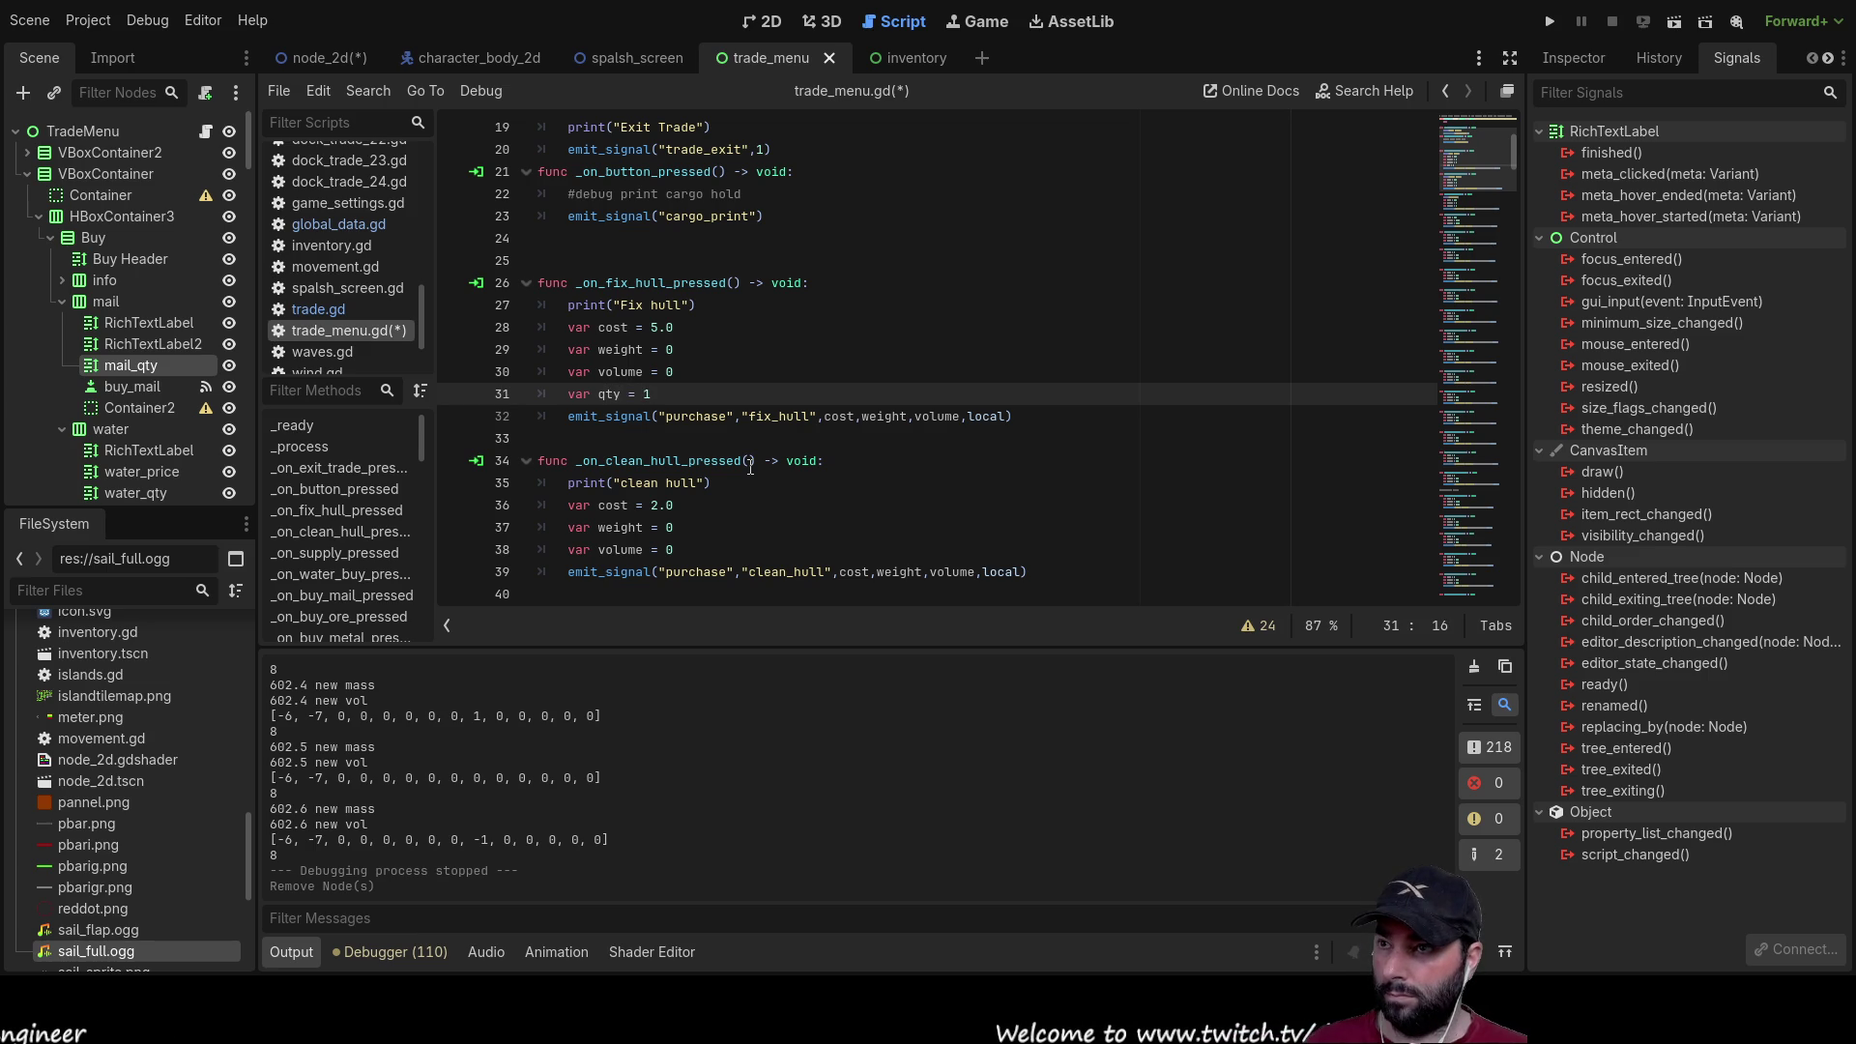
{"action": "key", "text": "shift+Left"}
{"action": "key", "text": "shift+Left"}
{"action": "key", "text": "shift+Left"}
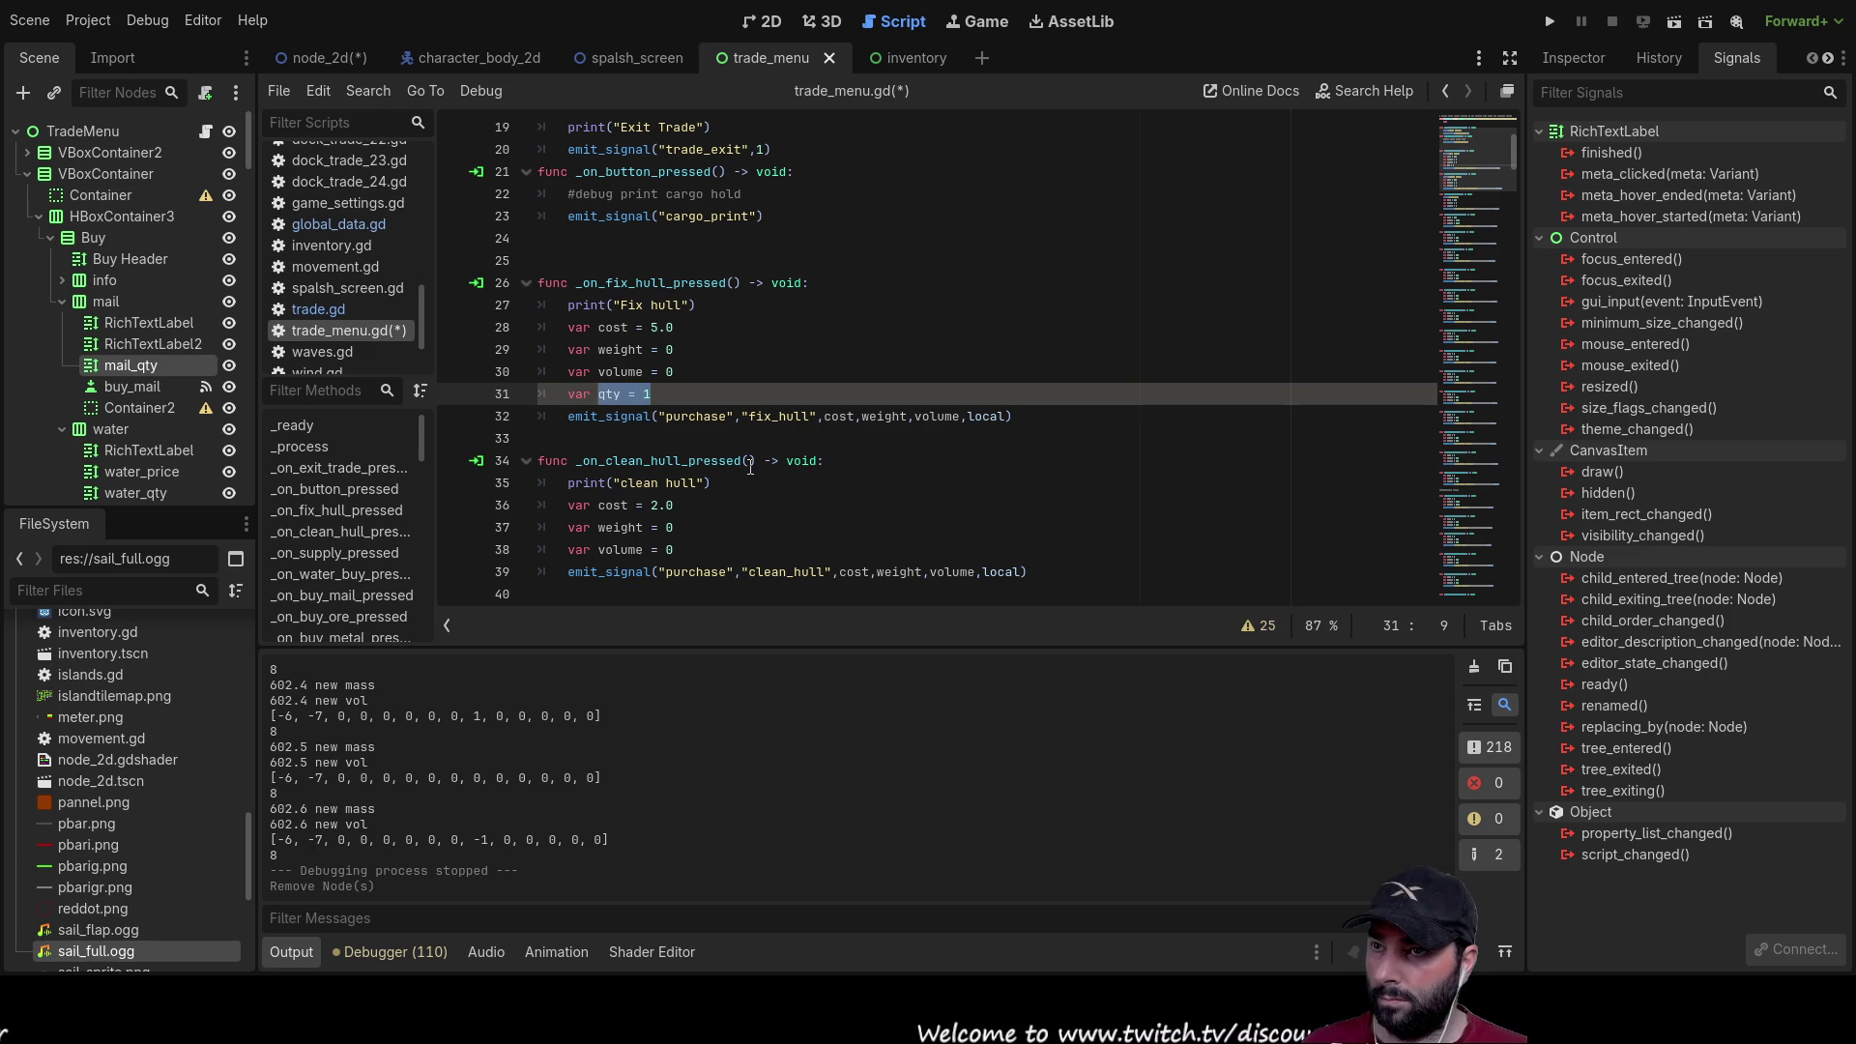
{"action": "key", "text": "Left"}
{"action": "key", "text": "ctrl+shift+Right"}
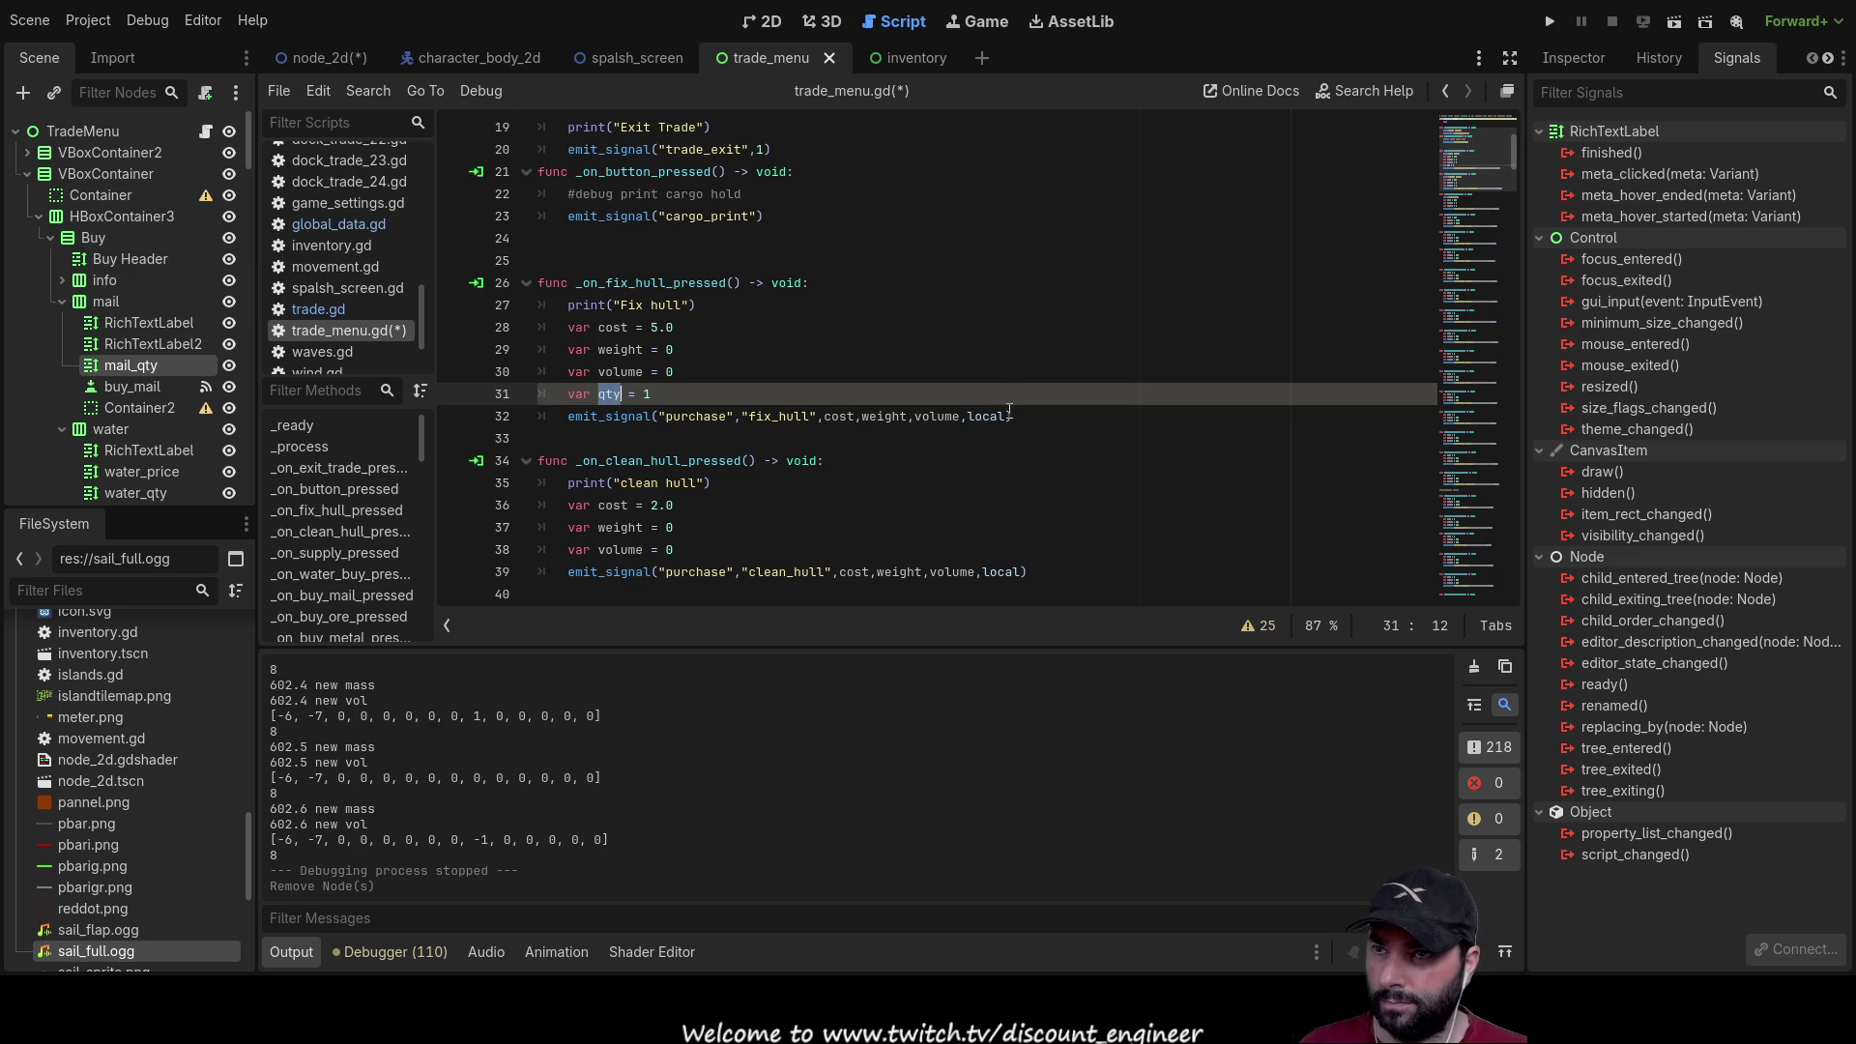
Step: Append ',qty' to the fix hull, clean hull and restock emit_signal calls
{"action": "left_click", "coordinate": [1007, 416]}
{"action": "type", "text": ",qty"}
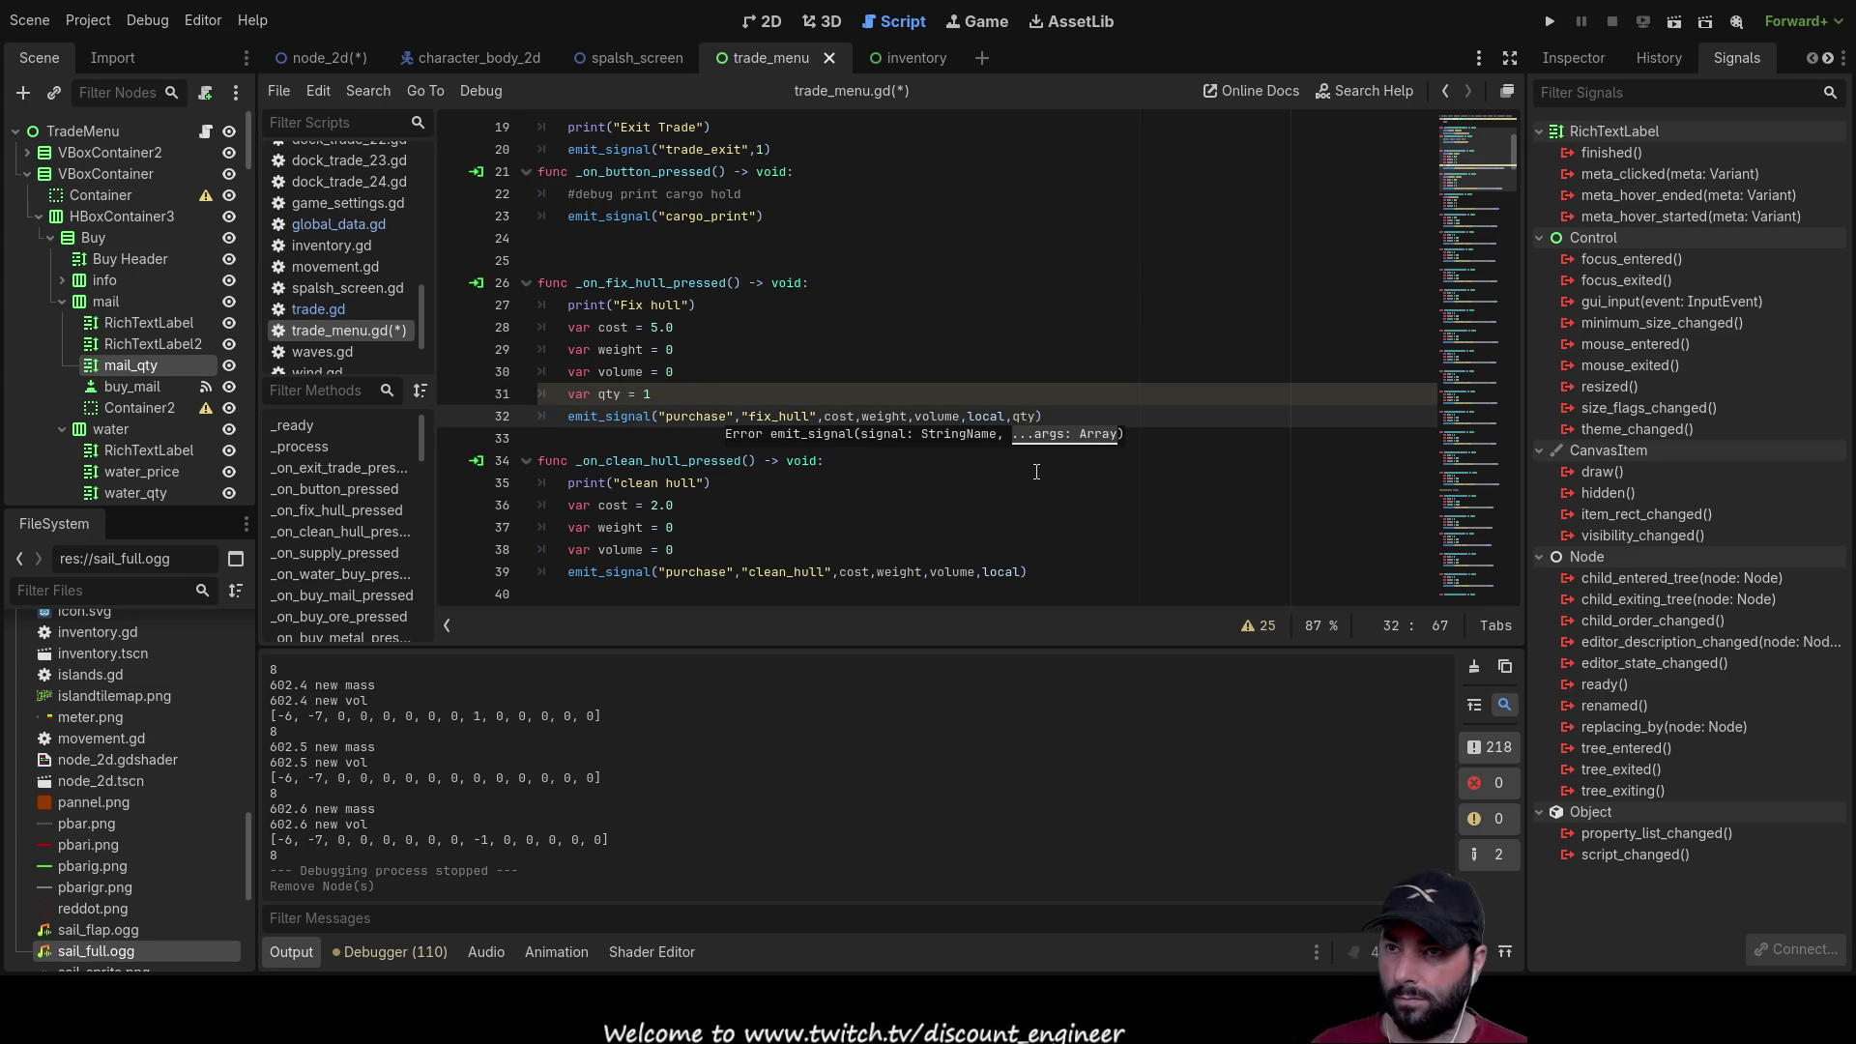
{"action": "left_click", "coordinate": [1022, 571]}
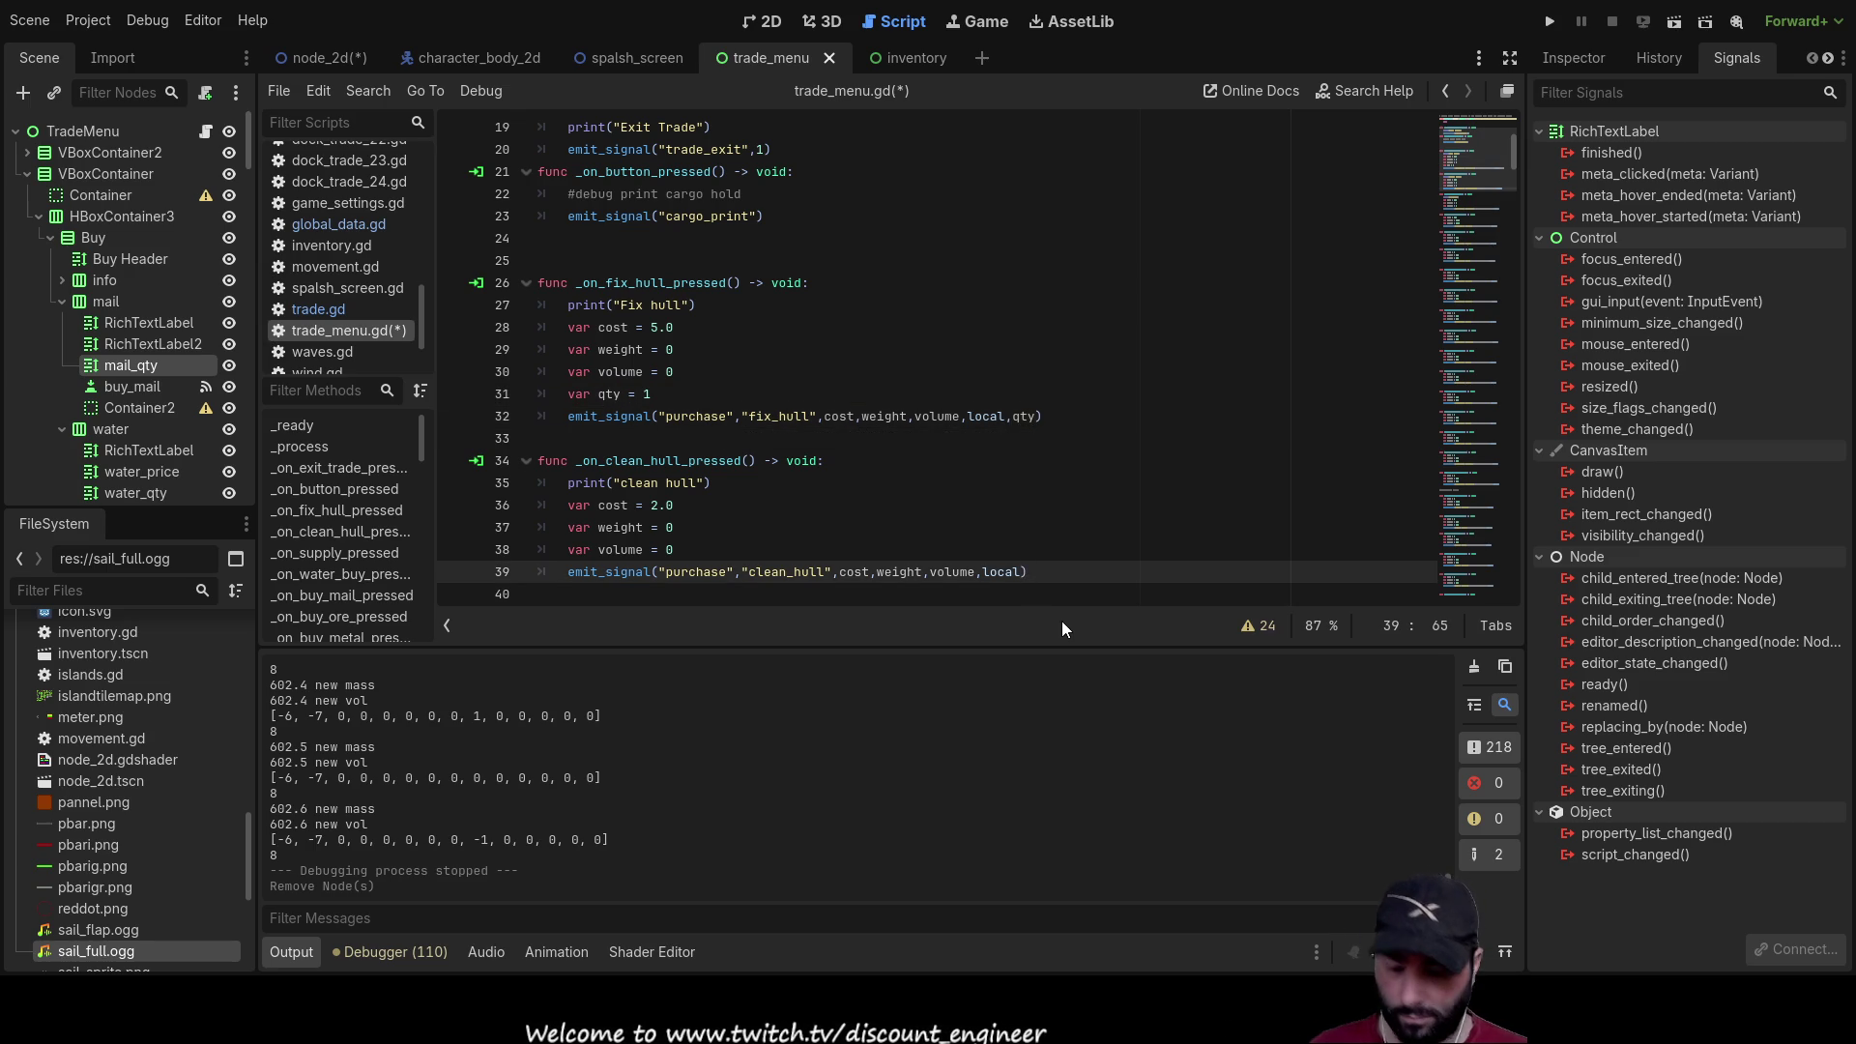
{"action": "type", "text": ",qty"}
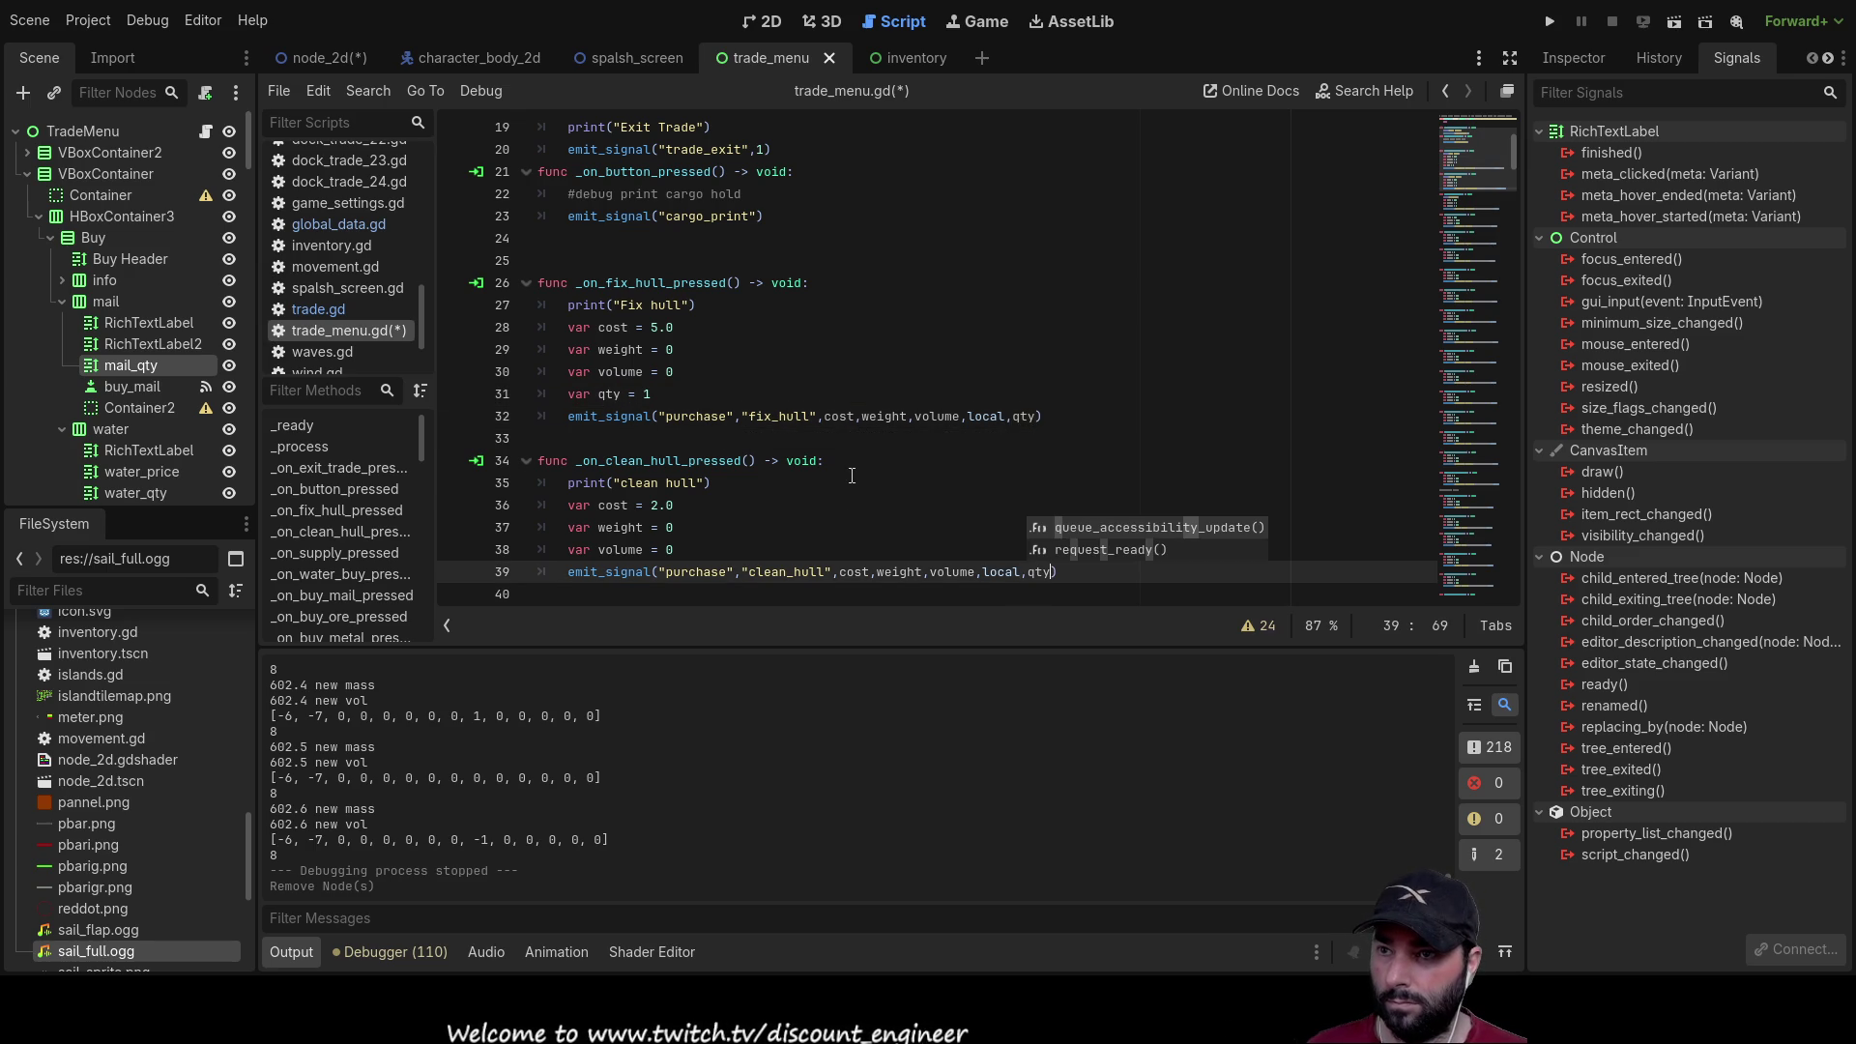
{"action": "left_click", "coordinate": [852, 474]}
{"action": "scroll", "coordinate": [906, 480], "scroll_direction": "down", "scroll_amount": 2}
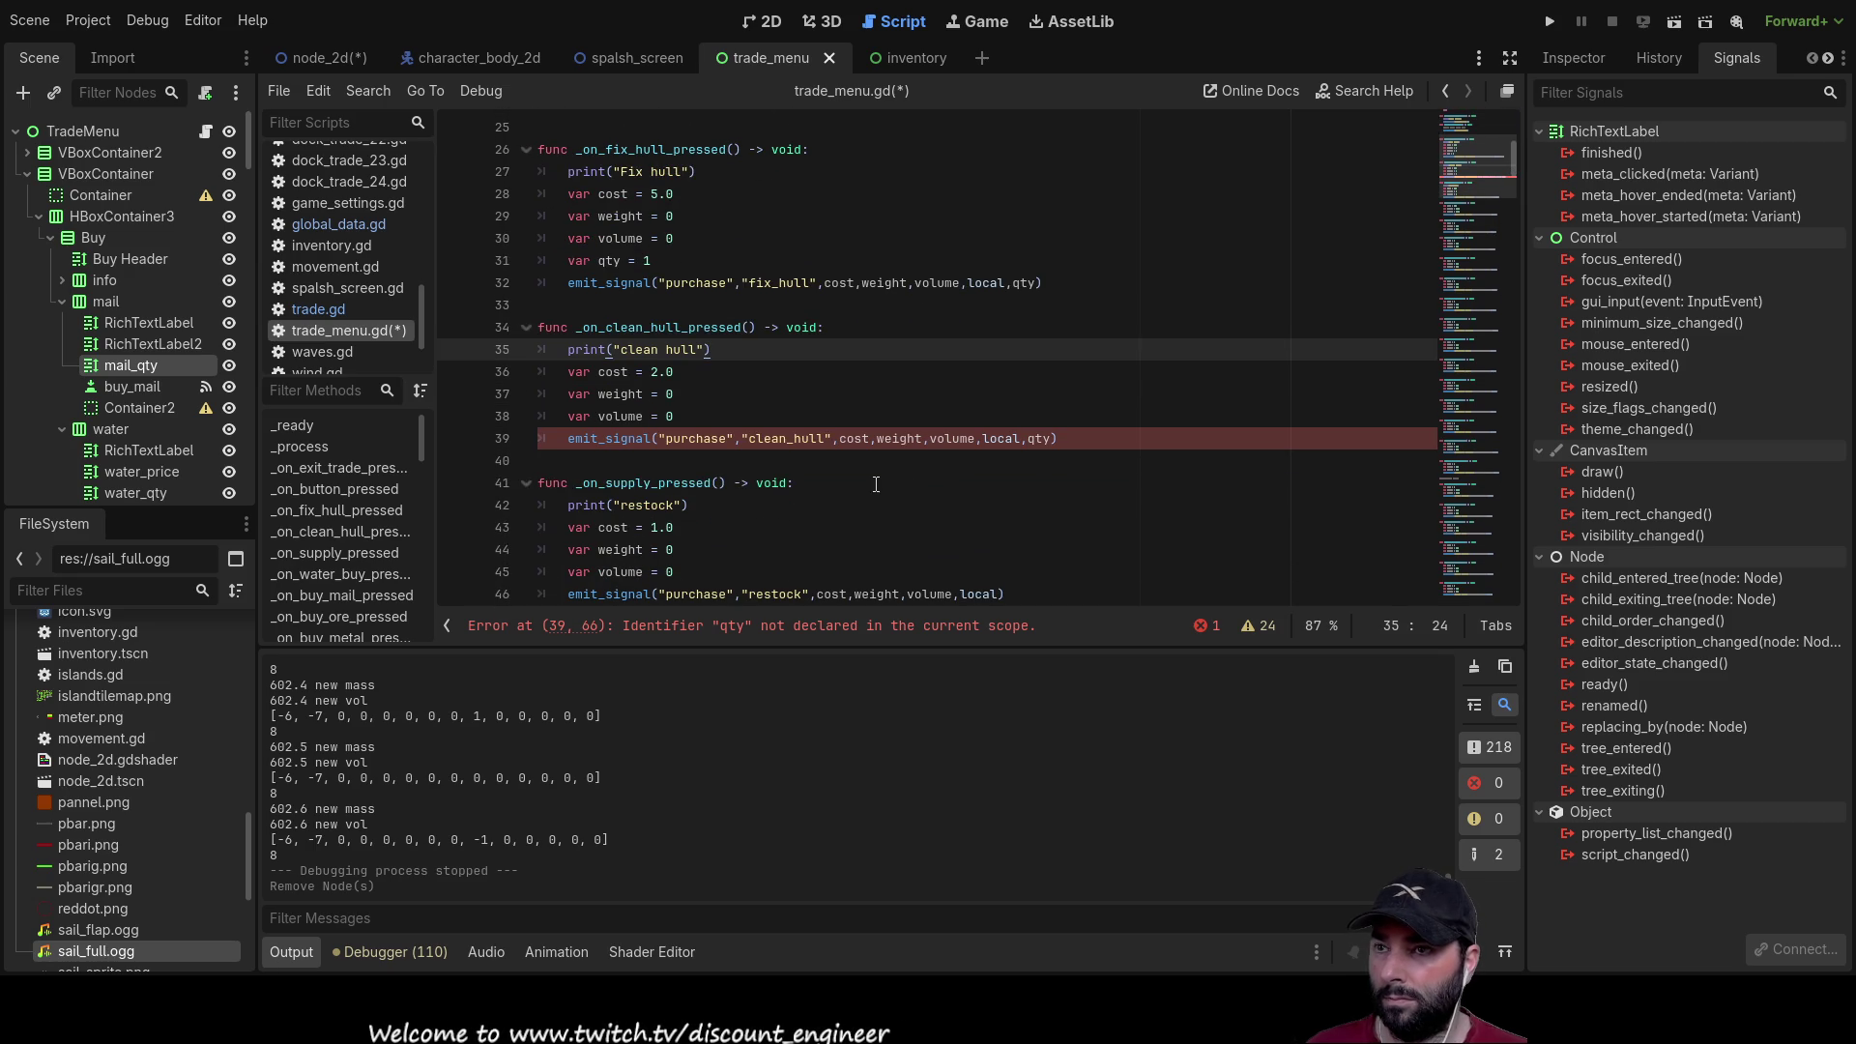
{"action": "scroll", "coordinate": [915, 506], "scroll_direction": "down", "scroll_amount": 2}
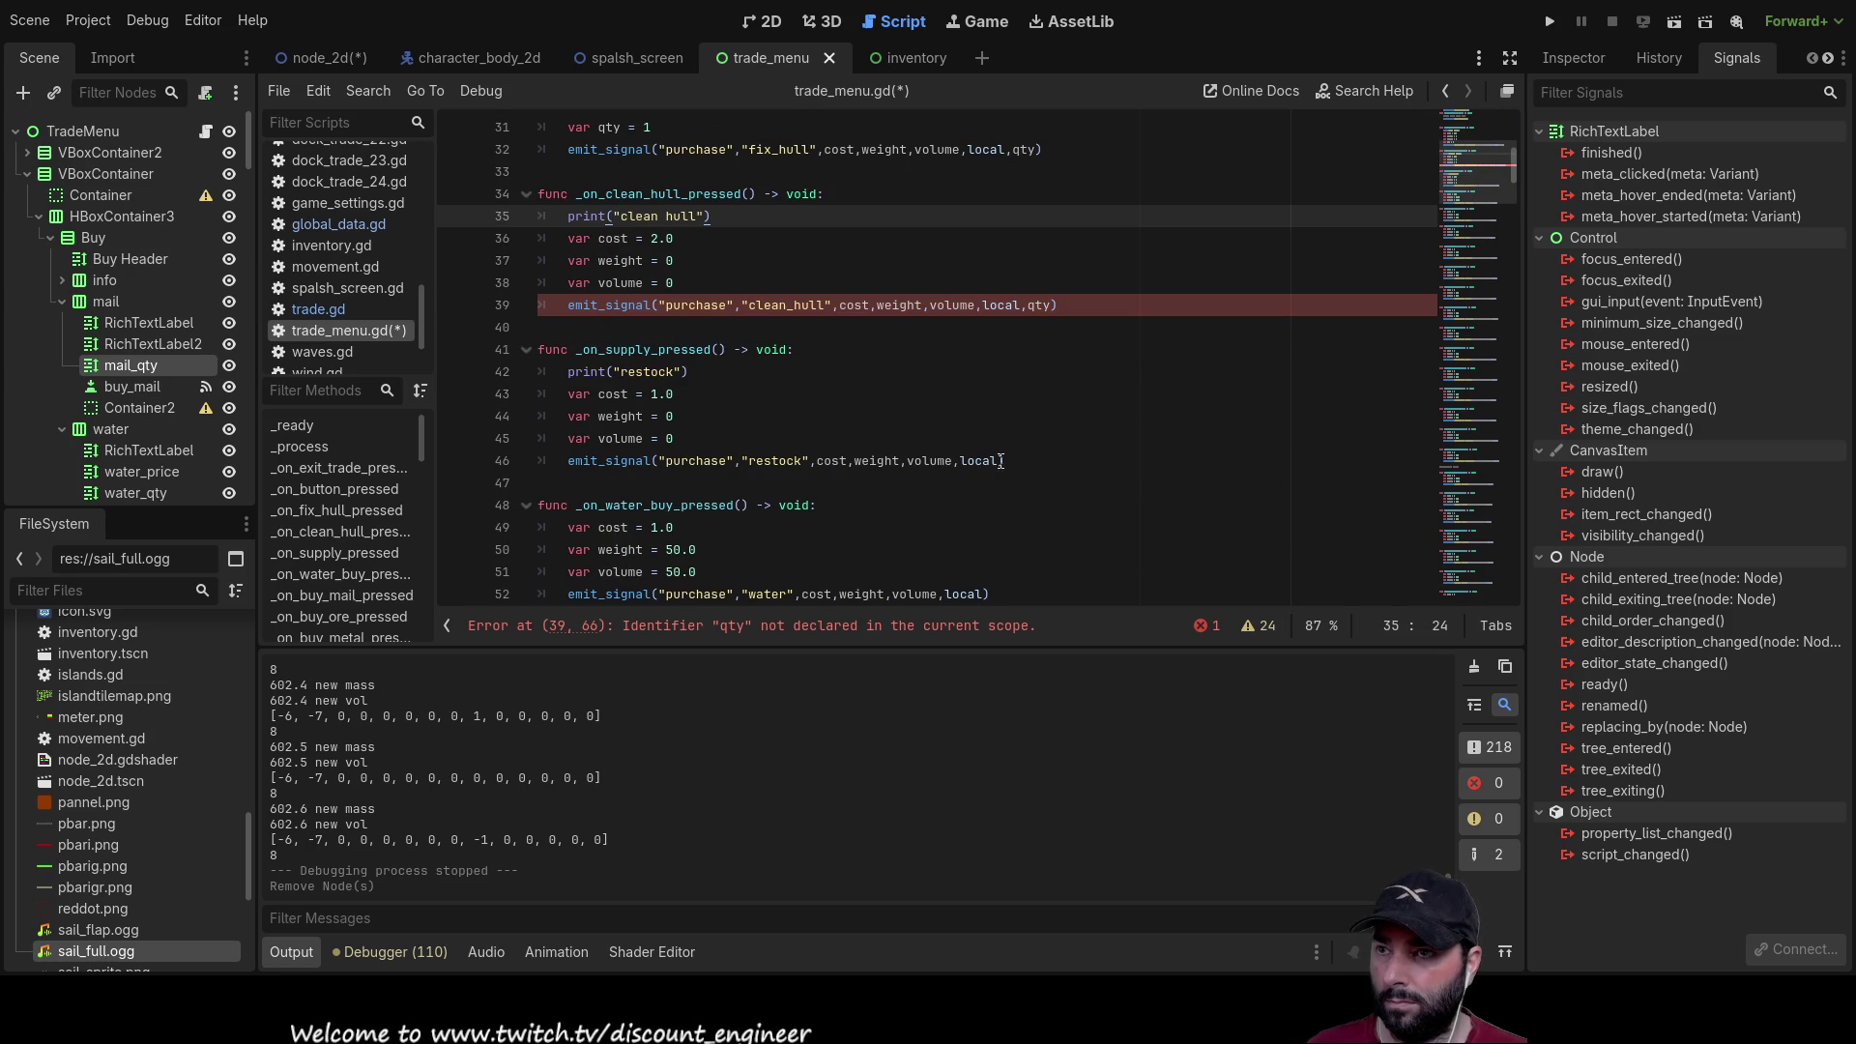
{"action": "left_click", "coordinate": [1002, 461]}
{"action": "type", "text": ",qty"}
Step: Paste 'var qty = 1' into the clean hull and restock handlers
{"action": "scroll", "coordinate": [1036, 536], "scroll_direction": "down", "scroll_amount": 2}
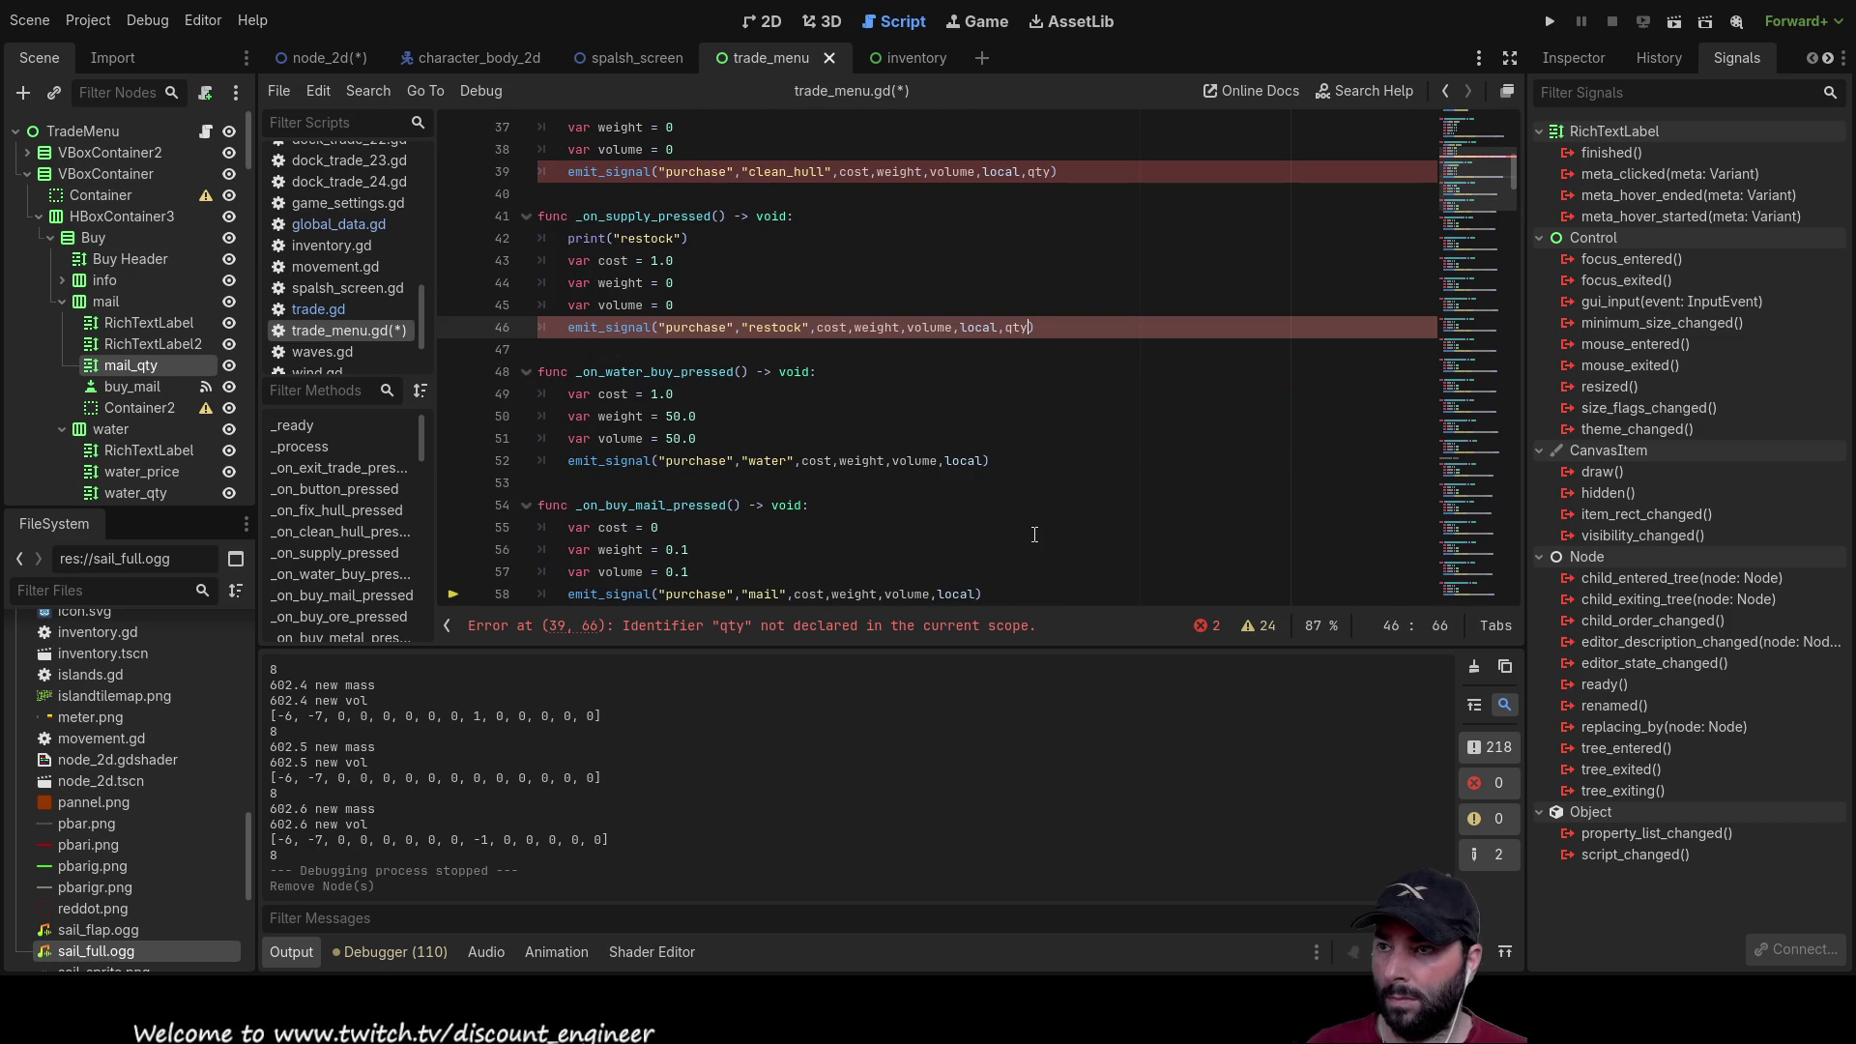
{"action": "scroll", "coordinate": [870, 425], "scroll_direction": "up", "scroll_amount": 7}
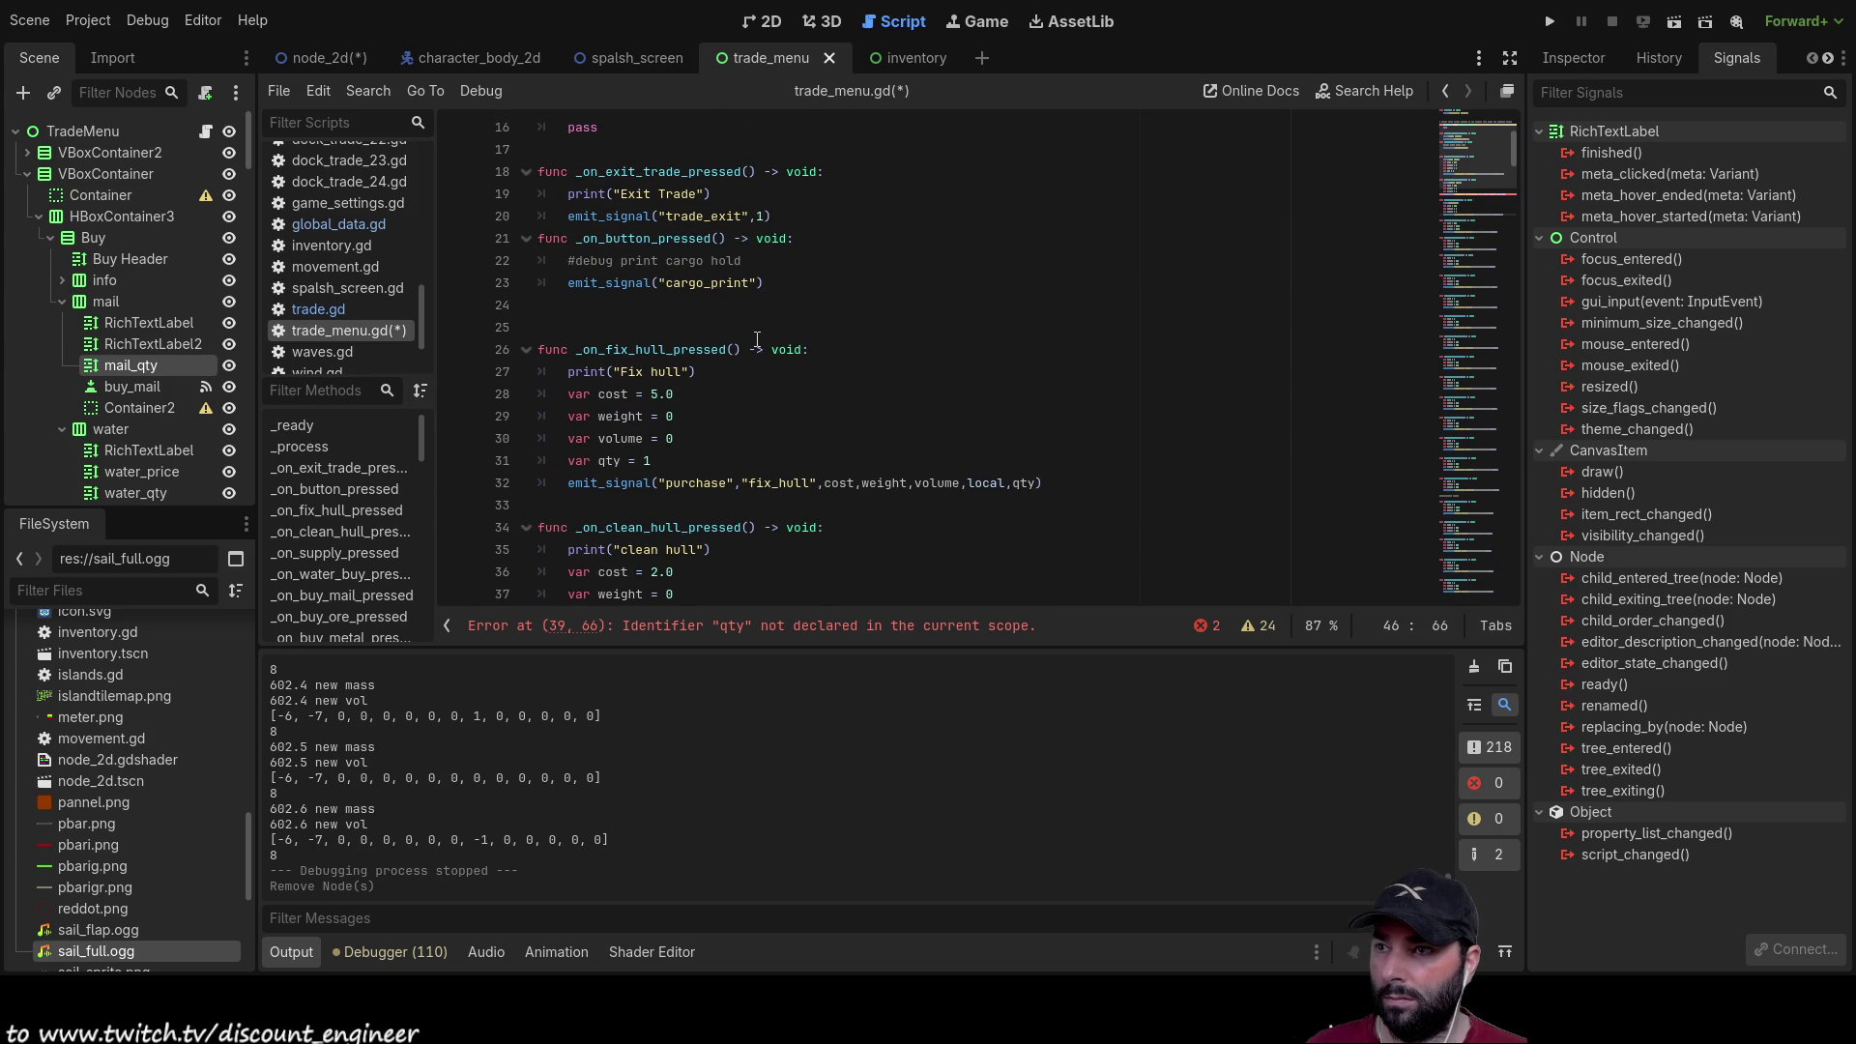
{"action": "scroll", "coordinate": [757, 340], "scroll_direction": "down", "scroll_amount": 1}
{"action": "left_click_drag", "start_coordinate": [654, 394], "coordinate": [569, 394]}
{"action": "key", "text": "ctrl+c"}
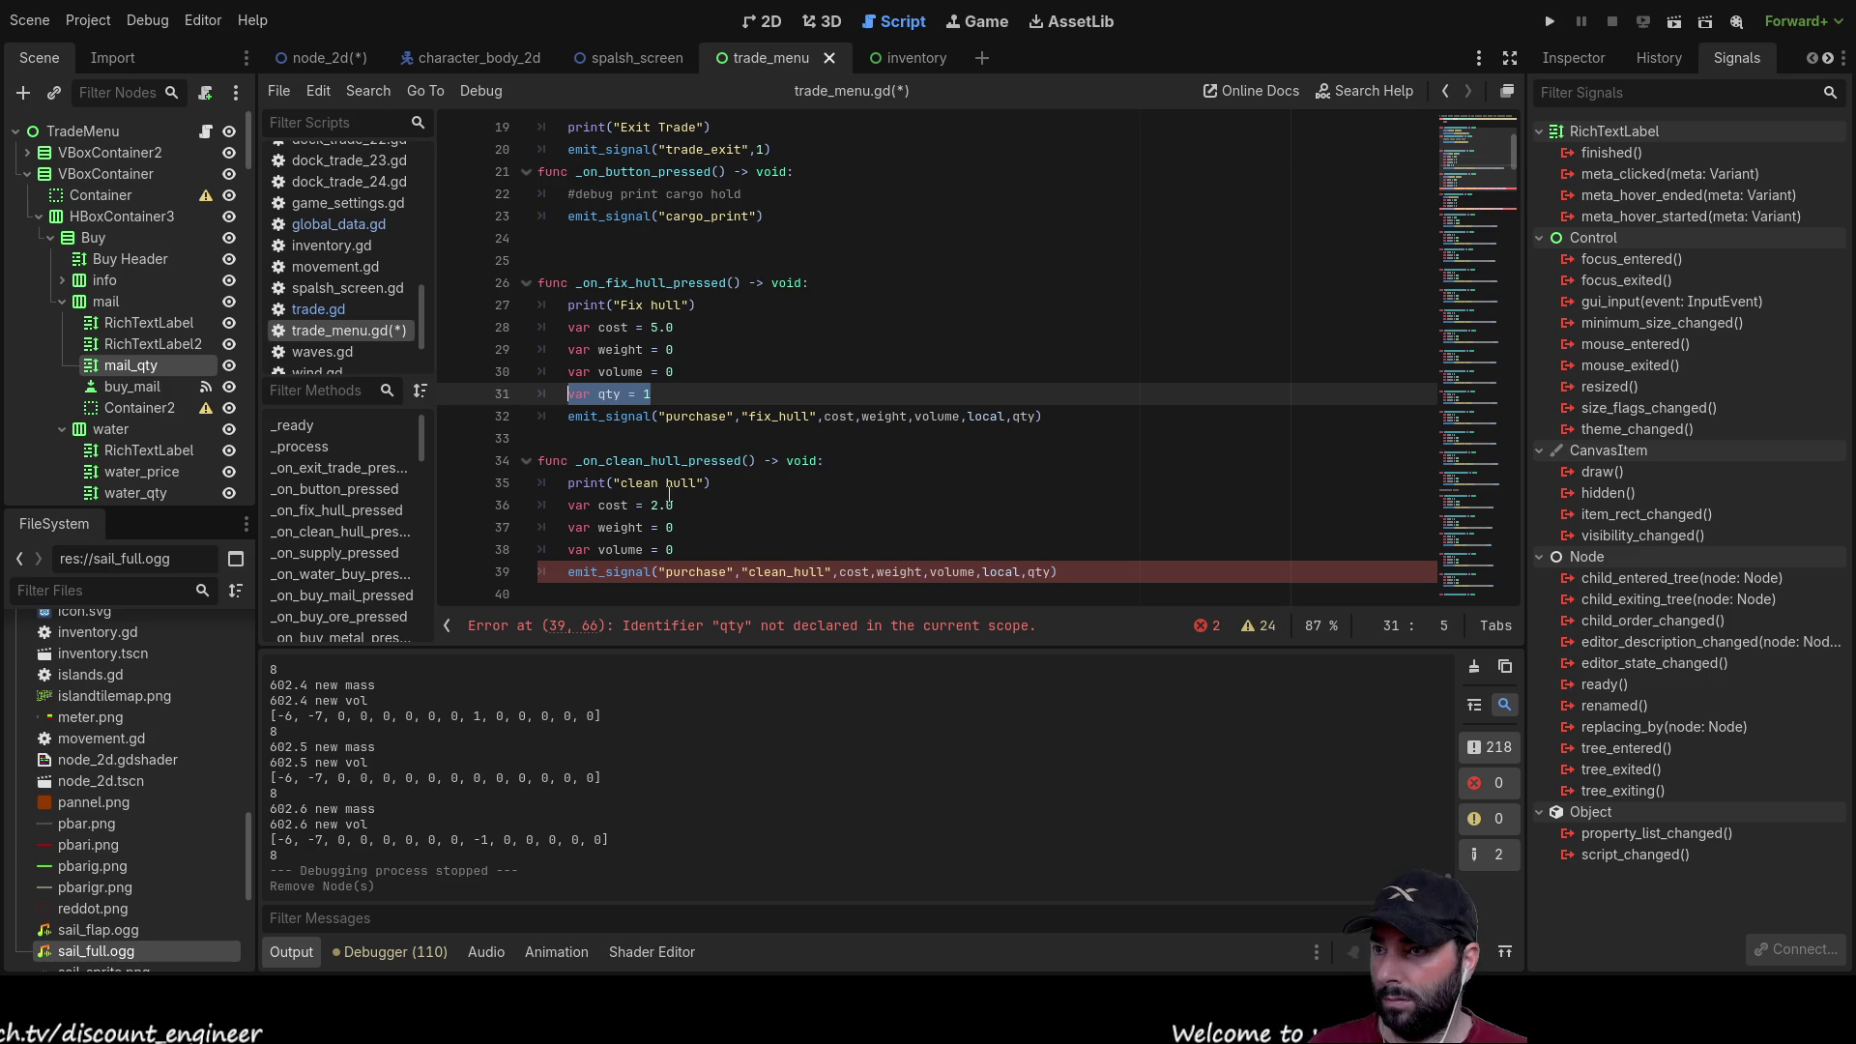
{"action": "left_click", "coordinate": [683, 551]}
{"action": "type", "text": "#"}
{"action": "key", "text": "BackSpace"}
{"action": "key", "text": "BackSpace"}
{"action": "key", "text": "Return"}
{"action": "key", "text": "ctrl+v"}
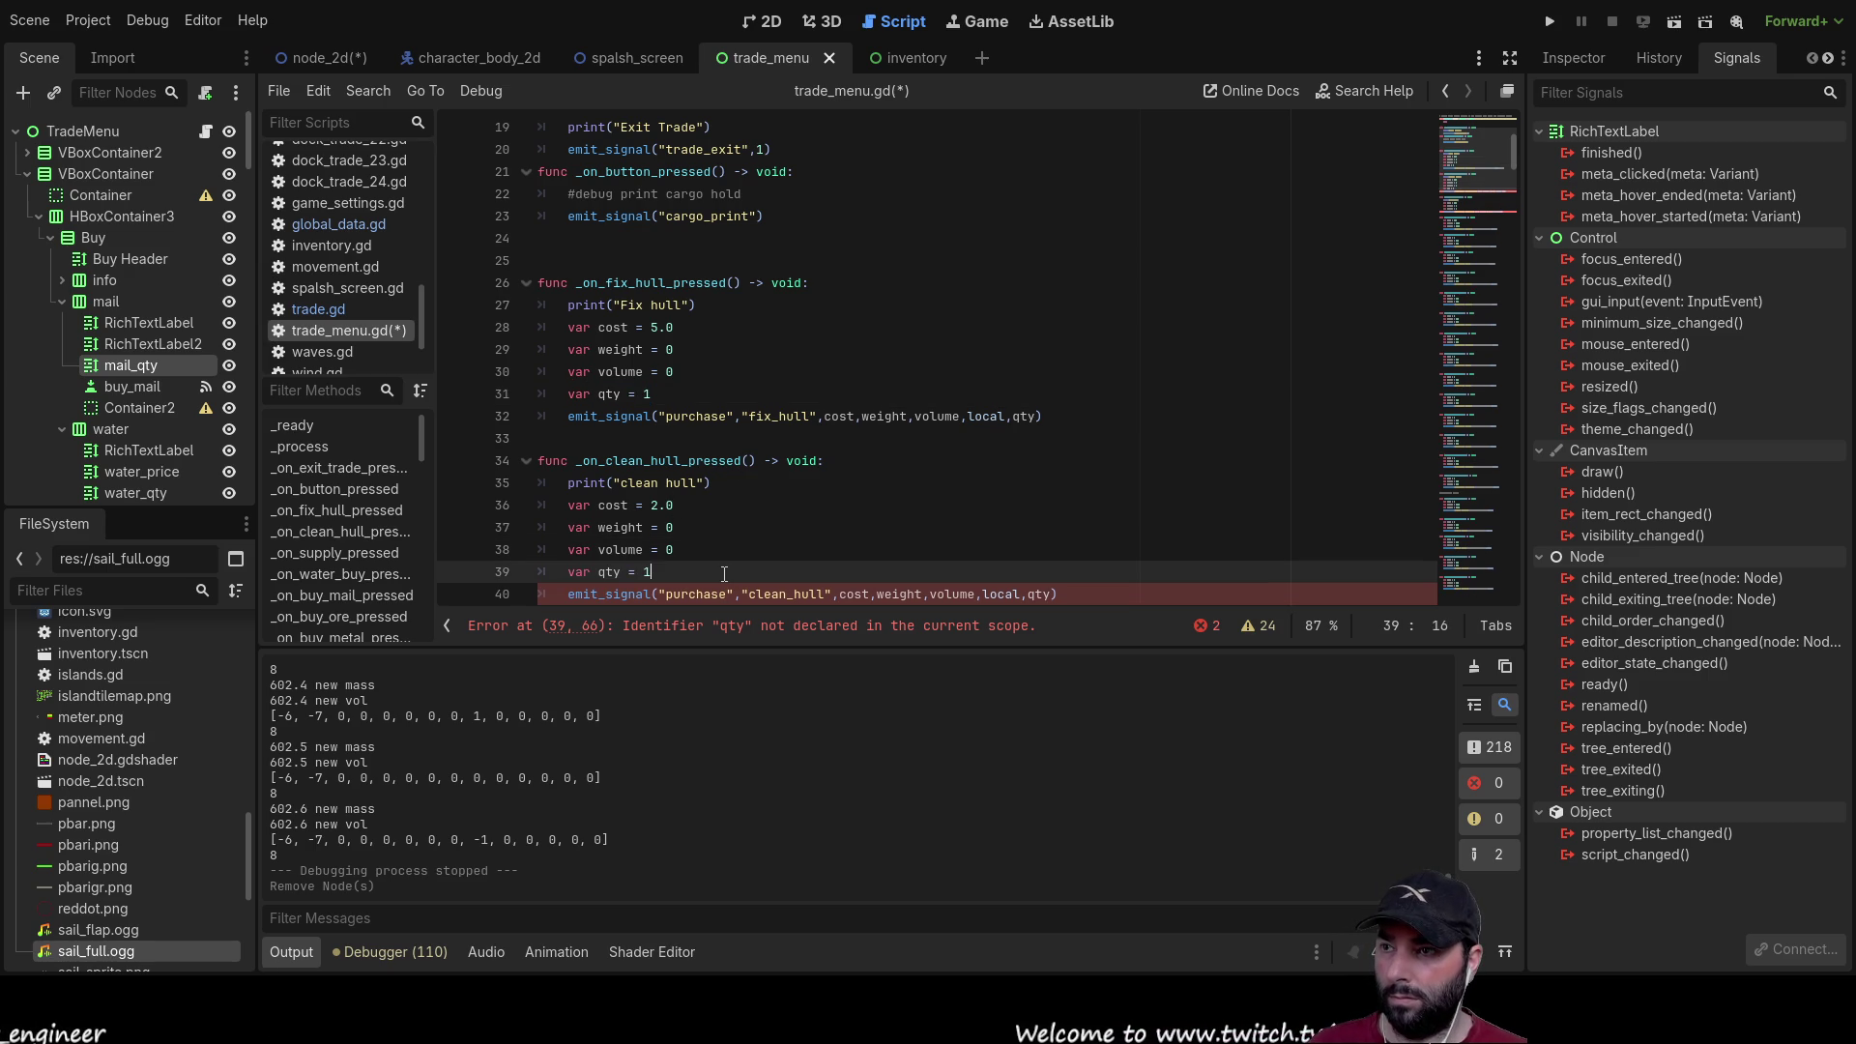
{"action": "scroll", "coordinate": [776, 483], "scroll_direction": "down", "scroll_amount": 4}
{"action": "left_click", "coordinate": [705, 462]}
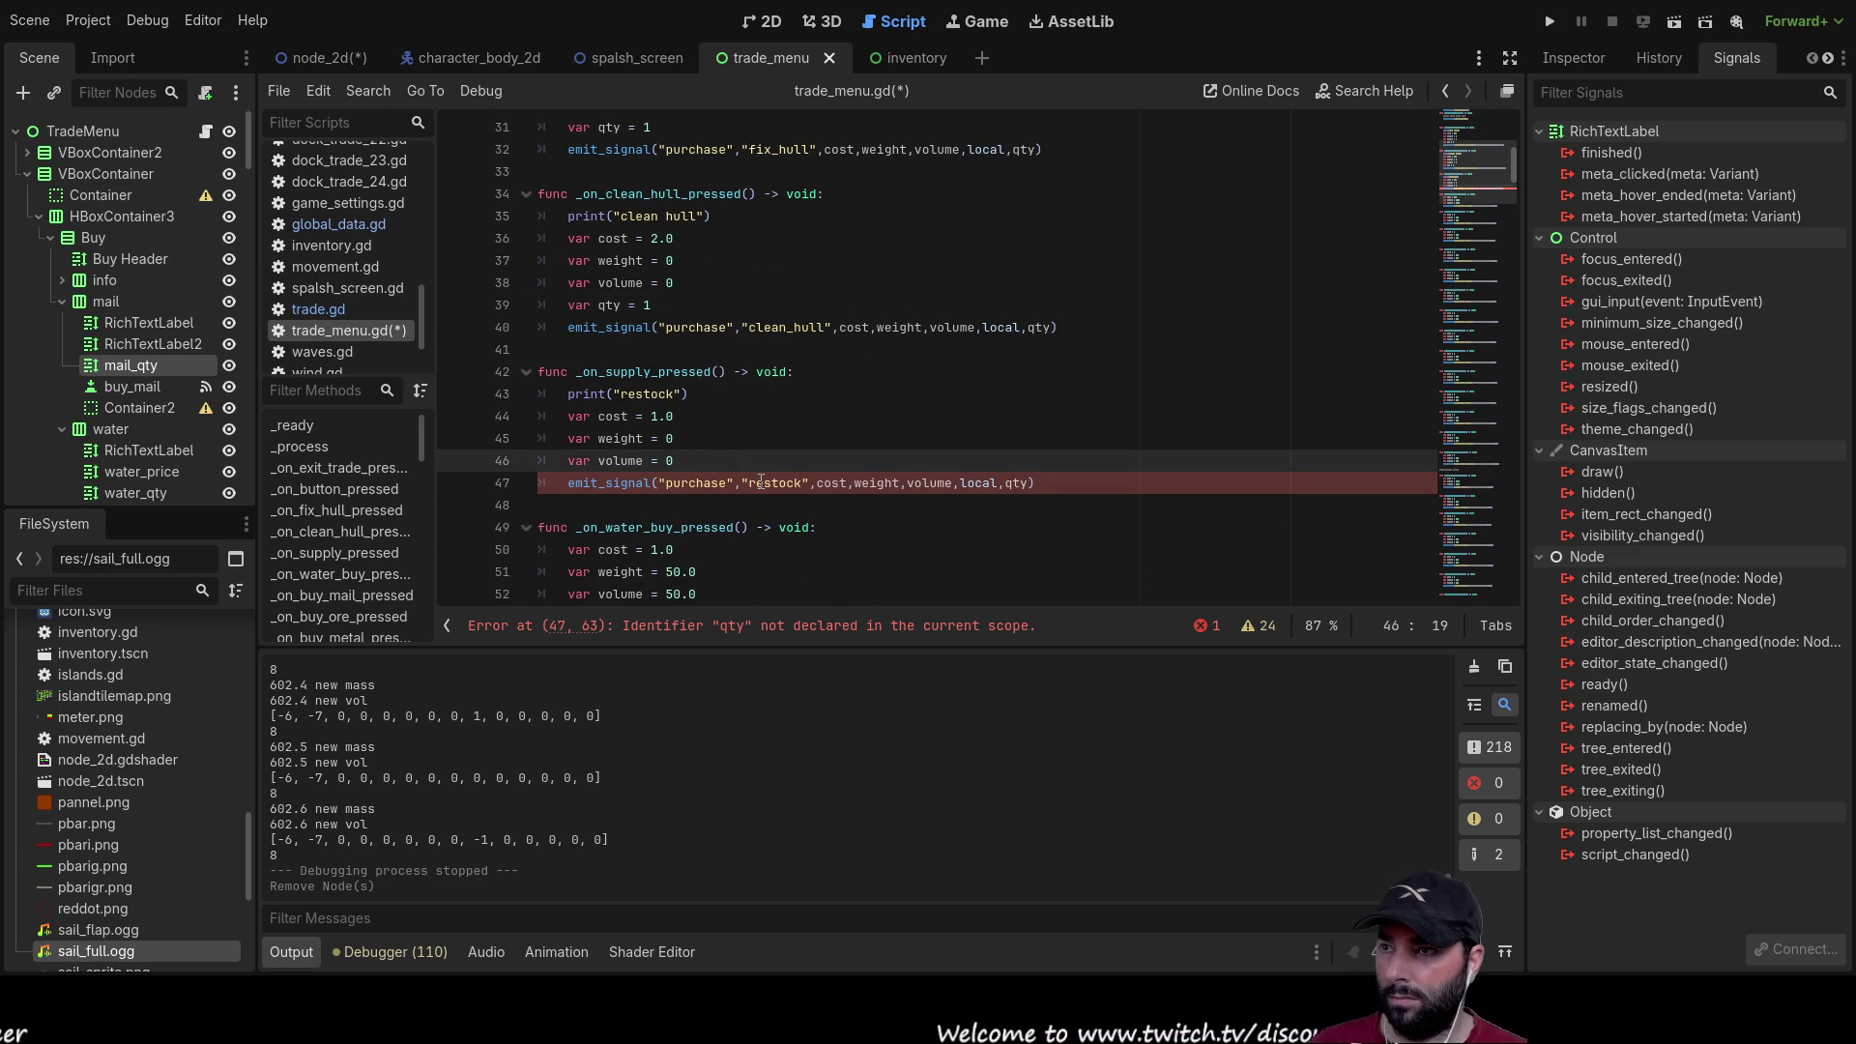
{"action": "key", "text": "Return"}
{"action": "key", "text": "ctrl+v"}
Step: Select the qty argument in the restock handler's emit_signal call
{"action": "scroll", "coordinate": [759, 464], "scroll_direction": "down", "scroll_amount": 3}
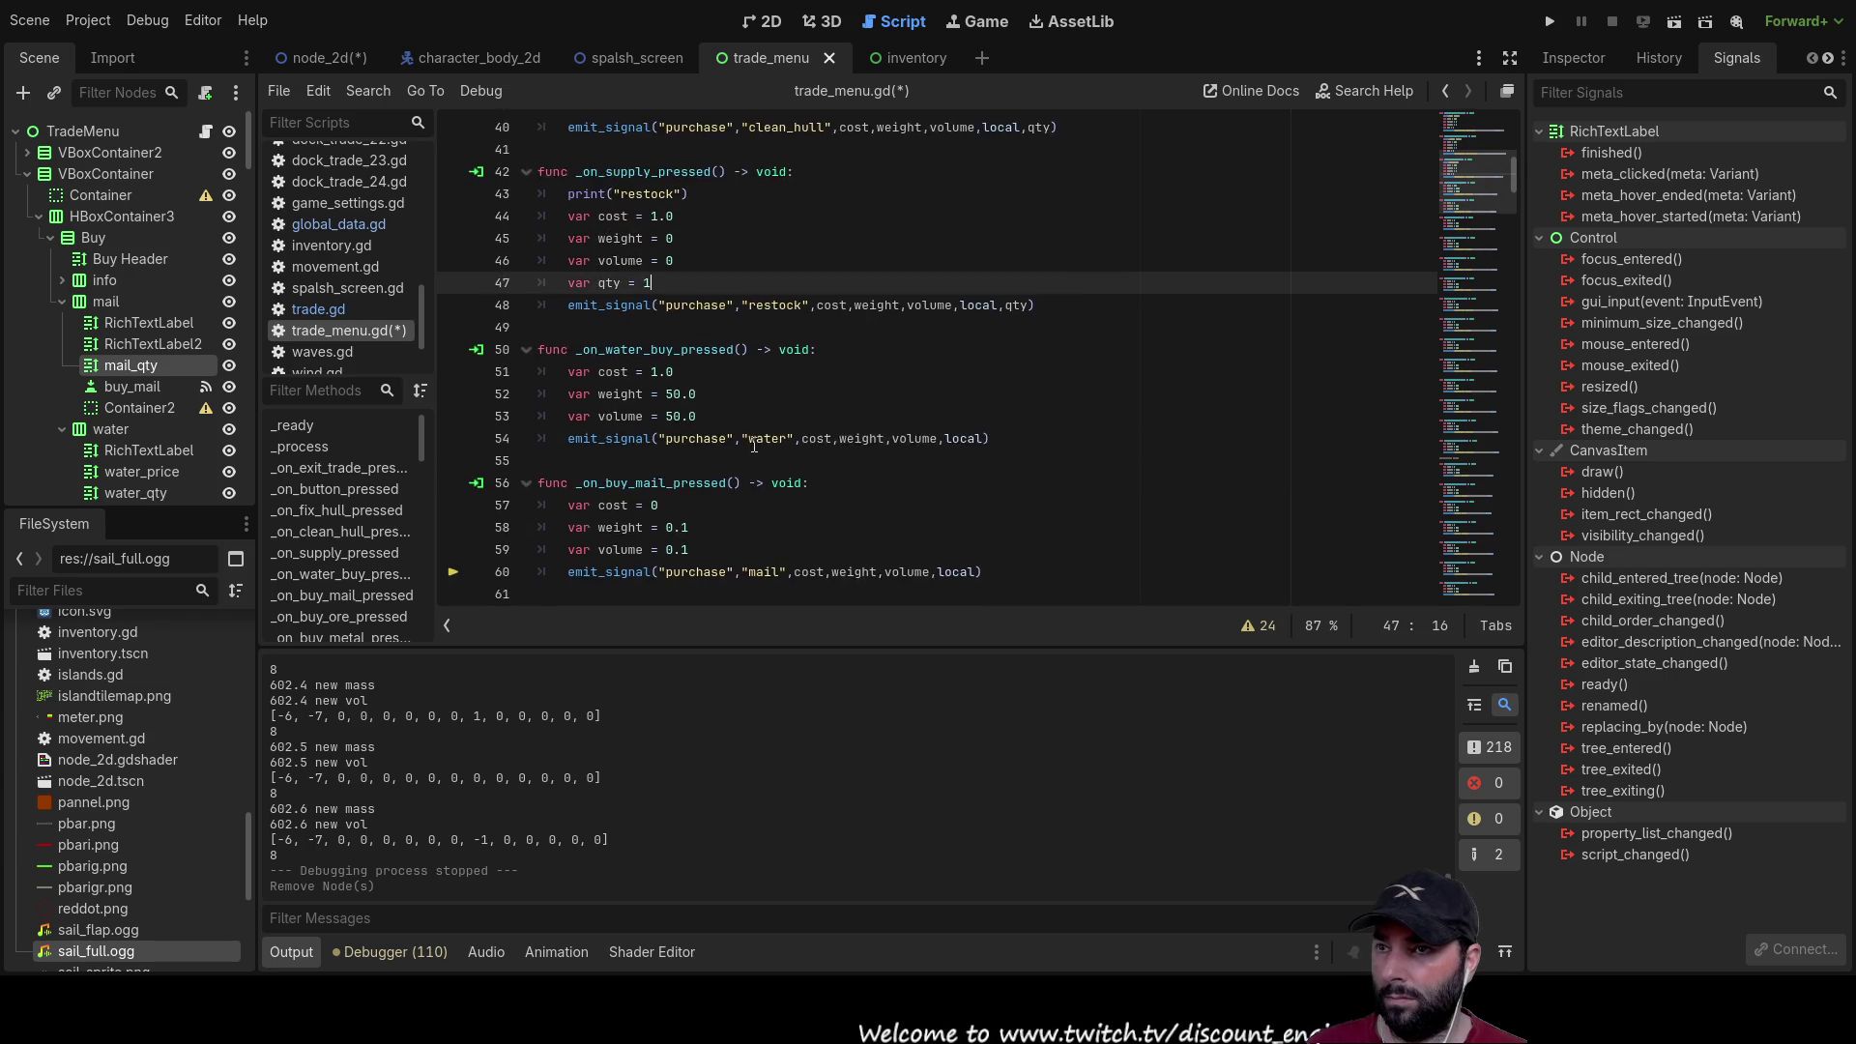
{"action": "scroll", "coordinate": [755, 448], "scroll_direction": "down", "scroll_amount": 1}
{"action": "double_click", "coordinate": [1017, 238]}
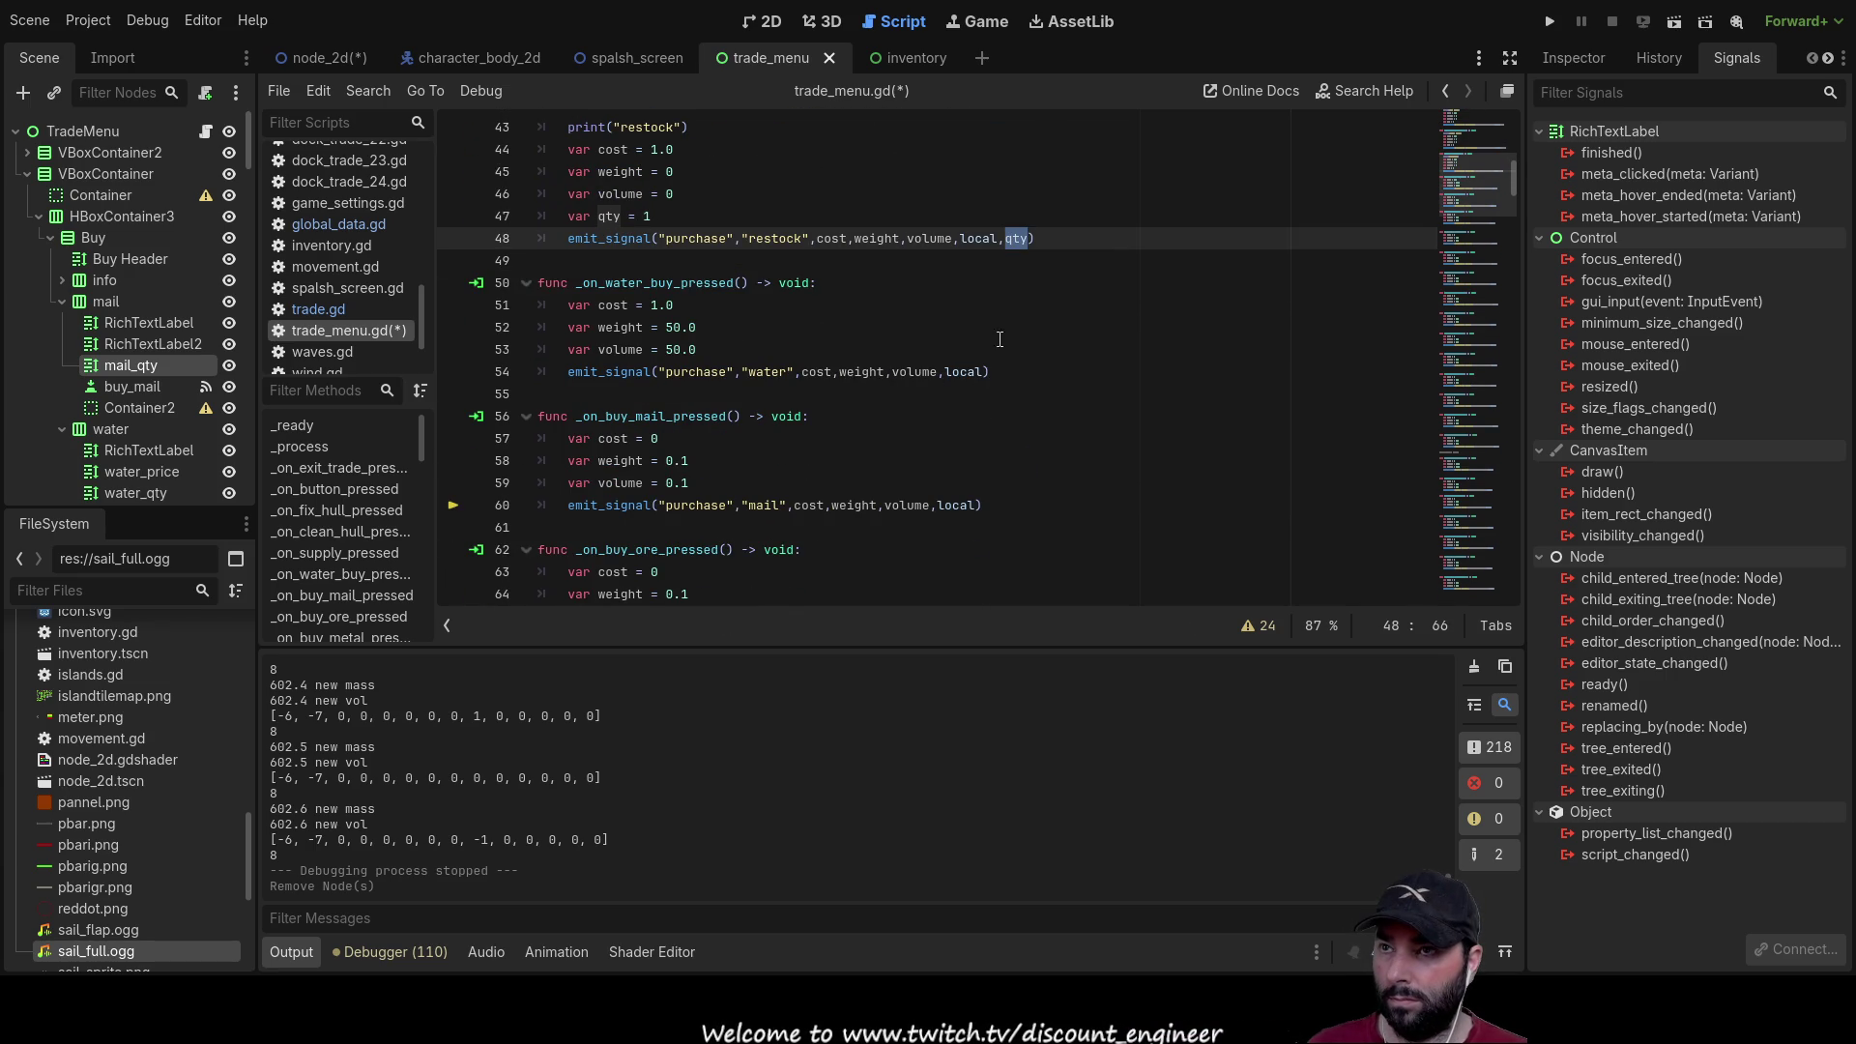
{"action": "key", "text": "Left"}
{"action": "key", "text": "Right"}
{"action": "key", "text": "shift+Right"}
{"action": "key", "text": "shift+Right"}
{"action": "key", "text": "shift+Right"}
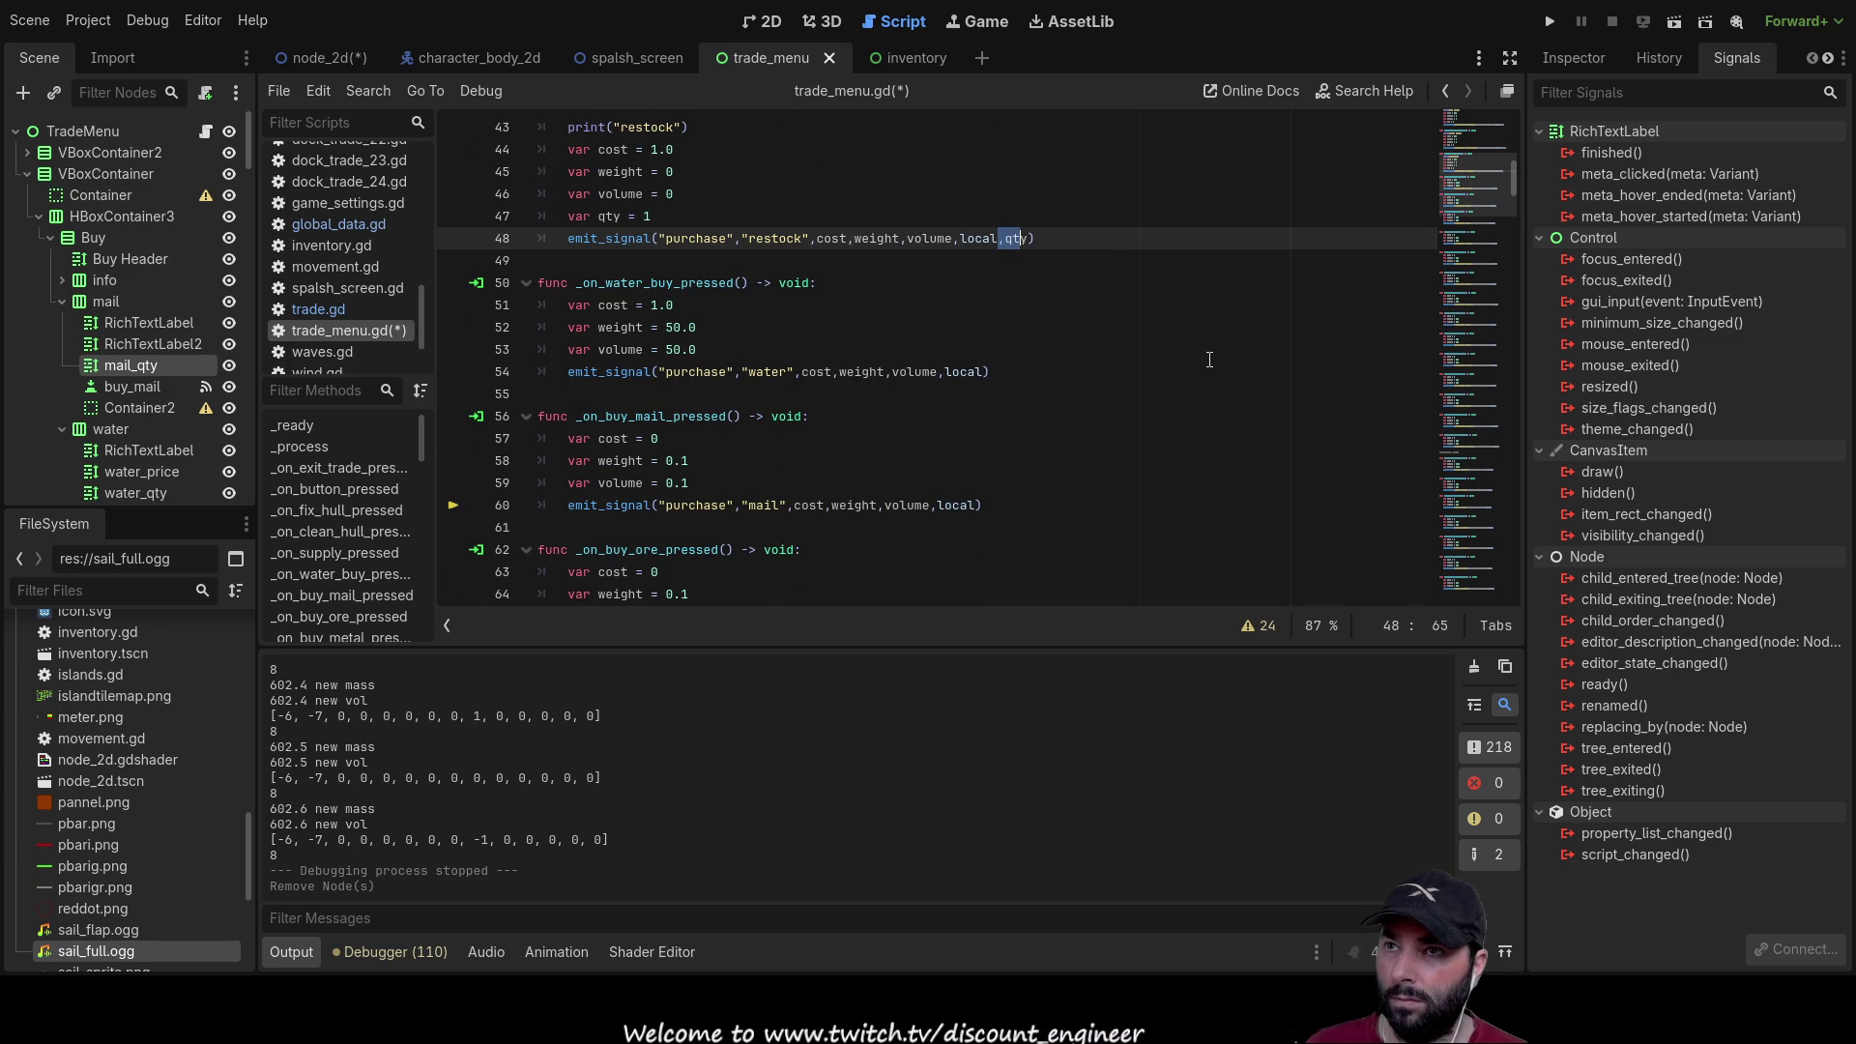
Step: Append ',qty' to the purchase emit_signal arguments for water, mail and ore
{"action": "left_click", "coordinate": [987, 372]}
{"action": "type", "text": ",qty"}
{"action": "left_click", "coordinate": [1097, 504]}
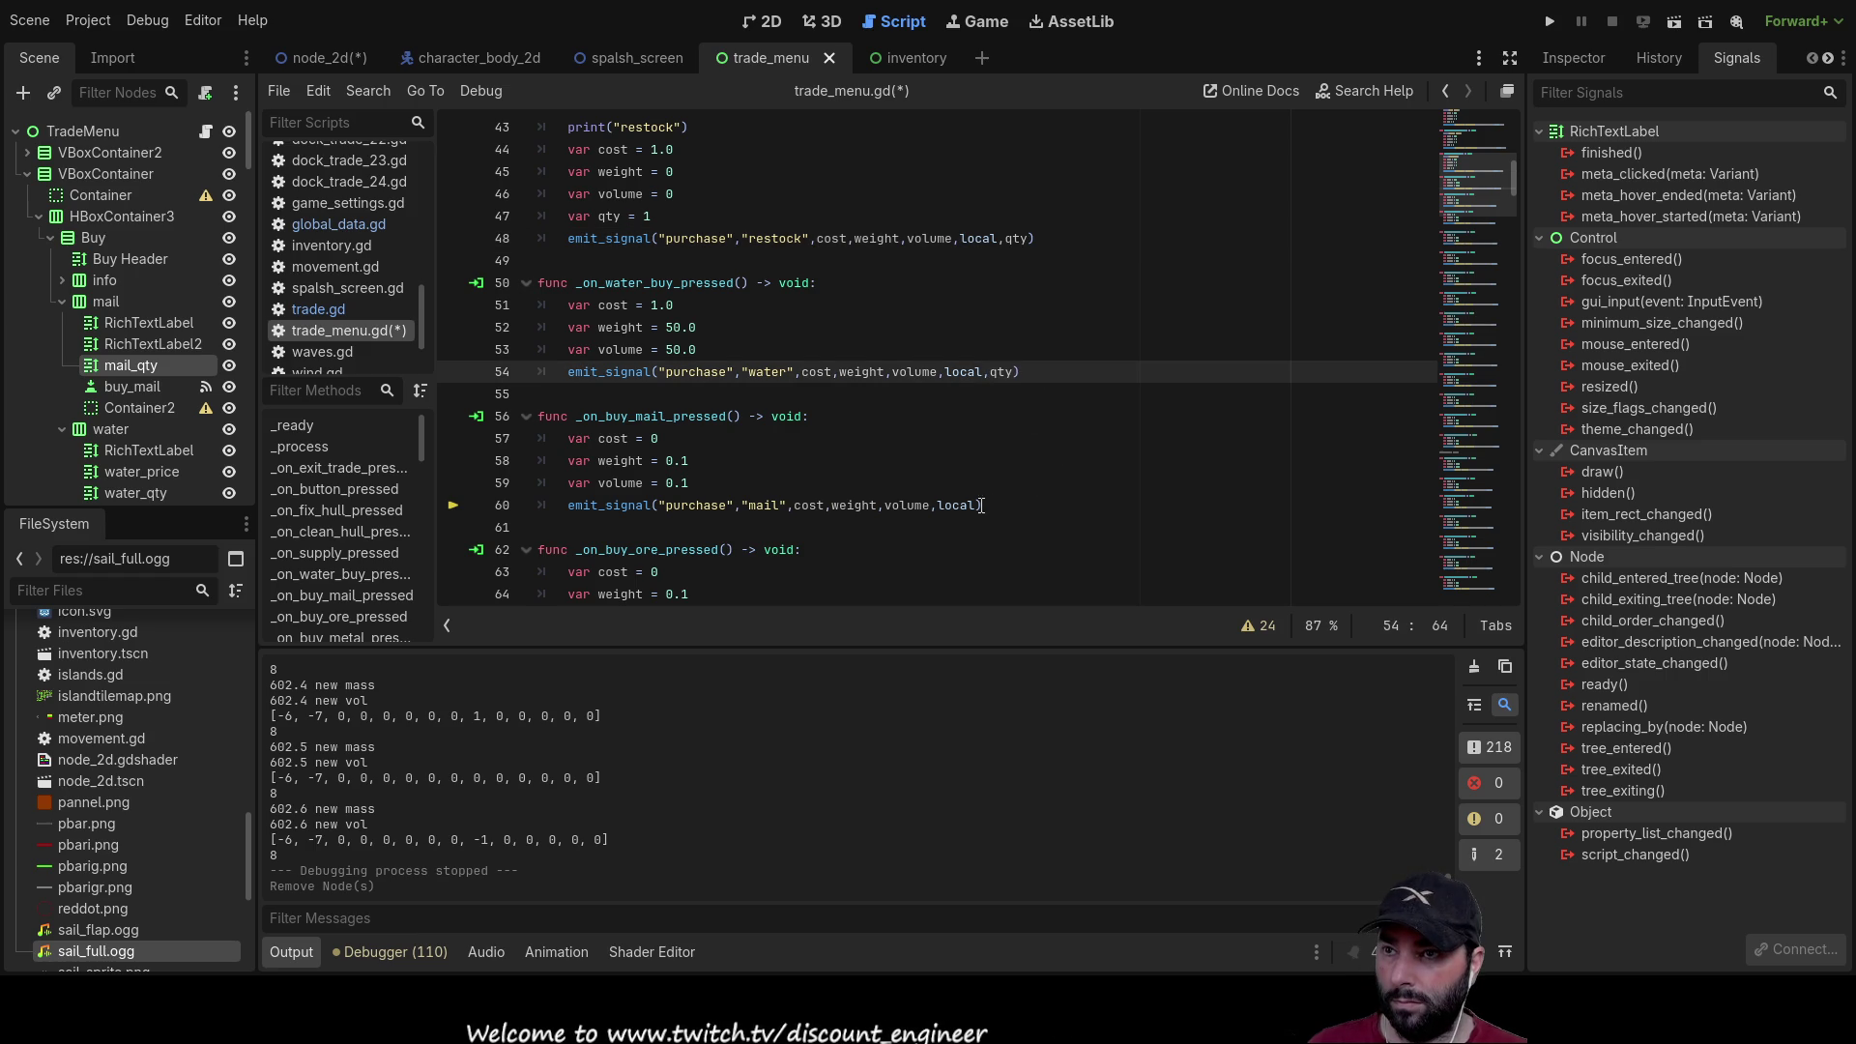
{"action": "key", "text": "Left"}
{"action": "type", "text": ",qty"}
{"action": "scroll", "coordinate": [1038, 455], "scroll_direction": "down", "scroll_amount": 3}
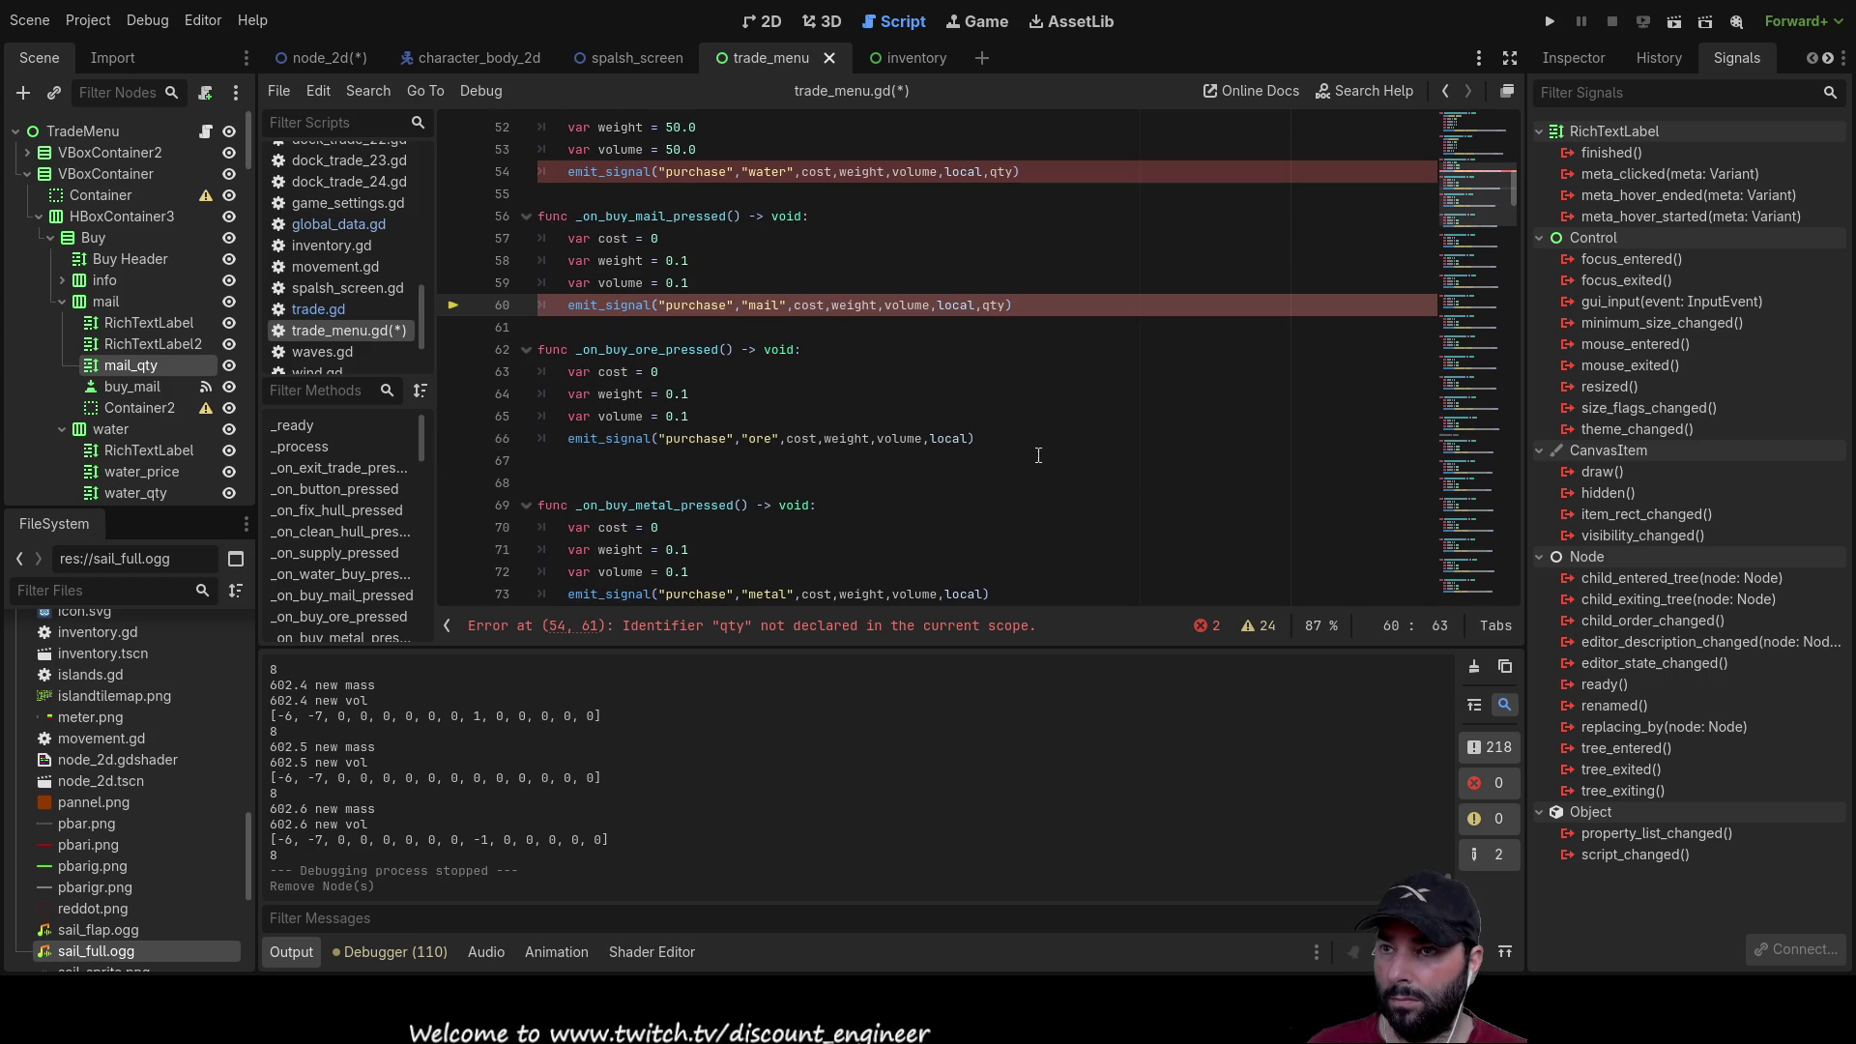
{"action": "left_click", "coordinate": [969, 439]}
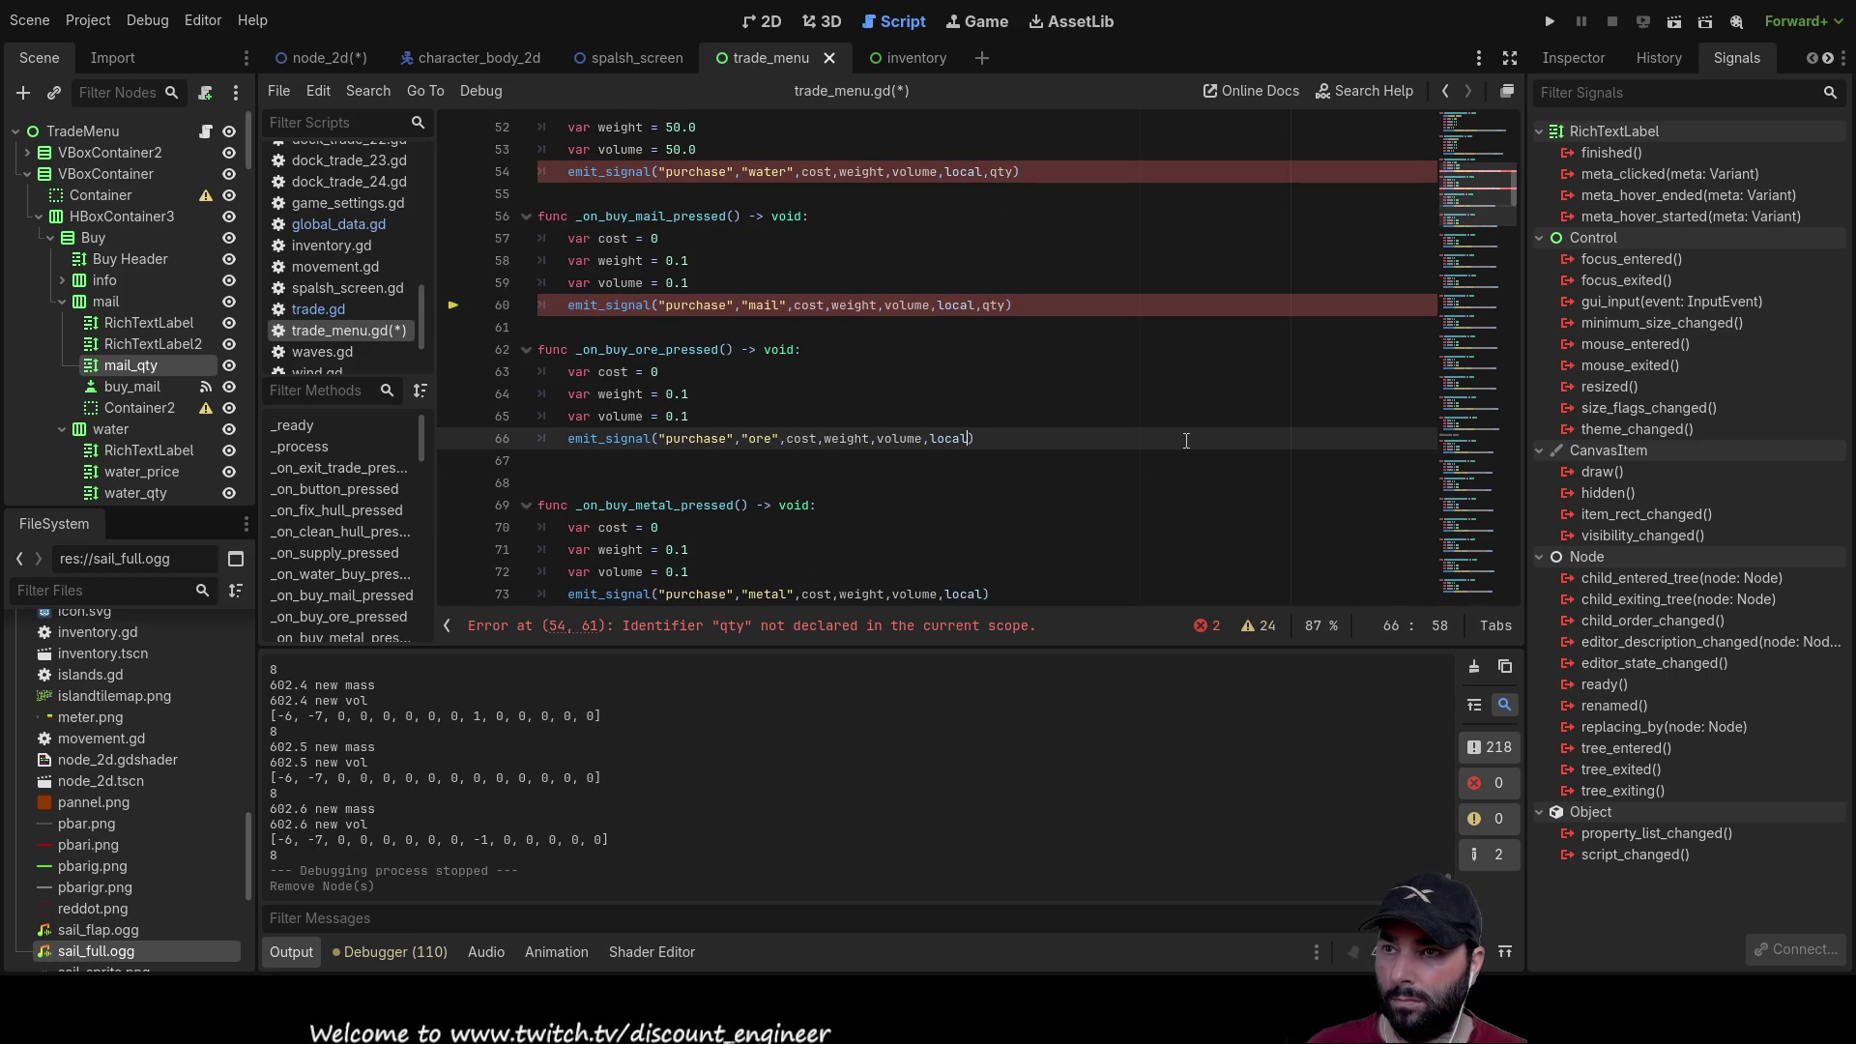
{"action": "type", "text": ",qty"}
Step: Append ',qty' to the metal, goods and logs purchase signals
{"action": "scroll", "coordinate": [1064, 425], "scroll_direction": "down", "scroll_amount": 3}
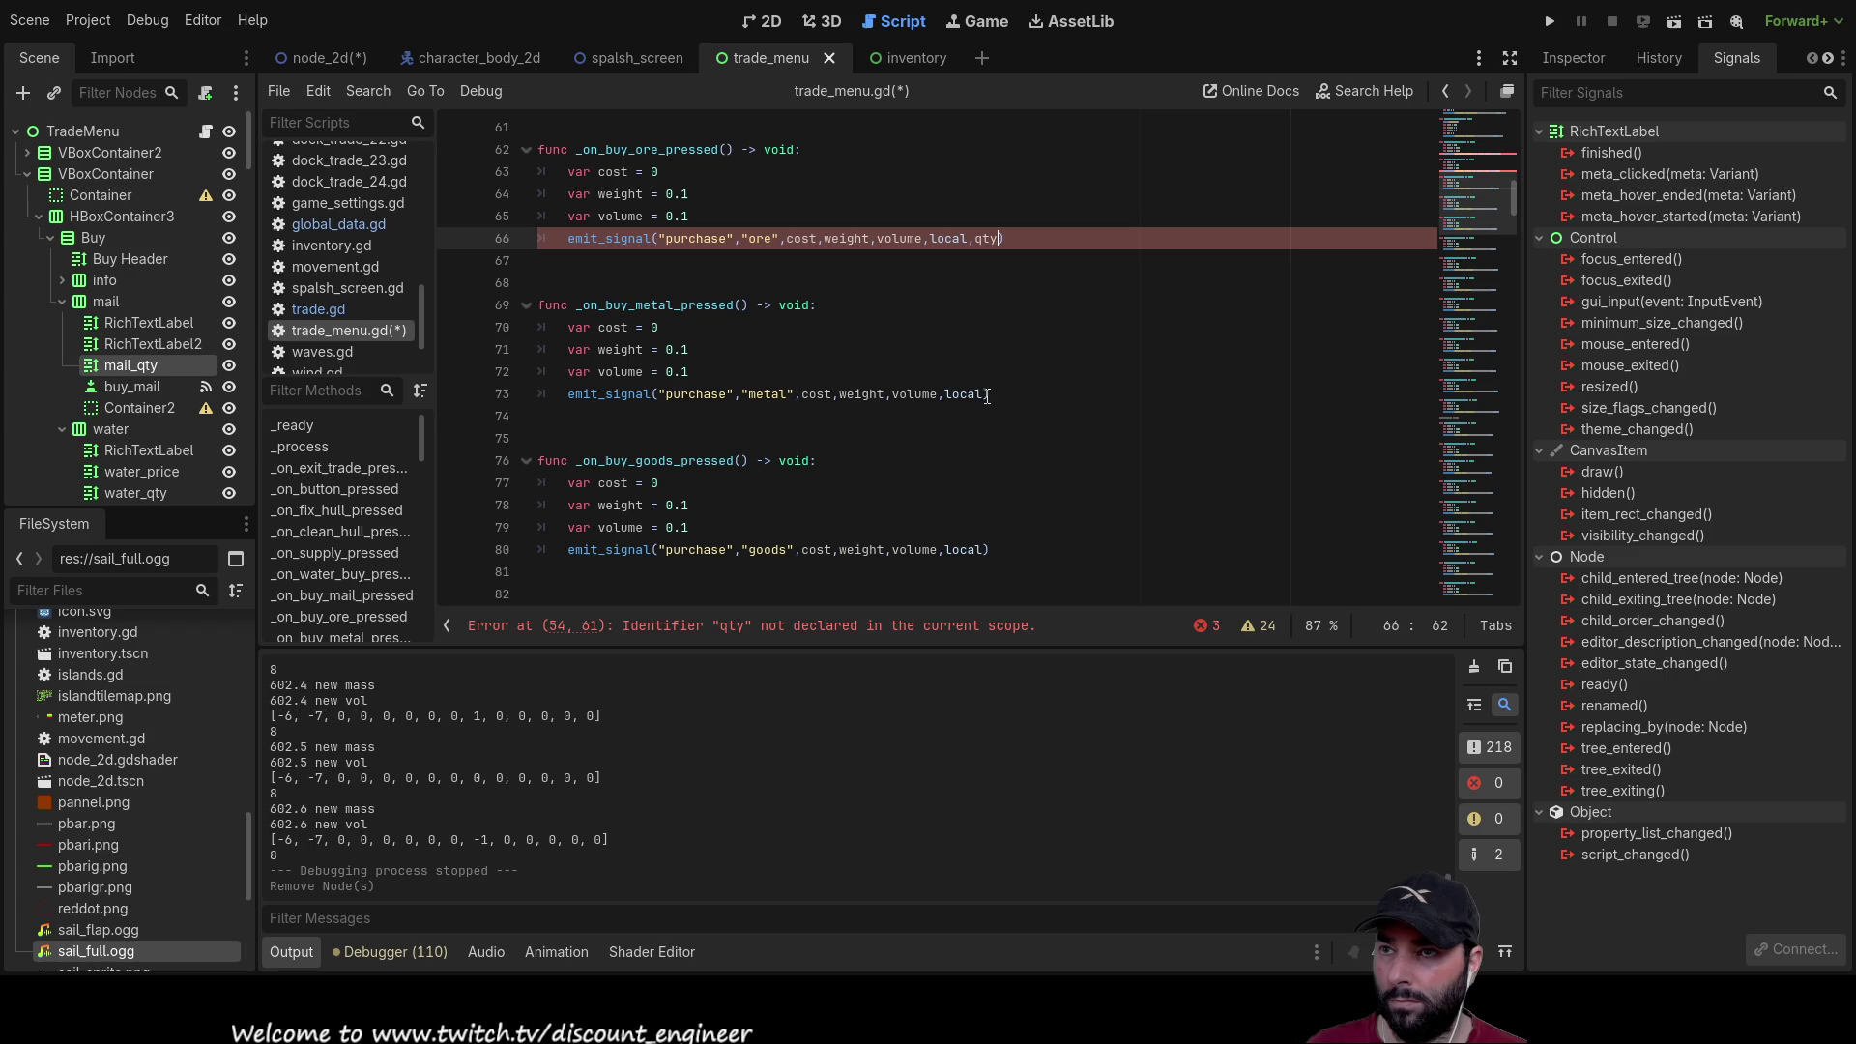
{"action": "left_click", "coordinate": [987, 394]}
{"action": "type", "text": ",qty"}
{"action": "left_click", "coordinate": [984, 549]}
{"action": "type", "text": ",qty"}
{"action": "scroll", "coordinate": [1056, 490], "scroll_direction": "down", "scroll_amount": 4}
{"action": "left_click", "coordinate": [977, 440]}
{"action": "type", "text": ",qty"}
Step: Append ',qty' to the planks, furn, fert and crops purchase signals
{"action": "scroll", "coordinate": [1026, 494], "scroll_direction": "down", "scroll_amount": 3}
{"action": "left_click", "coordinate": [991, 395]}
{"action": "type", "text": ",qty"}
{"action": "left_click", "coordinate": [979, 551]}
{"action": "type", "text": ",qty"}
{"action": "scroll", "coordinate": [1026, 566], "scroll_direction": "down", "scroll_amount": 4}
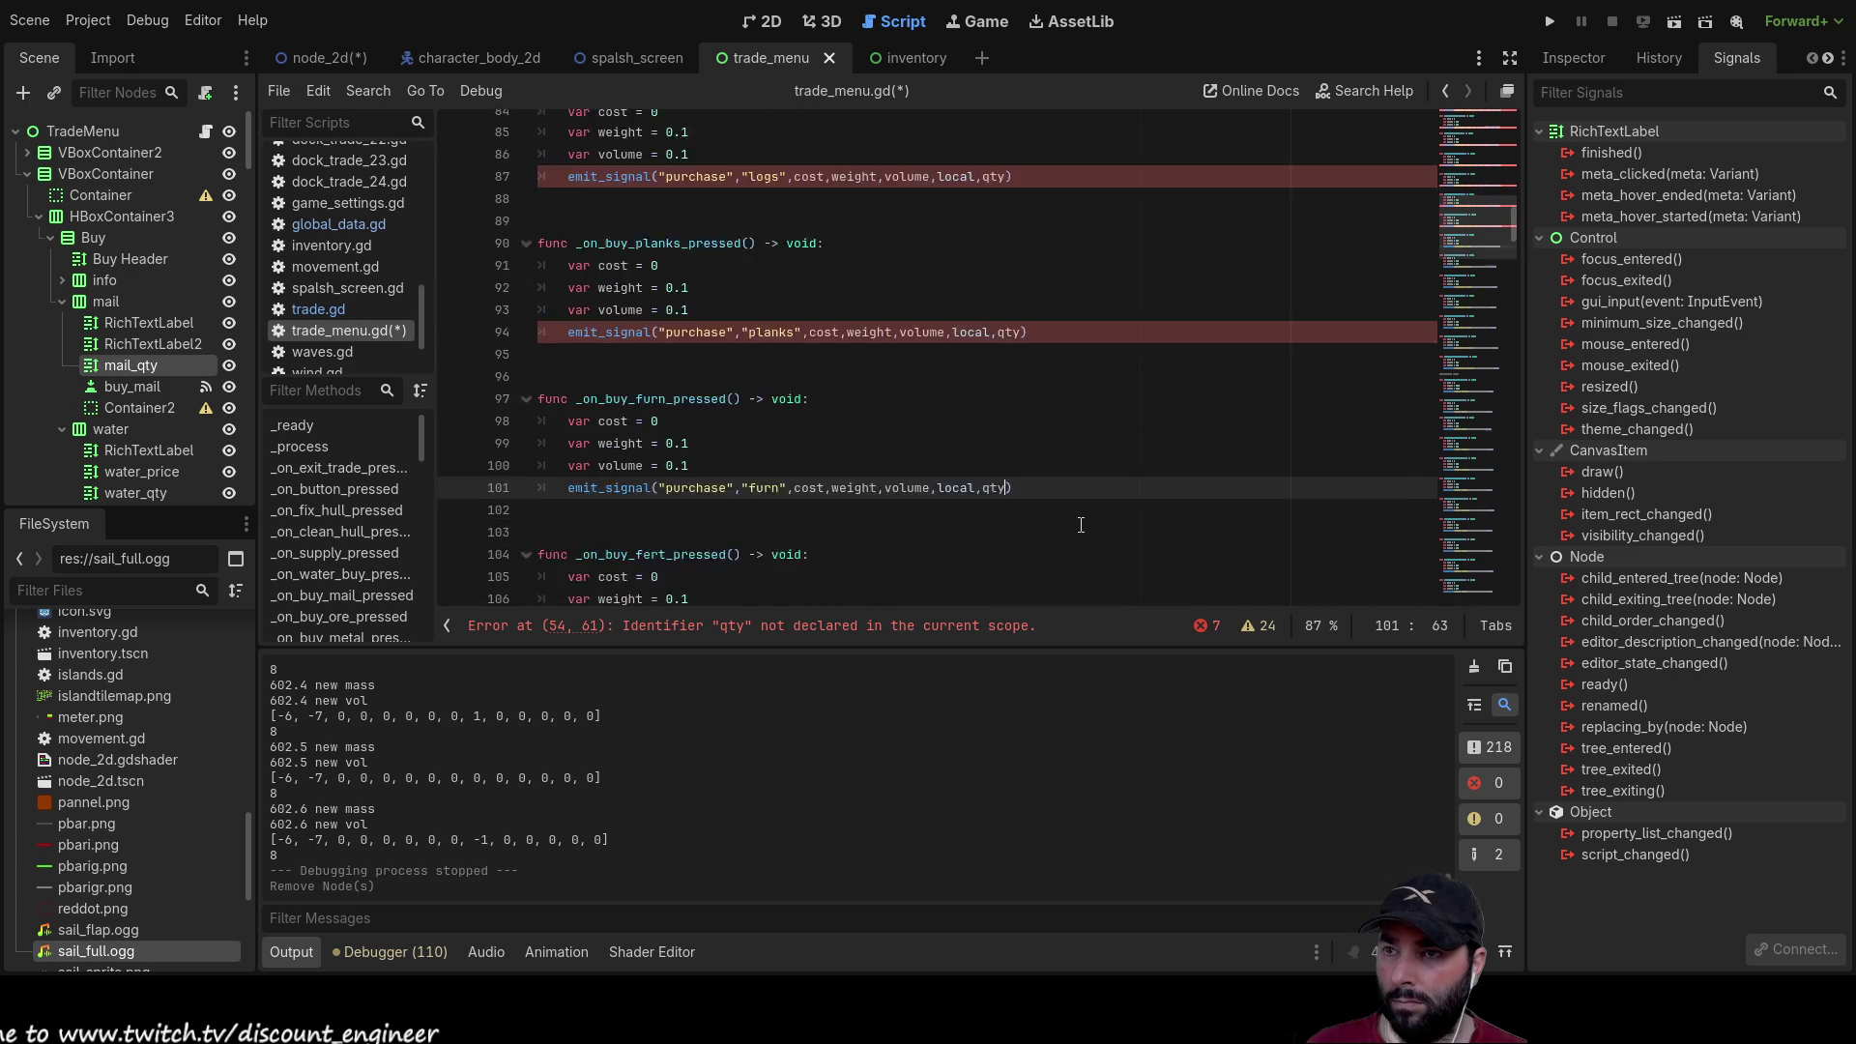
{"action": "left_click", "coordinate": [976, 440]}
{"action": "type", "text": ",qty"}
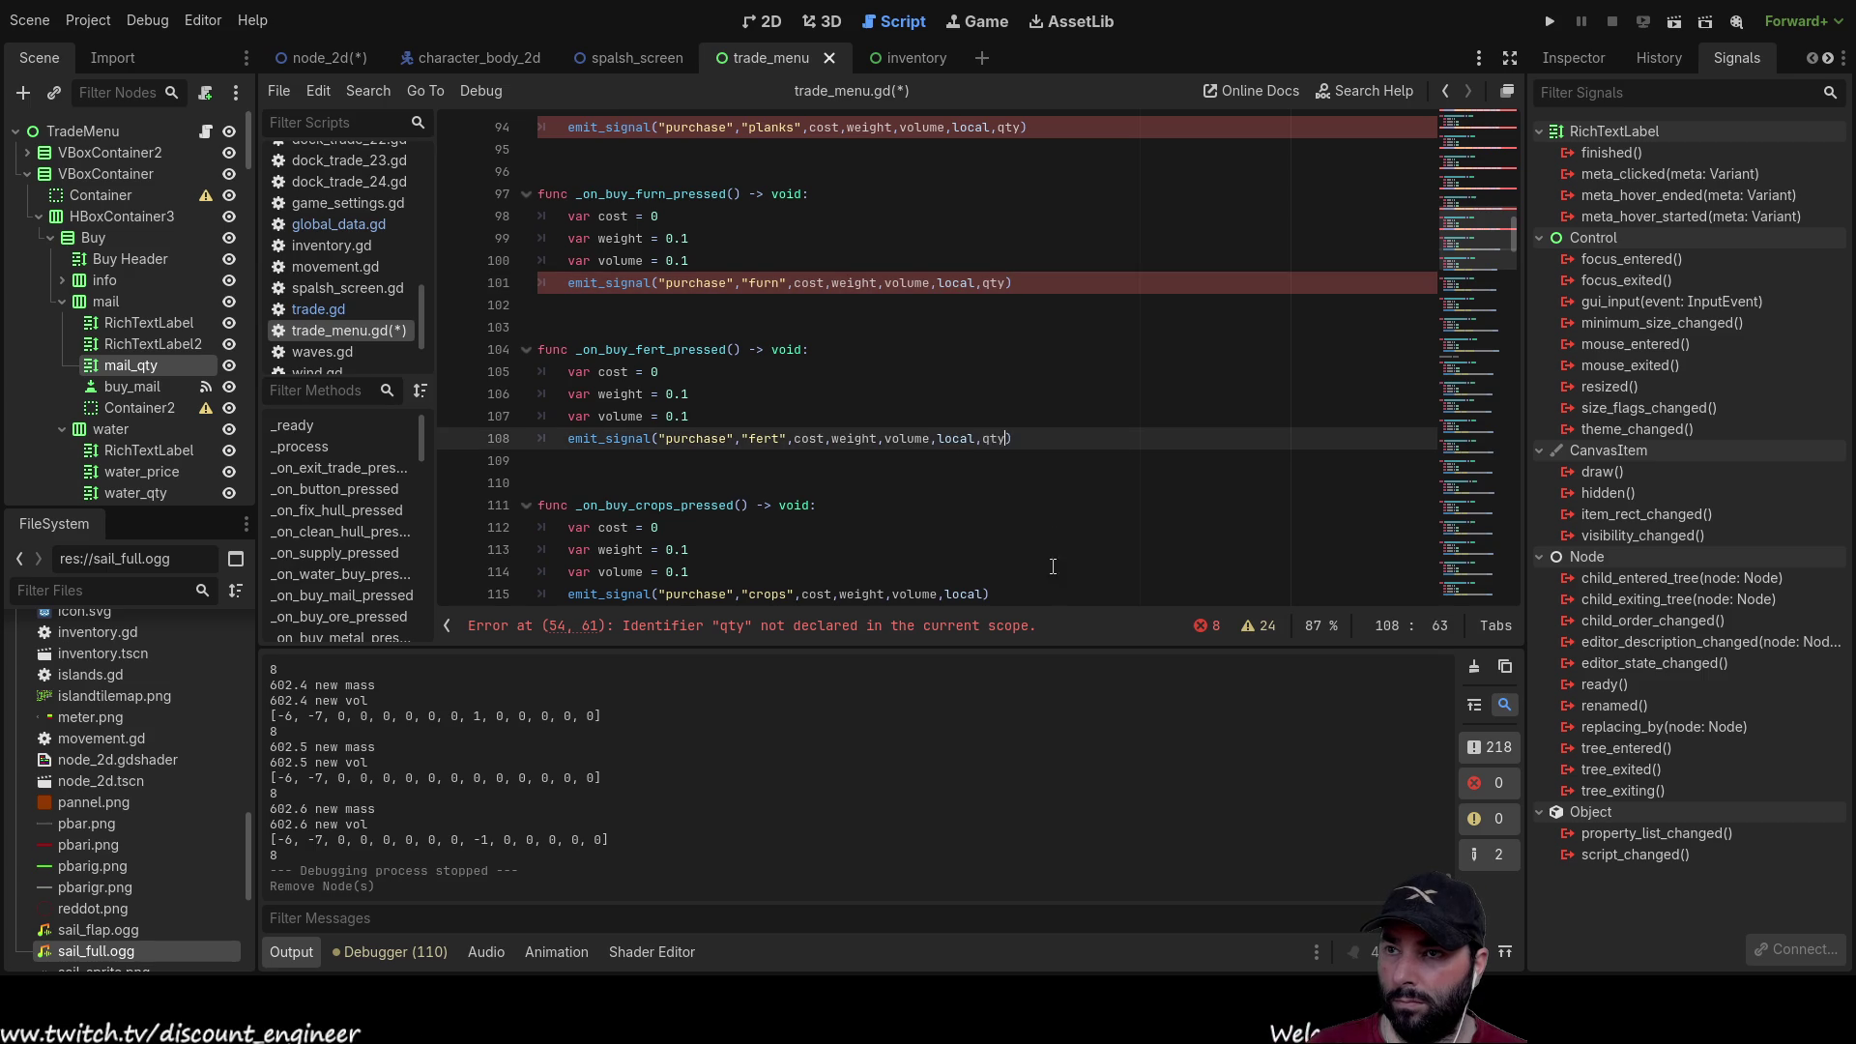
{"action": "scroll", "coordinate": [976, 440], "scroll_direction": "down", "scroll_amount": 3}
{"action": "left_click", "coordinate": [984, 394]}
{"action": "type", "text": ",qty"}
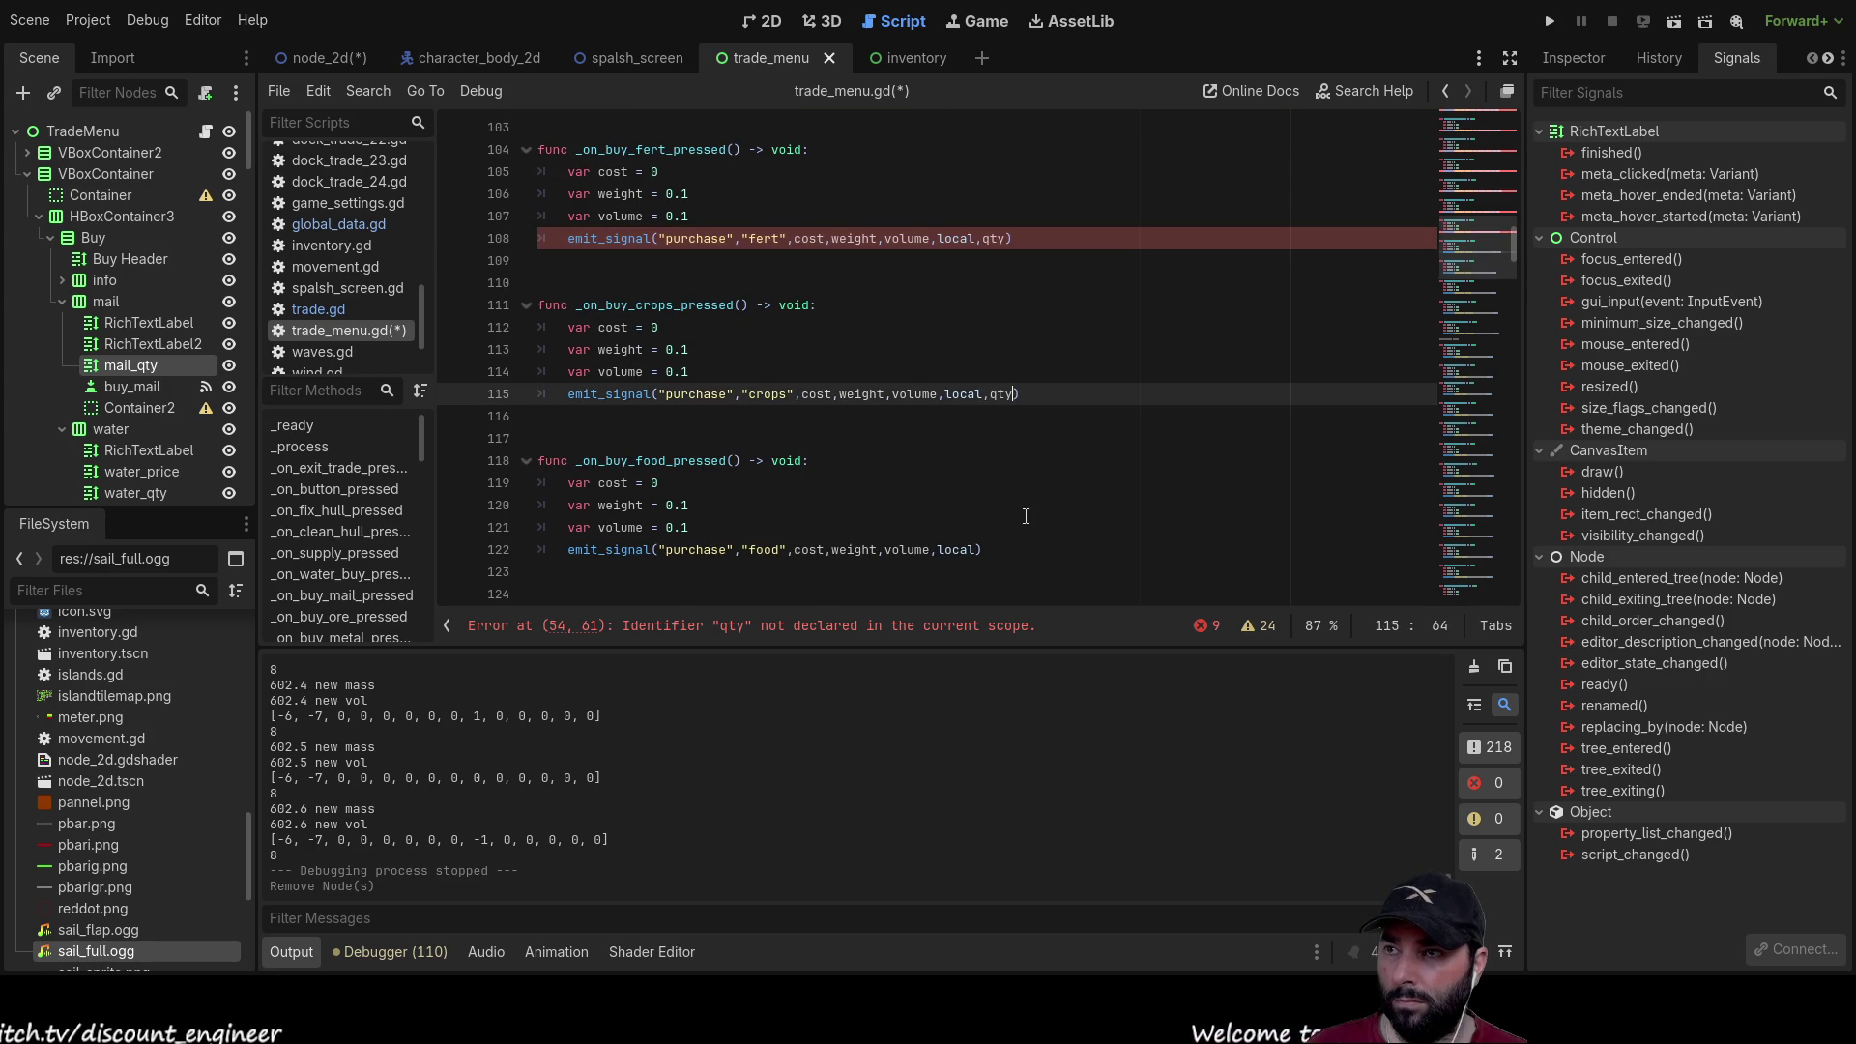
Step: Append ',qty' to the food, wool, thread and clothes purchase signals
{"action": "scroll", "coordinate": [1005, 500], "scroll_direction": "down", "scroll_amount": 1}
{"action": "left_click", "coordinate": [976, 483]}
{"action": "type", "text": ",qty"}
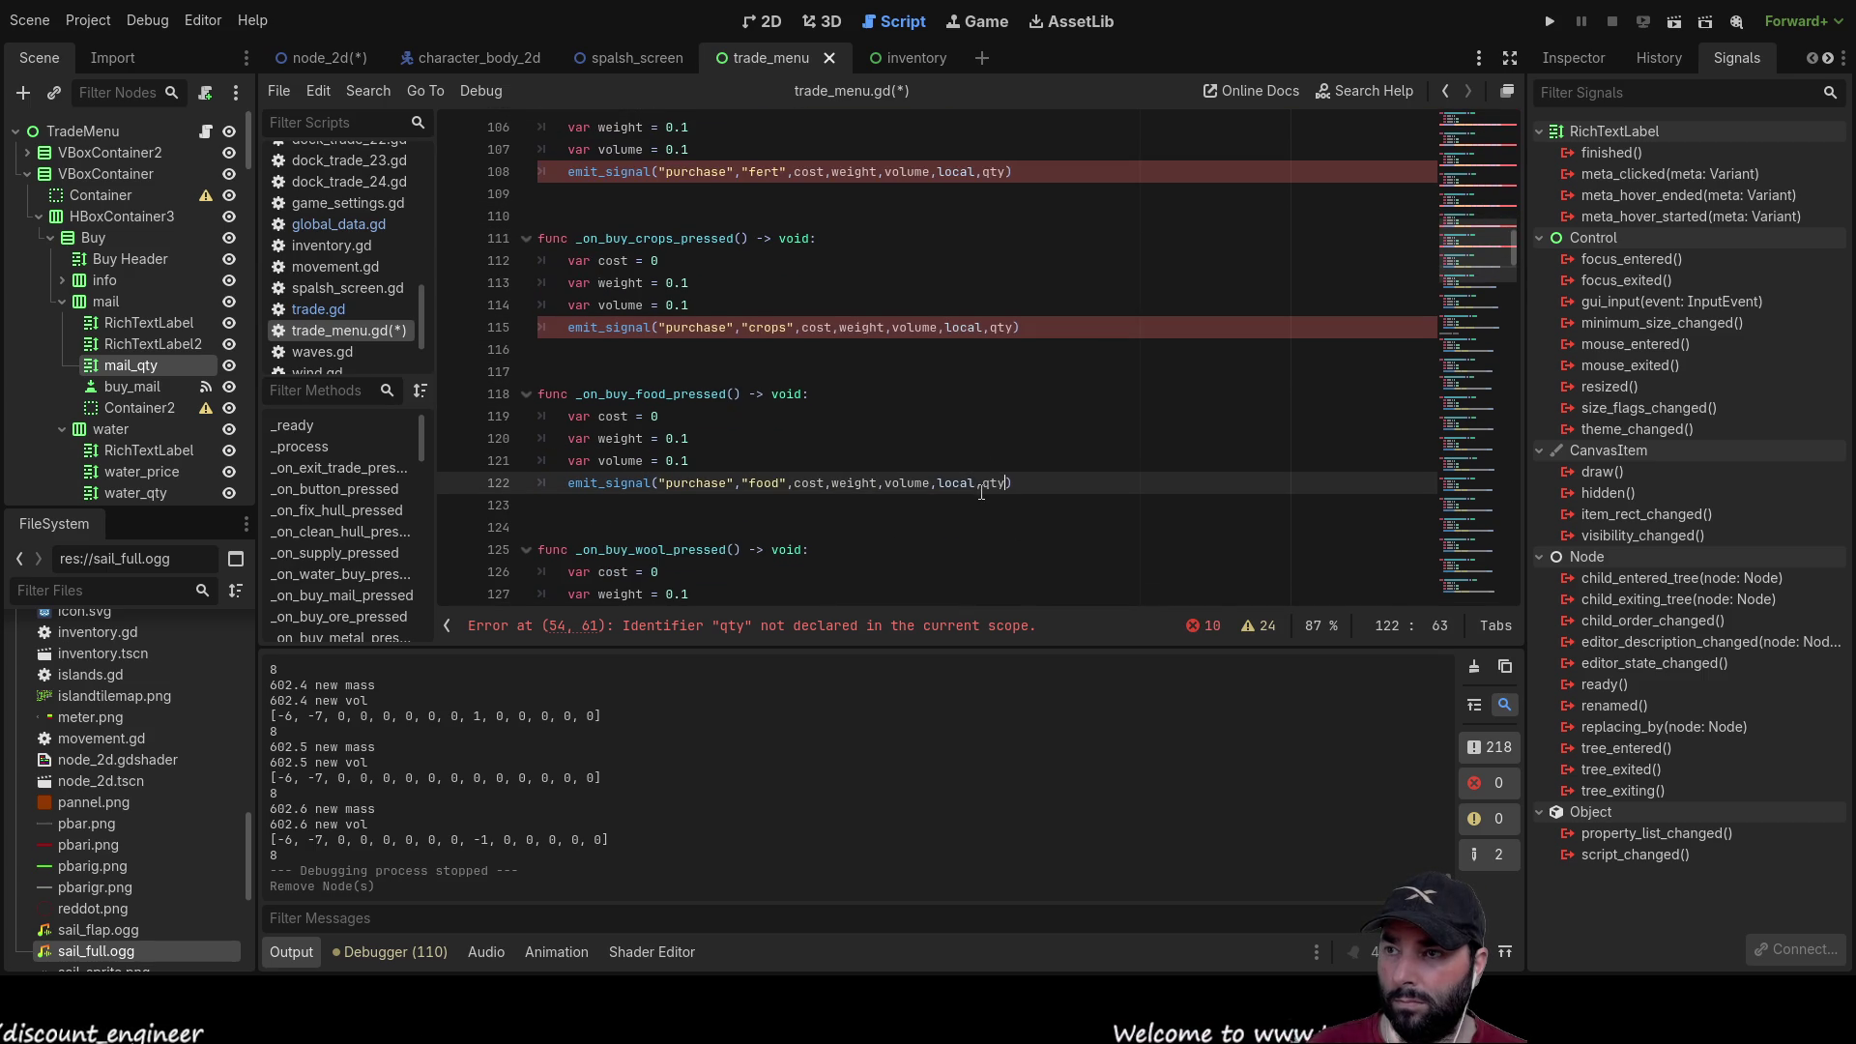
{"action": "scroll", "coordinate": [975, 478], "scroll_direction": "down", "scroll_amount": 3}
{"action": "left_click", "coordinate": [976, 438]}
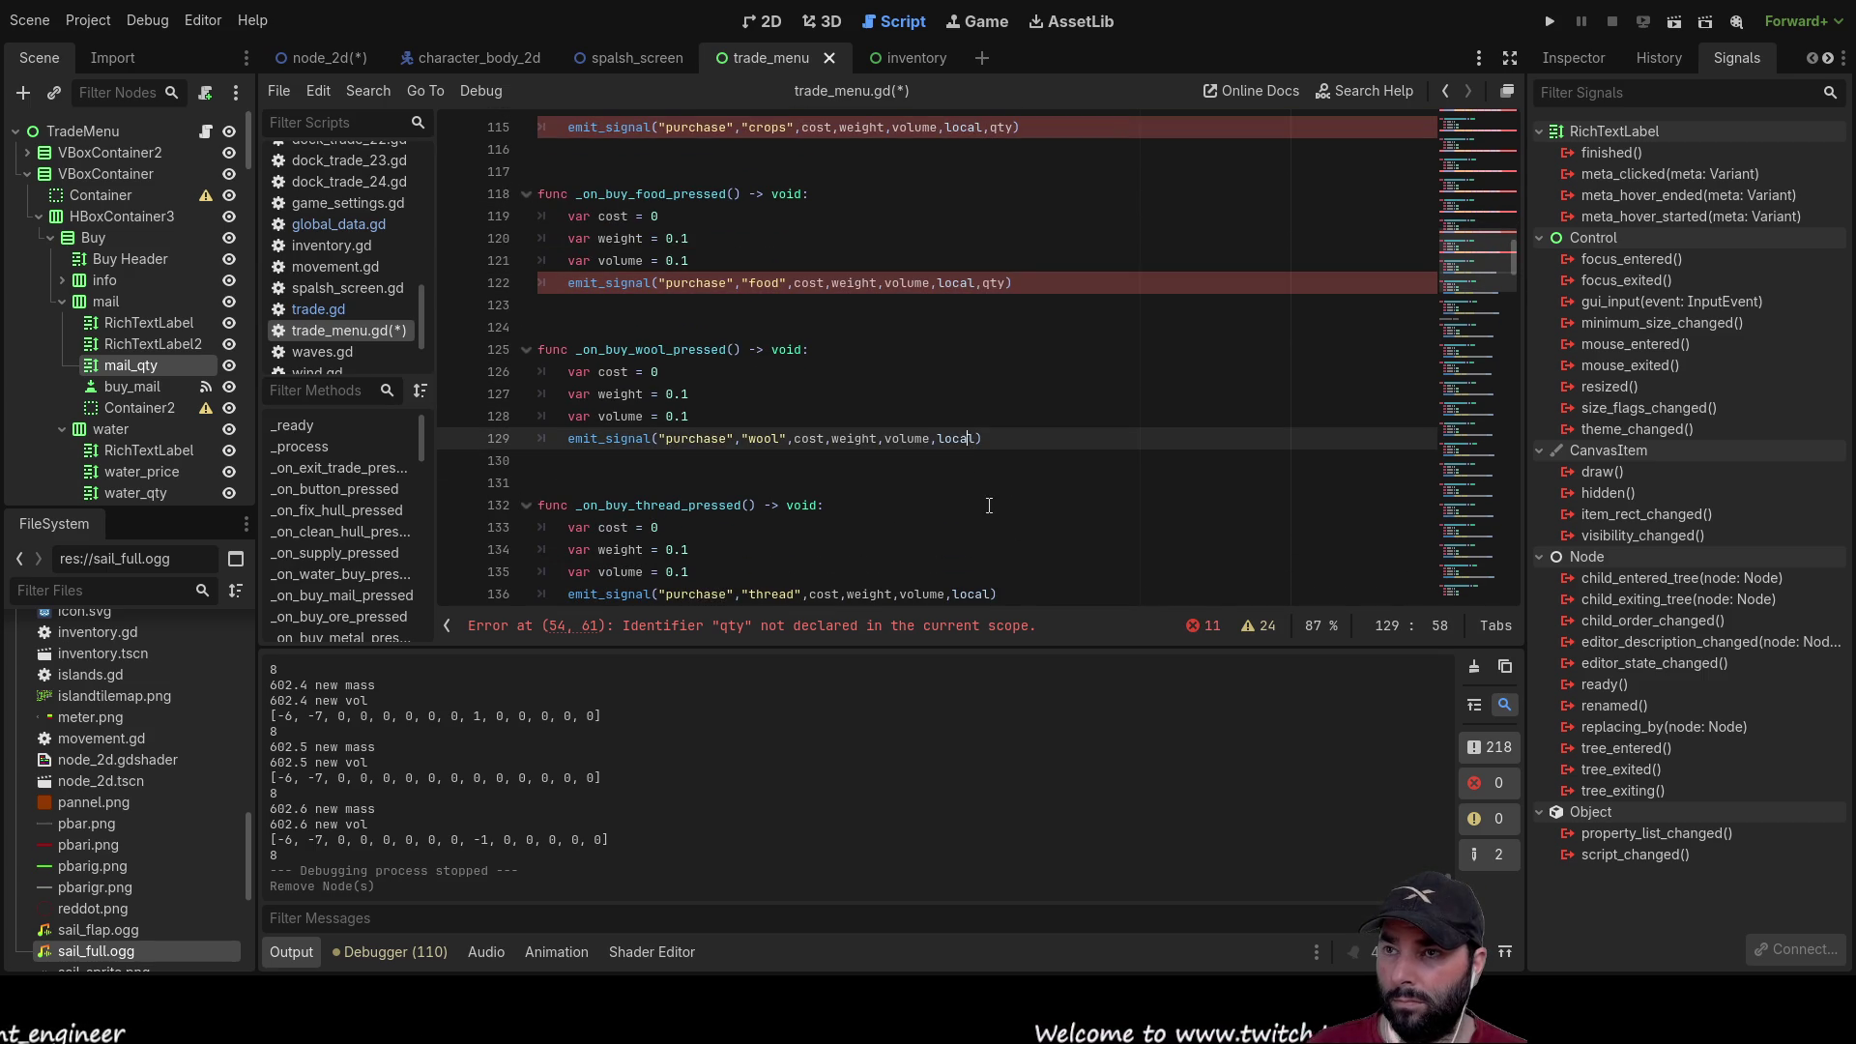
{"action": "type", "text": ",qty"}
{"action": "scroll", "coordinate": [995, 483], "scroll_direction": "down", "scroll_amount": 3}
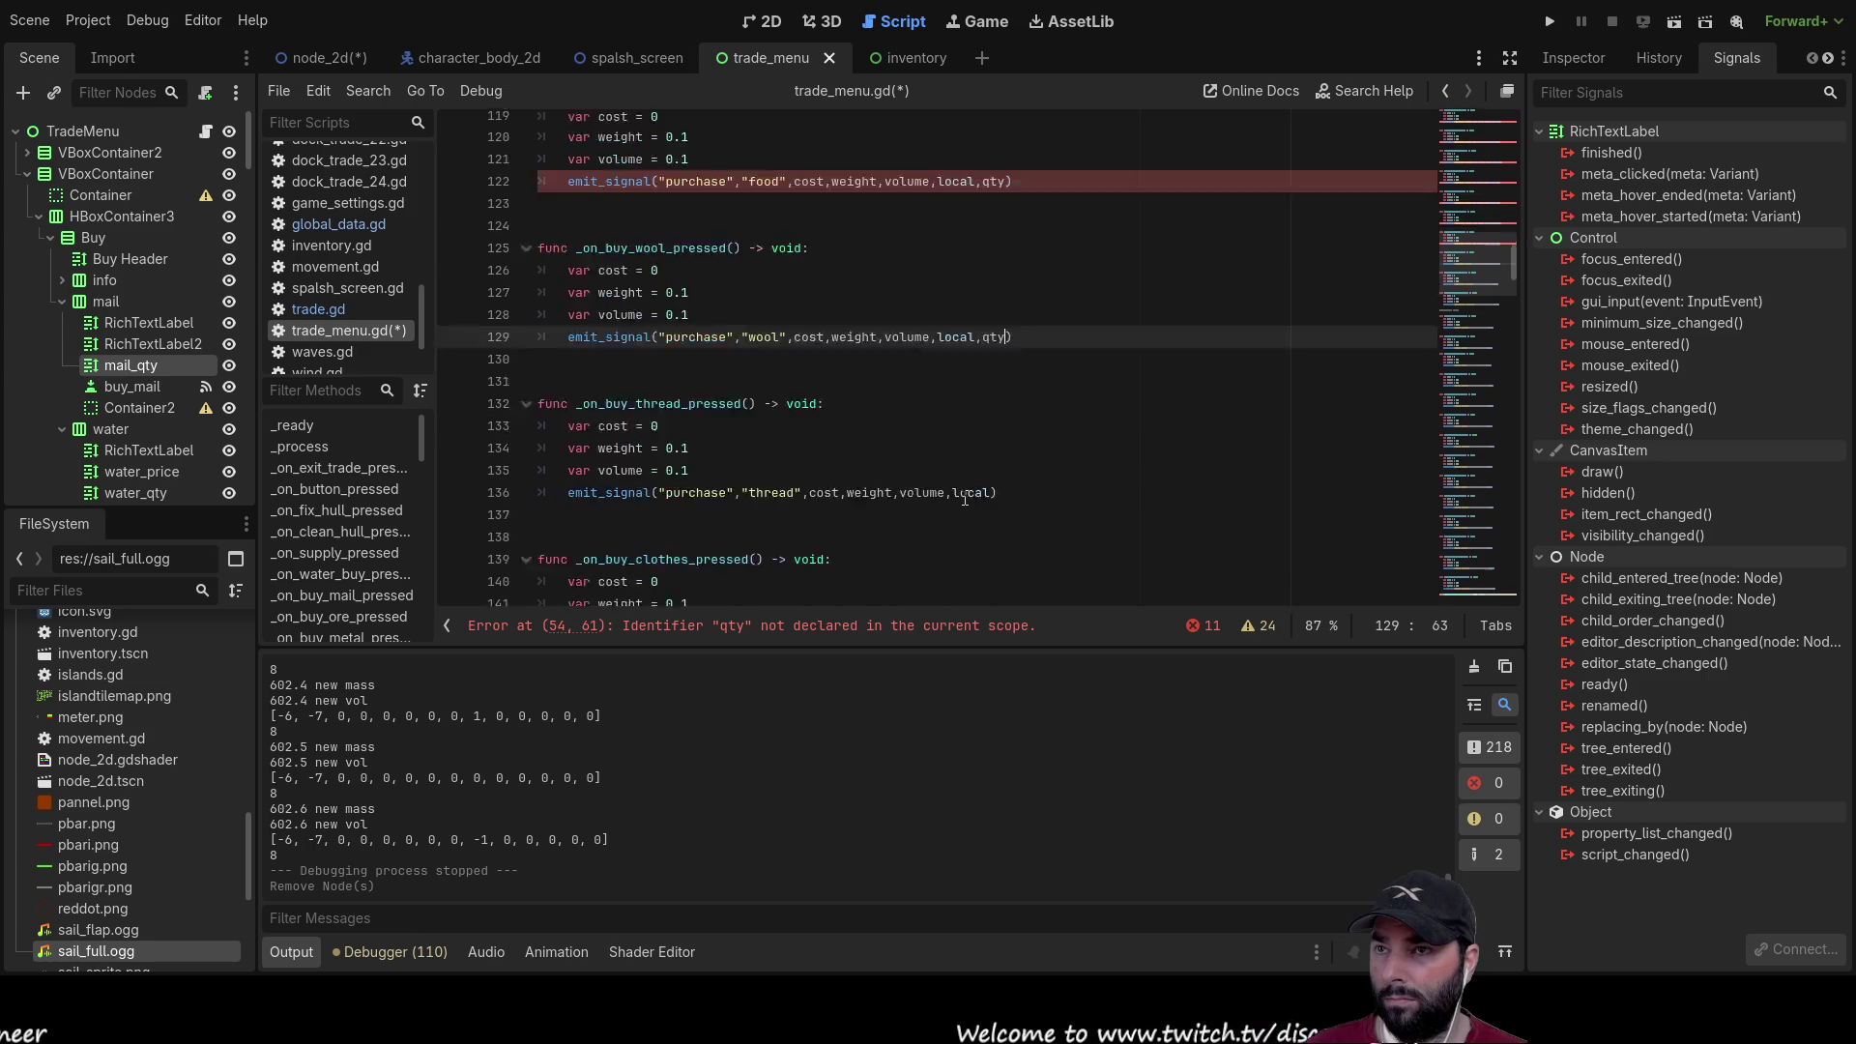
{"action": "left_click", "coordinate": [992, 394]}
{"action": "type", "text": ",qty"}
{"action": "scroll", "coordinate": [995, 464], "scroll_direction": "down", "scroll_amount": 1}
{"action": "left_click", "coordinate": [998, 482]}
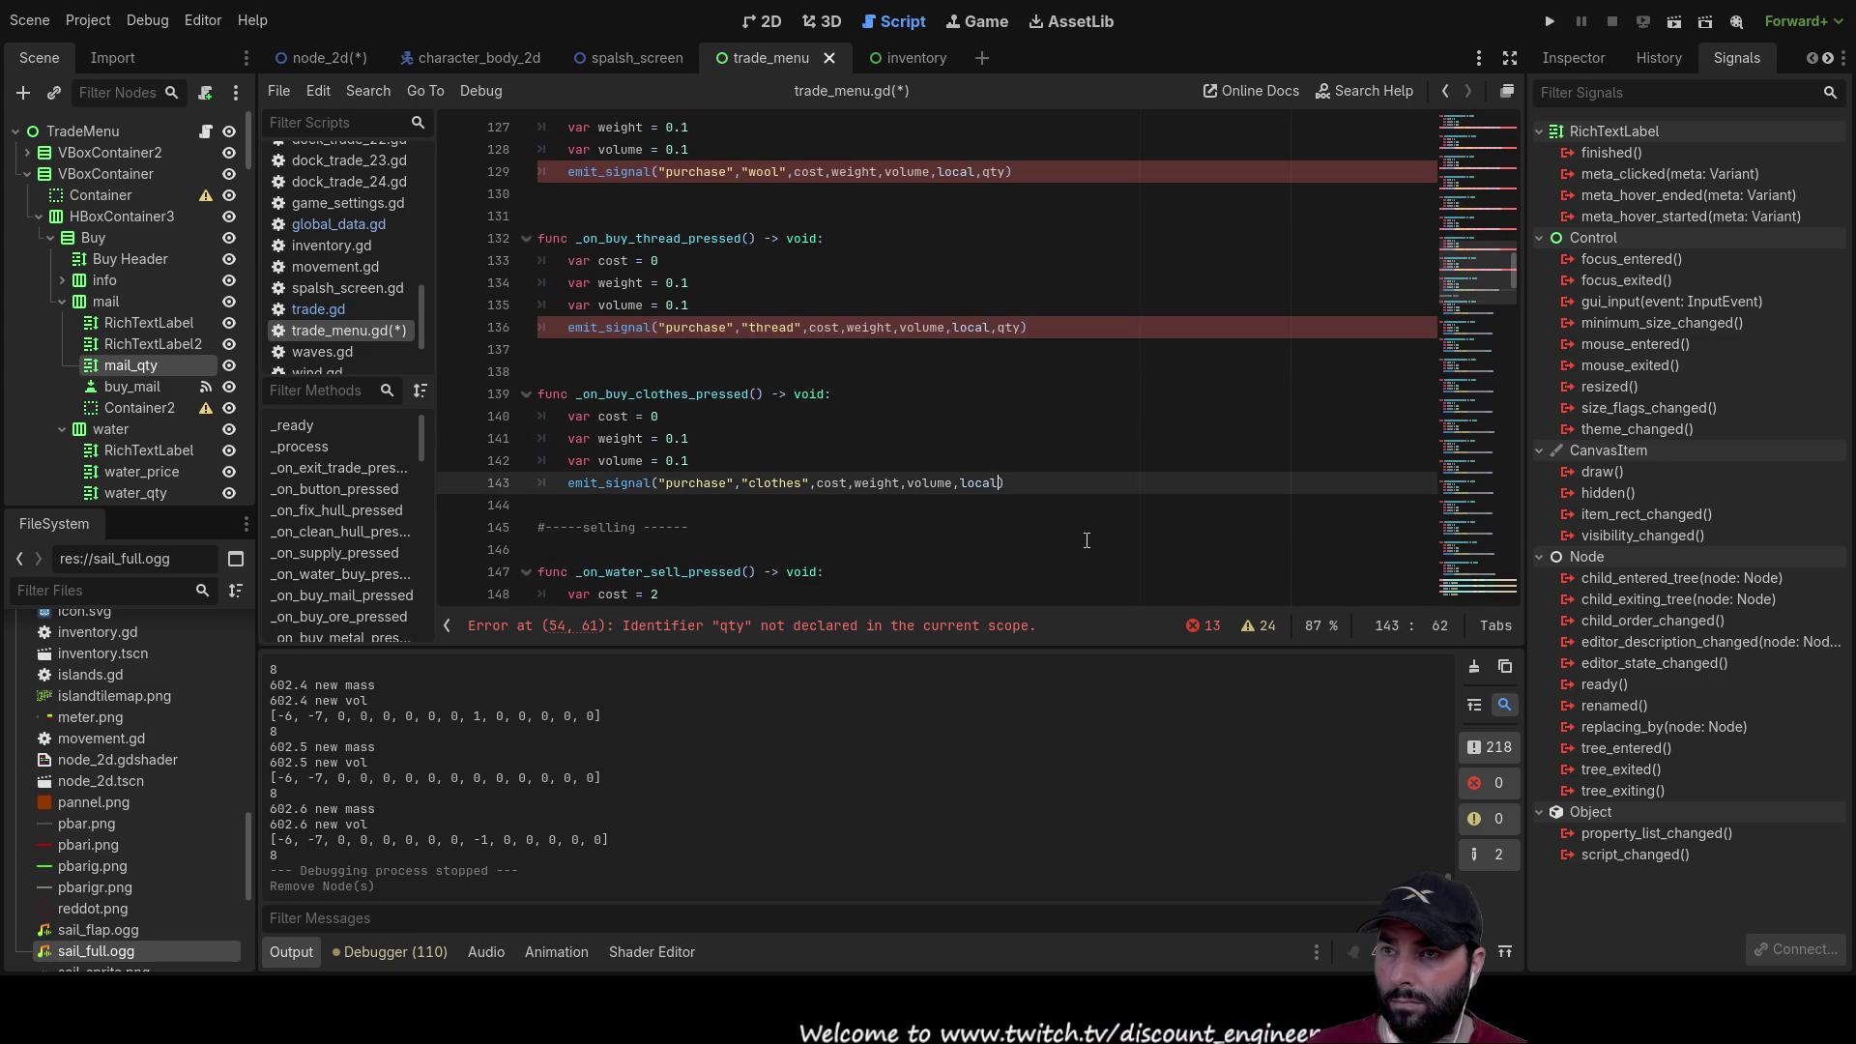
{"action": "type", "text": ",qty"}
Step: Return to _on_water_buy_pressed with the cursor at the end of its volume line
{"action": "scroll", "coordinate": [1075, 525], "scroll_direction": "down", "scroll_amount": 2}
{"action": "scroll", "coordinate": [1032, 504], "scroll_direction": "down", "scroll_amount": 1}
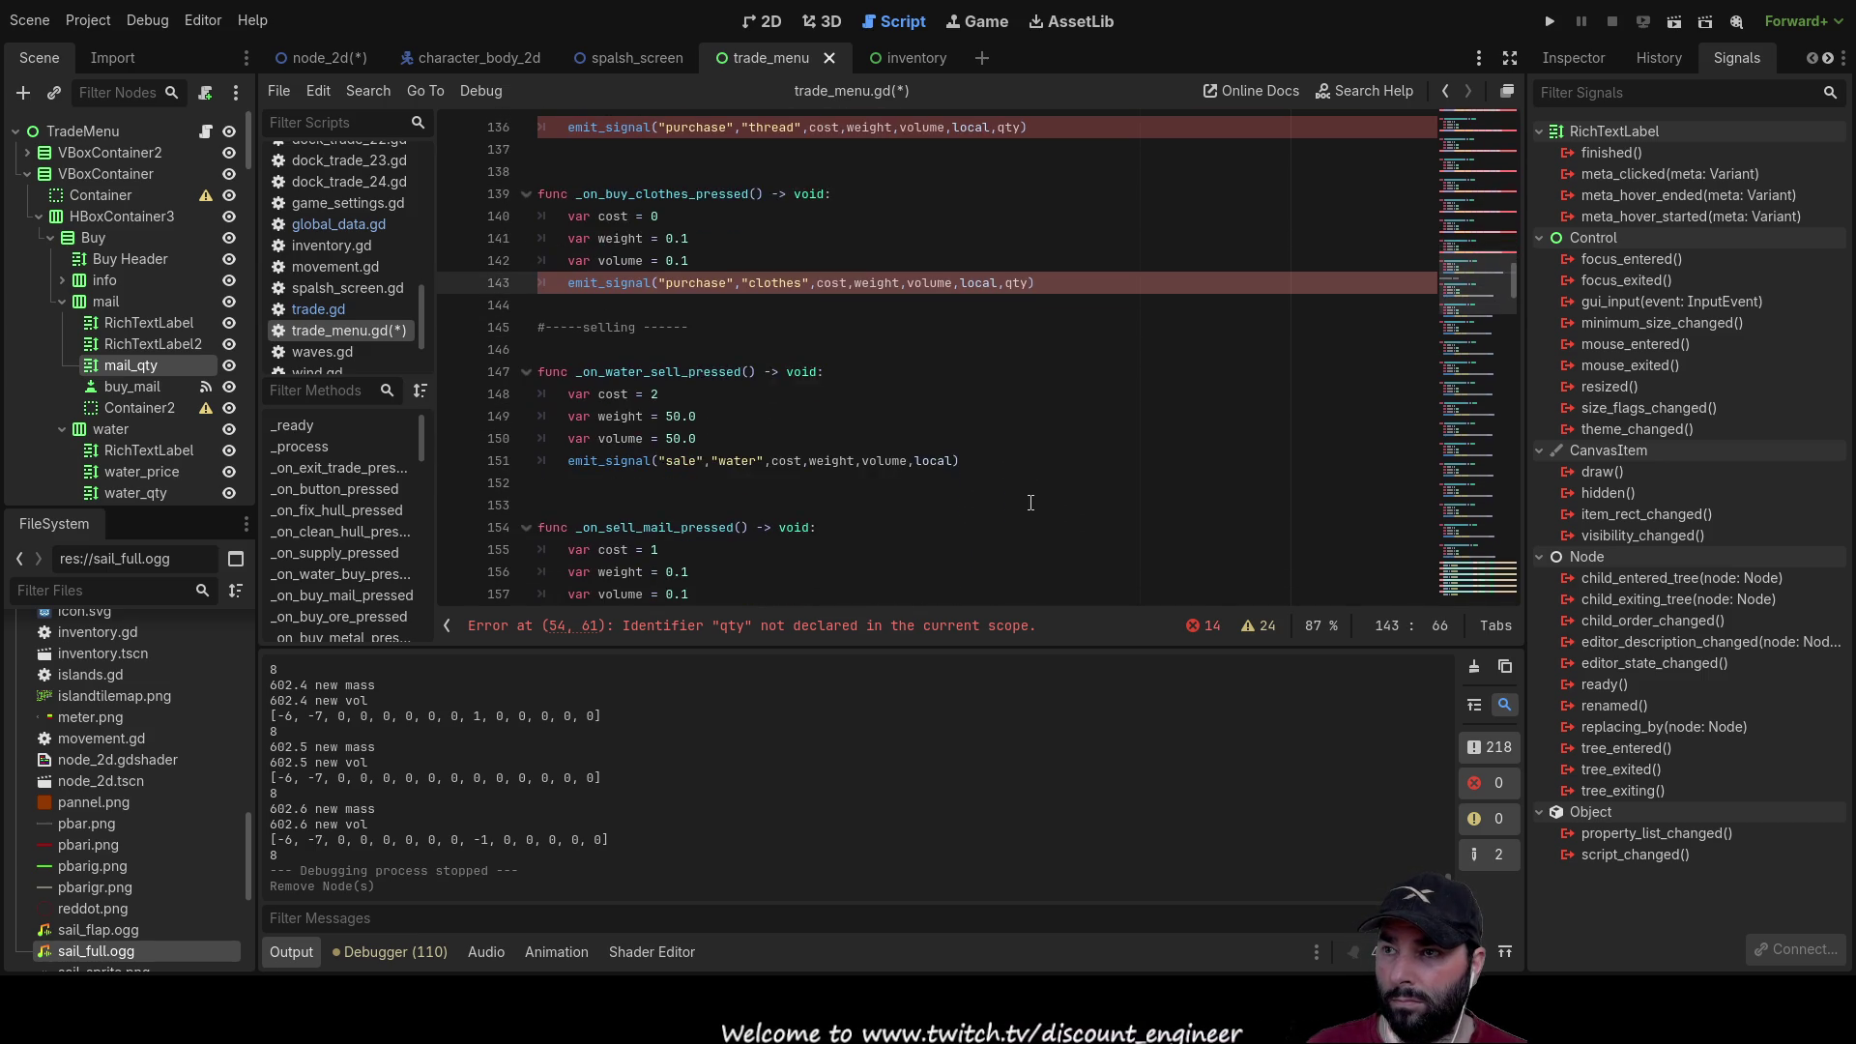
{"action": "scroll", "coordinate": [1029, 502], "scroll_direction": "up", "scroll_amount": 18}
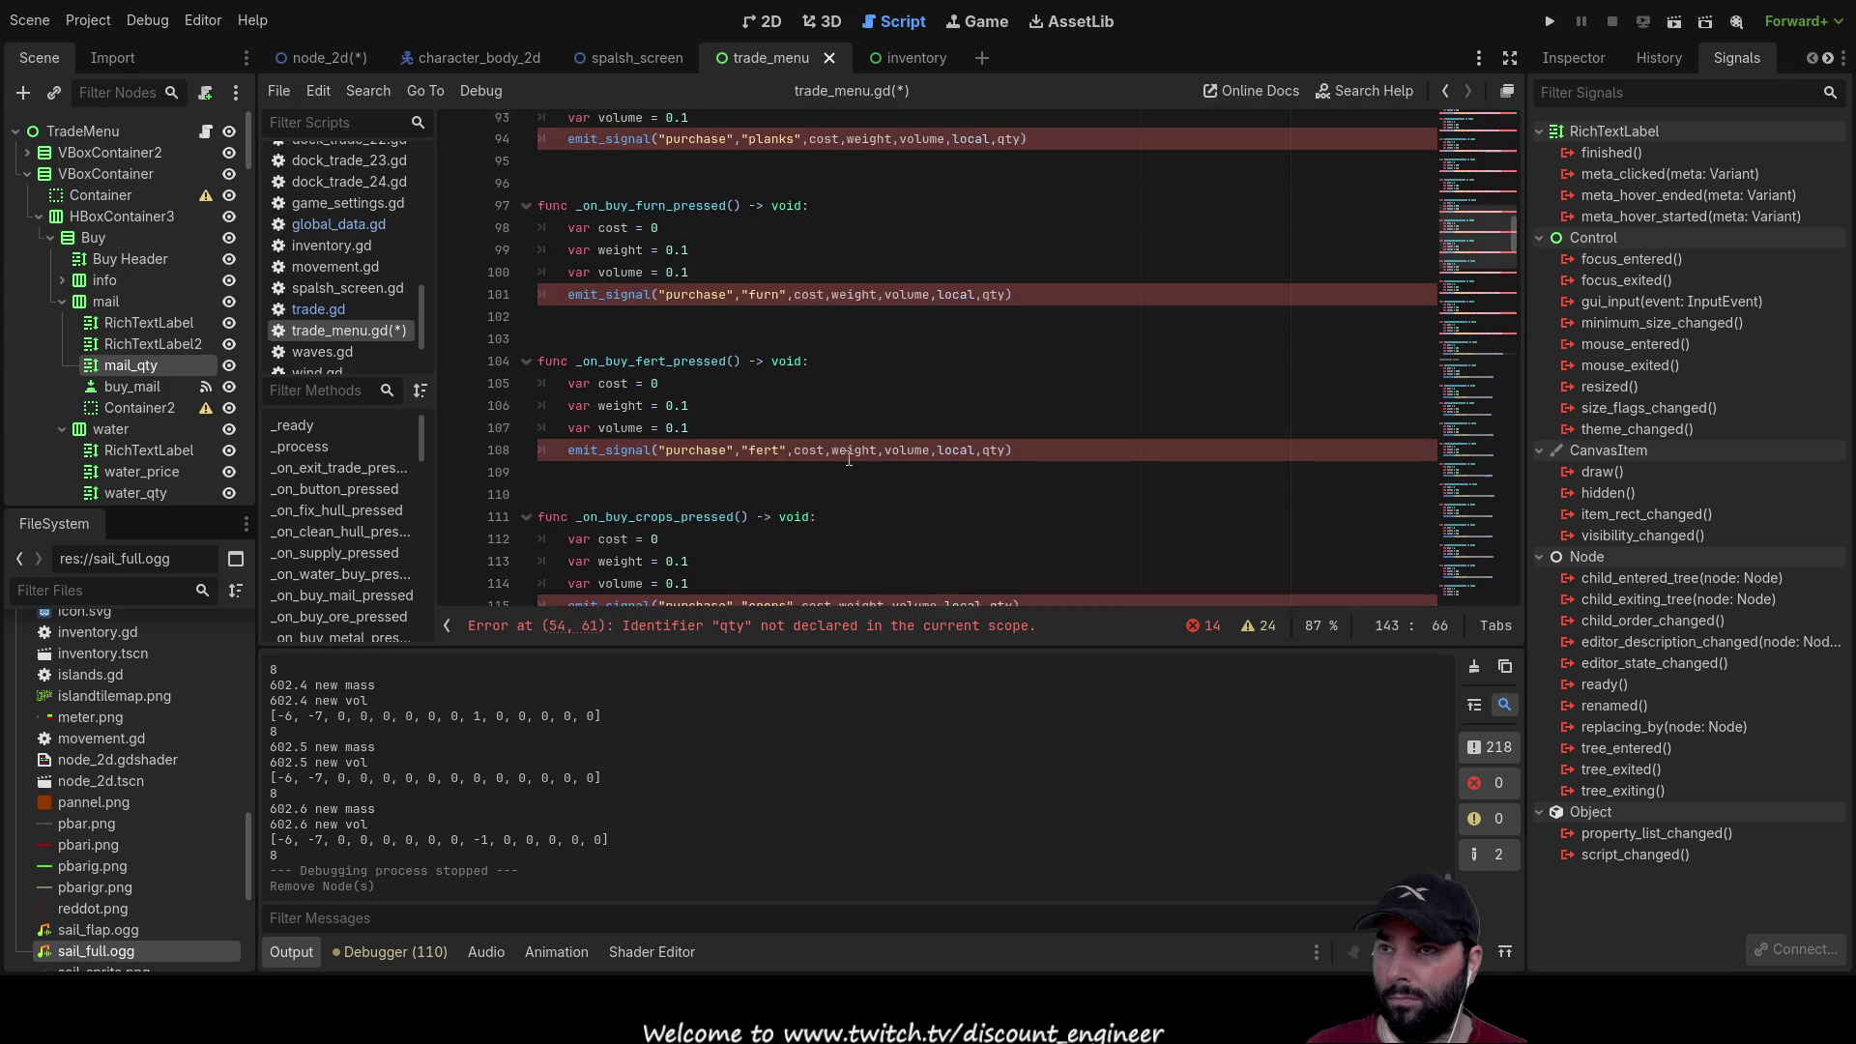
{"action": "scroll", "coordinate": [849, 456], "scroll_direction": "up", "scroll_amount": 13}
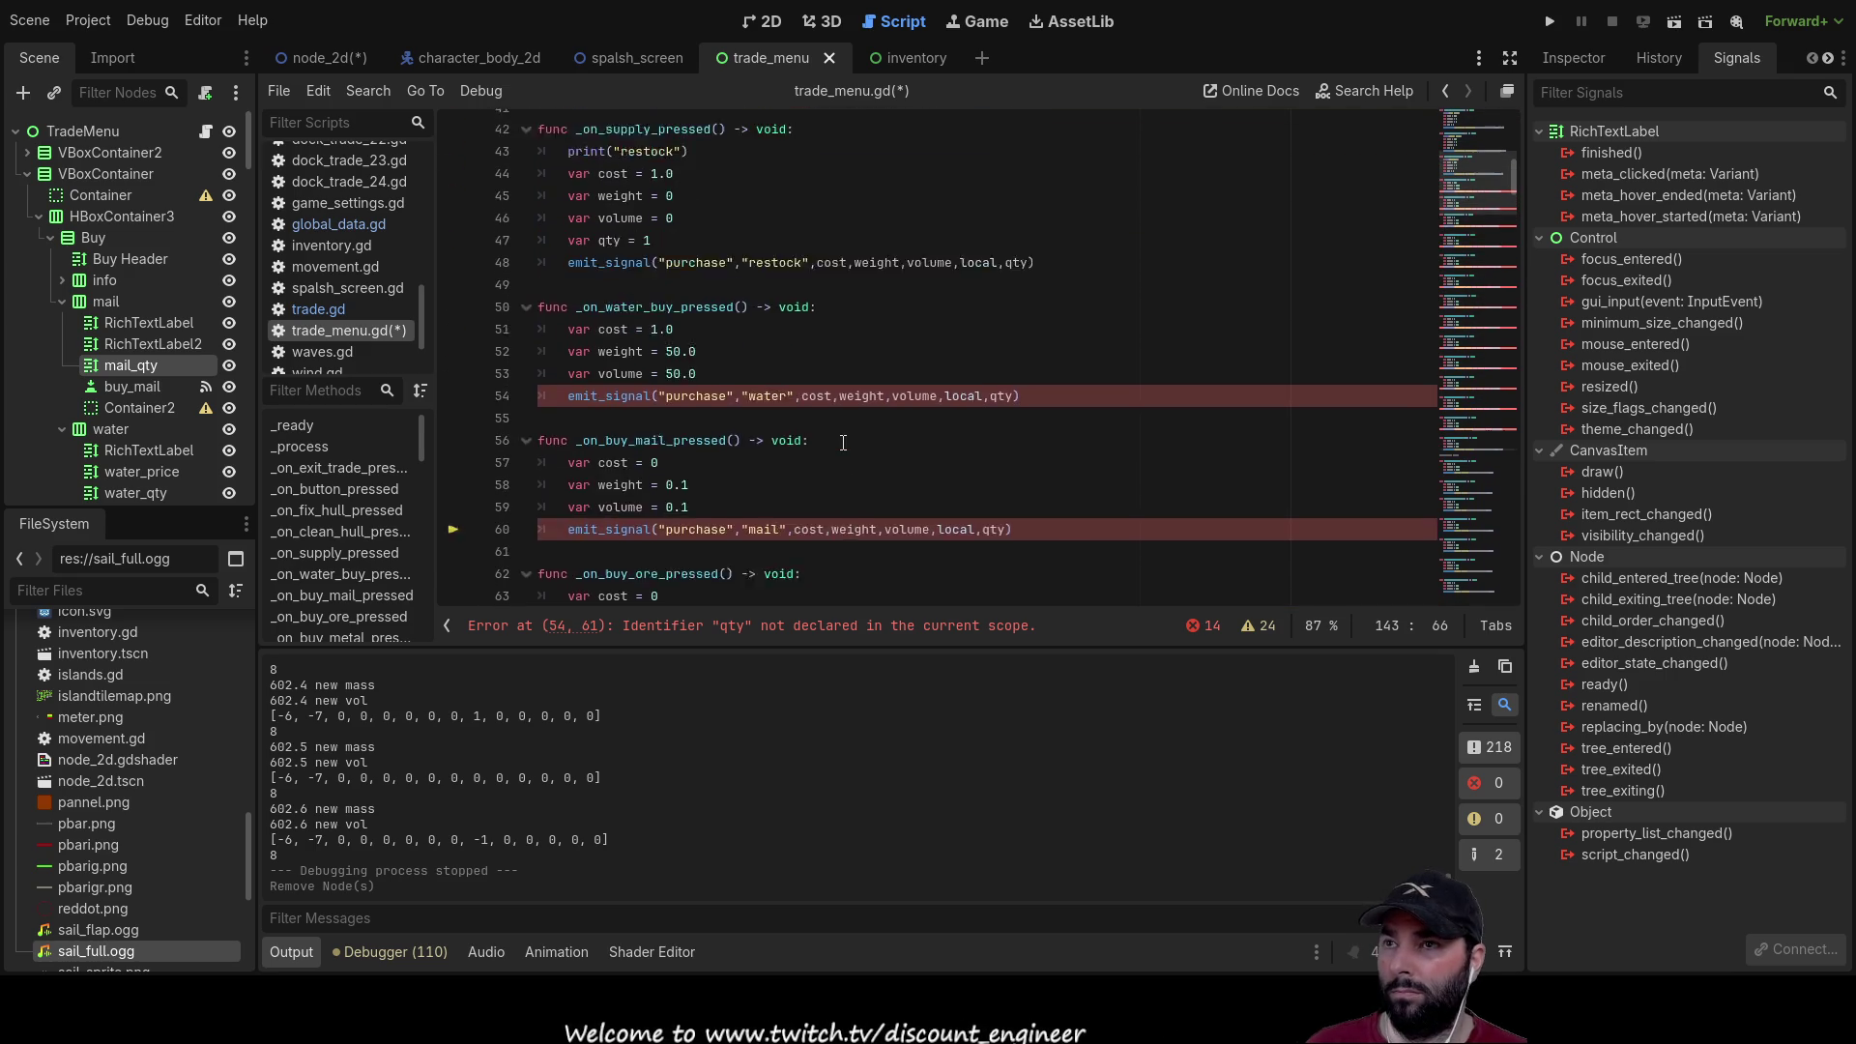
{"action": "left_click", "coordinate": [789, 424]}
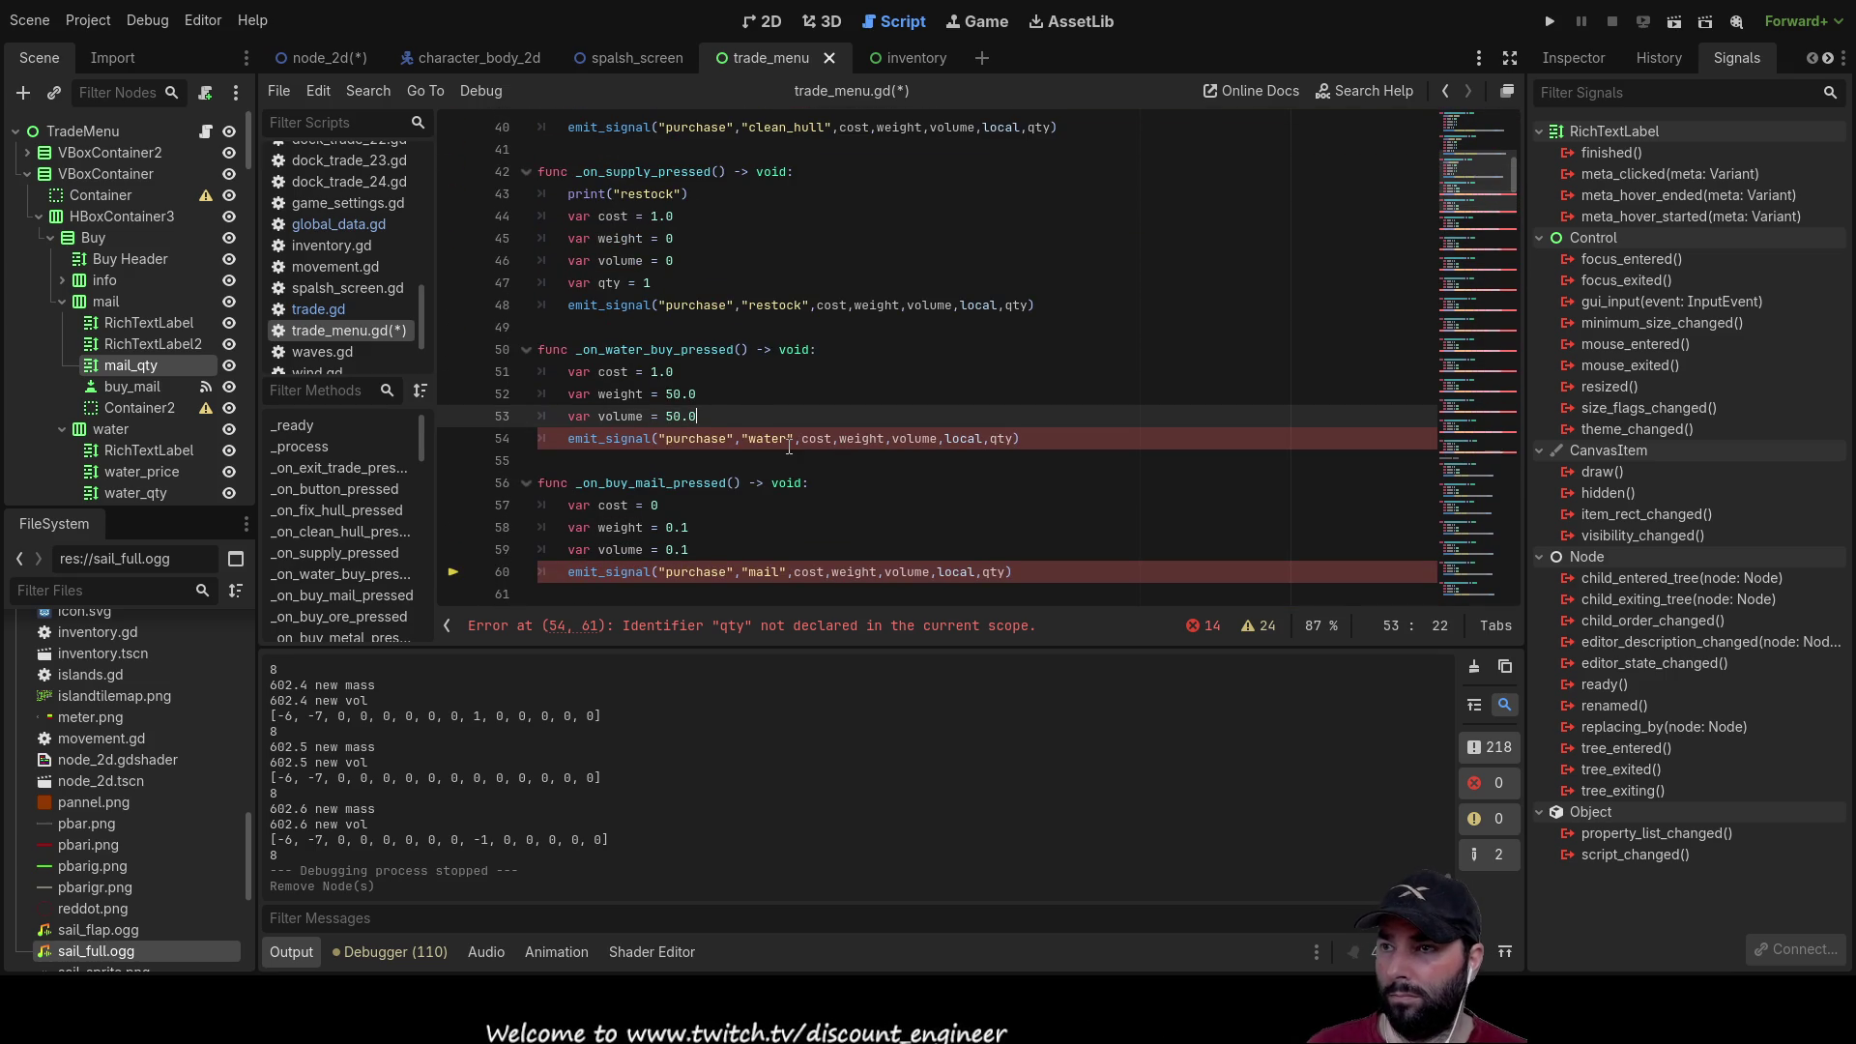
Step: Declare 'var qty = ' in the water handler, assigning it from the water_qty node's .text
{"action": "key", "text": "Return"}
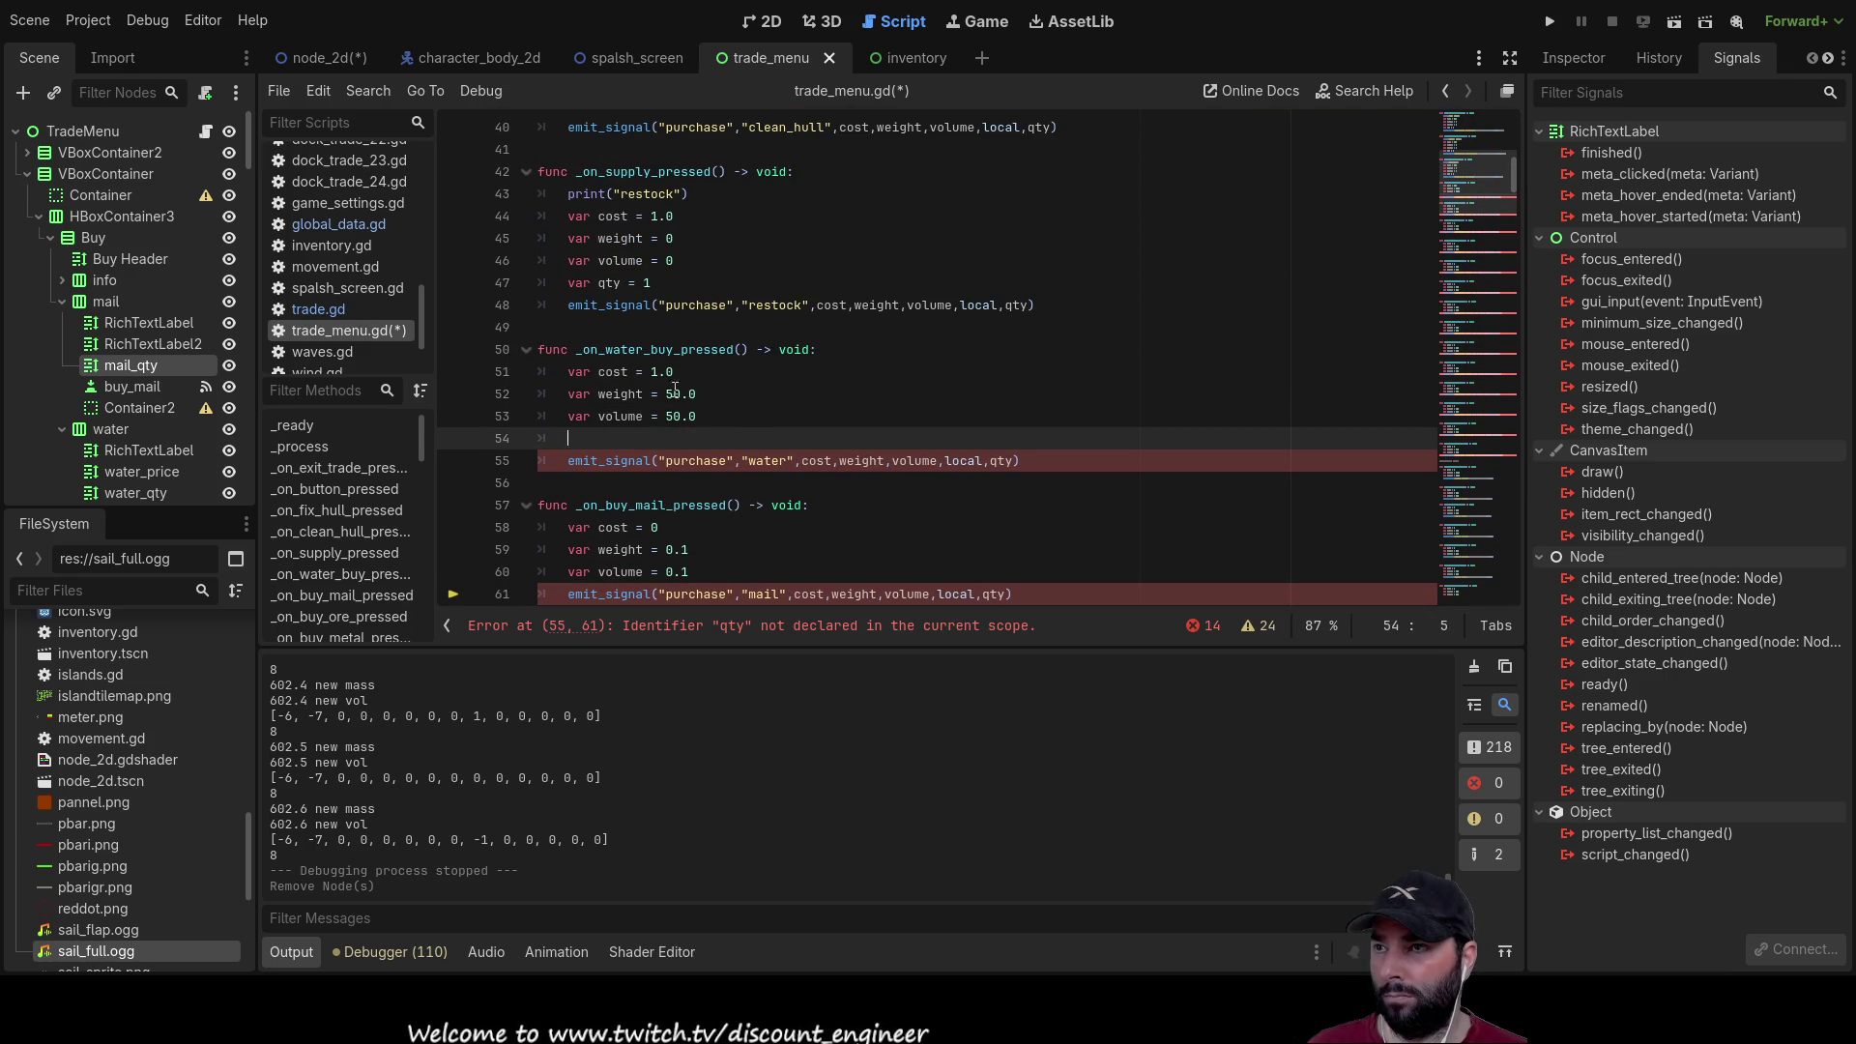
{"action": "left_click_drag", "start_coordinate": [664, 281], "coordinate": [567, 282]}
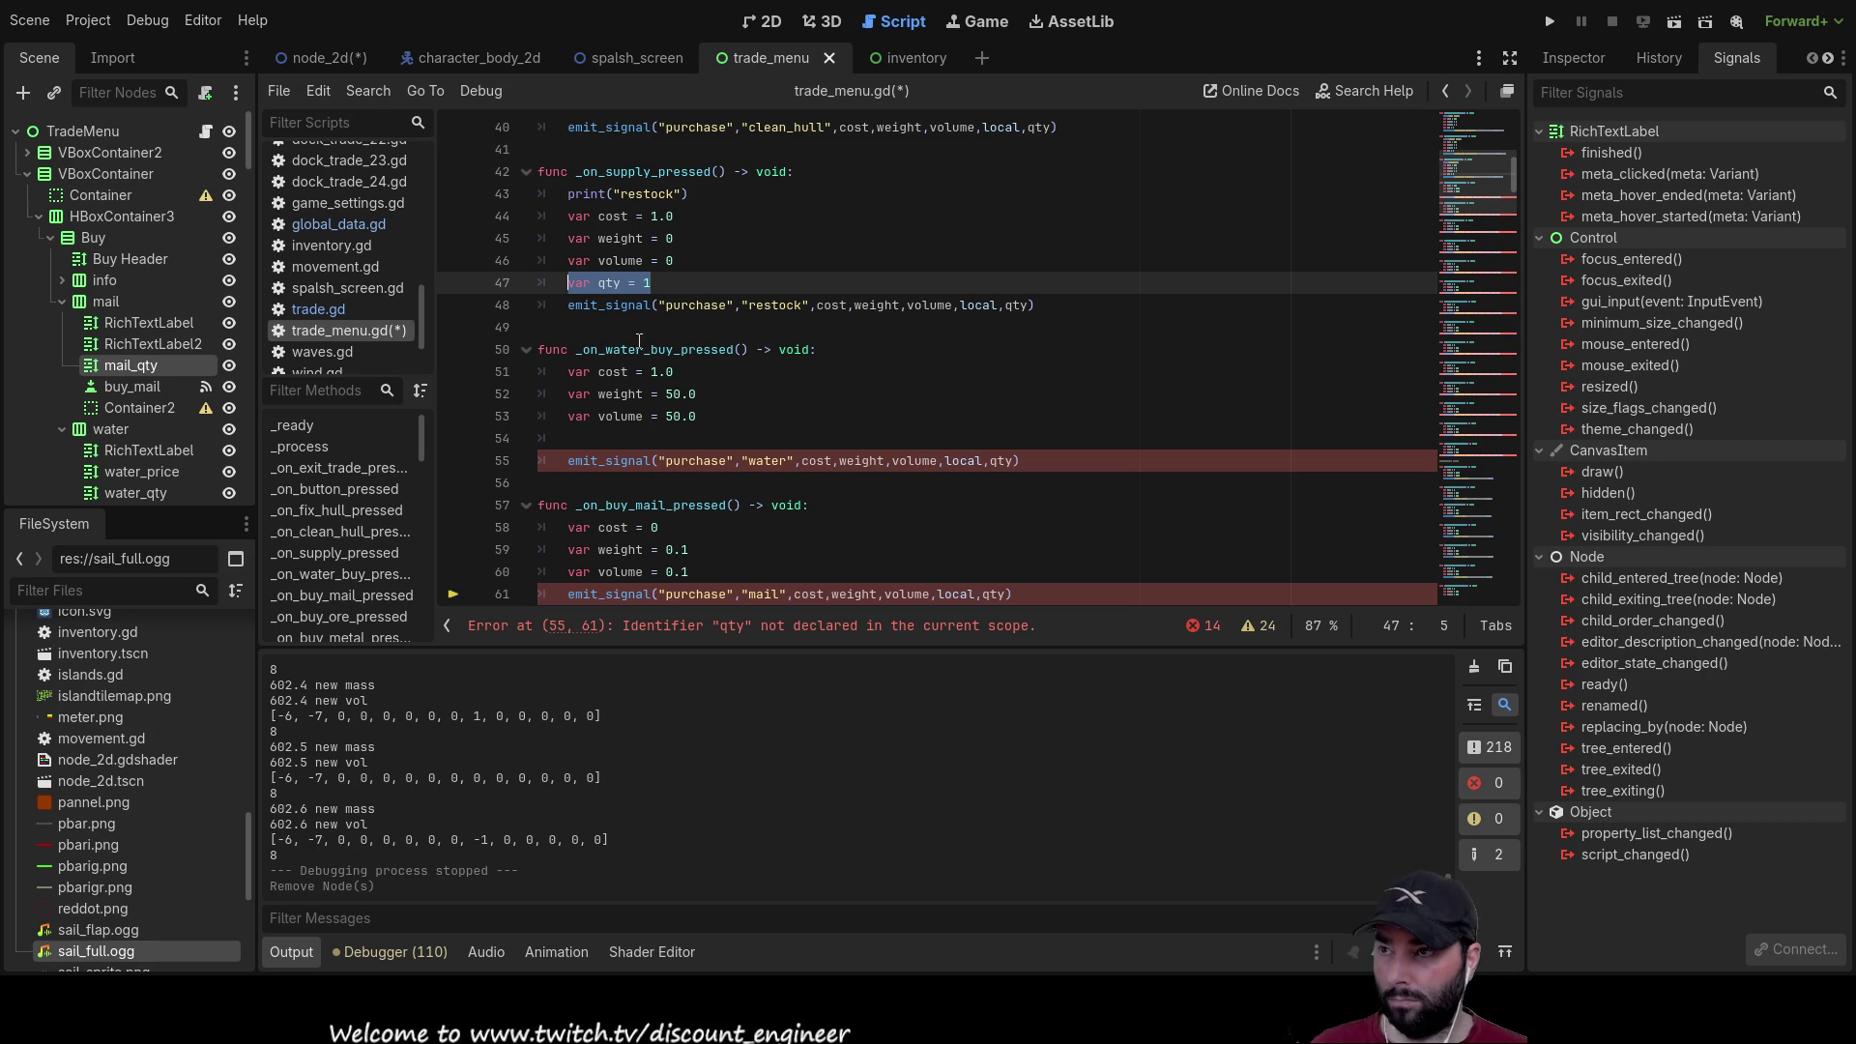
{"action": "key", "text": "ctrl+c"}
{"action": "left_click", "coordinate": [579, 438]}
{"action": "key", "text": "ctrl+v"}
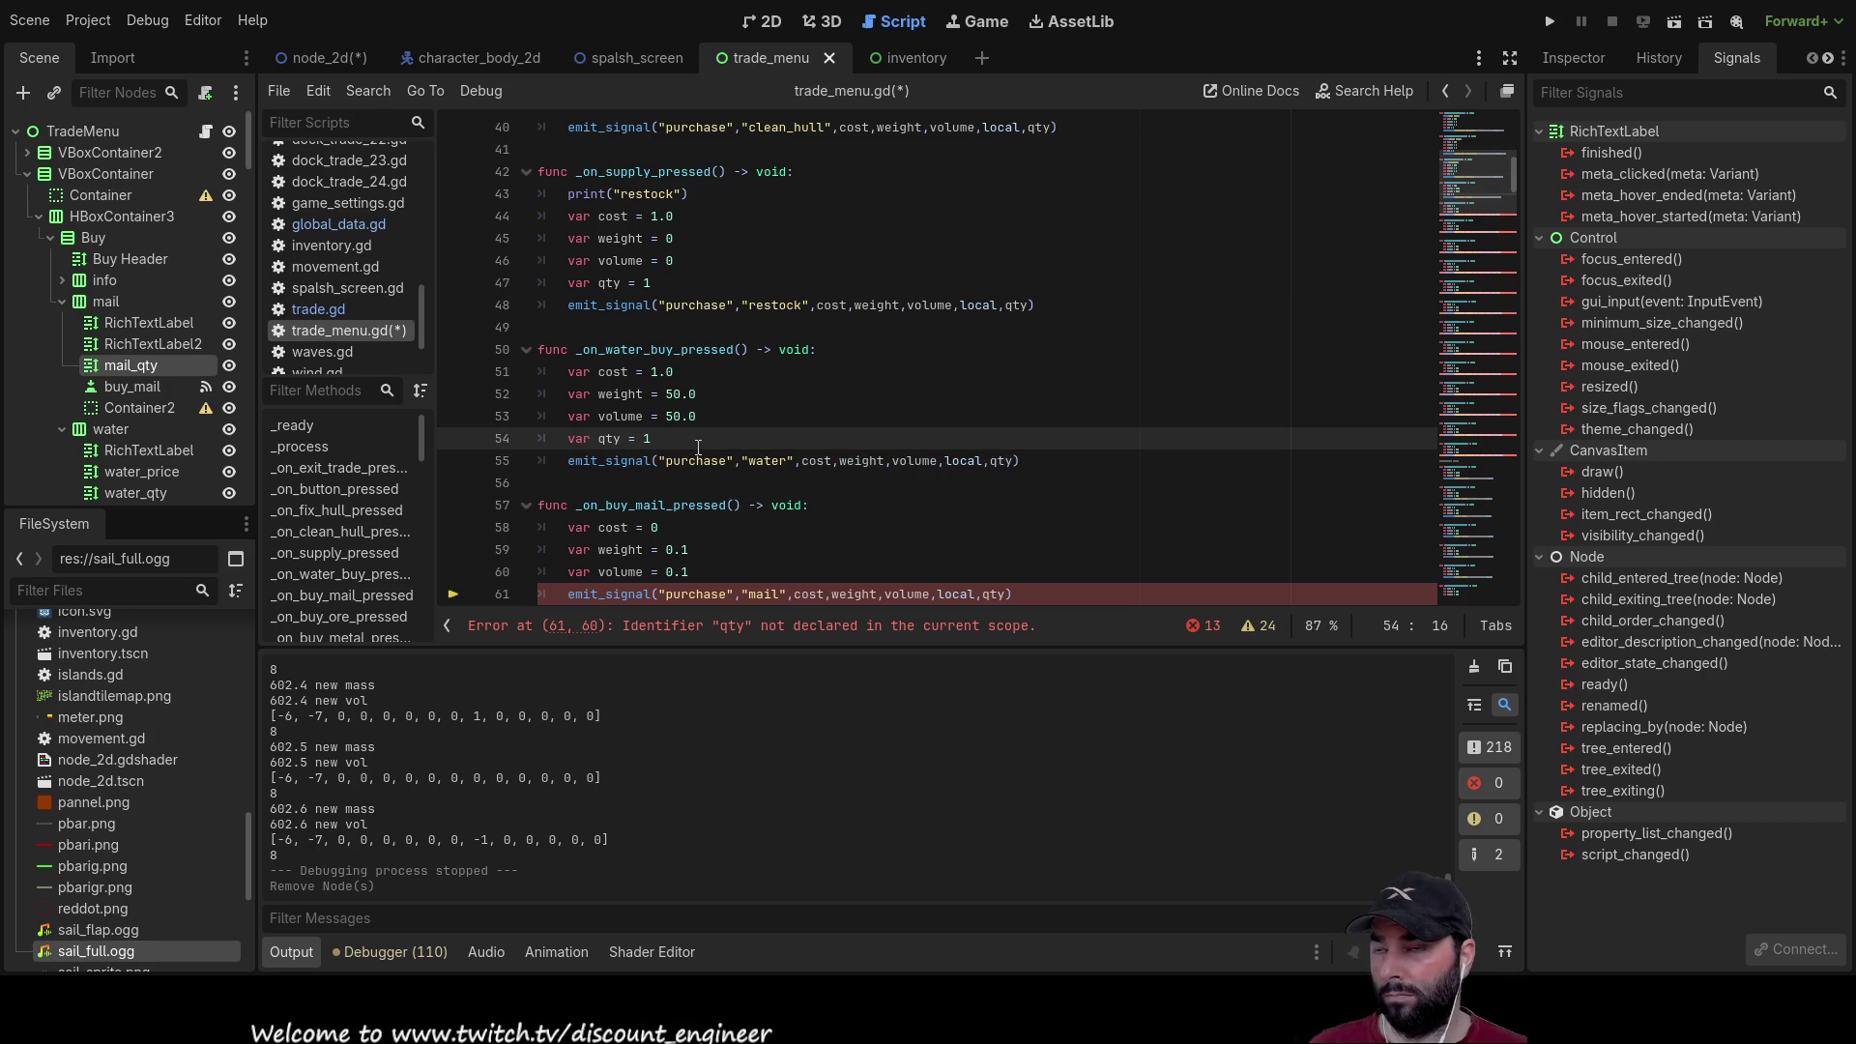
{"action": "key", "text": "BackSpace"}
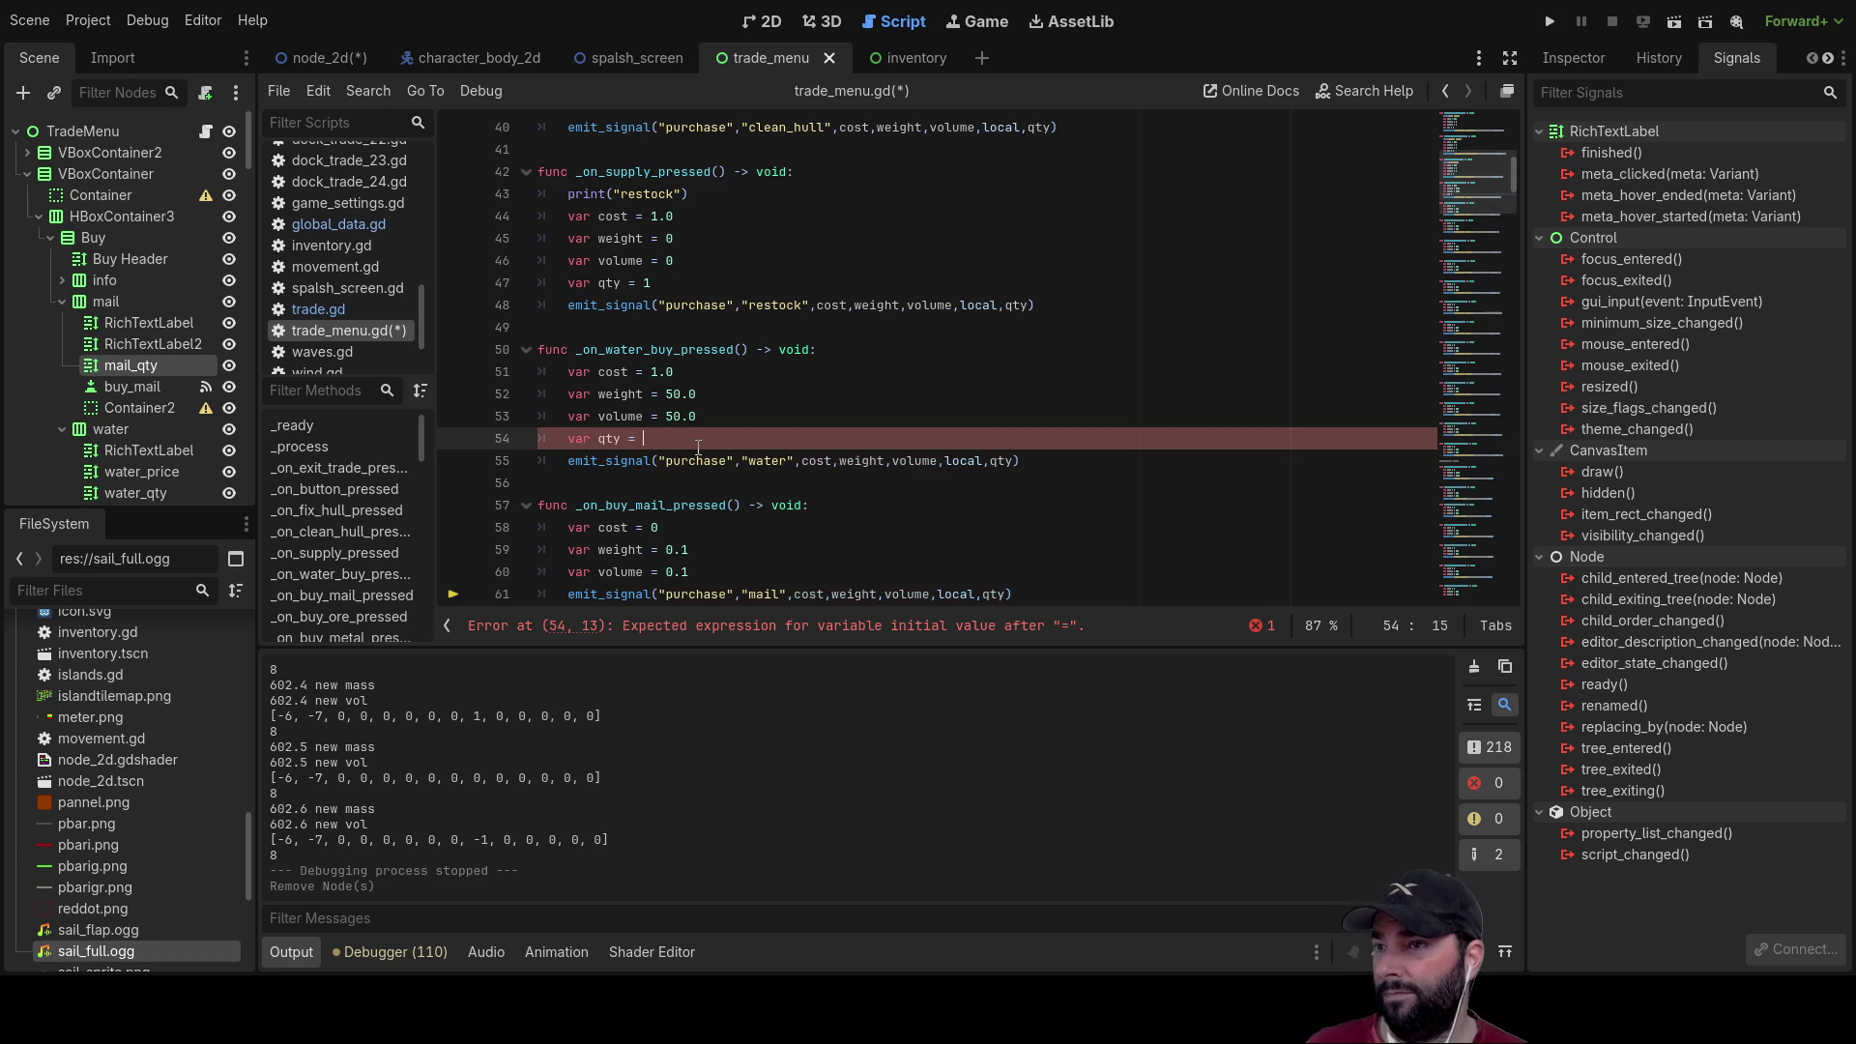
{"action": "mouse_move", "coordinate": [136, 362]}
{"action": "left_mouse_down"}
{"action": "mouse_move", "coordinate": [648, 418]}
{"action": "mouse_move", "coordinate": [657, 438]}
{"action": "mouse_move", "coordinate": [177, 350]}
{"action": "mouse_move", "coordinate": [126, 398]}
{"action": "mouse_move", "coordinate": [136, 449]}
{"action": "mouse_move", "coordinate": [108, 449]}
{"action": "mouse_move", "coordinate": [573, 389]}
{"action": "mouse_move", "coordinate": [648, 439]}
{"action": "left_mouse_up"}
{"action": "scroll", "coordinate": [126, 398], "scroll_direction": "down", "scroll_amount": 2}
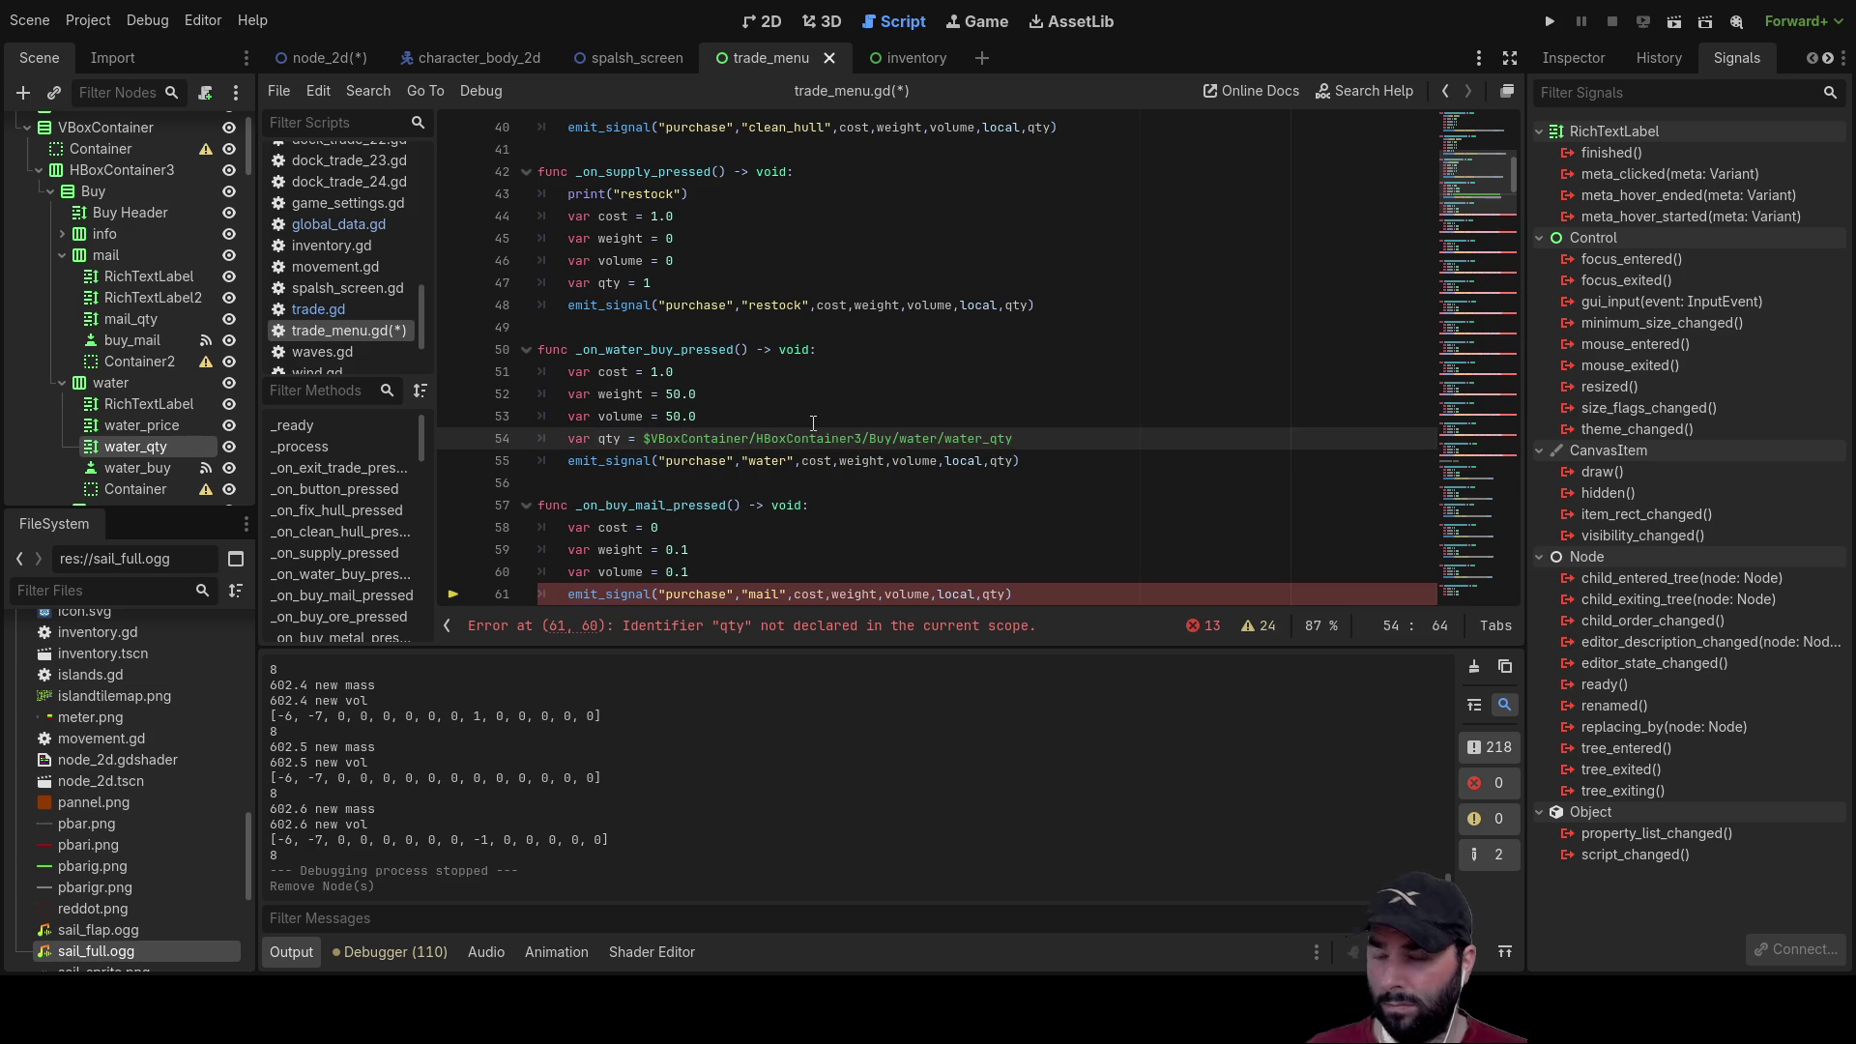
{"action": "type", "text": ".text"}
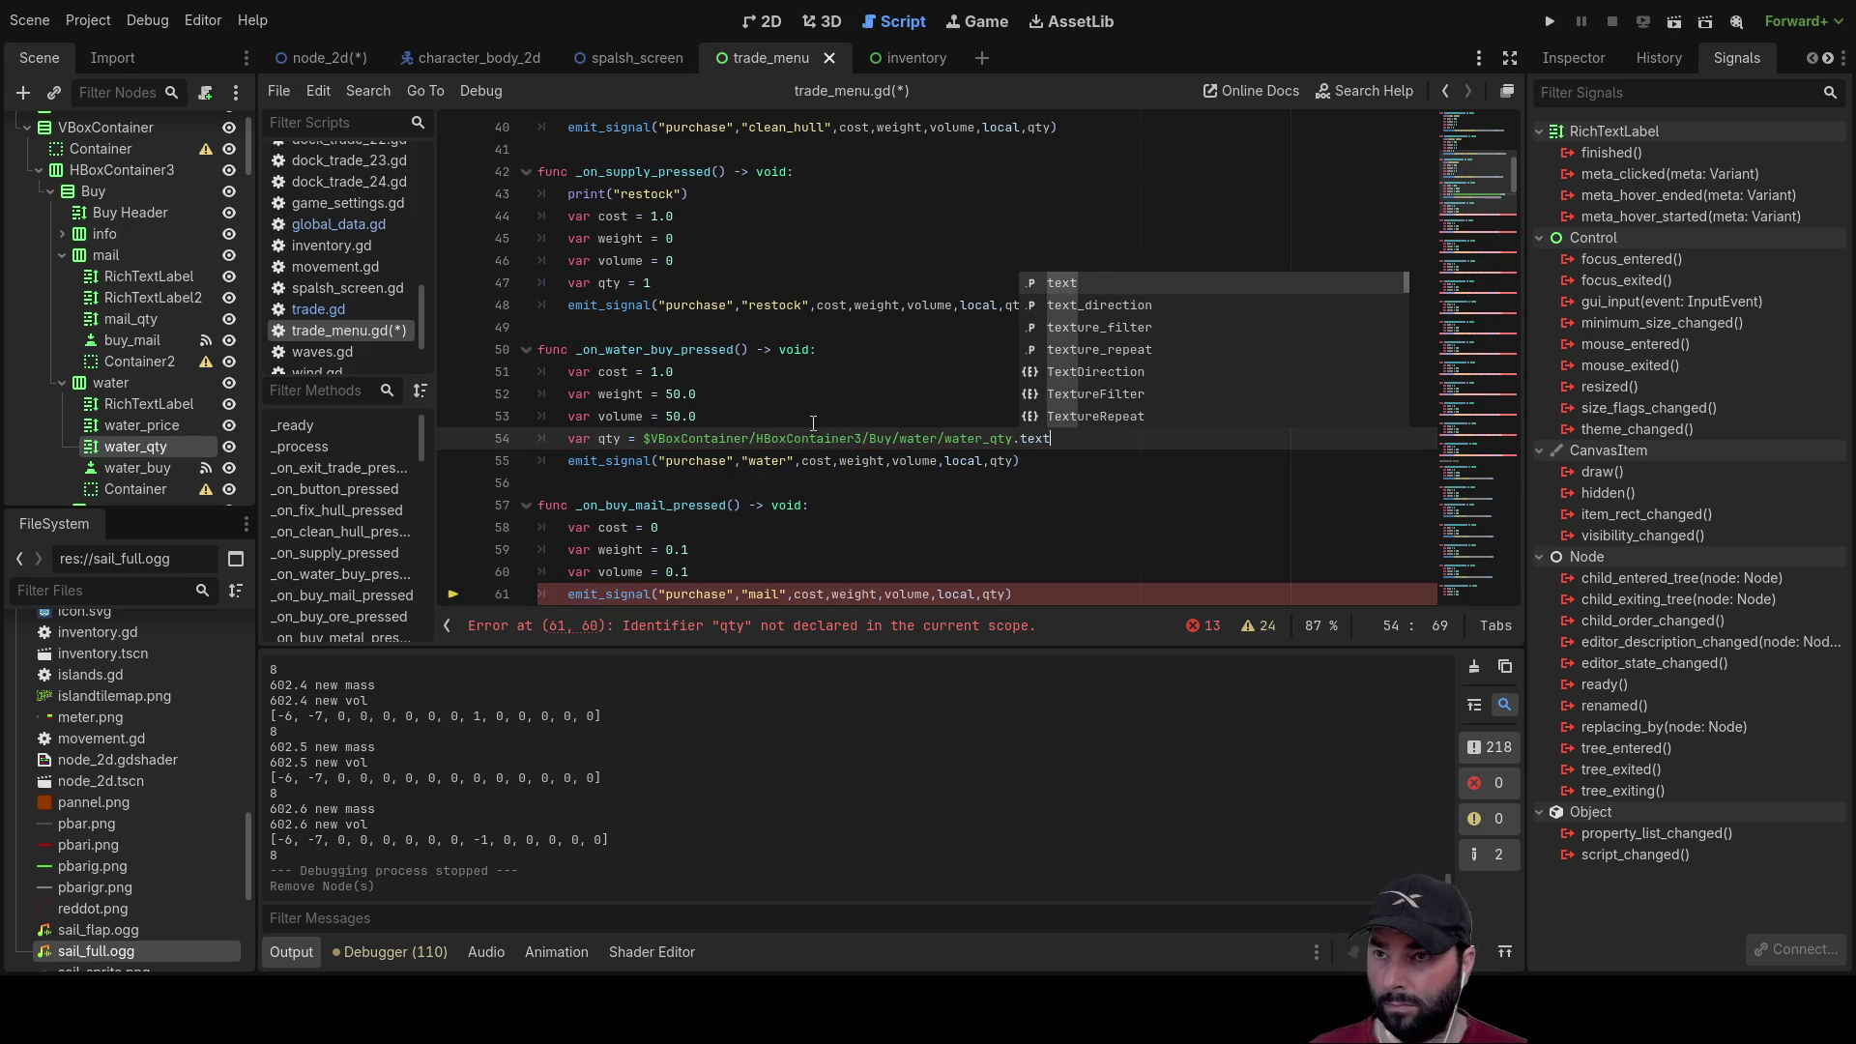
{"action": "left_click", "coordinate": [1117, 506]}
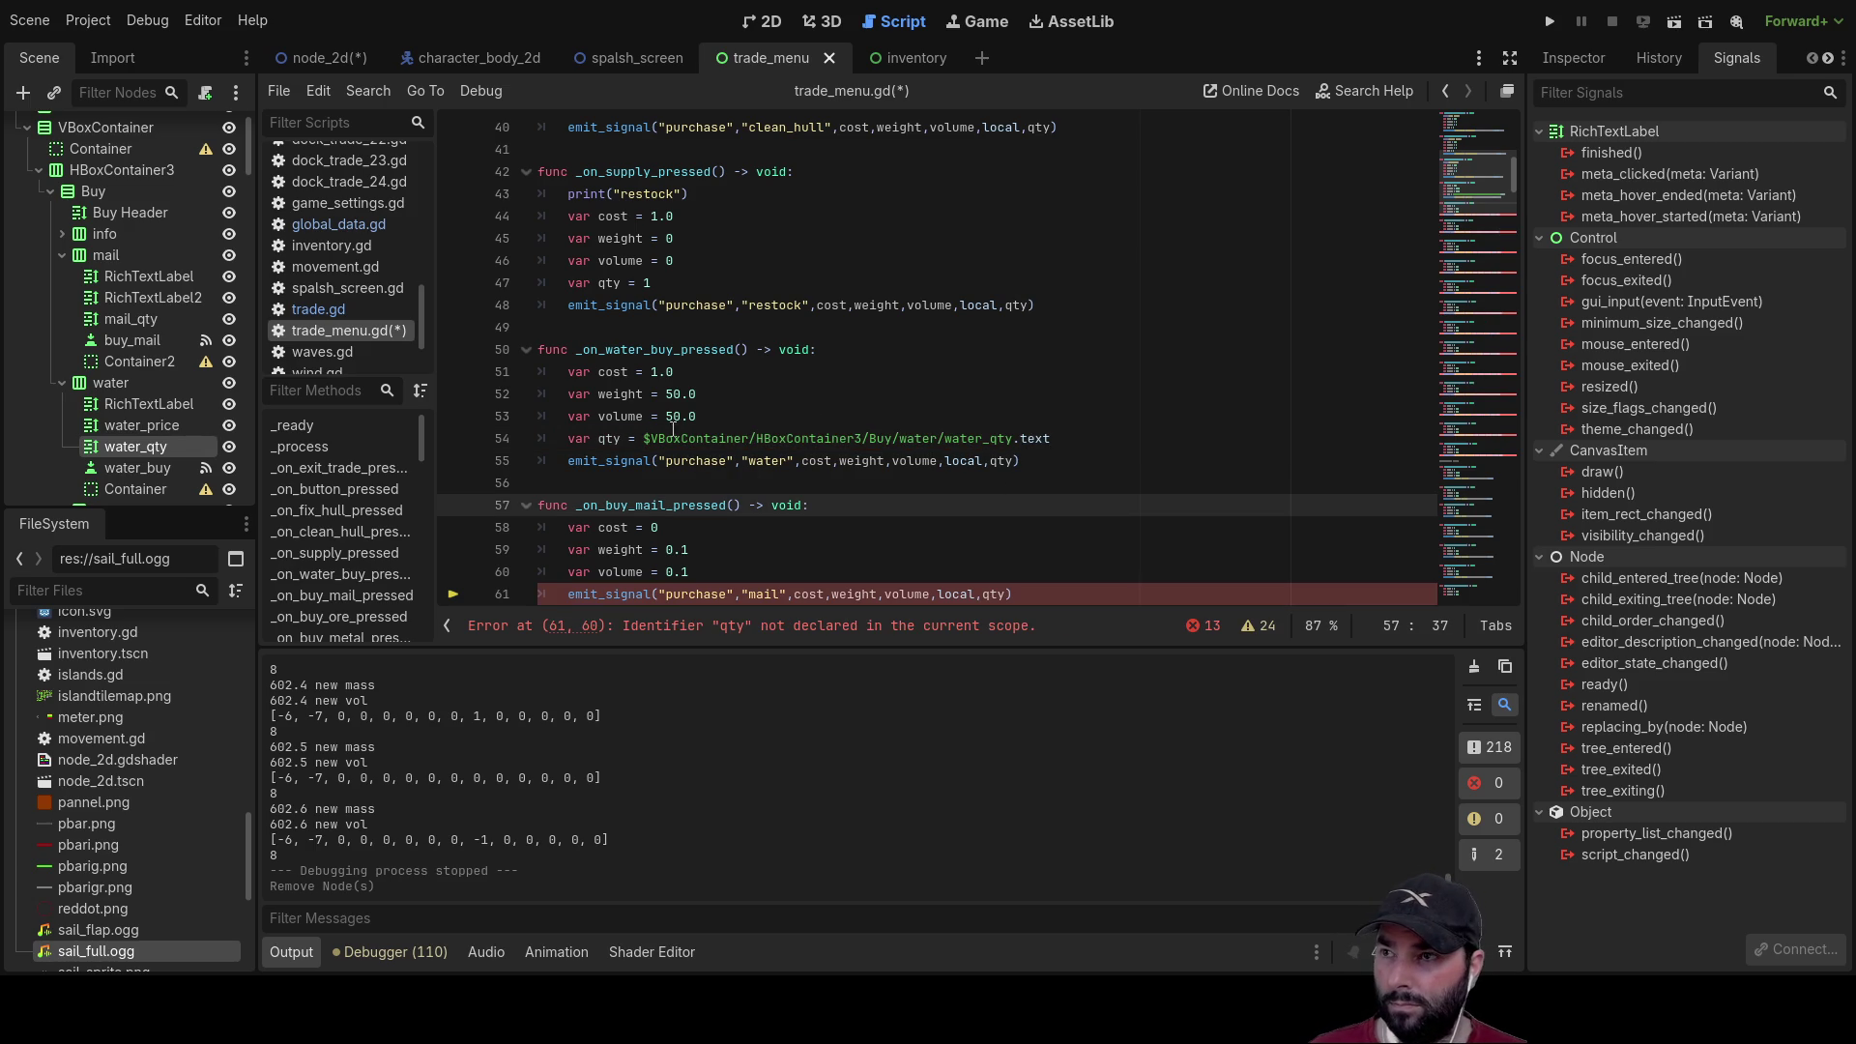
Step: Try adding a to_num/to_float/to_int conversion below the qty line, then delete it
{"action": "left_click", "coordinate": [1079, 438]}
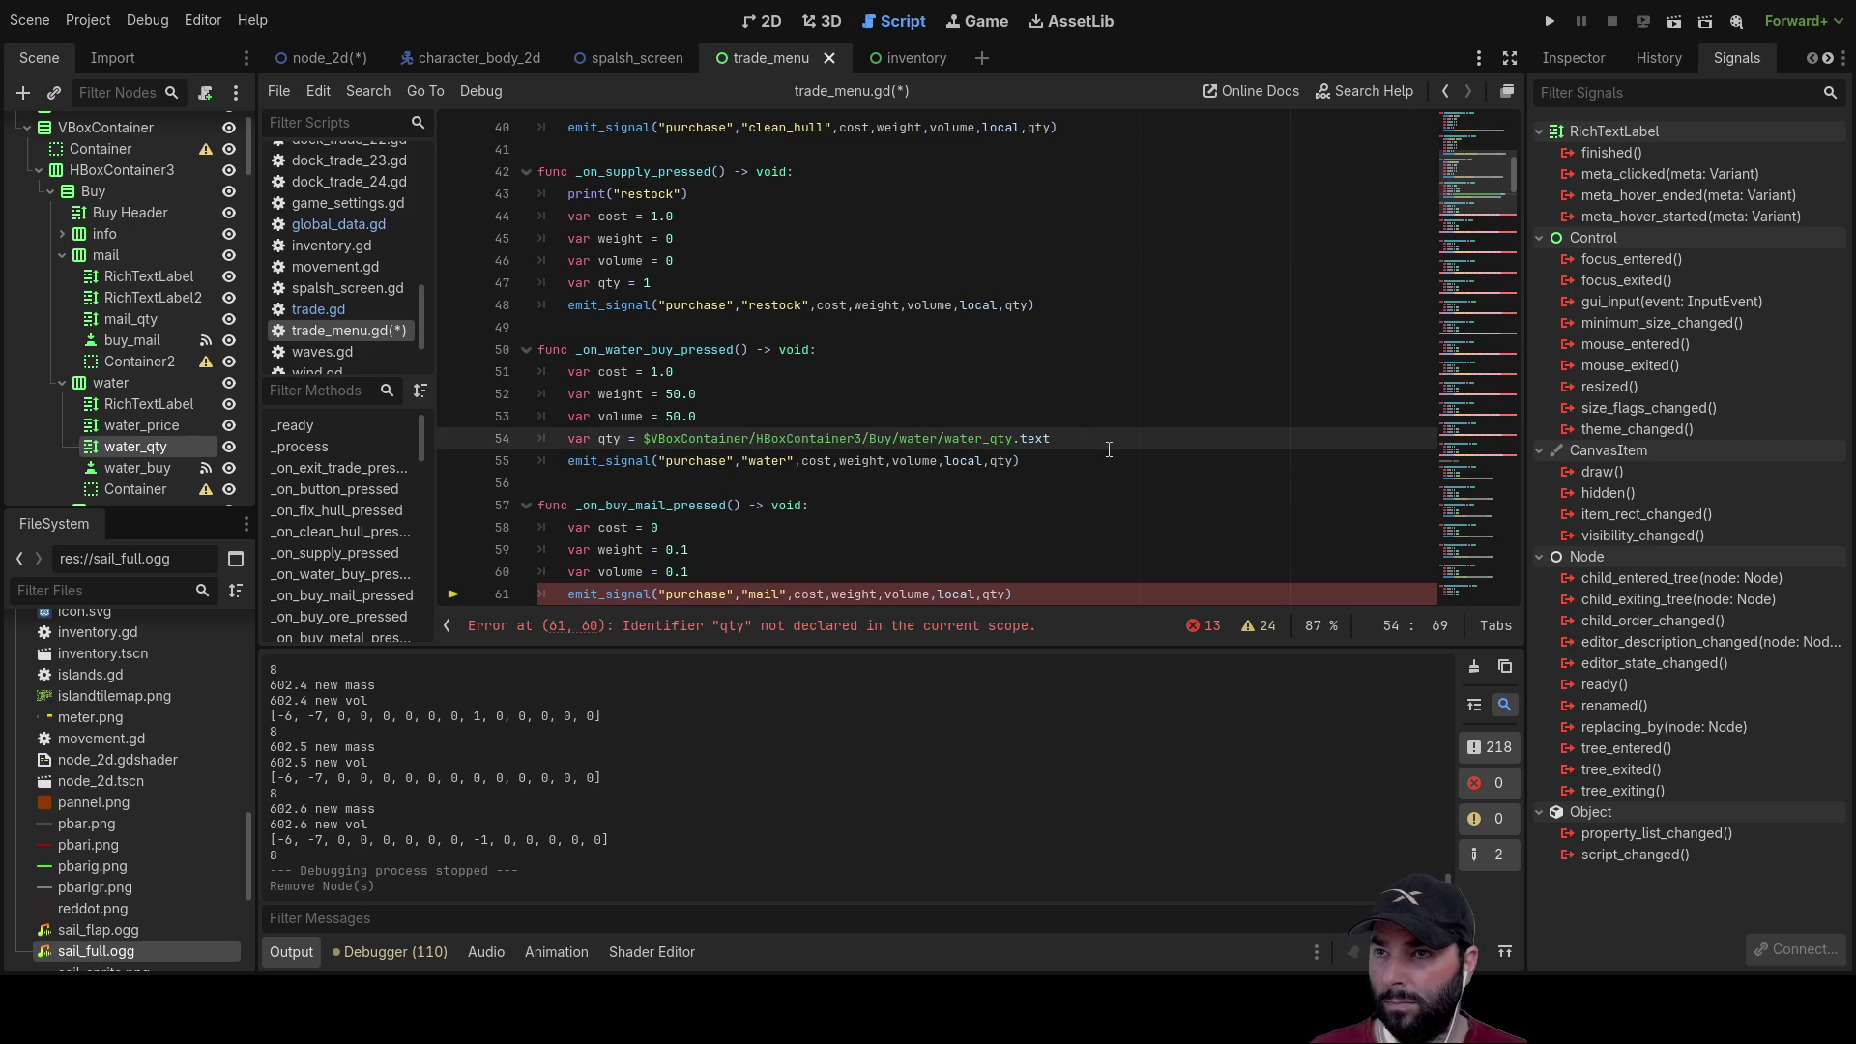
{"action": "key", "text": "Return"}
{"action": "type", "text": "to_"}
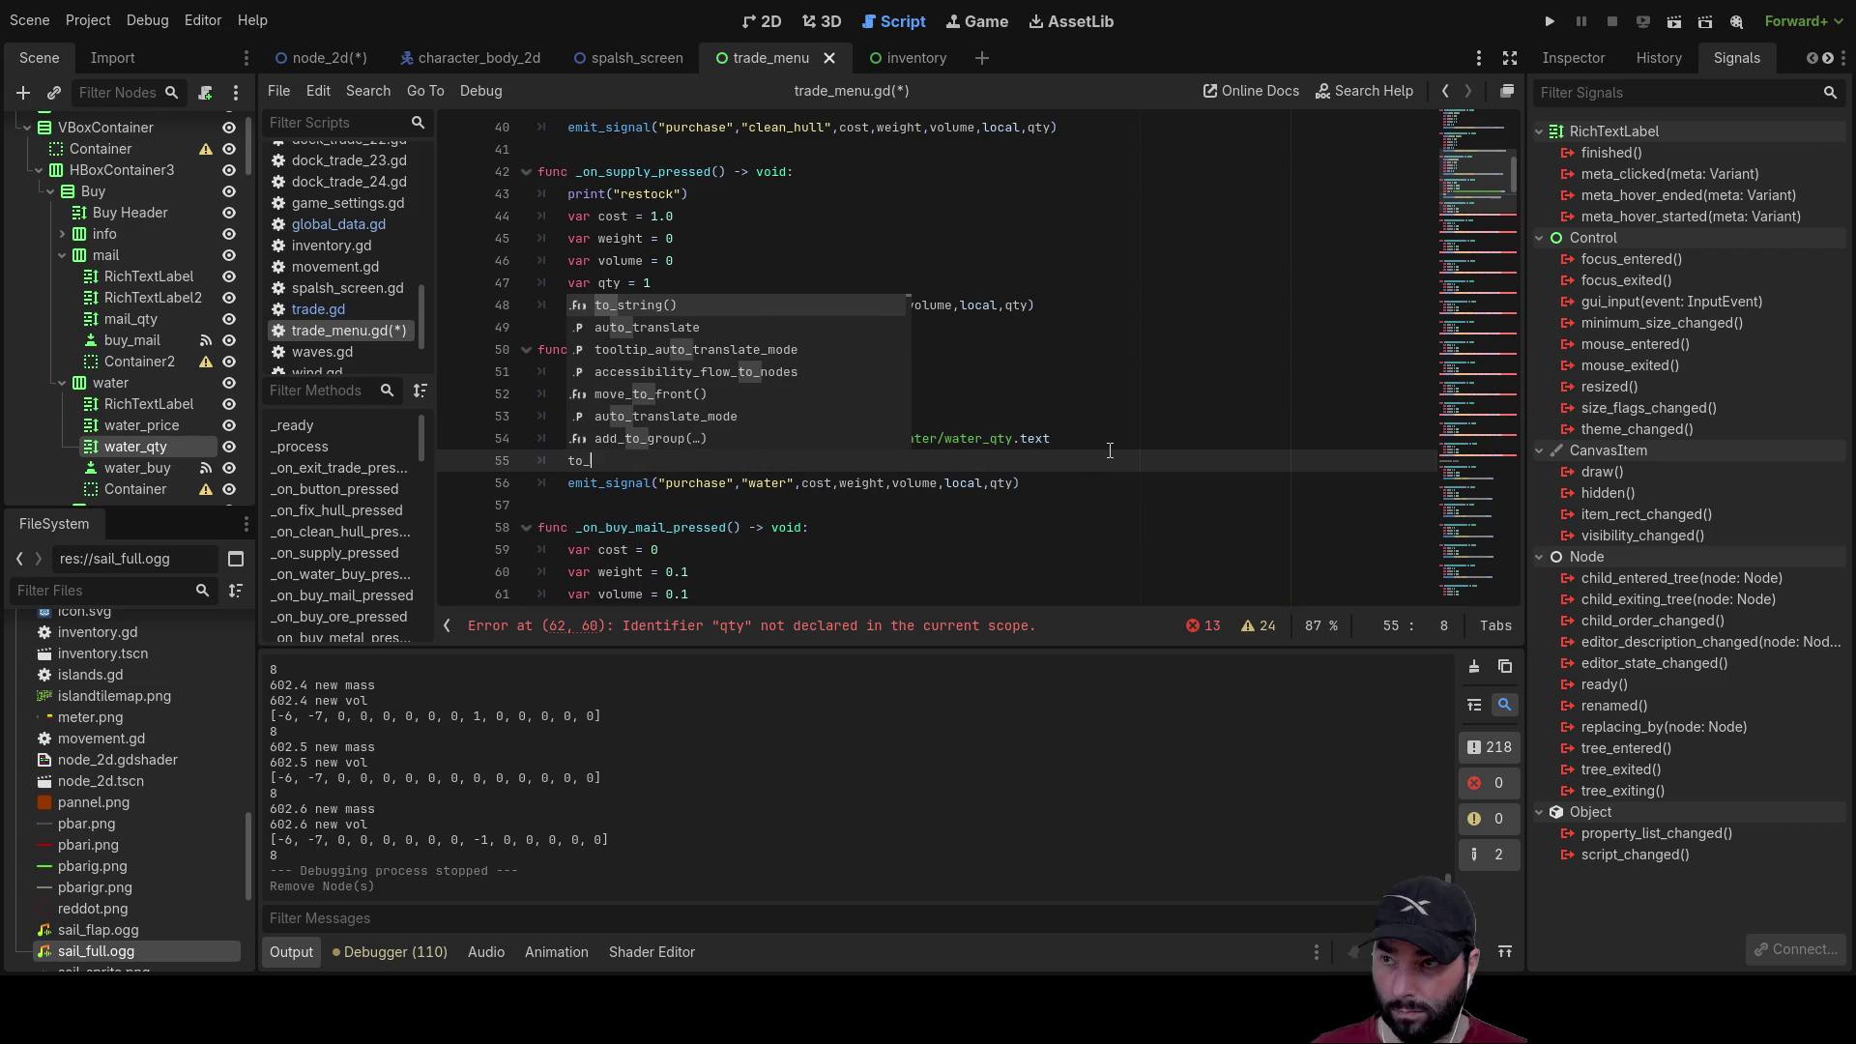
{"action": "type", "text": "num"}
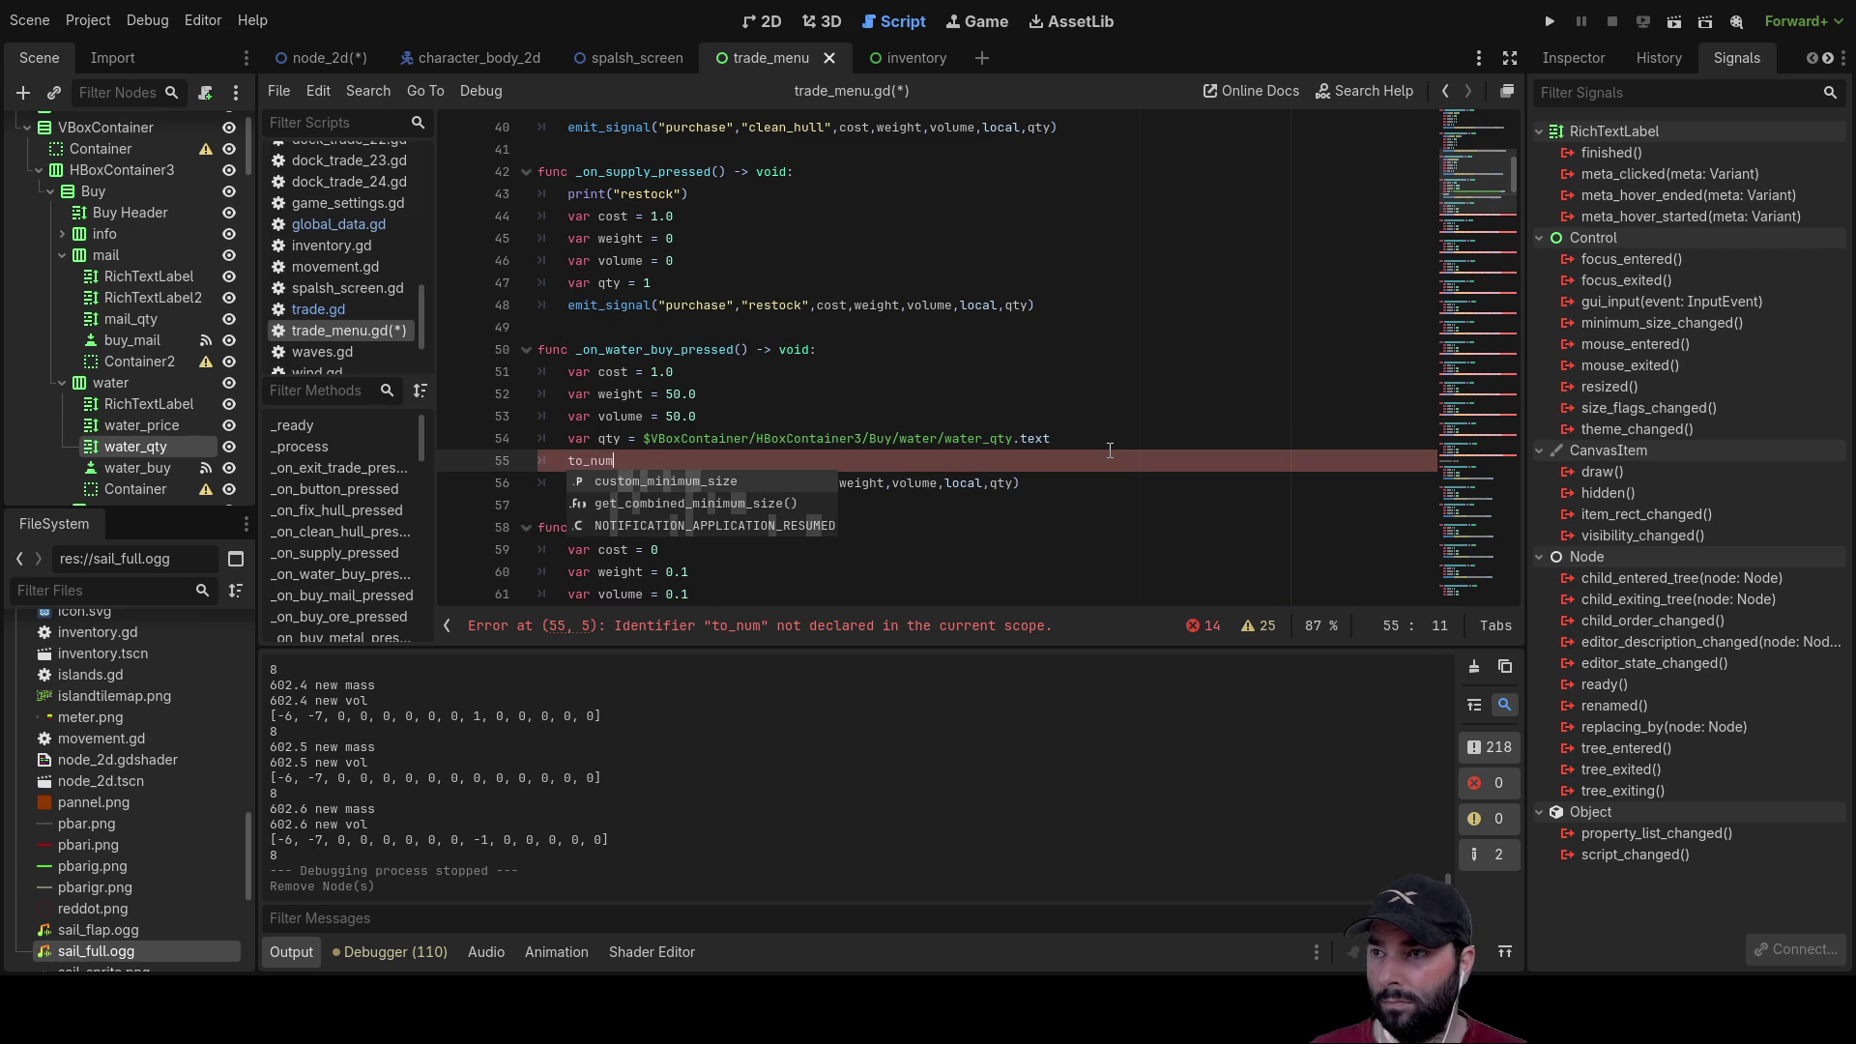
{"action": "key", "text": "BackSpace"}
{"action": "key", "text": "BackSpace"}
{"action": "key", "text": "BackSpace"}
{"action": "type", "text": "floa"}
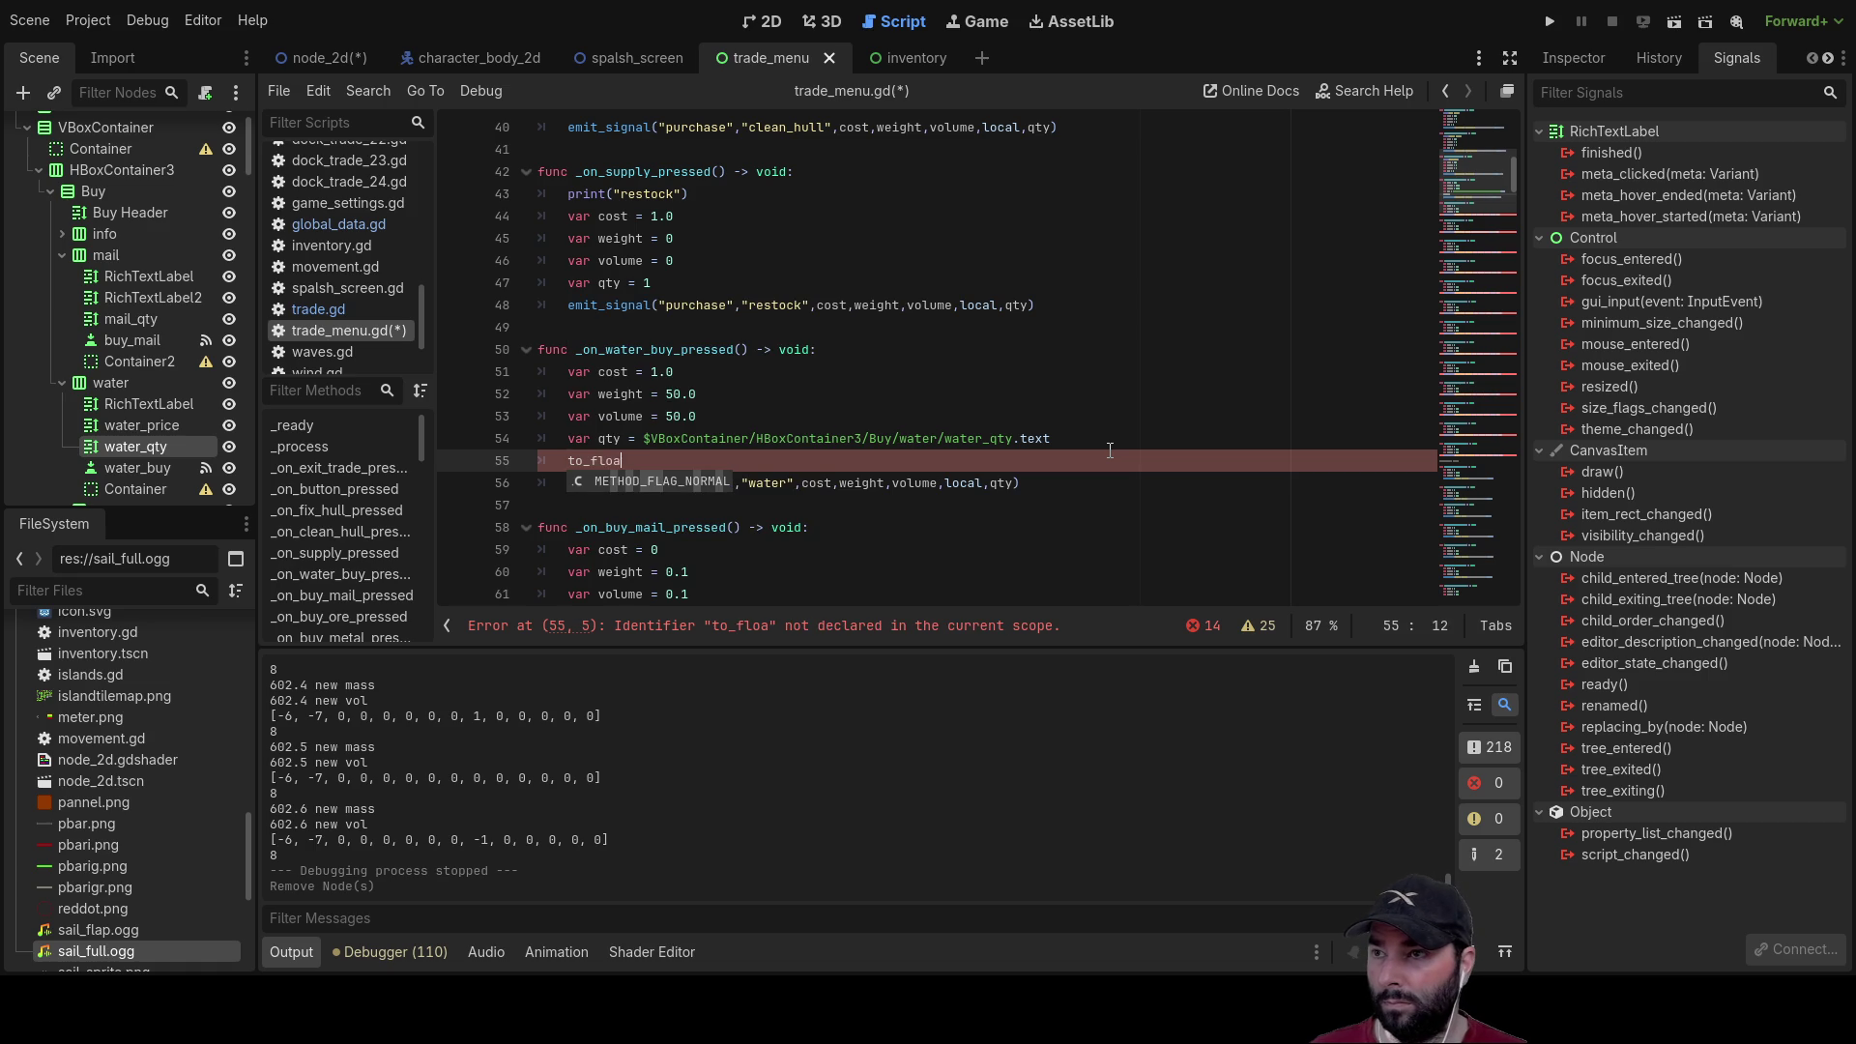
{"action": "key", "text": "BackSpace"}
{"action": "key", "text": "BackSpace"}
{"action": "key", "text": "BackSpace"}
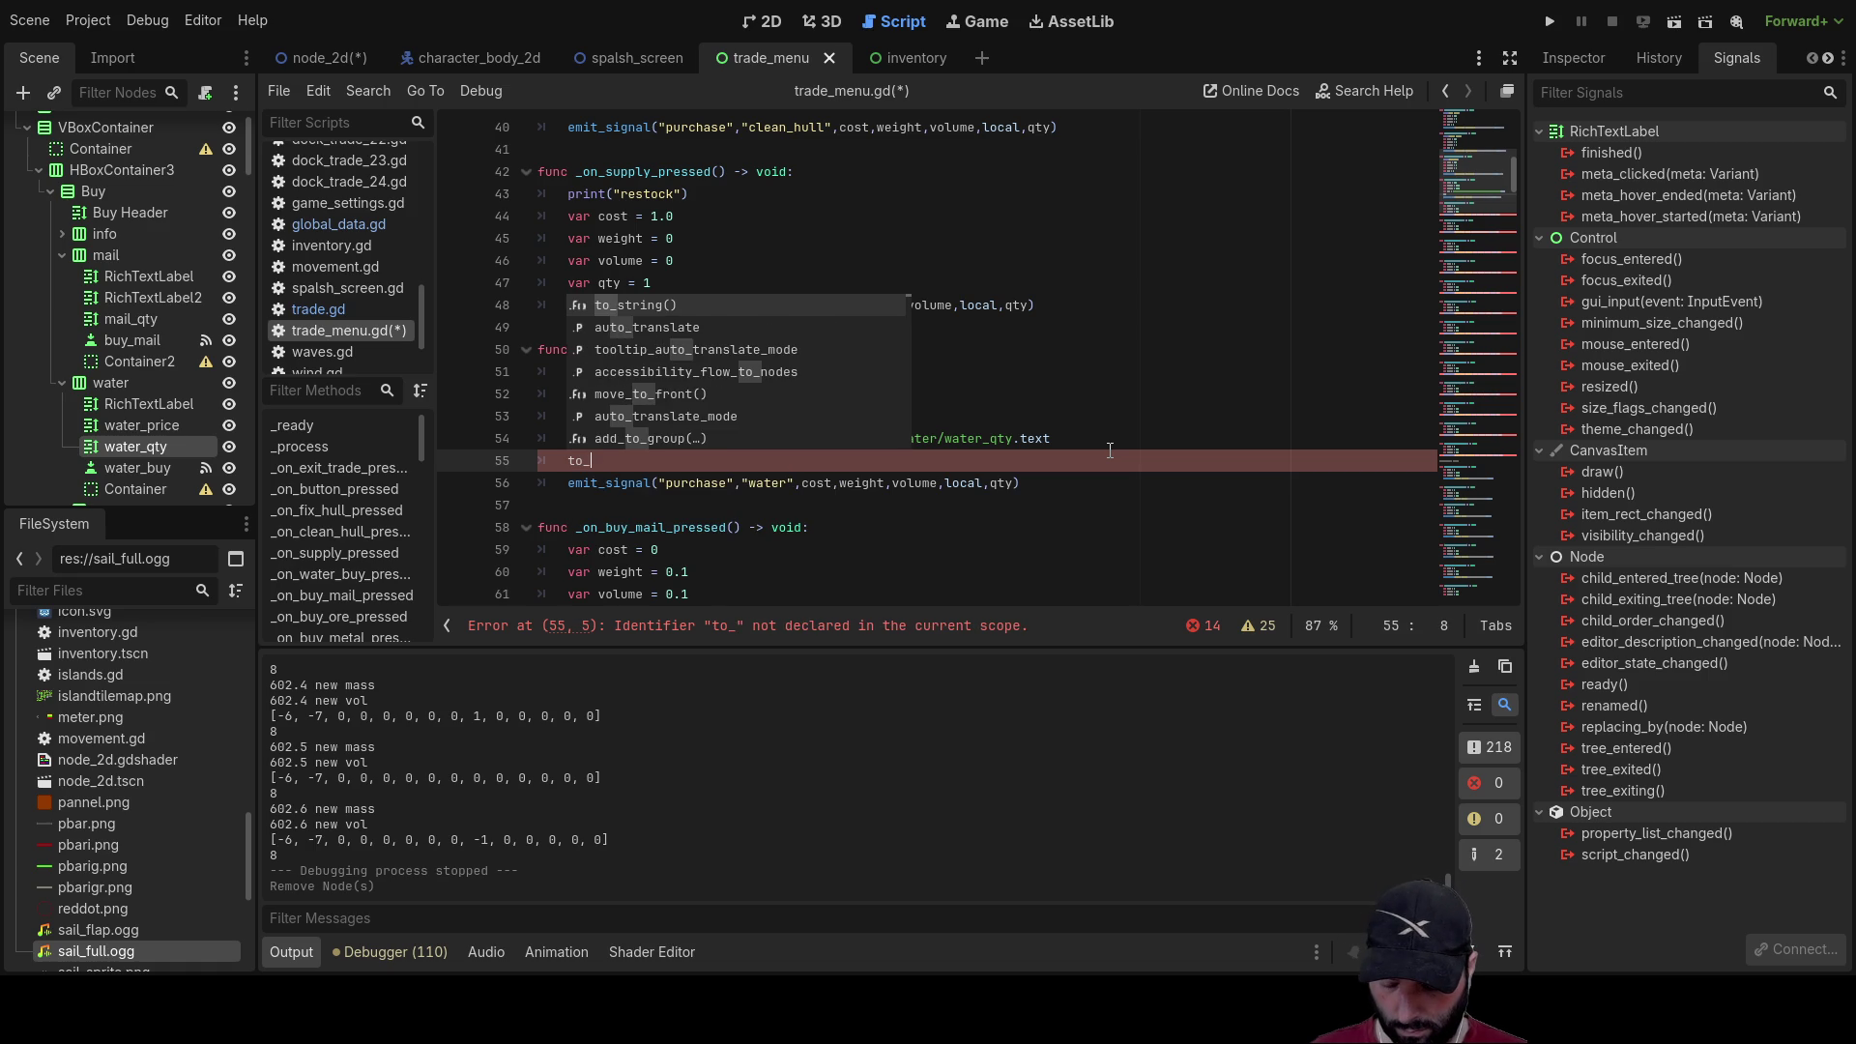
{"action": "type", "text": "int"}
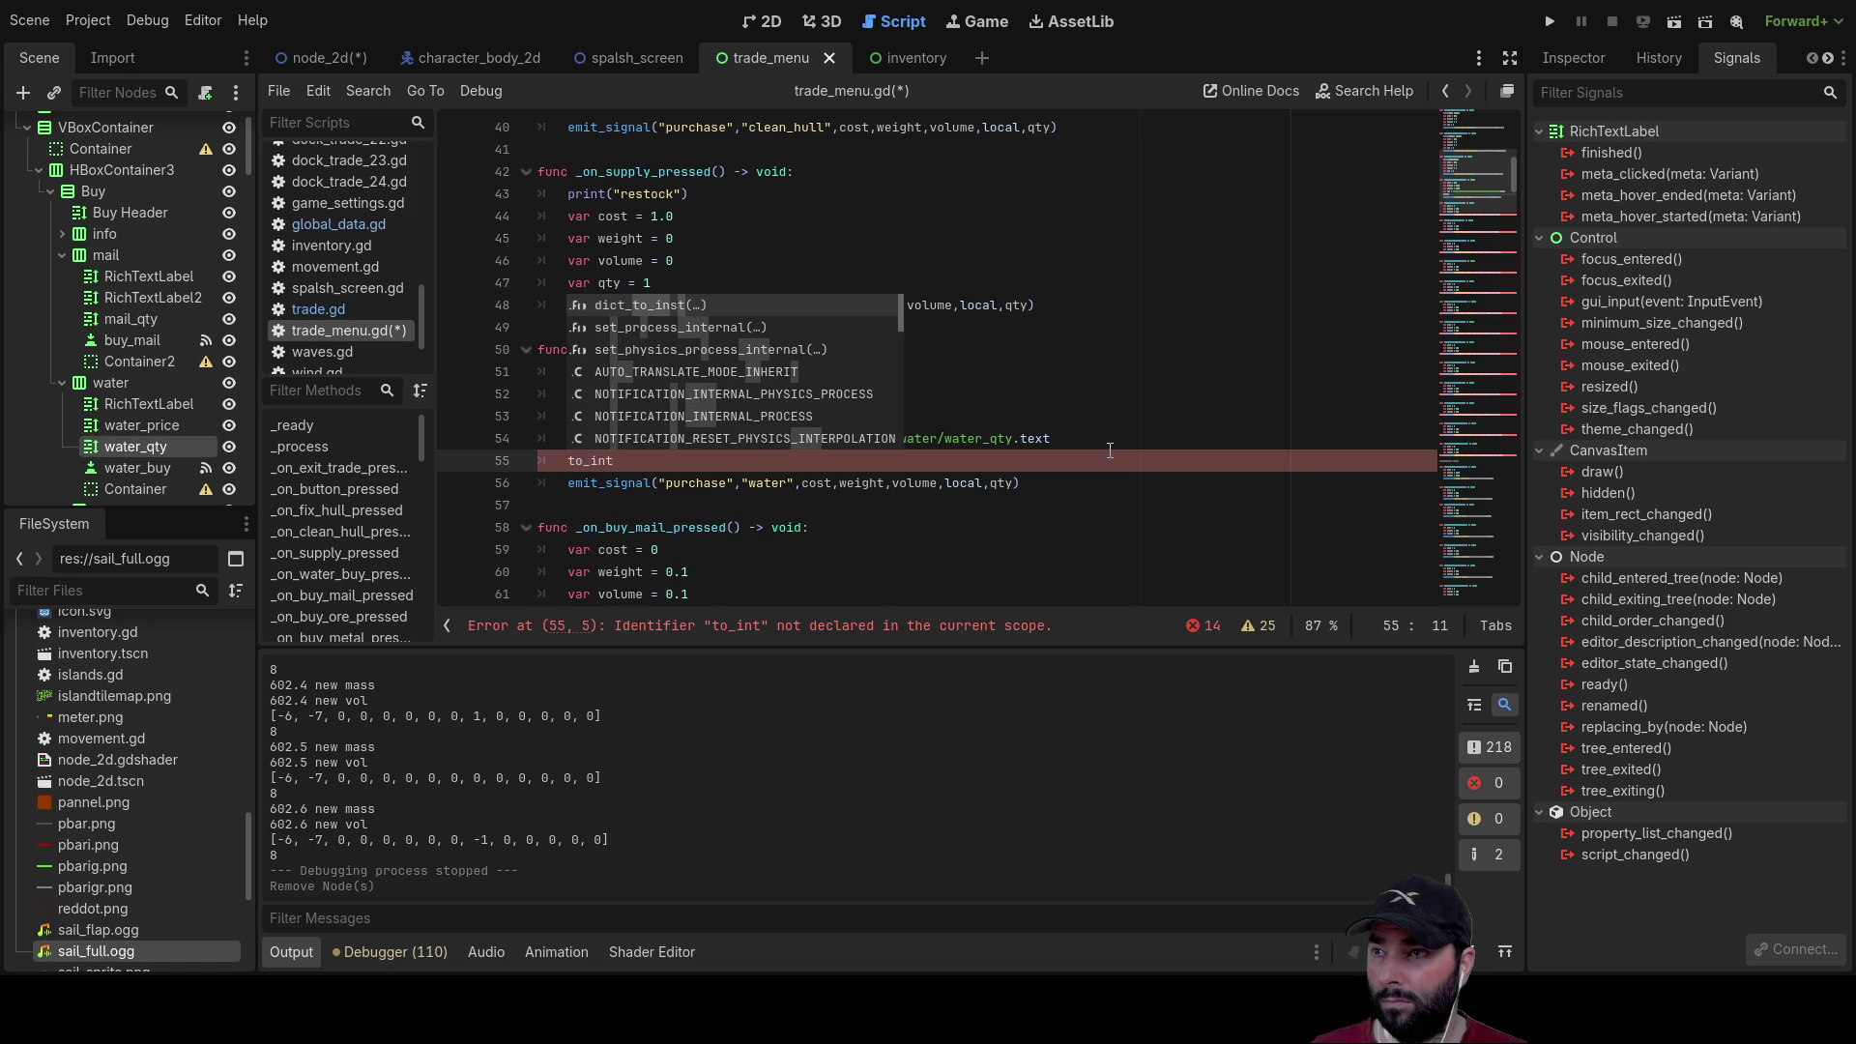
{"action": "key", "text": "BackSpace"}
{"action": "key", "text": "BackSpace"}
{"action": "key", "text": "BackSpace"}
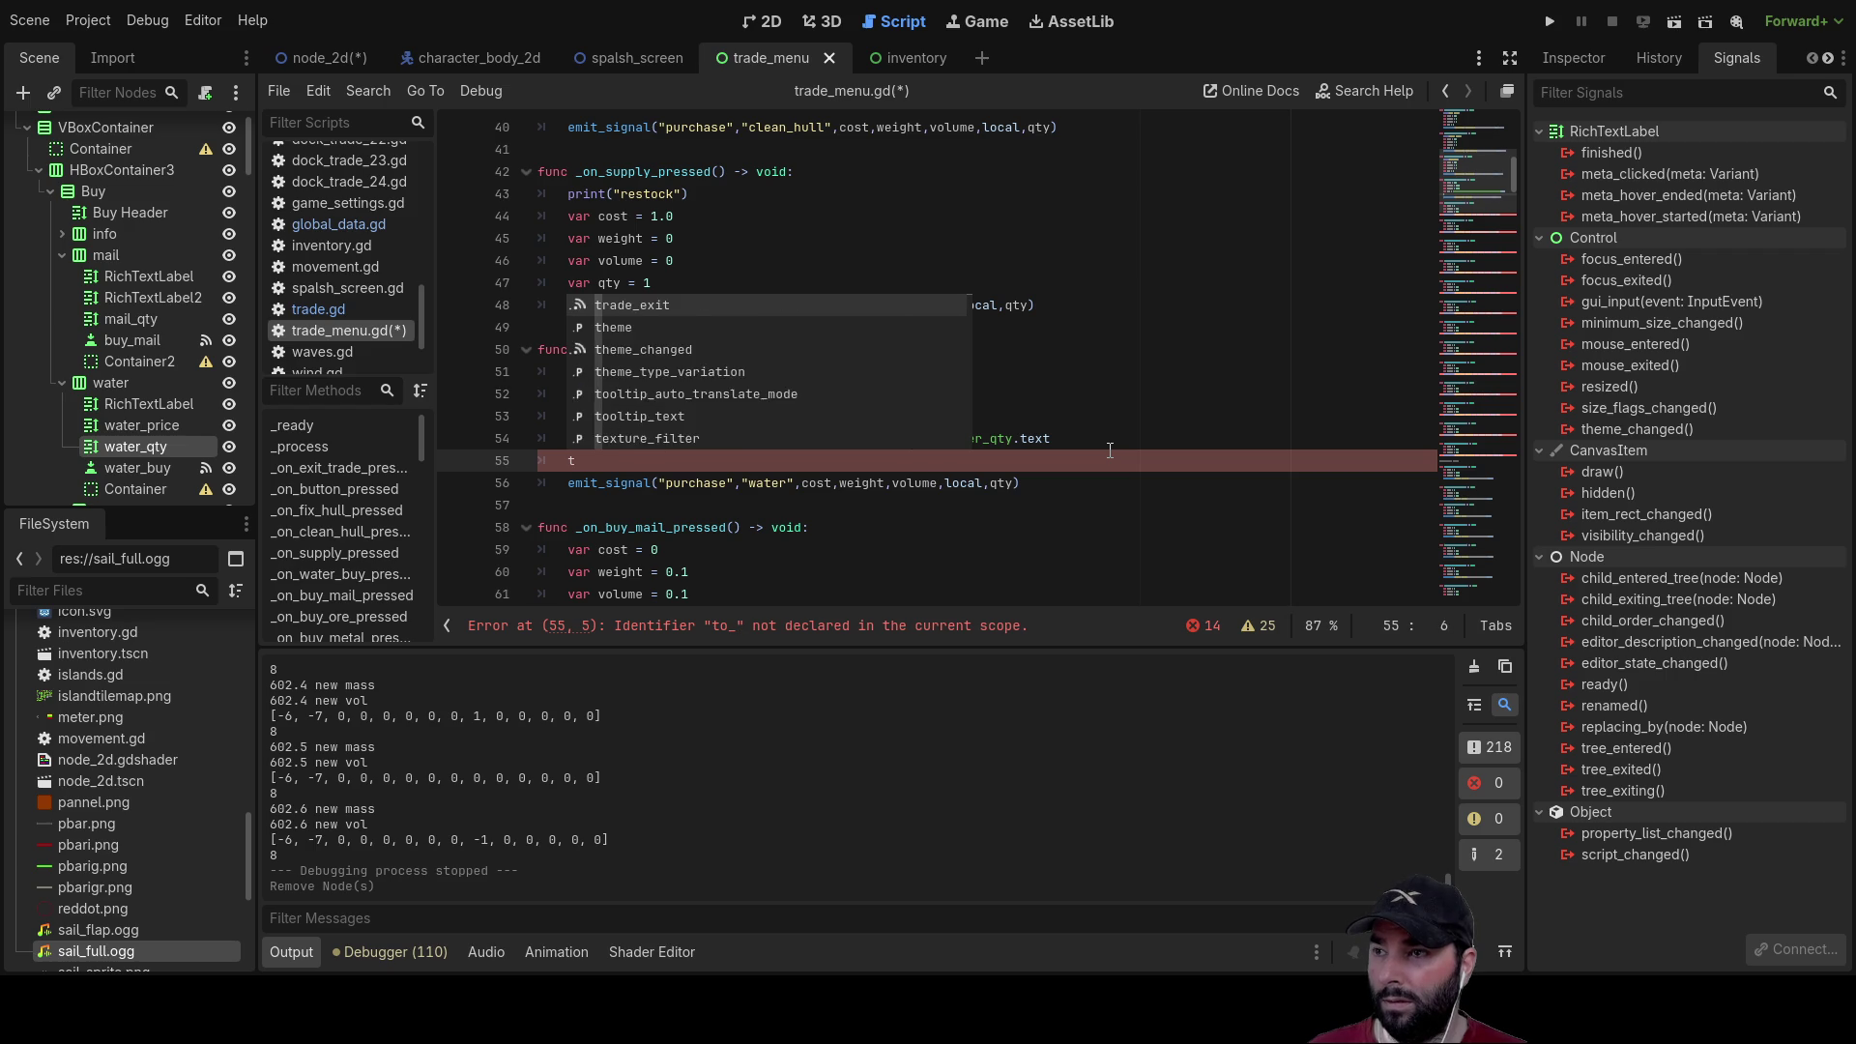
{"action": "key", "text": "BackSpace"}
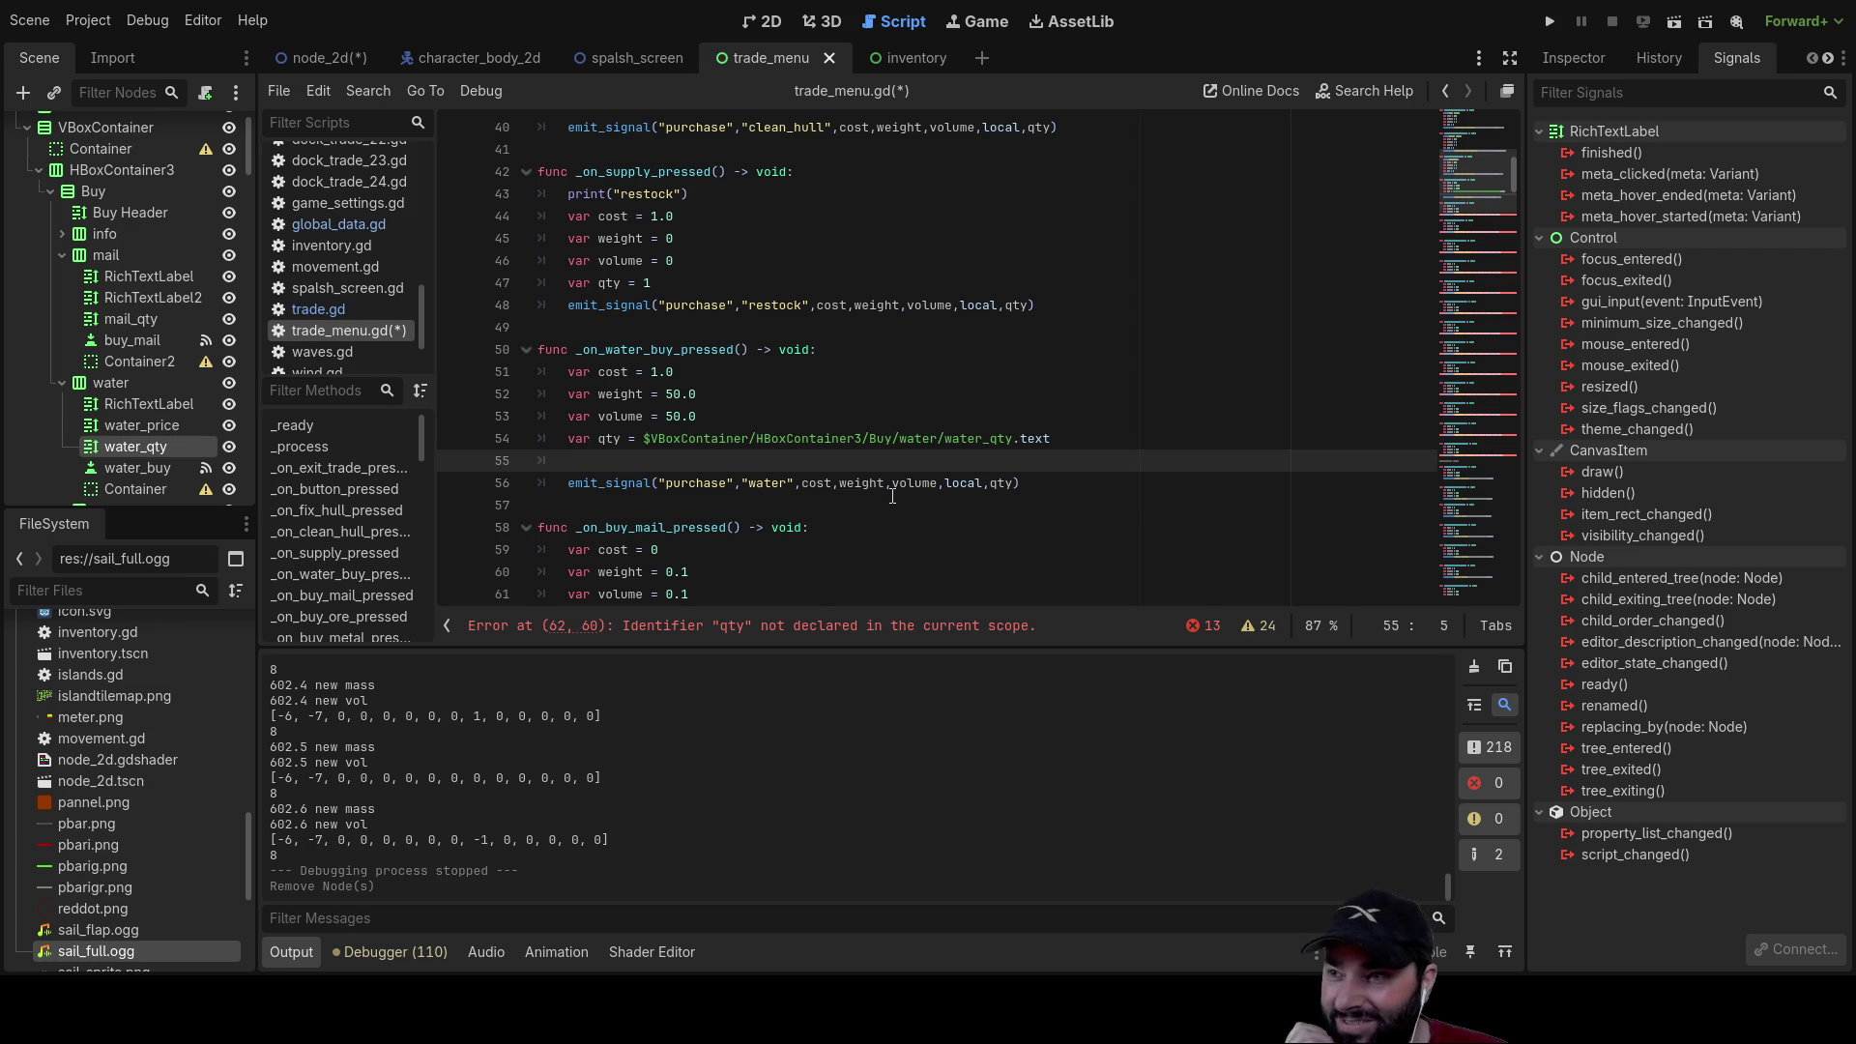
{"action": "key", "text": "BackSpace"}
{"action": "key", "text": "BackSpace"}
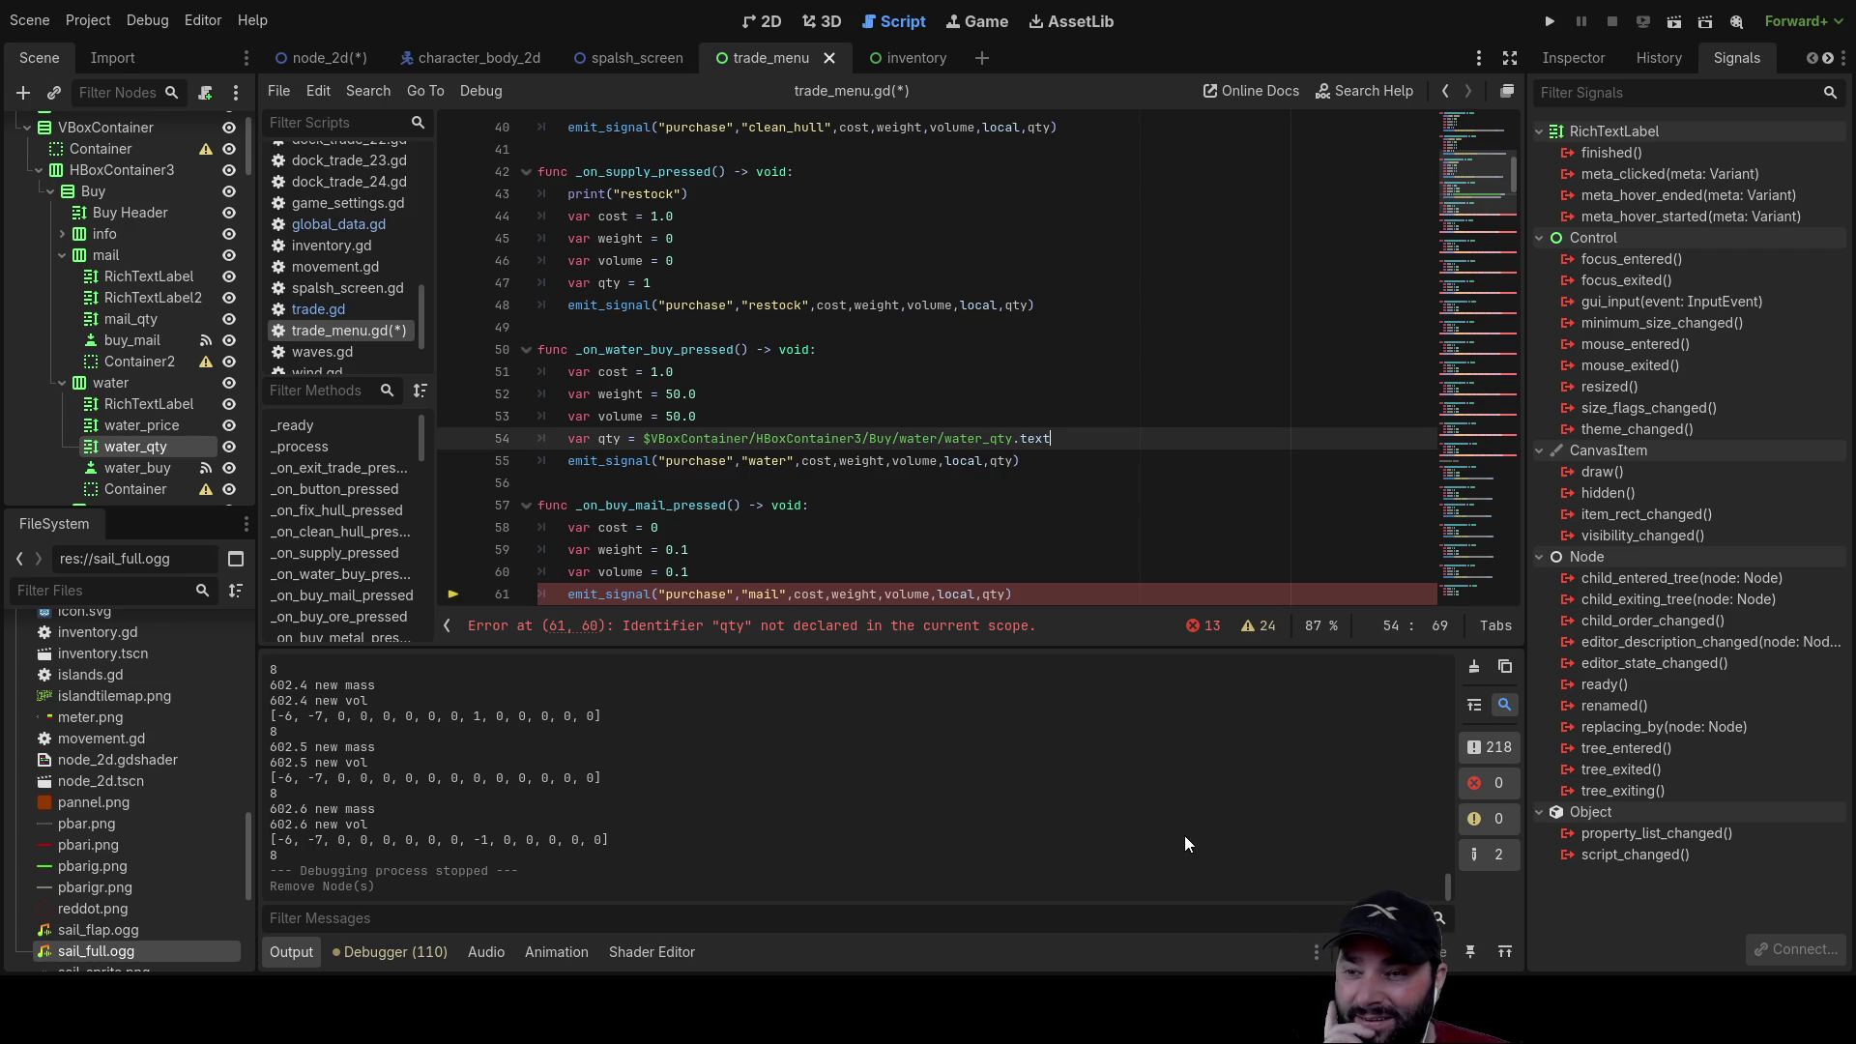
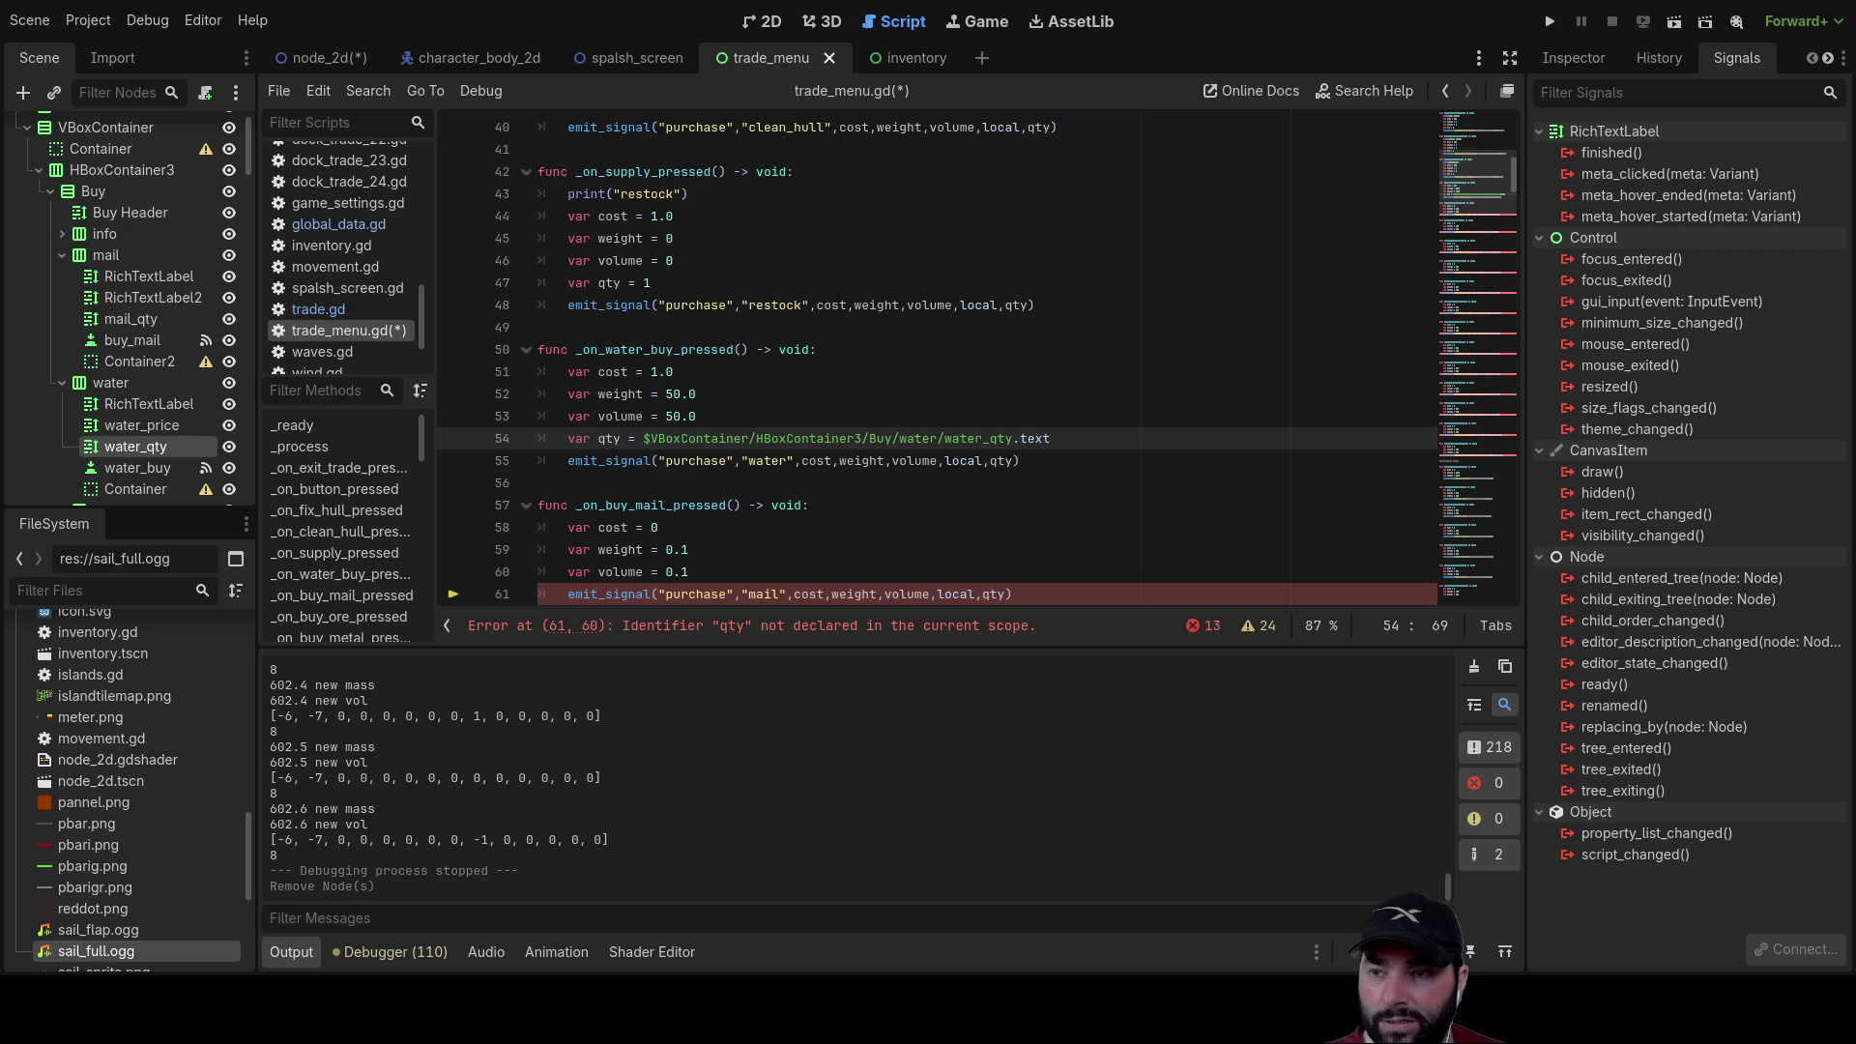
Step: Wrap the water_qty node's text on line 54 in int() for qty, then select that line to copy
{"action": "left_click", "coordinate": [643, 438]}
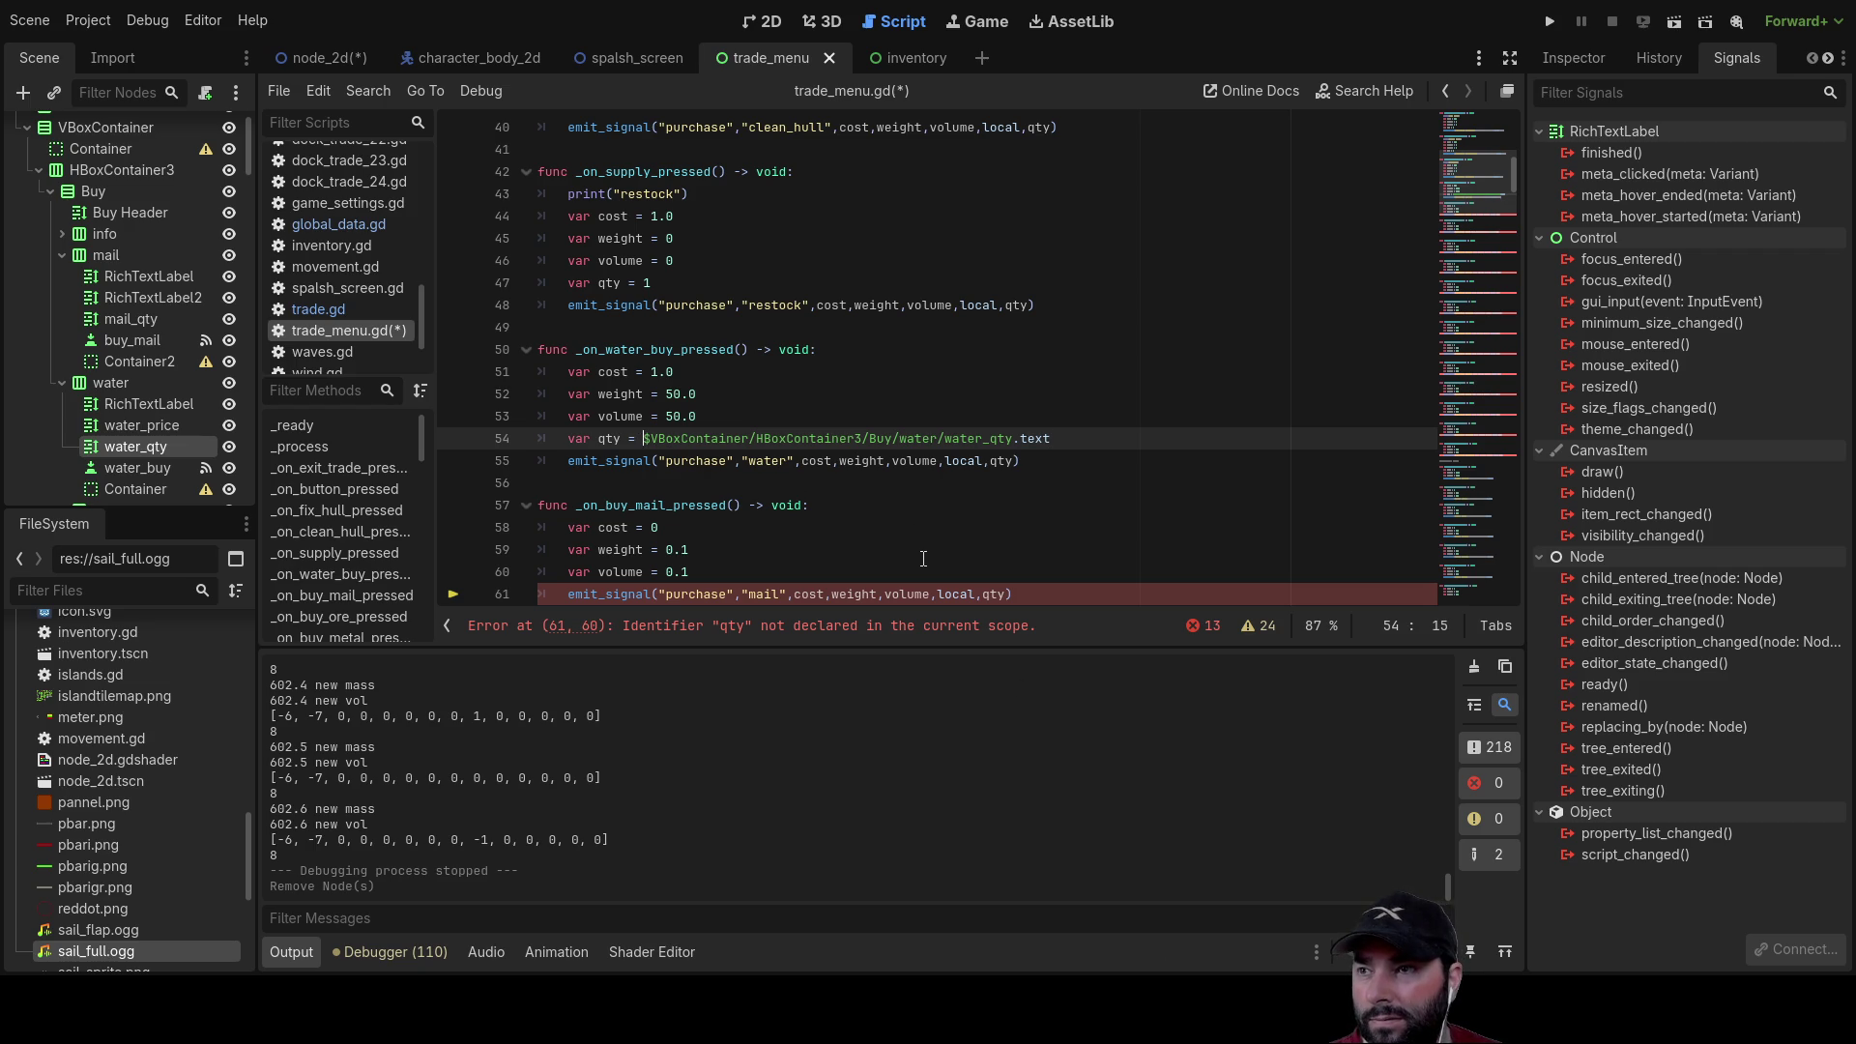
{"action": "type", "text": "int("}
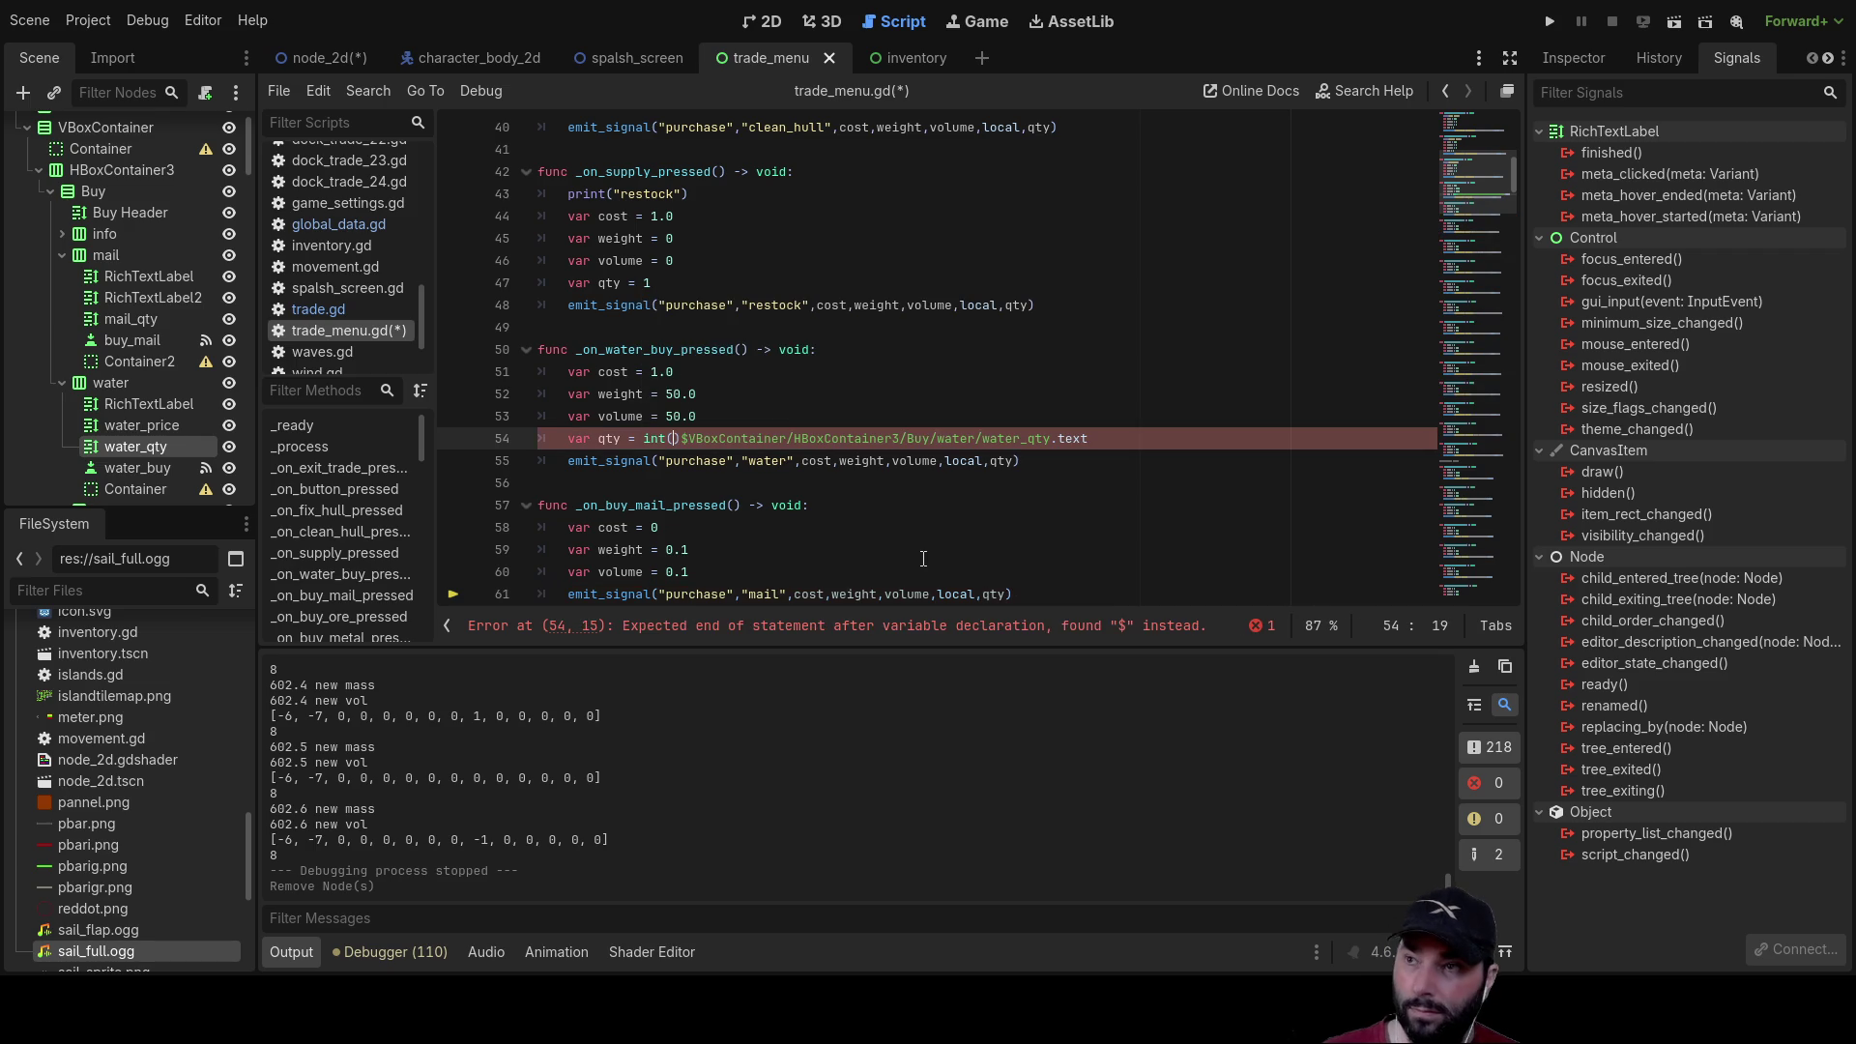
{"action": "key", "text": "Delete"}
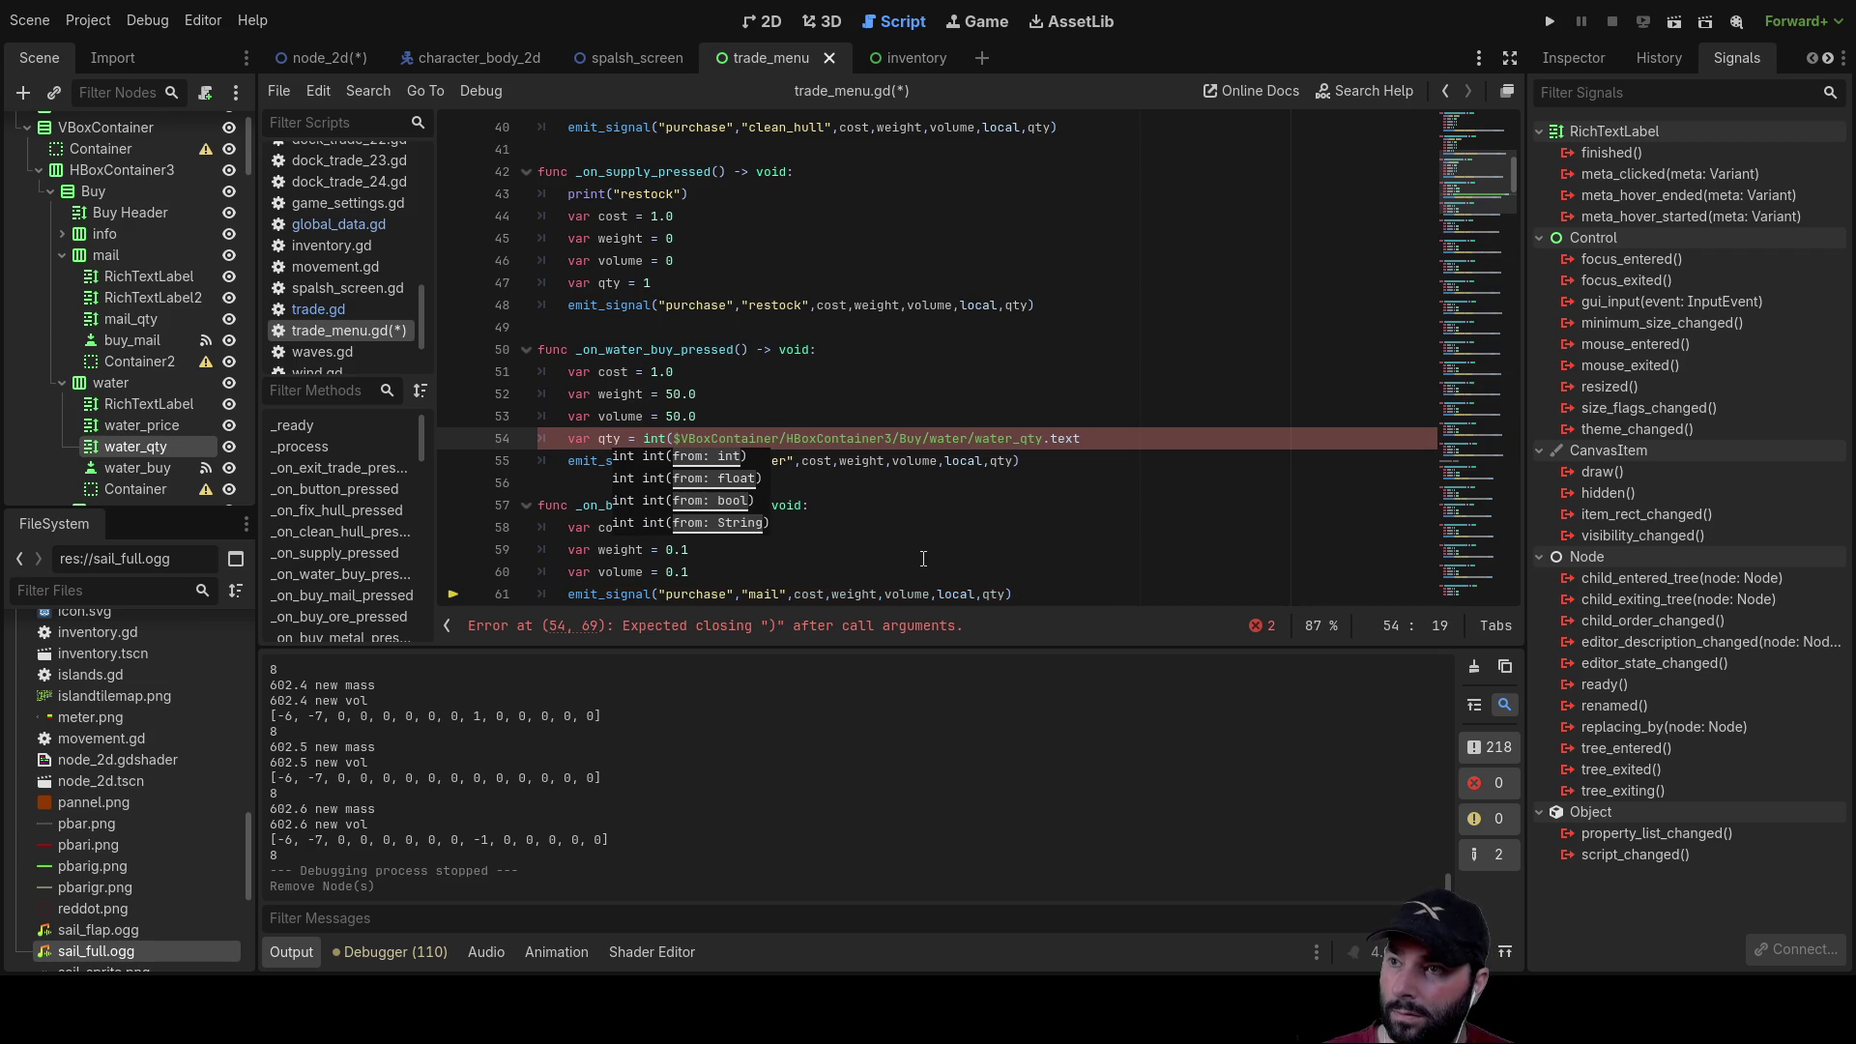
{"action": "key", "text": "ctrl+Right"}
{"action": "key", "text": "ctrl+Right"}
{"action": "key", "text": "ctrl+Right"}
{"action": "key", "text": "End"}
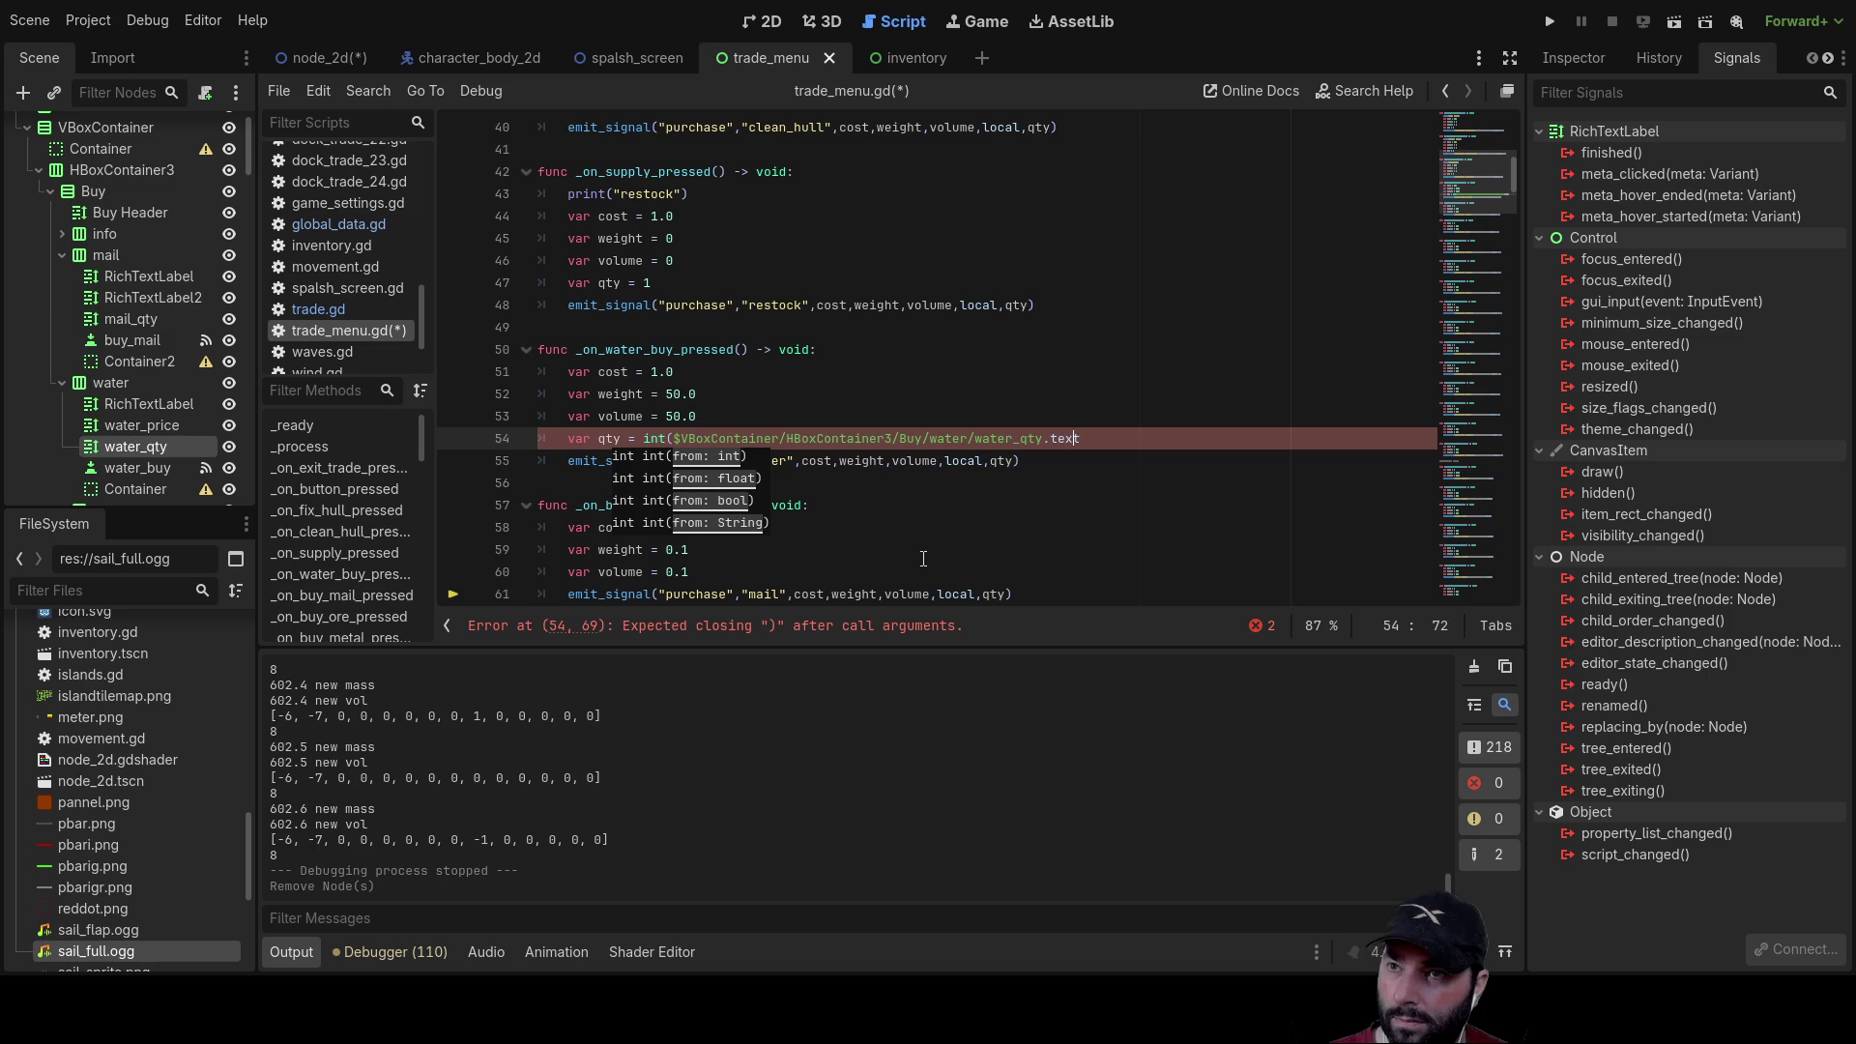
{"action": "type", "text": ")"}
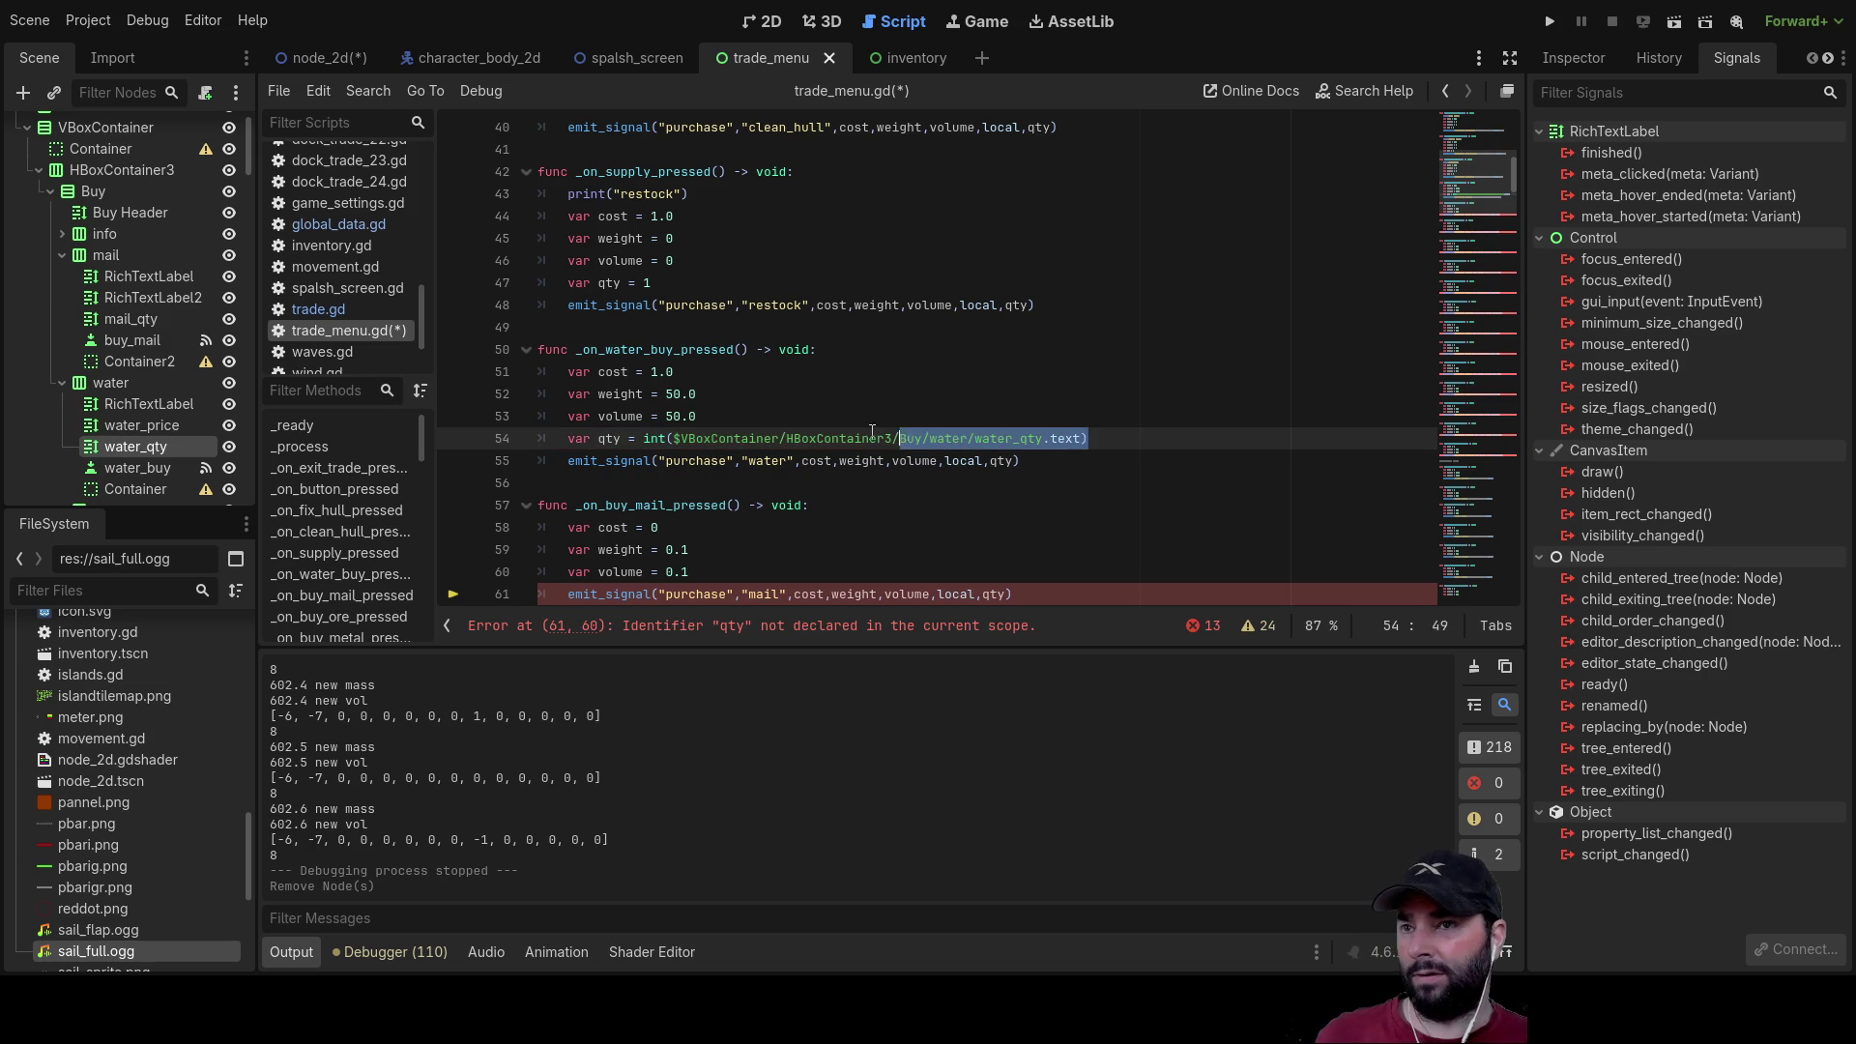
{"action": "left_click_drag", "start_coordinate": [598, 445], "coordinate": [577, 442]}
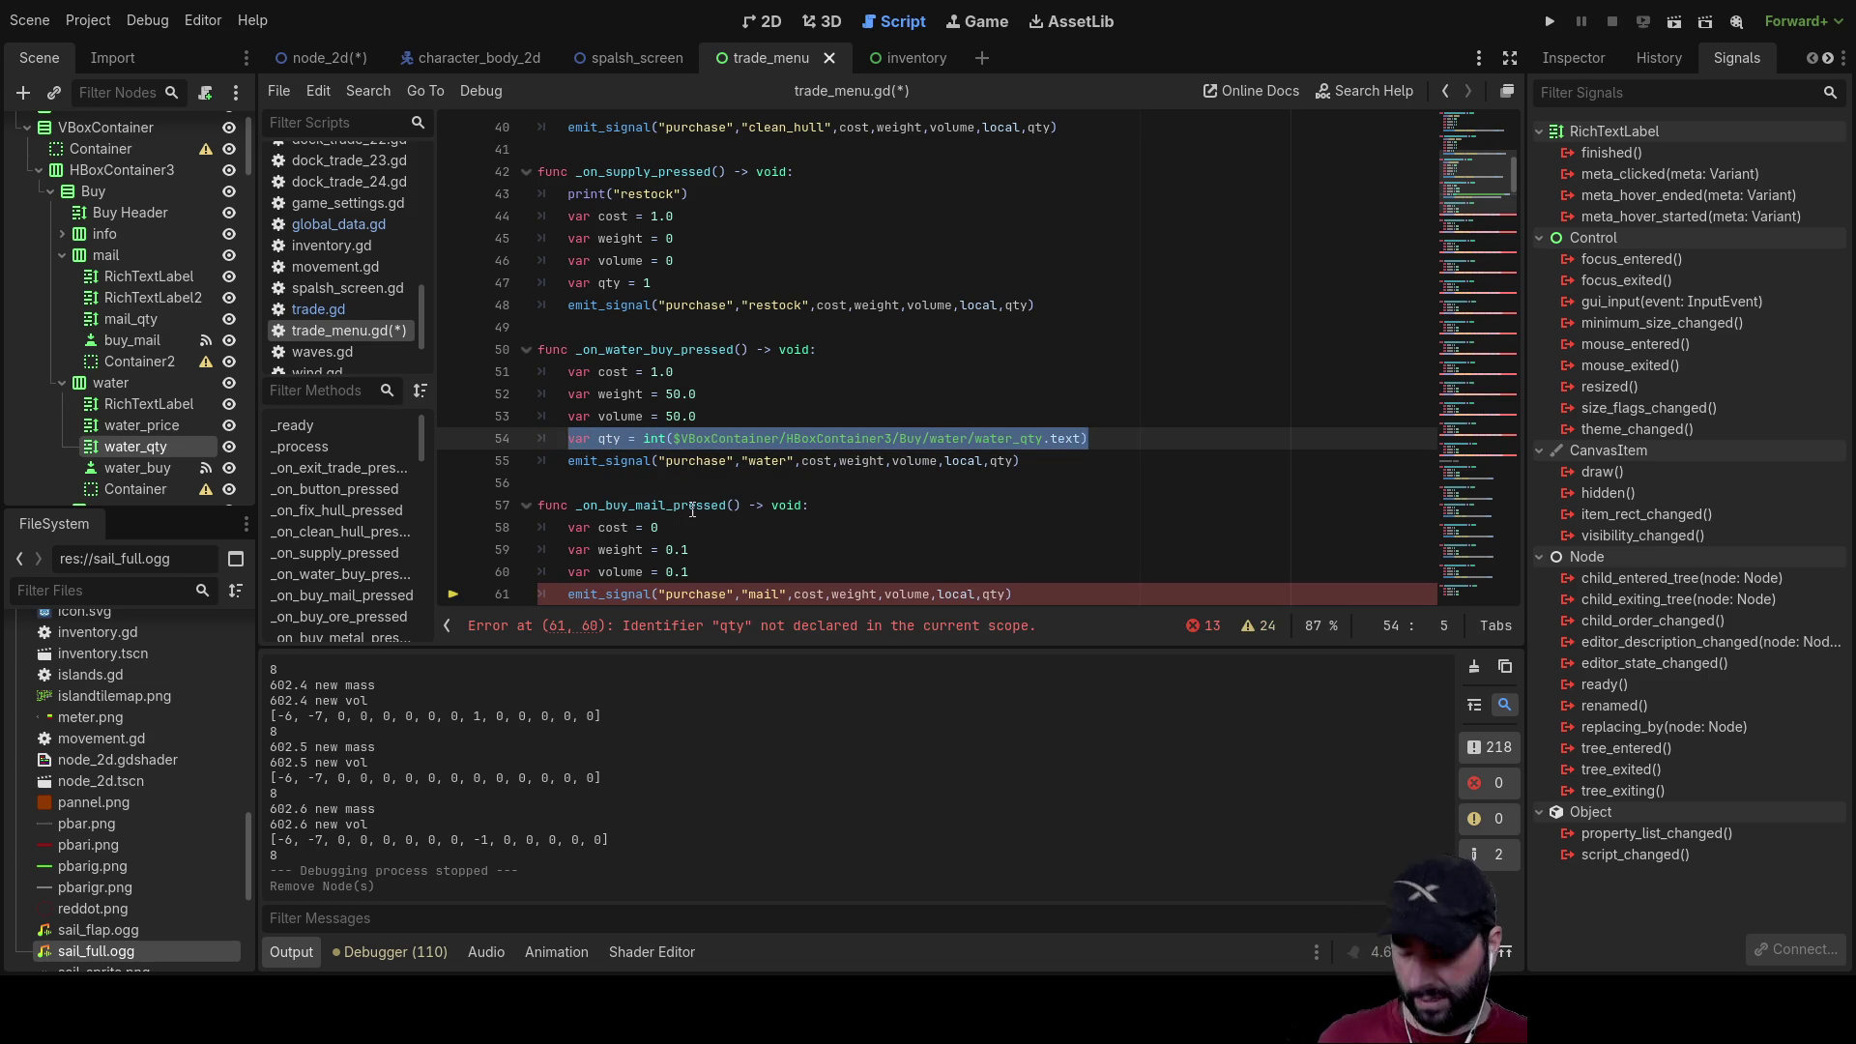
{"action": "scroll", "coordinate": [692, 510], "scroll_direction": "down", "scroll_amount": 2}
Step: Add the qty line after the volume line in the mail, ore, metal, goods, logs, planks and furn buy functions
{"action": "left_click", "coordinate": [725, 441]}
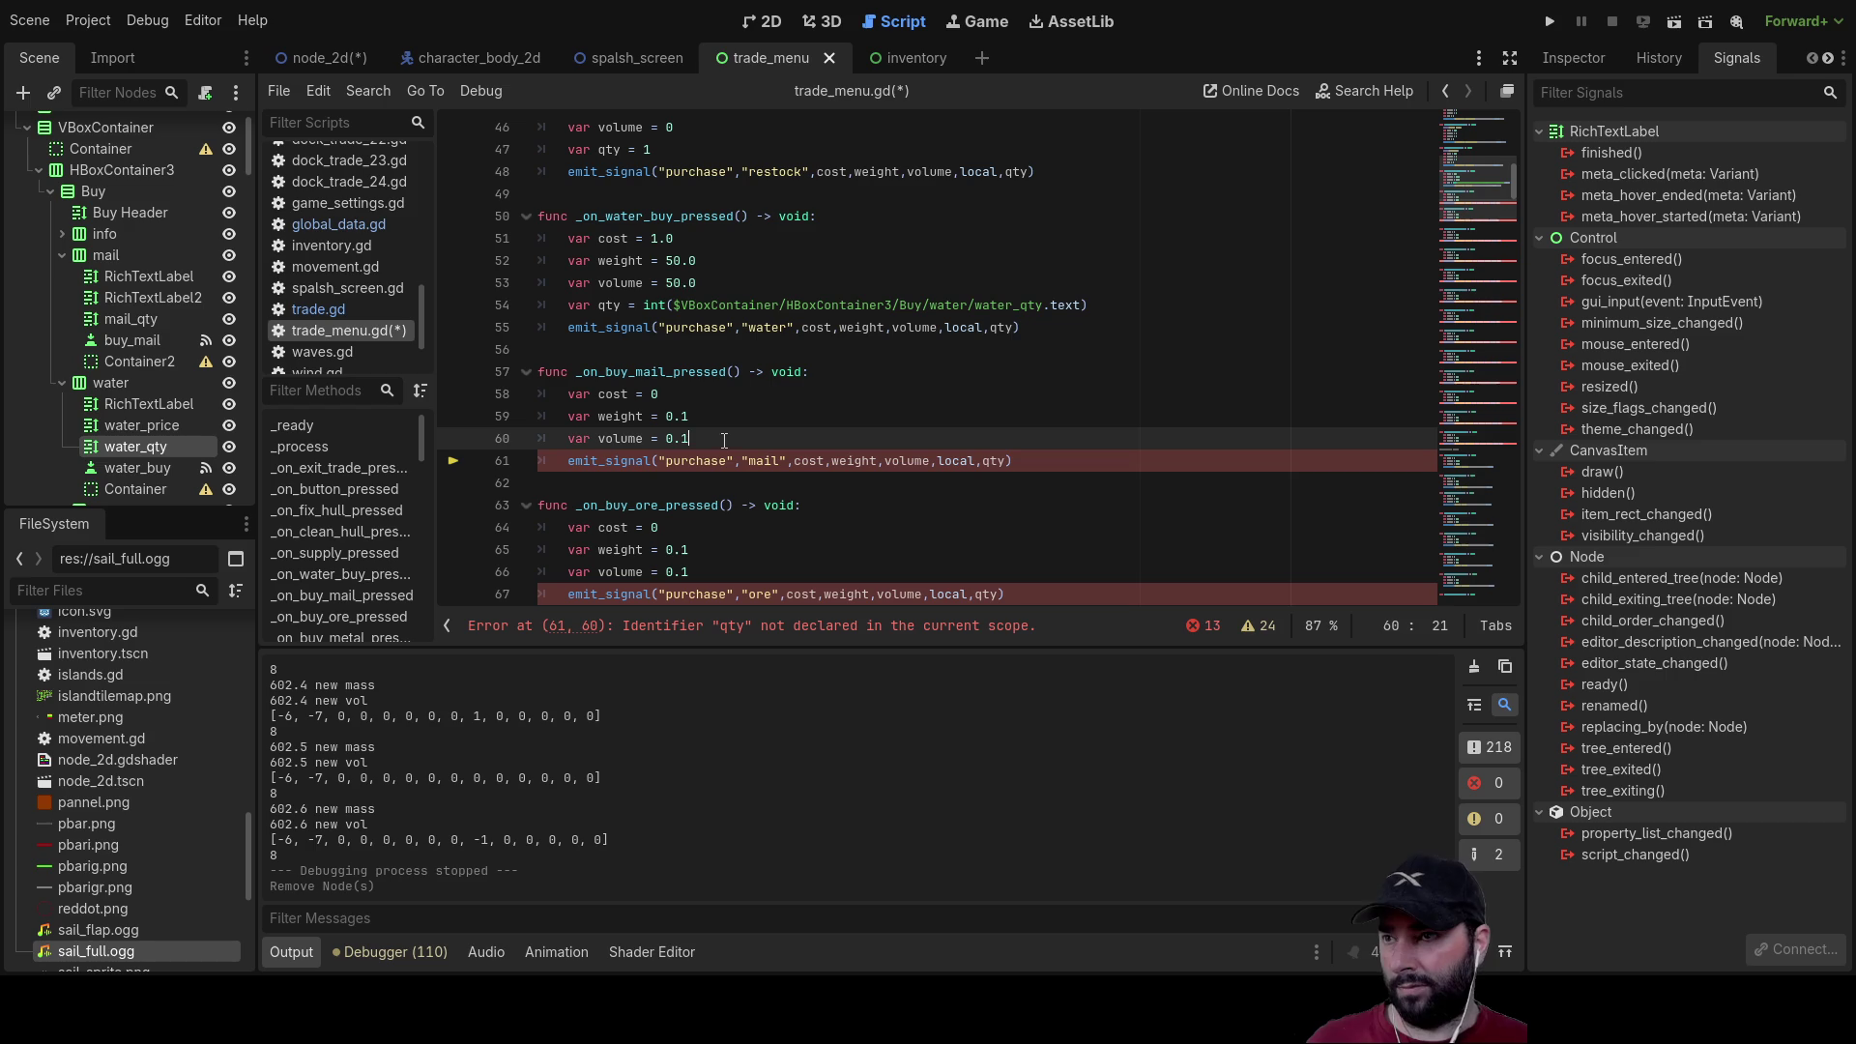
{"action": "key", "text": "Return"}
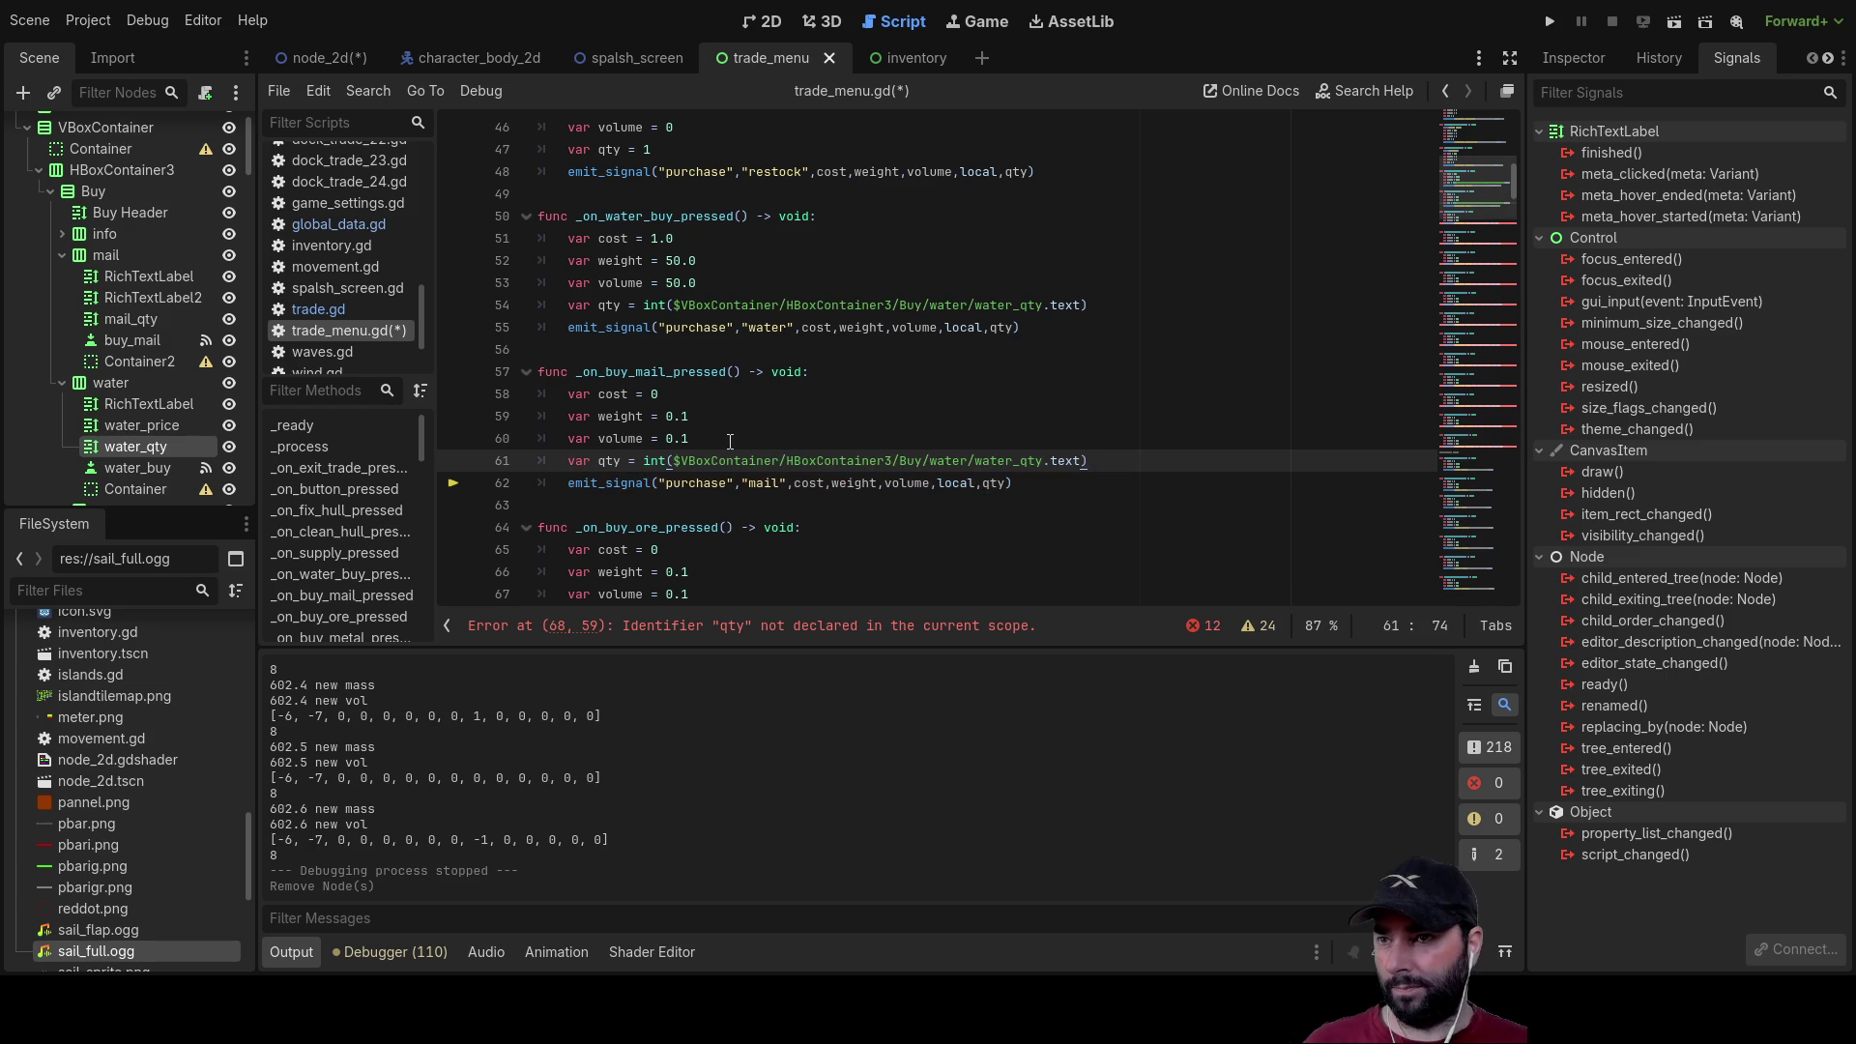
{"action": "scroll", "coordinate": [733, 442], "scroll_direction": "down", "scroll_amount": 2}
{"action": "left_click", "coordinate": [739, 463]}
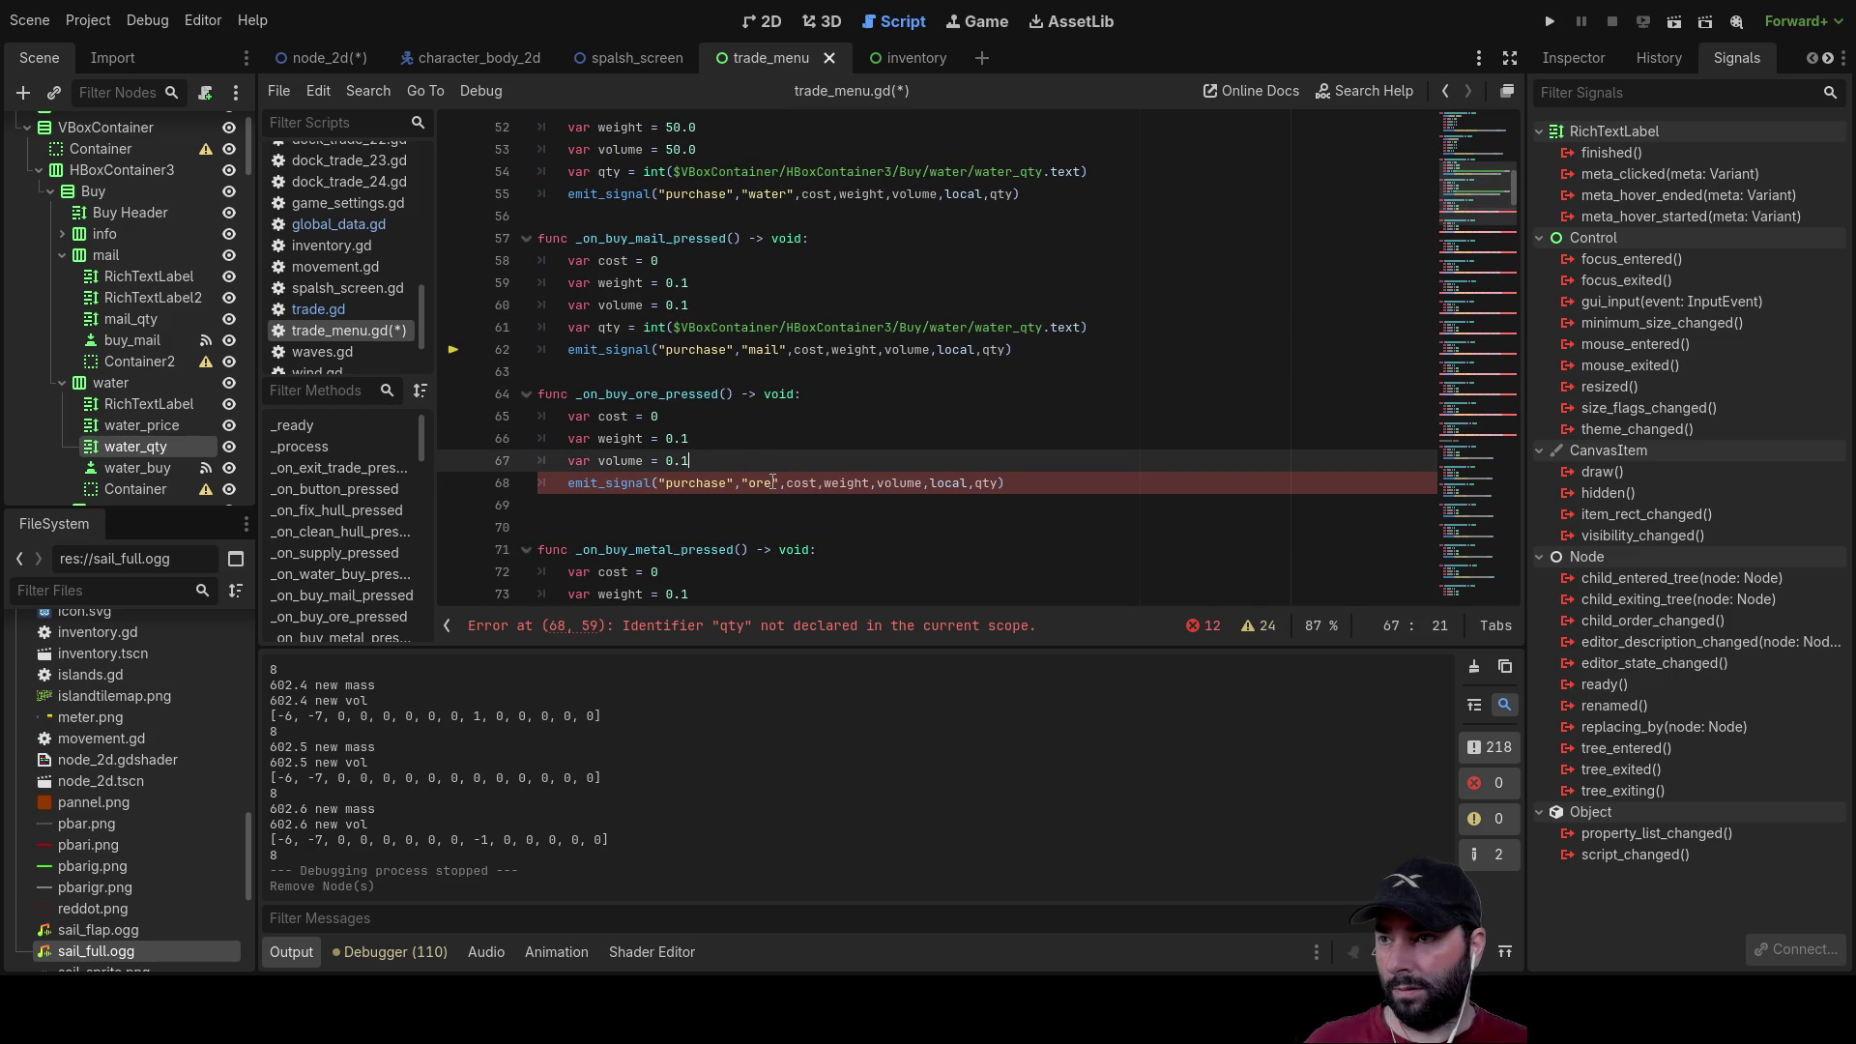
{"action": "key", "text": "Return"}
{"action": "type", "text": "var qty = int($VBoxContainer/HBoxContainer3/Buy/water/water_qty.text)"}
{"action": "scroll", "coordinate": [764, 464], "scroll_direction": "down", "scroll_amount": 4}
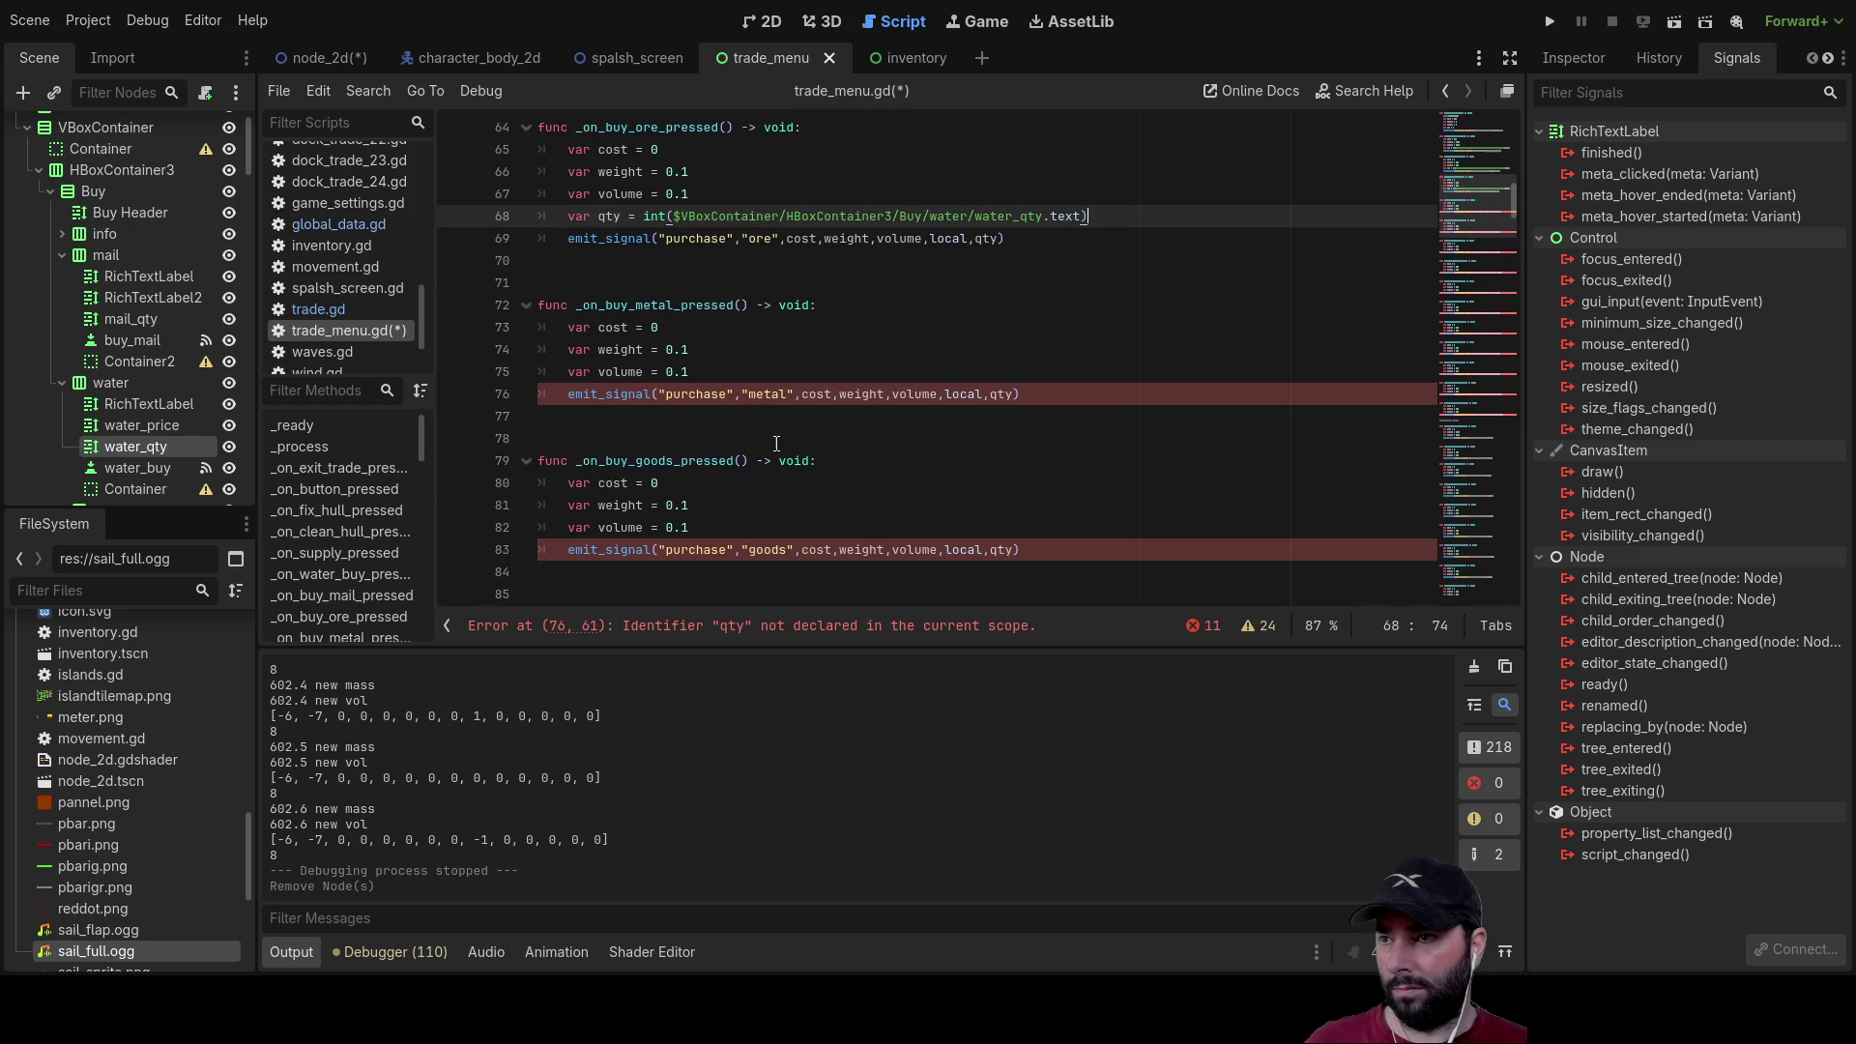
{"action": "left_click", "coordinate": [740, 375]}
{"action": "key", "text": "Return"}
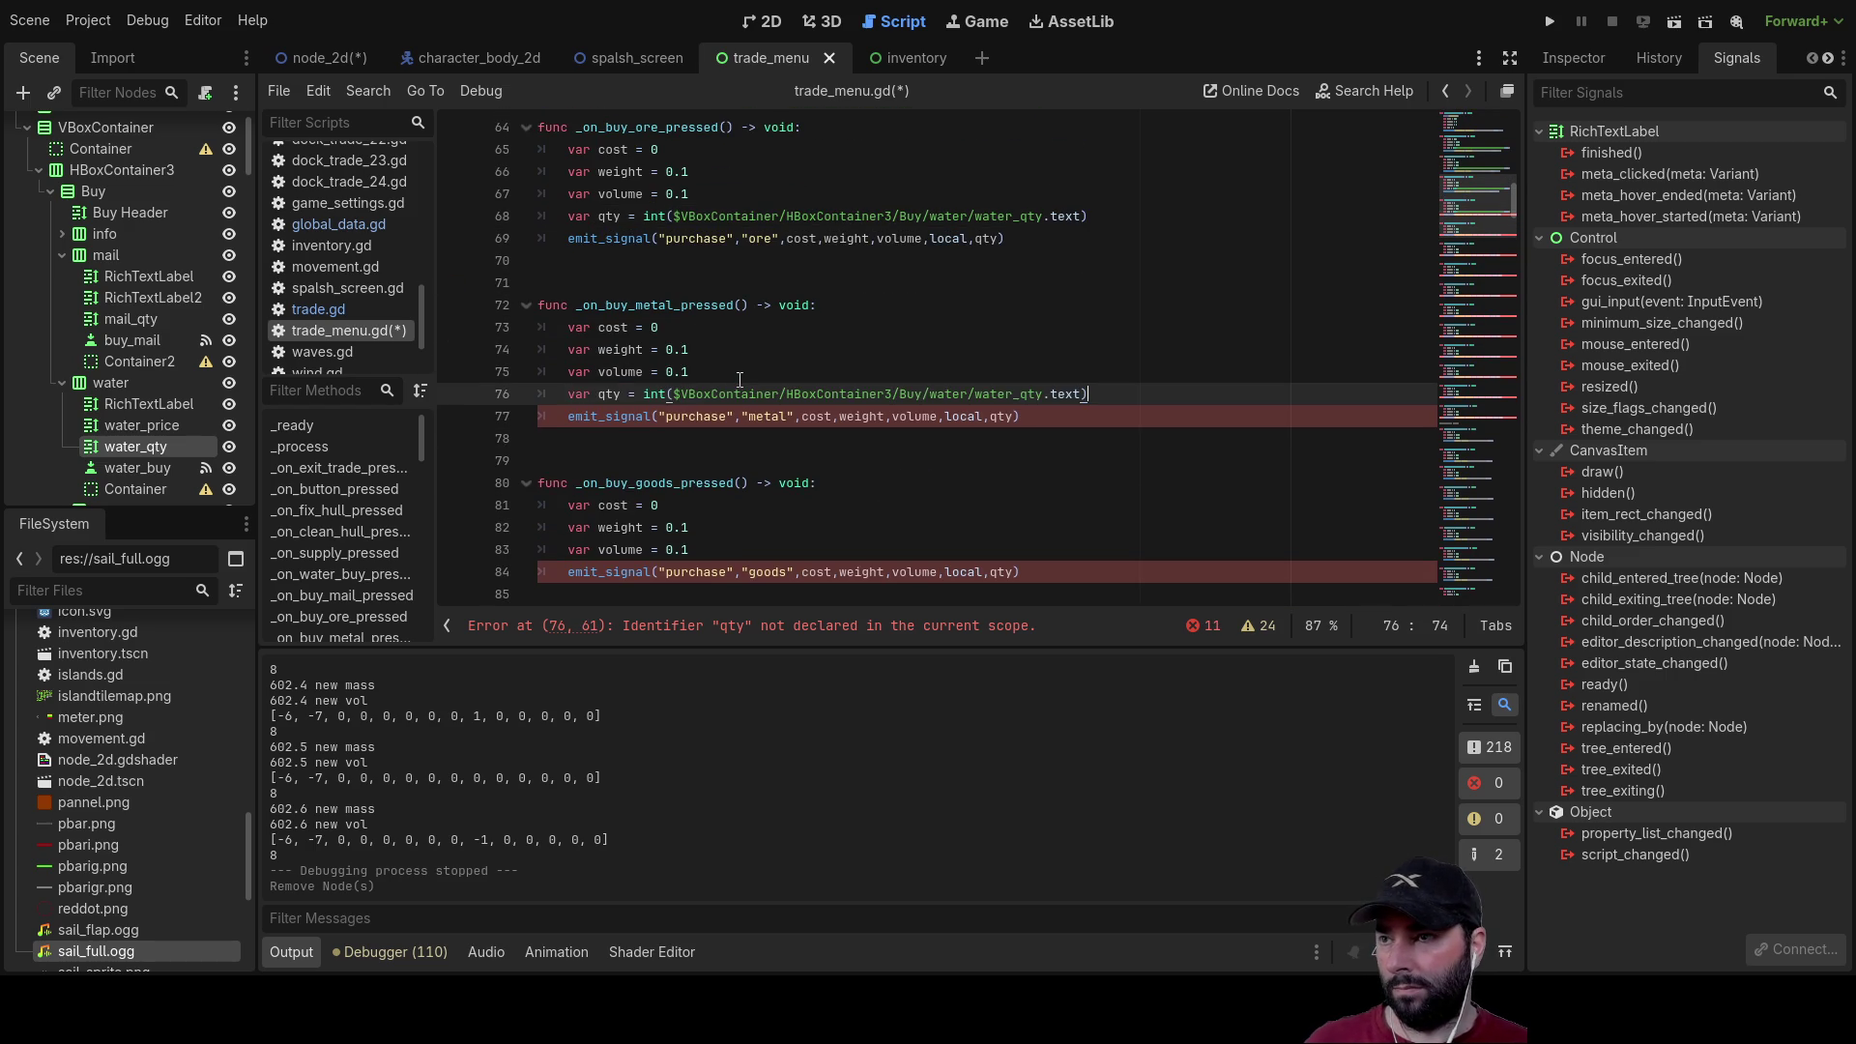
{"action": "scroll", "coordinate": [739, 380], "scroll_direction": "down", "scroll_amount": 2}
{"action": "left_click", "coordinate": [735, 414]}
{"action": "key", "text": "Return"}
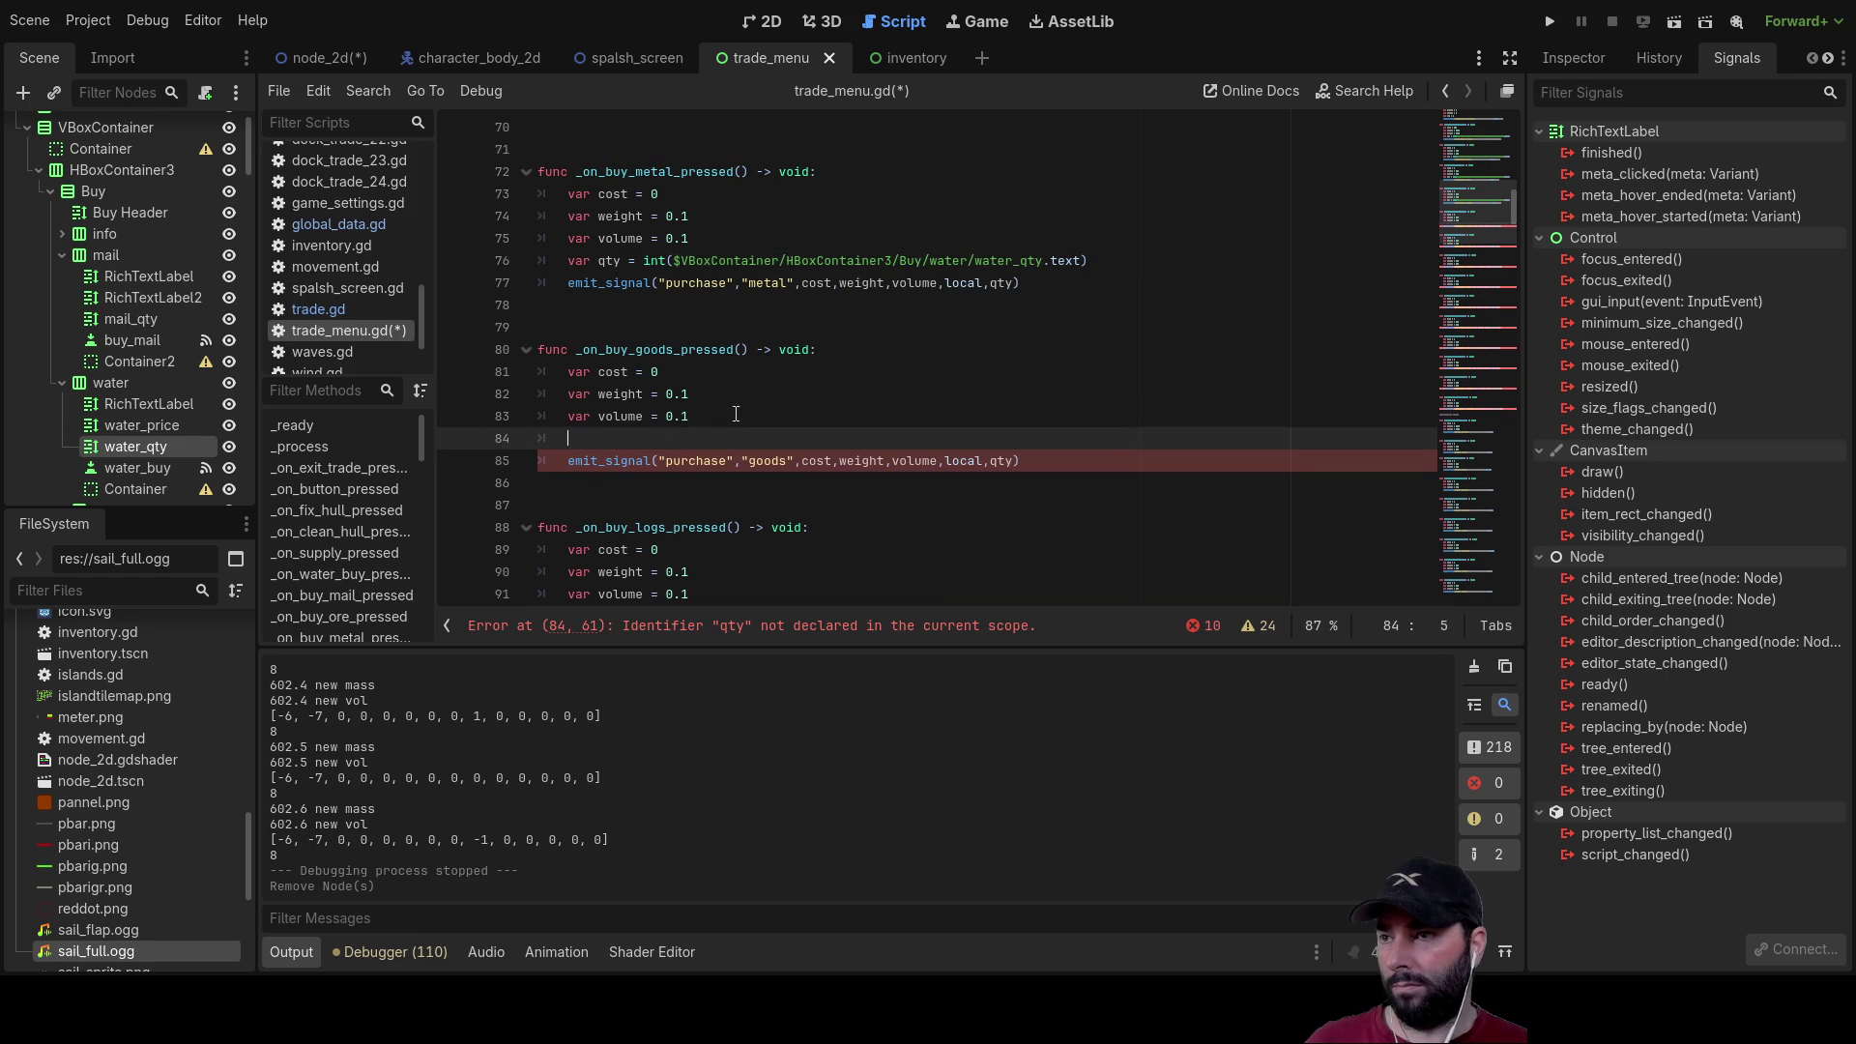
{"action": "scroll", "coordinate": [740, 418], "scroll_direction": "down", "scroll_amount": 3}
{"action": "left_click", "coordinate": [735, 393]}
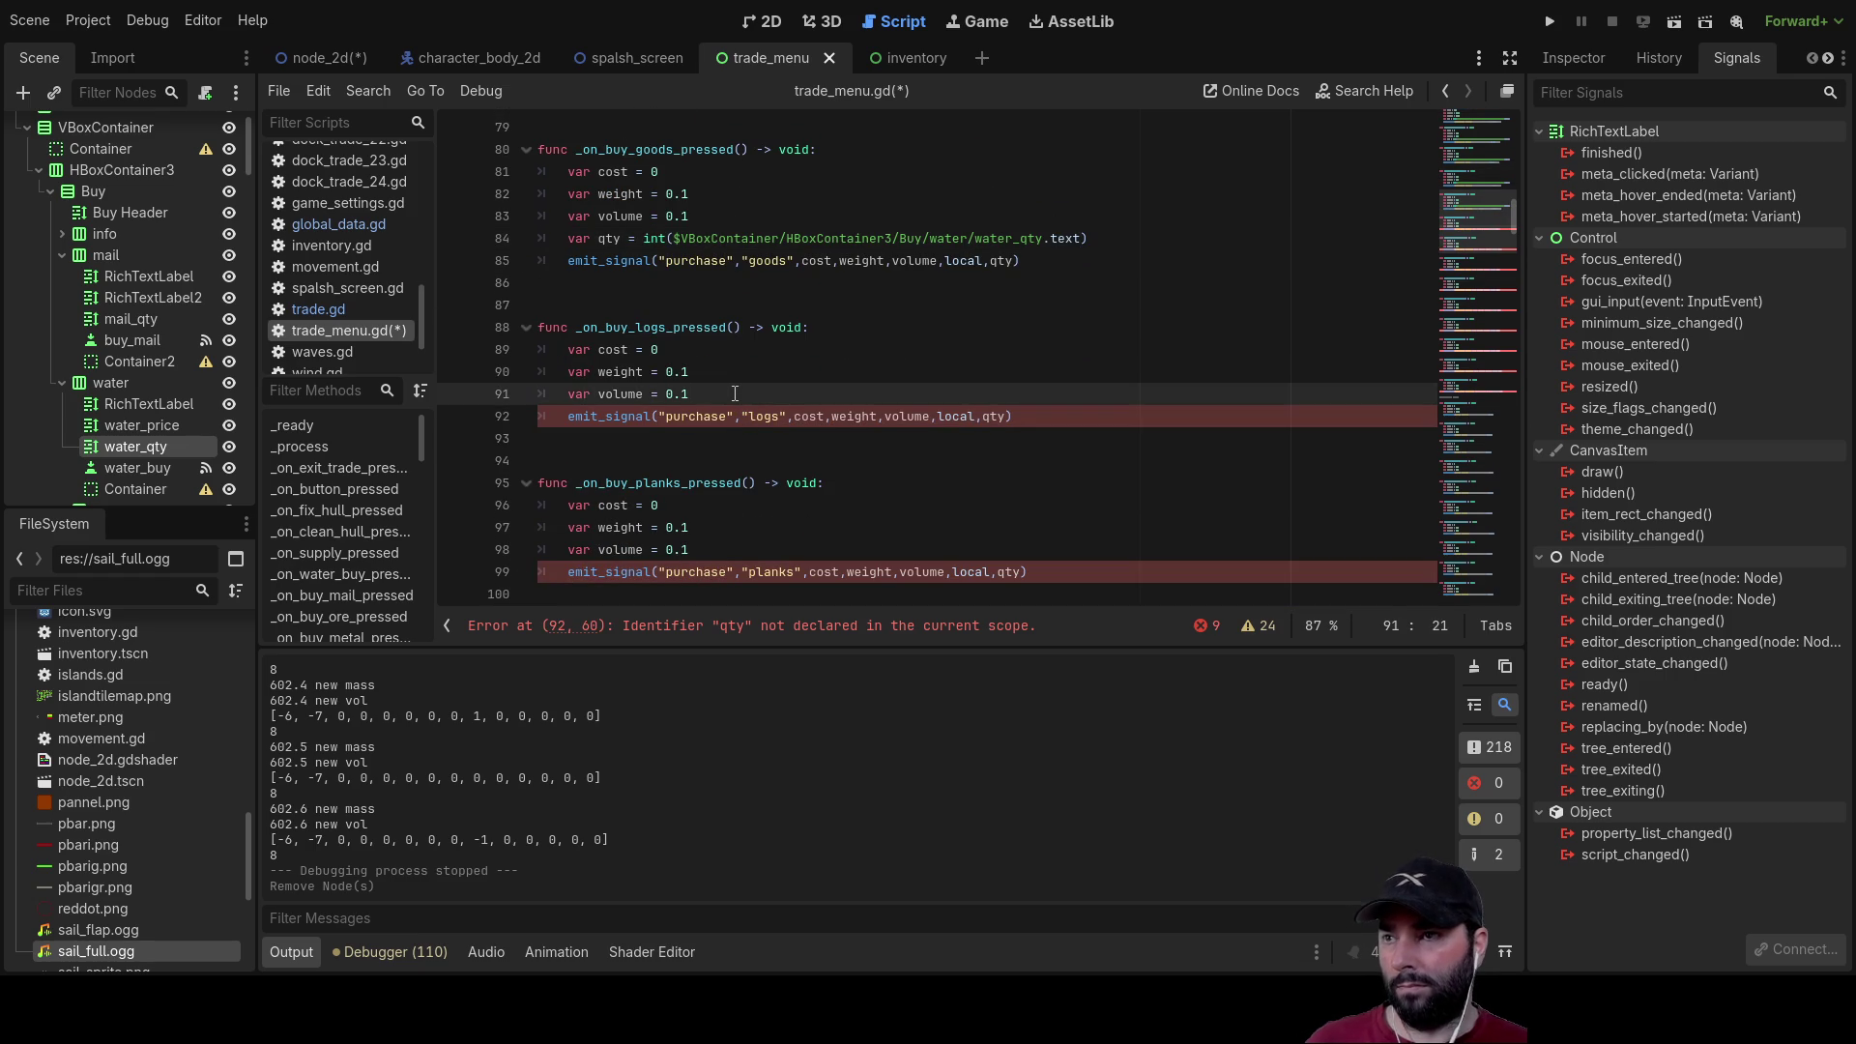
{"action": "key", "text": "Return"}
{"action": "type", "text": "var qty = int($VBoxContainer/HBoxContainer3/Buy/water/water_qty.text)"}
{"action": "scroll", "coordinate": [735, 393], "scroll_direction": "down", "scroll_amount": 2}
{"action": "left_click", "coordinate": [738, 438]}
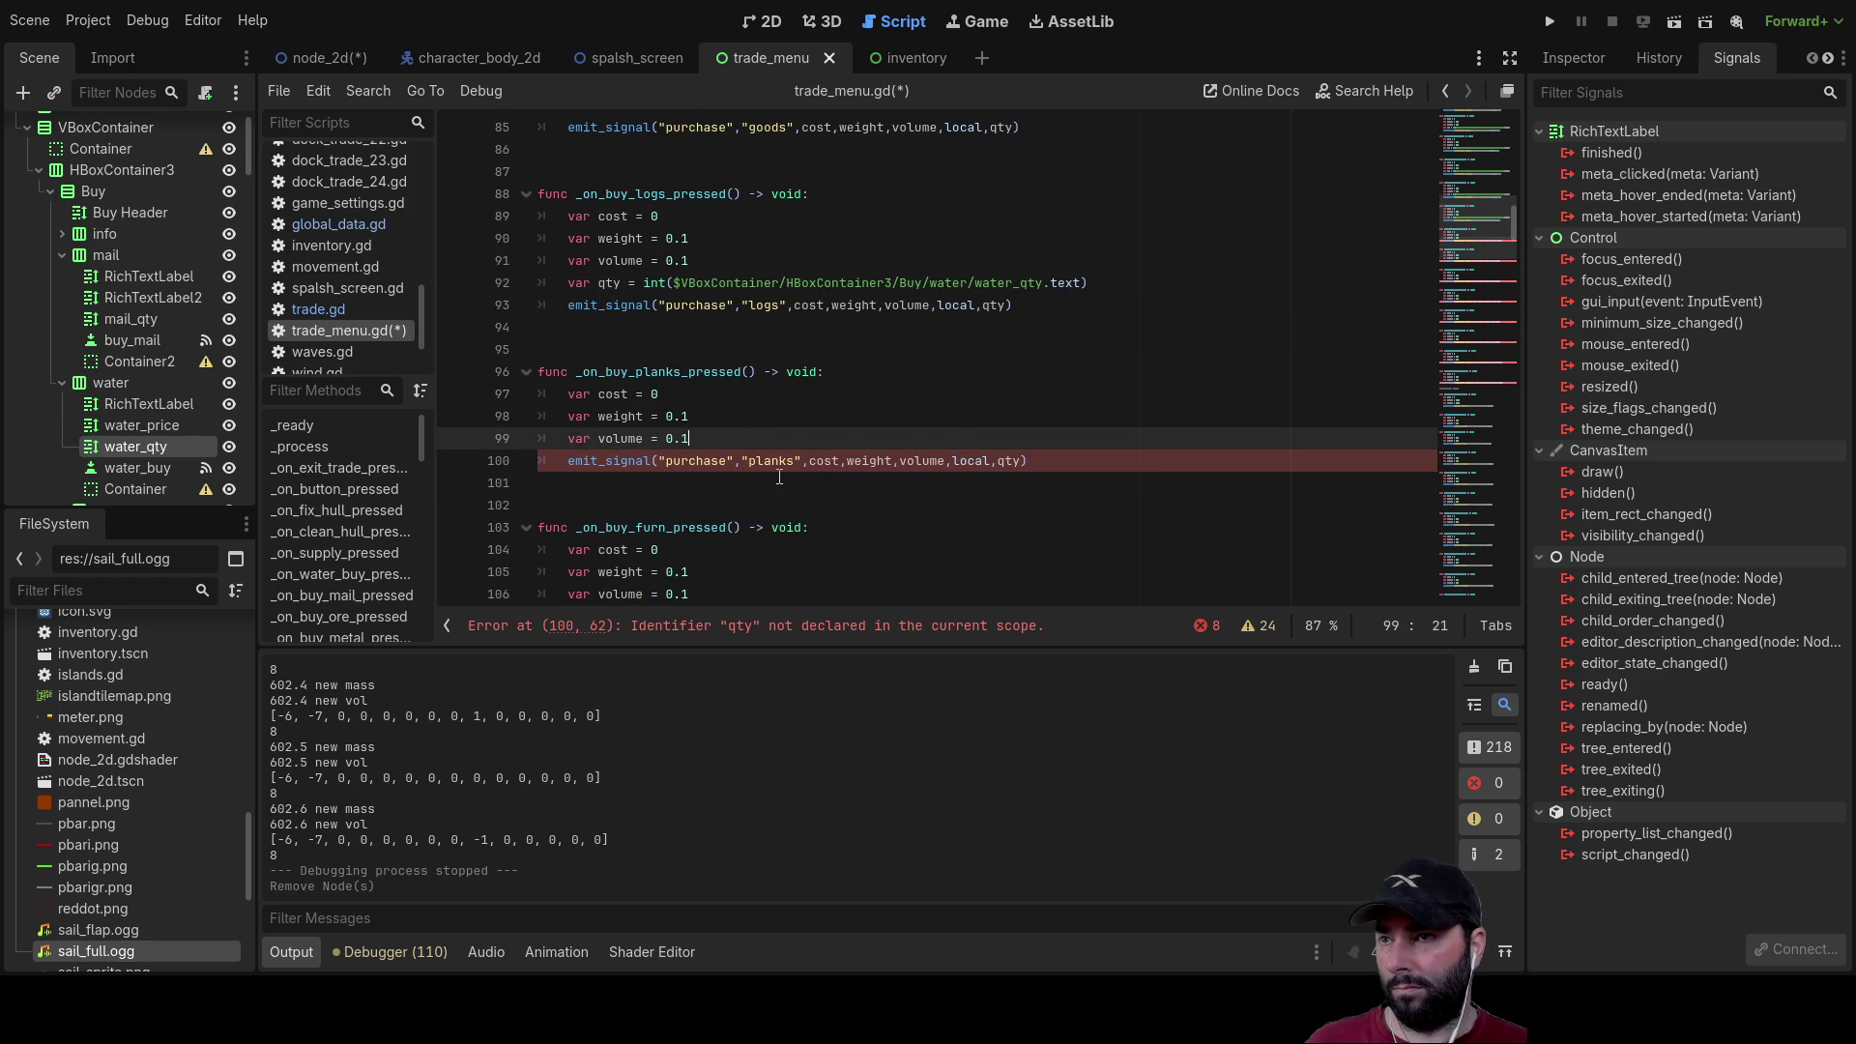
{"action": "key", "text": "Return"}
{"action": "scroll", "coordinate": [812, 480], "scroll_direction": "down", "scroll_amount": 3}
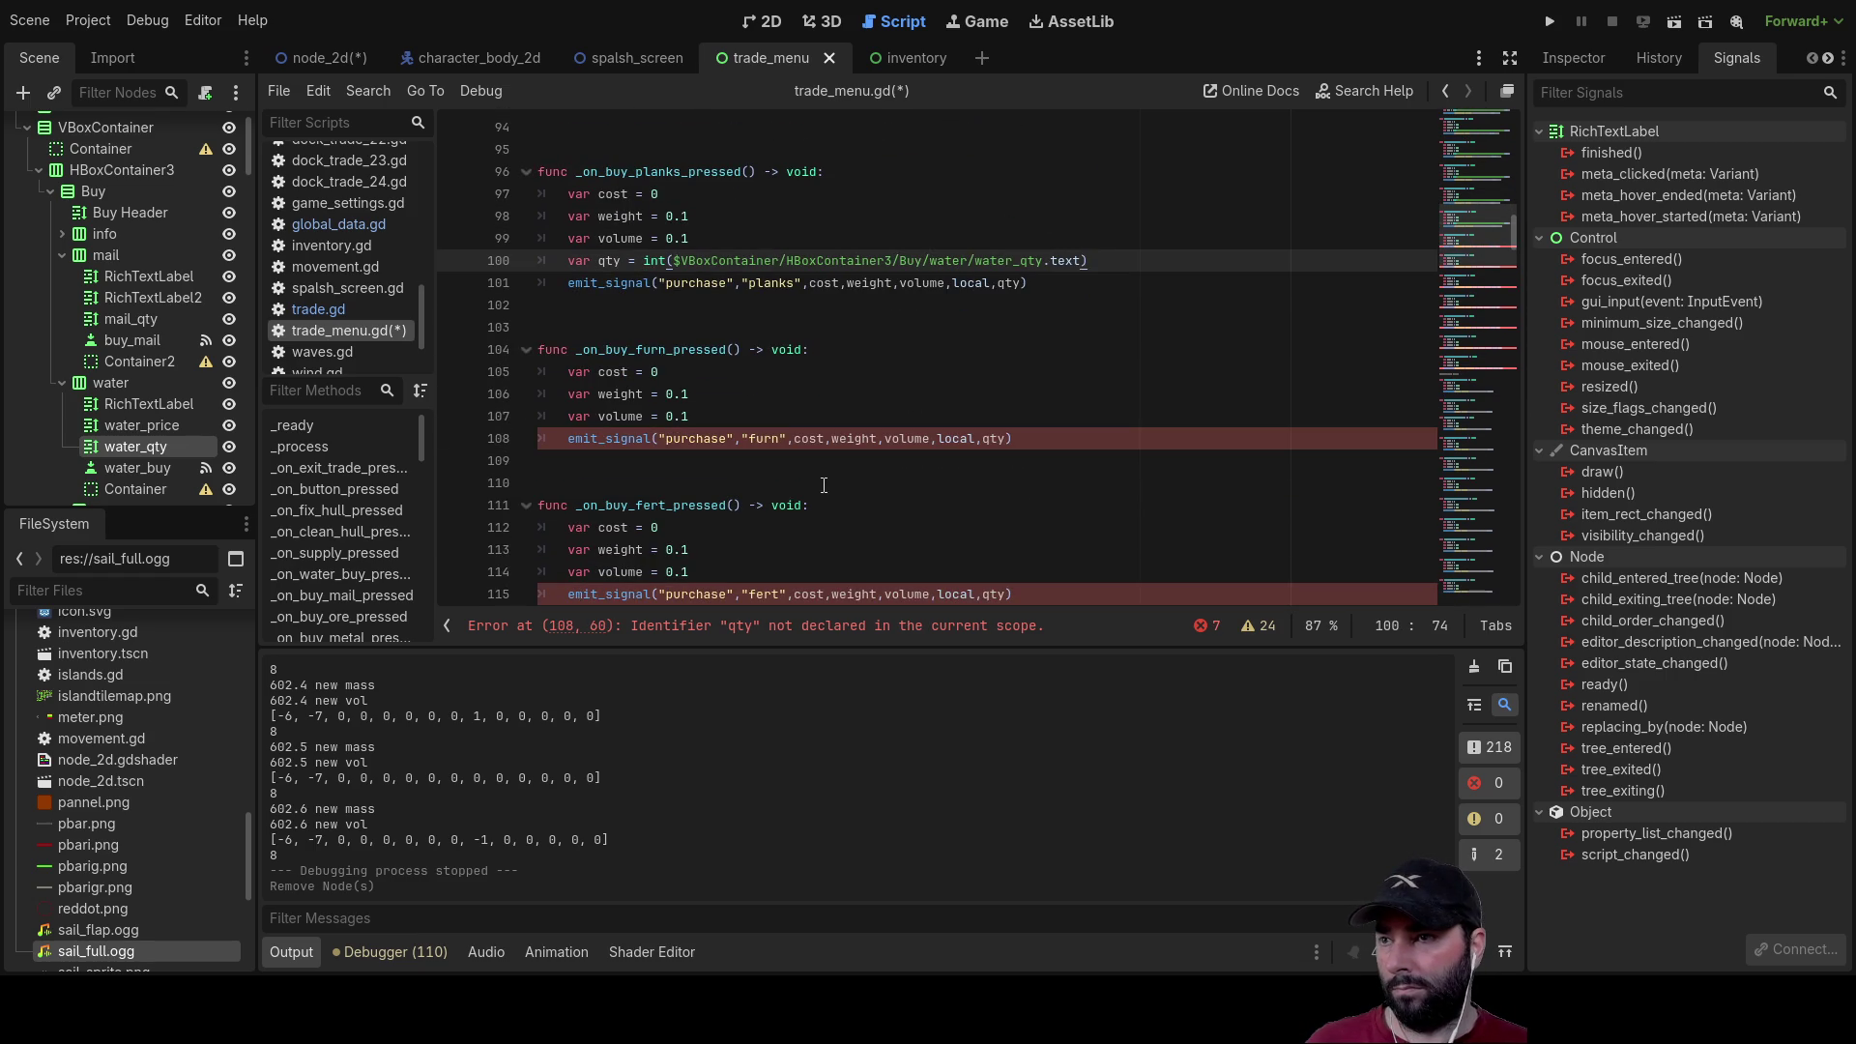
{"action": "left_click", "coordinate": [781, 423]}
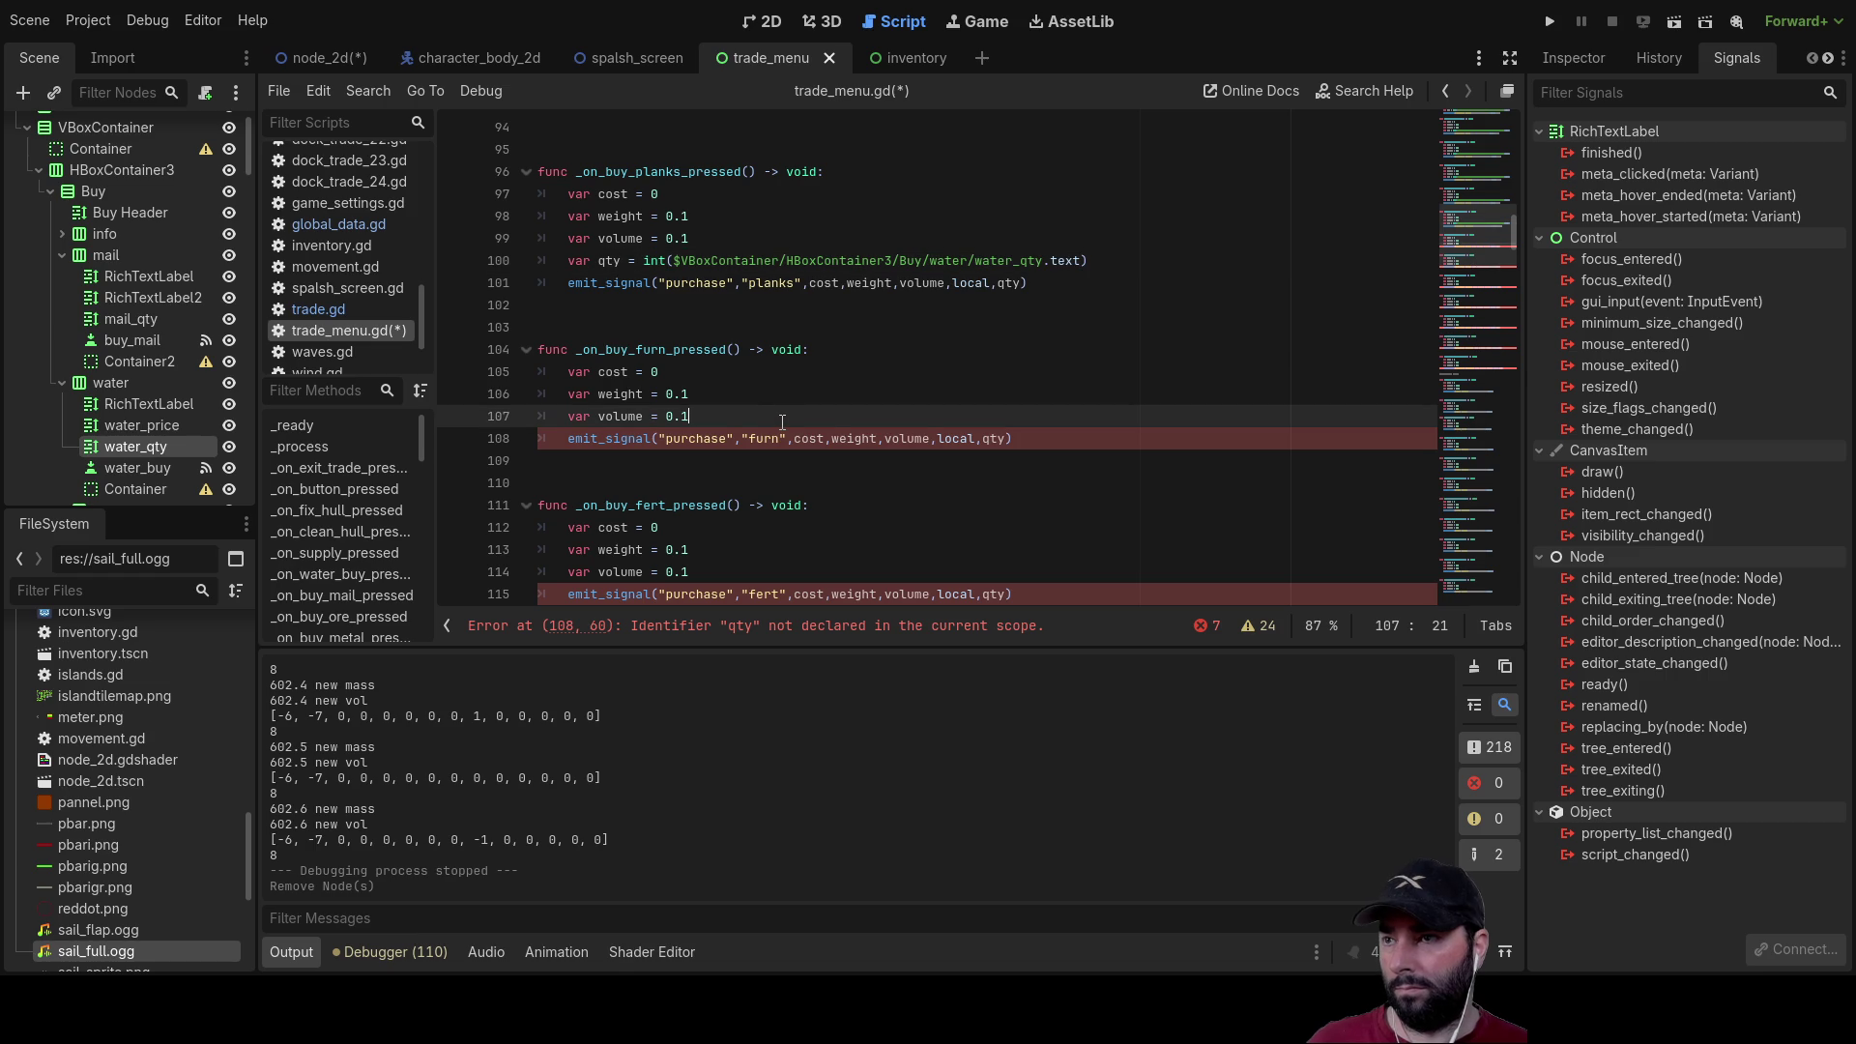
{"action": "key", "text": "Return"}
{"action": "scroll", "coordinate": [758, 415], "scroll_direction": "down", "scroll_amount": 4}
Step: Paste the qty line into the fert, crops, food, wool, thread and clothes buy functions
{"action": "left_click", "coordinate": [717, 331]}
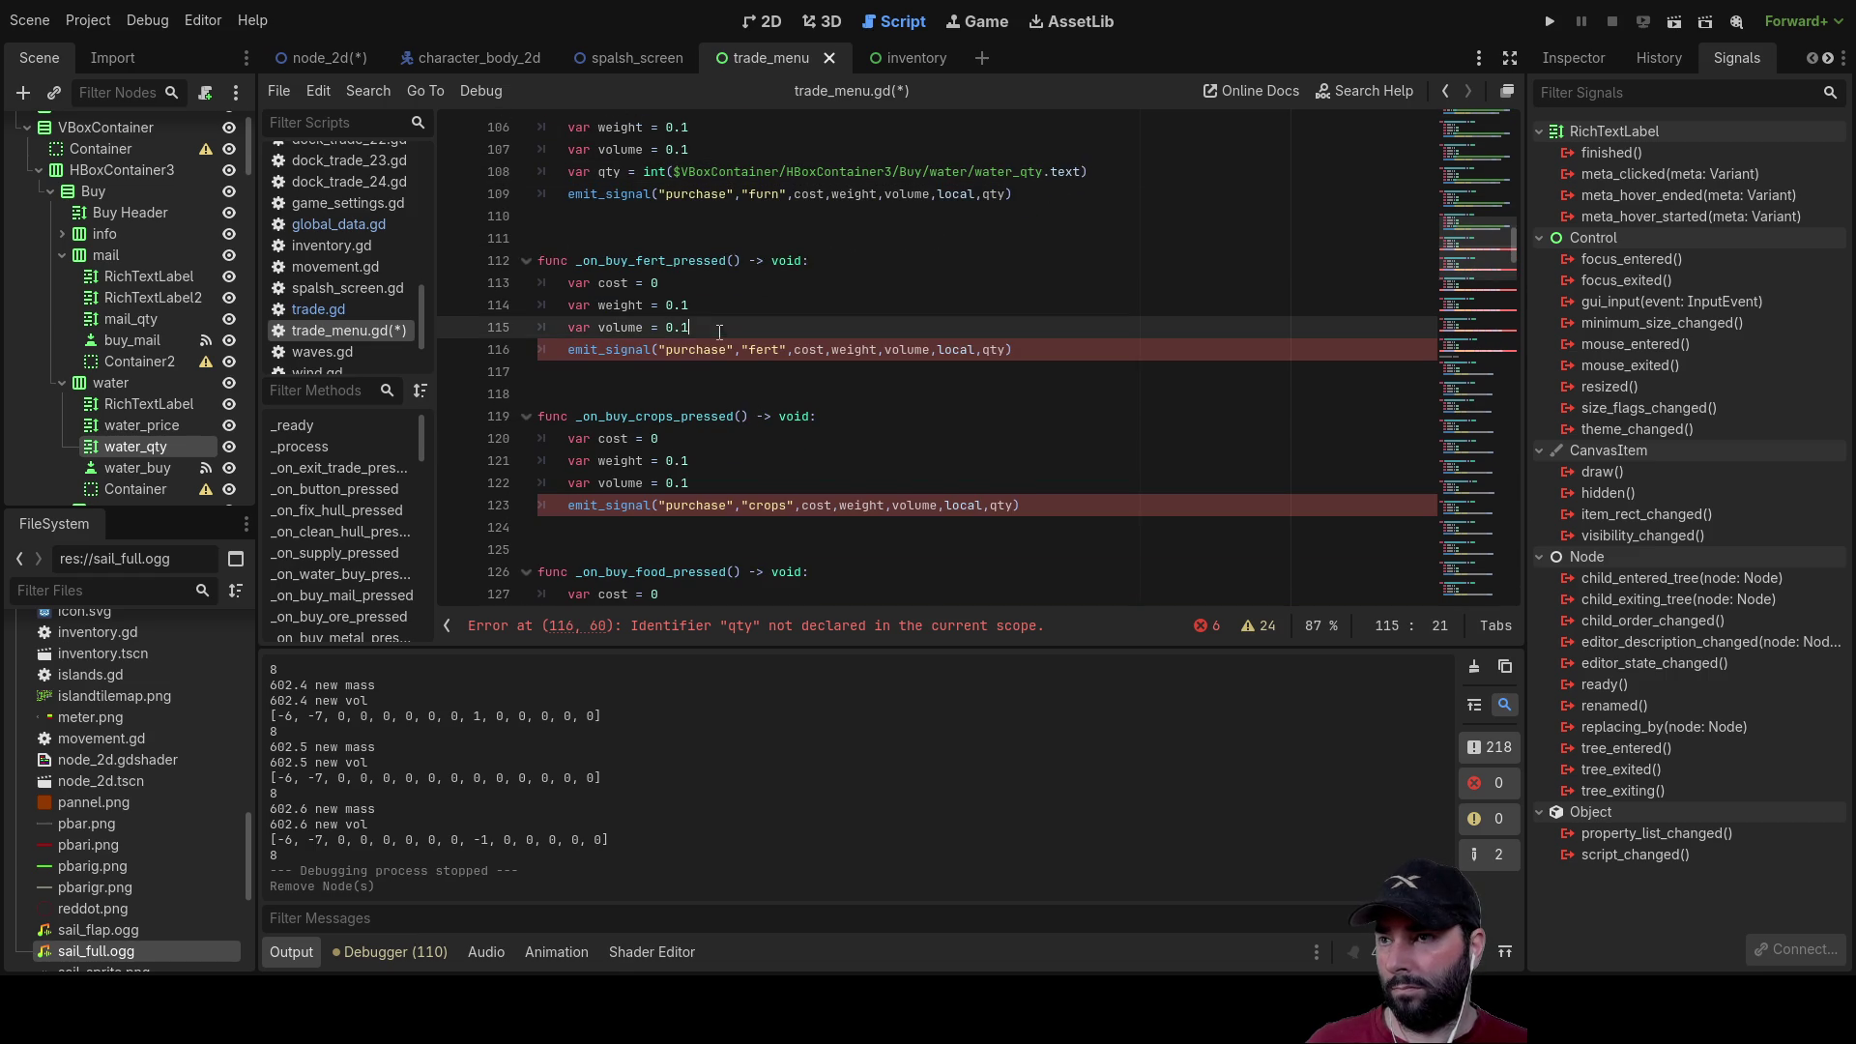
{"action": "key", "text": "Return"}
{"action": "type", "text": "var qty = int($VBoxContainer/HBoxContainer3/Buy/water/water_qty.text)"}
{"action": "scroll", "coordinate": [725, 358], "scroll_direction": "down", "scroll_amount": 2}
{"action": "left_click", "coordinate": [715, 373]}
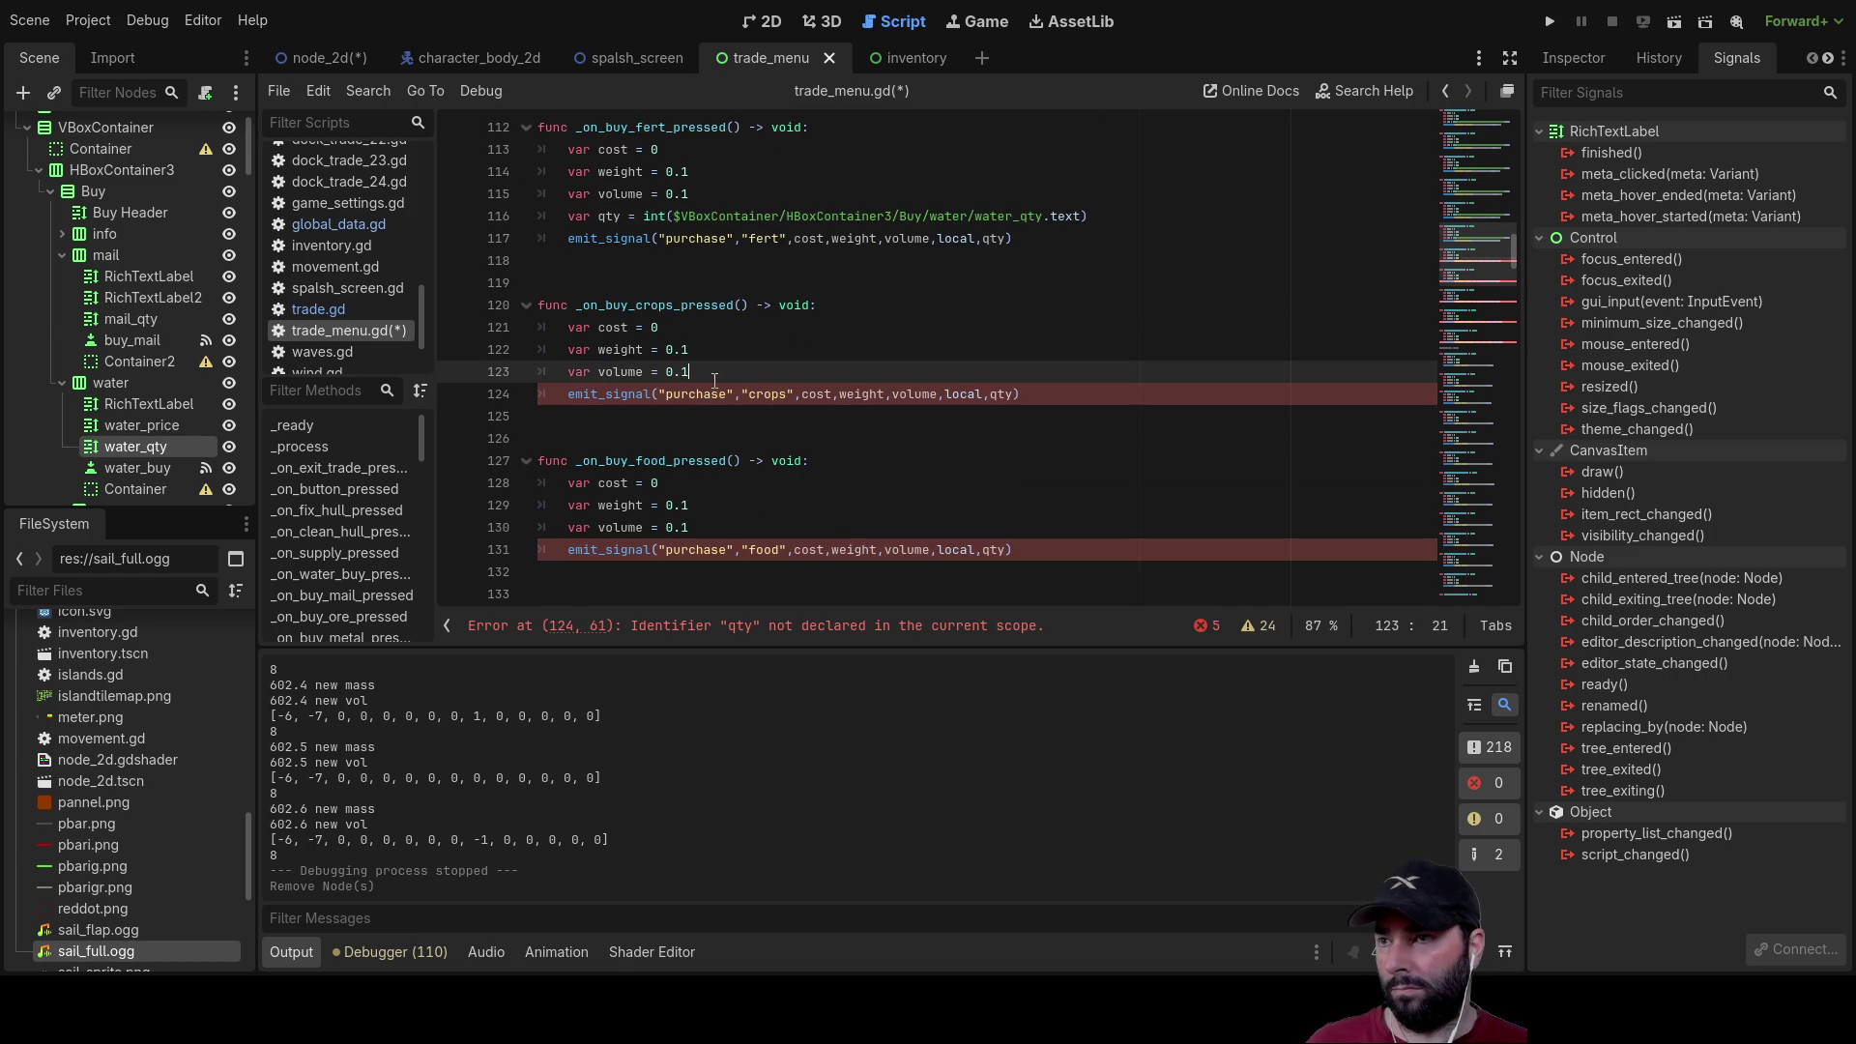
{"action": "key", "text": "Return"}
{"action": "type", "text": "var qty = int($VBoxContainer/HBoxContainer3/Buy/water/water_qty.text)"}
{"action": "scroll", "coordinate": [725, 386], "scroll_direction": "down", "scroll_amount": 2}
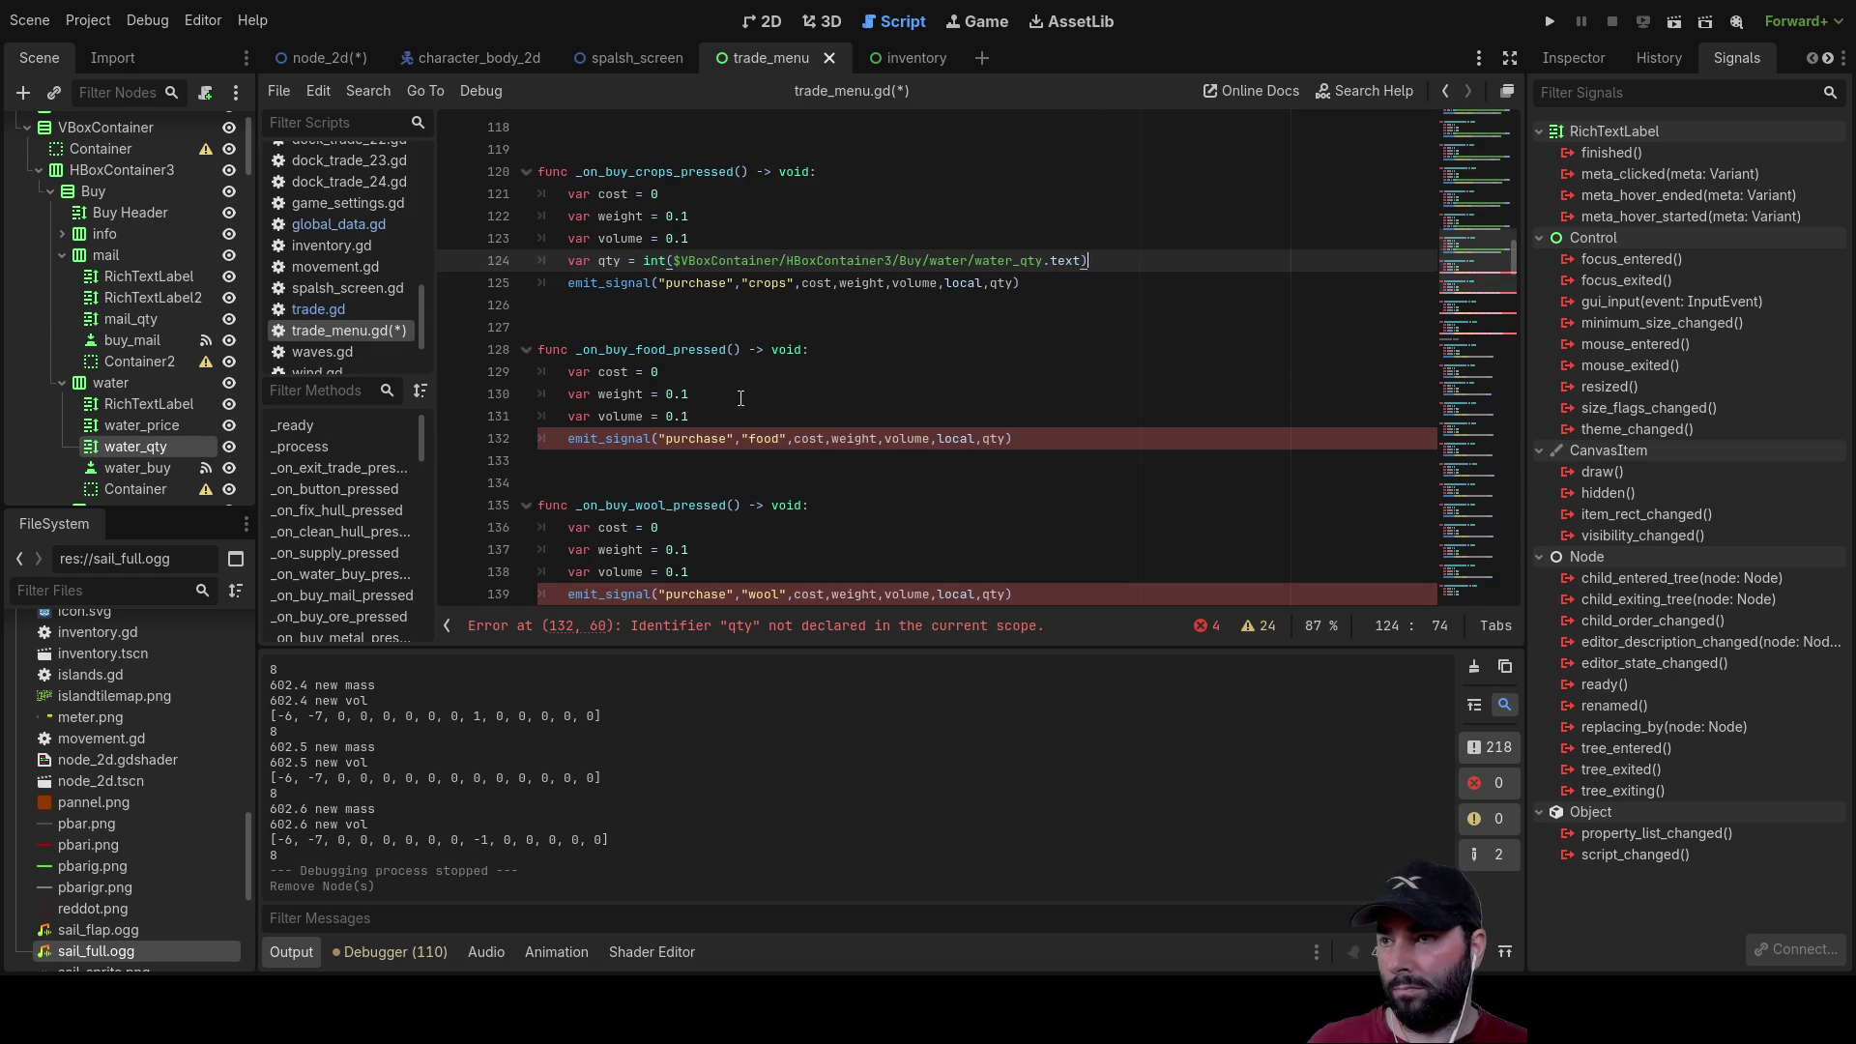
{"action": "left_click", "coordinate": [720, 416]}
{"action": "key", "text": "Return"}
{"action": "type", "text": "var qty = int($VBoxContainer/HBoxContainer3/Buy/water/water_qty.text)"}
{"action": "scroll", "coordinate": [750, 441], "scroll_direction": "down", "scroll_amount": 3}
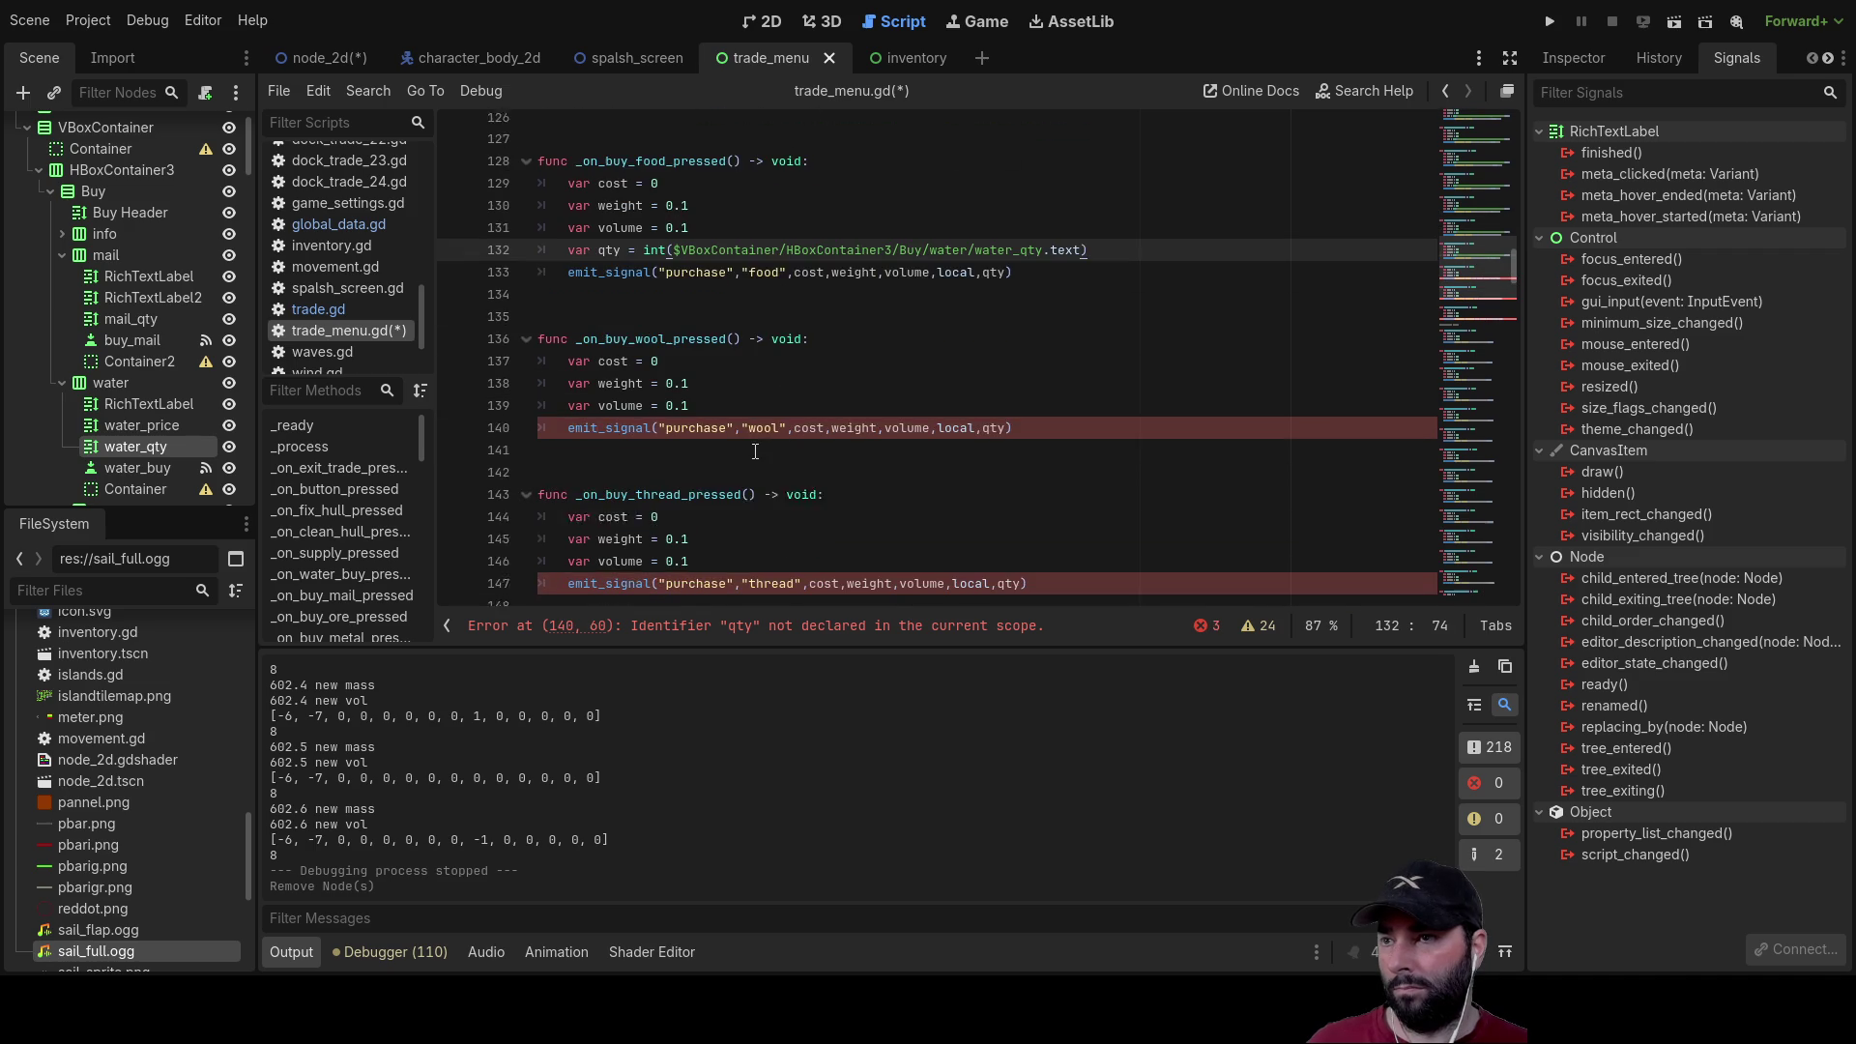
{"action": "left_click", "coordinate": [749, 398]}
{"action": "key", "text": "Return"}
{"action": "type", "text": "var qty = int($VBoxContainer/HBoxContainer3/Buy/water/water_qty.text)"}
{"action": "scroll", "coordinate": [745, 387], "scroll_direction": "down", "scroll_amount": 3}
{"action": "left_click", "coordinate": [741, 372]}
{"action": "key", "text": "Return"}
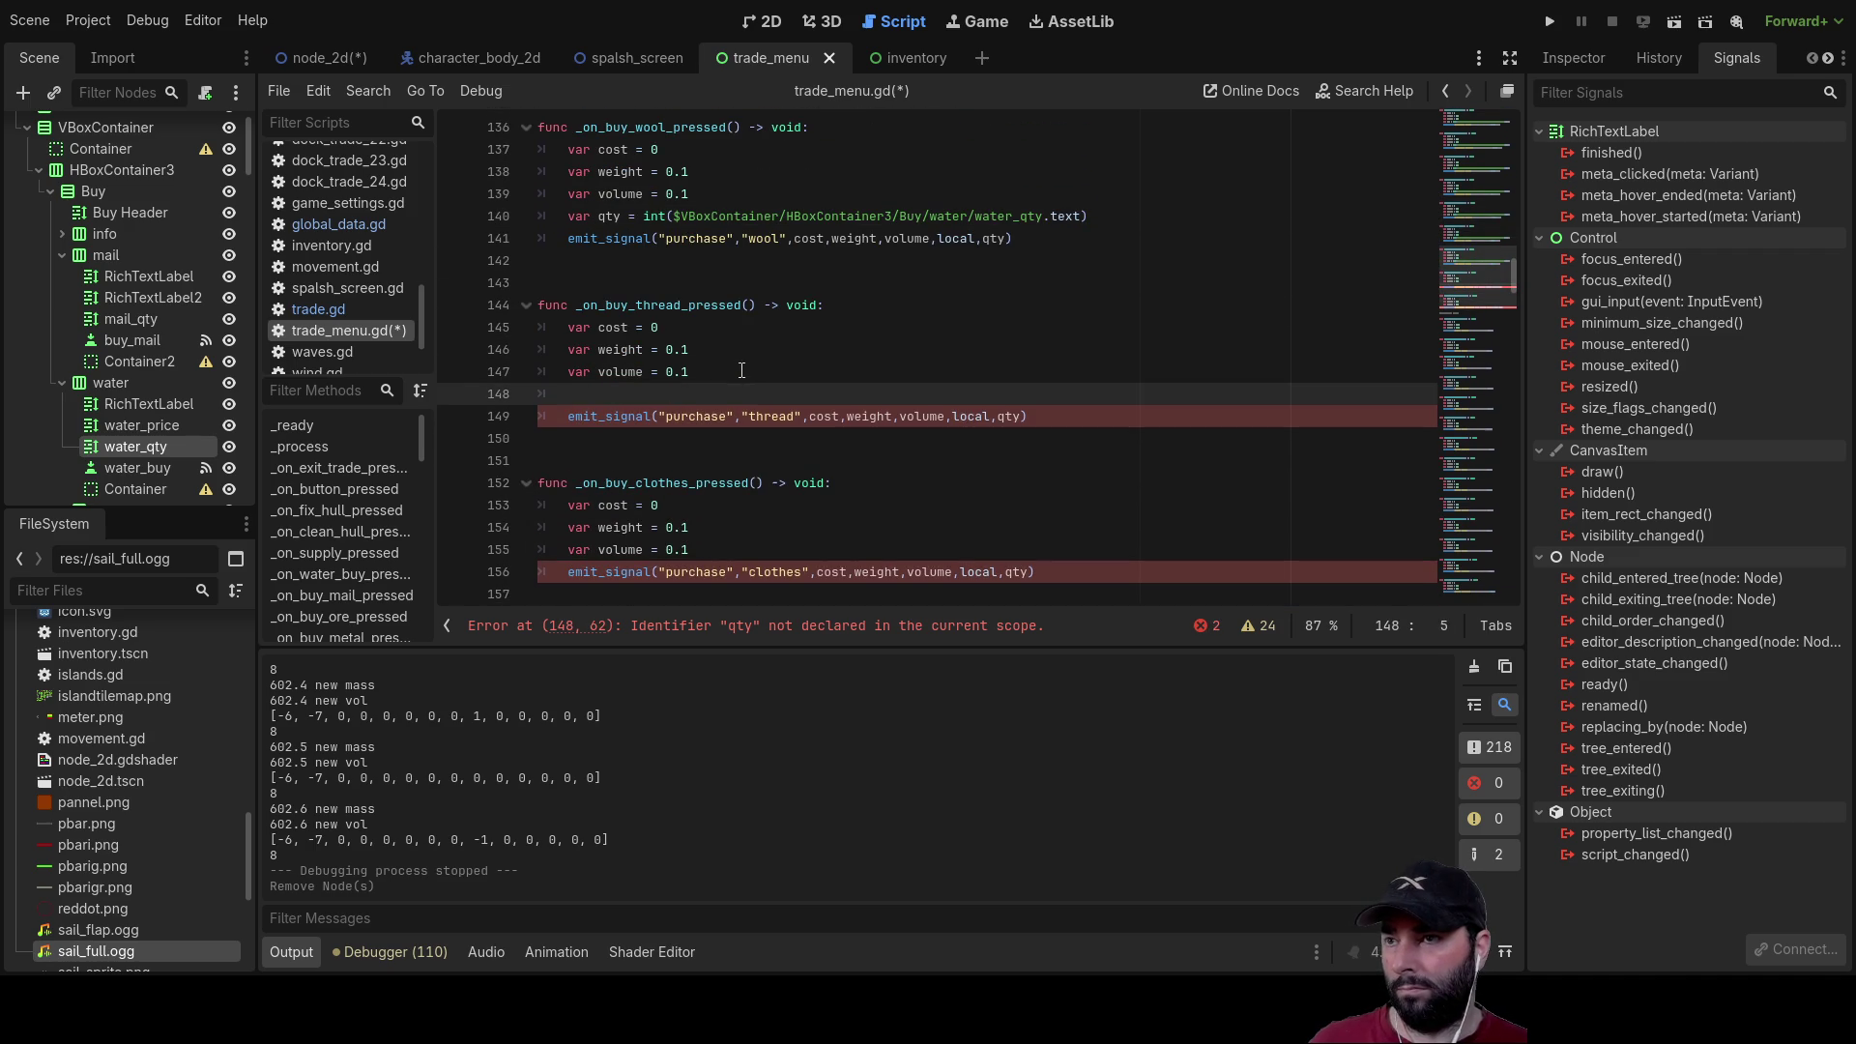
{"action": "scroll", "coordinate": [745, 387], "scroll_direction": "down", "scroll_amount": 2}
{"action": "left_click", "coordinate": [752, 412]}
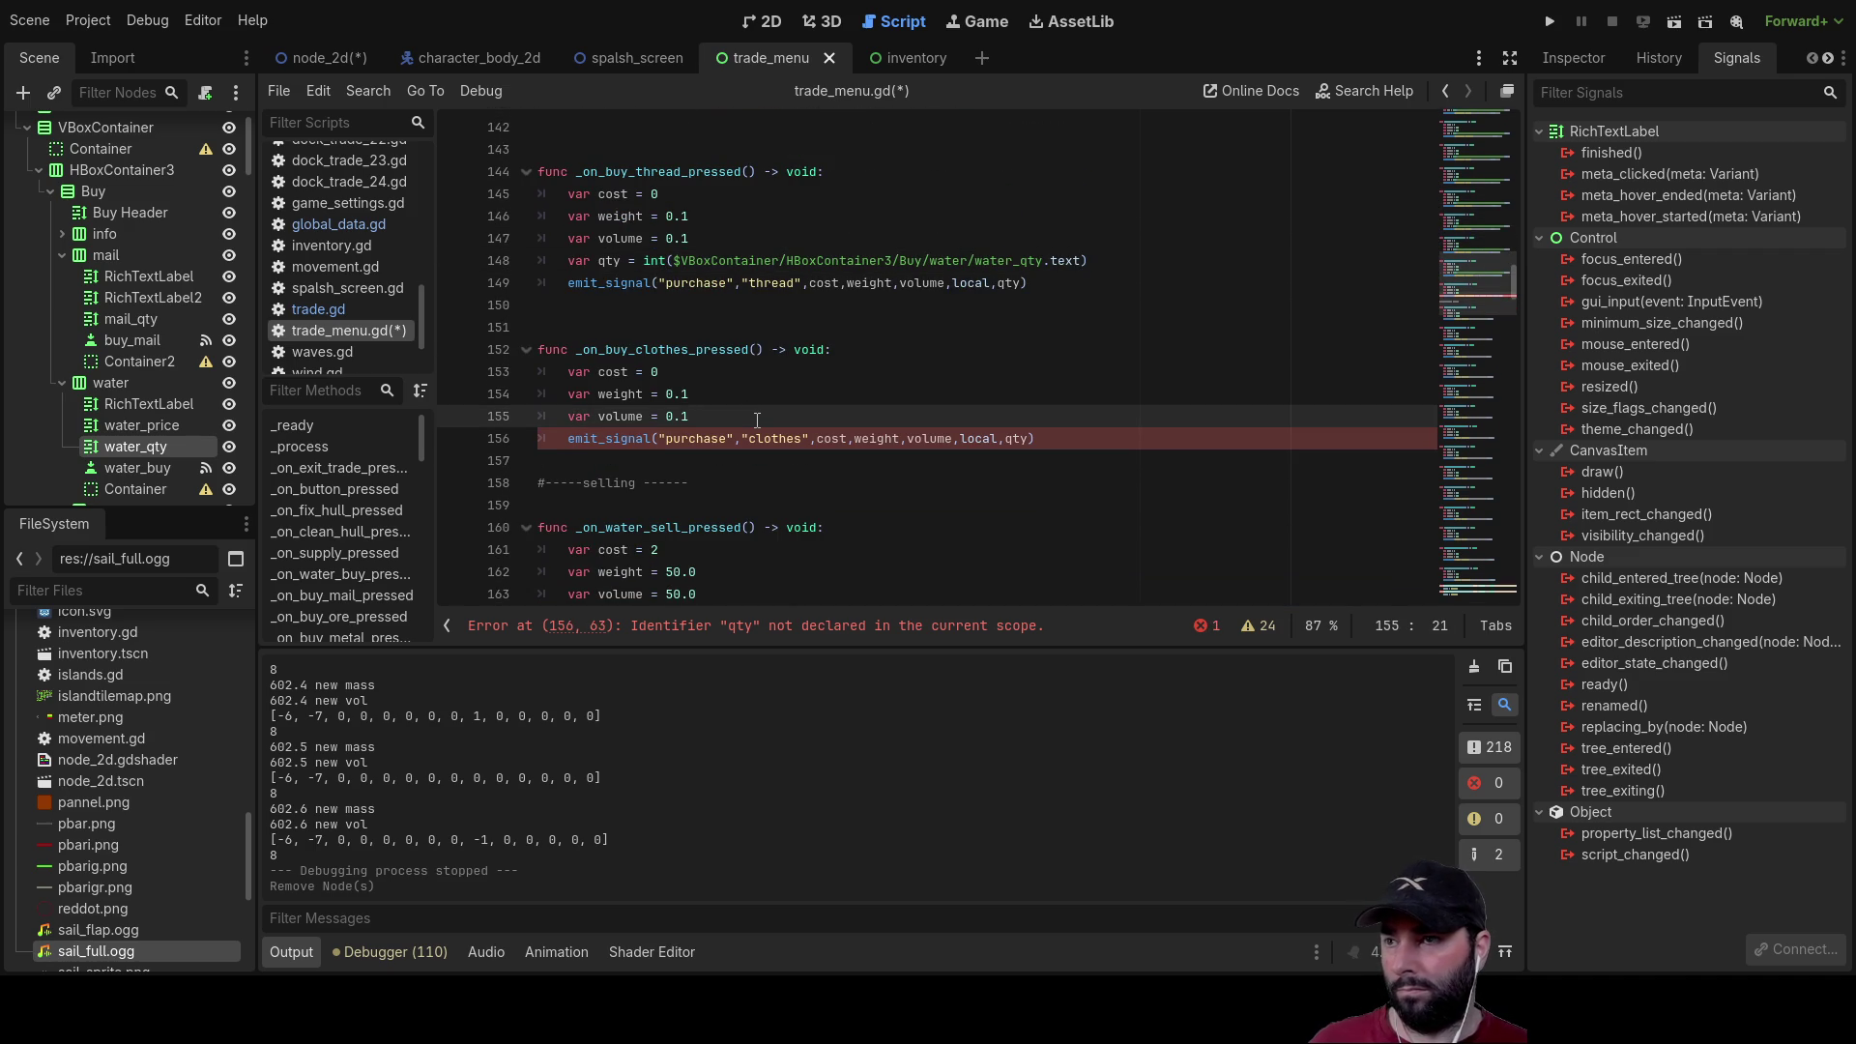
{"action": "key", "text": "Return"}
{"action": "type", "text": "var qty = int($VBoxContainer/HBoxContainer3/Buy/water/water_qty.text)"}
{"action": "scroll", "coordinate": [783, 426], "scroll_direction": "up", "scroll_amount": 15}
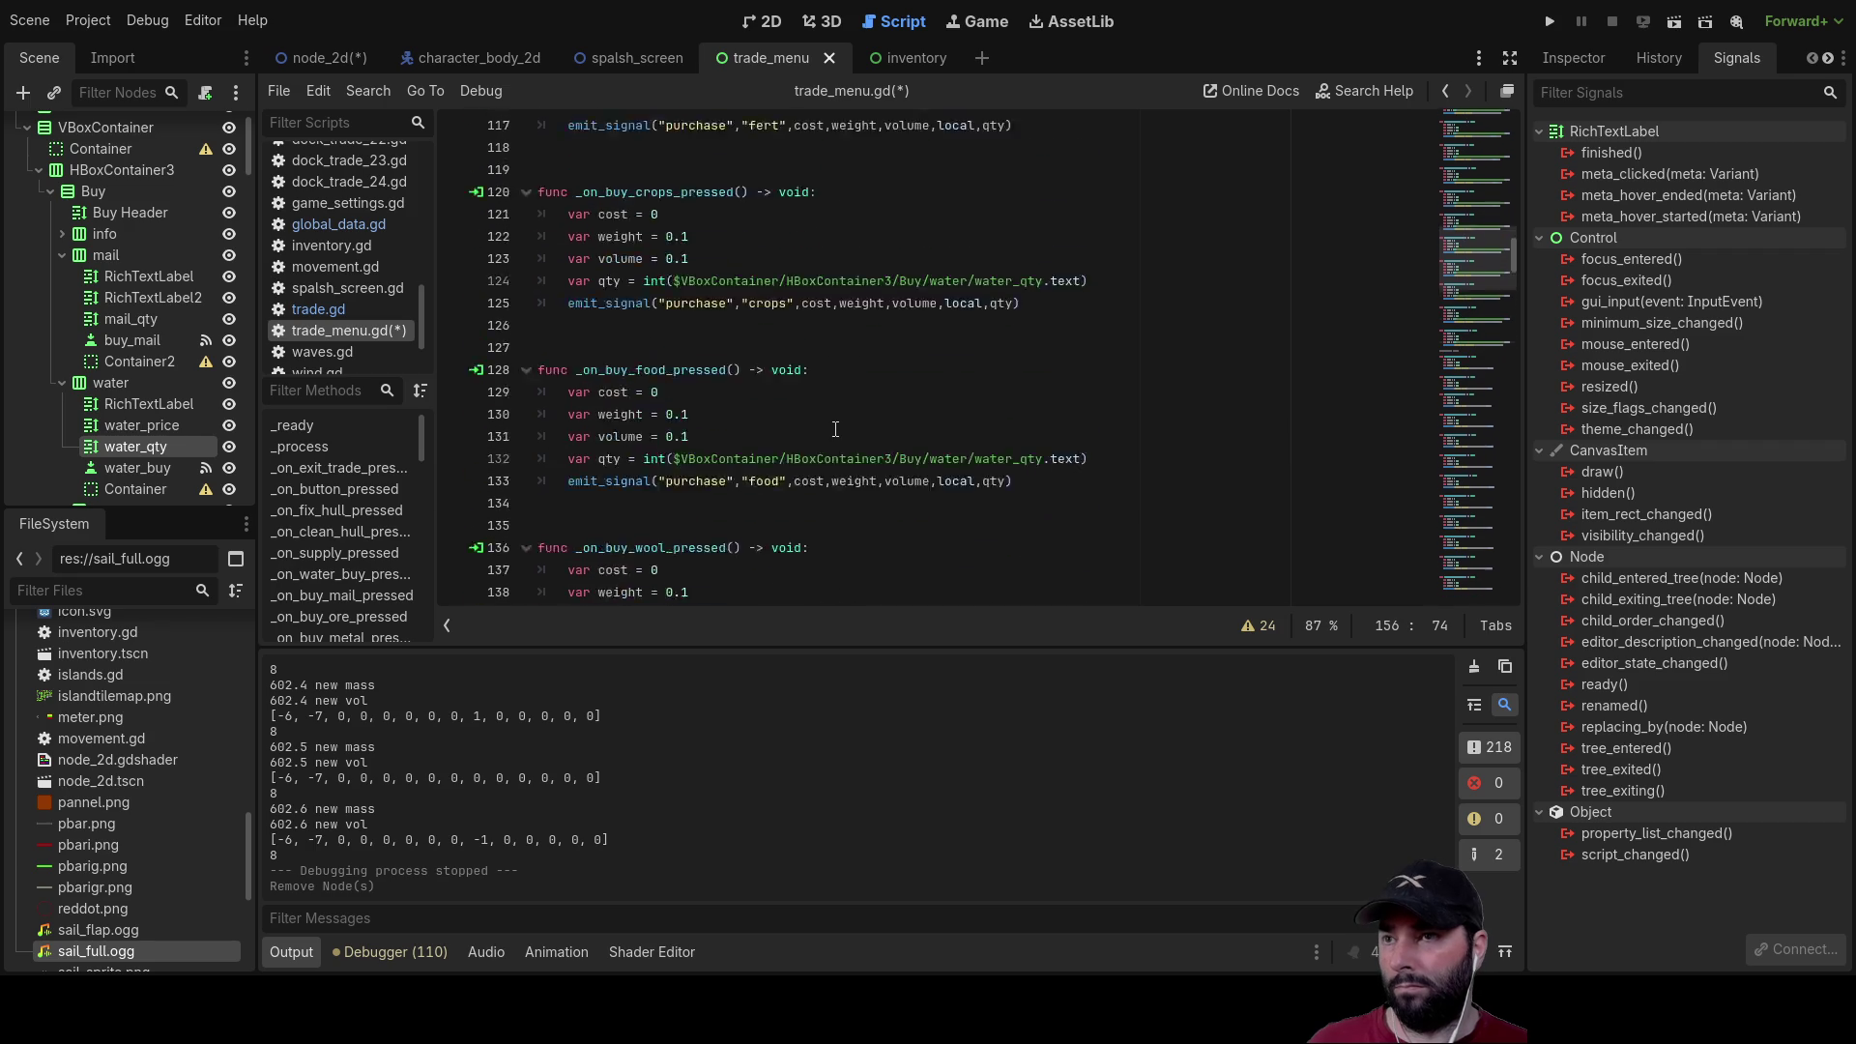
Step: Replace the water_qty path in the mail buy function's qty line with the mail_qty node path
{"action": "scroll", "coordinate": [838, 439], "scroll_direction": "up", "scroll_amount": 8}
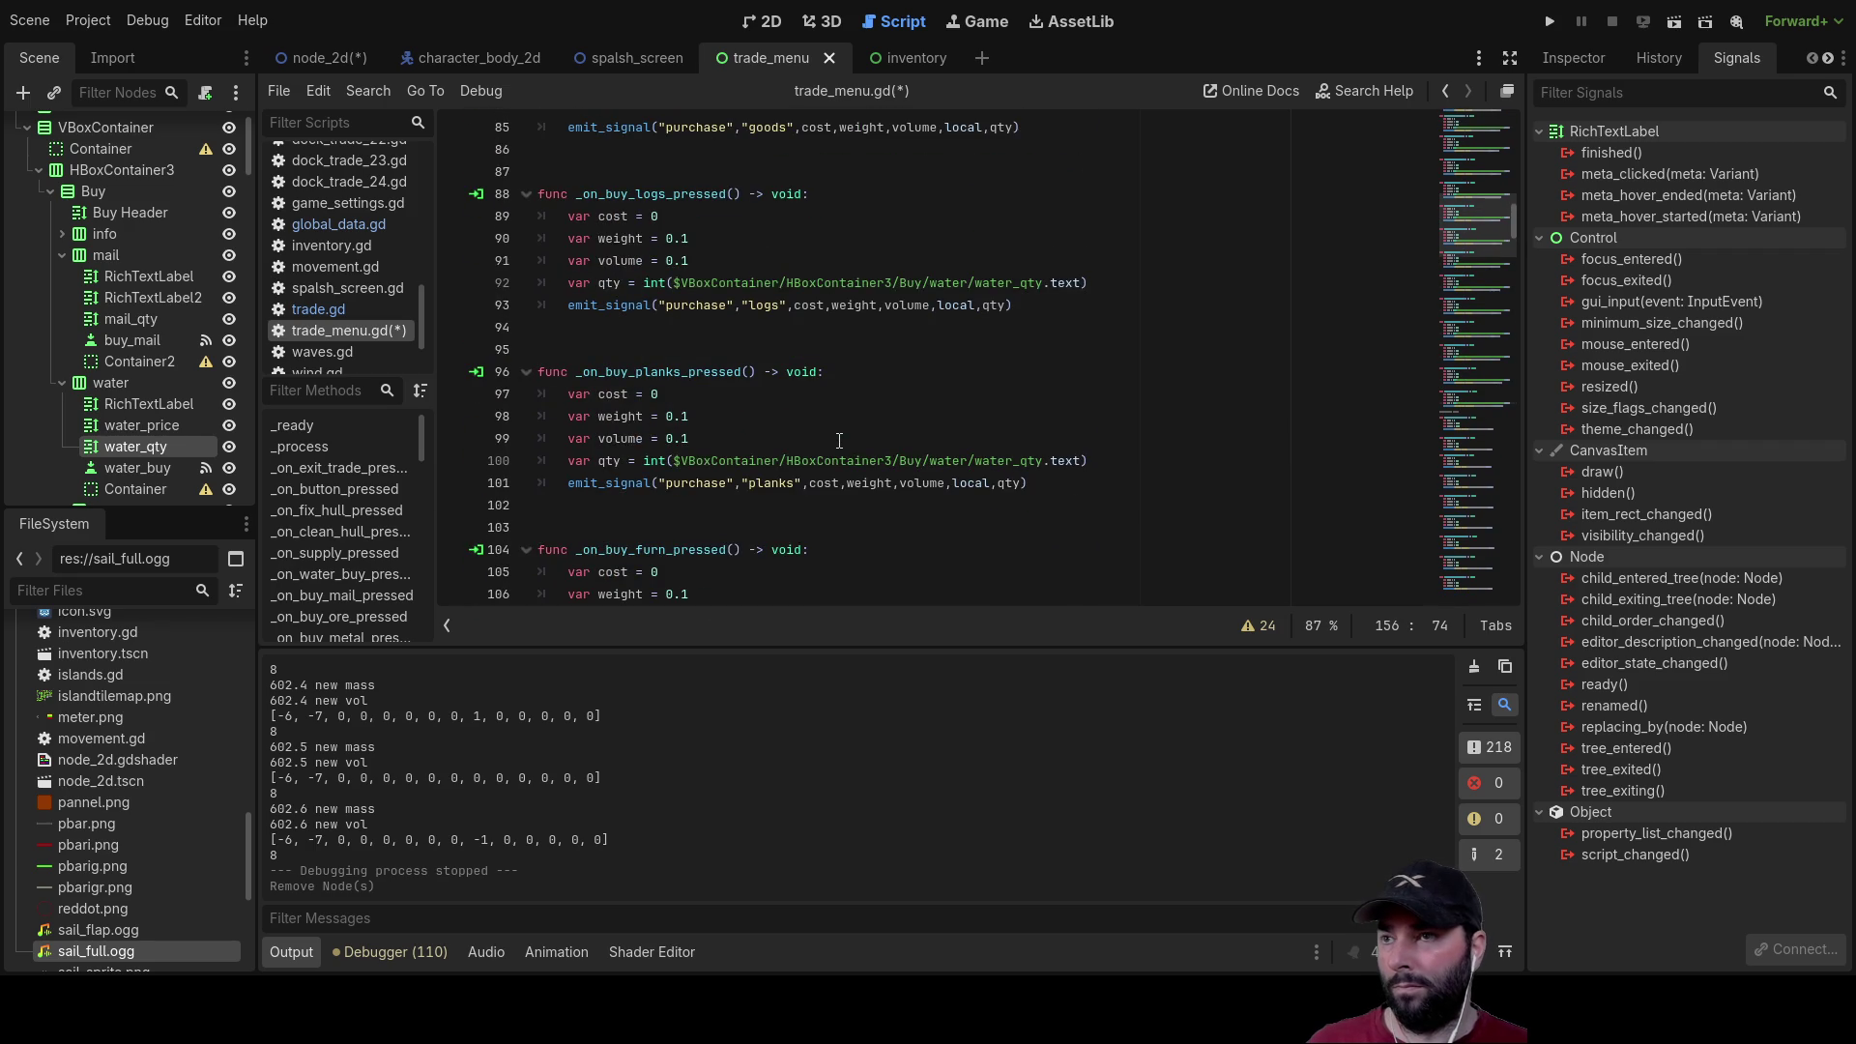
{"action": "scroll", "coordinate": [790, 451], "scroll_direction": "up", "scroll_amount": 5}
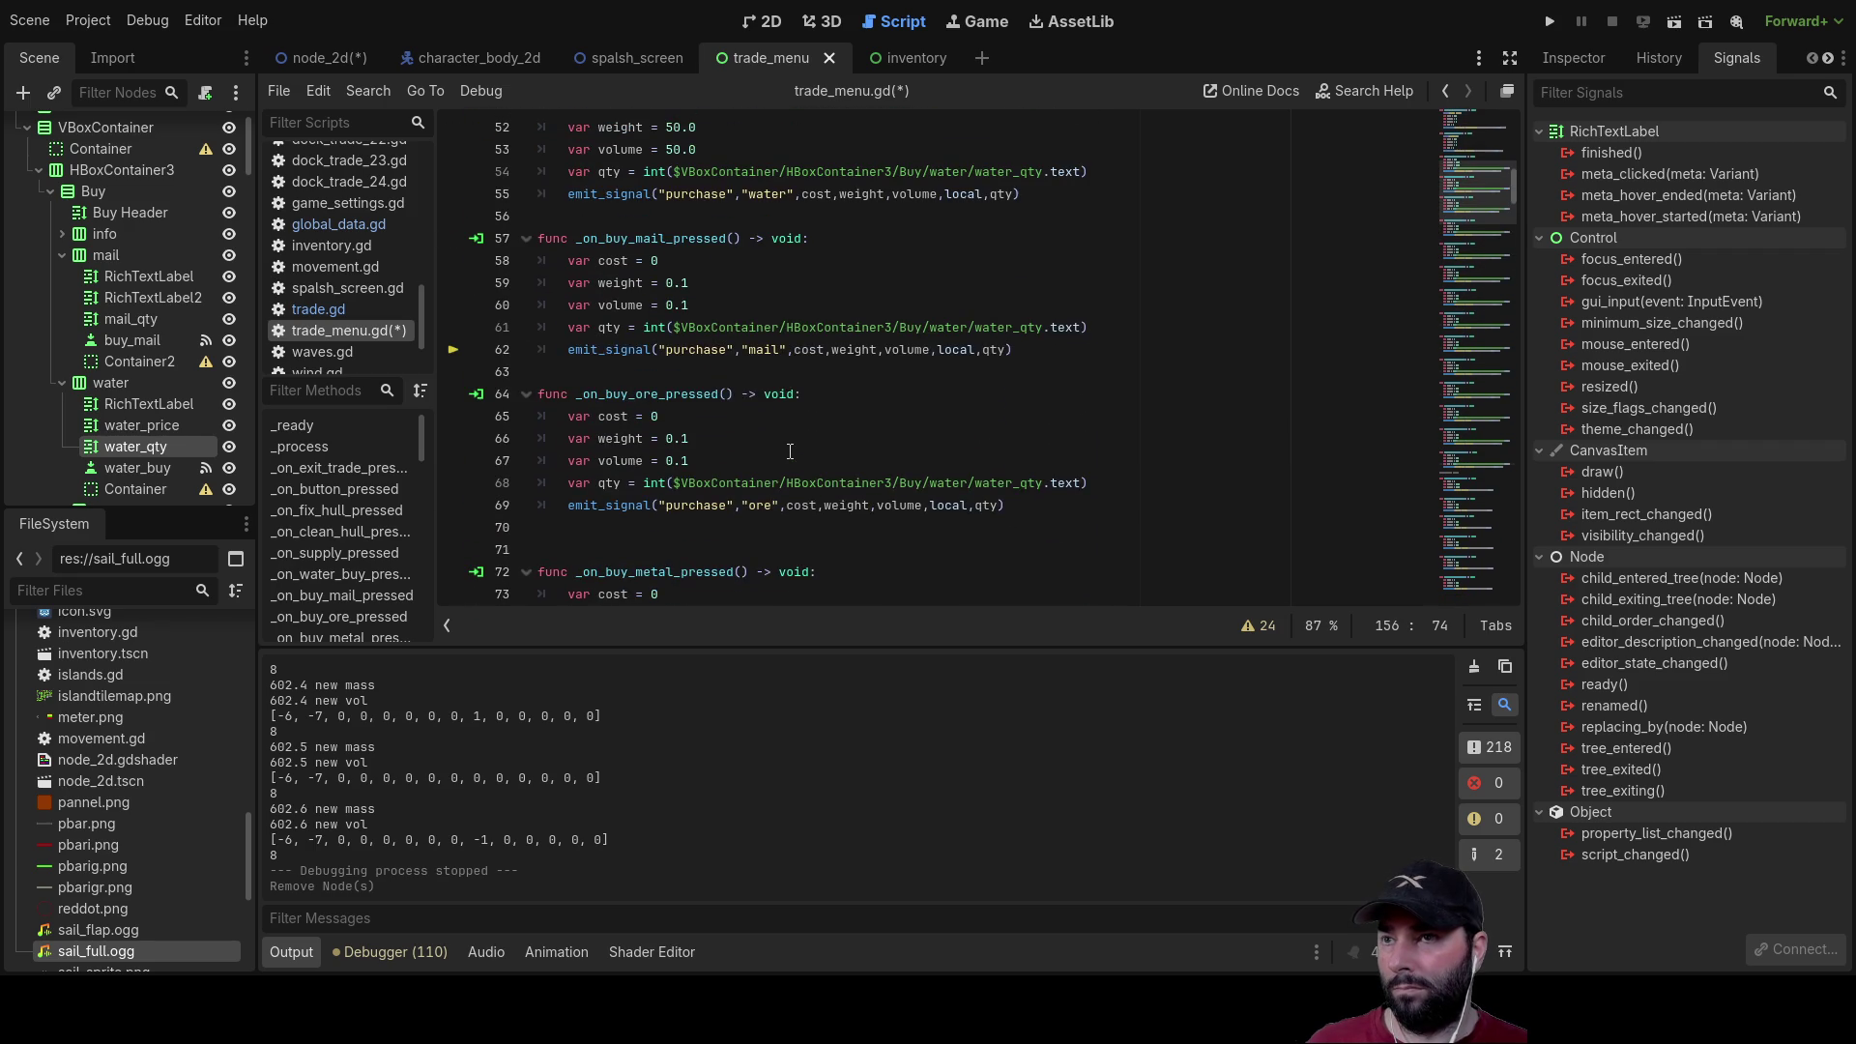
{"action": "scroll", "coordinate": [790, 452], "scroll_direction": "up", "scroll_amount": 3}
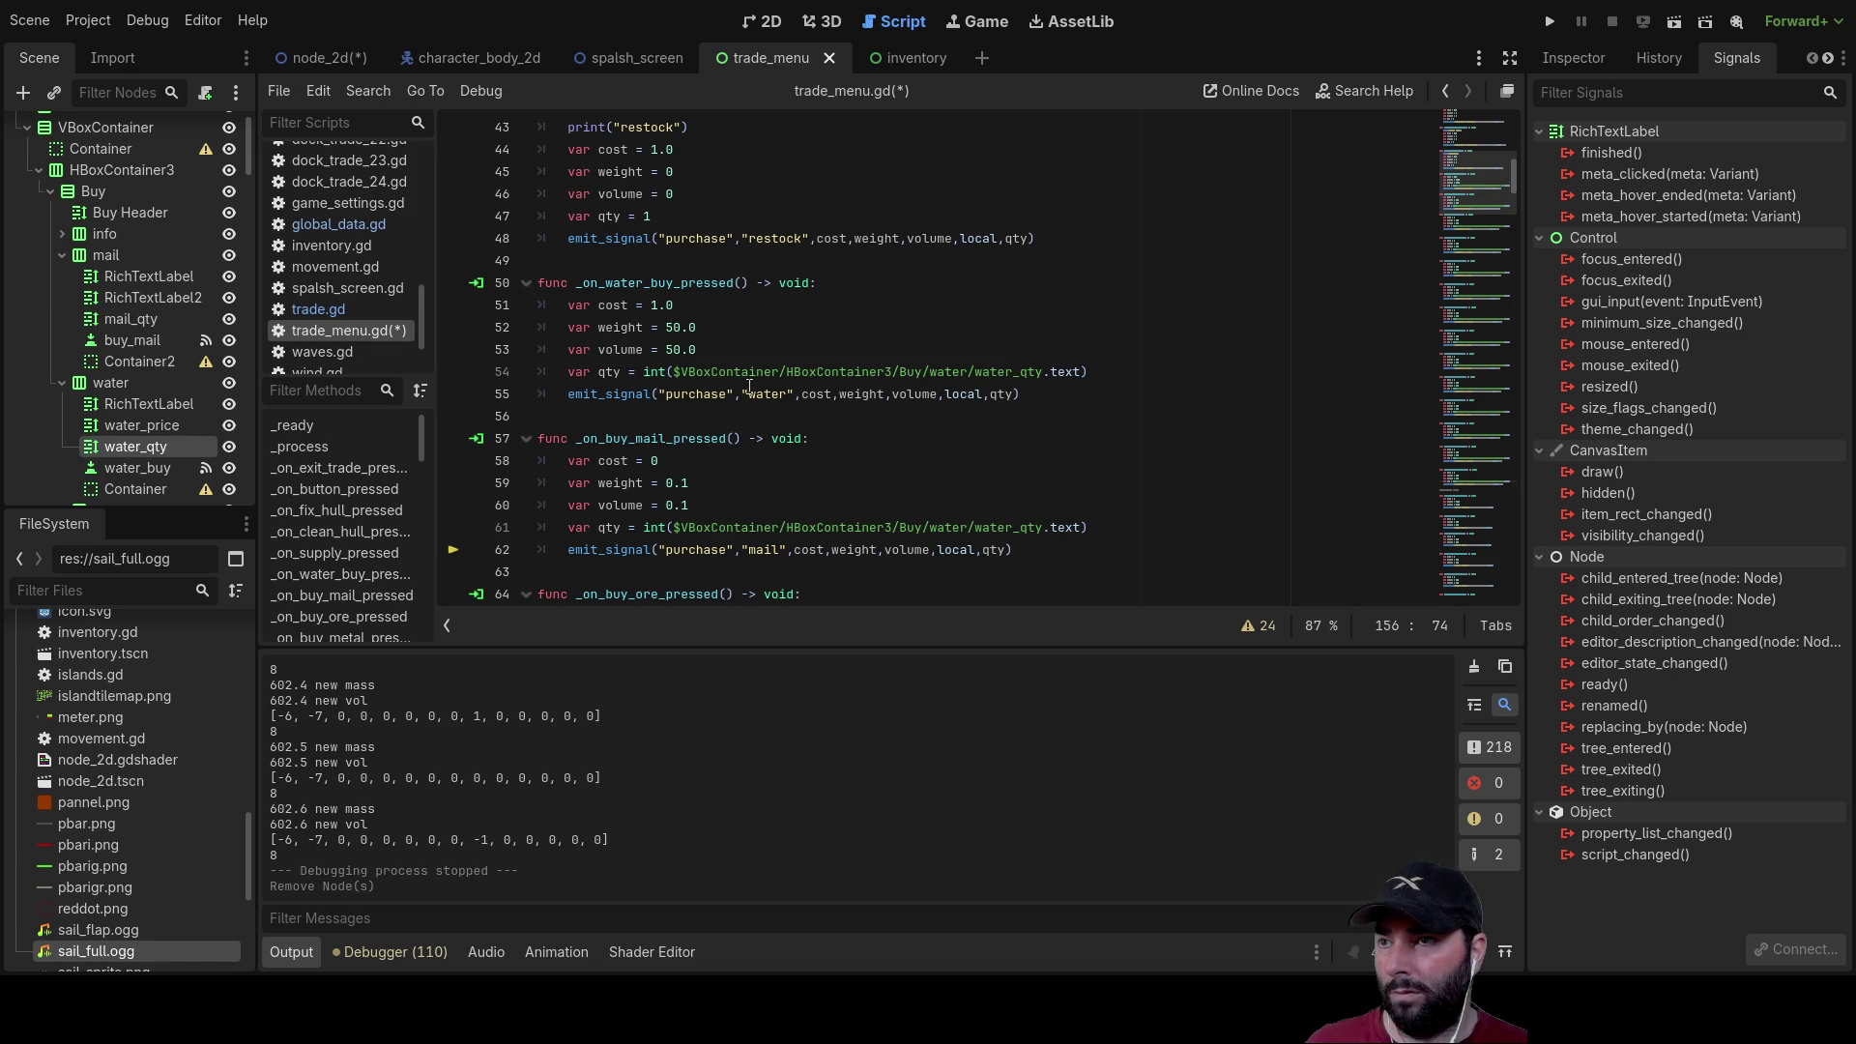
{"action": "scroll", "coordinate": [759, 384], "scroll_direction": "down", "scroll_amount": 1}
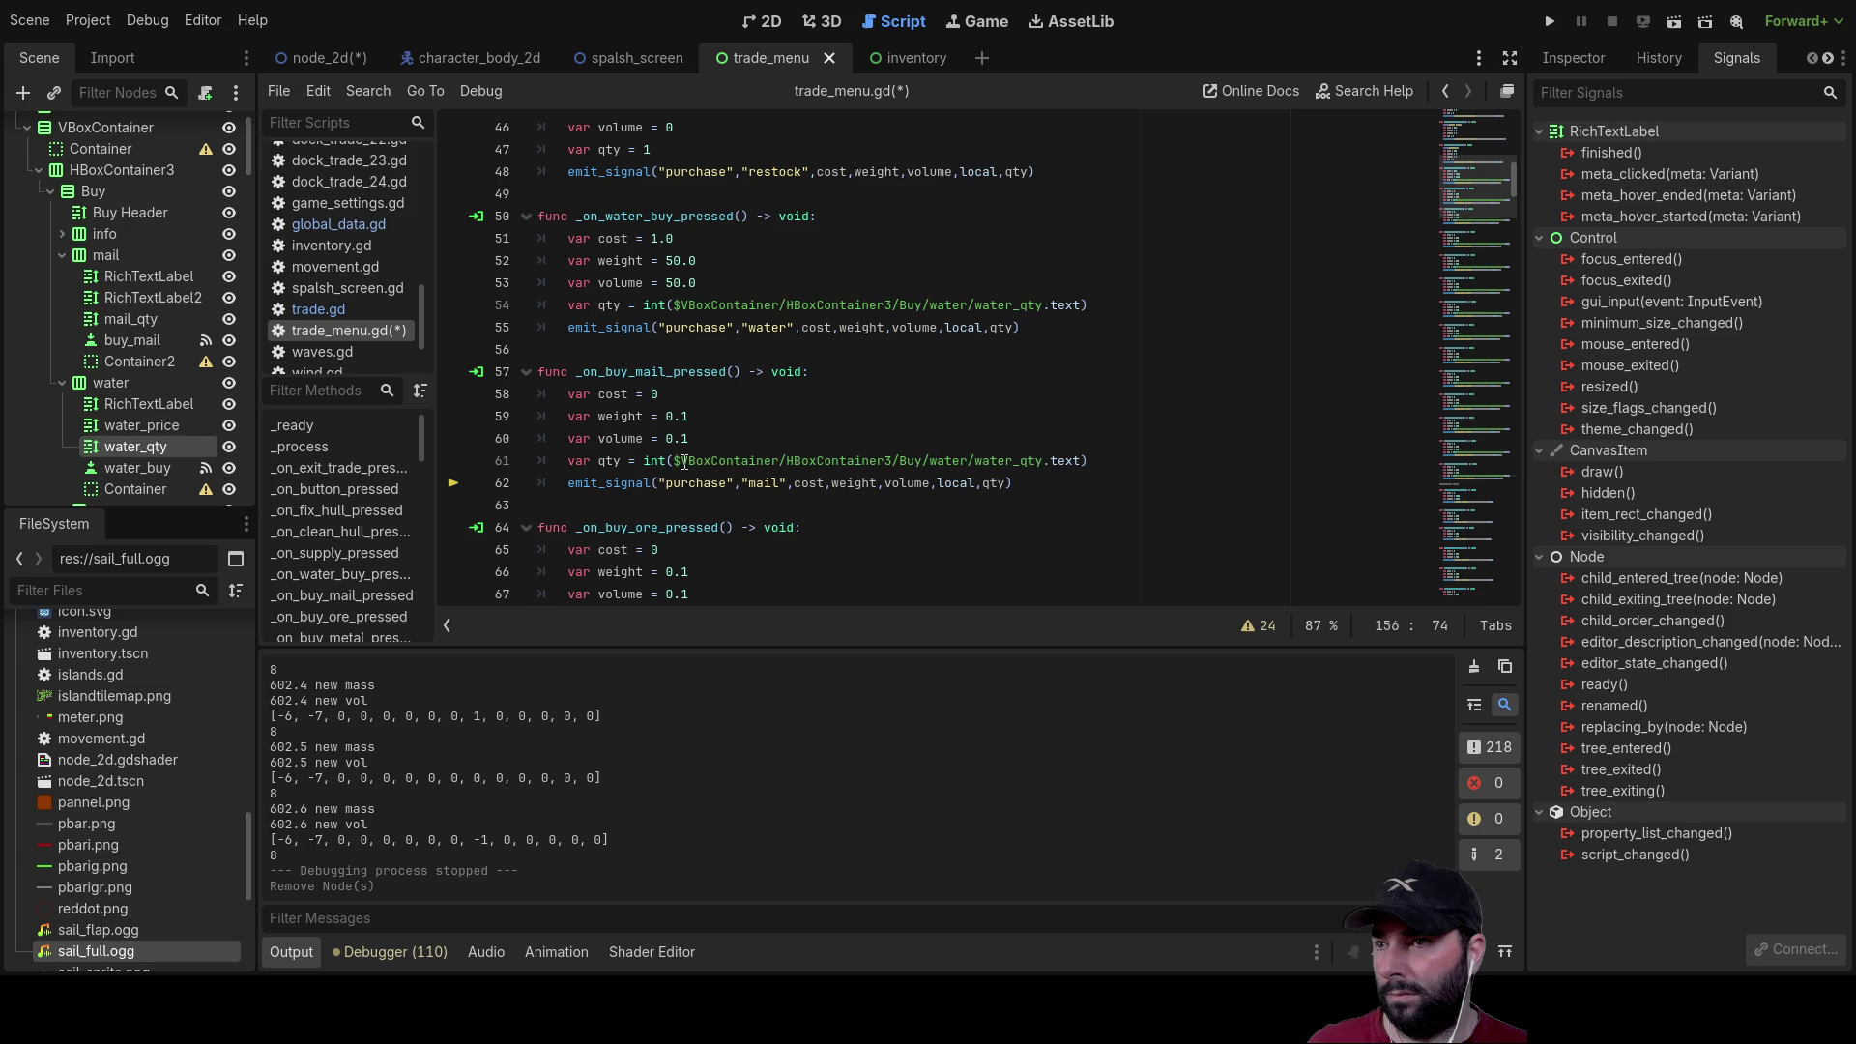
{"action": "mouse_move", "coordinate": [673, 462]}
{"action": "left_mouse_down"}
{"action": "mouse_move", "coordinate": [871, 484]}
{"action": "mouse_move", "coordinate": [1044, 461]}
{"action": "left_mouse_up"}
{"action": "key", "text": "BackSpace"}
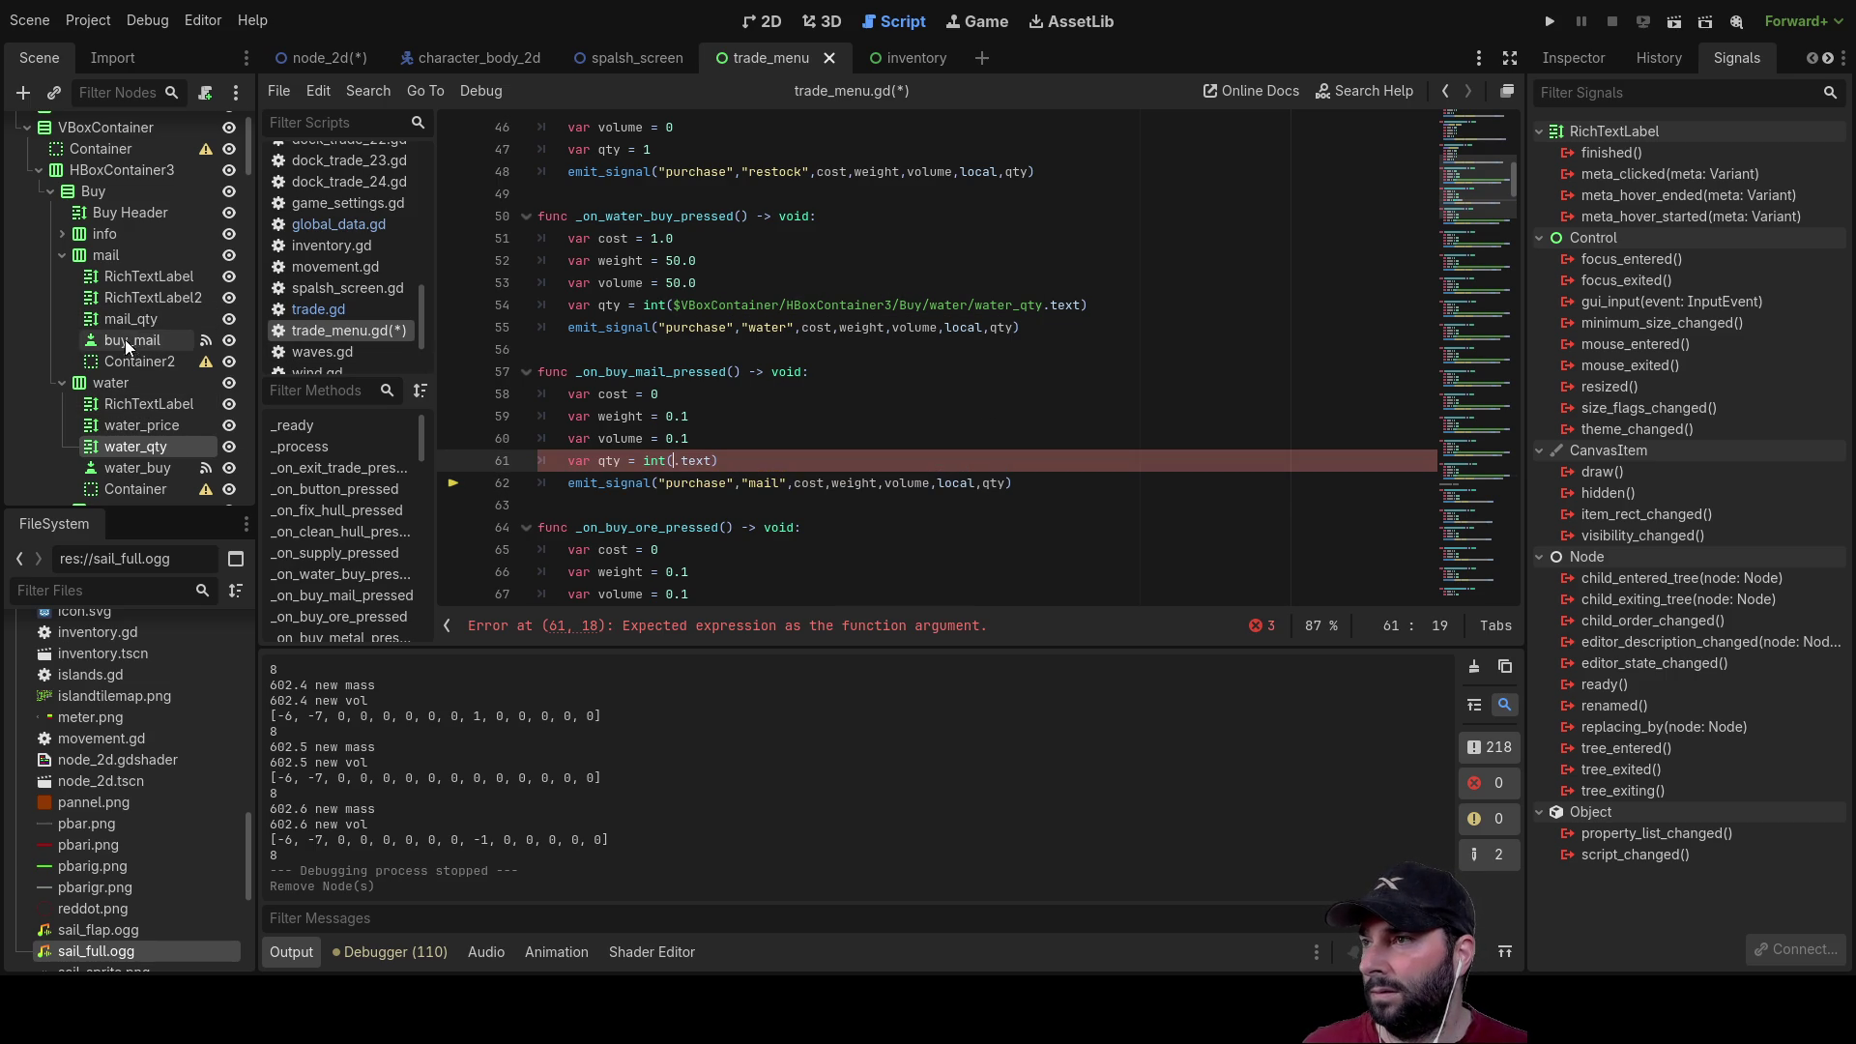
{"action": "left_click_drag", "start_coordinate": [527, 495], "coordinate": [675, 464]}
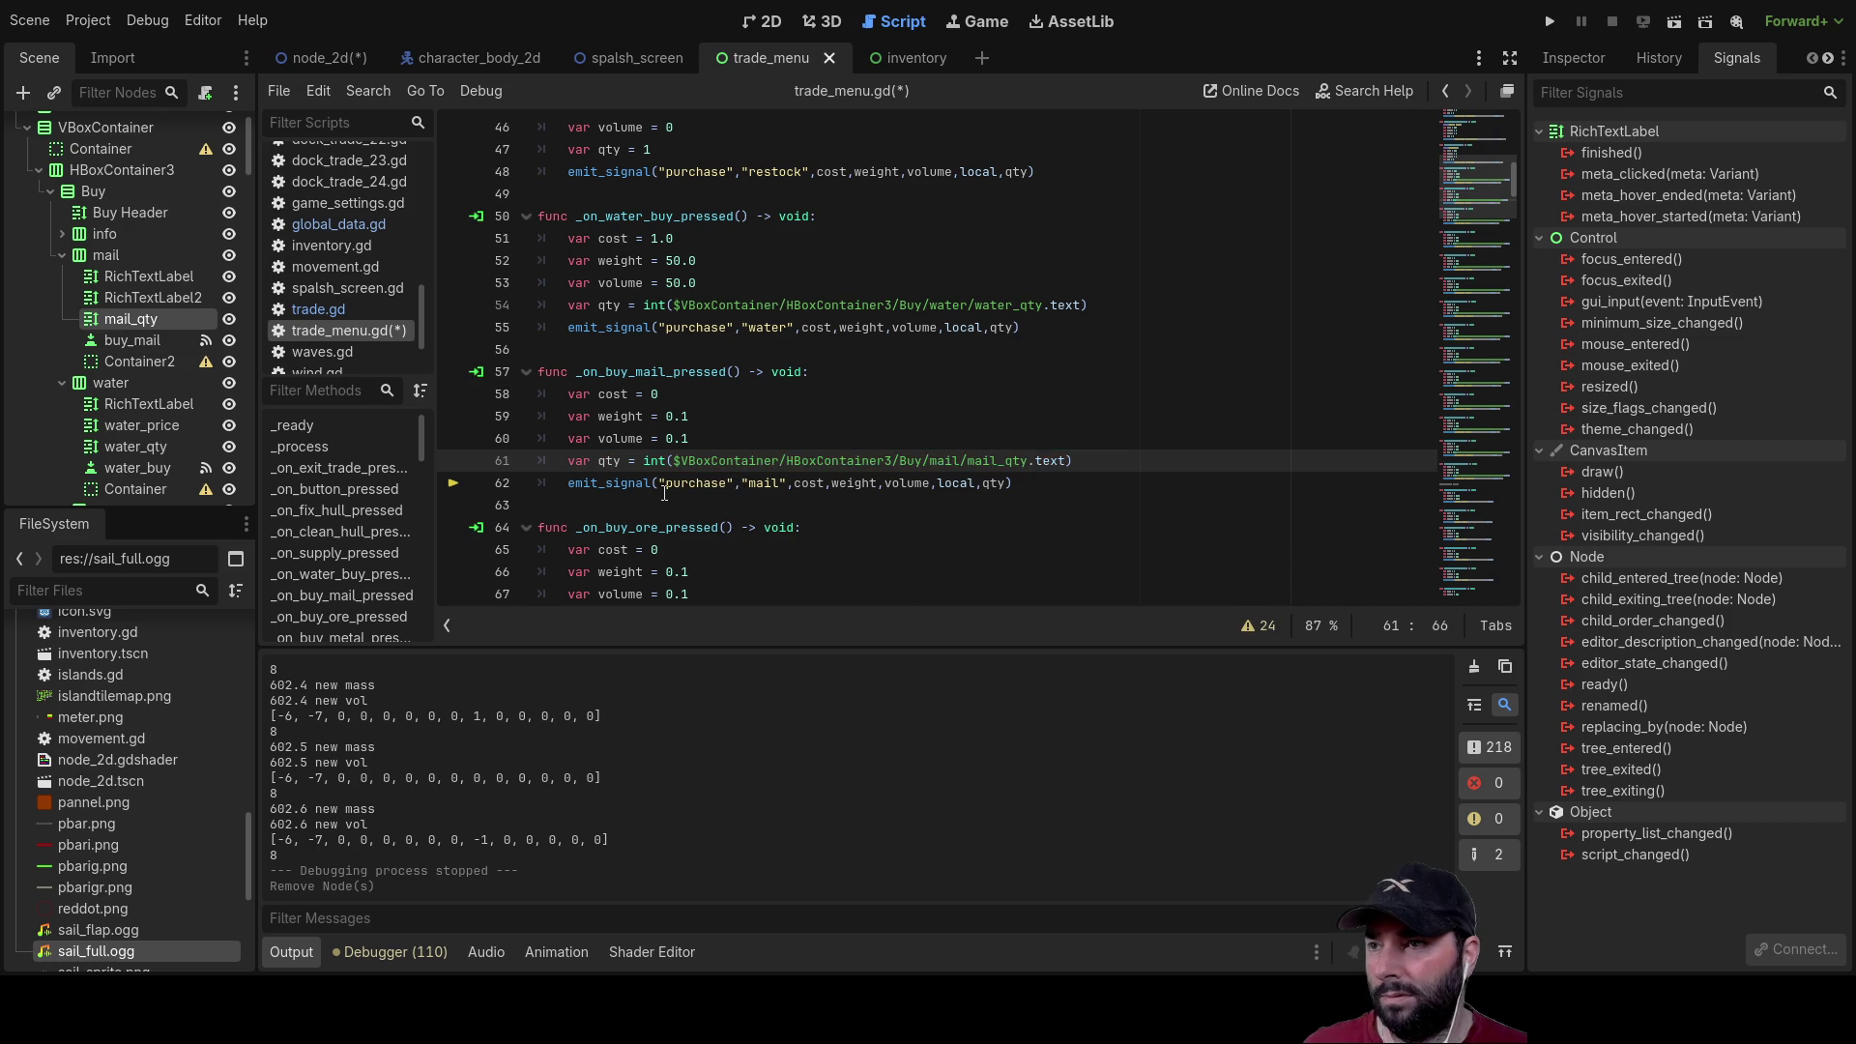
Step: Replace the water_qty path on line 68 with the ore_qty node path
{"action": "scroll", "coordinate": [664, 493], "scroll_direction": "down", "scroll_amount": 3}
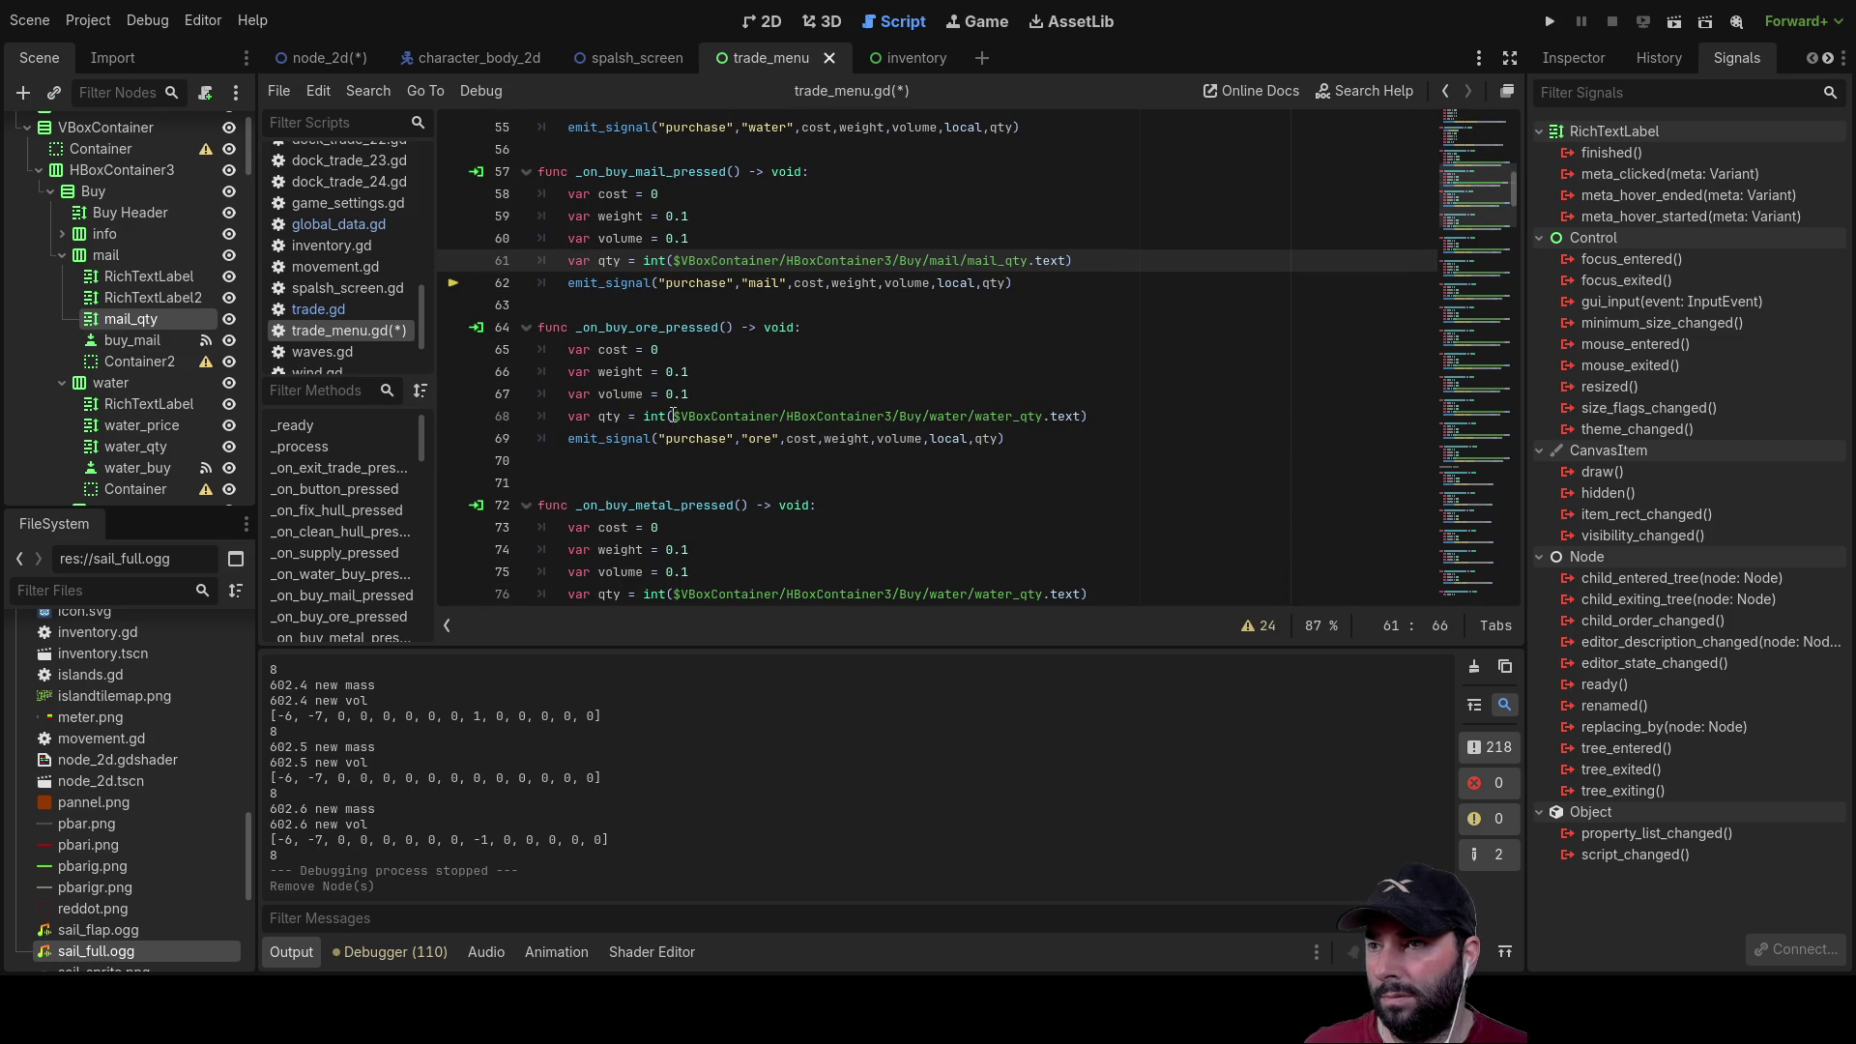
{"action": "left_click_drag", "start_coordinate": [675, 416], "coordinate": [1001, 416]}
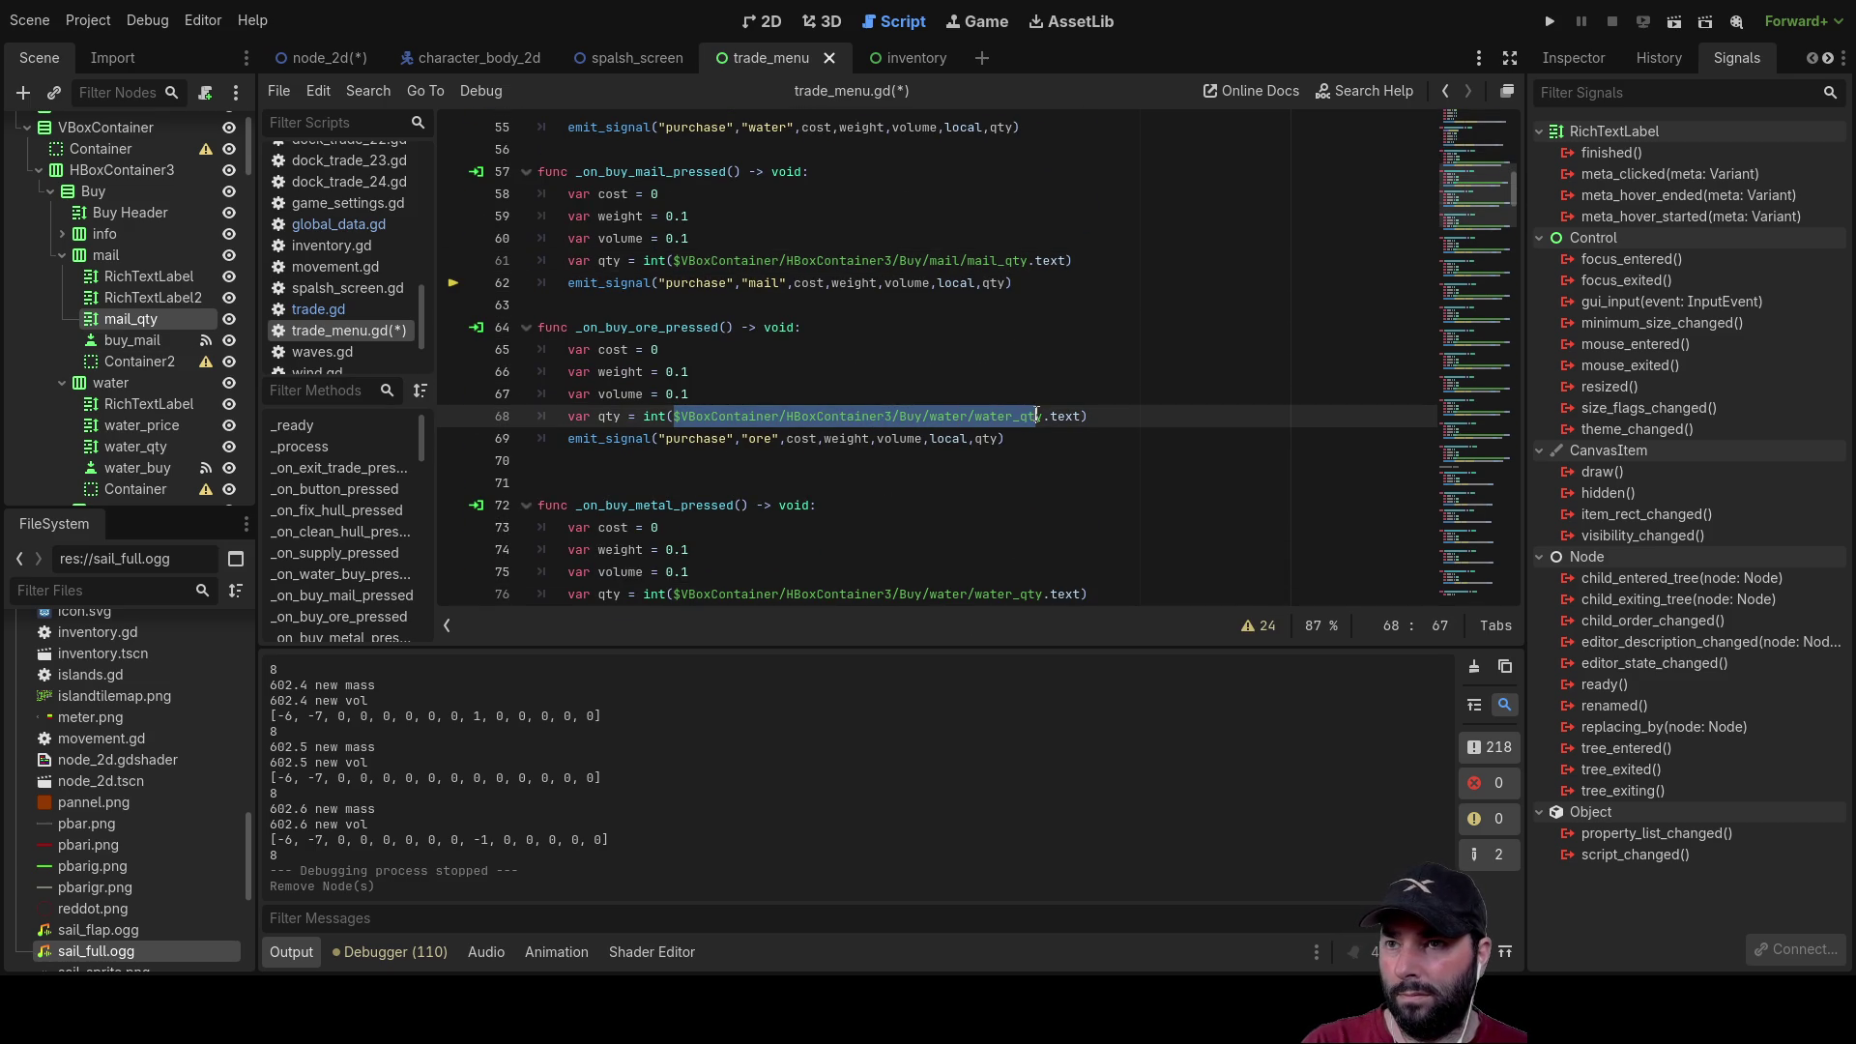
{"action": "key", "text": "BackSpace"}
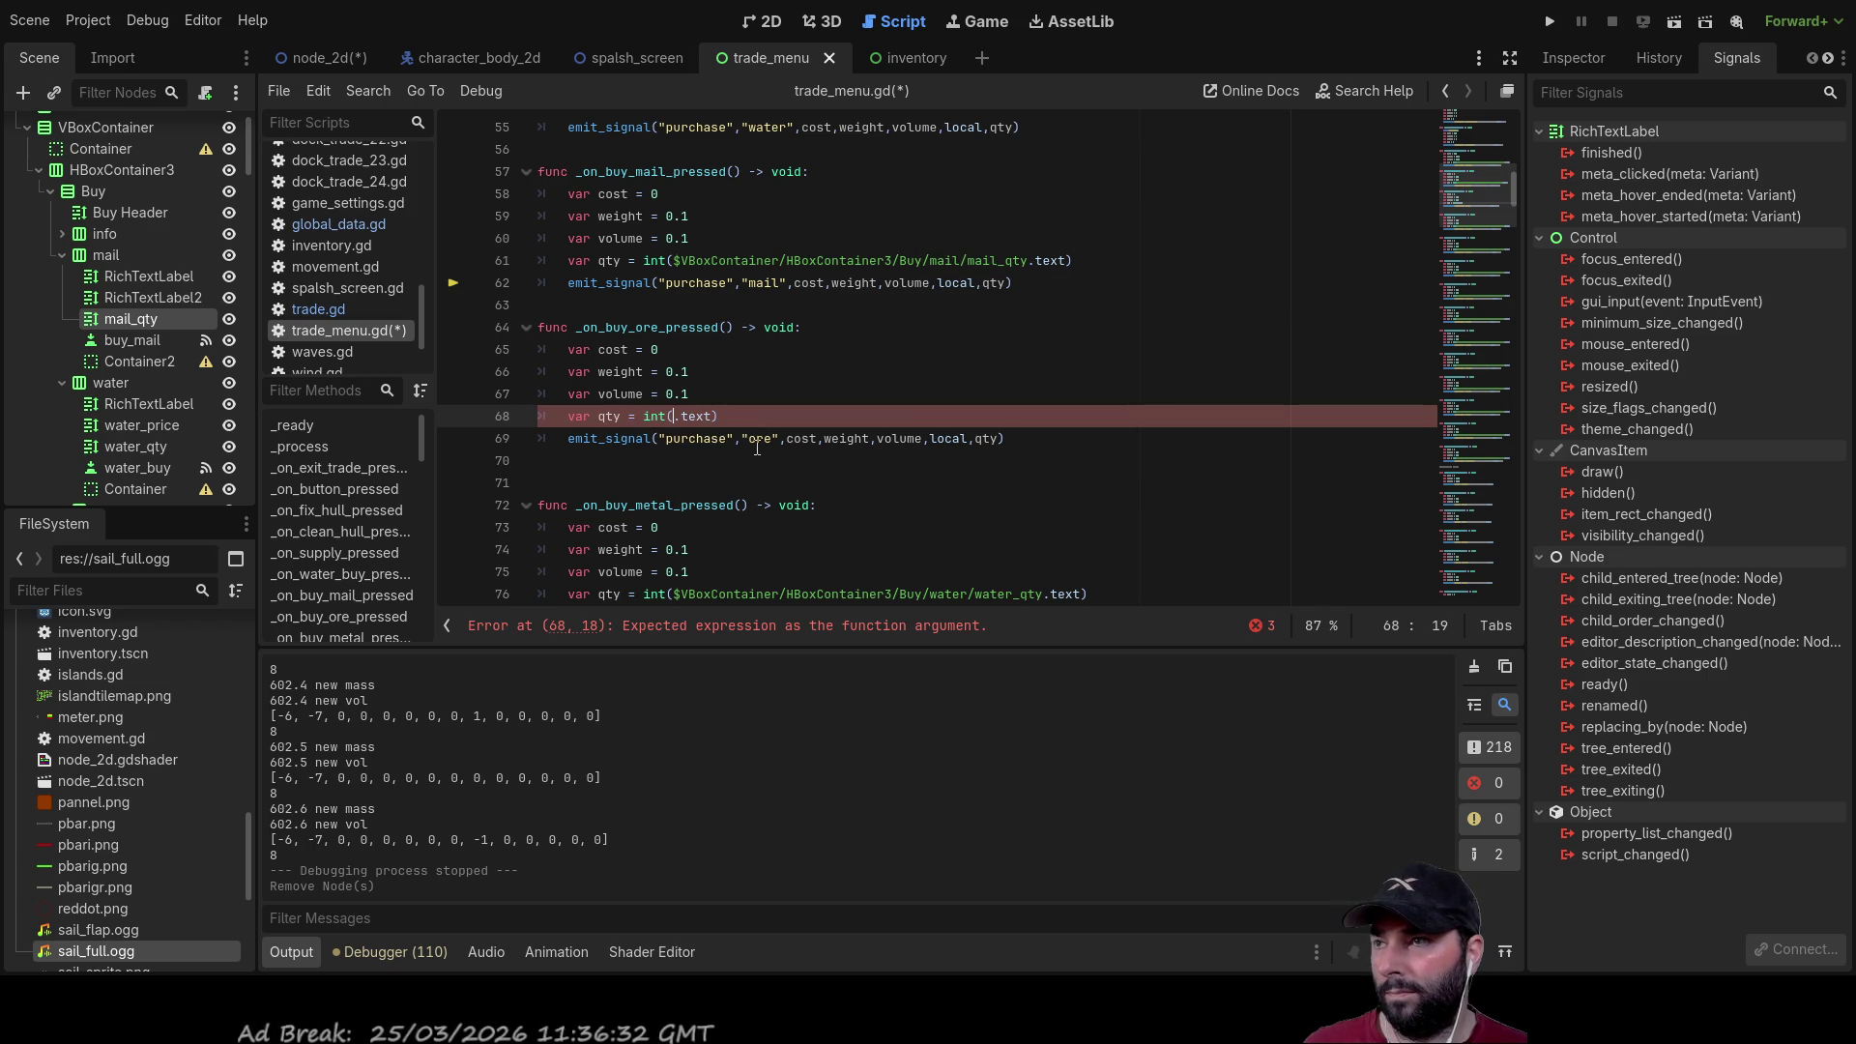
{"action": "scroll", "coordinate": [152, 331], "scroll_direction": "down", "scroll_amount": 3}
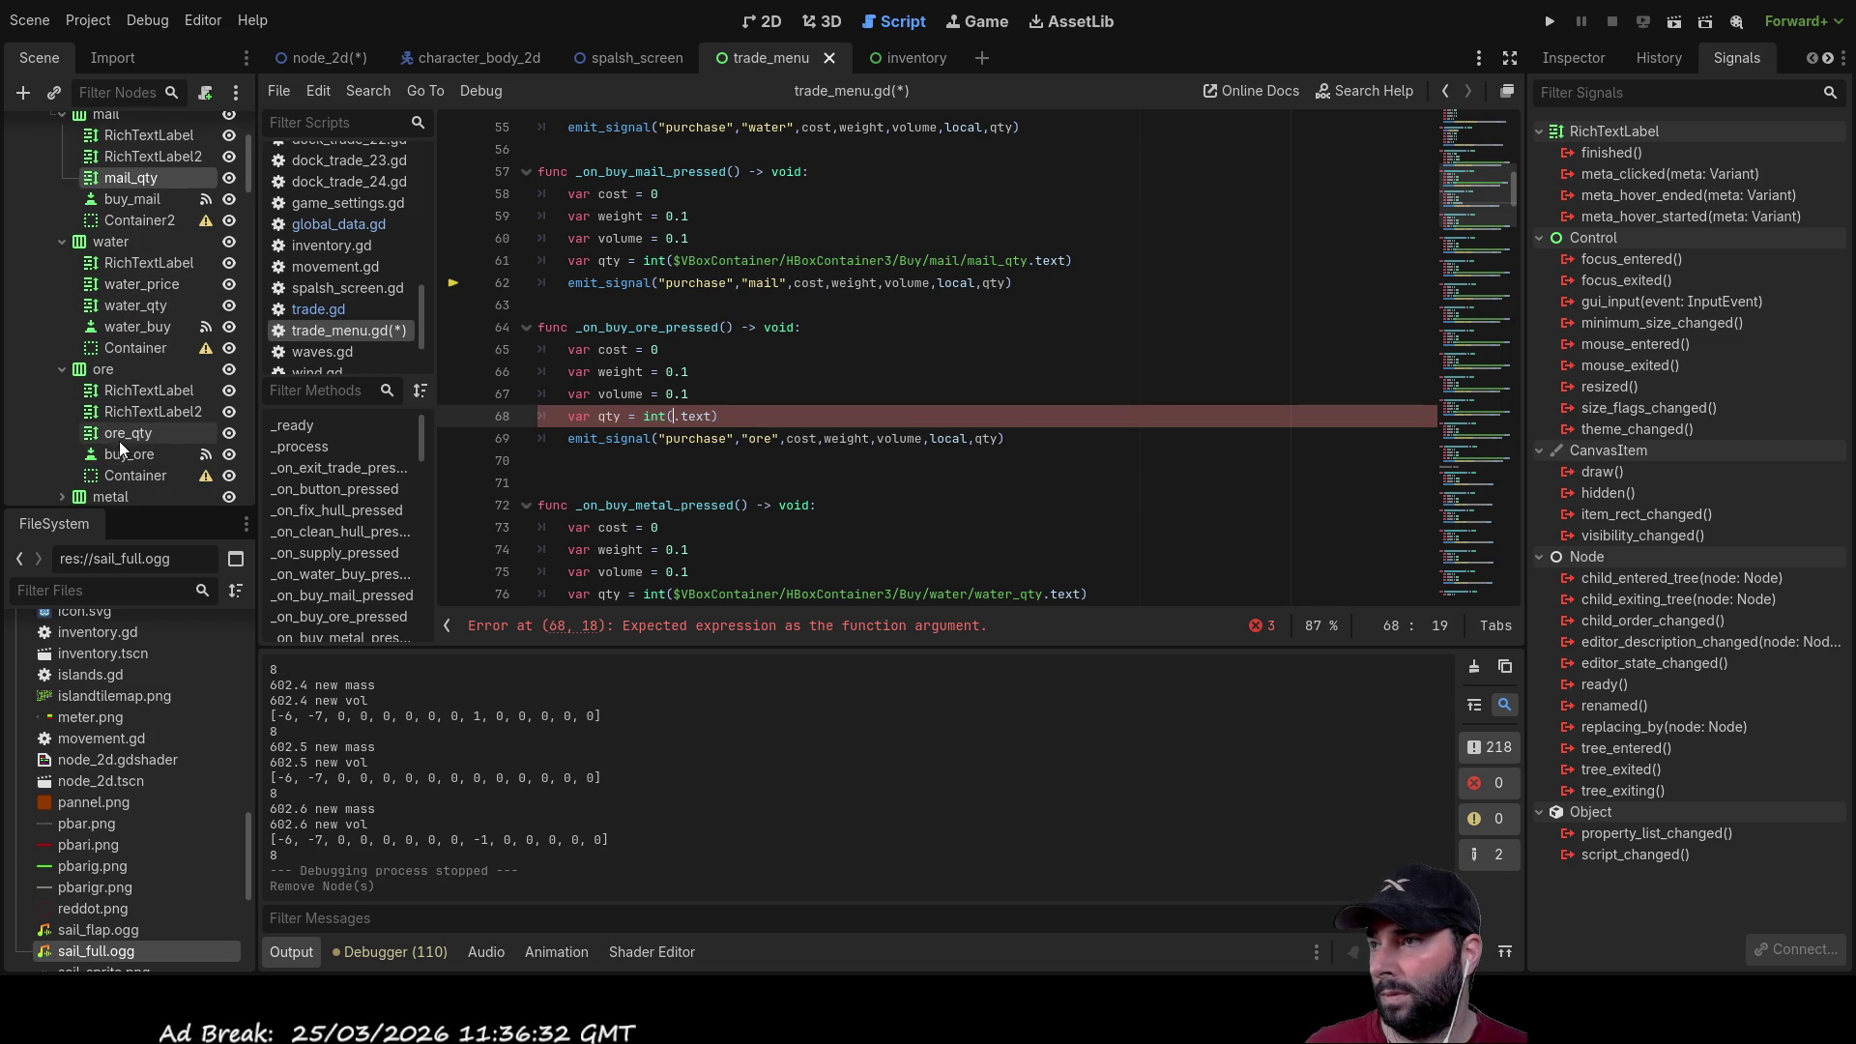
{"action": "left_click_drag", "start_coordinate": [113, 433], "coordinate": [673, 410]}
Step: Delete the leftover water_qty path from the metal buy function's qty line
{"action": "scroll", "coordinate": [155, 393], "scroll_direction": "down", "scroll_amount": 2}
{"action": "left_click", "coordinate": [62, 356]}
{"action": "scroll", "coordinate": [736, 453], "scroll_direction": "down", "scroll_amount": 2}
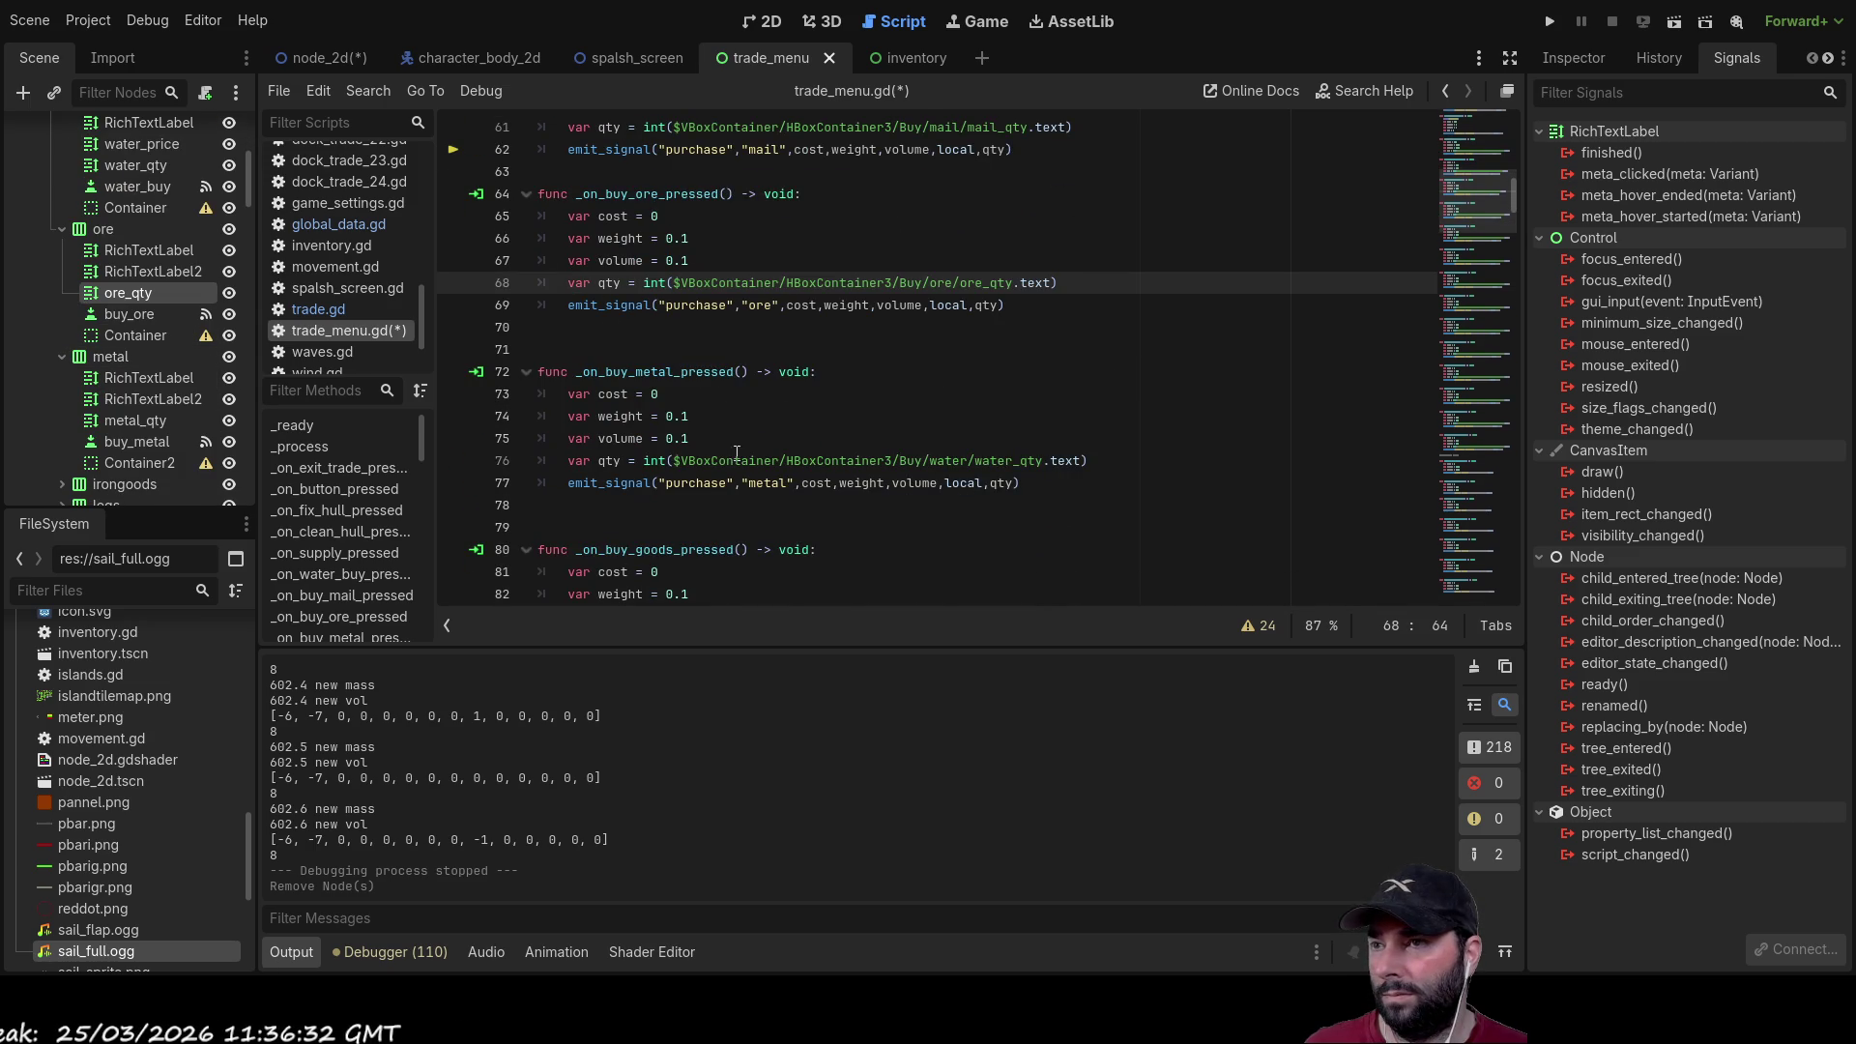
{"action": "mouse_move", "coordinate": [675, 461]}
{"action": "left_mouse_down"}
{"action": "mouse_move", "coordinate": [996, 483]}
{"action": "mouse_move", "coordinate": [1045, 464]}
{"action": "left_mouse_up"}
{"action": "key", "text": "Delete"}
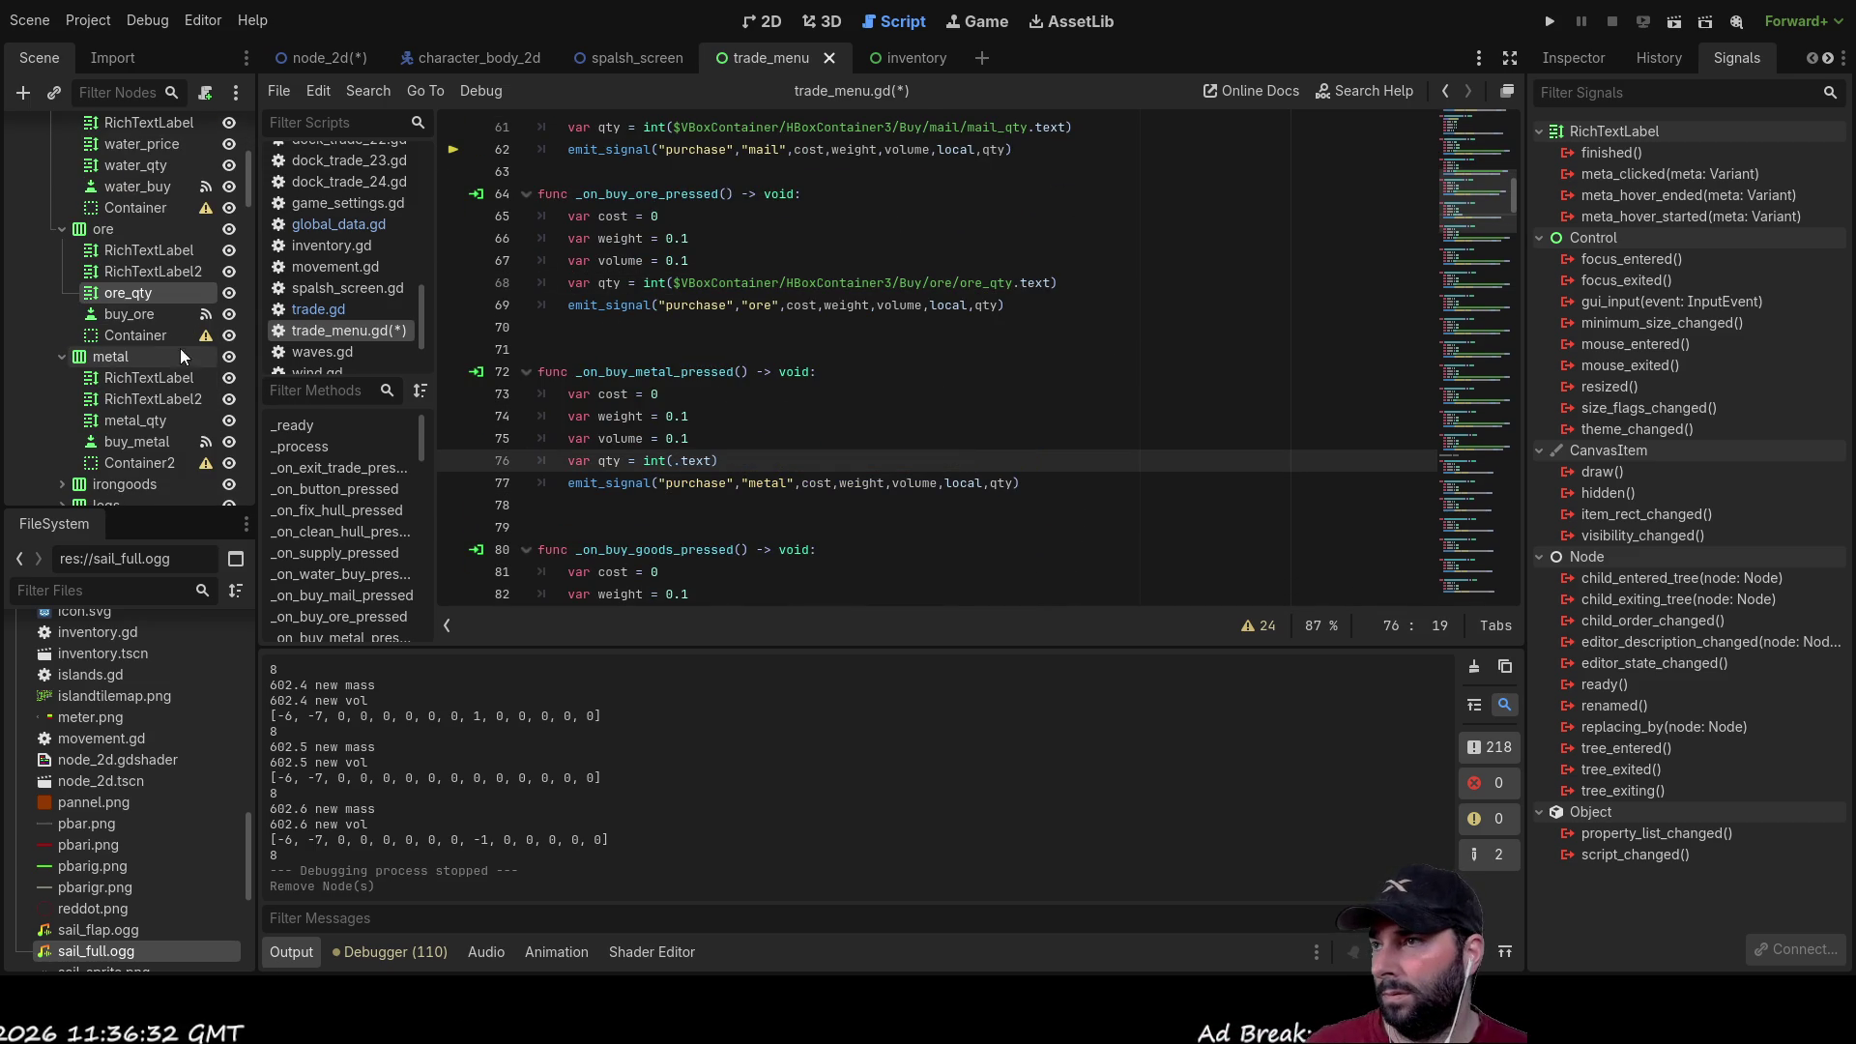
Step: Insert metal_qty into line 76 and replace water_qty with iron_qty on line 84
{"action": "left_click", "coordinate": [110, 421]}
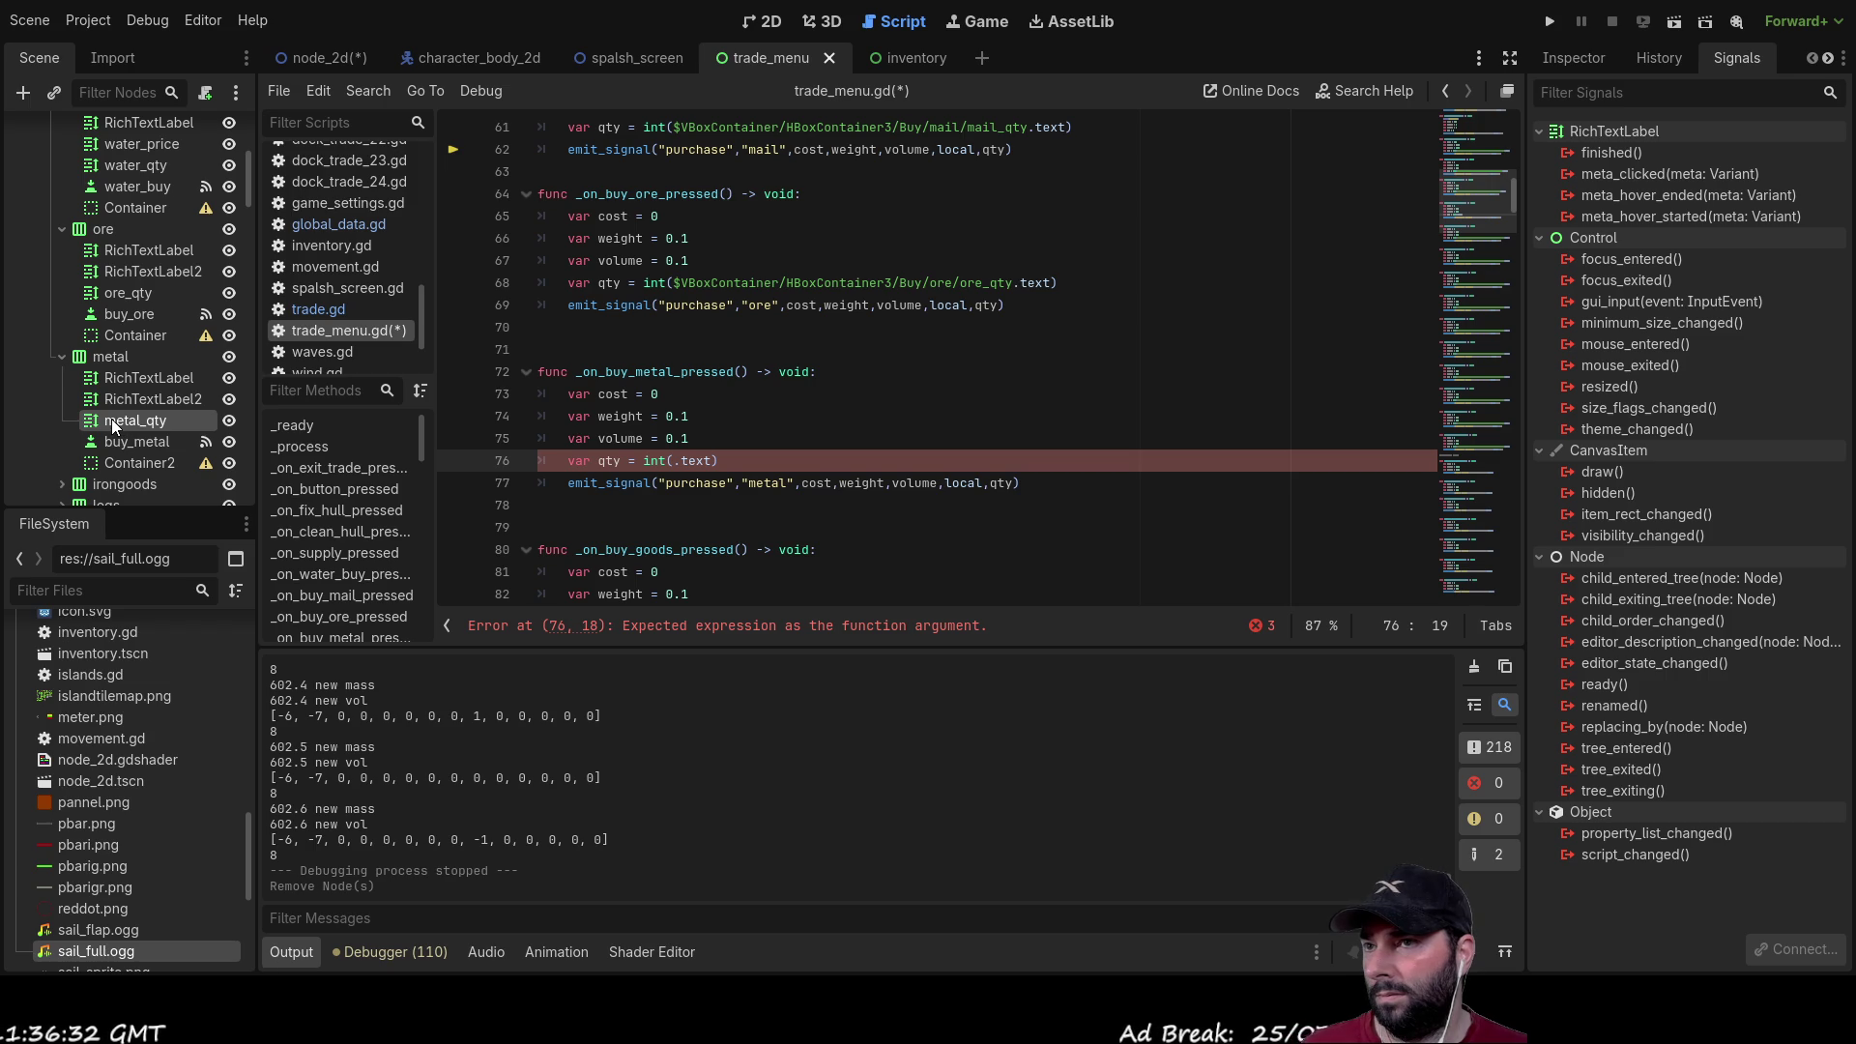
{"action": "left_click_drag", "start_coordinate": [108, 419], "coordinate": [676, 462]}
{"action": "scroll", "coordinate": [957, 454], "scroll_direction": "down", "scroll_amount": 3}
{"action": "left_click_drag", "start_coordinate": [1043, 439], "coordinate": [676, 444]}
{"action": "key", "text": "Delete"}
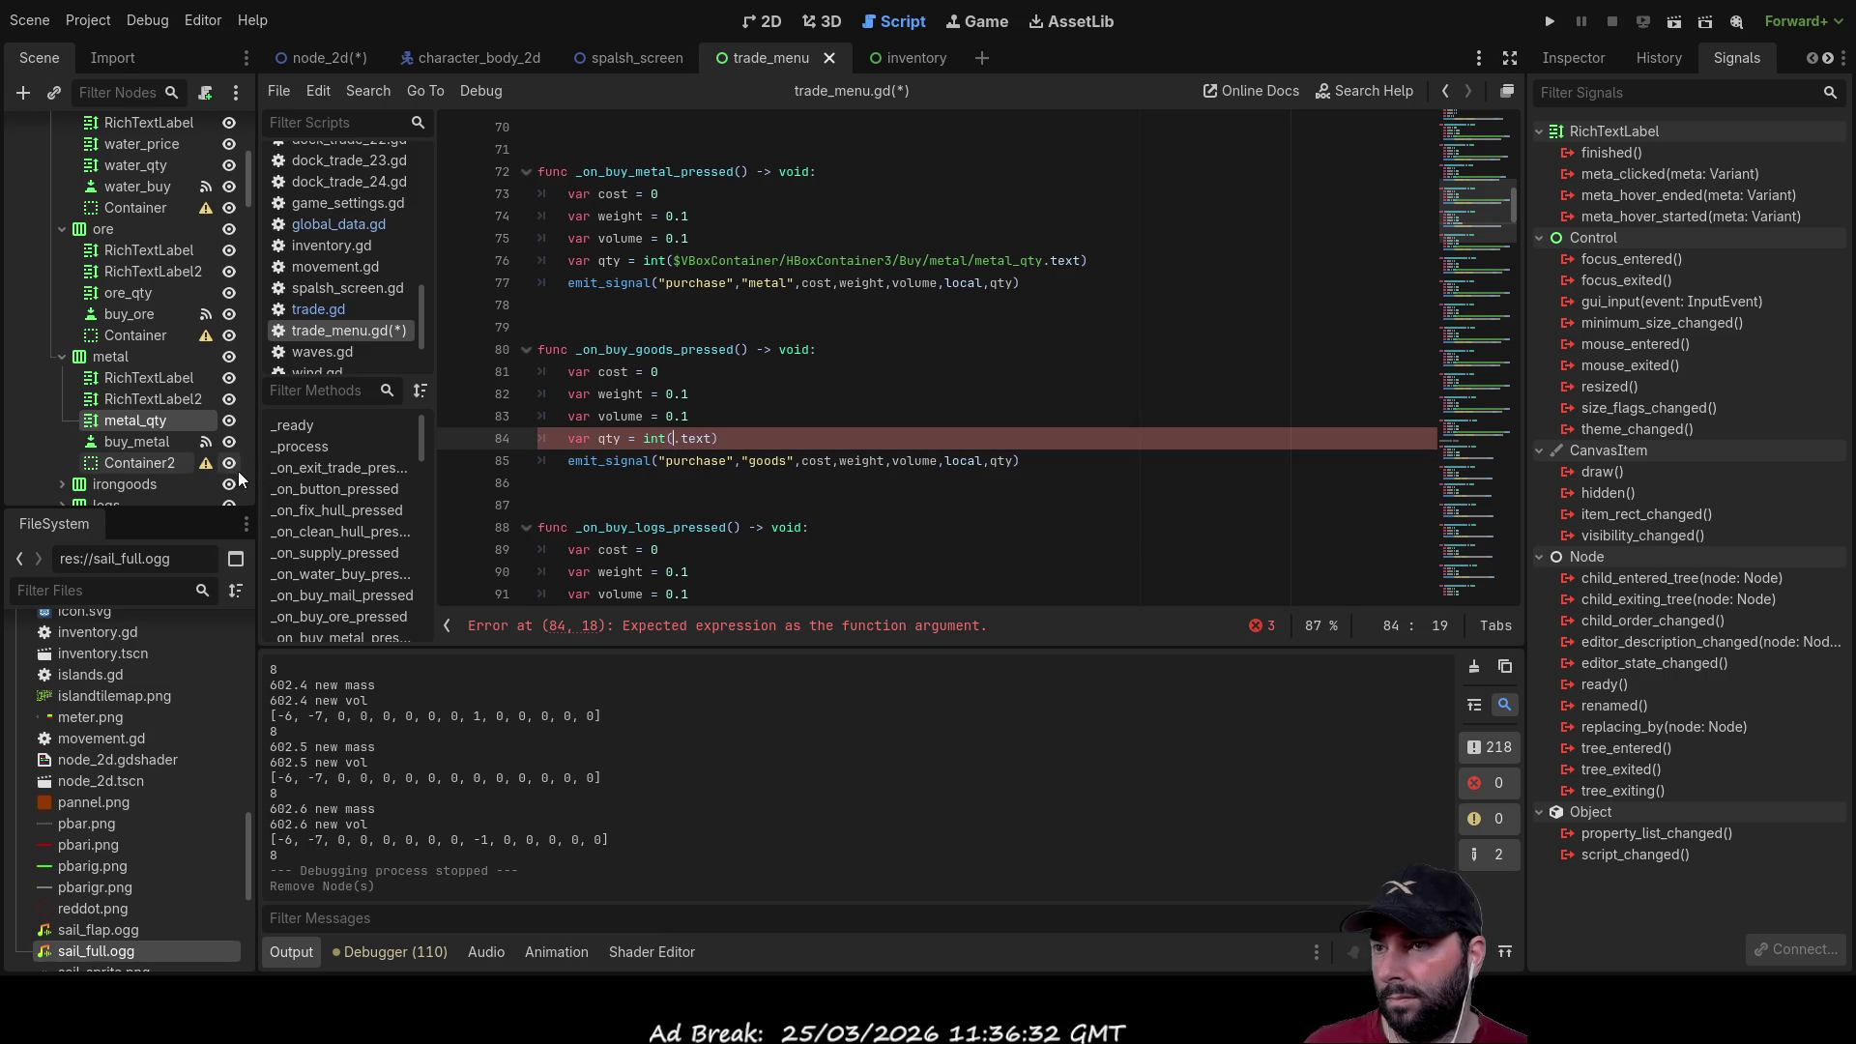
{"action": "scroll", "coordinate": [122, 416], "scroll_direction": "down", "scroll_amount": 1}
{"action": "scroll", "coordinate": [121, 410], "scroll_direction": "down", "scroll_amount": 1}
{"action": "left_click", "coordinate": [55, 385]}
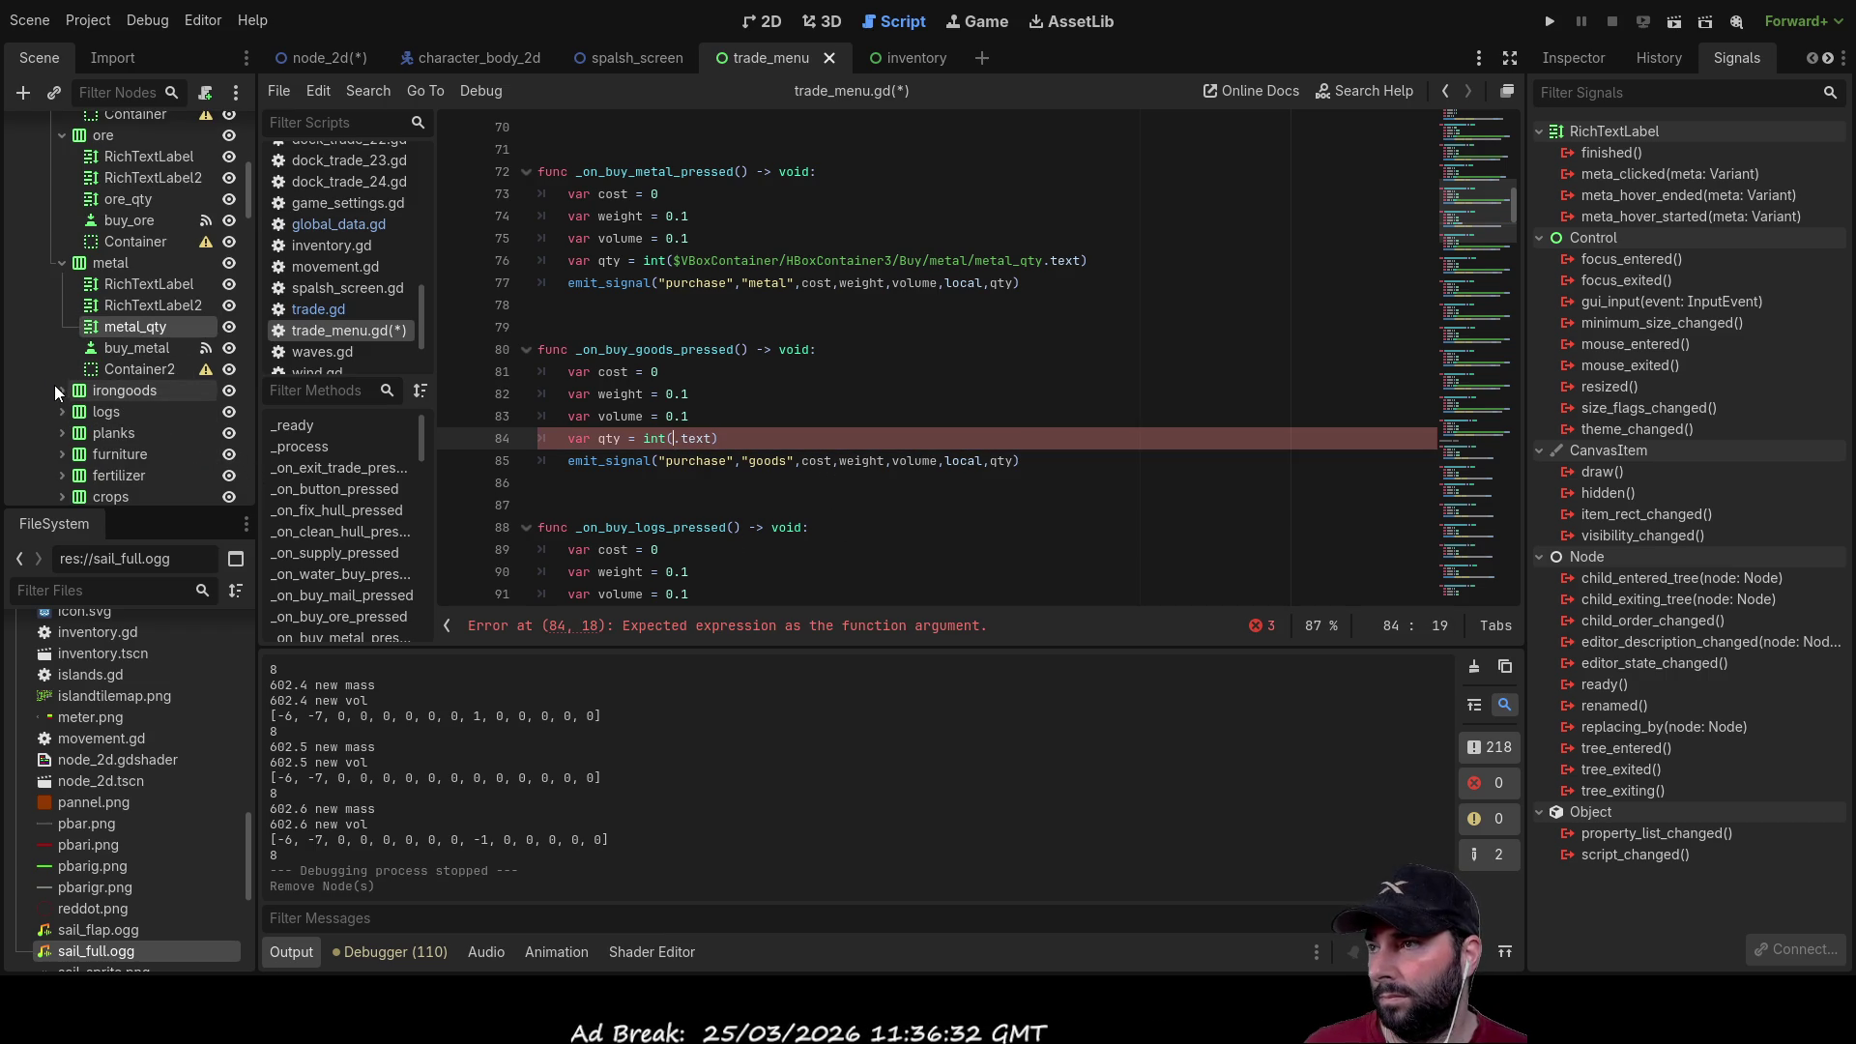
{"action": "mouse_move", "coordinate": [112, 457]}
{"action": "left_mouse_down"}
{"action": "mouse_move", "coordinate": [649, 458]}
{"action": "mouse_move", "coordinate": [674, 438]}
{"action": "left_mouse_up"}
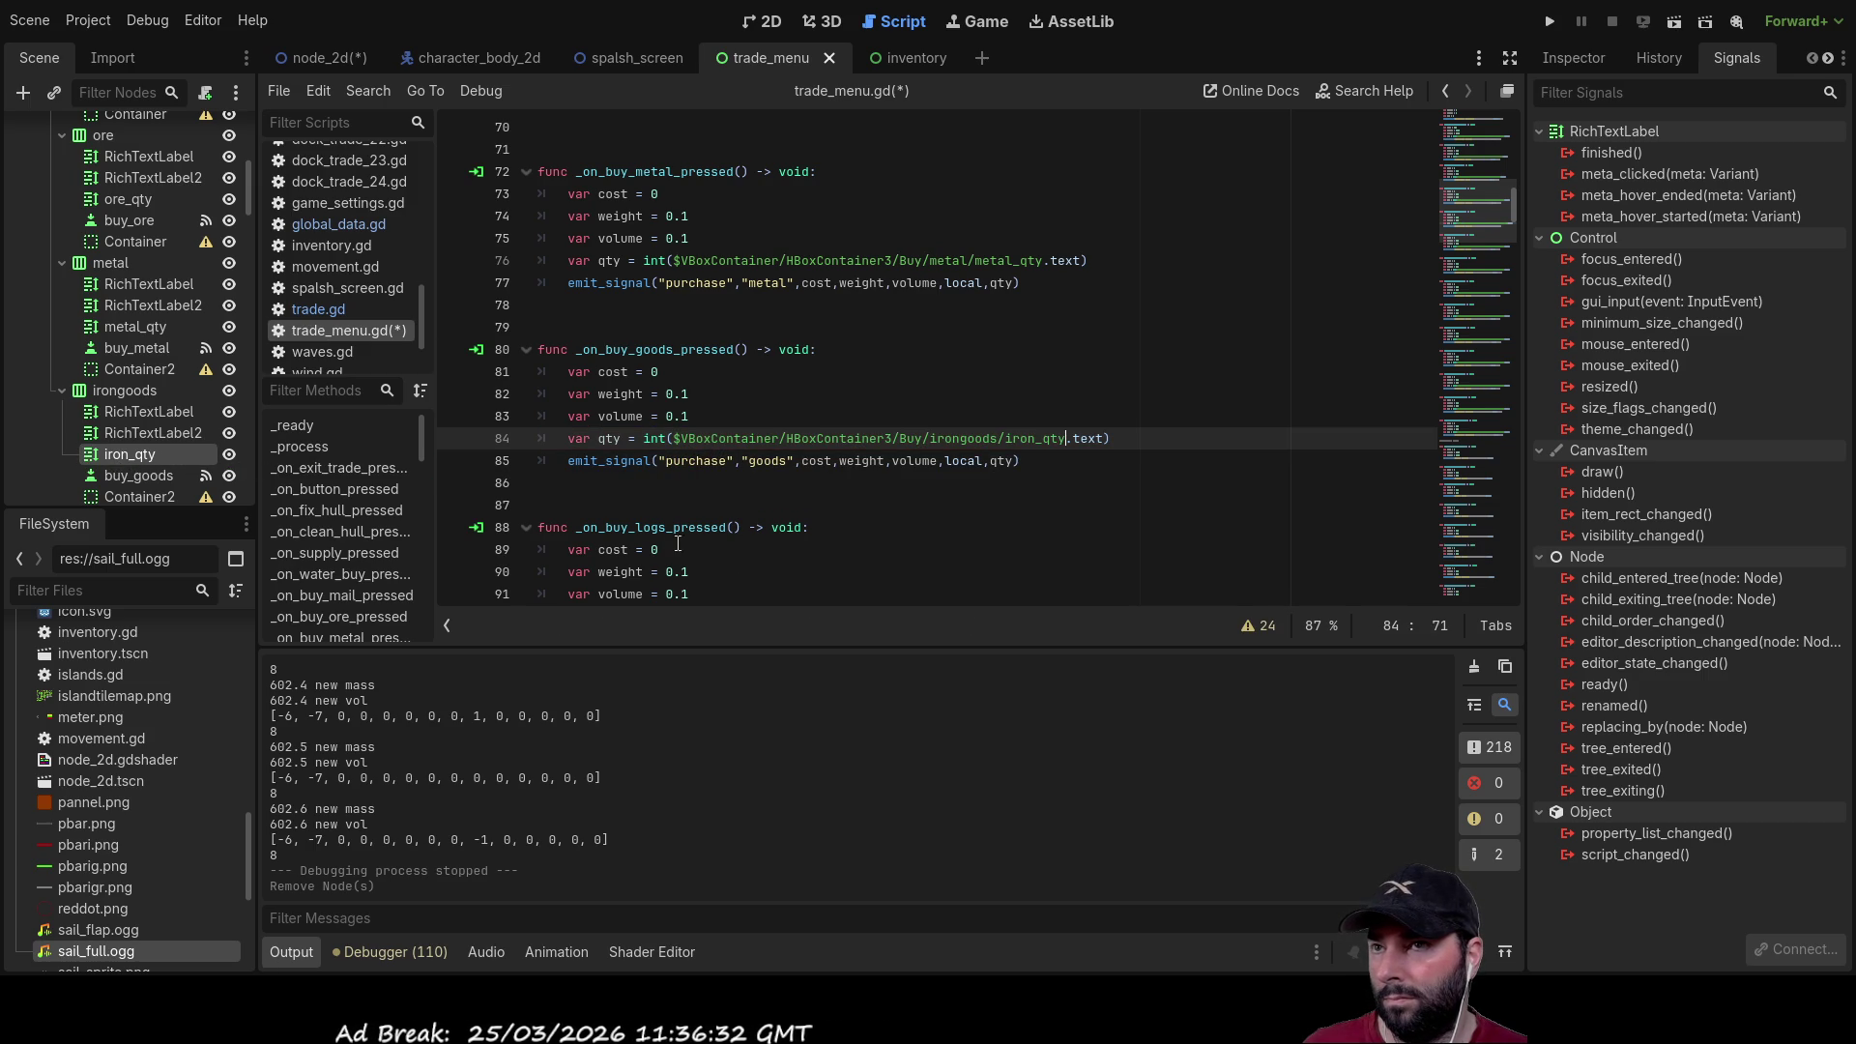
Step: Replace water_qty with log_qty on line 92 and planks_qty on line 100
{"action": "scroll", "coordinate": [155, 394], "scroll_direction": "down", "scroll_amount": 2}
{"action": "scroll", "coordinate": [155, 394], "scroll_direction": "down", "scroll_amount": 1}
{"action": "left_click", "coordinate": [62, 377]}
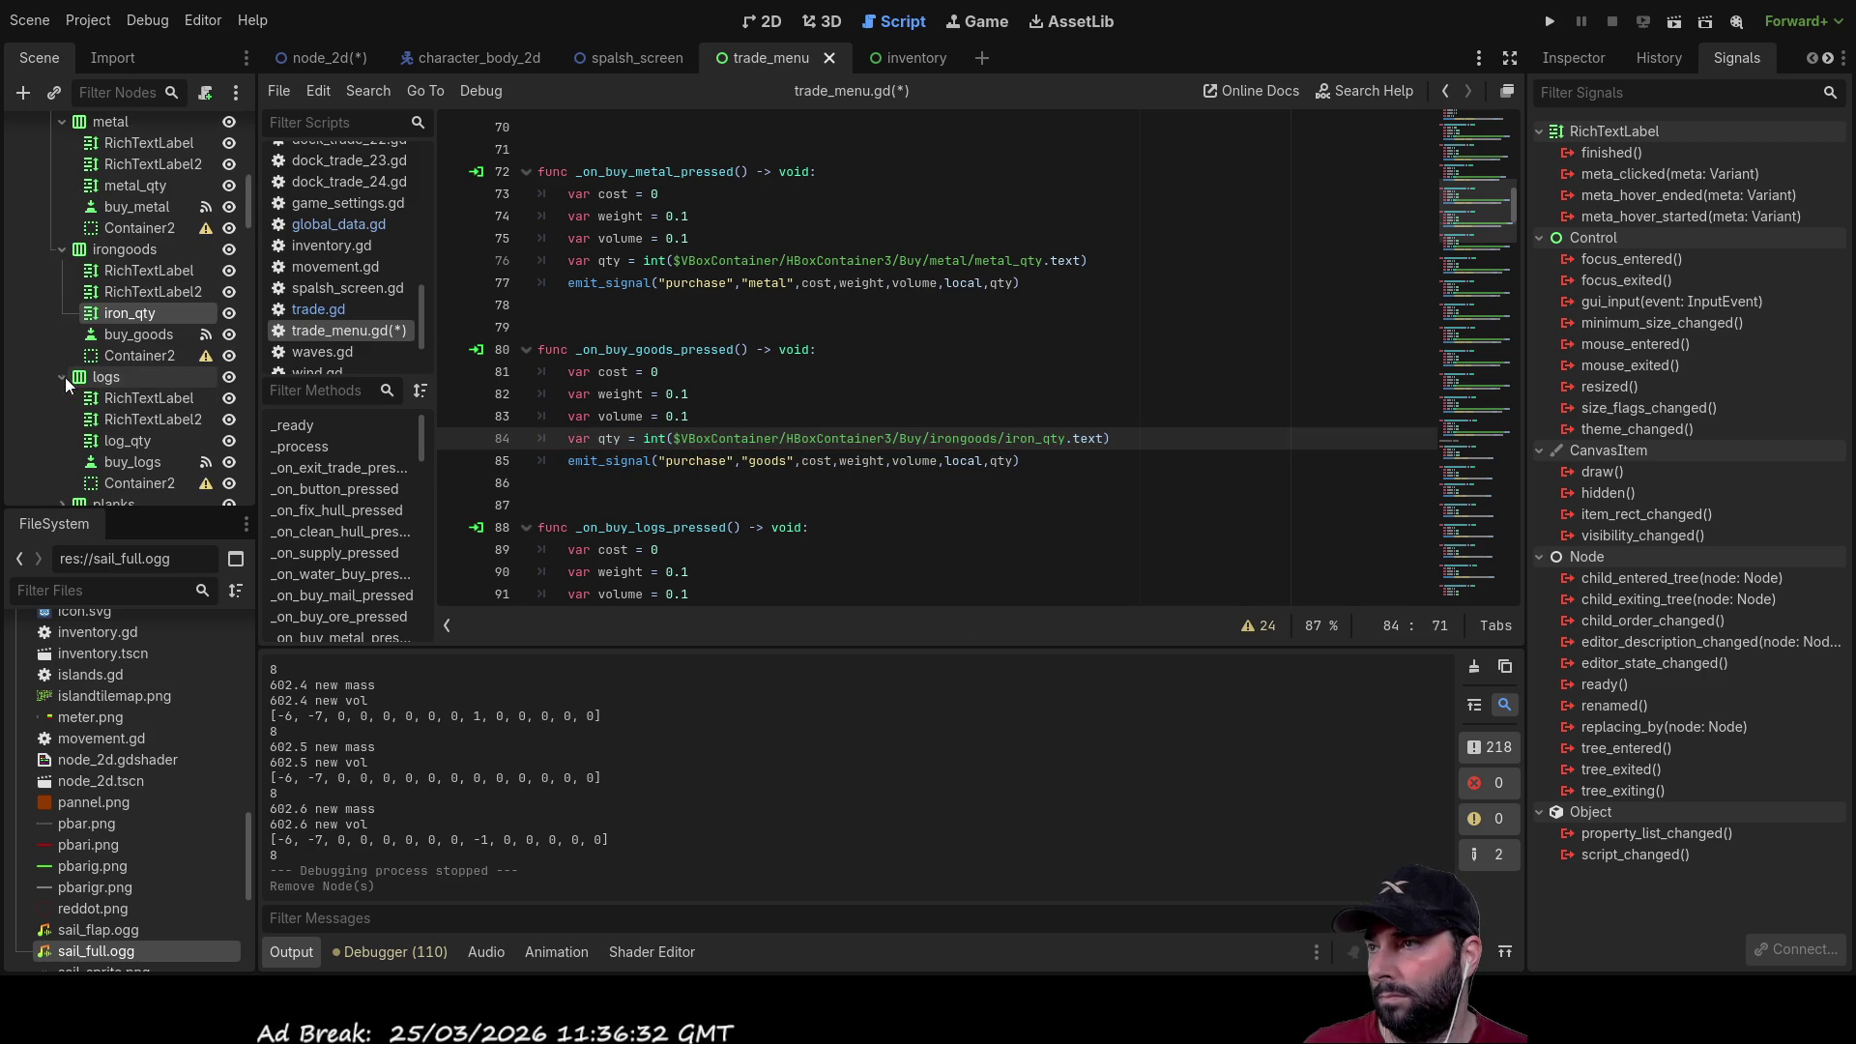
{"action": "scroll", "coordinate": [782, 524], "scroll_direction": "down", "scroll_amount": 3}
{"action": "left_click_drag", "start_coordinate": [673, 417], "coordinate": [1043, 416]}
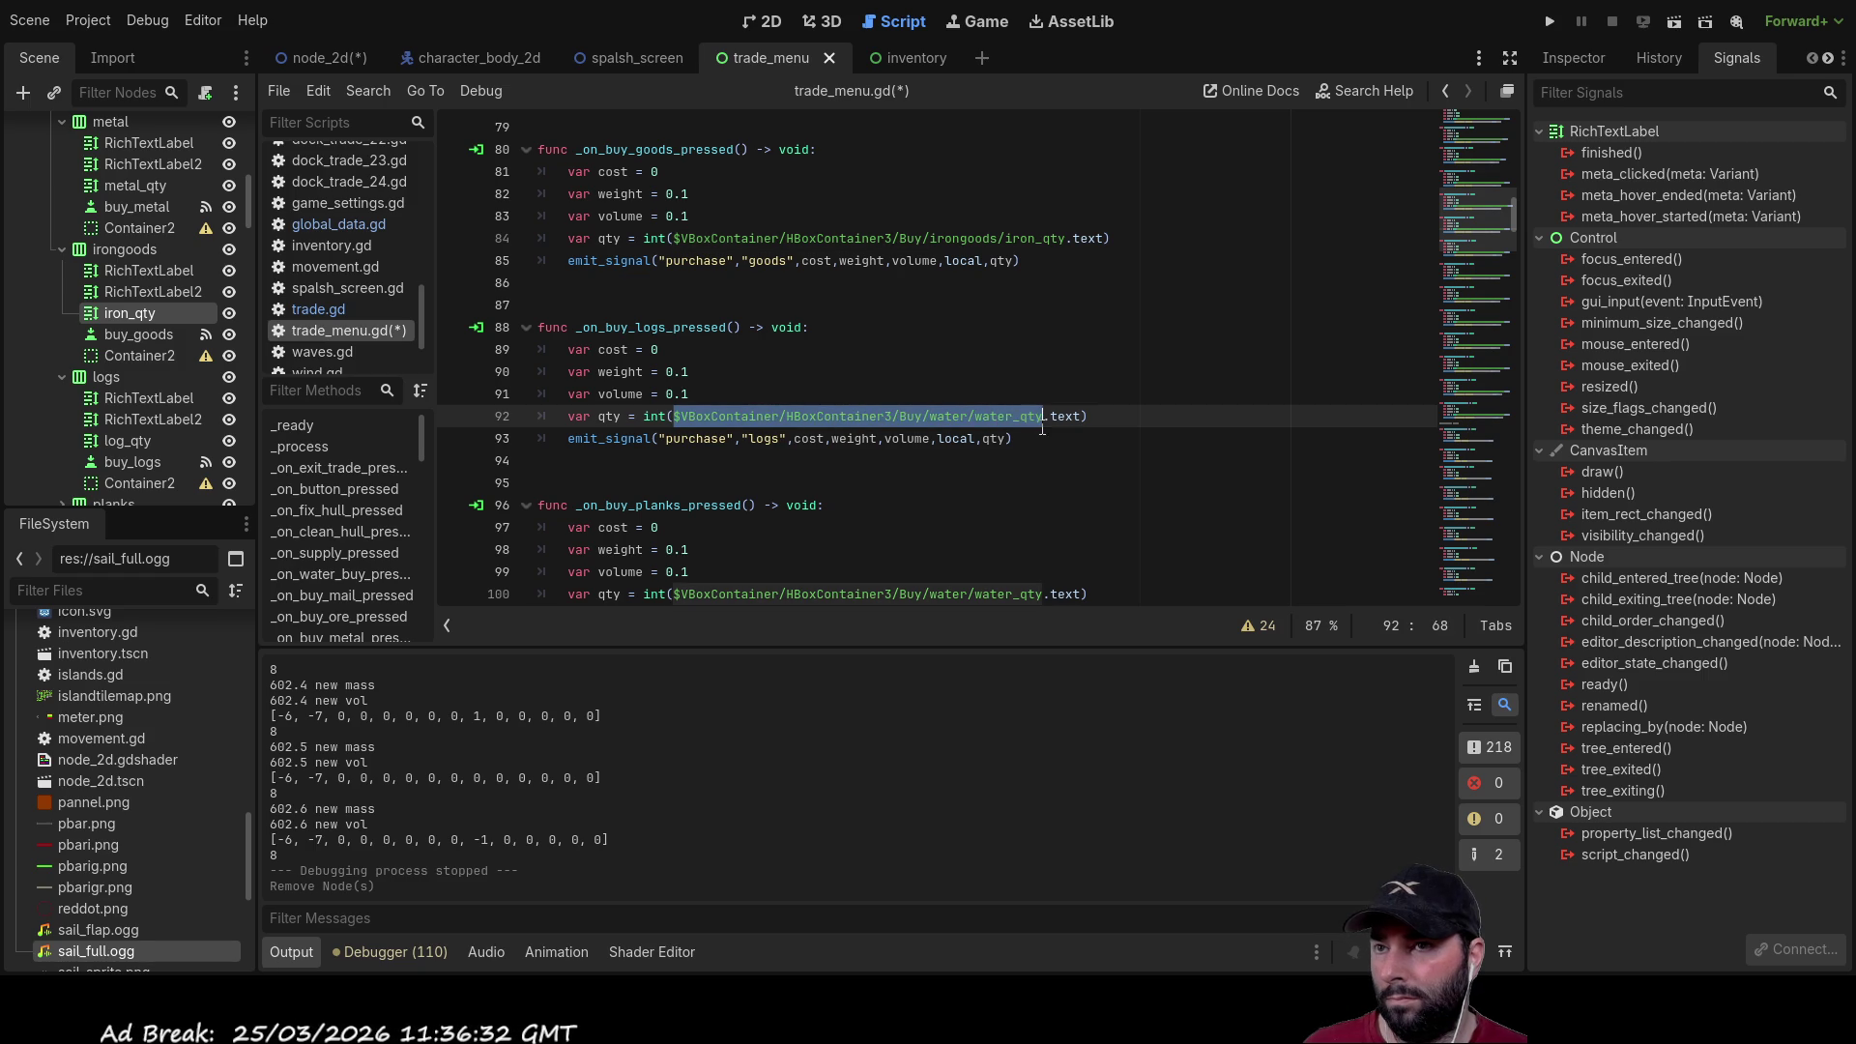
{"action": "key", "text": "BackSpace"}
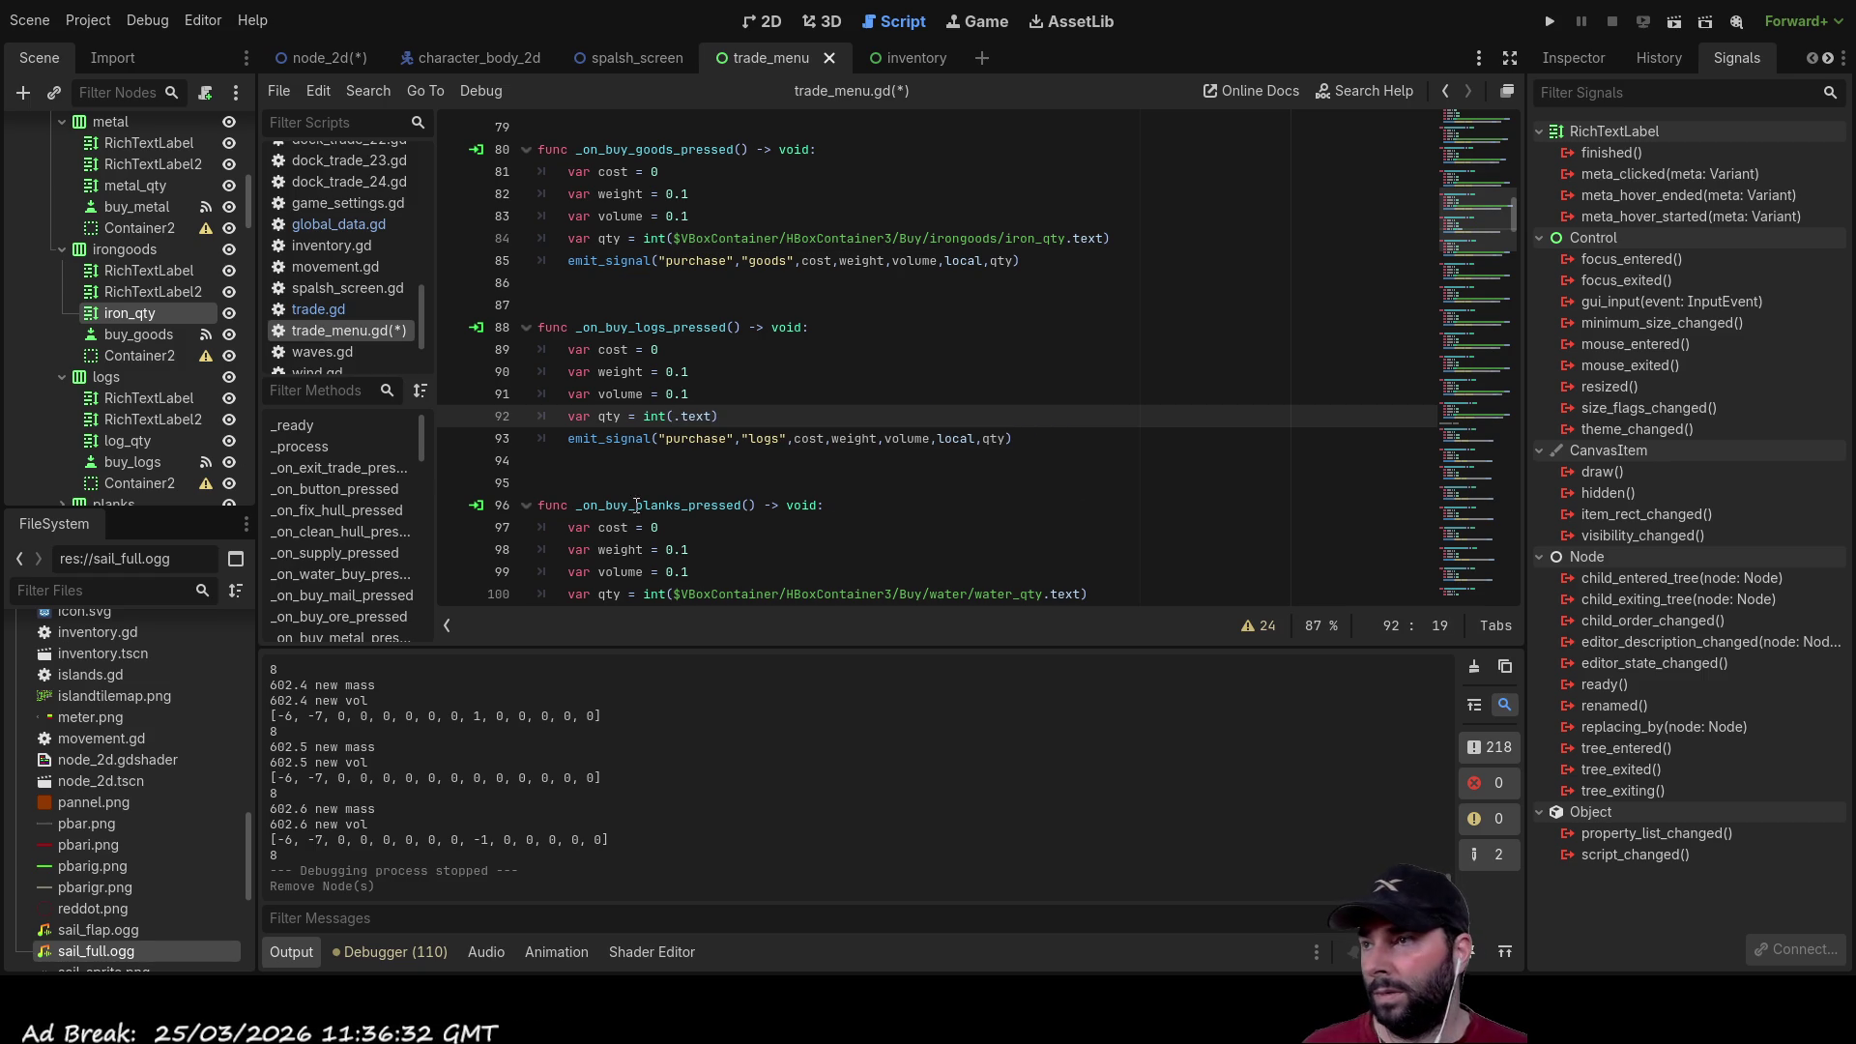
{"action": "mouse_move", "coordinate": [120, 439]}
{"action": "left_mouse_down"}
{"action": "mouse_move", "coordinate": [668, 440]}
{"action": "mouse_move", "coordinate": [675, 418]}
{"action": "left_mouse_up"}
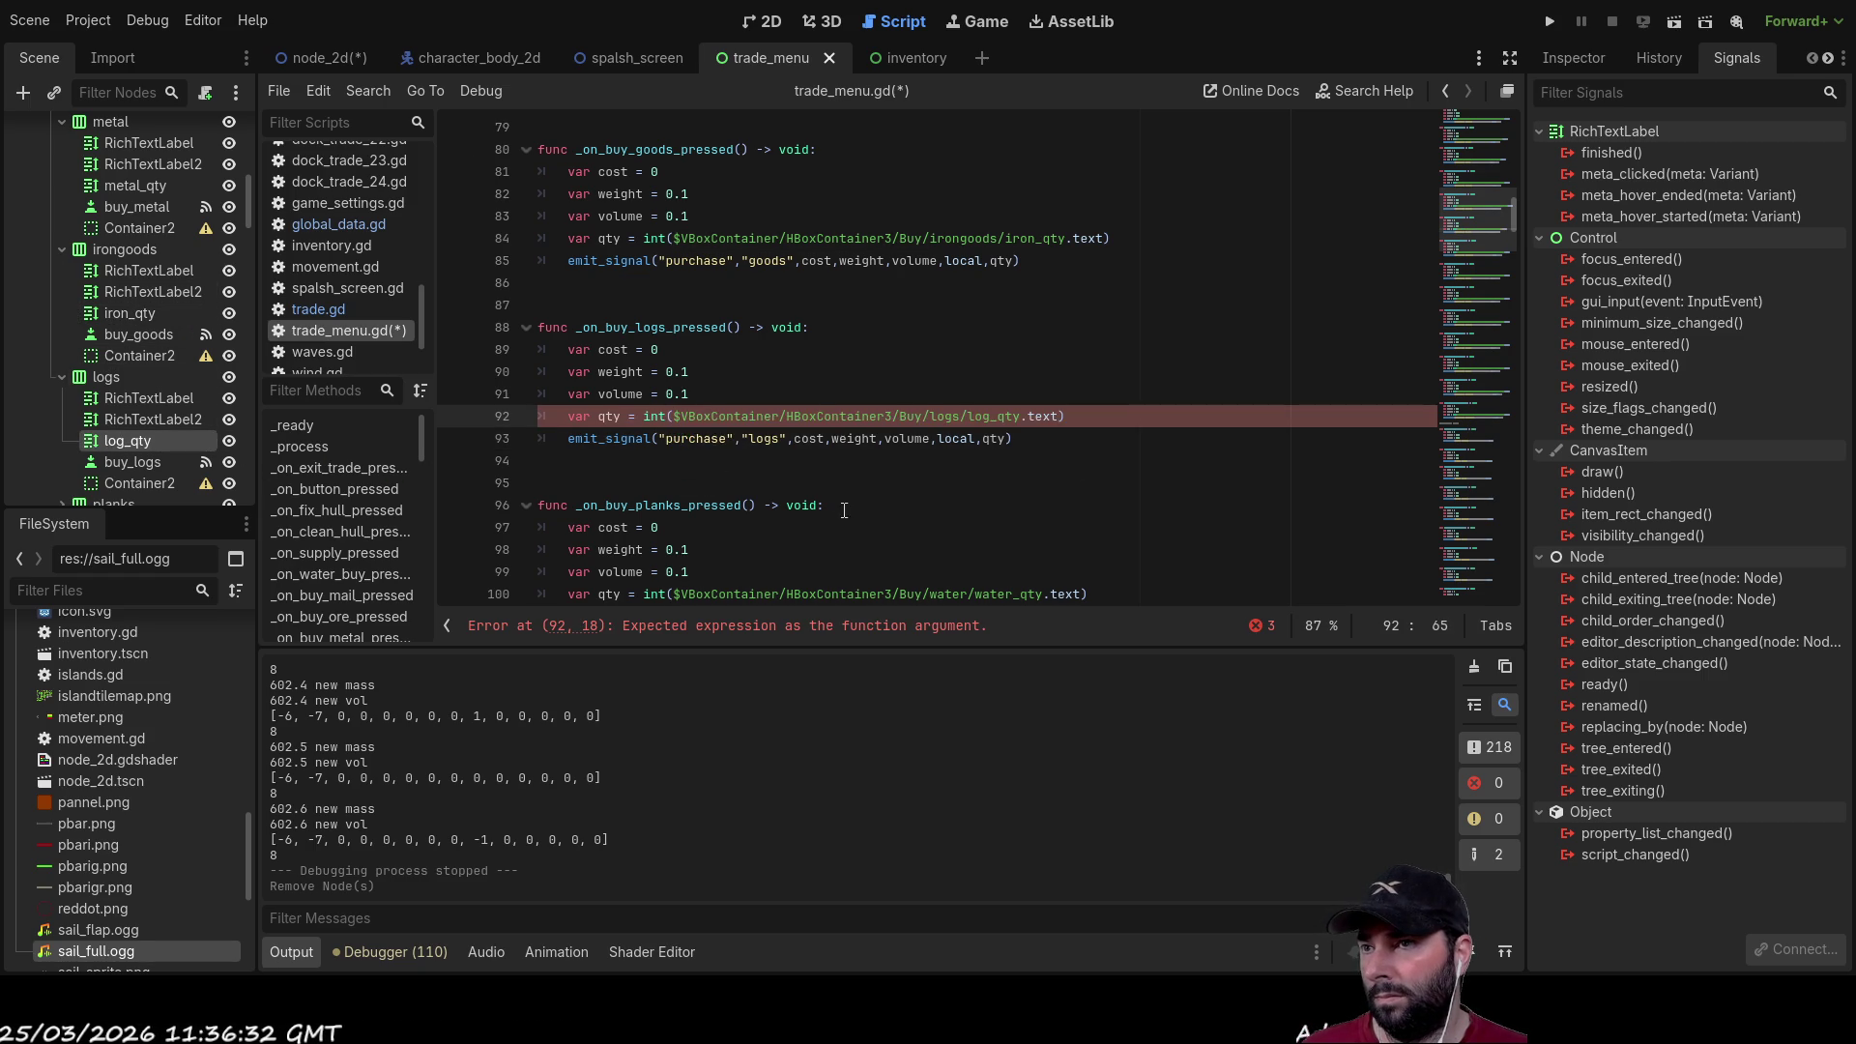
{"action": "scroll", "coordinate": [840, 501], "scroll_direction": "down", "scroll_amount": 3}
{"action": "left_click_drag", "start_coordinate": [1045, 395], "coordinate": [844, 403]}
{"action": "left_click_drag", "start_coordinate": [697, 403], "coordinate": [682, 402]}
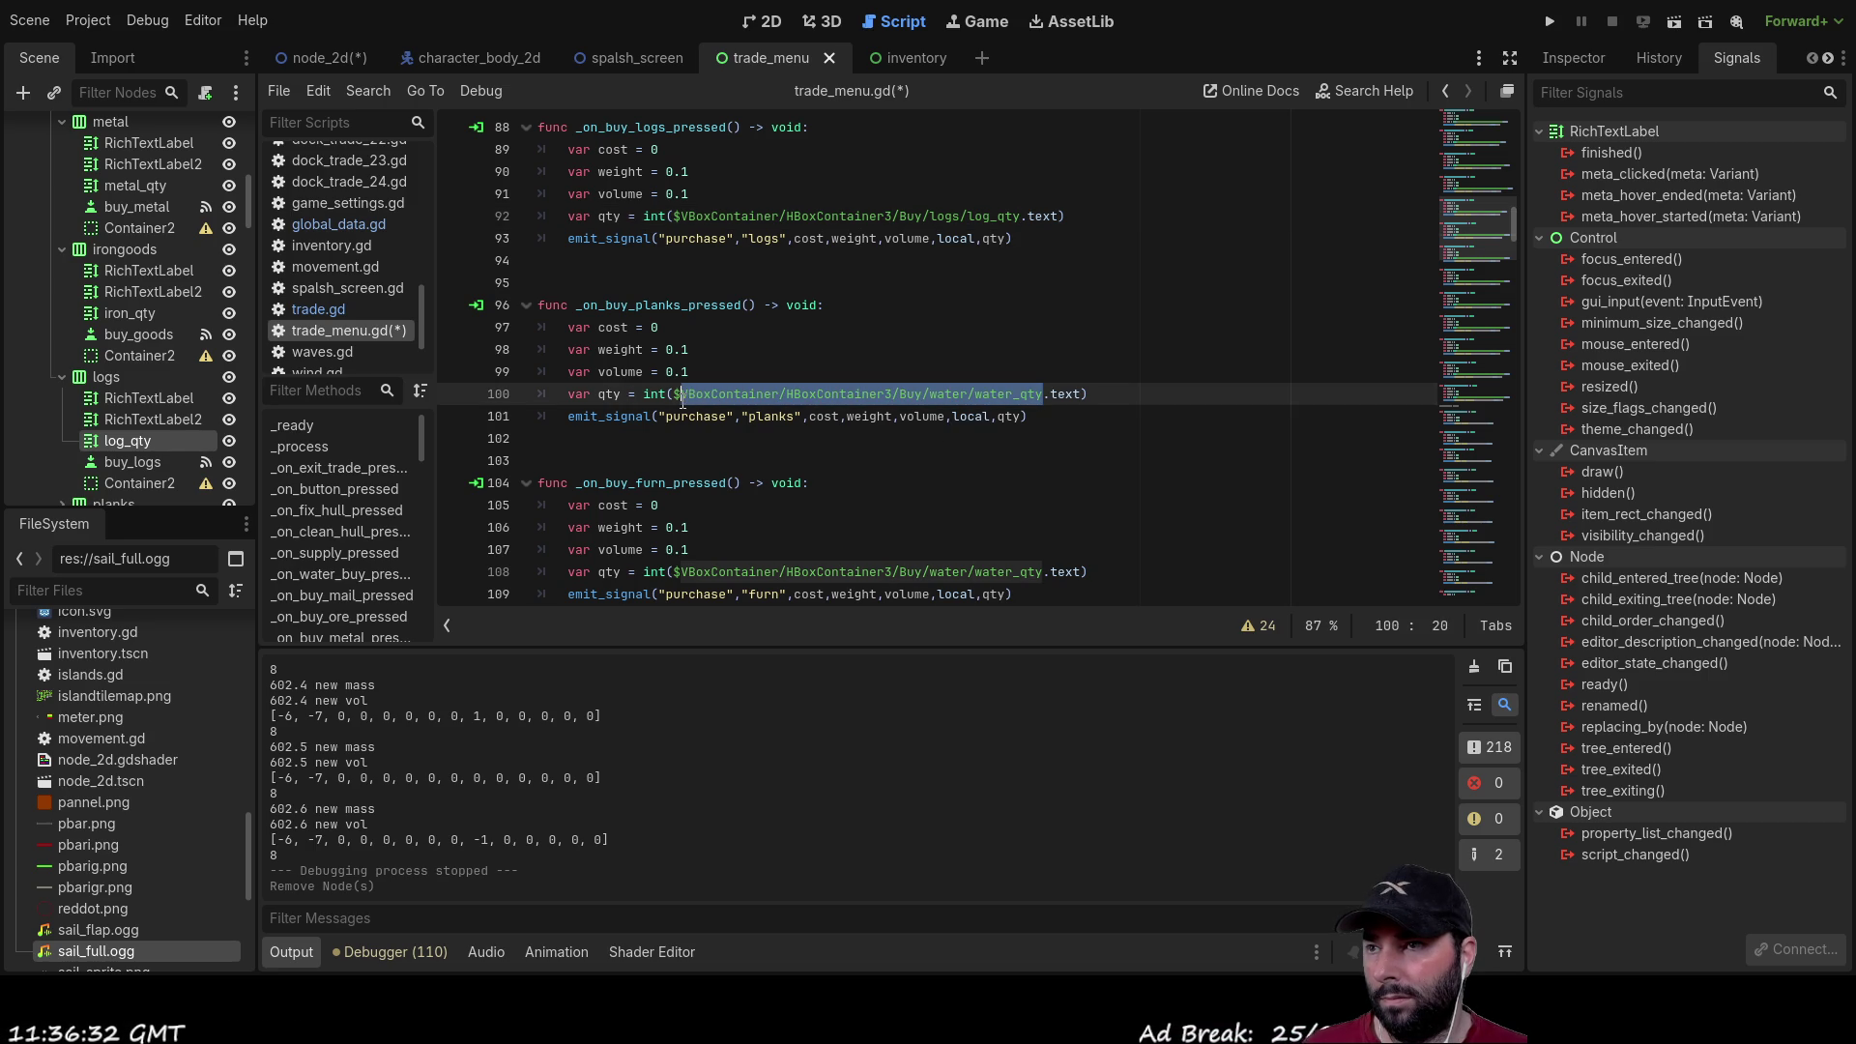
{"action": "key", "text": "BackSpace"}
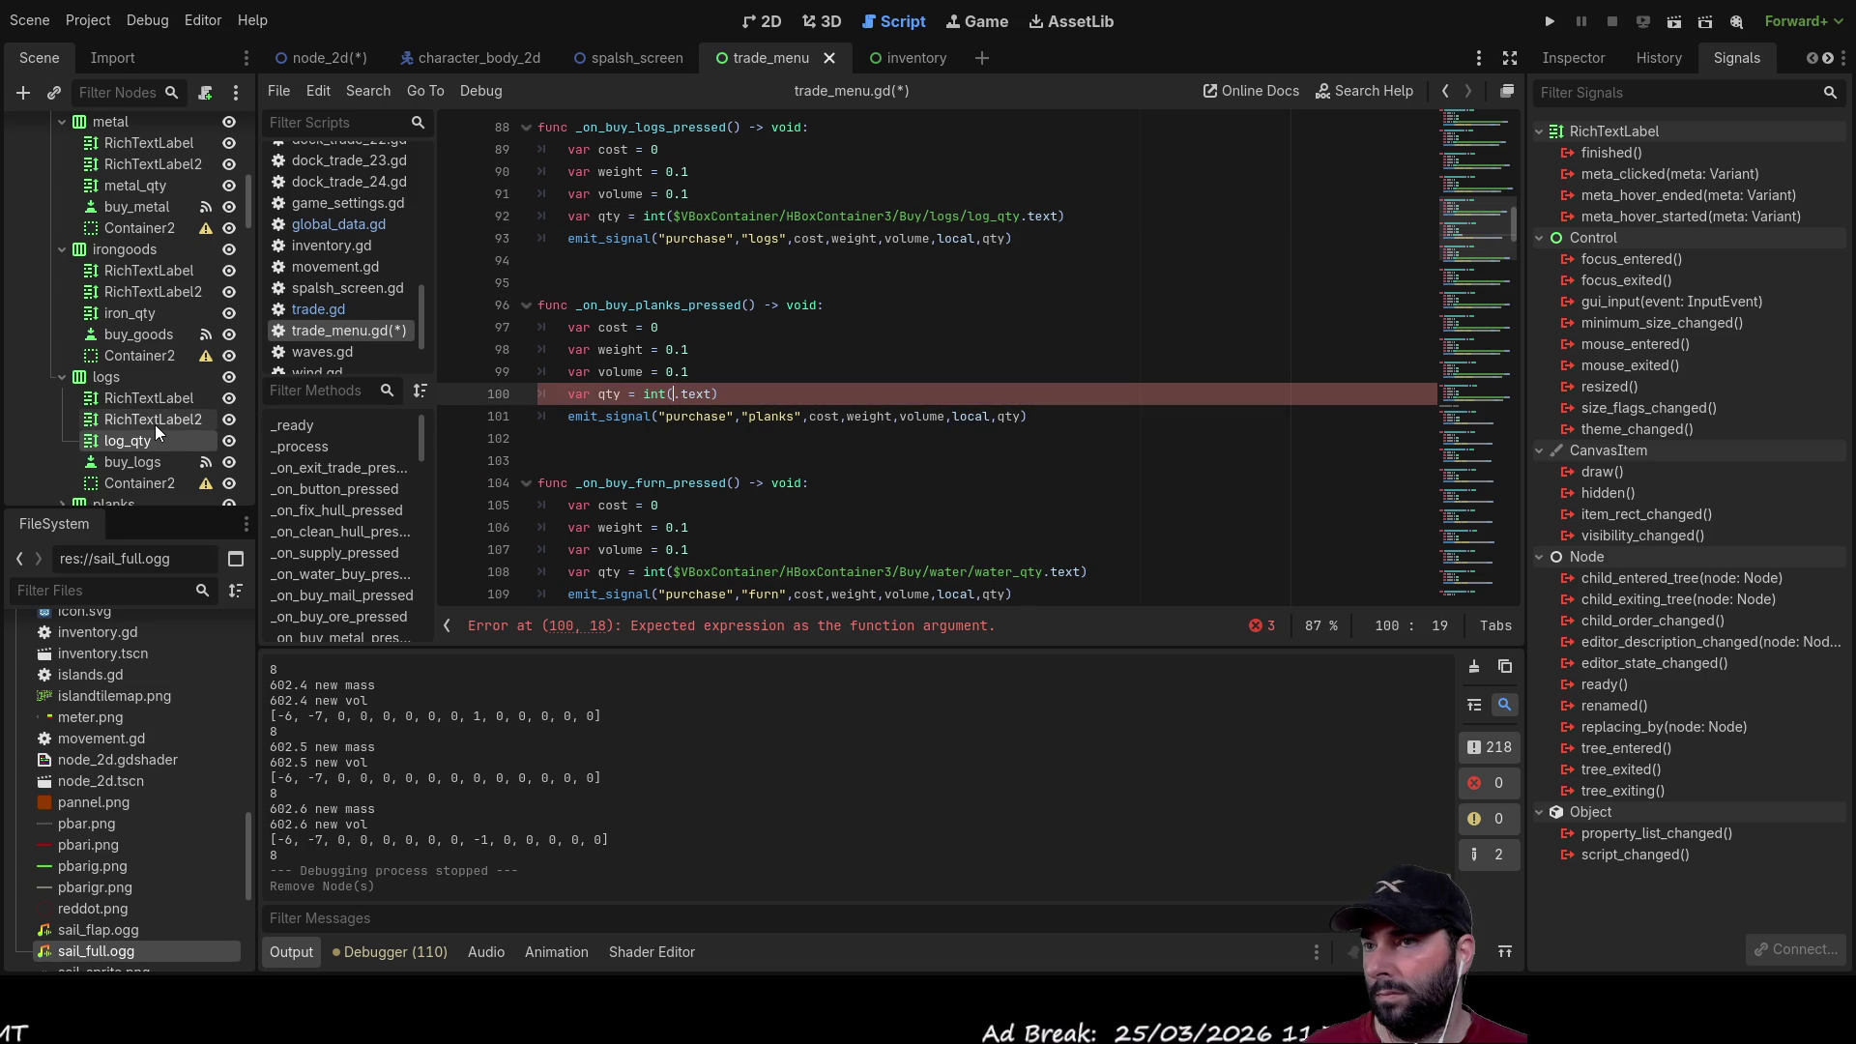
{"action": "scroll", "coordinate": [155, 433], "scroll_direction": "down", "scroll_amount": 2}
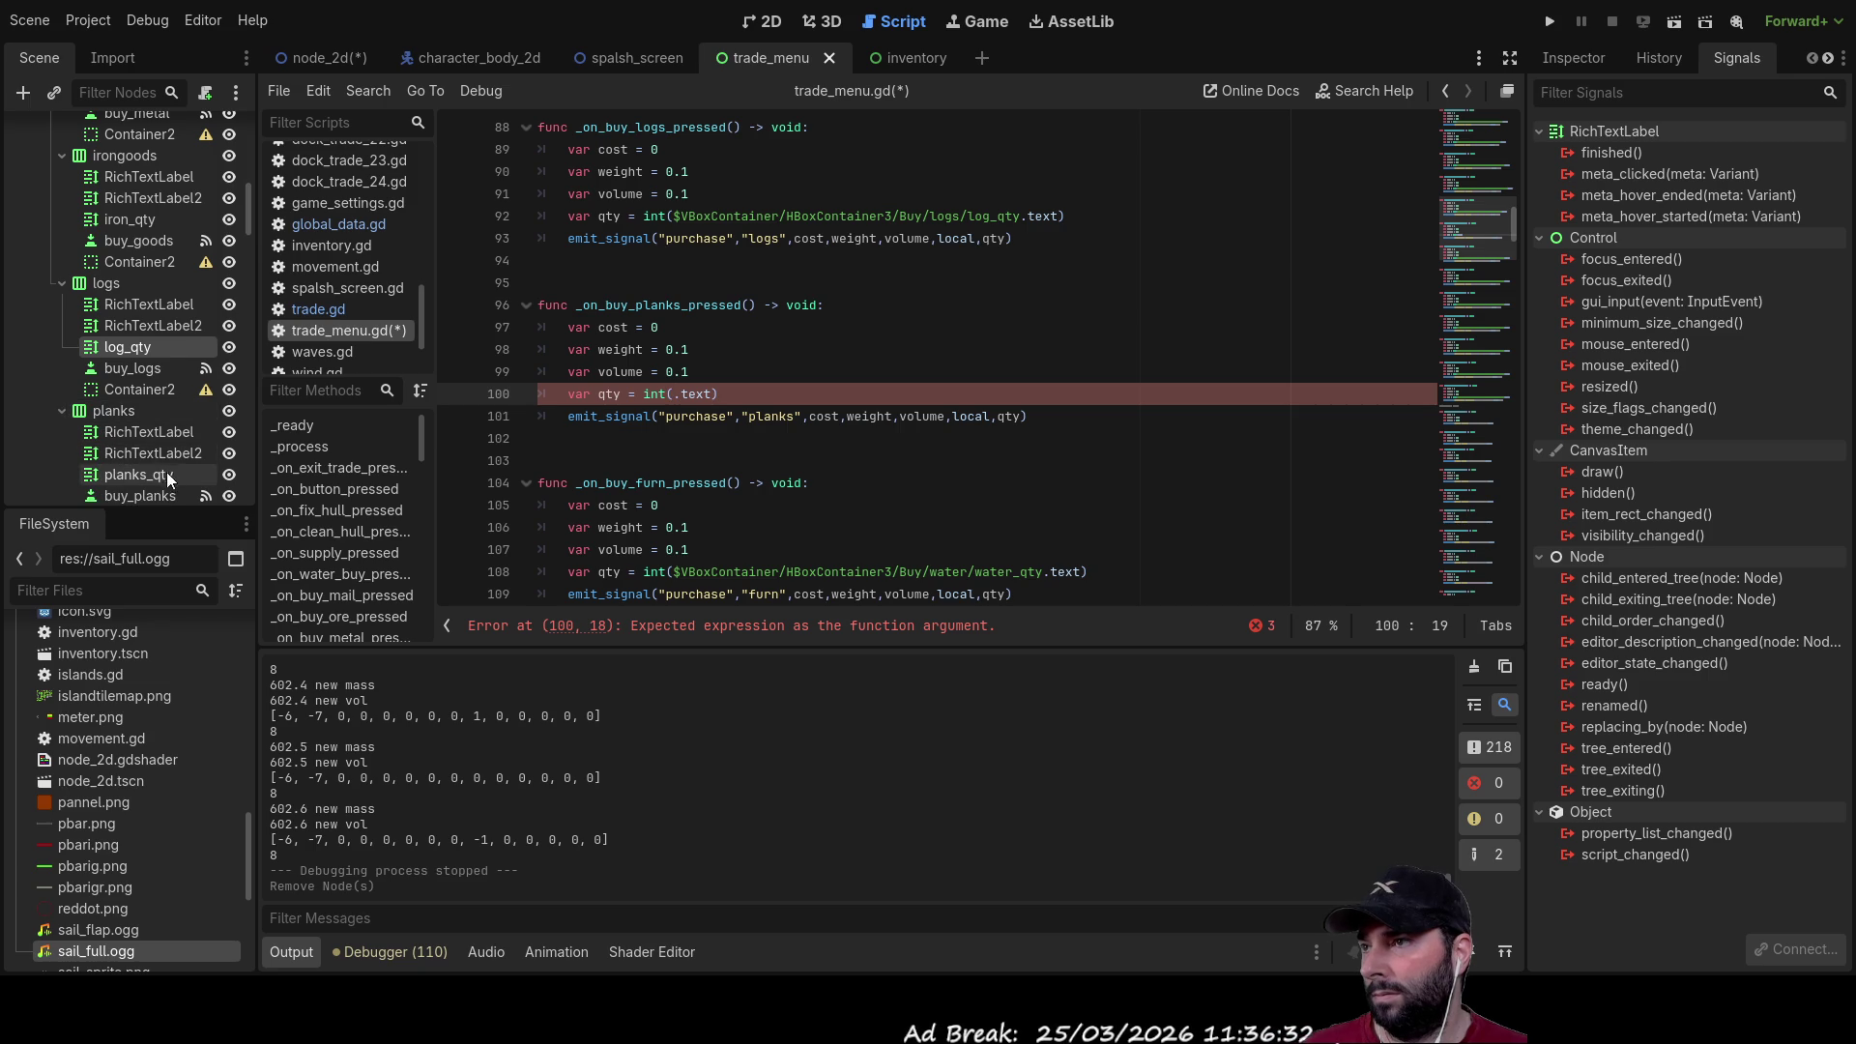
{"action": "mouse_move", "coordinate": [120, 478]}
{"action": "left_mouse_down"}
{"action": "mouse_move", "coordinate": [586, 447]}
{"action": "mouse_move", "coordinate": [677, 398]}
{"action": "left_mouse_up"}
Step: Replace water_qty with furn_qty on line 108 and fert_qty on line 116
{"action": "scroll", "coordinate": [1050, 371], "scroll_direction": "down", "scroll_amount": 3}
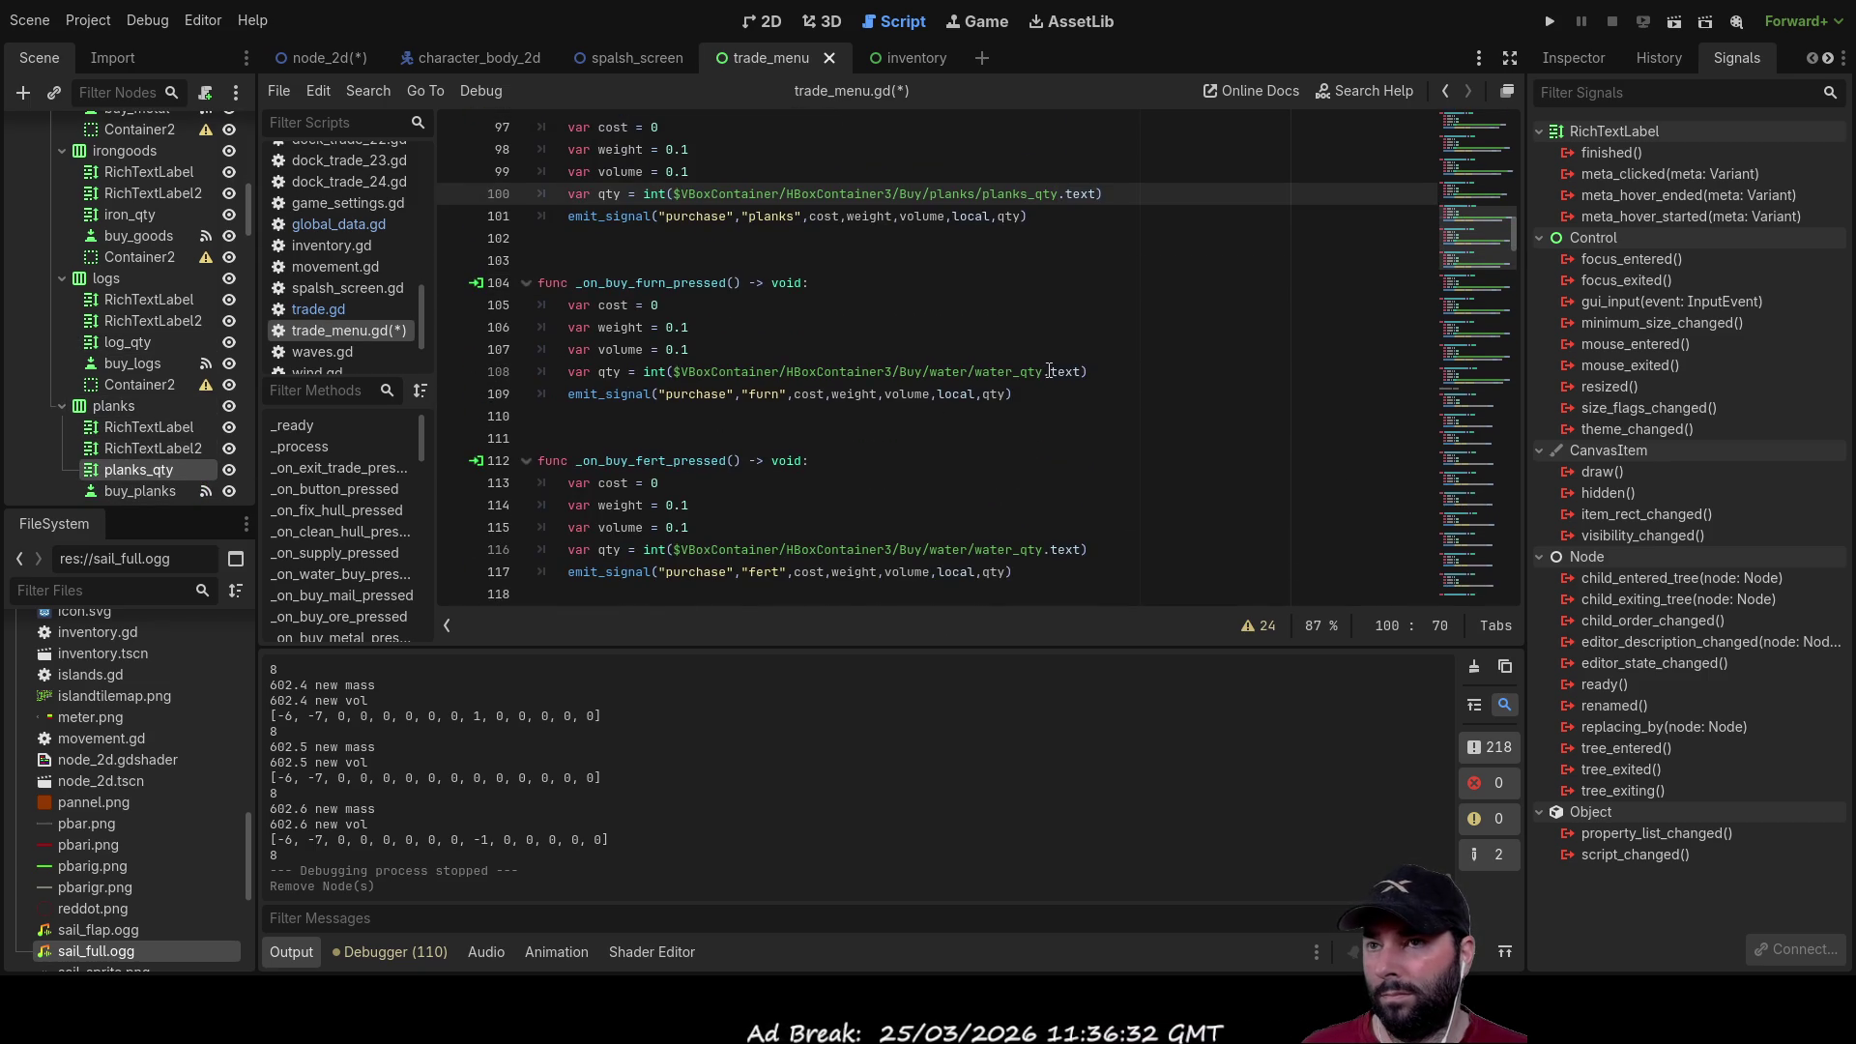
{"action": "left_click_drag", "start_coordinate": [1044, 371], "coordinate": [674, 375]}
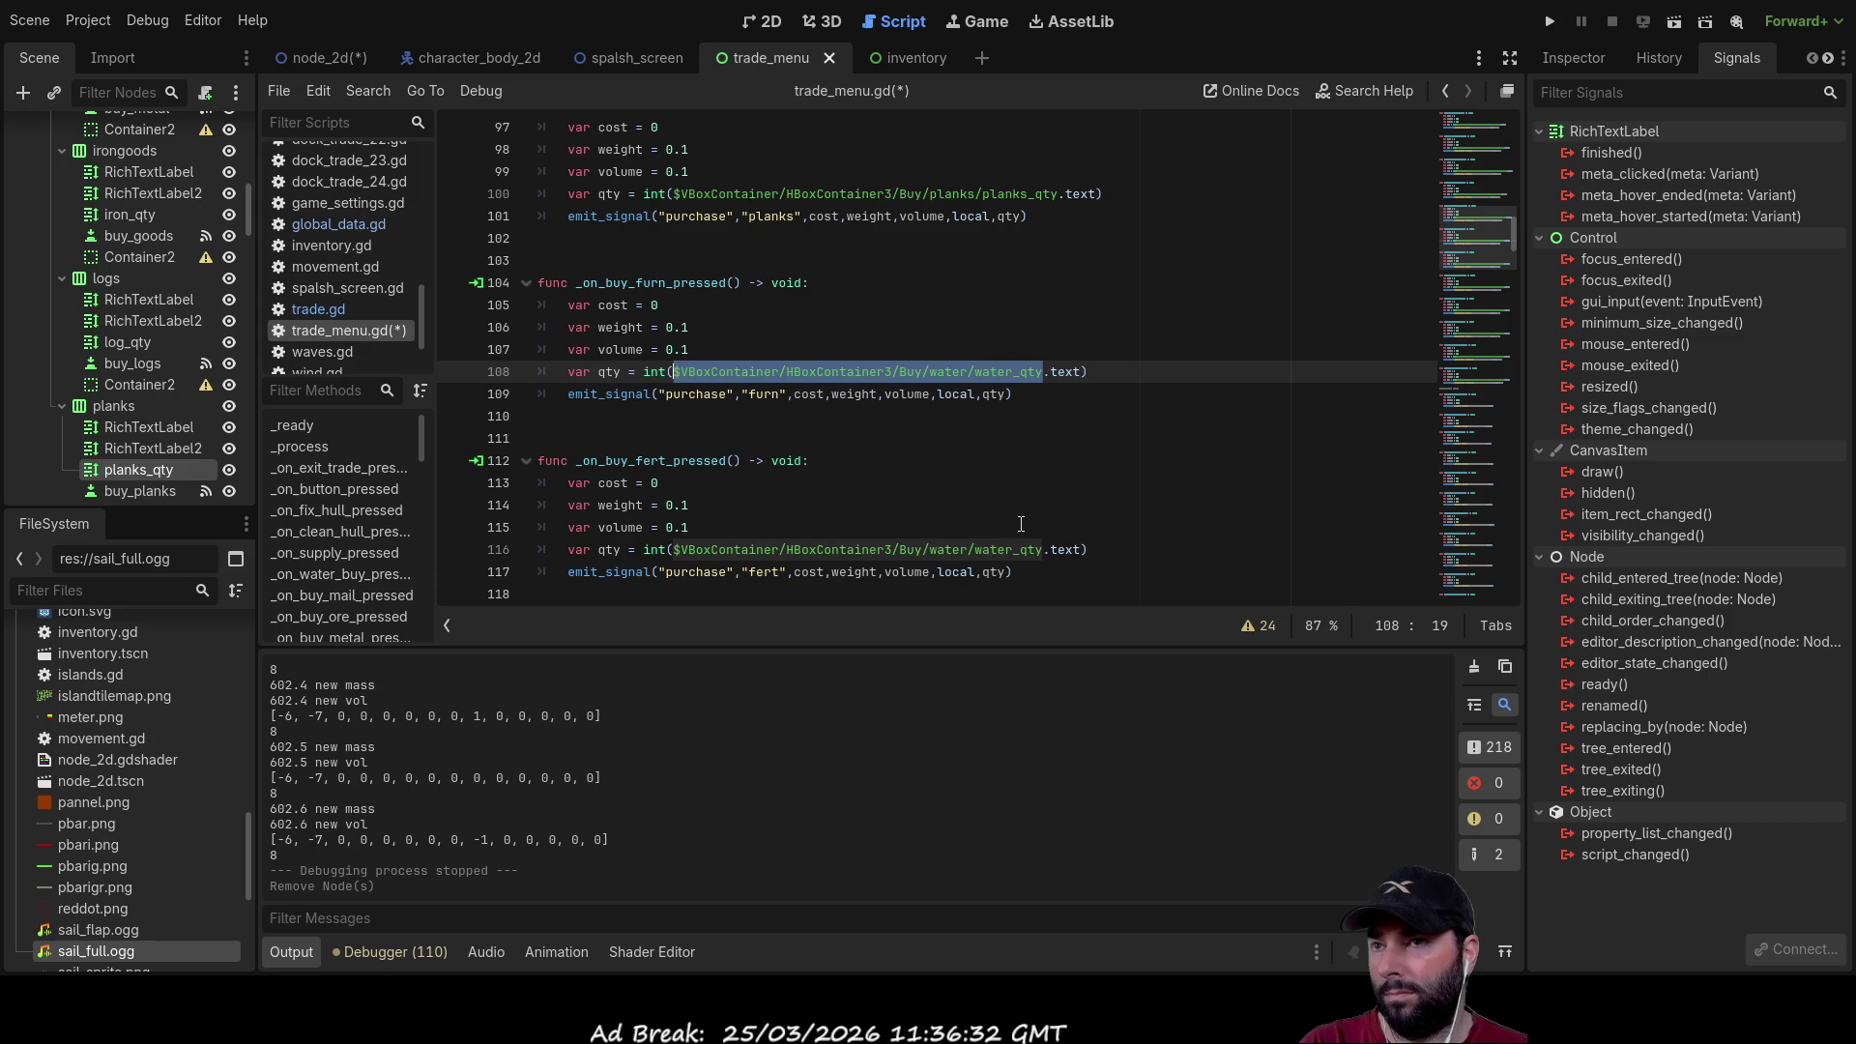
{"action": "key", "text": "Delete"}
{"action": "scroll", "coordinate": [189, 357], "scroll_direction": "down", "scroll_amount": 3}
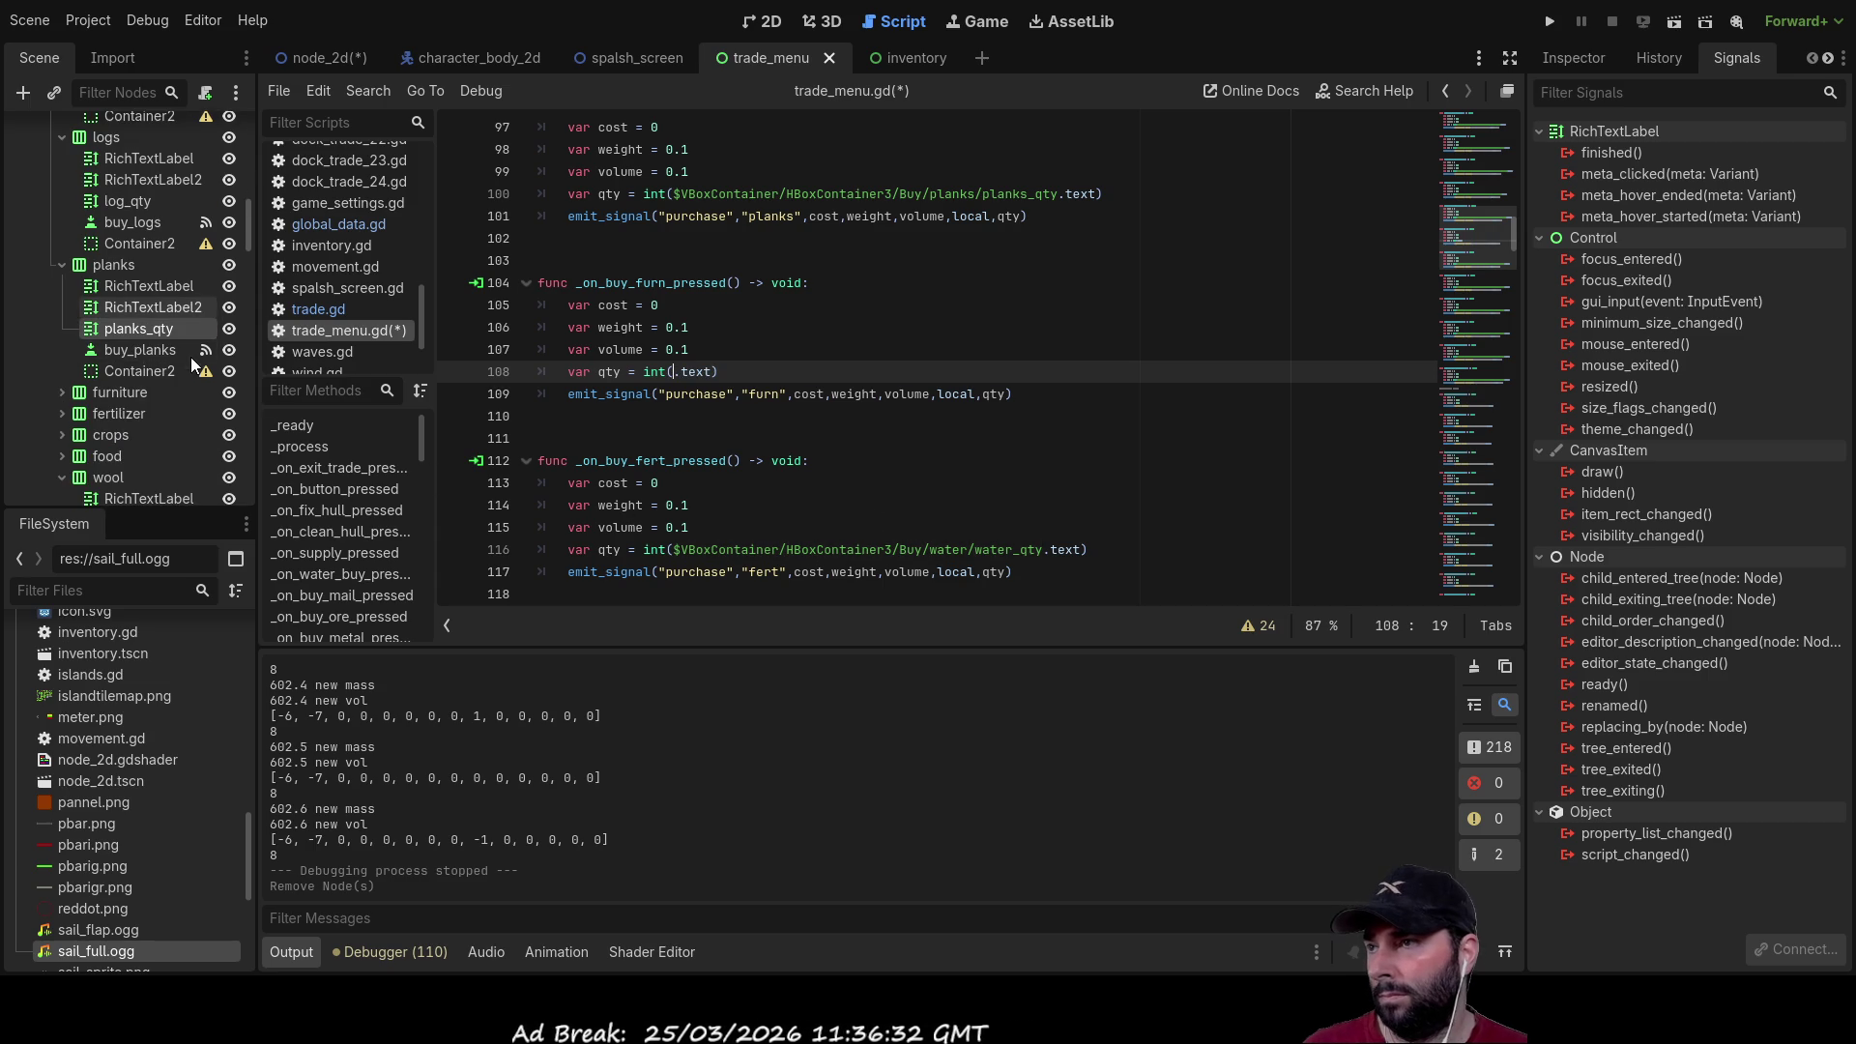
{"action": "left_click", "coordinate": [62, 392]}
{"action": "left_click", "coordinate": [132, 456]}
{"action": "mouse_move", "coordinate": [132, 457]}
{"action": "left_mouse_down"}
{"action": "mouse_move", "coordinate": [733, 427]}
{"action": "mouse_move", "coordinate": [675, 380]}
{"action": "left_mouse_up"}
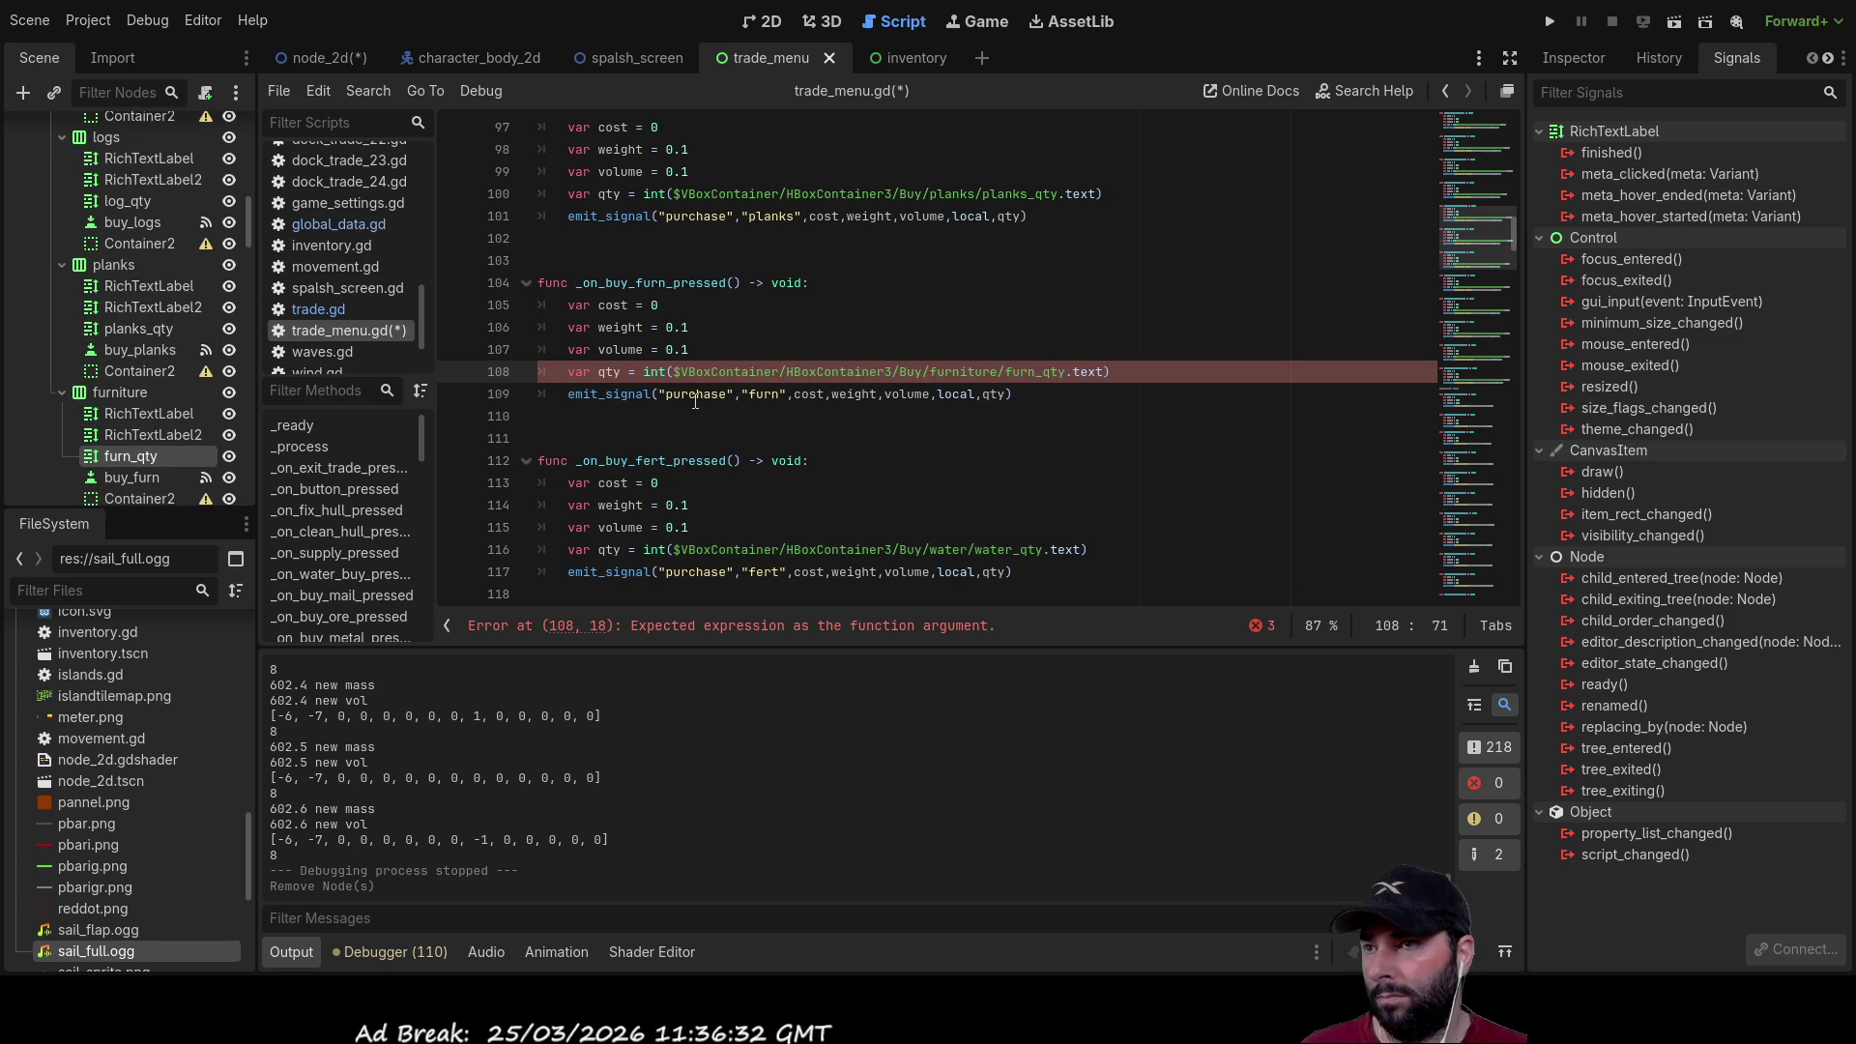
{"action": "scroll", "coordinate": [680, 380], "scroll_direction": "down", "scroll_amount": 2}
{"action": "left_click_drag", "start_coordinate": [1043, 417], "coordinate": [674, 417]}
{"action": "key", "text": "BackSpace"}
{"action": "scroll", "coordinate": [110, 417], "scroll_direction": "down", "scroll_amount": 3}
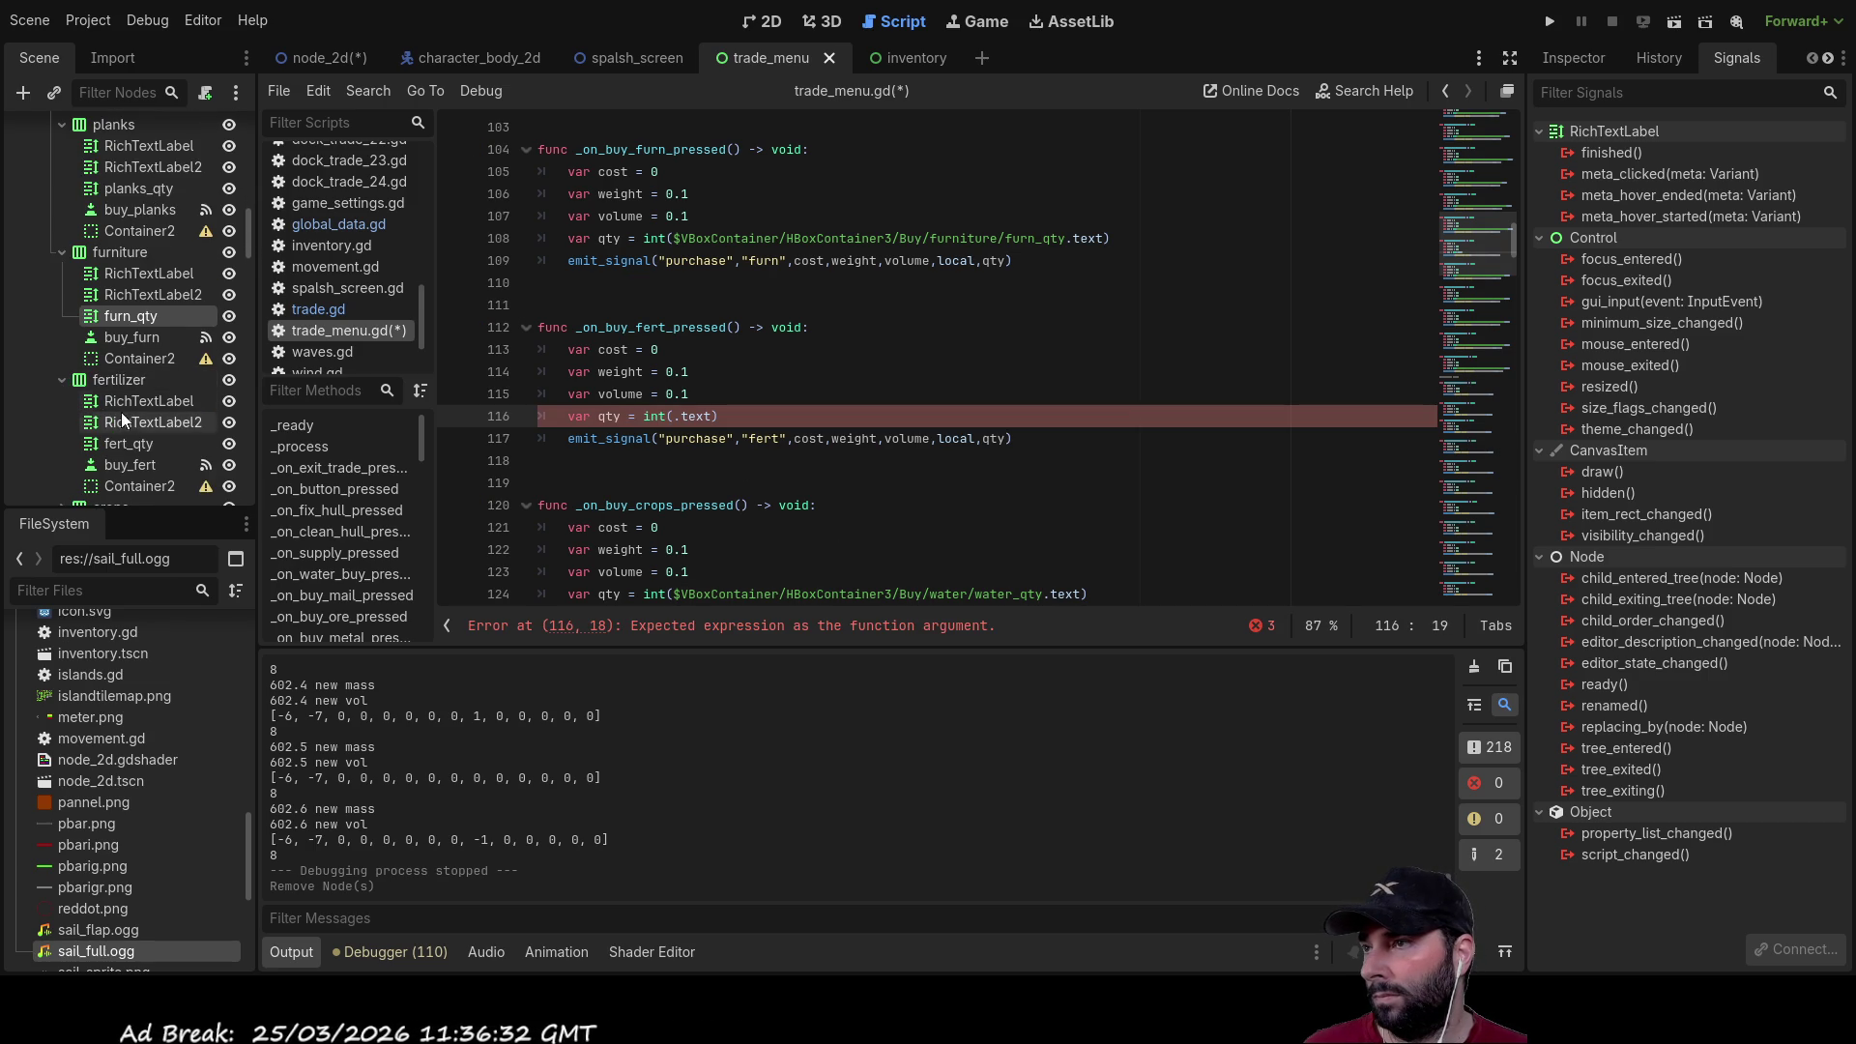
{"action": "left_click", "coordinate": [128, 440]}
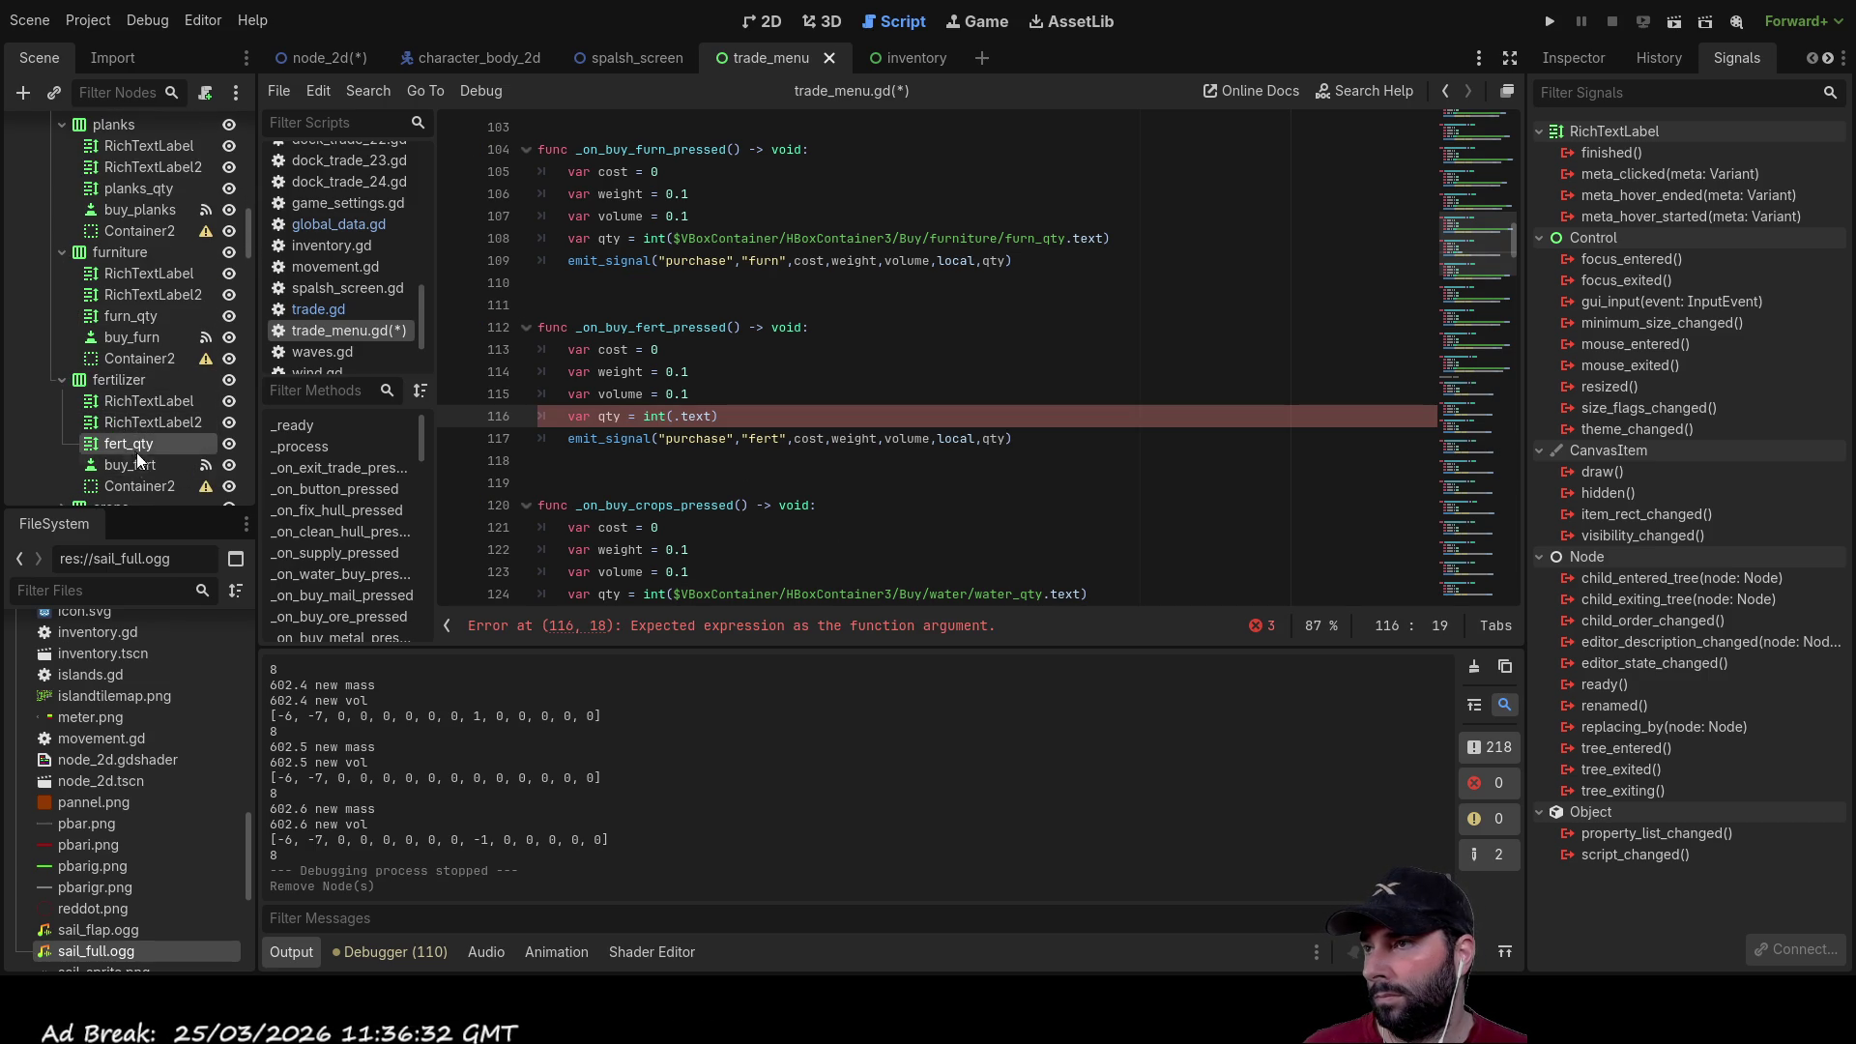
{"action": "left_click_drag", "start_coordinate": [164, 444], "coordinate": [677, 417]}
Step: Replace water_qty with crop_qty on line 124 and food_qty on line 132
{"action": "scroll", "coordinate": [160, 421], "scroll_direction": "down", "scroll_amount": 4}
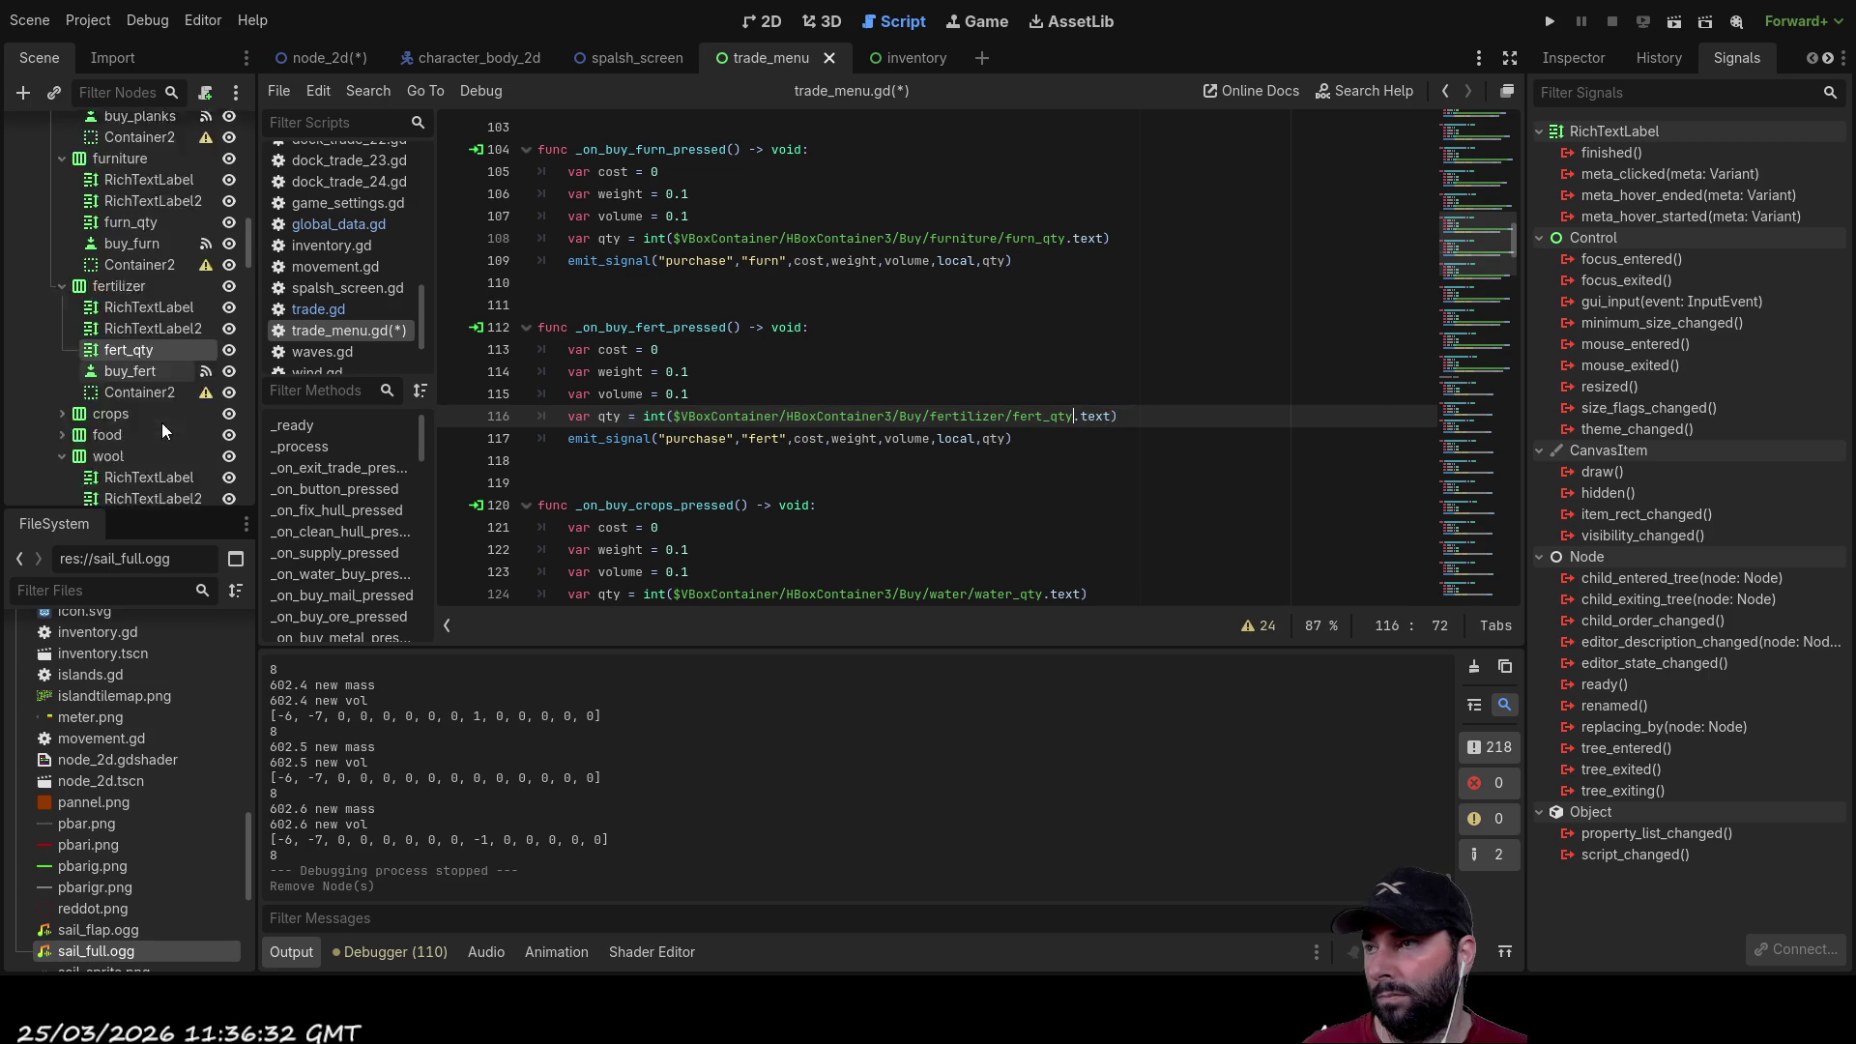
{"action": "scroll", "coordinate": [644, 479], "scroll_direction": "down", "scroll_amount": 2}
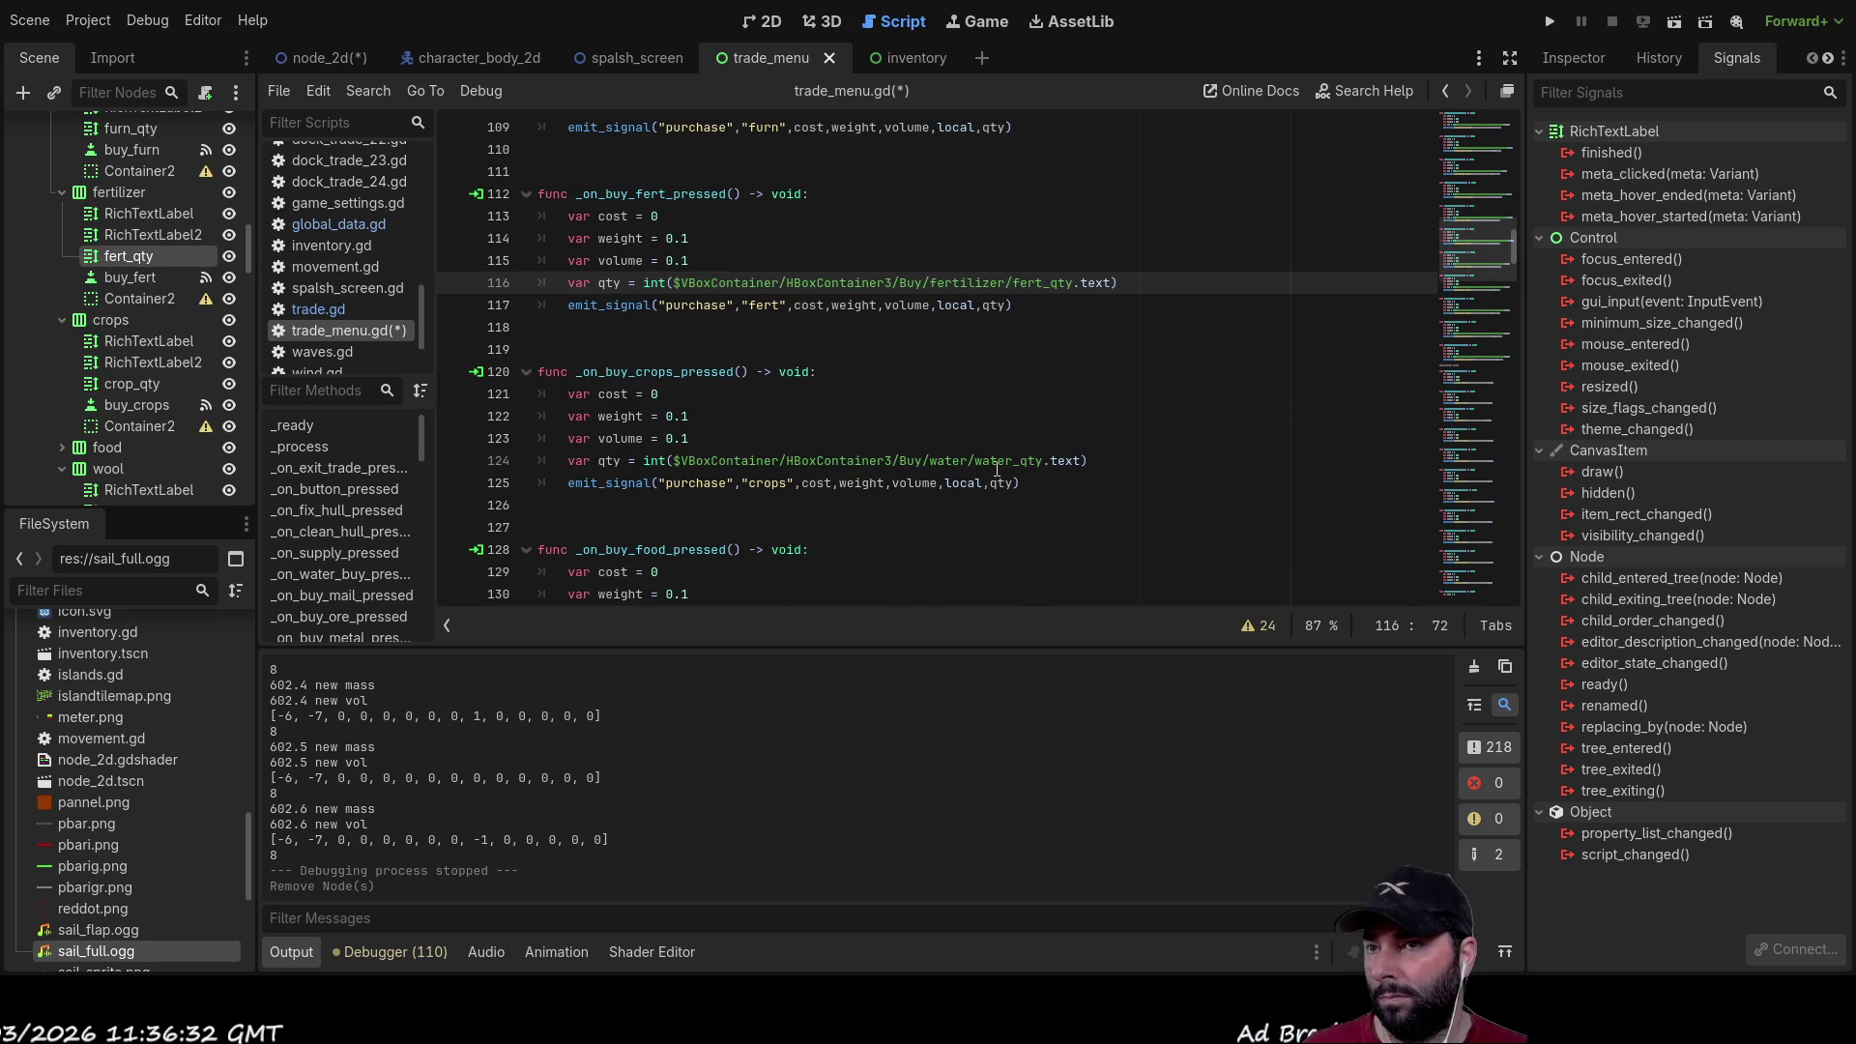
{"action": "left_click_drag", "start_coordinate": [1042, 461], "coordinate": [679, 461]}
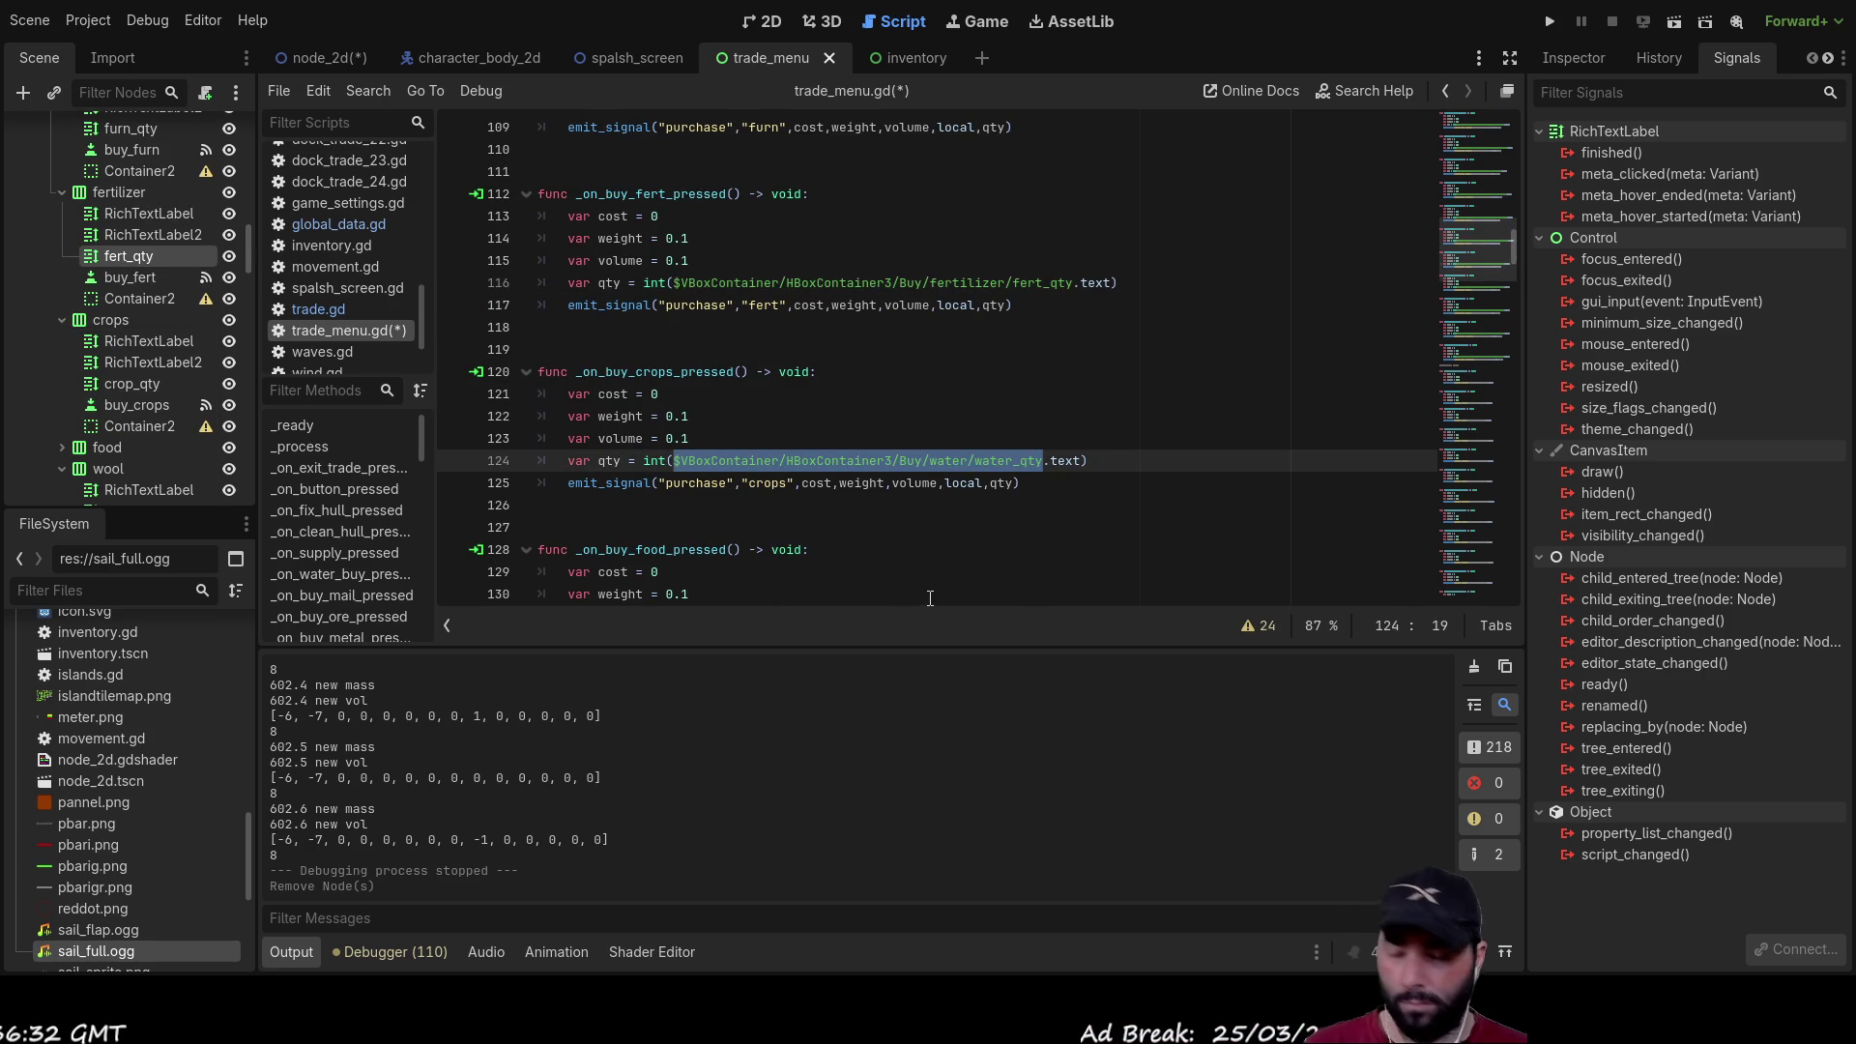
{"action": "key", "text": "BackSpace"}
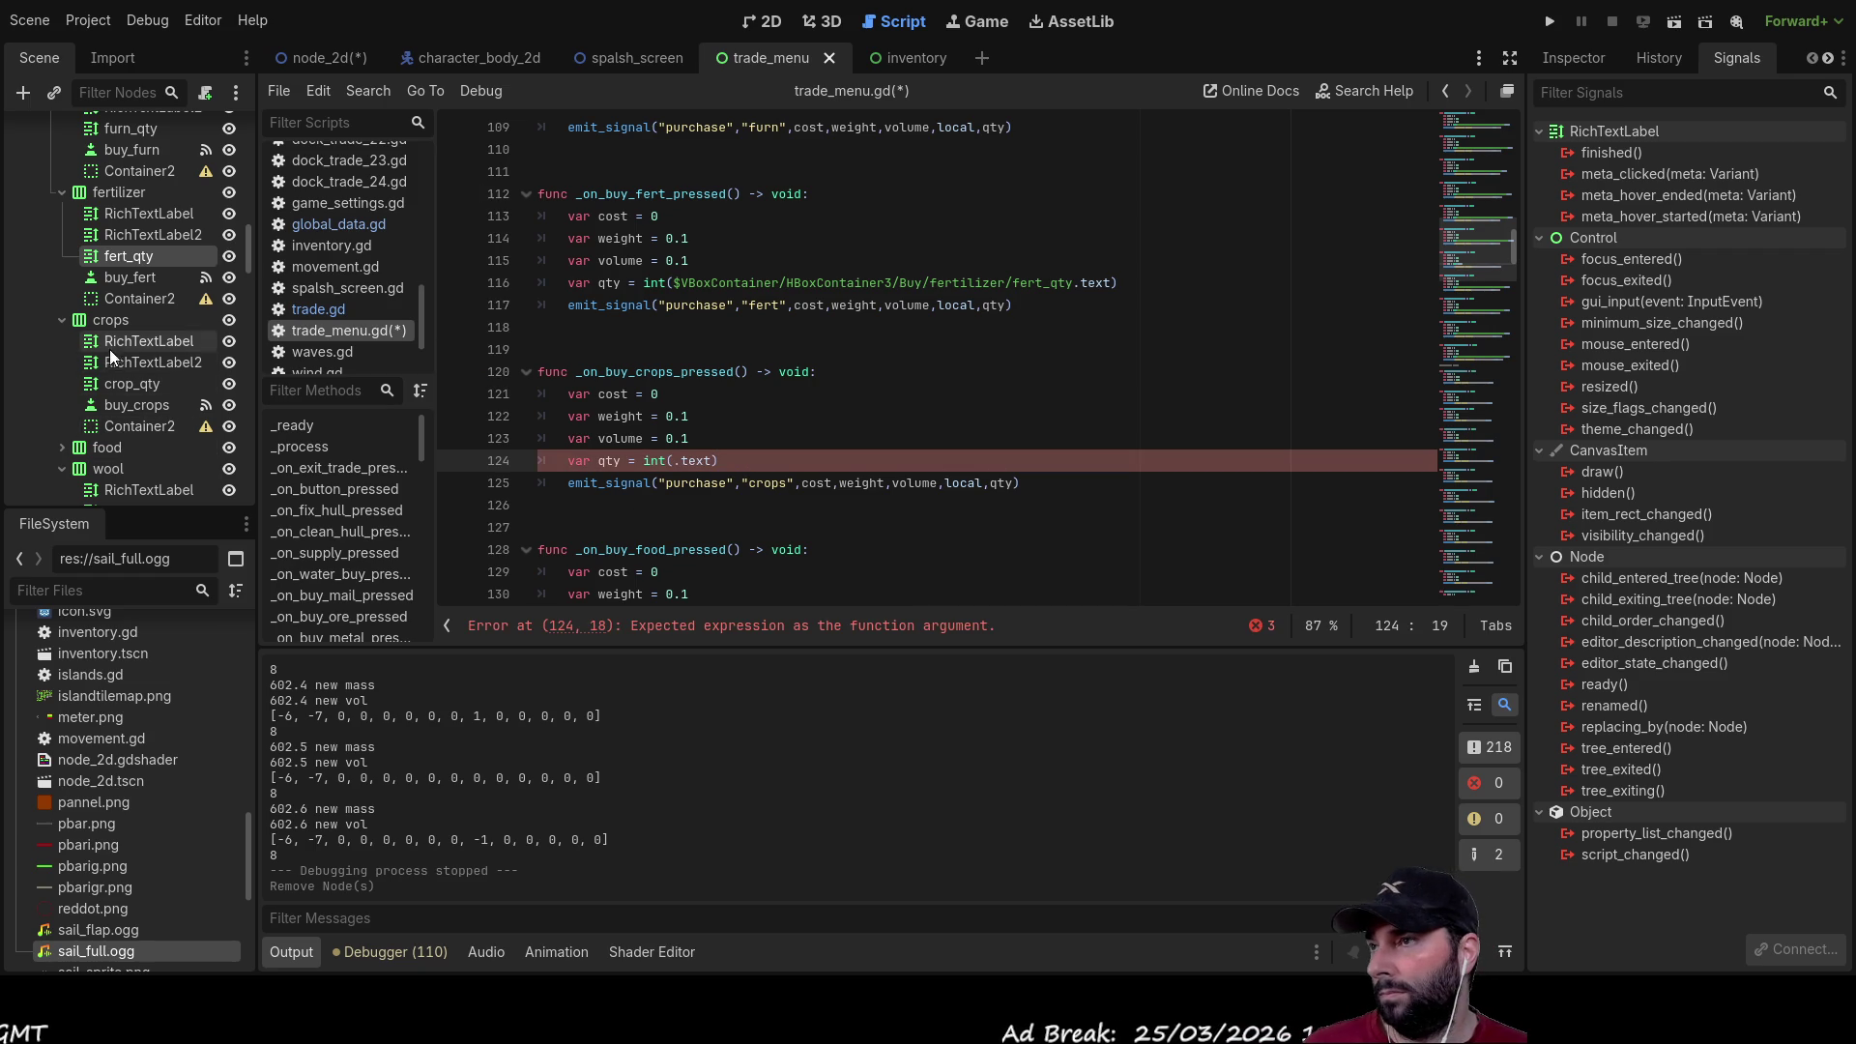
{"action": "left_click", "coordinate": [124, 387]}
{"action": "mouse_move", "coordinate": [123, 387]}
{"action": "left_mouse_down"}
{"action": "mouse_move", "coordinate": [721, 464]}
{"action": "mouse_move", "coordinate": [673, 461]}
{"action": "left_mouse_up"}
{"action": "scroll", "coordinate": [655, 393], "scroll_direction": "down", "scroll_amount": 3}
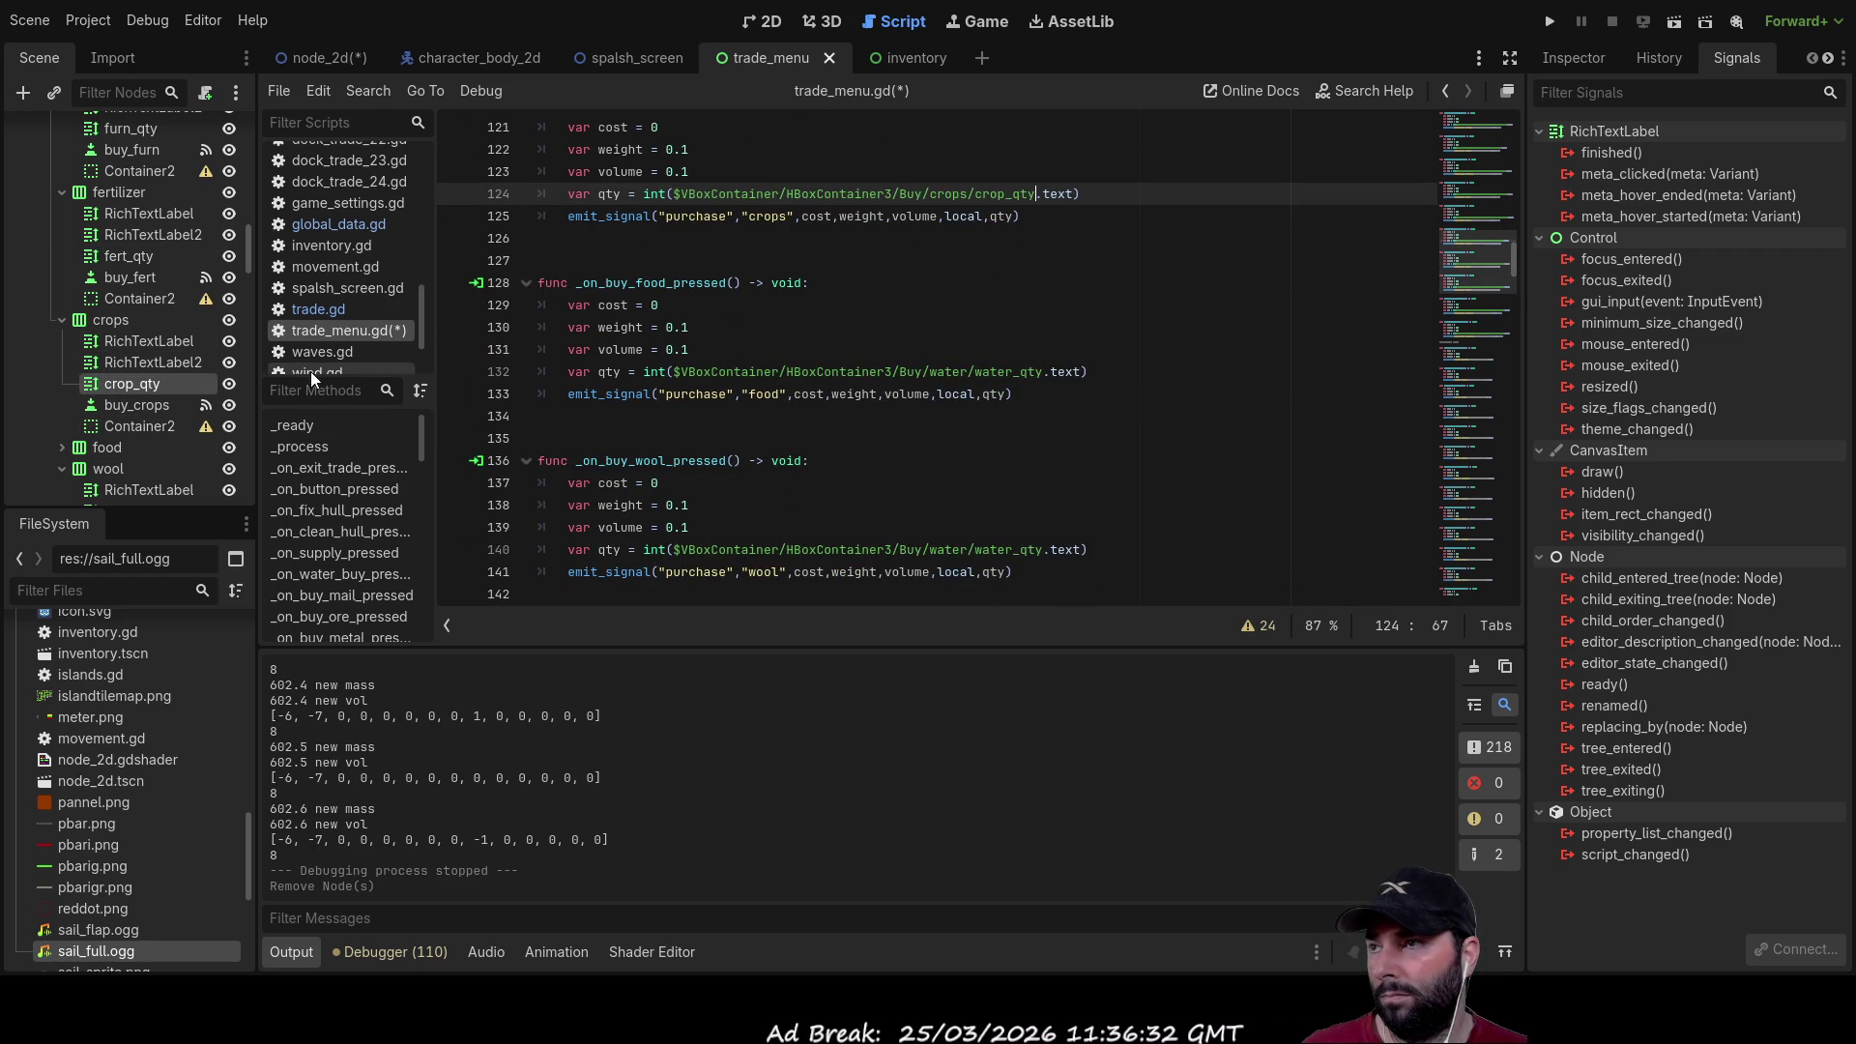
{"action": "scroll", "coordinate": [142, 406], "scroll_direction": "down", "scroll_amount": 2}
{"action": "left_click", "coordinate": [62, 354]}
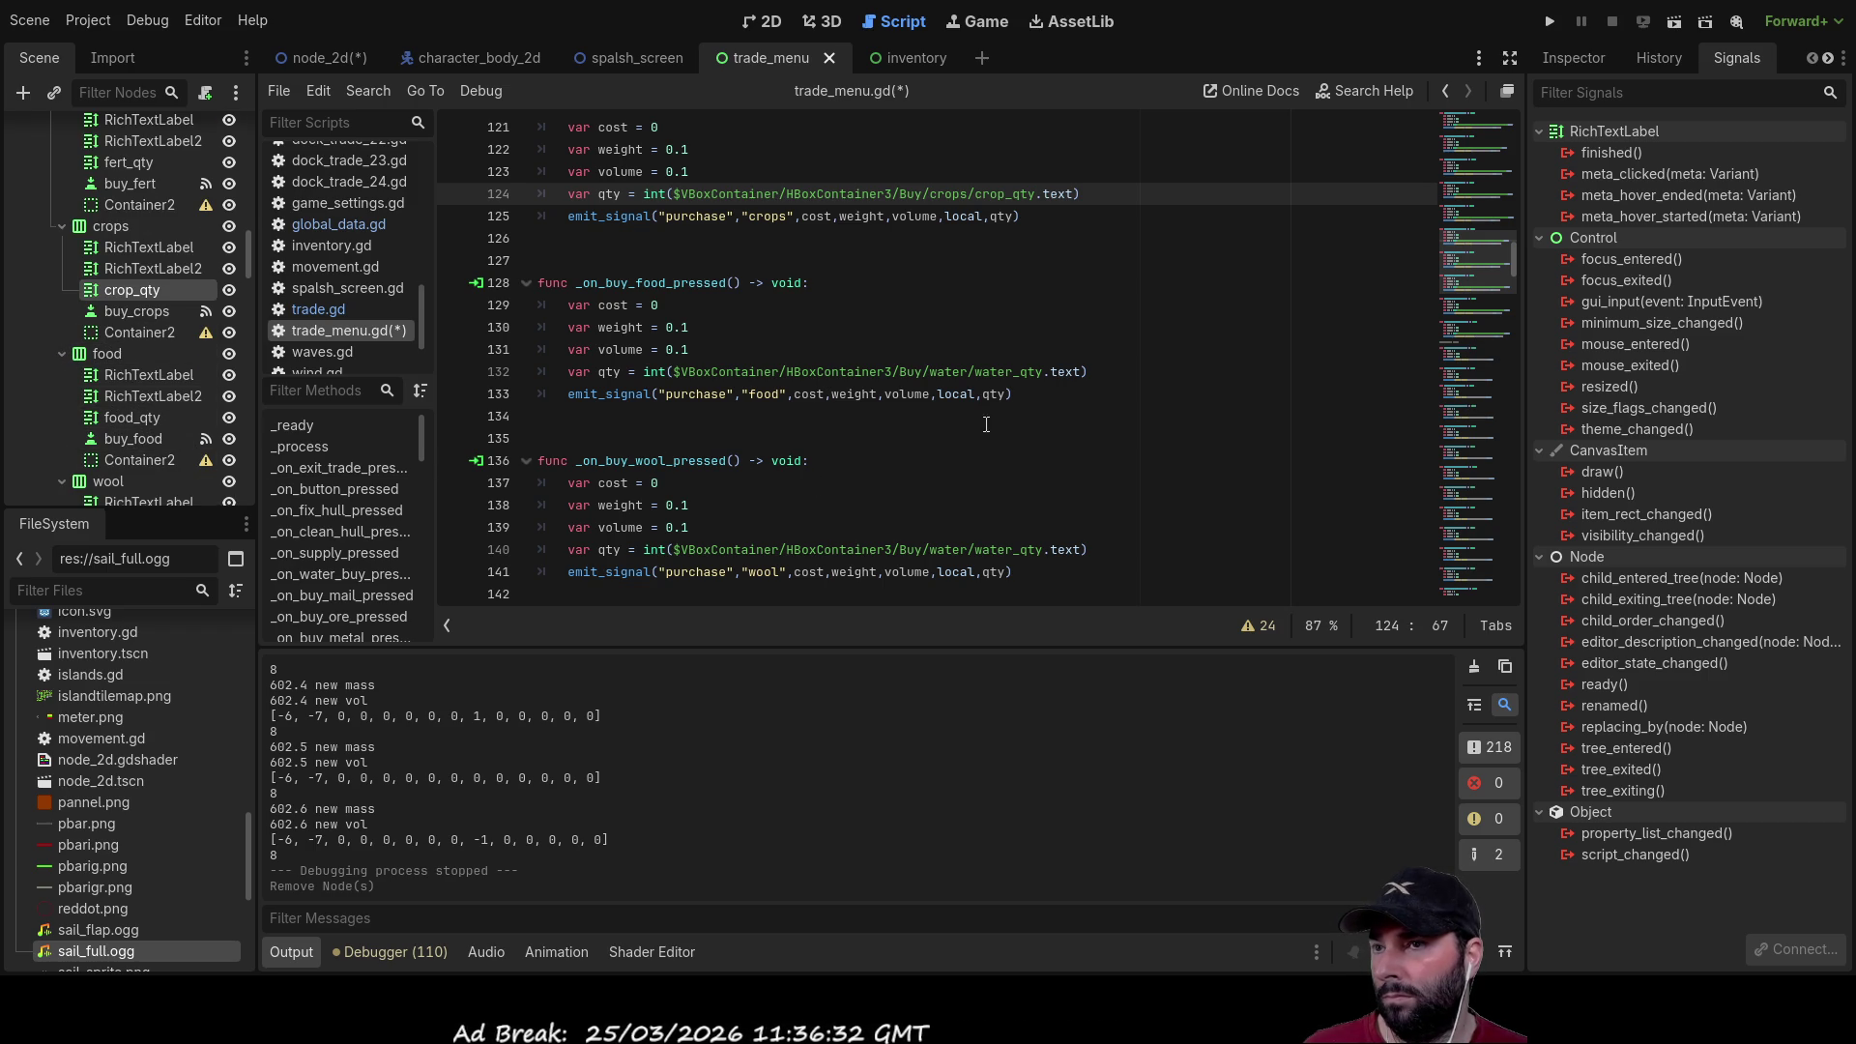
{"action": "left_click", "coordinate": [1044, 373]}
{"action": "left_click_drag", "start_coordinate": [1044, 374], "coordinate": [674, 372]}
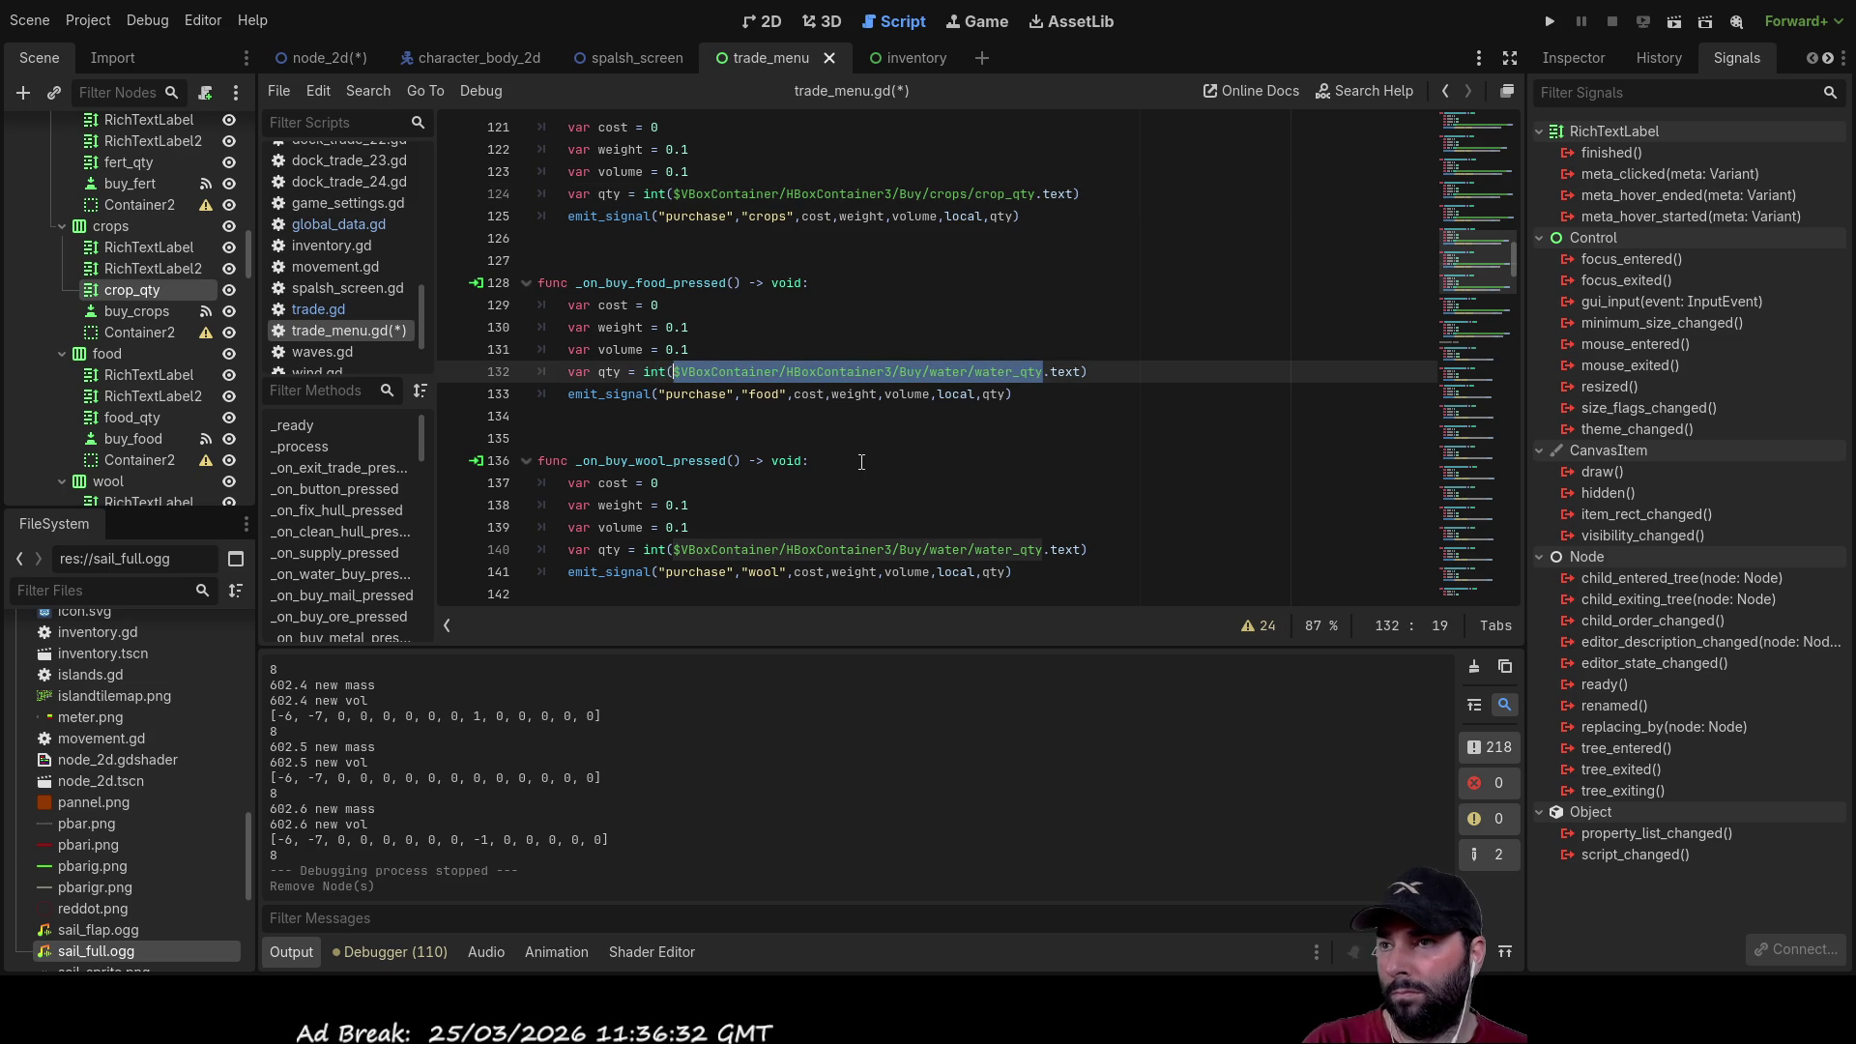
{"action": "key", "text": "BackSpace"}
{"action": "mouse_move", "coordinate": [124, 425]}
{"action": "left_mouse_down"}
{"action": "mouse_move", "coordinate": [725, 415]}
{"action": "mouse_move", "coordinate": [671, 373]}
{"action": "left_mouse_up"}
Step: Replace the water path in the wool buy function on line 140 with a node path dragged from the Scene tree
{"action": "scroll", "coordinate": [948, 472], "scroll_direction": "down", "scroll_amount": 1}
{"action": "scroll", "coordinate": [967, 464], "scroll_direction": "down", "scroll_amount": 1}
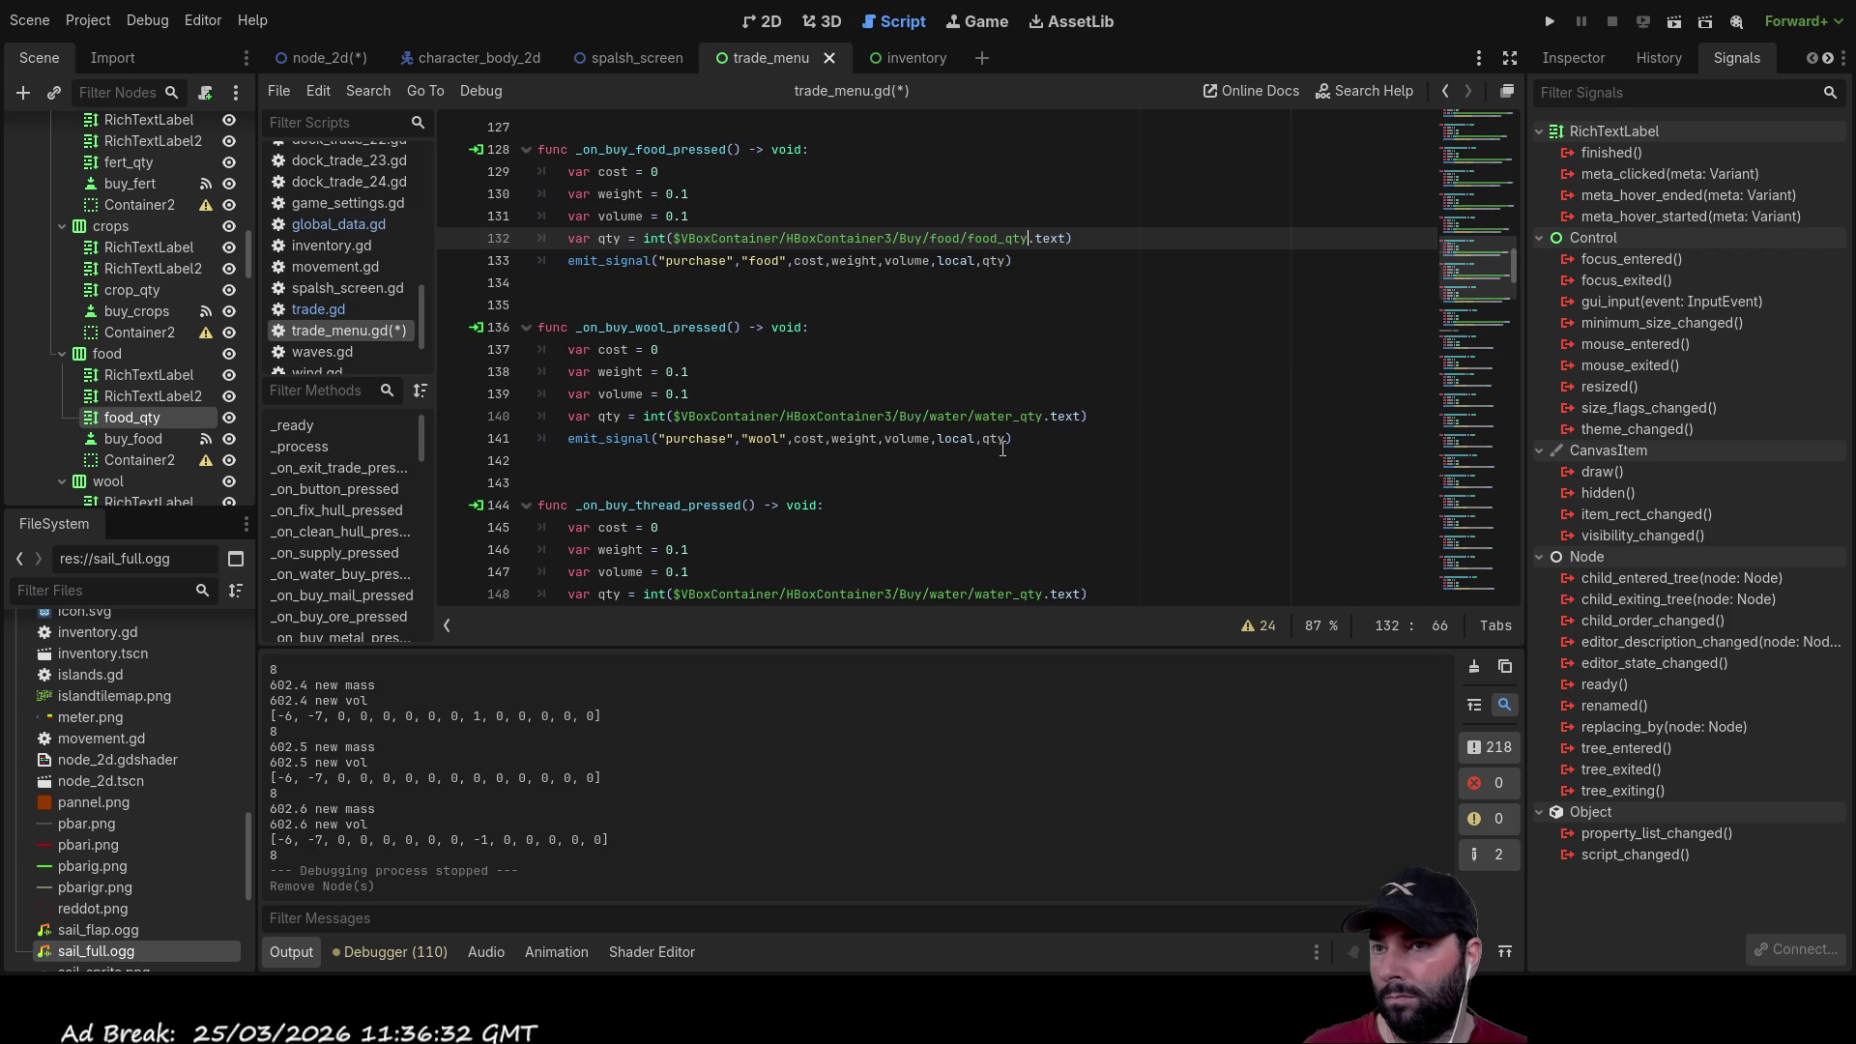
{"action": "left_click_drag", "start_coordinate": [1042, 416], "coordinate": [675, 424]}
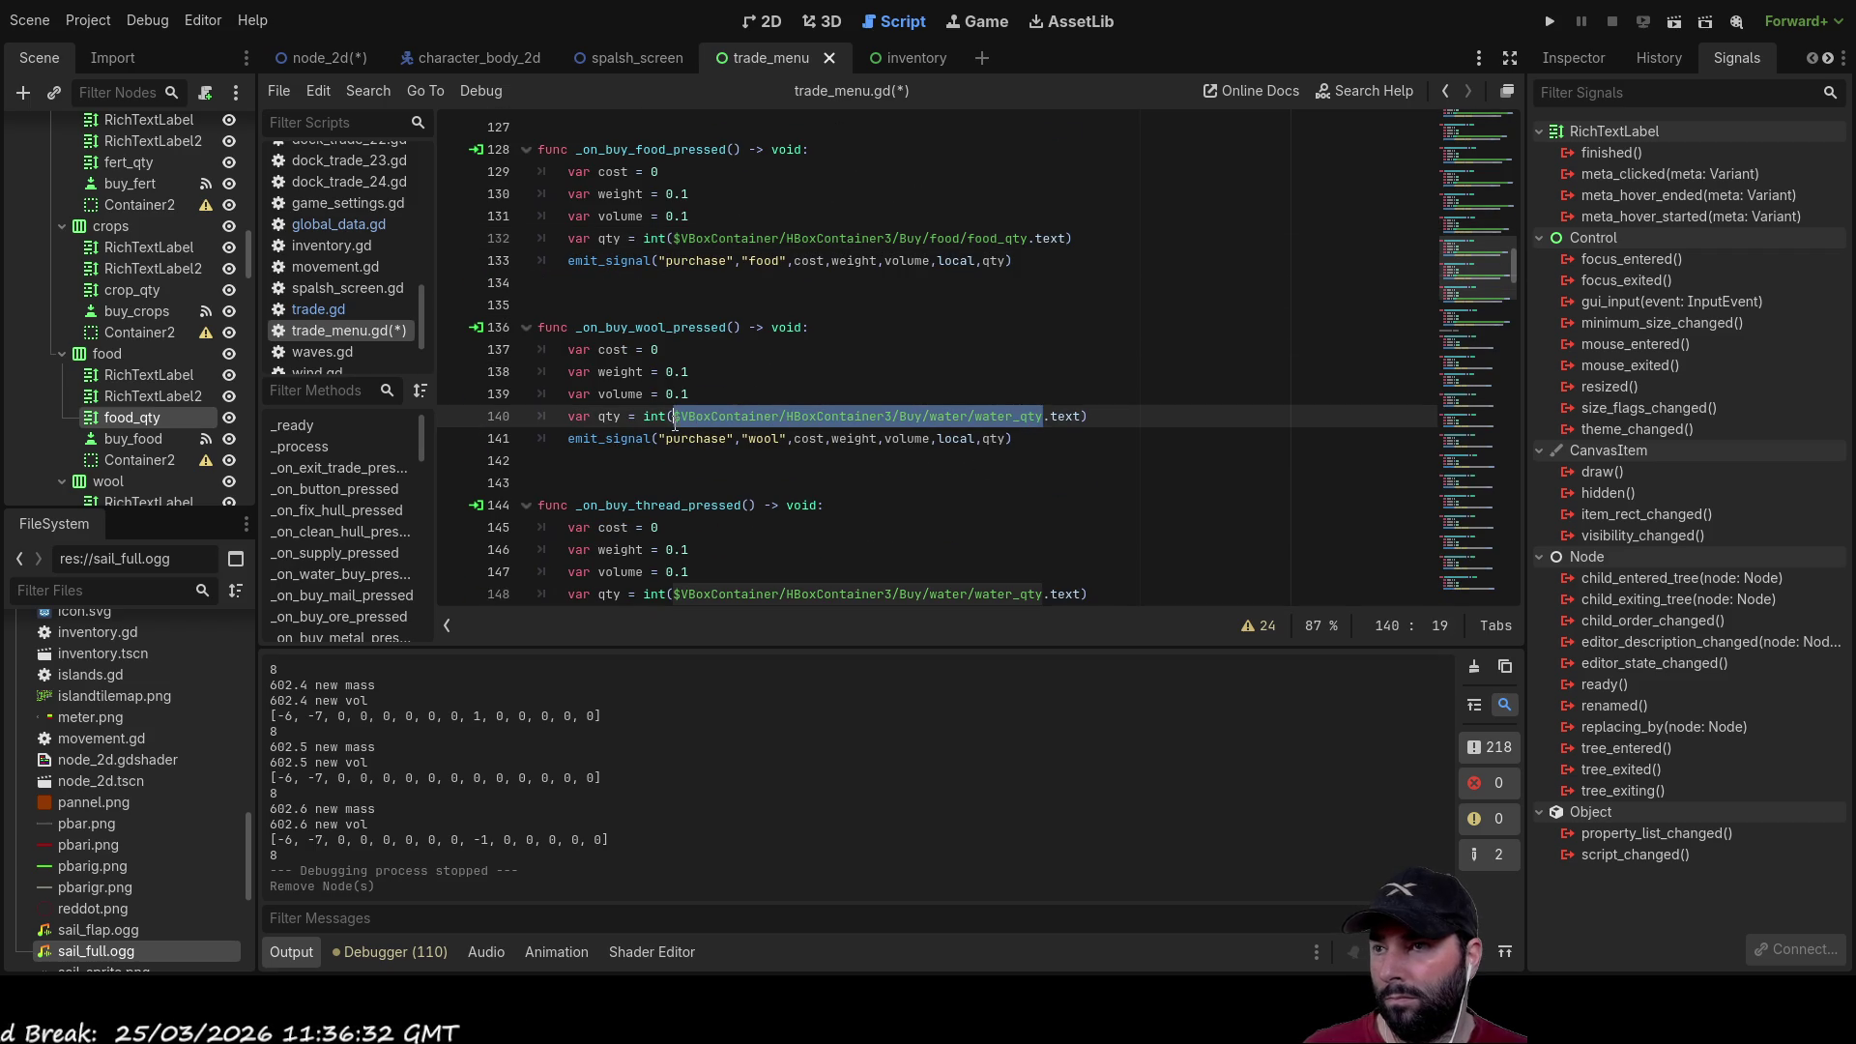
{"action": "key", "text": "BackSpace"}
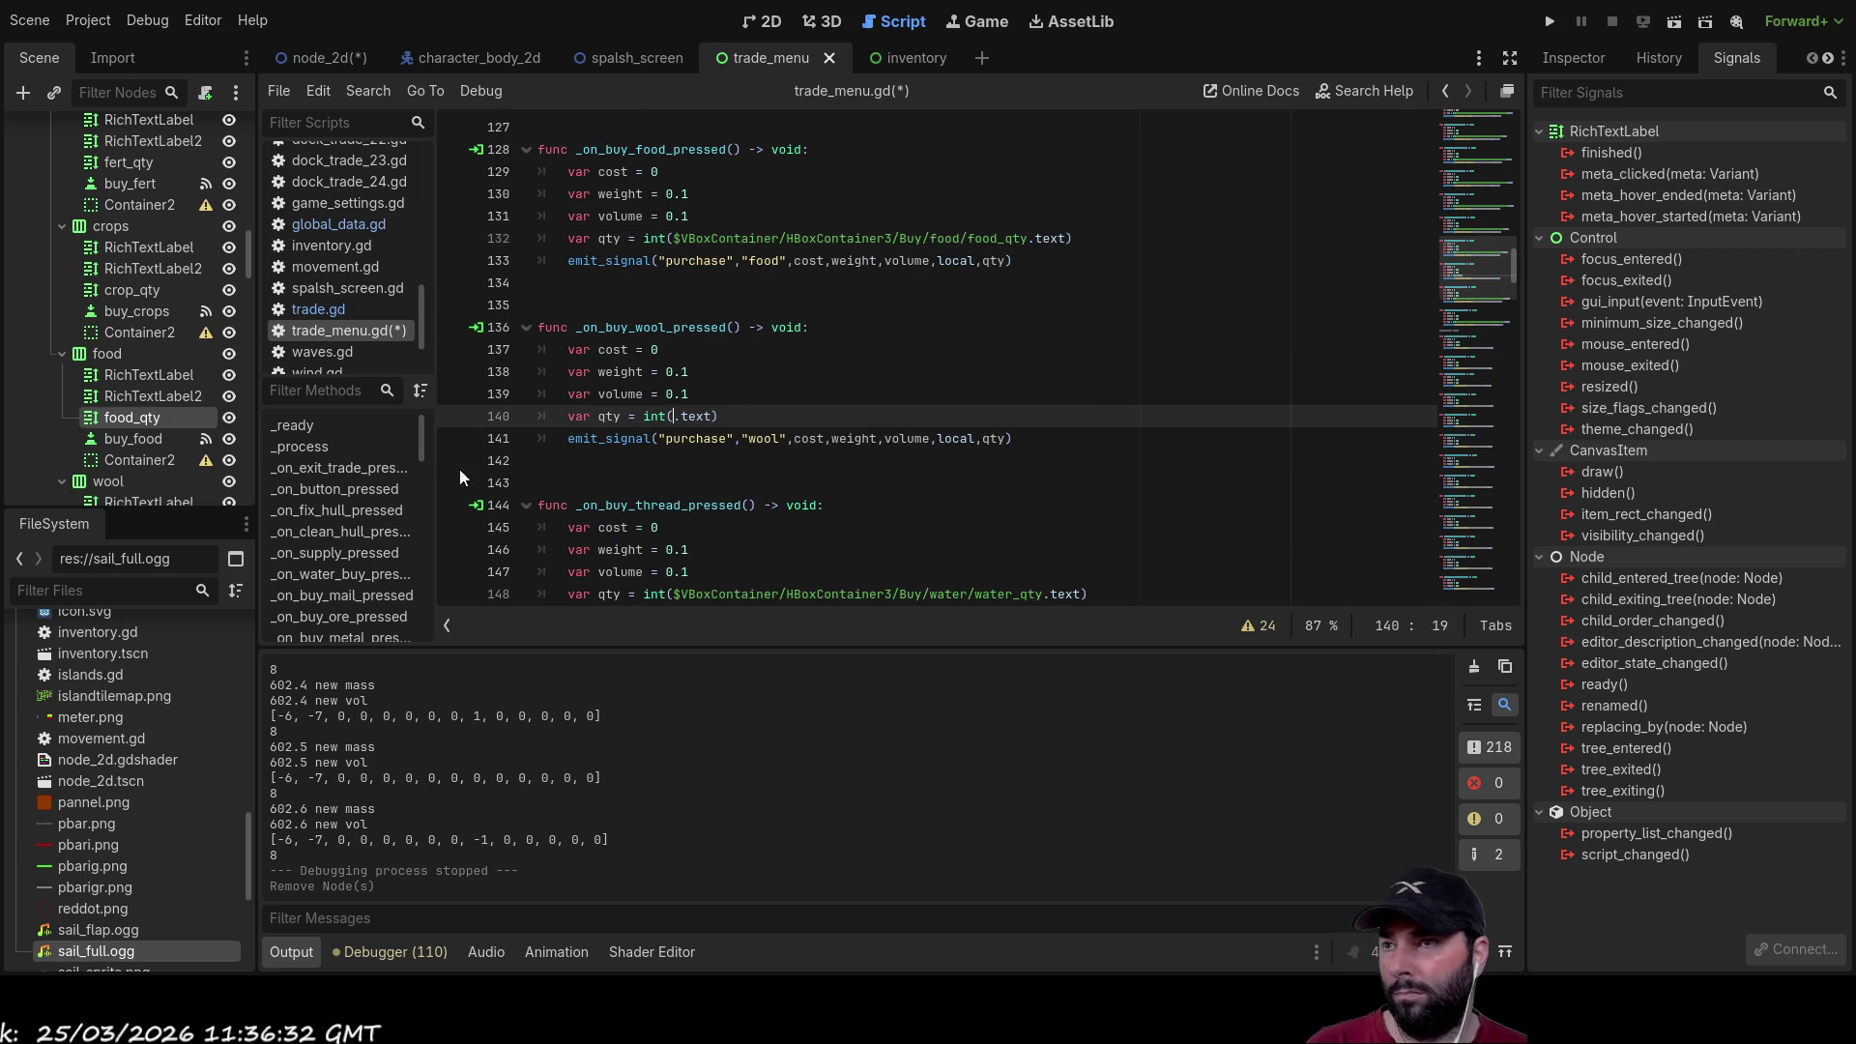
{"action": "scroll", "coordinate": [129, 369], "scroll_direction": "down", "scroll_amount": 3}
{"action": "mouse_move", "coordinate": [139, 450]}
{"action": "left_mouse_down"}
{"action": "mouse_move", "coordinate": [492, 459]}
{"action": "mouse_move", "coordinate": [673, 417]}
{"action": "left_mouse_up"}
Step: Make the thread buy function on line 148 read thread_qty instead of water_qty
{"action": "scroll", "coordinate": [913, 485], "scroll_direction": "down", "scroll_amount": 3}
{"action": "left_click_drag", "start_coordinate": [1043, 397], "coordinate": [699, 399]}
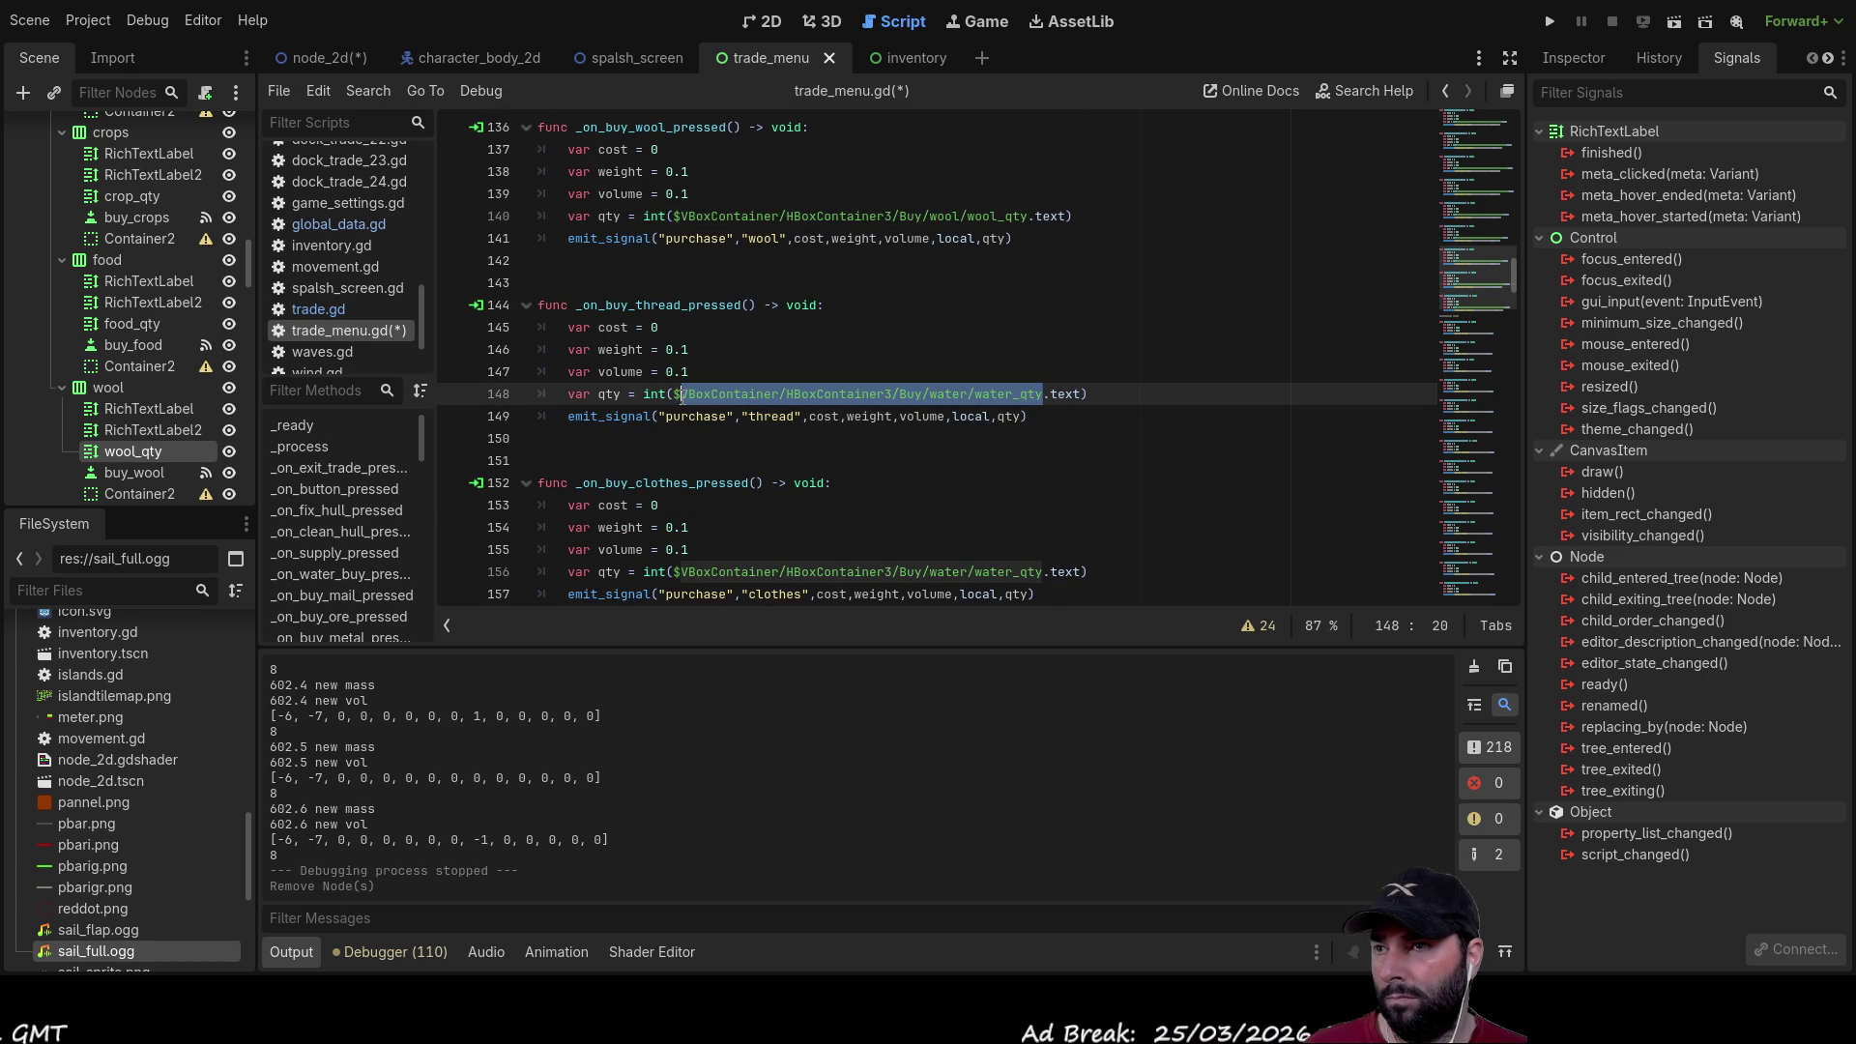
{"action": "key", "text": "BackSpace"}
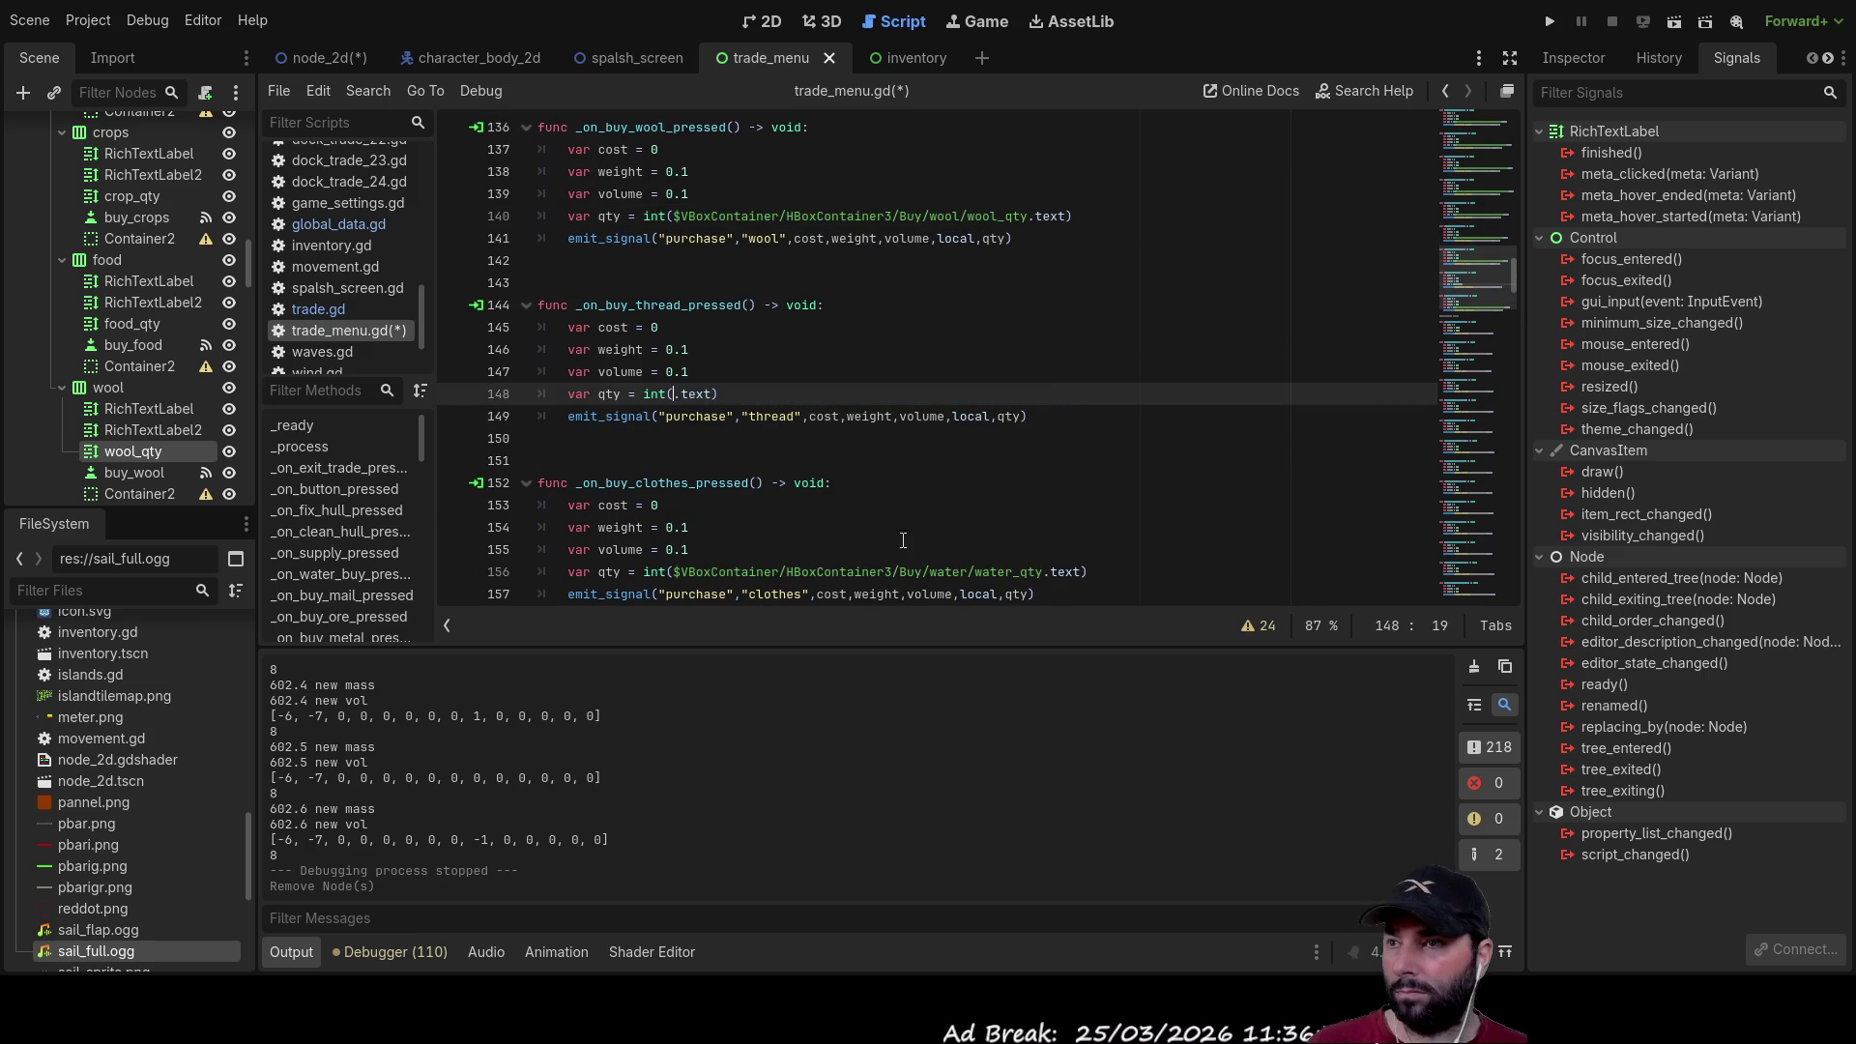
{"action": "scroll", "coordinate": [145, 440], "scroll_direction": "down", "scroll_amount": 3}
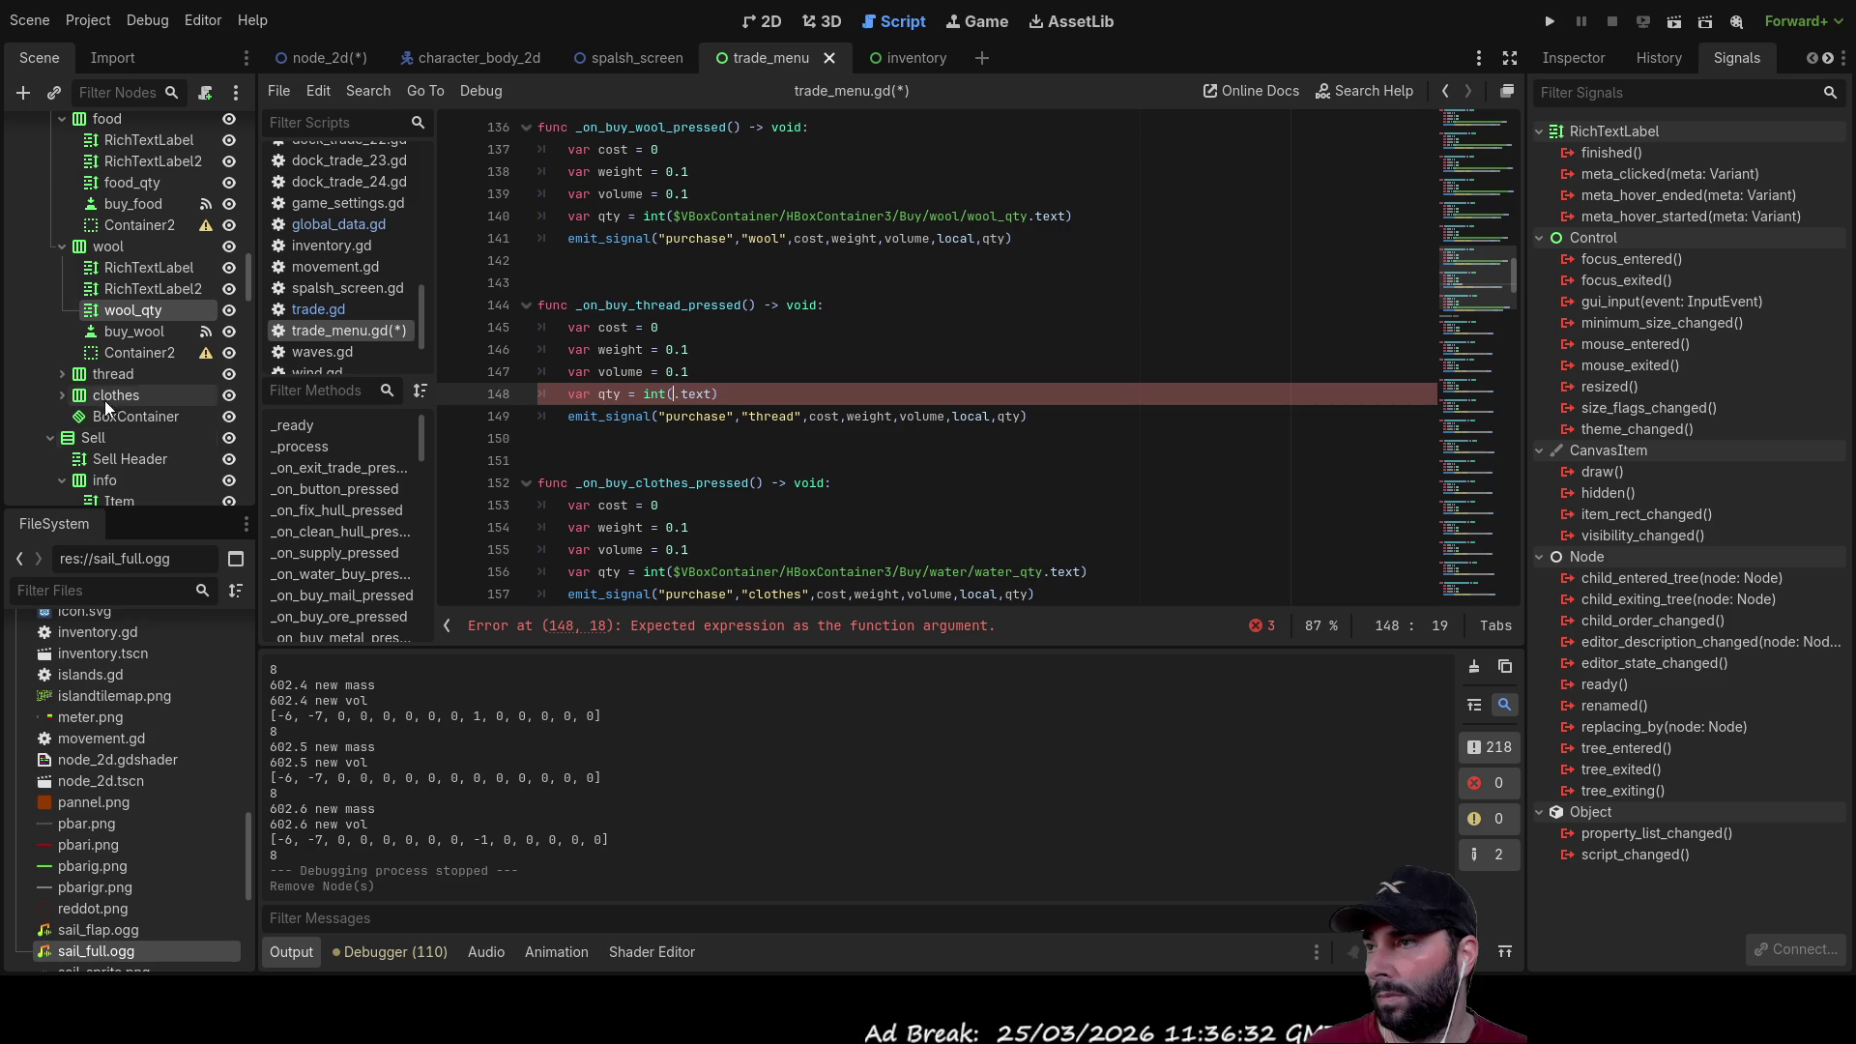
{"action": "left_click", "coordinate": [61, 373]}
{"action": "mouse_move", "coordinate": [119, 438]}
{"action": "left_mouse_down"}
{"action": "mouse_move", "coordinate": [590, 431]}
{"action": "mouse_move", "coordinate": [674, 396]}
{"action": "left_mouse_up"}
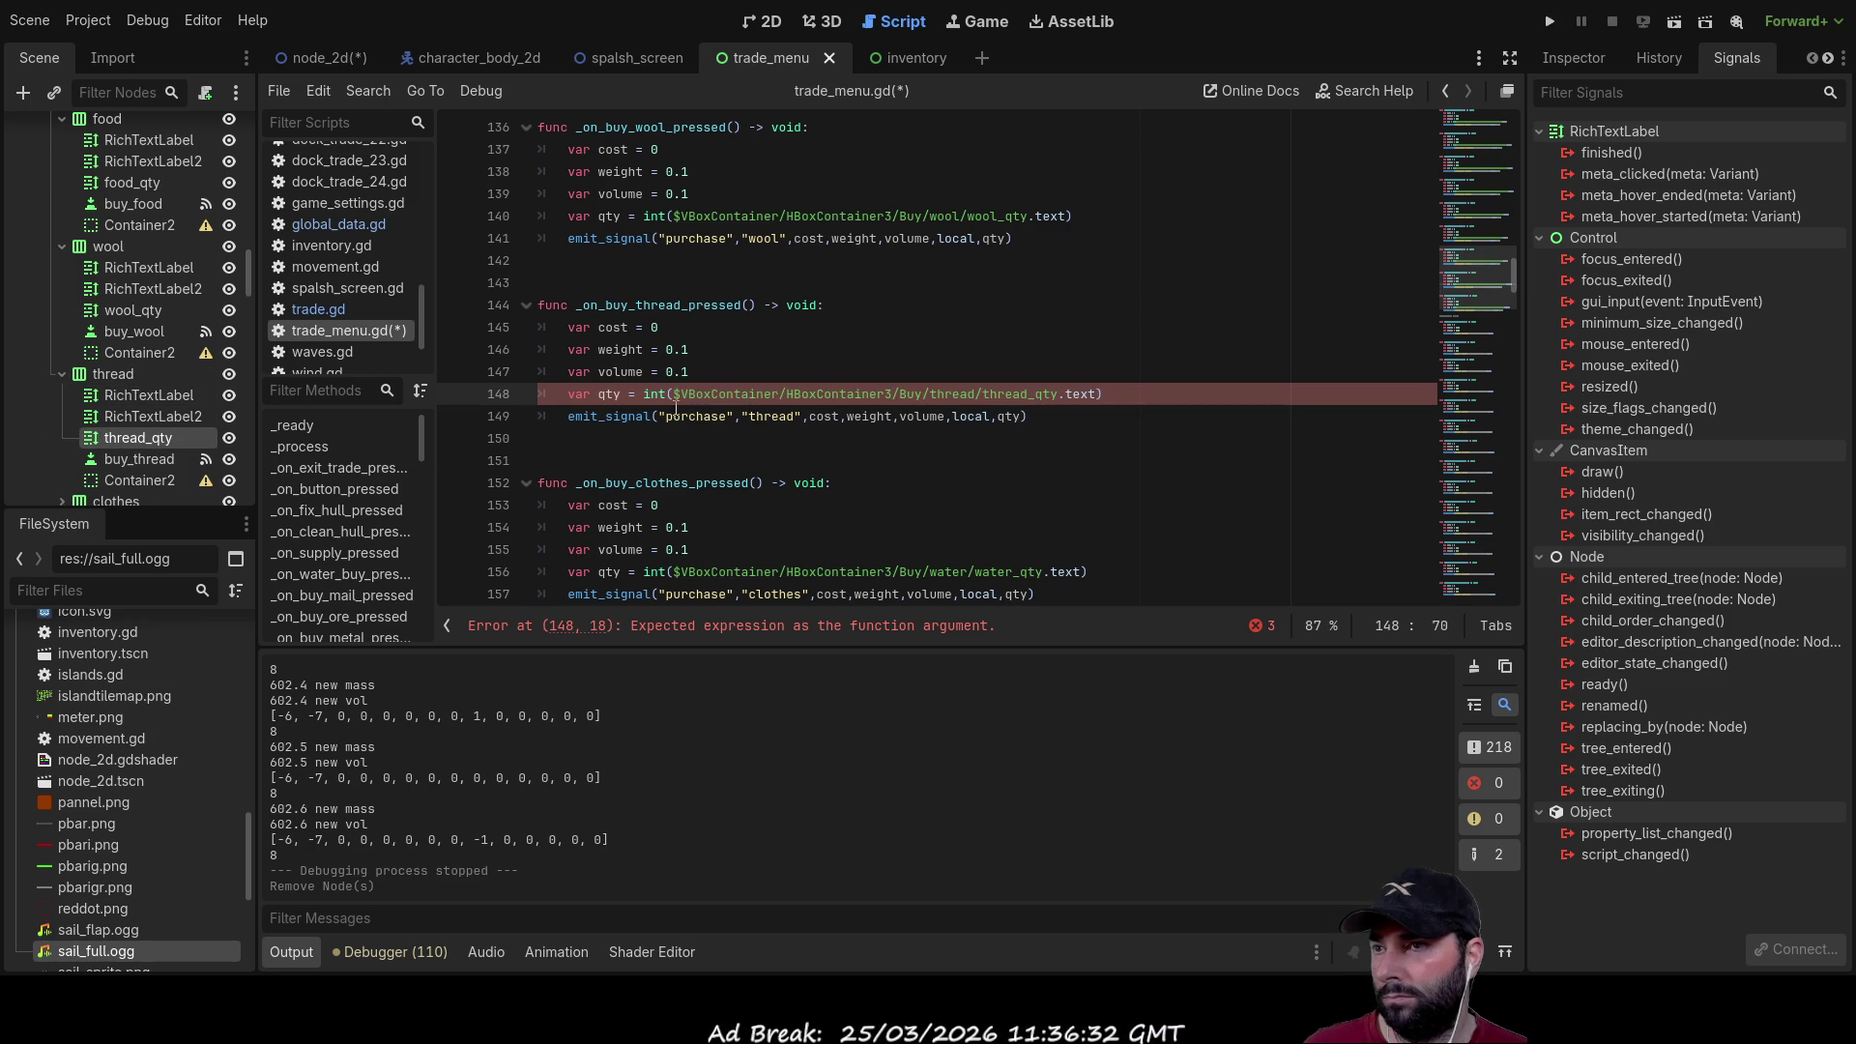
Step: Make the clothes buy function on line 156 read clothes_qty instead of water_qty
{"action": "scroll", "coordinate": [657, 459], "scroll_direction": "down", "scroll_amount": 2}
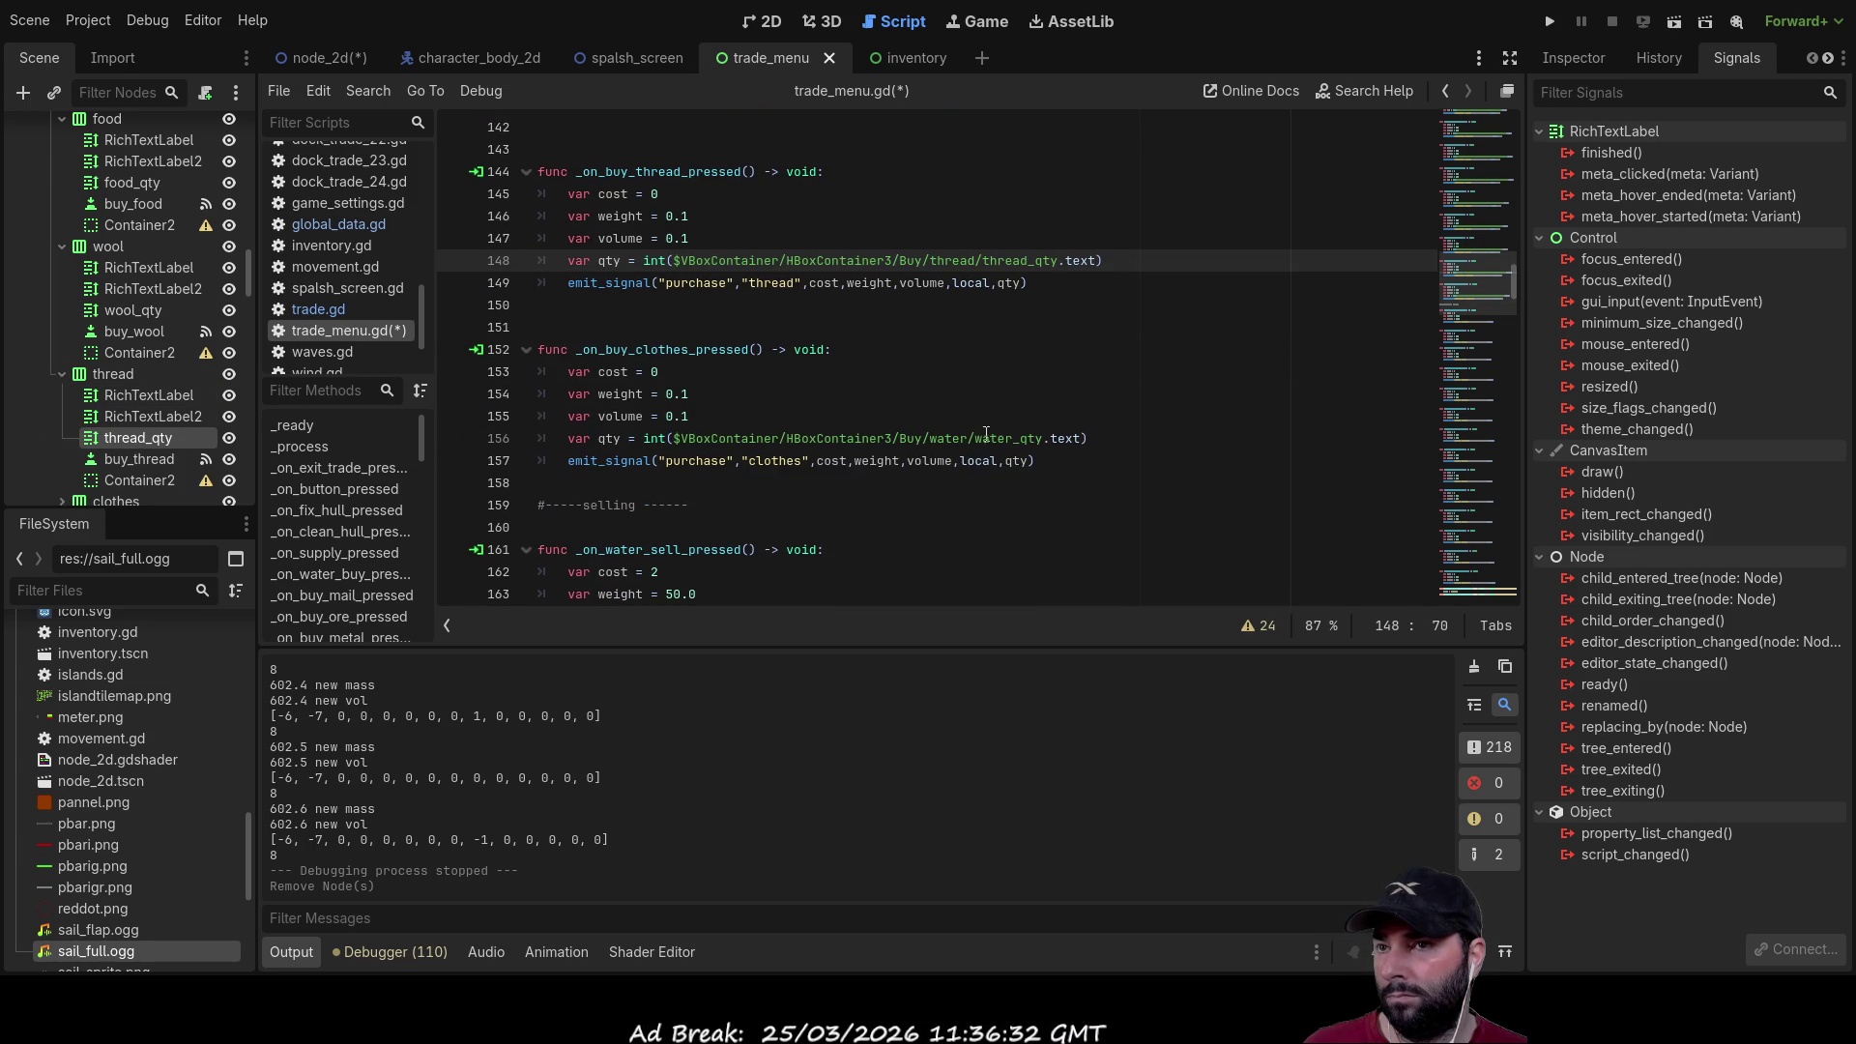
{"action": "left_click_drag", "start_coordinate": [1043, 440], "coordinate": [680, 440]}
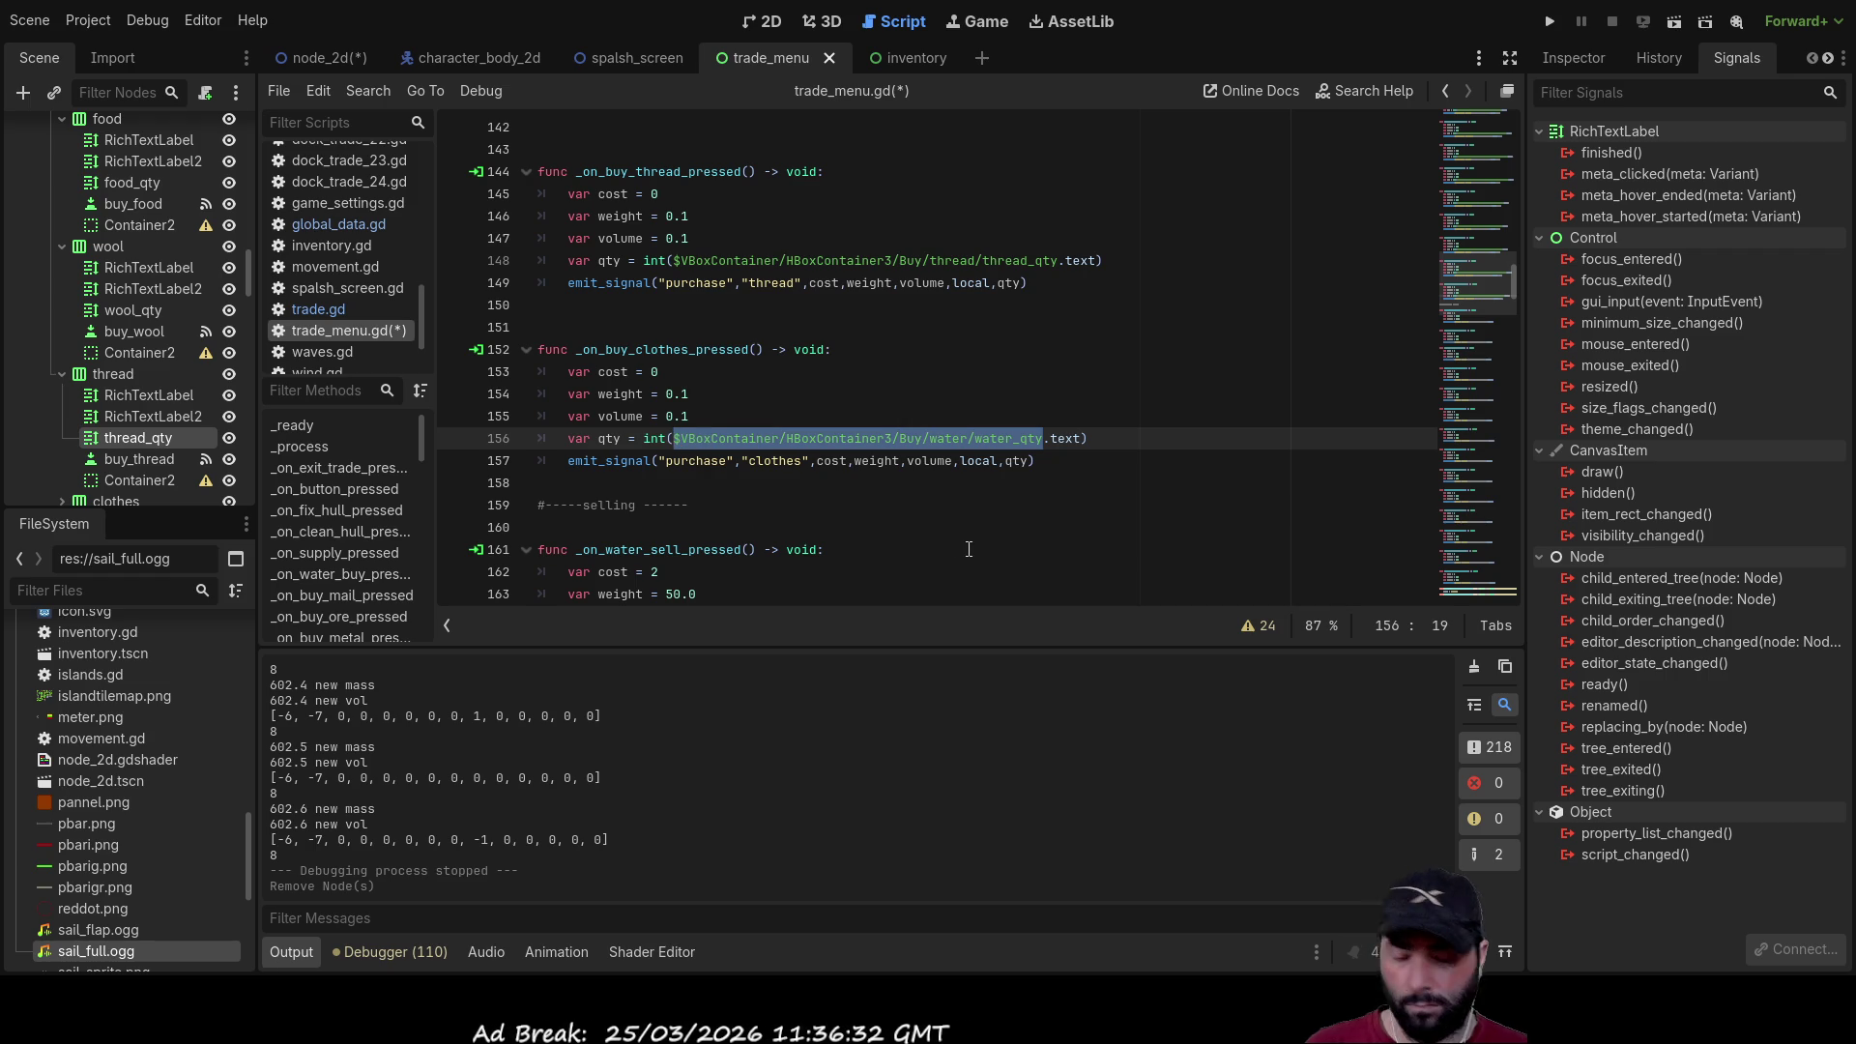
{"action": "key", "text": "BackSpace"}
{"action": "key", "text": "BackSpace"}
{"action": "scroll", "coordinate": [116, 387], "scroll_direction": "down", "scroll_amount": 3}
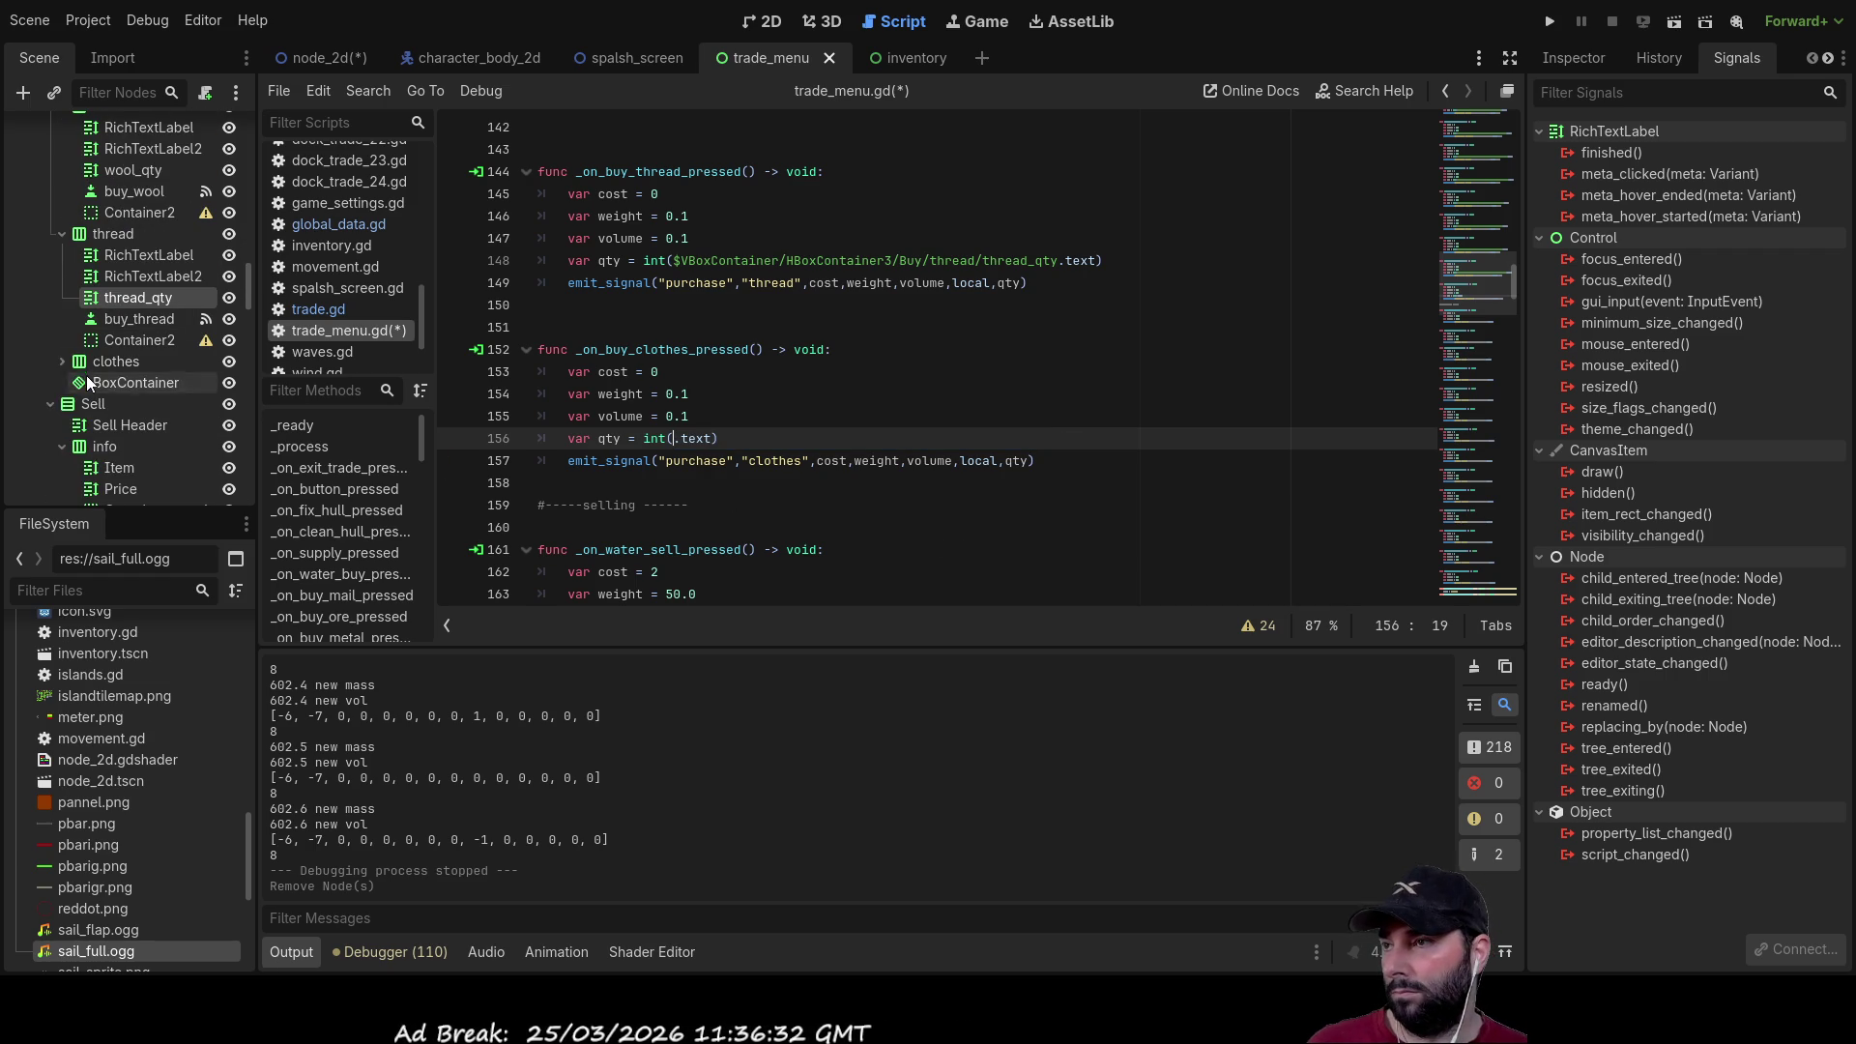
{"action": "left_click", "coordinate": [60, 362]}
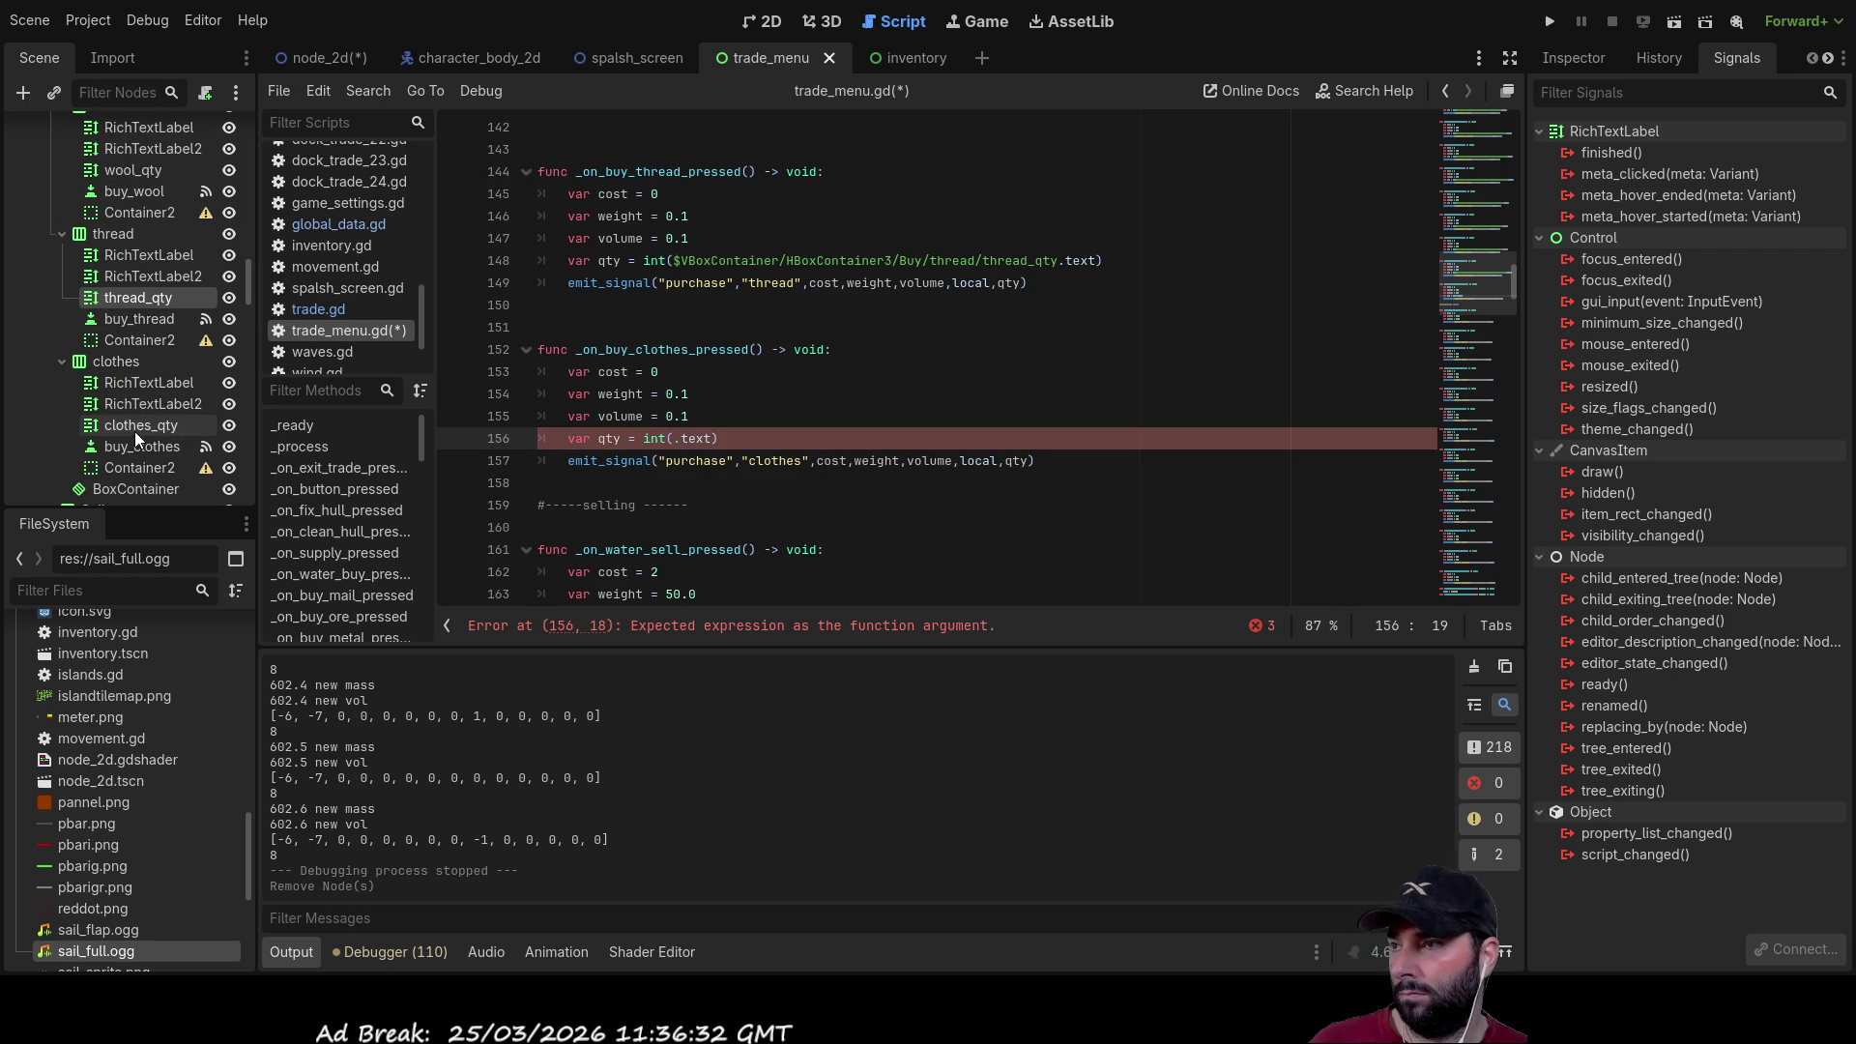
{"action": "left_click", "coordinate": [114, 425]}
{"action": "mouse_move", "coordinate": [122, 424]}
{"action": "left_mouse_down"}
{"action": "mouse_move", "coordinate": [664, 452]}
{"action": "mouse_move", "coordinate": [674, 437]}
{"action": "left_mouse_up"}
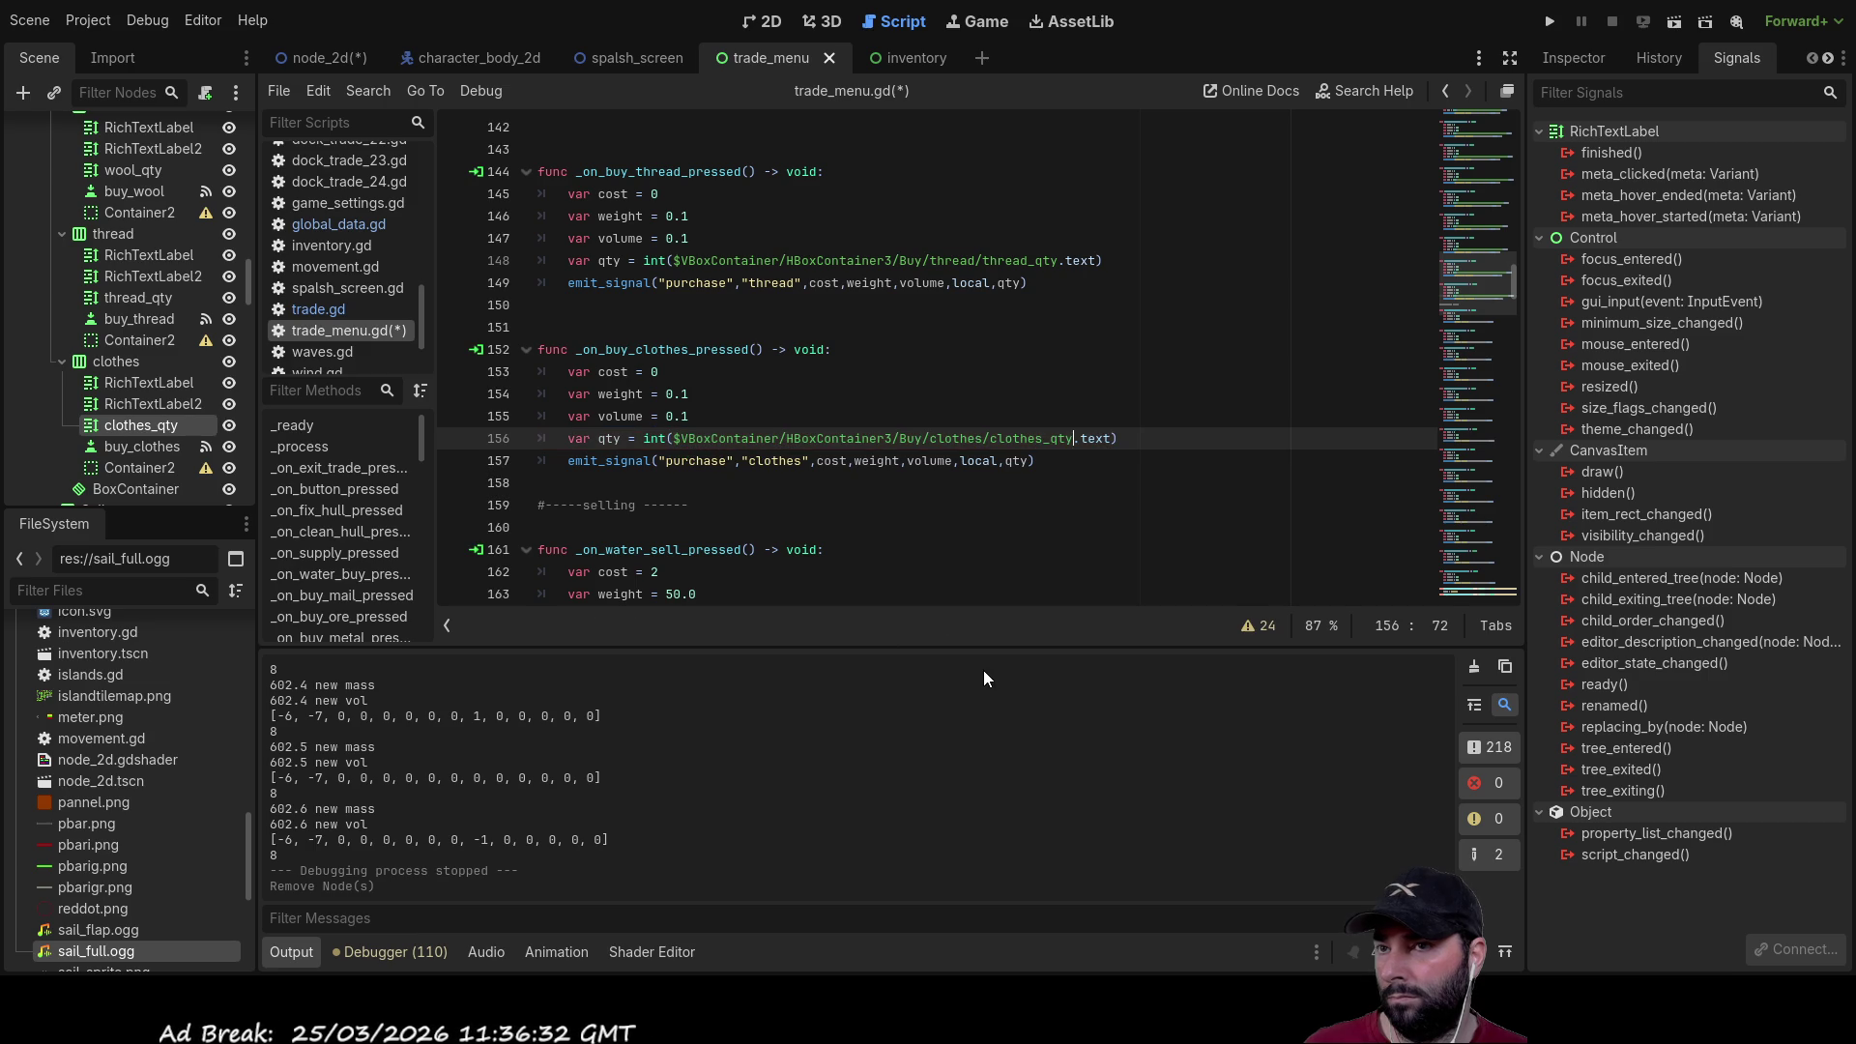
Step: Save trade_menu.gd and run the project
{"action": "scroll", "coordinate": [1007, 412], "scroll_direction": "up", "scroll_amount": 4}
{"action": "scroll", "coordinate": [1482, 193], "scroll_direction": "down", "scroll_amount": 5}
{"action": "key", "text": "ctrl+s"}
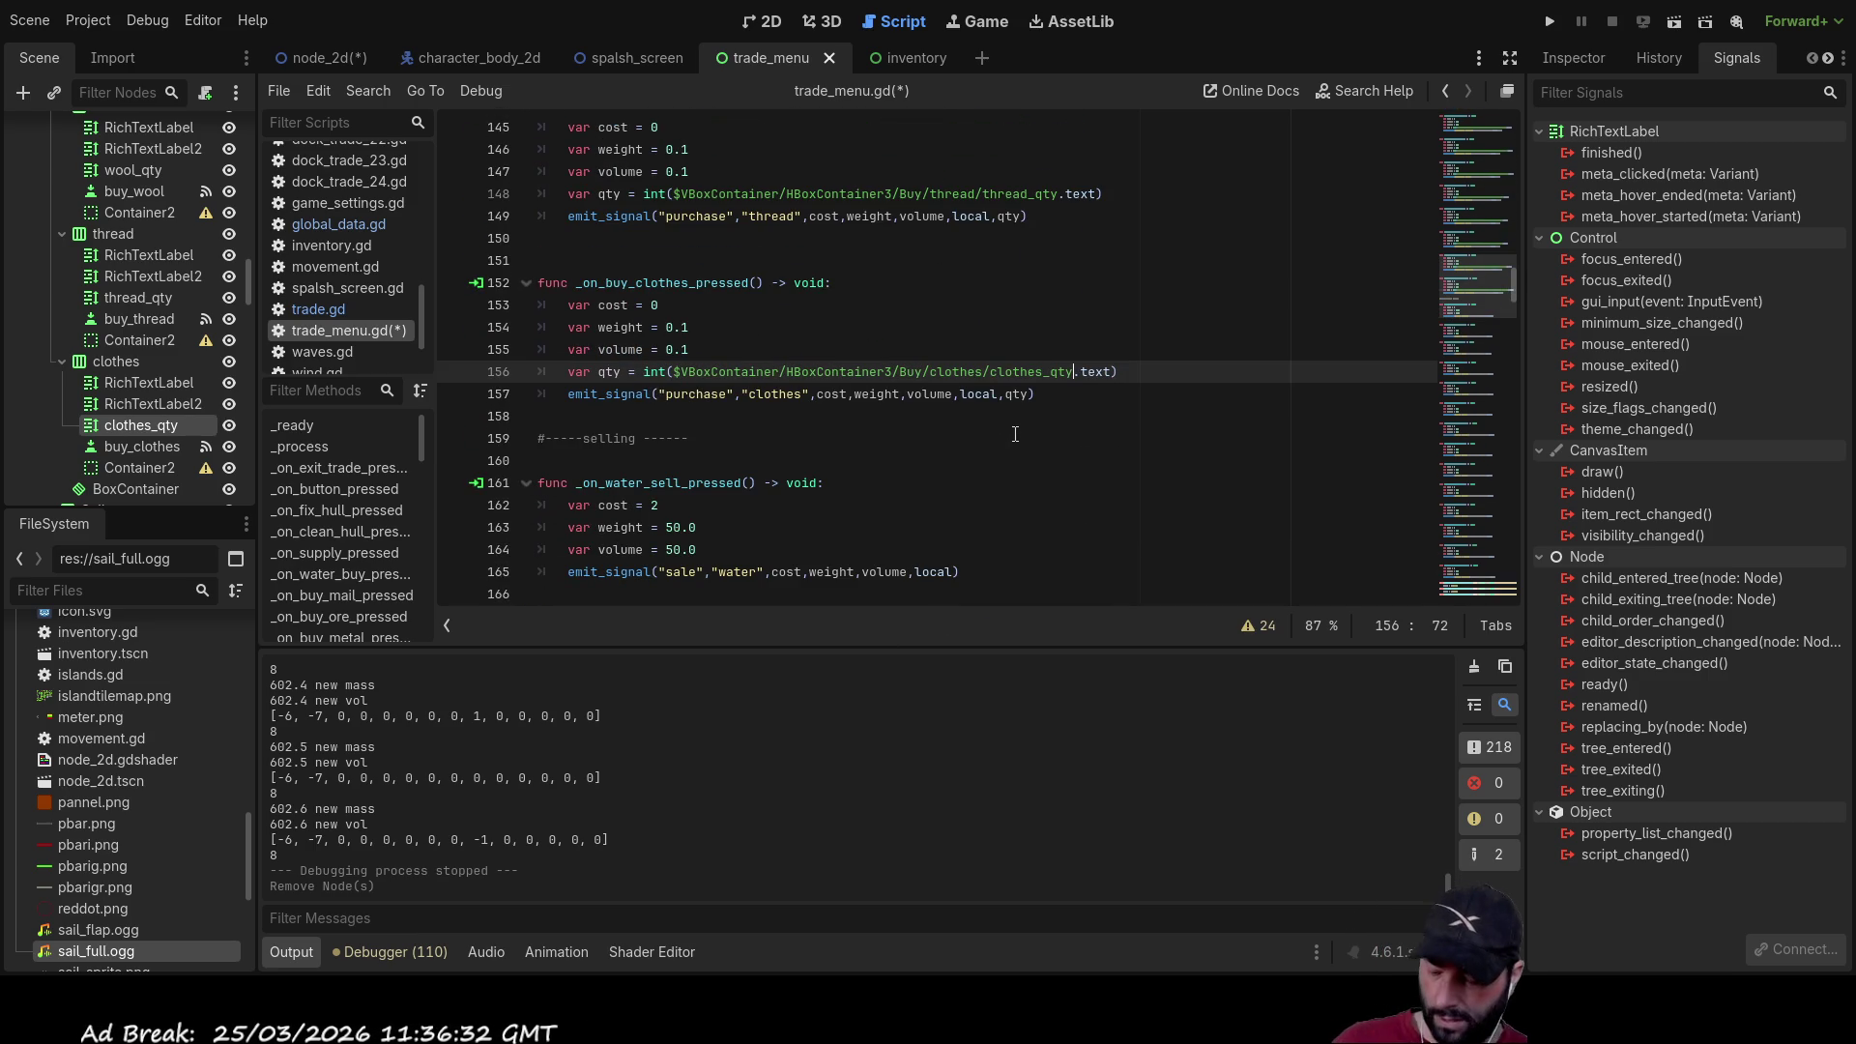
{"action": "left_click", "coordinate": [1547, 26]}
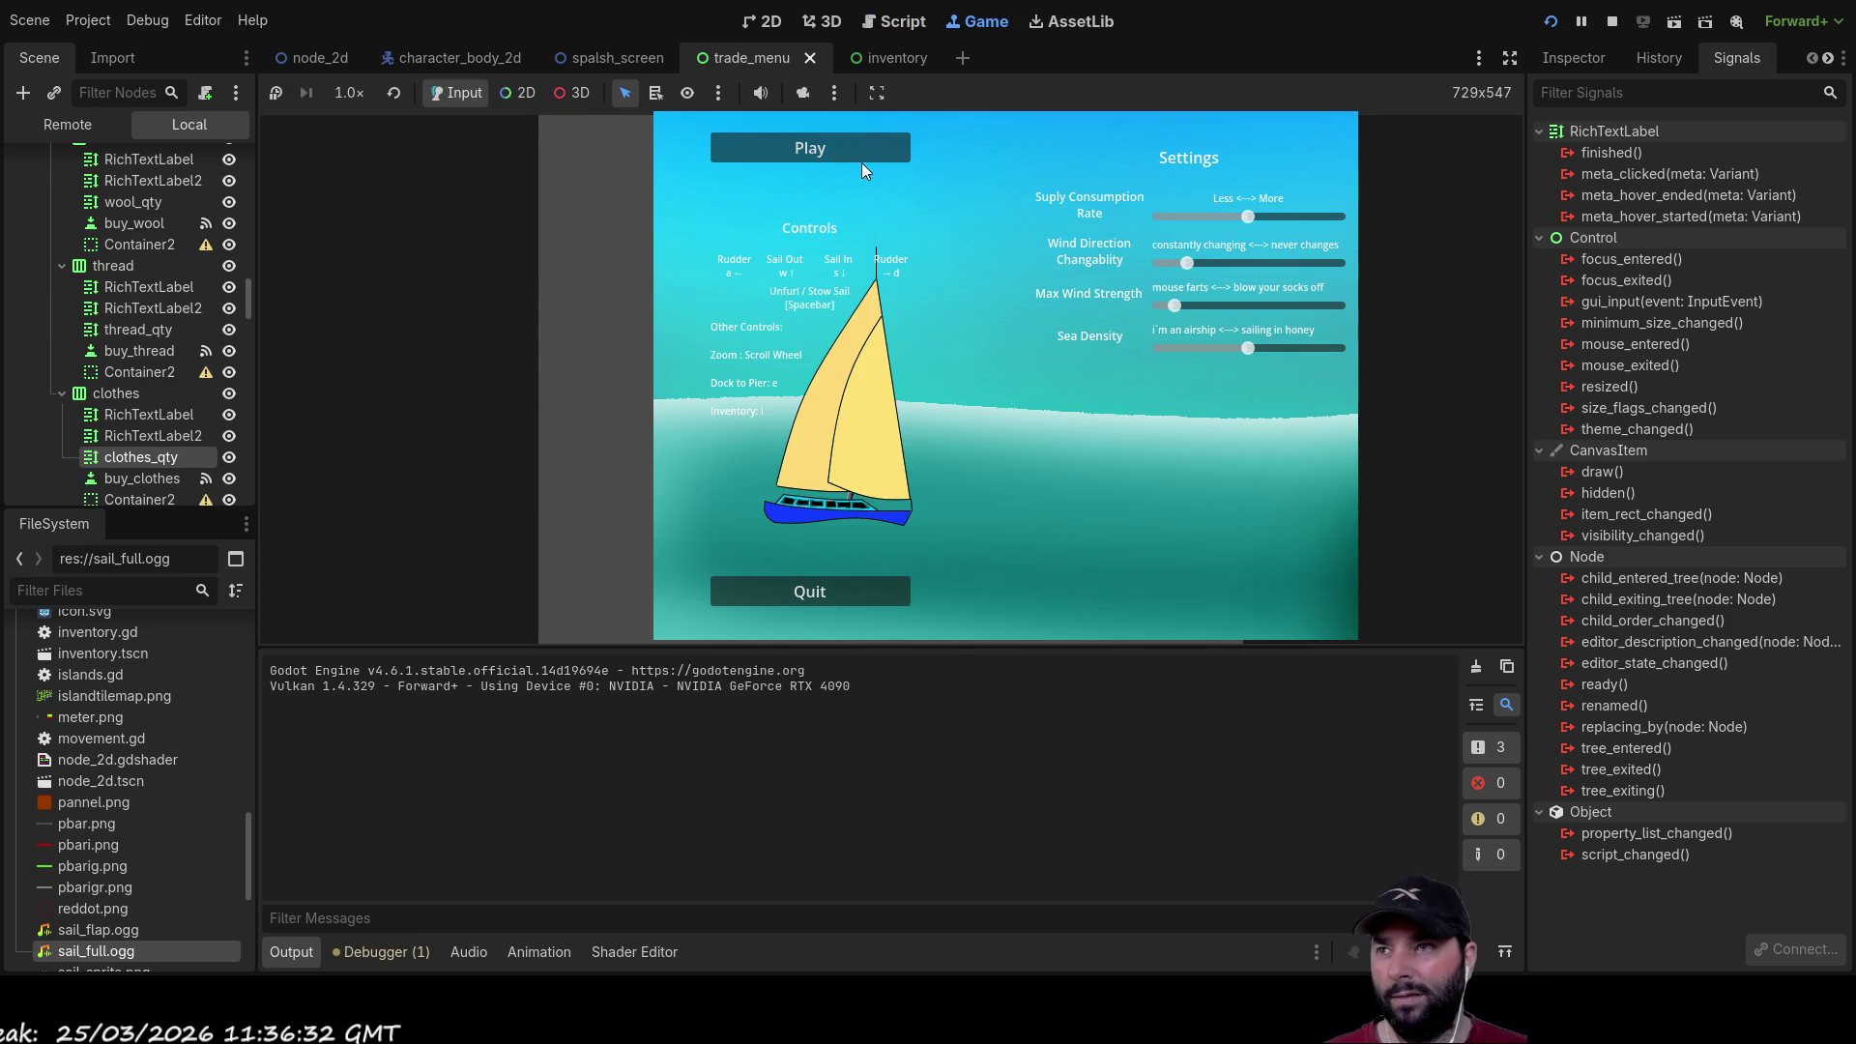
Step: Start a game, dock at the island, and buy Mail until none is left
{"action": "left_click", "coordinate": [867, 159]}
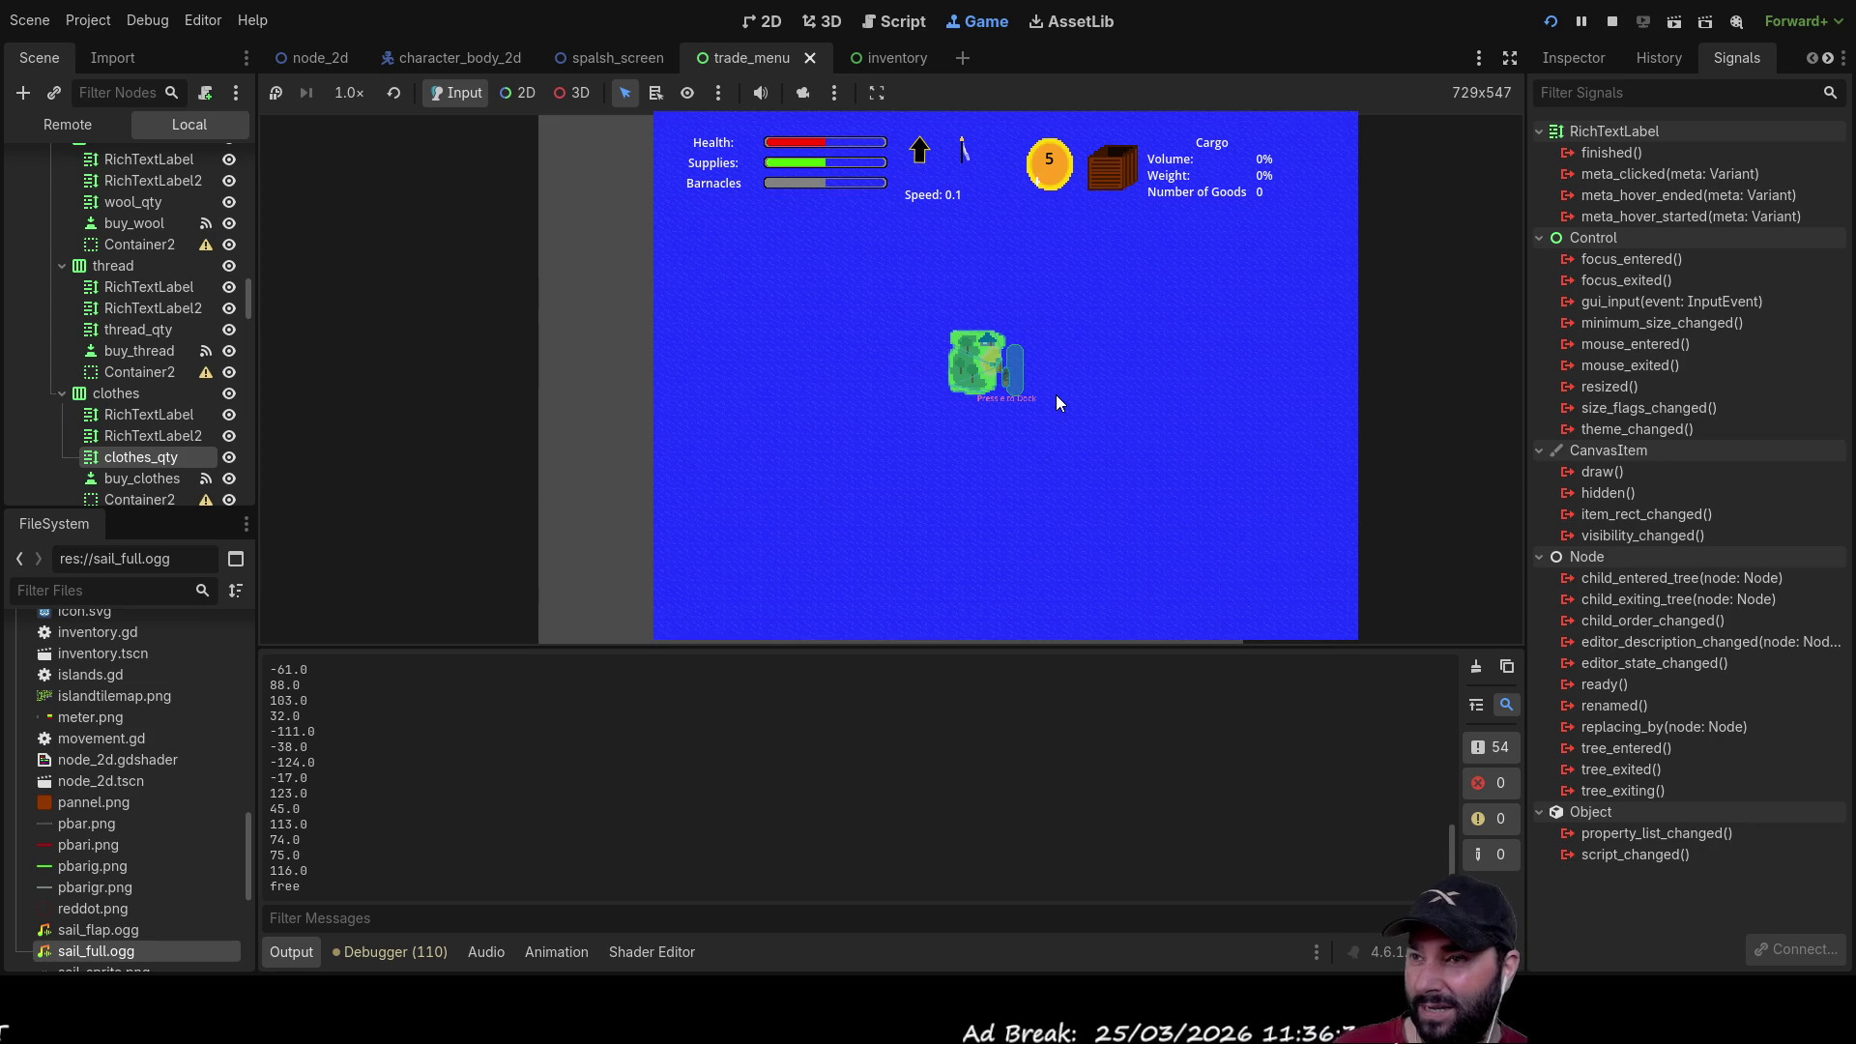
{"action": "key", "text": "e"}
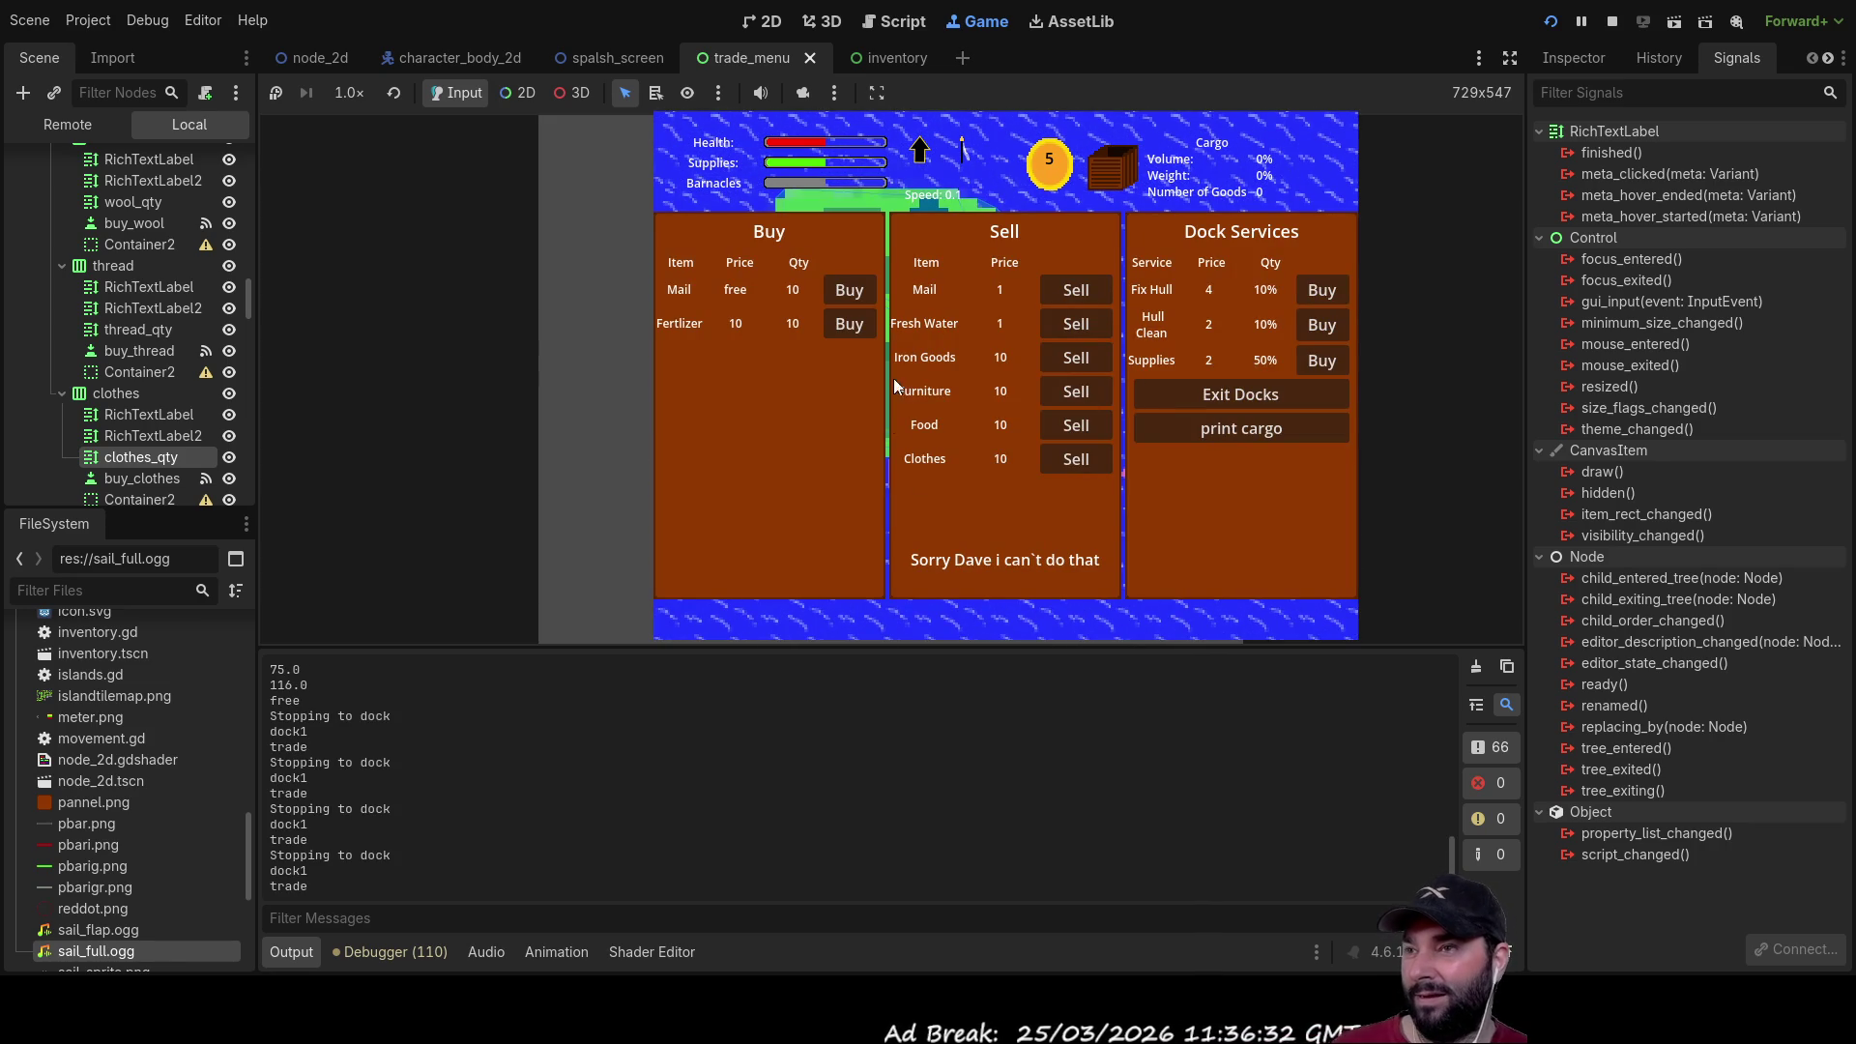
{"action": "left_click", "coordinate": [844, 290]}
{"action": "left_click", "coordinate": [844, 290]}
{"action": "left_click", "coordinate": [851, 290]}
{"action": "left_click", "coordinate": [851, 290]}
{"action": "left_click", "coordinate": [851, 290]}
{"action": "left_click", "coordinate": [851, 290]}
{"action": "left_click", "coordinate": [851, 290]}
{"action": "left_click", "coordinate": [851, 290]}
{"action": "left_click", "coordinate": [851, 290]}
{"action": "left_click", "coordinate": [851, 290]}
{"action": "left_click", "coordinate": [851, 290]}
{"action": "left_click", "coordinate": [851, 290]}
{"action": "left_click", "coordinate": [851, 290]}
{"action": "left_click", "coordinate": [851, 290]}
{"action": "left_click", "coordinate": [851, 290]}
{"action": "left_click", "coordinate": [851, 290]}
{"action": "left_click", "coordinate": [851, 291]}
{"action": "left_click", "coordinate": [851, 290]}
{"action": "left_click", "coordinate": [851, 290]}
{"action": "left_click", "coordinate": [851, 290]}
{"action": "left_click", "coordinate": [850, 290]}
{"action": "left_click", "coordinate": [851, 290]}
{"action": "left_click", "coordinate": [851, 290]}
{"action": "left_click", "coordinate": [850, 290]}
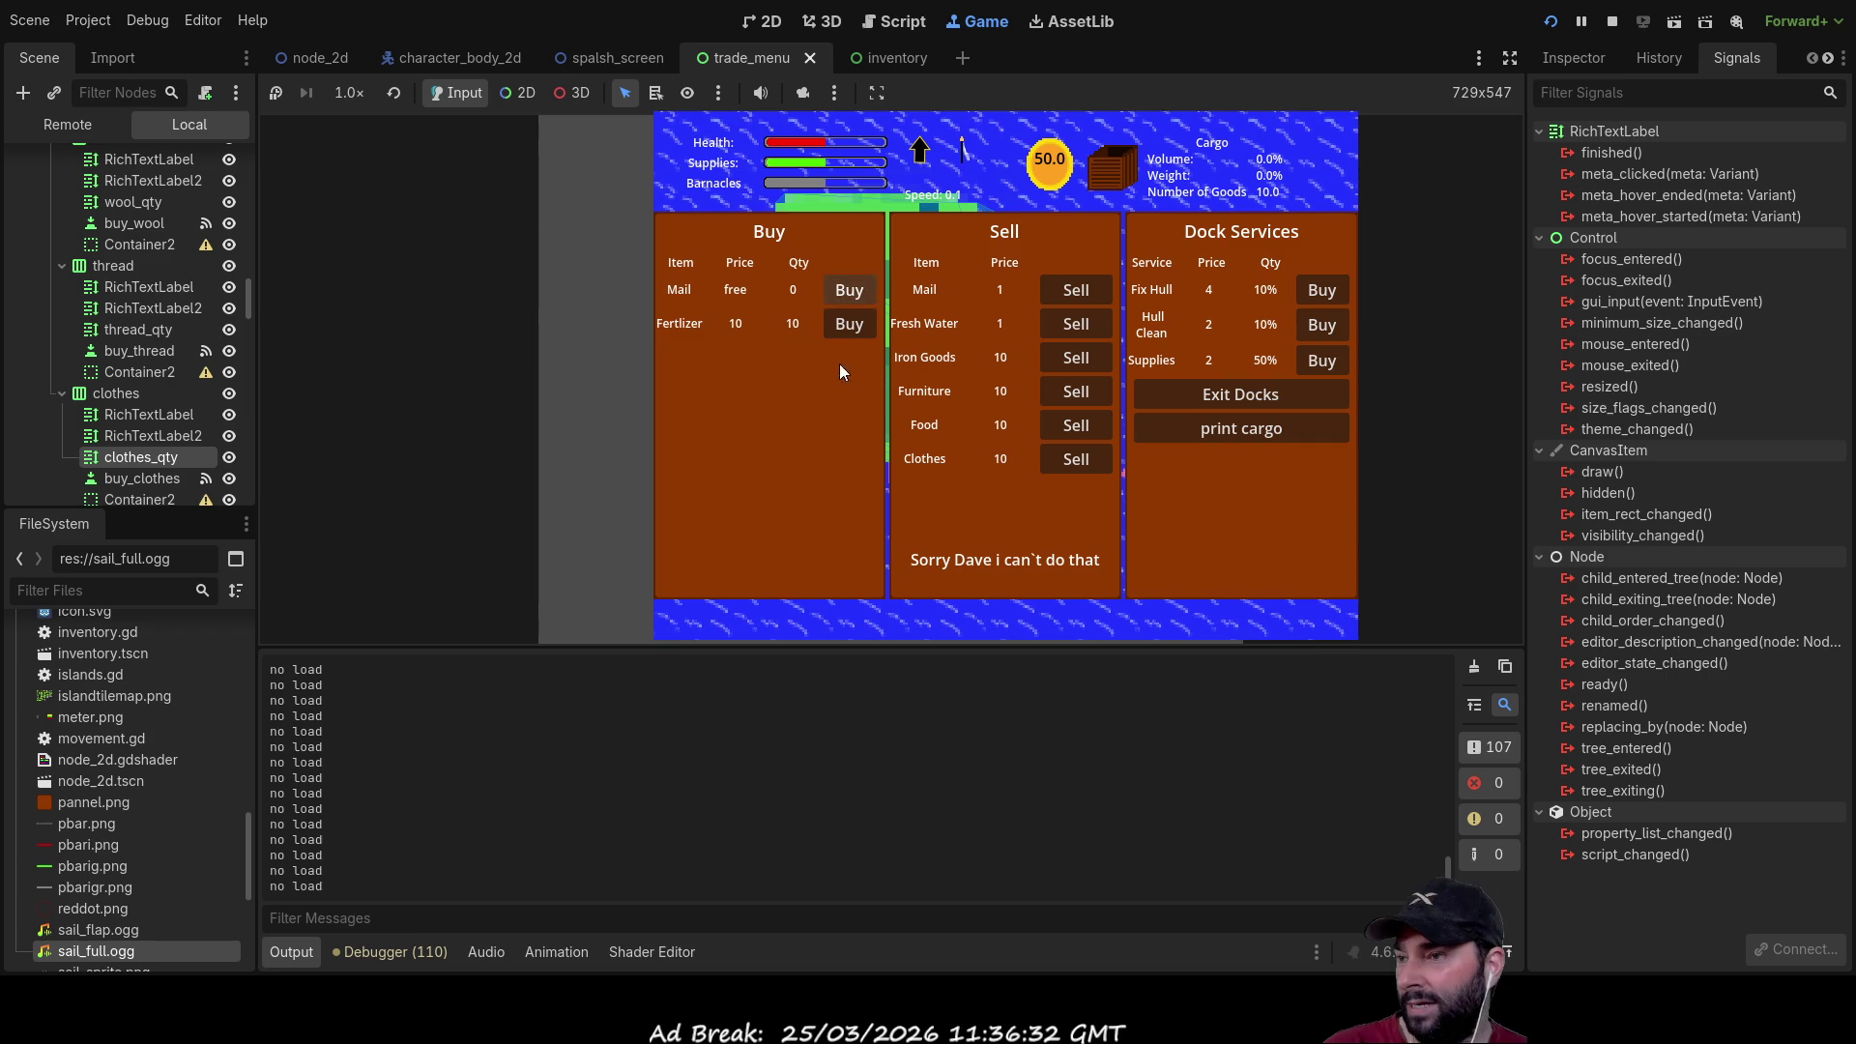
{"action": "left_click", "coordinate": [850, 298]}
{"action": "left_click", "coordinate": [851, 298]}
{"action": "left_click", "coordinate": [851, 294]}
{"action": "left_click", "coordinate": [850, 294]}
{"action": "left_click", "coordinate": [851, 292]}
{"action": "left_click", "coordinate": [851, 292]}
{"action": "left_click", "coordinate": [851, 292]}
{"action": "left_click", "coordinate": [851, 292]}
{"action": "left_click", "coordinate": [851, 292]}
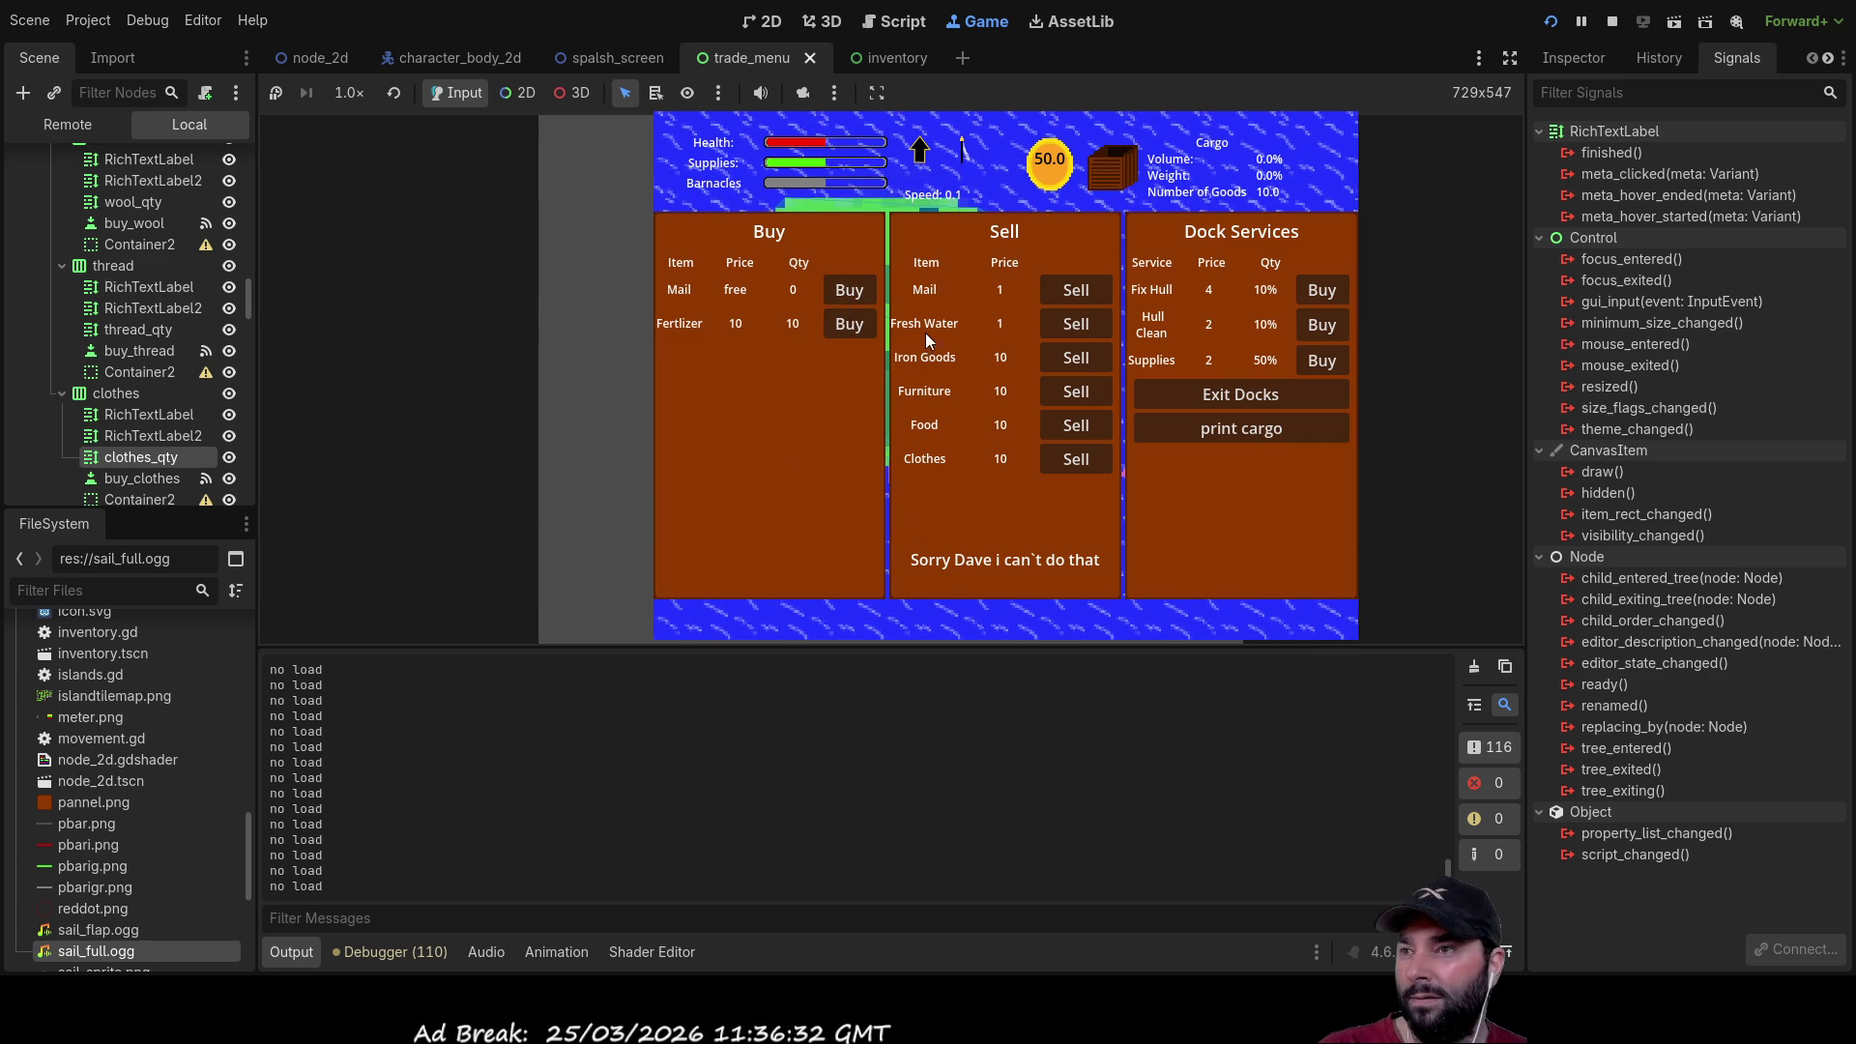
Step: Buy Fertilizer until it is sold out, then try buying one more
{"action": "left_click", "coordinate": [850, 327]}
{"action": "left_click", "coordinate": [849, 327]}
{"action": "left_click", "coordinate": [850, 327]}
{"action": "left_click", "coordinate": [849, 323]}
{"action": "left_click", "coordinate": [849, 323]}
{"action": "left_click", "coordinate": [849, 323]}
{"action": "left_click", "coordinate": [849, 323]}
{"action": "left_click", "coordinate": [849, 323]}
{"action": "left_click", "coordinate": [849, 323]}
{"action": "left_click", "coordinate": [849, 323]}
{"action": "left_click", "coordinate": [849, 323]}
{"action": "left_click", "coordinate": [849, 323]}
{"action": "left_click", "coordinate": [849, 323]}
{"action": "left_click", "coordinate": [848, 323]}
{"action": "left_click", "coordinate": [849, 323]}
{"action": "left_click", "coordinate": [846, 327]}
{"action": "left_click", "coordinate": [847, 327]}
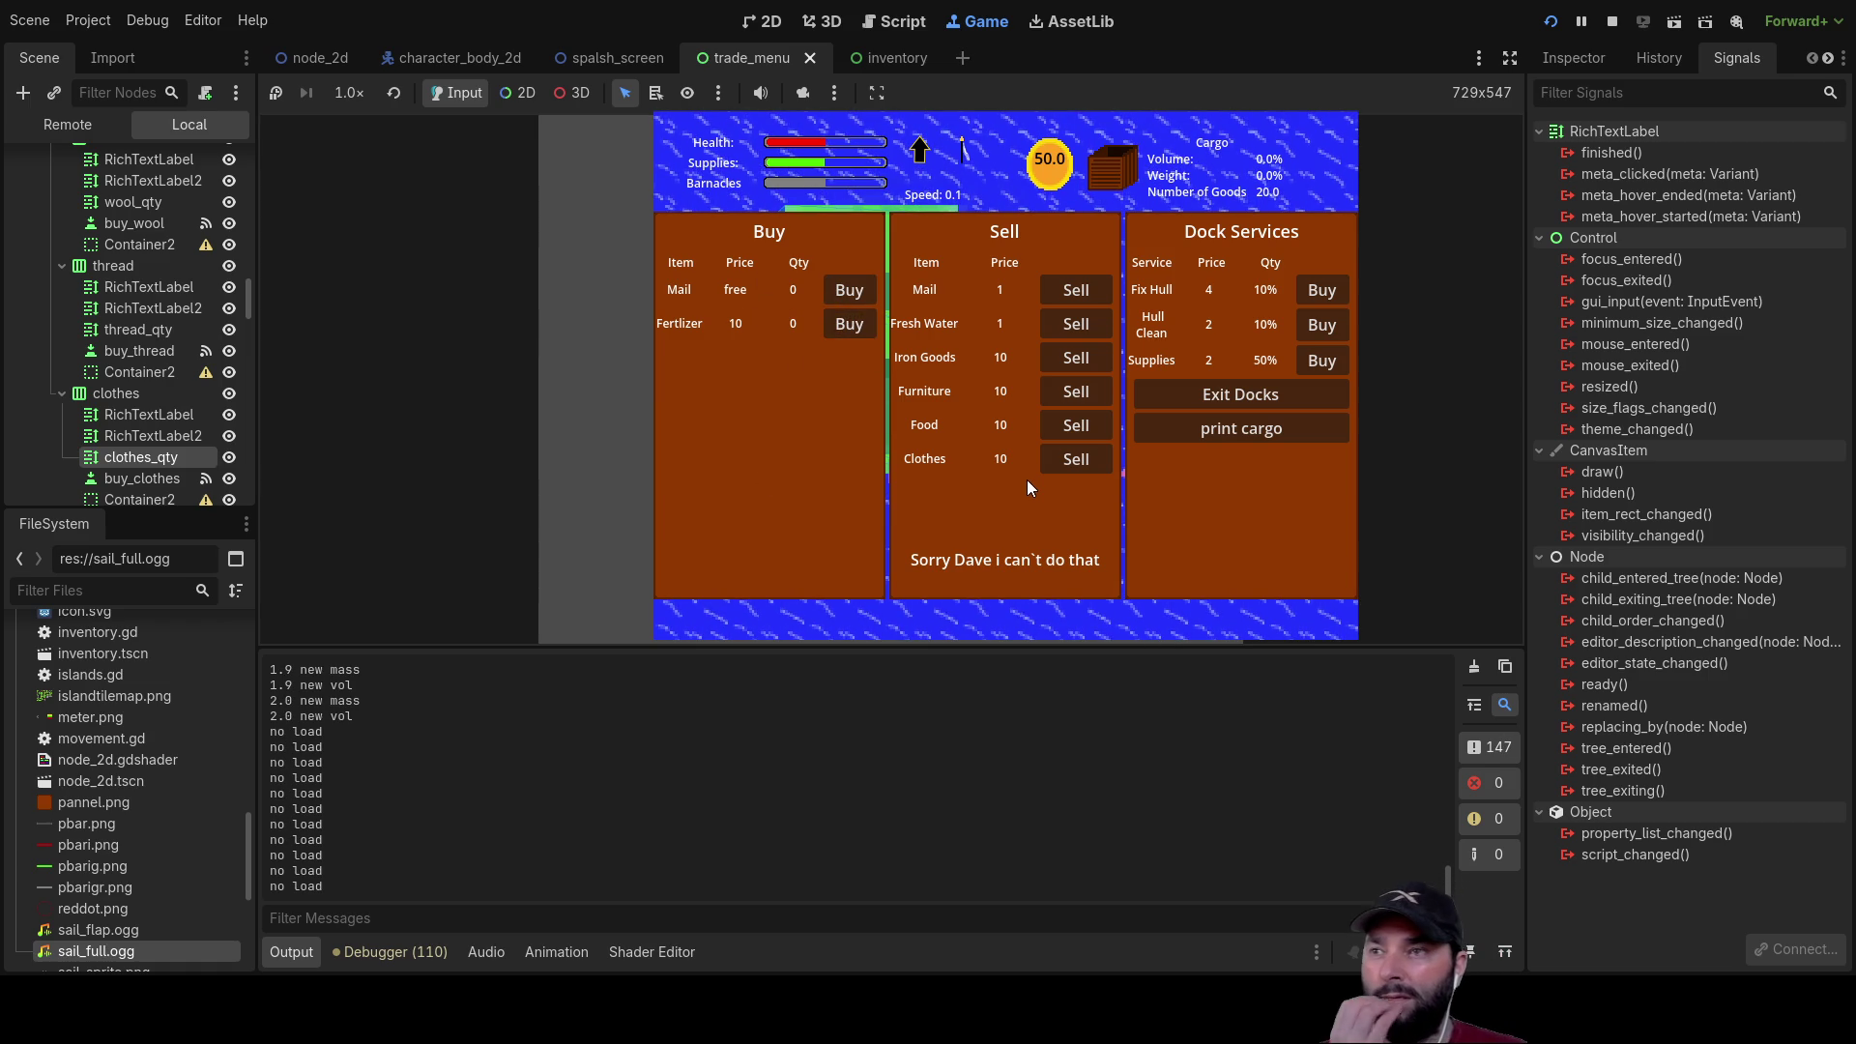
Step: Try selling Mail back at this dock, then exit the docks
{"action": "left_click", "coordinate": [1082, 281]}
{"action": "left_click", "coordinate": [1085, 288]}
{"action": "left_click", "coordinate": [1085, 288]}
{"action": "left_click", "coordinate": [1084, 288]}
{"action": "left_click", "coordinate": [1085, 288]}
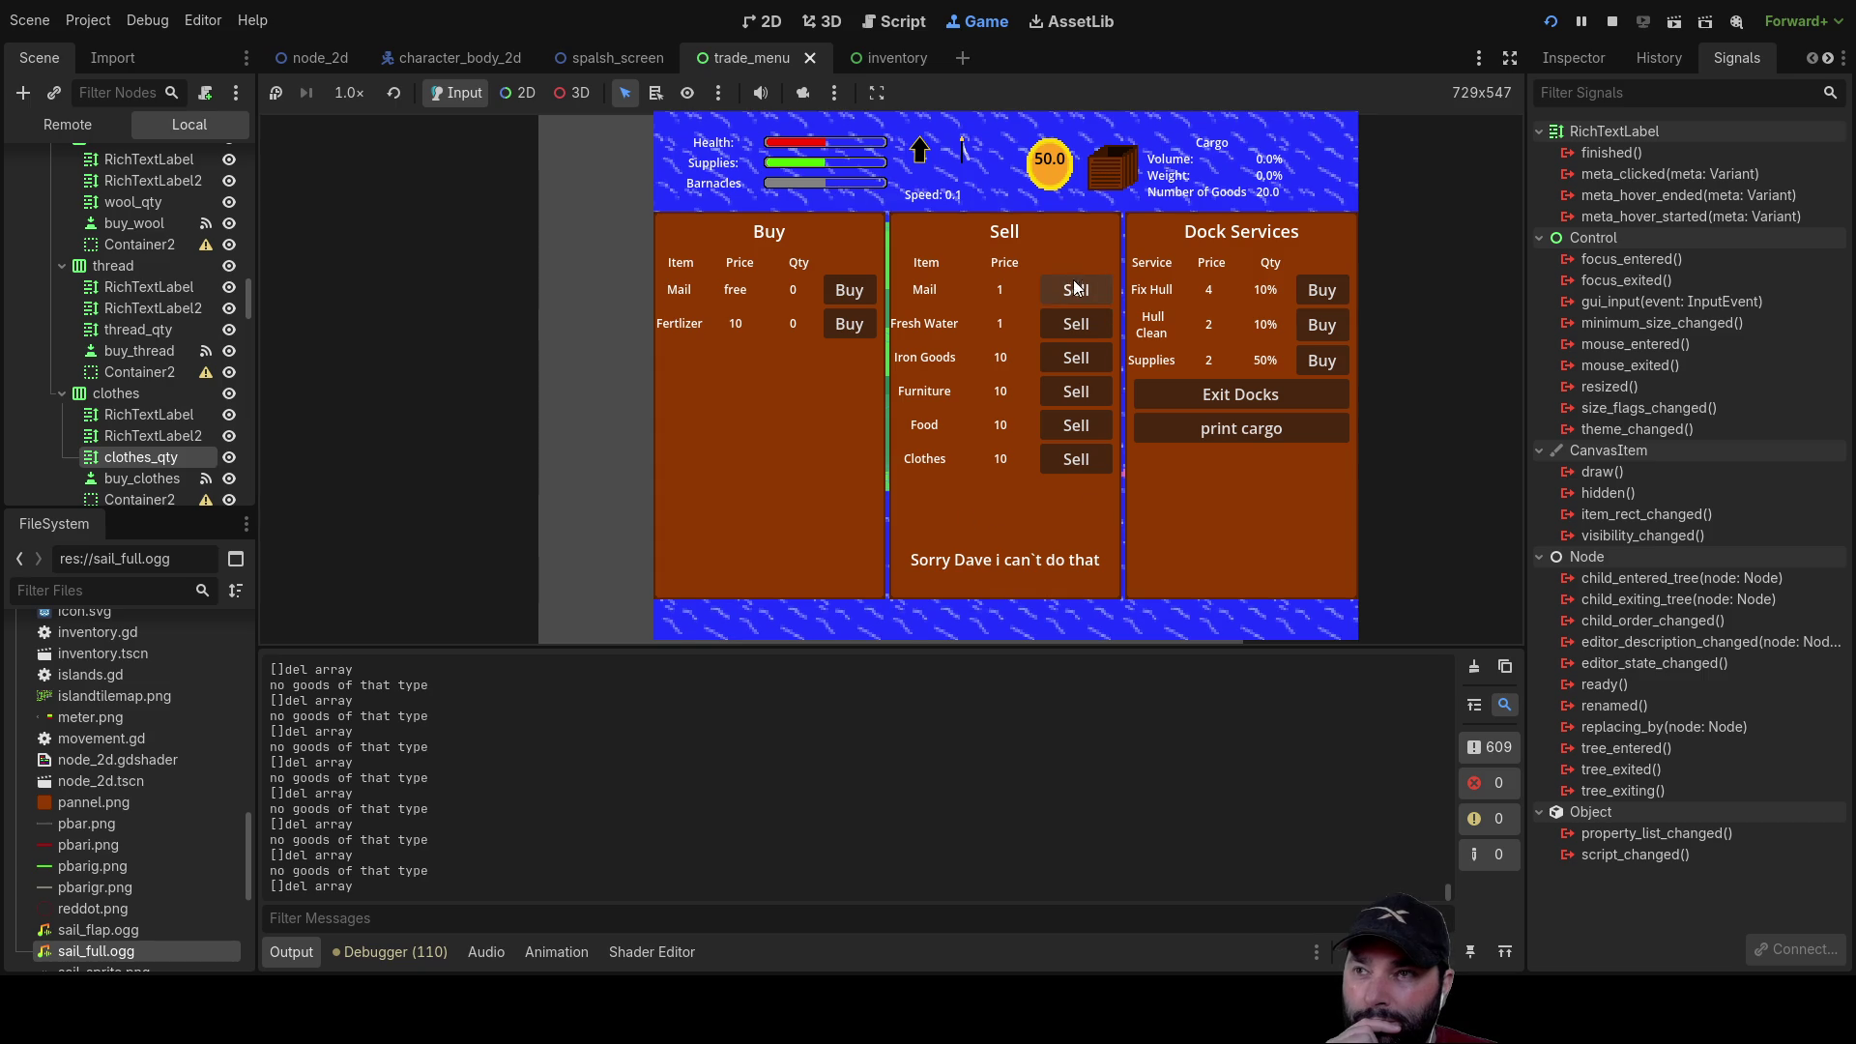
{"action": "left_click", "coordinate": [1276, 395]}
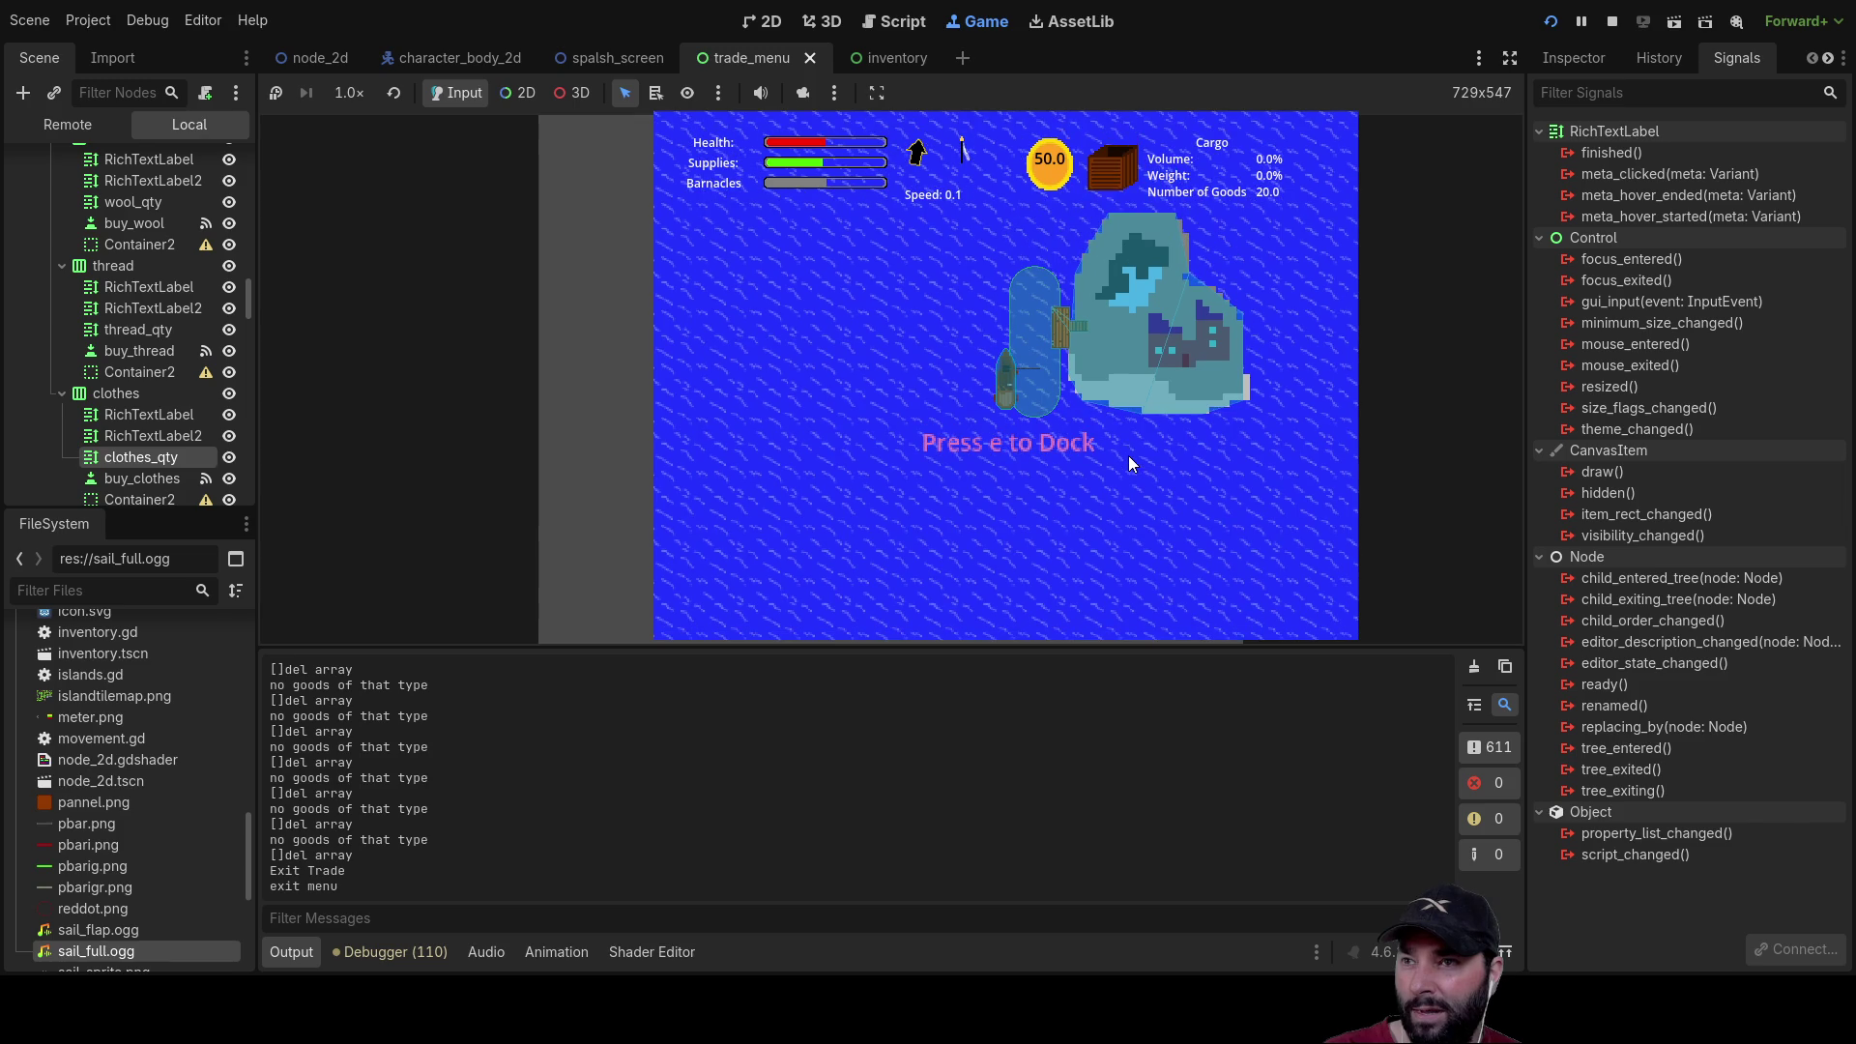
Step: Dock at the next island and sell the Mail cargo, then try selling more
{"action": "key", "text": "e"}
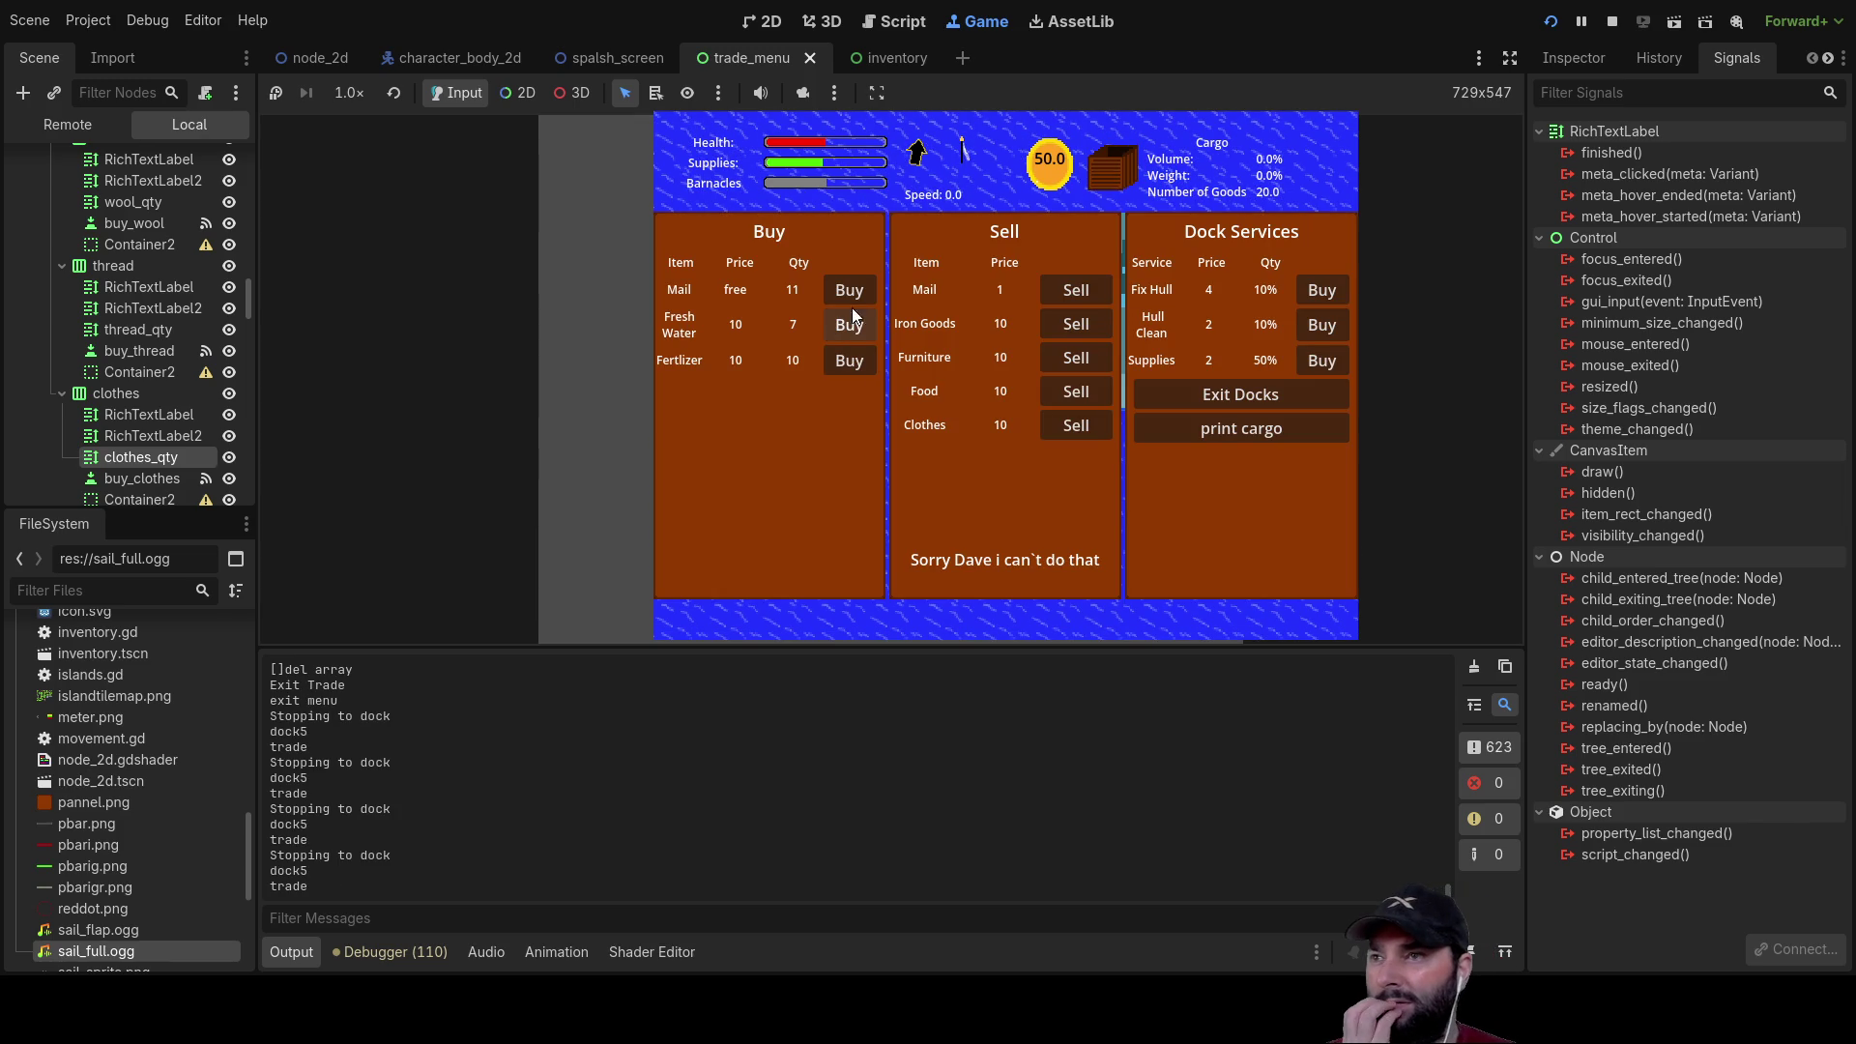
{"action": "left_click", "coordinate": [1084, 292]}
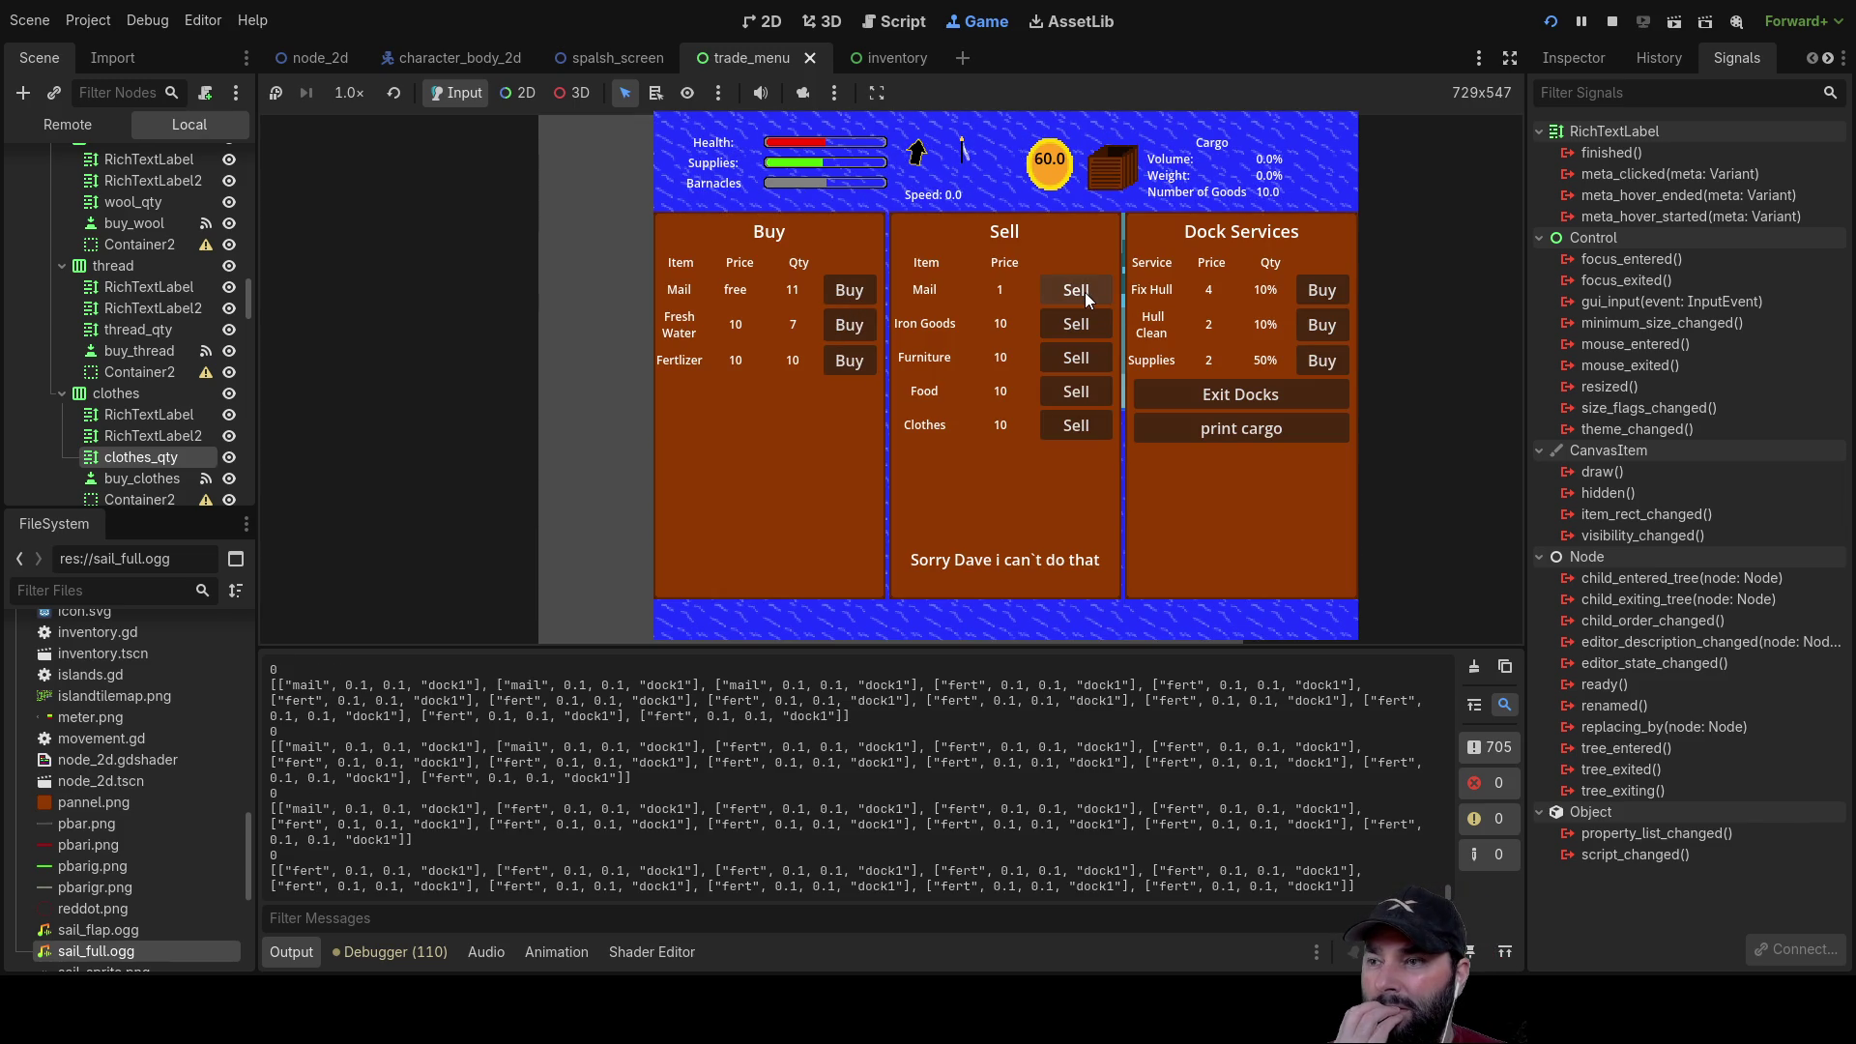
{"action": "left_click", "coordinate": [1089, 292]}
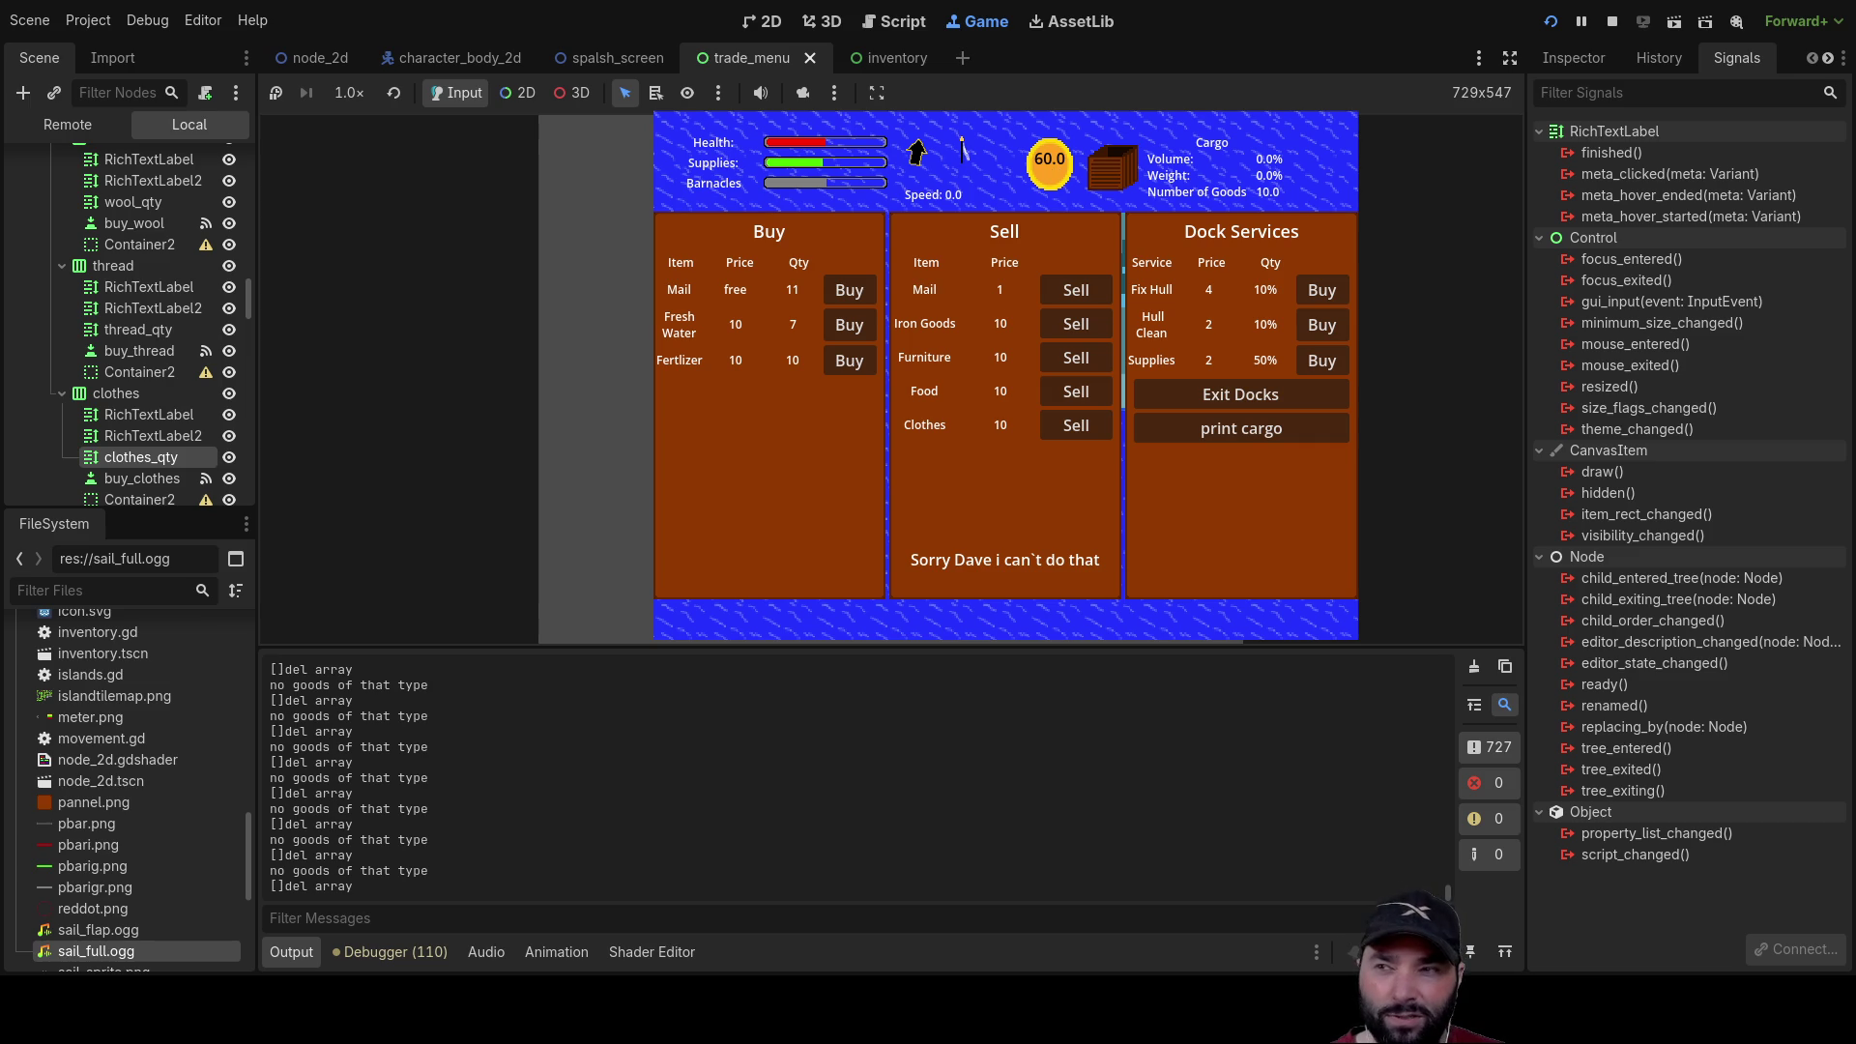
Step: Enlarge the Output log, then restore the game view to full size
{"action": "mouse_move", "coordinate": [848, 644]}
{"action": "left_mouse_down"}
{"action": "mouse_move", "coordinate": [773, 266]}
{"action": "mouse_move", "coordinate": [717, 529]}
{"action": "left_mouse_up"}
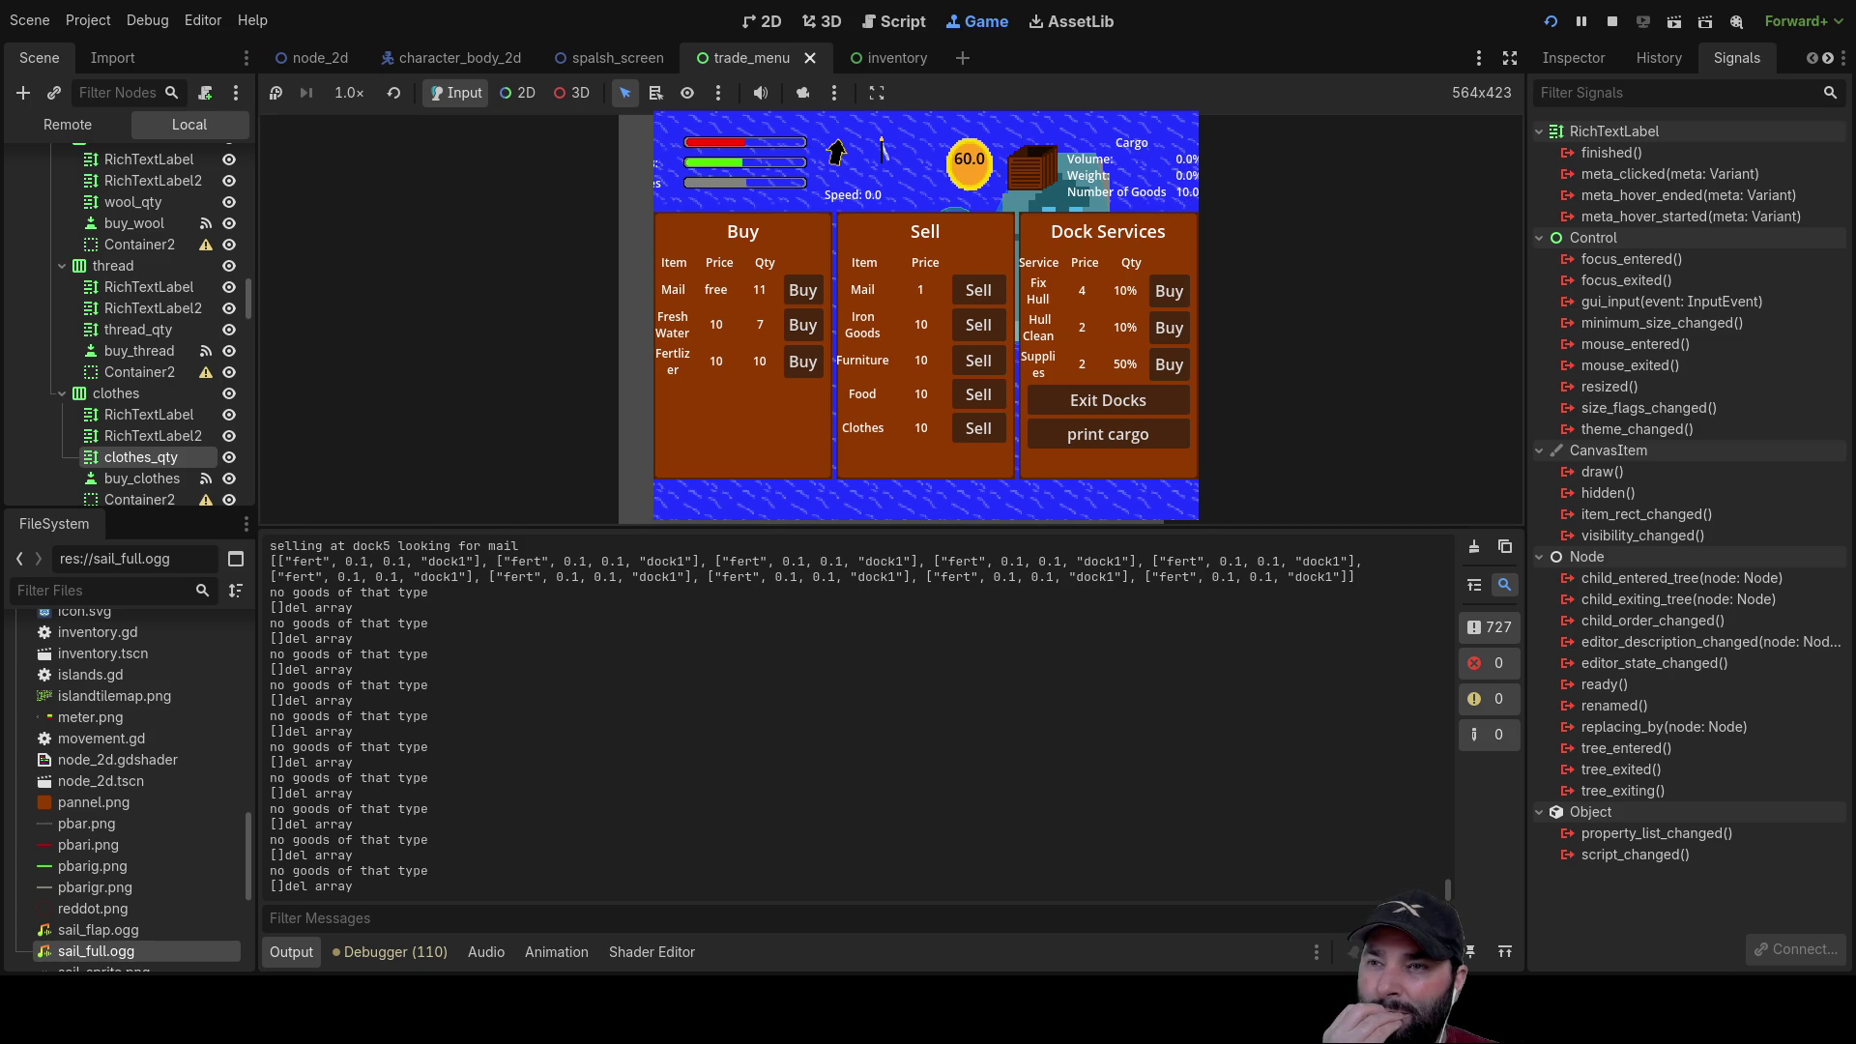
{"action": "left_click_drag", "start_coordinate": [1141, 520], "coordinate": [1056, 765]}
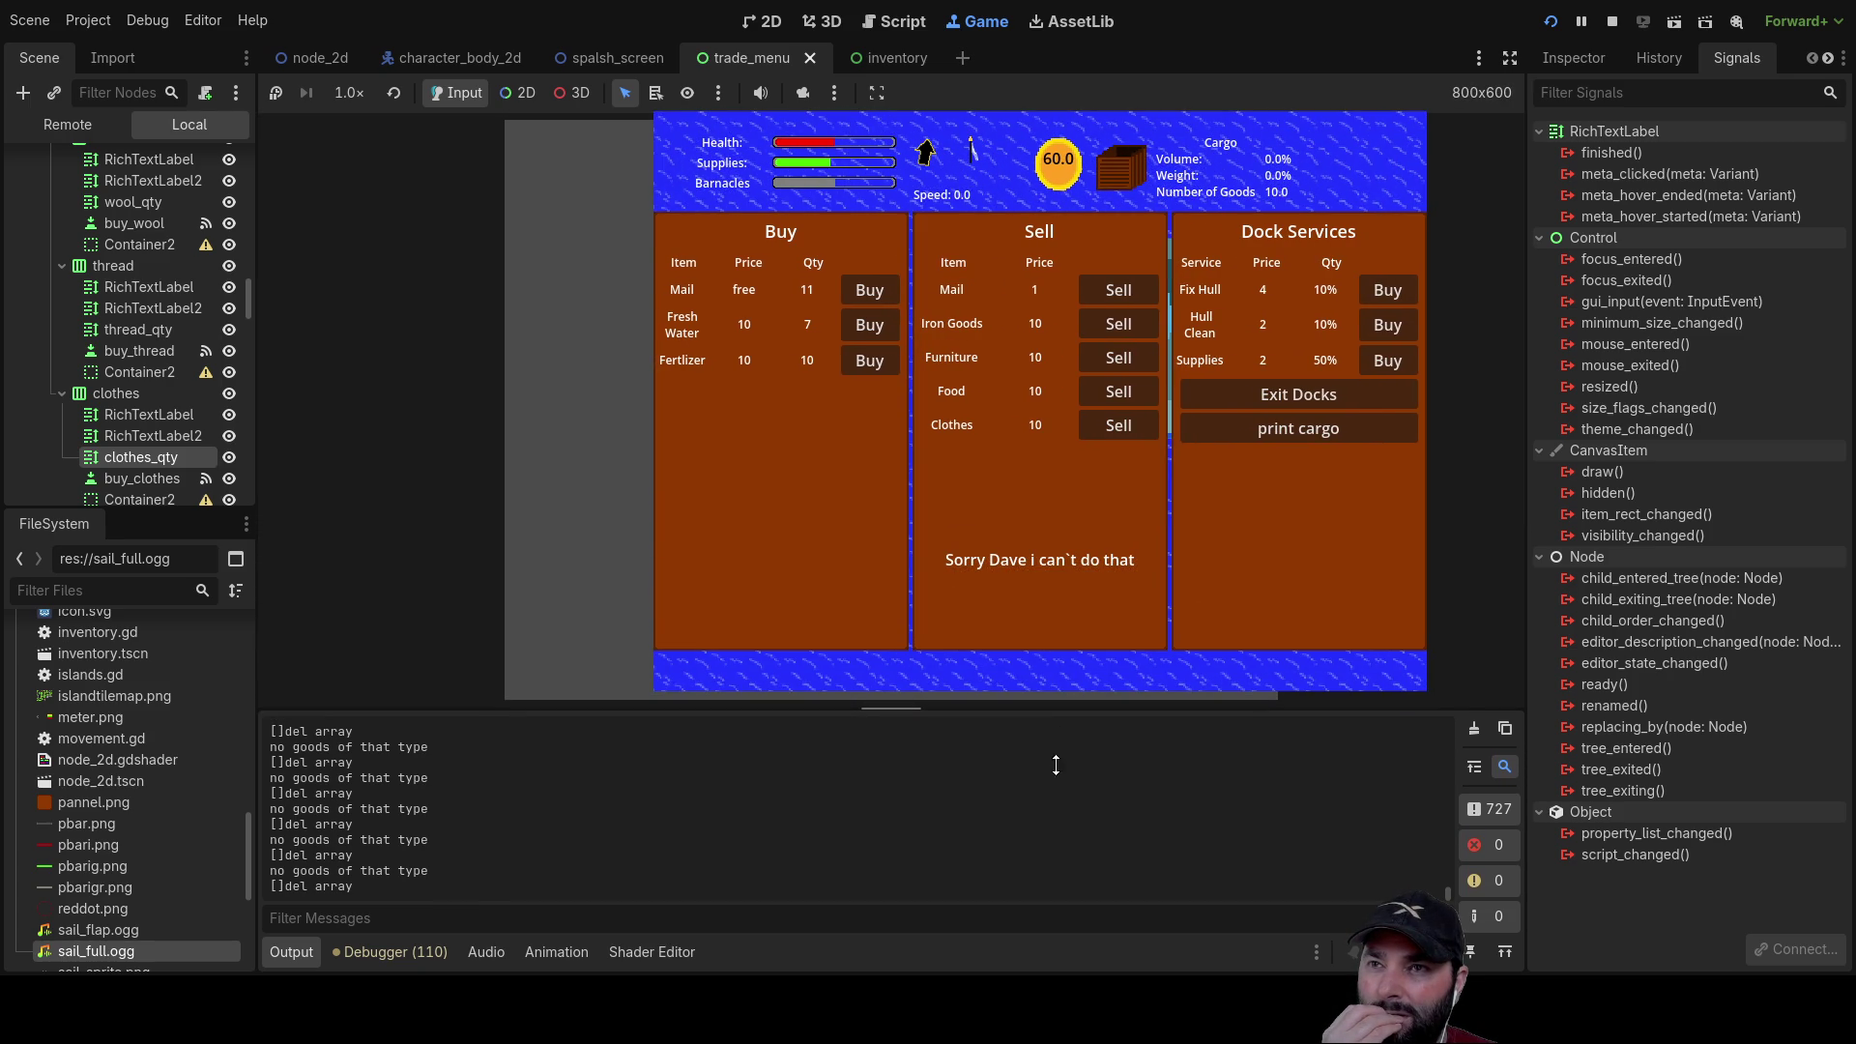
{"action": "left_click_drag", "start_coordinate": [1056, 699], "coordinate": [1067, 728]}
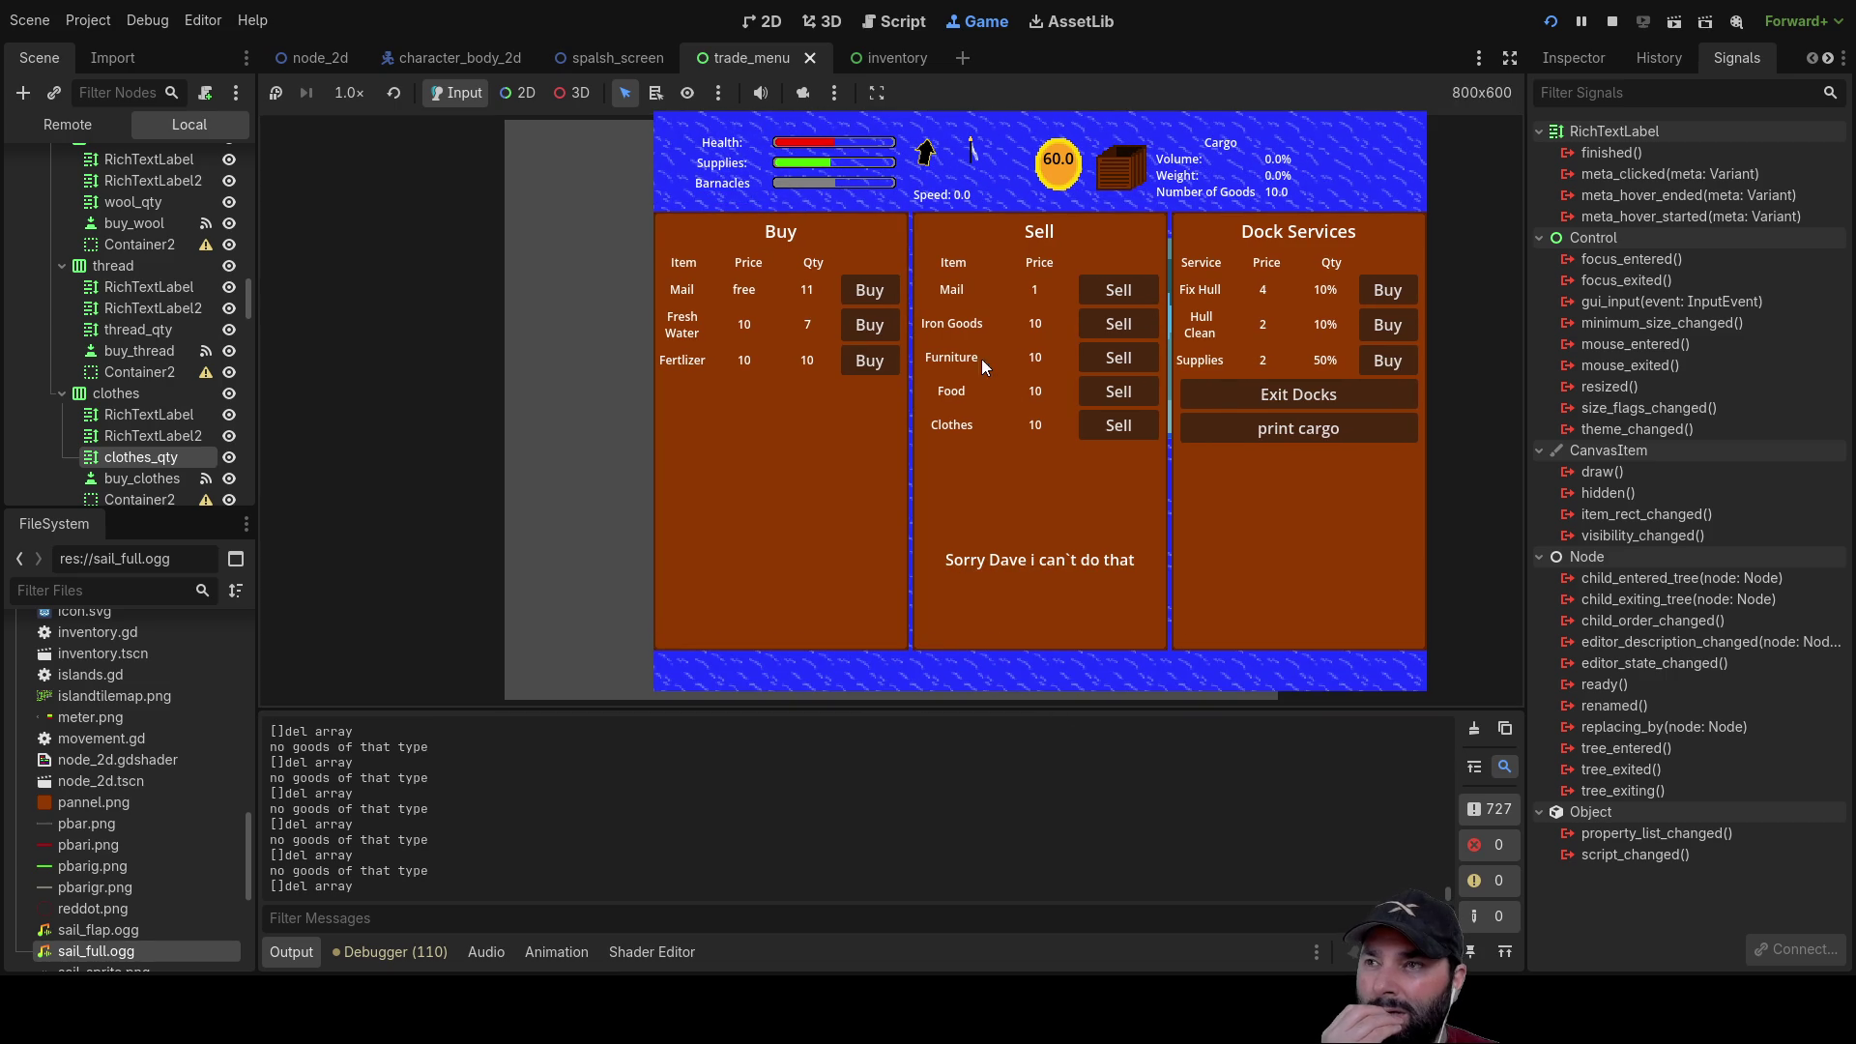
Step: Buy out all the Mail, Fresh Water and Fertilizer at this dock
{"action": "left_click", "coordinate": [876, 290]}
{"action": "left_click", "coordinate": [876, 290]}
{"action": "left_click", "coordinate": [876, 290]}
{"action": "left_click", "coordinate": [876, 290]}
{"action": "left_click", "coordinate": [876, 290]}
{"action": "left_click", "coordinate": [876, 290]}
{"action": "left_click", "coordinate": [875, 292]}
{"action": "left_click", "coordinate": [876, 292]}
{"action": "left_click", "coordinate": [876, 292]}
{"action": "left_click", "coordinate": [875, 292]}
{"action": "left_click", "coordinate": [876, 292]}
{"action": "left_click", "coordinate": [880, 333]}
{"action": "left_click", "coordinate": [880, 328]}
{"action": "left_click", "coordinate": [879, 328]}
{"action": "left_click", "coordinate": [880, 328]}
{"action": "left_click", "coordinate": [880, 328]}
{"action": "left_click", "coordinate": [873, 367]}
{"action": "left_click", "coordinate": [874, 367]}
{"action": "left_click", "coordinate": [873, 367]}
{"action": "left_click", "coordinate": [874, 365]}
{"action": "left_click", "coordinate": [874, 366]}
{"action": "left_click", "coordinate": [874, 364]}
{"action": "left_click", "coordinate": [874, 364]}
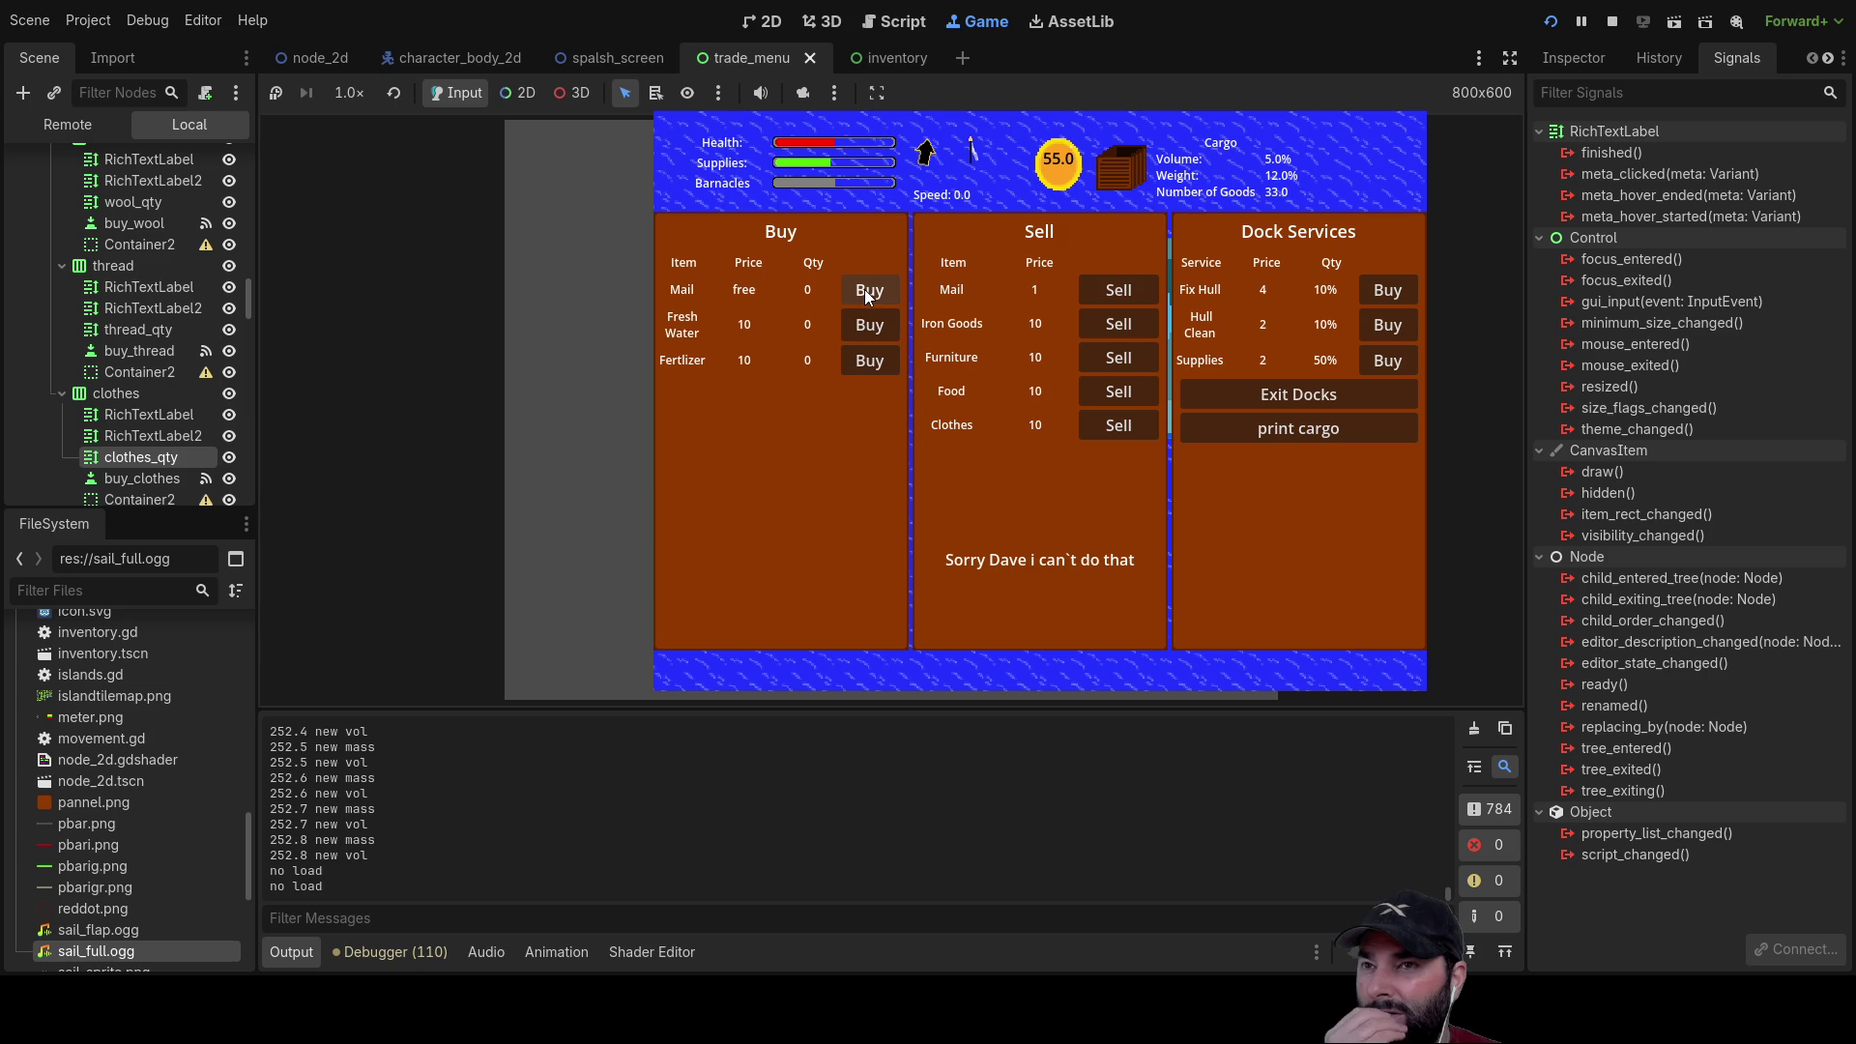
Step: Try selling Mail and other goods at this dock
{"action": "mouse_move", "coordinate": [865, 288]}
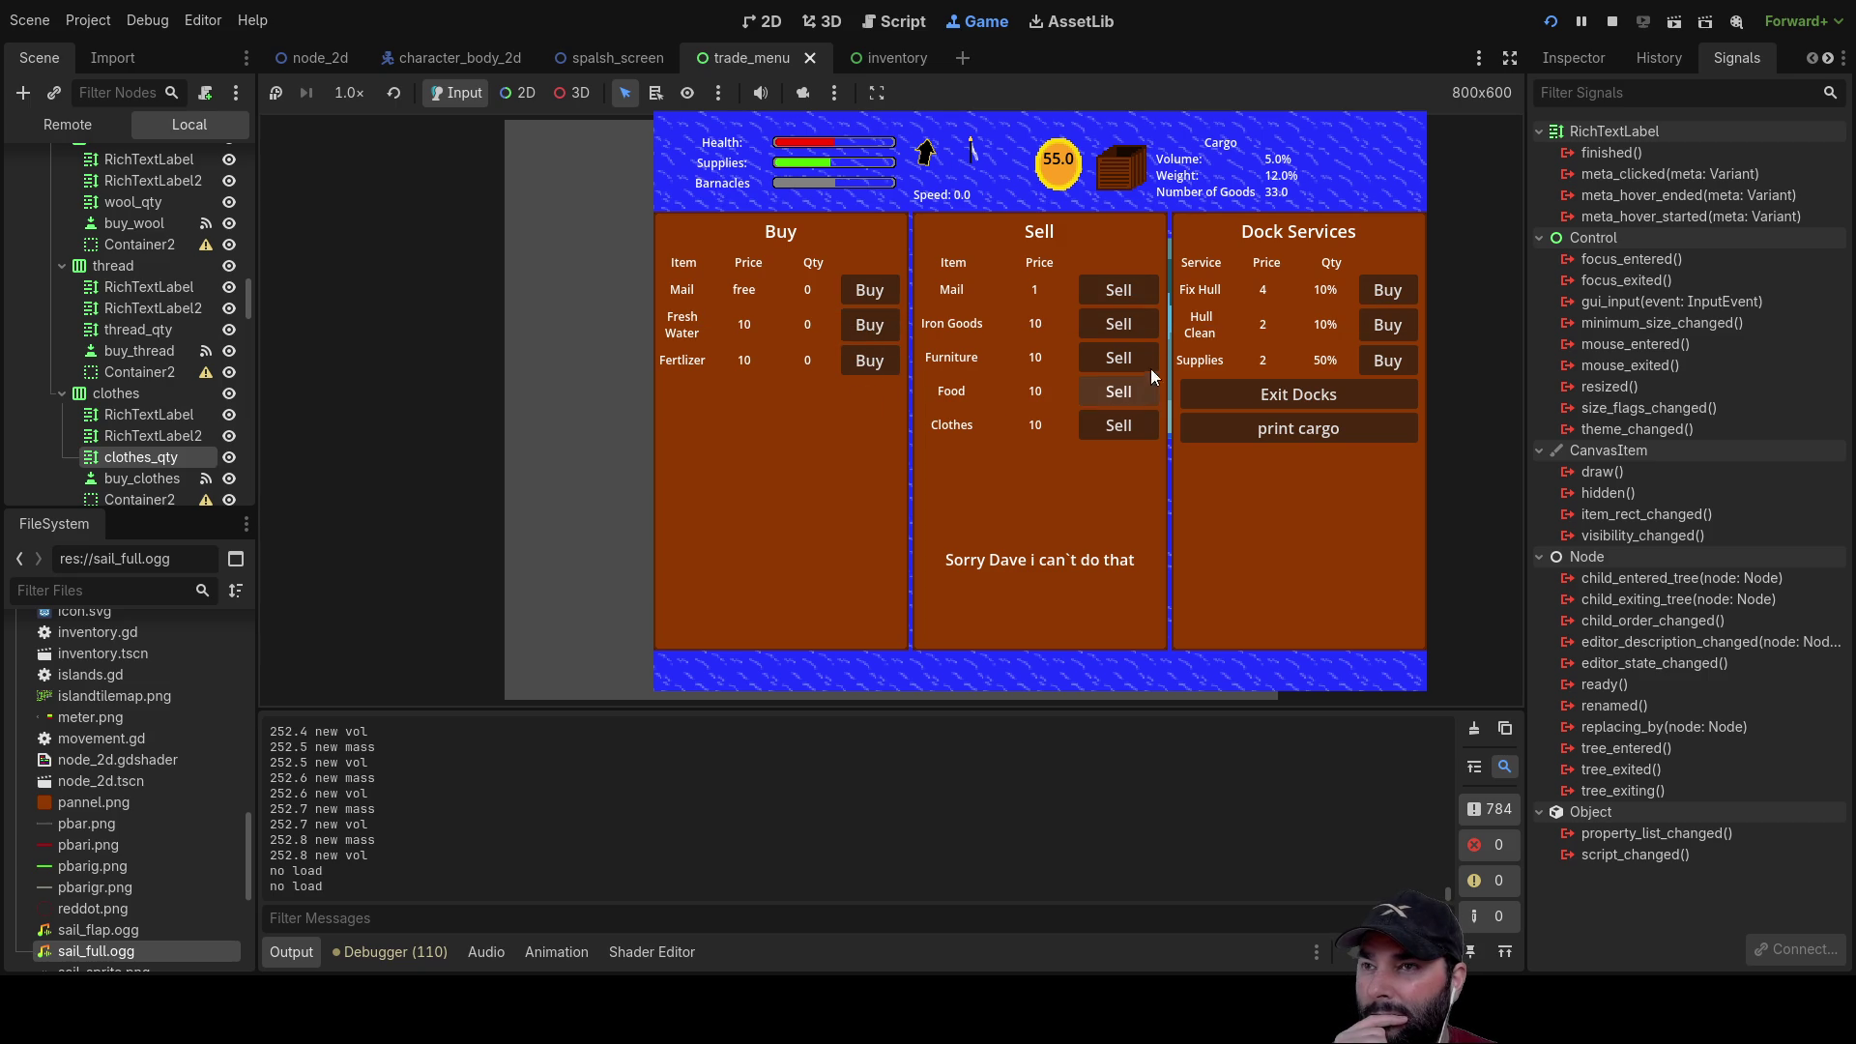
{"action": "left_click", "coordinate": [1134, 292]}
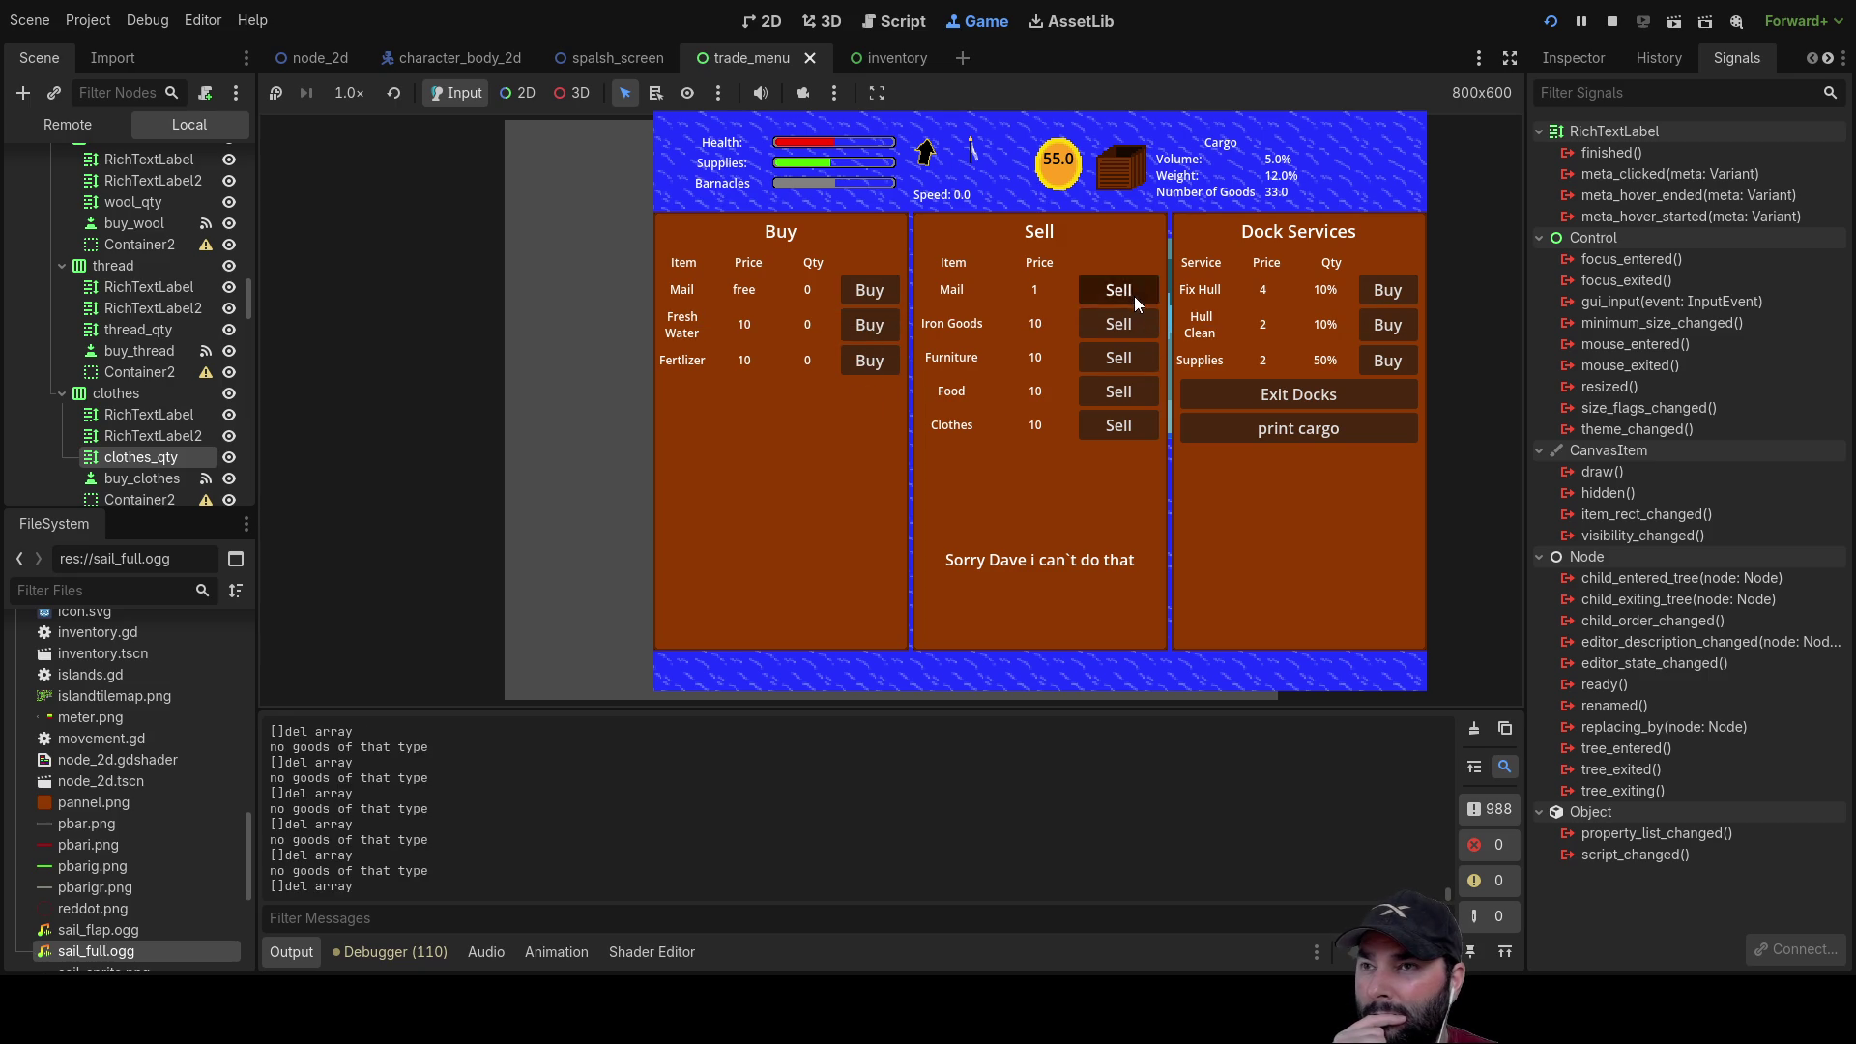
{"action": "left_click", "coordinate": [1121, 325]}
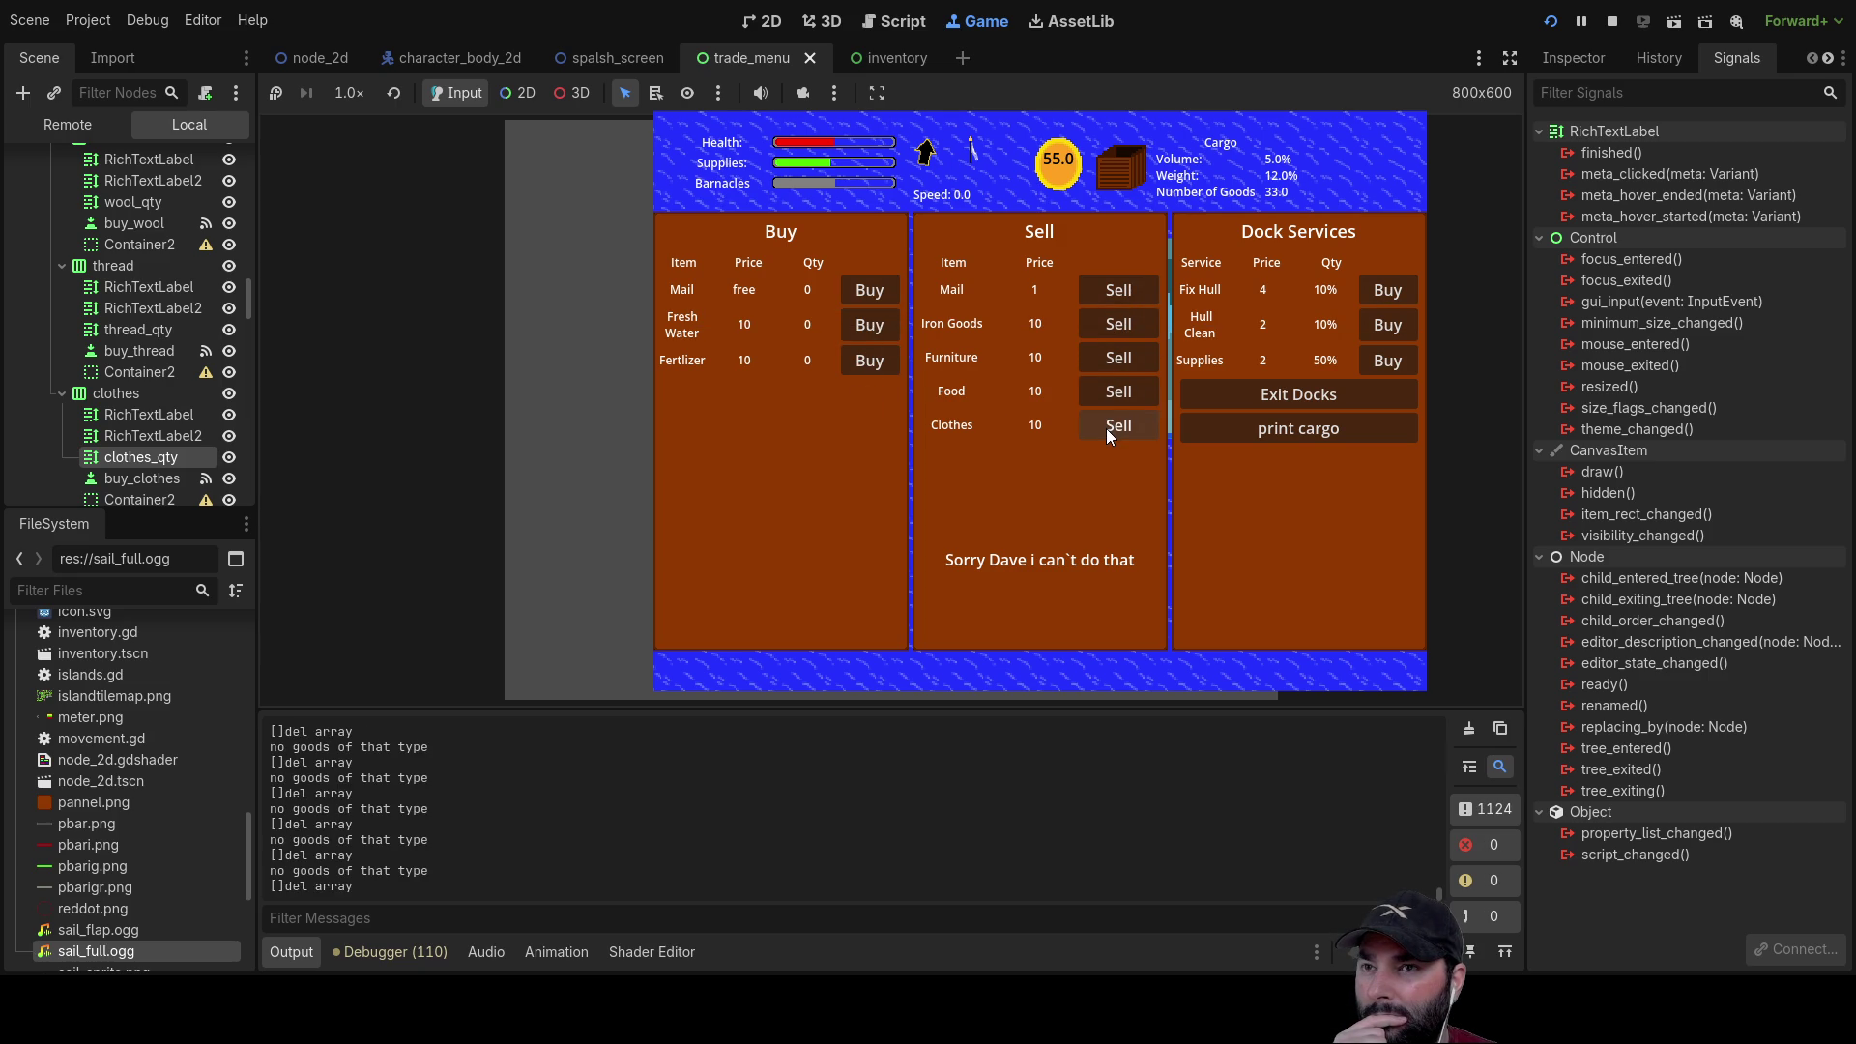
Step: Pay for hull repair, barnacle cleaning and supply restocking, then exit the docks
{"action": "left_click", "coordinate": [1396, 288]}
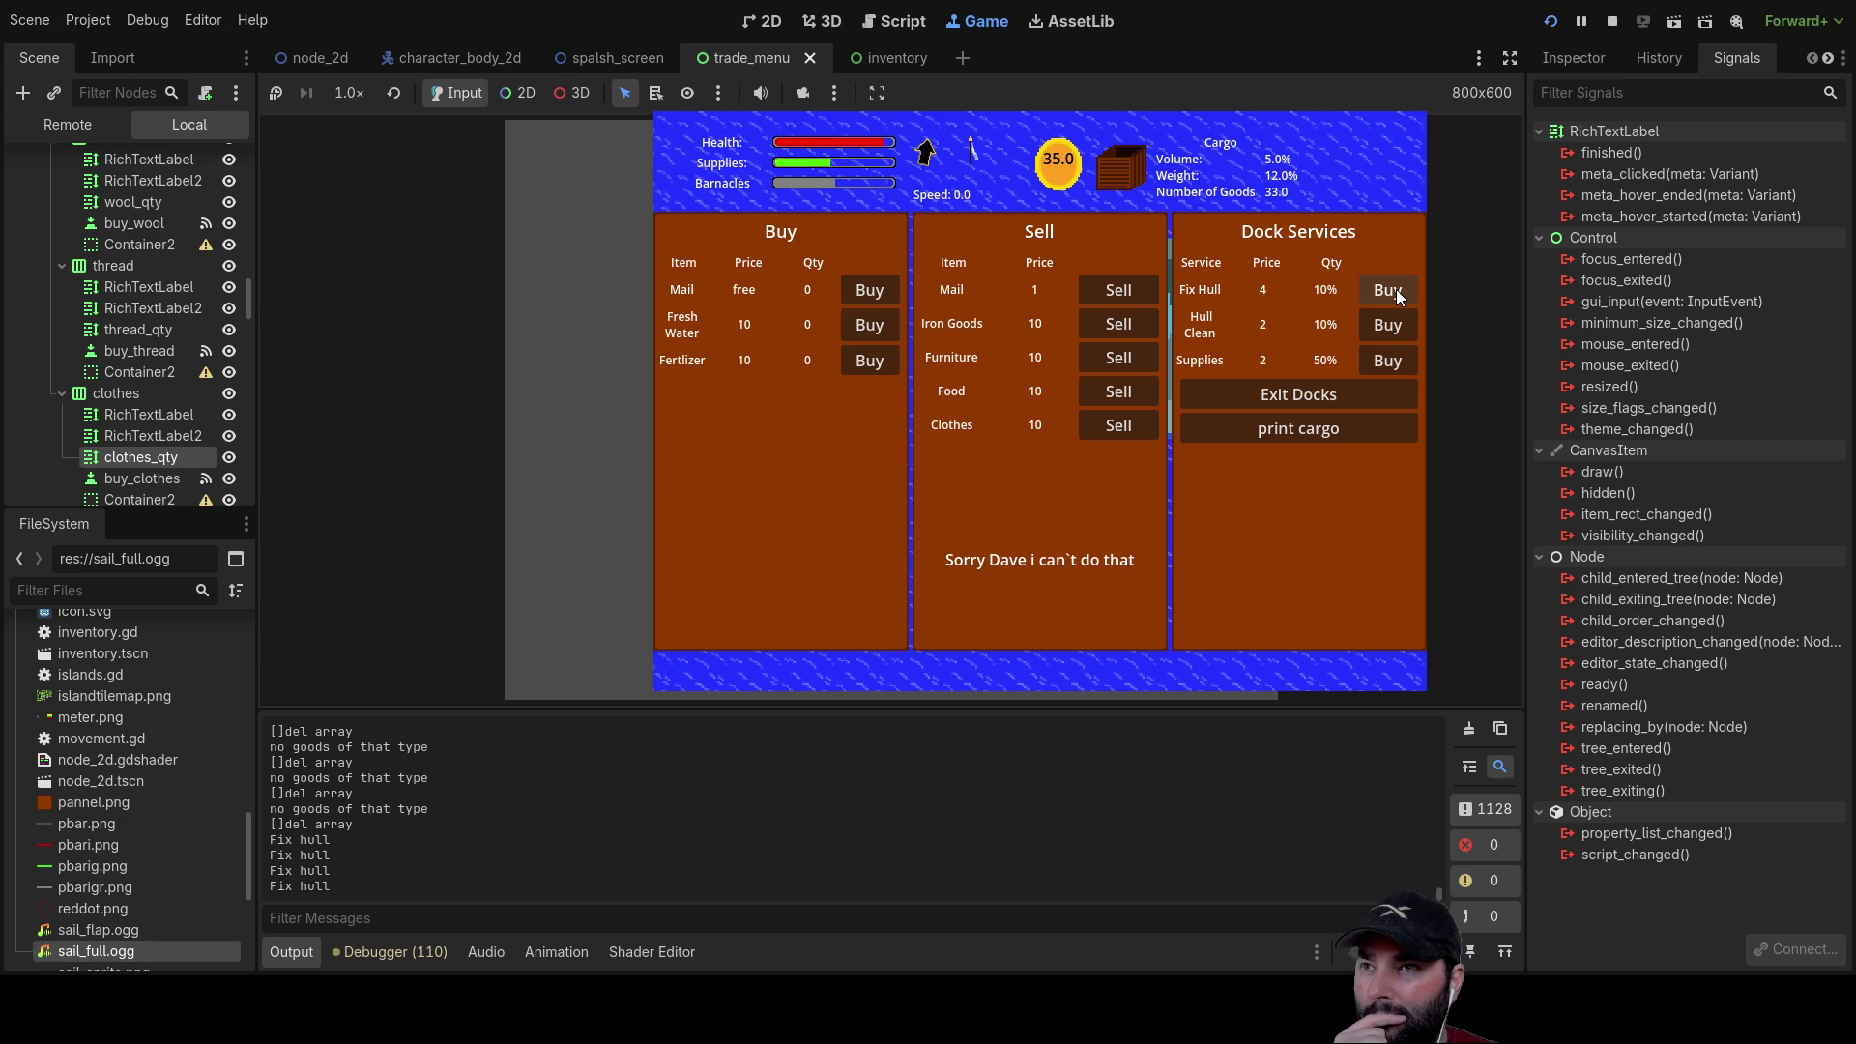
{"action": "left_click", "coordinate": [1390, 327]}
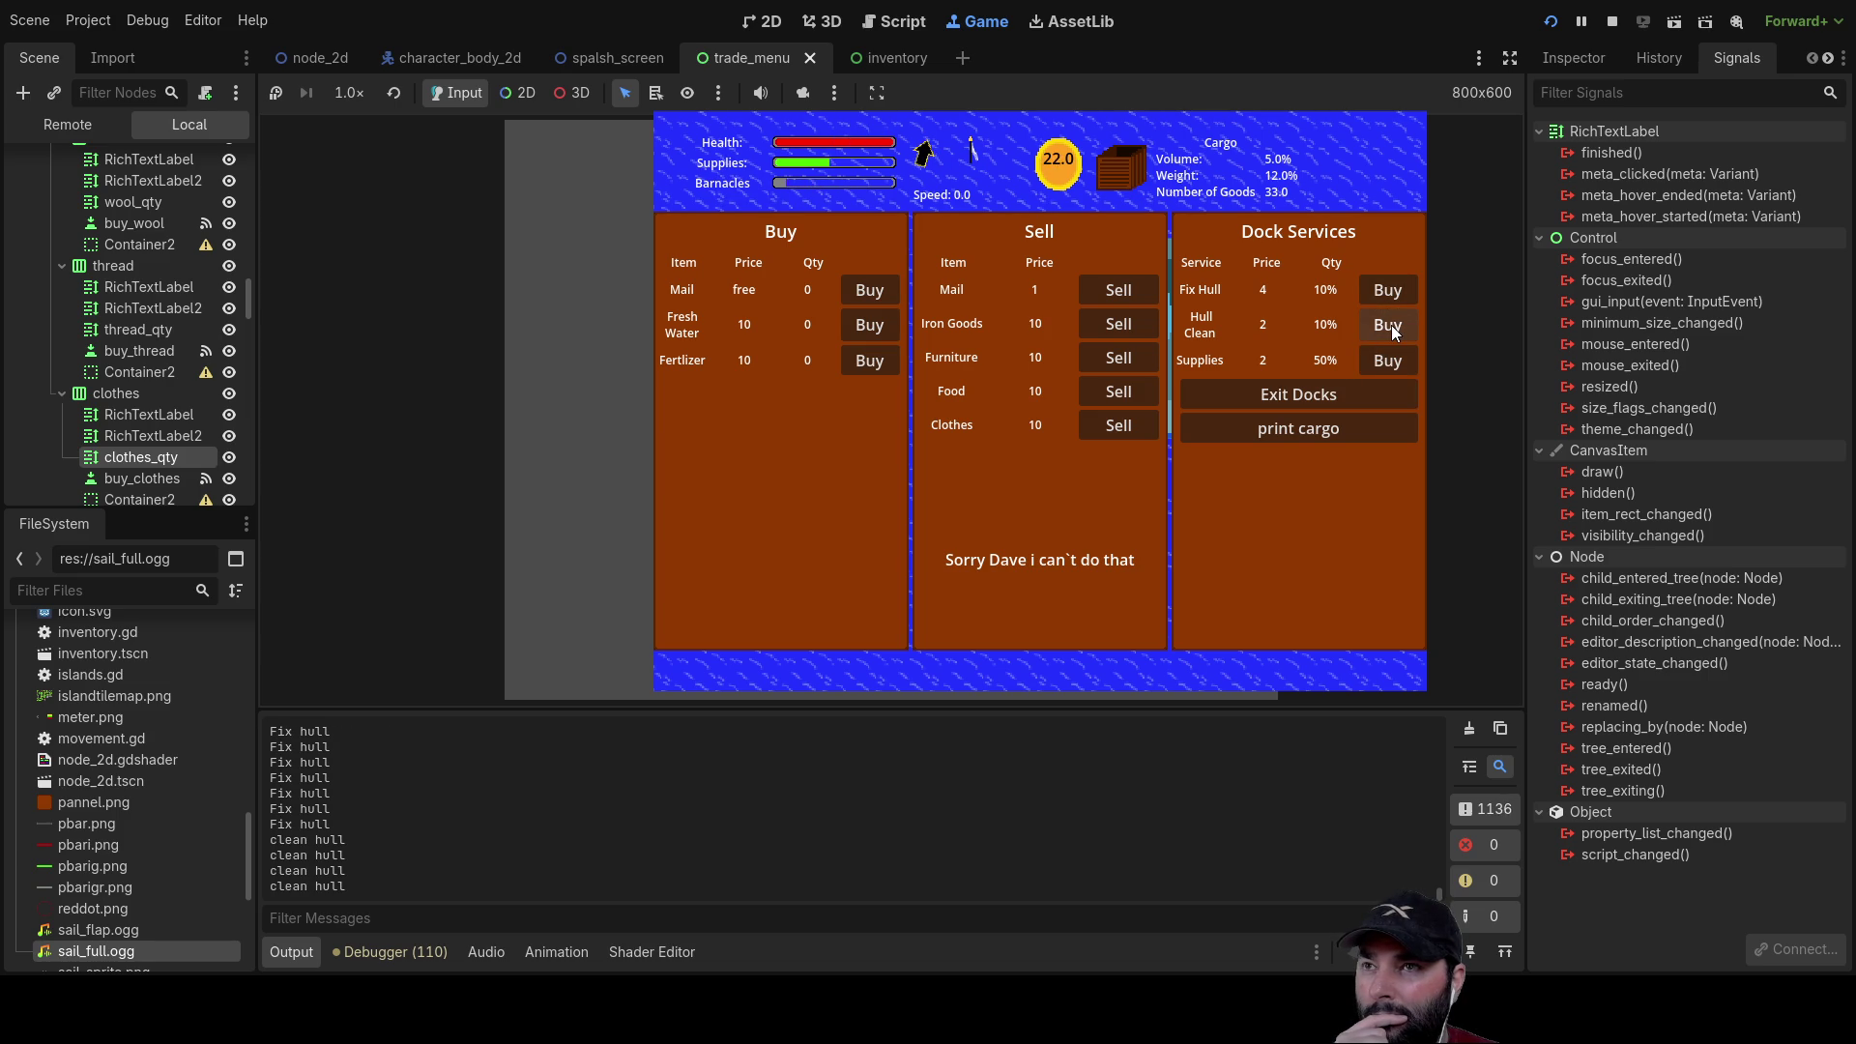
{"action": "left_click", "coordinate": [1393, 332]}
{"action": "left_click", "coordinate": [1394, 332]}
{"action": "left_click", "coordinate": [1393, 332]}
{"action": "left_click", "coordinate": [1393, 331]}
{"action": "left_click", "coordinate": [1393, 331]}
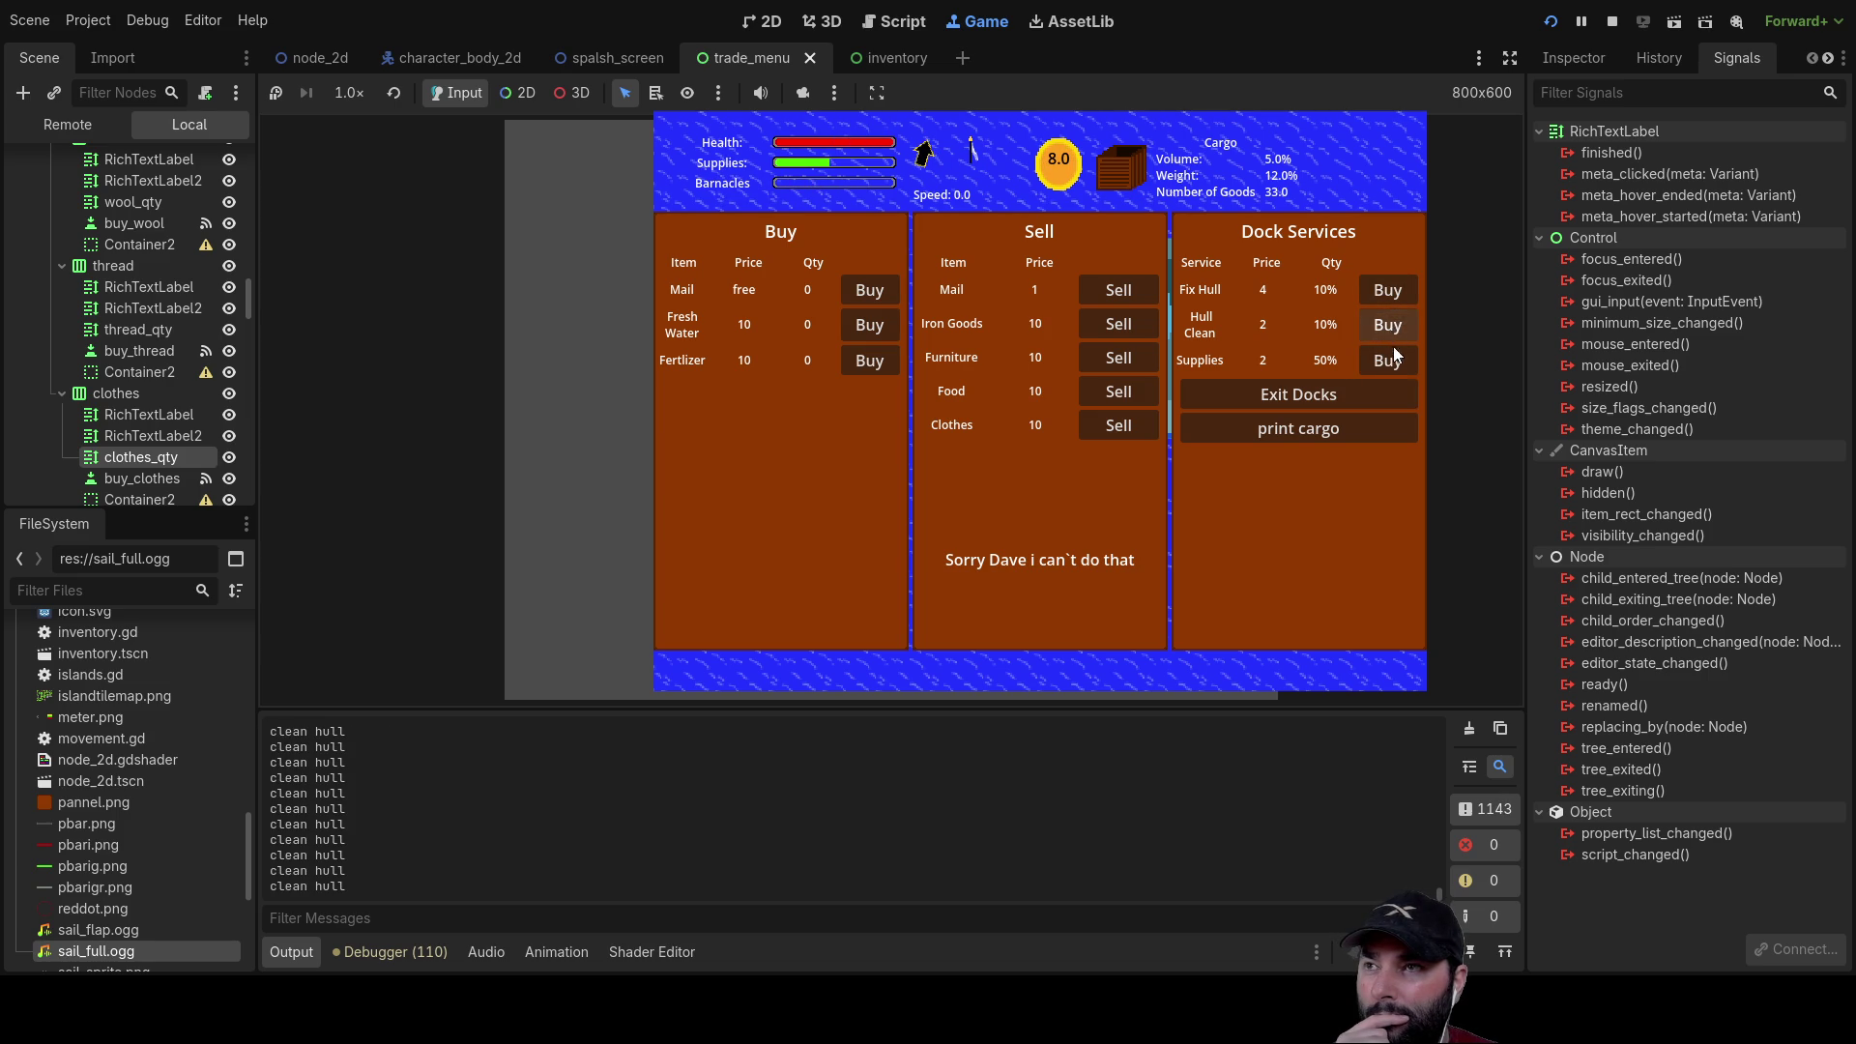
{"action": "left_click", "coordinate": [1392, 362]}
{"action": "left_click", "coordinate": [1392, 362]}
{"action": "left_click", "coordinate": [1393, 361]}
{"action": "left_click", "coordinate": [1298, 394]}
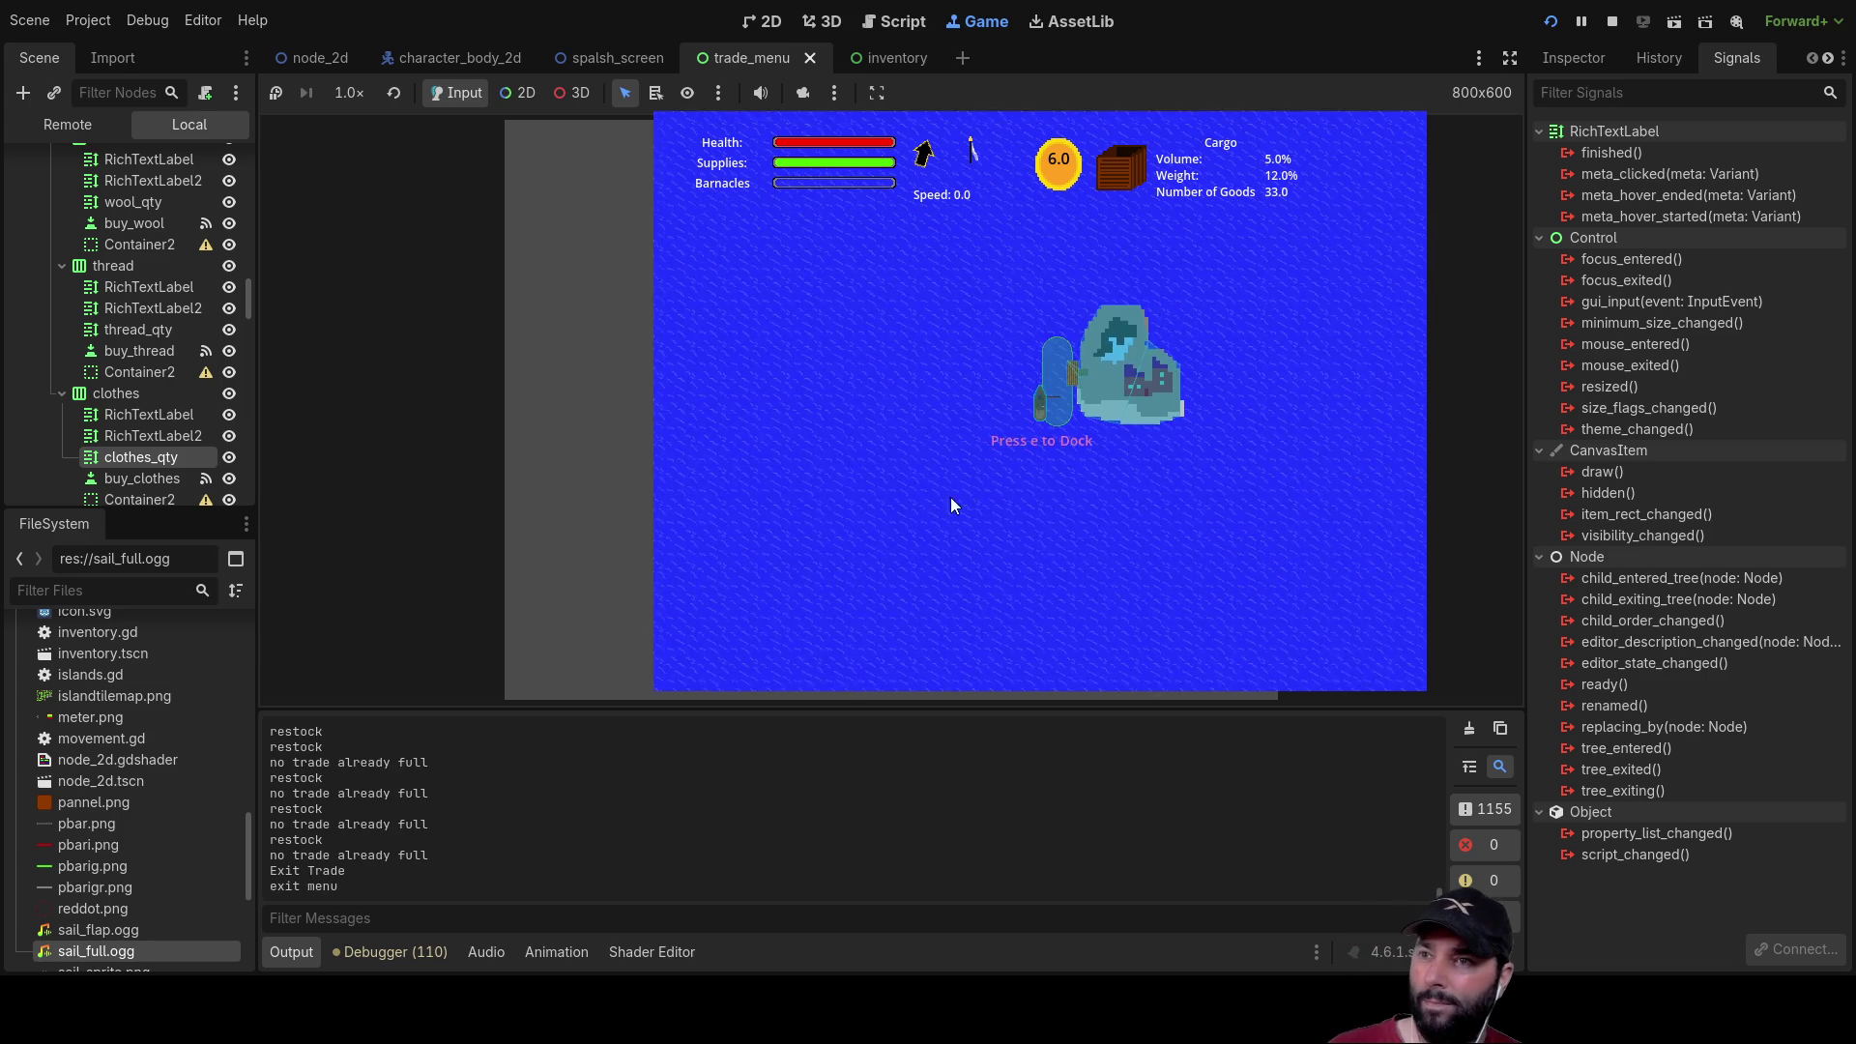